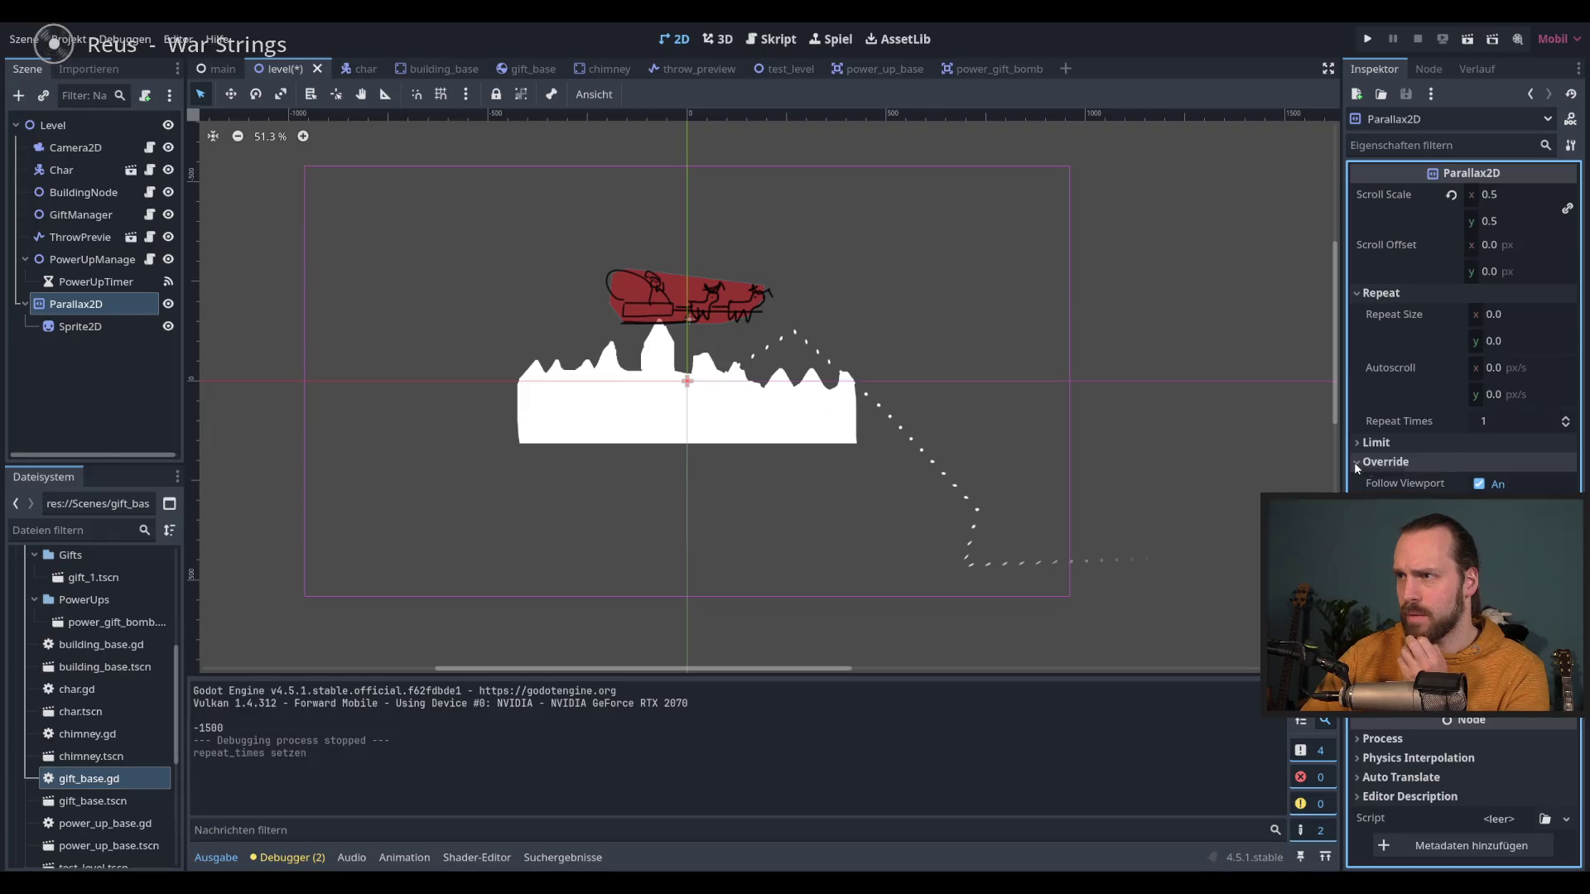
Step: Collapse the Override group and set the Parallax2D horizontal scroll scale to 0.3
click(1358, 464)
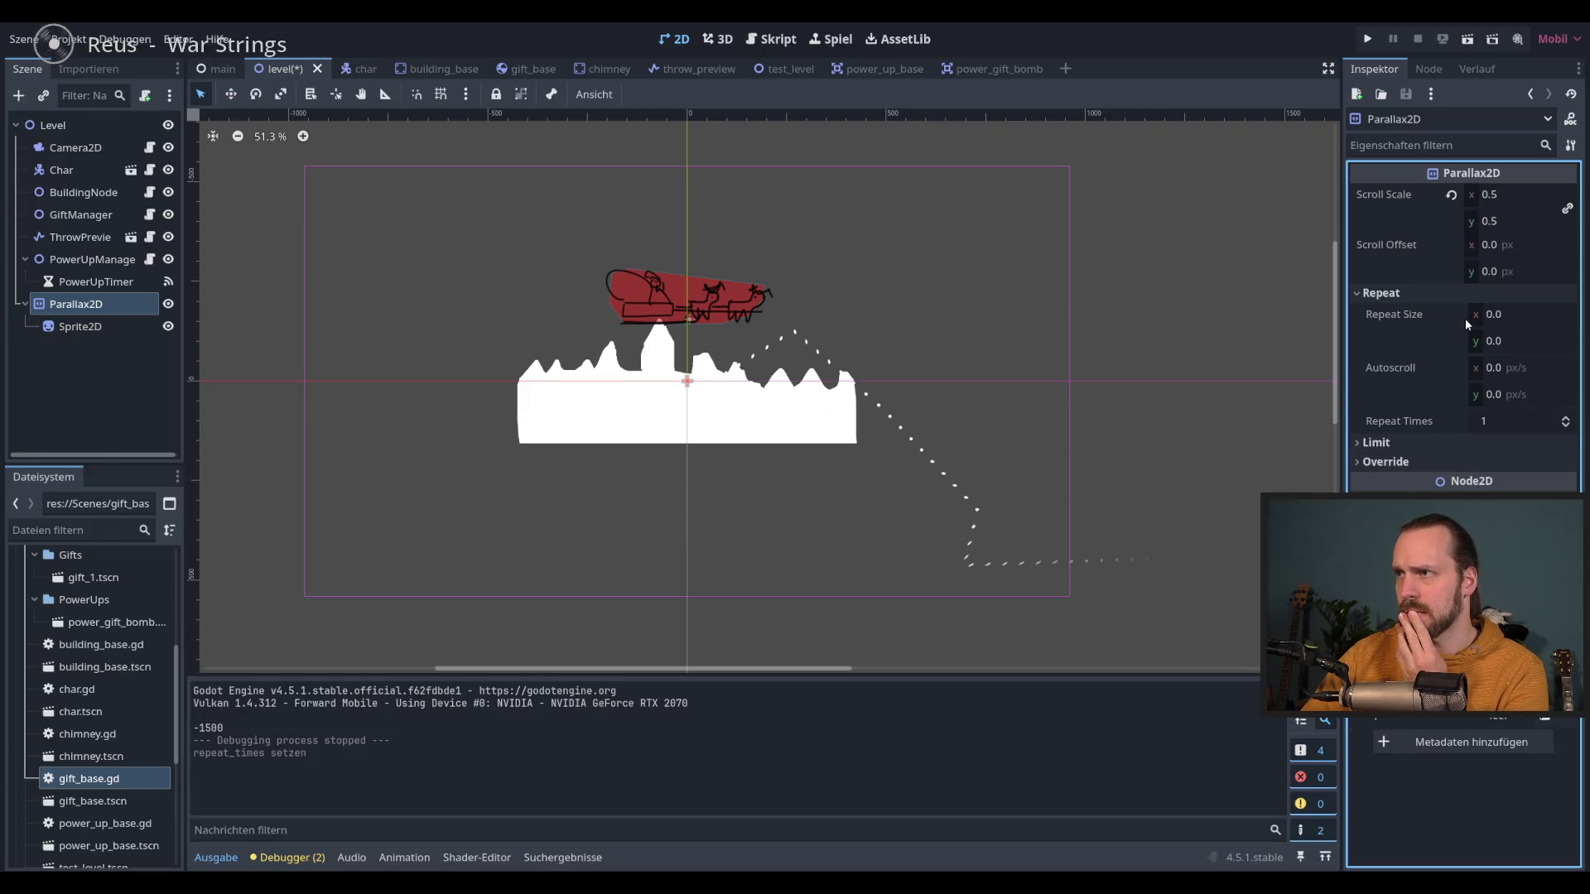
mouse_move(1467, 325)
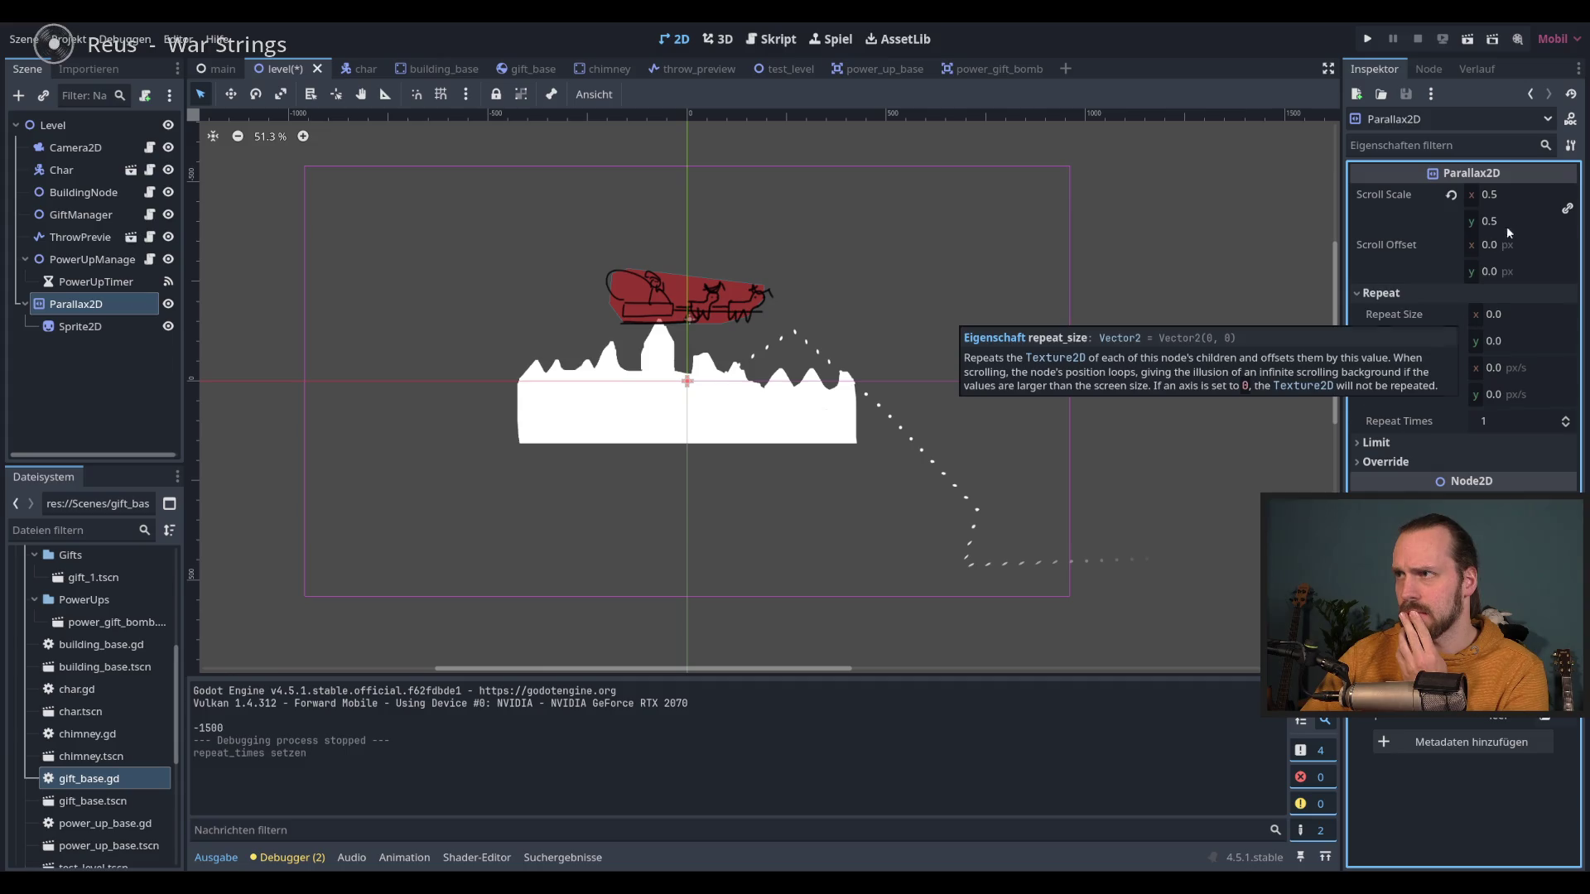
click(1512, 200)
text(0.3)
key(Return)
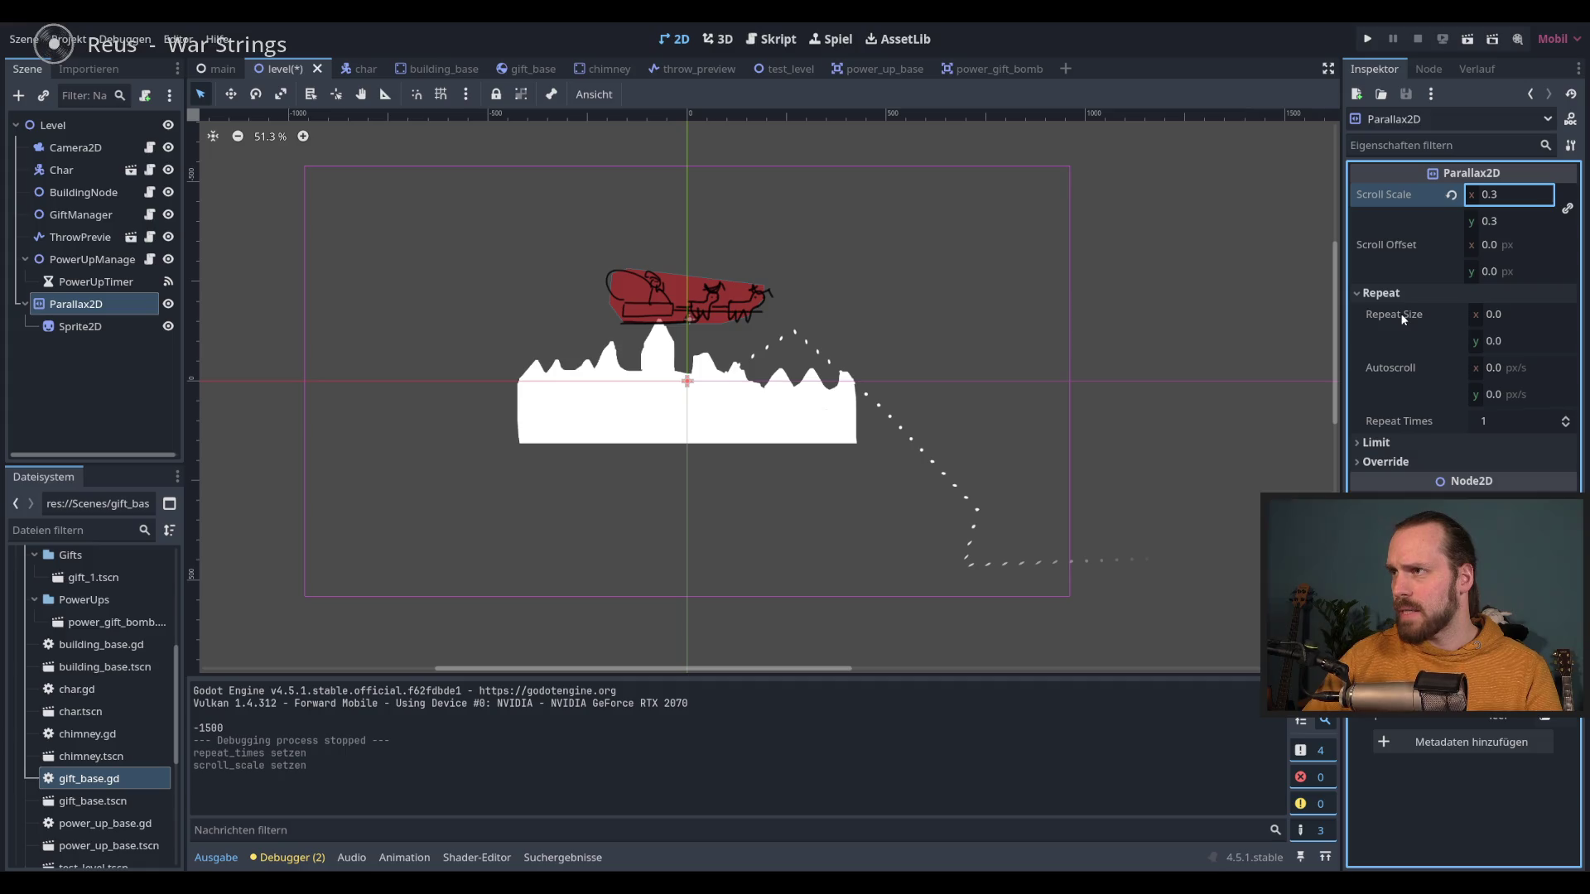
Step: Set Repeat Size x to 1000, then correct it to 800
mouse_move(1411, 314)
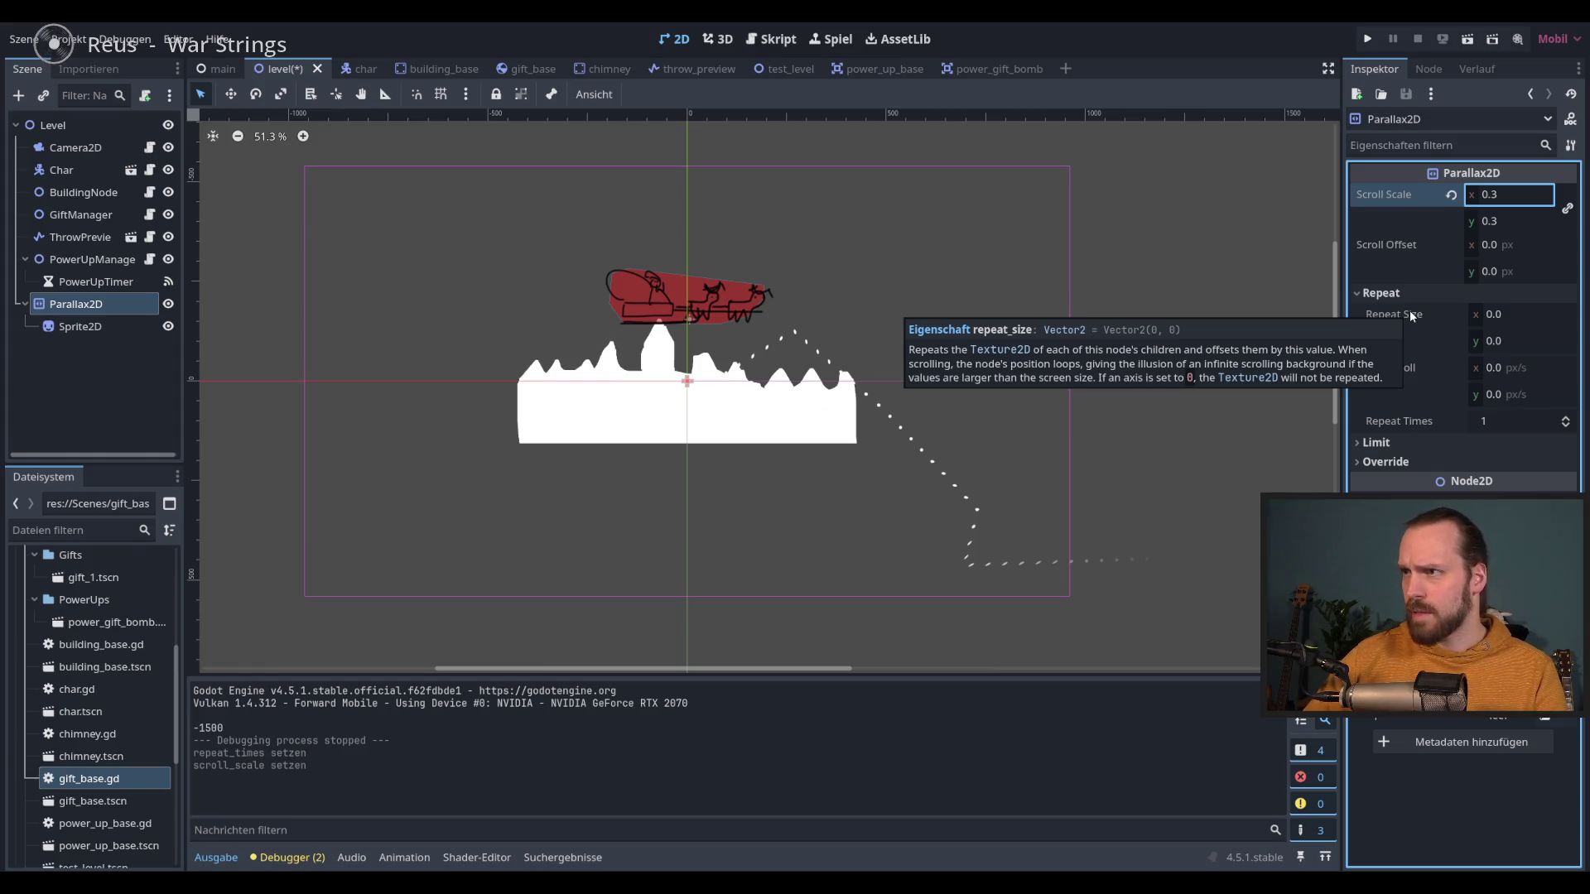
click(1528, 315)
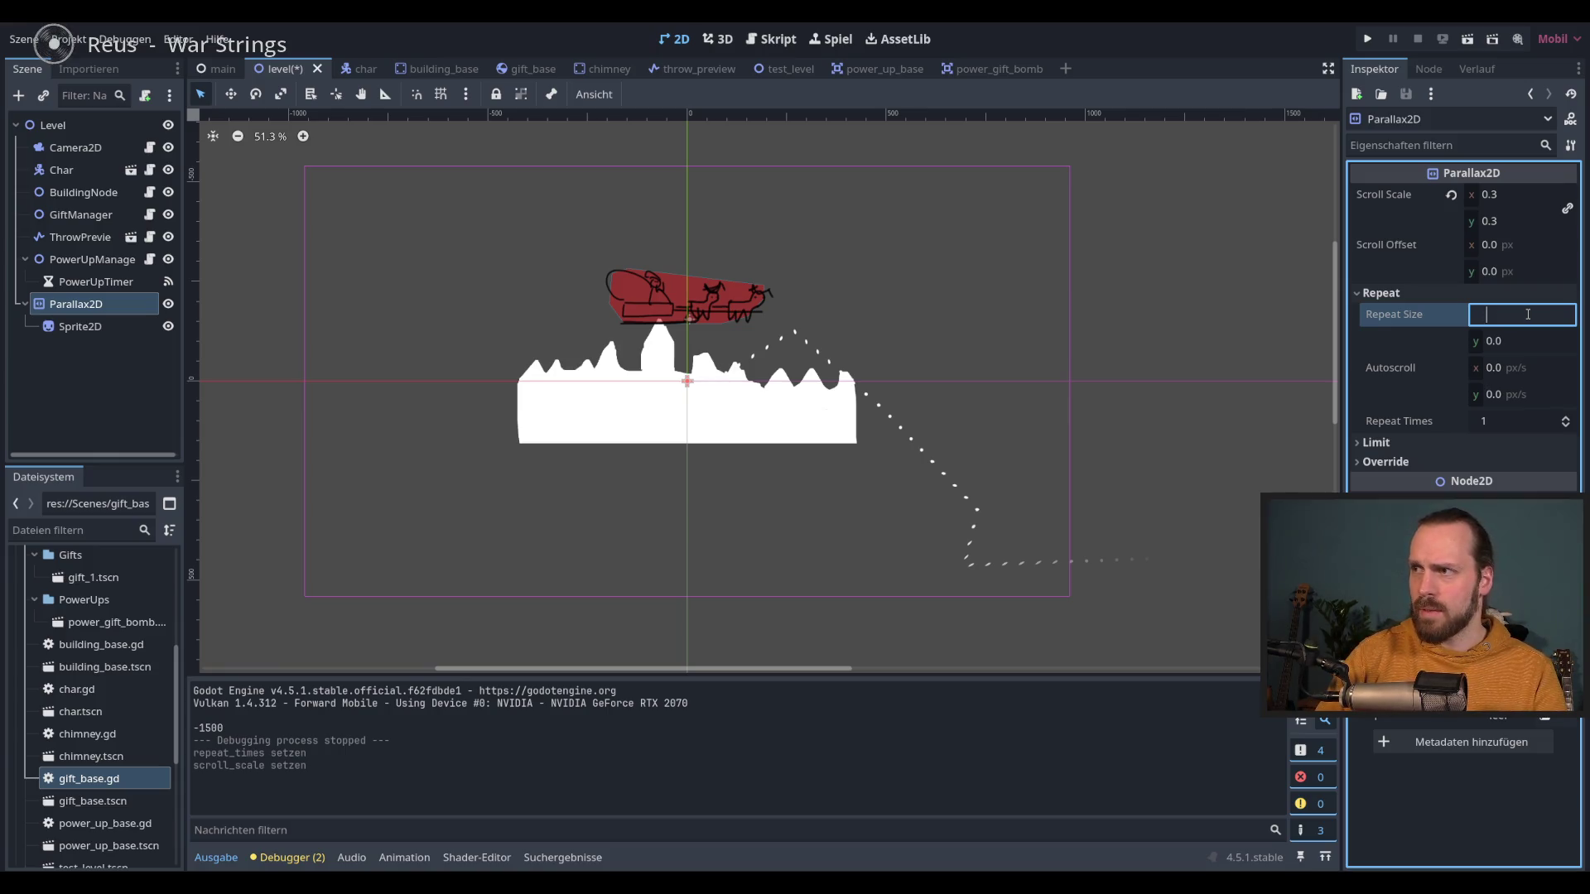
text(1000)
key(Return)
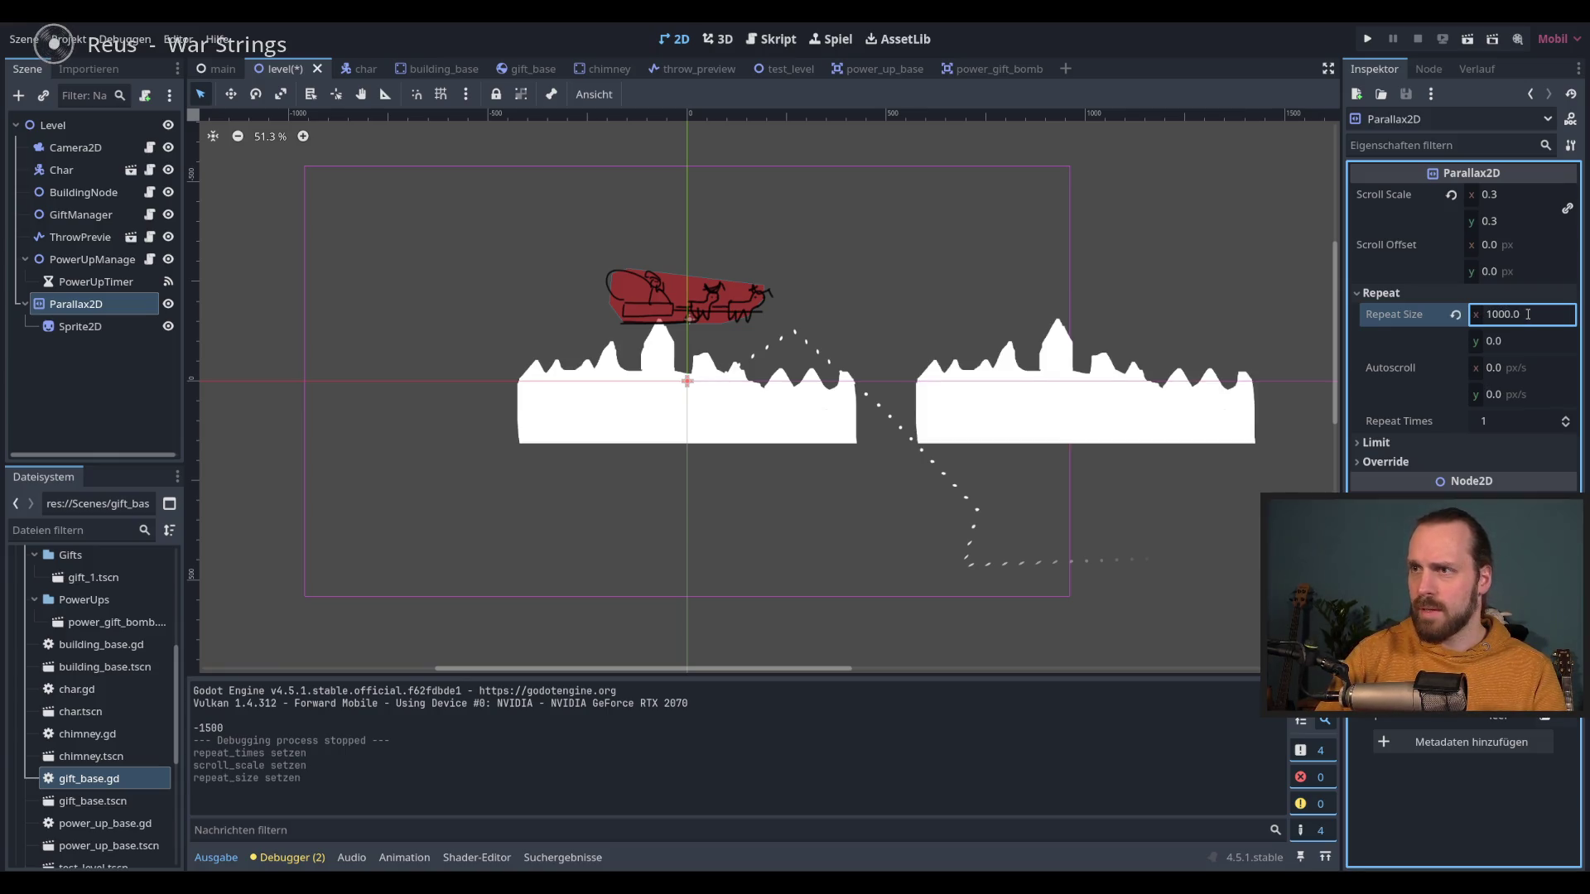
click(1486, 318)
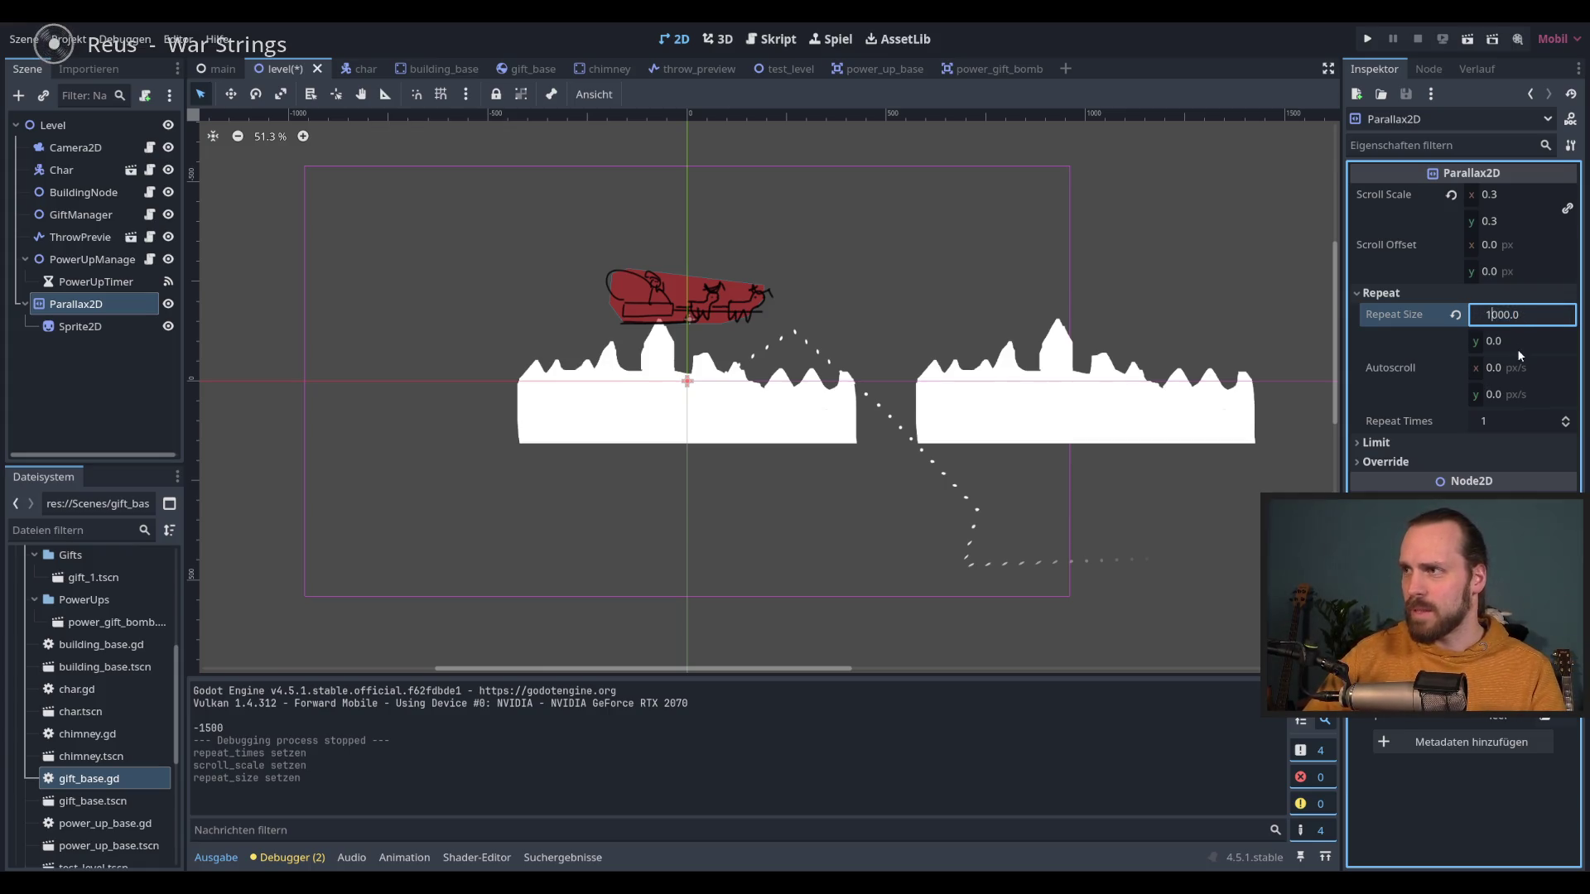
key(BackSpace)
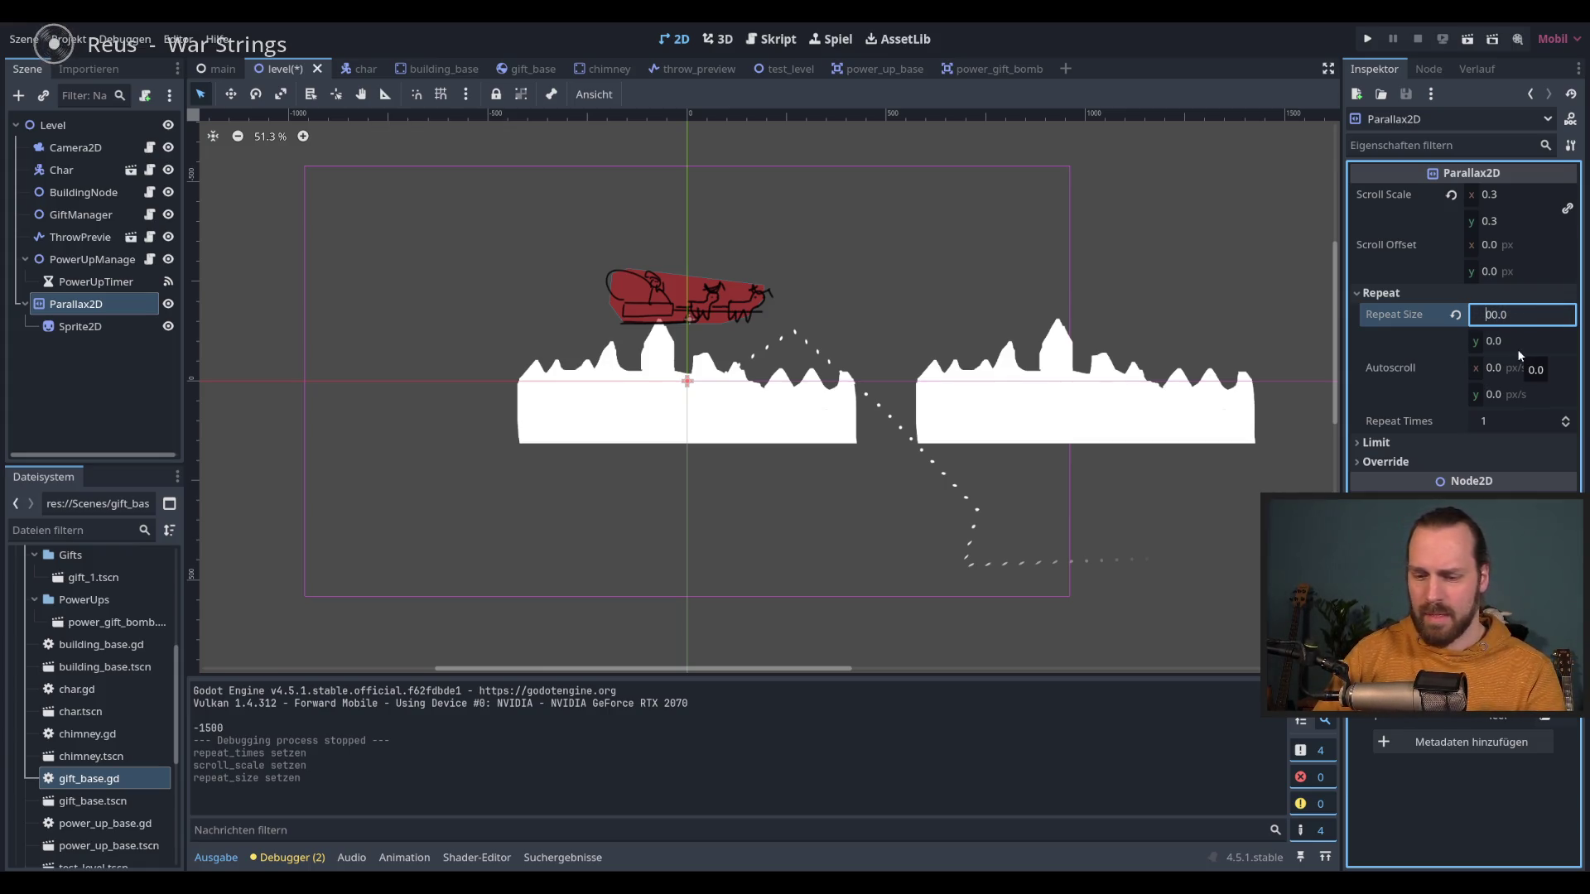
text(8)
key(Return)
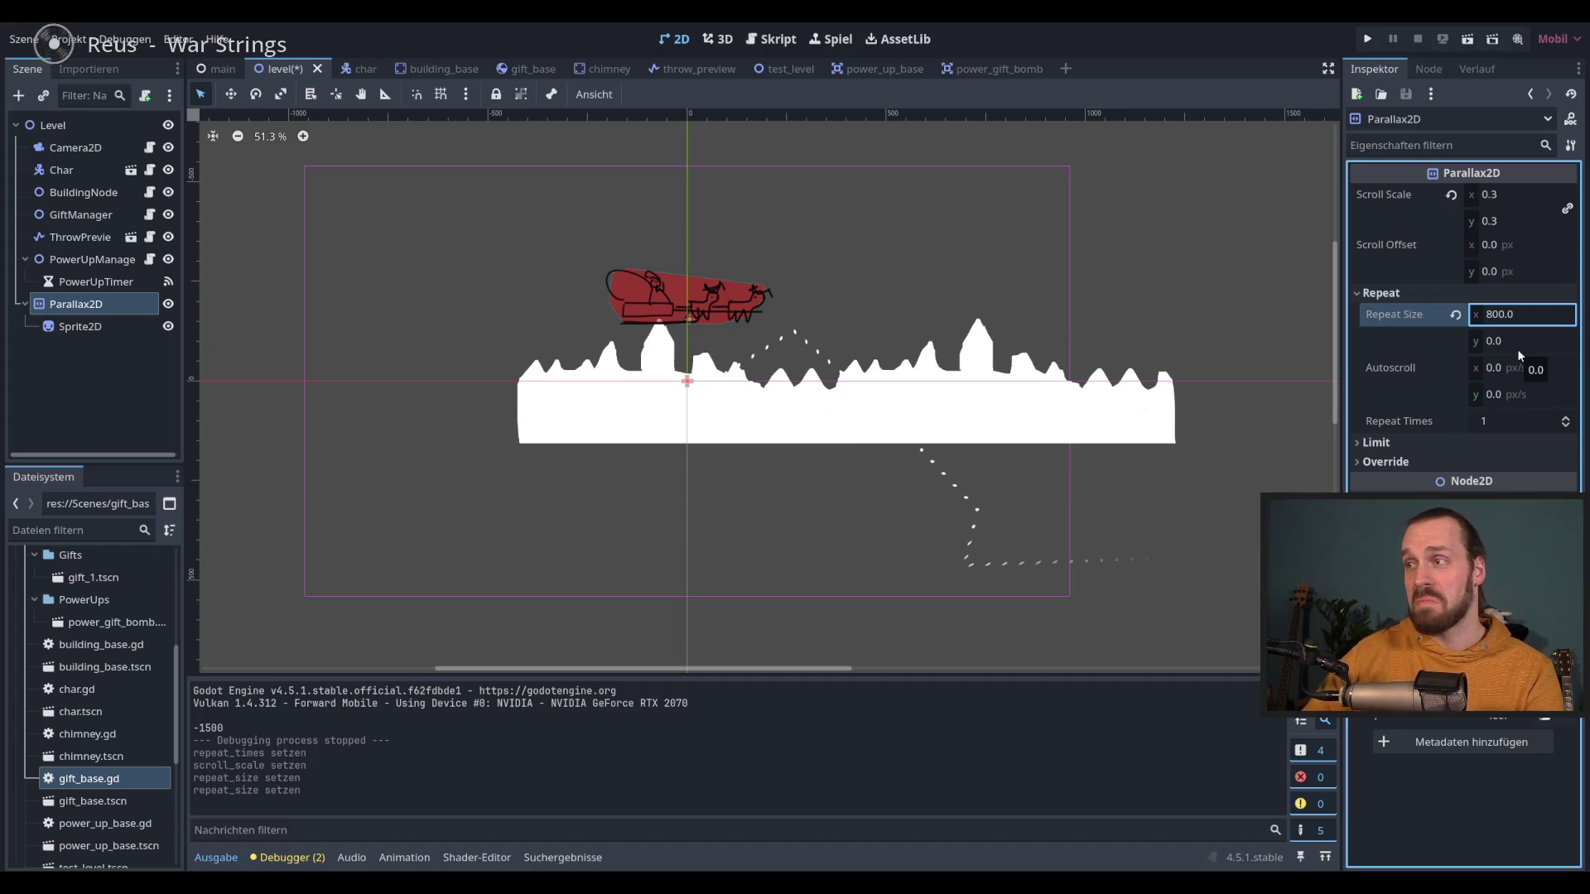
scroll(1077, 418, down, 1)
scroll(952, 464, down, 1)
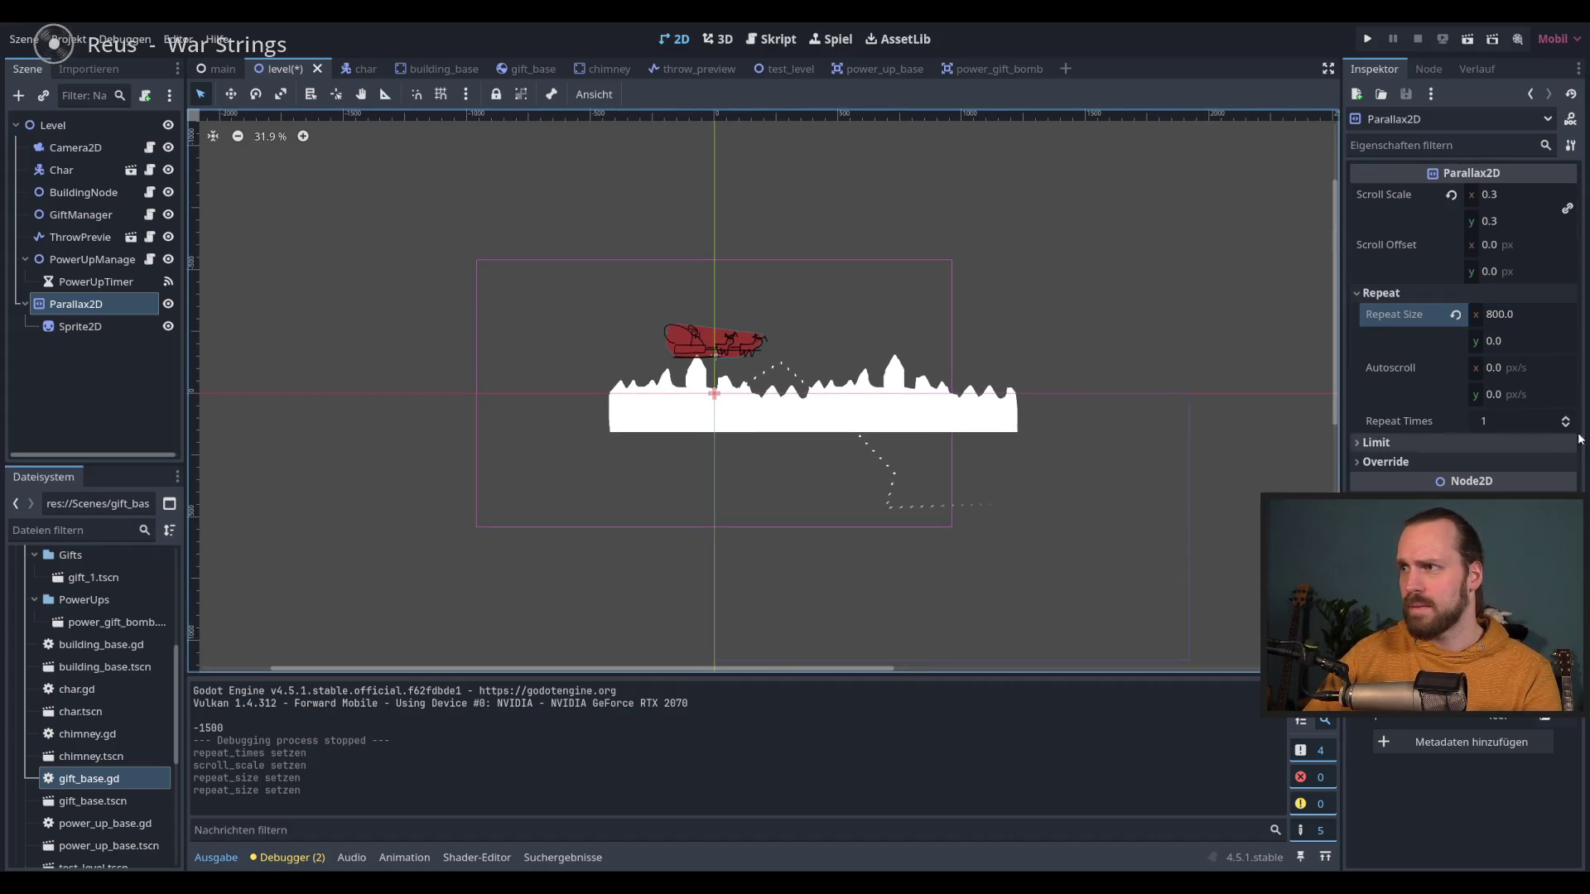
Step: Raise the Parallax2D Repeat Times to 4
click(1565, 418)
click(1565, 417)
click(1564, 417)
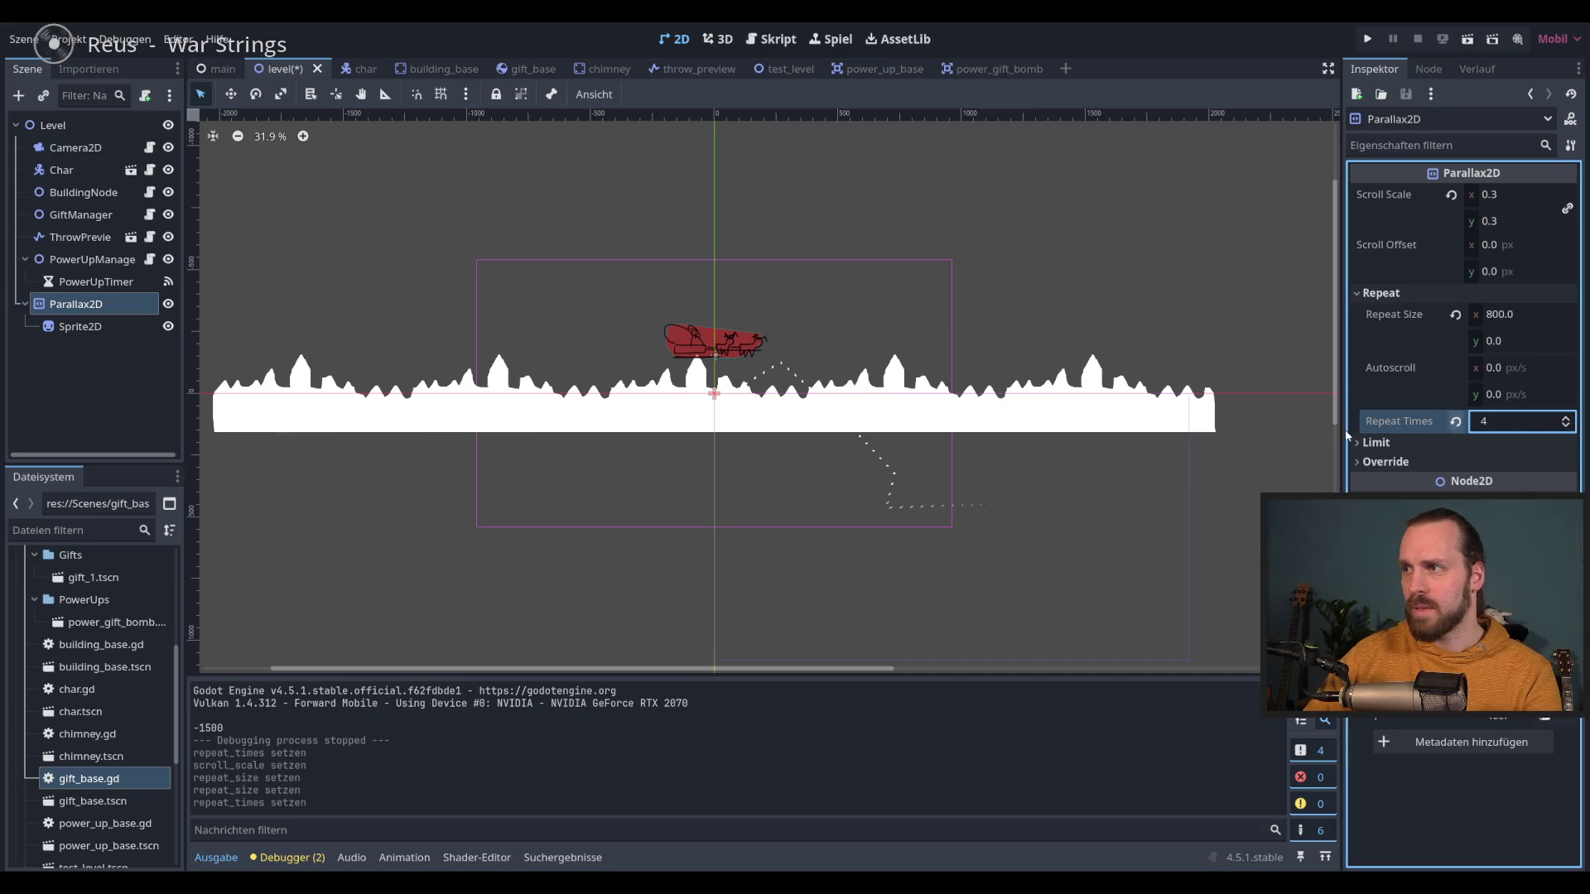
scroll(832, 472, down, 2)
click(1509, 426)
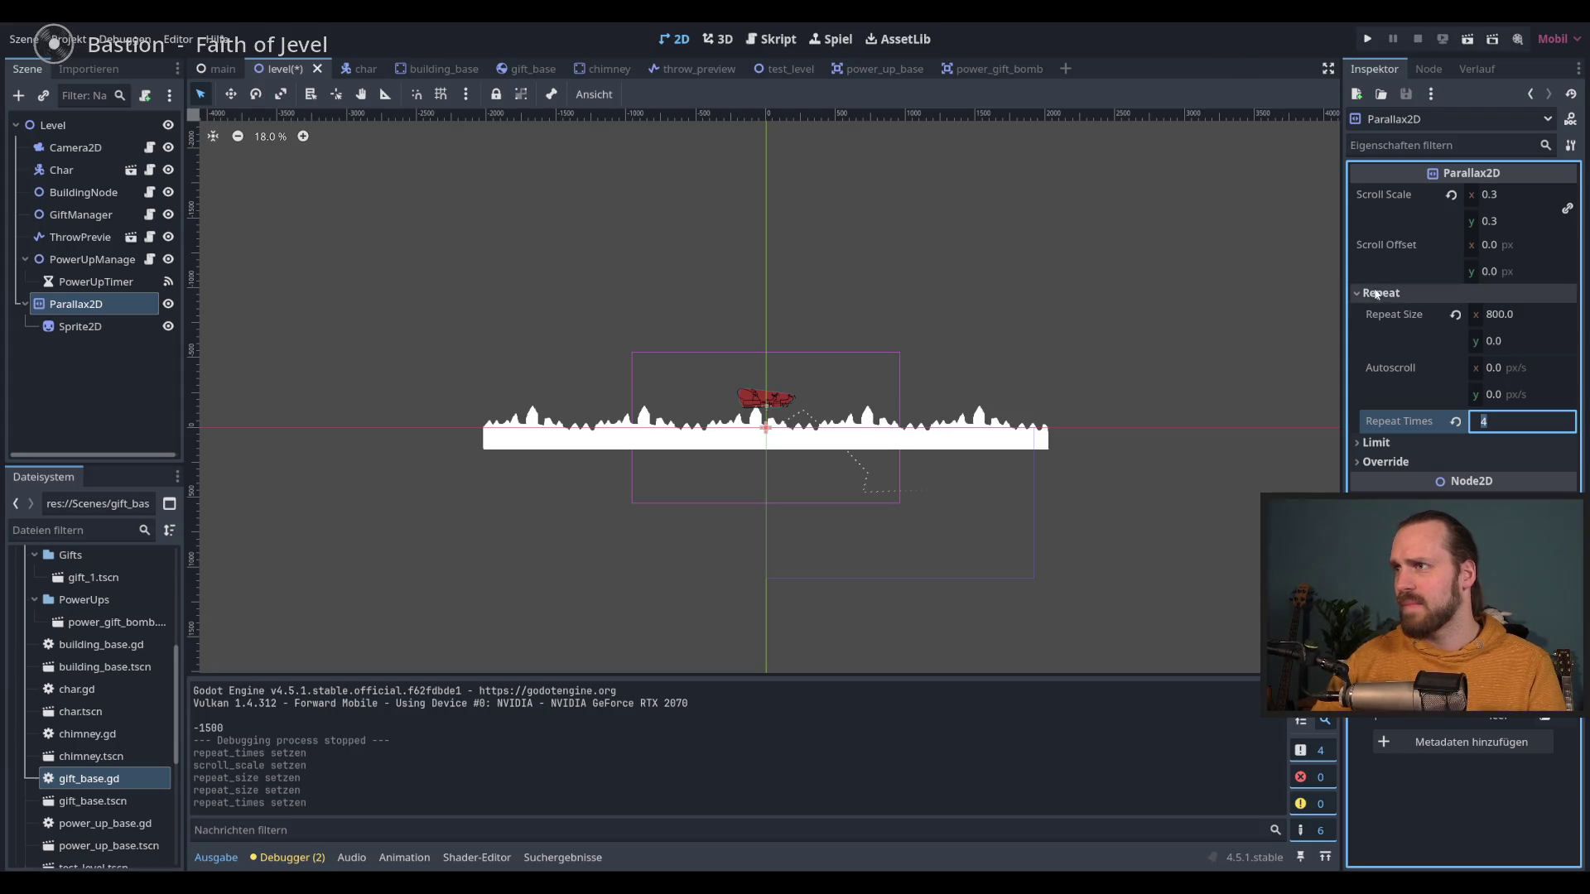
scroll(1085, 372, up, 1)
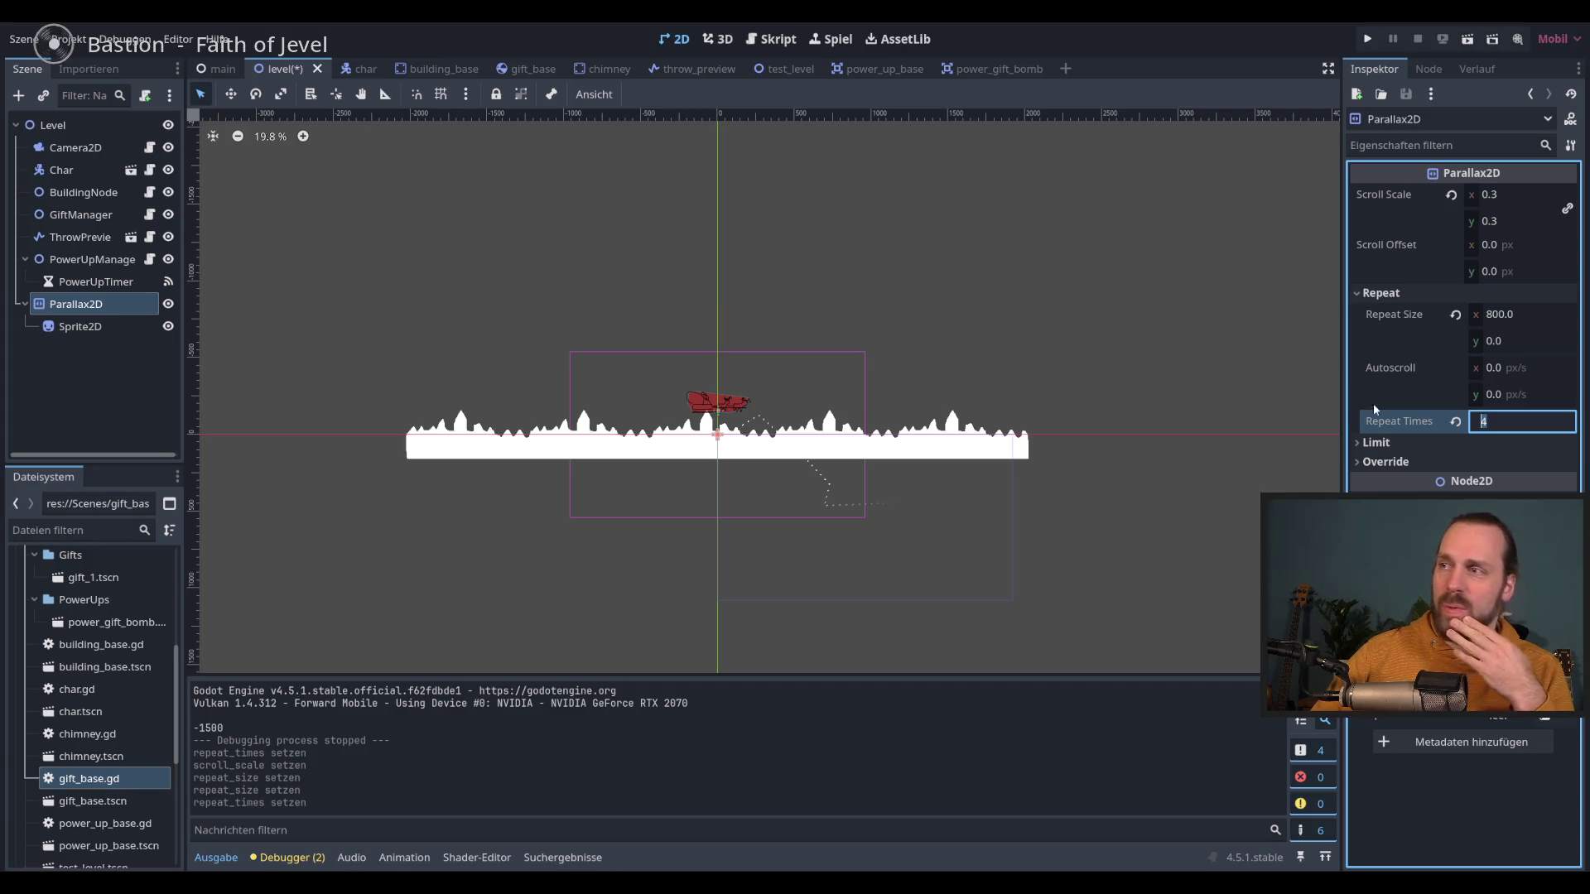
click(80, 326)
Step: Reselect the Parallax2D node and revert its Repeat Size to 0
click(75, 304)
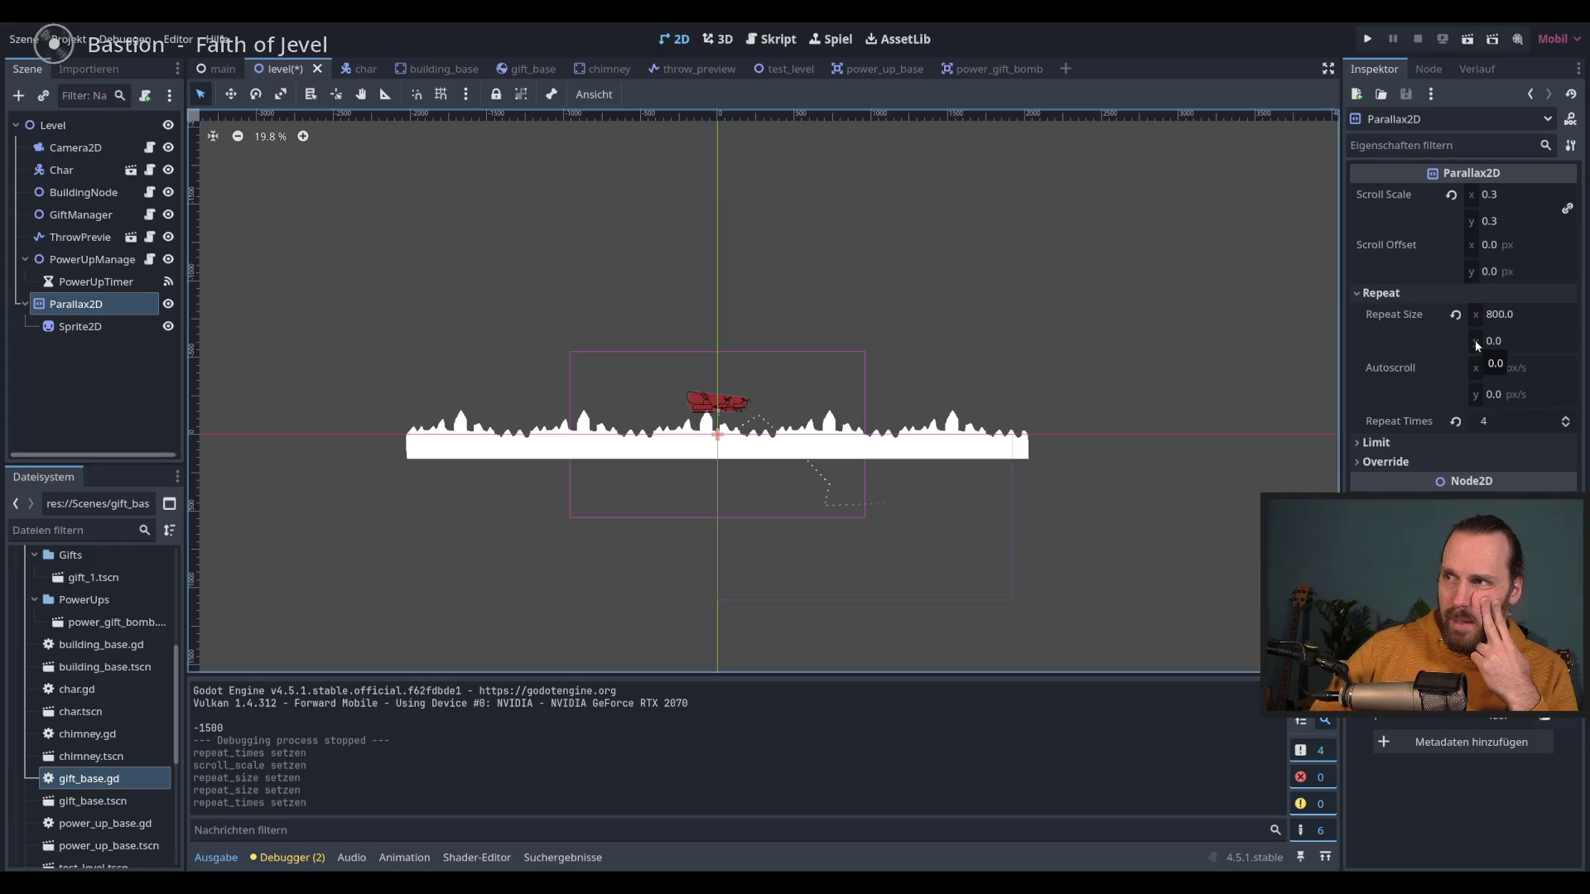
mouse_move(1451, 321)
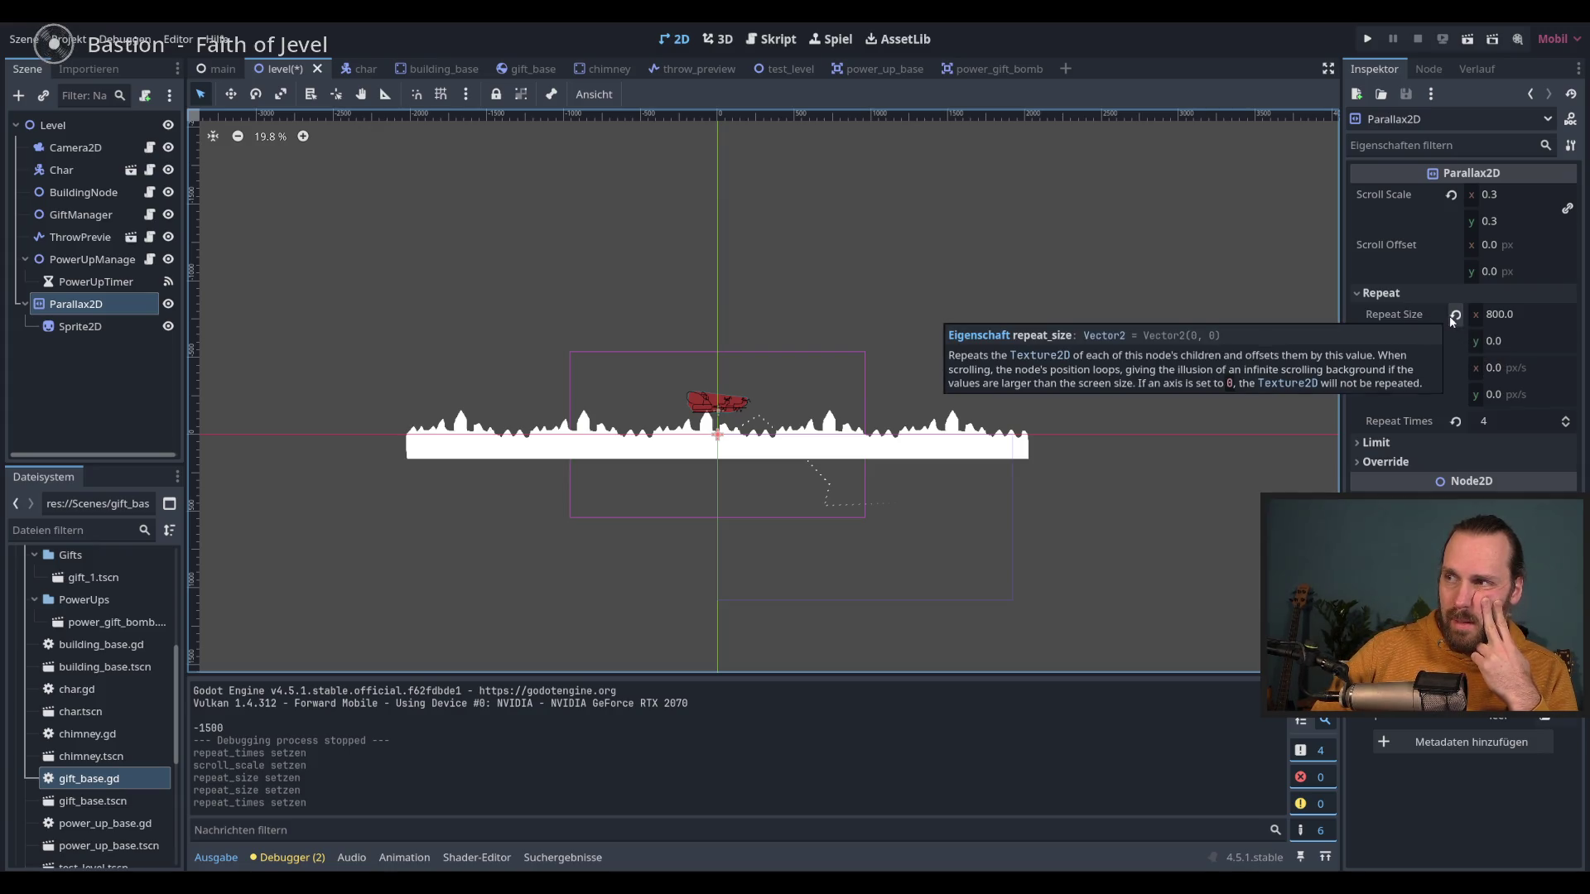
click(1451, 320)
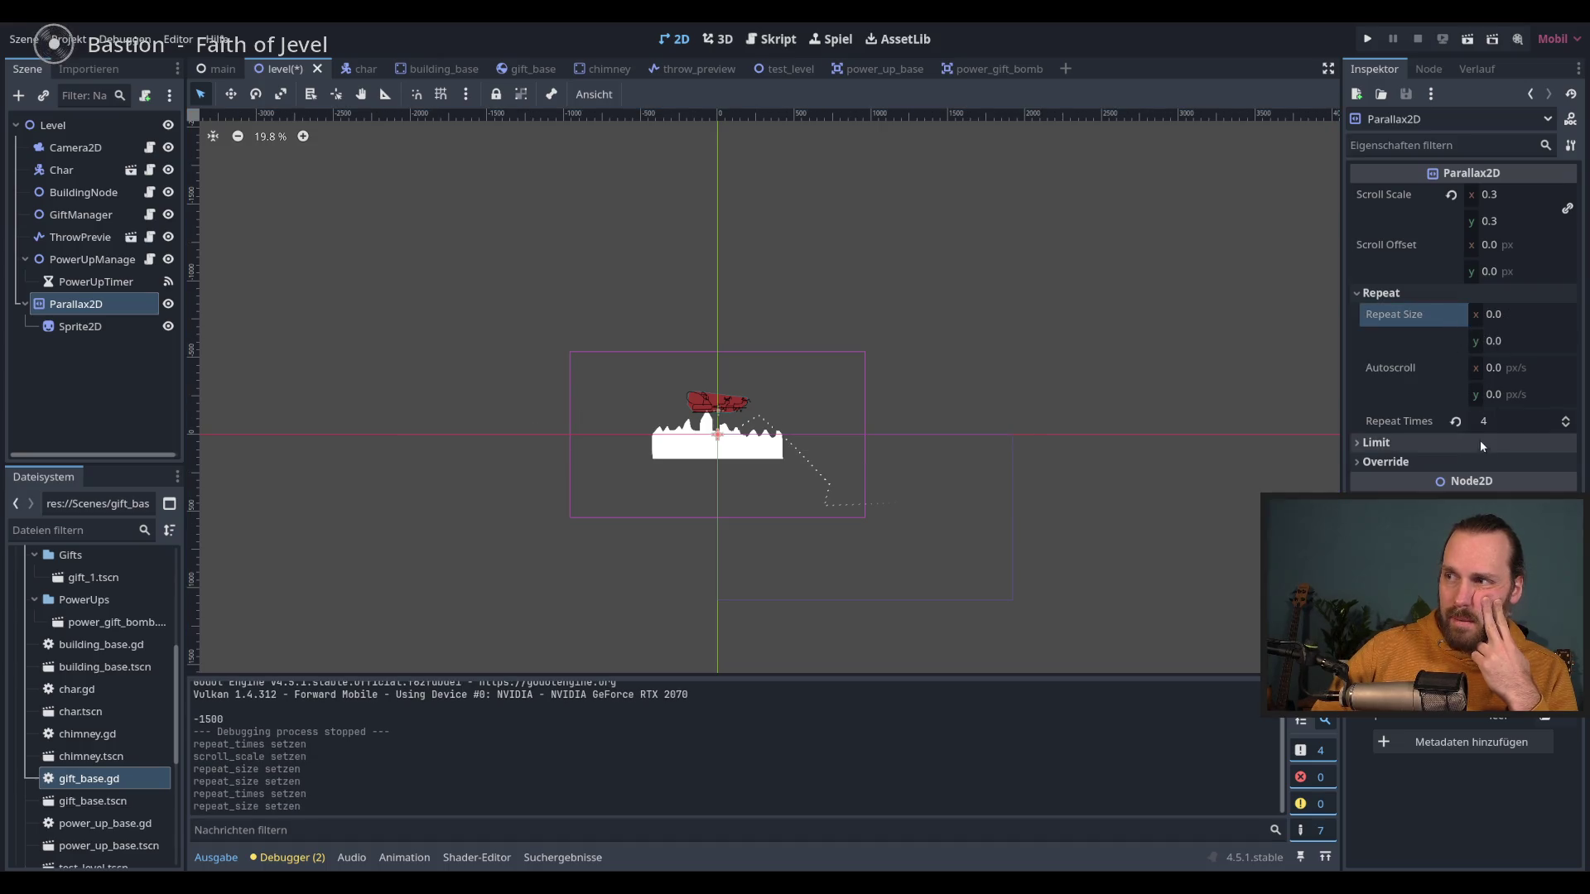
Step: Revert Repeat Times to 1 and set Repeat Size x to 800
click(1455, 421)
click(1568, 429)
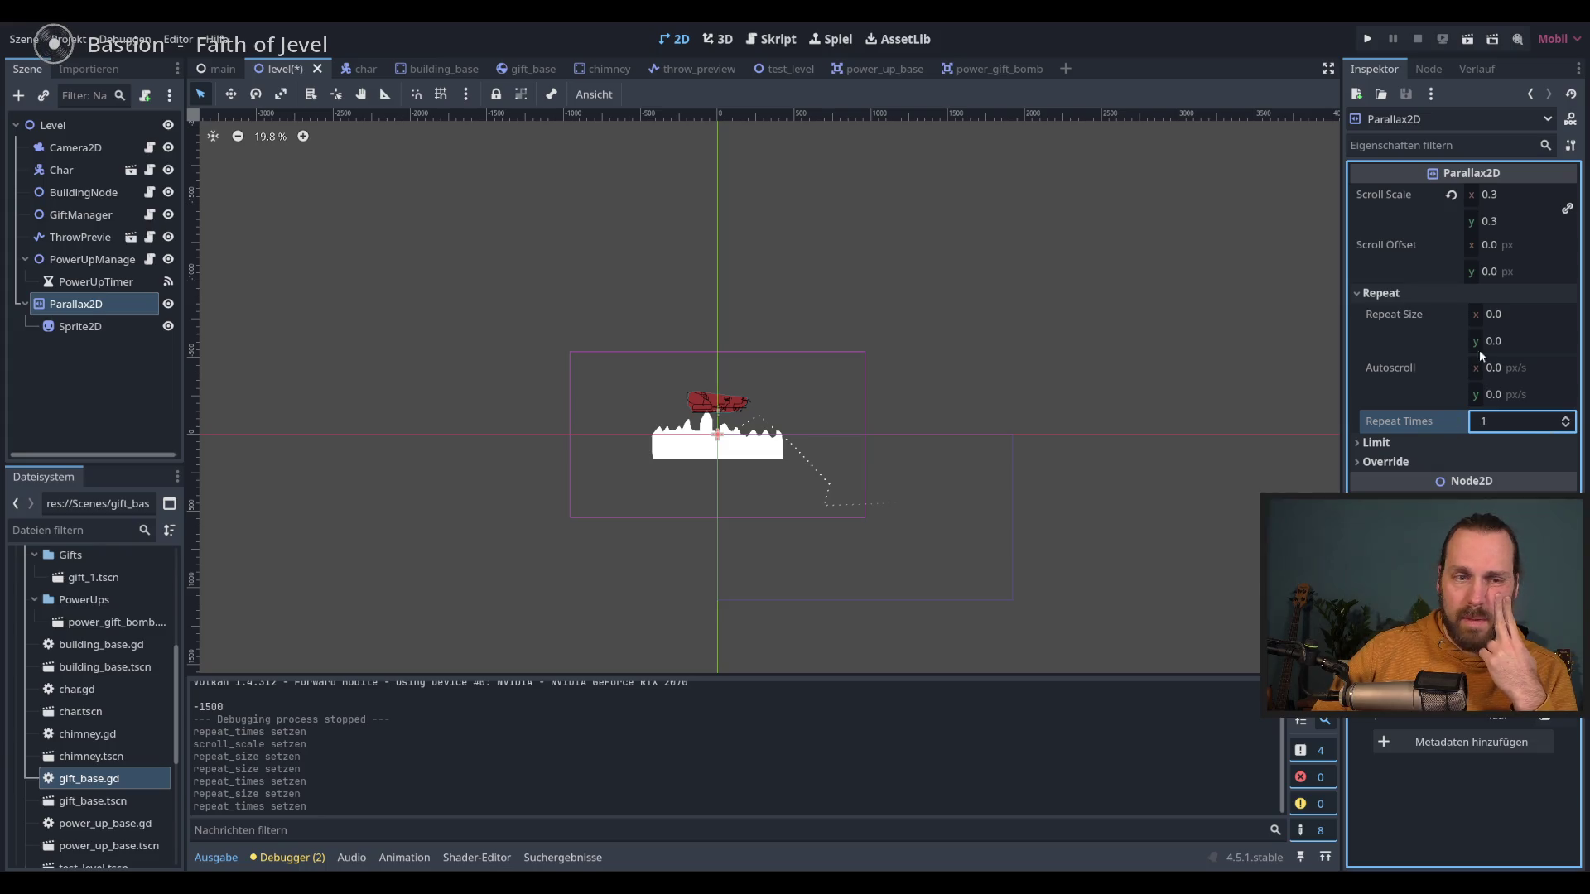
click(1507, 315)
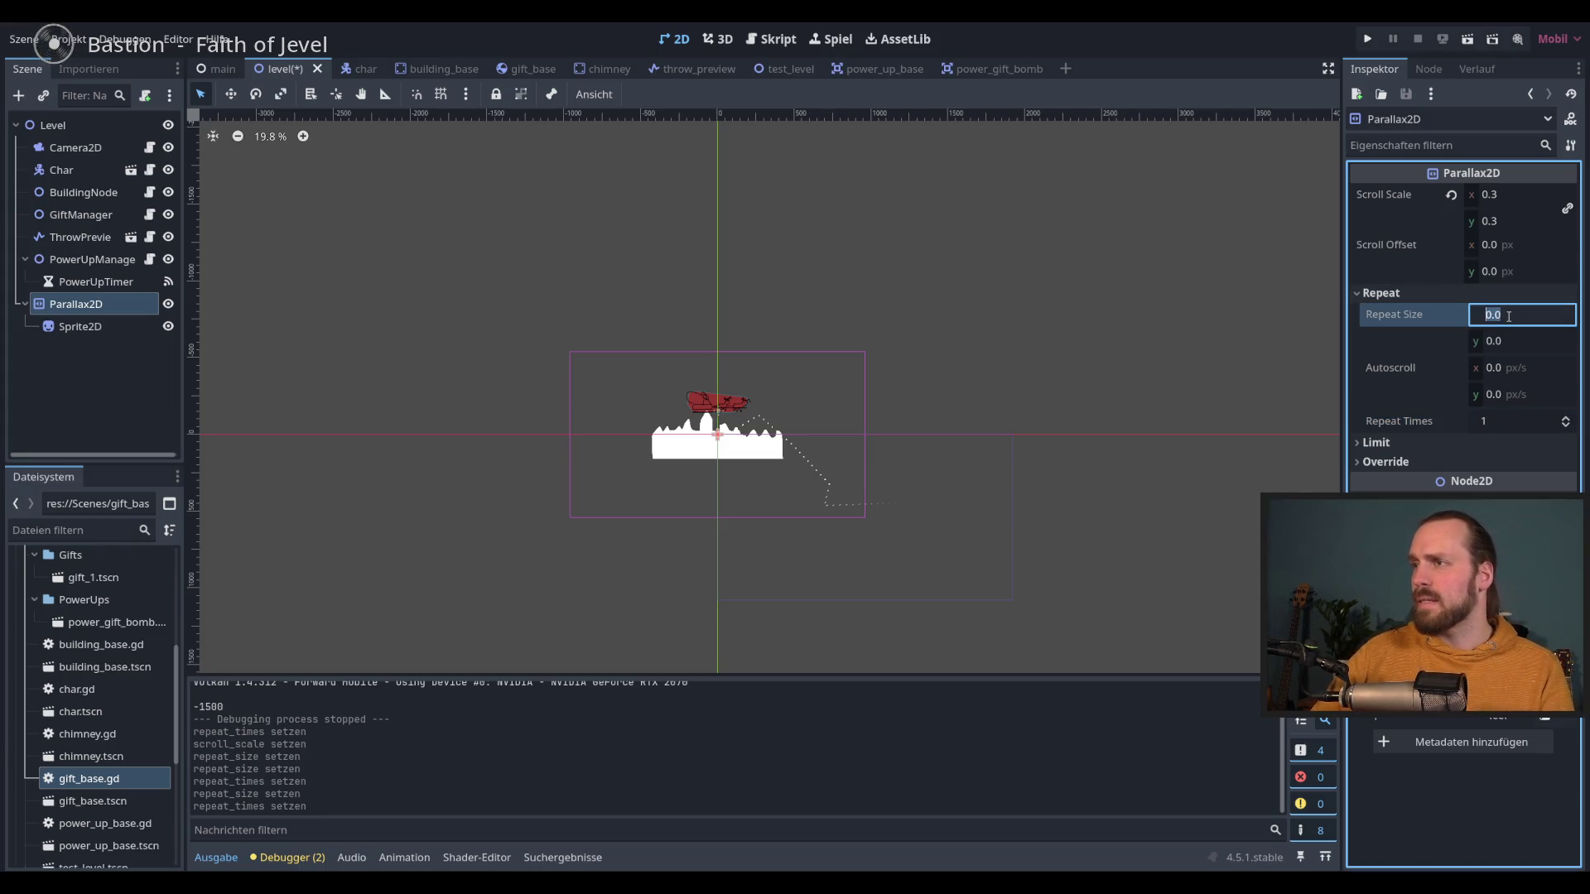
scroll(689, 467, up, 5)
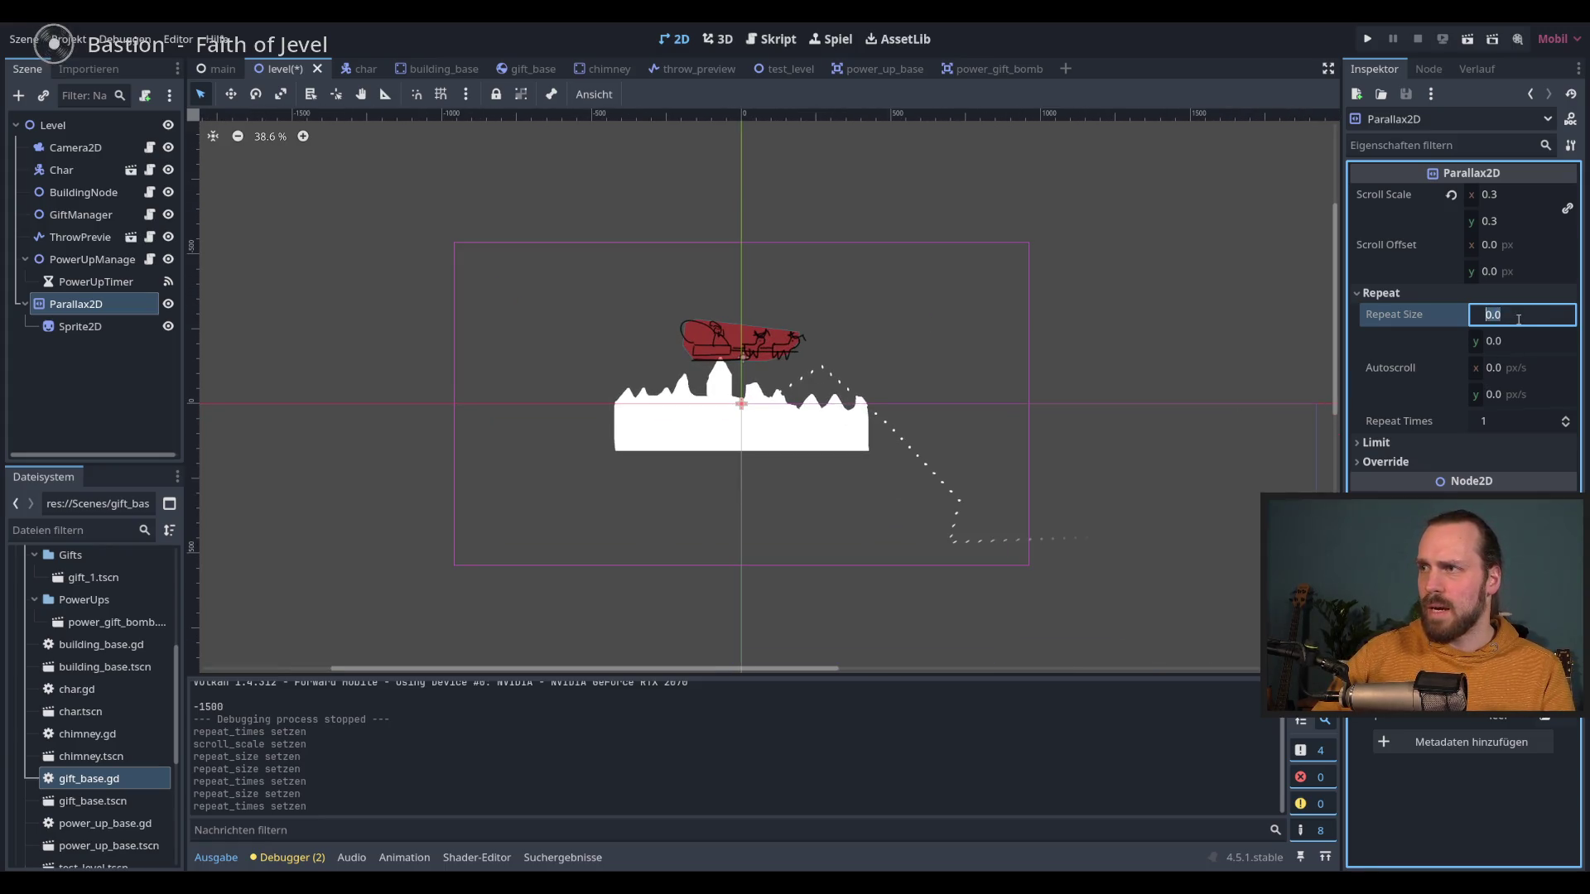
text(800)
key(Return)
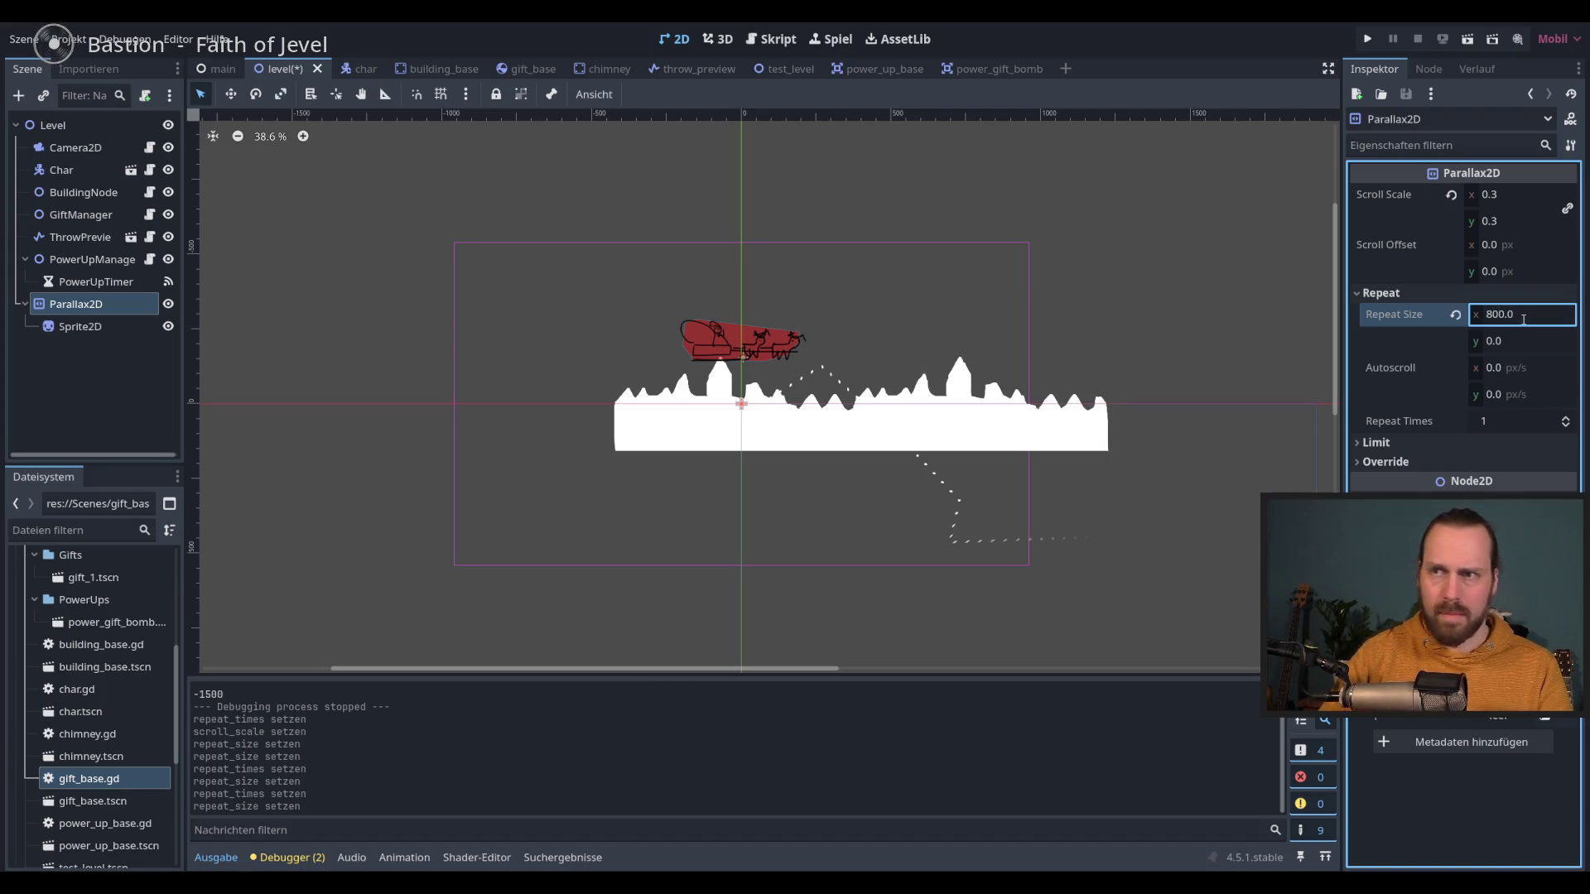
Step: Try adjusting Repeat Times, then revert Repeat Size to its default
click(1567, 426)
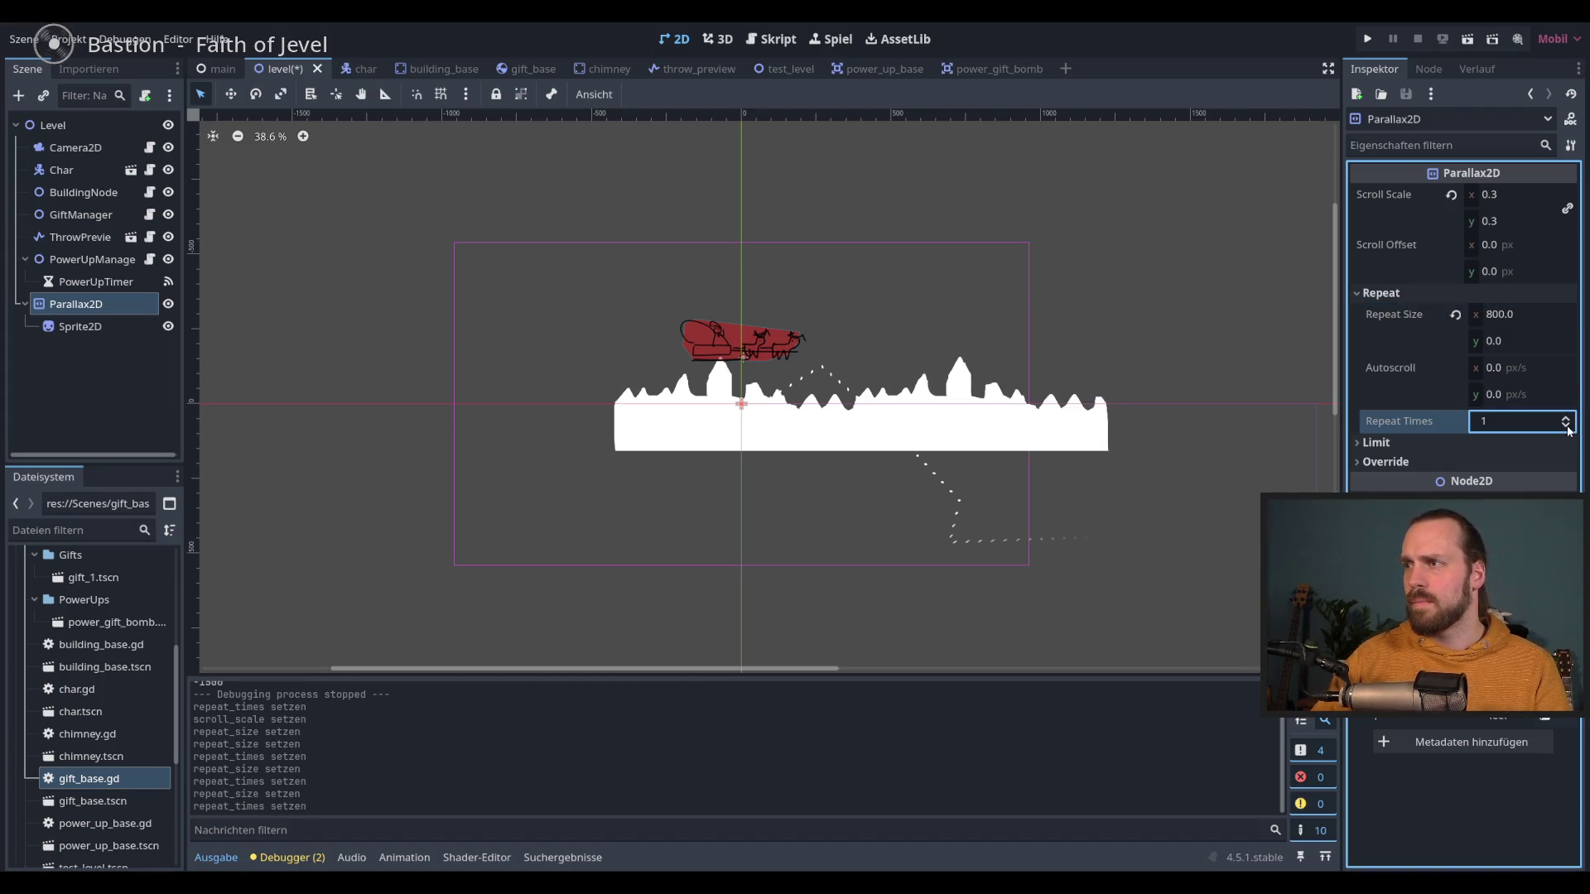
scroll(1567, 428, up, 1)
scroll(1567, 428, up, 1)
scroll(1567, 428, down, 1)
scroll(1567, 428, down, 1)
scroll(1567, 428, up, 2)
scroll(1567, 428, down, 1)
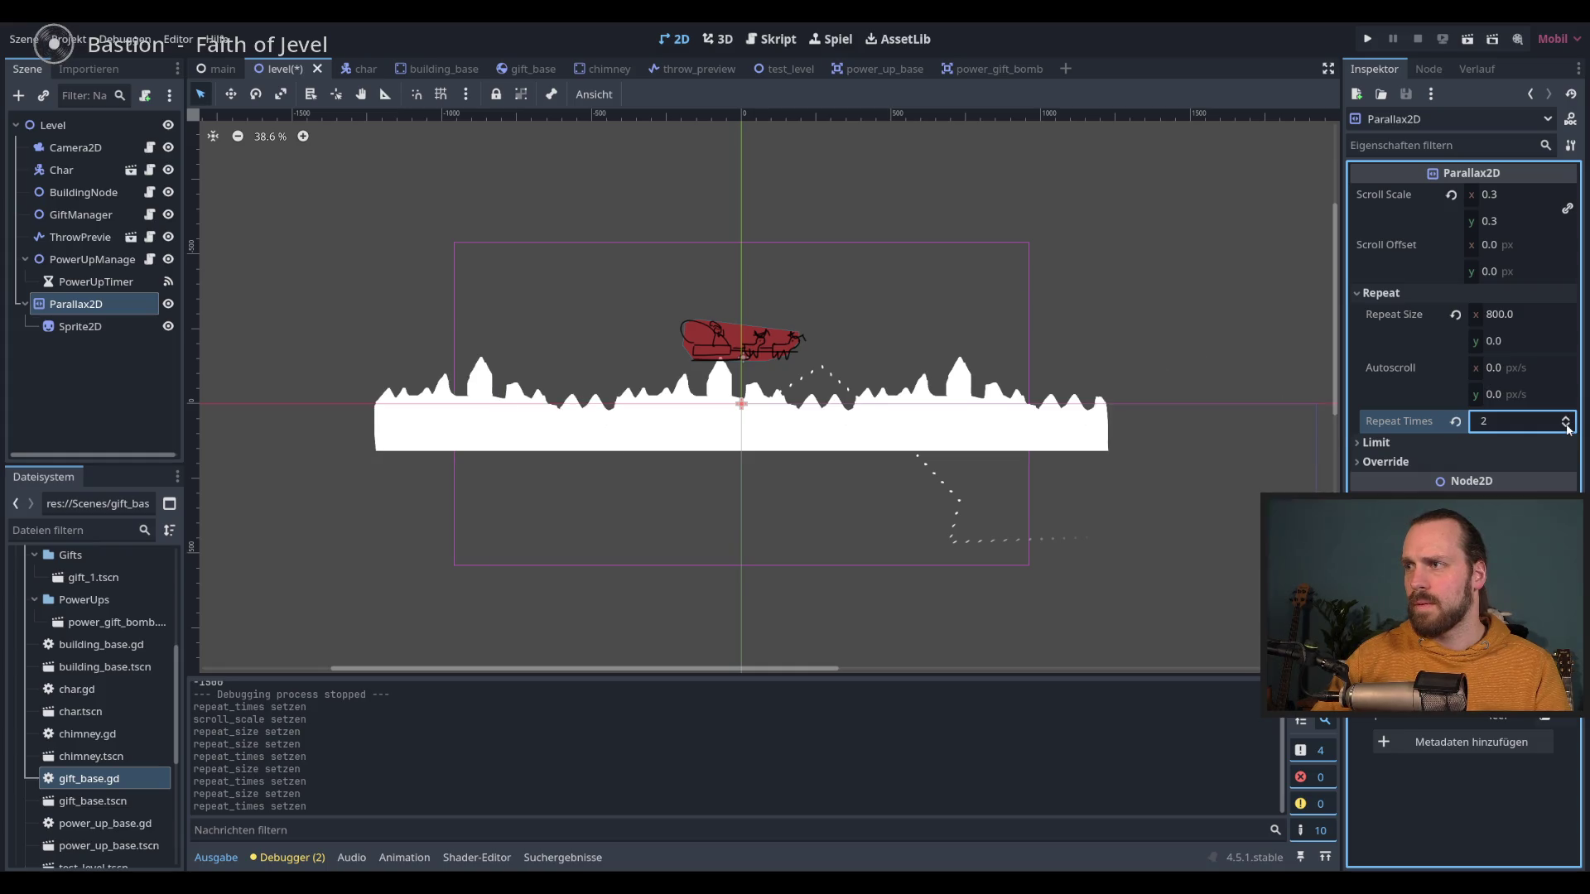
scroll(1567, 428, down, 1)
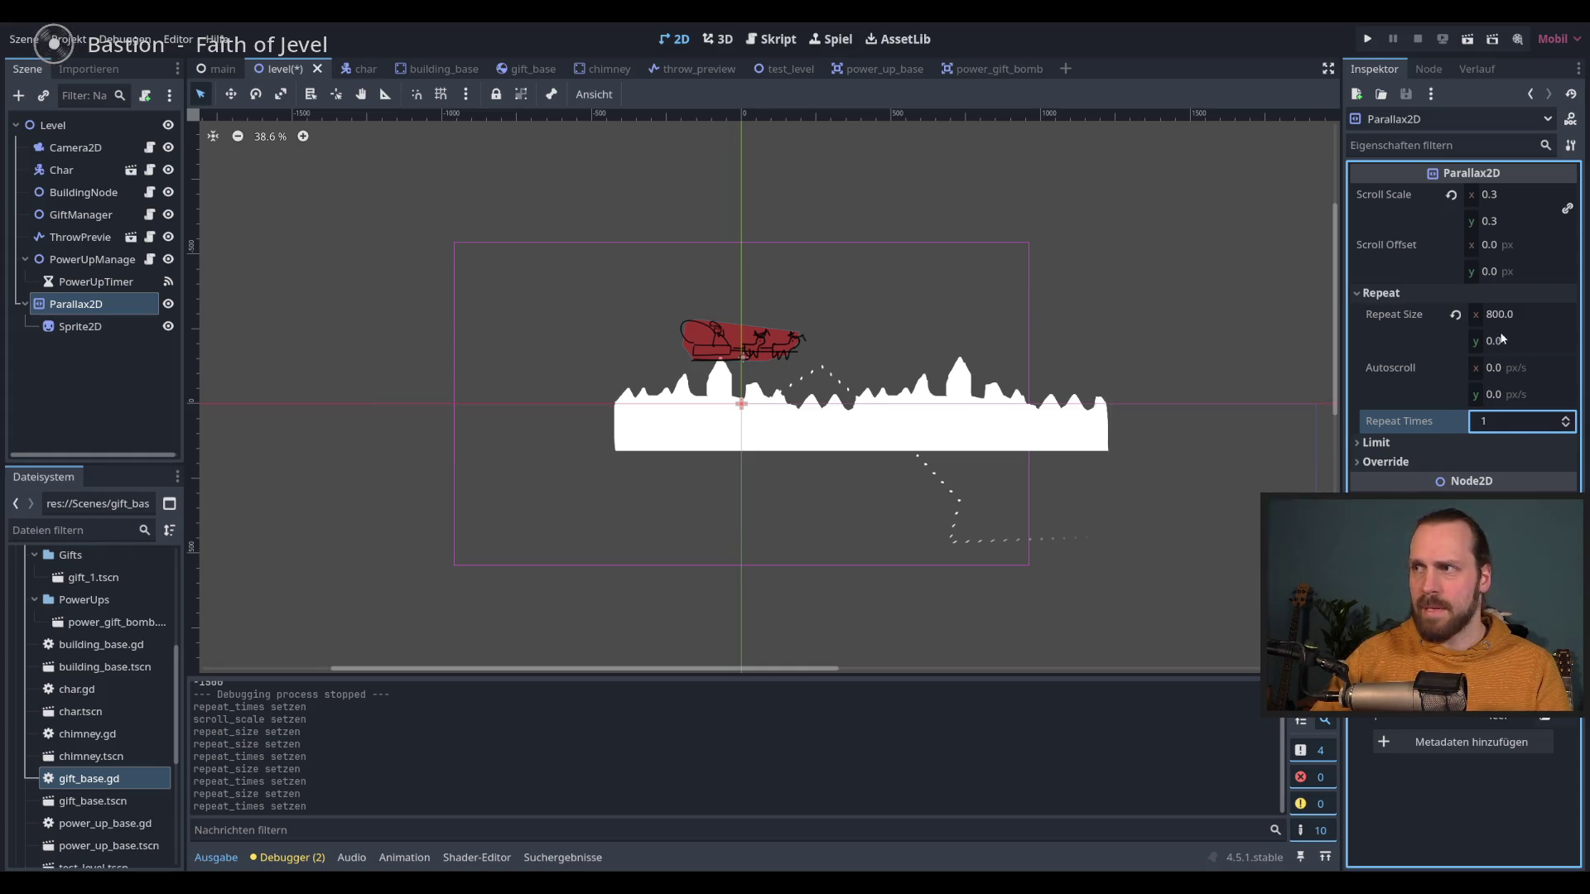
click(1451, 315)
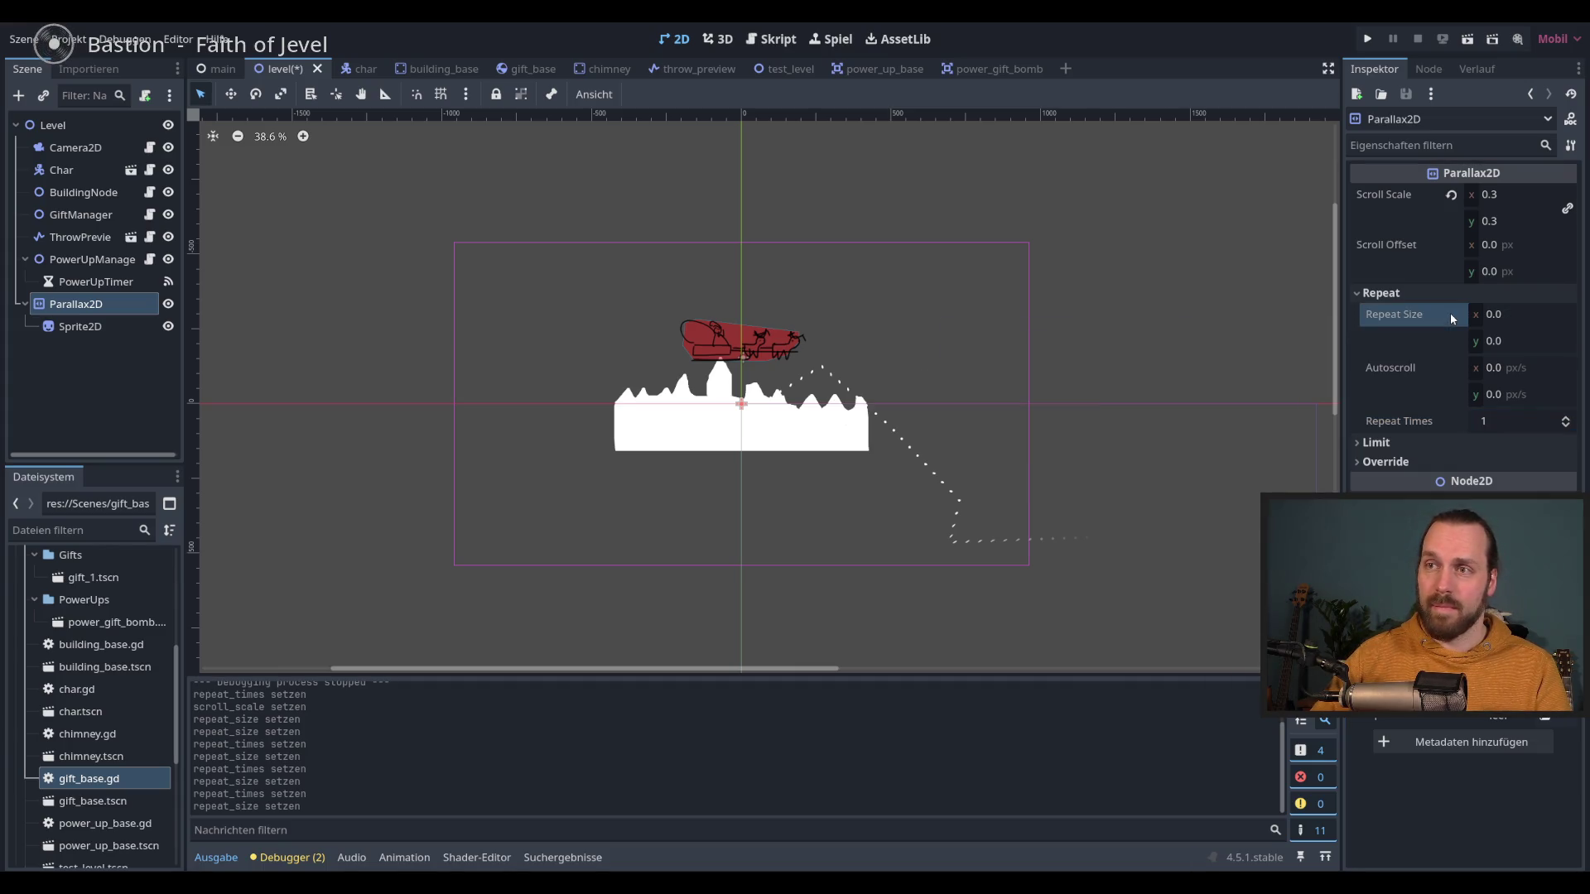
Step: Switch between Sprite2D and Parallax2D to compare the texture, then edit Repeat Size x again
click(101, 333)
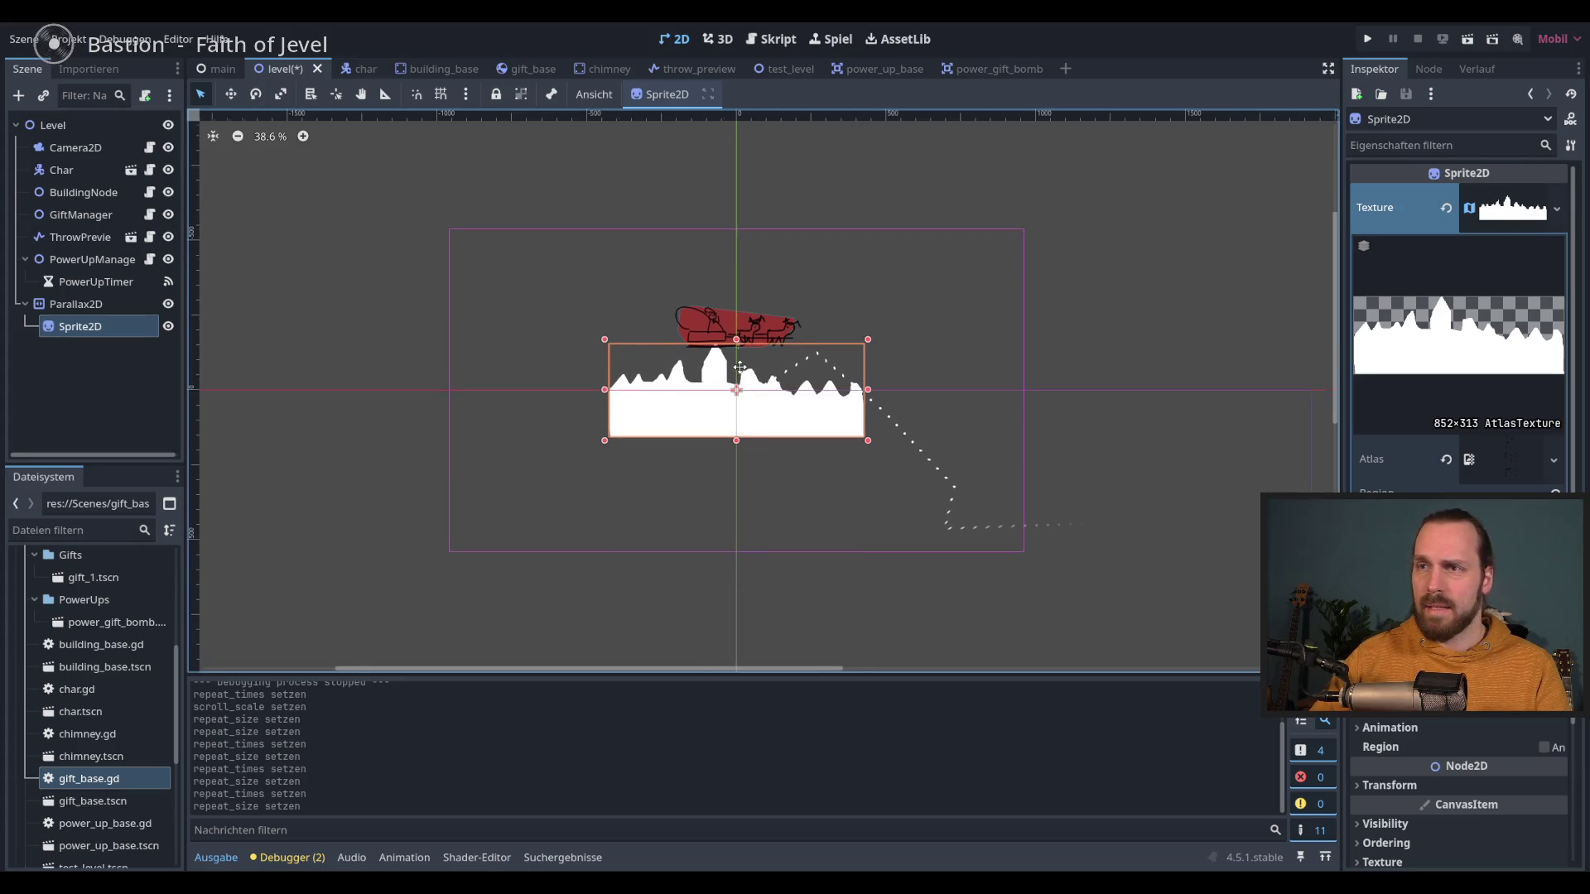
scroll(924, 663, up, 1)
click(87, 305)
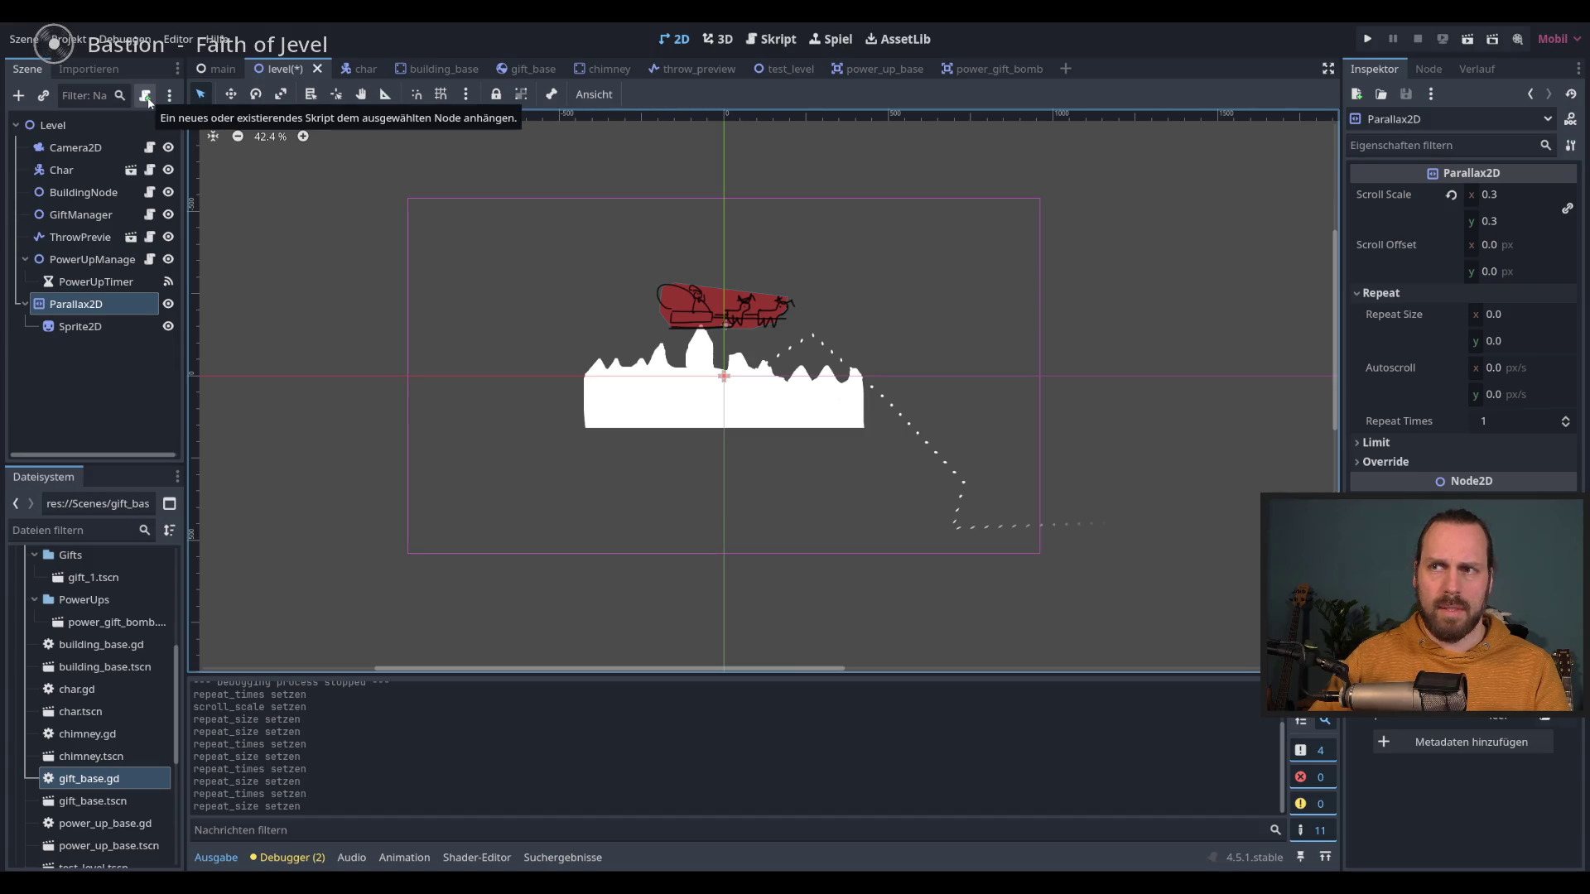
click(83, 327)
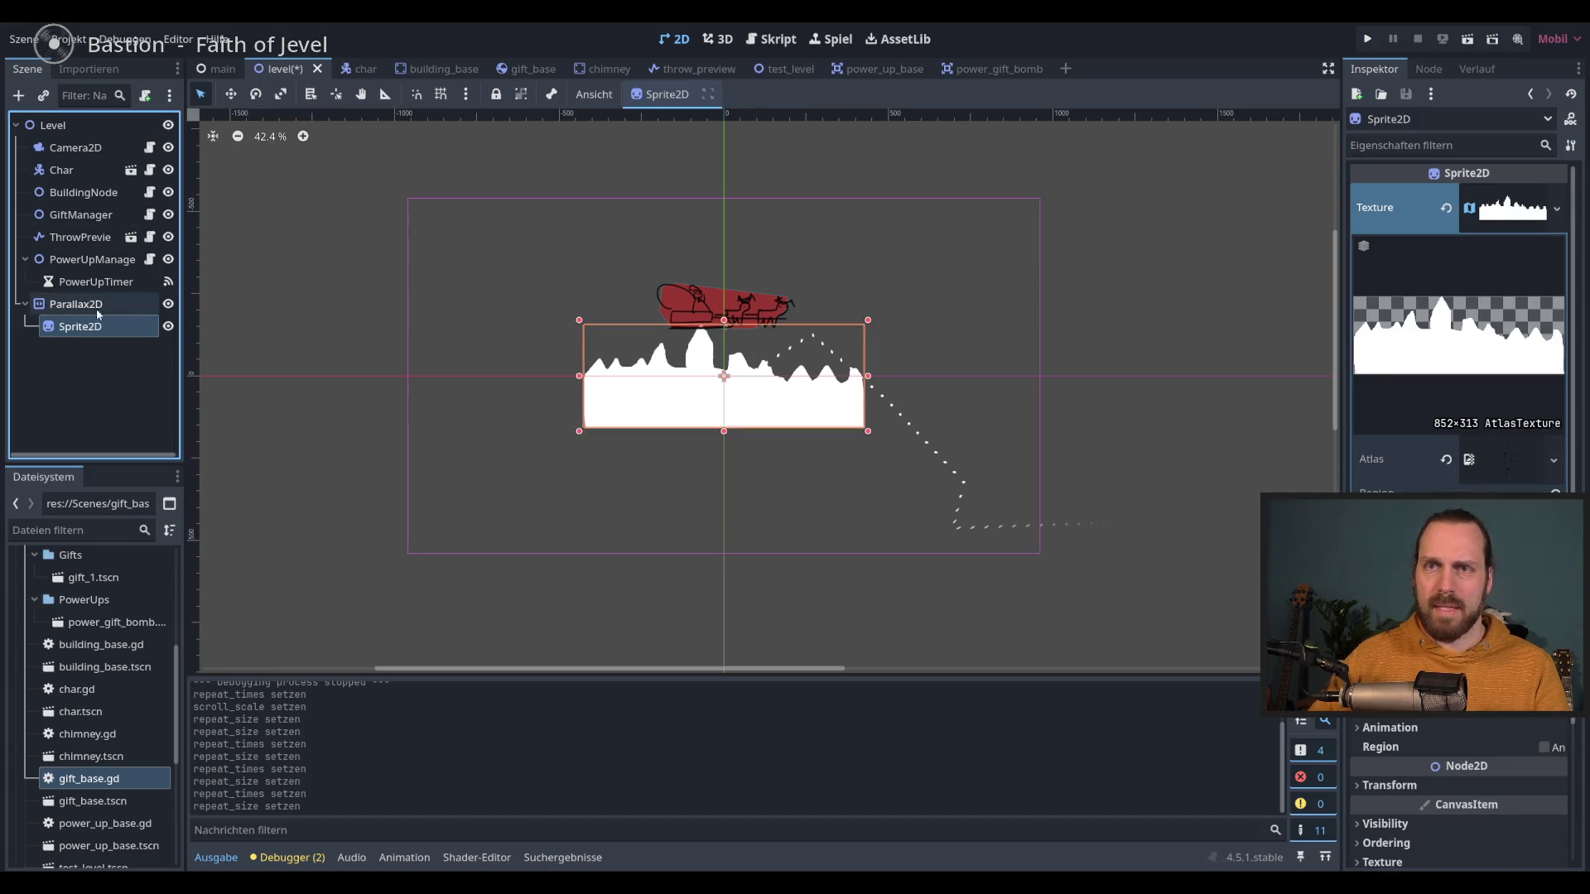
click(174, 304)
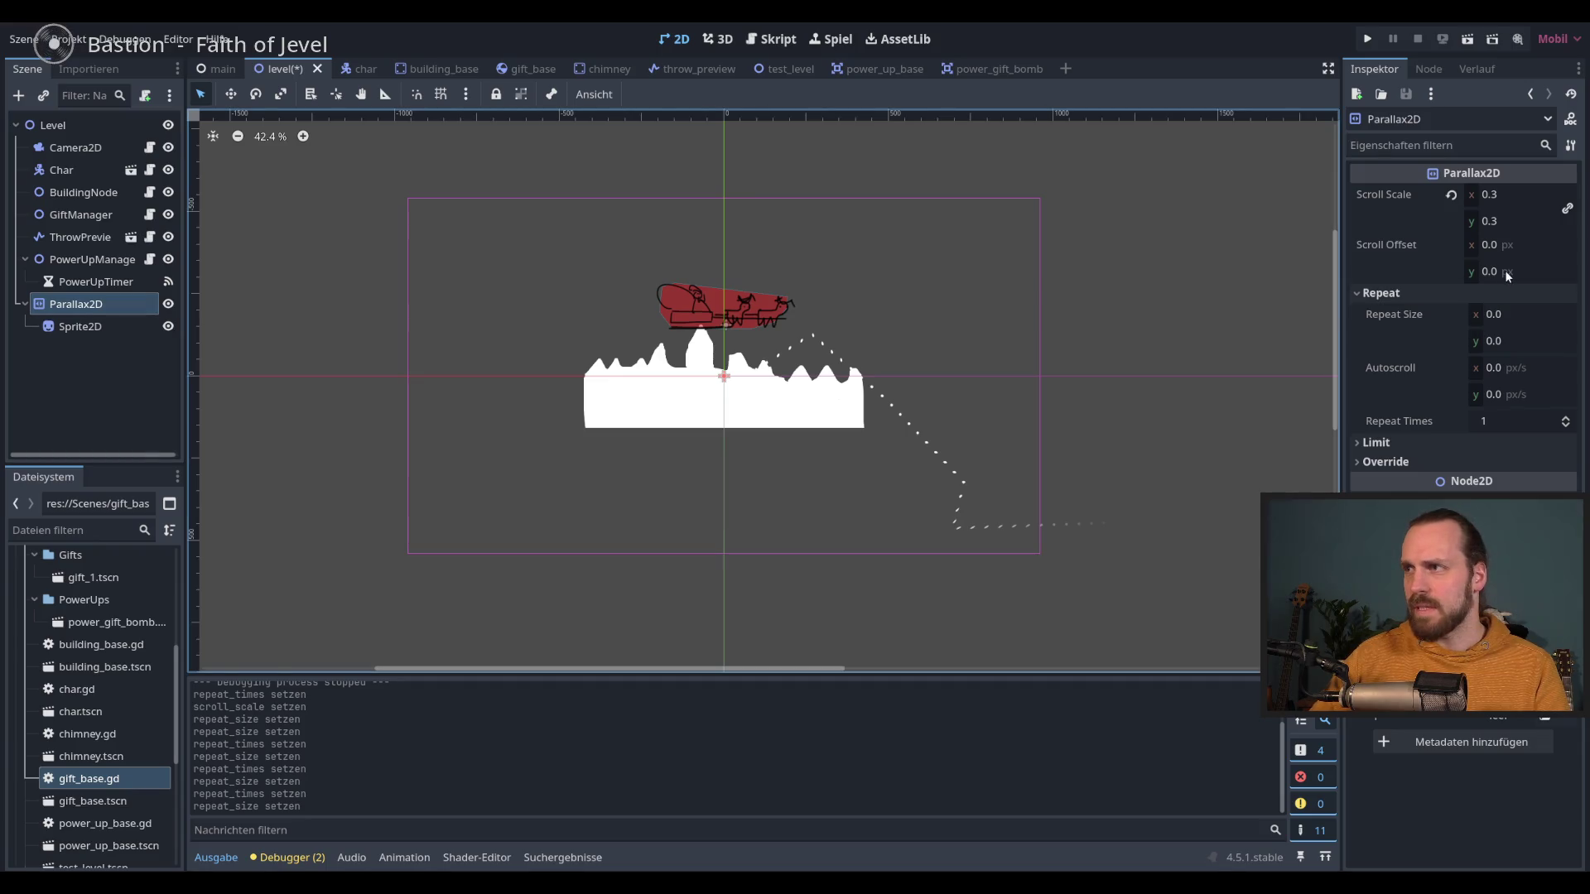
click(1507, 316)
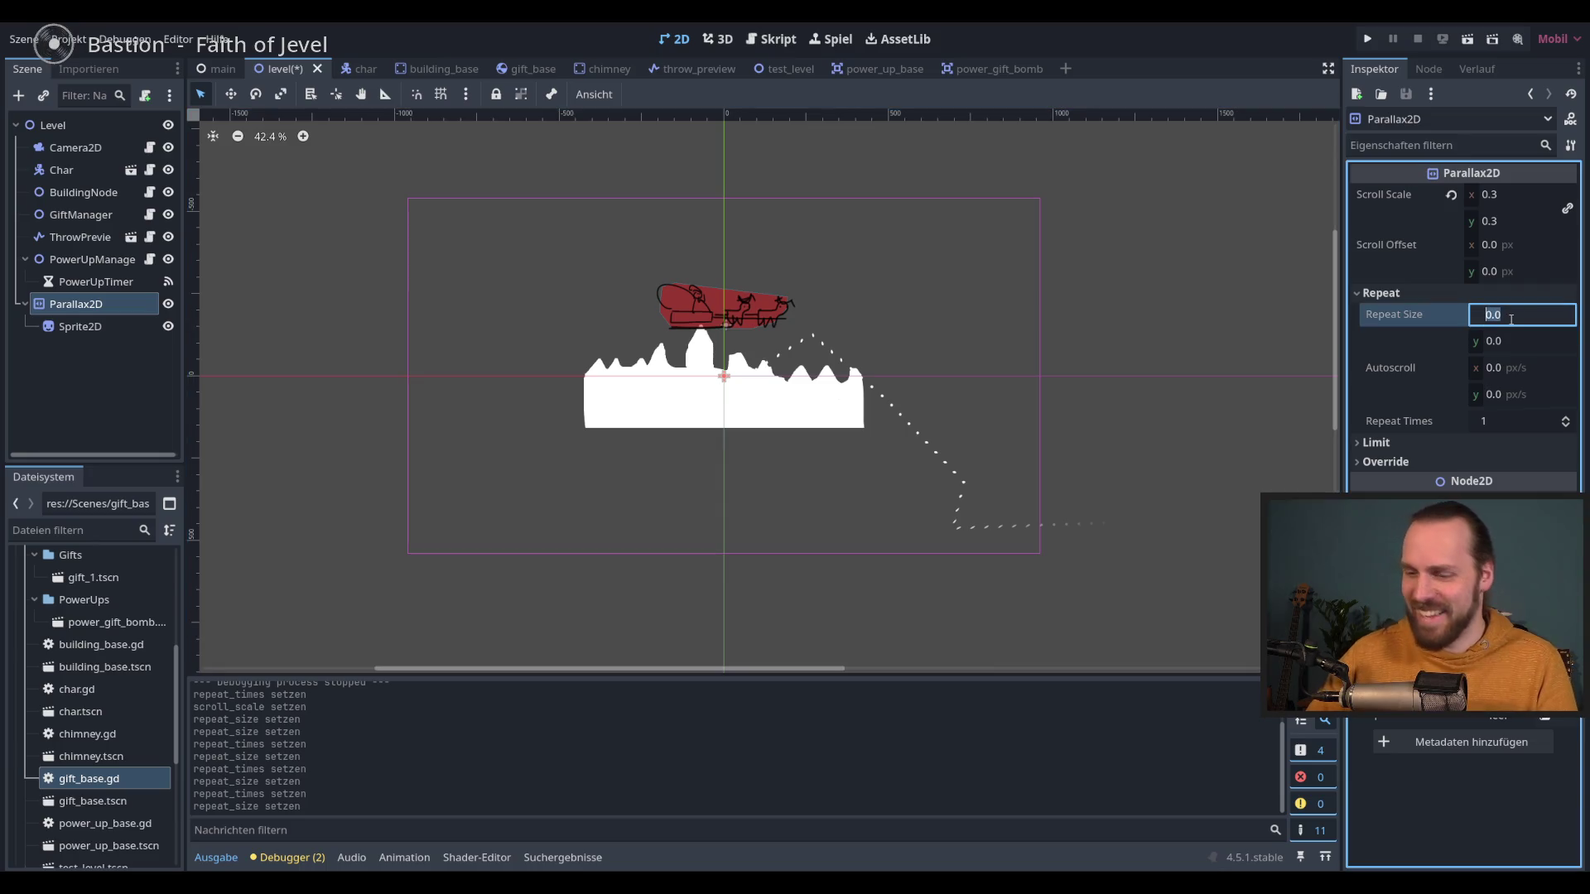
text(800)
Step: Confirm Repeat Size x 800 and Repeat Times 100, zooming the canvas to check the strip
key(Return)
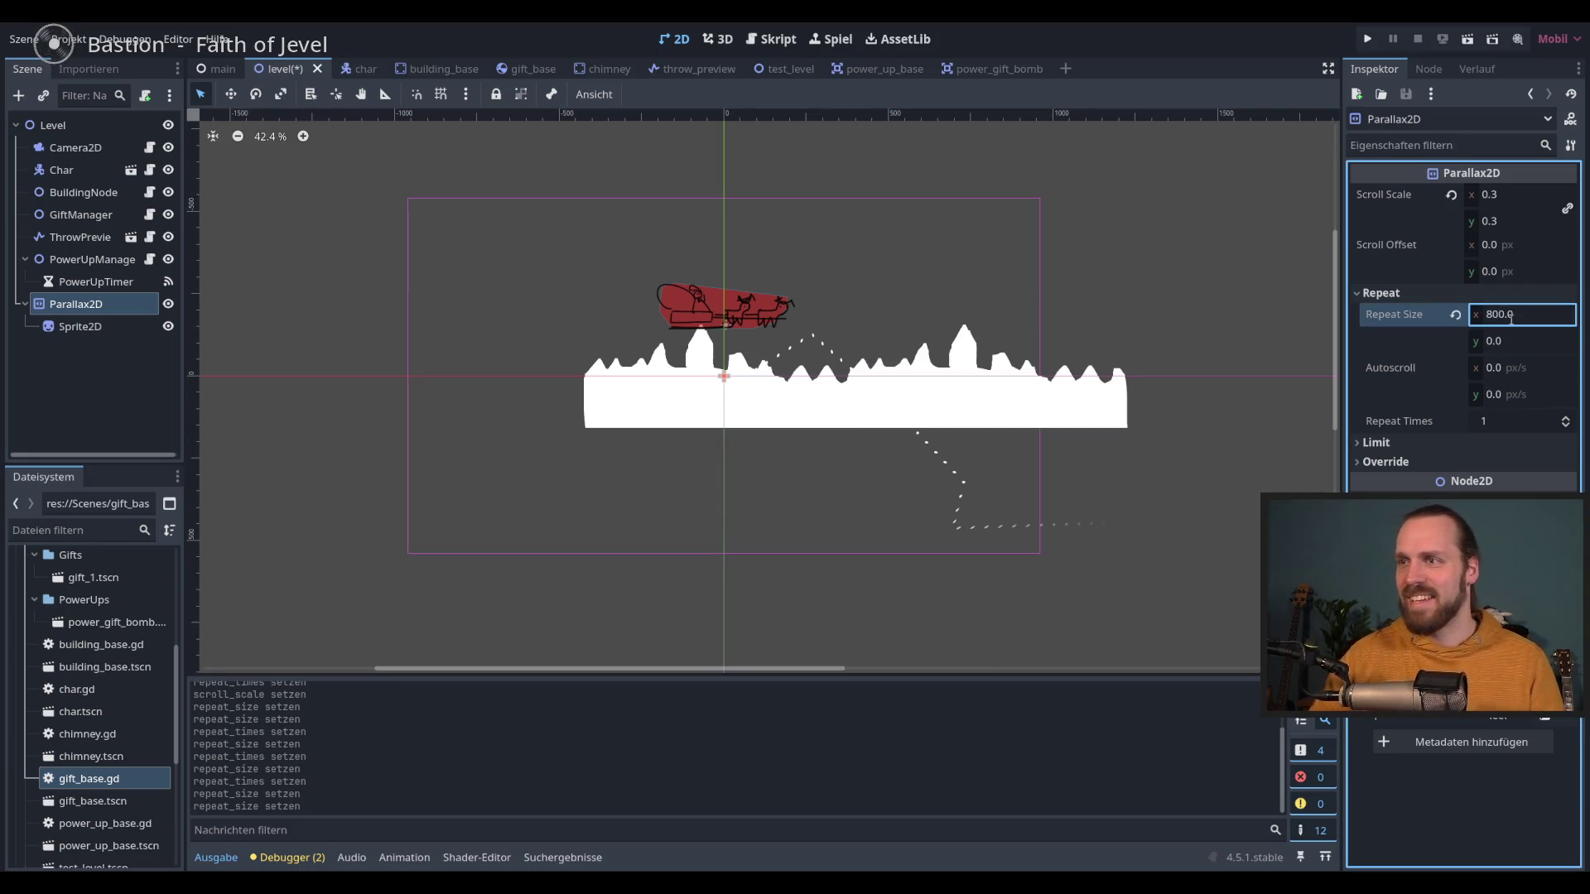
click(1506, 420)
text(00)
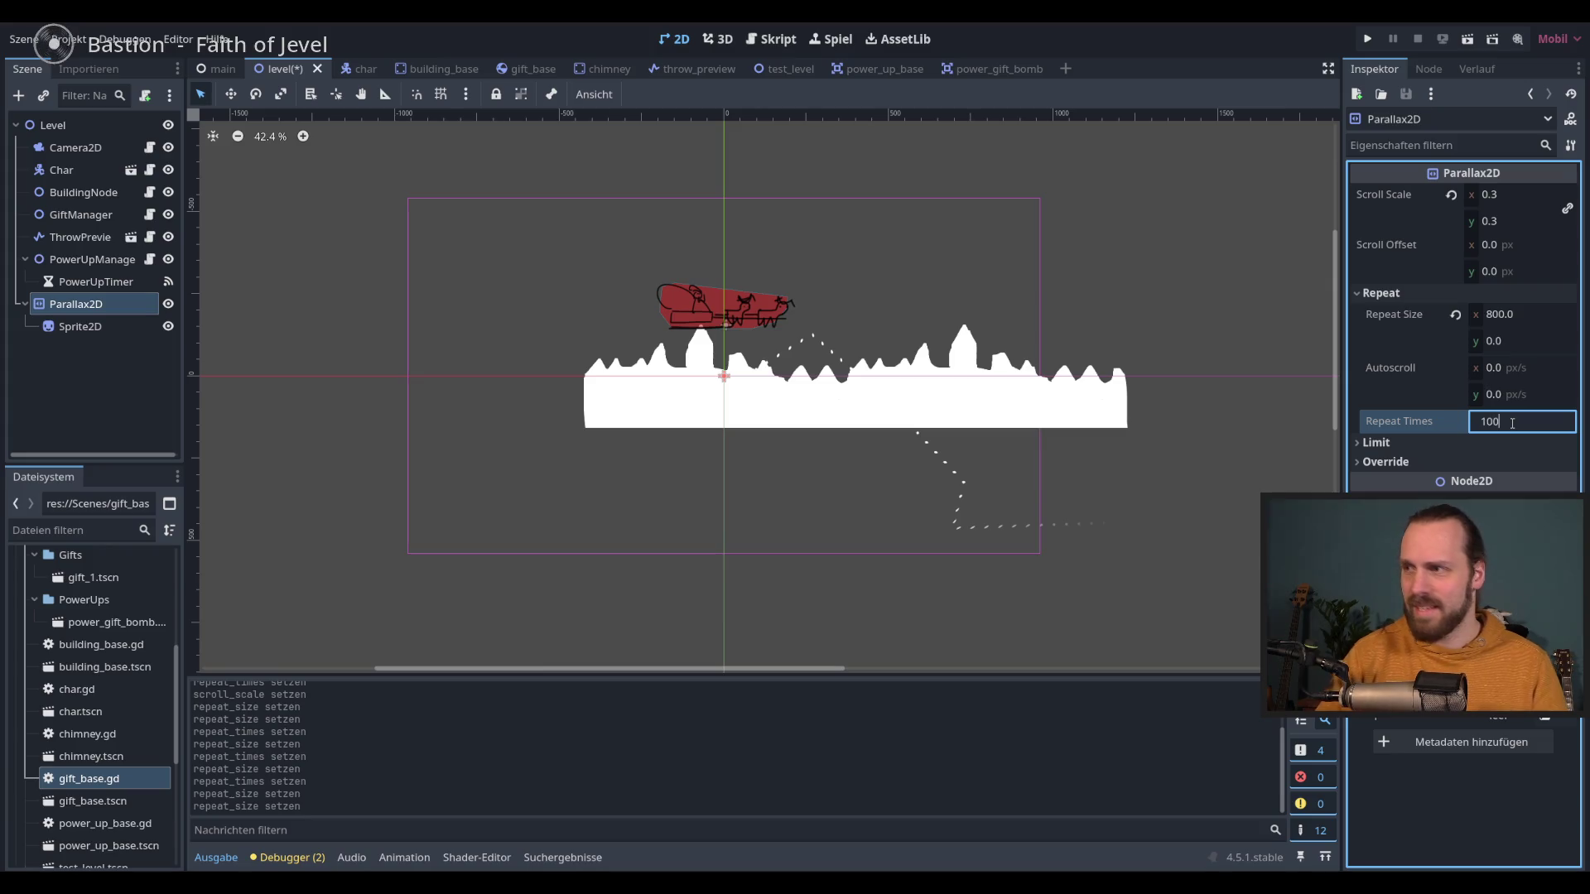
key(Return)
scroll(818, 425, down, 8)
scroll(828, 425, down, 3)
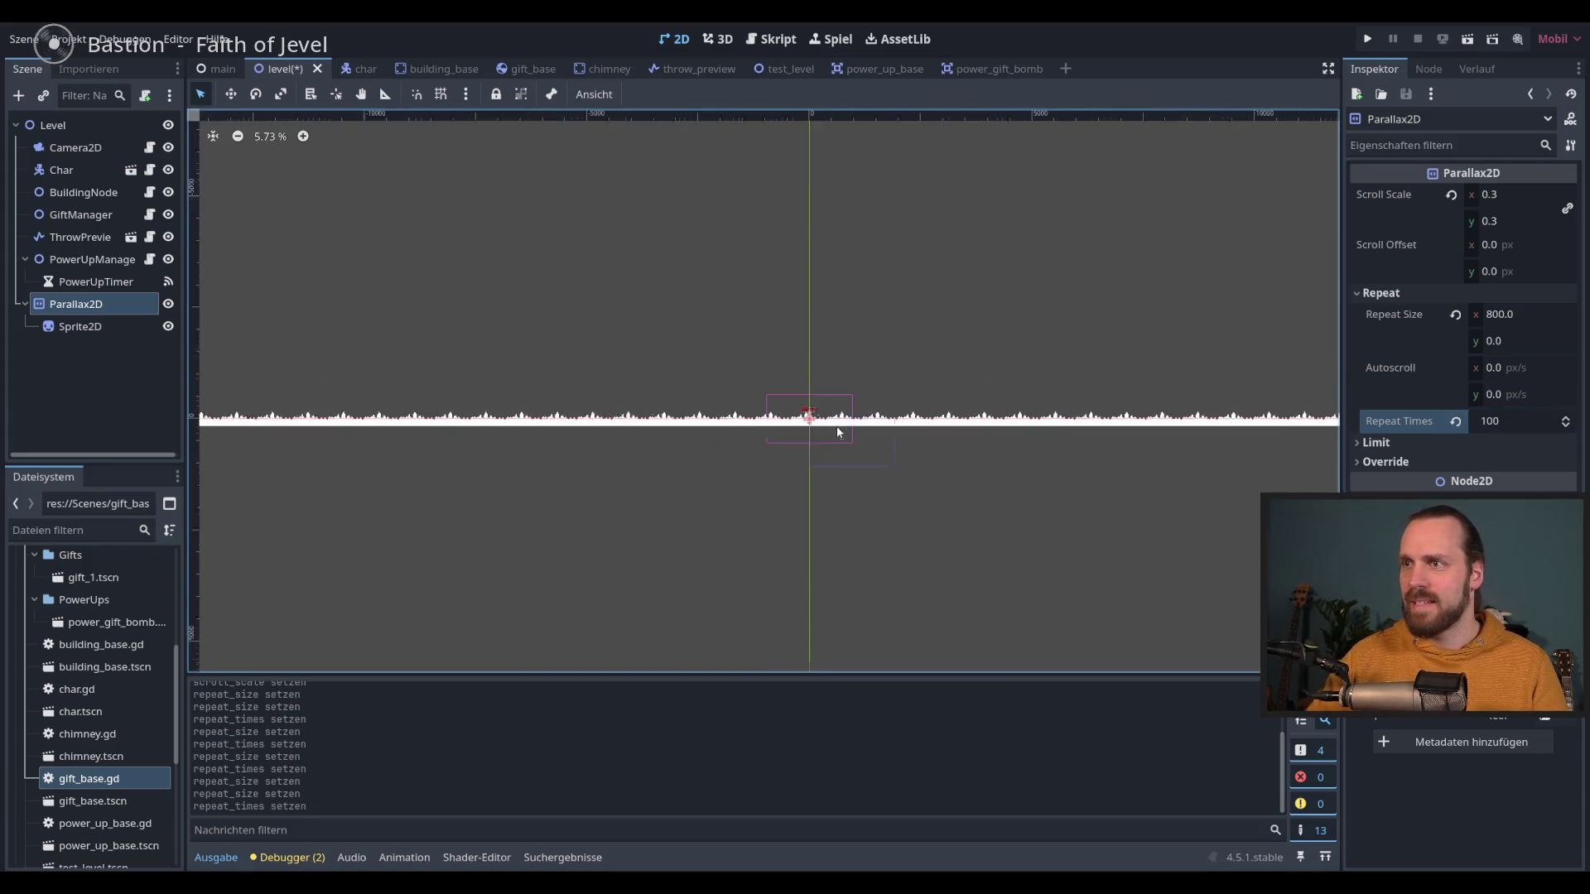
scroll(836, 430, down, 2)
scroll(759, 430, right, 5)
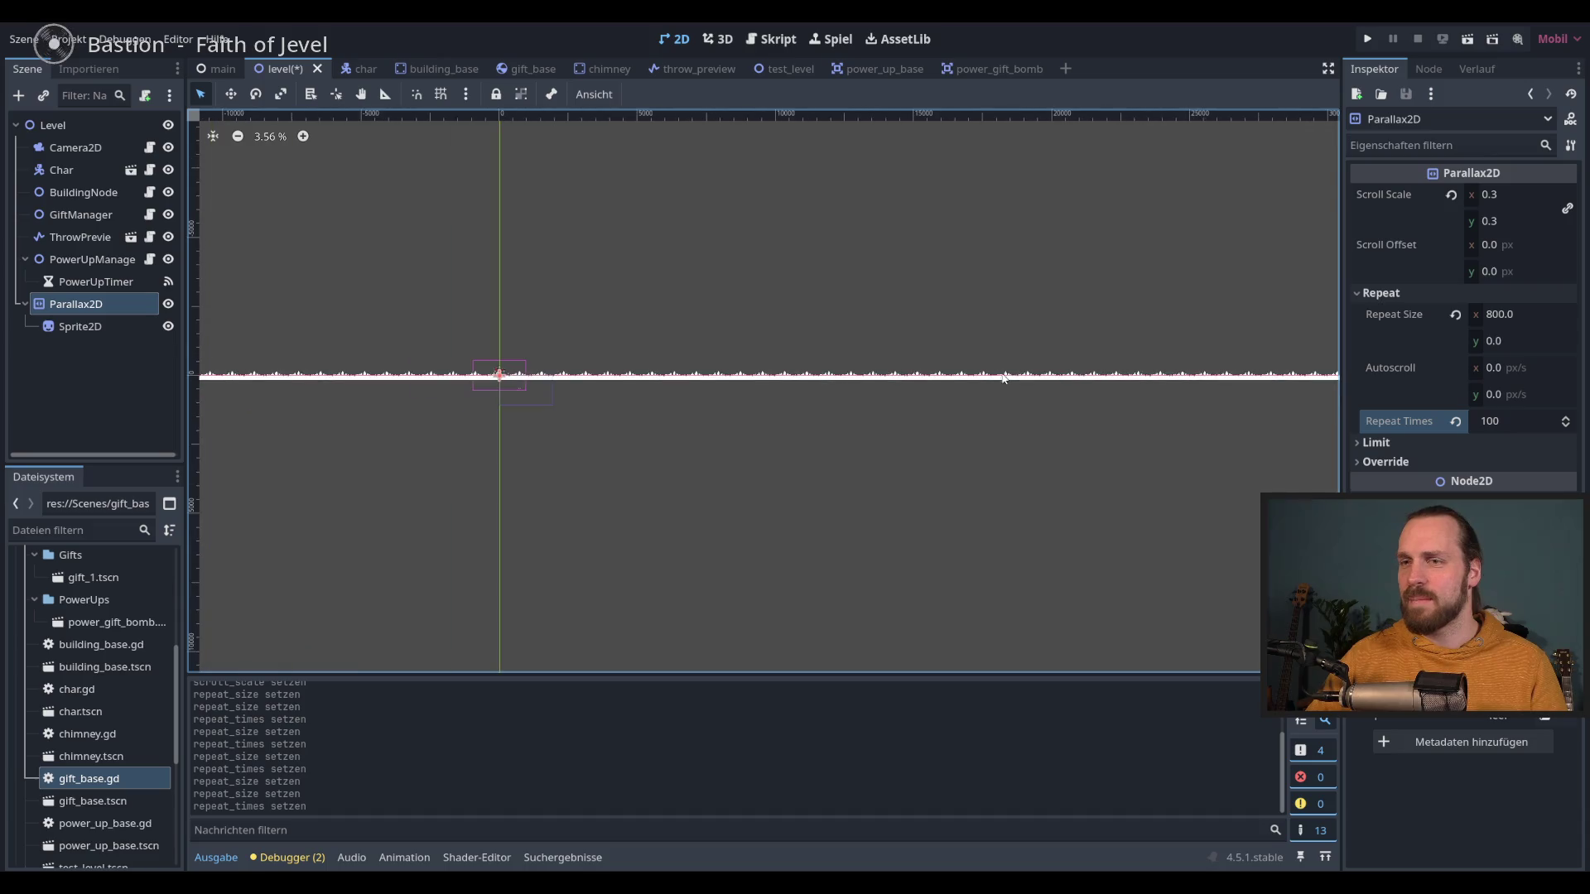
scroll(782, 414, left, 3)
scroll(748, 418, up, 4)
scroll(750, 419, up, 3)
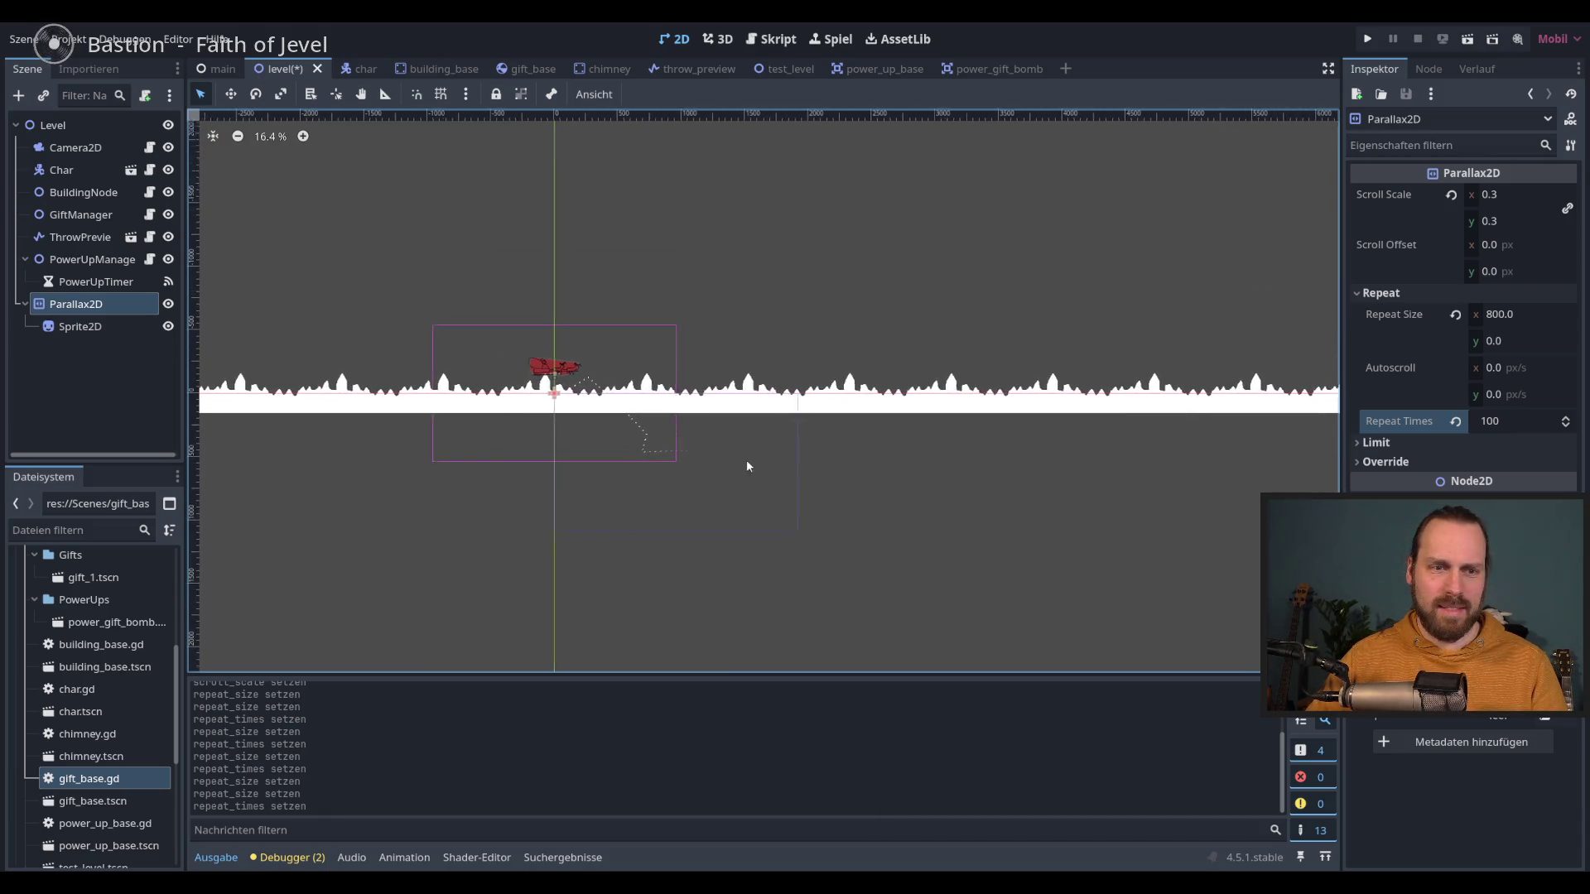
scroll(728, 430, right, 2)
scroll(679, 418, up, 4)
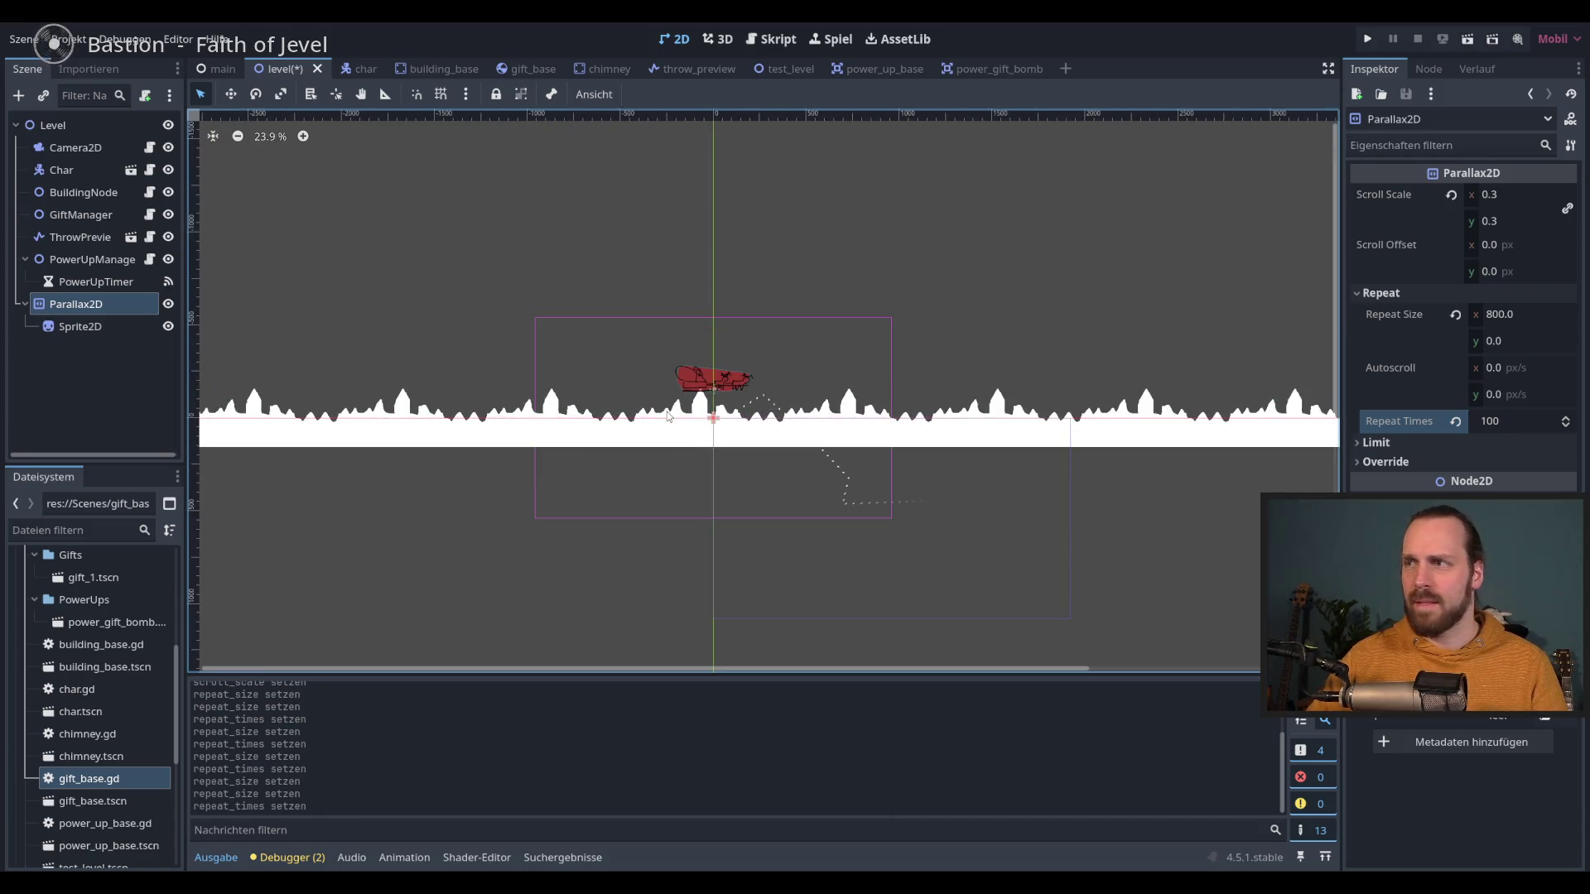
Step: Check the Sprite2D texture, then return to the Parallax2D settings
click(136, 326)
click(124, 306)
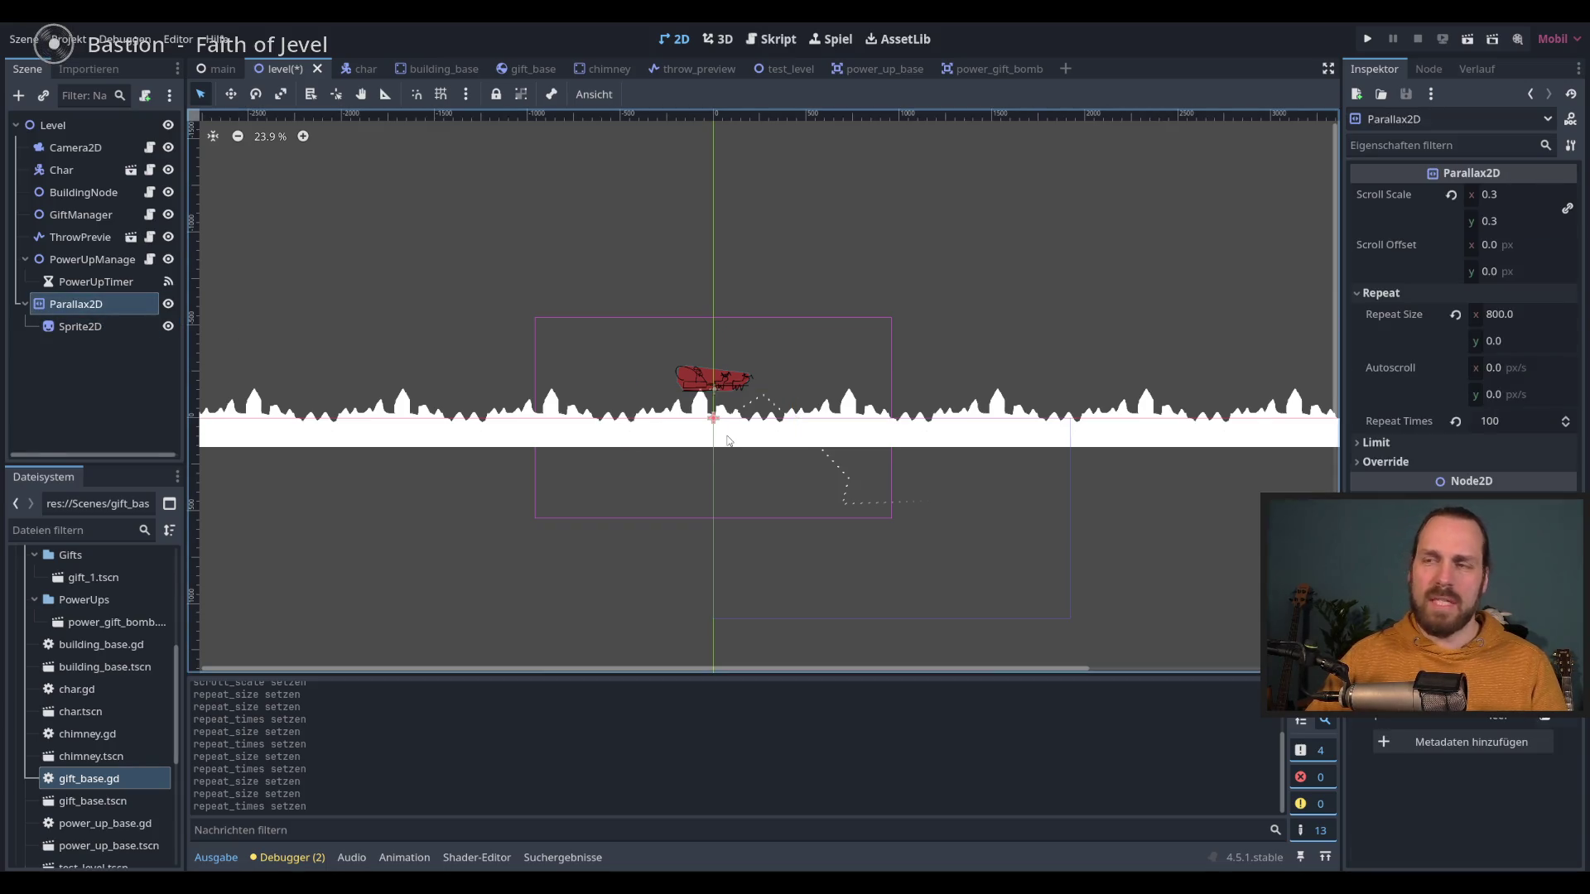
scroll(1012, 398, down, 3)
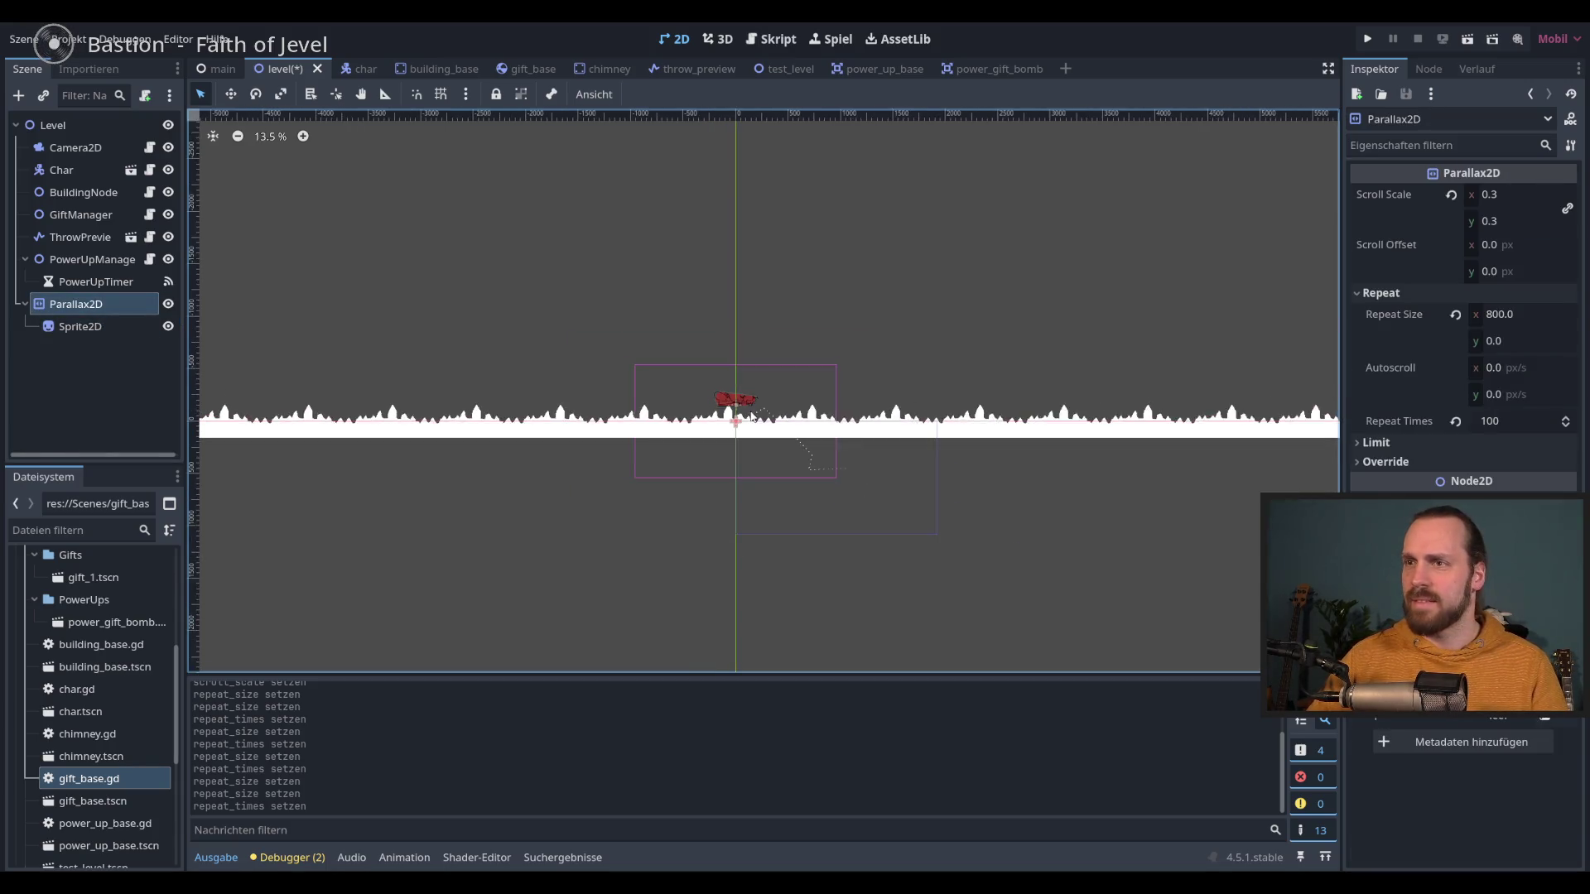
scroll(952, 396, down, 4)
scroll(903, 394, down, 4)
scroll(857, 393, down, 3)
scroll(853, 393, down, 1)
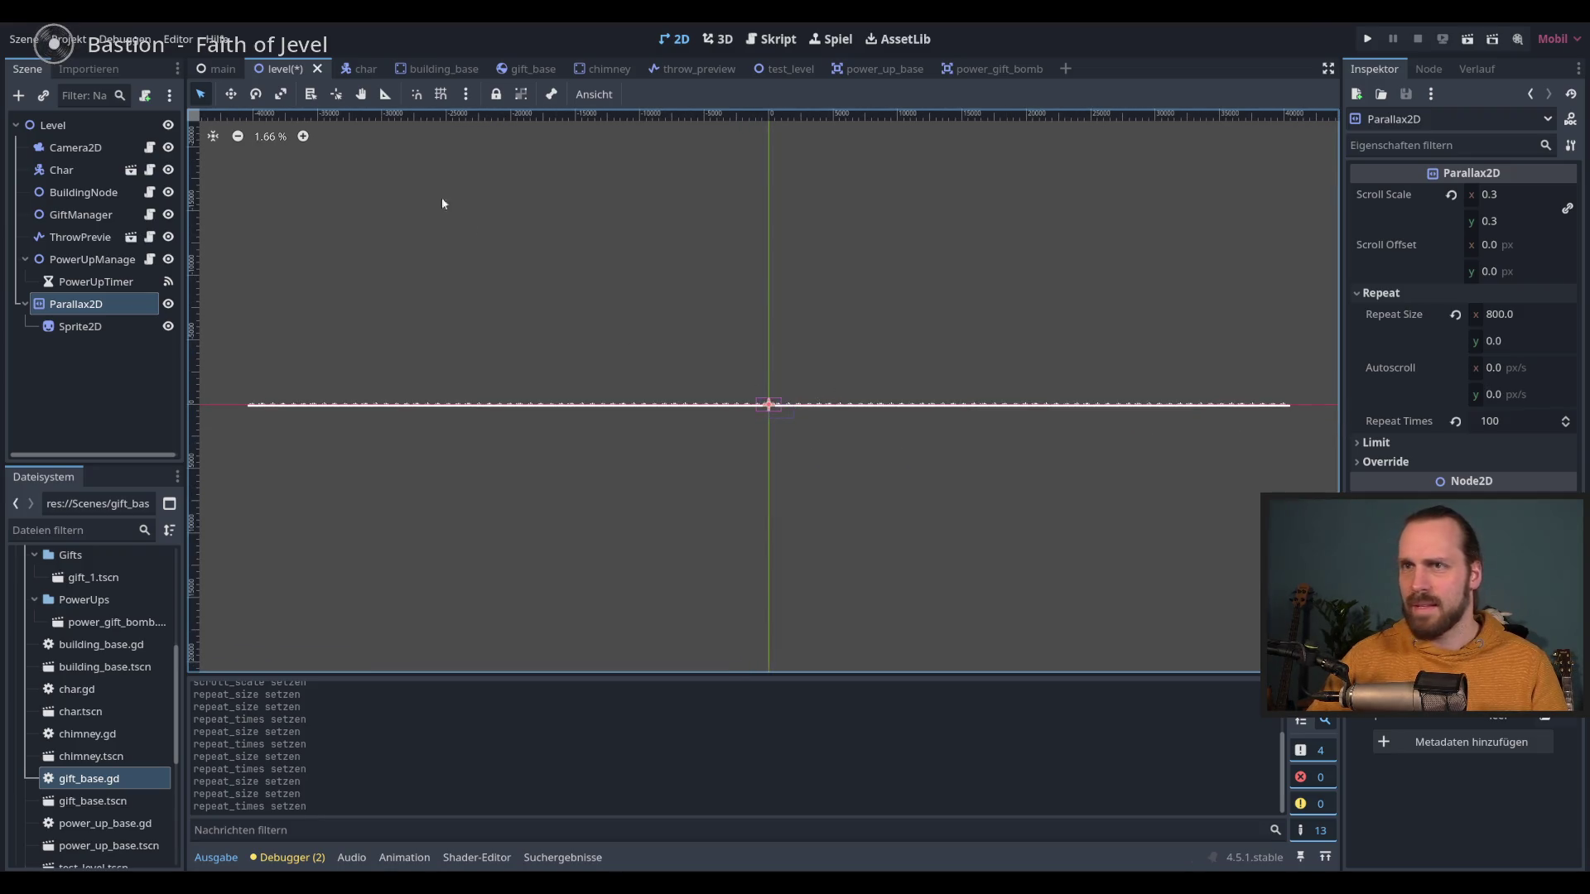
Step: Drag the Parallax2D sideways with the Move tool (W), undo the stray move, and zoom in
key(w)
mouse_move(787, 405)
mouse_down()
mouse_move(836, 407)
mouse_move(624, 397)
mouse_up()
key(ctrl+z)
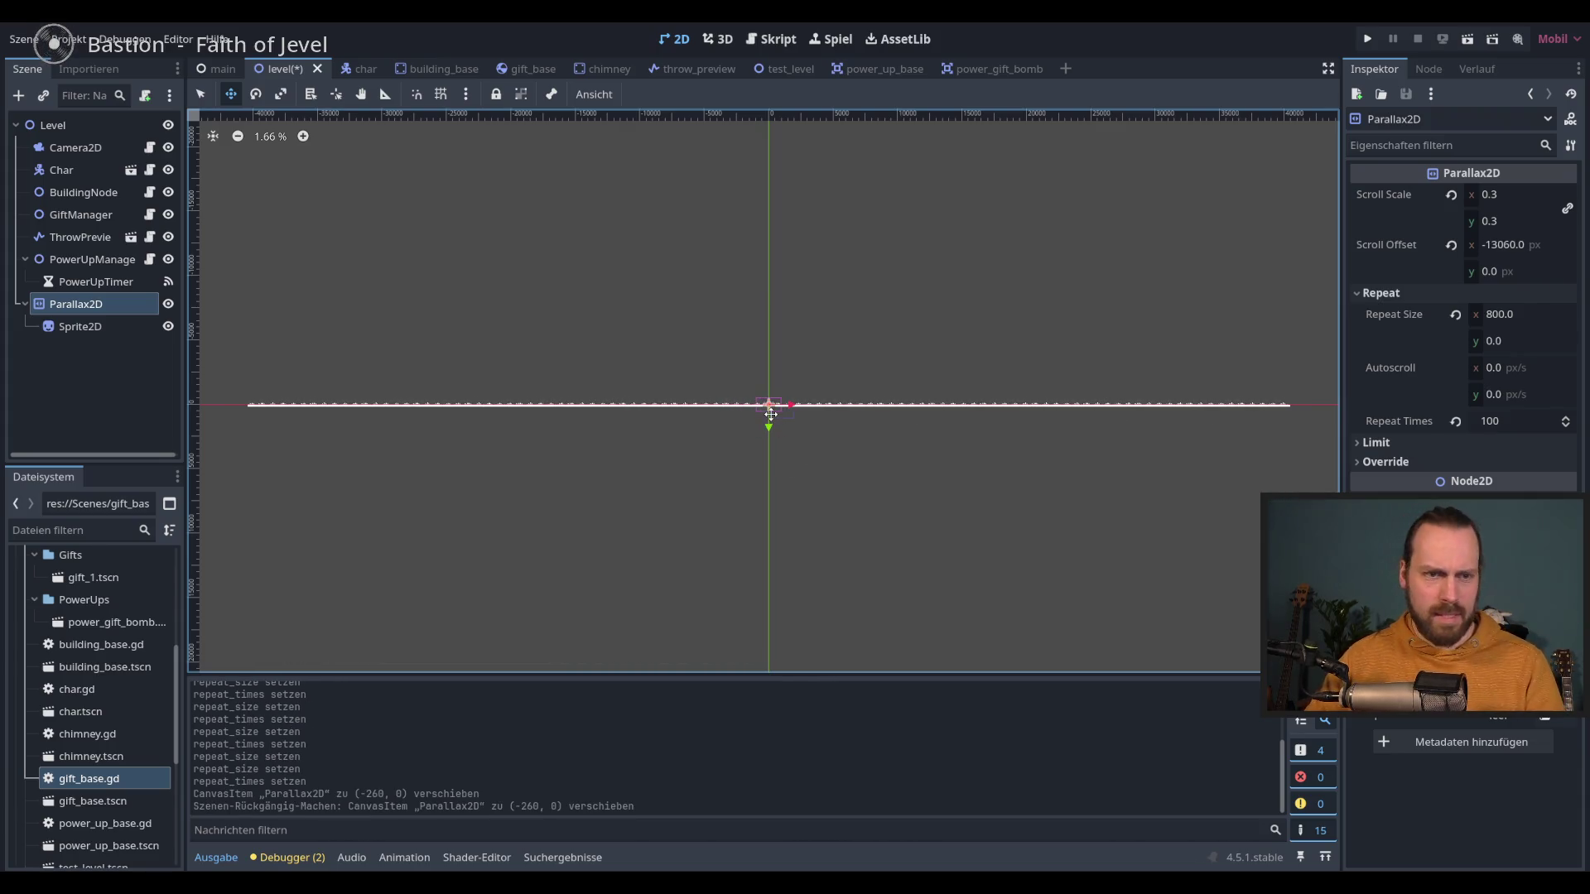
scroll(770, 413, up, 2)
scroll(770, 413, up, 2)
scroll(770, 413, up, 1)
scroll(702, 469, up, 2)
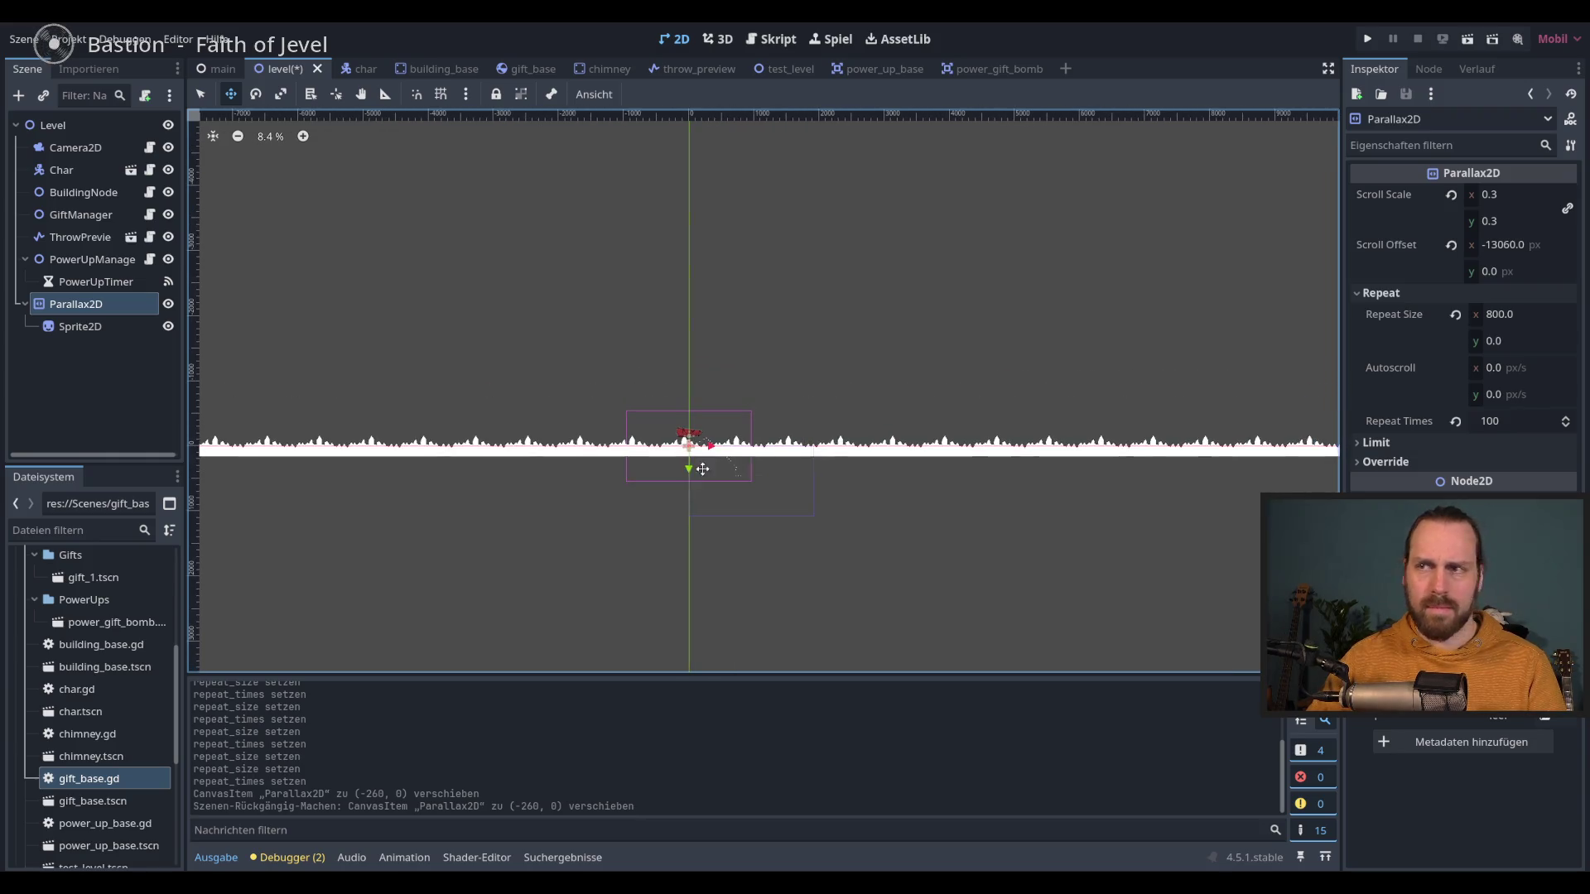
scroll(692, 419, up, 2)
scroll(692, 375, up, 1)
scroll(718, 393, up, 1)
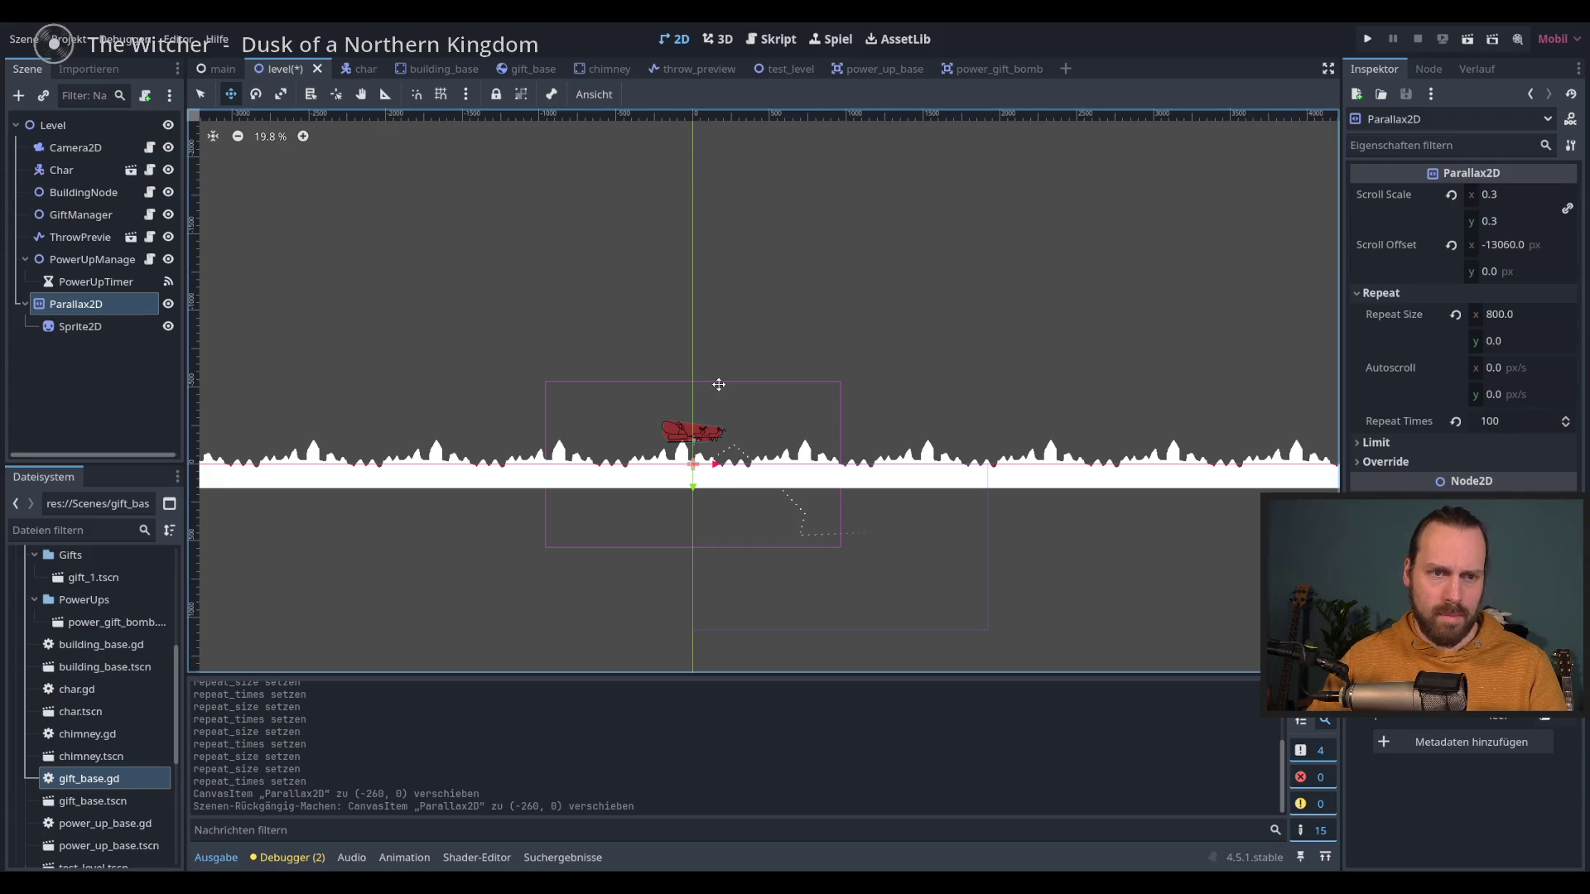
scroll(783, 416, up, 1)
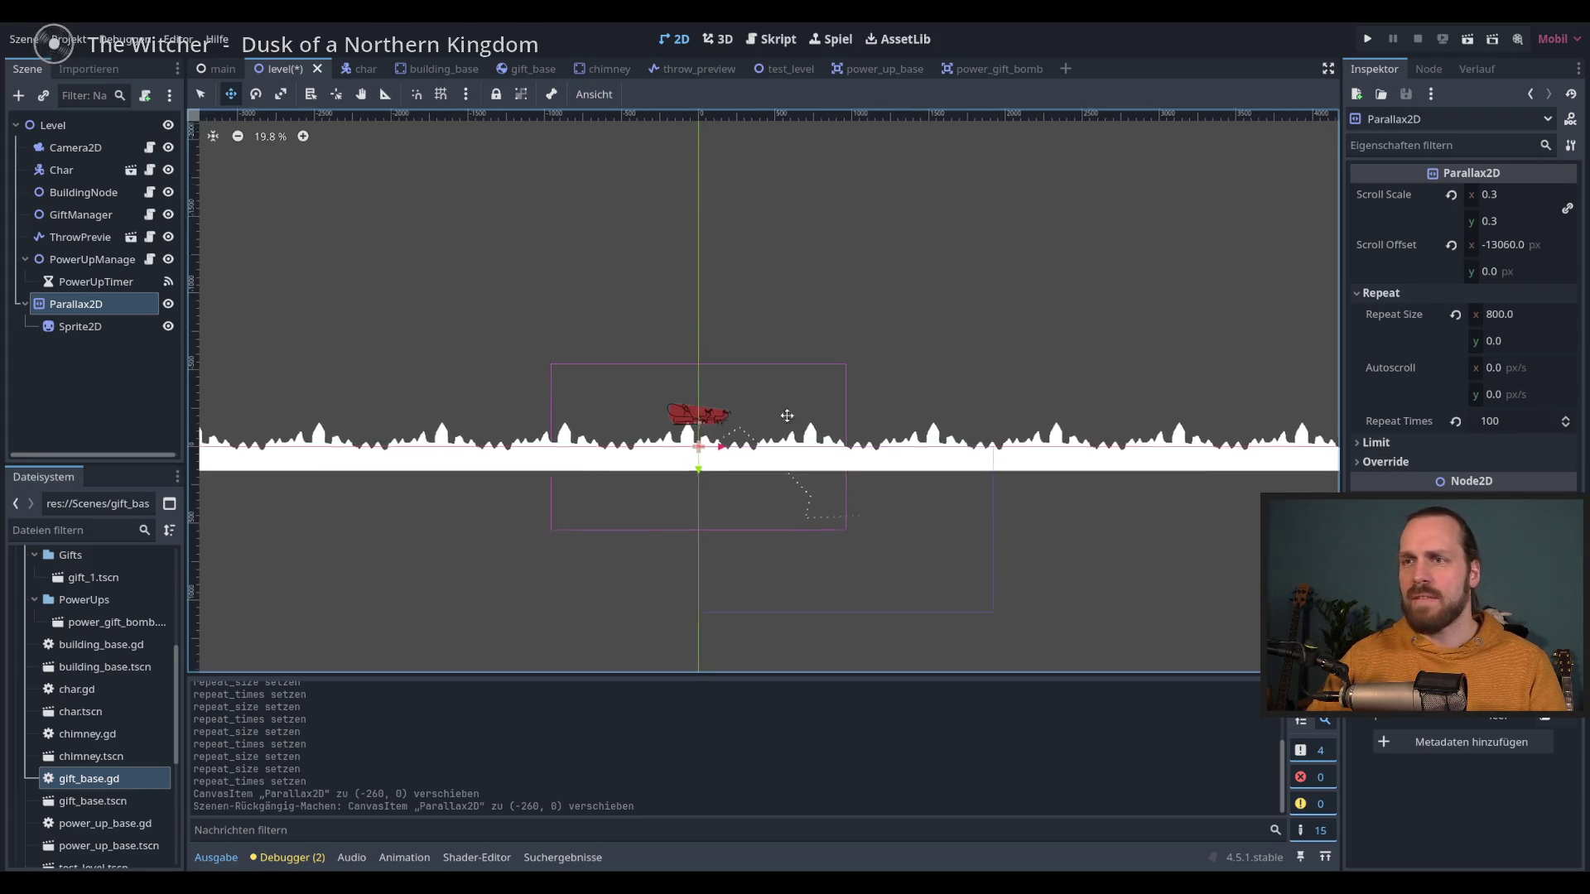
scroll(718, 458, down, 1)
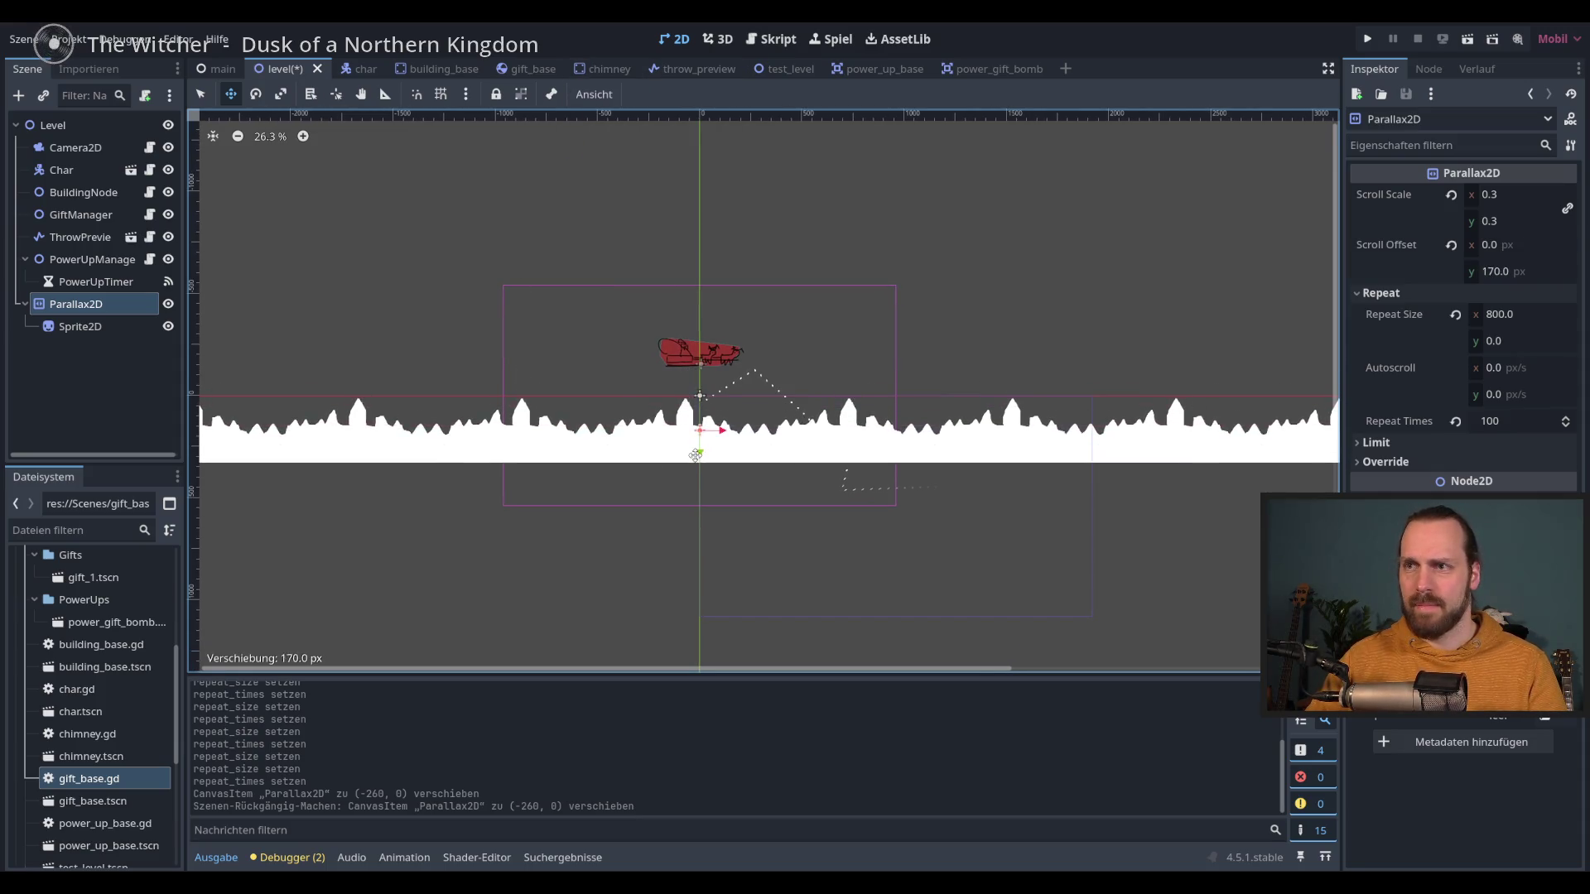
Step: Play-test the skyline, lower the layer to scroll offset y 338, and test again
key(F5)
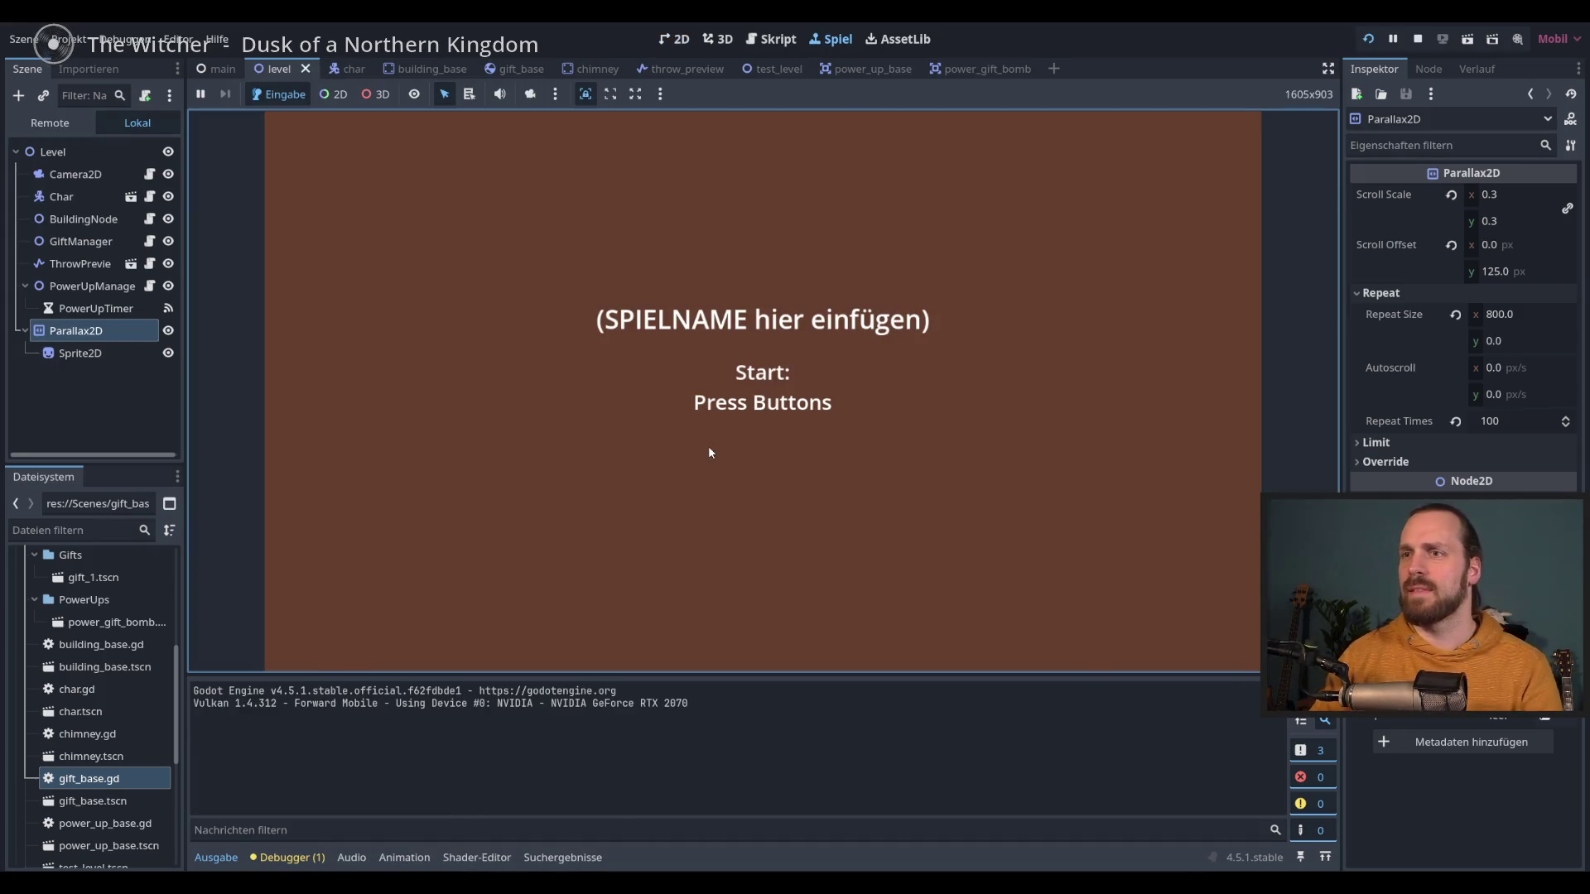
click(708, 448)
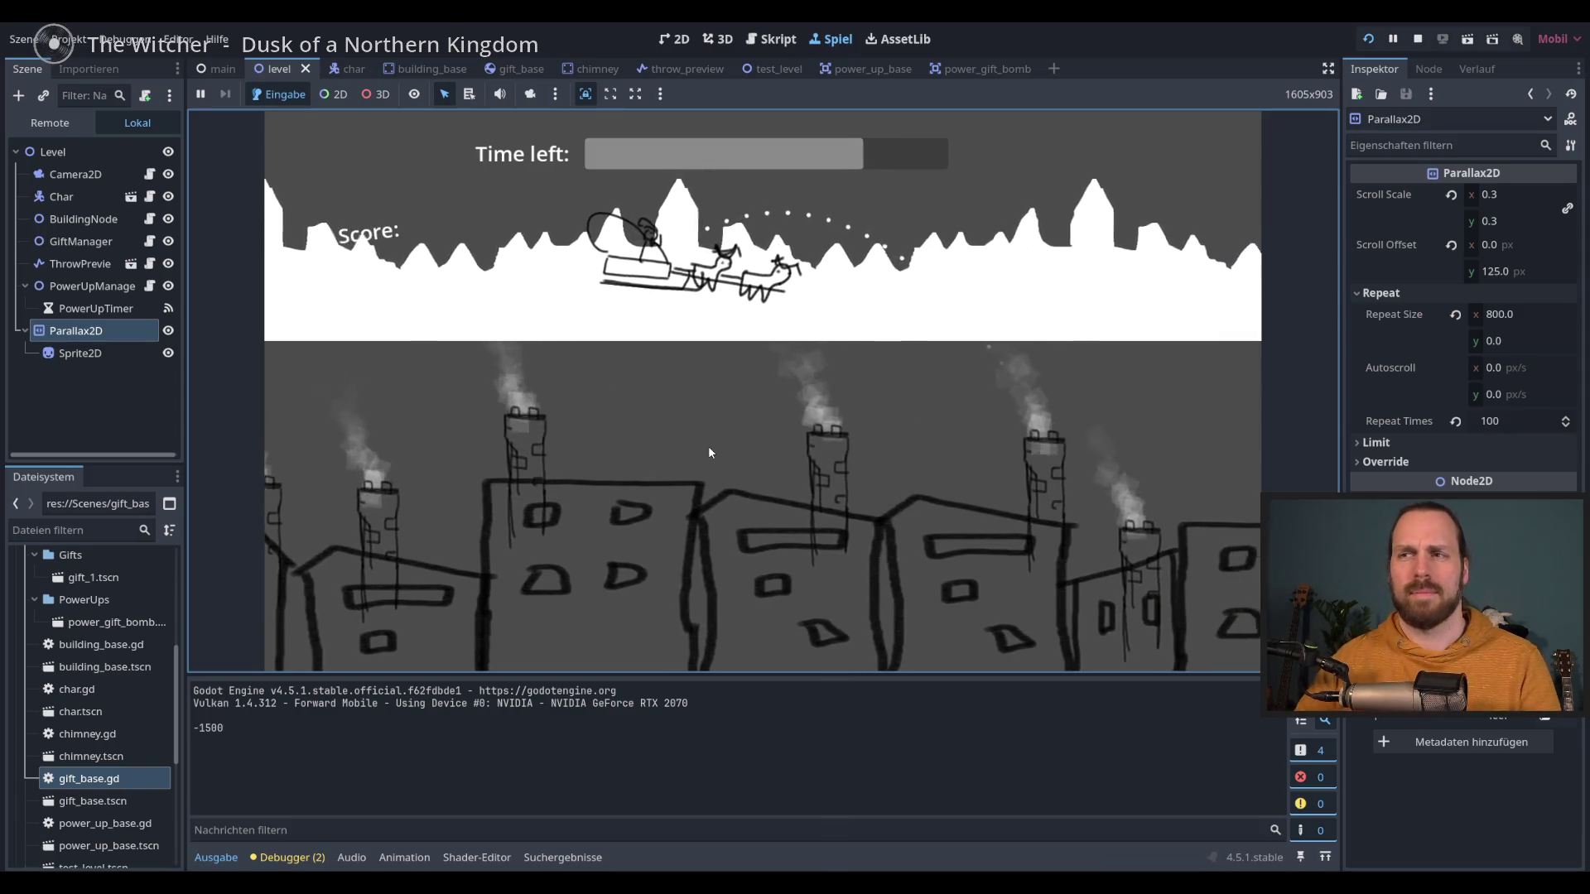
click(678, 41)
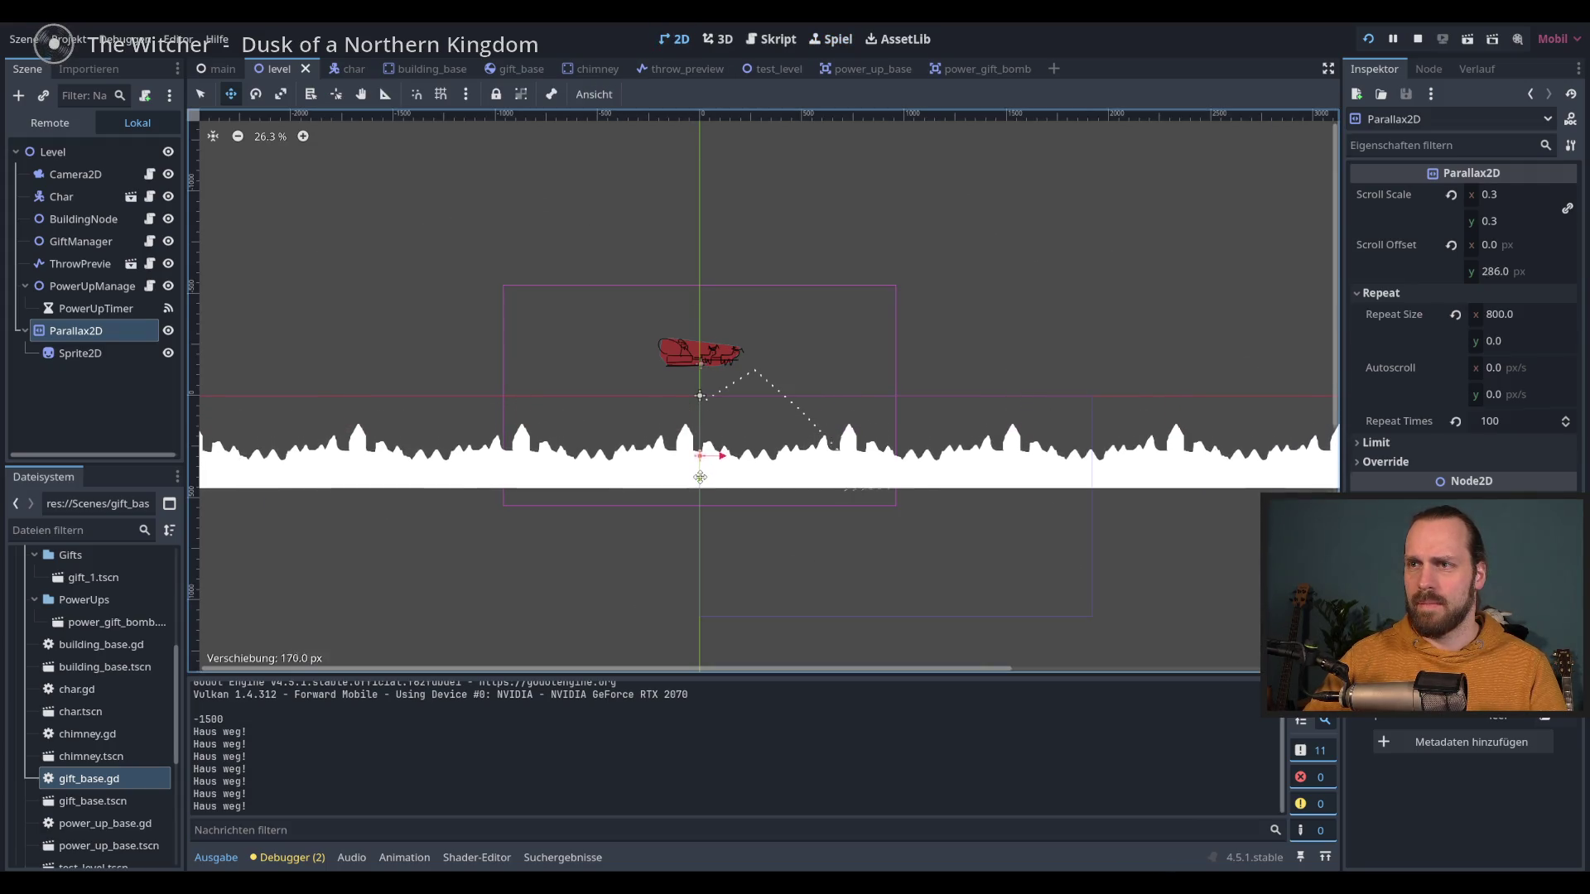
drag(702, 442, 703, 488)
key(F5)
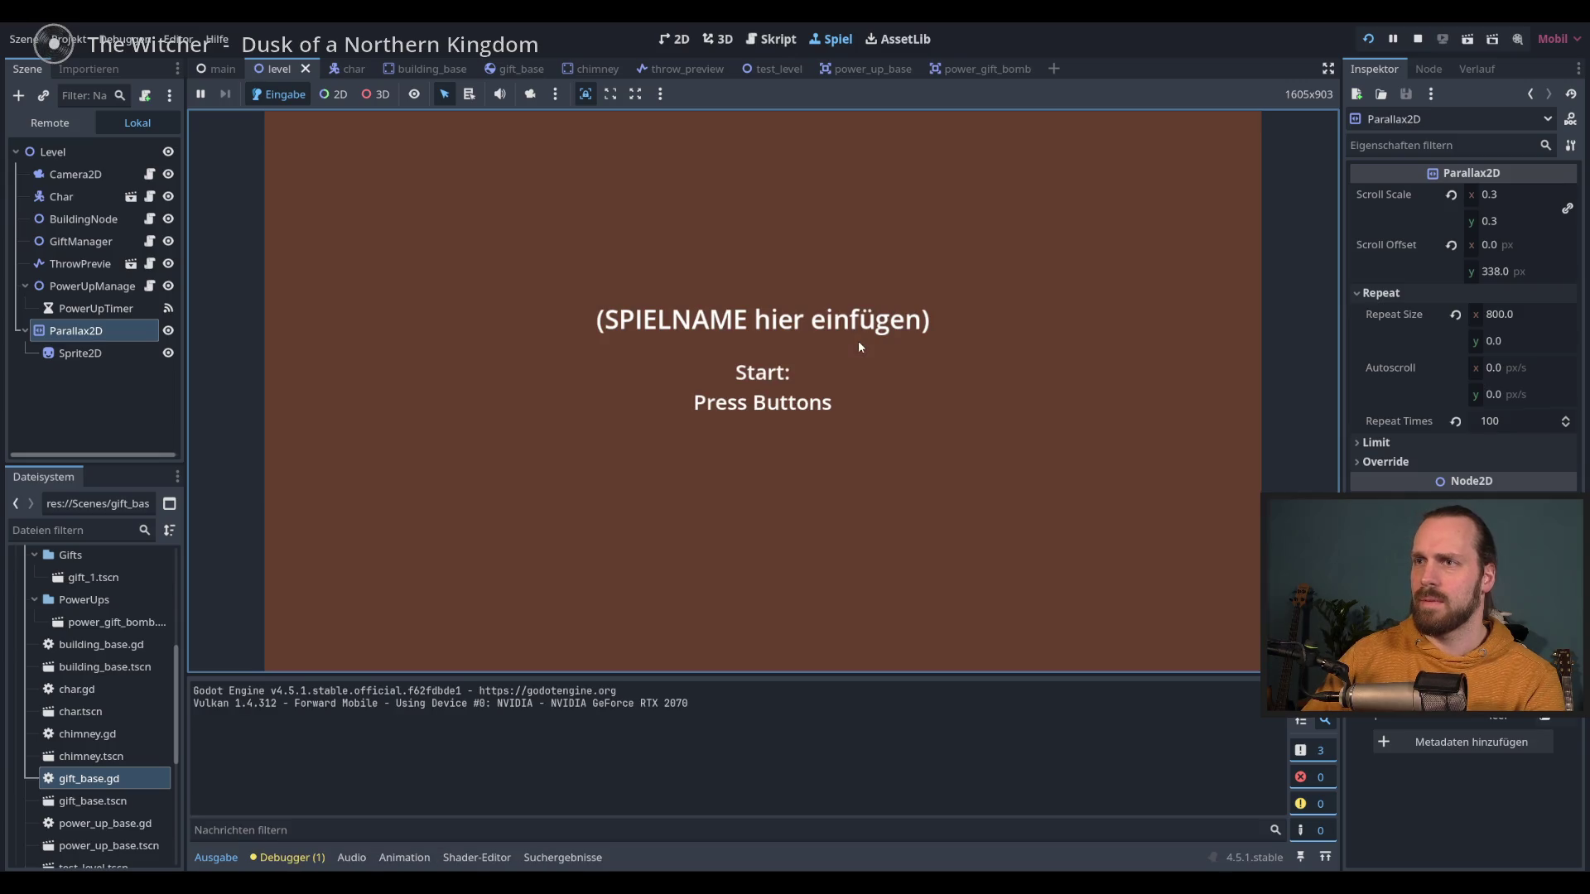
click(835, 333)
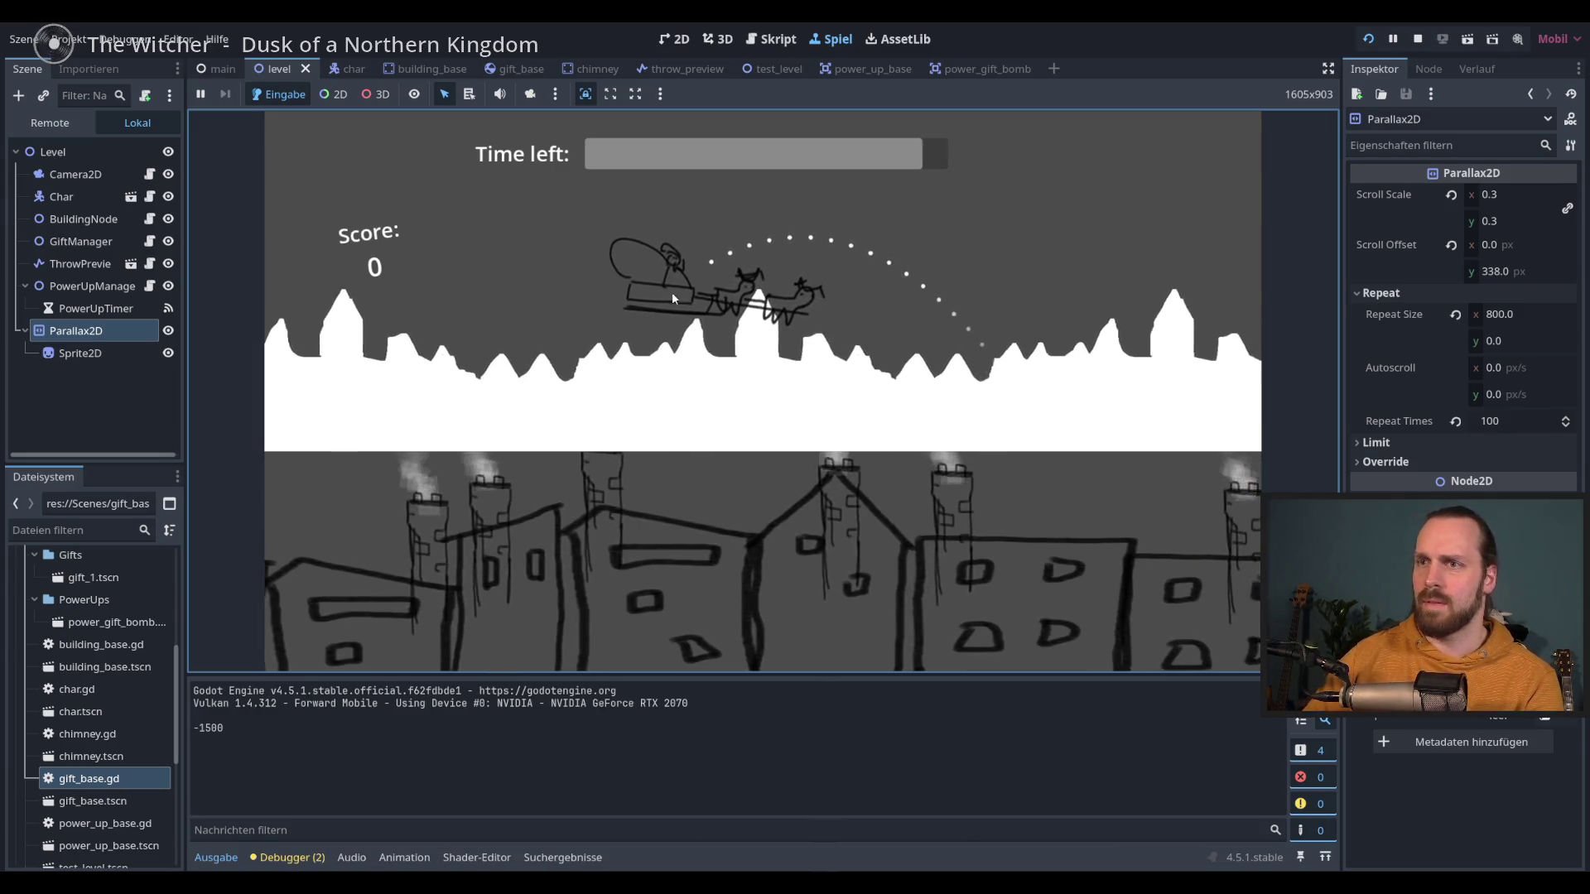
key(F8)
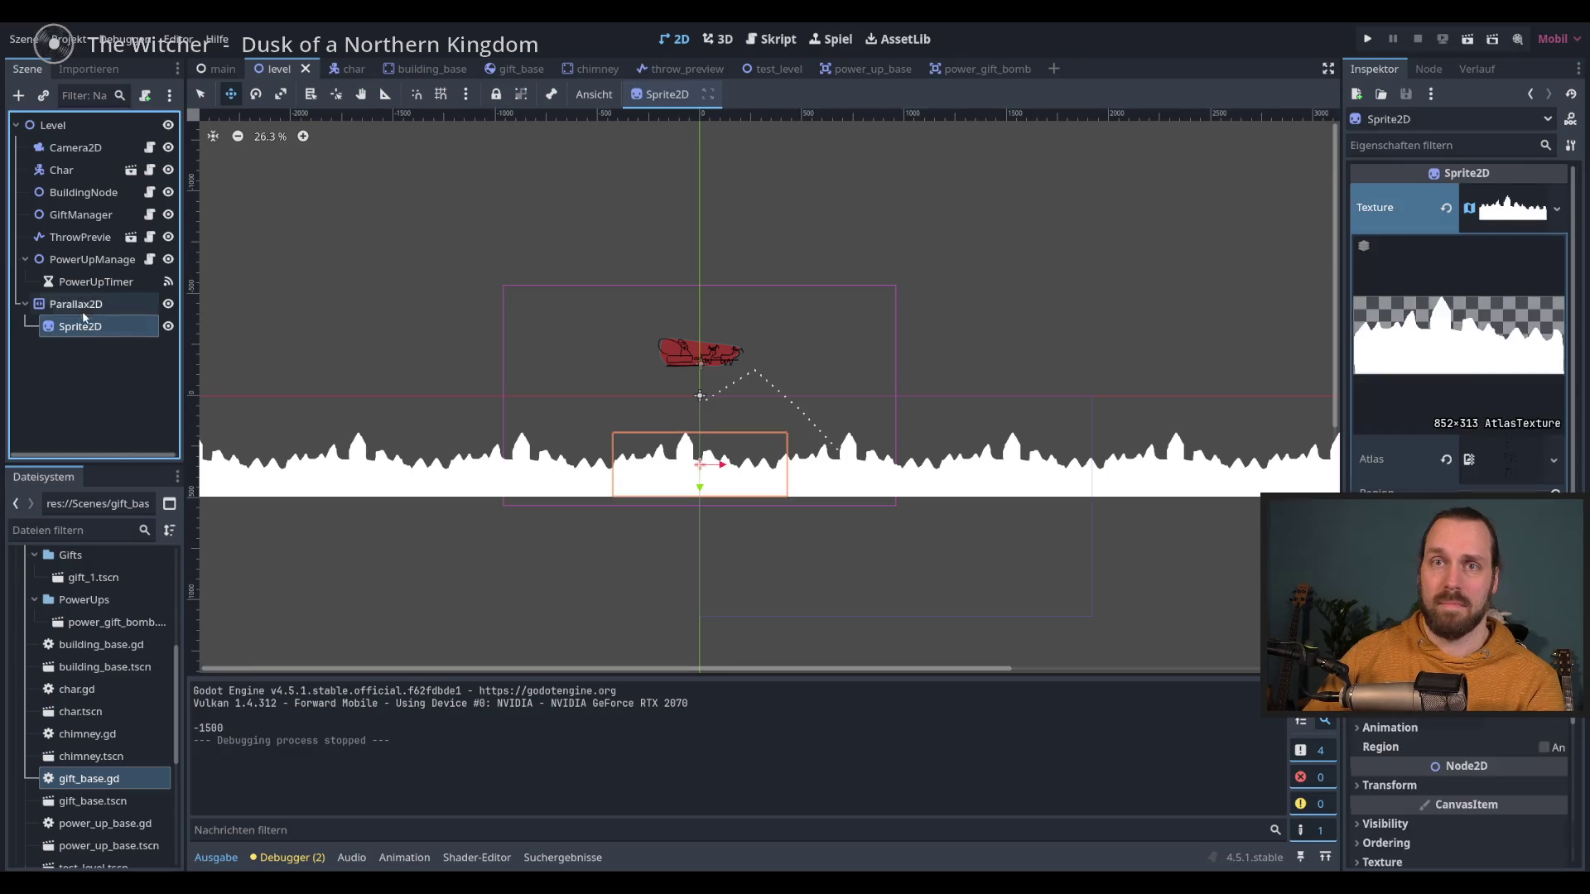
Step: Change the layer's Z Index under Ordering and play-test the layering
click(1465, 530)
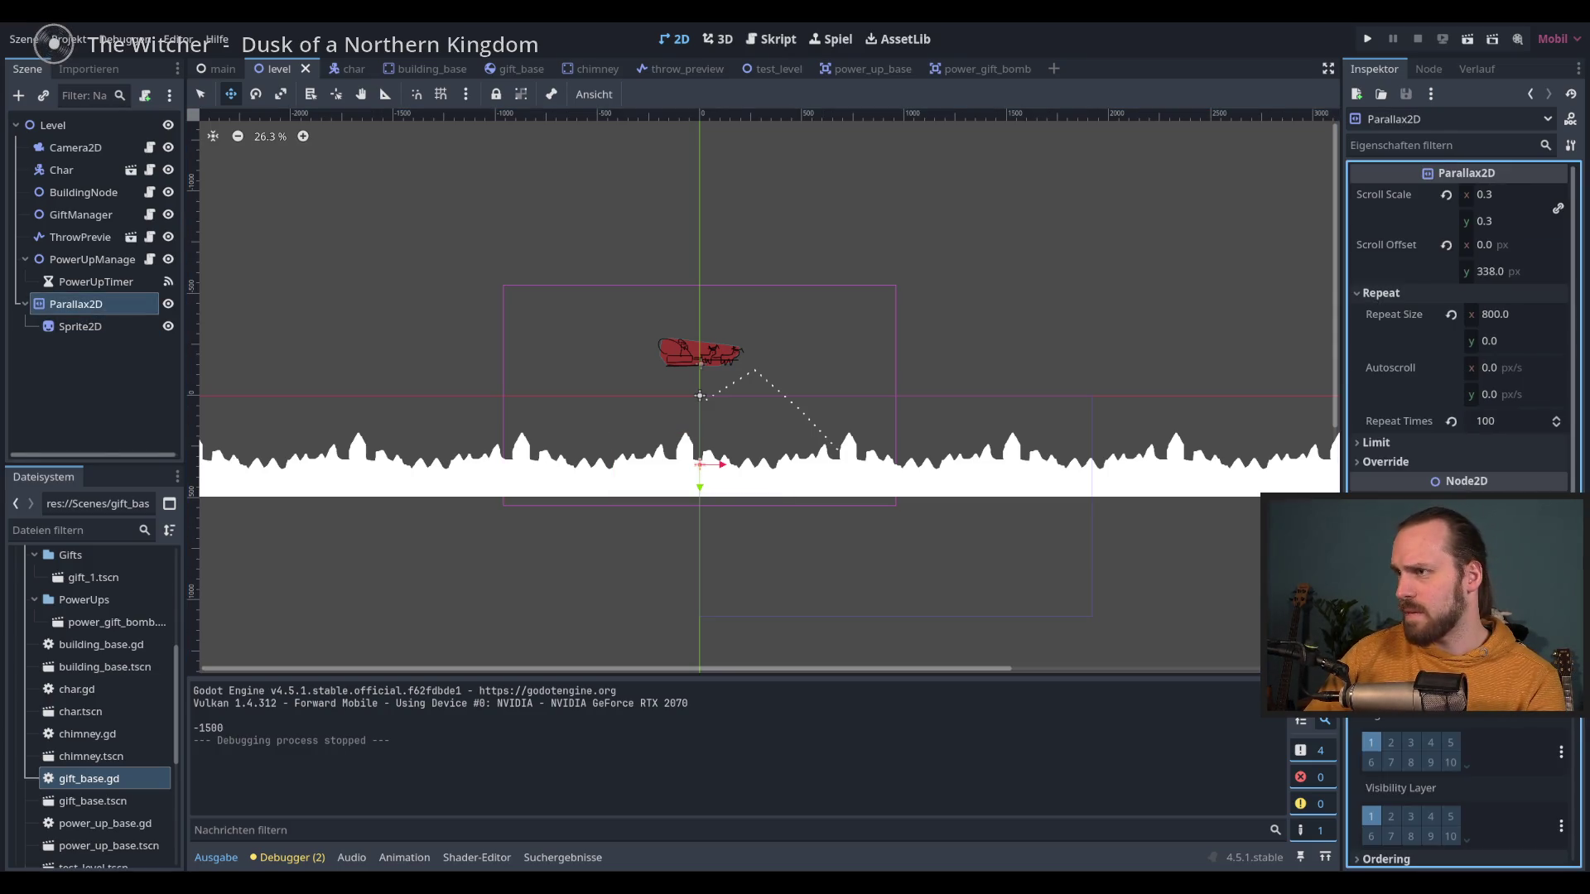
click(1465, 530)
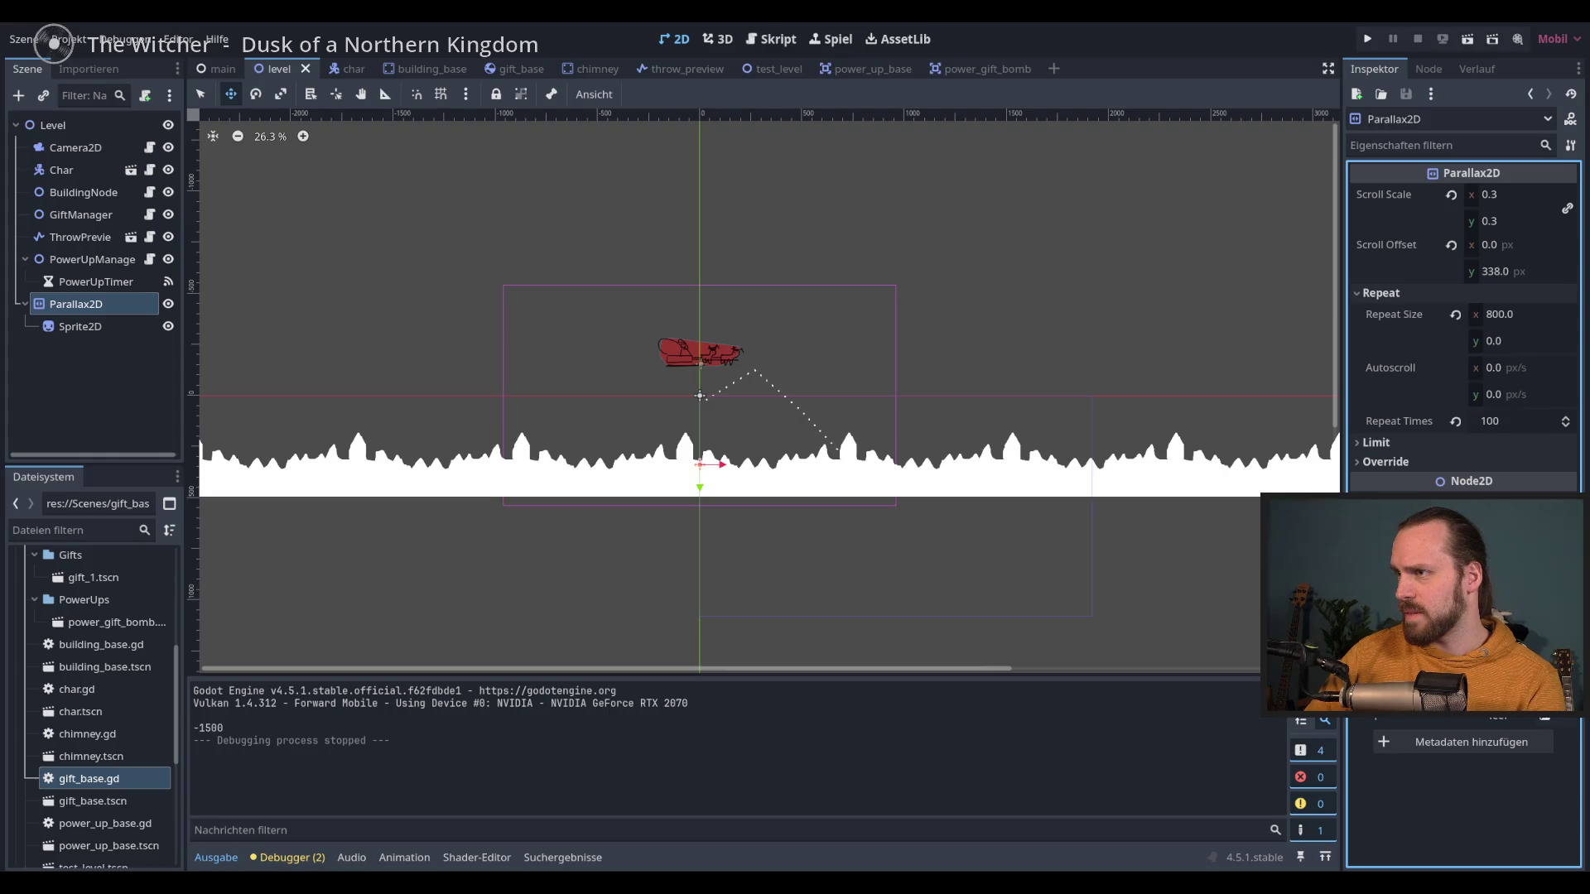
click(1466, 529)
key(Return)
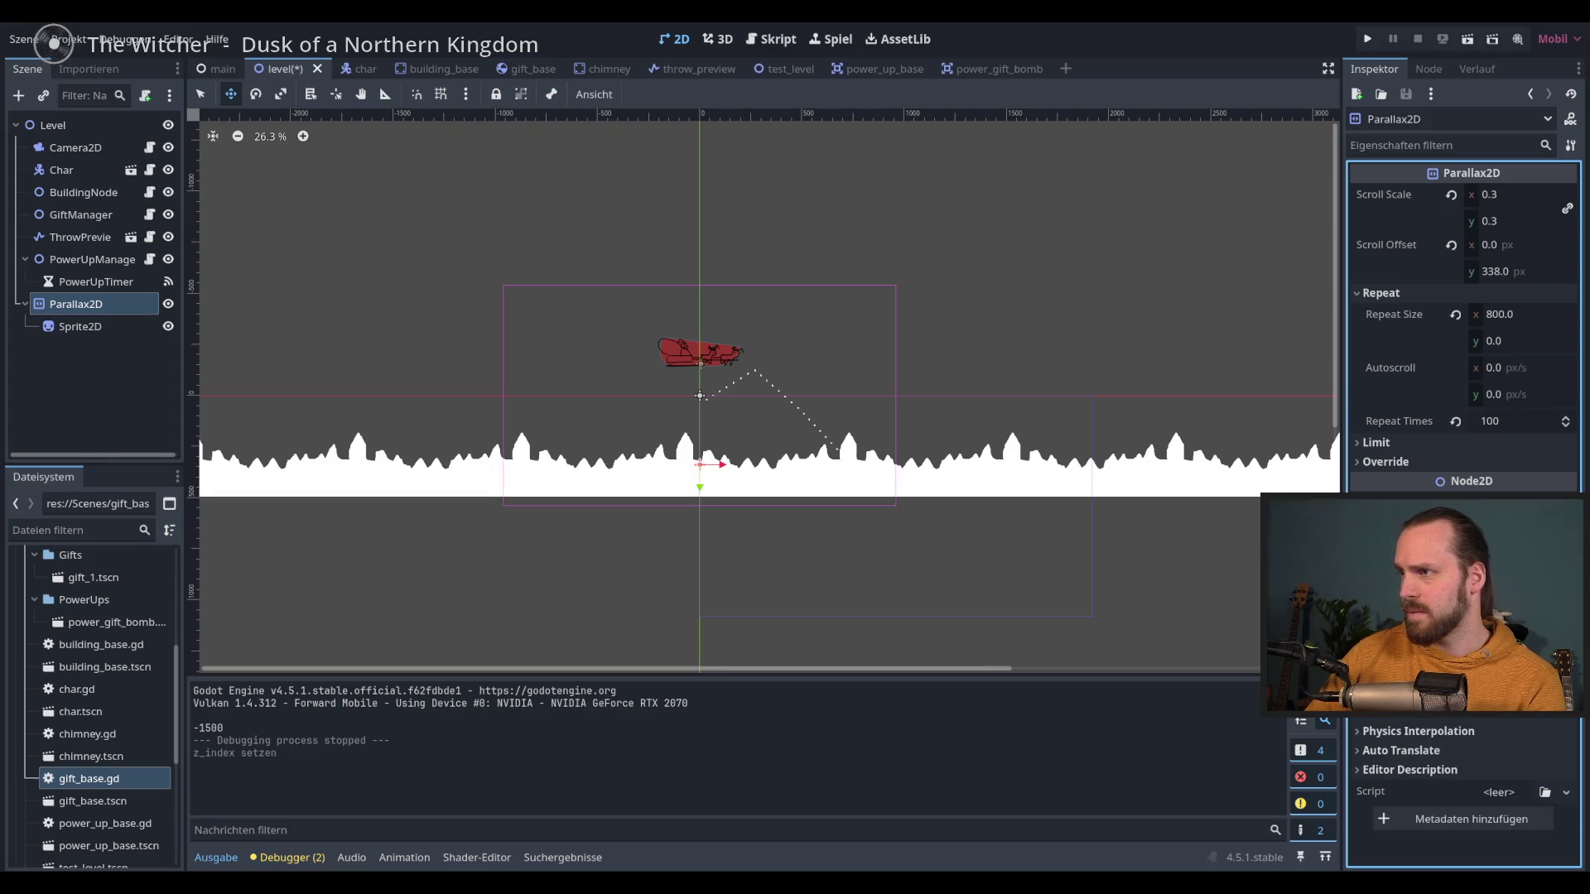
key(F5)
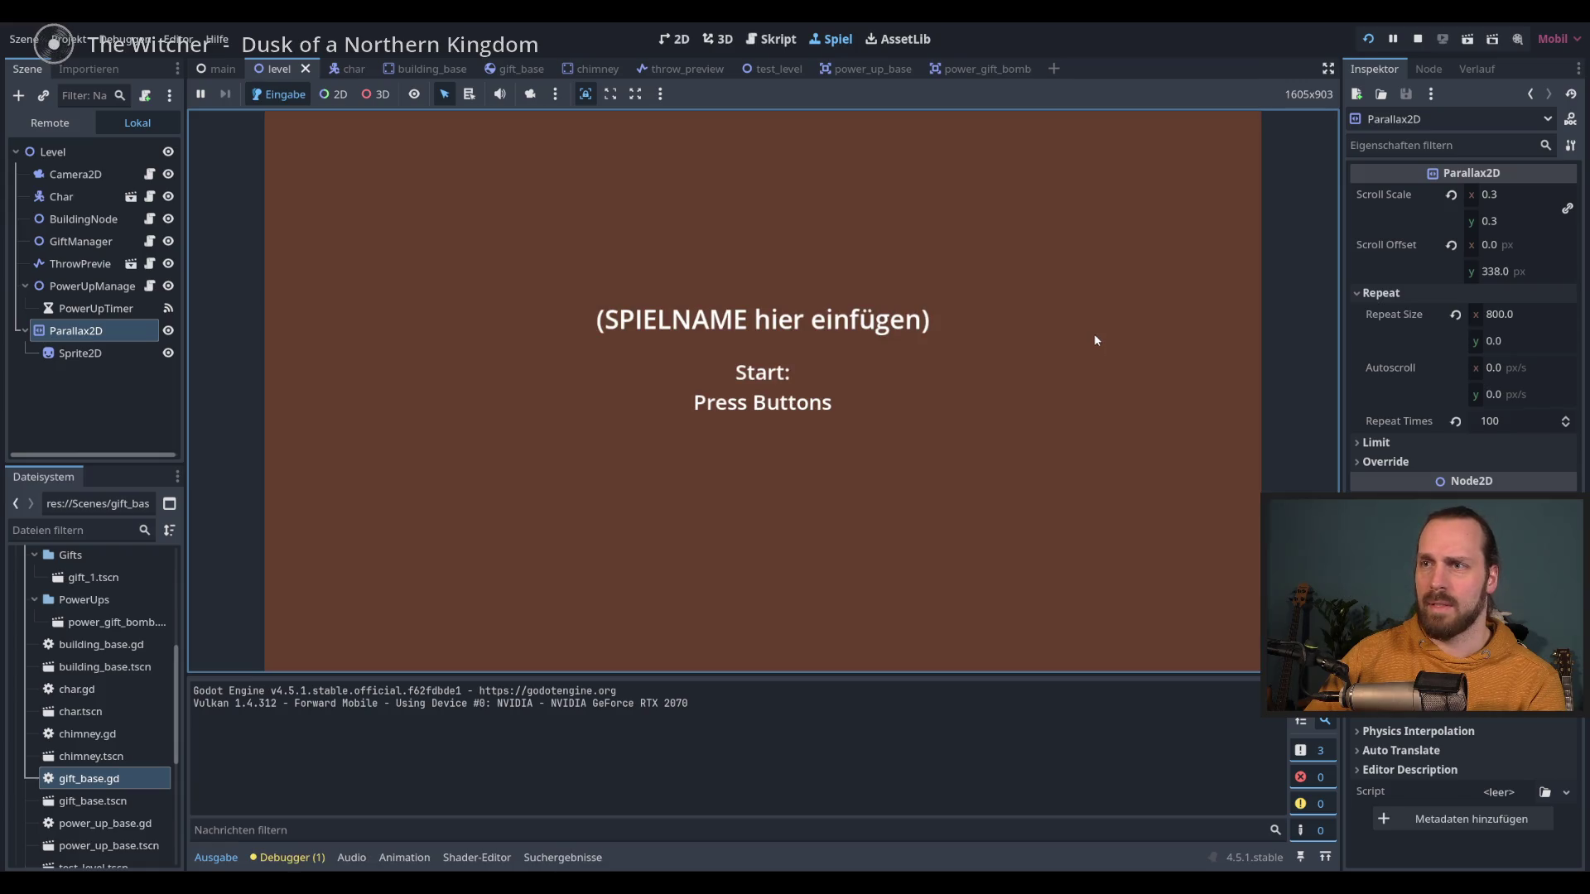
click(1096, 334)
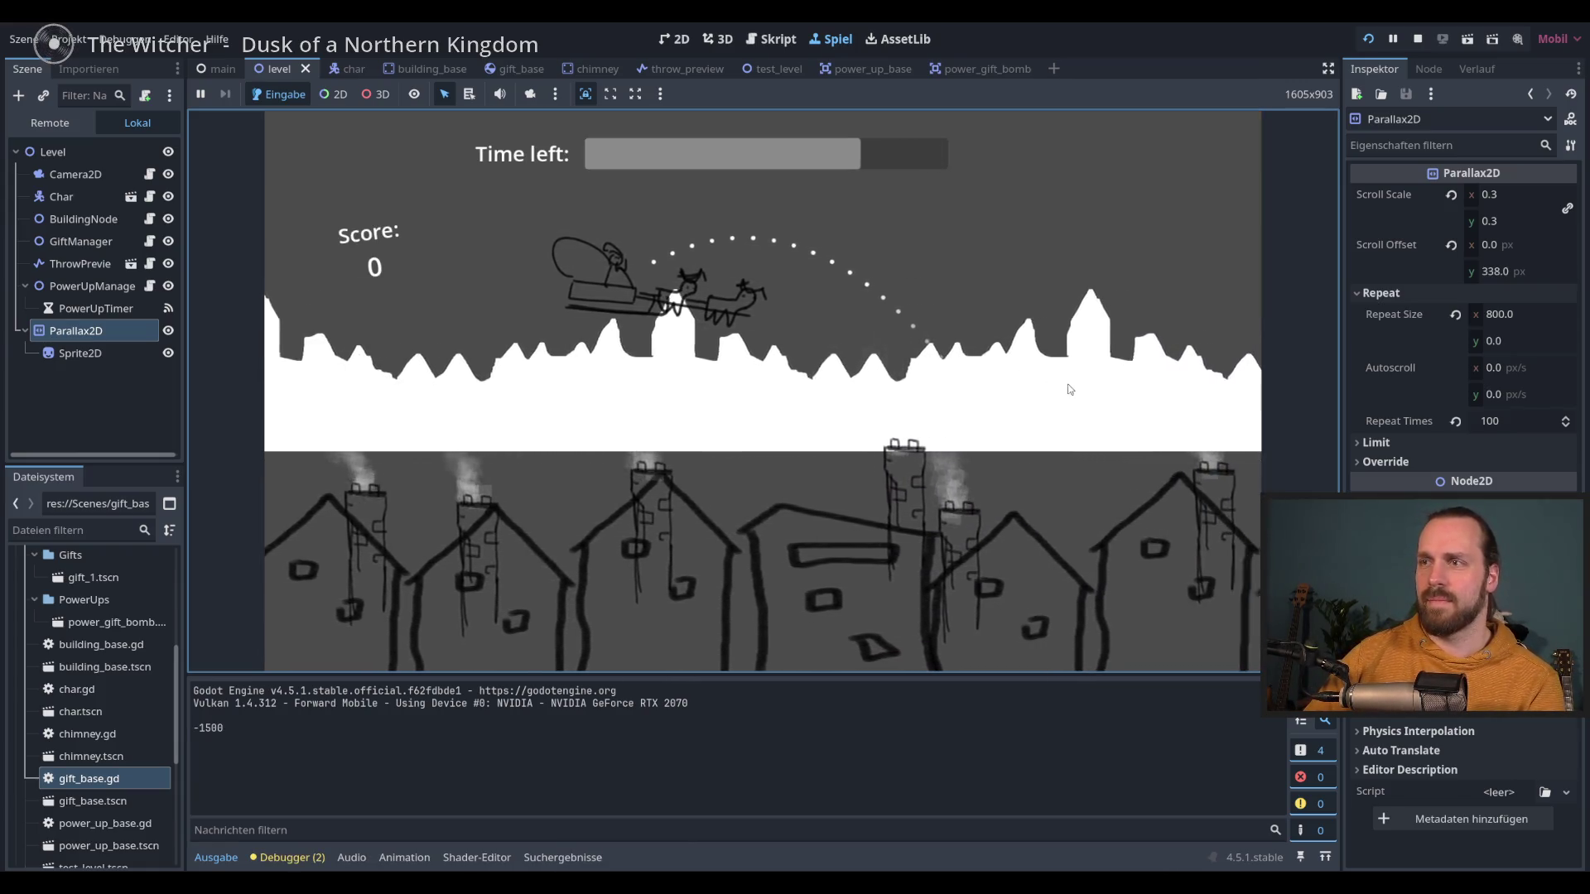
key(F8)
Step: Set the Parallax2D Repeat Times to 60
click(1501, 424)
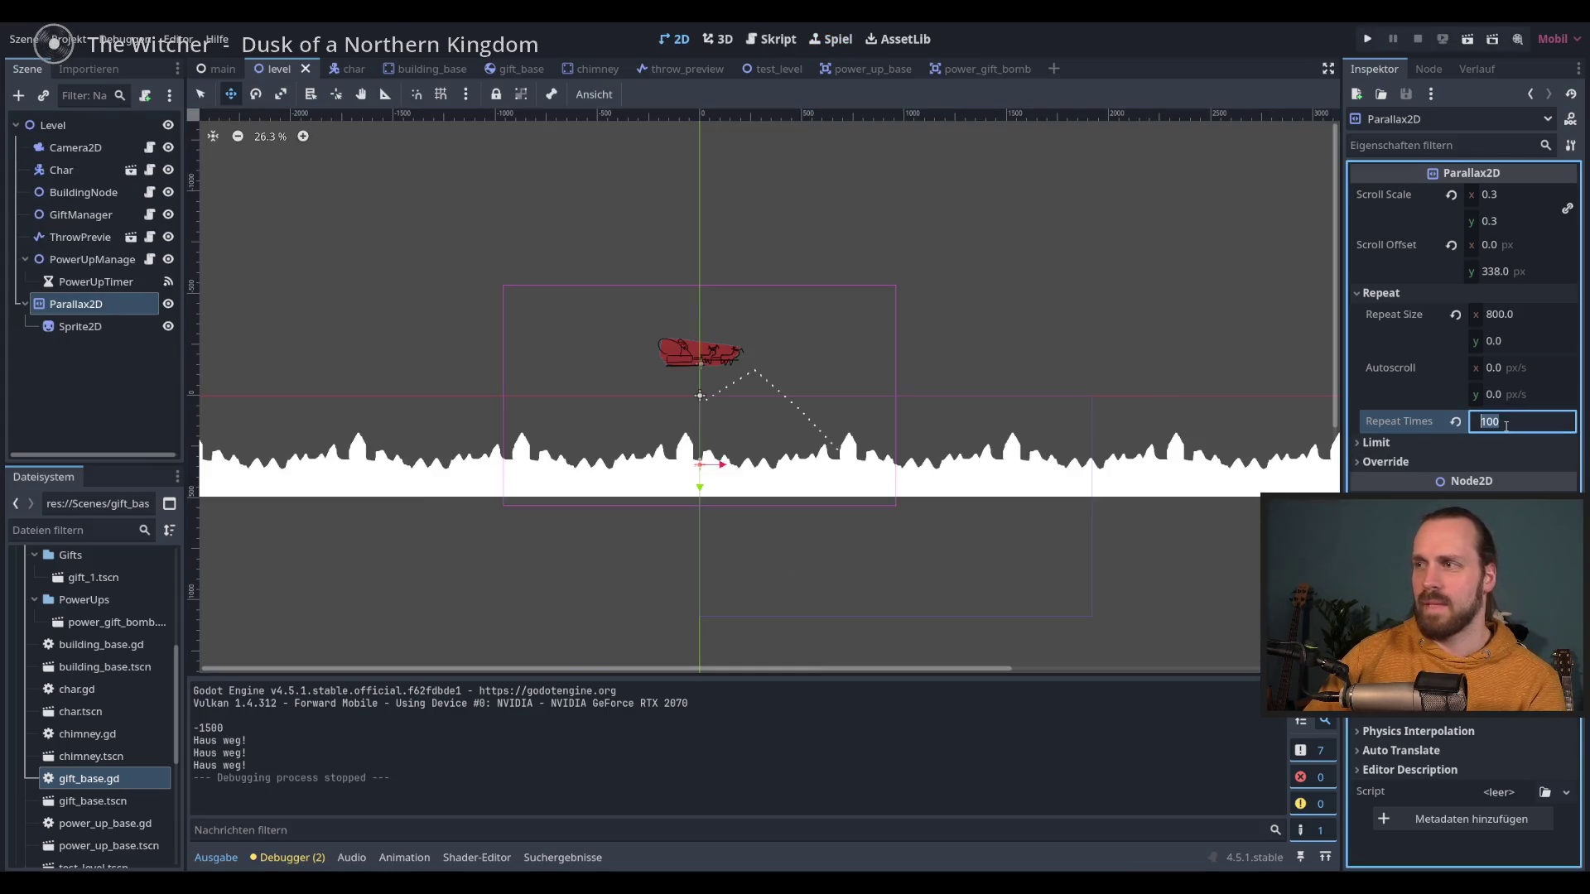
text(60)
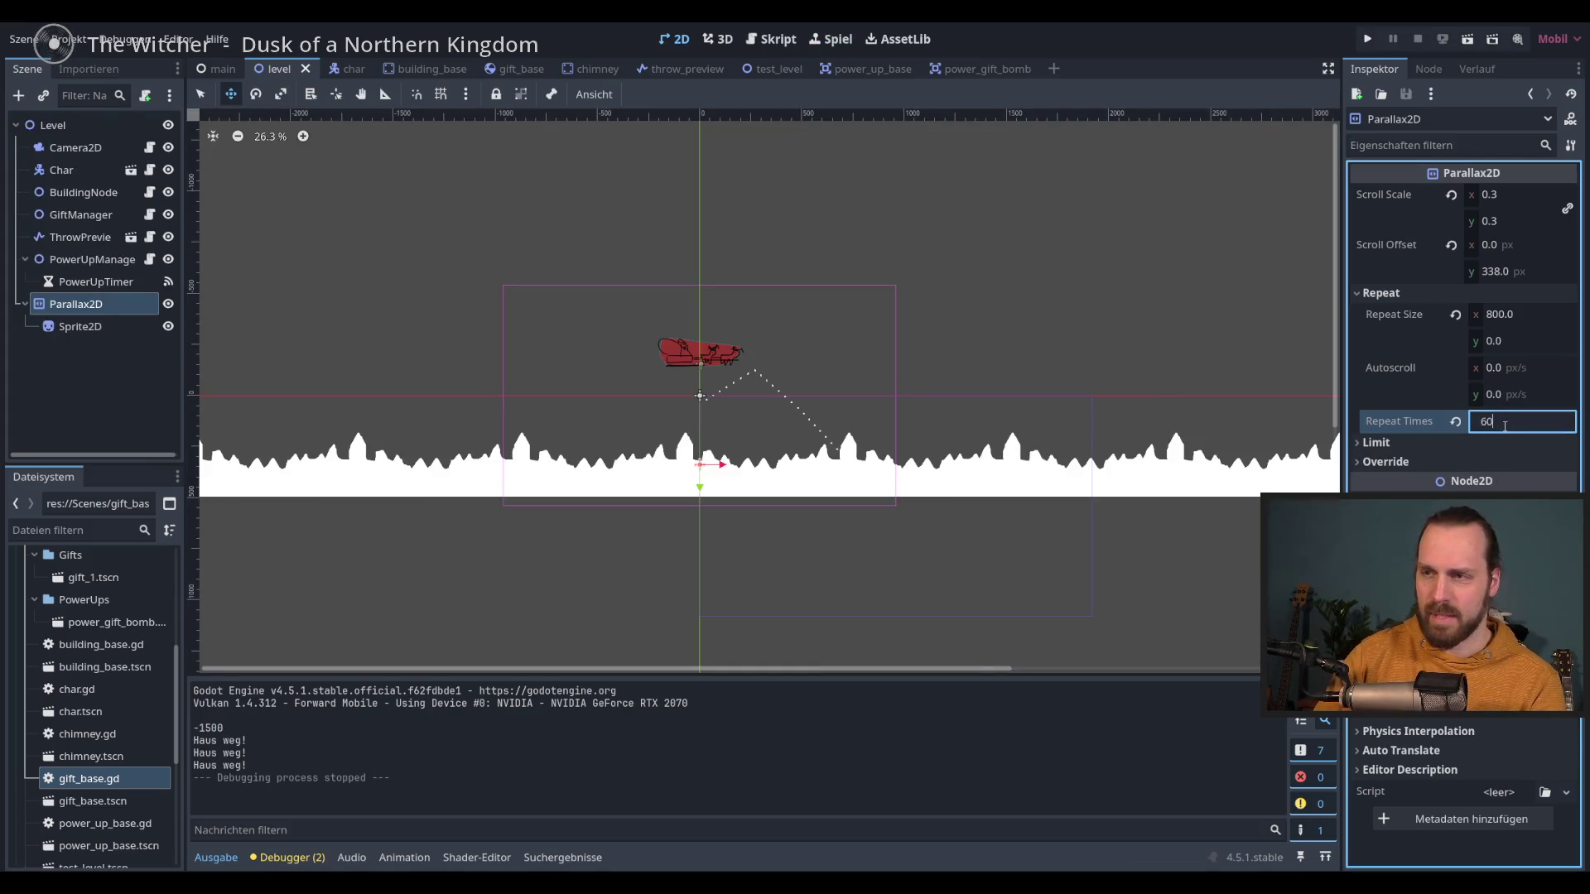
key(Return)
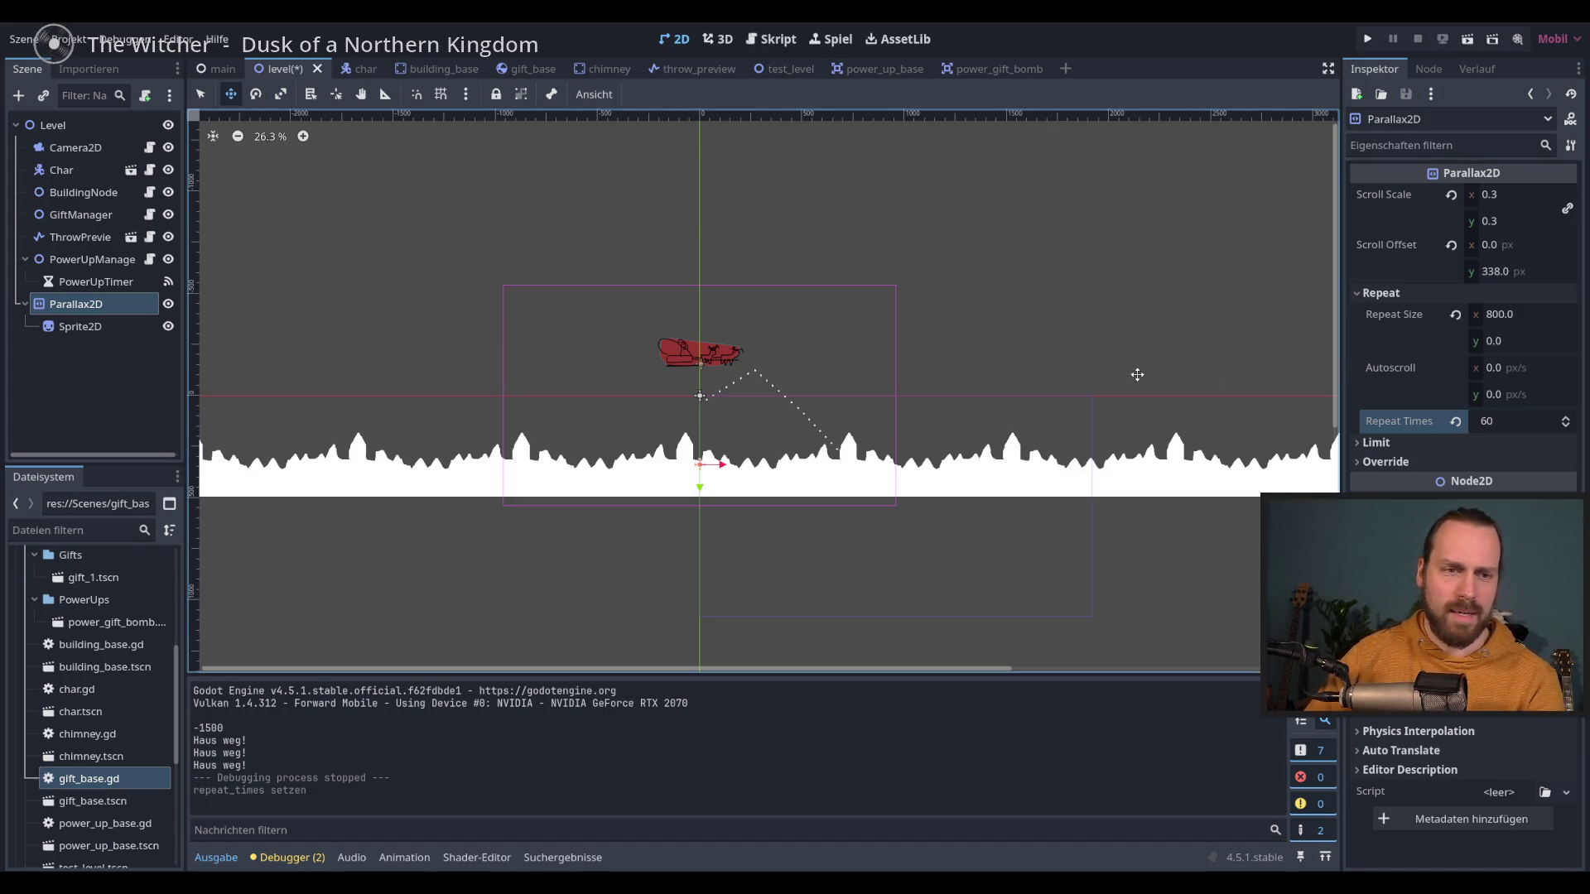
scroll(1047, 465, down, 2)
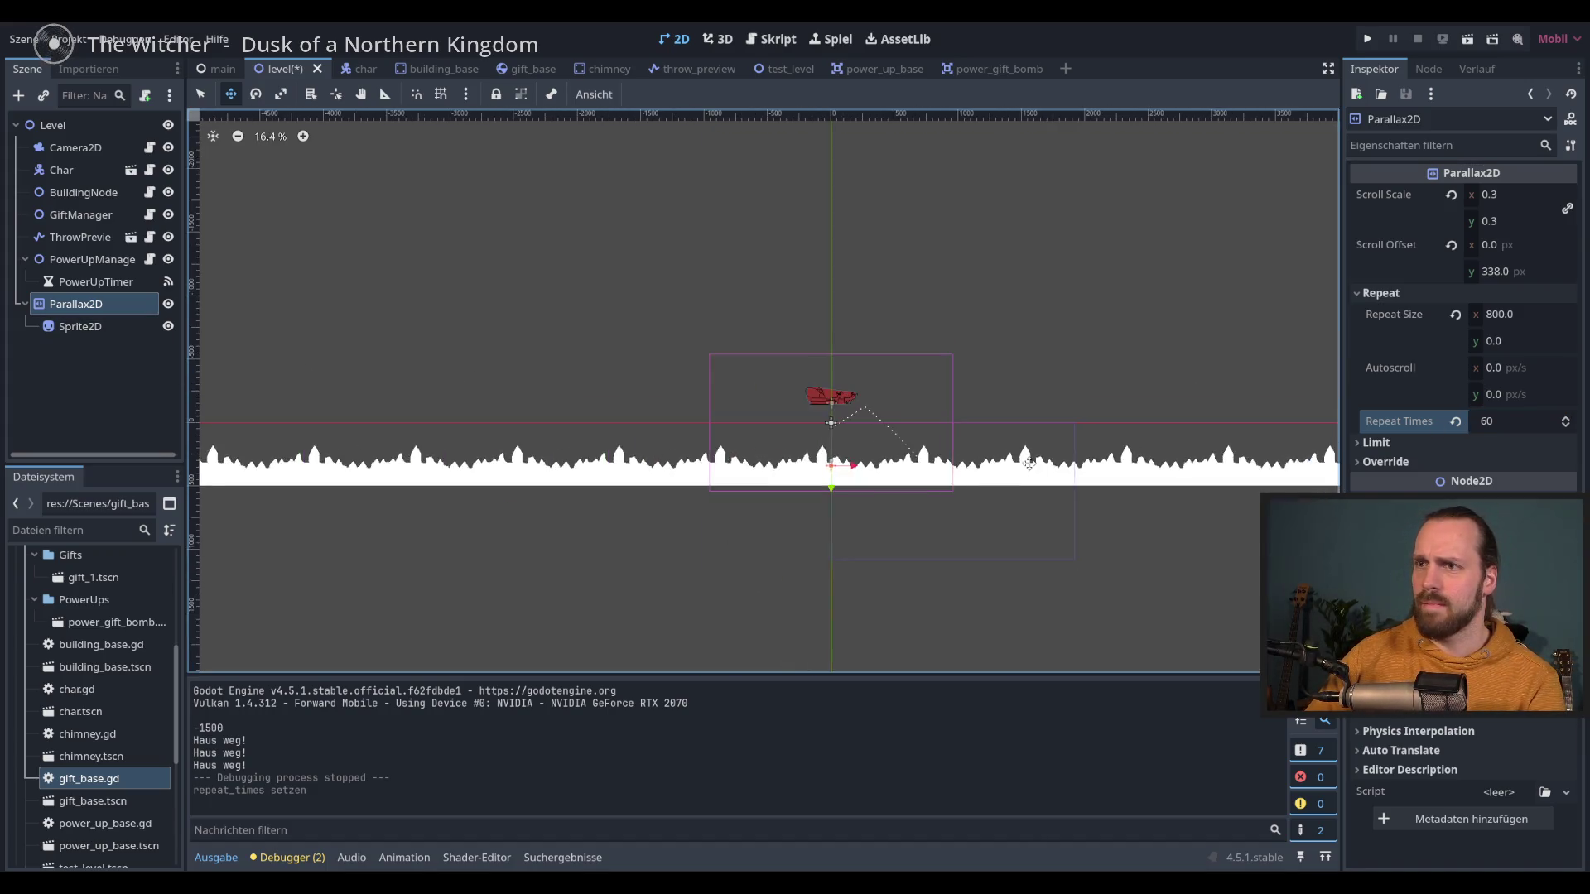
scroll(1028, 464, down, 9)
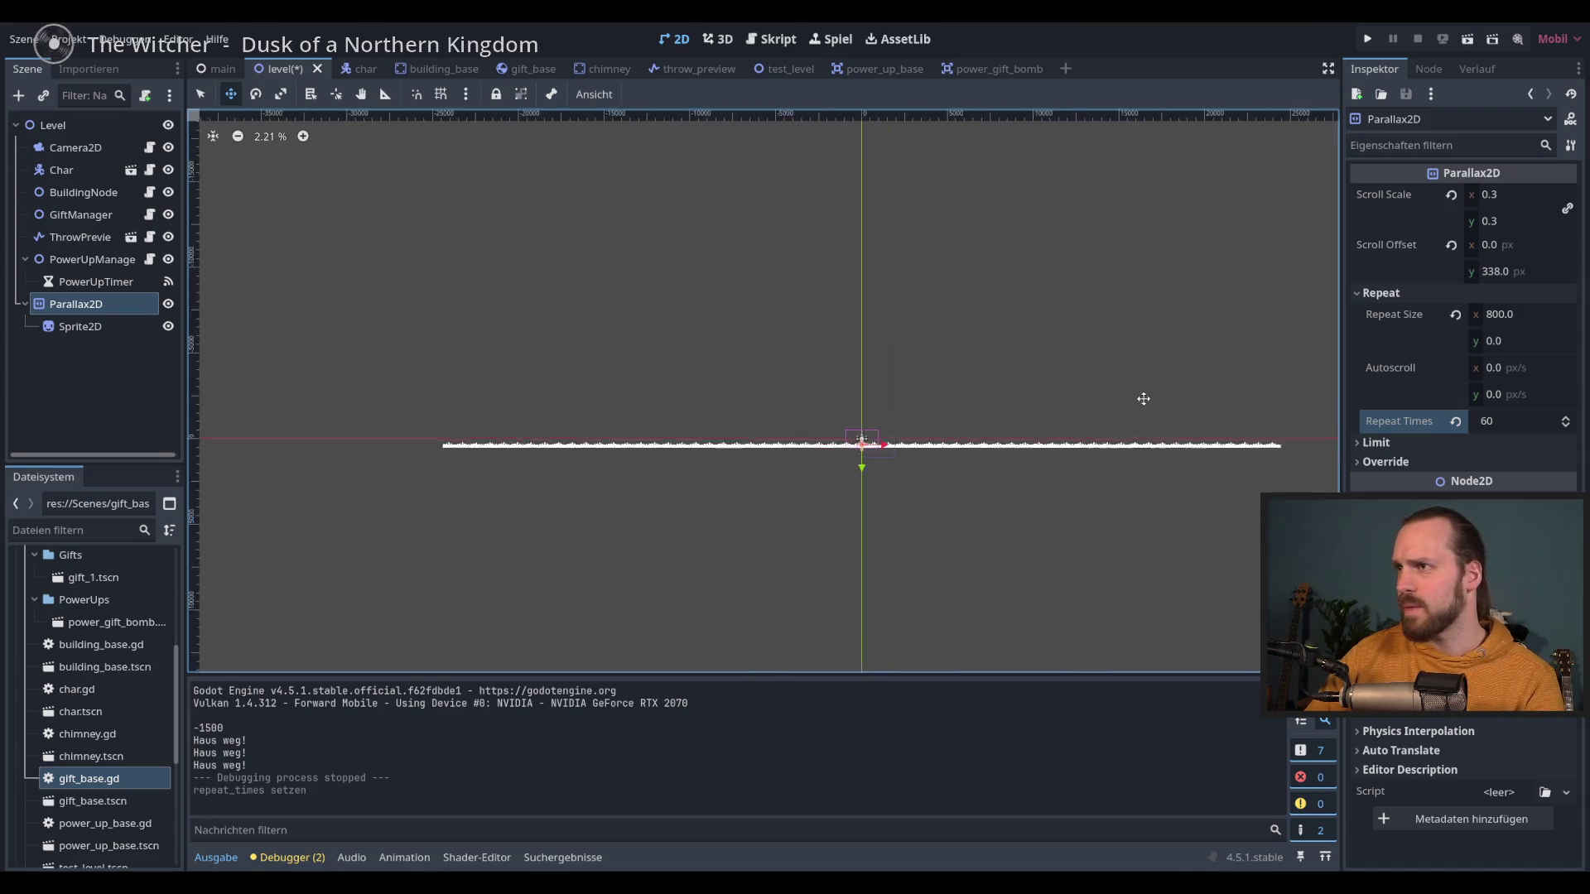
scroll(1035, 401, down, 1)
Step: Set scroll offset x to 0 and nudge the vertical scroll offset
click(1525, 246)
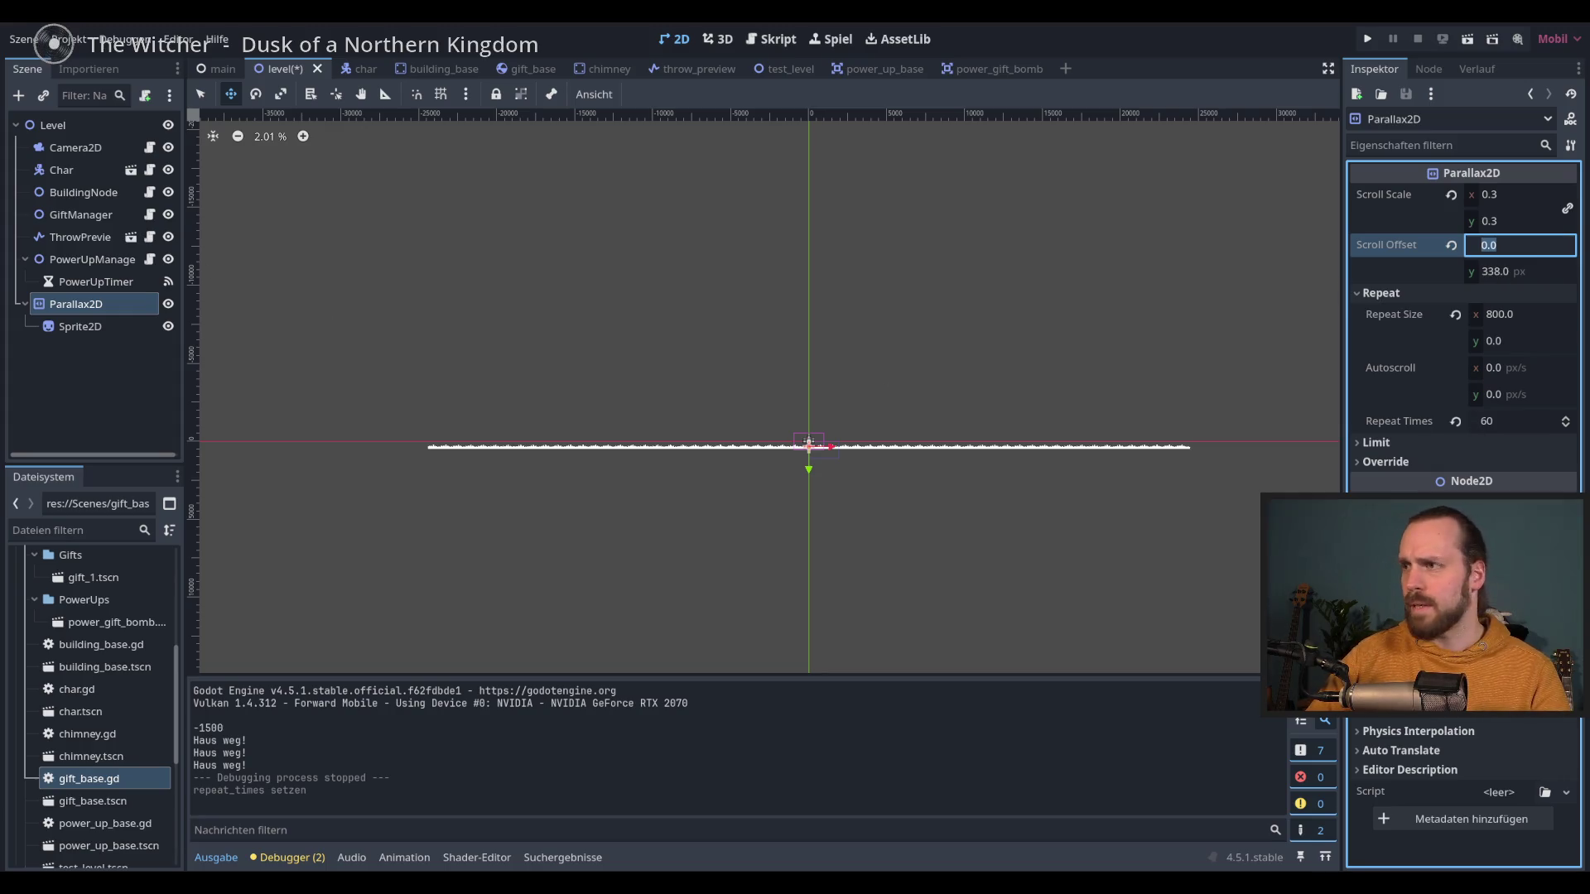
key(Return)
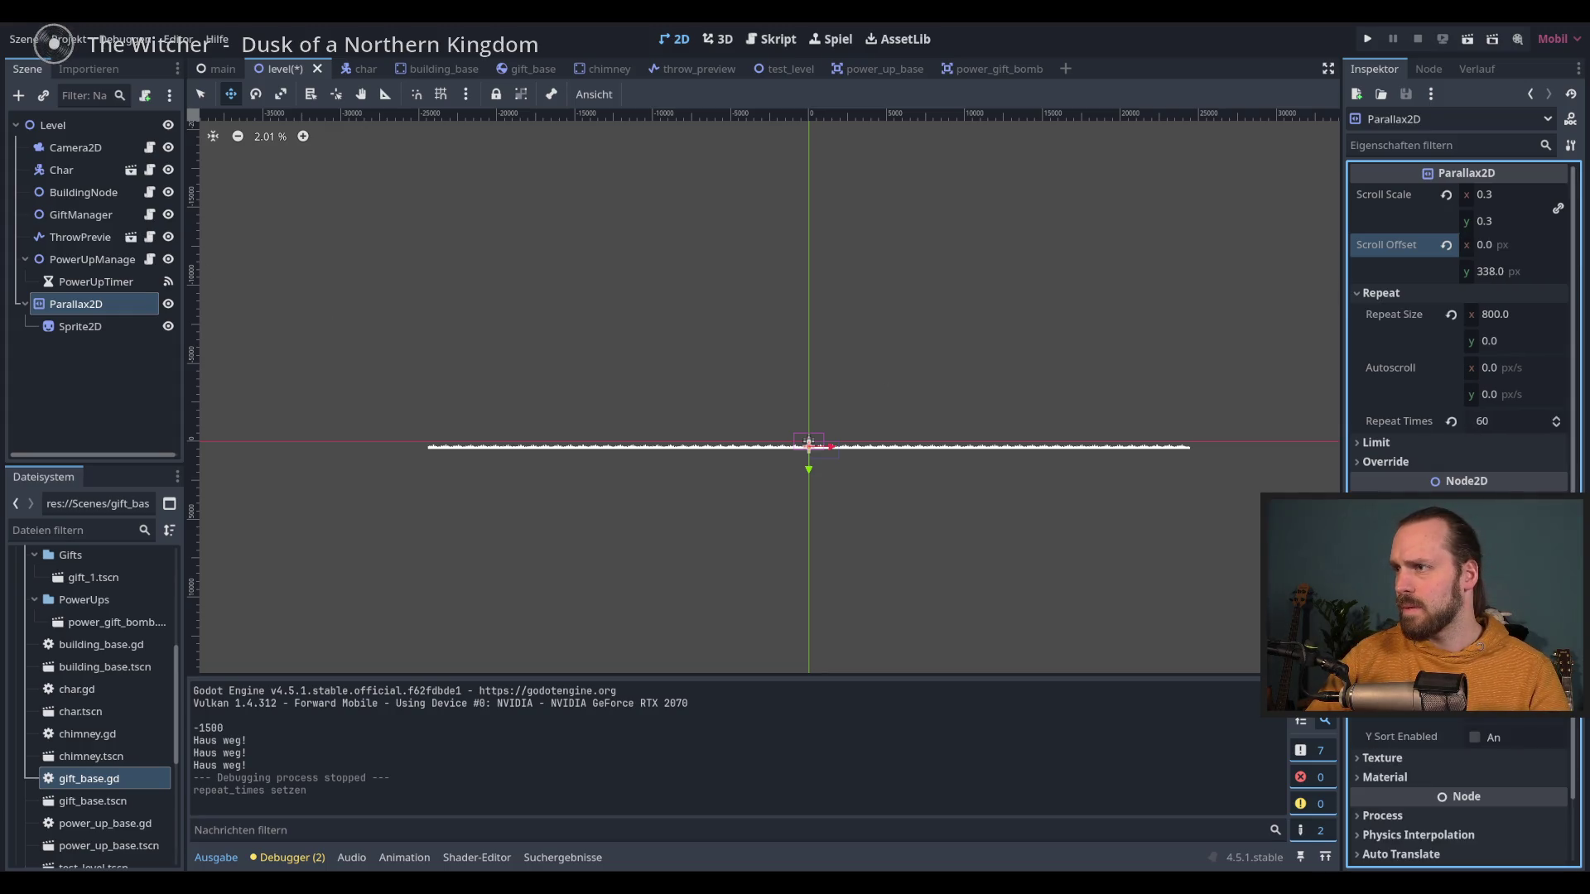
drag(1478, 275, 1473, 275)
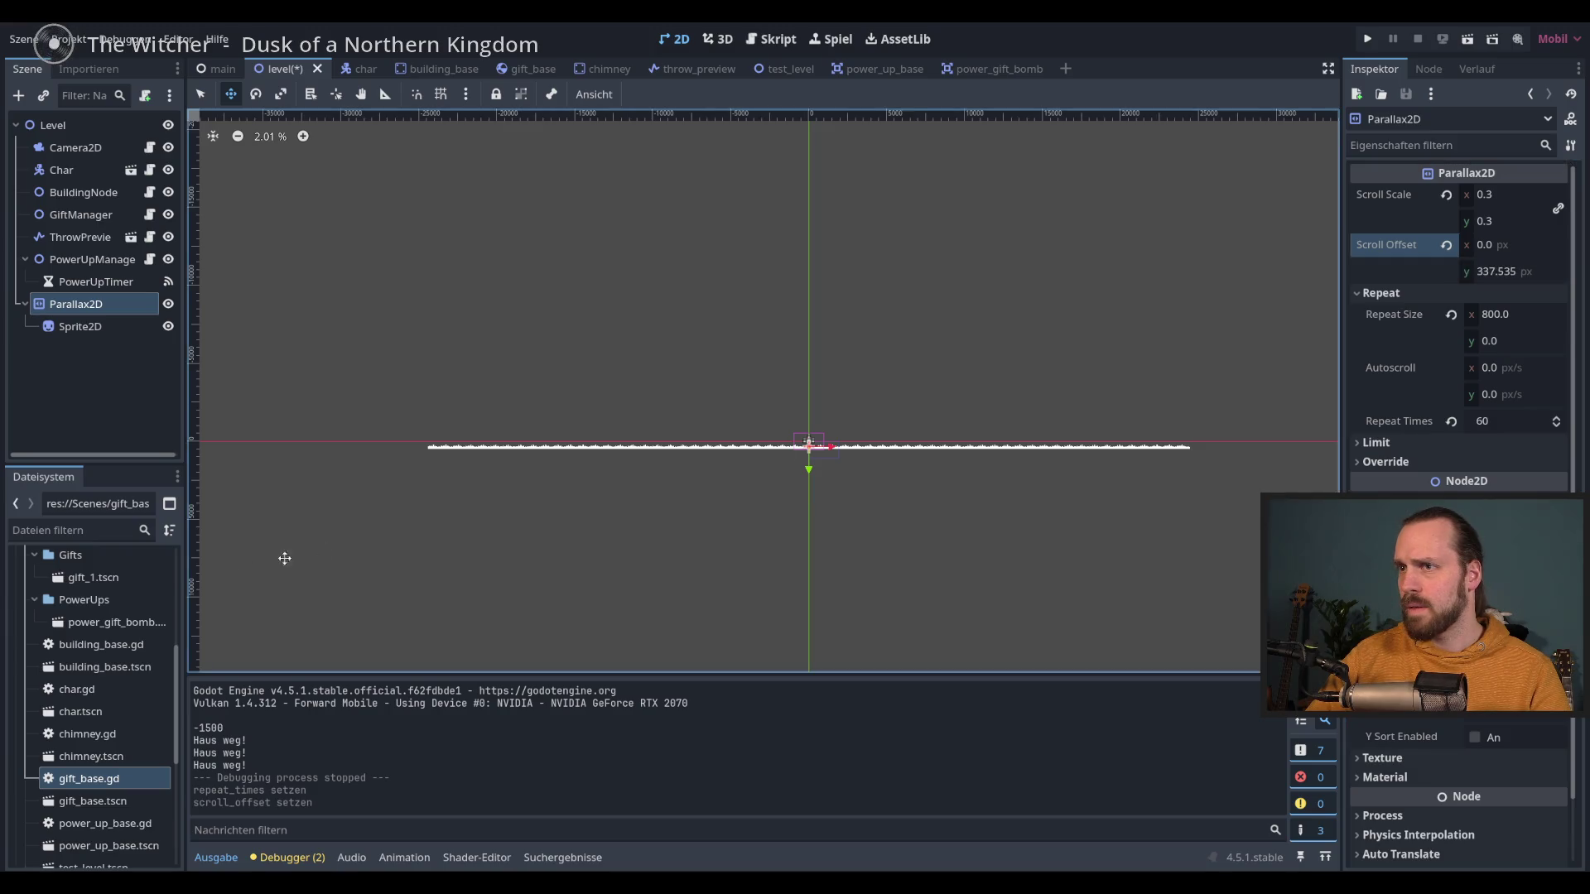
scroll(996, 367, up, 3)
scroll(996, 367, up, 1)
Step: Drag the skyline layer around the viewport, then revert its scroll offset to 0, 0
drag(1147, 382, 1142, 380)
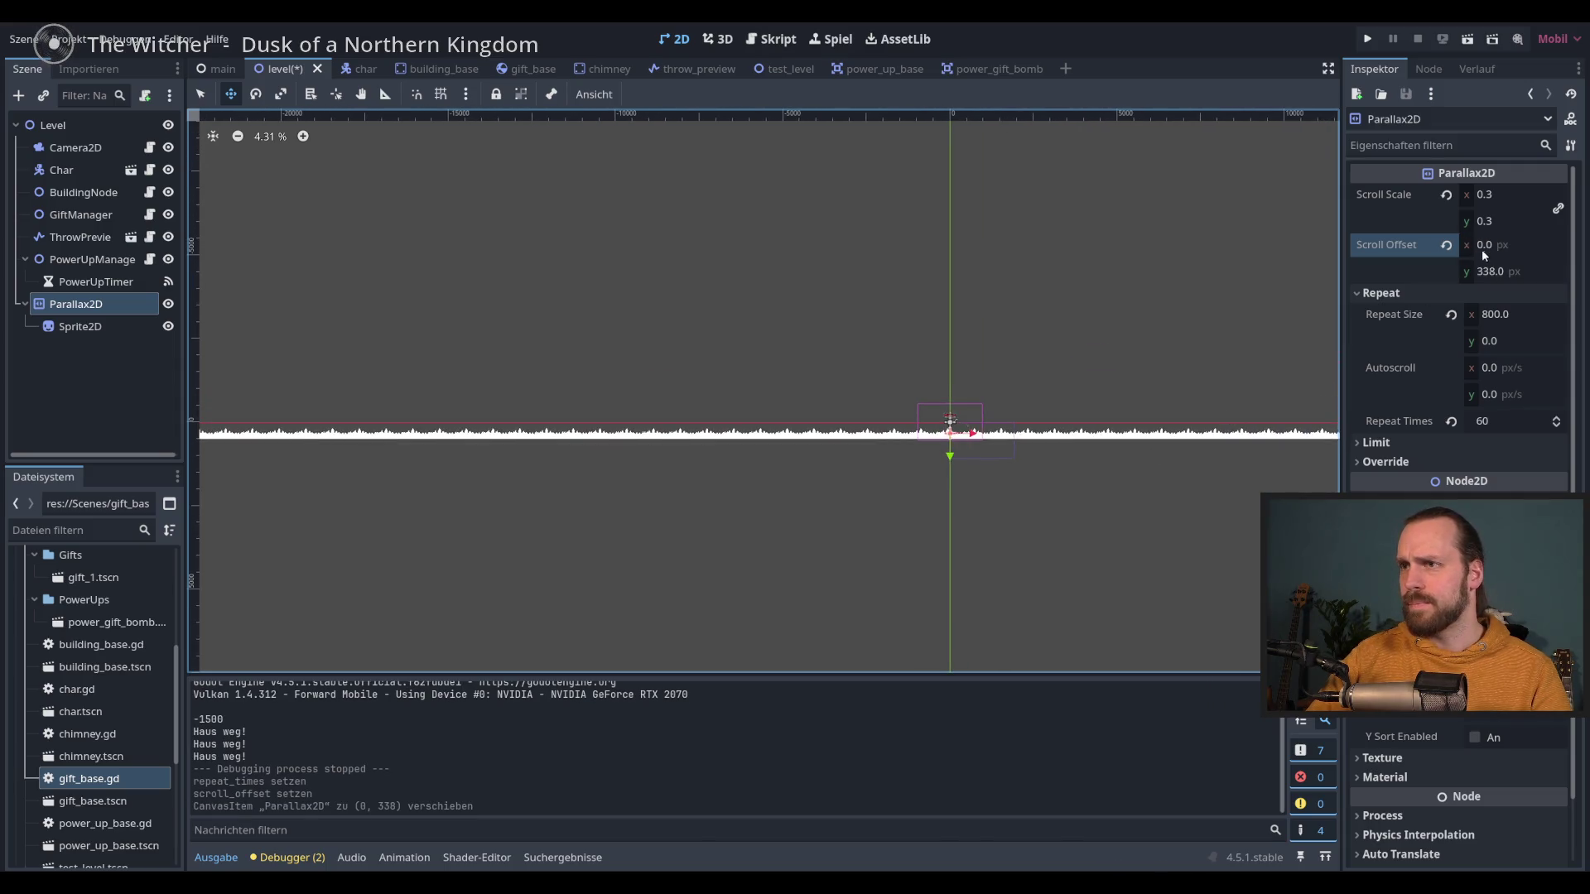
drag(987, 426, 947, 455)
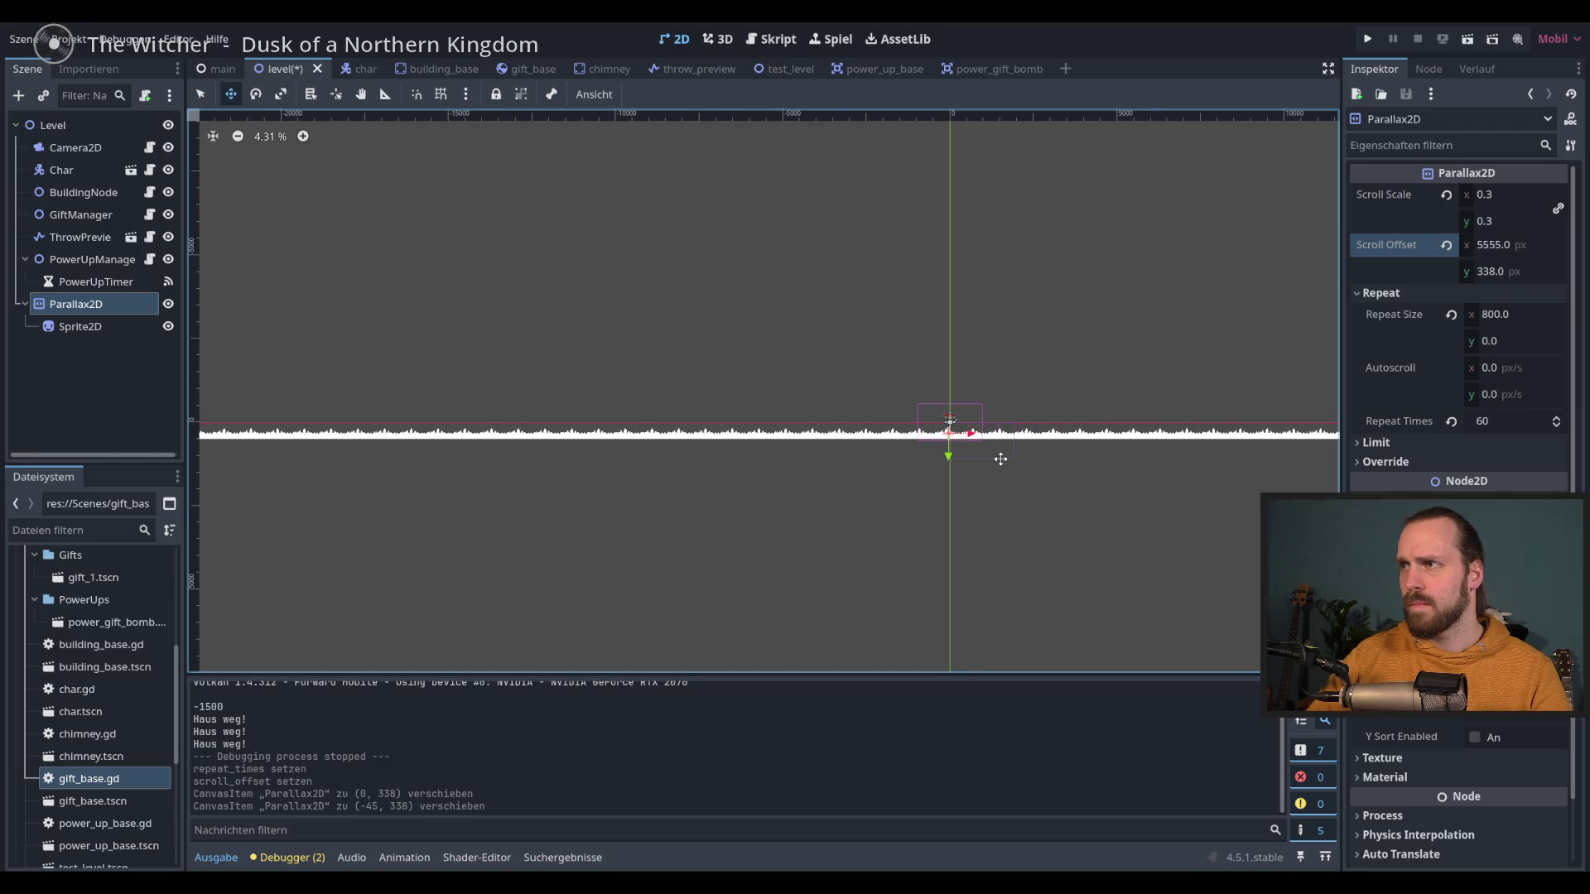
scroll(998, 469, down, 3)
scroll(998, 468, down, 1)
drag(712, 445, 1156, 438)
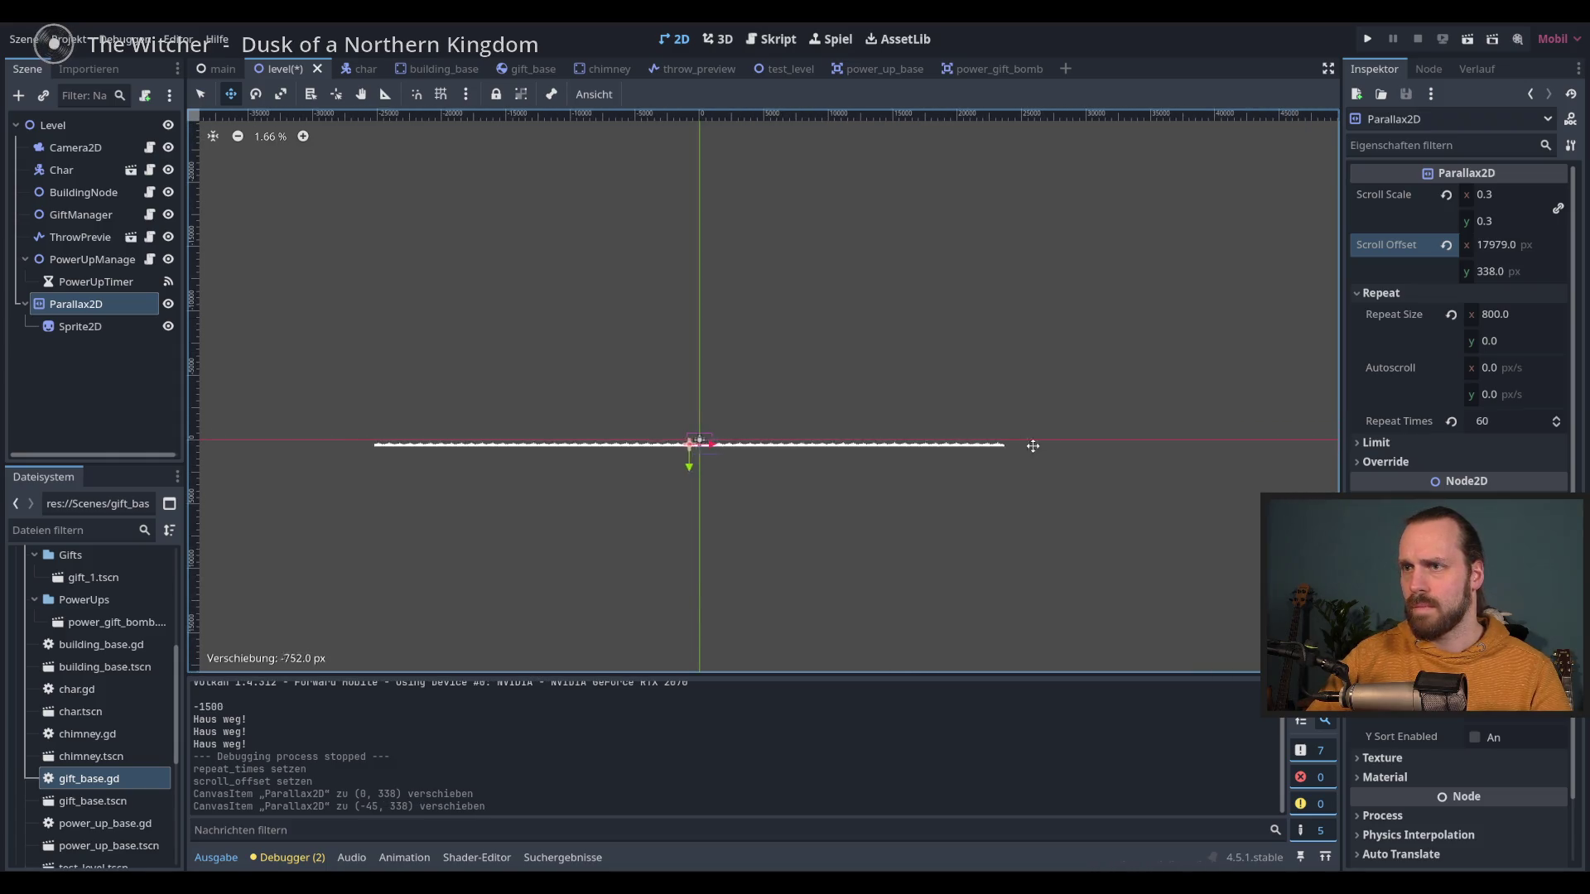
click(1447, 246)
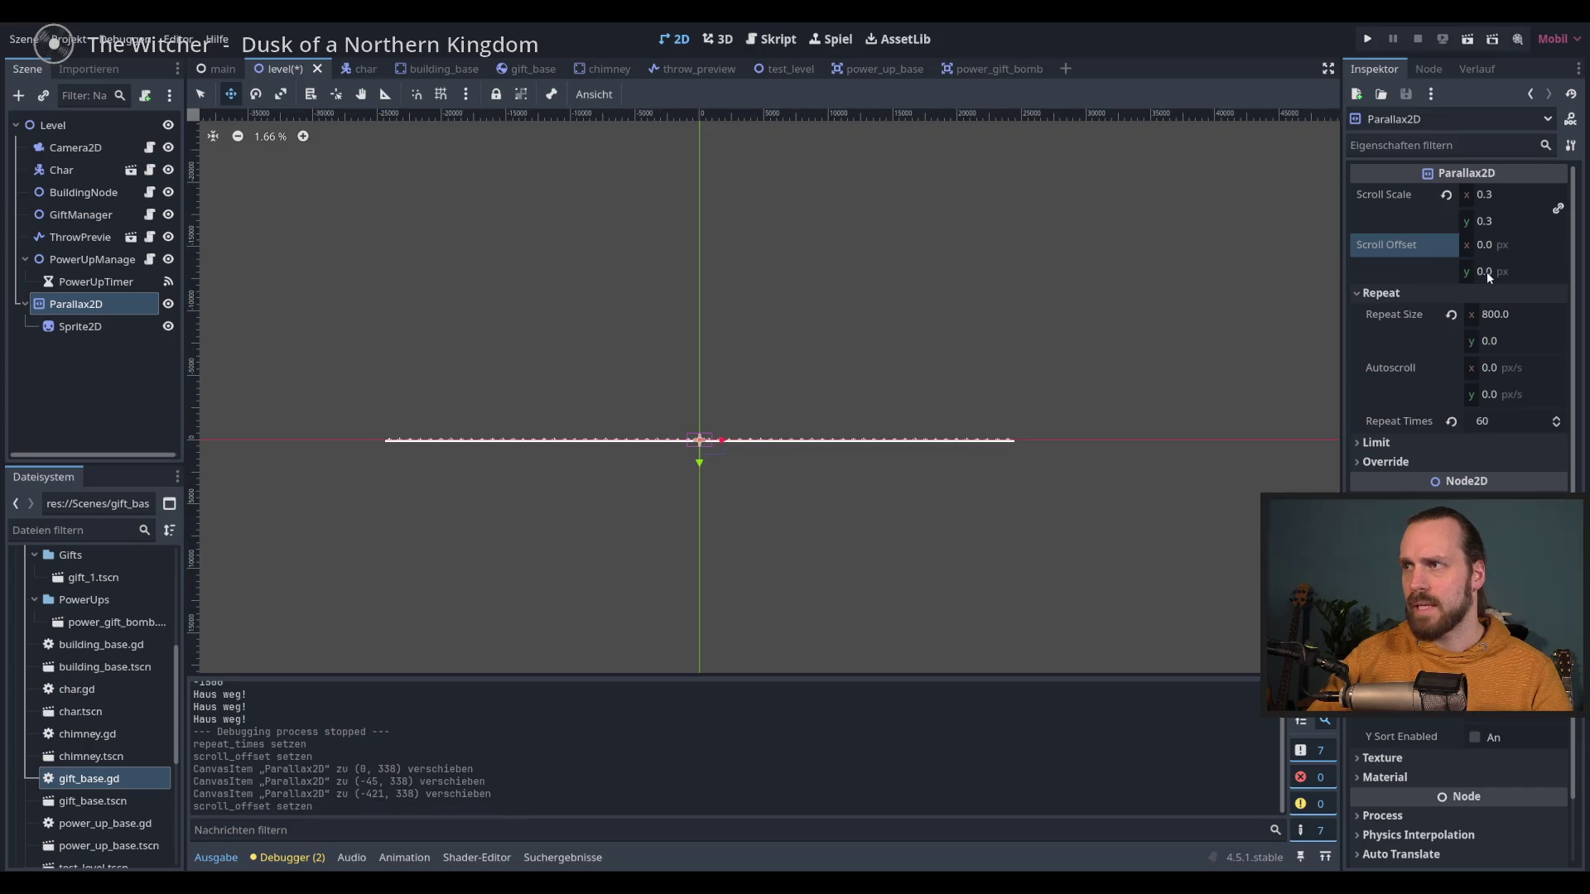
scroll(737, 464, up, 4)
scroll(734, 485, up, 4)
scroll(745, 482, up, 5)
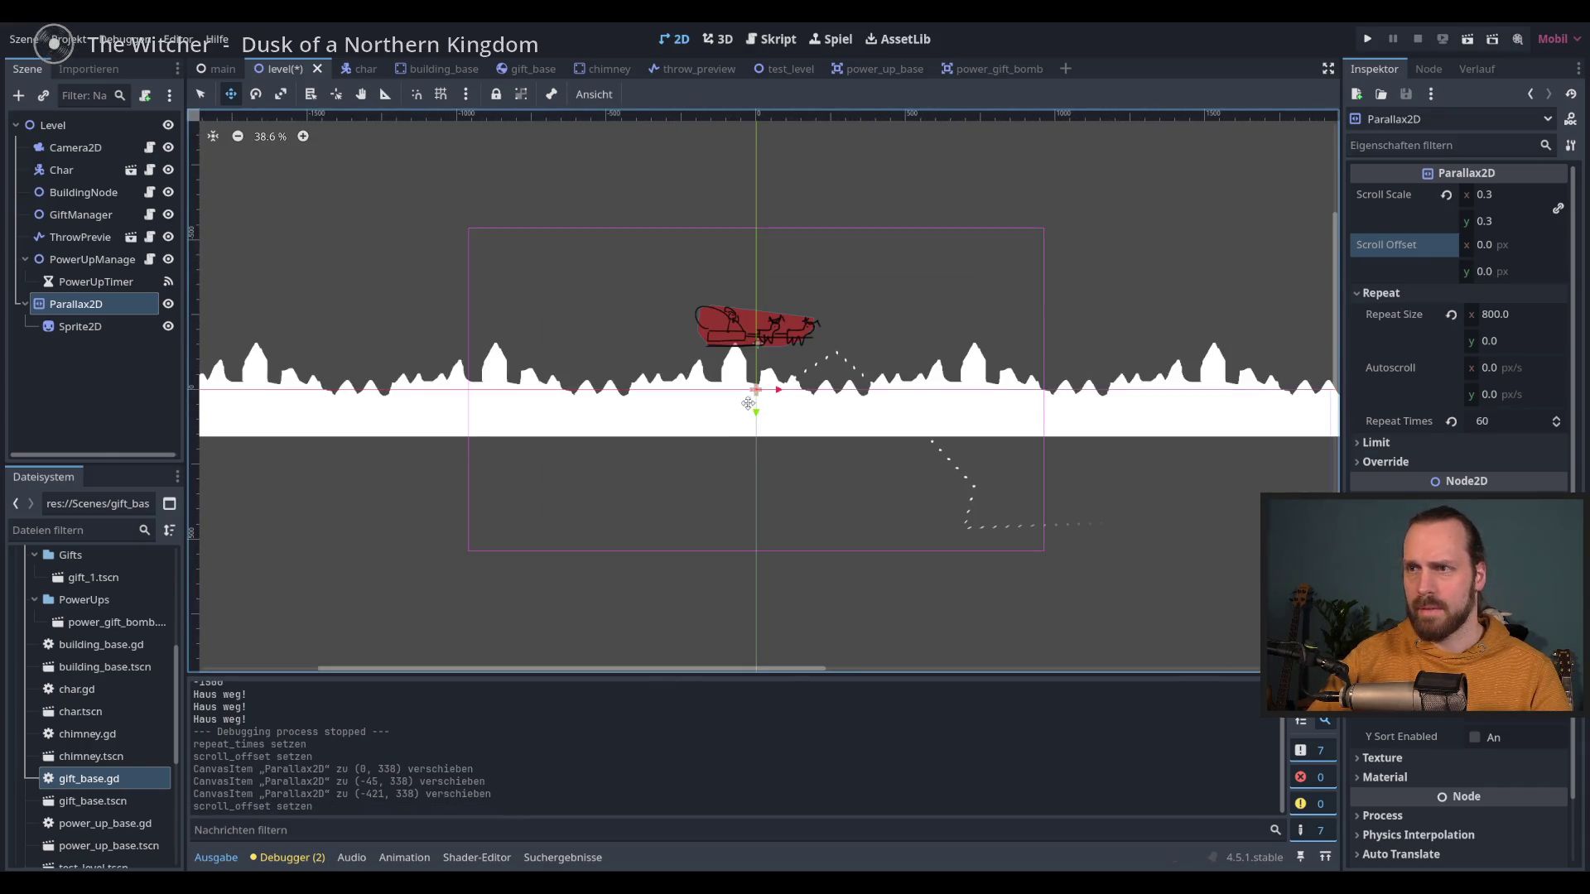
Step: Drag the layer down about 100 px, test it, then revert scroll offset y to 0
drag(748, 403, 761, 494)
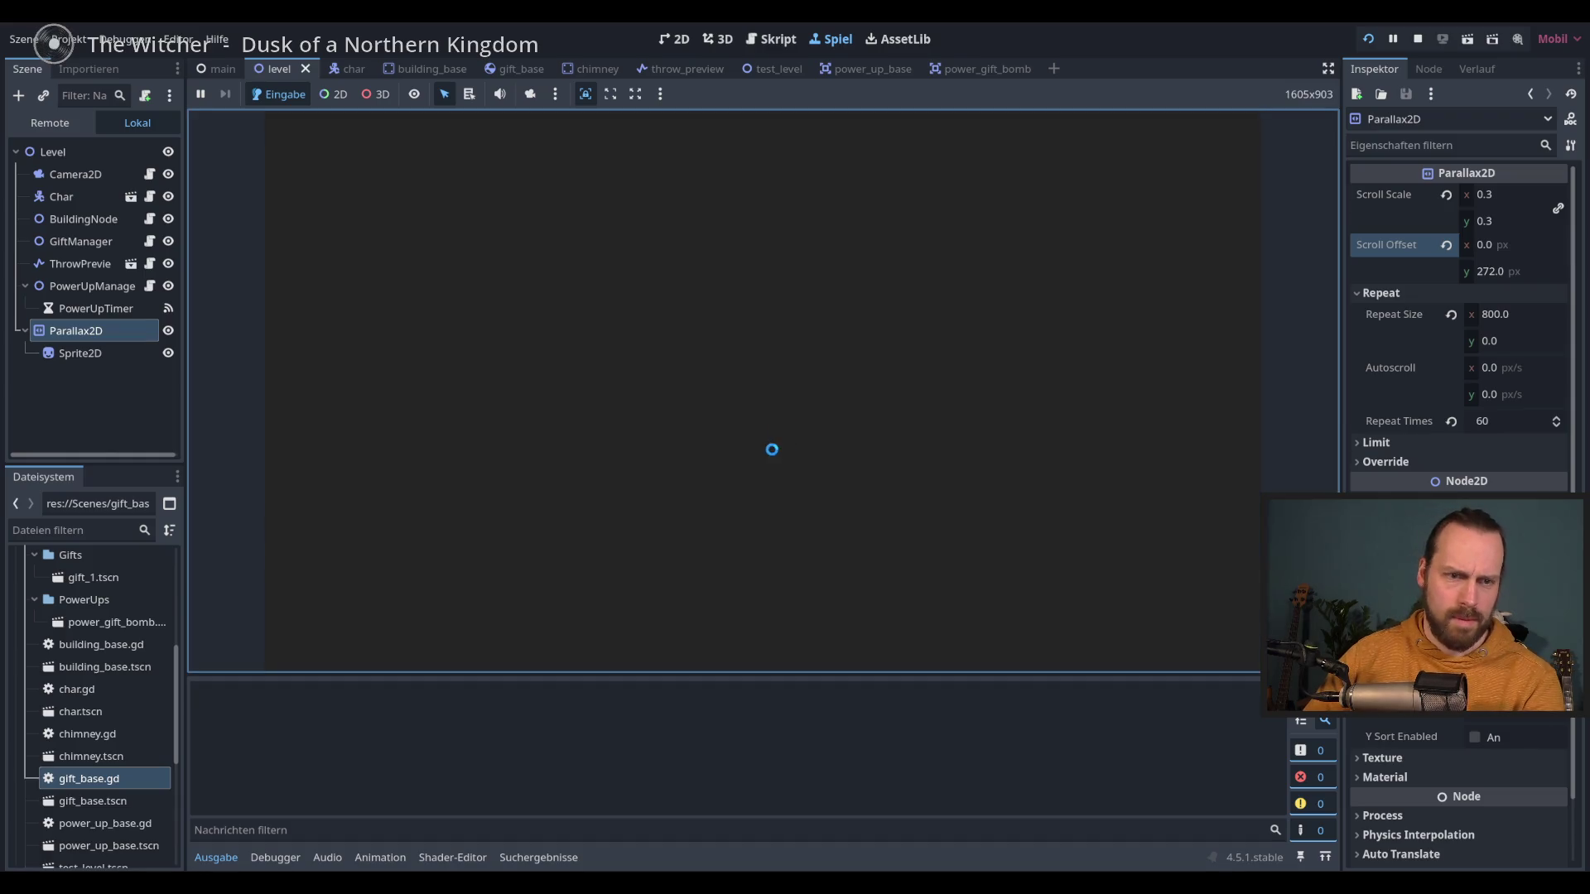
key(space)
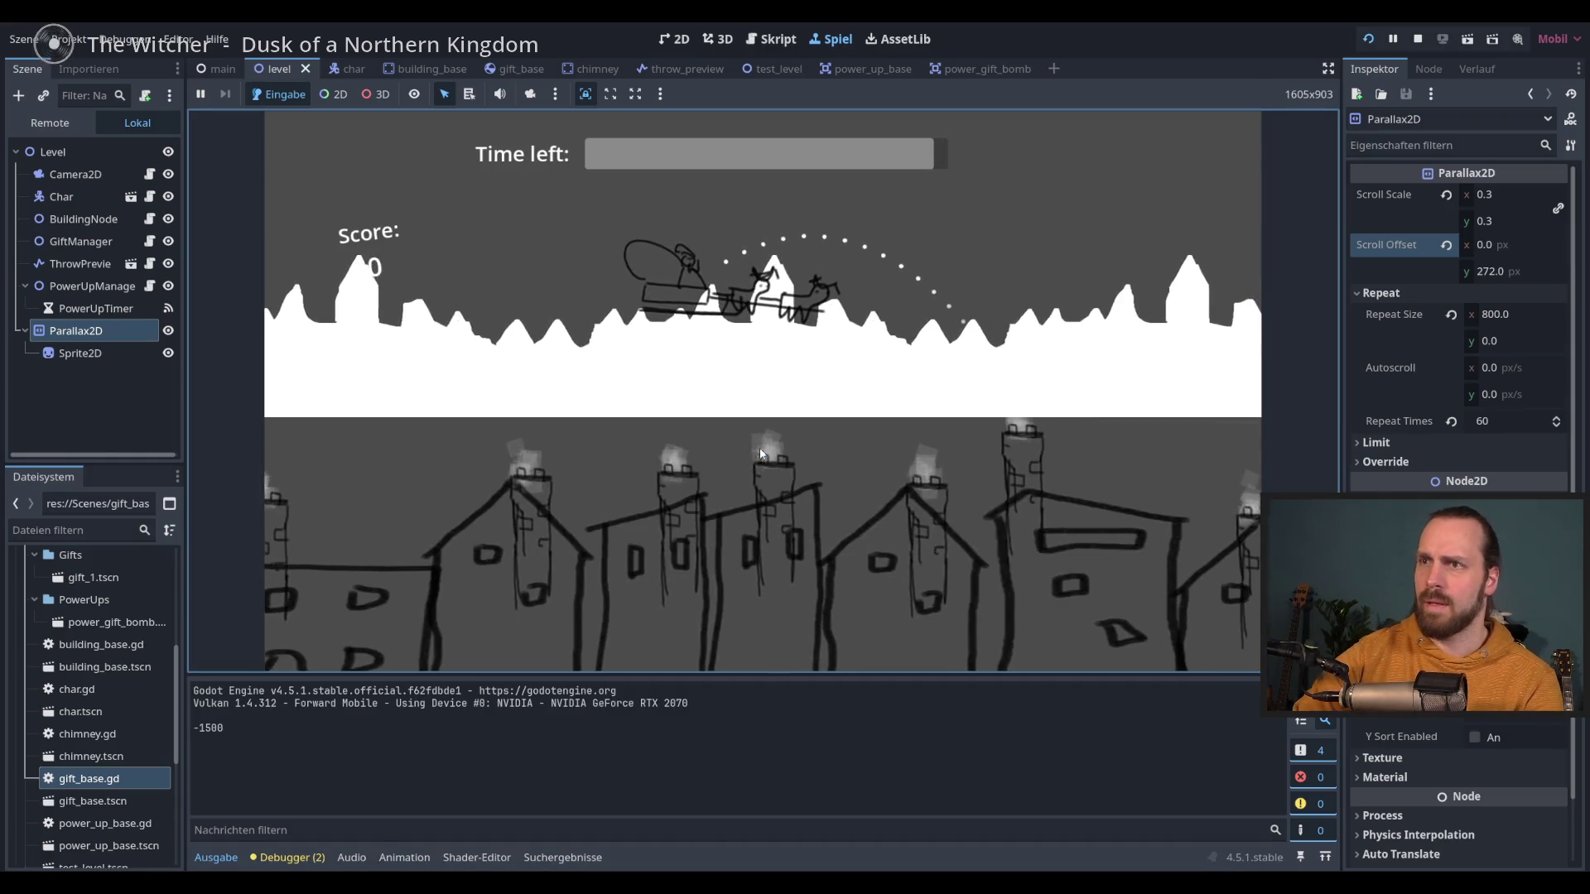
key(F8)
click(1452, 315)
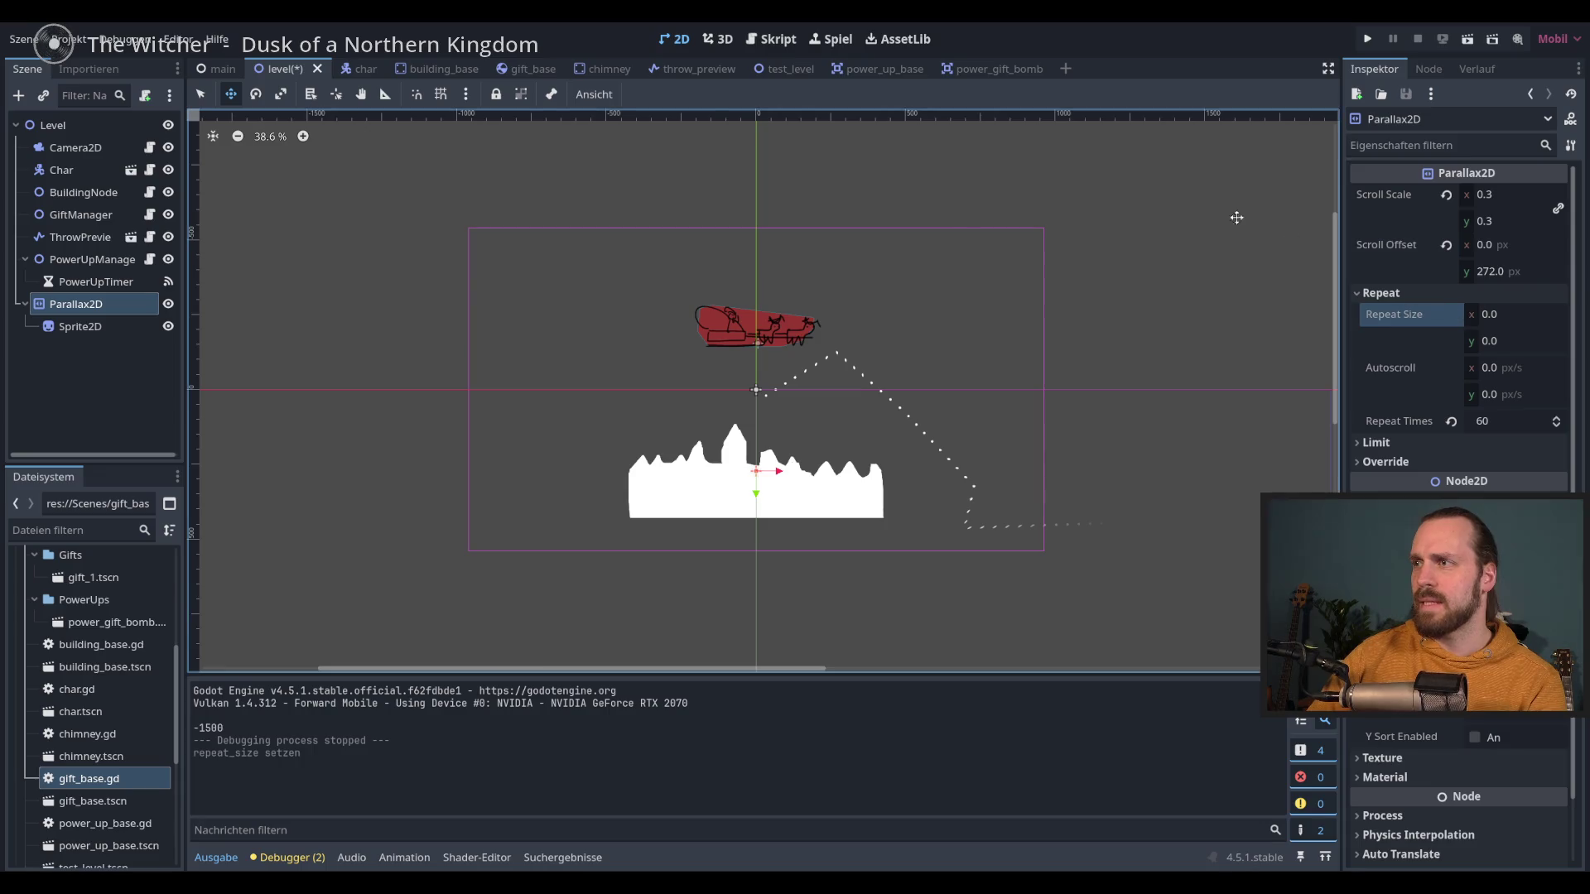
key(ctrl+z)
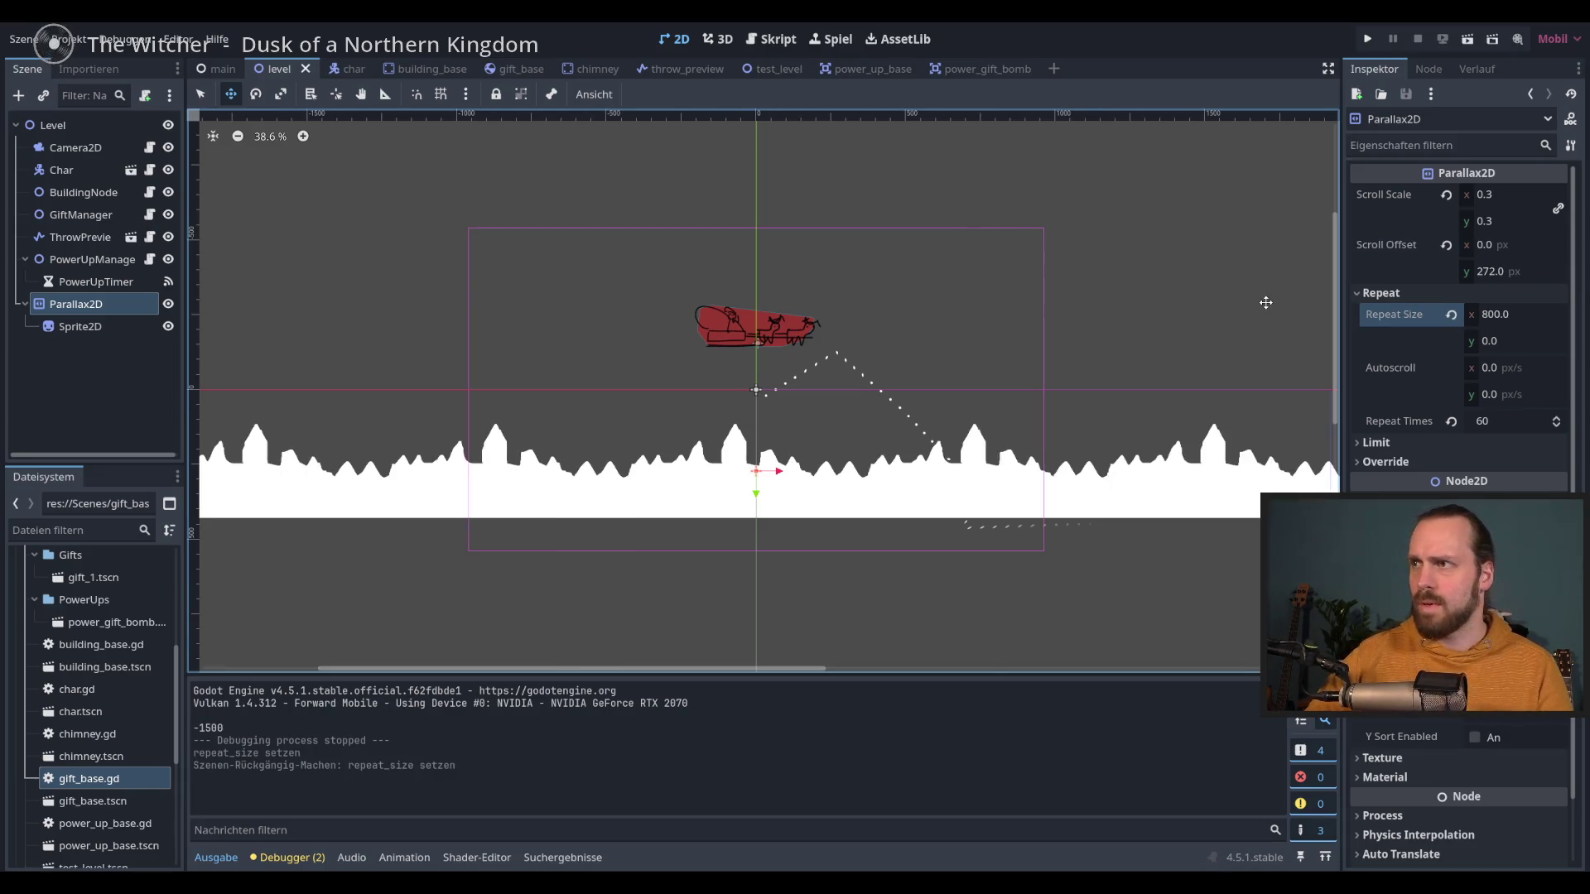
click(1445, 245)
Step: Run the game and drag scroll offset y to 364.545 while watching the skyline
click(1367, 39)
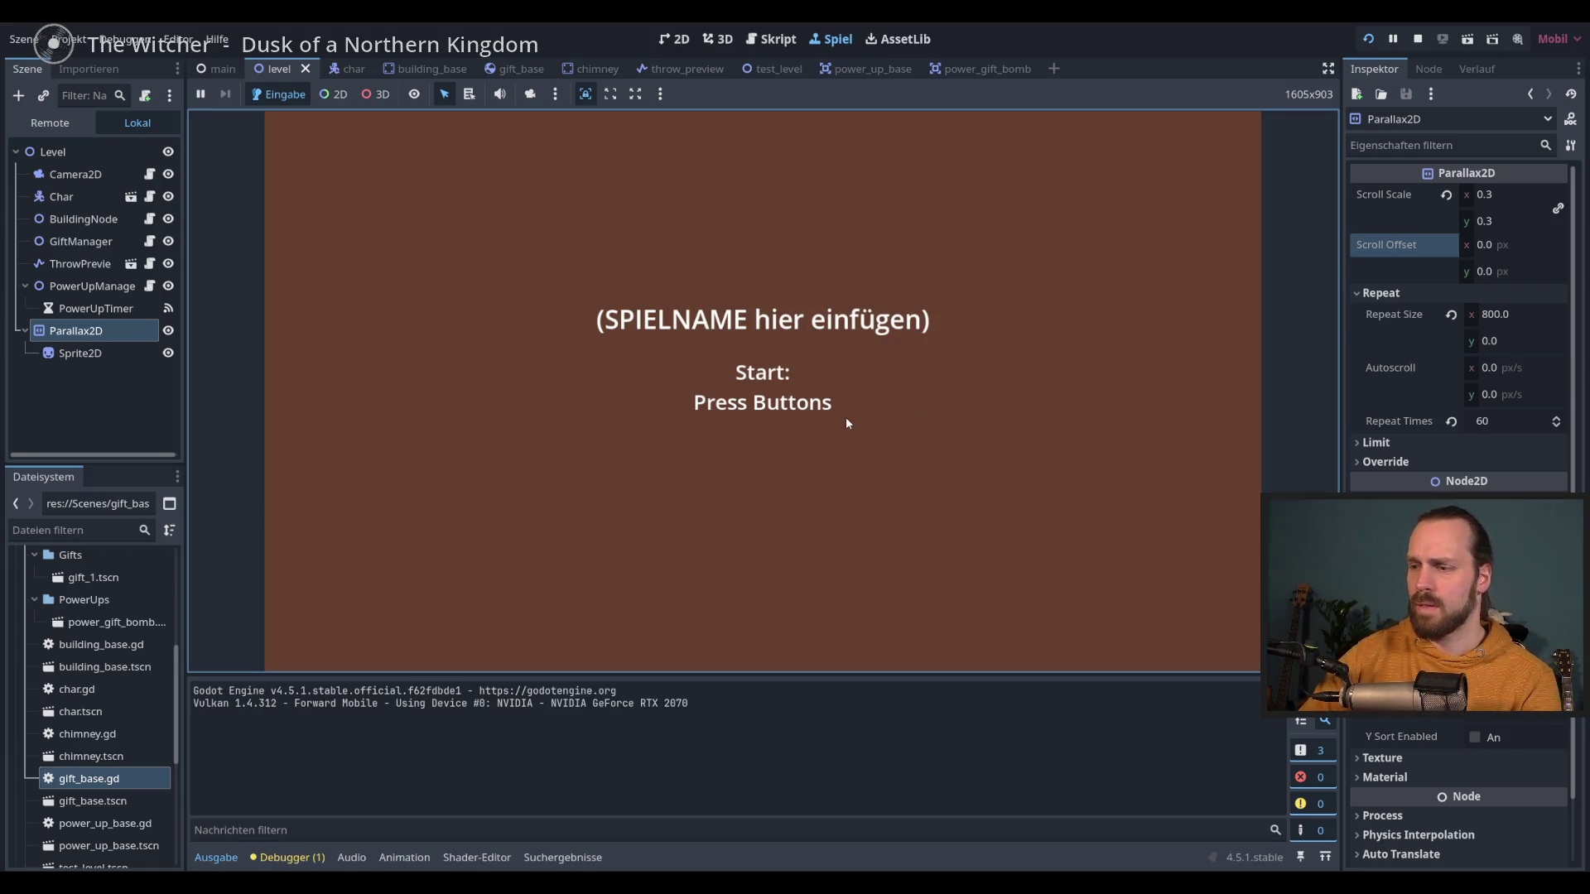
click(846, 423)
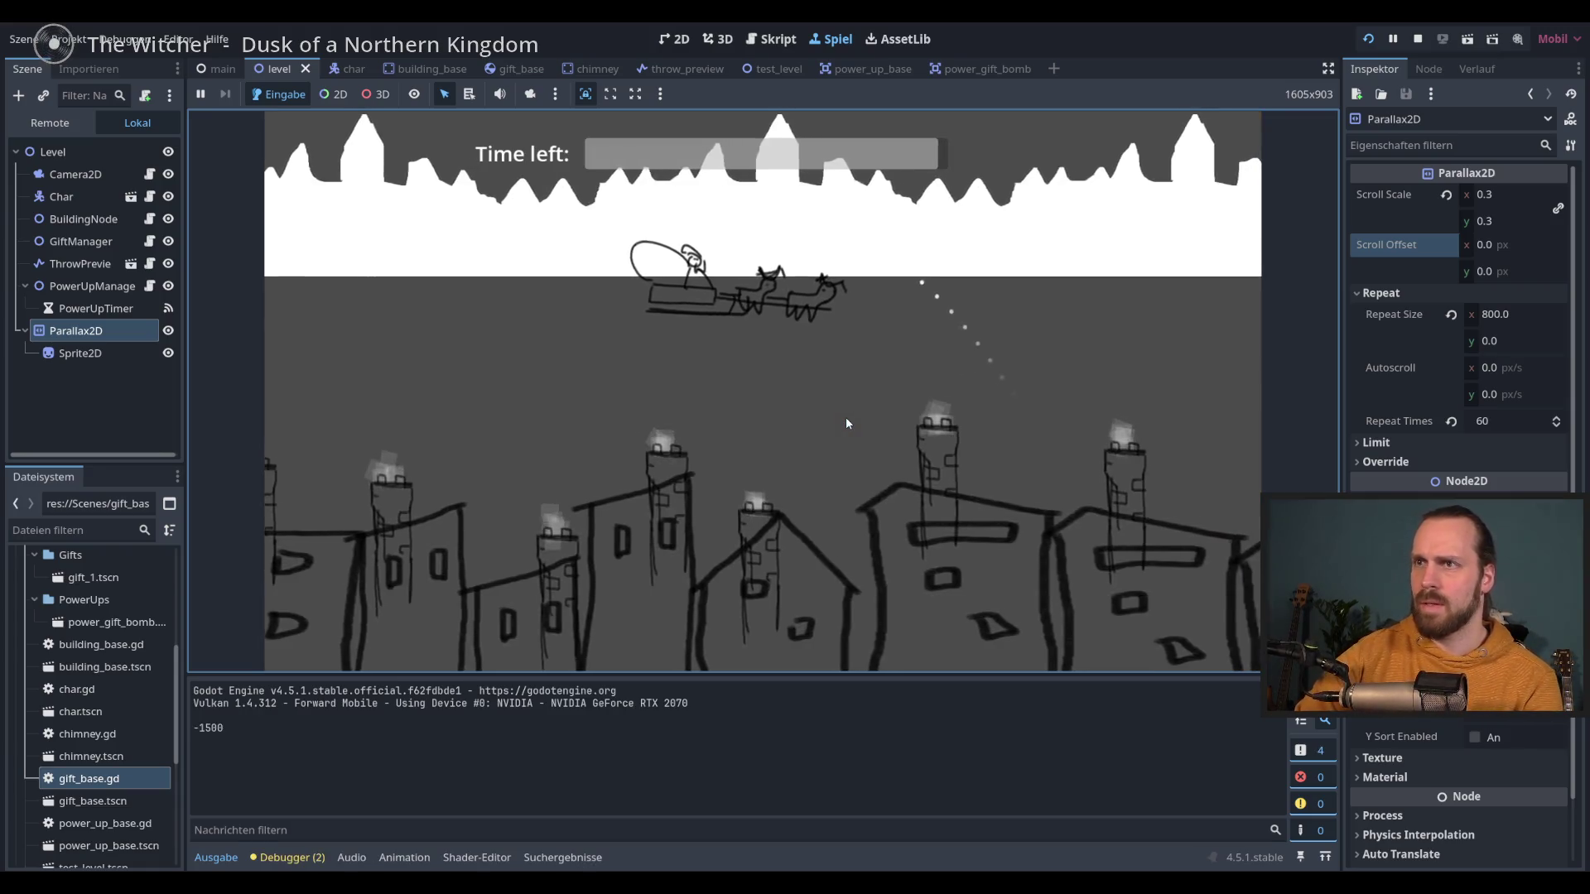
mouse_move(1490, 271)
mouse_down()
mouse_move(1569, 271)
mouse_move(1586, 355)
mouse_up()
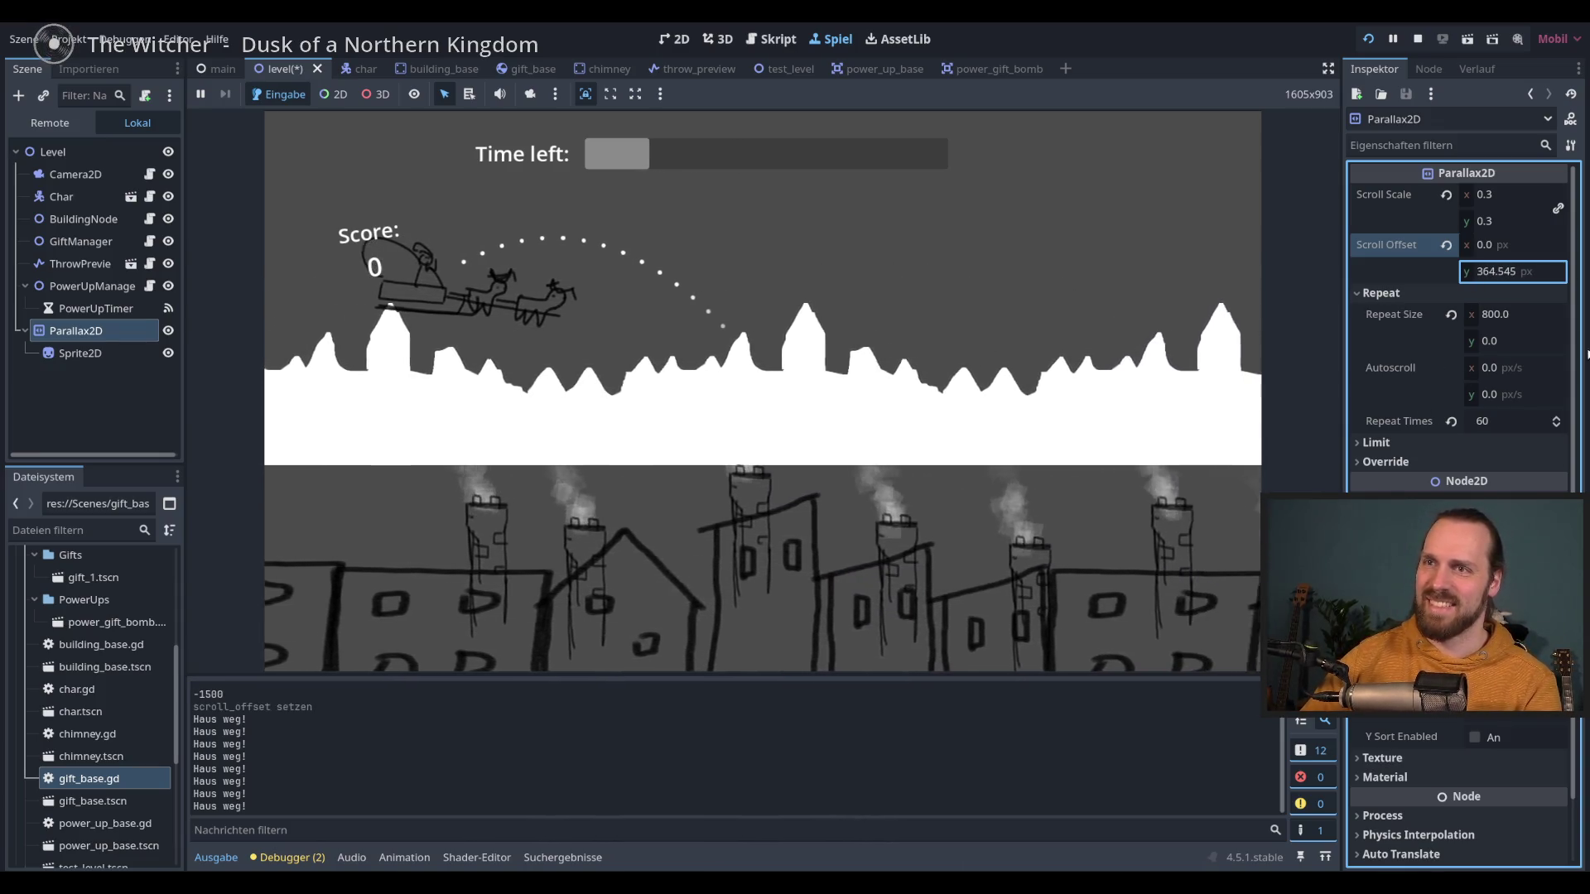
key(F8)
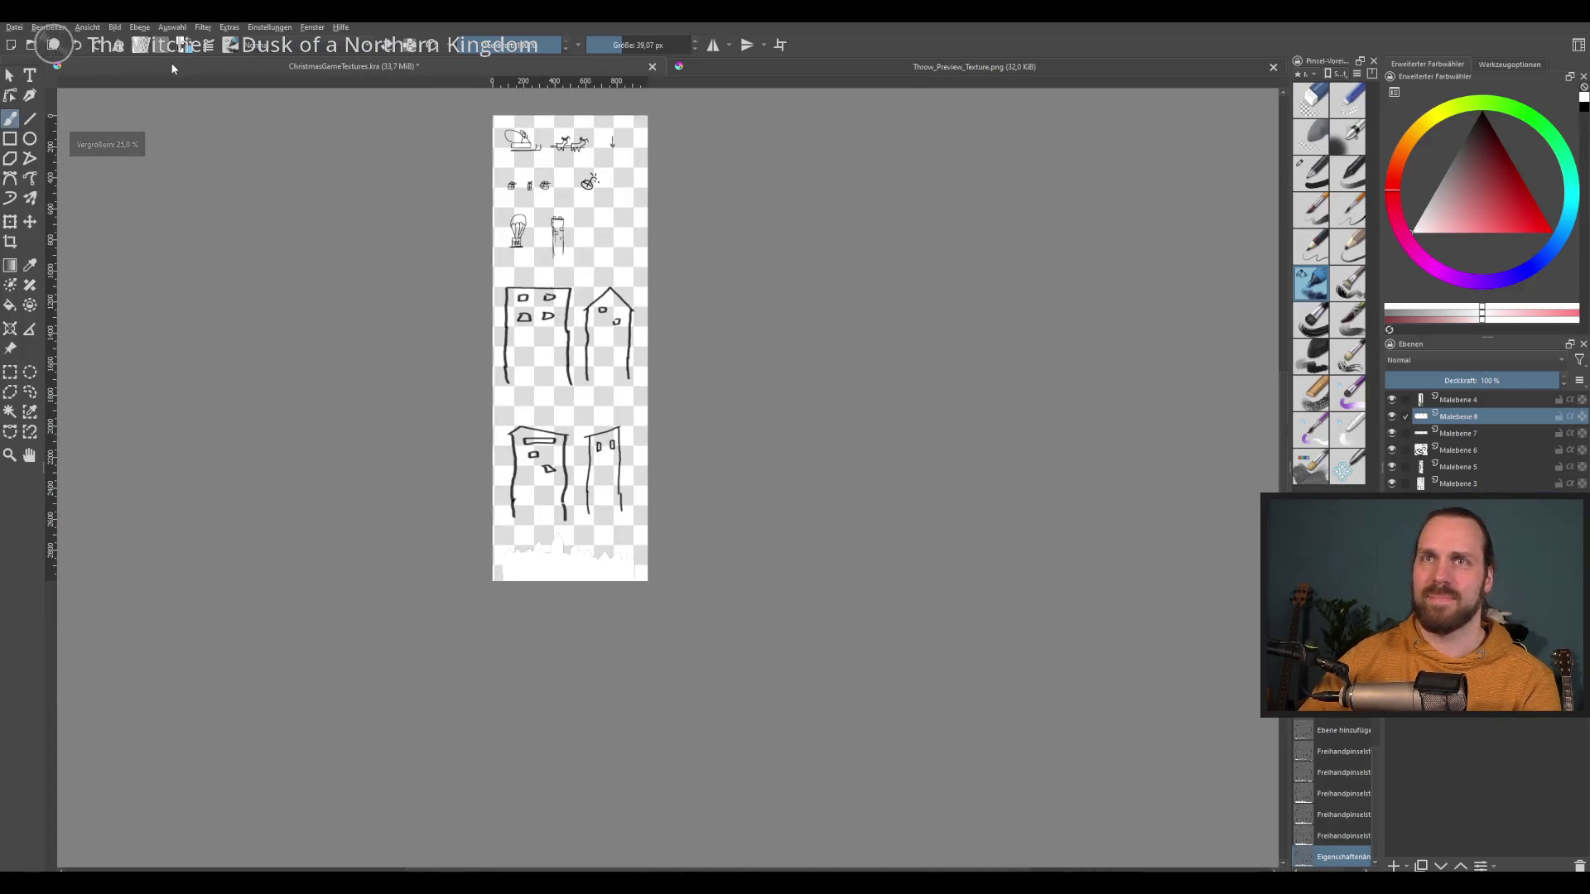
Step: Increase the canvas height via Bild > Leinwandgröße ändern and zoom out to view it
click(87, 27)
mouse_move(114, 27)
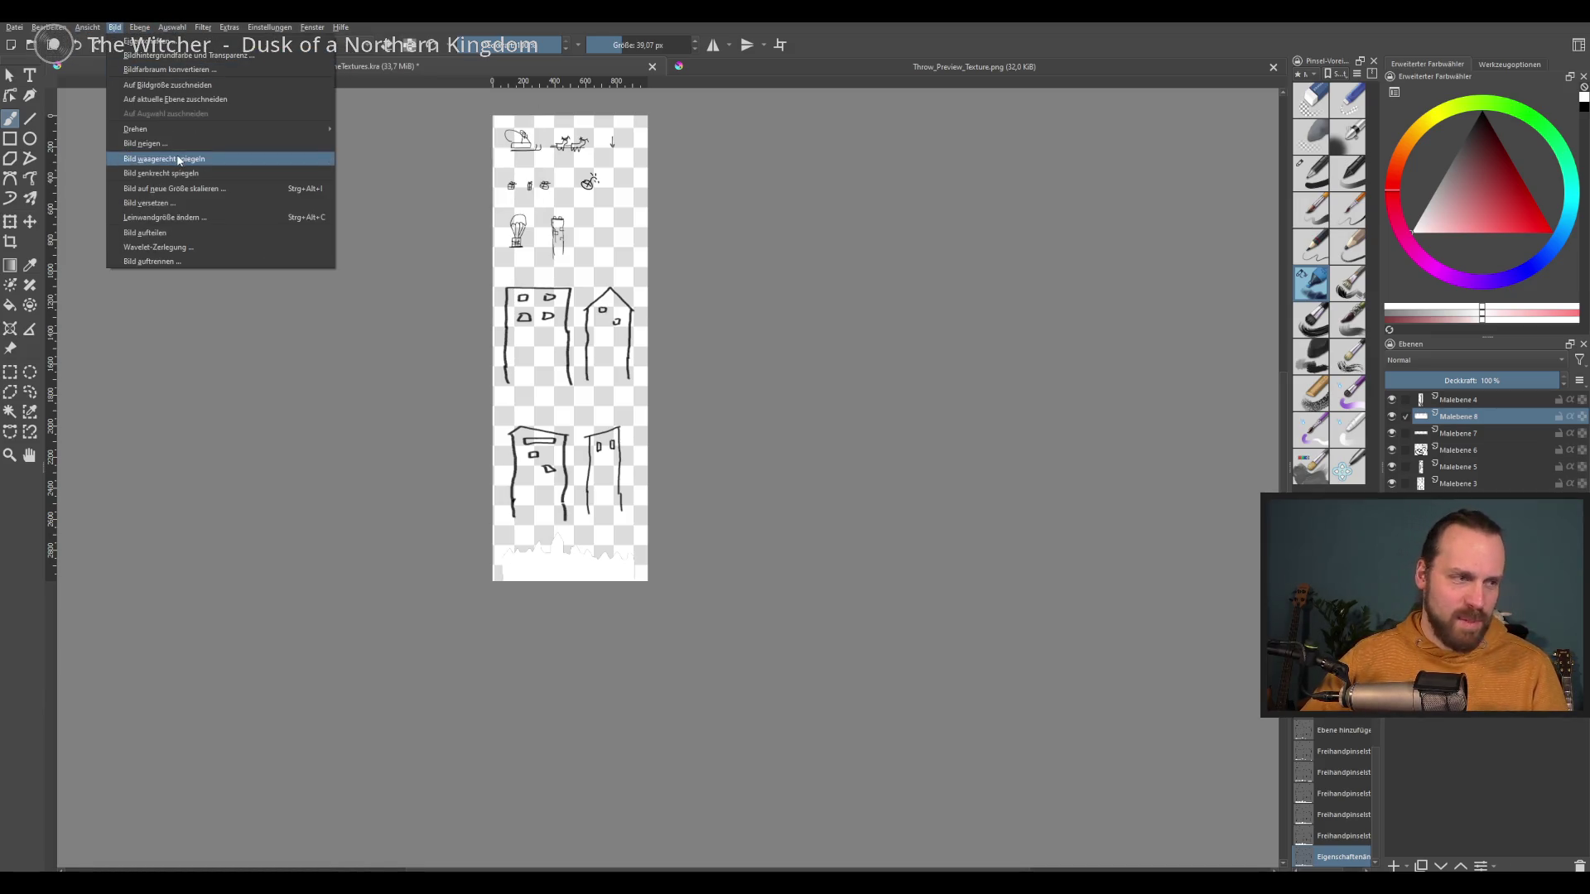
click(202, 220)
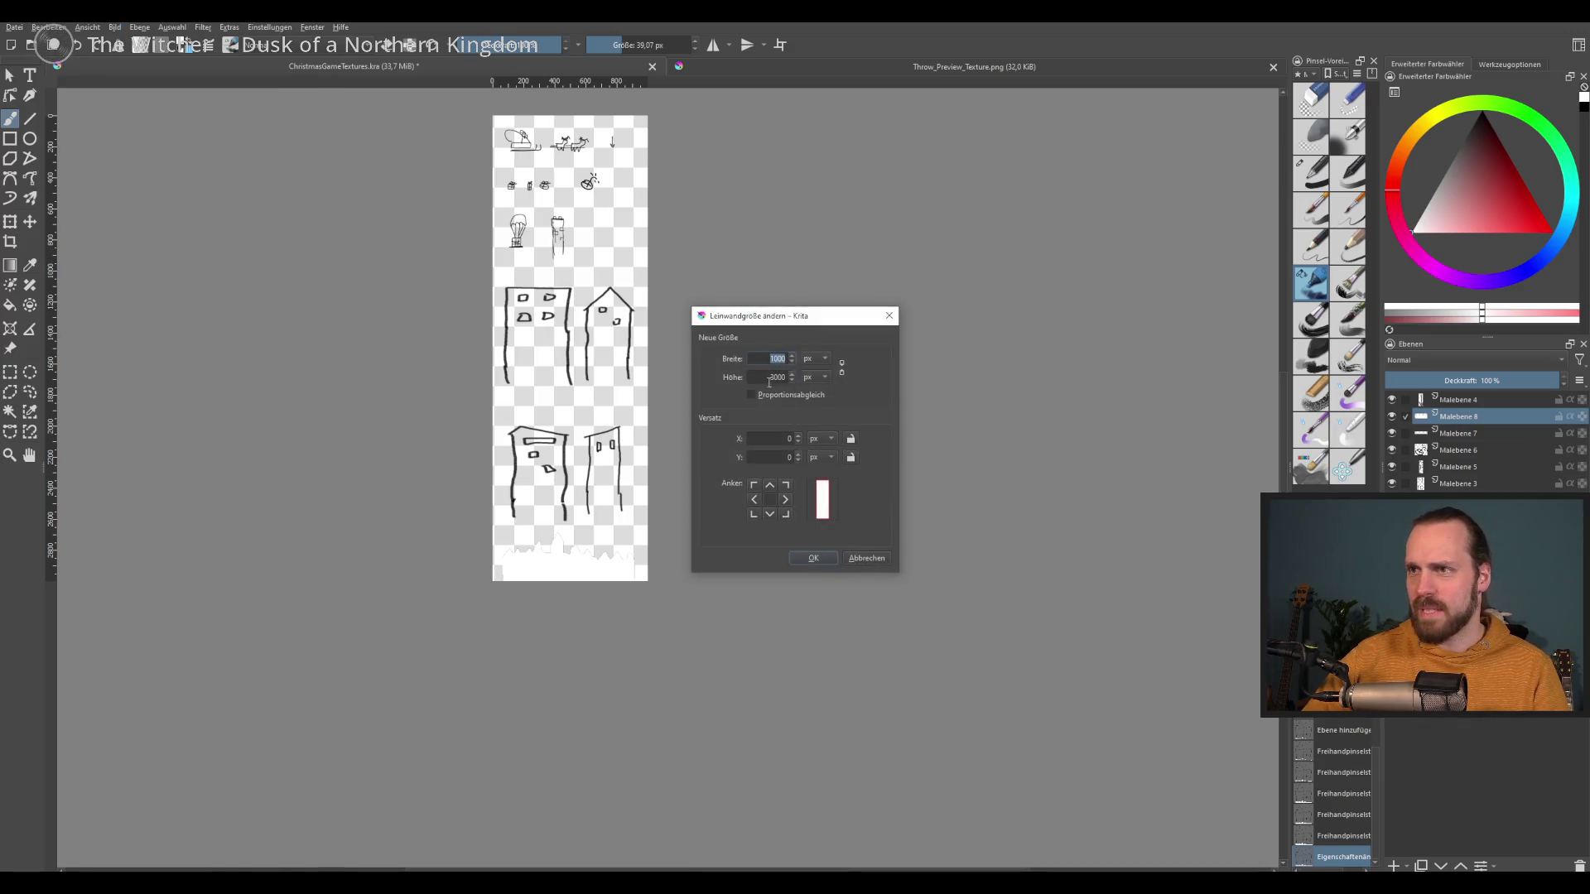
key(BackSpace)
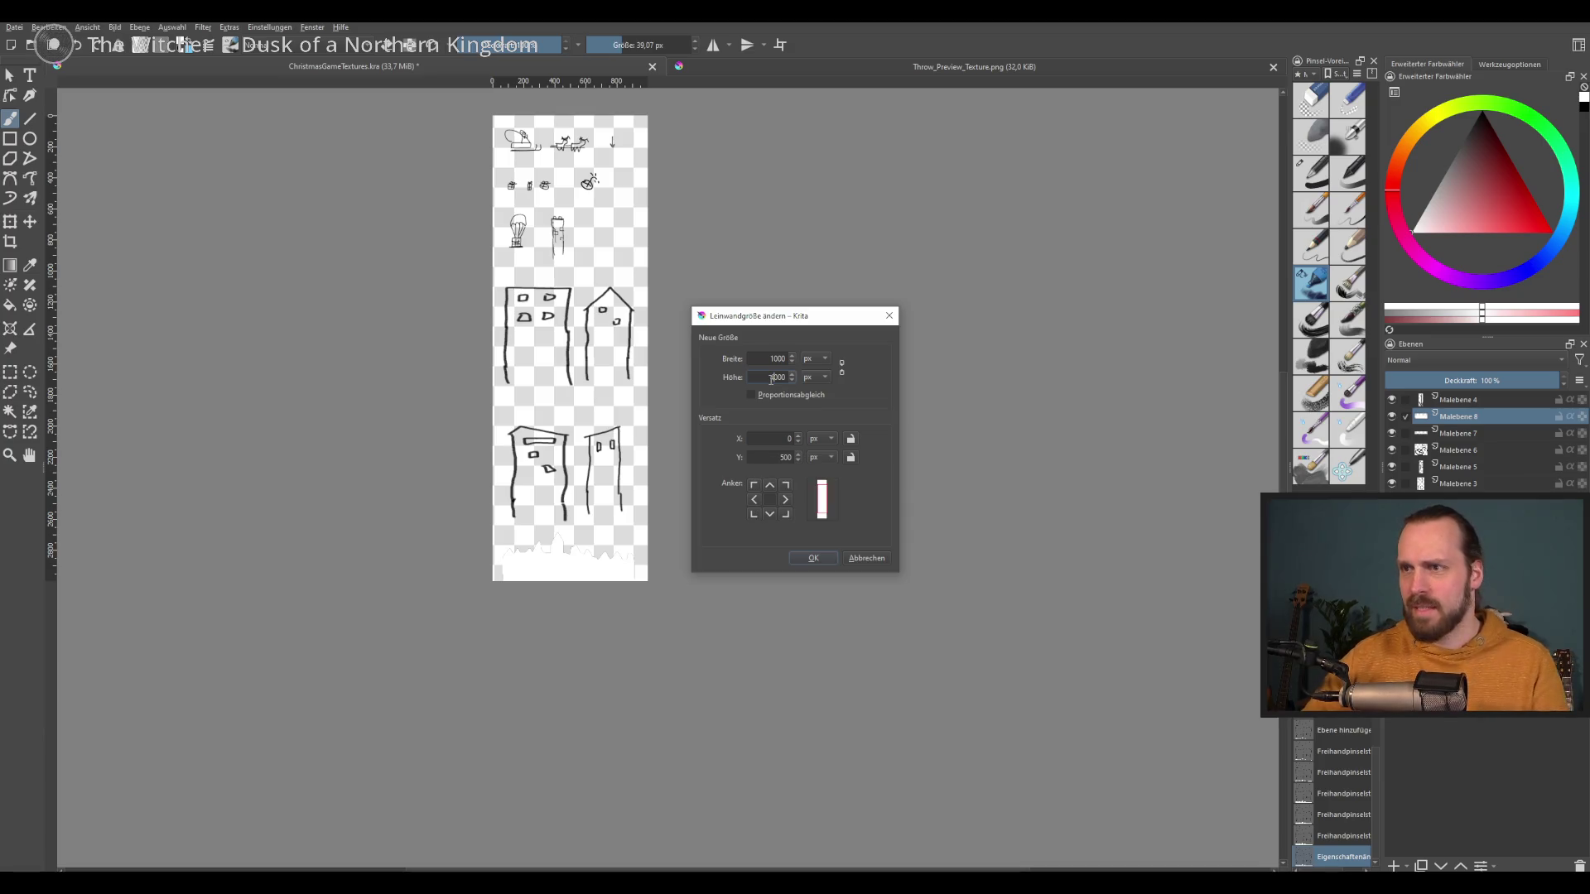
click(820, 559)
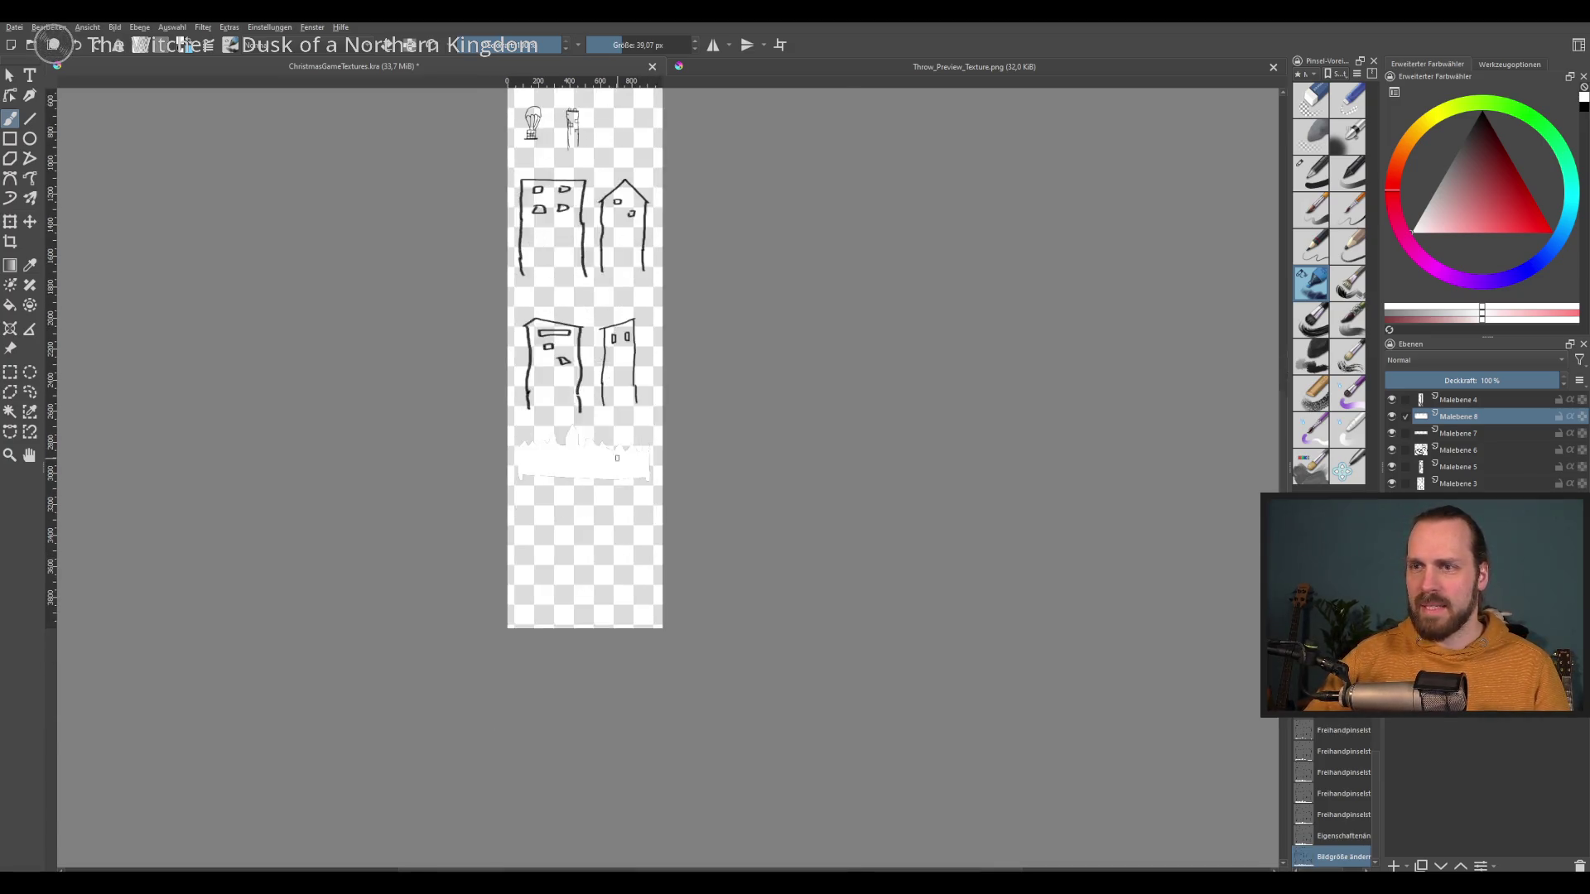
key(1)
key(minus)
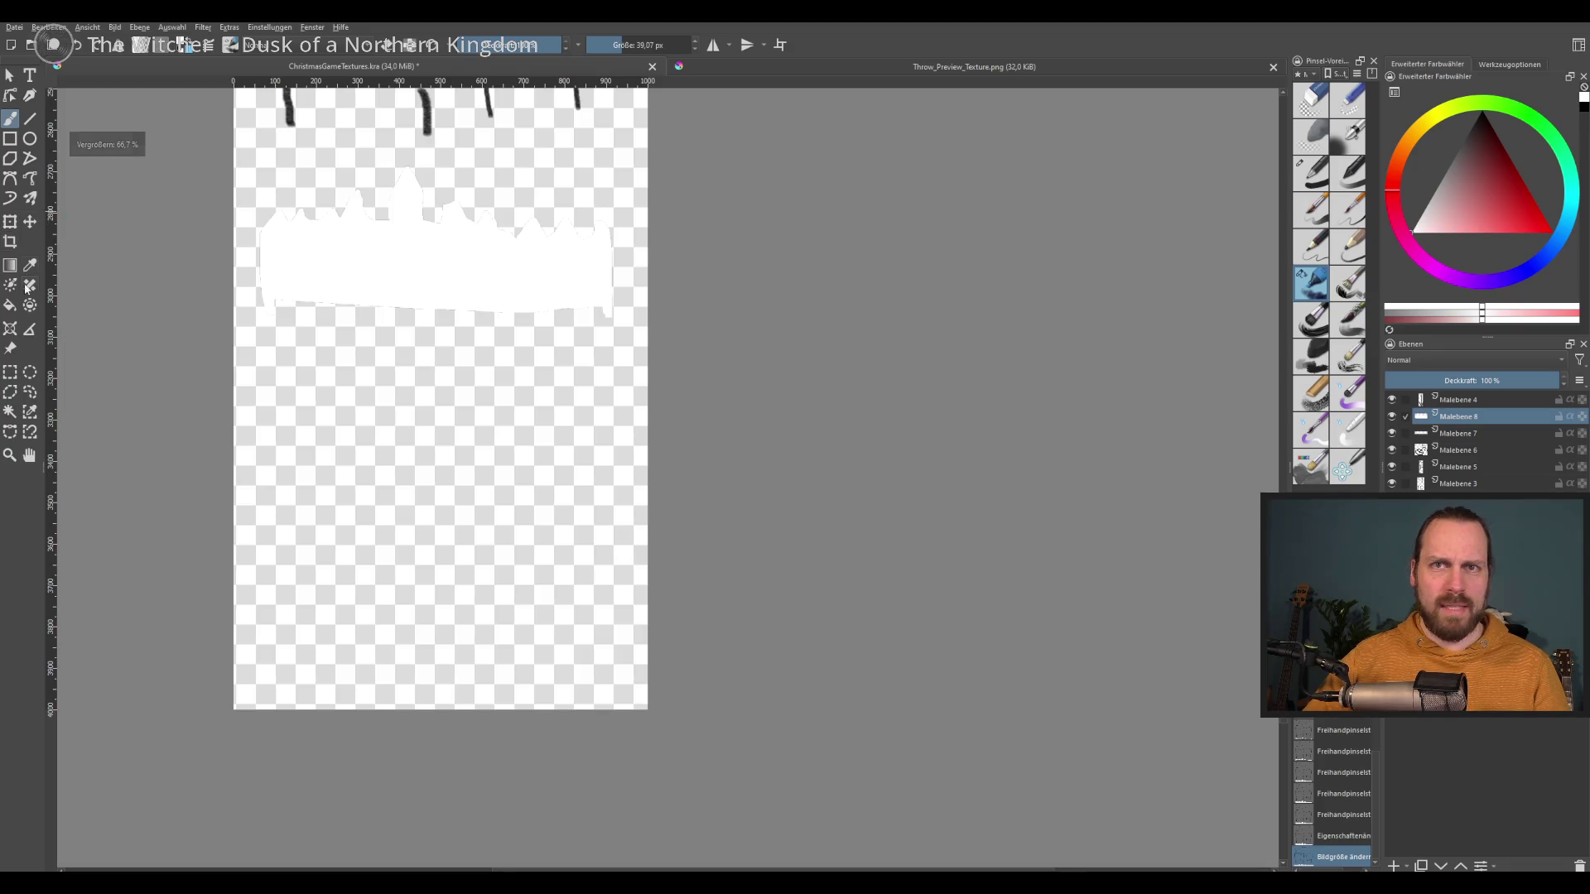
click(10, 372)
Step: Stretch the selected lower snow area downward in Krita and deselect
drag(247, 274, 654, 334)
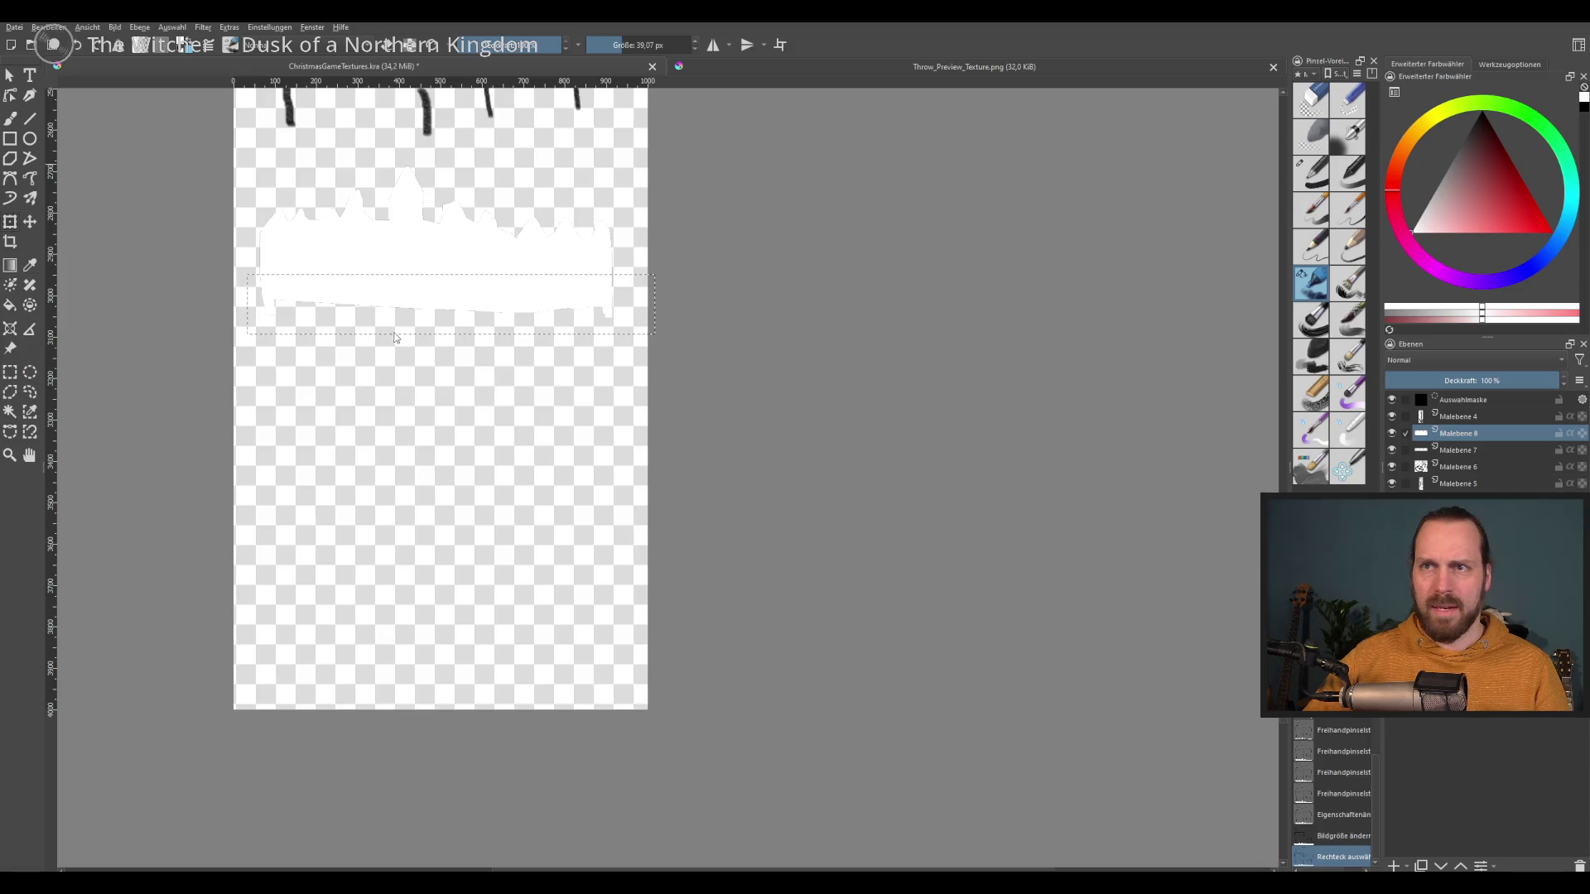
key(ctrl+t)
drag(451, 335, 452, 602)
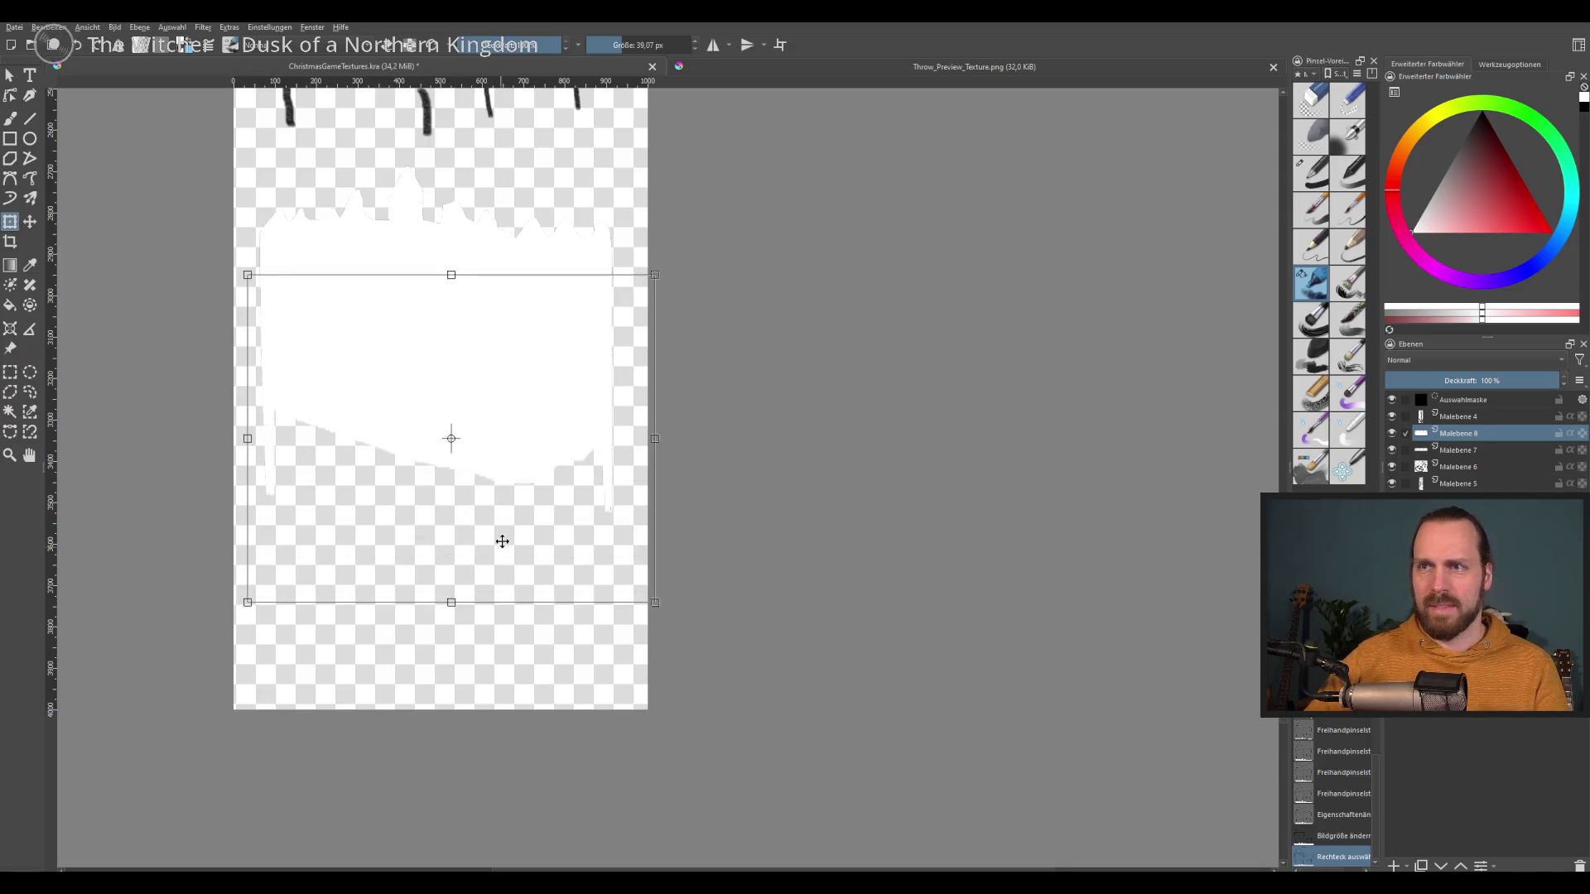
key(Return)
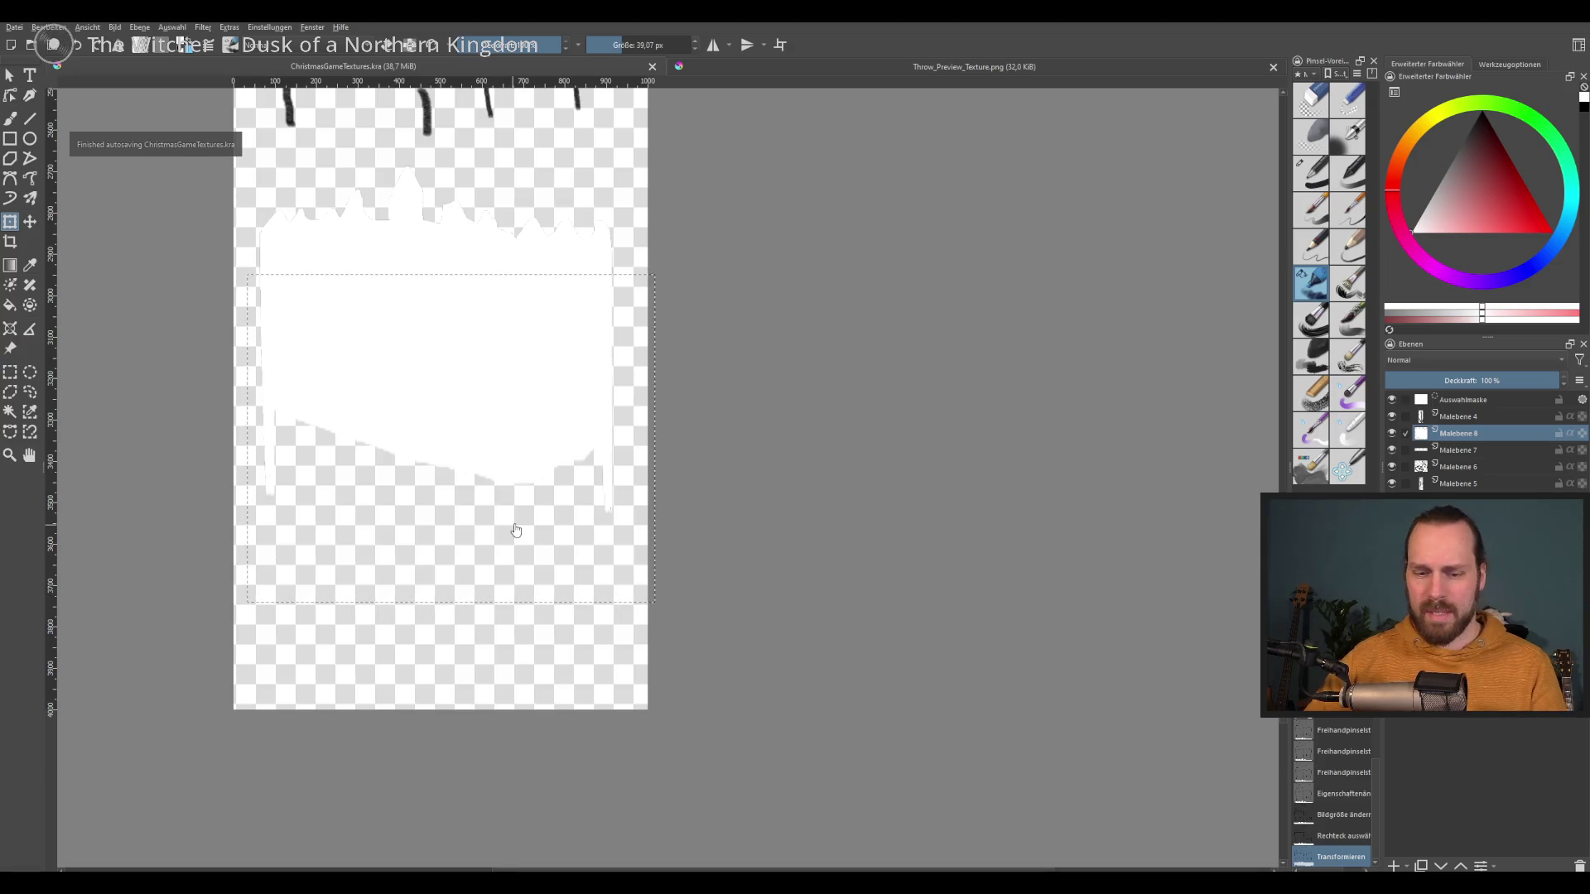
key(ctrl+shift+a)
Step: Delete the ragged bottom edge of the snow shape
scroll(261, 405, up, 1)
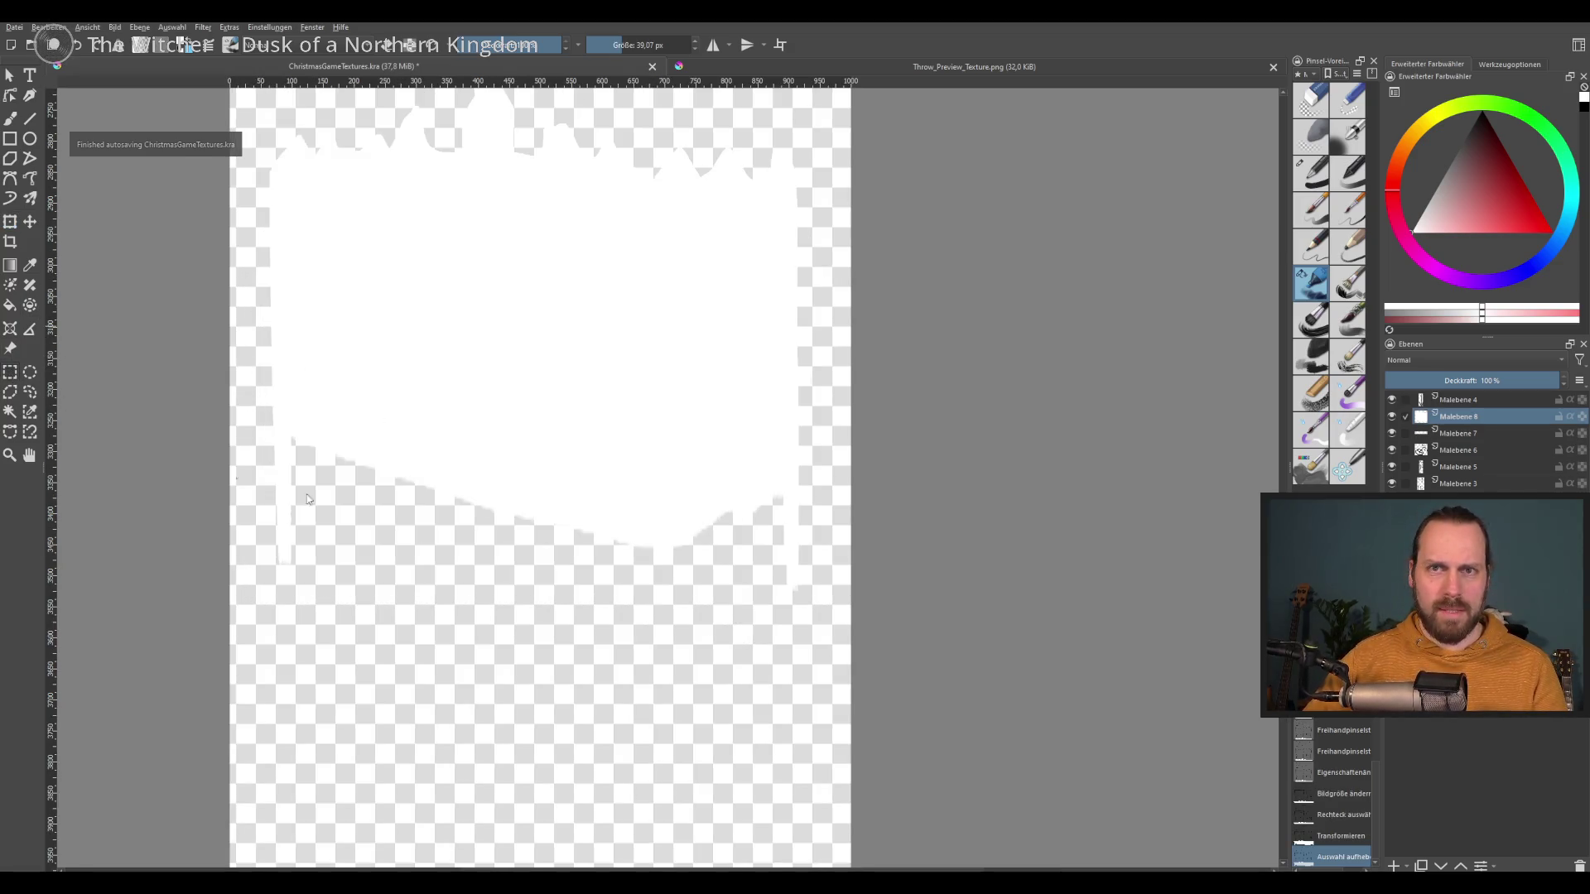
key(ctrl+r)
drag(284, 479, 852, 685)
key(Delete)
drag(230, 430, 862, 686)
key(Delete)
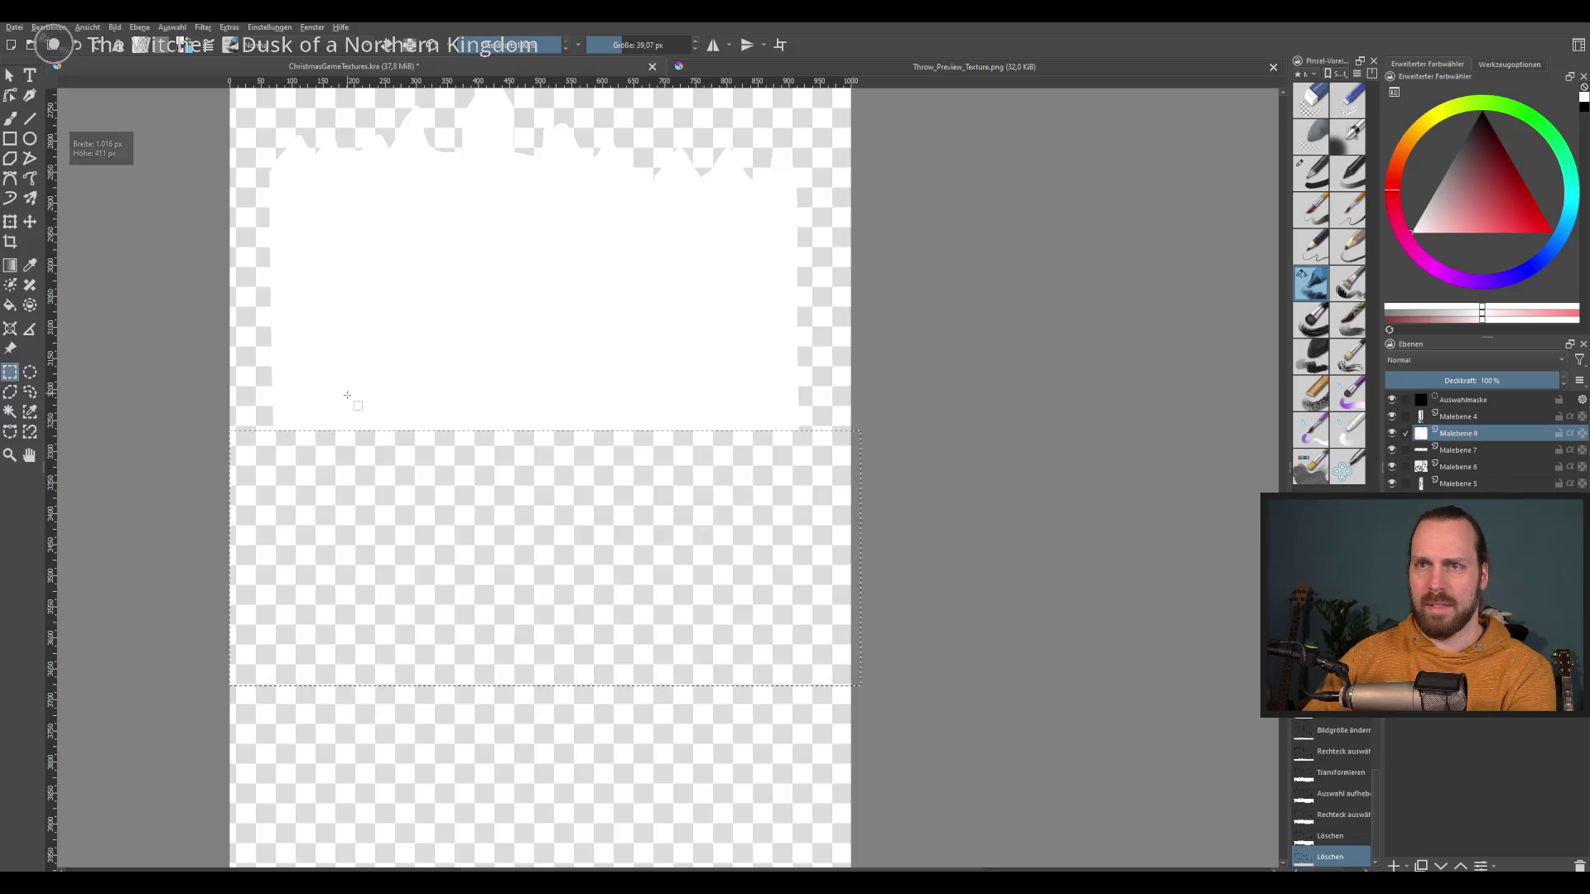
key(ctrl+shift+a)
Step: Stretch the lower half of the white snow shape further down for a flat bottom
drag(253, 310, 822, 482)
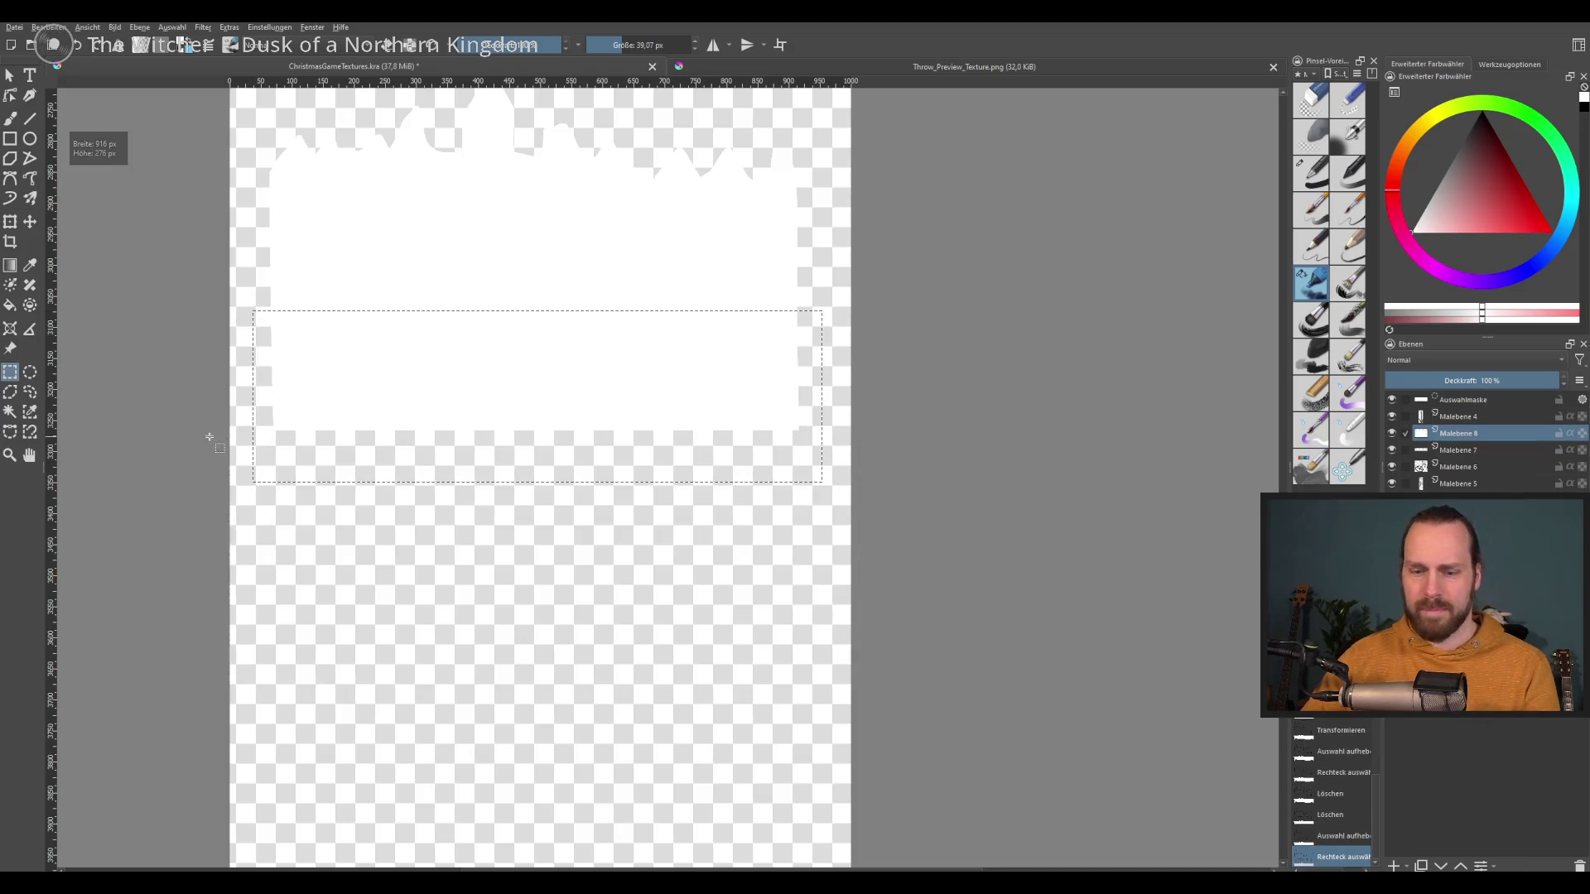
key(ctrl+t)
drag(539, 484, 562, 652)
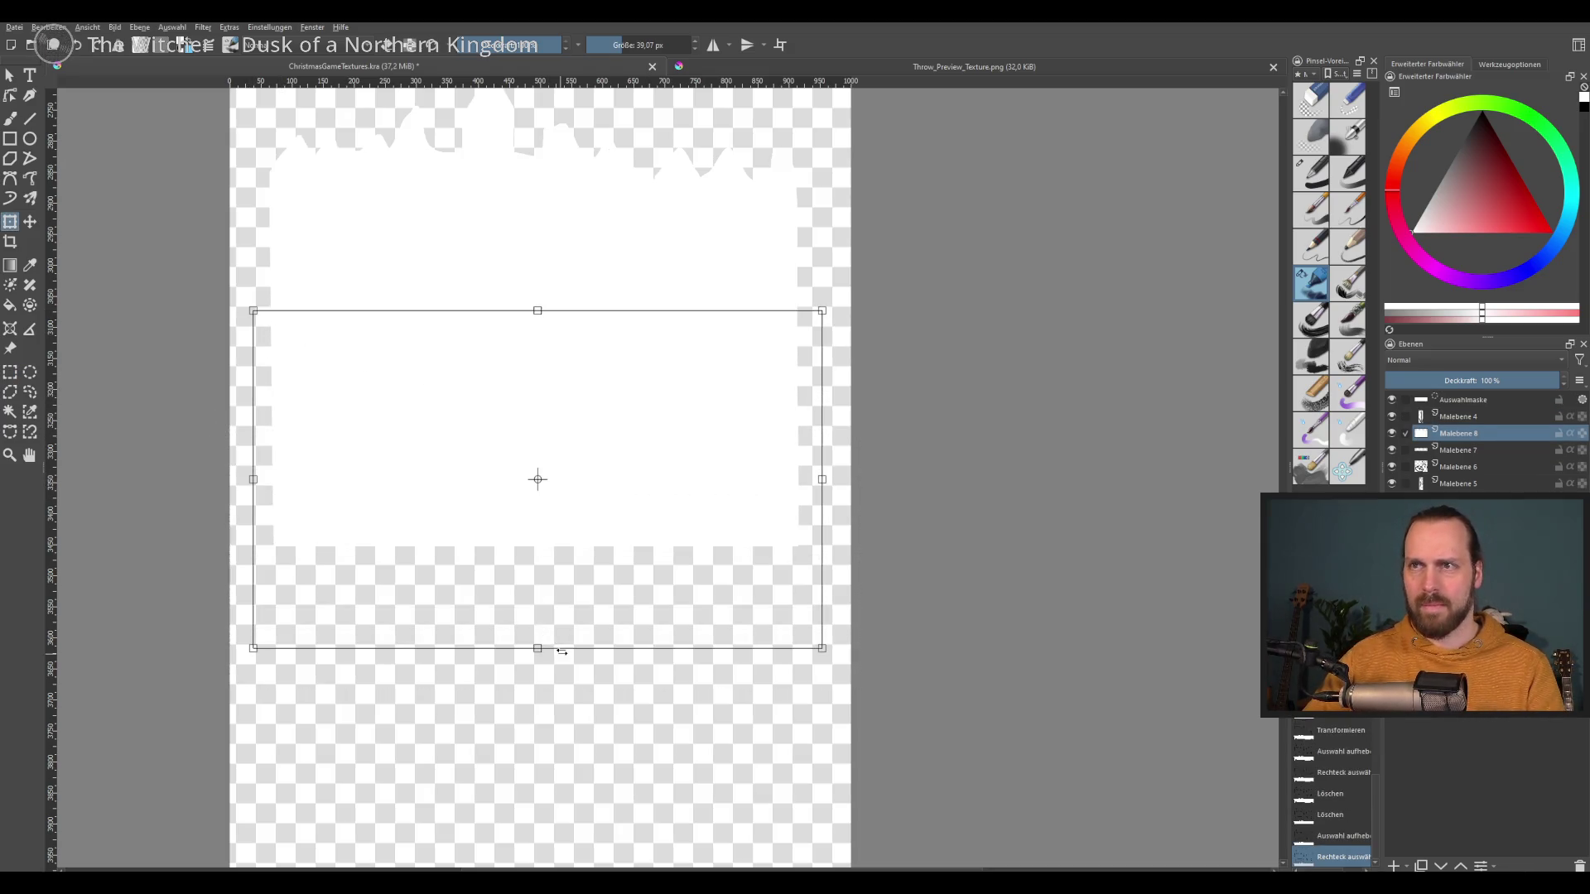
key(Return)
scroll(557, 508, up, 2)
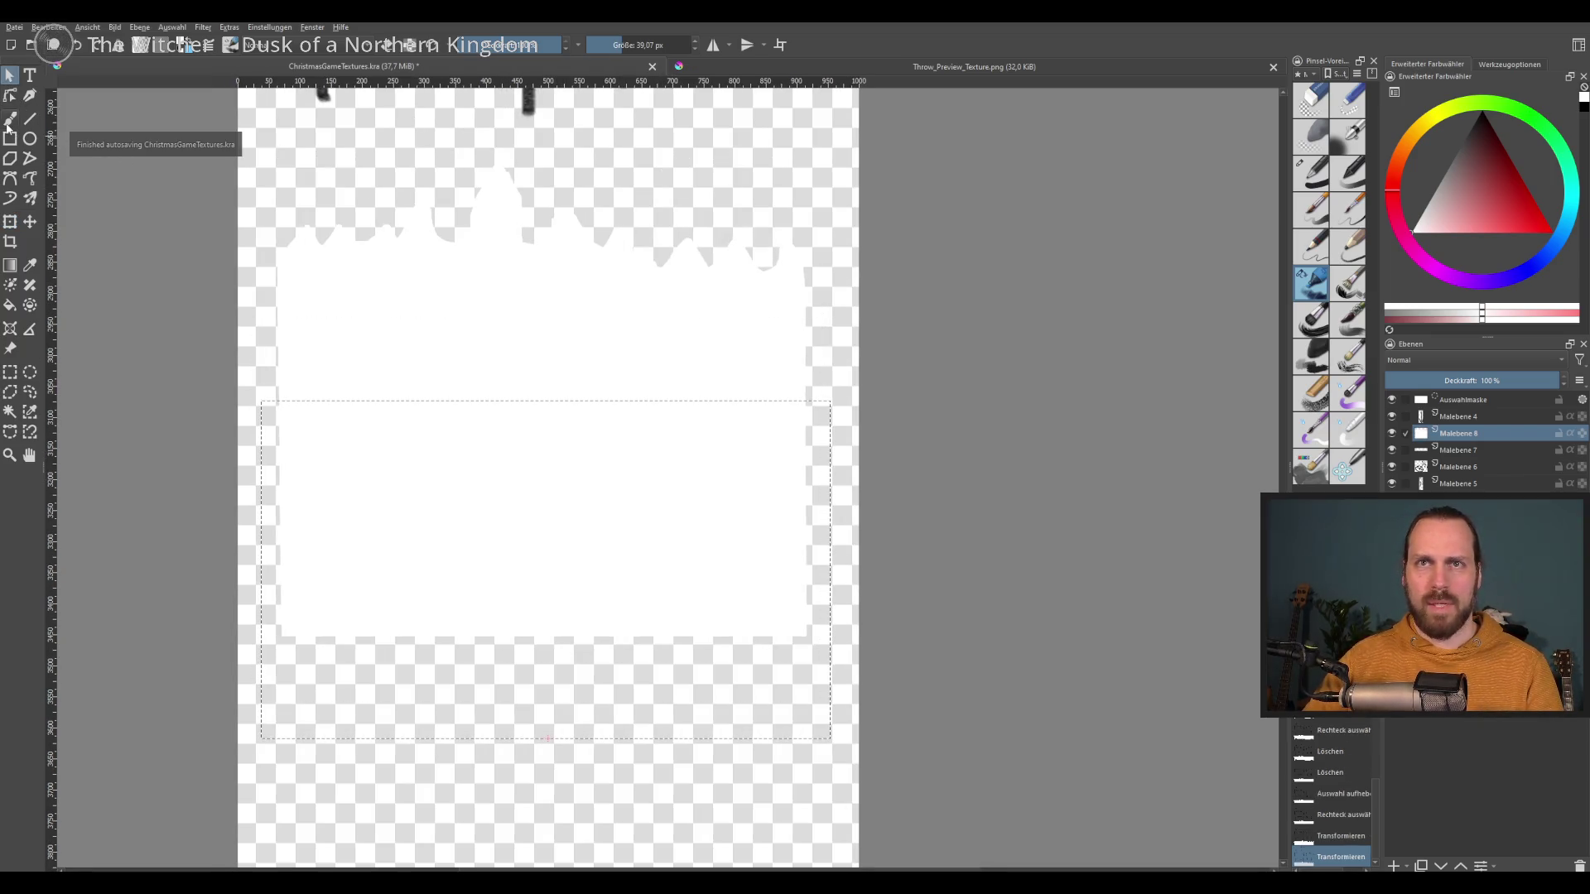
key(b)
key(ctrl+shift+a)
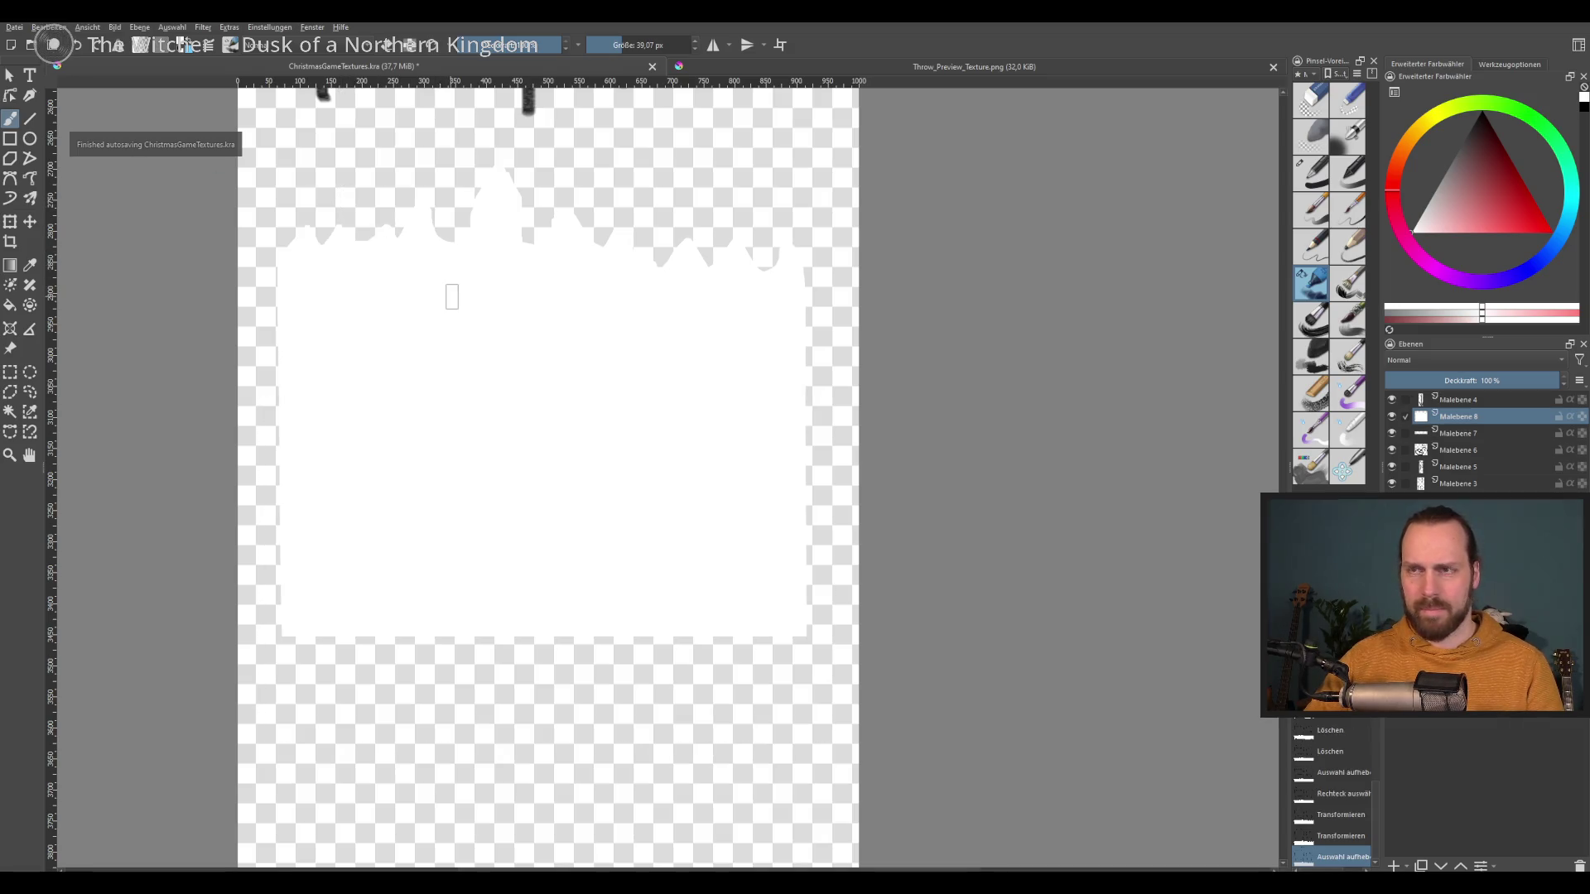
Step: Export the image as PNG, overwriting ChristmasGameTextures.png, and return to Godot
click(14, 26)
click(50, 144)
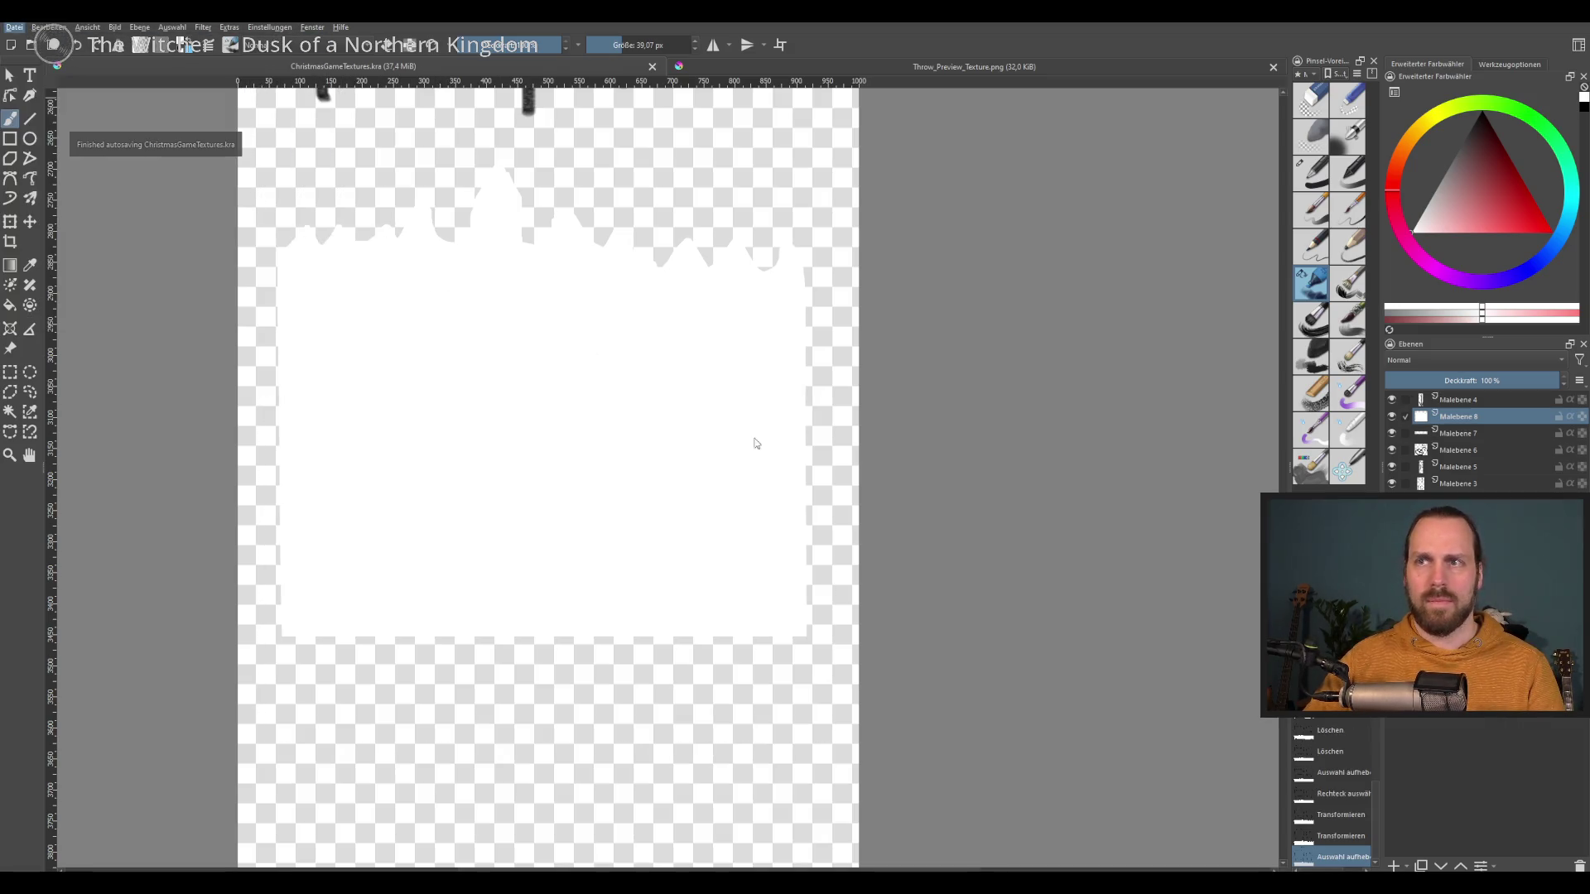
key(Return)
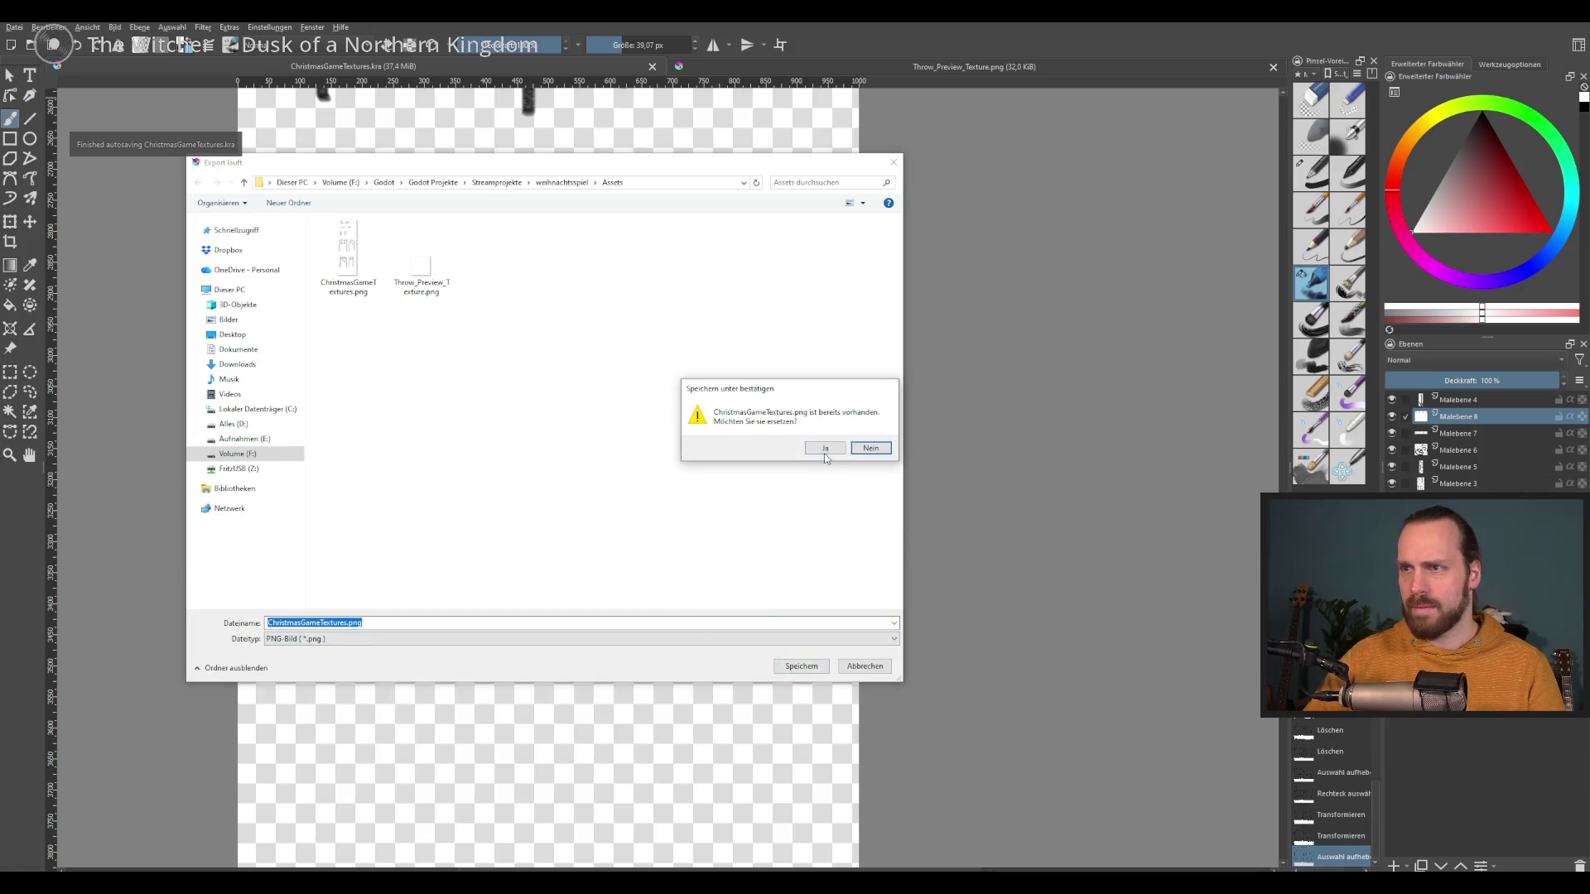
click(828, 448)
click(861, 587)
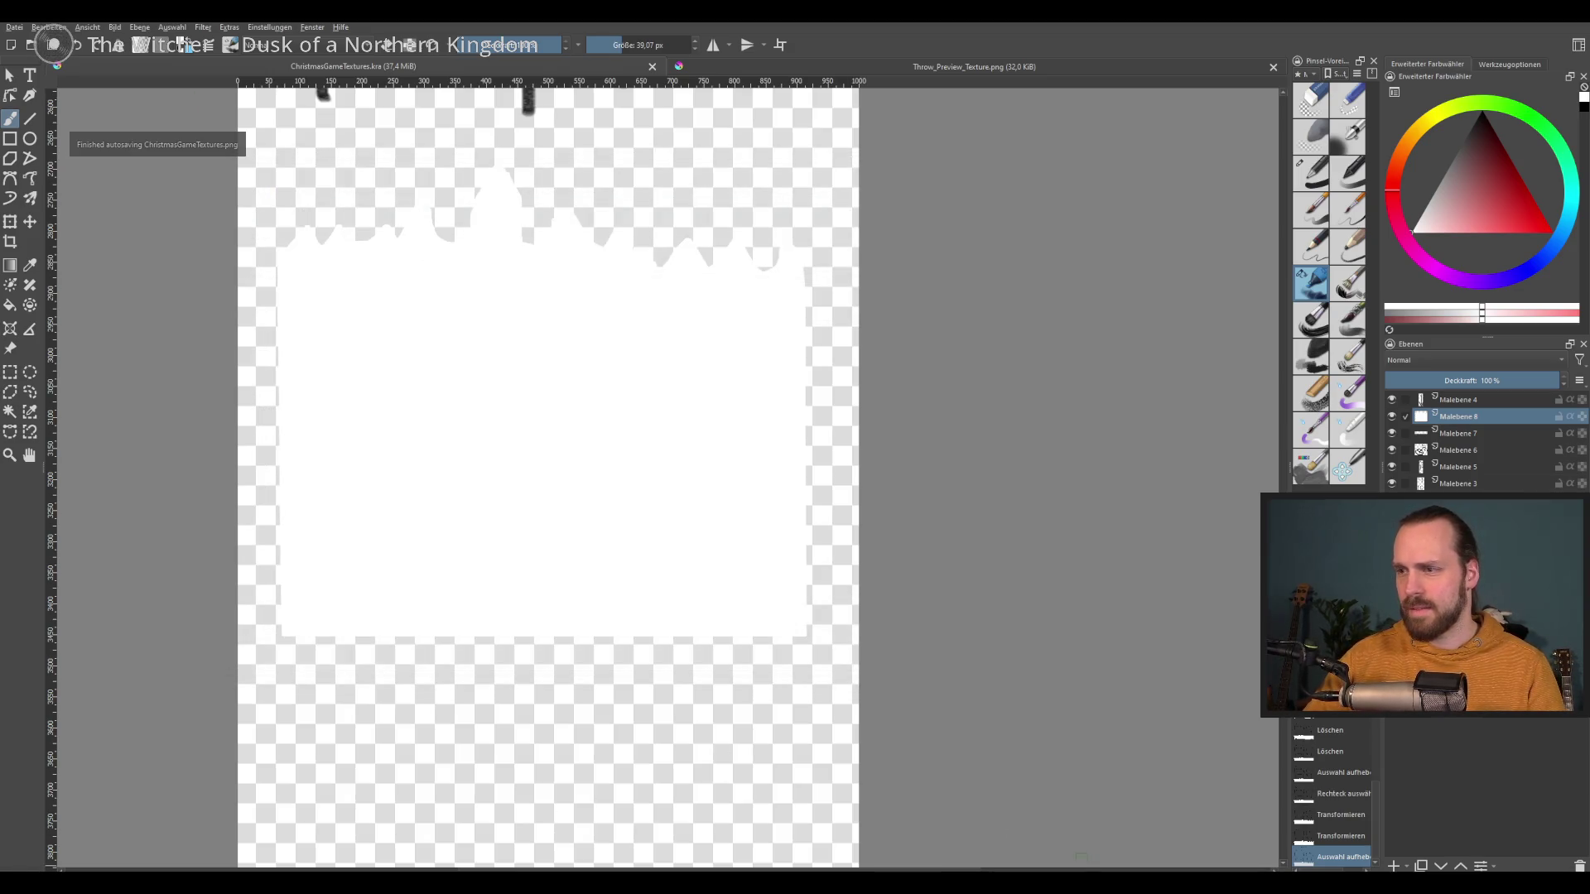
key(alt+Tab)
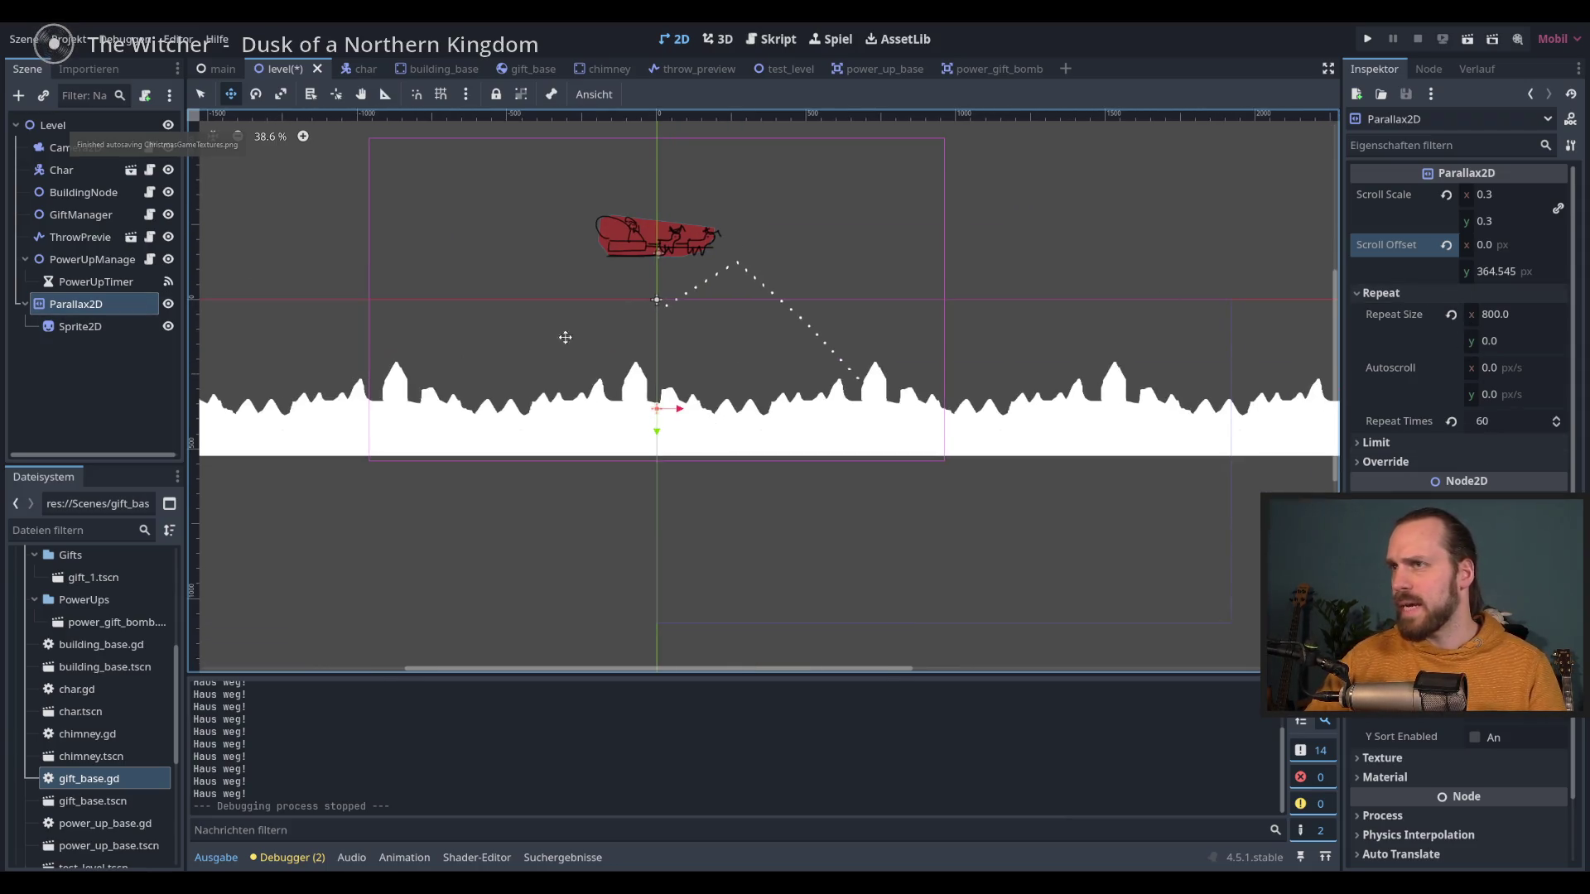
click(101, 328)
click(1457, 509)
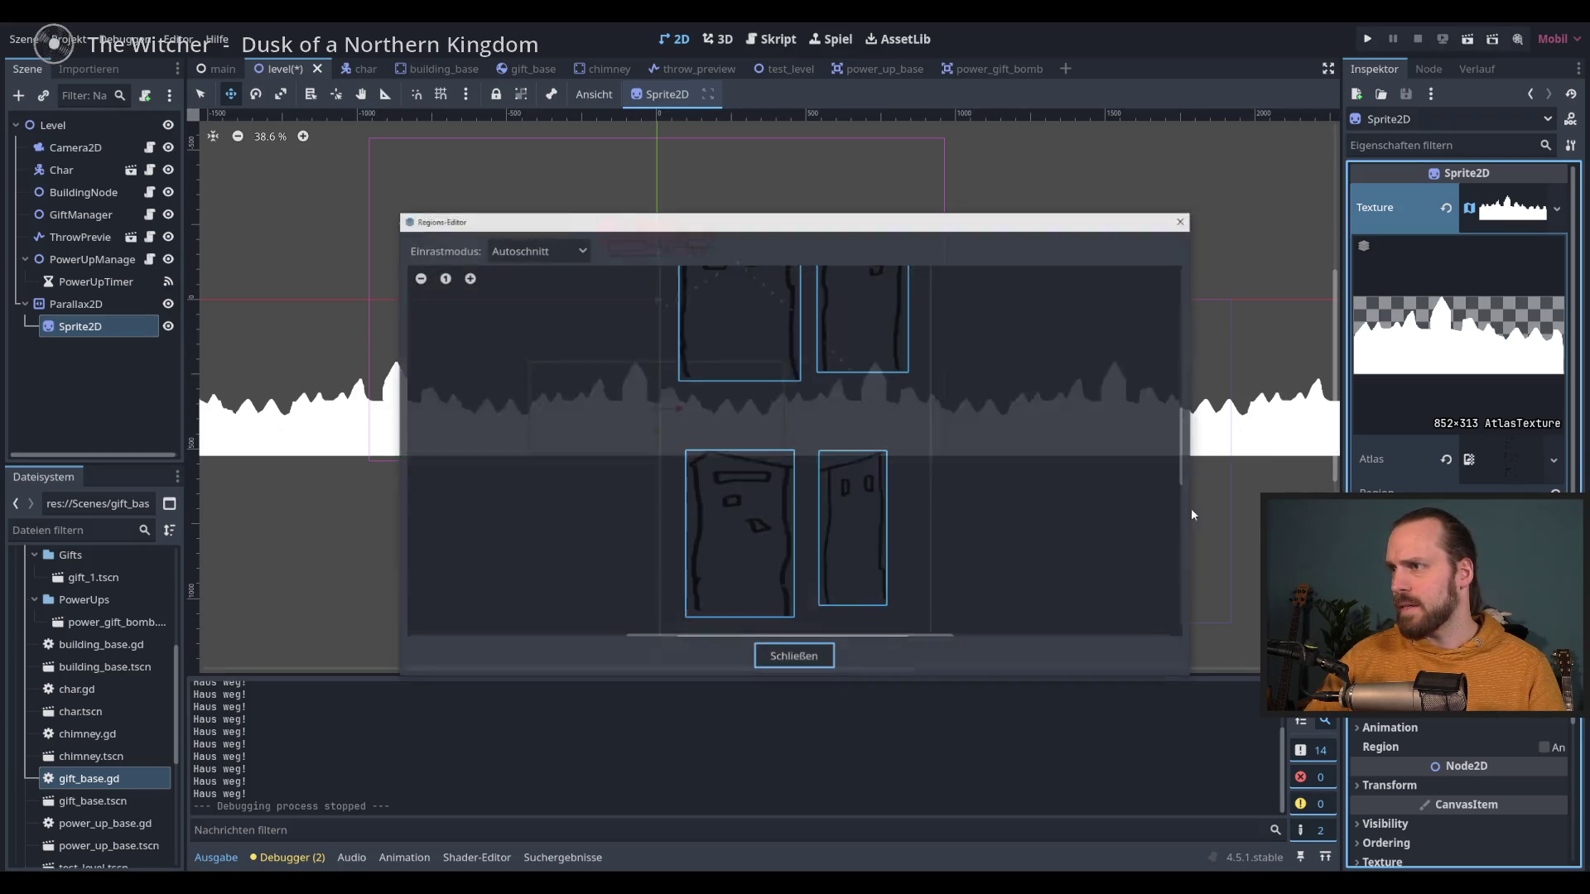
scroll(737, 447, up, 2)
click(772, 459)
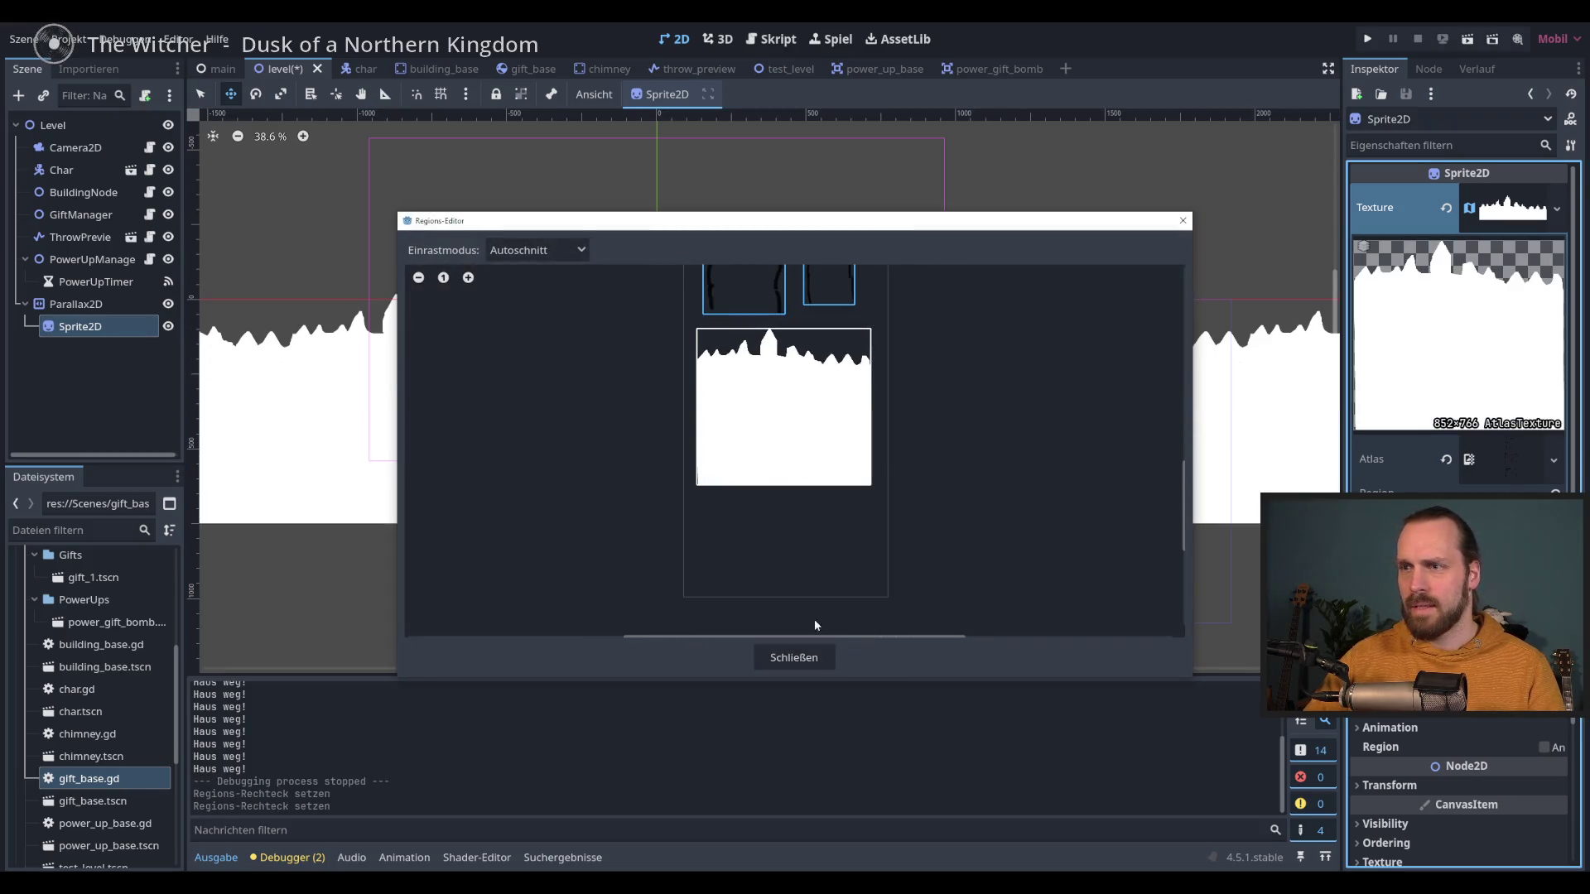
click(793, 658)
scroll(819, 461, up, 2)
key(F5)
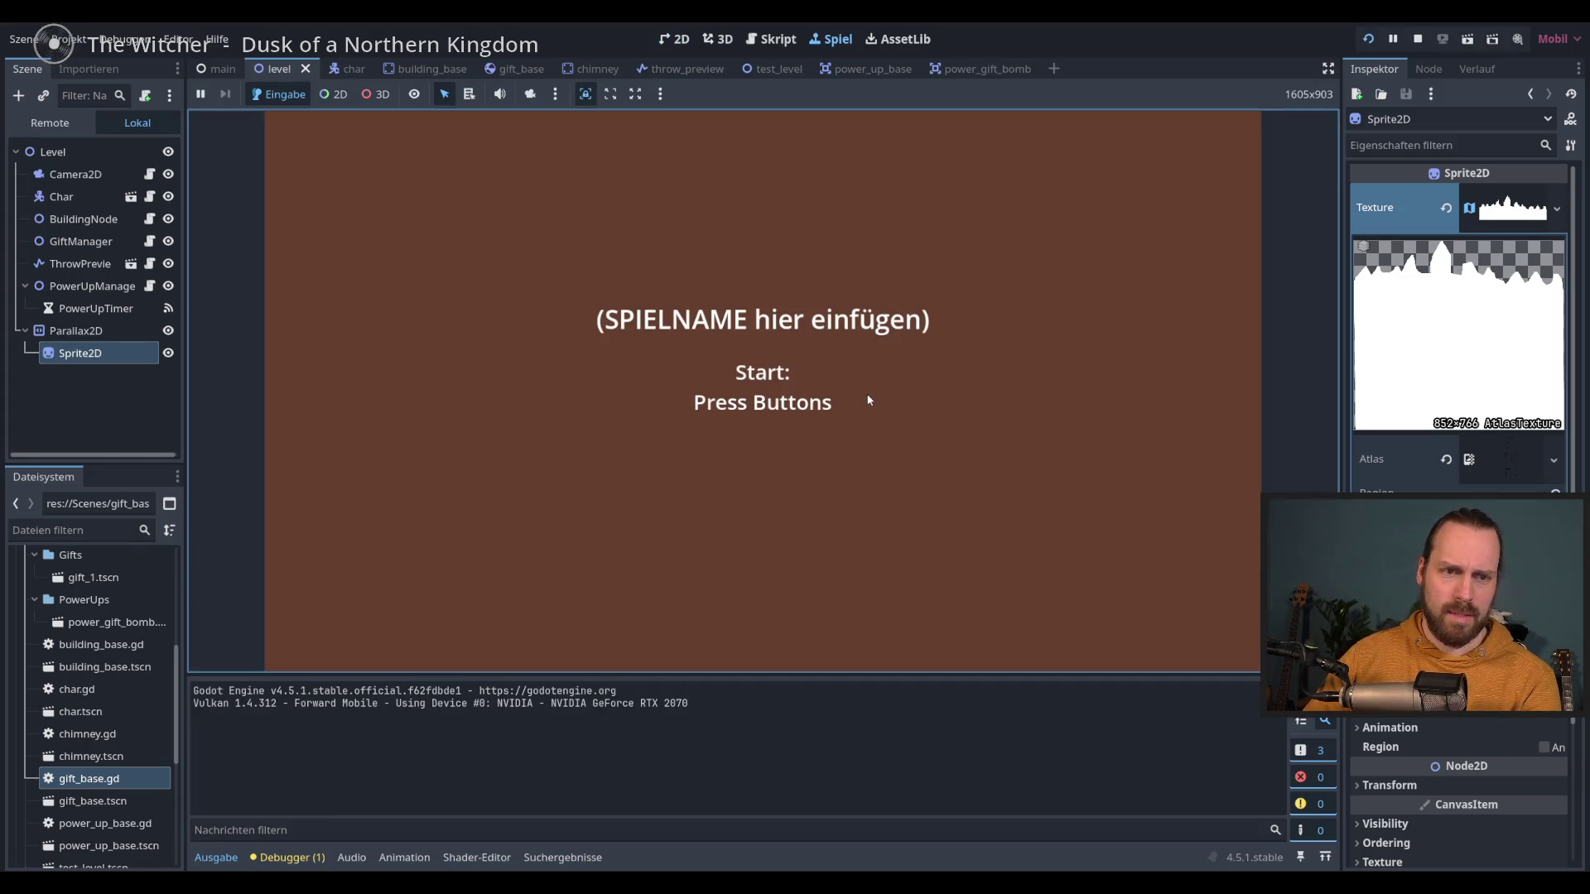
click(920, 361)
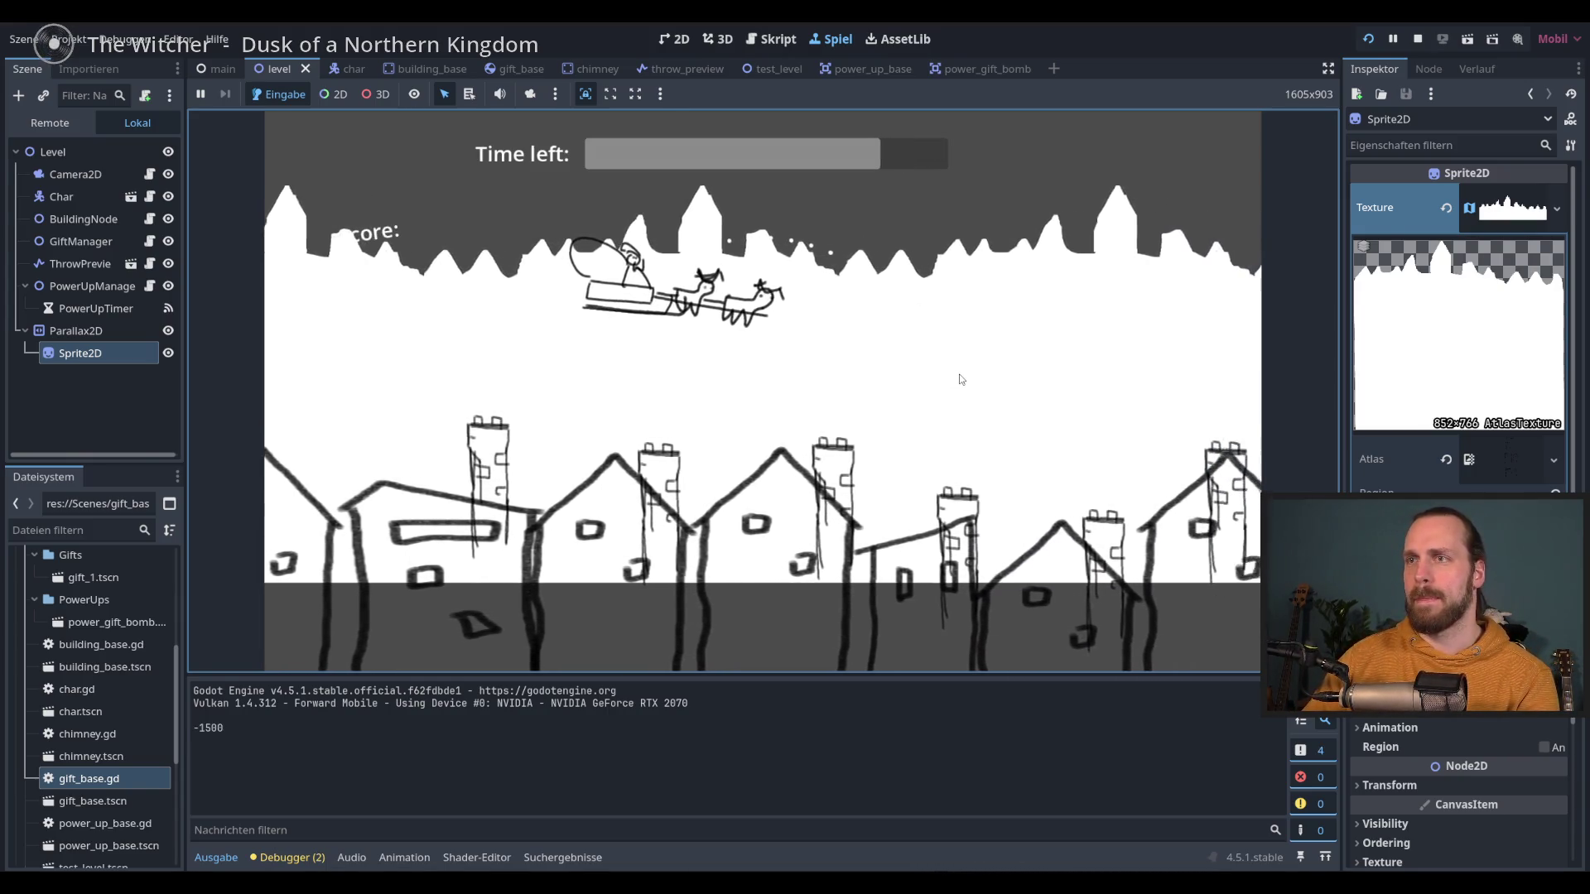
key(F8)
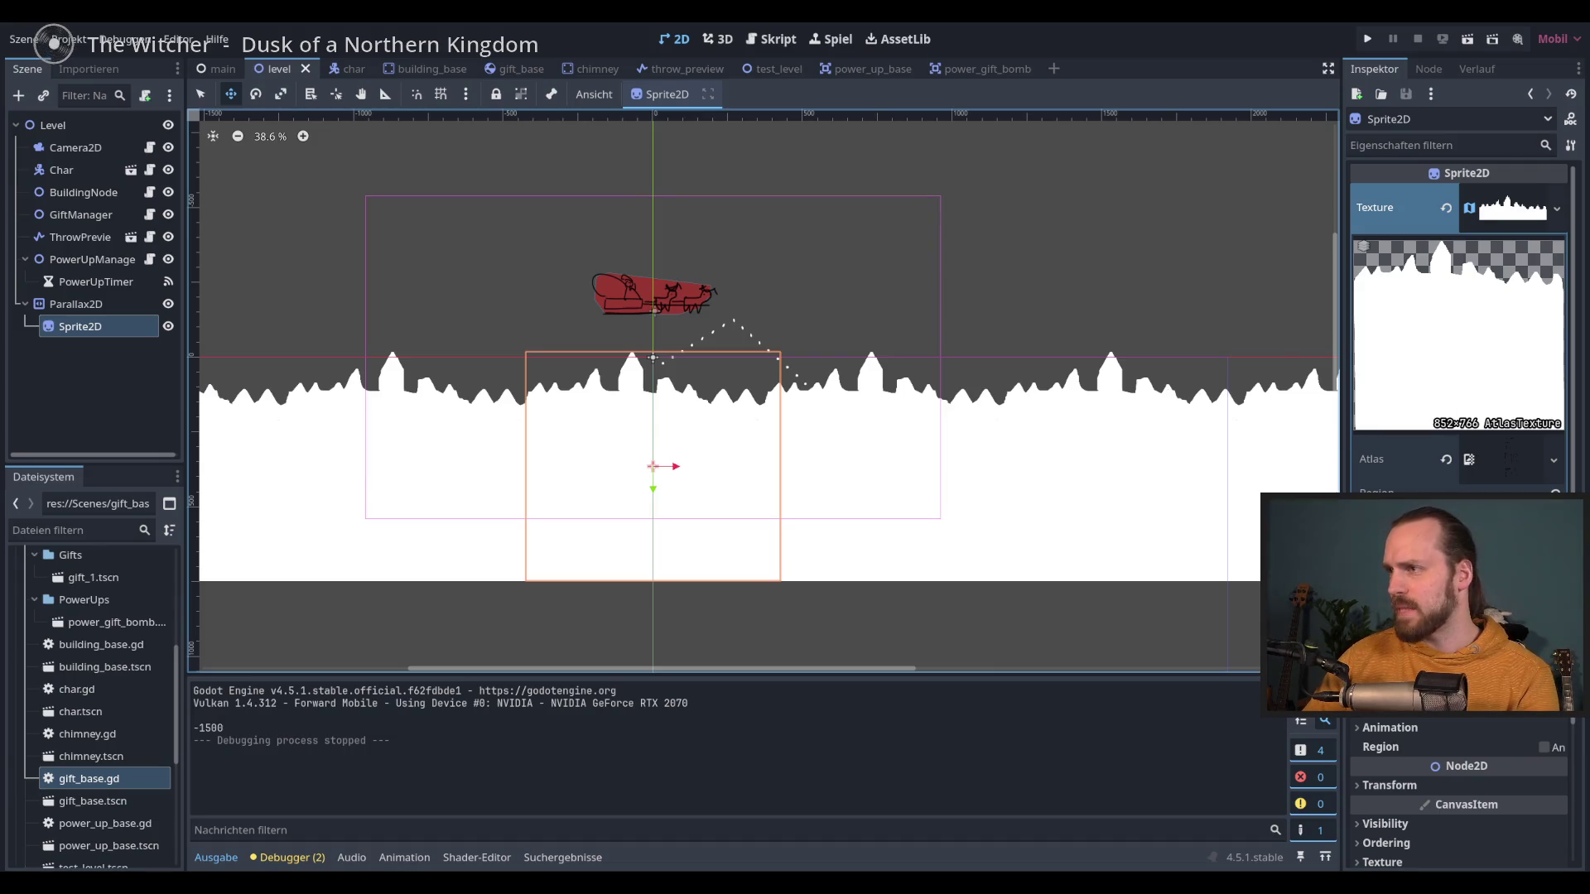
Step: Set the Parallax2D layer's Scroll Offset y to 600
click(75, 304)
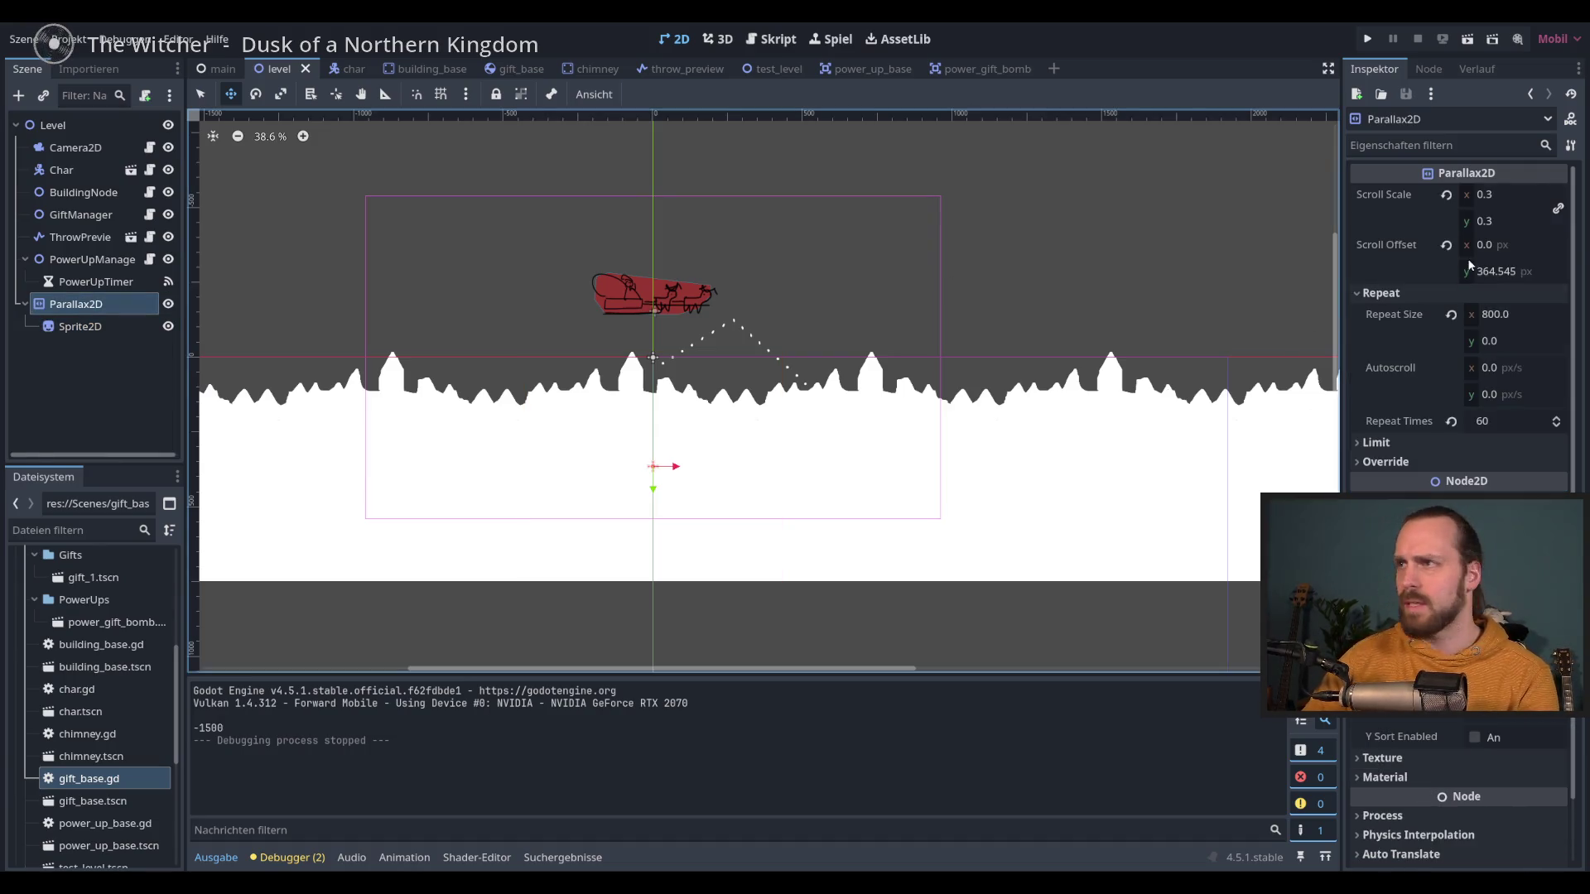
click(1515, 272)
text(600)
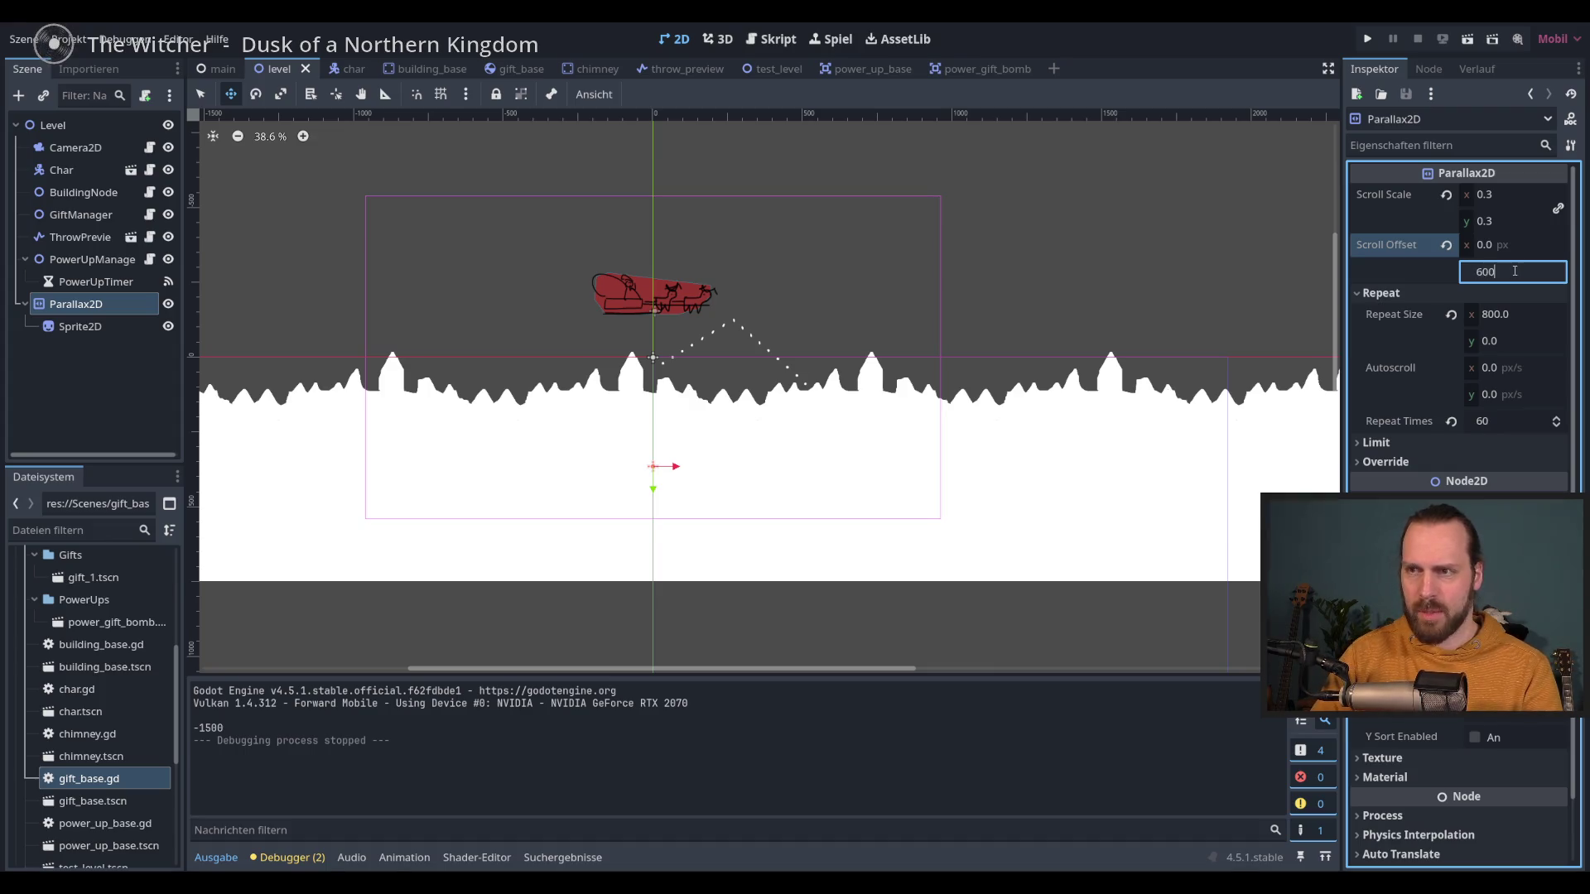
key(Return)
Step: Test-run the game to check the lowered skyline, then reselect the skyline sprite
key(F5)
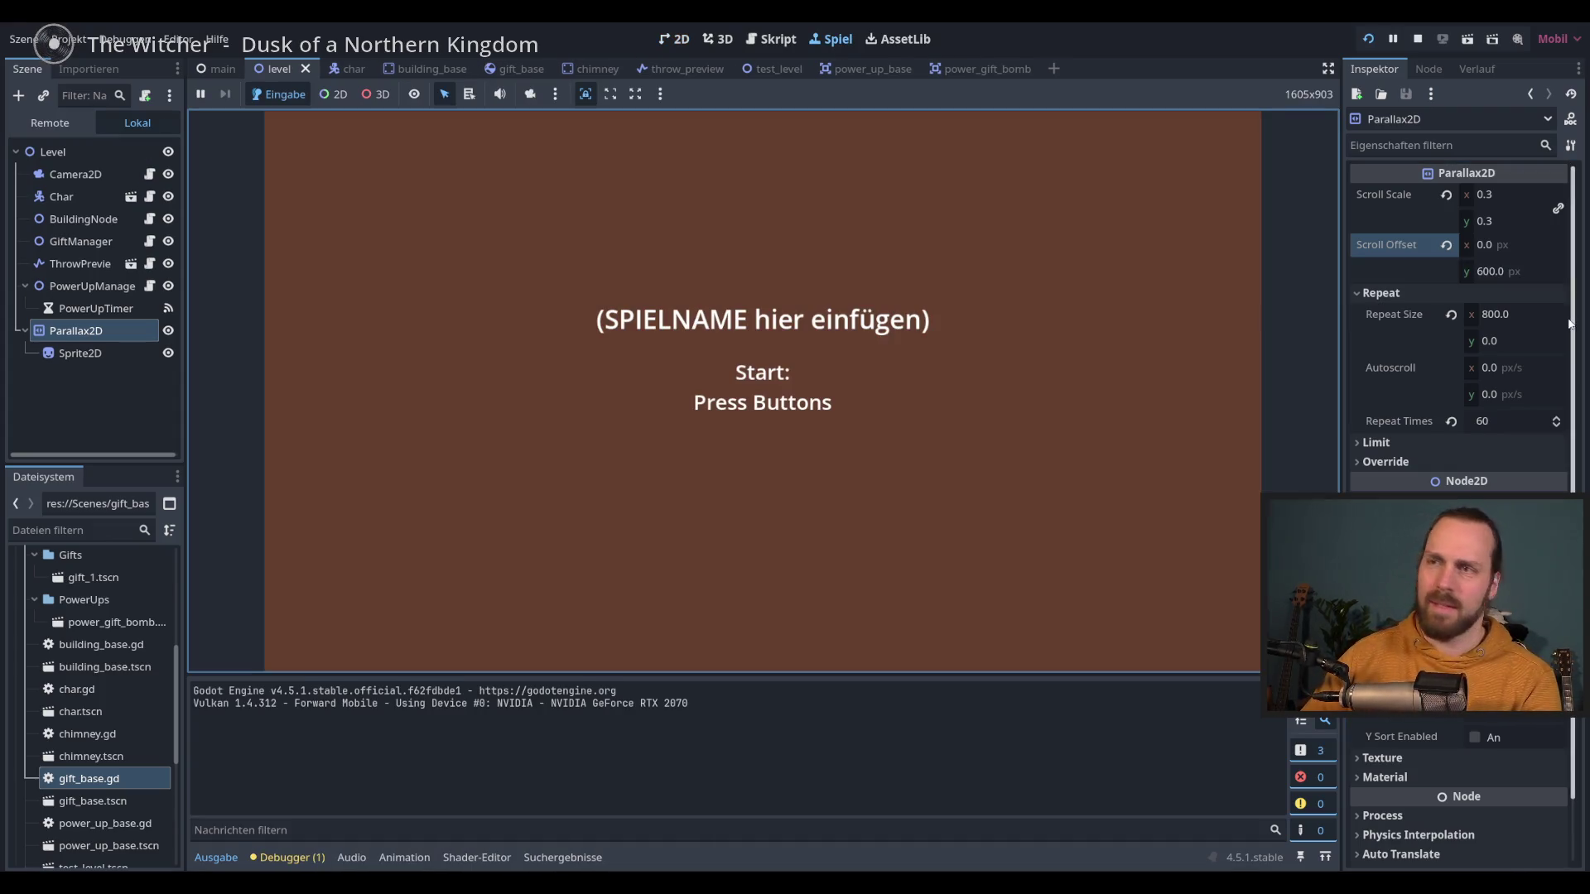
key(space)
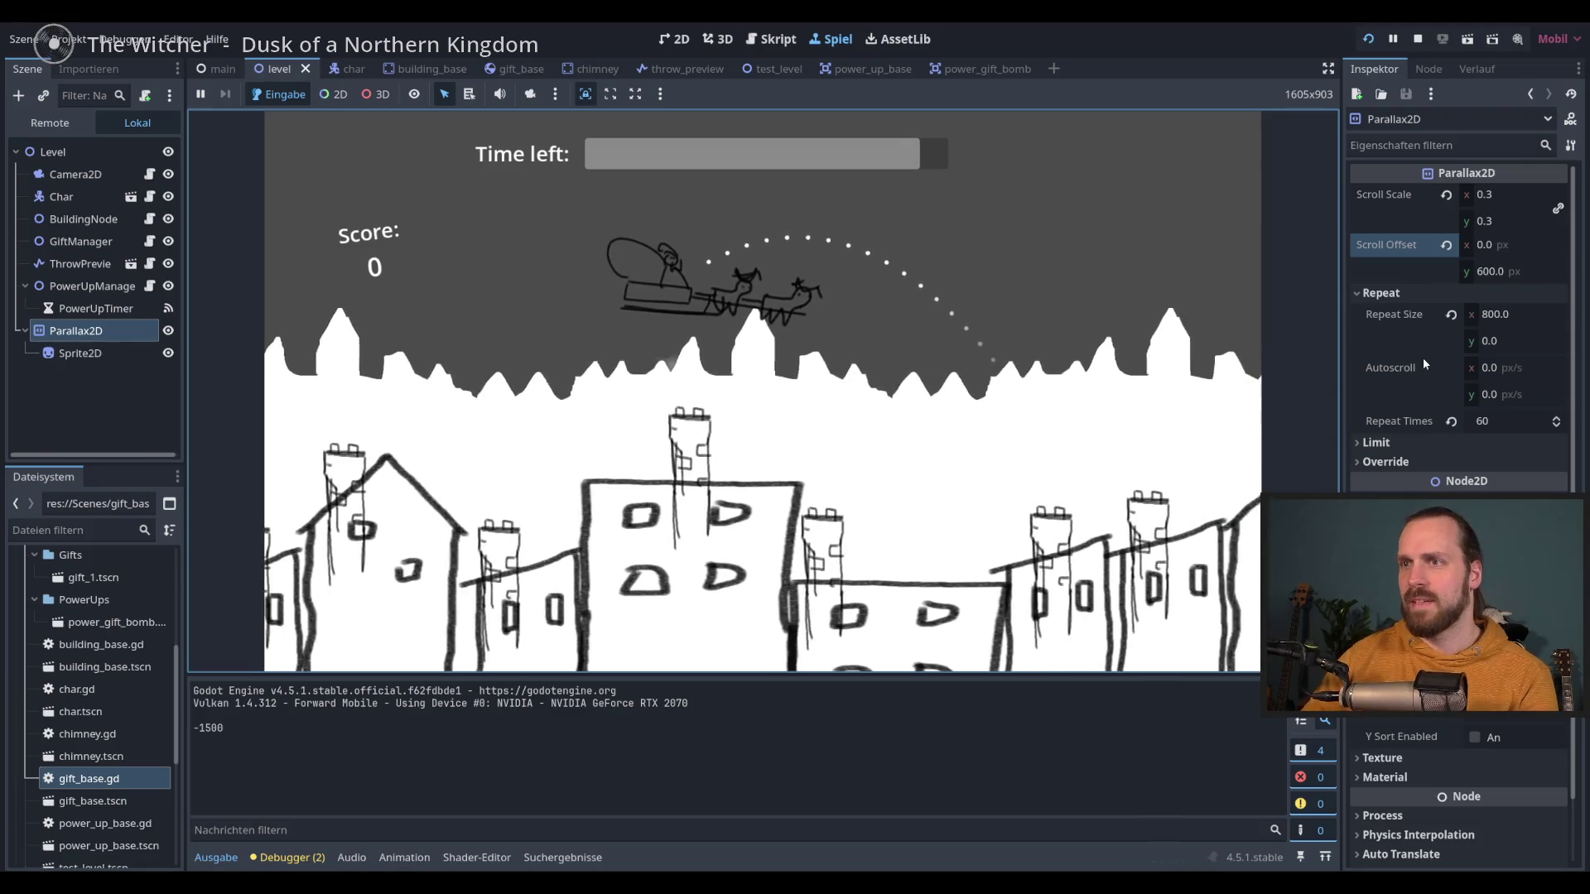
key(F8)
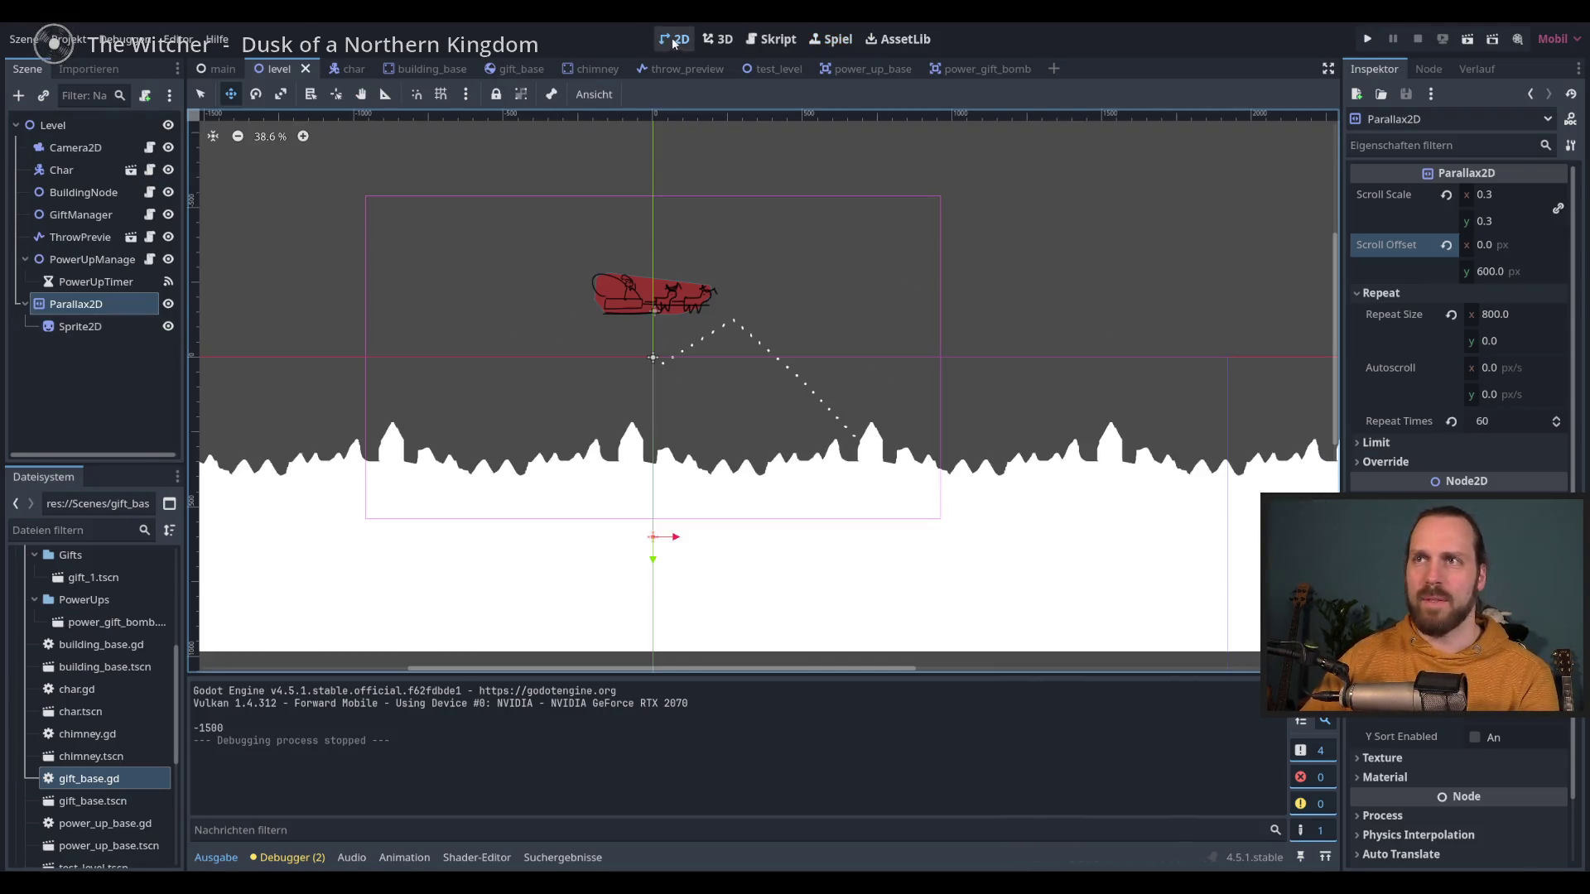
click(113, 326)
click(82, 305)
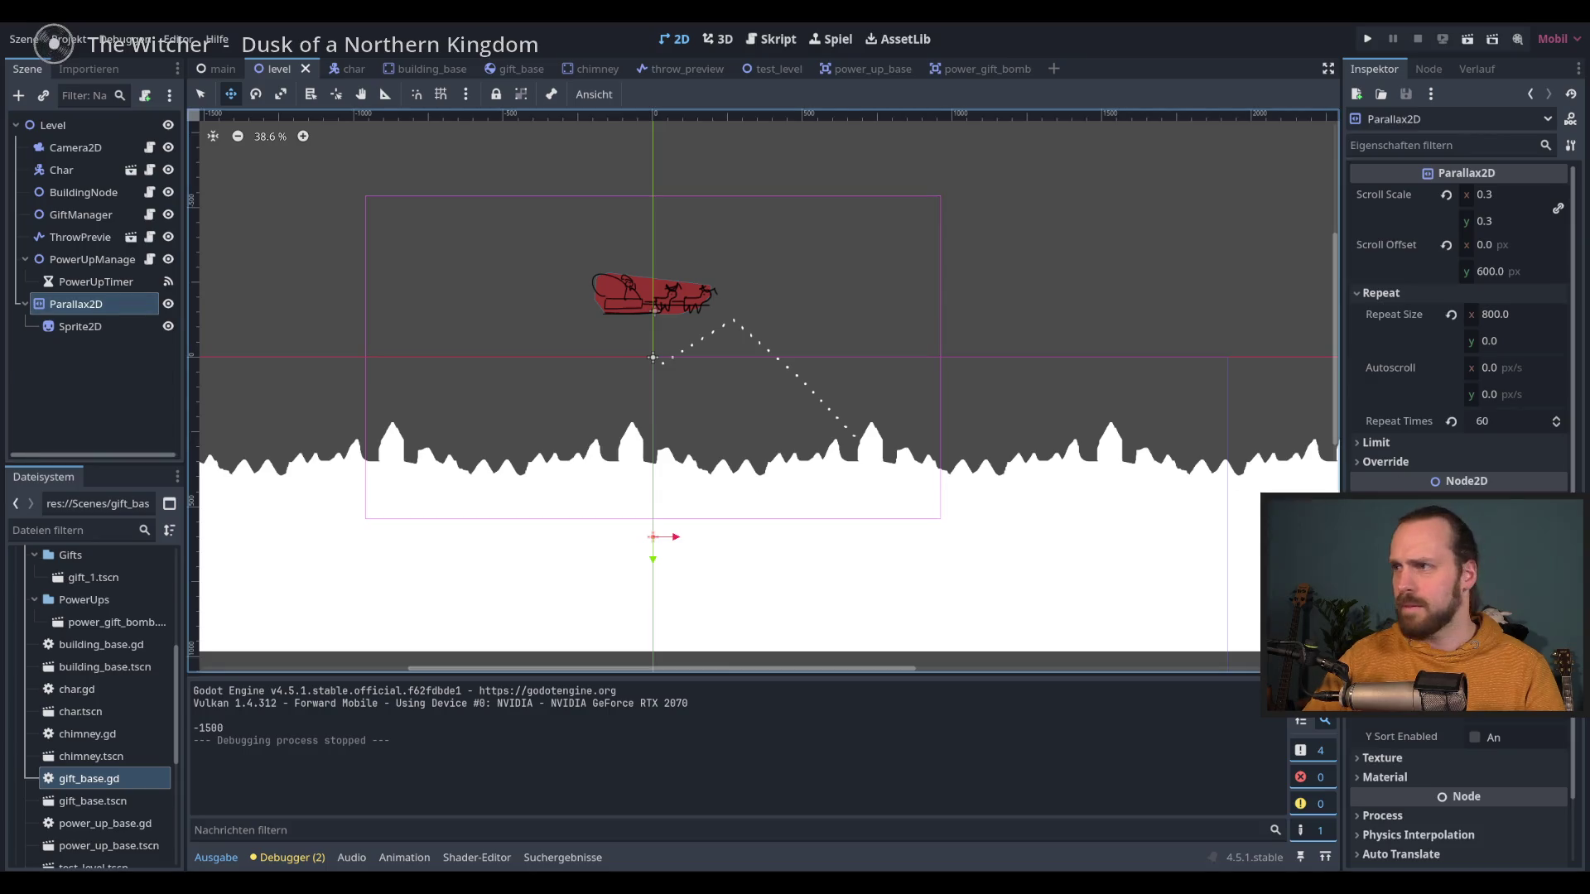
scroll(1457, 331, down, 2)
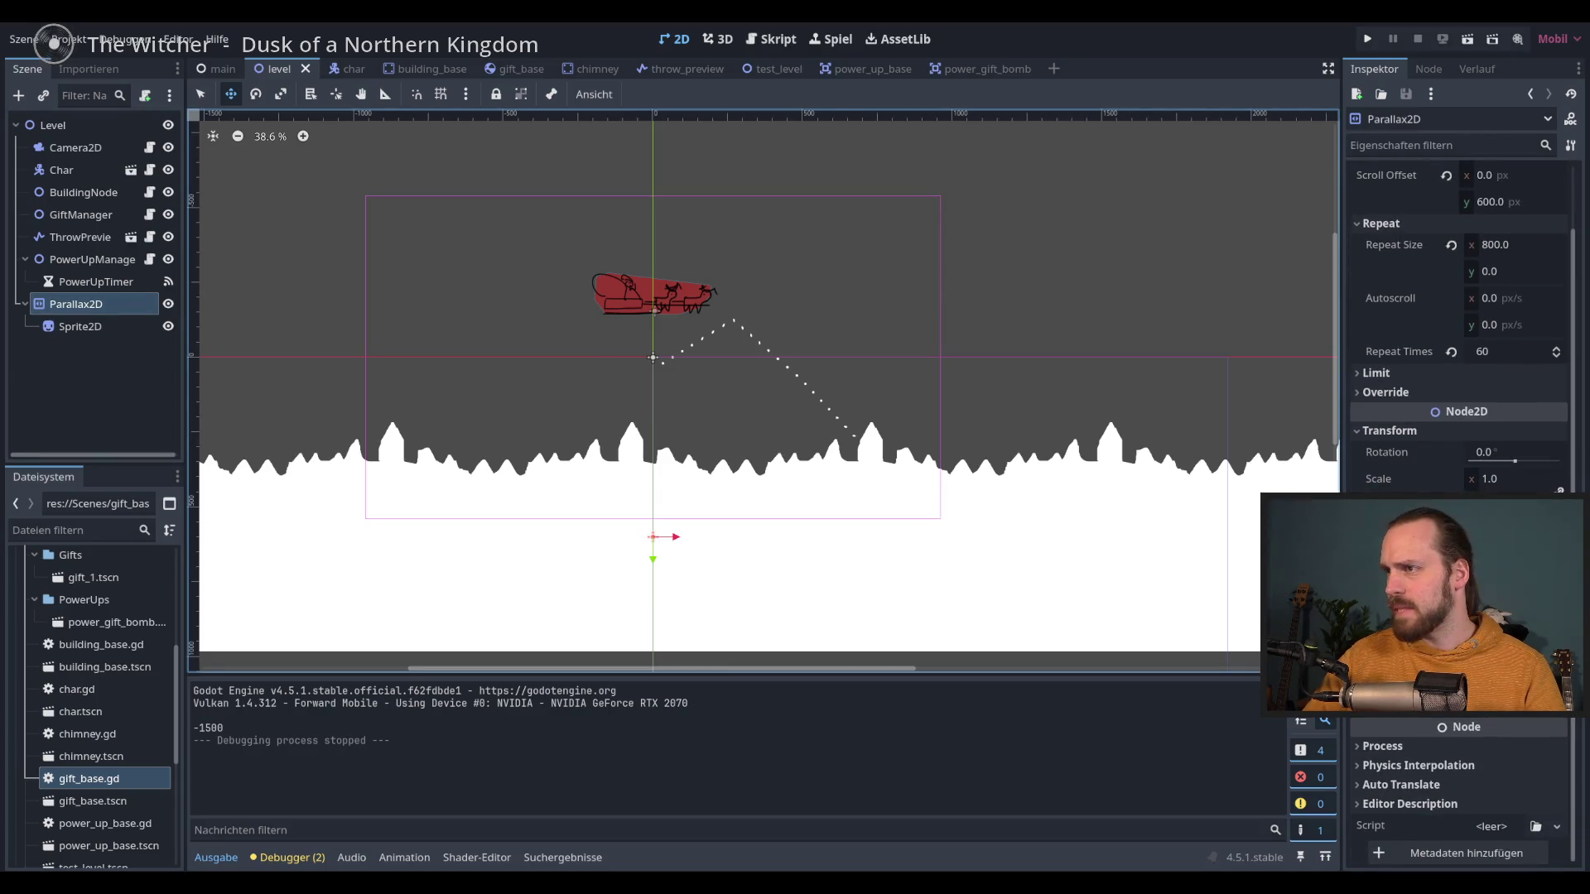
scroll(1463, 331, up, 2)
click(80, 326)
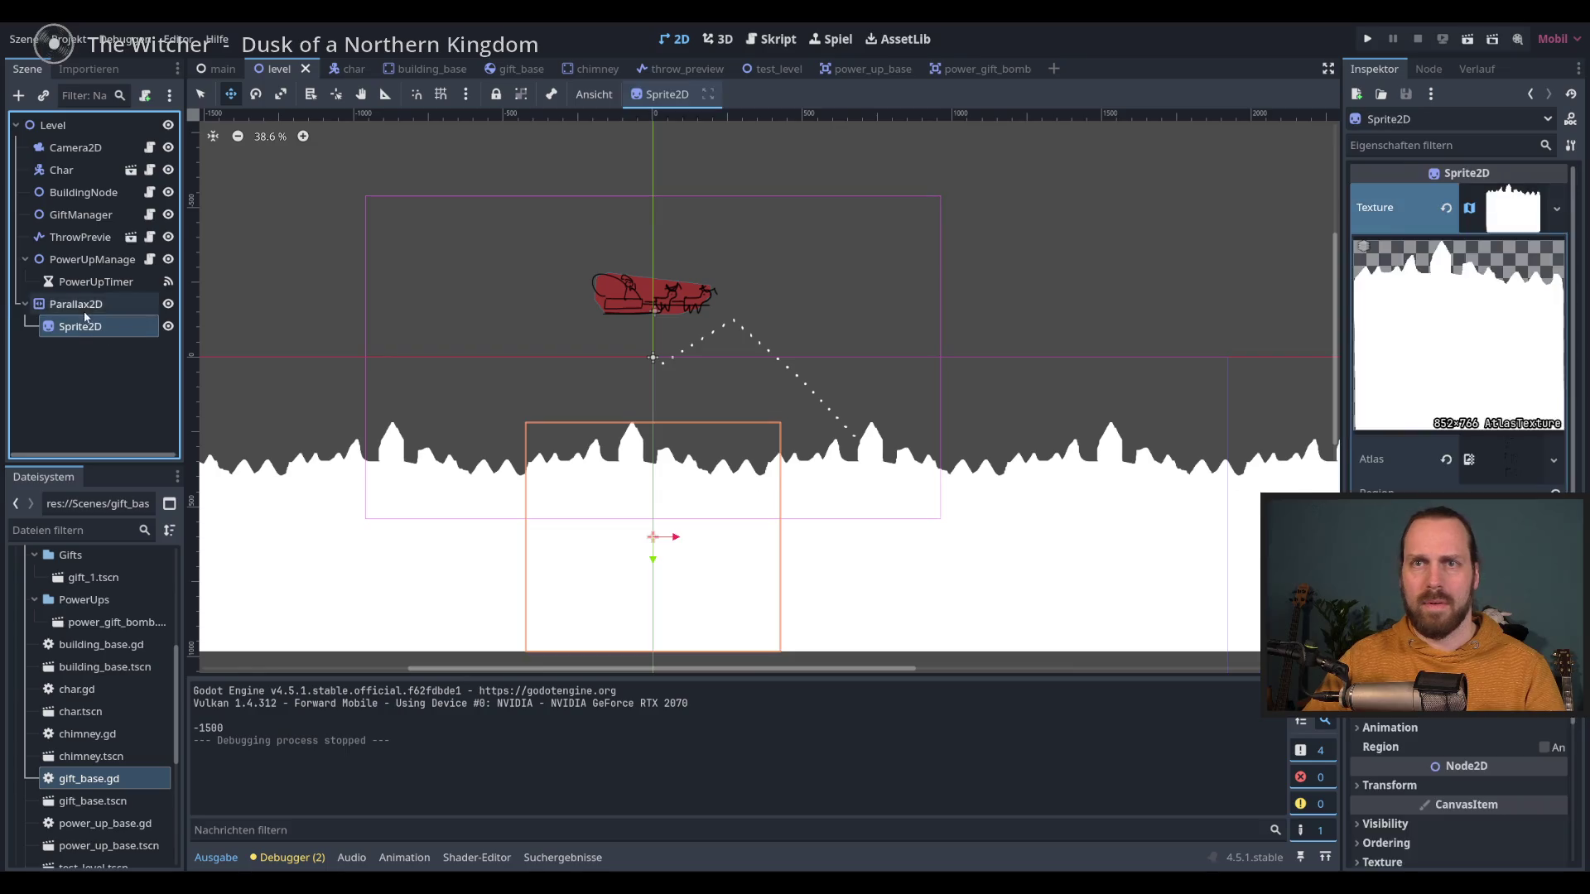
Step: Duplicate Parallax2D as Parallax2D2 with Z Index -6 and save the scene
click(79, 304)
key(ctrl+d)
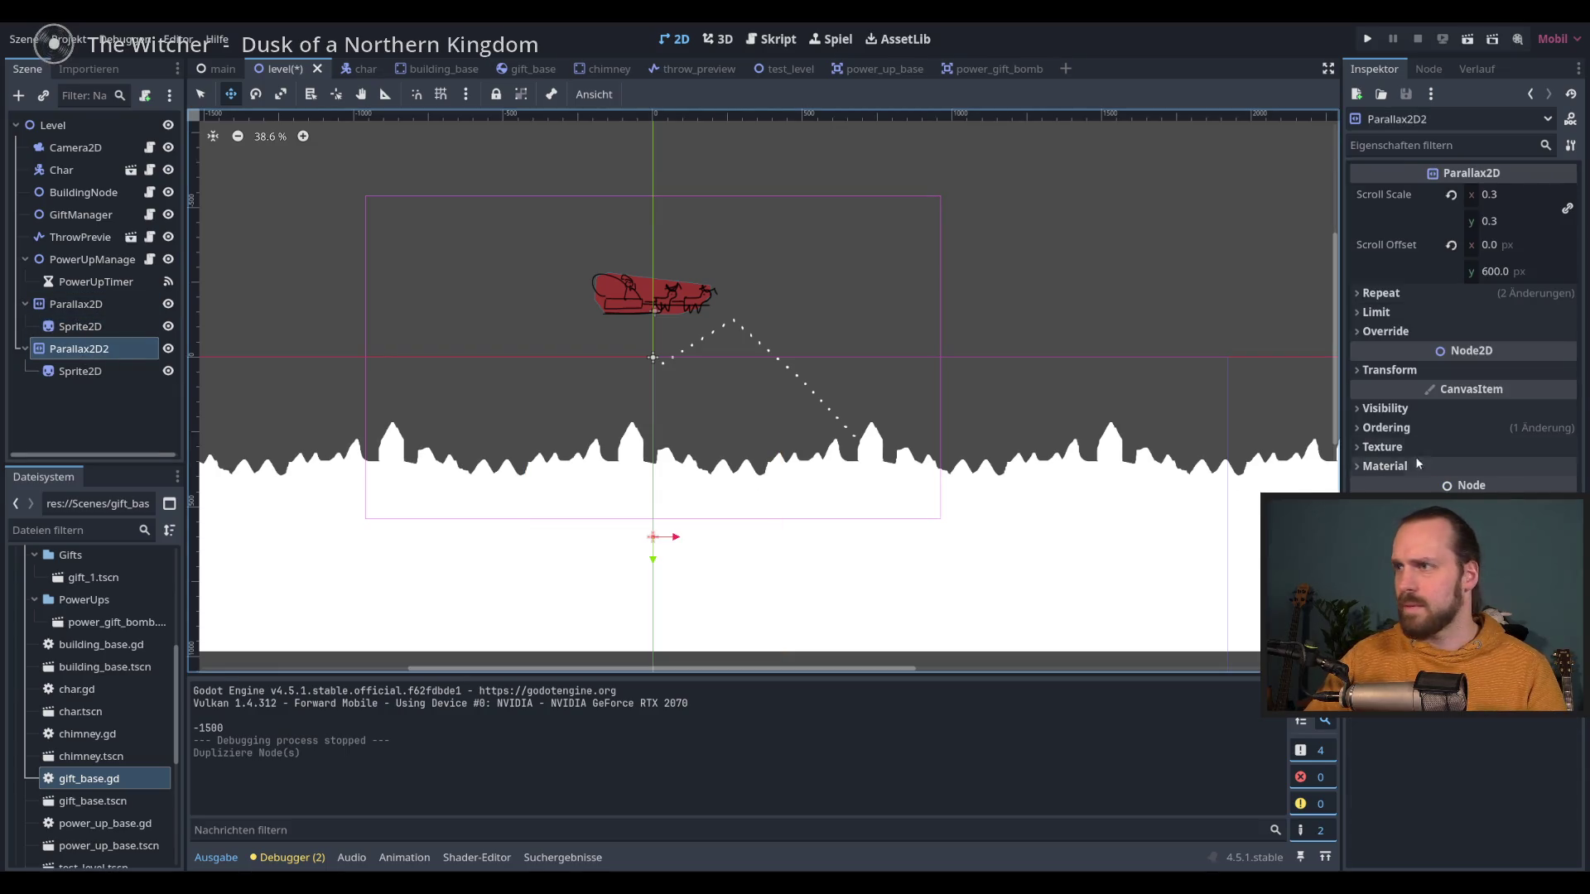
click(1385, 427)
click(1565, 448)
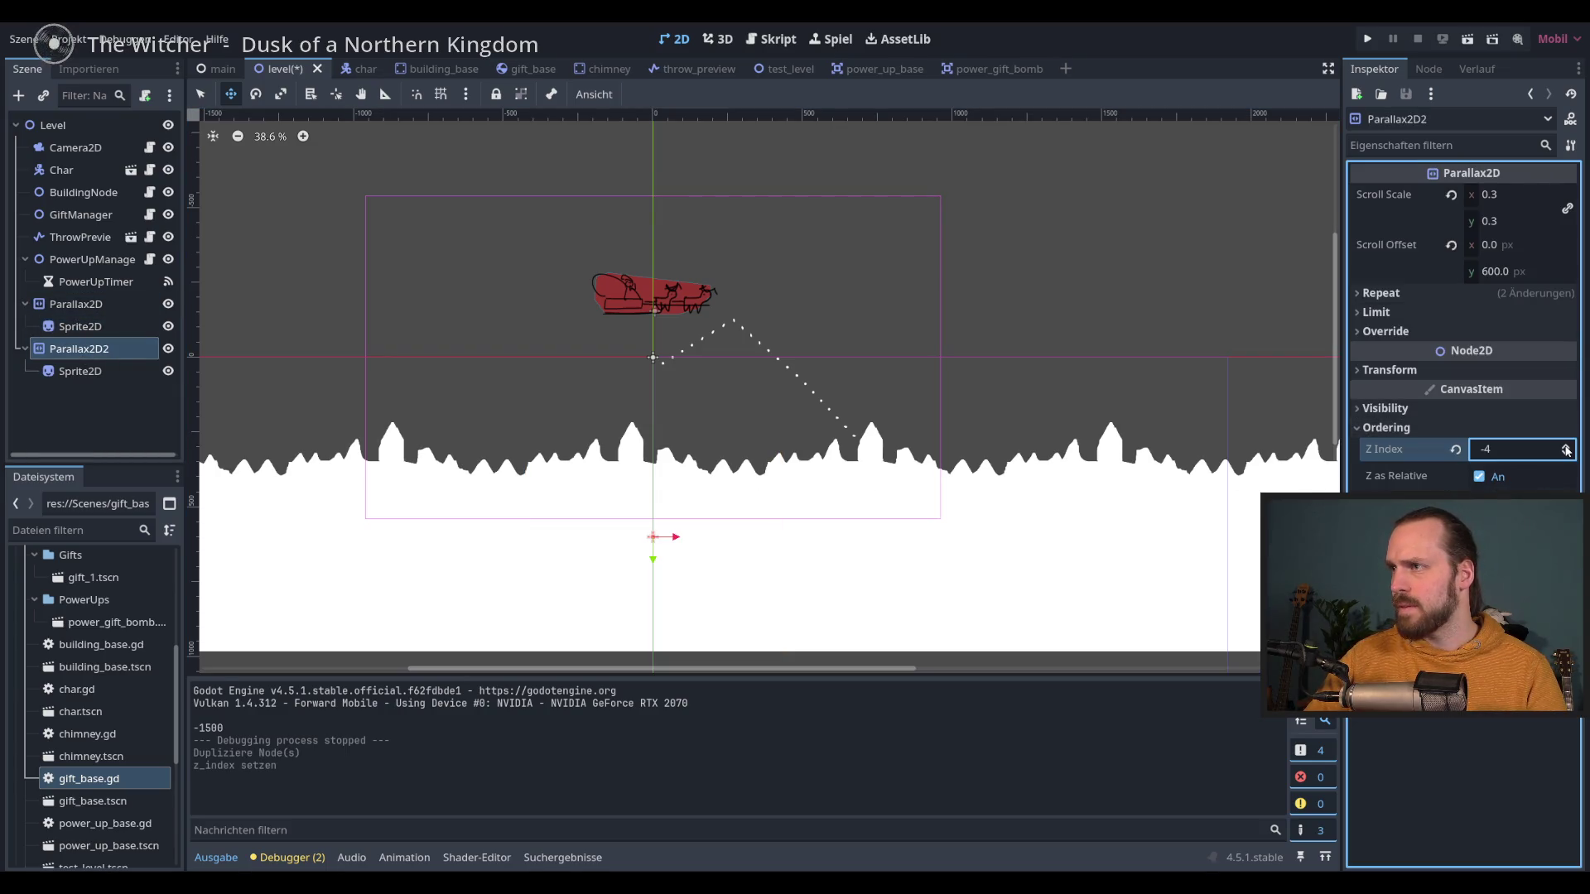
key(ctrl+s)
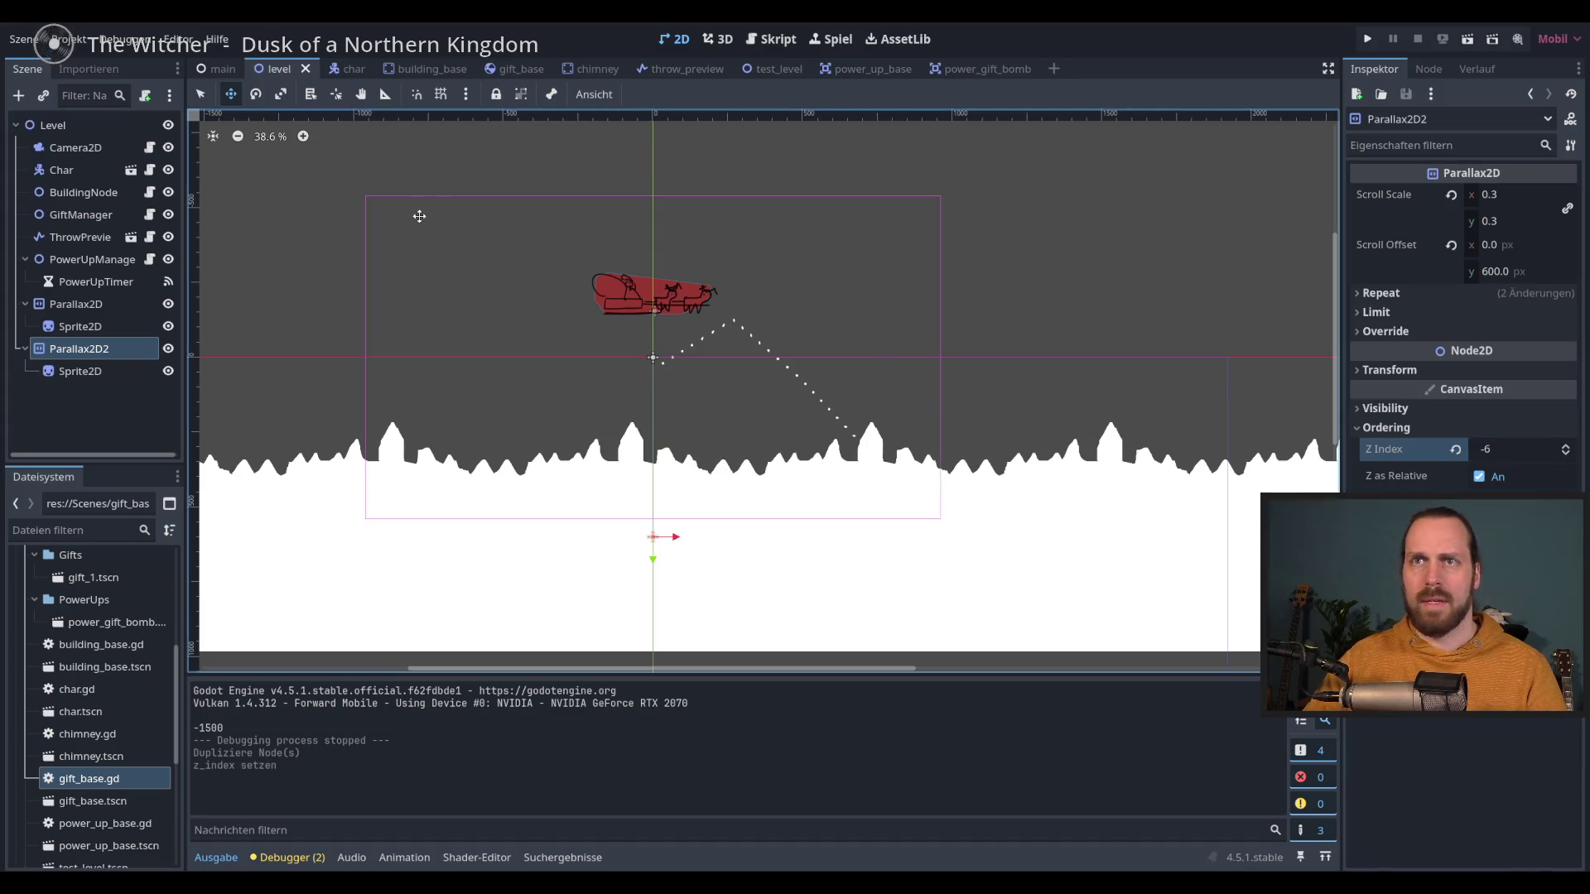
Step: Set Parallax2D2's Scroll Offset y to 500 and Parallax2D's to 650, then save
click(1506, 273)
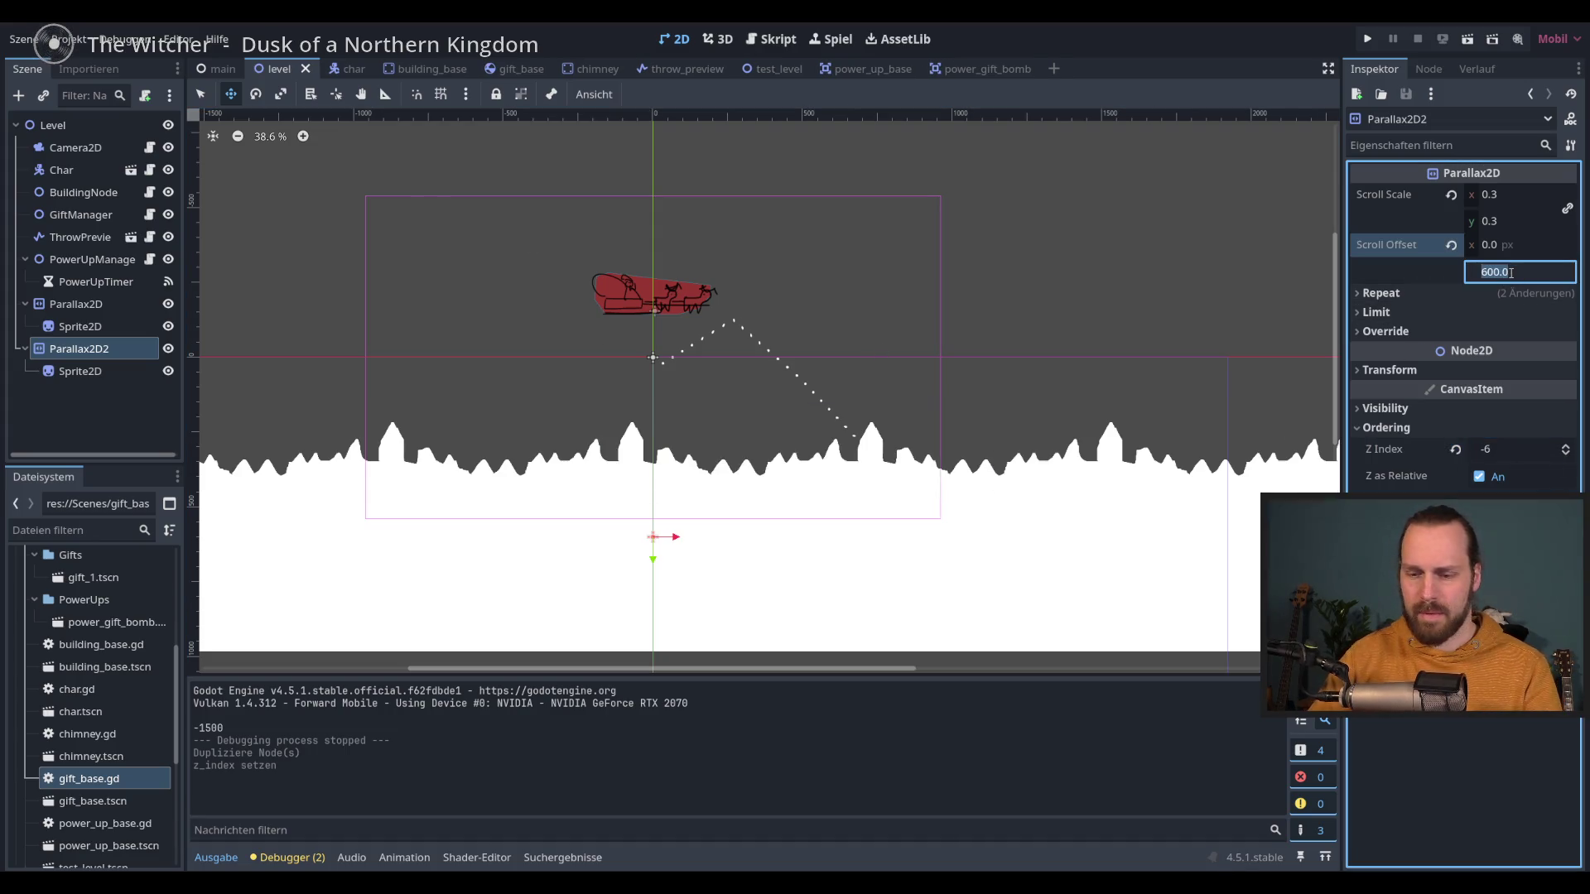
text(50)
key(Return)
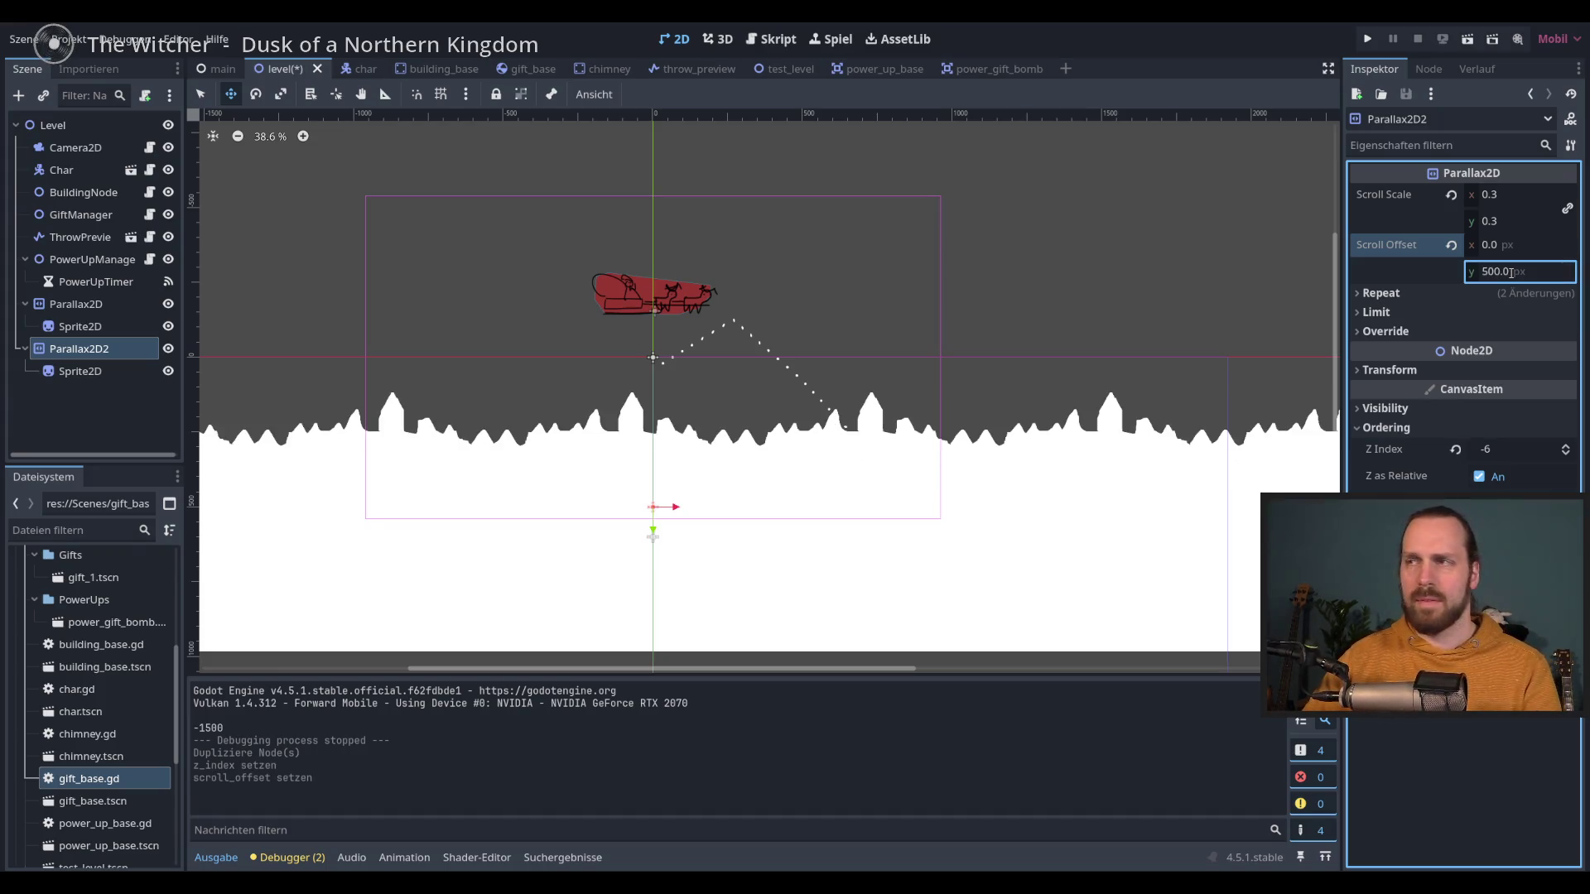
click(76, 304)
click(1482, 271)
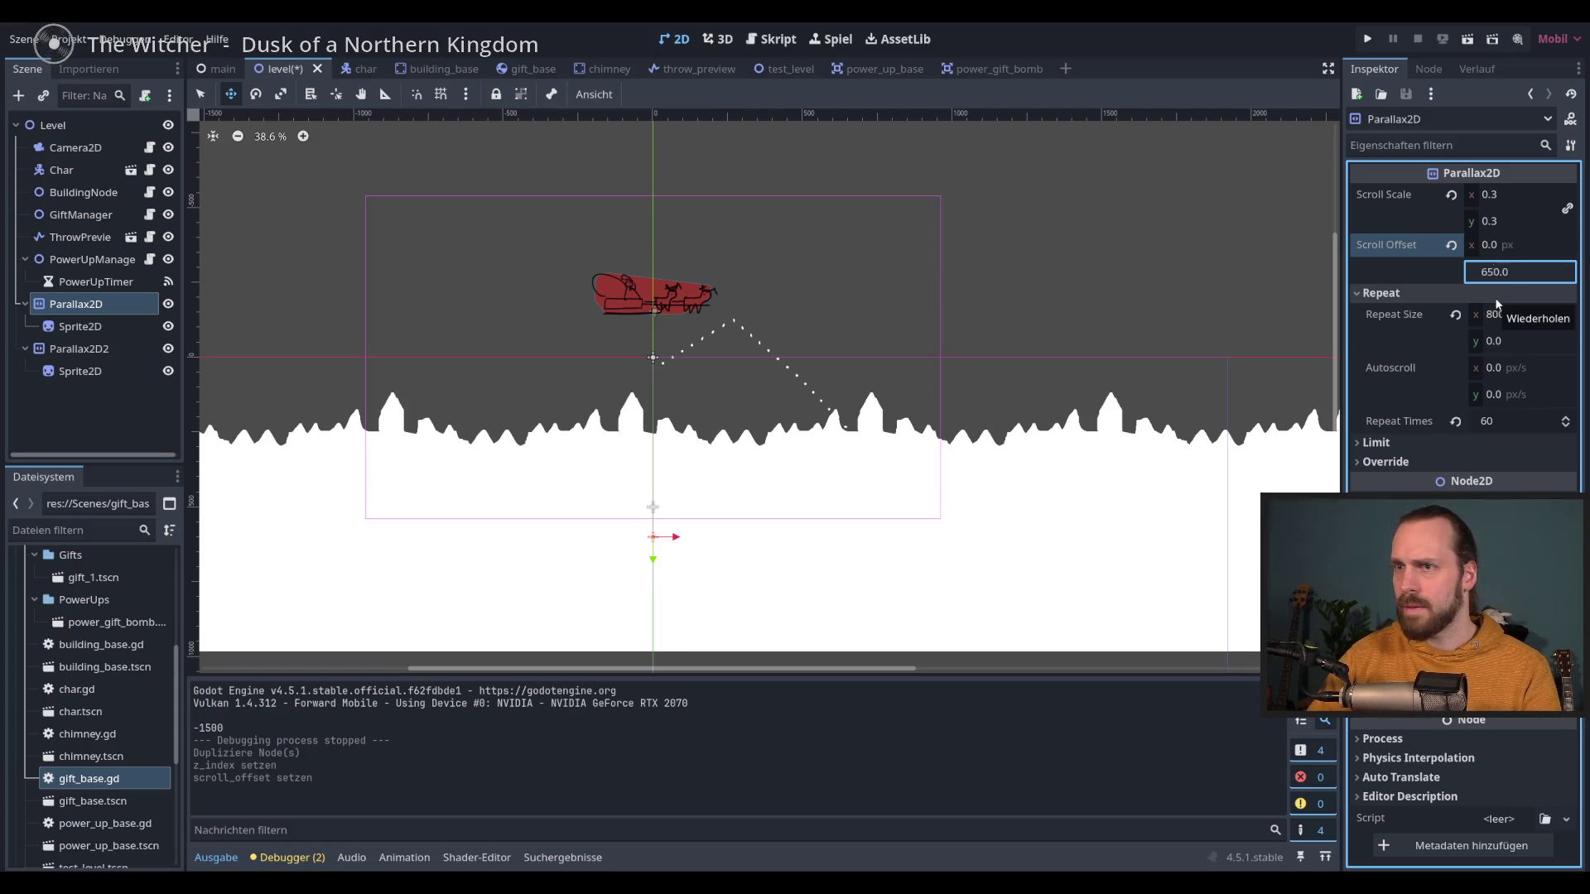
key(Return)
key(ctrl+s)
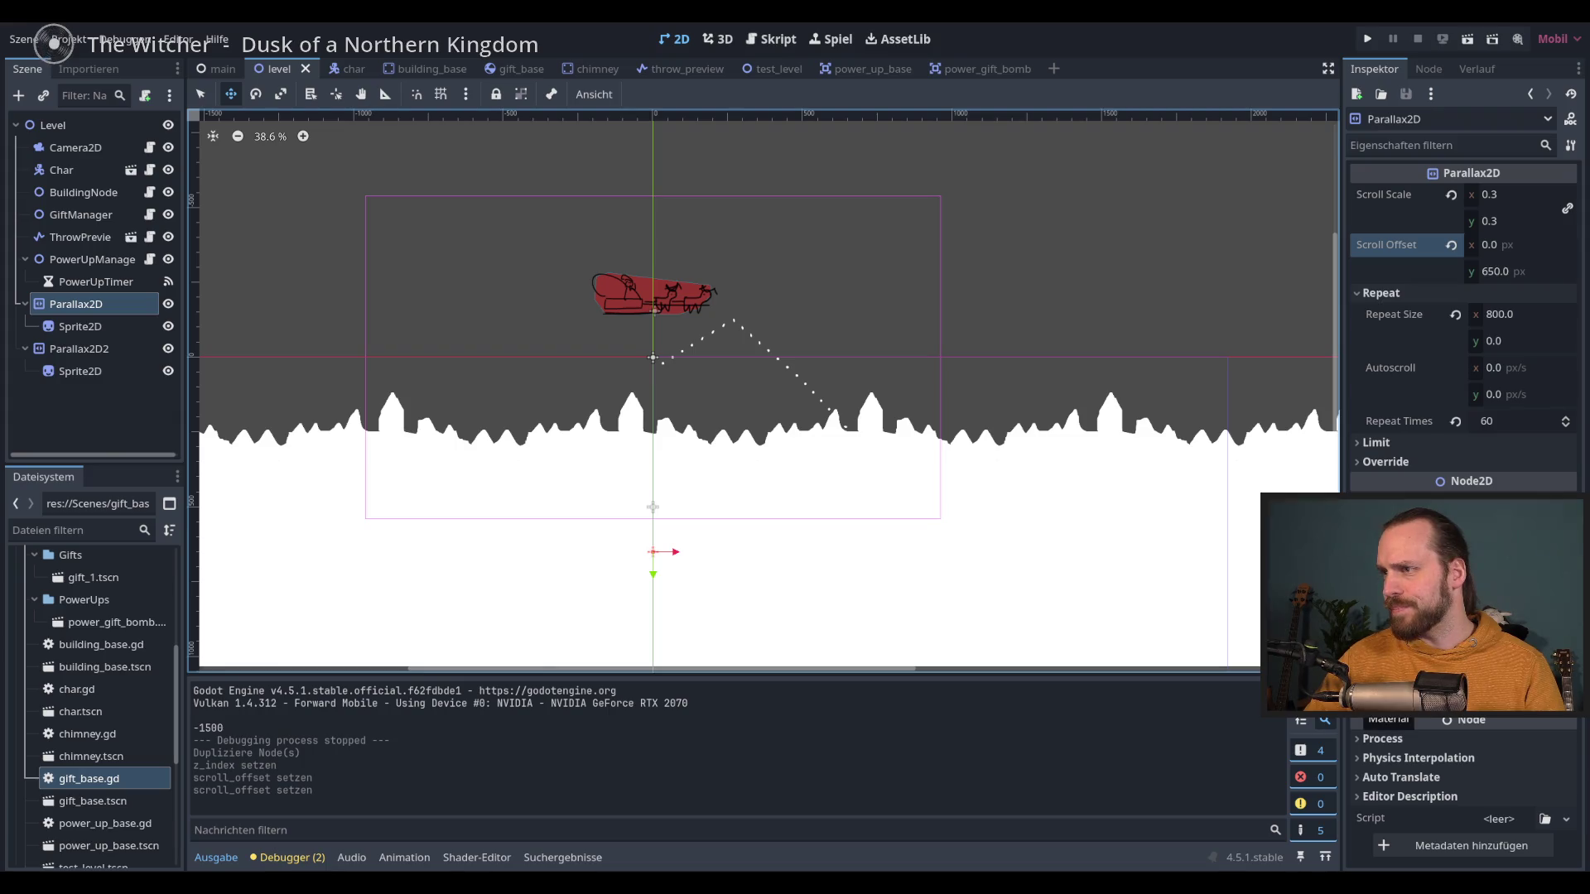
Step: Modulate Parallax2D to dark blue-grey, then select Parallax2D2 and shift it sideways
click(1390, 579)
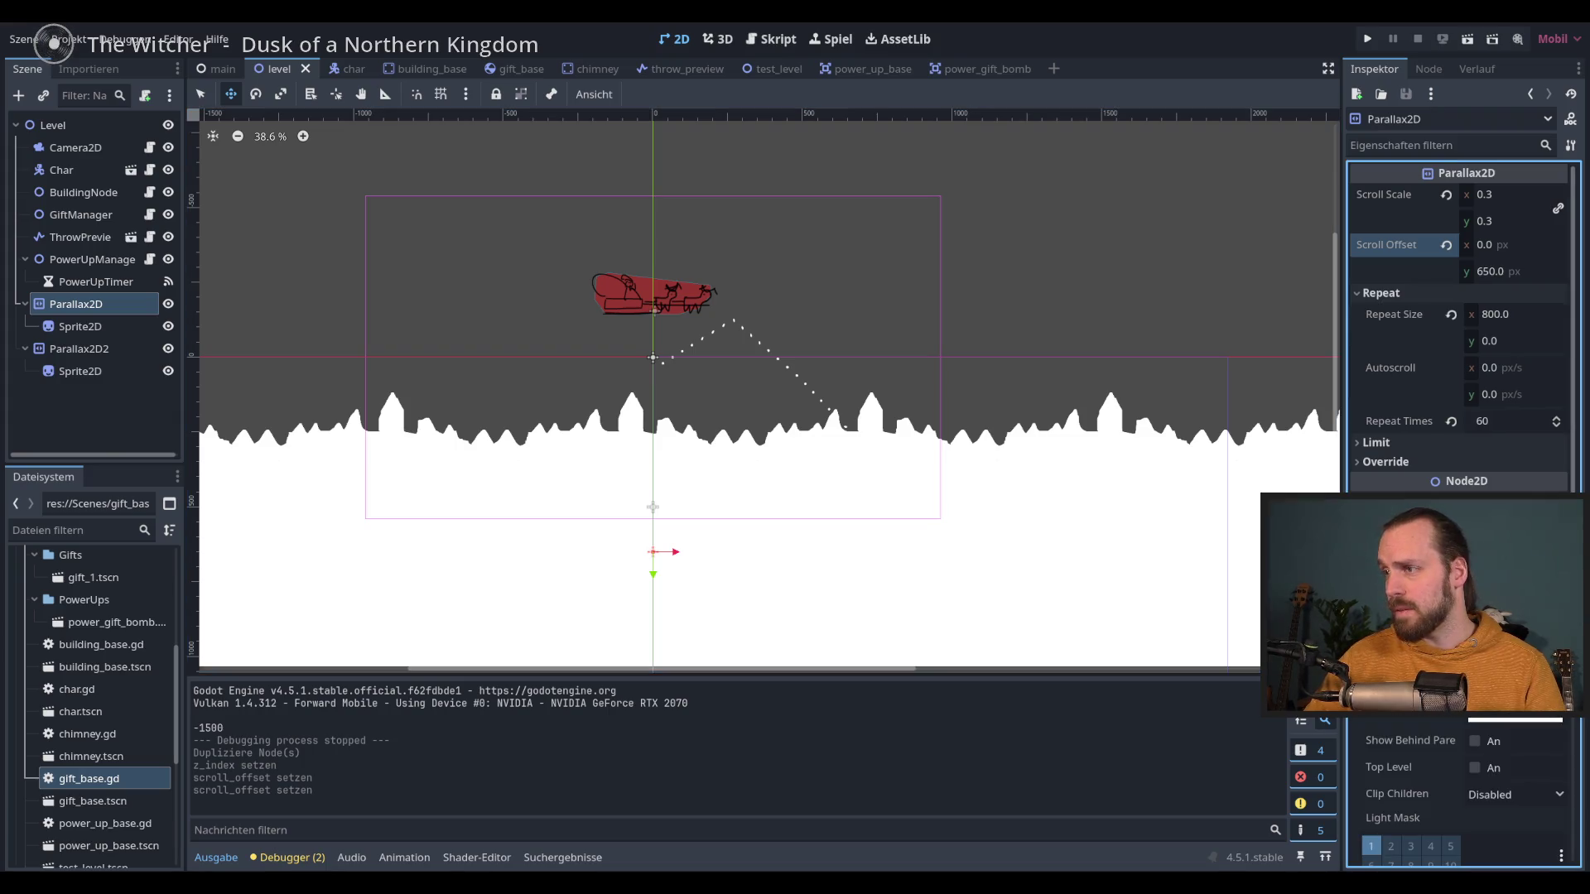
click(1515, 717)
click(1579, 349)
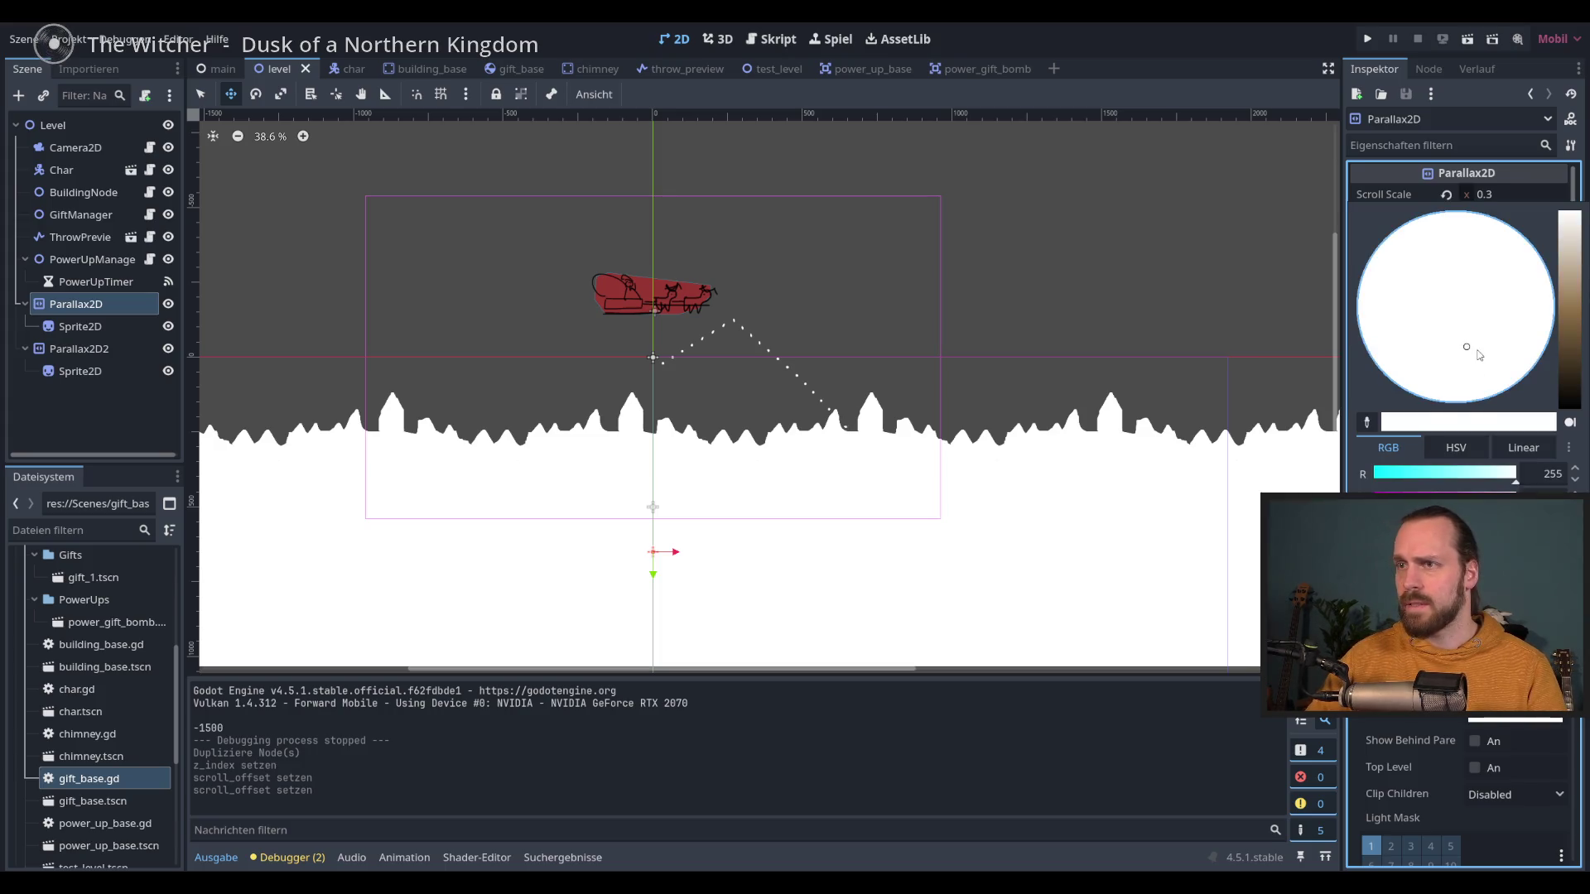
drag(1548, 379, 1439, 290)
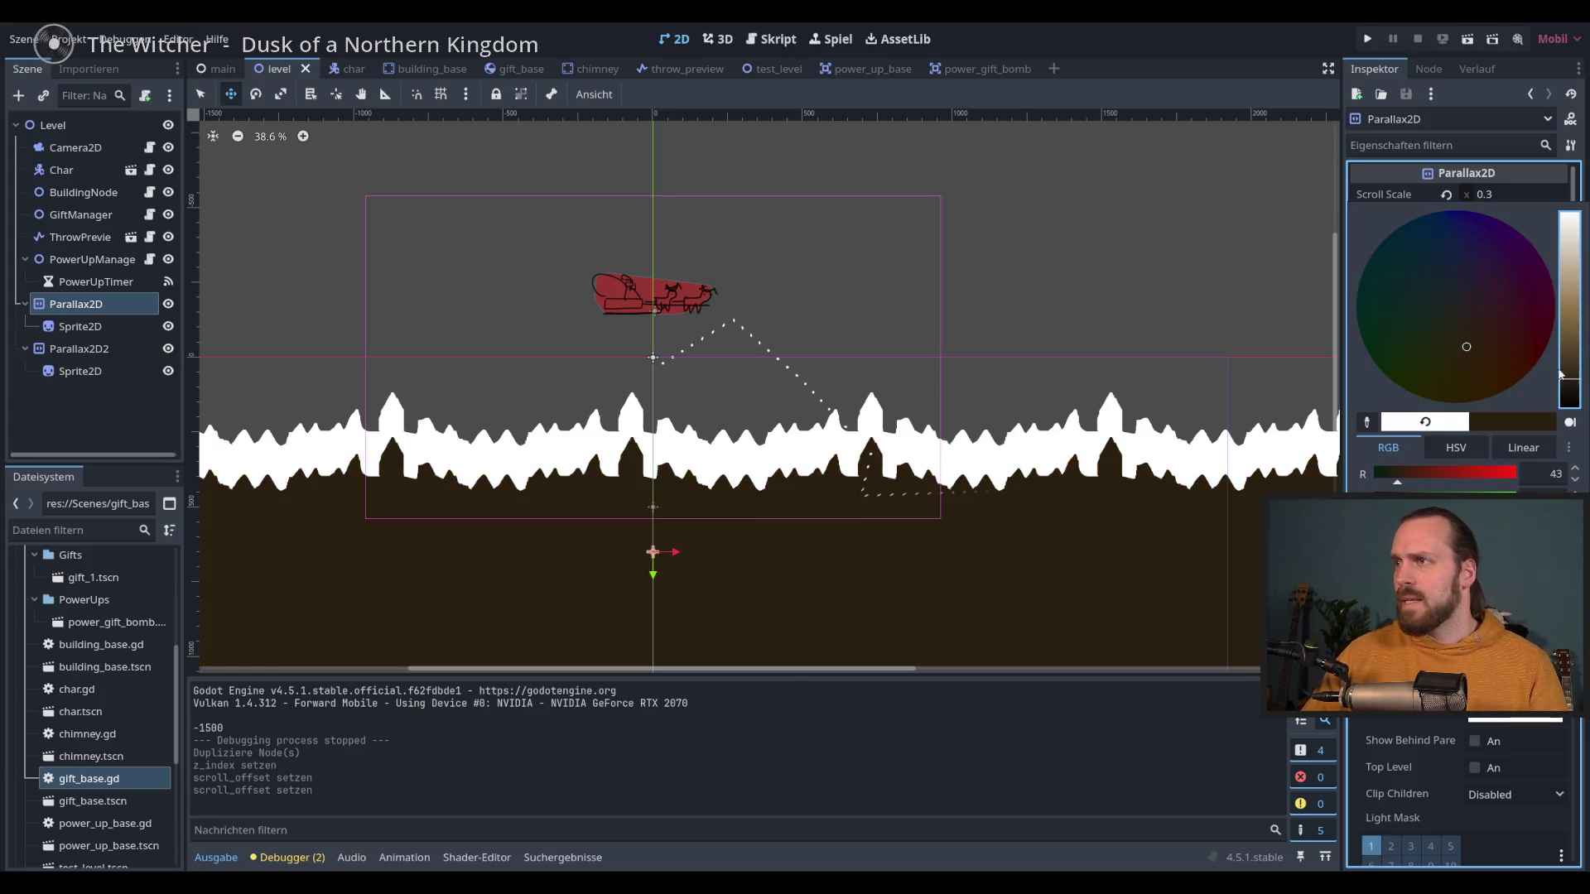
drag(1563, 323, 1568, 374)
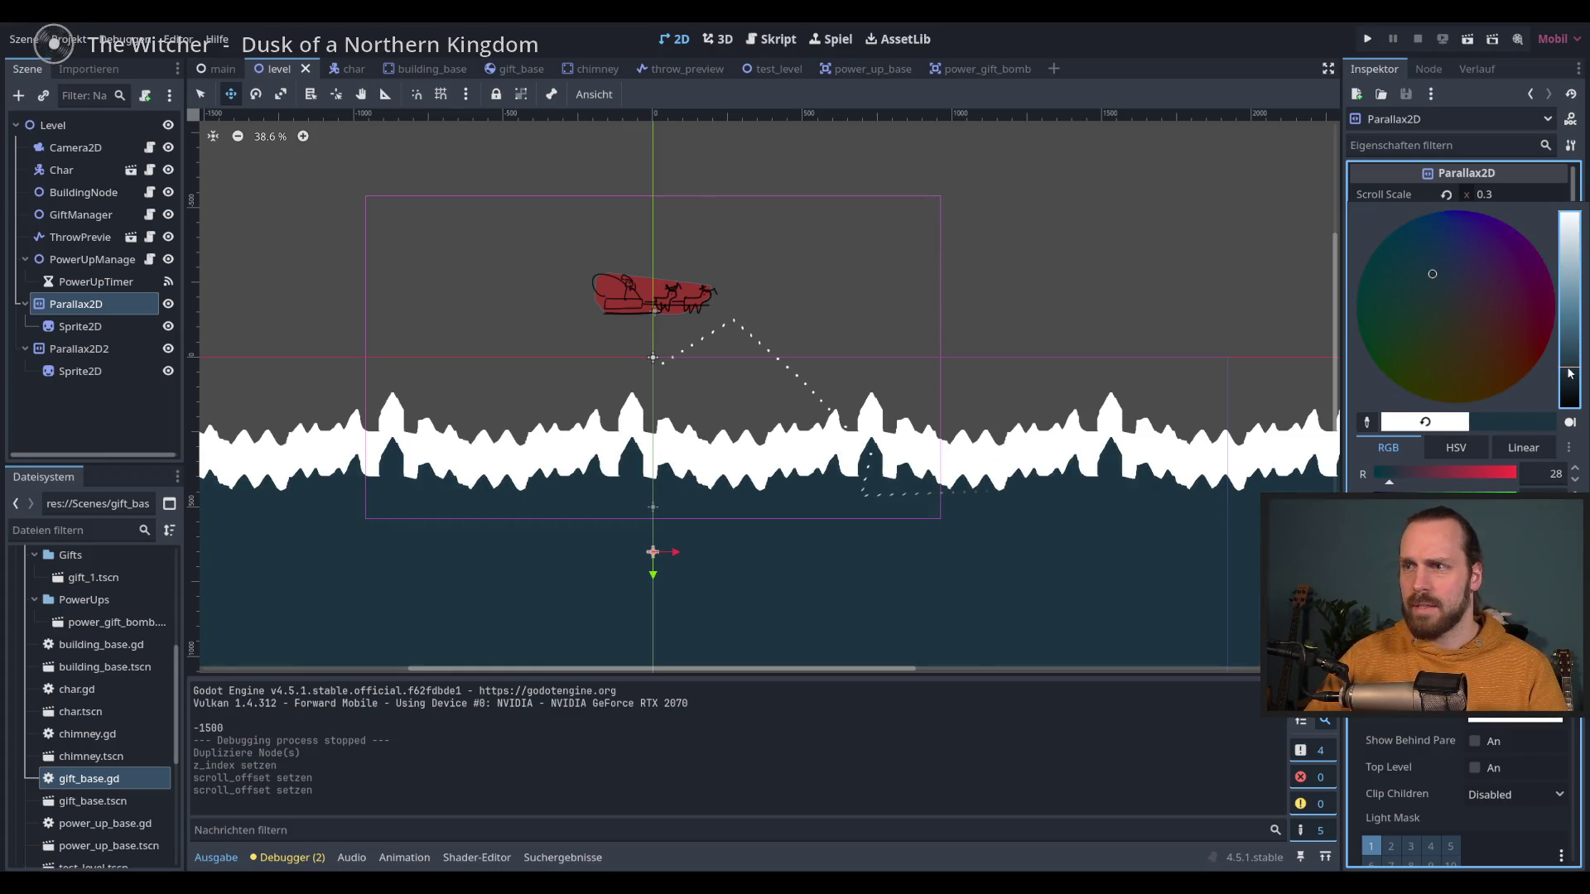
click(1227, 46)
click(79, 348)
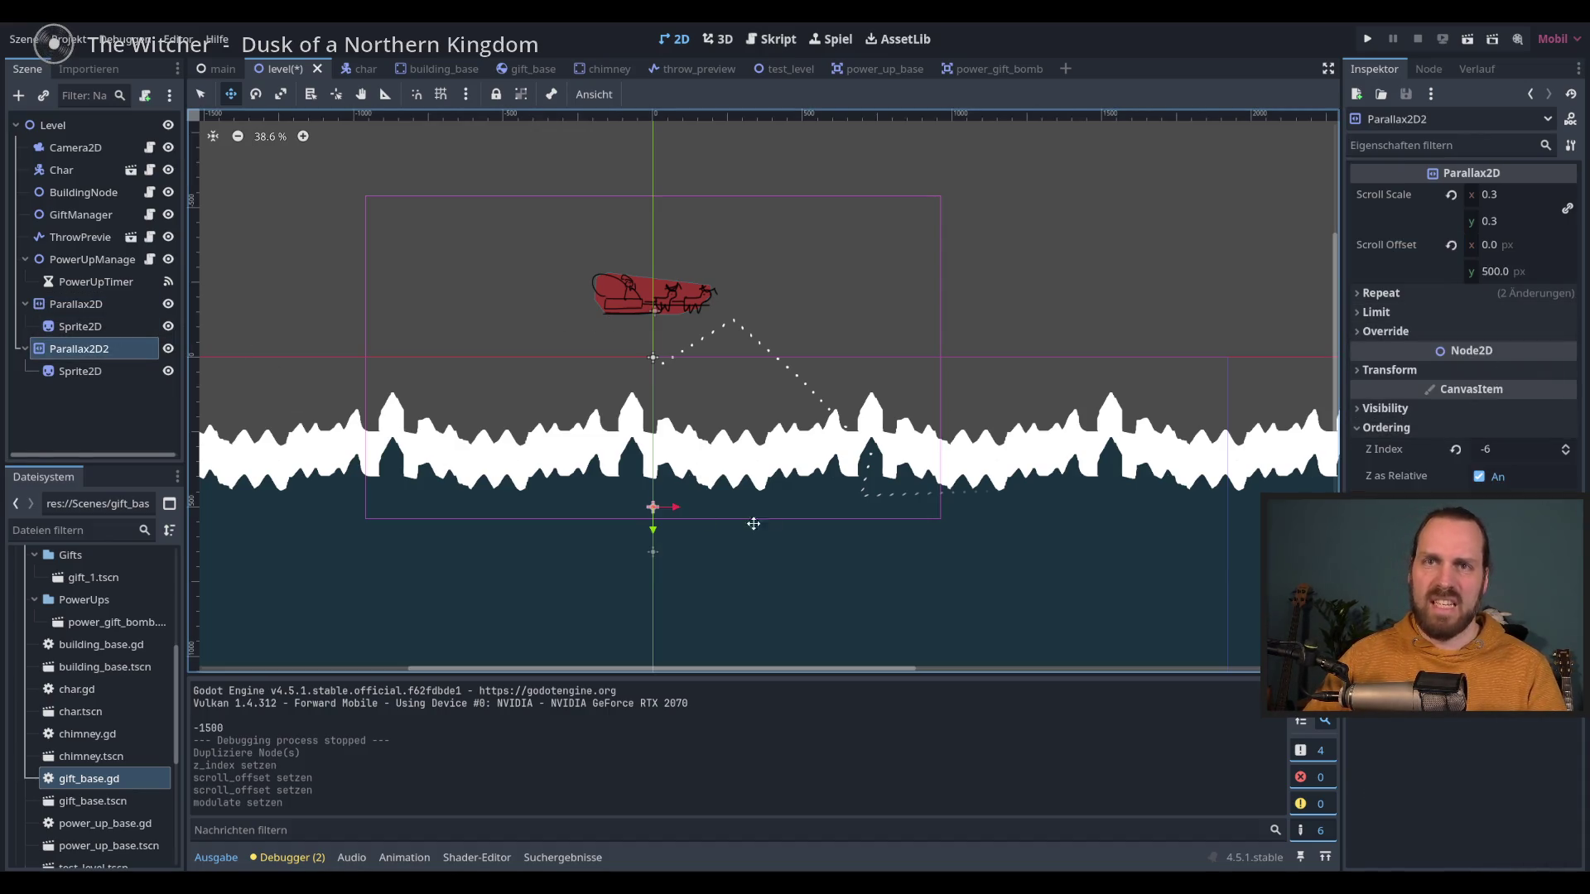
drag(683, 510, 604, 491)
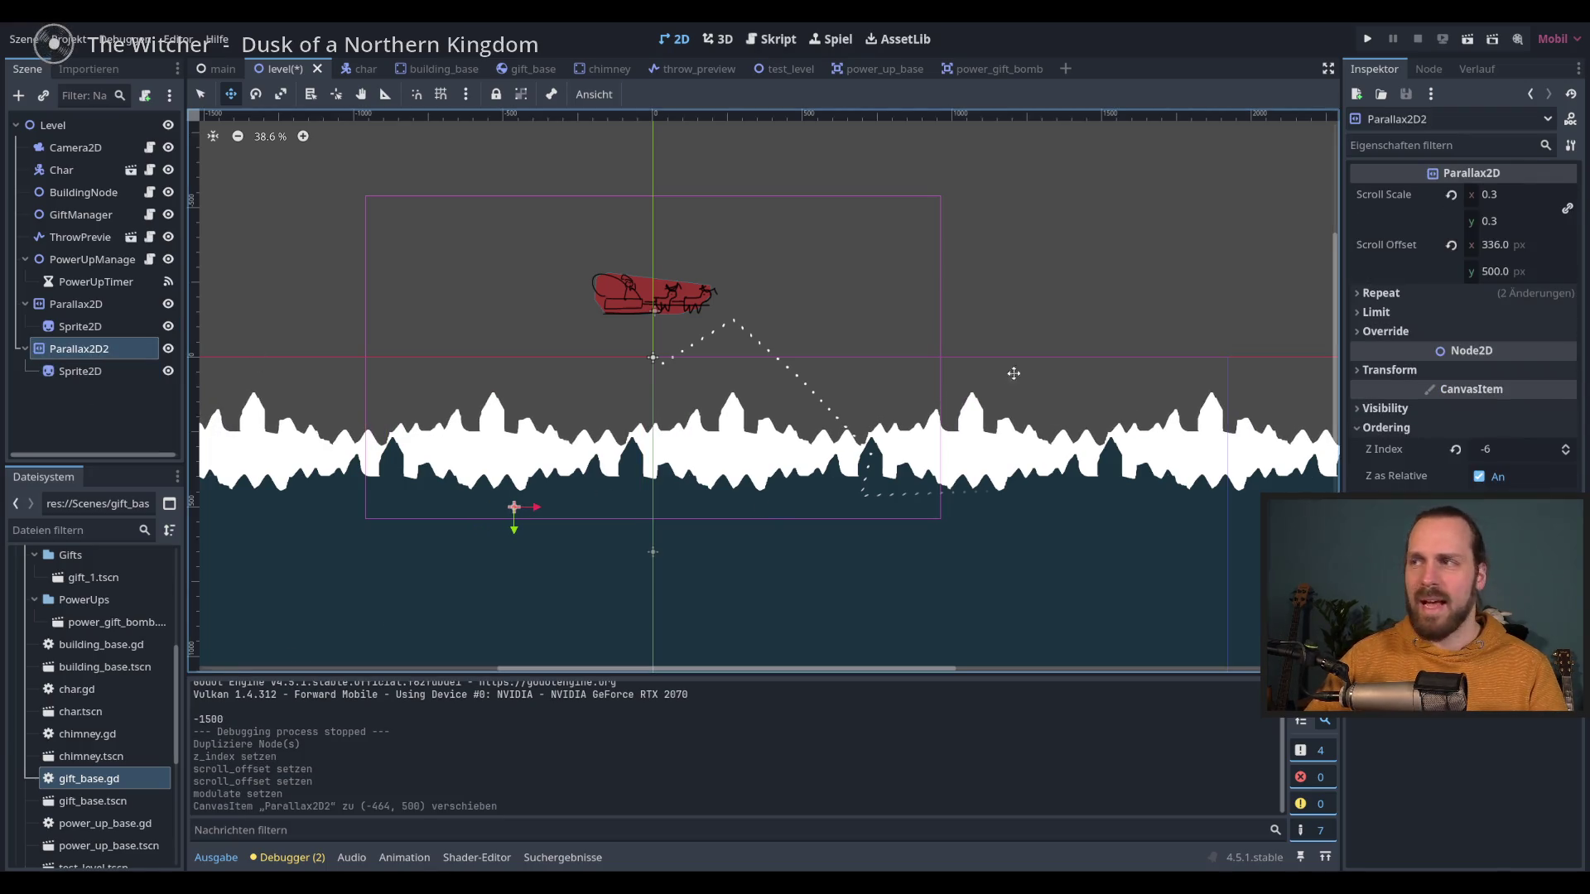
Step: Resize the back layer's mountain sprite slightly with the scale tool
click(76, 371)
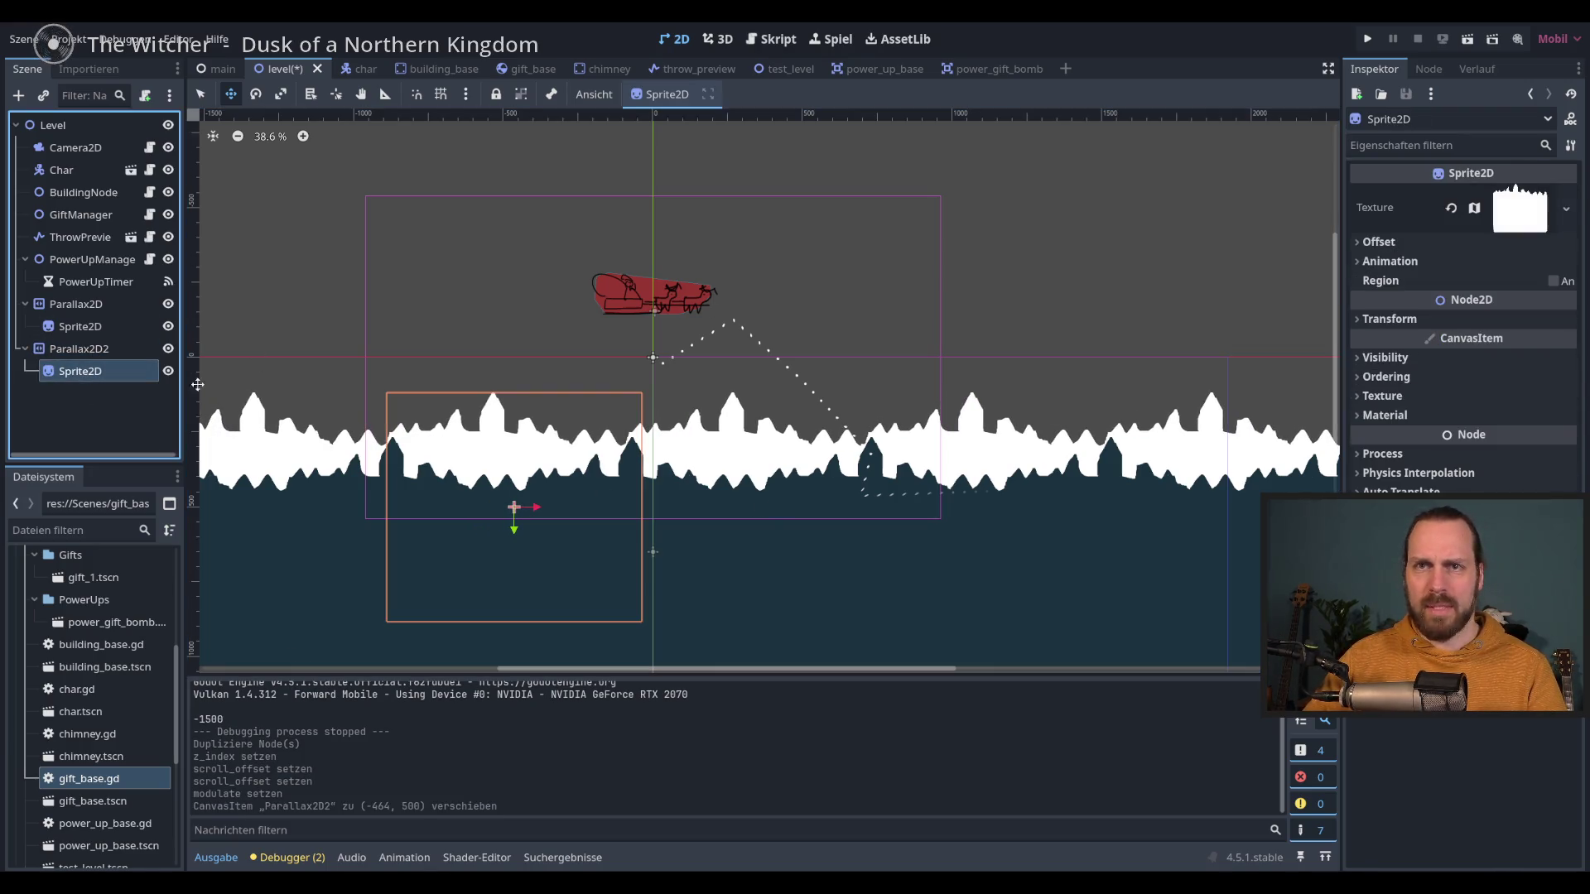
click(278, 95)
drag(514, 526, 539, 512)
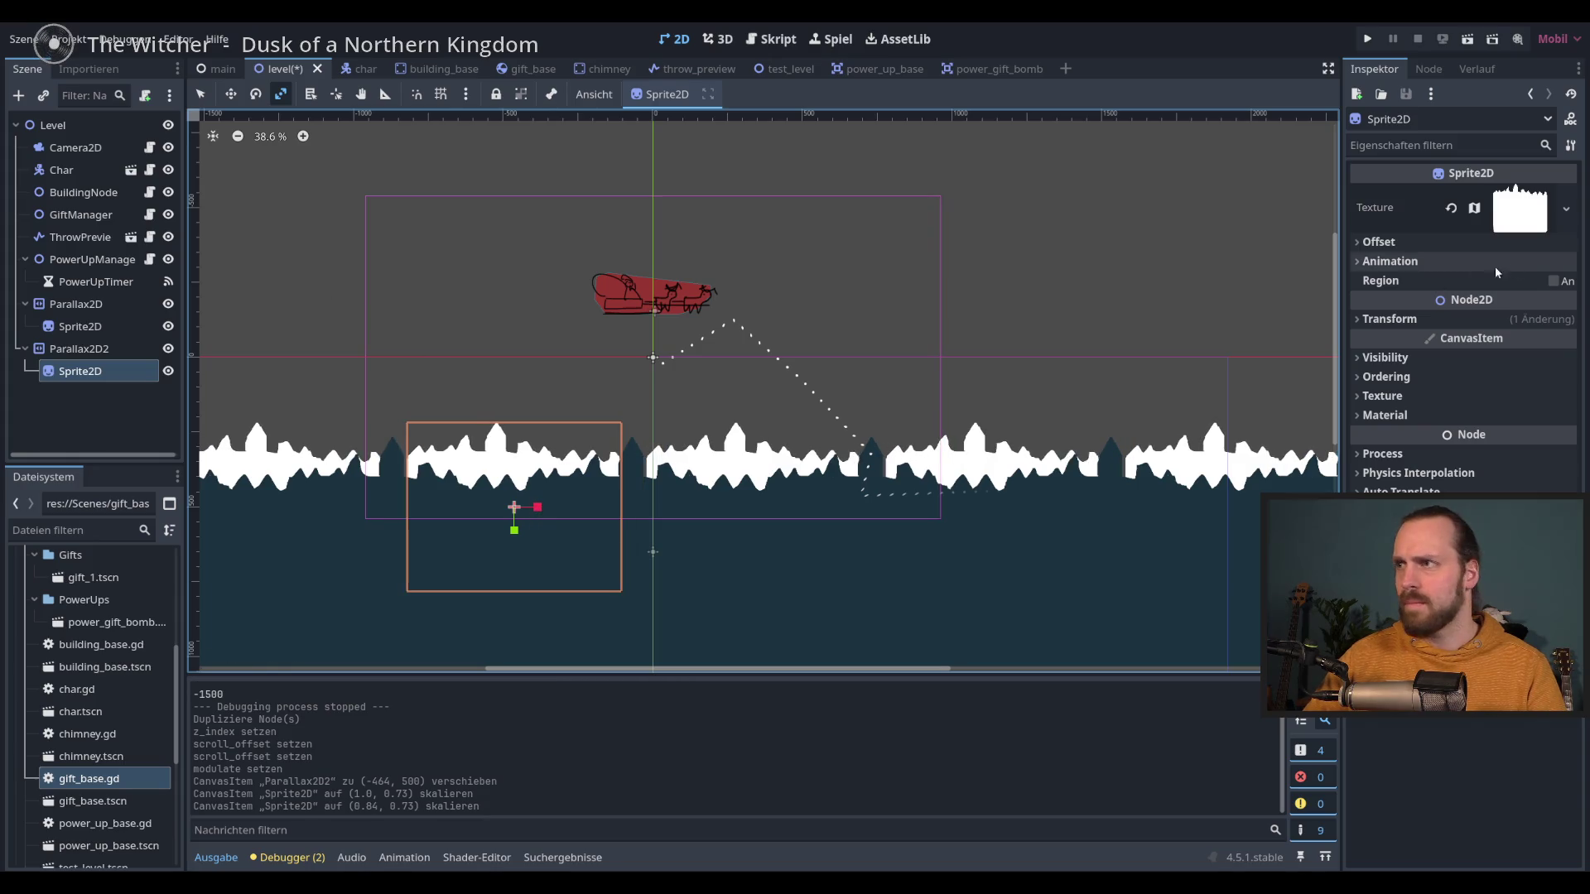
Step: Set Parallax2D2's Repeat Size x to 600 after trying 700 and 500, and save
click(115, 348)
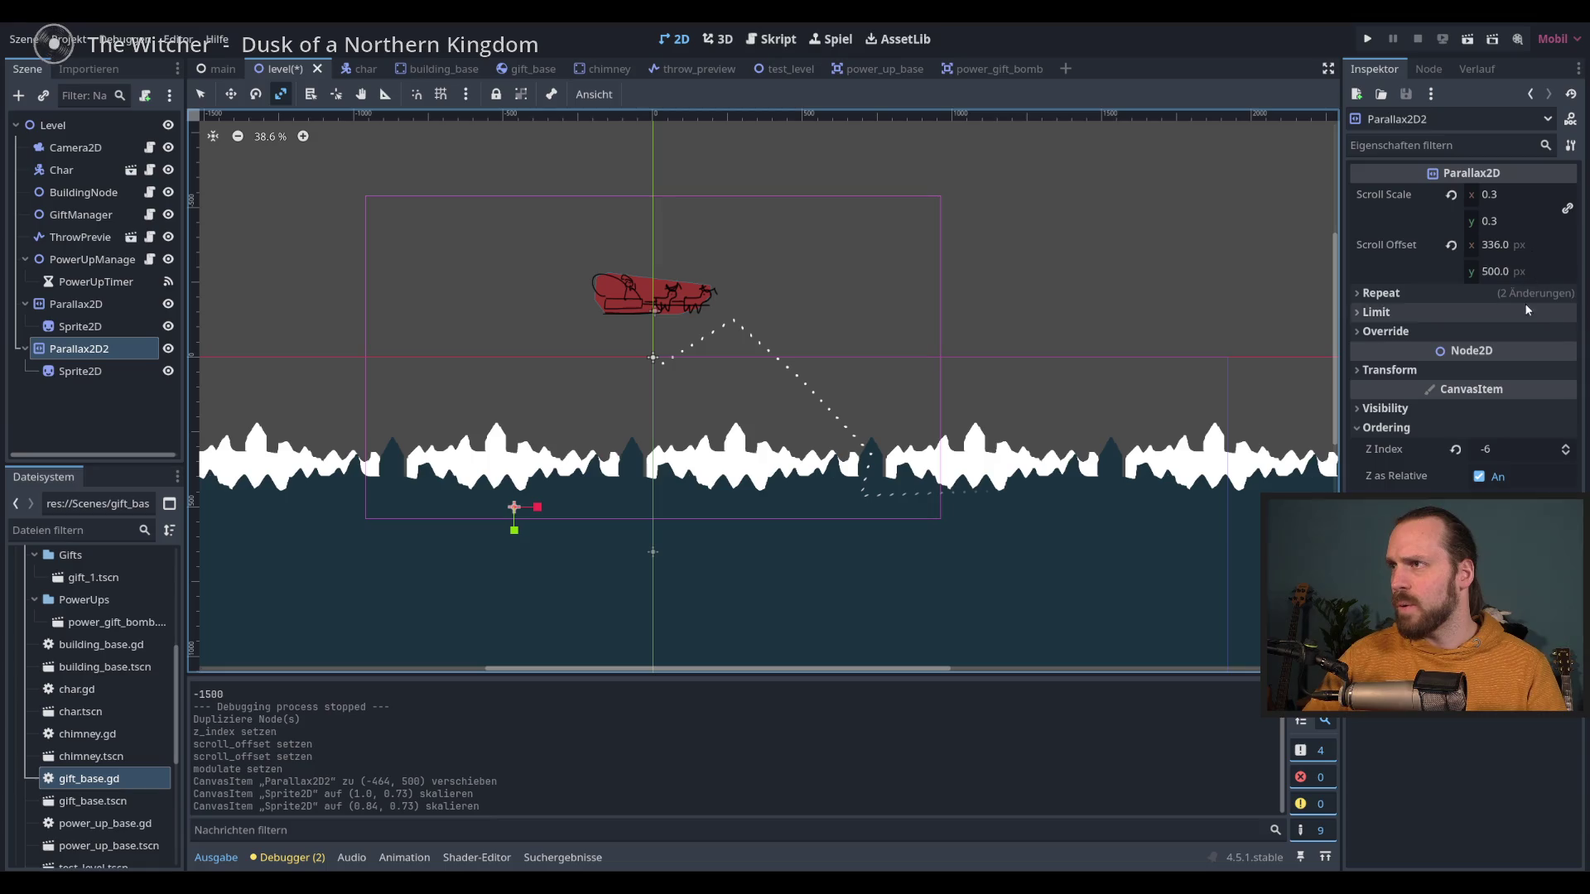
click(1405, 293)
click(1521, 314)
text(7)
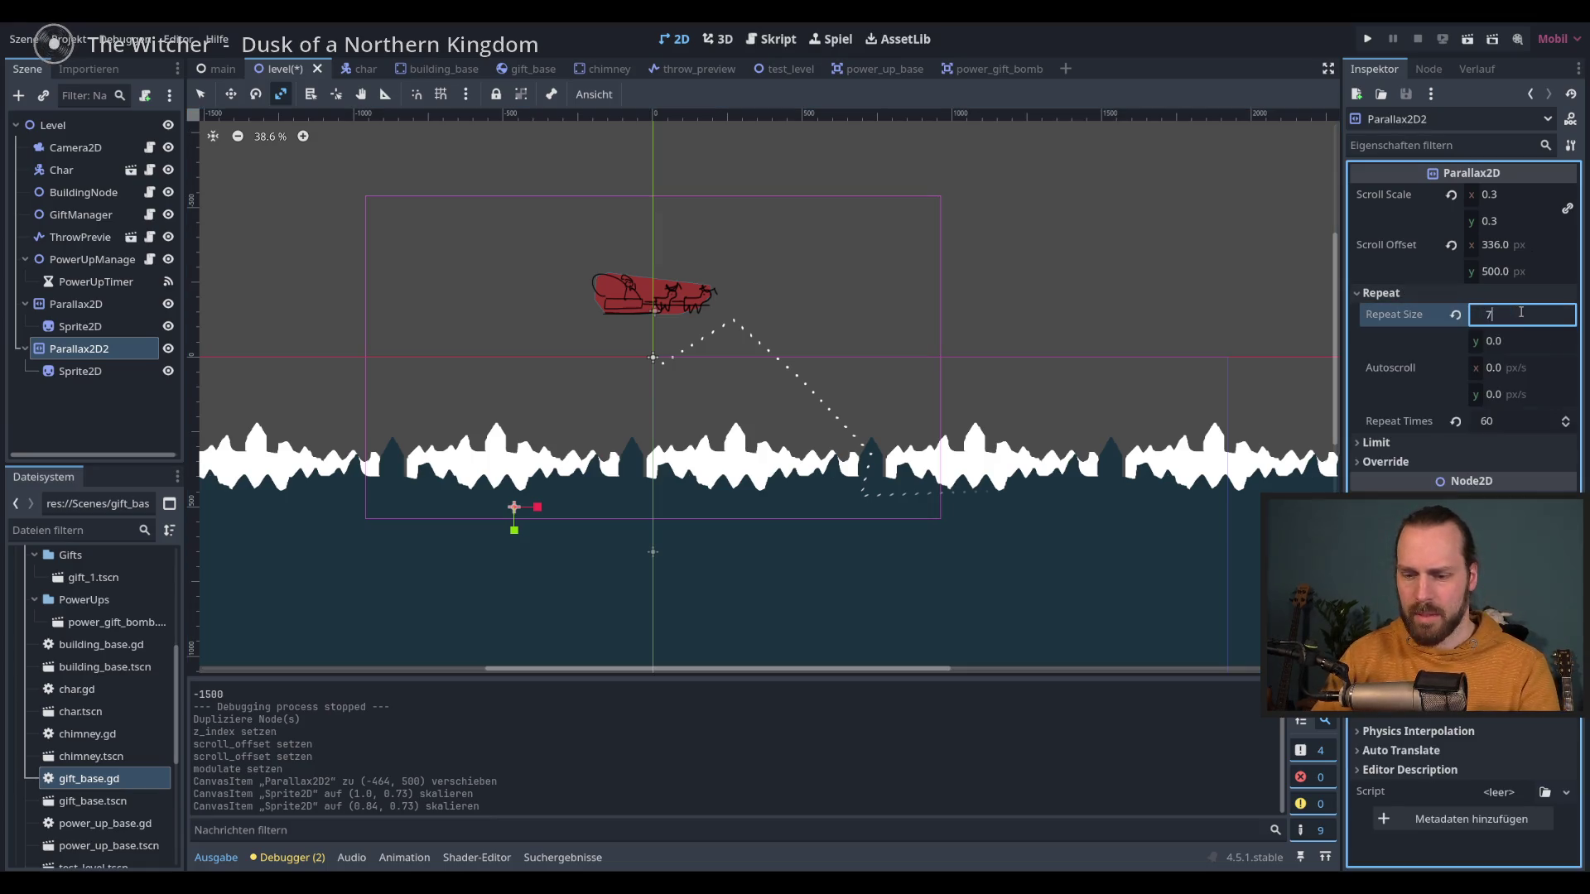
text(00)
key(Return)
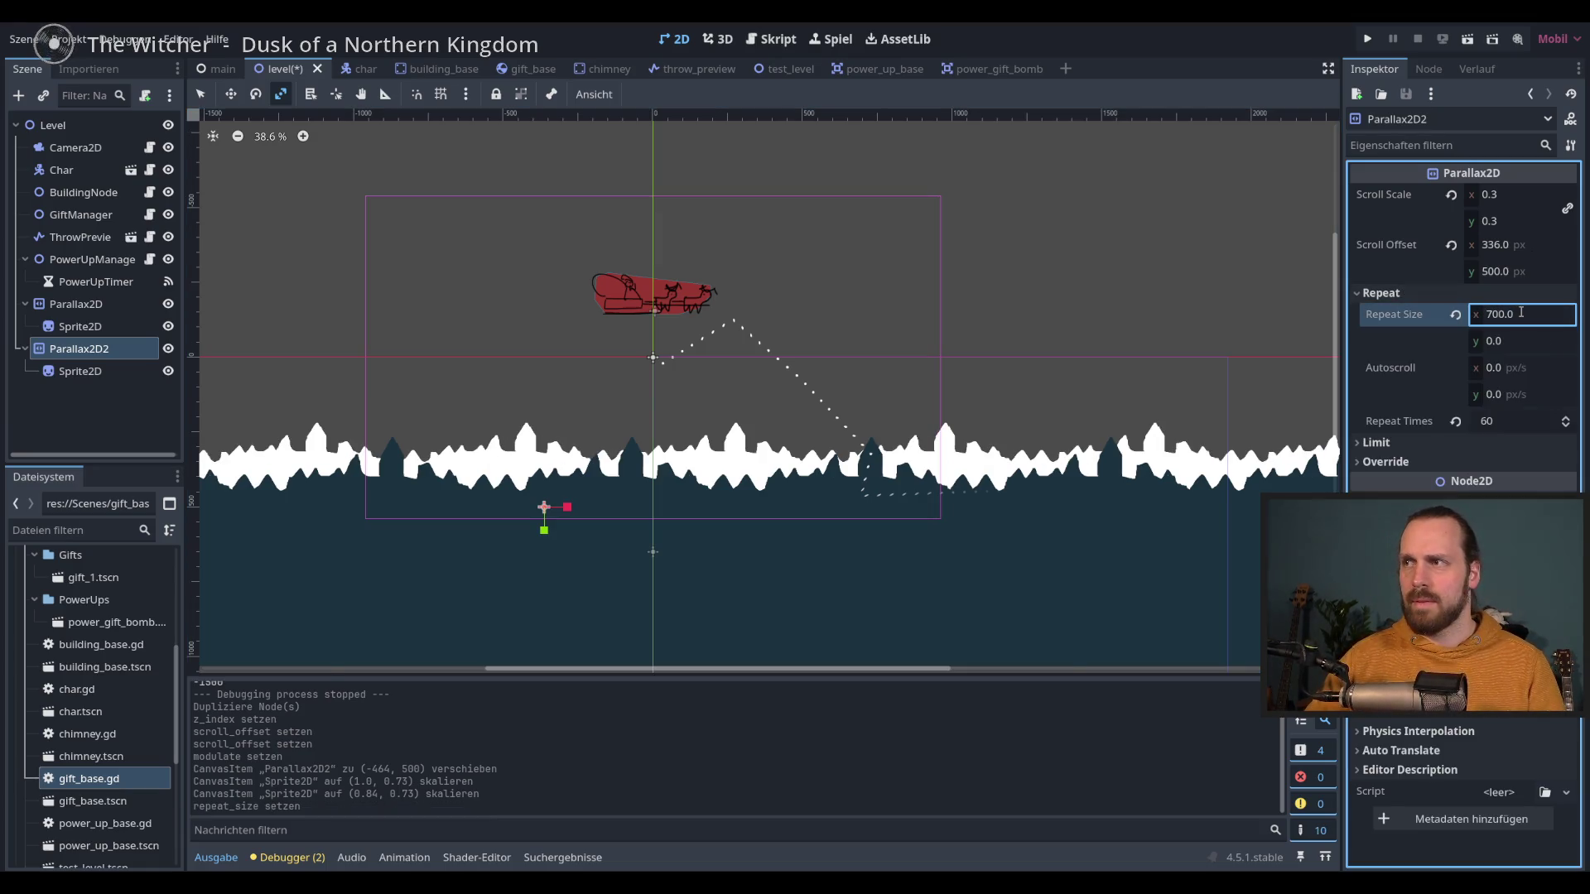
key(ctrl+z)
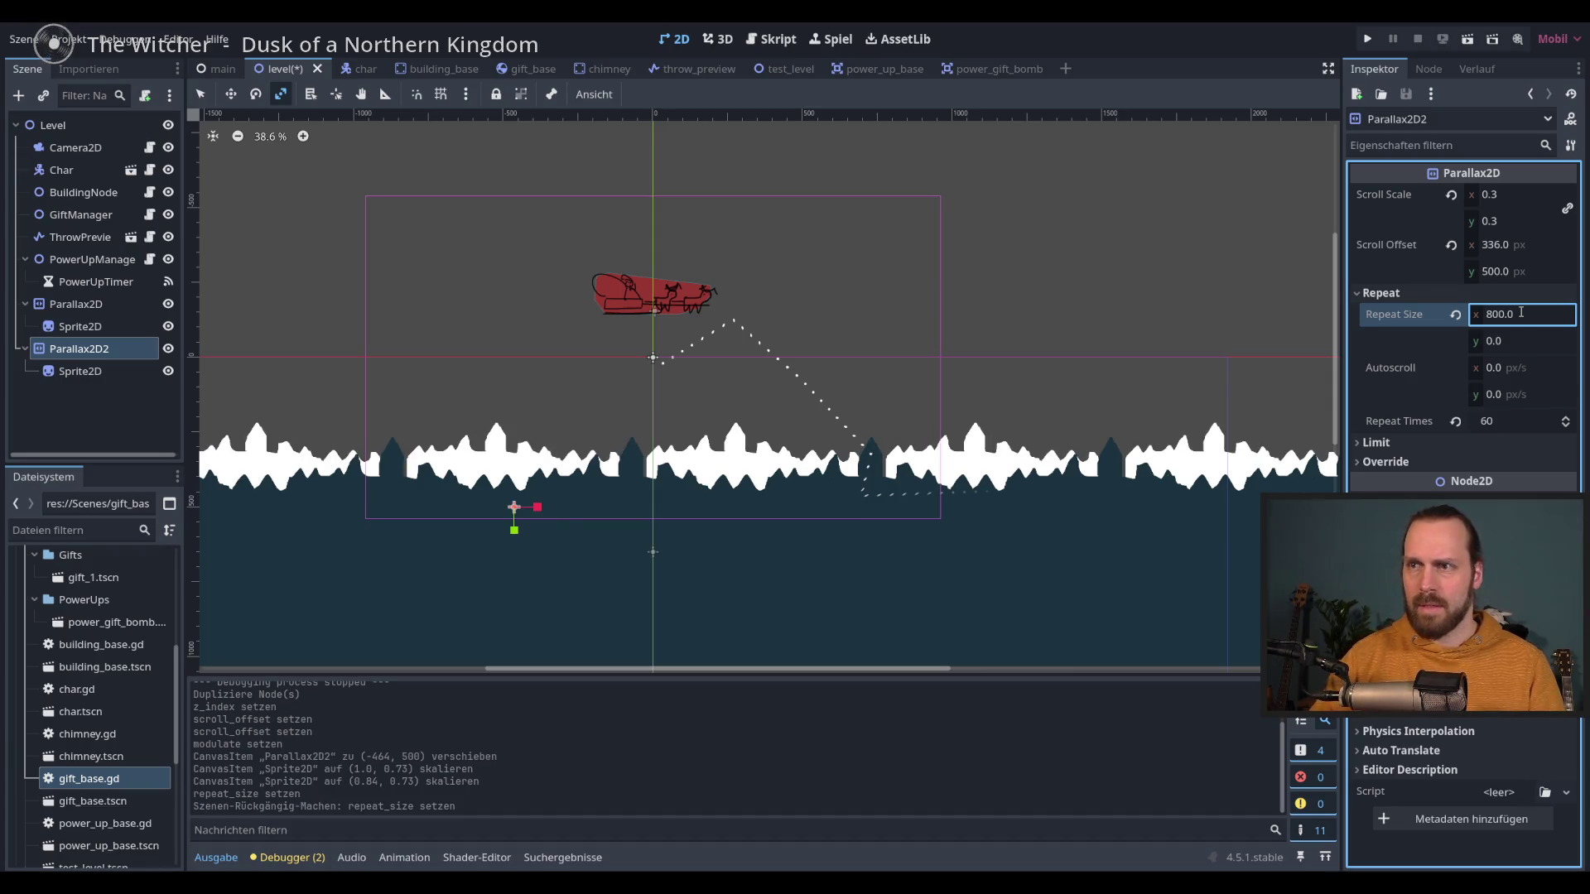
click(1521, 313)
text(0)
key(Return)
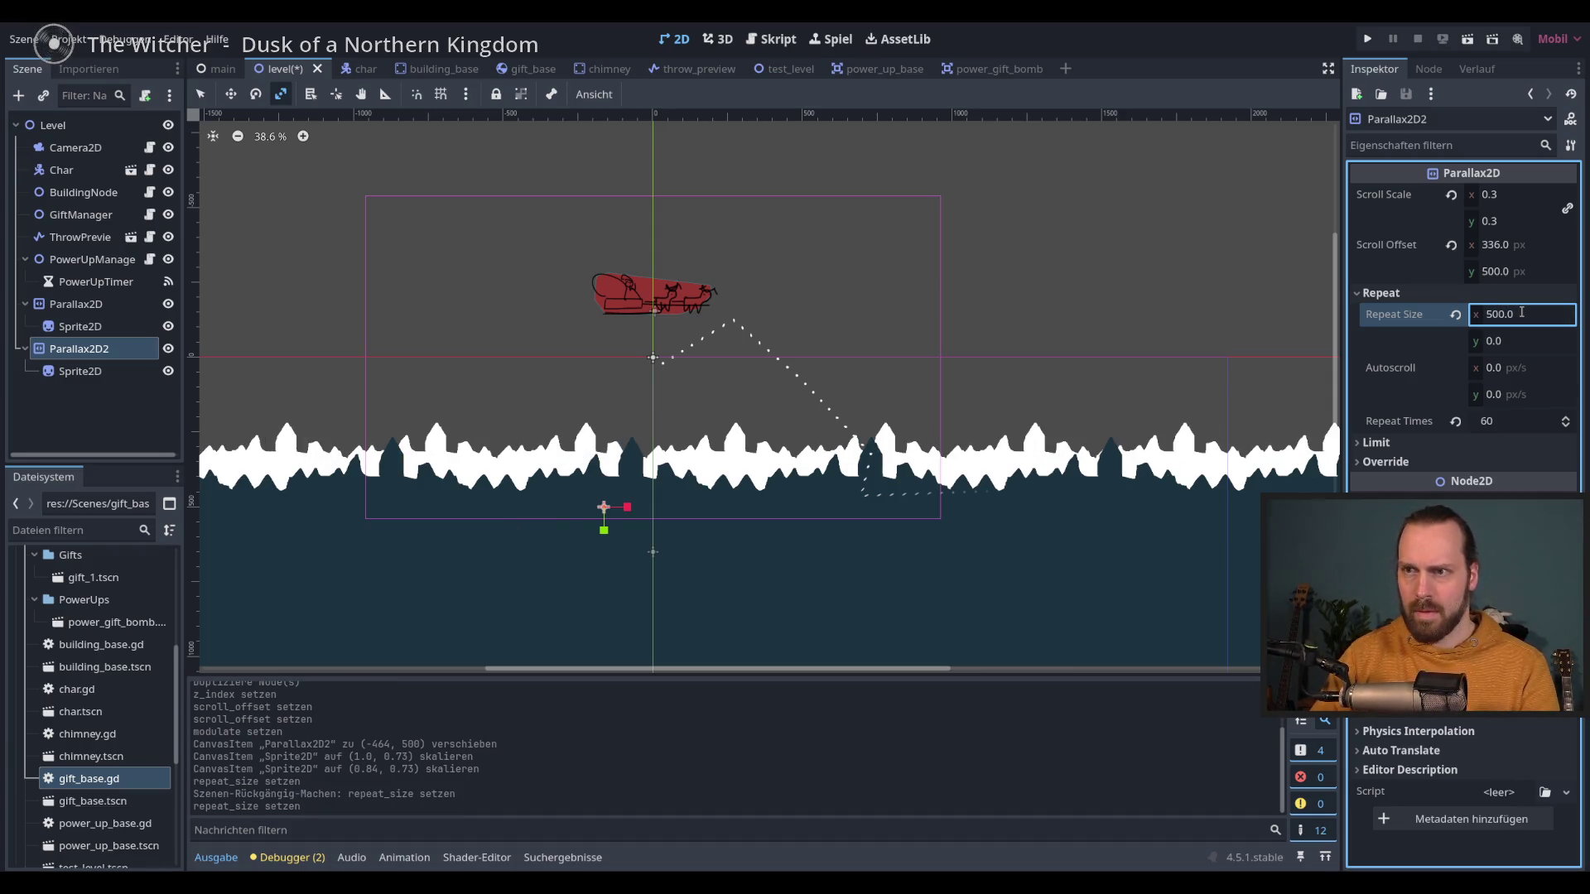
click(1521, 314)
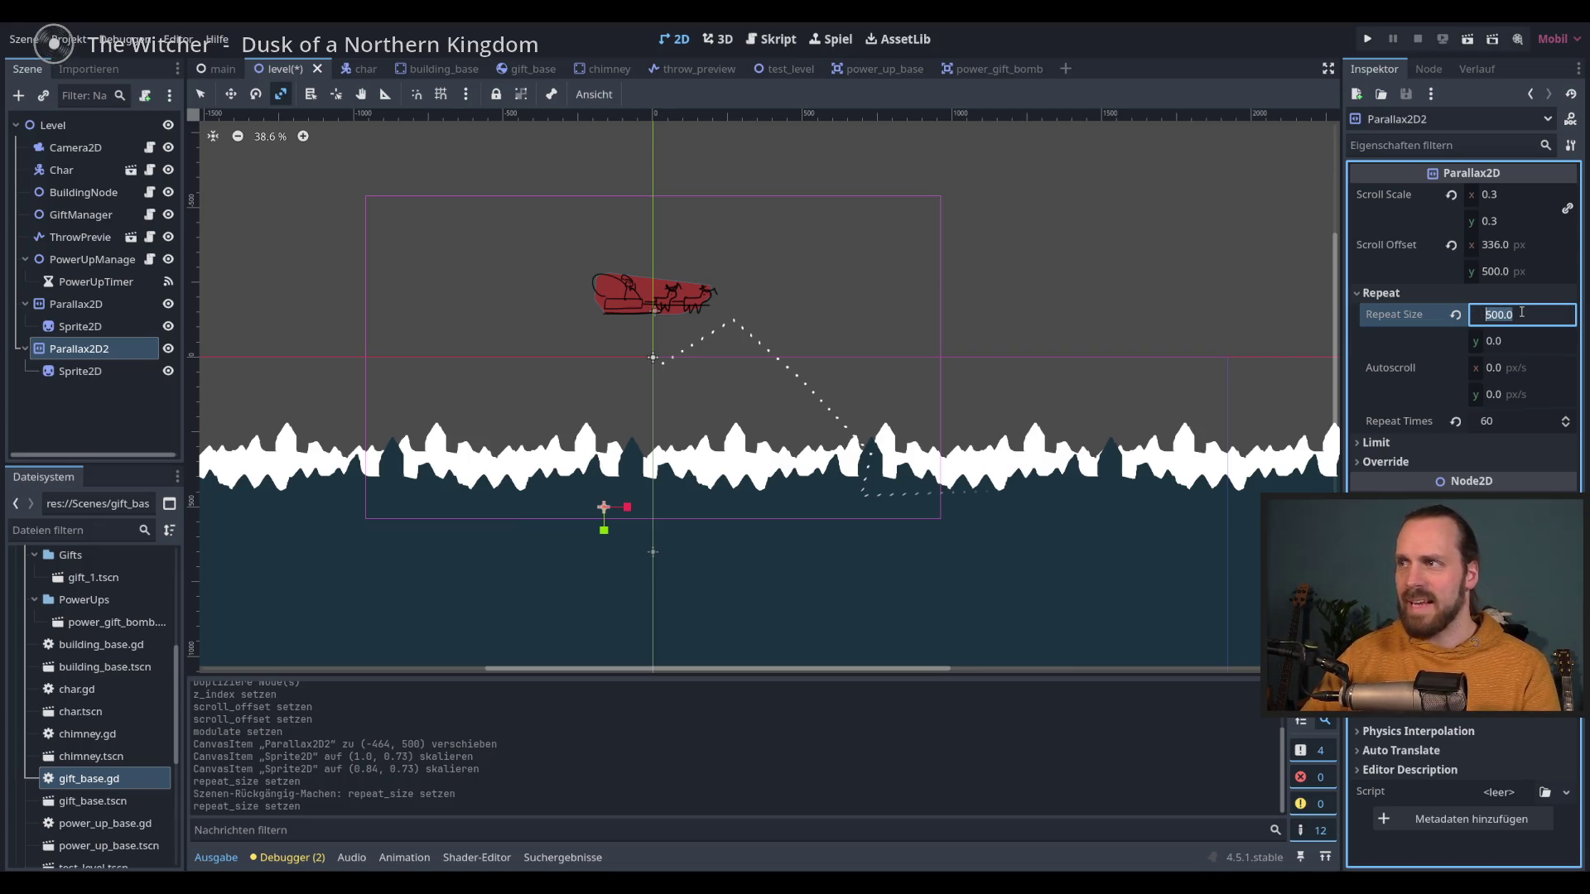
text(600)
key(Return)
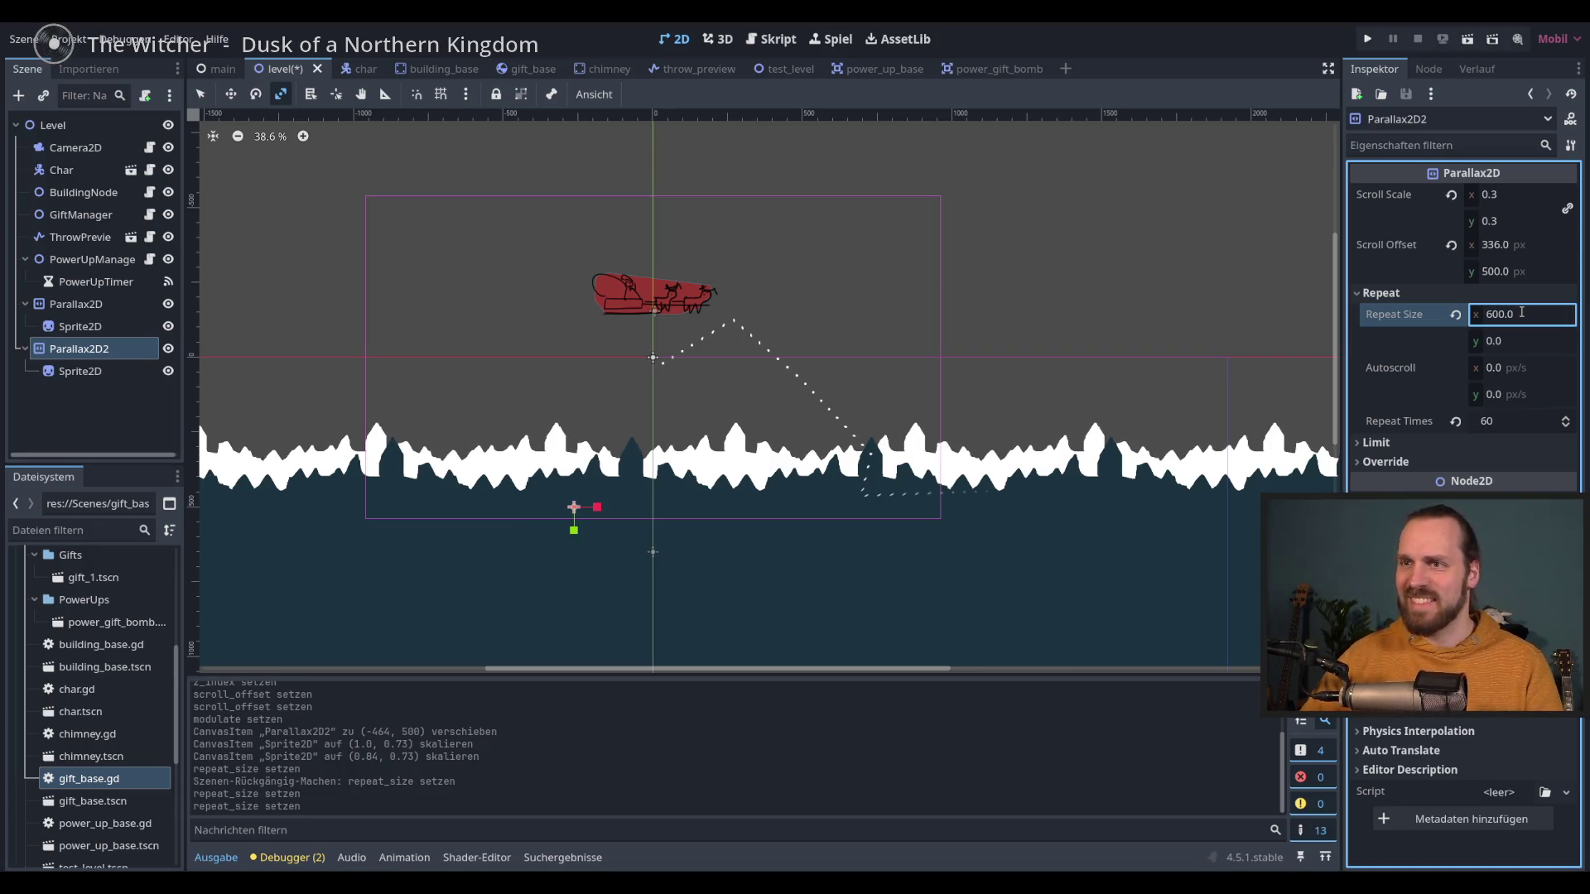
key(ctrl+s)
click(80, 371)
click(107, 349)
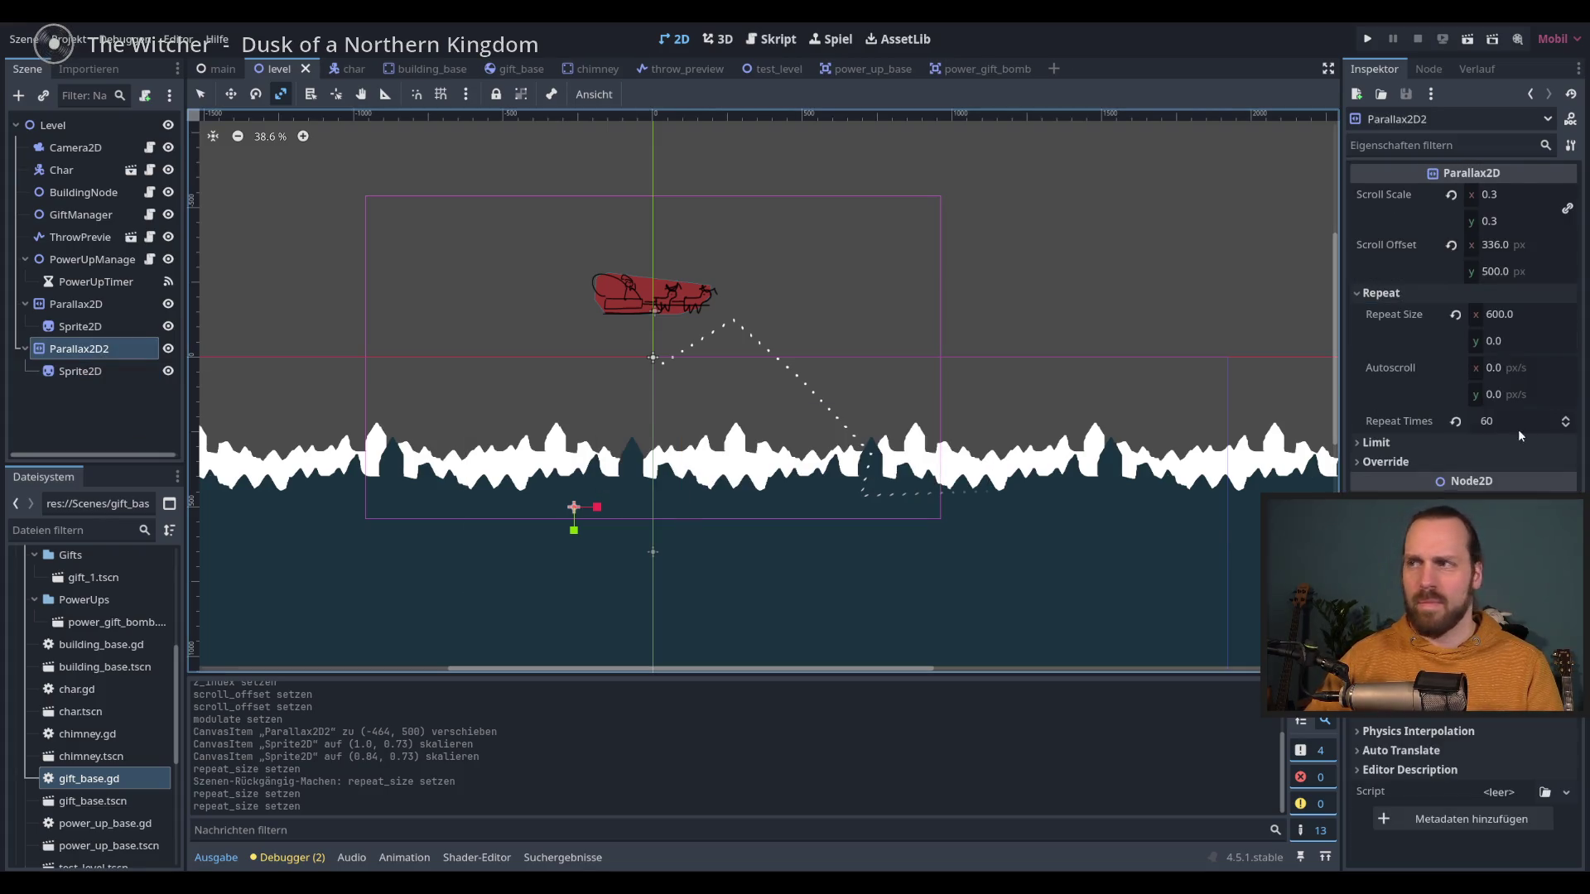
Step: Modulate Parallax2D2 to a dark muted blue, slightly more saturated in HSV
click(1391, 500)
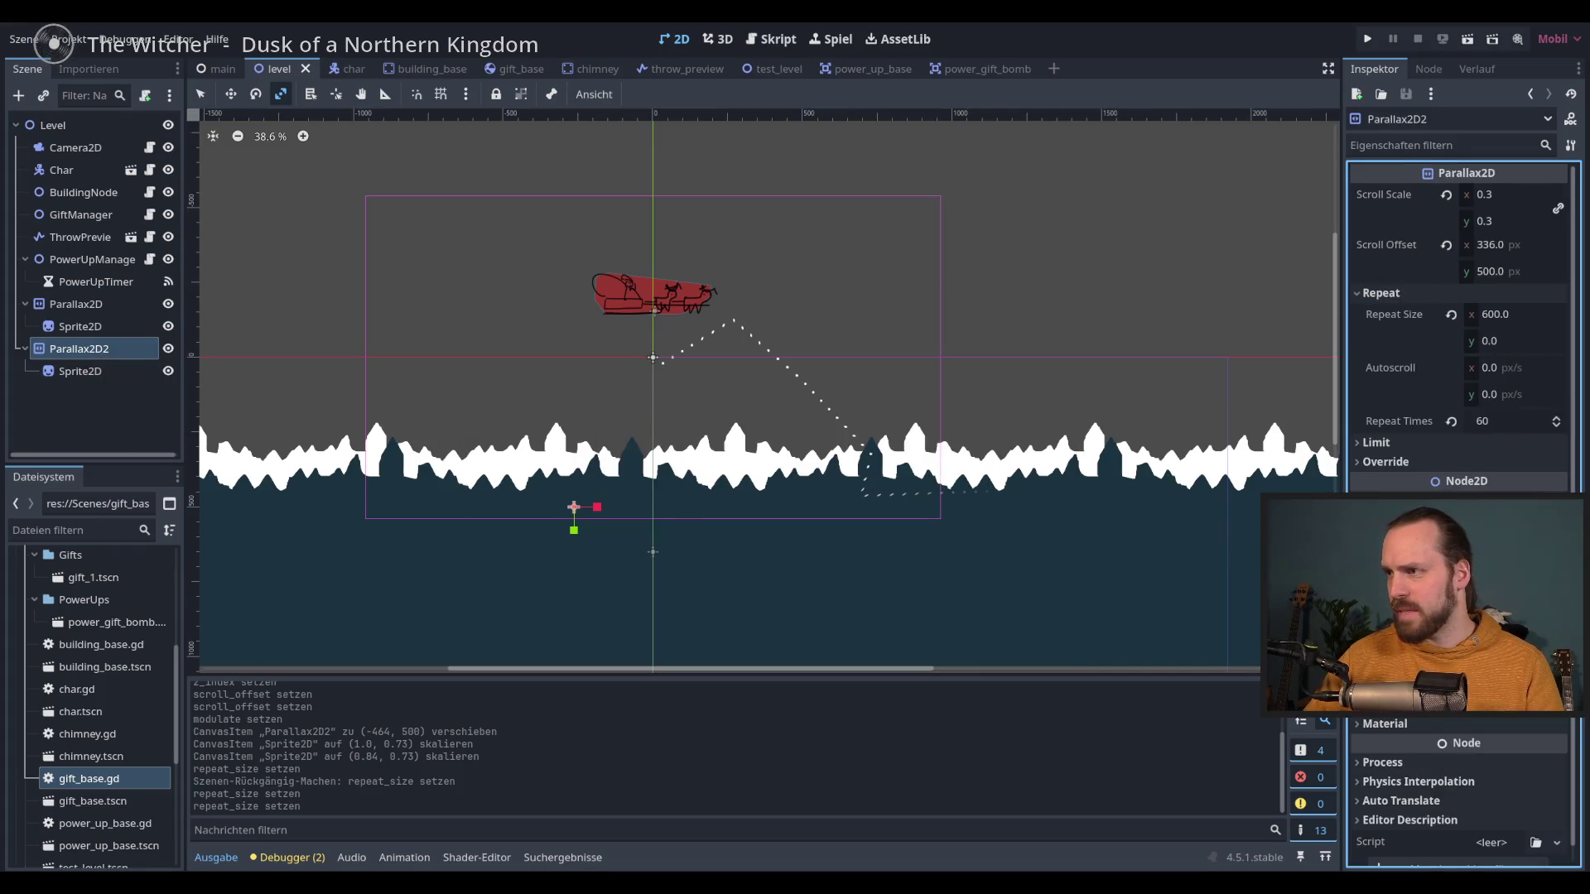
scroll(1534, 254, down, 5)
click(1535, 254)
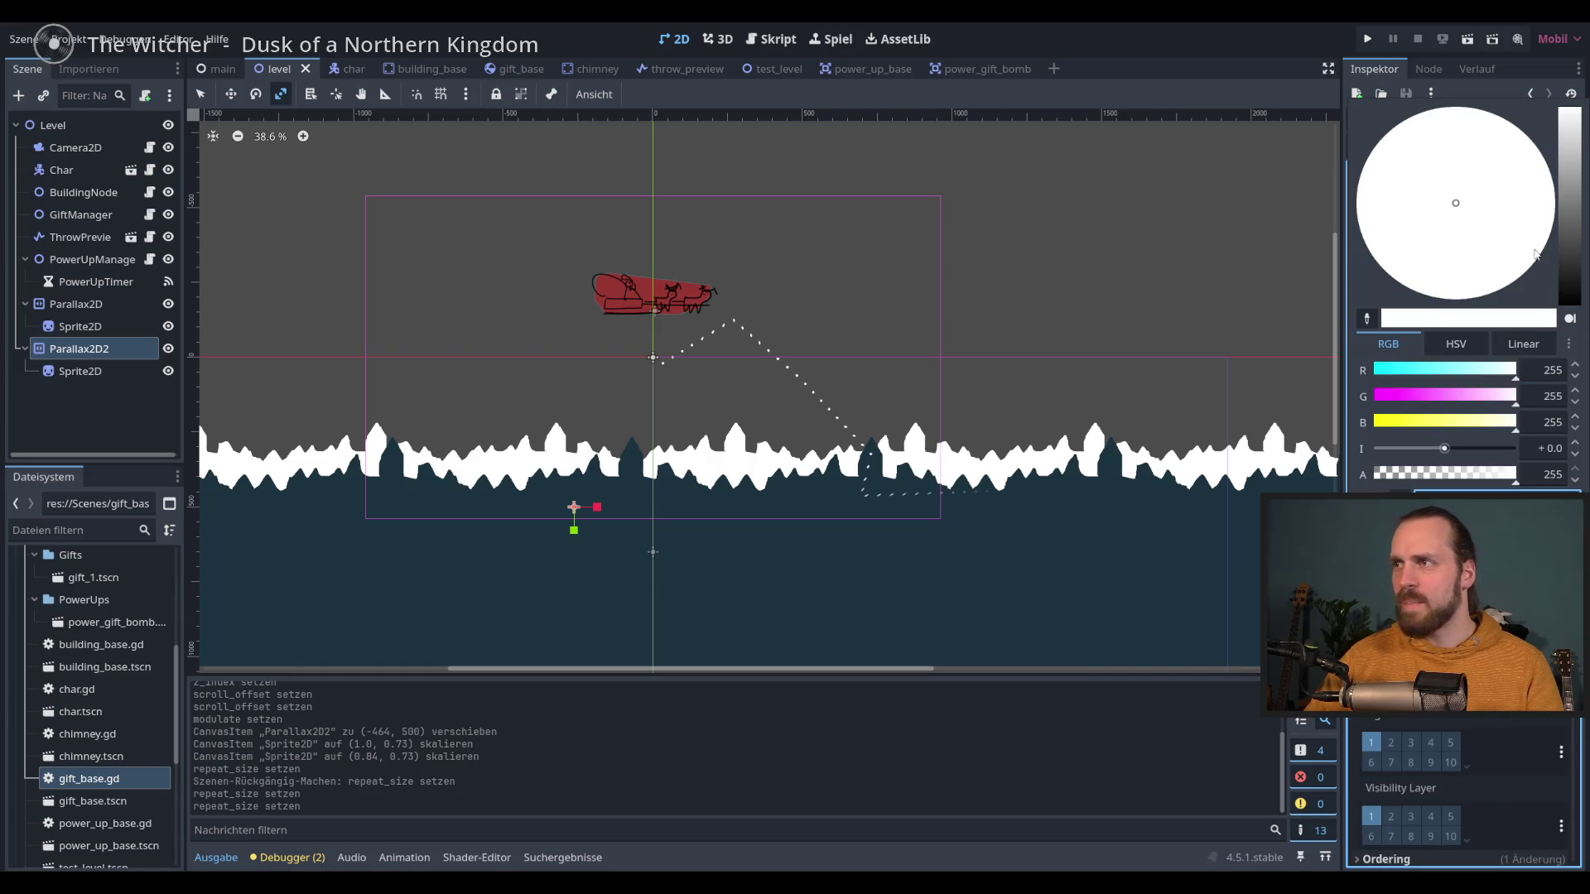
click(1448, 377)
click(1463, 216)
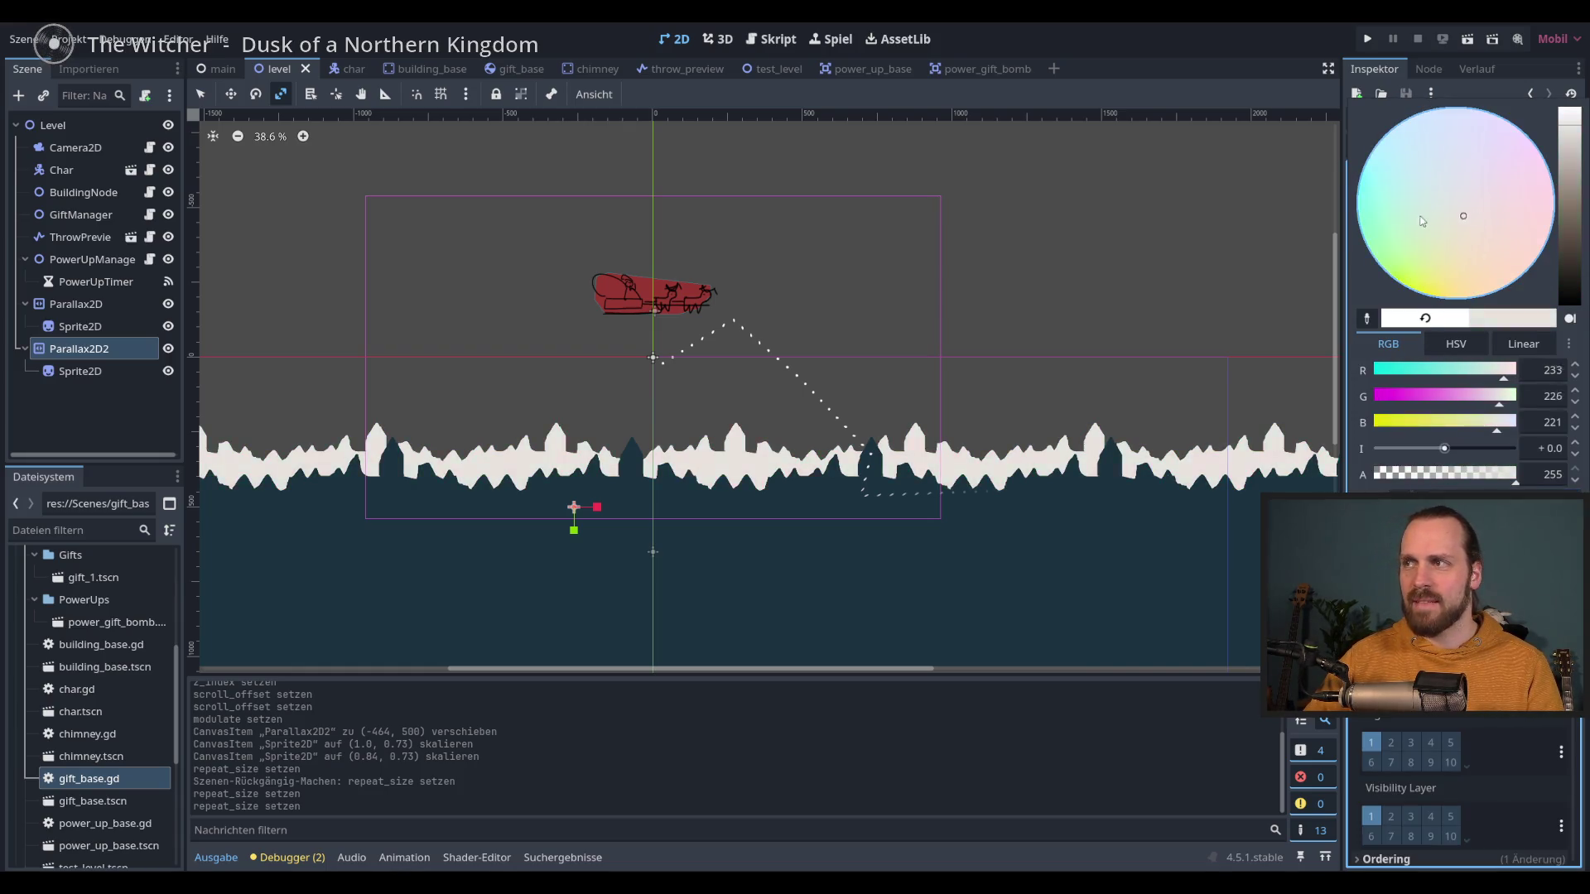
drag(1404, 189, 1402, 184)
drag(1582, 245, 1570, 267)
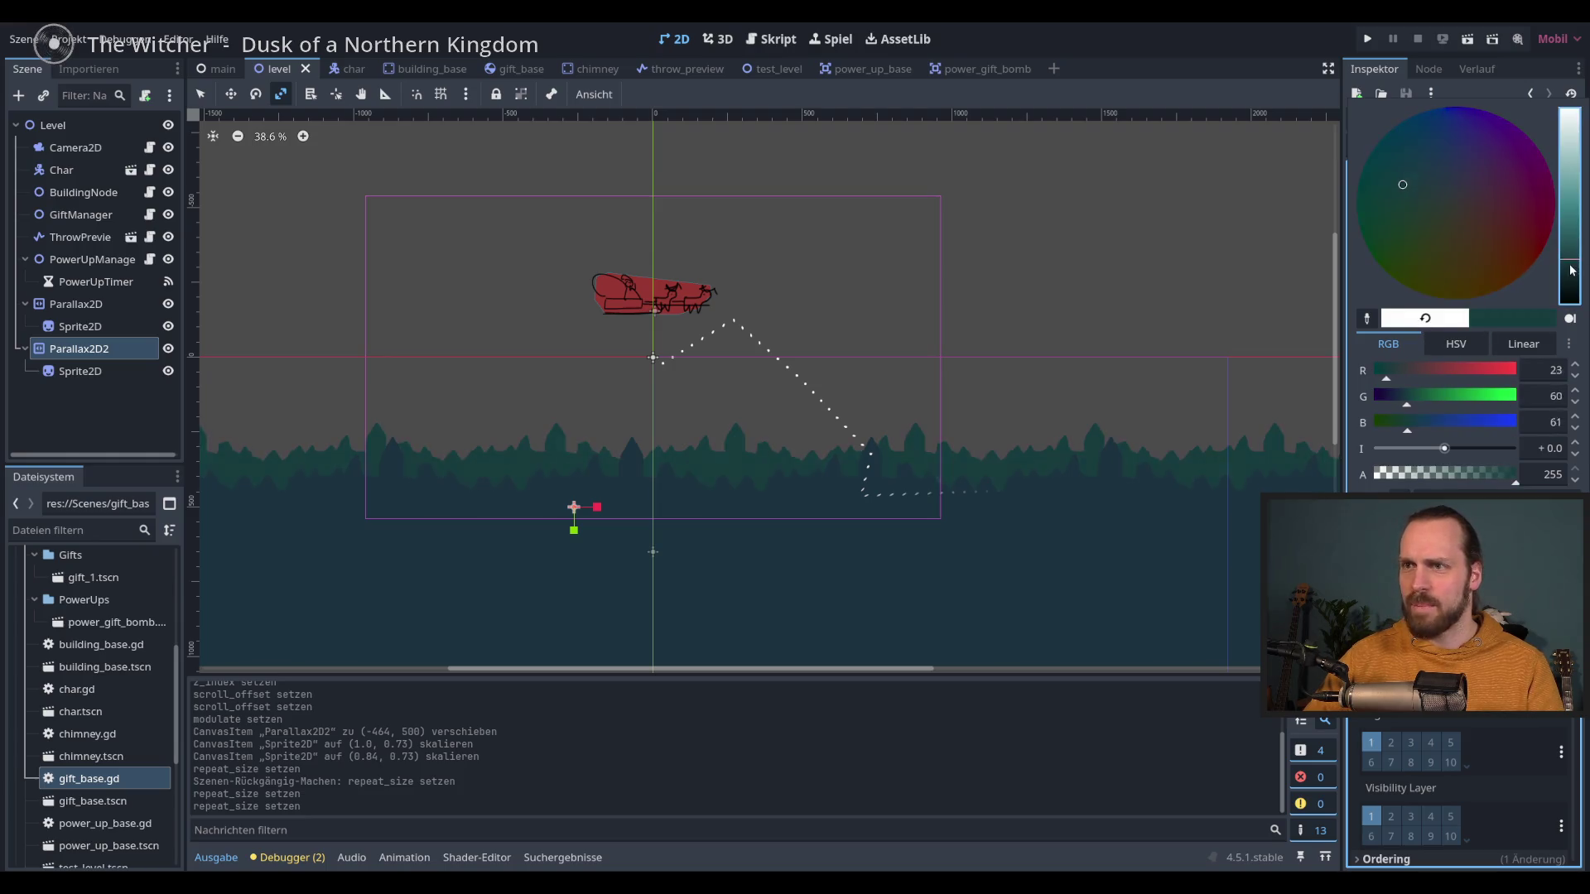
click(1442, 159)
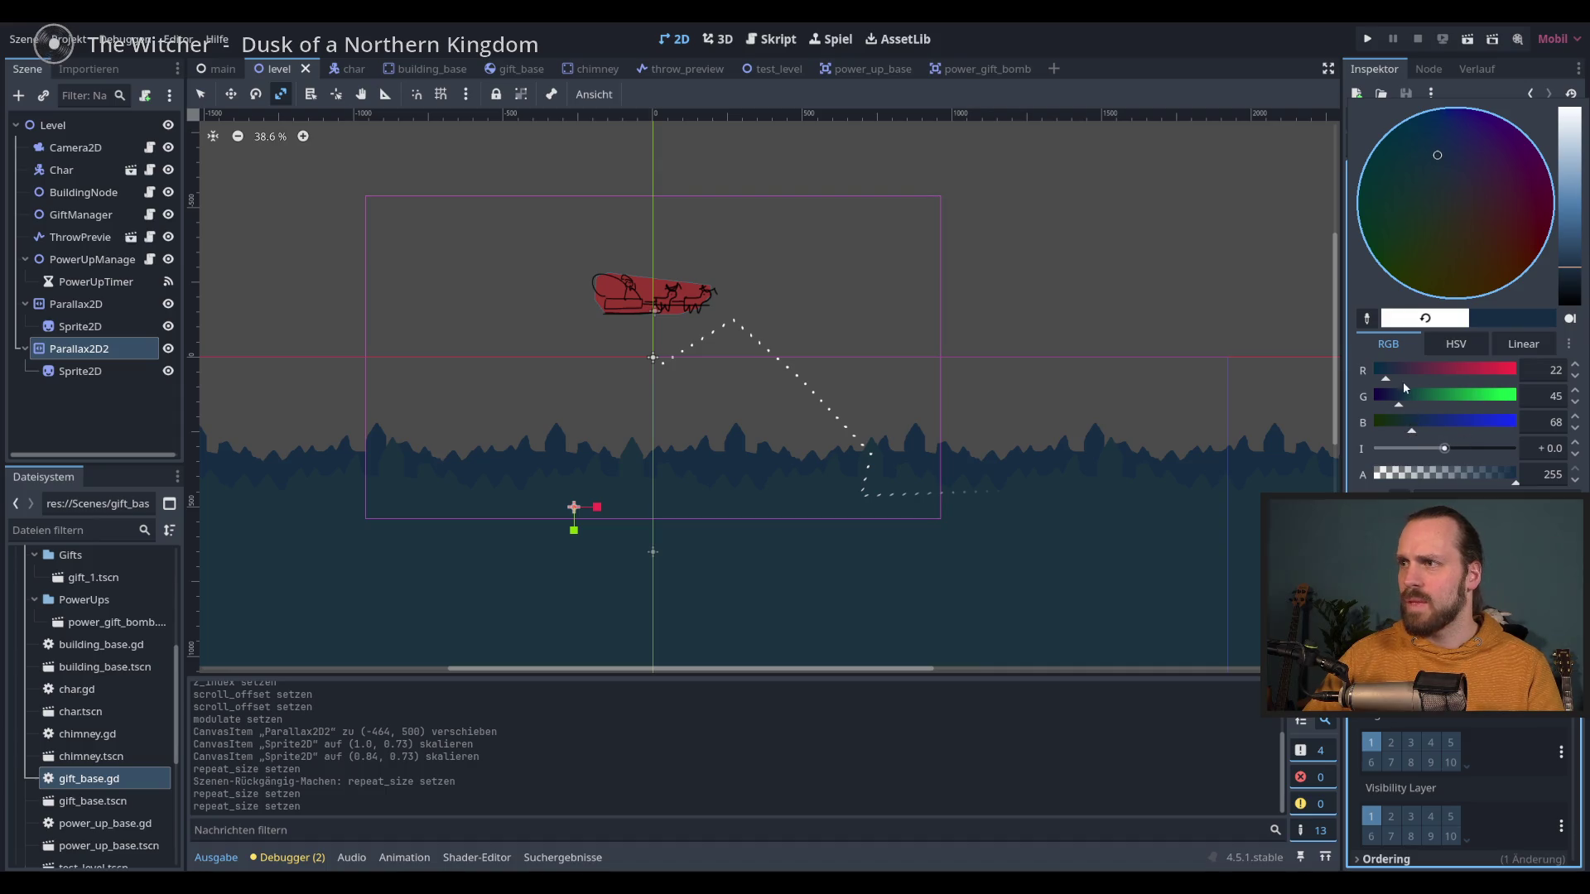
drag(1569, 267, 1570, 274)
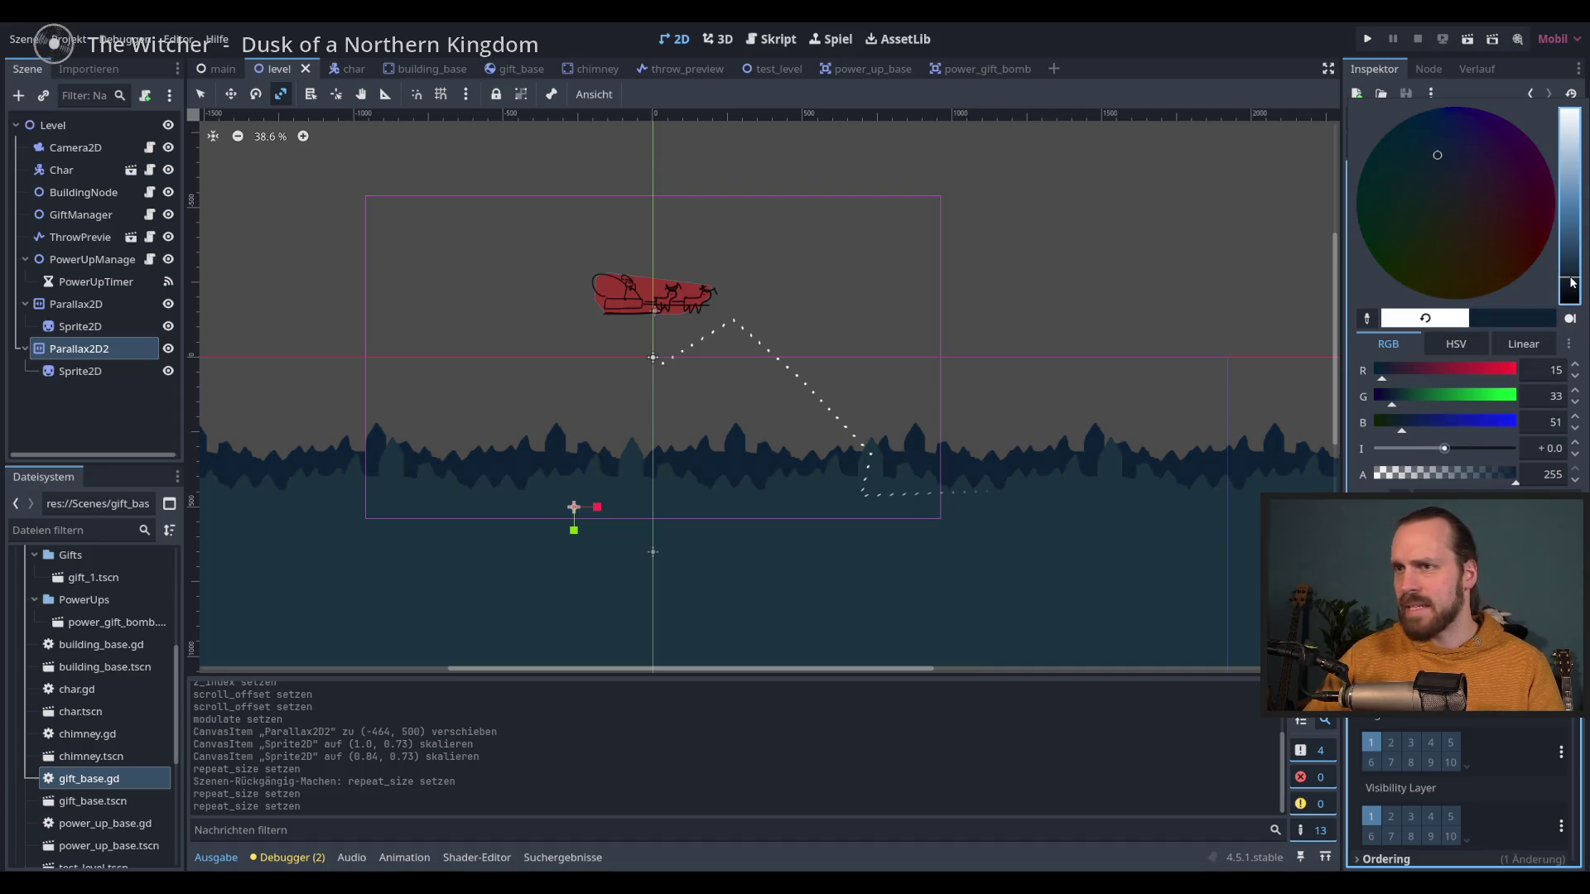
click(1456, 344)
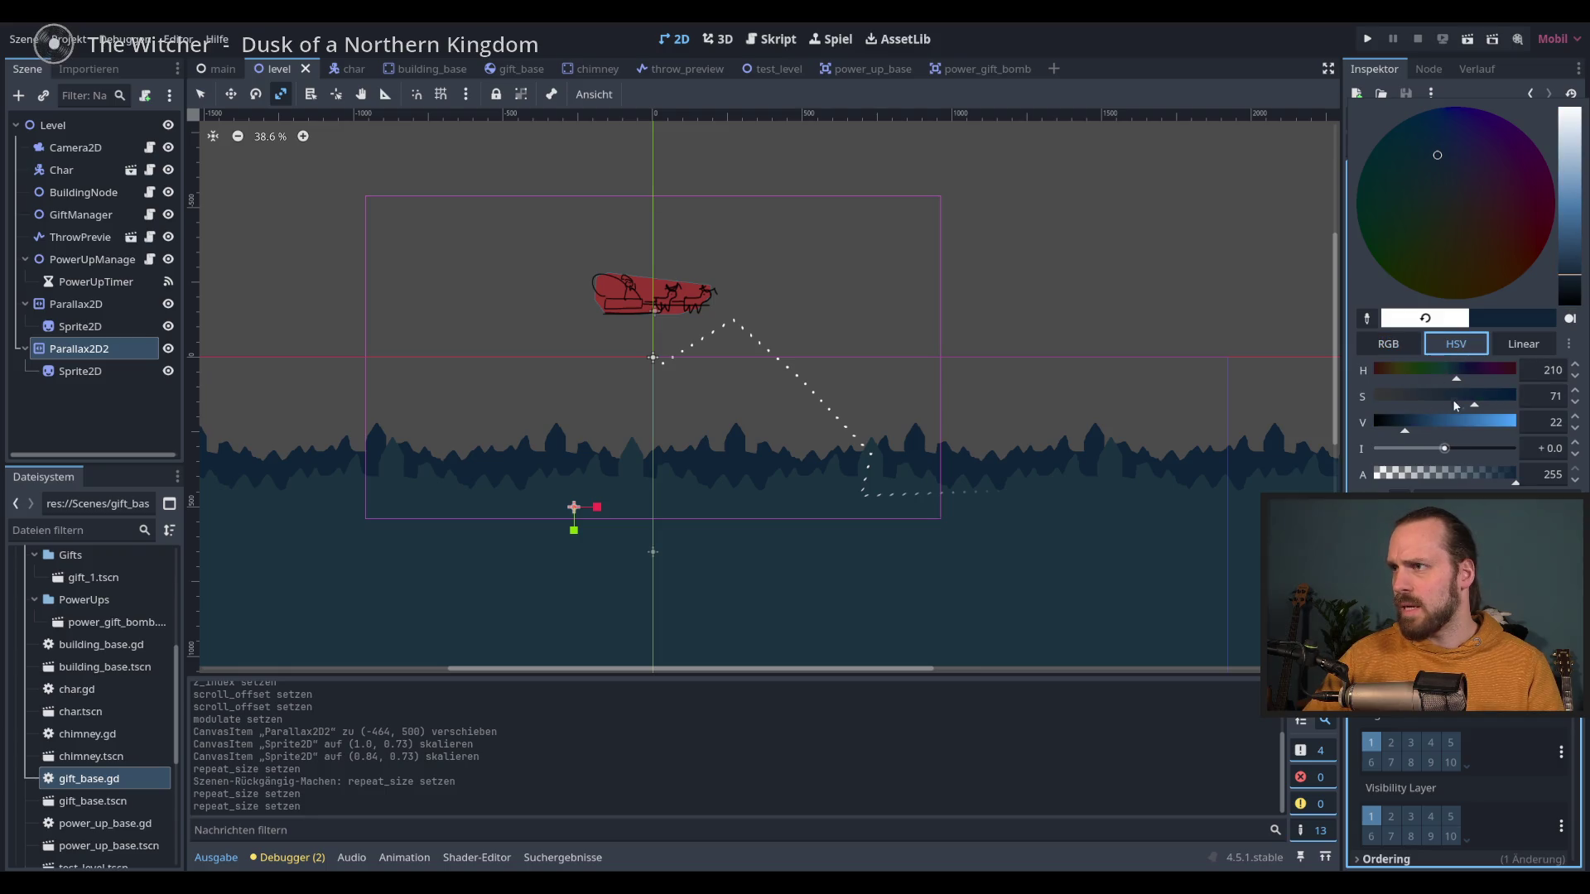
drag(1405, 406, 1419, 406)
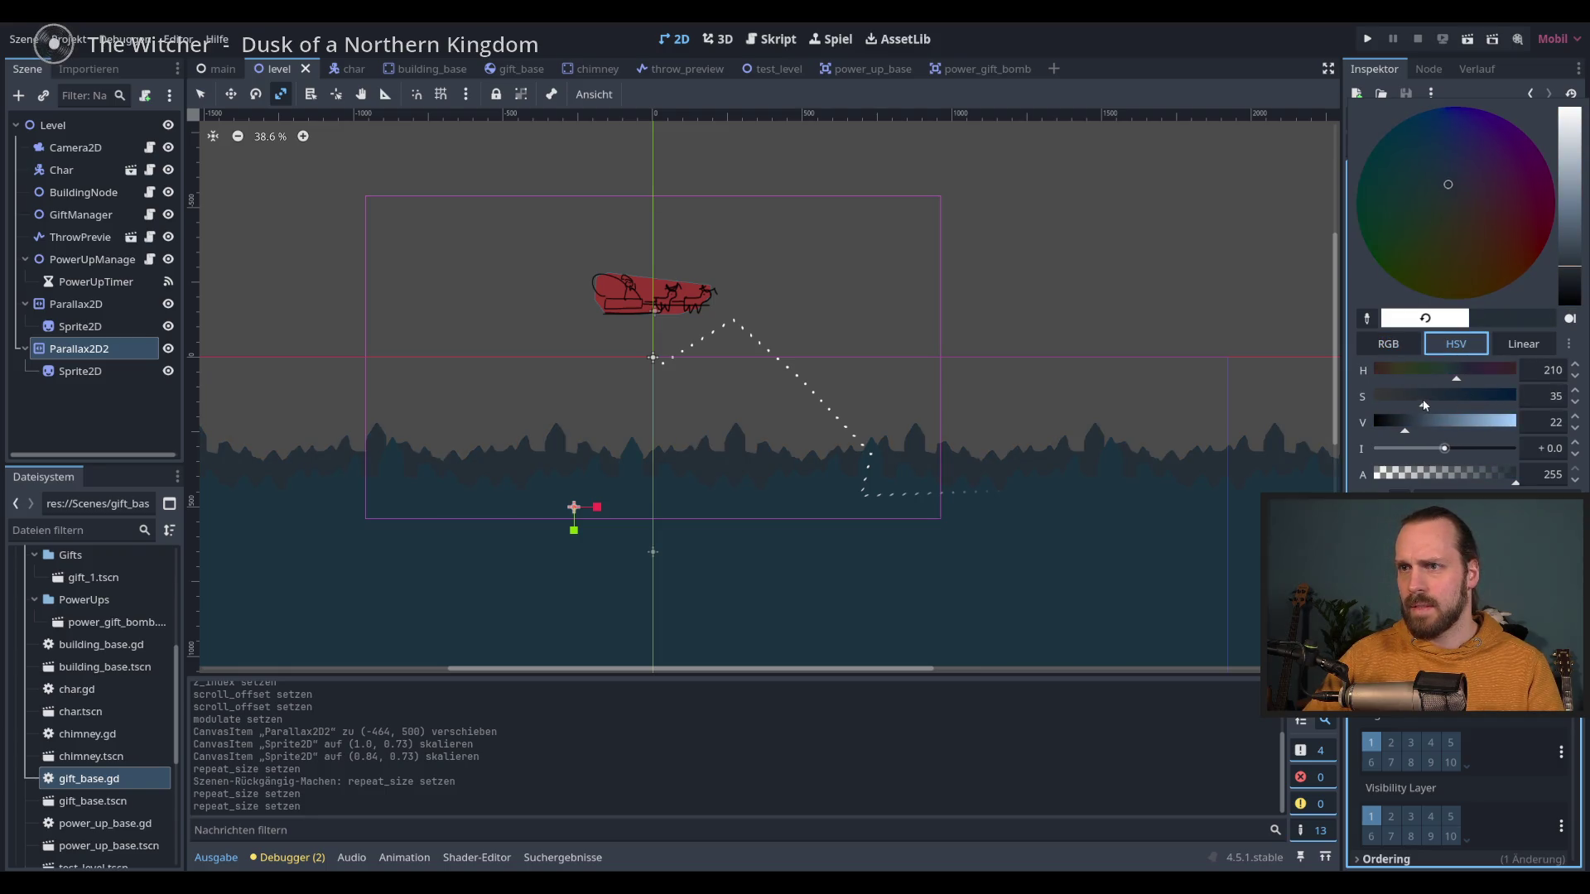
Step: Brighten the Parallax2D layer's Modulate tint slightly and run the game
click(76, 304)
click(76, 304)
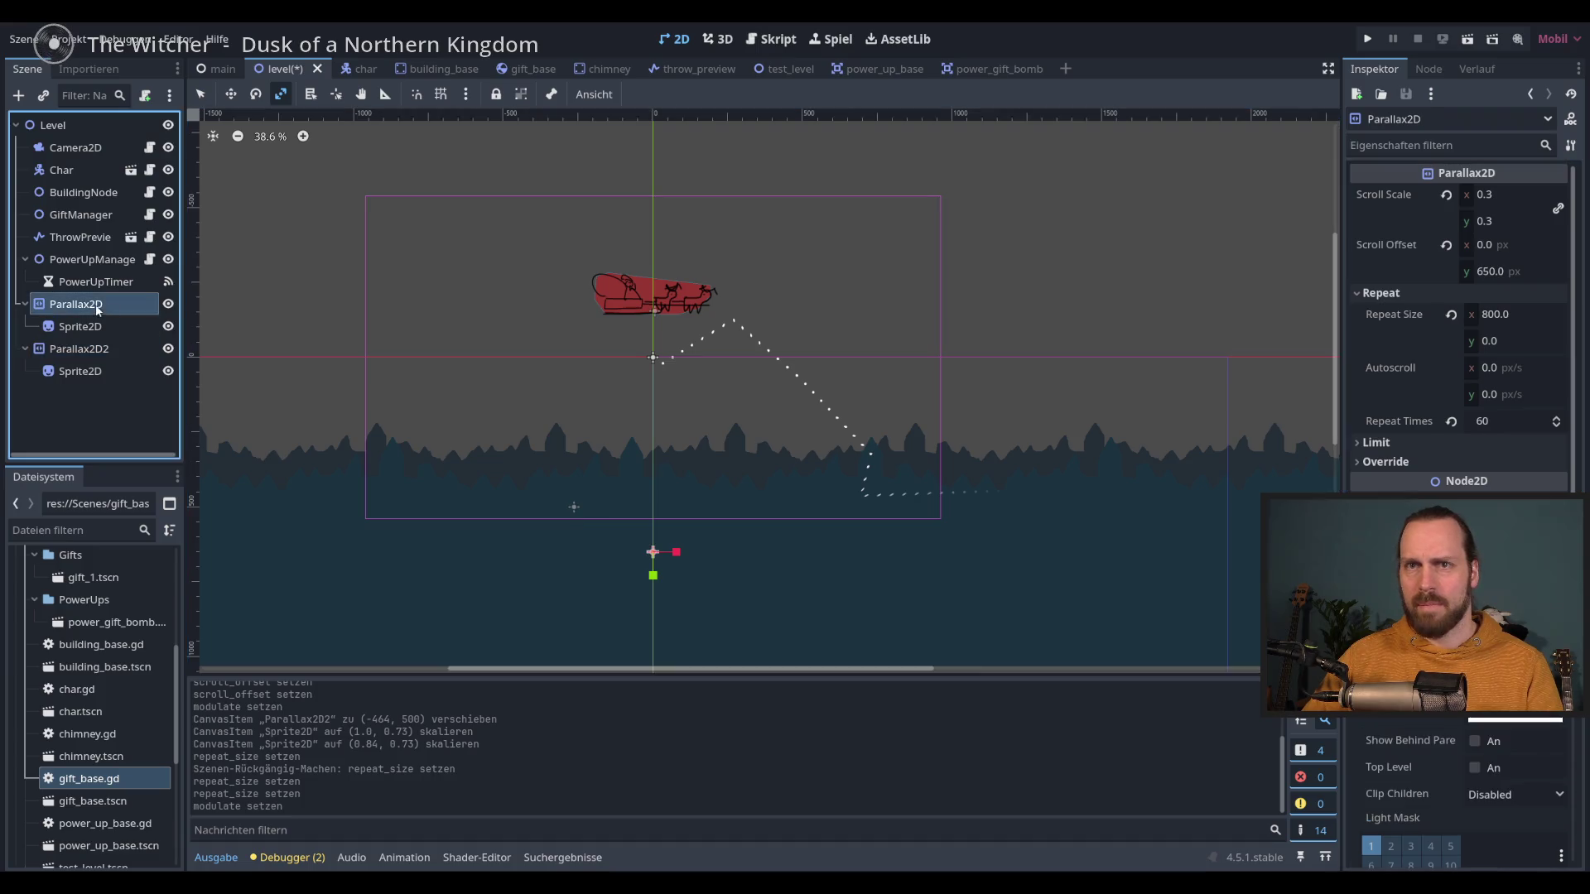
click(1515, 687)
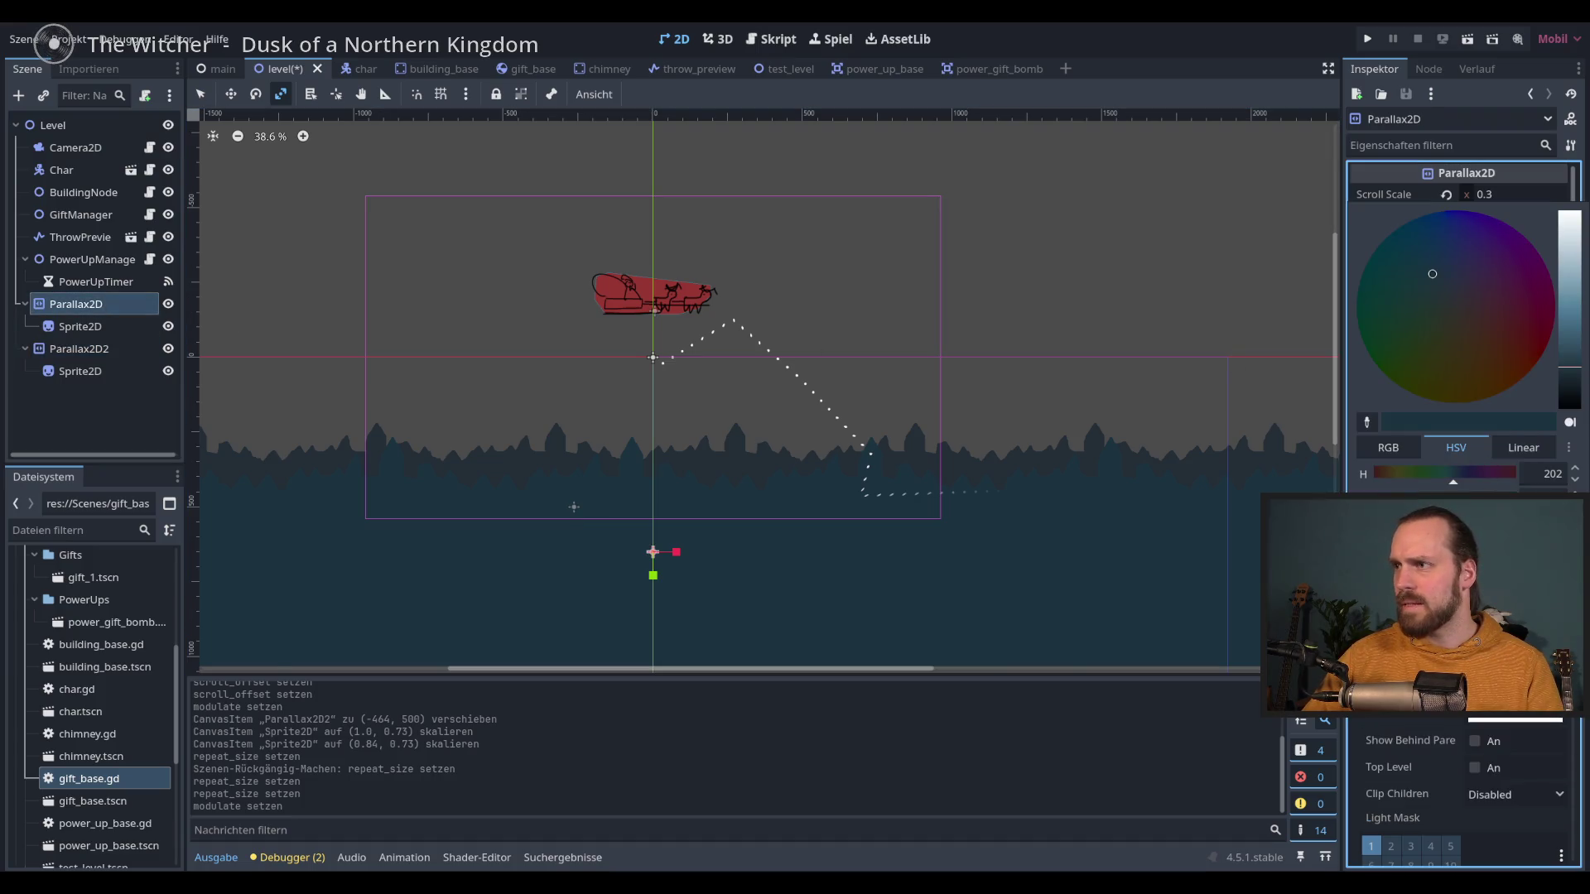
drag(1430, 271, 1432, 273)
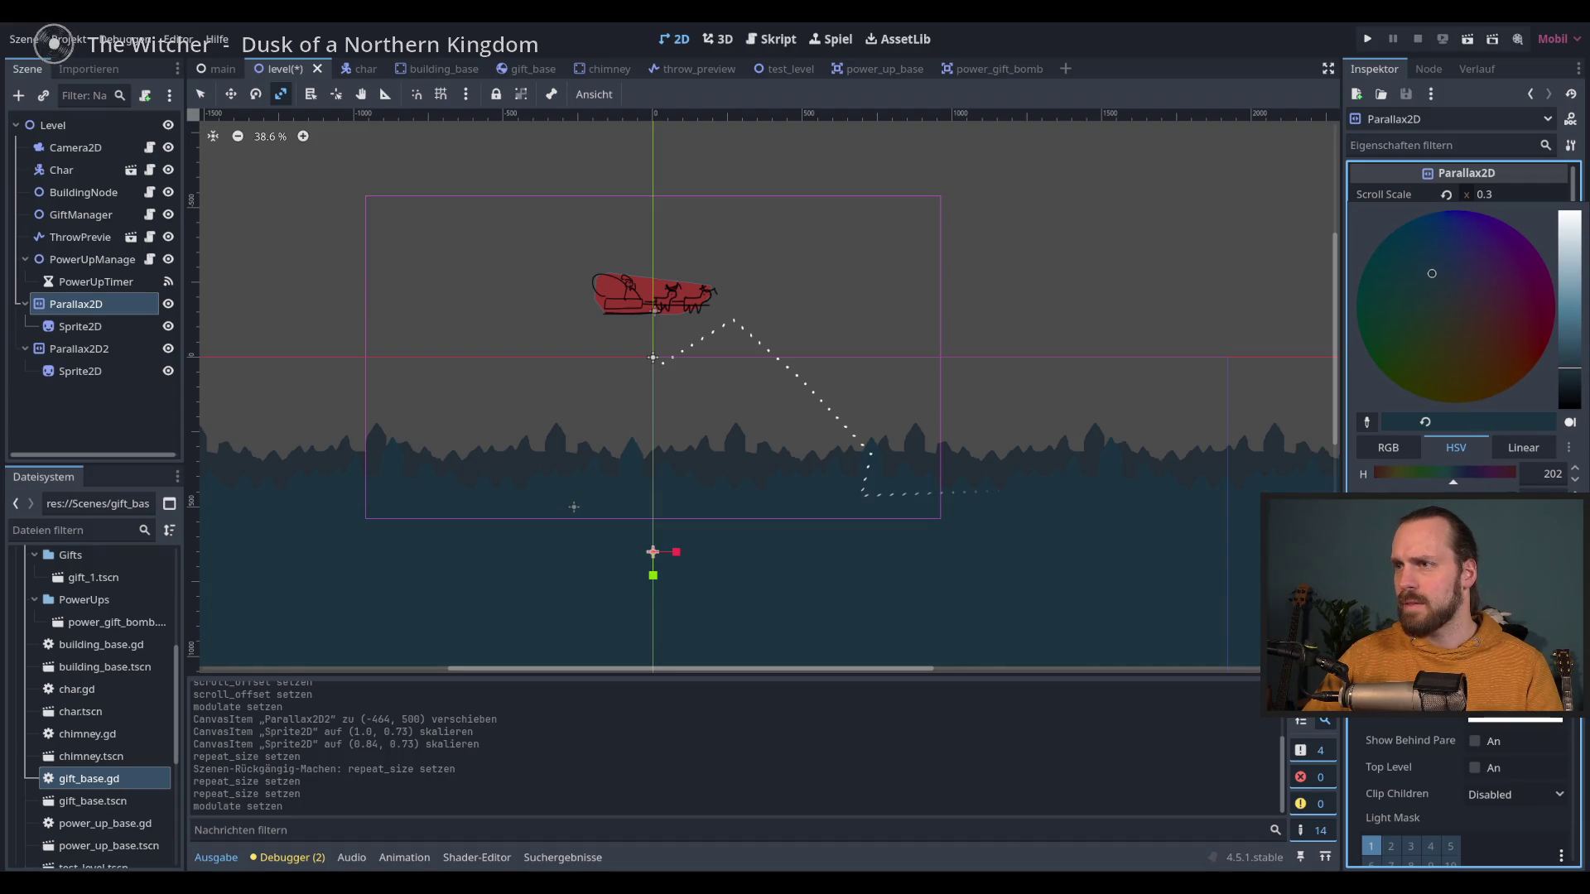
drag(1569, 367, 1569, 346)
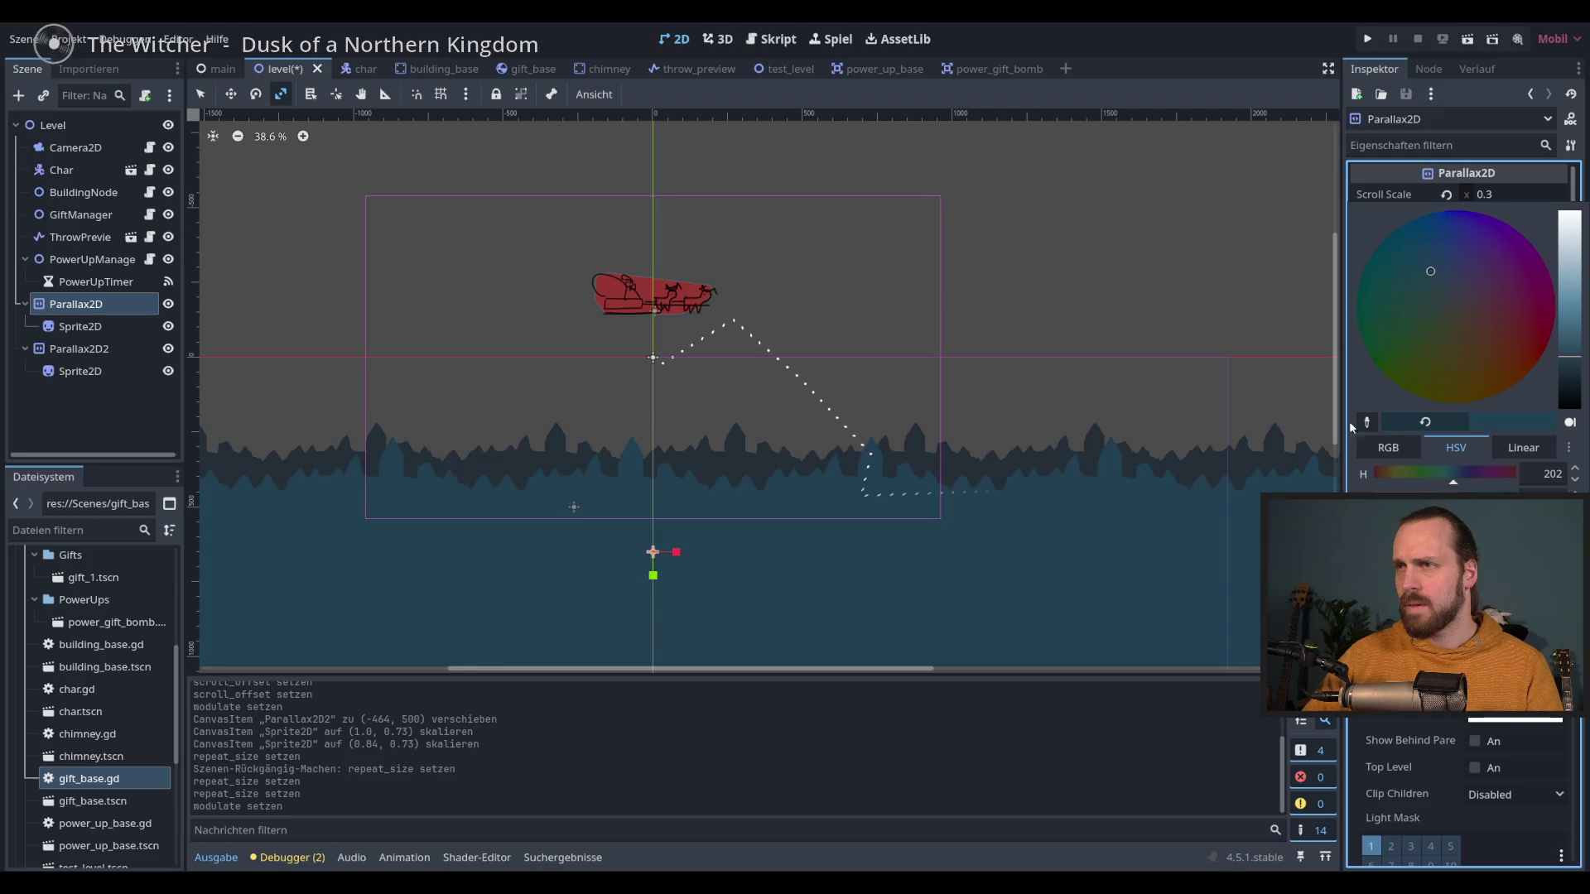
key(F5)
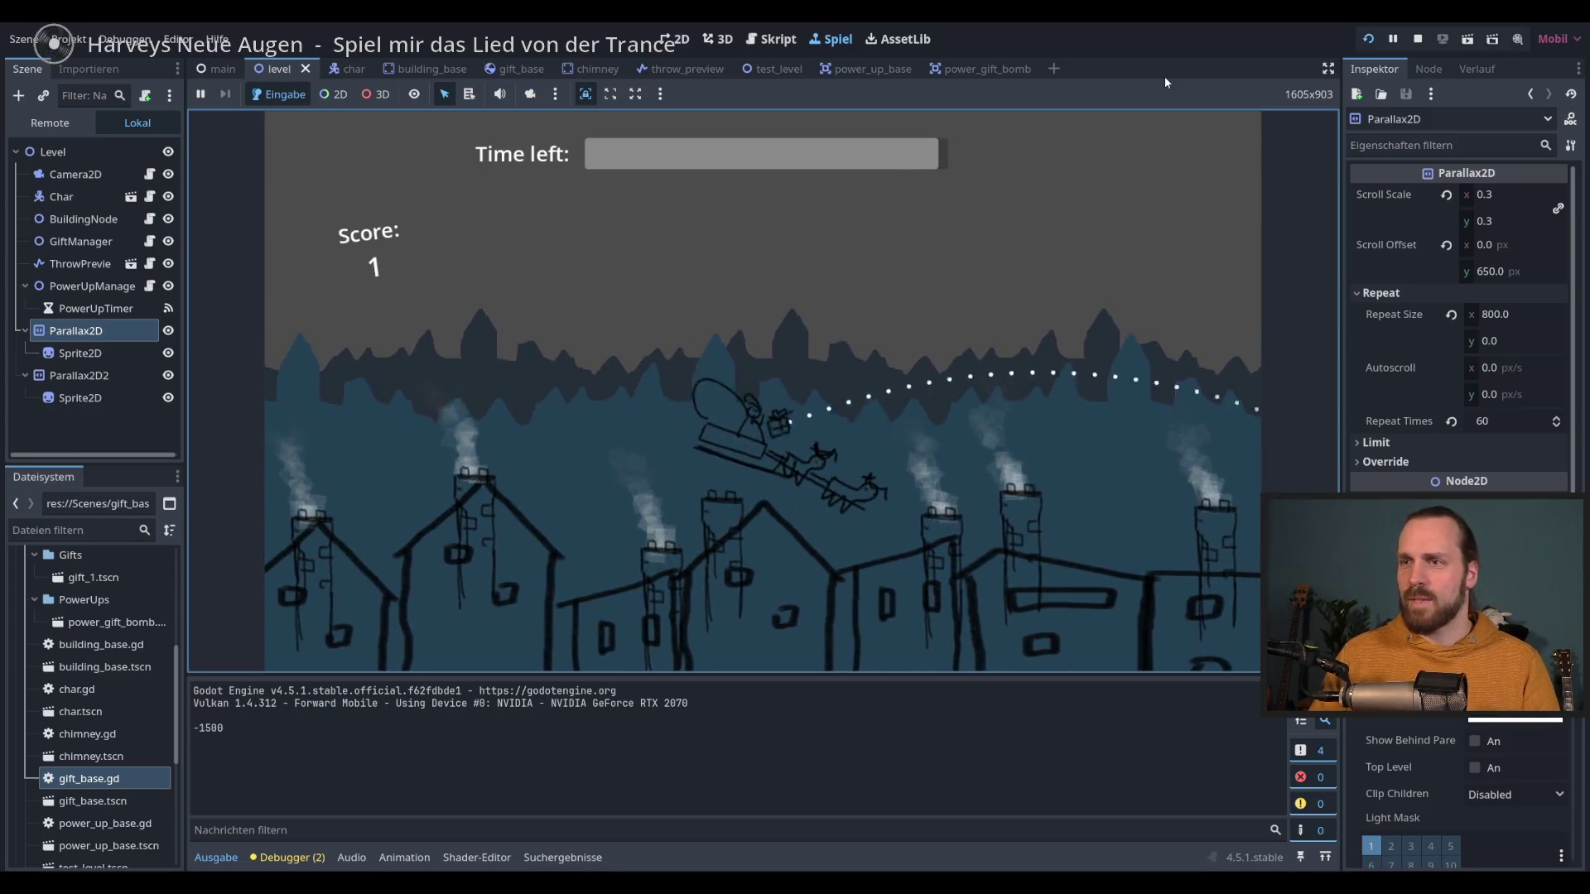
Step: Stop the game and set Parallax2D2's Scroll Scale to 0.2, saving the scene
key(F8)
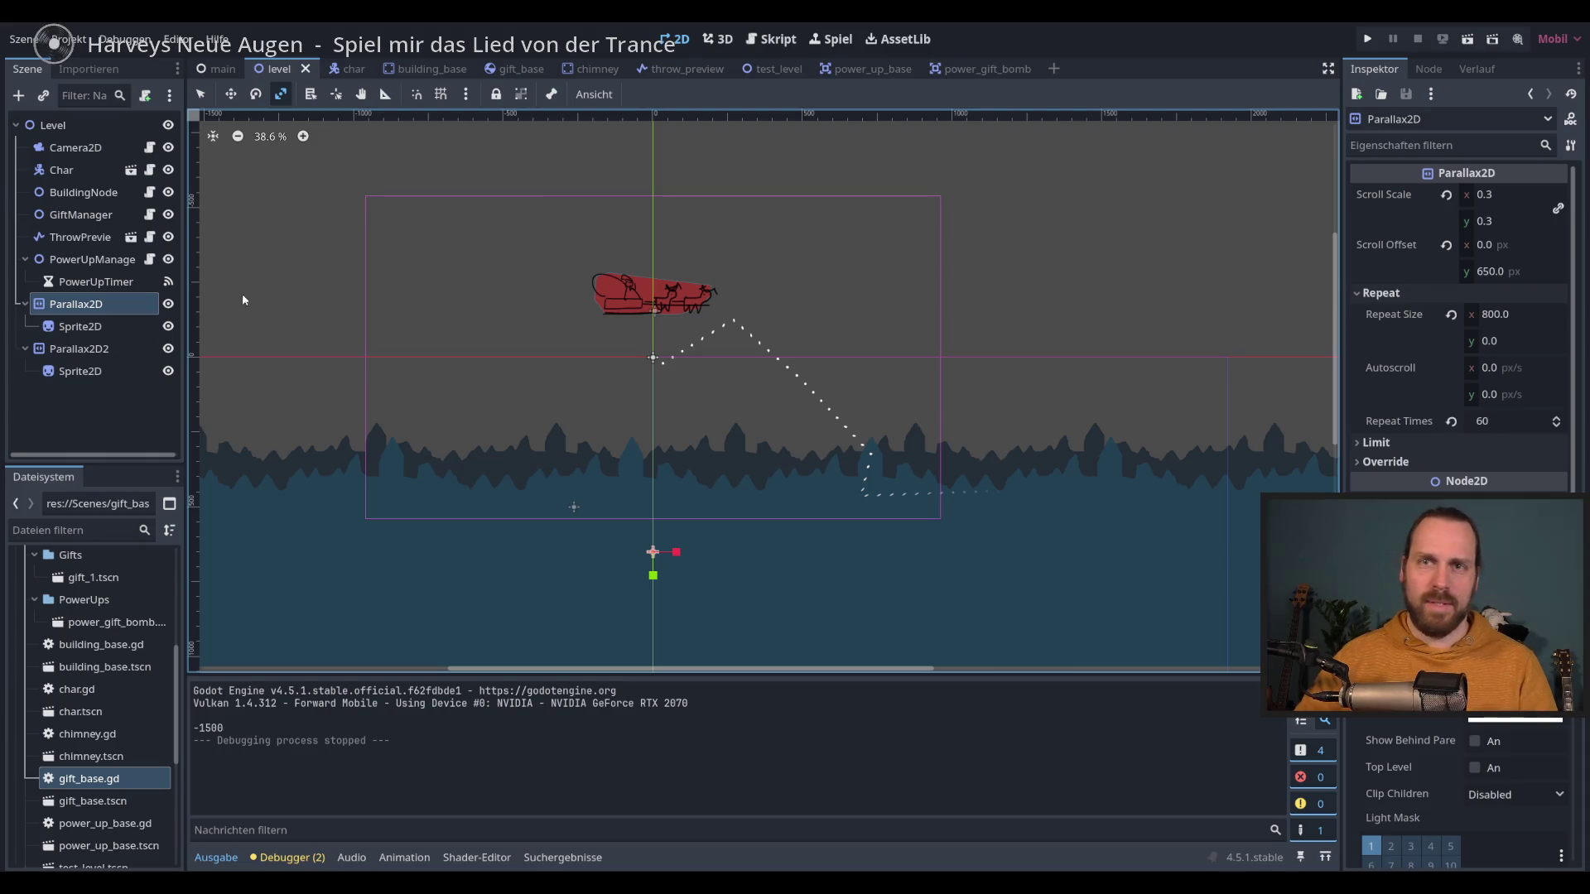
click(78, 348)
click(1514, 195)
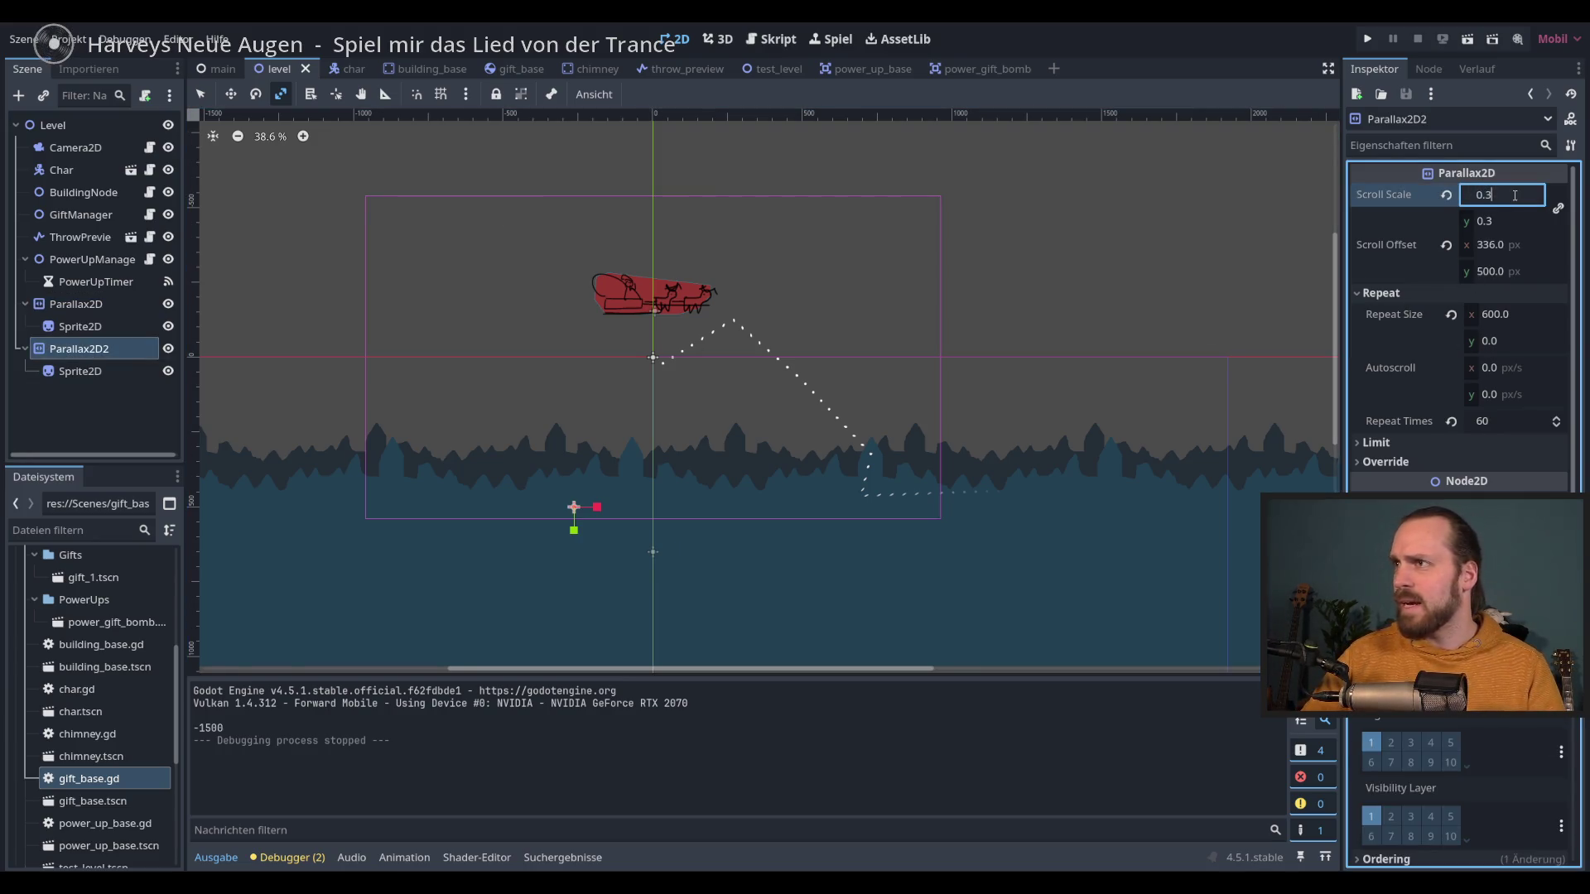
click(167, 304)
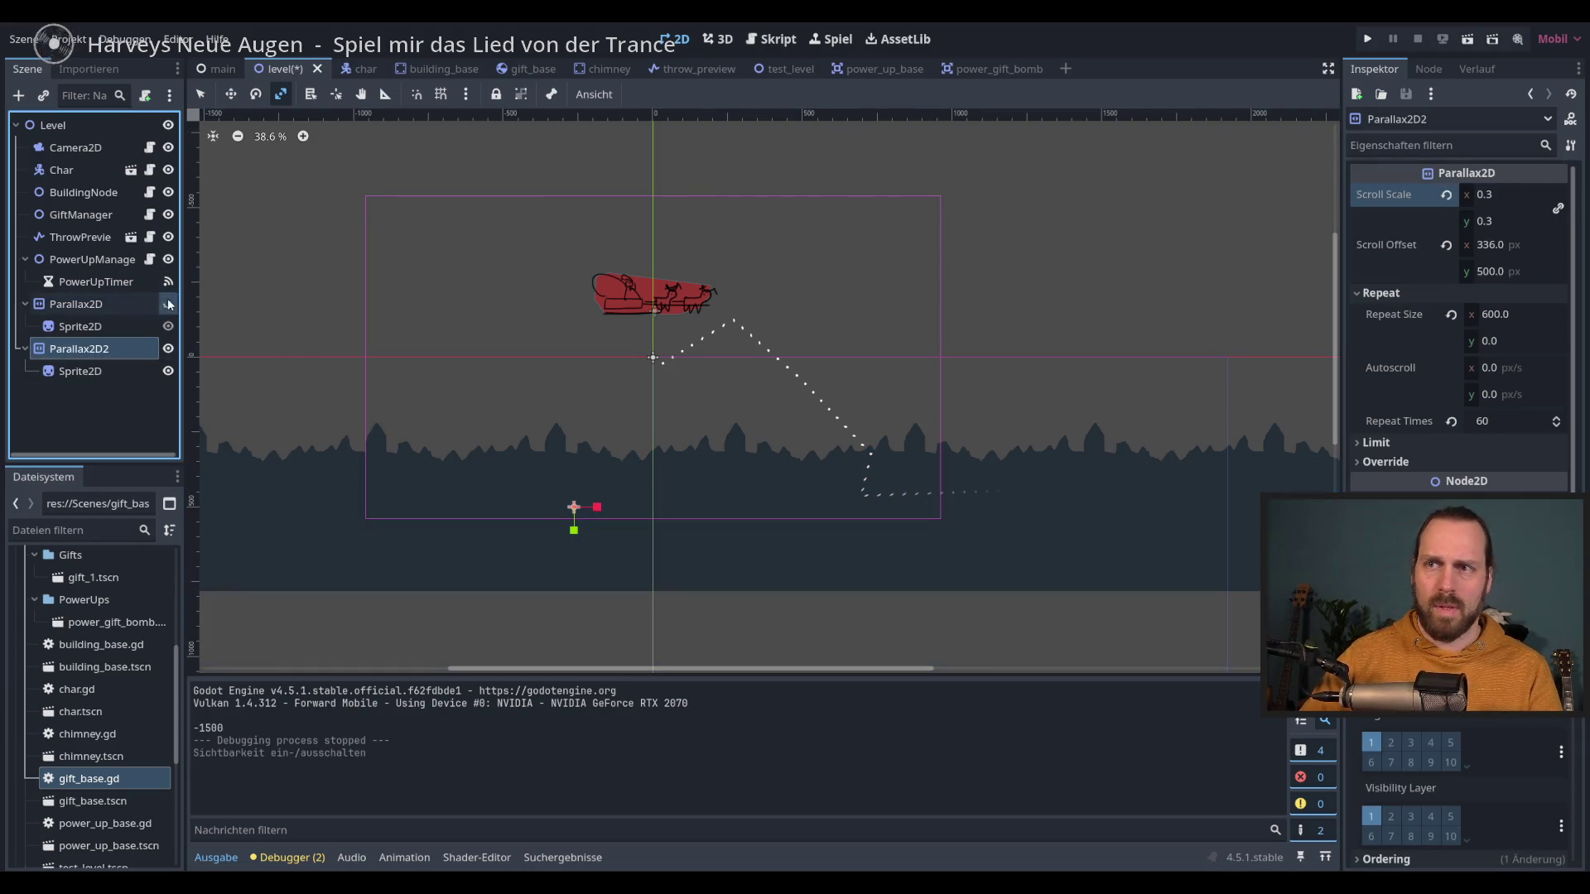
click(168, 304)
click(1514, 195)
text(0.2)
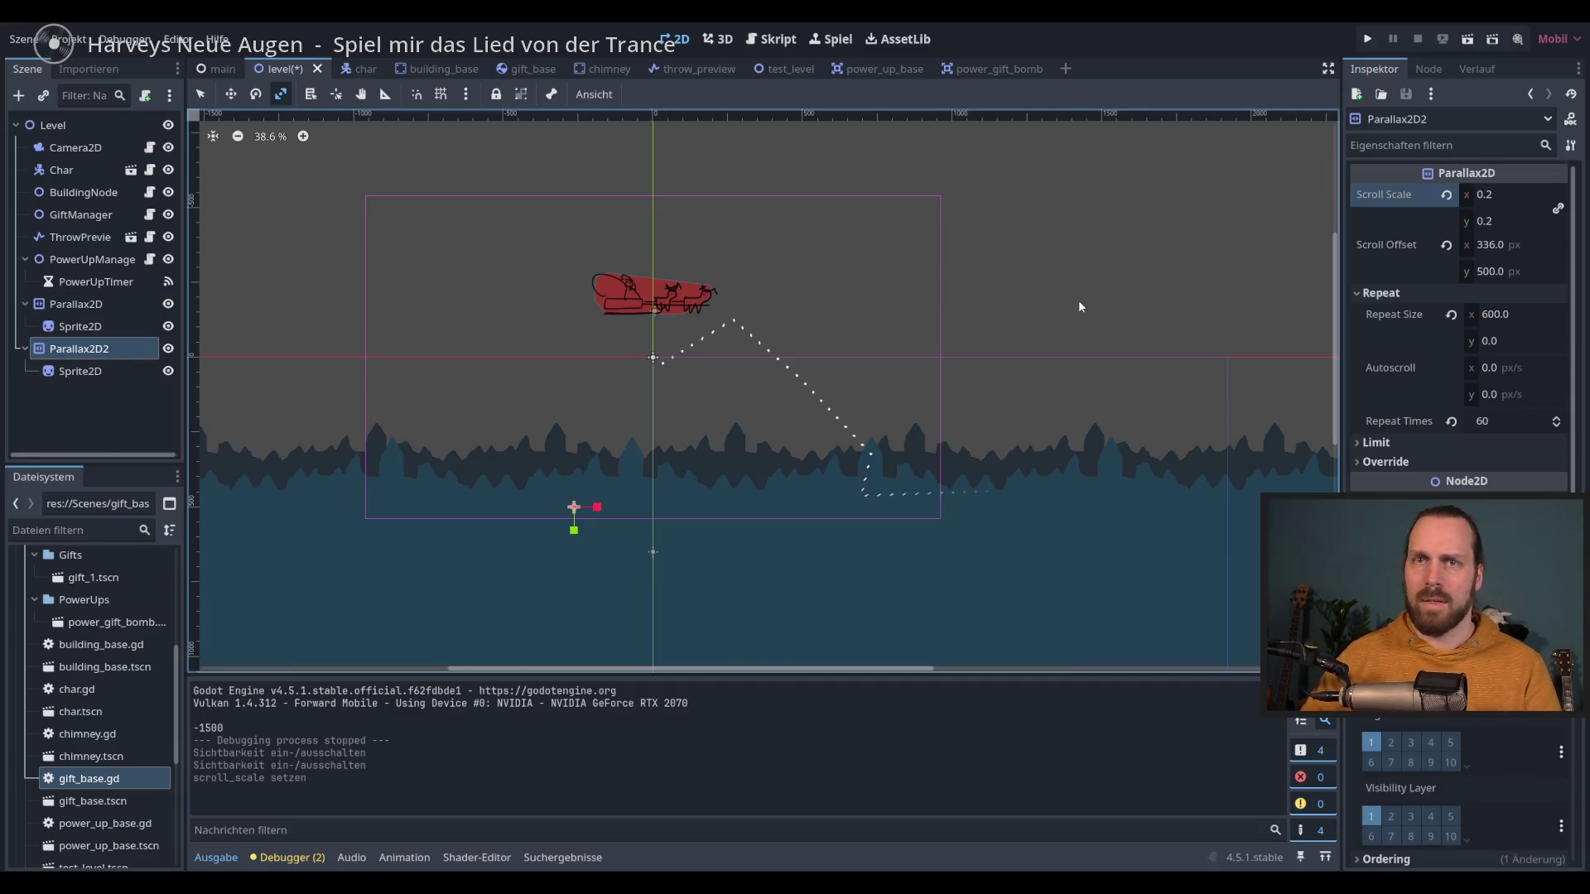
key(ctrl+s)
Step: Move Parallax2D2 above Parallax2D and set Parallax2D's Scroll Offset y to 700, then run
drag(107, 346, 106, 300)
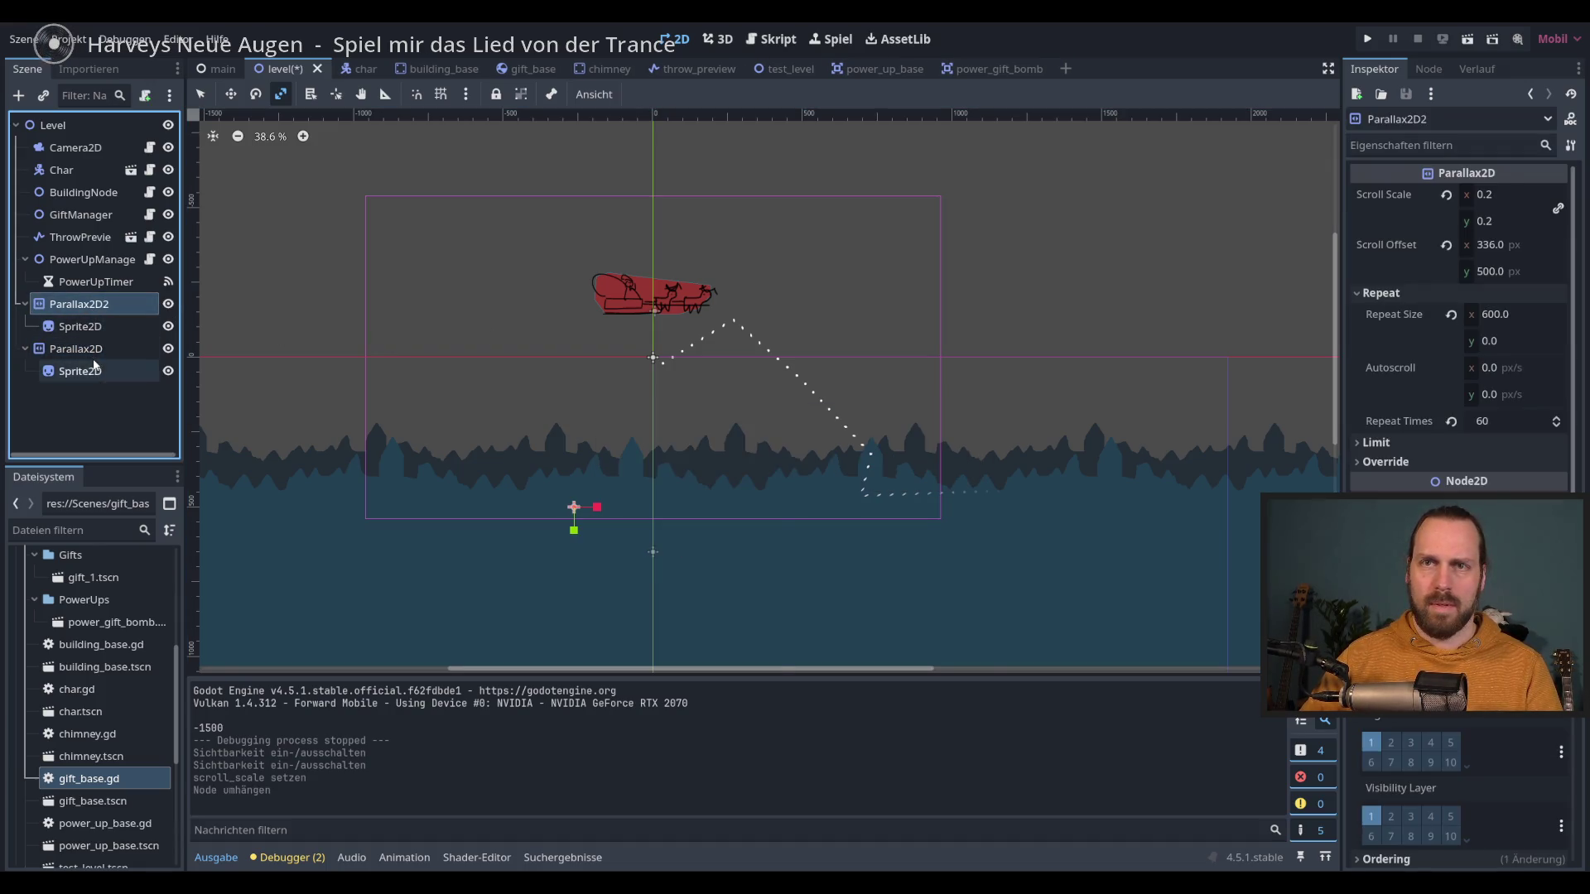
key(h)
key(h)
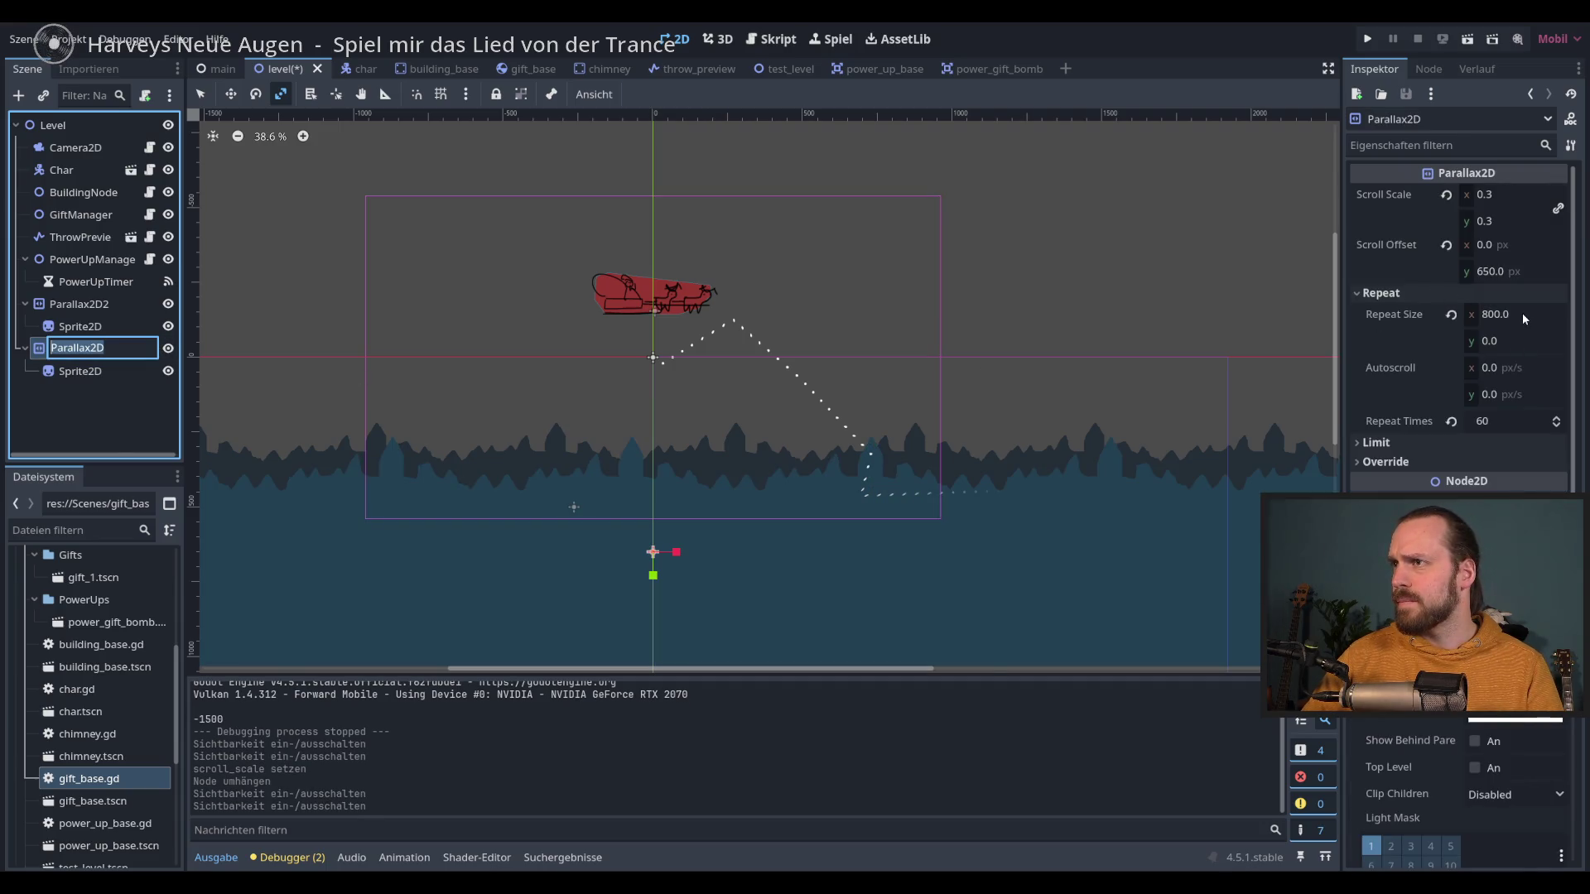
click(1506, 273)
text(7)
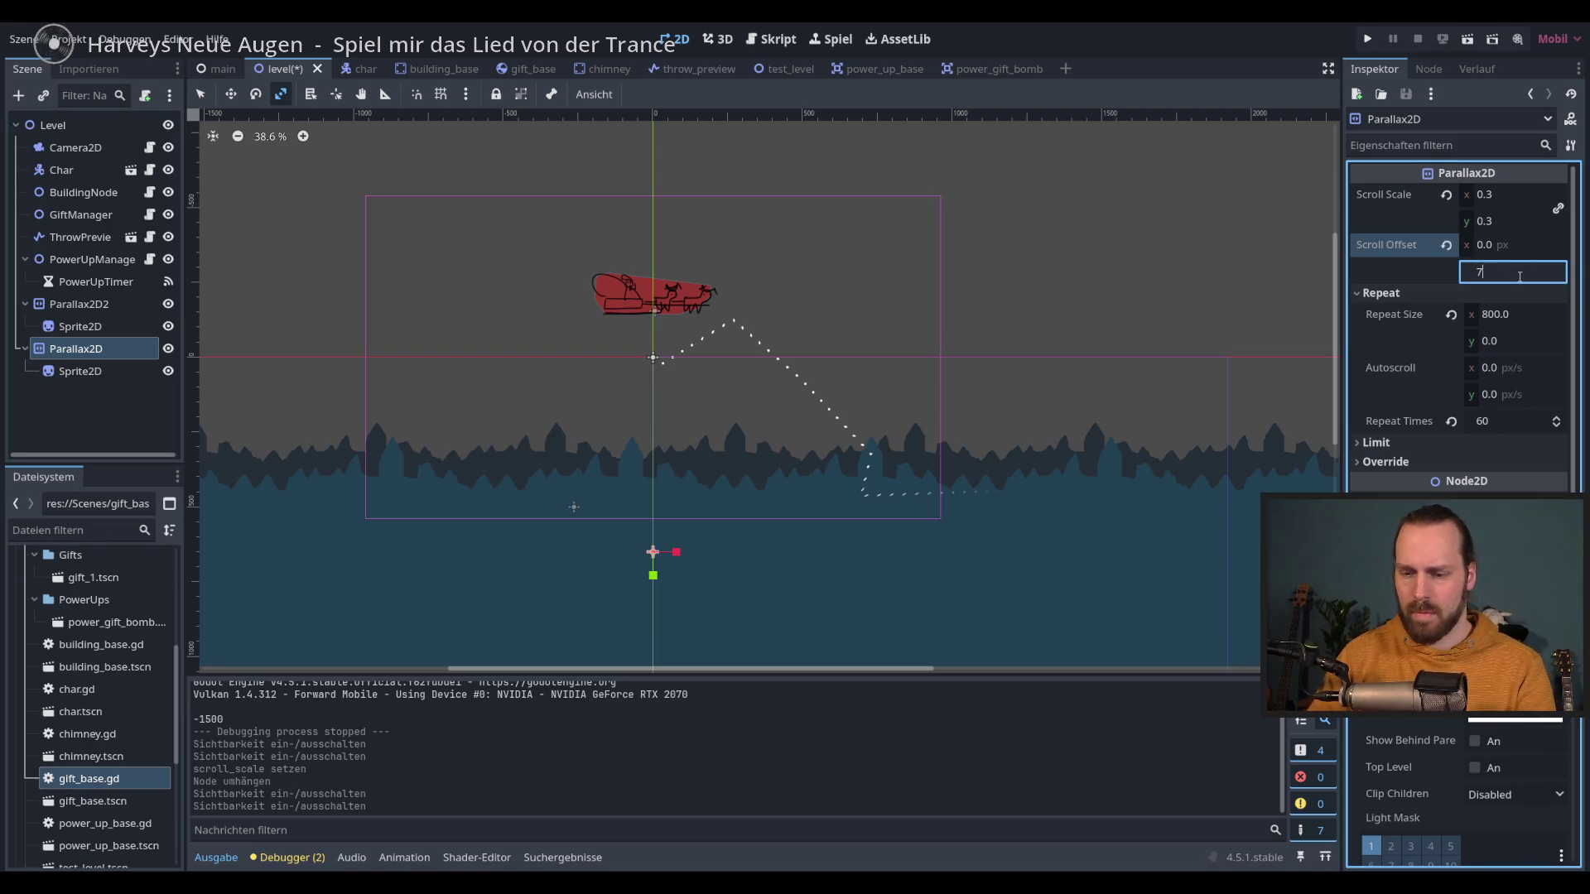
text(00)
key(Return)
key(F5)
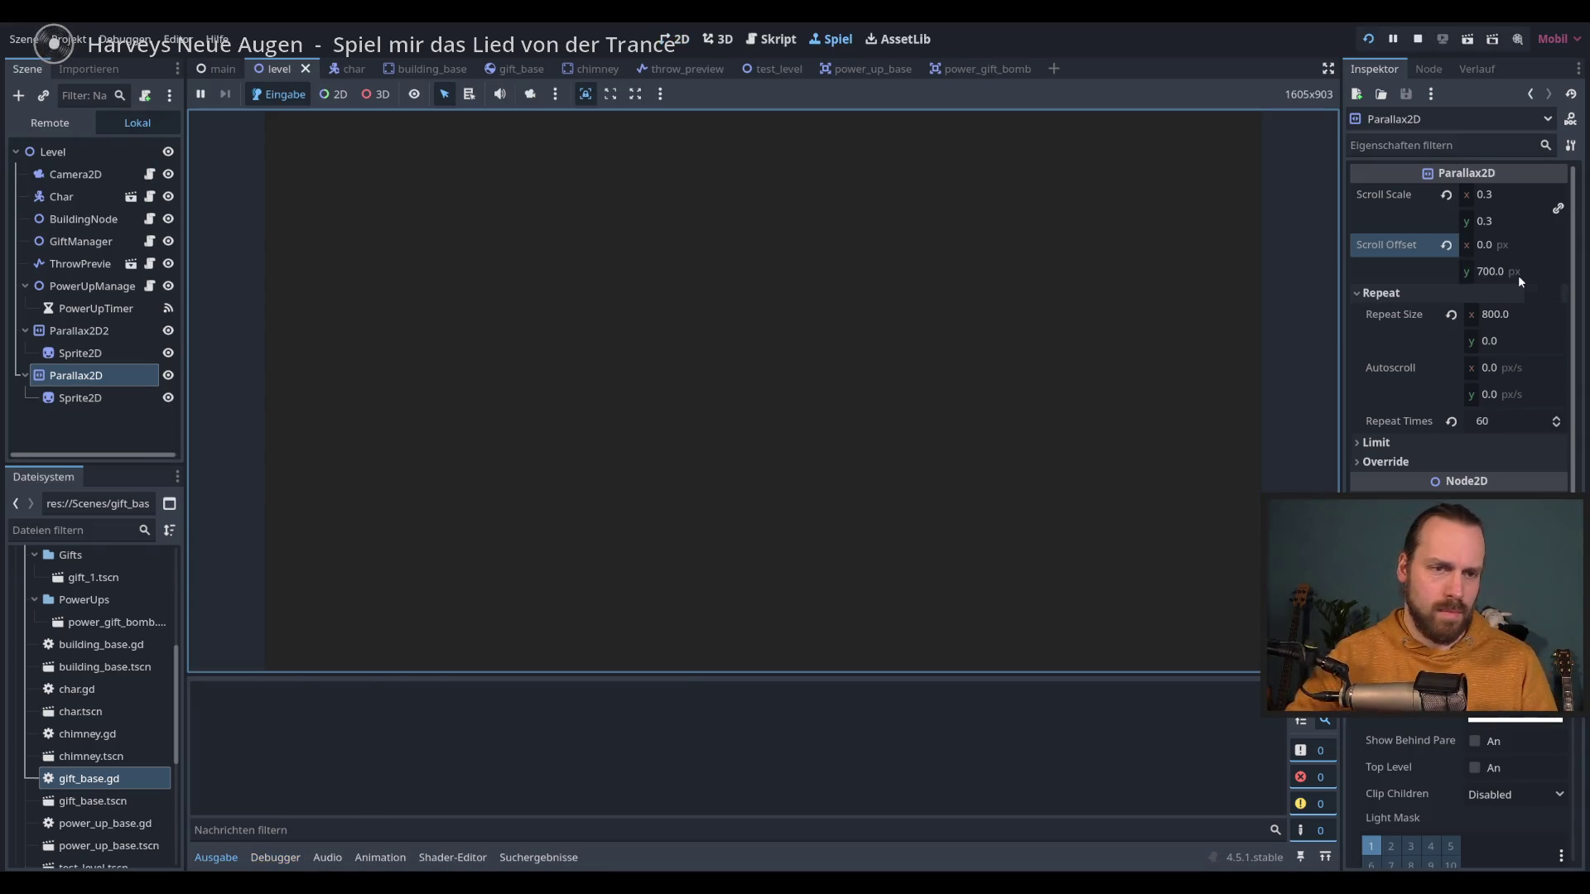
Step: Start from the title screen, fly the sleigh dropping gifts on houses, then stop the game
key(space)
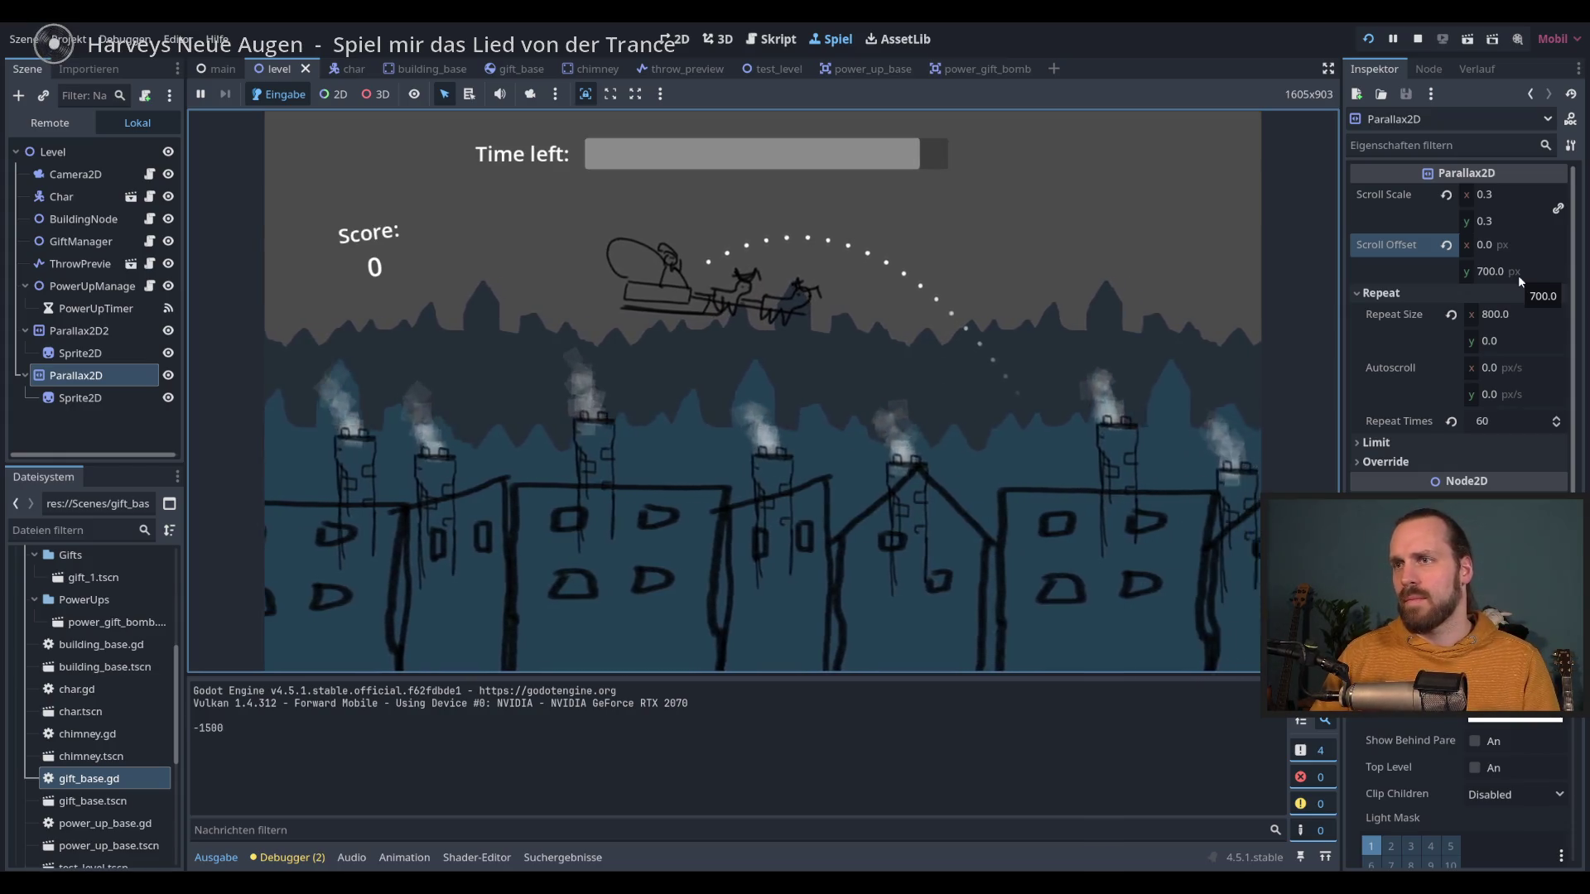
key(space)
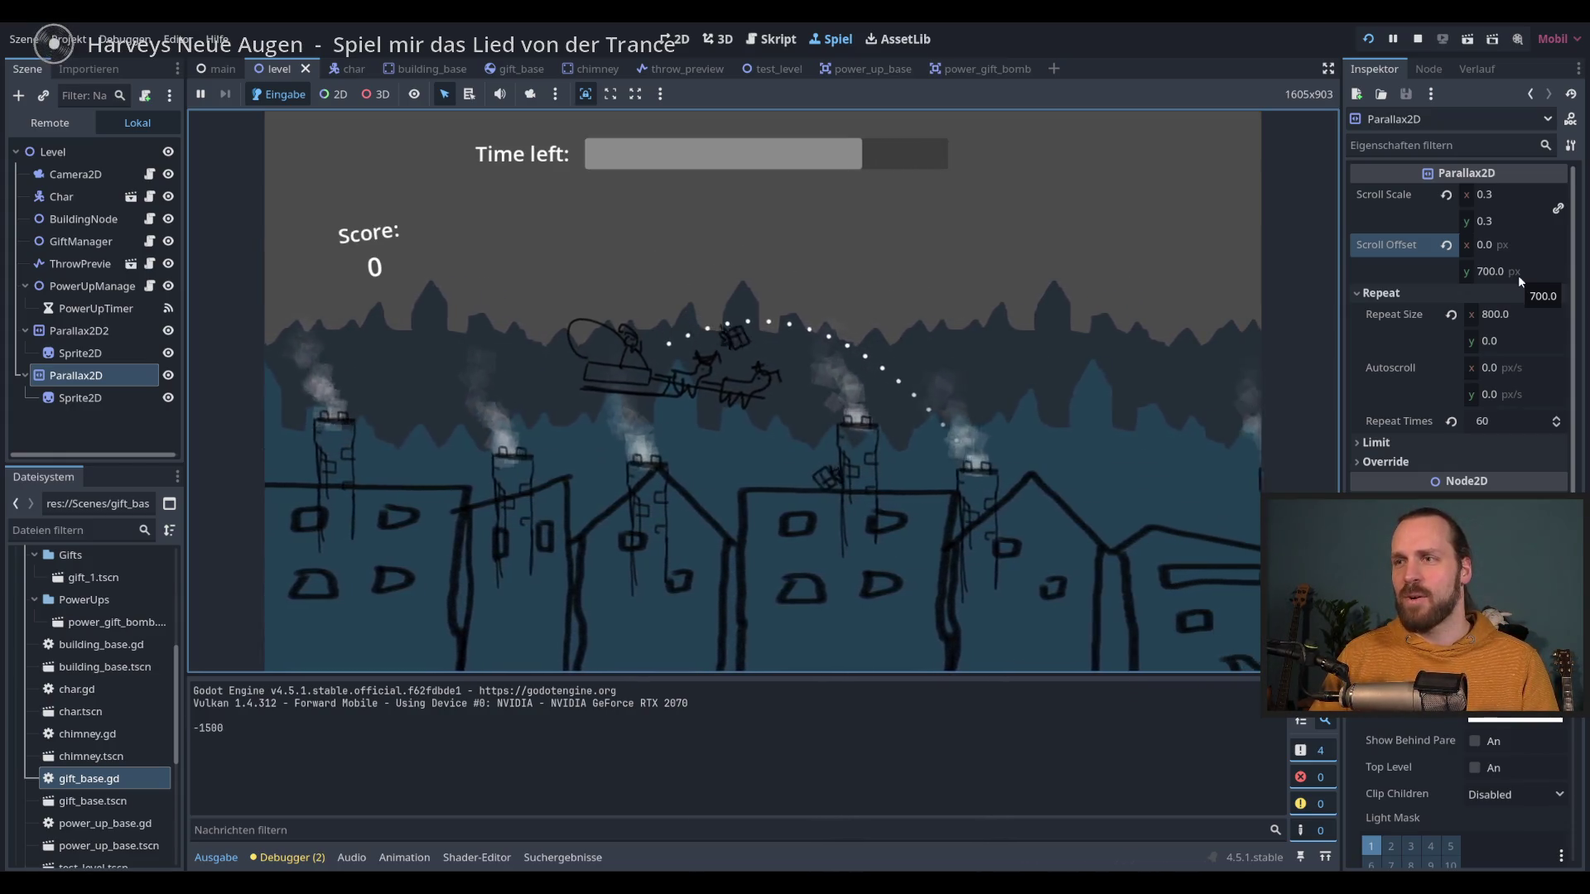
key(space)
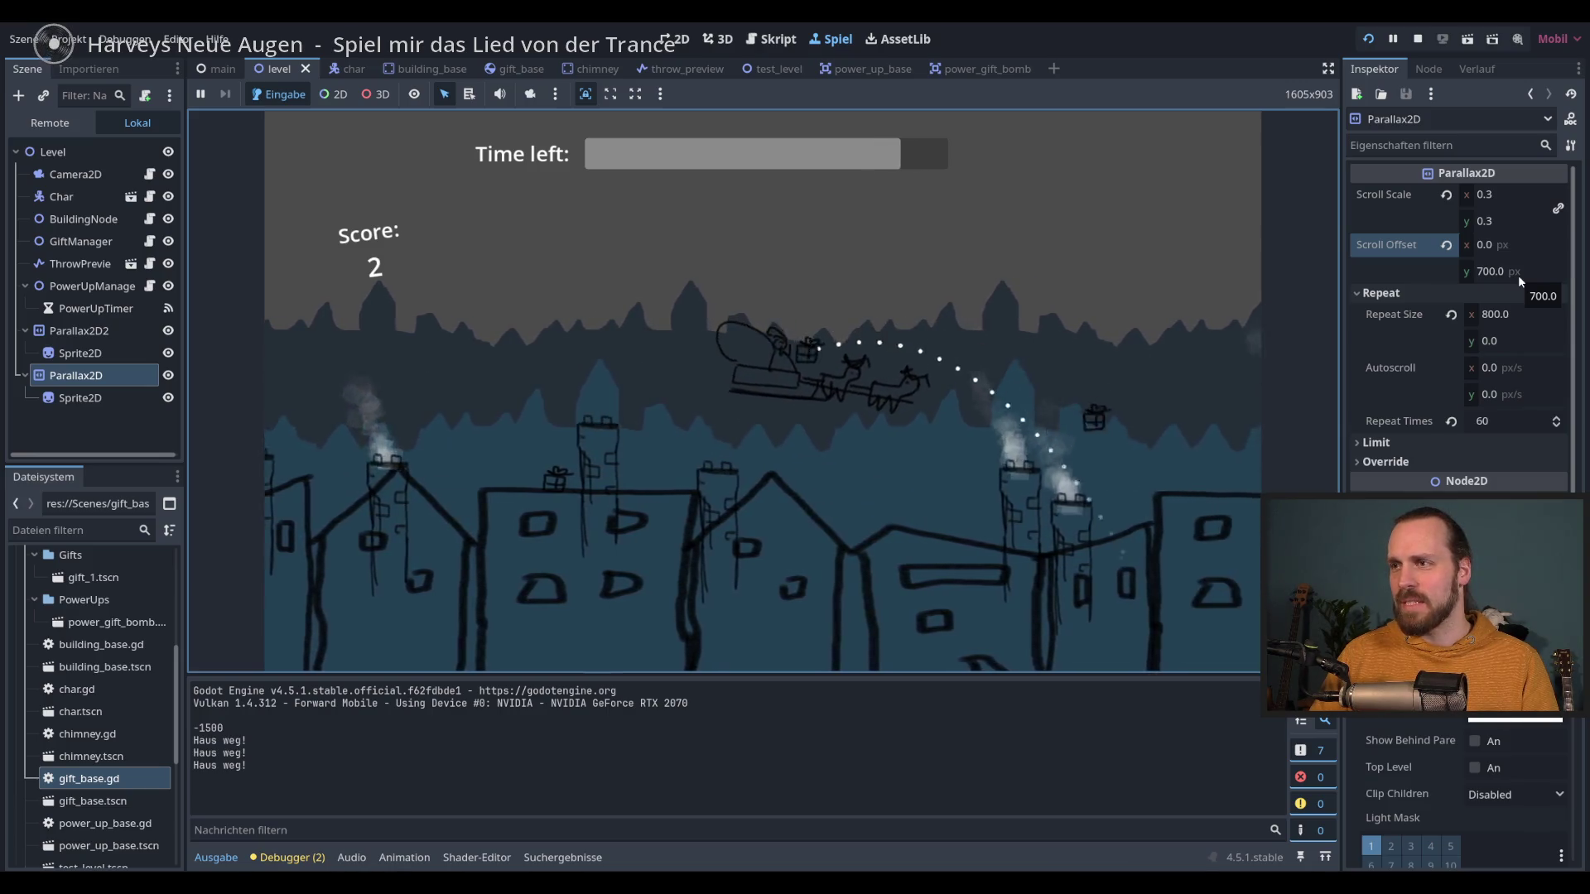
key(space)
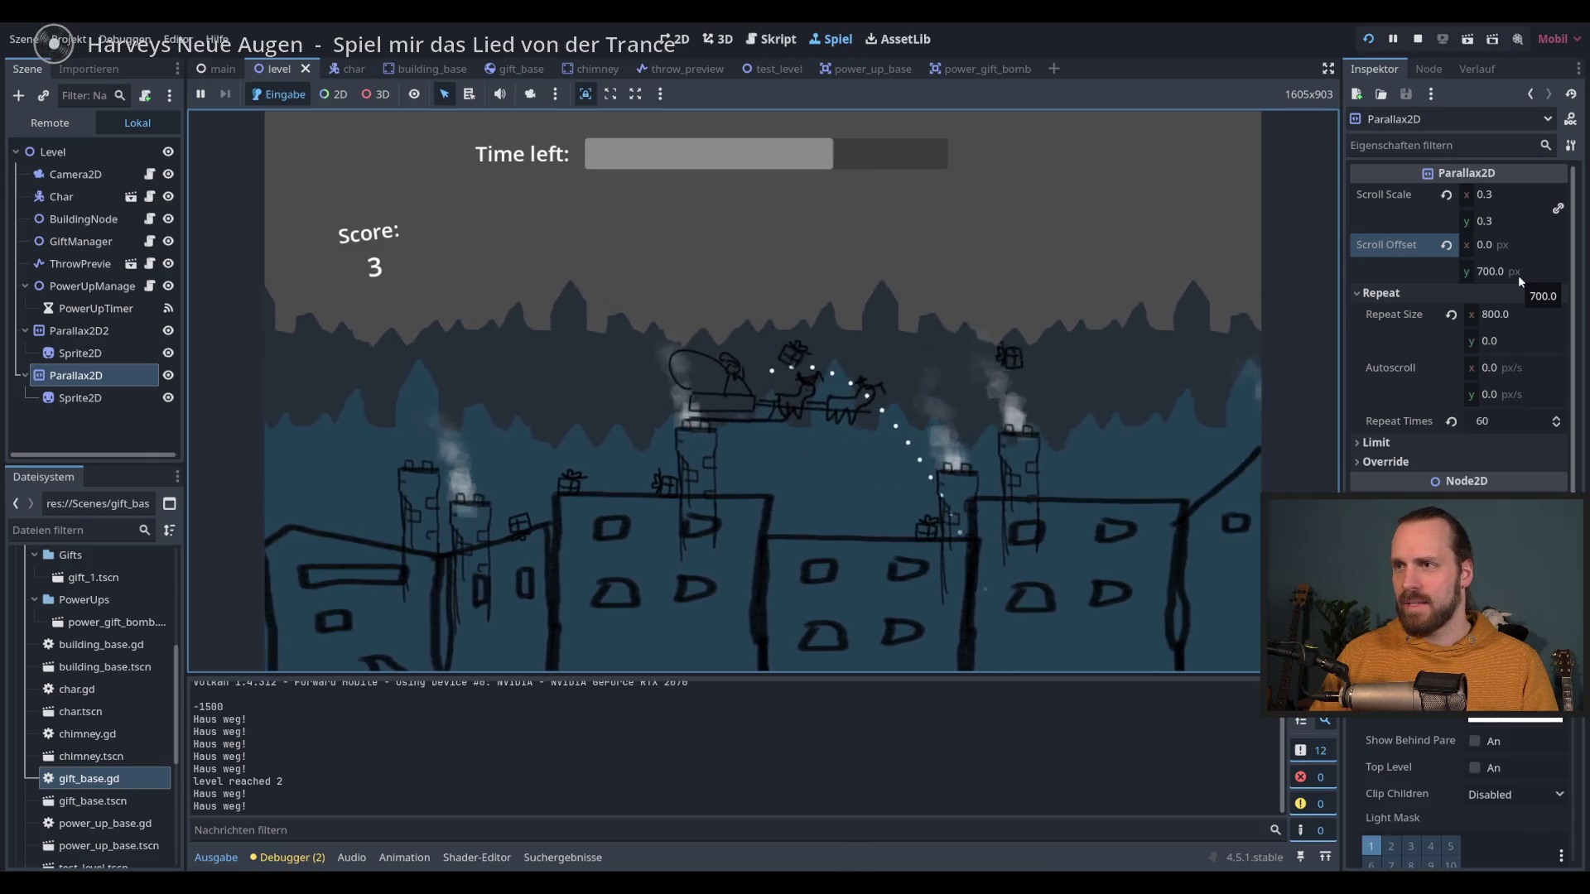
key(space)
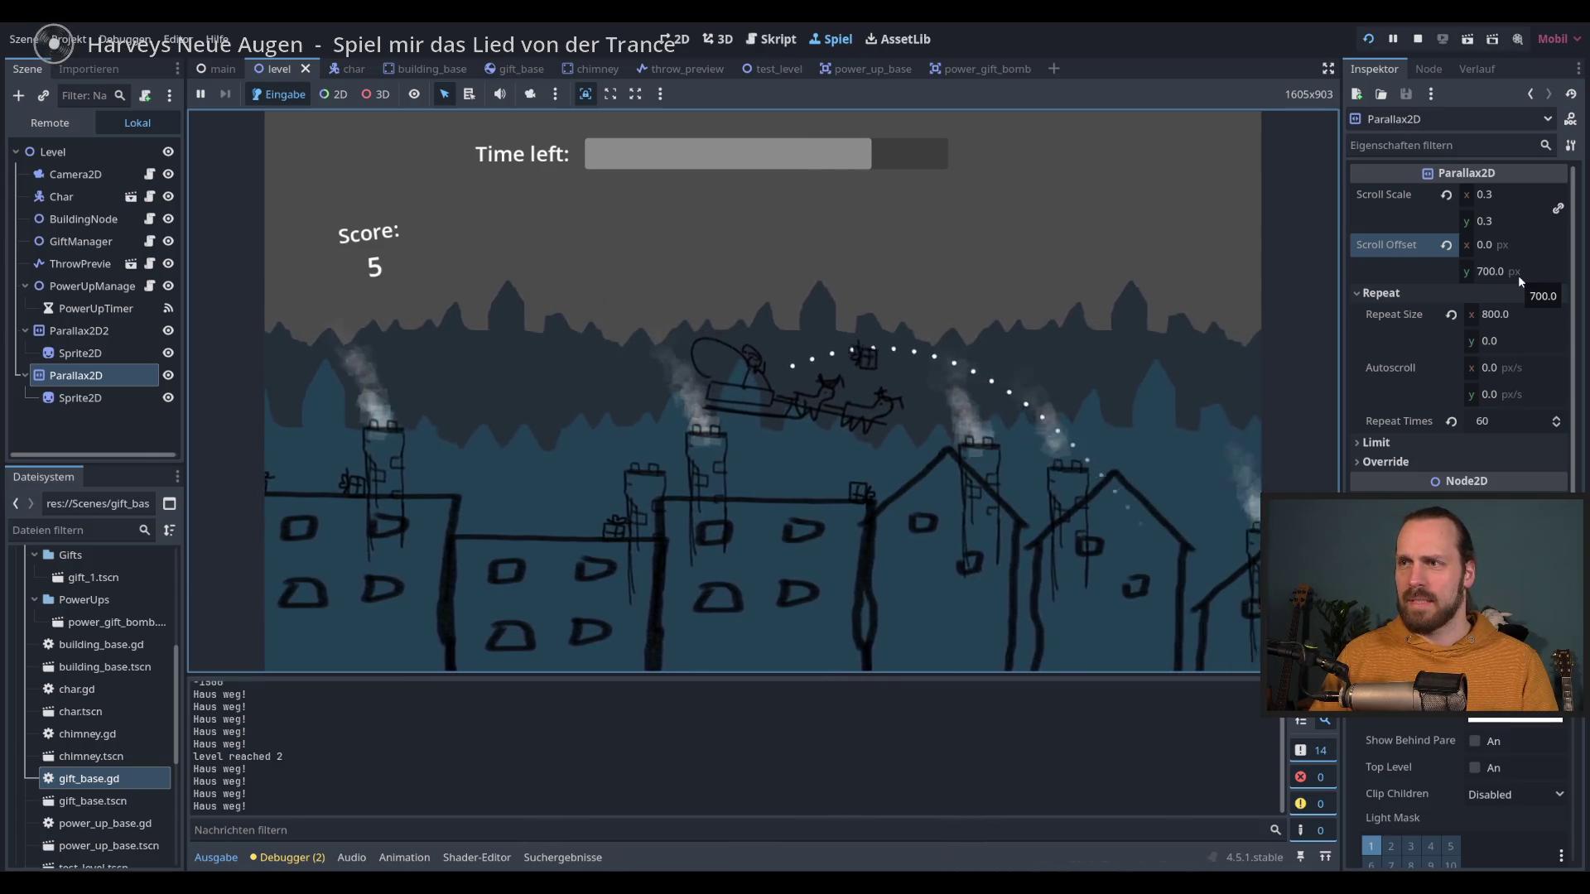
key(space)
key(F8)
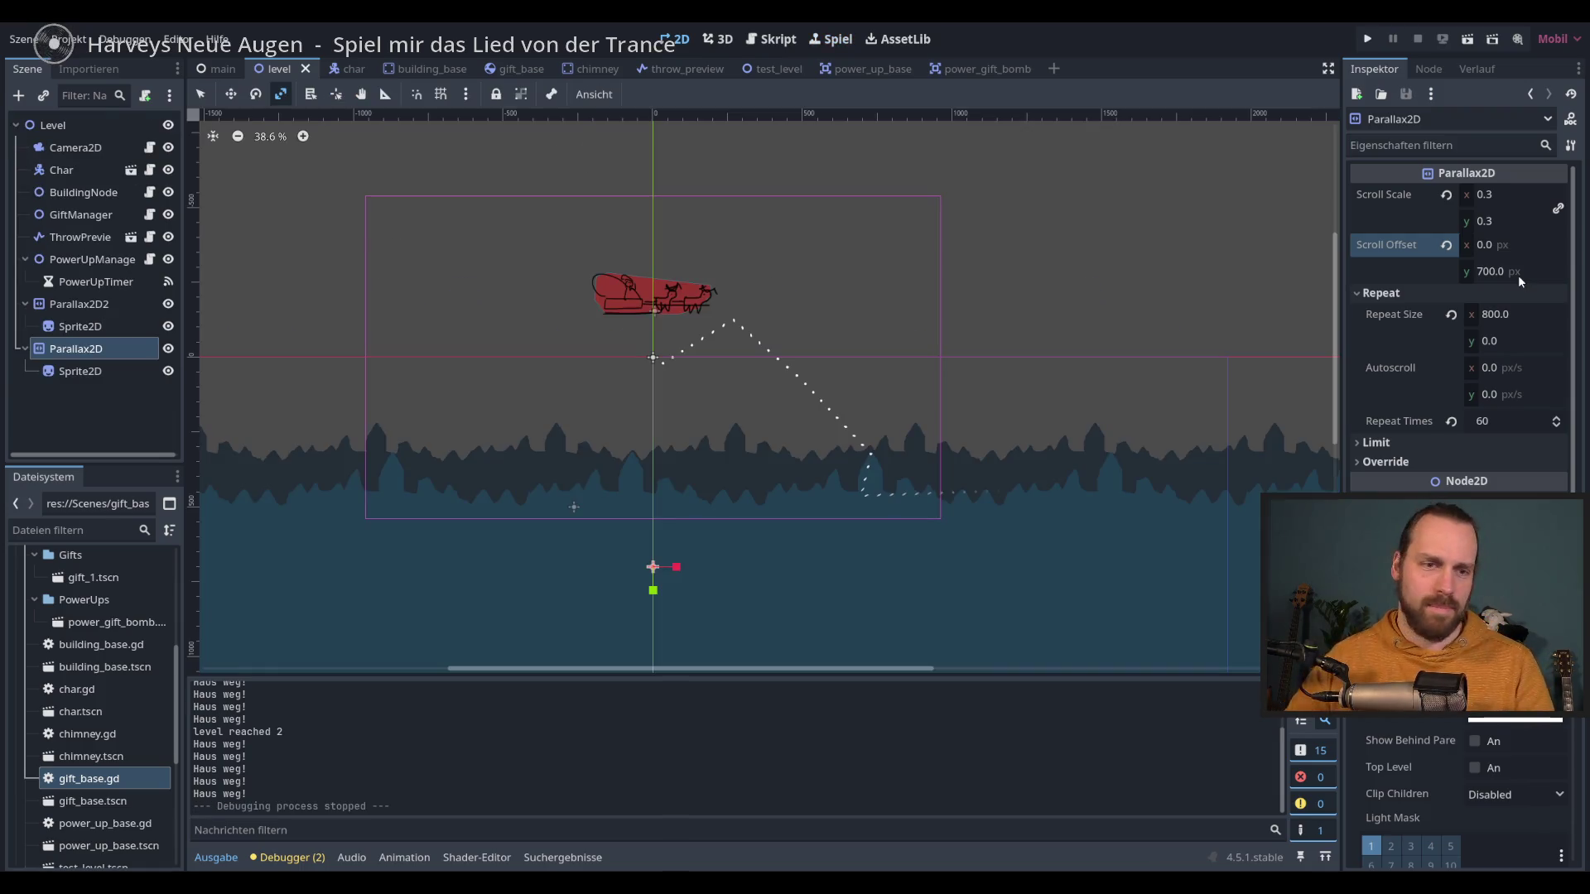
Step: Add a ColorRect to the Level root, then delete it again
click(116, 346)
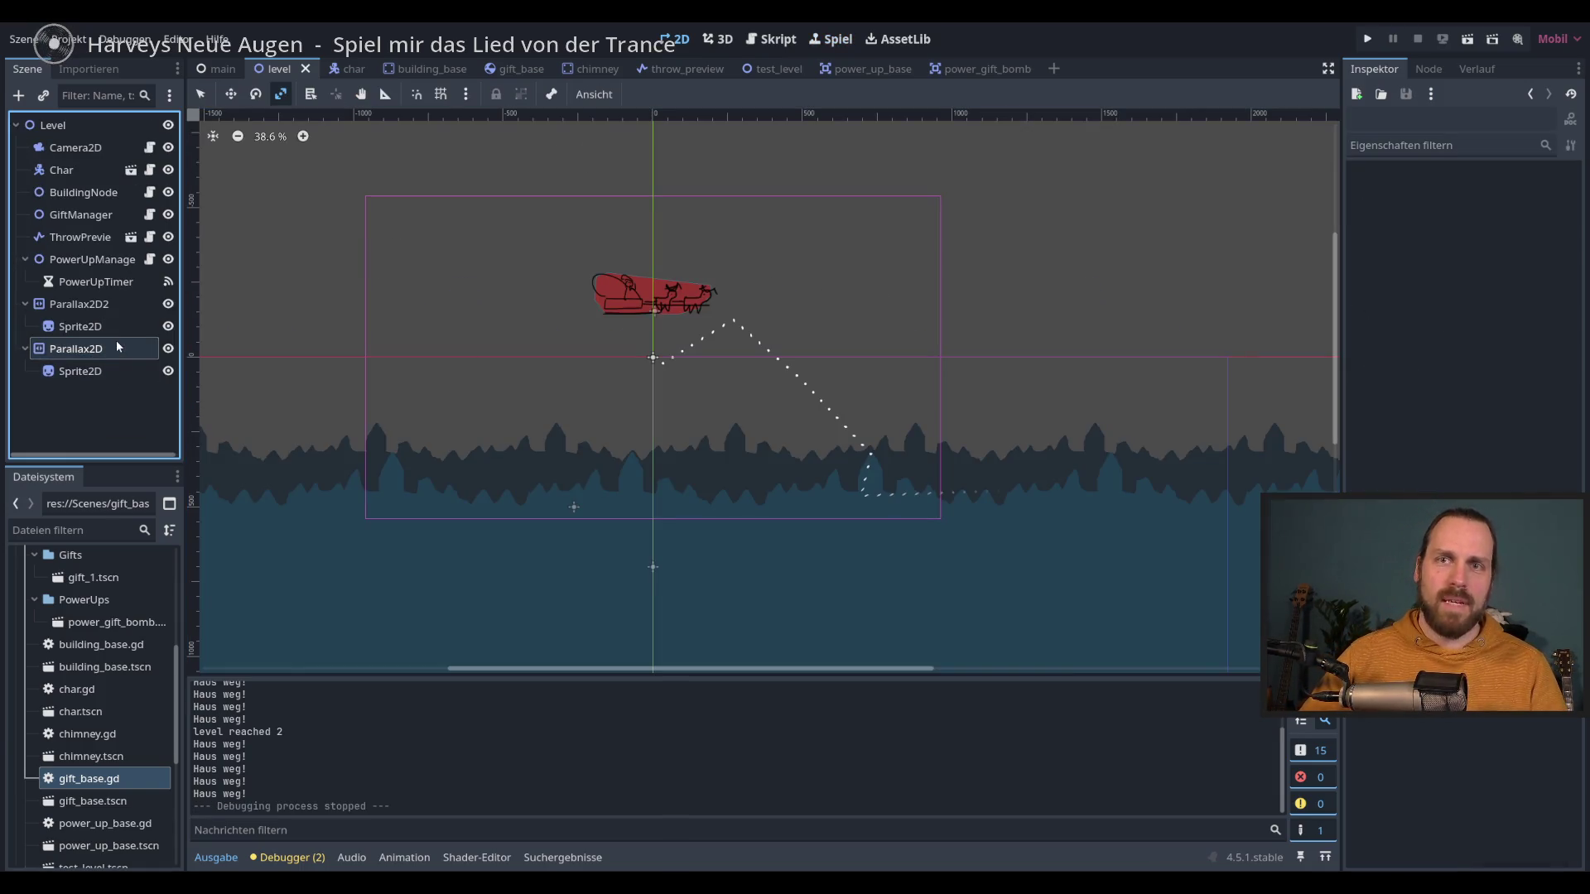
click(64, 127)
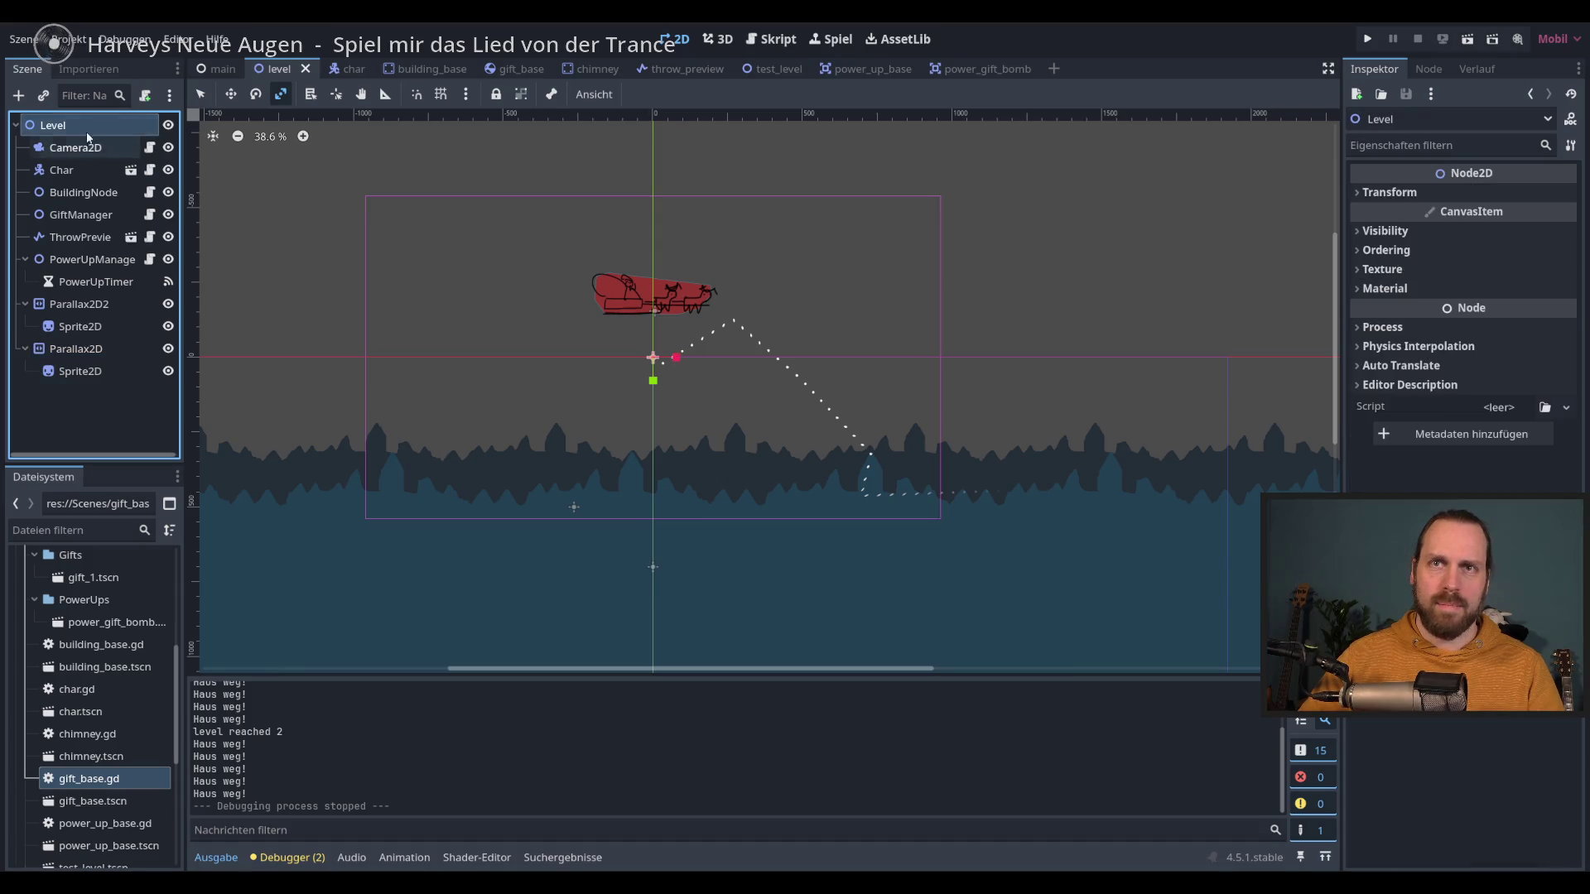
click(18, 96)
text(color)
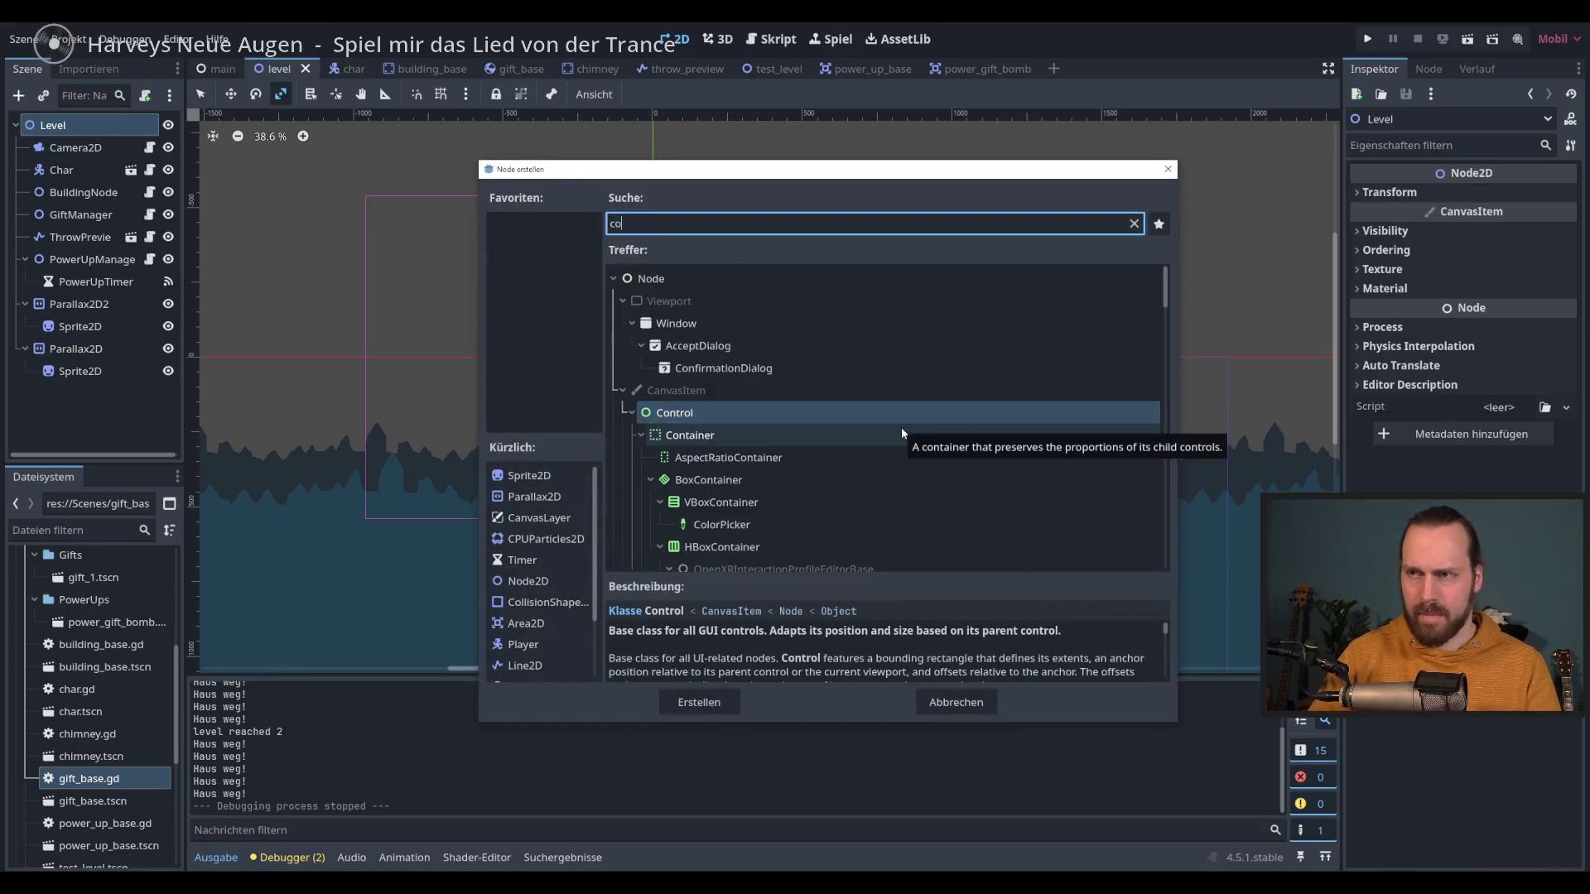
key(Return)
scroll(762, 429, up, 1)
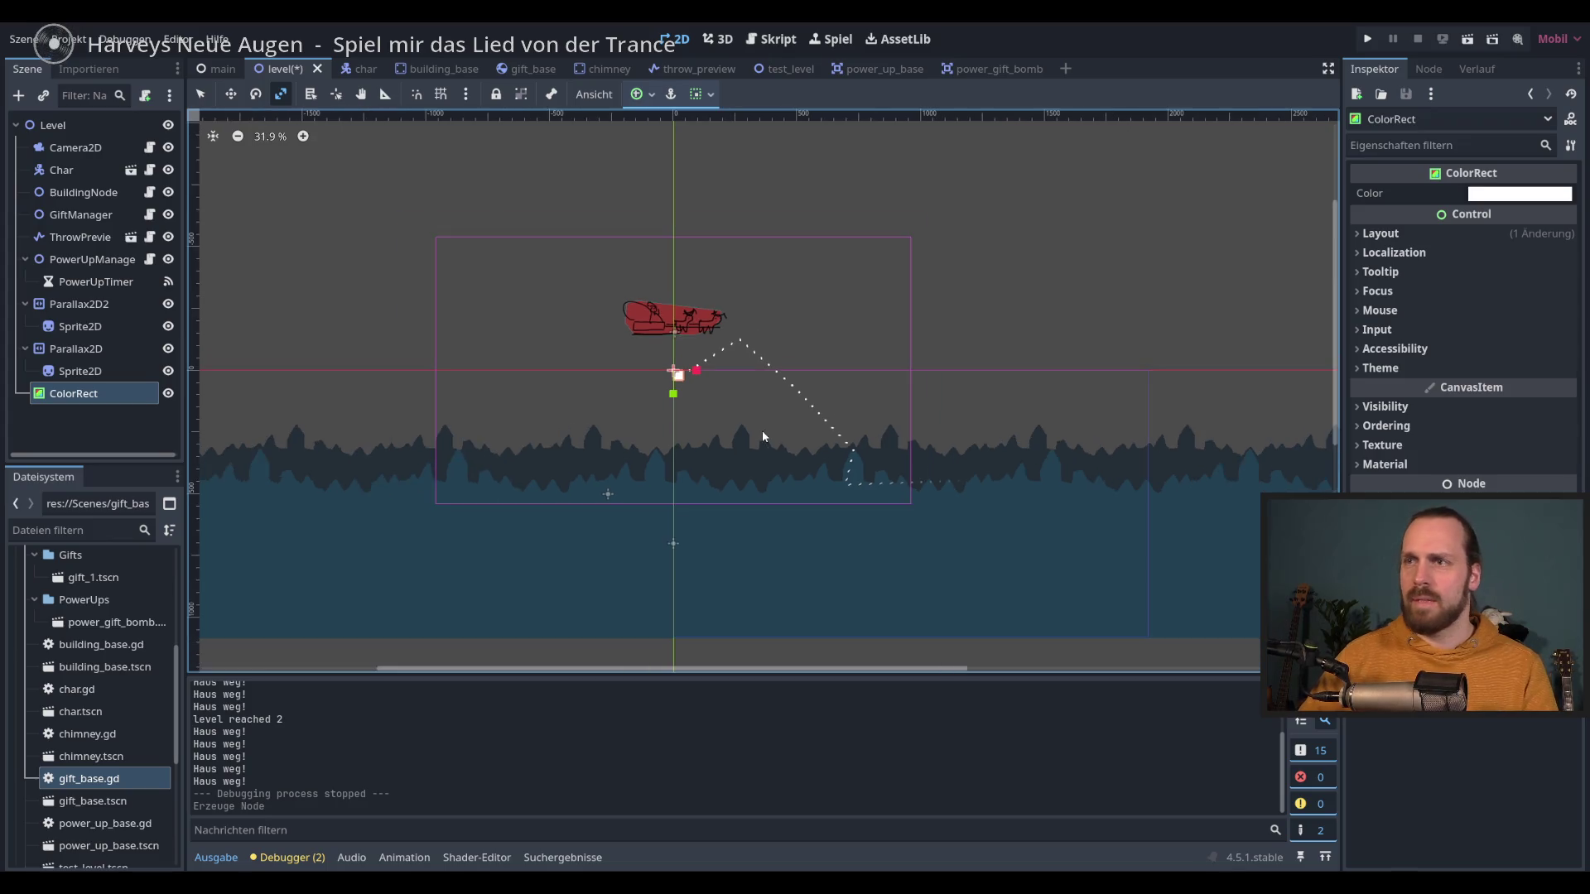
scroll(679, 395, up, 1)
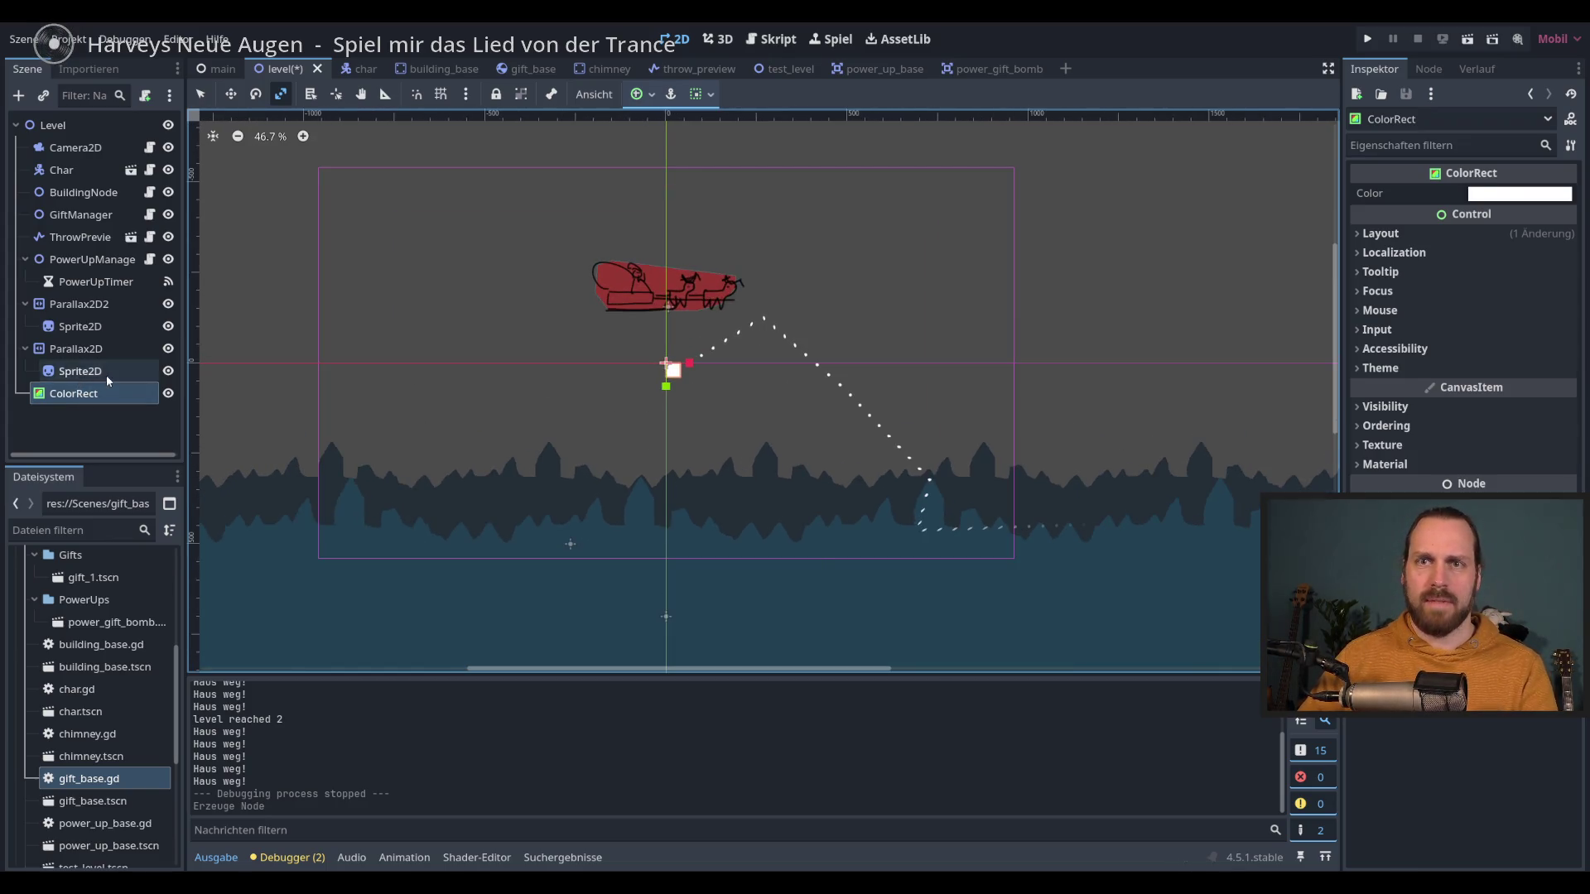
key(Delete)
key(Return)
Step: In the main scene, add a CanvasLayer under Main and move it above LevelCanvas
click(218, 68)
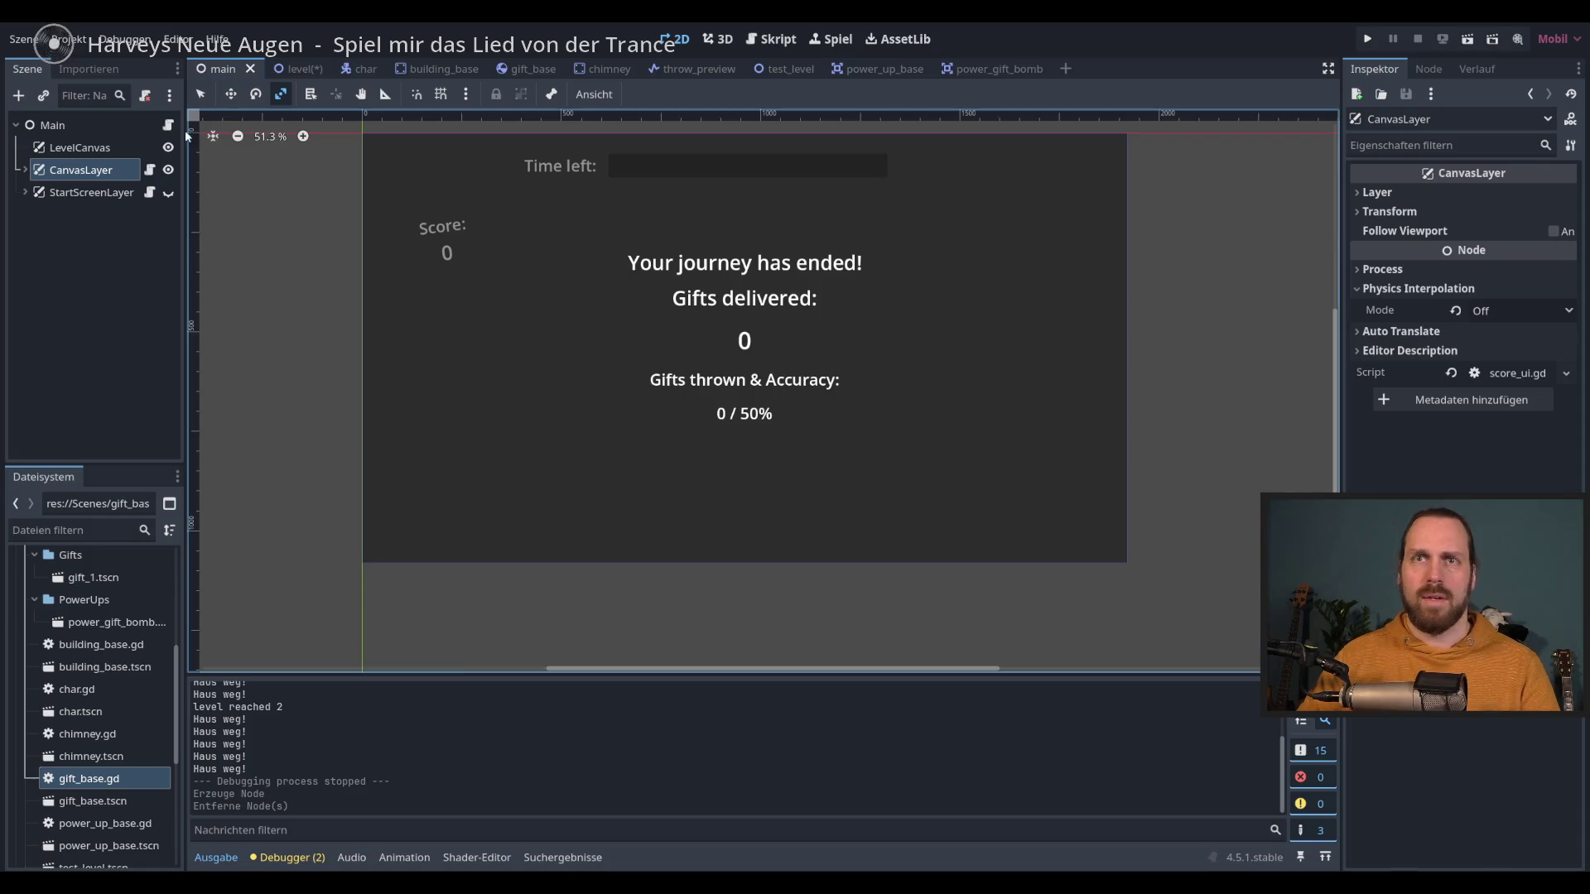
click(70, 131)
click(20, 97)
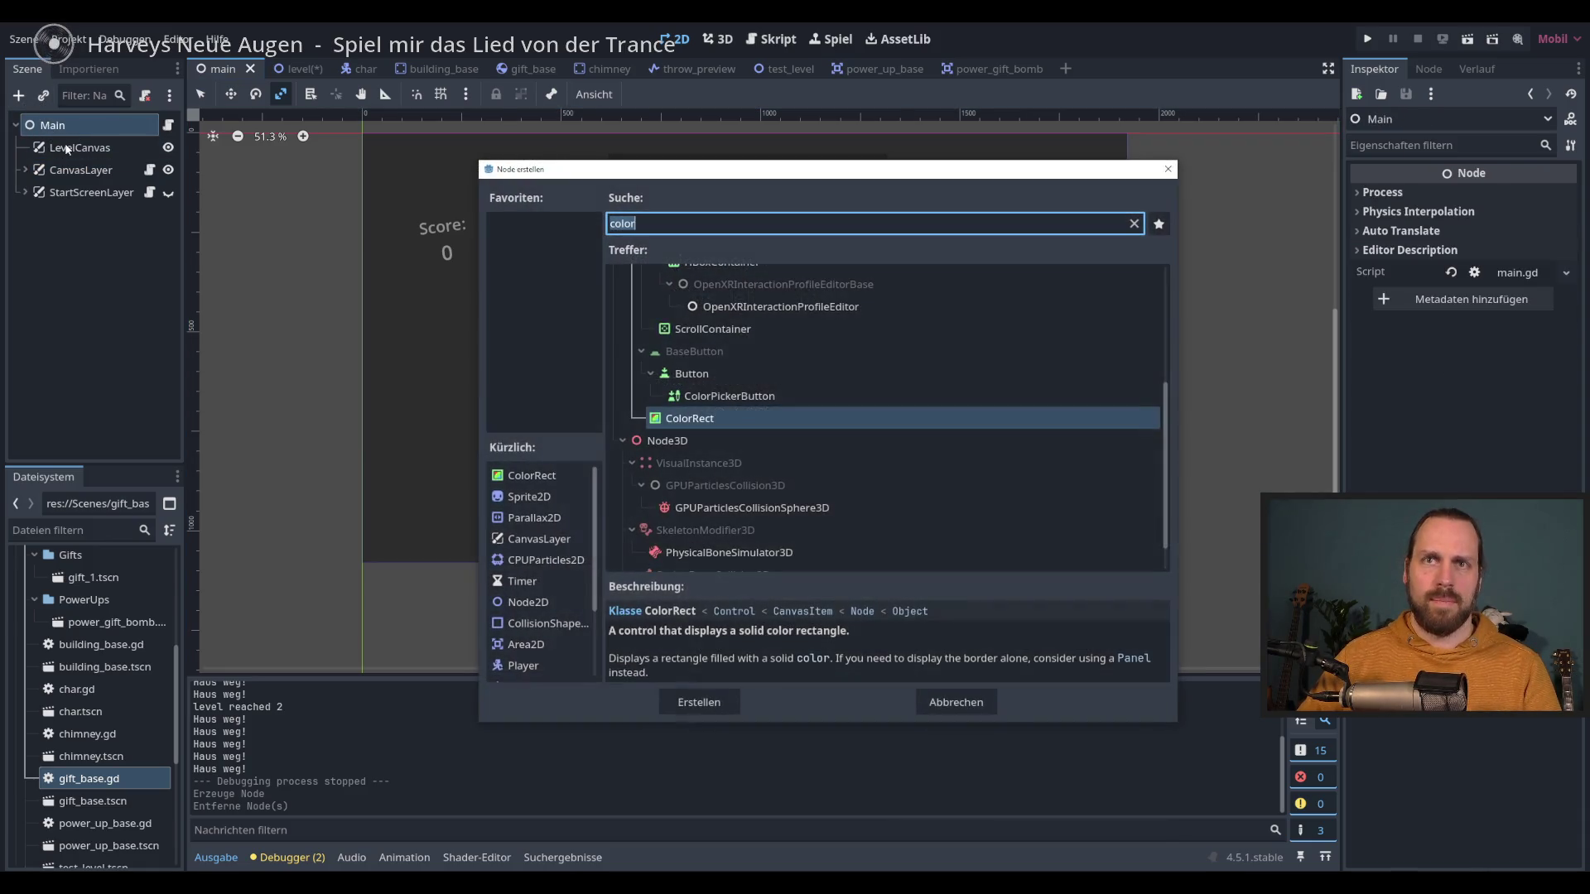
text(canvas)
key(Return)
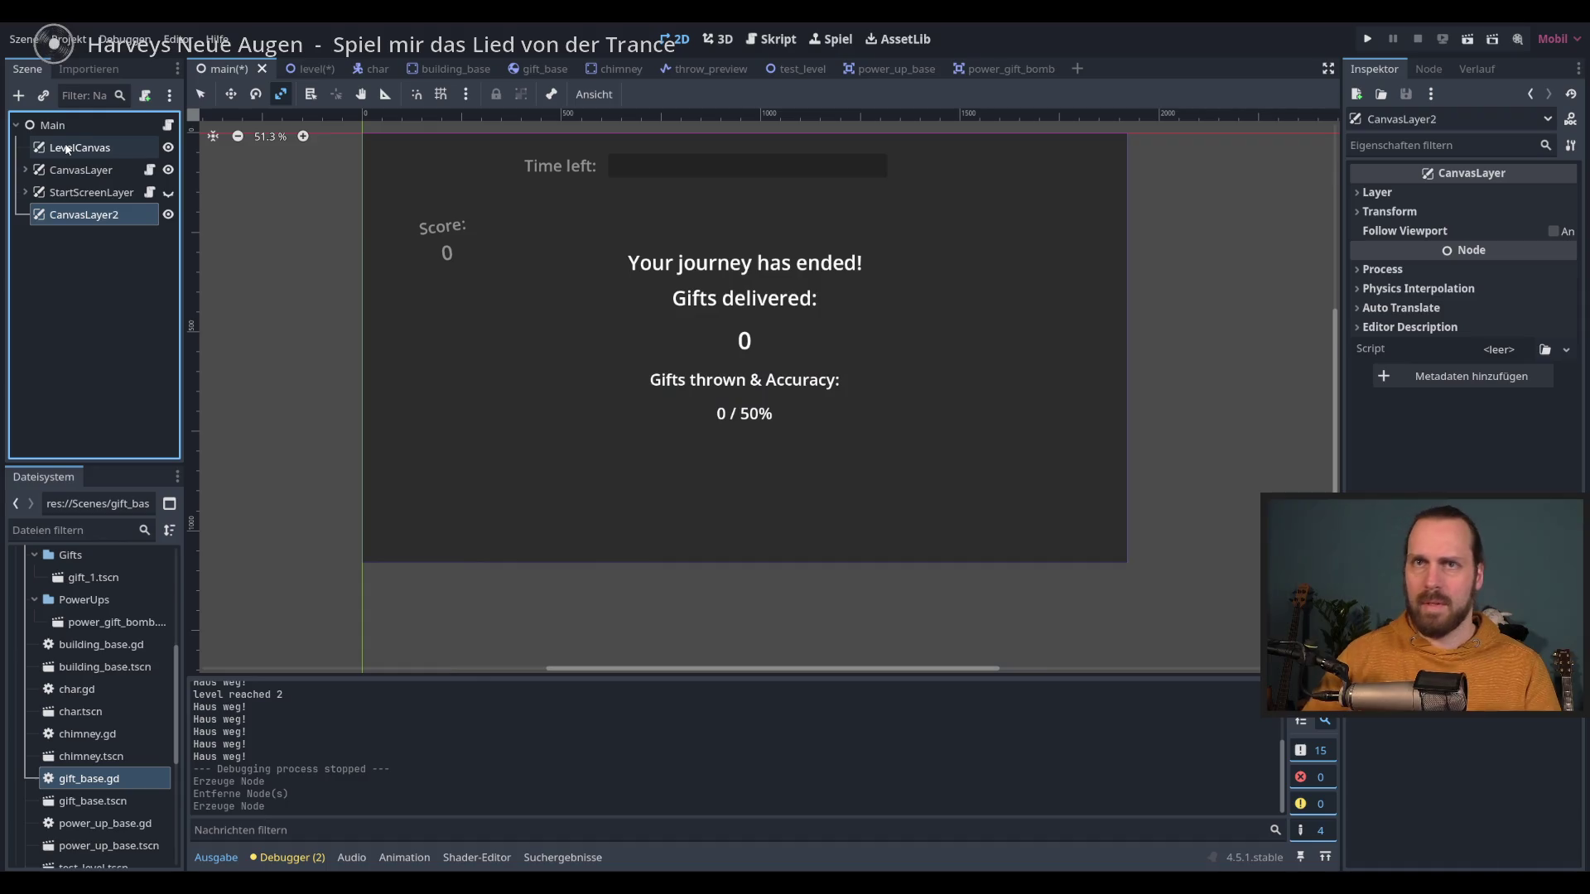
drag(86, 221, 84, 146)
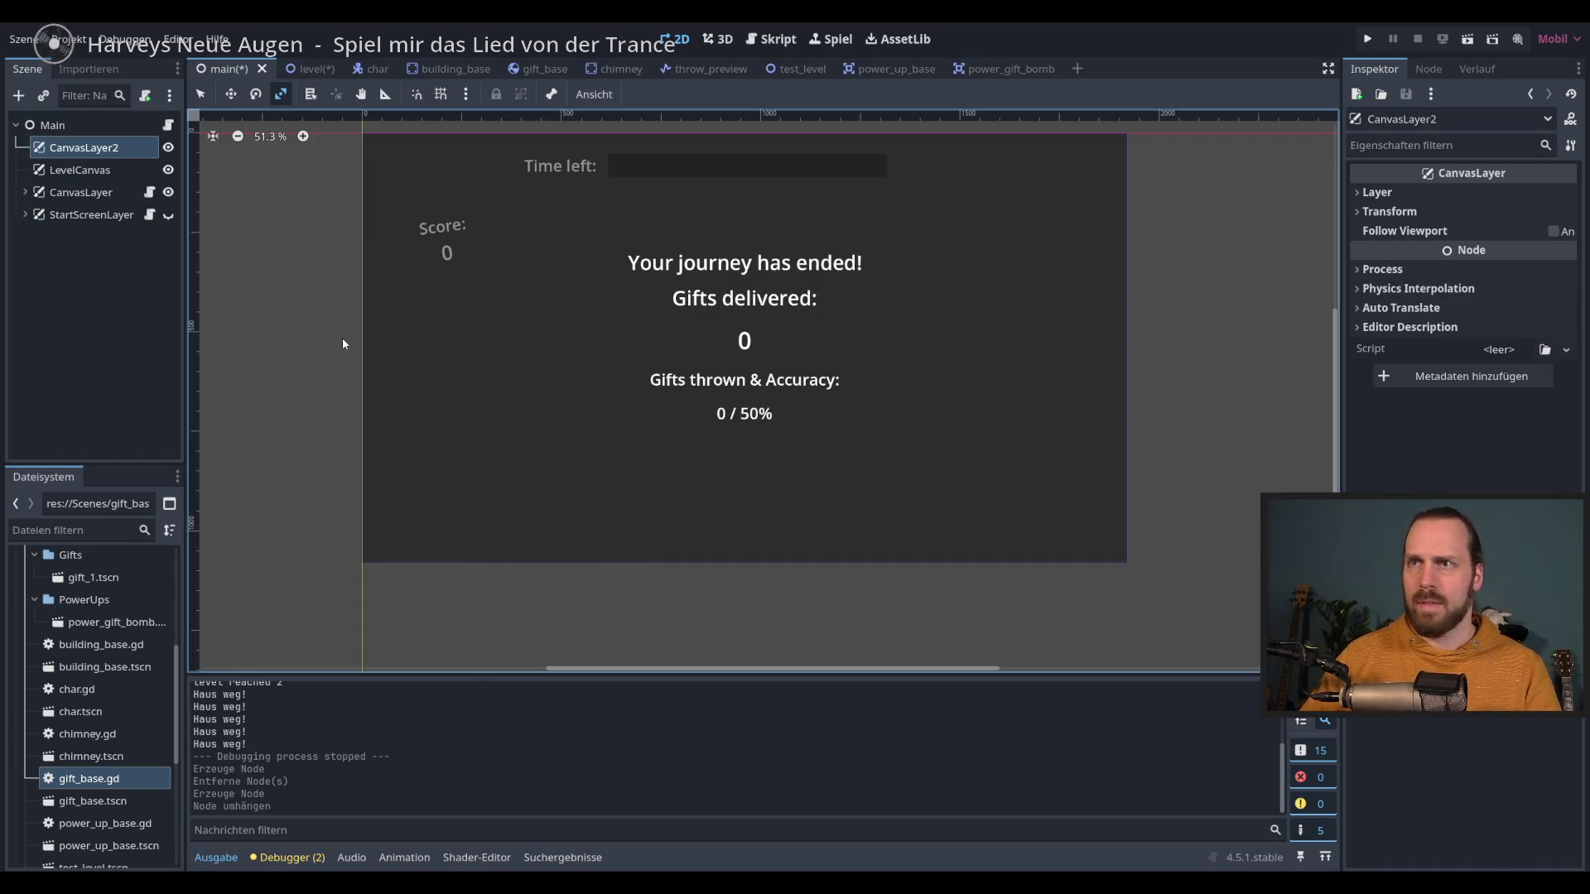
drag(341, 337, 345, 371)
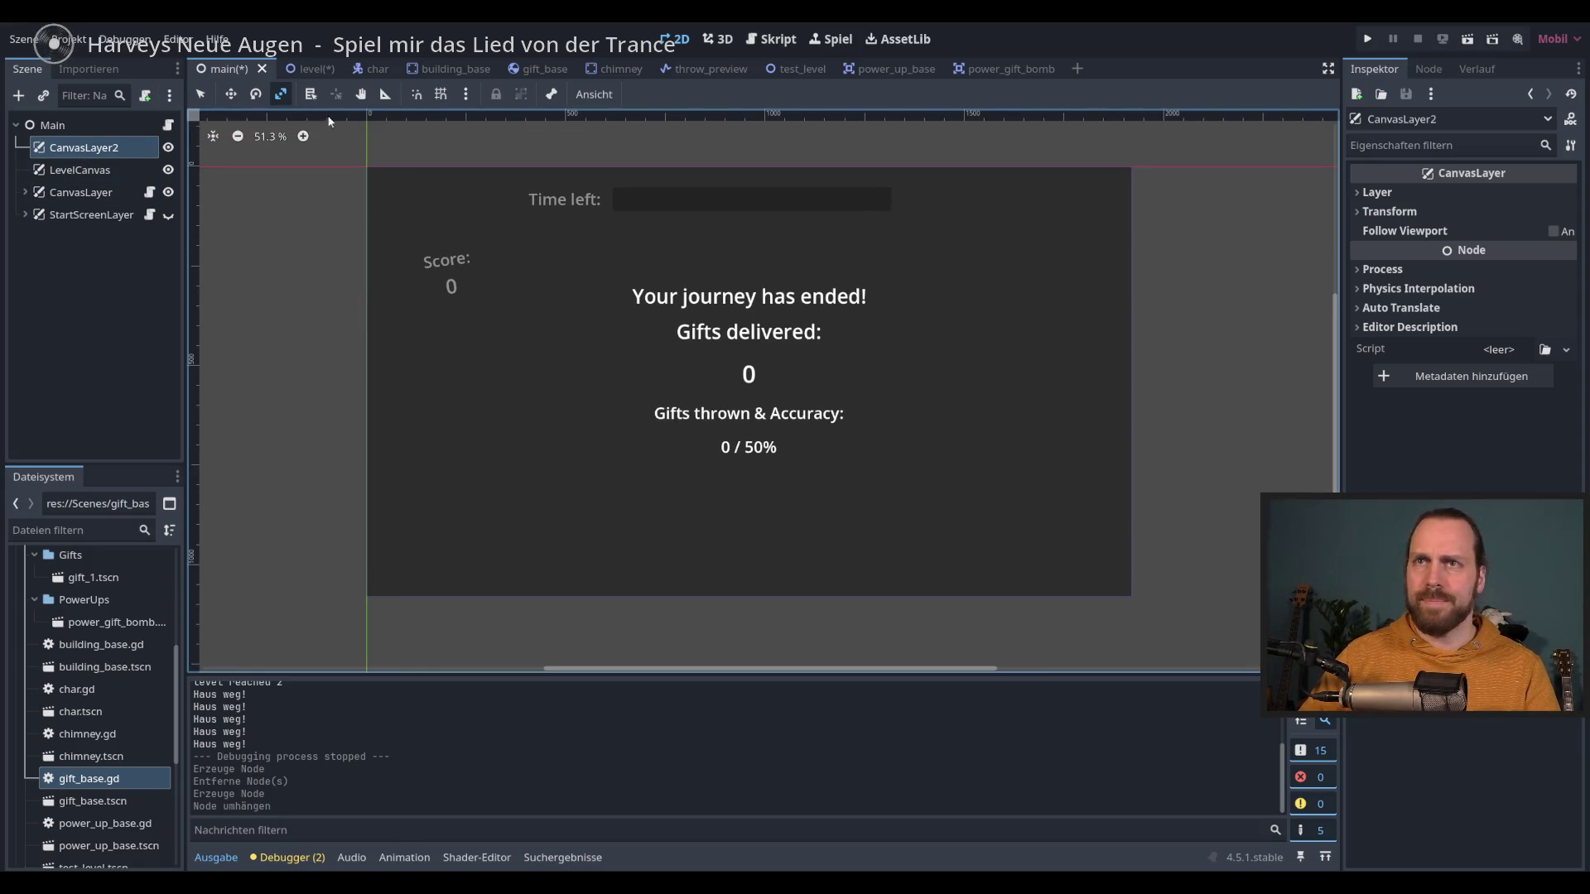
Step: Add a ColorRect under CanvasLayer2 with the Full Rect anchor preset
click(19, 95)
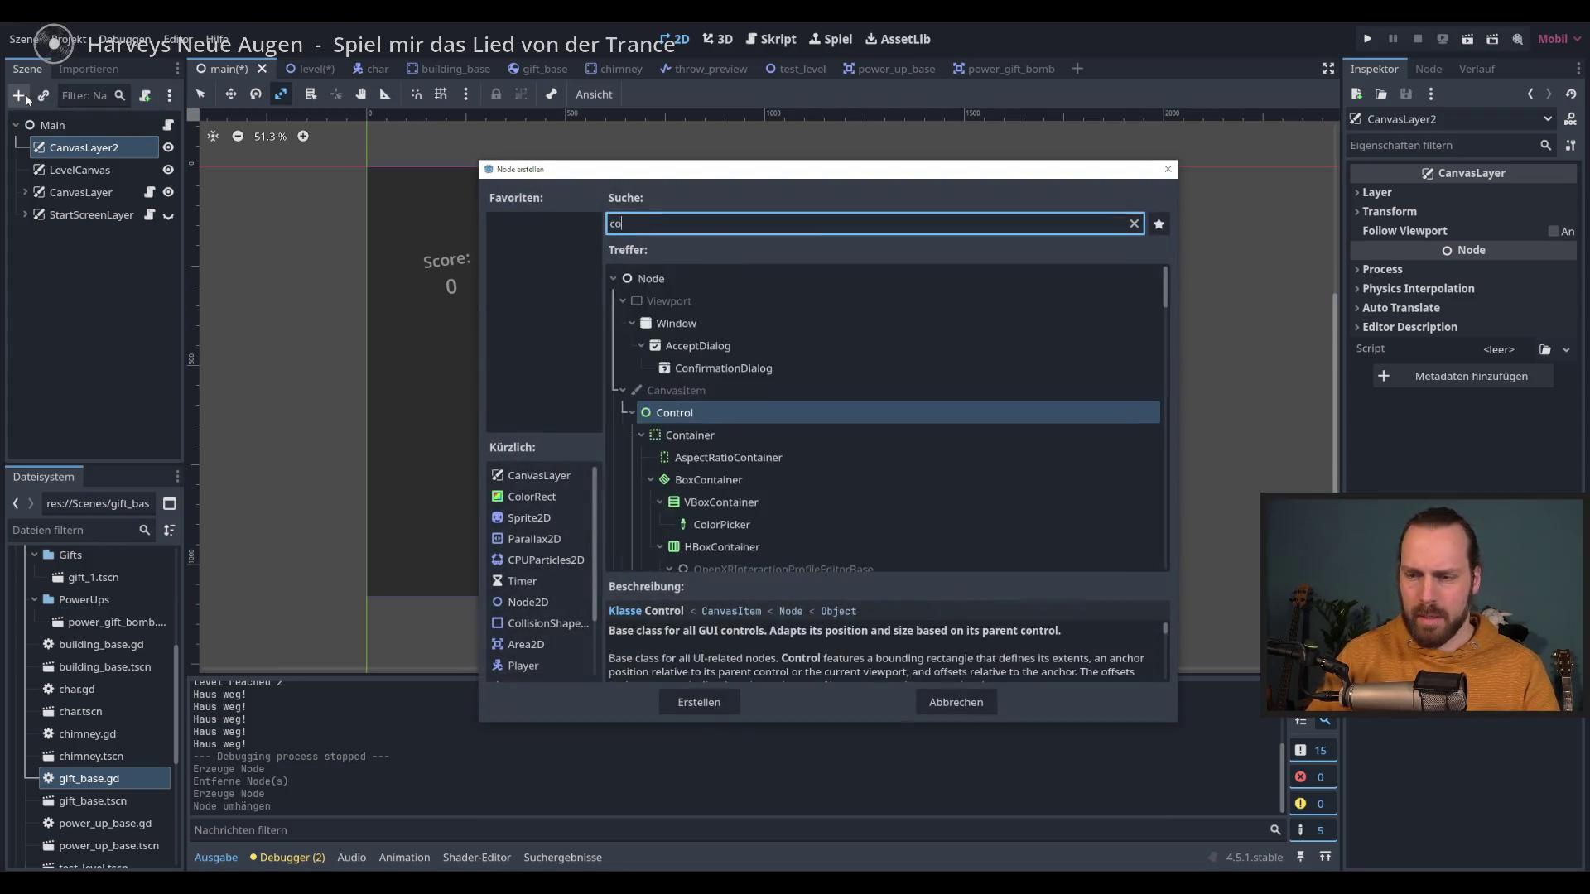
text(color)
key(Return)
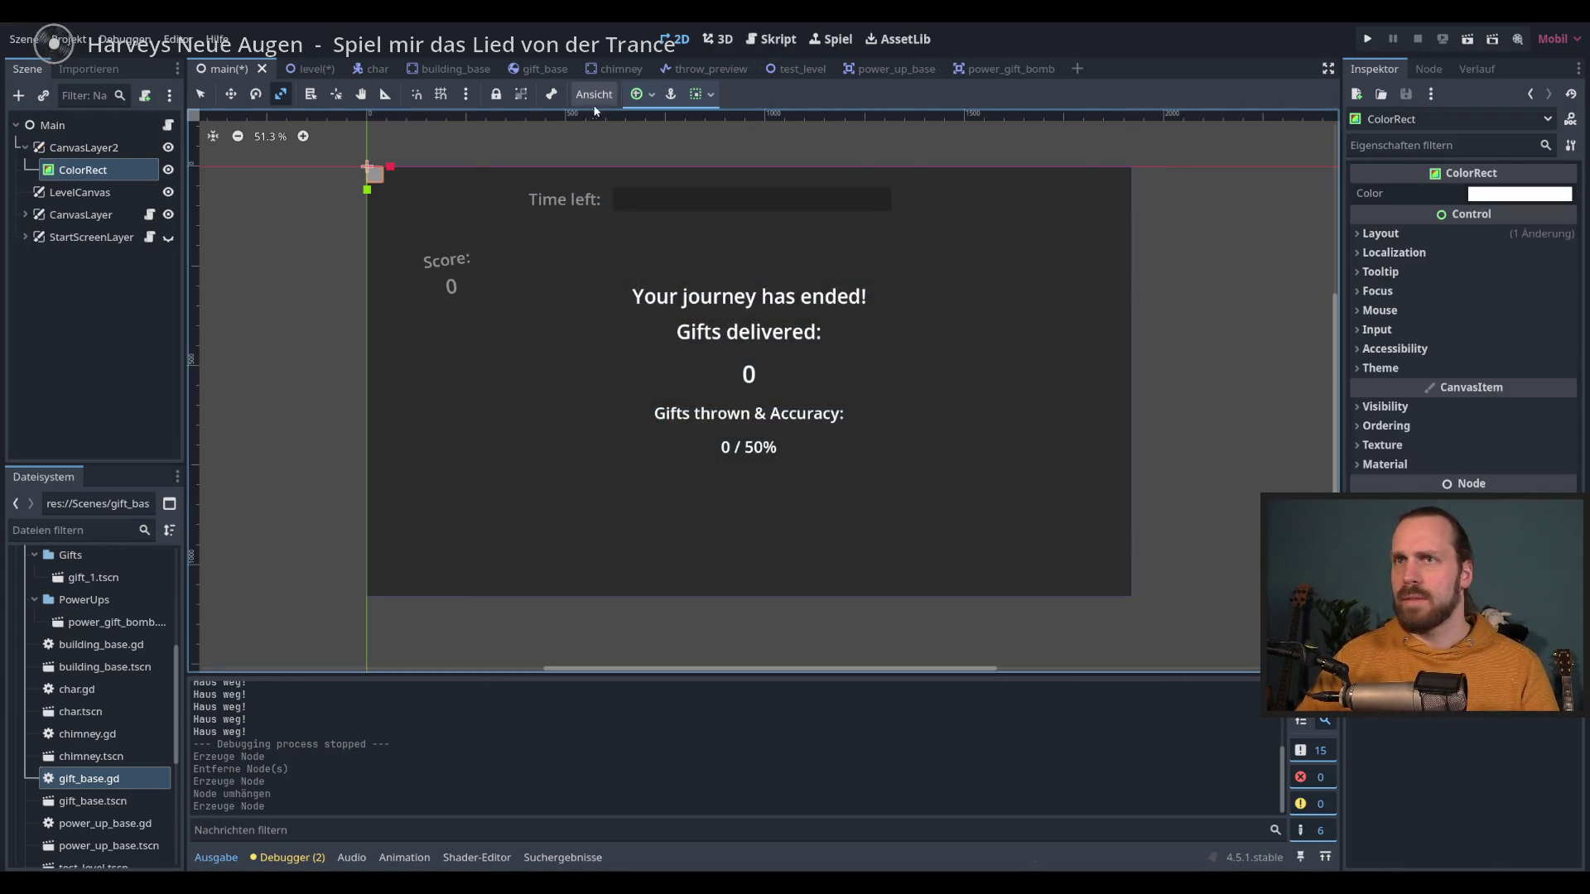
click(640, 93)
click(753, 217)
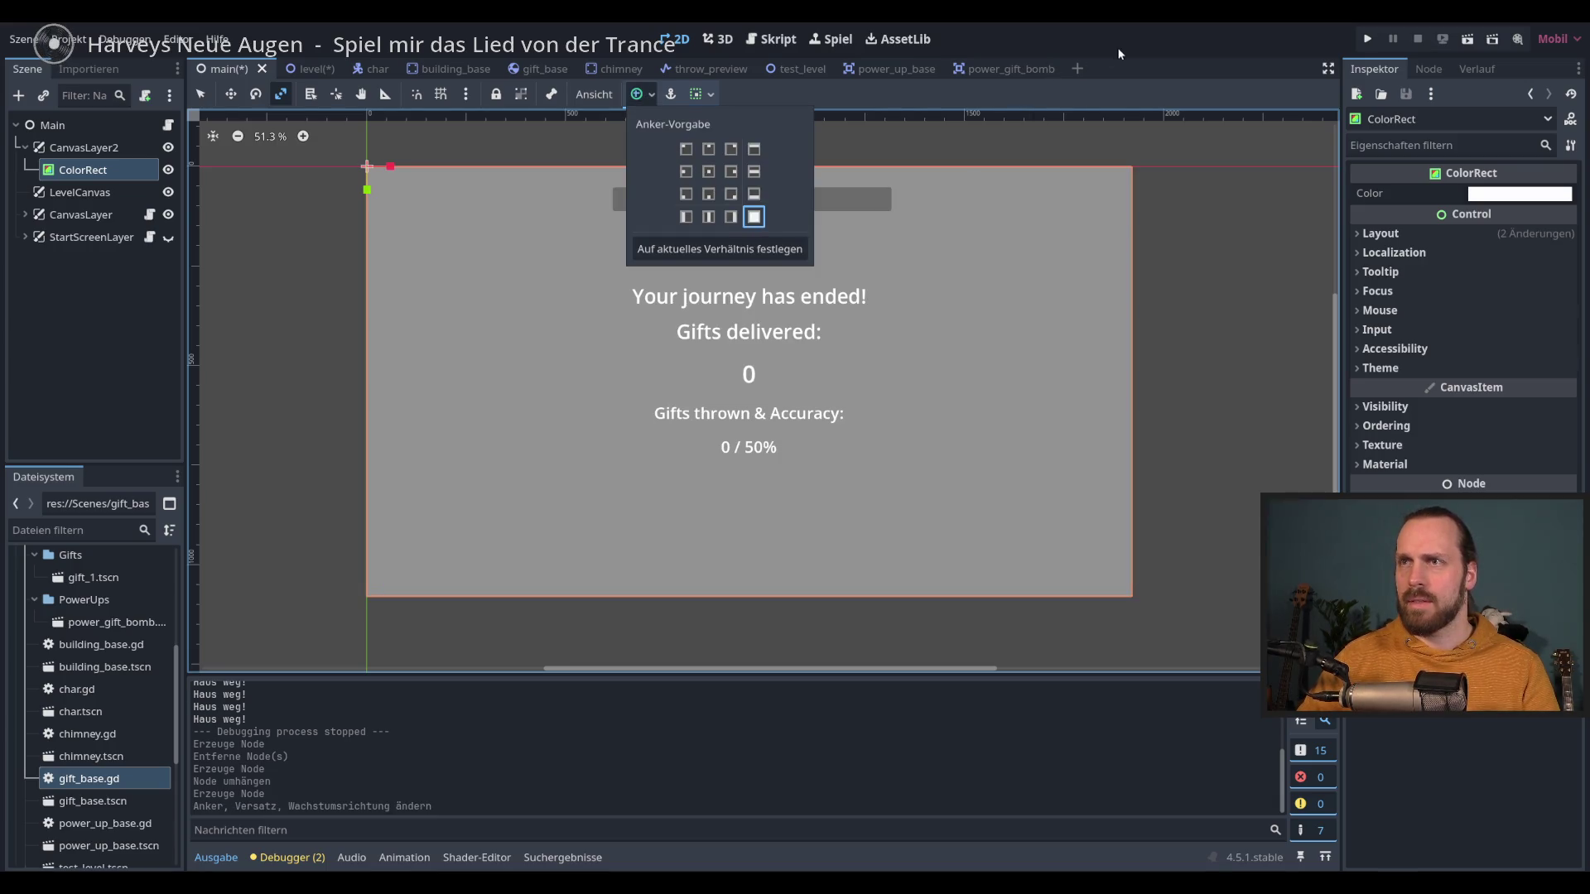
Step: Set the ColorRect's colour to a very dark teal, nearly black
scroll(867, 365, down, 2)
scroll(867, 364, down, 2)
scroll(867, 364, down, 1)
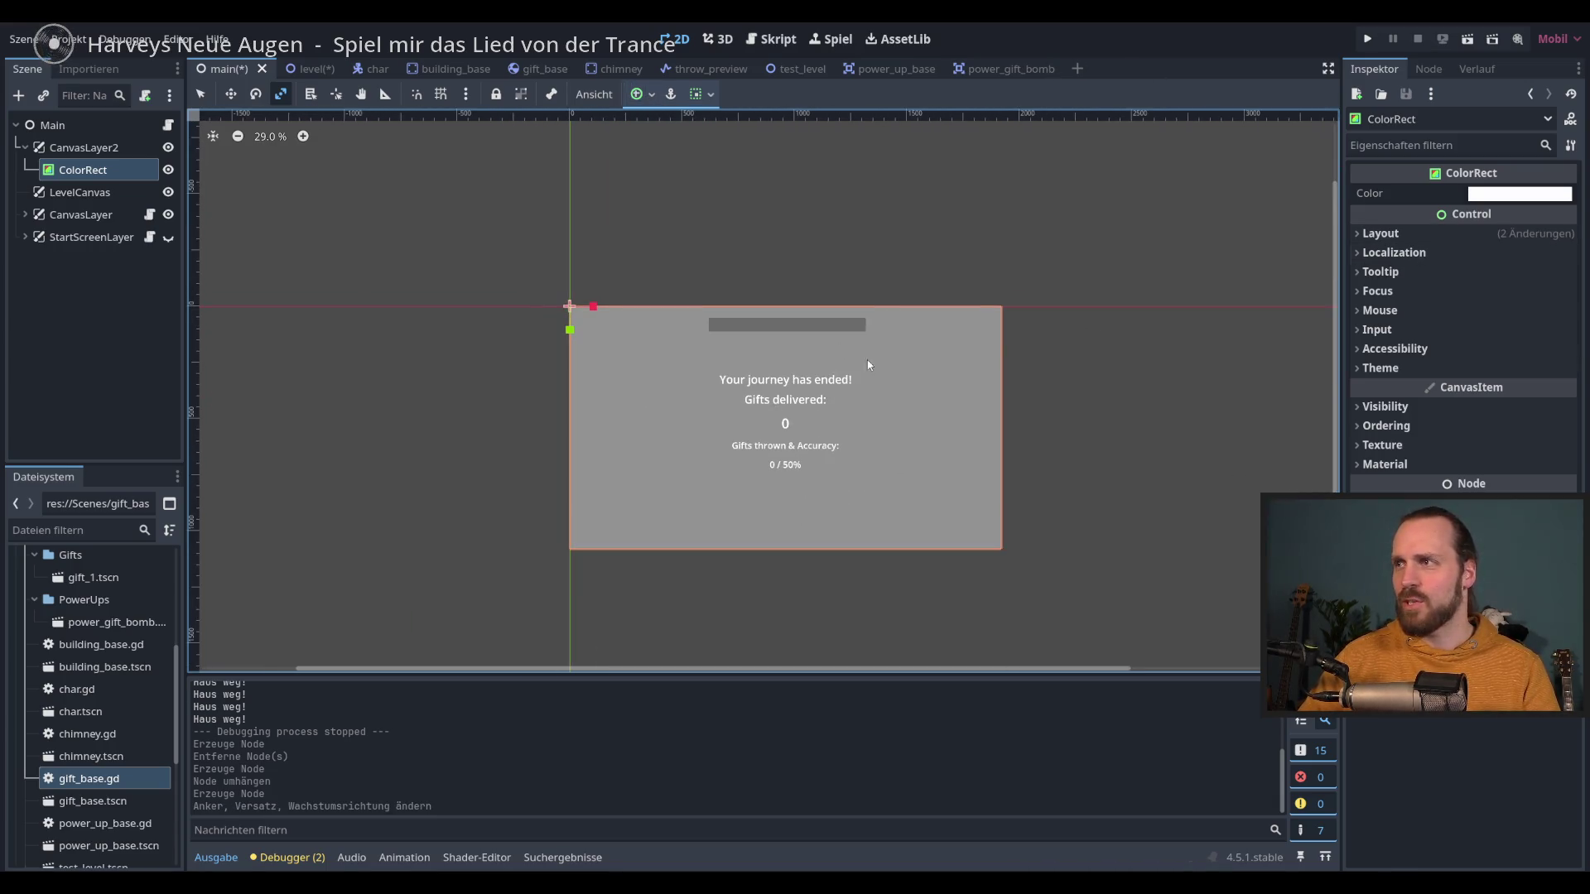
scroll(1001, 340, up, 1)
click(1519, 193)
click(1573, 400)
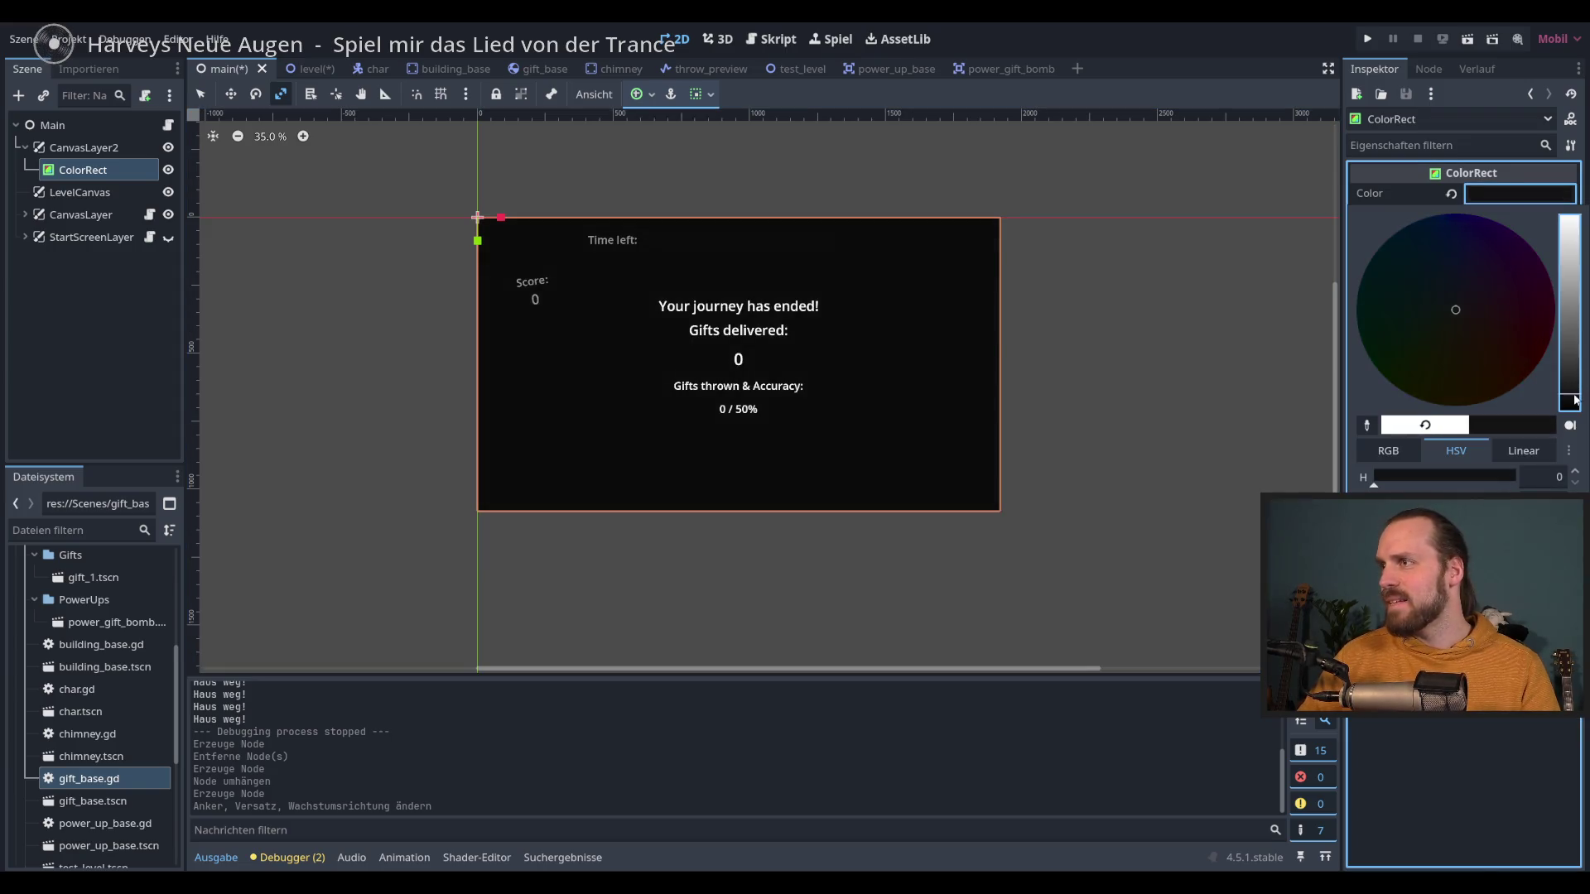
click(1424, 287)
click(1572, 389)
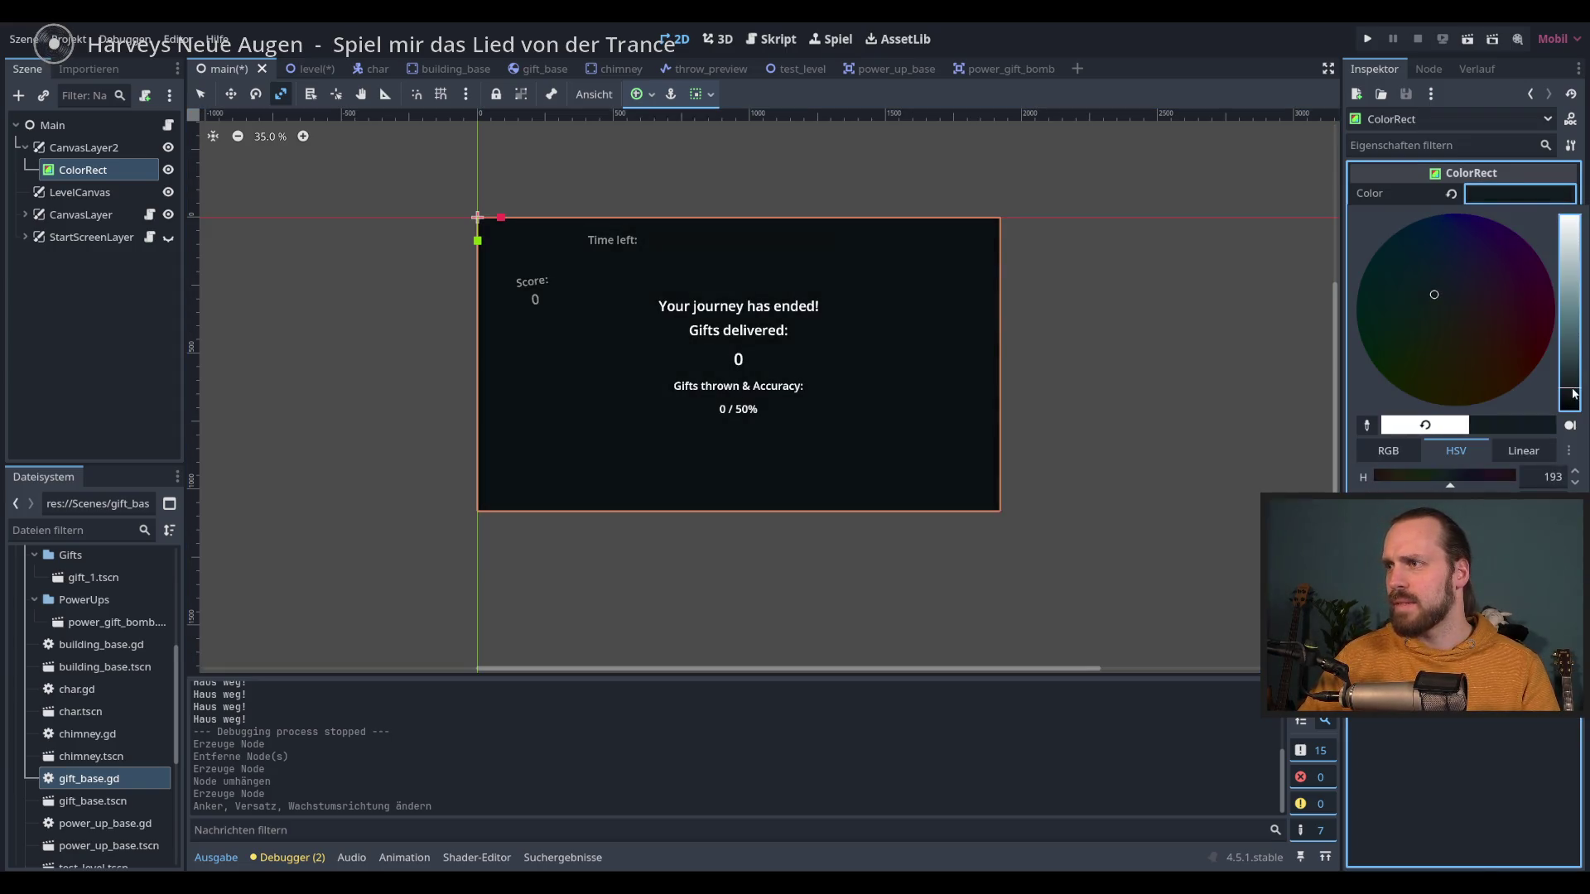
Step: Tint the ColorRect an almost-black blue and save the main scene
click(1435, 268)
click(1428, 268)
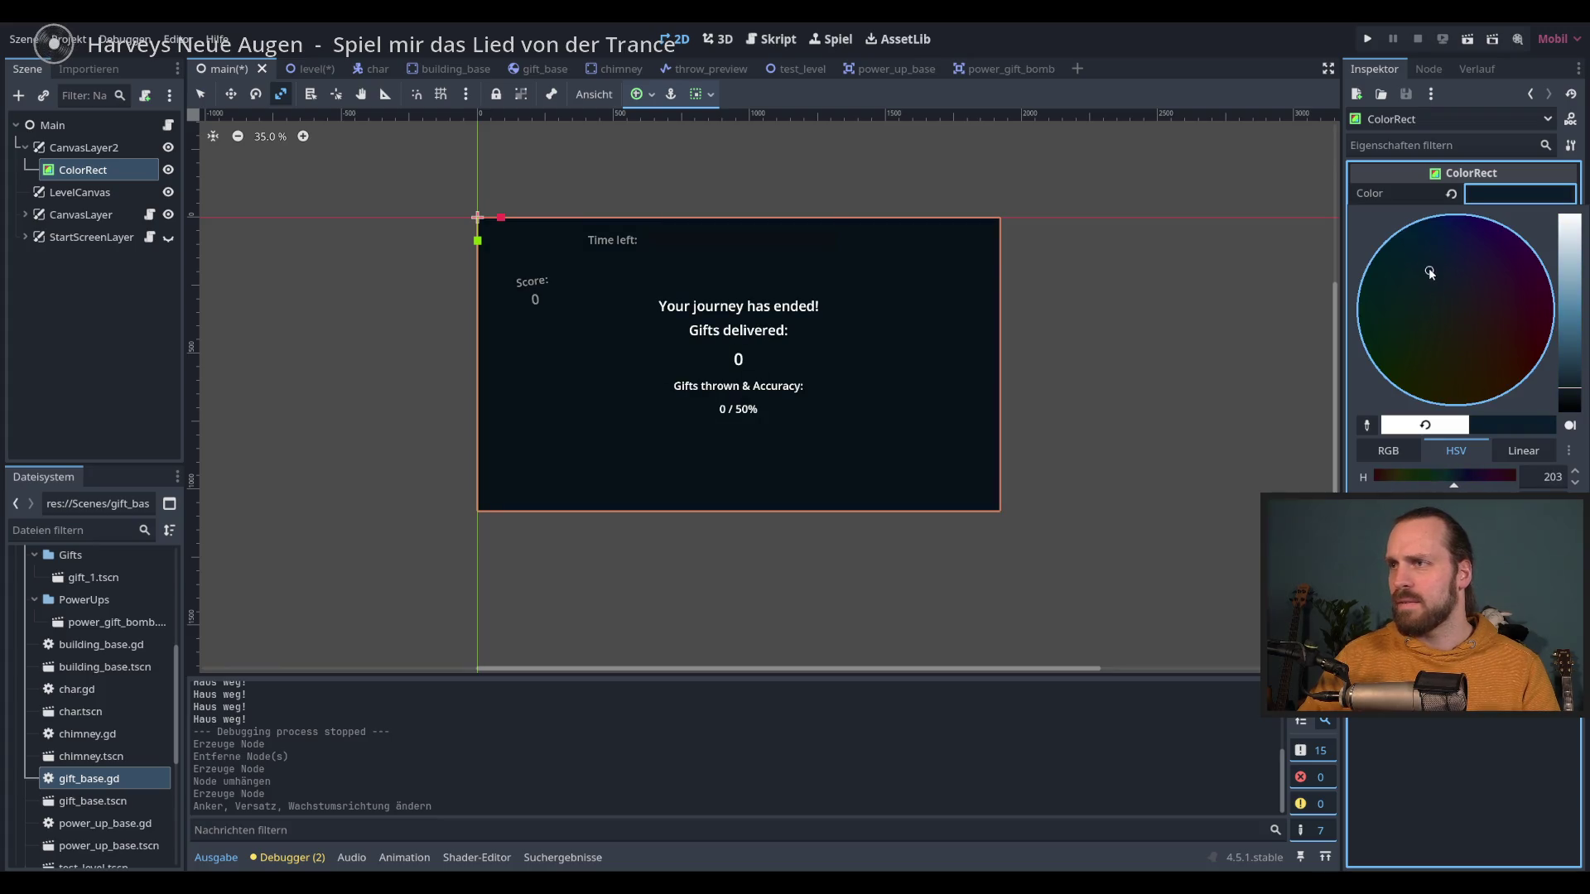
click(1573, 404)
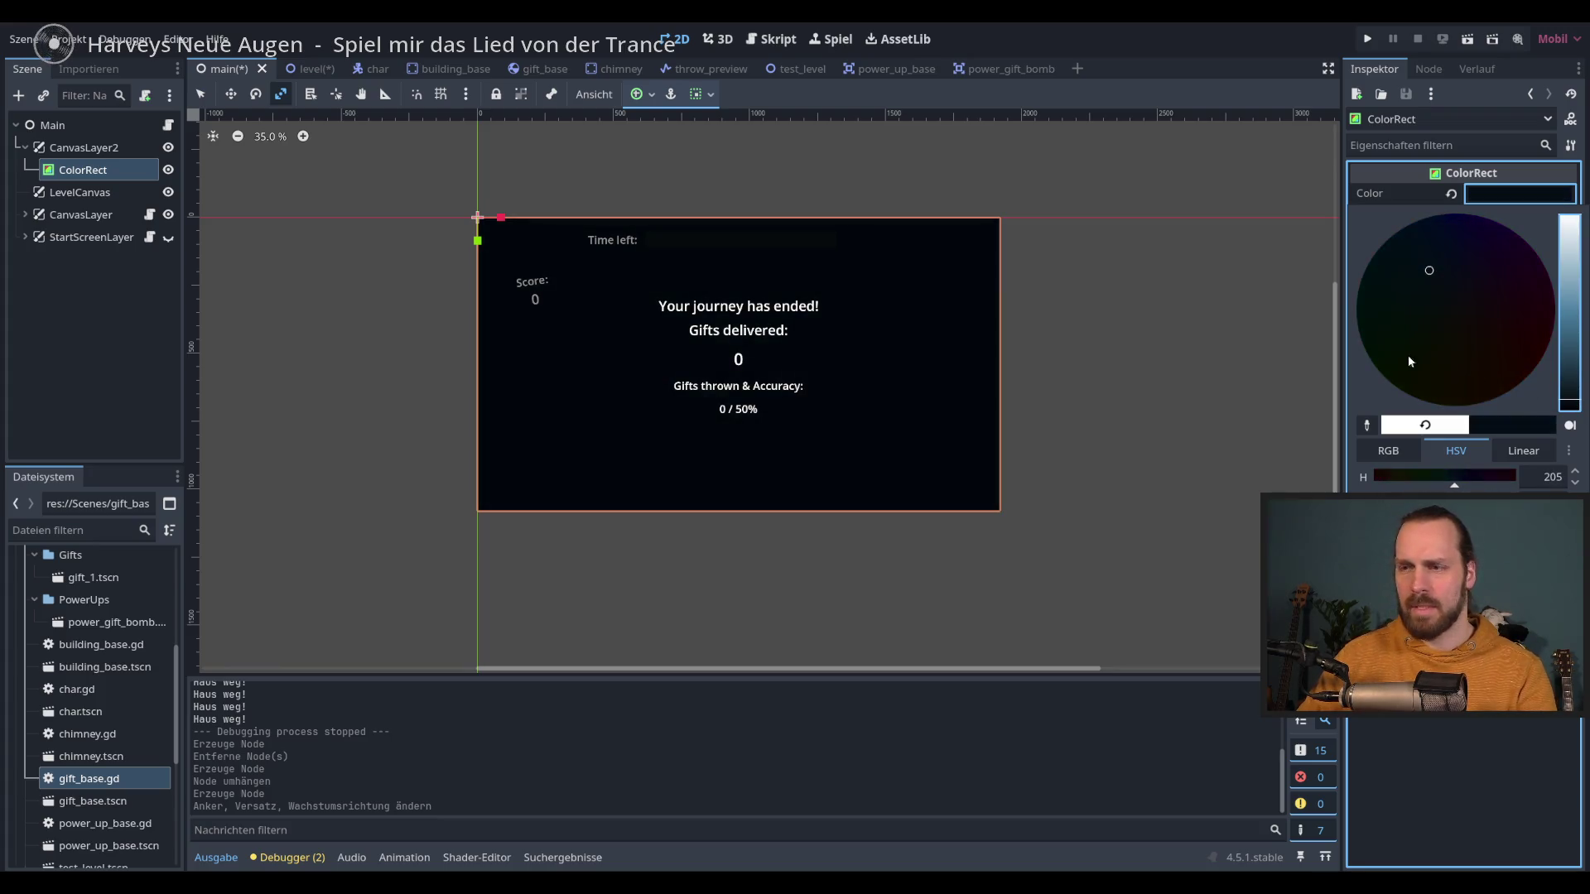
click(1220, 192)
key(ctrl+s)
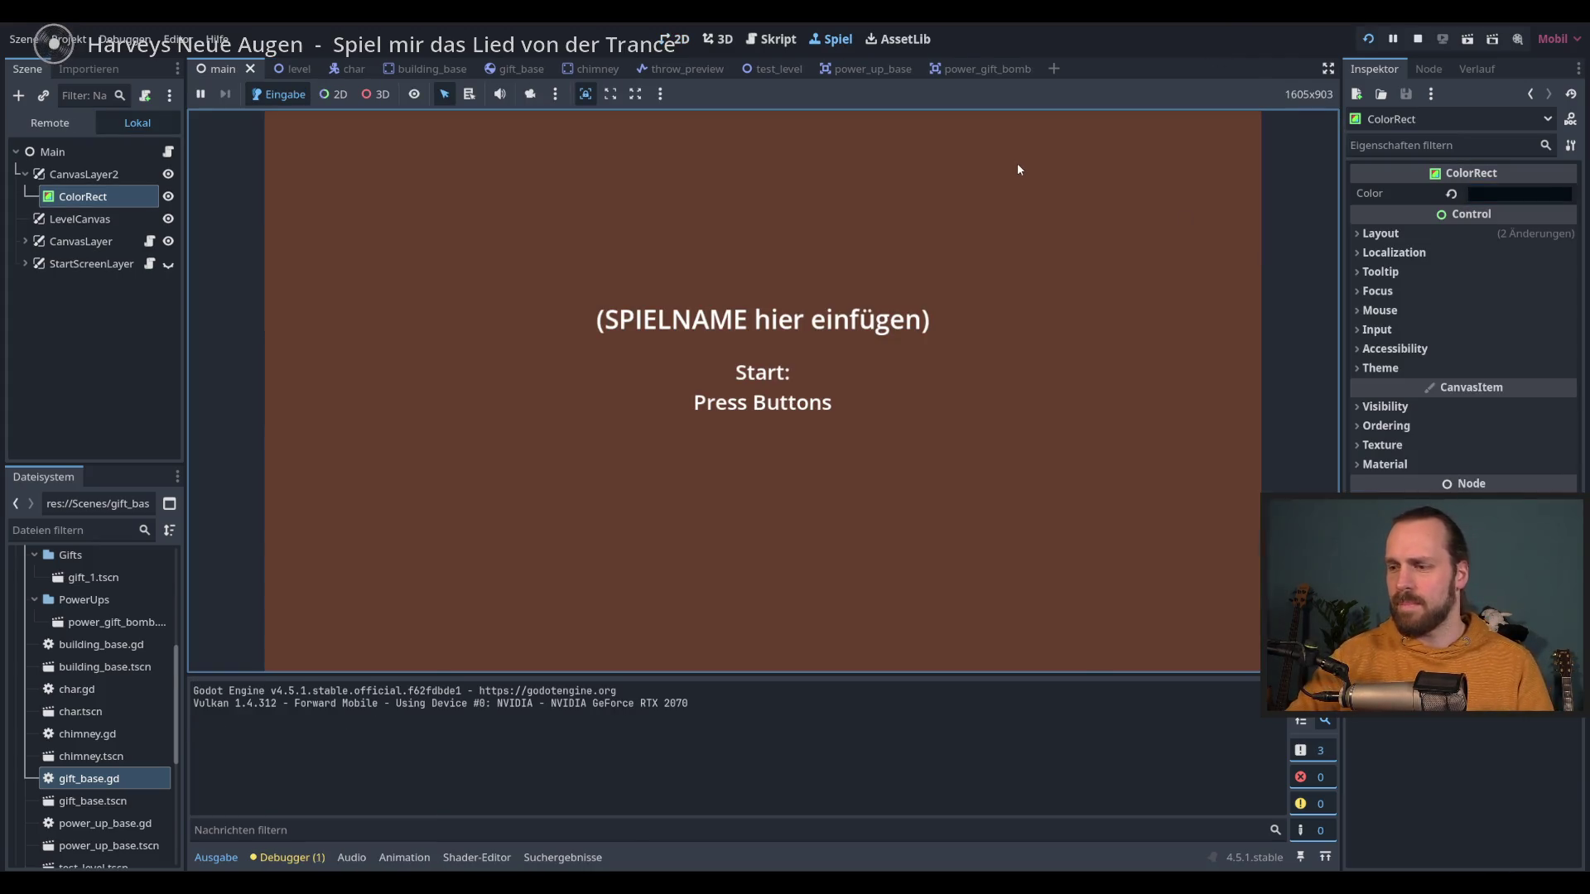
Step: Run the game, retint the background a slightly lighter blue live, then stop with F8
click(1016, 169)
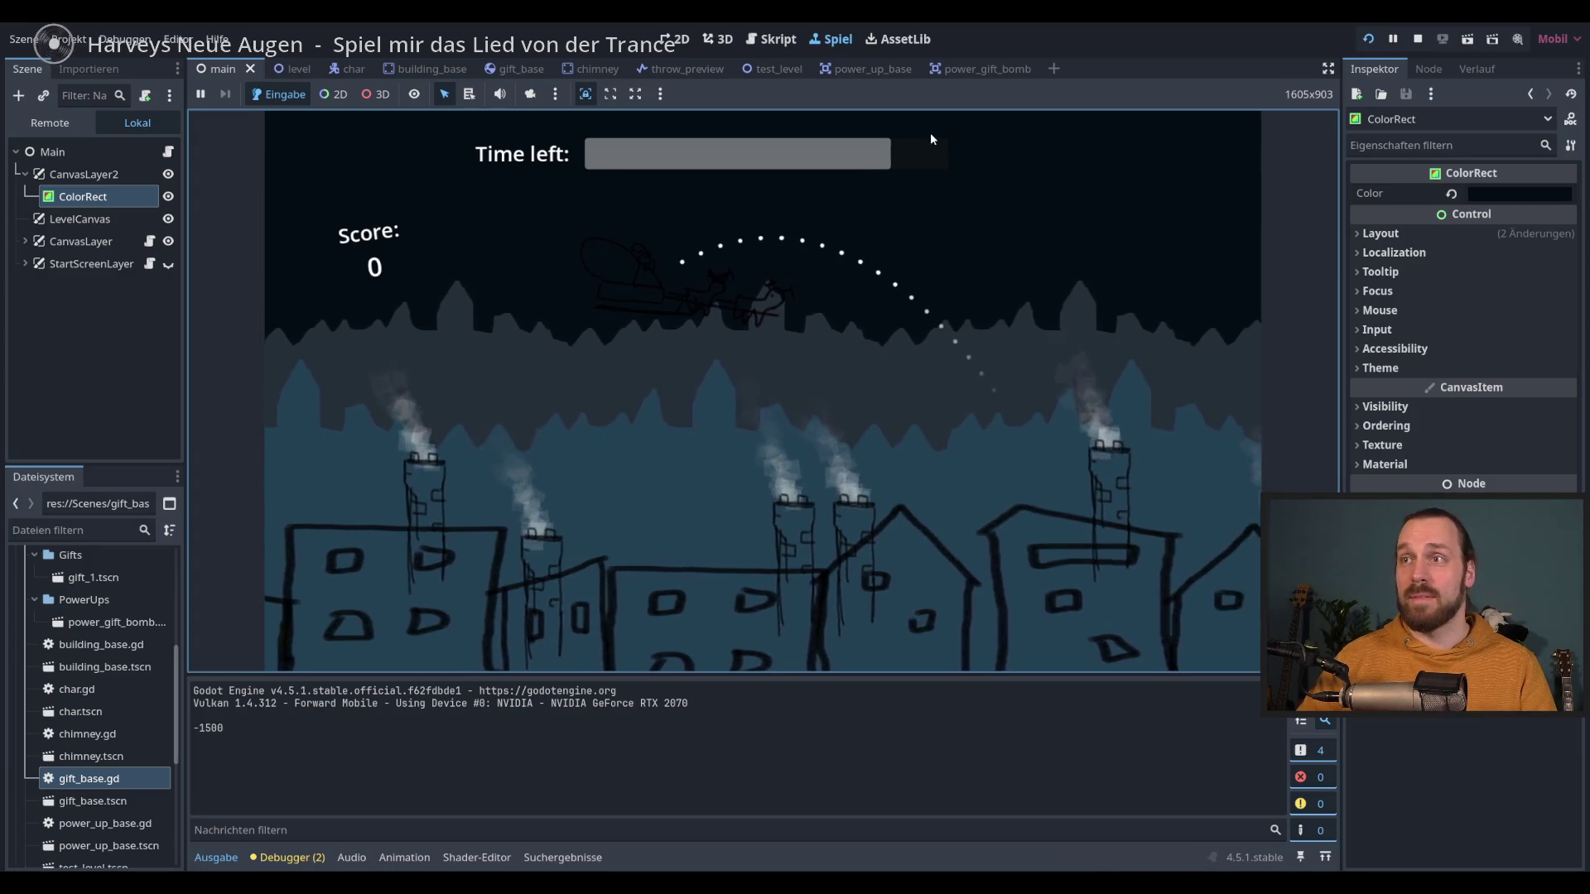
click(1517, 193)
click(1255, 79)
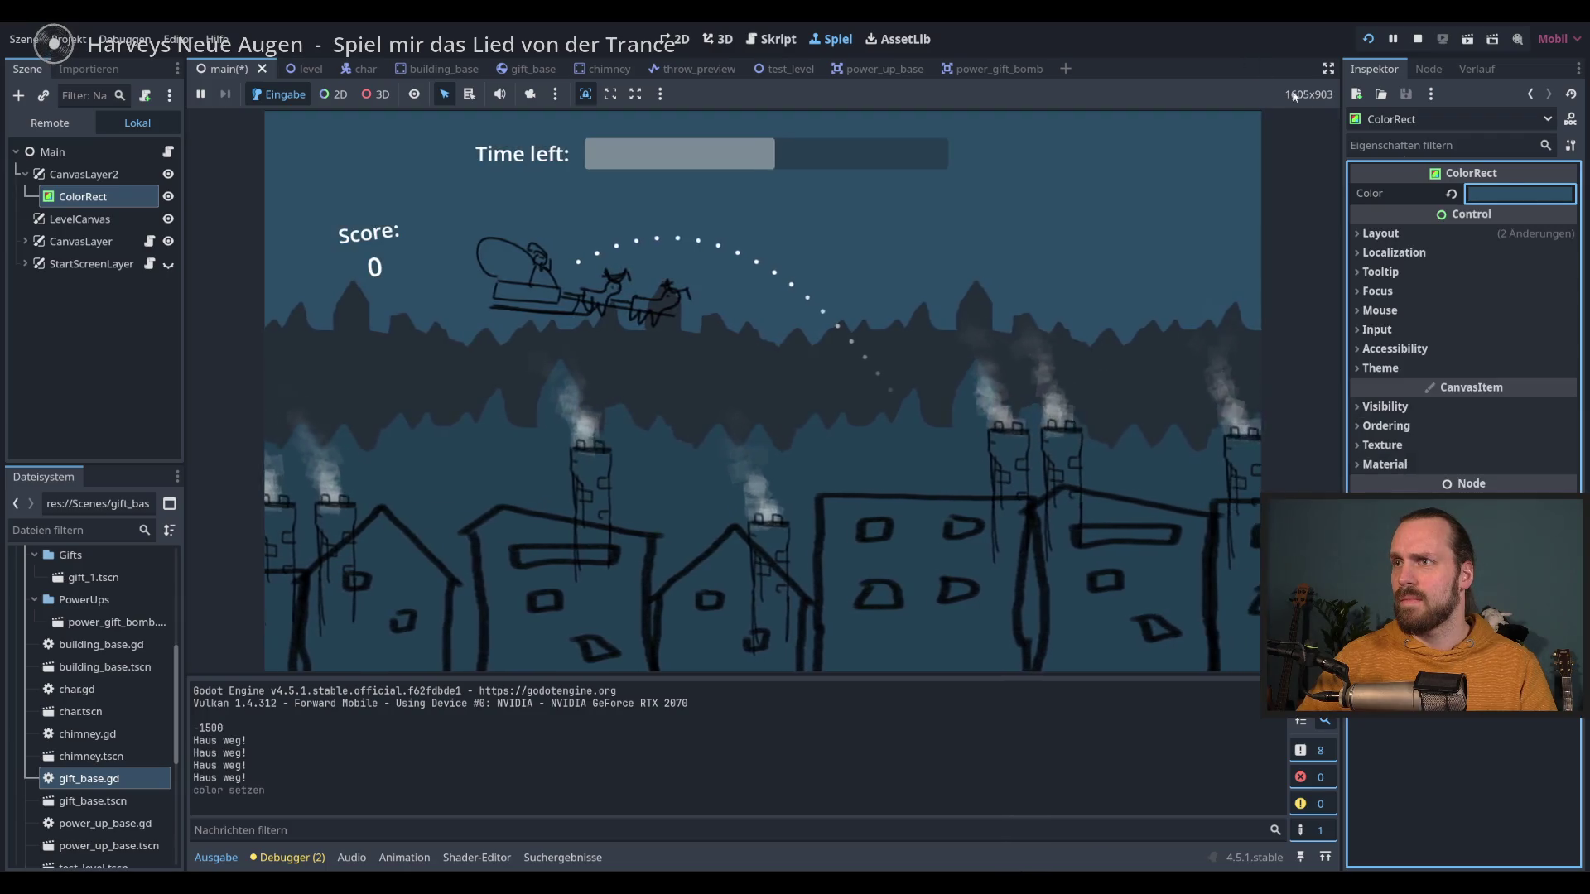
click(1520, 192)
drag(1575, 348, 1576, 342)
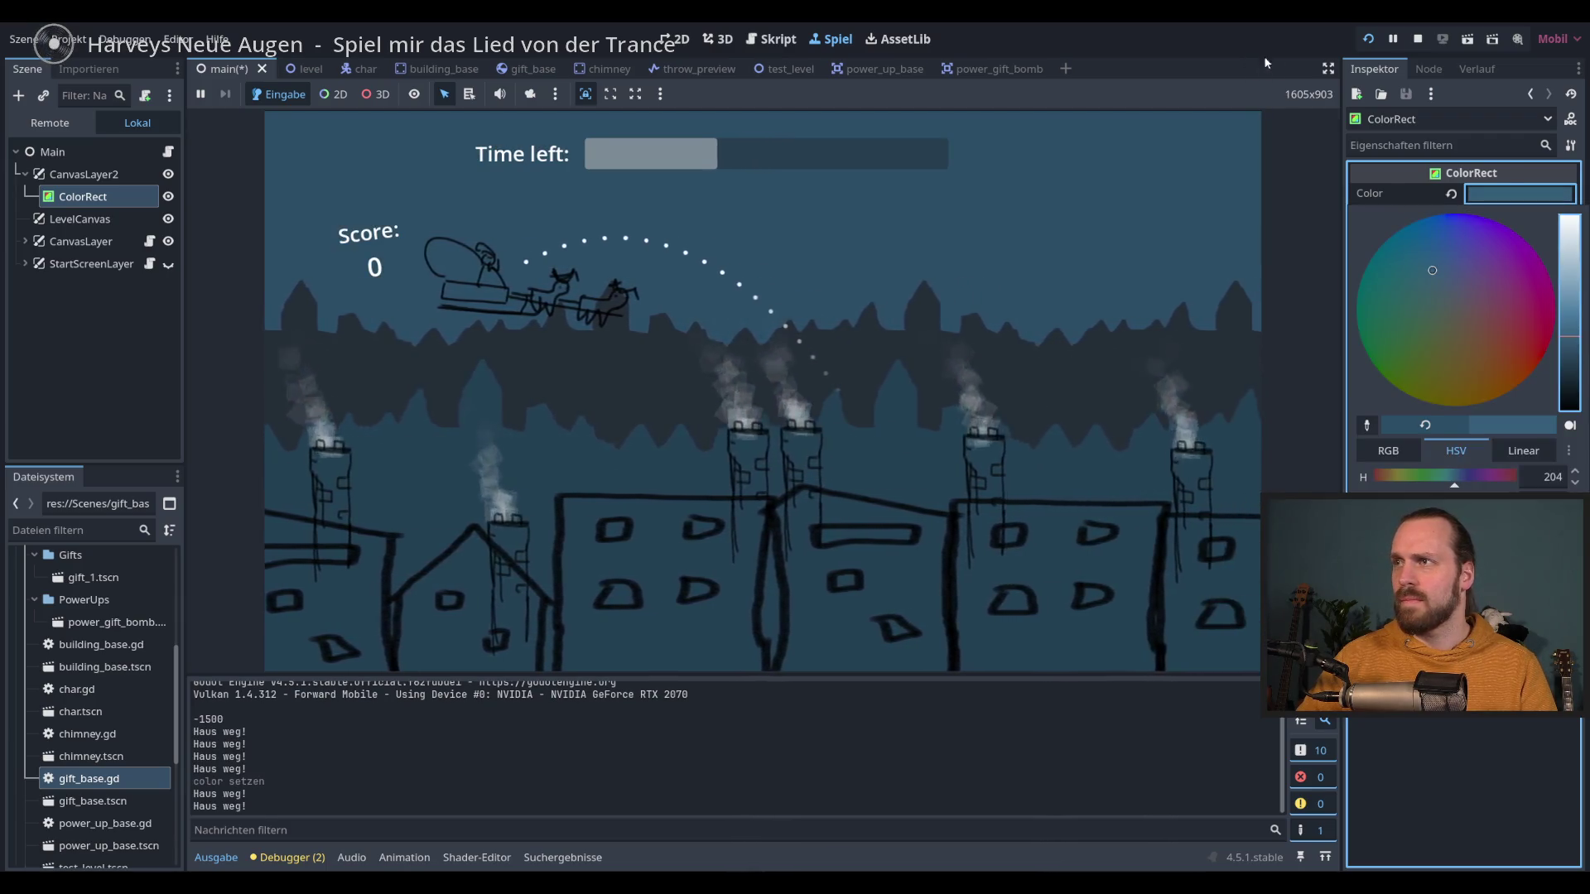
click(1263, 57)
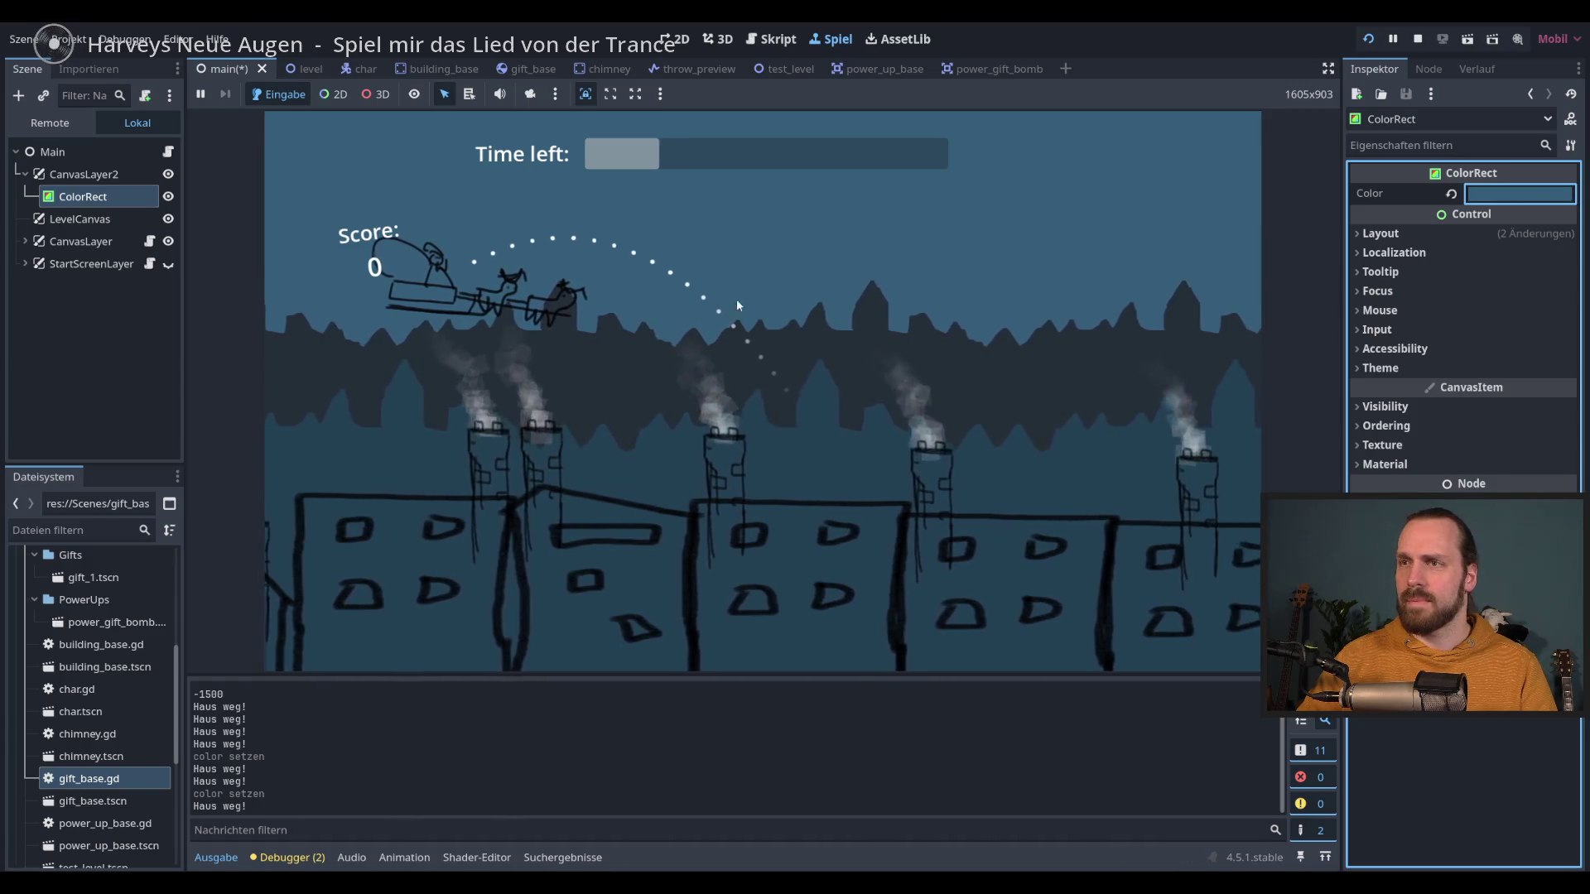
click(737, 300)
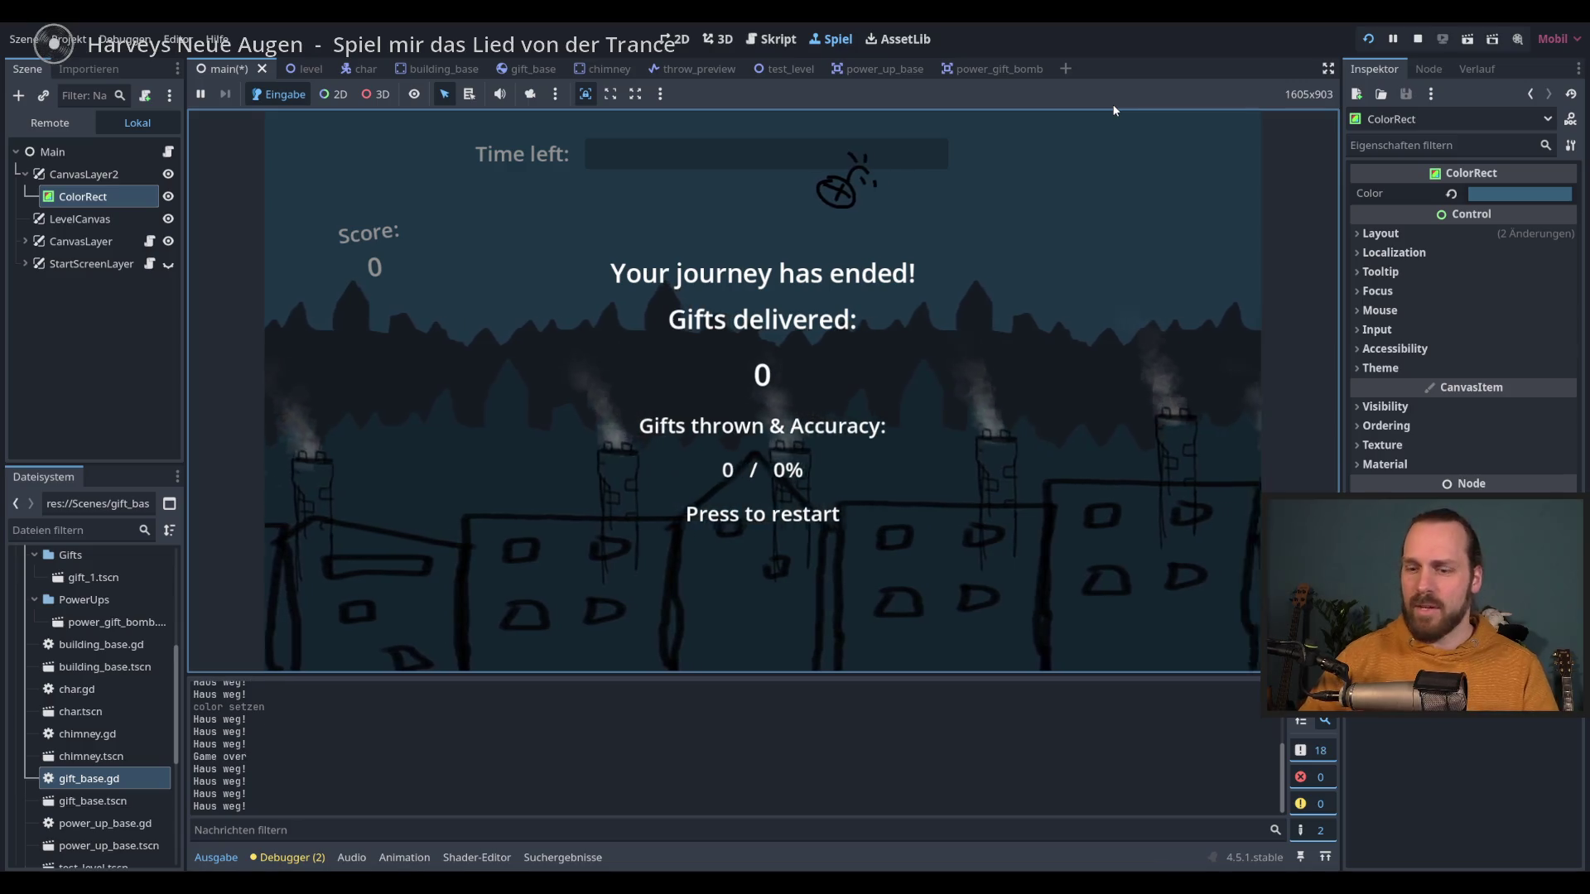
key(F8)
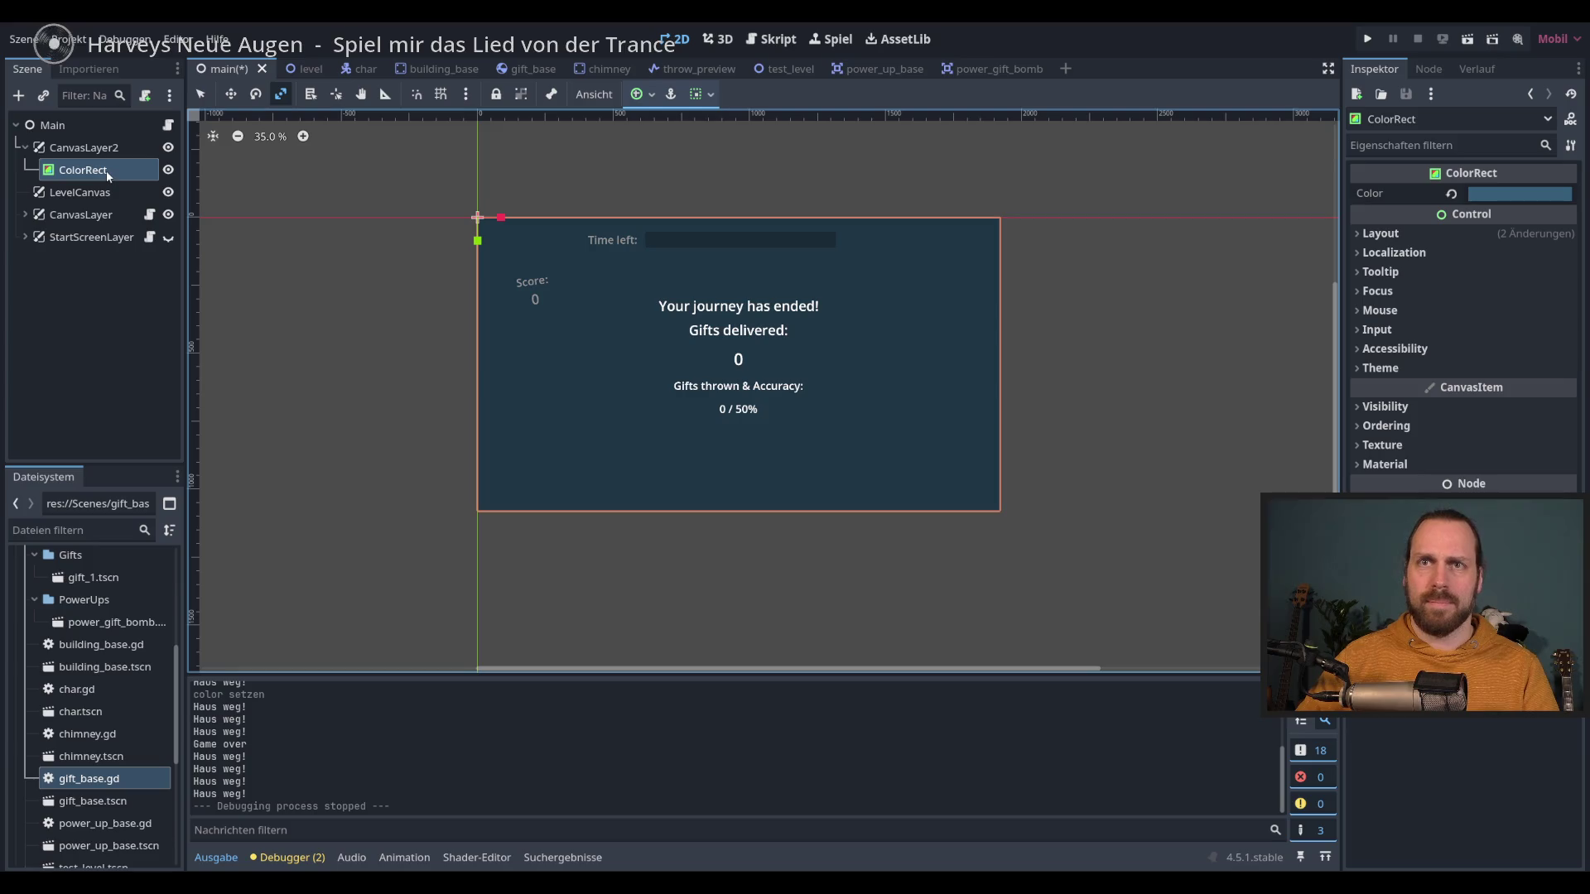
Step: Delete the ColorRect from CanvasLayer2
click(83, 147)
click(83, 170)
right_click(92, 171)
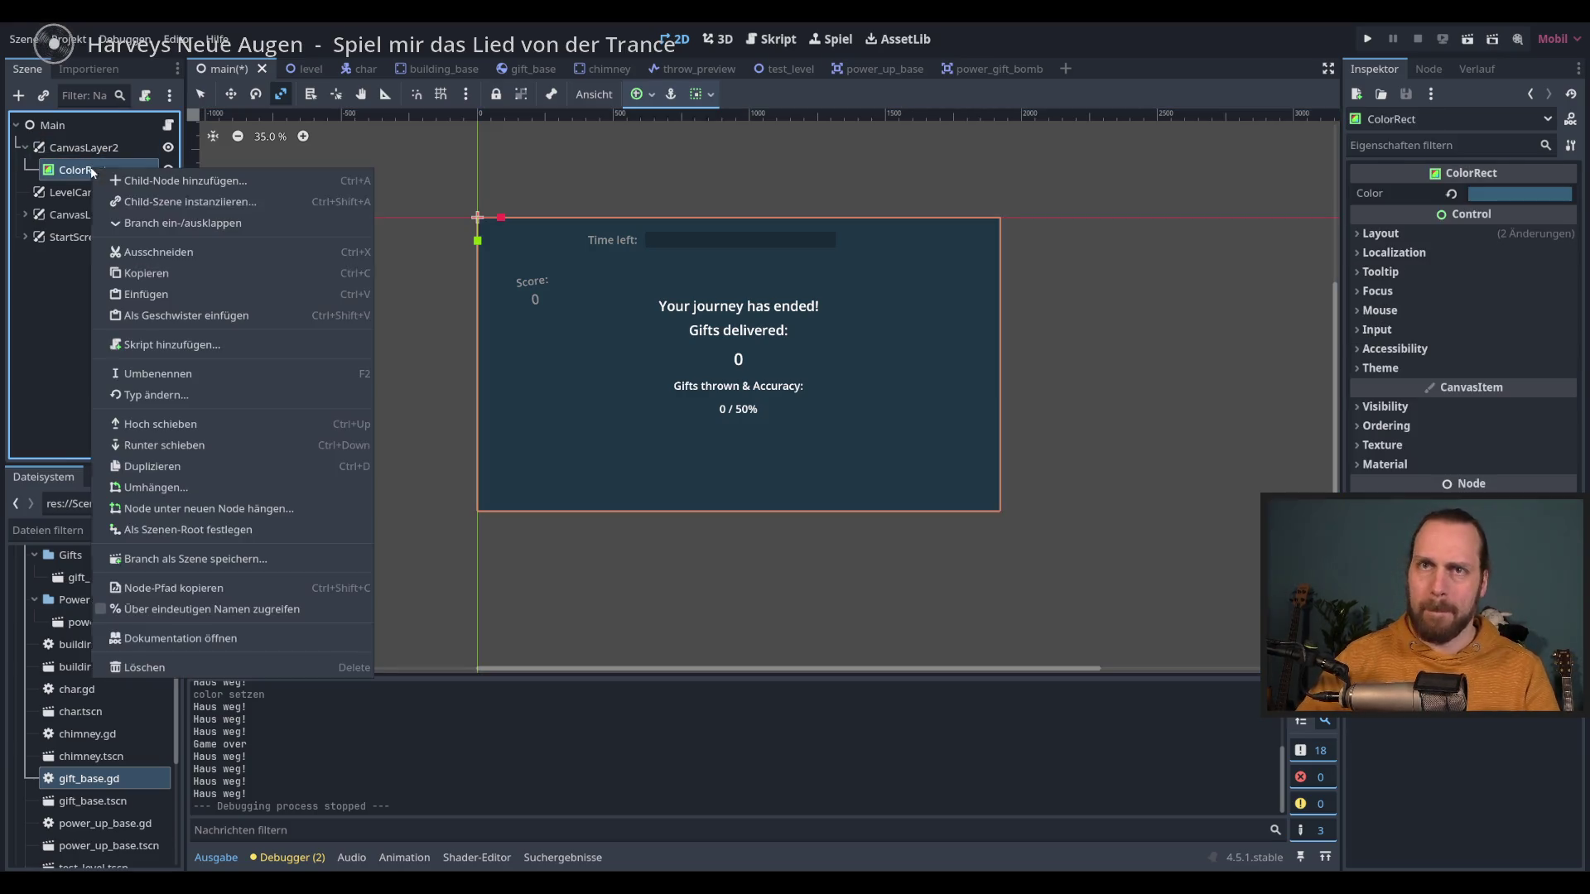
click(165, 667)
click(750, 465)
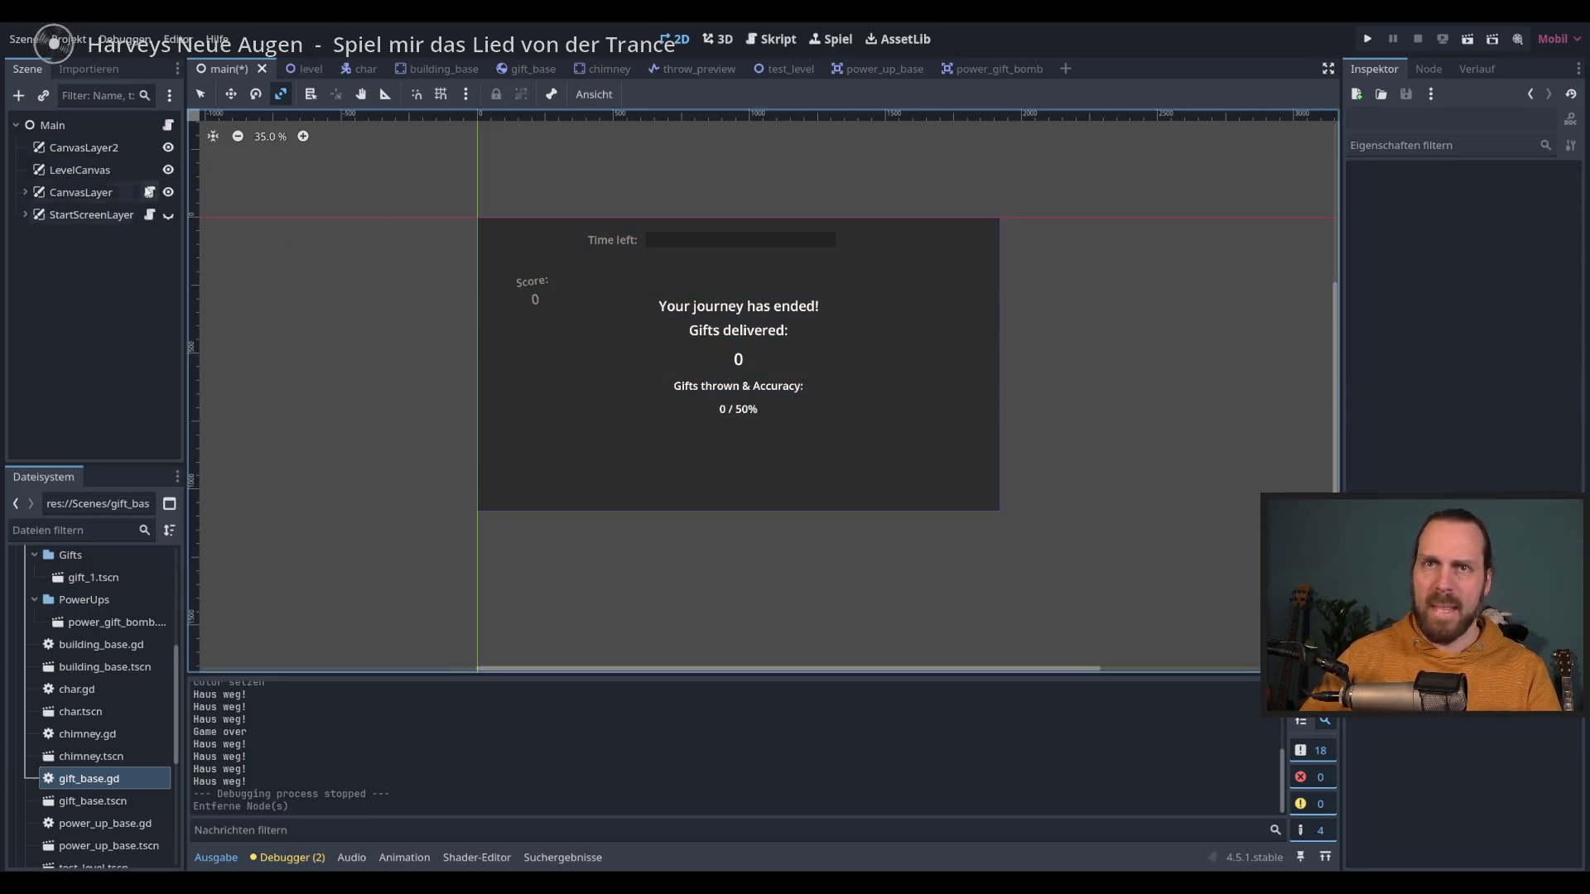
Step: Add a TextureRect child under CanvasLayer2
click(84, 148)
click(18, 95)
text(spri)
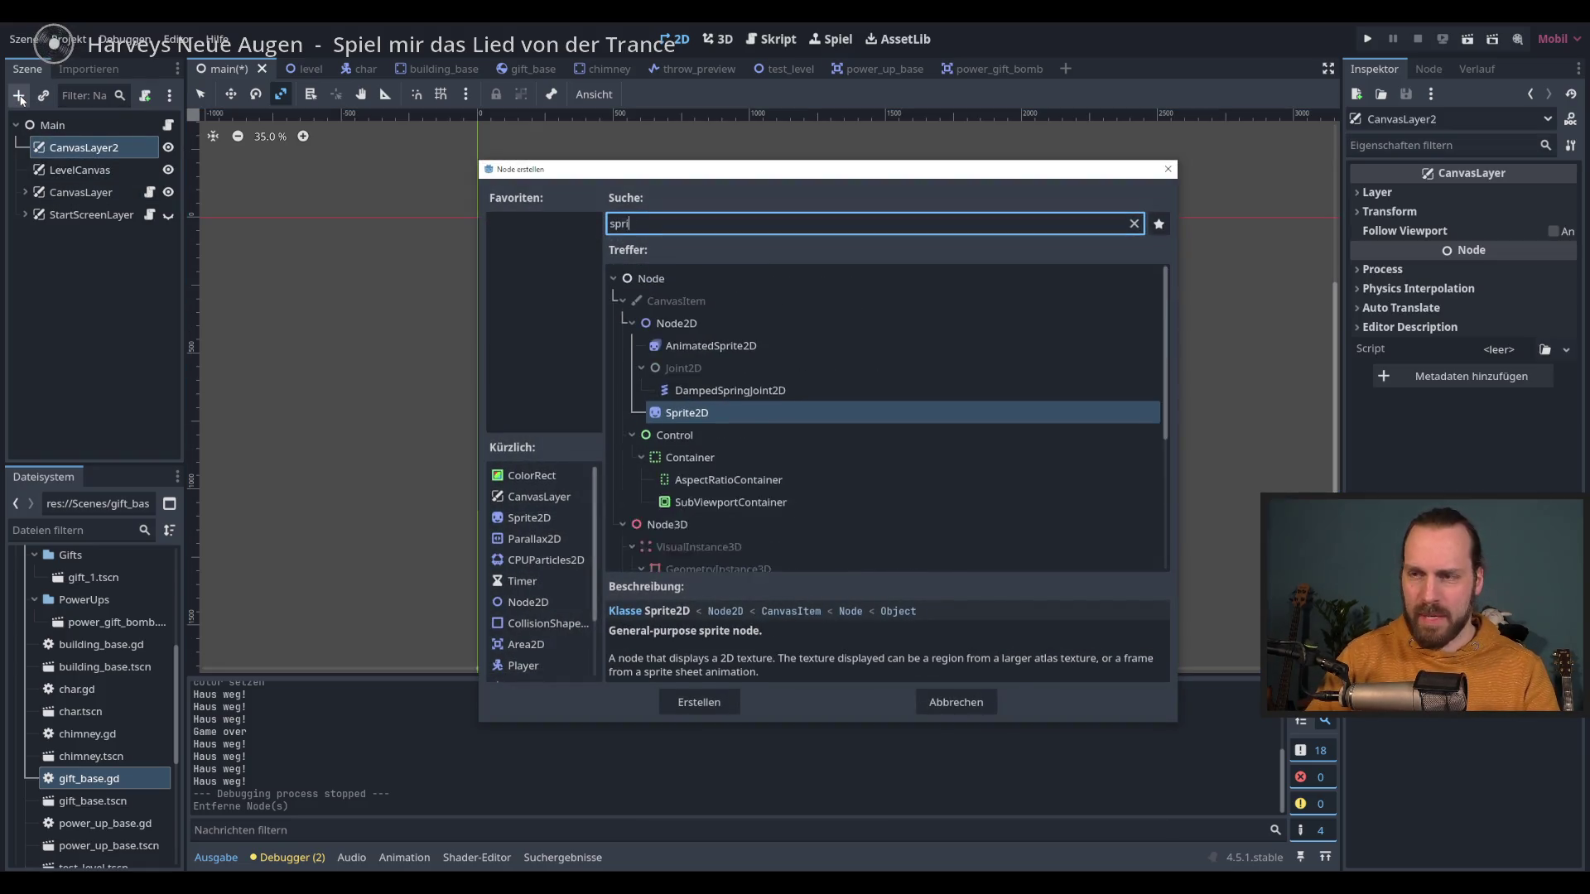
key(BackSpace)
key(BackSpace)
key(BackSpace)
key(BackSpace)
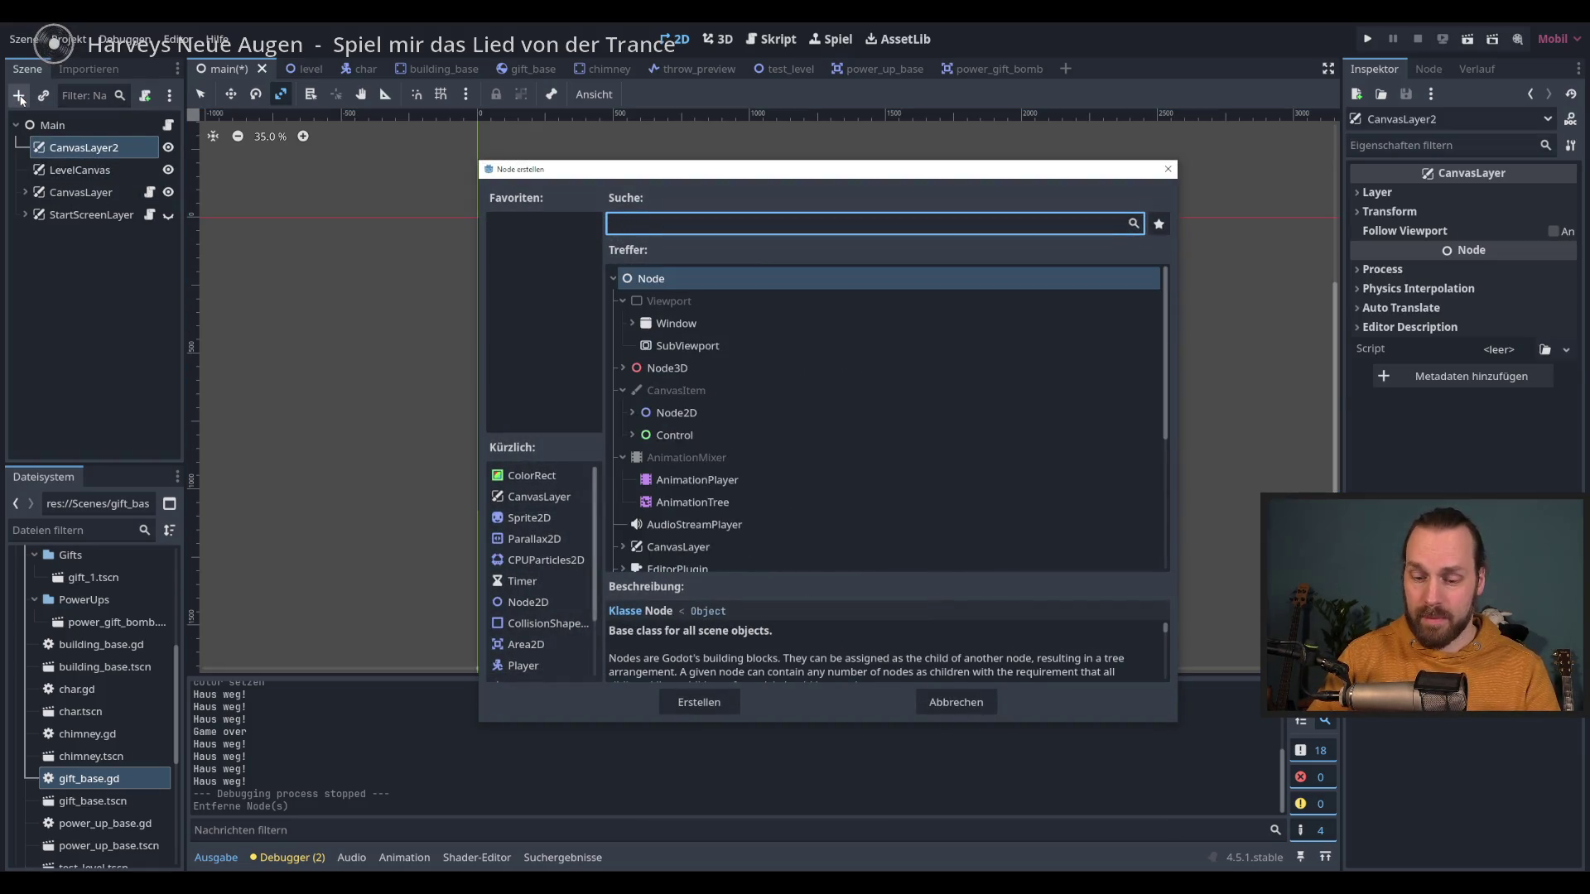
text(text)
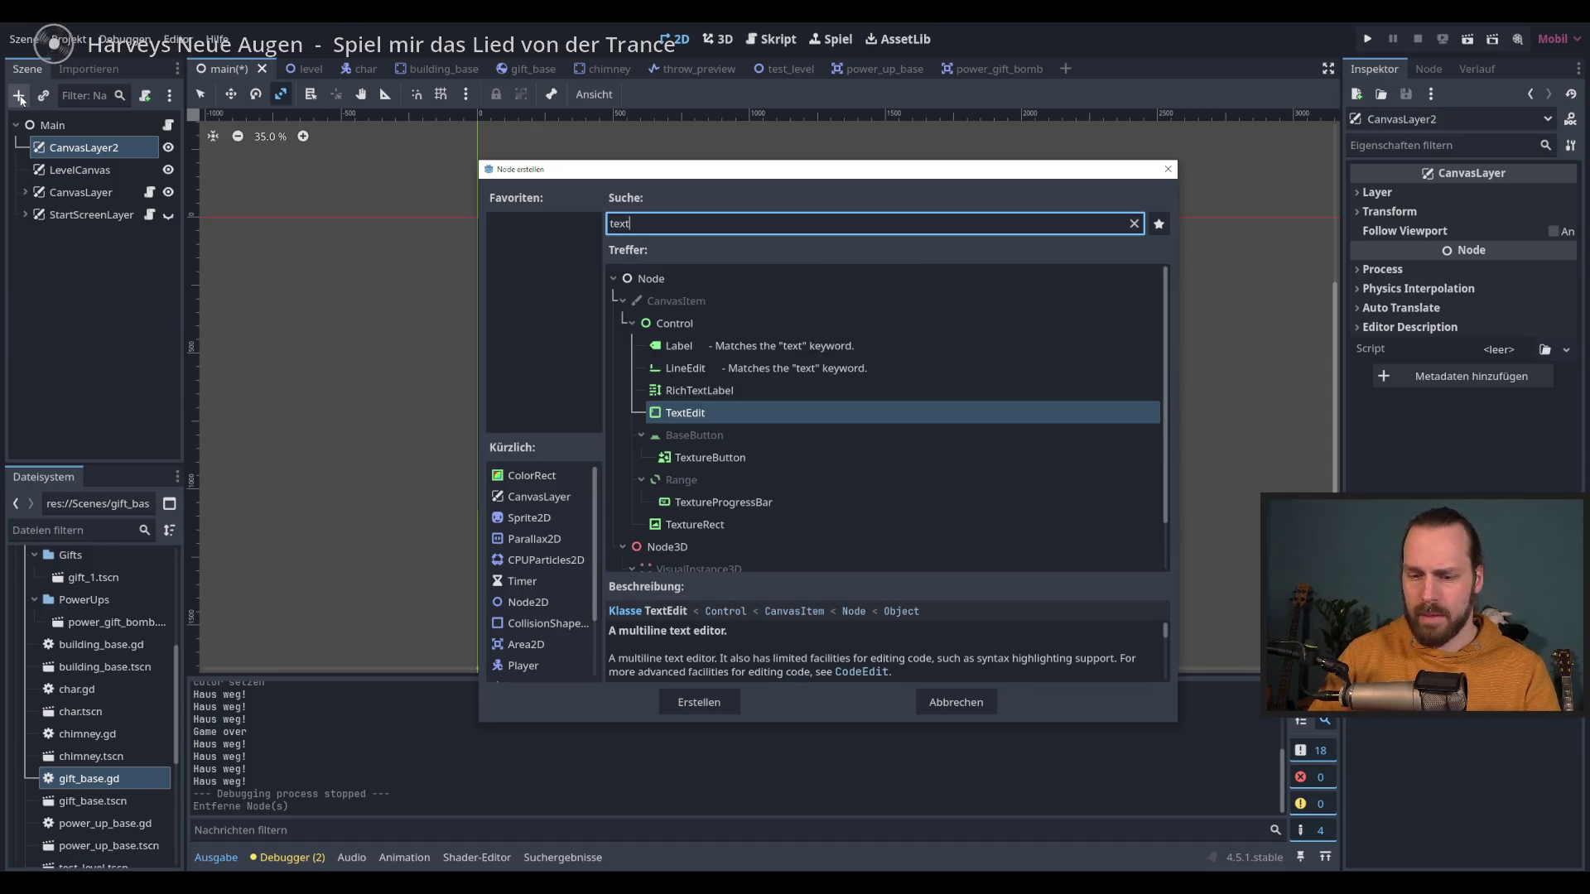
key(BackSpace)
key(BackSpace)
text(c)
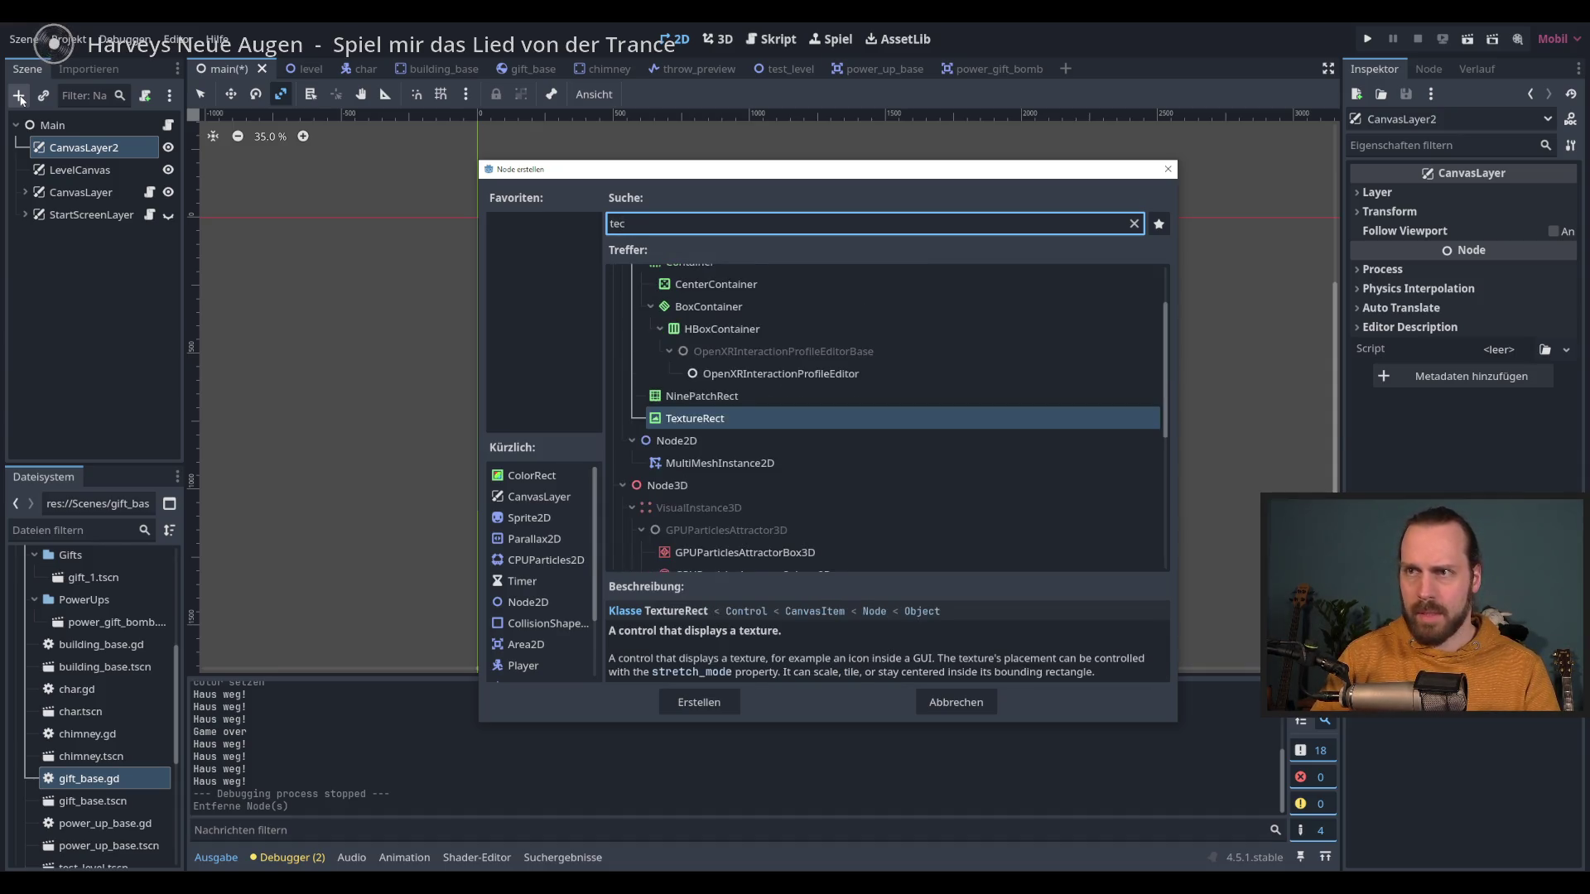
key(BackSpace)
text(xtu)
key(Return)
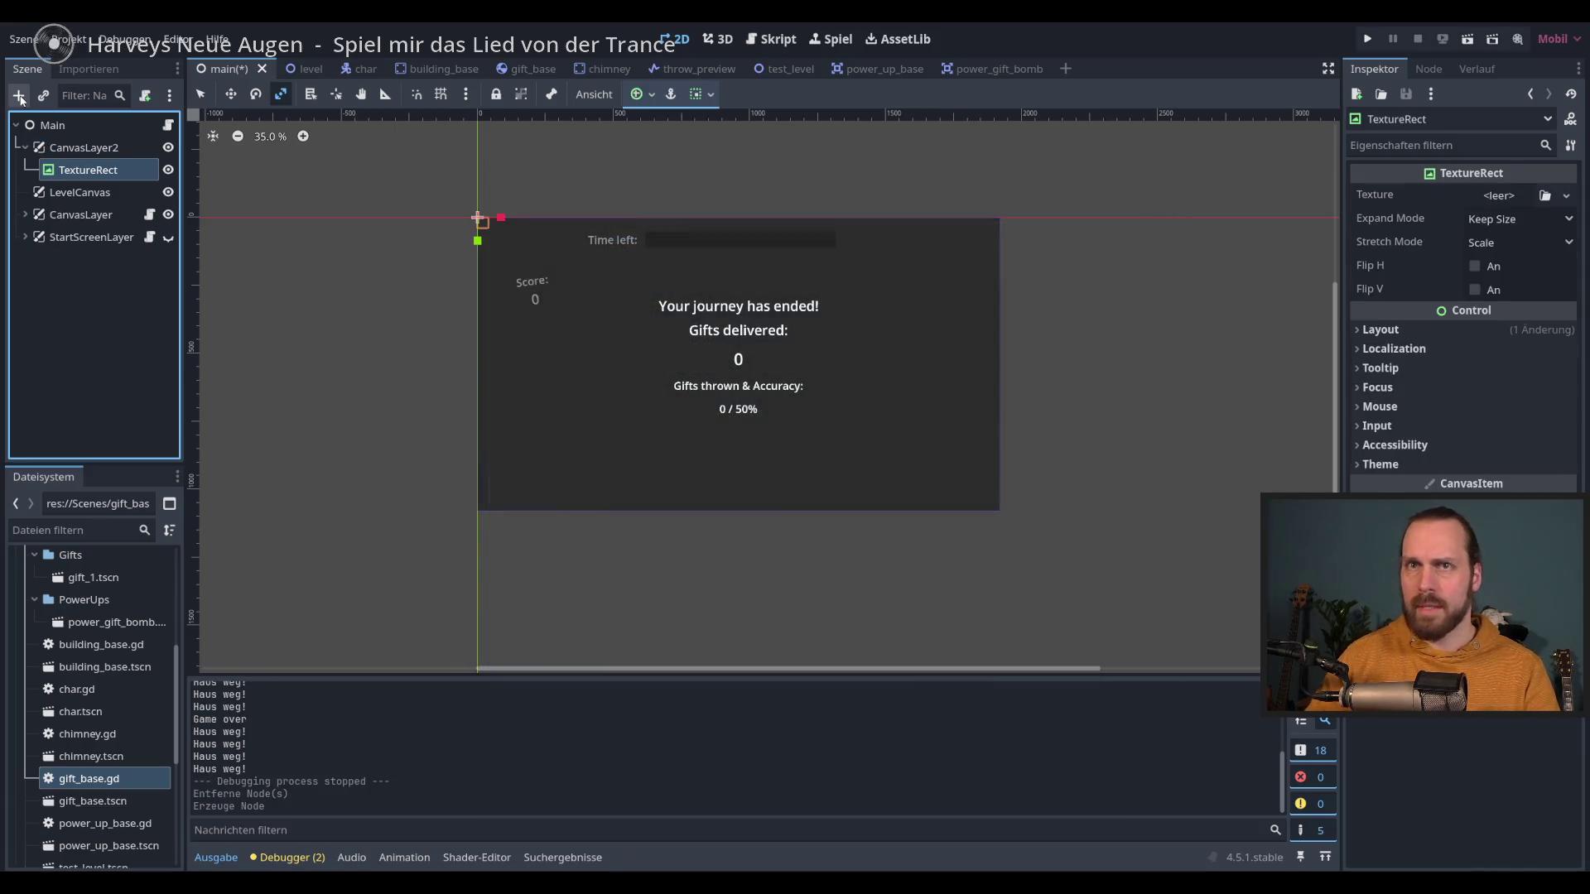
click(653, 96)
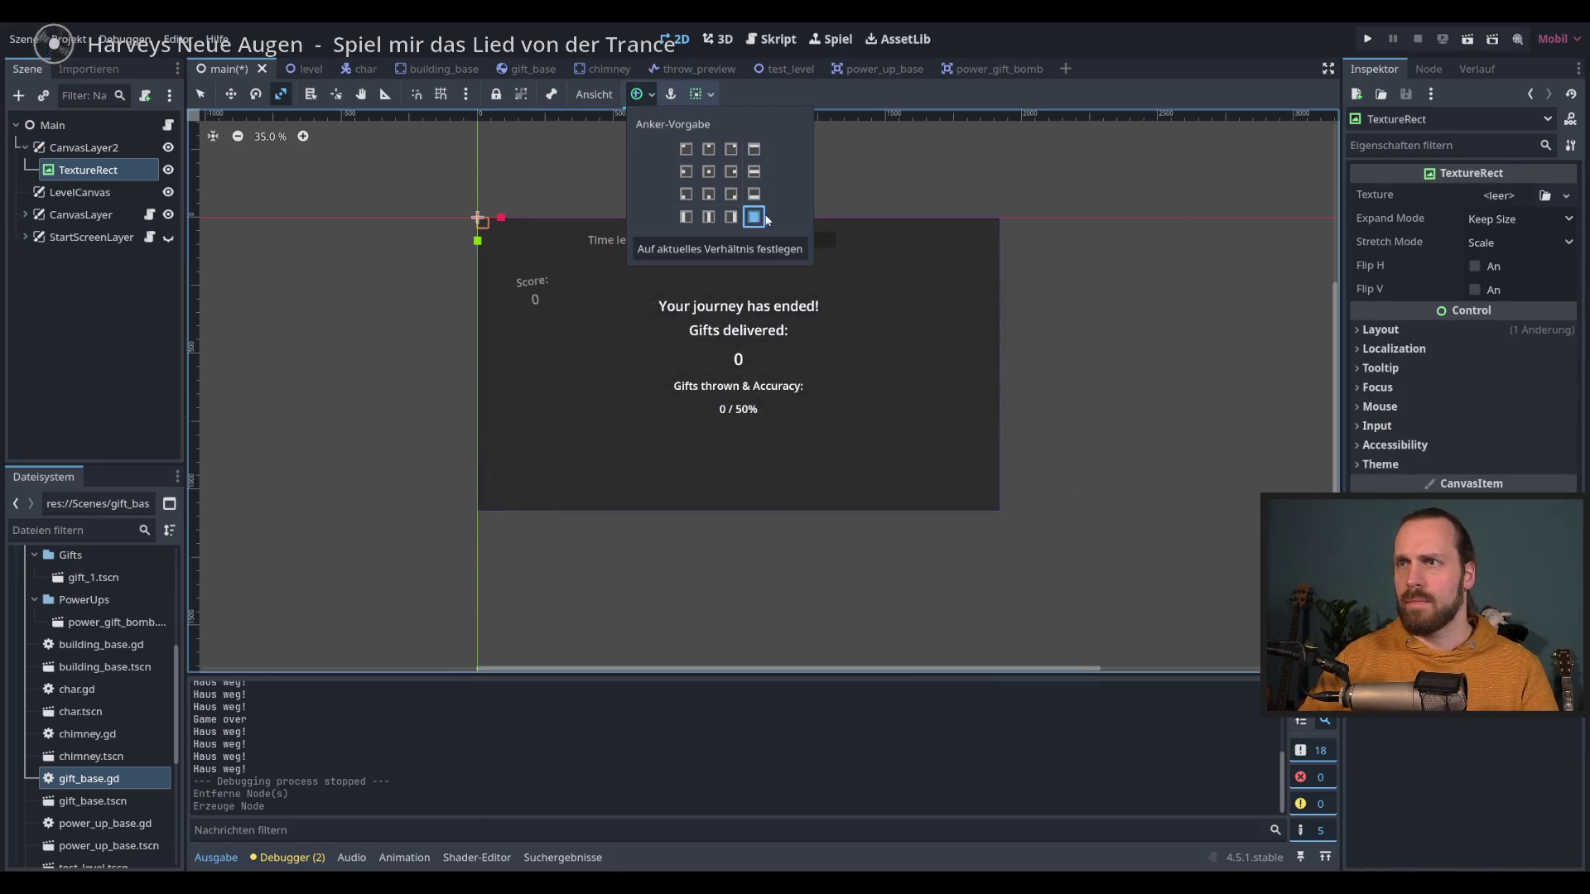
Step: Stretch the TextureRect to Full Rect and give it a GradientTexture1D
click(753, 217)
click(1565, 197)
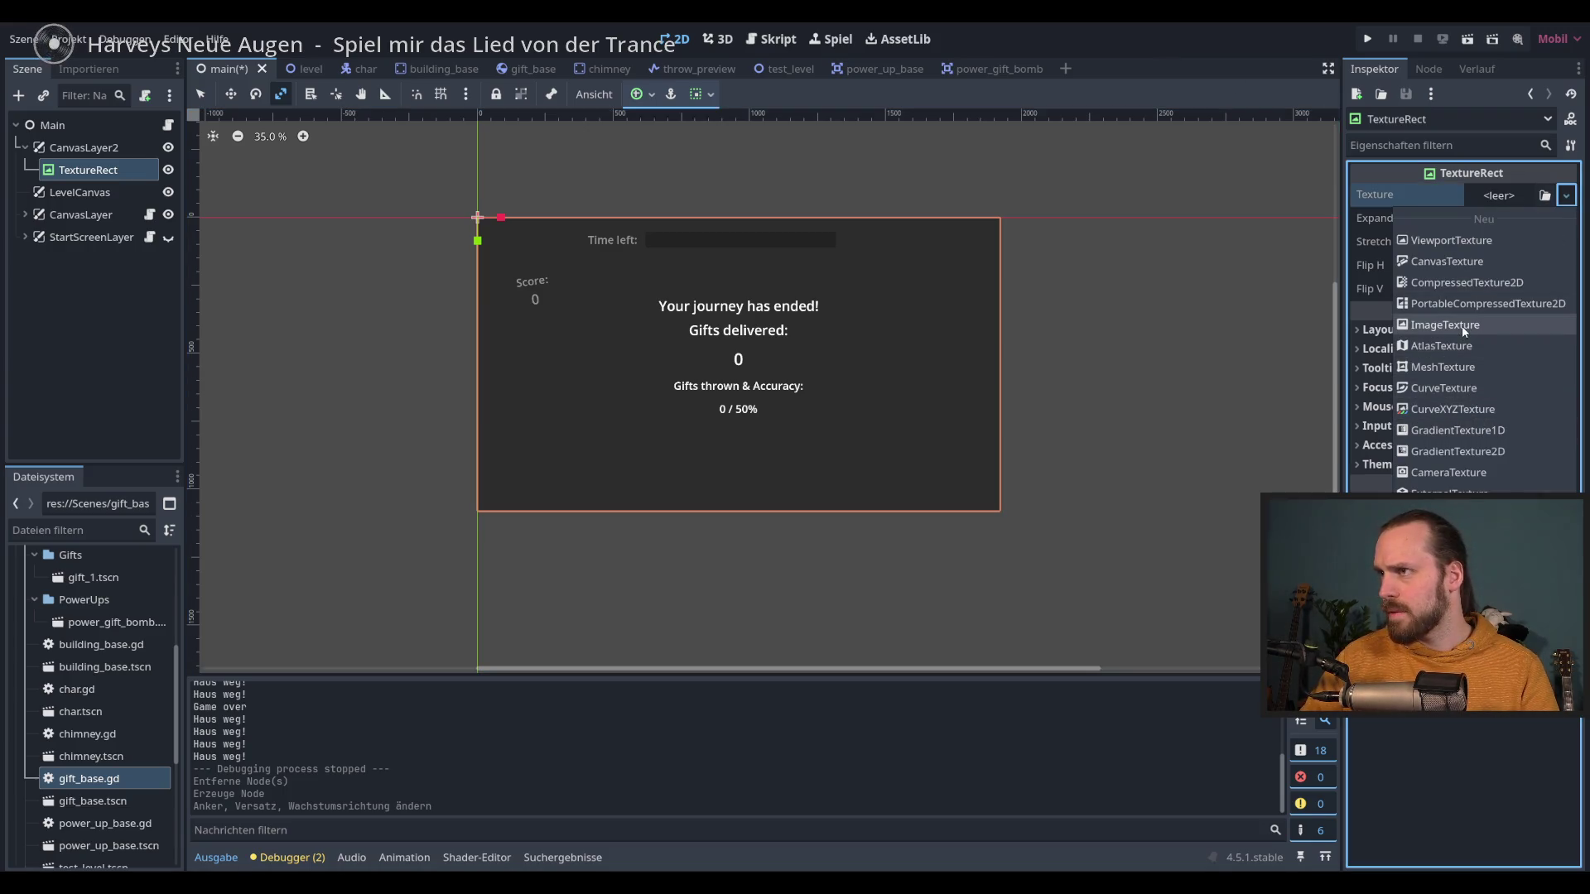
click(1477, 431)
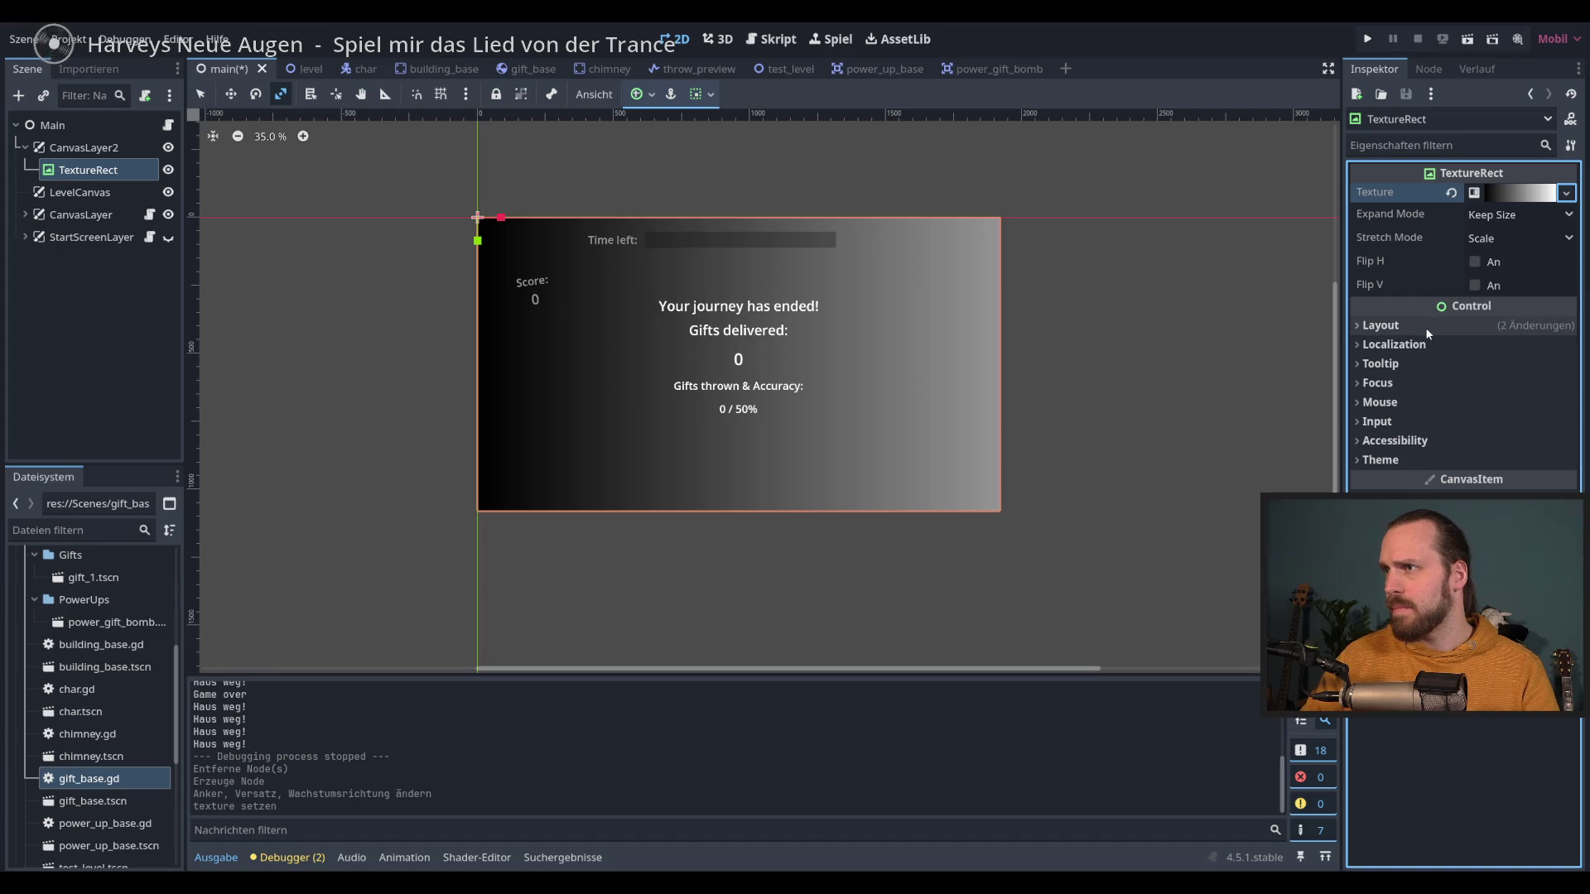
click(1519, 199)
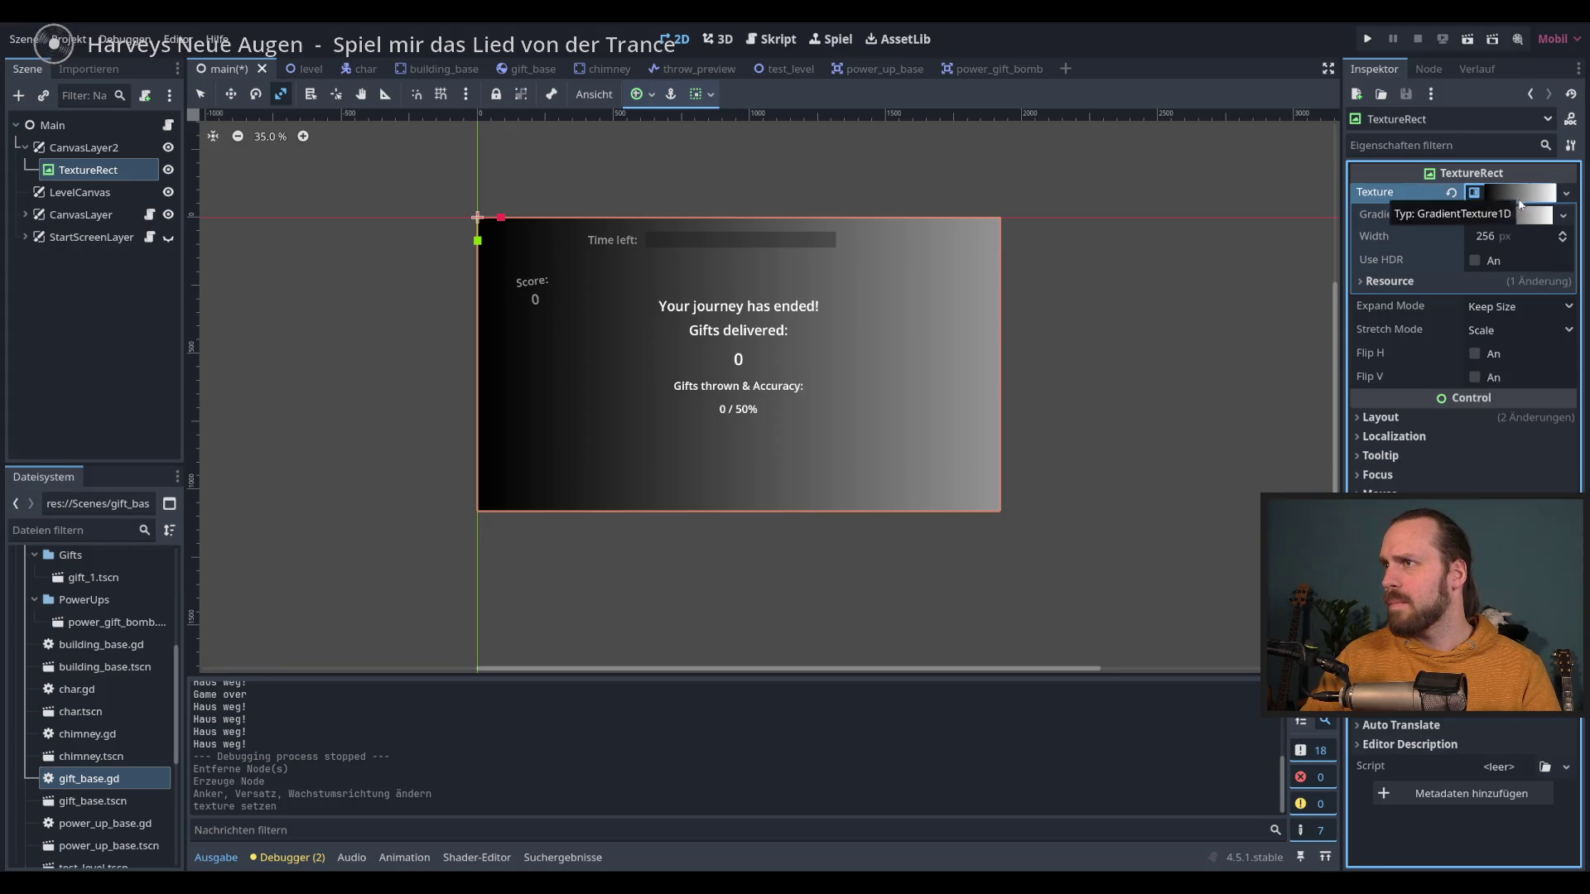
click(1363, 285)
click(1363, 285)
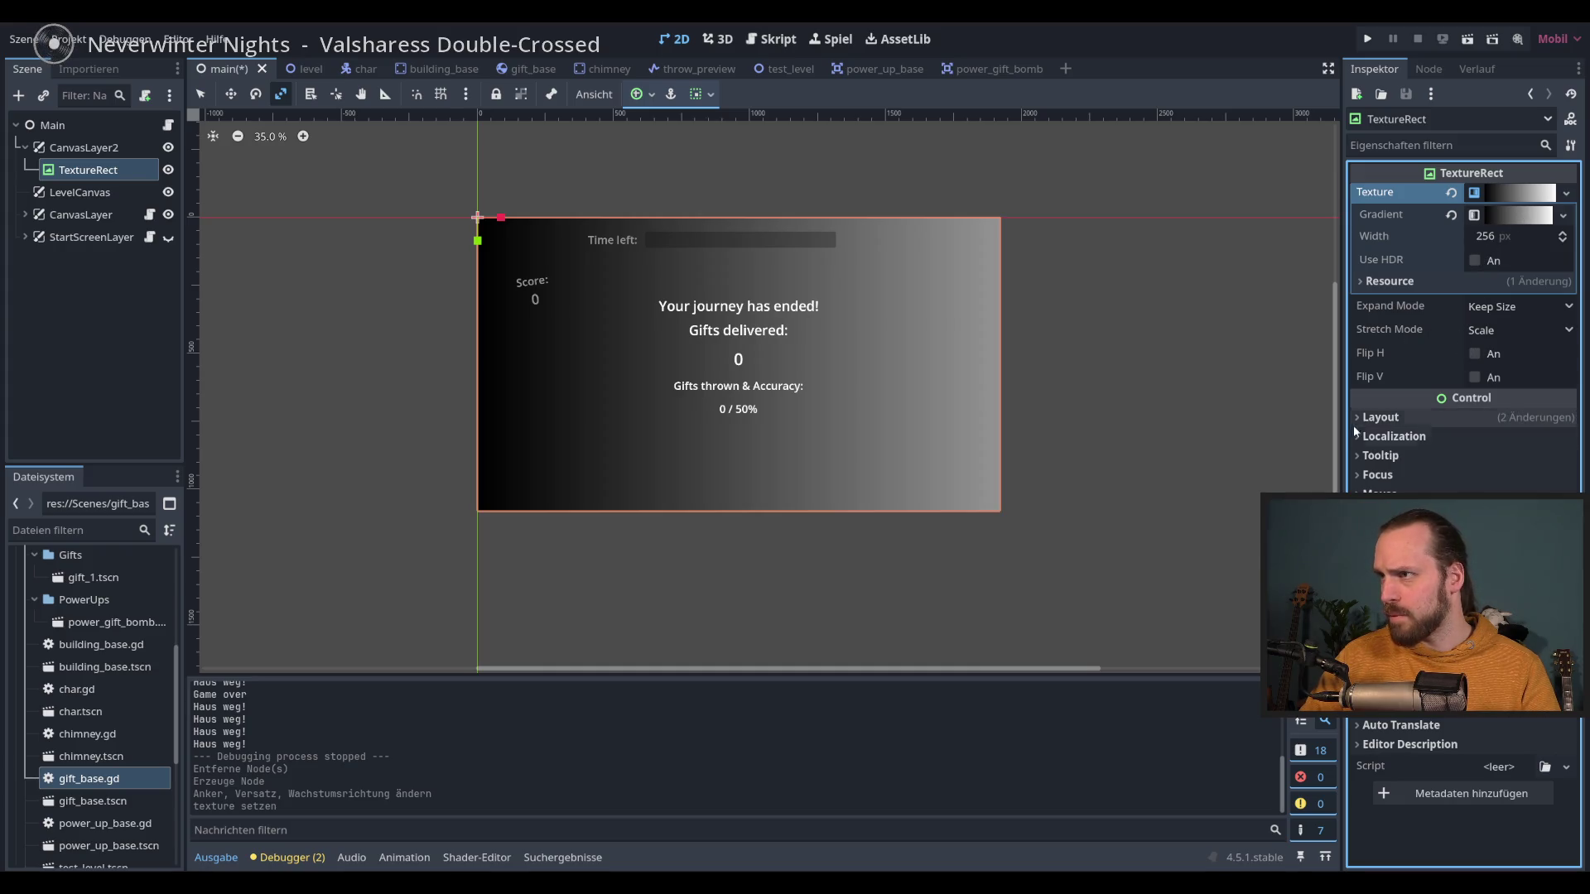
Step: Review the TextureRect's Layout and Transform settings, leaving rotation at 0
click(1408, 419)
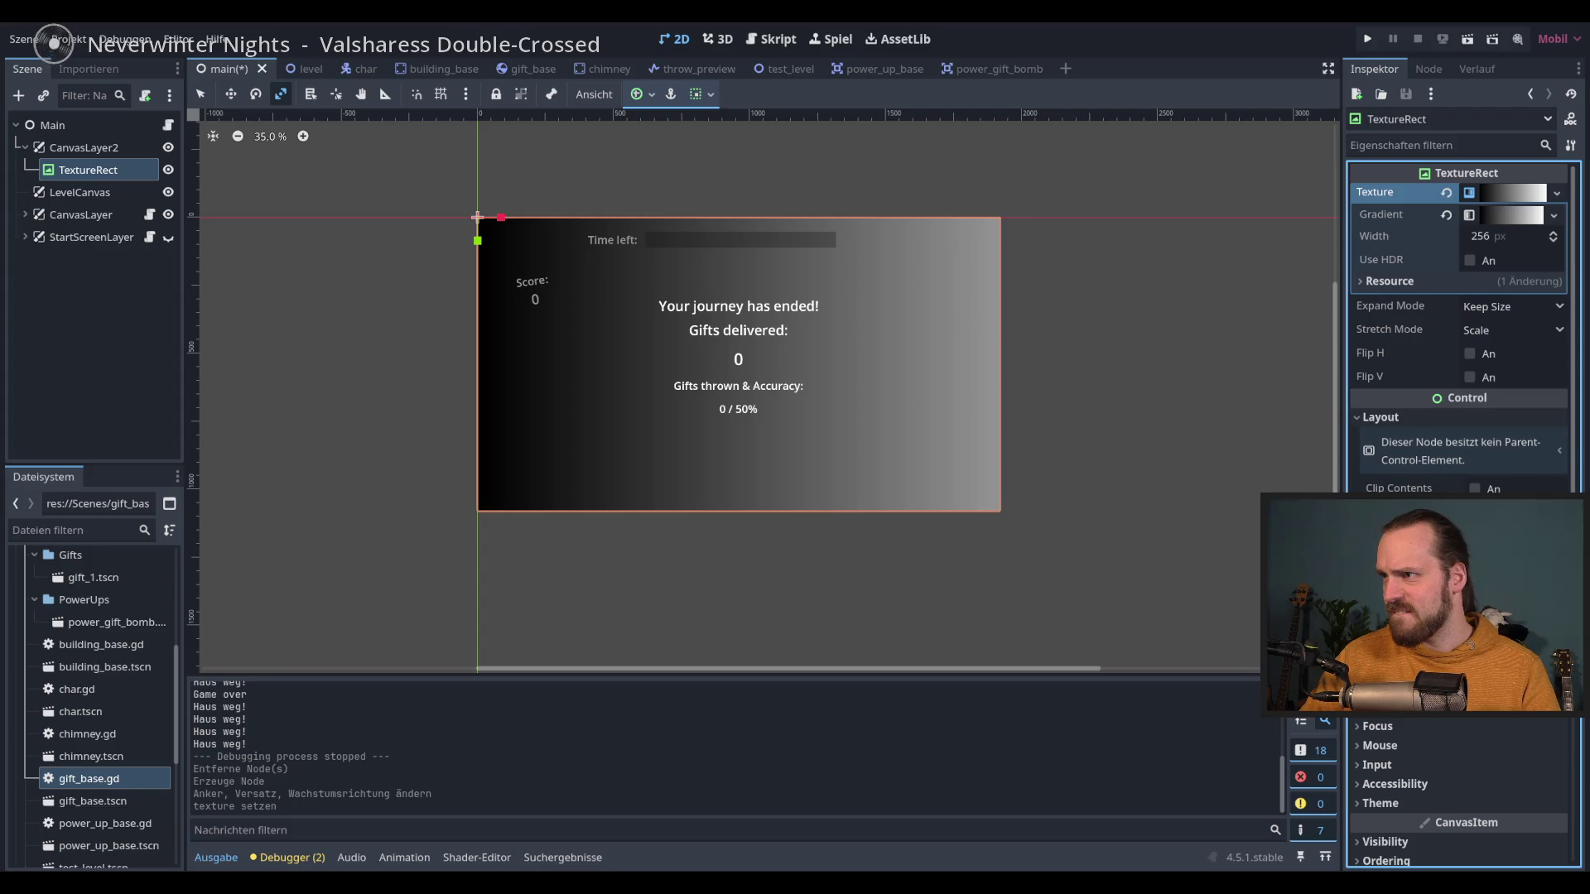
click(1399, 644)
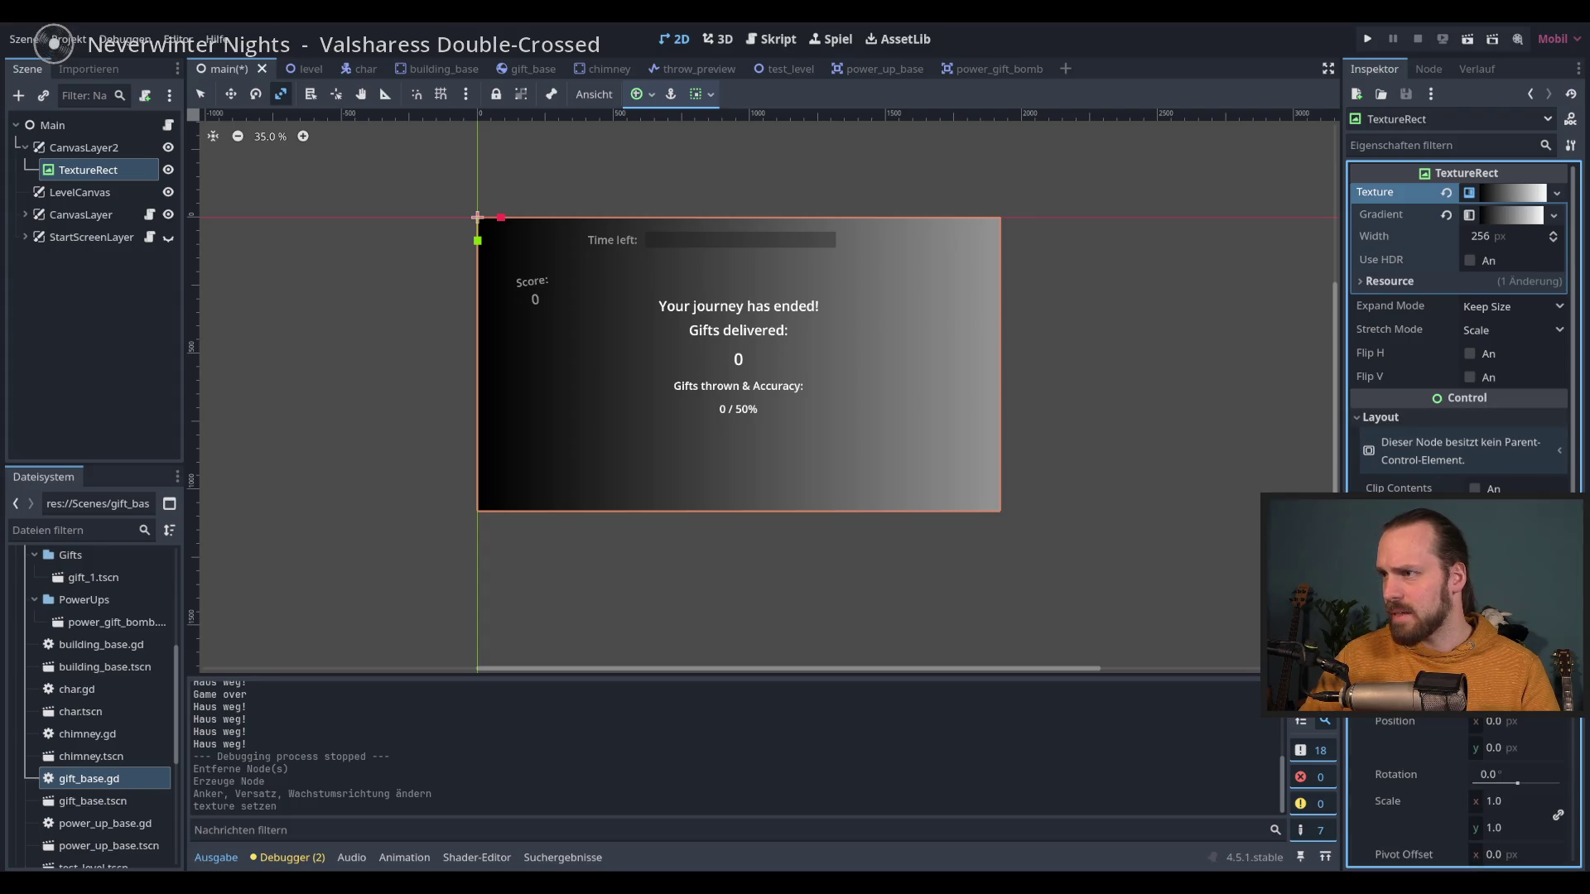
drag(1518, 785, 1458, 776)
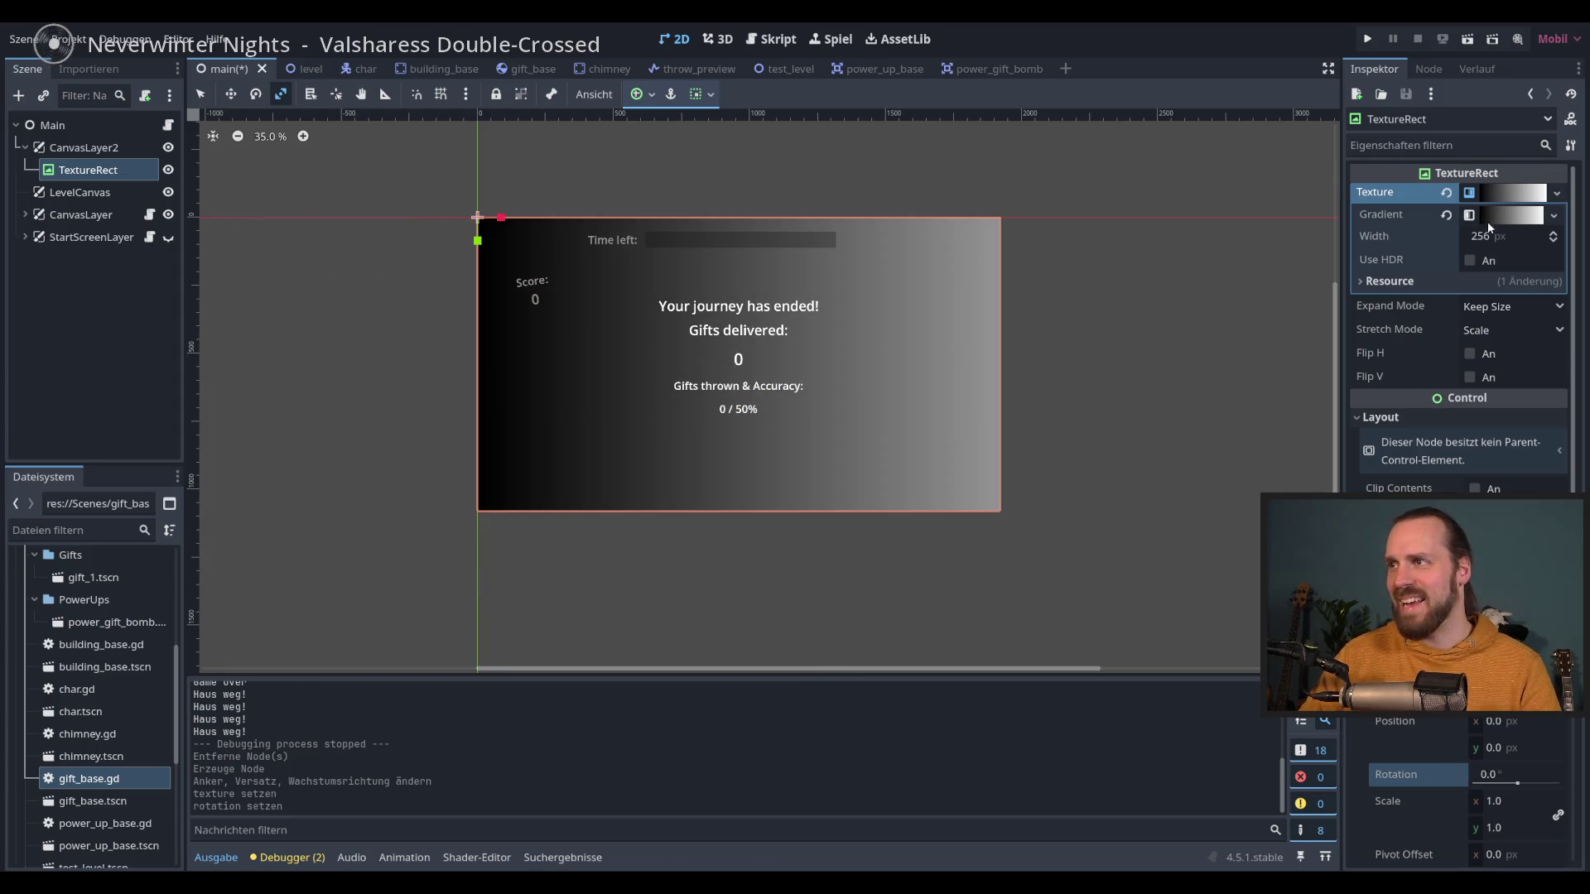
click(1556, 192)
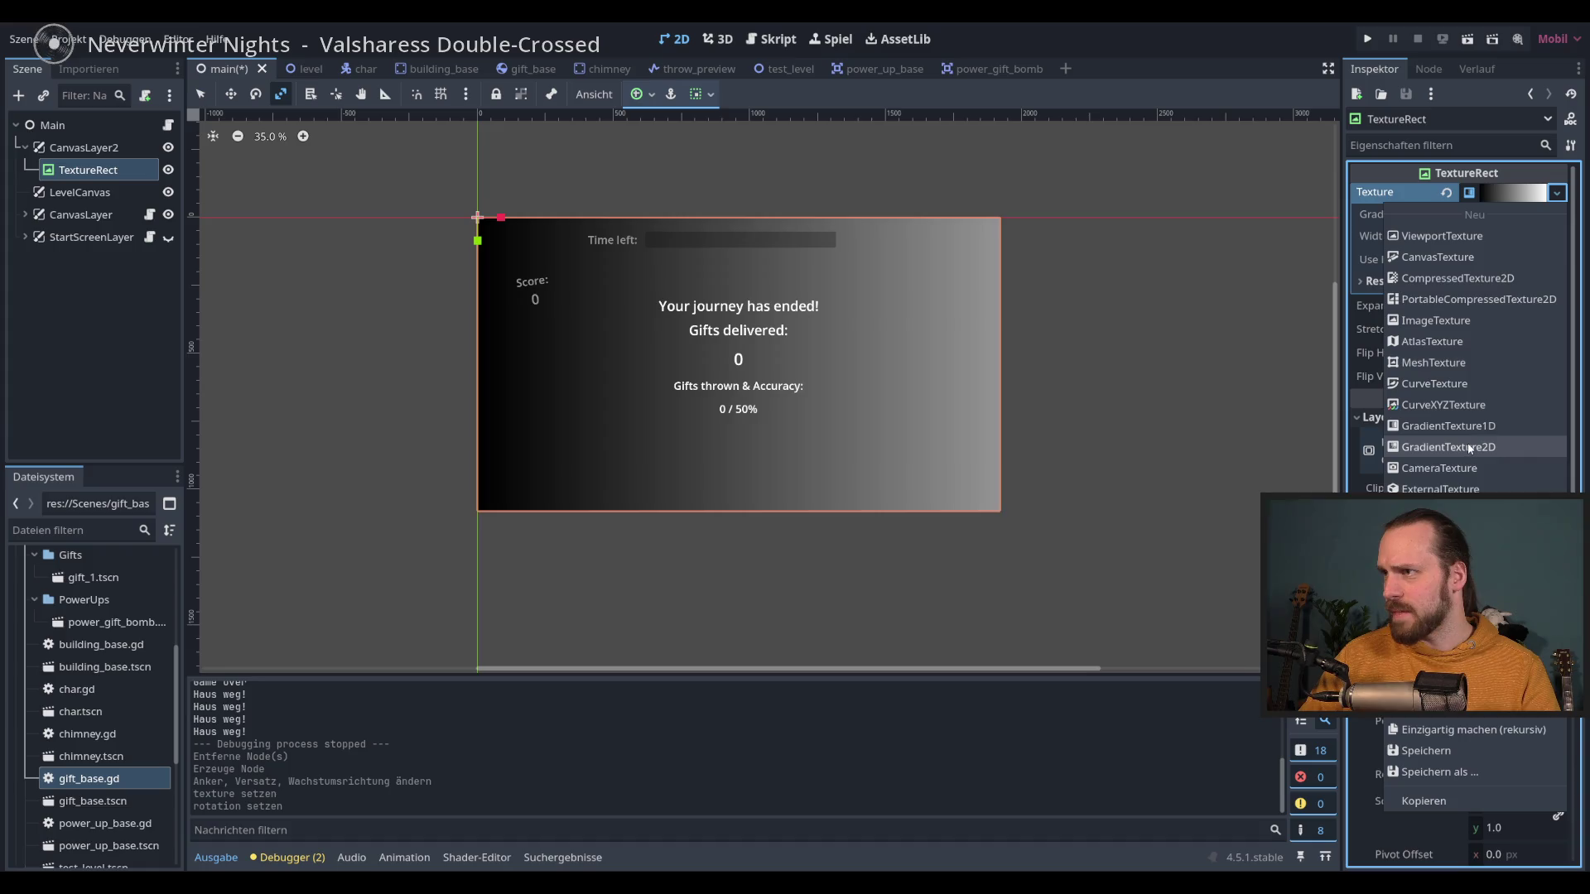
Step: Switch the texture to a radial GradientTexture2D with its fill-from point in the centre
click(1470, 448)
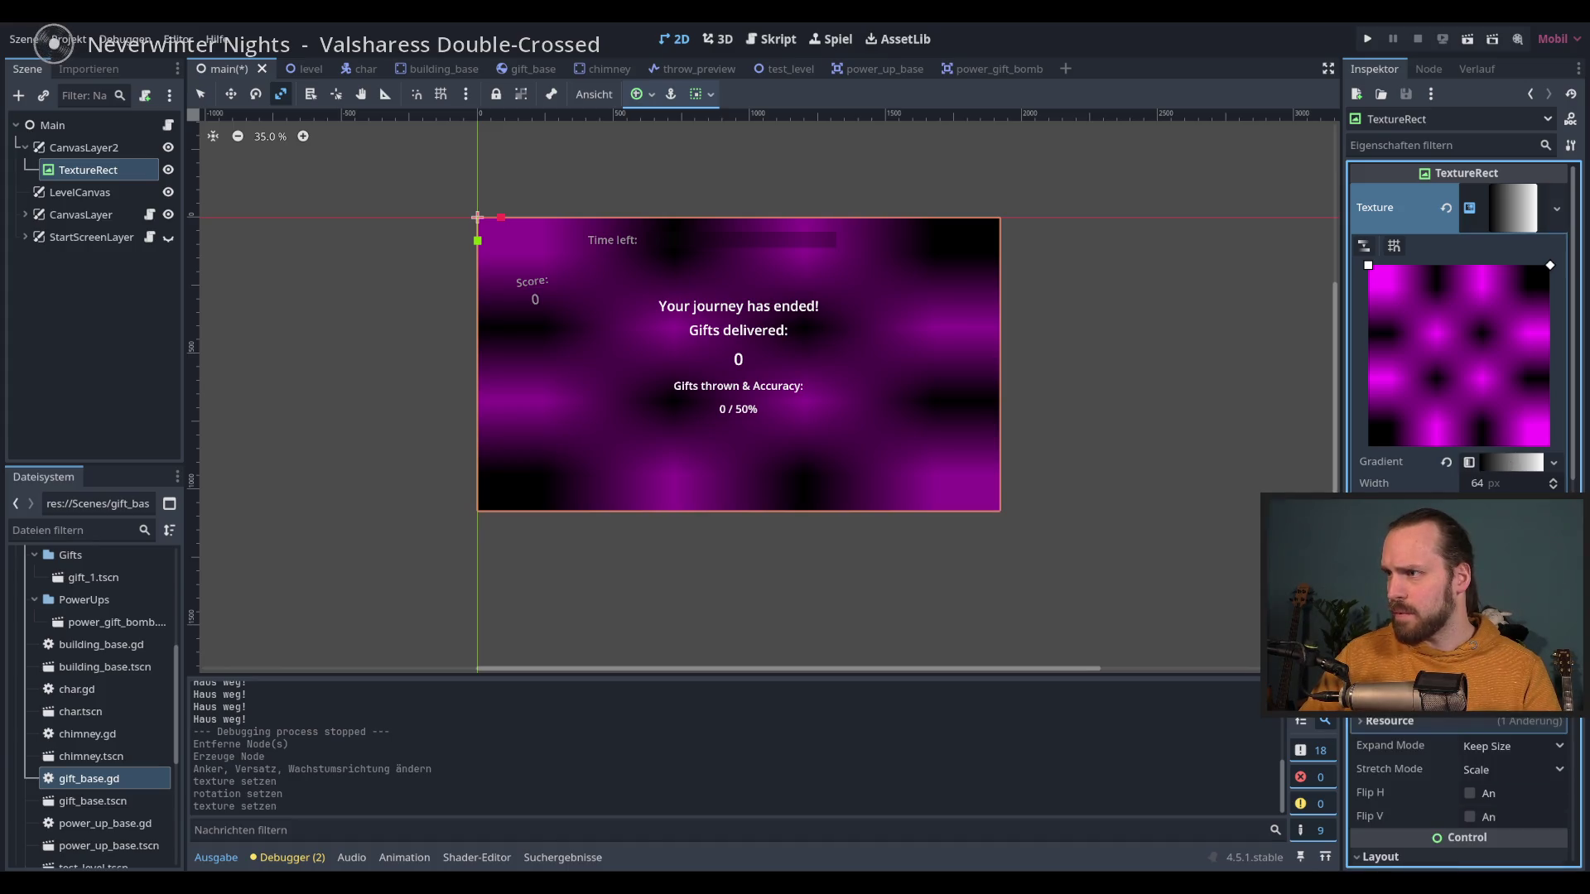
click(1483, 489)
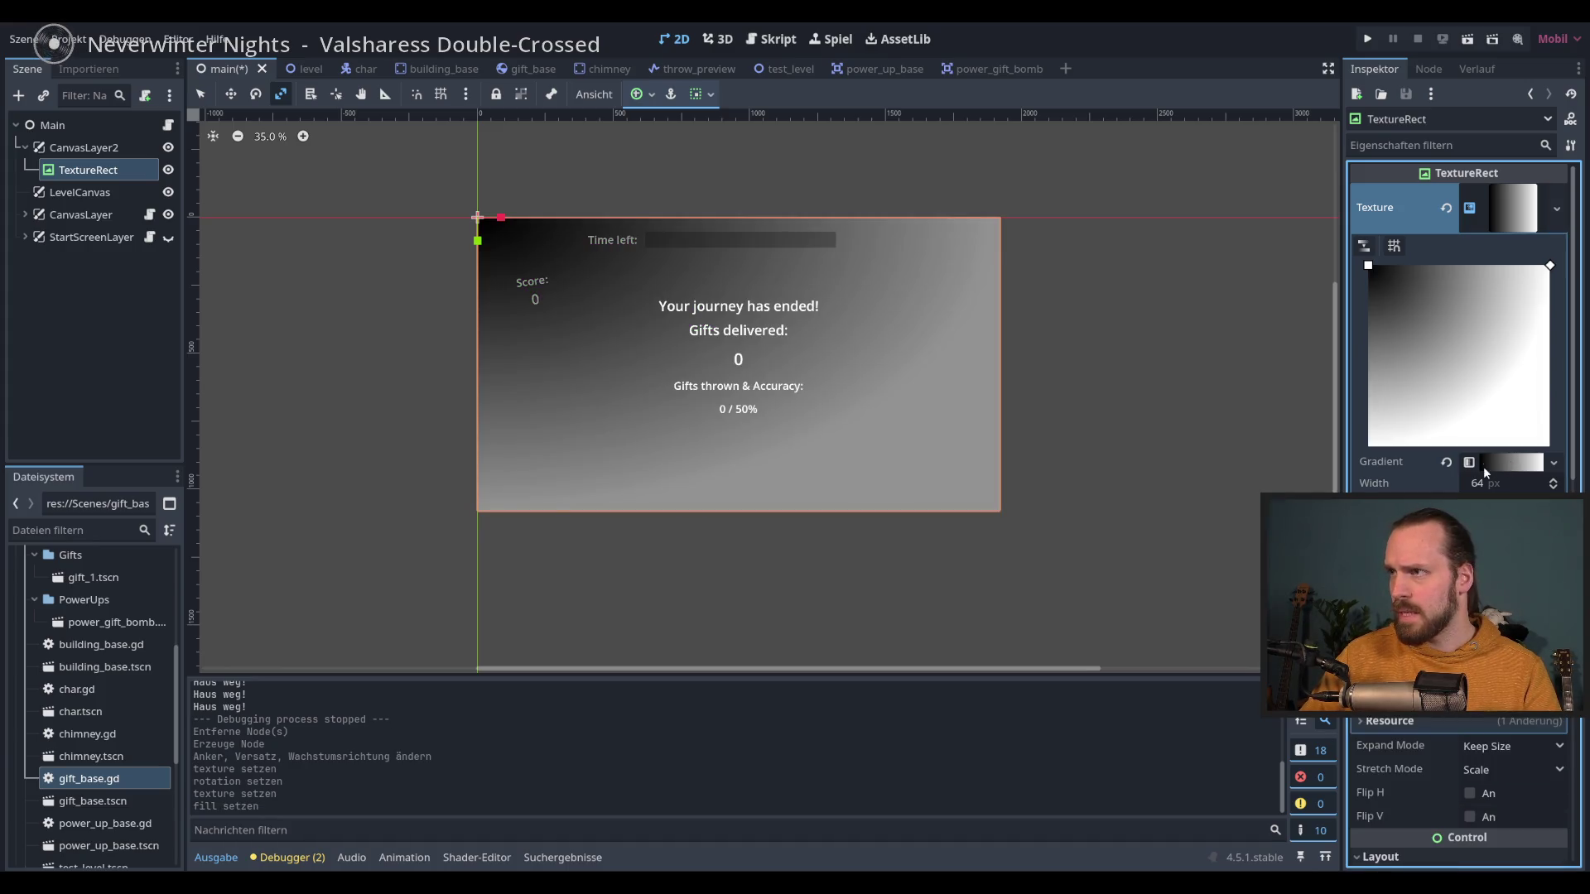
drag(1371, 265, 1452, 364)
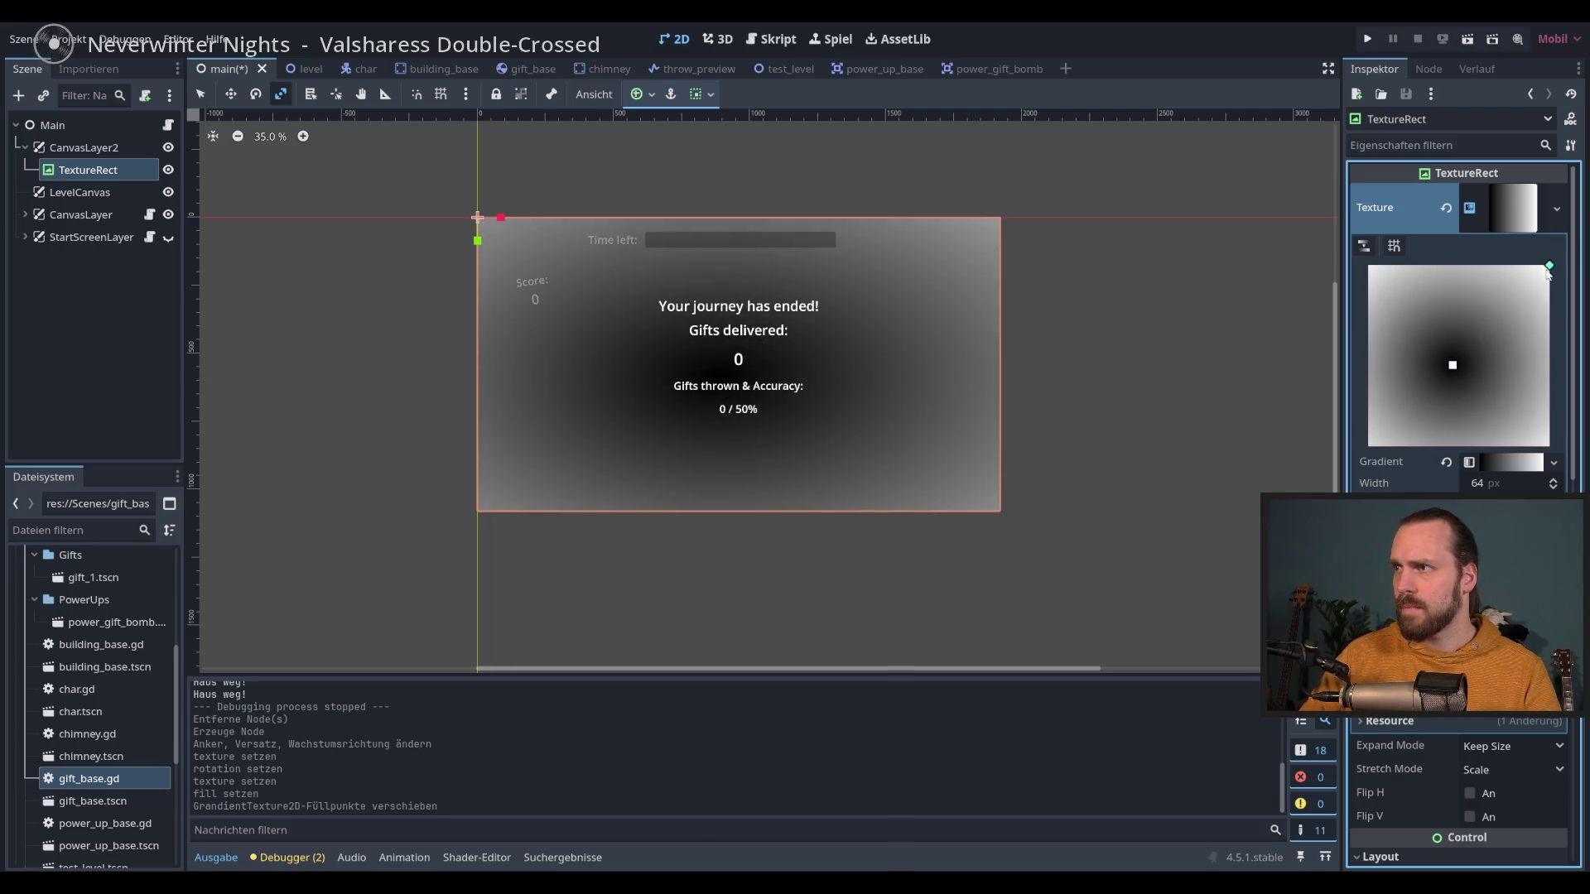
drag(1546, 273, 1546, 266)
drag(1452, 365, 1460, 375)
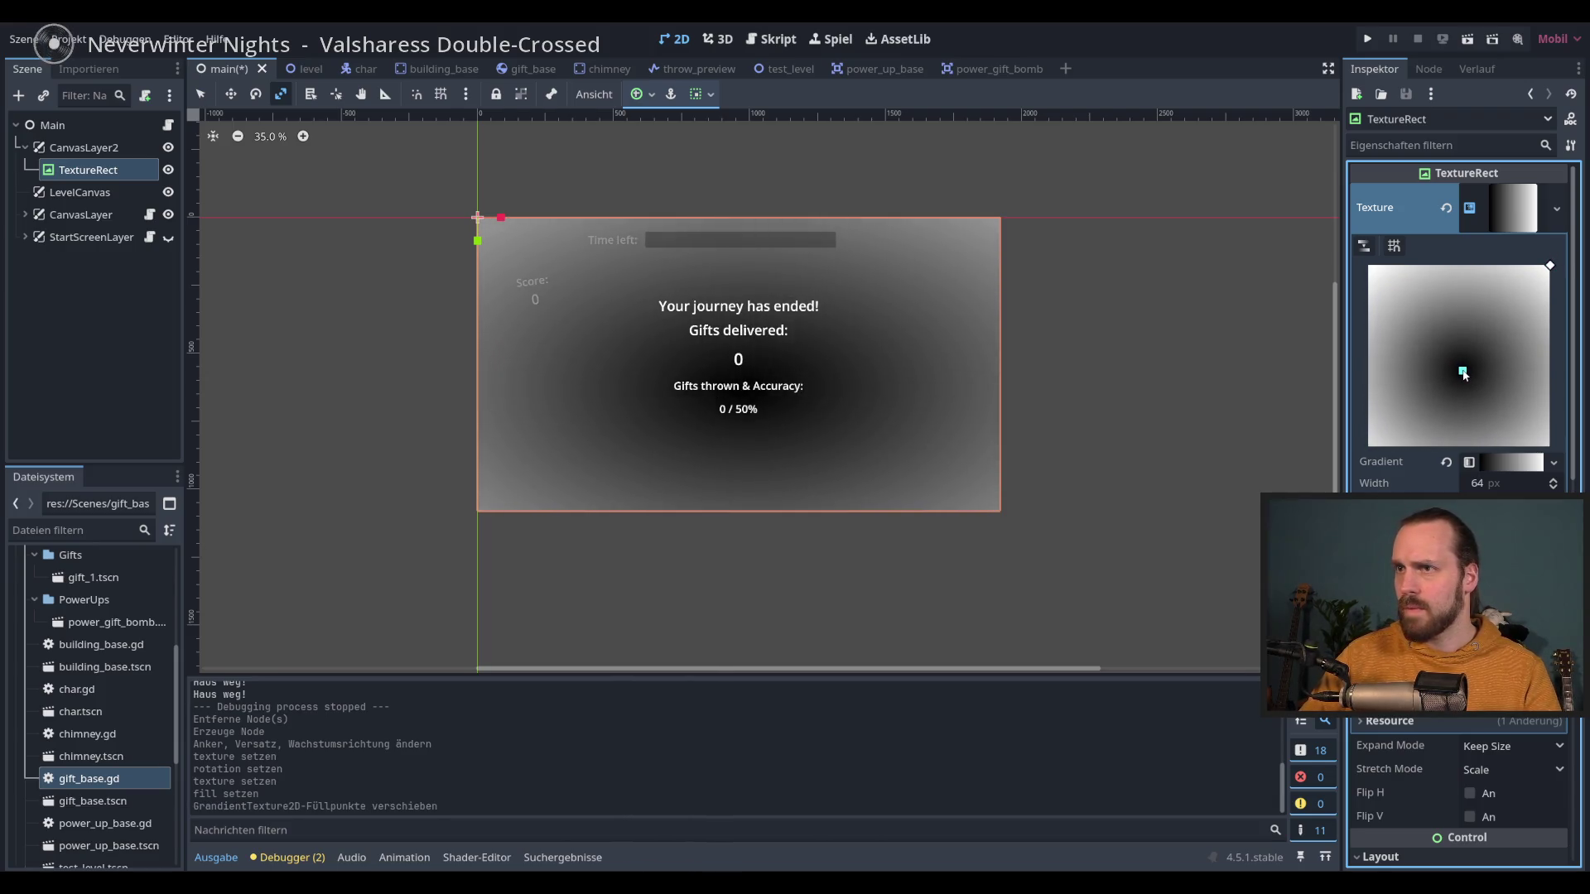
click(1463, 374)
Step: Recolour the gradient's centre stop to a warm brown
click(1510, 464)
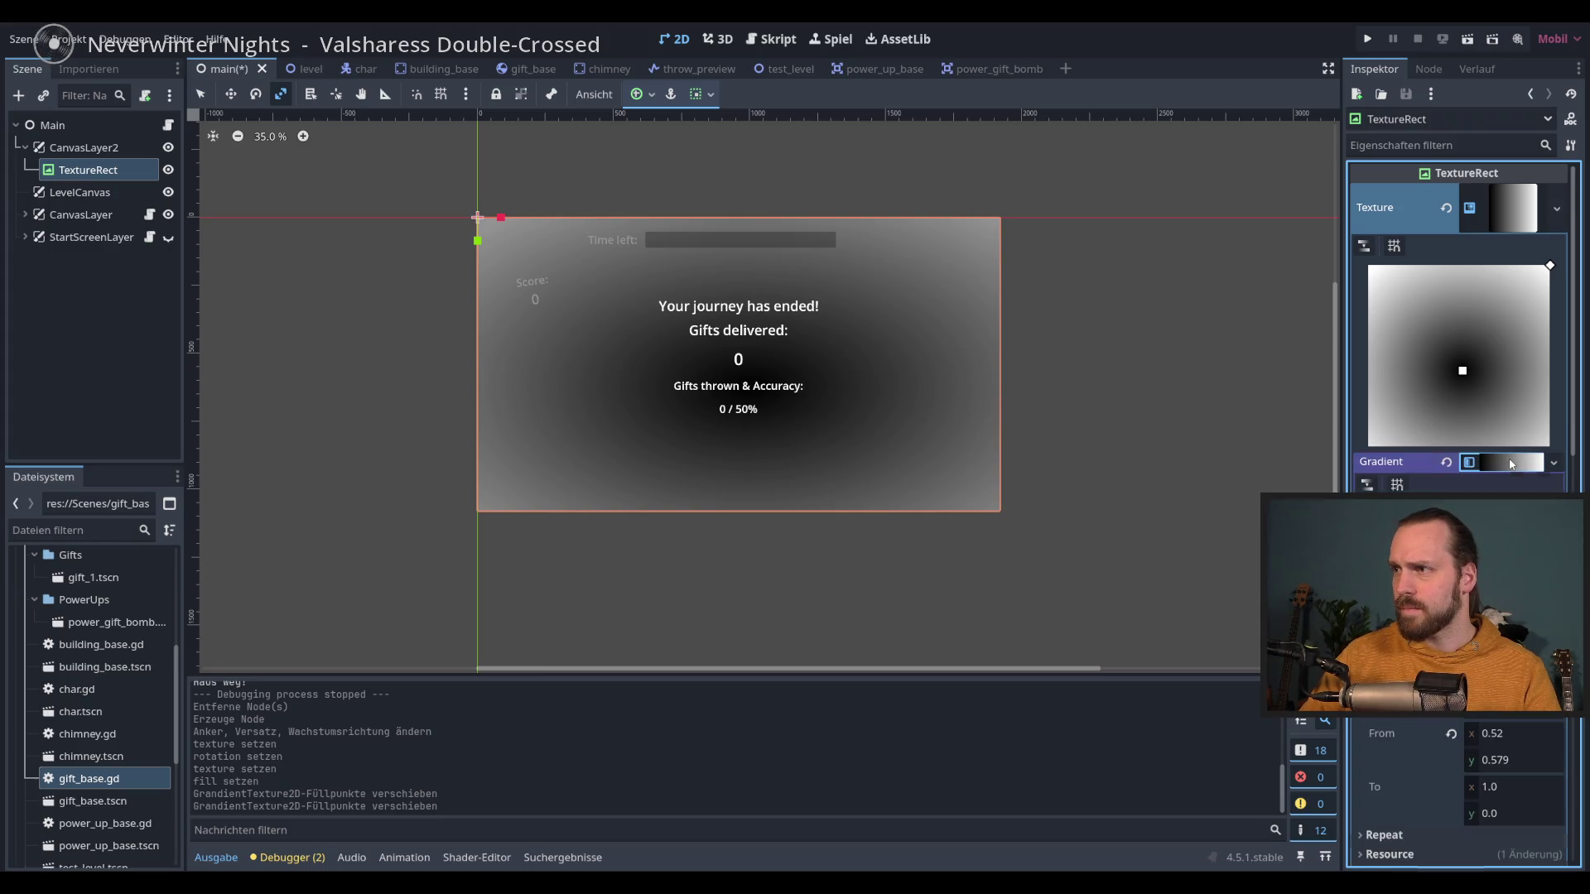
double_click(1455, 571)
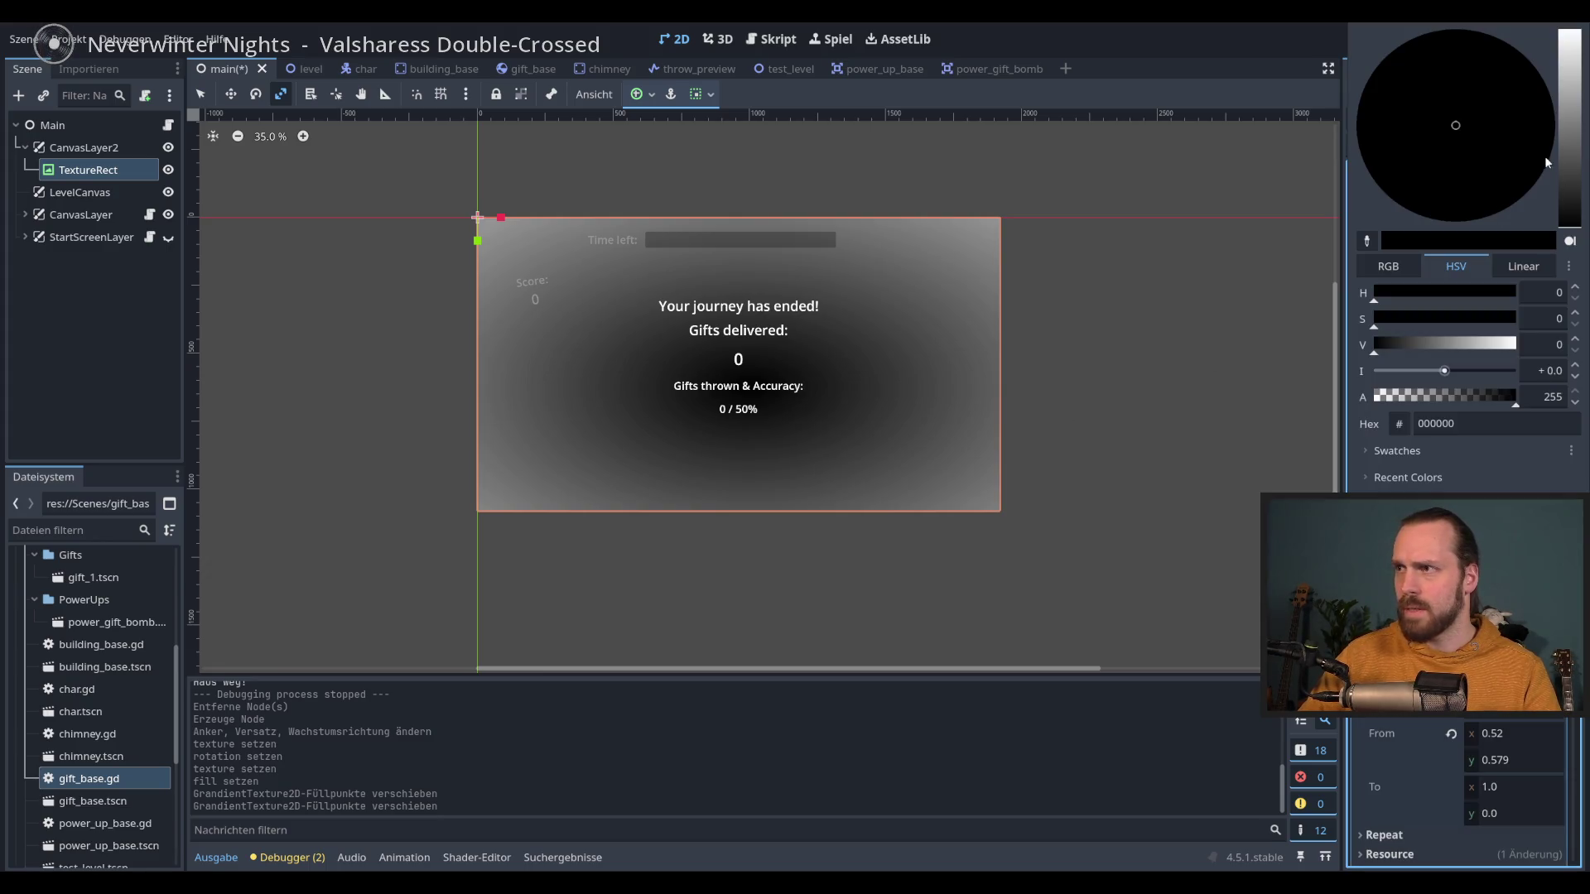
click(1574, 210)
click(1489, 141)
mouse_move(1488, 293)
mouse_down()
mouse_move(1462, 300)
mouse_move(1475, 344)
mouse_move(1455, 355)
mouse_up()
drag(1457, 137, 1463, 100)
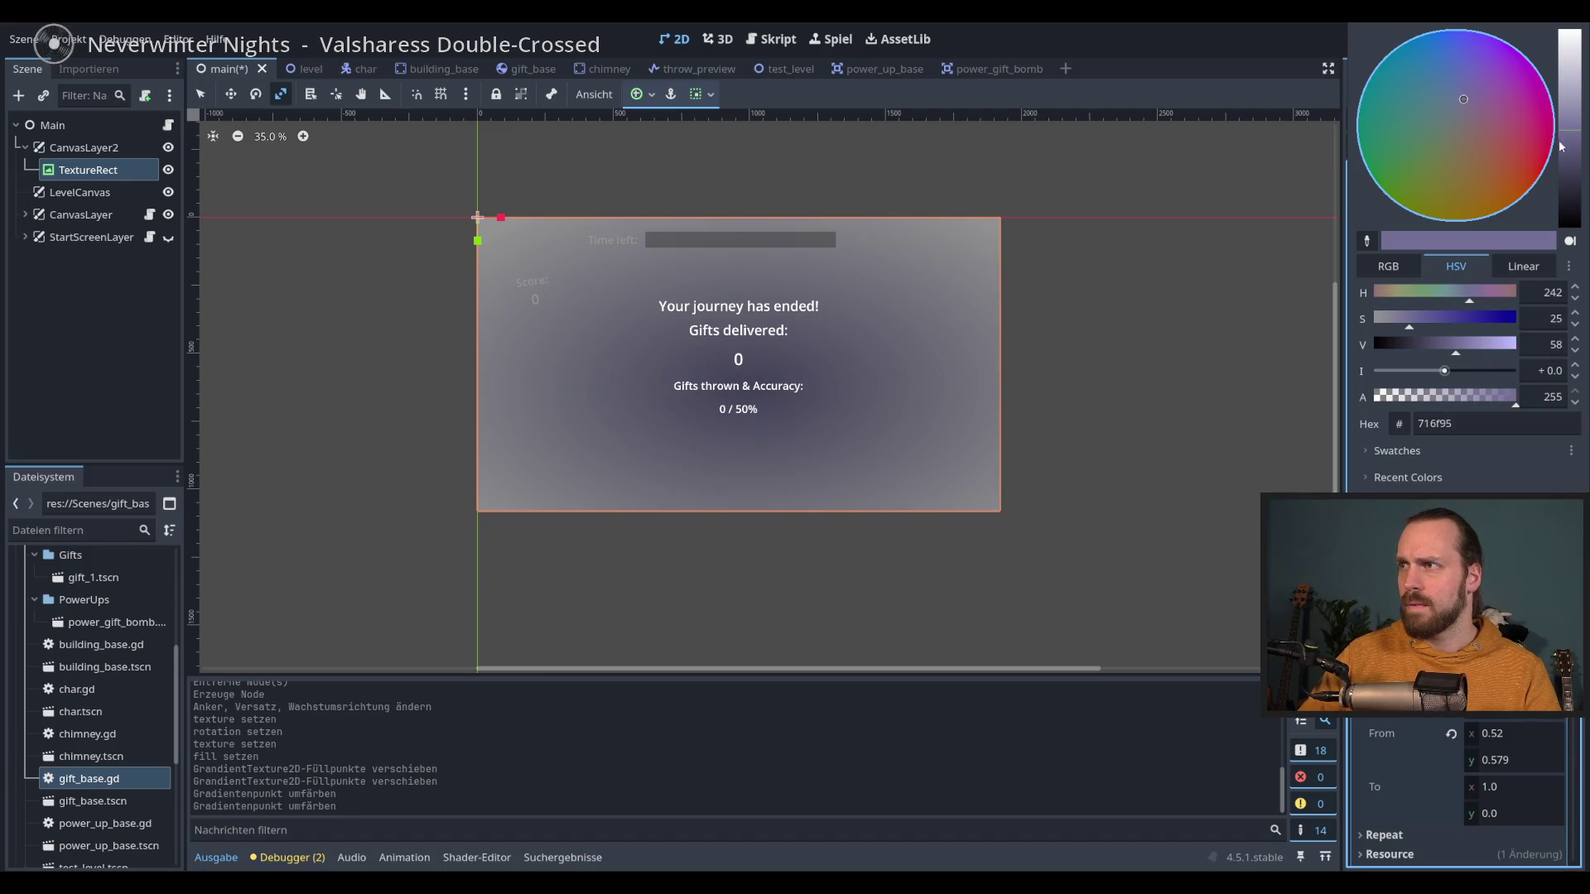
mouse_move(1560, 146)
mouse_down()
mouse_move(1459, 166)
mouse_move(1487, 172)
mouse_up()
click(1305, 27)
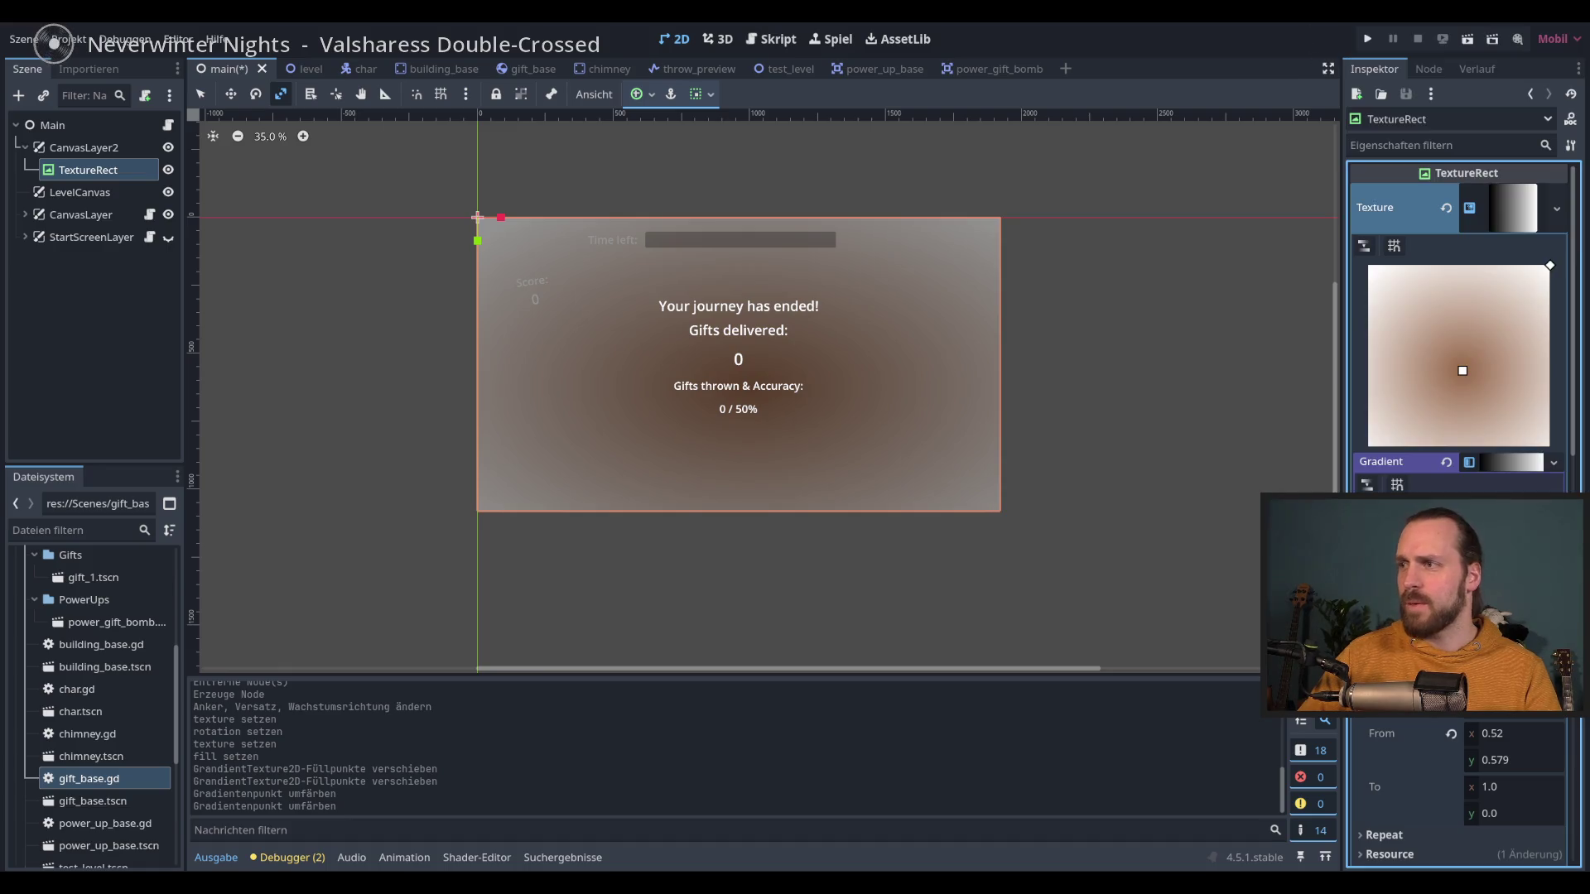
Step: Make the outer gradient stop a dark navy and run the game with F5
click(1482, 507)
drag(1478, 325, 1513, 328)
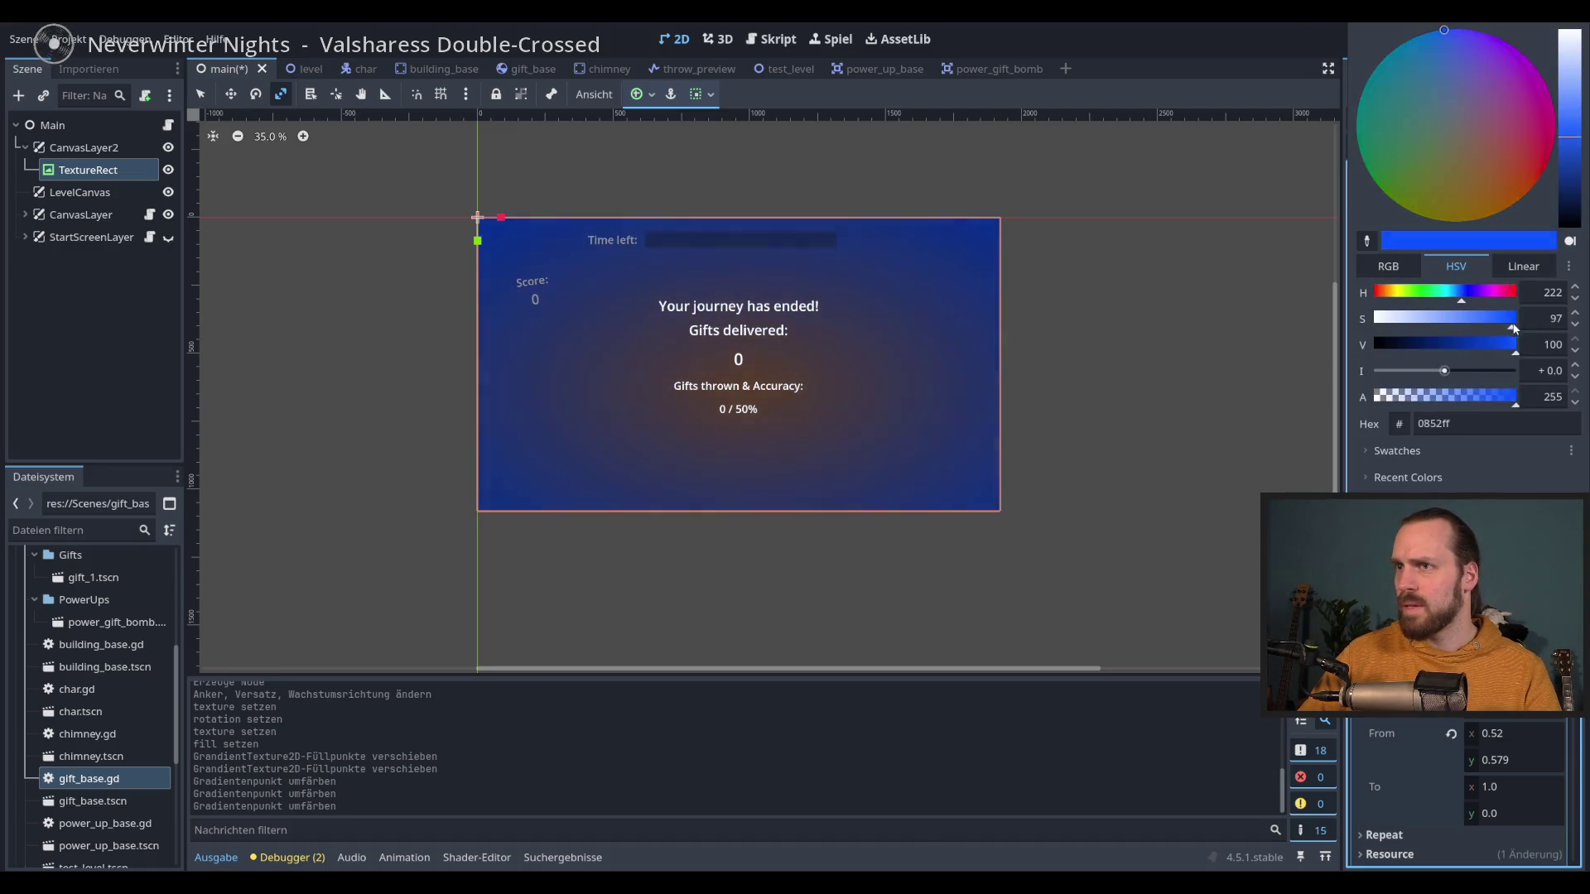
drag(1555, 184, 1568, 219)
click(1429, 31)
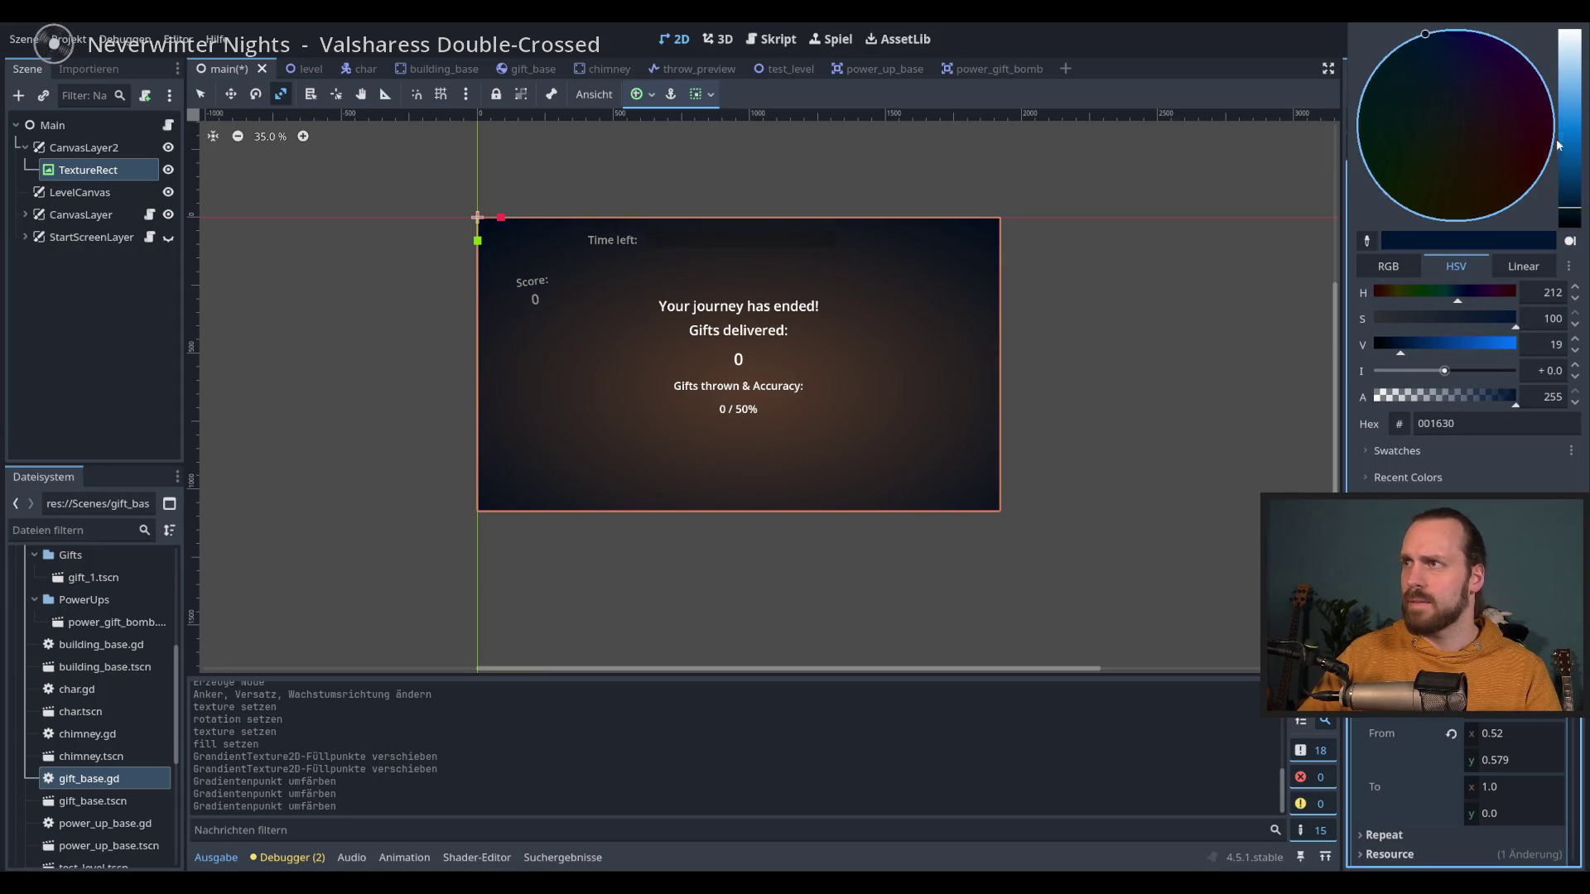
click(1576, 204)
drag(1575, 206, 1574, 200)
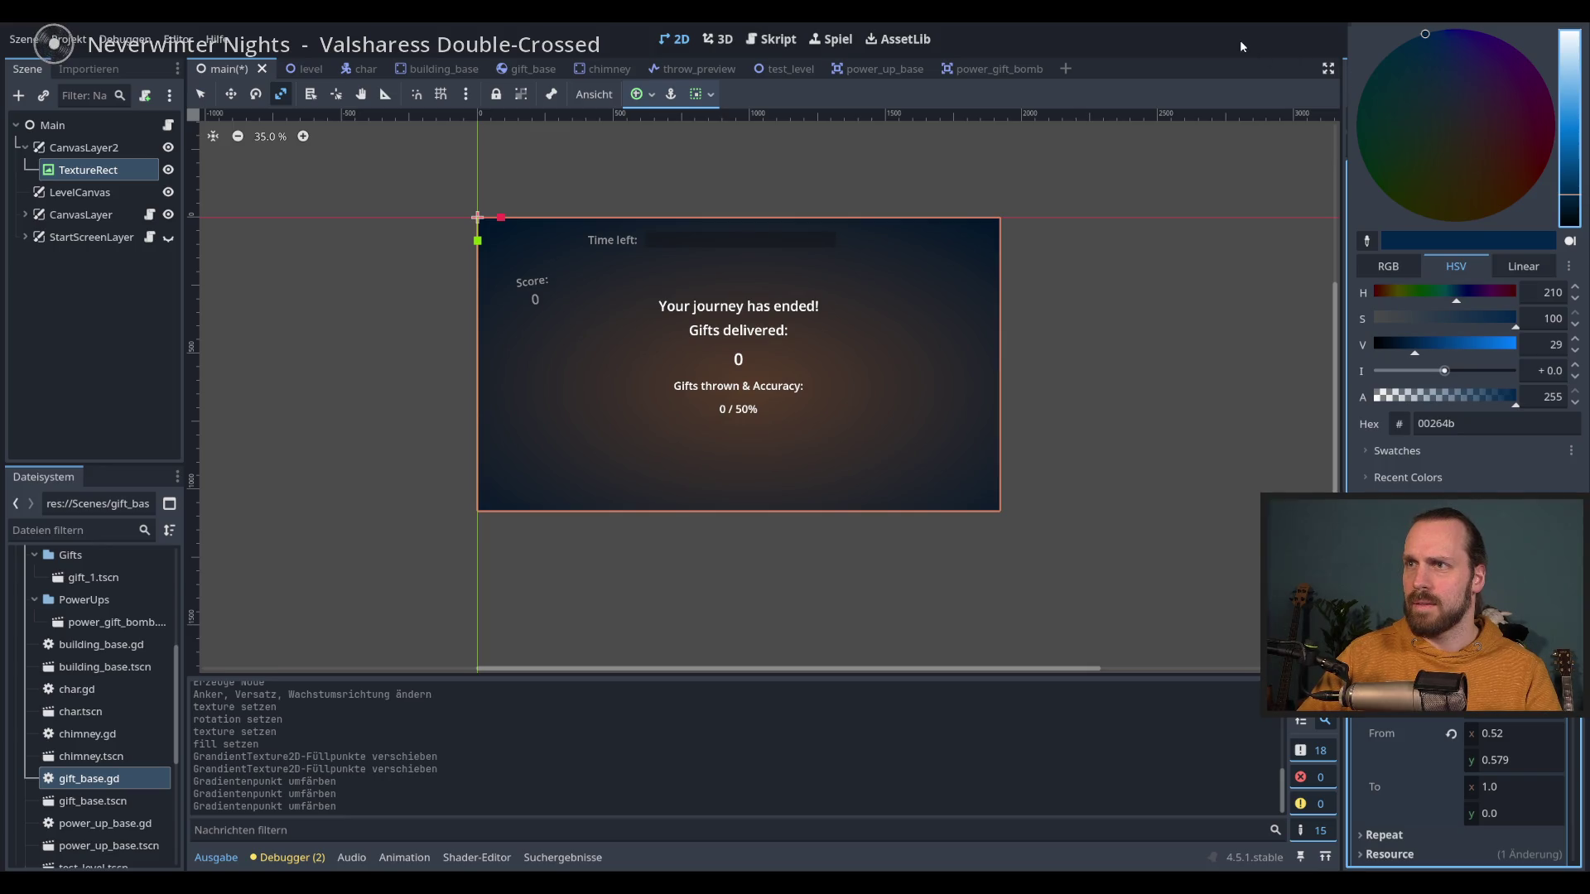
click(1179, 161)
key(F5)
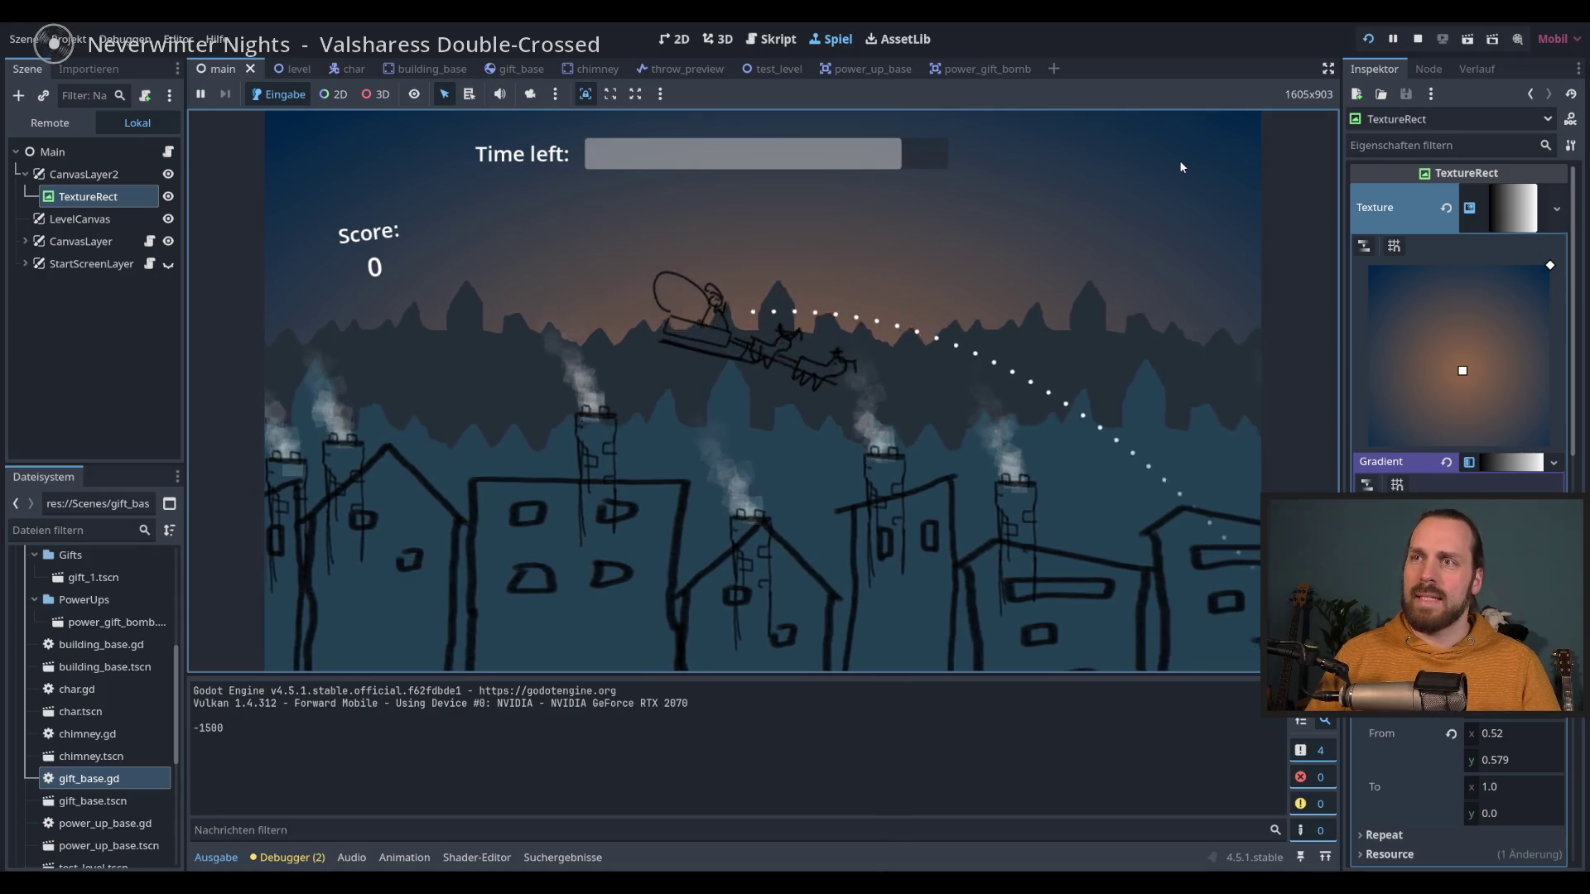
Step: While playing, darken the sky gradient's outer colour stop
key(space)
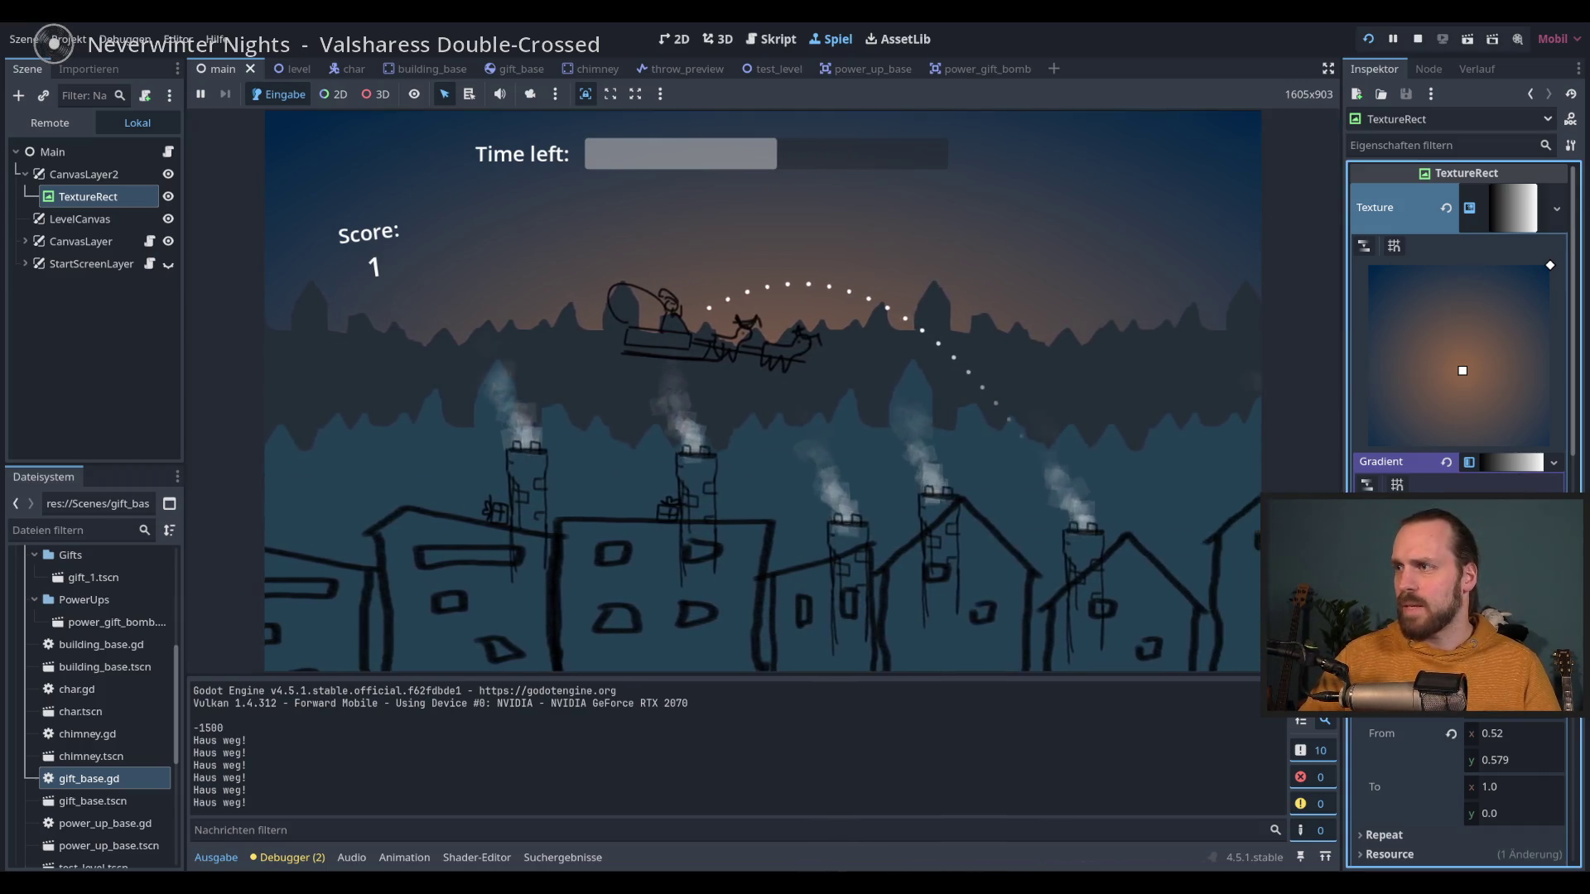
click(1374, 513)
double_click(1374, 514)
click(1573, 219)
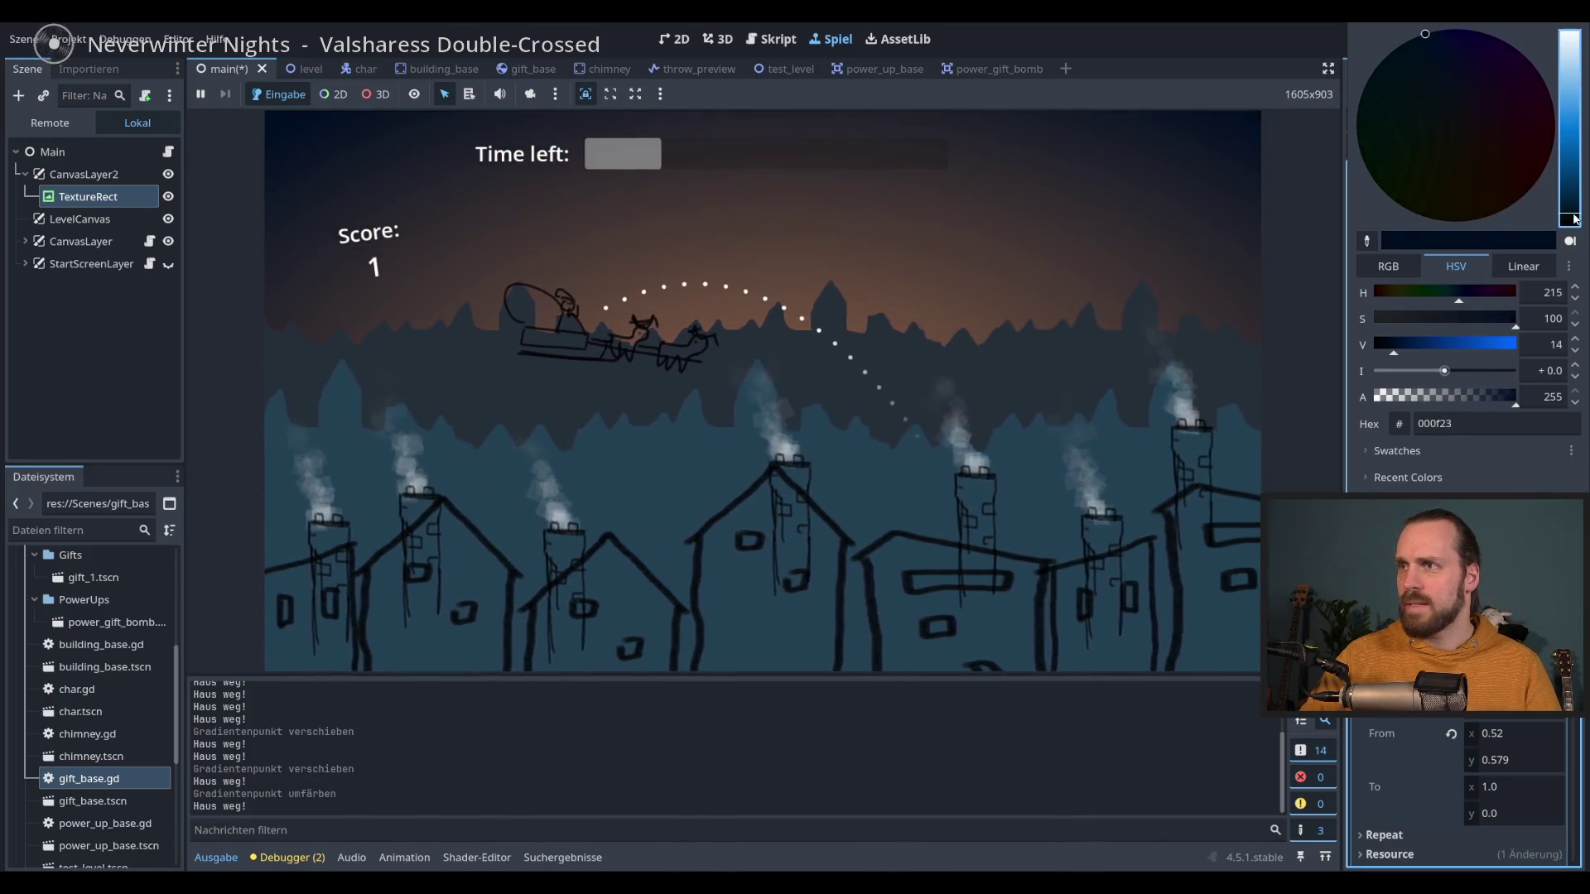
drag(1573, 219, 1572, 218)
click(1569, 217)
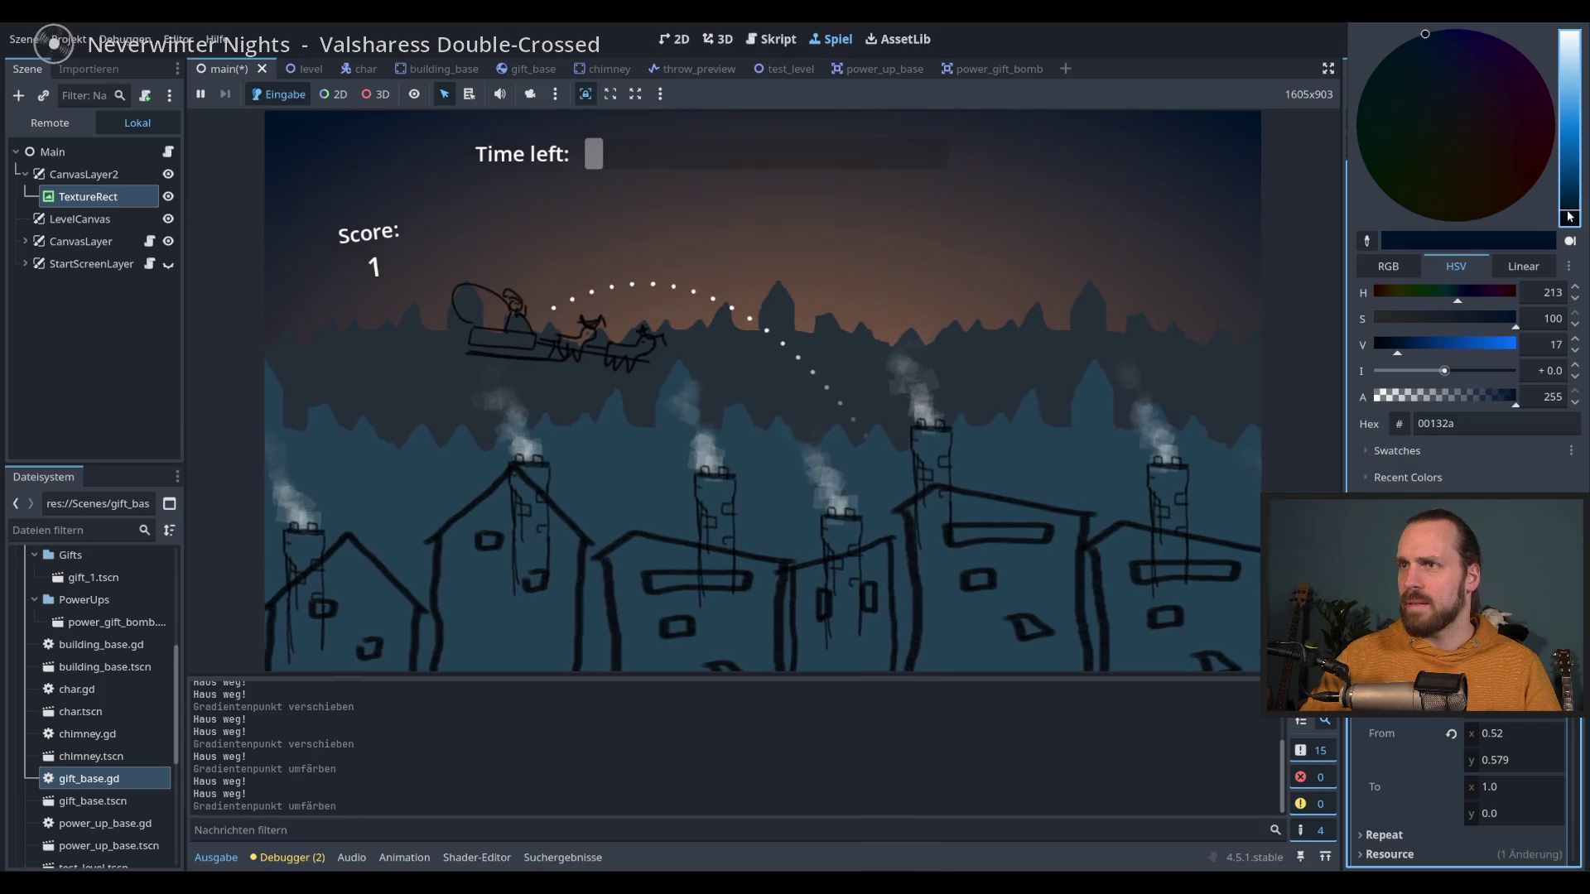
click(1257, 129)
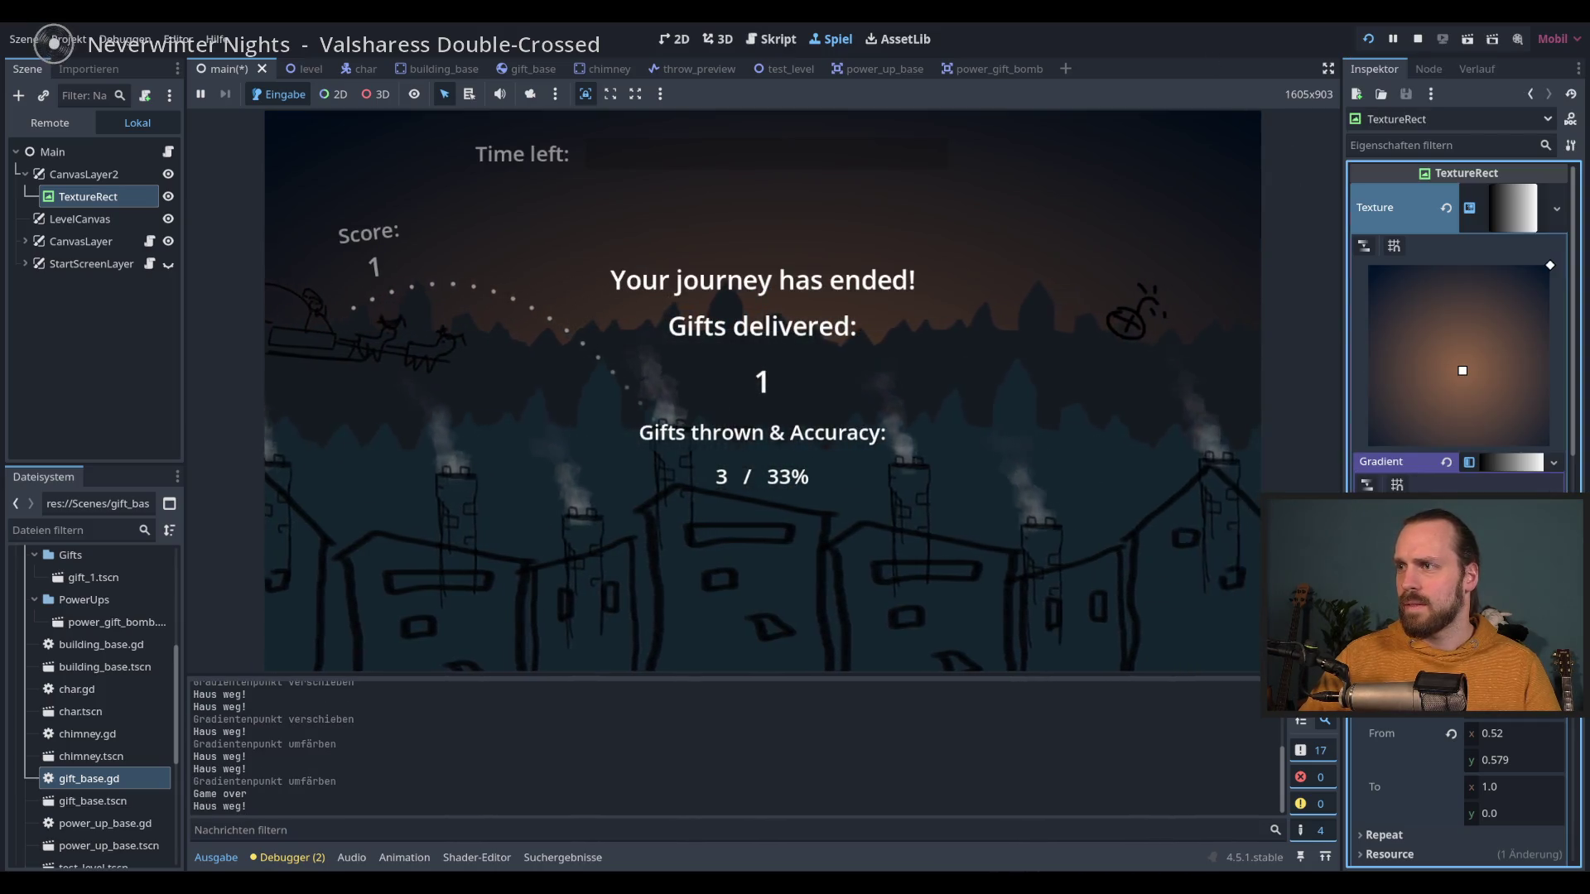
Step: Make the centre glow redder, keep playing, then stop the game with F8
click(1485, 461)
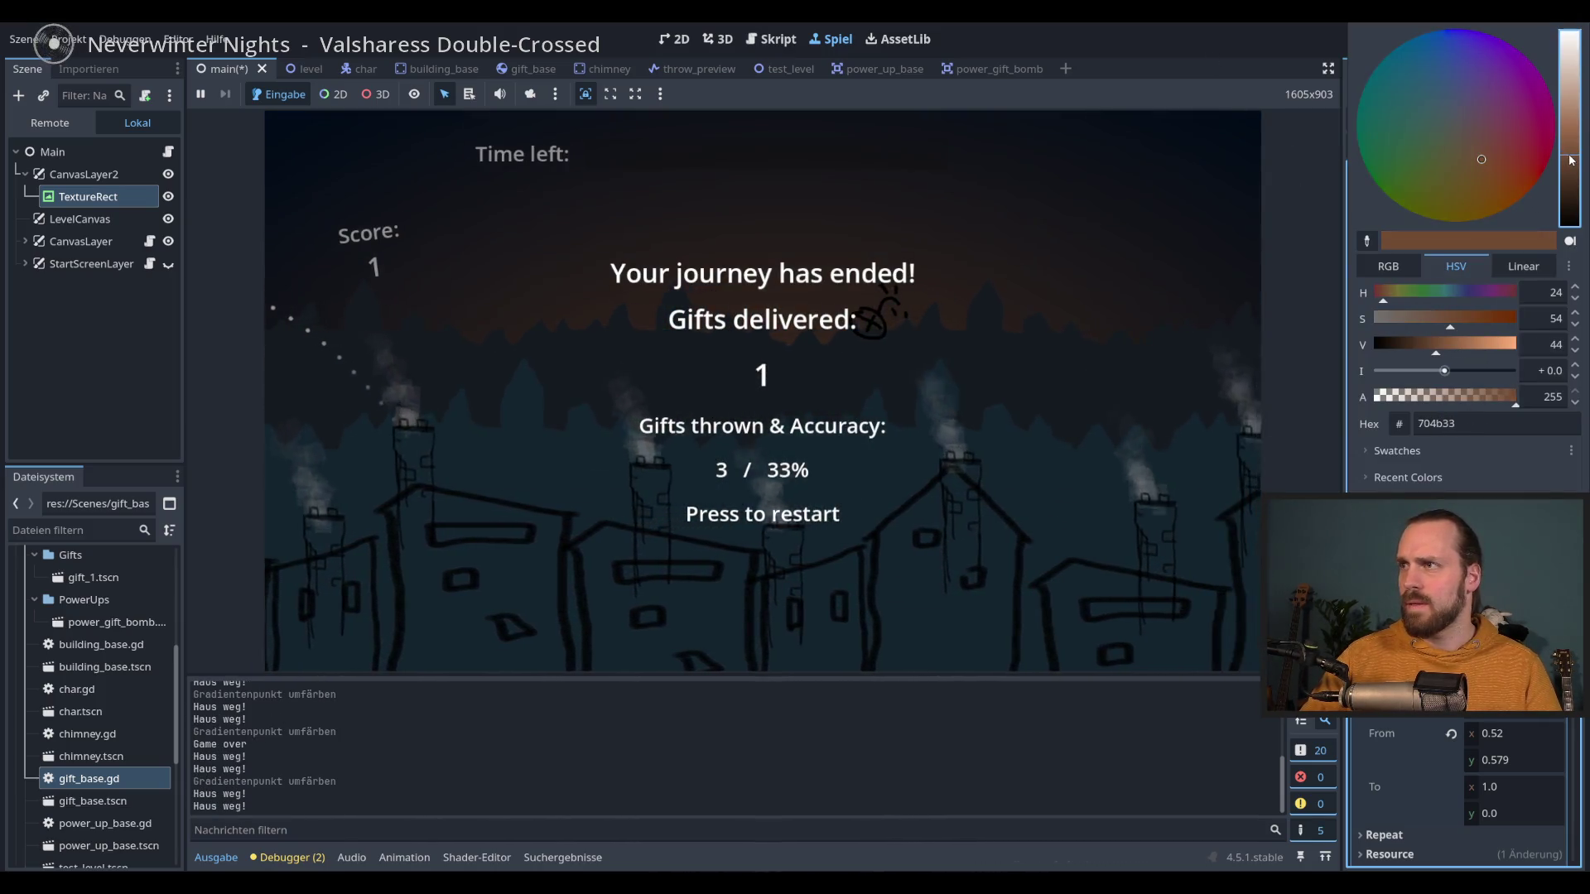
click(1488, 157)
click(1187, 24)
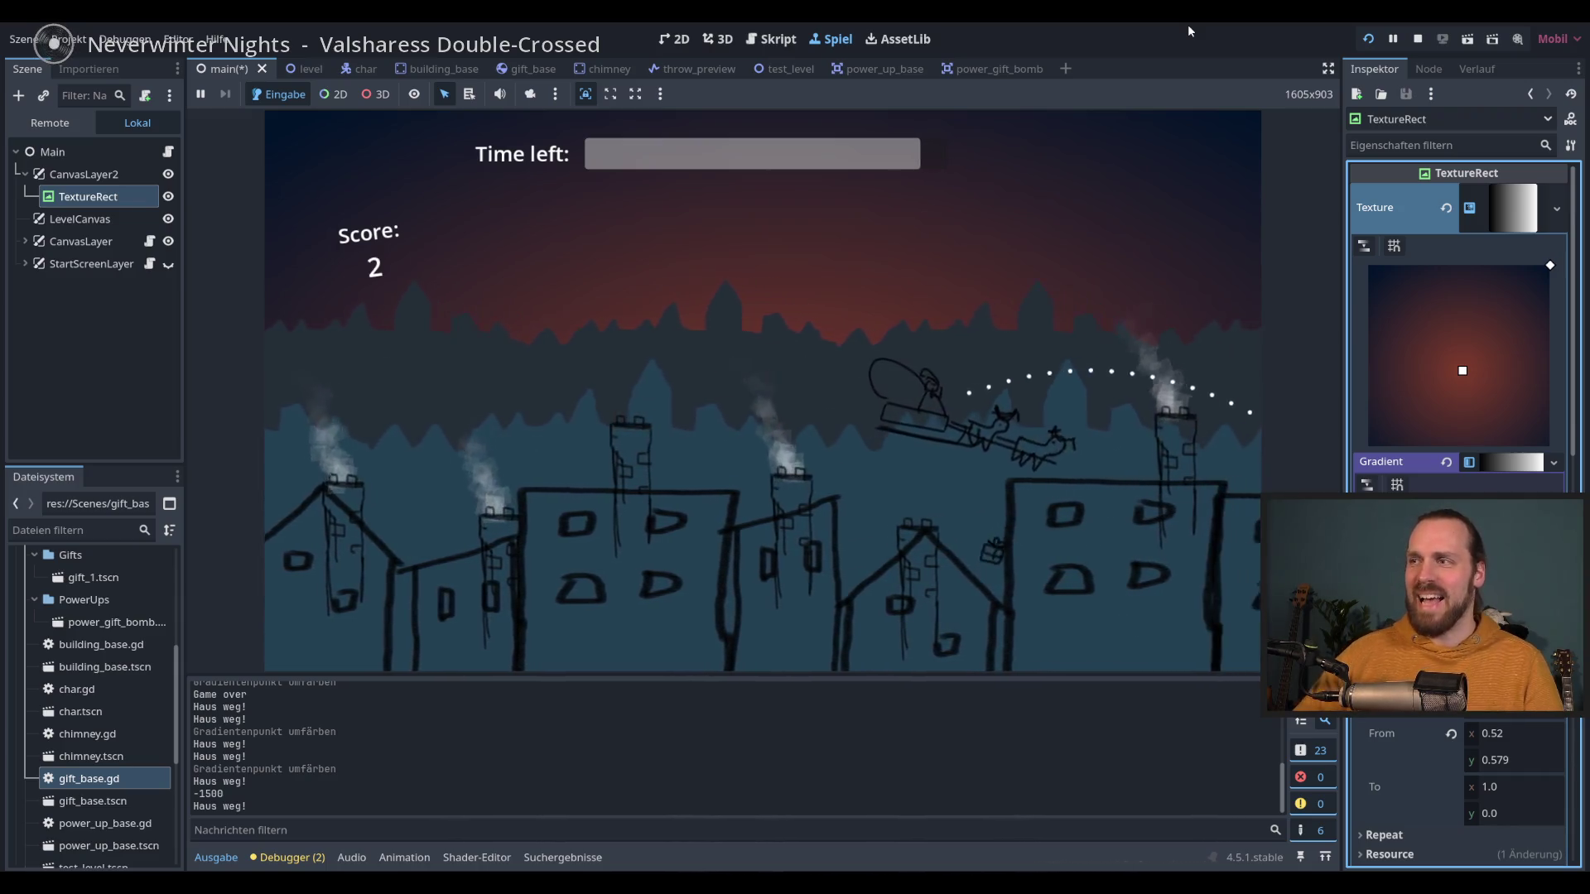
click(1263, 174)
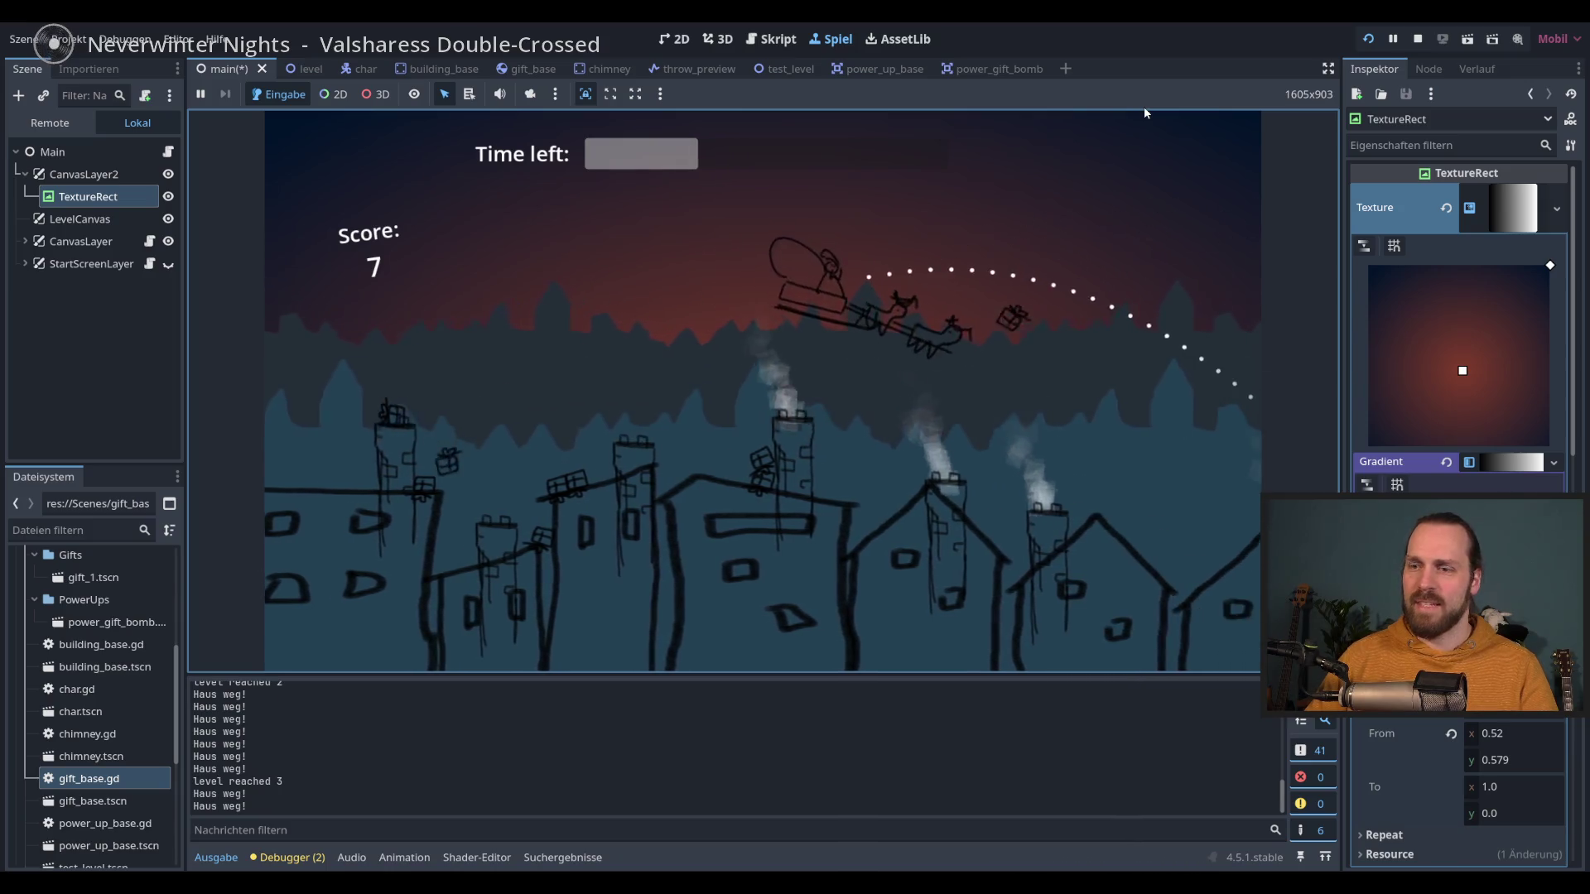
key(F8)
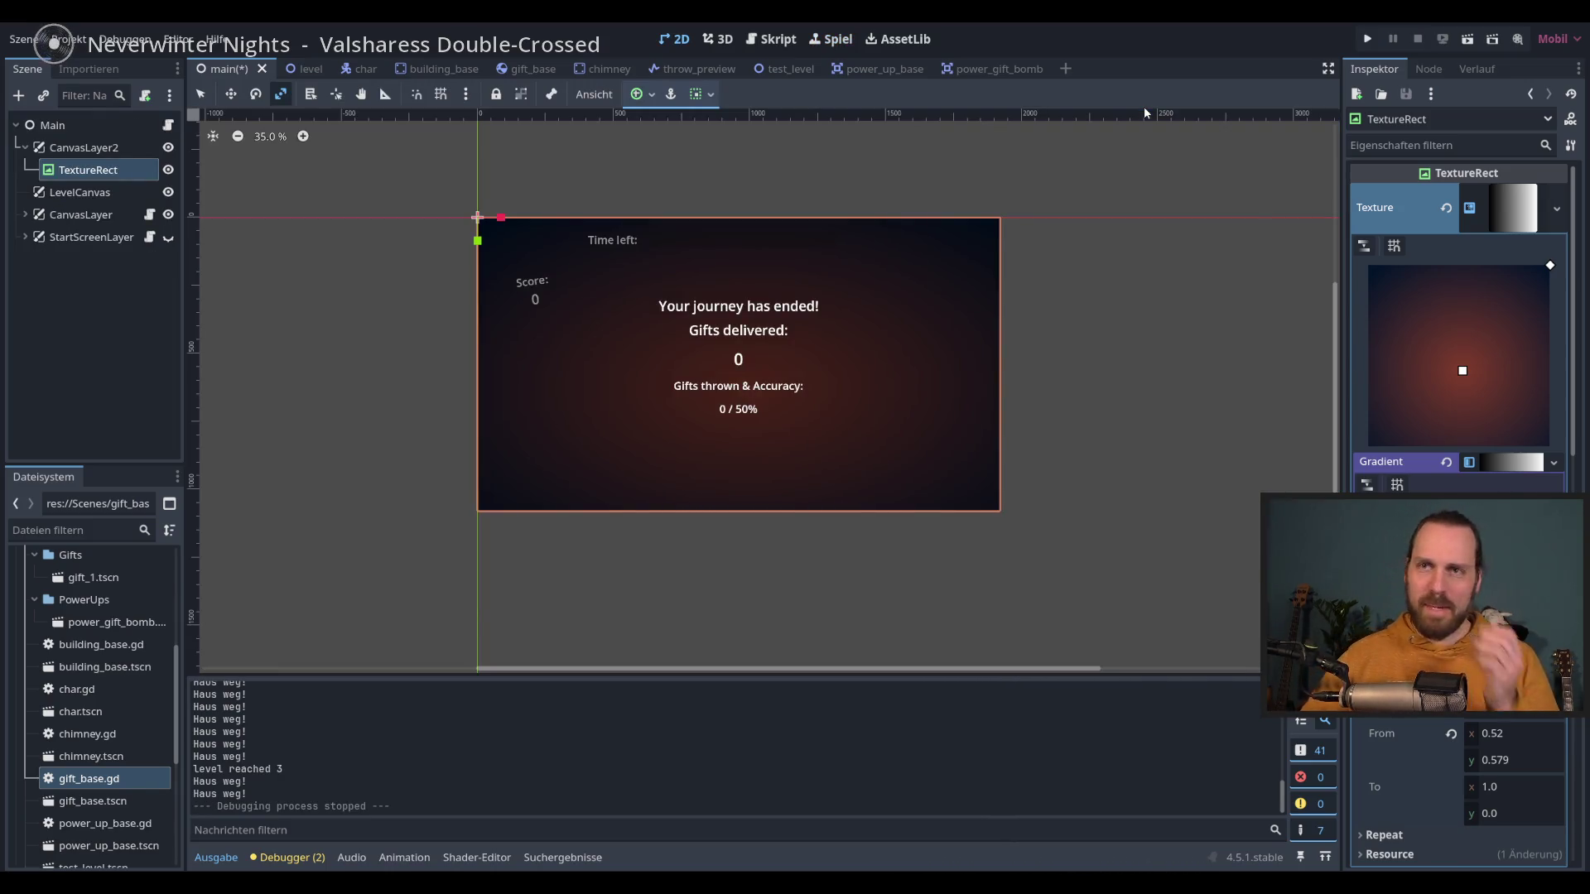
Step: In the level scene, darken the Modulate tint of the far Parallax2D2 skyline layer
double_click(1479, 493)
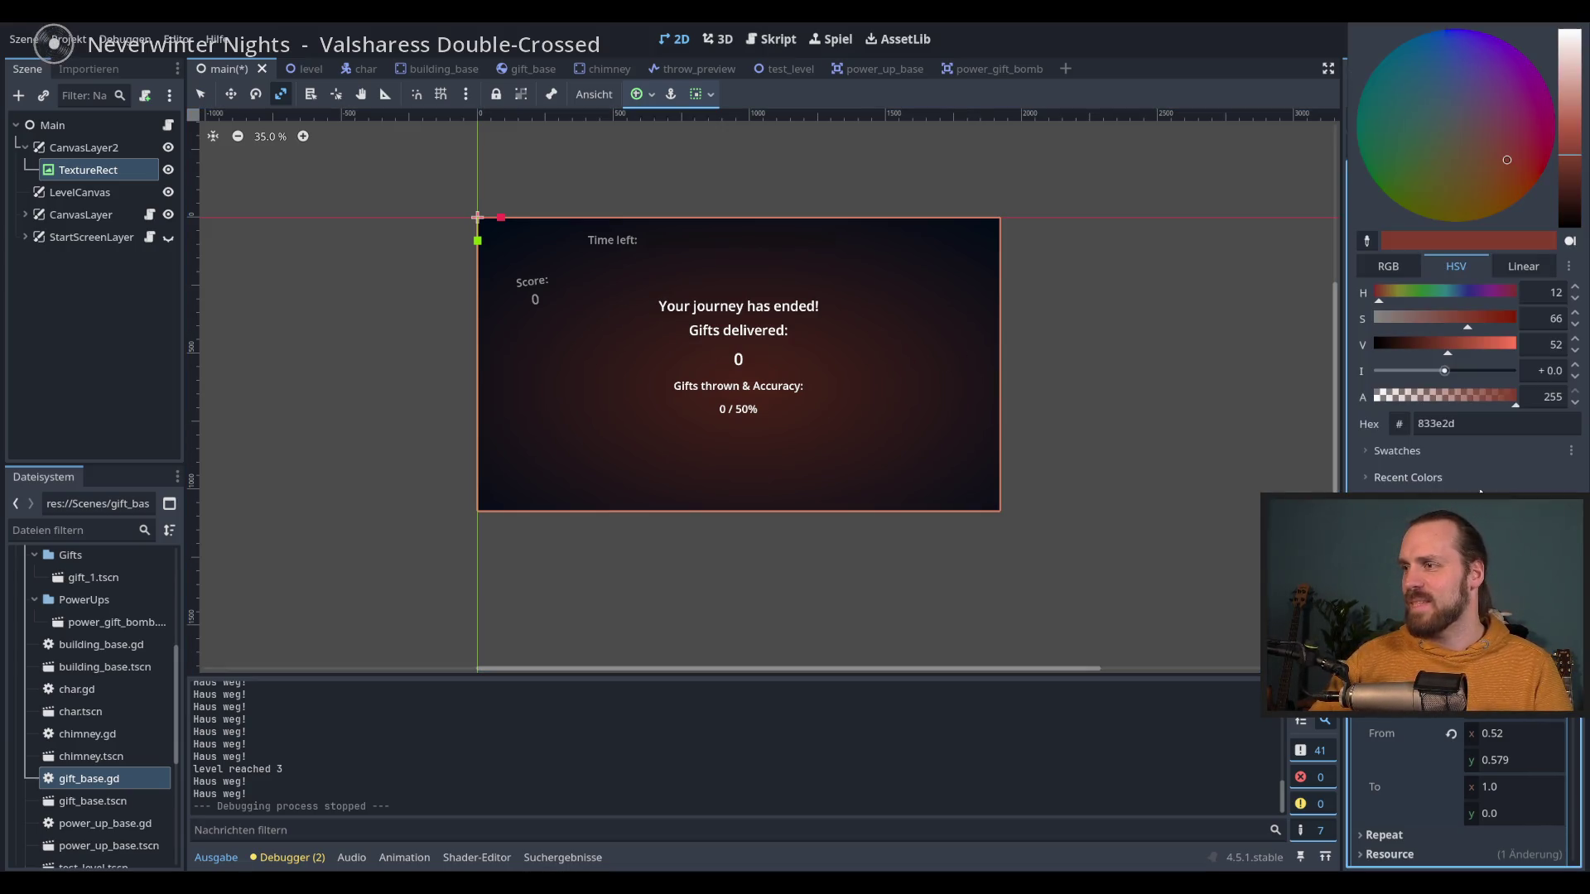
click(1214, 40)
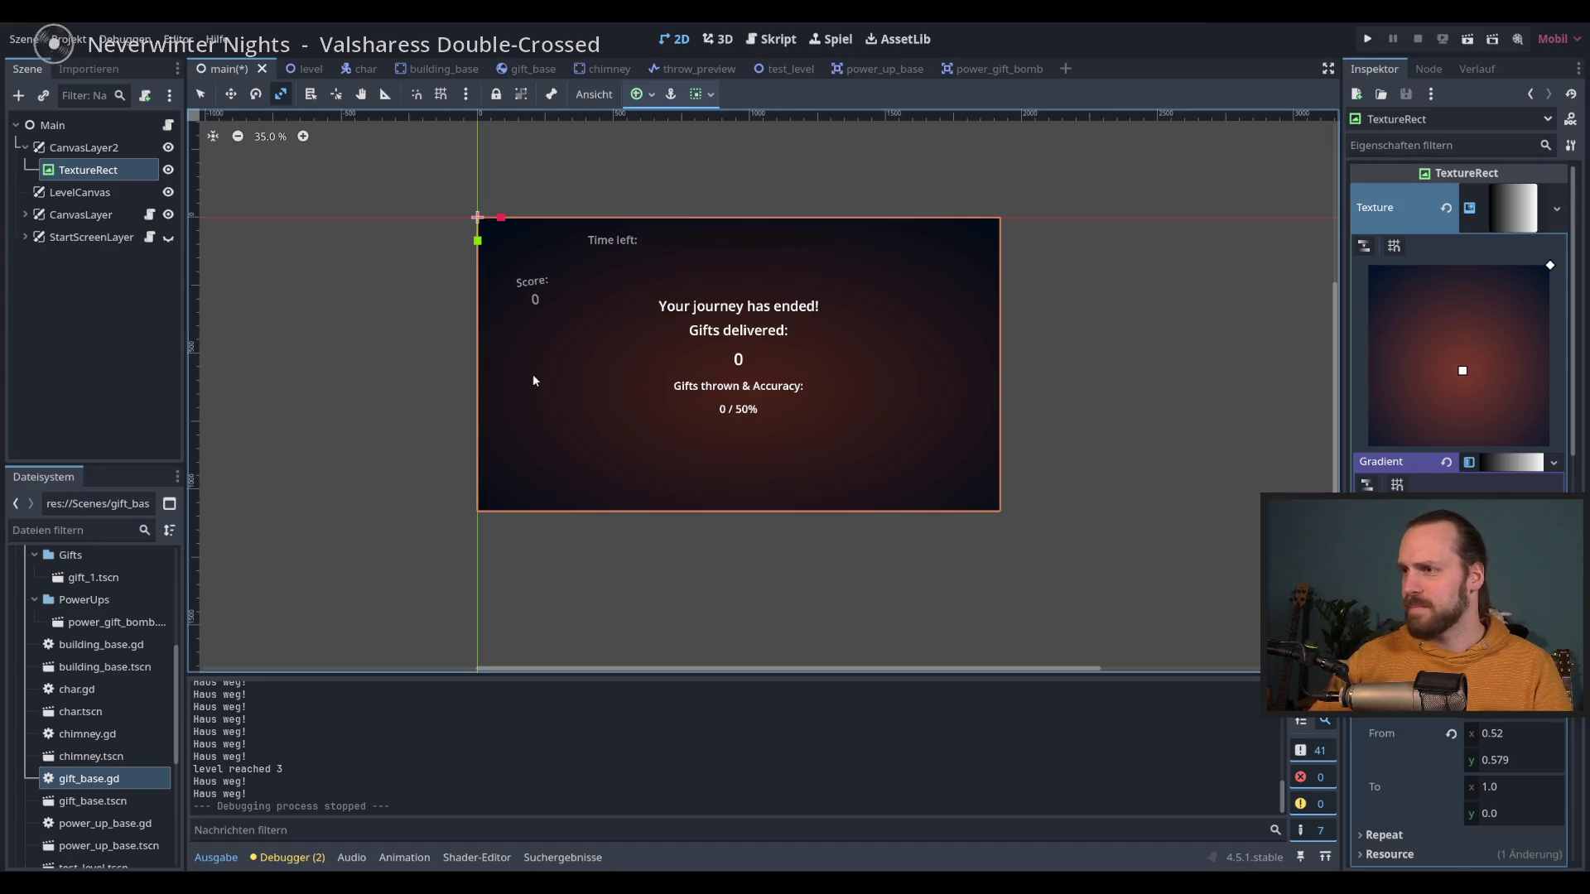
click(292, 69)
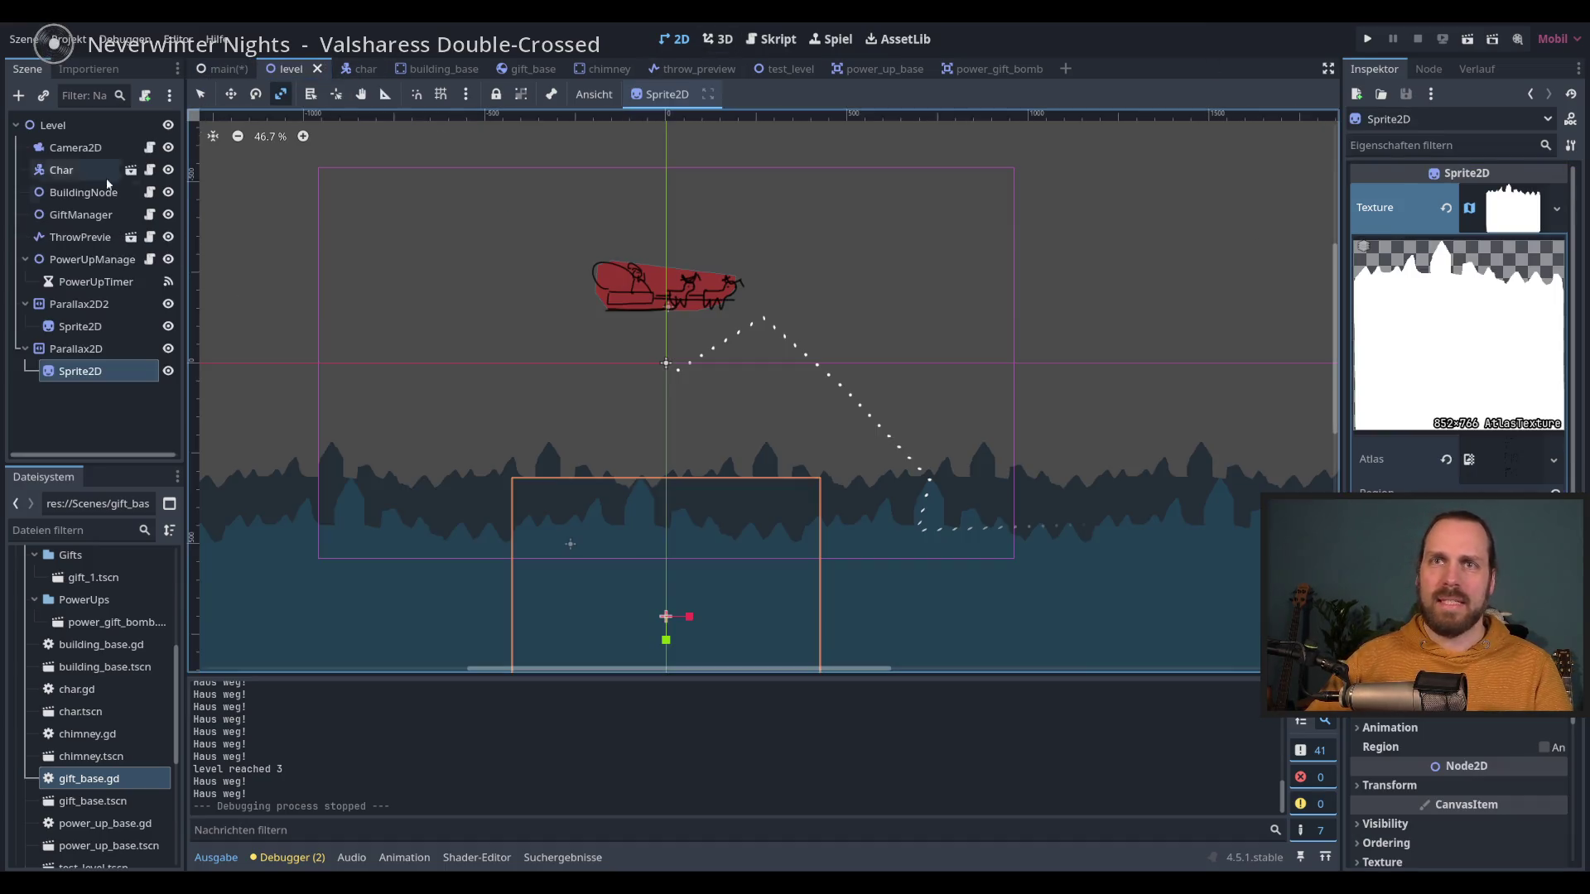
click(76, 349)
click(79, 303)
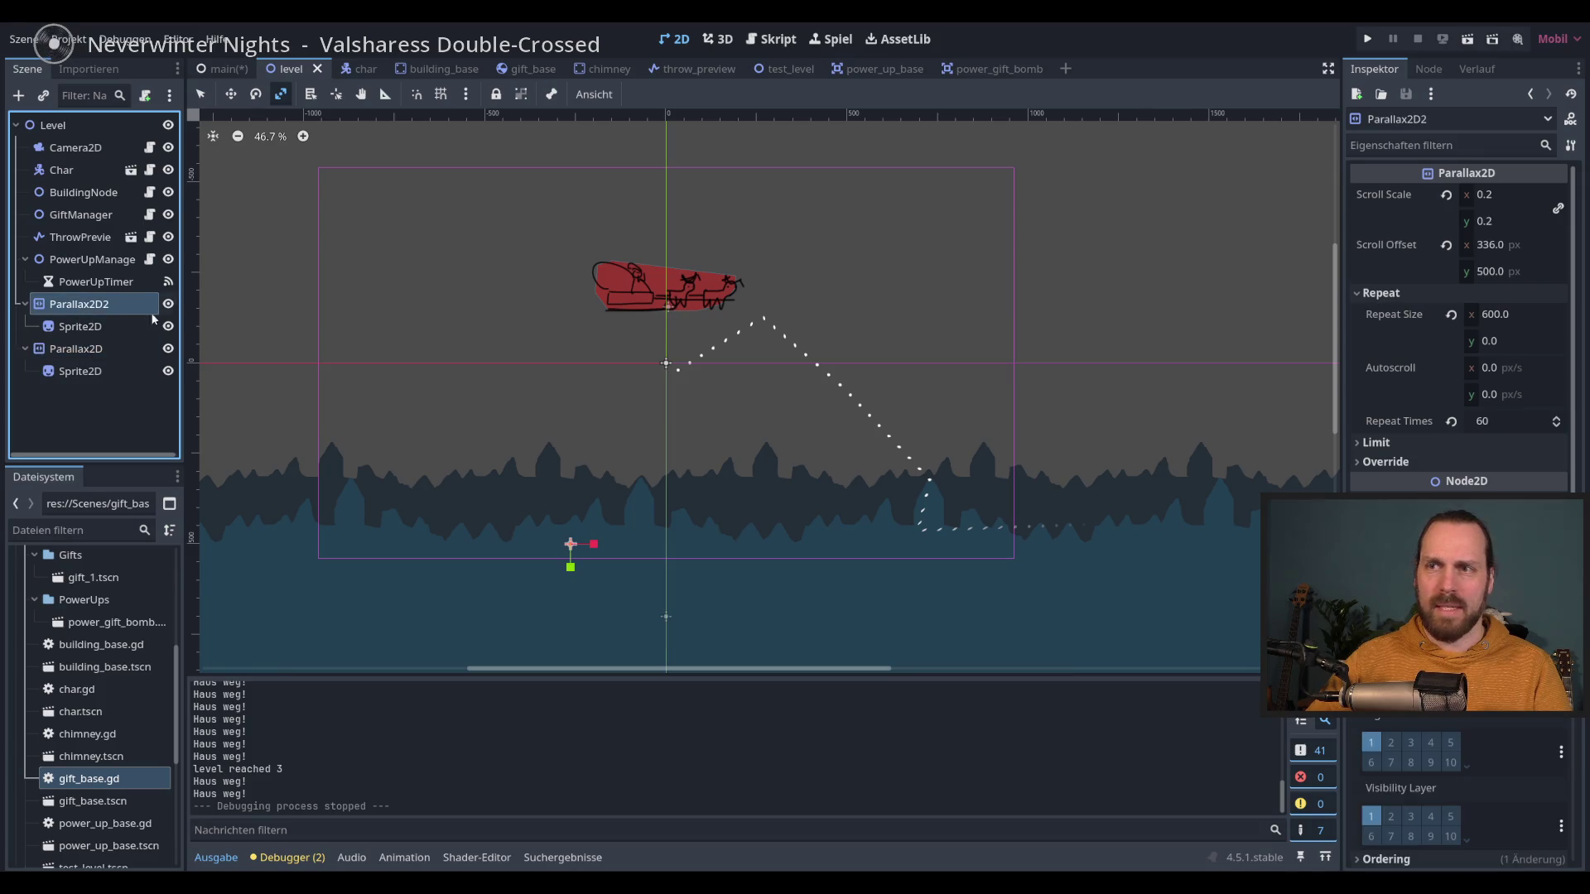
click(1490, 507)
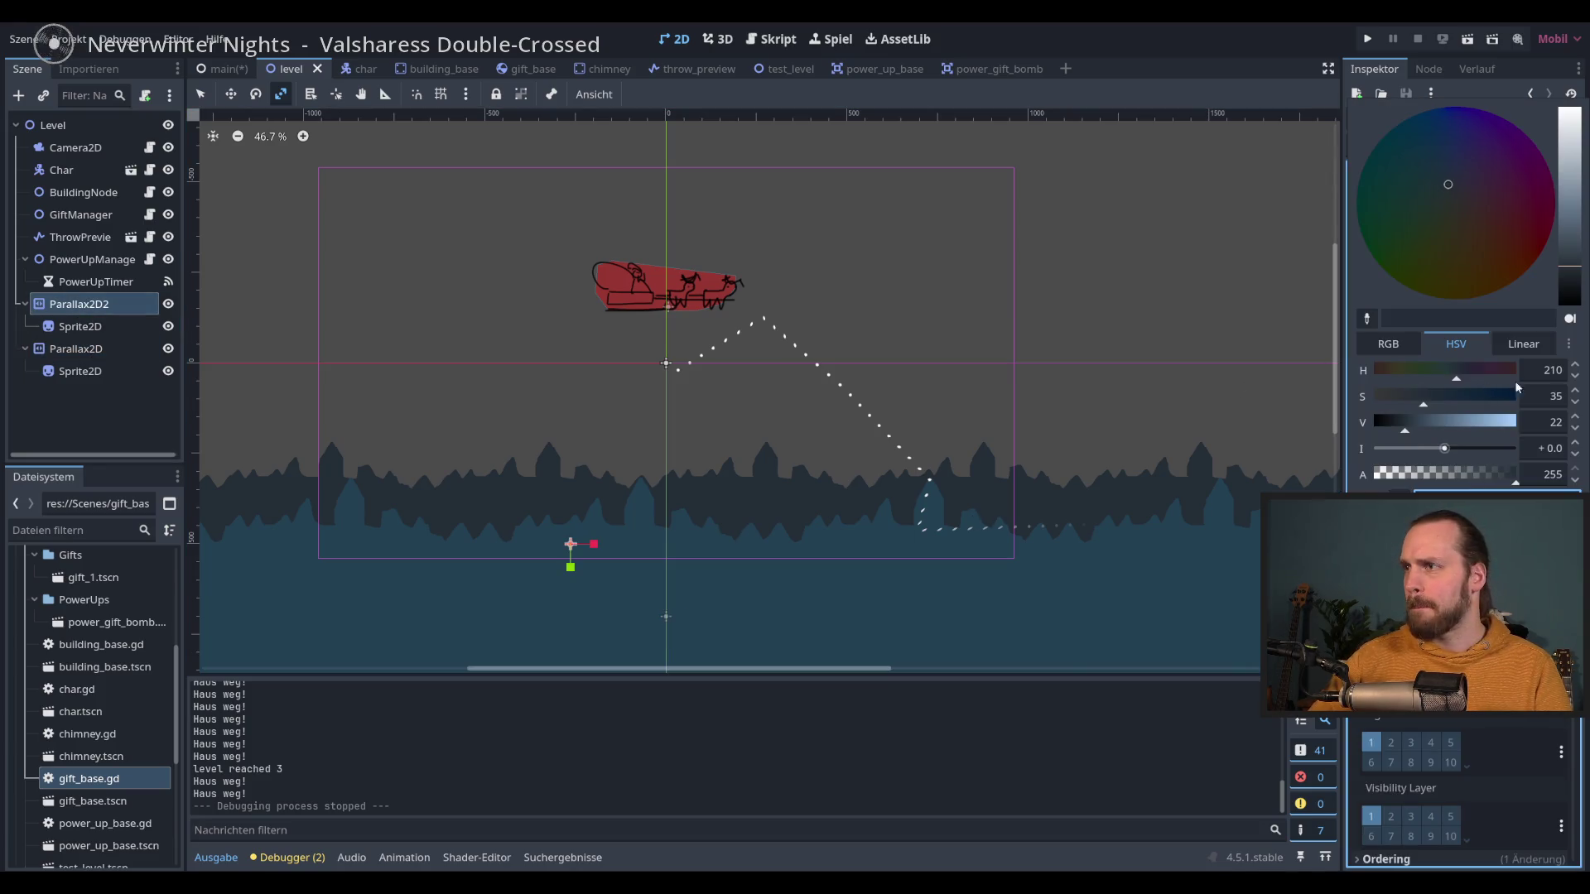
drag(1571, 248, 1575, 273)
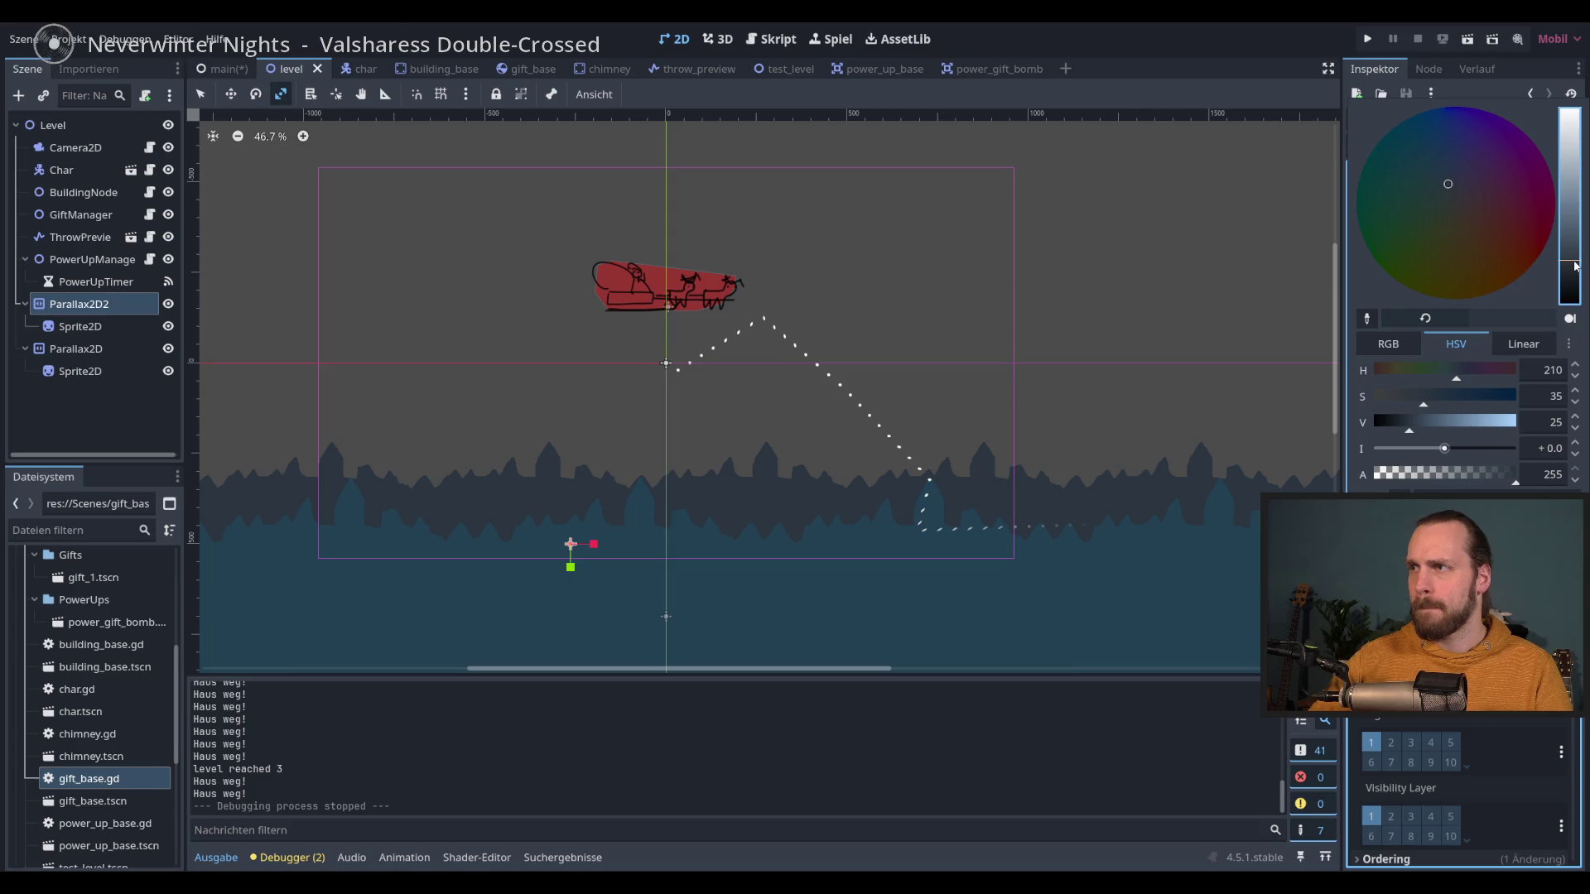
click(1156, 102)
Step: Tint the nearer Parallax2D skyline a darker blue-grey and run the game with F5
click(129, 349)
click(1490, 507)
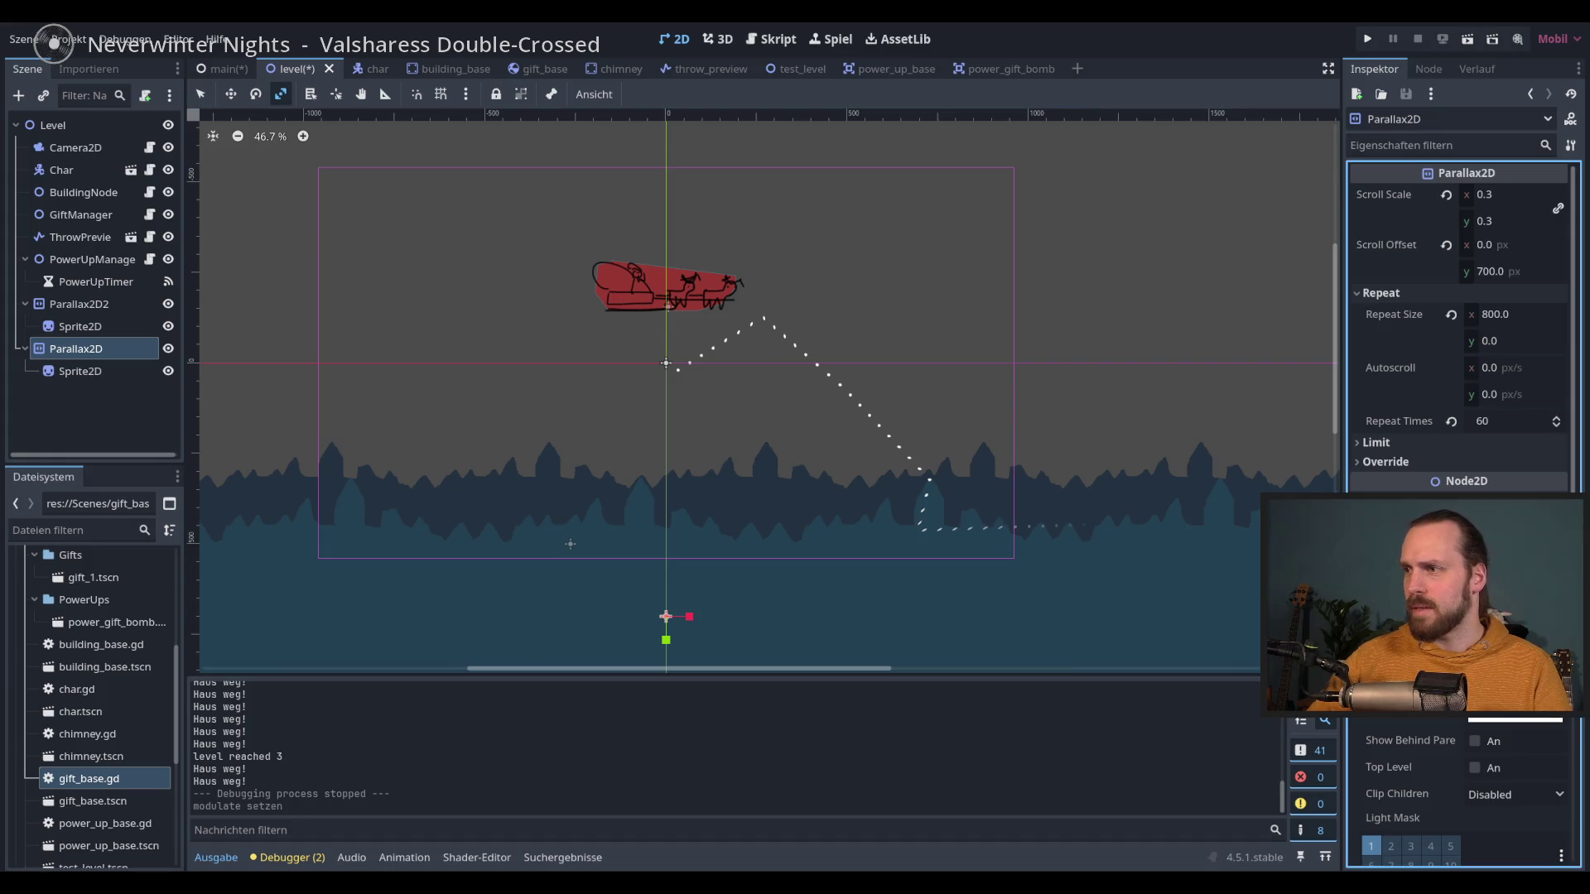
drag(1569, 364, 1571, 380)
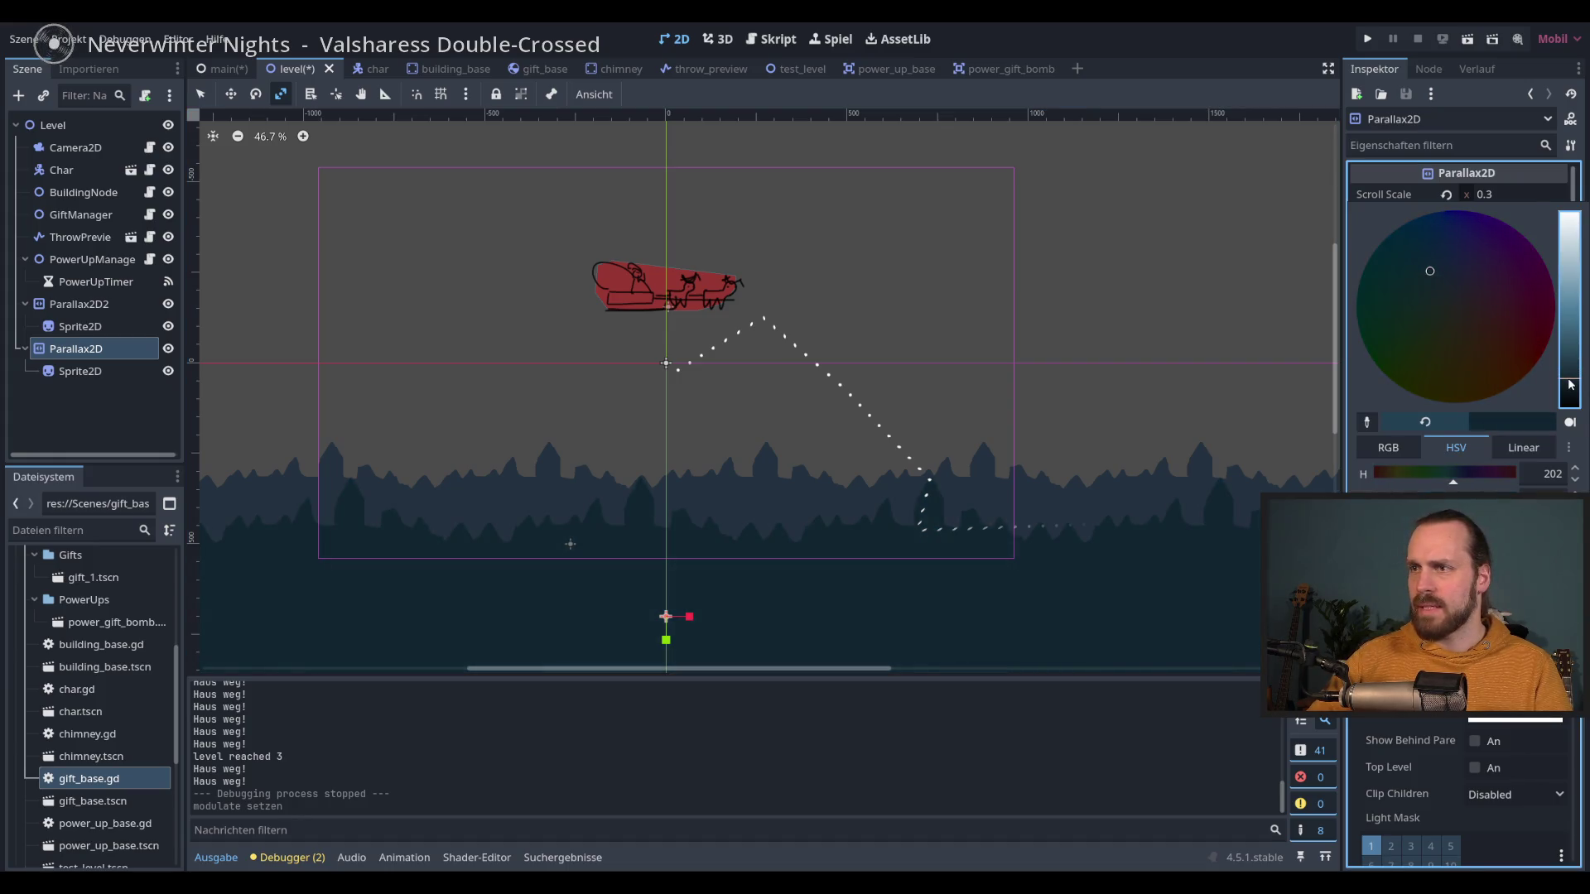
click(1433, 292)
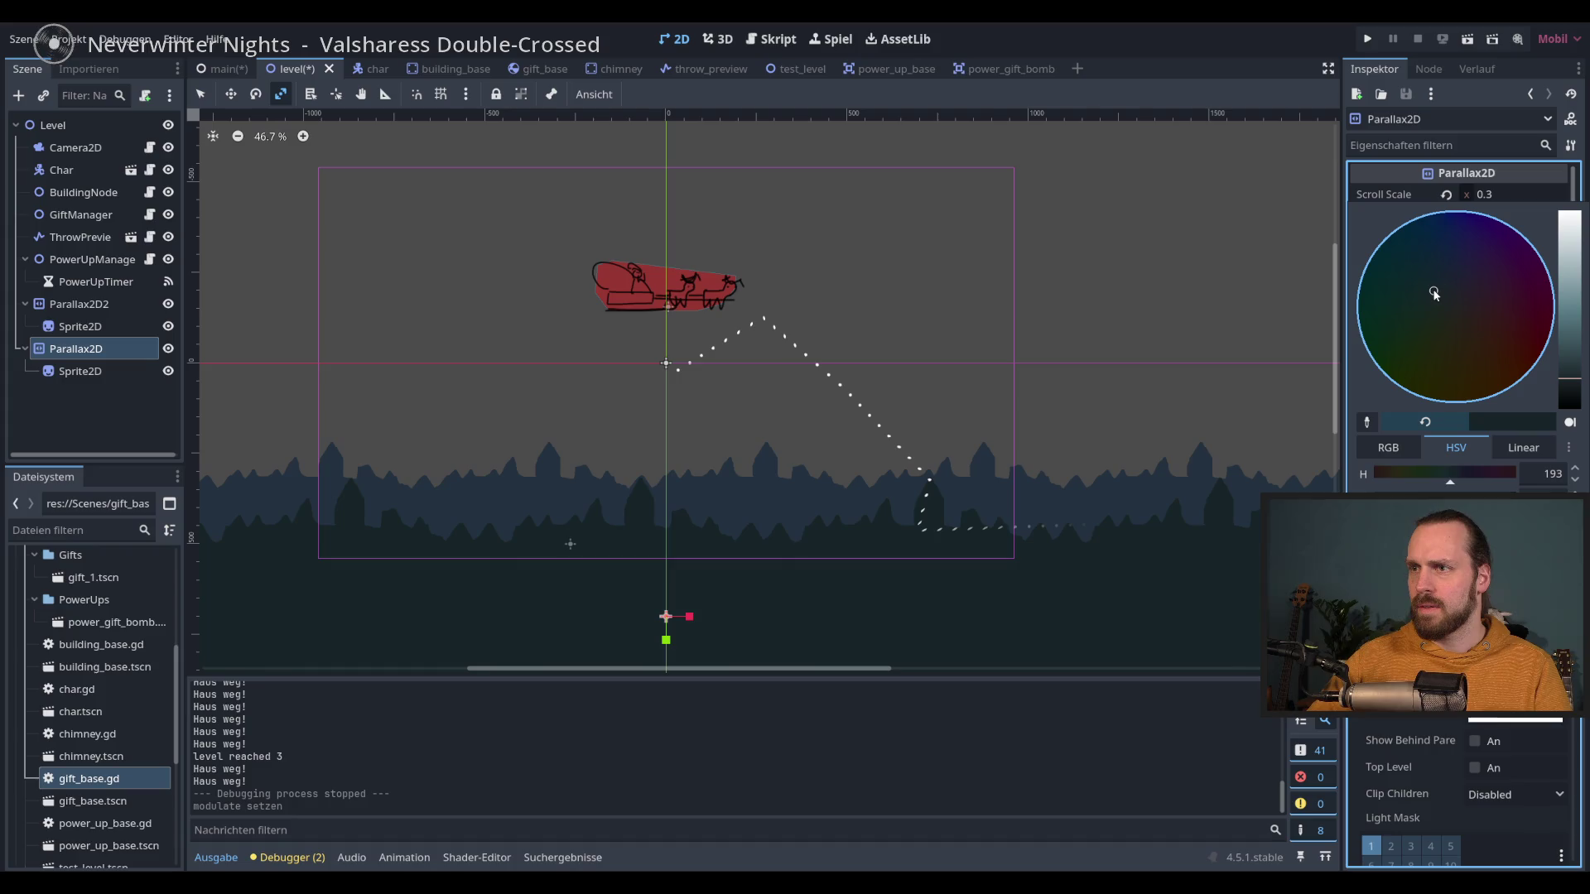
click(1444, 277)
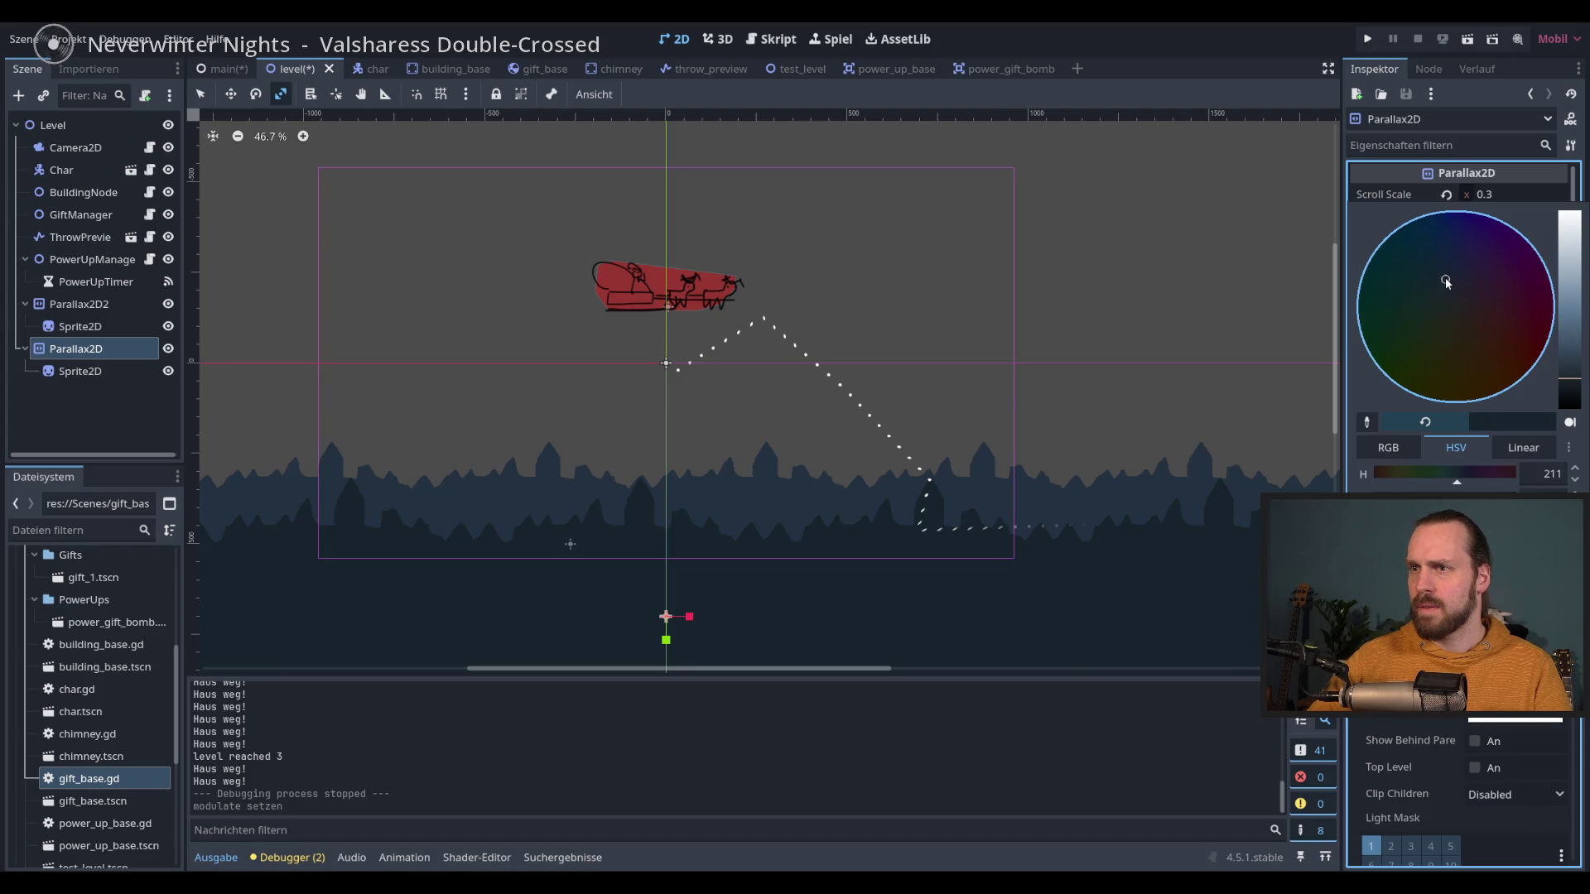
click(1184, 68)
key(F5)
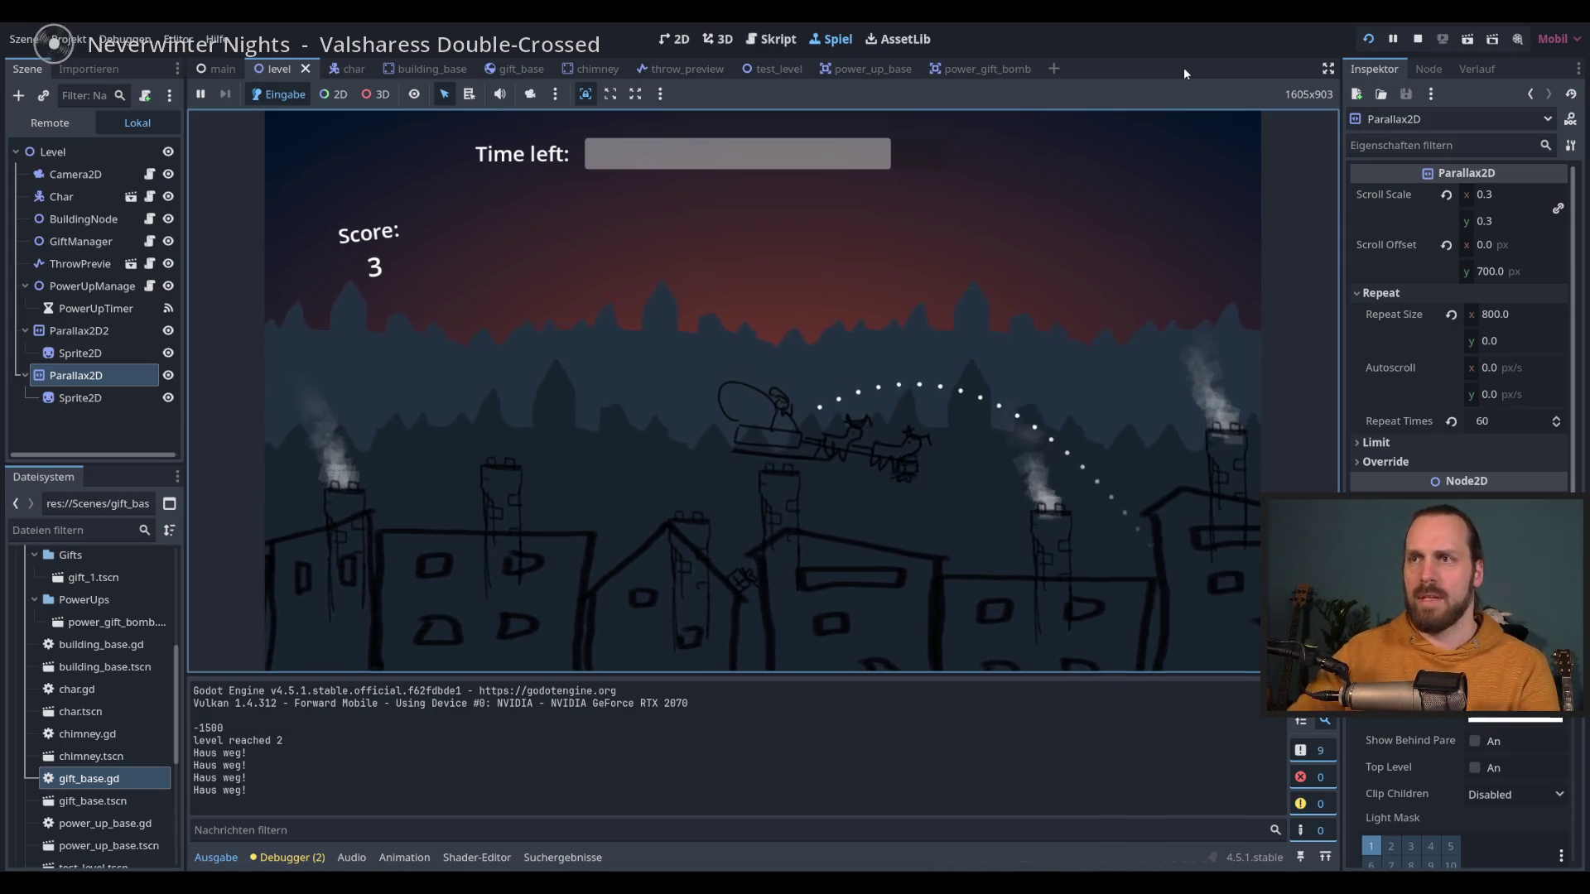
key(F8)
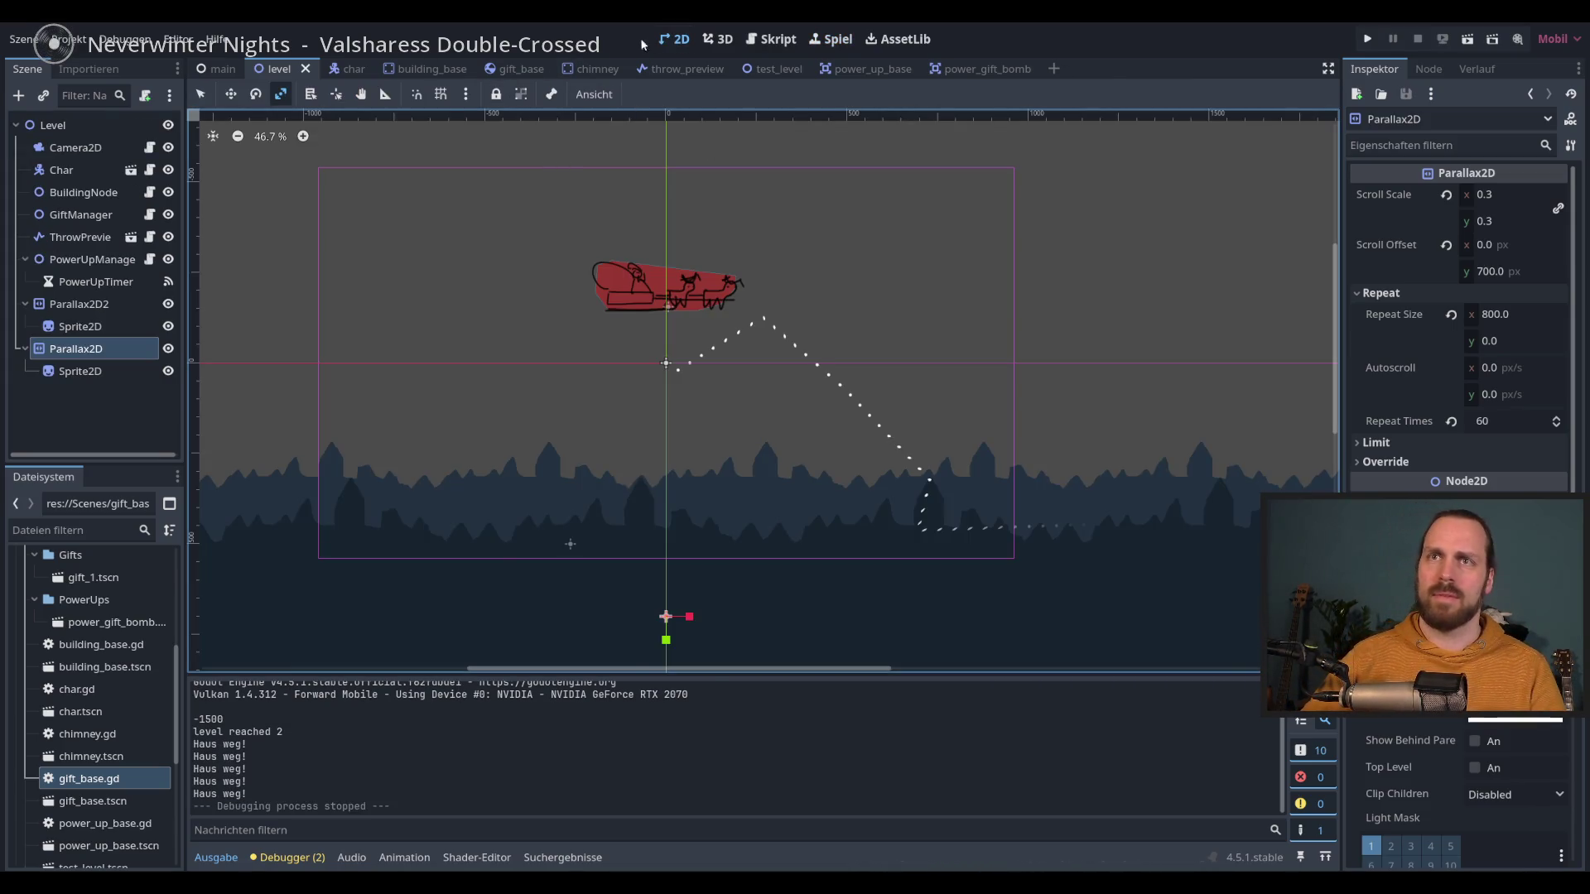
Step: In the main scene, add a ColorRect under CanvasLayer2
click(215, 68)
click(83, 147)
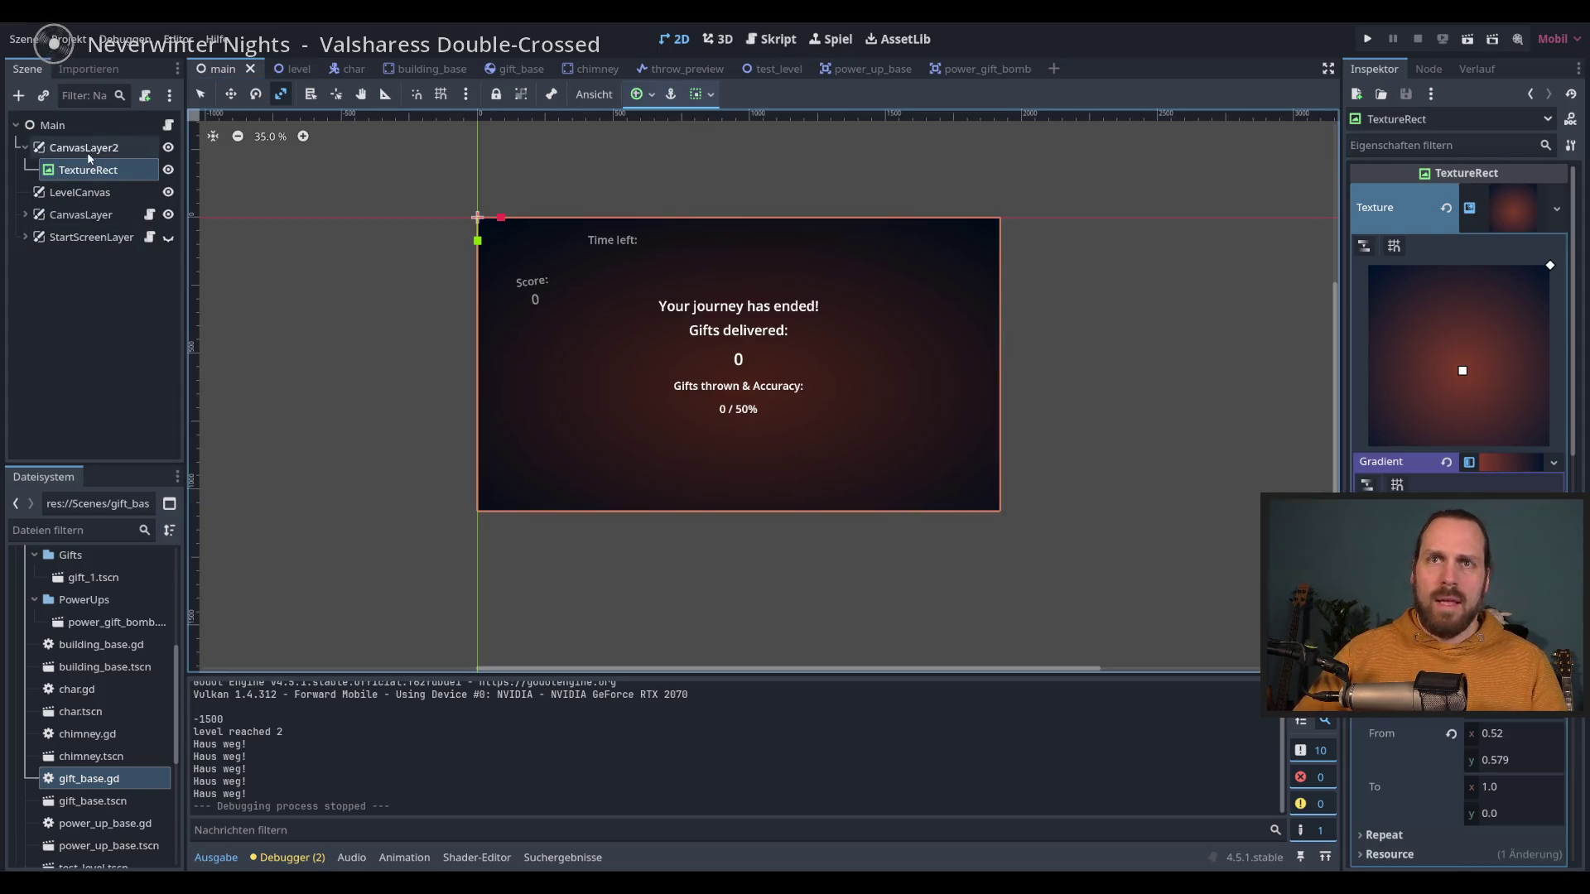
click(84, 170)
key(ctrl+a)
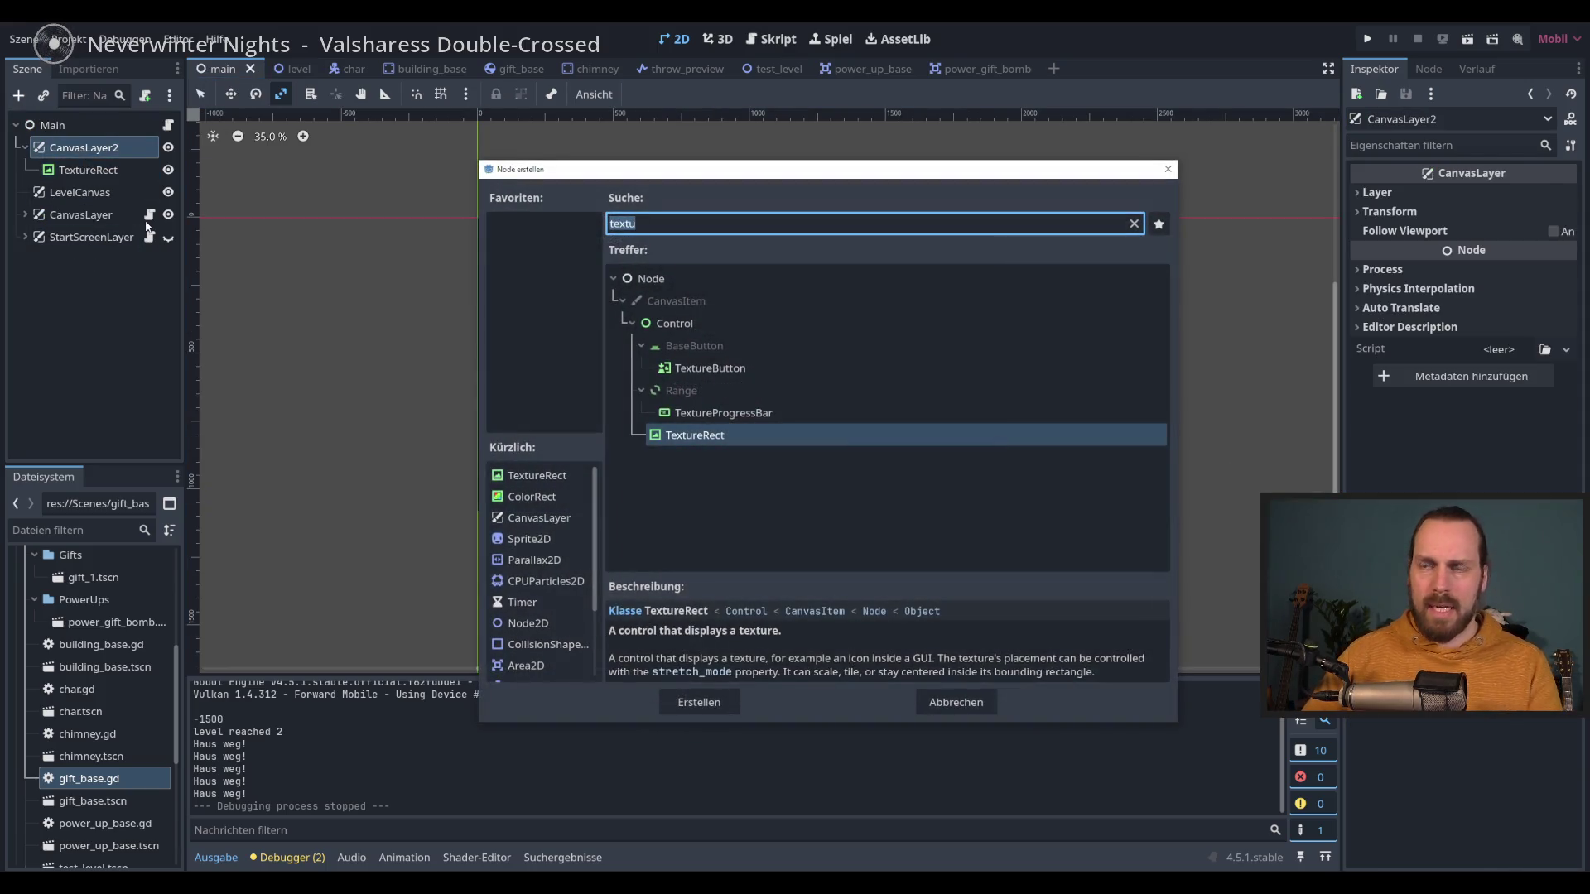
text(color)
key(Return)
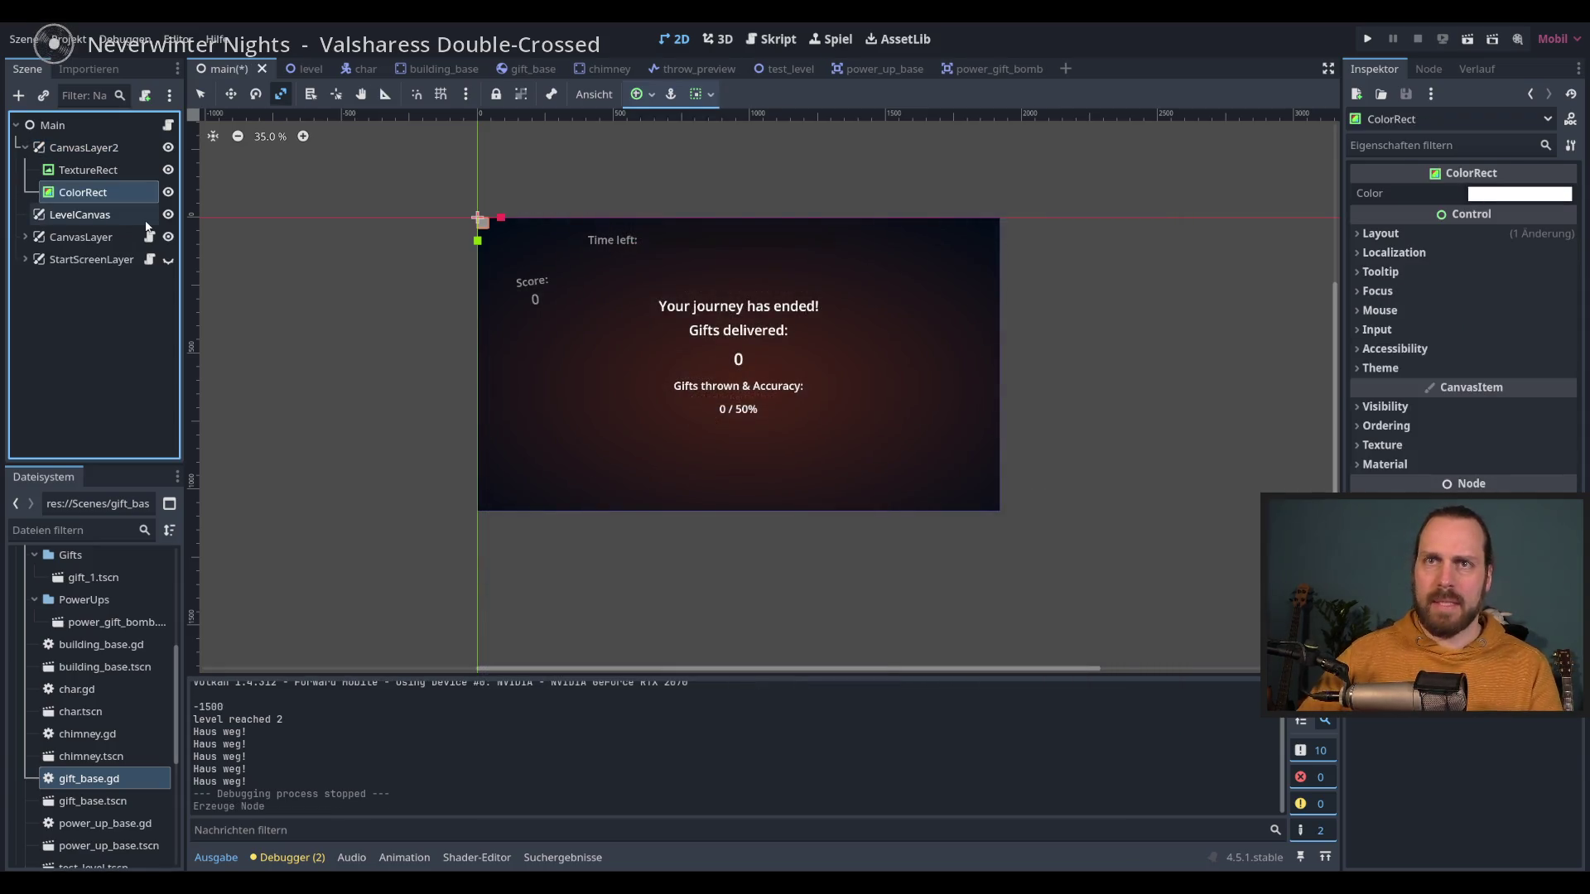
Step: Remove that ColorRect again and select the TextureRect to view its radial gradient
mouse_move(100, 172)
mouse_down()
mouse_move(131, 186)
mouse_move(117, 156)
mouse_up()
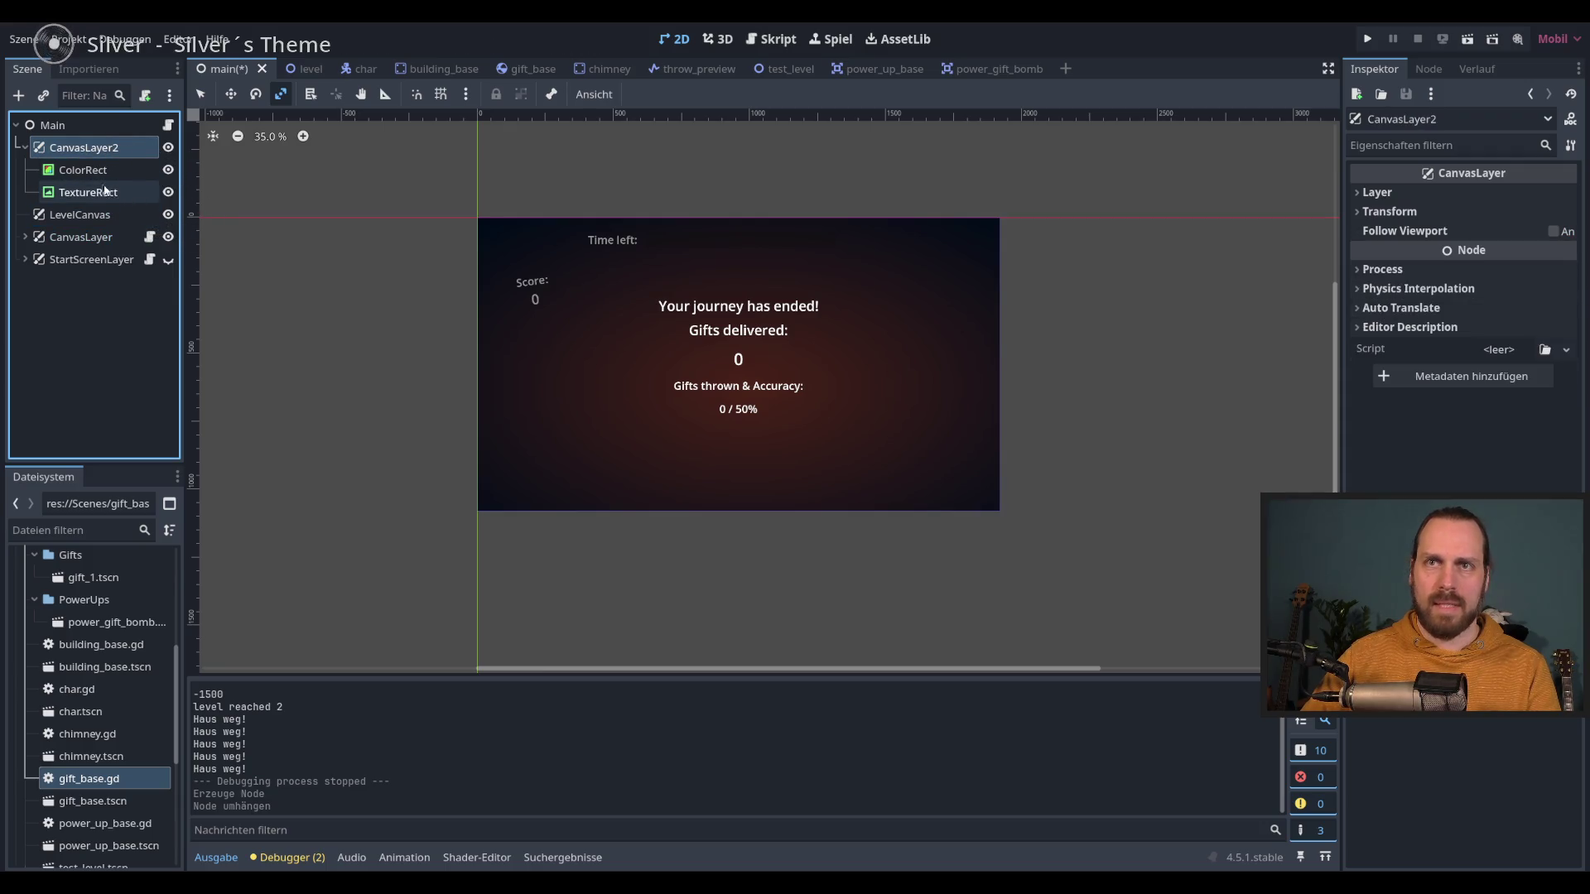
click(83, 170)
key(Delete)
key(Return)
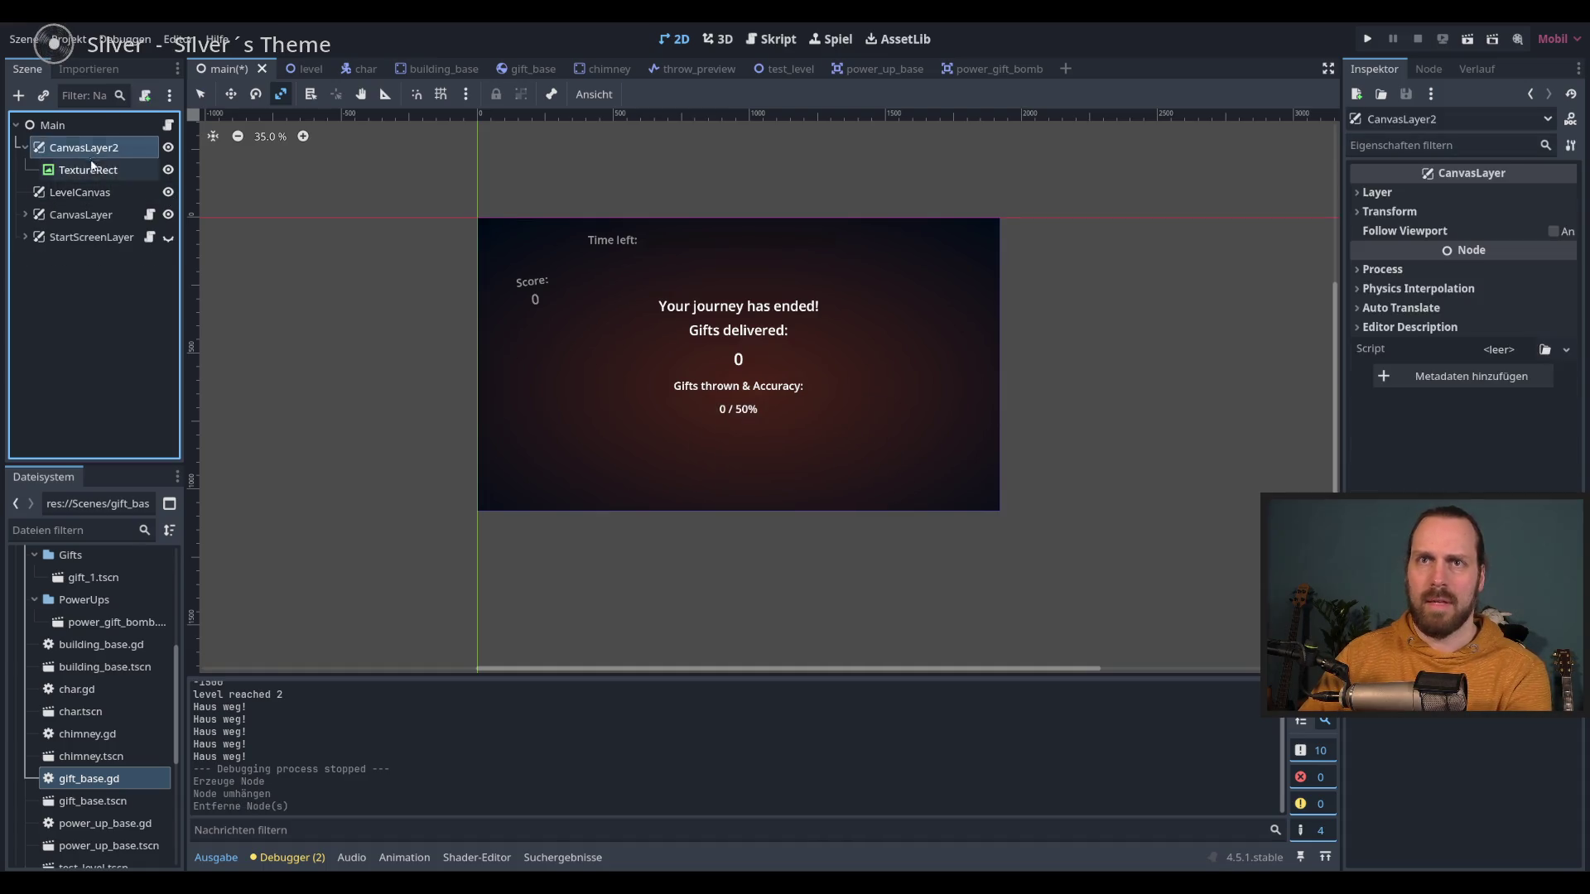
click(92, 169)
click(87, 148)
click(100, 171)
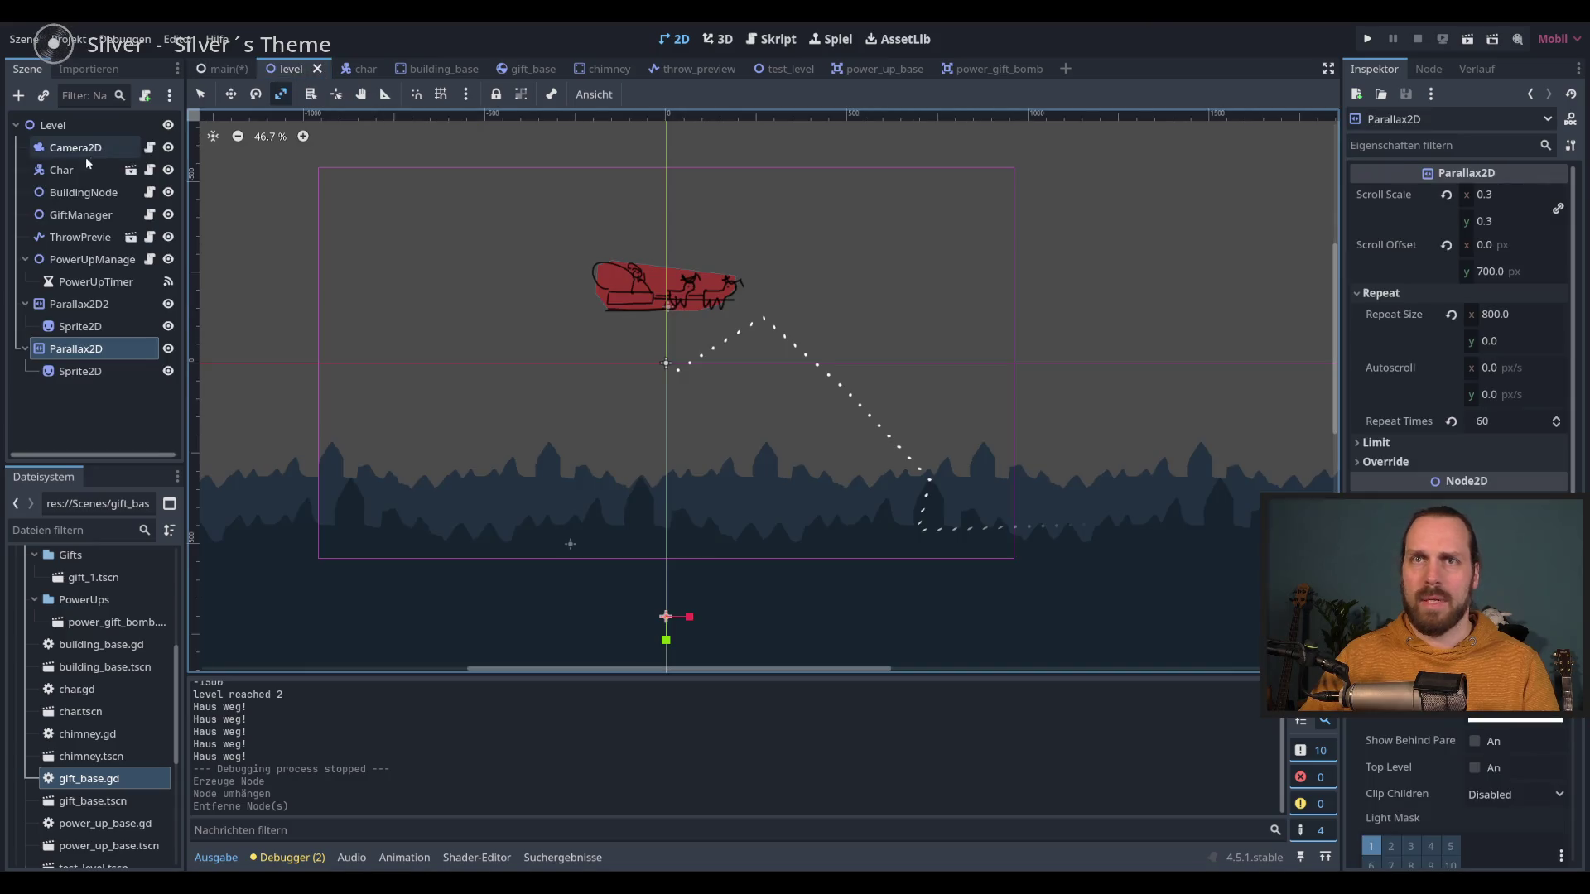
Step: In the level scene, move Parallax2D2 and Parallax2D to the top under Level
click(308, 71)
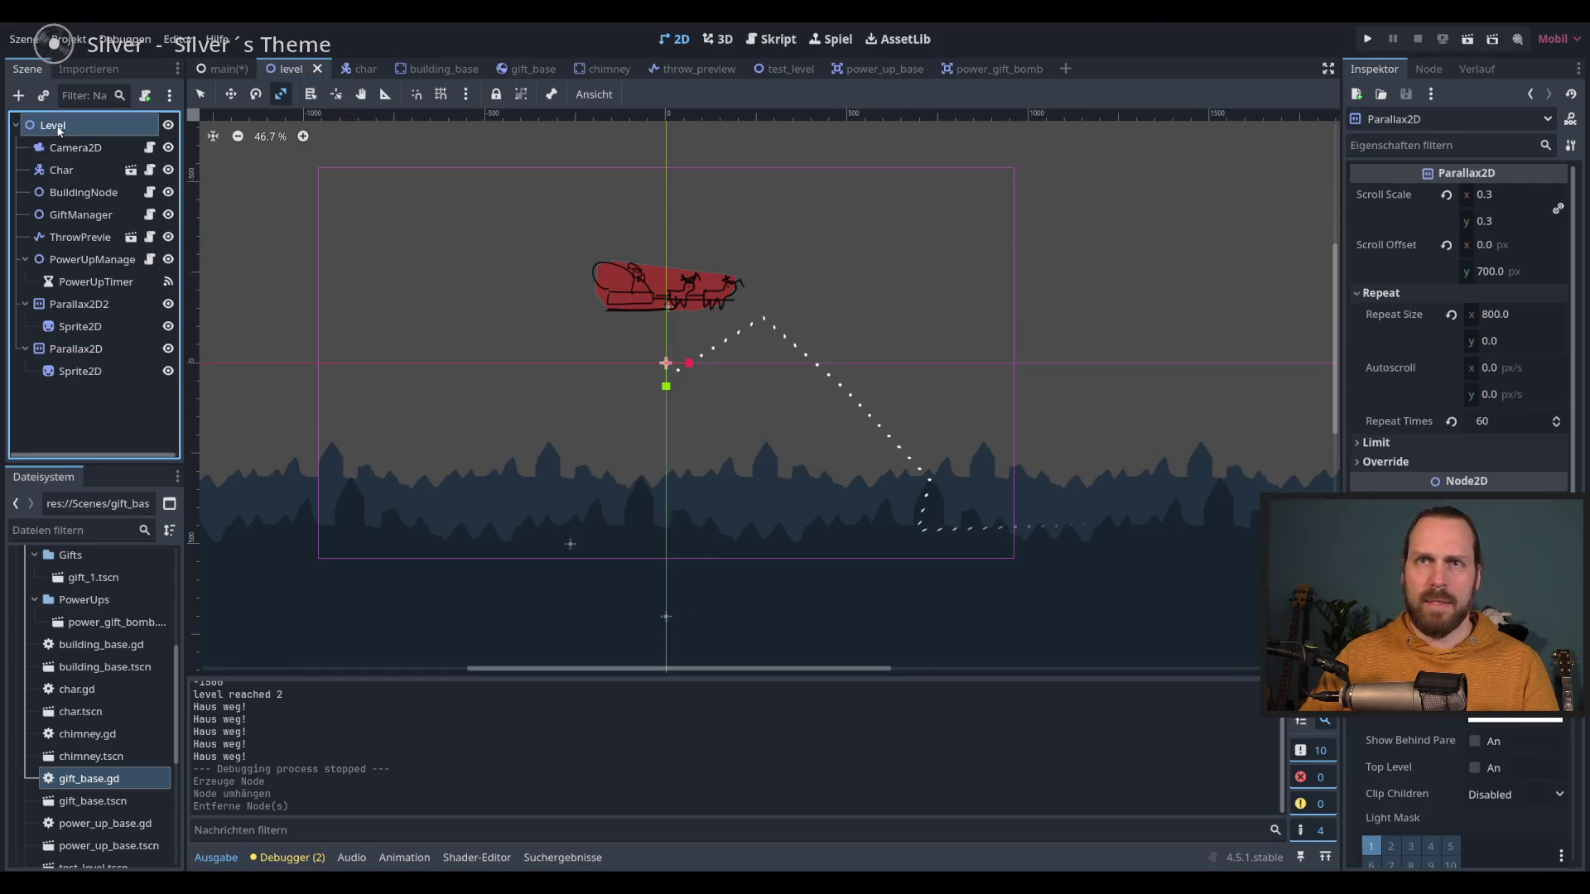
click(60, 128)
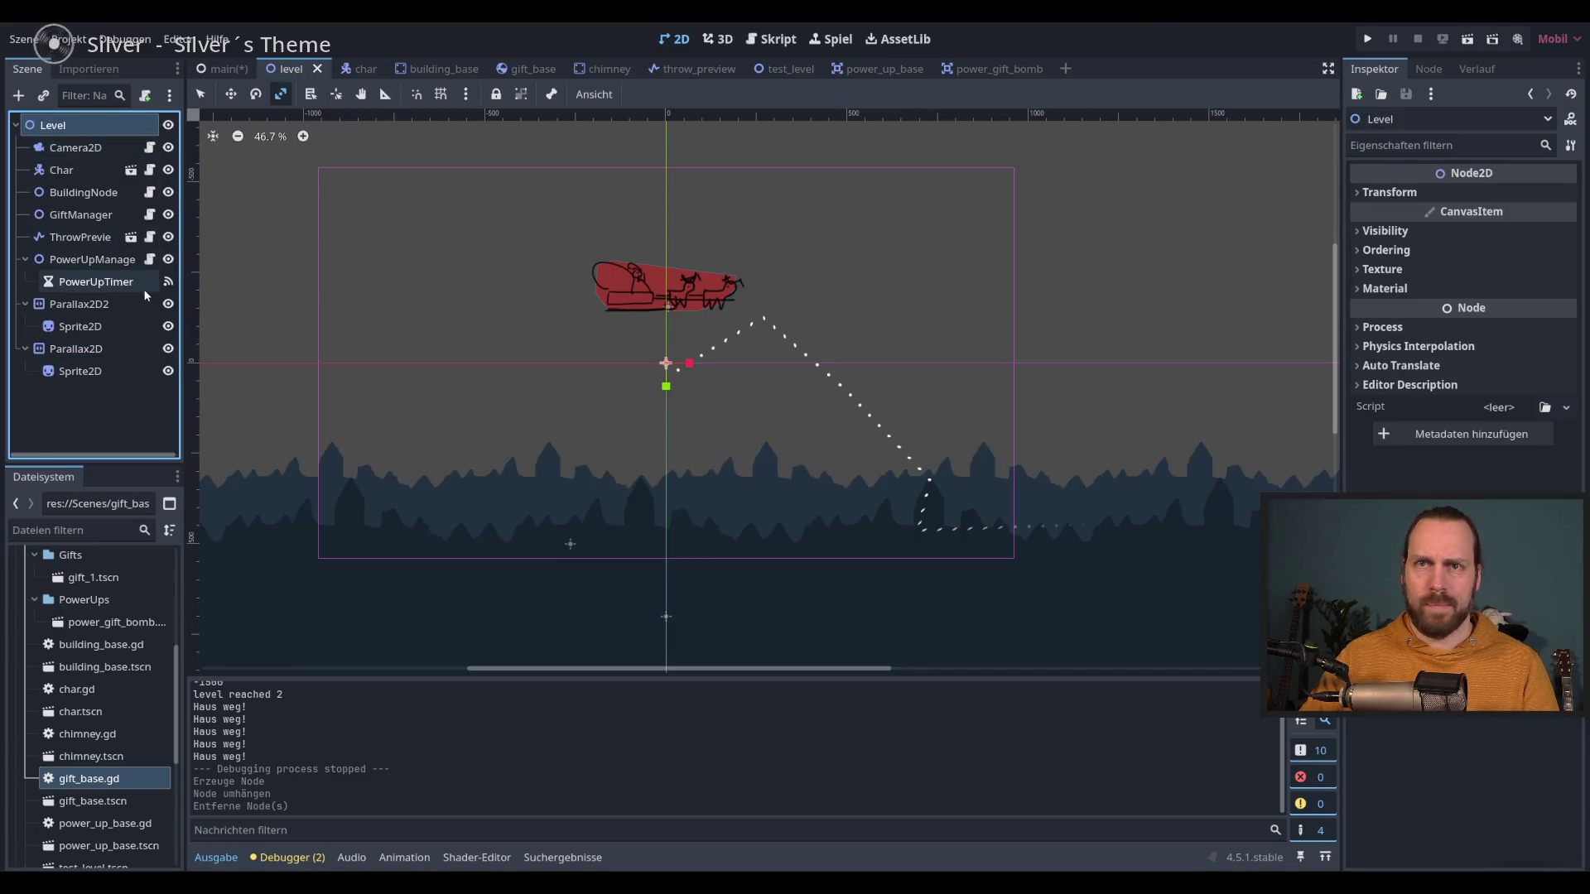
click(78, 304)
shift+click(76, 349)
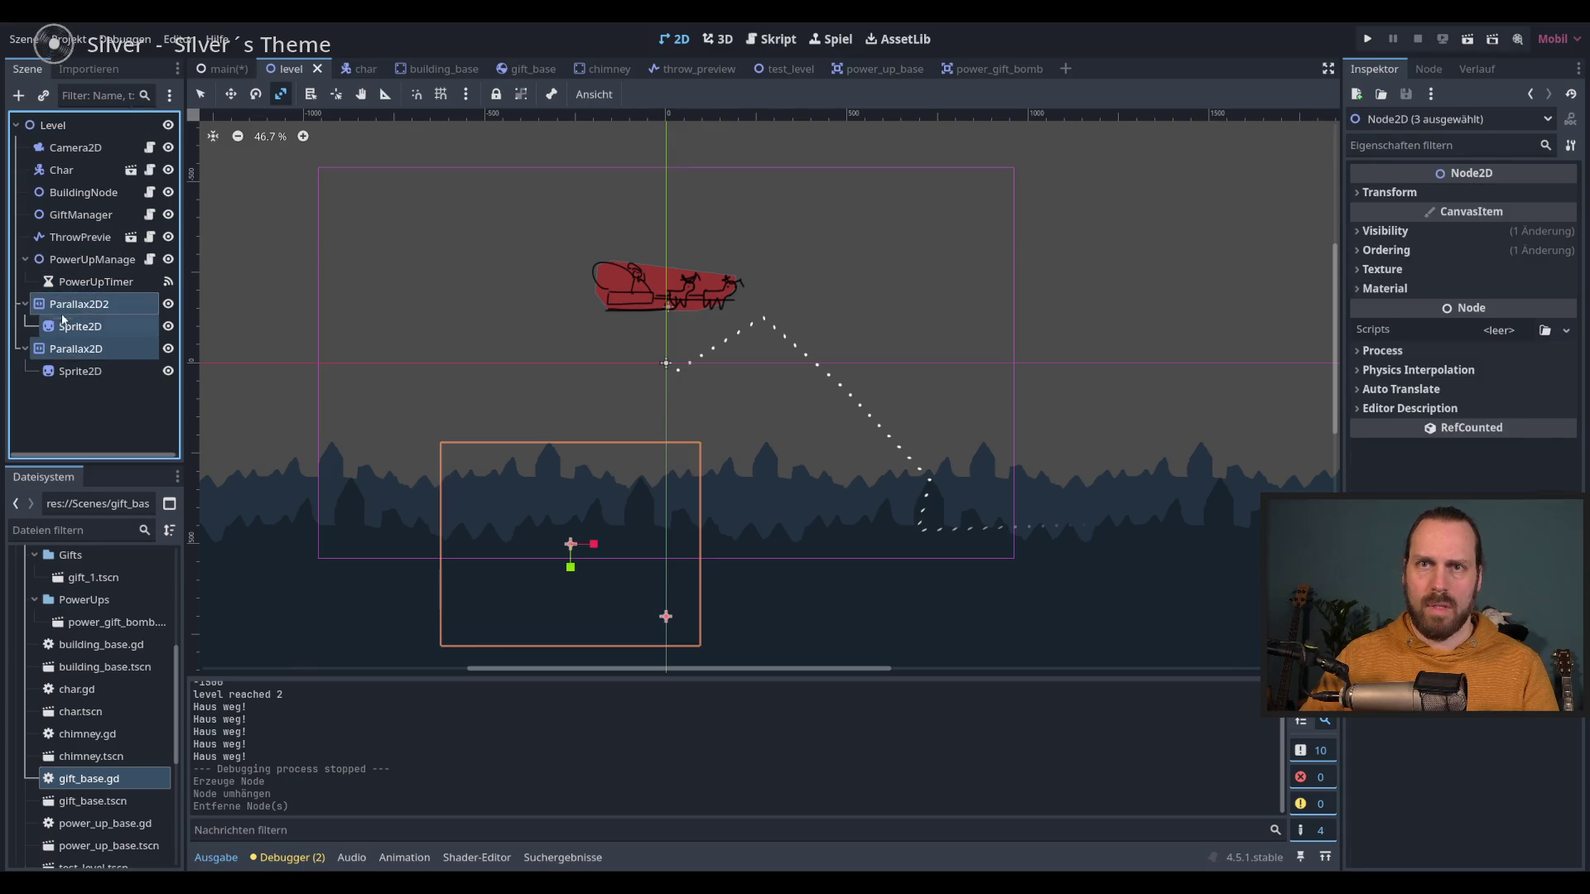
drag(76, 348, 87, 141)
Step: Paste a TextureRect, anchor it Full Rect and stretch it, then delete it and run the game
key(ctrl+v)
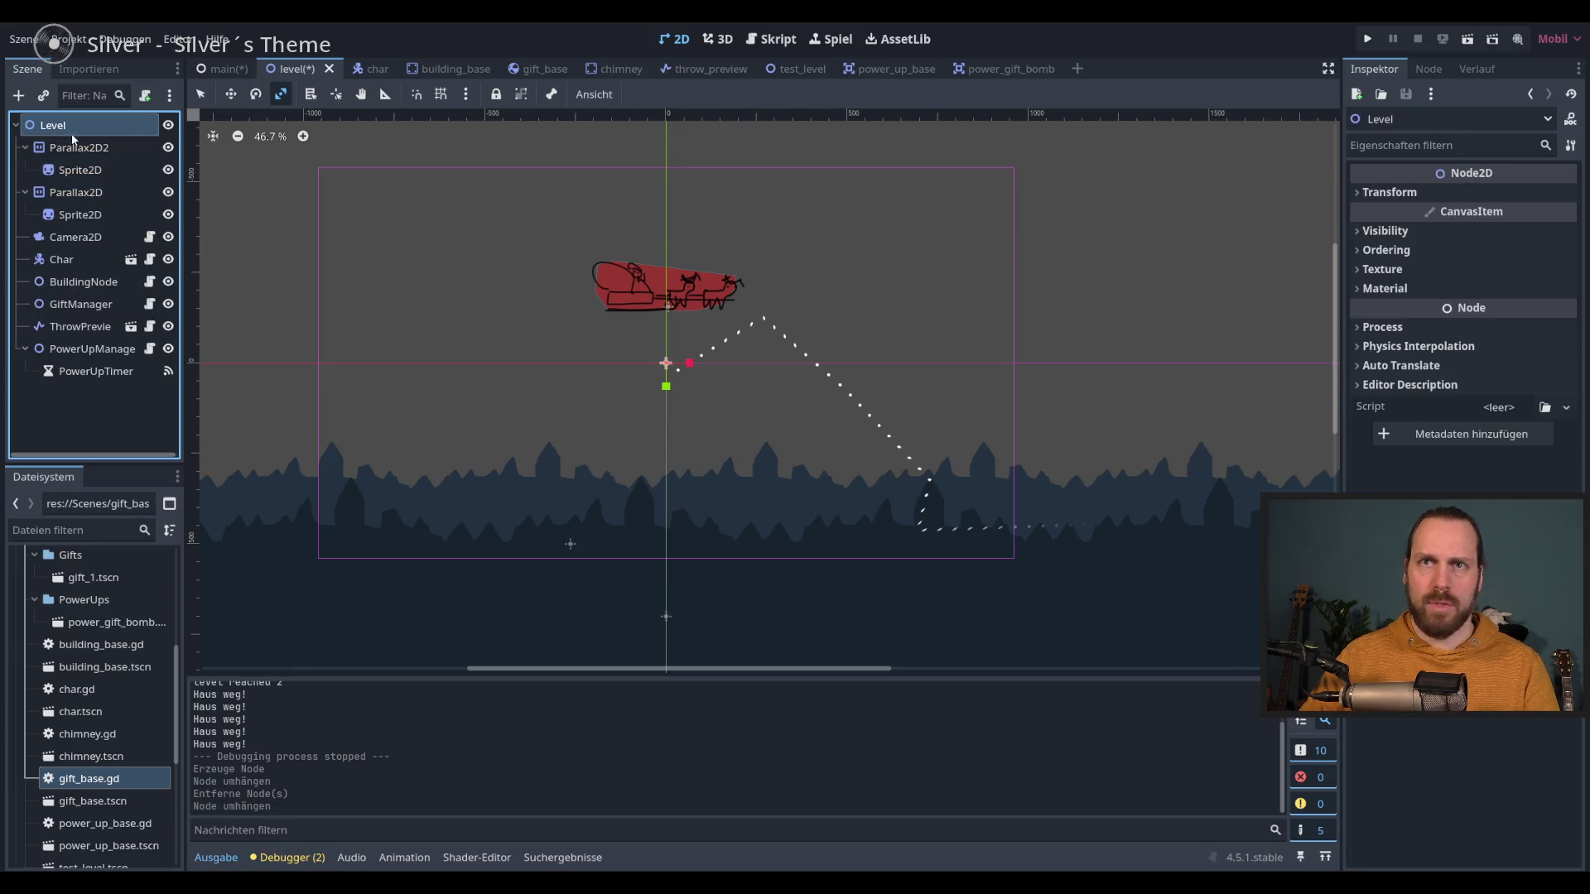
drag(75, 394, 93, 140)
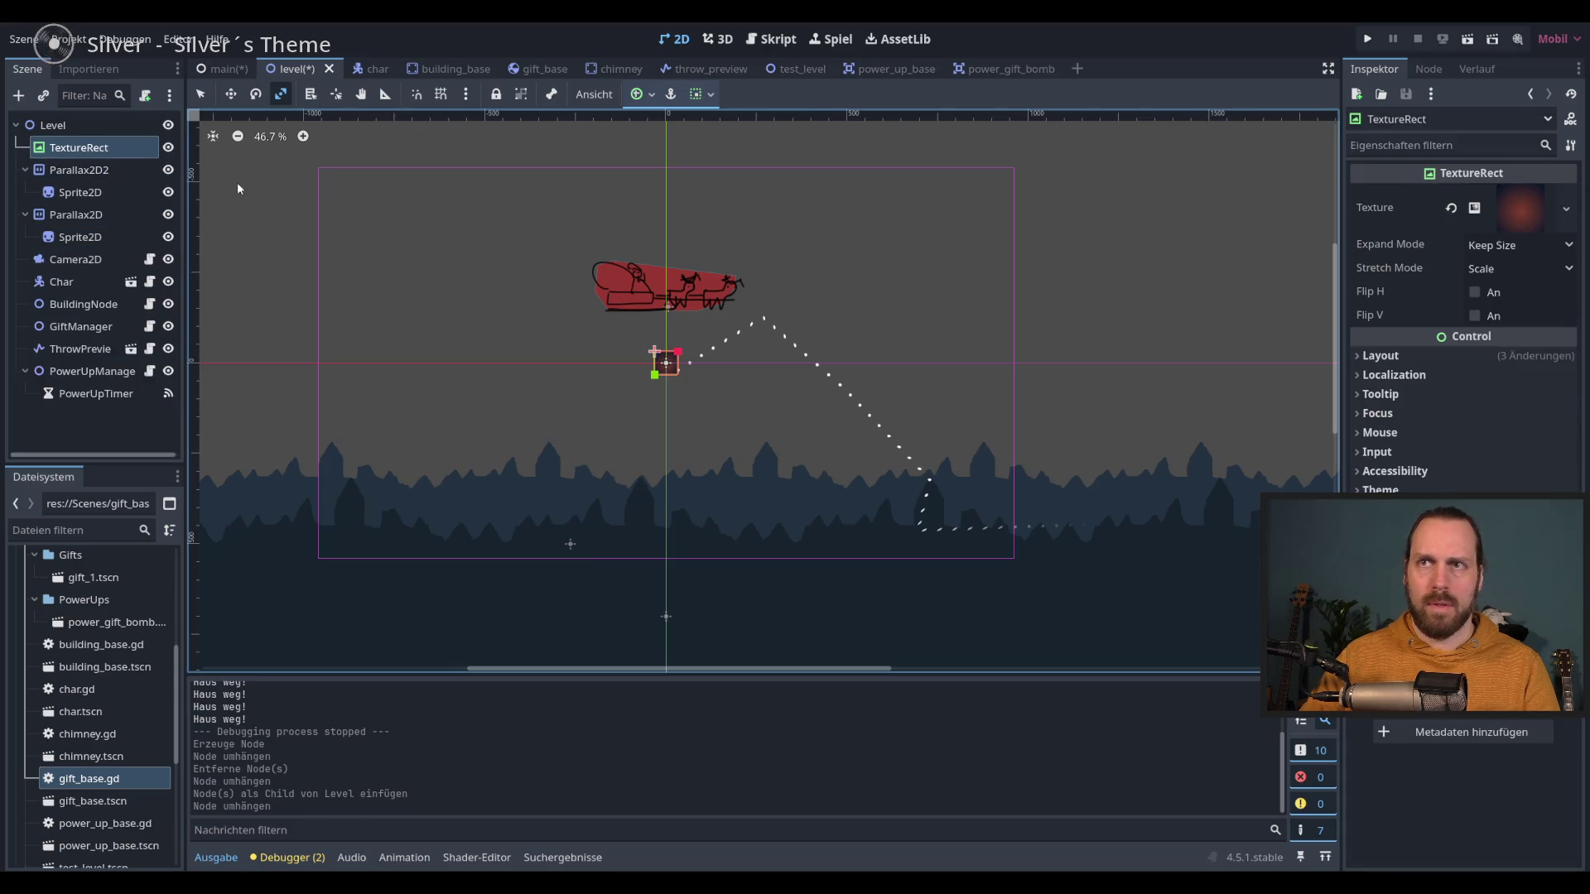
click(637, 94)
click(753, 216)
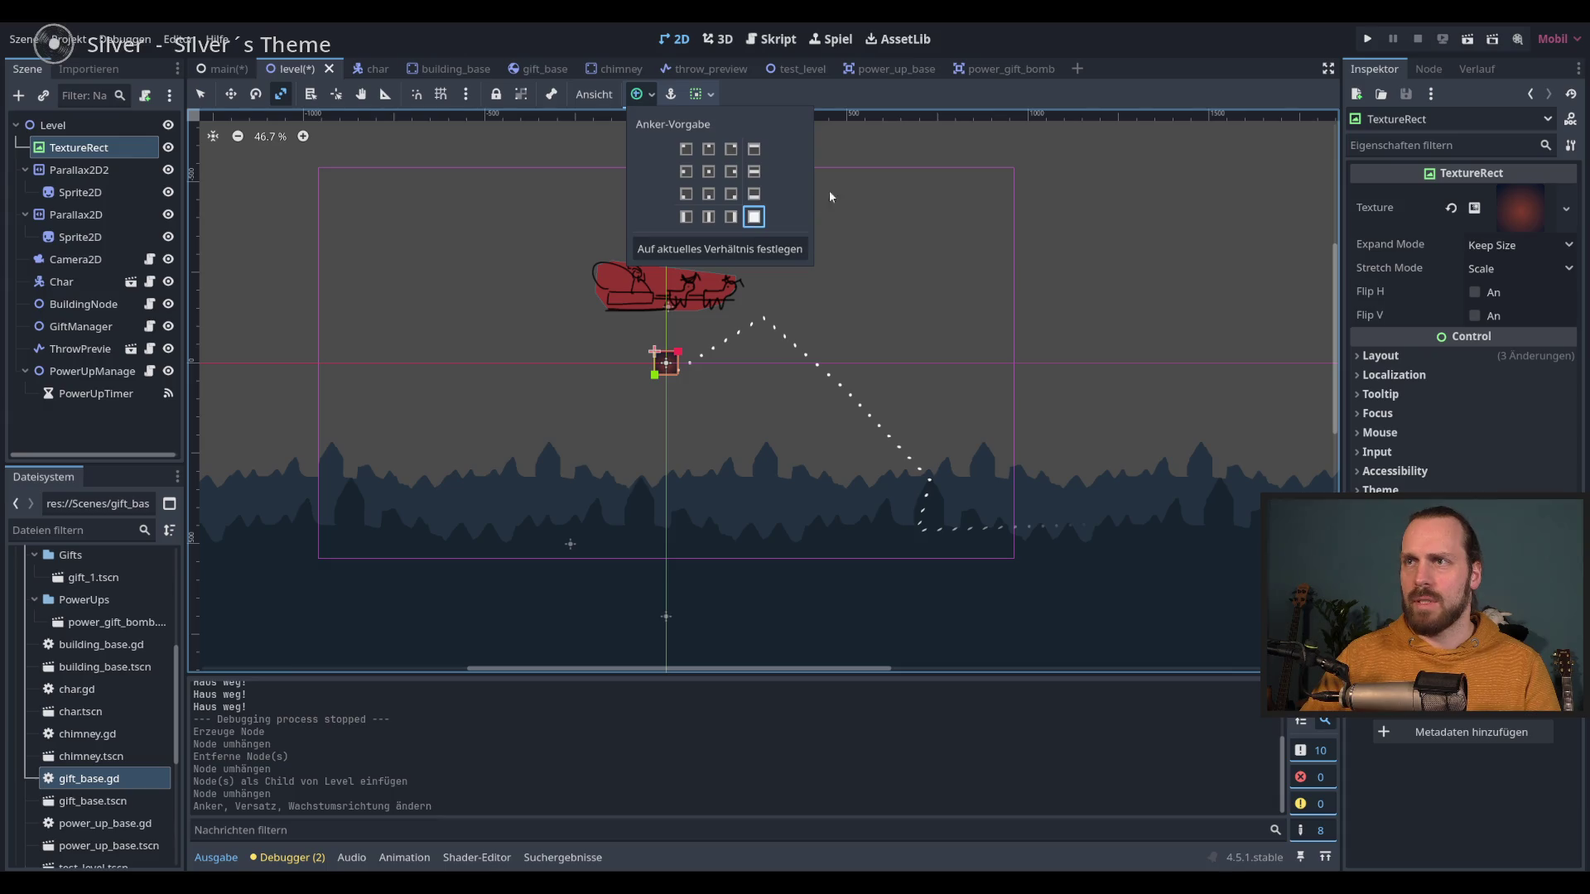
click(863, 129)
drag(672, 367, 915, 369)
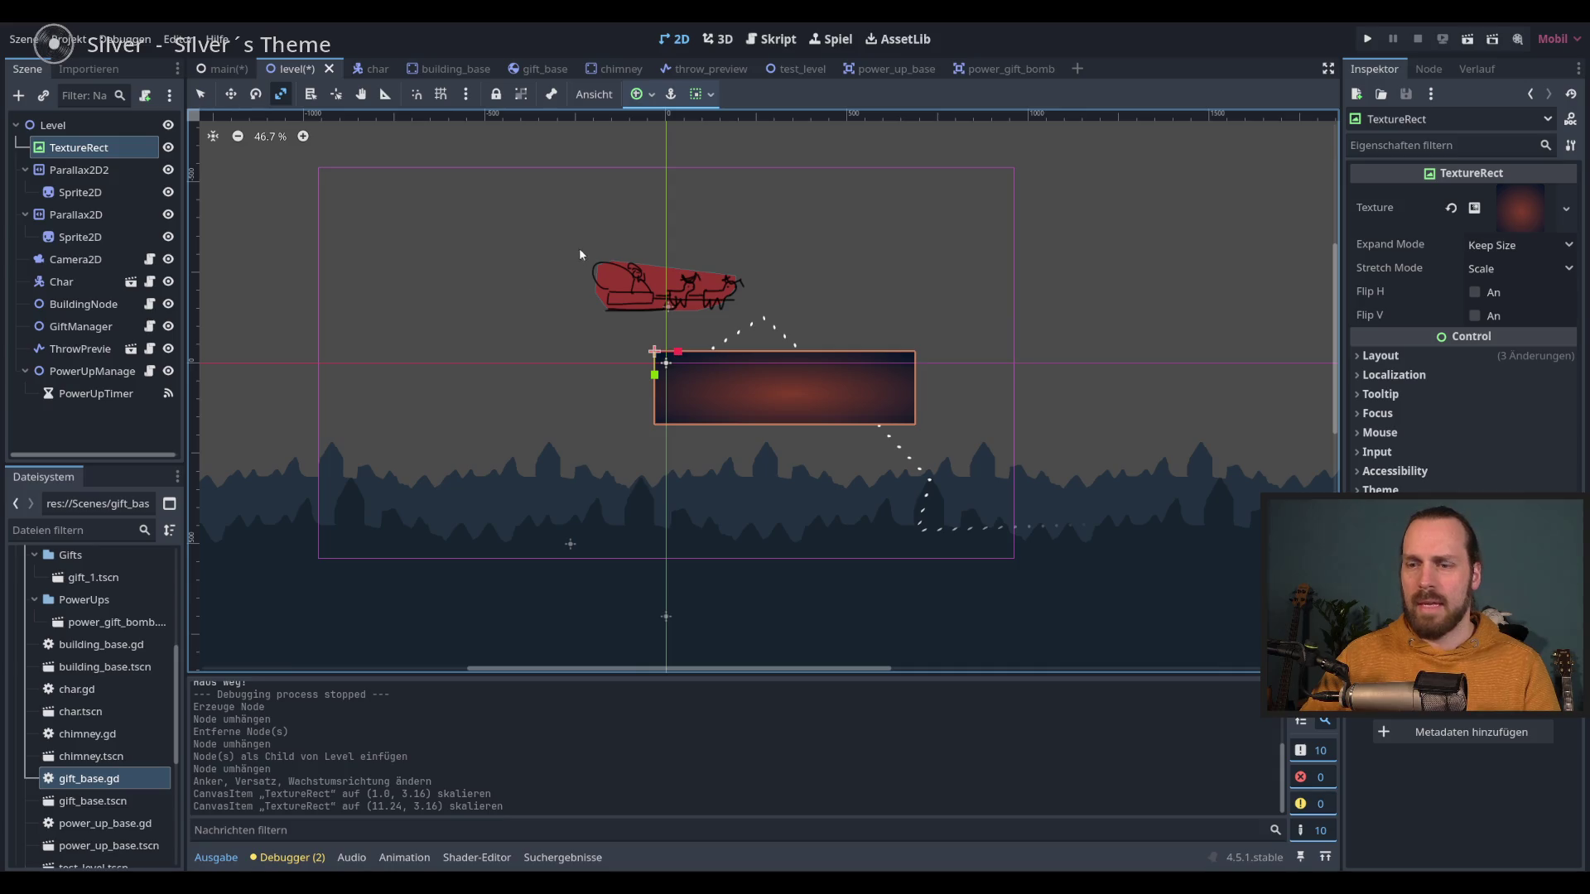
key(Delete)
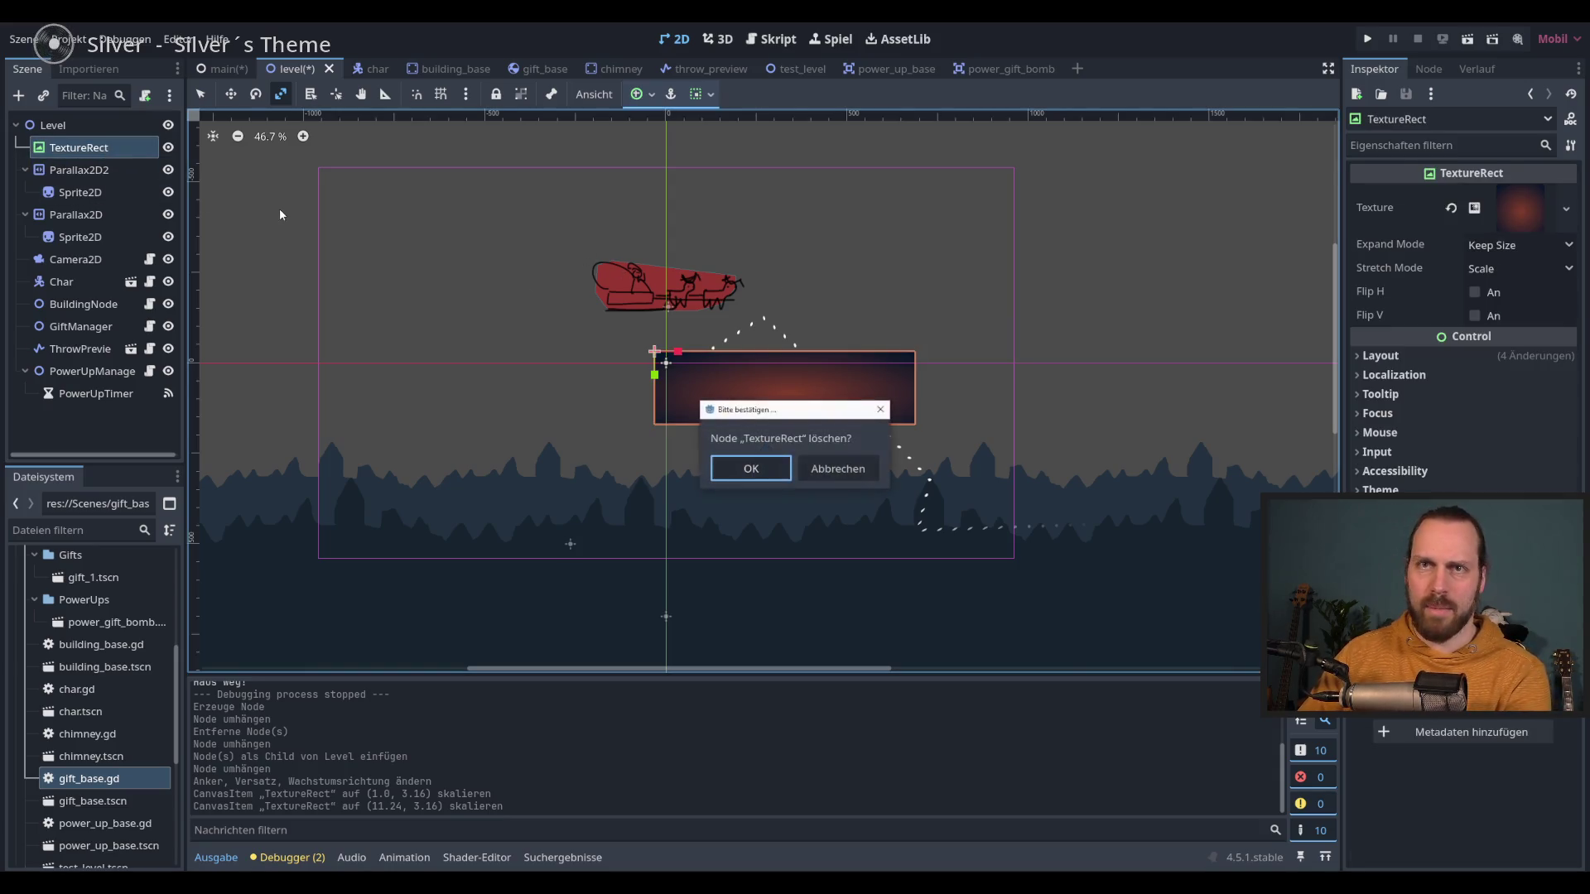
key(Return)
key(F5)
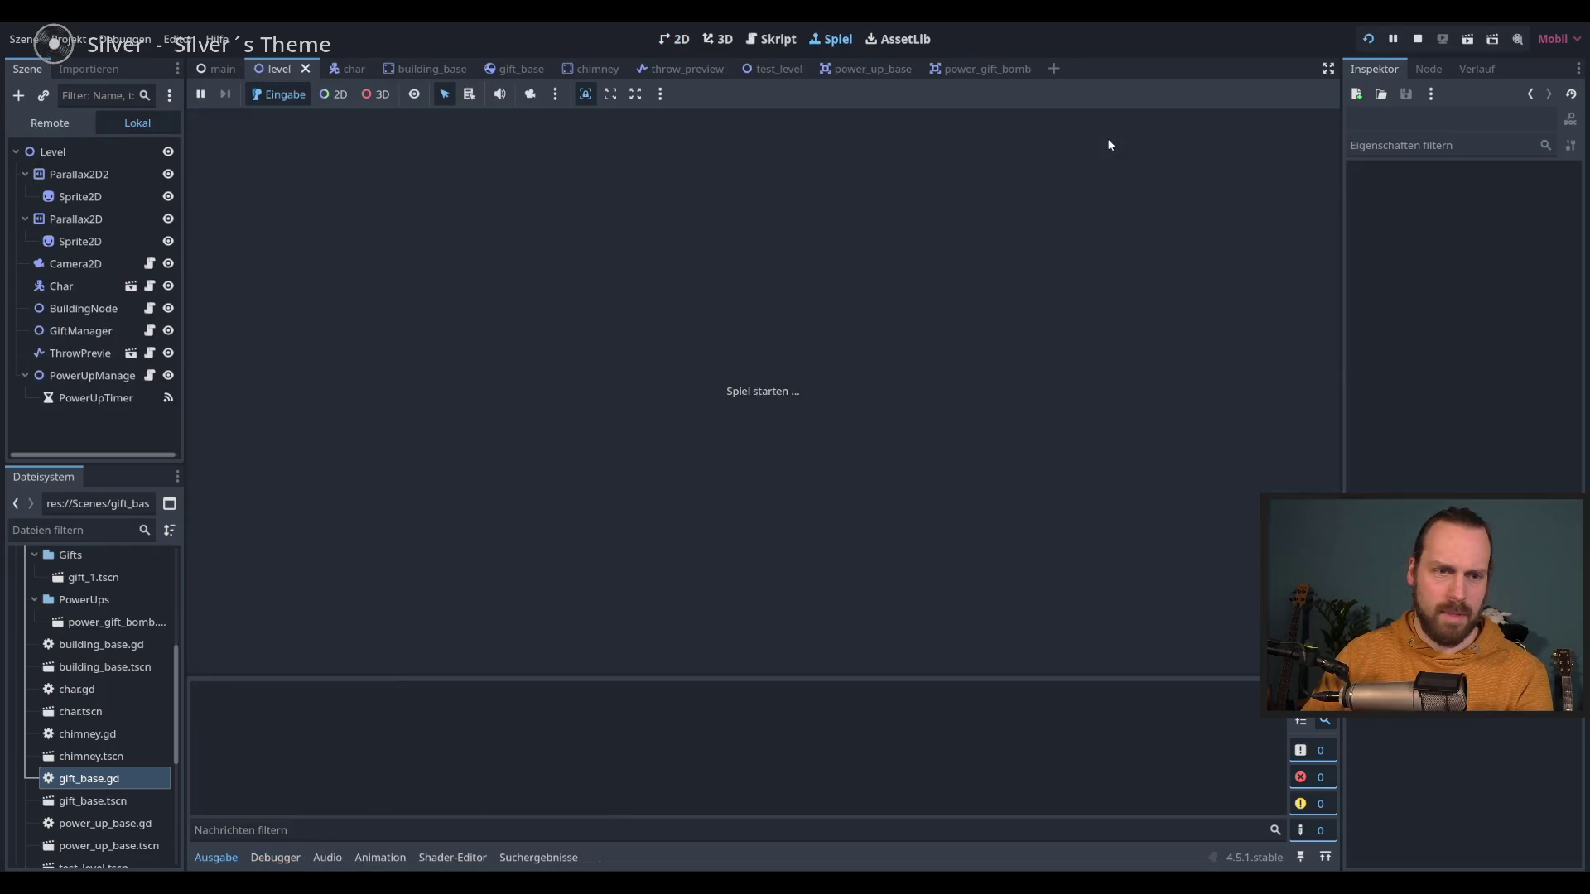
Step: Start gameplay from the title screen, then stop the game with F8 and select Parallax2D
key(space)
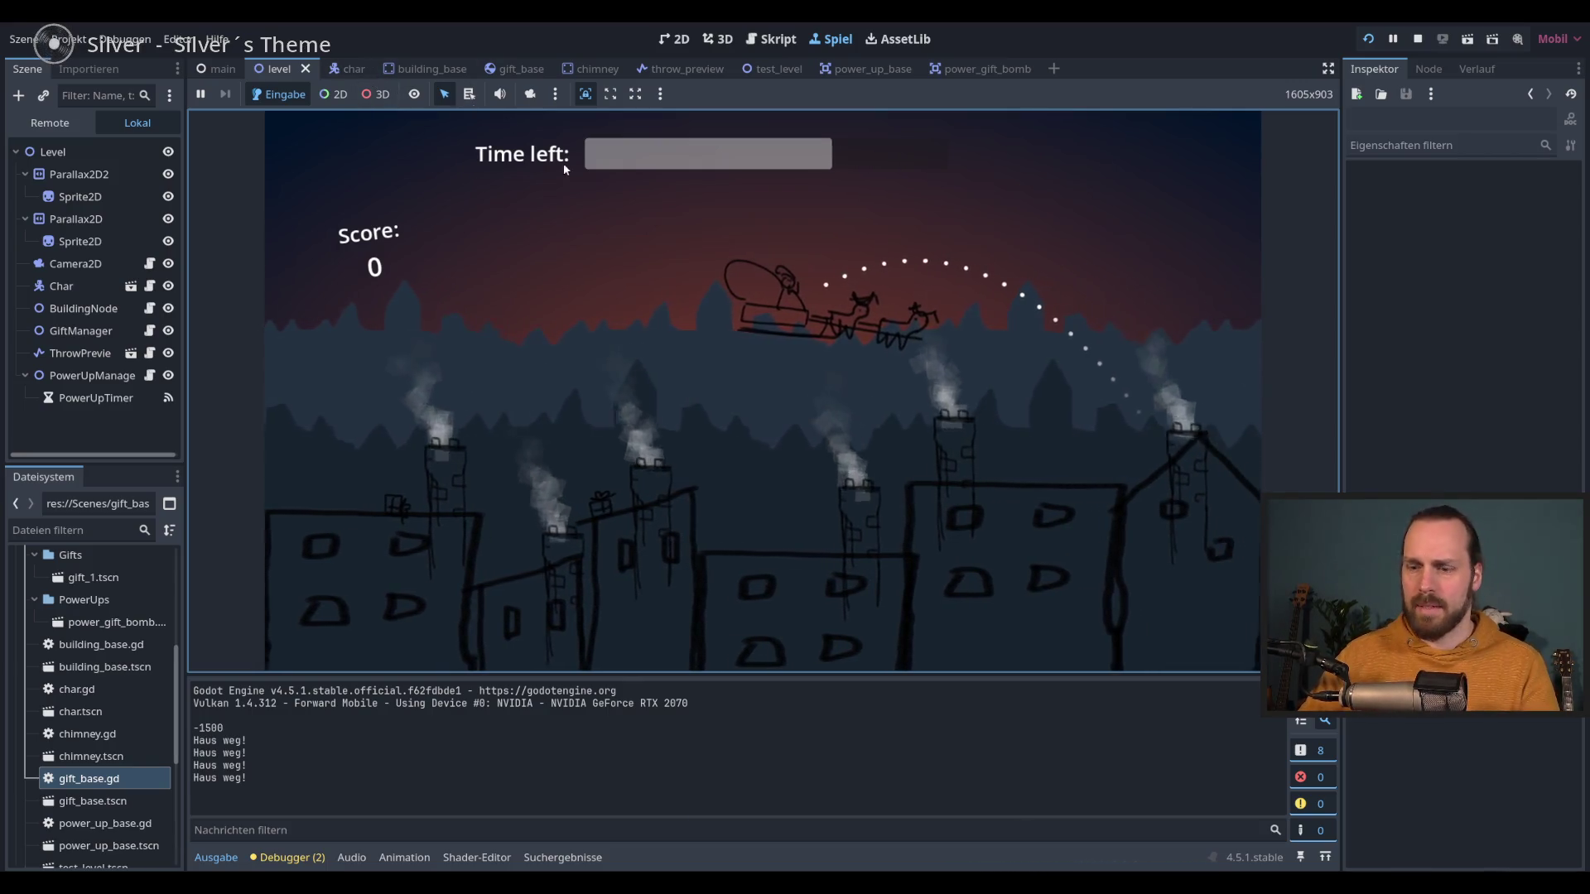
key(F8)
click(78, 193)
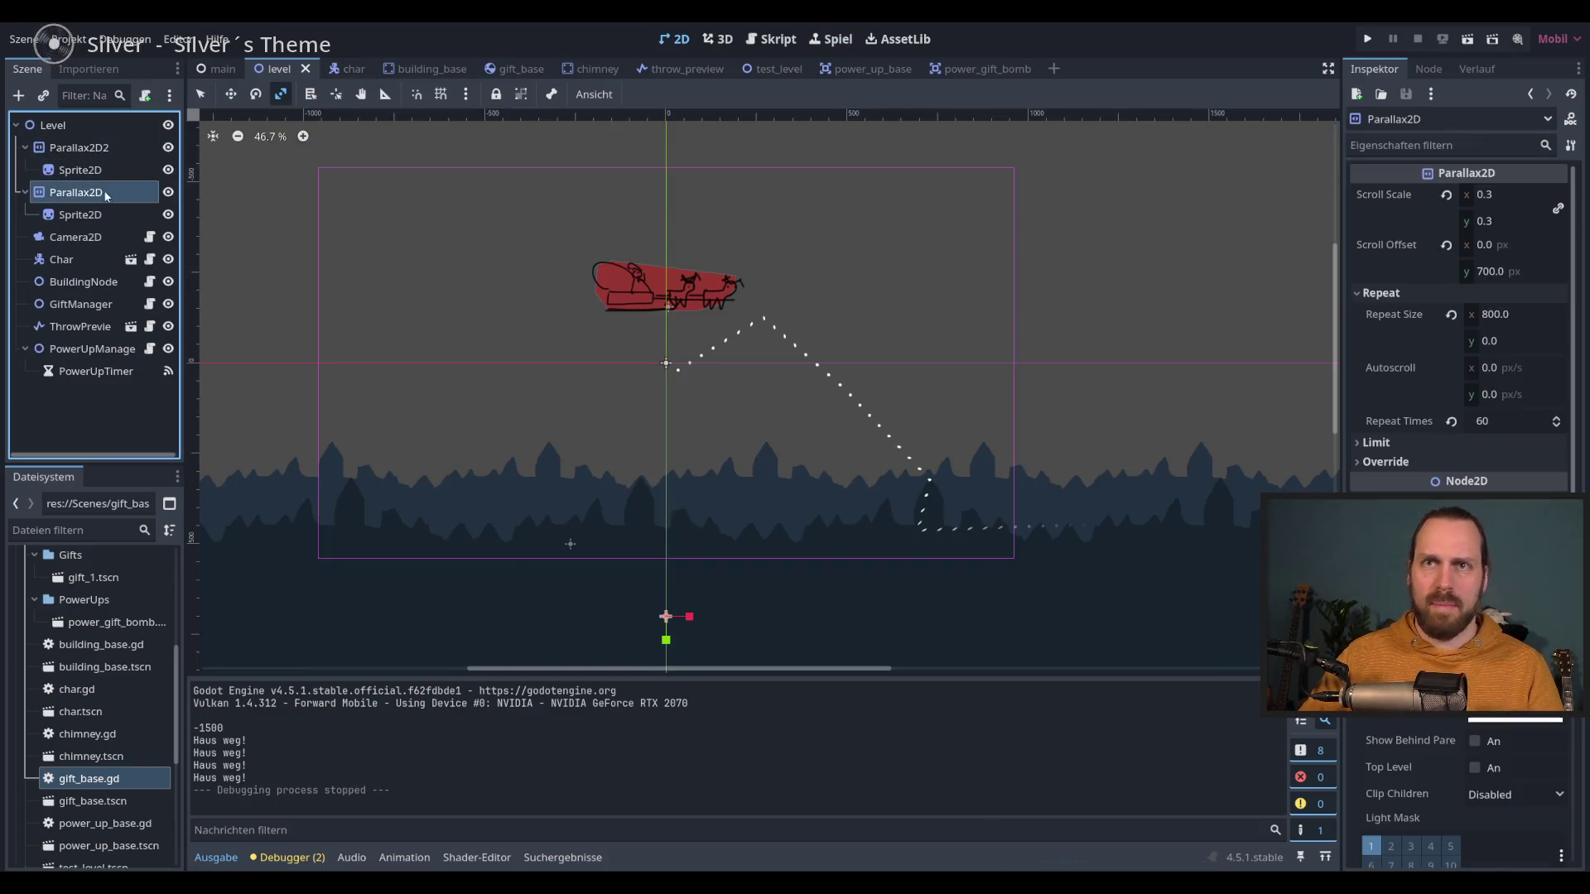
Step: Give Parallax2D a scroll scale of 0.4 and a vertical scroll offset of 750
click(1520, 198)
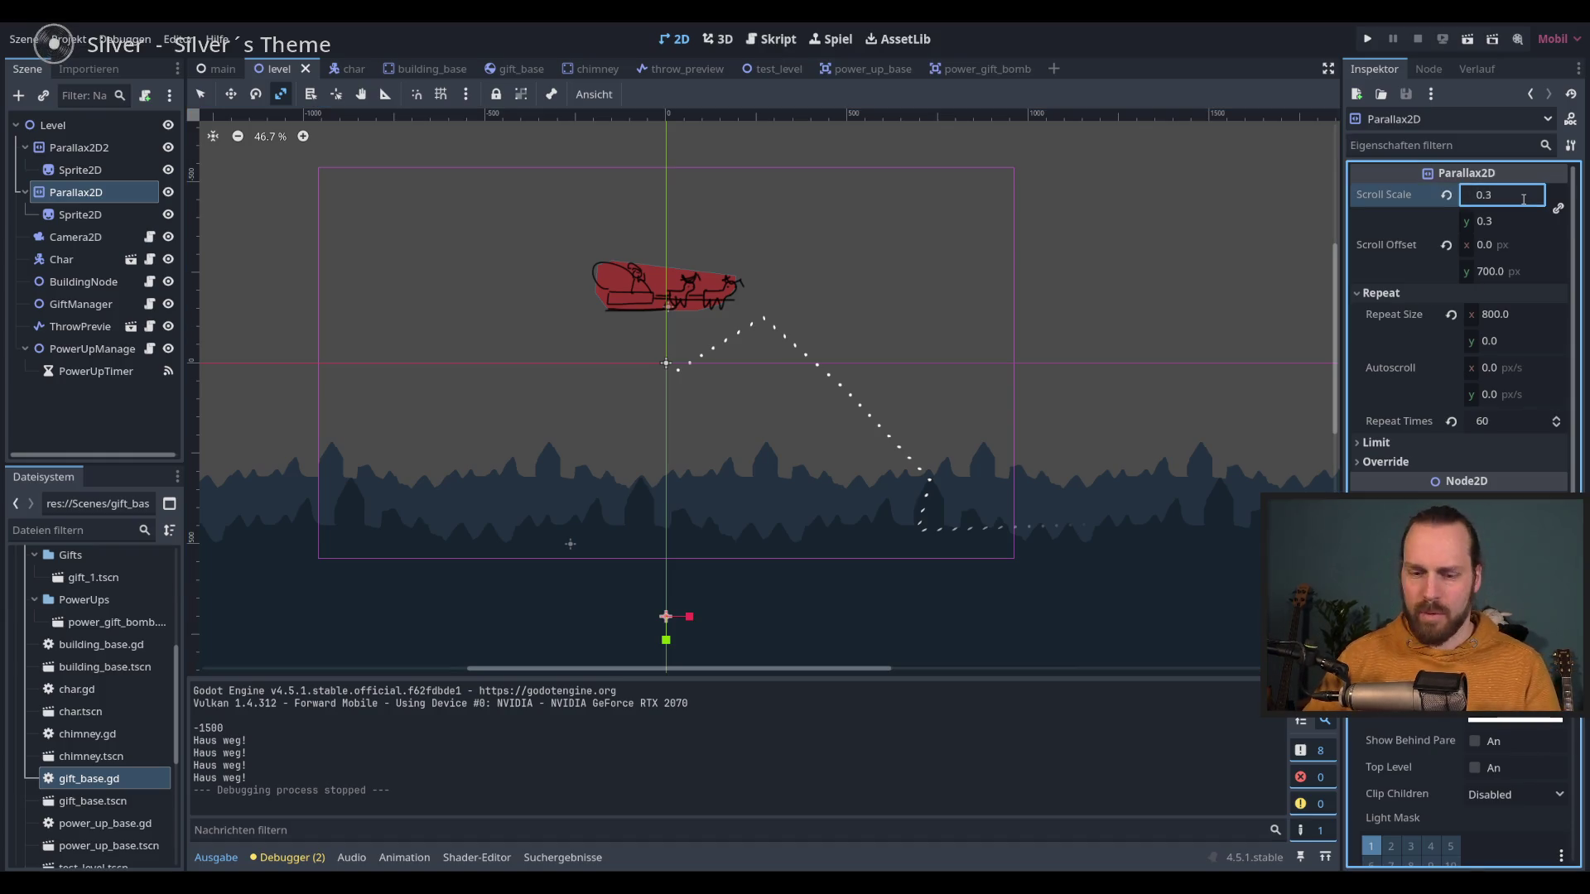
text(0.4)
key(Return)
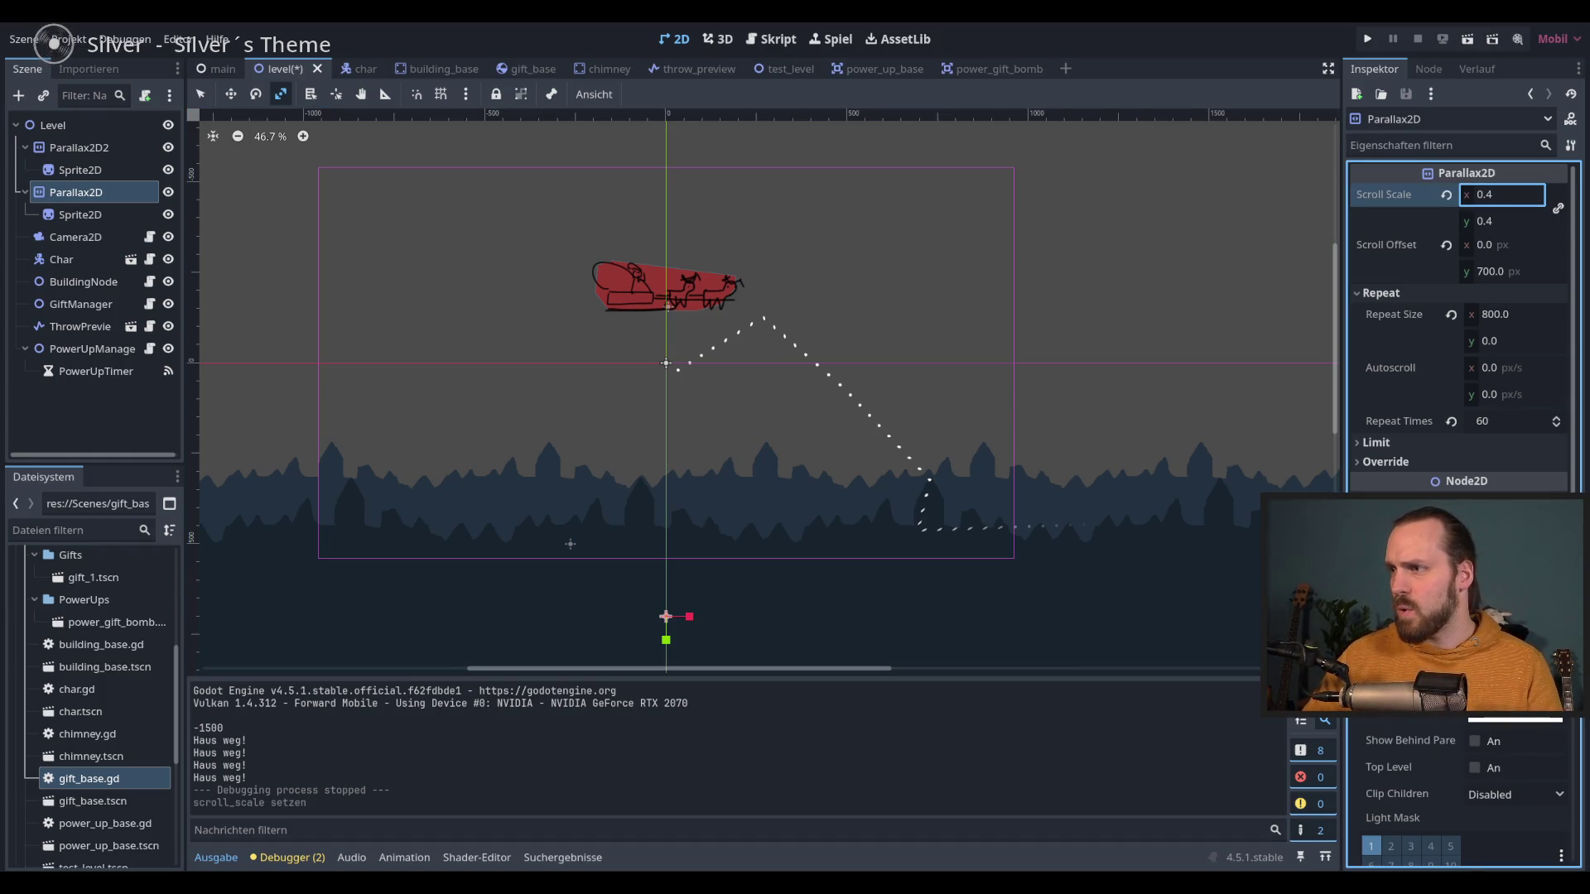
click(1516, 714)
click(905, 213)
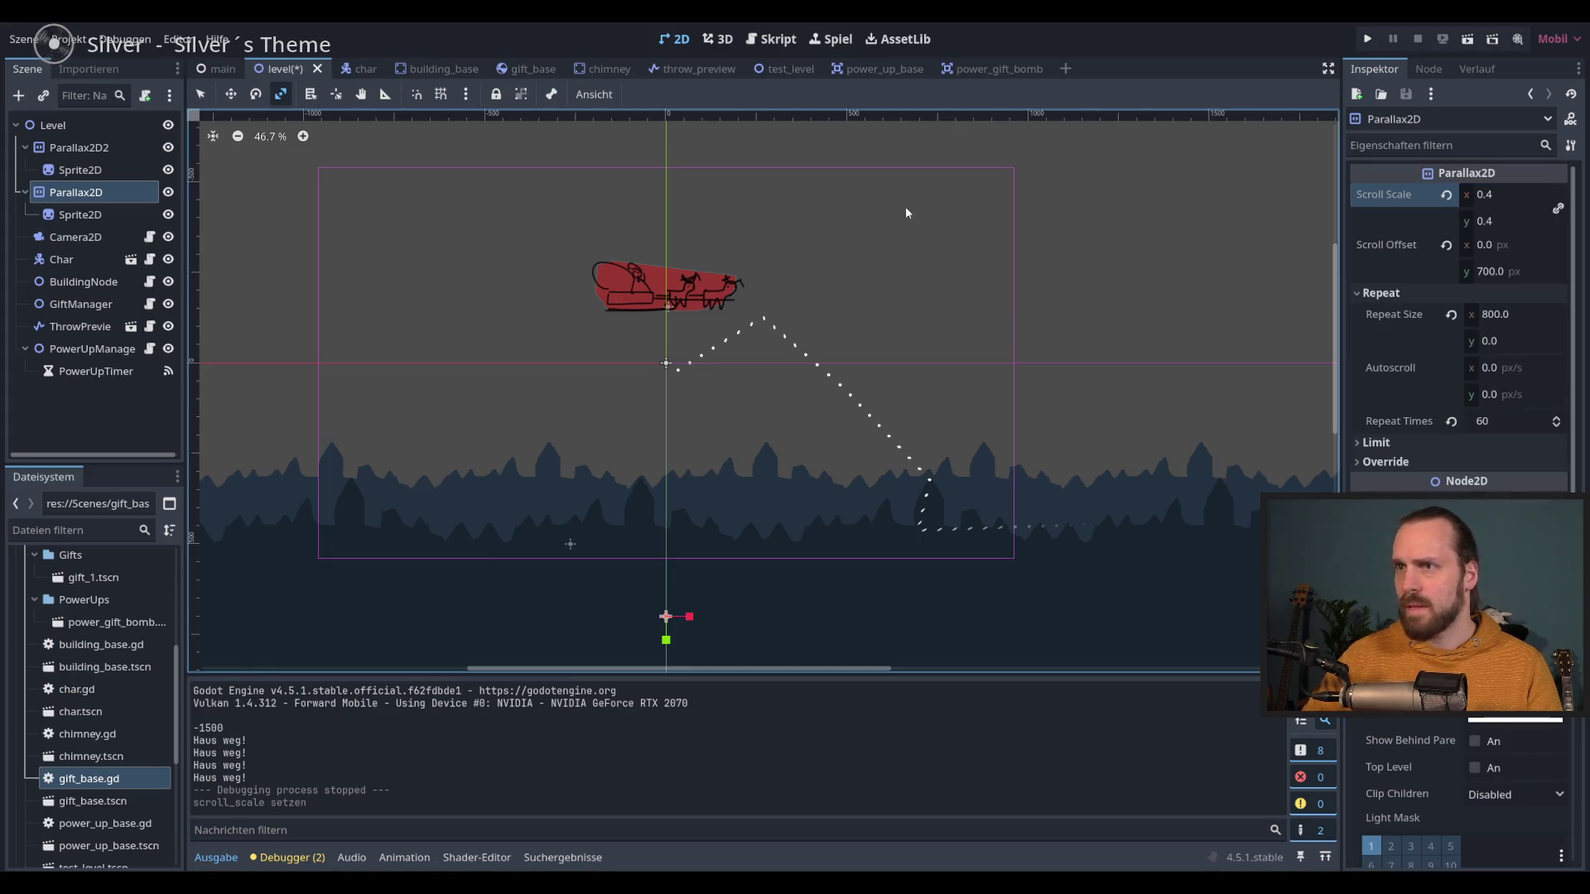
click(1513, 273)
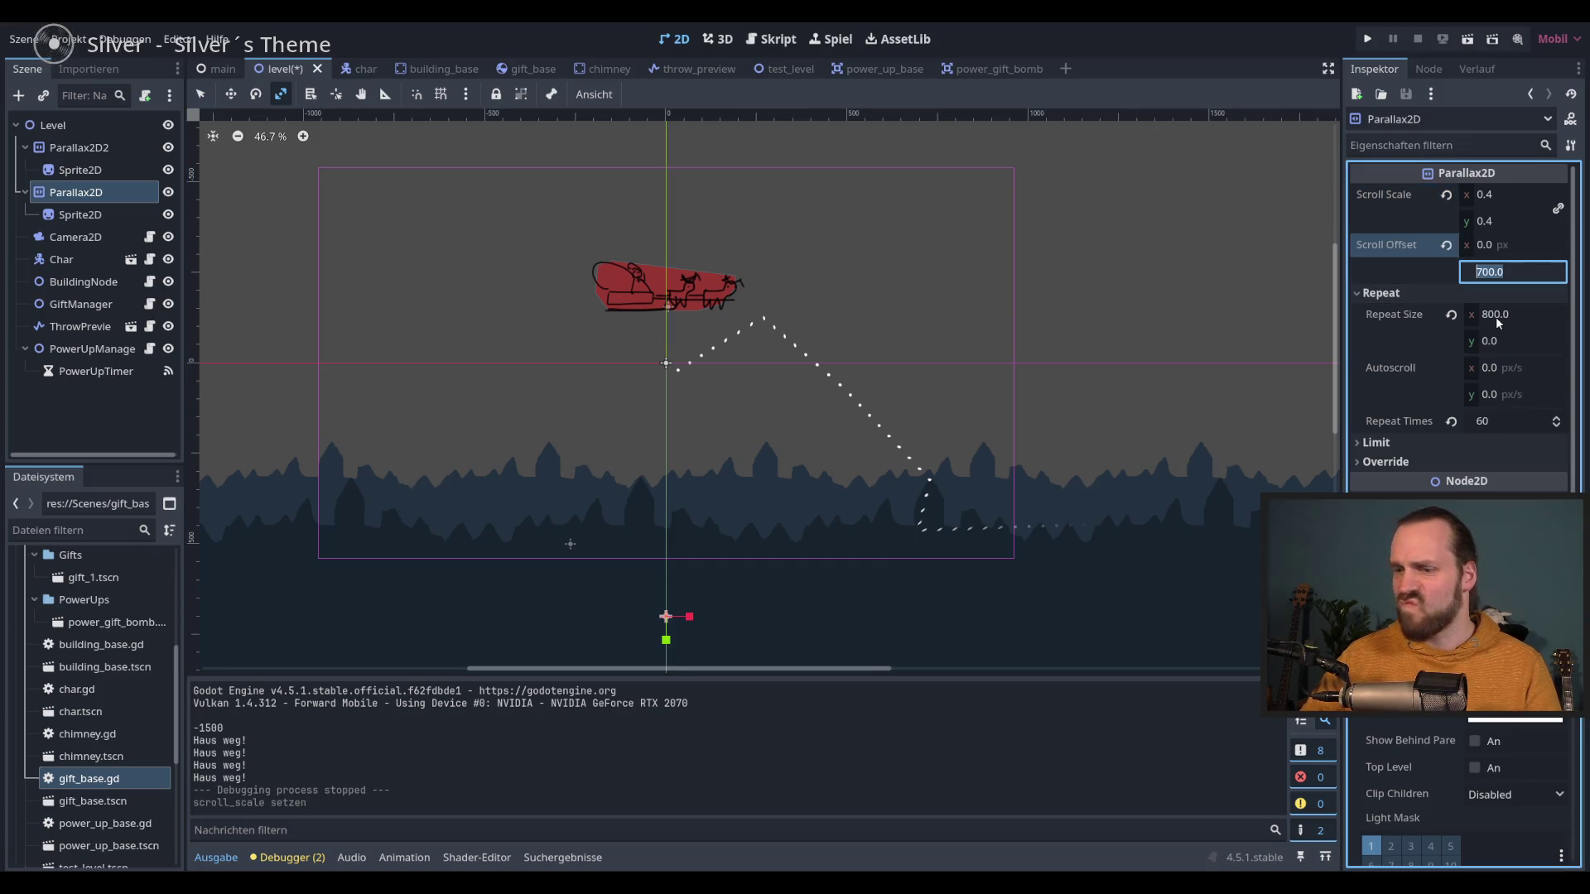
text(80)
key(Return)
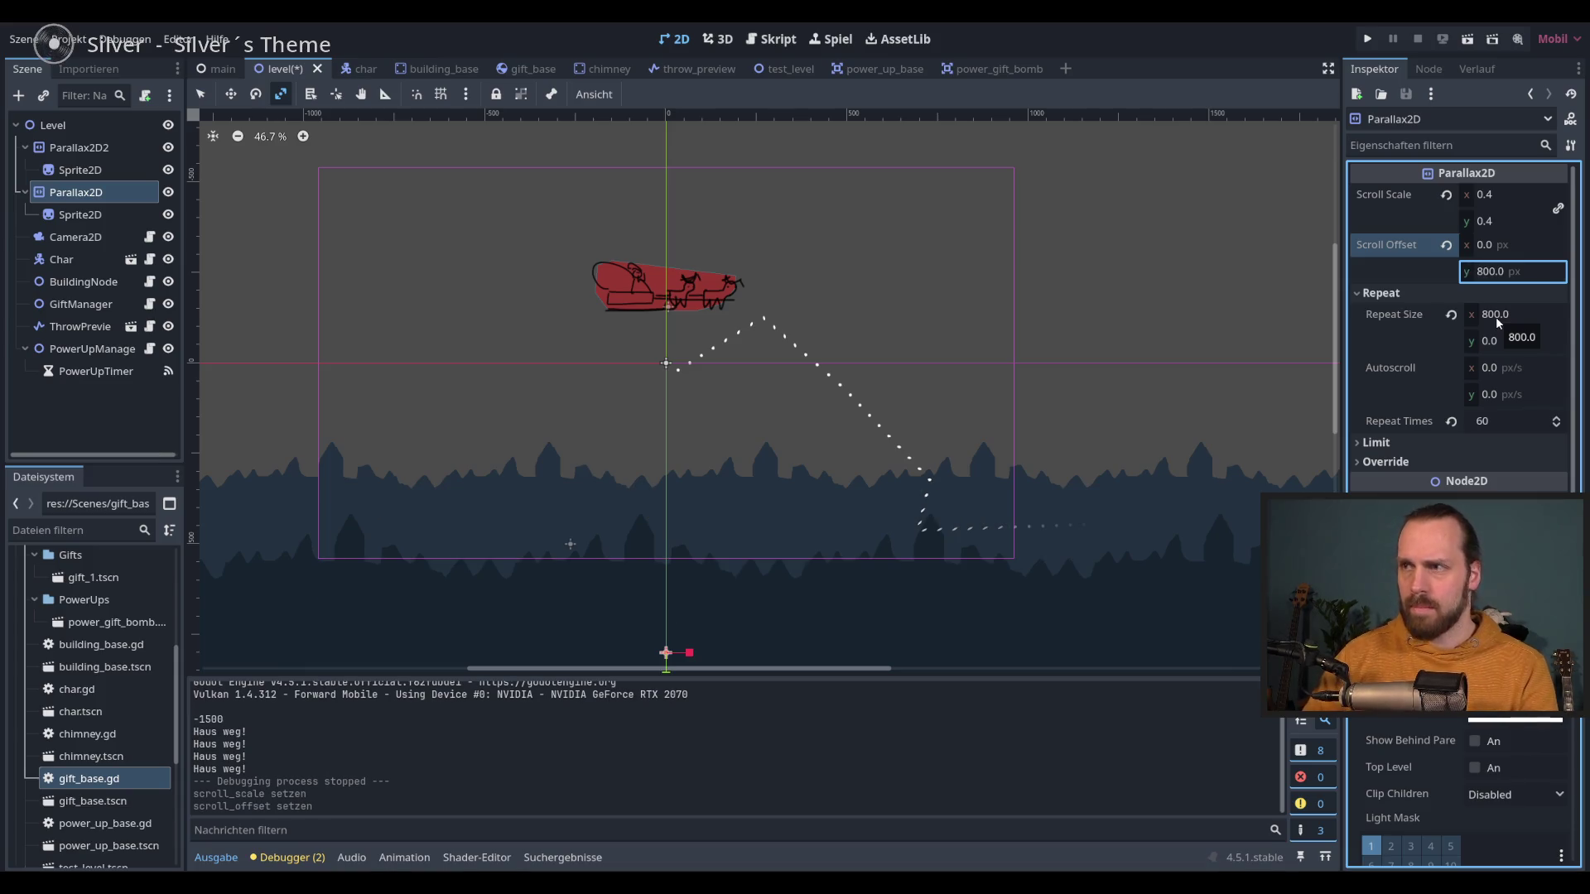
click(1510, 270)
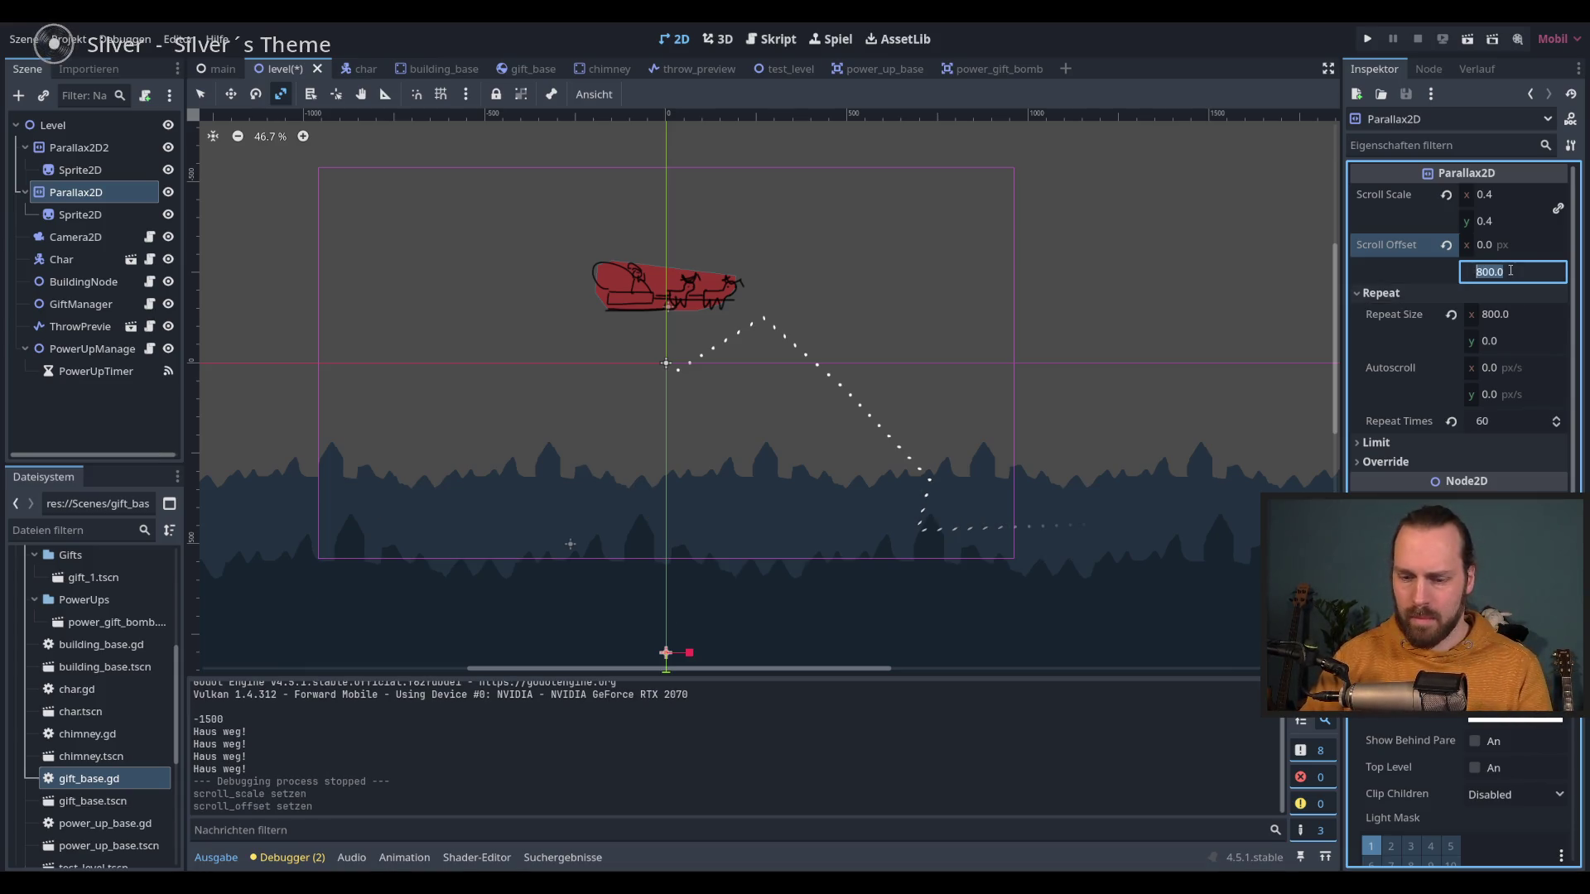
text(750)
key(Return)
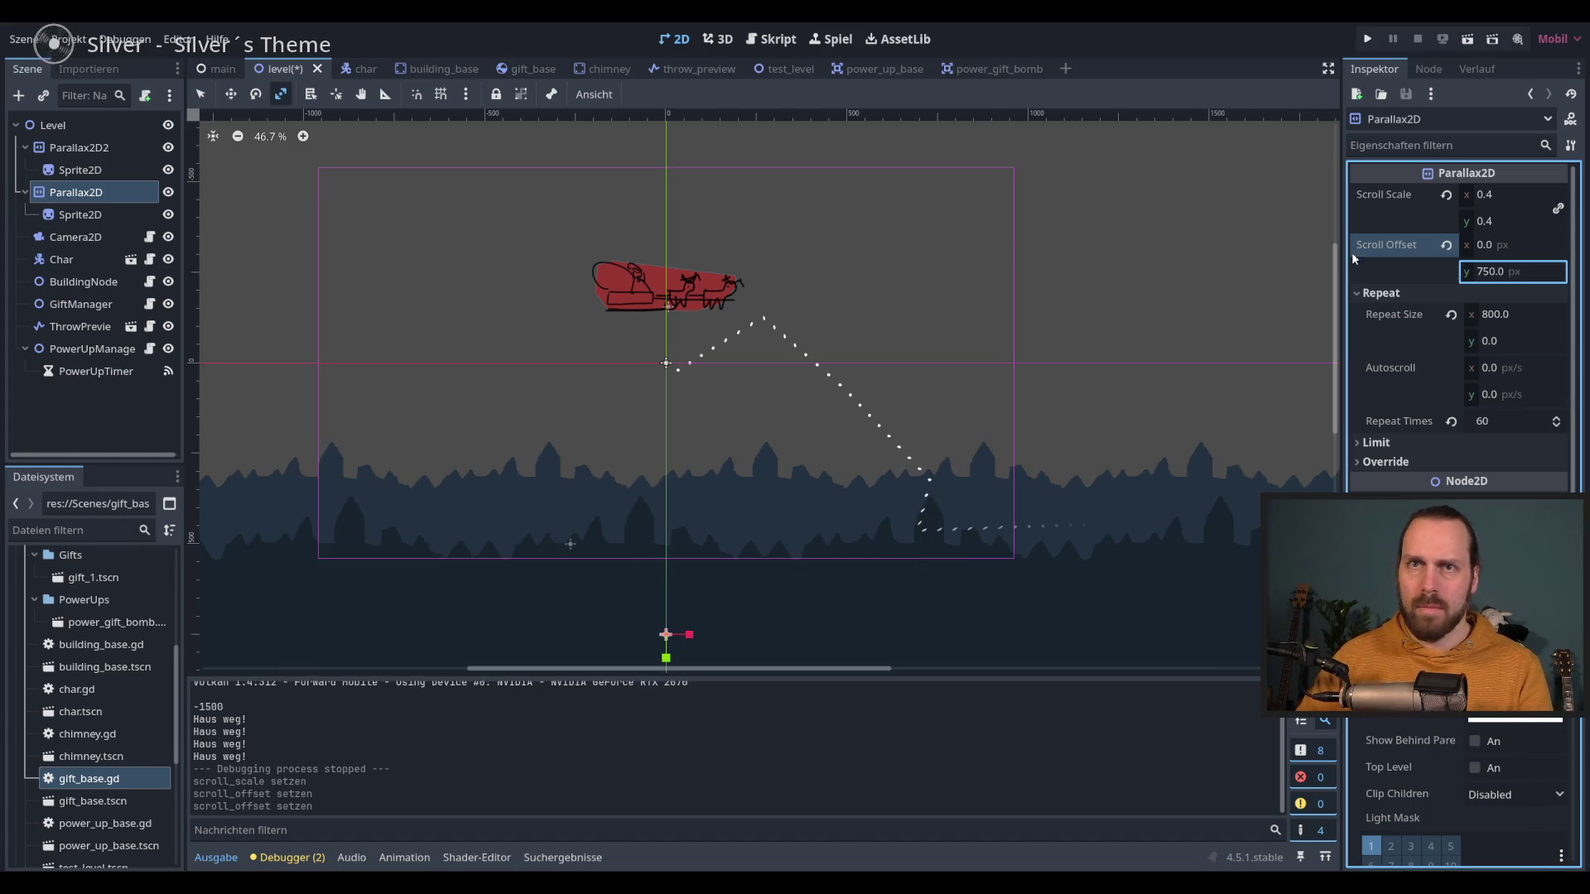
Step: Set Parallax2D2's vertical scroll offset to 600 and run the game
click(108, 150)
click(1508, 271)
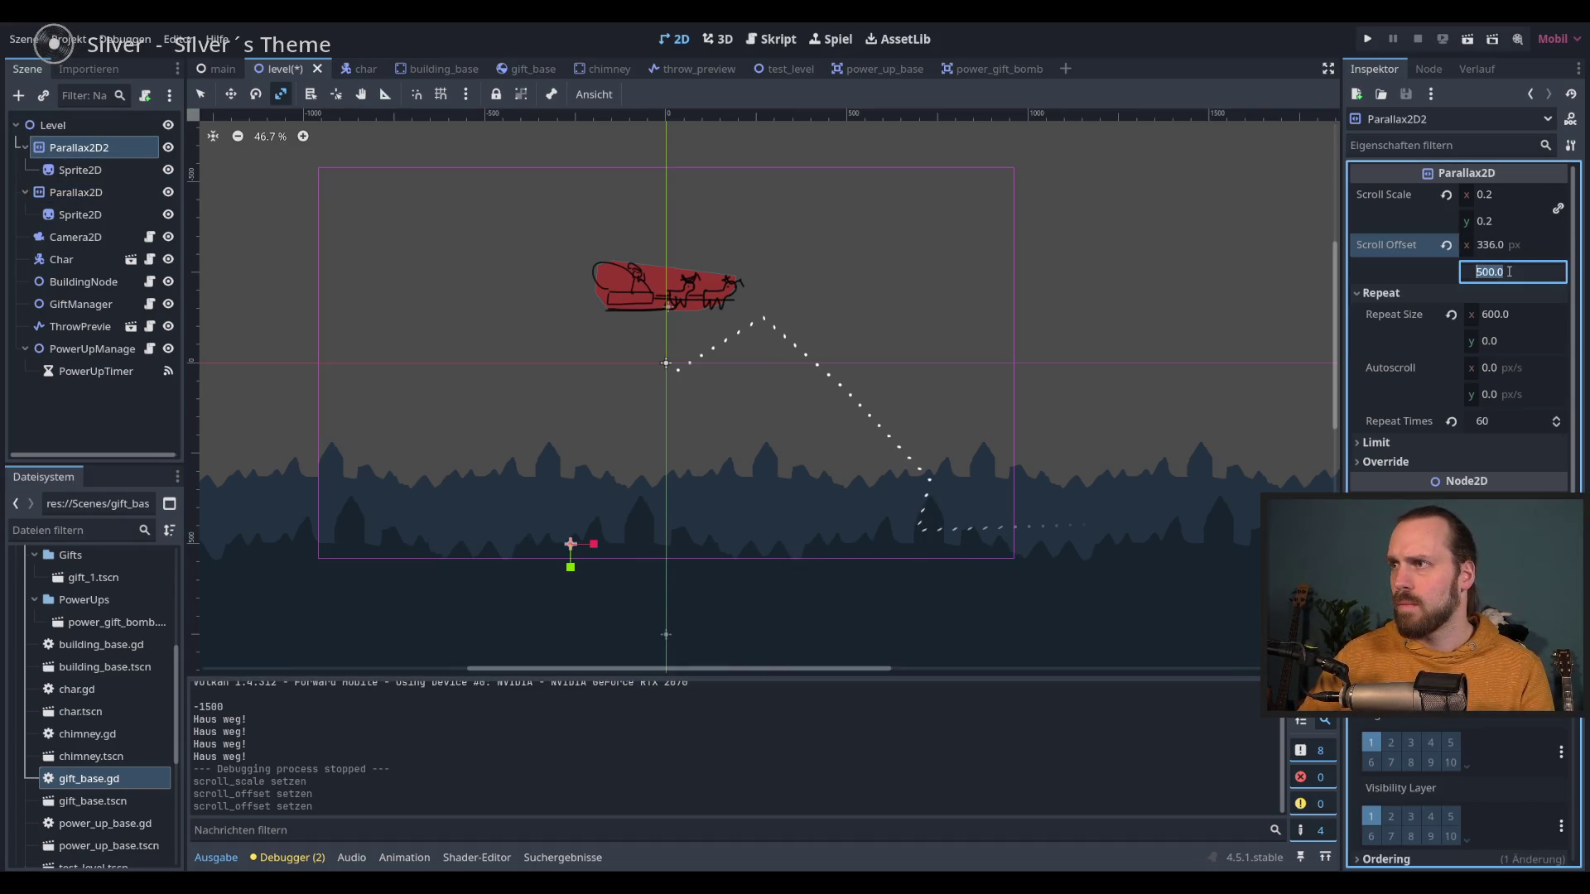
text(00)
key(Return)
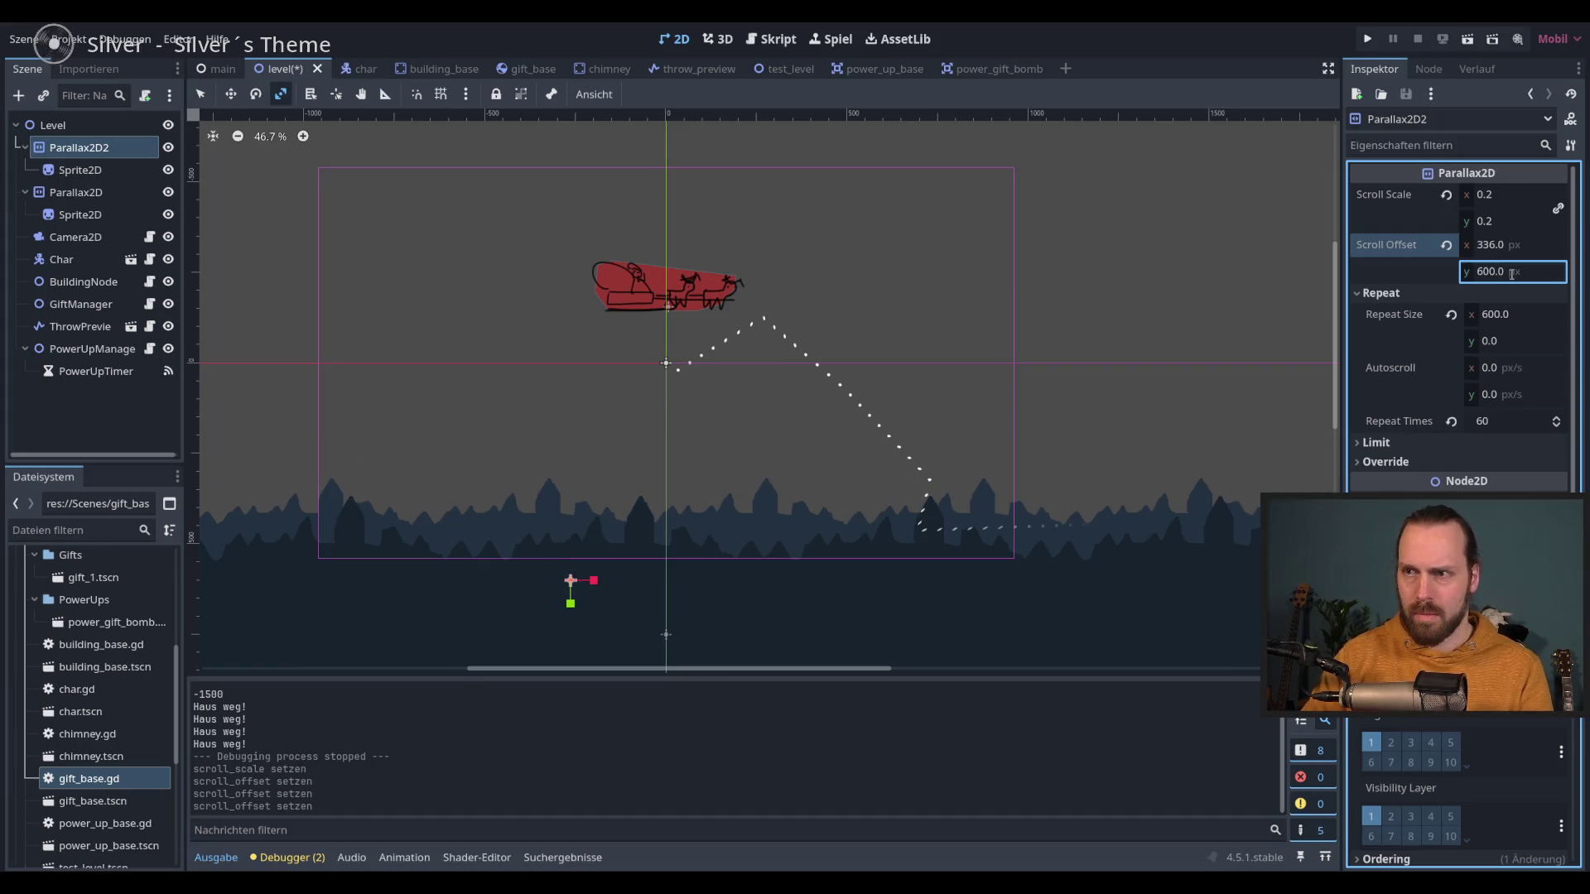
key(F5)
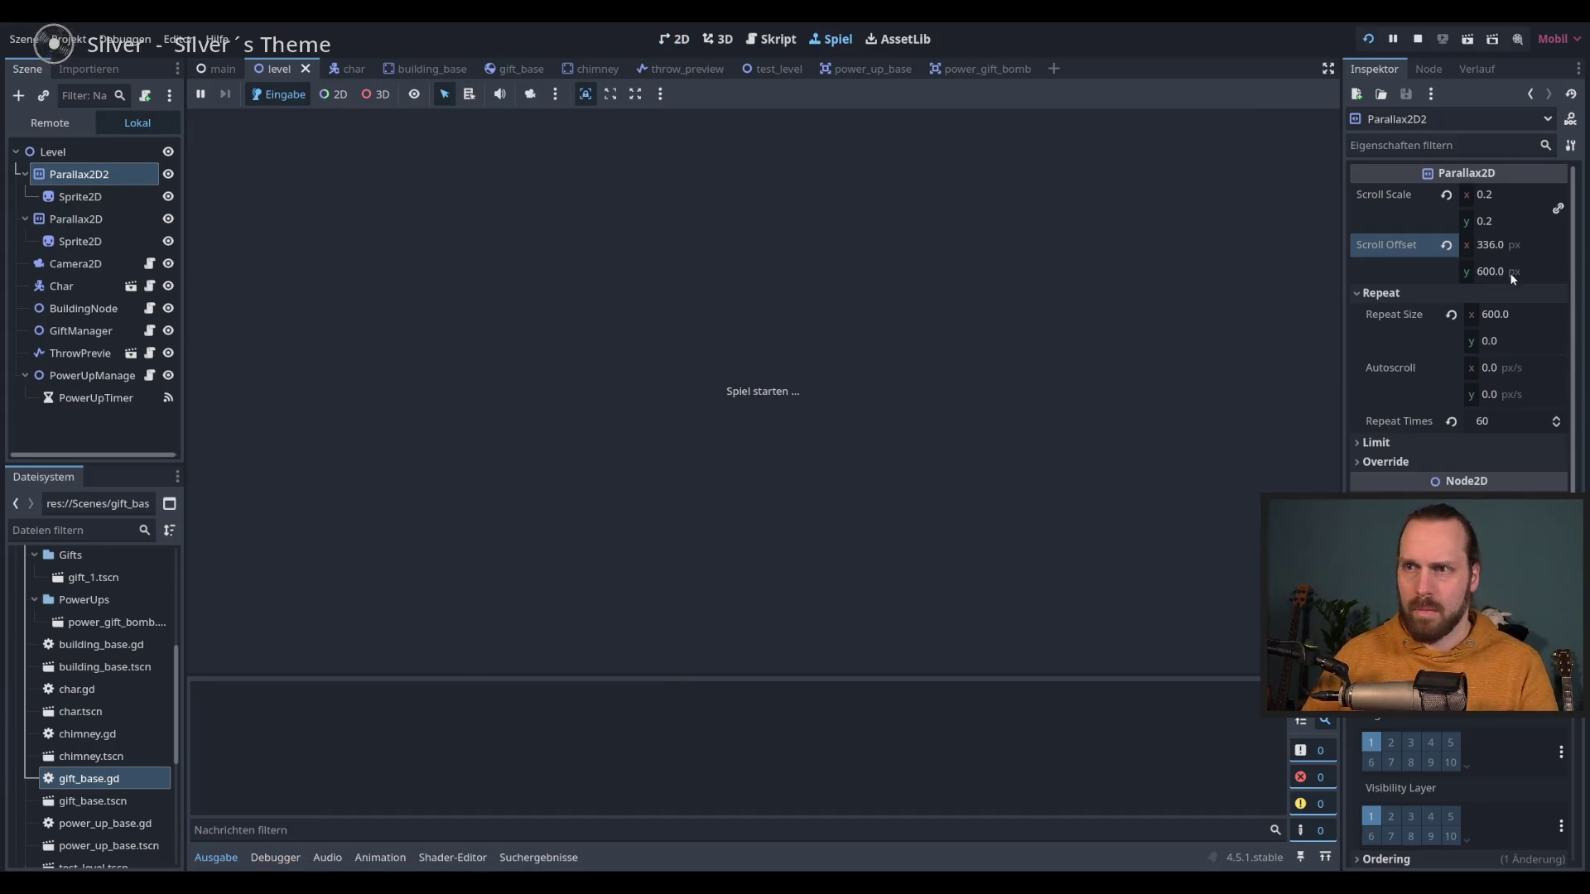
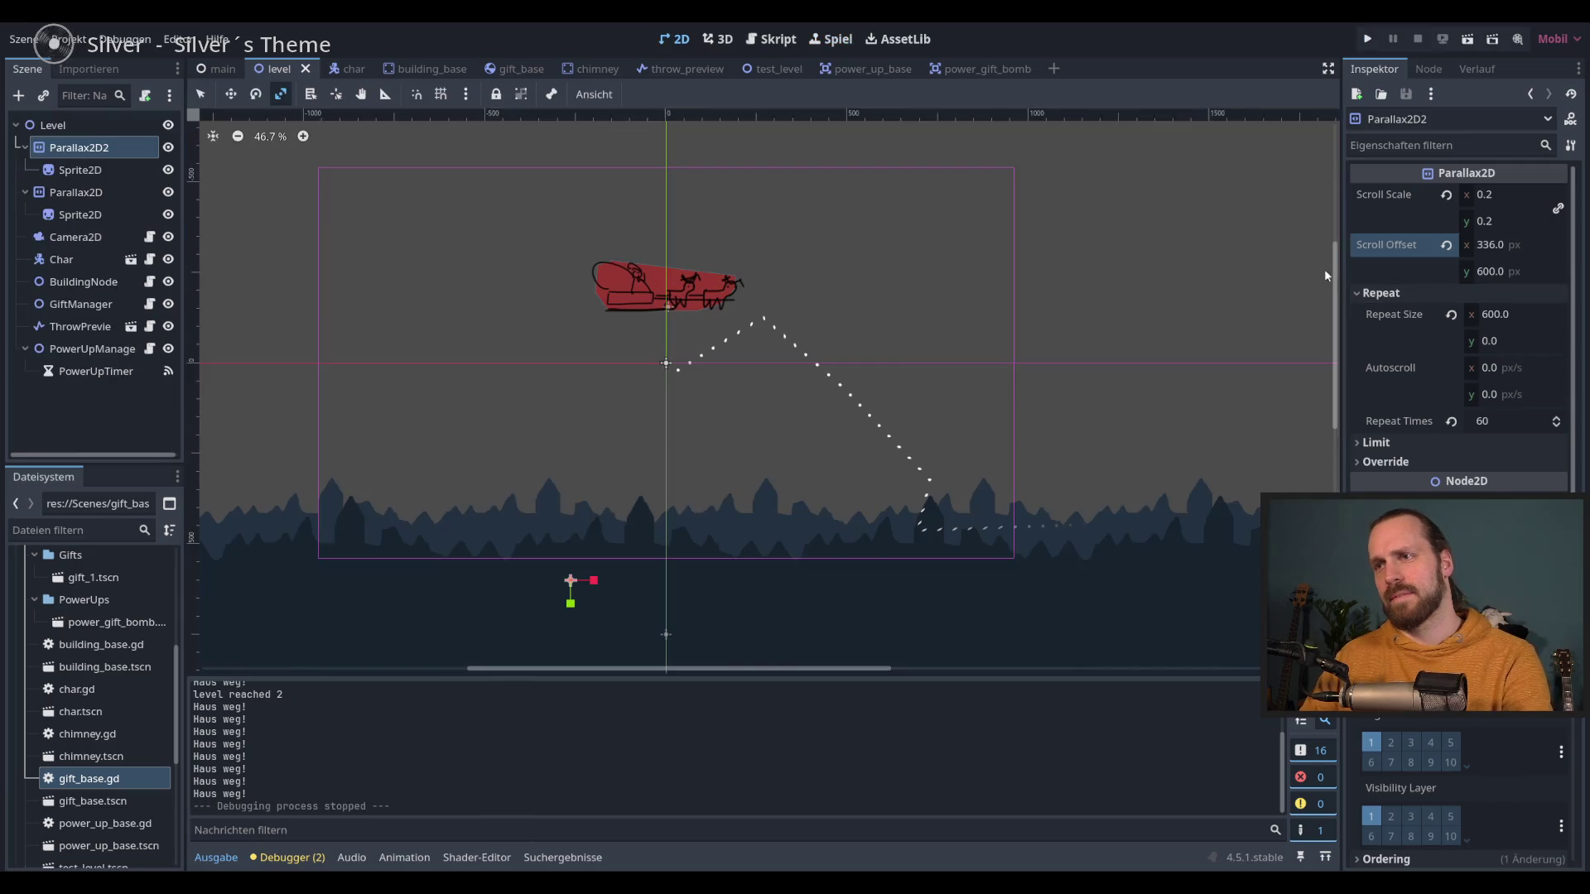
Step: Darken the Modulate tint of the Parallax2D2 background building layer
click(76, 192)
click(86, 147)
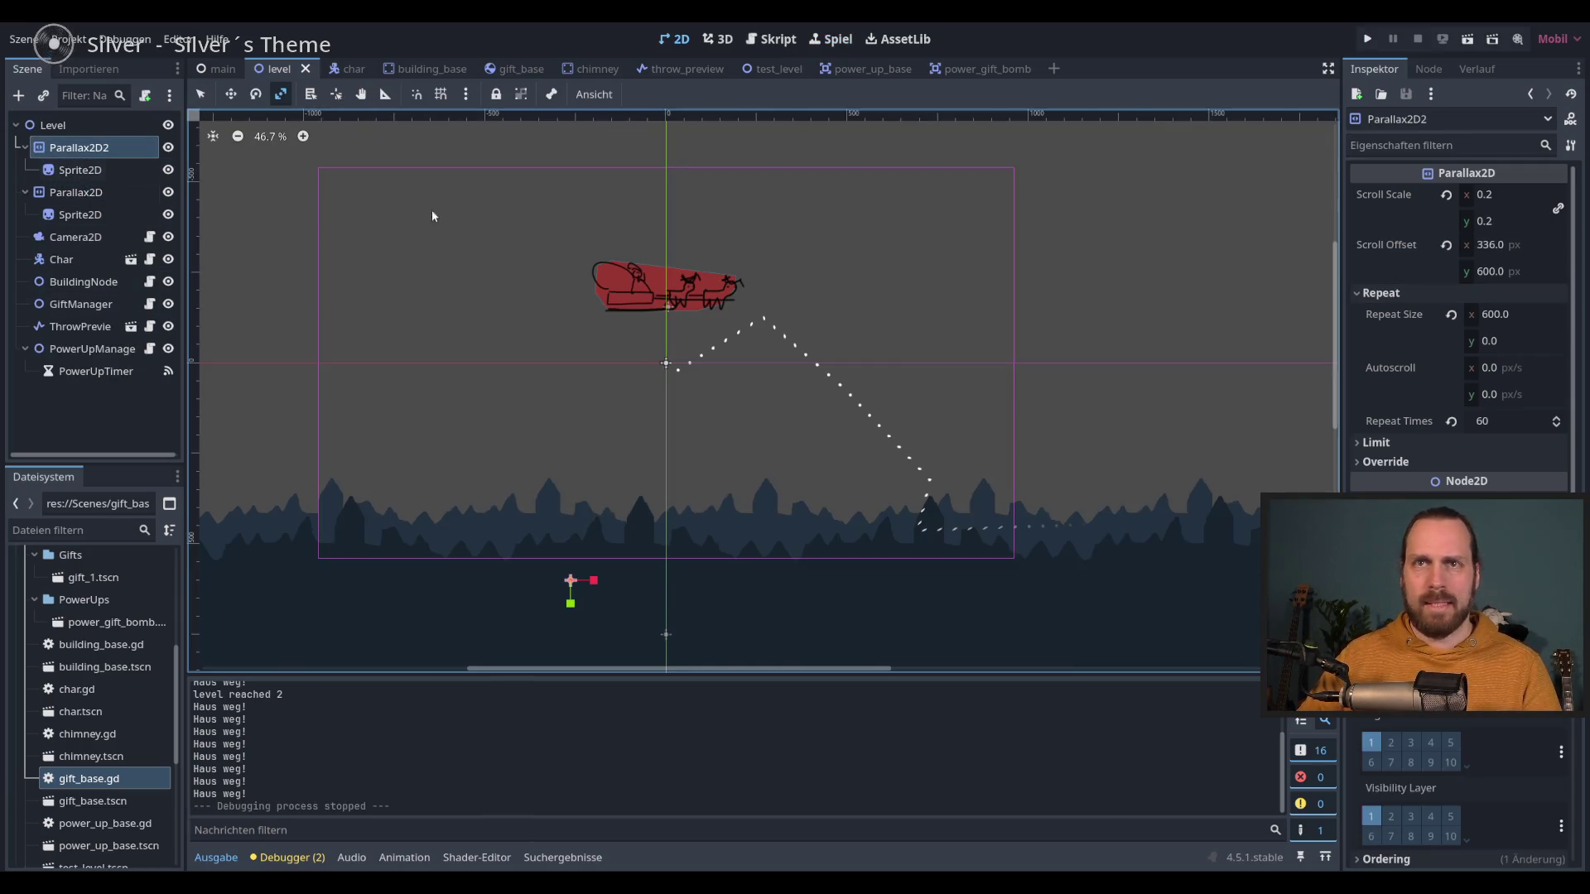
click(1490, 501)
click(1571, 270)
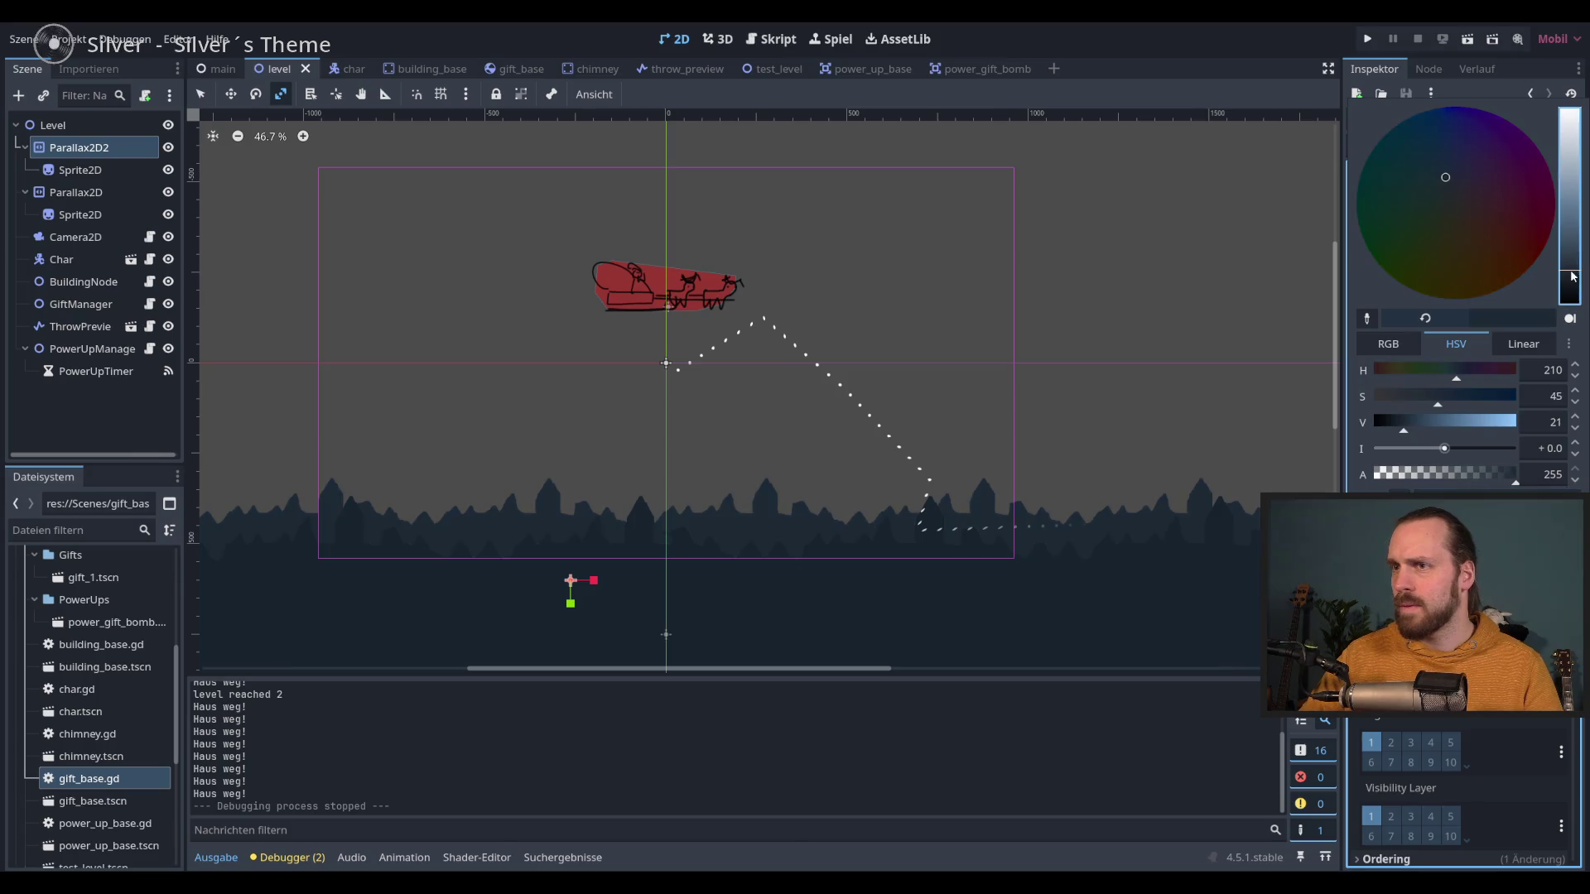
Step: Darken the front Parallax2D building layer's tint as well, then run the game
click(76, 192)
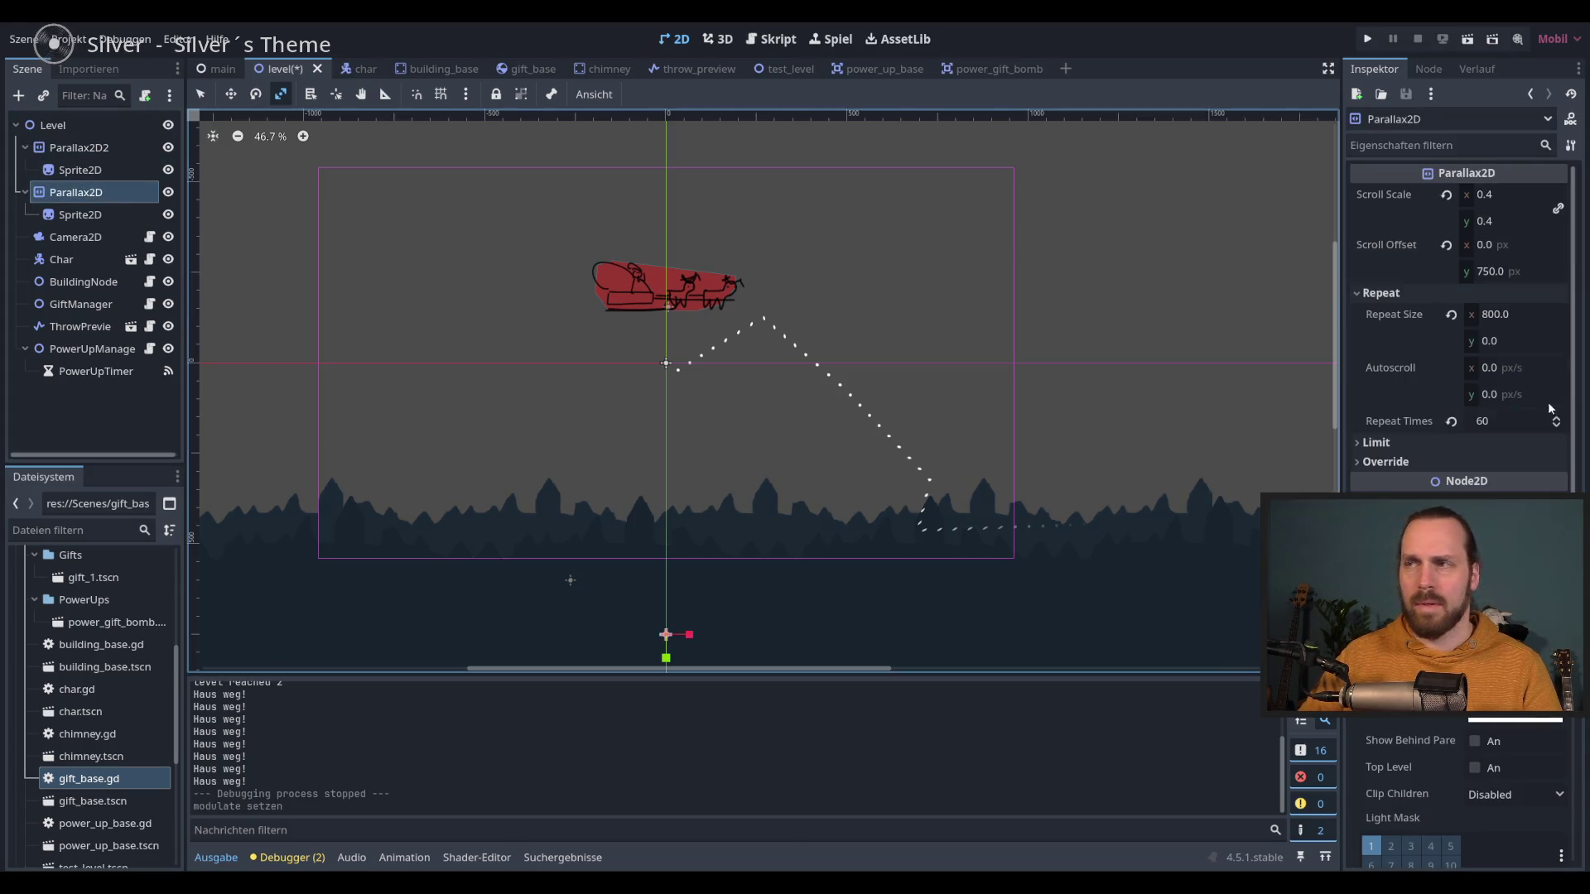
click(1490, 501)
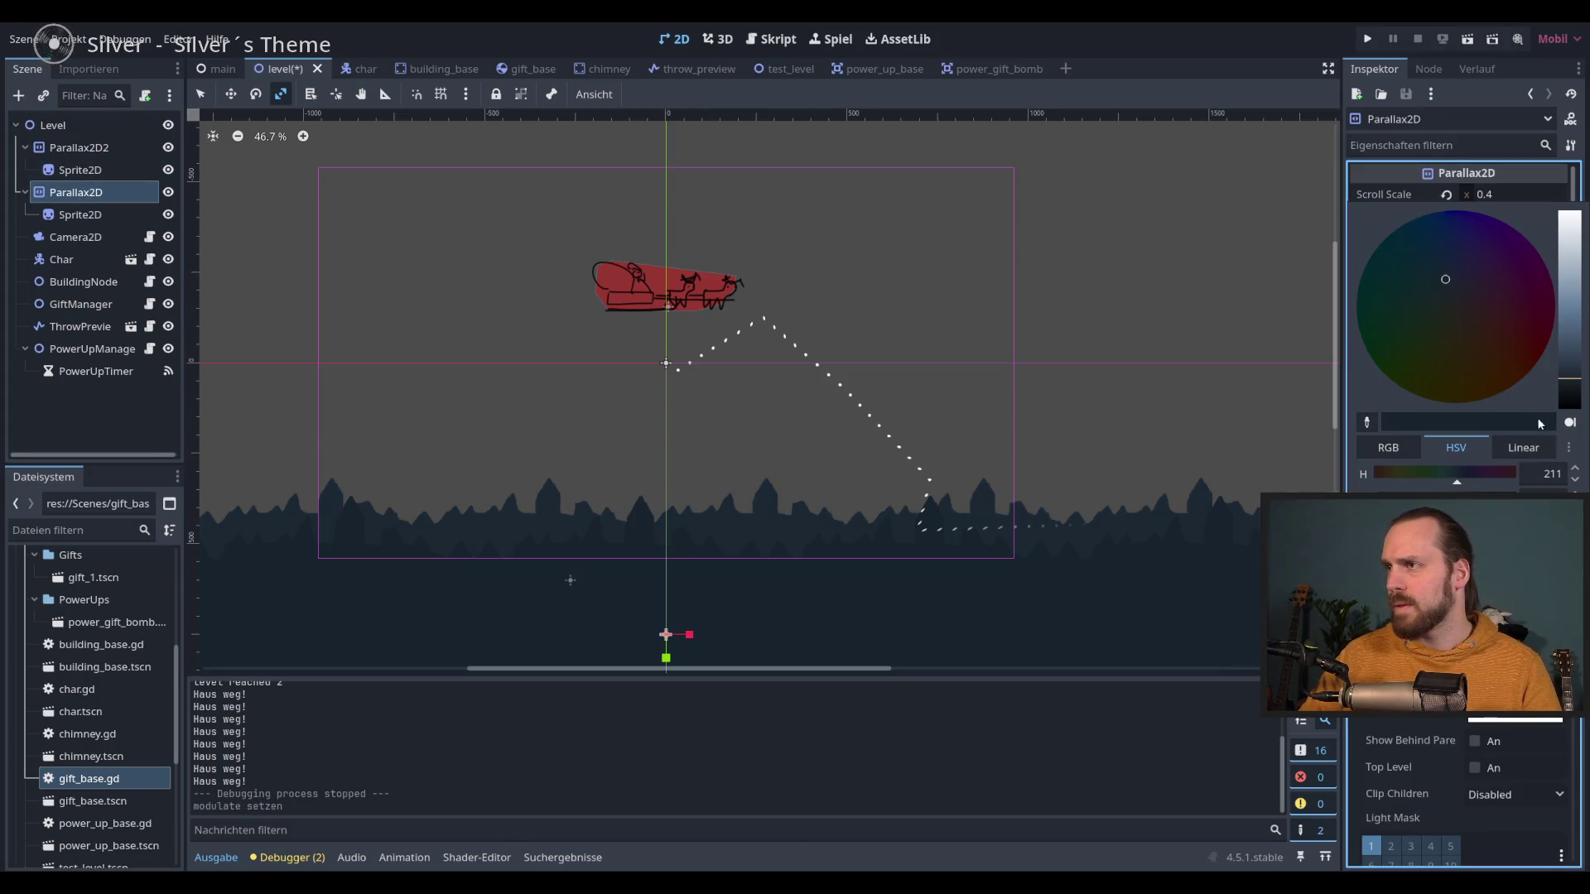
click(1571, 394)
click(1211, 53)
key(F5)
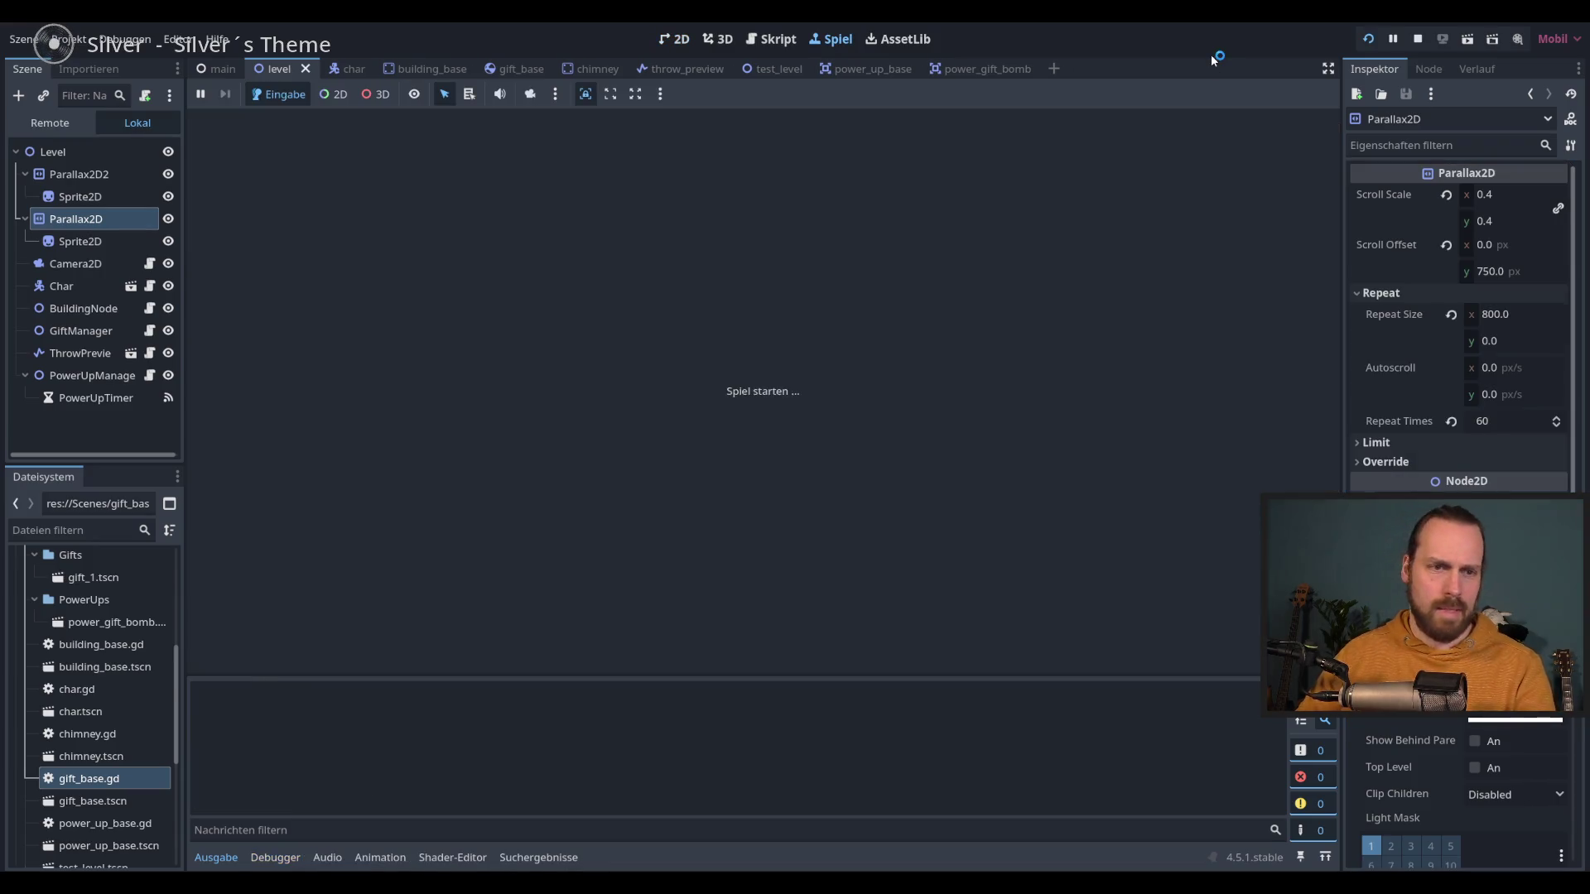
Step: Play the level, throwing gifts at chimneys until the score reaches 10, then stop the game
key(space)
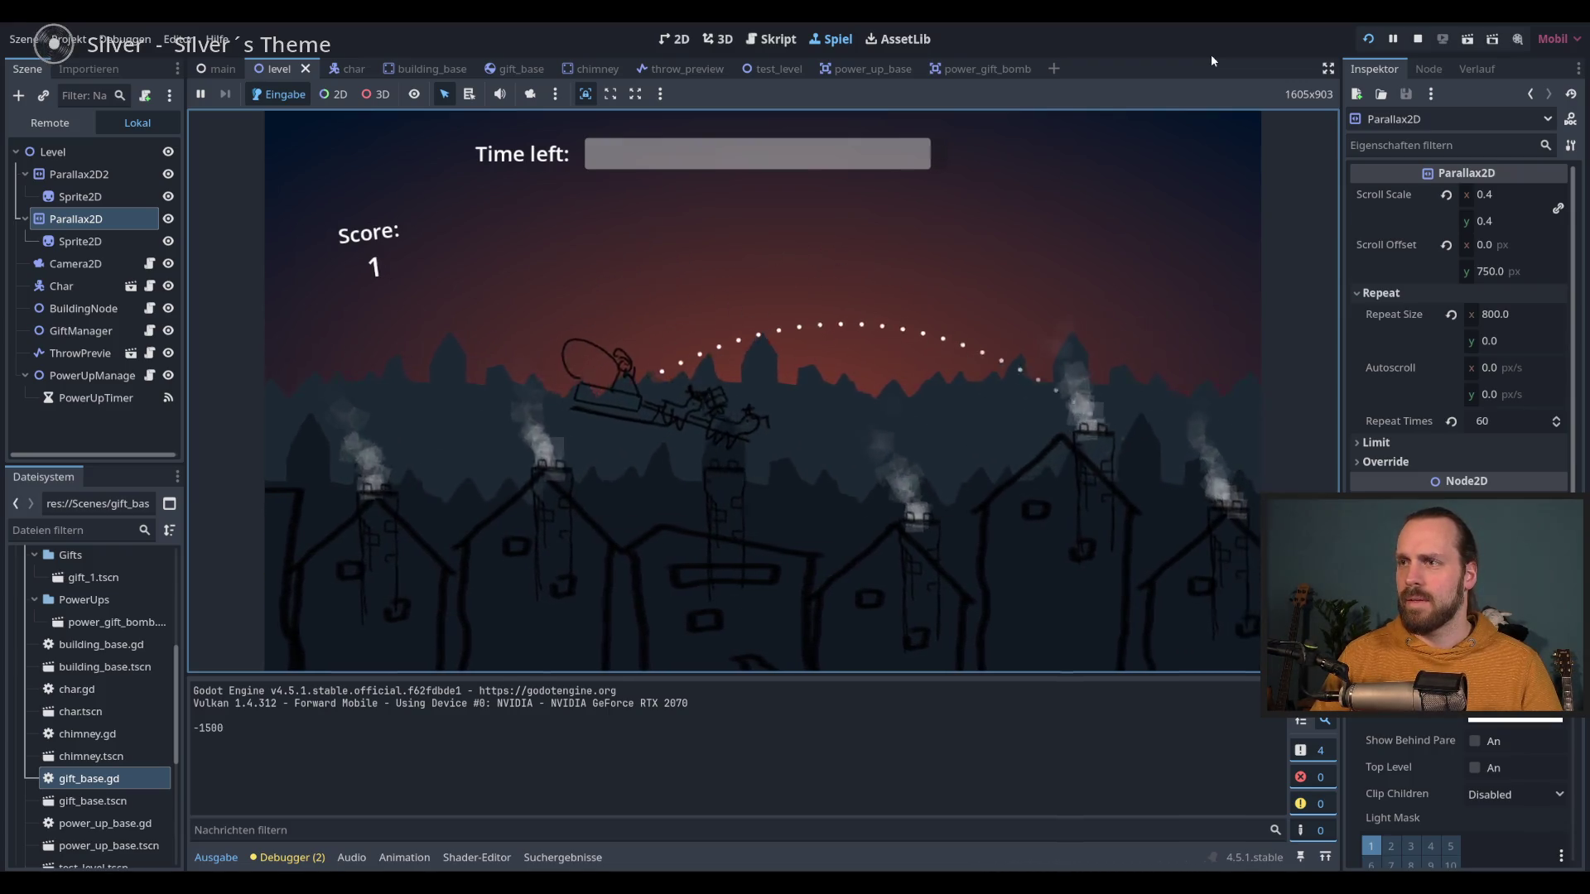
key(space)
key(space)
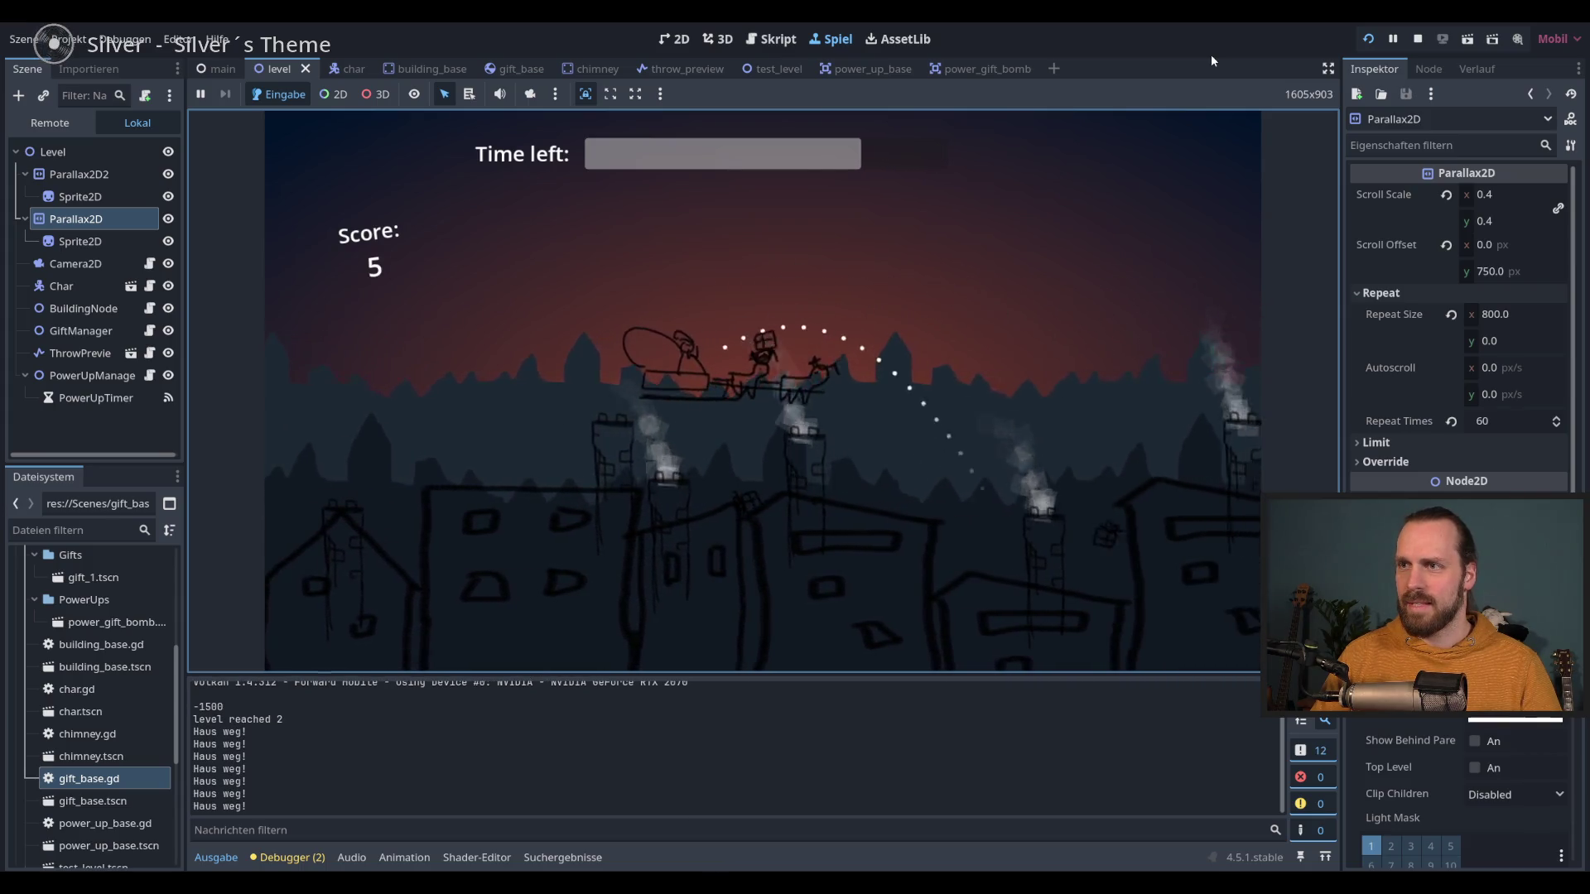
key(space)
key(space)
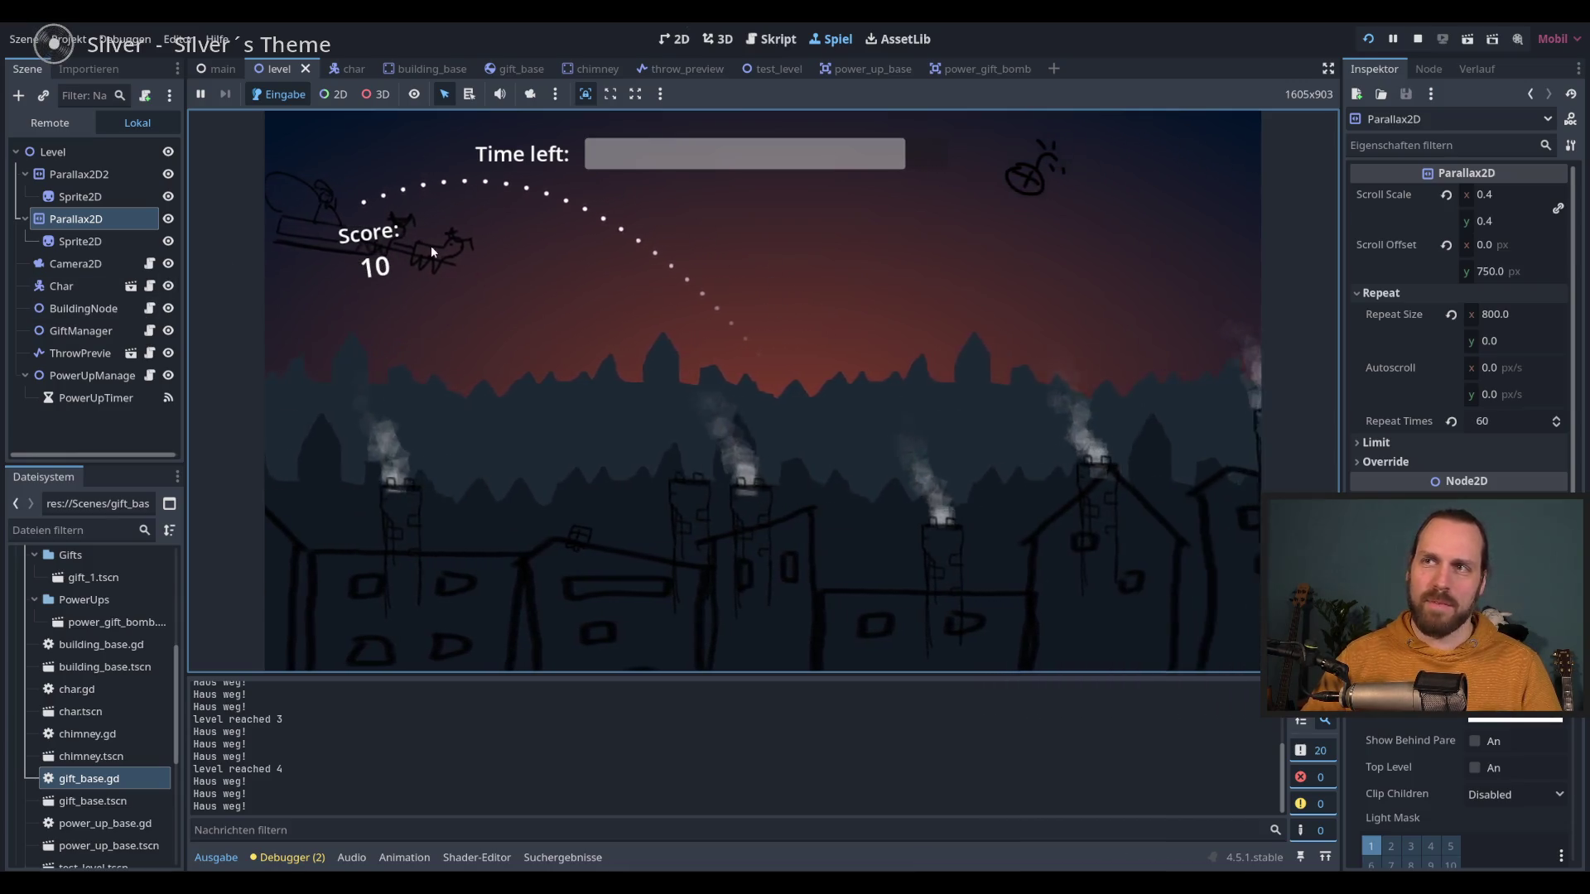
key(F8)
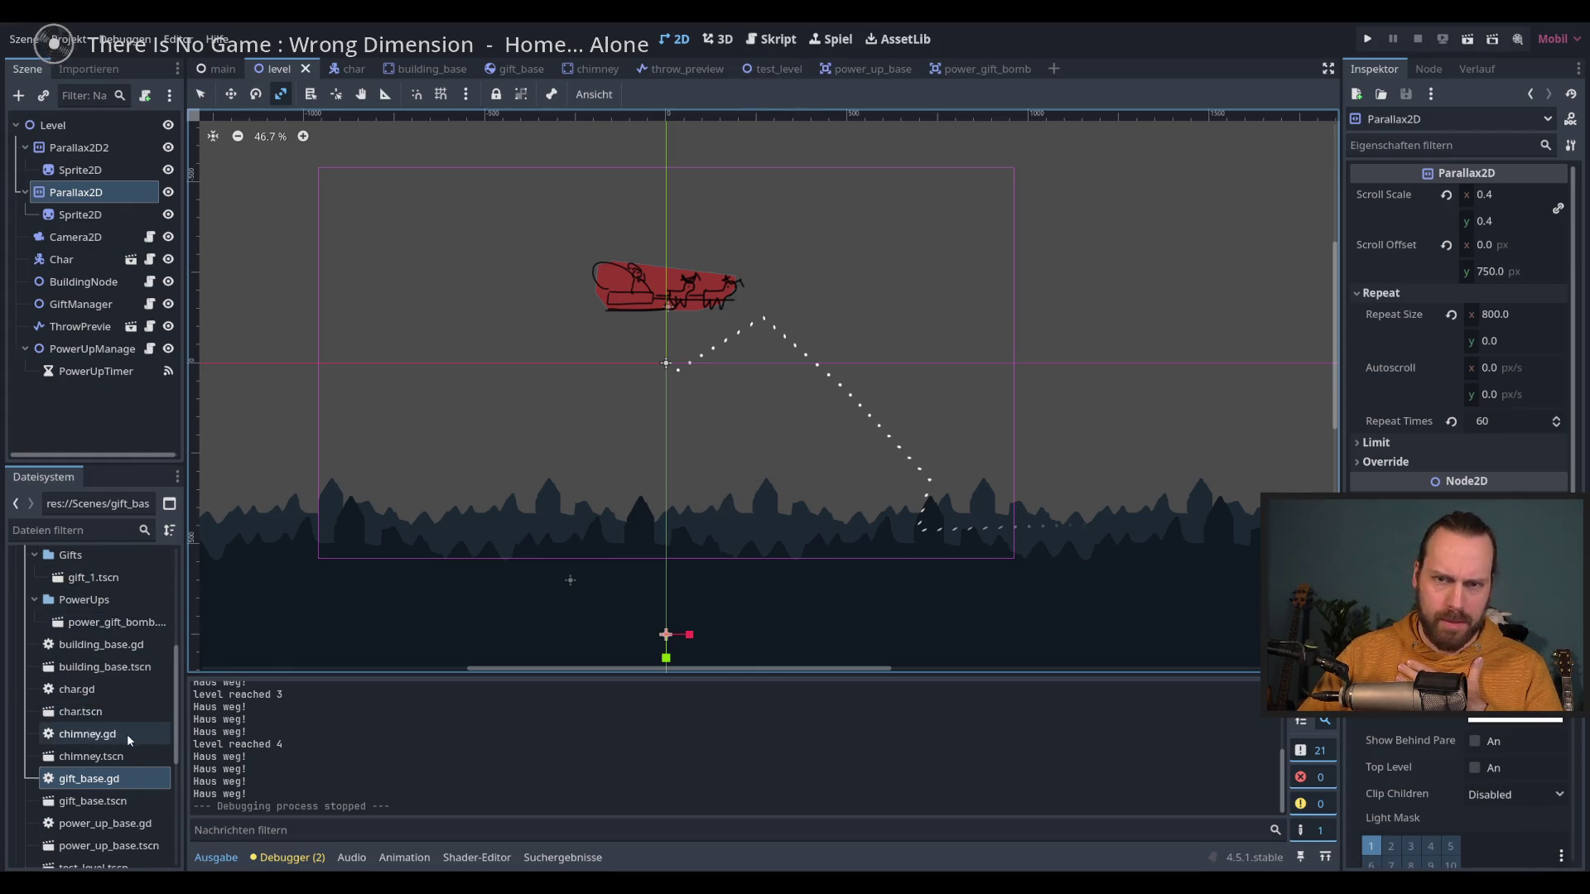
Step: Browse the FileSystem dock, then switch to the main scene's end-of-journey results layout
scroll(137, 741, down, 3)
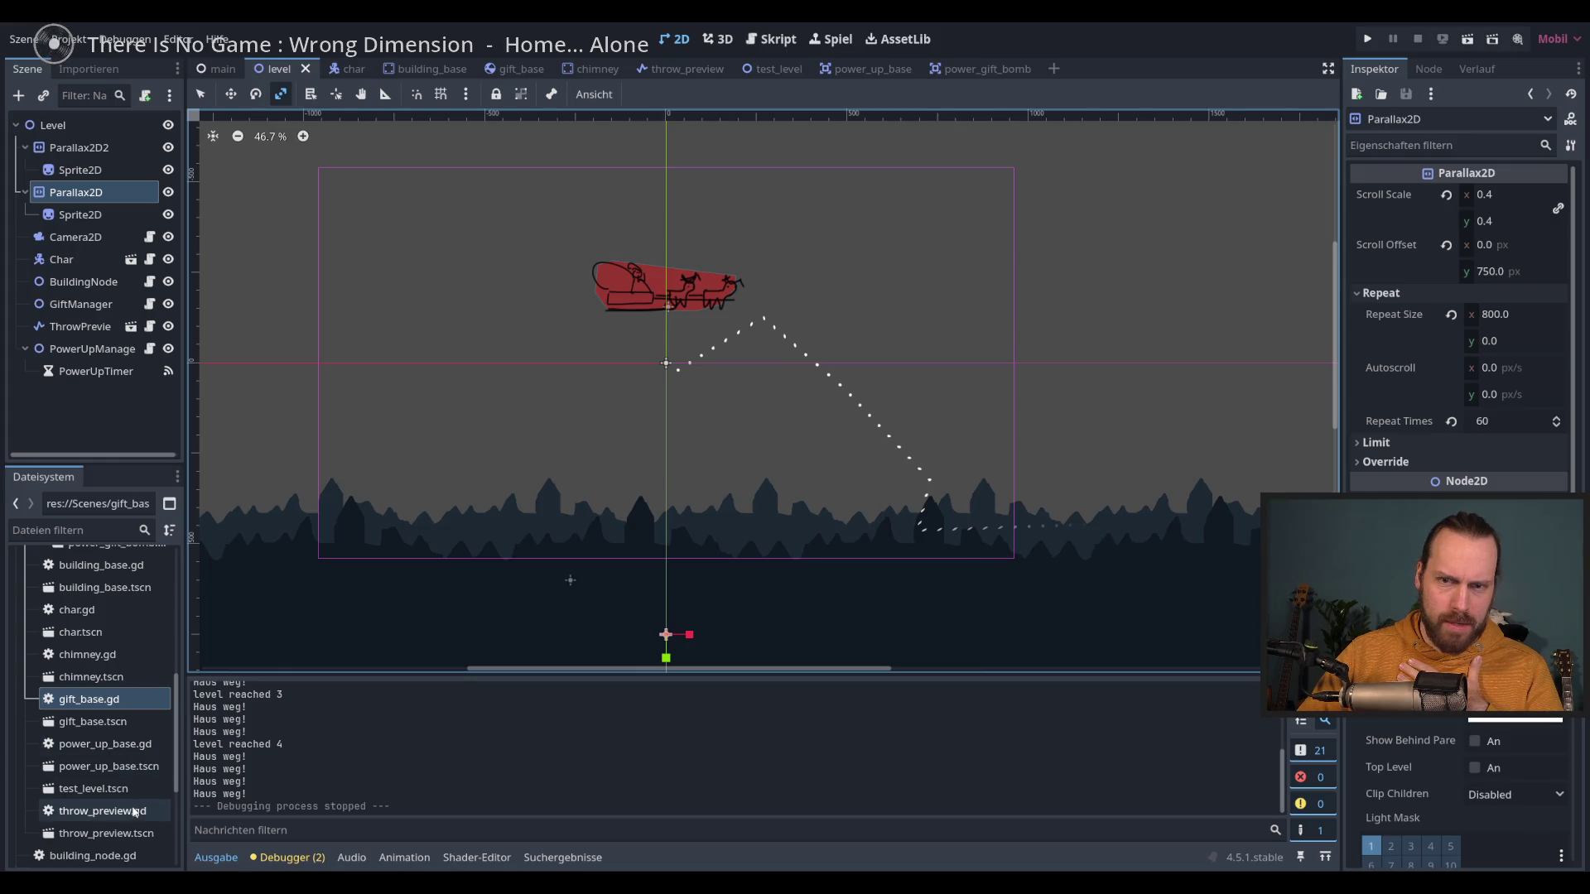
scroll(179, 795, down, 2)
drag(179, 795, 180, 832)
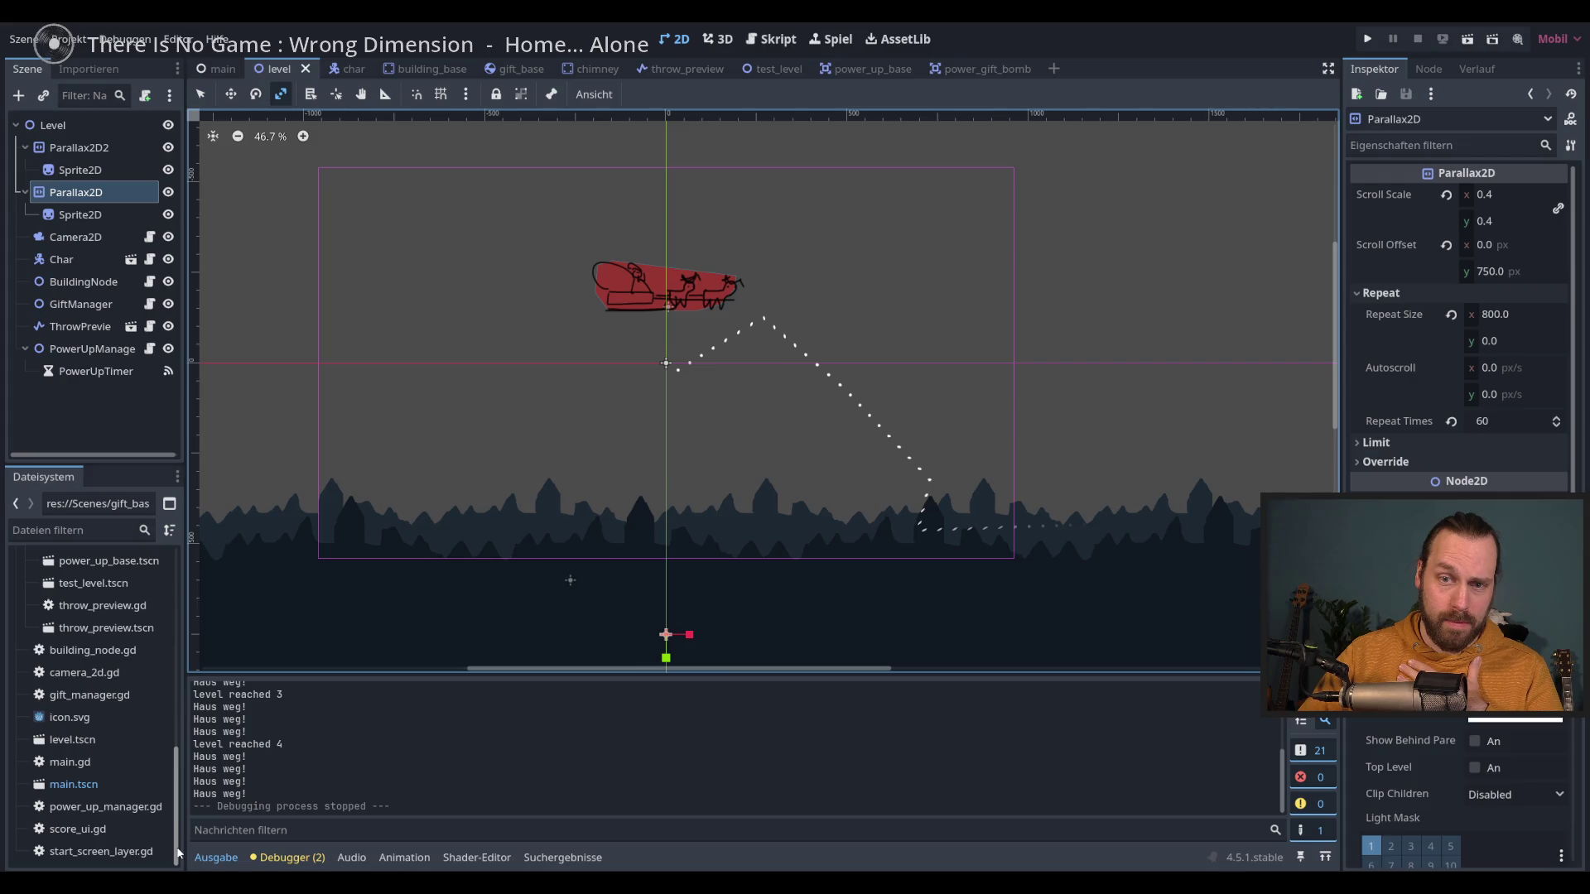
scroll(179, 573, up, 3)
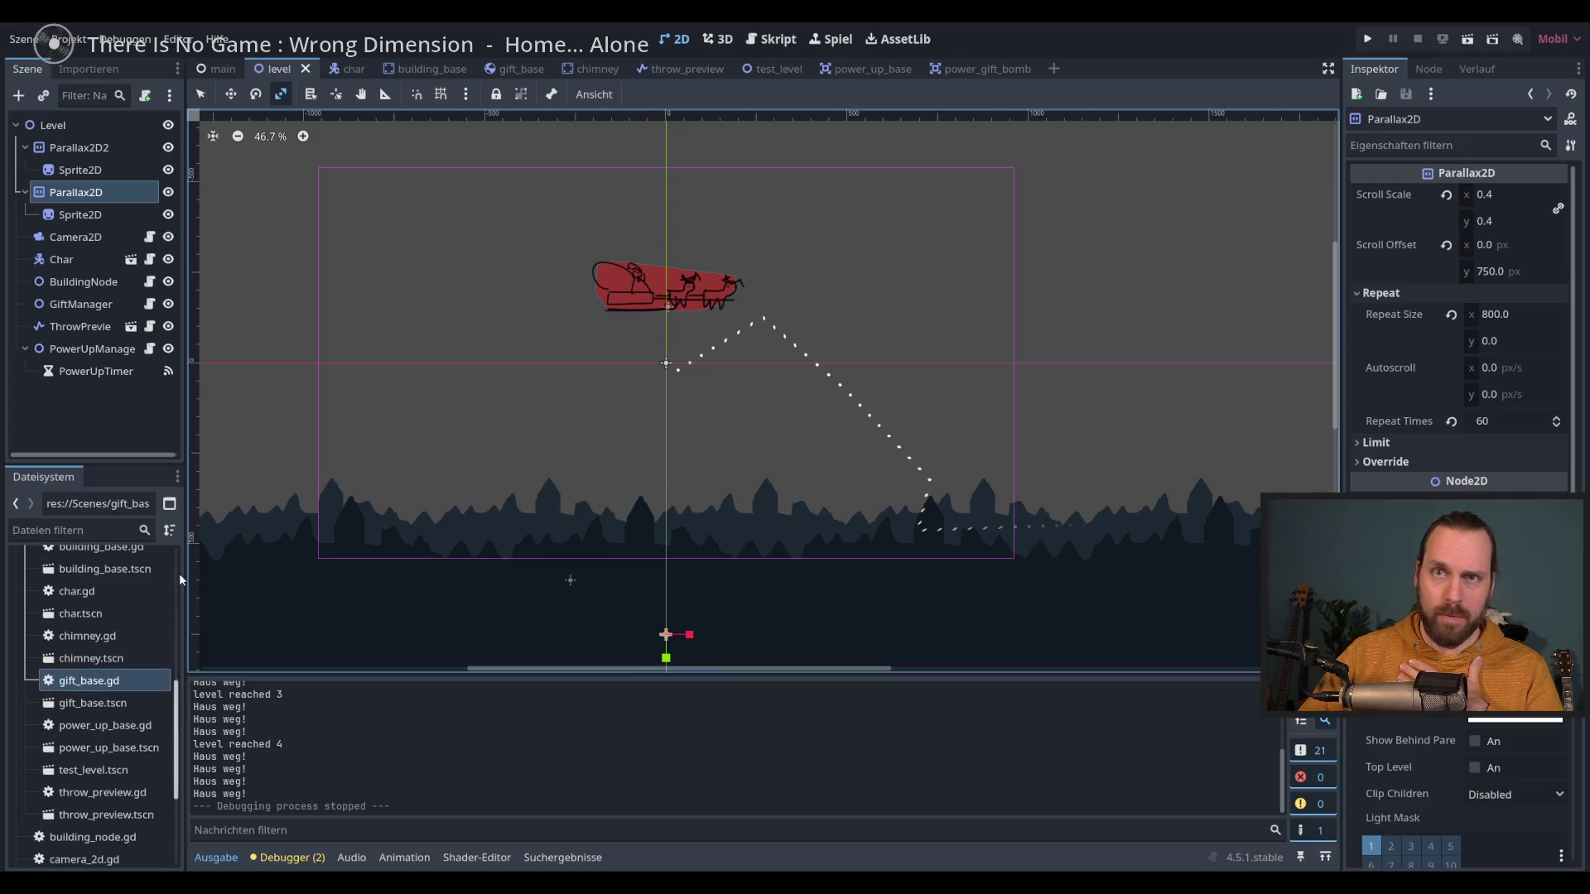
click(220, 67)
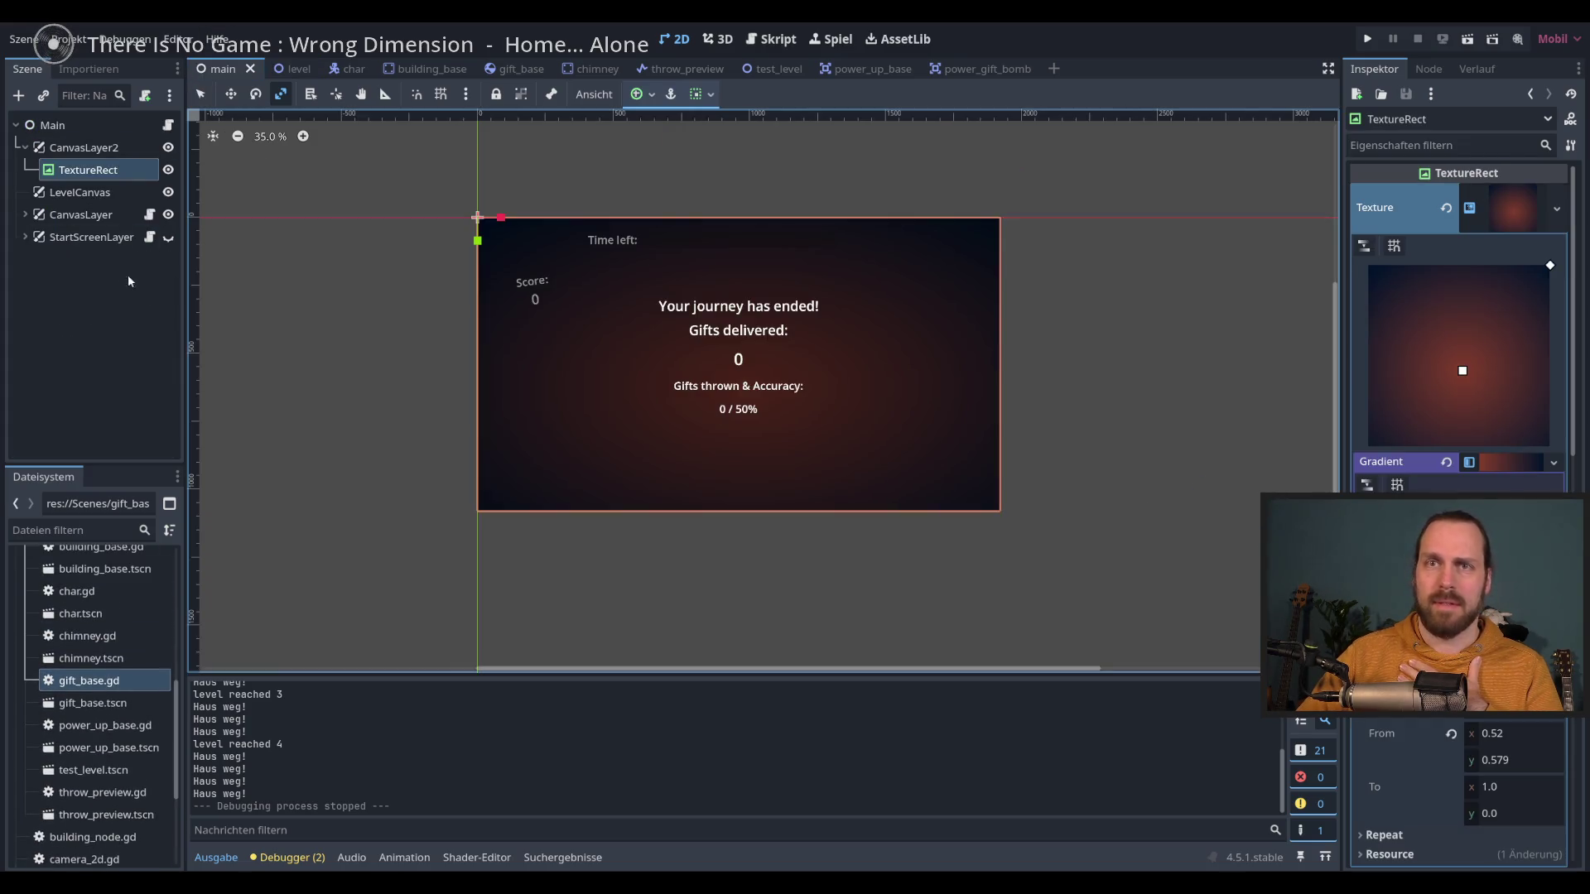
Step: Expand CanvasLayer and move the ScoreUI display up and right beside the timer
click(27, 216)
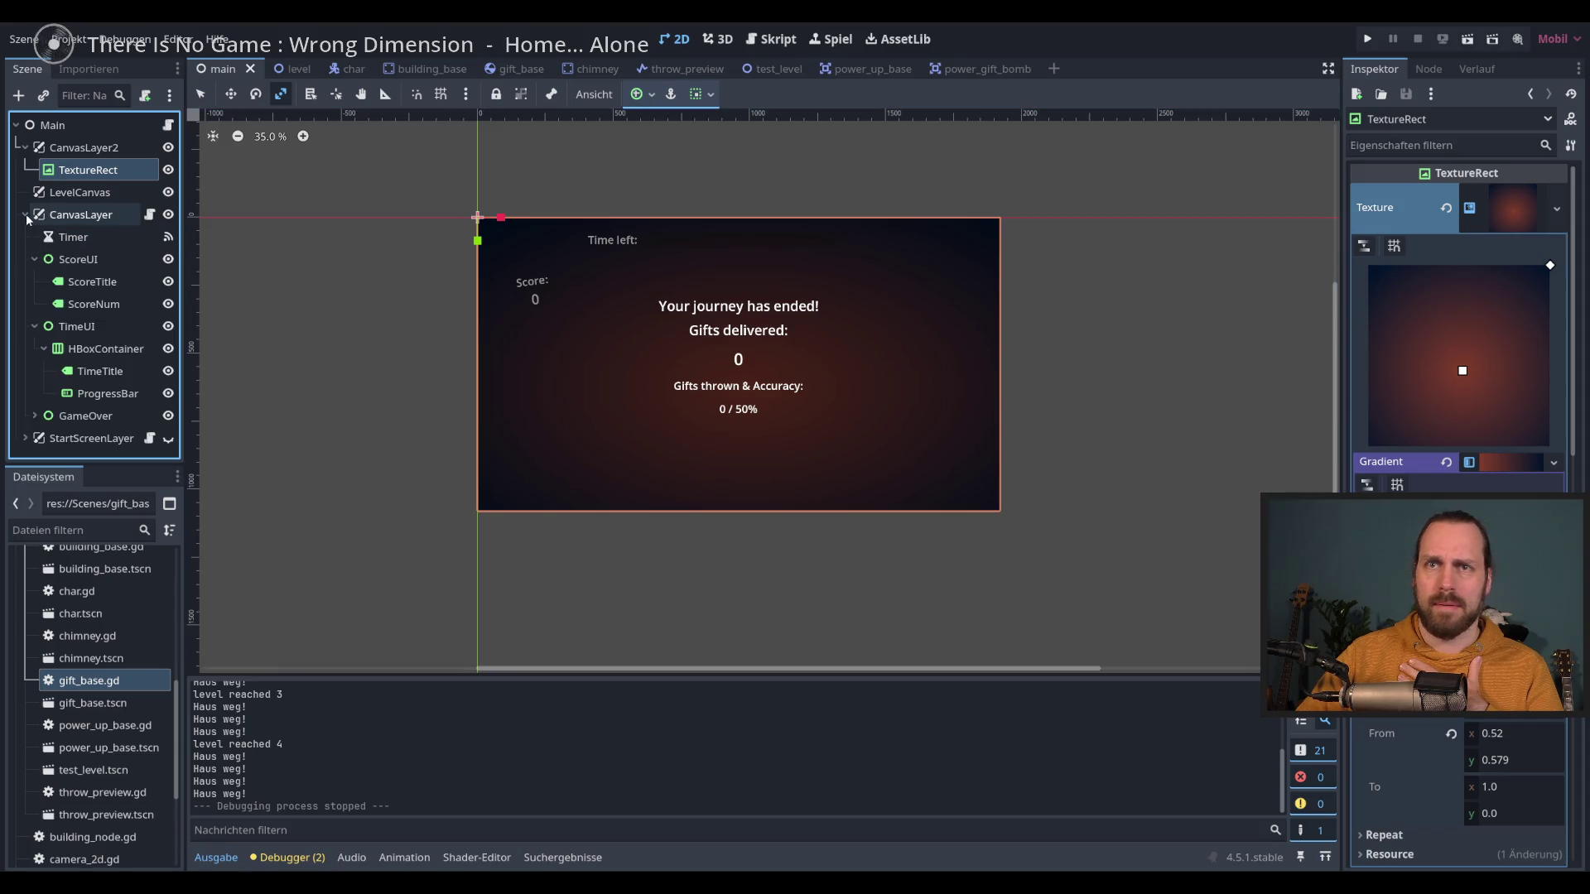
click(78, 259)
scroll(464, 275, up, 3)
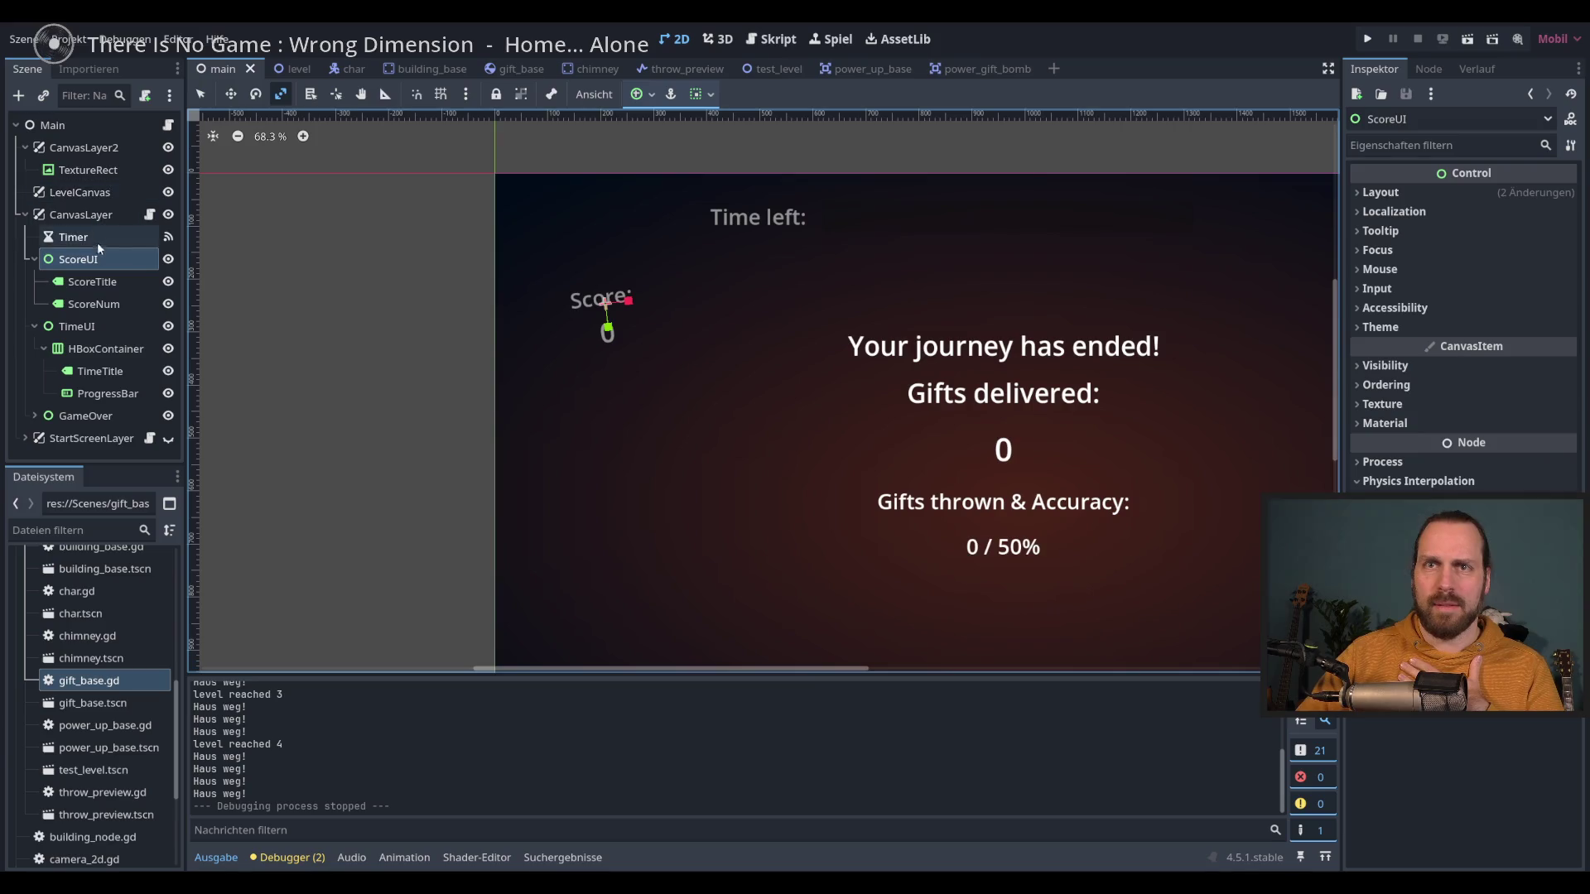
drag(401, 236, 451, 224)
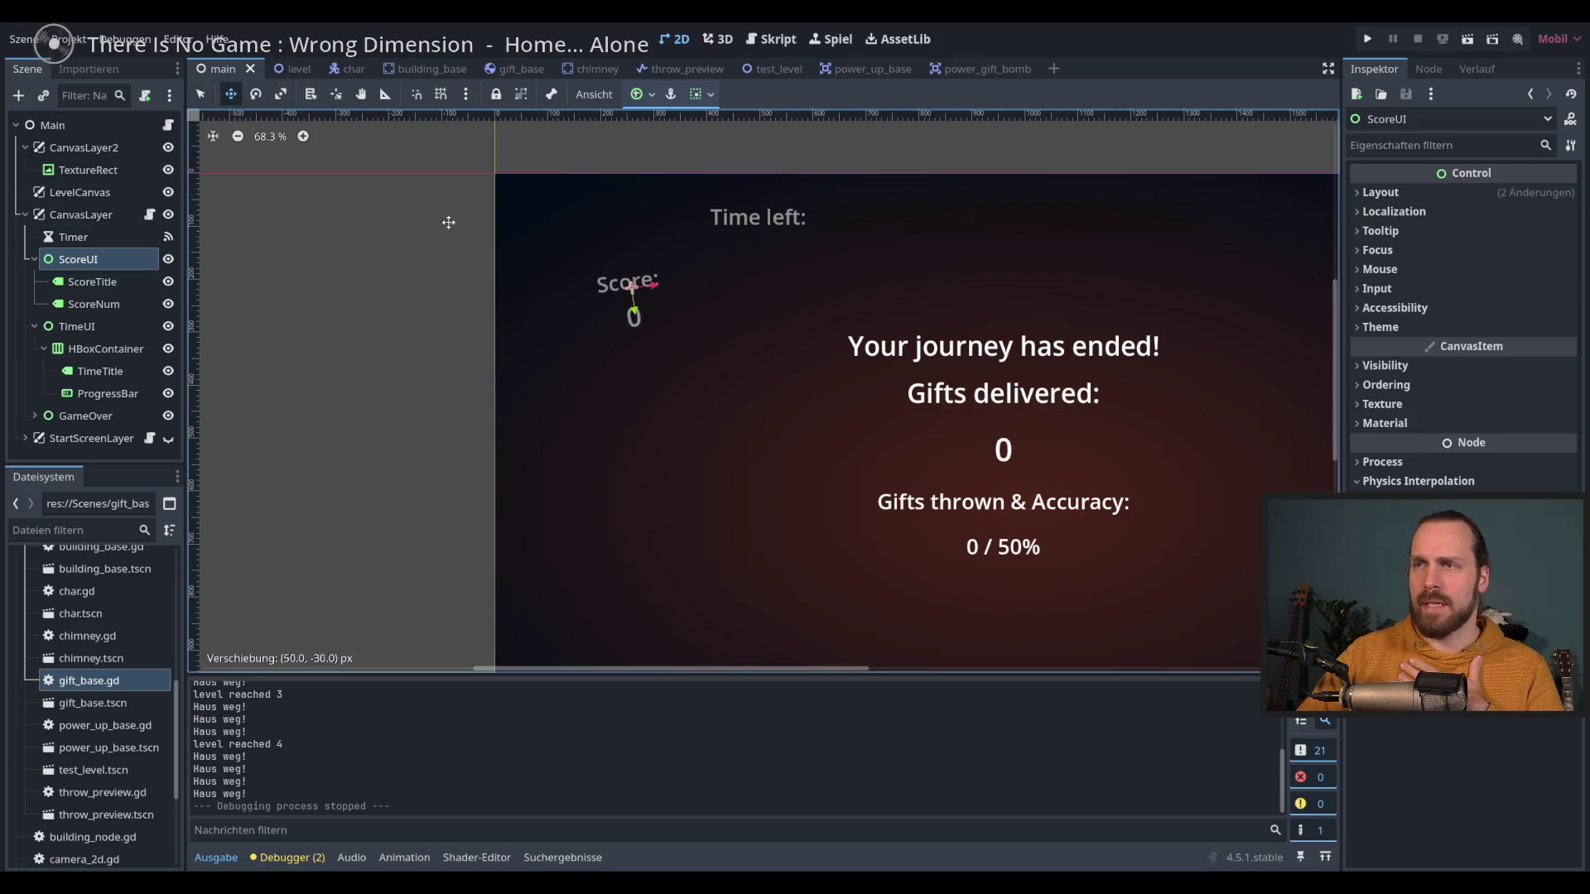
Step: Raise the ScoreNum label's font size to 70 px in its Label Settings
click(92, 281)
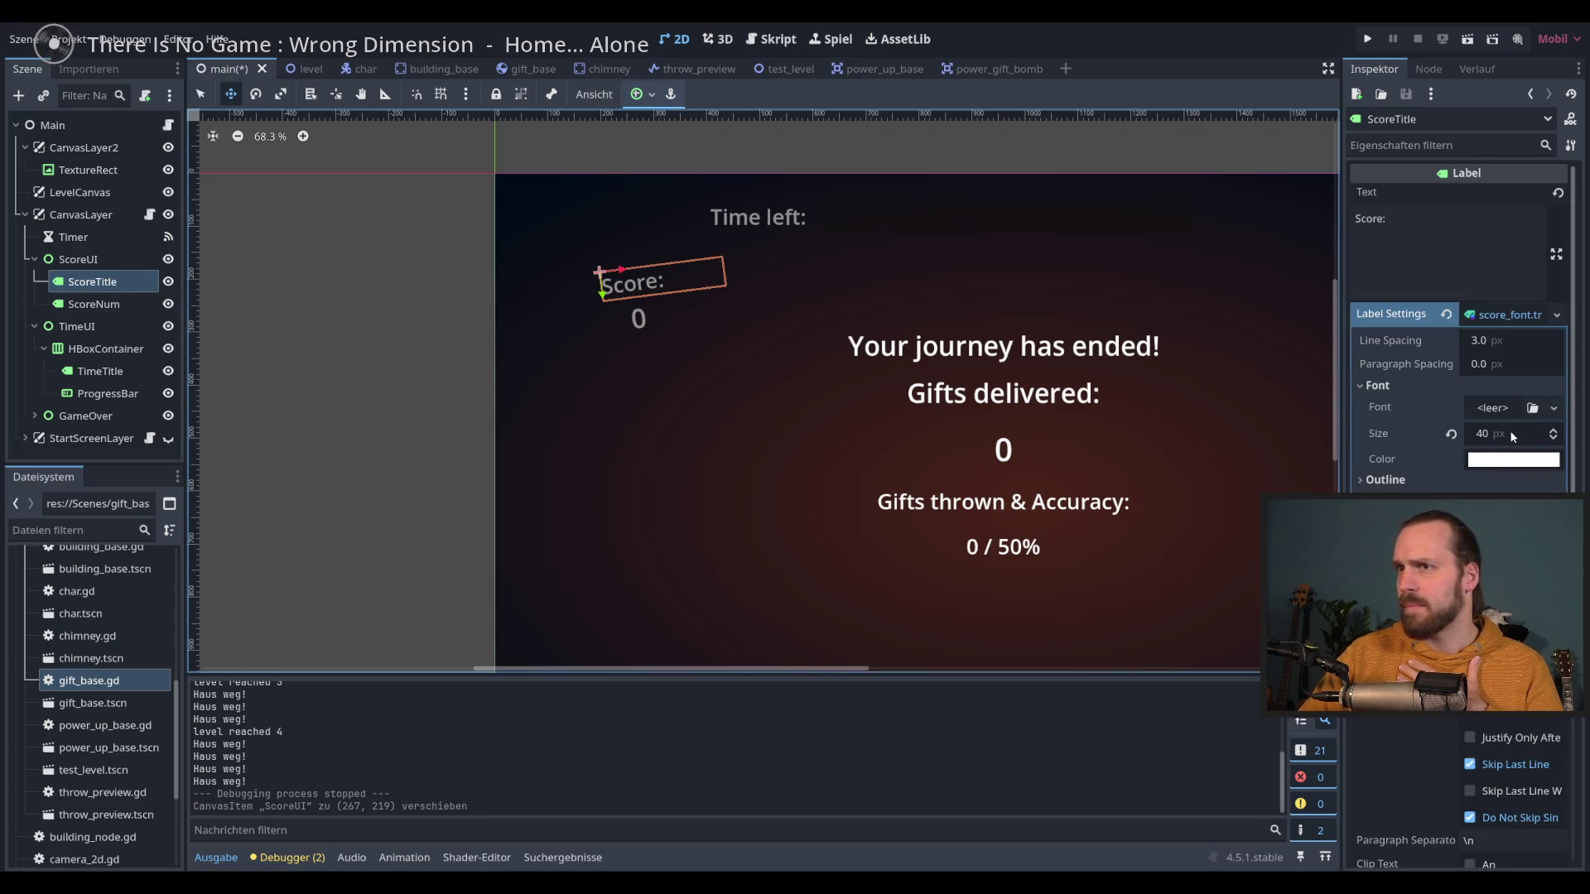
click(132, 305)
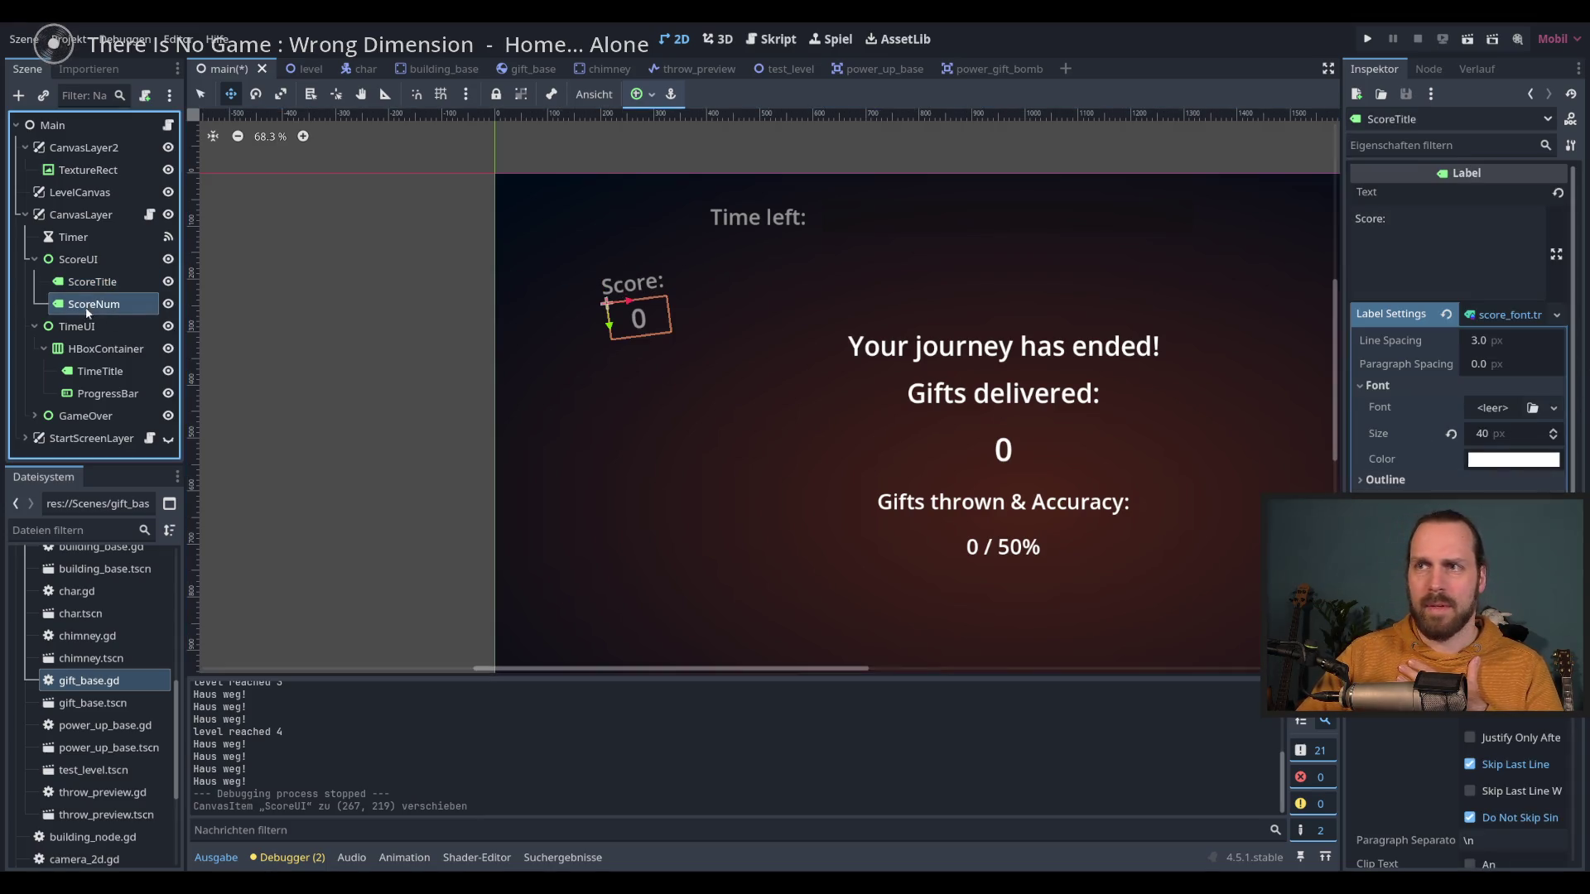
click(1522, 433)
text(70)
key(Return)
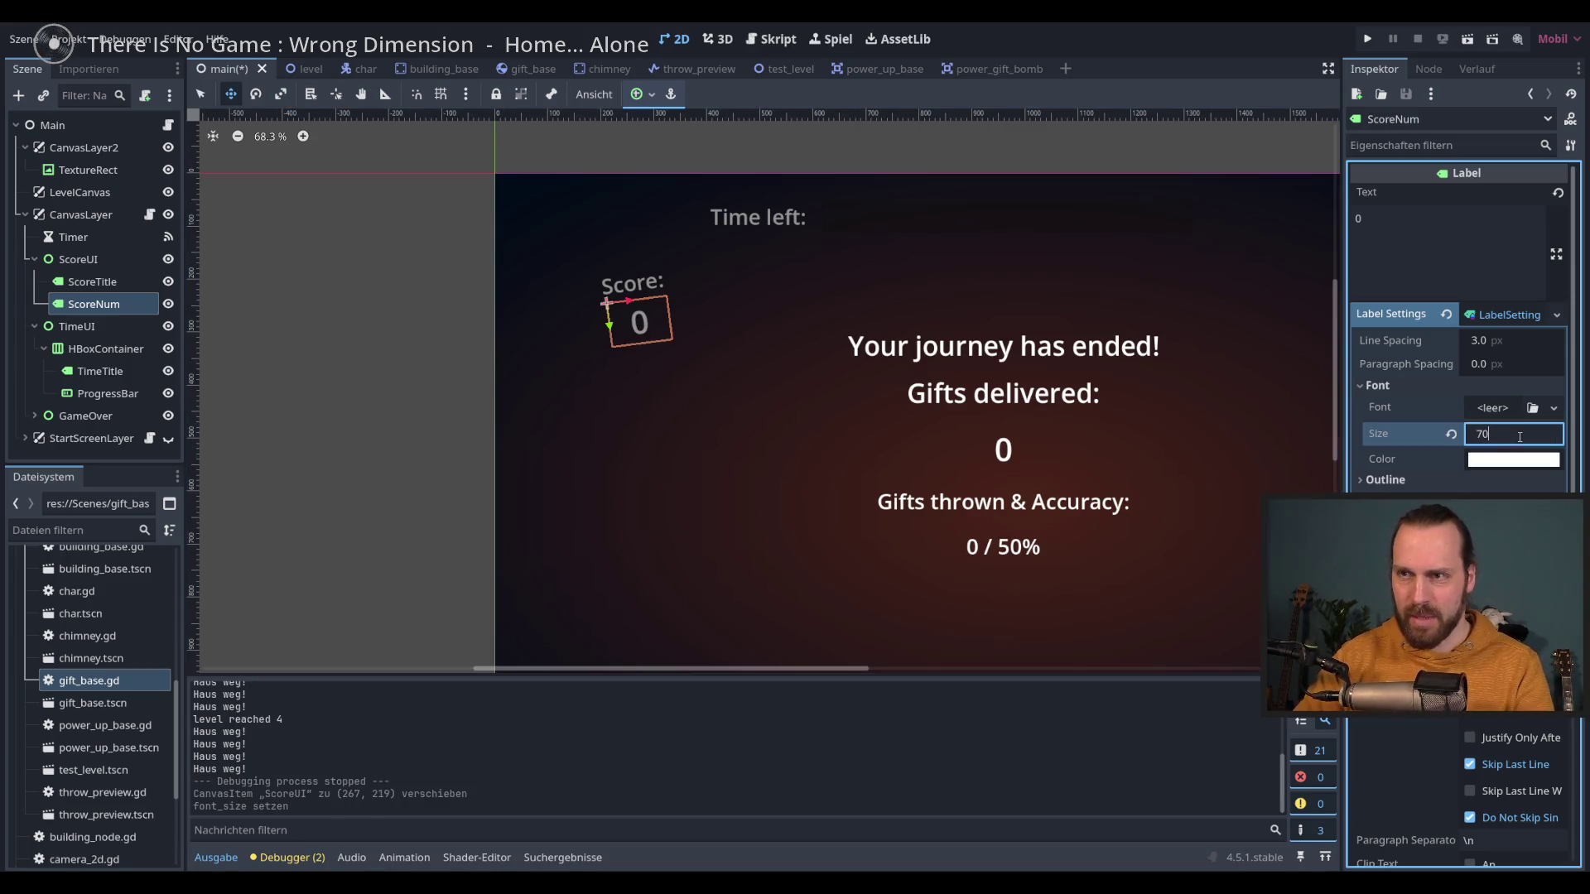
key(Return)
Step: Tilt the ScoreUI display by a few degrees with the Rotate tool, then run the game
click(79, 260)
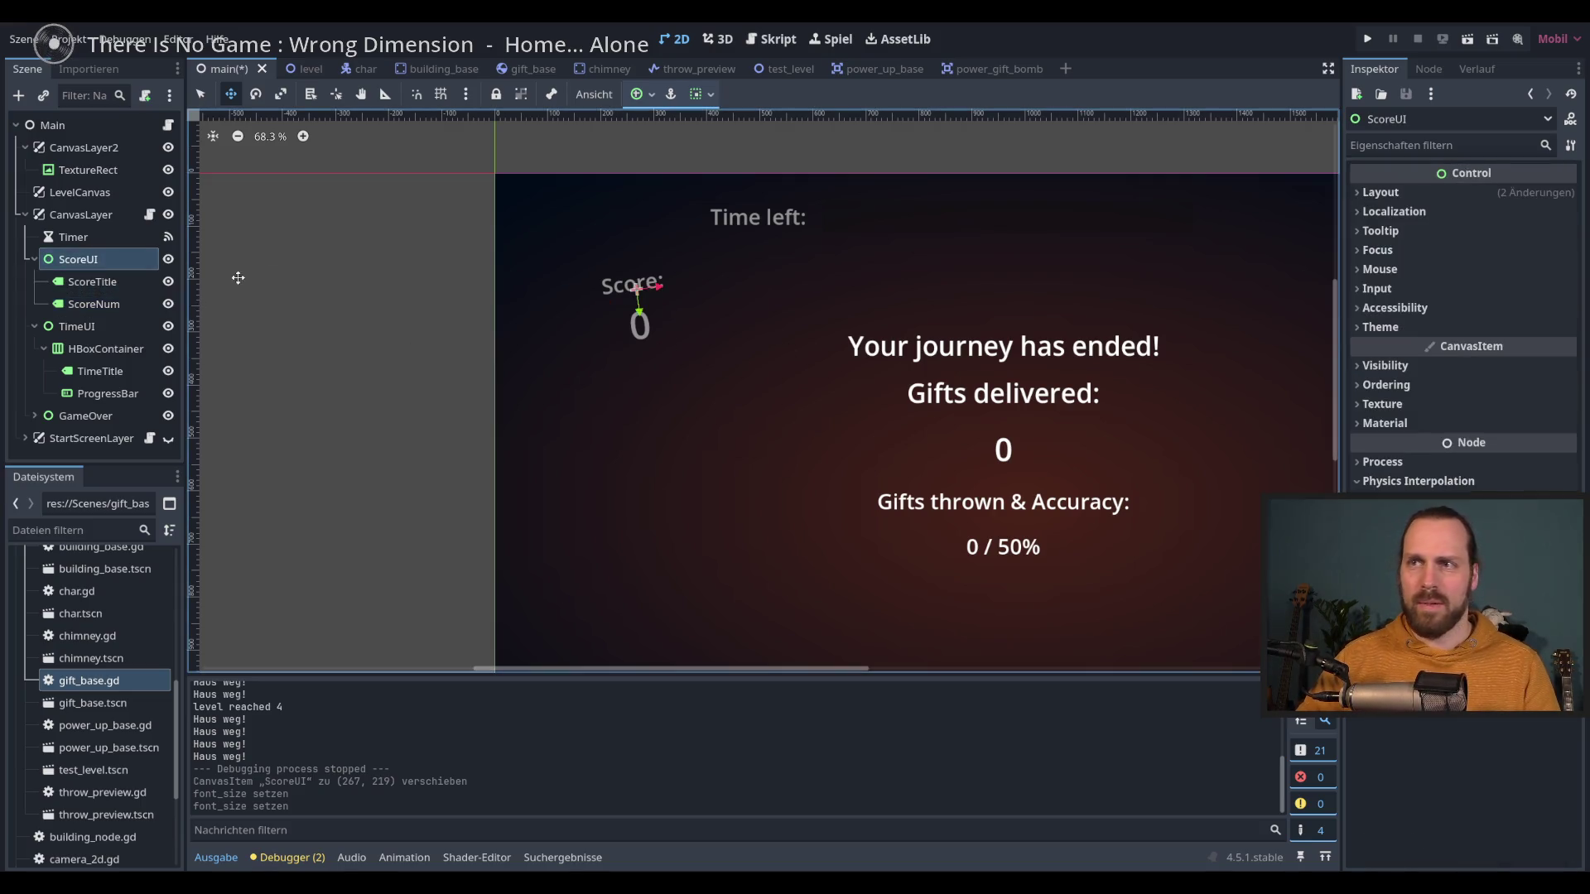
click(256, 93)
drag(405, 193, 419, 211)
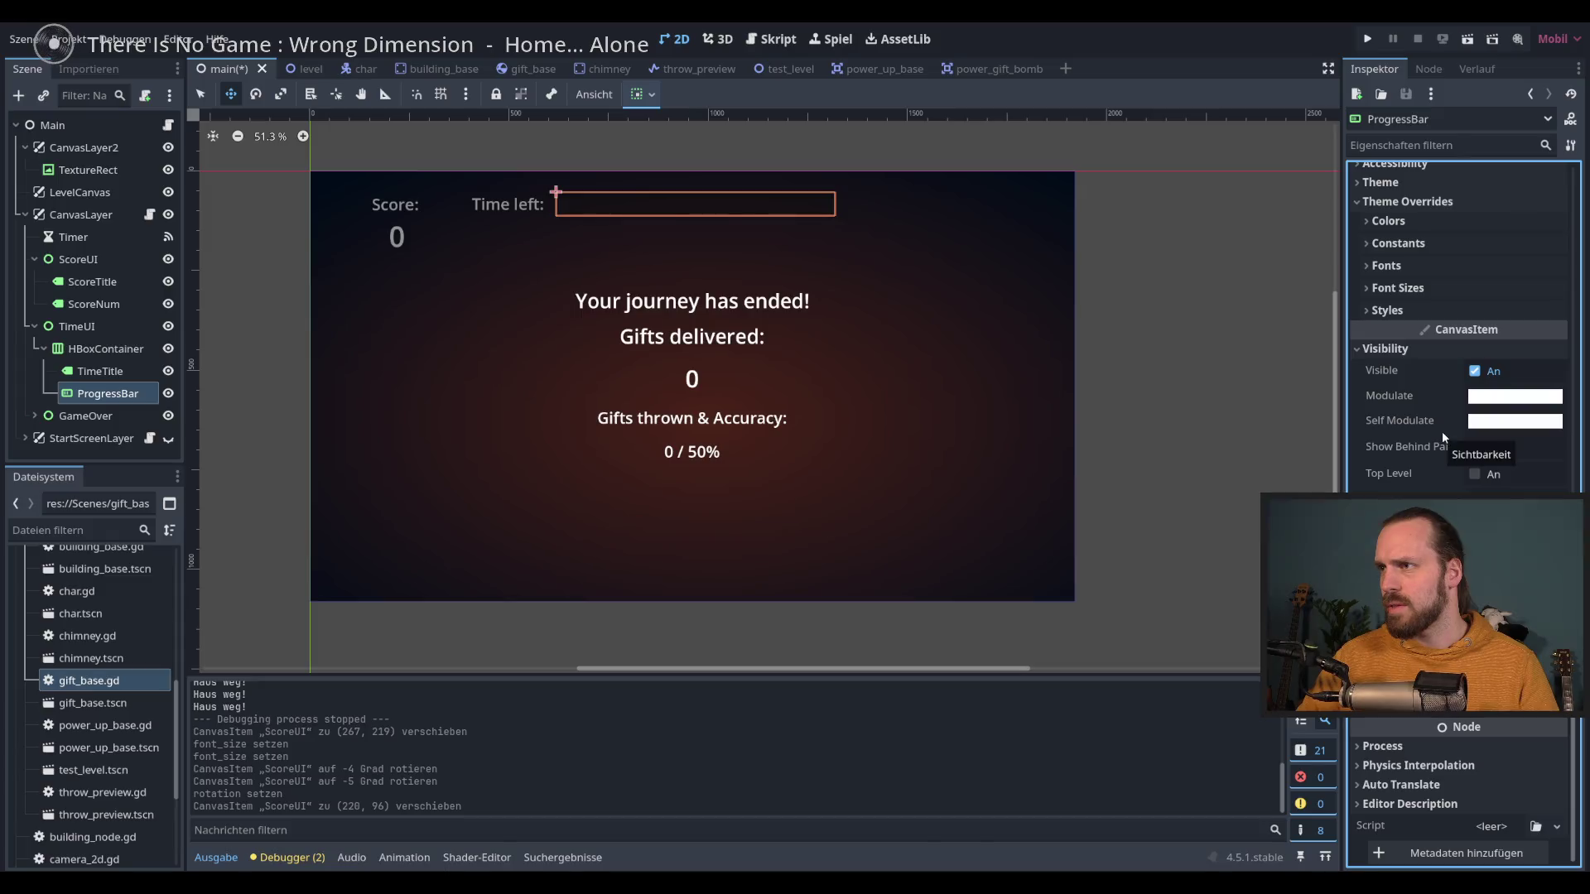
key(F5)
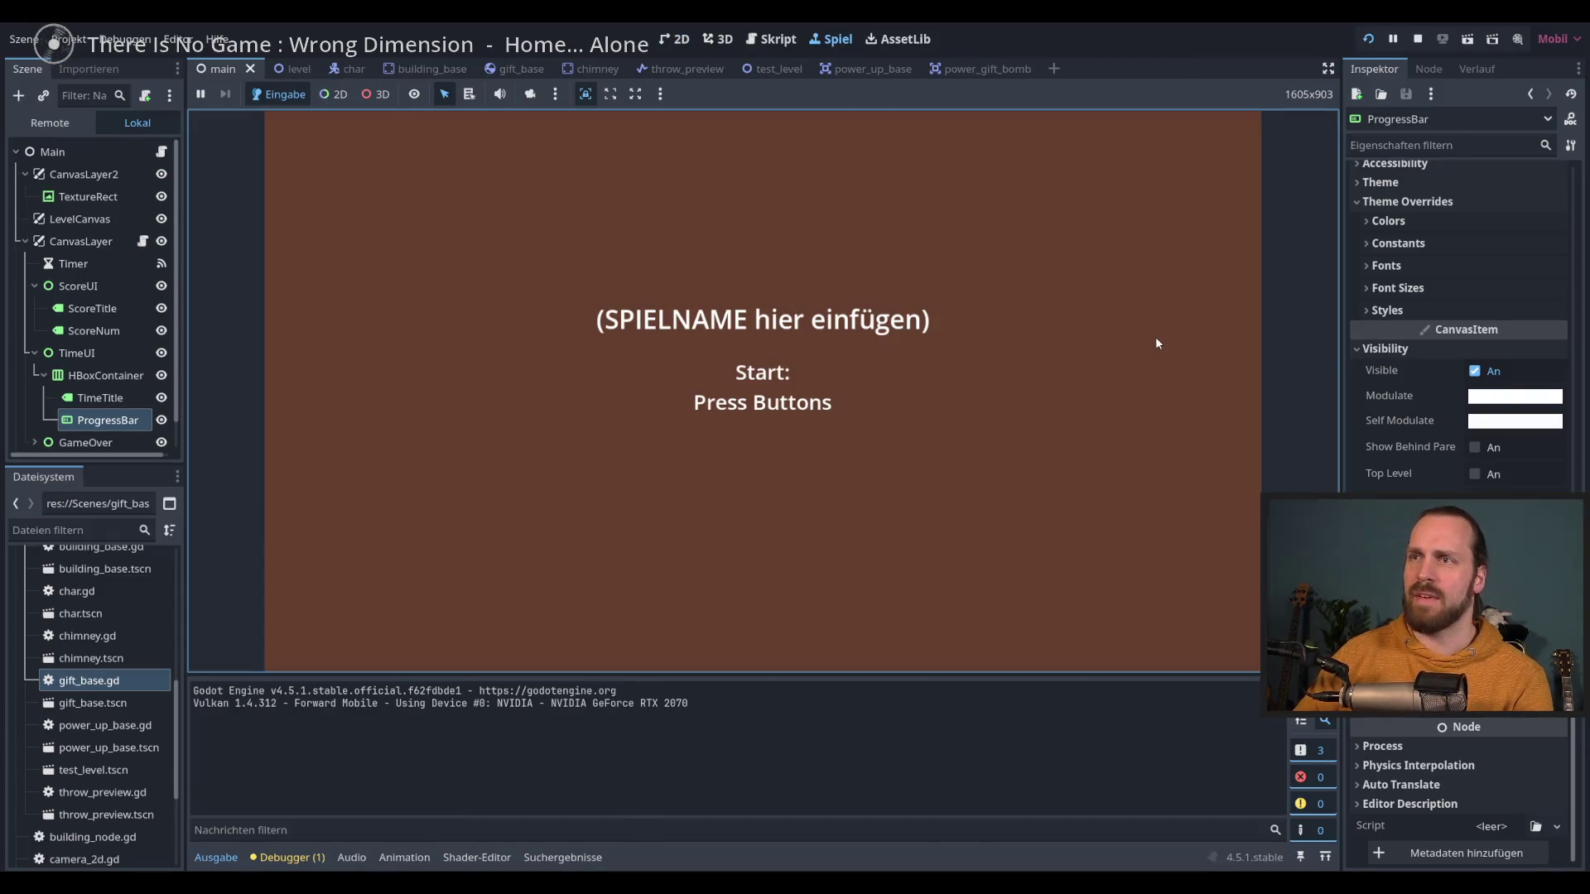
Step: Change the ProgressBar's Modulate tint from ff5252 to gold, then run the game
click(1155, 336)
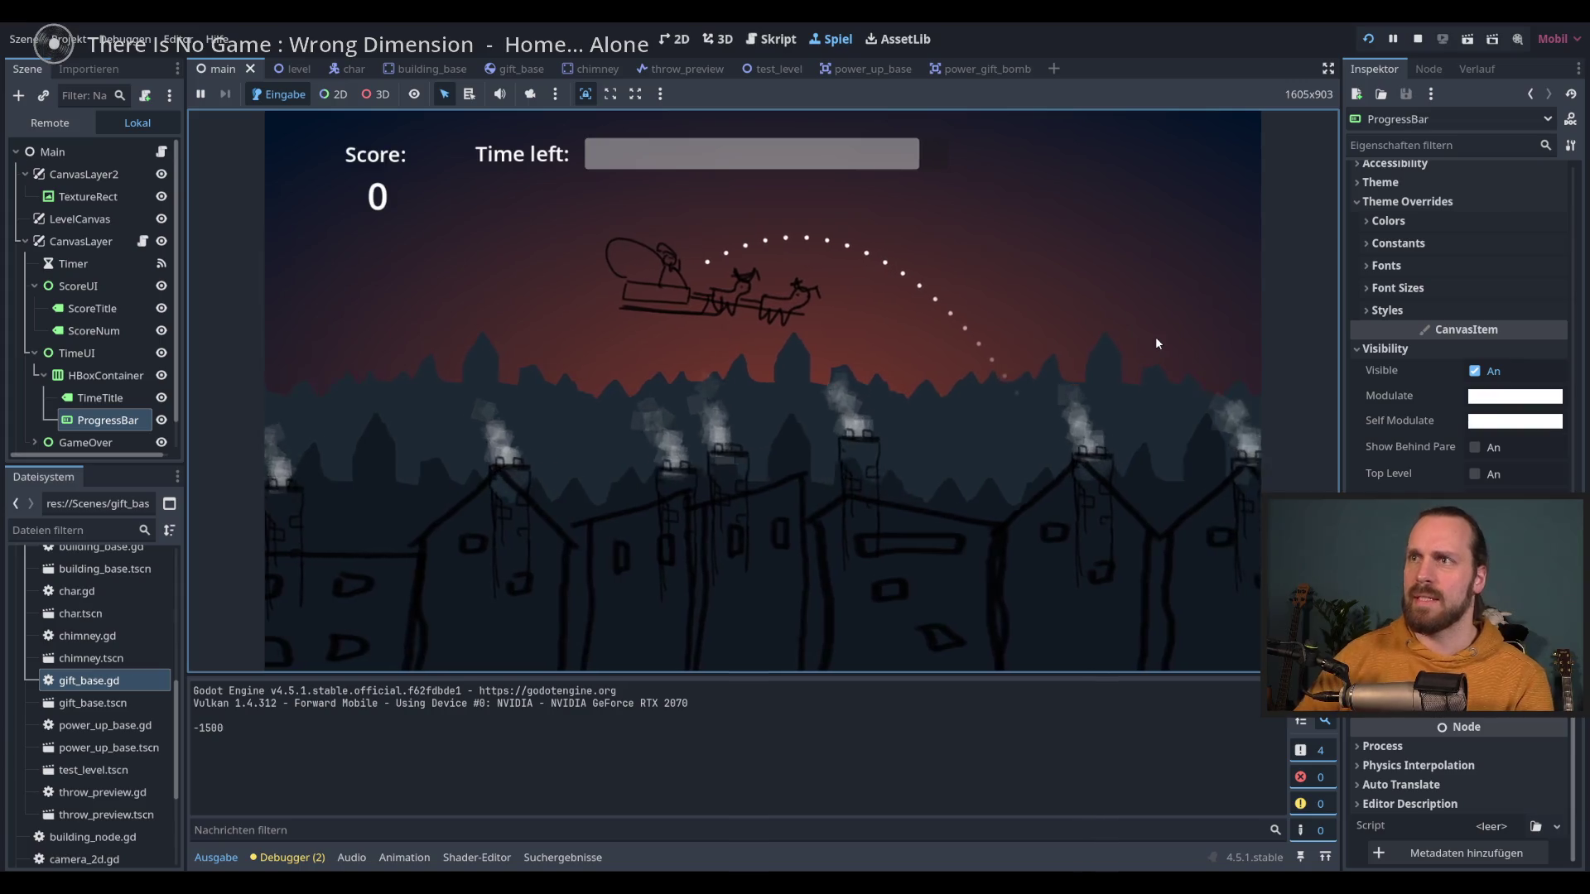
key(F8)
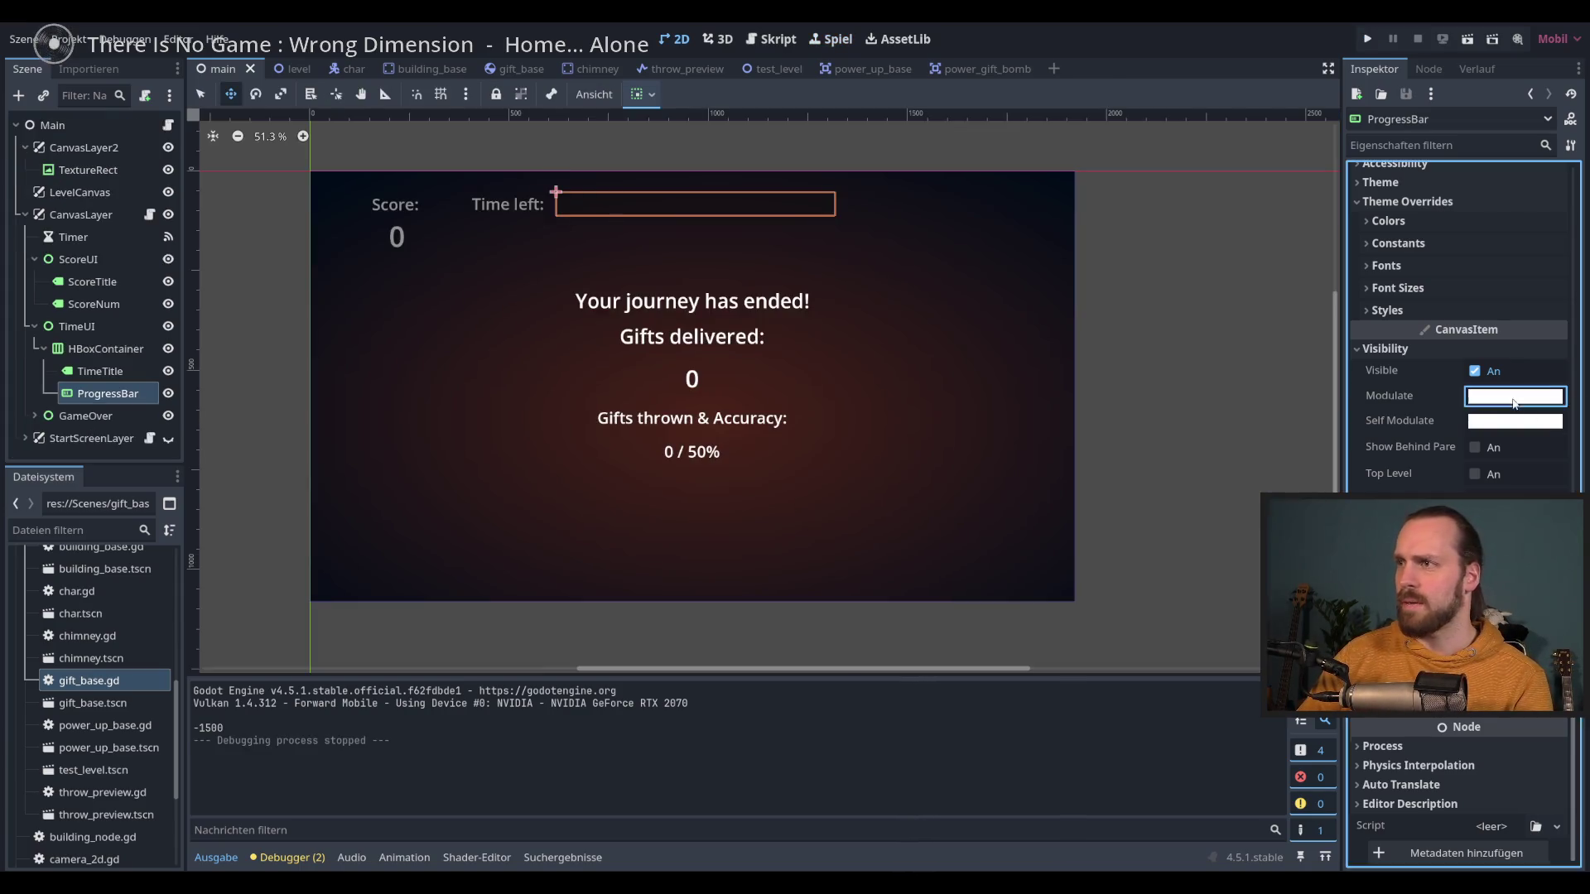
click(1514, 397)
text(ff5252)
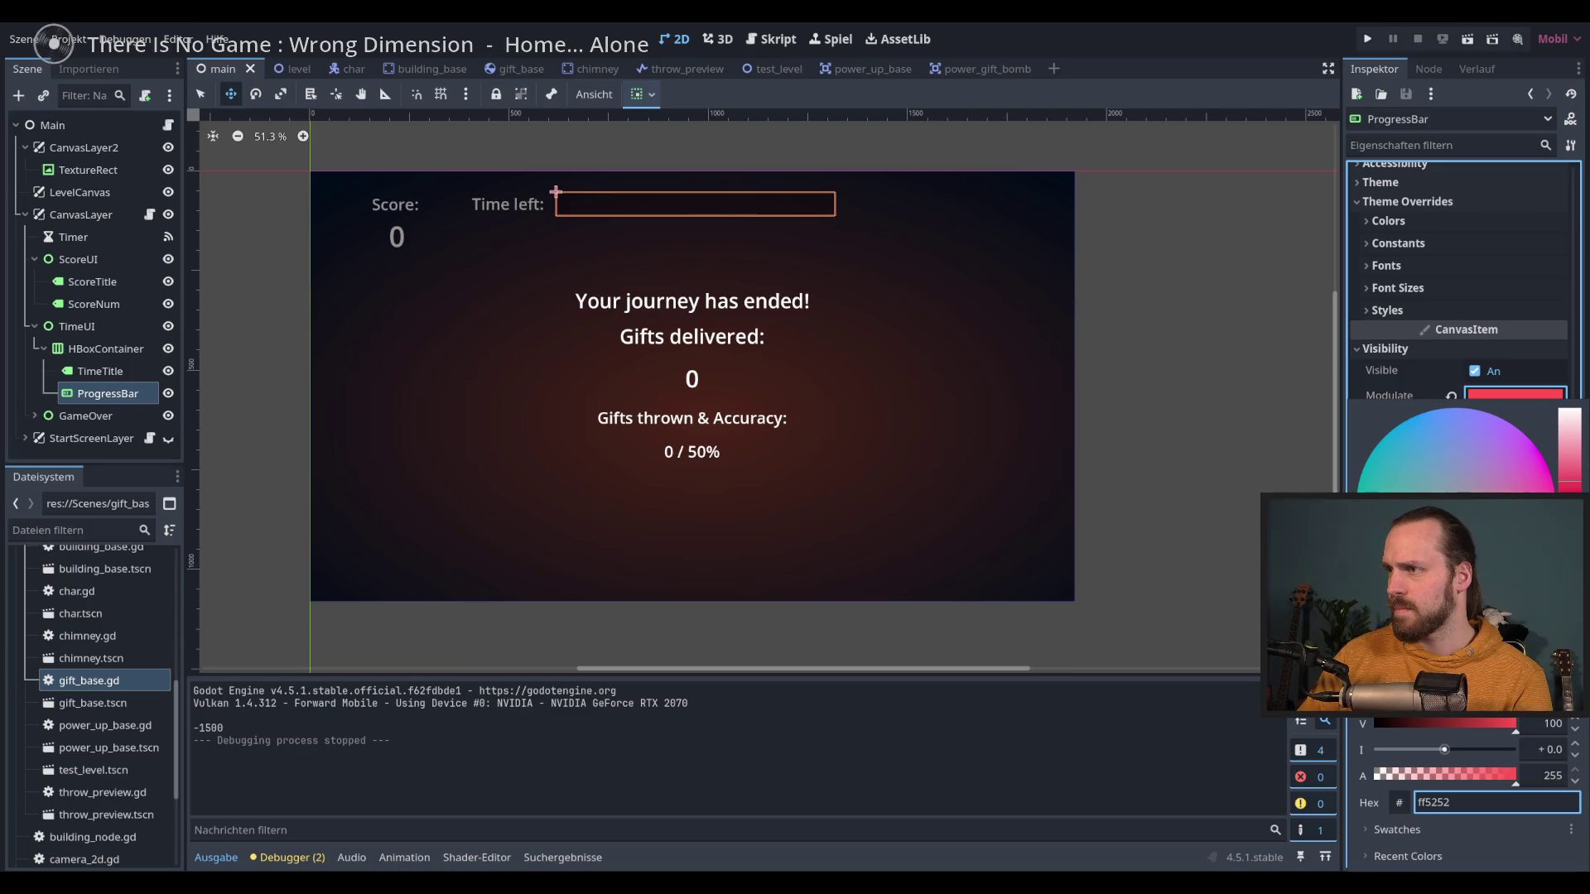
drag(1570, 447, 1574, 486)
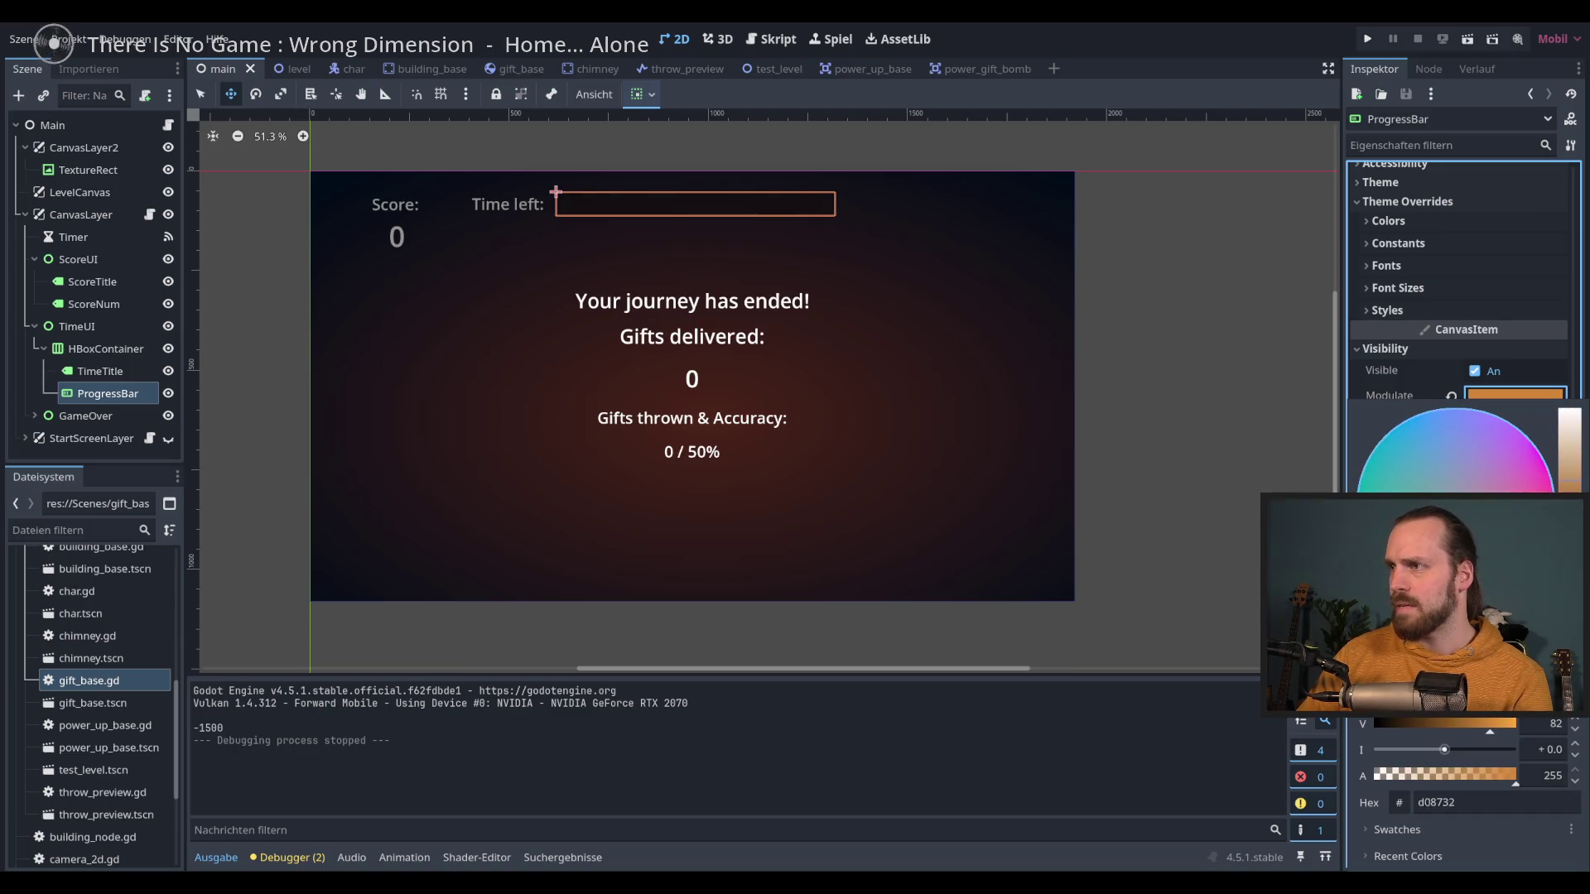
key(F5)
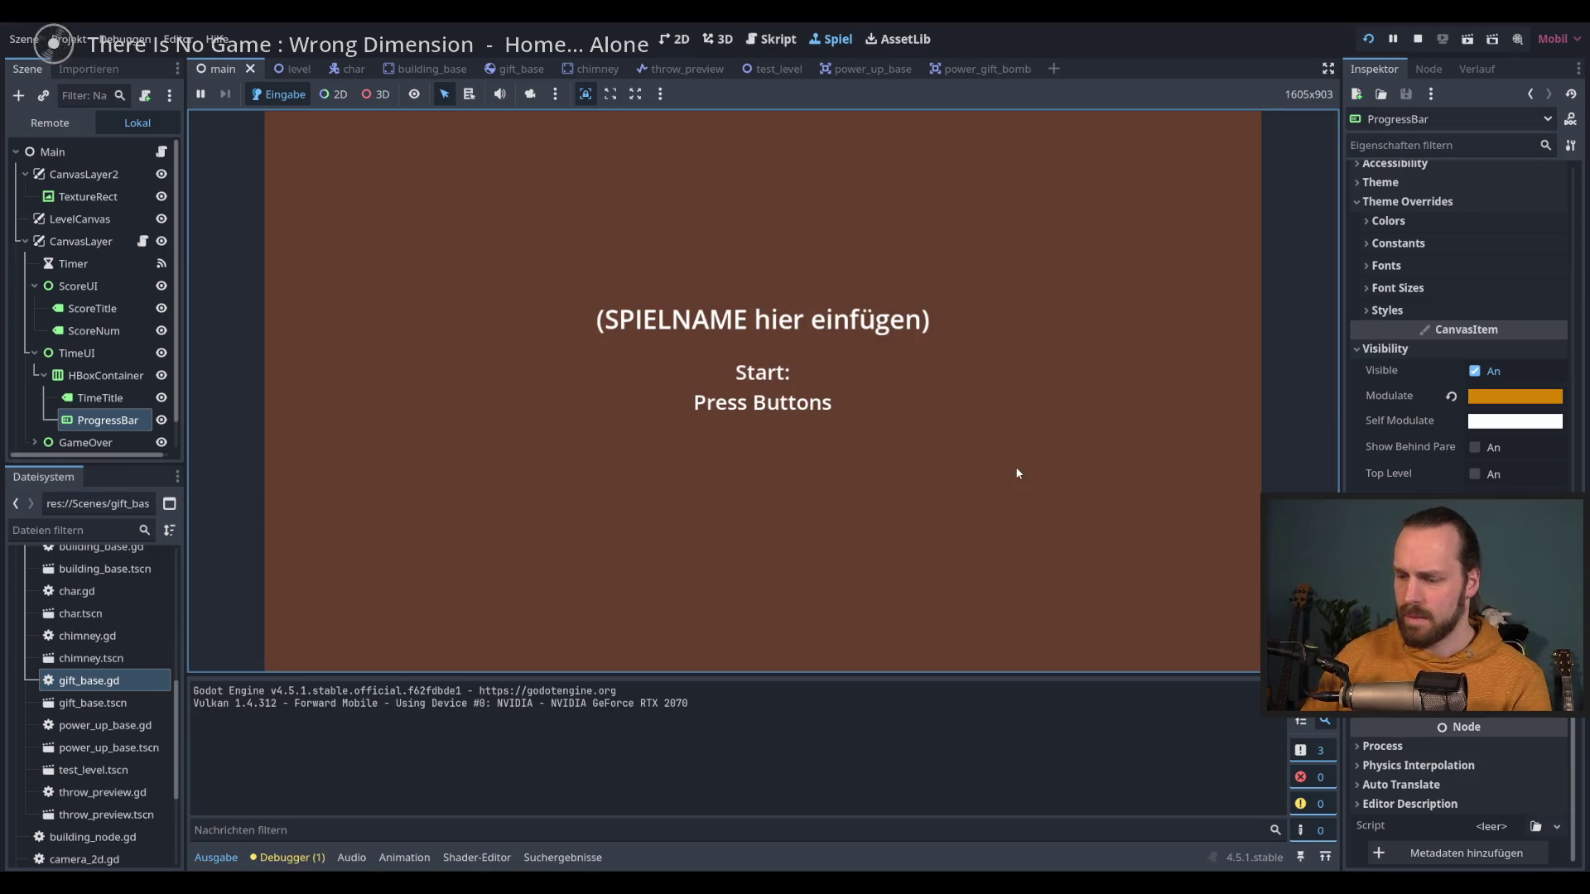
Step: Brighten the time bar's tint to orange and run the game again to test it
click(1015, 467)
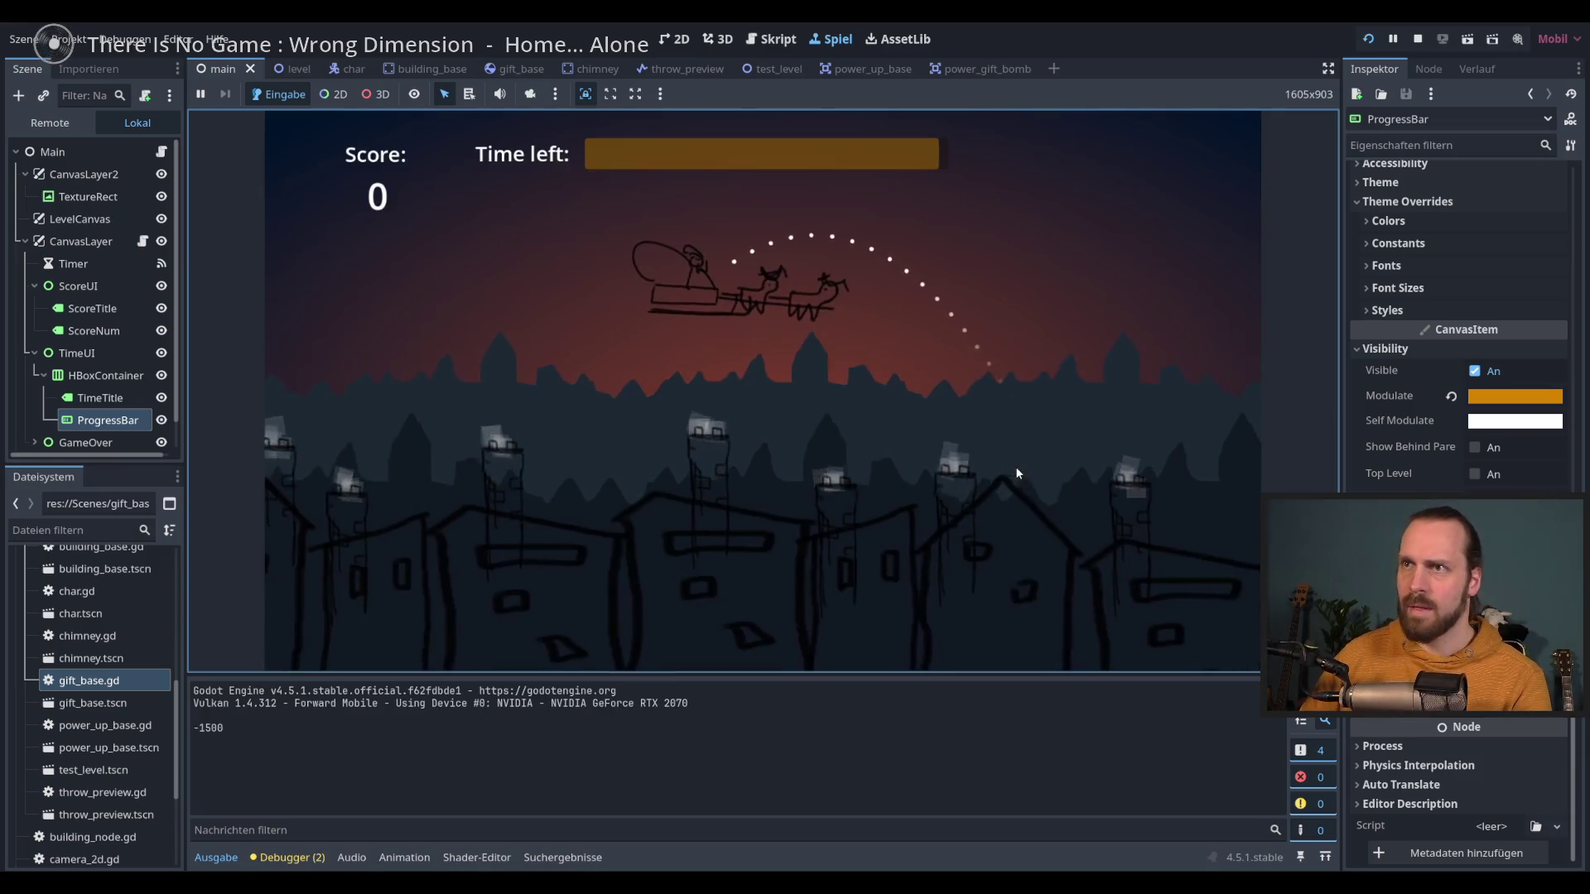
key(F8)
click(1491, 395)
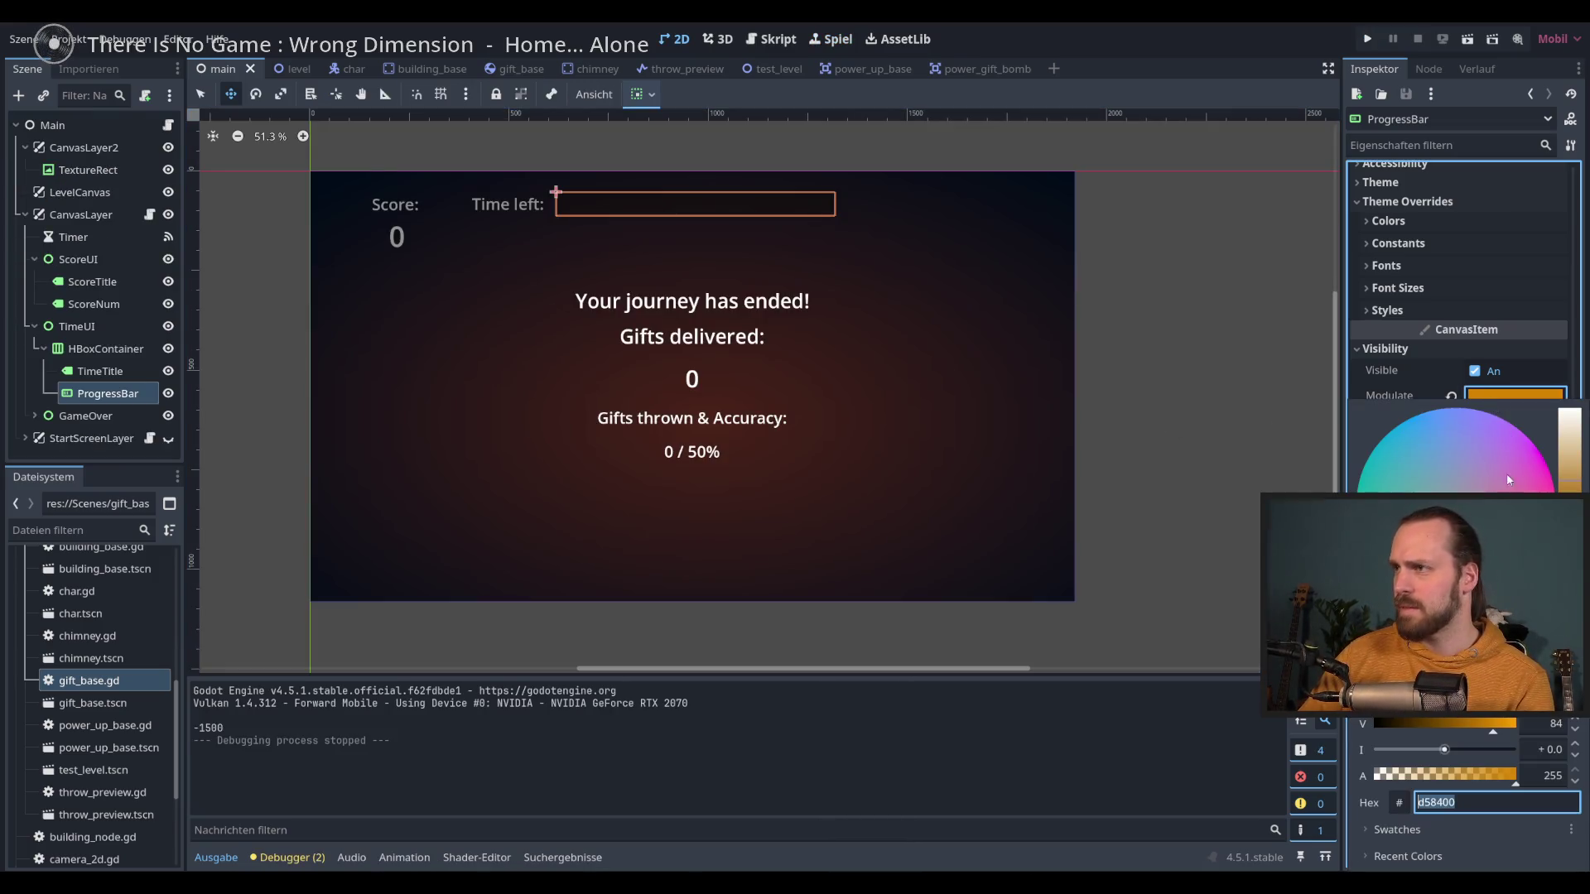
click(1569, 464)
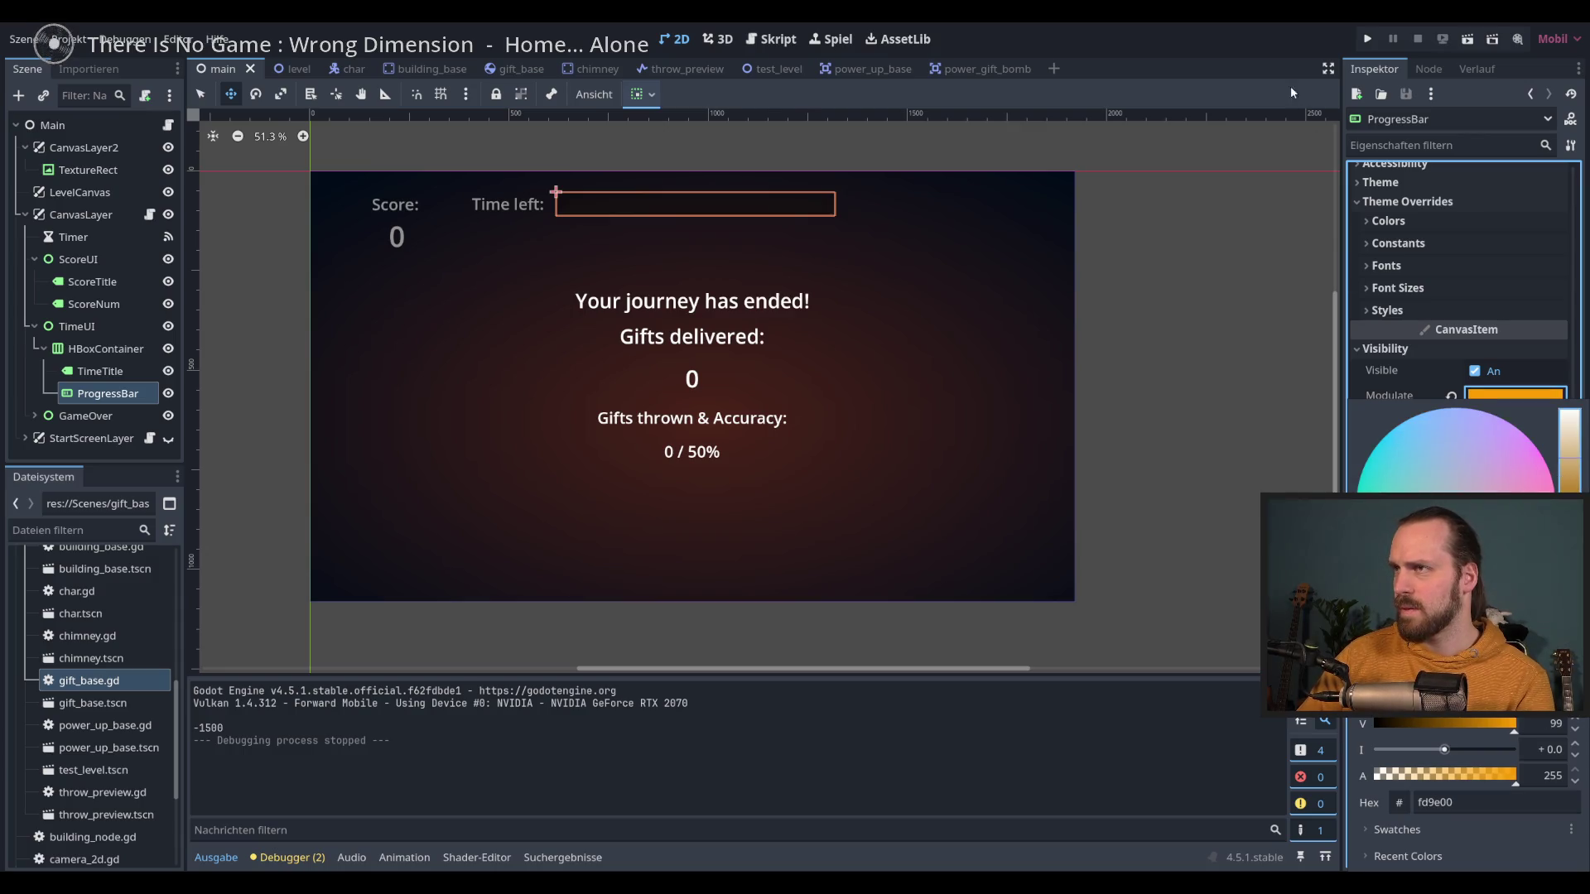
click(1313, 212)
key(F5)
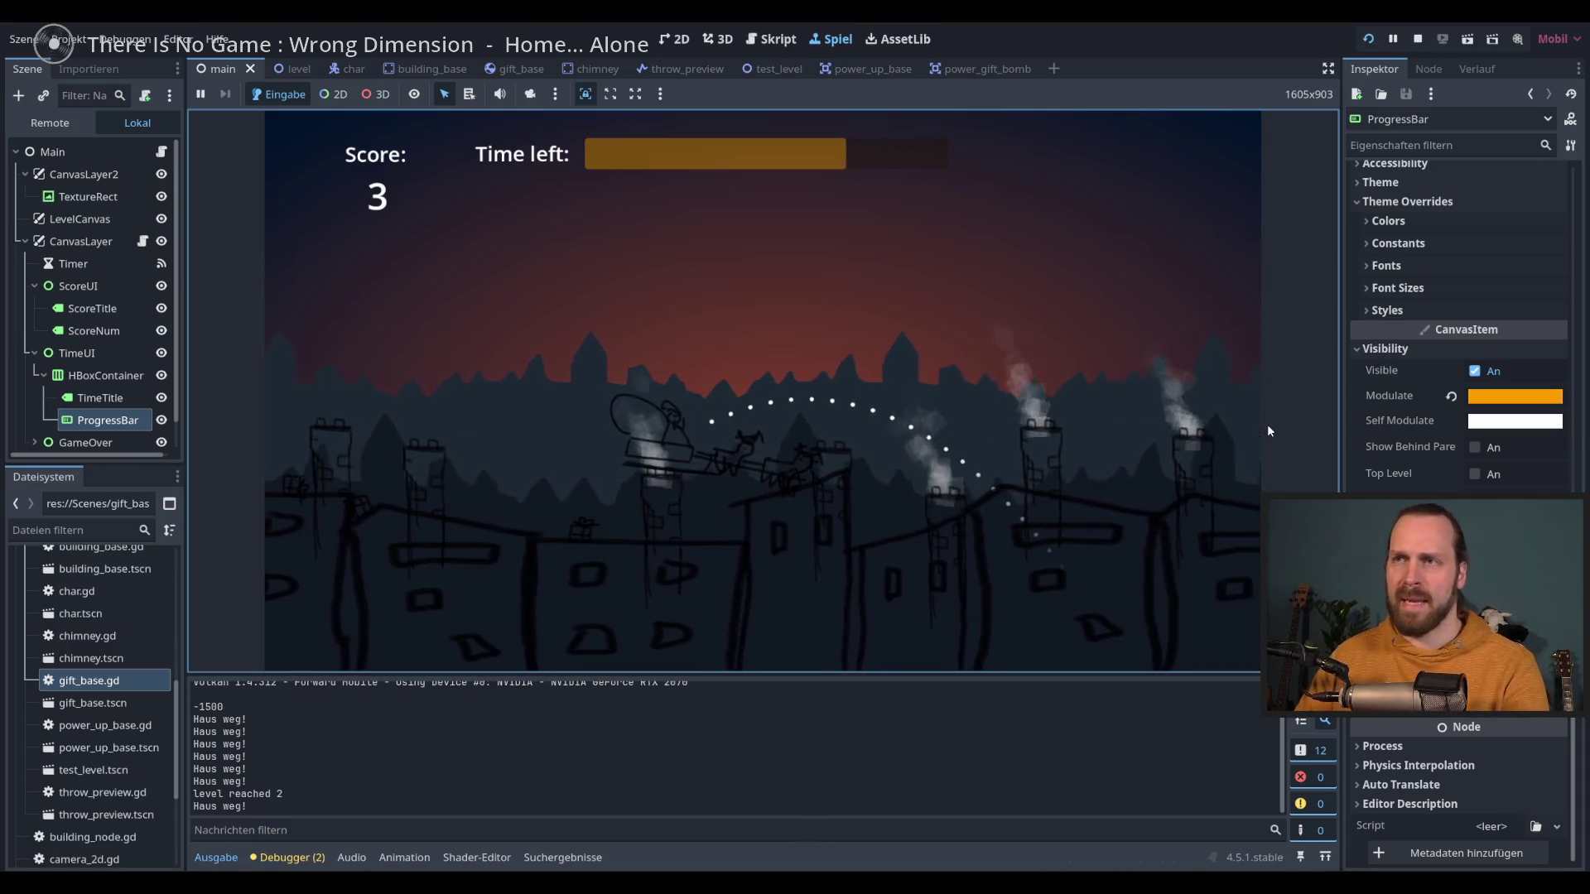
Step: During play, adjust the time bar's orange tint to e58e00
click(1514, 396)
drag(1565, 456, 1548, 440)
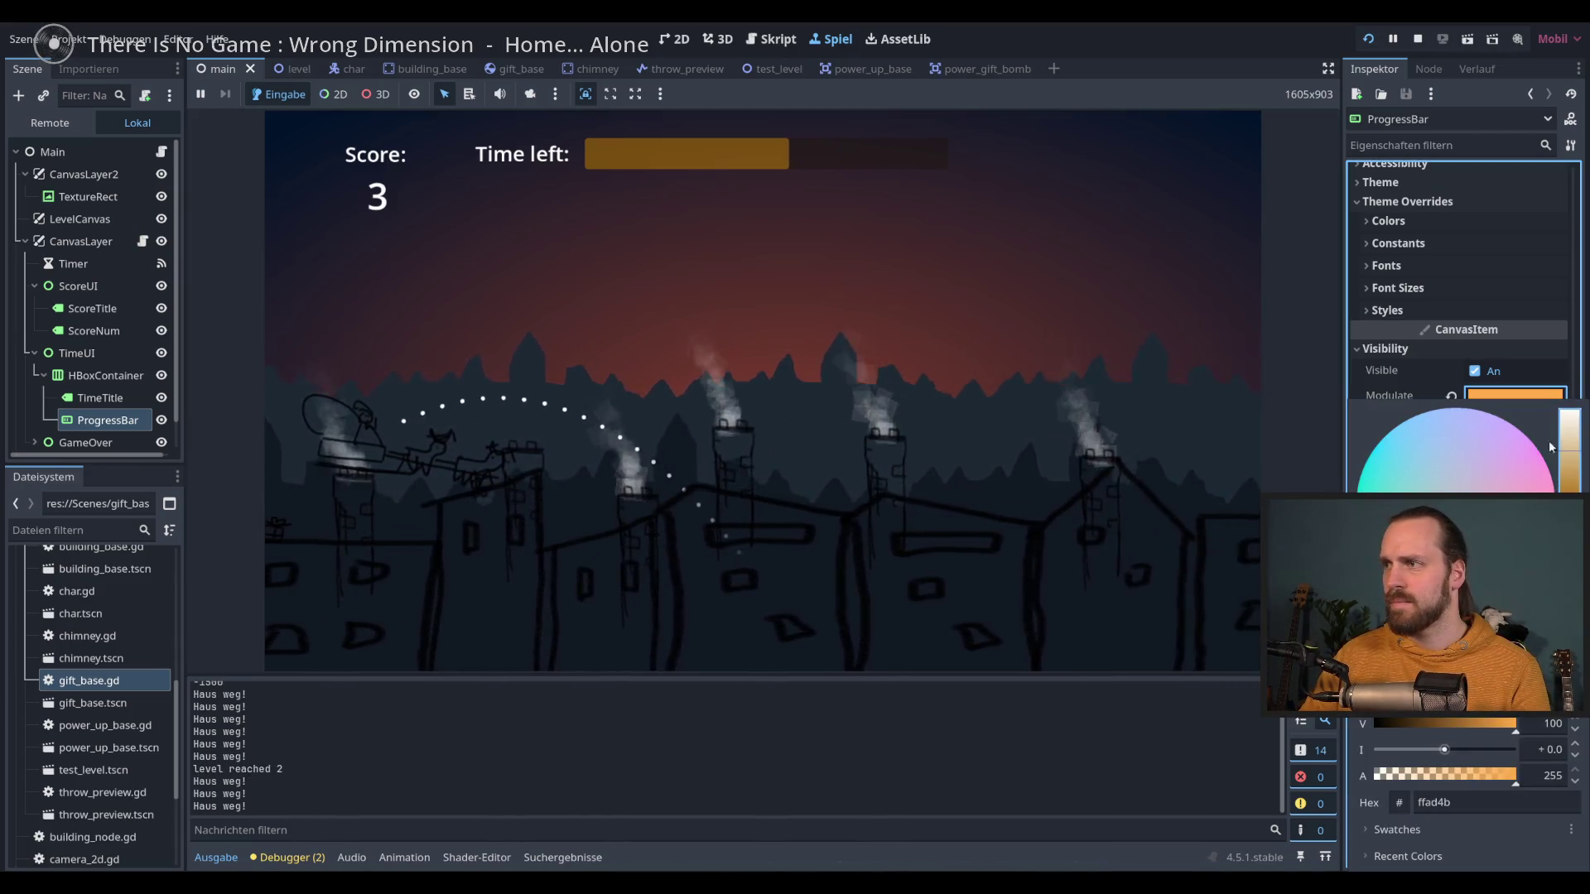
click(1195, 87)
click(1528, 397)
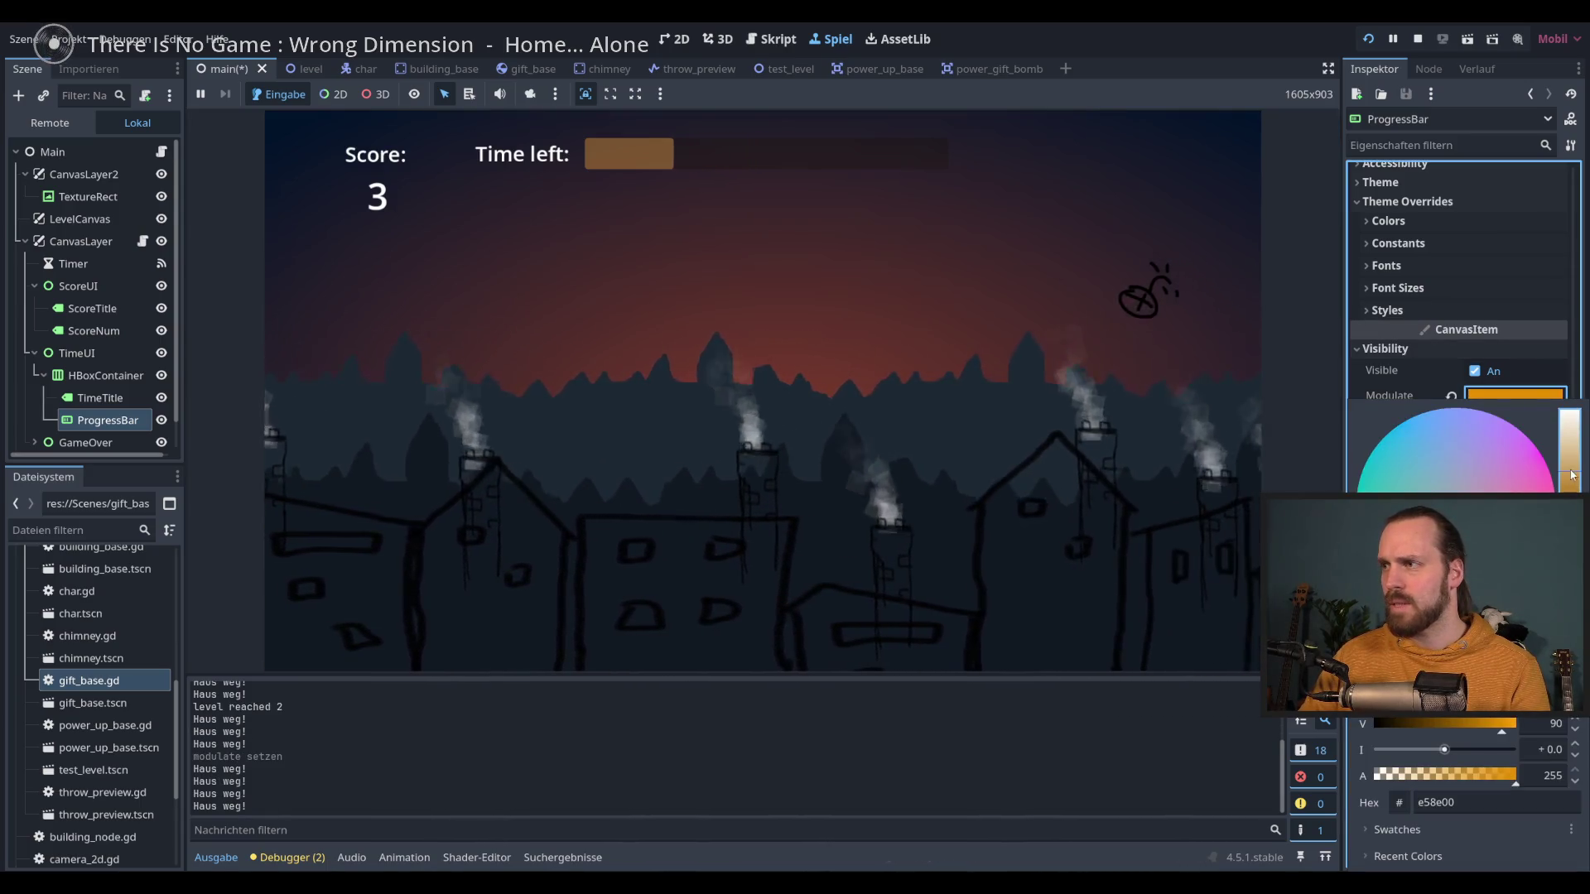
click(1224, 101)
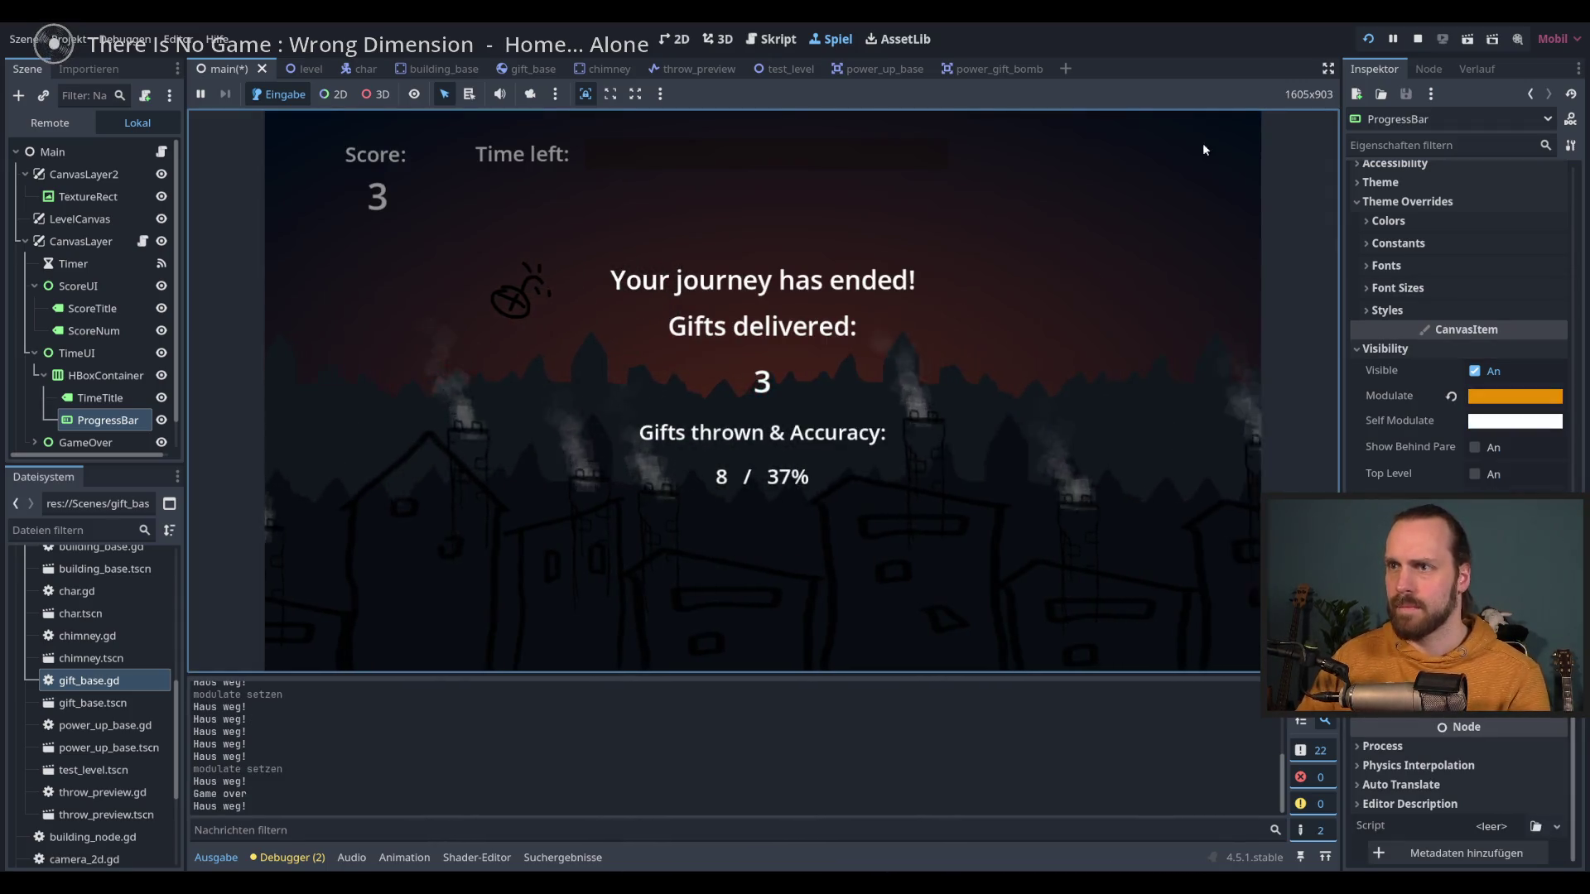
Step: Give the time bar a Font Color override of f2f2f2 and relaunch the game to check it
click(1415, 40)
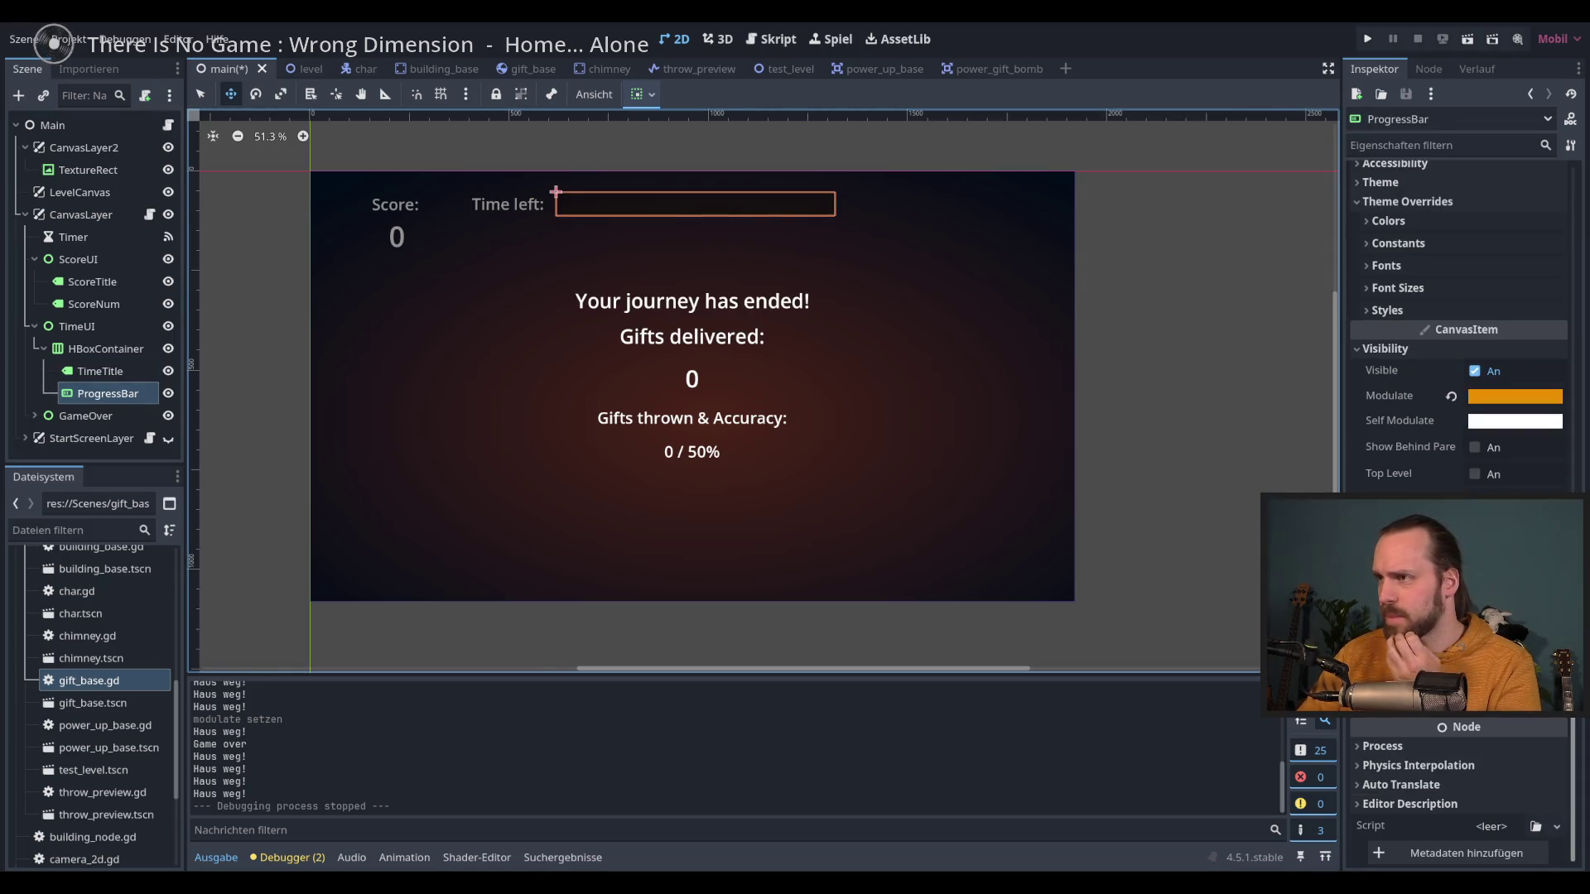
scroll(1353, 341, up, 5)
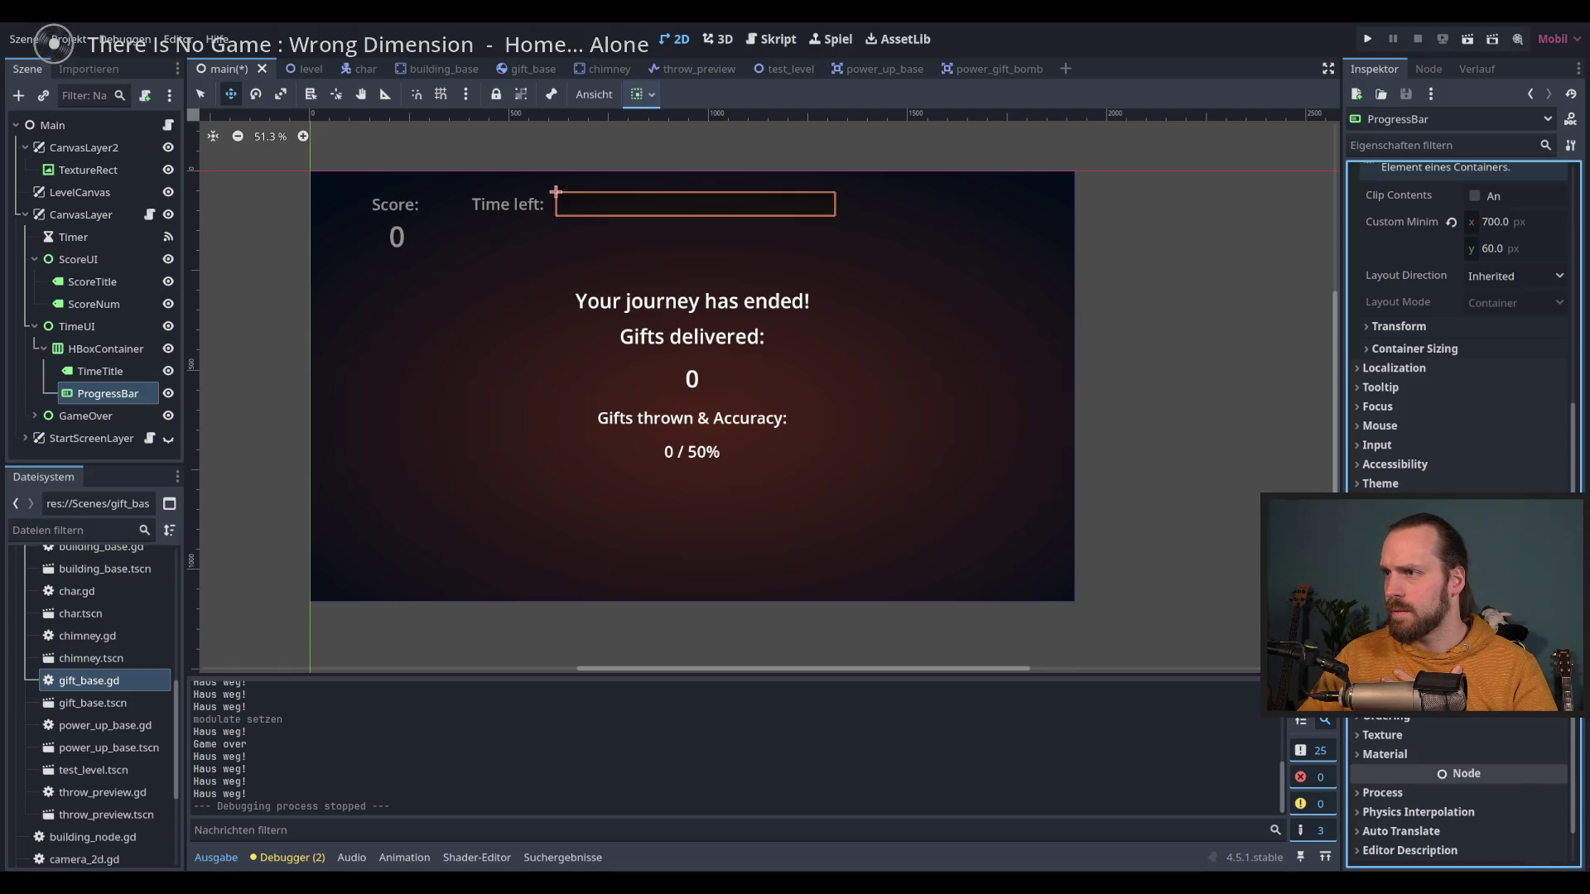
click(1362, 580)
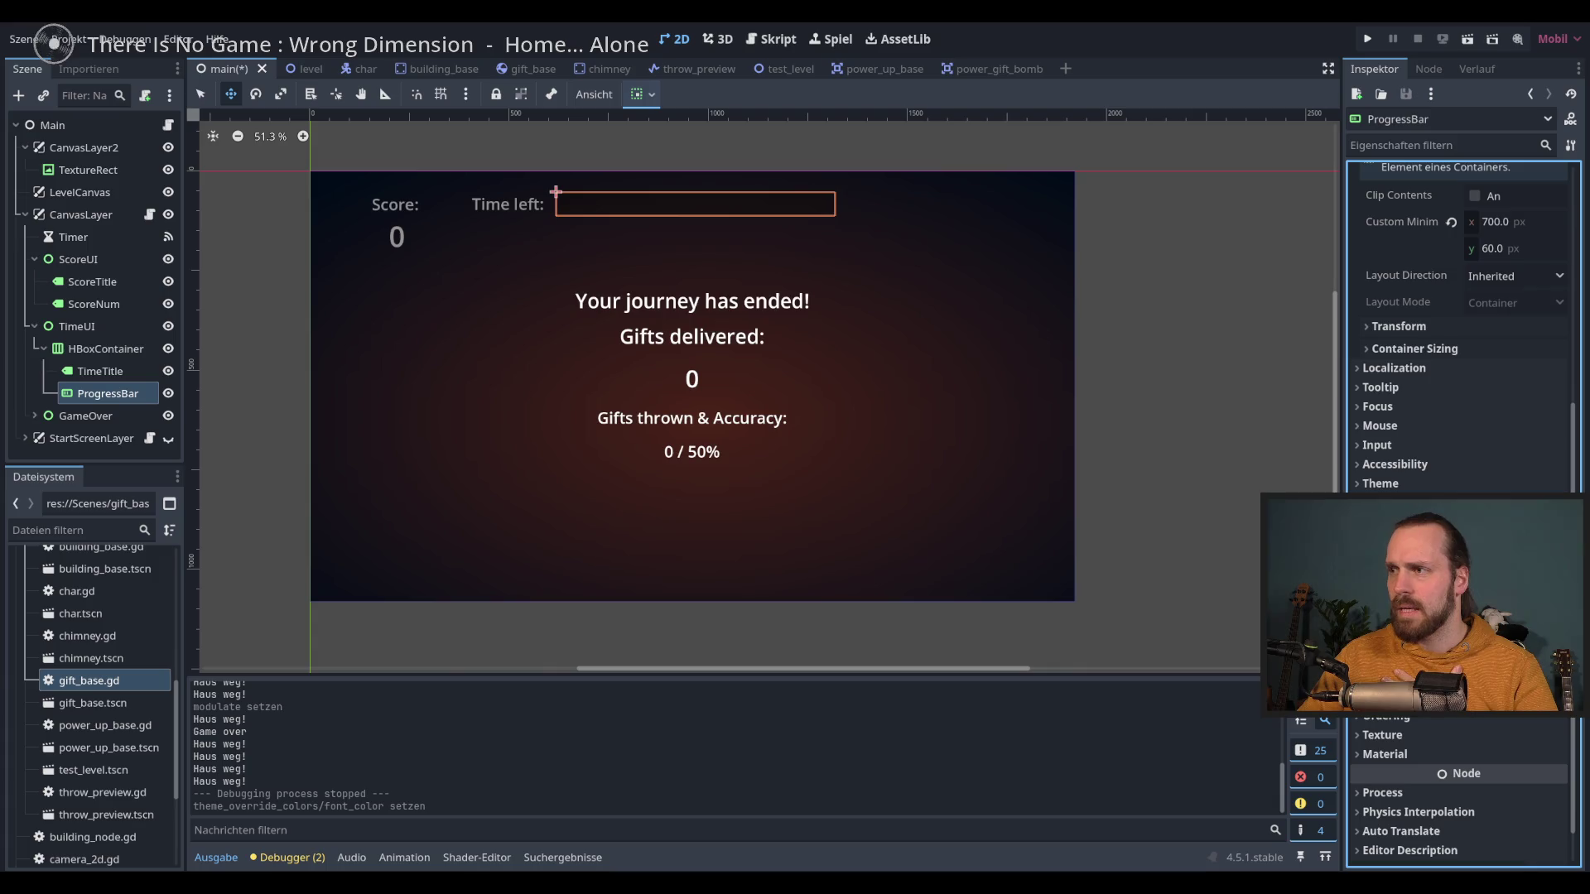
key(F5)
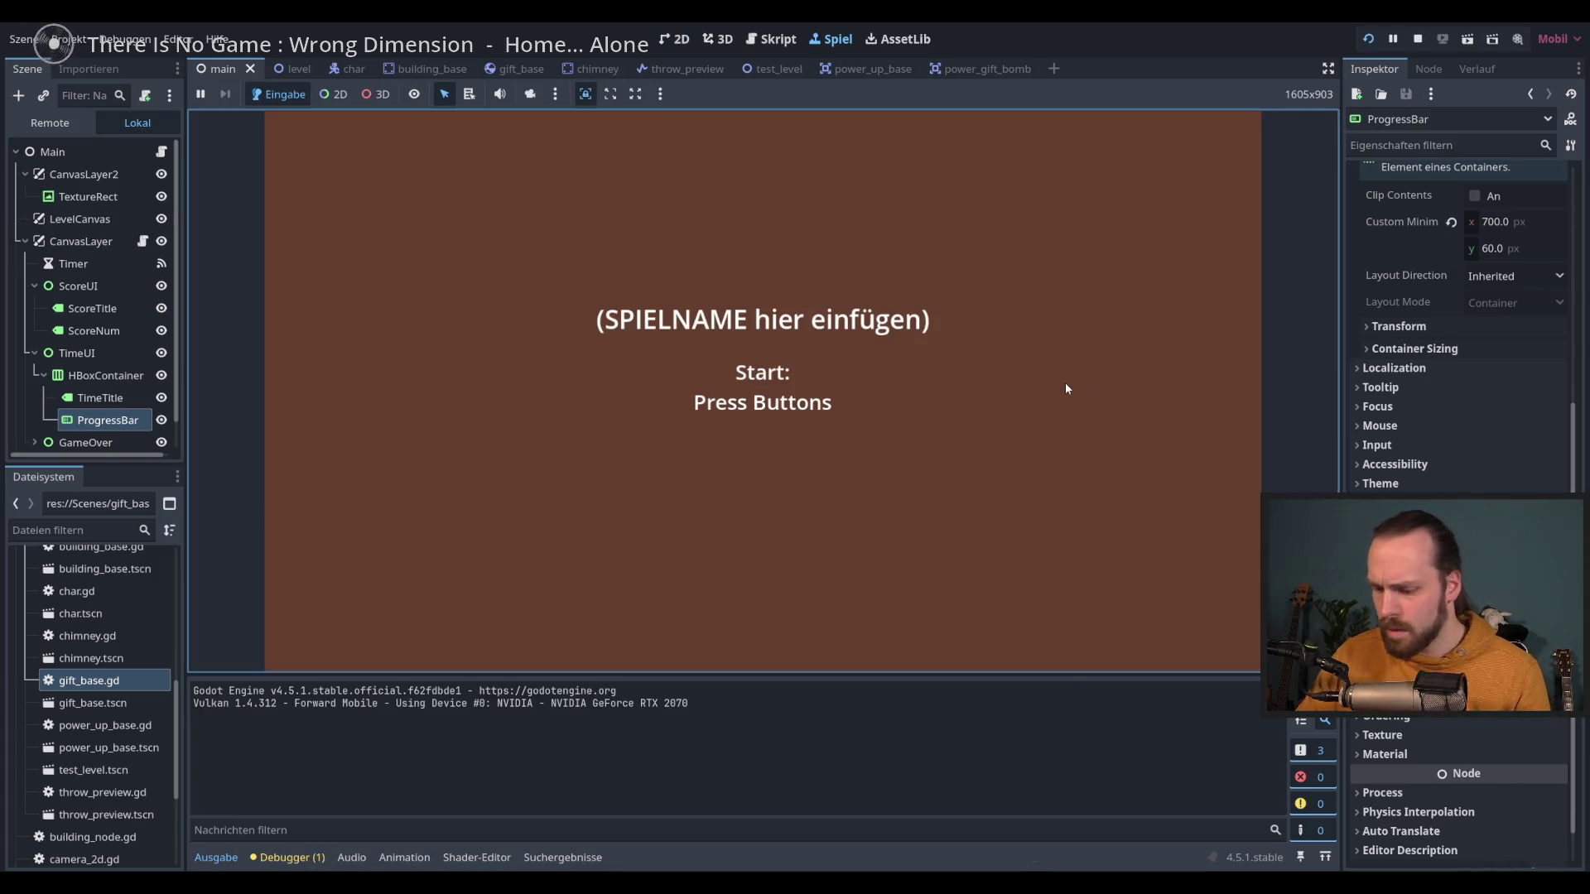
click(1065, 383)
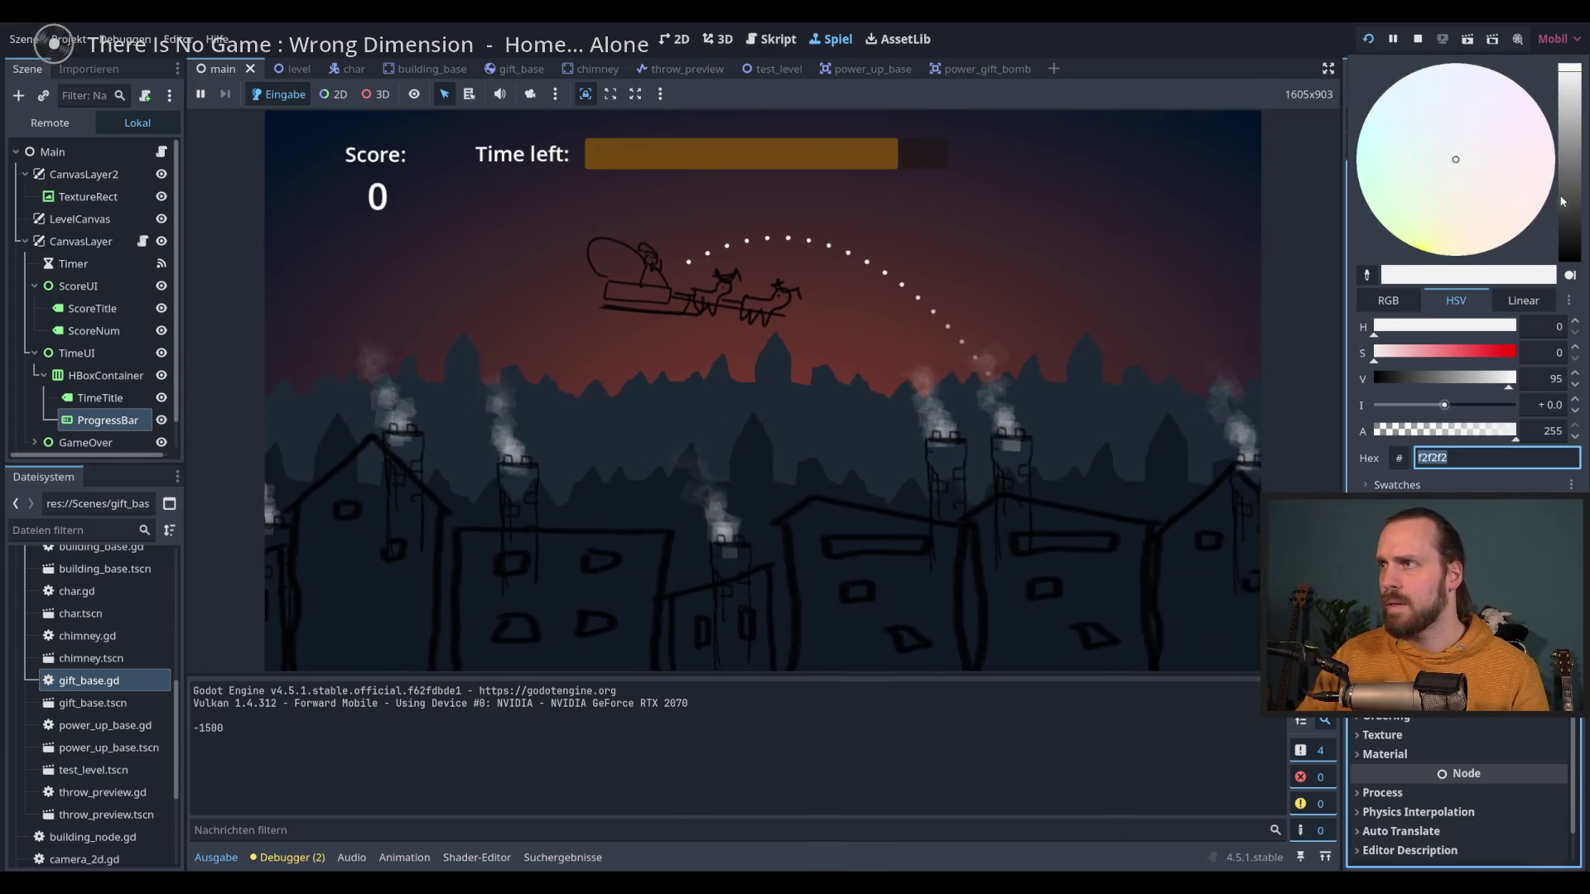
key(Return)
key(Escape)
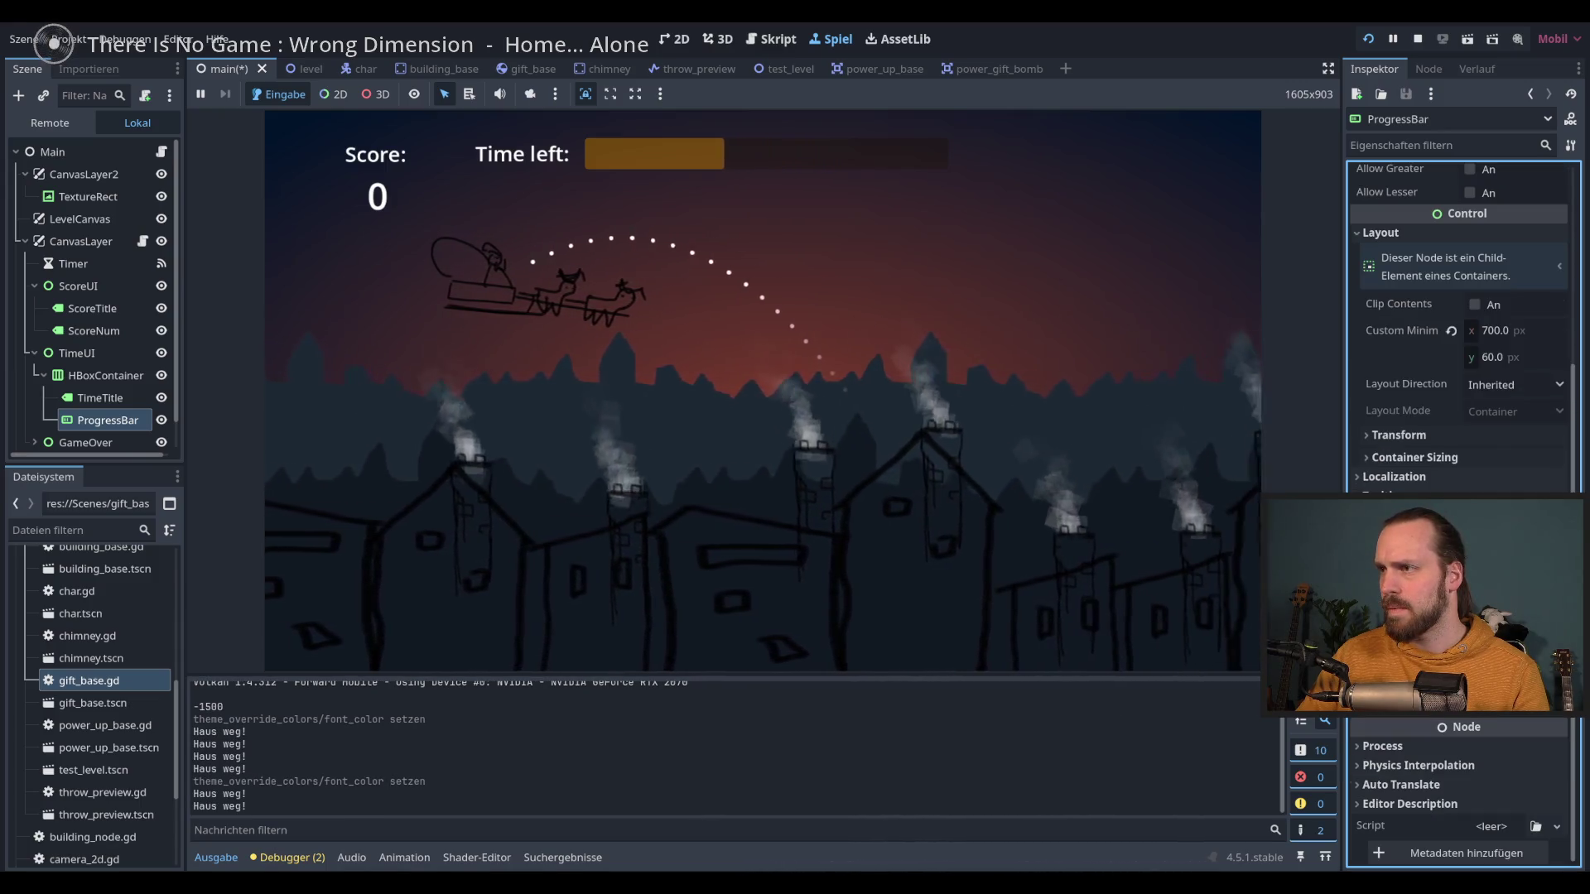
click(1066, 69)
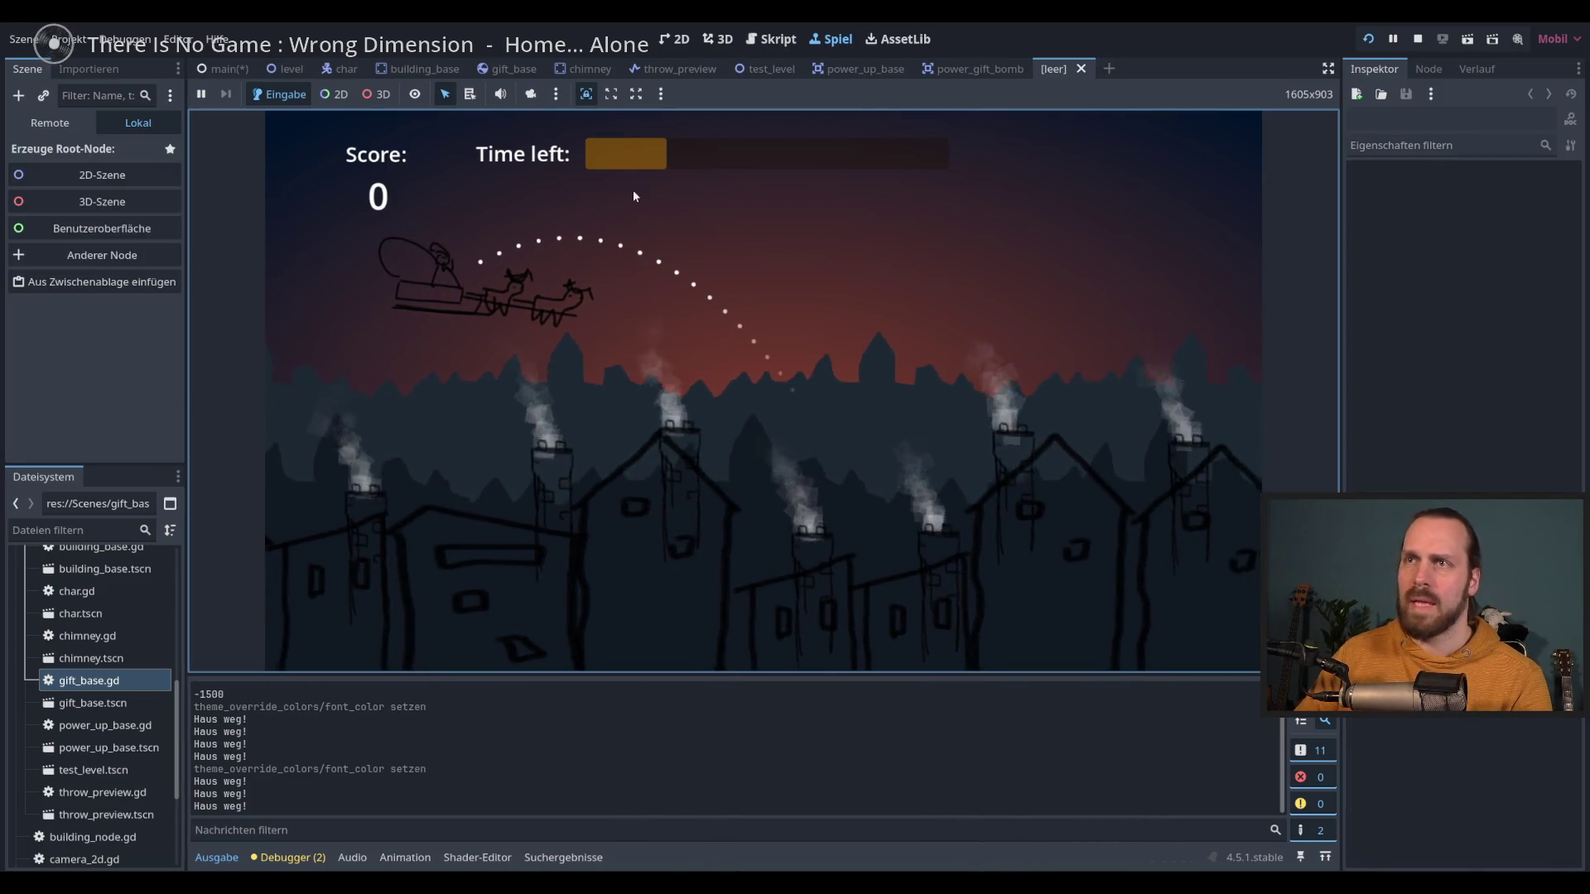
Step: Stop the game, close the empty new scene, and return to the main scene
key(F8)
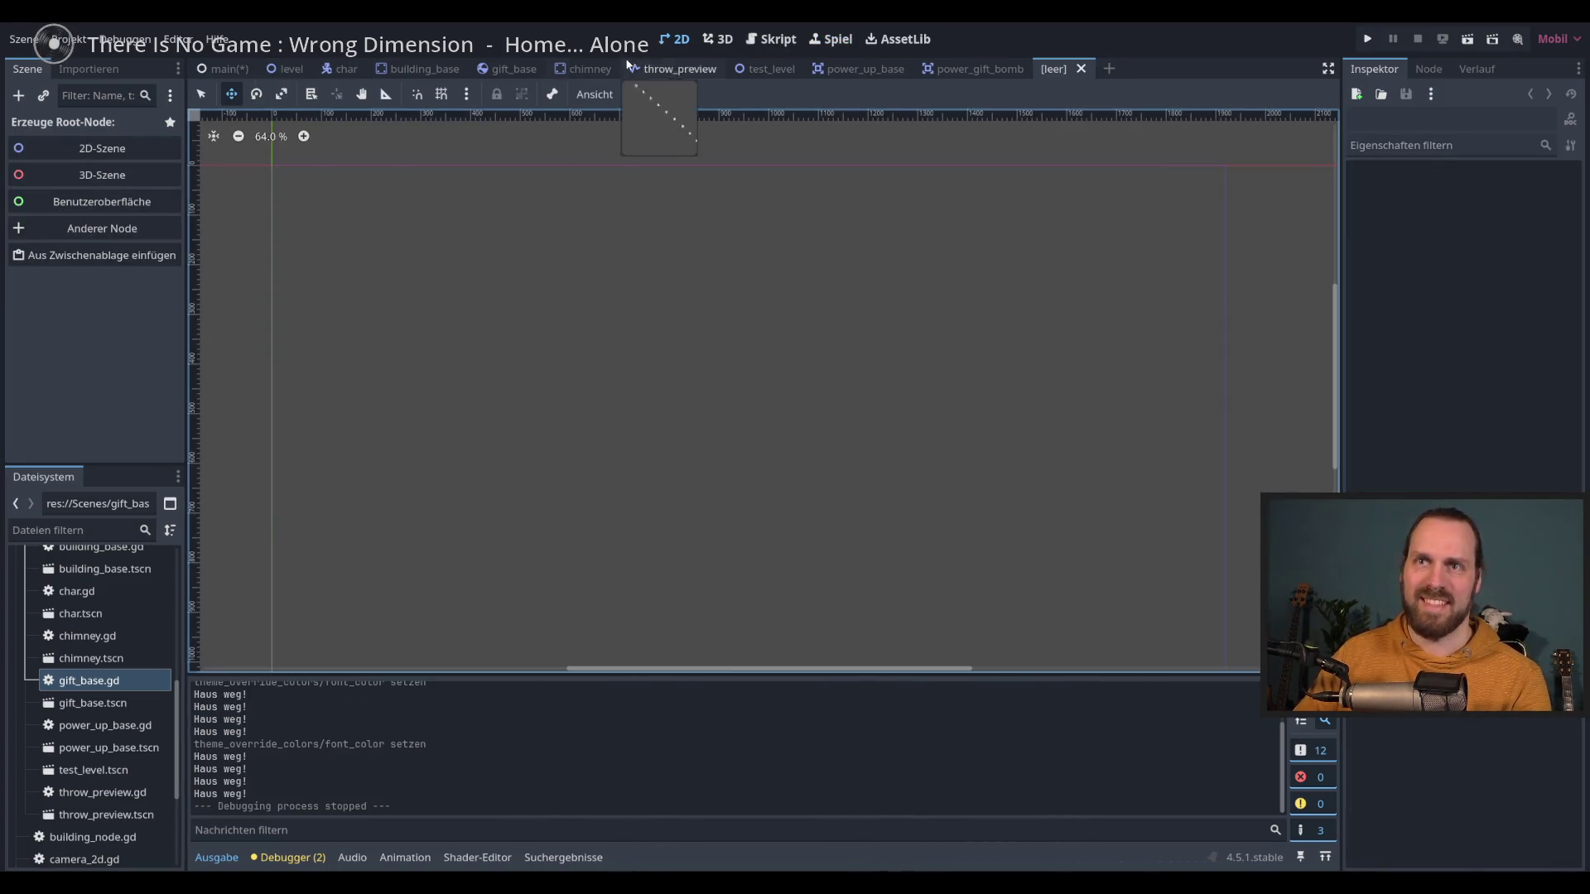
click(1080, 69)
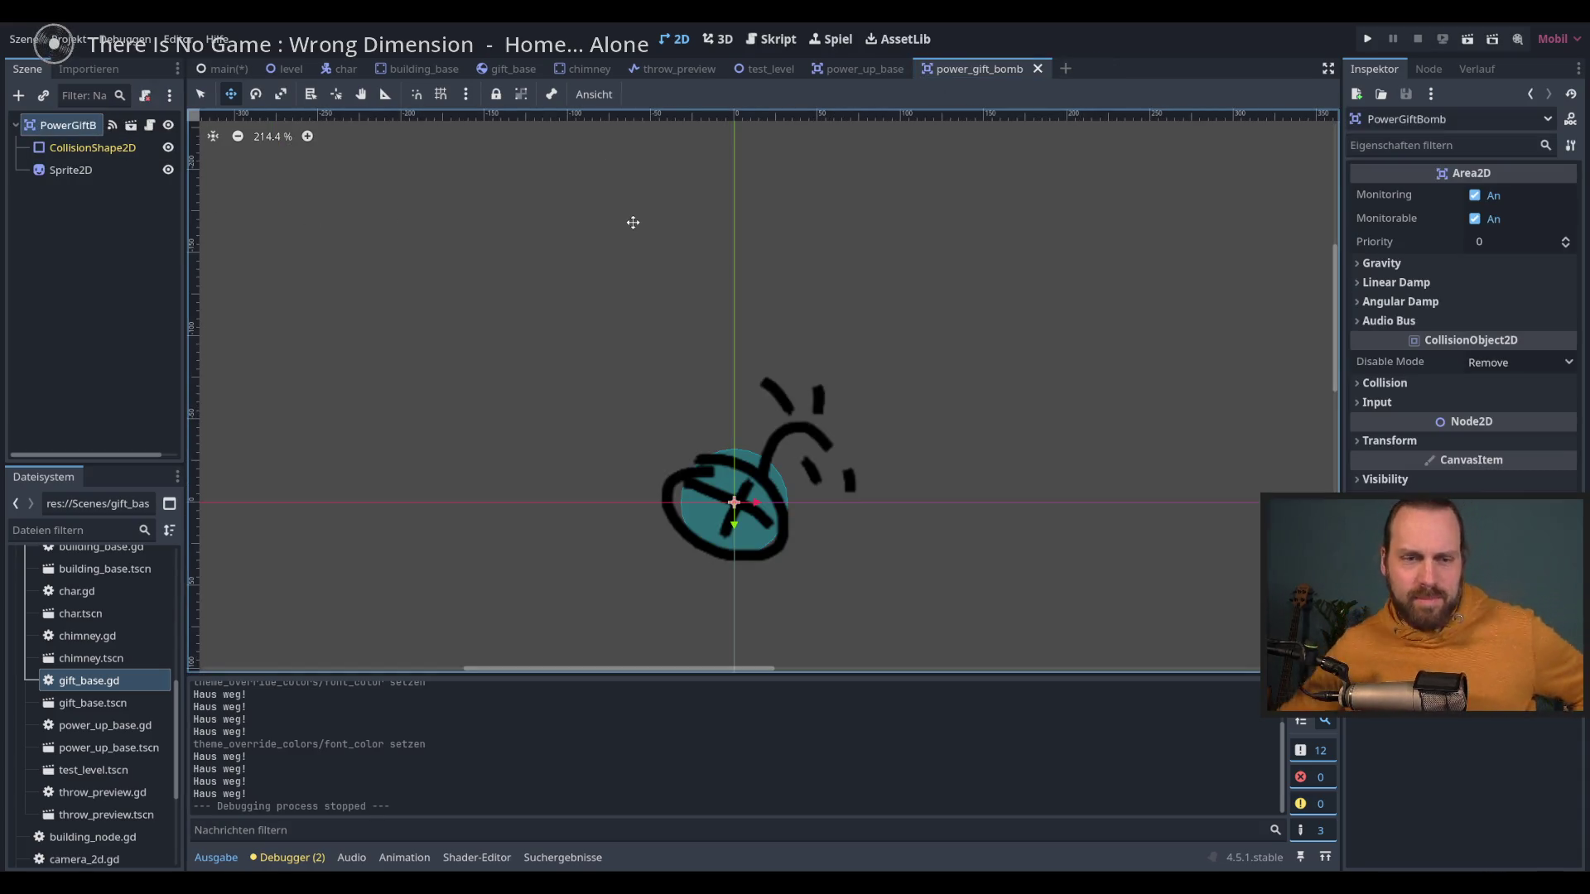
click(292, 68)
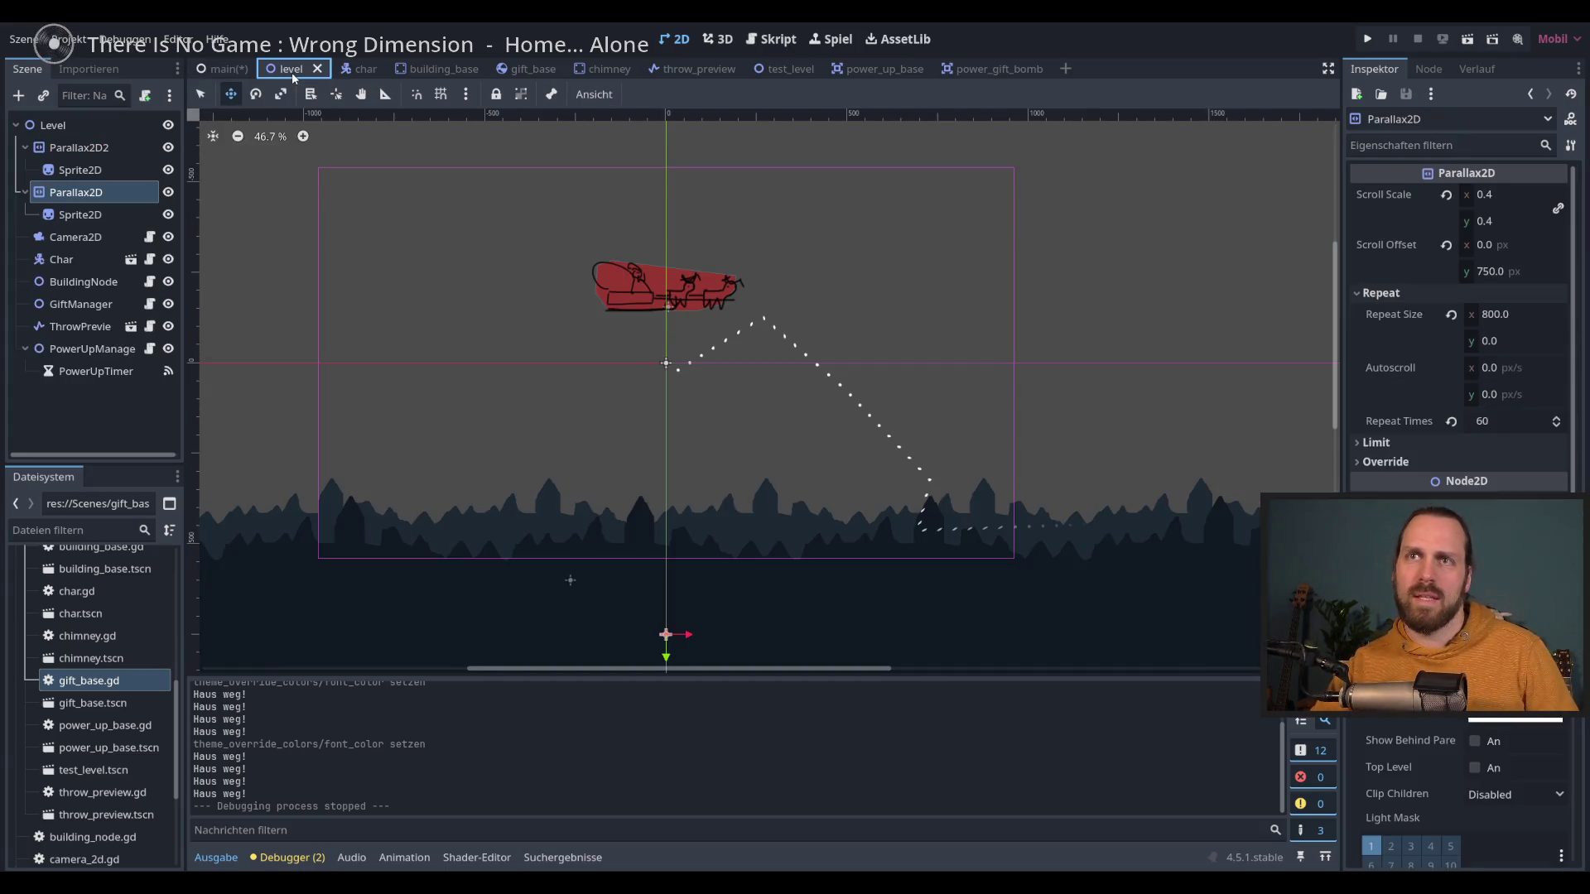
click(96, 125)
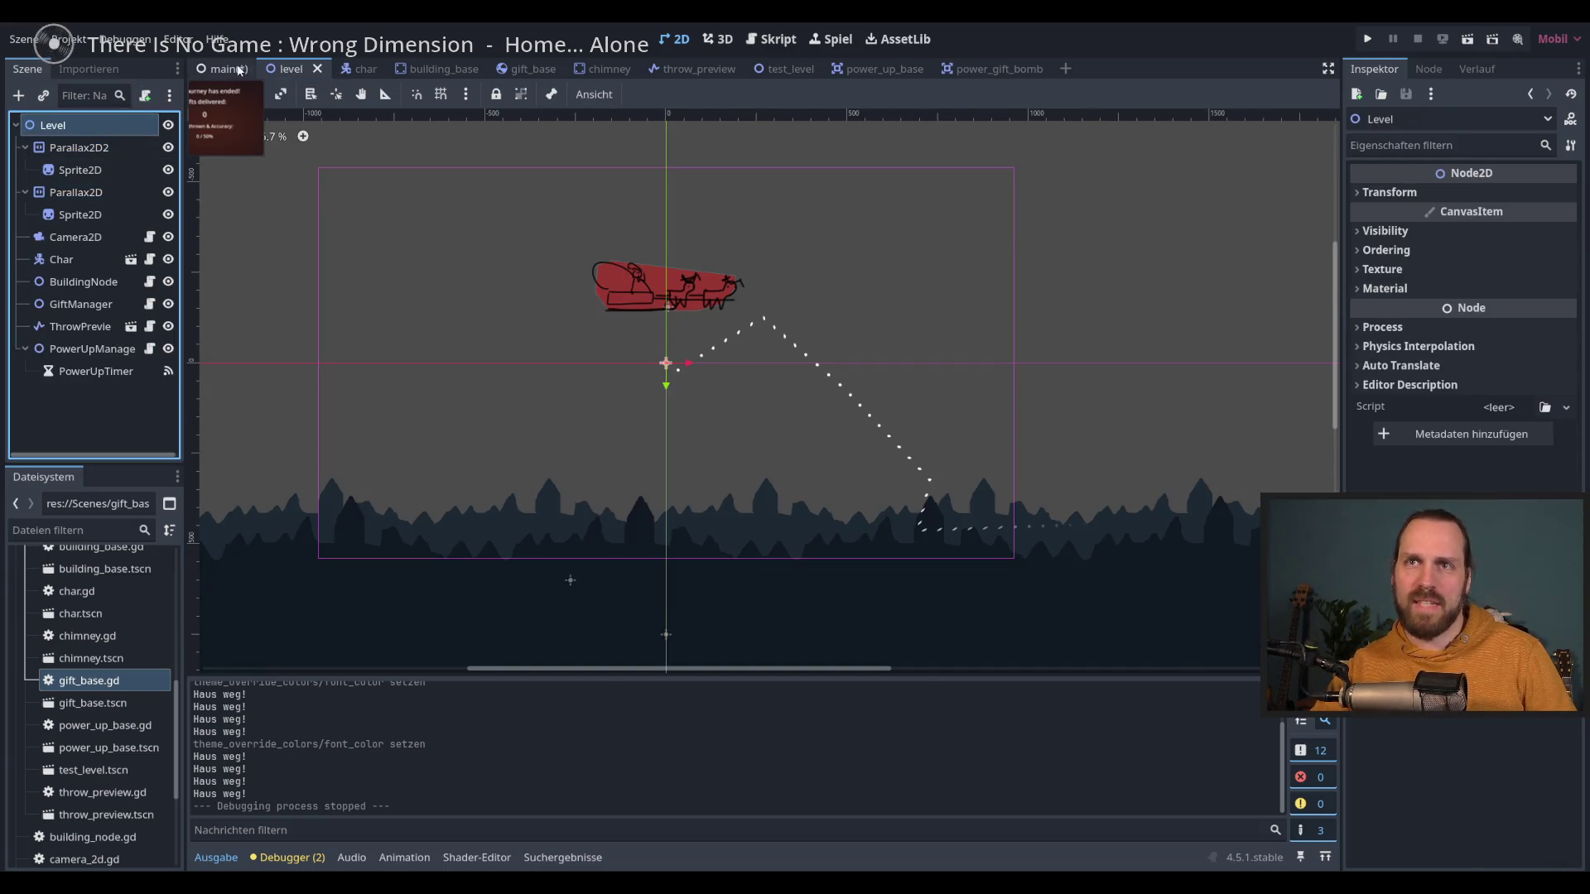
click(222, 69)
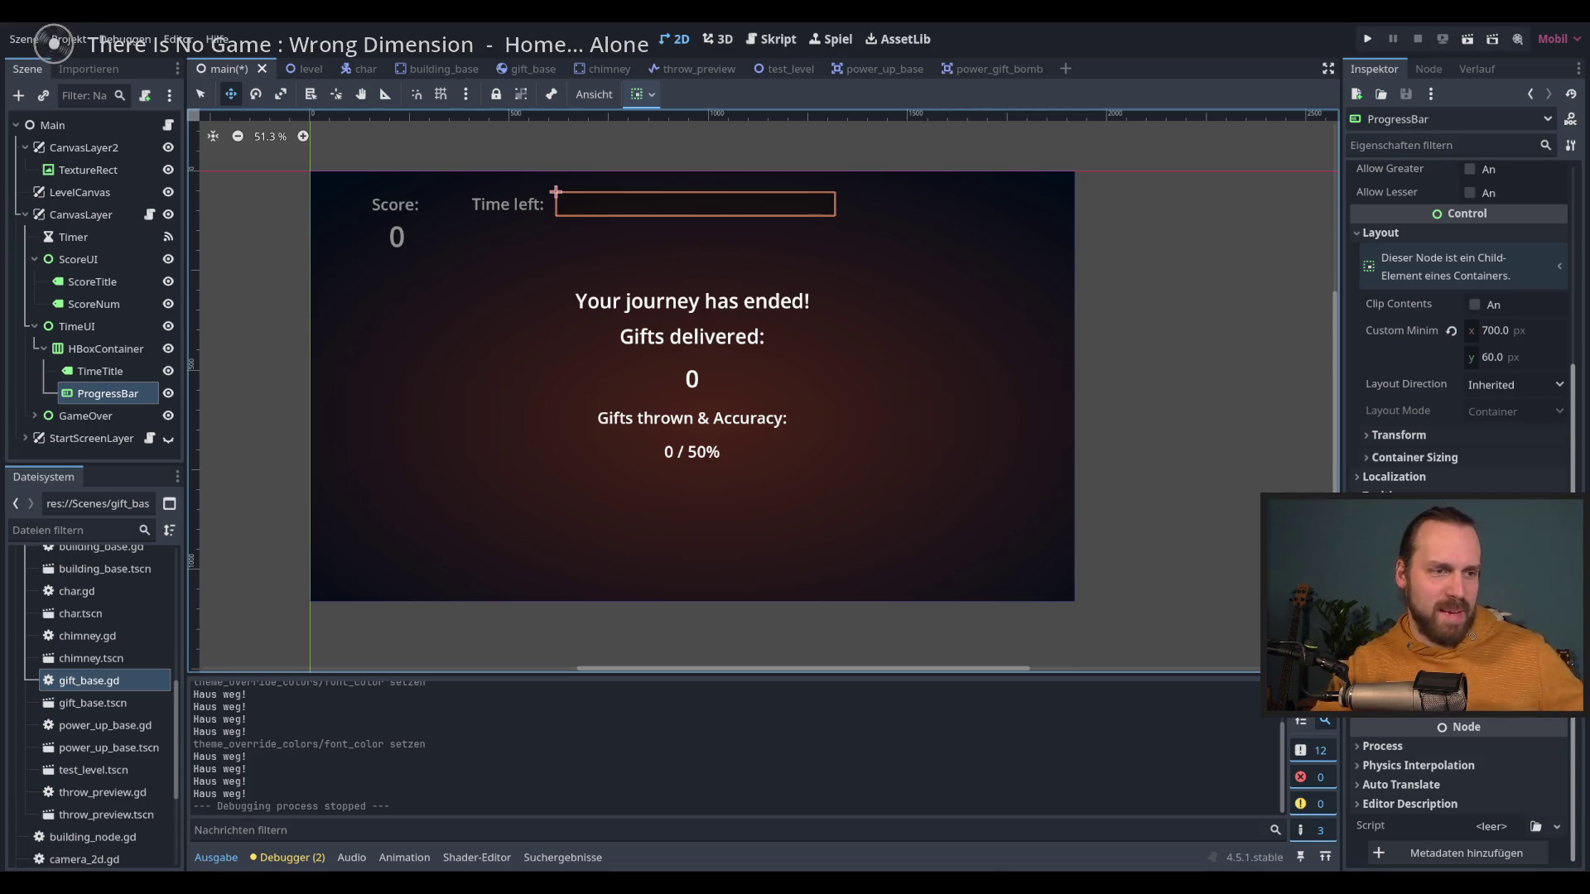
Step: Collapse the ProgressBar's layout properties in the Inspector and reselect the ProgressBar node
scroll(1457, 348, up, 2)
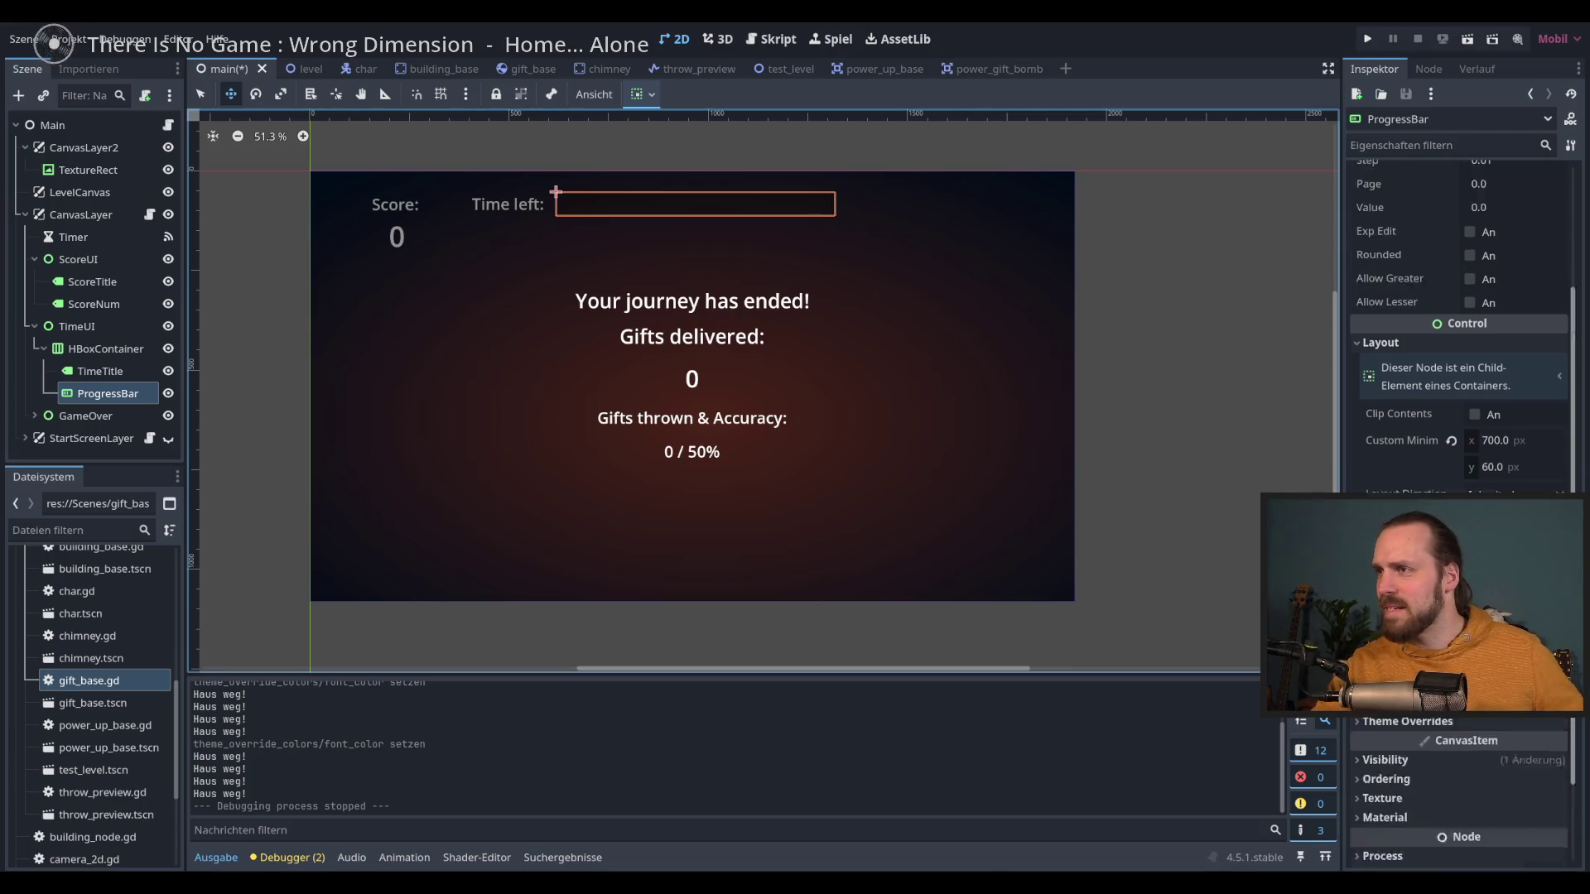
scroll(1458, 347, down, 2)
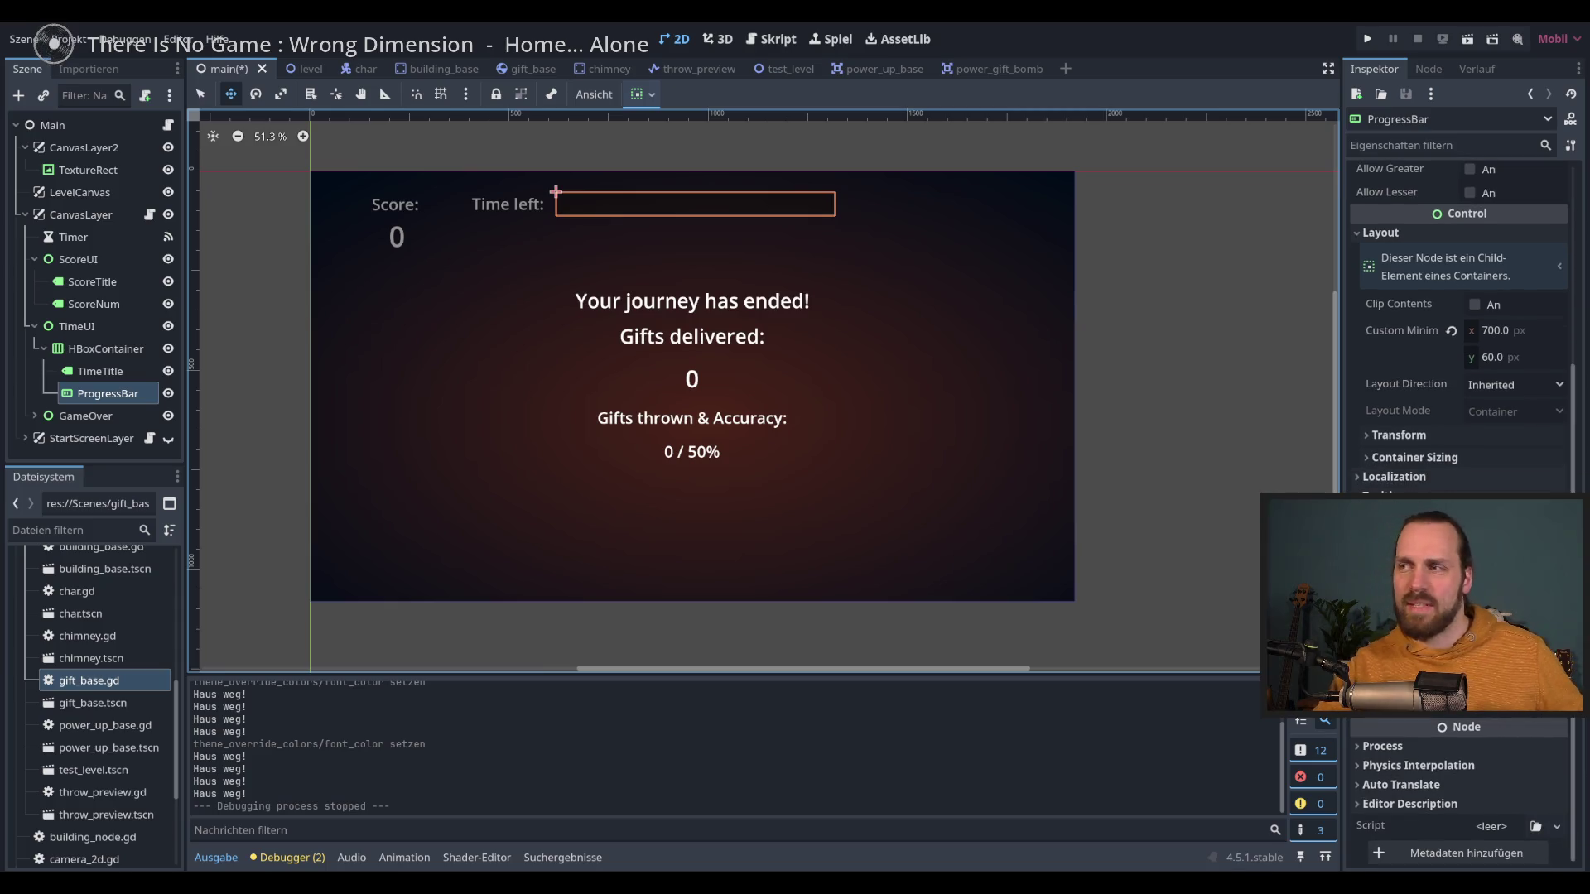
click(1362, 233)
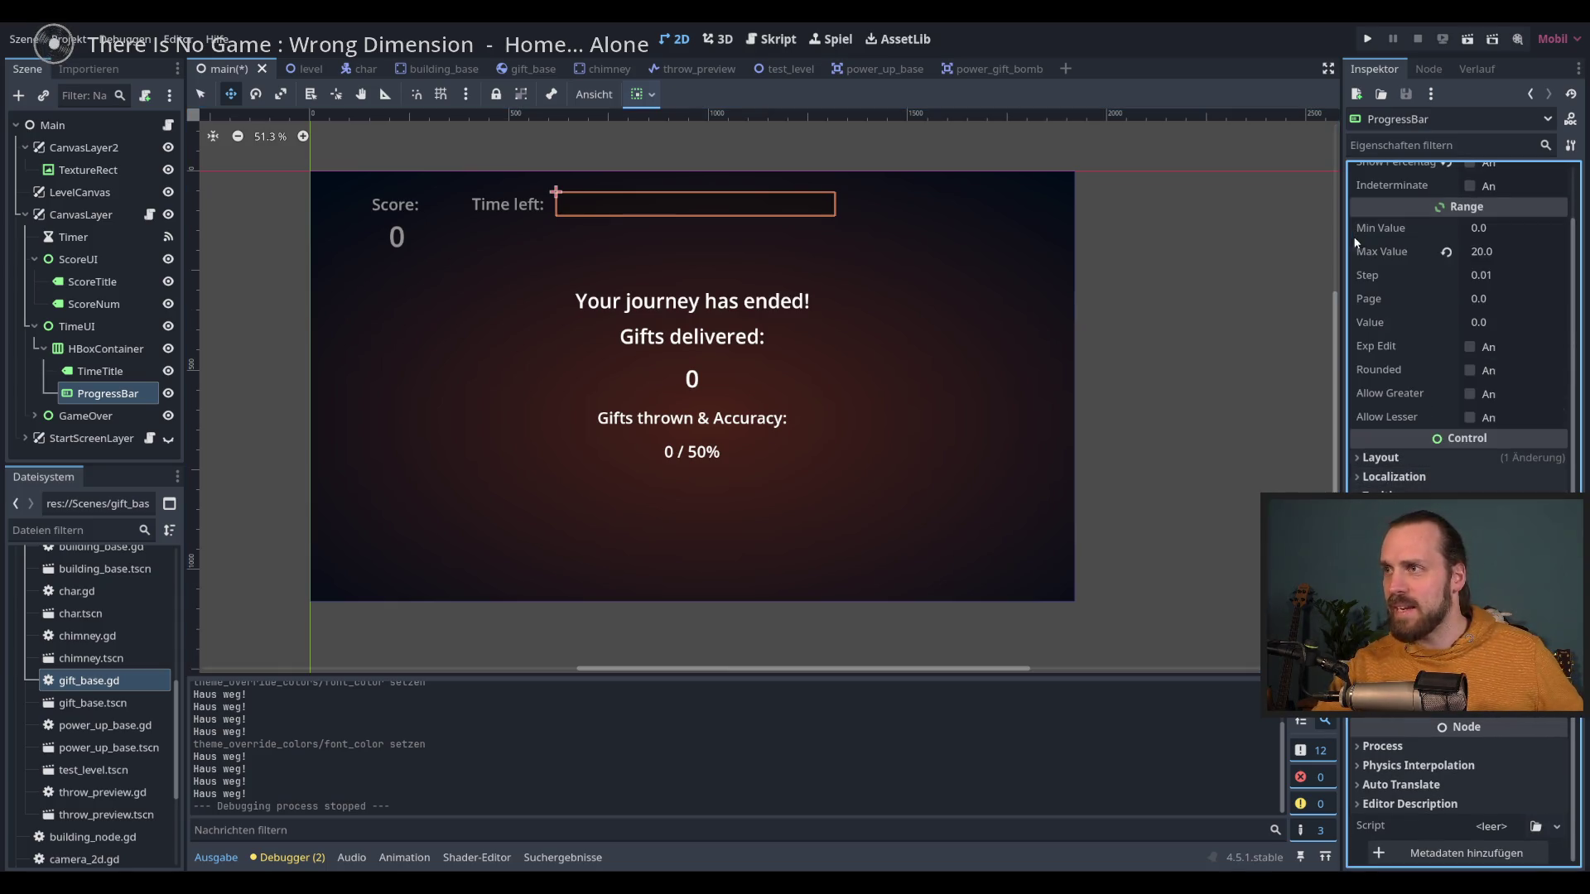
click(100, 372)
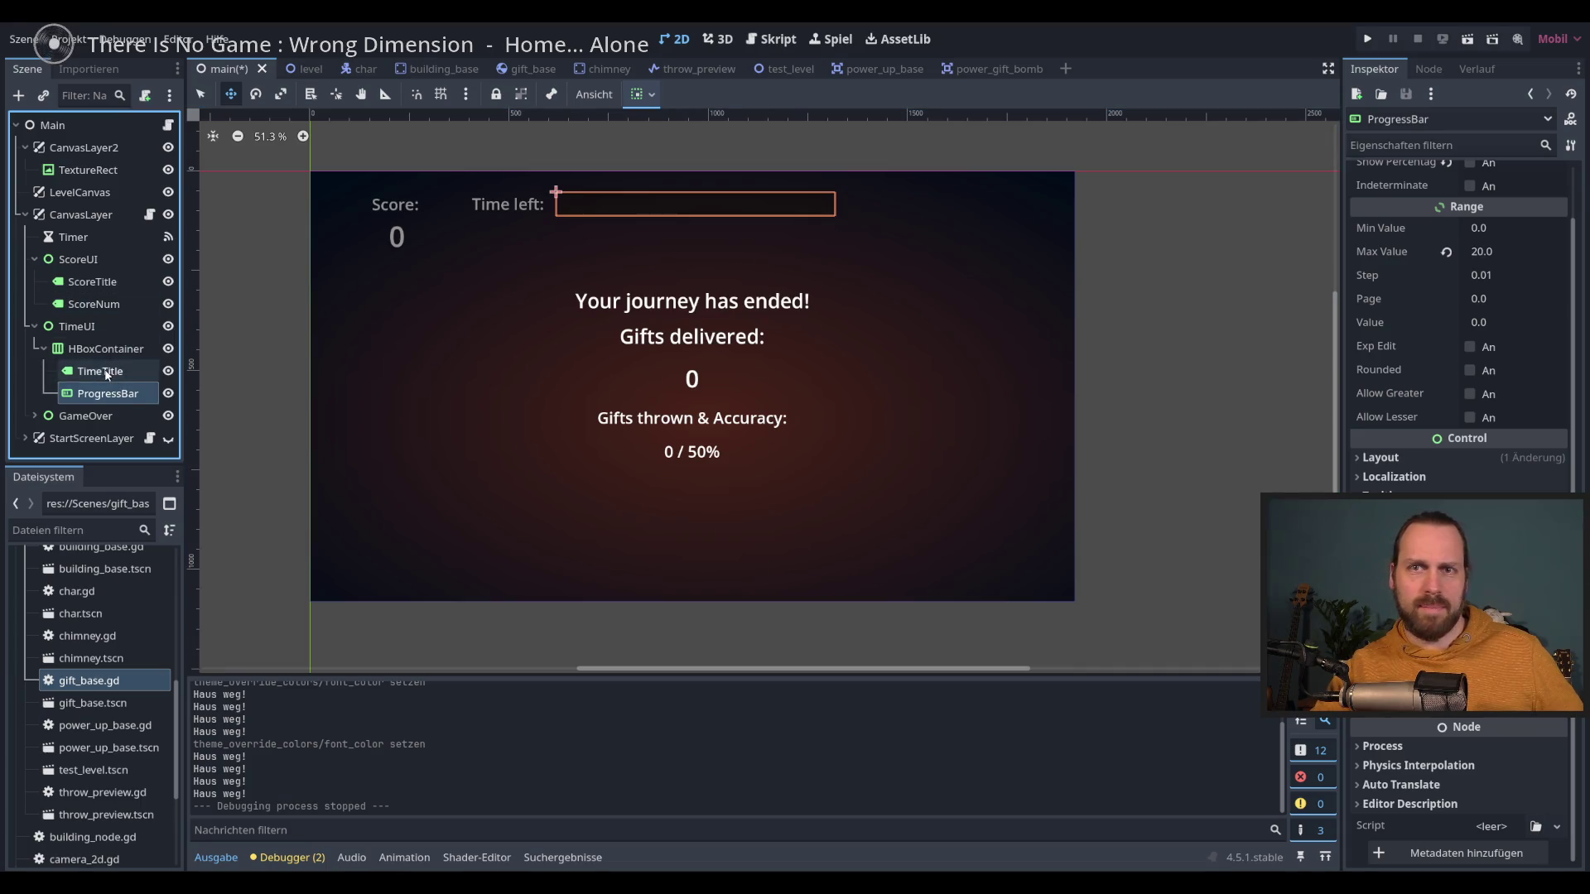
click(103, 394)
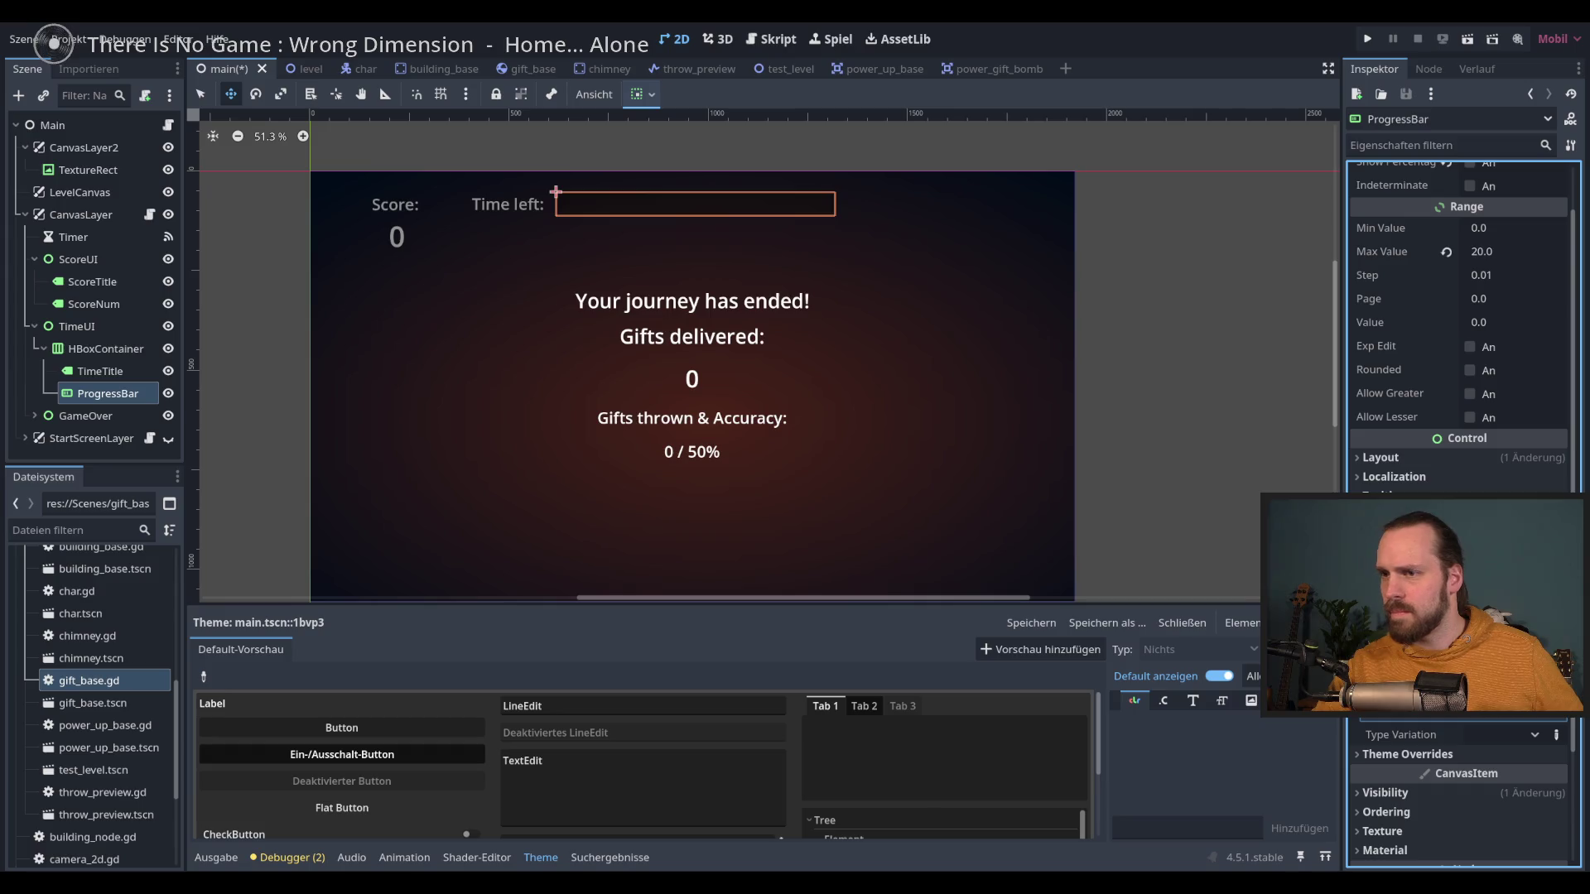
Step: Enlarge the Theme panel, pick the preview ProgressBar to add its type, and add a fill style
drag(874, 601, 869, 410)
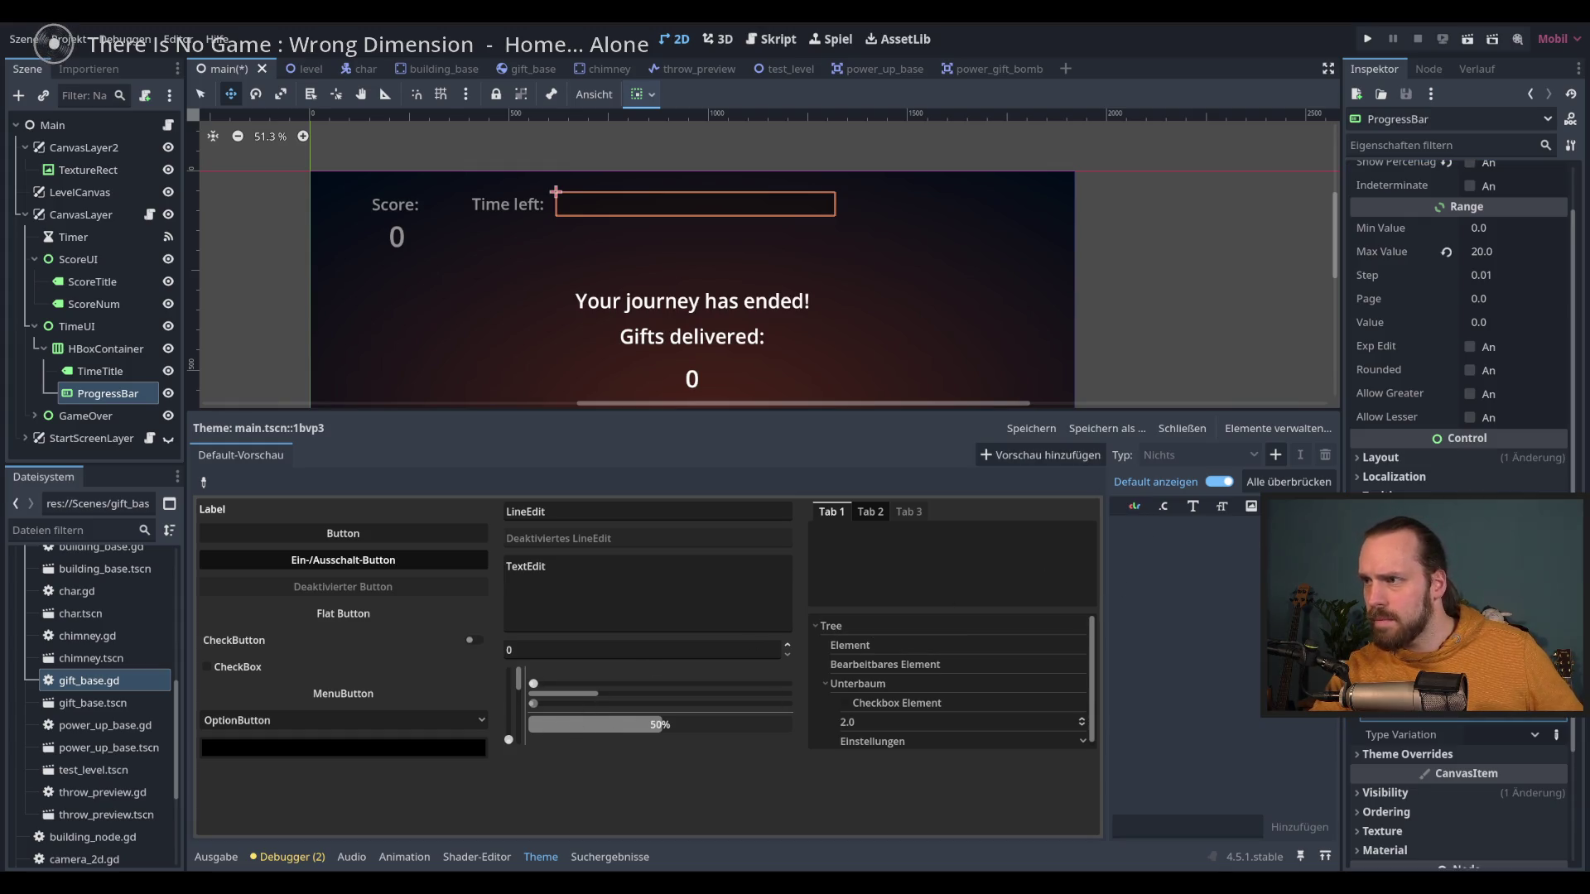
click(205, 484)
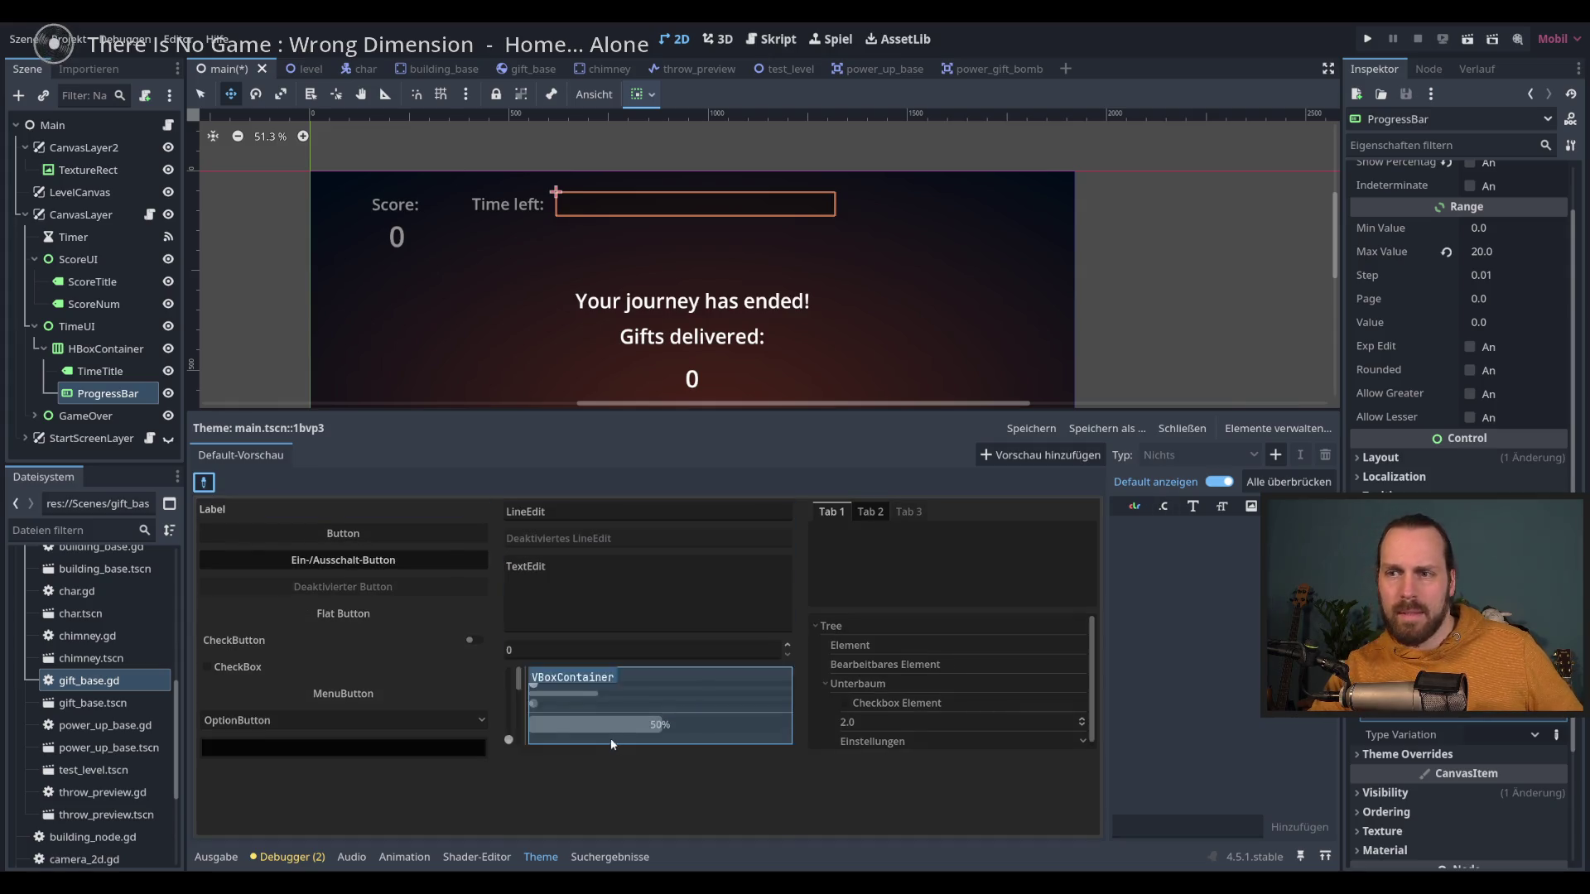
click(608, 727)
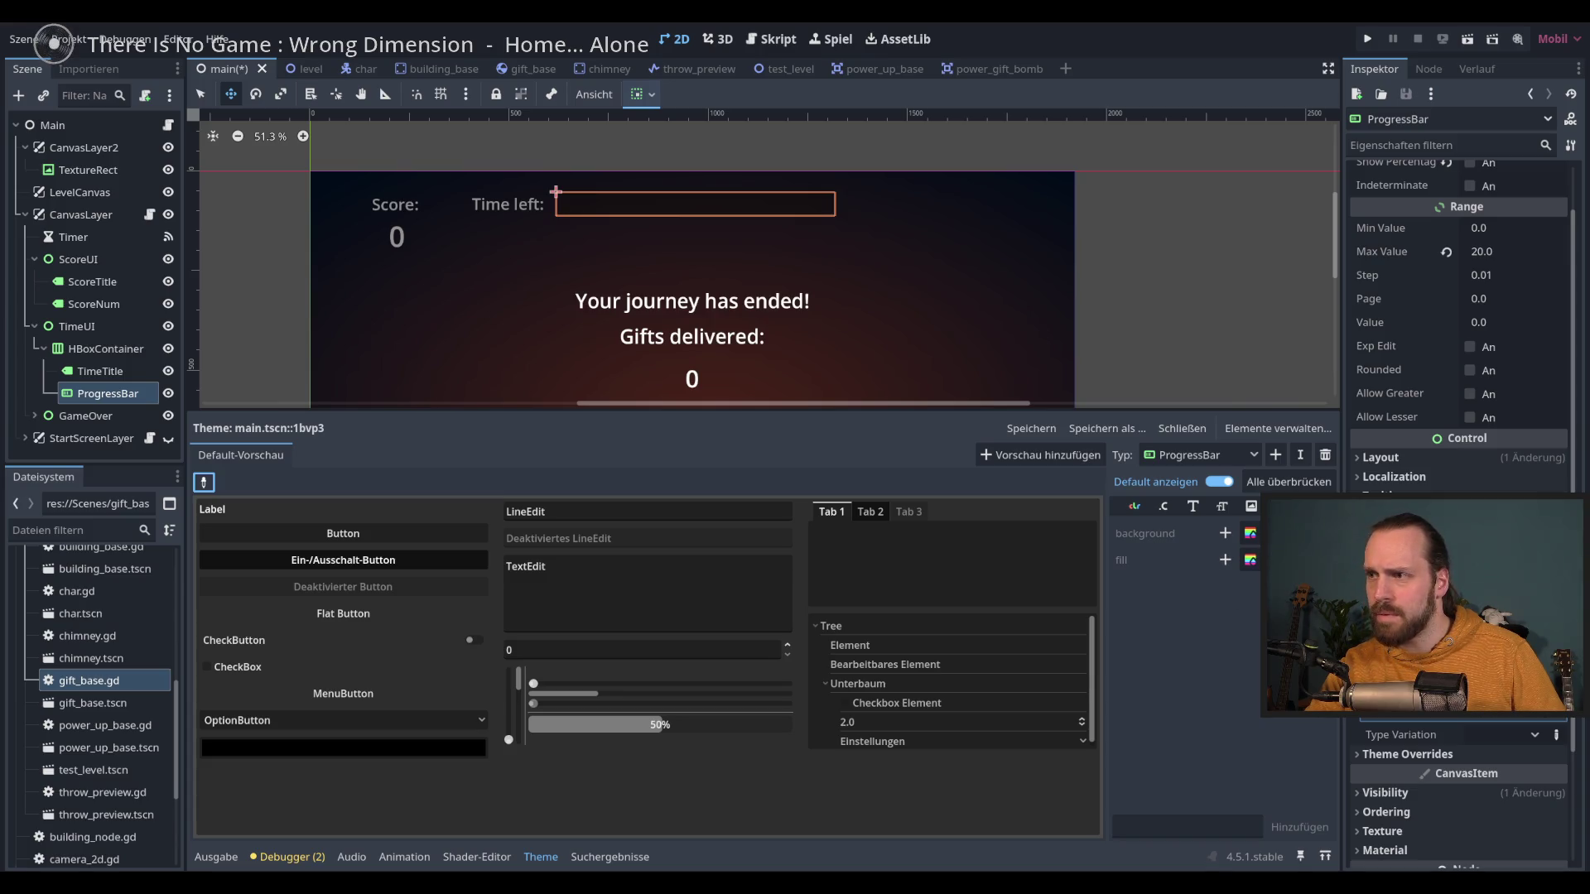
click(1225, 561)
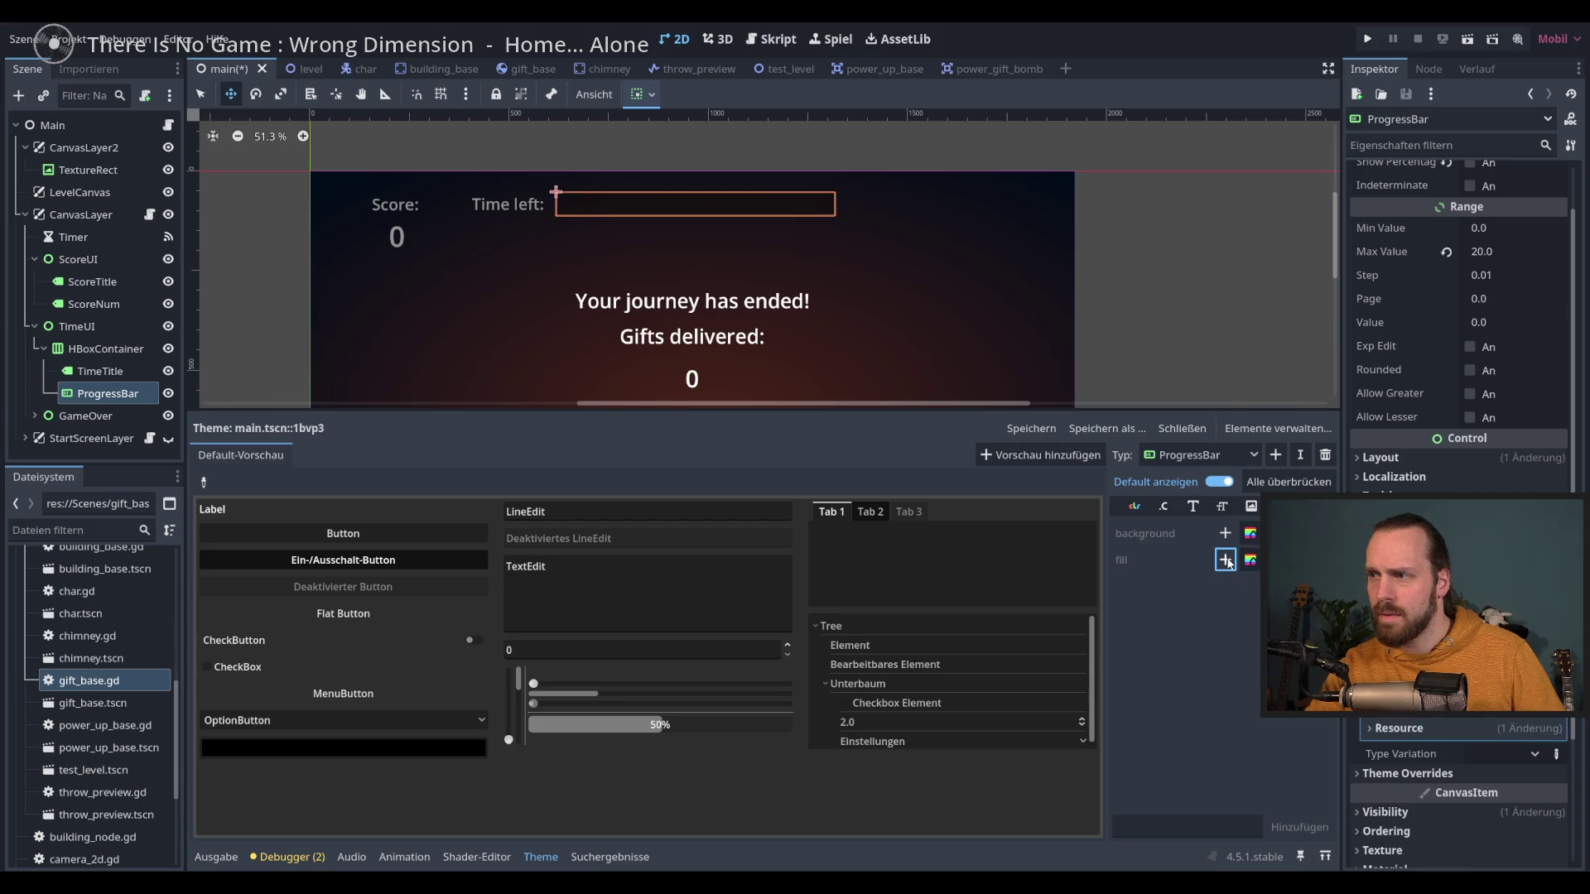
Step: Create a new StyleBoxFlat as the theme's ProgressBar fill style
click(1399, 729)
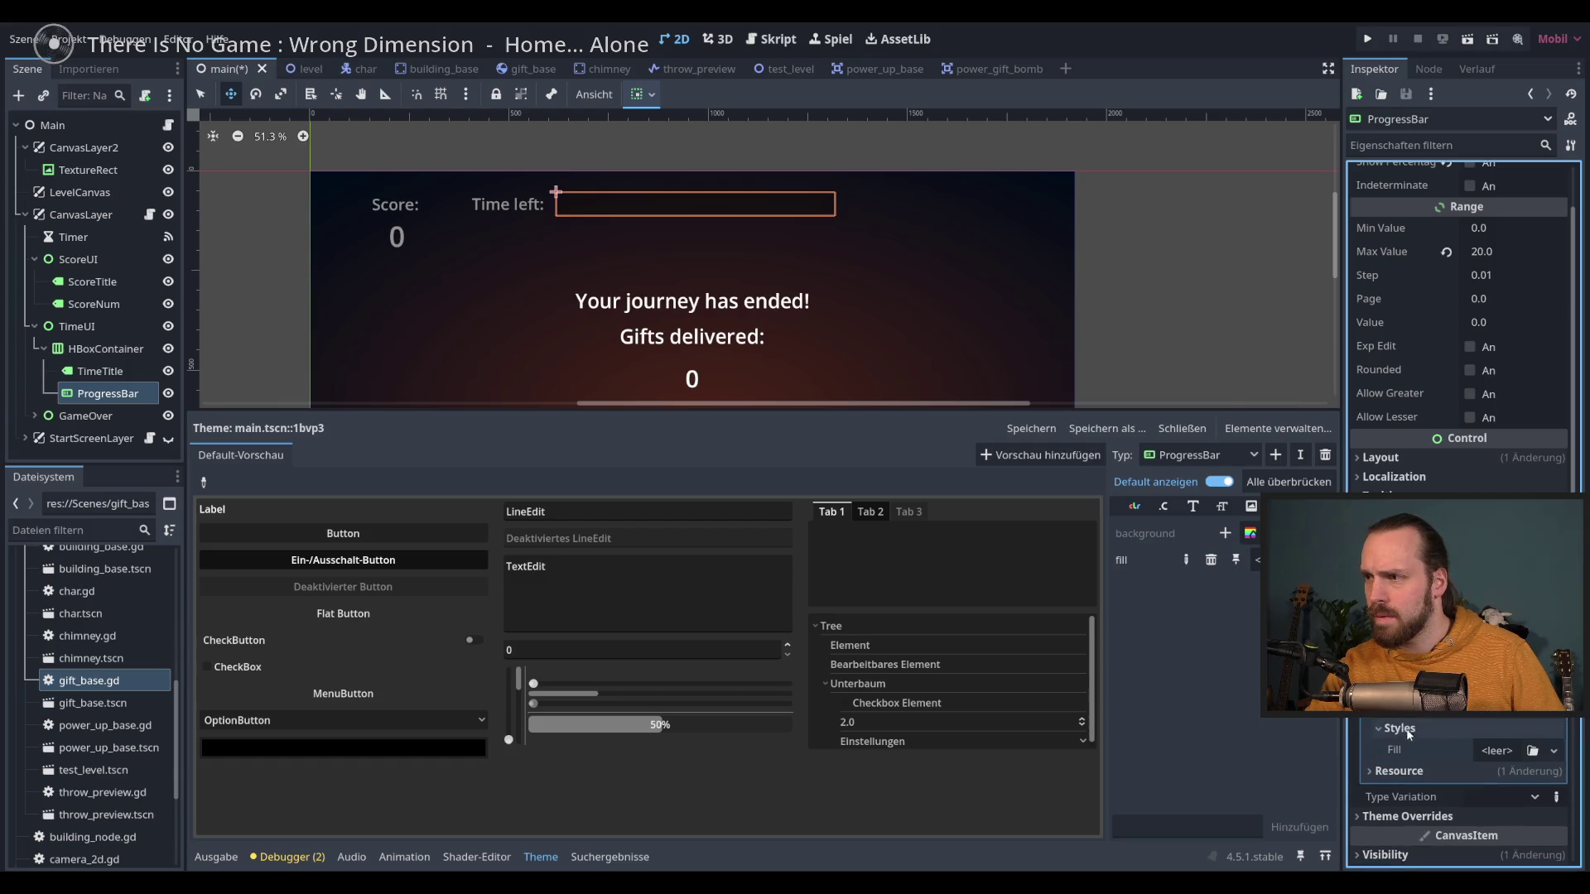
click(1532, 750)
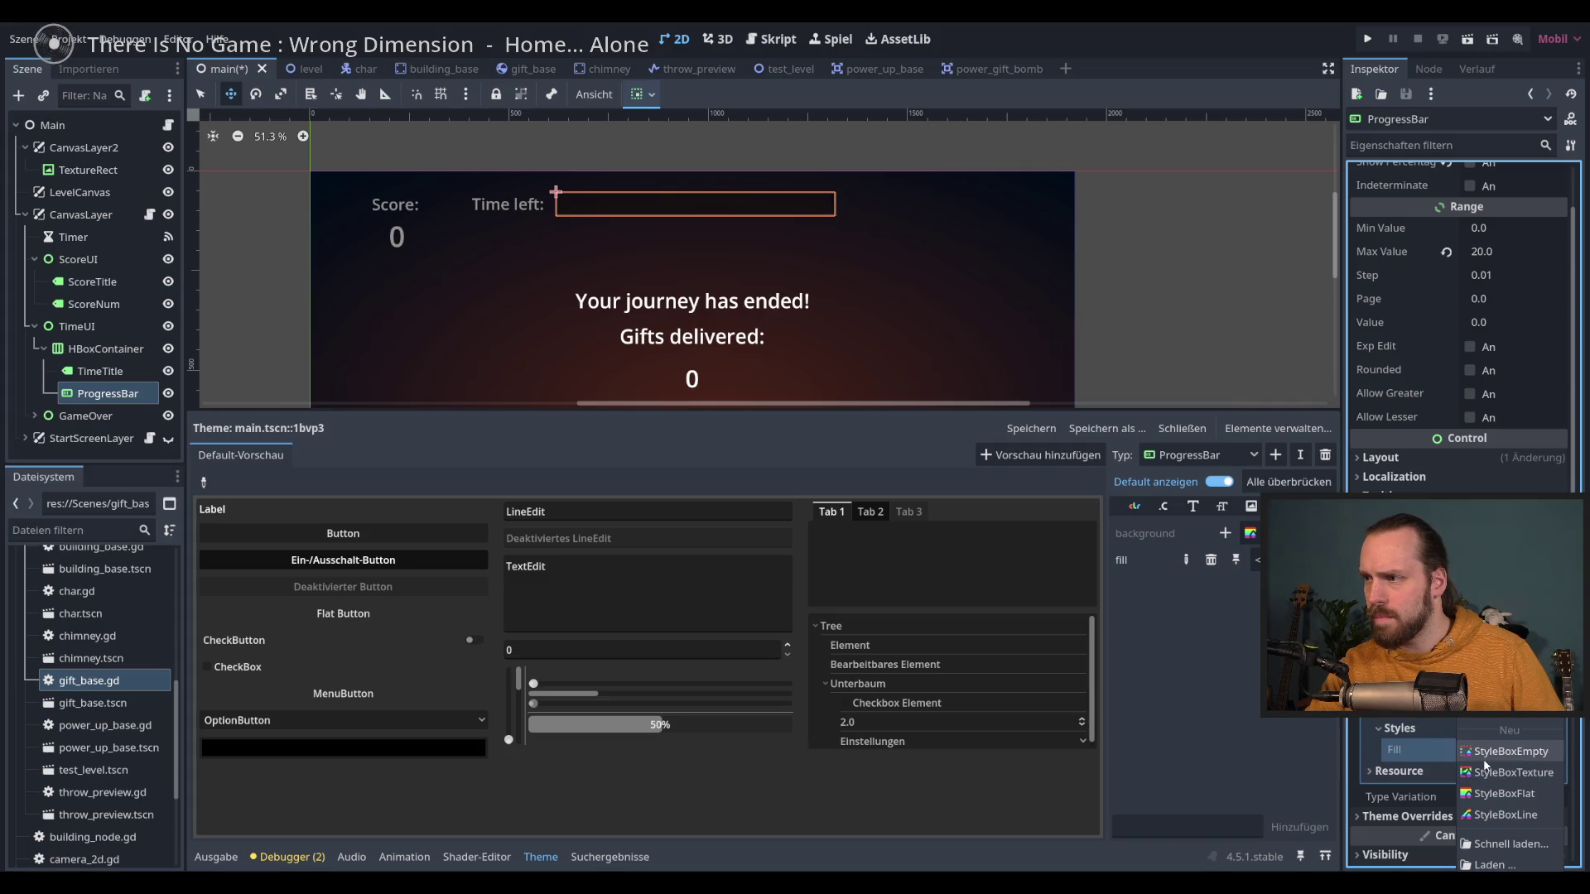
click(1508, 795)
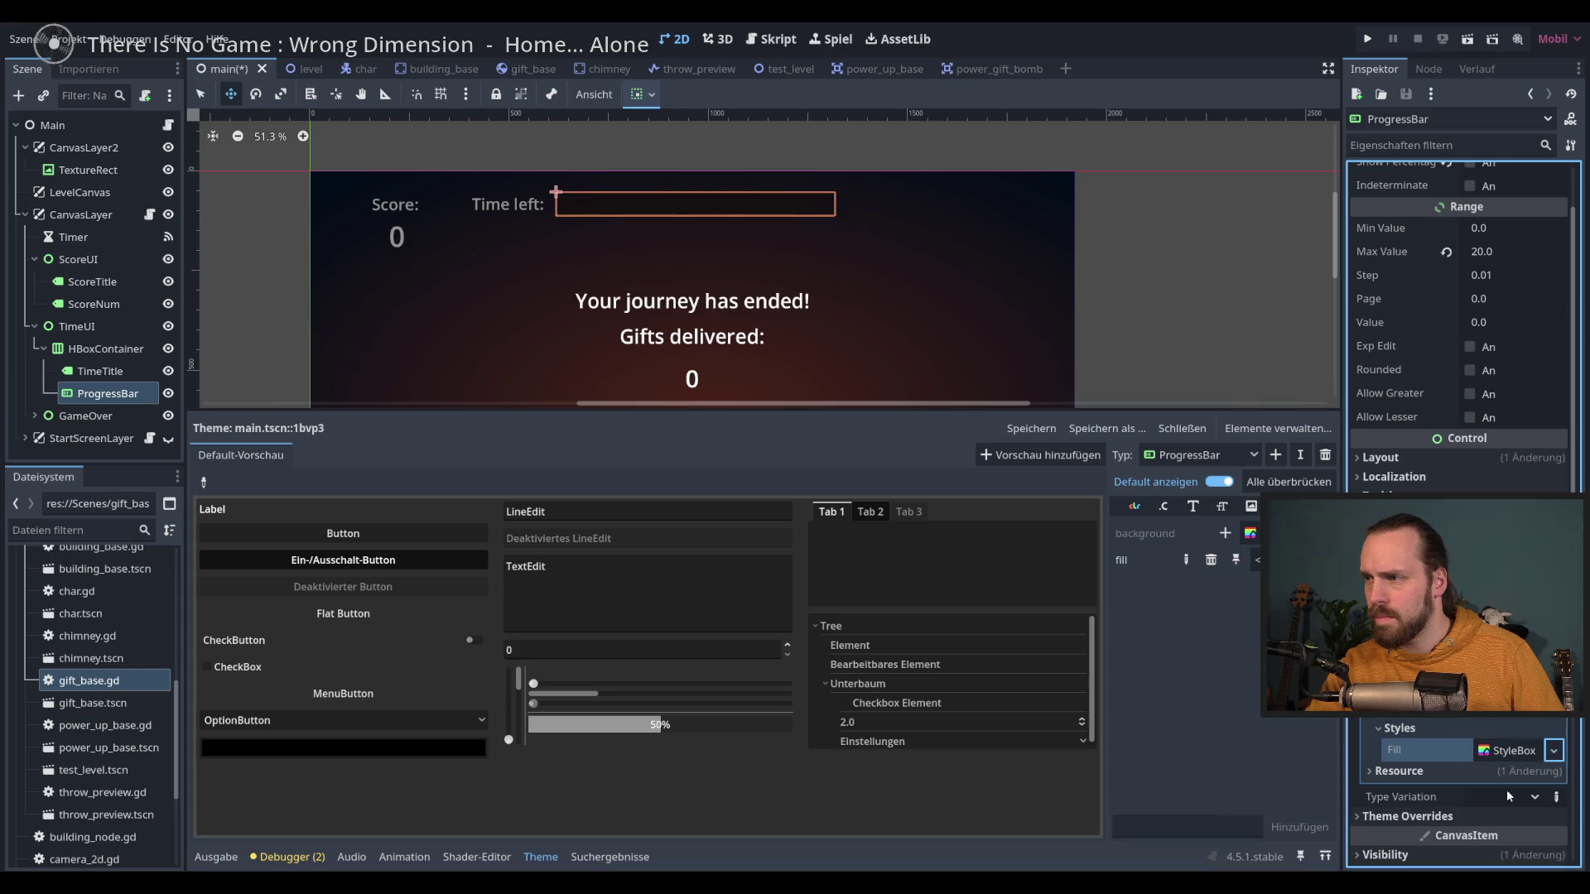
click(1491, 802)
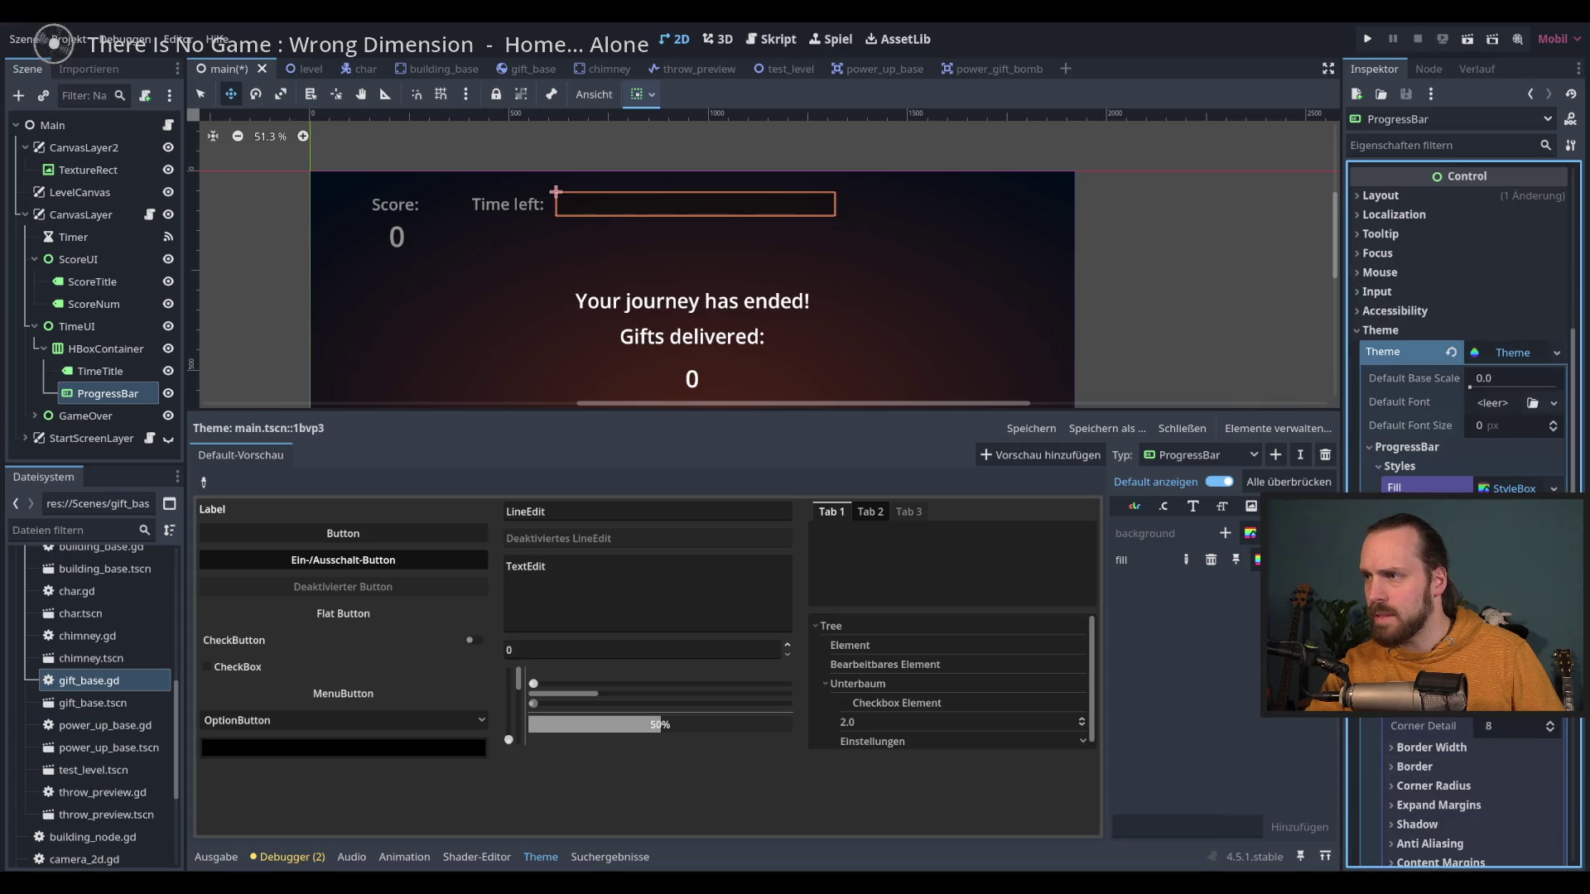
Step: Set the fill StyleBox colour to white with V at 100, then run the game
click(1490, 679)
drag(1579, 276, 1579, 148)
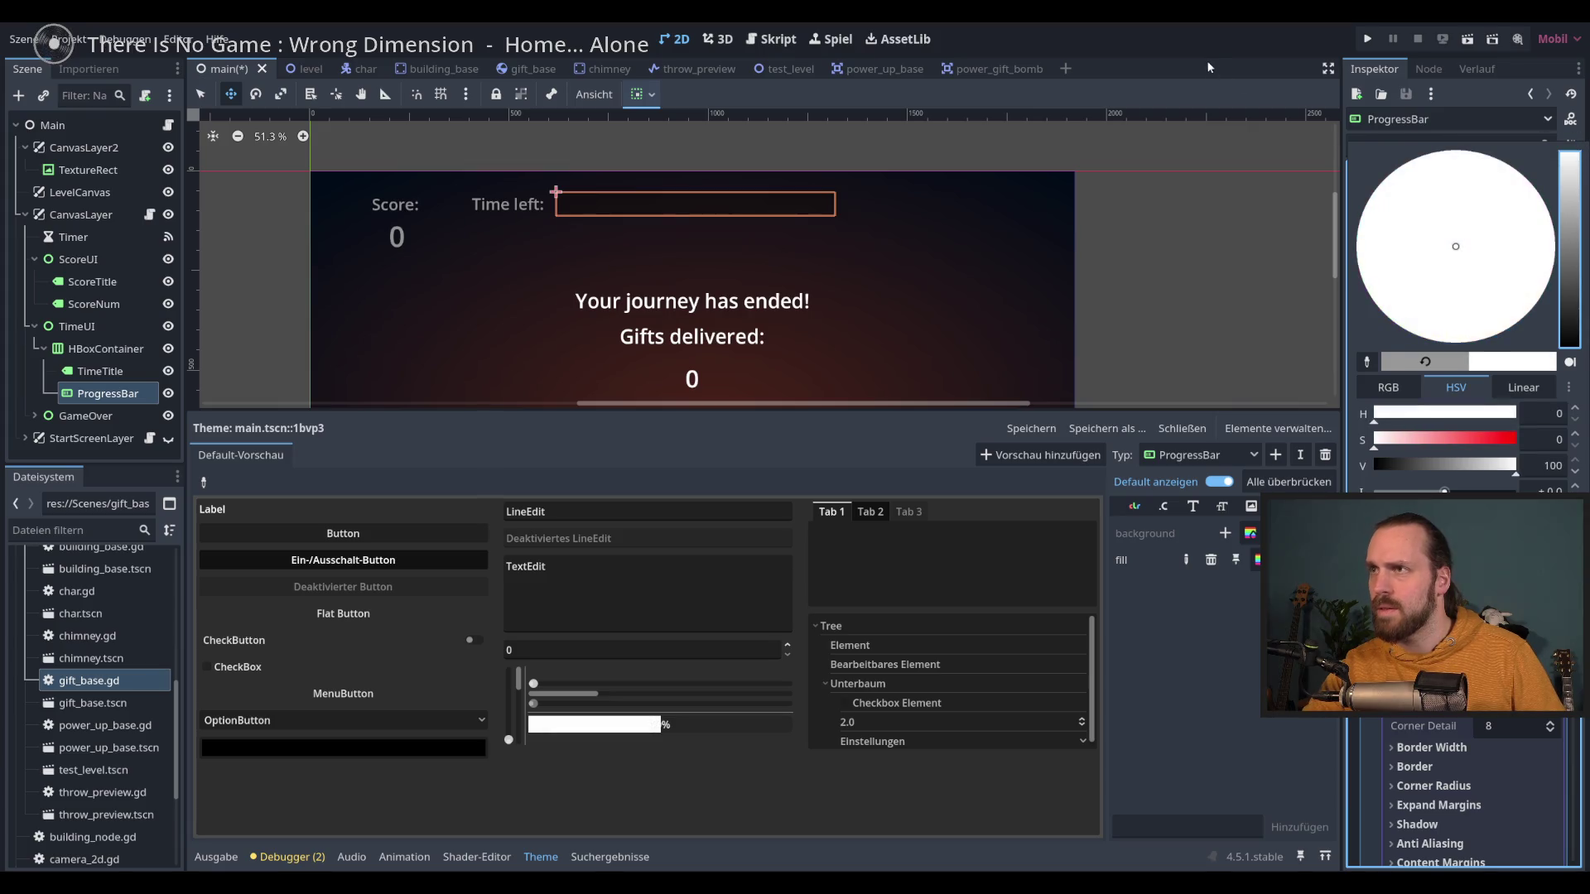
click(1187, 180)
key(F5)
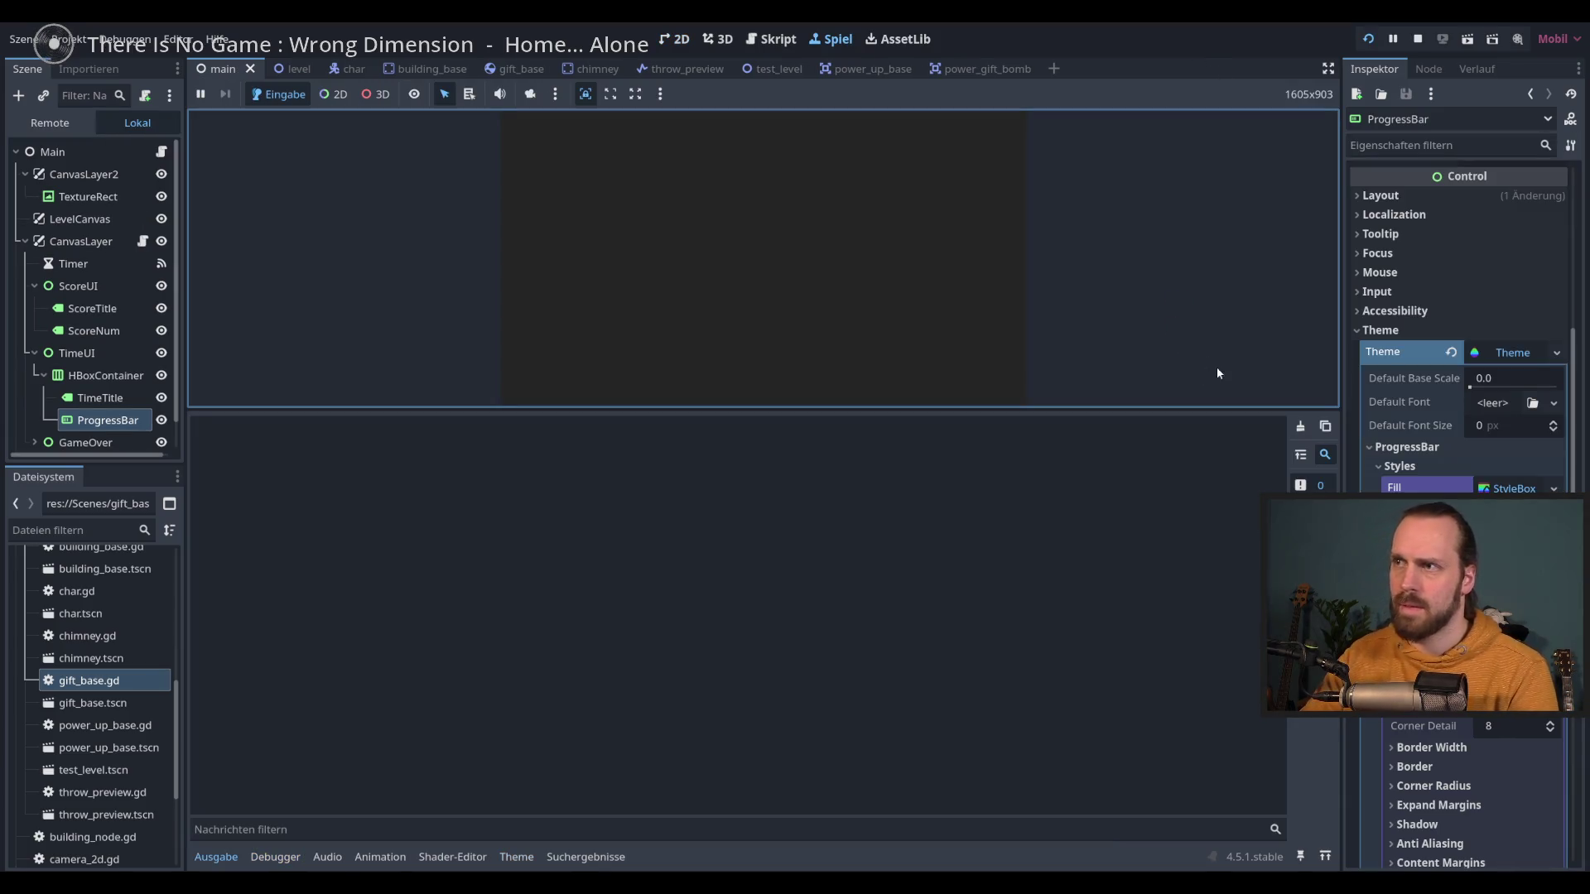
Step: Start a round, enlarge the running game view, play to a score of 1, then stop
click(1048, 355)
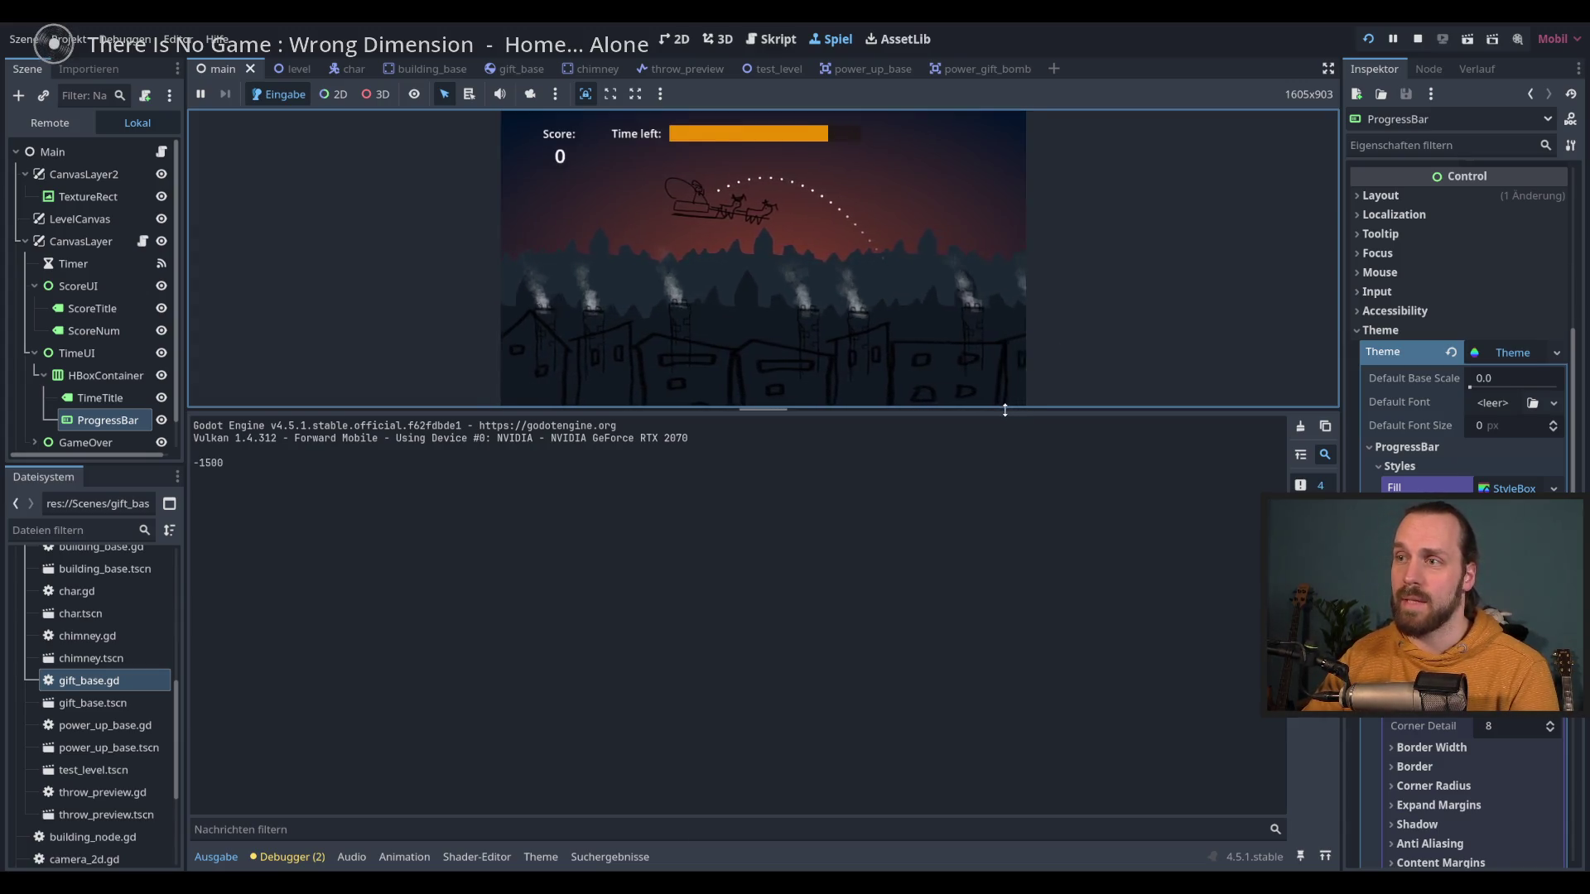
drag(1006, 410, 1047, 675)
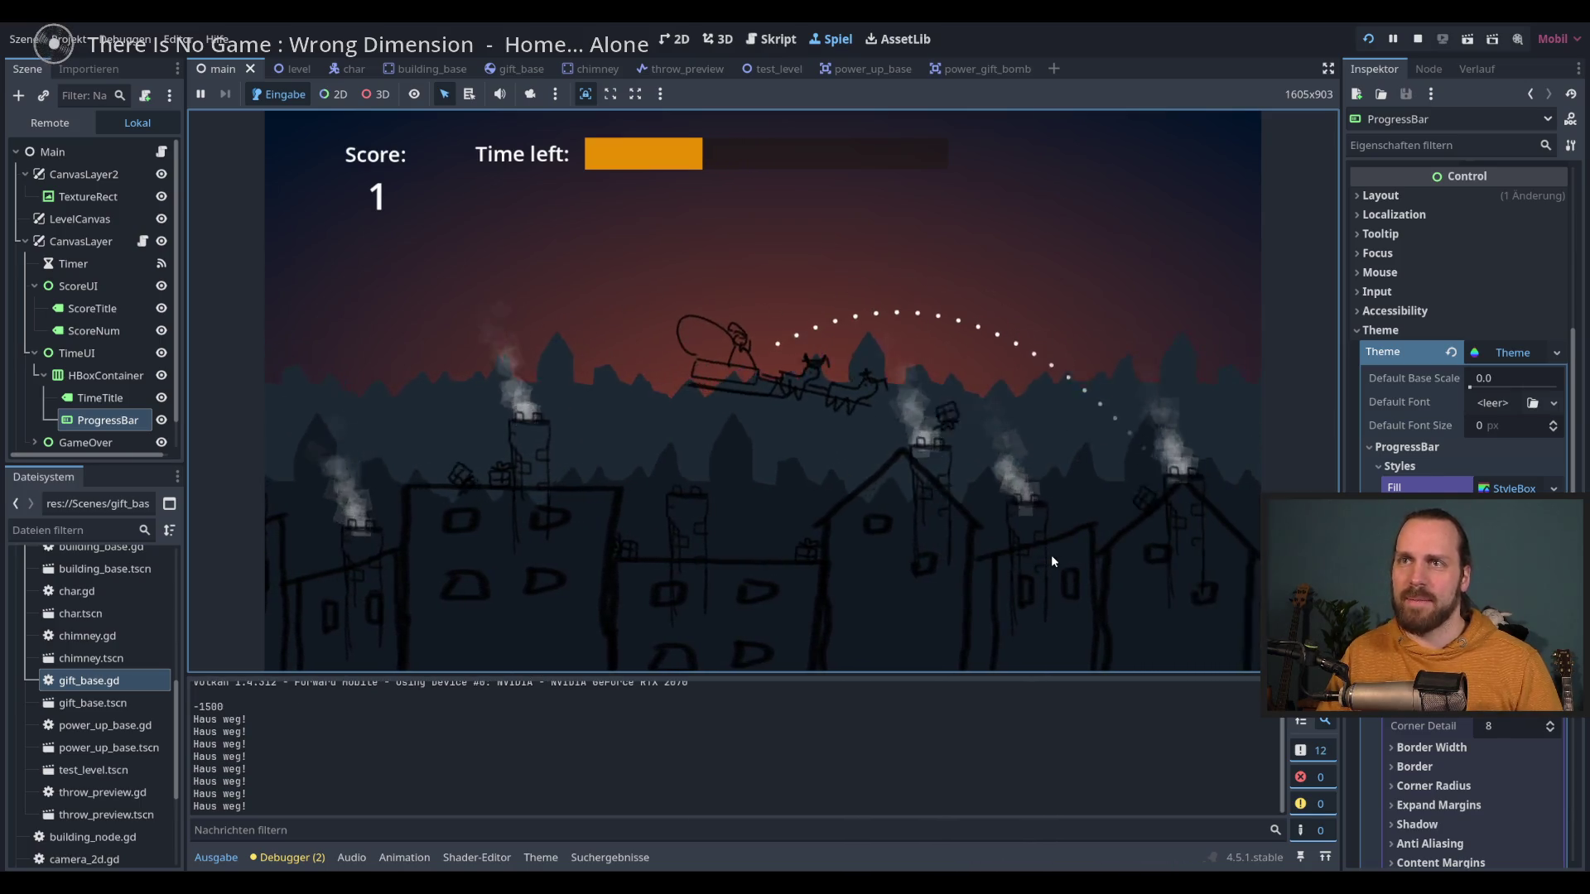
key(F8)
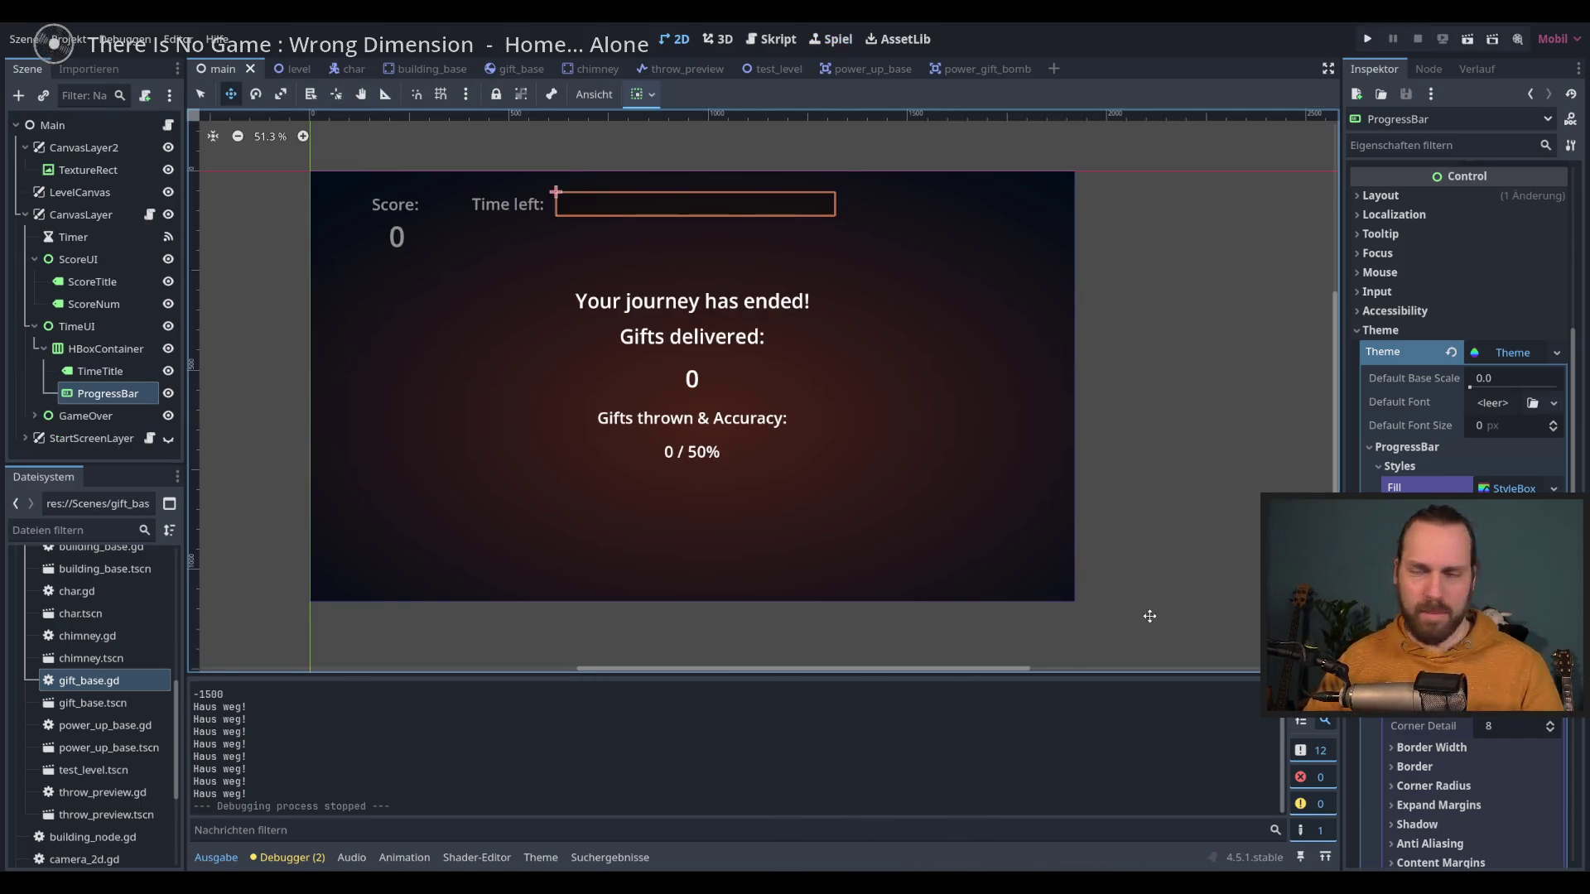
Step: Round the progress bar fill's top-right and bottom-right corners, then relaunch the game
scroll(1457, 373, down, 3)
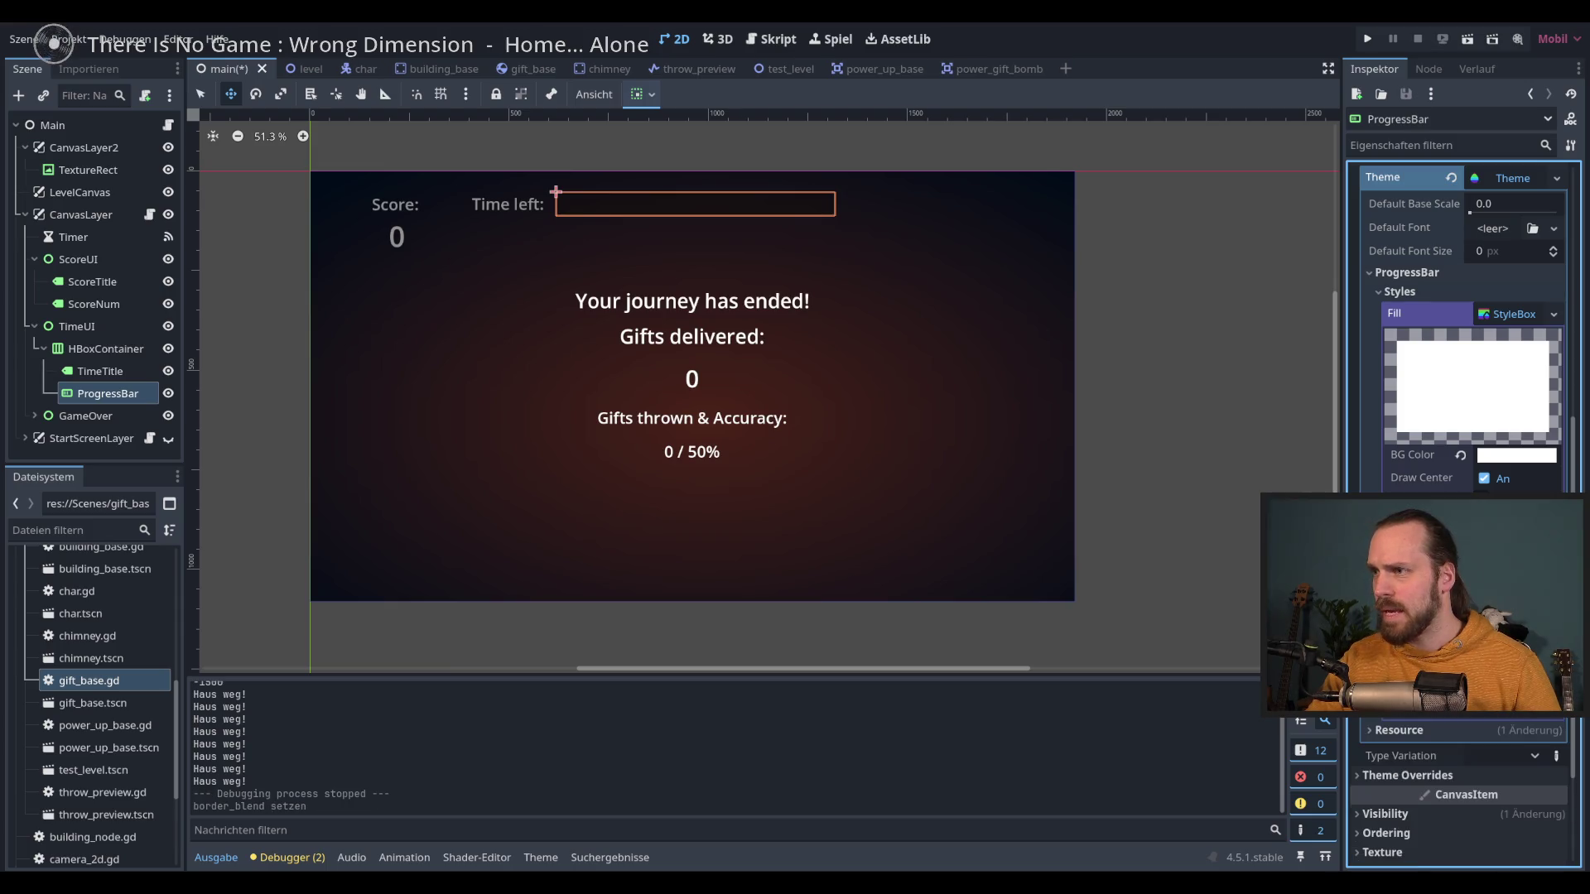
scroll(1457, 795, up, 3)
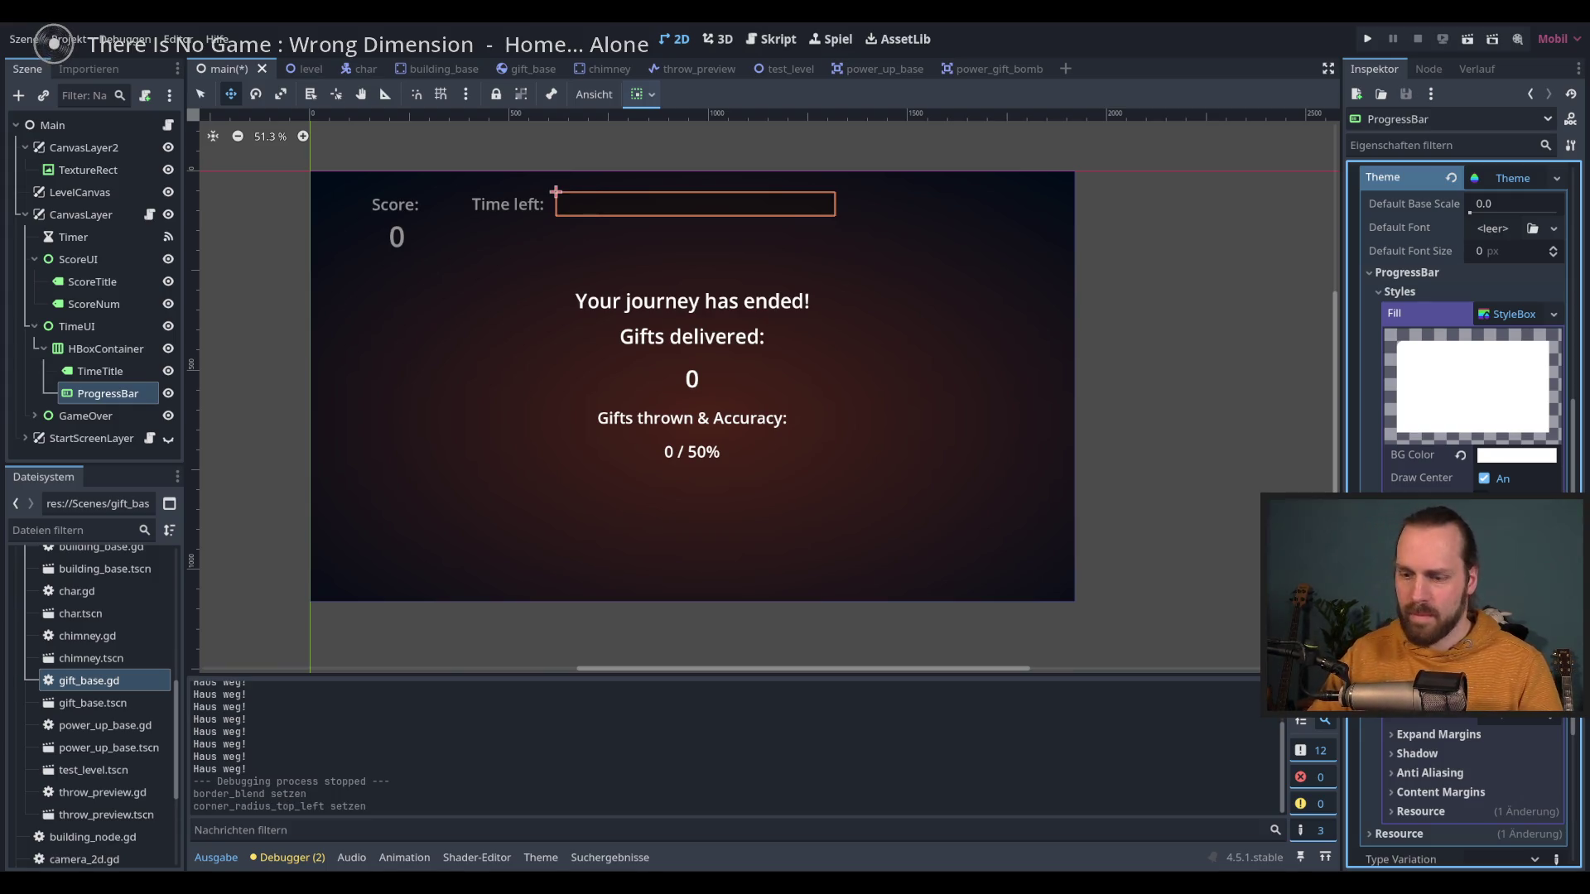
key(Tab)
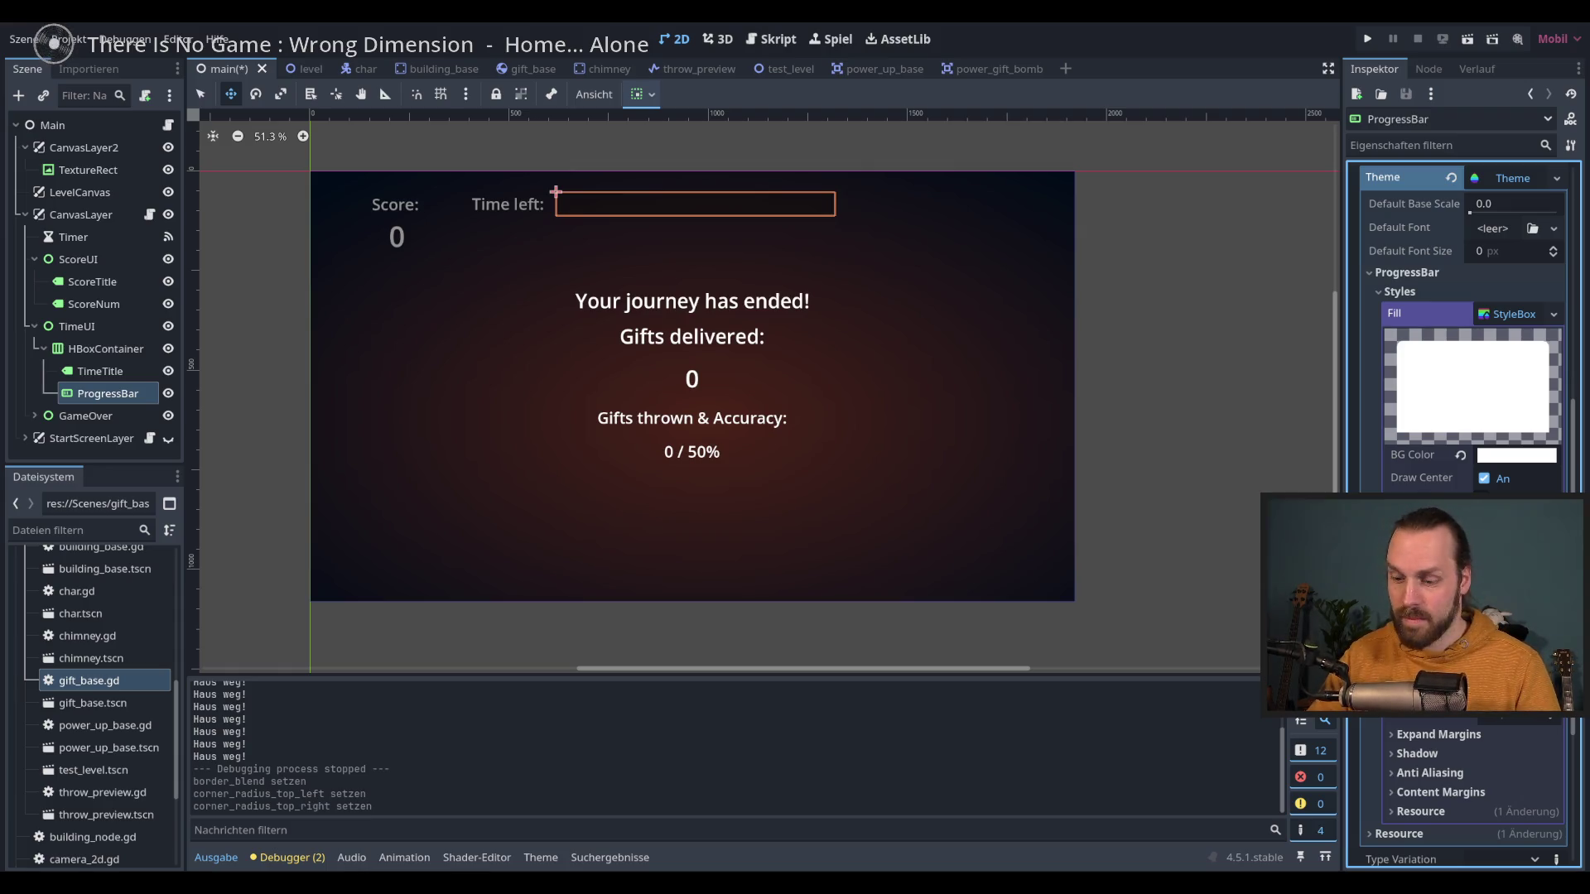
key(Tab)
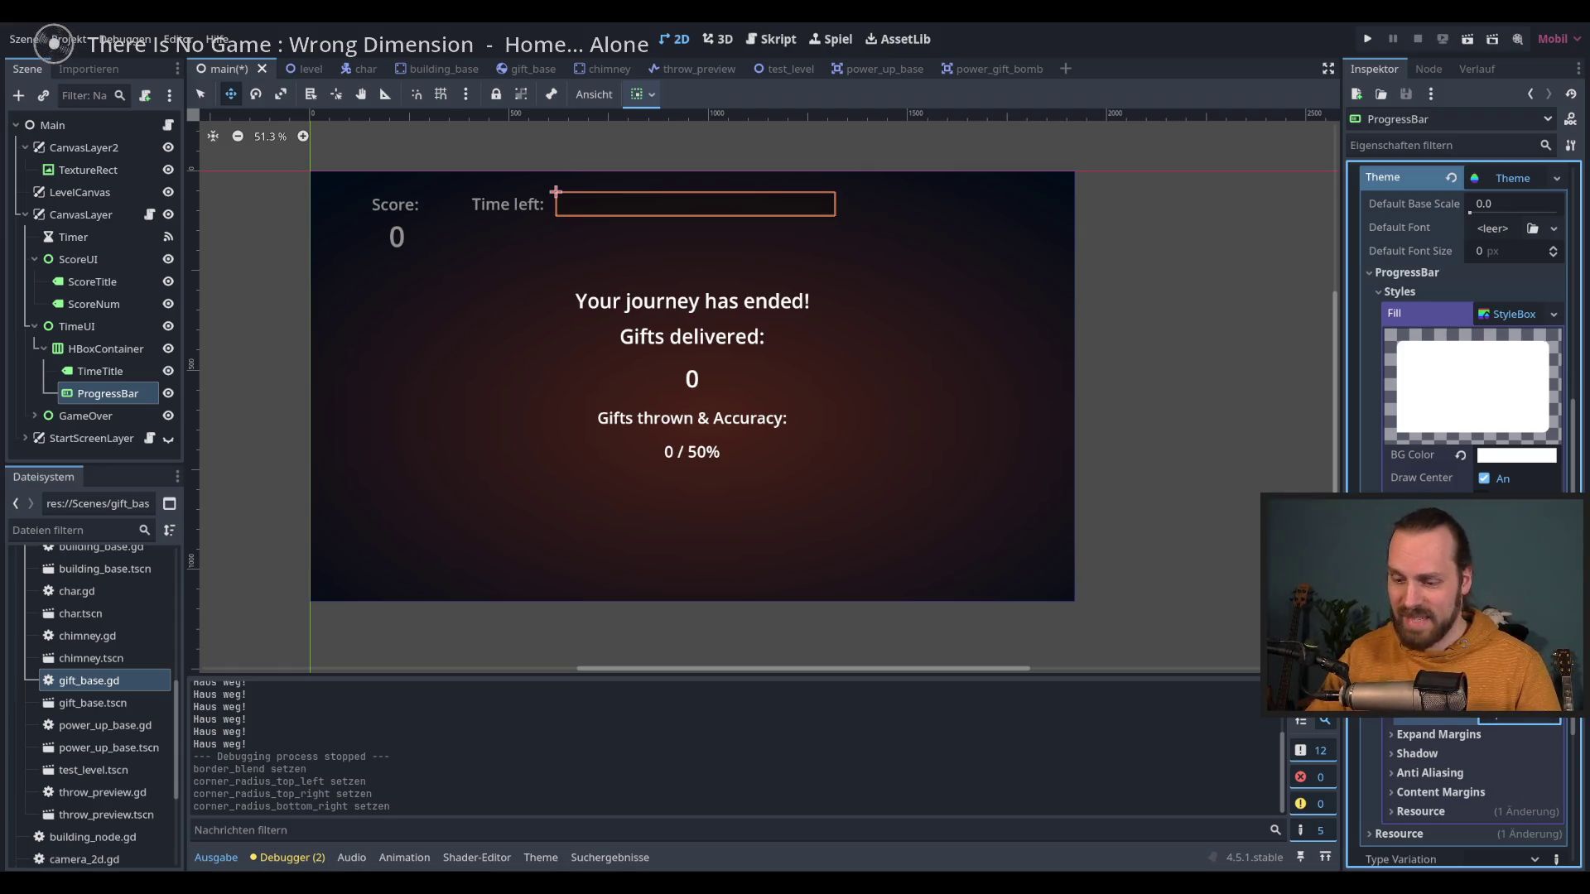
key(F5)
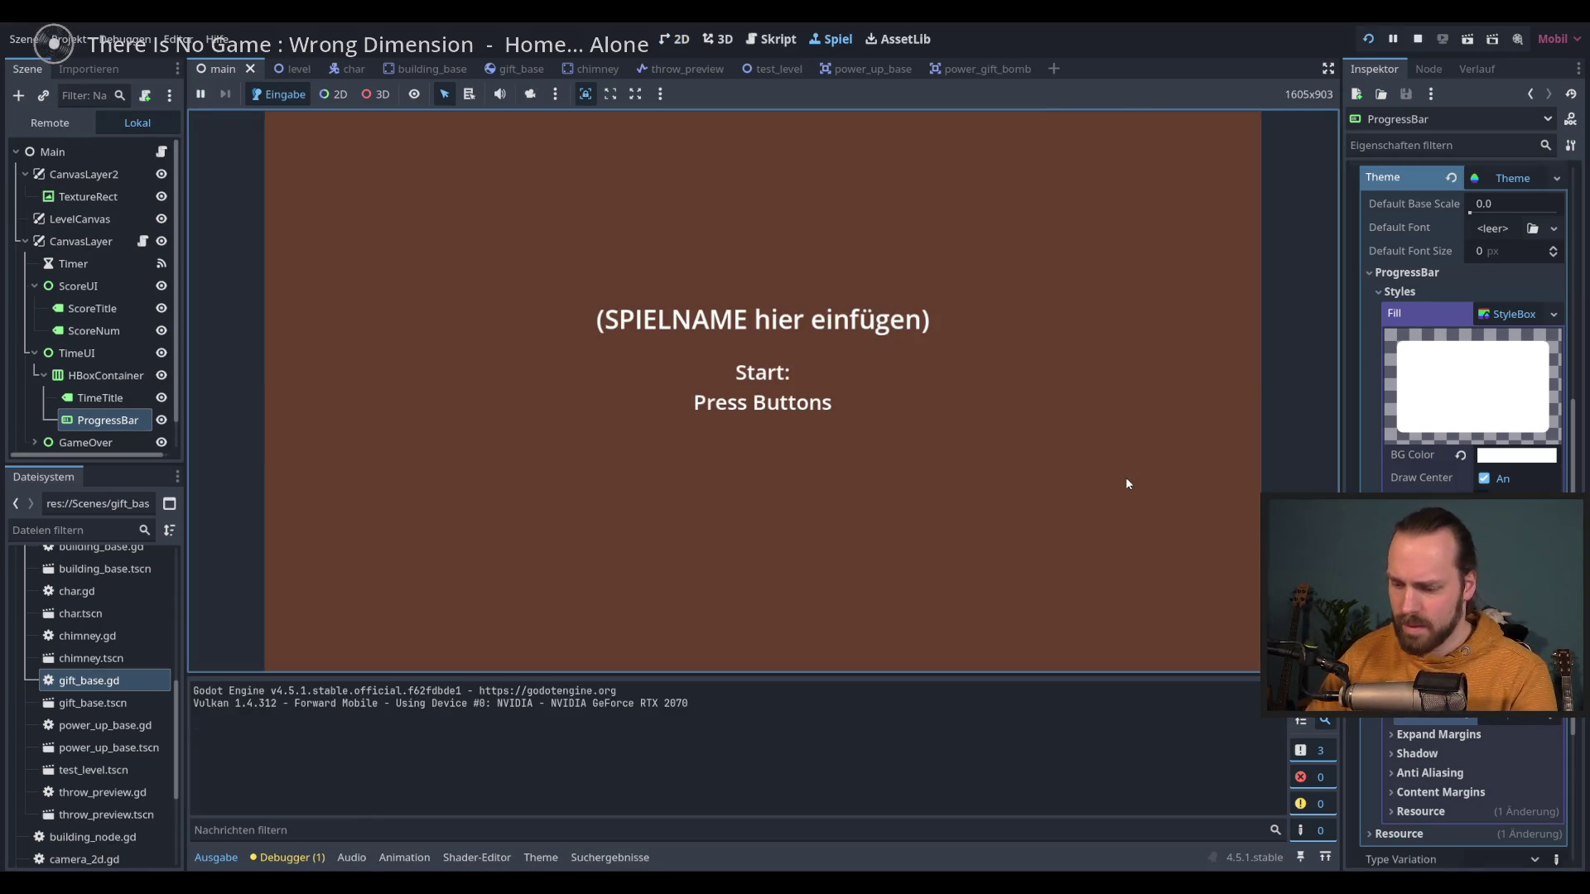
Step: Play the test run until the score reaches 12 at level 5, then stop it
key(space)
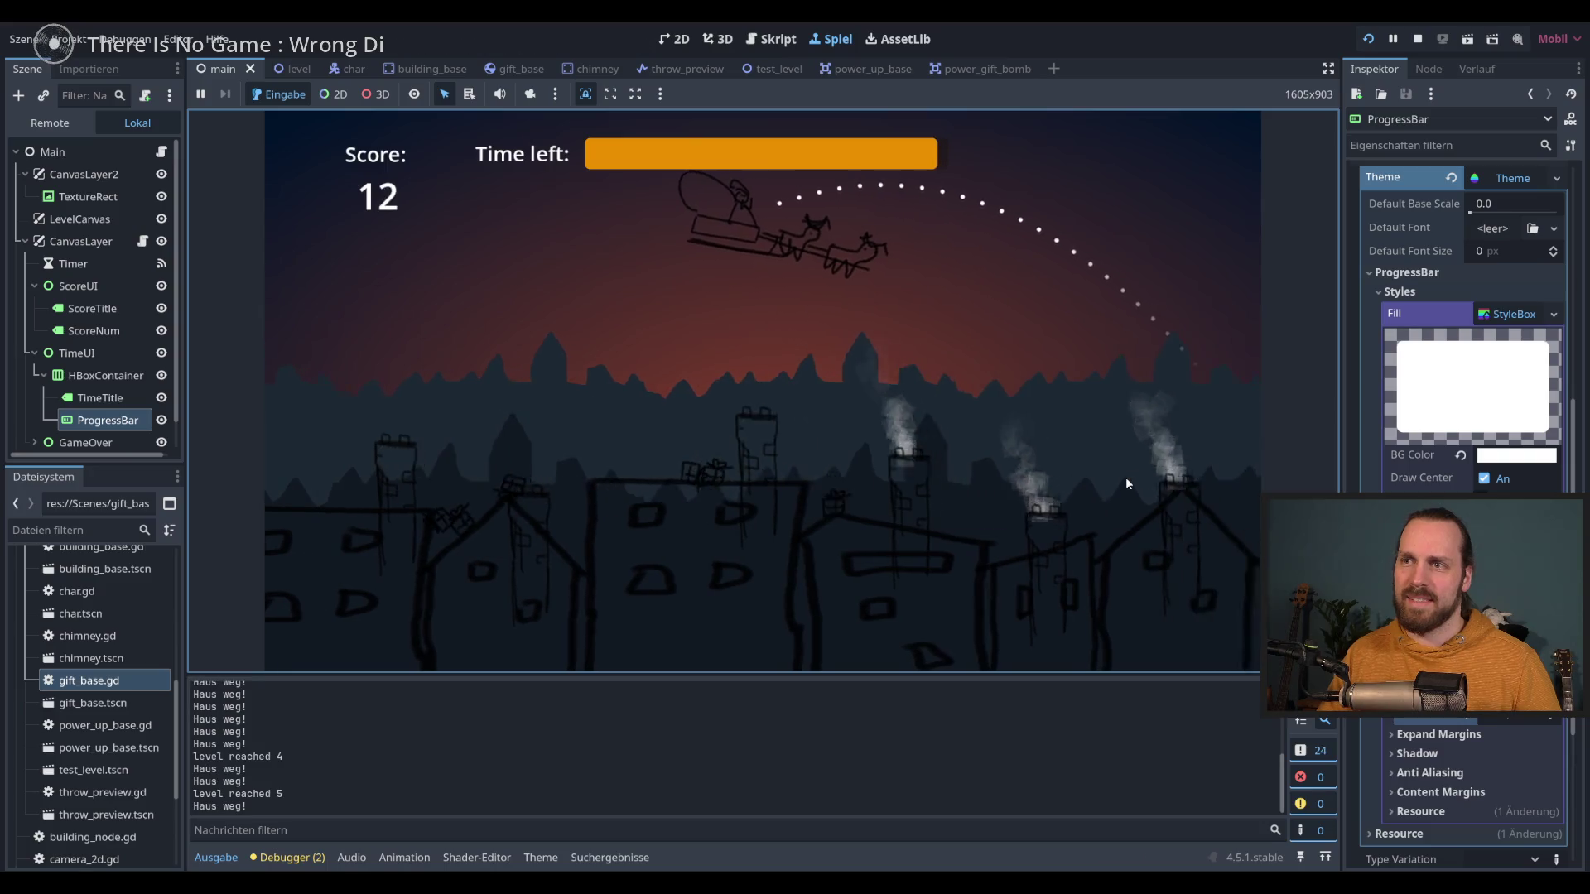
key(F8)
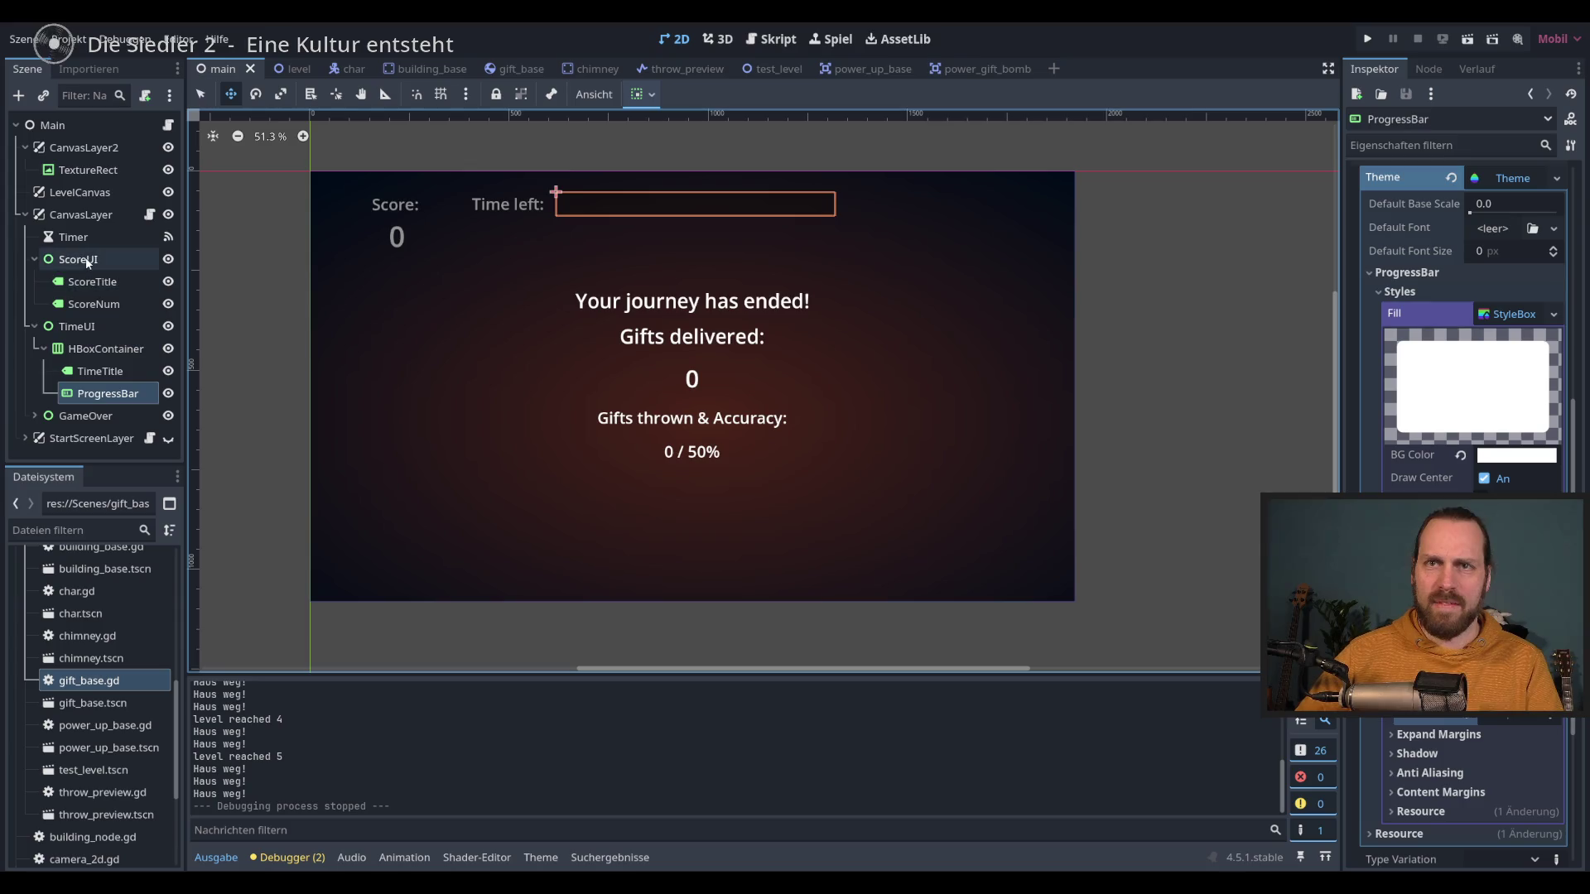
click(111, 264)
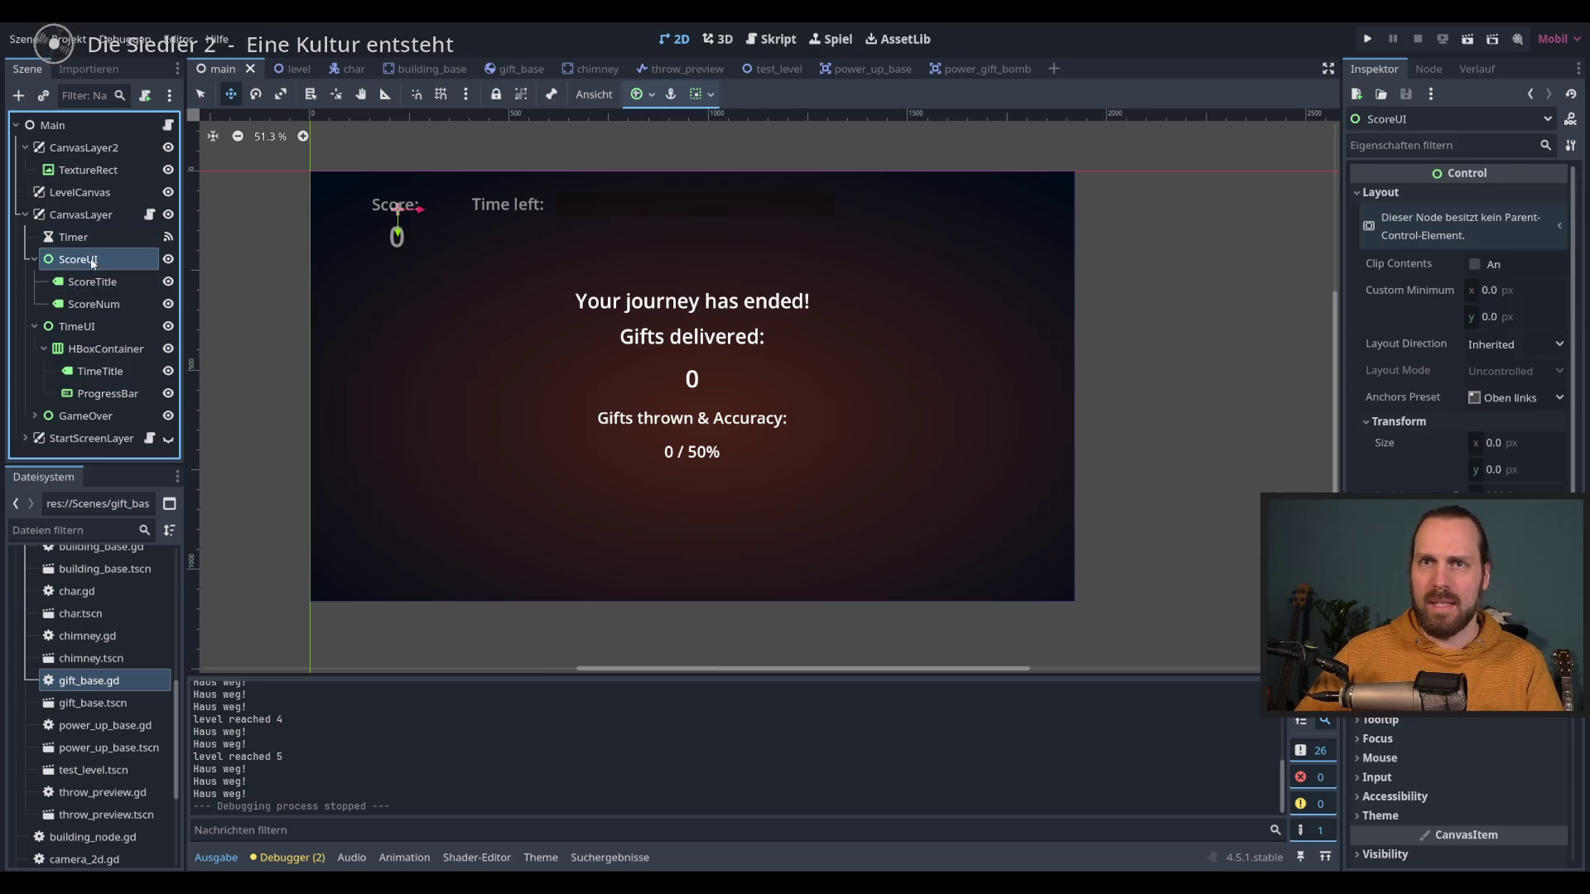
click(151, 220)
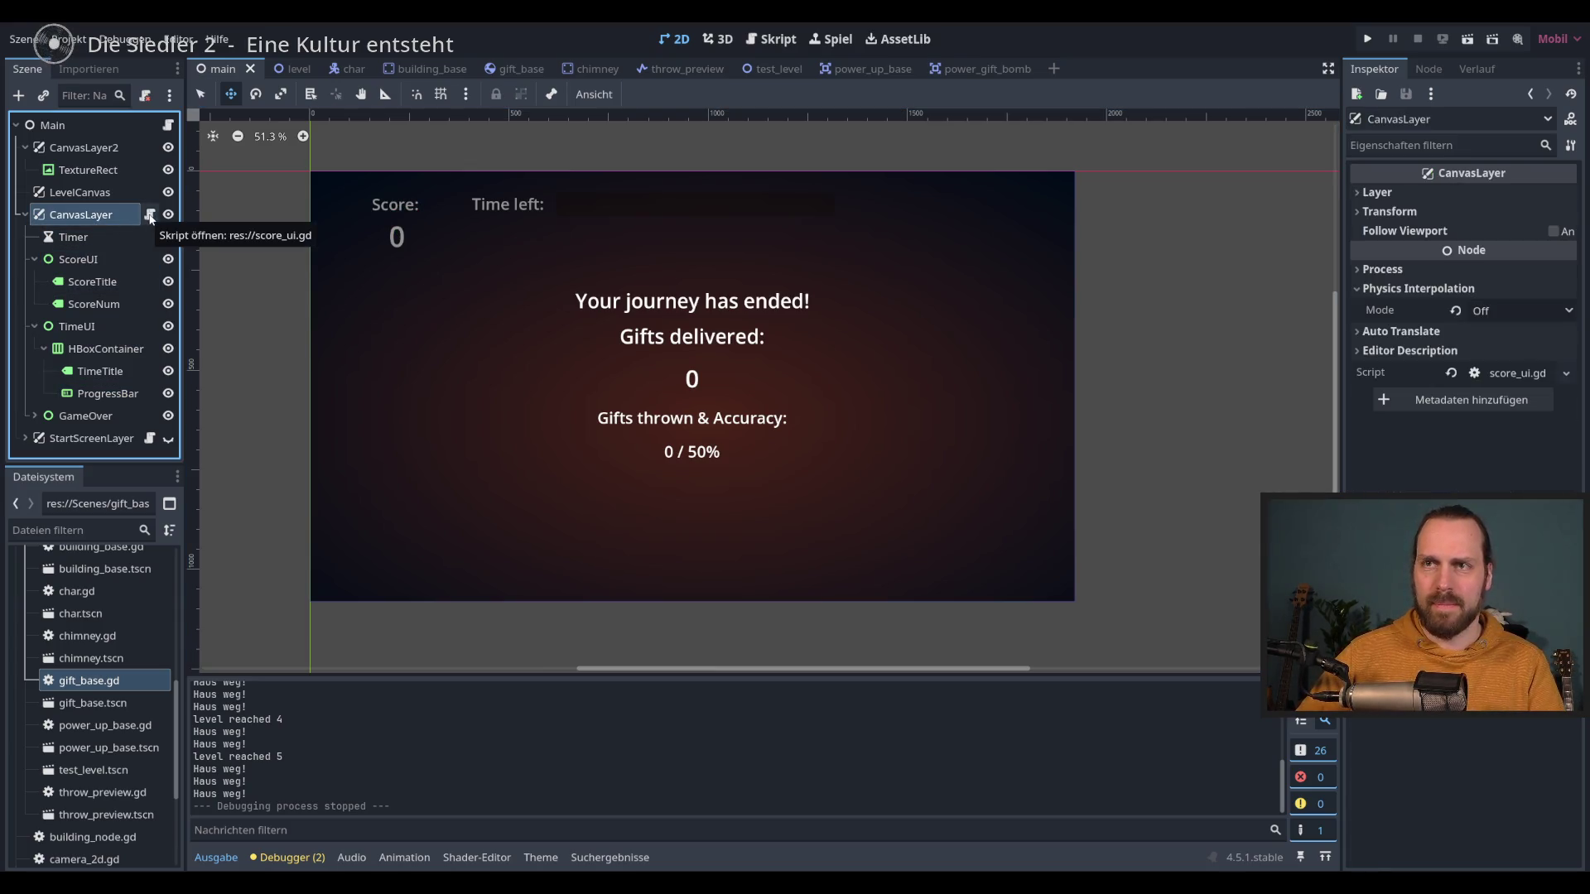
click(151, 217)
click(76, 258)
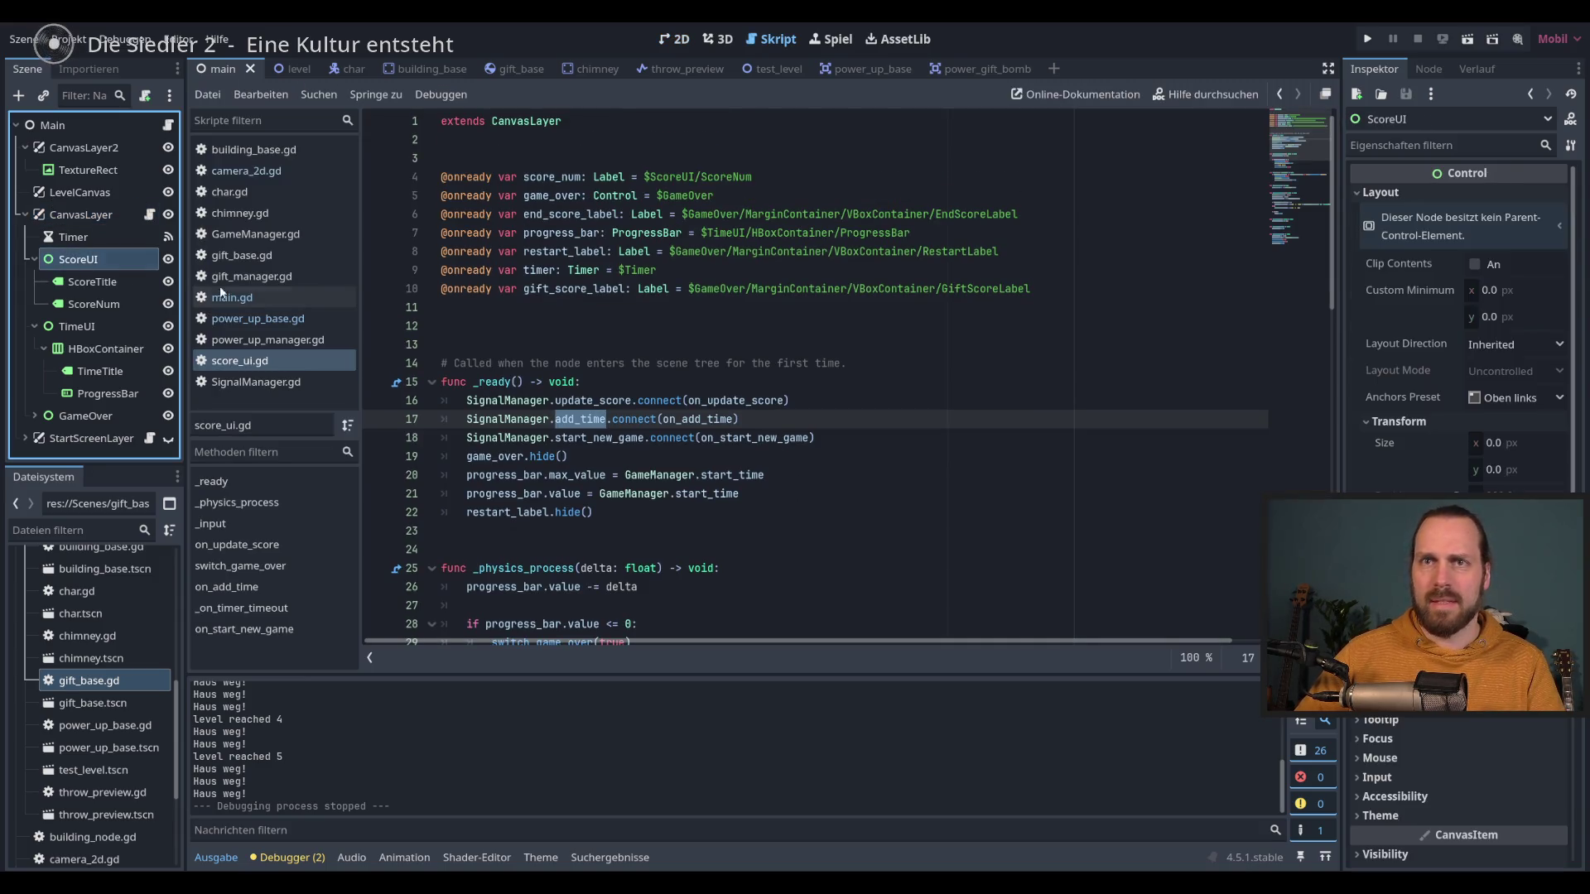
click(1159, 295)
key(Return)
drag(78, 260, 609, 318)
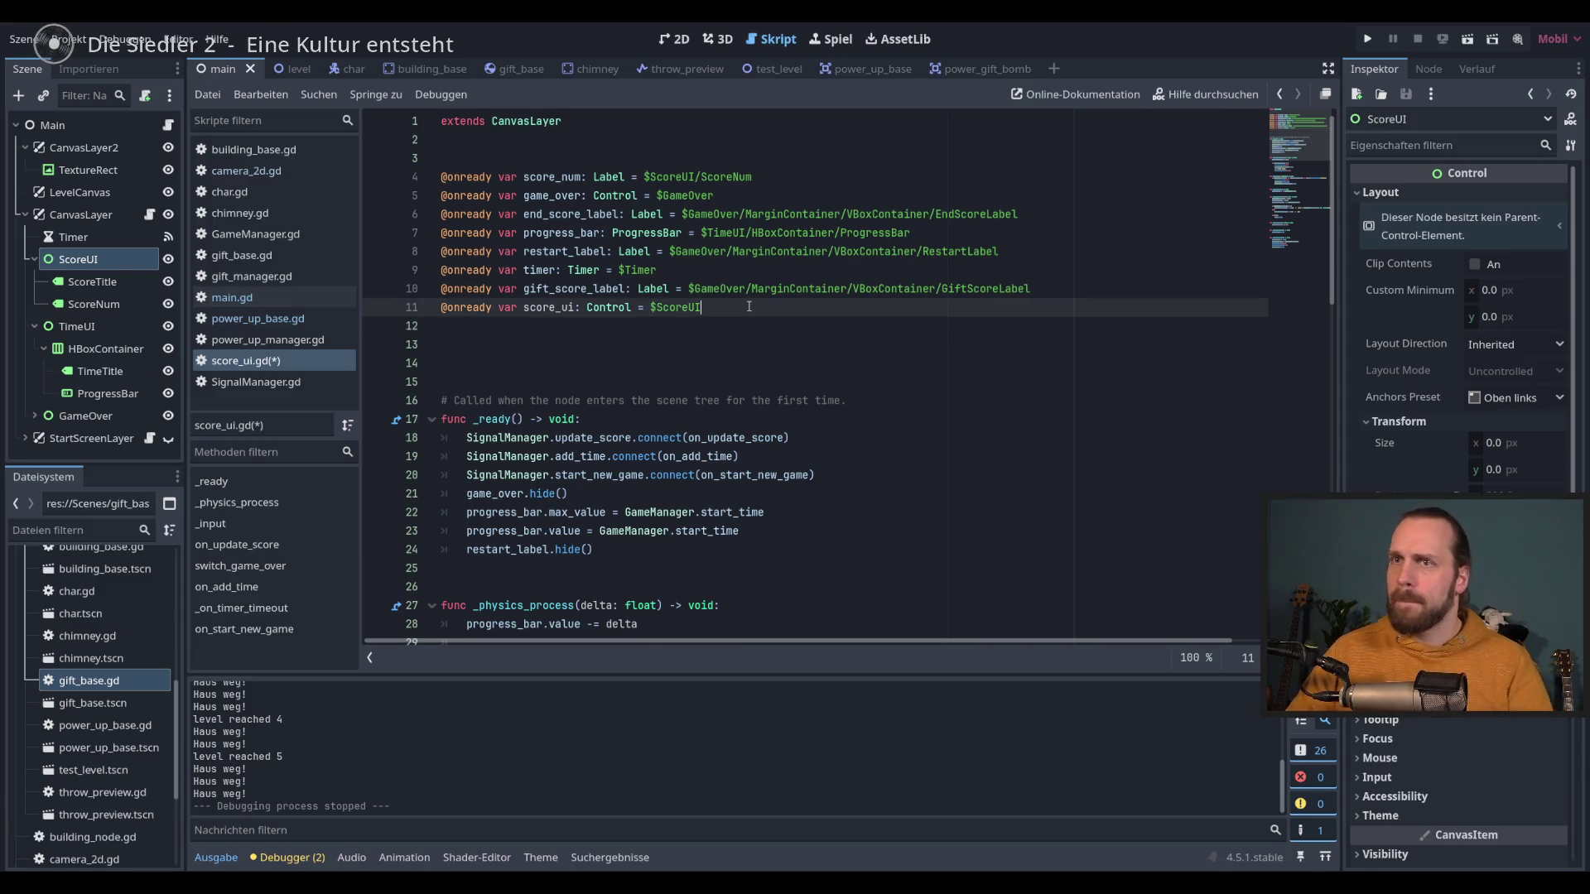
Step: Jump to the on_update_score function and add a blank line after the score text line
scroll(752, 311, down, 4)
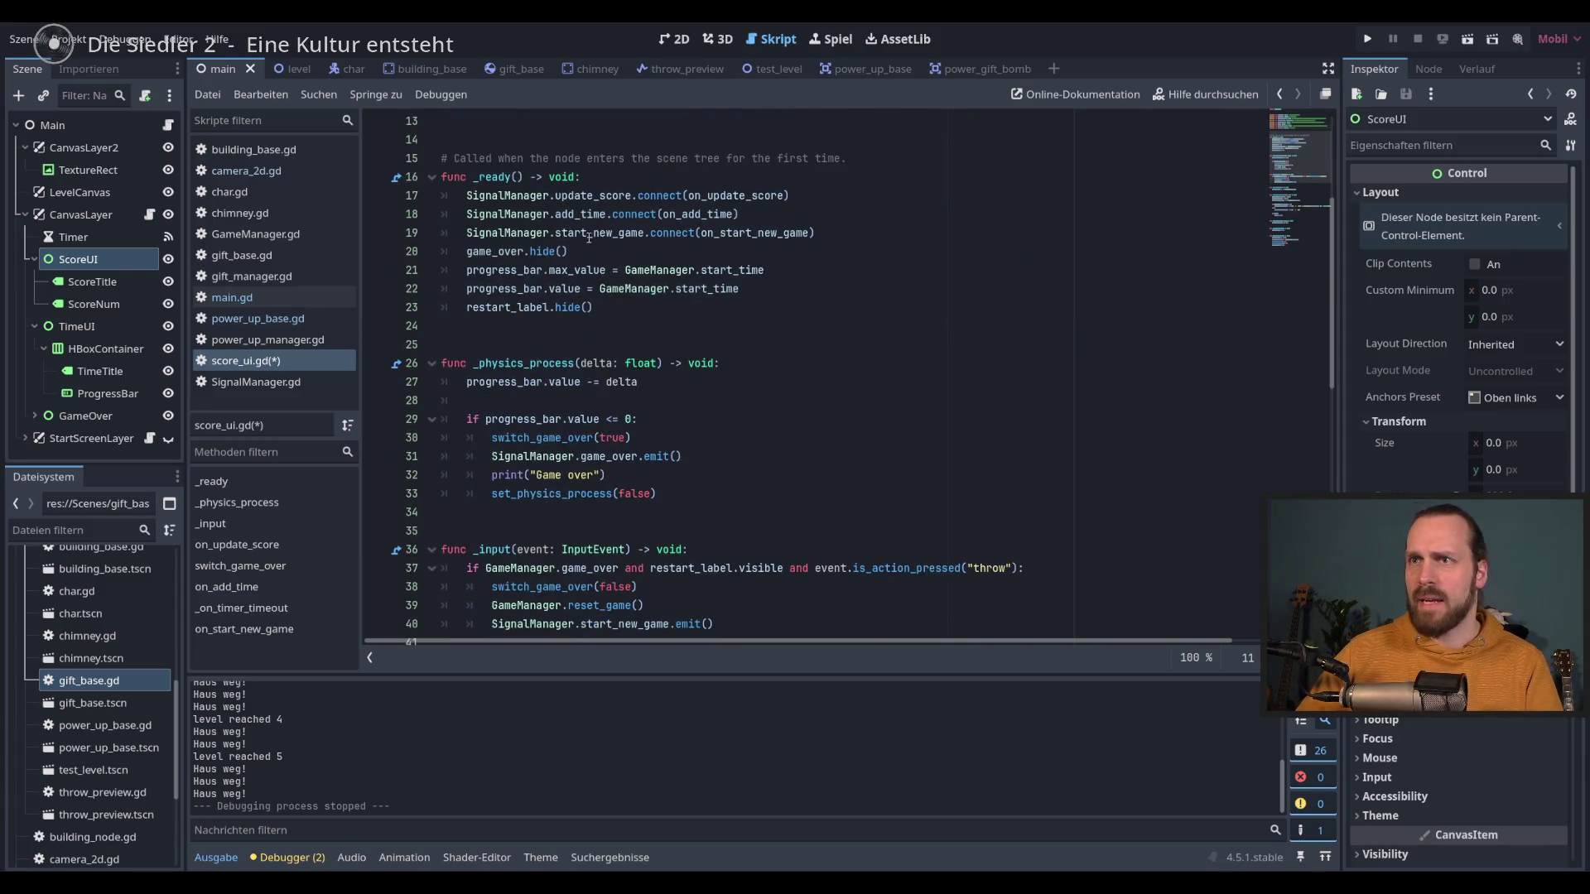
click(590, 197)
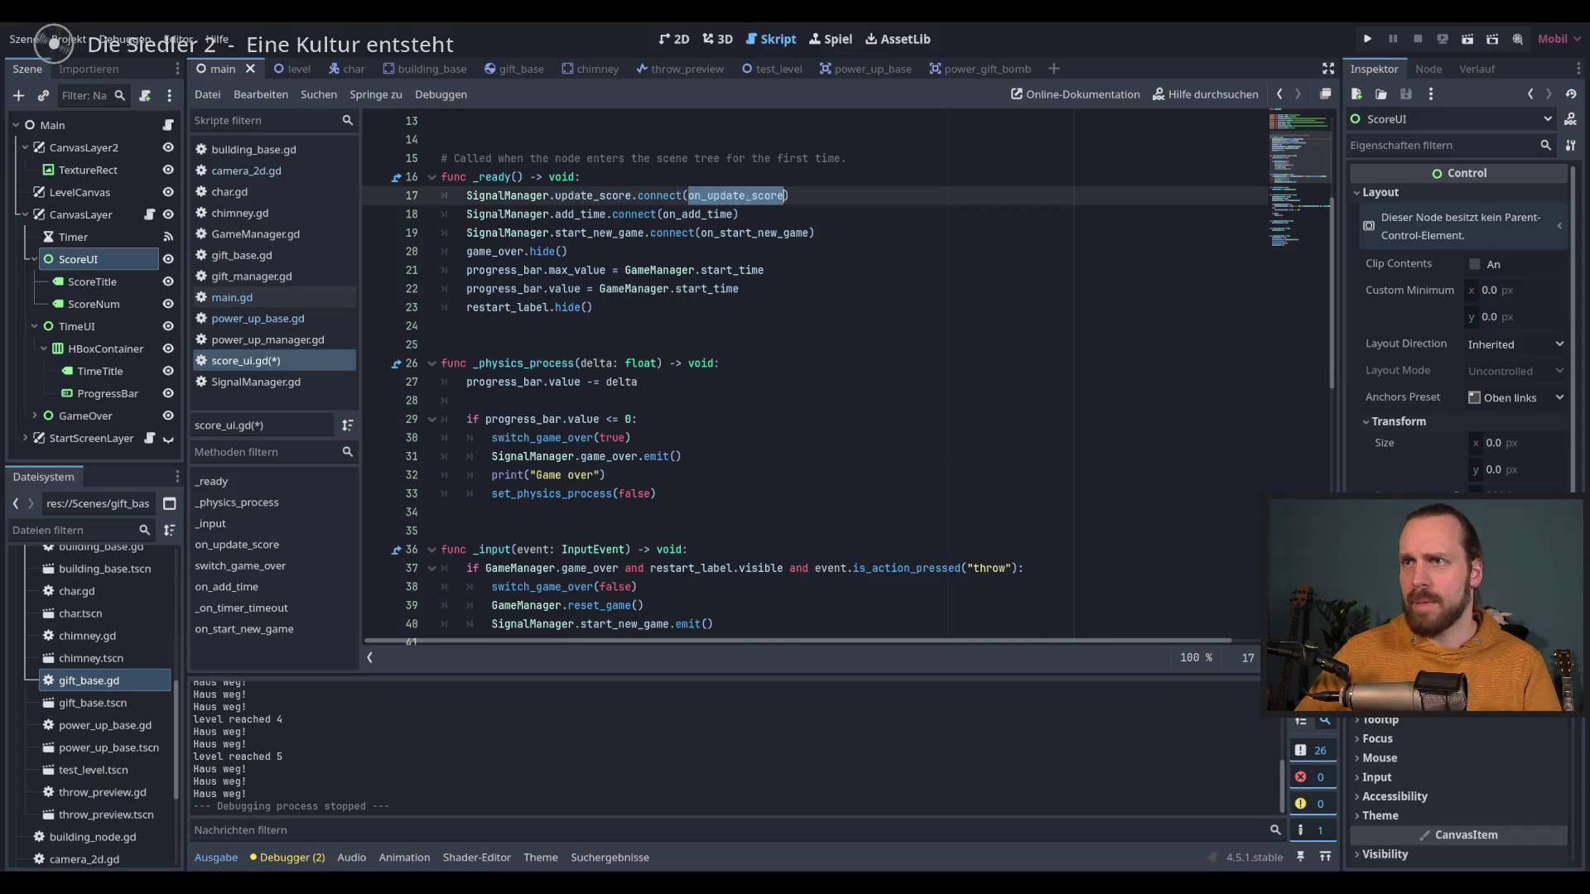
ctrl+click(754, 198)
click(785, 382)
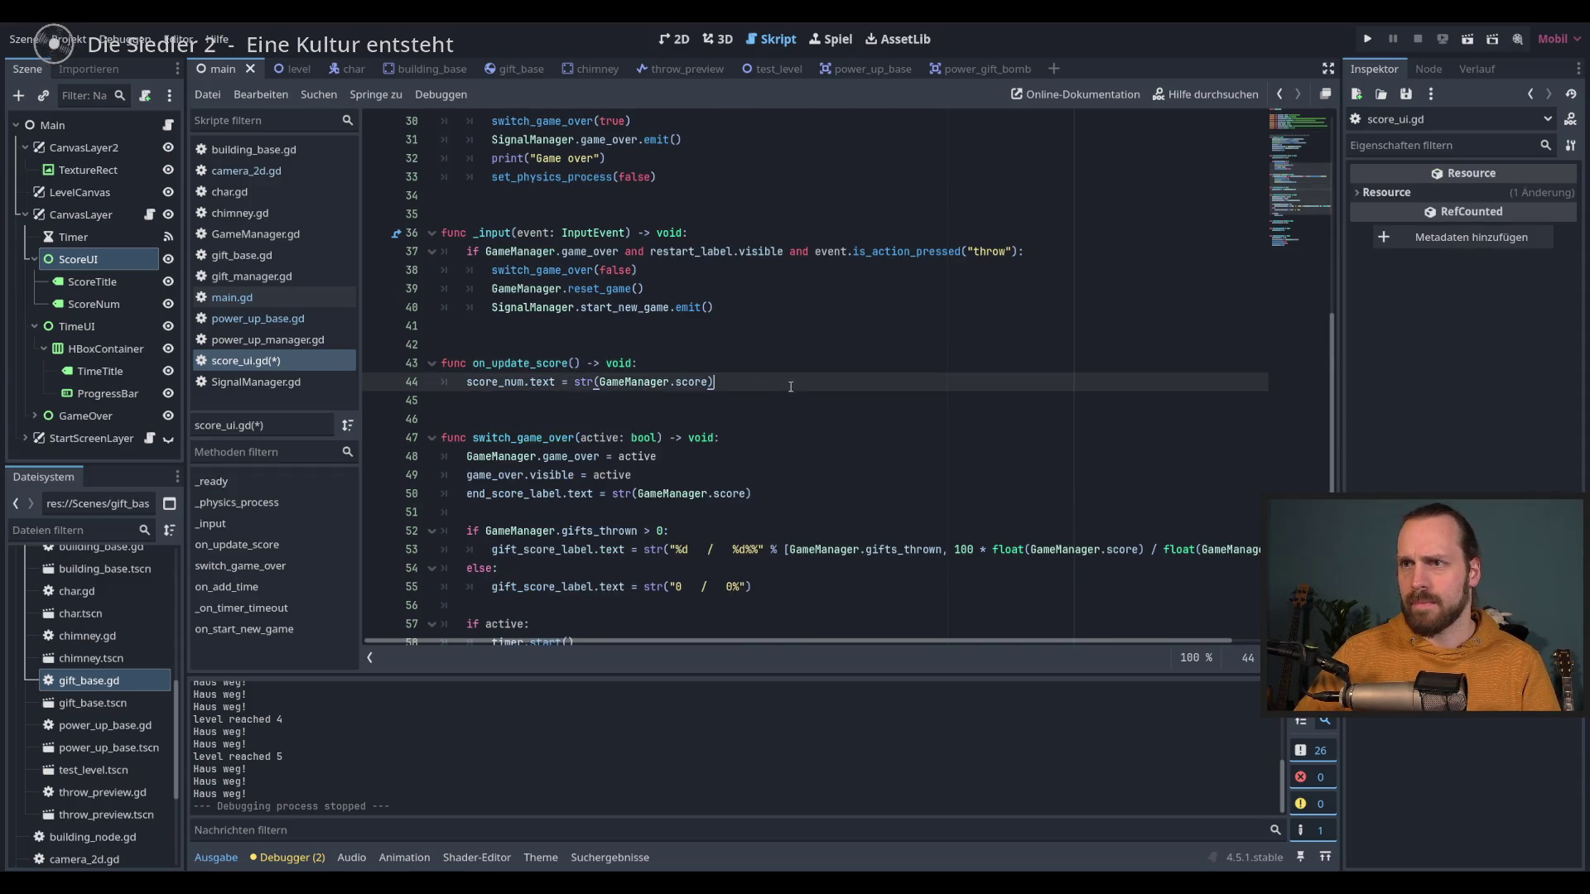
scroll(792, 384, down, 1)
key(Return)
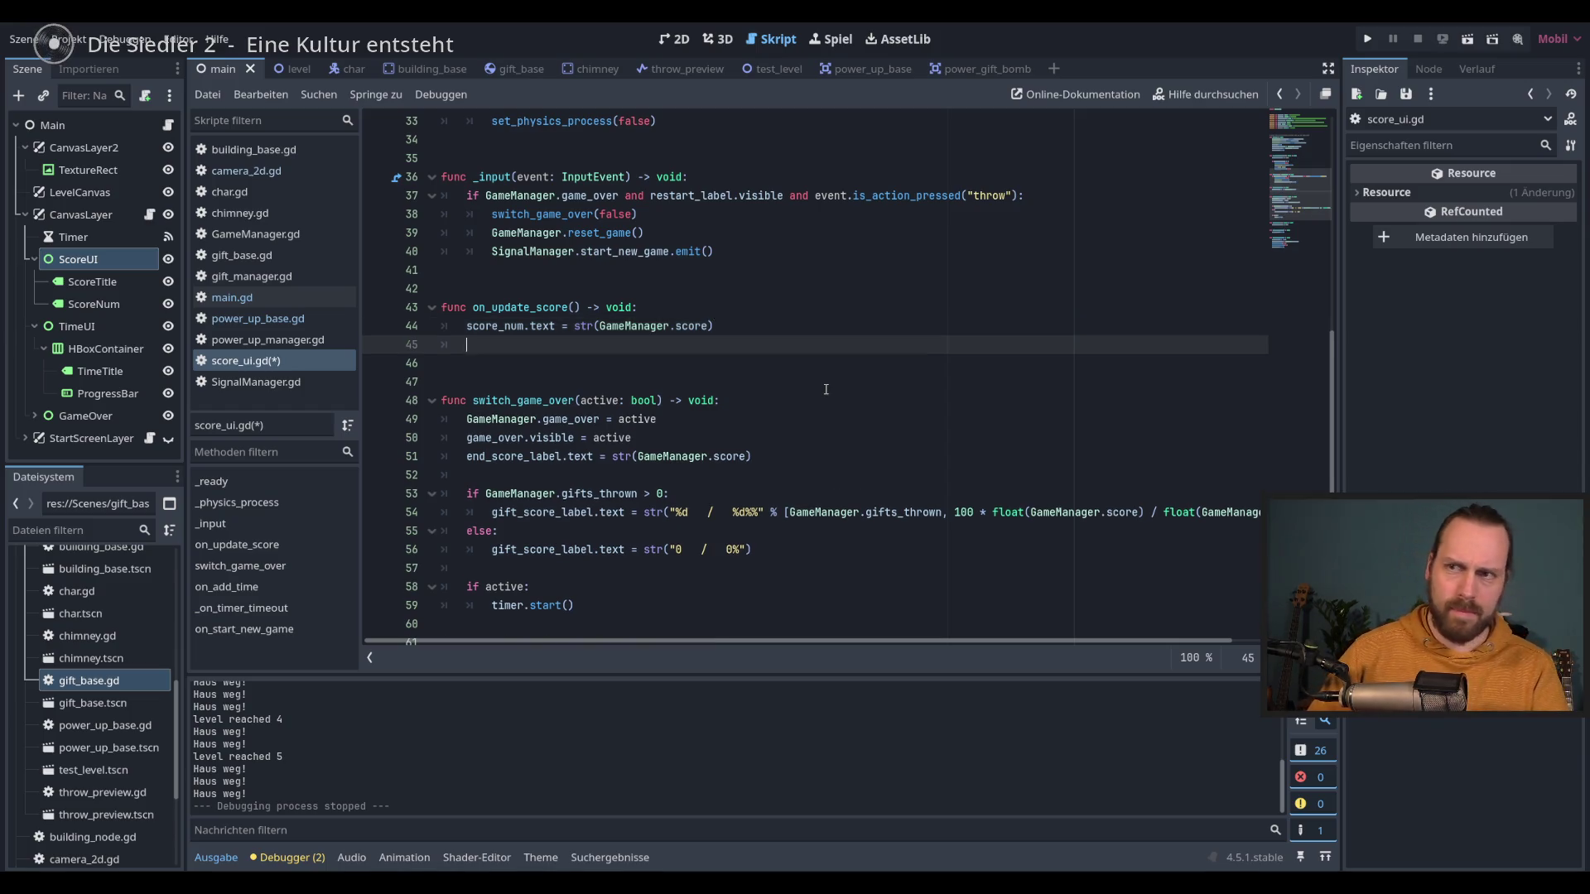
Step: Create a tween in on_update_score with var tween = get_tree().create_tween()
key(Return)
text(var )
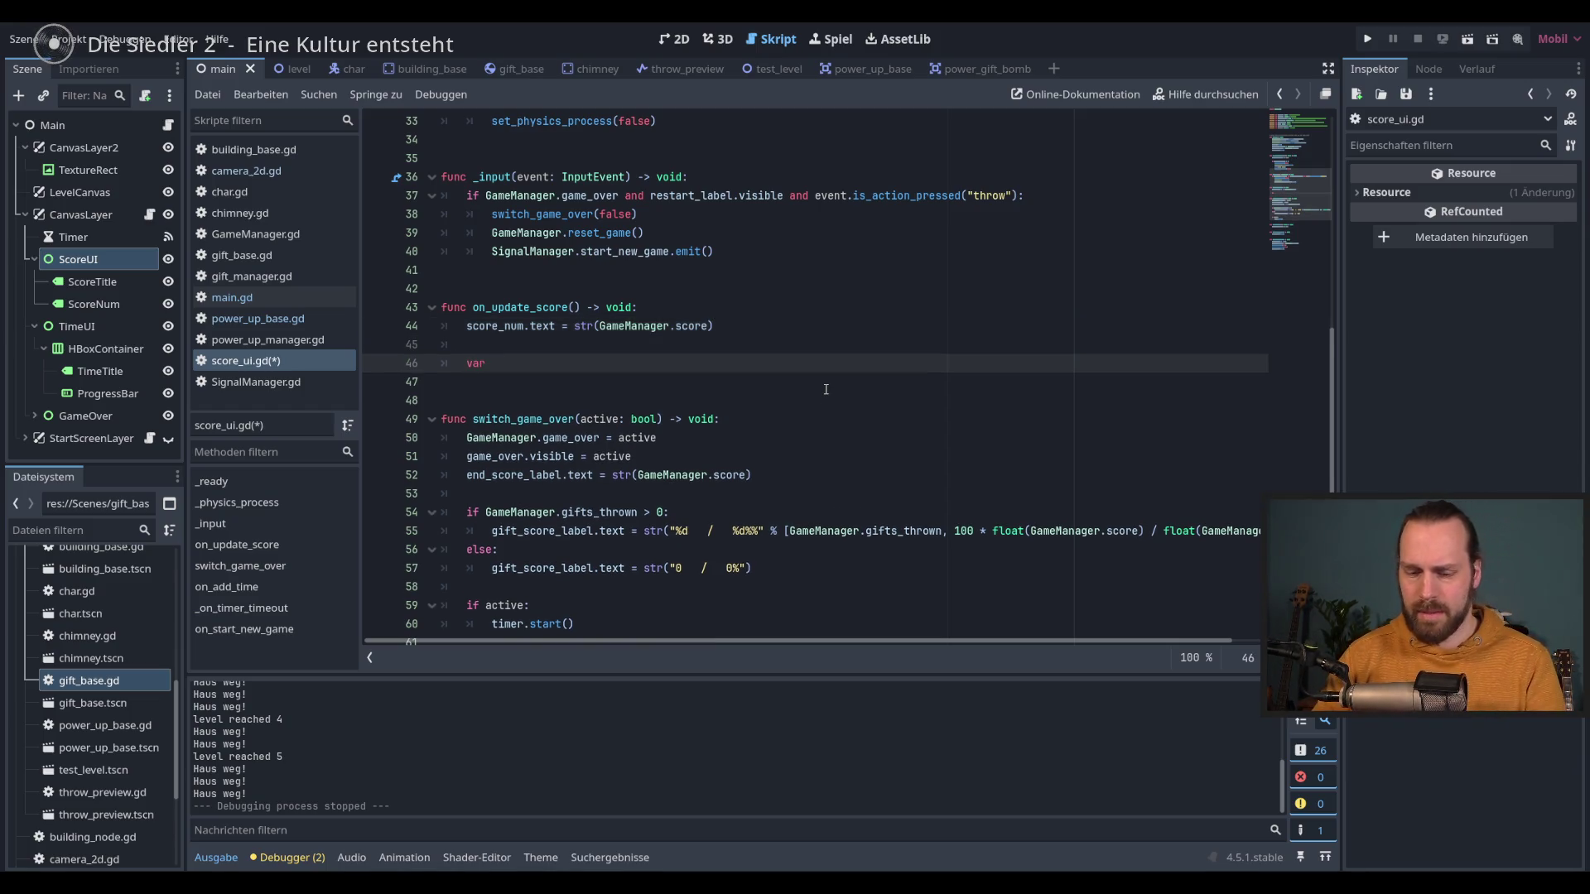
text(tween = )
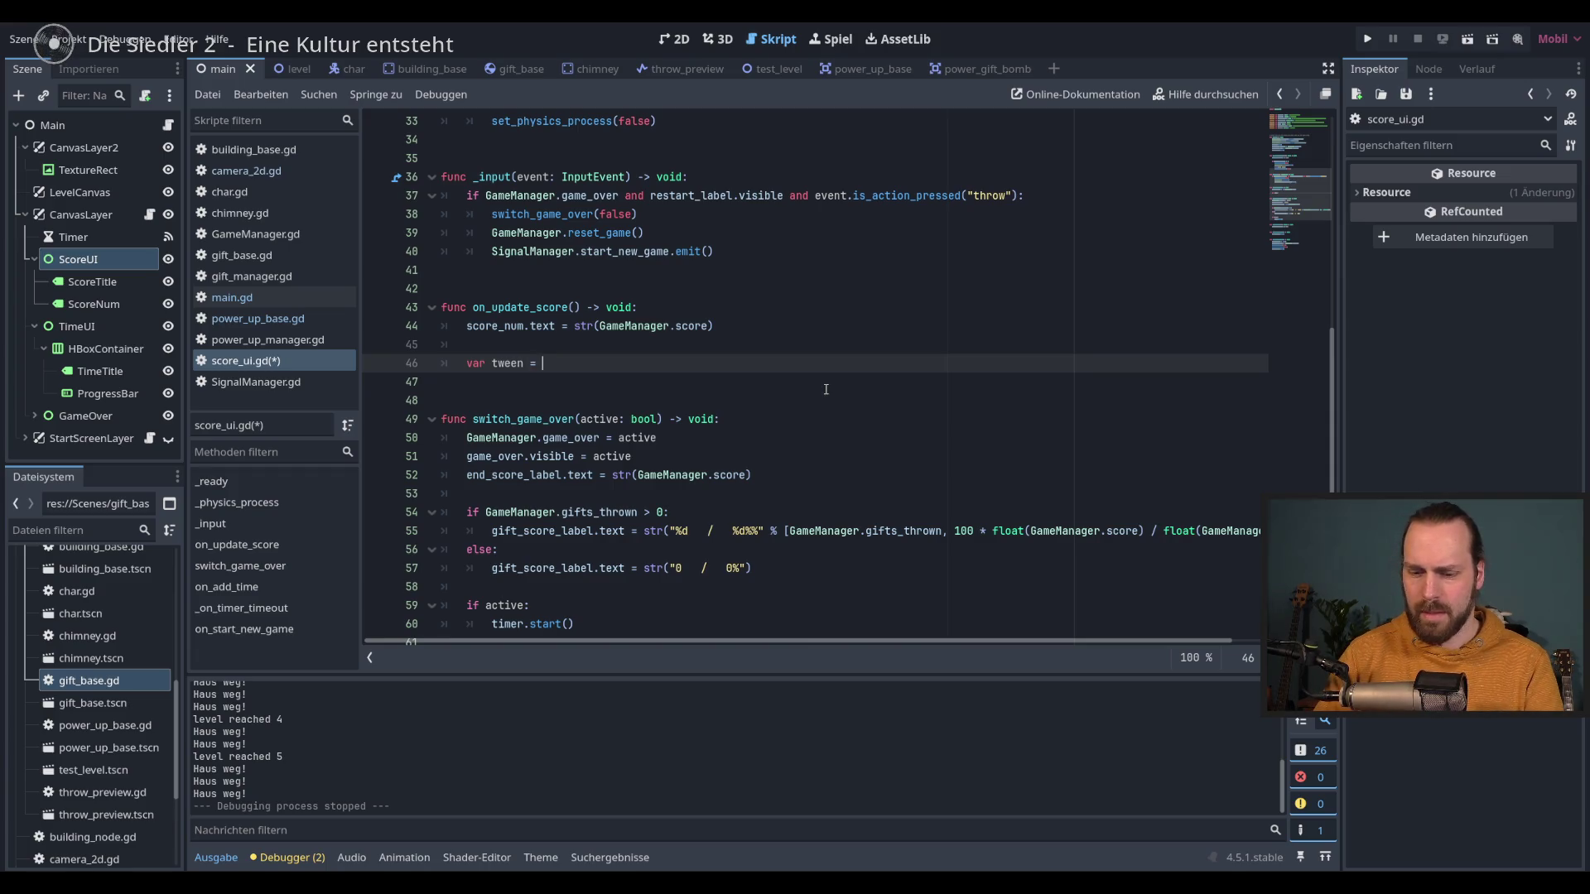
text(get_tre)
key(Return)
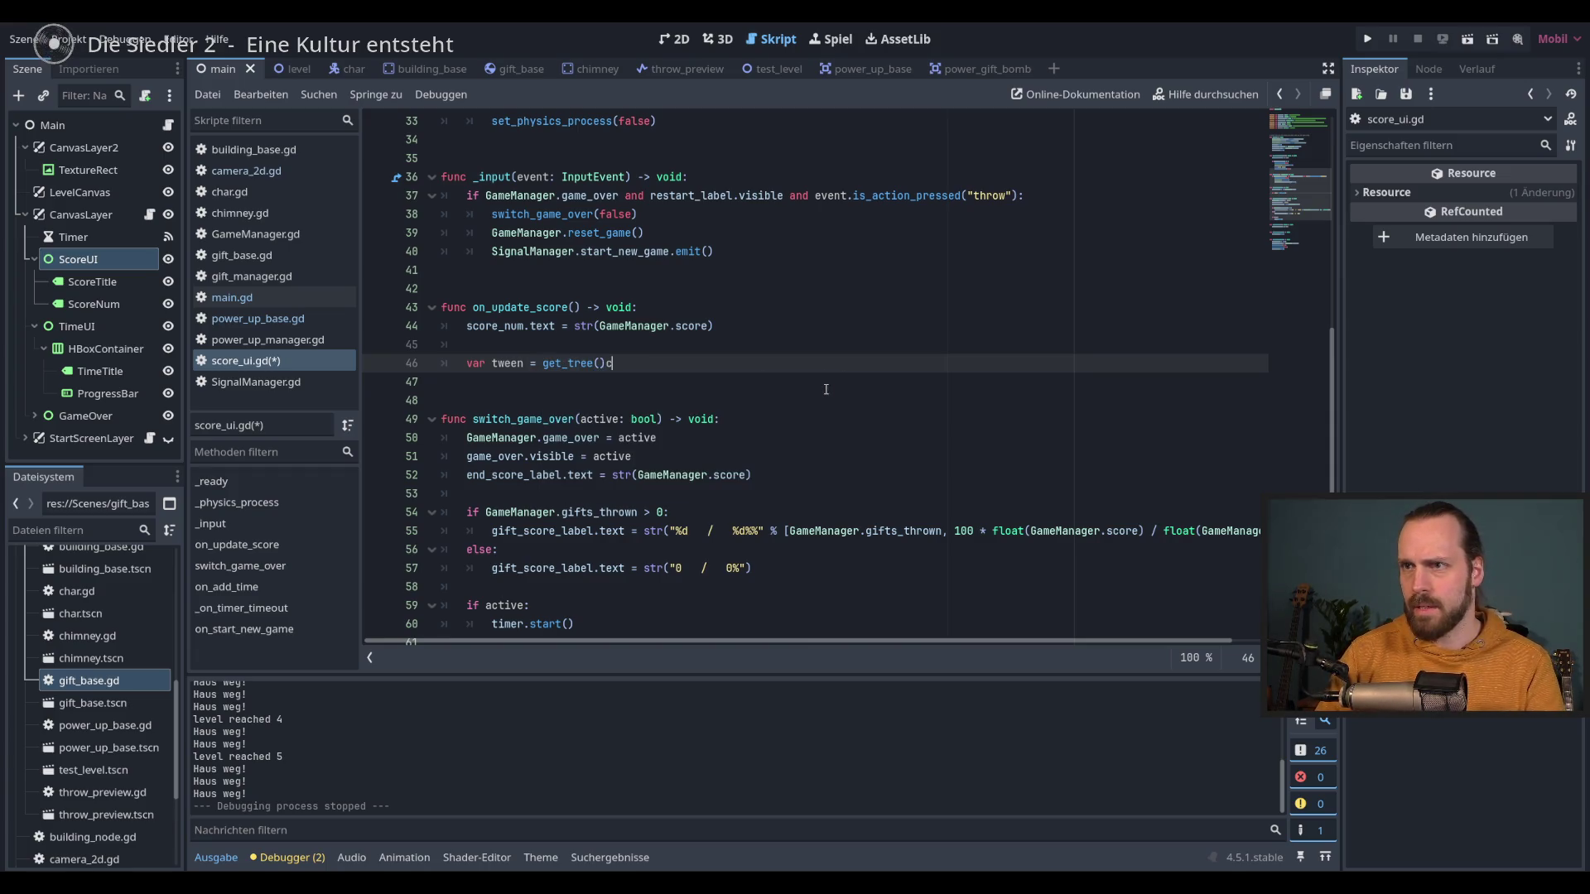
text(.crea)
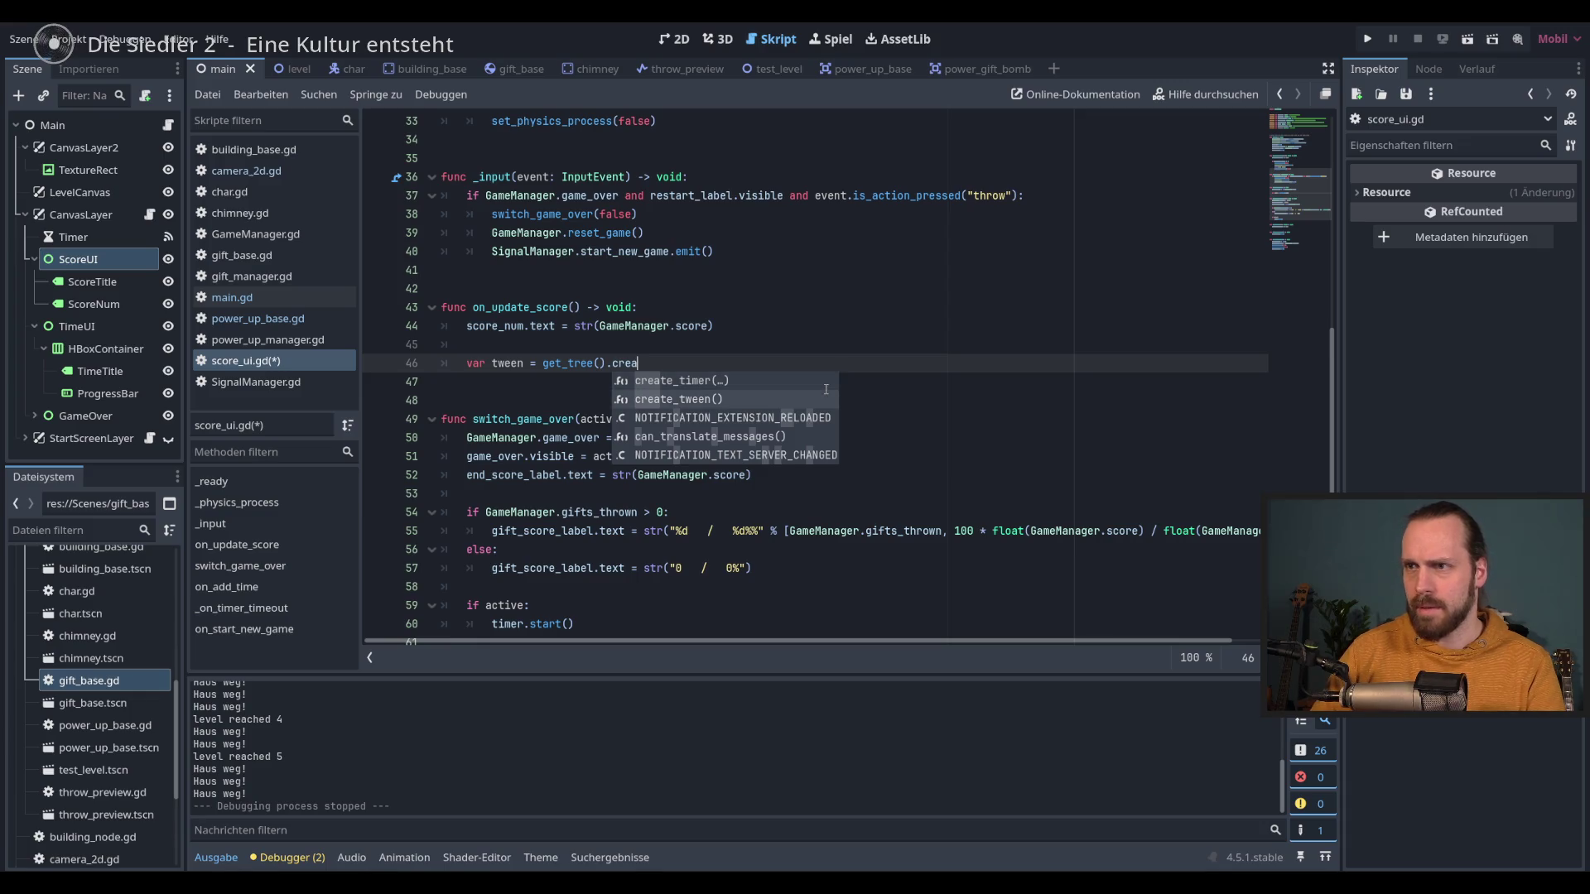
key(Down)
key(Return)
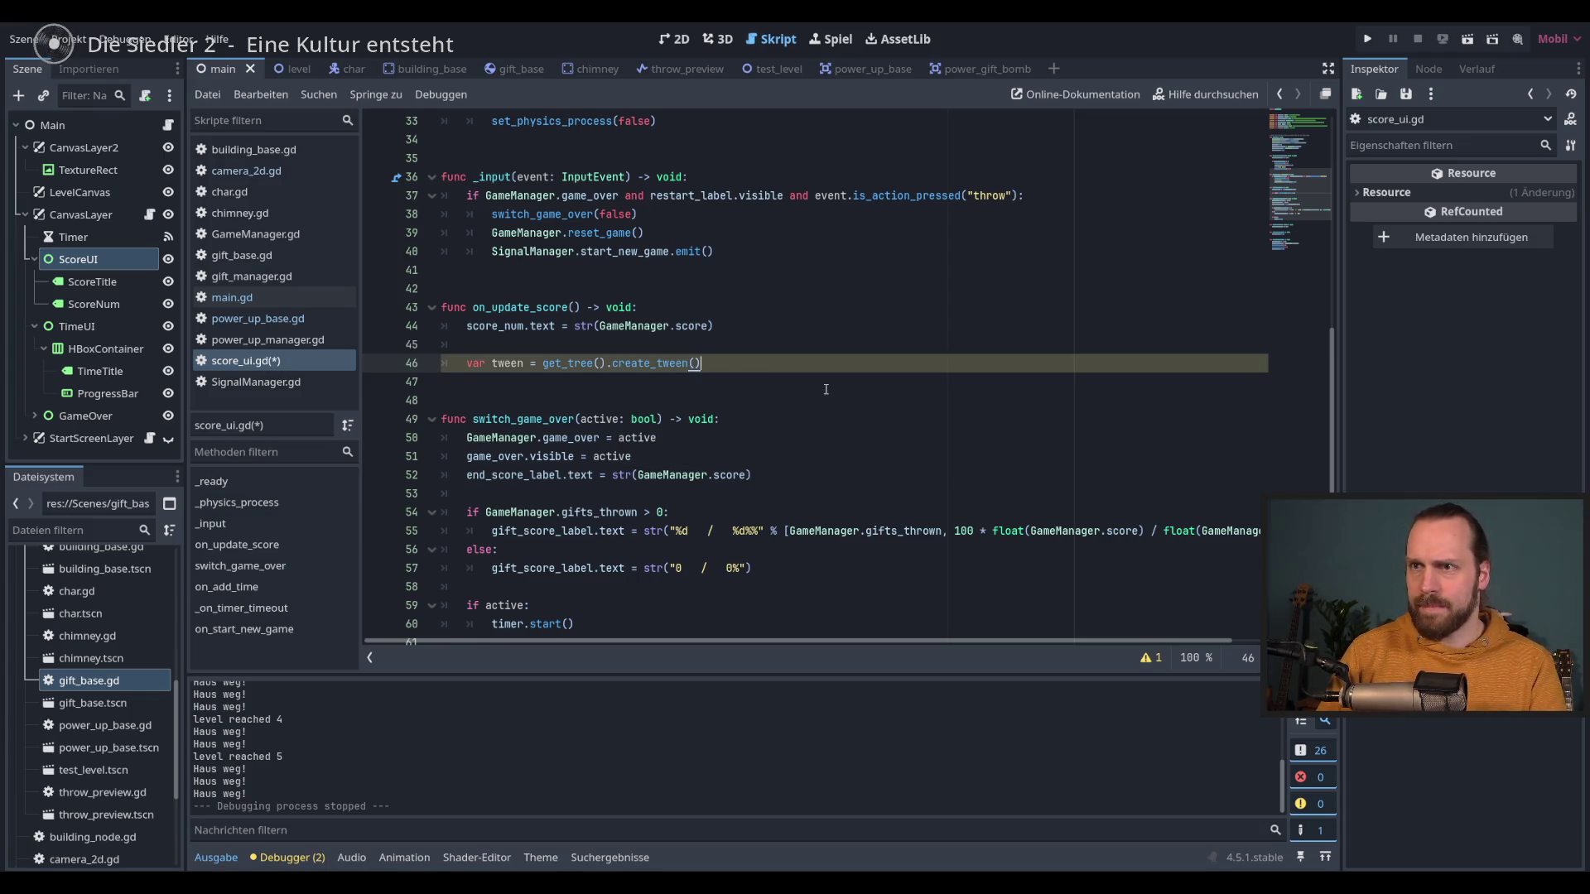
key(Return)
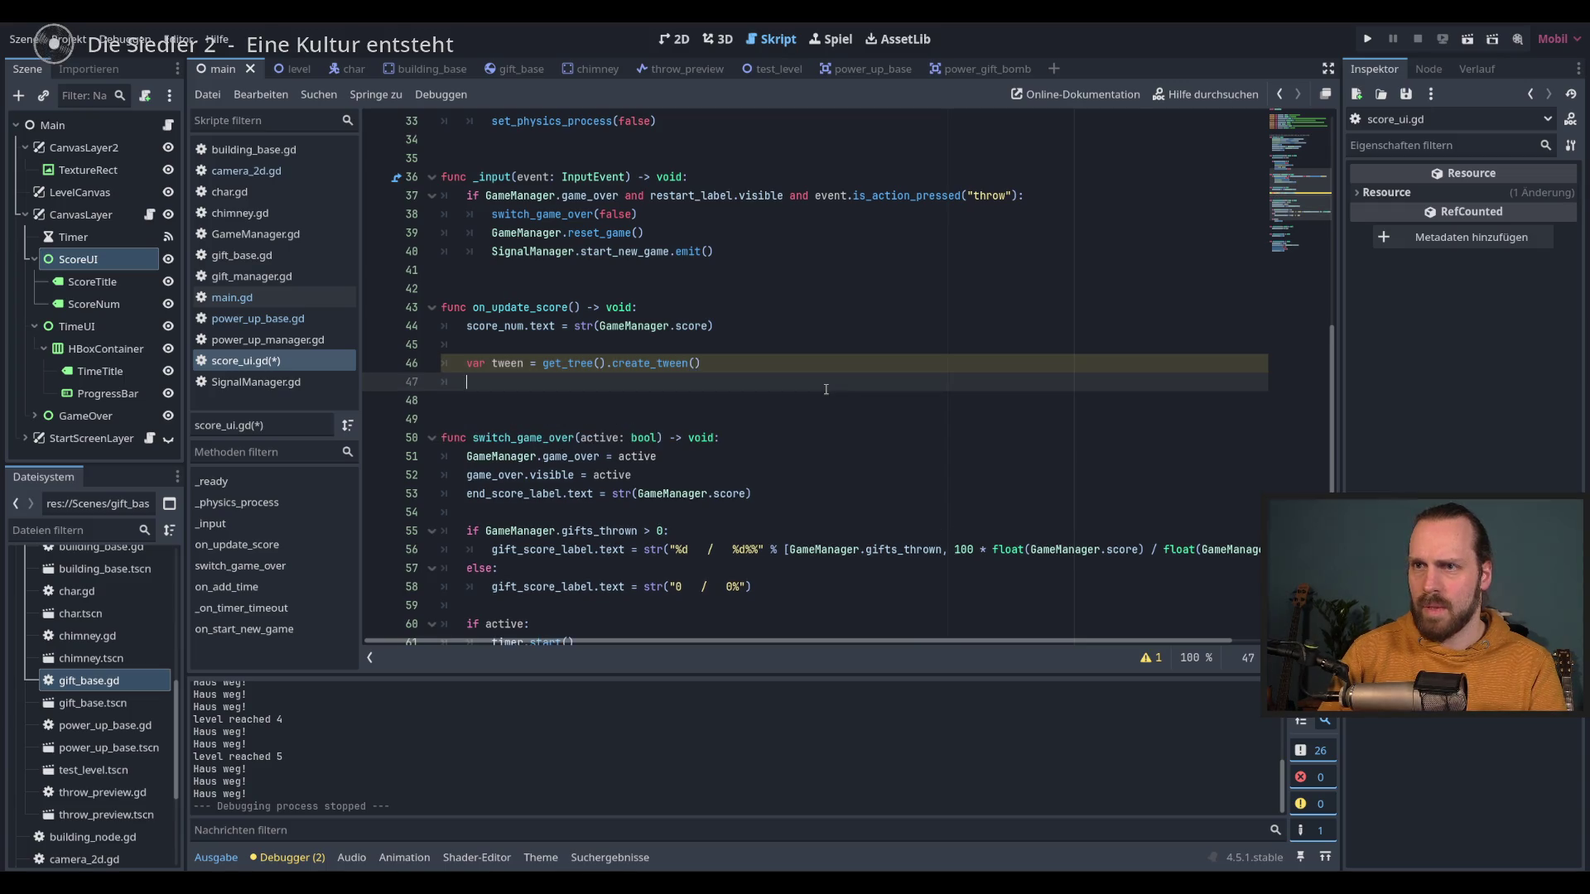
Step: Start a tween.tween_property call on score_ui animating "global_position"
text(tween.)
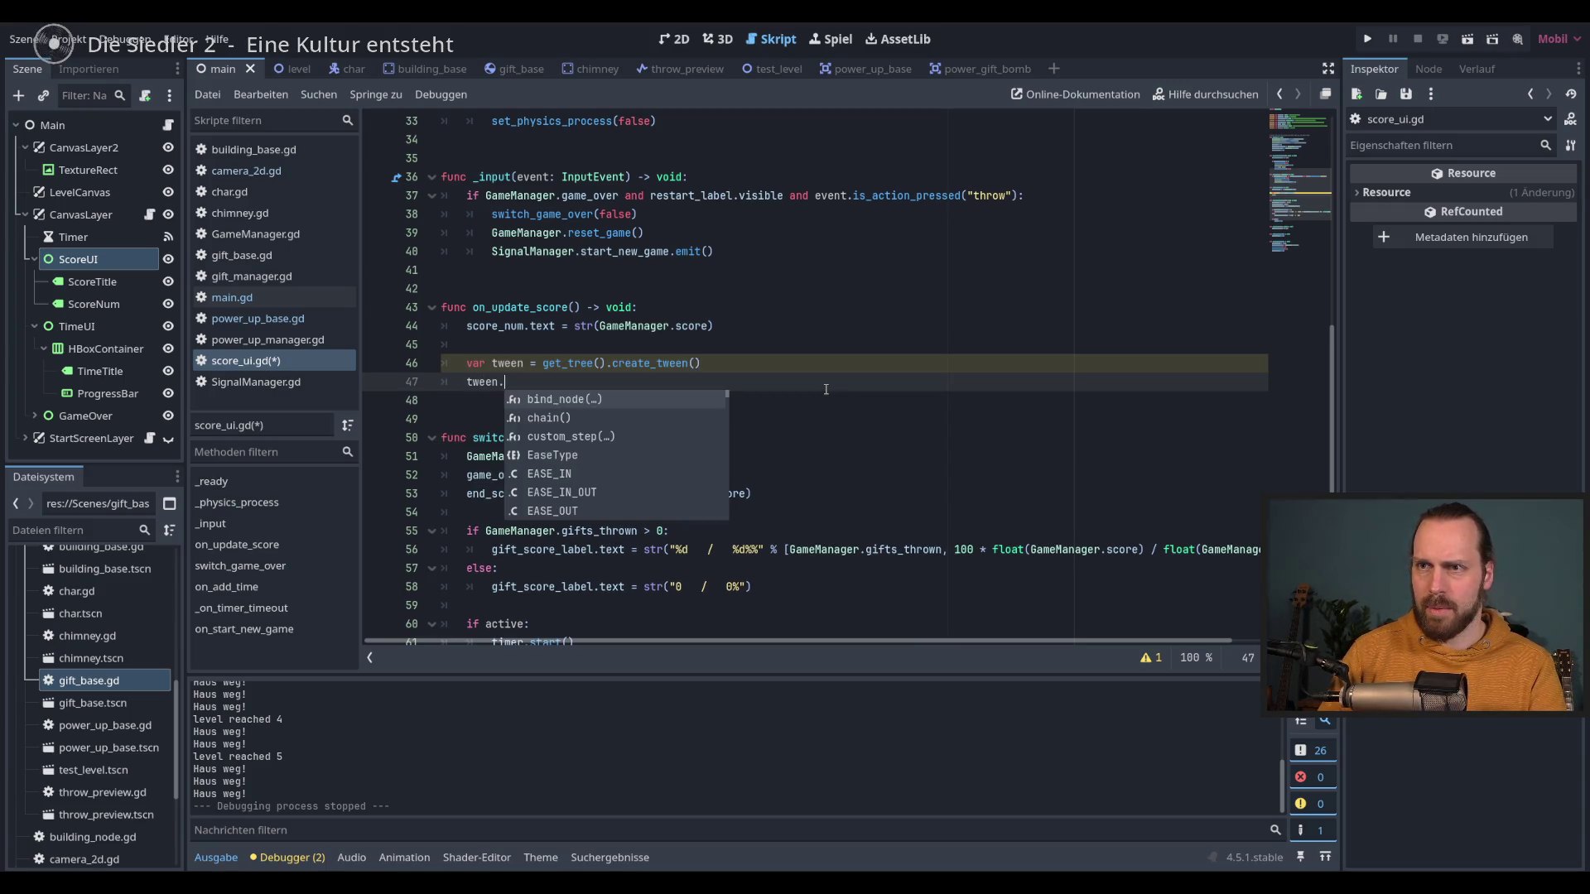
text(twe)
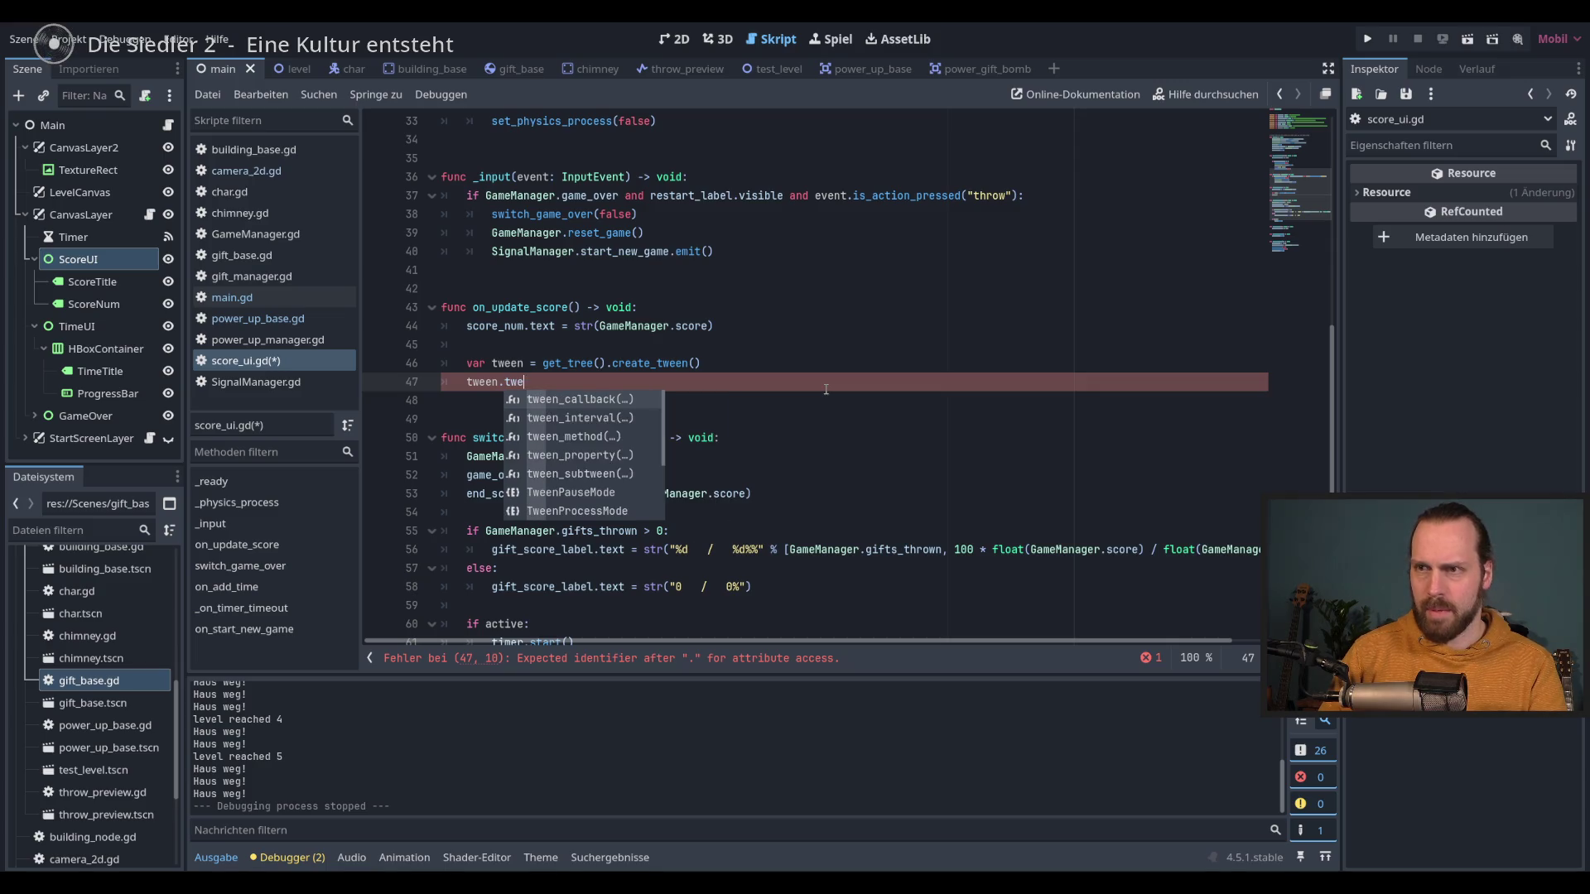
key(Down)
key(Down)
key(Down)
key(Return)
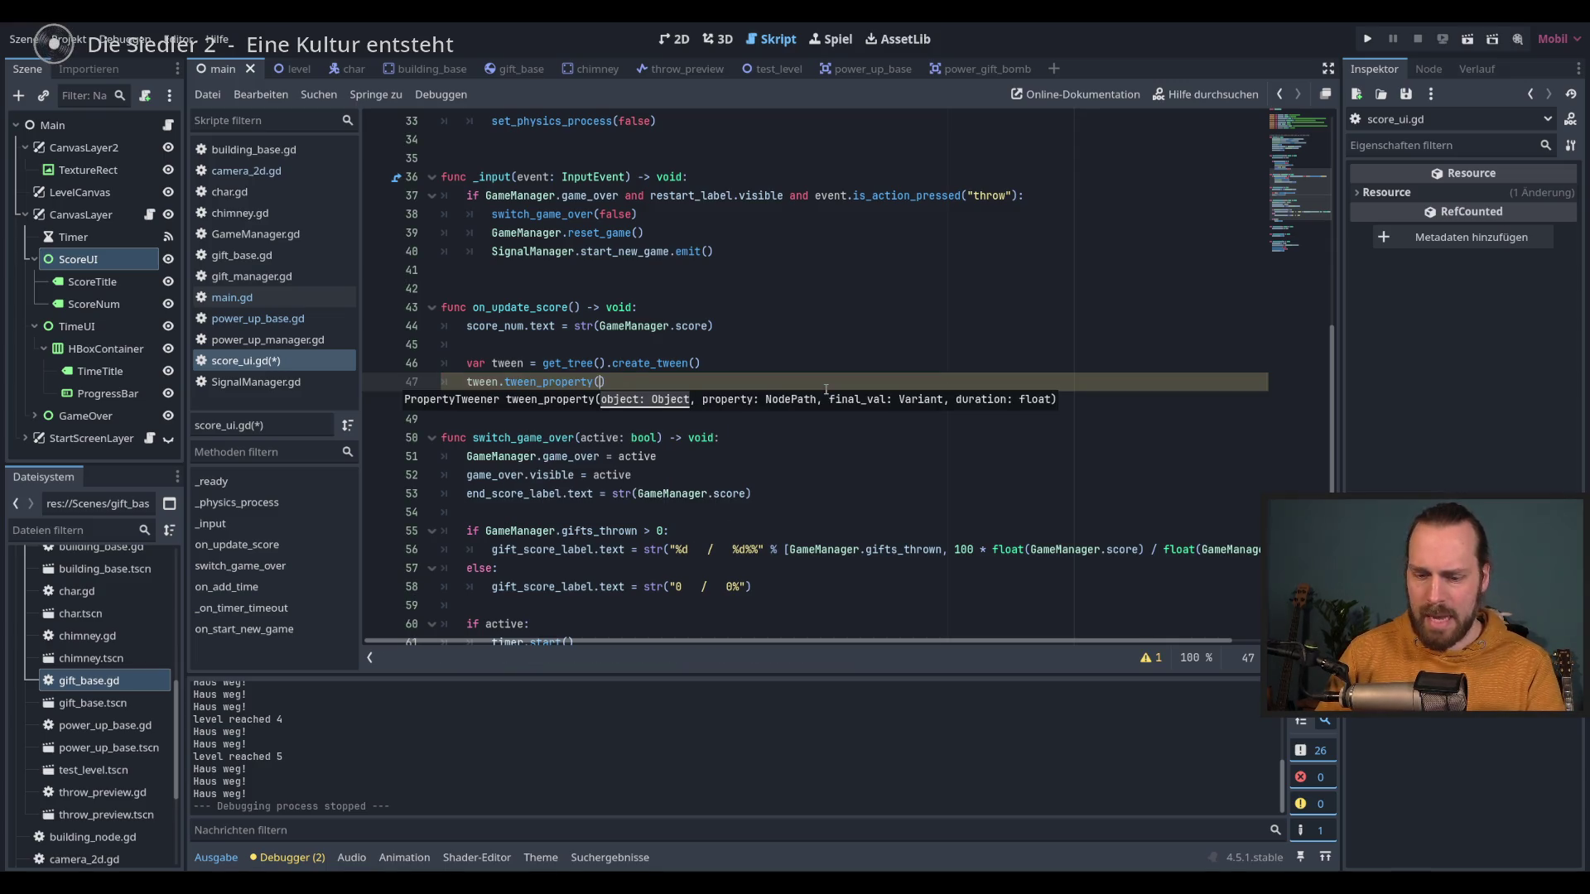
text(sco)
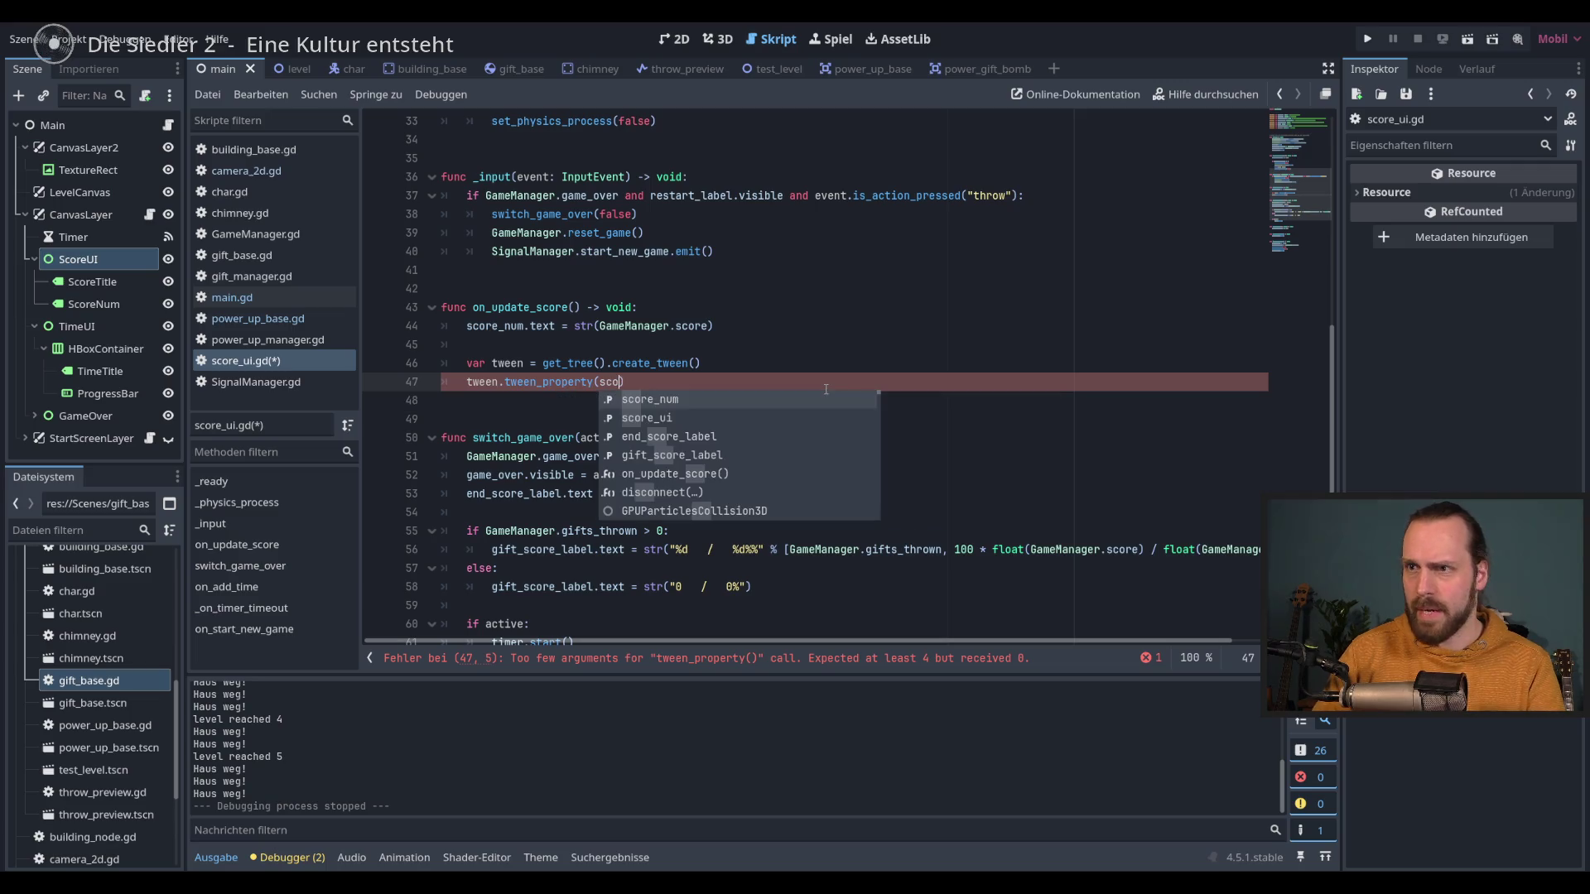
key(Down)
key(Return)
text(, )
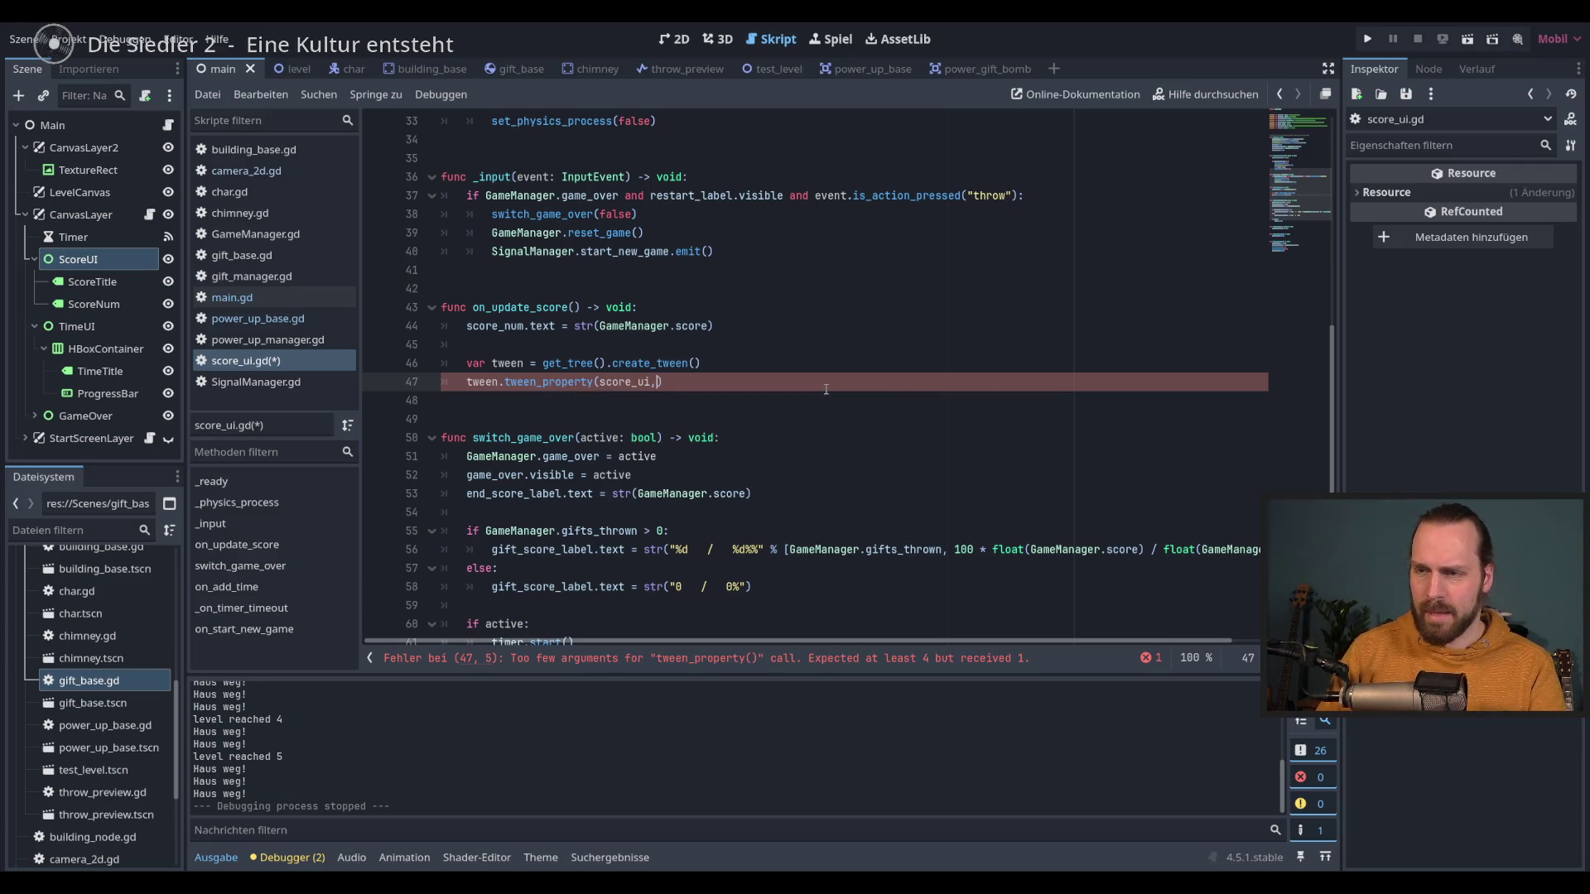
text(g)
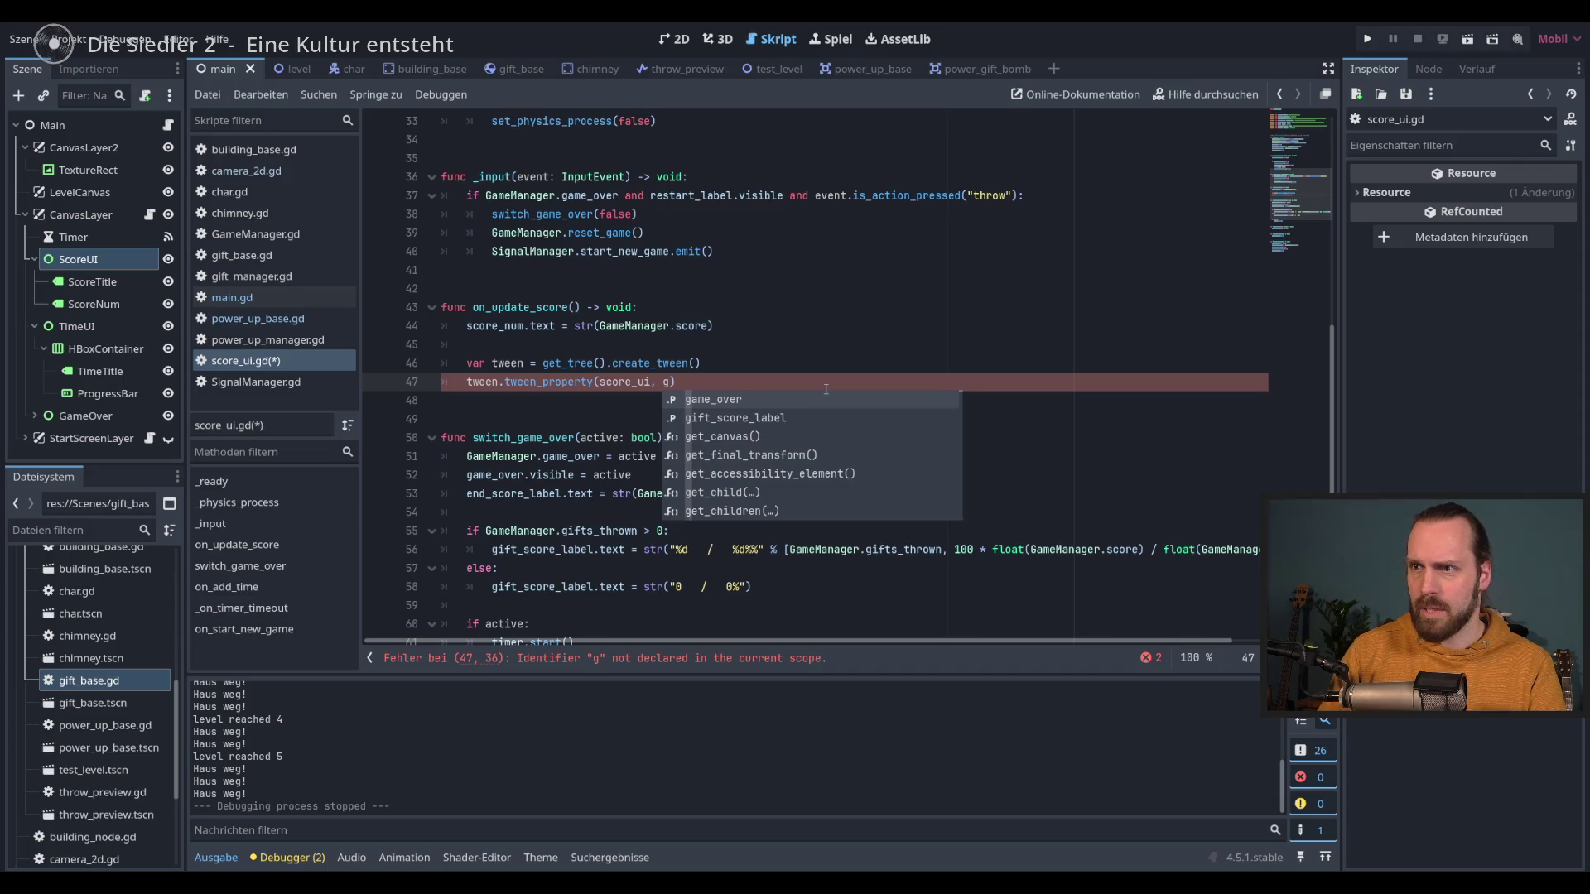
key(BackSpace)
text("g)
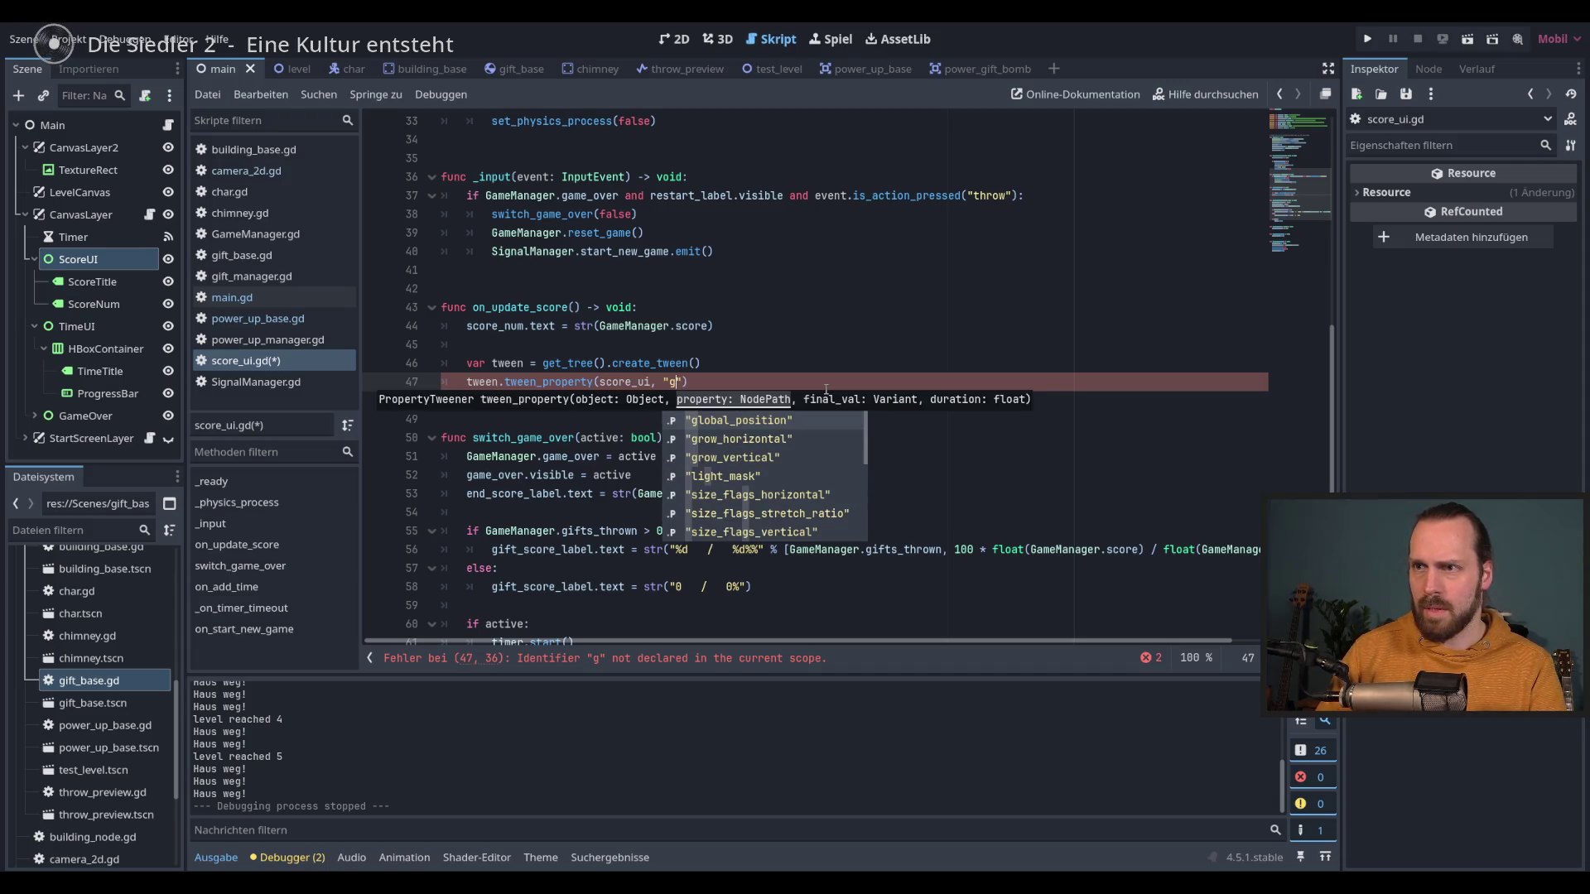
key(Return)
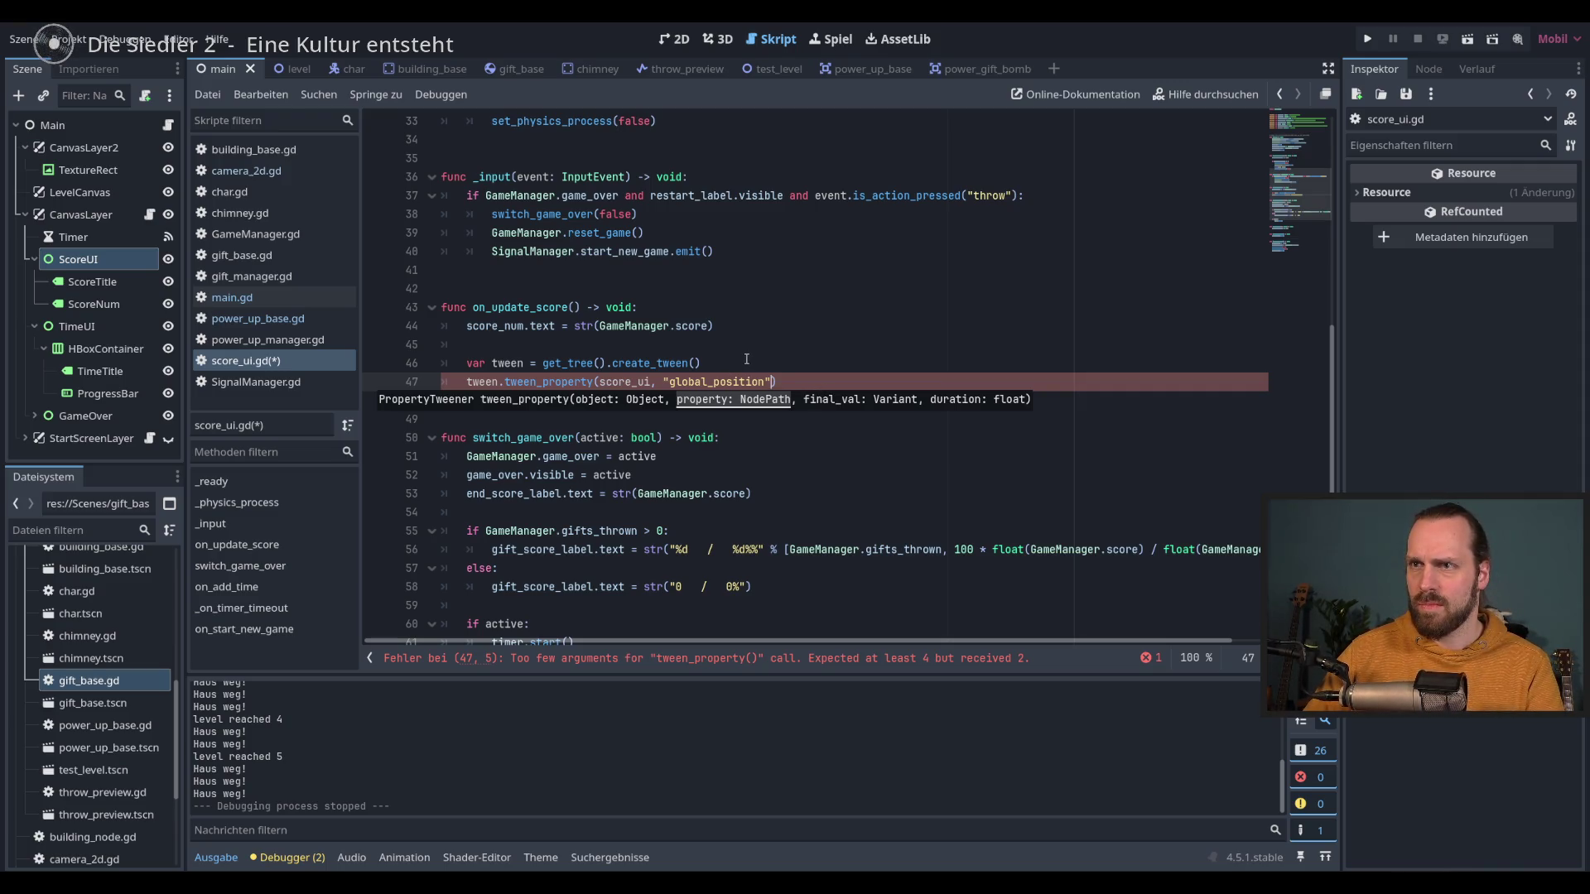
Step: Declare var score_ui_default_pos: Vector2 below the score_ui reference
scroll(745, 361, up, 6)
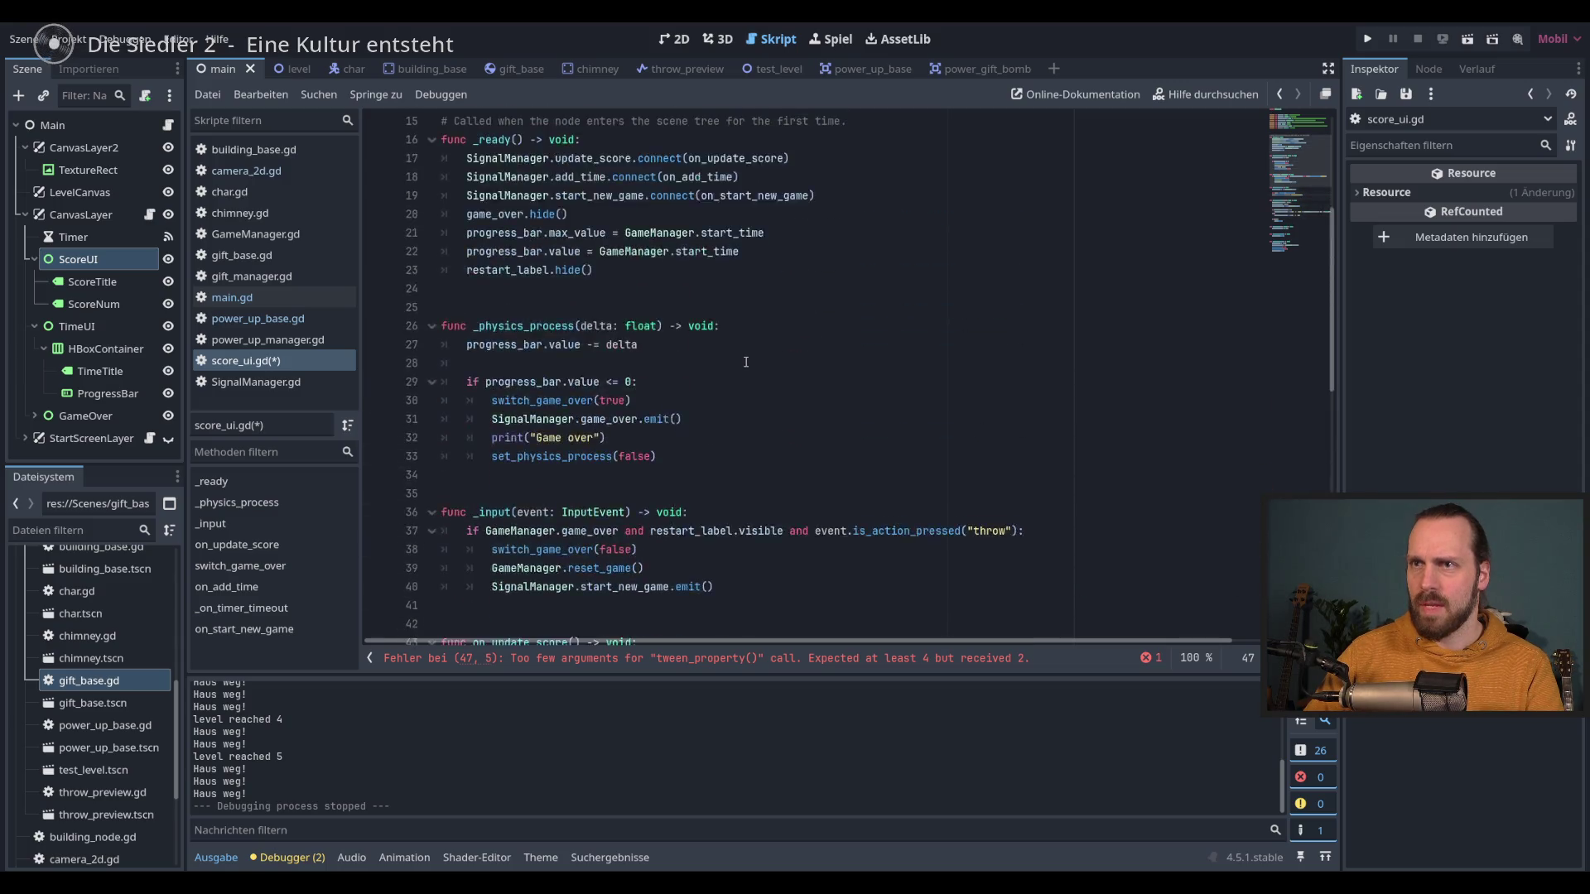
scroll(745, 362, up, 3)
scroll(734, 359, down, 1)
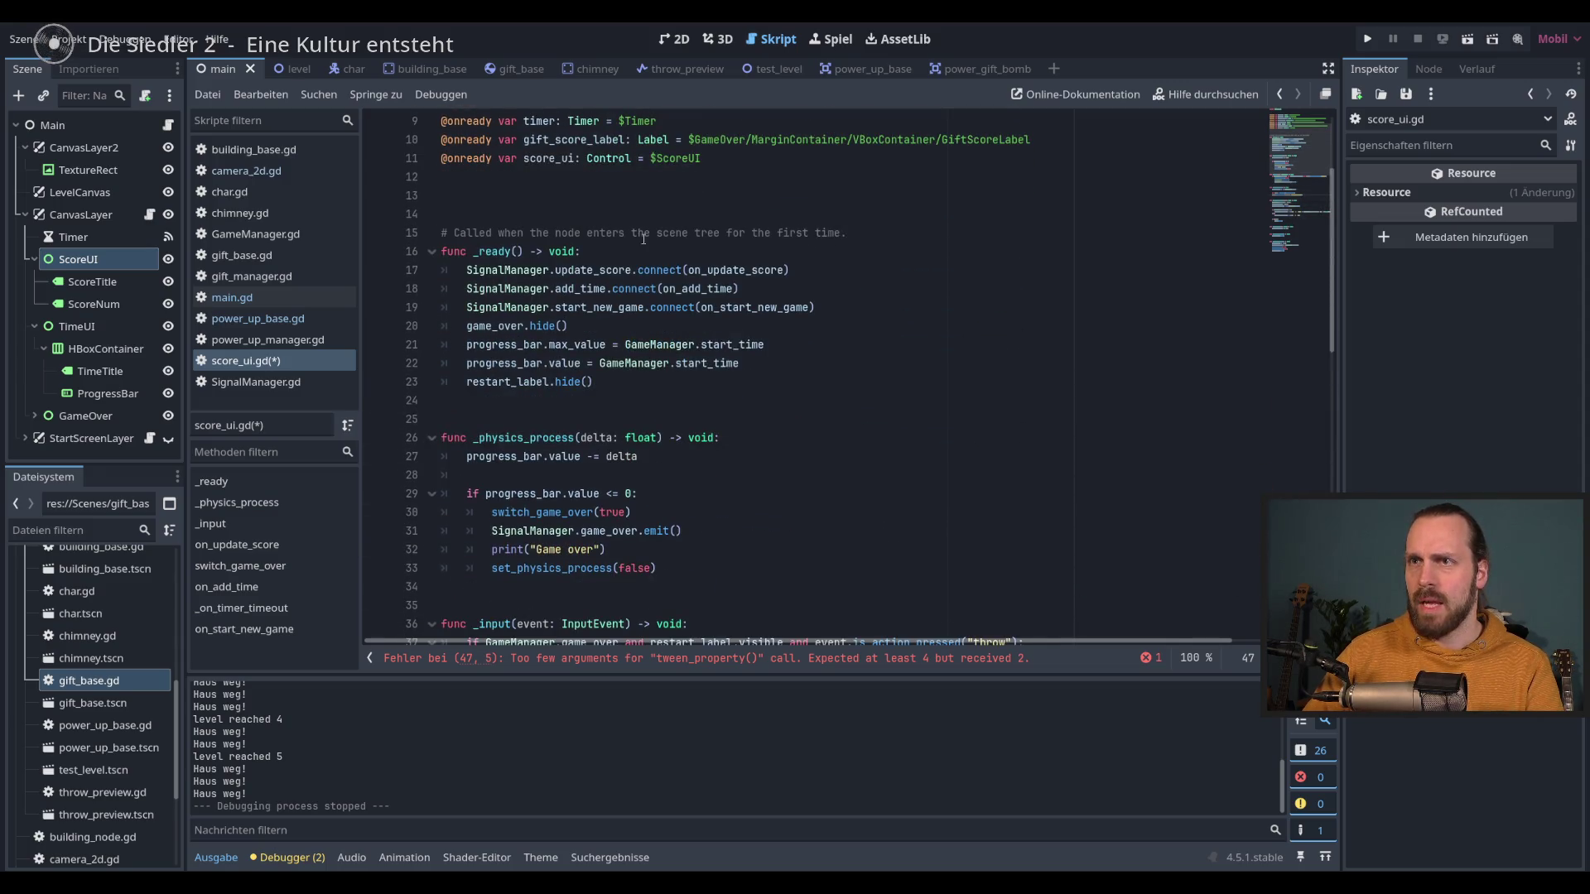
click(749, 157)
key(Return)
text(sc)
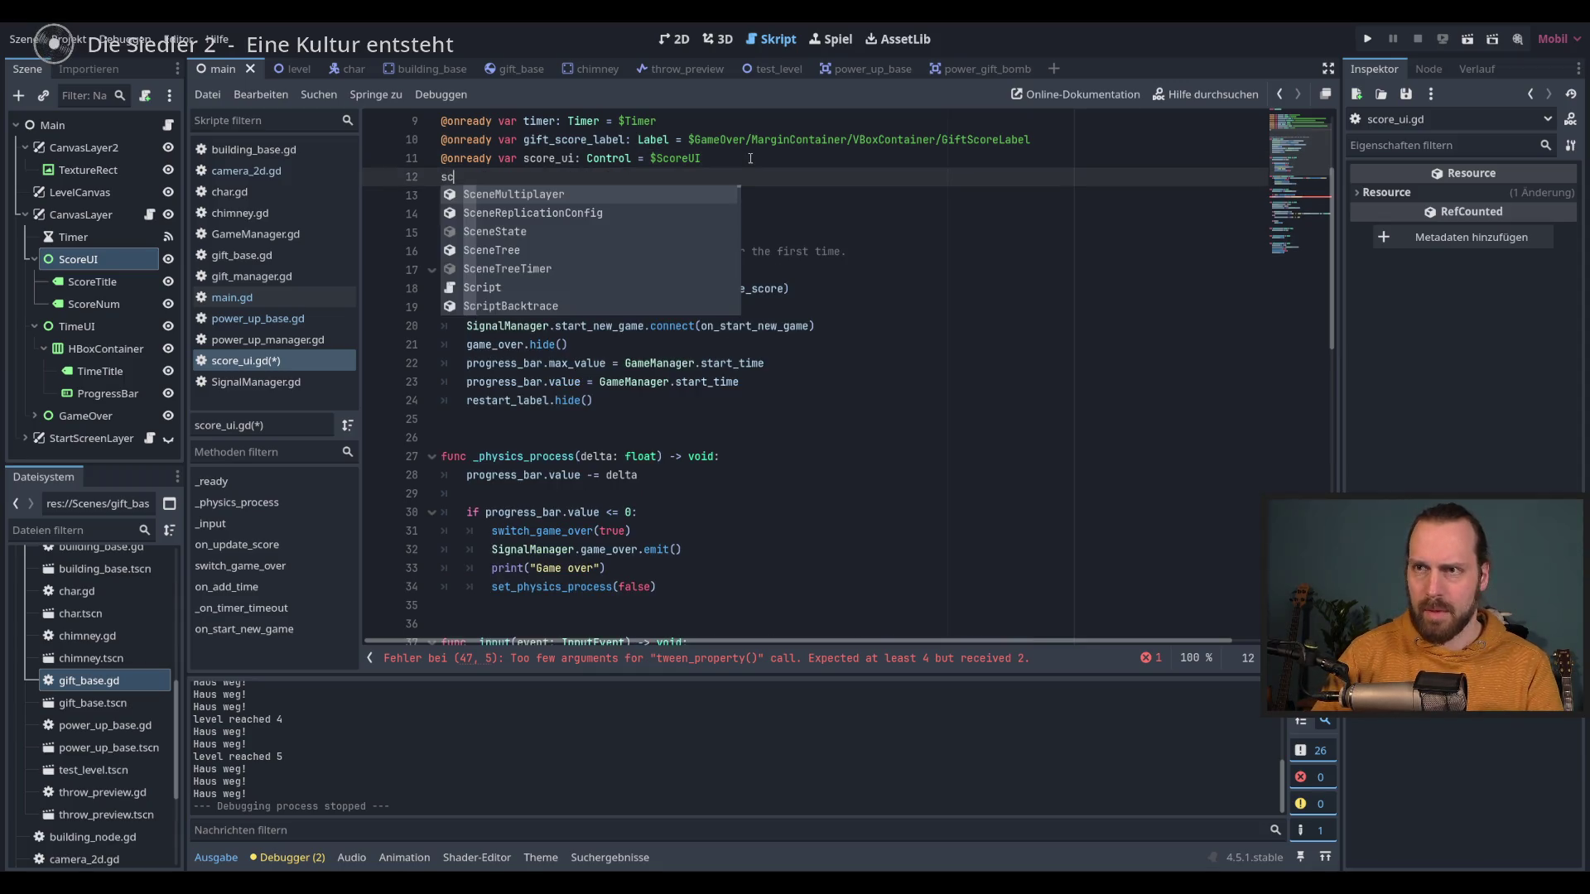
text(o)
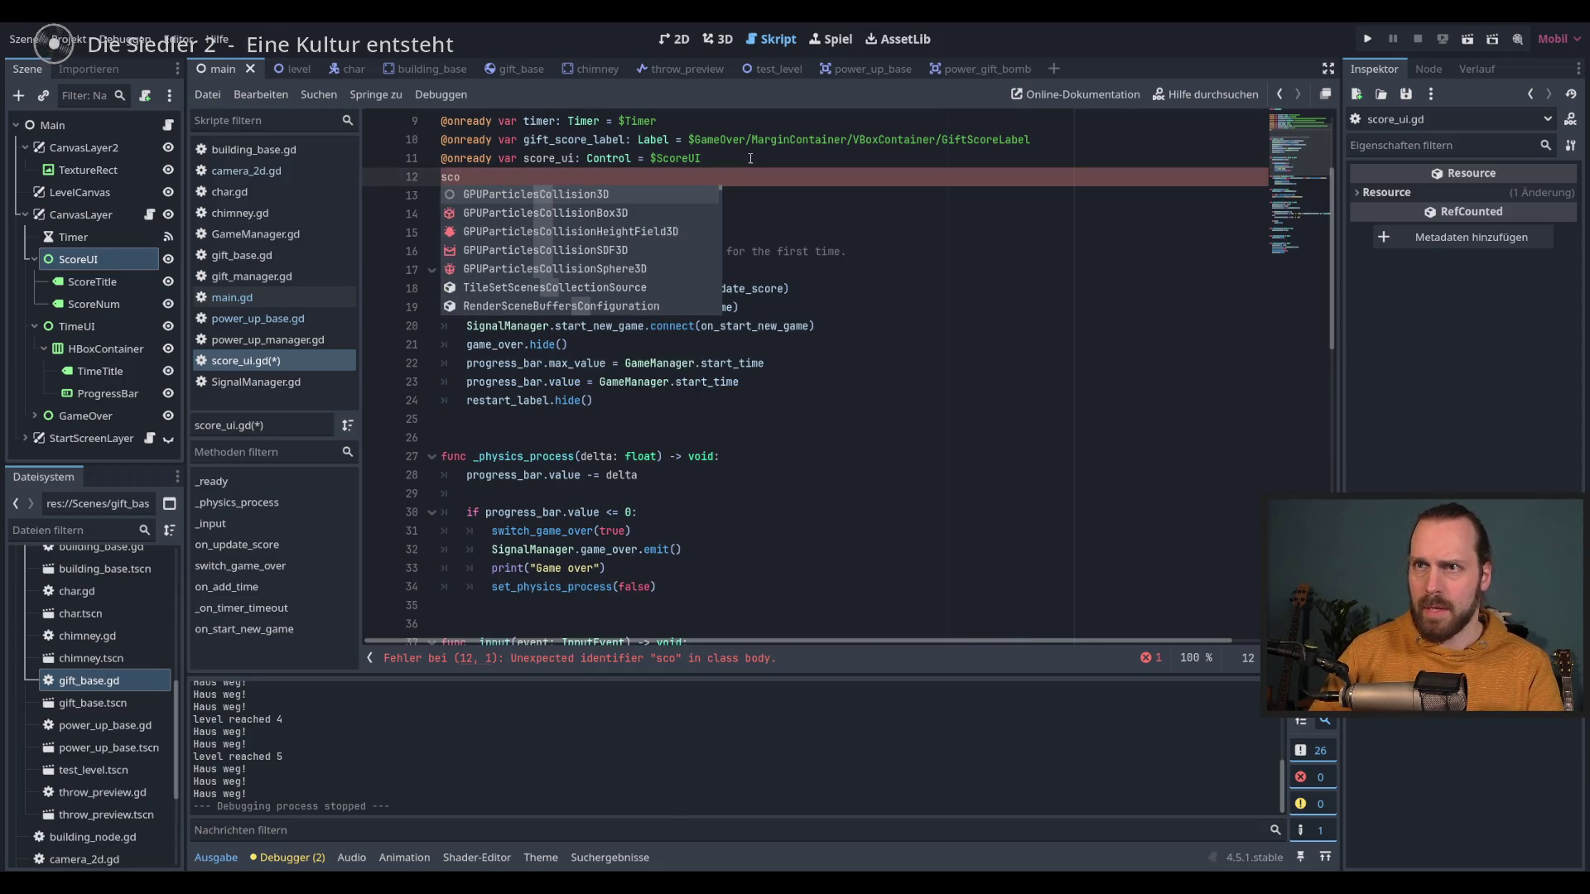
text(r)
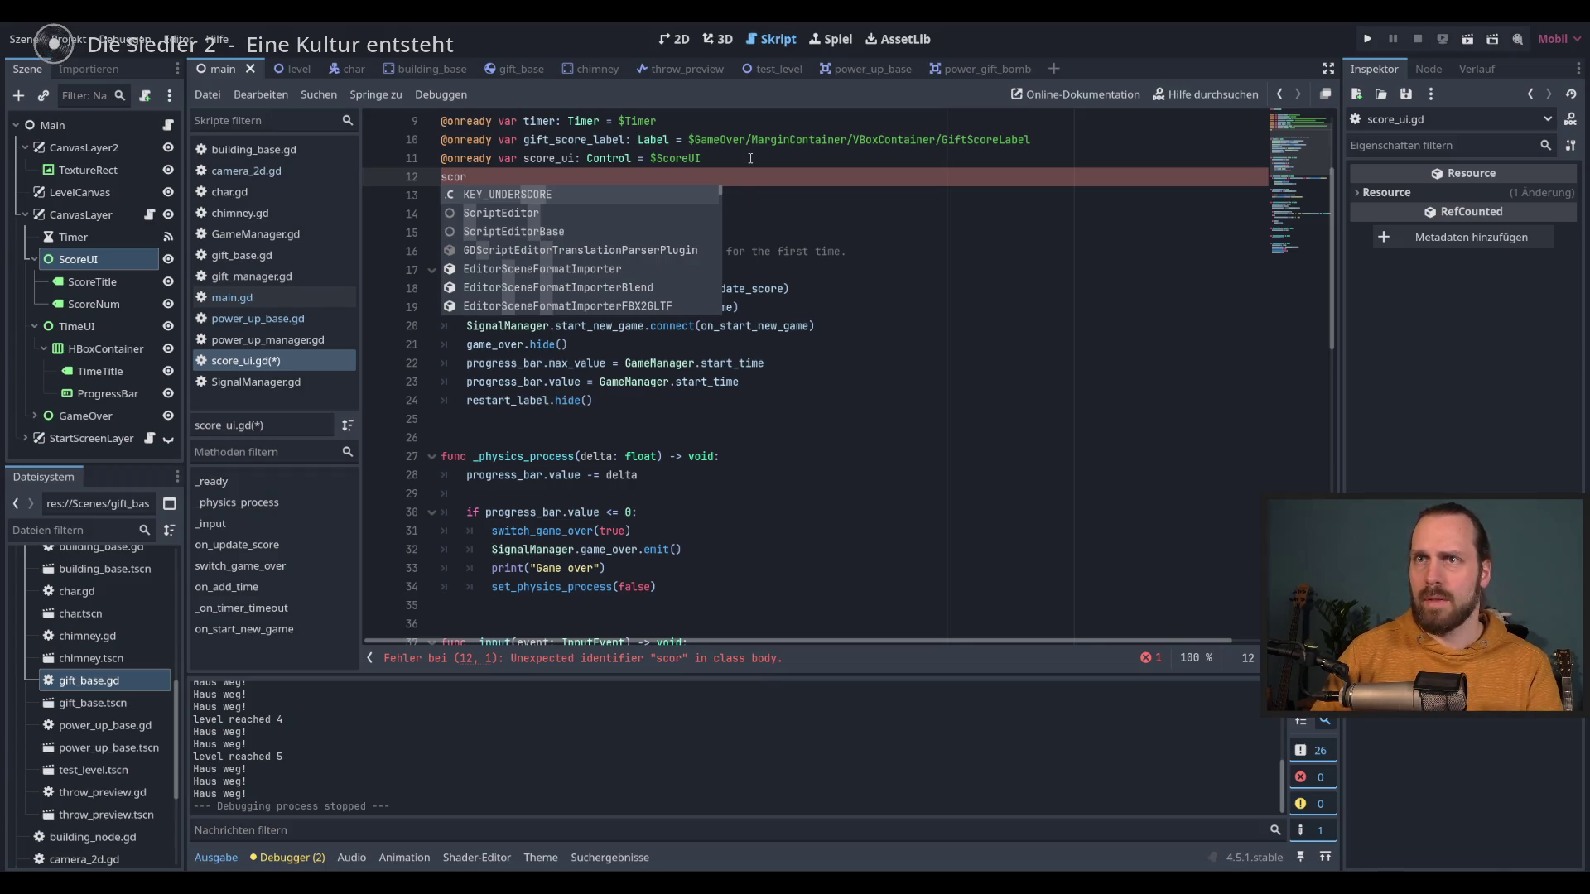
key(BackSpace)
key(BackSpace)
key(BackSpace)
text(var sco)
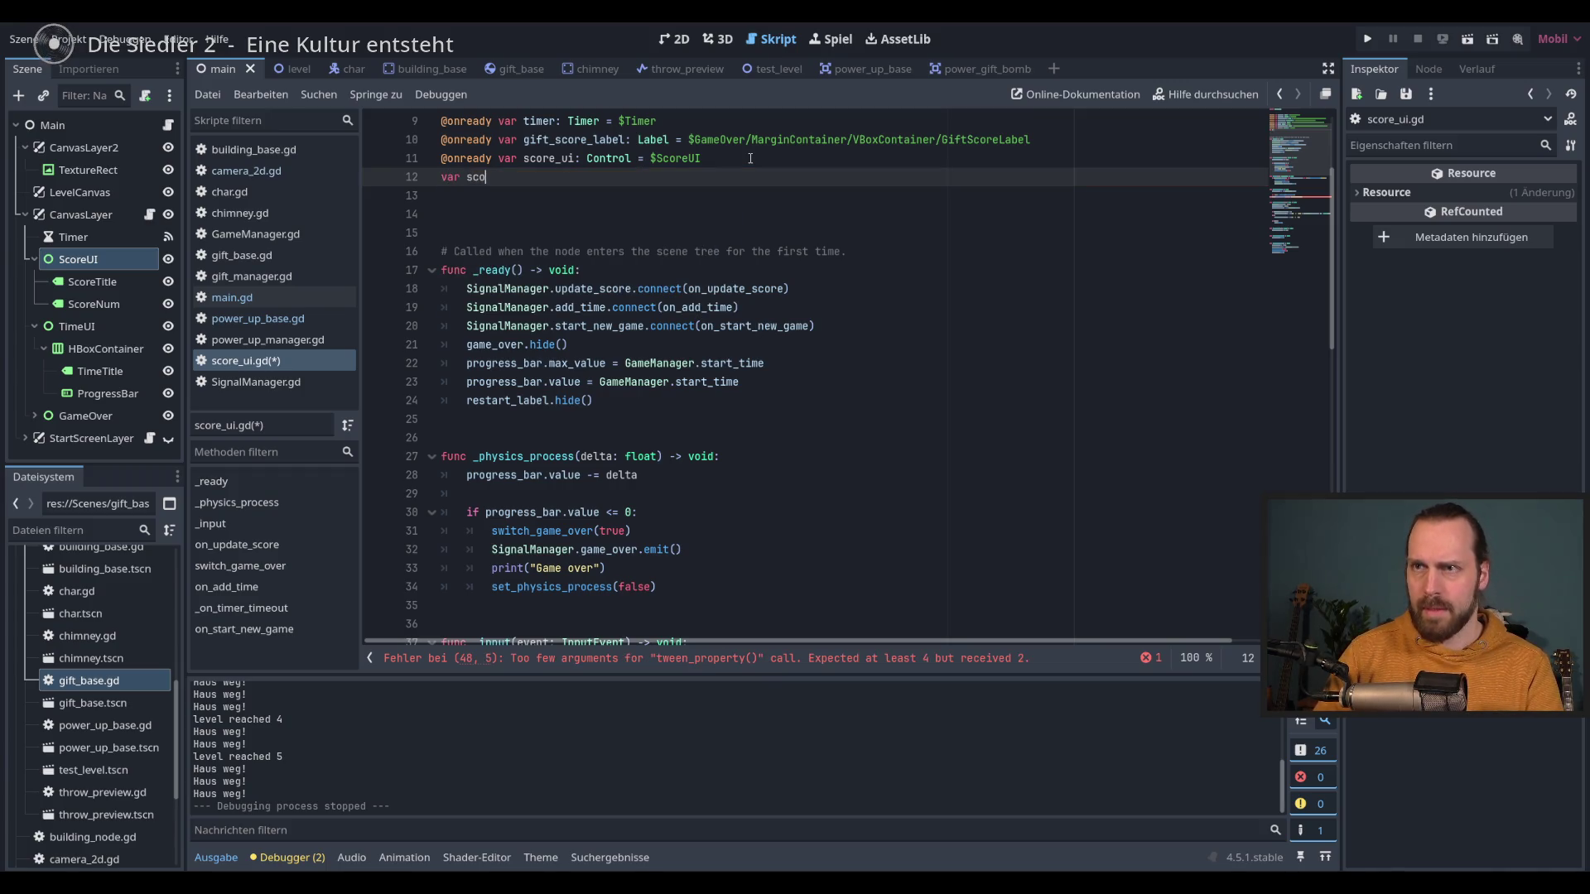
text(re_)
text(uui)
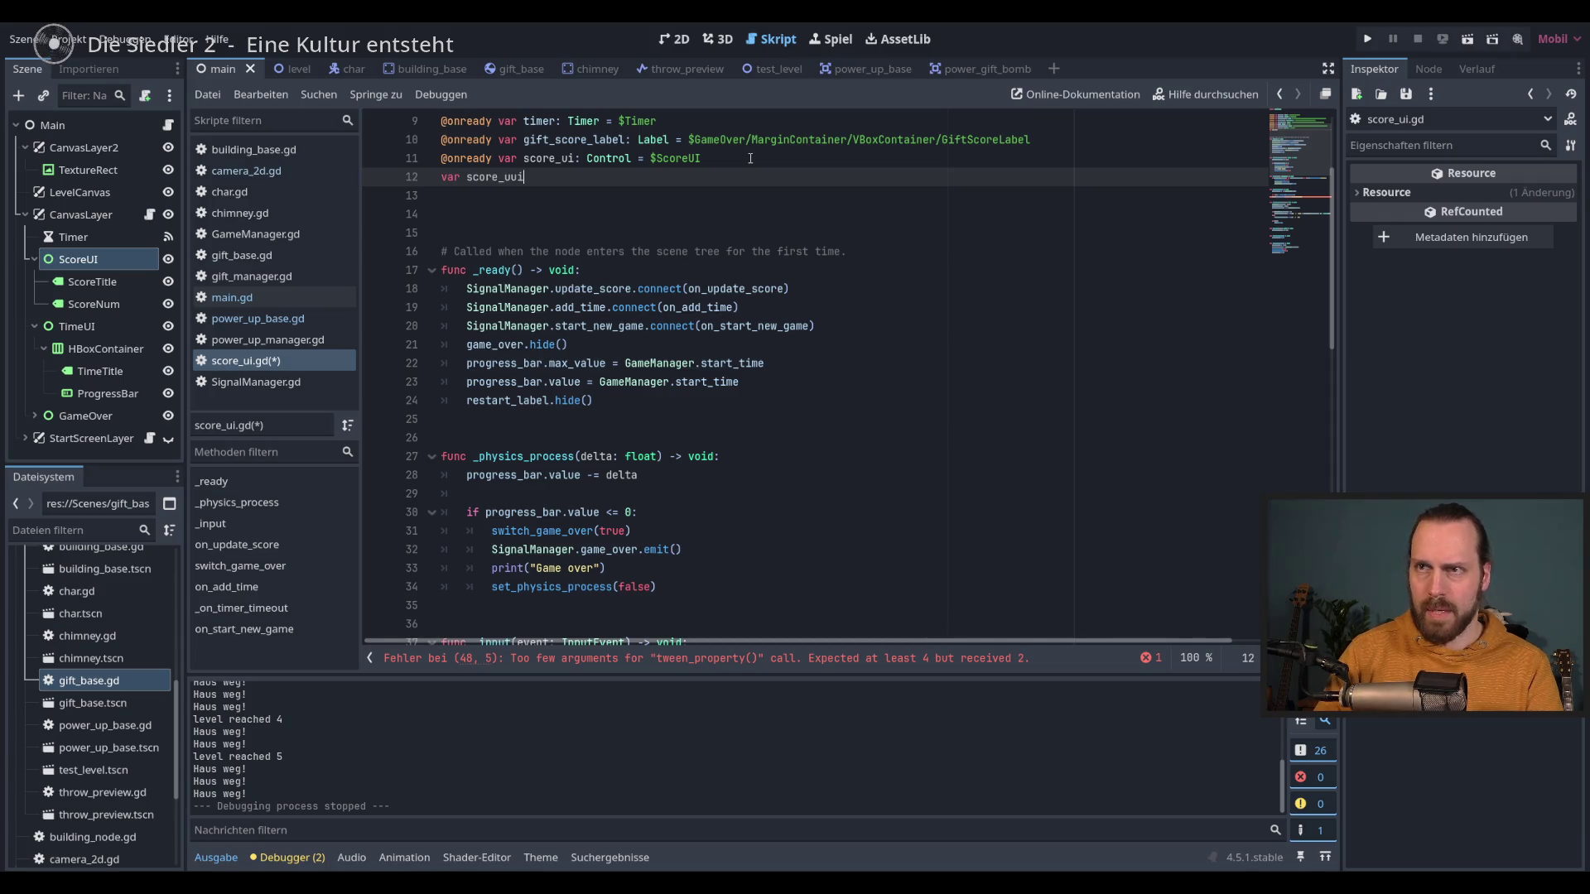
text(_default)
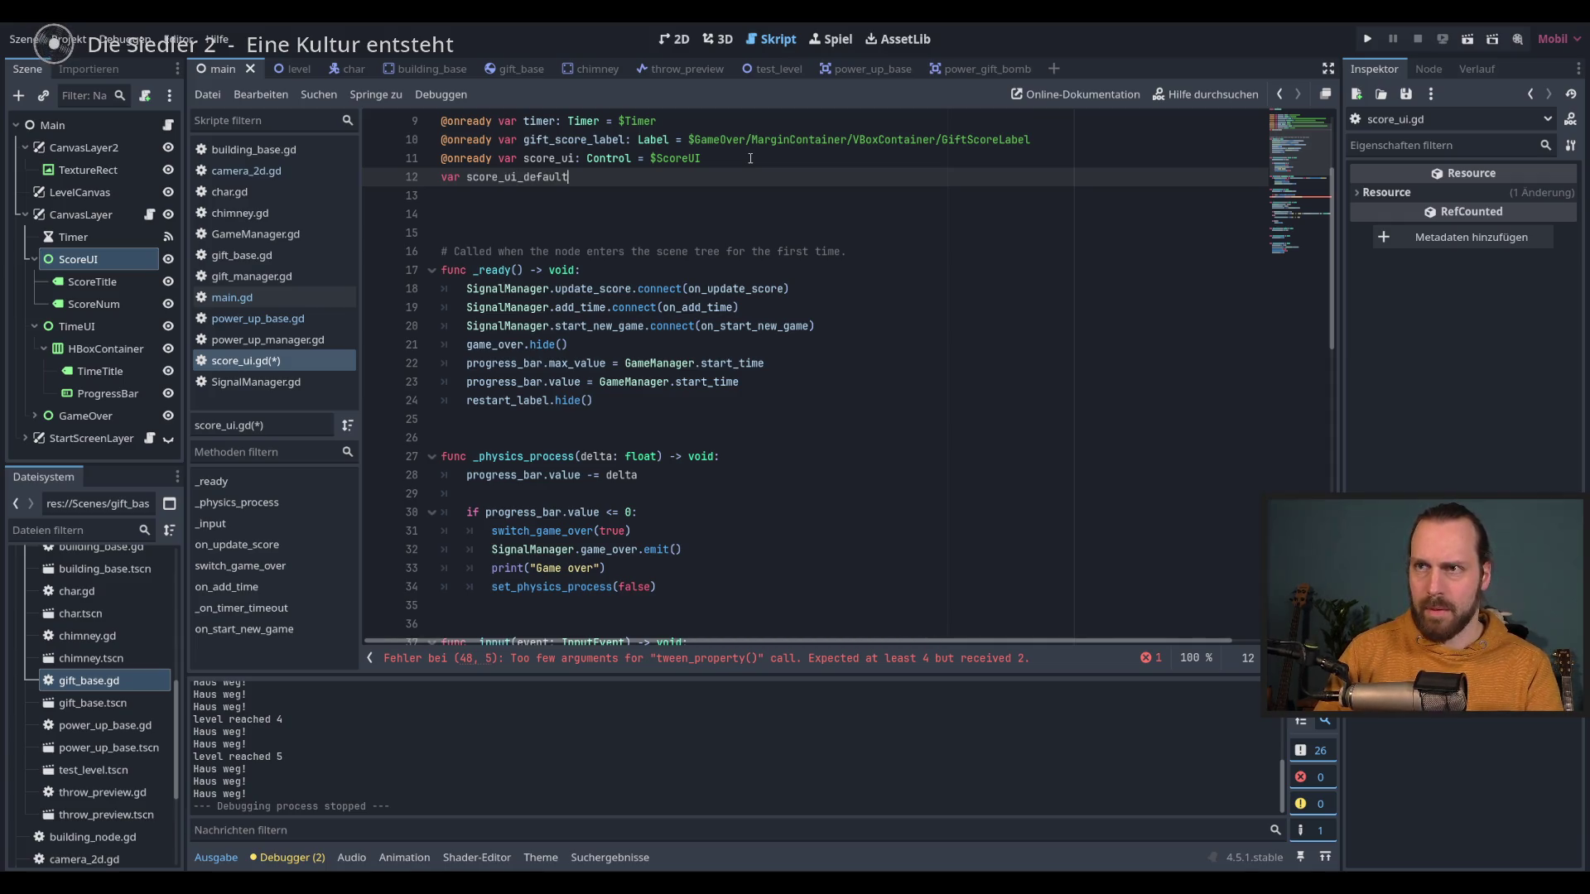
text(_pos : Fe)
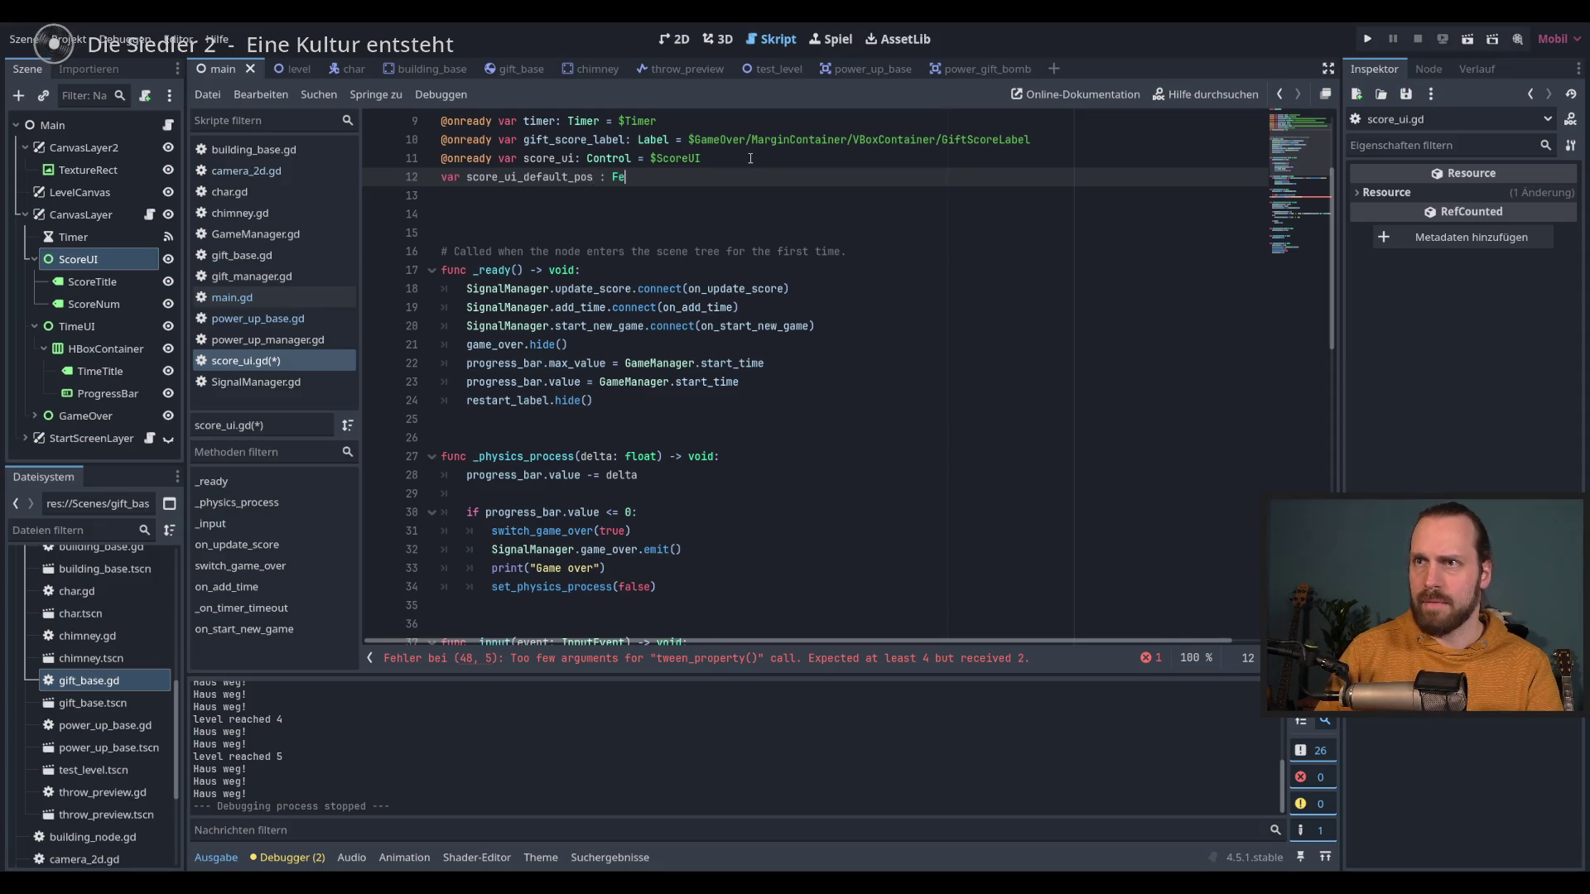
key(BackSpace)
key(BackSpace)
key(BackSpace)
text(: V)
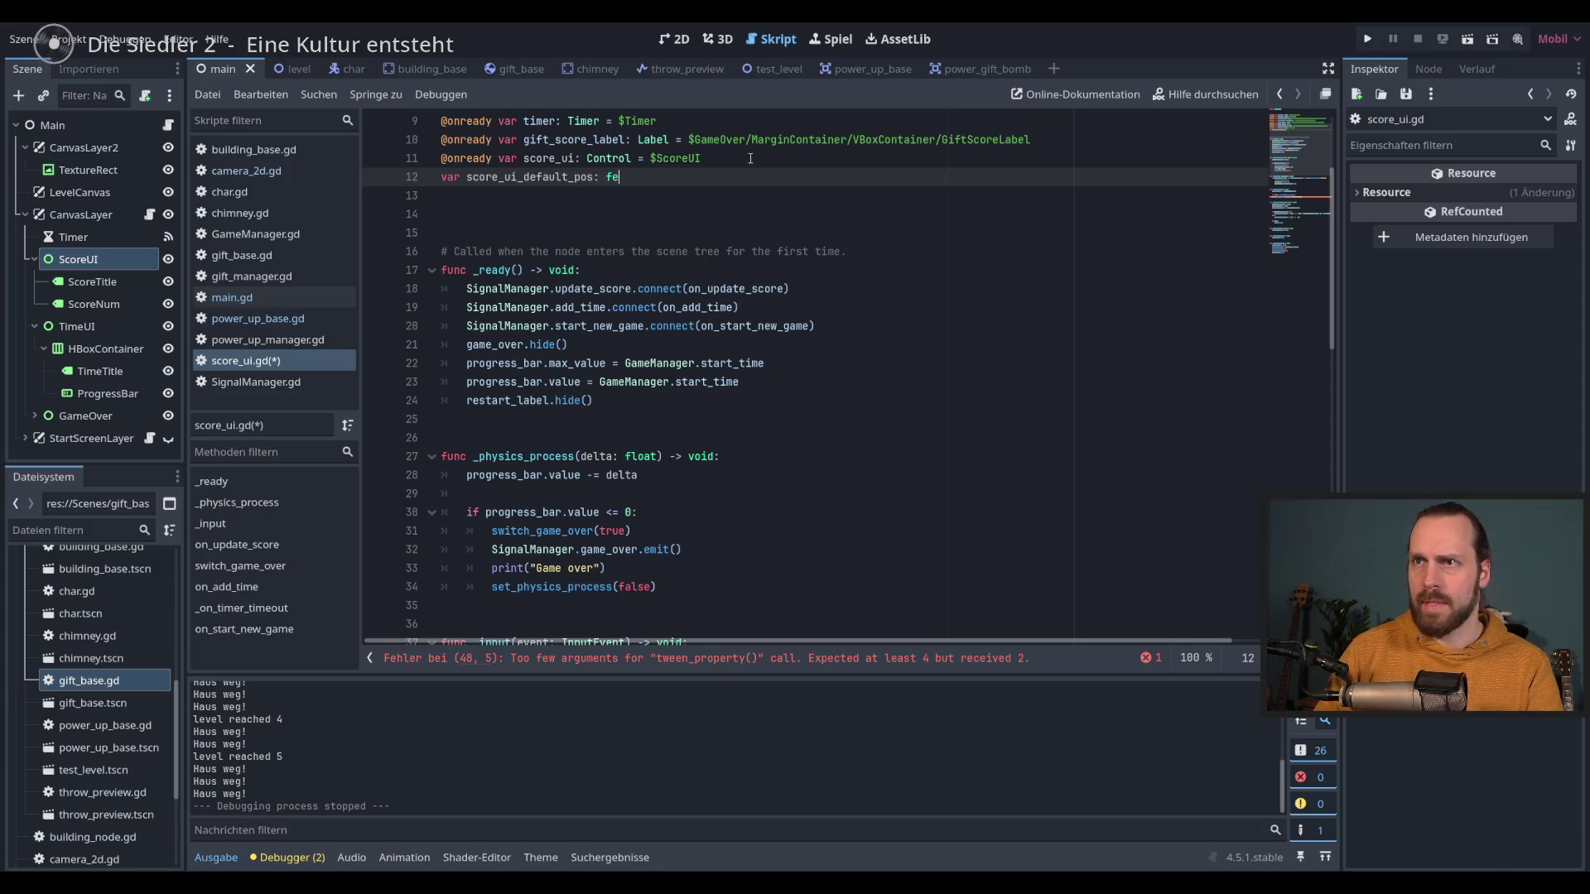
text(ec)
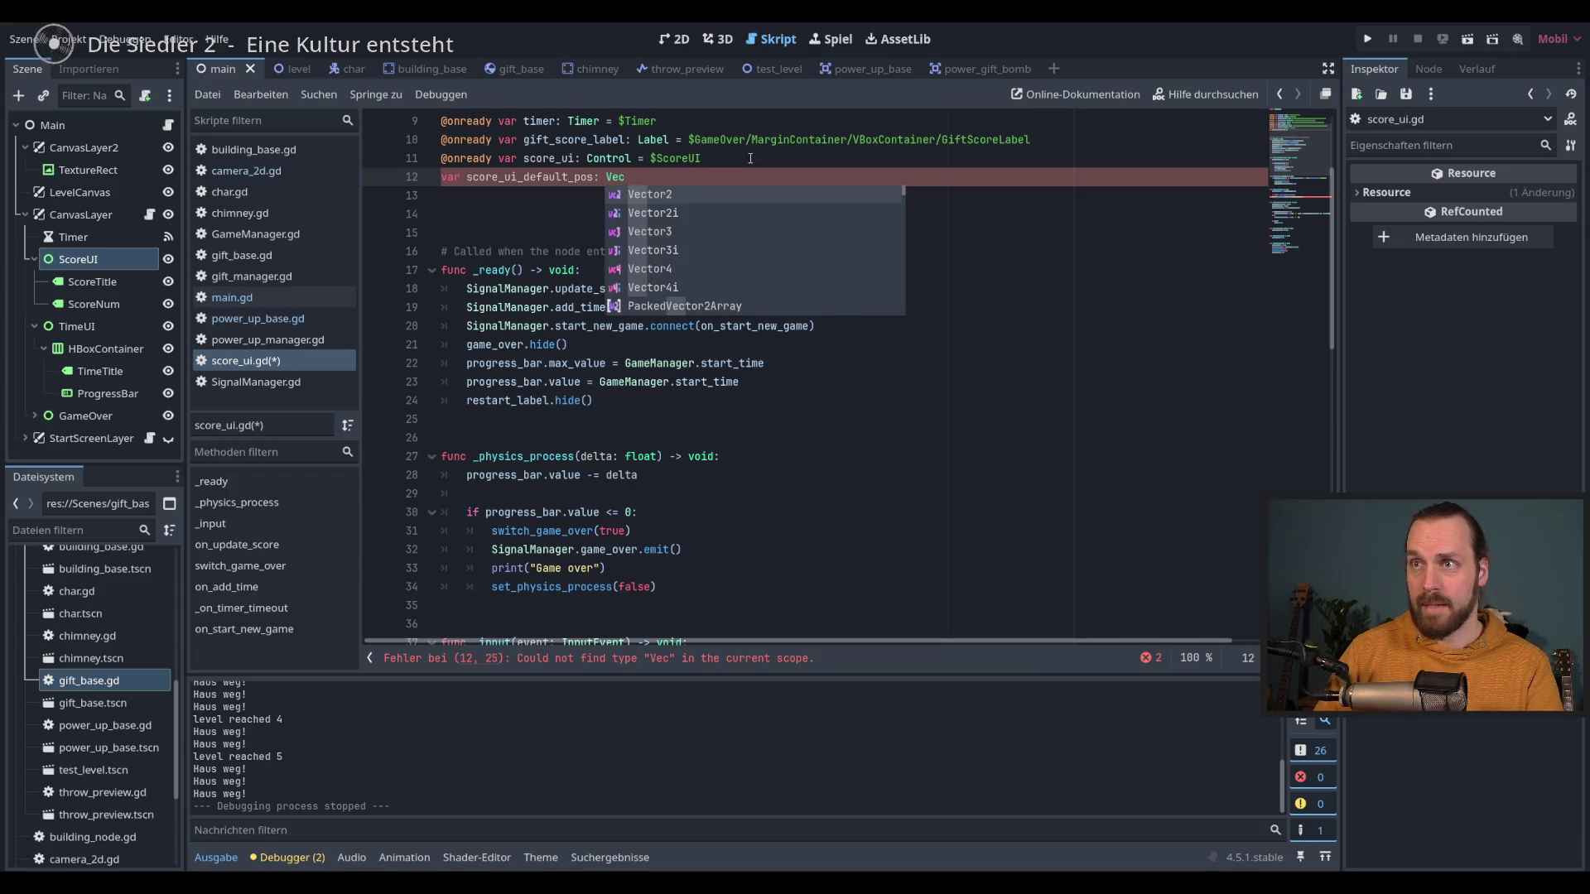
key(Return)
Step: In _ready, store score_ui.global_position in score_ui_default_pos and save the script
click(655, 398)
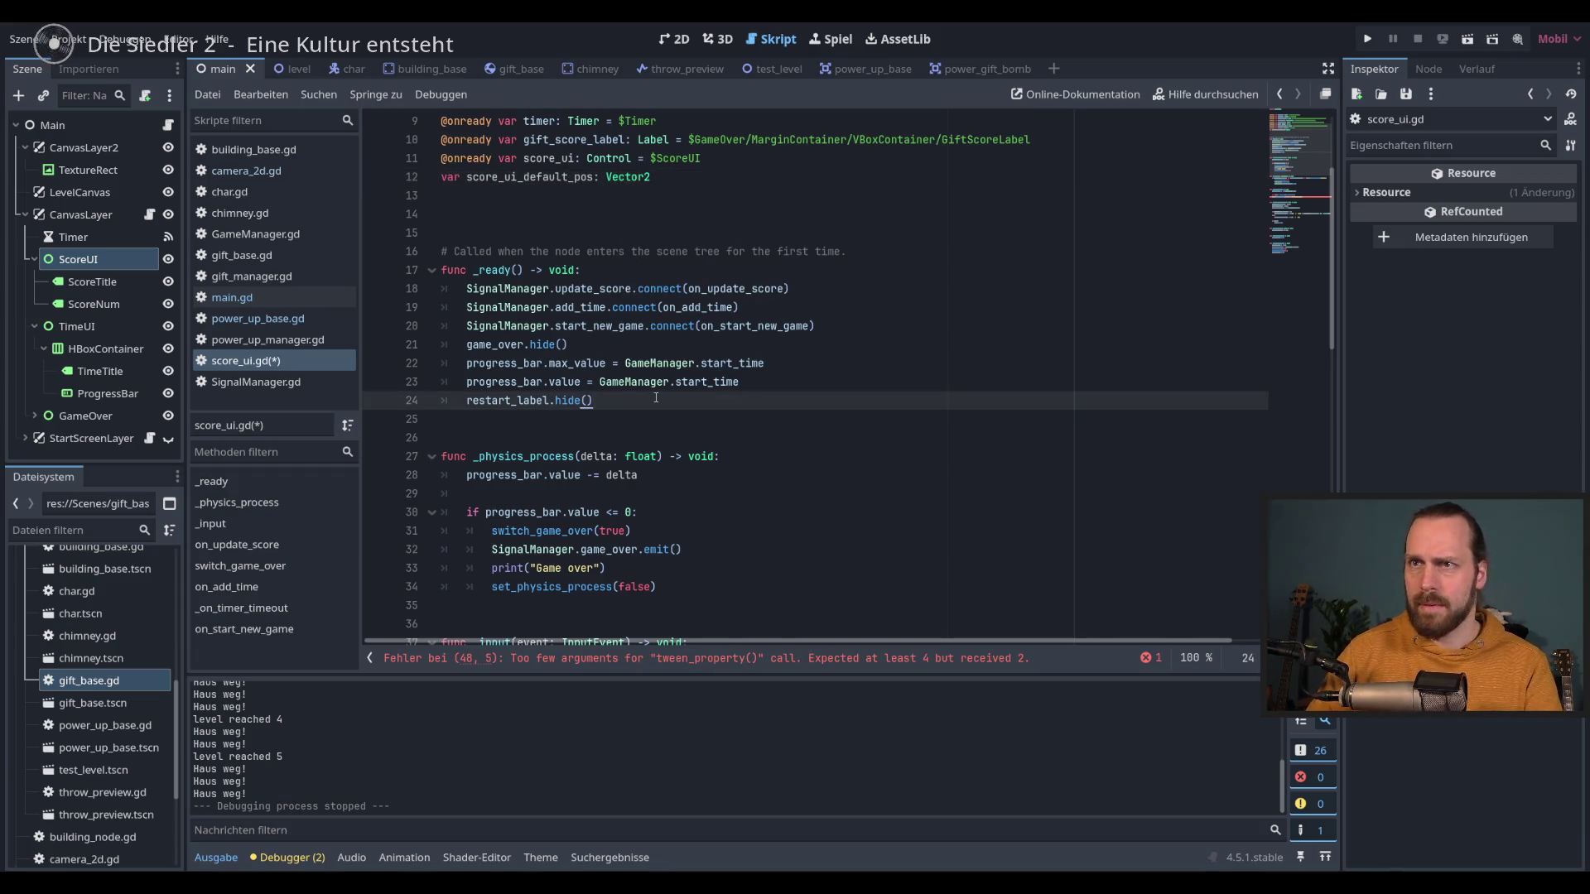
key(Return)
text(sco)
key(Down)
key(Down)
key(Return)
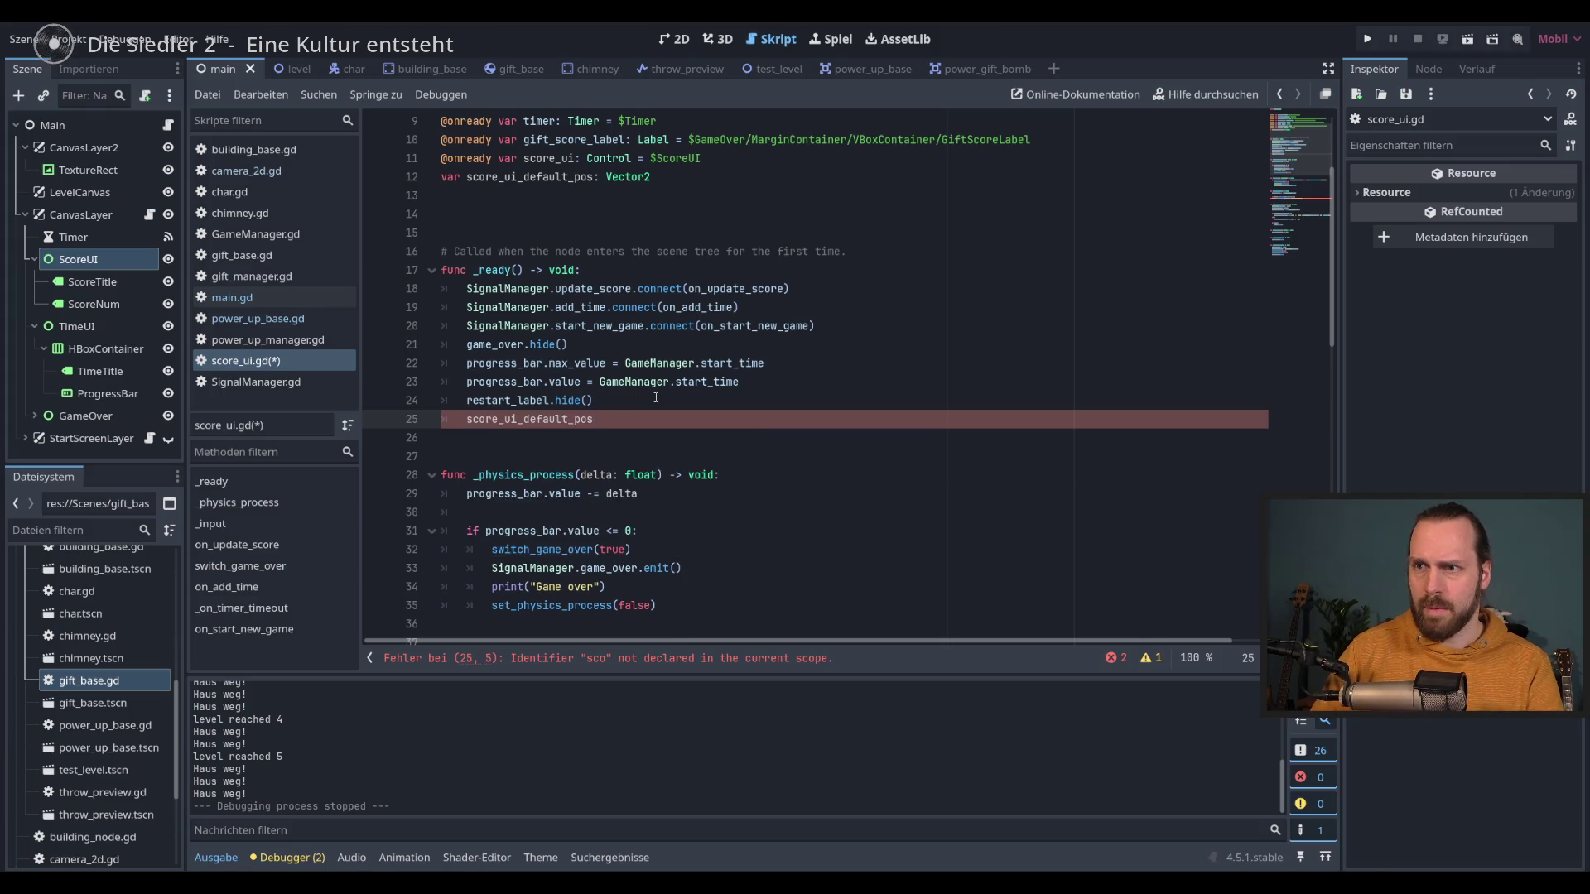
text(scor)
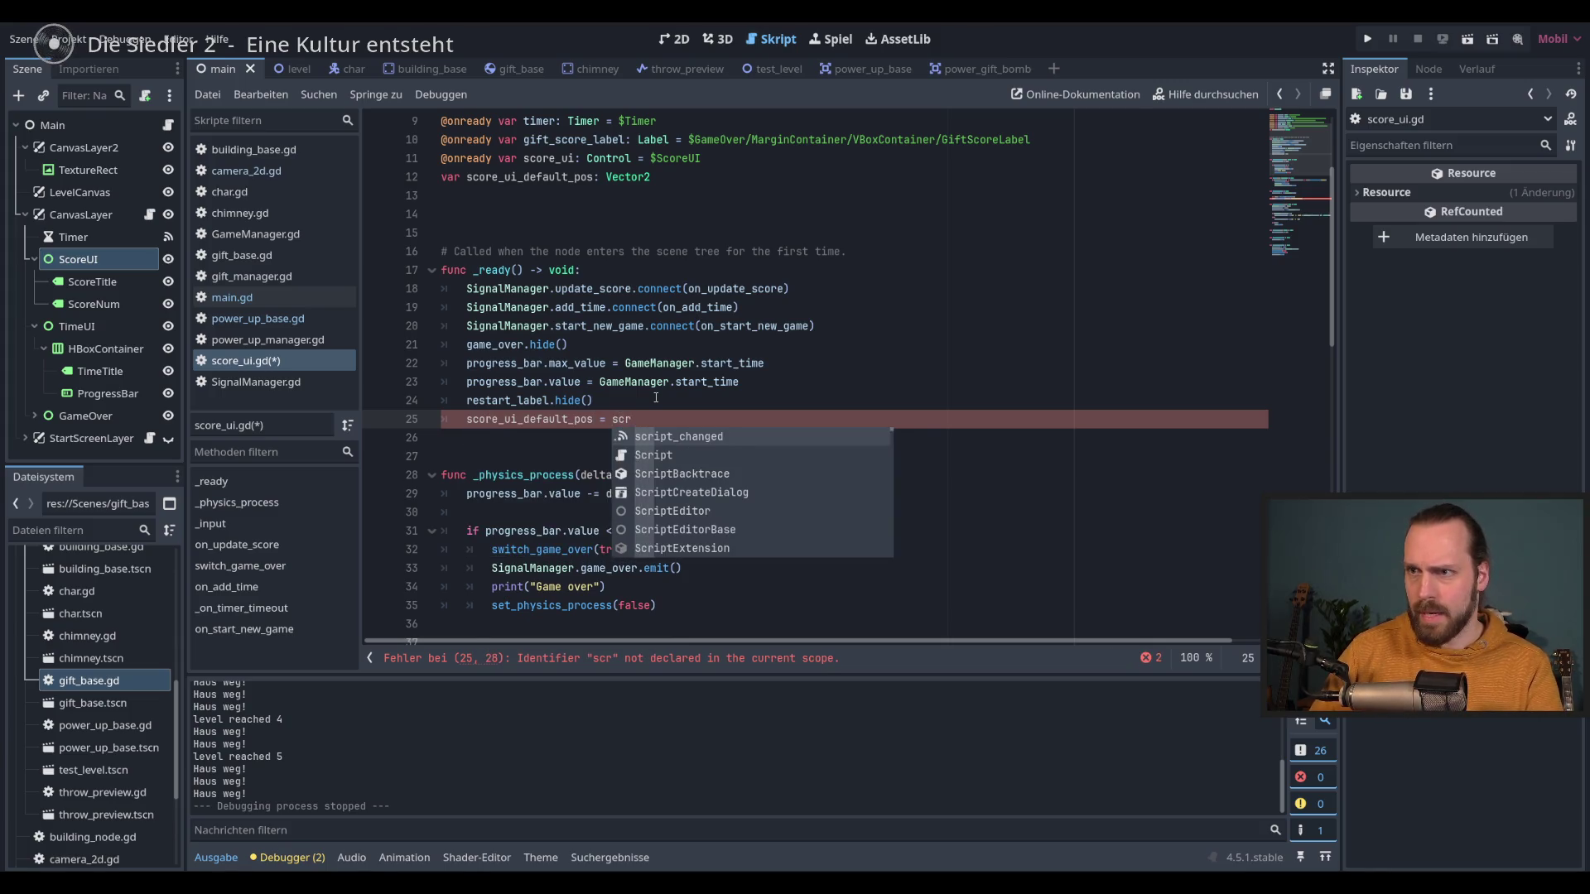
key(BackSpace)
text(ore)
key(Down)
key(Return)
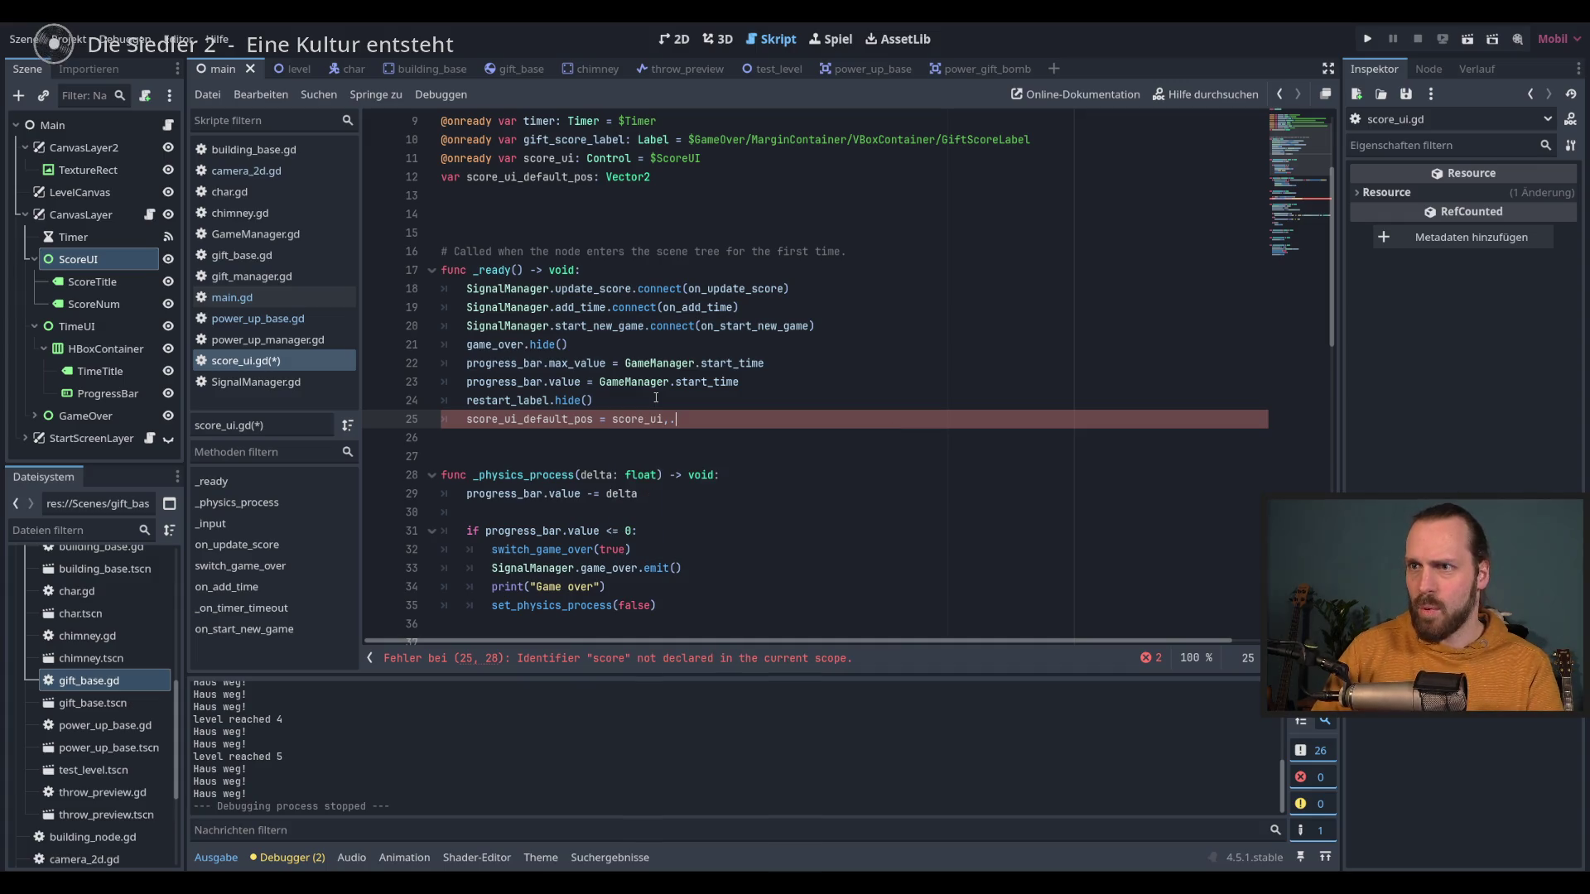
text(,)
text(.glo)
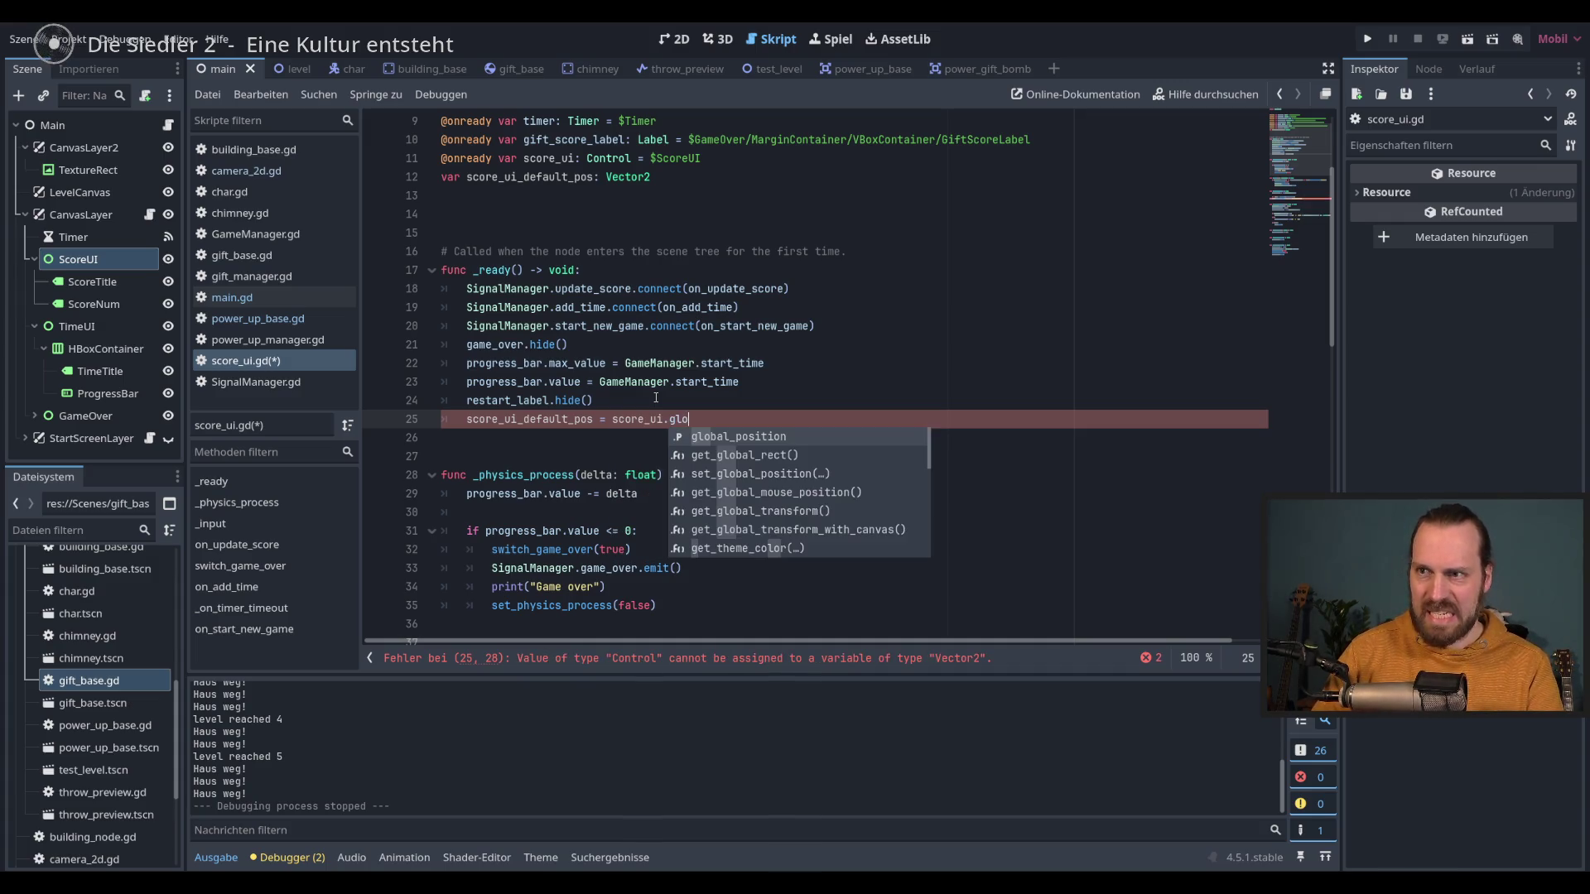
key(Return)
key(ctrl+s)
scroll(724, 448, down, 5)
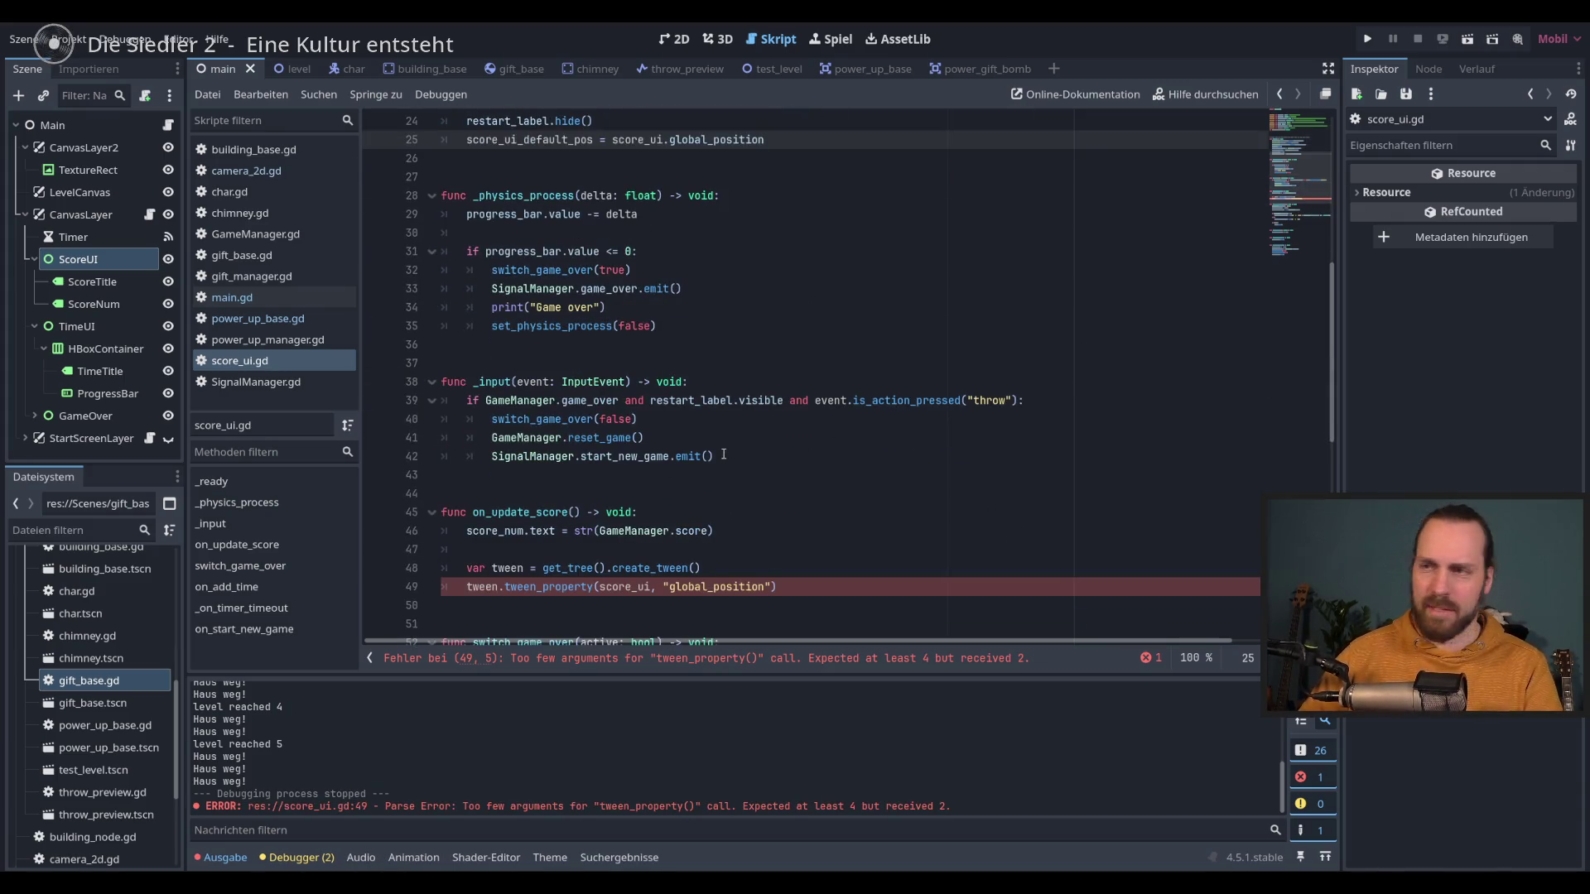
Step: Pass score_ui_default_pos as the tween's target value on line 49
scroll(789, 528, down, 3)
click(775, 419)
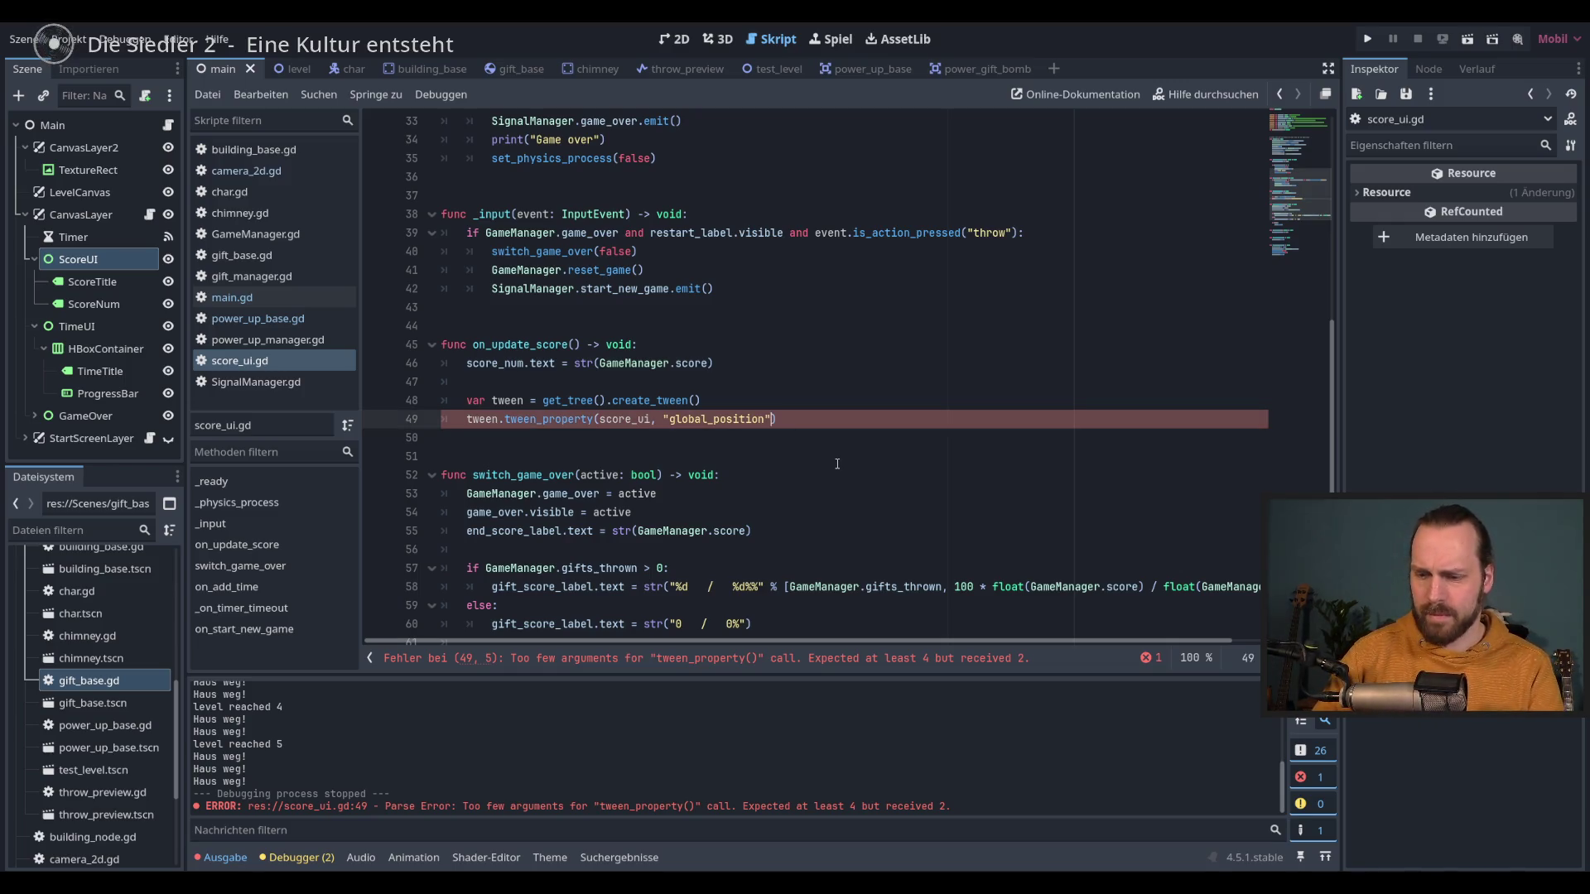
text(, )
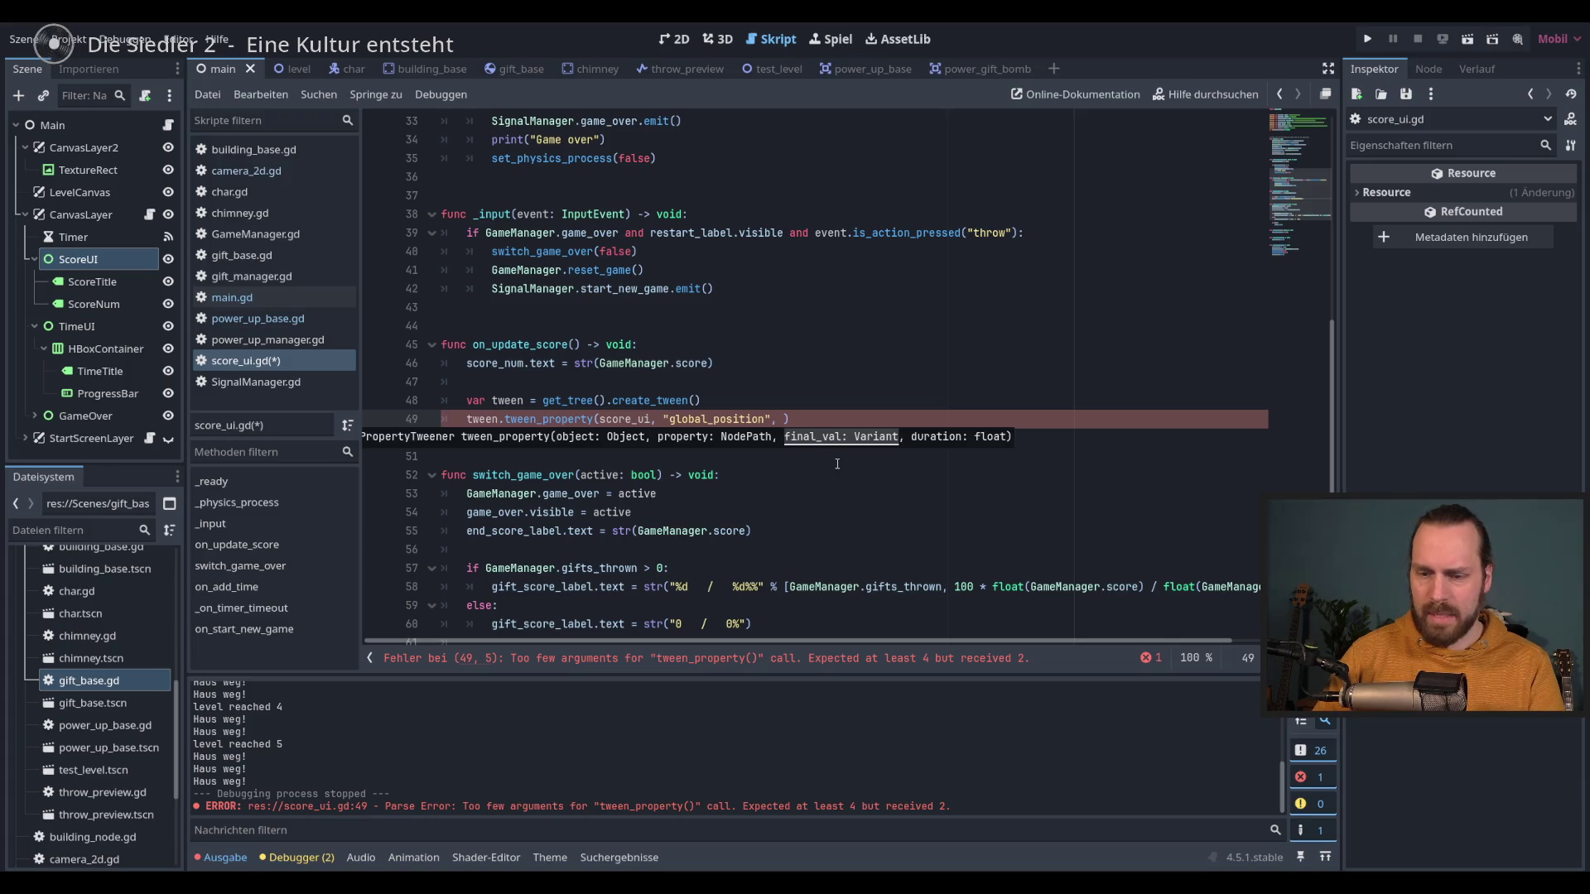
text(sco)
key(Return)
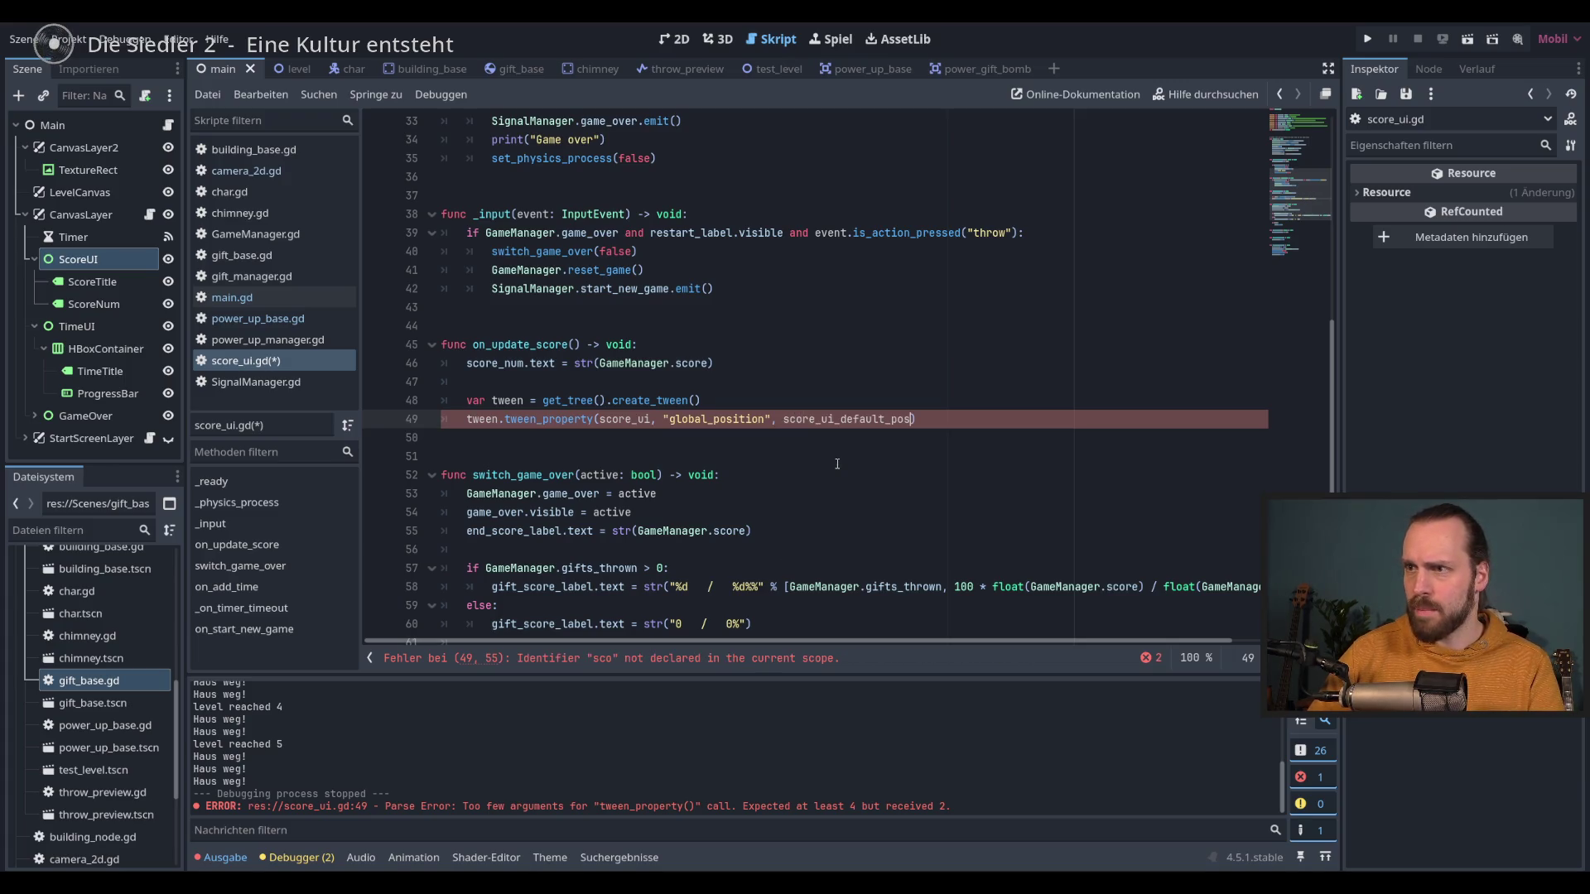
Step: Try a randf_range offset, replace it with a Vector offset, then select the default-position assignment
text(+ )
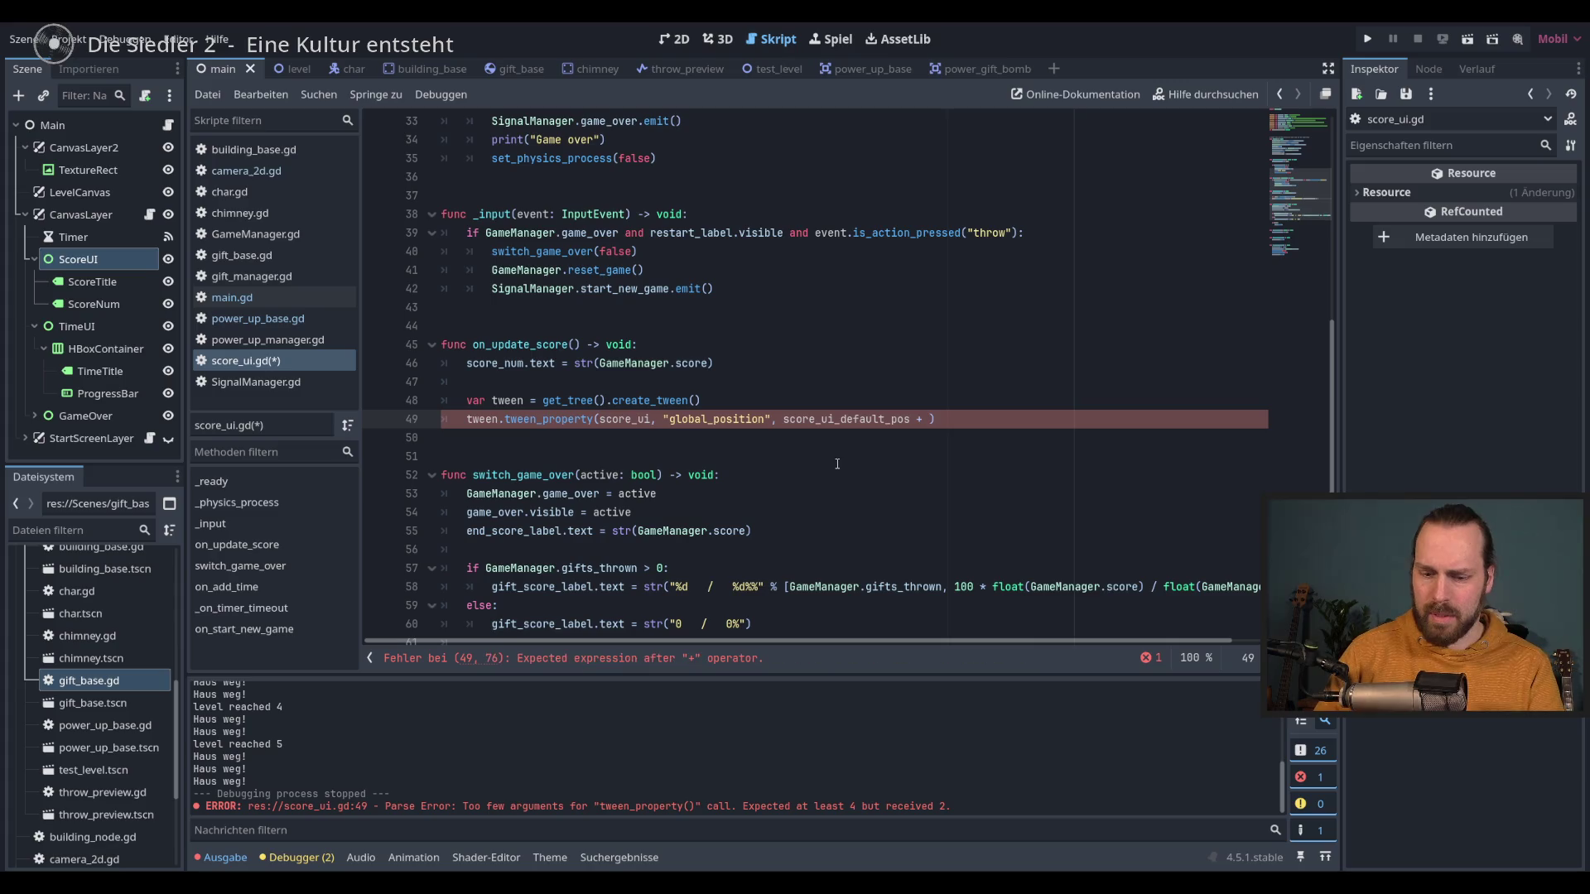
text(rand)
key(Down)
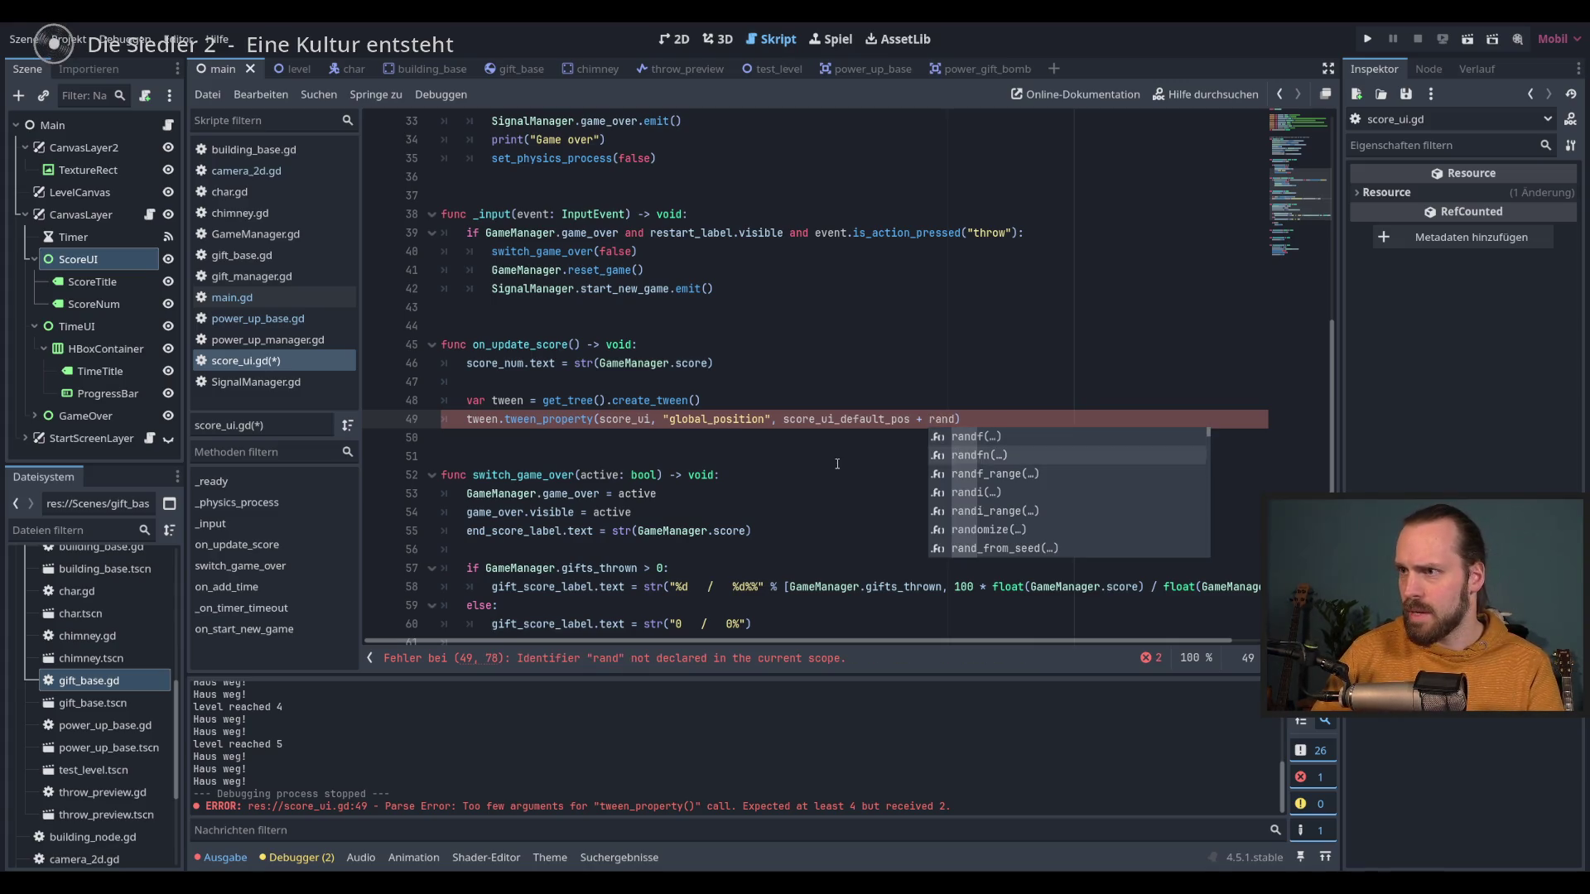
key(Down)
key(Down)
key(Up)
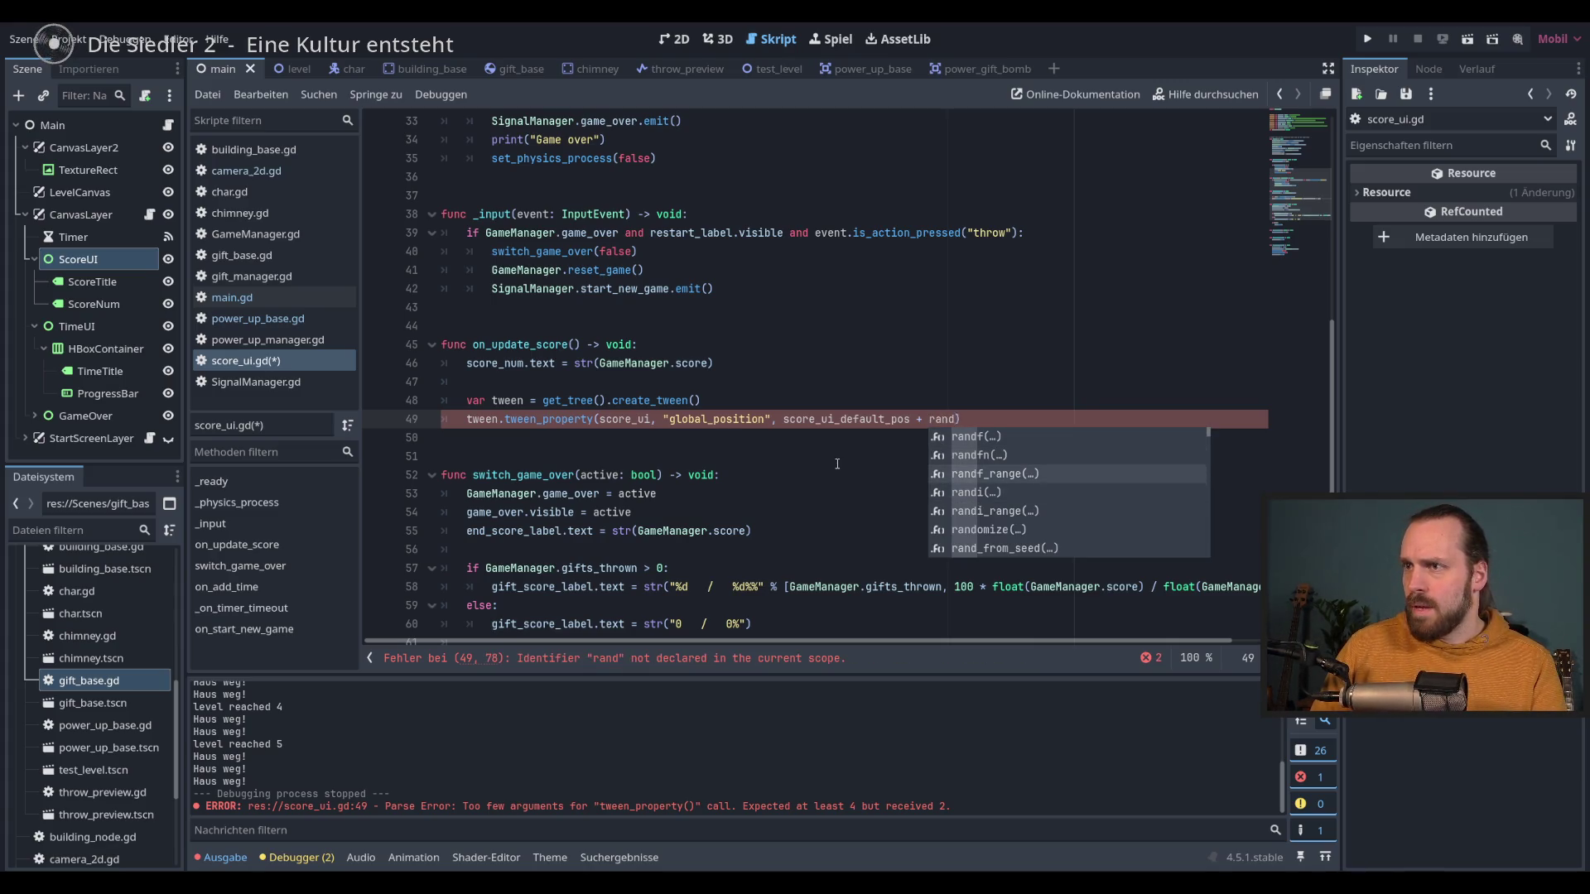
key(Return)
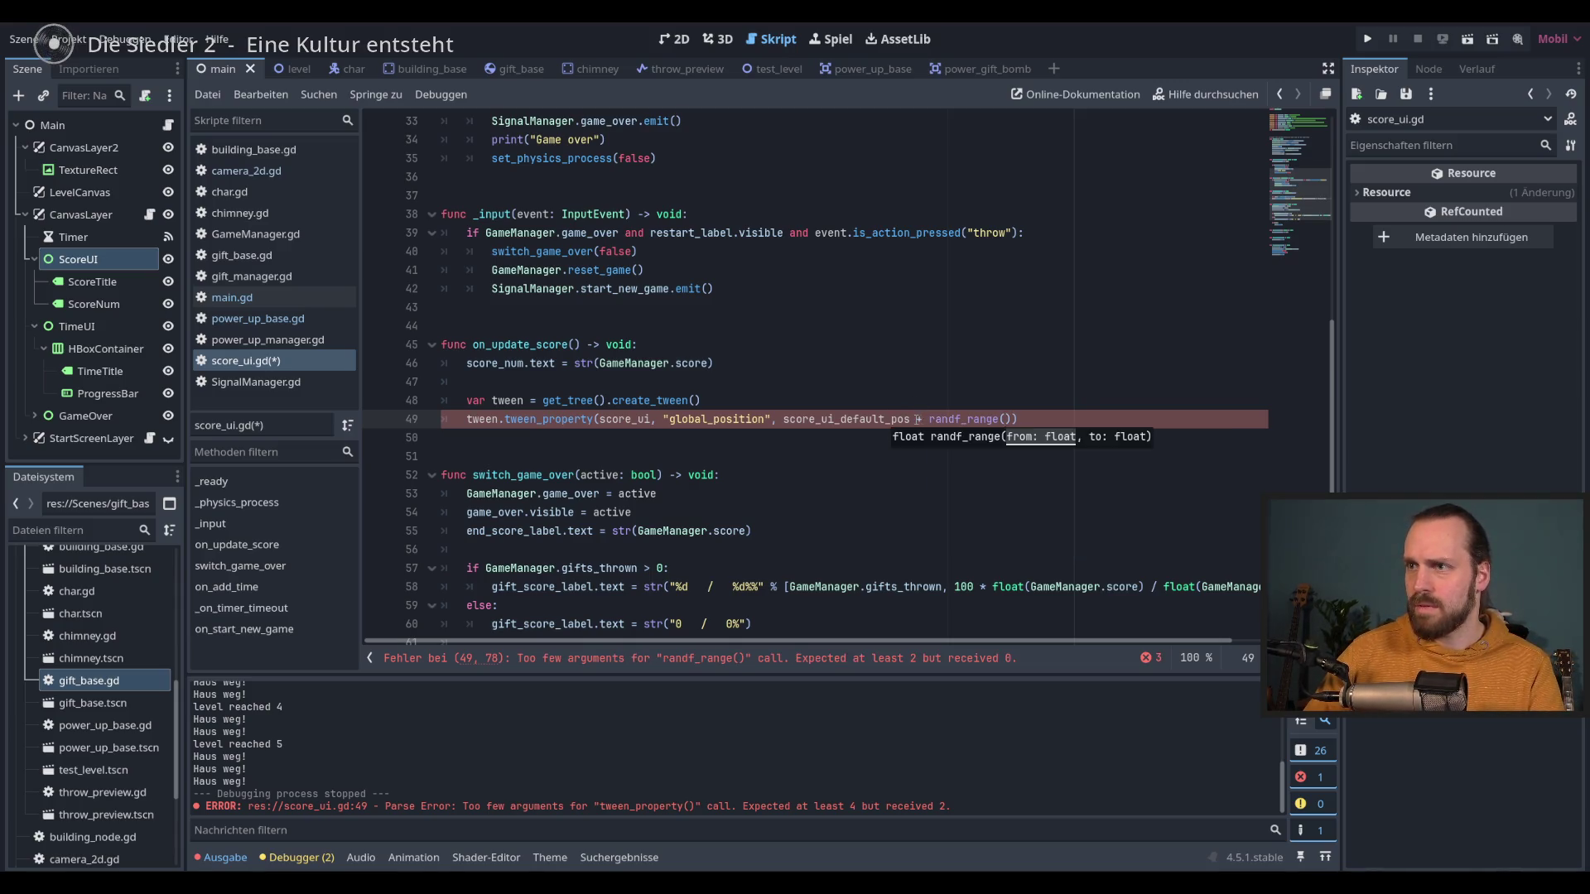
drag(917, 420, 1013, 422)
text(Vec)
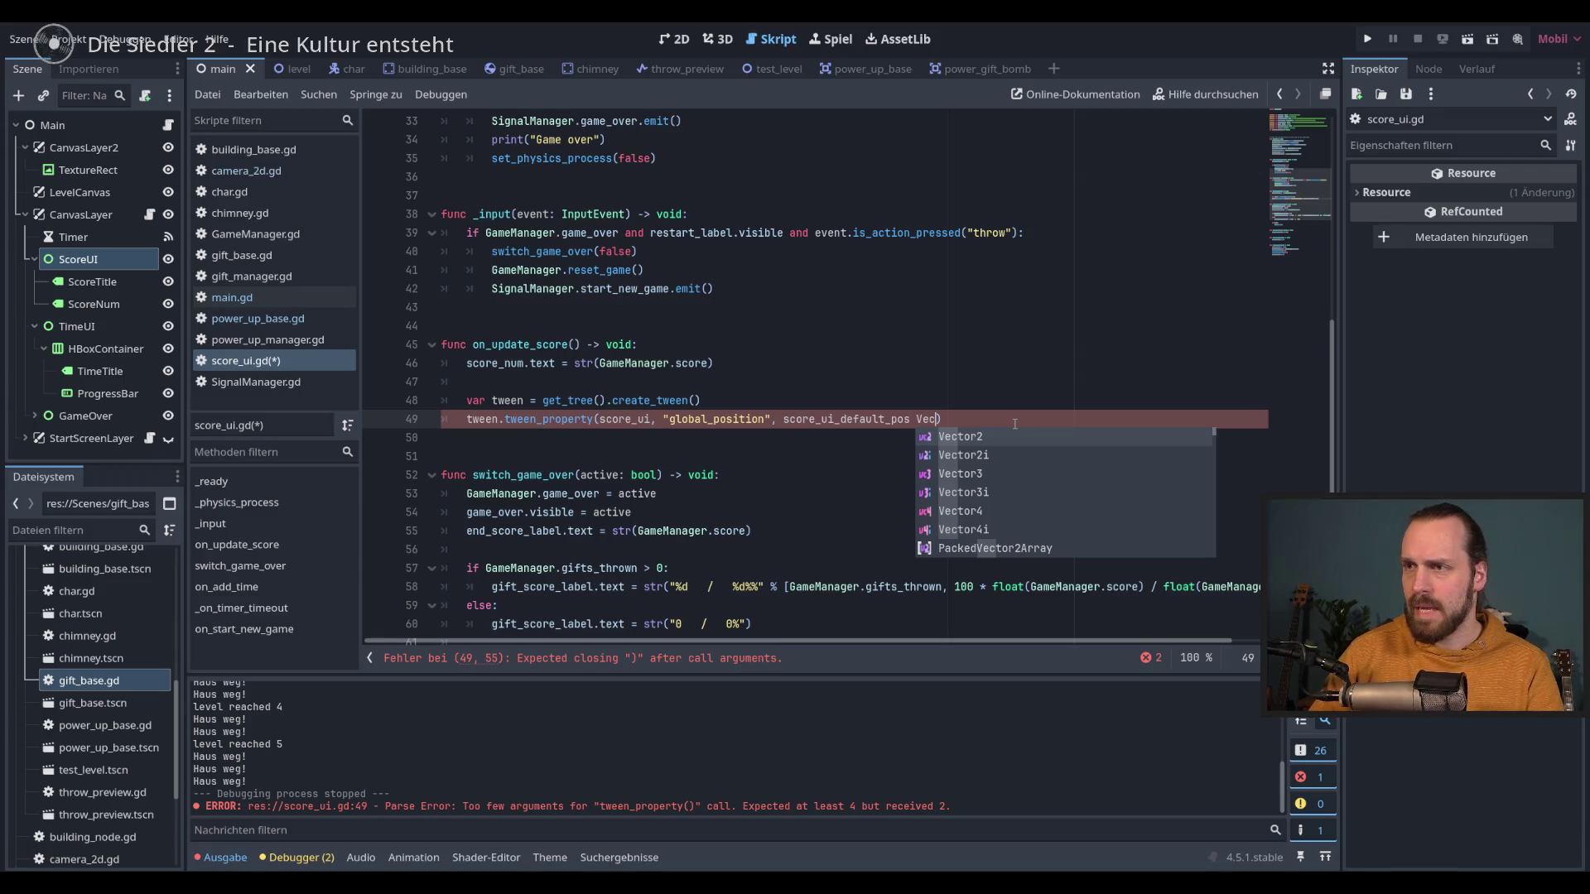
click(899, 427)
scroll(764, 395, up, 7)
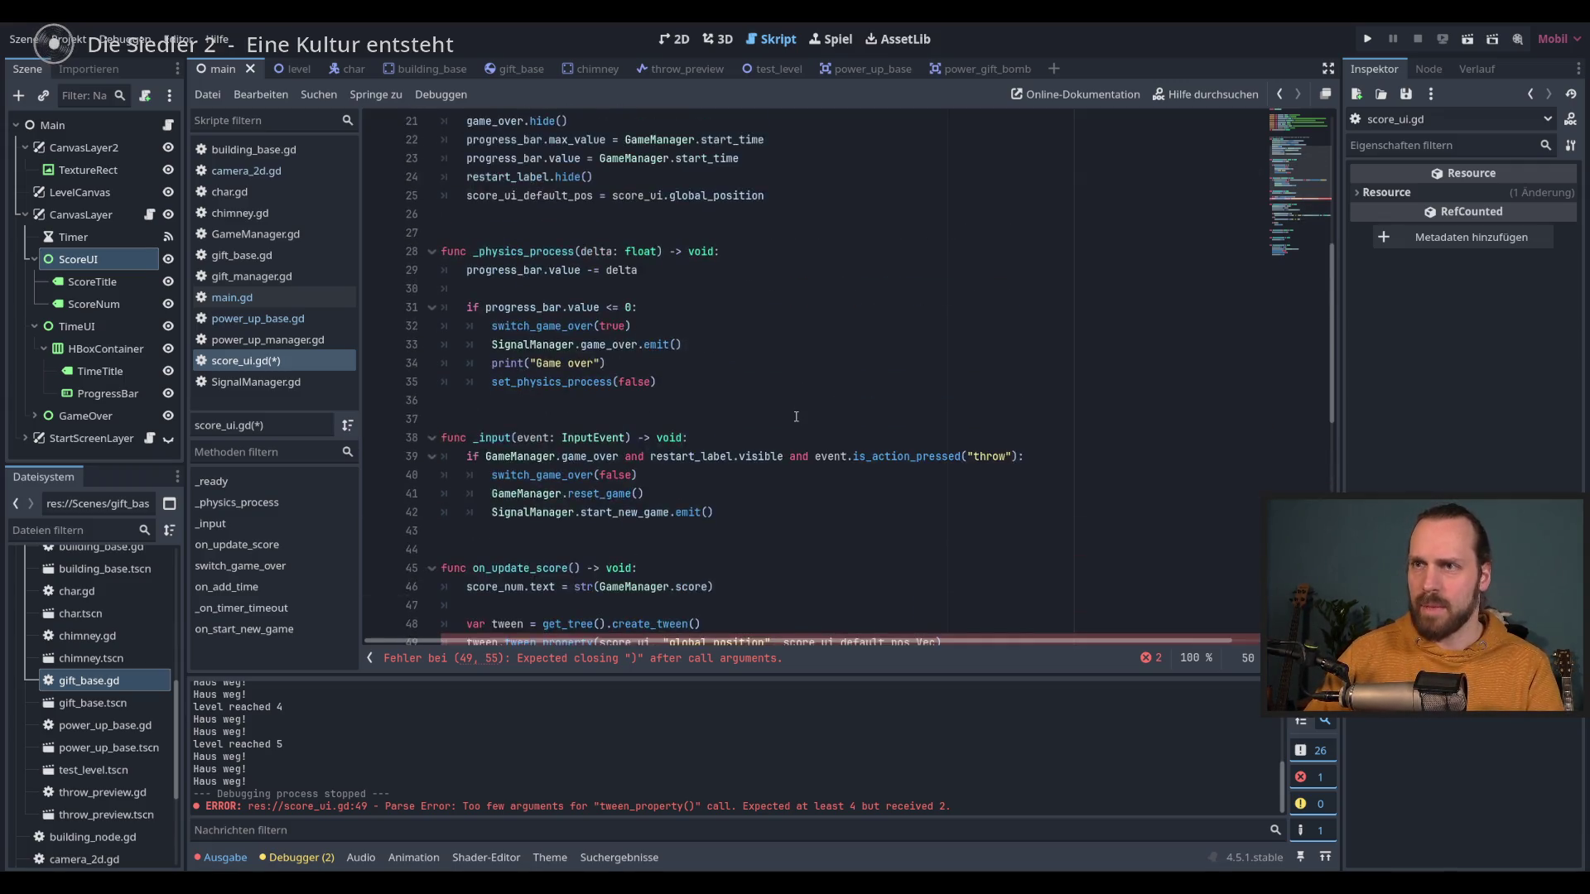
triple_click(804, 361)
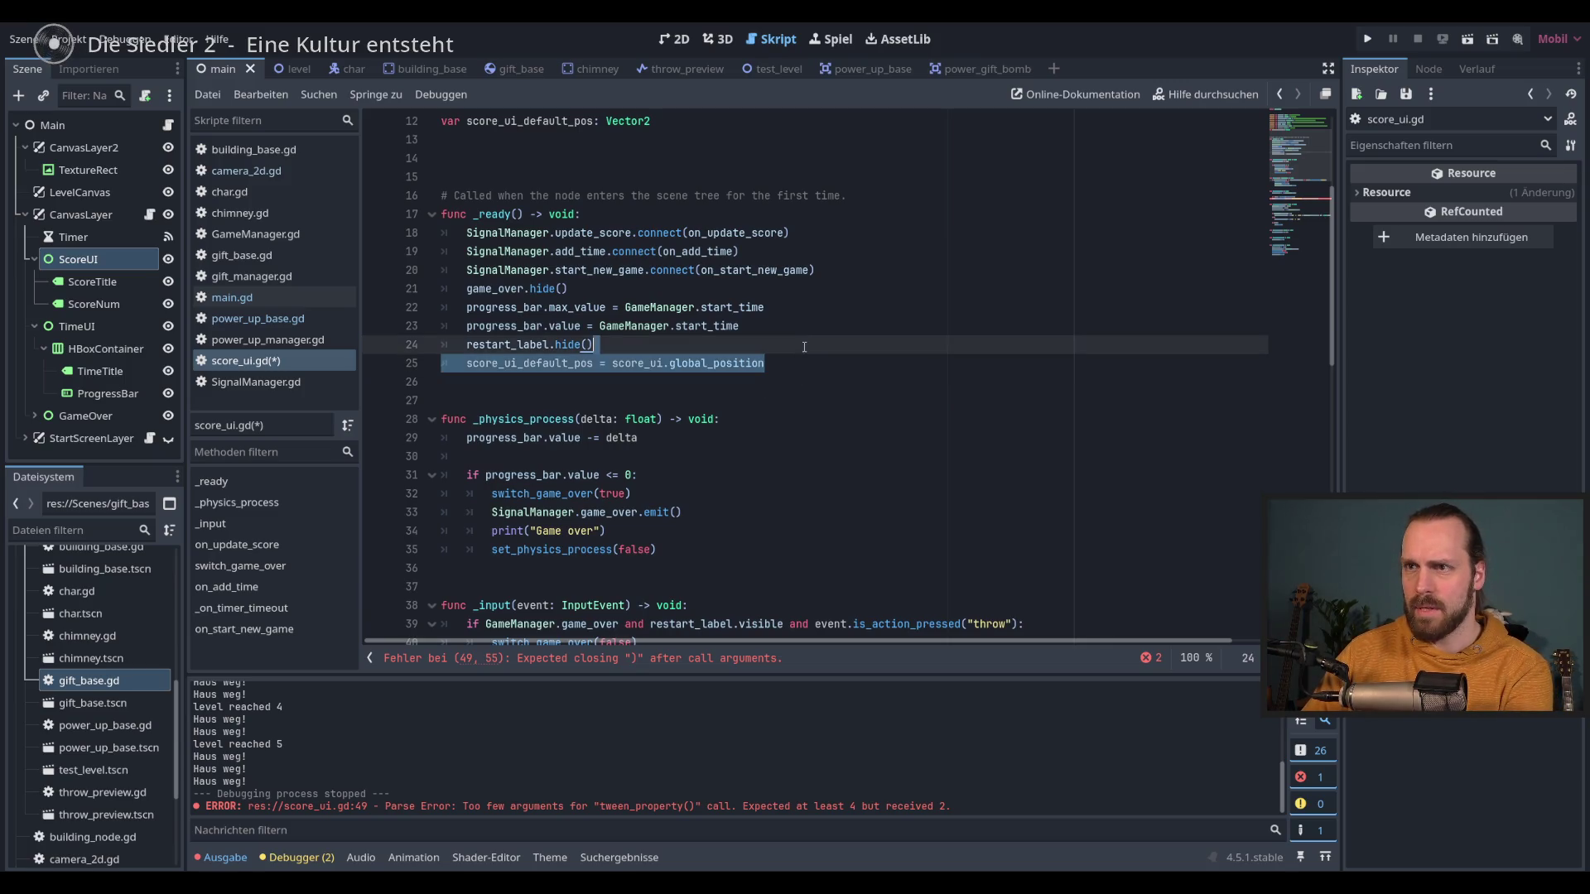
Step: Delete the score_ui_default_pos assignment and its variable declaration
key(BackSpace)
key(BackSpace)
scroll(695, 335, up, 4)
triple_click(712, 328)
key(ctrl+x)
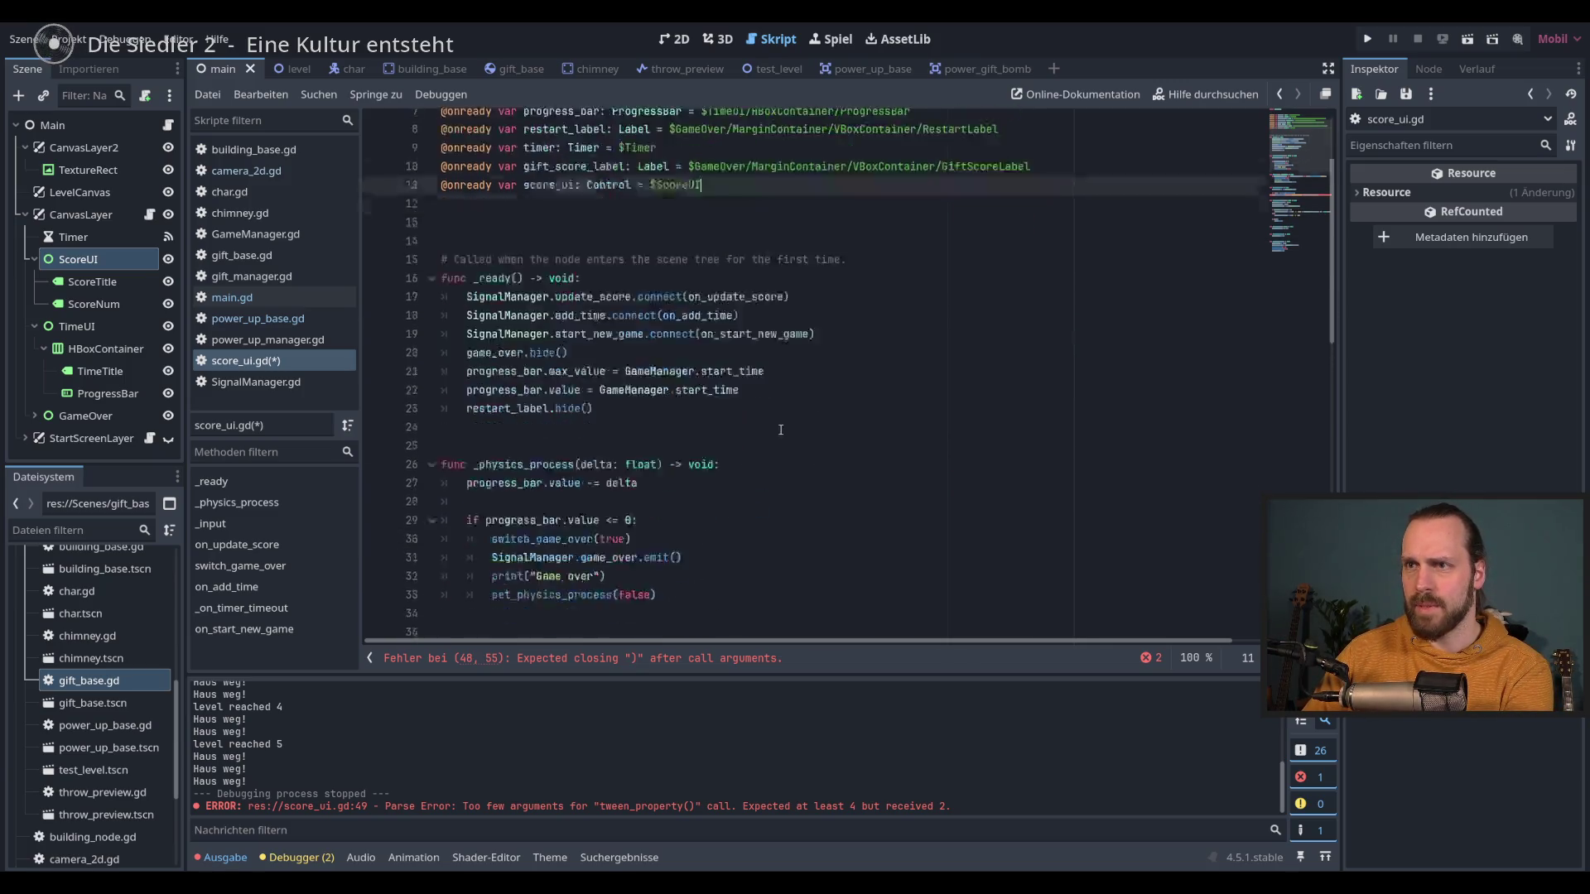
Step: Trim the tween_property arguments on line 47 back to the property name
scroll(848, 459, down, 10)
click(941, 419)
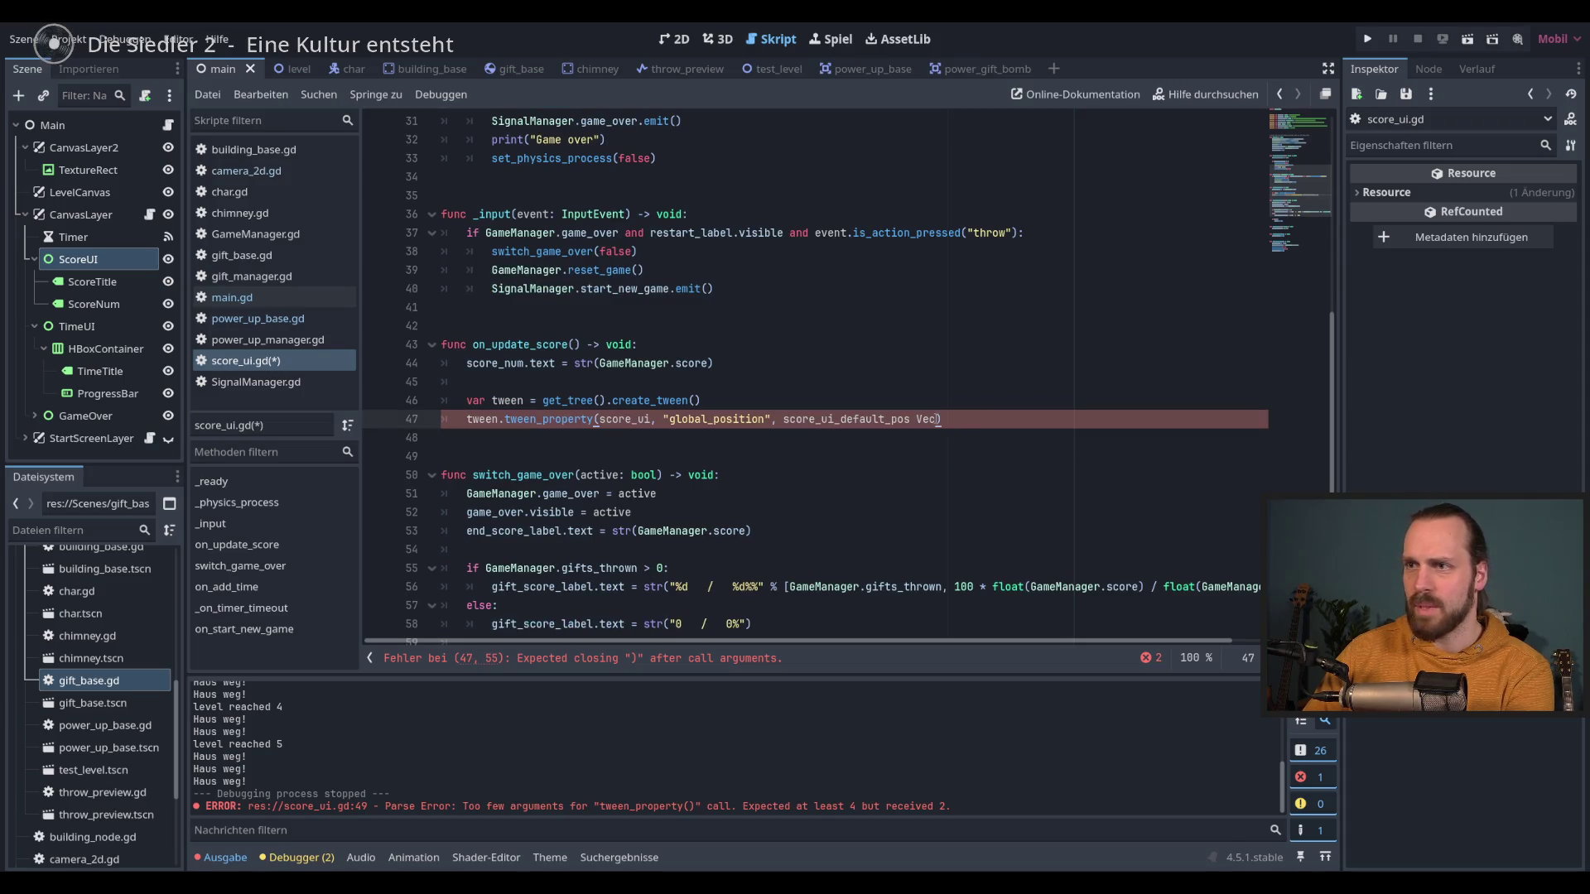
drag(939, 419, 708, 419)
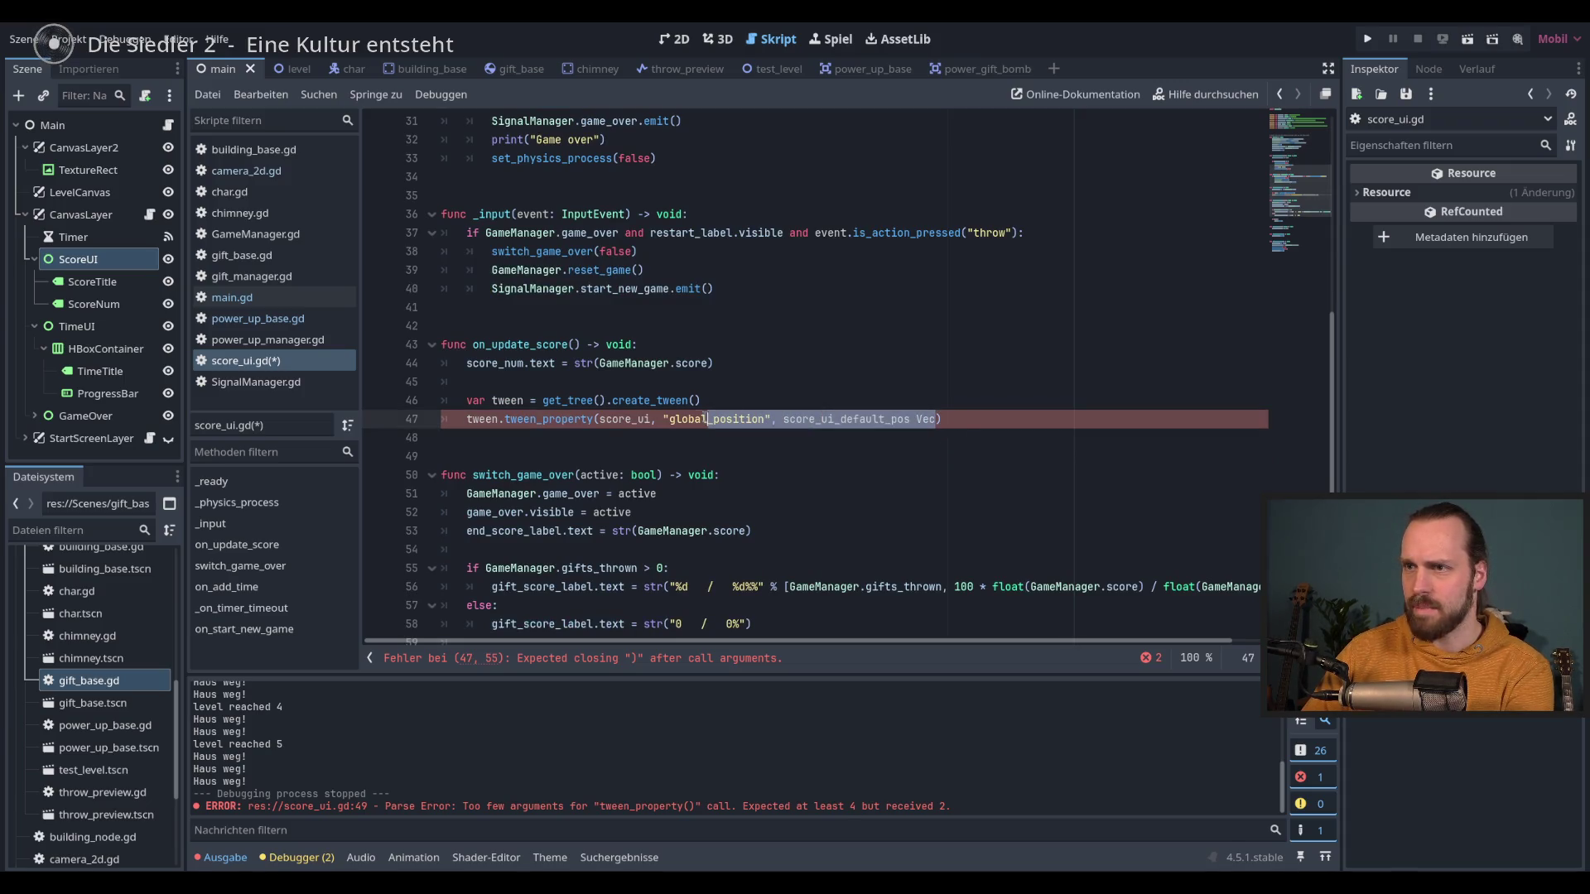
text(", sc)
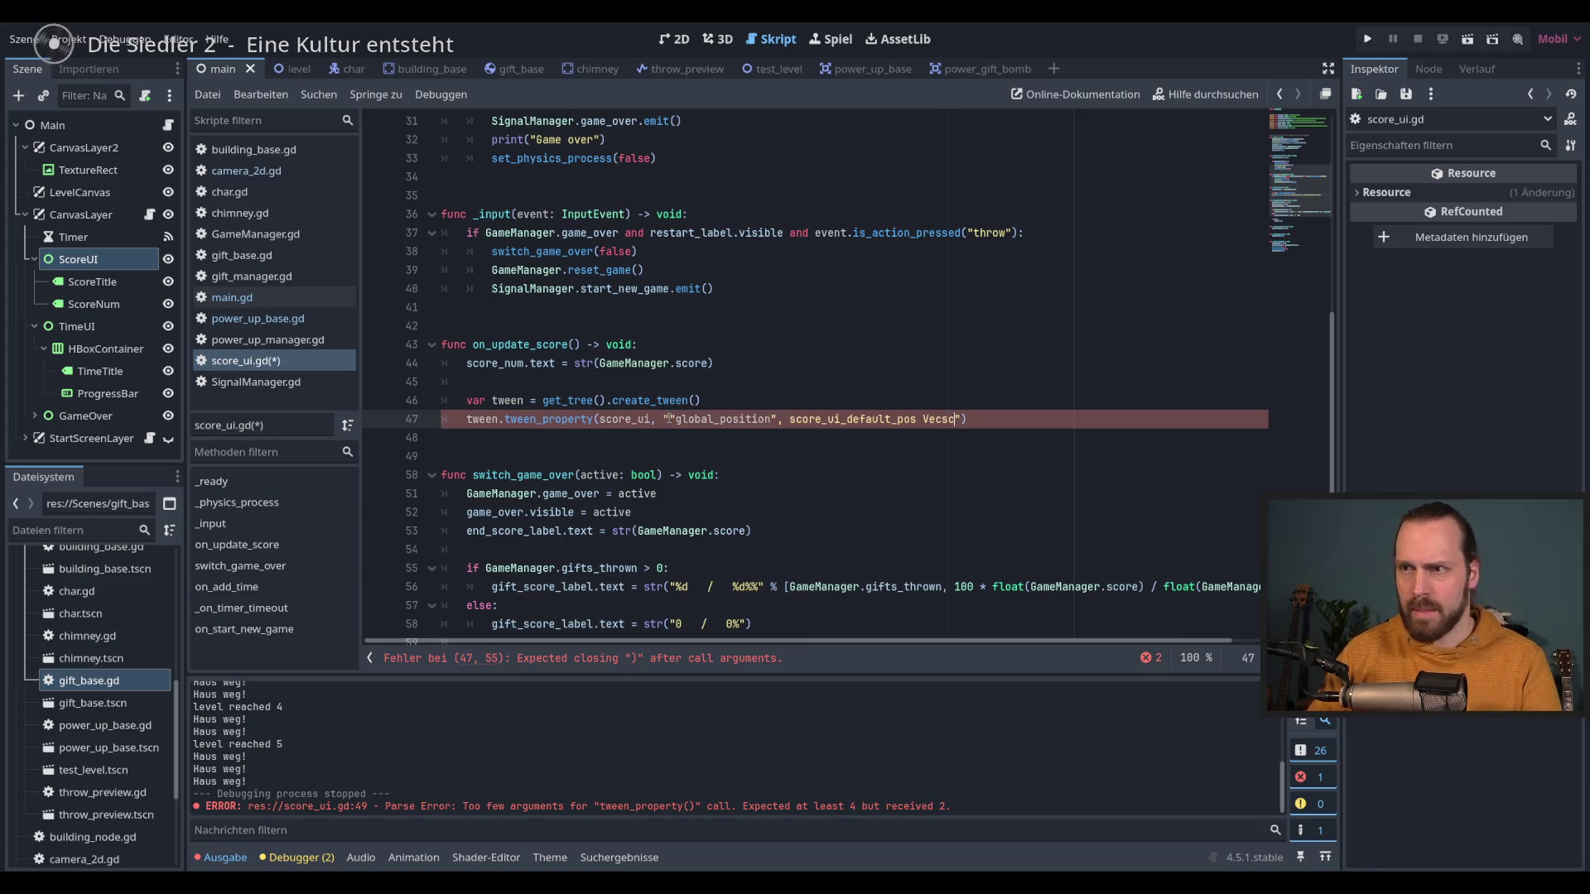
key(BackSpace)
key(BackSpace)
key(BackSpace)
key(BackSpace)
key(BackSpace)
key(BackSpace)
key(BackSpace)
key(BackSpace)
key(BackSpace)
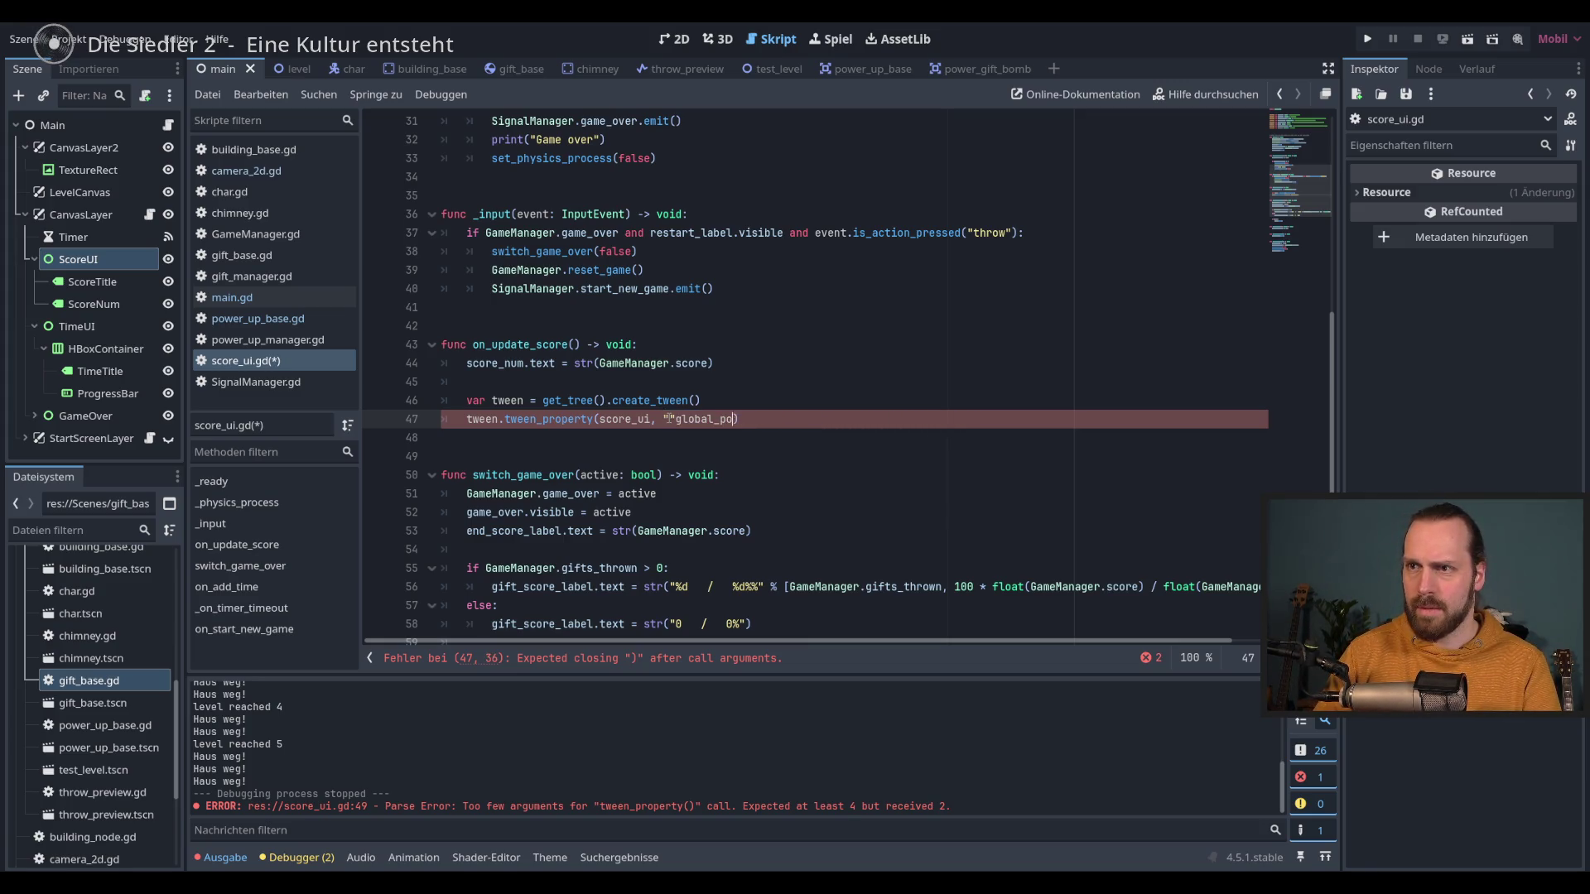
key(BackSpace)
key(BackSpace)
key(BackSpace)
Step: Make the first tween set score_ui "scale" to 1.2 with 0 duration
text(s)
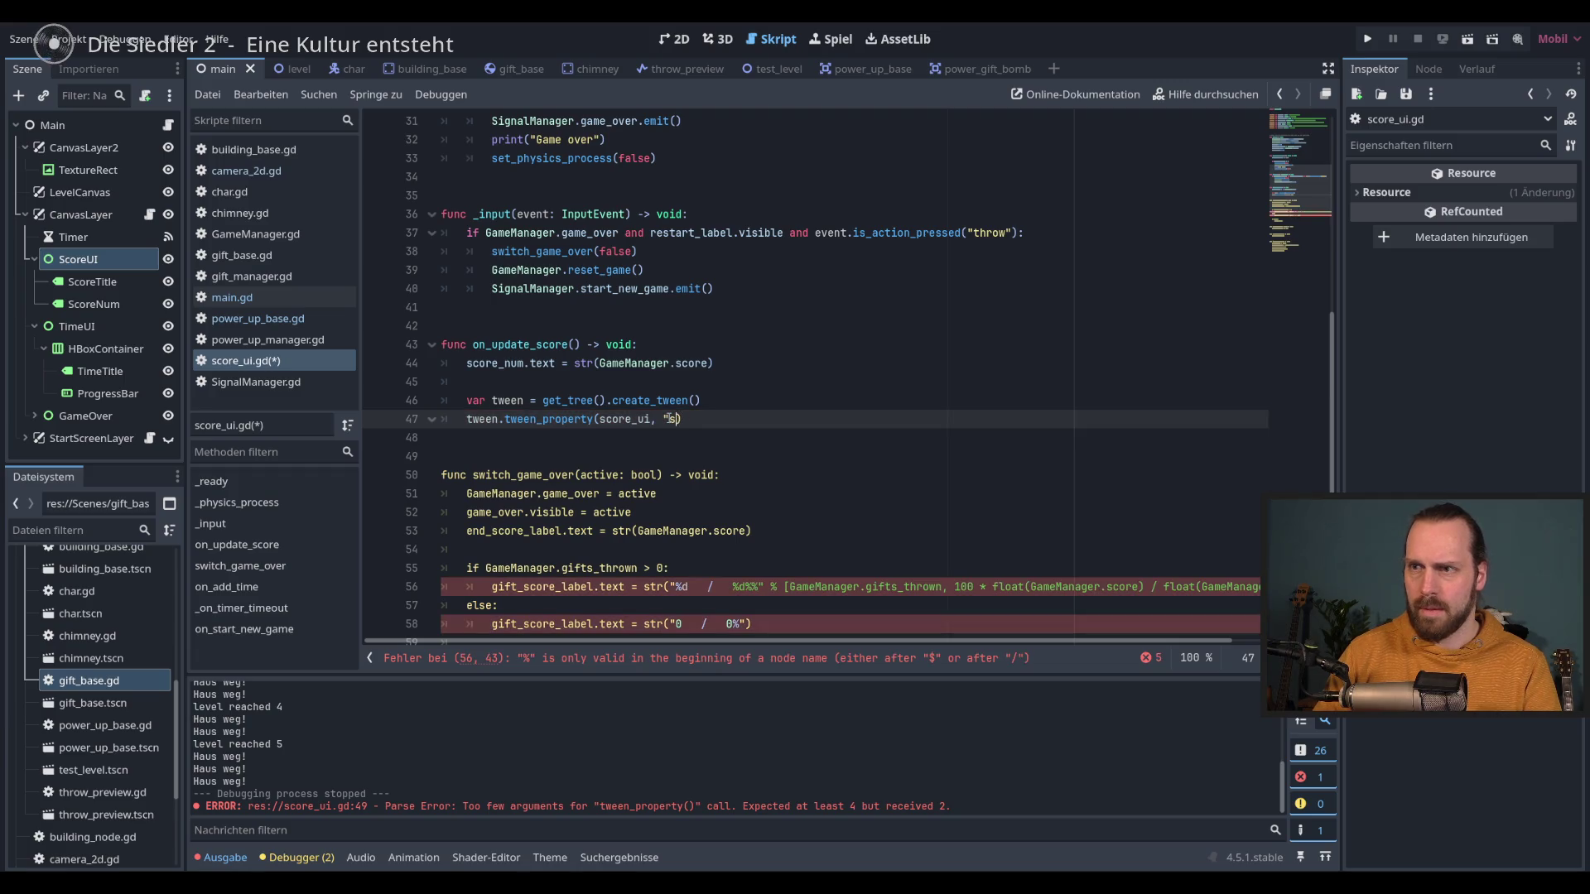
text(ca")
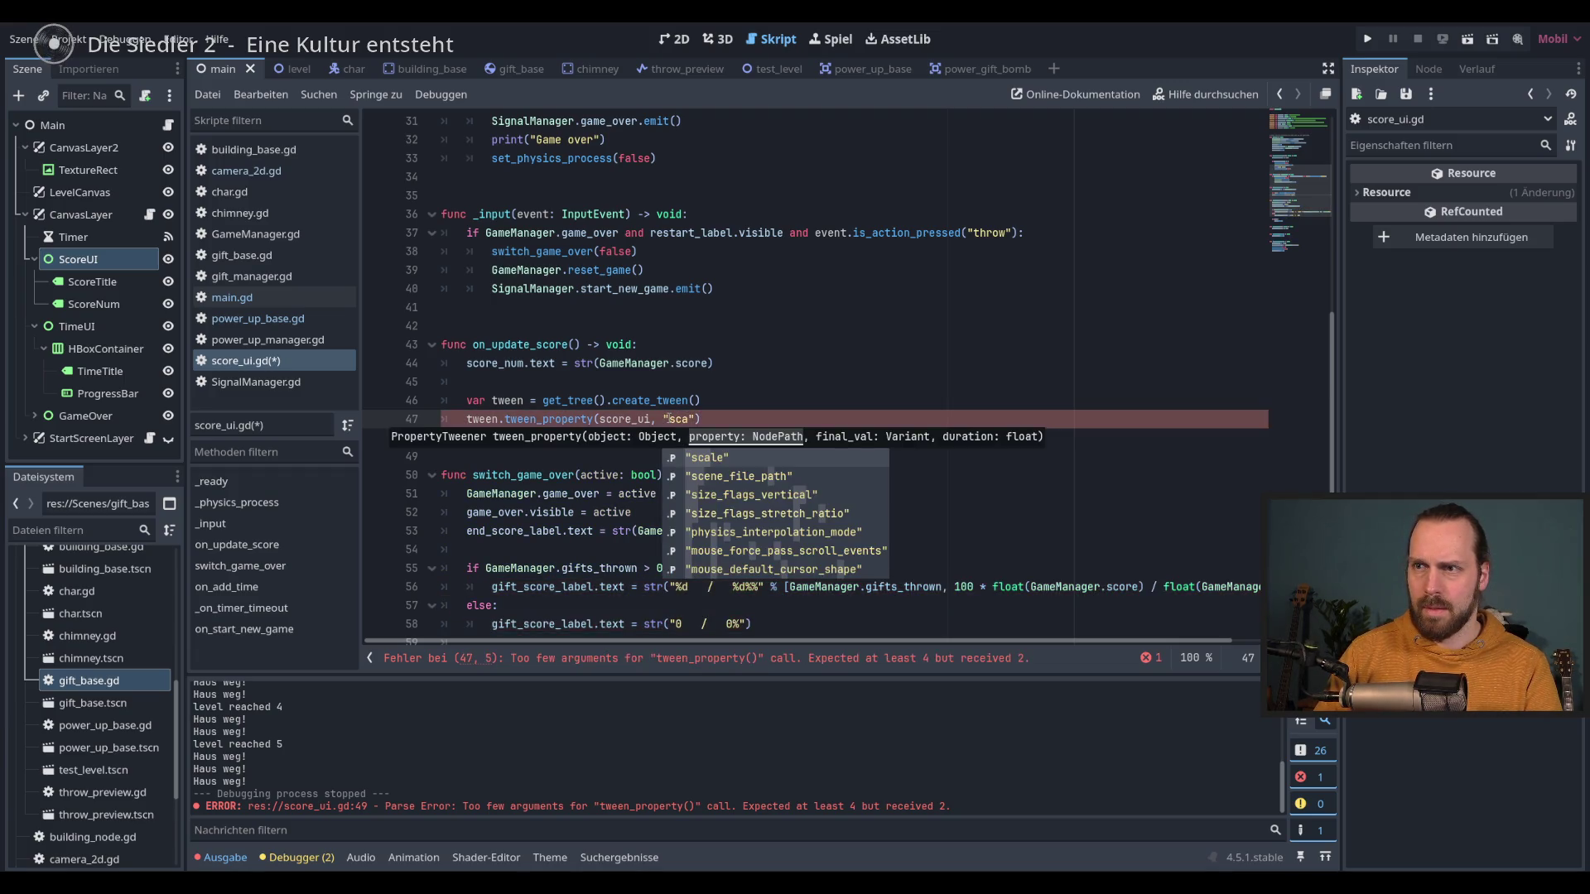
key(Return)
text(1.2,)
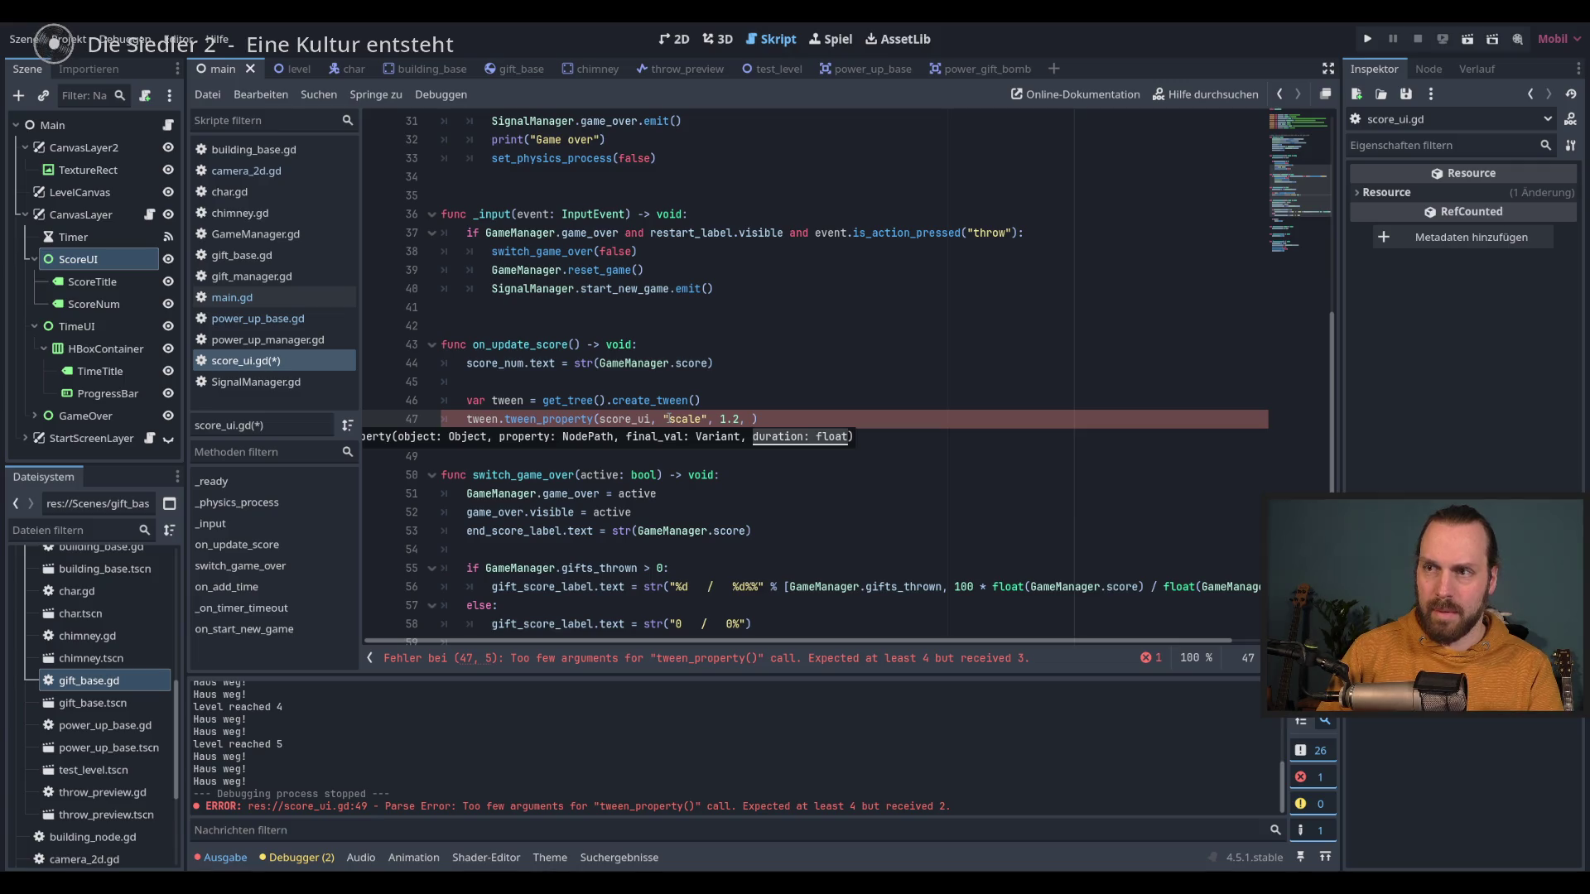
text( 0)
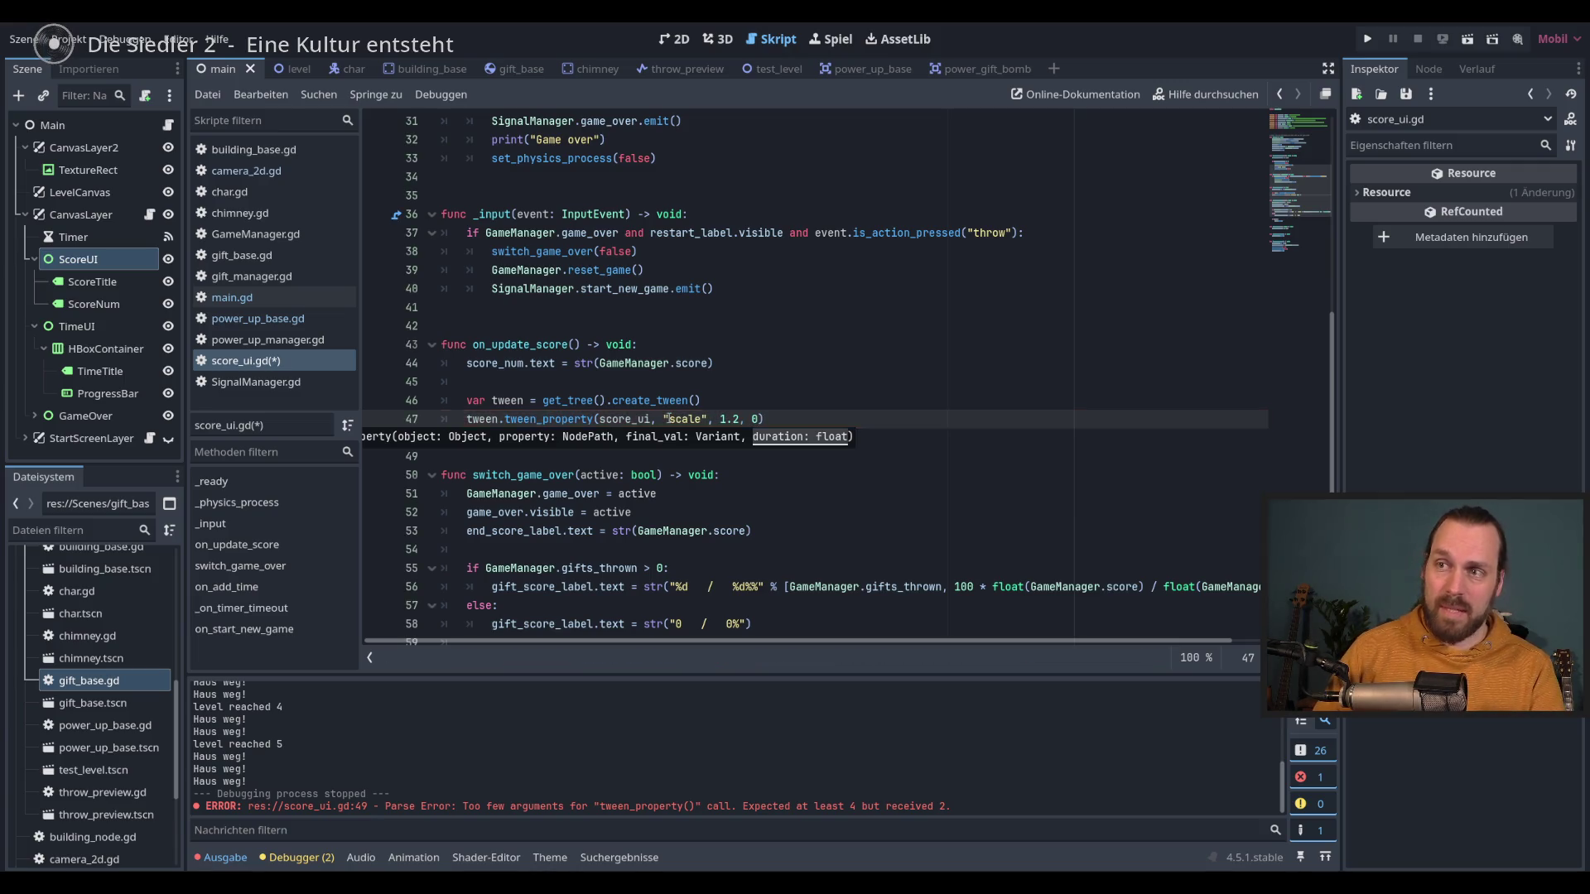
text())
key(Return)
Step: Duplicate the scale tween onto line 48 with target 1 over 0.5 seconds, and save
click(832, 421)
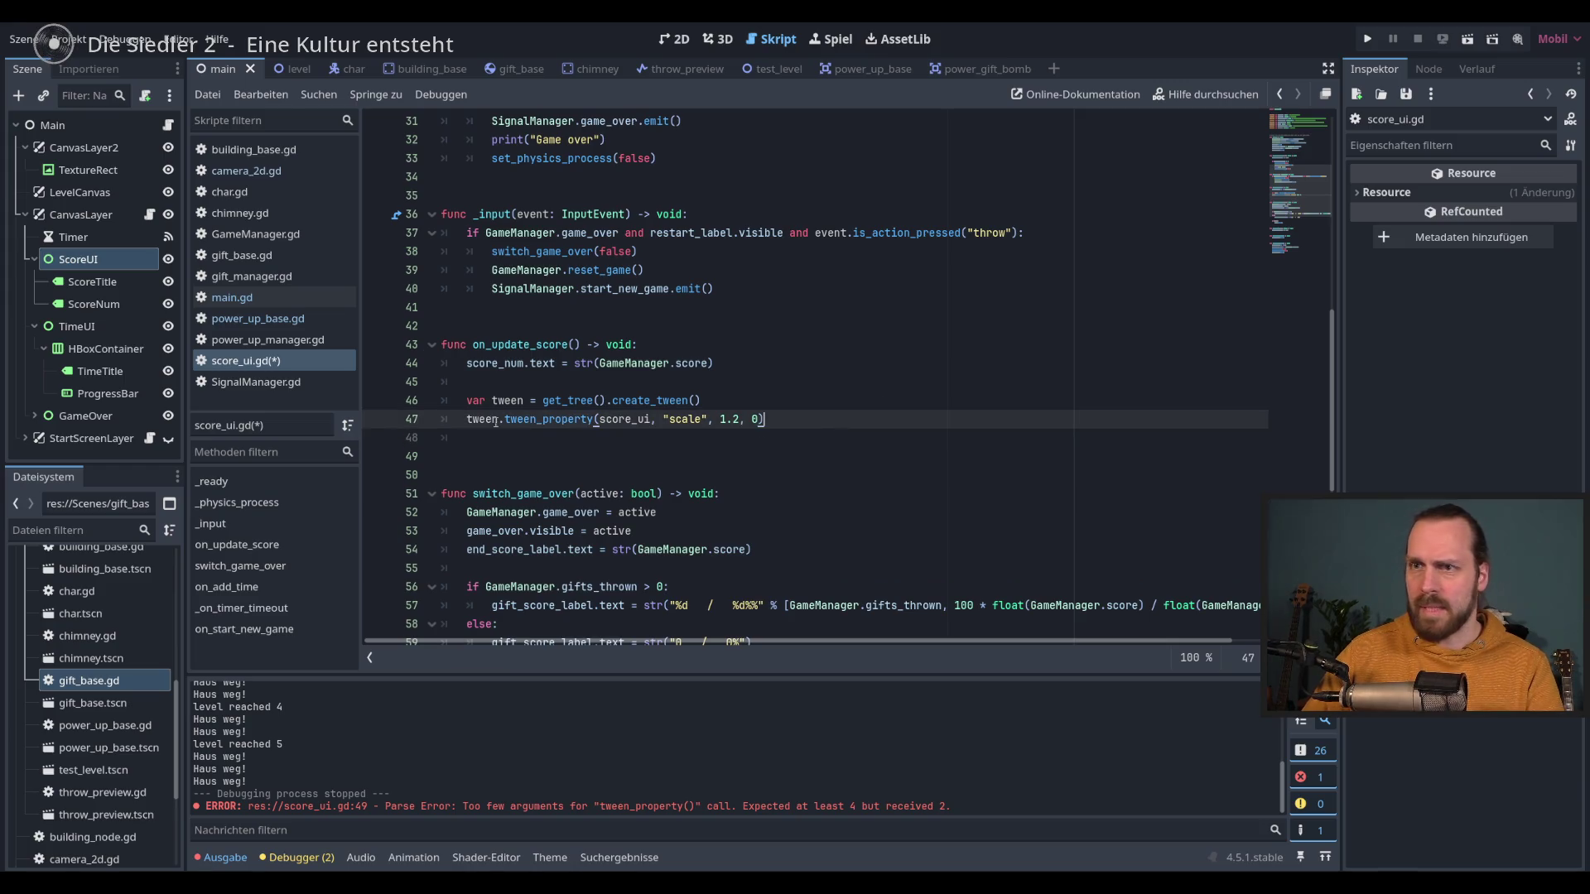
key(shift+Home)
key(ctrl+c)
key(End)
key(Return)
key(ctrl+v)
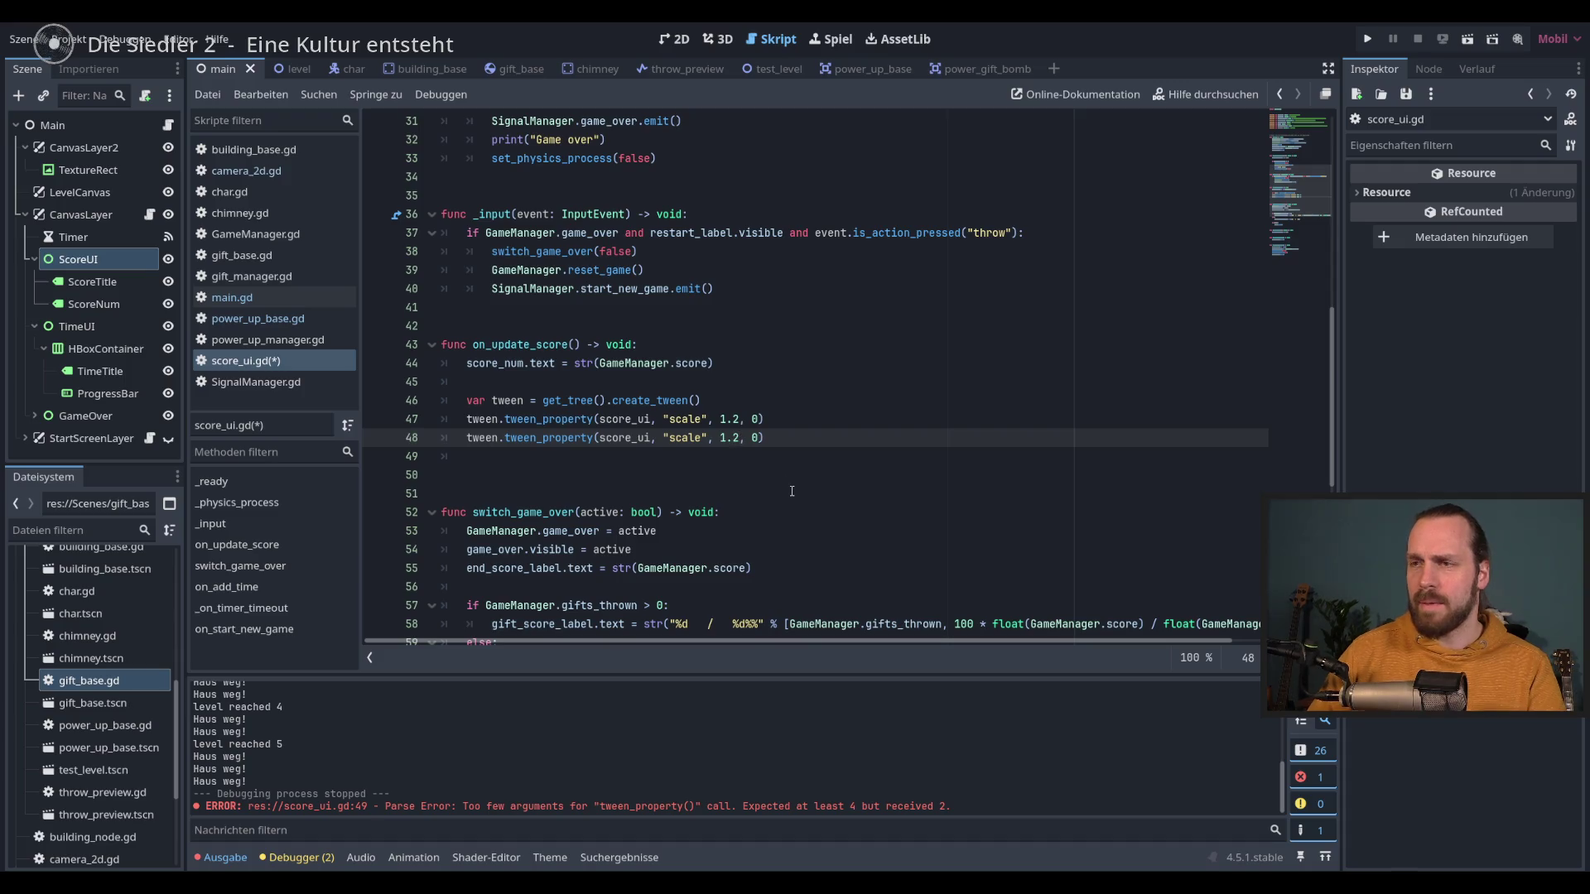
key(Left)
key(Left)
key(Left)
key(BackSpace)
key(BackSpace)
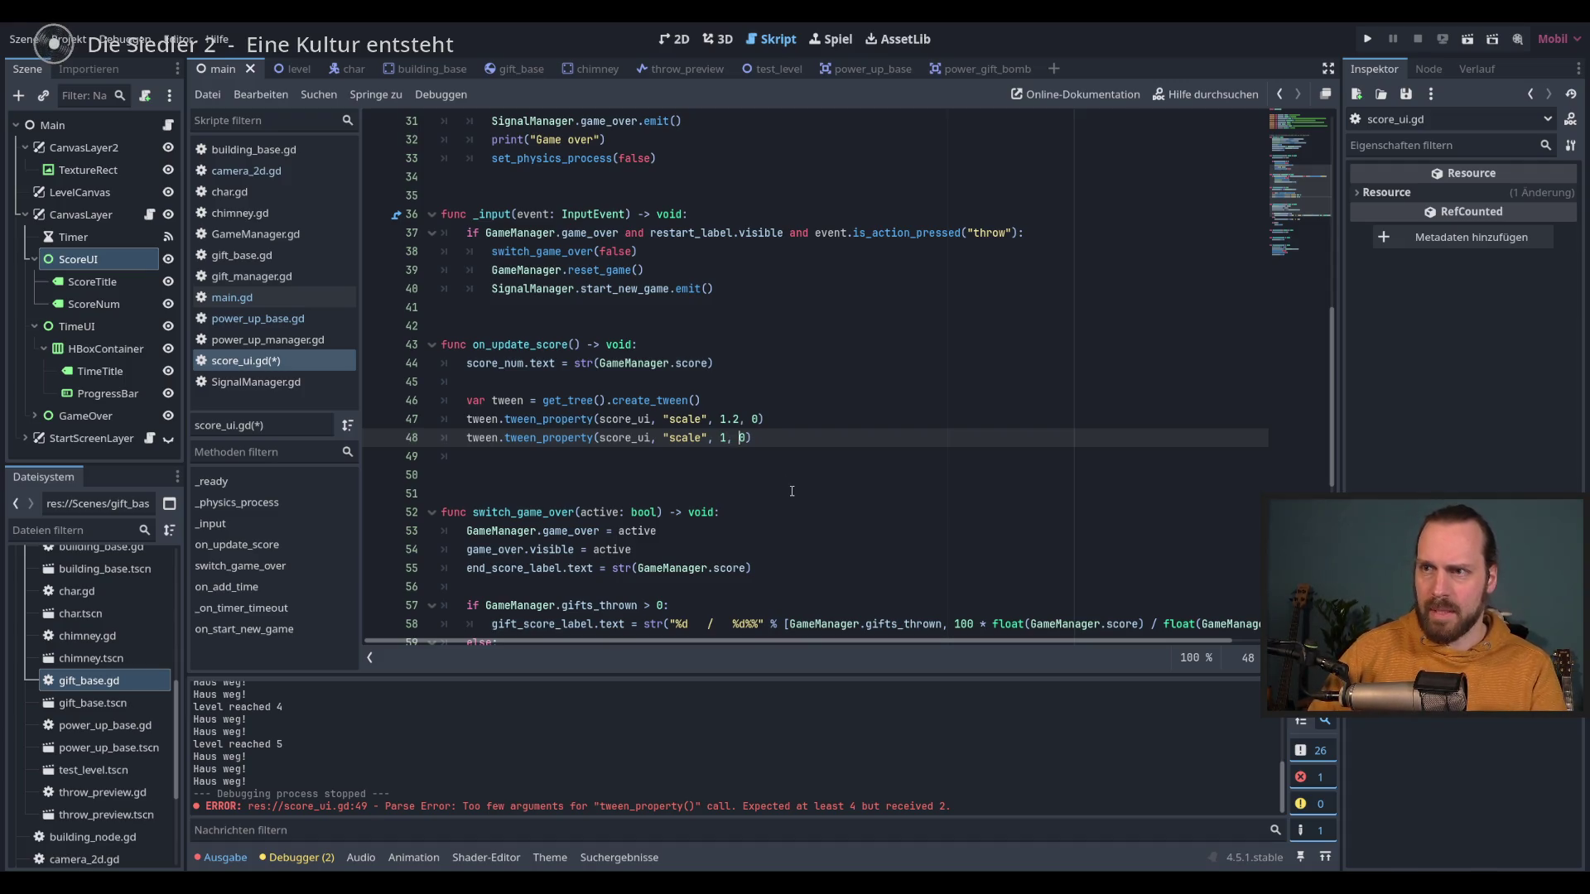
key(Right)
key(Right)
key(Right)
text(.5)
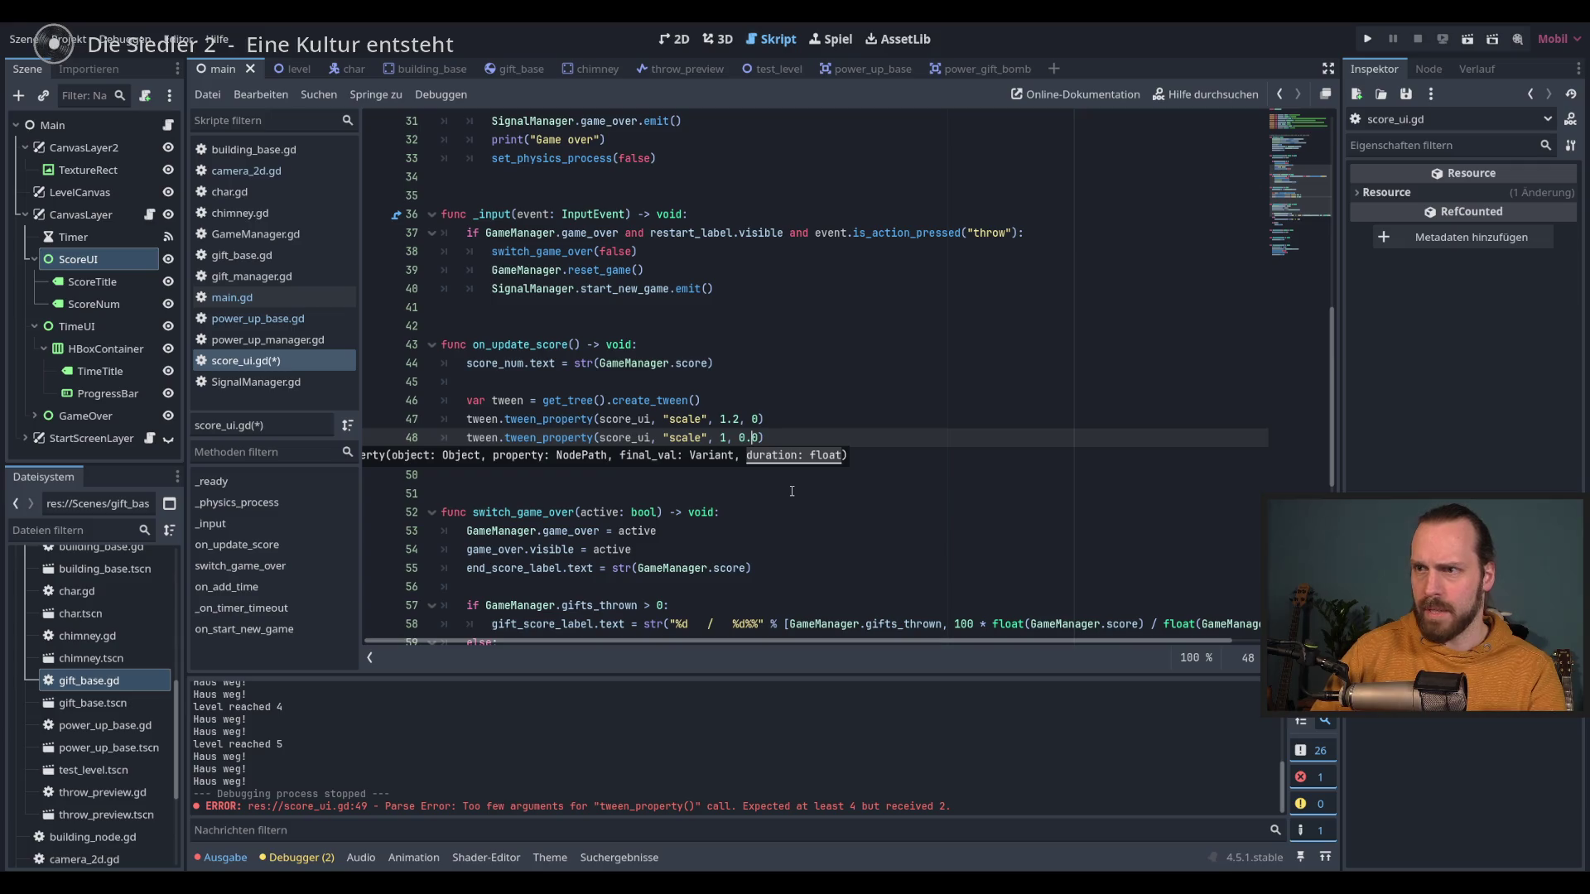
text(0)
key(Left)
key(BackSpace)
key(ctrl+s)
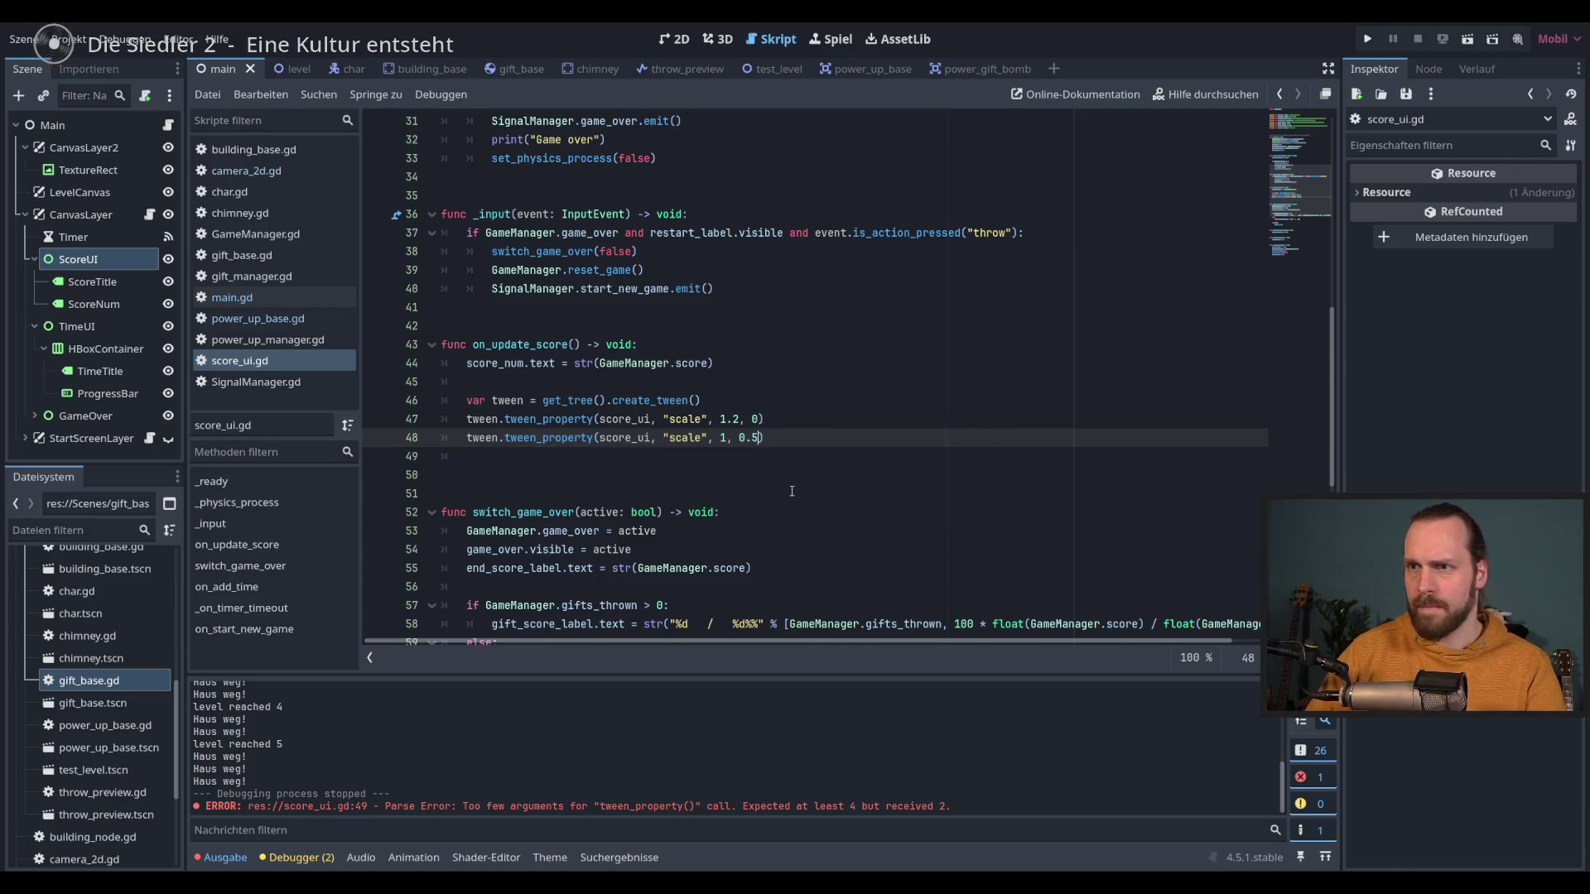
Step: Test-run the game, throw a gift to score 1, then stop it
key(F5)
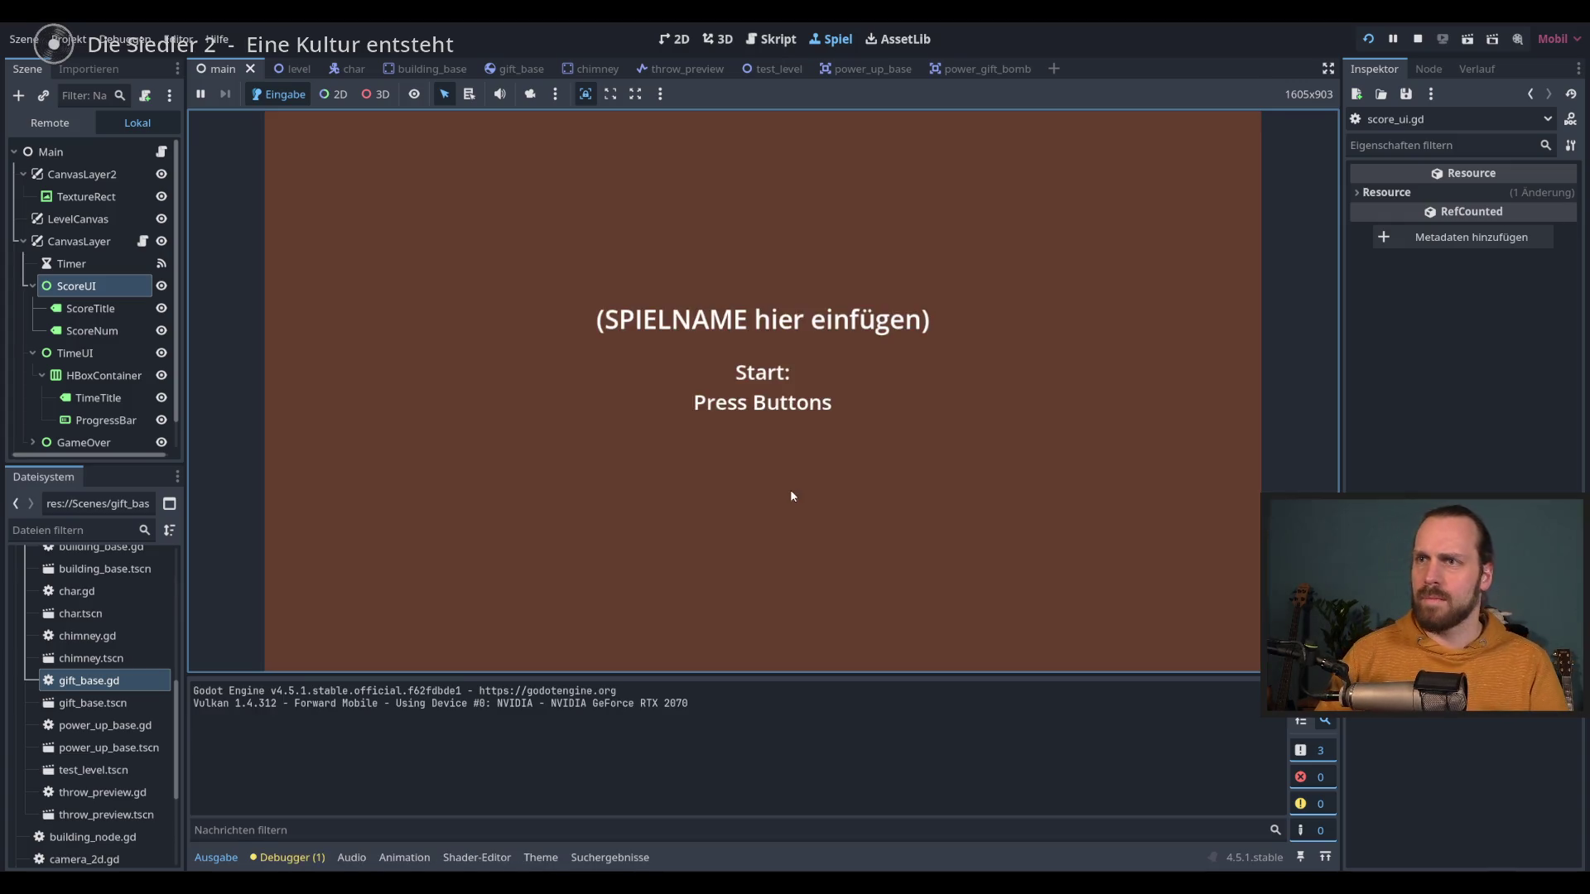
click(790, 490)
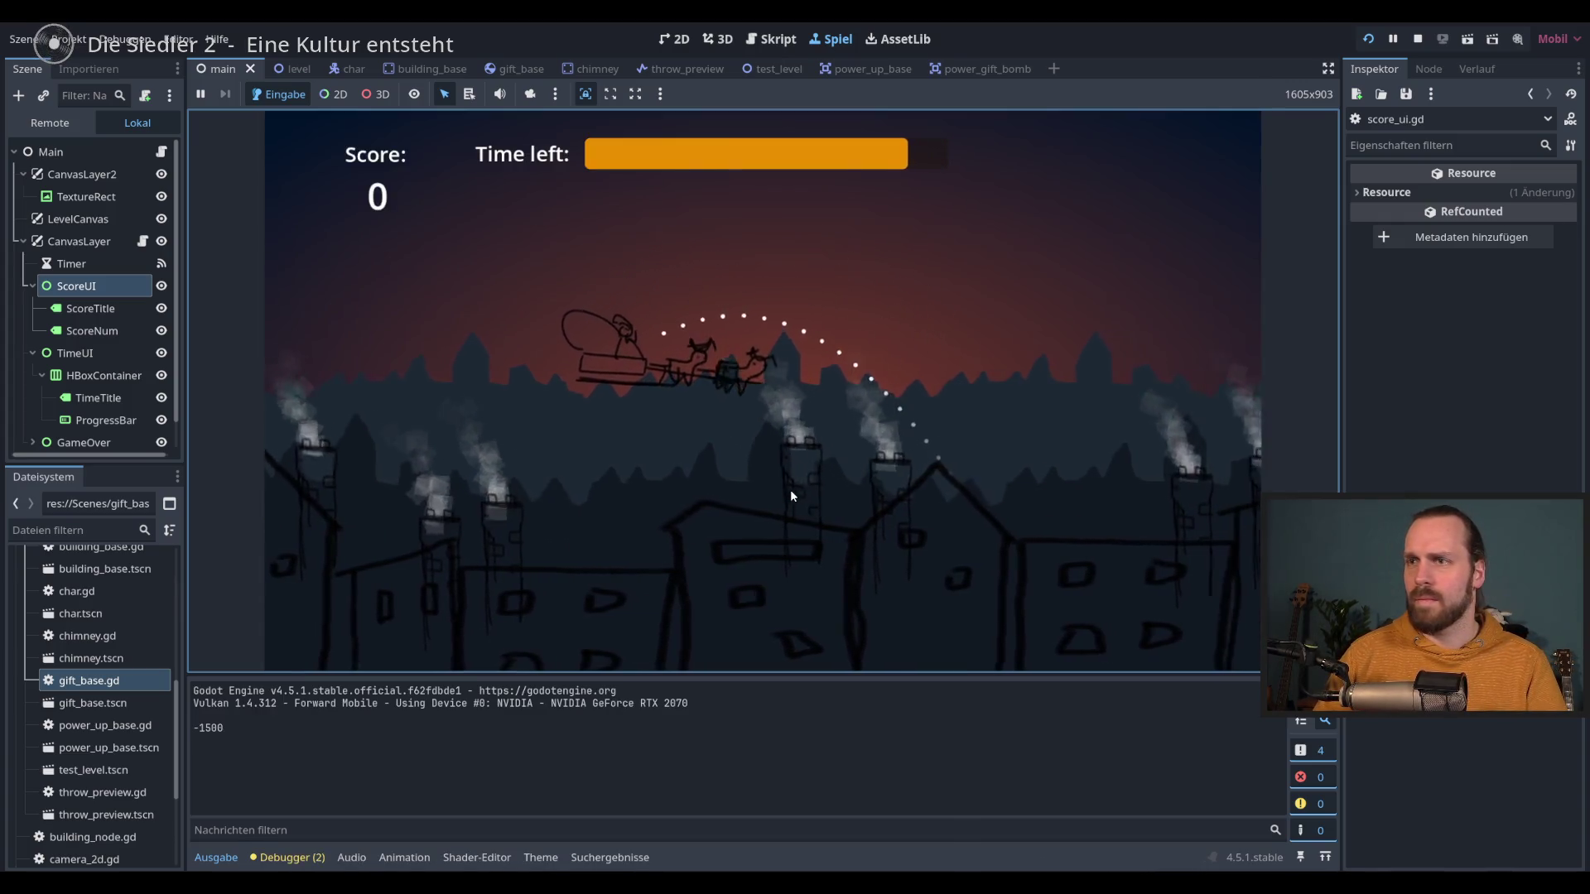
click(790, 490)
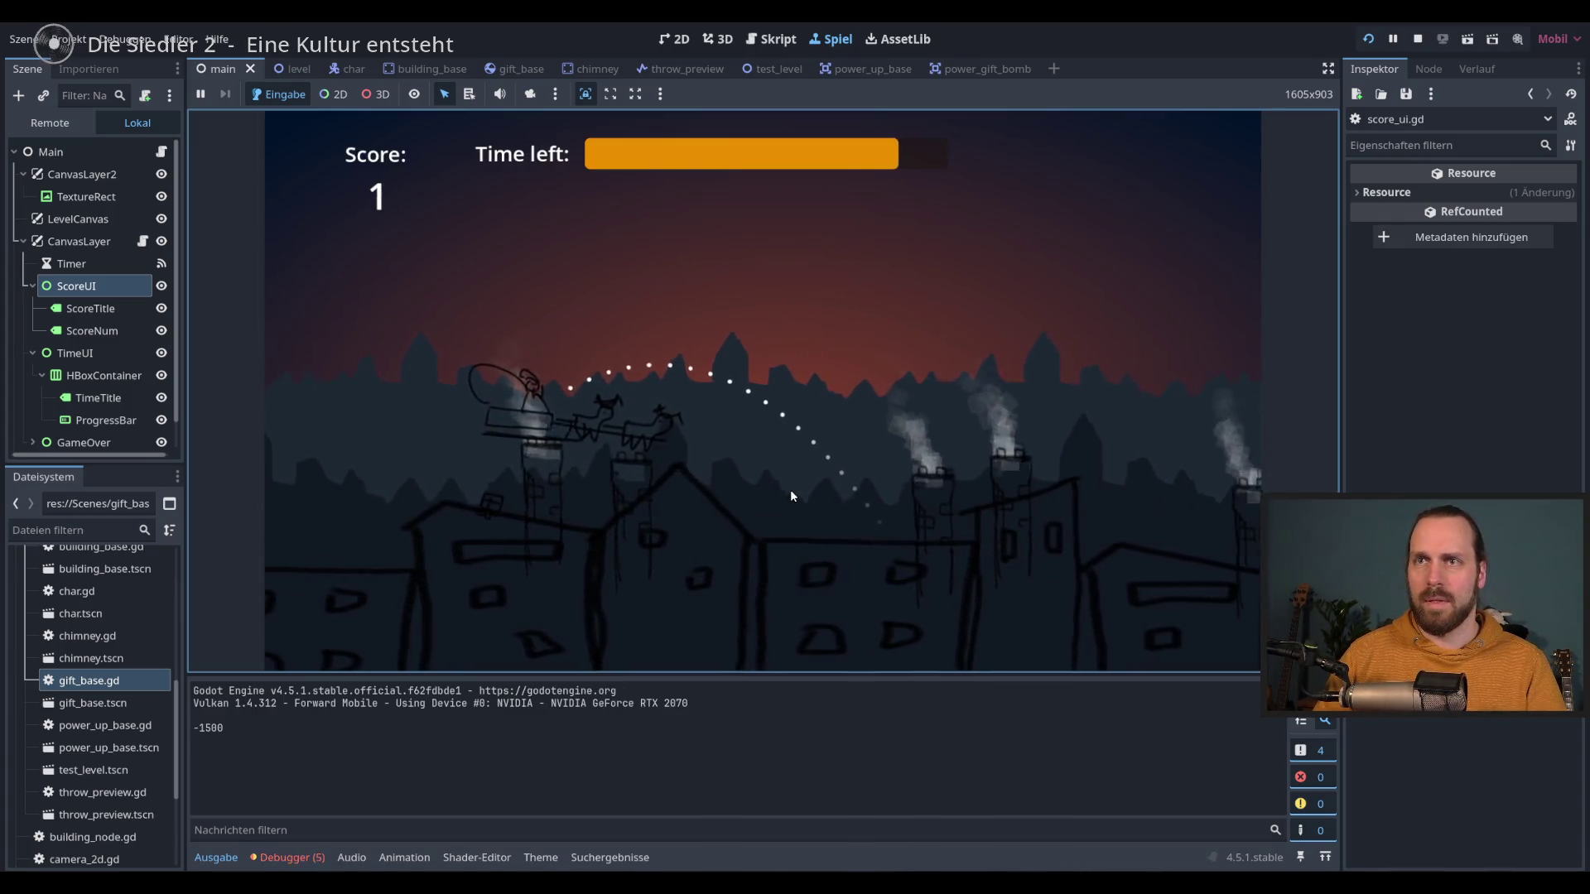
key(F8)
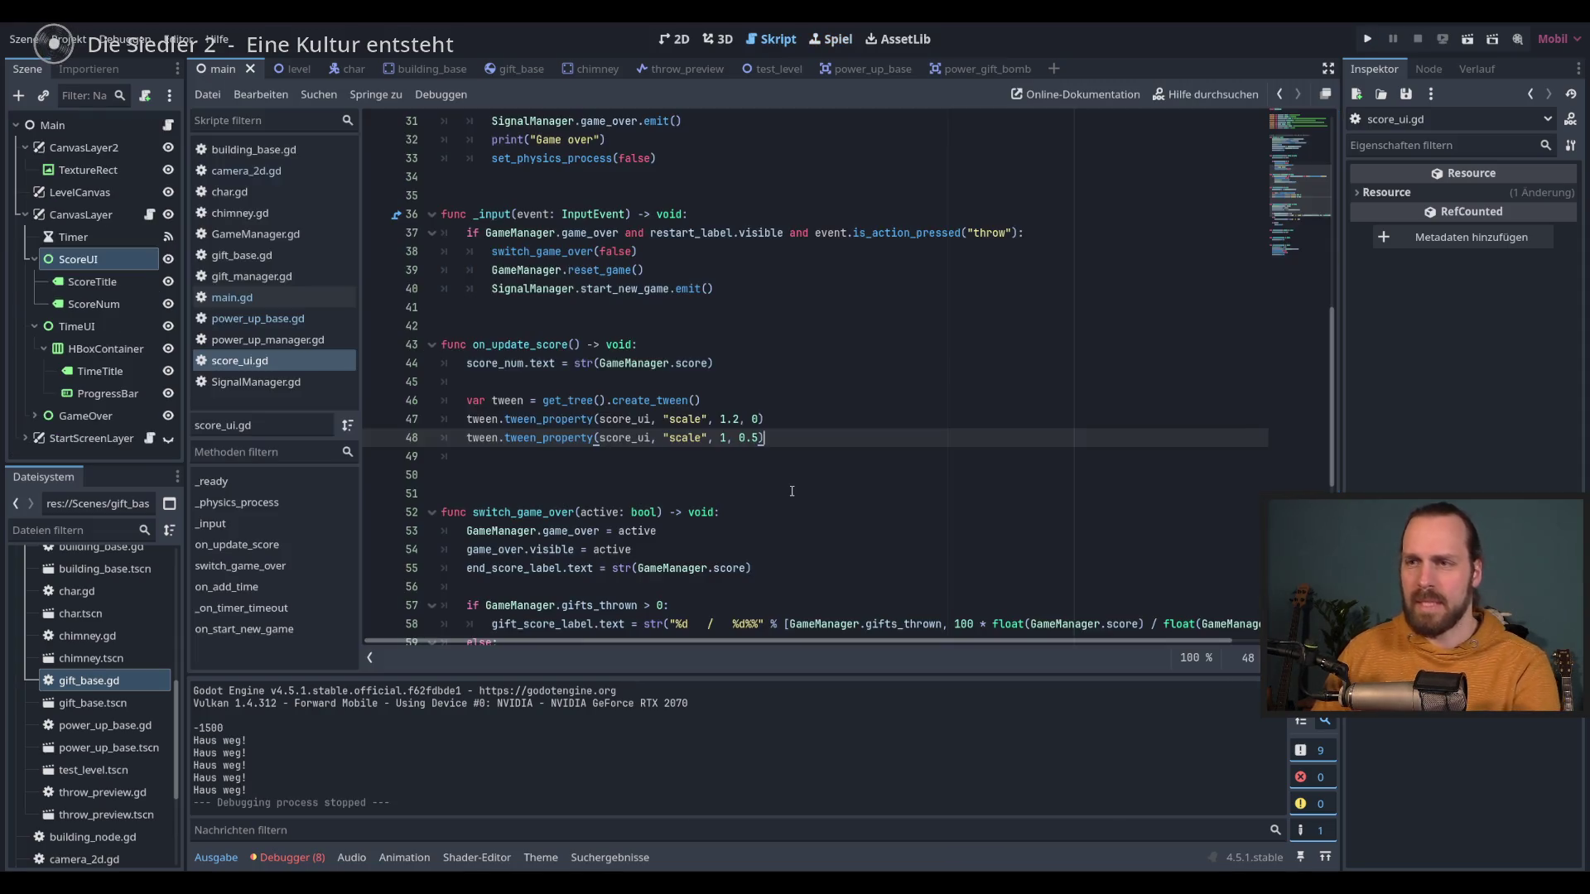
Step: Inspect score_ui's use on line 47 and the ScoreUI node's properties
click(693, 422)
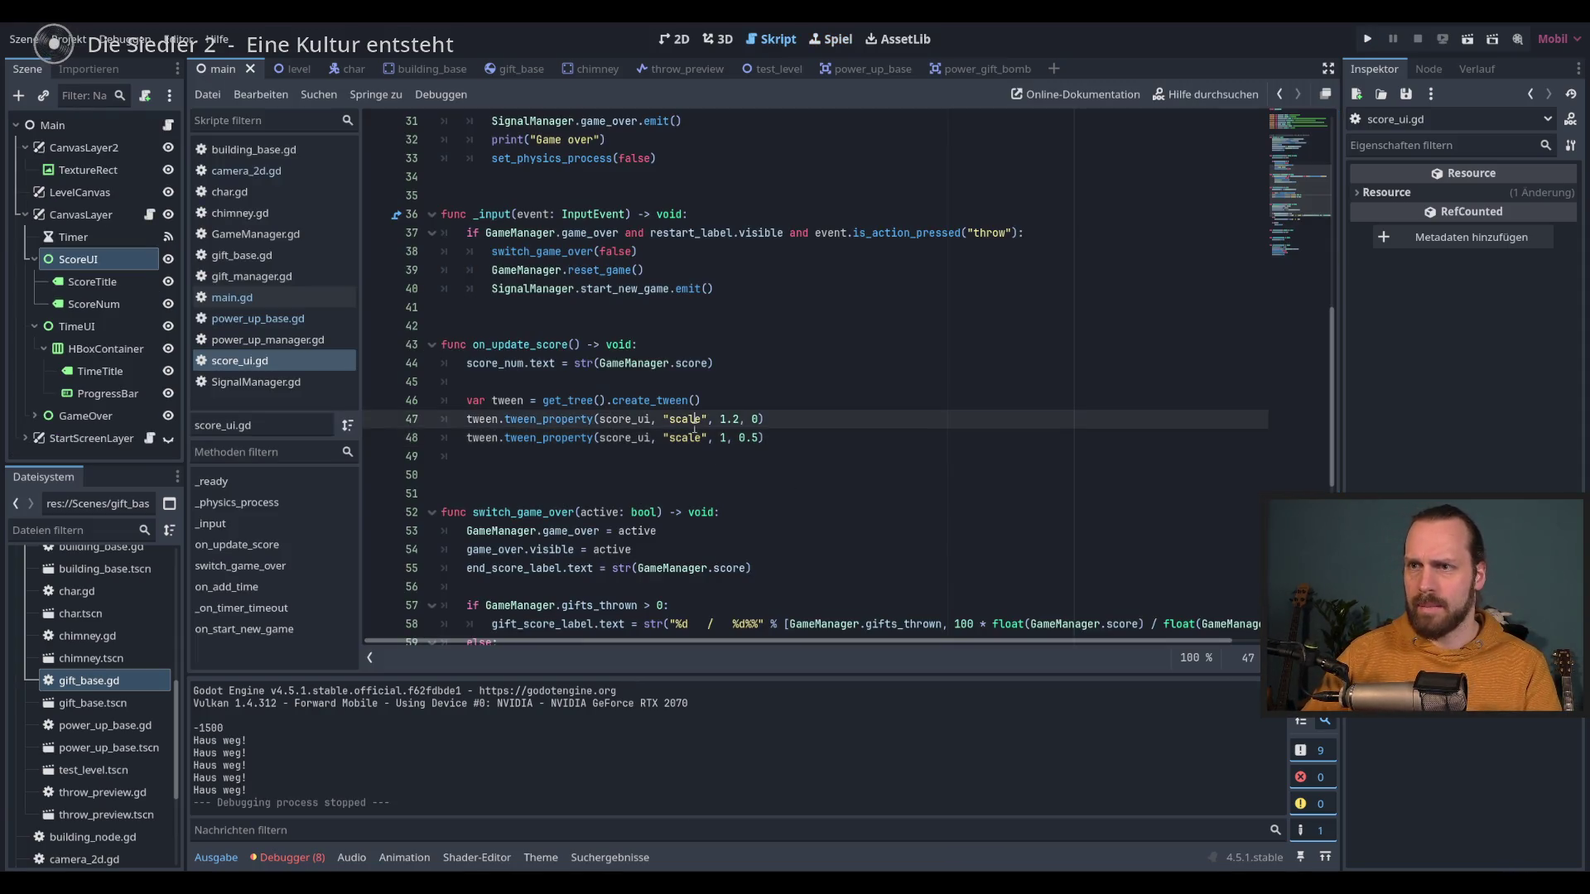
double_click(627, 419)
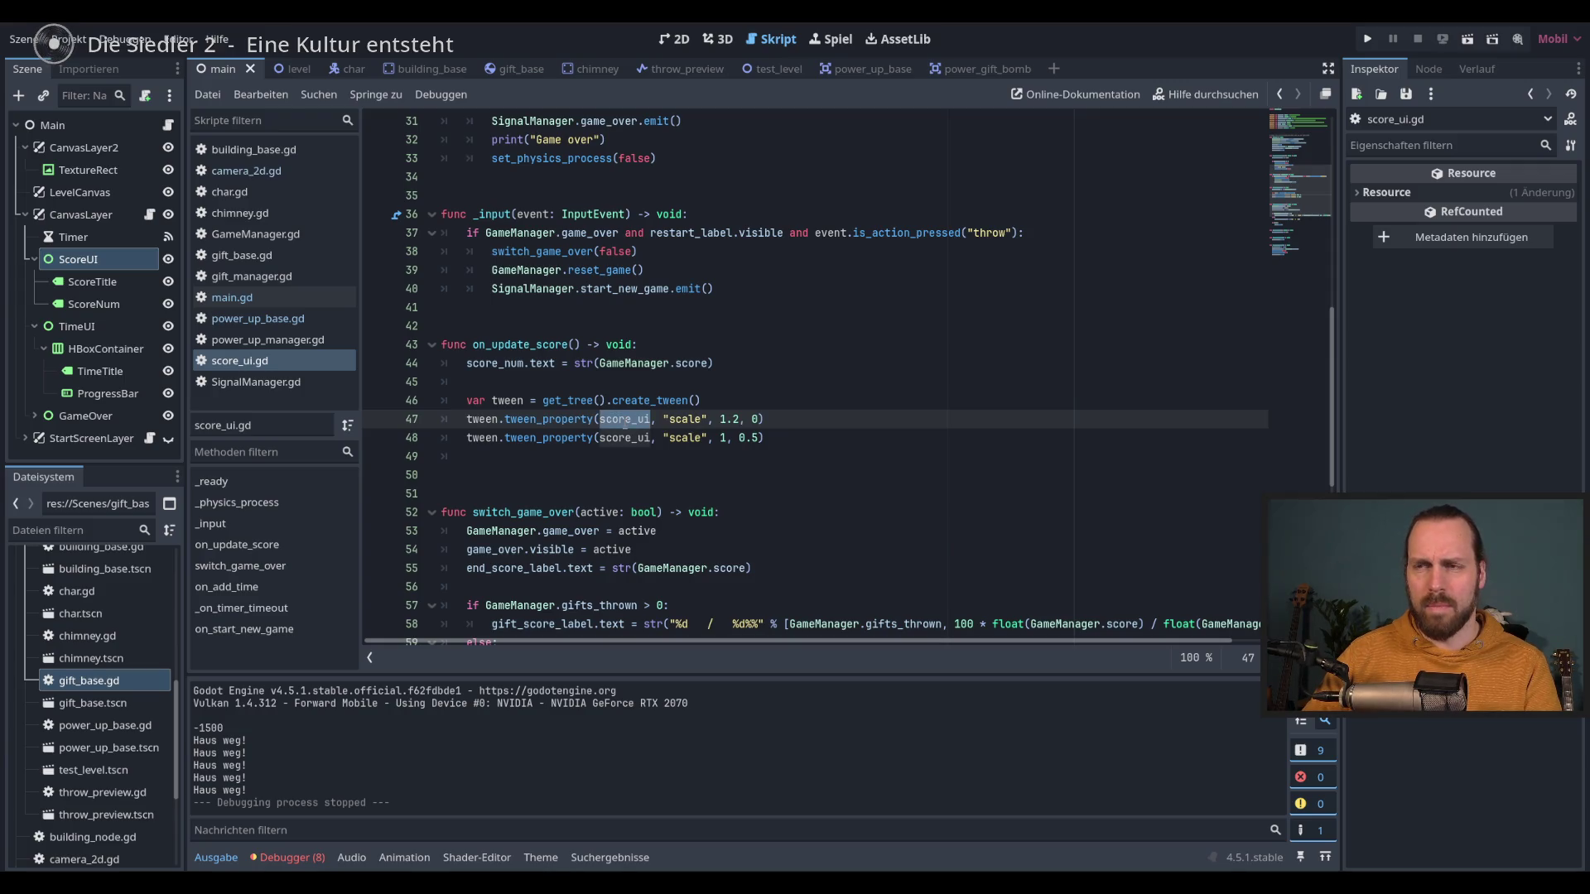
double_click(685, 419)
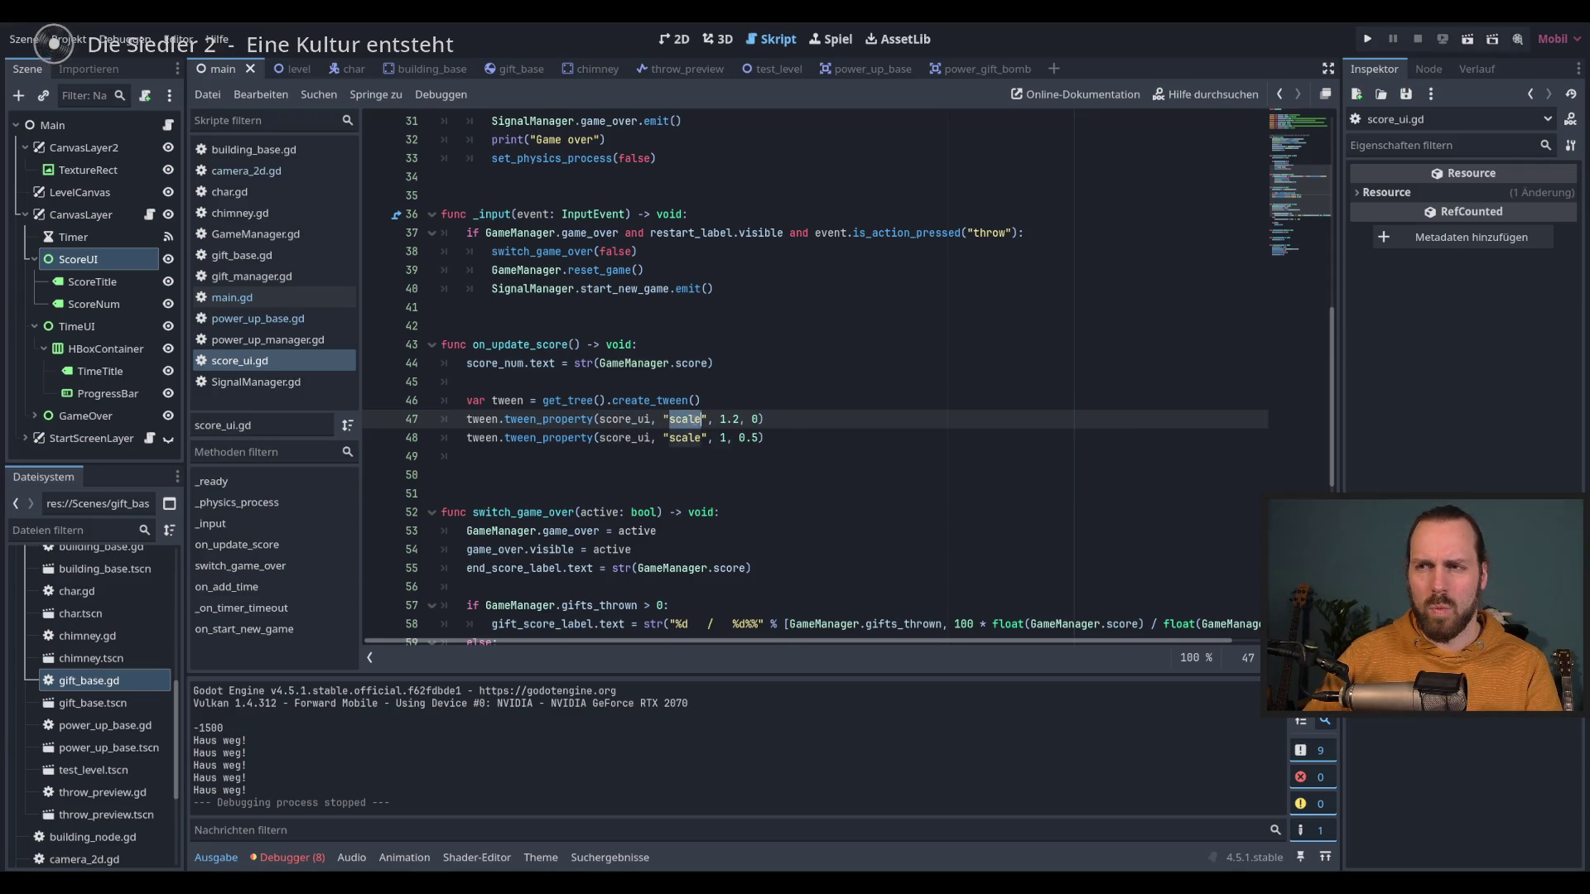
click(92, 281)
click(78, 259)
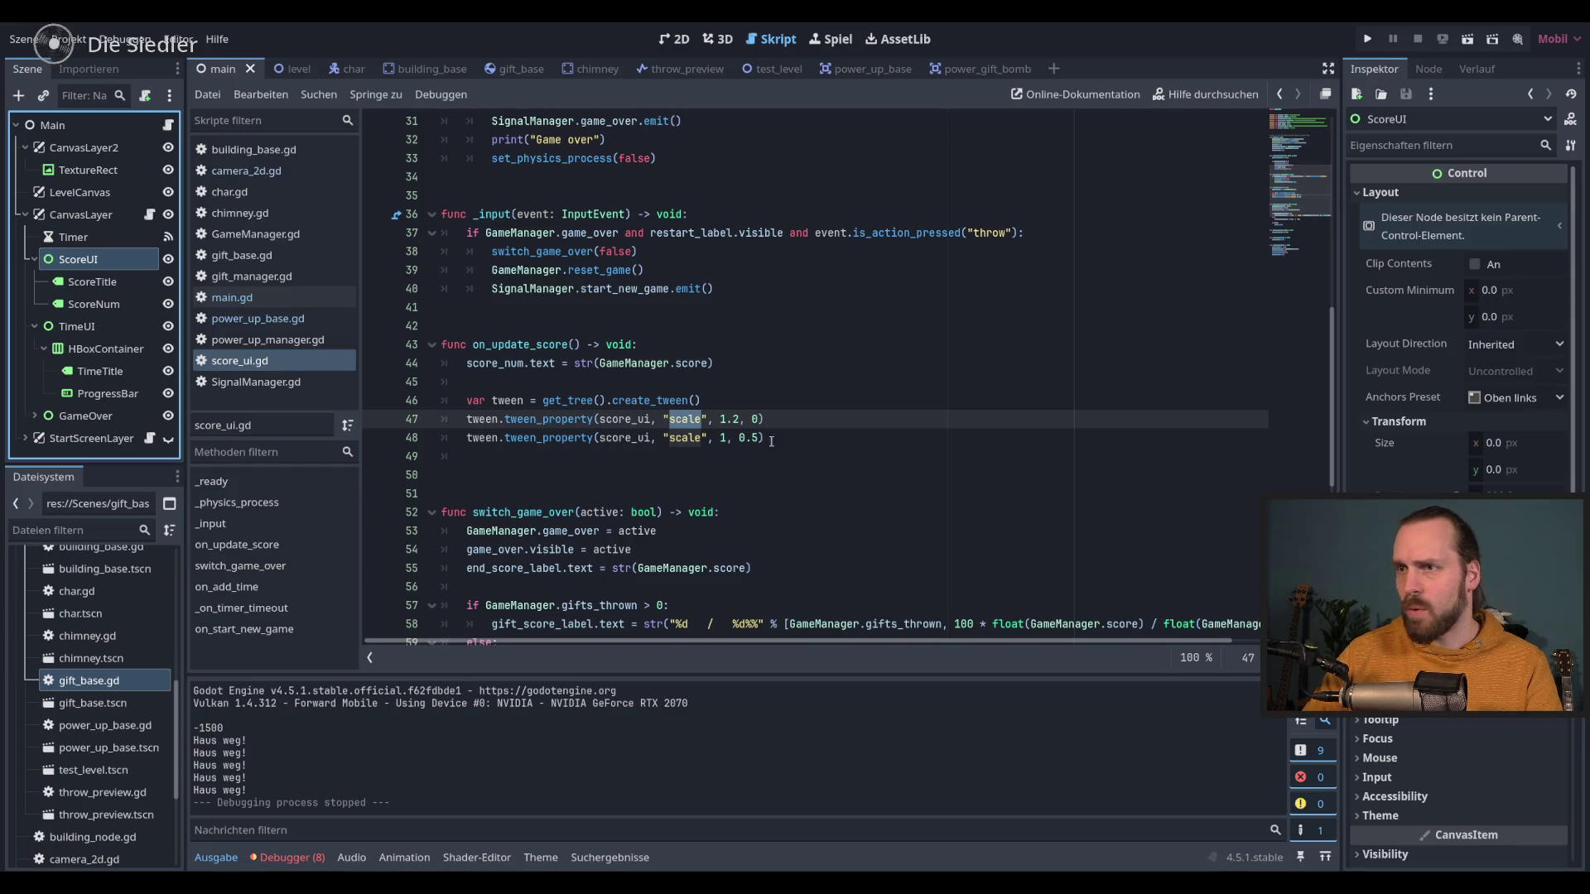
Step: Change the first scale tween to 1.5 over 0.1 seconds and run the game
click(739, 419)
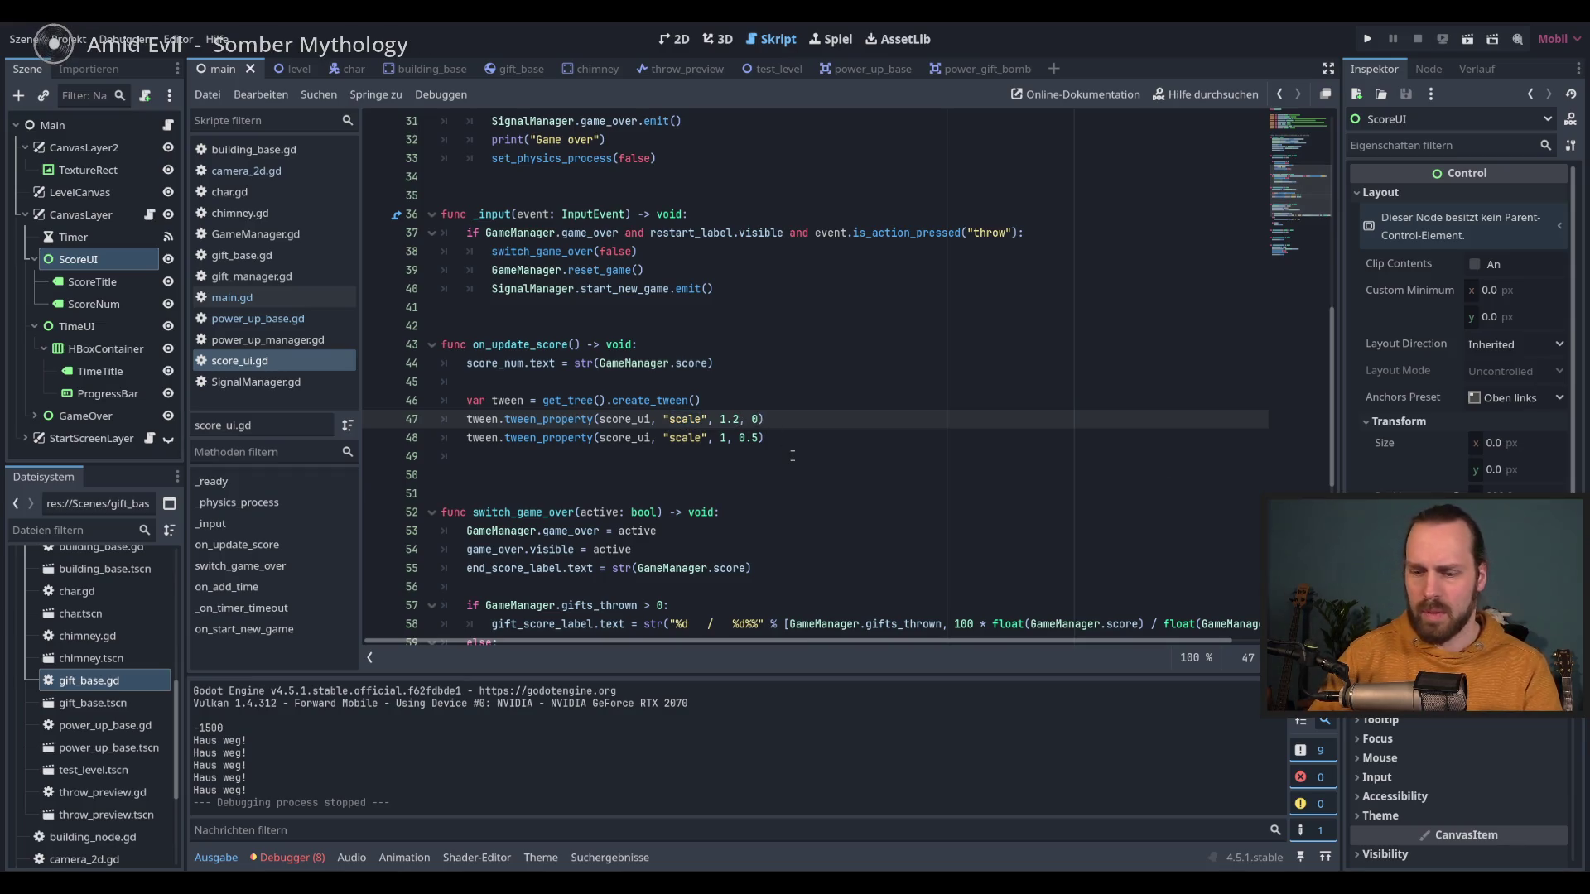
text(.1)
key(Left)
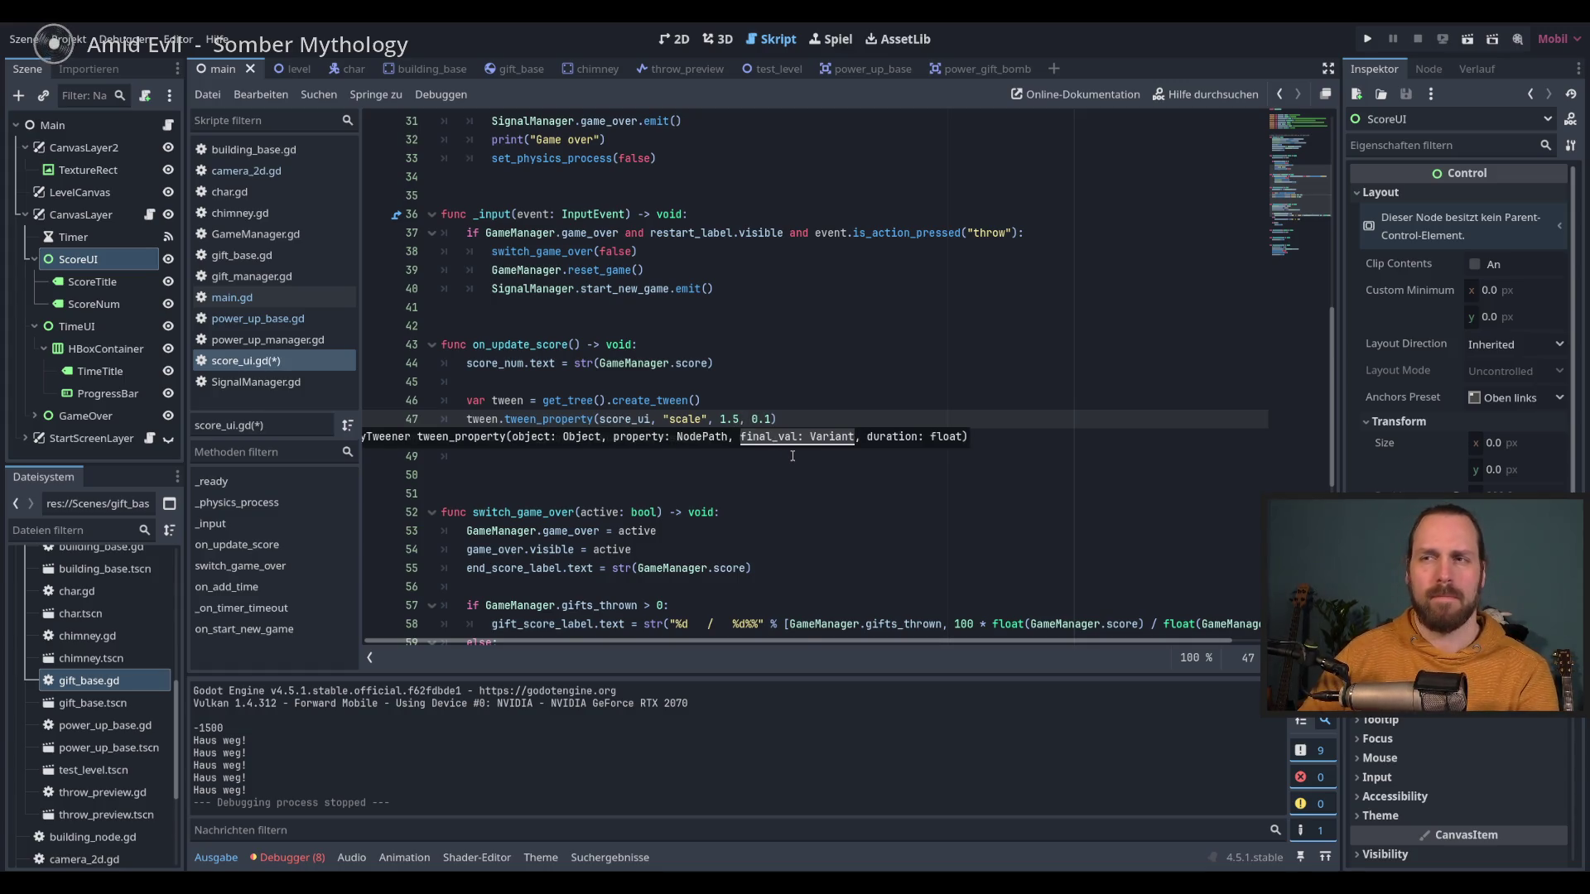
click(880, 385)
click(876, 401)
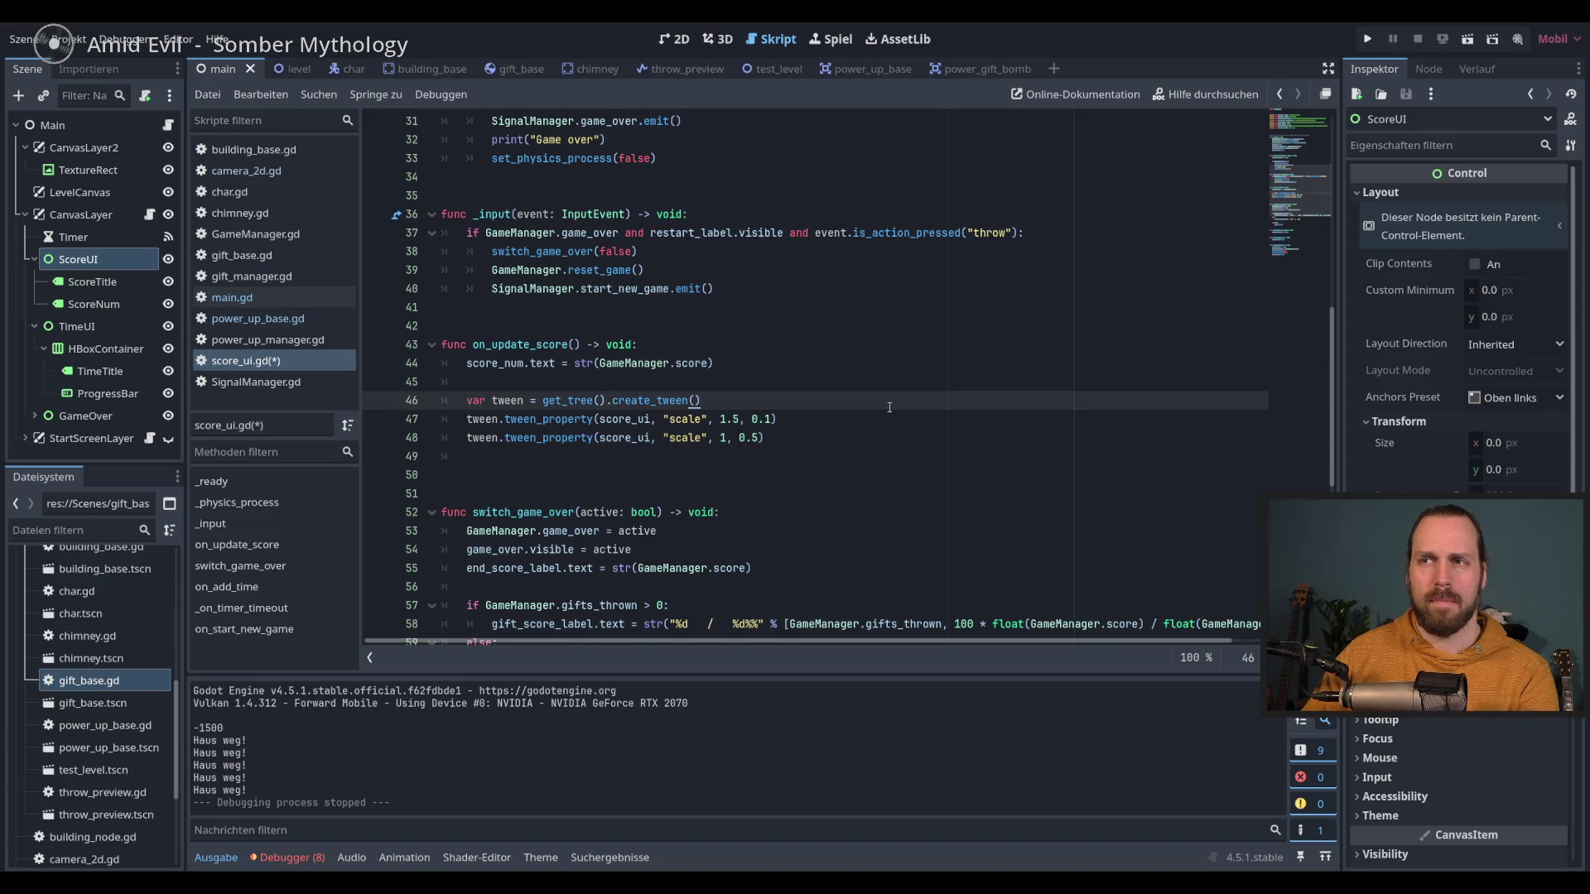
key(F5)
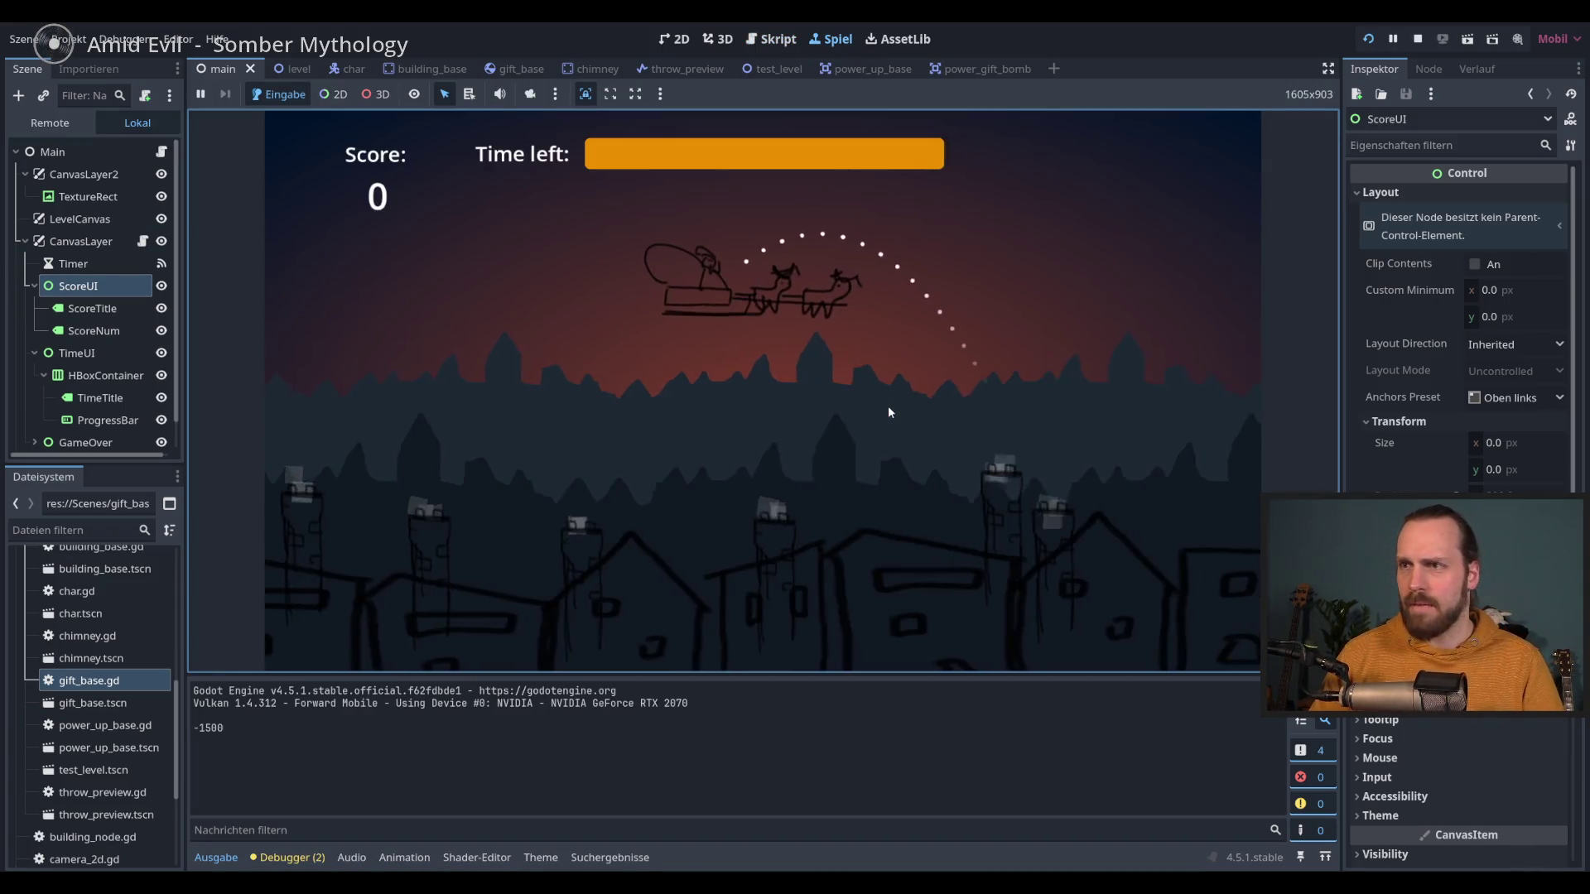
Step: Throw three gifts to reach score 3, then stop the game and view the reported errors
click(888, 411)
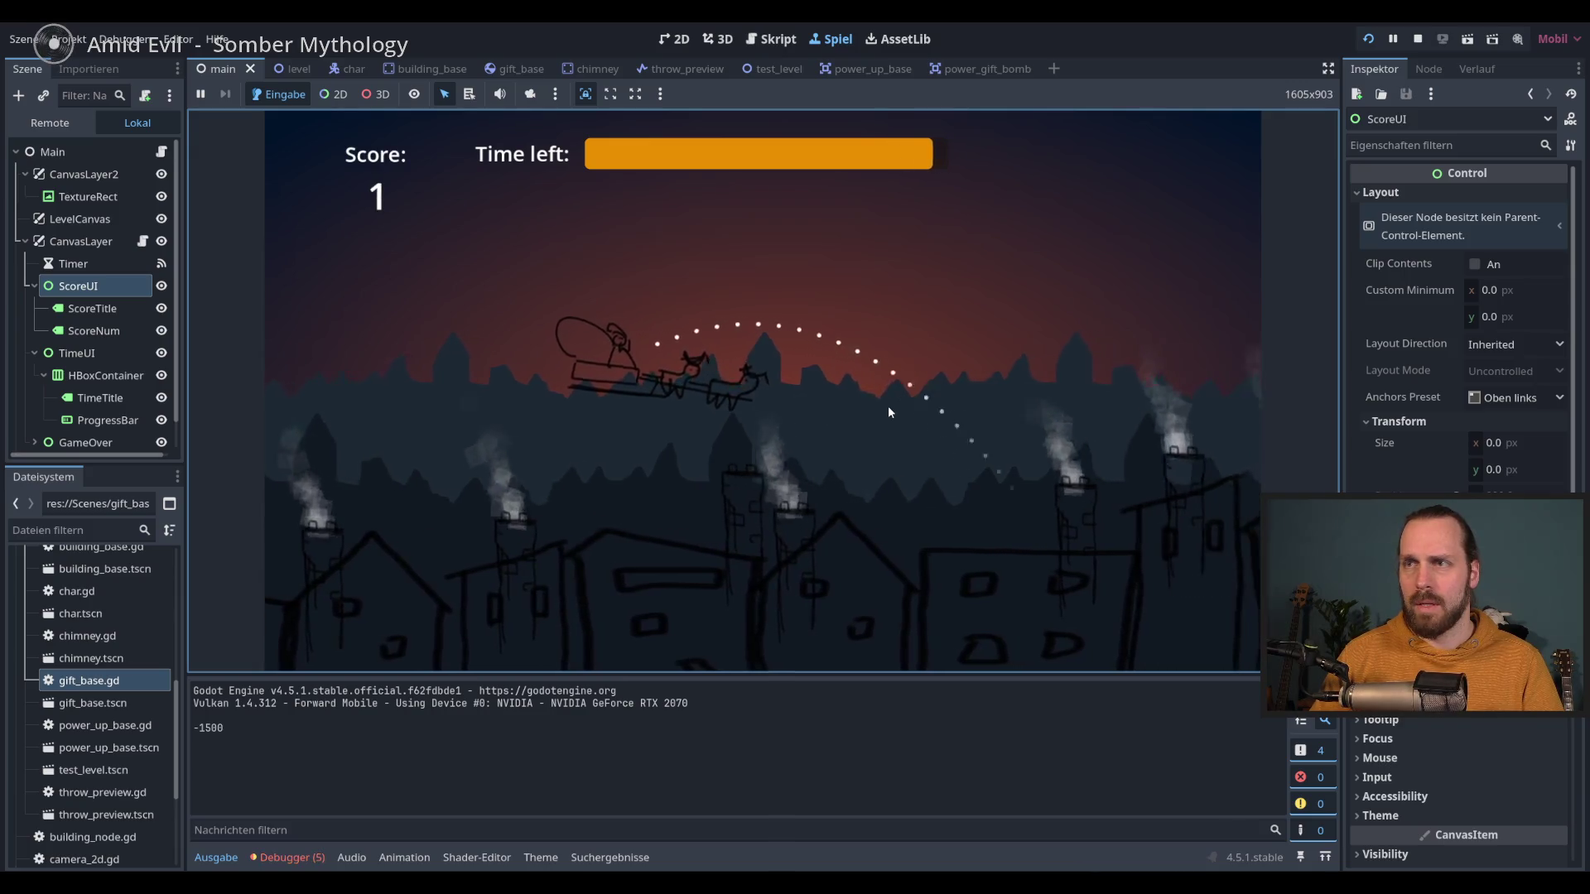
click(888, 412)
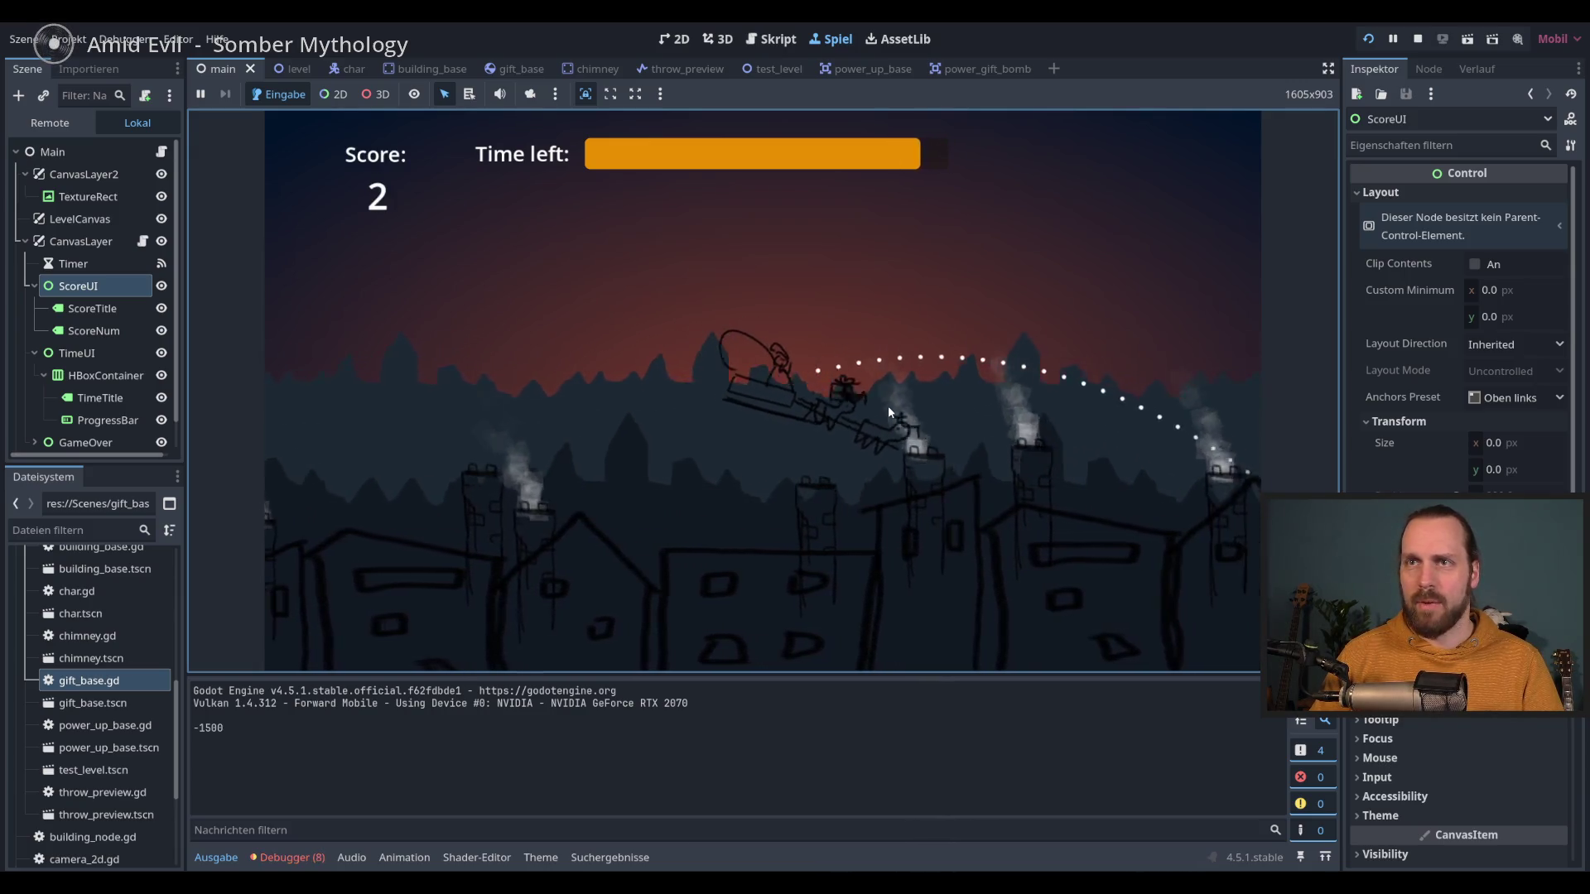
click(889, 411)
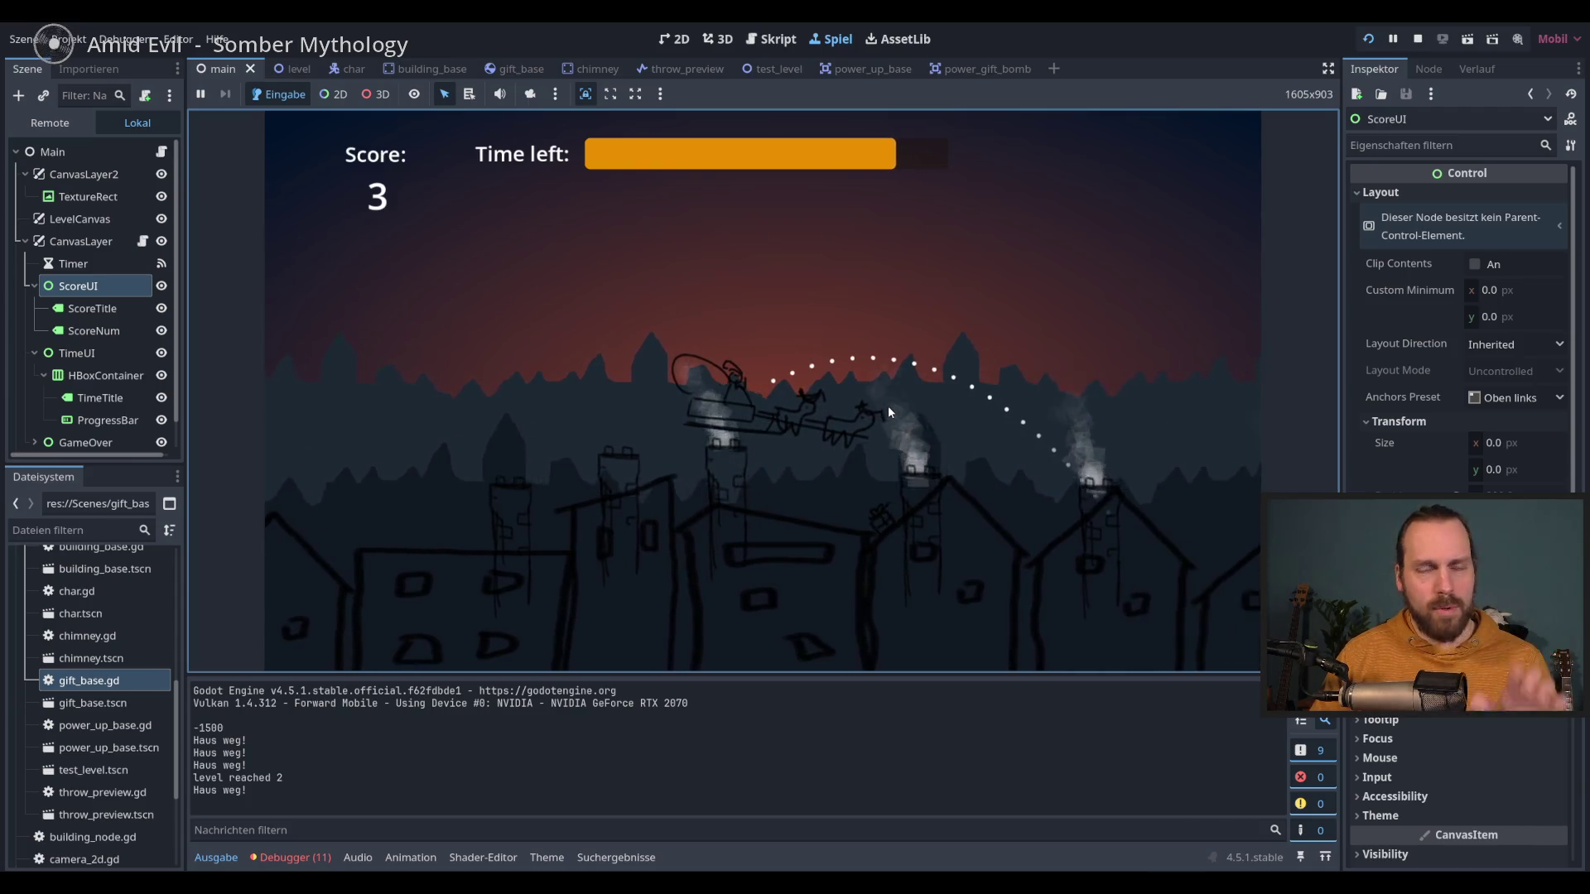
key(F8)
click(282, 856)
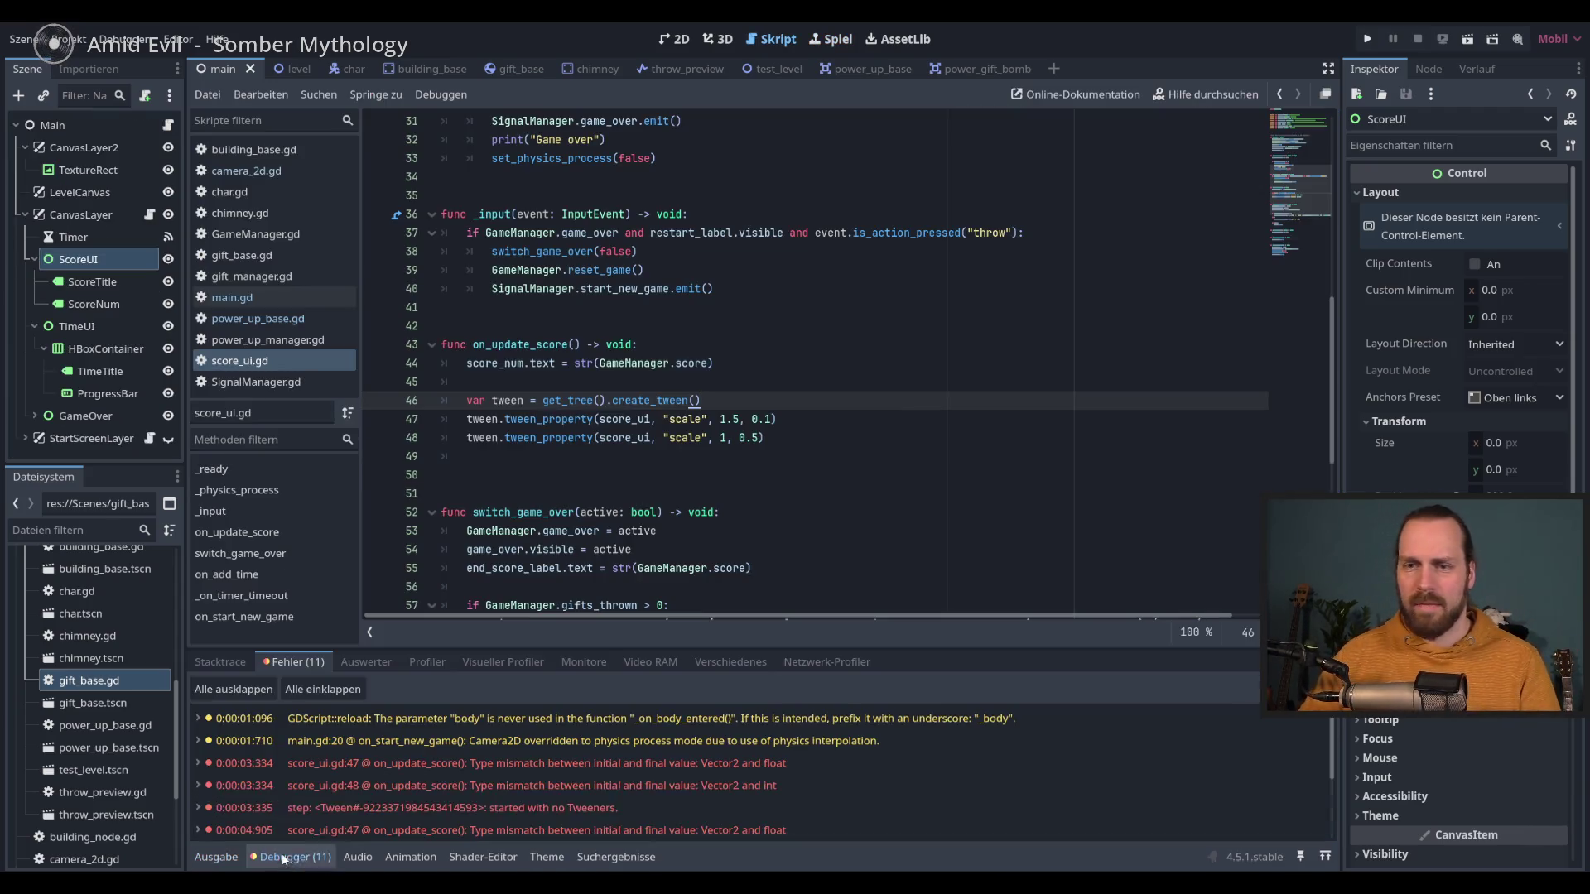
Step: Convert the score tweens on lines 47–48 to Vector2 values, ending with Vector2(1,1), and save
click(535, 764)
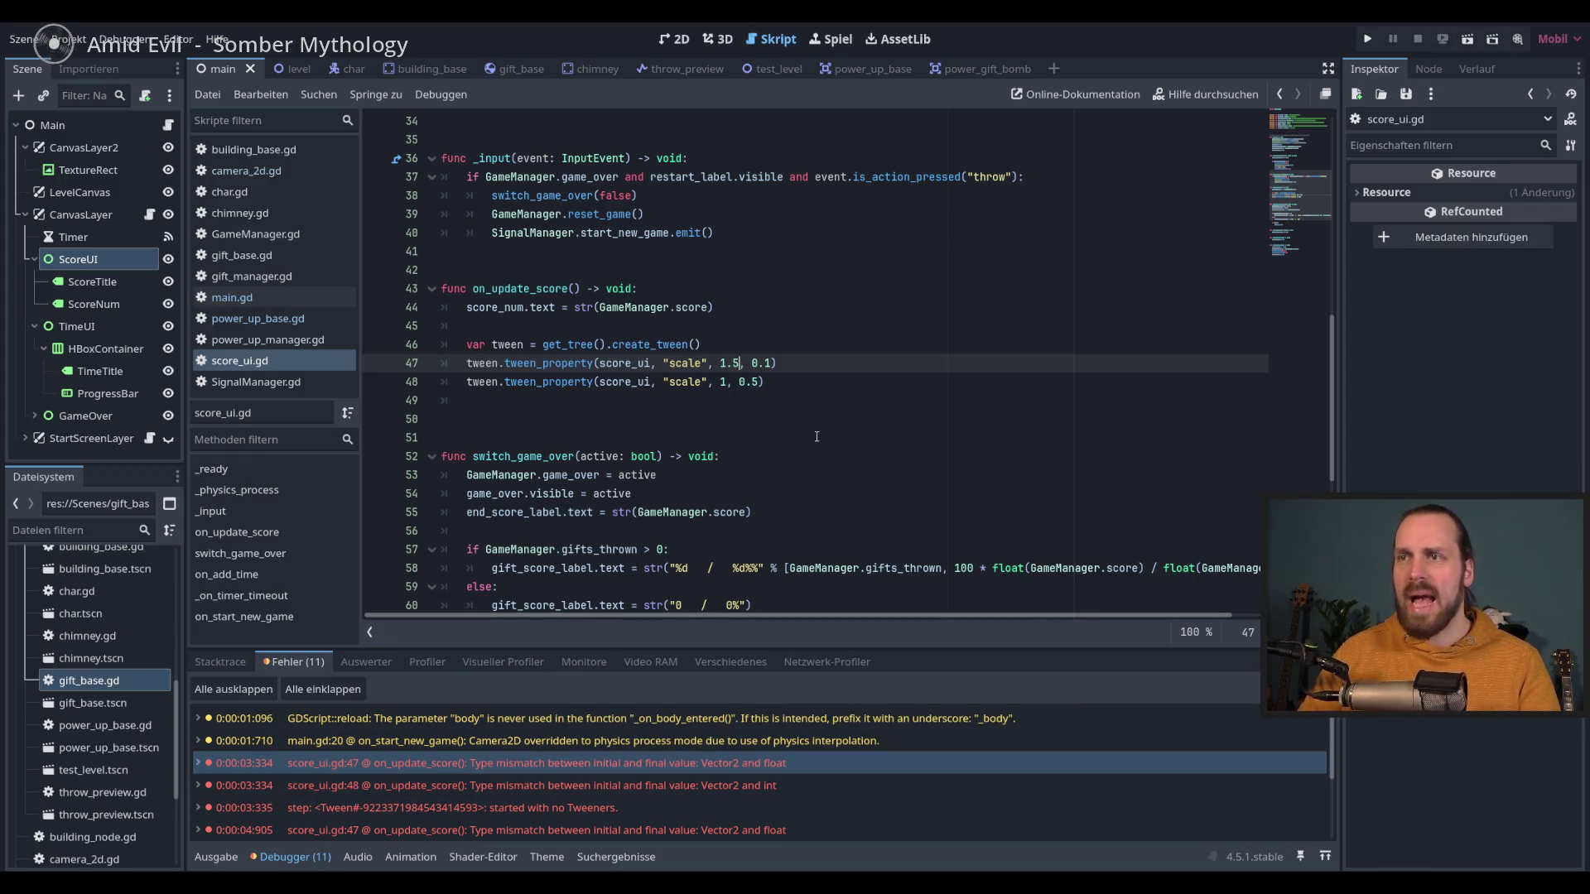
text(c)
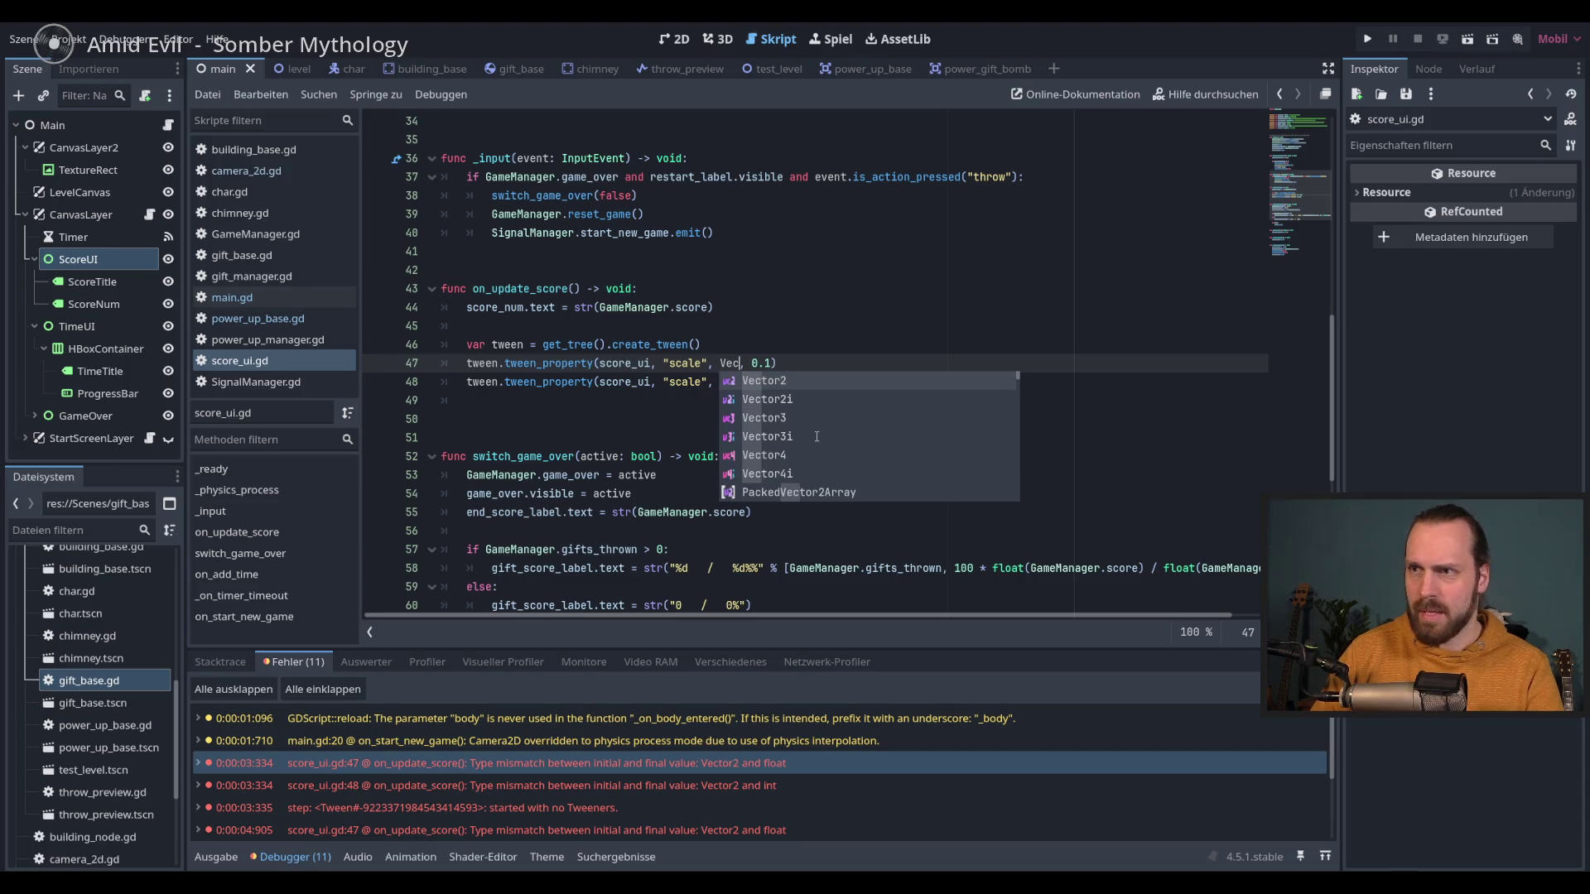
key(Return)
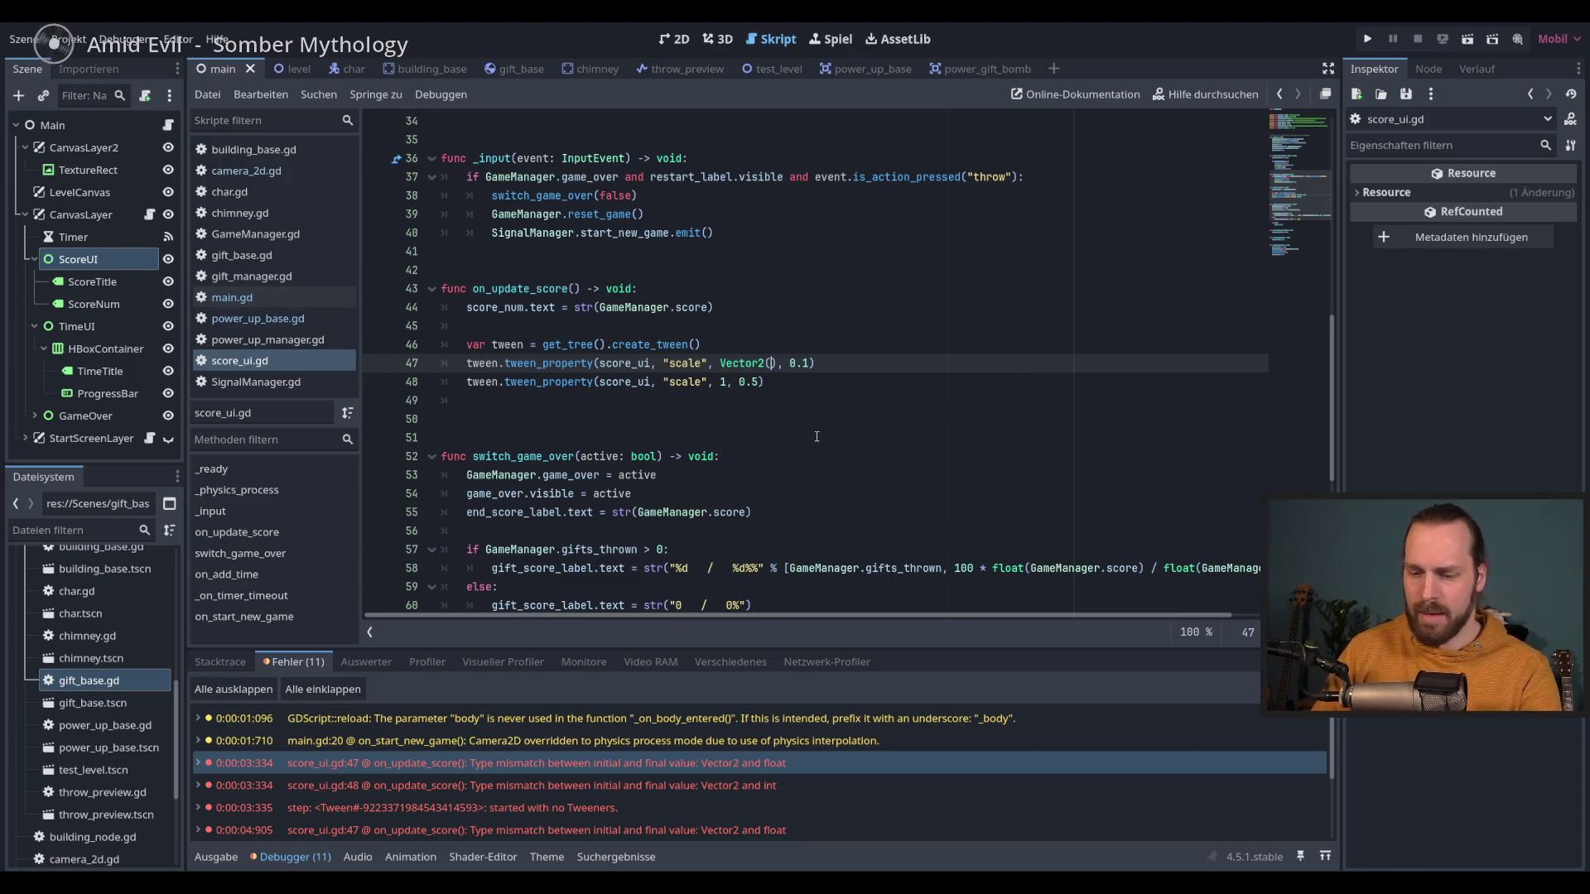
text(1.2, 1.2)
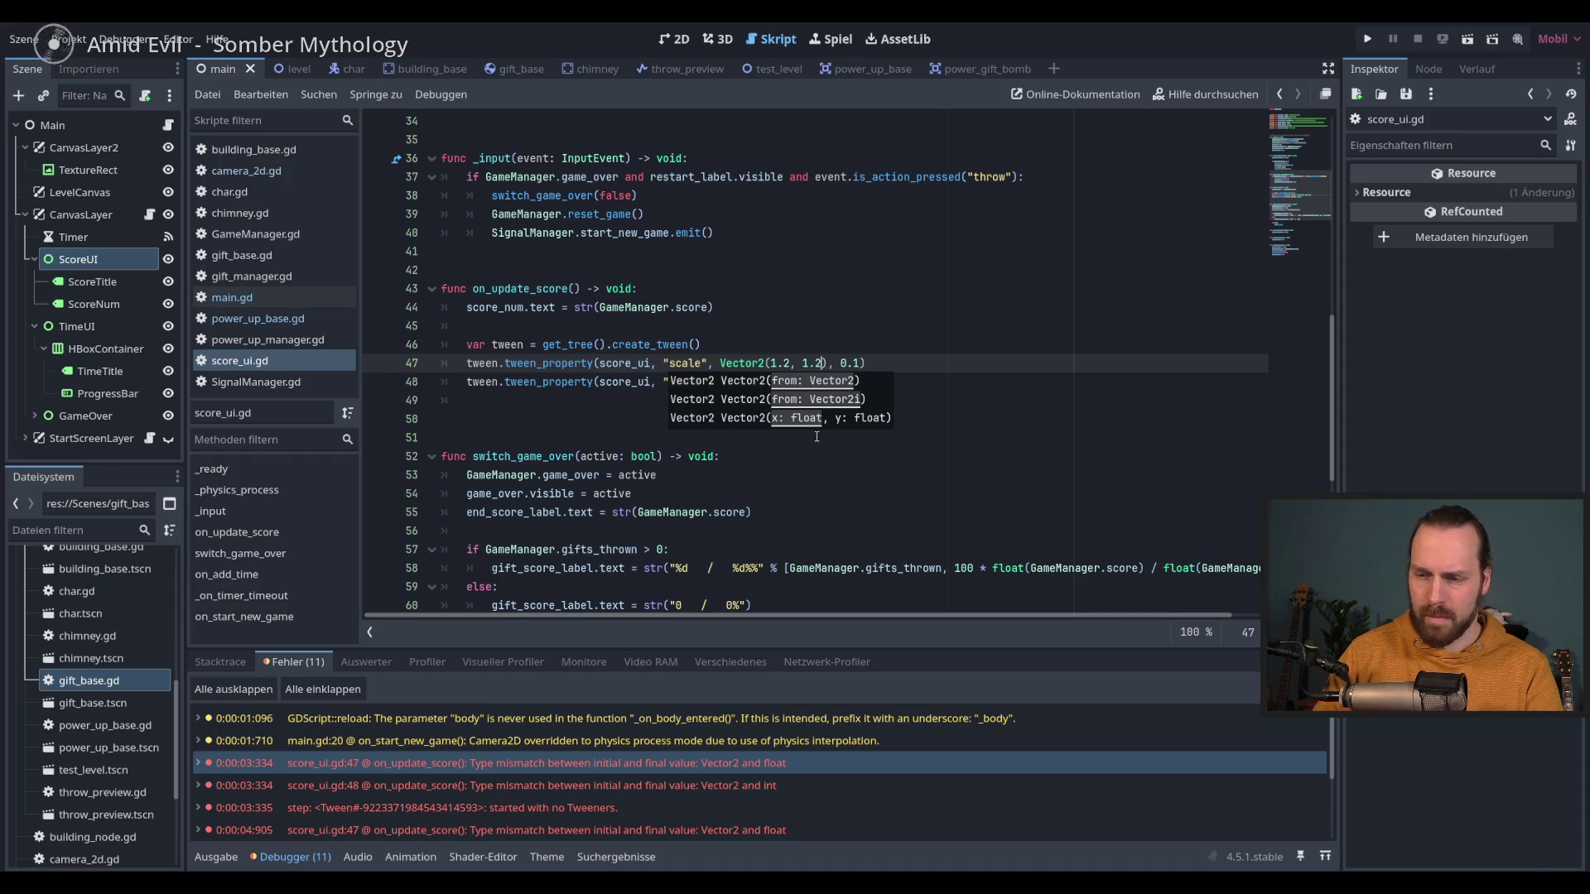
key(End)
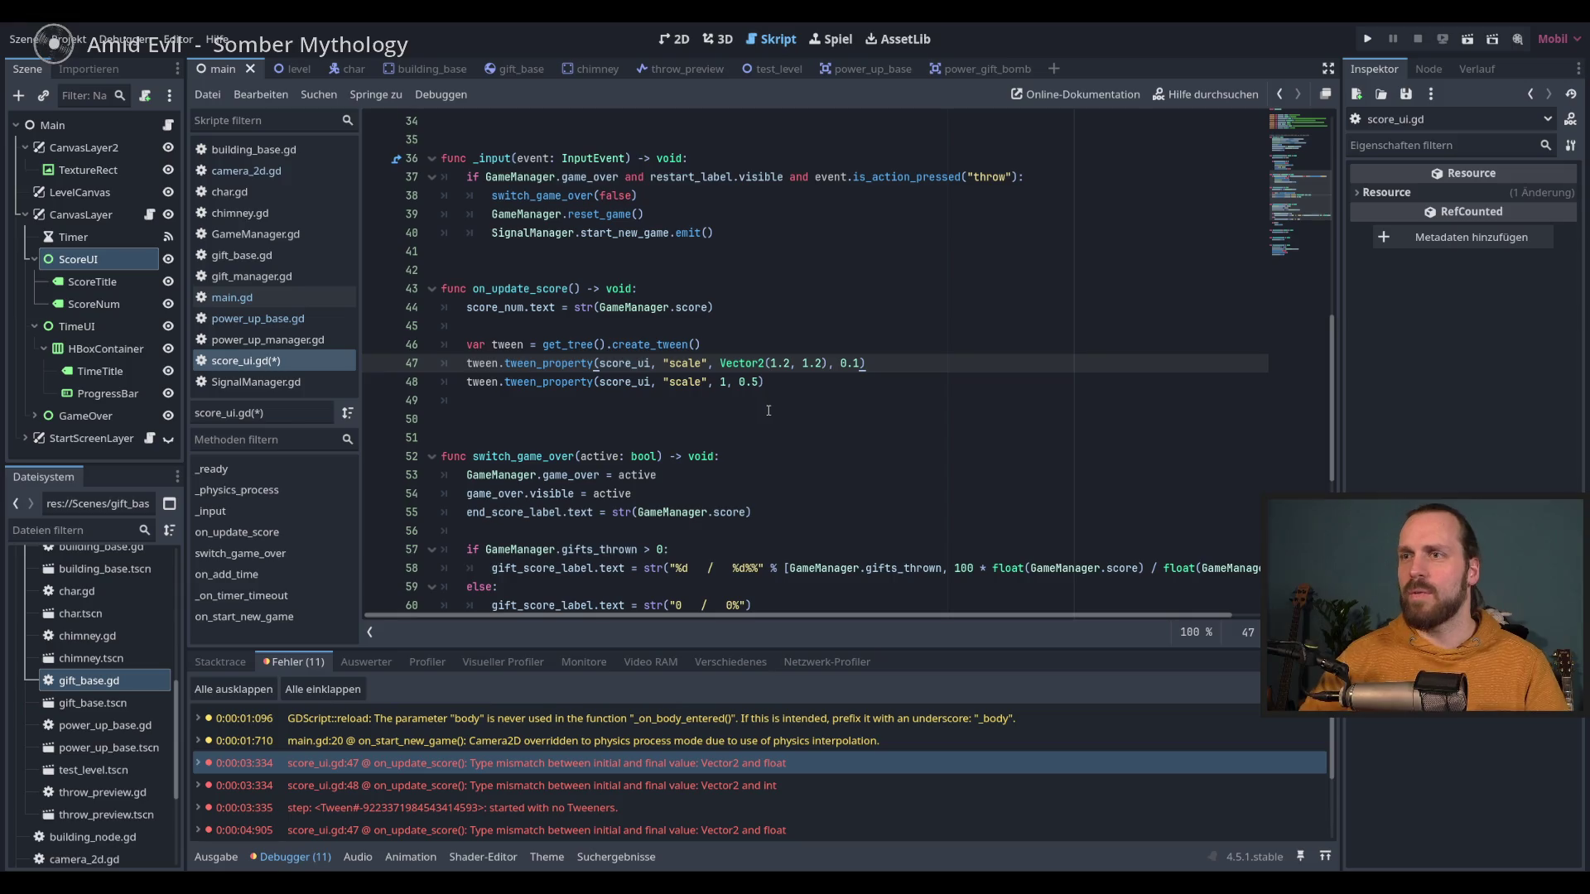
click(720, 383)
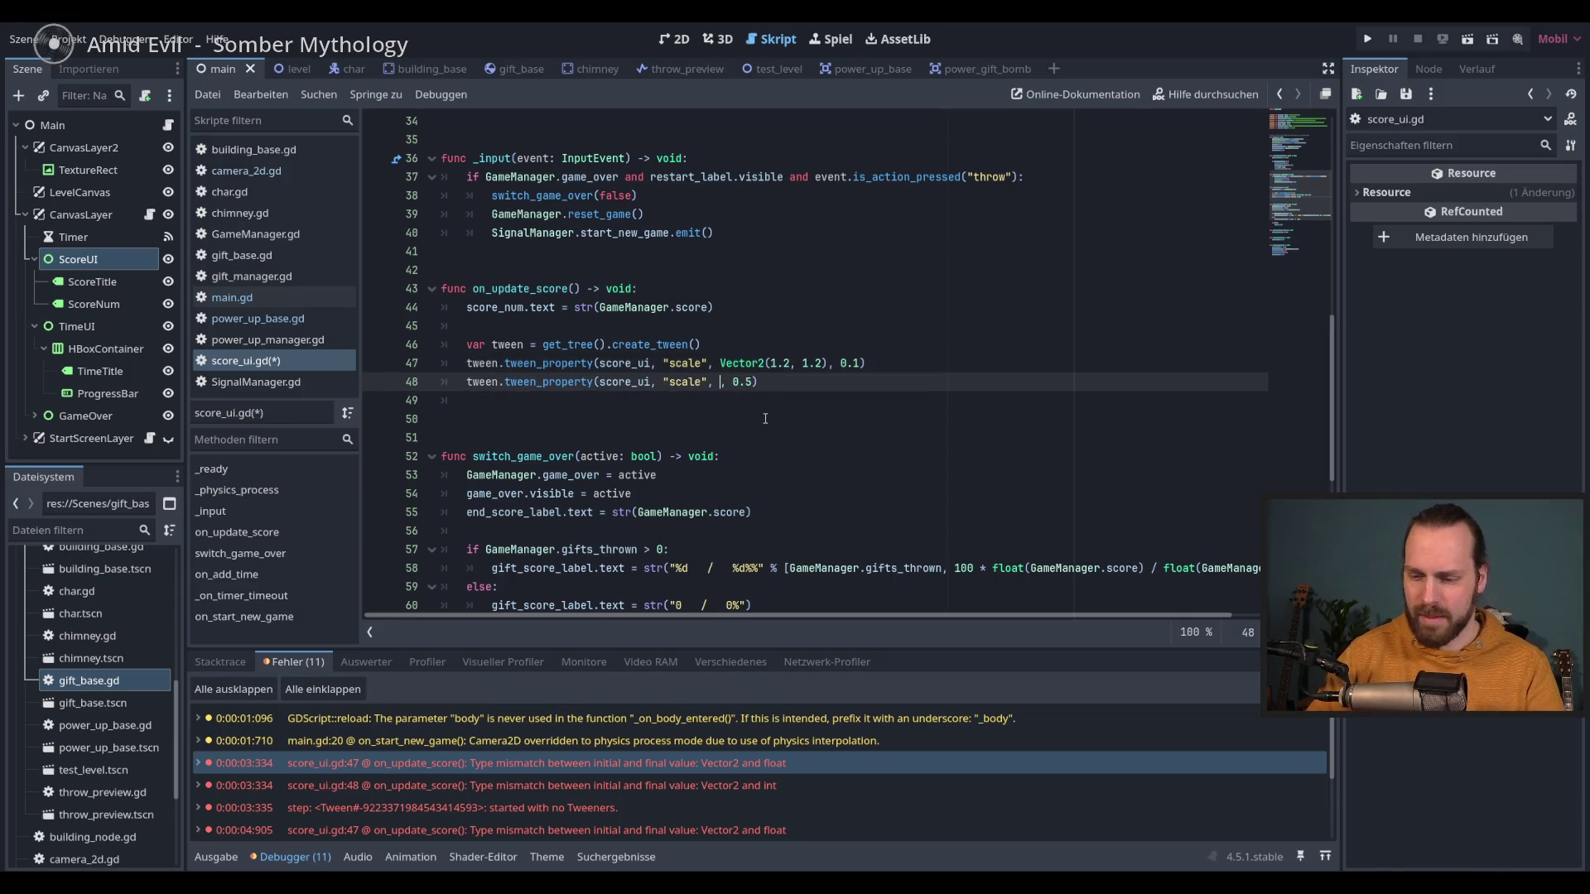
text(Vec)
key(Return)
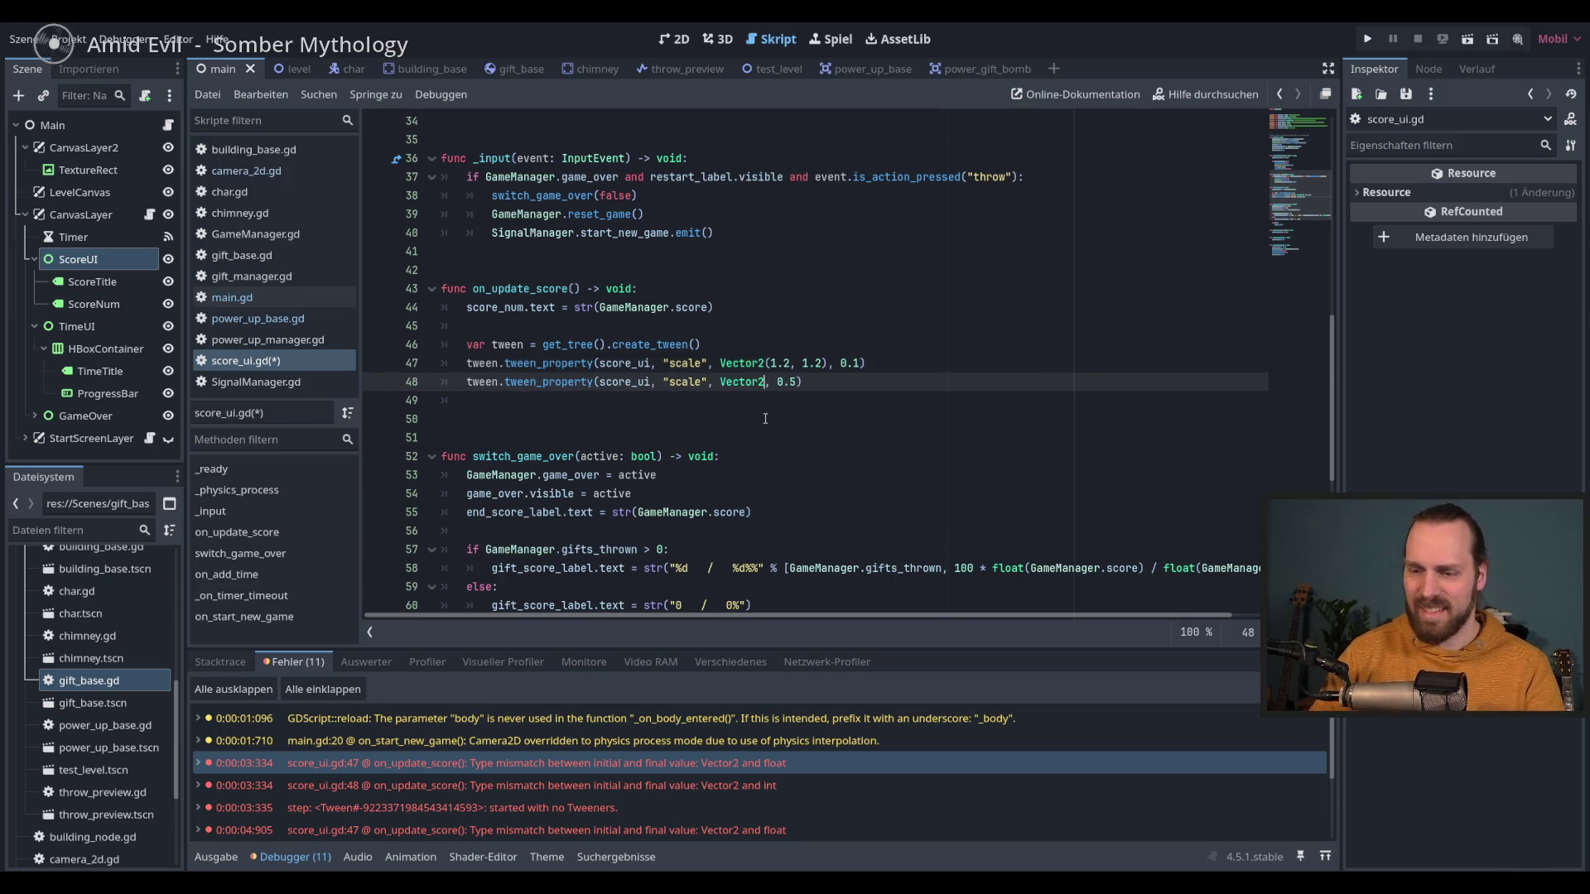
text(1,1)
key(End)
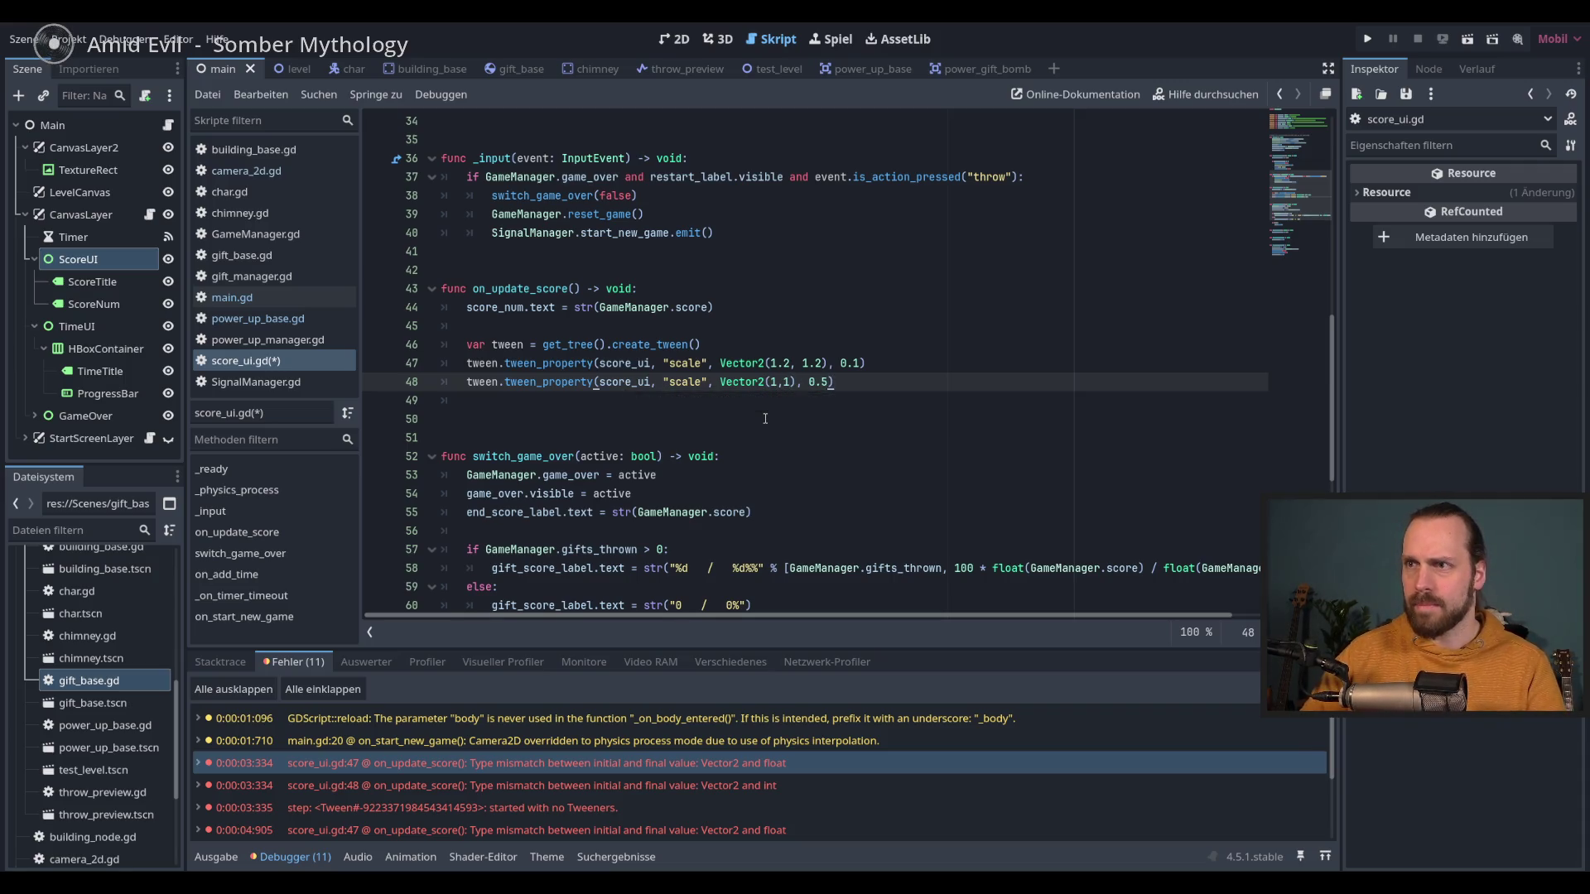
key(ctrl+s)
Step: Replace the 1.2, 1.2 pop scale with randf_range(1, 1.4) on both axes and run the game
drag(822, 365, 771, 364)
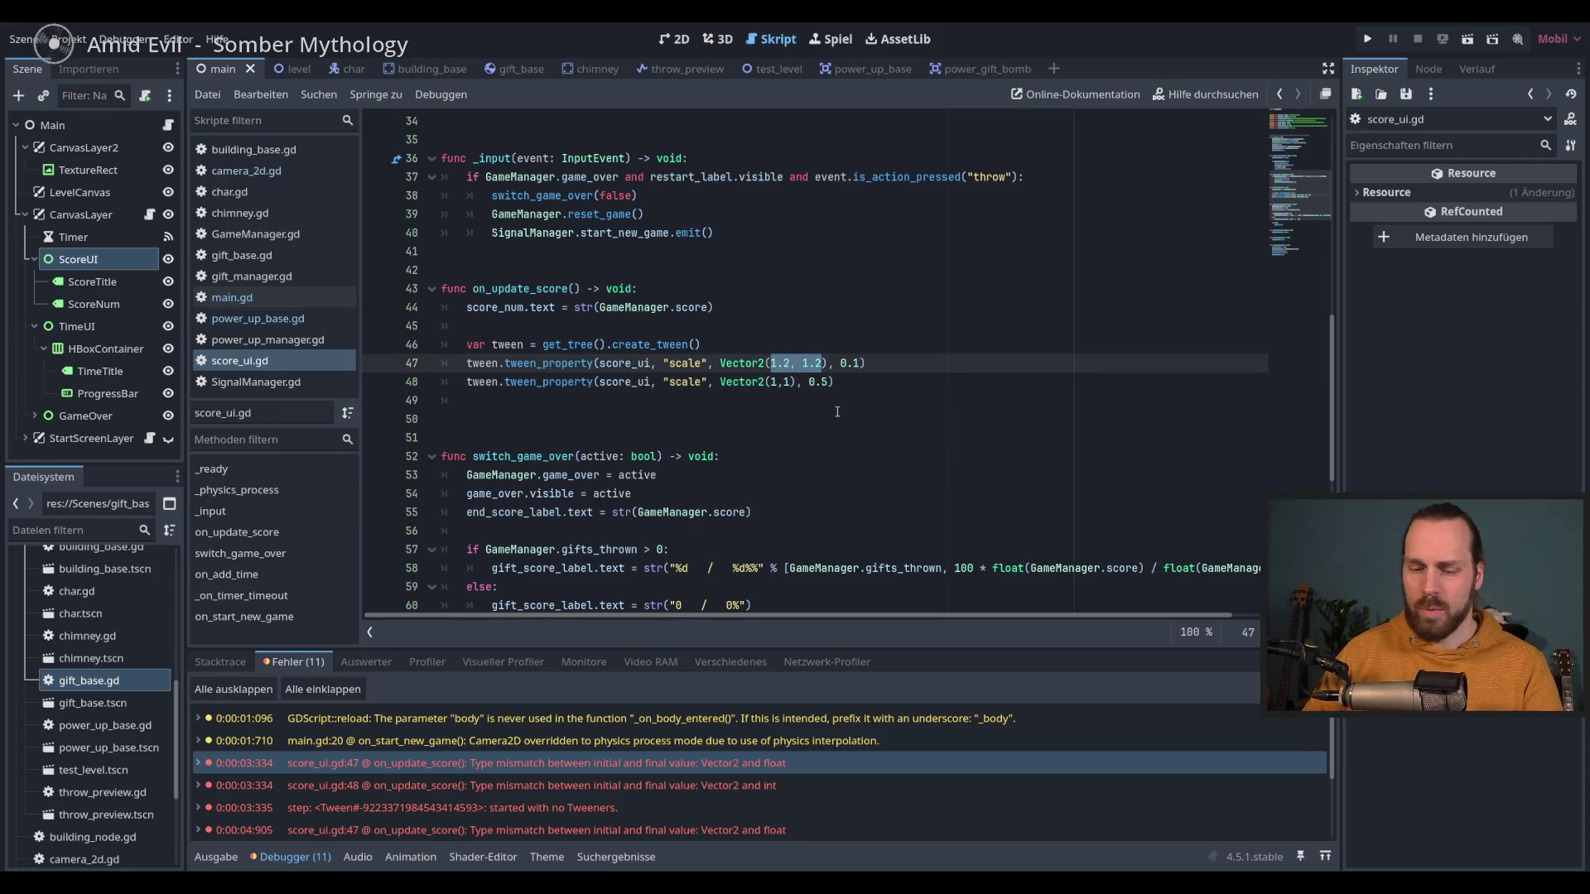
text(rand)
key(Down)
key(Down)
key(Down)
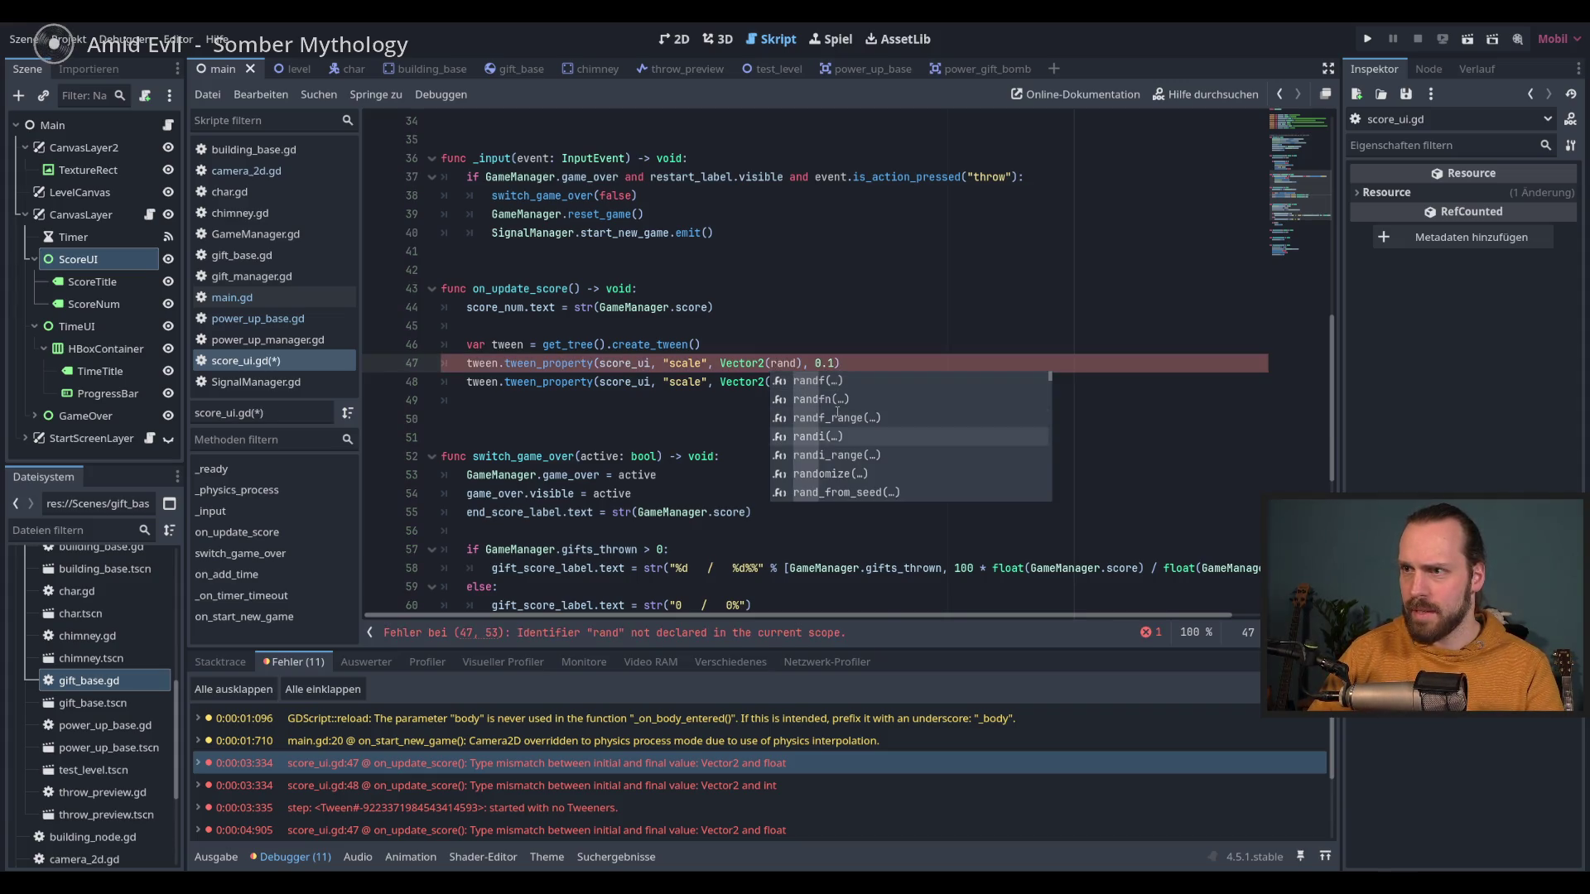
key(Up)
key(Up)
key(Return)
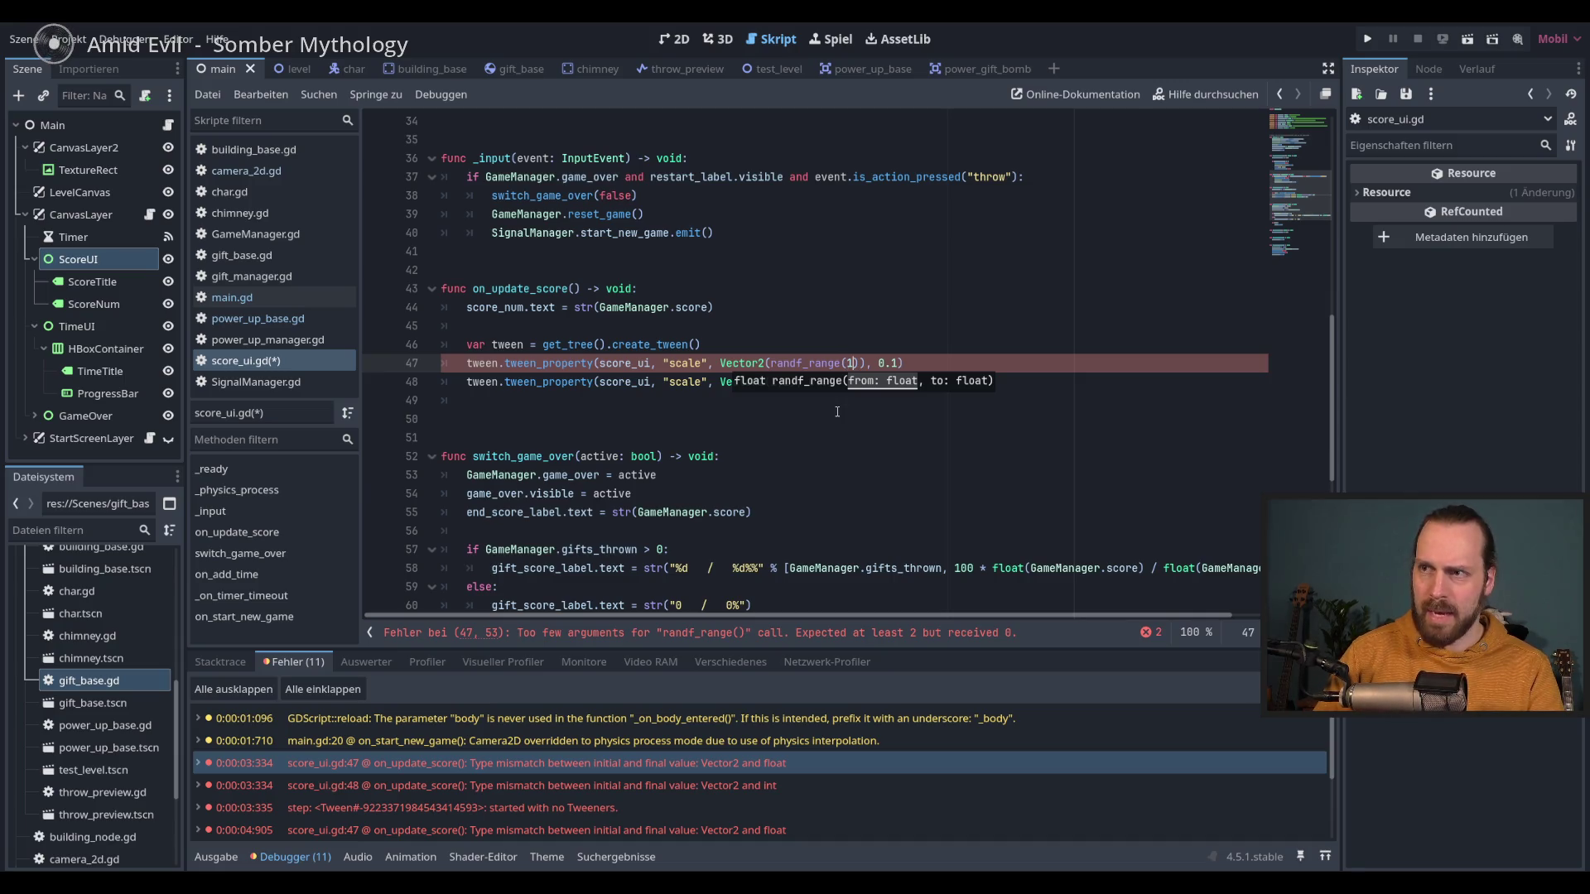
key(BackSpace)
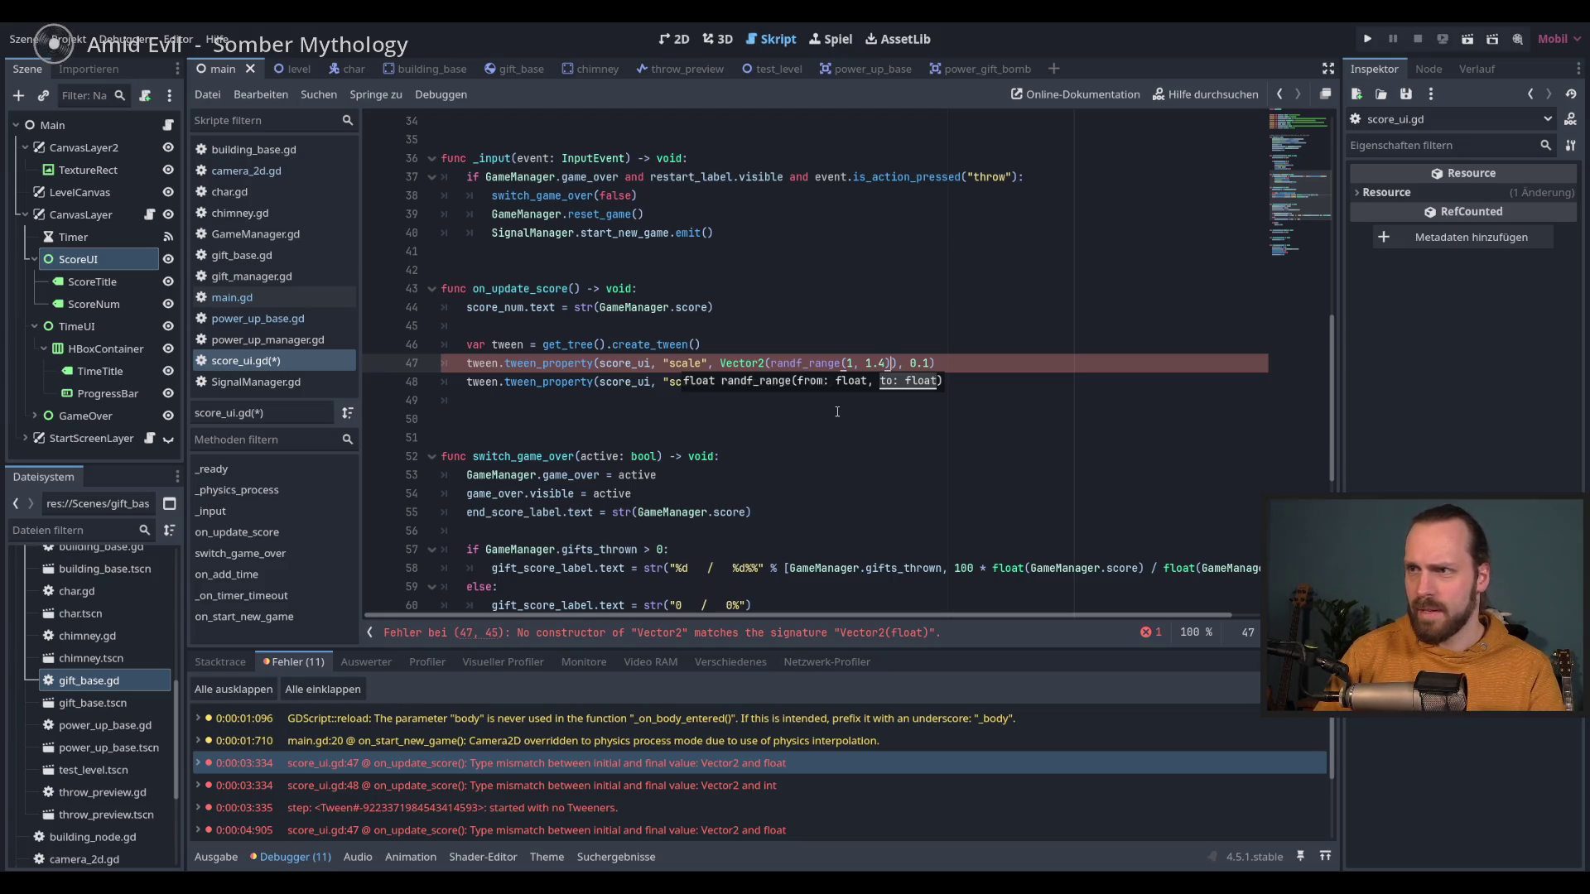
text(f)
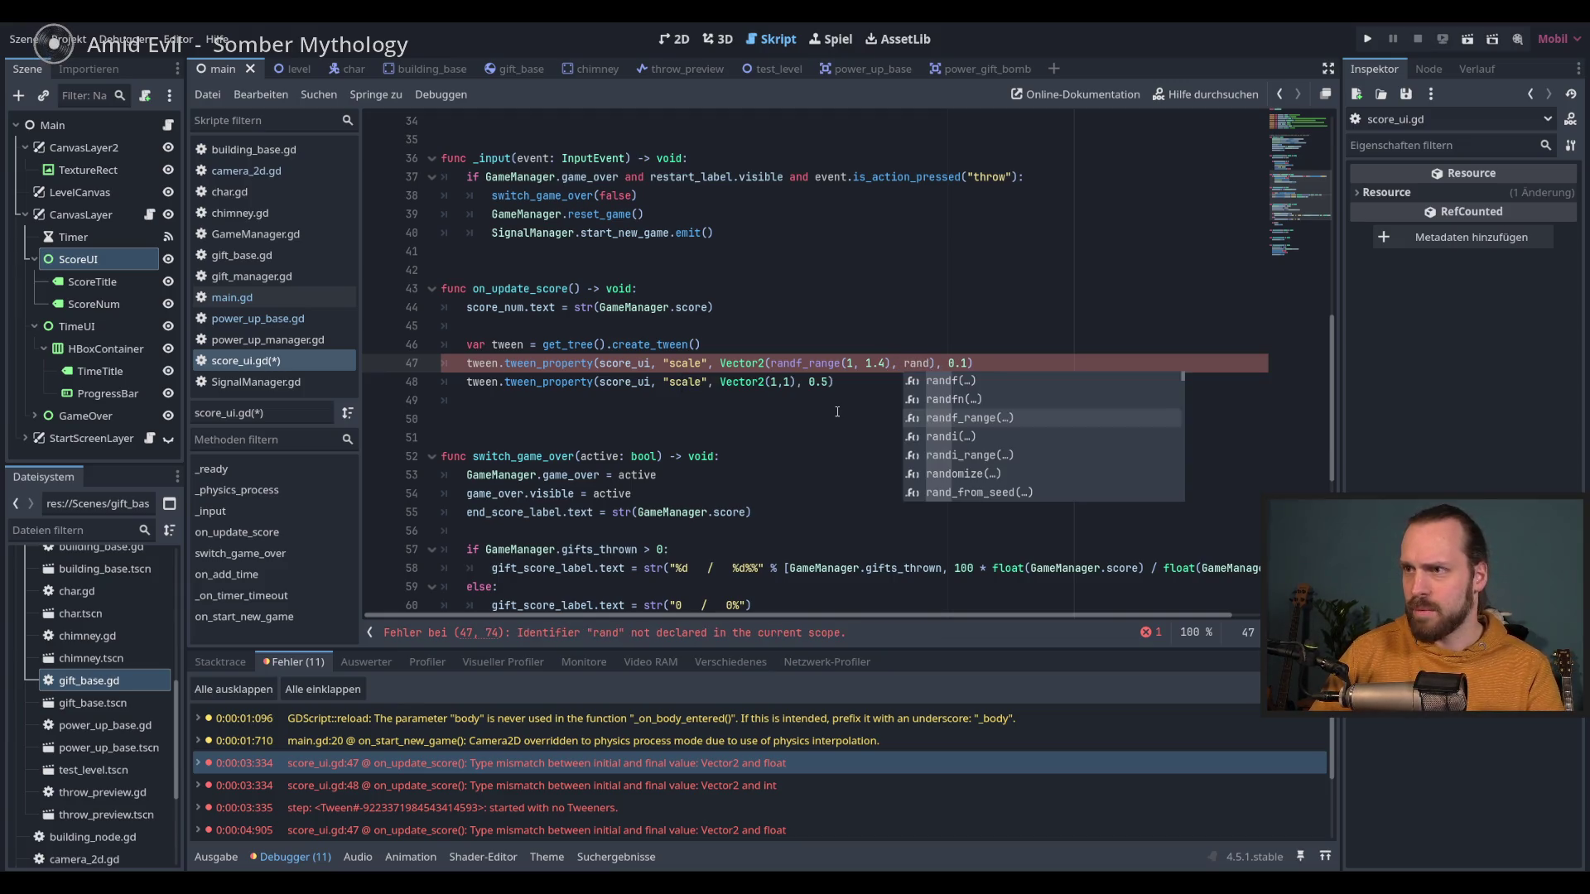
key(Return)
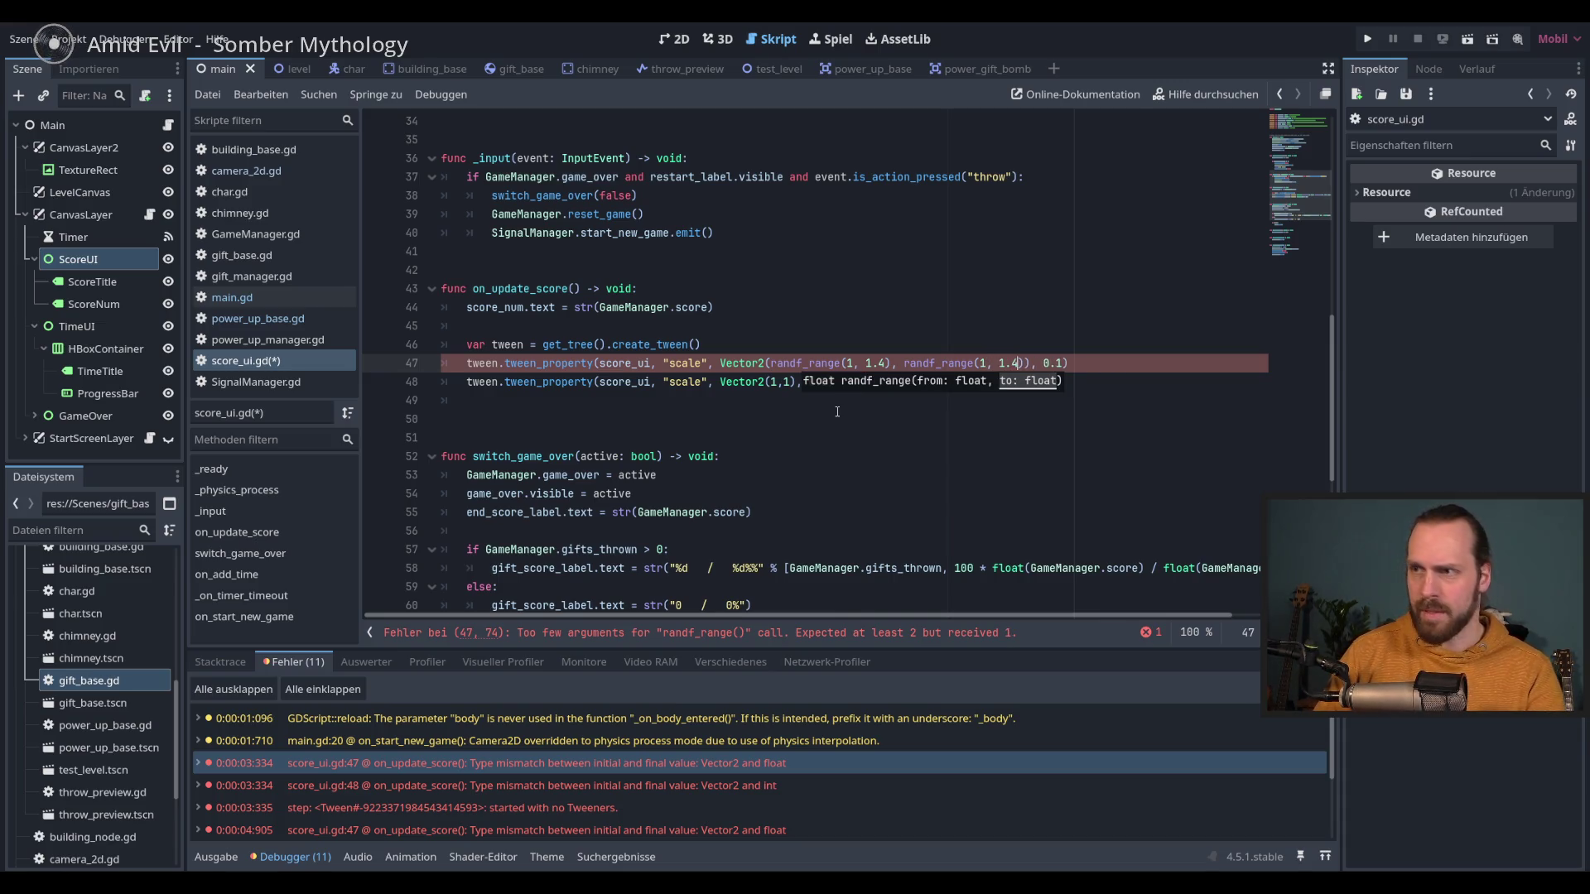
key(F5)
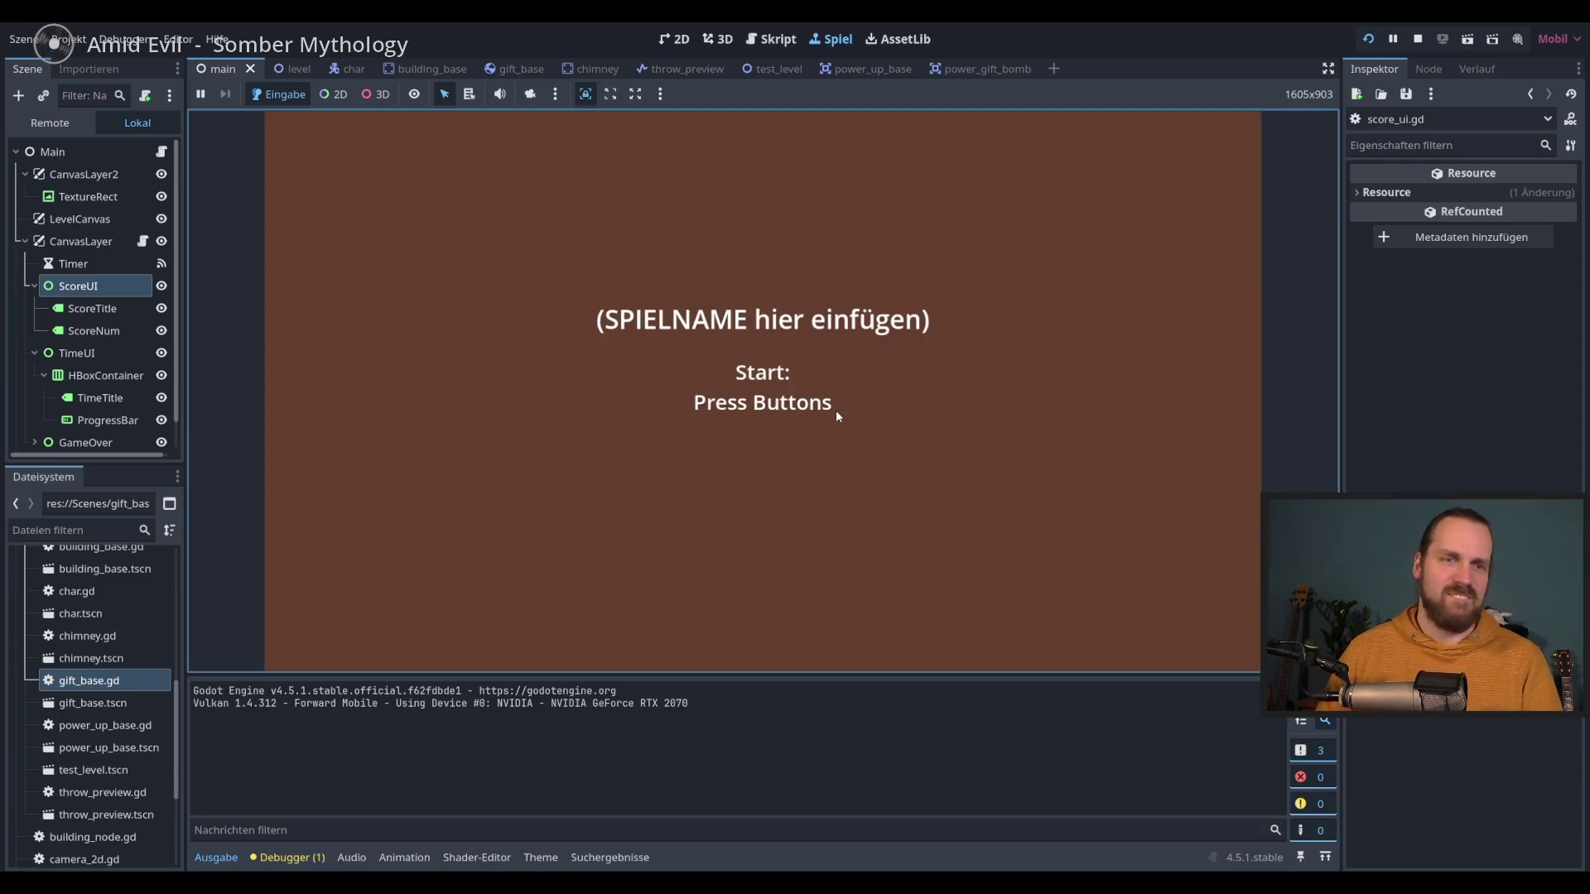
Step: Play a round from the title screen until 3 gifts are delivered, then stop the game
click(836, 417)
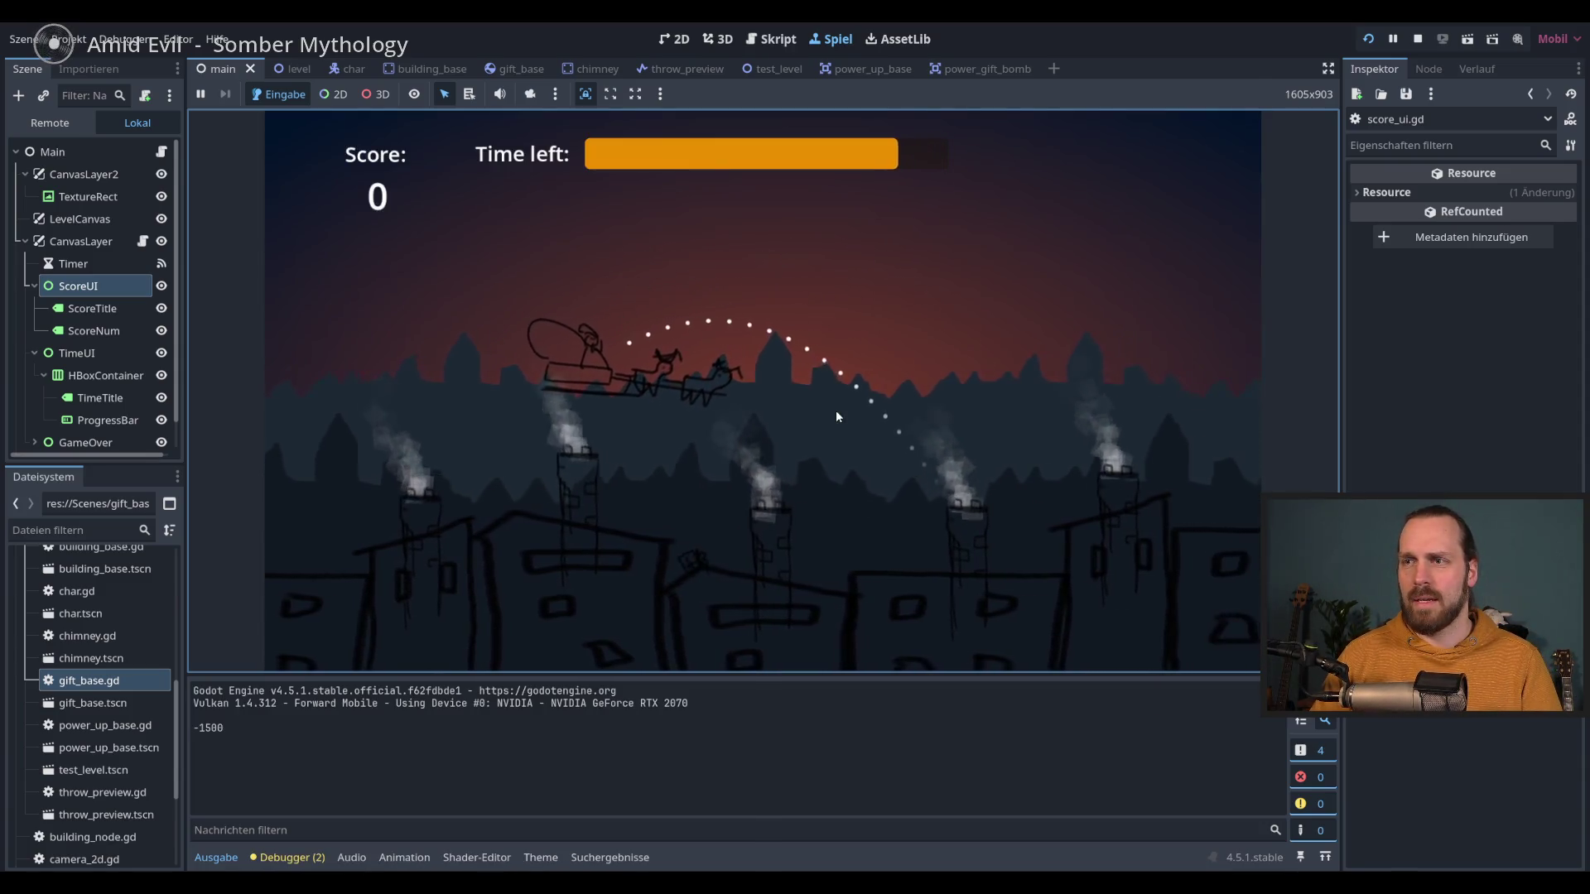
click(836, 416)
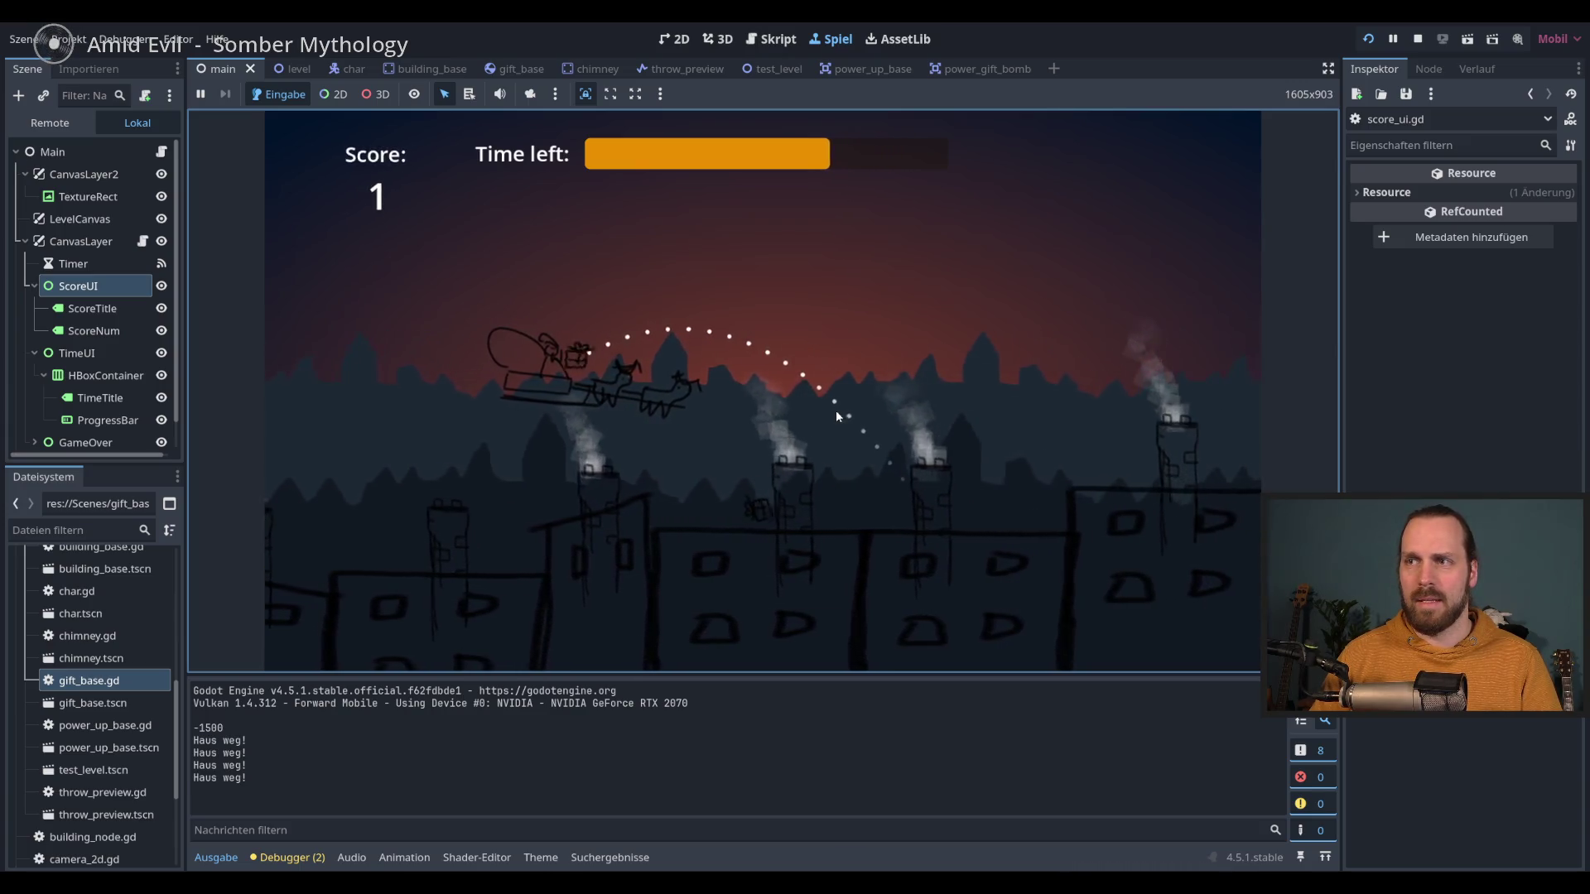
click(836, 416)
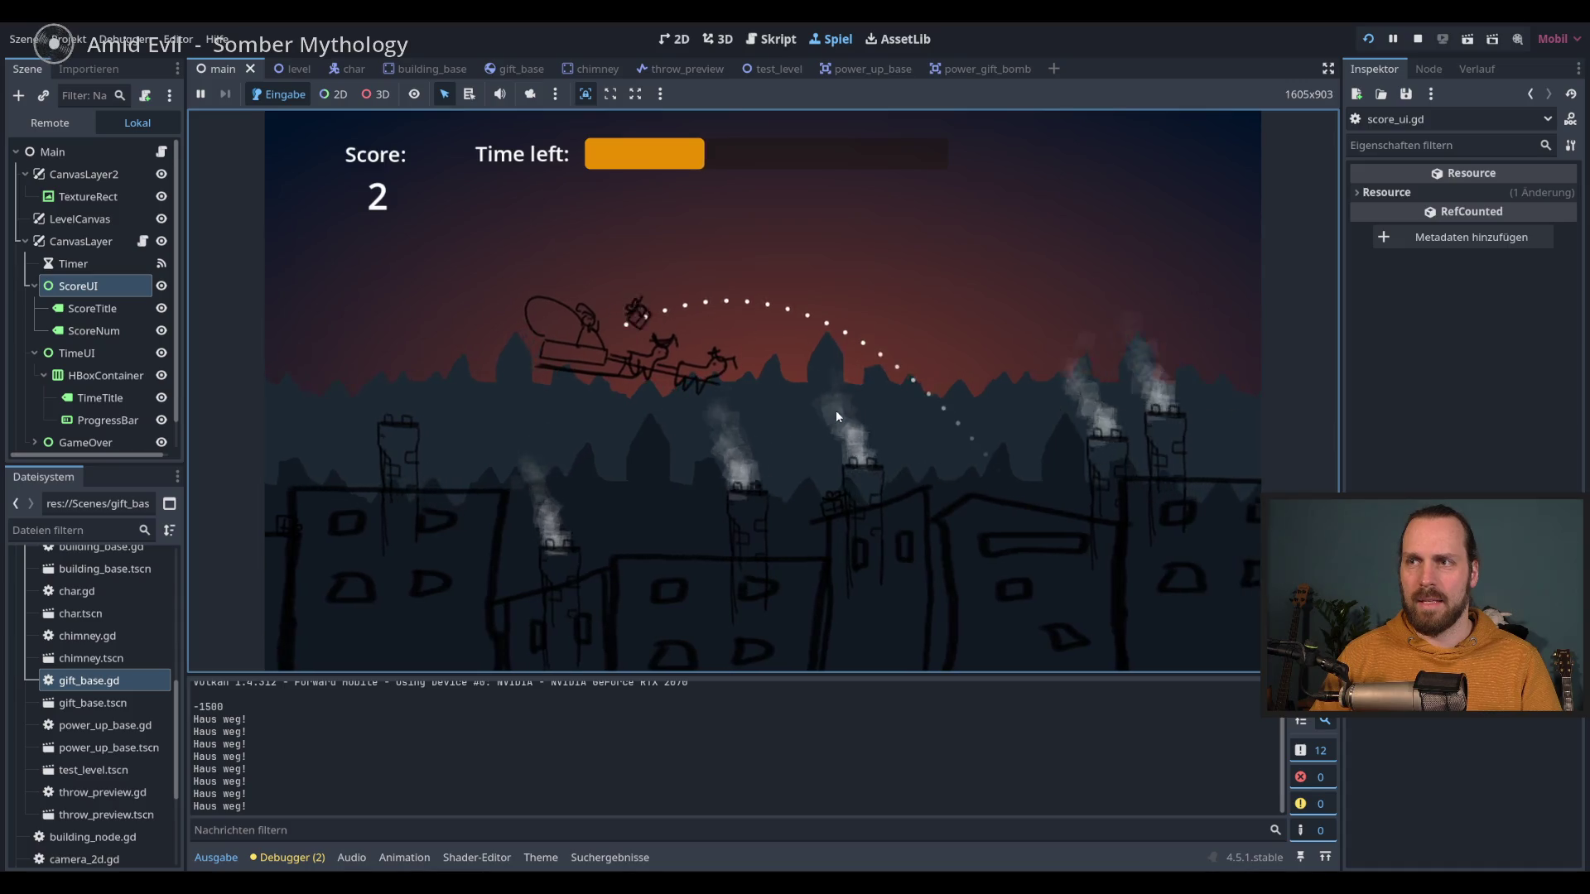
click(836, 416)
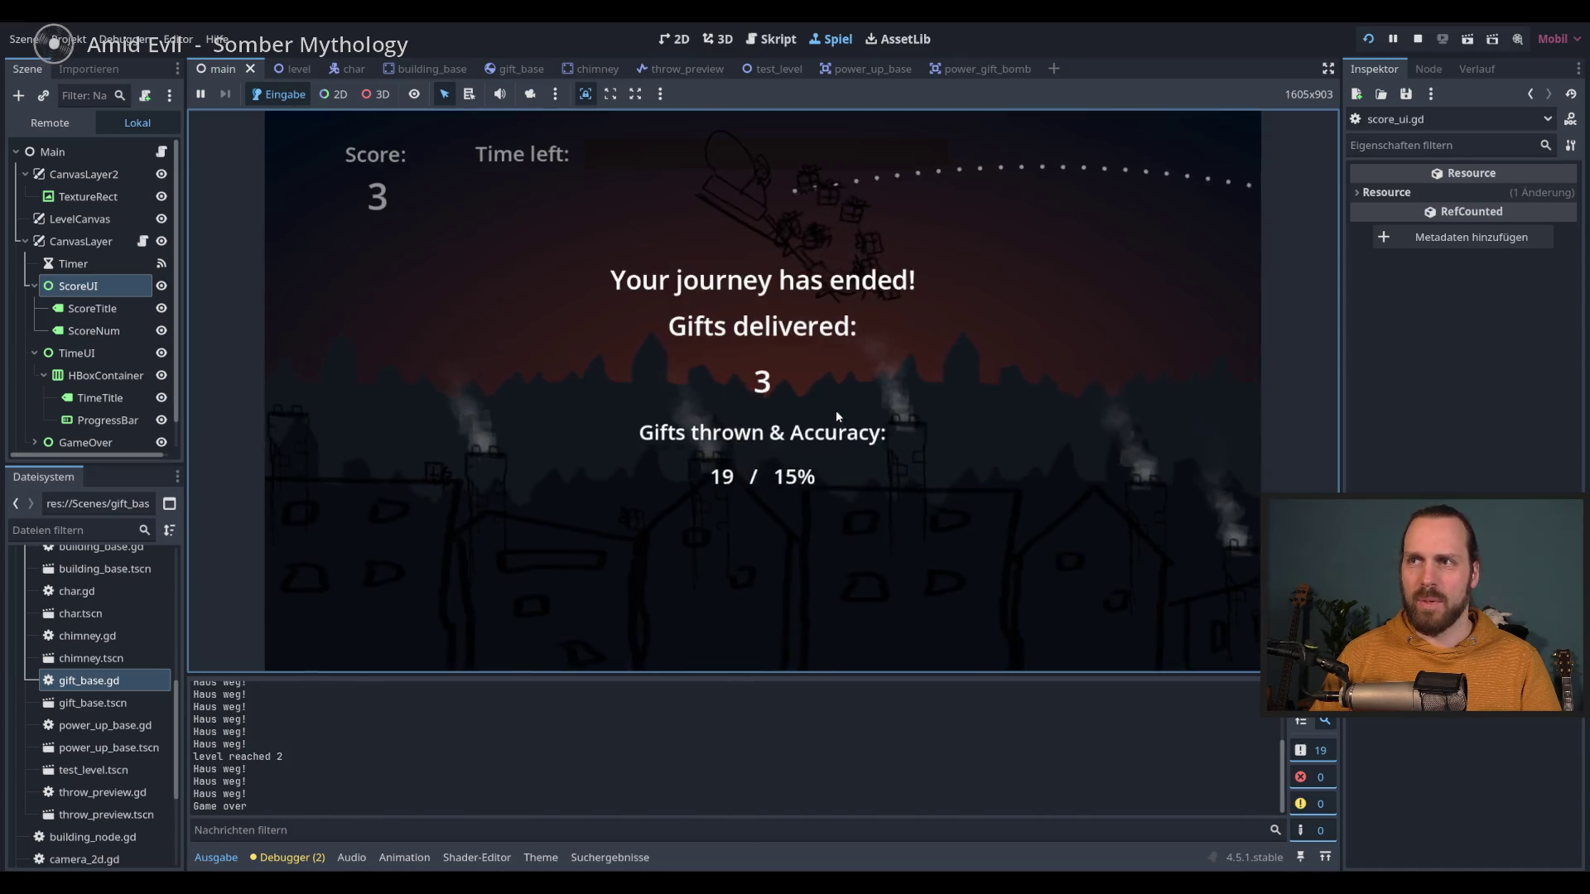
key(F8)
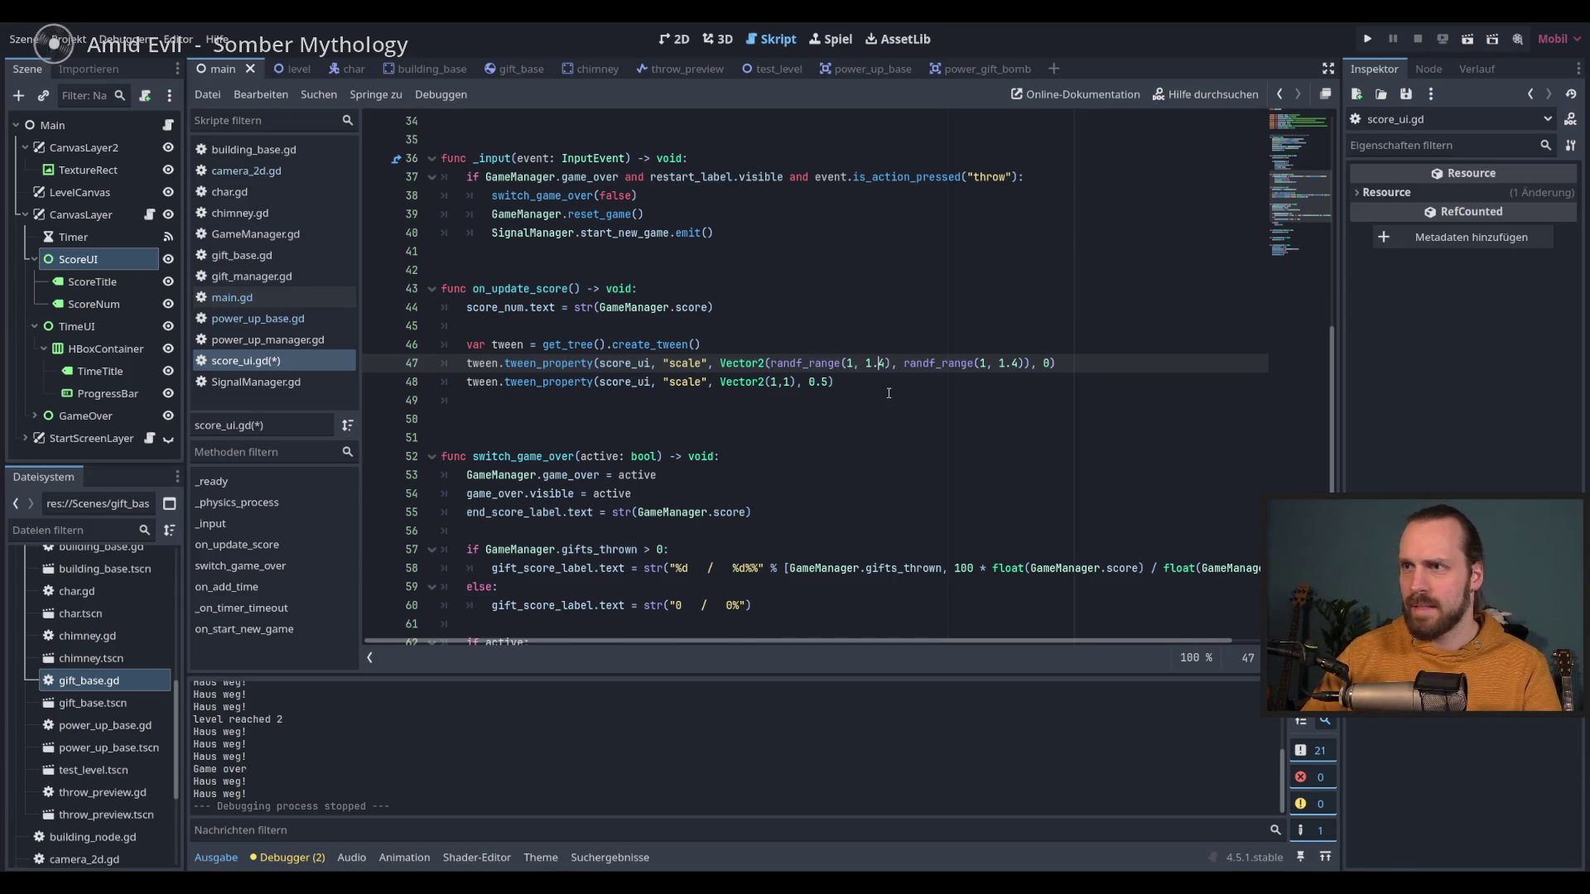
Step: Finish the line 47–48 edits for a 1–1.8 pop and 0.3 s shrink, then play-test to score 3
text())
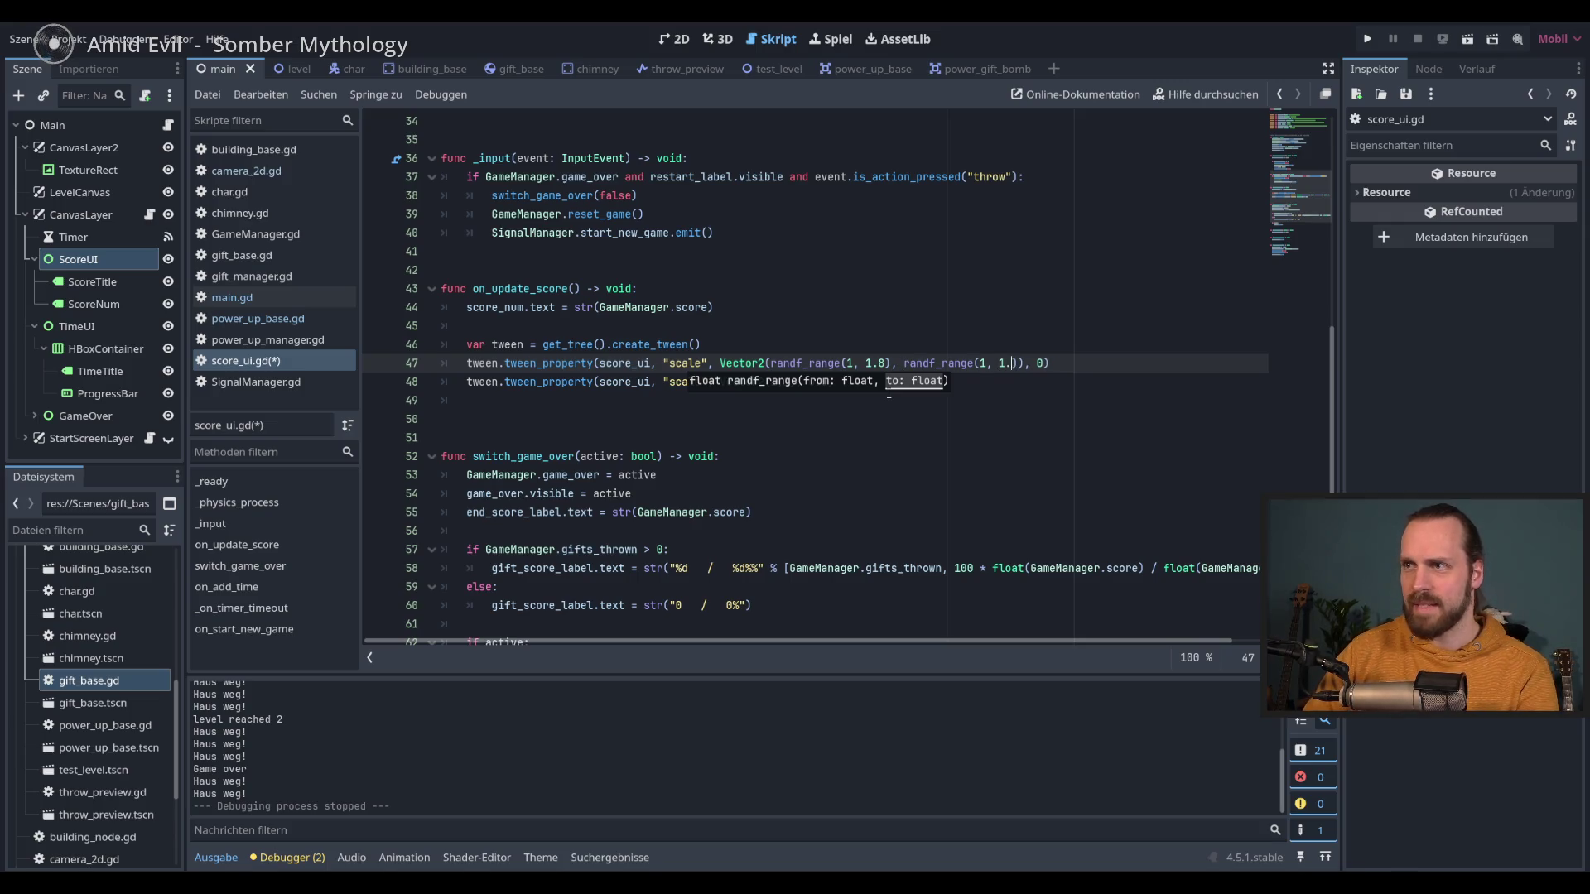
text(8)
click(831, 382)
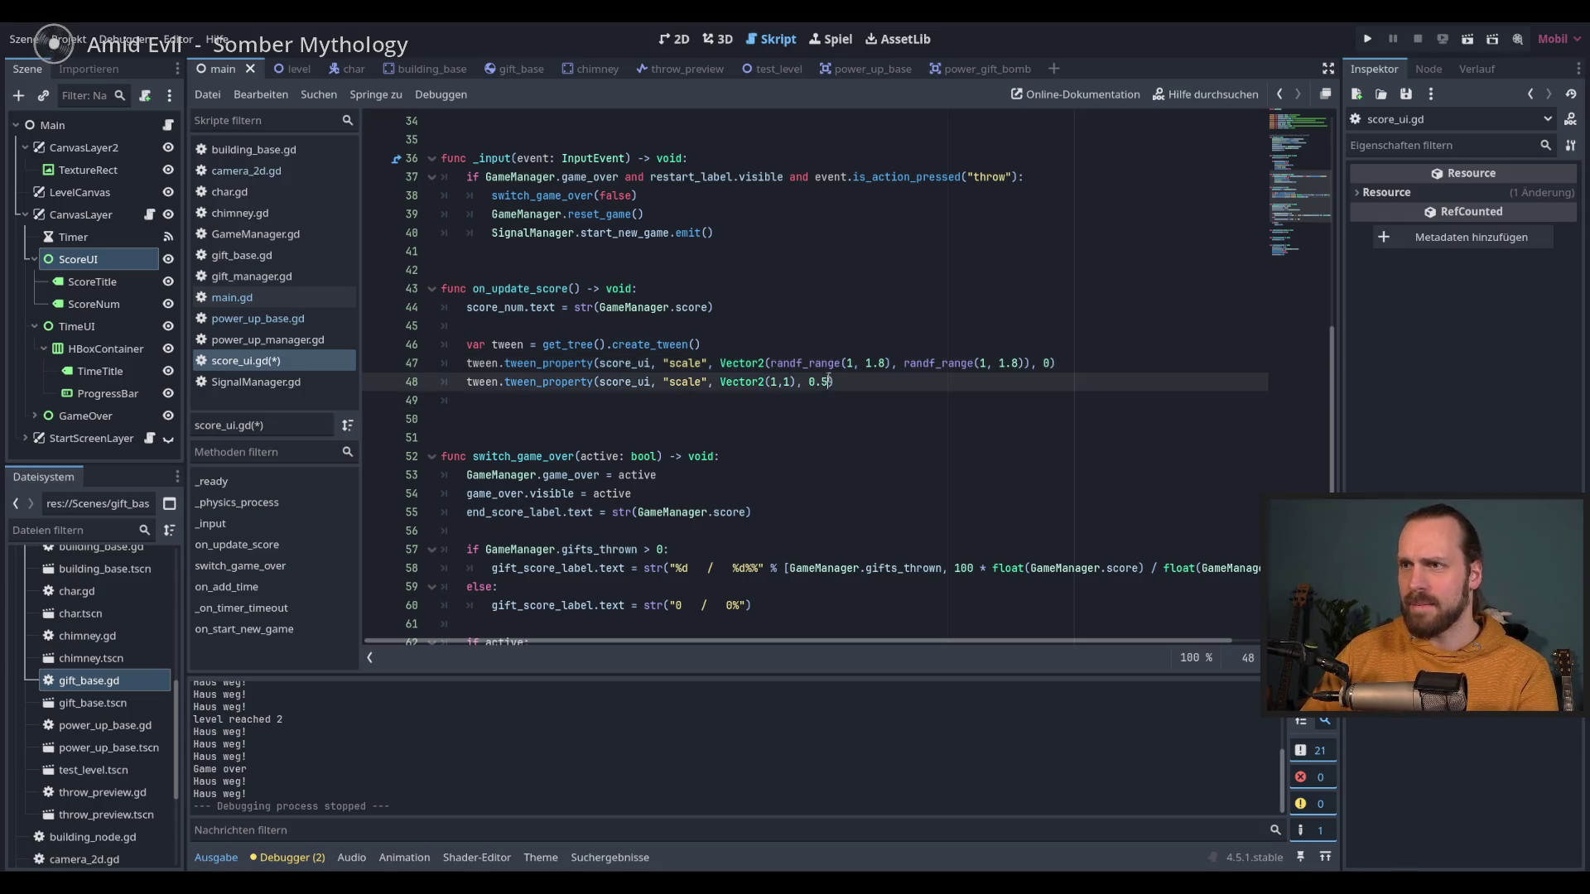
key(F5)
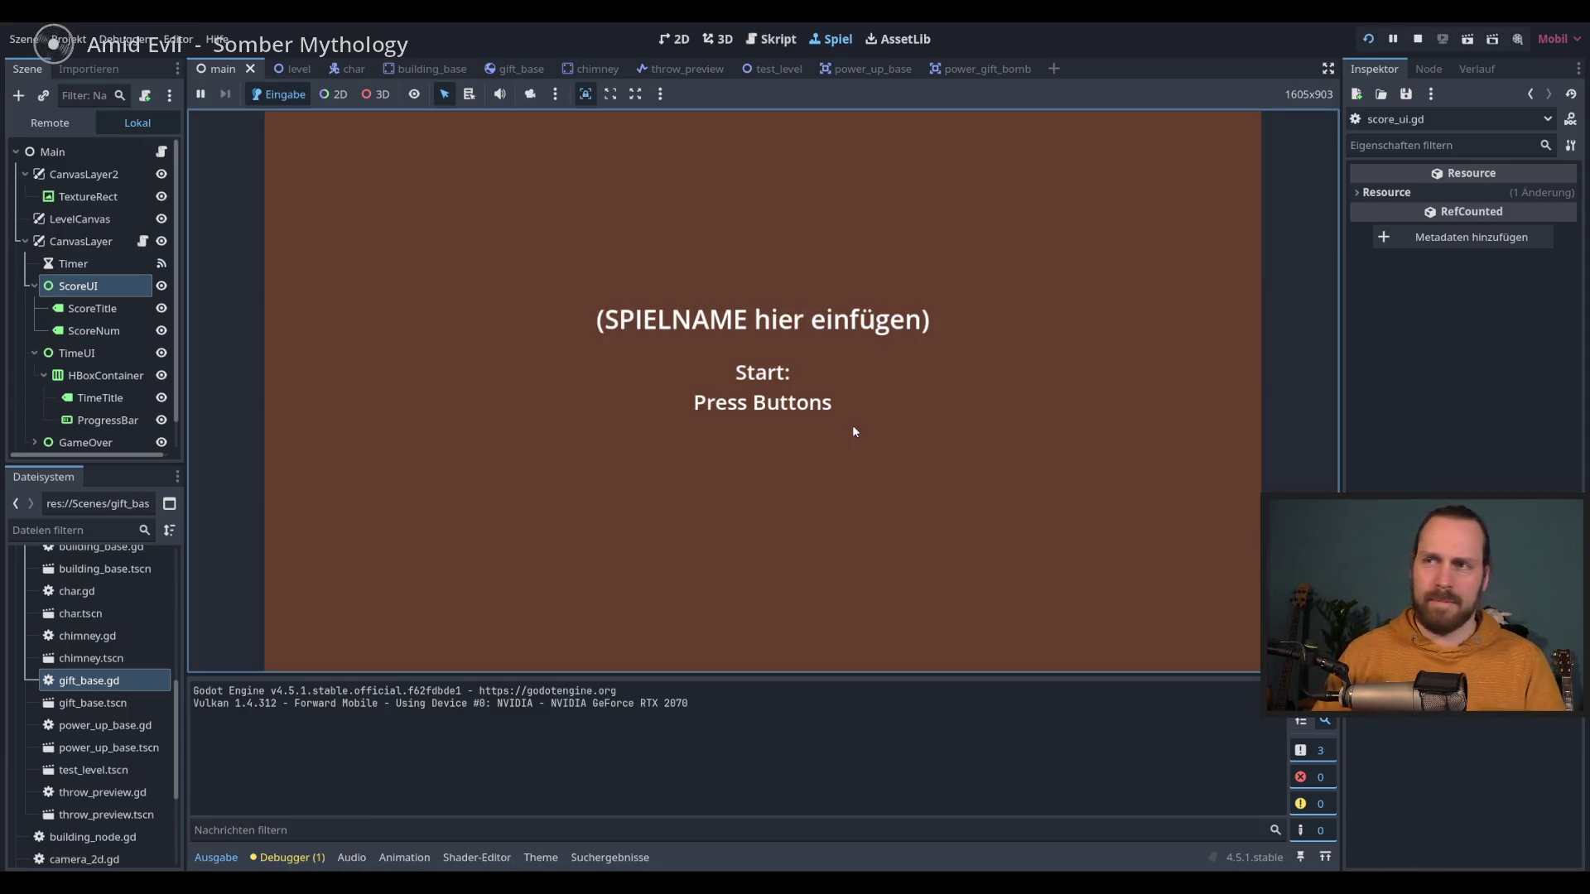
click(852, 424)
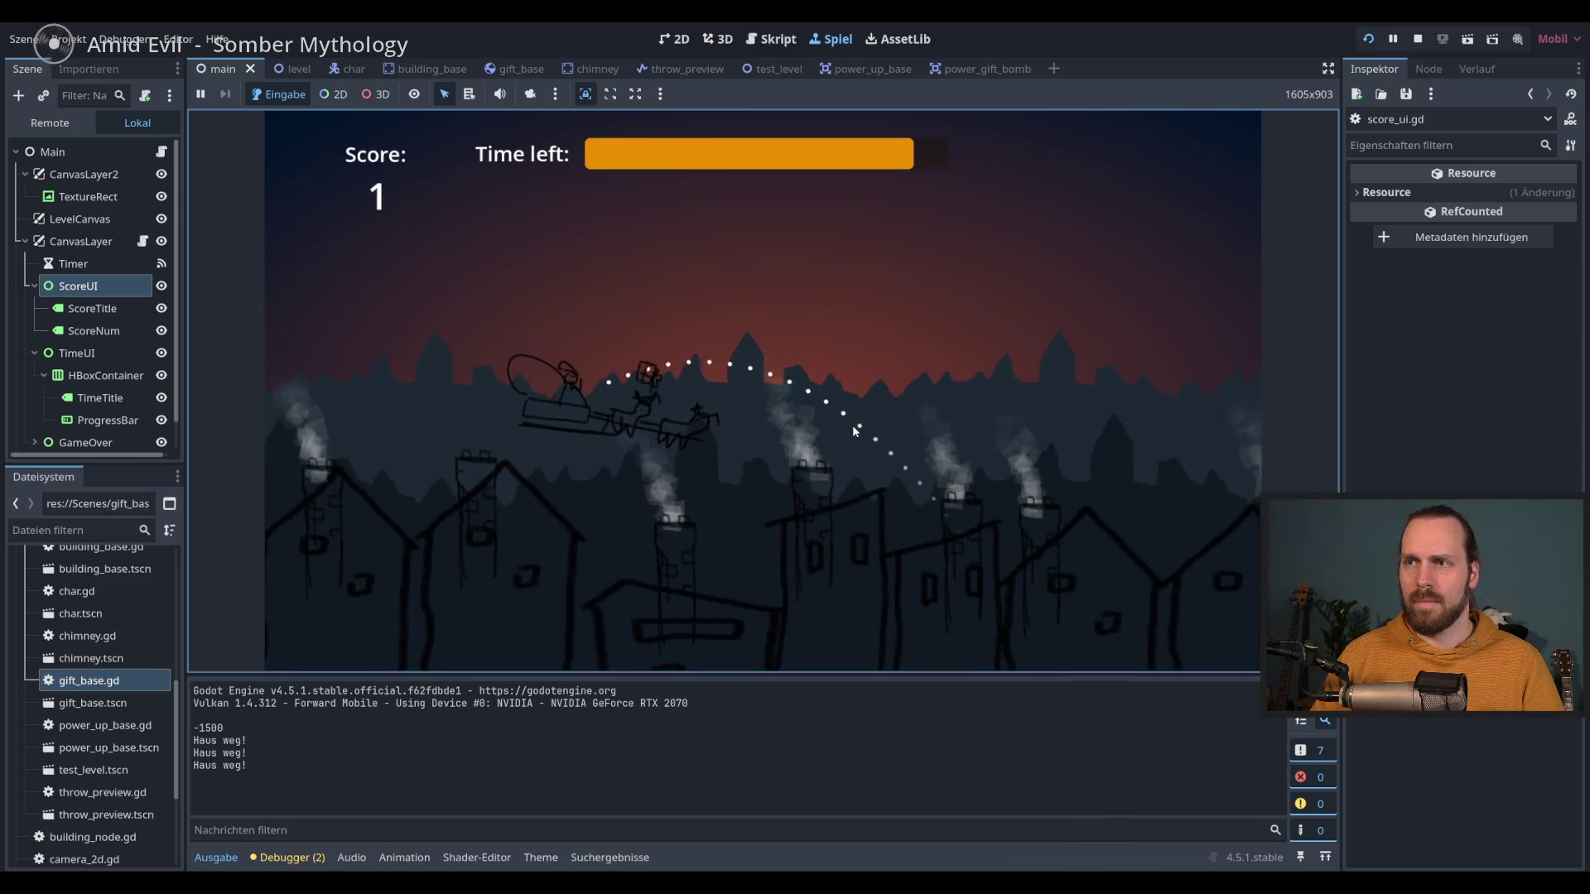
click(852, 424)
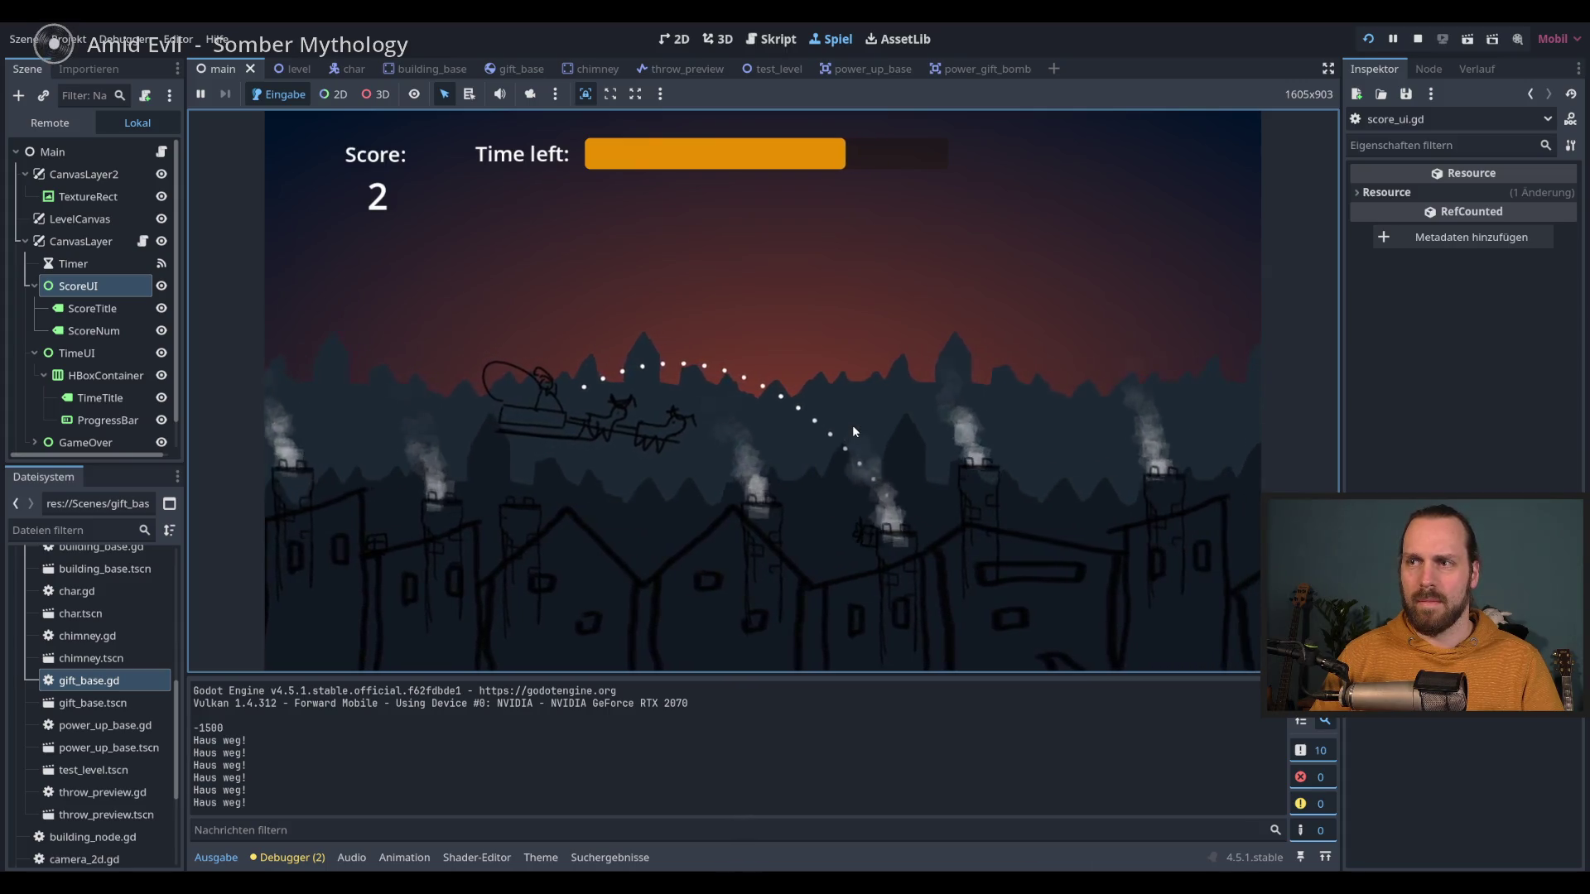
click(852, 425)
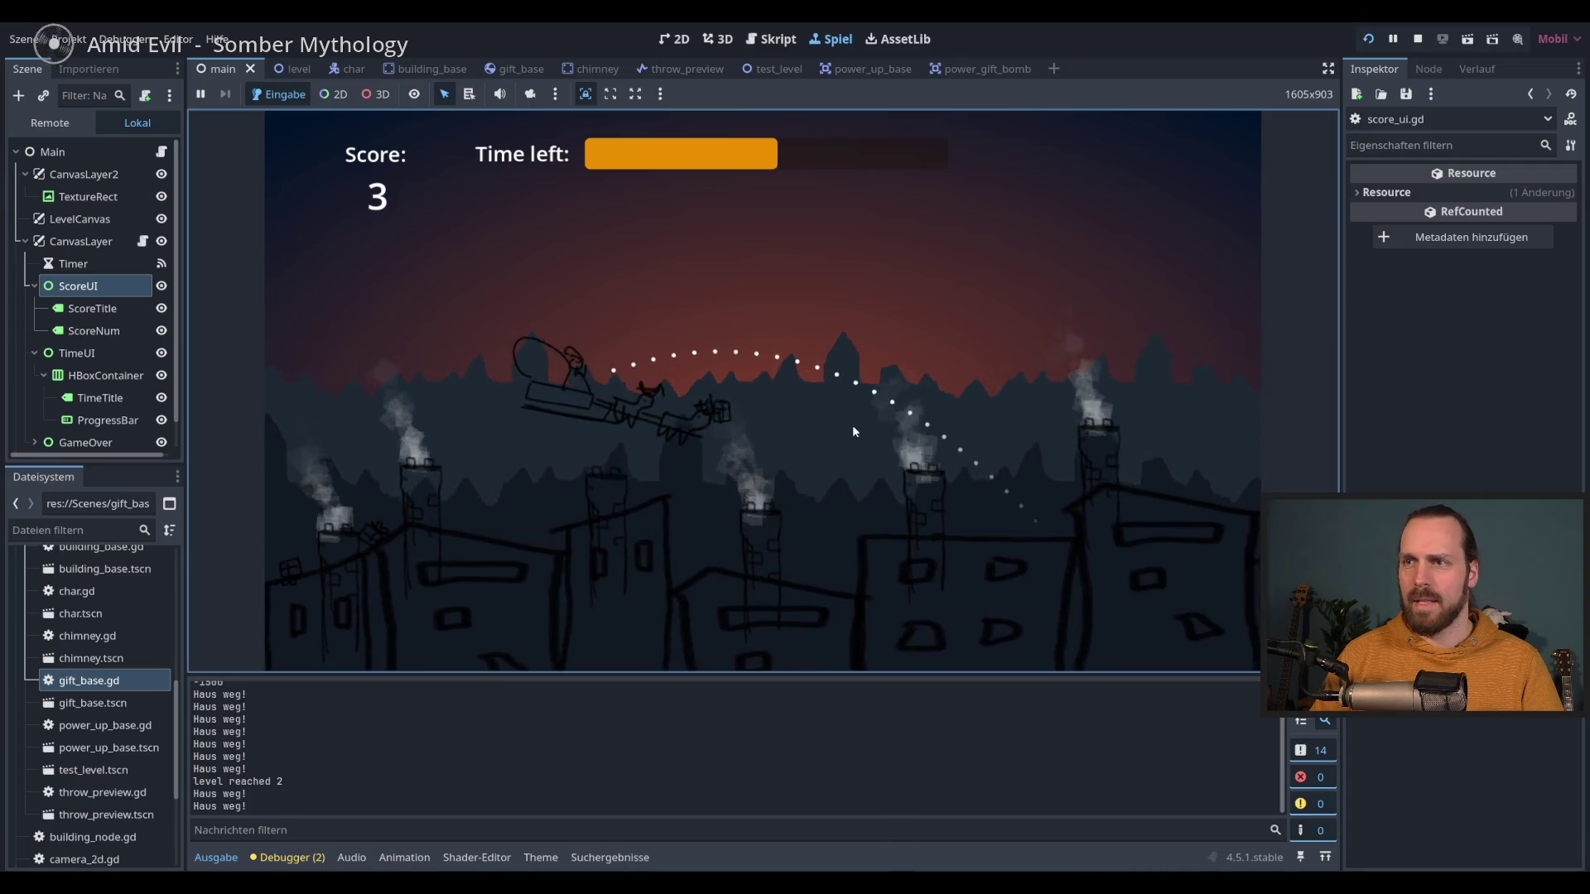
click(852, 425)
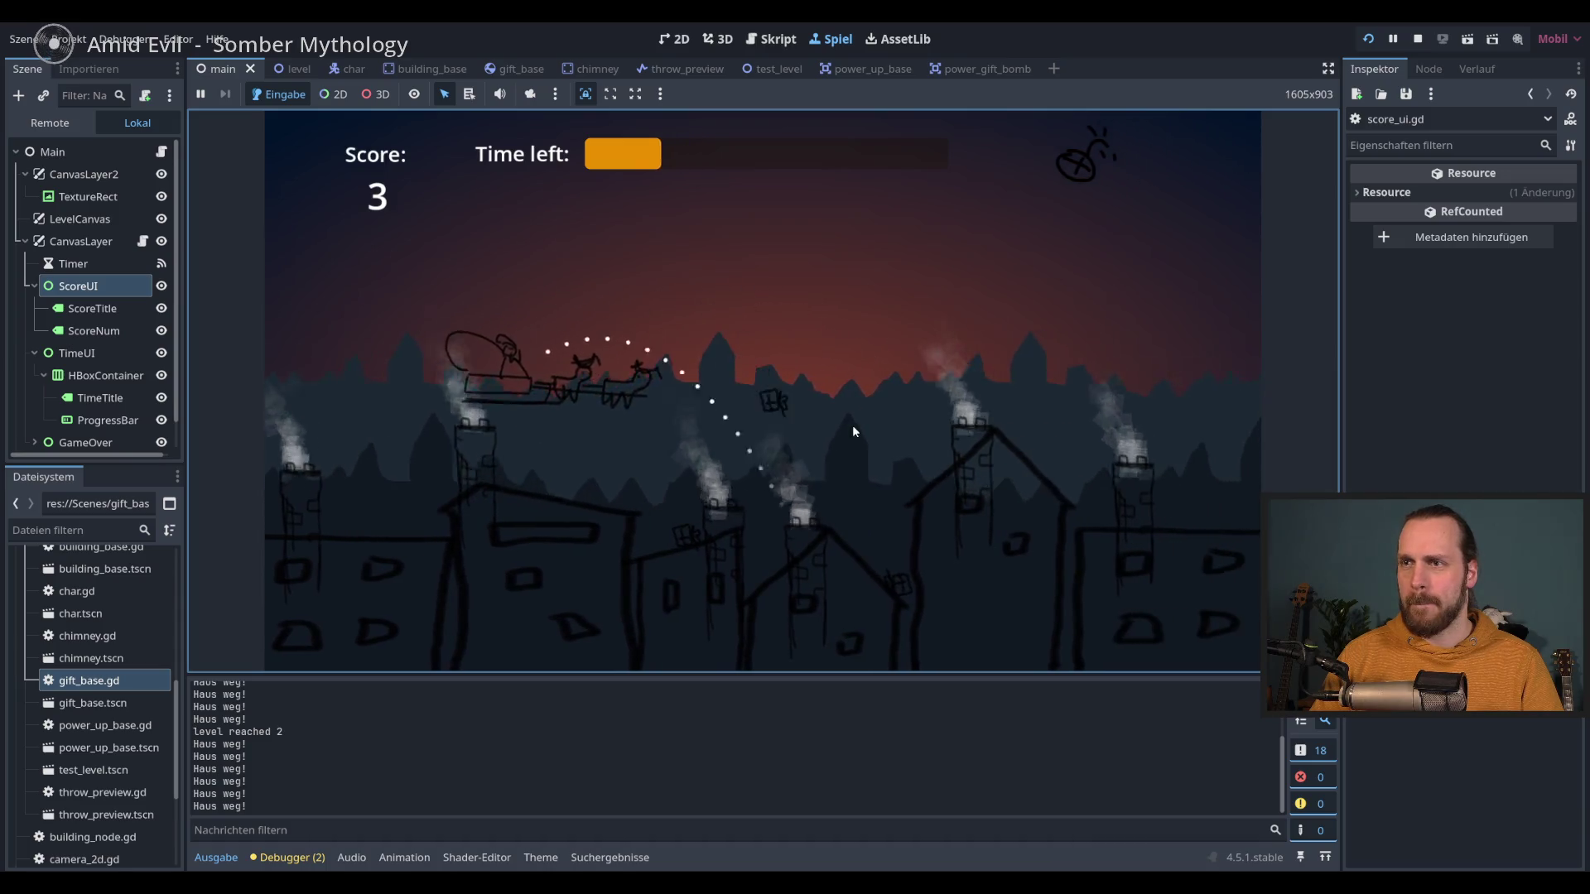
key(F8)
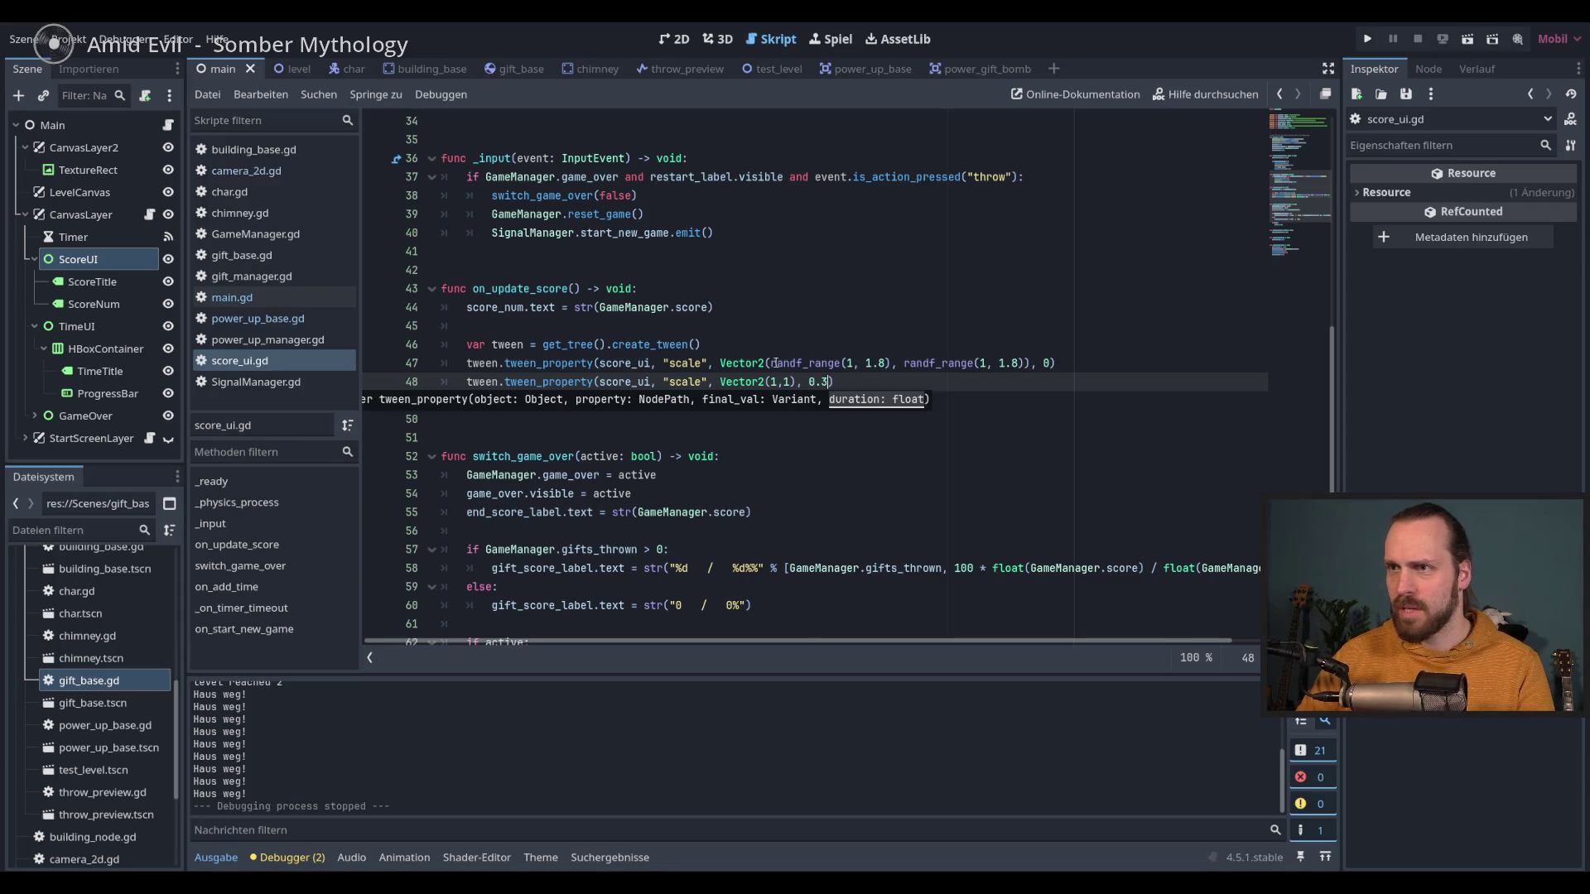
Step: Retype the random x scale argument of the randf_range pop on line 47
drag(773, 363, 890, 368)
text(1)
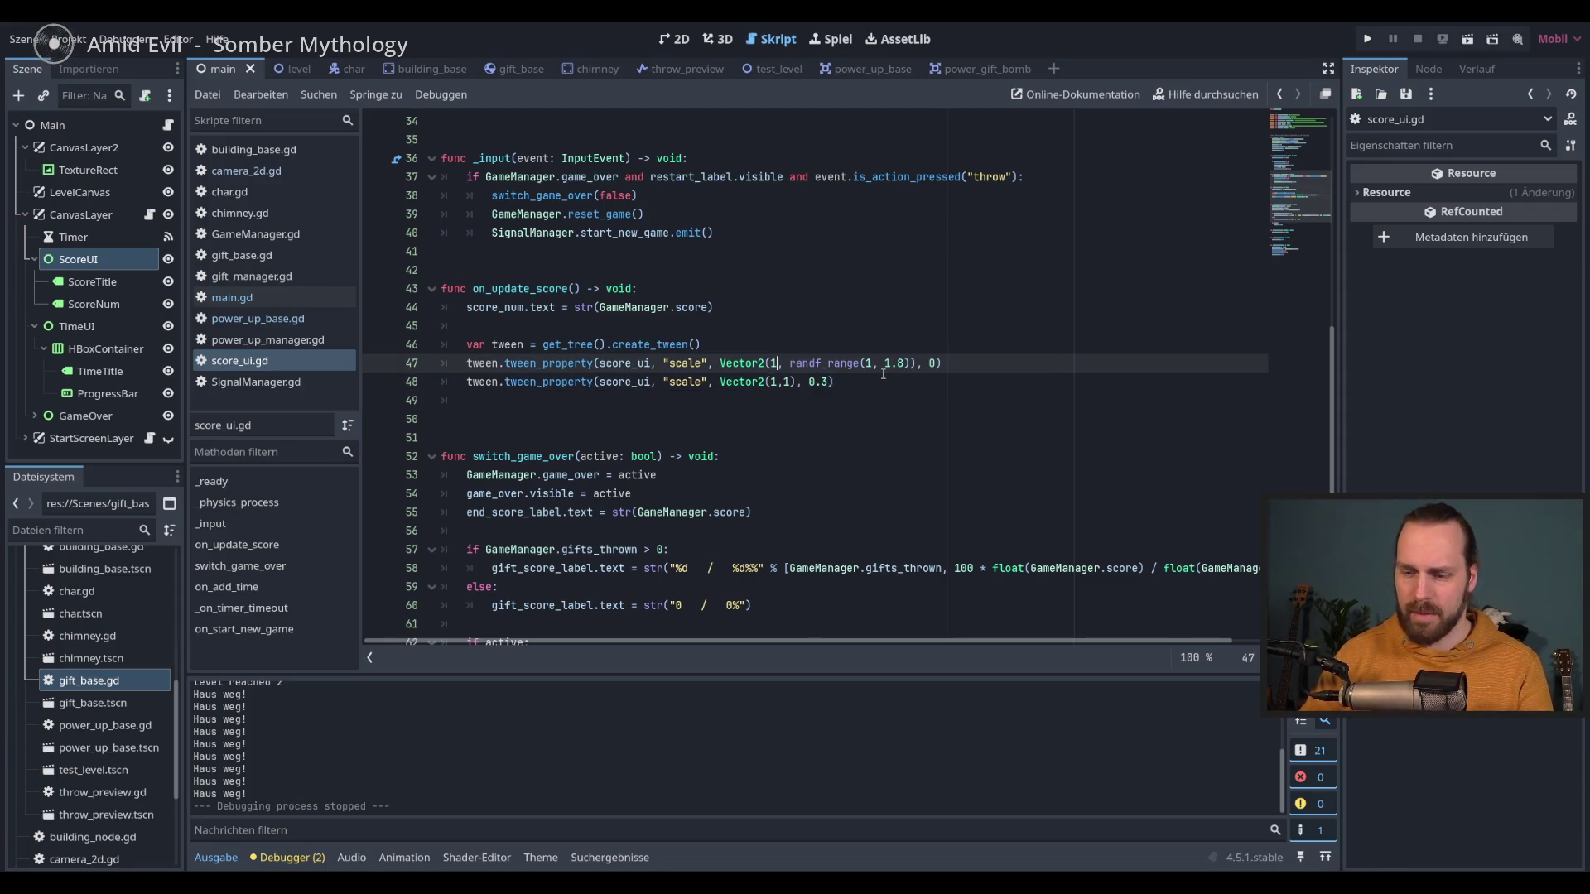
text(.5)
click(803, 364)
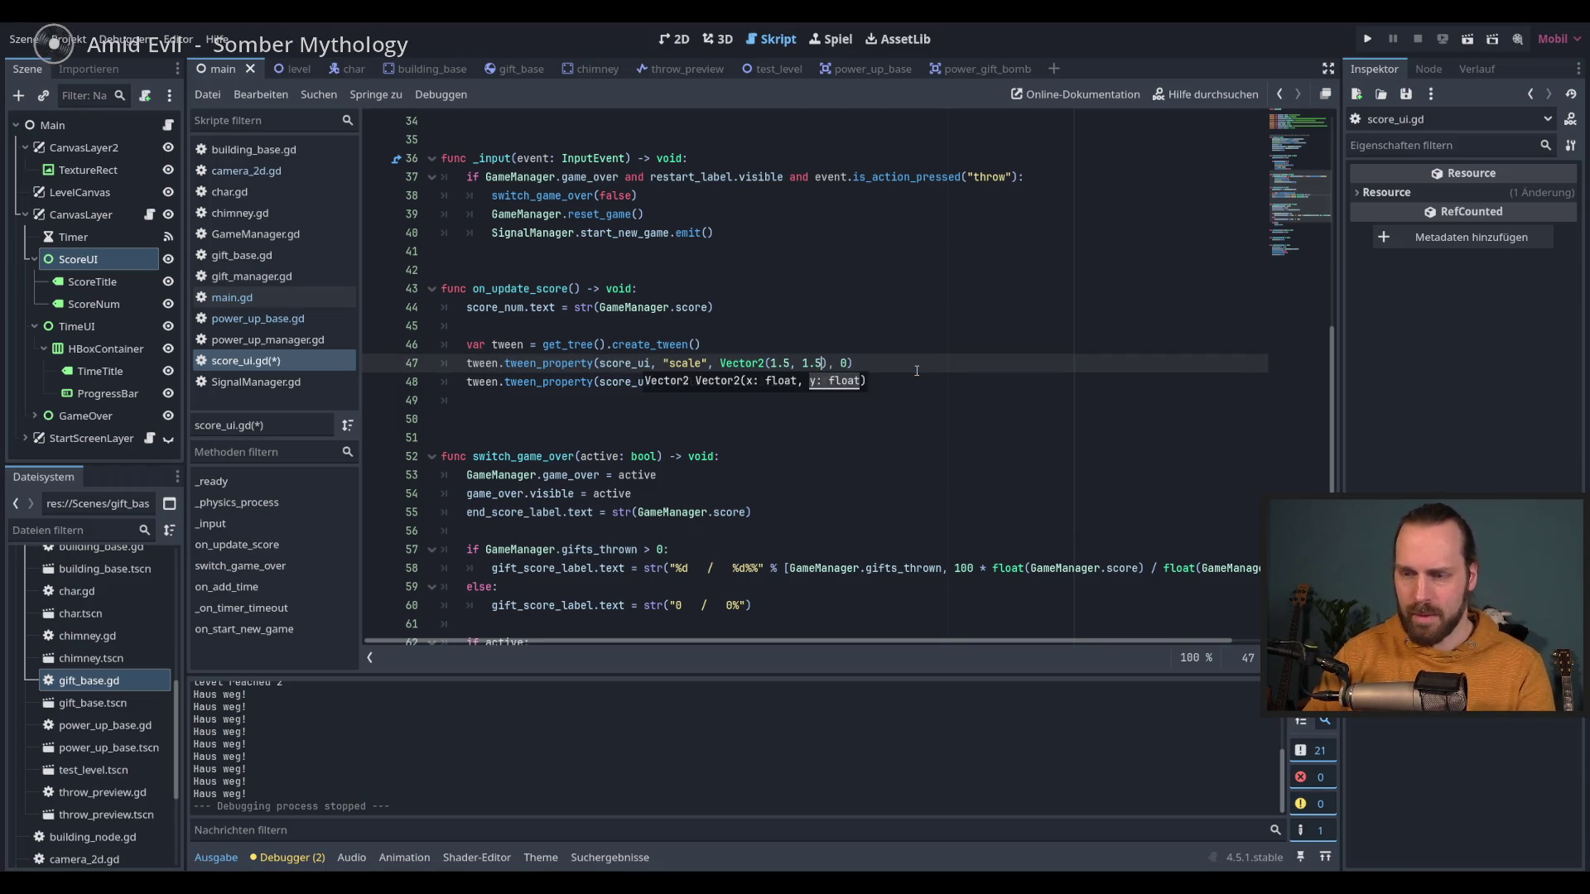
Step: Play-test the score pop up to score 6 and level 3, then stop and return to the 2D editor
key(F5)
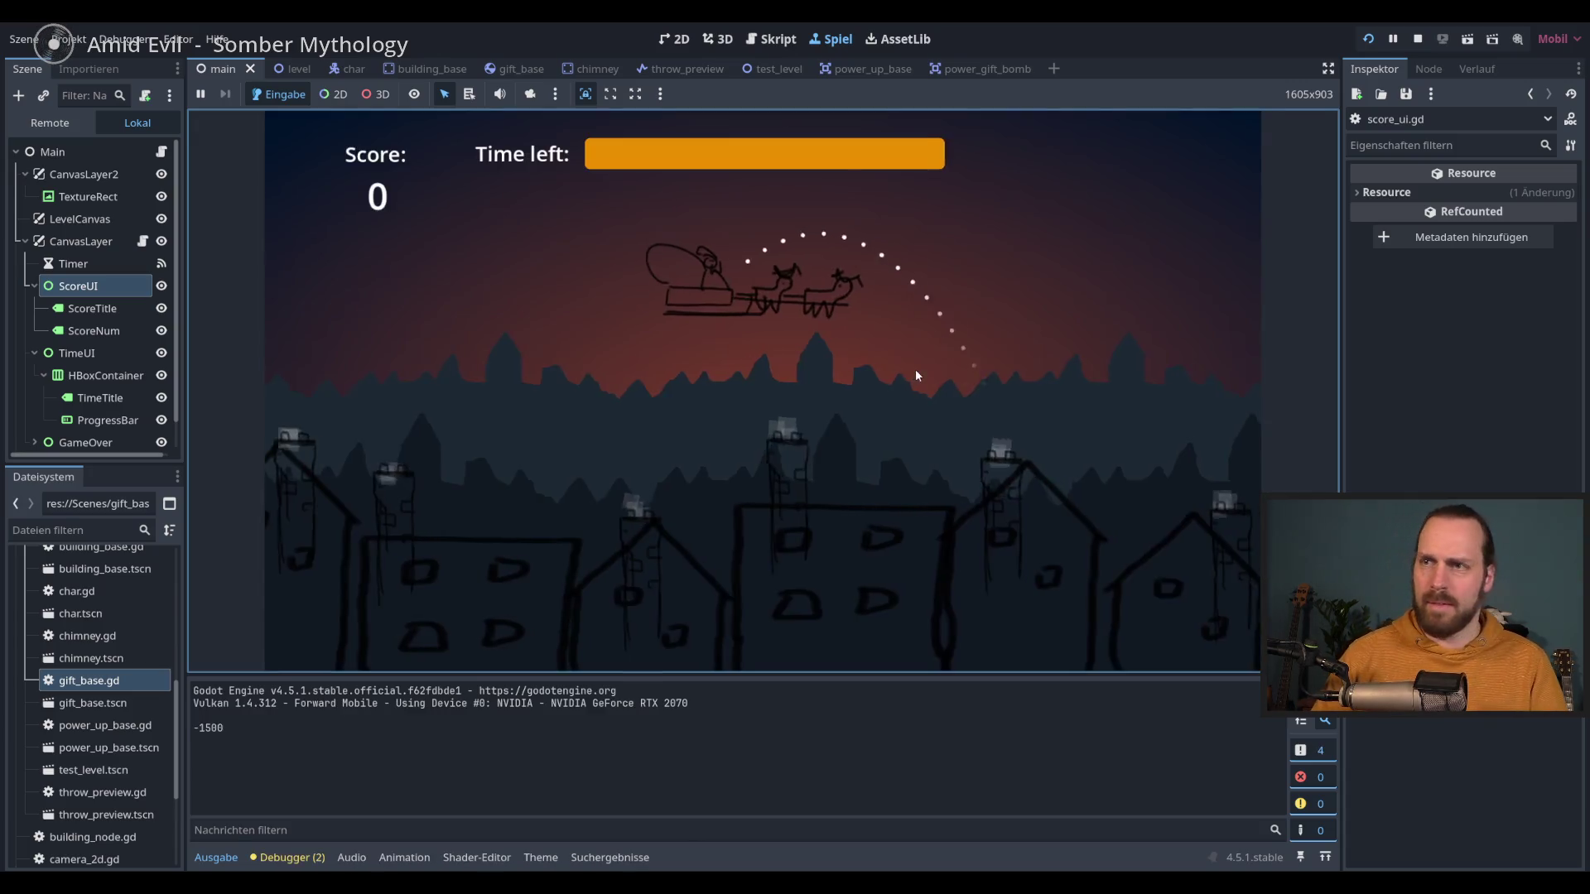
click(916, 369)
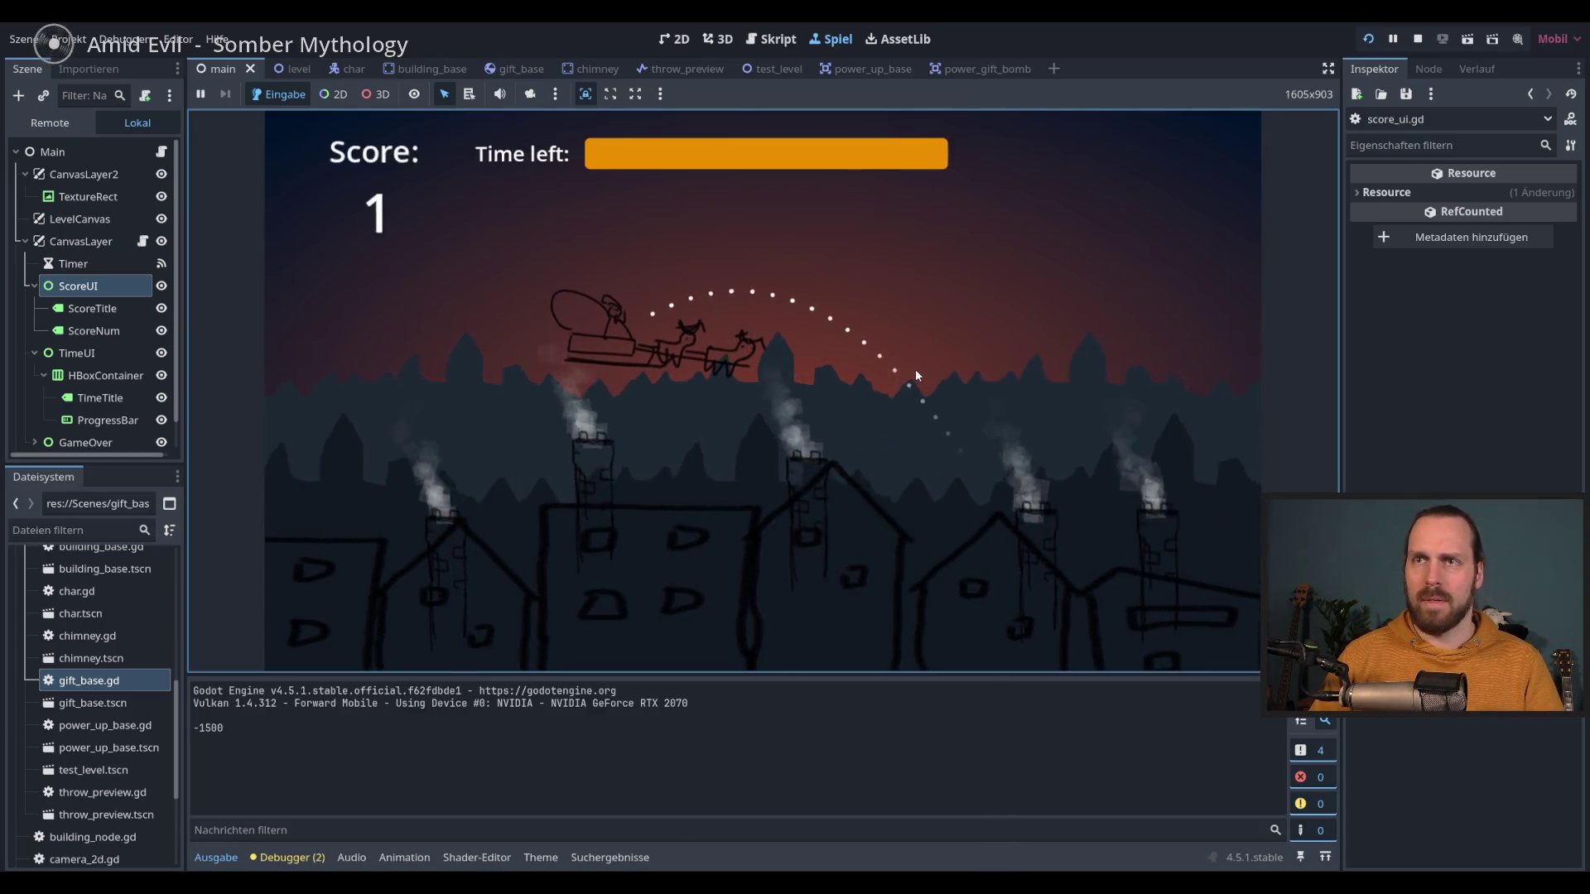
click(916, 370)
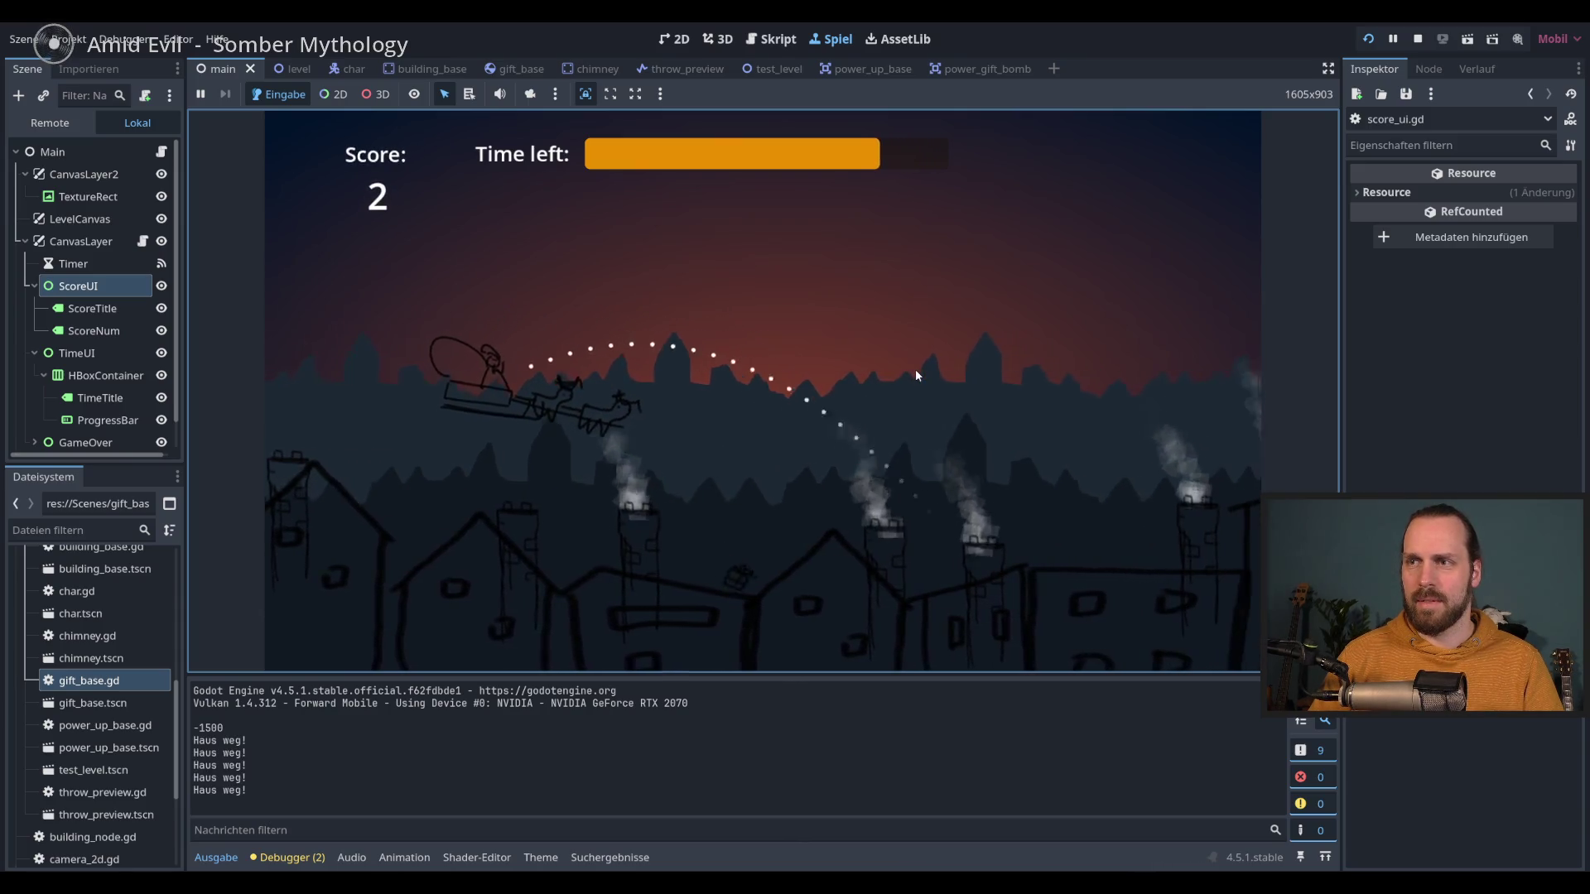
click(916, 369)
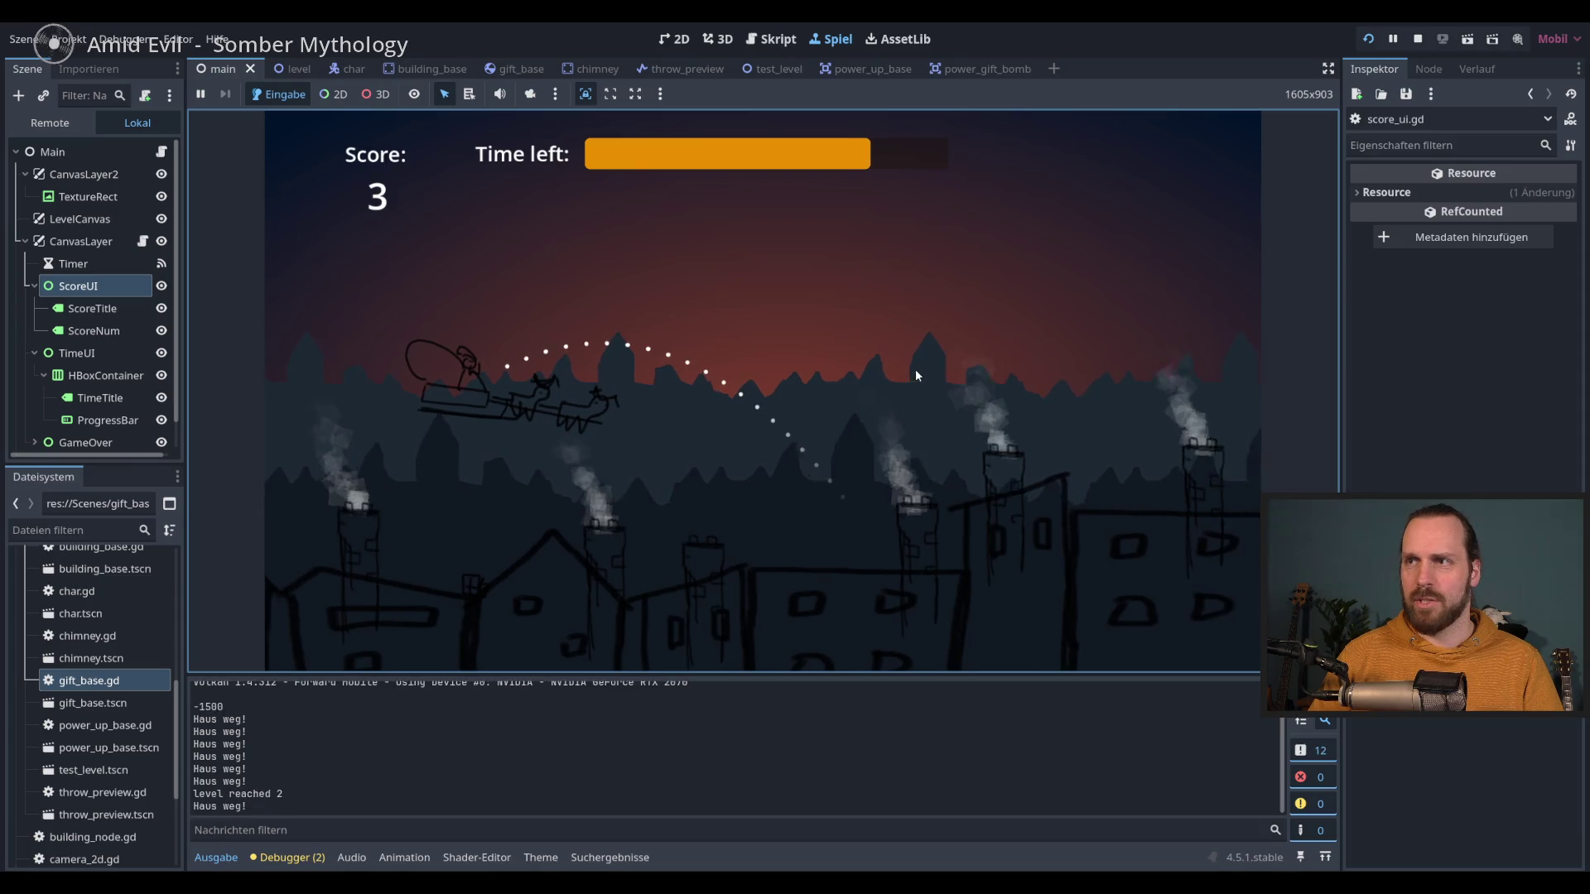
click(915, 370)
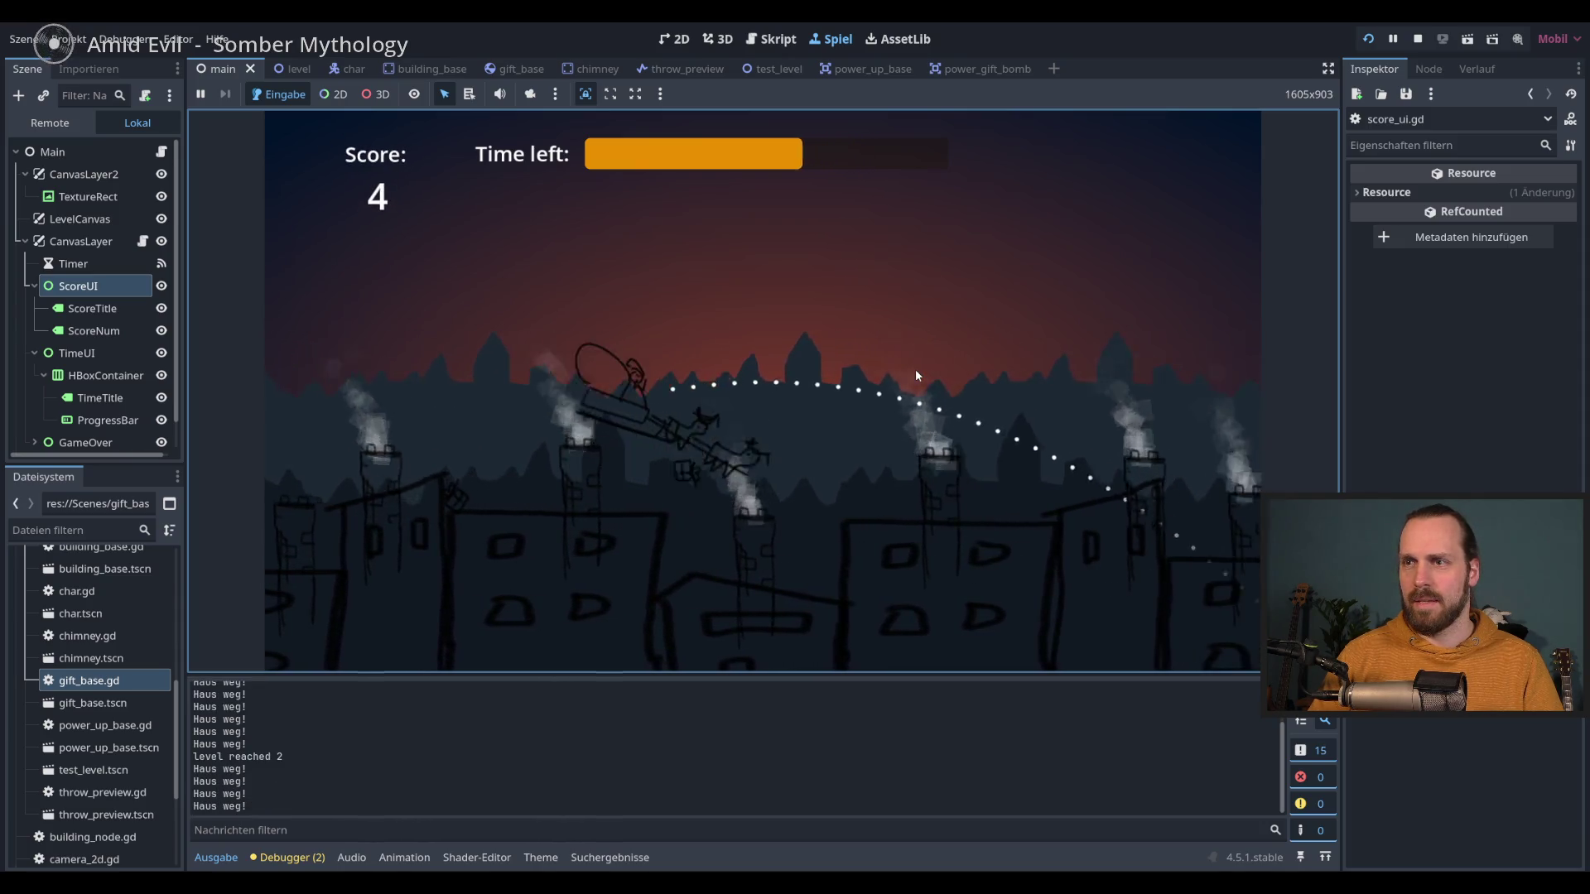
click(916, 369)
click(916, 369)
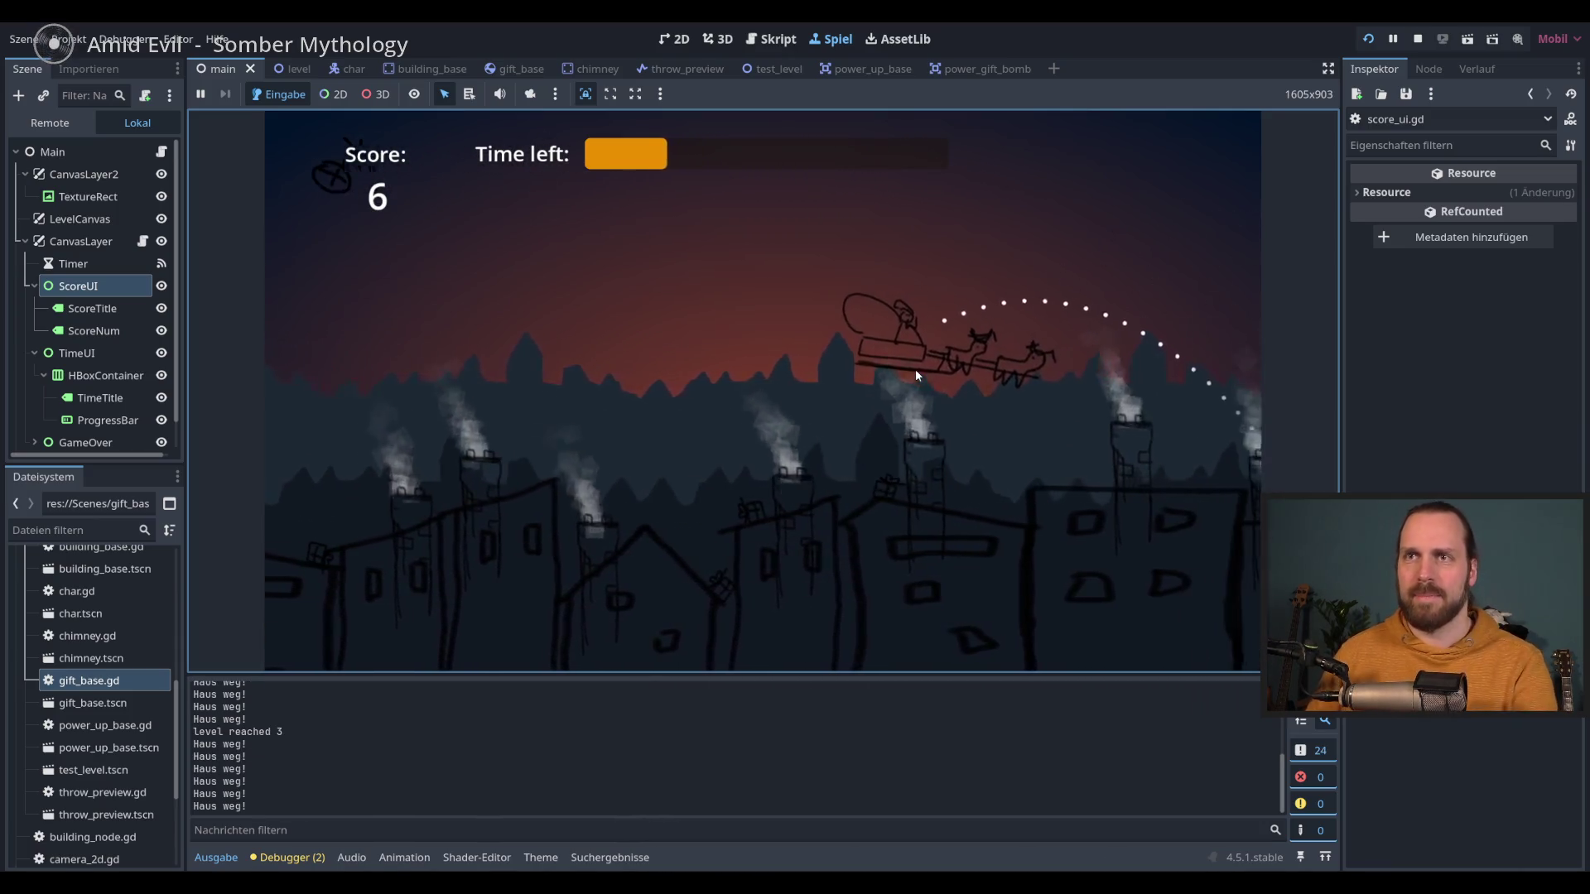
key(F8)
click(673, 42)
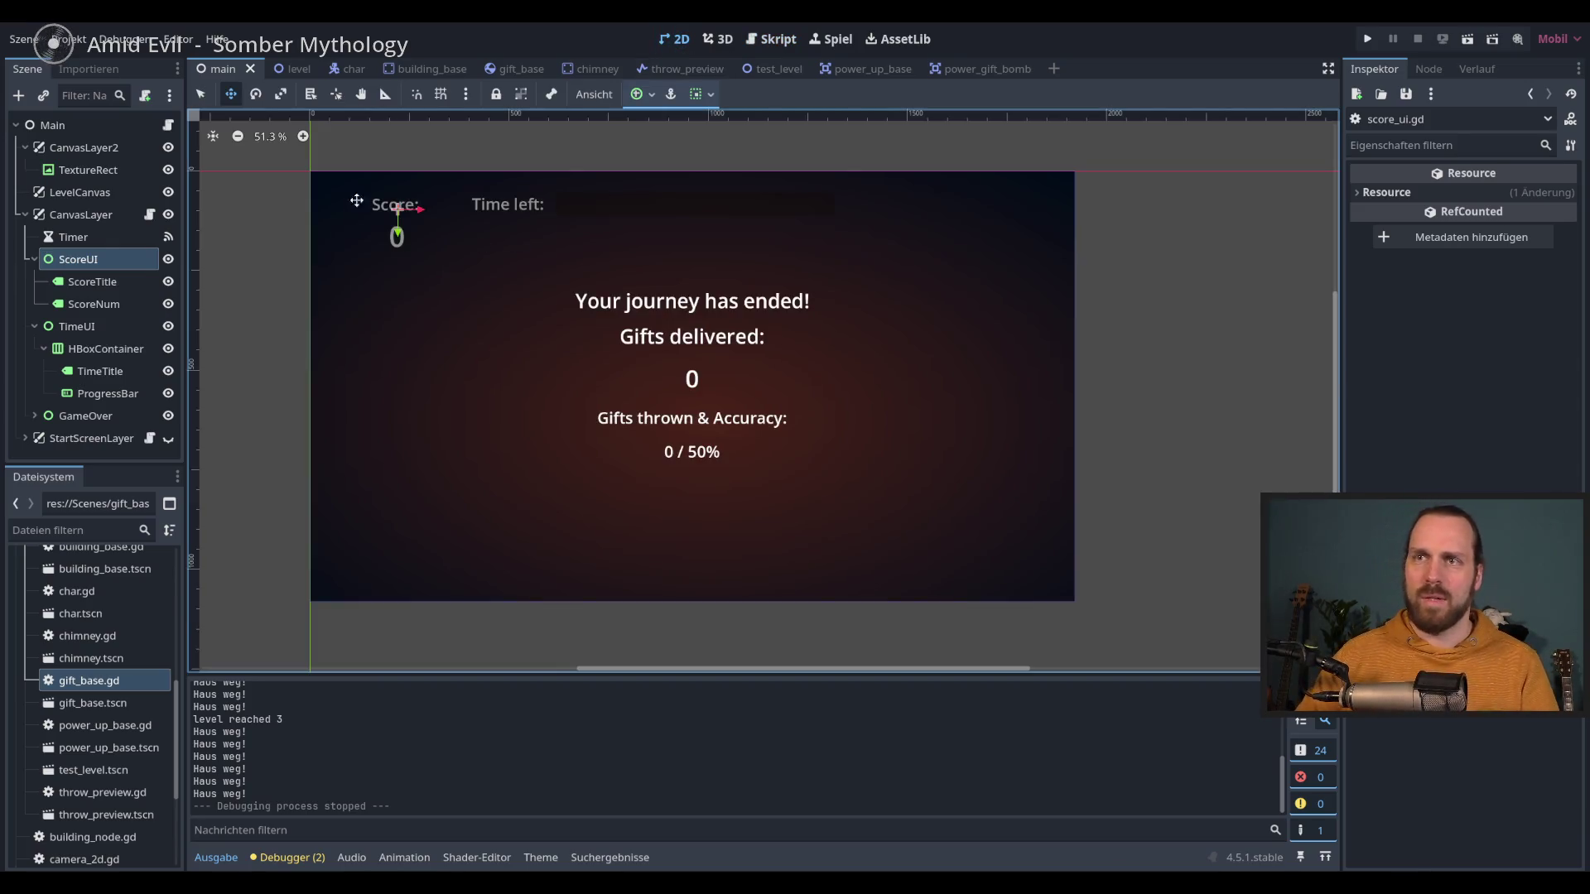
Step: Tilt the ScoreUI about 11 degrees, lower it slightly, and check it in a test run
click(76, 259)
key(e)
mouse_move(603, 291)
mouse_down()
mouse_move(609, 267)
mouse_move(555, 241)
mouse_up()
key(w)
drag(388, 263, 386, 288)
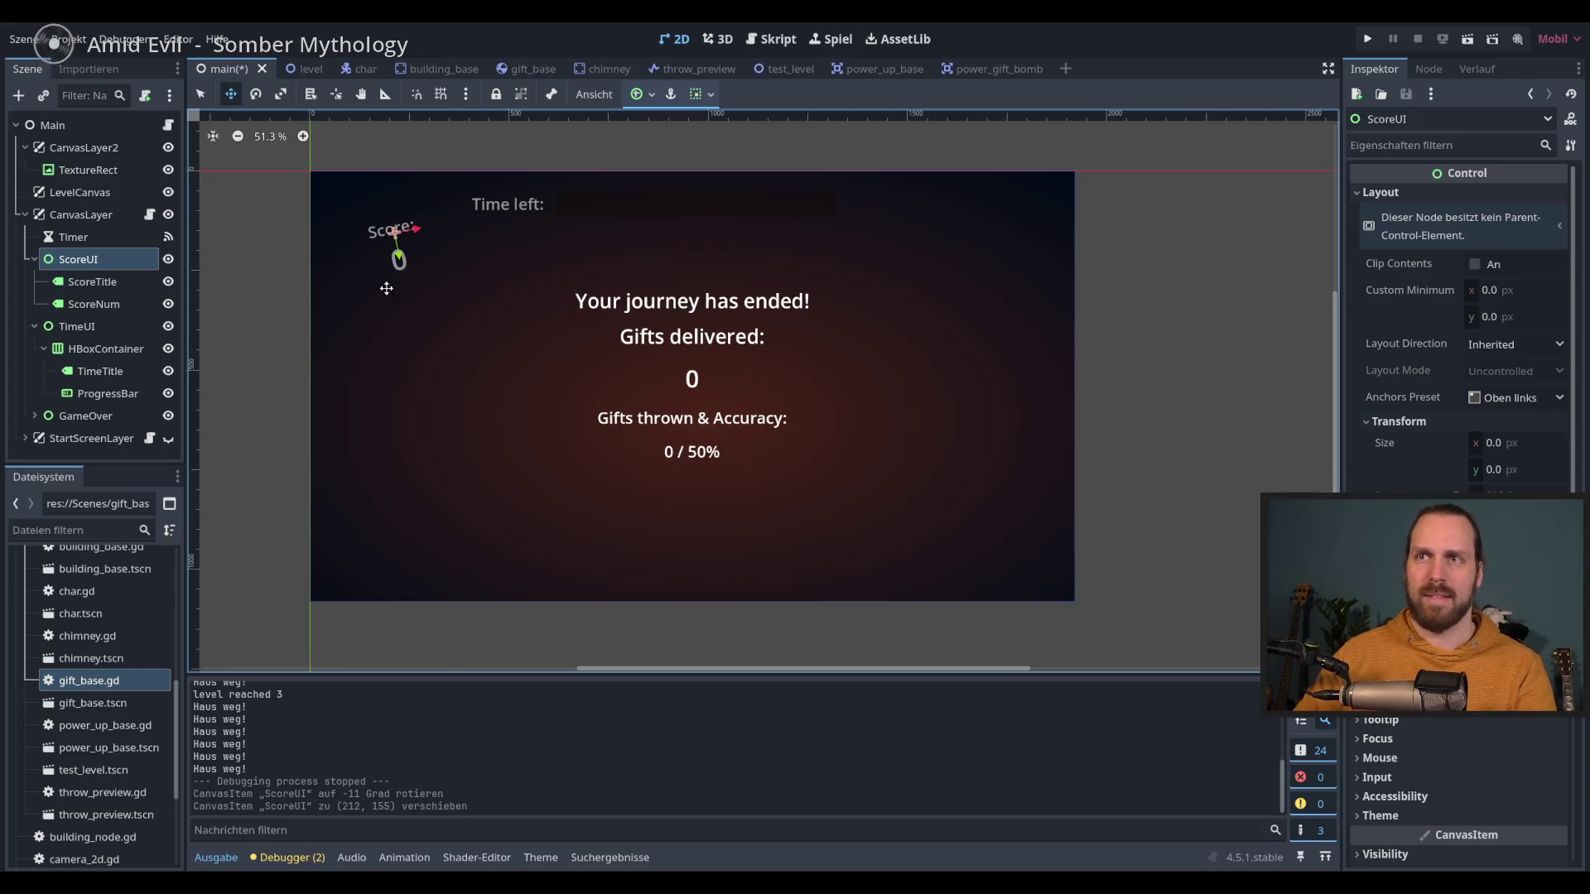
key(F5)
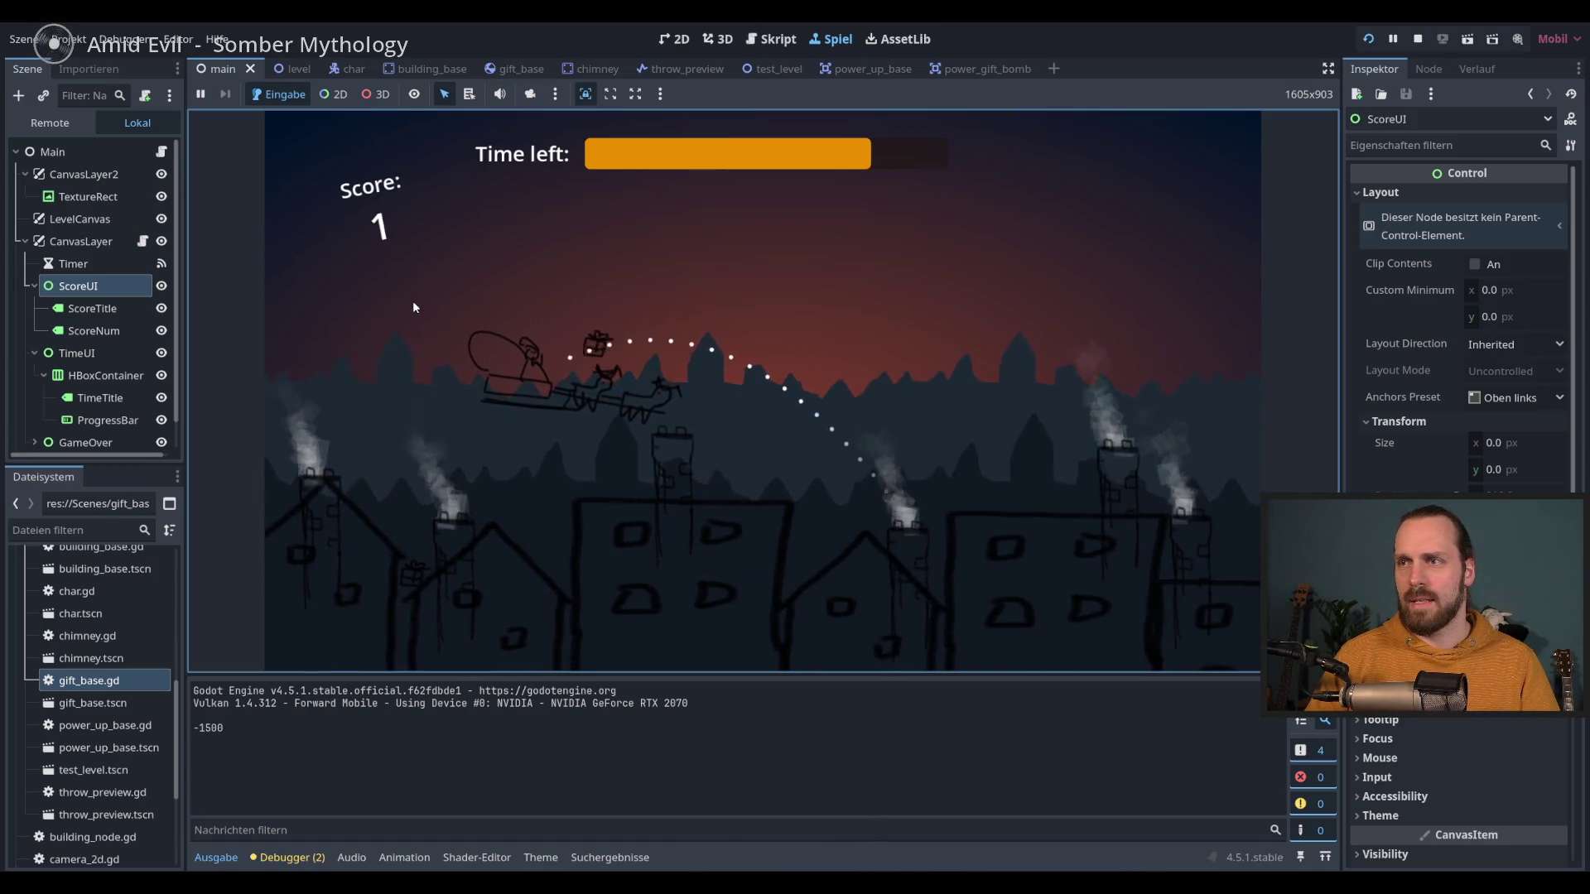
key(F8)
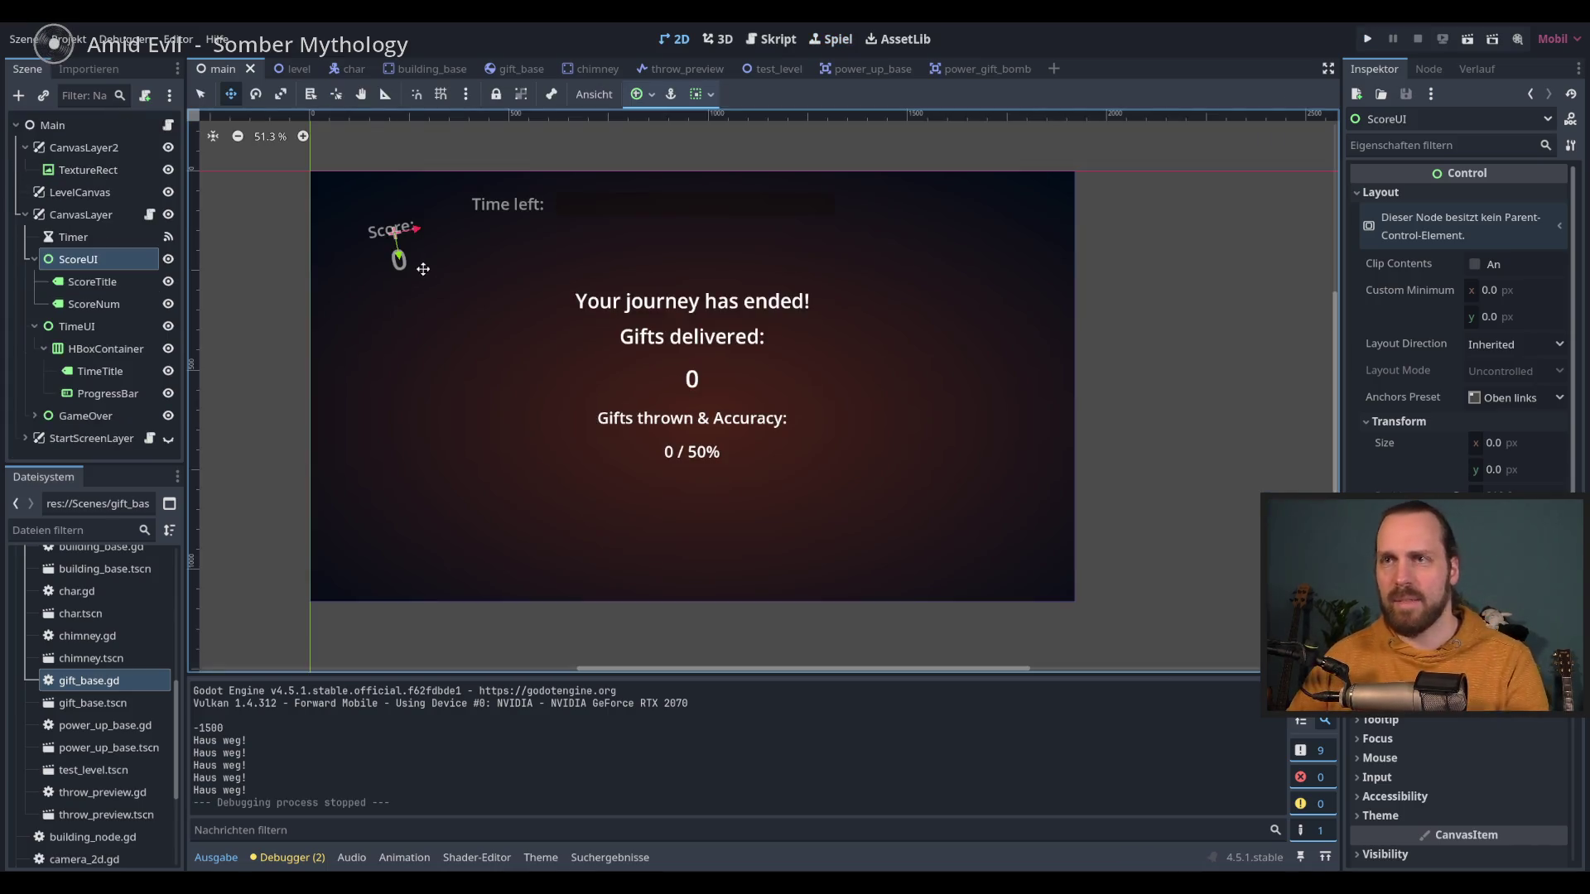
Step: Undo the tilt, keep the nudged position, and play-test again up to score 10 and level 4
key(ctrl+z)
key(ctrl+z)
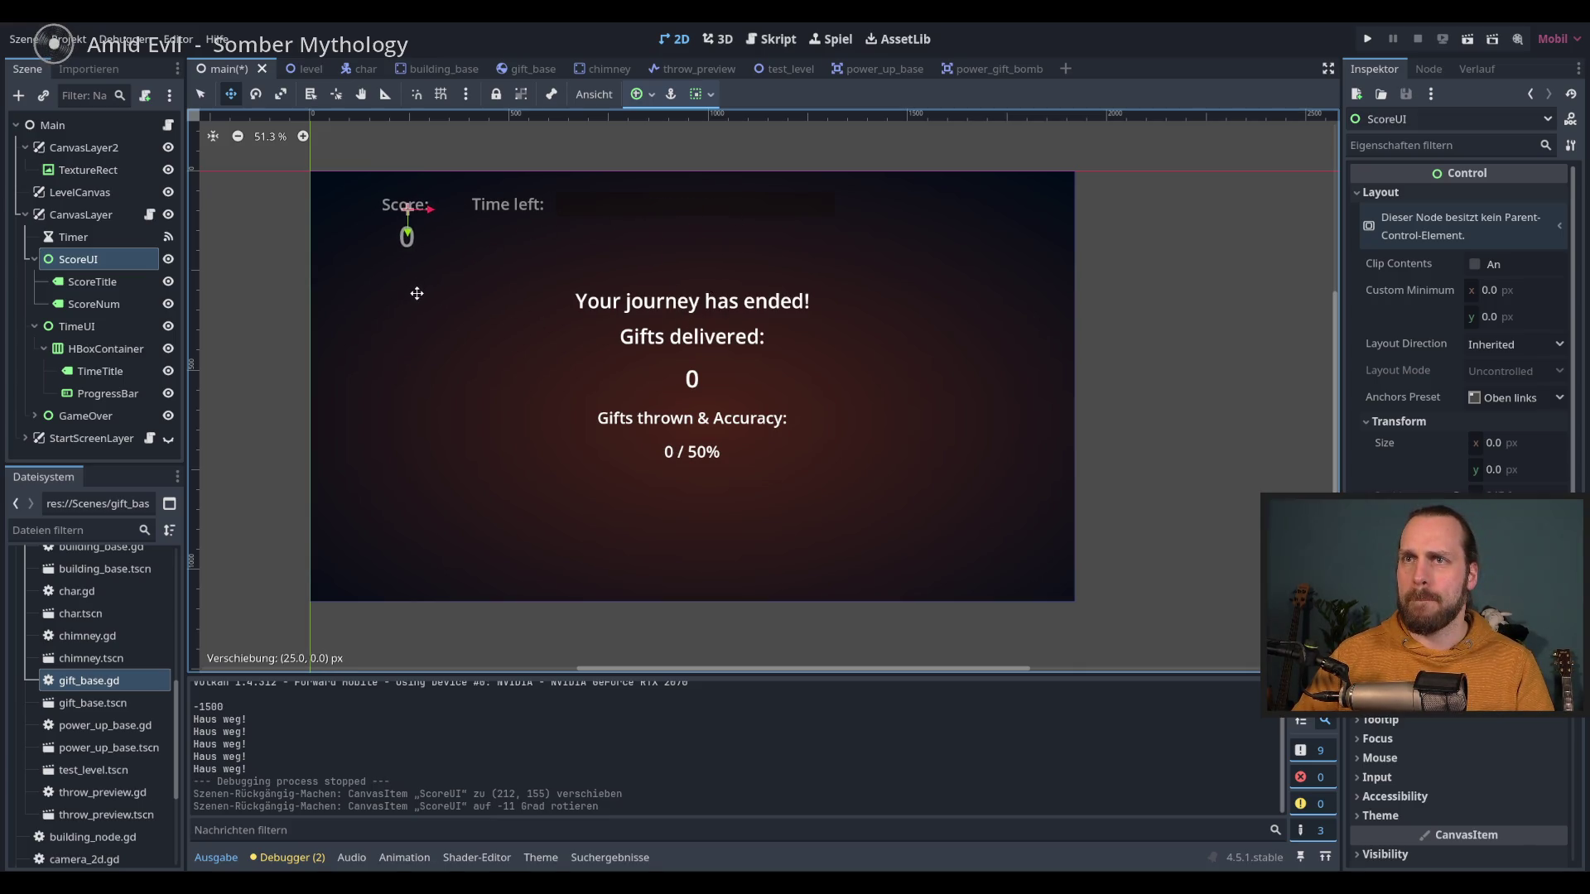
key(ctrl+shift+z)
key(F5)
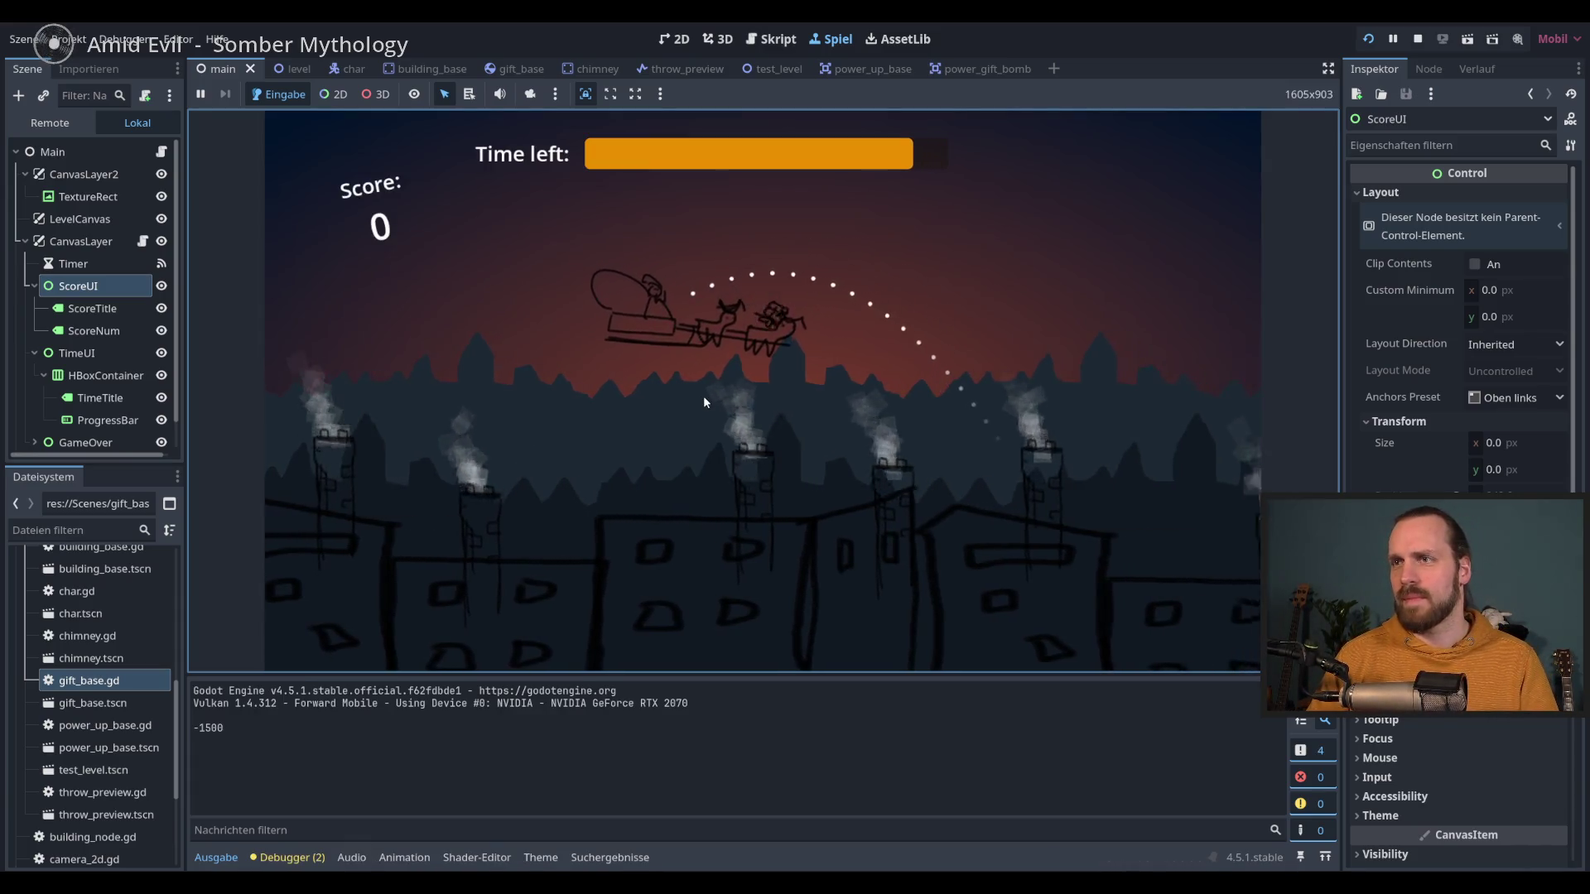
key(space)
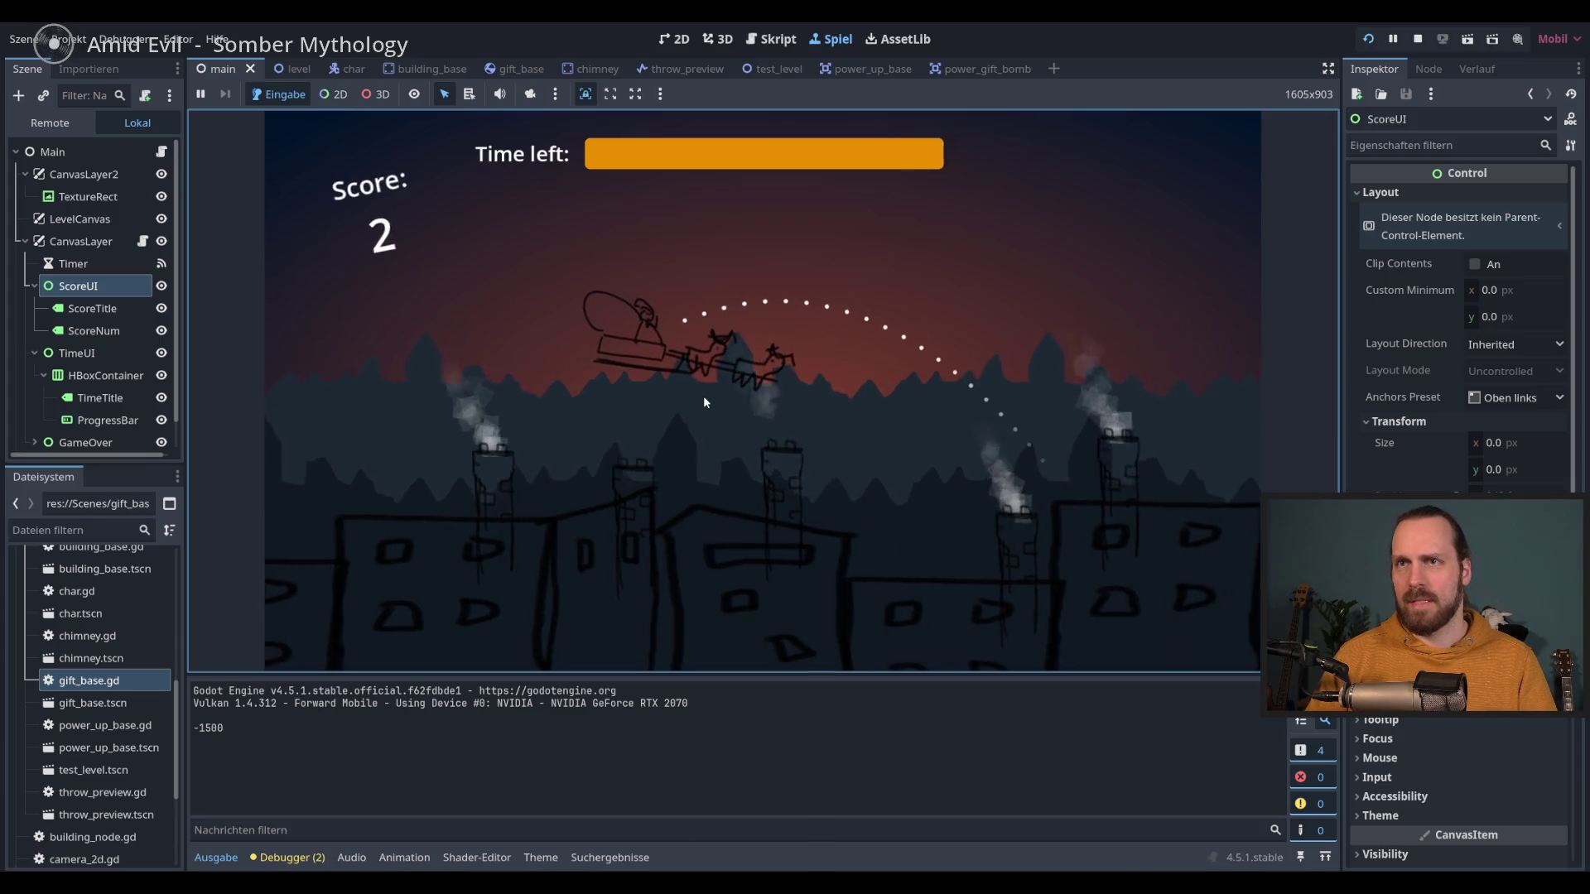
key(F8)
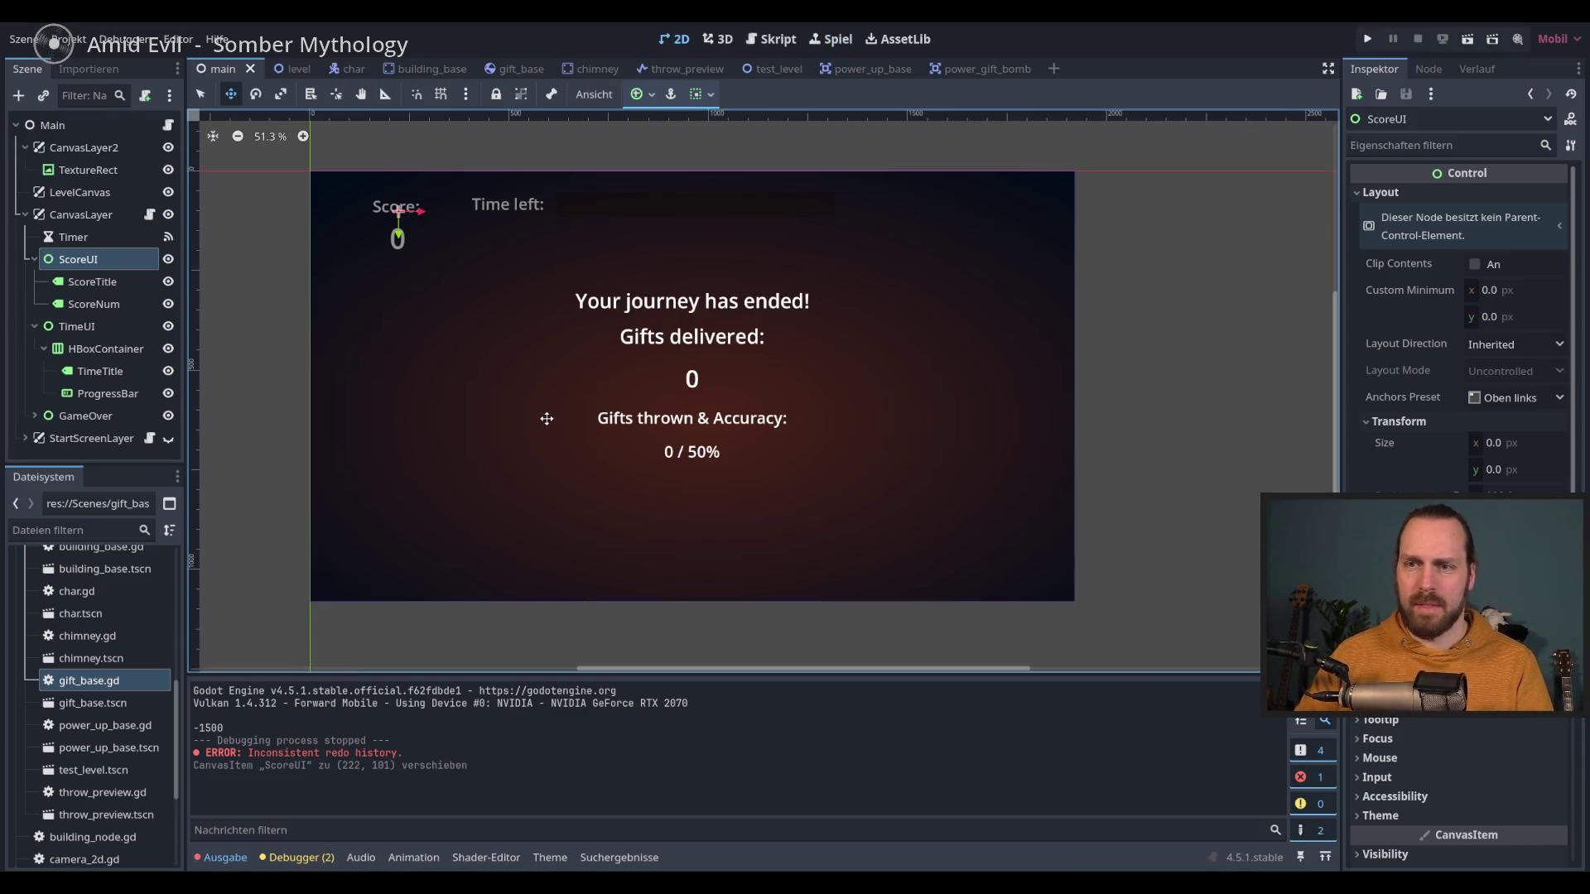
key(F5)
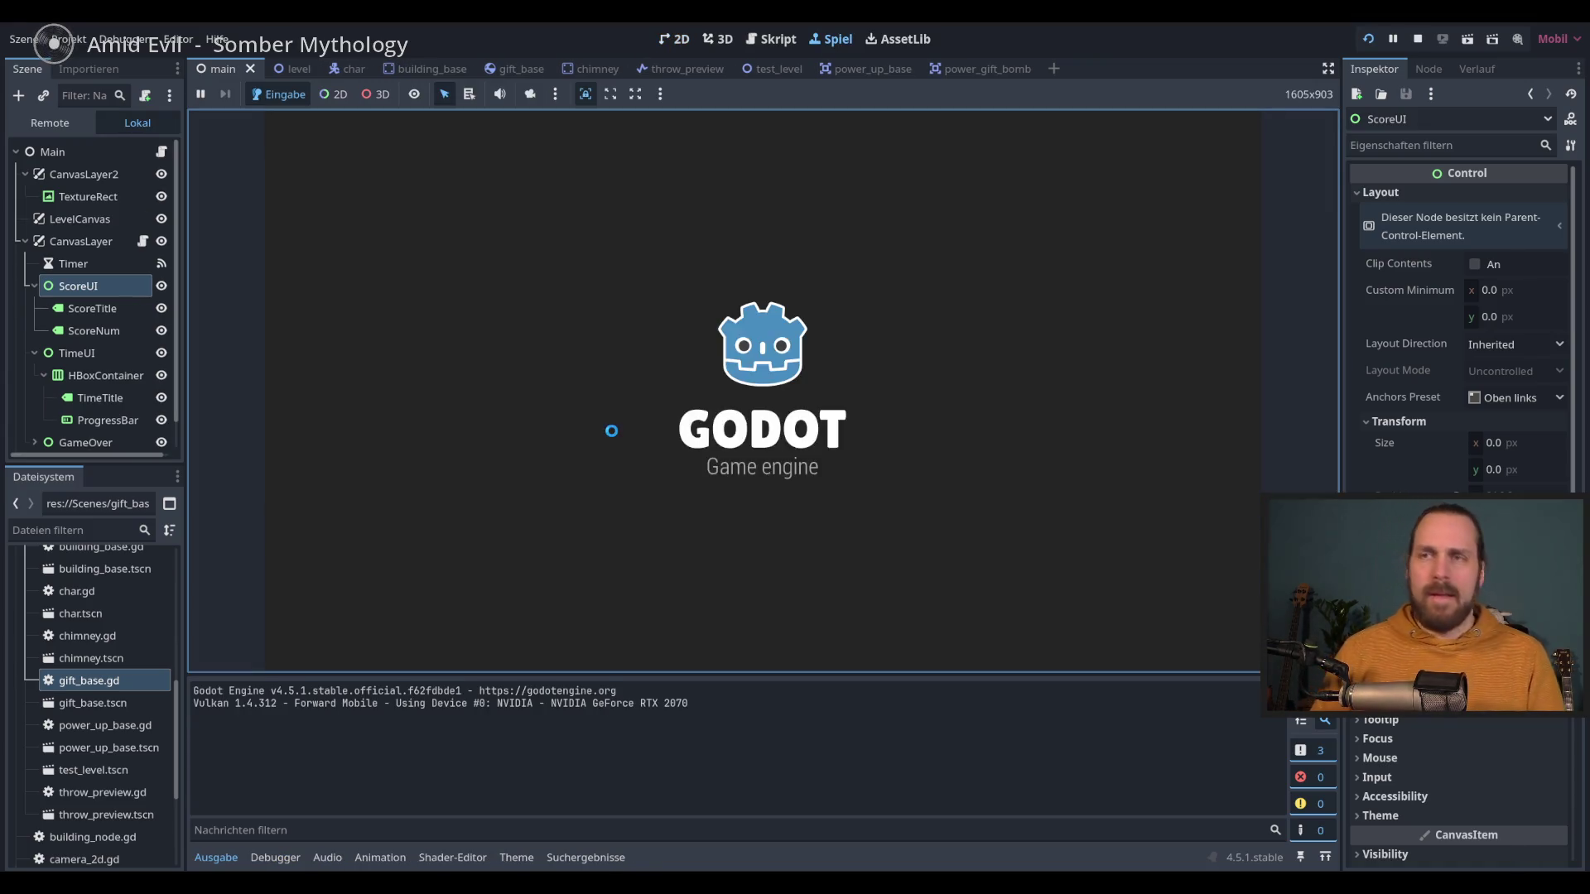
key(space)
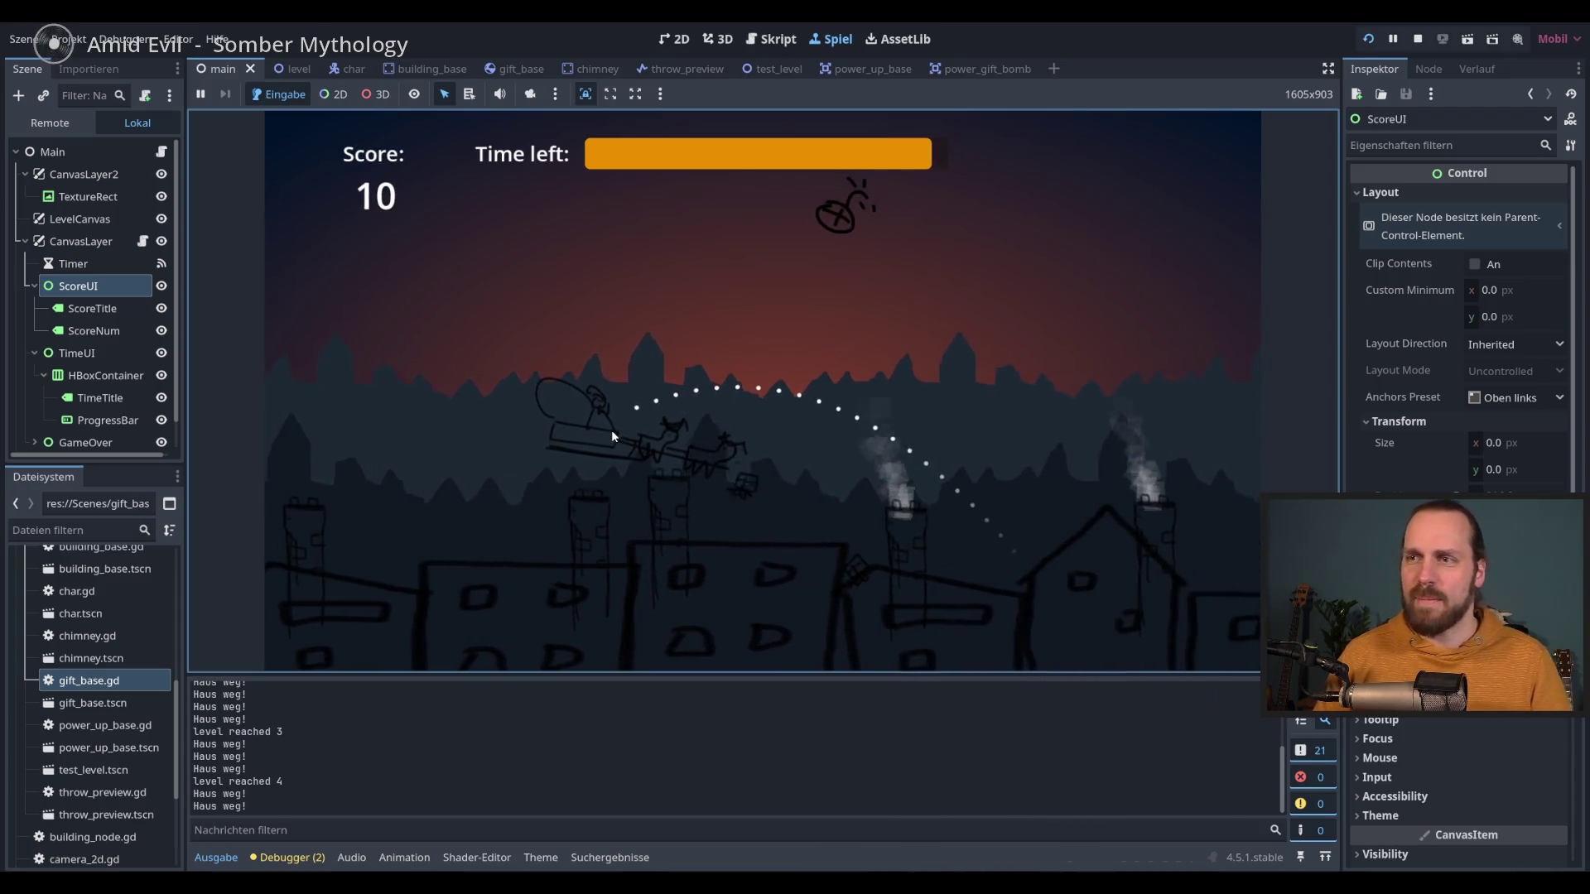
key(F8)
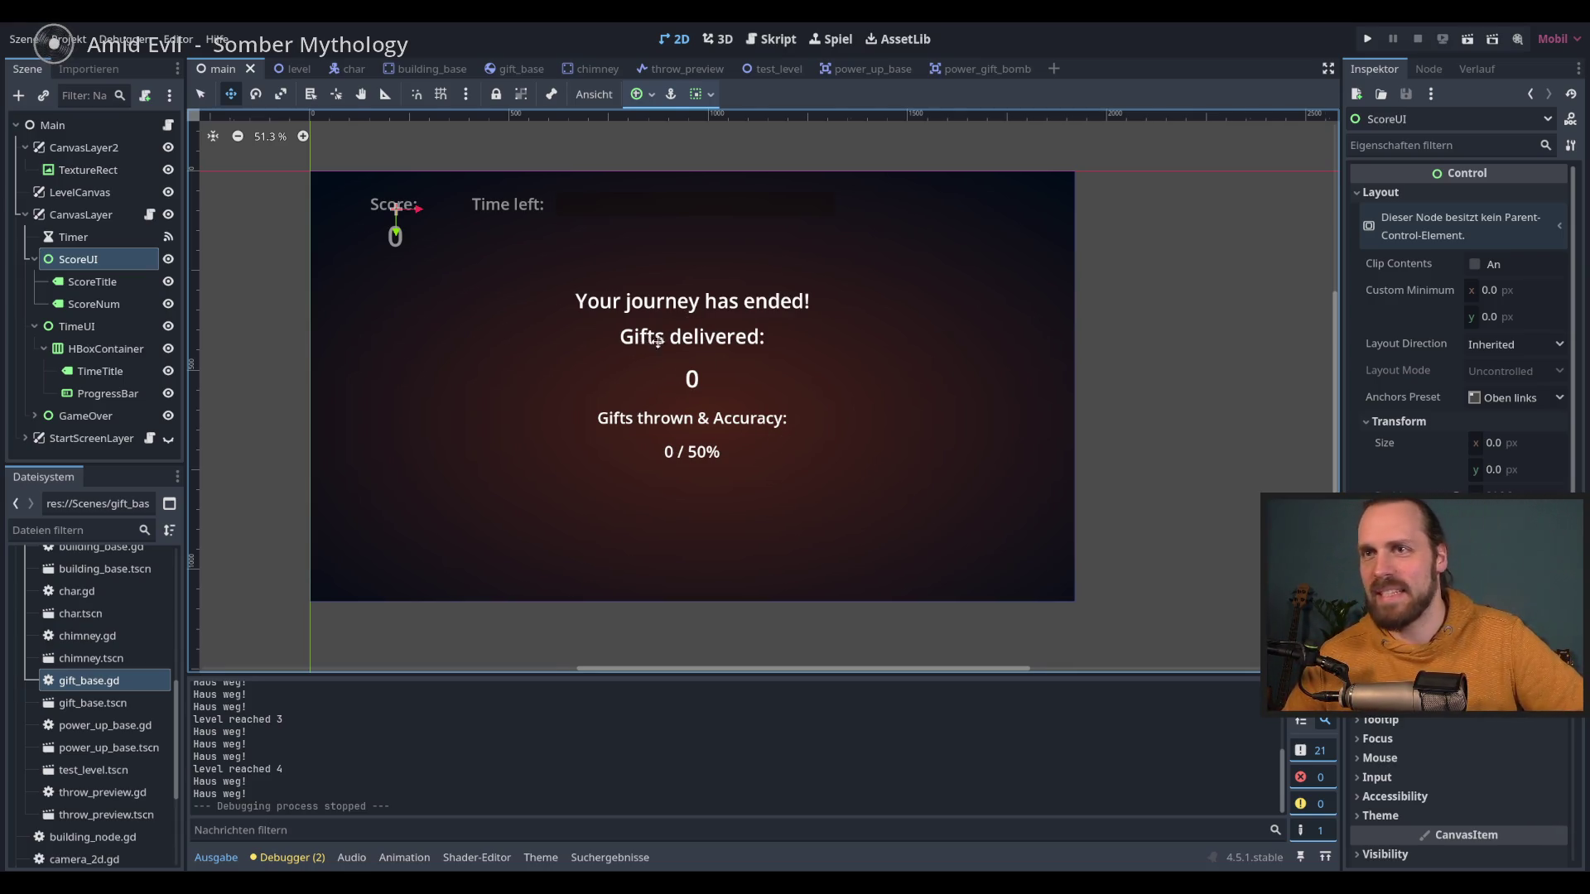
scroll(682, 341, left, 1)
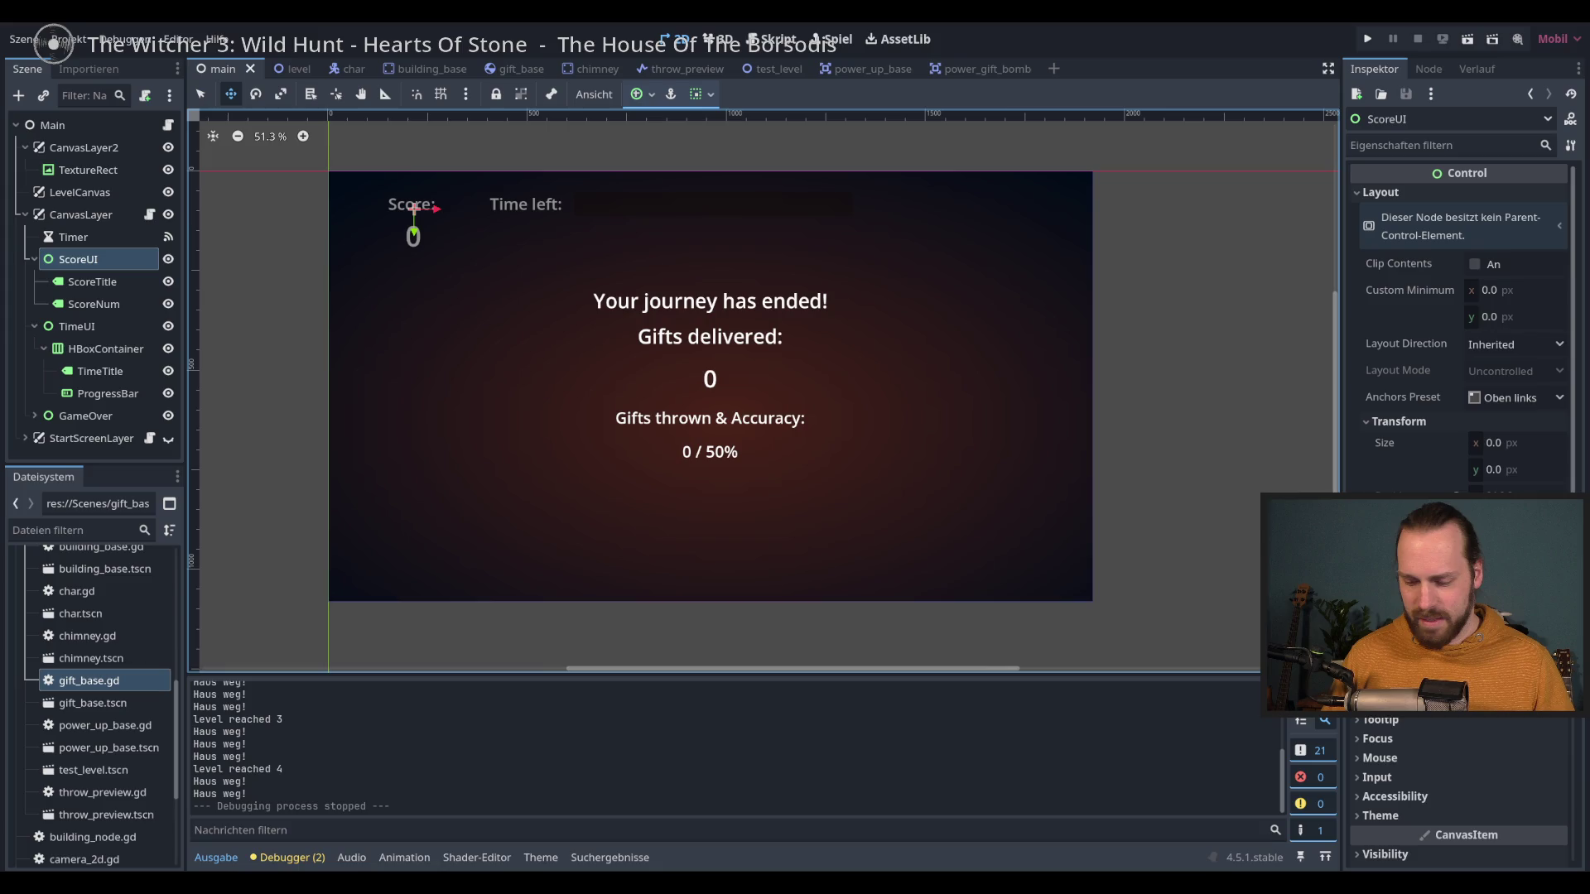
key(alt+Tab)
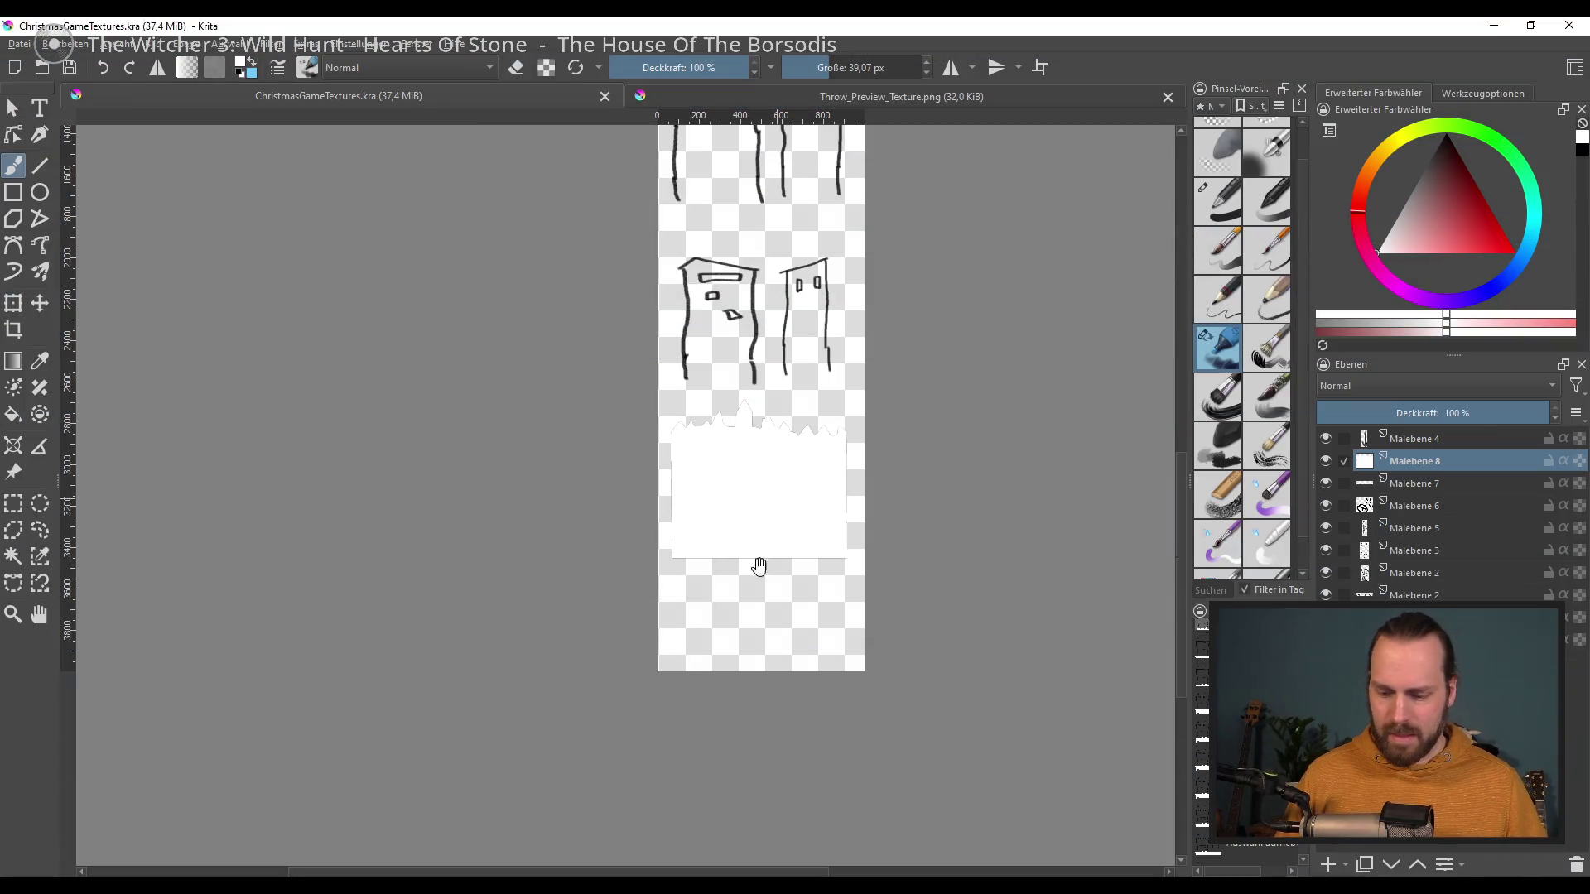
Step: Close the open texture documents and reopen ChristmasGameTextures.kra from the recent images
click(1571, 28)
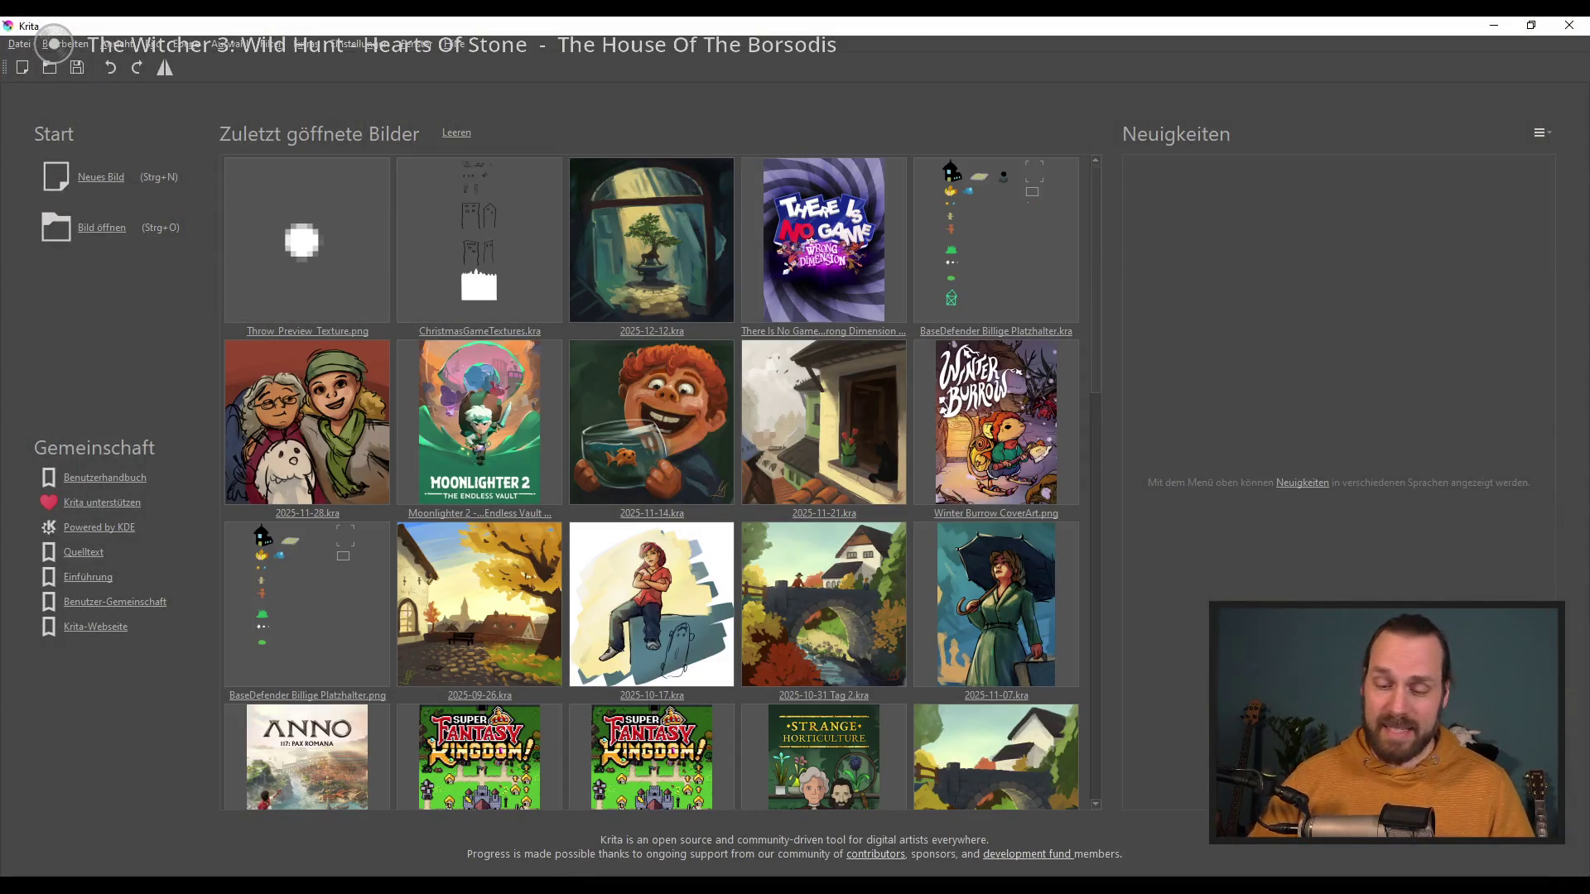
click(491, 237)
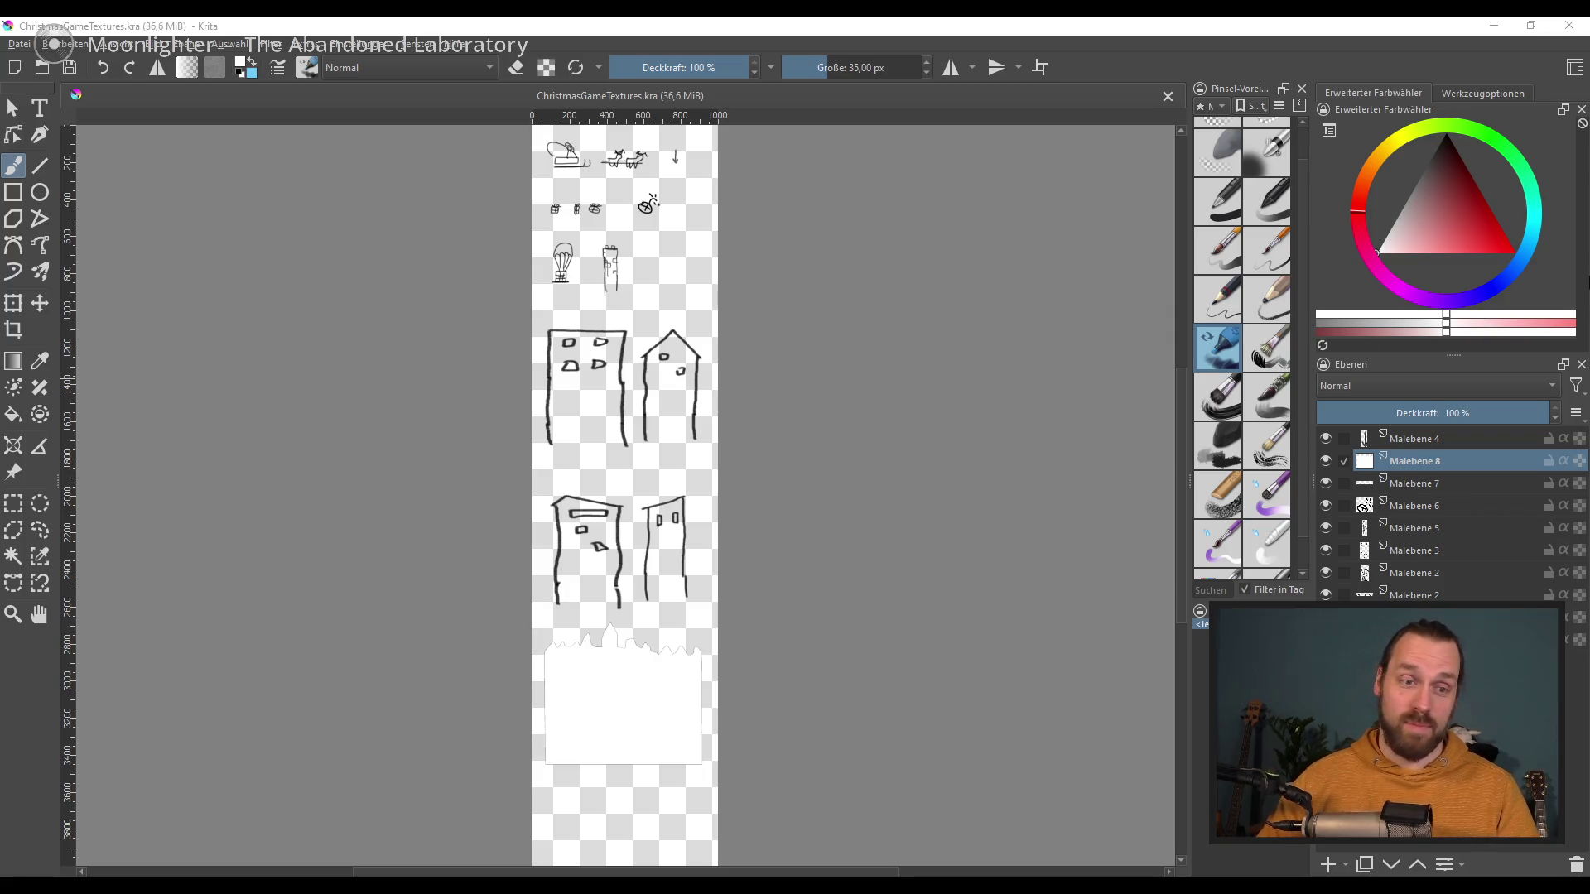
Step: Save the texture sheet as ChristmasGameTextures skizze.kra and close that copy
mouse_move(555, 466)
mouse_down()
mouse_move(520, 422)
mouse_move(533, 352)
mouse_up()
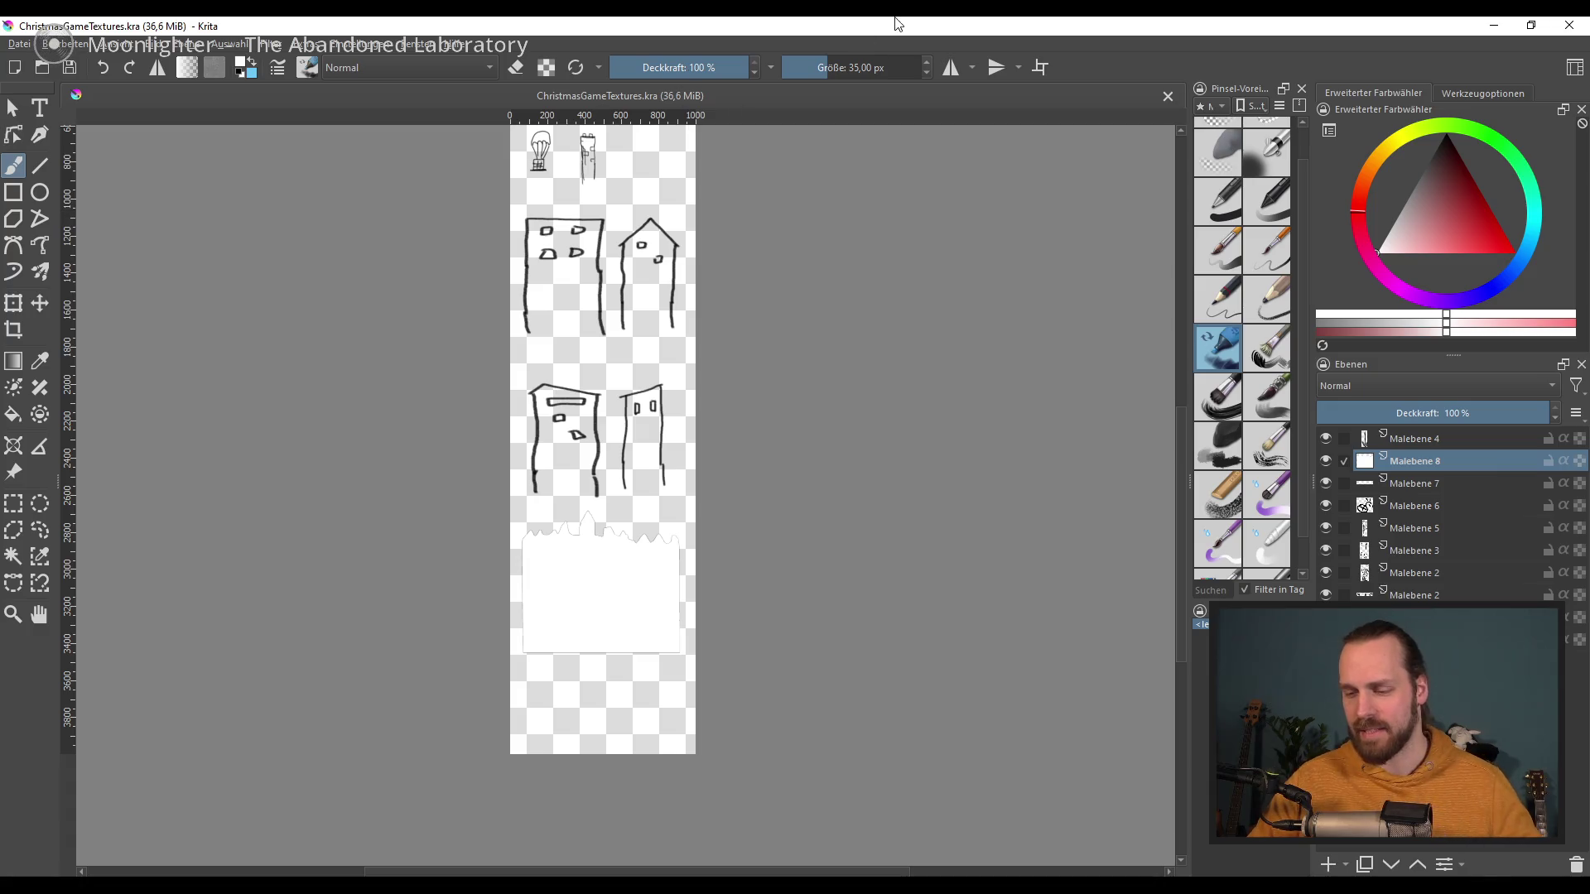
click(19, 44)
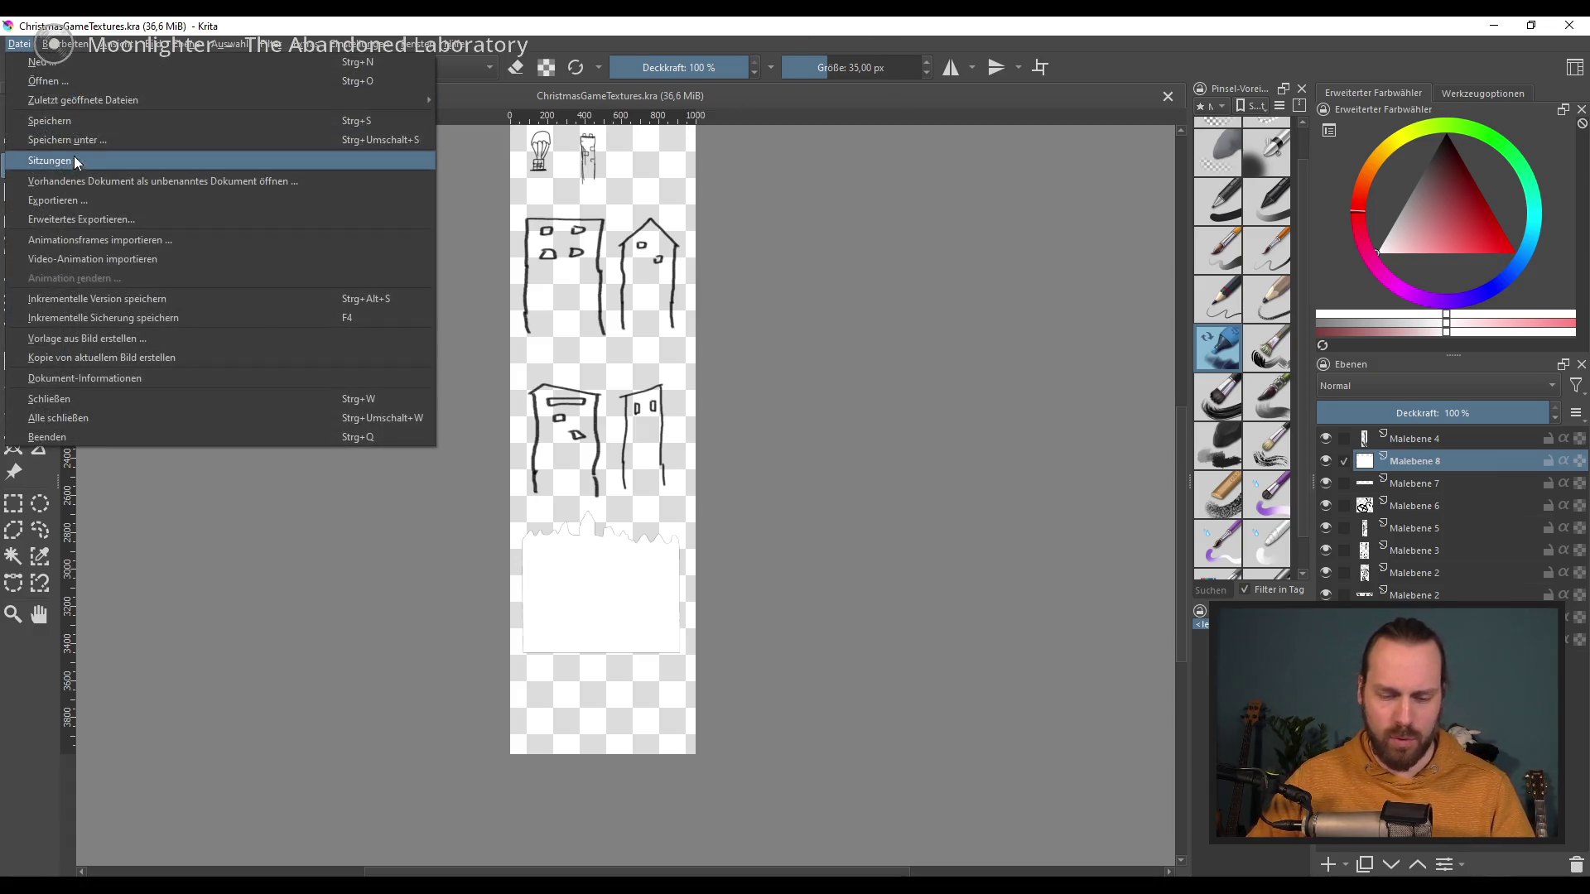
click(90, 140)
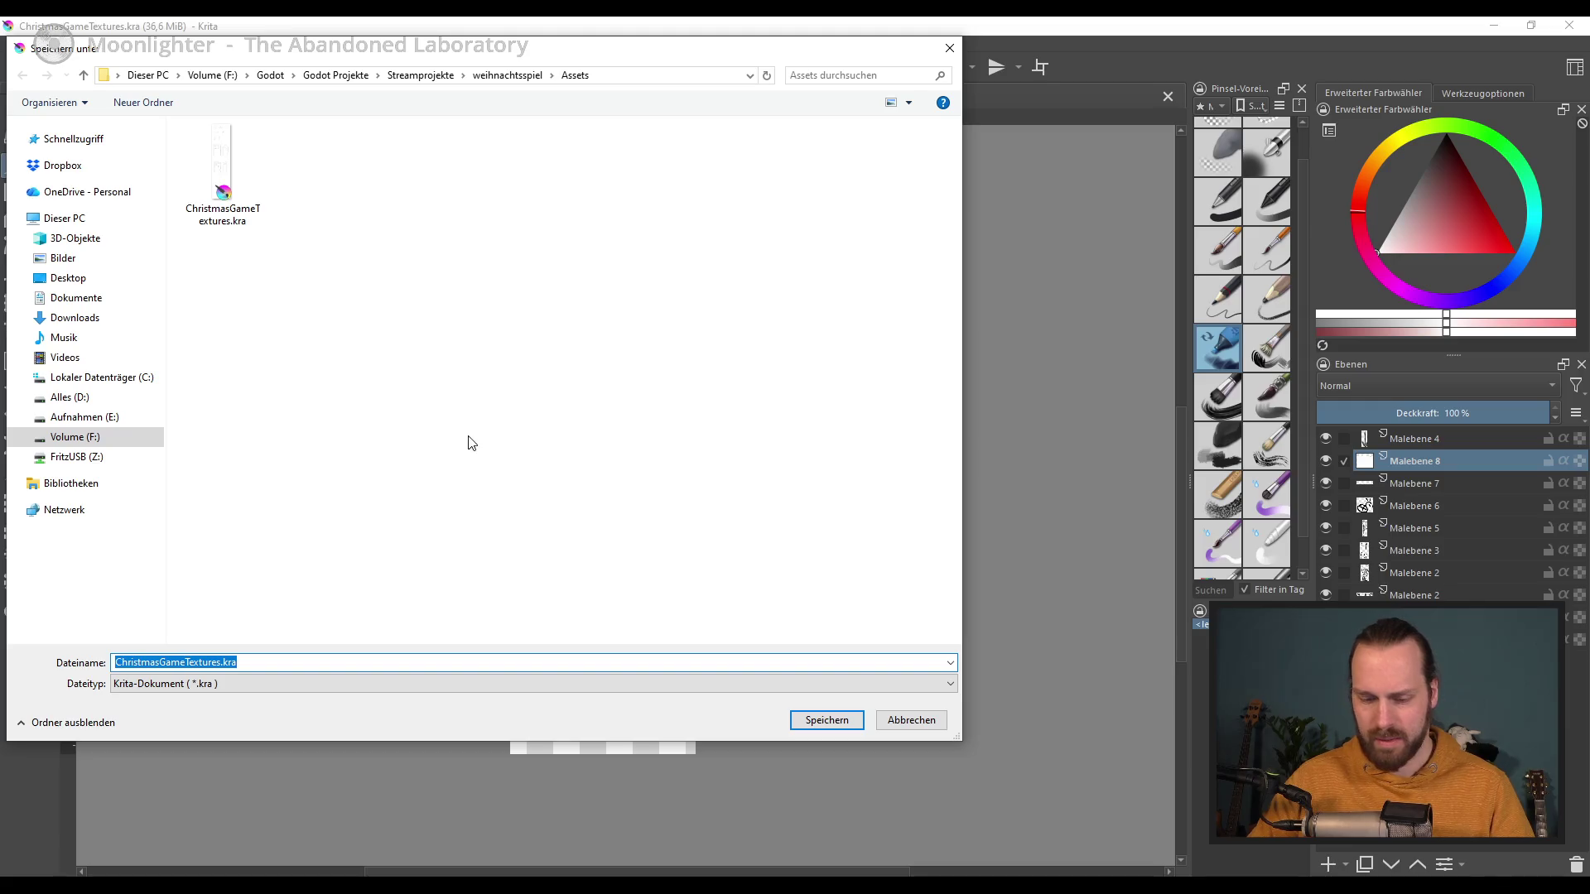
key(End)
key(Left)
key(Left)
key(Left)
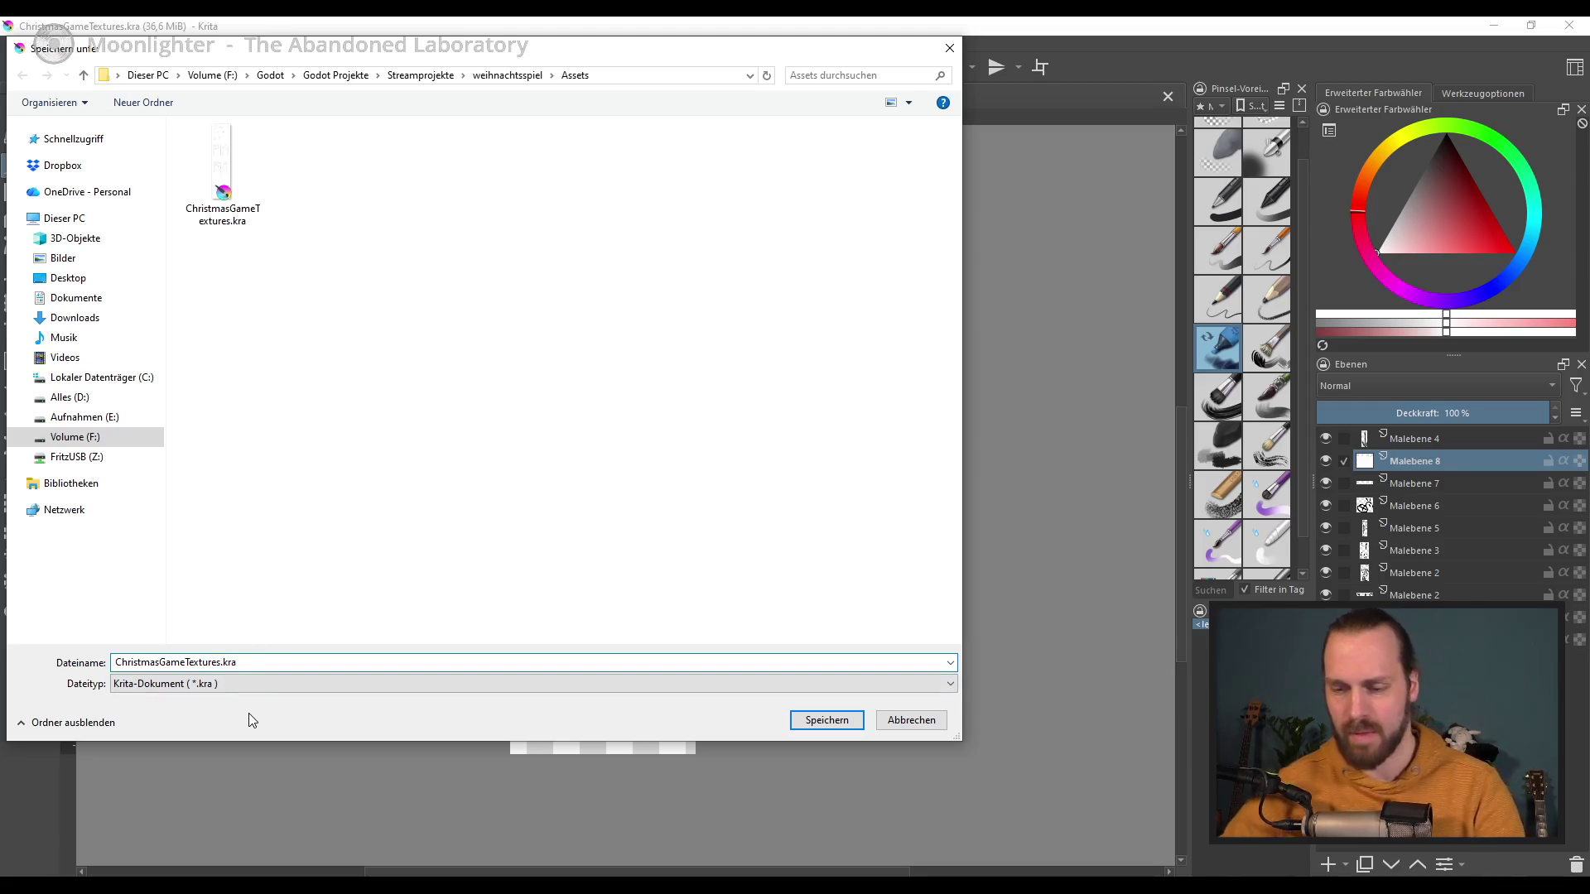
text(skizz)
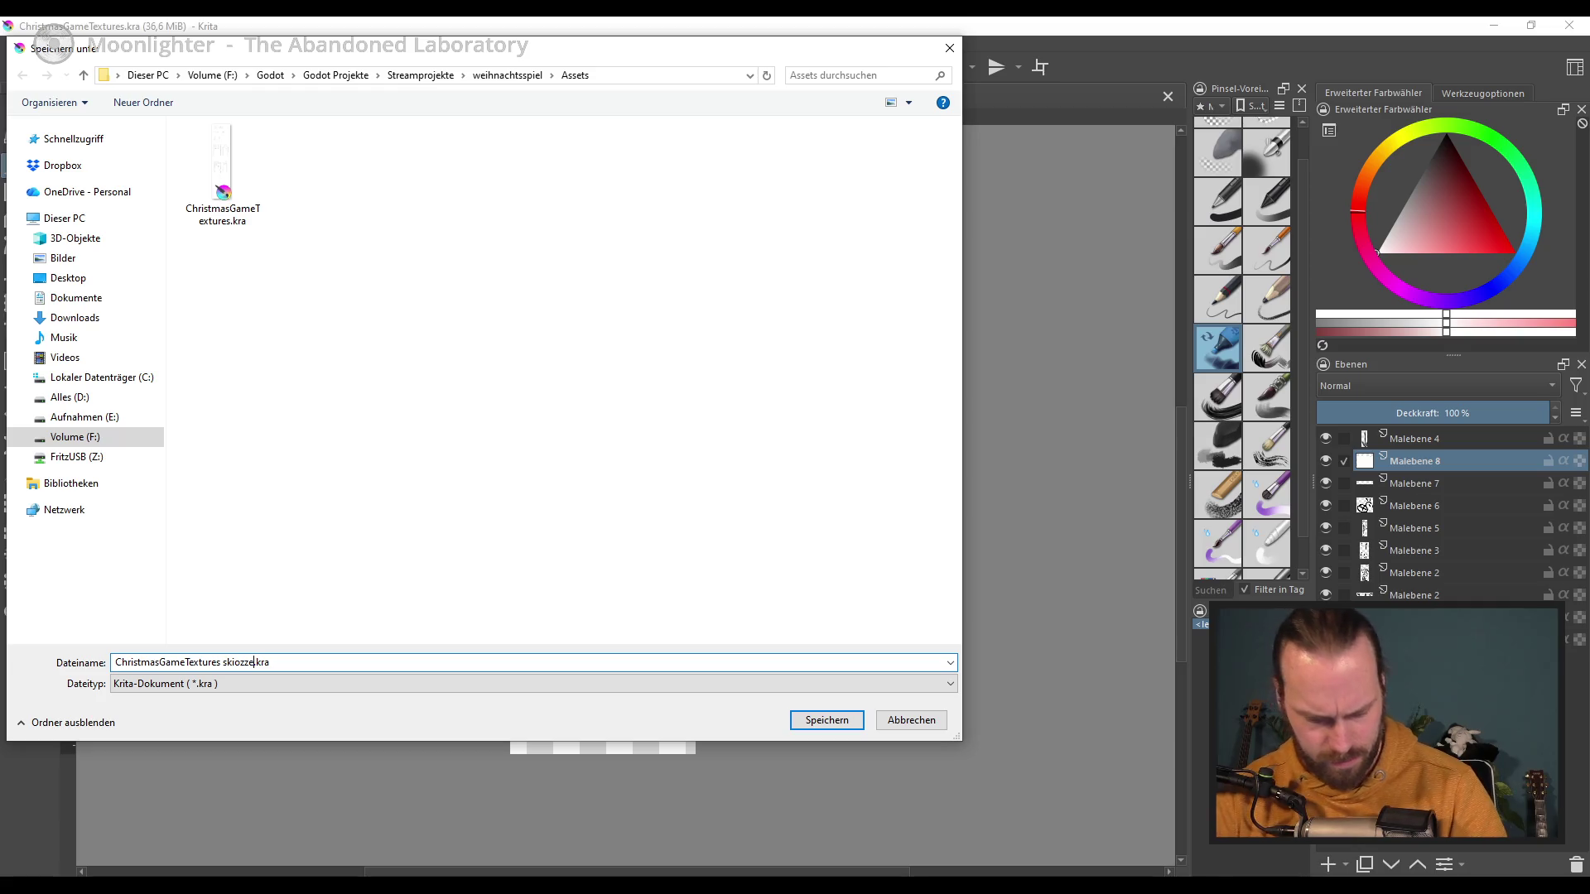
text(e)
key(Return)
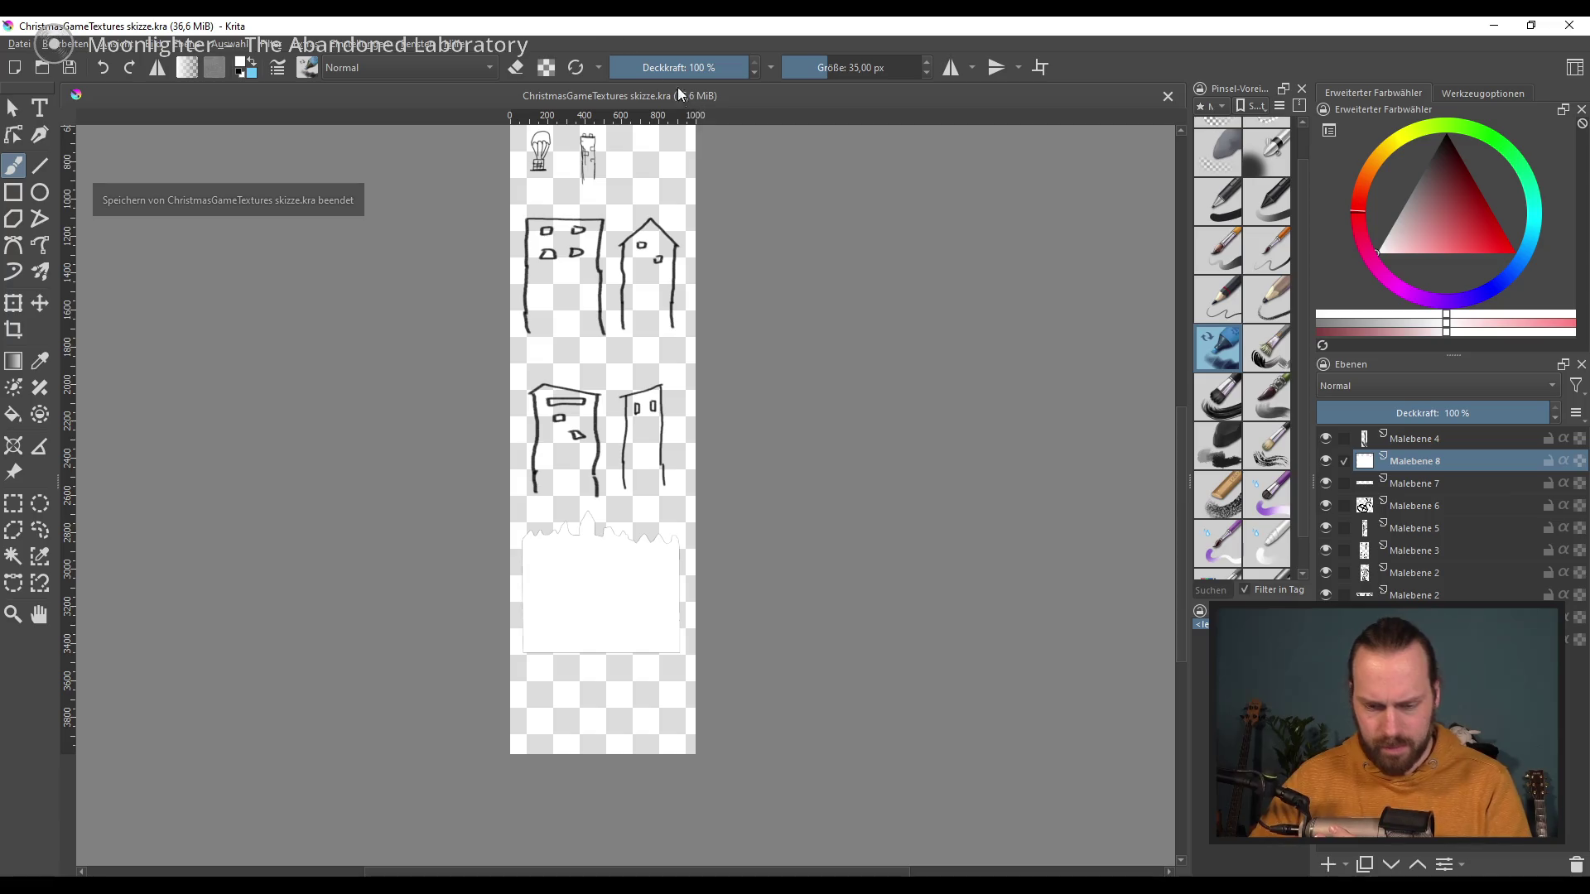
click(1168, 98)
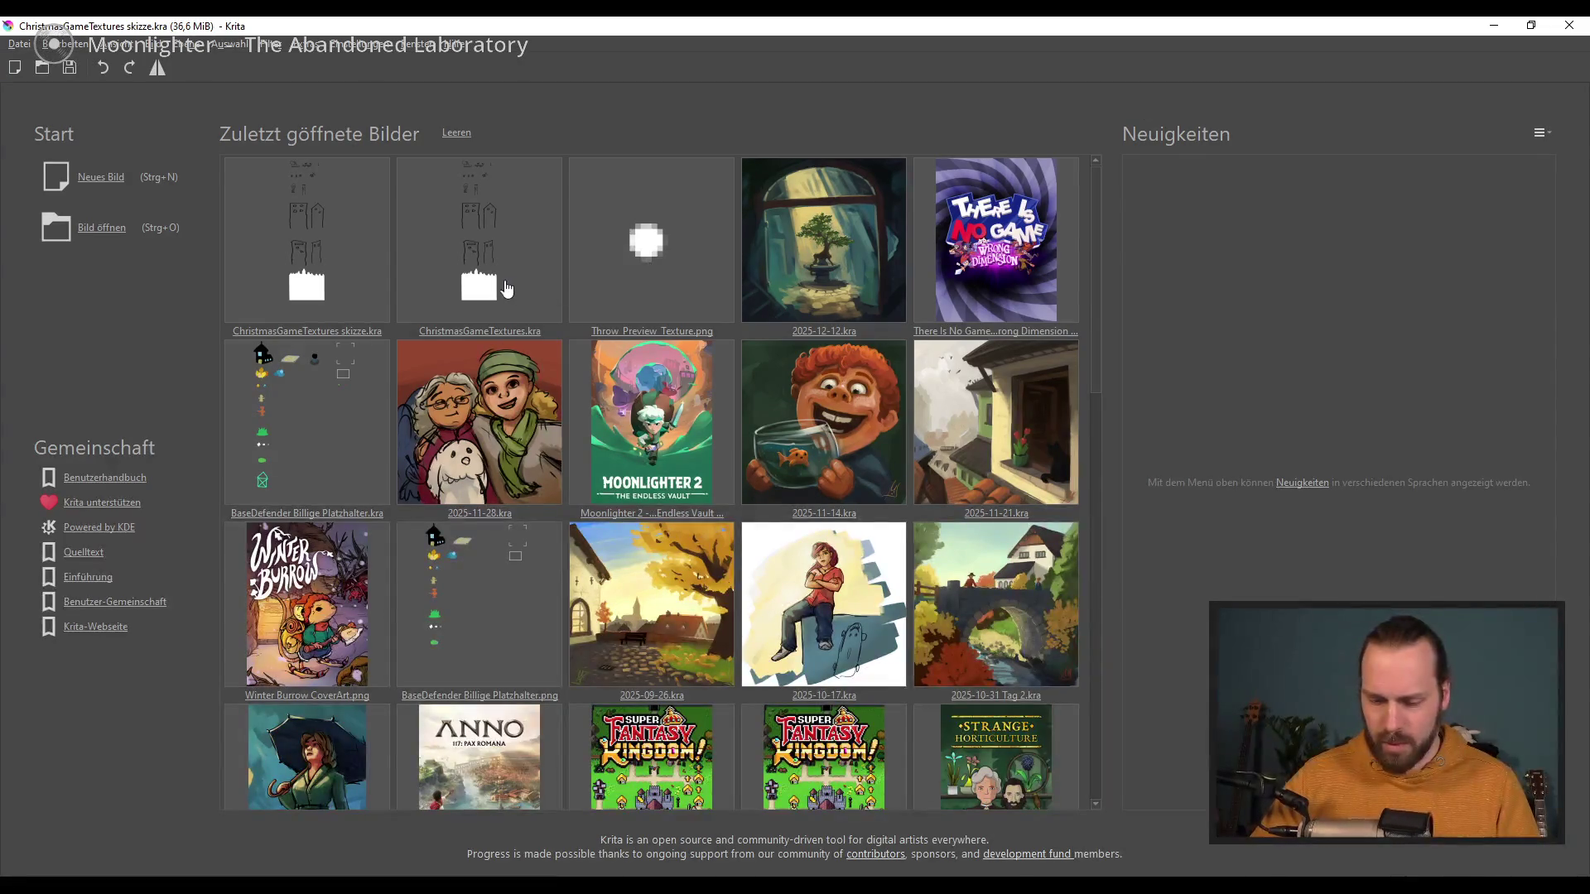
Step: Reopen ChristmasGameTextures.kra, zoom in, and select every layer from Malebene 4 down to the bottom
click(504, 247)
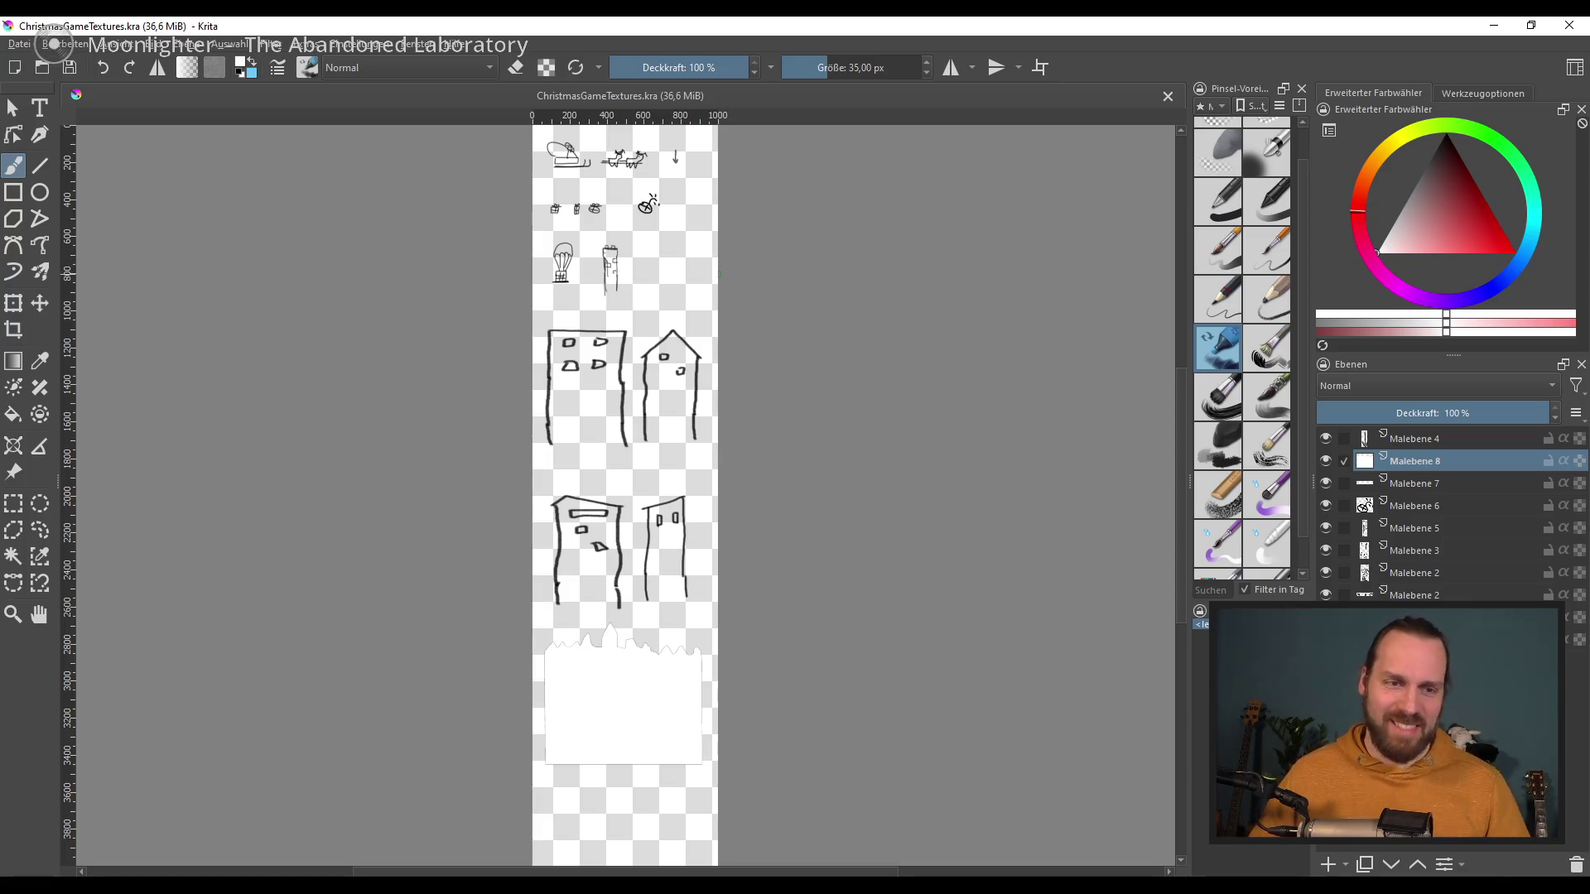
drag(576, 470, 527, 506)
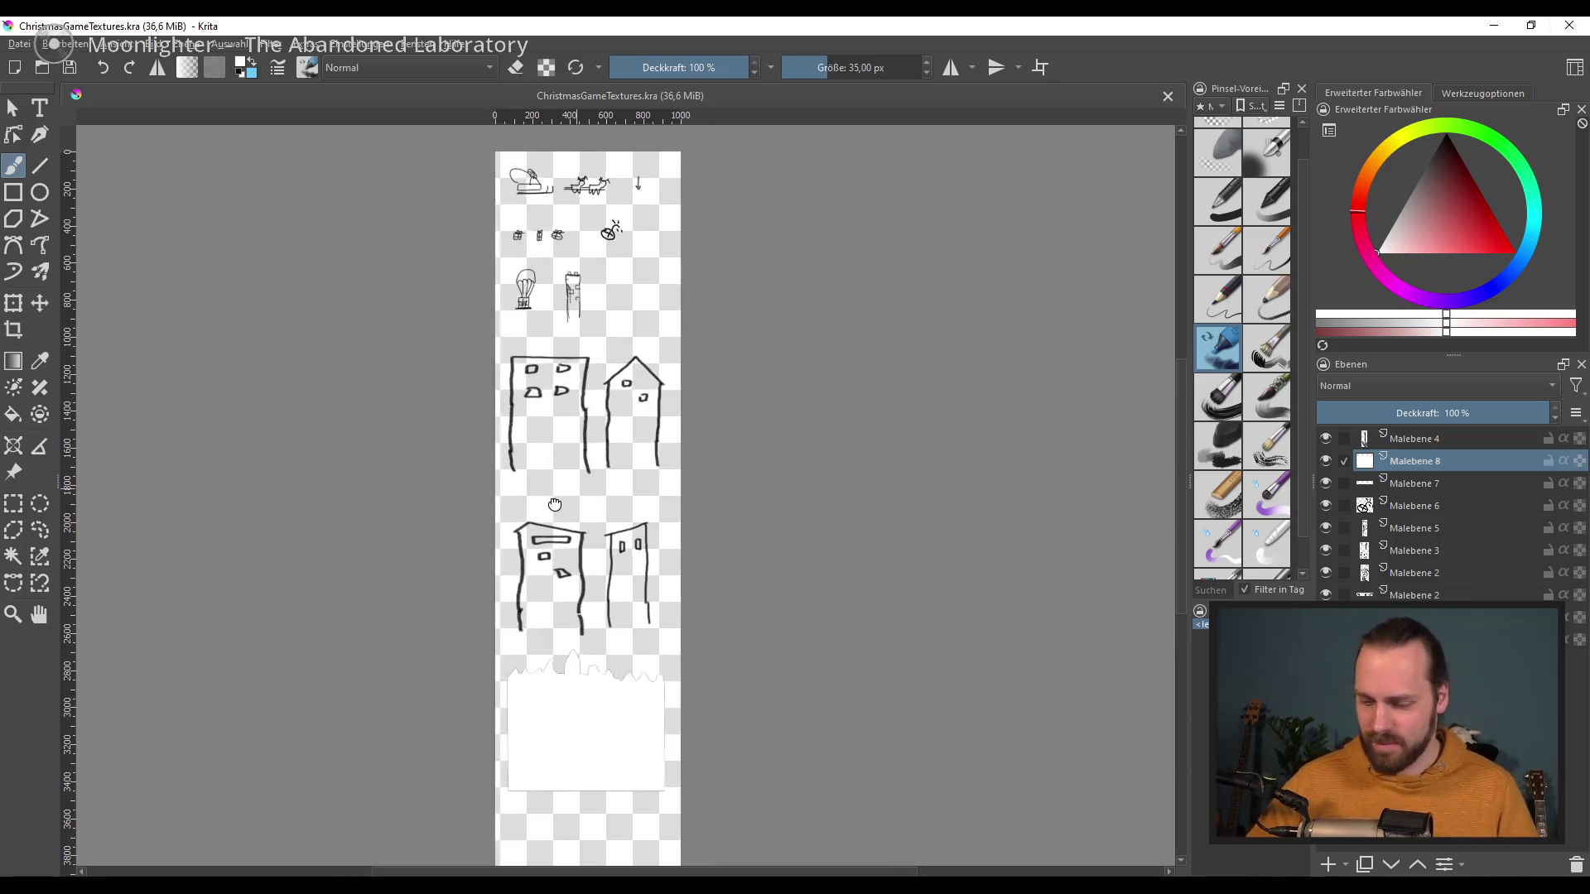
scroll(527, 506, up, 1)
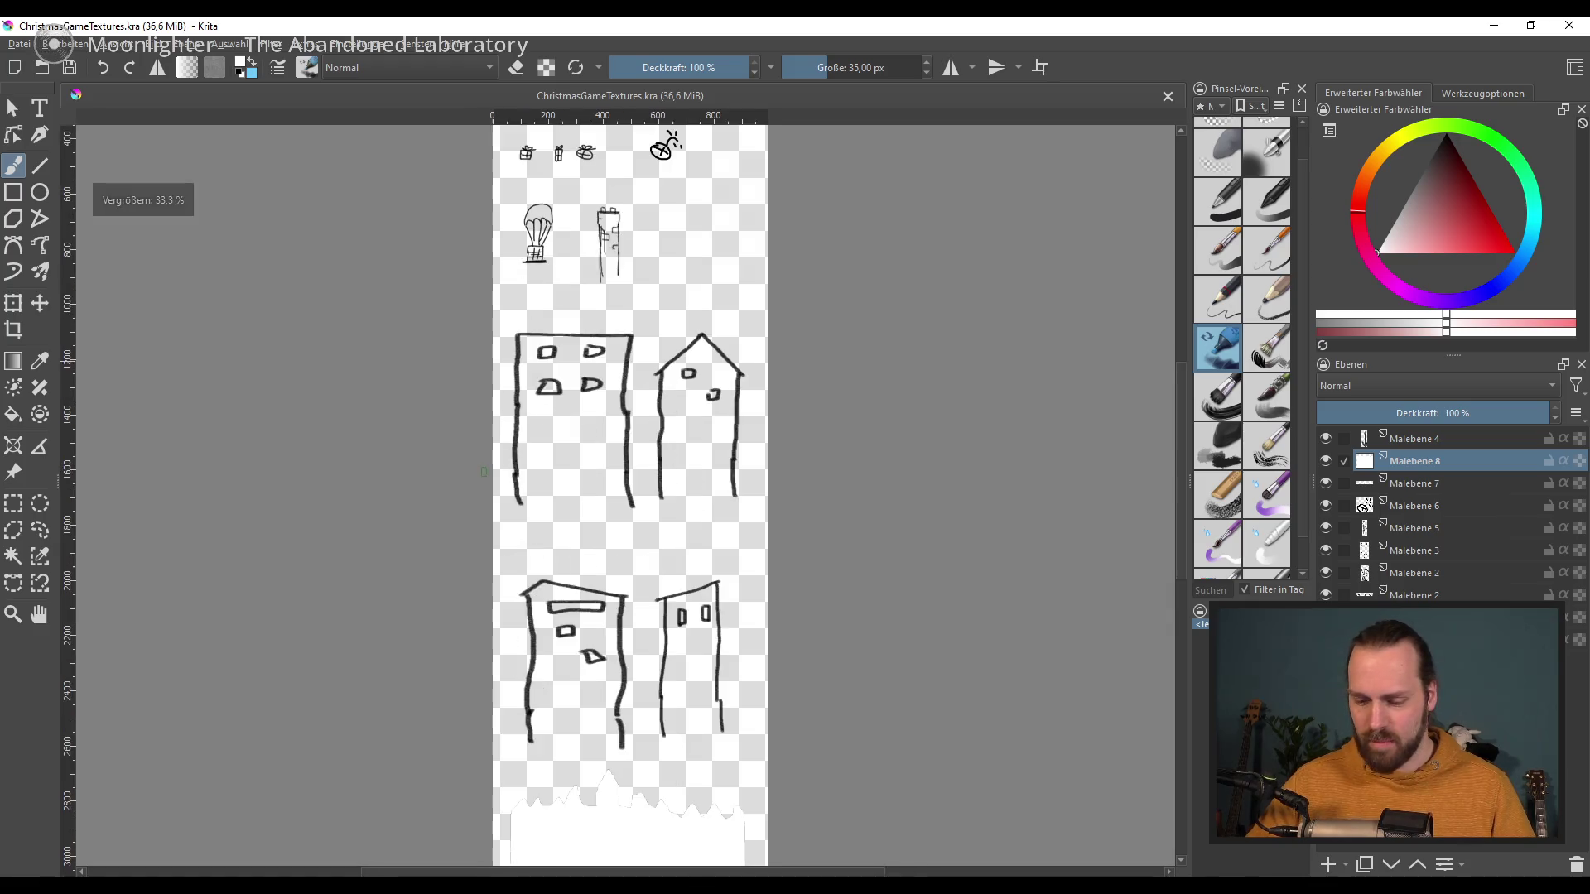
scroll(561, 525, up, 1)
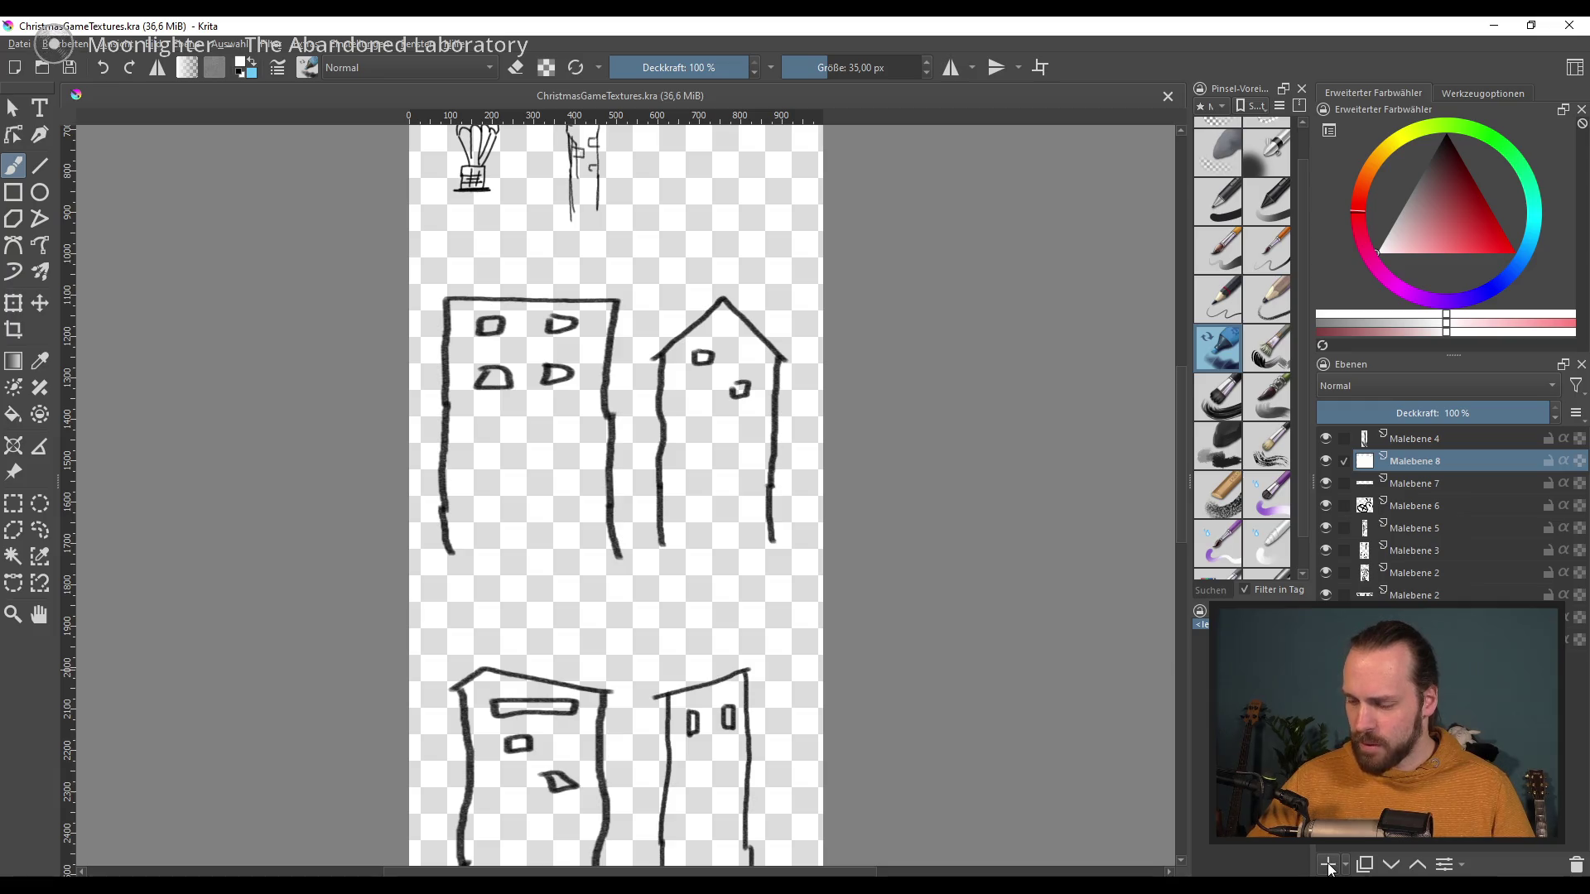
click(1426, 438)
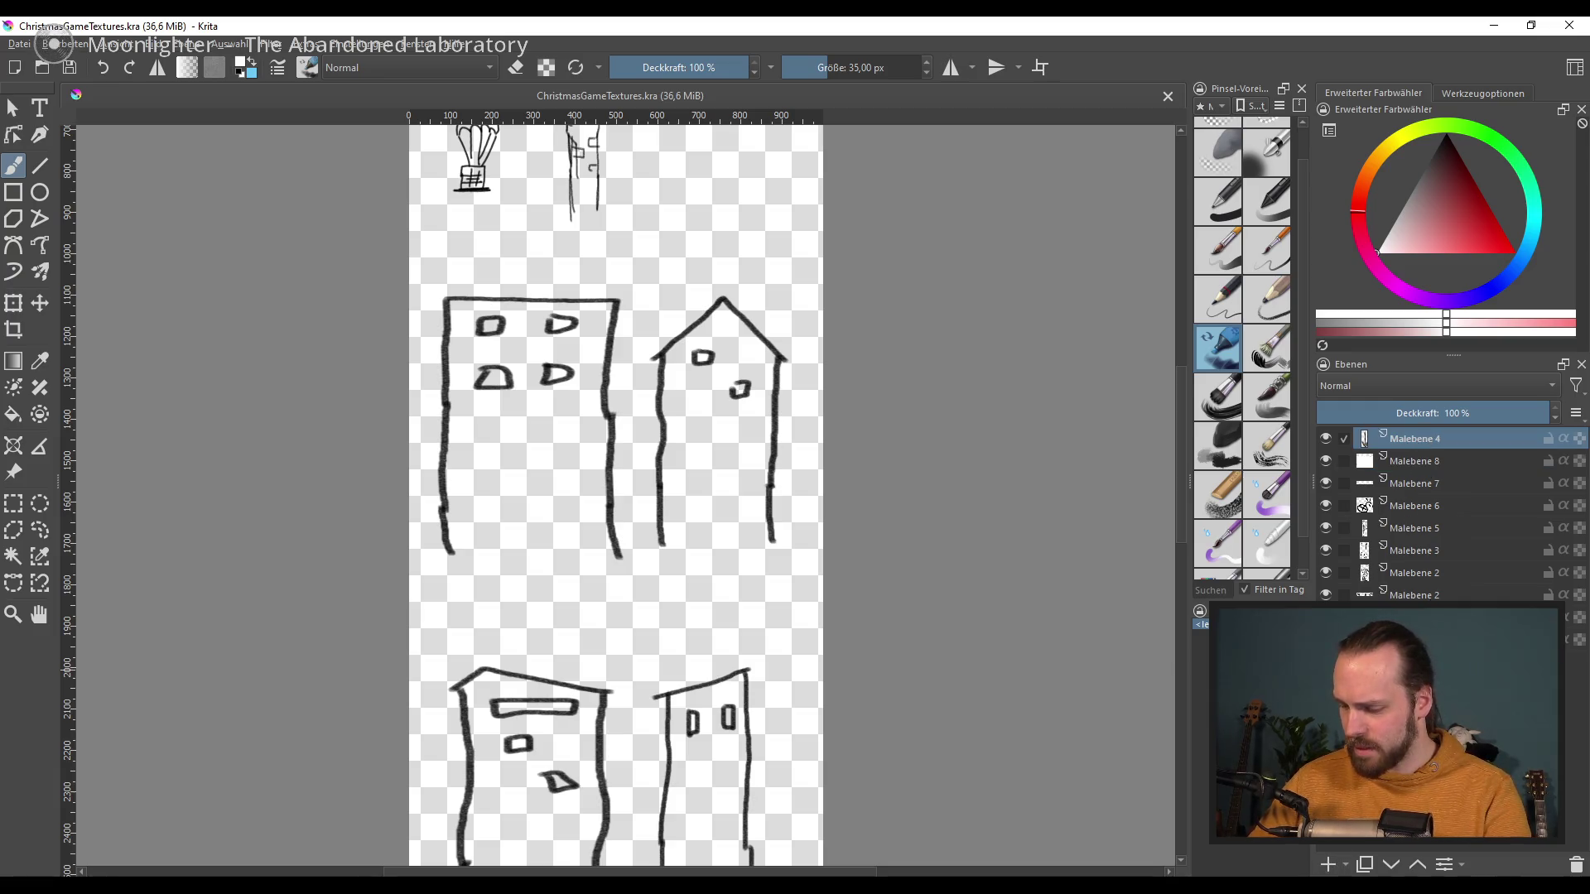
shift+click(1407, 820)
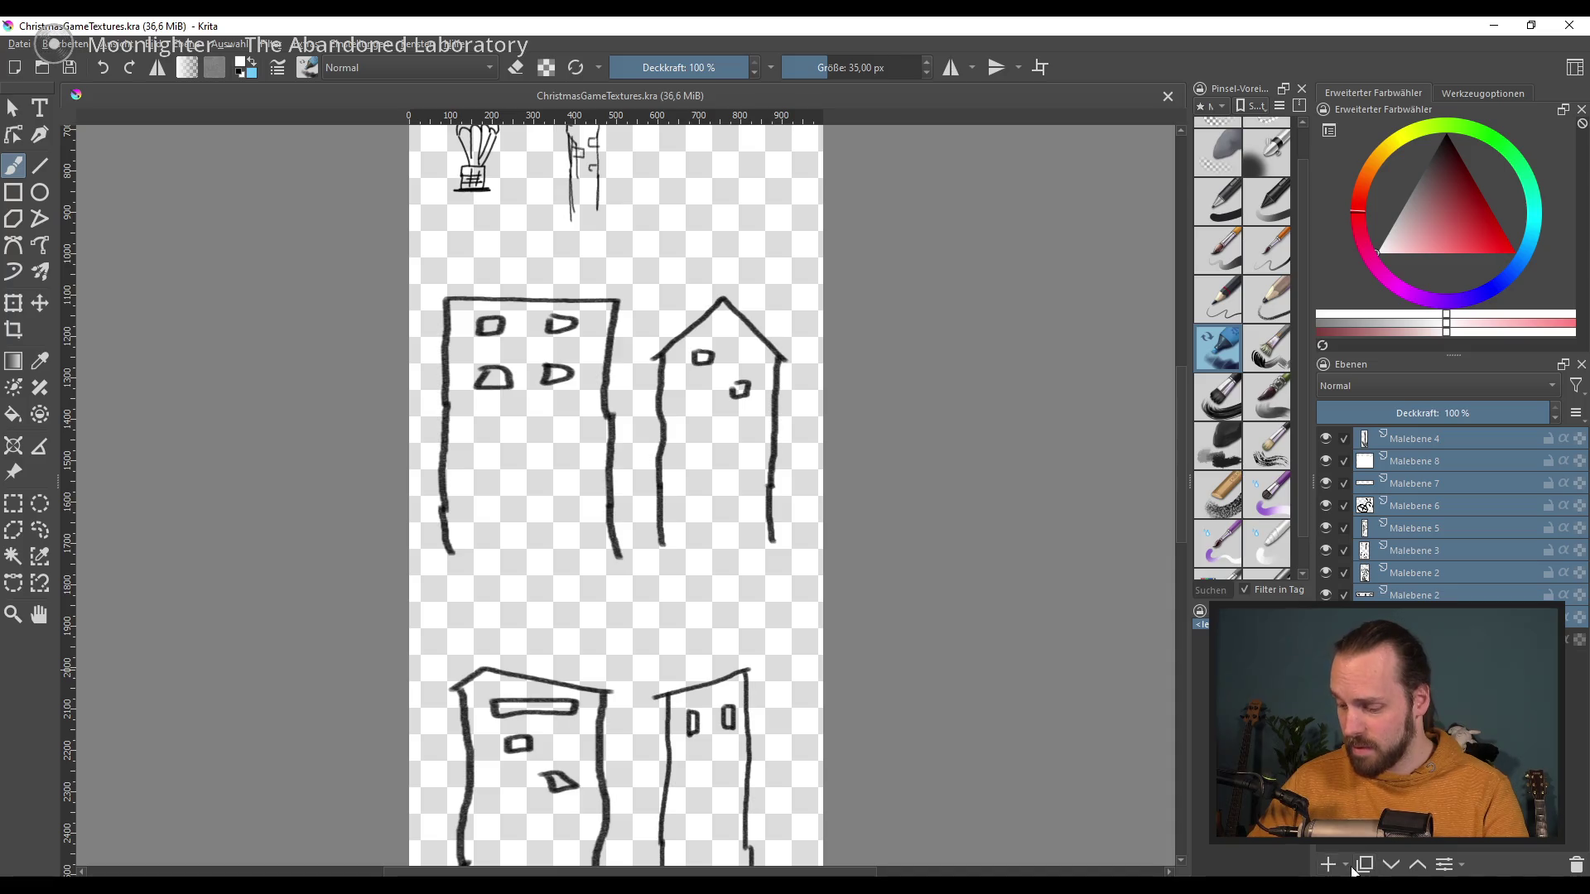
Step: Group the sketch layers into Gruppe 9 and fade it to about 29% opacity
key(ctrl+g)
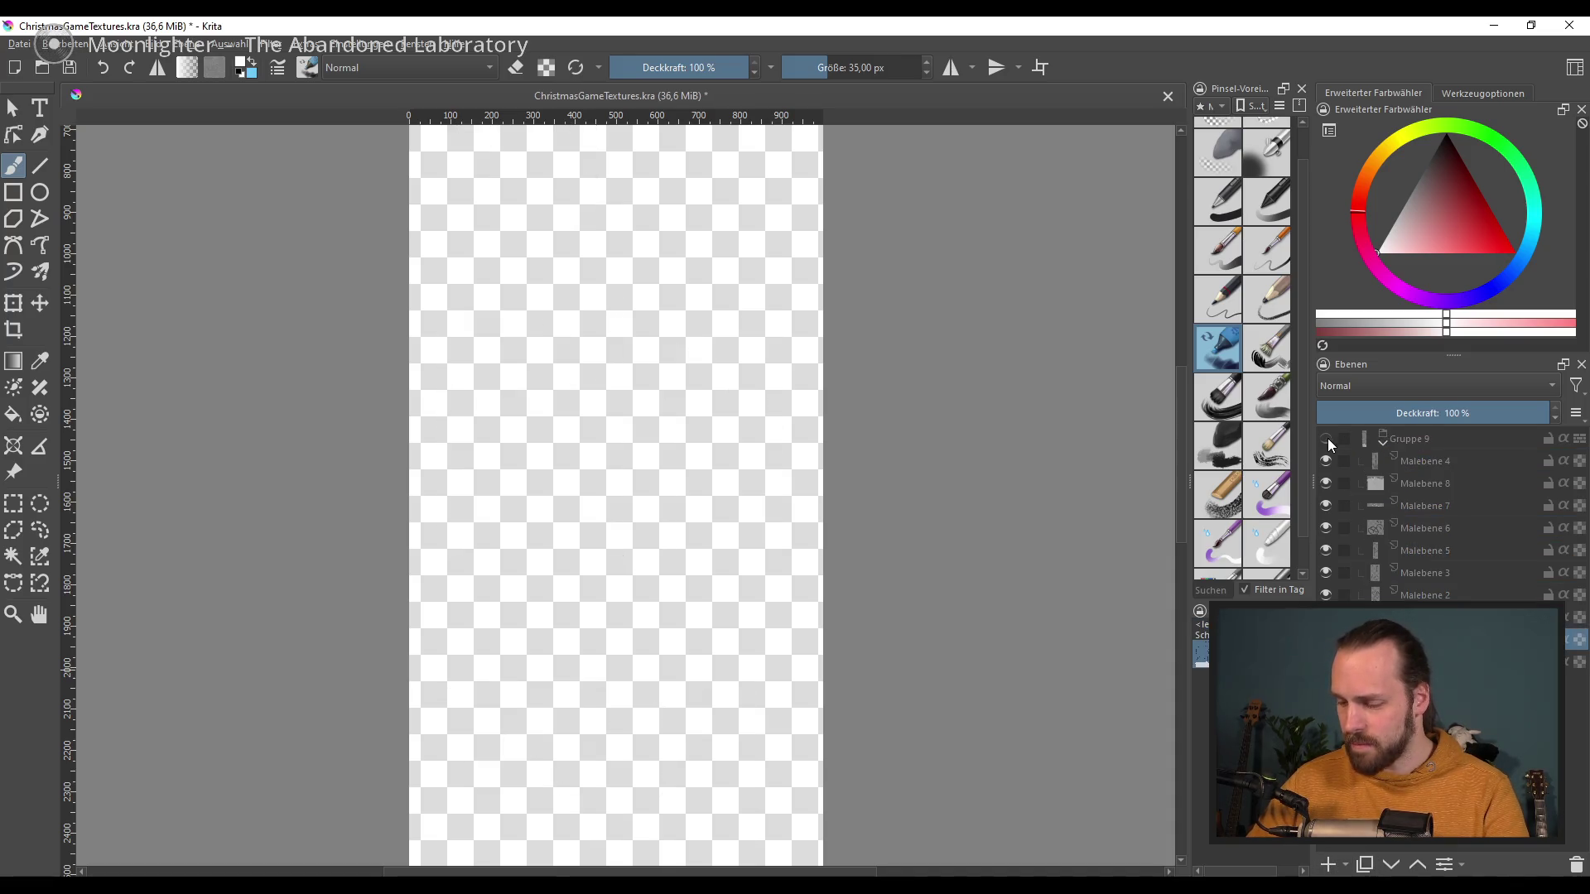
click(1393, 440)
drag(1433, 413, 1382, 419)
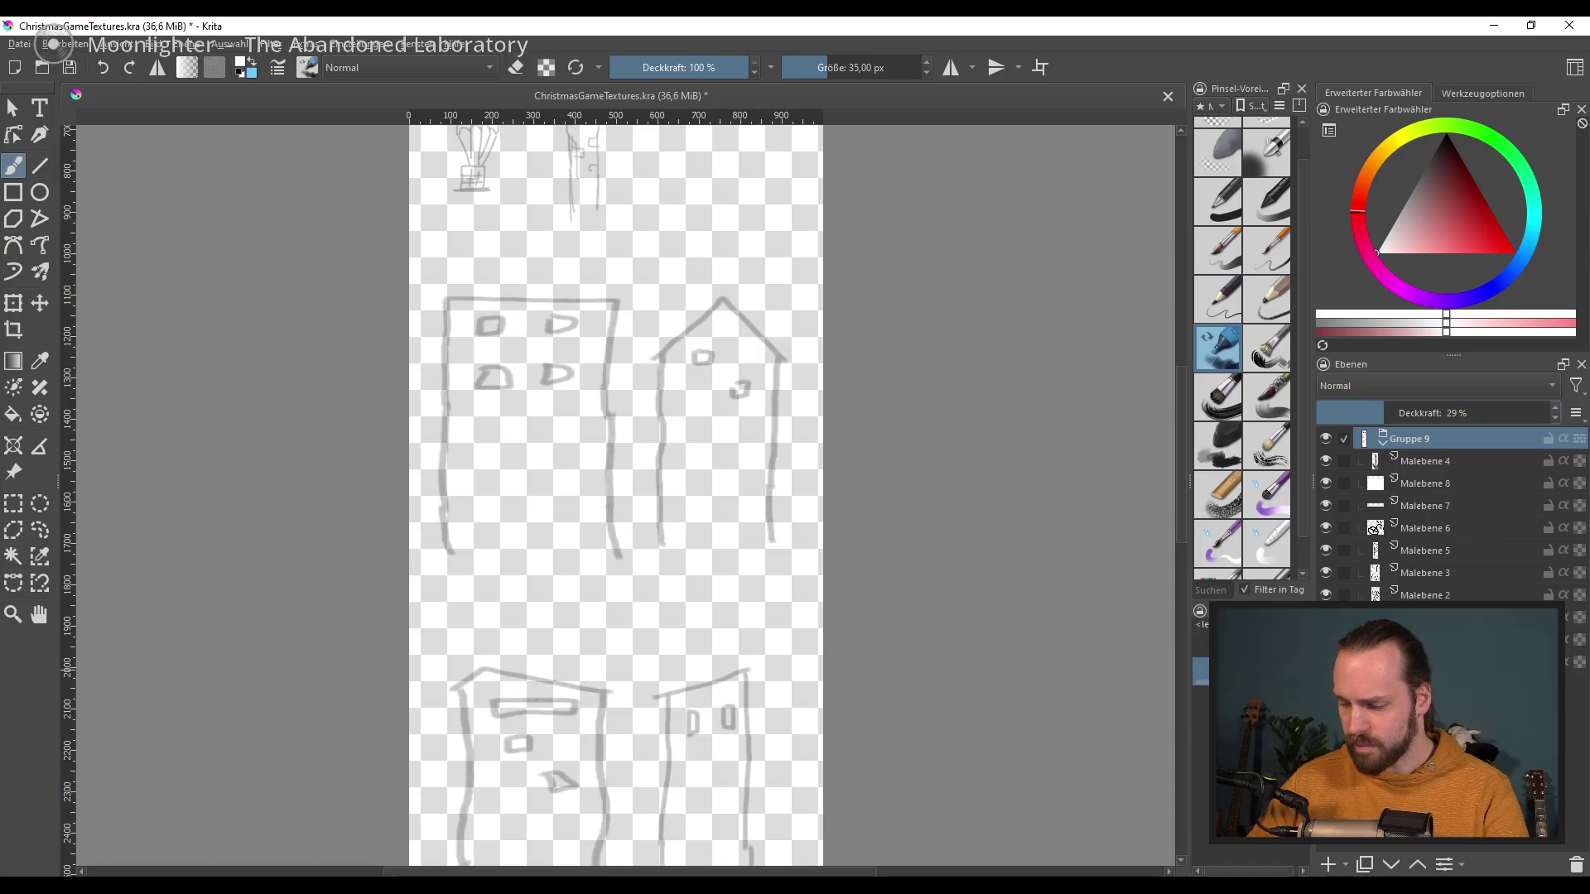
Step: Add paint layer Malebene 10 above the sketch group and place it inside new group Gruppe 11
click(1328, 865)
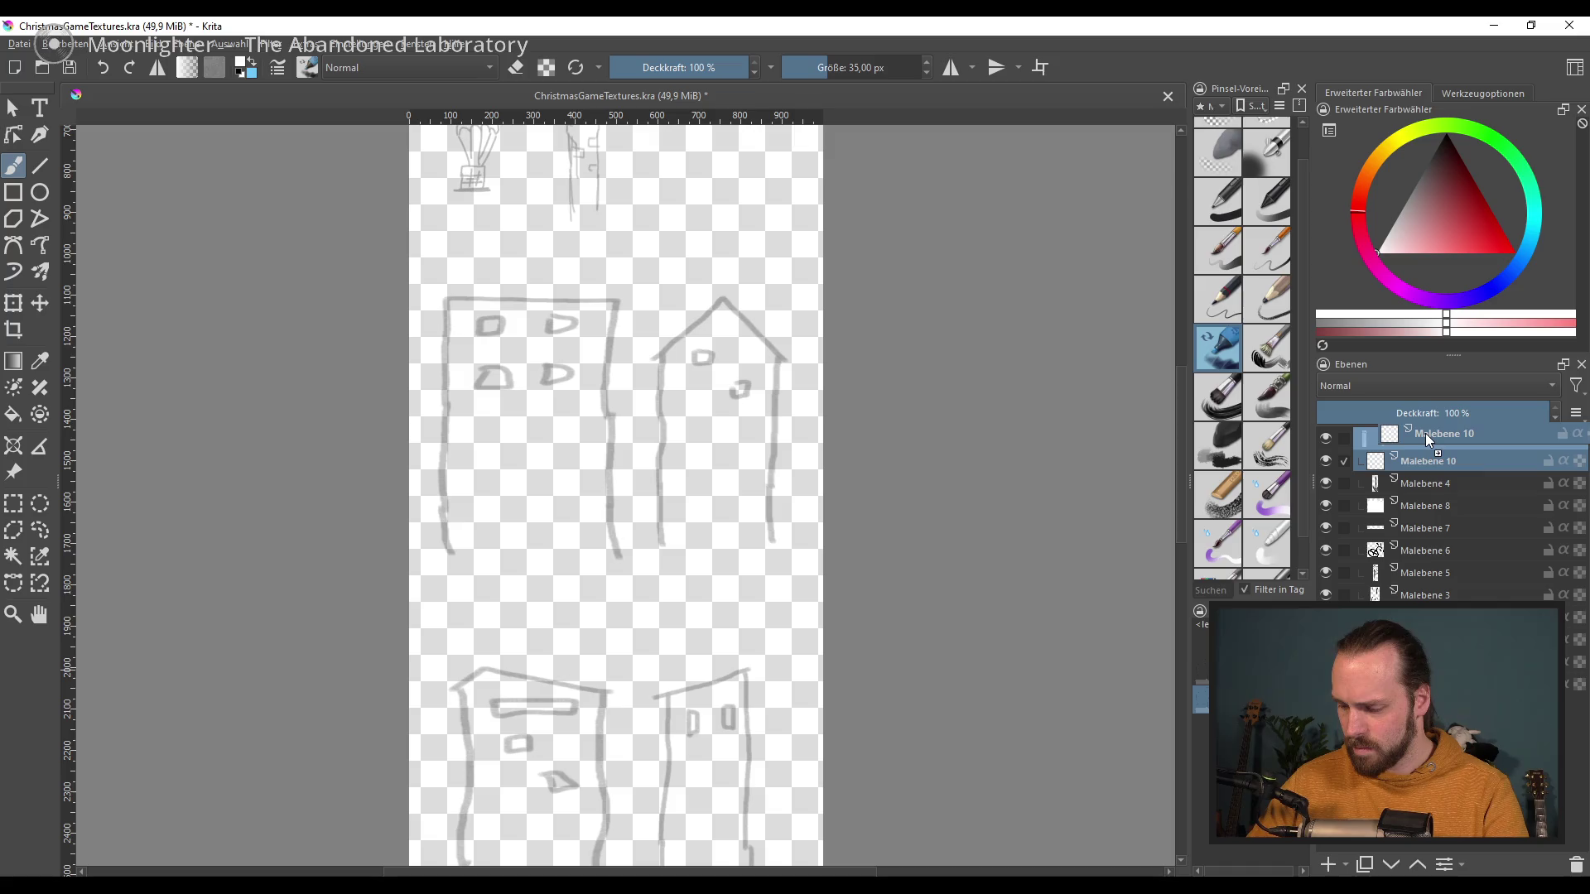
drag(1426, 437, 1427, 432)
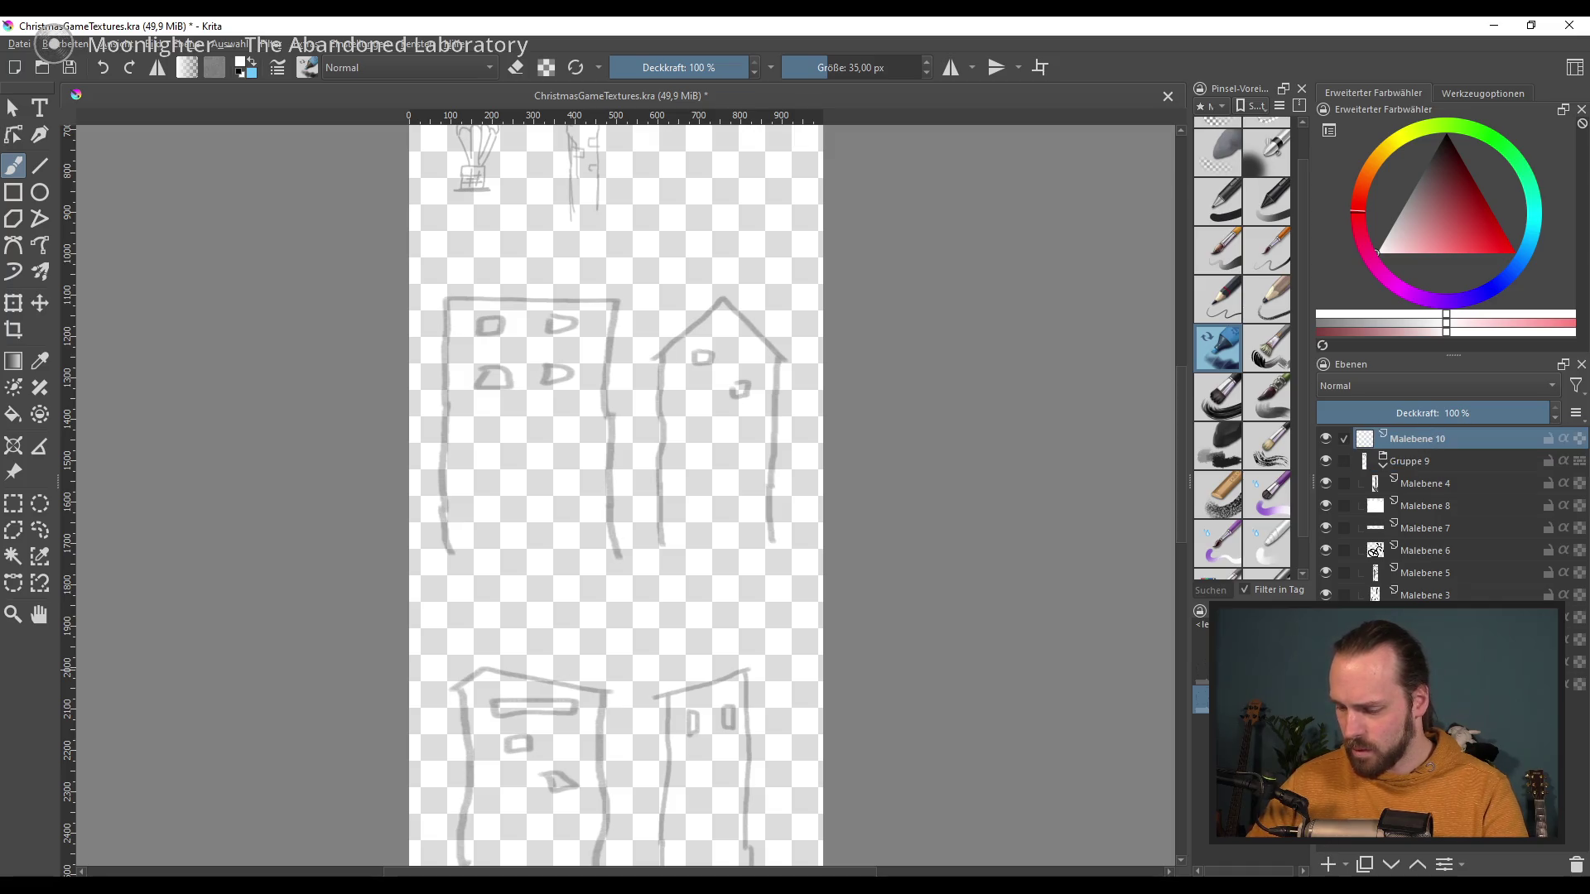
click(1346, 864)
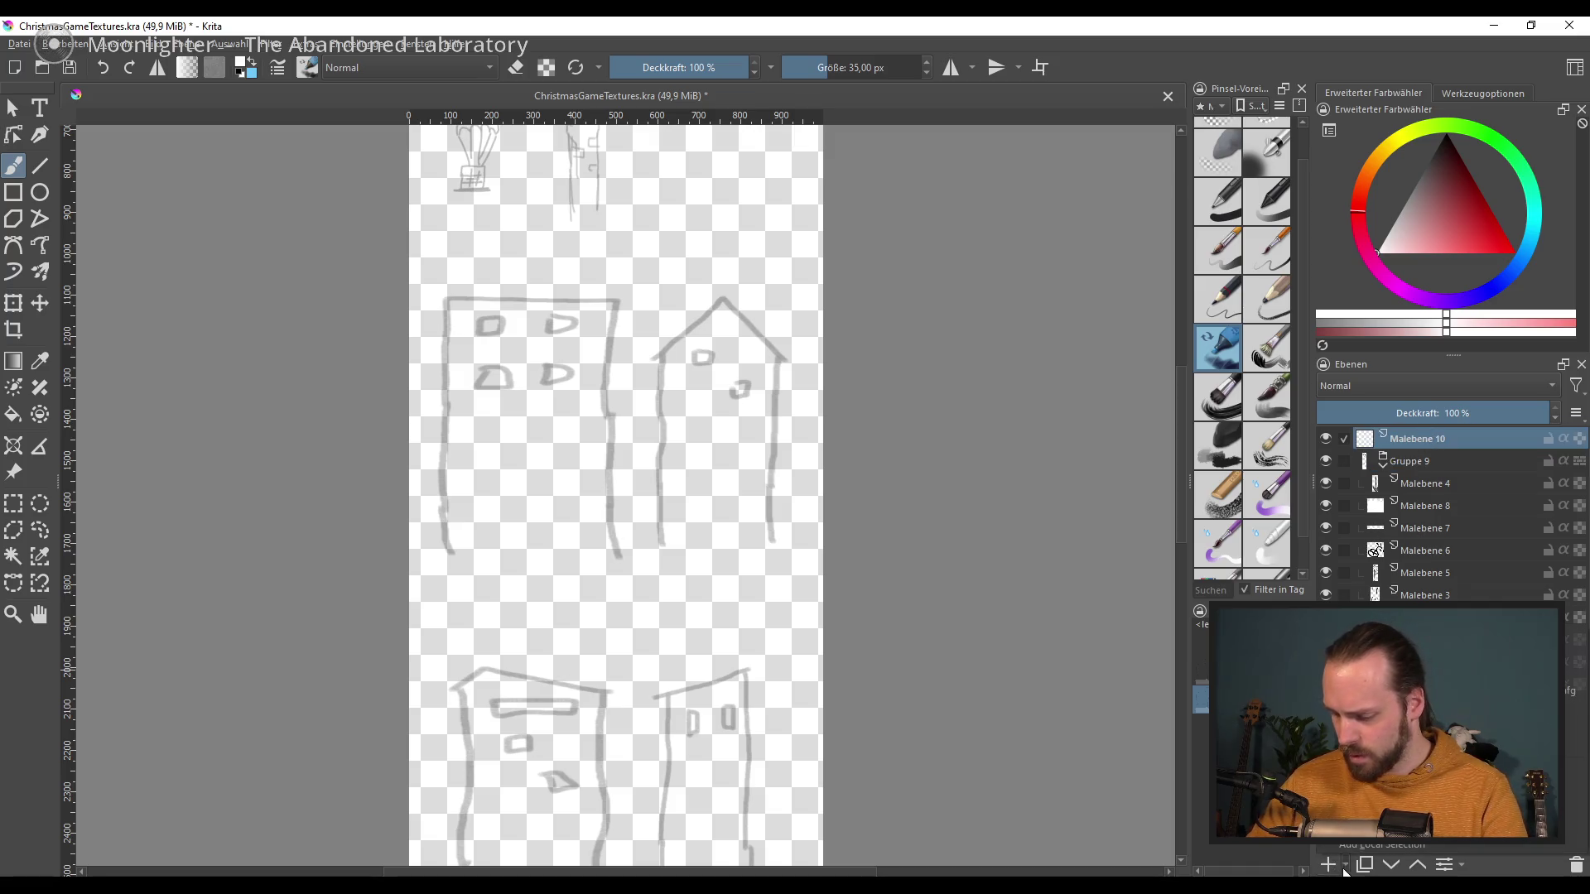
click(1408, 670)
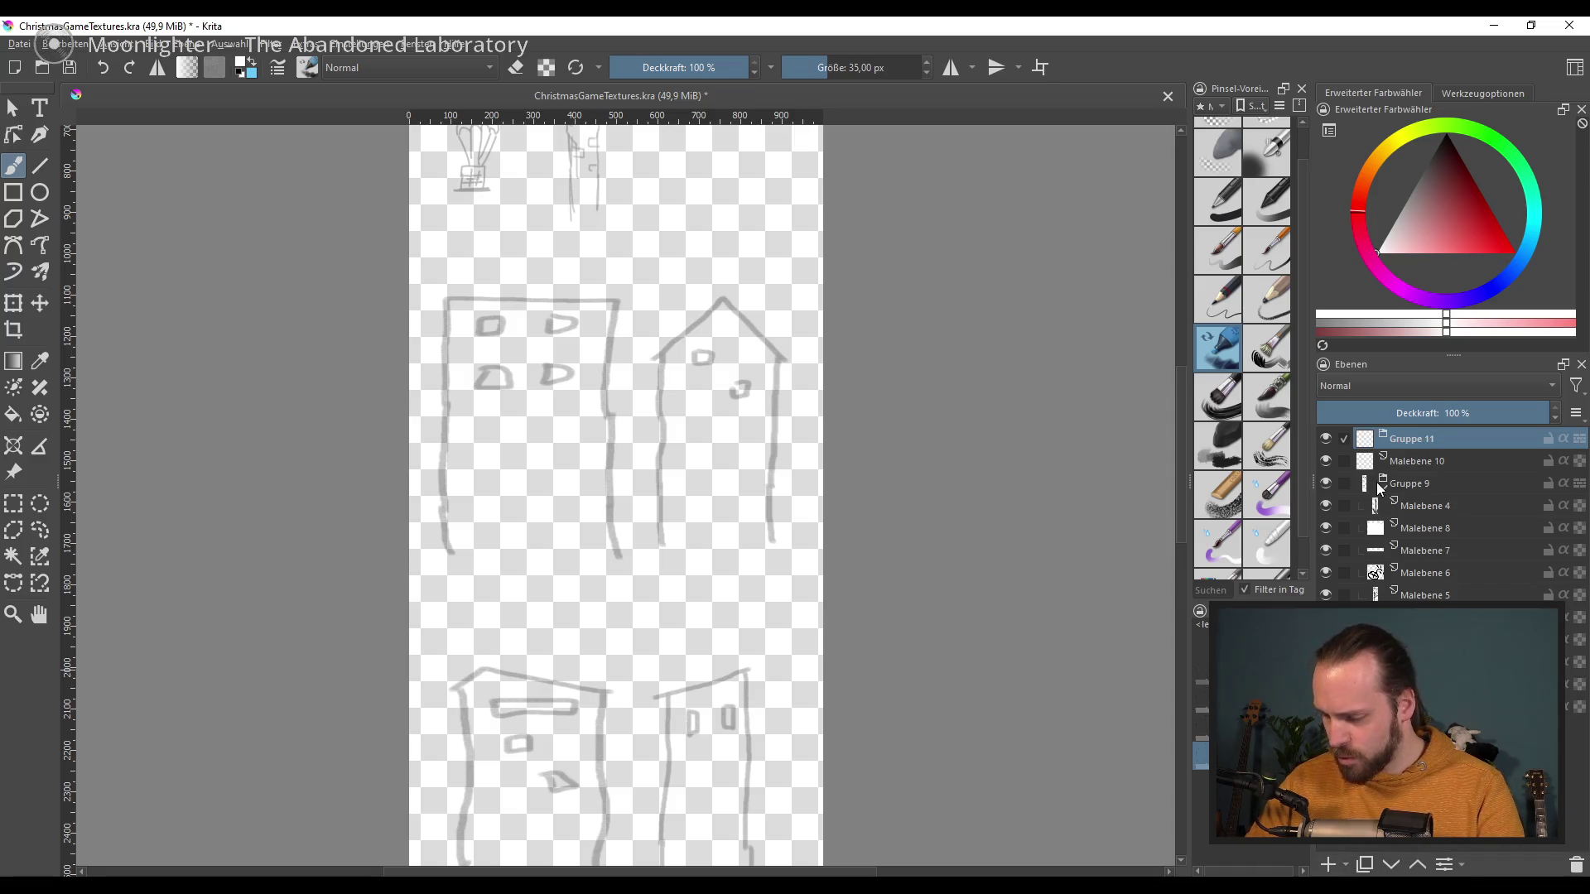
drag(1391, 466, 1407, 464)
scroll(649, 293, up, 3)
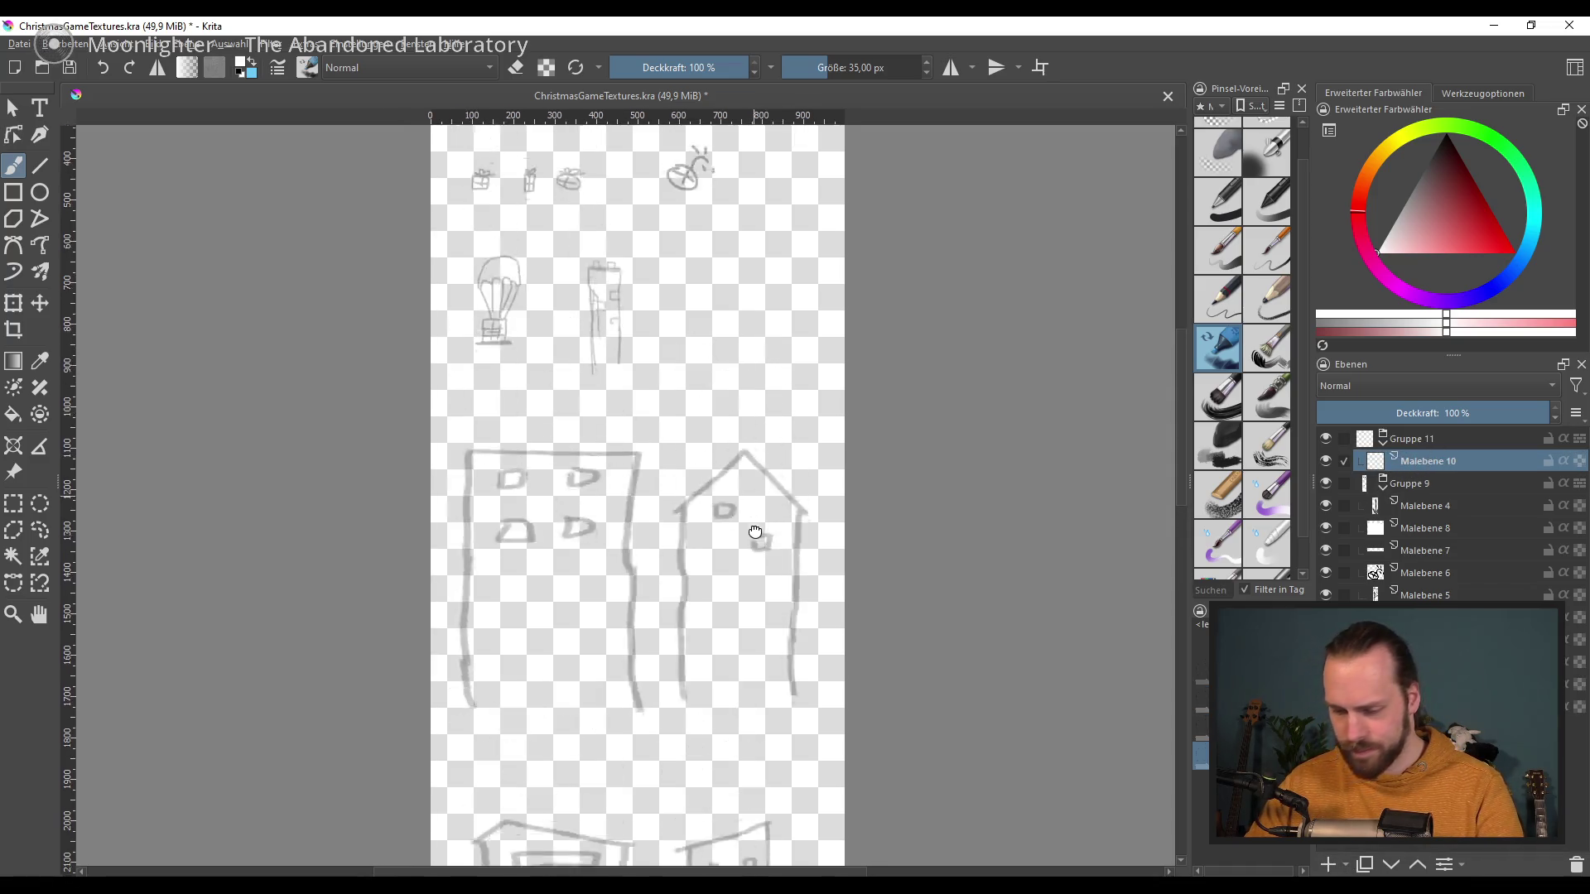
Step: Zoom to the sleigh and pick a fine inking pen with black paint, undoing a test stroke
scroll(649, 293, up, 3)
scroll(498, 367, up, 3)
scroll(499, 366, up, 1)
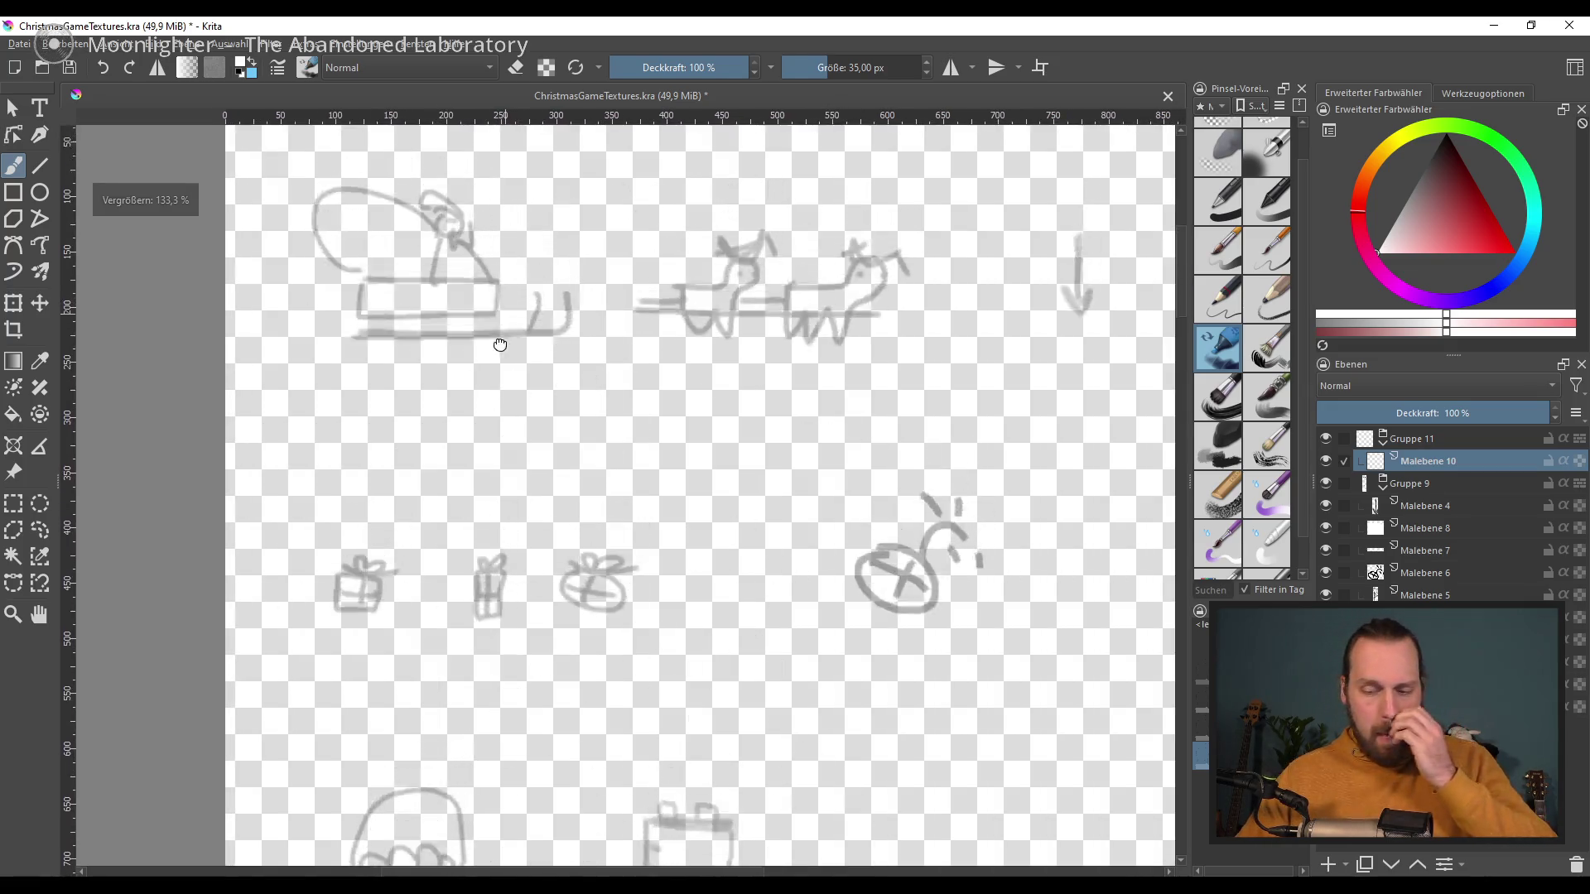
scroll(499, 366, up, 1)
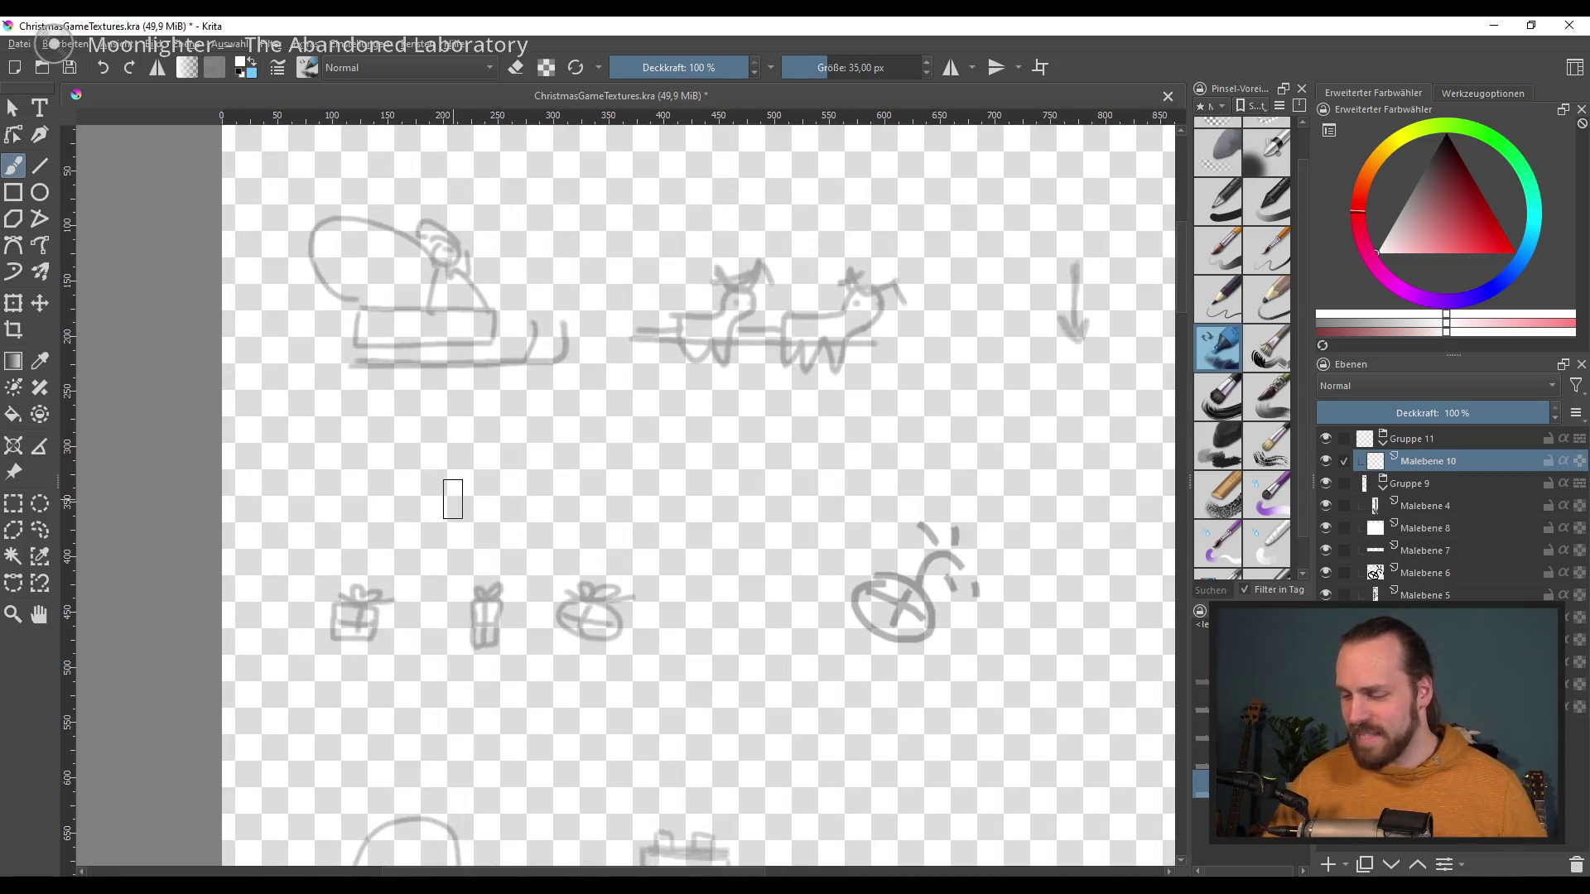
click(1275, 308)
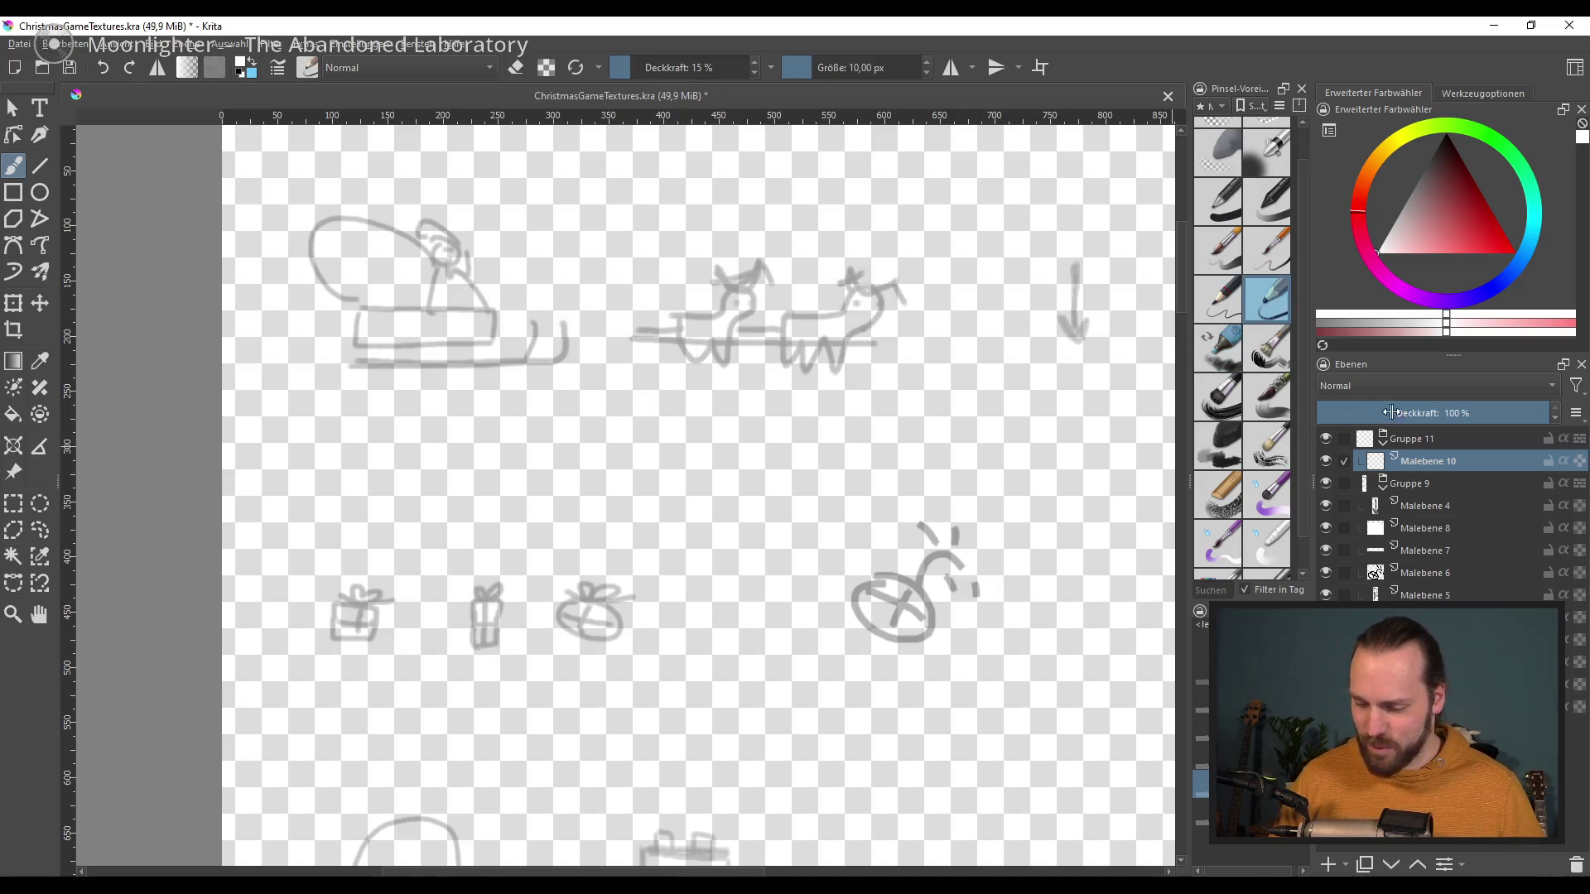
click(1462, 182)
key(d)
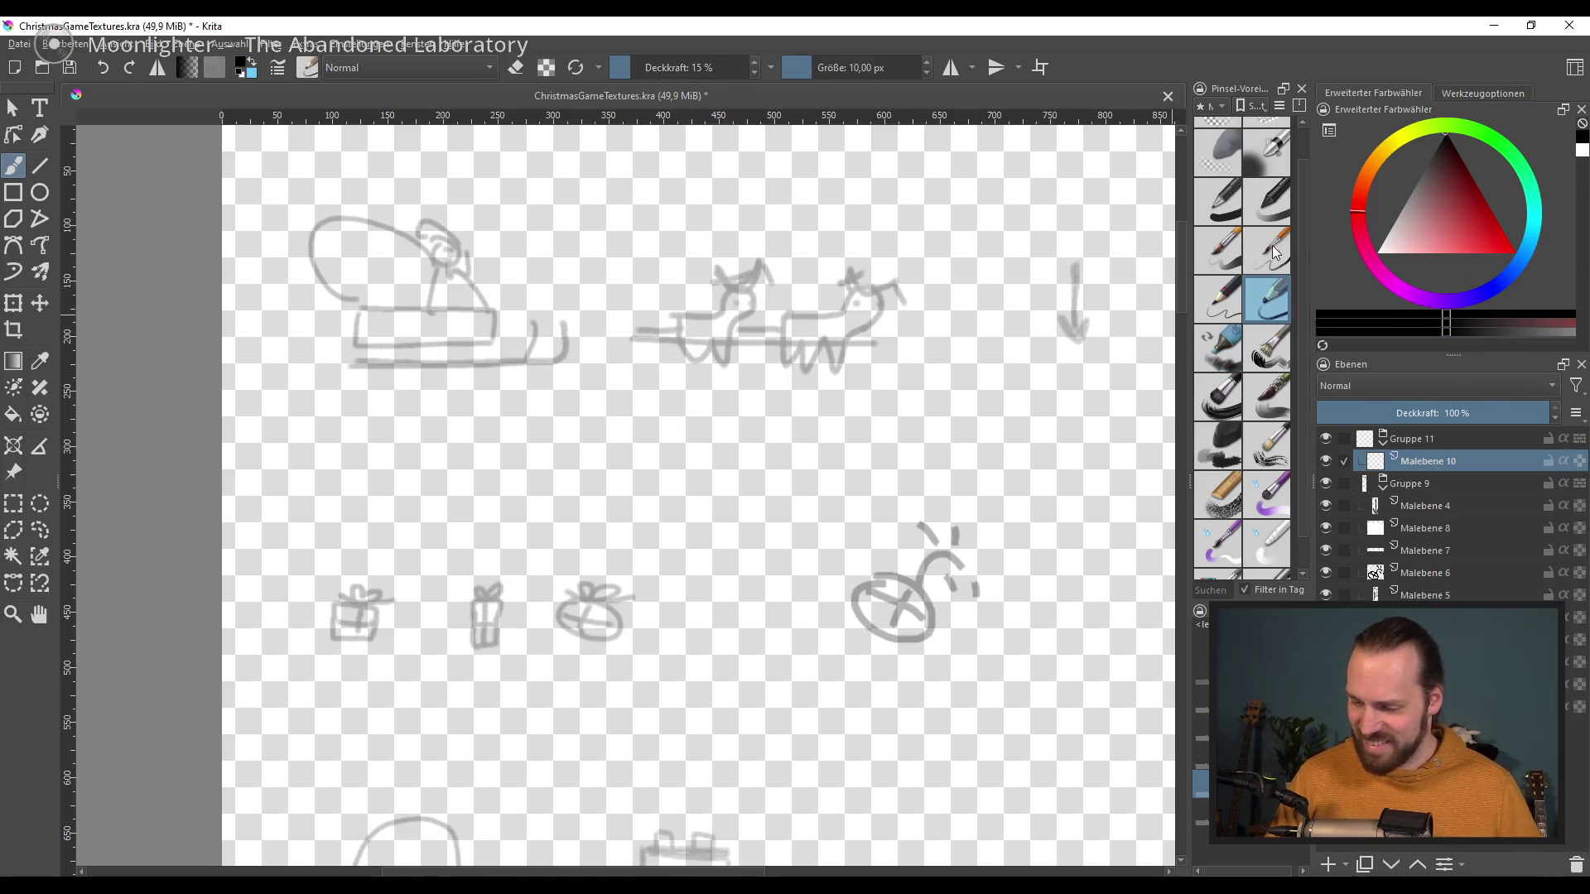
click(1266, 248)
drag(702, 419, 680, 492)
key(ctrl+z)
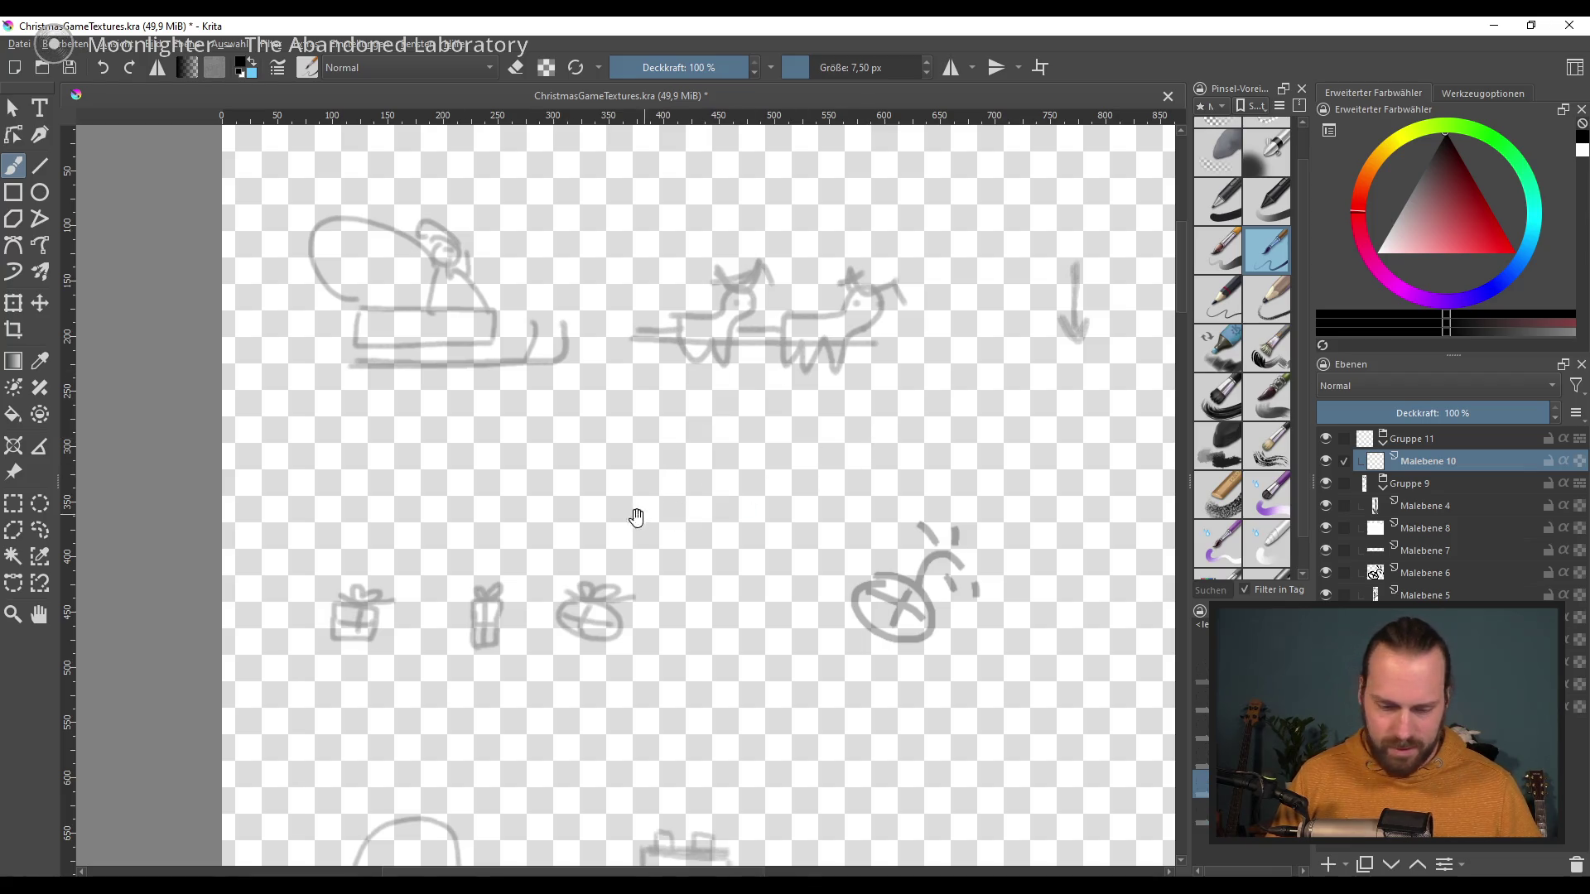
Step: Try a larger brush resized to about 13 px with black test dabs, undoing them all
scroll(766, 515, up, 2)
scroll(778, 522, up, 1)
scroll(756, 580, down, 1)
scroll(786, 538, down, 1)
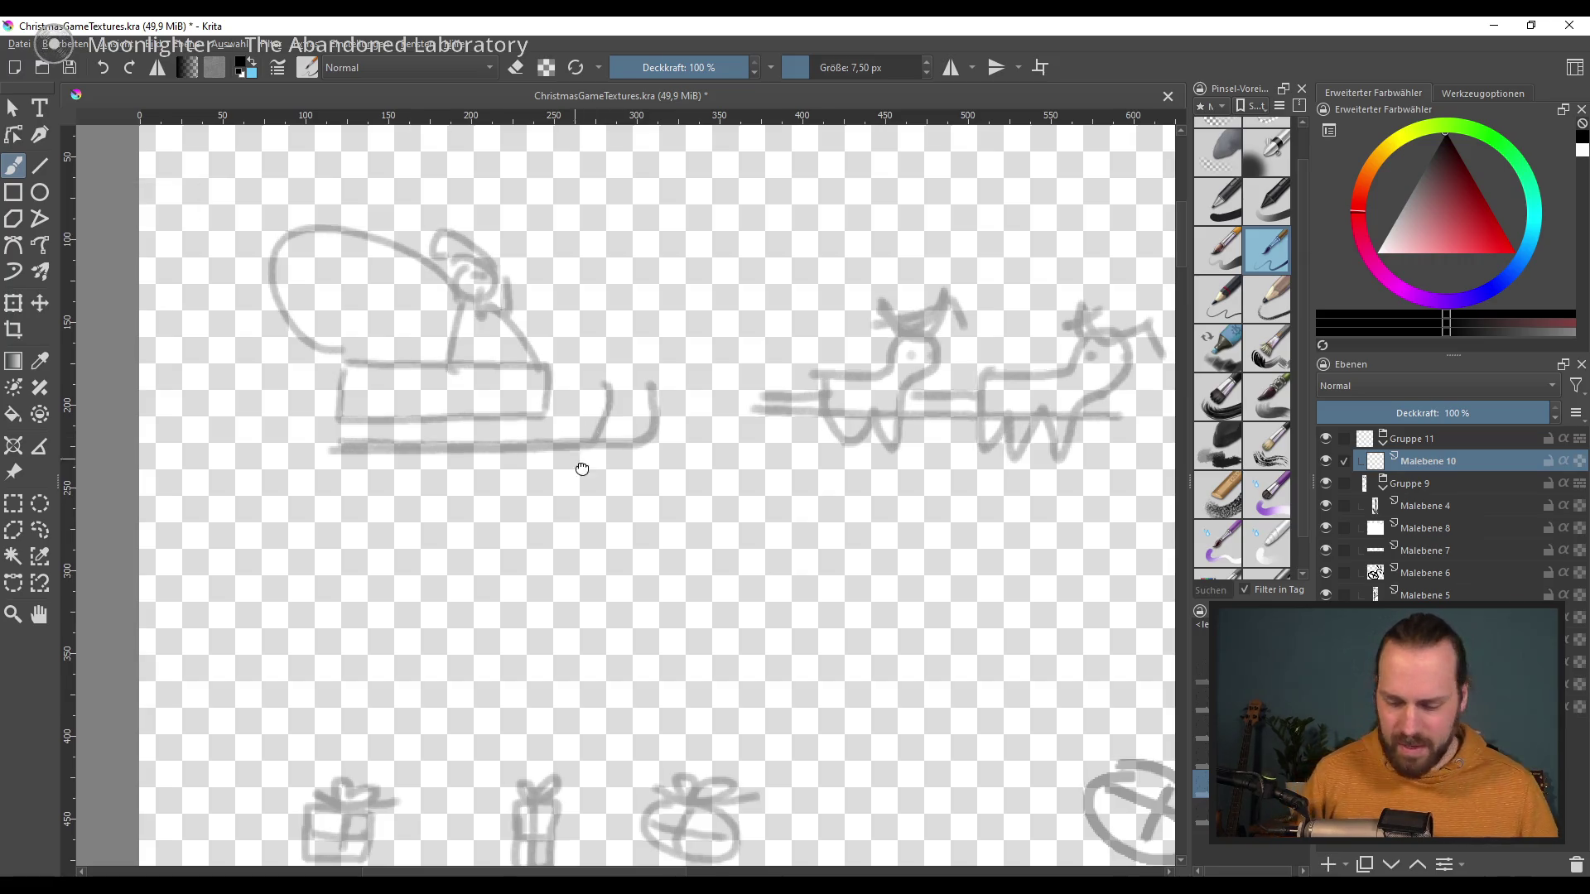
scroll(593, 553, up, 1)
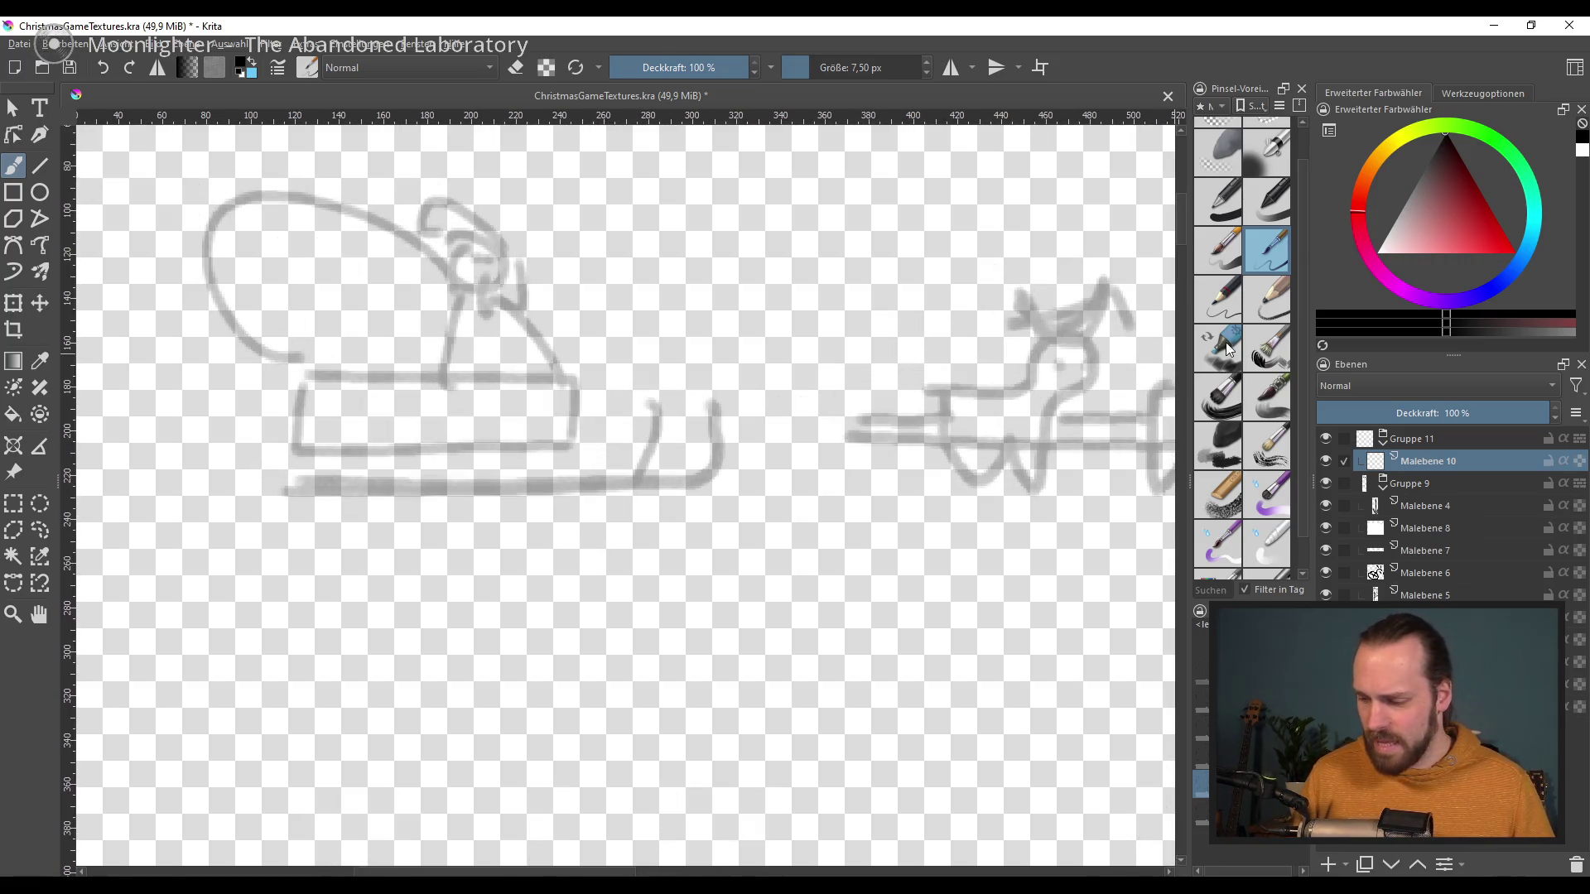
key(slash)
drag(460, 427, 492, 459)
drag(658, 501, 638, 506)
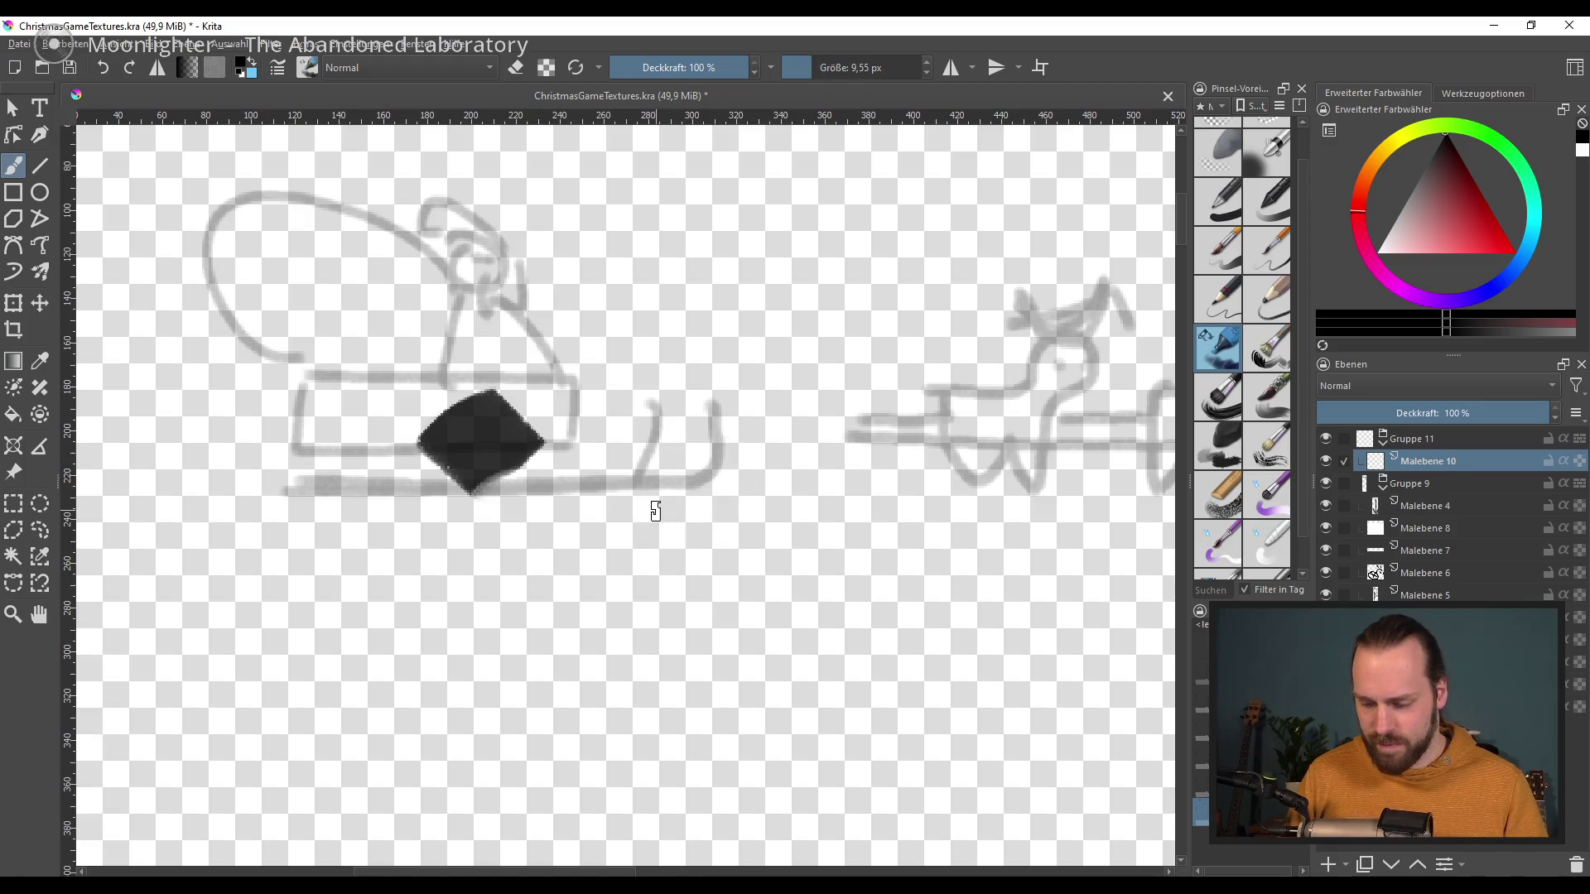
key(ctrl+z)
drag(315, 402, 328, 437)
key(ctrl+z)
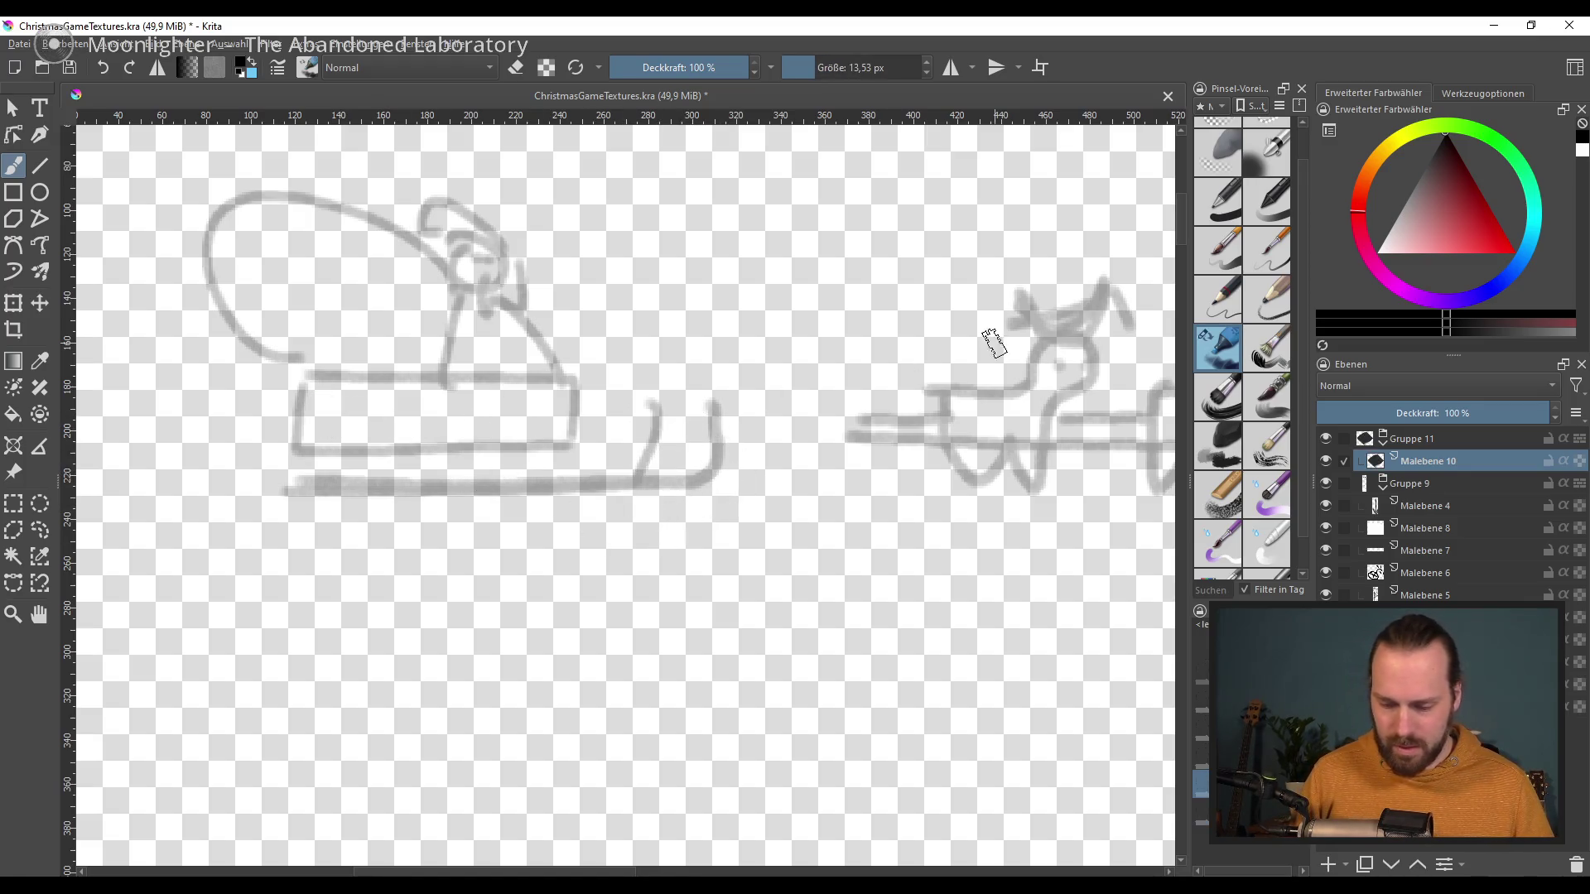
drag(714, 551, 714, 571)
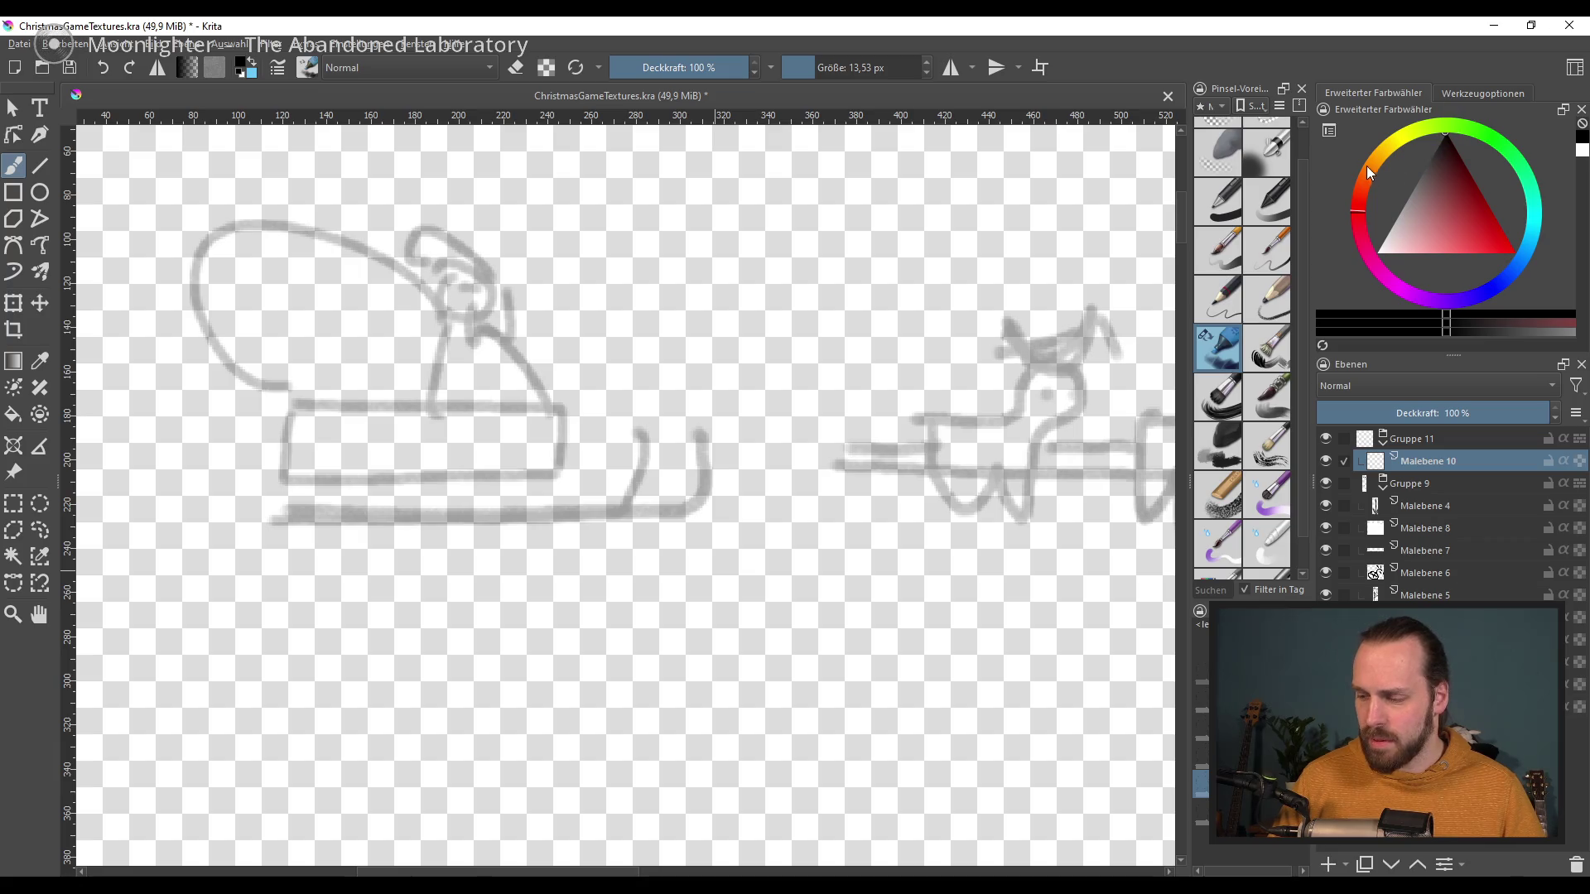
Step: Pick dark red and fill the seated figure's body above the sledge with a big round brush
mouse_move(1411, 180)
mouse_down()
mouse_move(1479, 201)
mouse_move(1479, 218)
mouse_up()
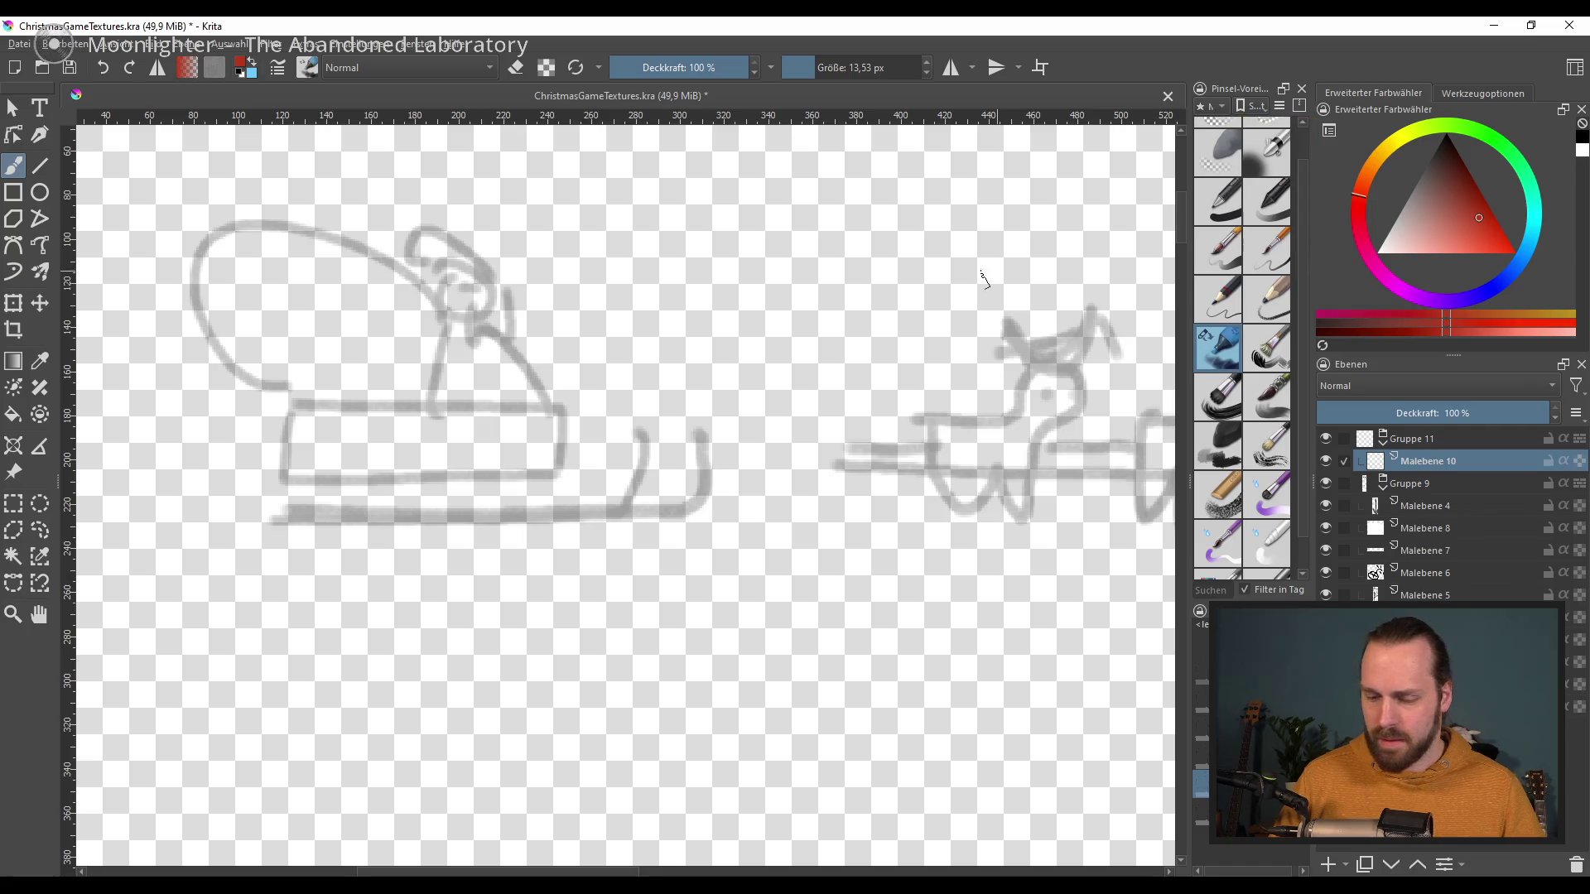
mouse_move(439, 348)
mouse_down()
mouse_move(416, 381)
mouse_move(457, 374)
mouse_up()
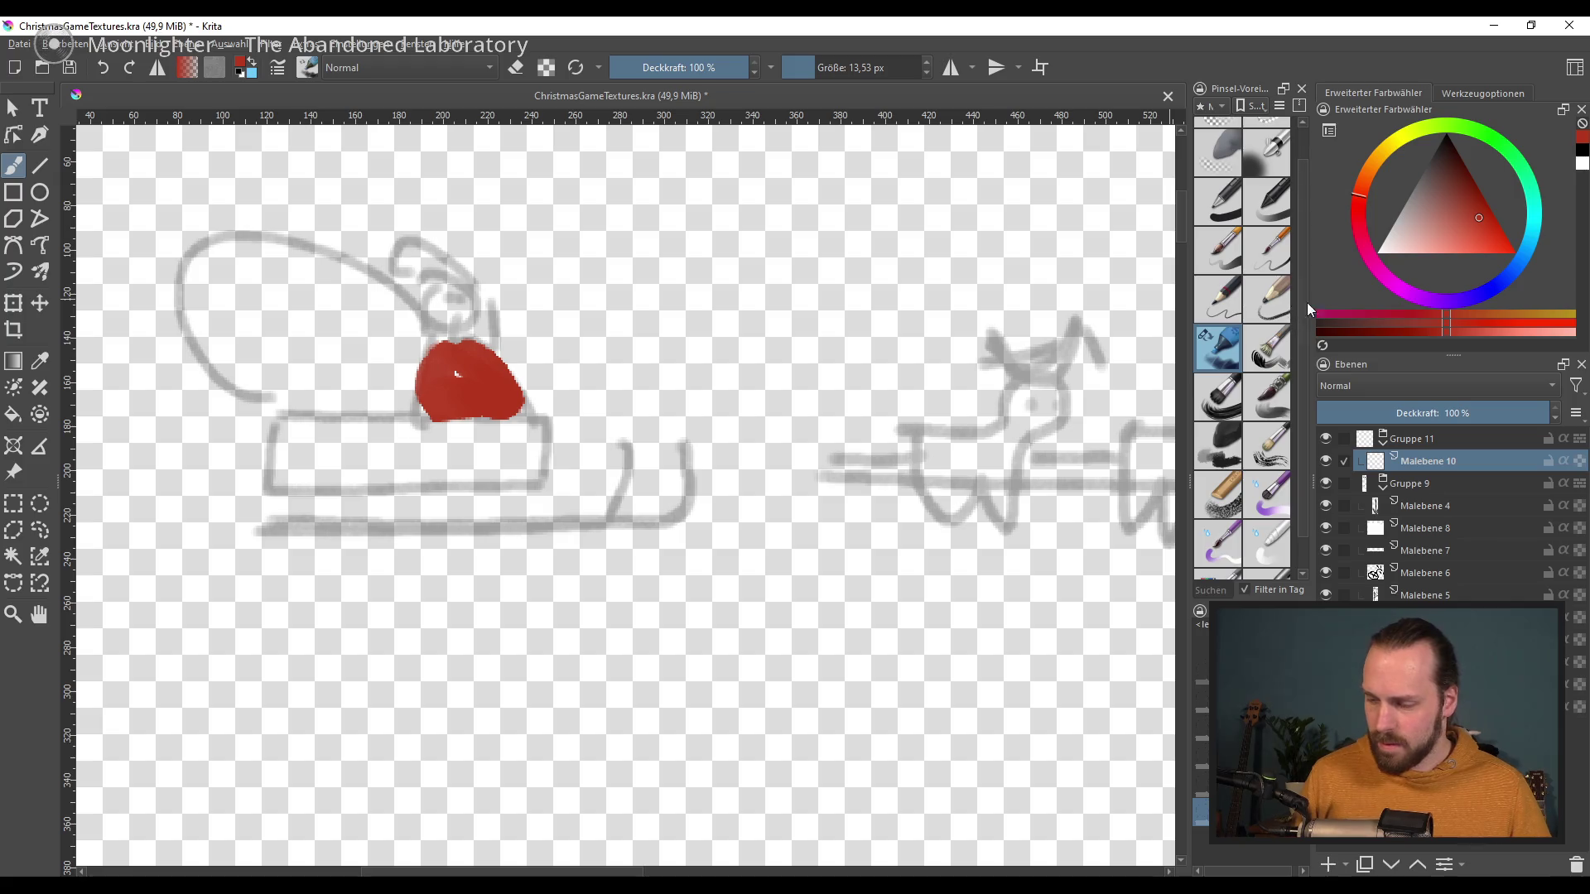
click(1217, 201)
drag(579, 377, 613, 427)
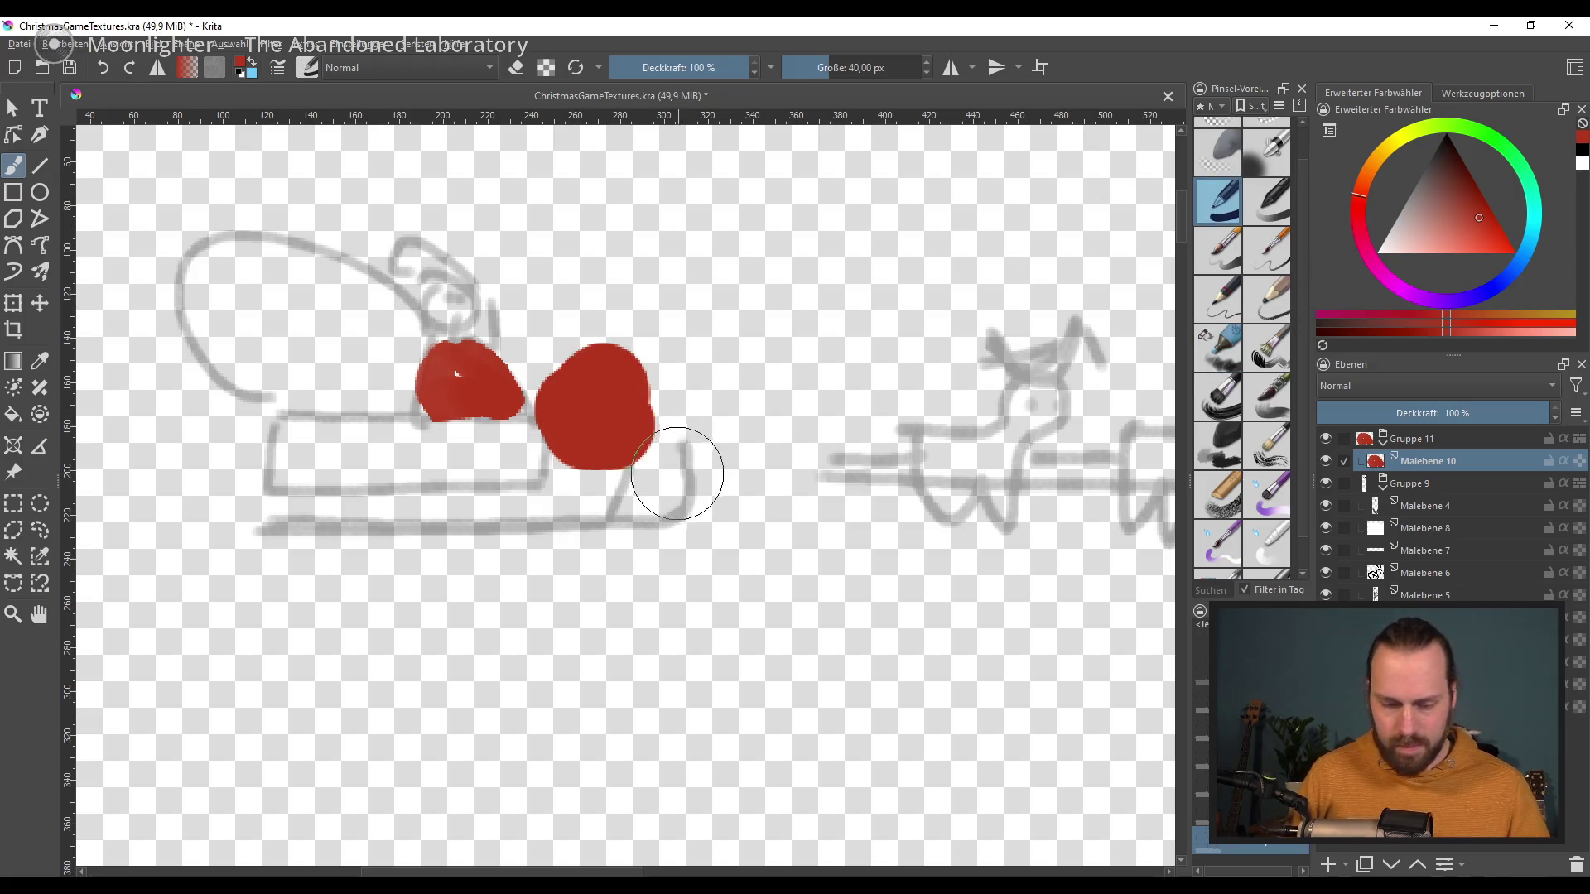
key(ctrl+z)
key(ctrl+z)
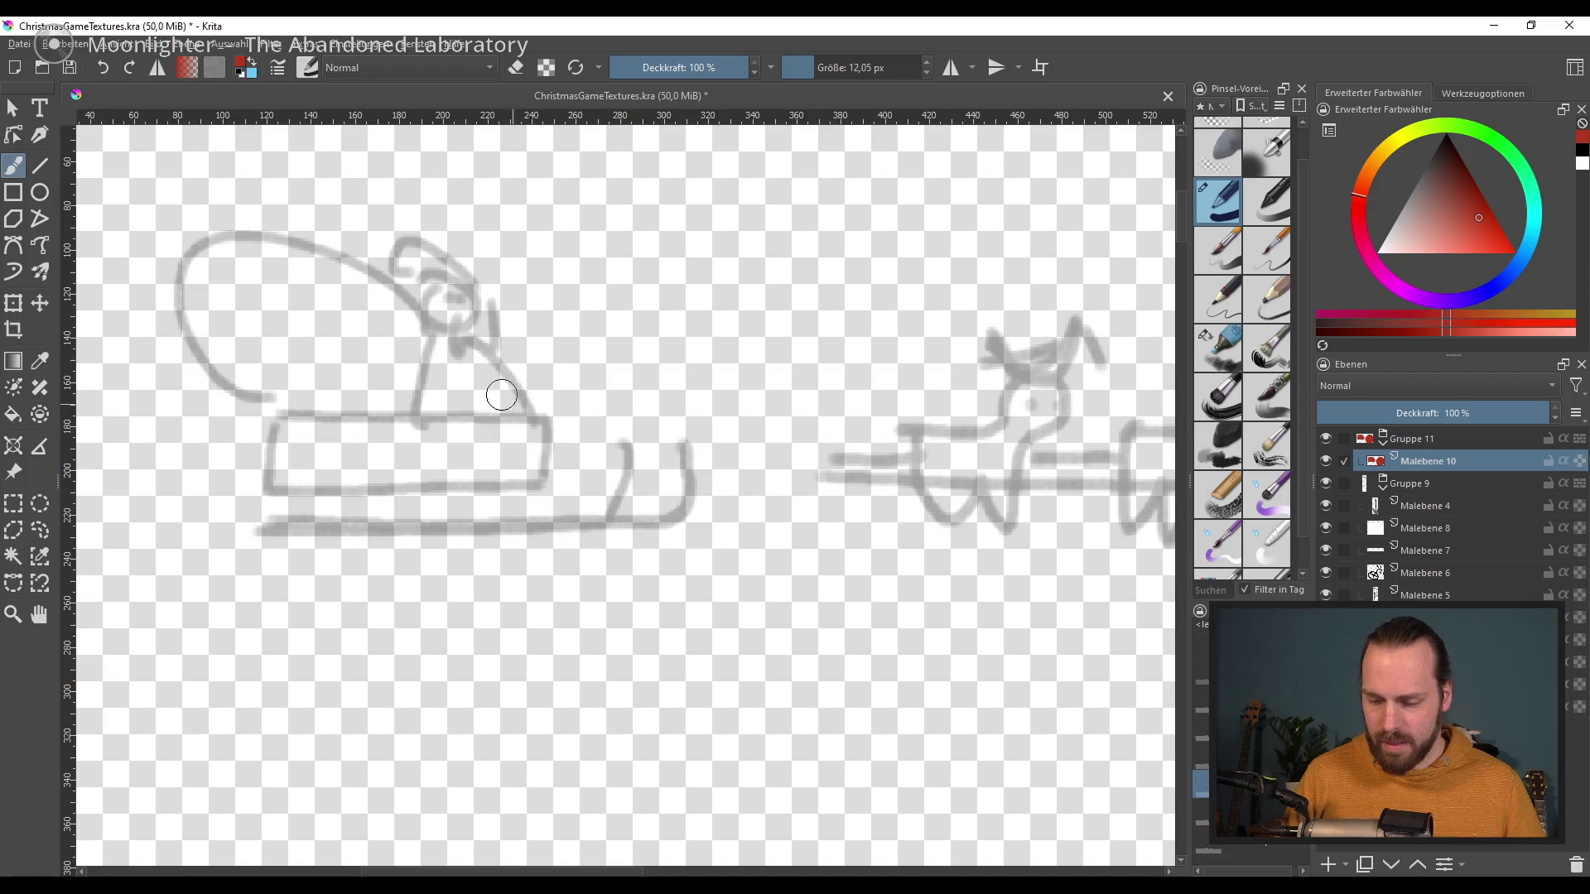
mouse_move(434, 364)
mouse_down()
mouse_move(484, 372)
mouse_move(462, 415)
mouse_move(517, 418)
mouse_up()
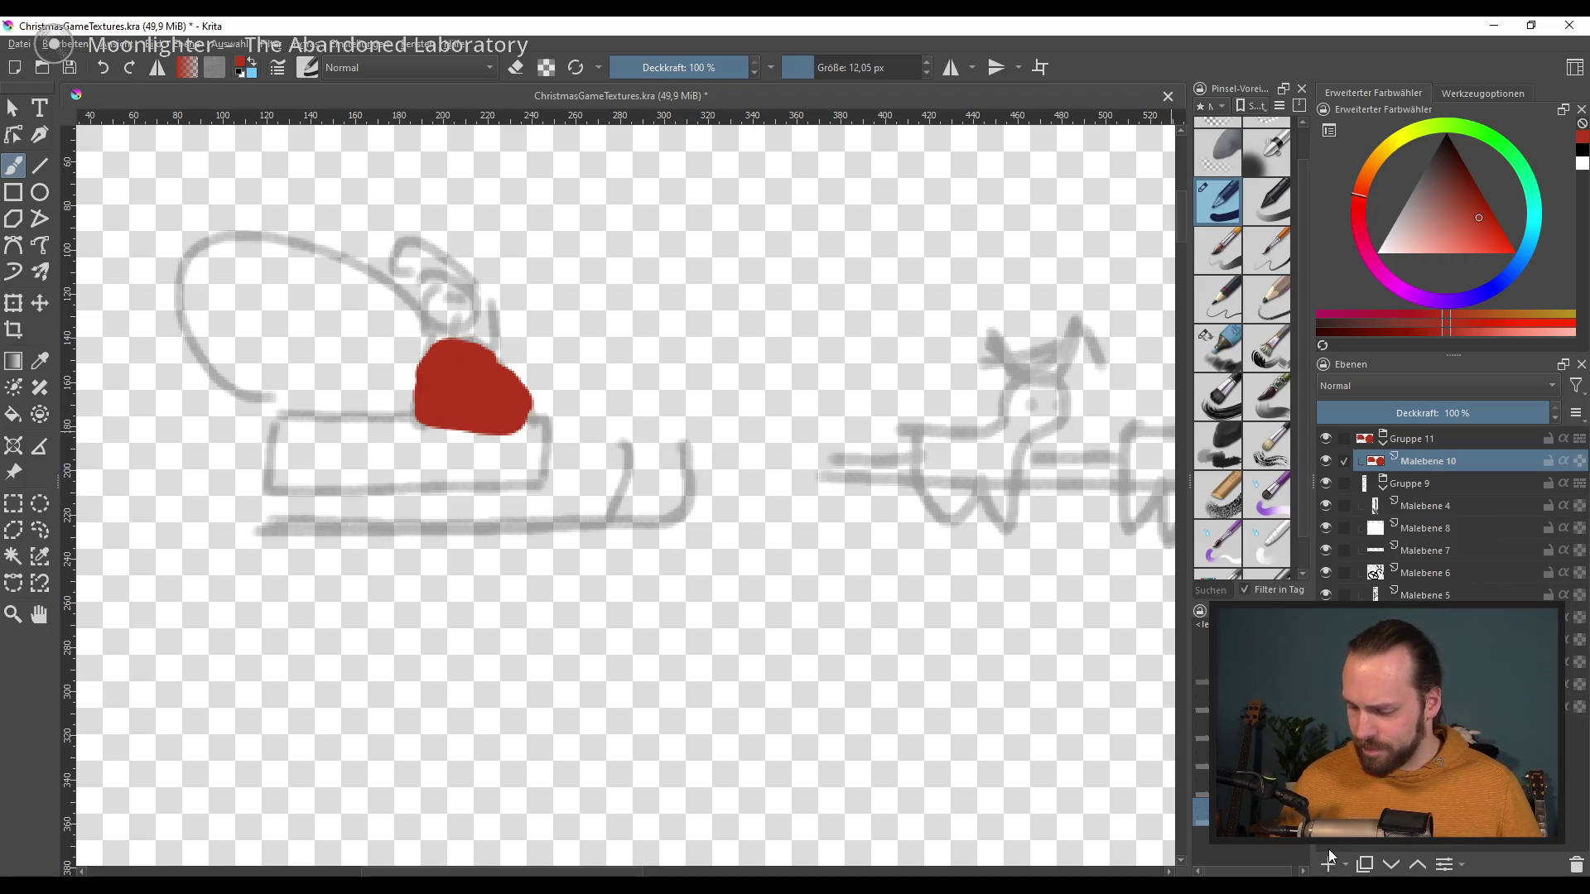
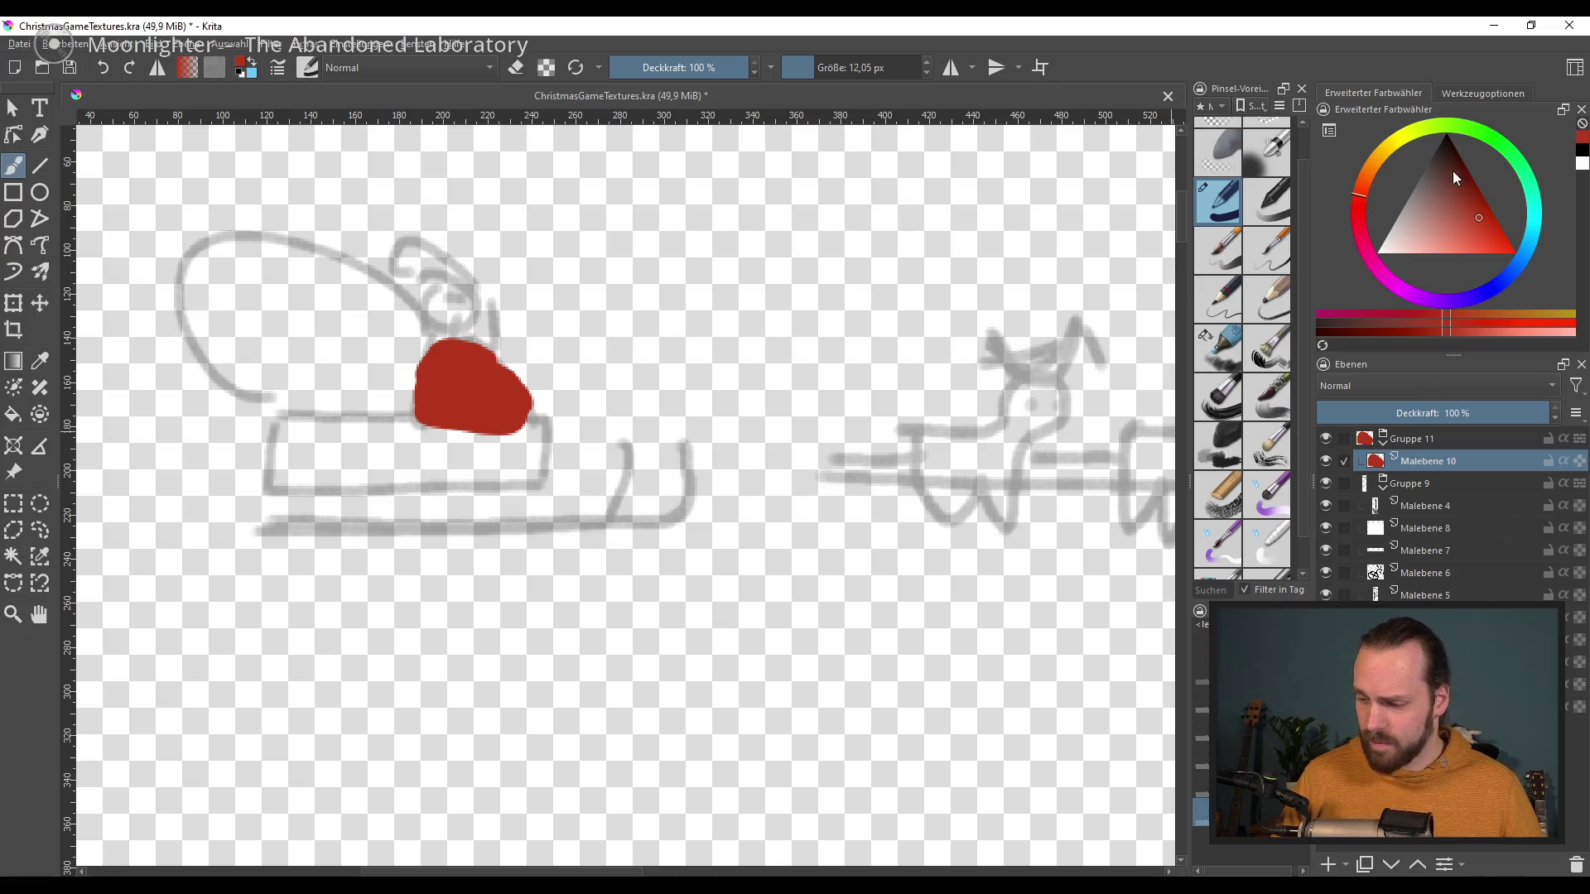
Step: Pick a dark orange-brown in the colour triangle for the sled body
click(1366, 187)
click(1365, 182)
drag(1452, 214, 1448, 171)
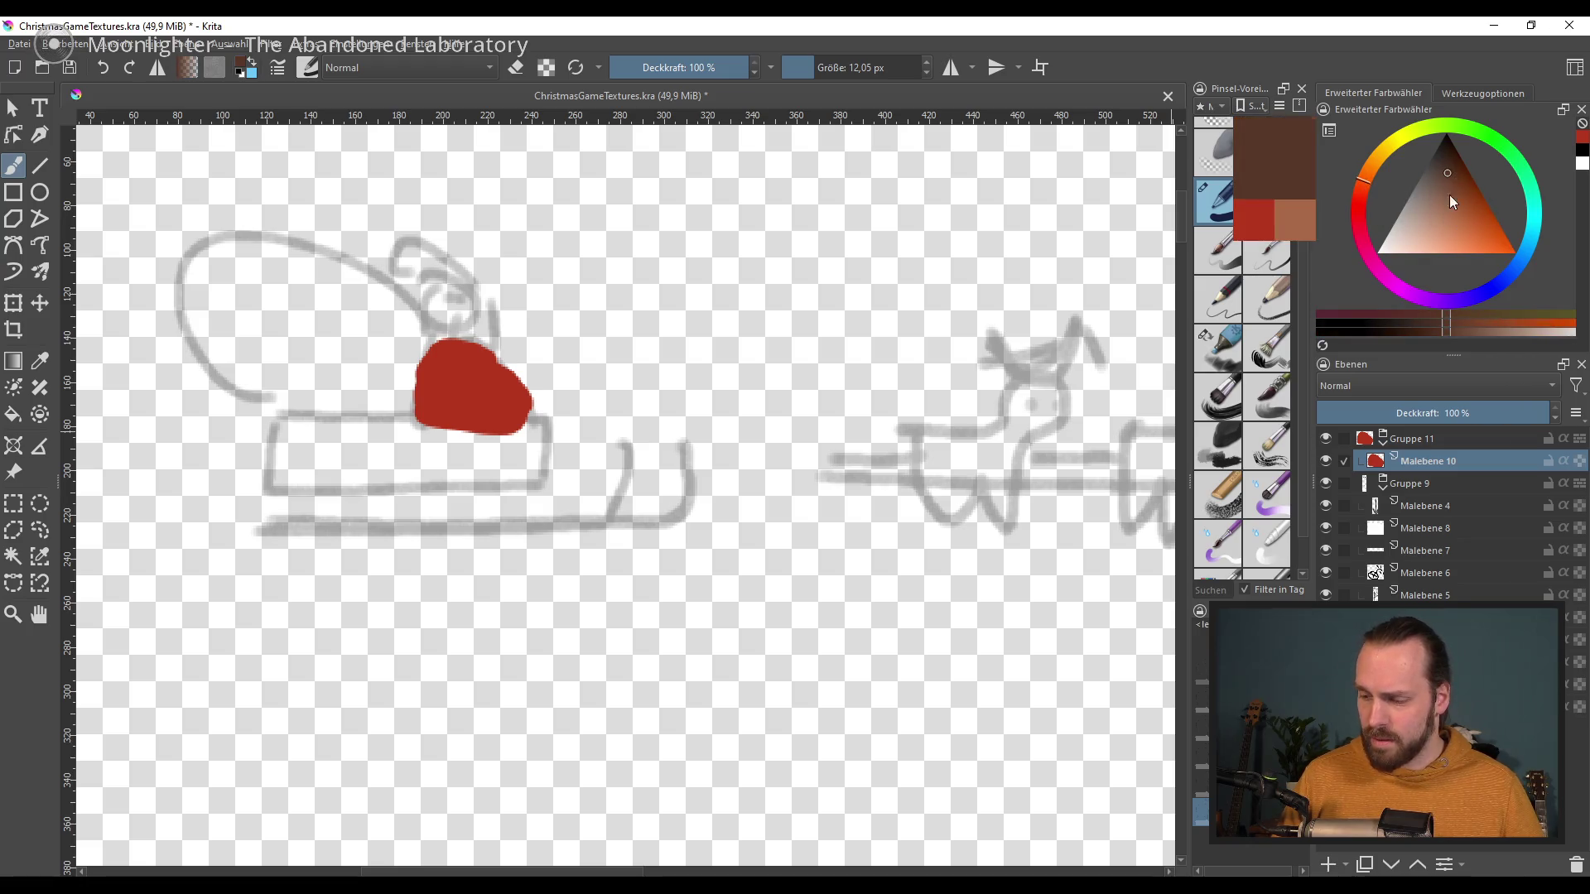
click(1462, 194)
click(1358, 191)
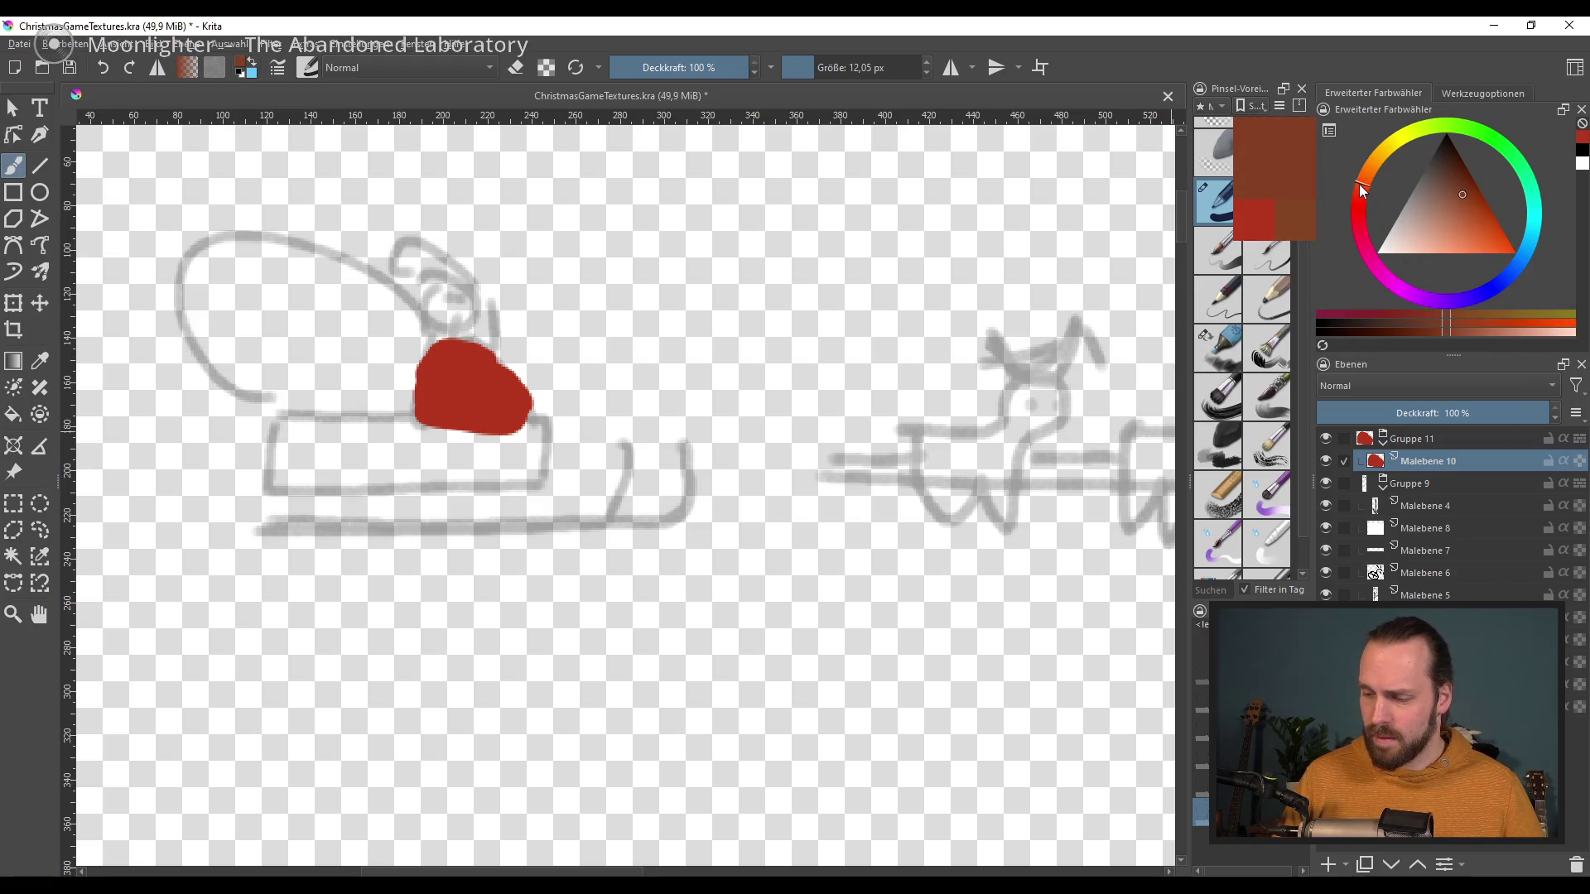
Step: Paint the flat brown sled body beneath the red shape, redoing misplaced strokes
drag(747, 523, 792, 547)
mouse_move(351, 451)
mouse_down()
mouse_move(290, 418)
mouse_move(543, 426)
mouse_up()
key(ctrl+z)
key(ctrl+z)
mouse_move(279, 439)
mouse_down()
mouse_move(335, 489)
mouse_move(287, 423)
mouse_move(536, 471)
mouse_up()
key(ctrl+z)
key(ctrl+z)
key(ctrl+z)
key(ctrl+z)
mouse_move(300, 476)
mouse_down()
mouse_move(454, 481)
mouse_move(365, 442)
mouse_up()
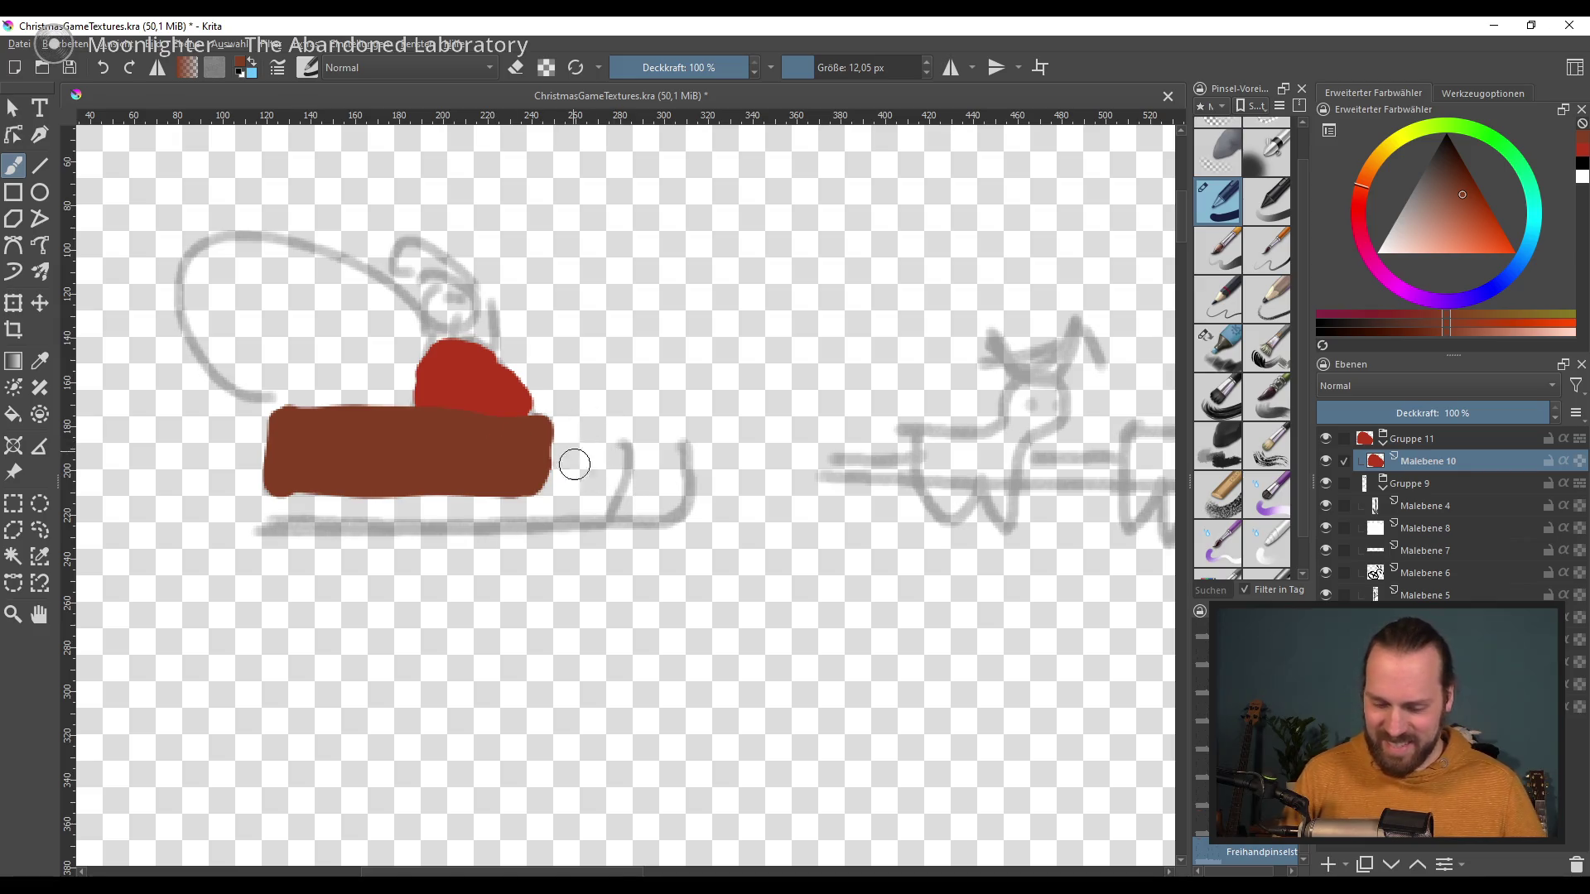
Step: Trim the left and right edges of the brown body in eraser mode with a smaller brush
key(e)
drag(557, 408, 551, 501)
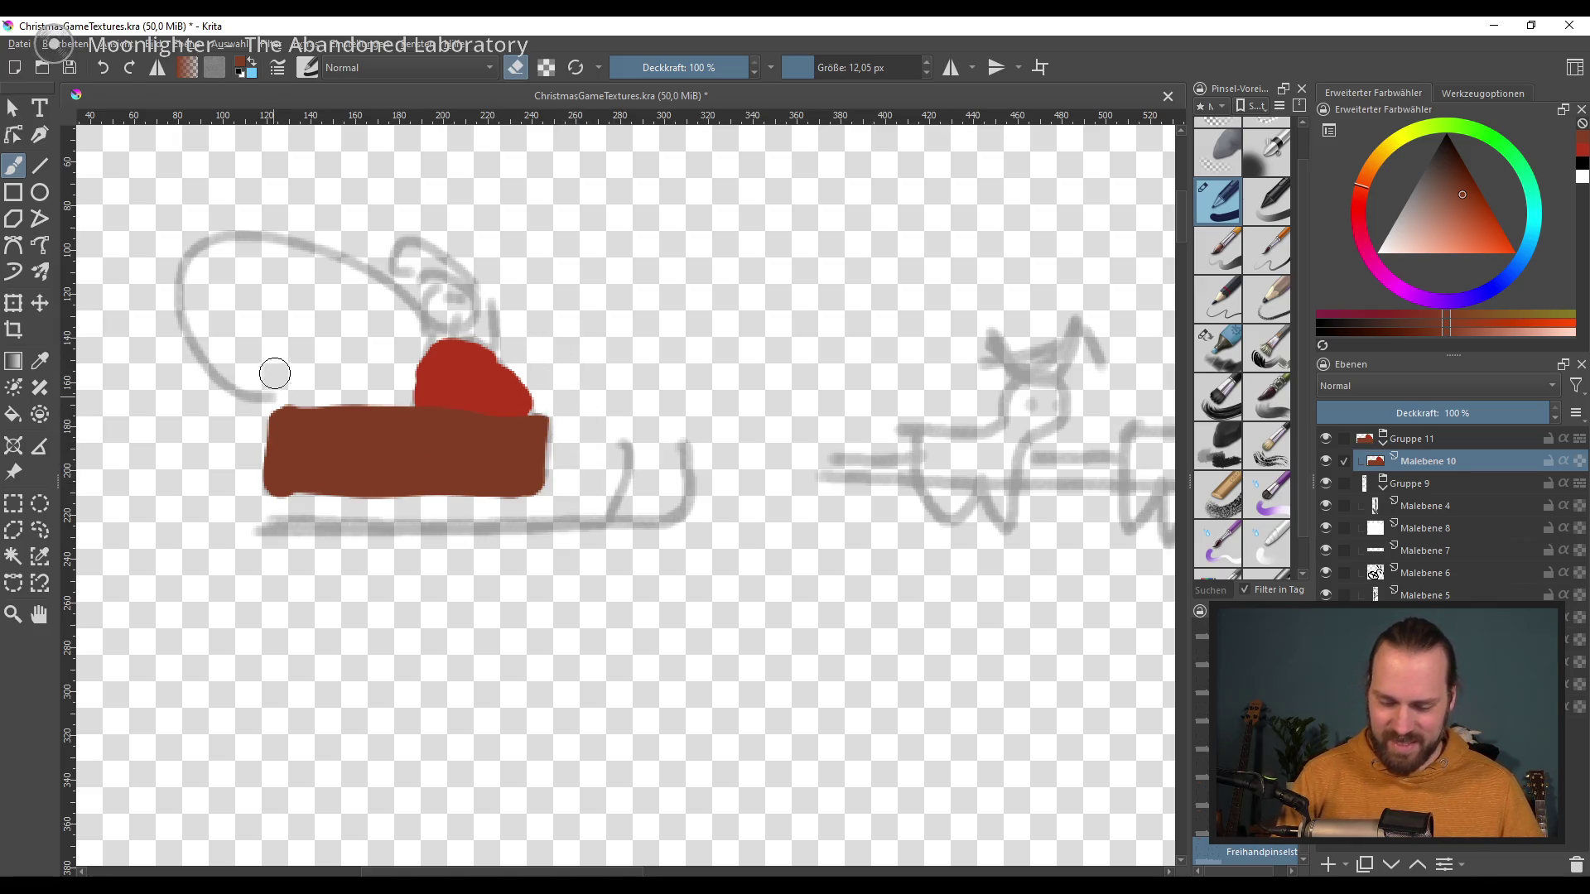
drag(273, 405, 272, 501)
click(1217, 356)
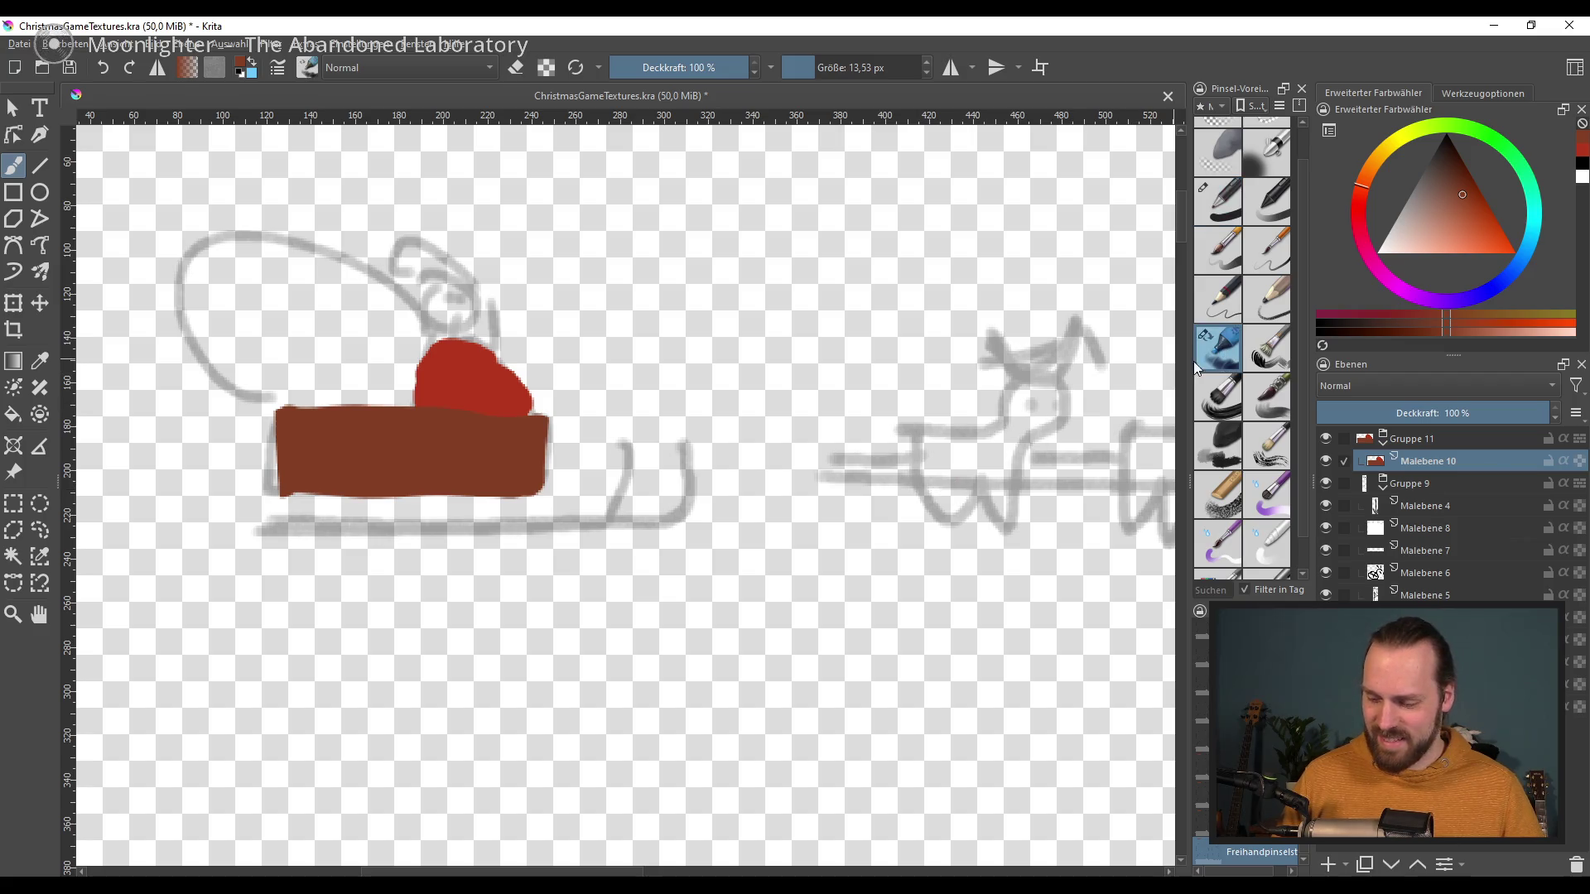
key(bracketleft)
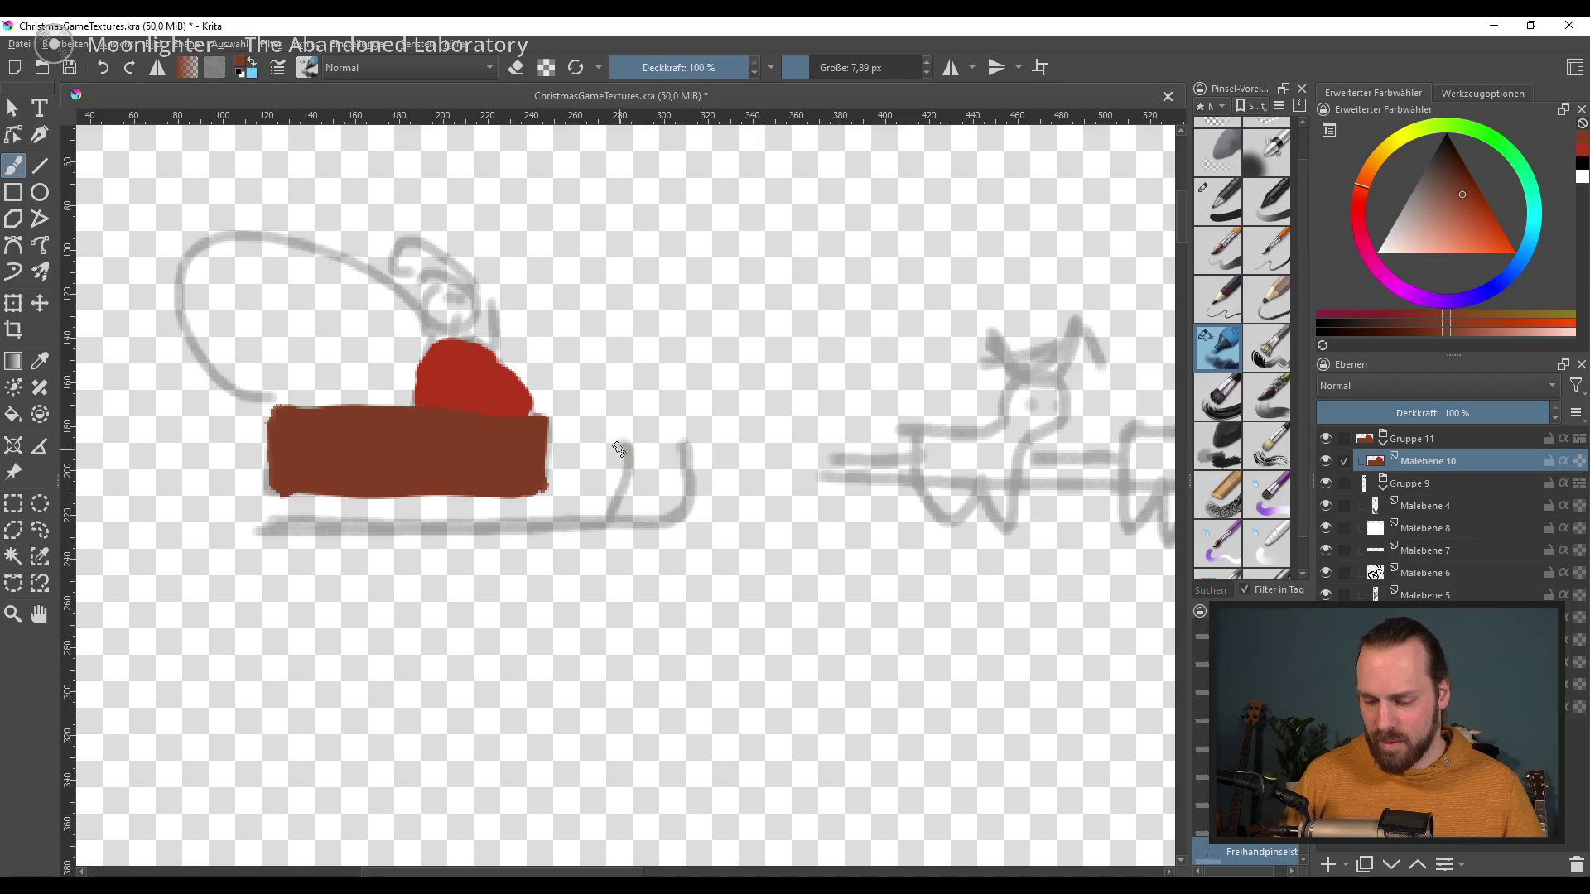
key(ctrl+z)
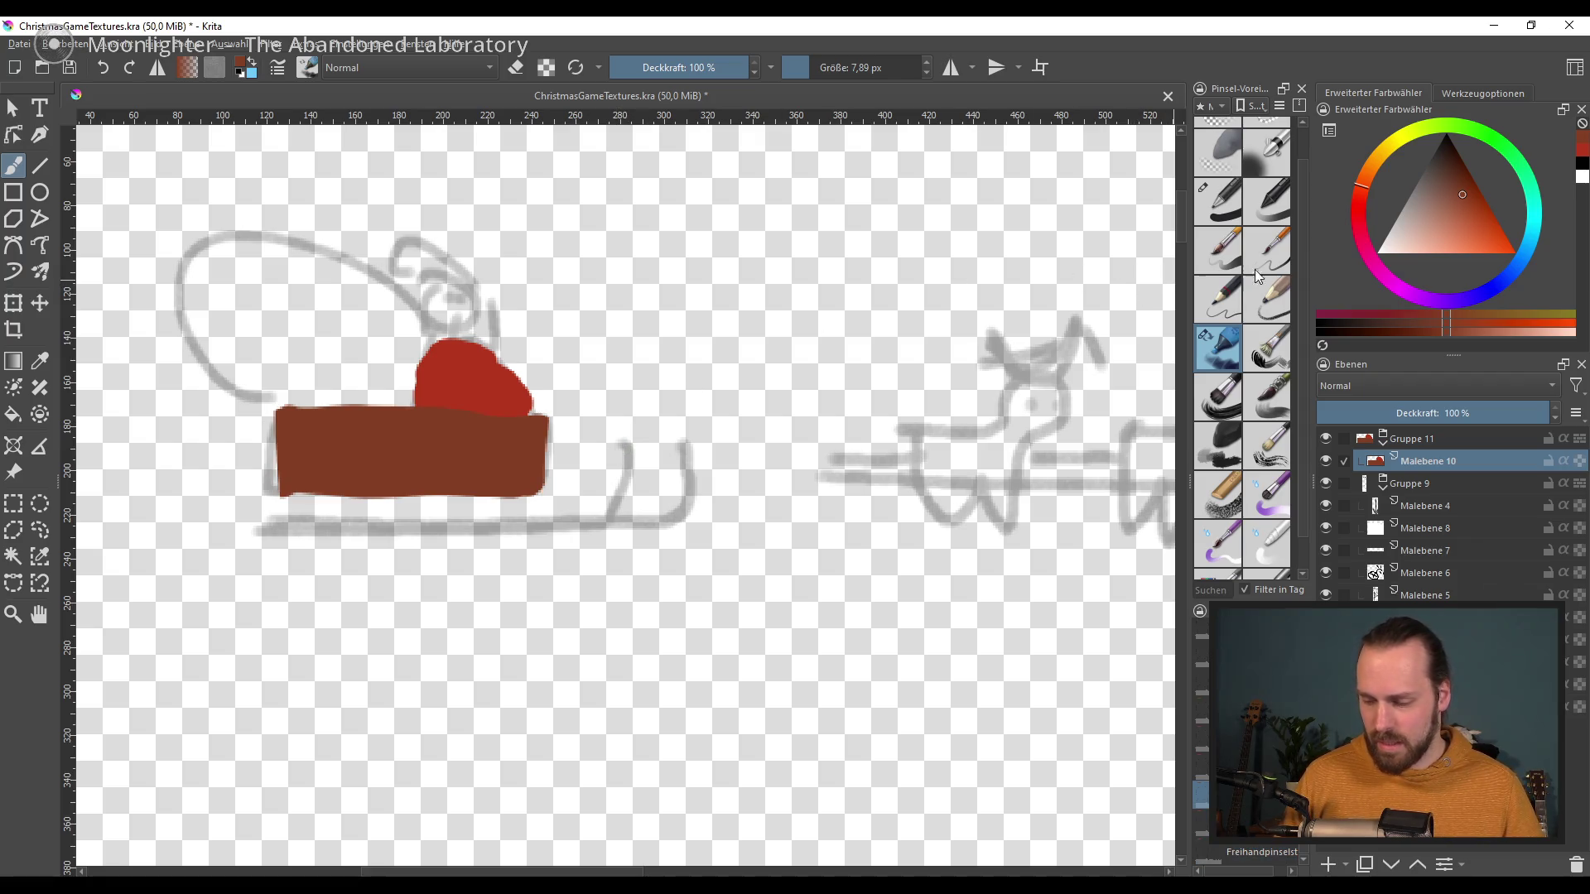
click(1226, 207)
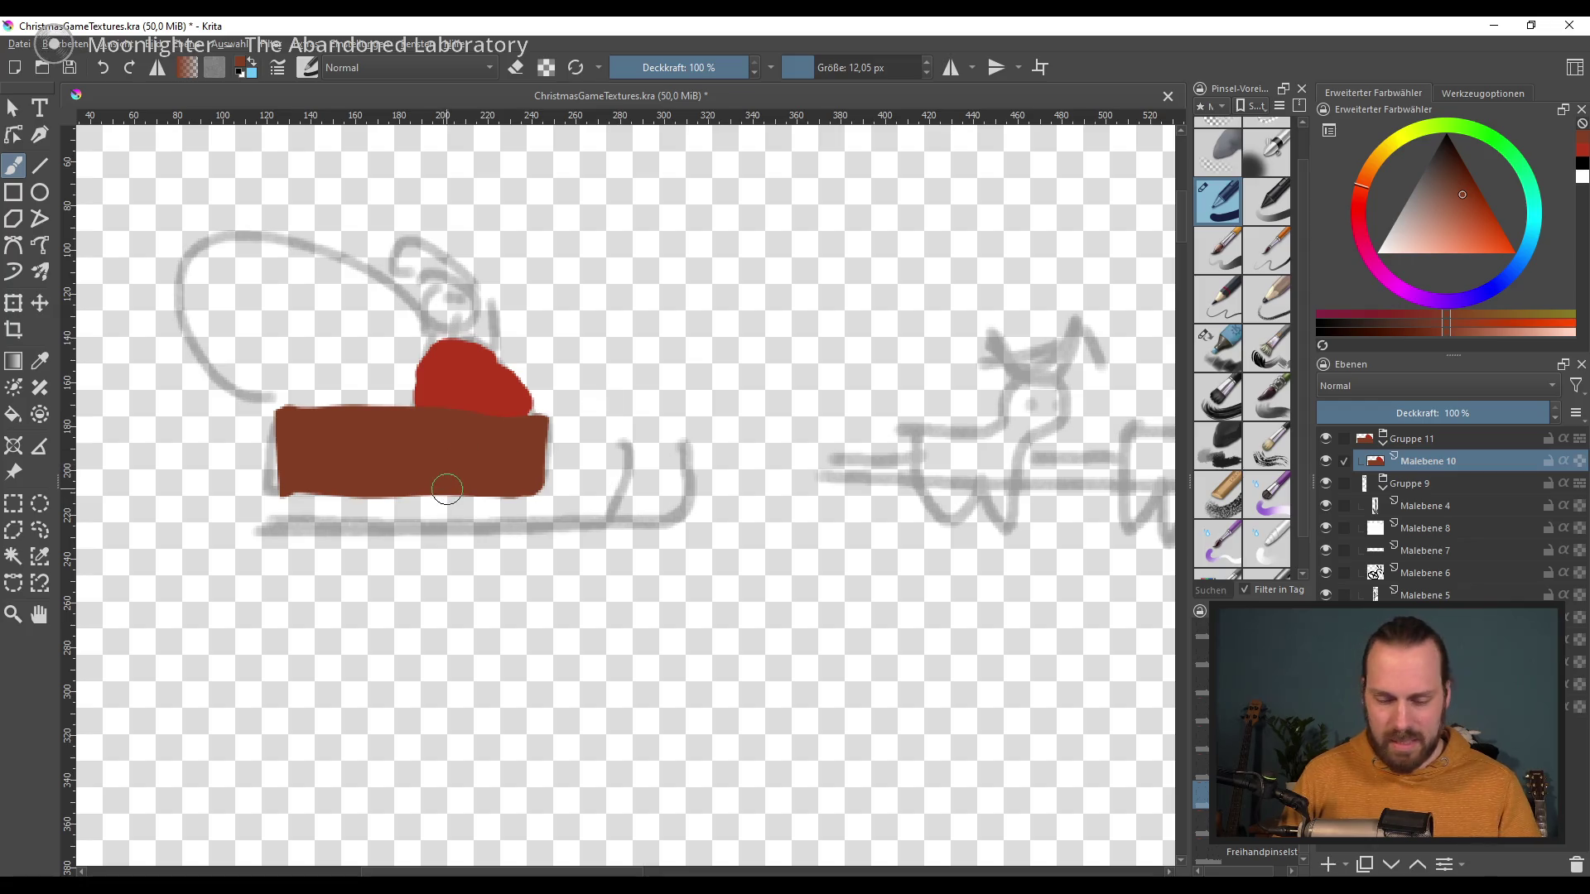
key(bracketleft)
key(bracketleft)
key(bracketleft)
drag(276, 407, 278, 465)
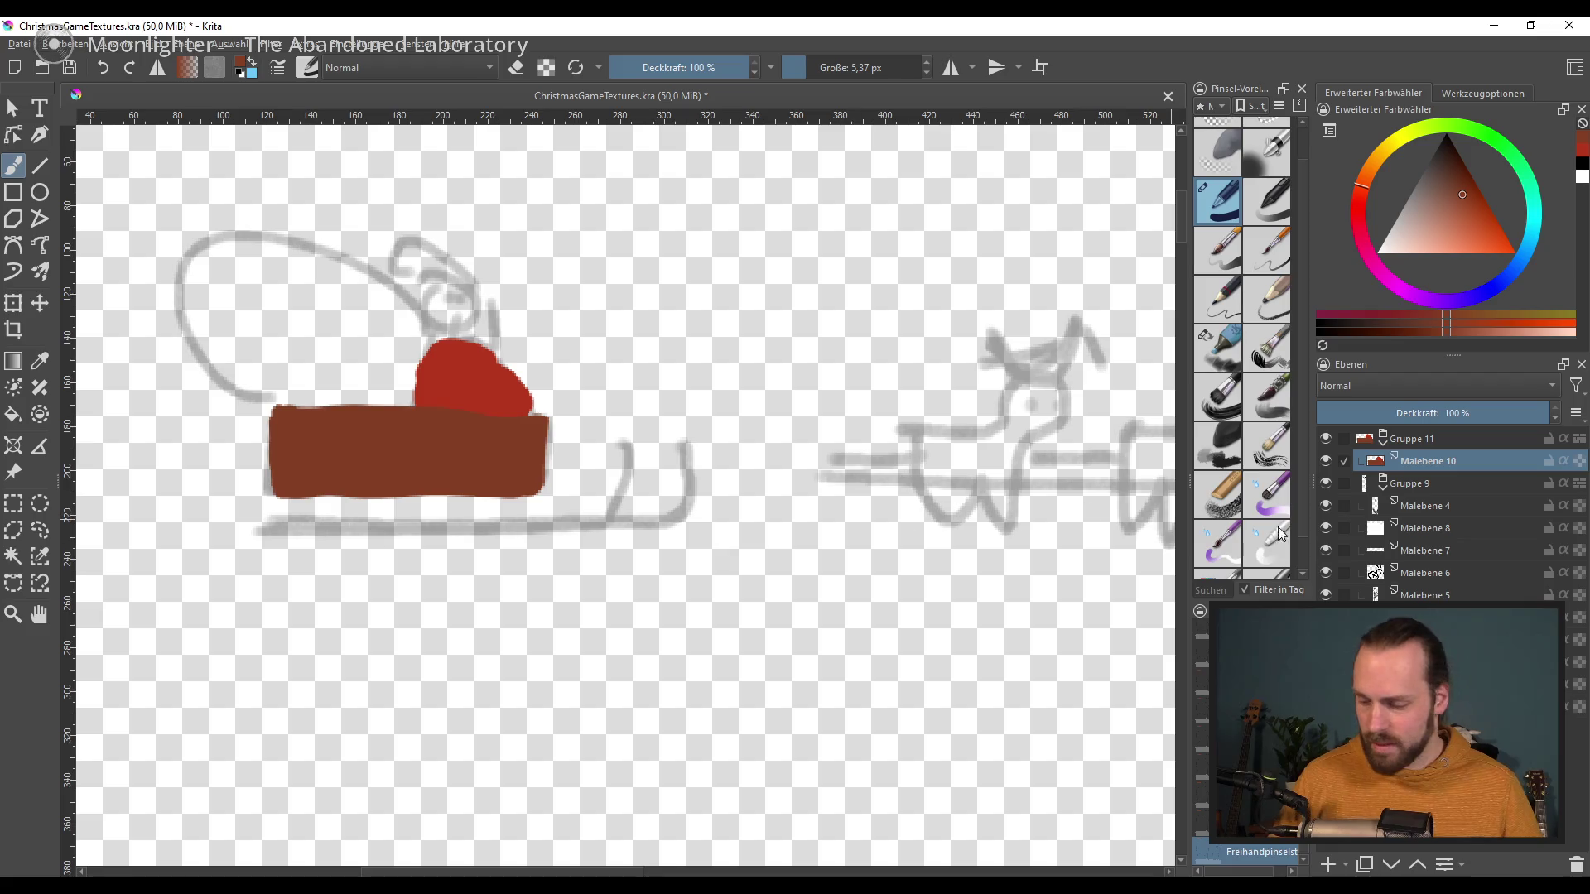
Step: Zoom in and centre the sled, then add an empty layer above it
drag(571, 466, 608, 493)
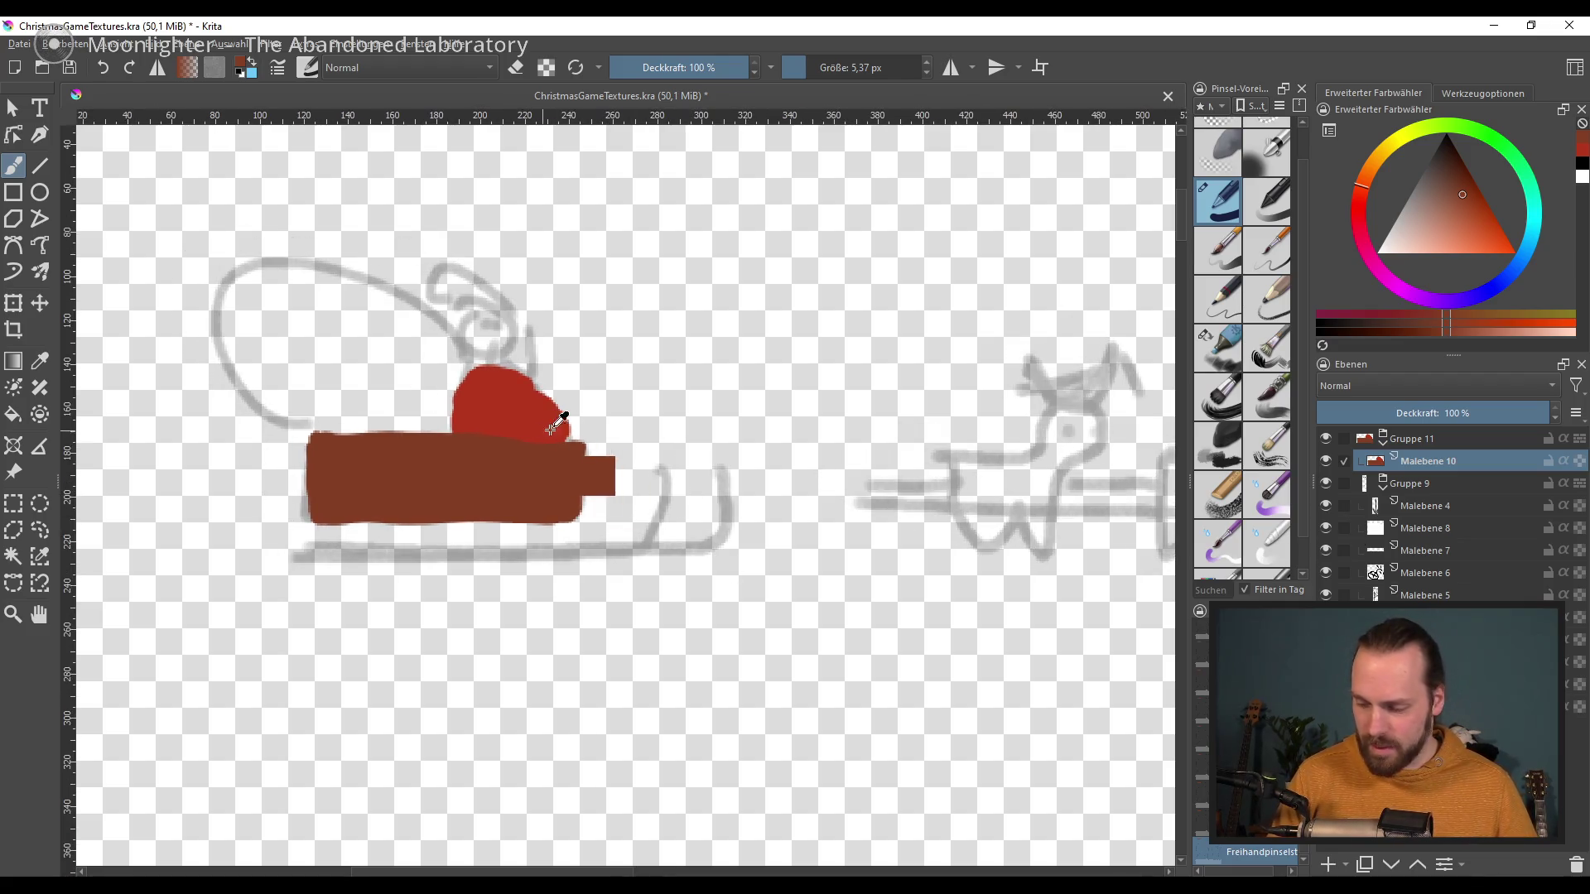
ctrl+click(527, 392)
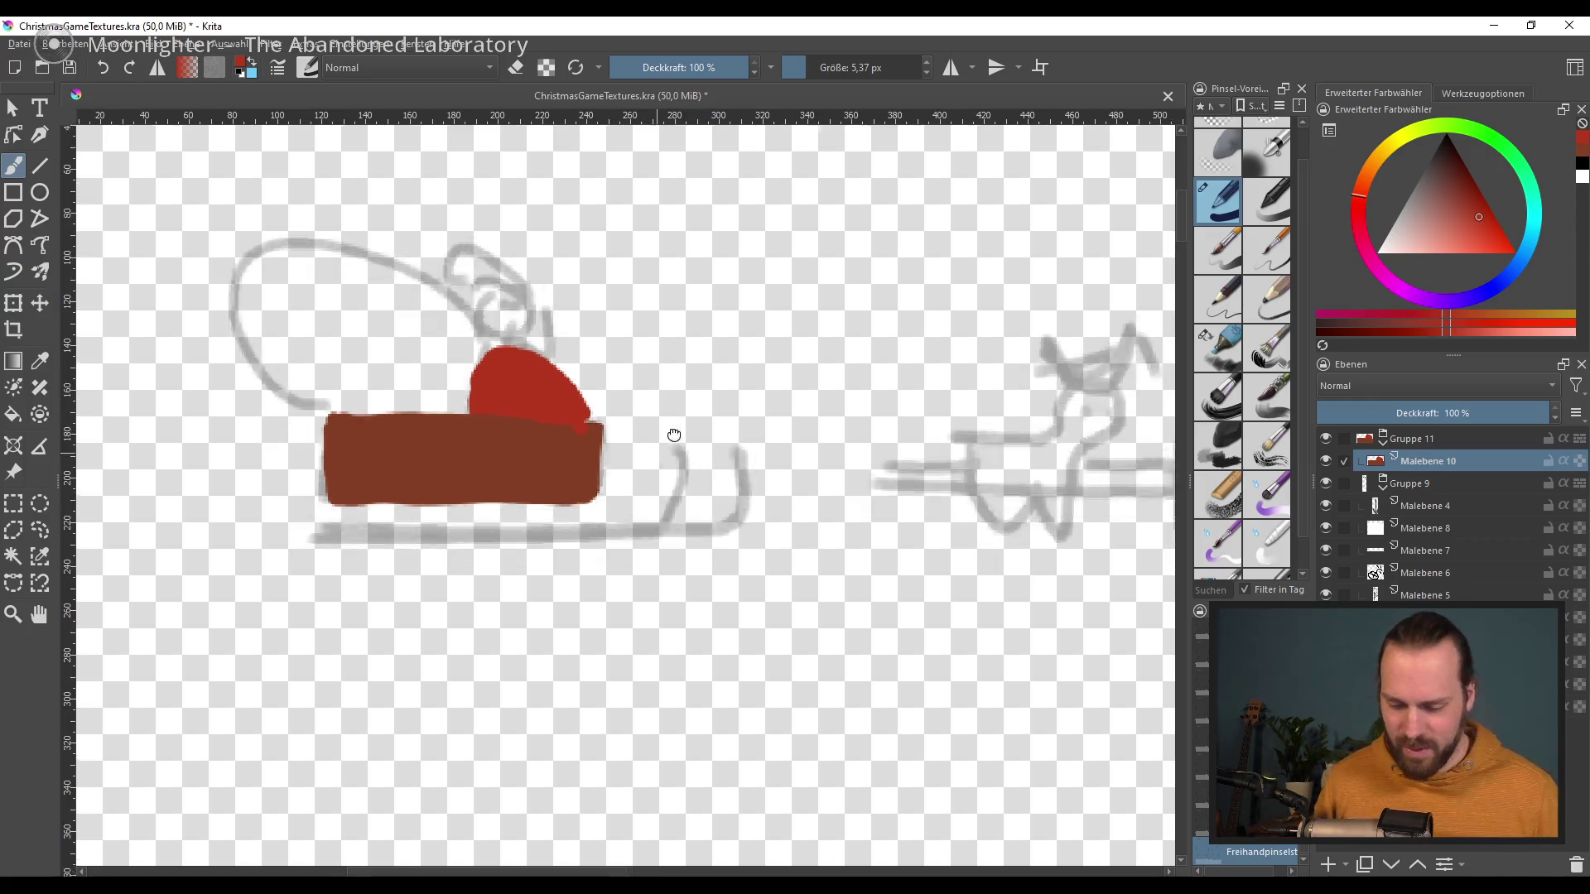
key(plus)
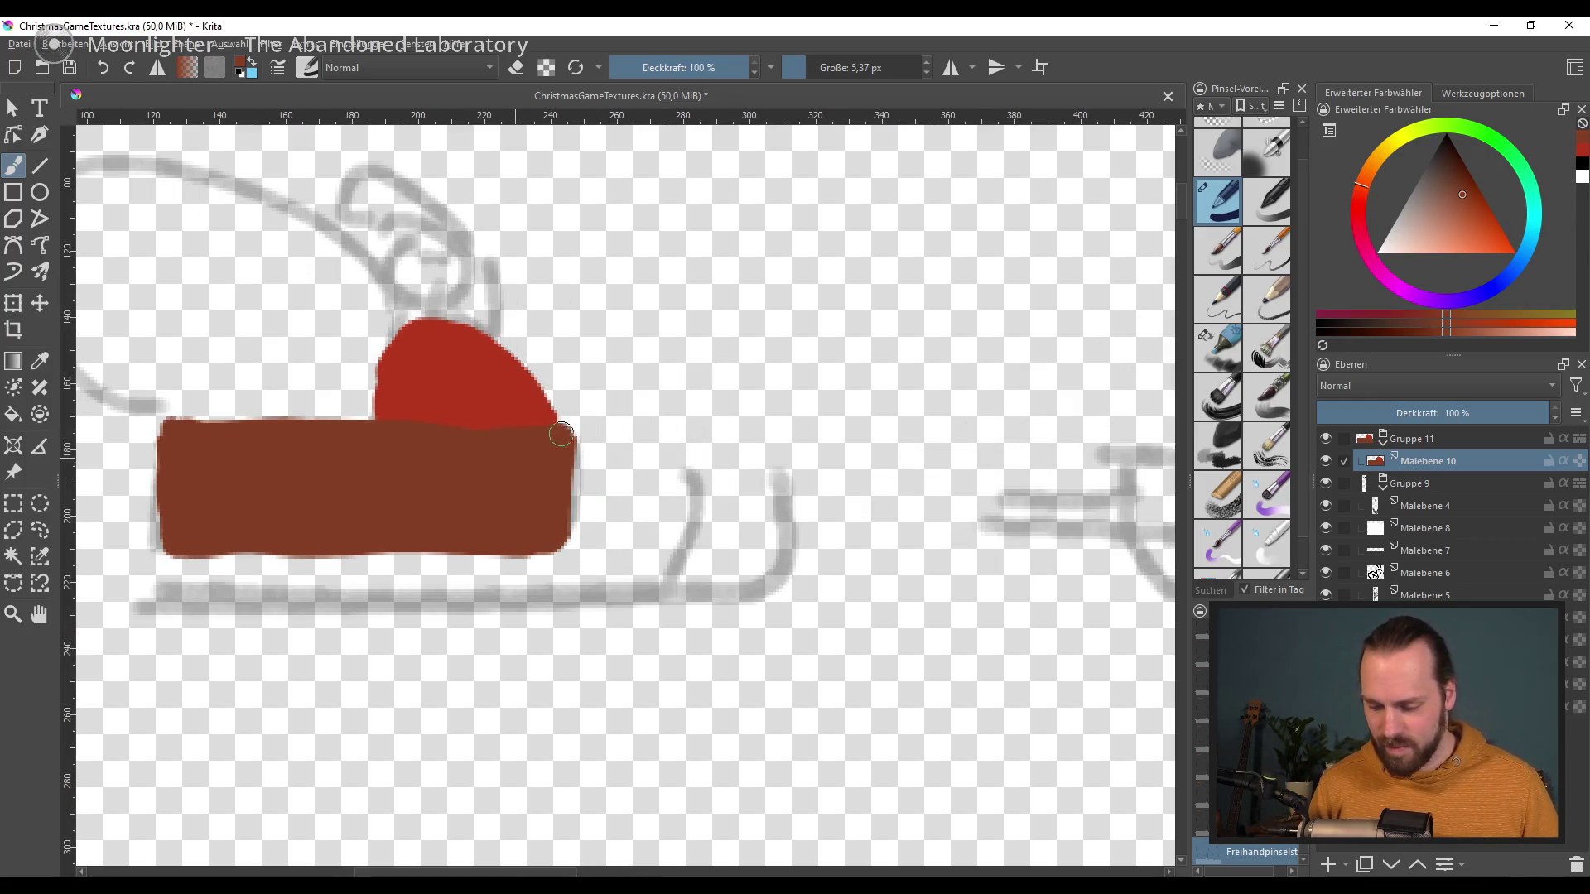
drag(746, 493, 834, 459)
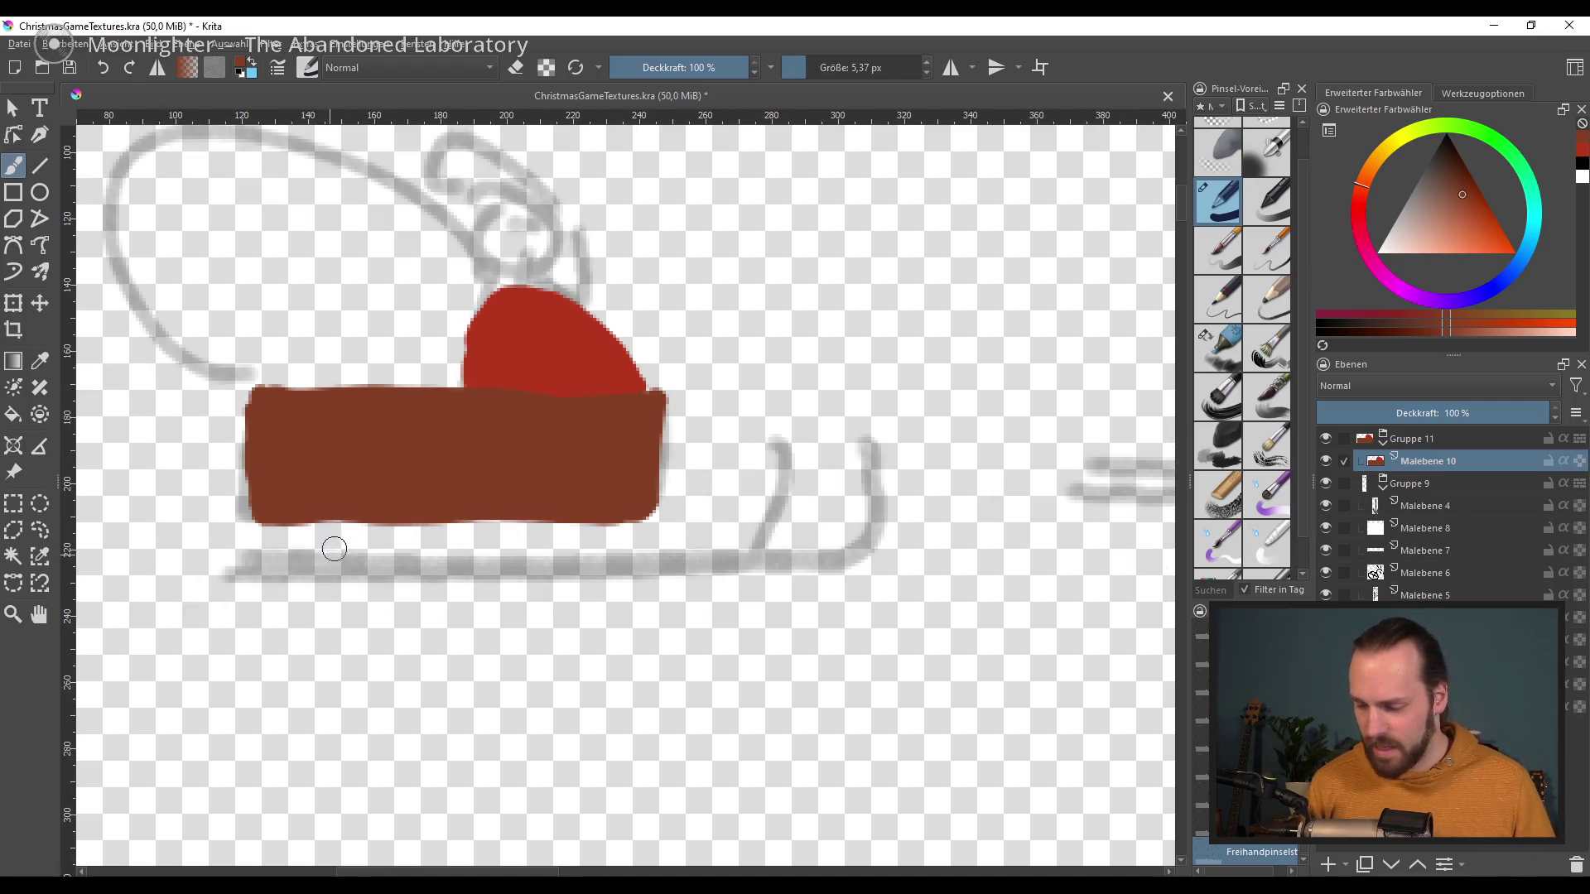
click(1328, 864)
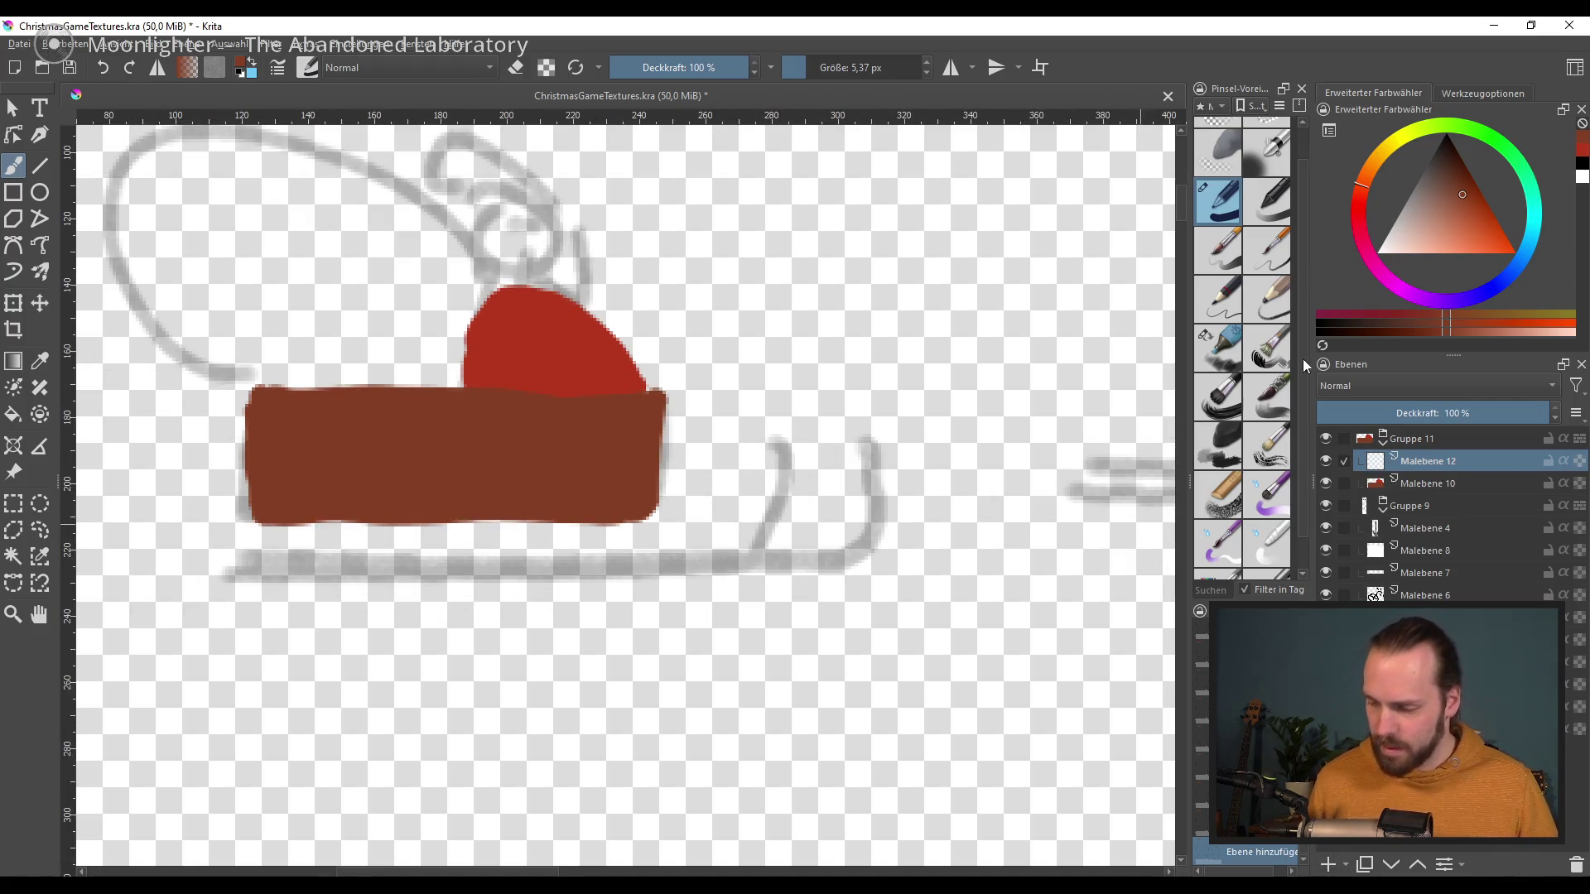
Step: Paint three dark brown legs and a runner curving up at the front
drag(1419, 182, 1436, 164)
drag(312, 511, 294, 561)
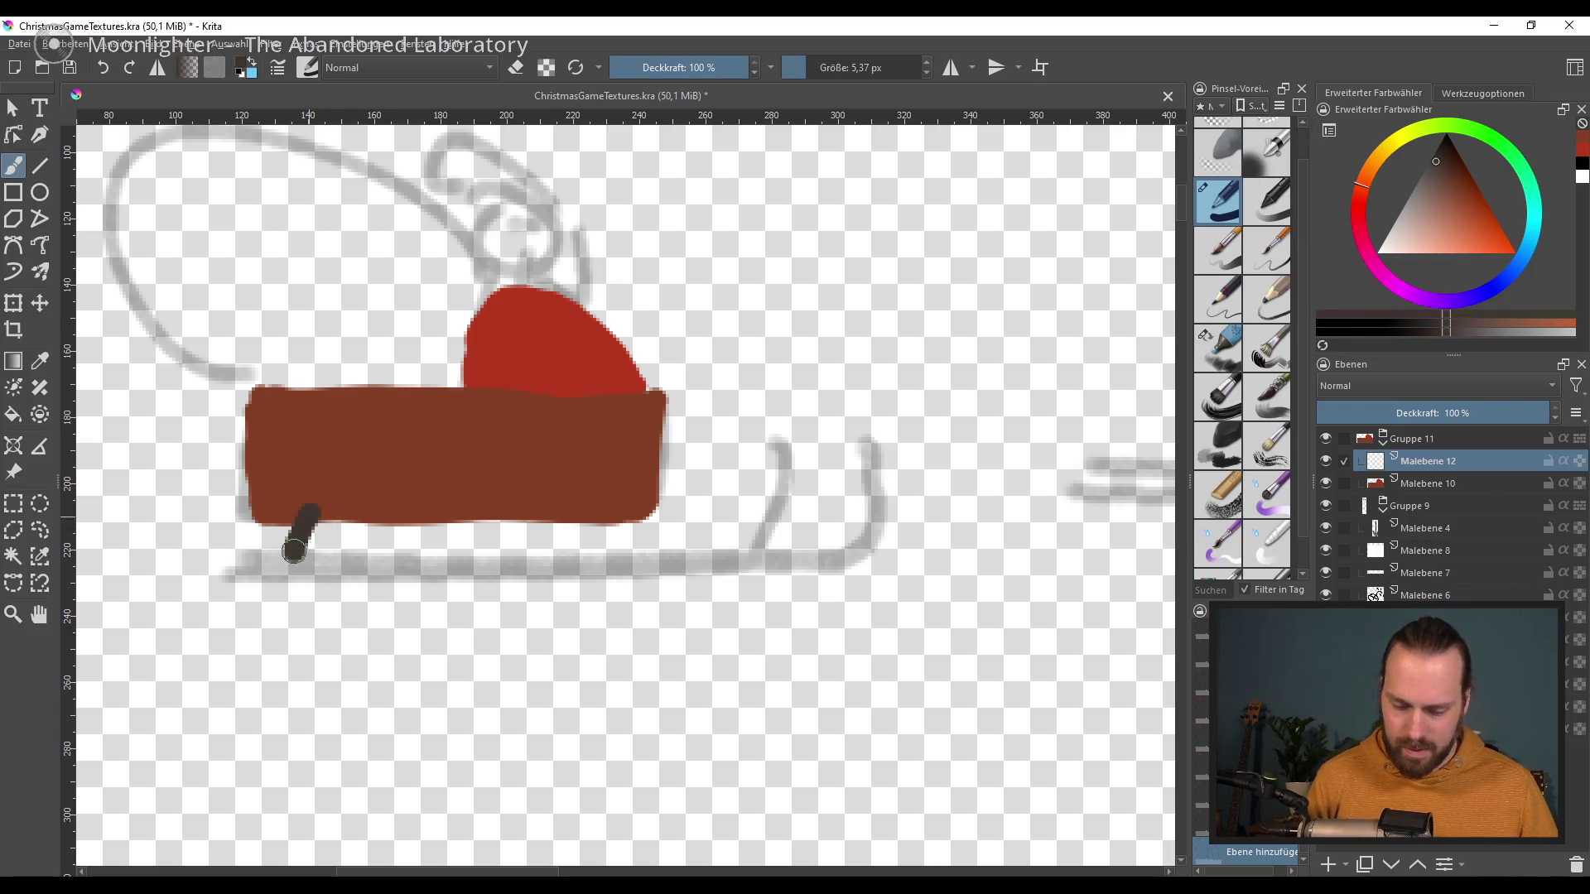
drag(460, 507, 458, 549)
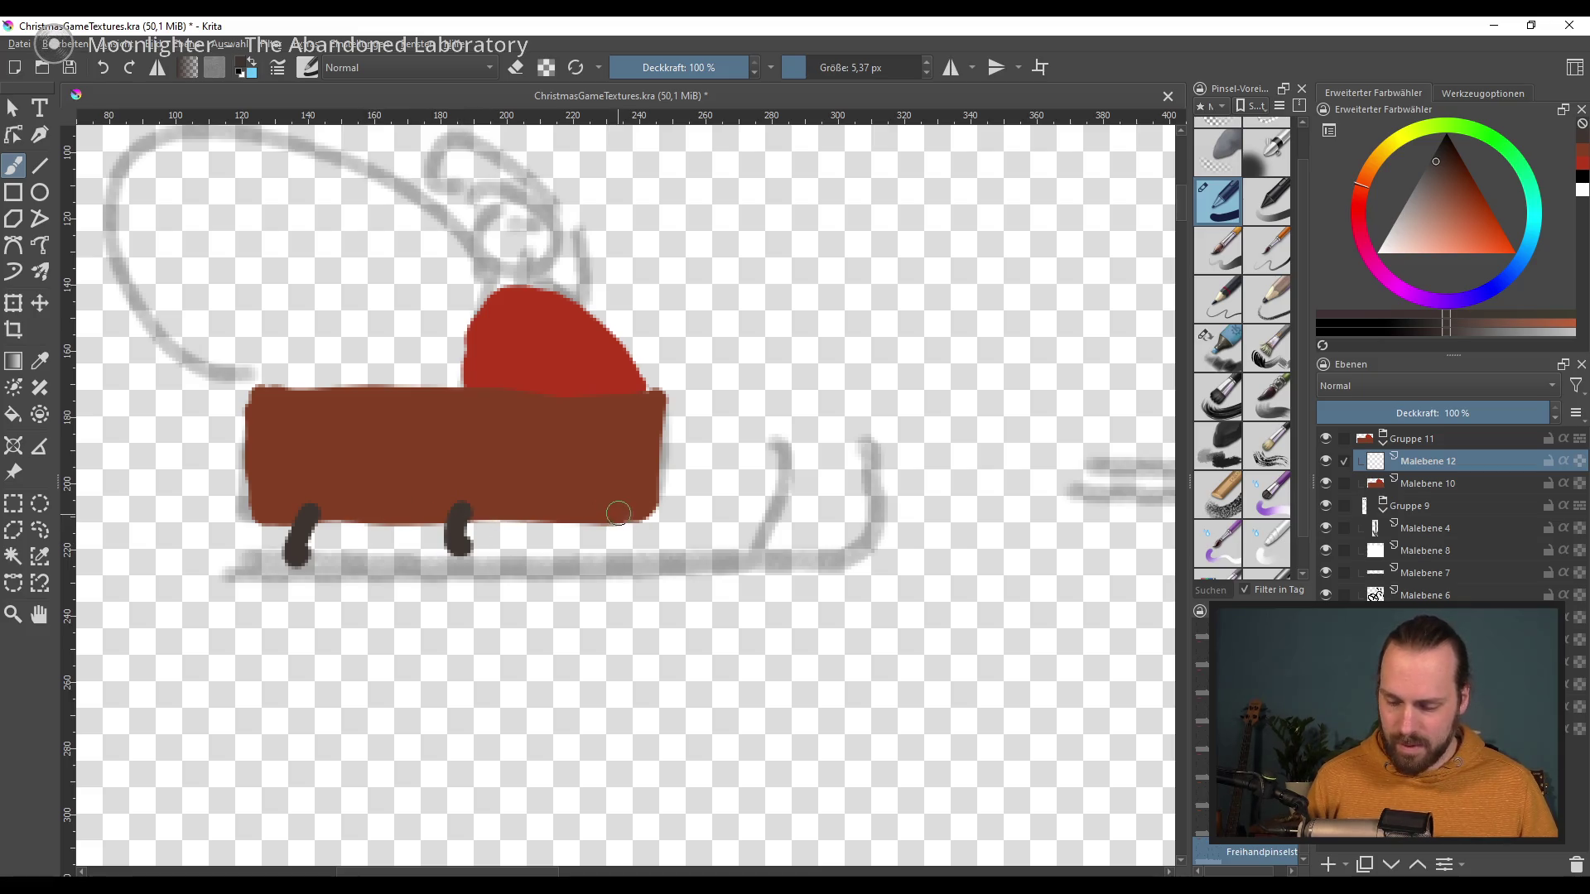
drag(619, 507, 620, 546)
mouse_move(233, 572)
mouse_down()
mouse_move(654, 553)
mouse_move(802, 454)
mouse_up()
key(ctrl+z)
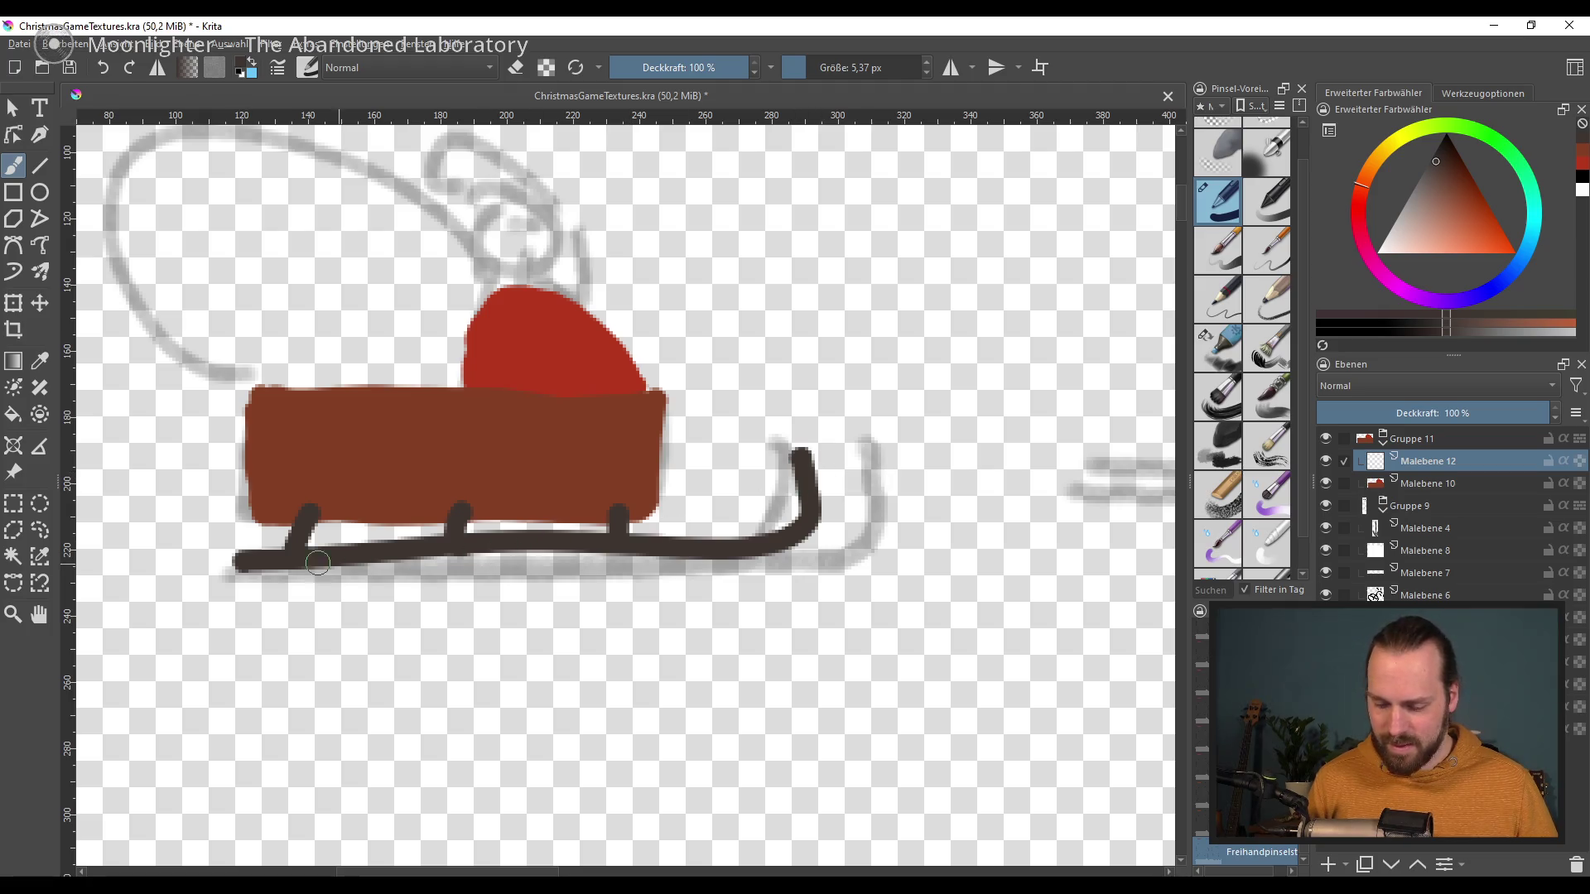
key(ctrl+z)
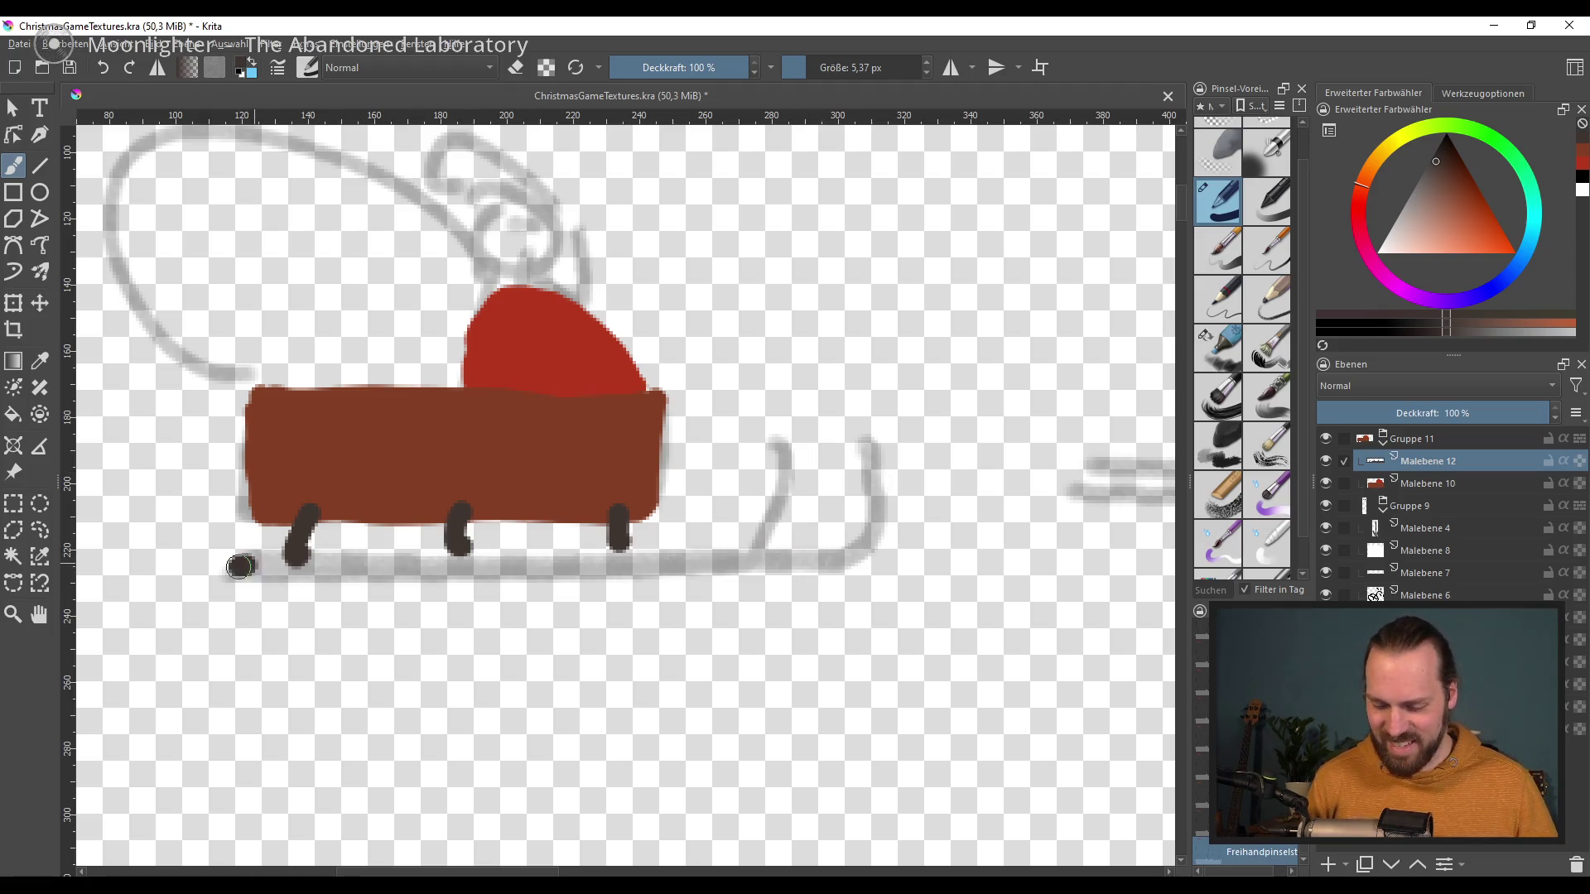
drag(231, 558, 697, 551)
key(ctrl+z)
mouse_move(220, 563)
mouse_down()
mouse_move(809, 464)
mouse_move(779, 428)
mouse_up()
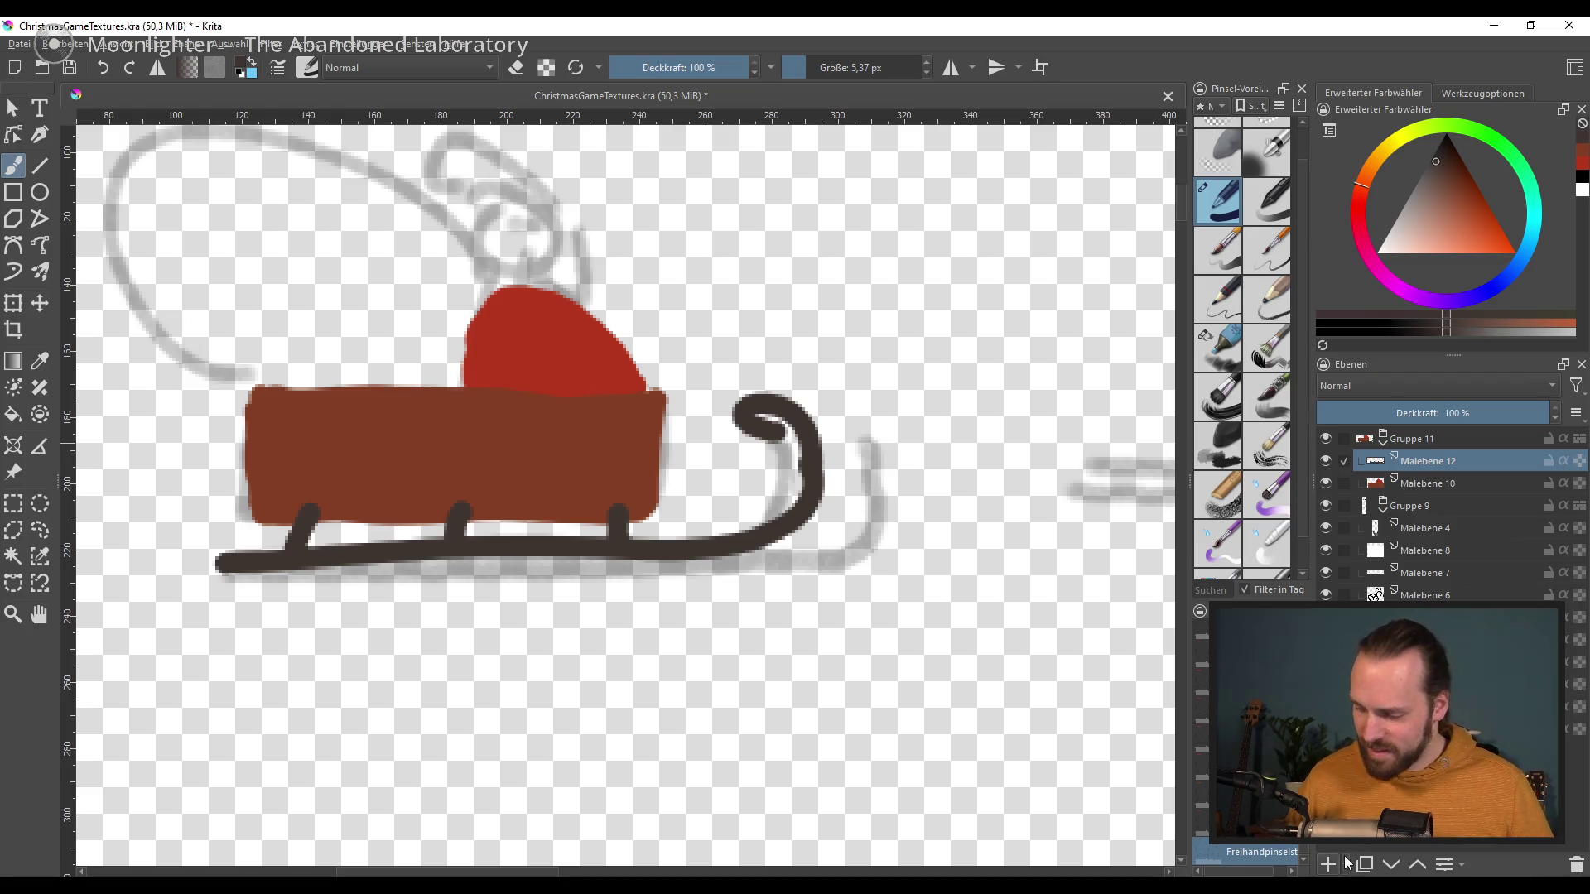
Step: On a new layer, draw a darker second runner with a curled front
click(1329, 864)
click(1439, 150)
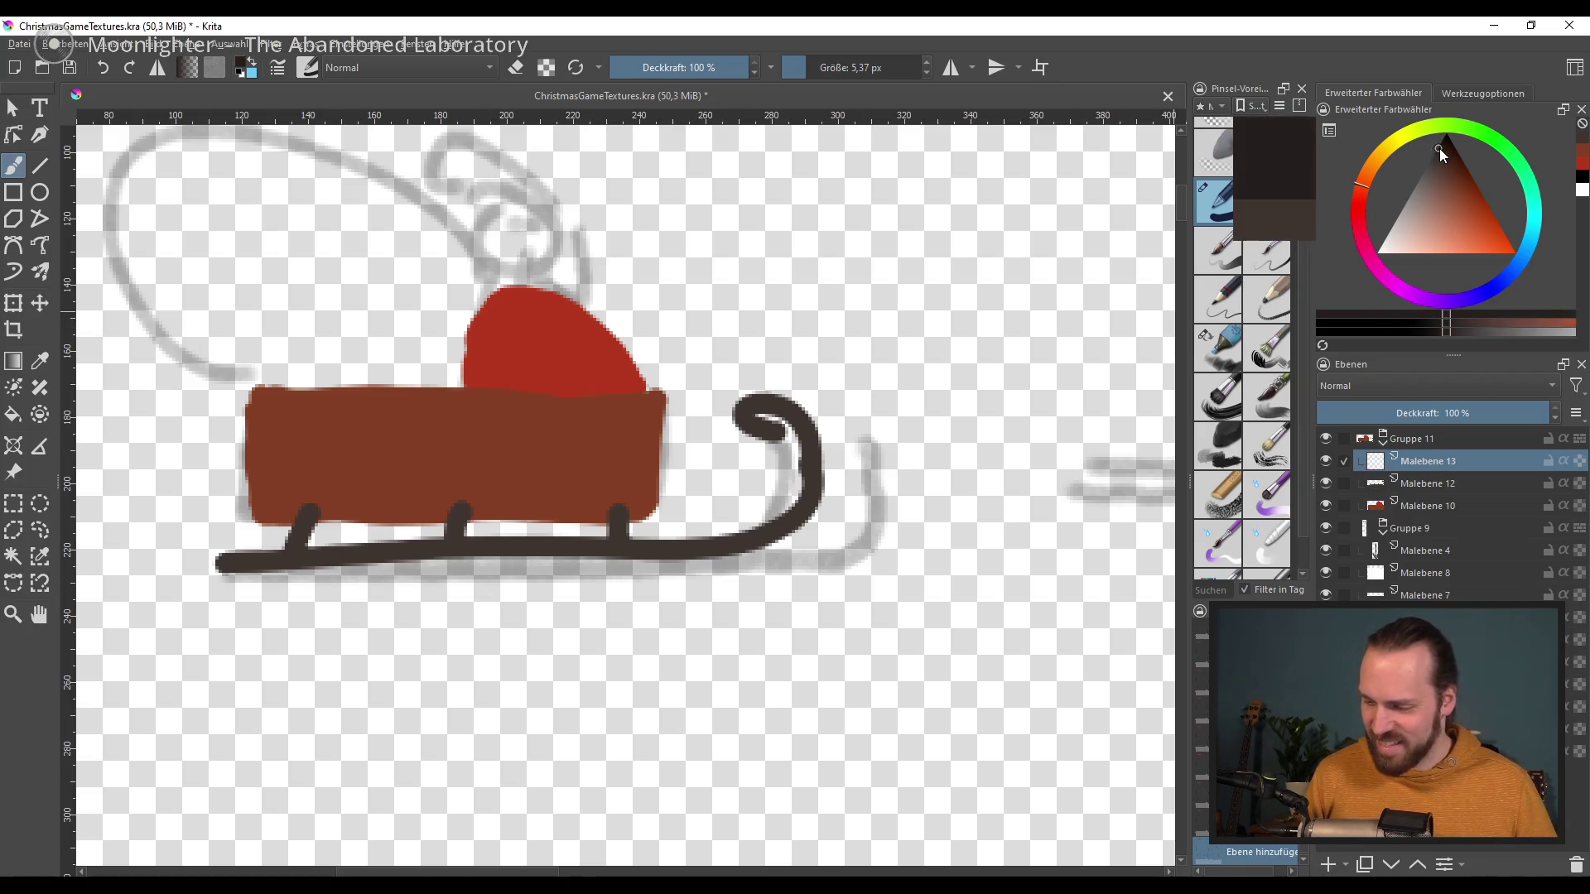
drag(248, 550, 488, 536)
key(ctrl+z)
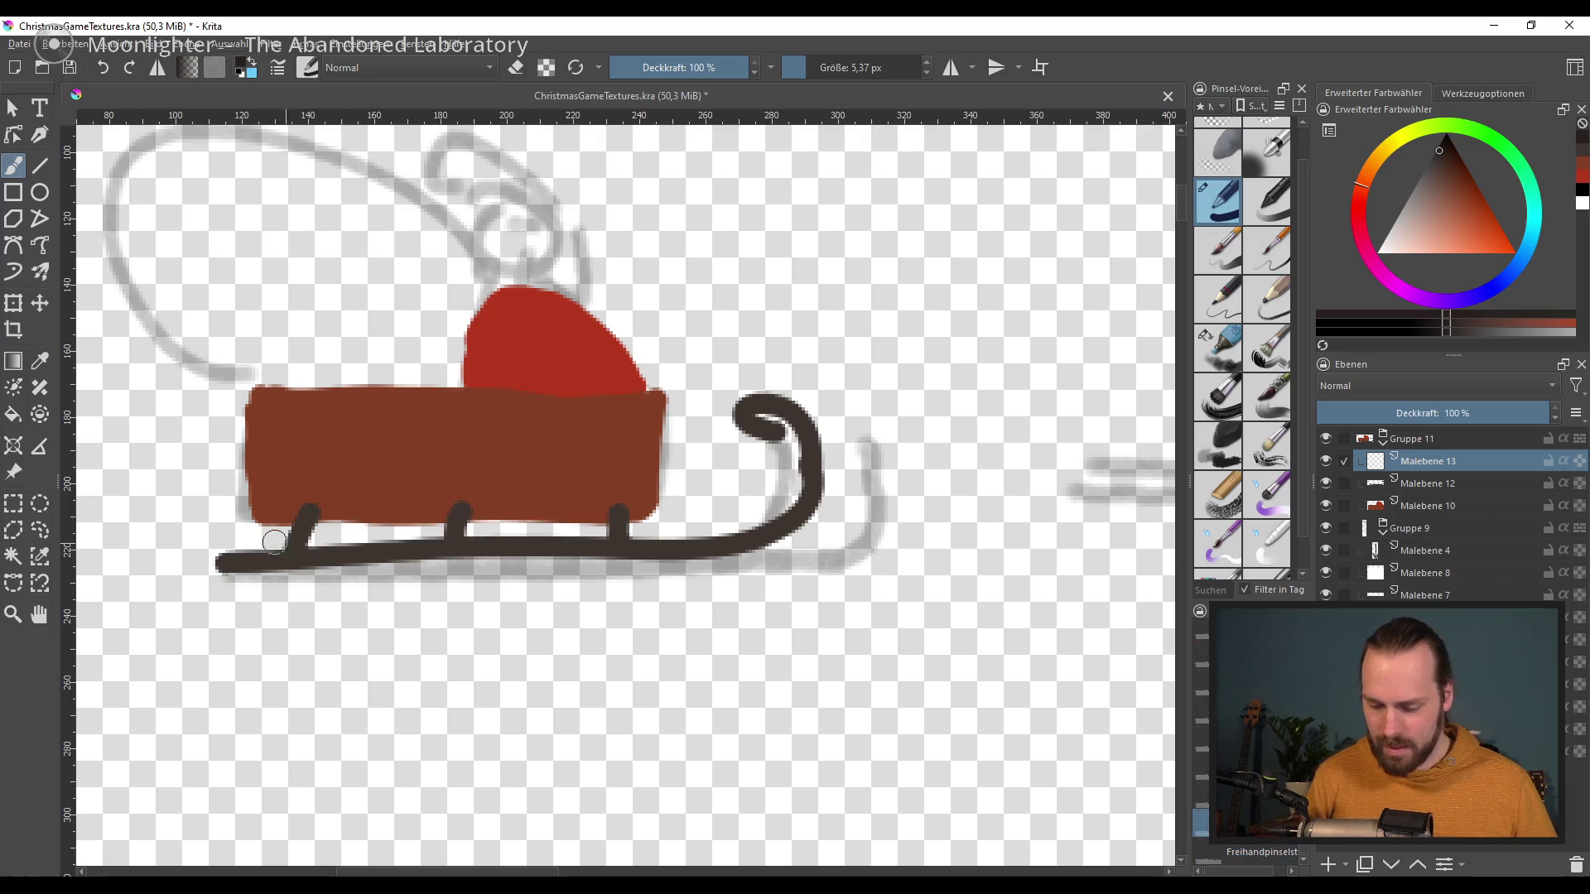
mouse_move(248, 540)
mouse_down()
mouse_move(840, 497)
mouse_move(824, 398)
mouse_up()
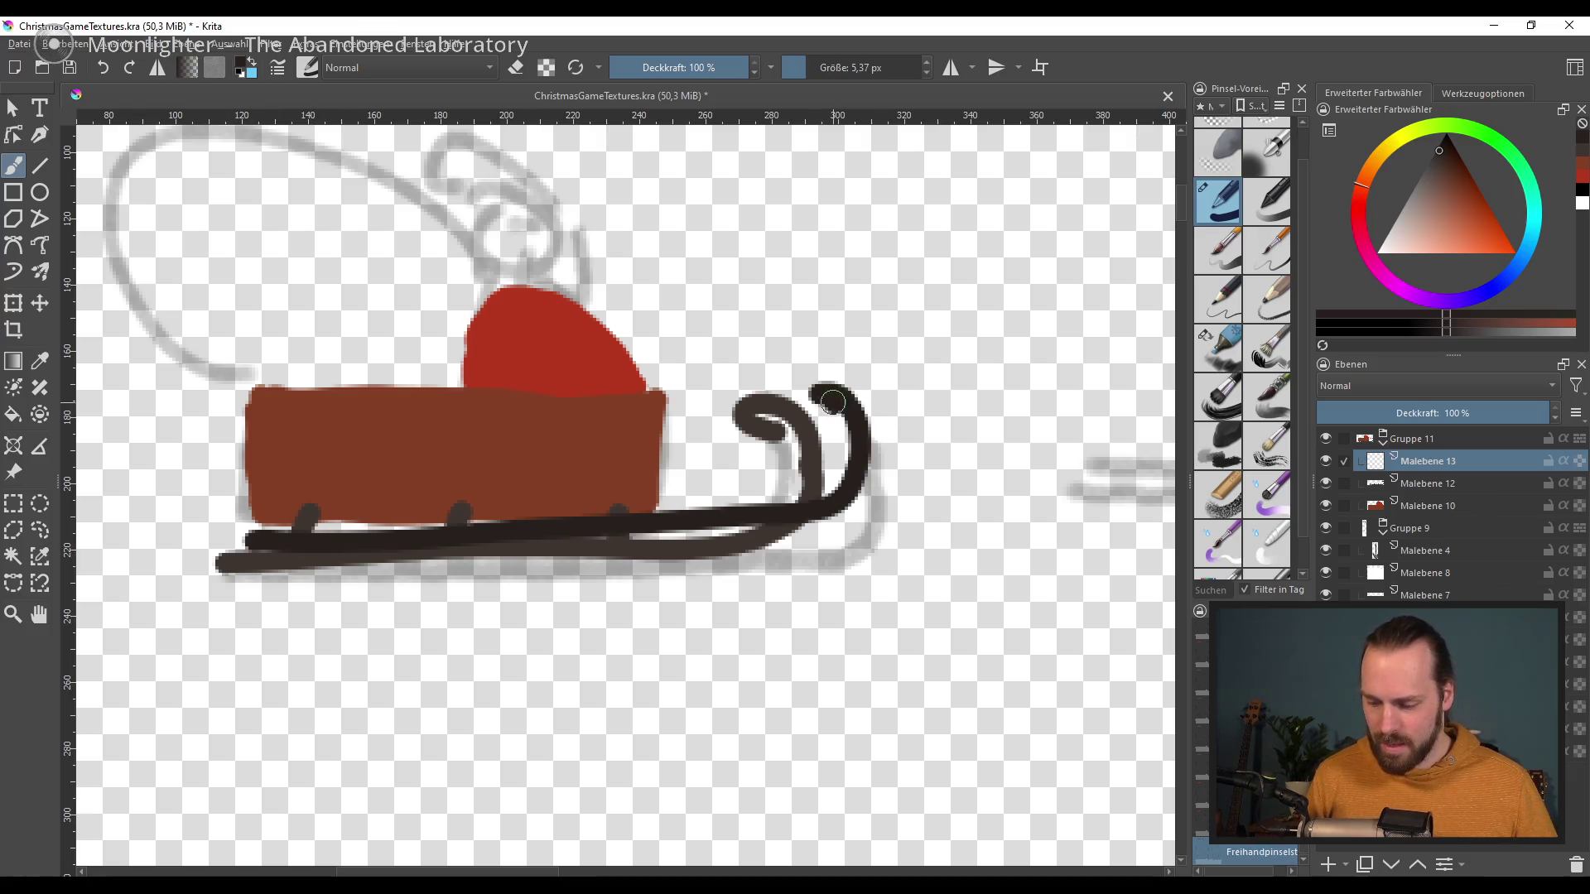
key(ctrl+z)
mouse_move(240, 548)
mouse_down()
mouse_move(564, 527)
mouse_move(900, 419)
mouse_up()
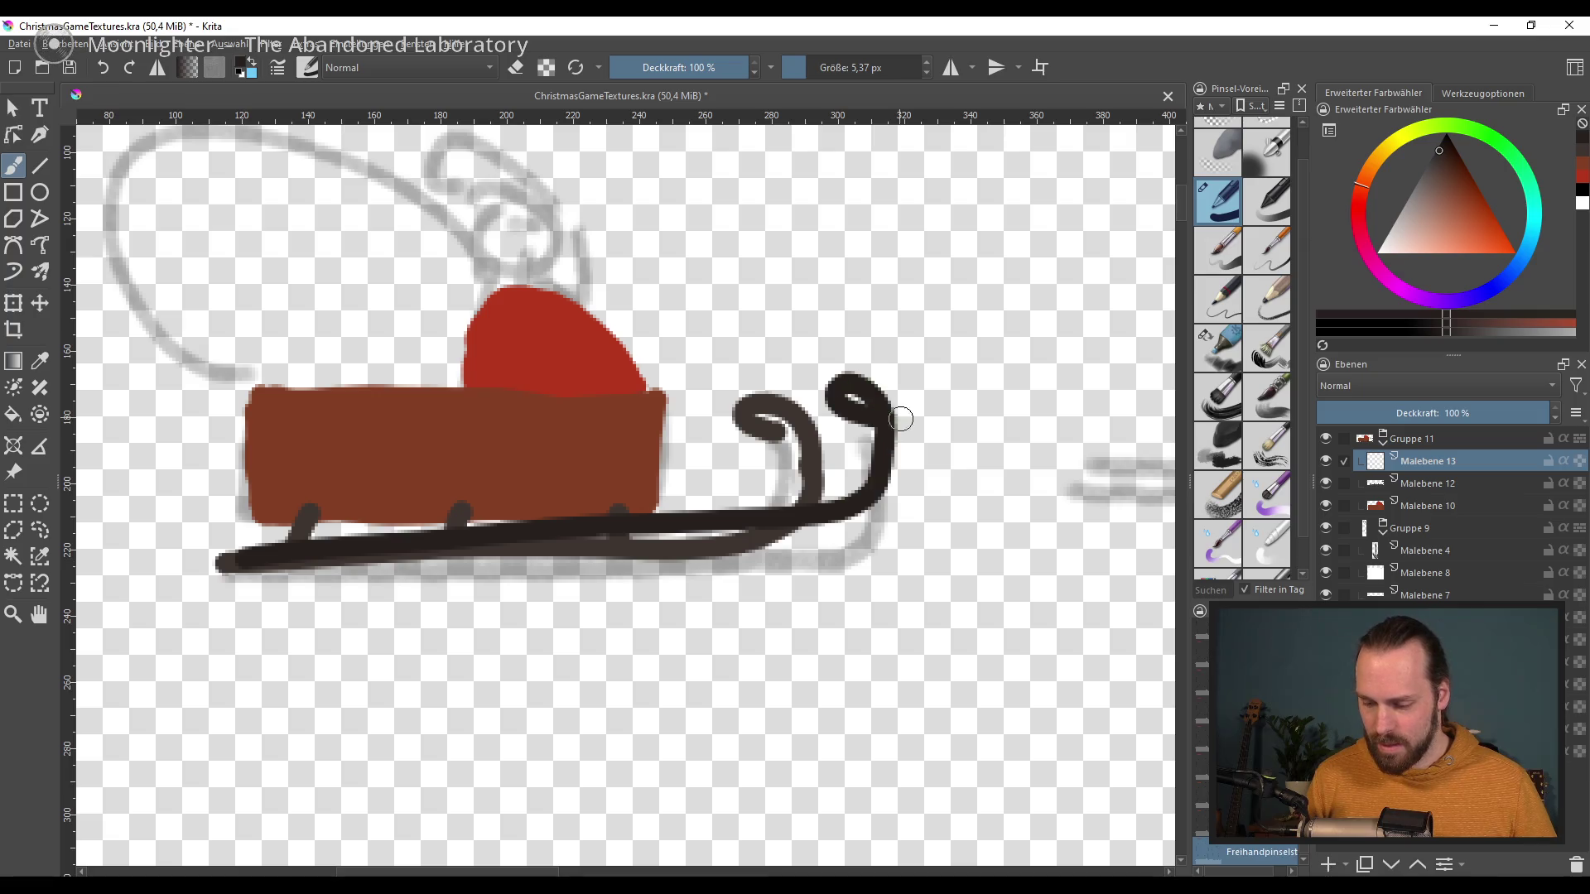
Step: Move the second runner layer below the legs and narrow its curled front with Transform
drag(1474, 470, 1500, 479)
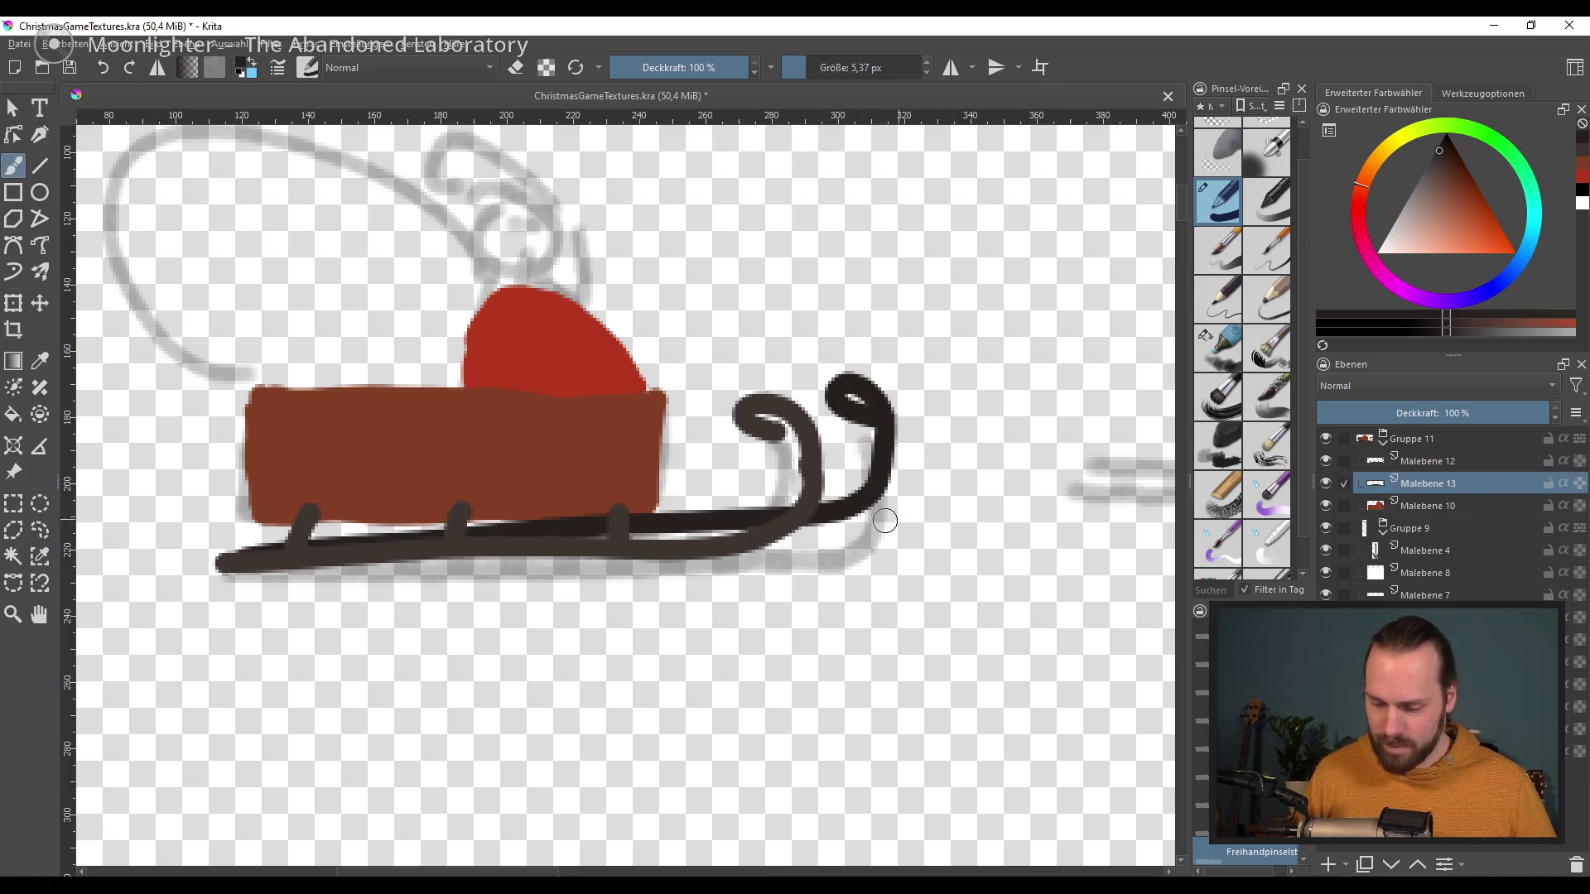
click(11, 309)
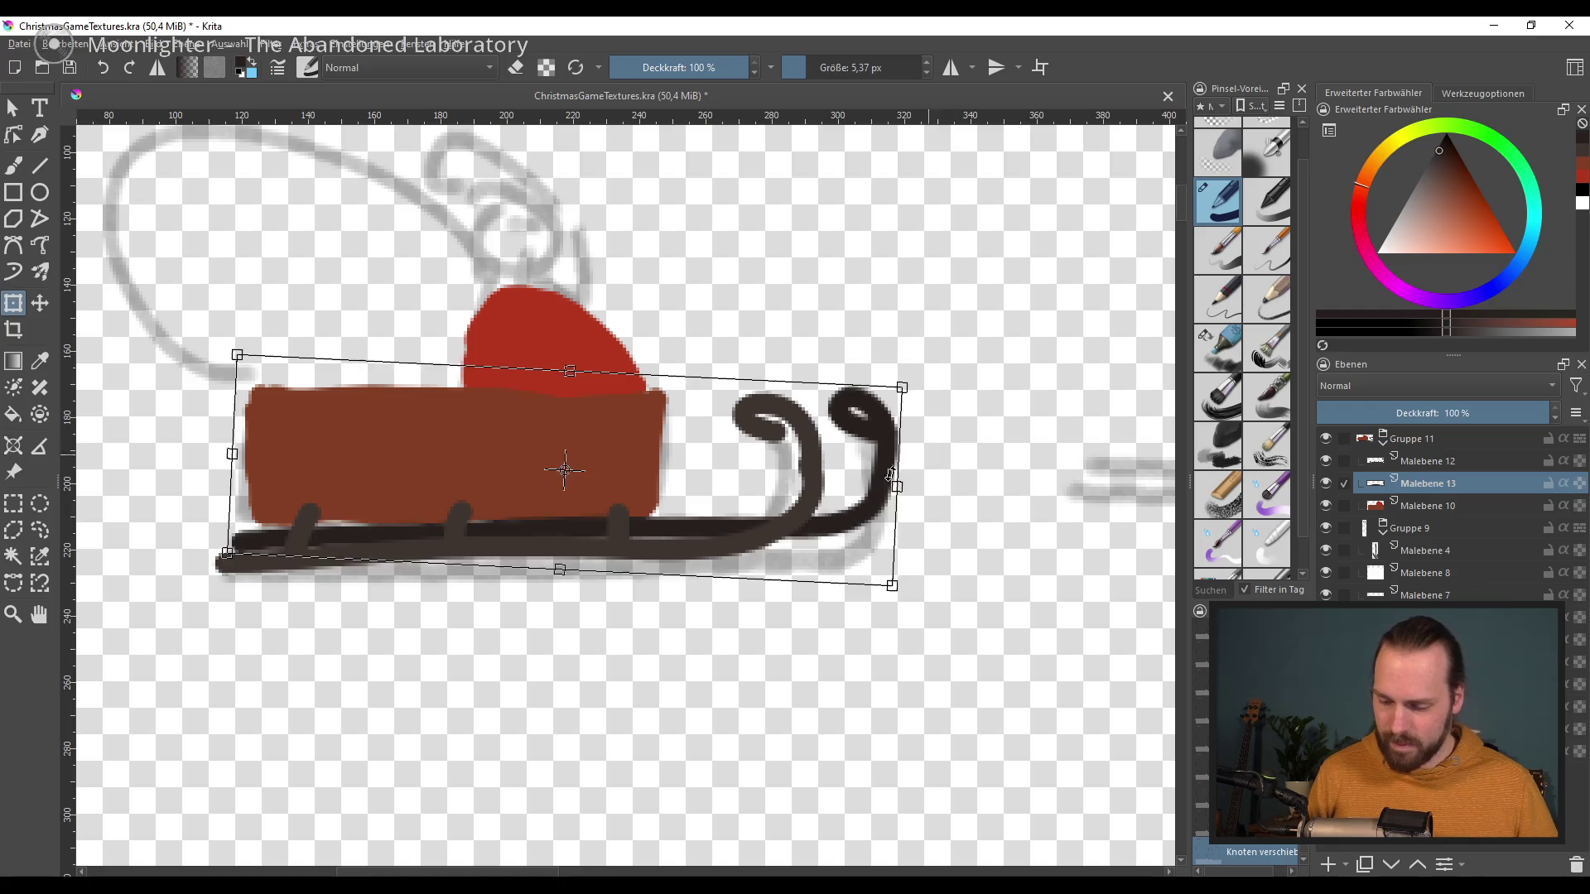
mouse_move(870, 497)
mouse_down()
mouse_move(836, 520)
mouse_move(856, 512)
mouse_up()
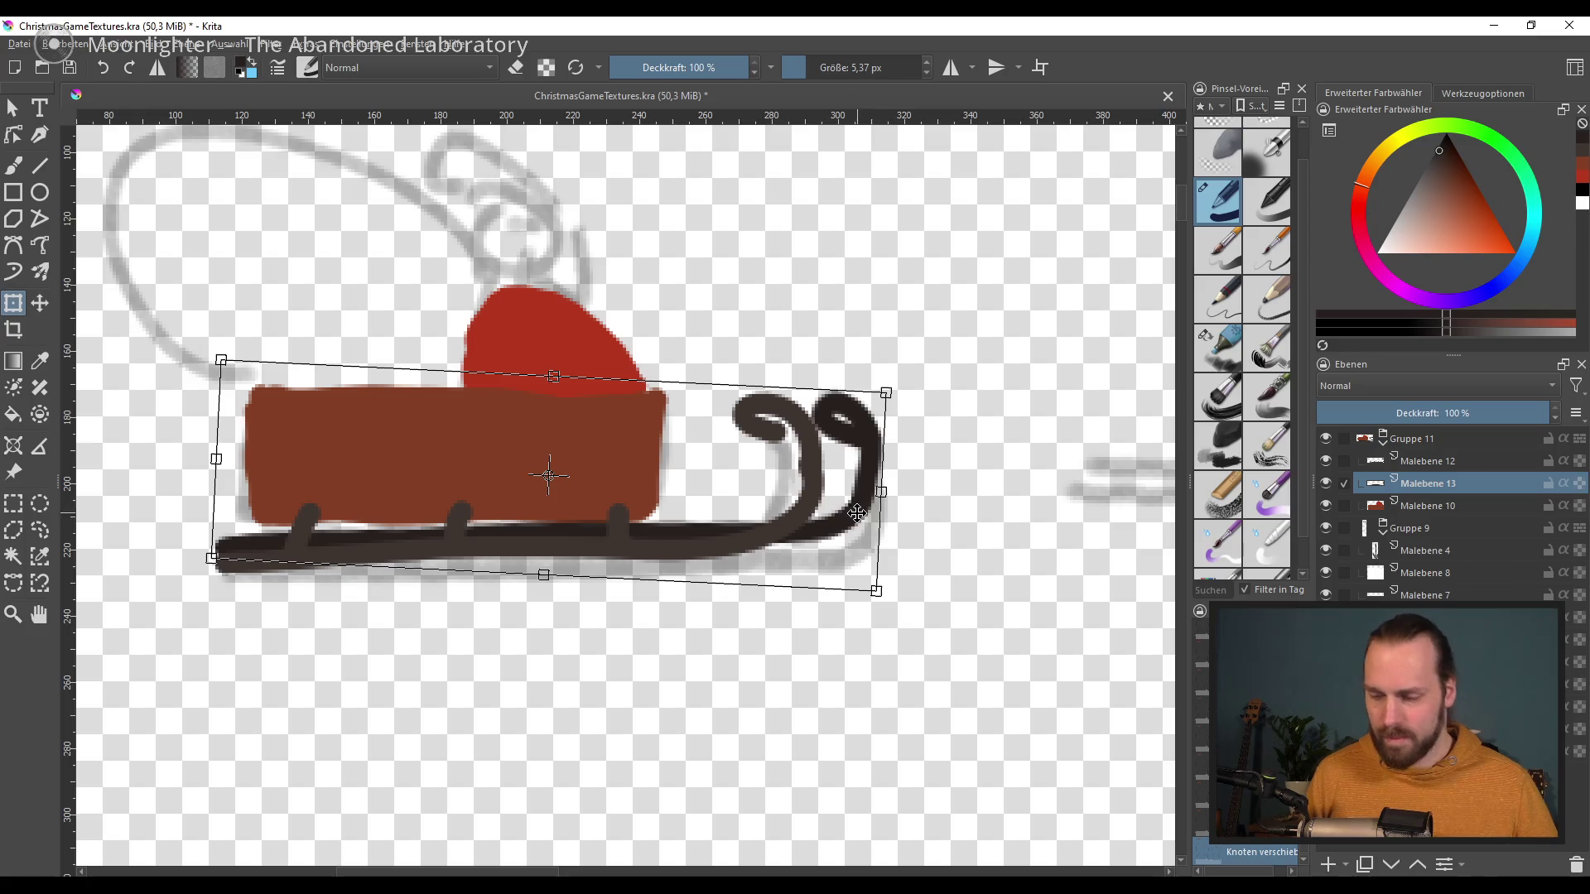
key(Return)
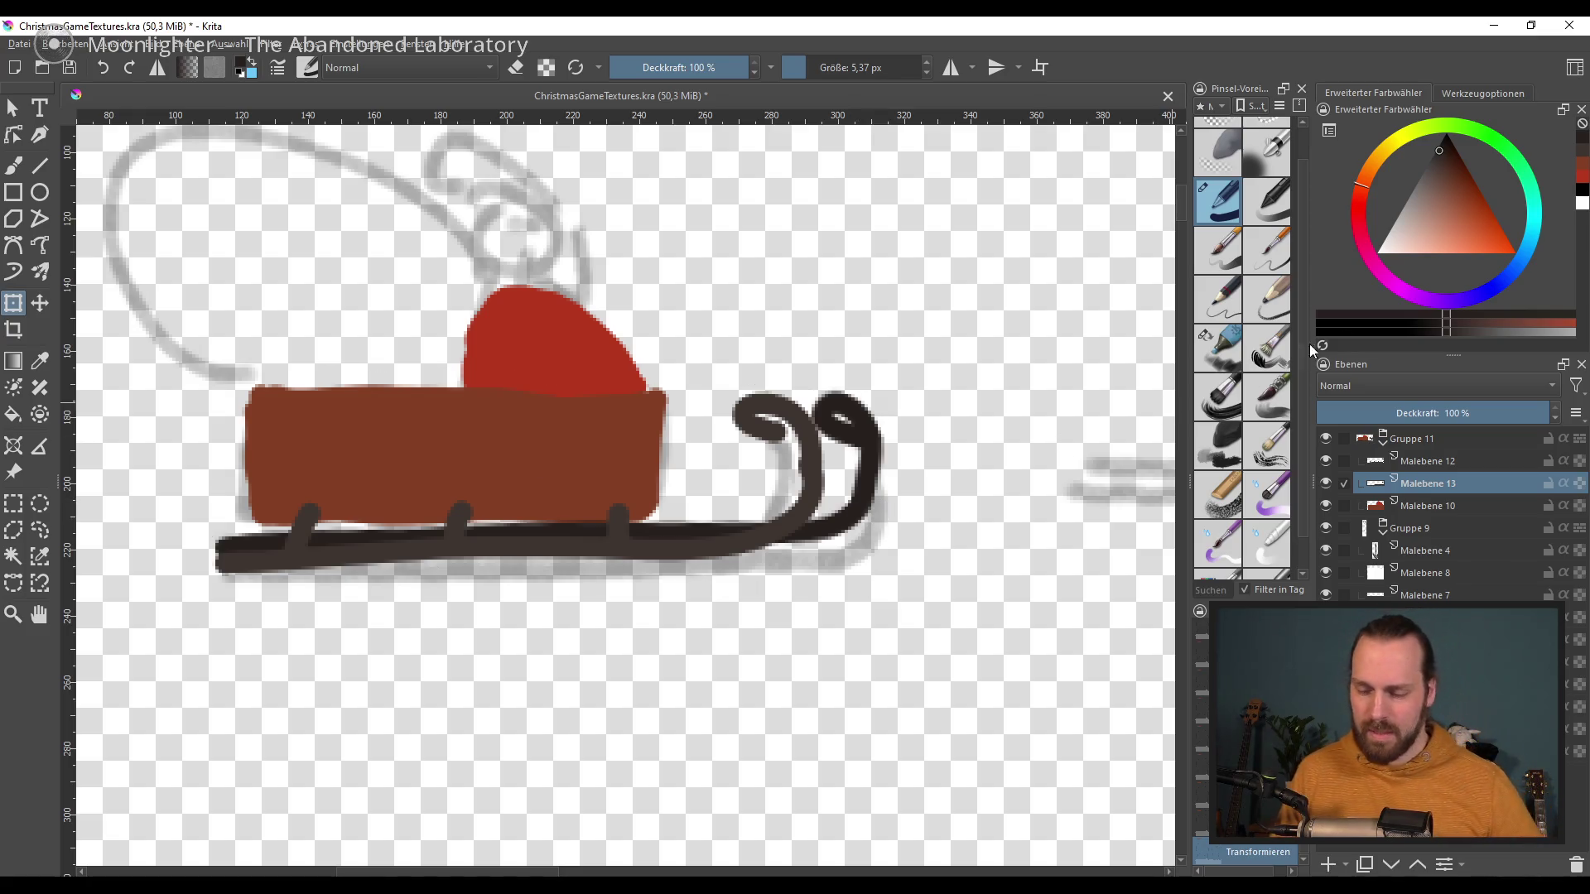
click(14, 166)
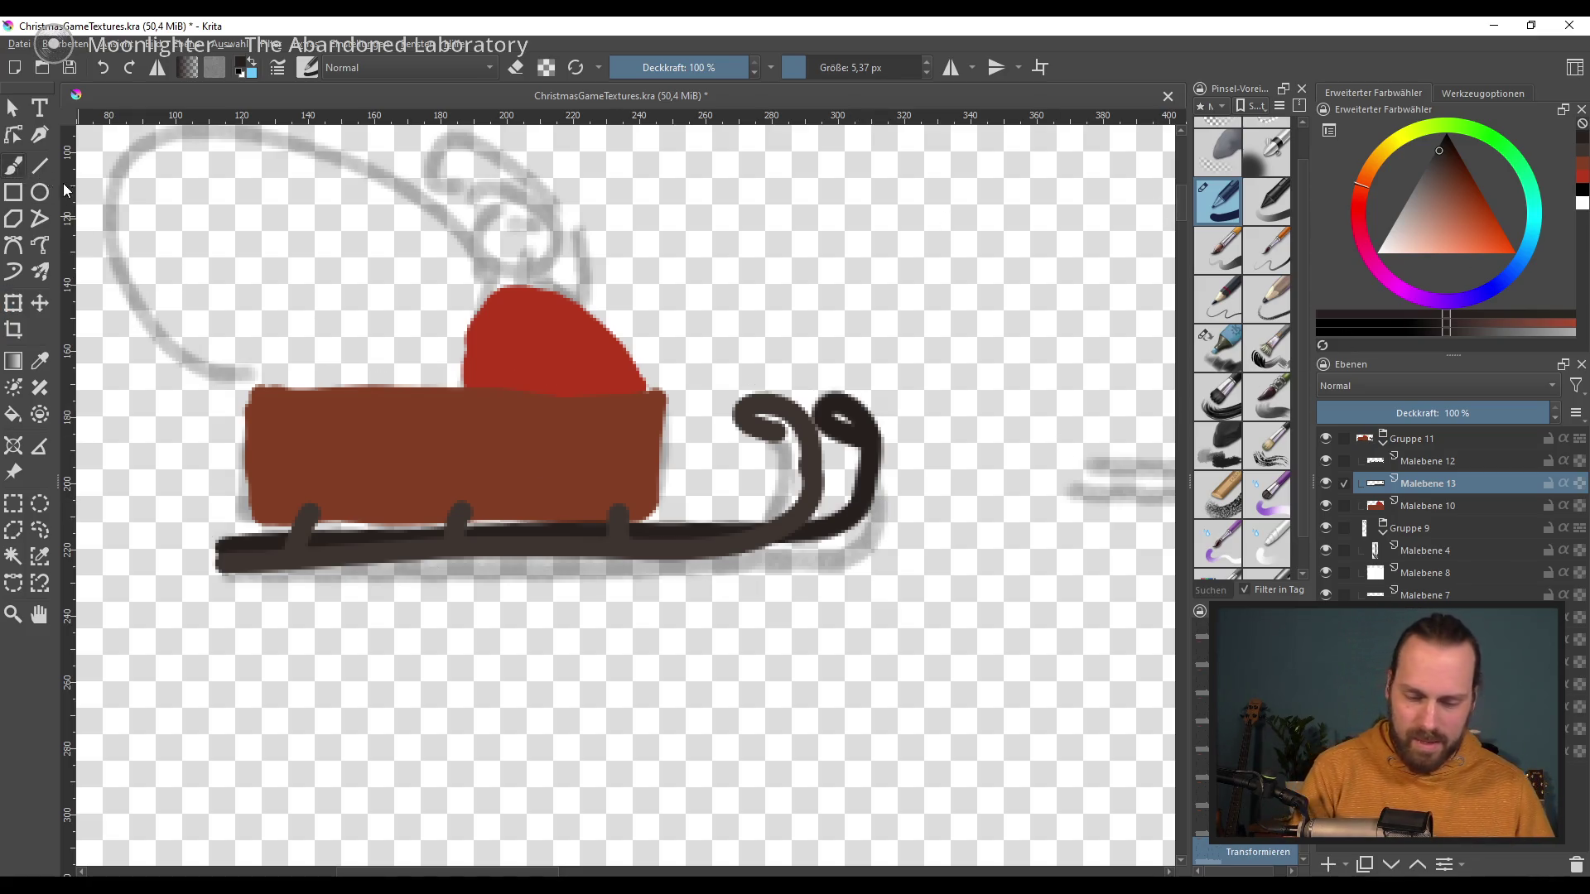
click(1457, 461)
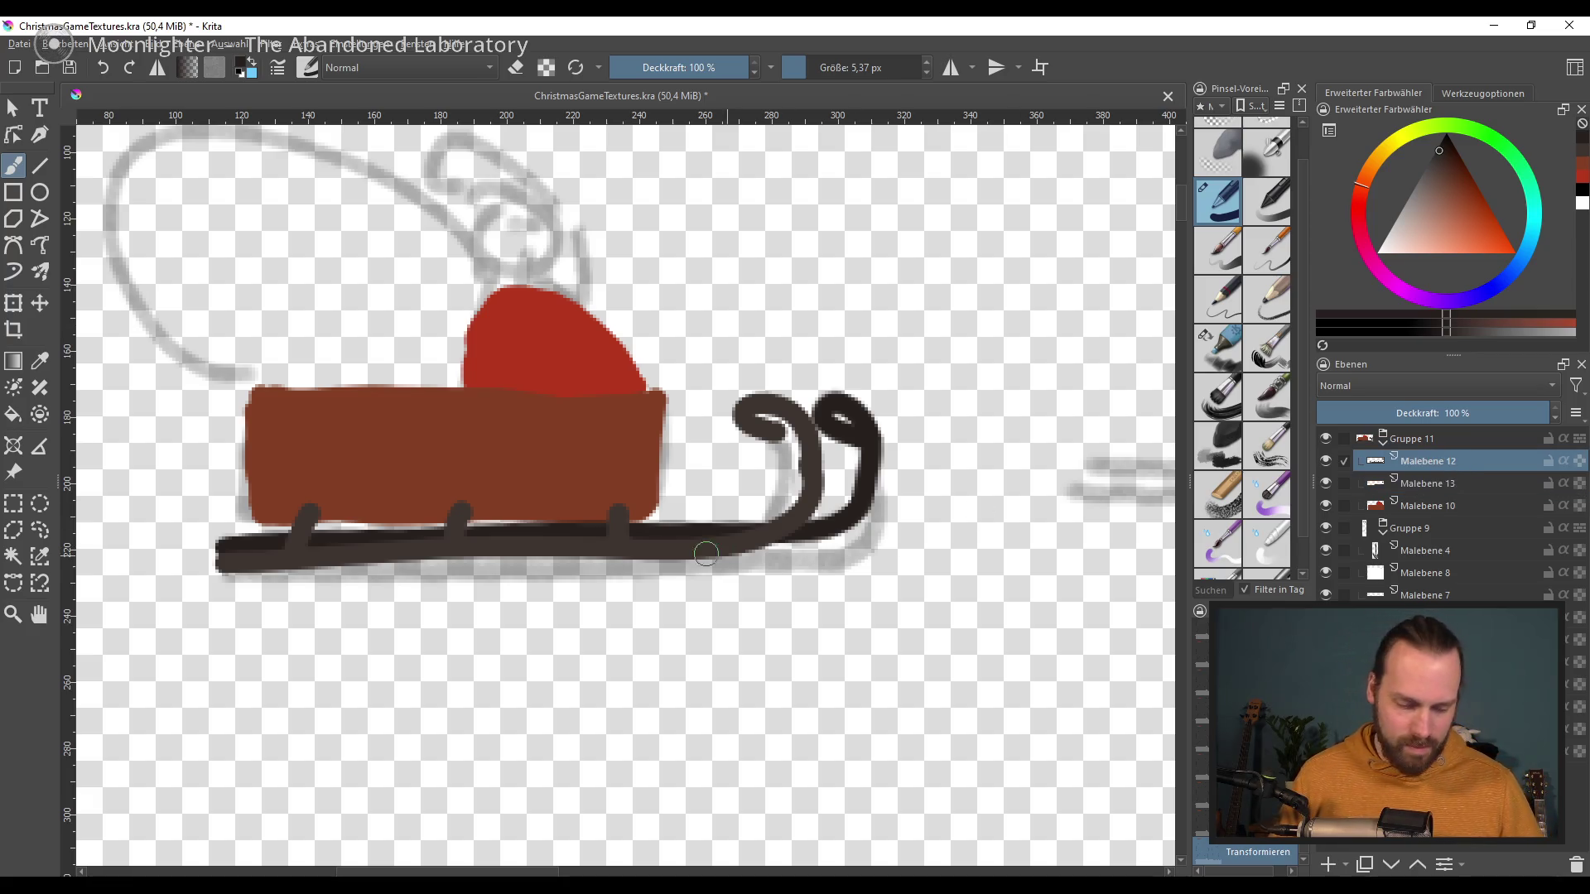
Step: On layer Malebene 10, paint a round tan head above Santa's red body
drag(602, 555, 635, 588)
click(1440, 506)
drag(886, 518, 860, 568)
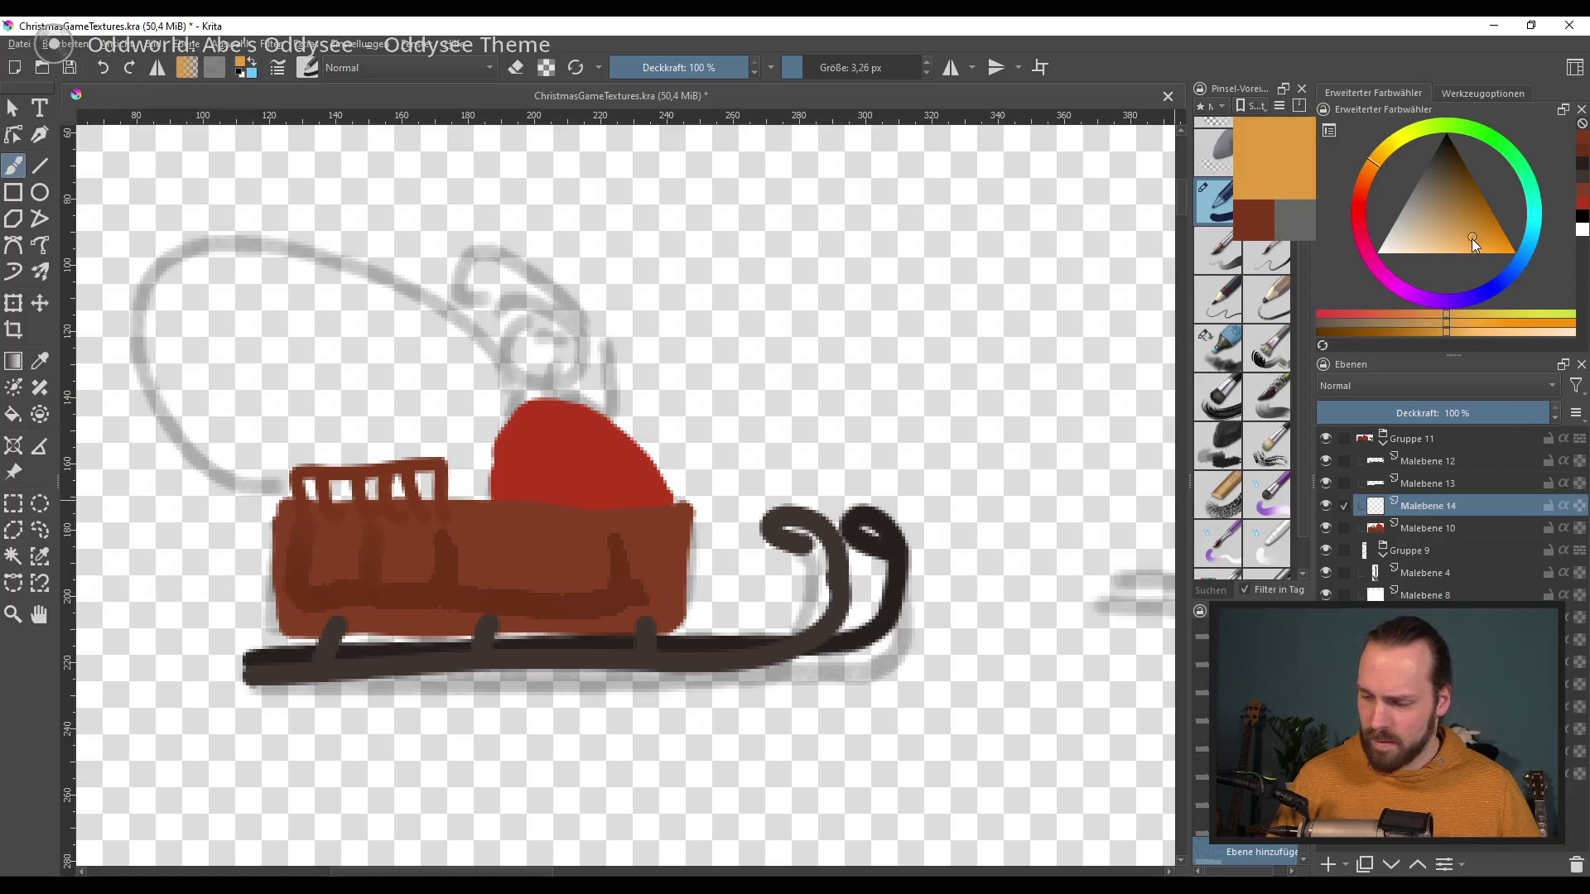
drag(1469, 214, 1452, 220)
mouse_move(546, 356)
mouse_down()
mouse_move(621, 356)
mouse_move(563, 377)
mouse_up()
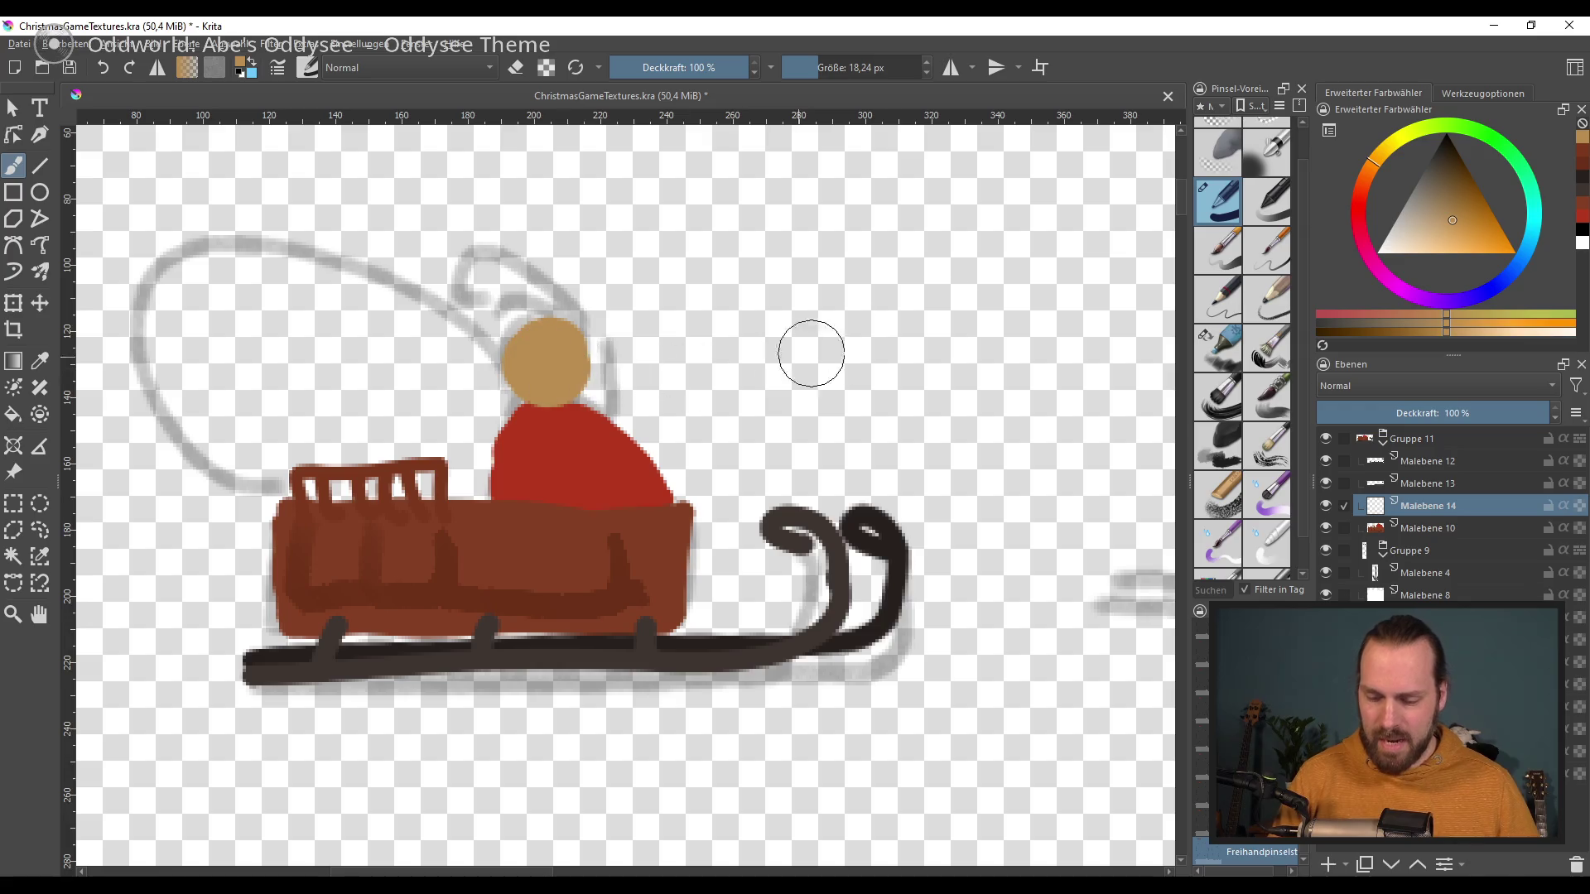
click(1422, 248)
Step: Paint a pale beige beard over the lower face and a light rim around the head
drag(1421, 250, 1404, 228)
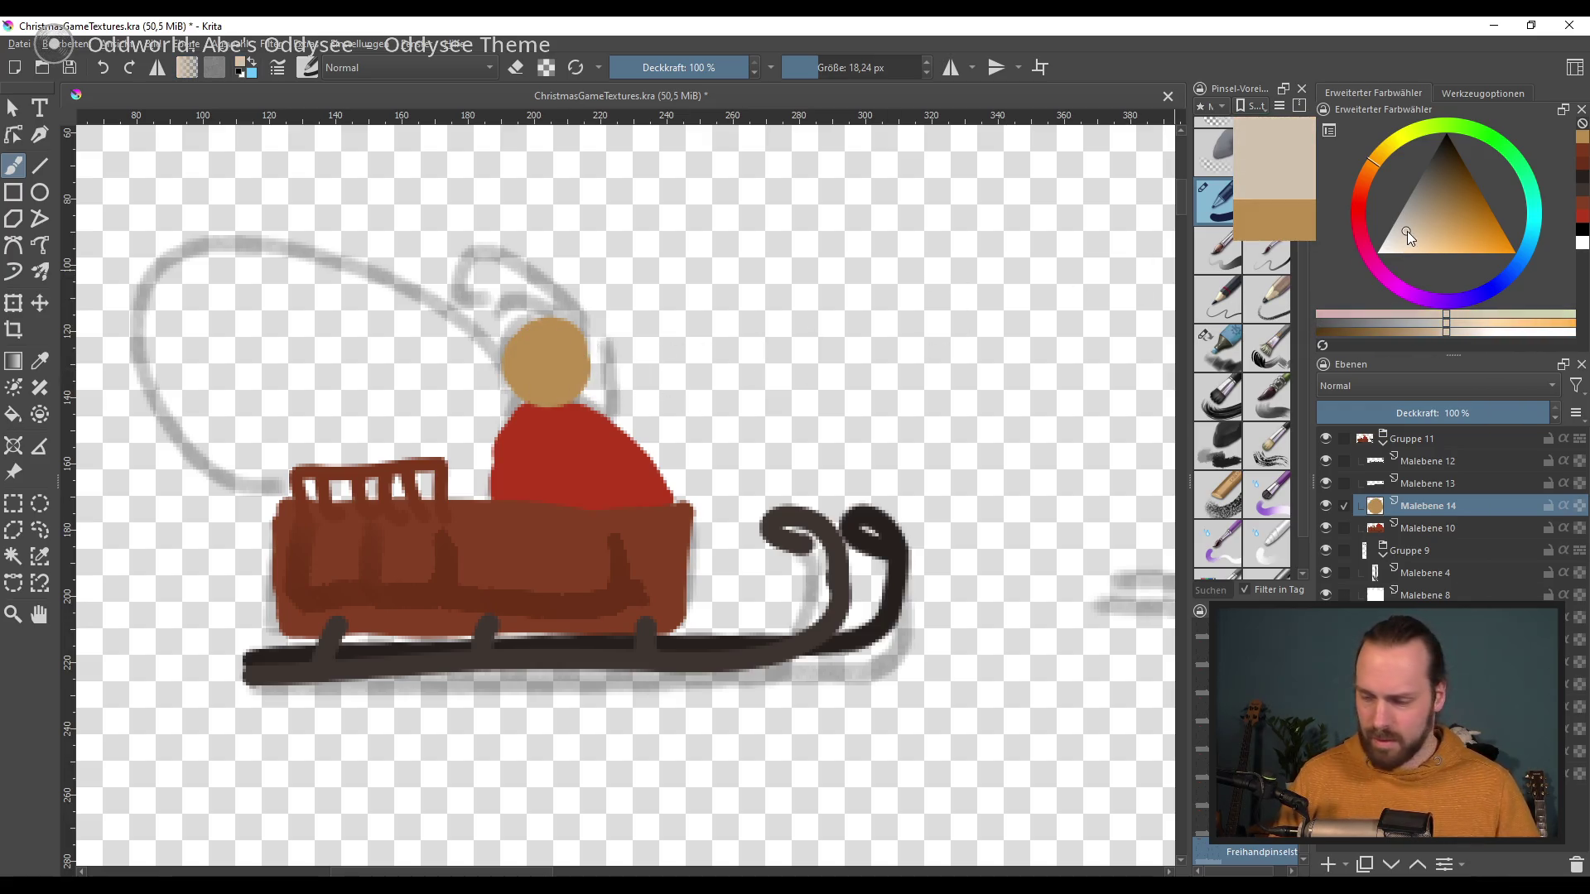
shift+drag(686, 503, 654, 503)
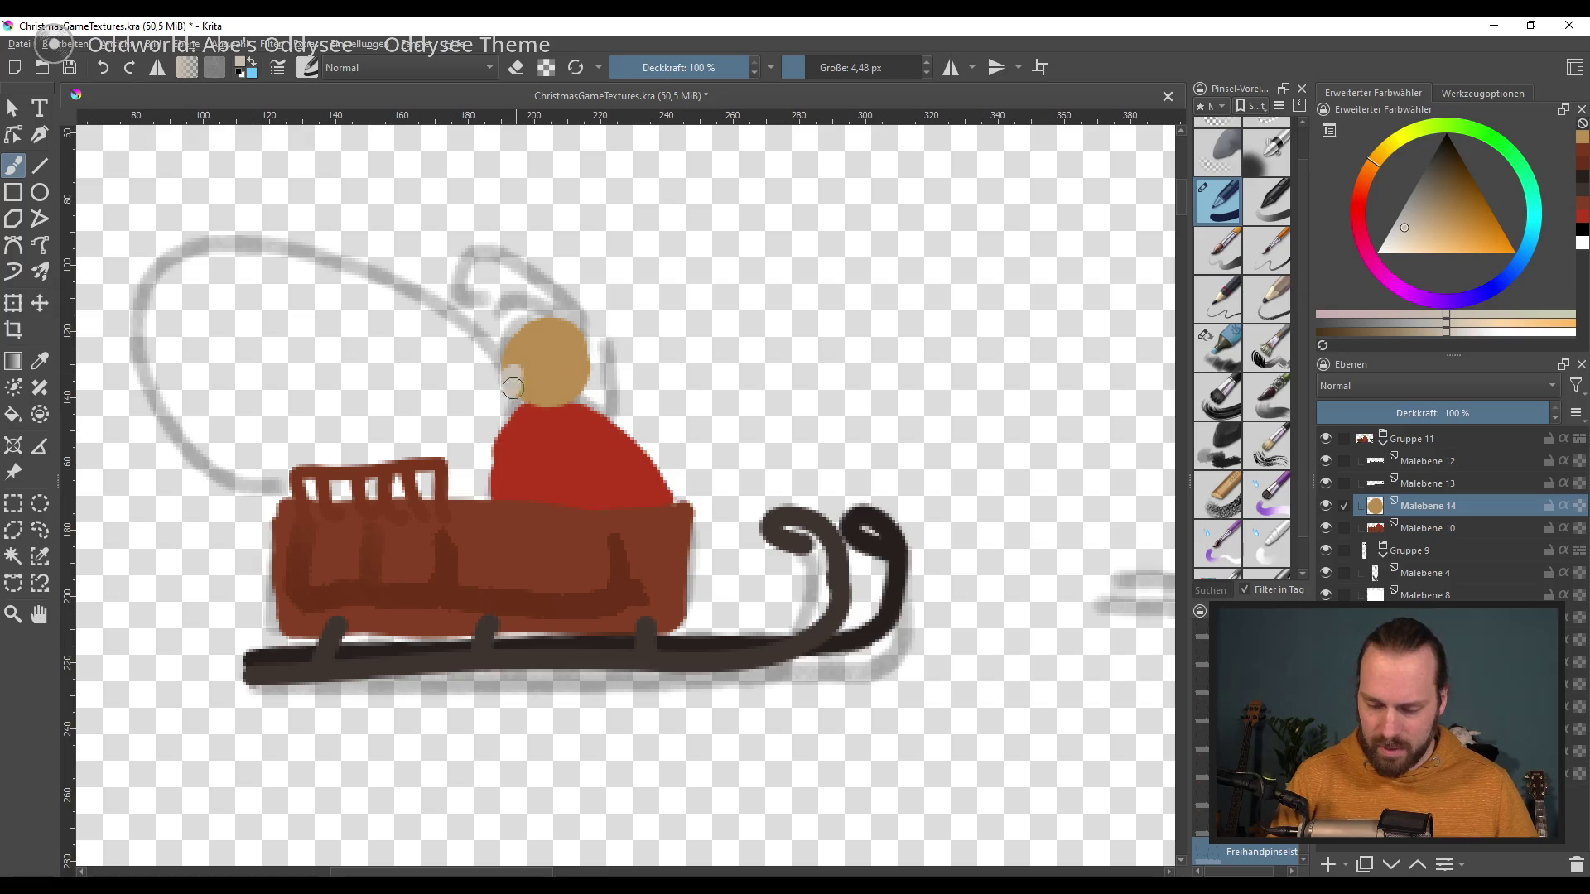
click(1404, 237)
drag(1405, 237, 1396, 238)
mouse_move(507, 377)
mouse_down()
mouse_move(549, 430)
mouse_move(615, 440)
mouse_up()
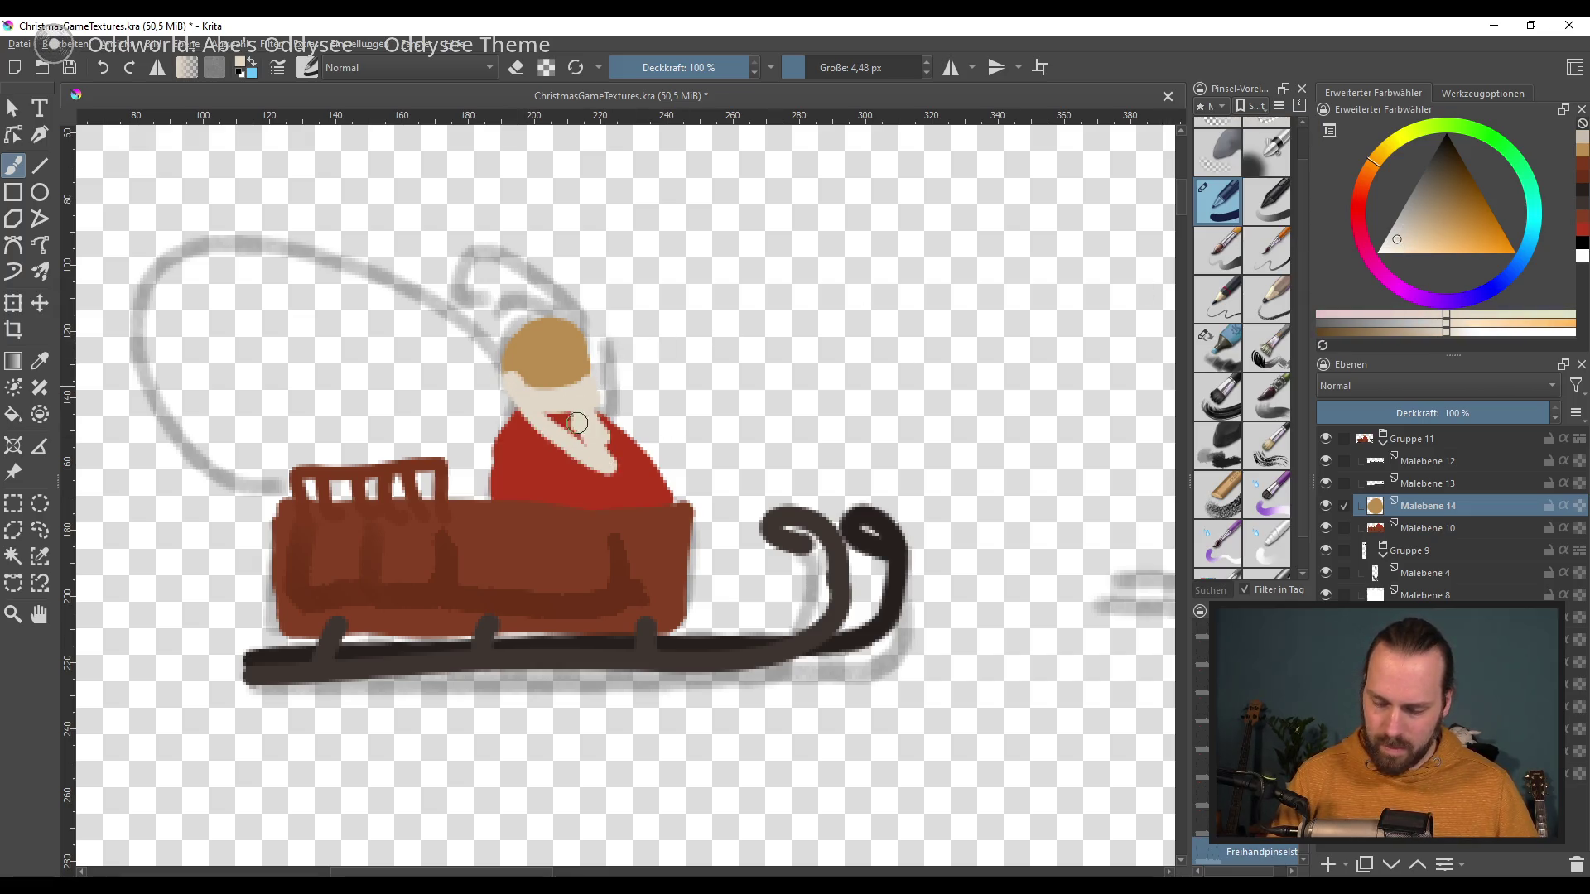
mouse_move(539, 389)
mouse_down()
mouse_move(583, 373)
mouse_move(628, 426)
mouse_up()
key(ctrl+z)
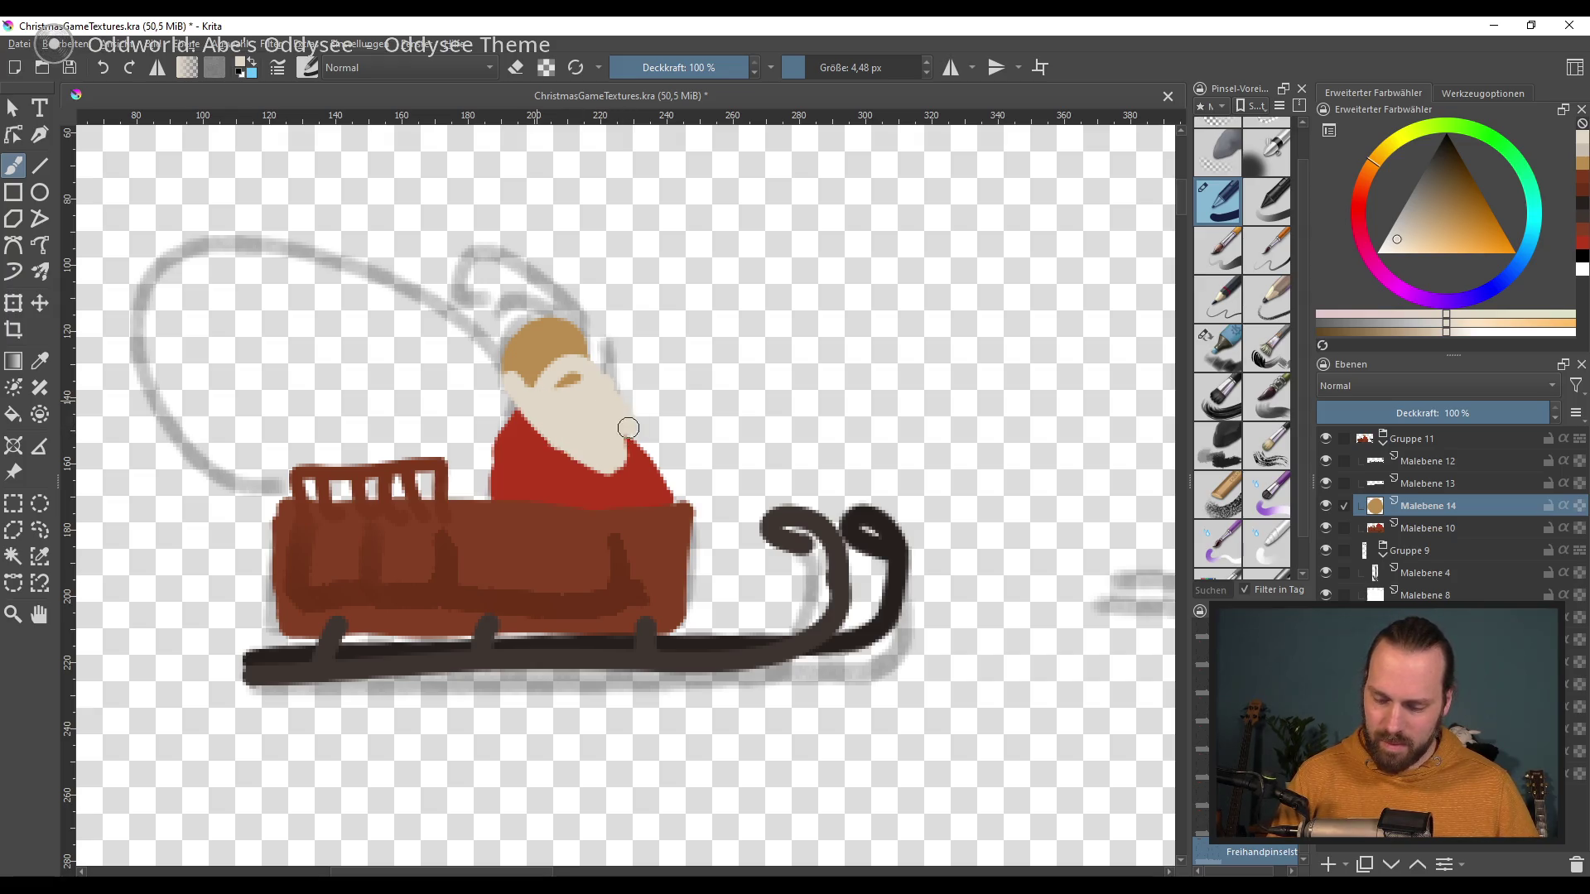
drag(588, 325, 501, 372)
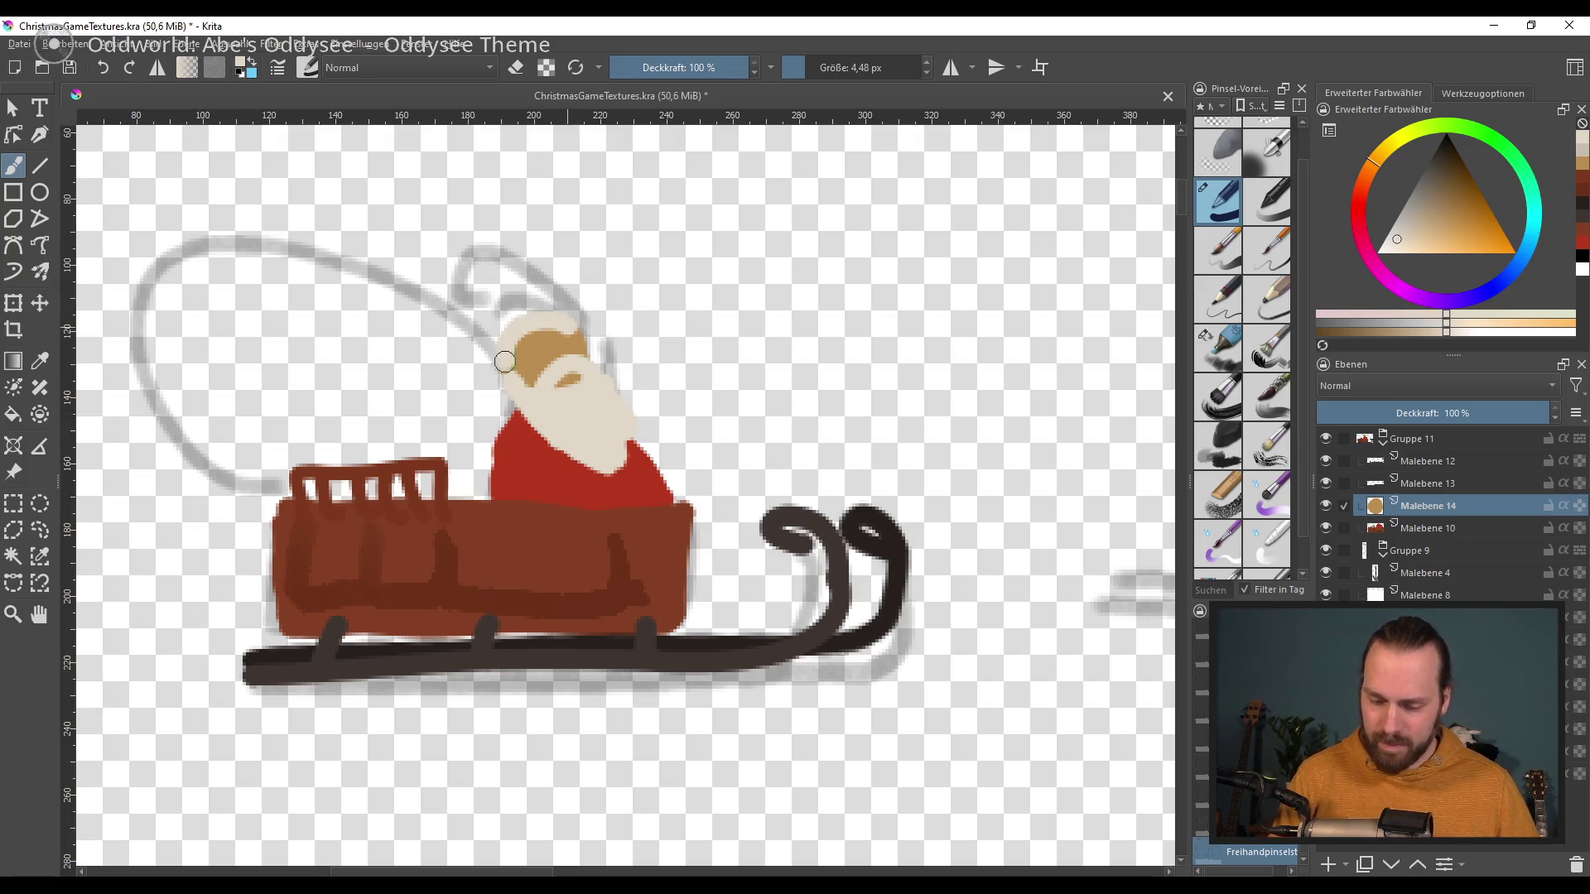
ctrl+click(604, 480)
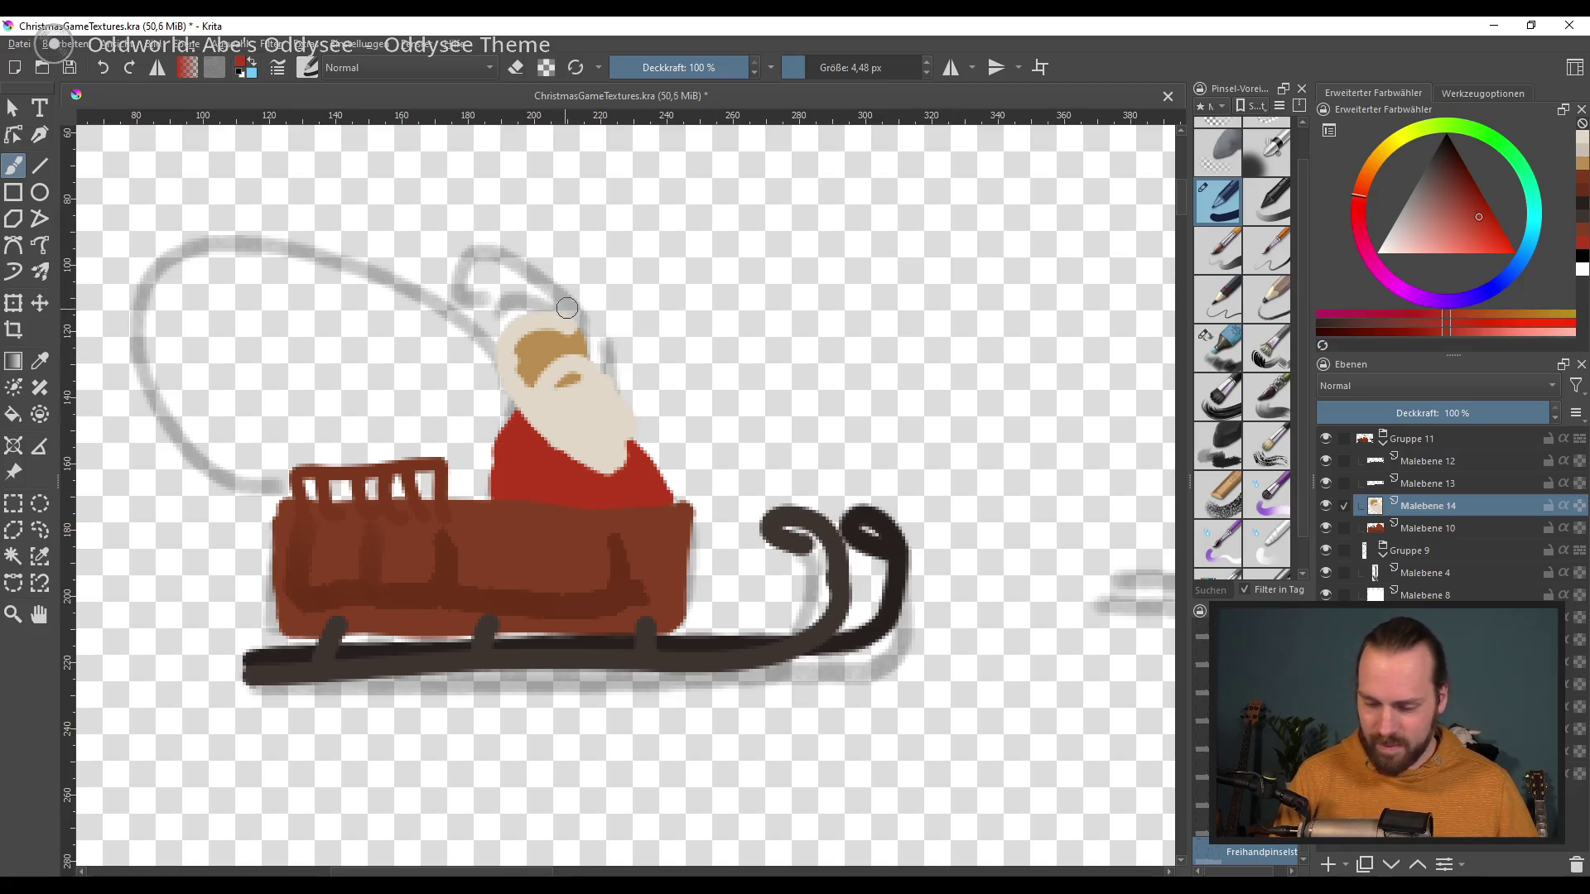
Step: Paint Santa's red hat with a light rim across the top of the head
click(1391, 235)
drag(584, 304, 485, 365)
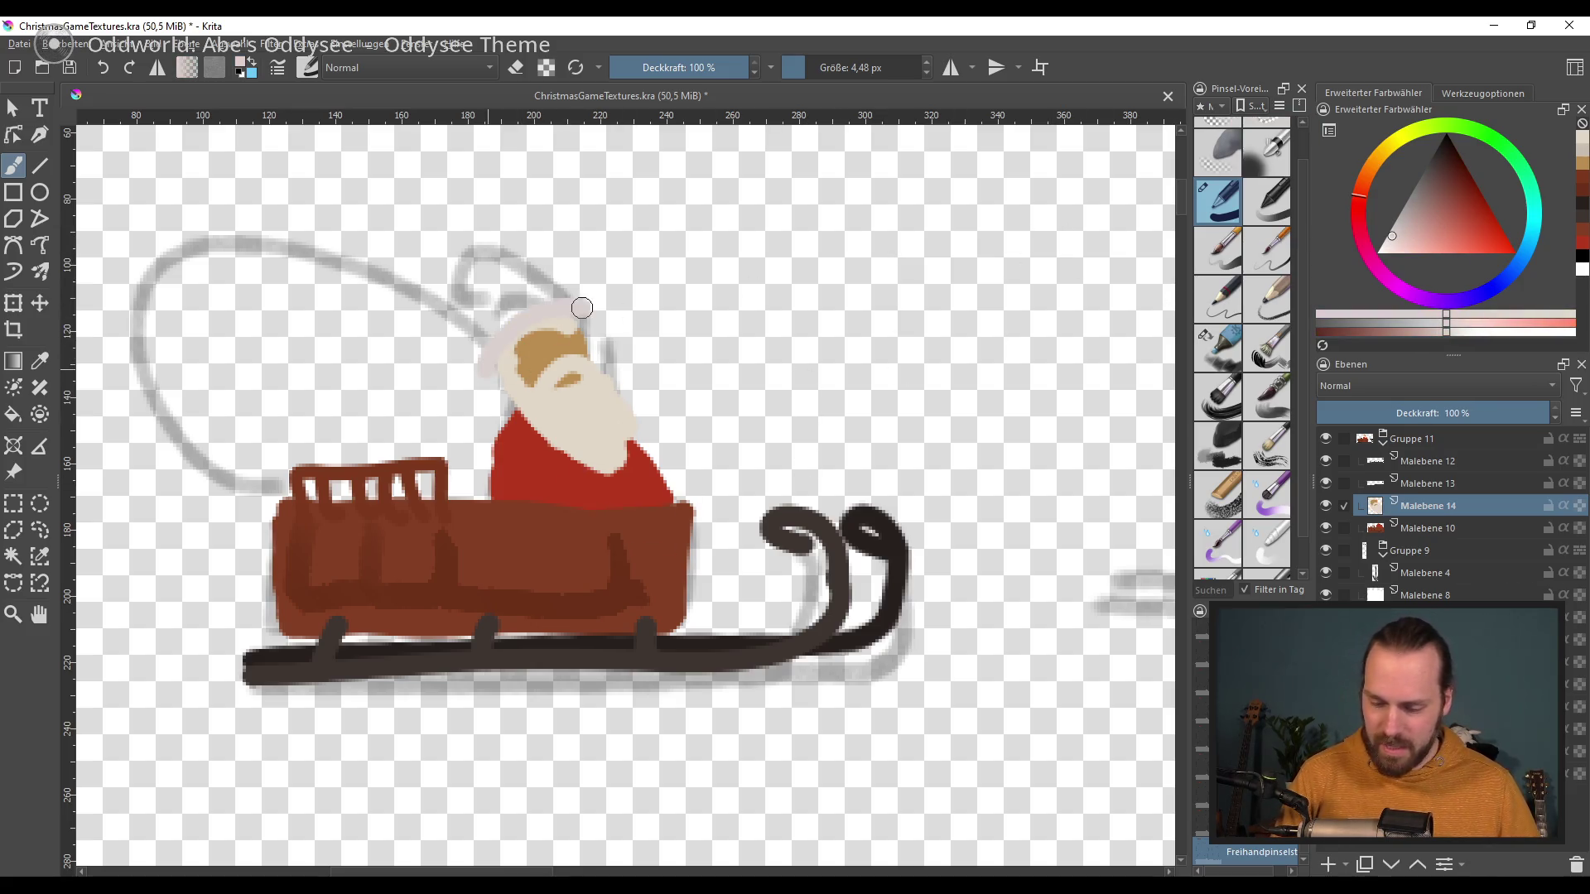
click(1478, 217)
mouse_move(546, 291)
mouse_down()
mouse_move(489, 331)
mouse_move(562, 293)
mouse_move(487, 354)
mouse_move(574, 309)
mouse_move(497, 380)
mouse_move(572, 336)
mouse_up()
ctrl+click(487, 355)
Step: Paint dark sunglasses across Santa's eyes with a slightly smaller brush
click(1448, 144)
key(ctrl+z)
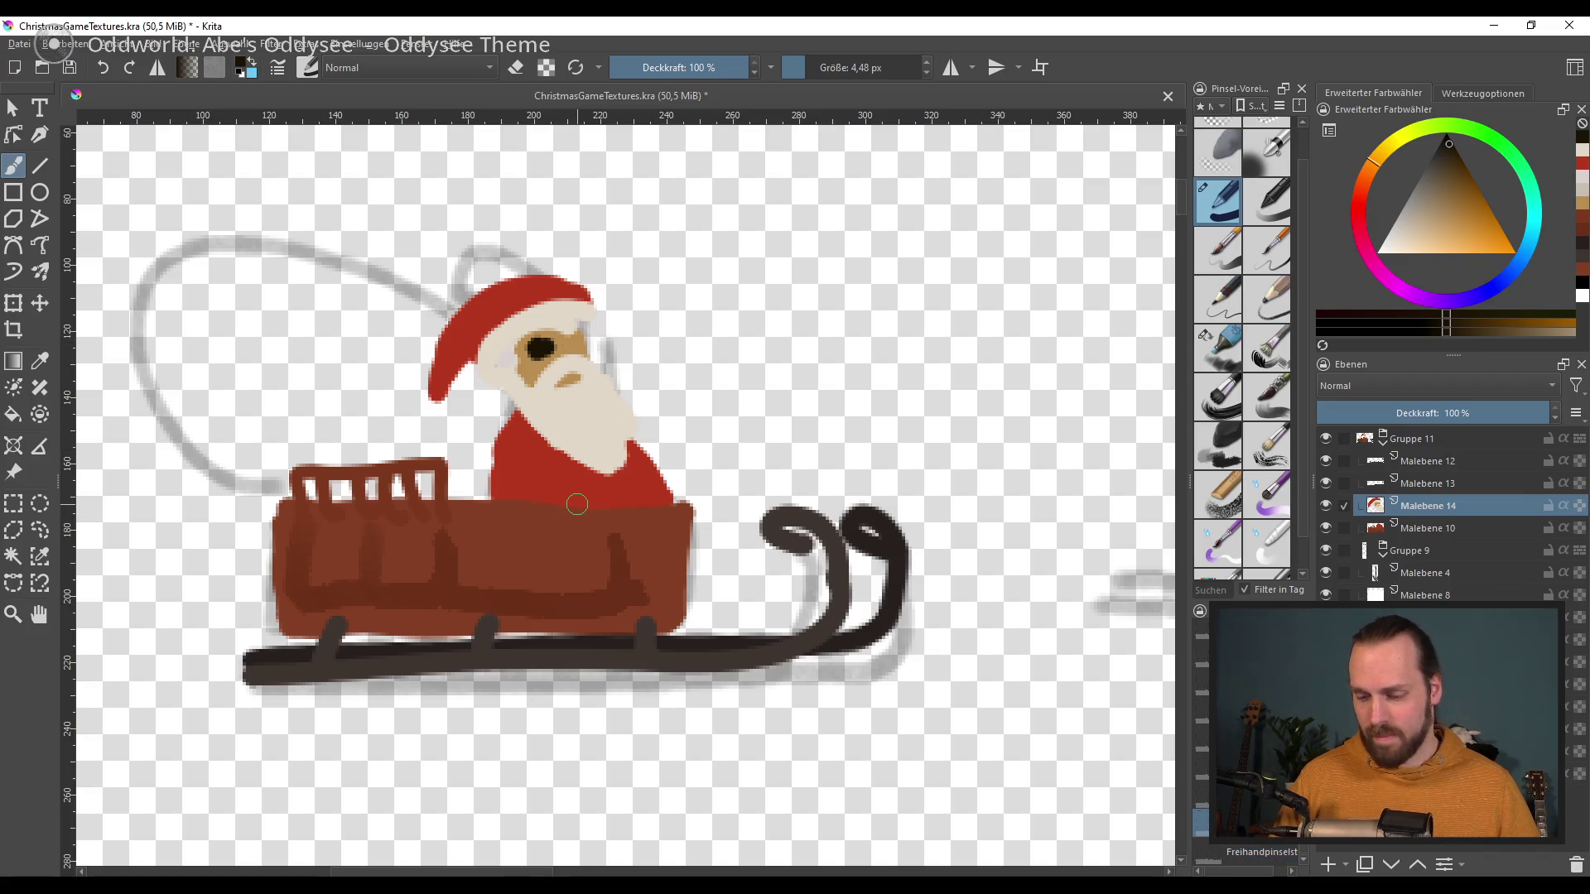
key(ctrl+z)
key(bracketleft)
mouse_move(516, 346)
mouse_down()
mouse_move(585, 333)
mouse_move(566, 348)
mouse_up()
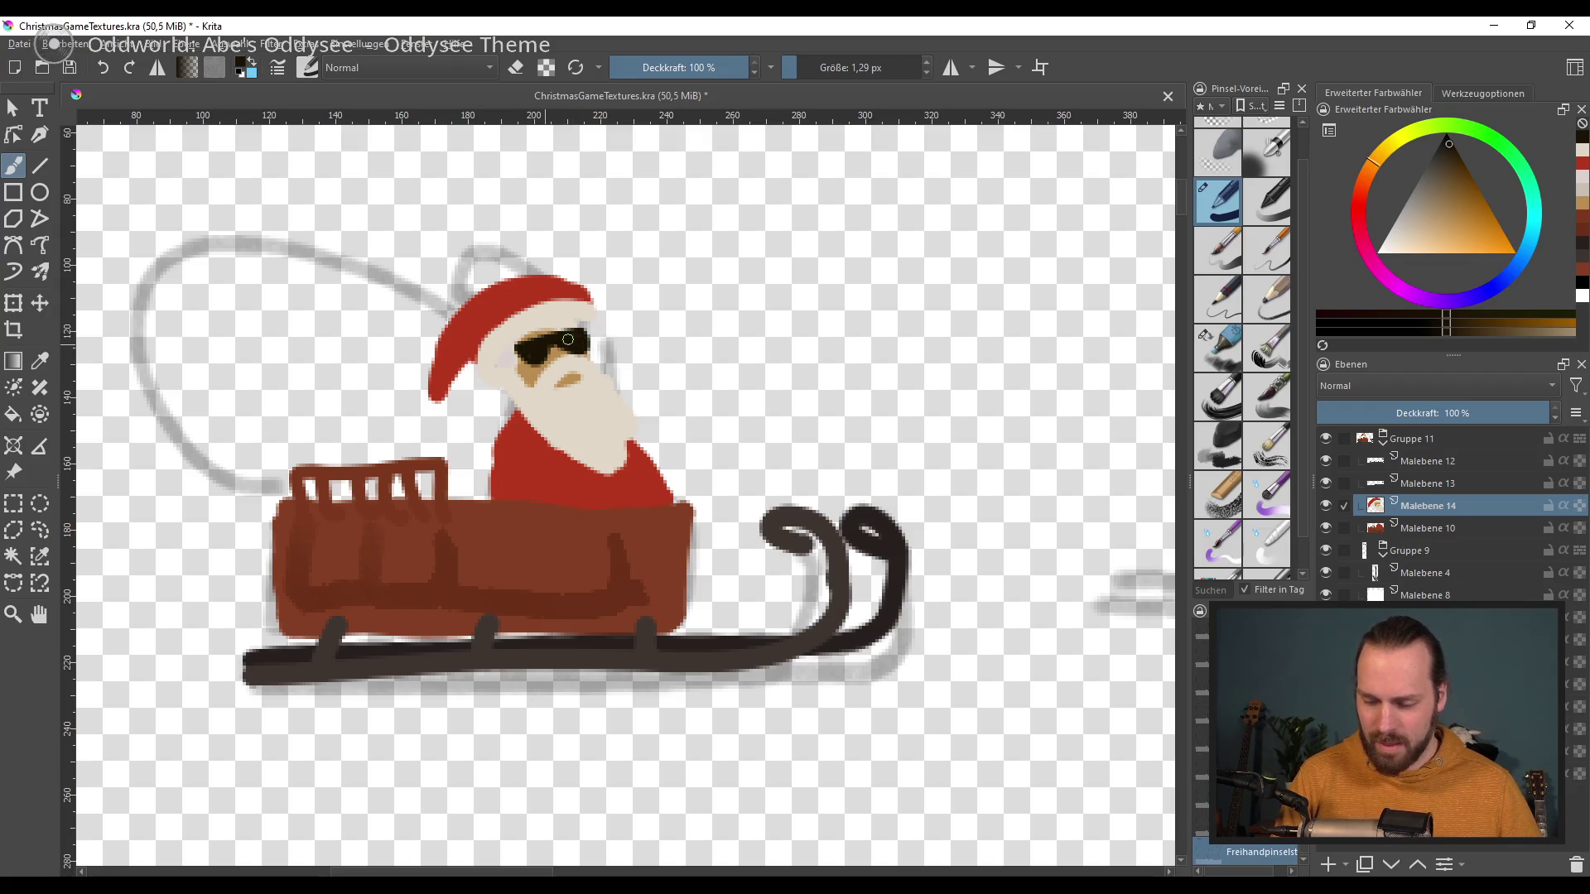
drag(496, 351, 547, 340)
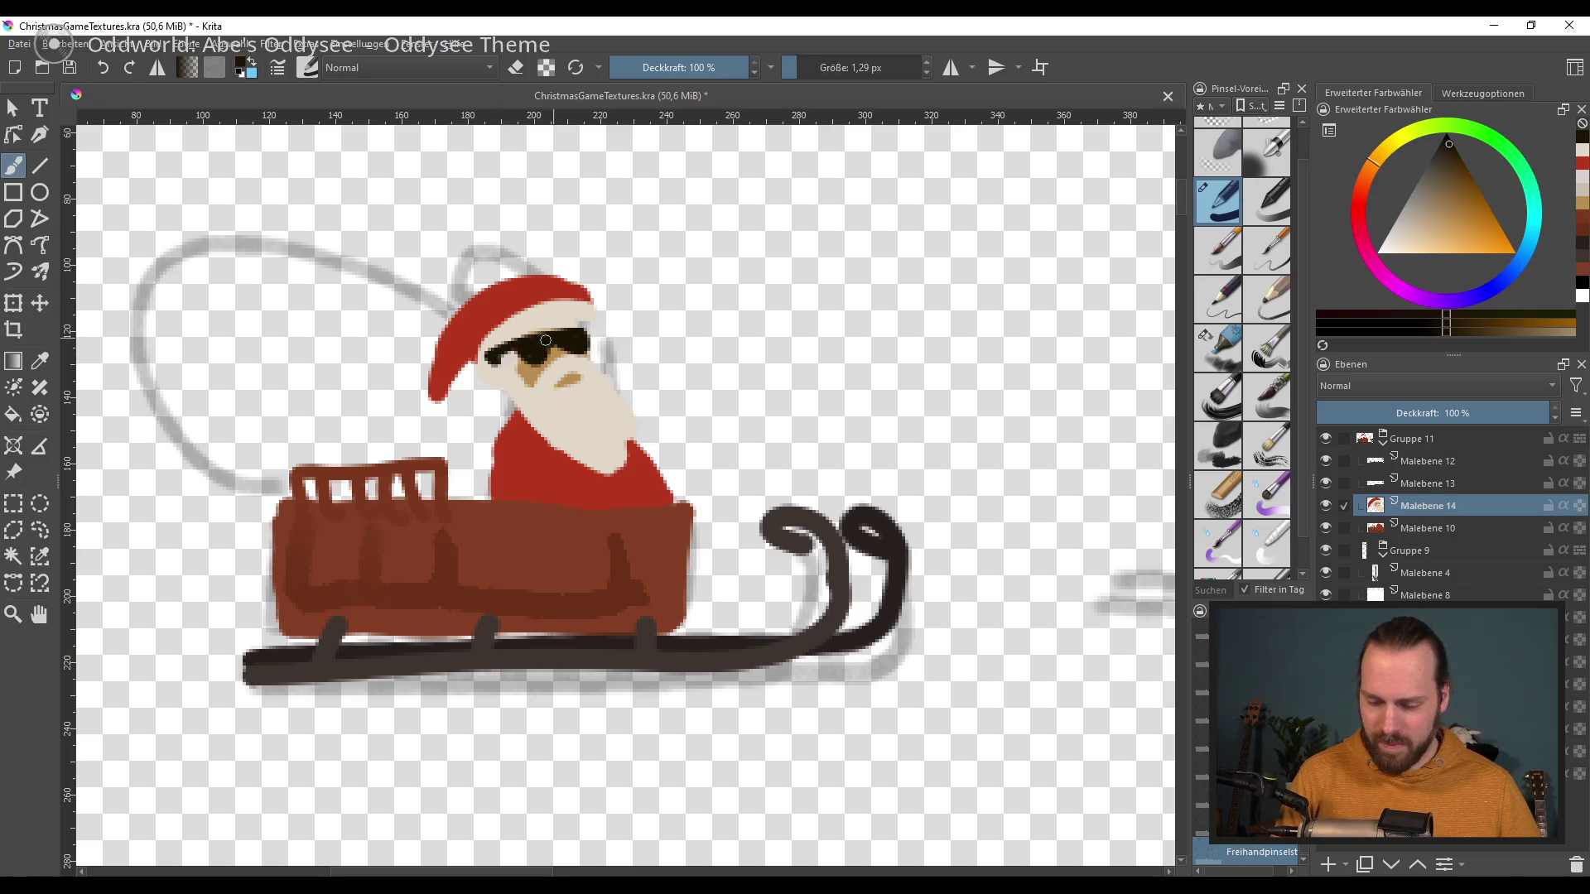
Step: Draw a dark steering wheel in front of Santa with a 5 px brush
mouse_move(708, 495)
mouse_down()
mouse_move(705, 446)
mouse_move(695, 476)
mouse_up()
ctrl+click(655, 424)
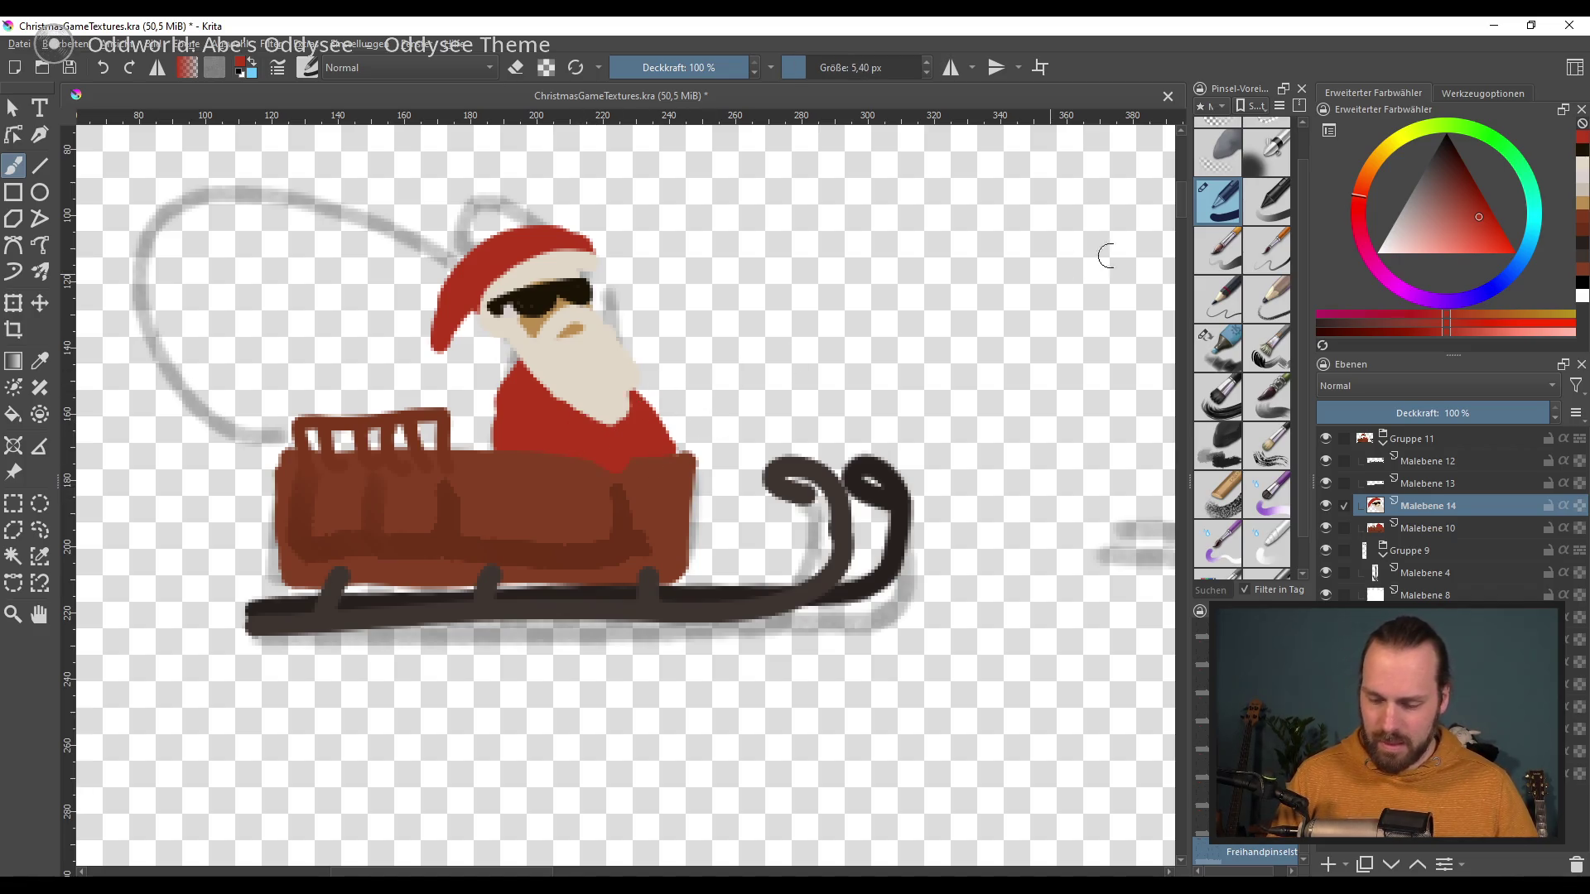
click(1371, 167)
click(1468, 230)
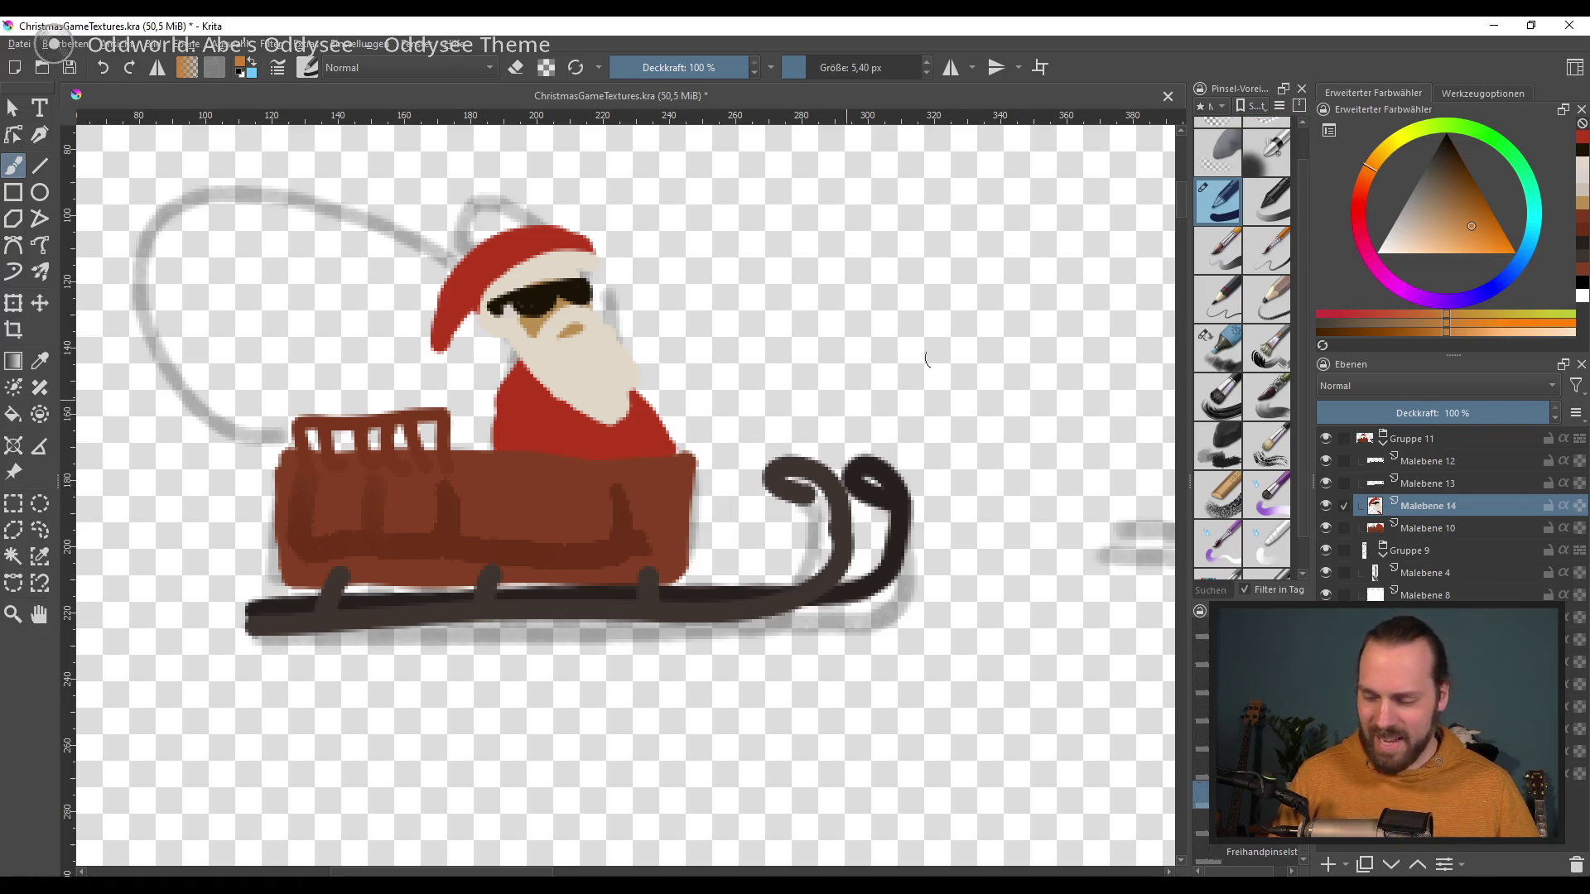
click(1444, 163)
mouse_move(676, 503)
mouse_down()
mouse_move(635, 455)
mouse_move(677, 390)
mouse_up()
key(ctrl+z)
key(bracketright)
key(bracketright)
key(bracketright)
mouse_move(633, 478)
mouse_down()
mouse_move(677, 390)
mouse_move(654, 439)
mouse_move(699, 406)
mouse_move(665, 454)
mouse_move(672, 478)
mouse_move(704, 476)
mouse_move(681, 541)
mouse_up()
Step: Paint ochre gloves on the steering wheel and a white pom-pom on the hat tip
ctrl+click(679, 501)
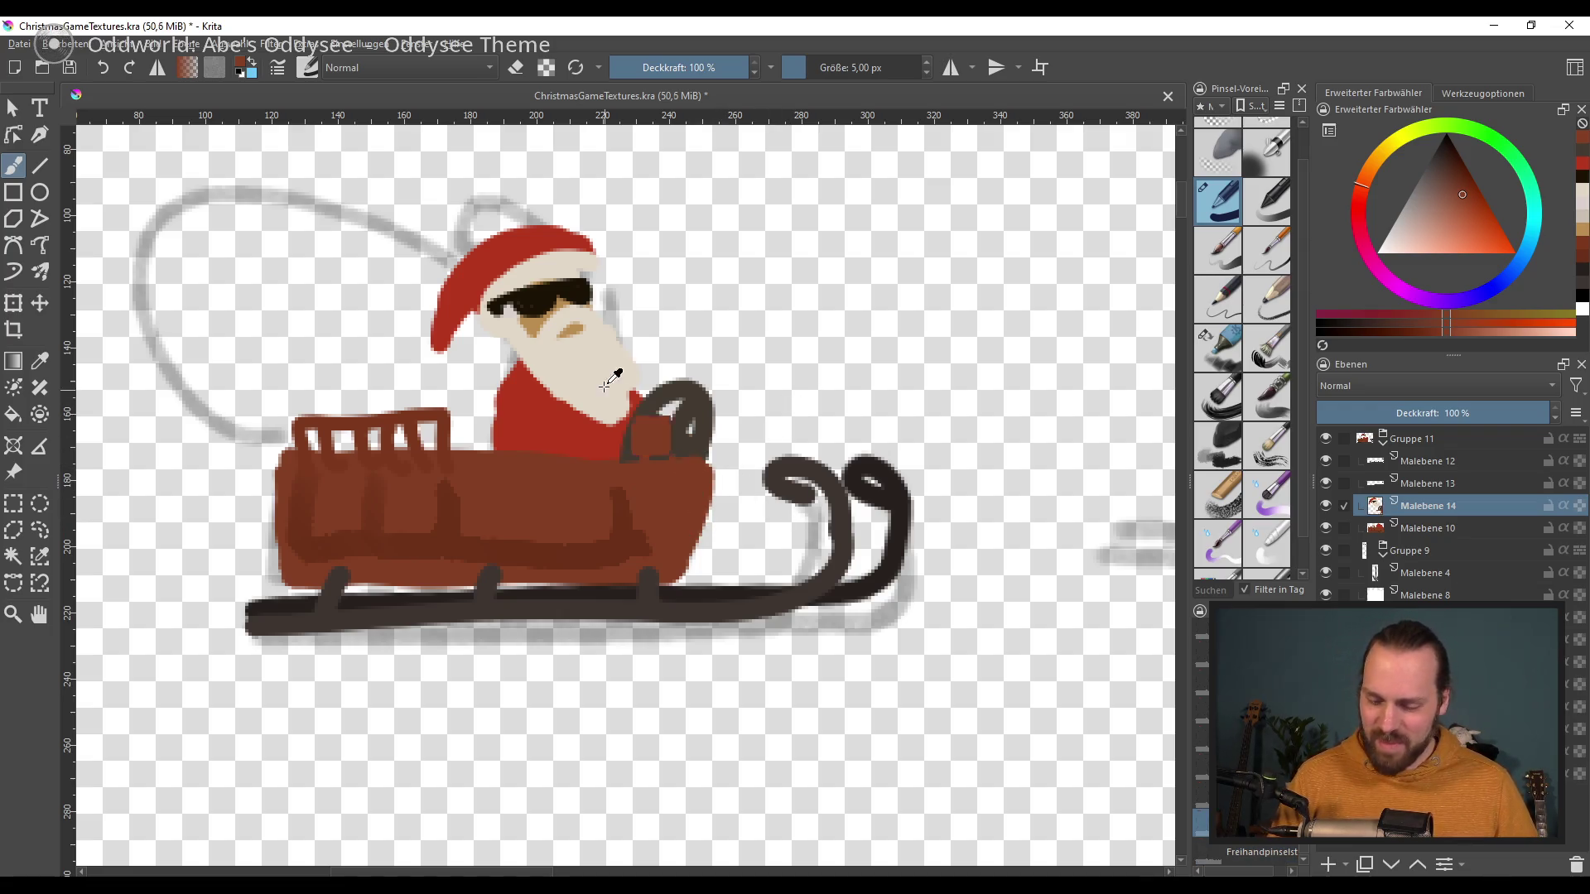
click(1370, 161)
click(1472, 231)
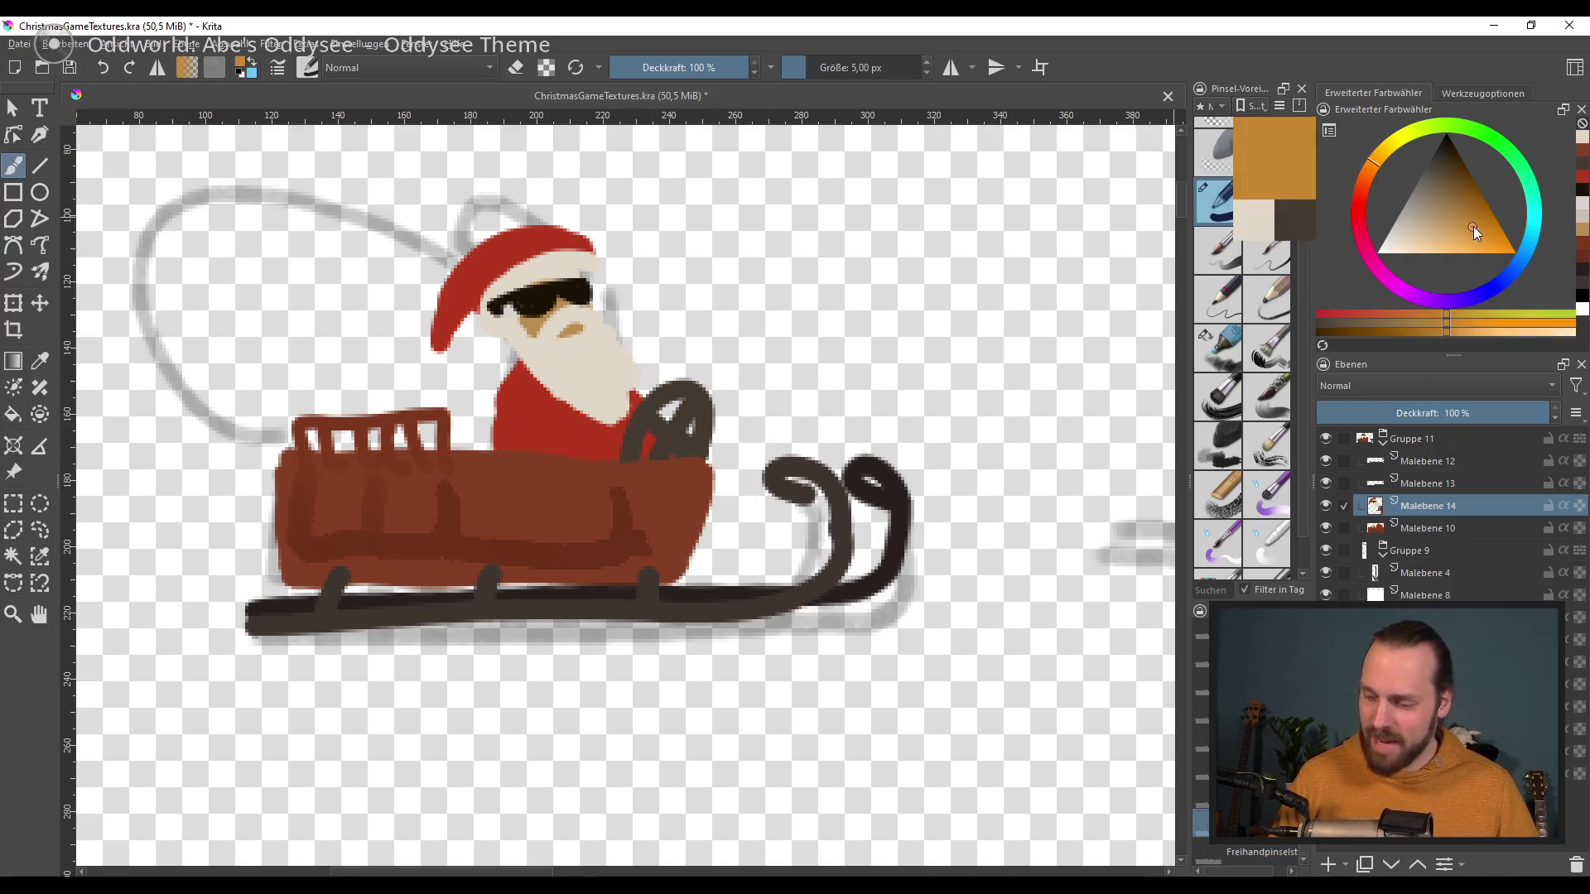
mouse_move(630, 427)
mouse_down()
mouse_move(596, 445)
mouse_move(711, 447)
mouse_up()
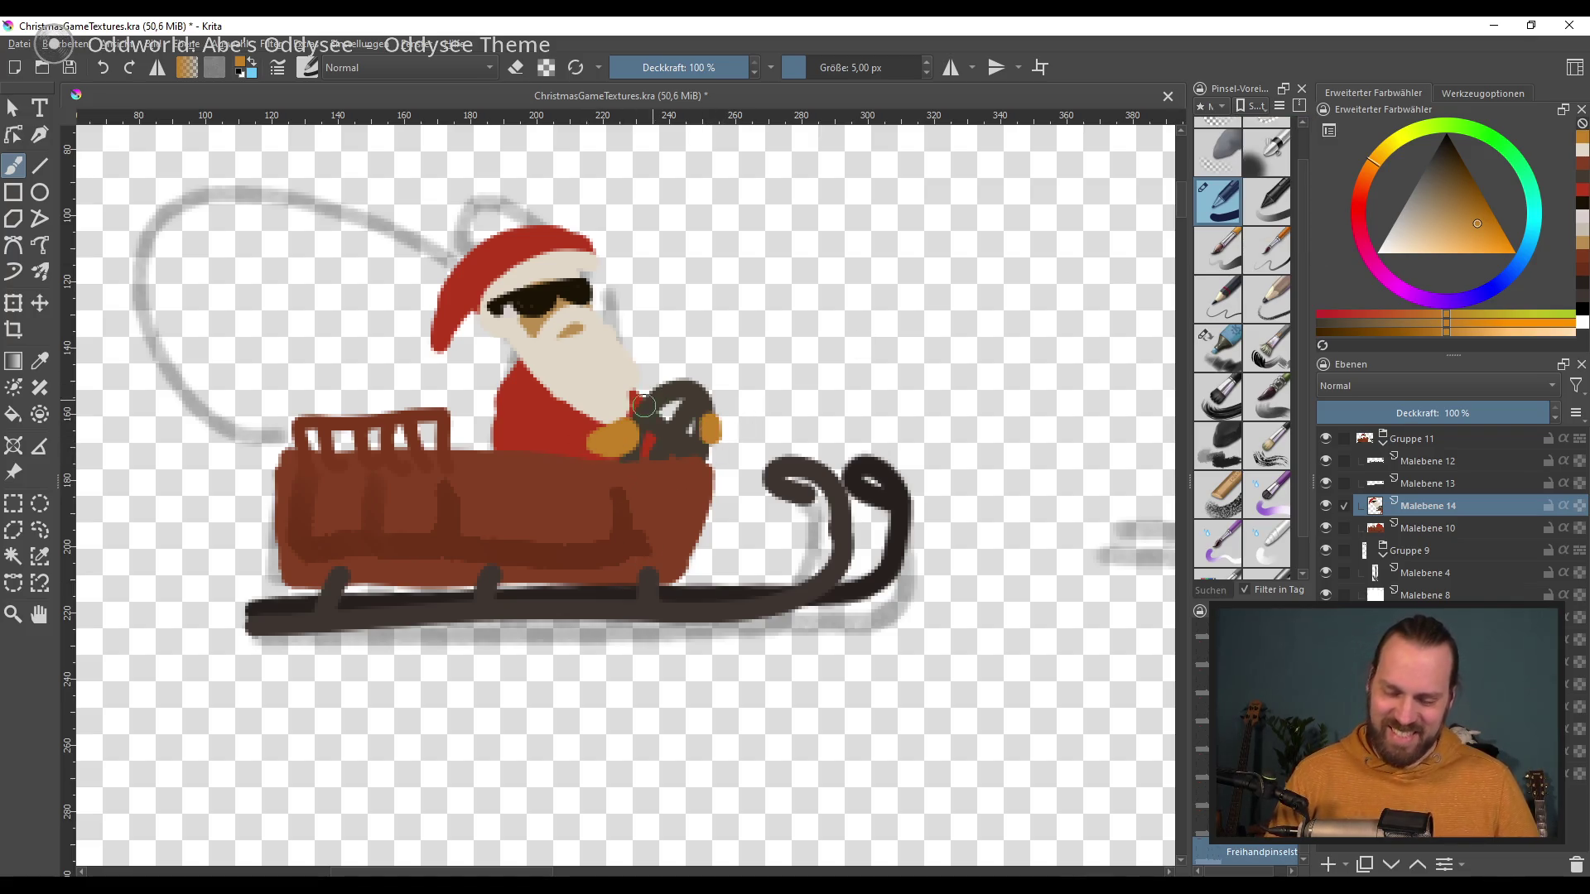
ctrl+click(596, 352)
drag(424, 348, 447, 358)
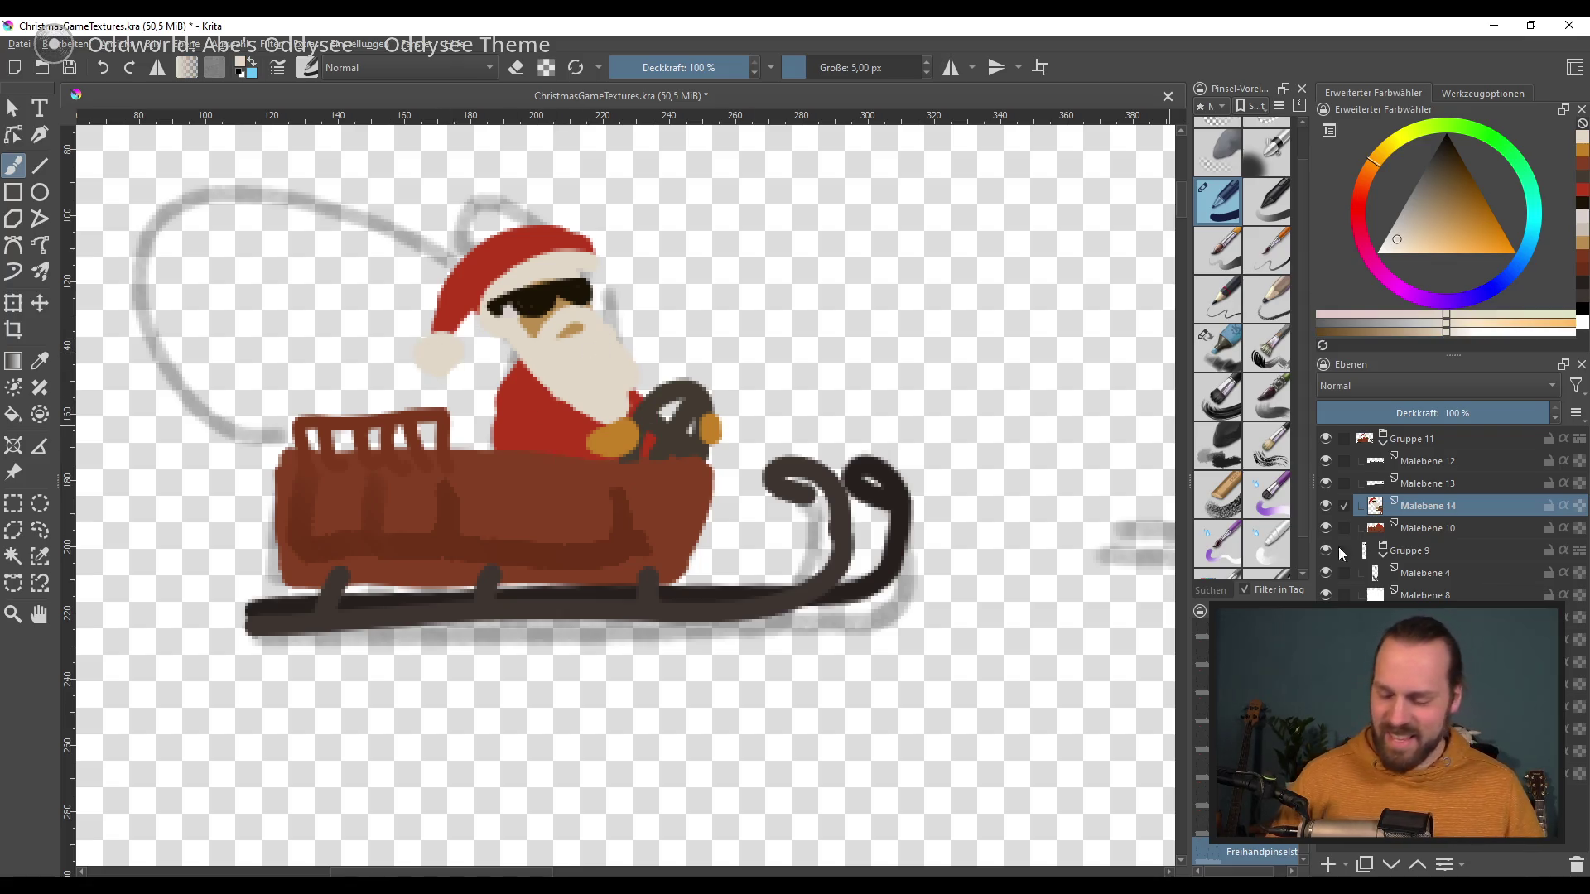
Step: On a new layer moved behind the sleigh, paint a solid grey-brown sack
click(1328, 865)
drag(686, 527, 699, 540)
drag(1448, 212, 1423, 195)
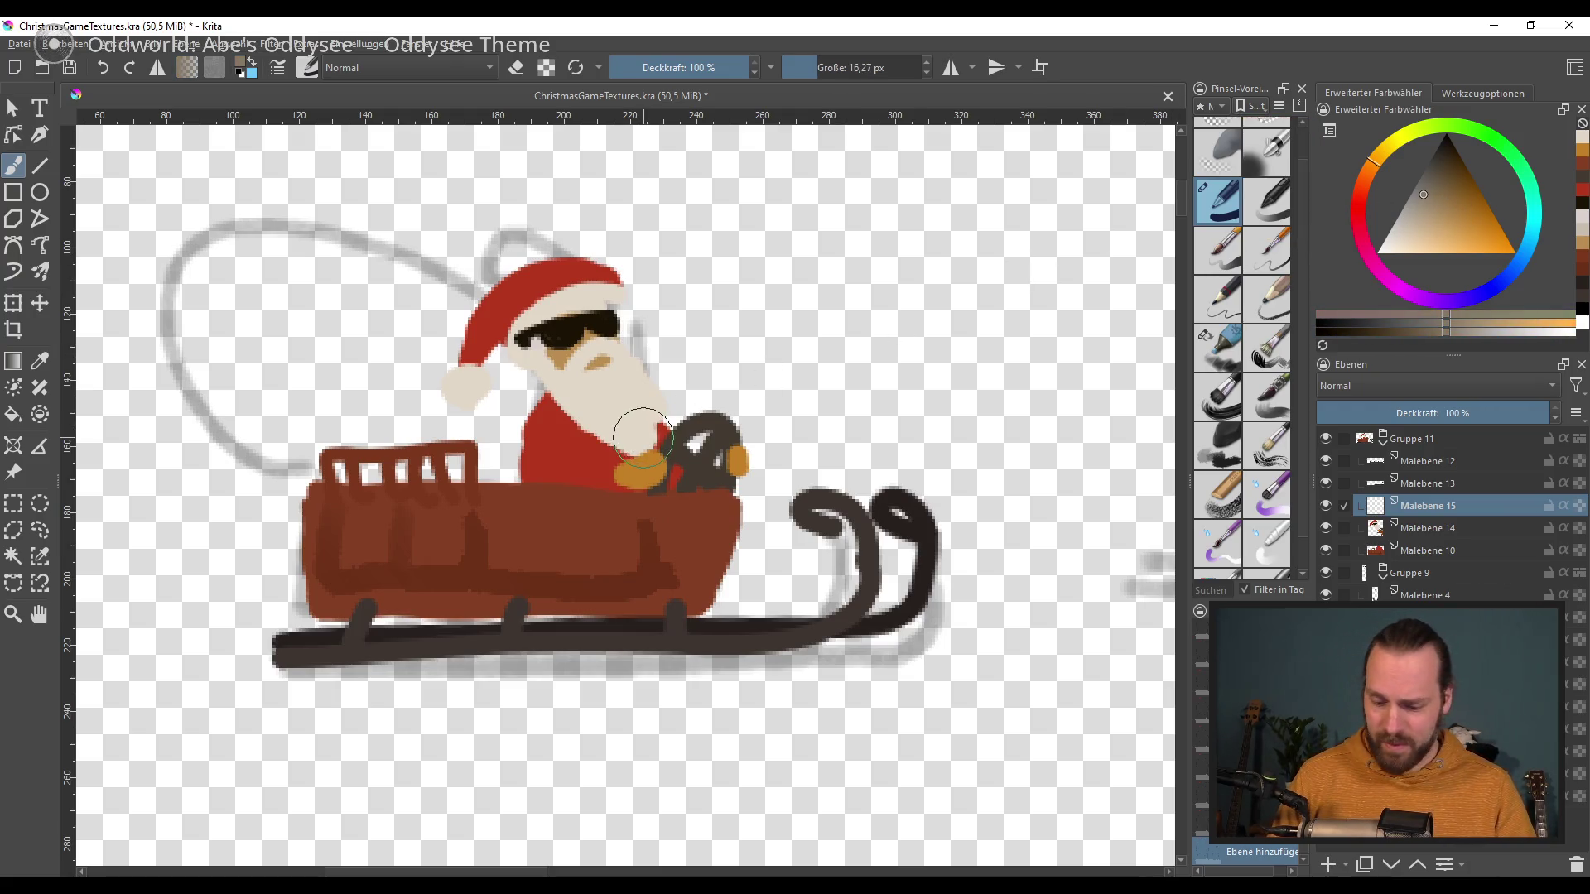
mouse_move(586, 425)
mouse_down()
mouse_move(231, 461)
mouse_move(526, 448)
mouse_up()
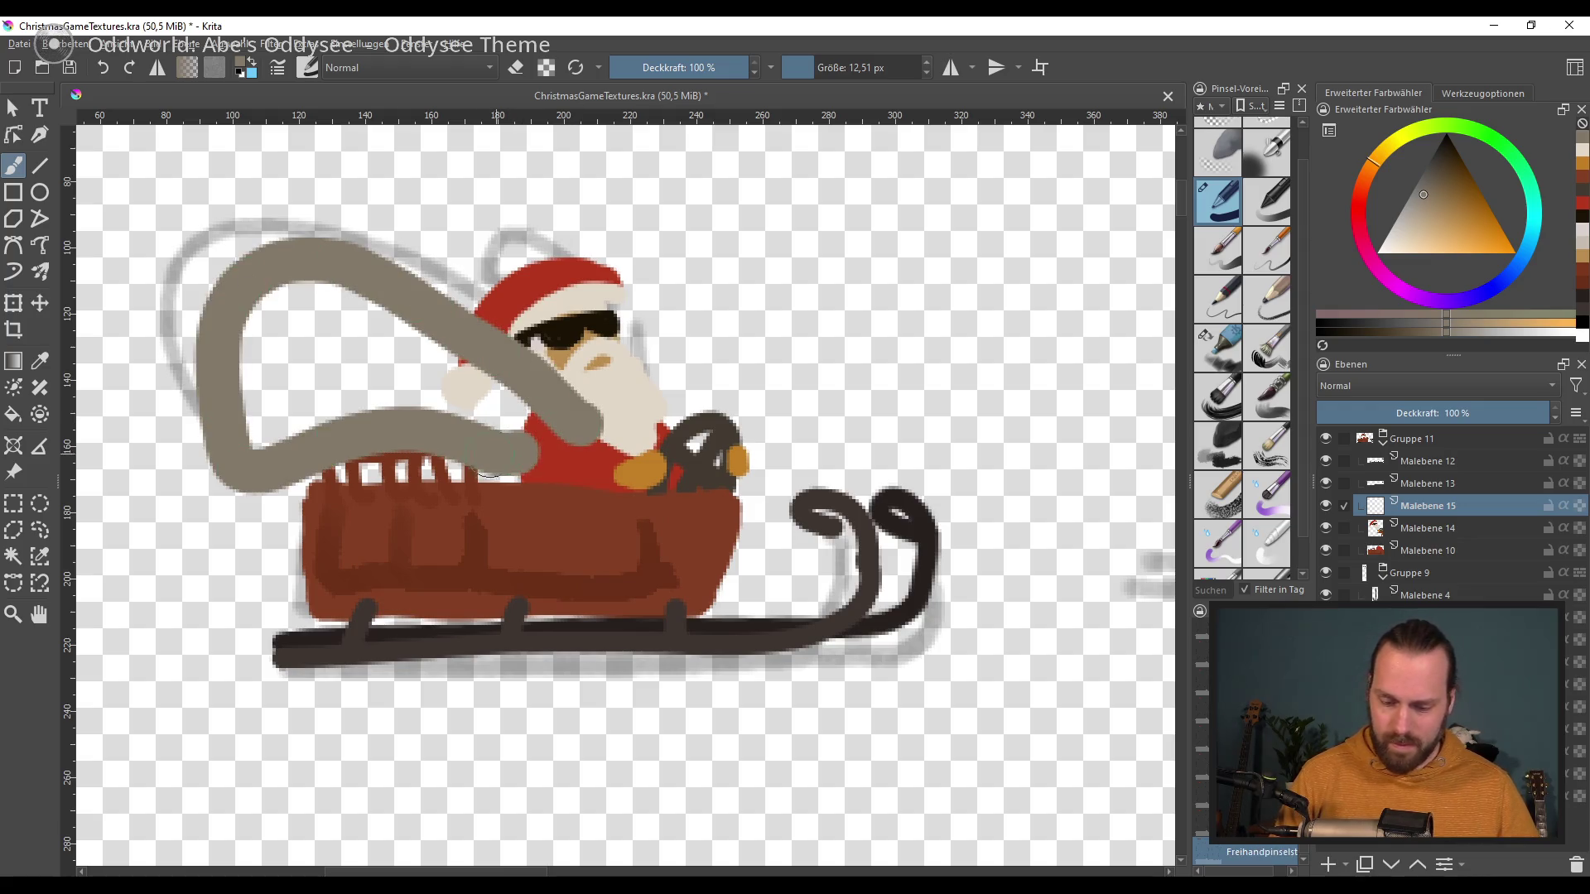
drag(1444, 507, 1478, 549)
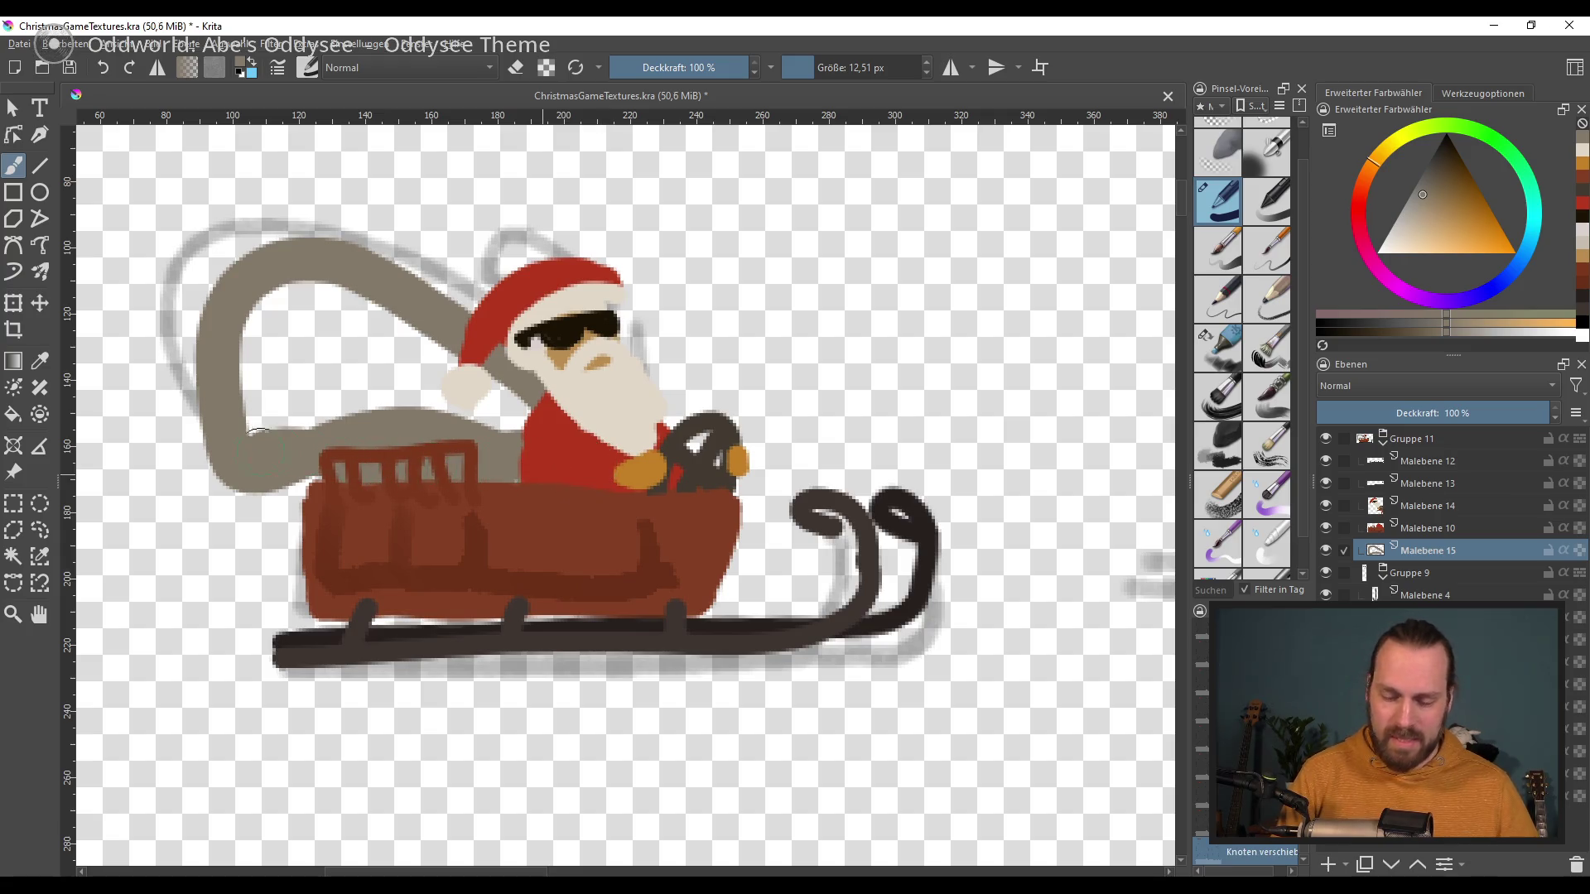
mouse_move(342, 465)
mouse_down()
mouse_move(372, 318)
mouse_move(400, 331)
mouse_up()
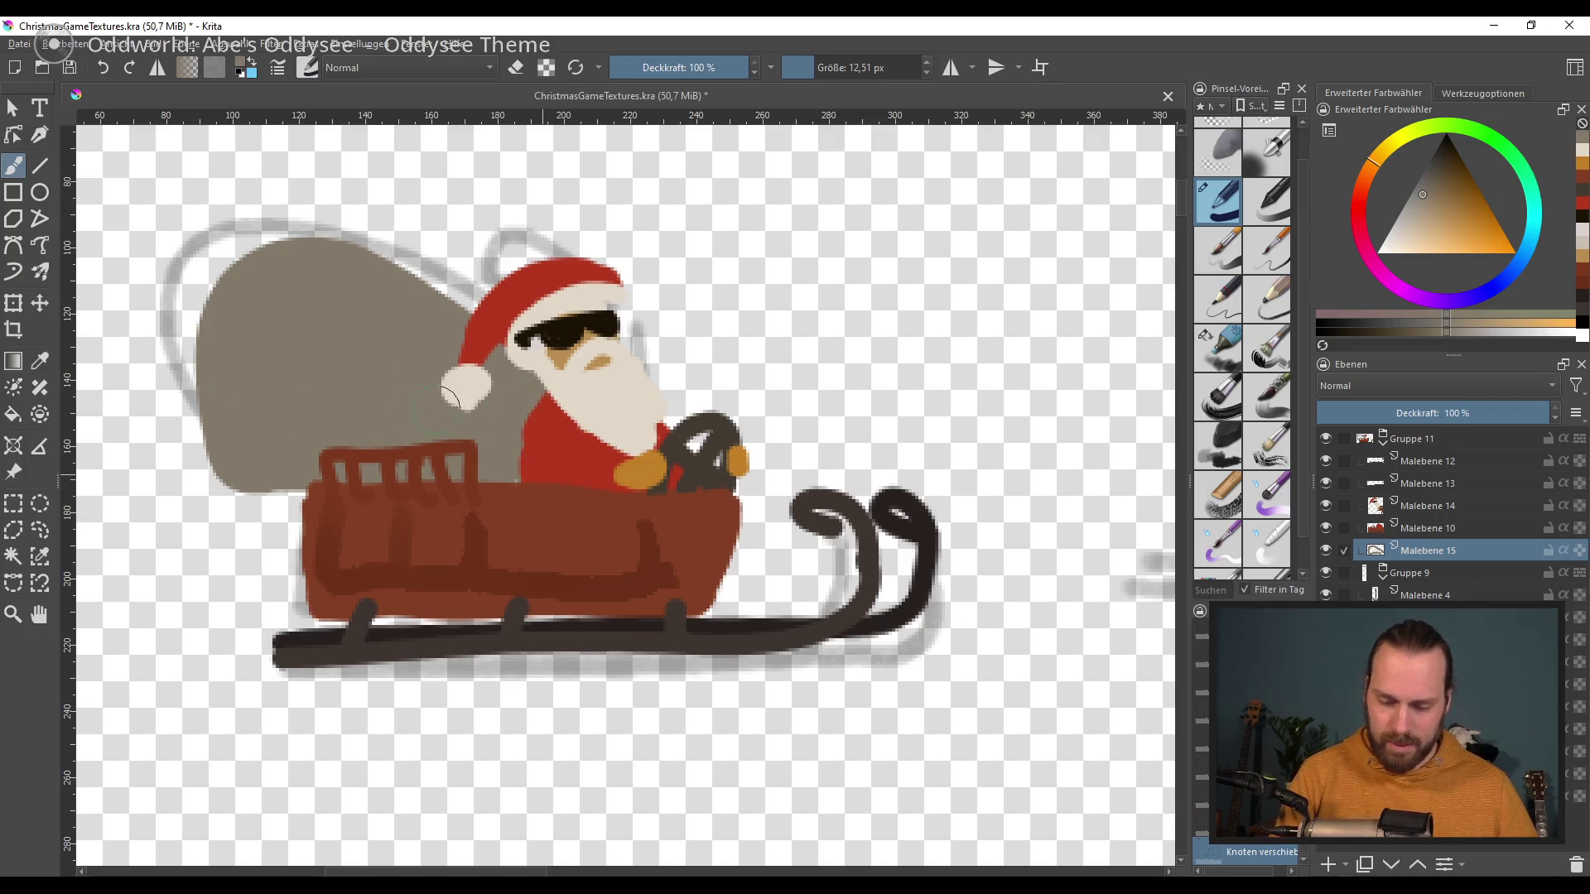
drag(954, 541, 920, 517)
scroll(919, 517, down, 3)
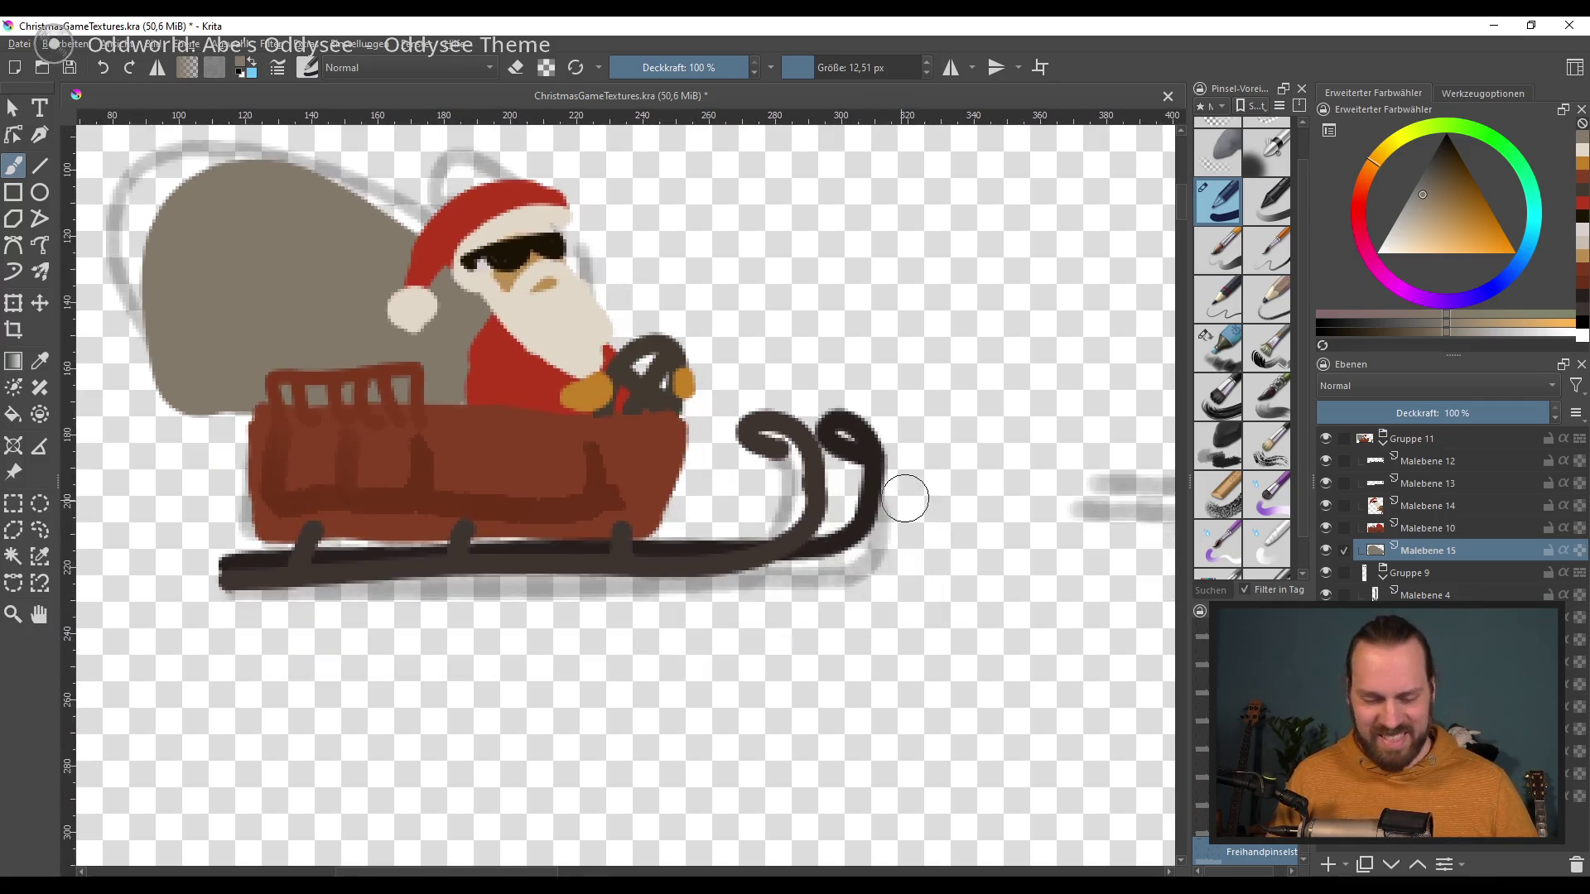
mouse_move(1104, 596)
mouse_down()
mouse_move(623, 584)
mouse_move(783, 578)
mouse_up()
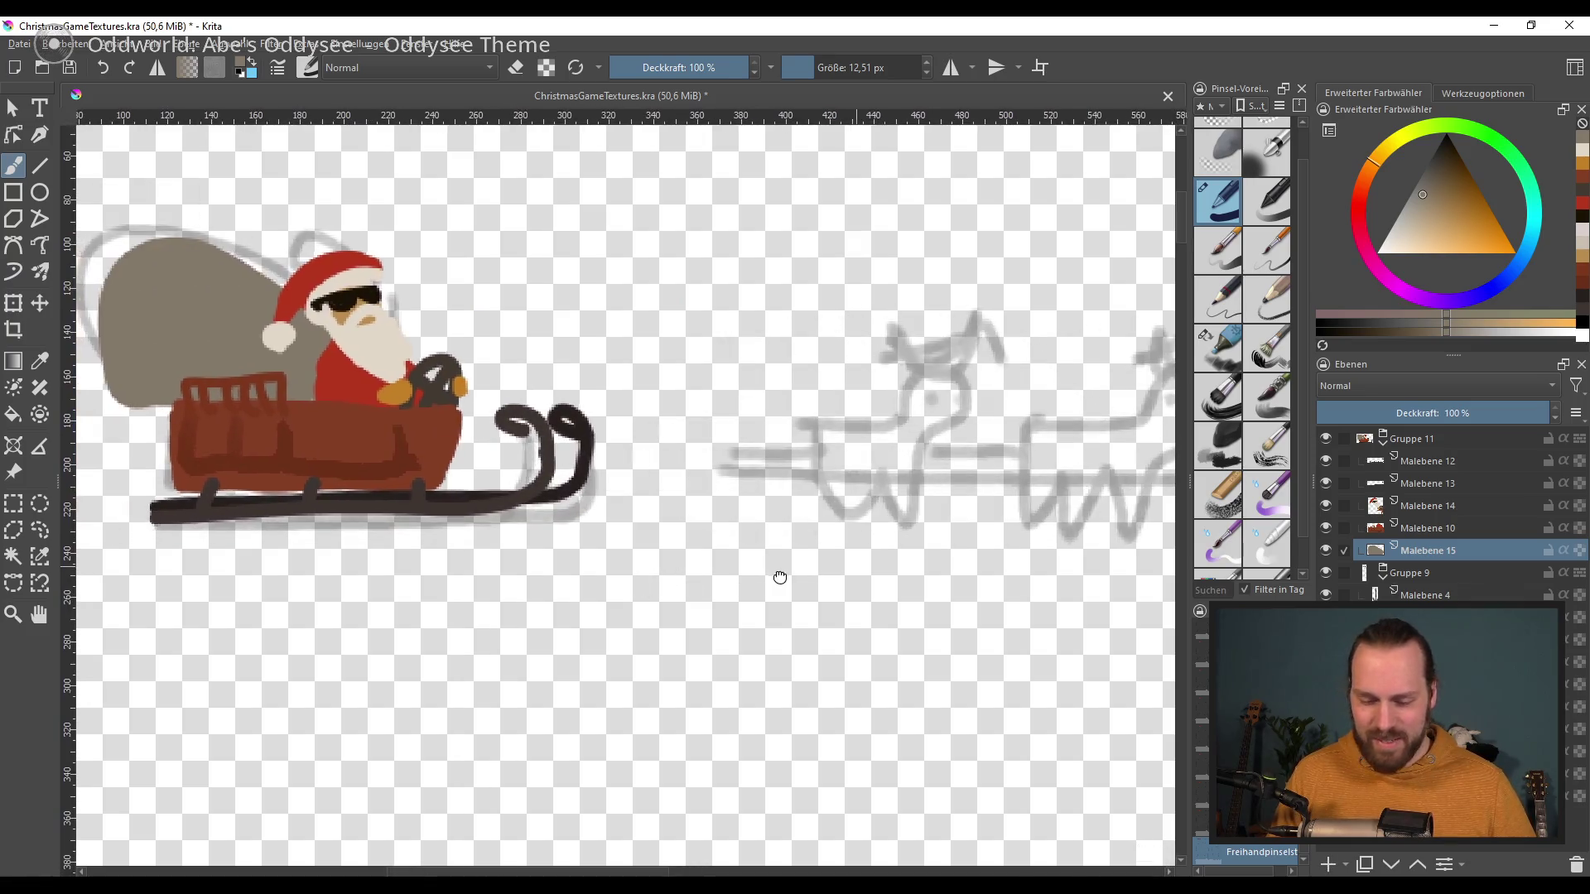
Step: Save the texture file and bring the grey reindeer sketch into view
key(ctrl+s)
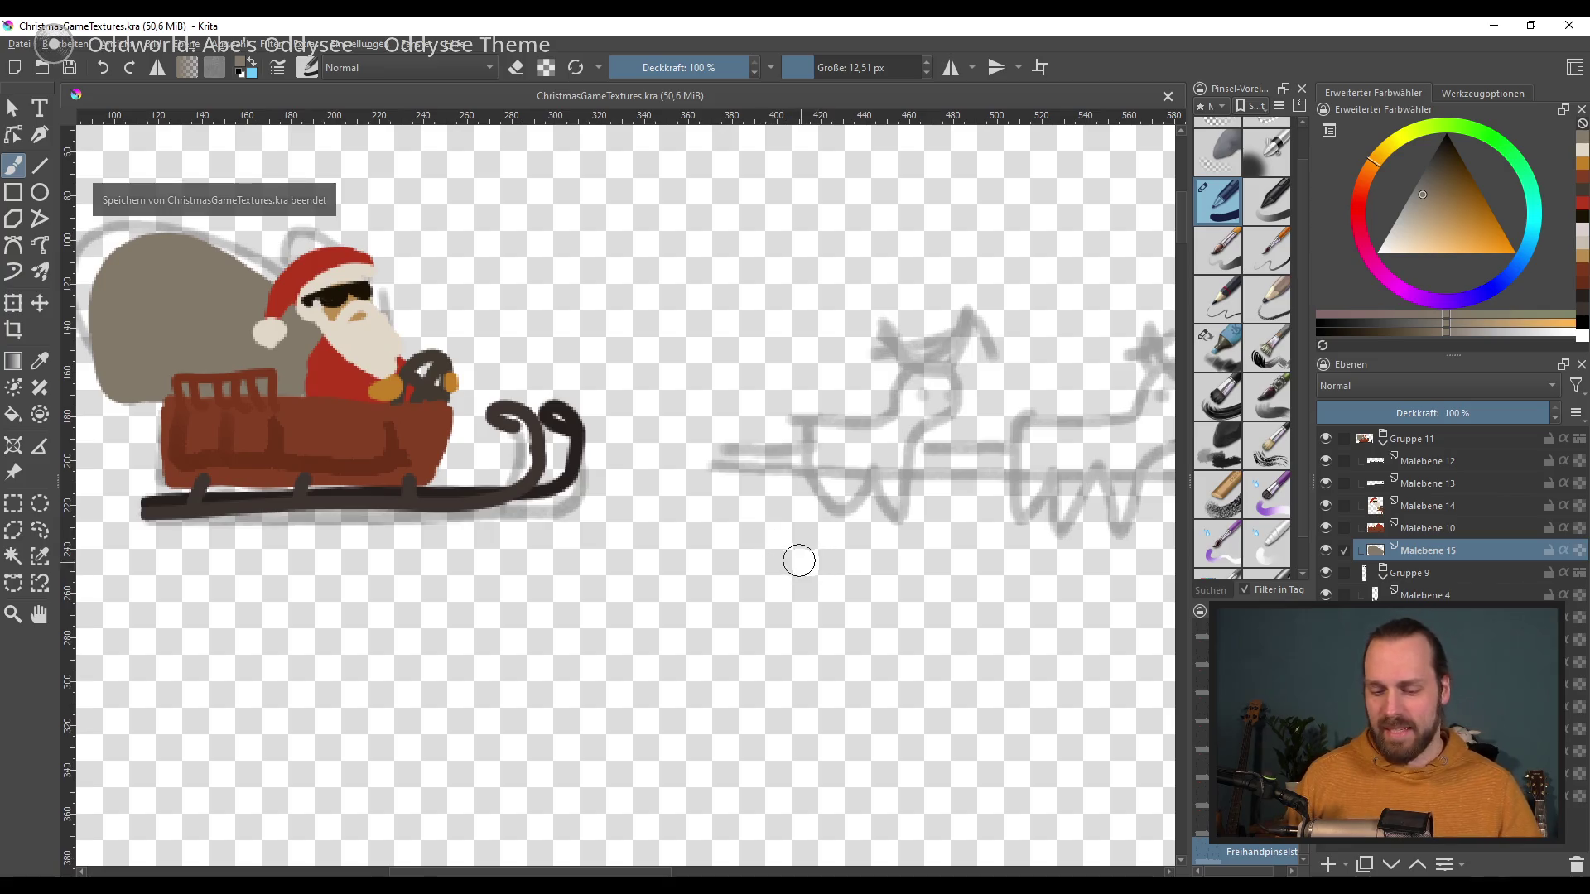
drag(841, 591, 838, 591)
scroll(681, 568, up, 2)
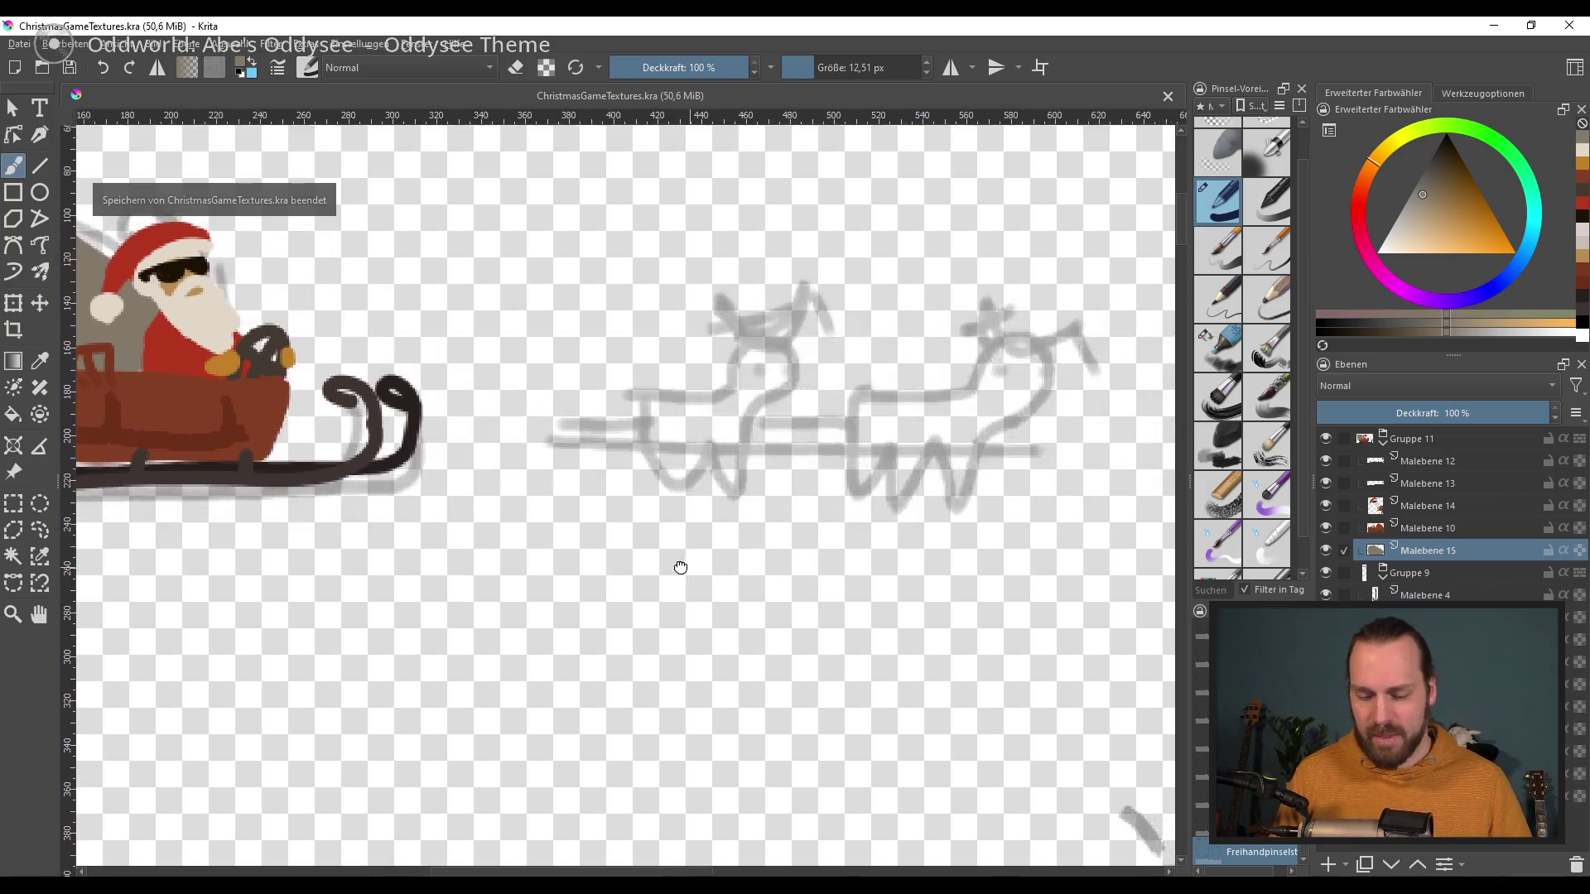
scroll(692, 568, up, 2)
scroll(944, 532, down, 1)
scroll(817, 632, up, 1)
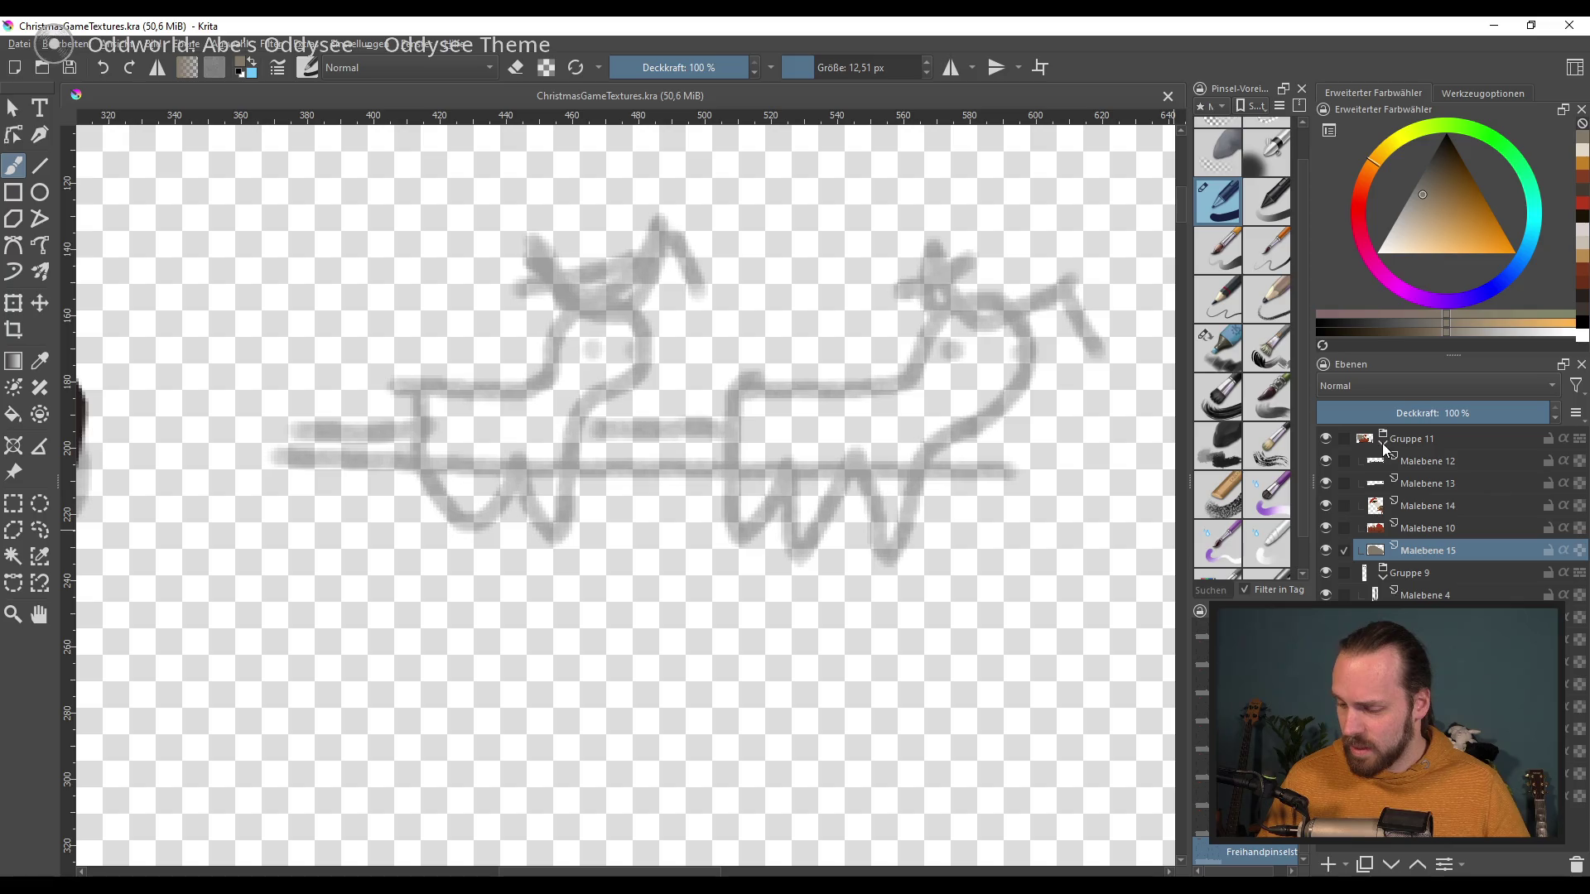
Step: Group the four sleigh paint layers into Gruppe 16 and add empty layer Malebene 17
mouse_move(1438, 449)
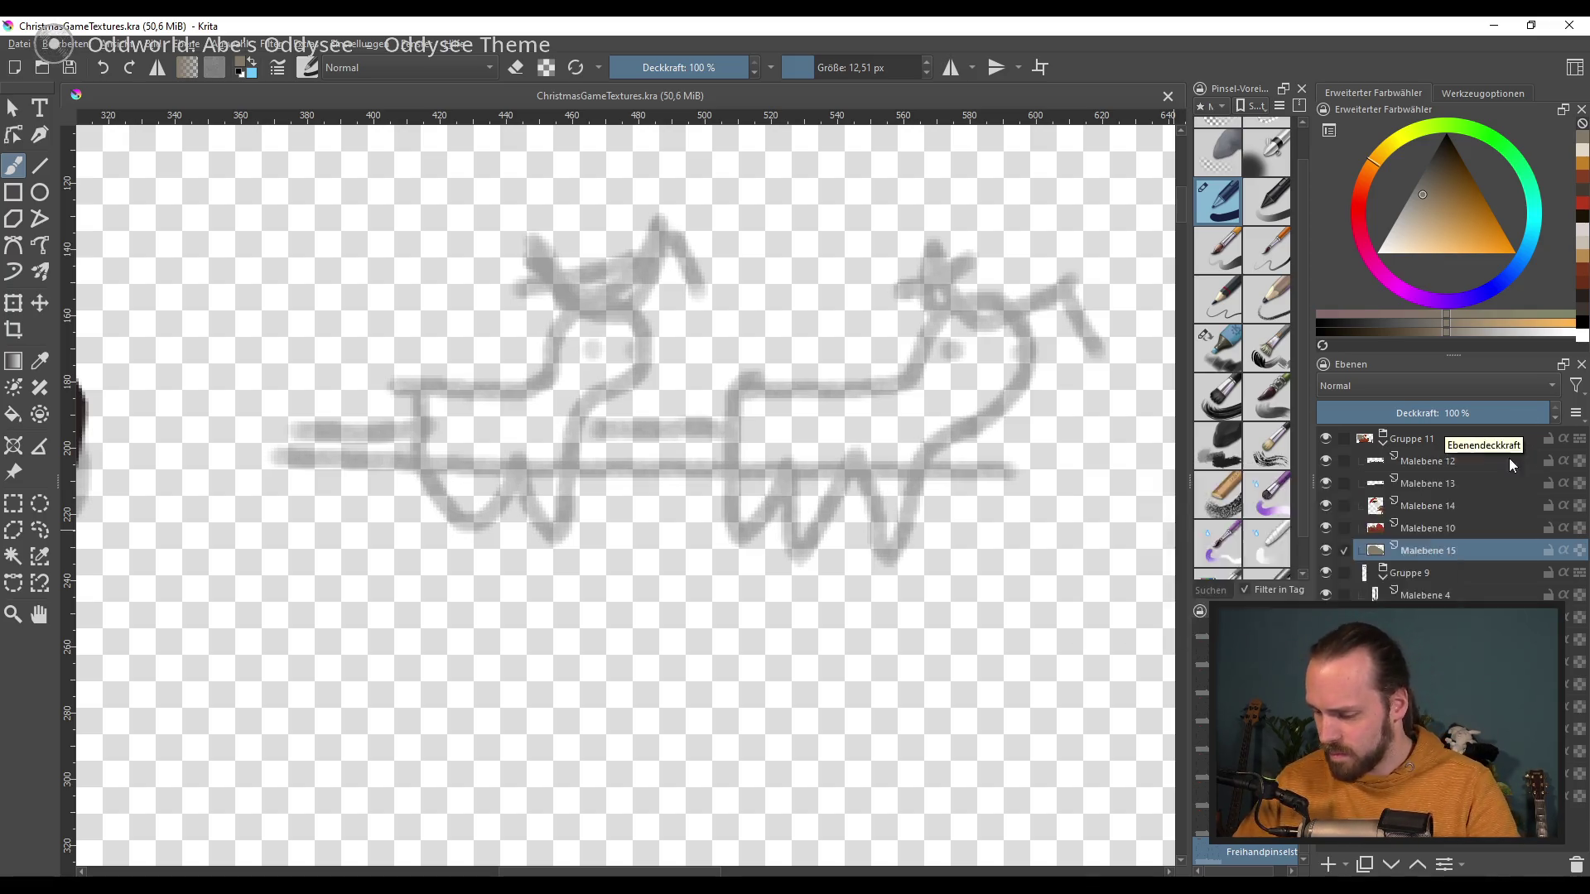
click(1482, 464)
shift+click(1464, 551)
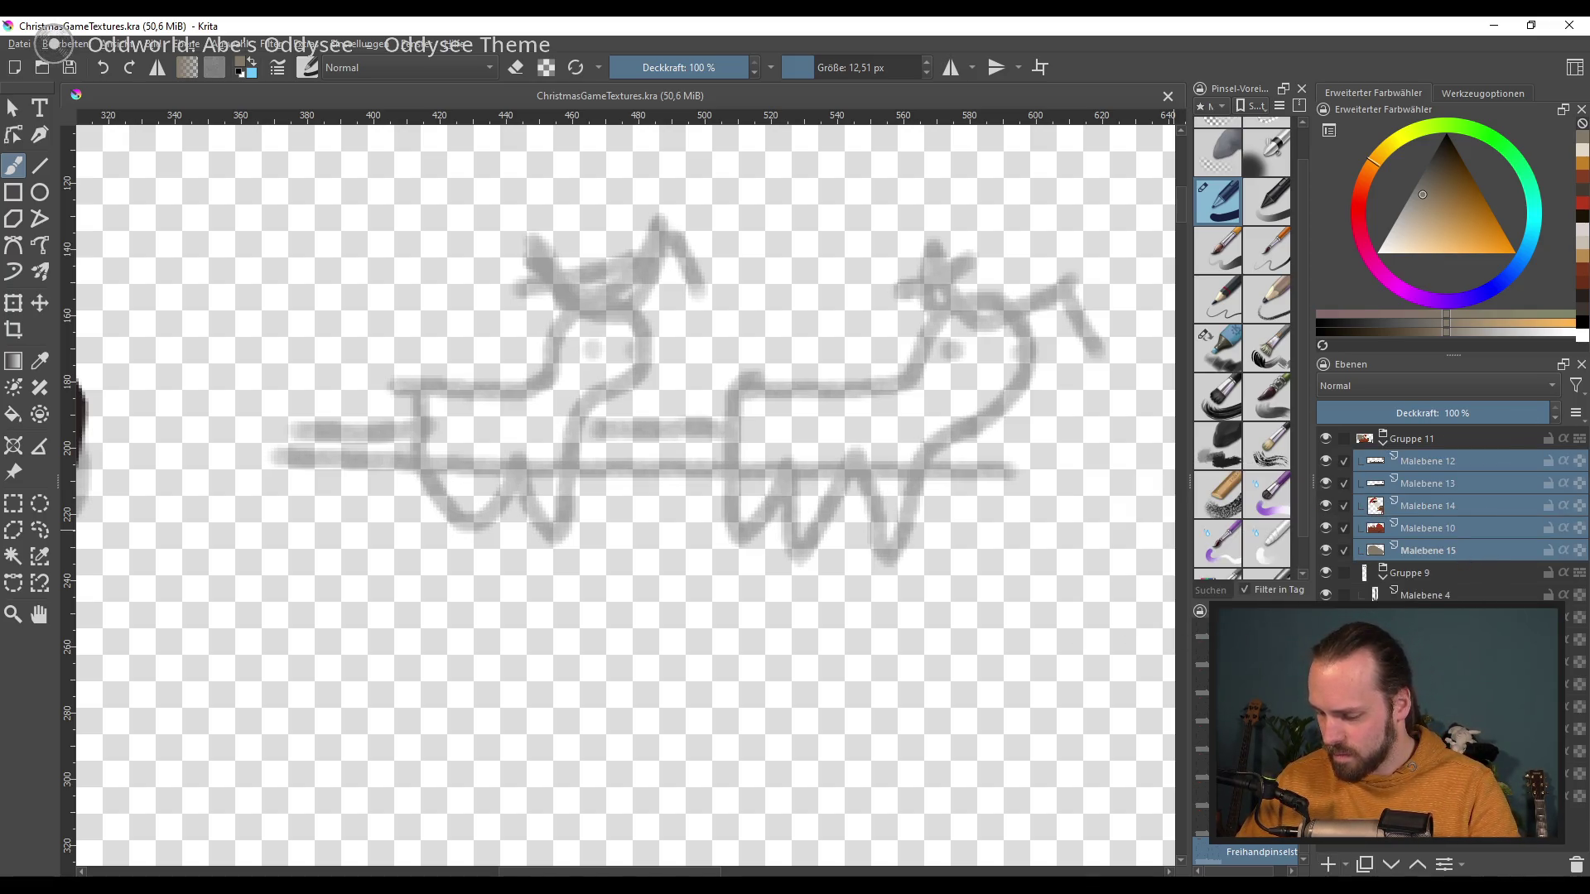
key(ctrl+g)
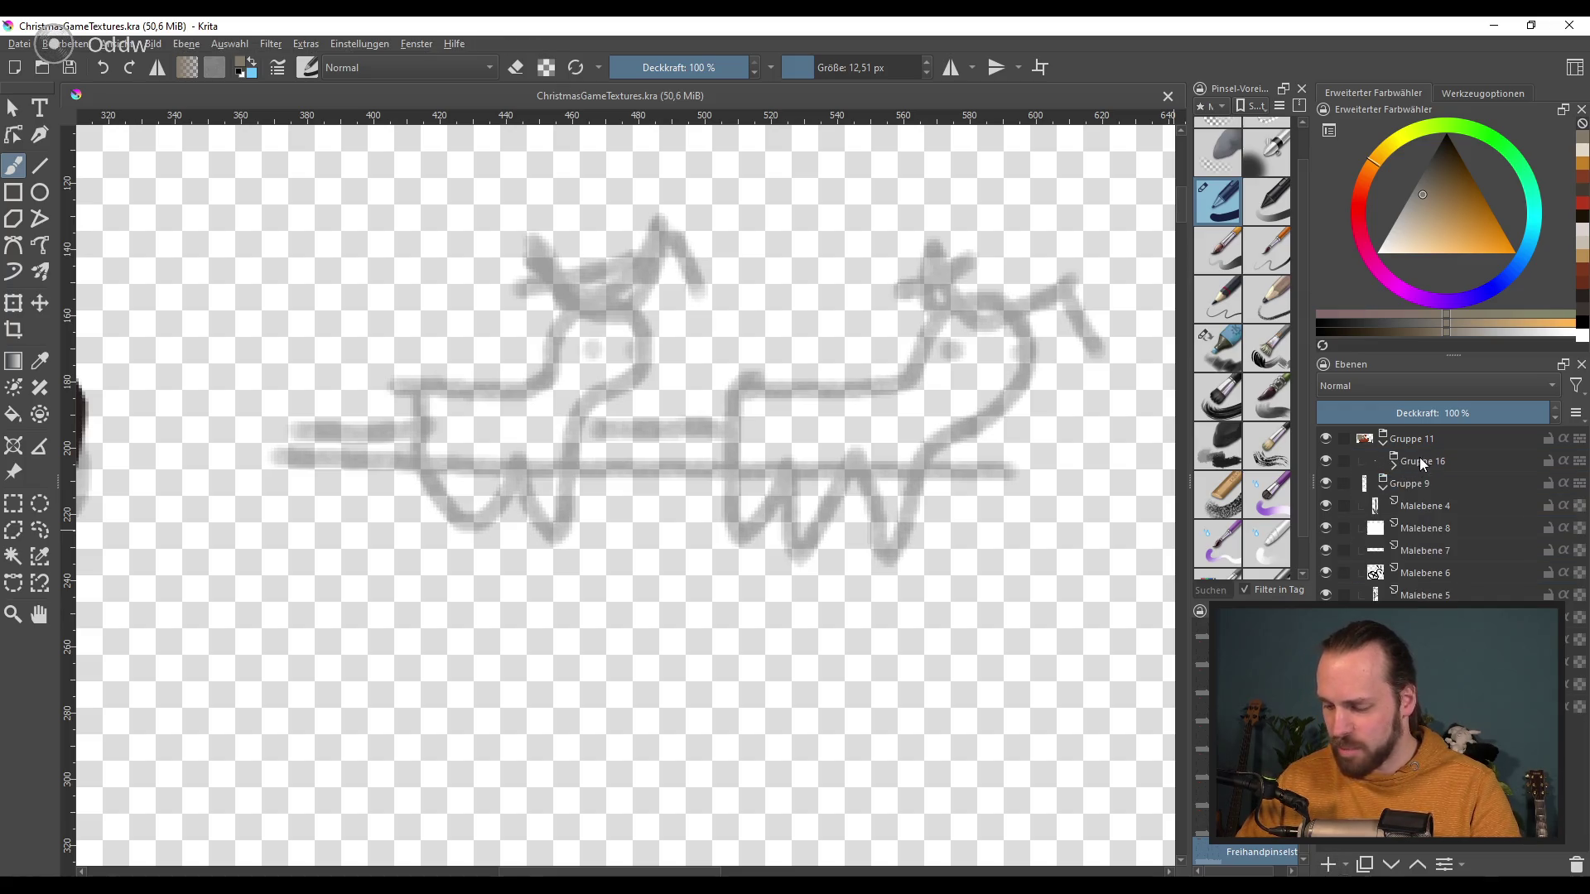
click(1416, 447)
click(1328, 863)
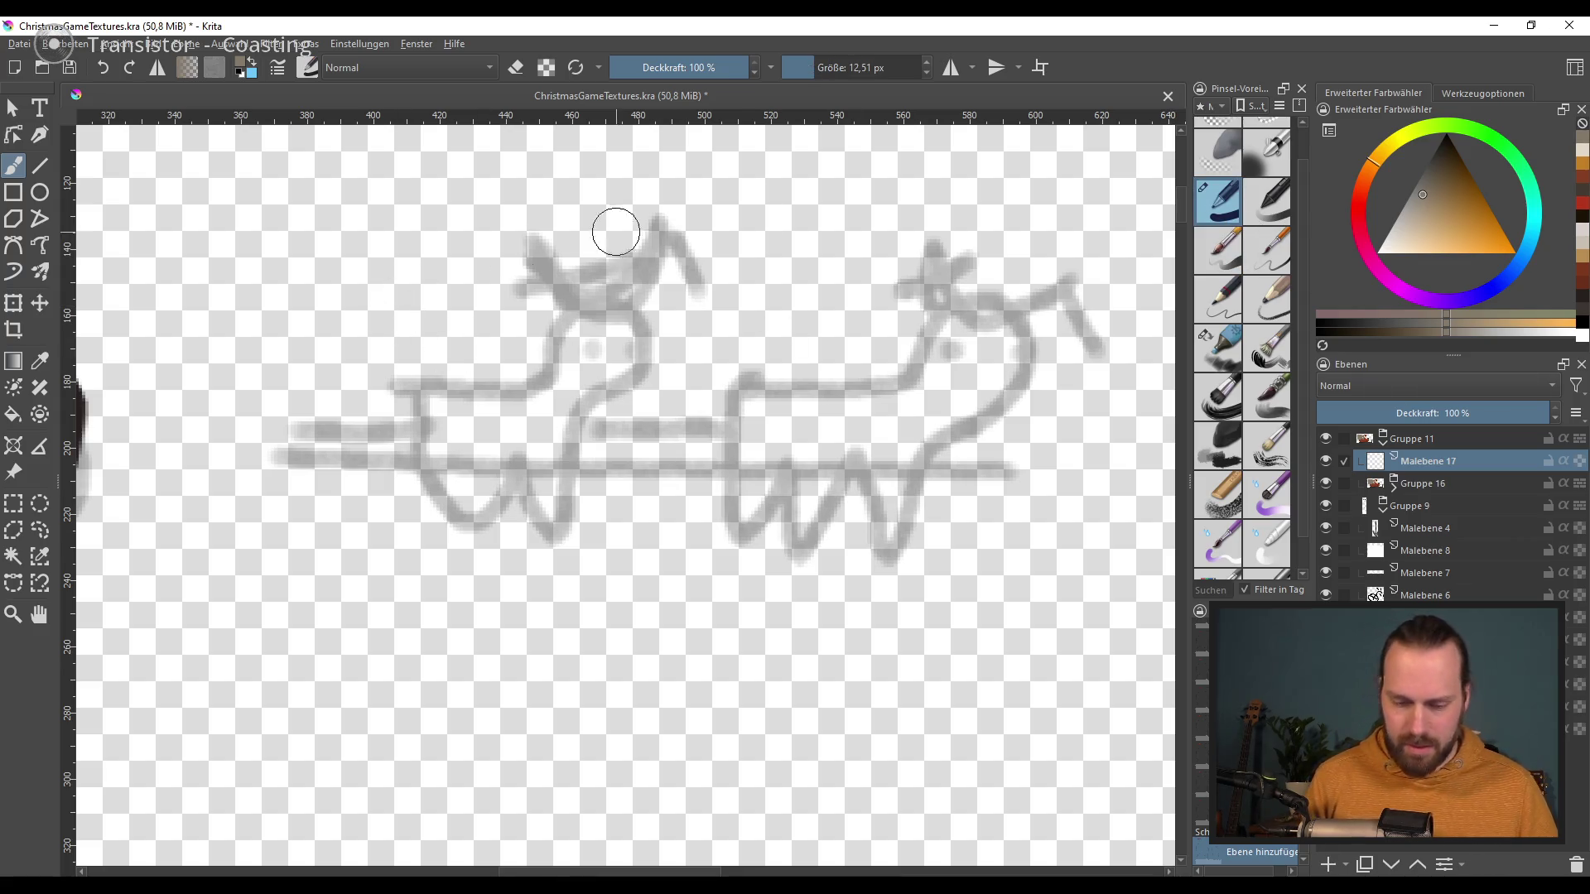
click(1424, 226)
Step: Draw a thin brownish-orange line under both reindeer, then add empty layer Malebene 18
mouse_move(1439, 214)
mouse_down()
mouse_move(1477, 212)
mouse_move(1464, 225)
mouse_up()
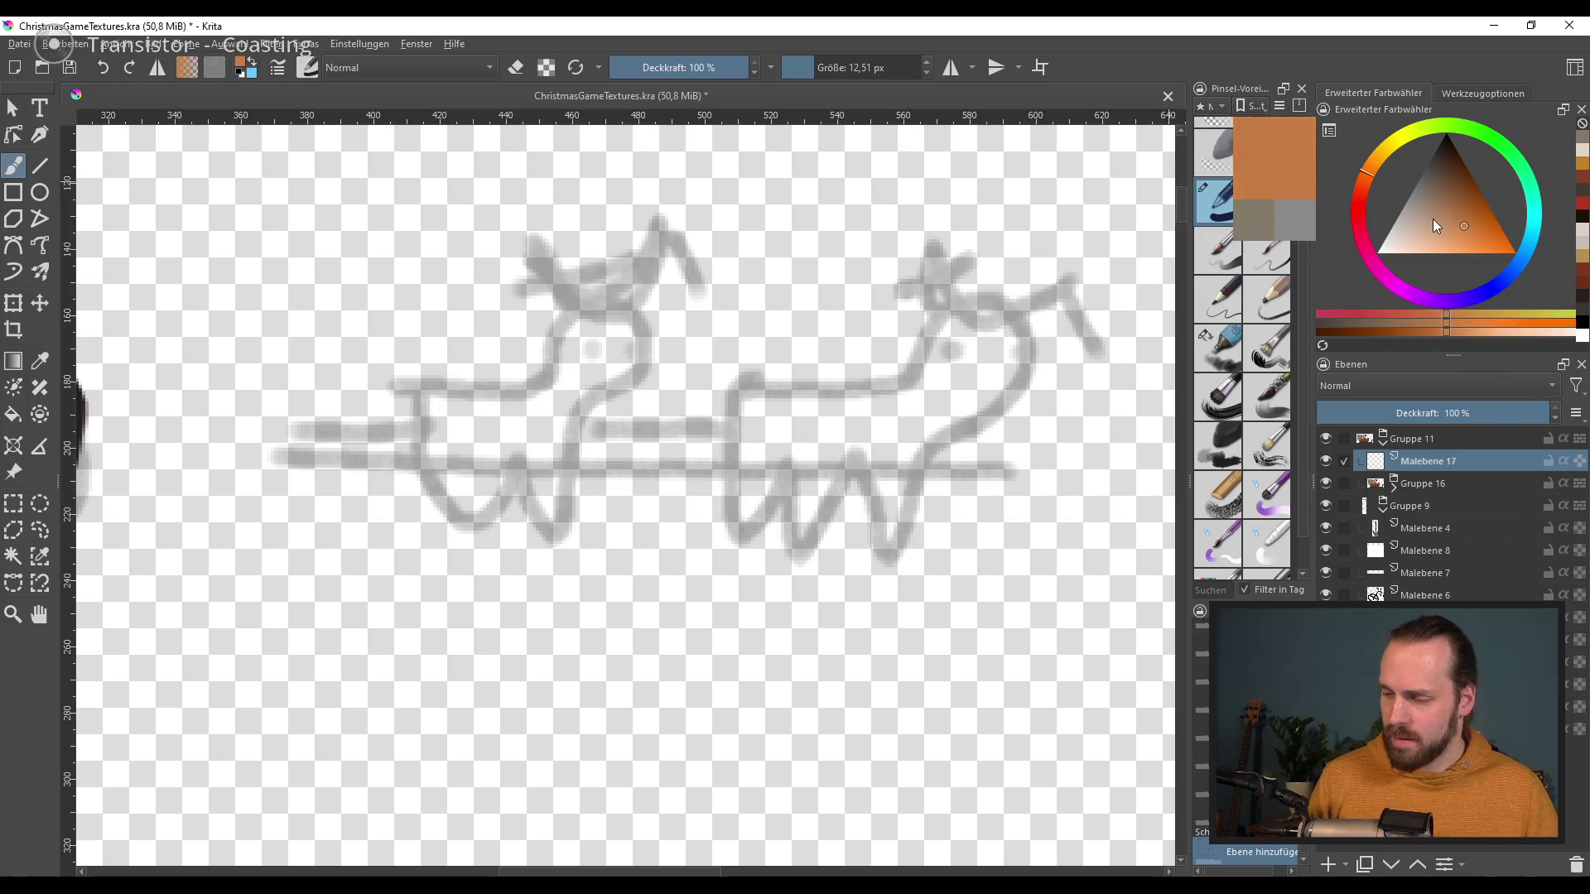
mouse_move(358, 432)
mouse_down()
mouse_move(354, 461)
mouse_move(932, 472)
mouse_up()
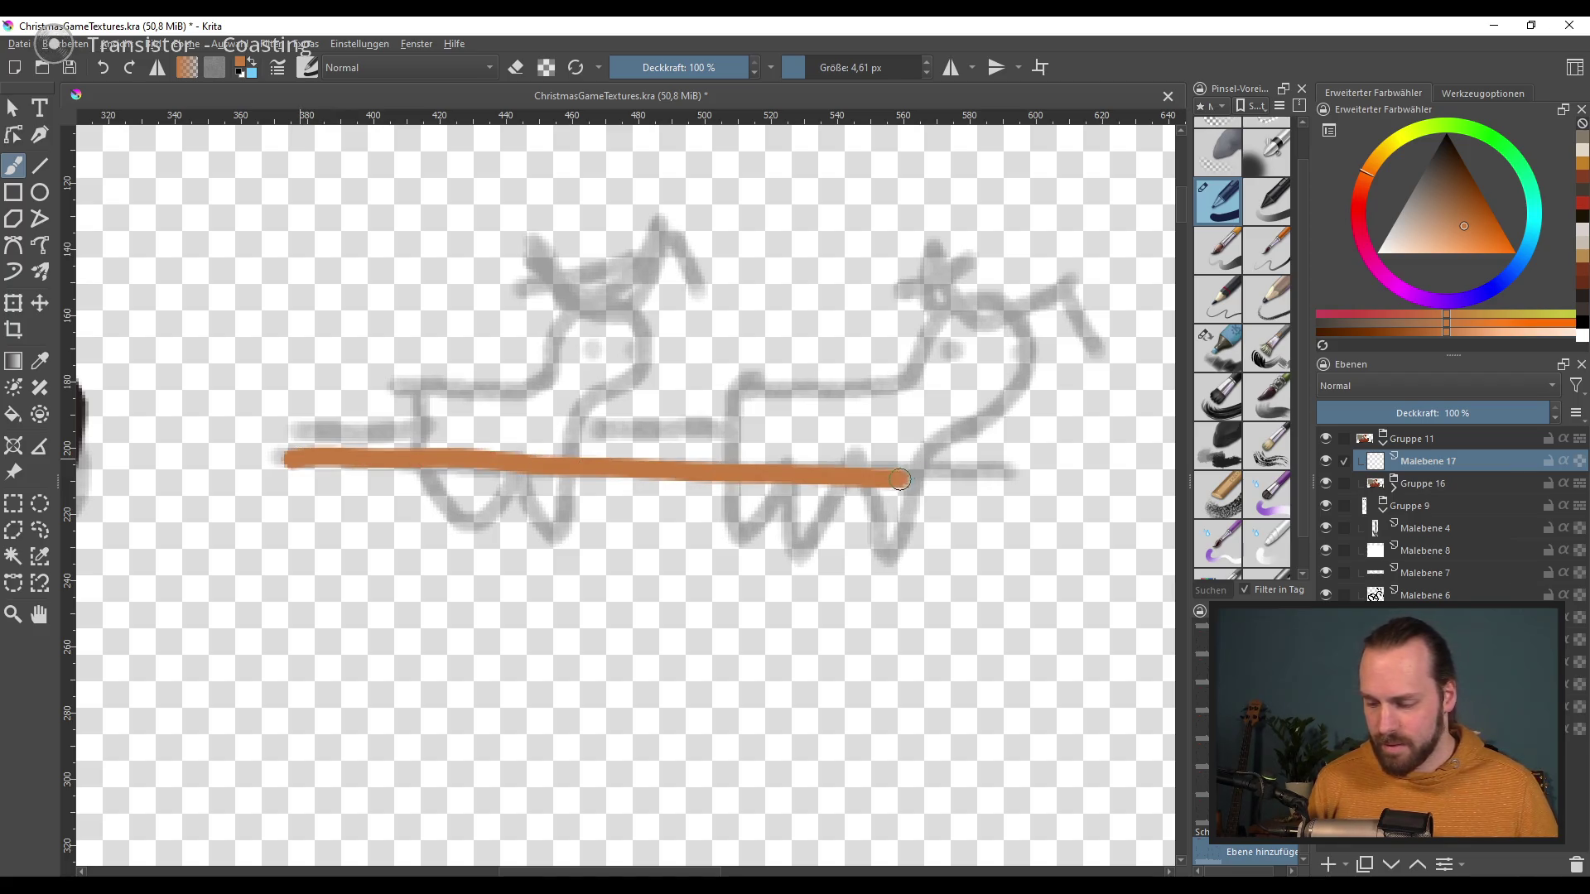
drag(288, 458, 847, 445)
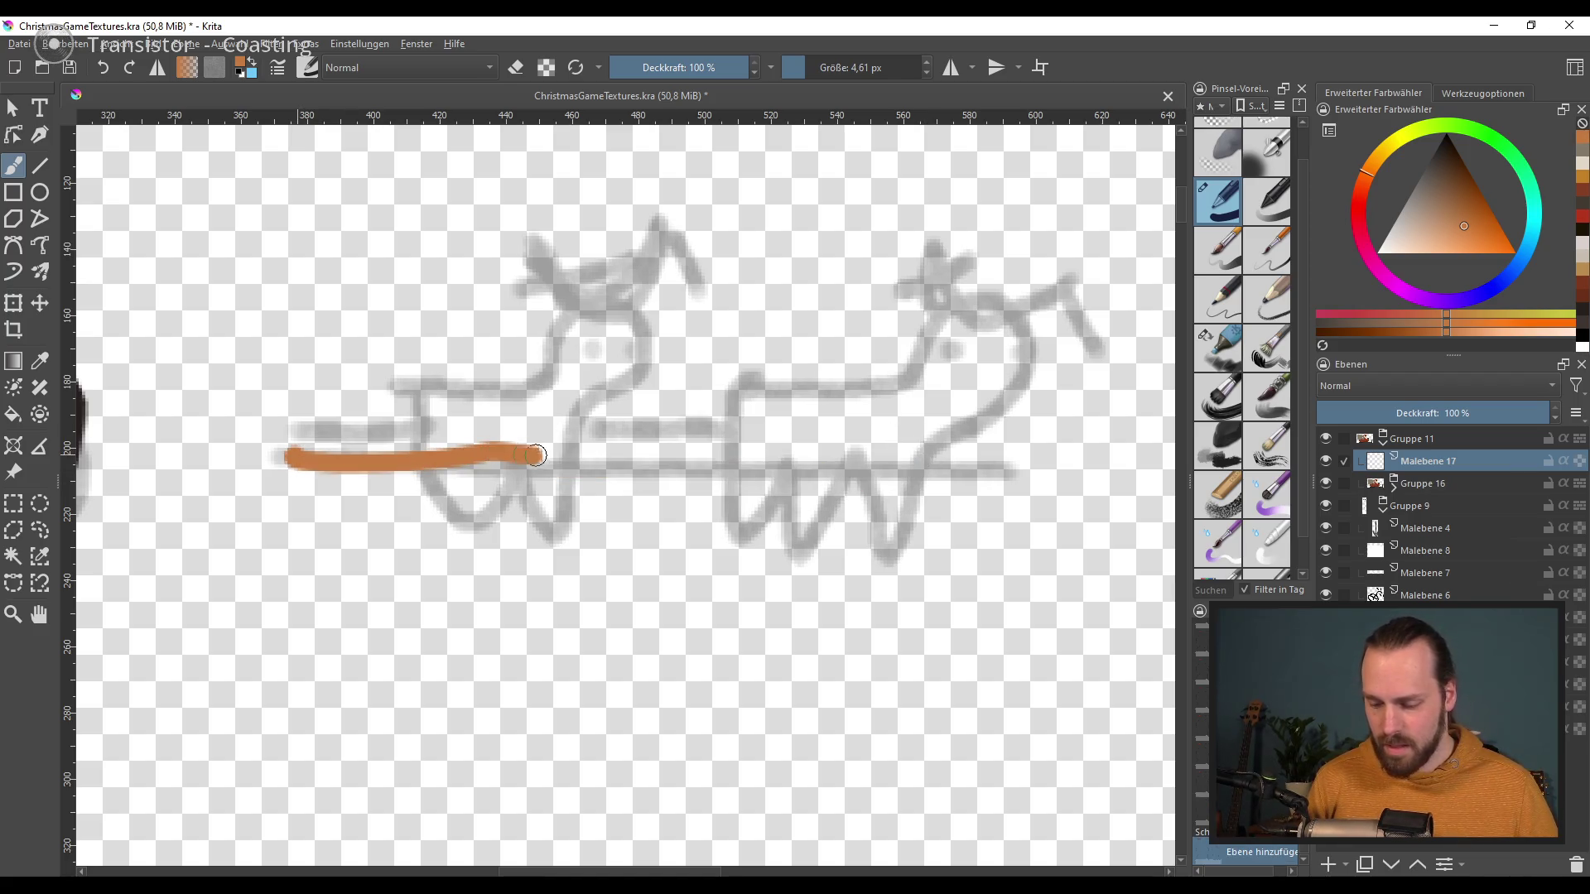
key(ctrl+z)
drag(211, 458, 856, 452)
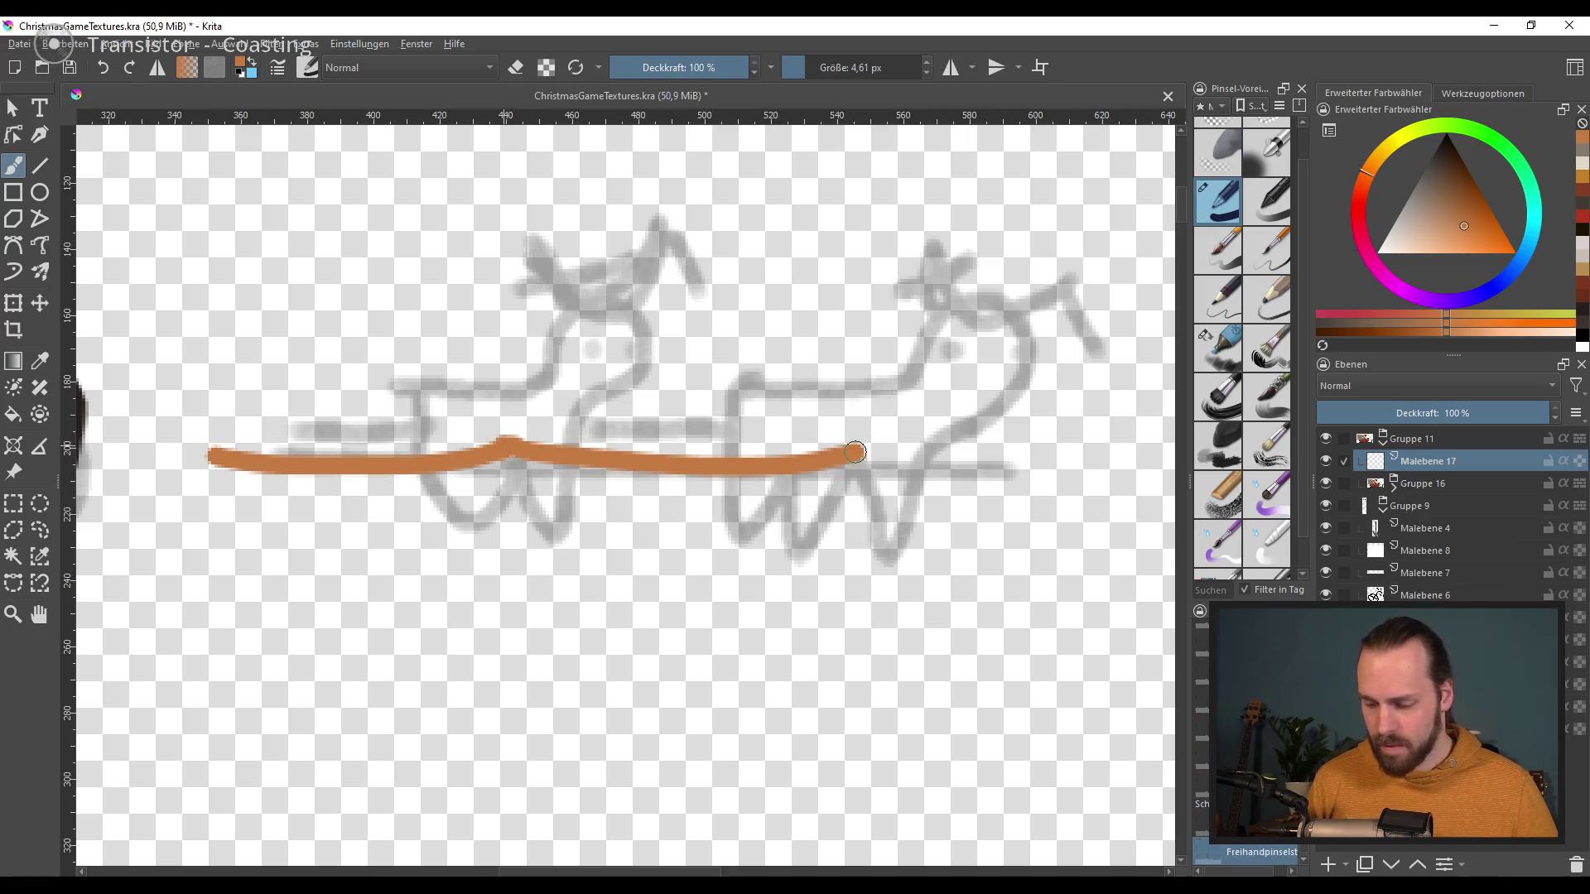
key(Insert)
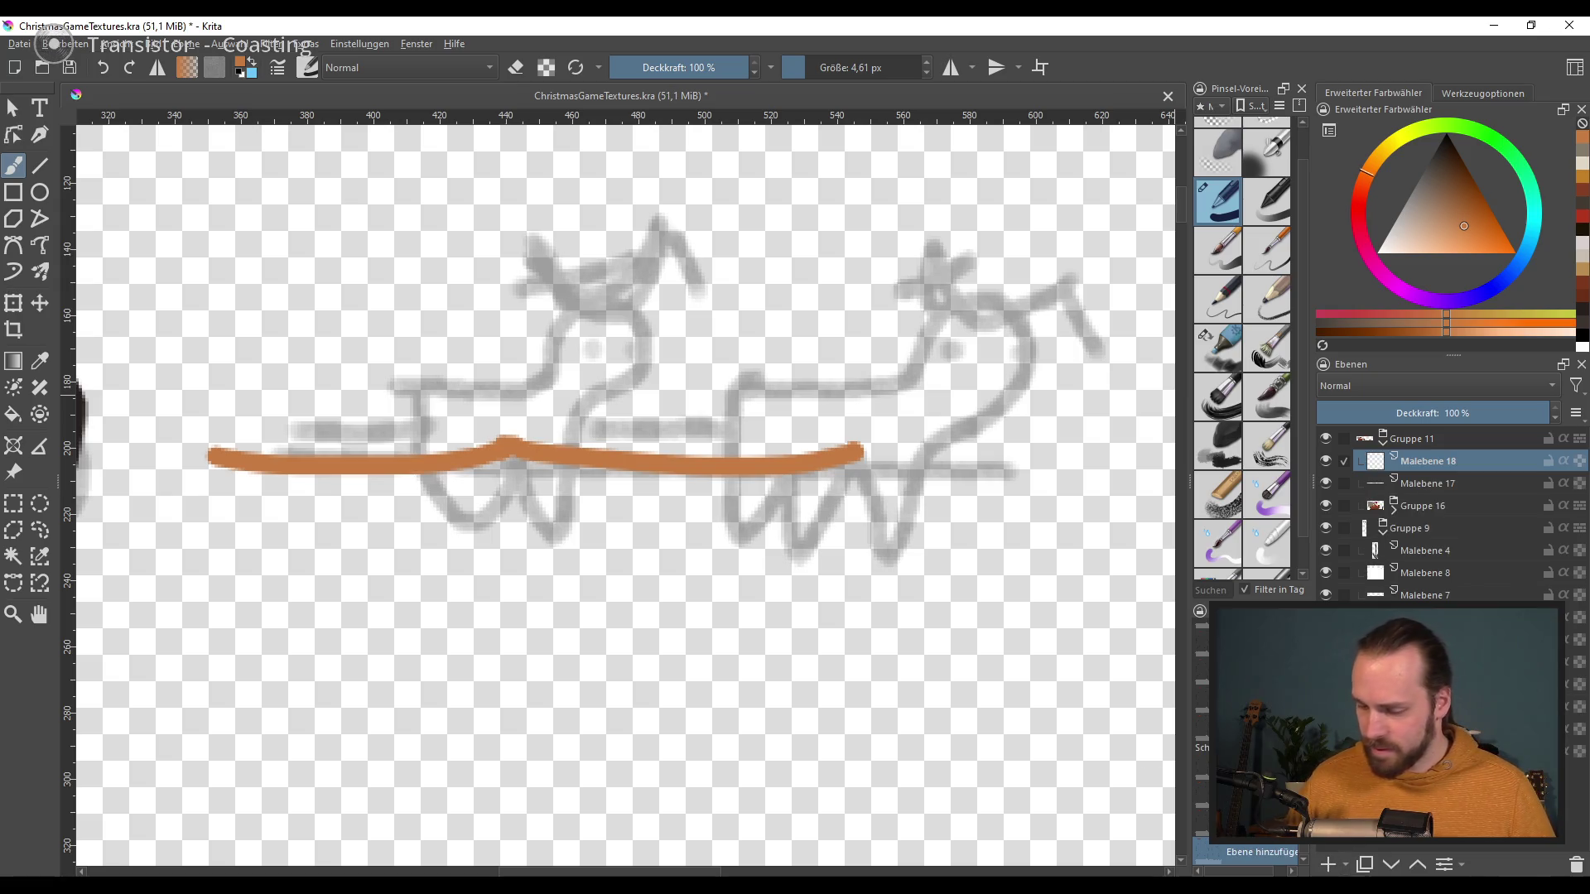
ctrl+click(911, 213)
Step: Paint the reindeer's body, neck and head in greyish brown with a ~12 px brush
key(bracketright)
key(bracketright)
key(bracketright)
key(bracketleft)
key(bracketleft)
click(1432, 190)
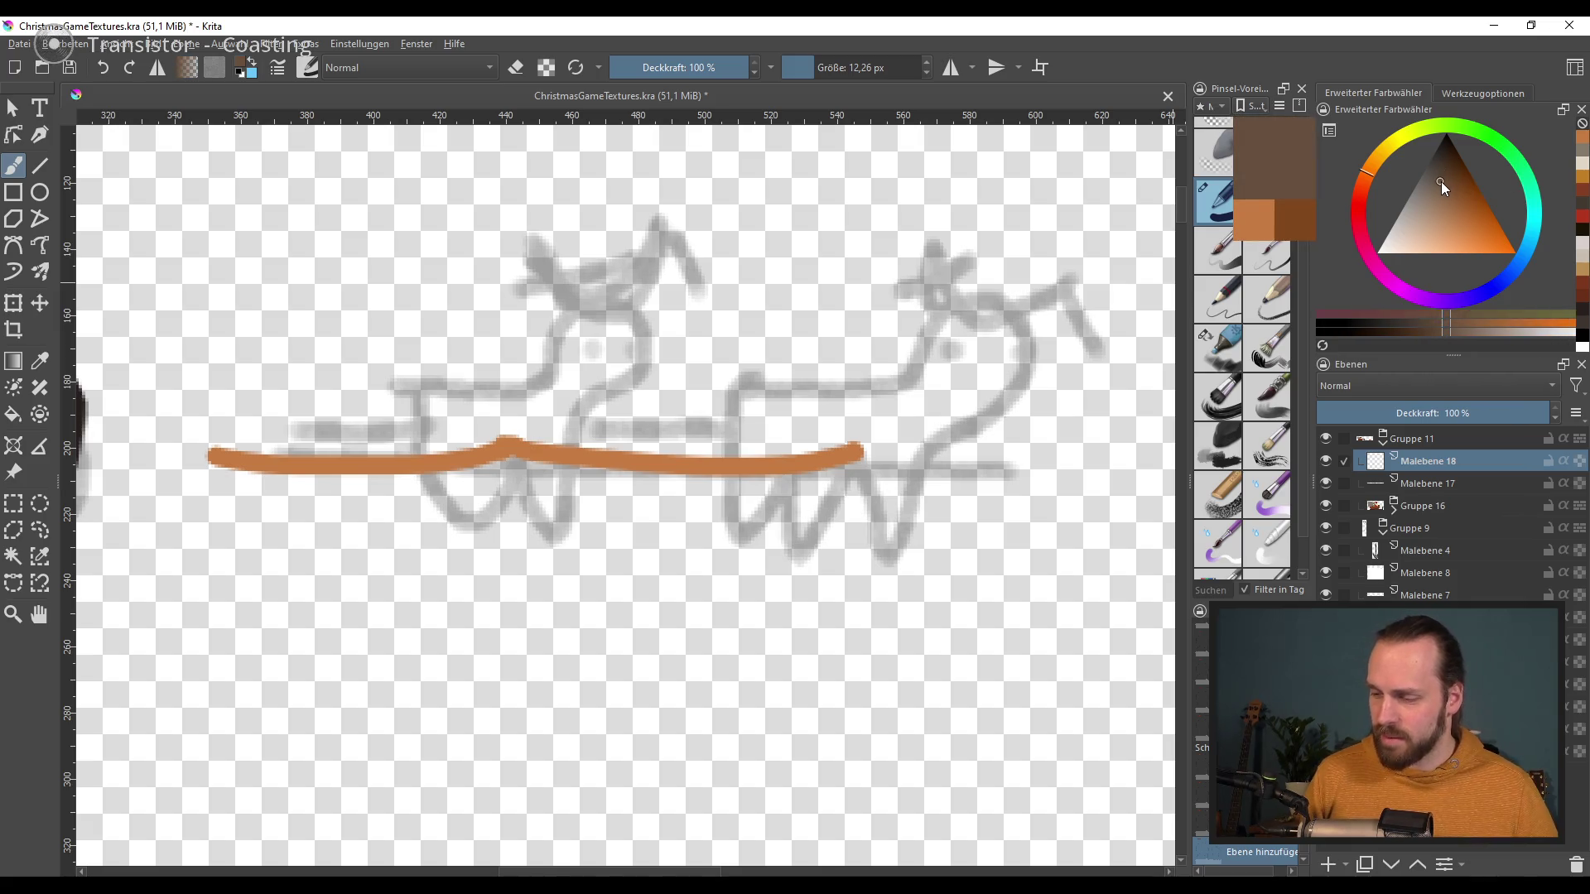
drag(444, 401, 432, 517)
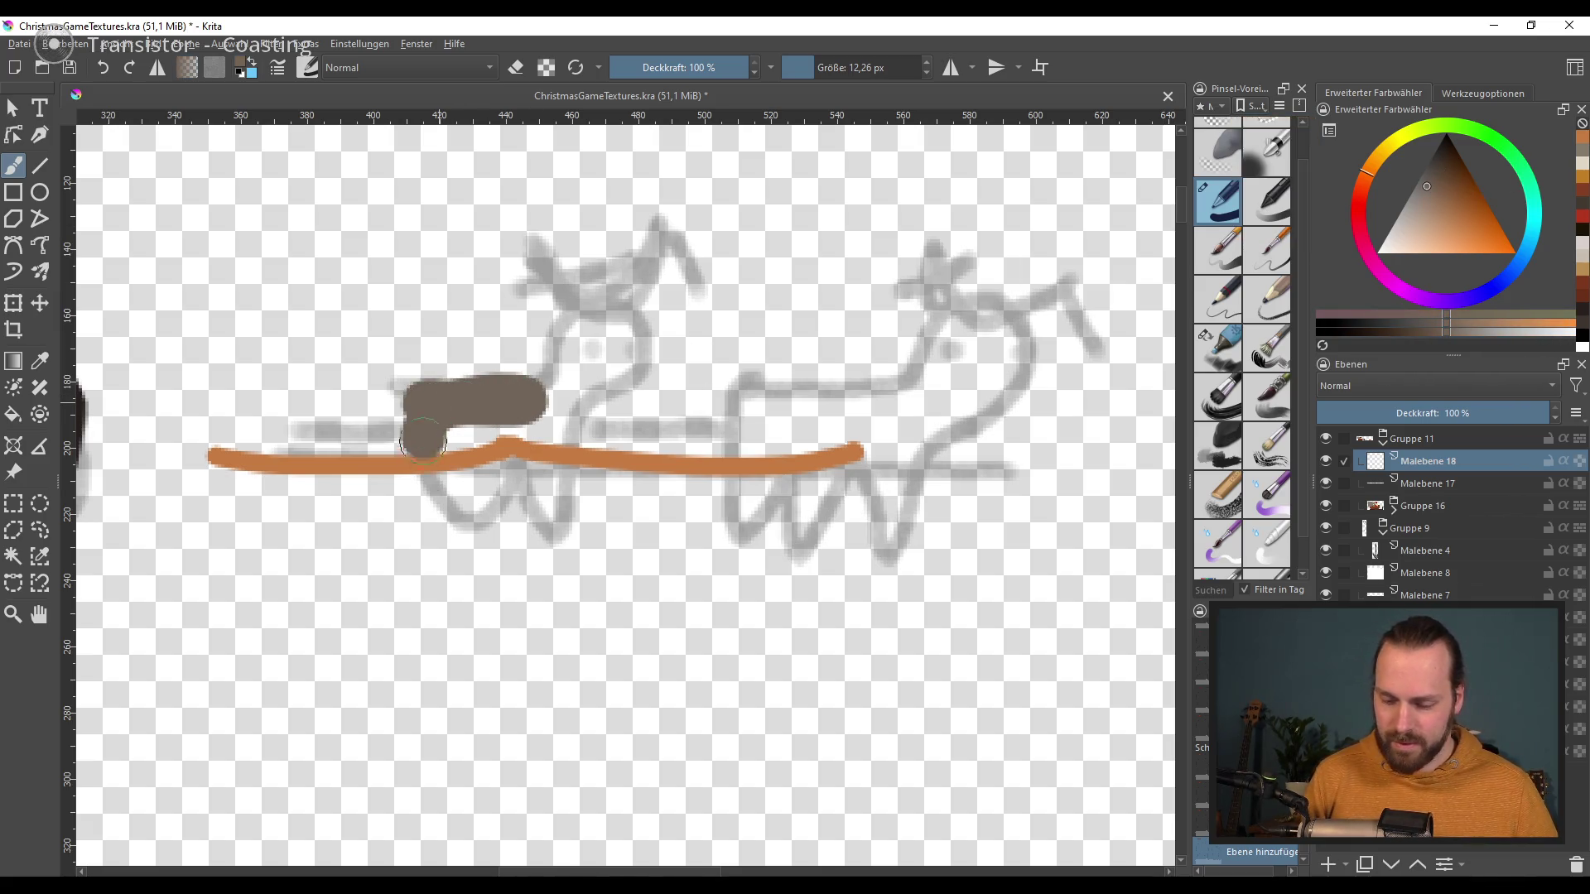
drag(463, 435, 497, 515)
drag(505, 406, 563, 534)
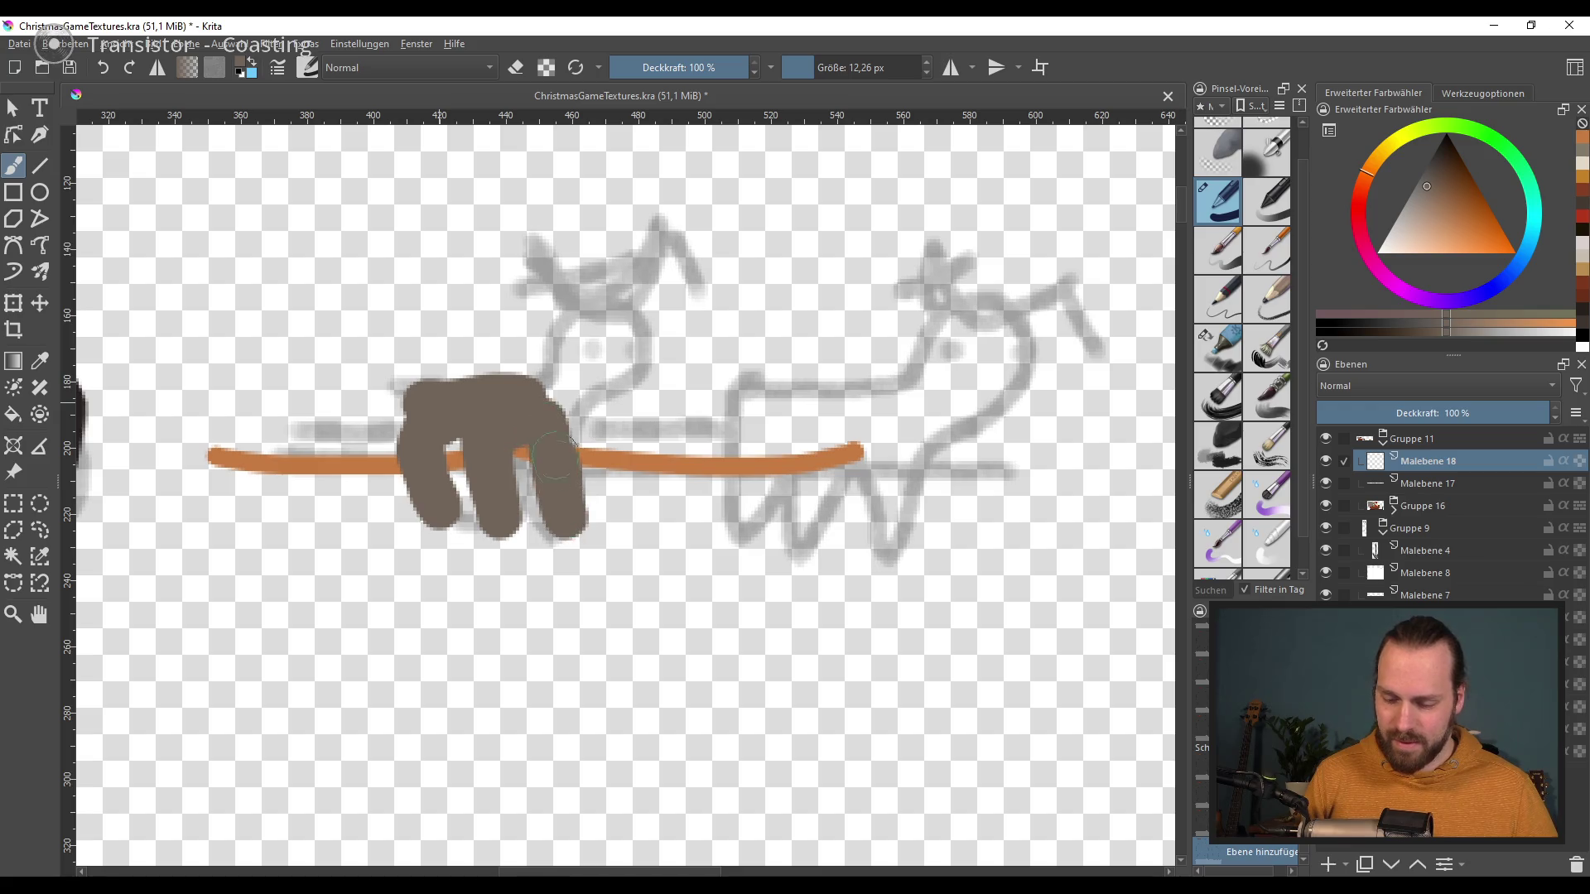
key(ctrl+z)
key(ctrl+z)
key(ctrl+z)
drag(435, 418, 599, 376)
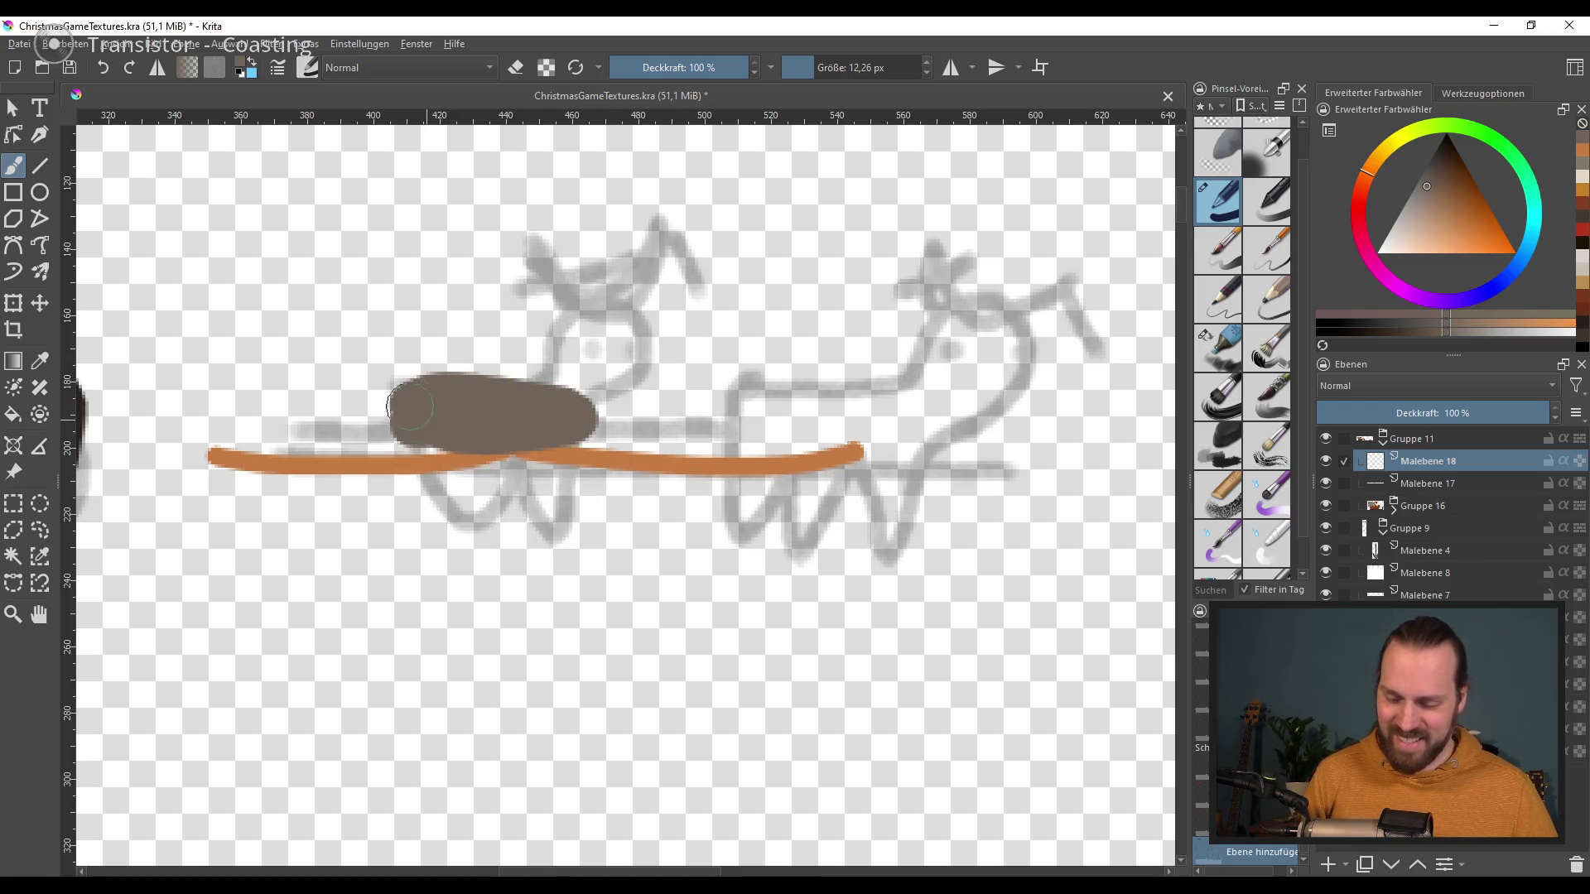
Step: Paint thin brown legs under the body with a ~4 px brush, redoing the attempts
key(bracketleft)
key(bracketleft)
key(bracketleft)
drag(435, 451, 365, 563)
key(ctrl+z)
key(ctrl+z)
mouse_move(414, 447)
mouse_down()
mouse_move(339, 553)
mouse_move(389, 495)
mouse_move(399, 545)
mouse_up()
key(ctrl+z)
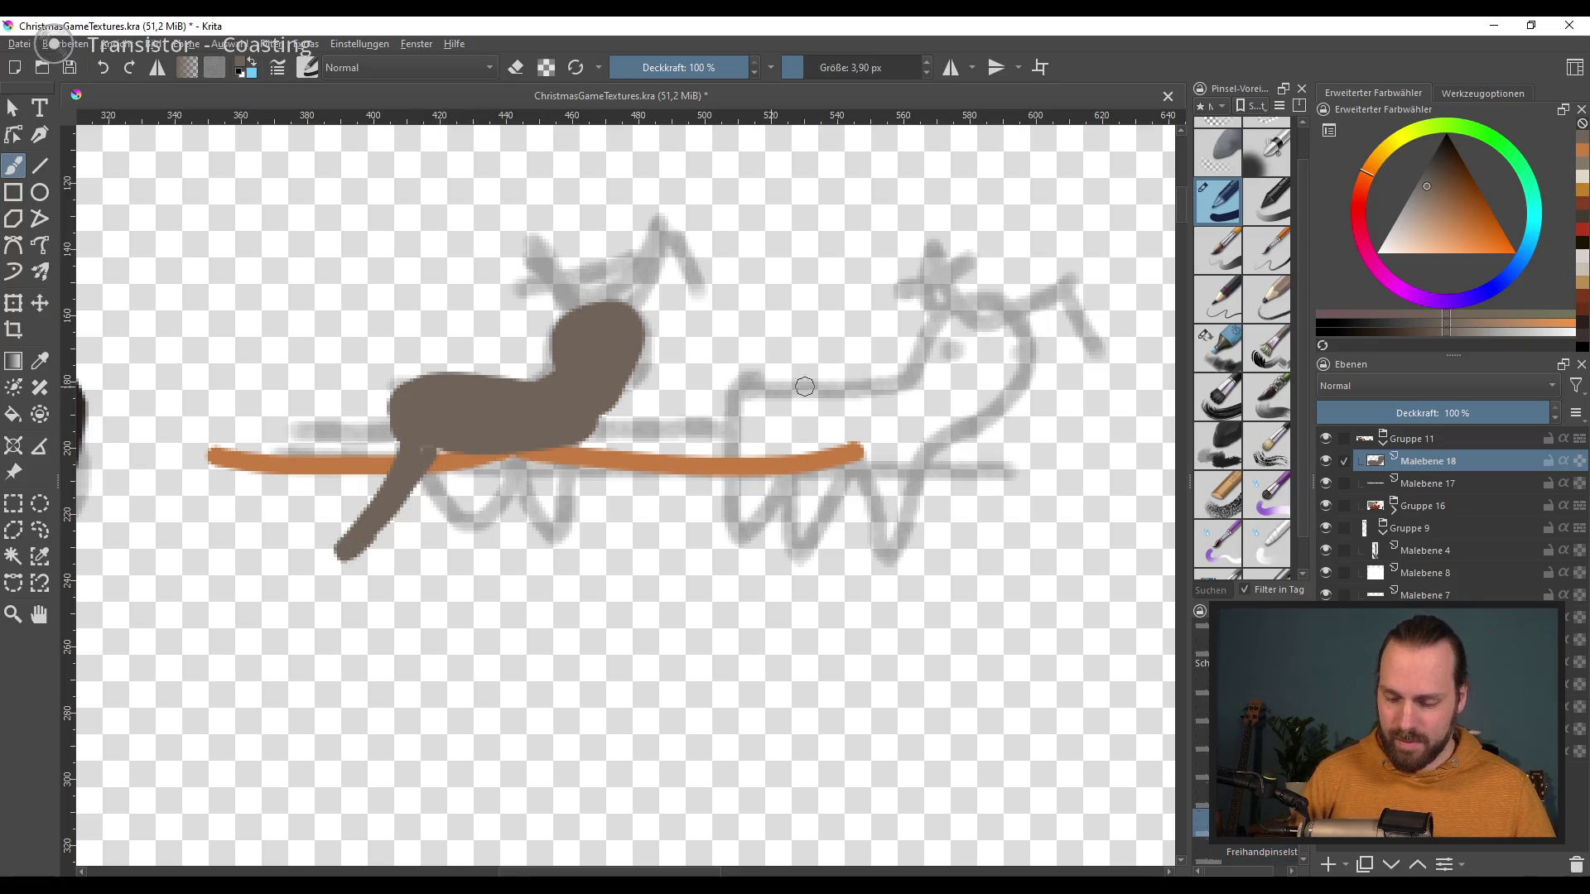
drag(538, 451, 493, 506)
Step: Lengthen and thicken the curved front leg, extend its foot, and round off both feet
key(ctrl+z)
drag(542, 451, 496, 538)
key(ctrl+z)
mouse_move(543, 451)
mouse_down()
mouse_move(484, 553)
mouse_move(507, 546)
mouse_up()
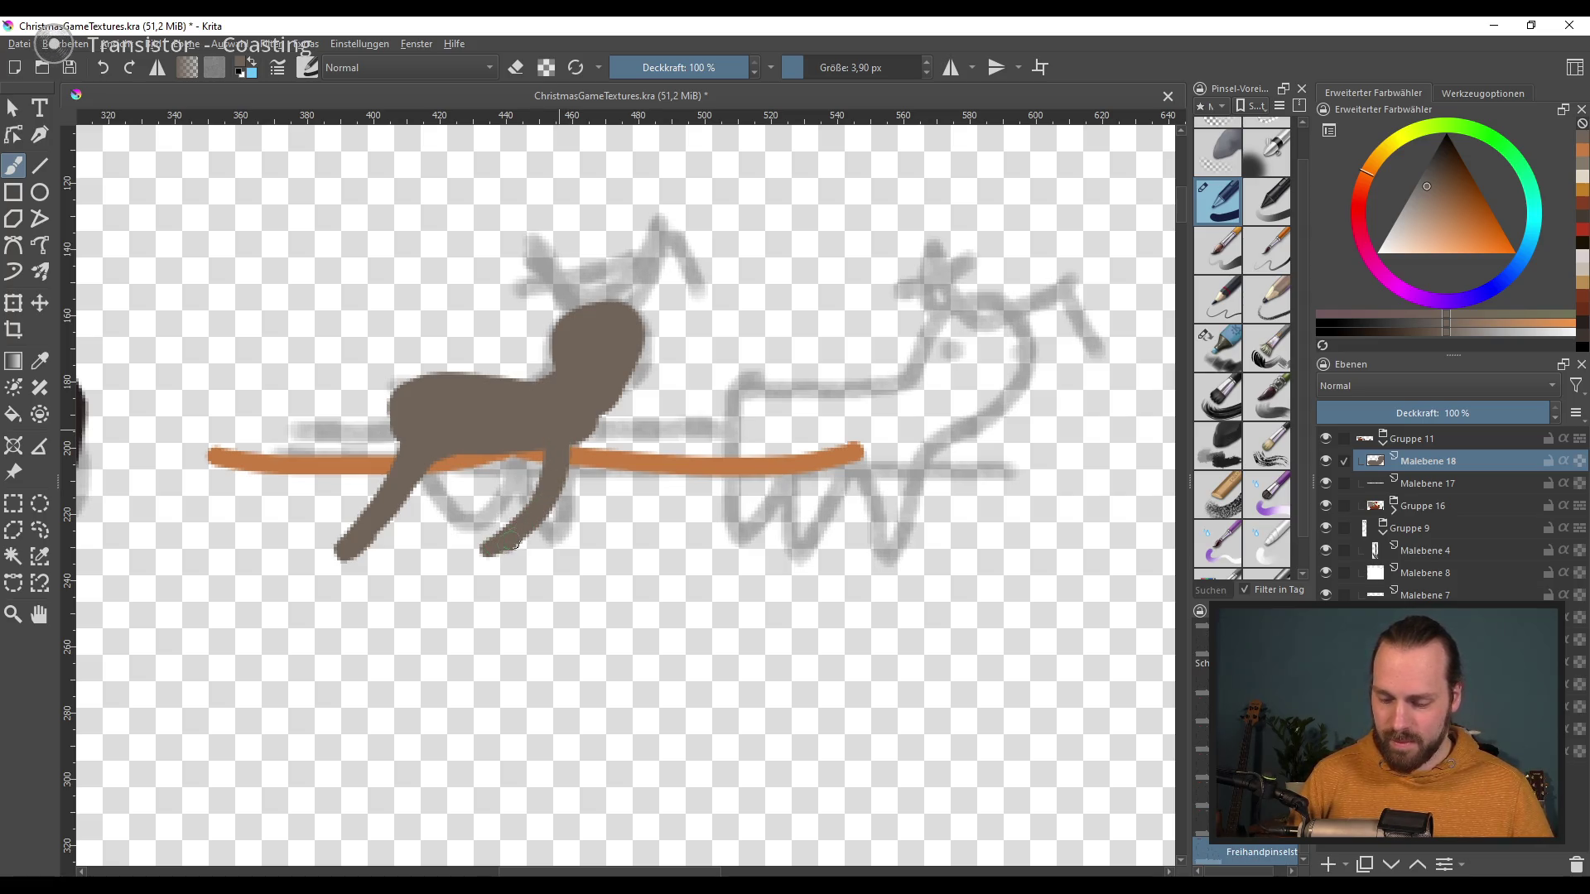
drag(571, 452, 505, 559)
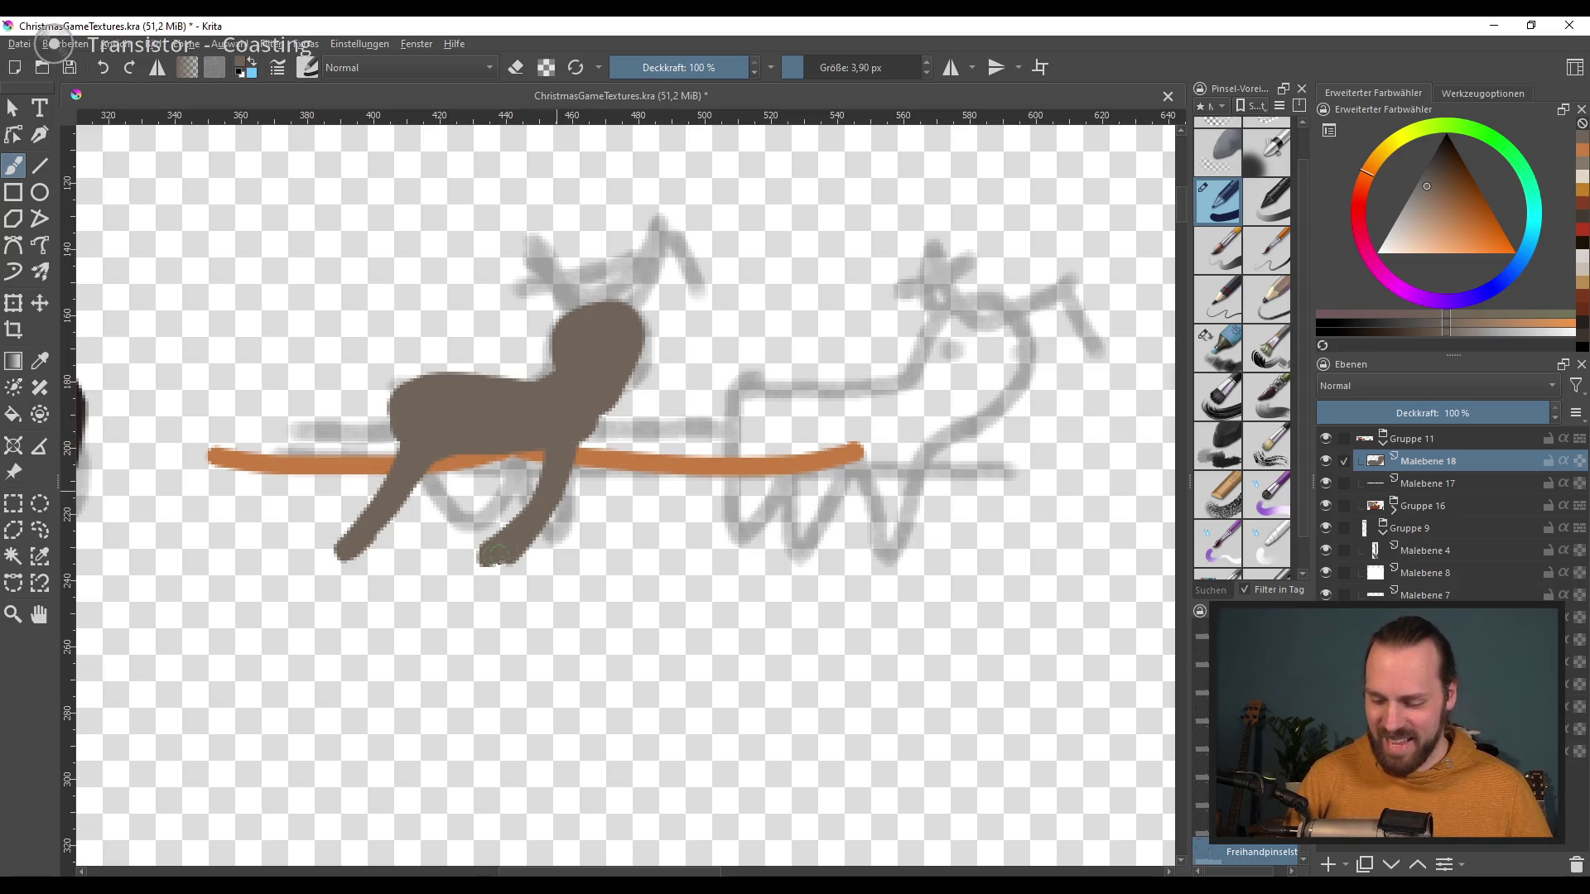
drag(564, 437, 472, 563)
key(ctrl+z)
drag(569, 457, 496, 571)
drag(381, 546, 346, 563)
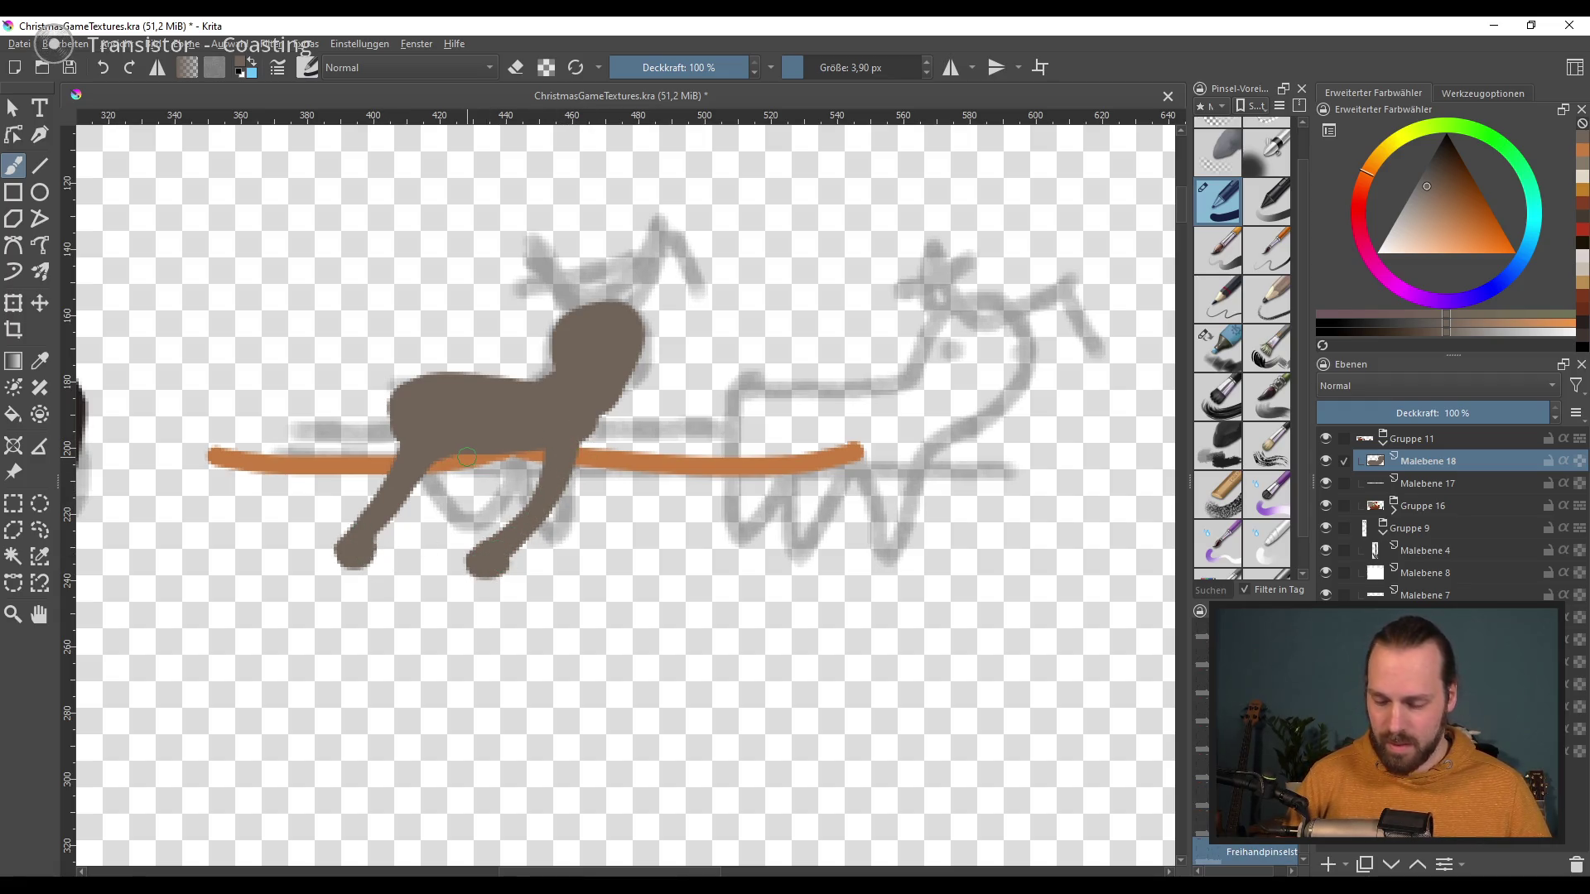
Step: On new layer Malebene 19 beneath the body, paint two darker brown back legs
click(1328, 863)
drag(1452, 460, 1469, 488)
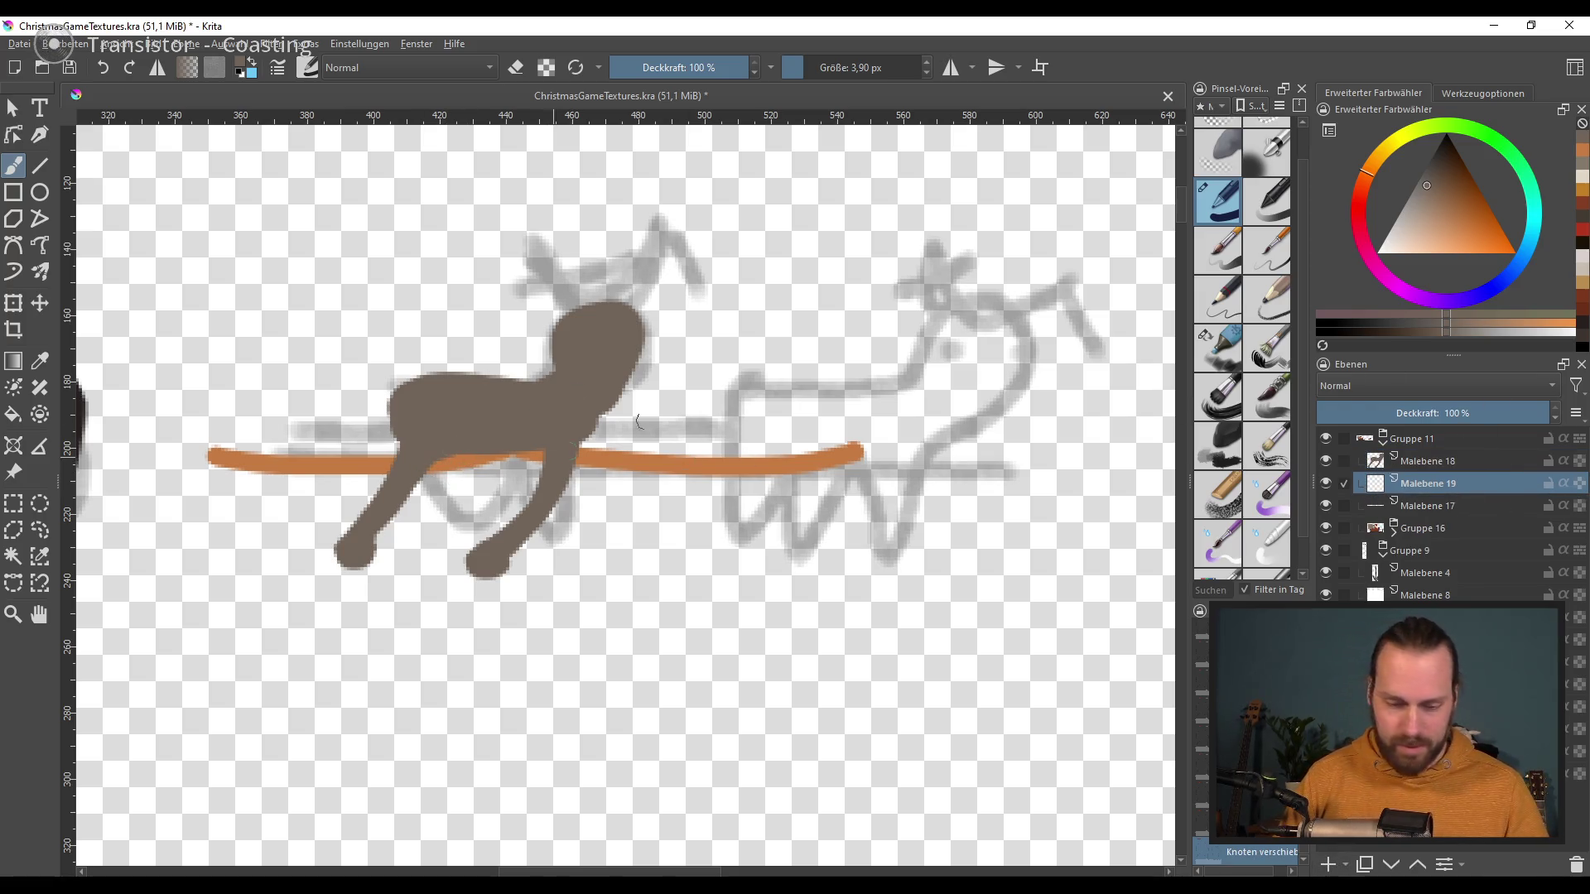
click(1432, 170)
key(bracketright)
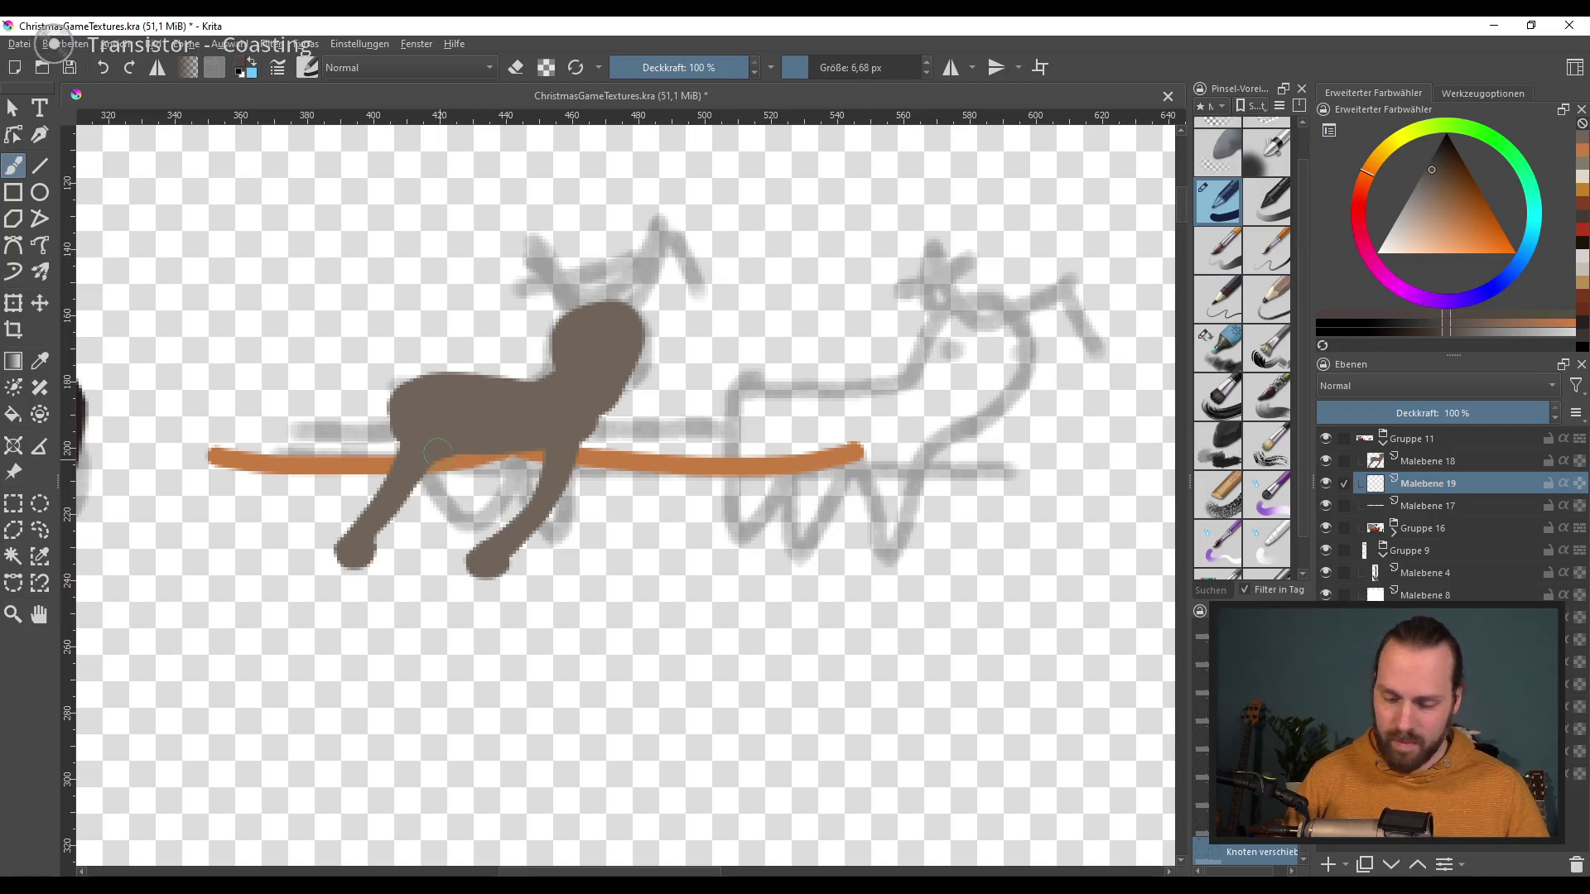
drag(390, 543, 445, 447)
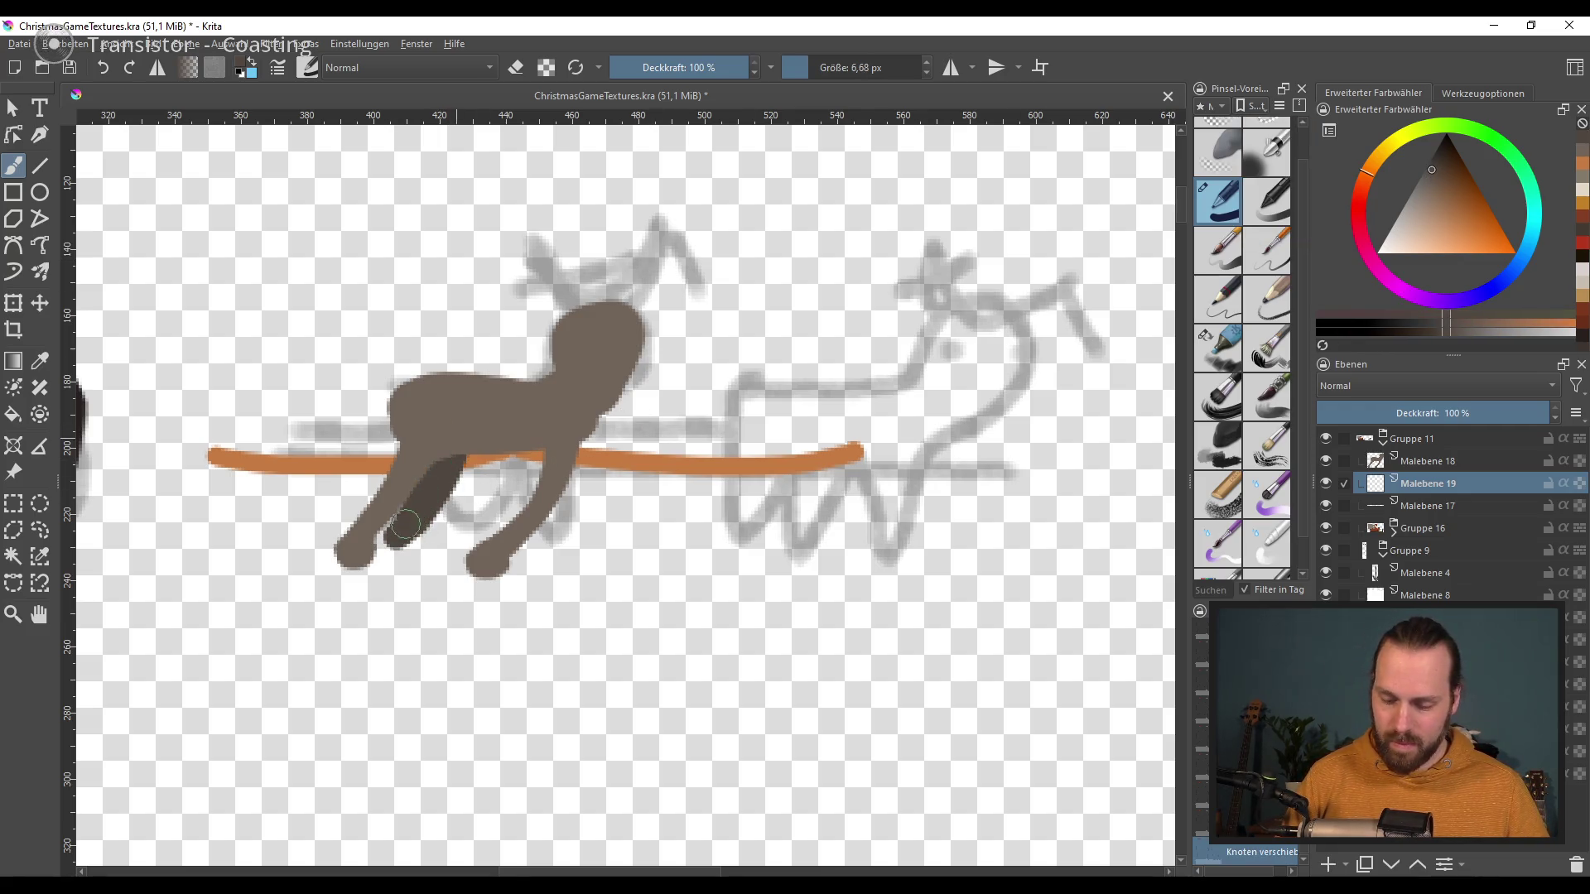
drag(407, 520, 404, 544)
key(ctrl+z)
key(ctrl+z)
drag(447, 460, 390, 540)
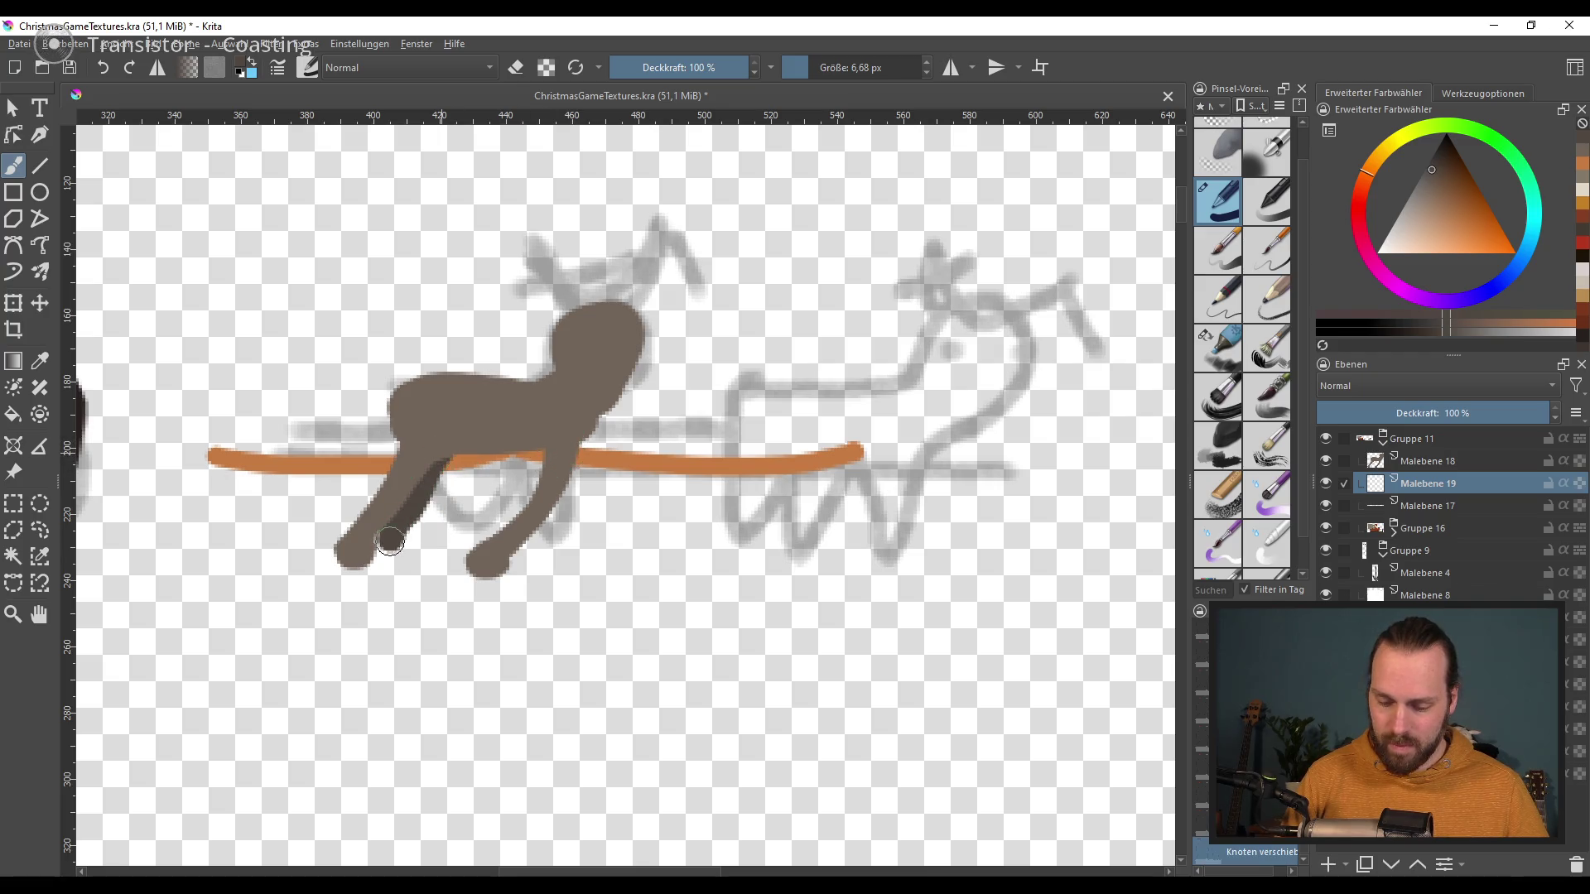
drag(580, 445, 558, 515)
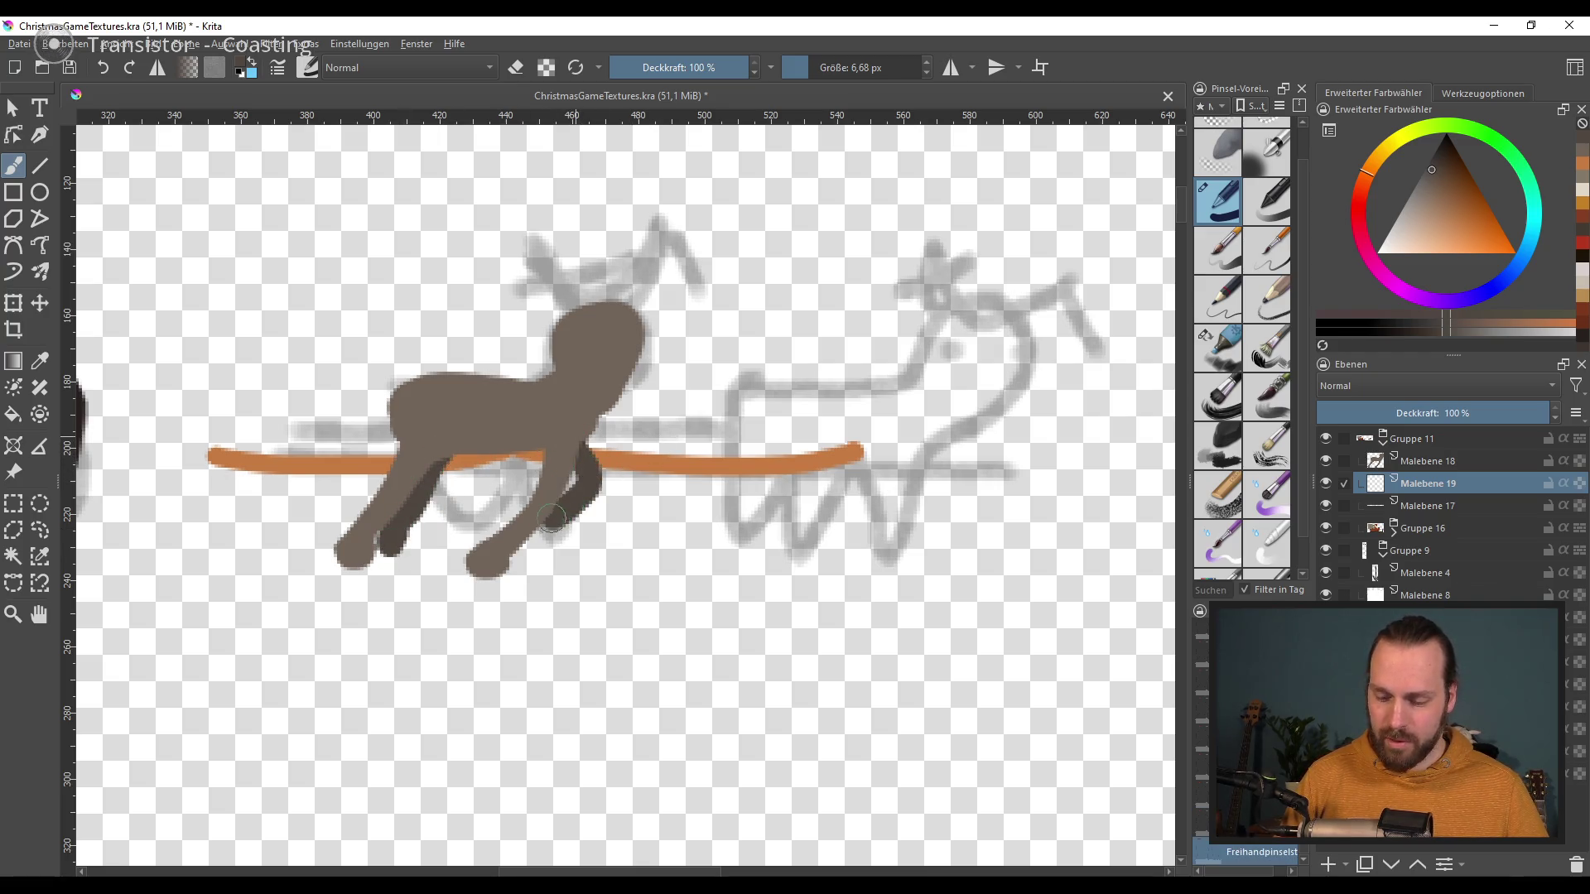
key(ctrl+z)
drag(593, 440, 537, 538)
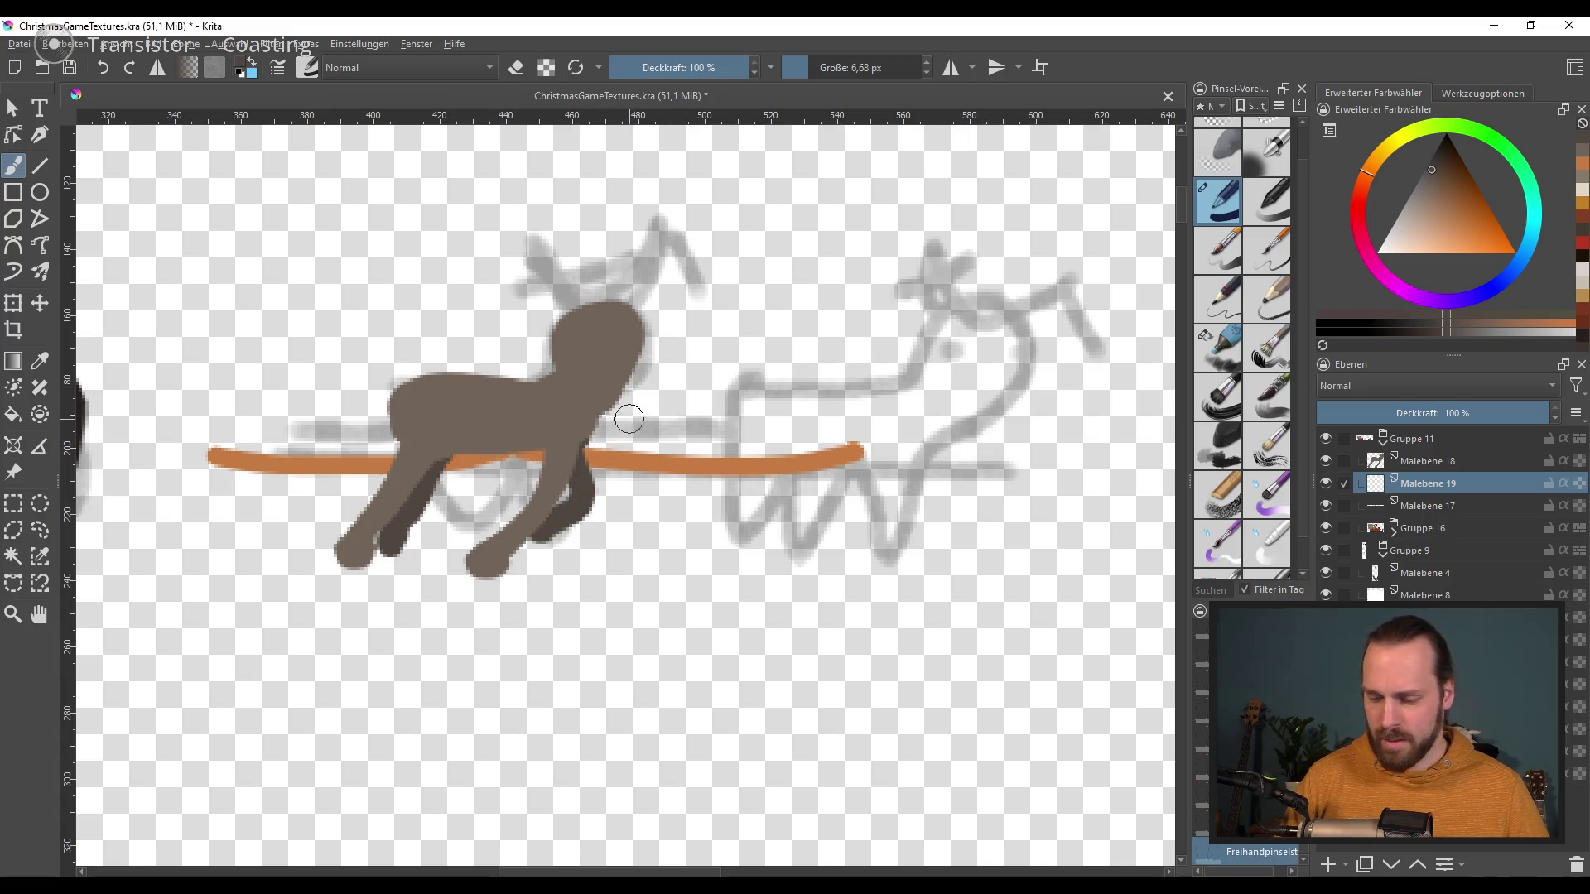
click(1430, 460)
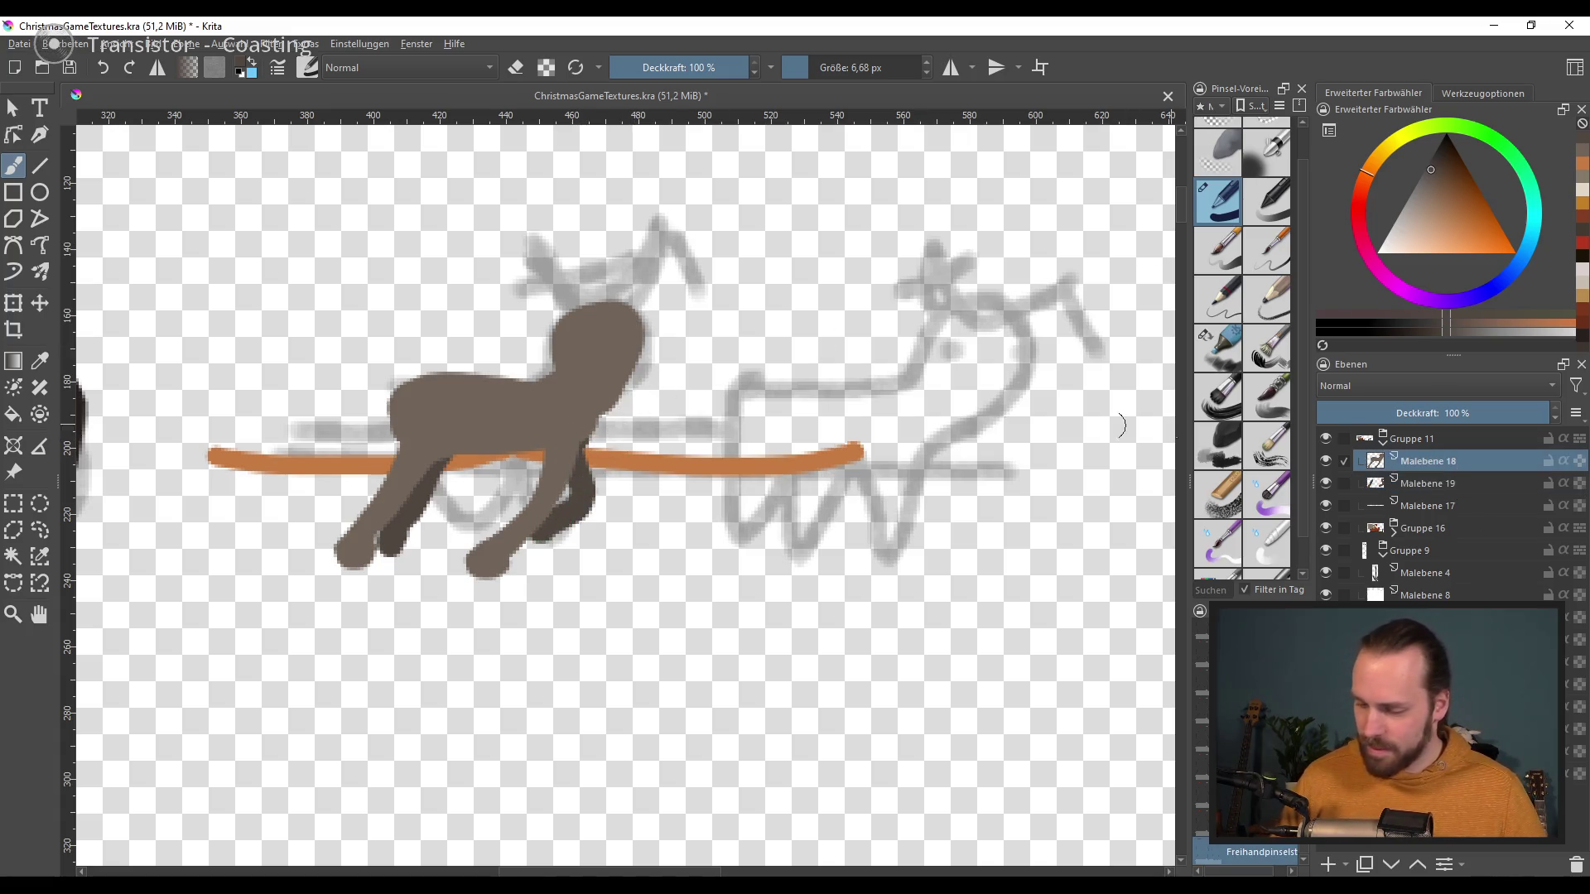
Step: Extend the reindeer's head to the right and round off its rump in body brown
ctrl+click(612, 356)
mouse_move(650, 327)
mouse_down()
mouse_move(654, 389)
mouse_move(628, 395)
mouse_up()
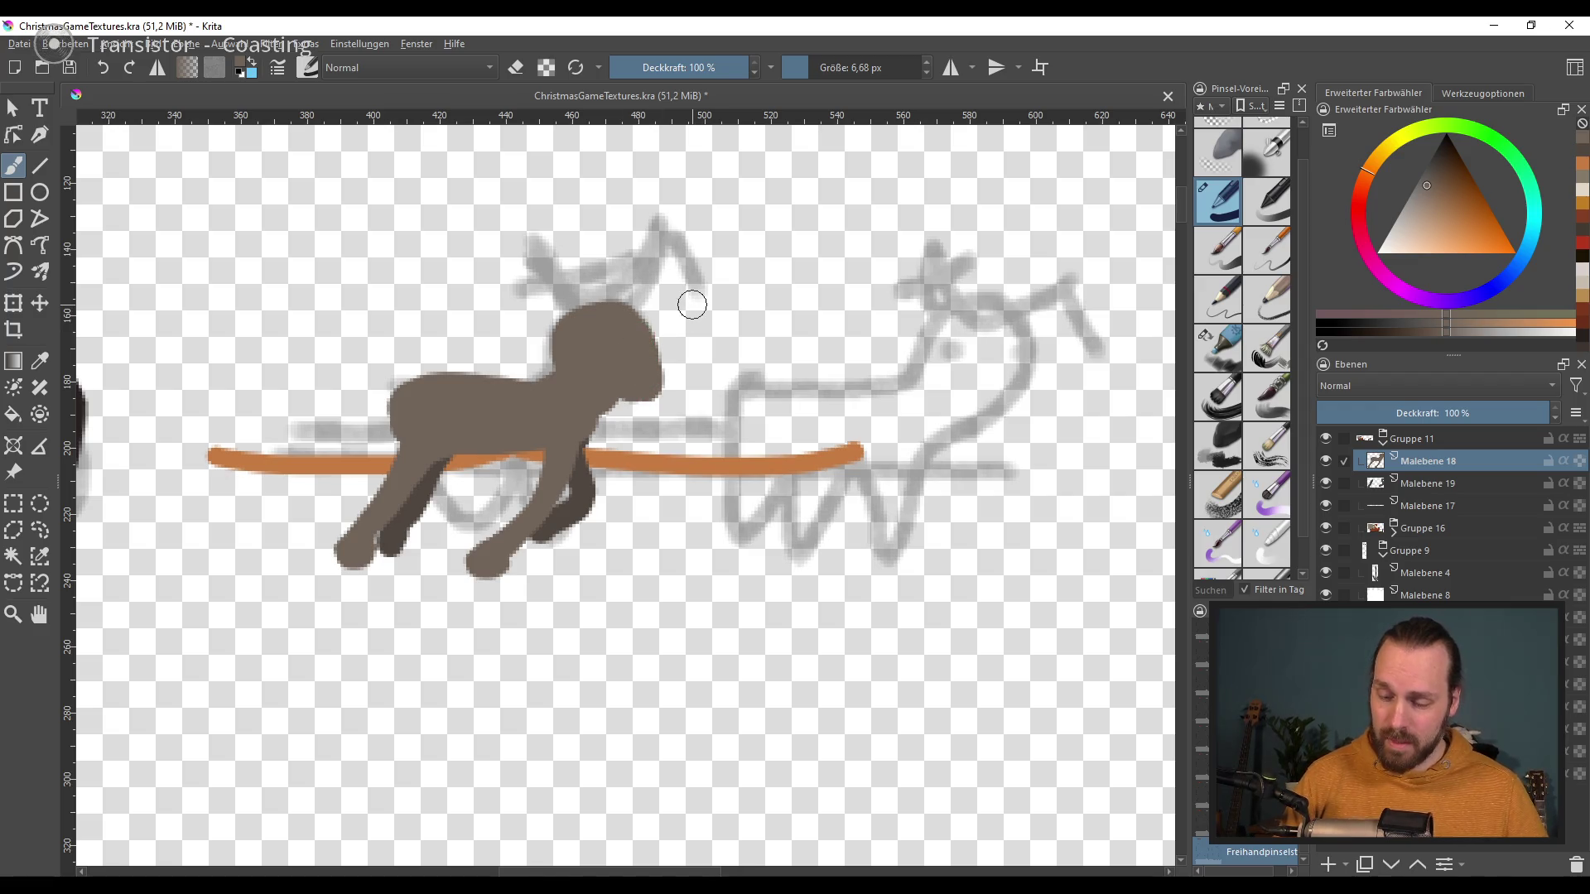
drag(378, 412, 388, 386)
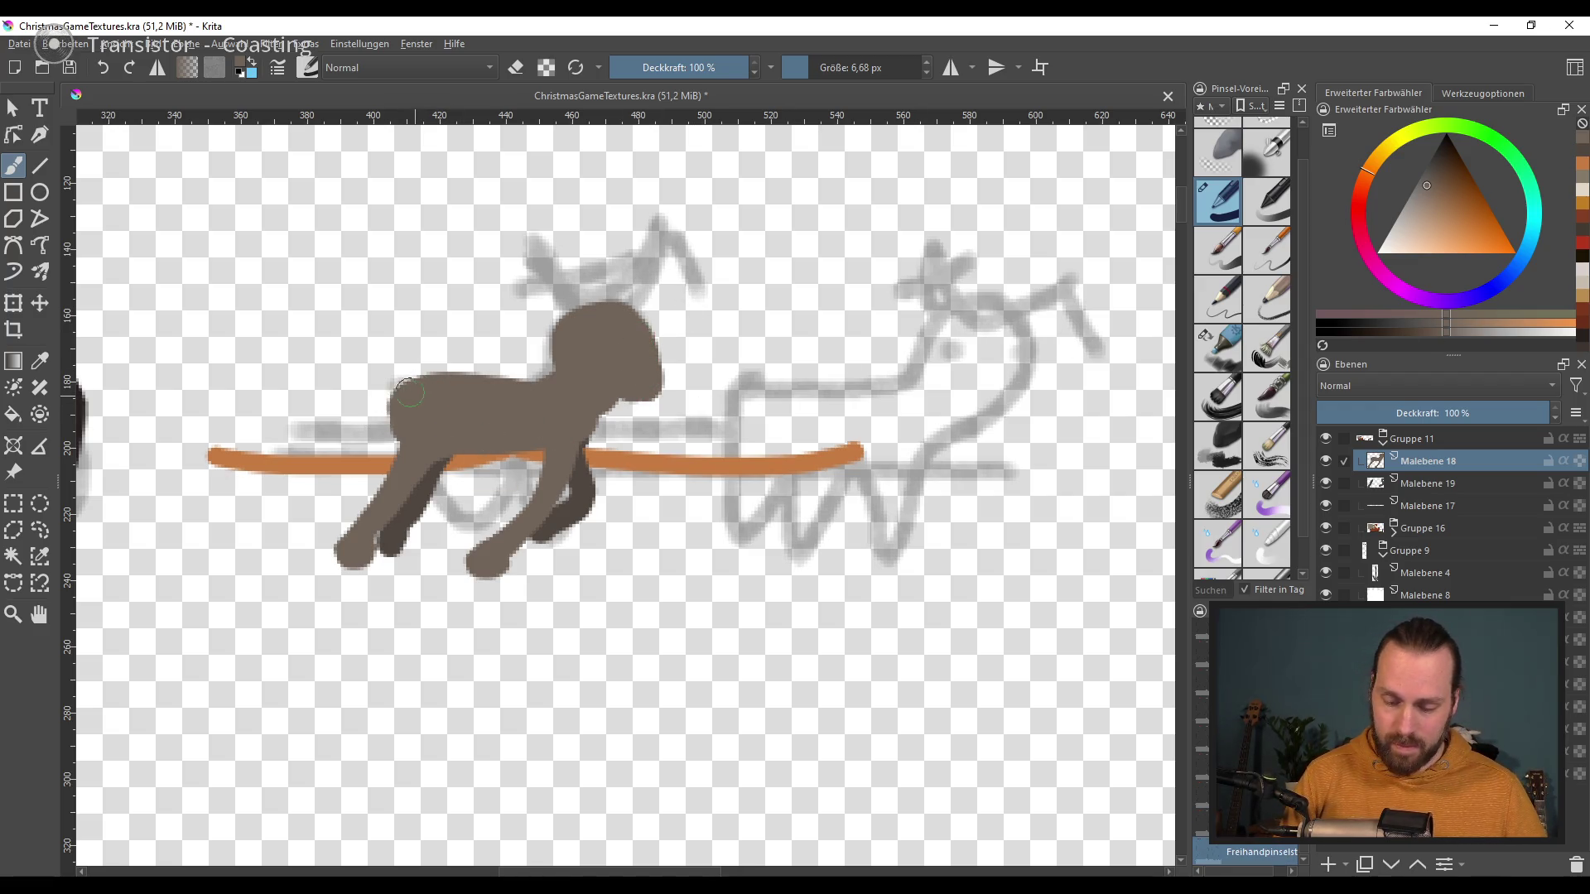
Step: Dot two near-black eyes on the reindeer's head, redrawing them until placed
click(1344, 333)
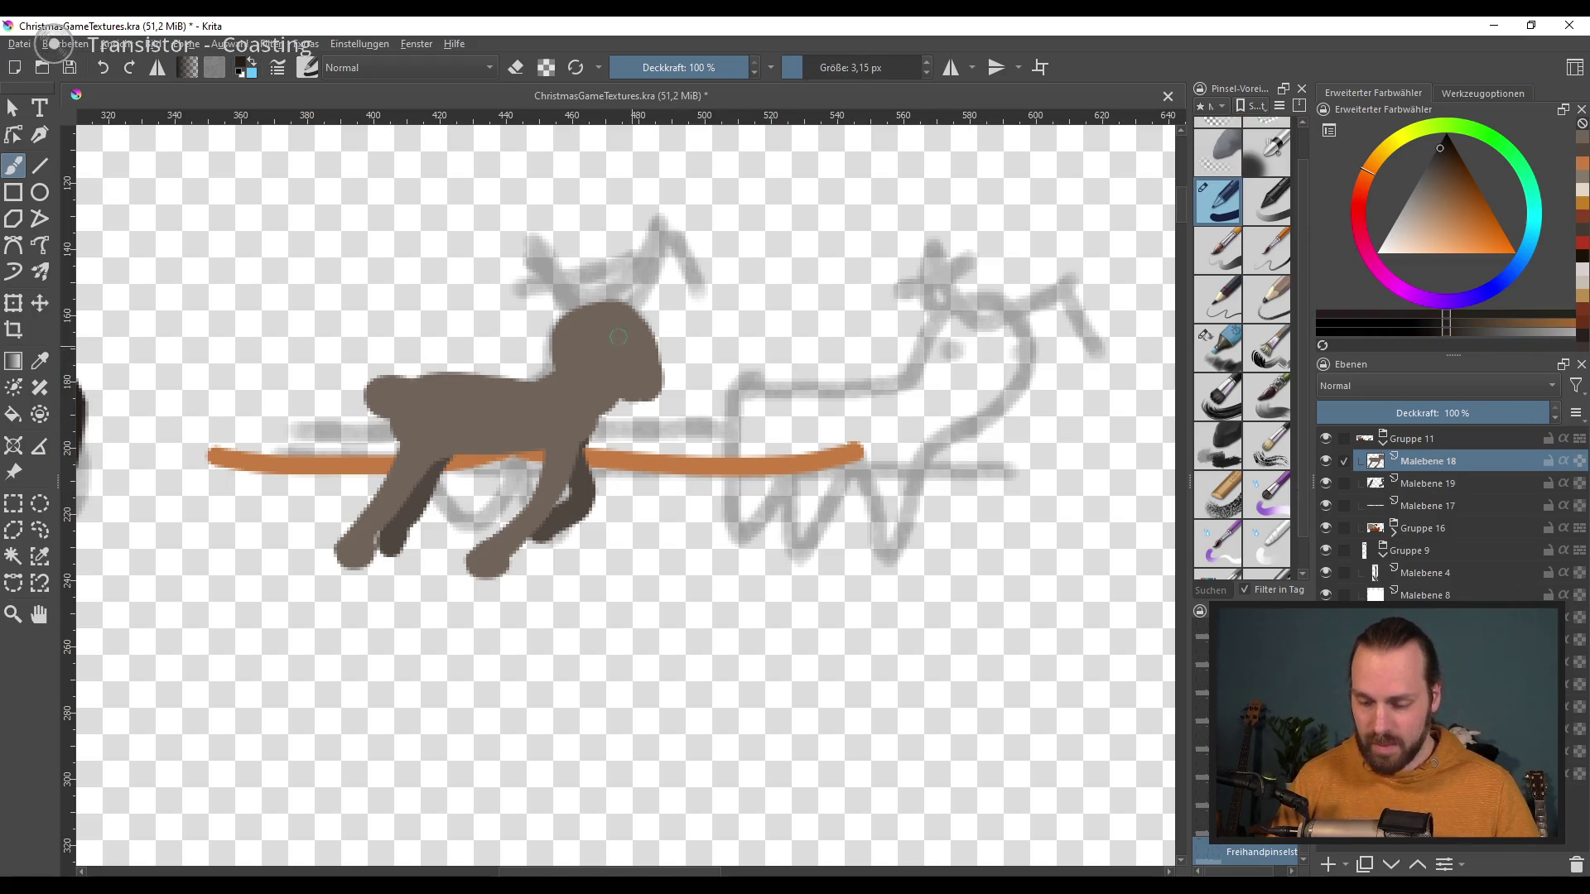
drag(604, 335, 613, 340)
key(ctrl+z)
key(ctrl+z)
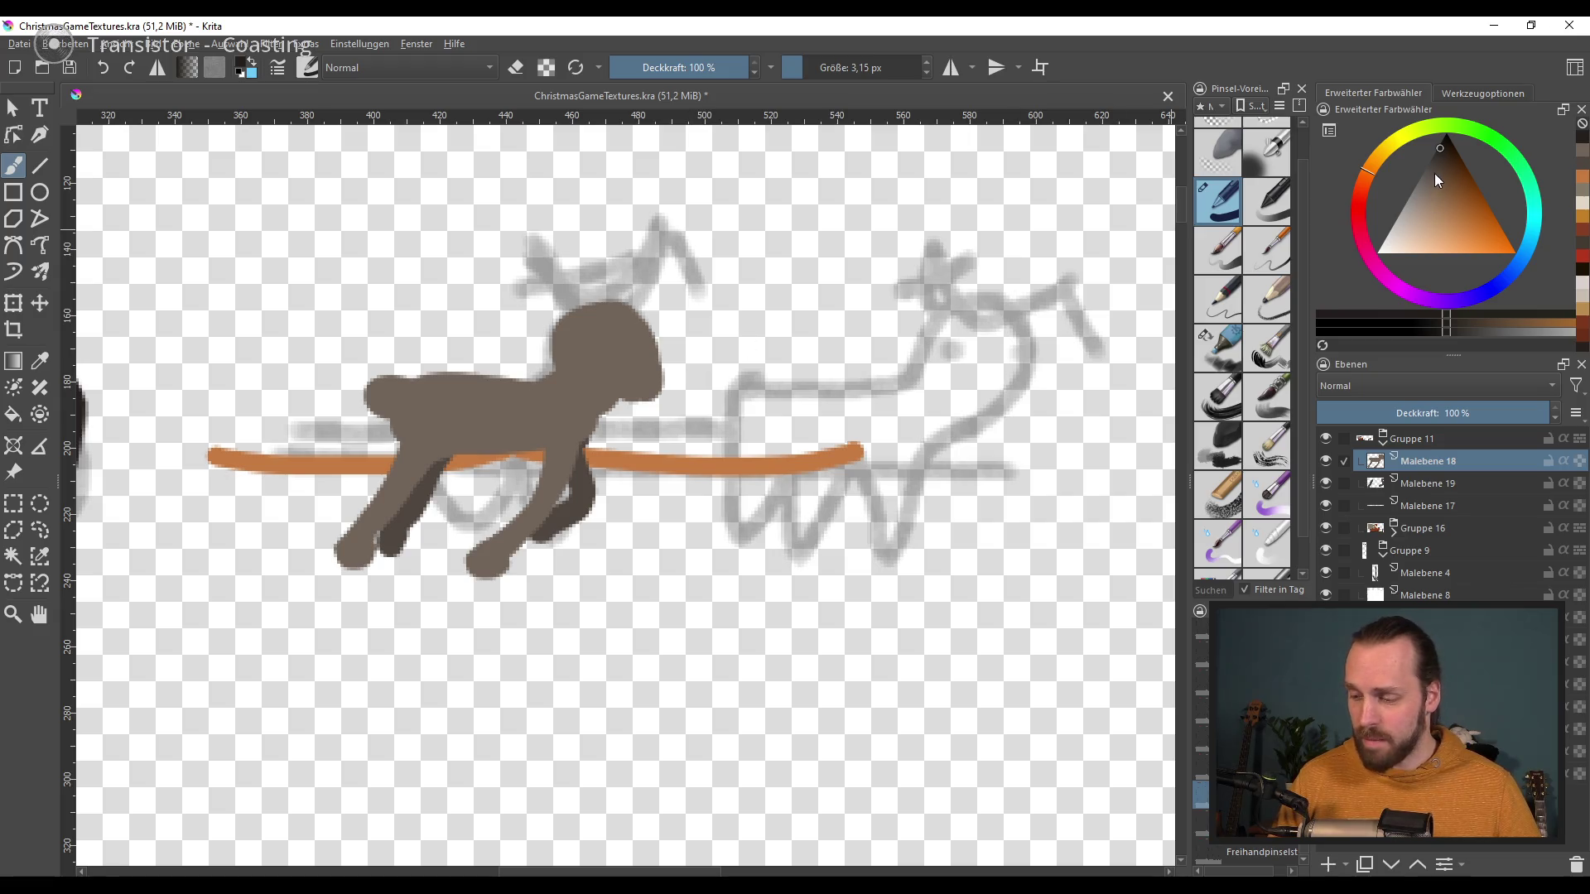
click(1439, 156)
click(603, 339)
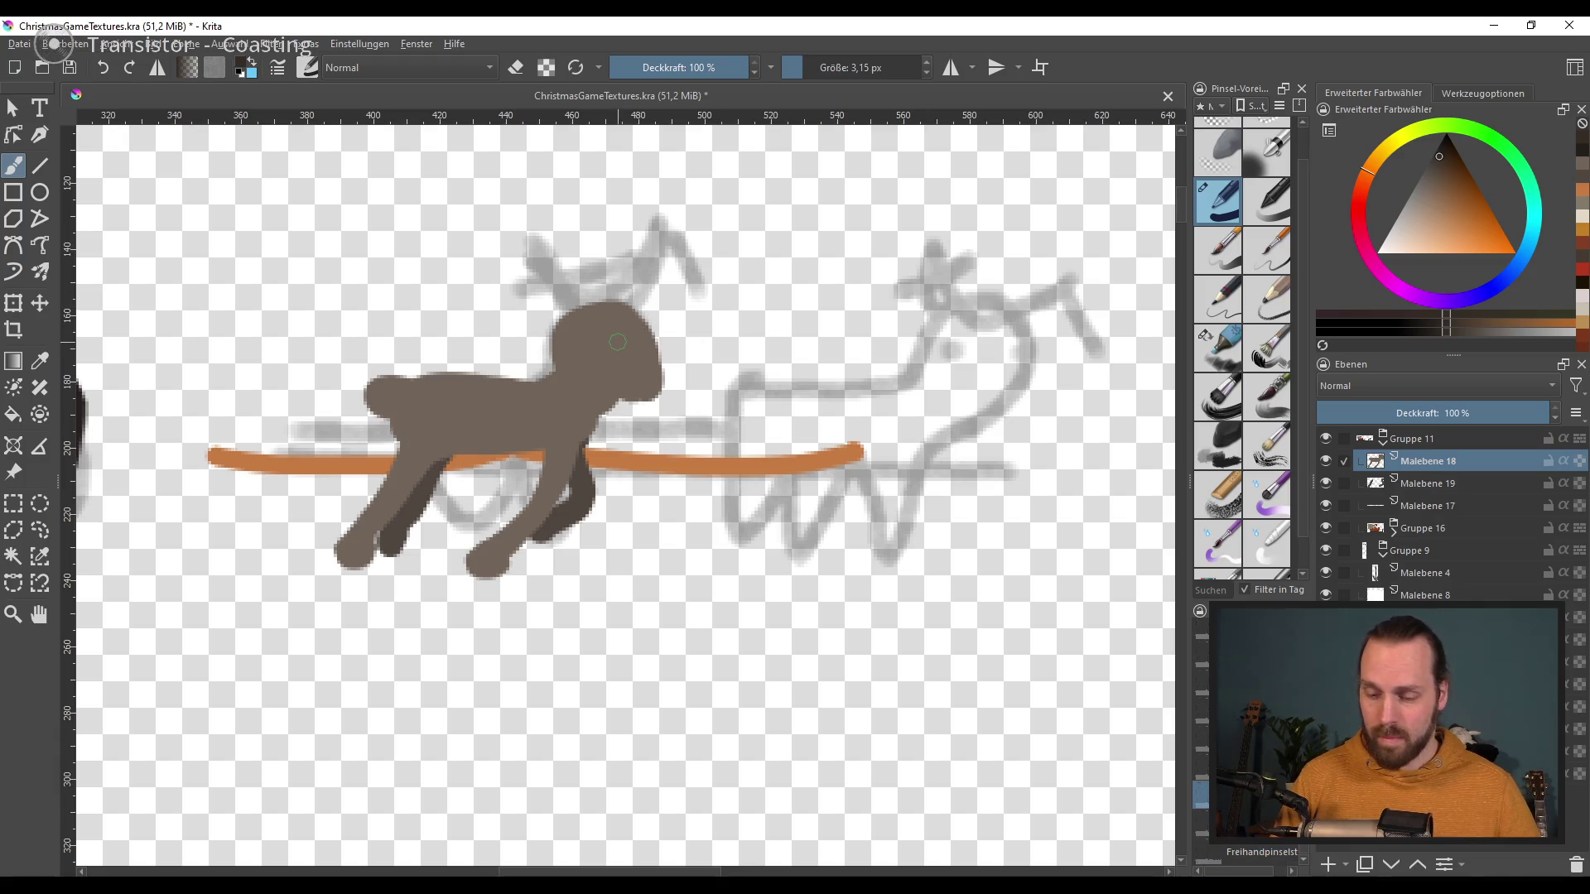
click(624, 339)
key(ctrl+z)
key(ctrl+z)
key(ctrl+shift+z)
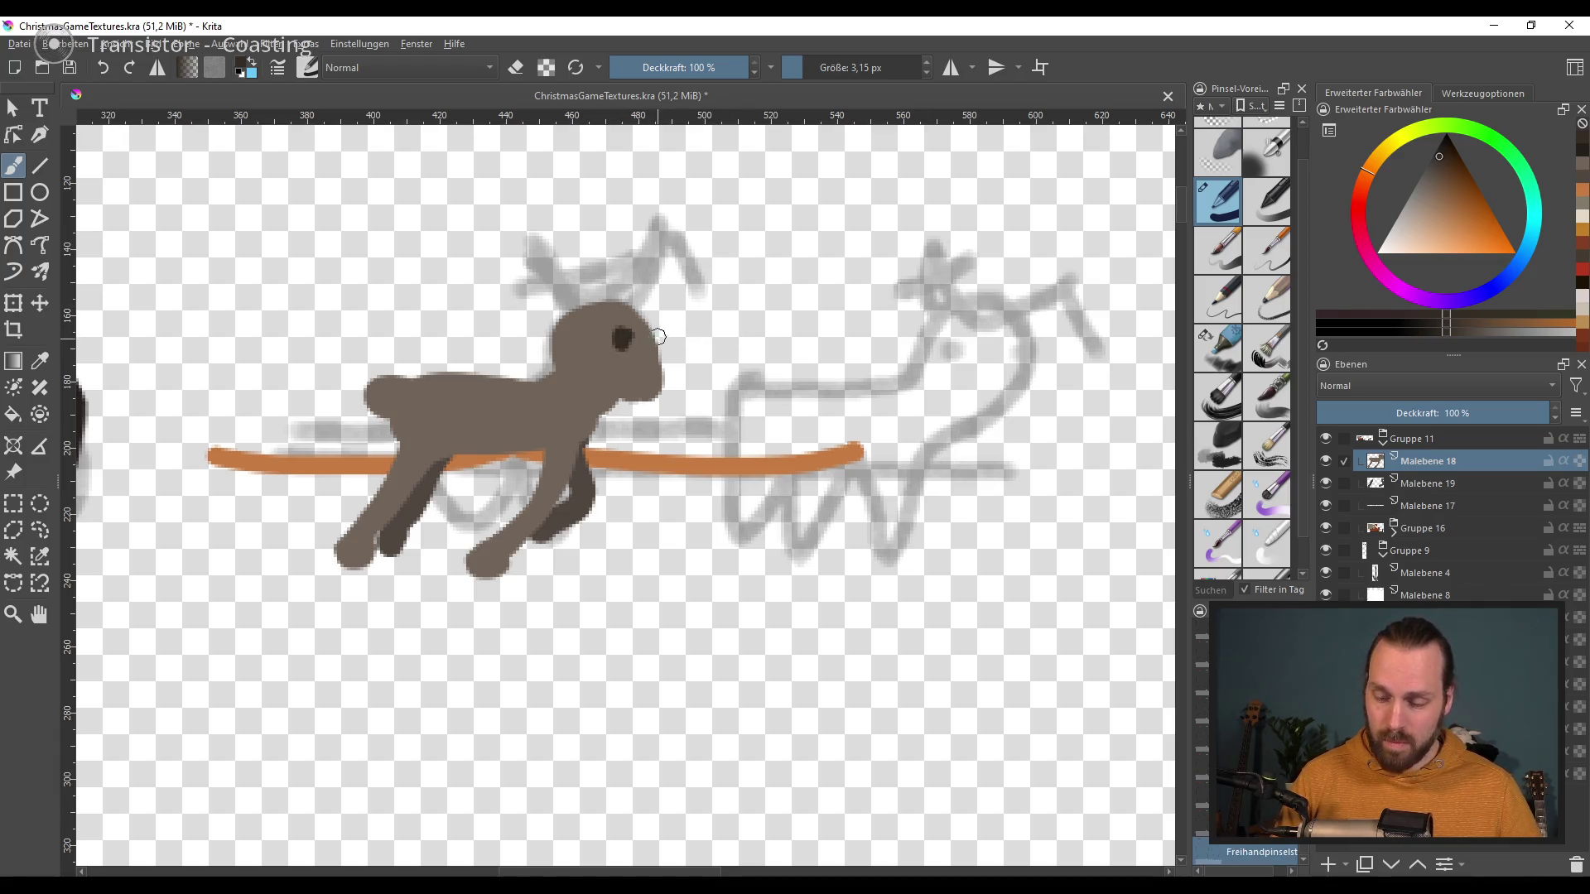
key(ctrl+z)
key(ctrl+z)
click(626, 337)
click(654, 334)
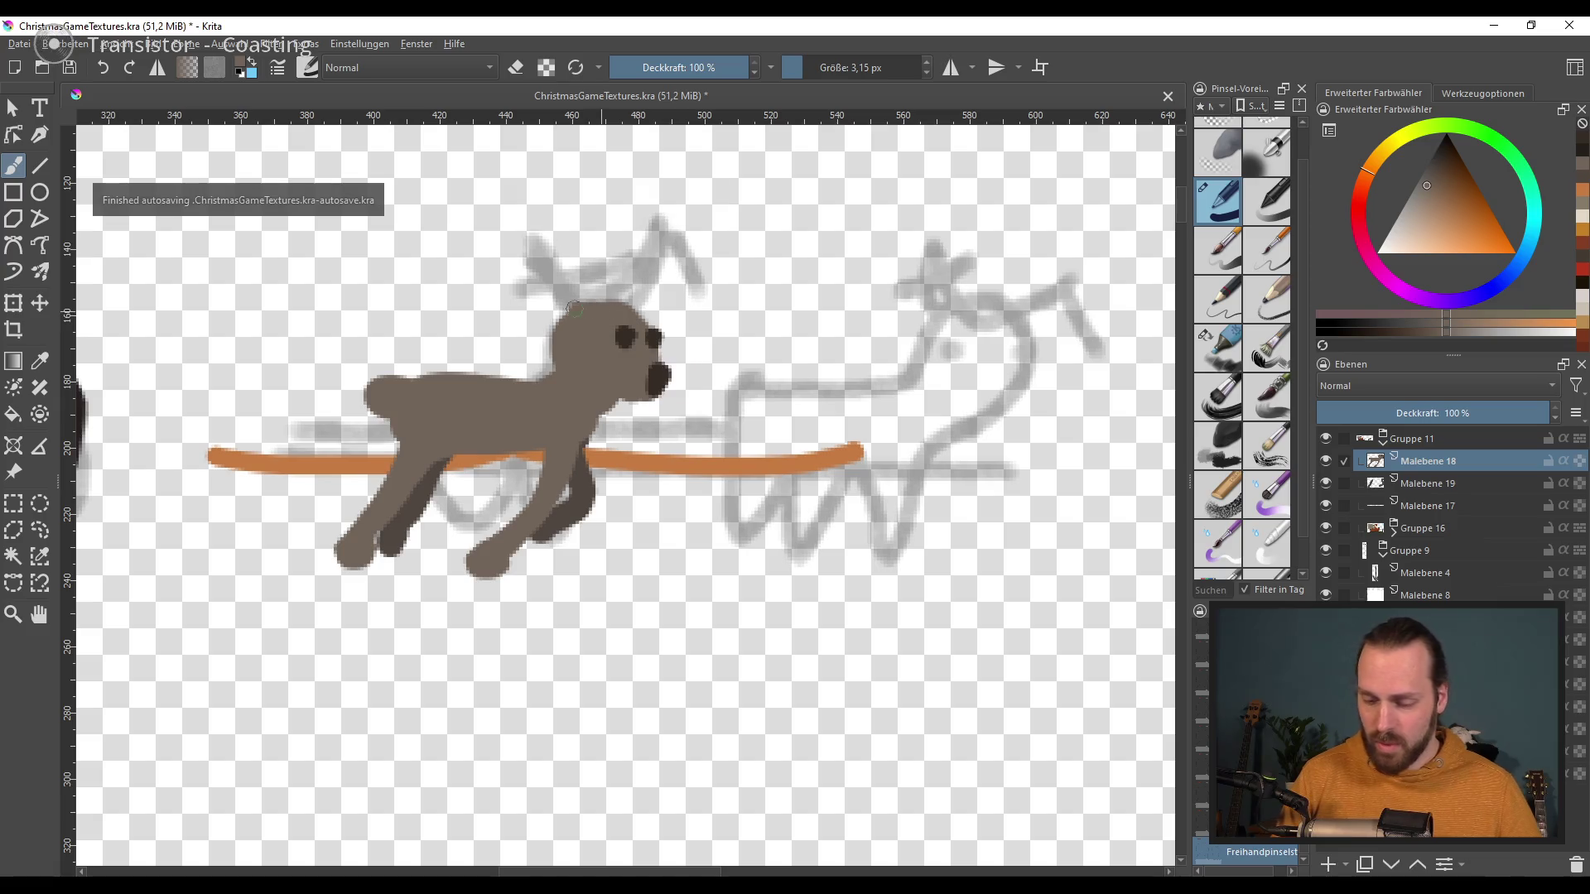
Step: Sample the reindeer's brown and try painting an ear on its head
ctrl+click(602, 489)
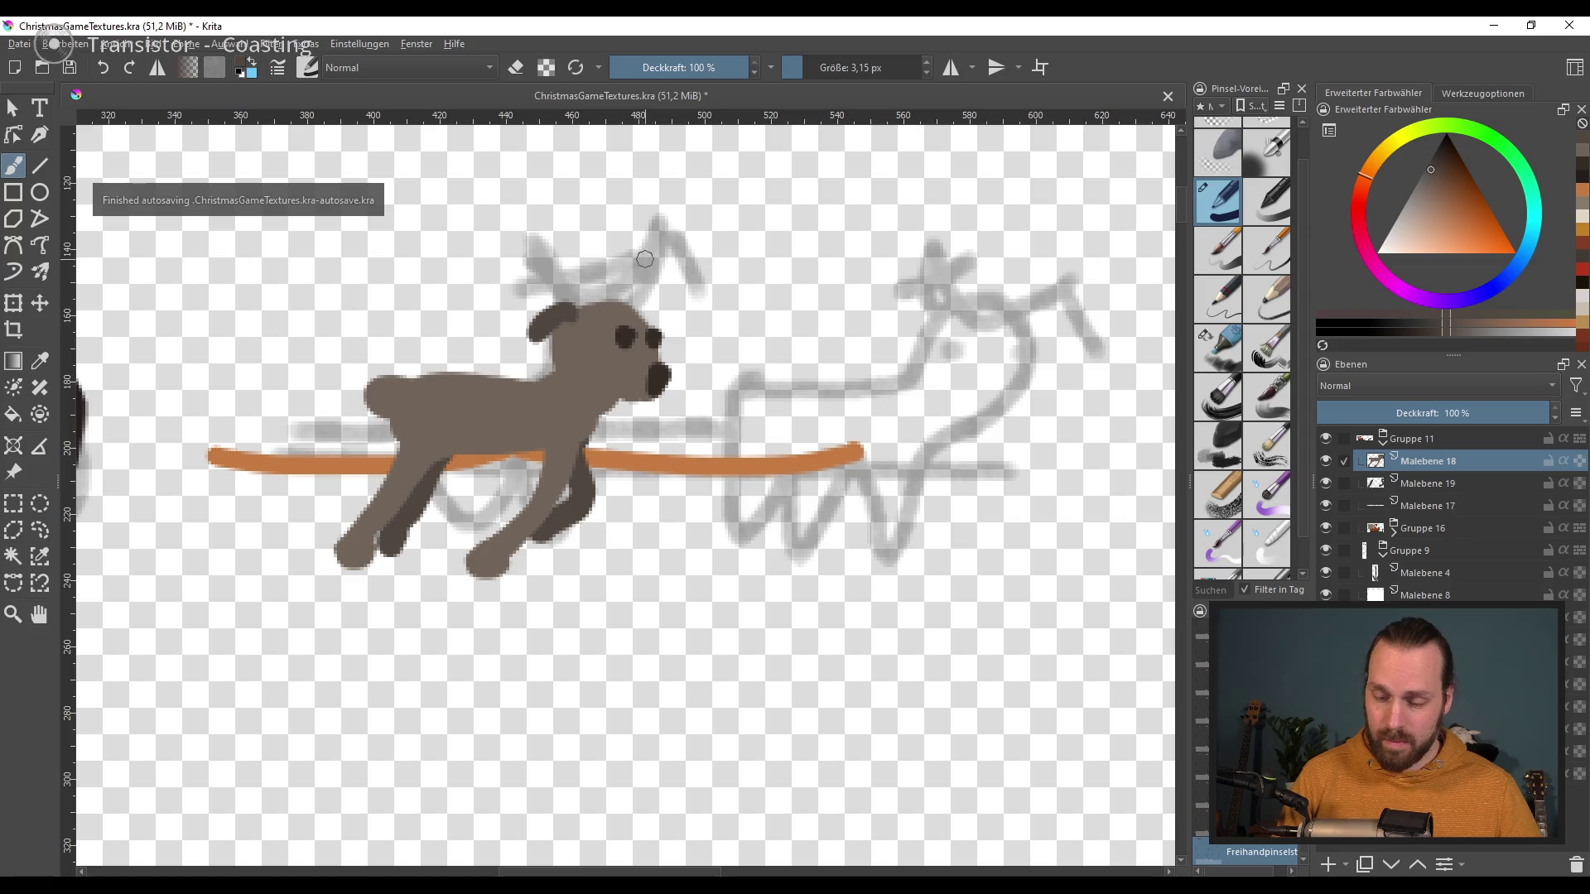
drag(574, 310, 537, 375)
drag(631, 299, 683, 347)
key(ctrl+z)
key(ctrl+z)
key(ctrl+z)
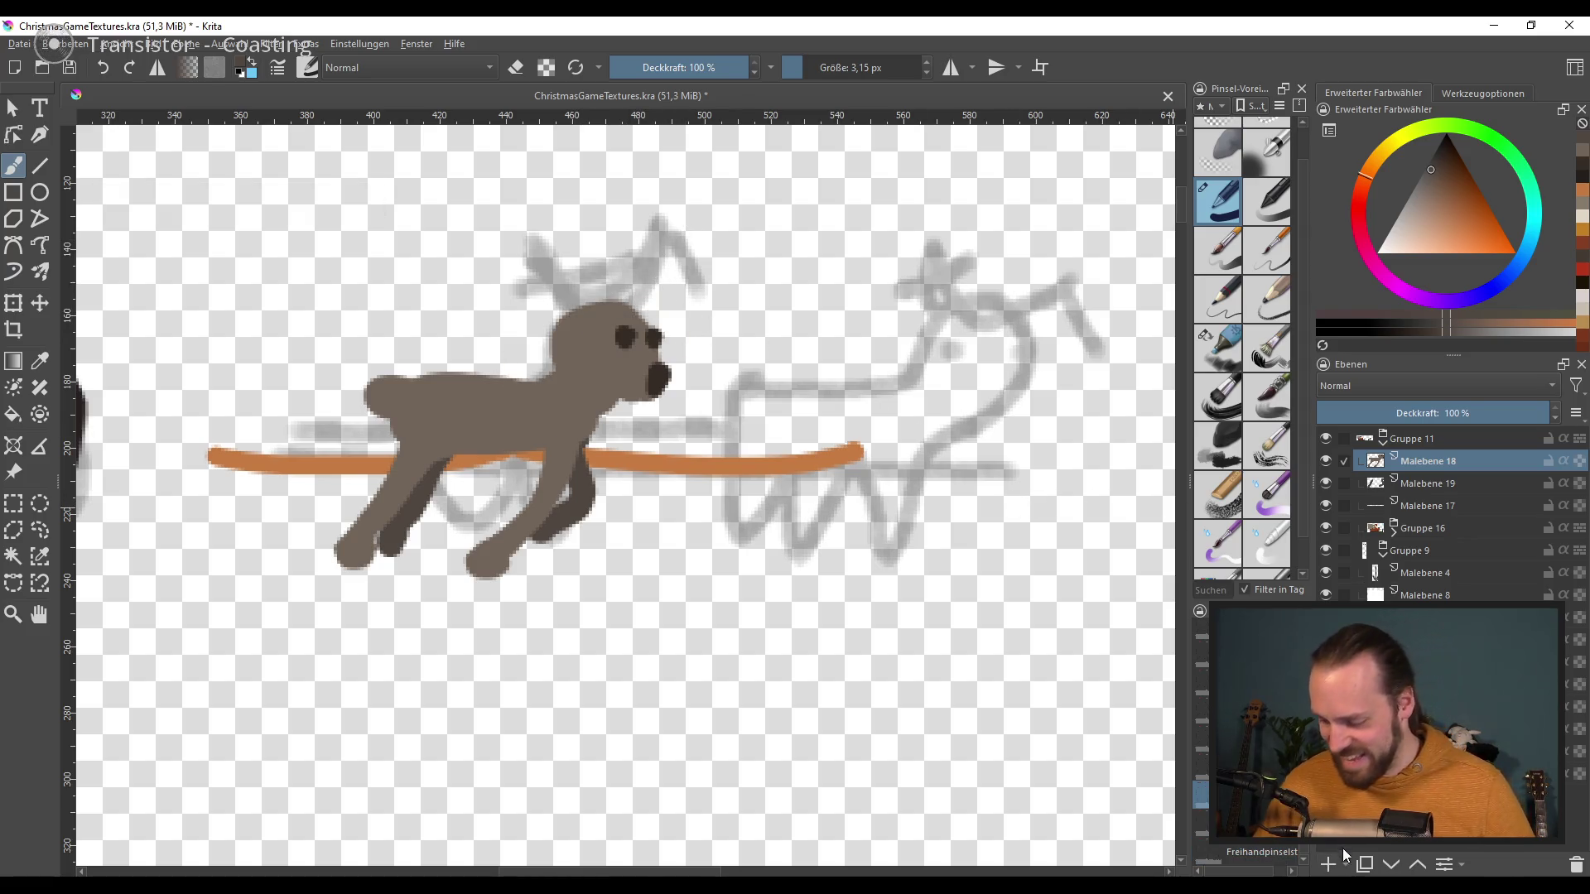
Step: Try a dark brown antler on a new layer, paint grey-brown ears, then bring up the browser
click(1329, 863)
click(1461, 192)
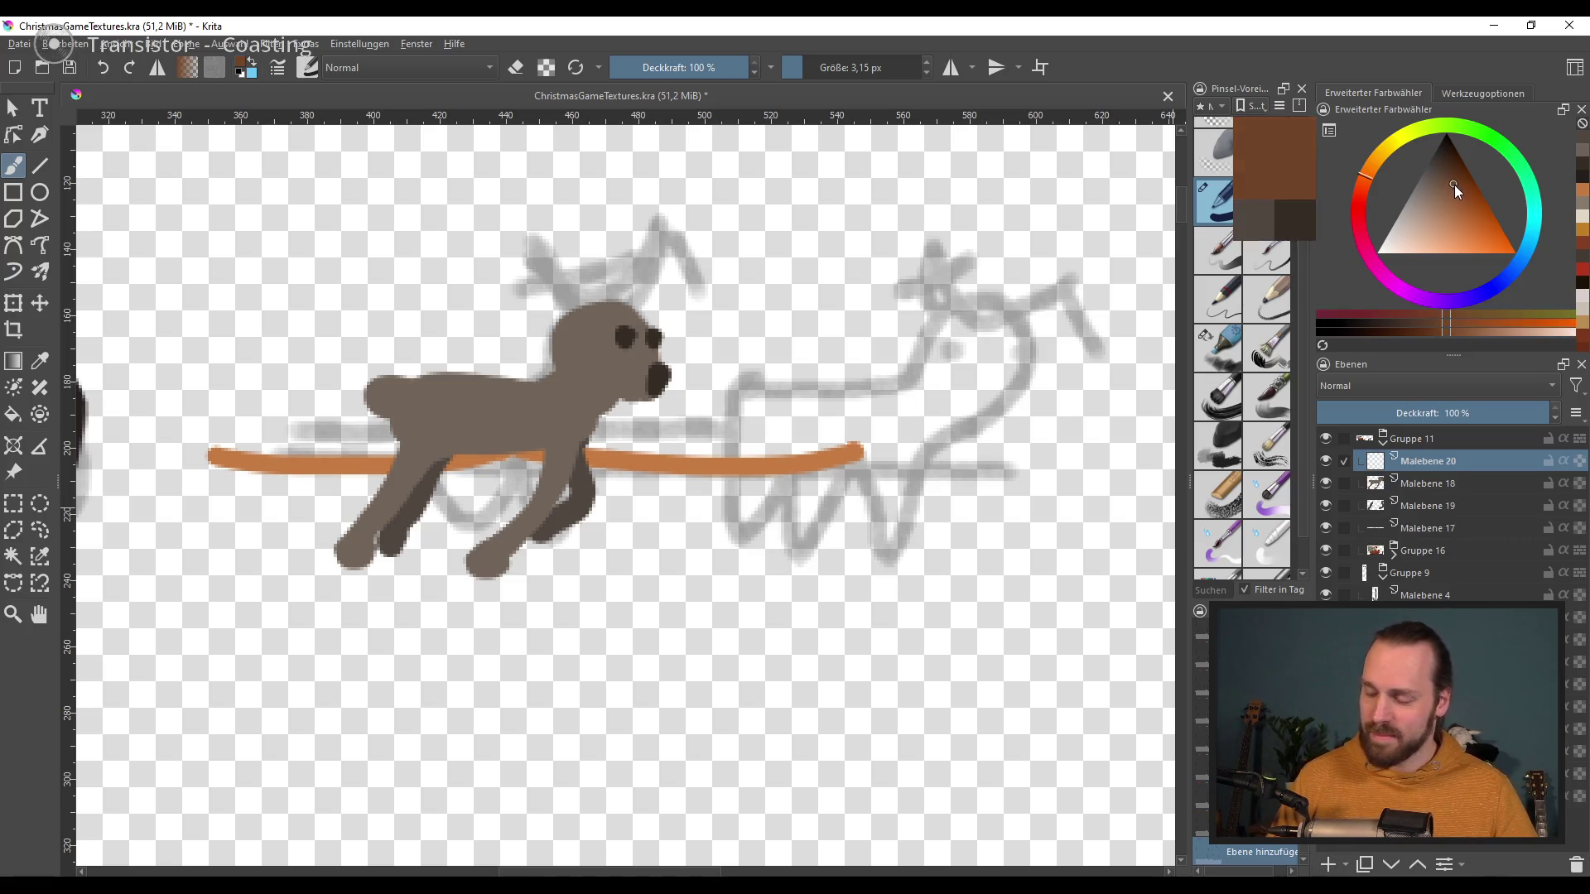
mouse_move(582, 315)
mouse_down()
mouse_move(502, 281)
mouse_move(548, 312)
mouse_move(684, 312)
mouse_up()
key(ctrl+z)
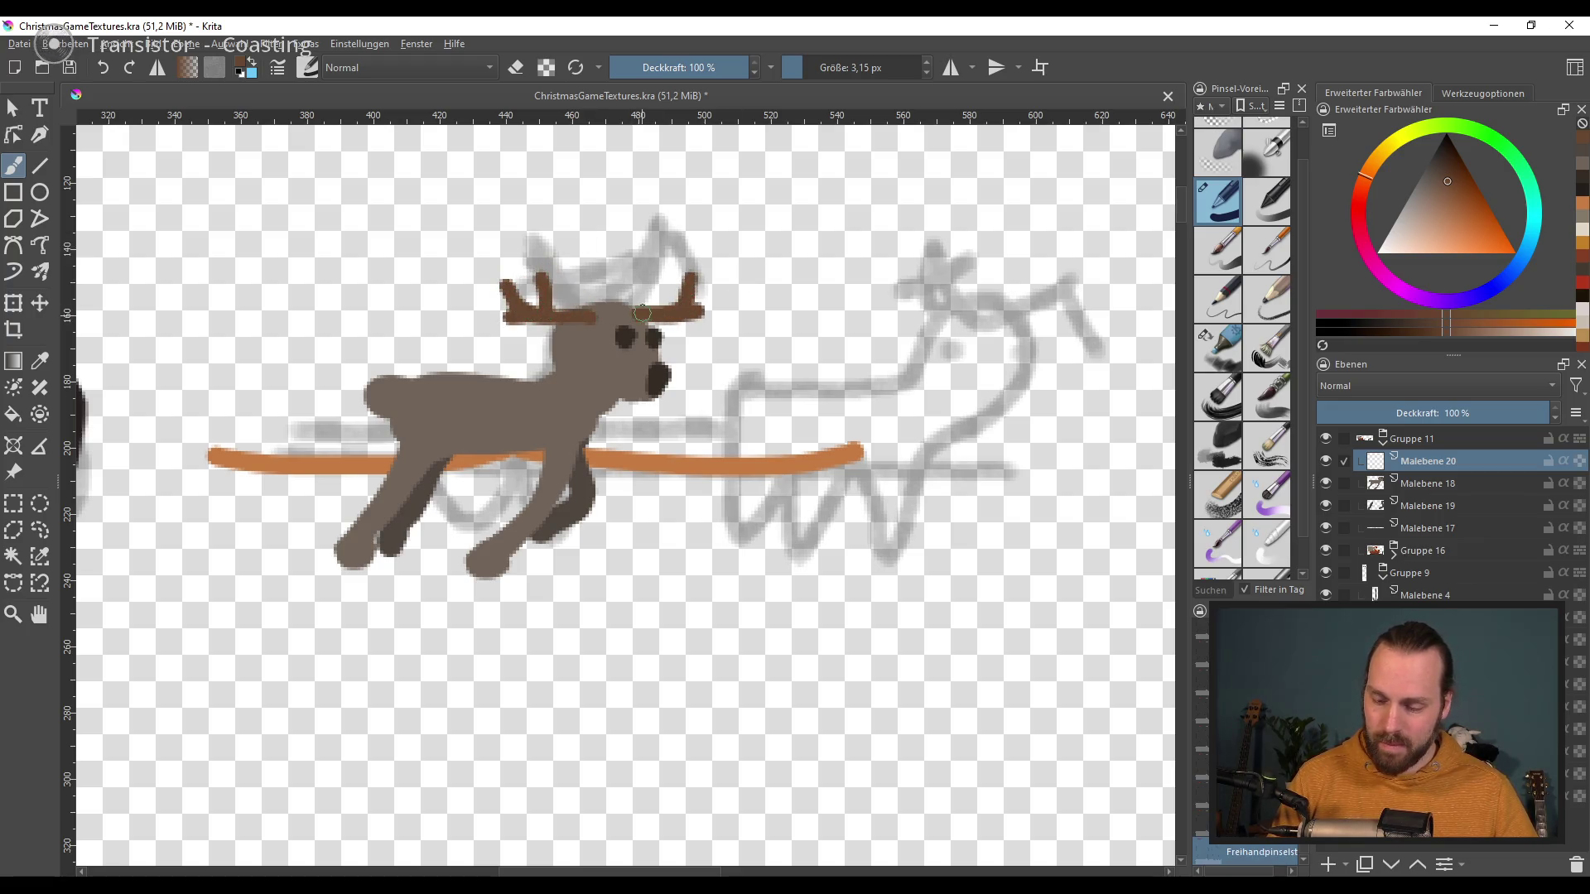
ctrl+click(613, 312)
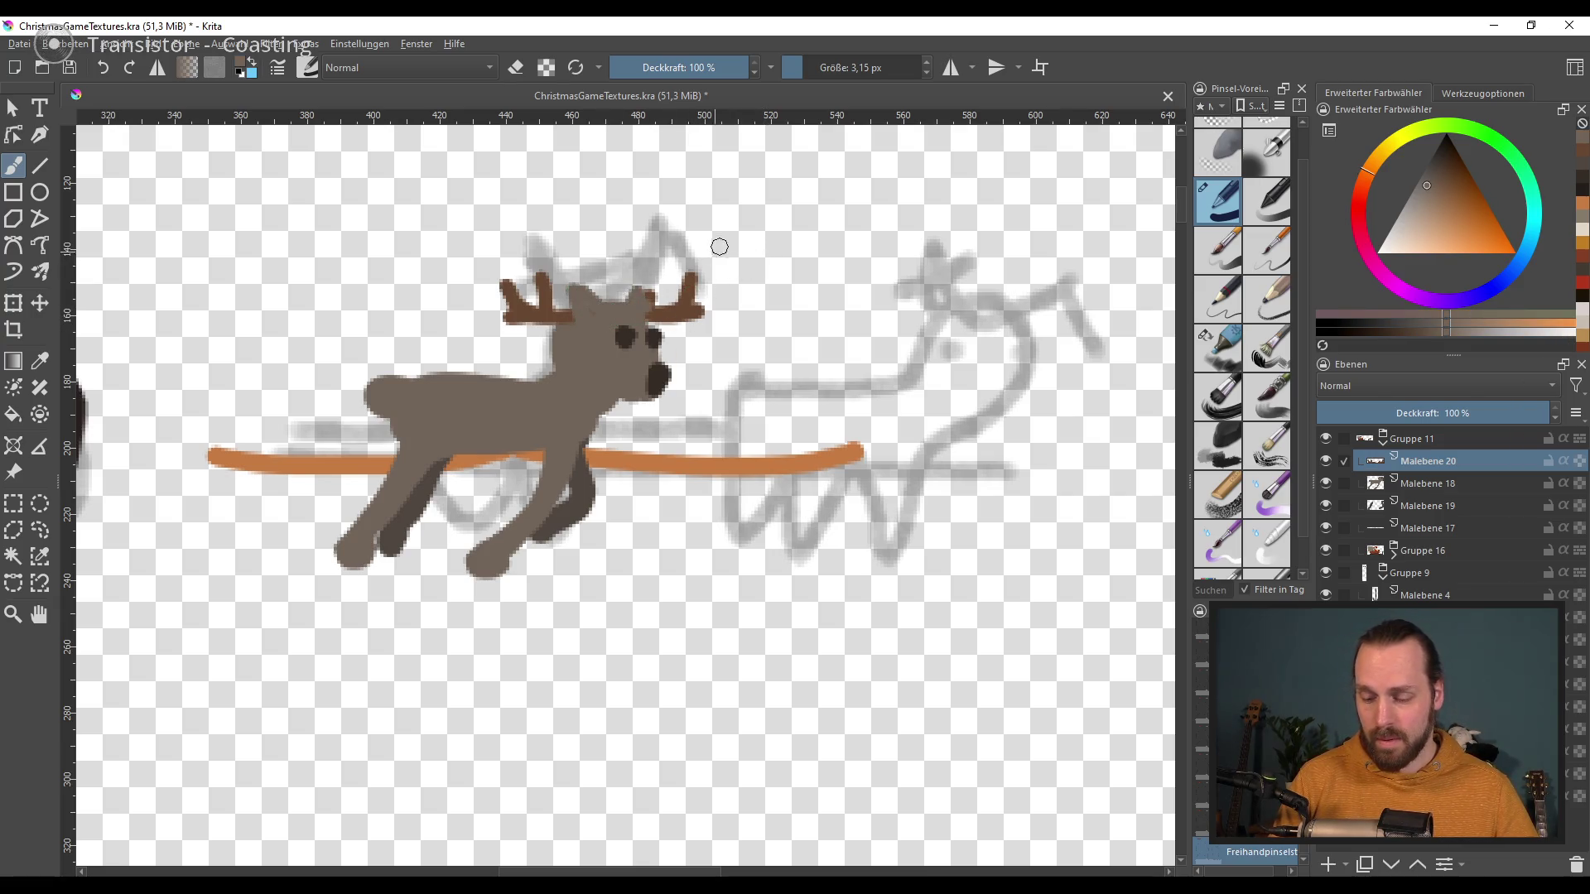
drag(584, 283, 587, 321)
mouse_move(630, 280)
mouse_down()
mouse_move(631, 313)
mouse_move(576, 332)
mouse_up()
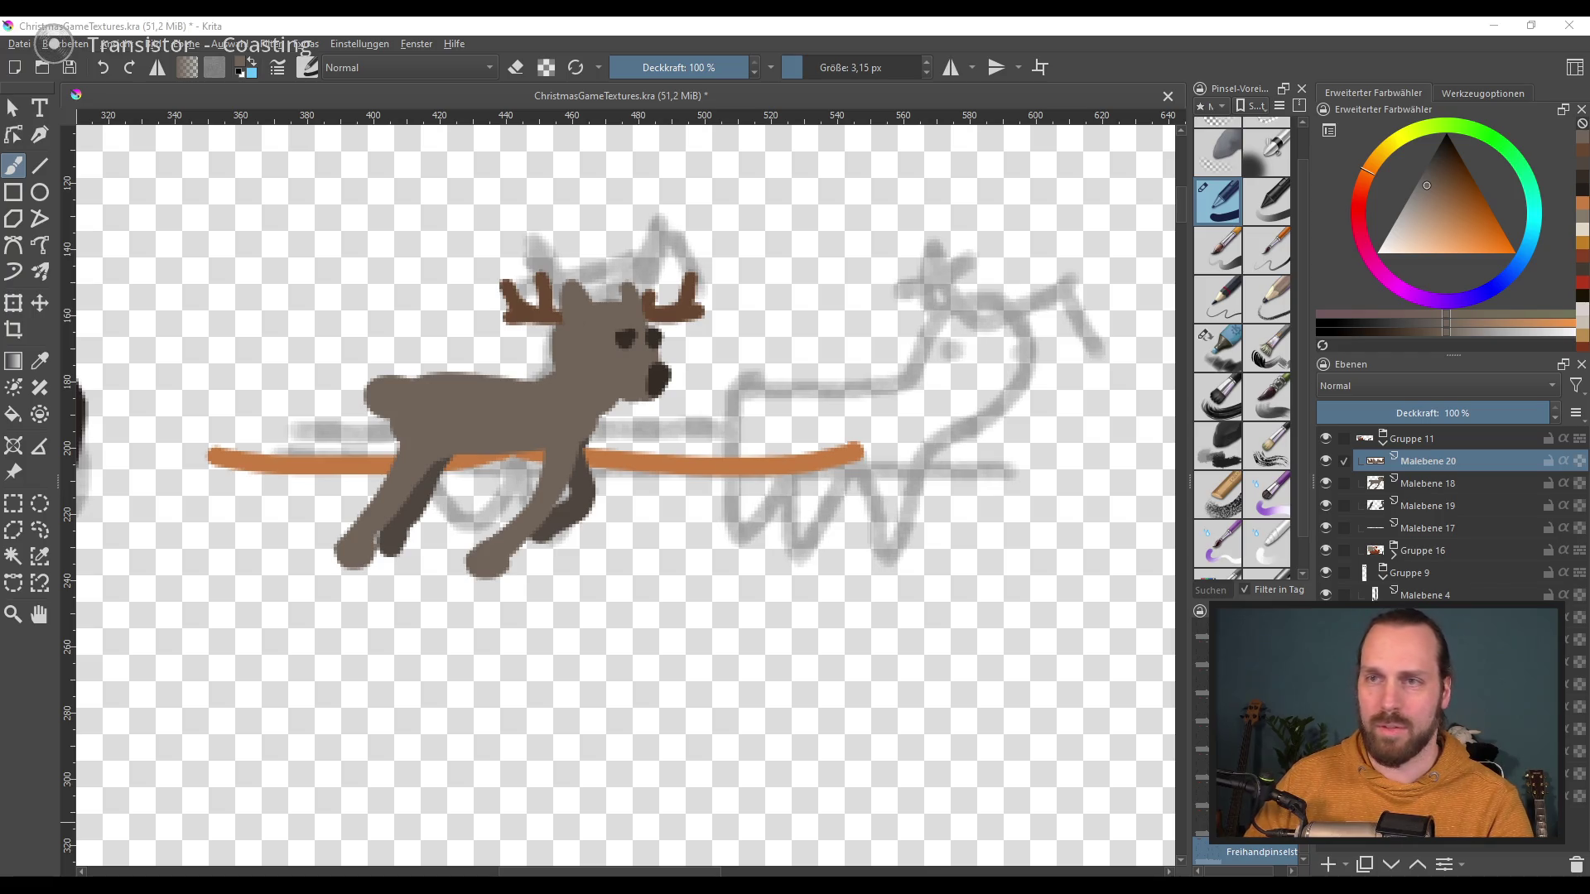
key(alt+Tab)
drag(1141, 96, 806, 17)
Step: View the WWF and Naturdetektive reindeer photos full-size, then close Firefox
right_click(1244, 559)
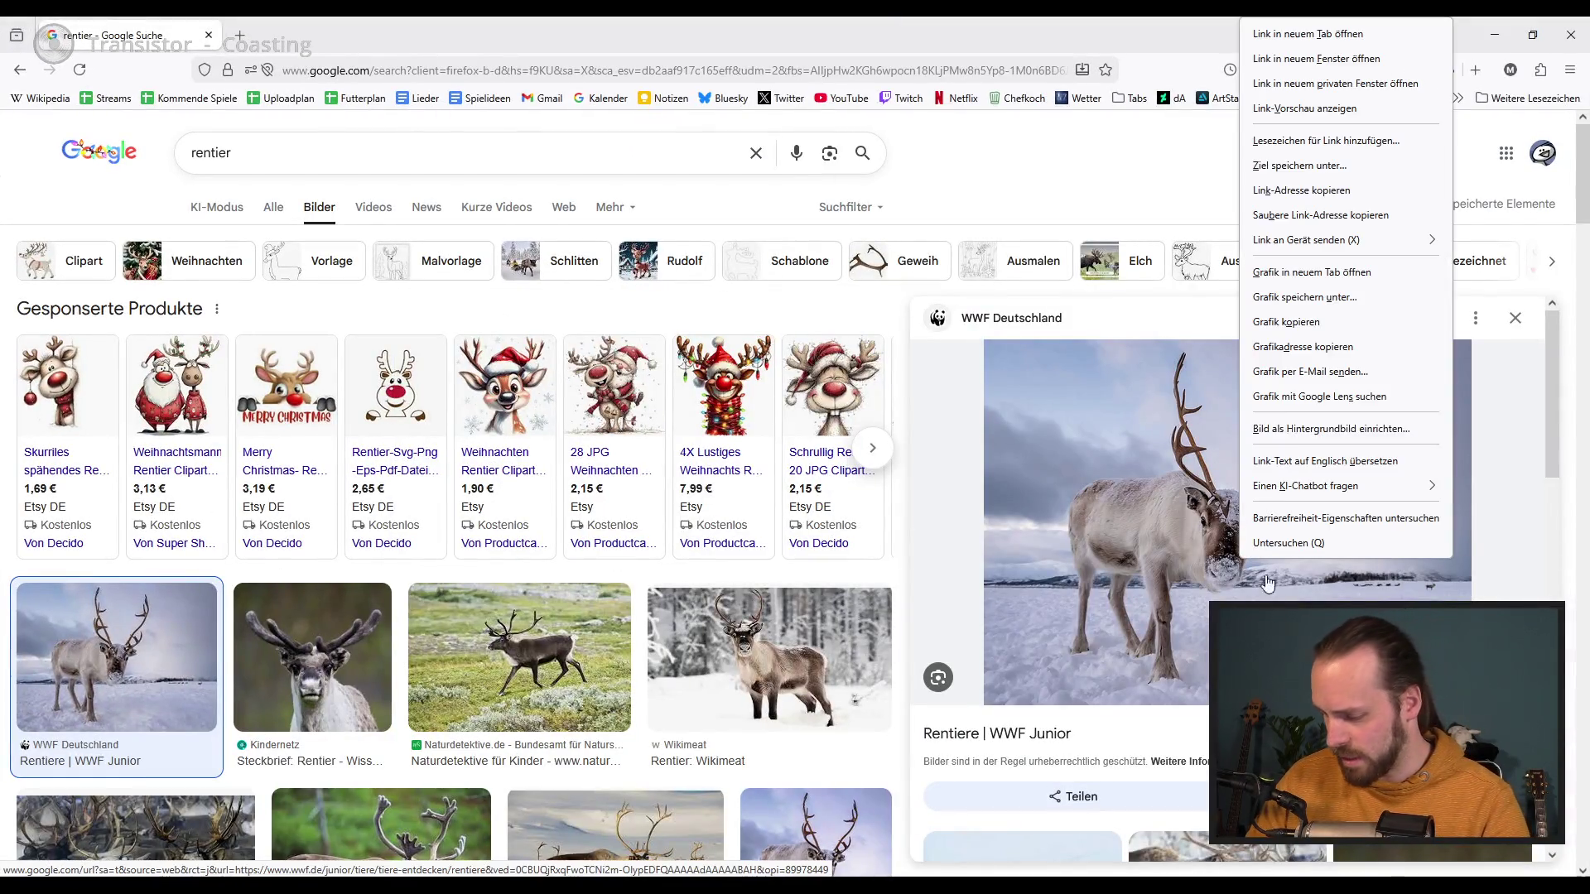
click(1332, 272)
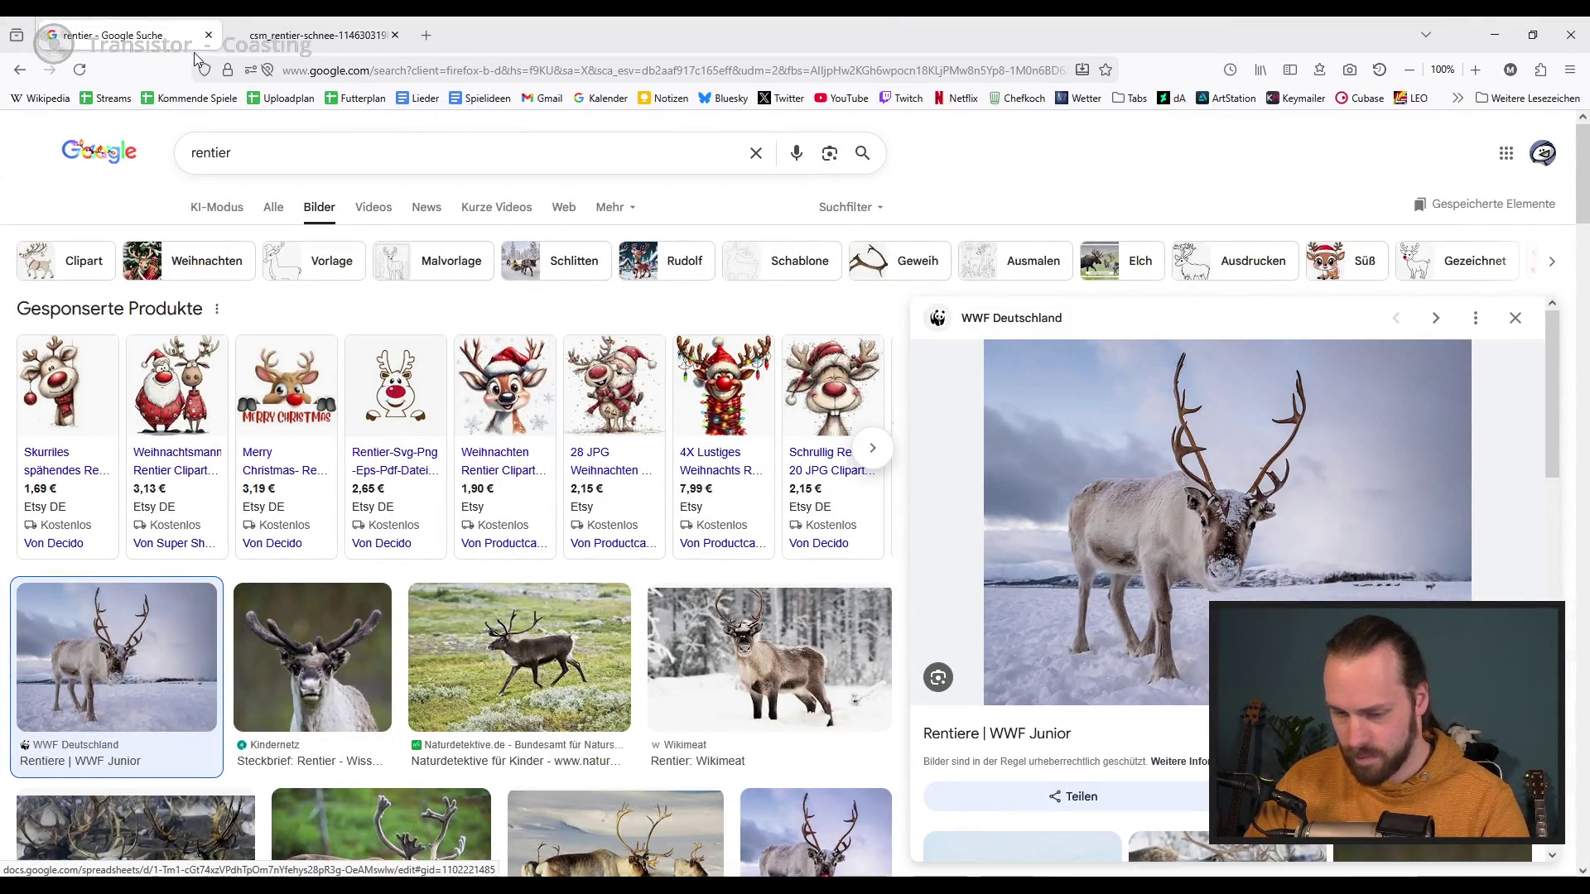
click(306, 46)
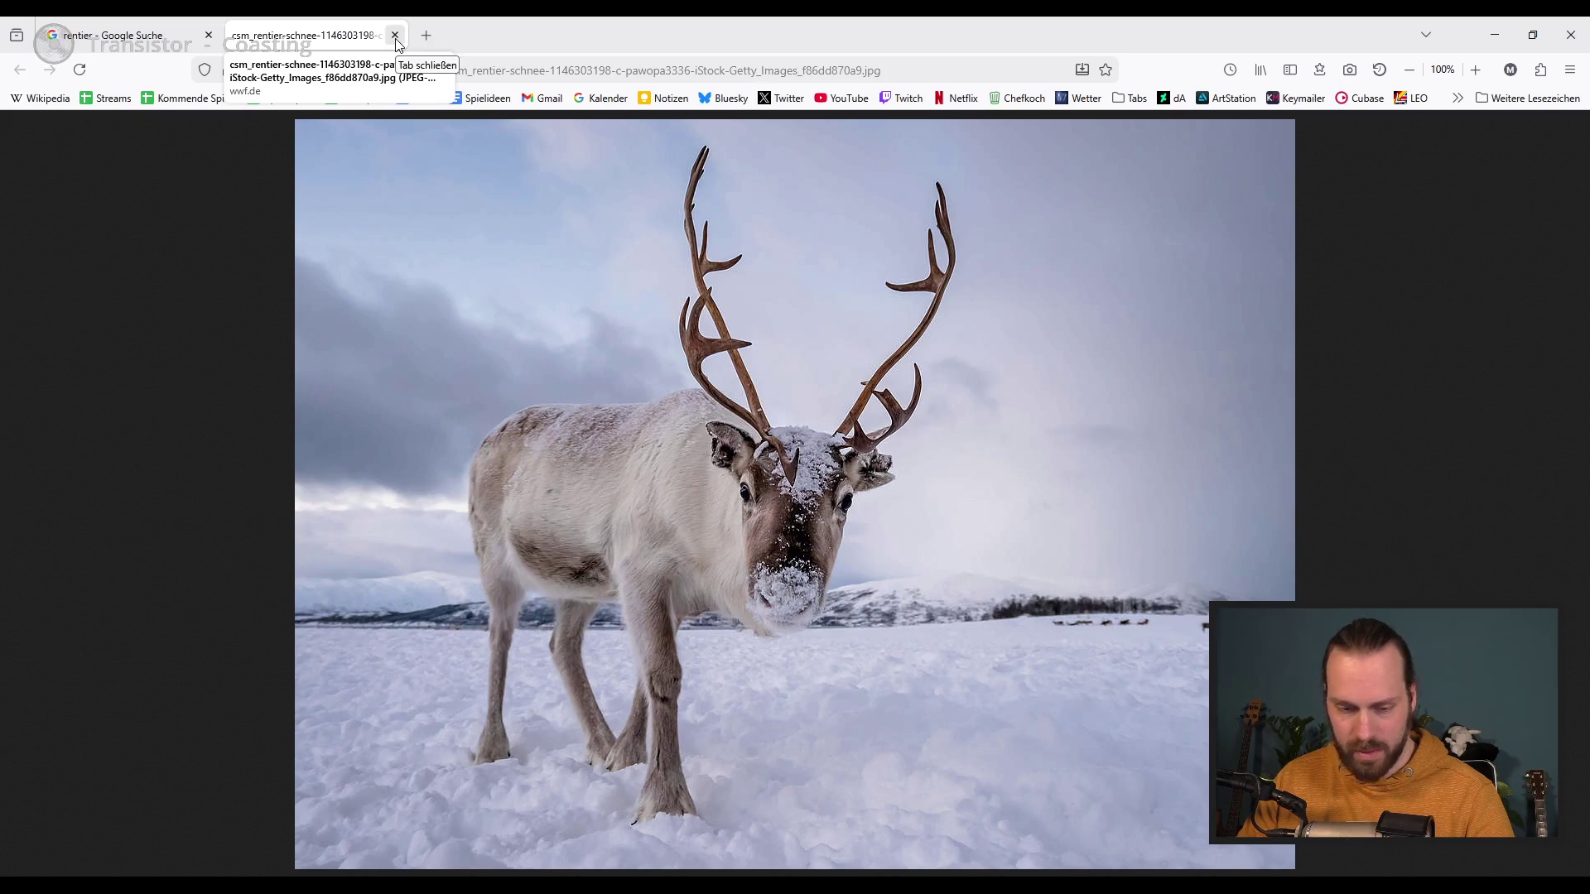
click(395, 35)
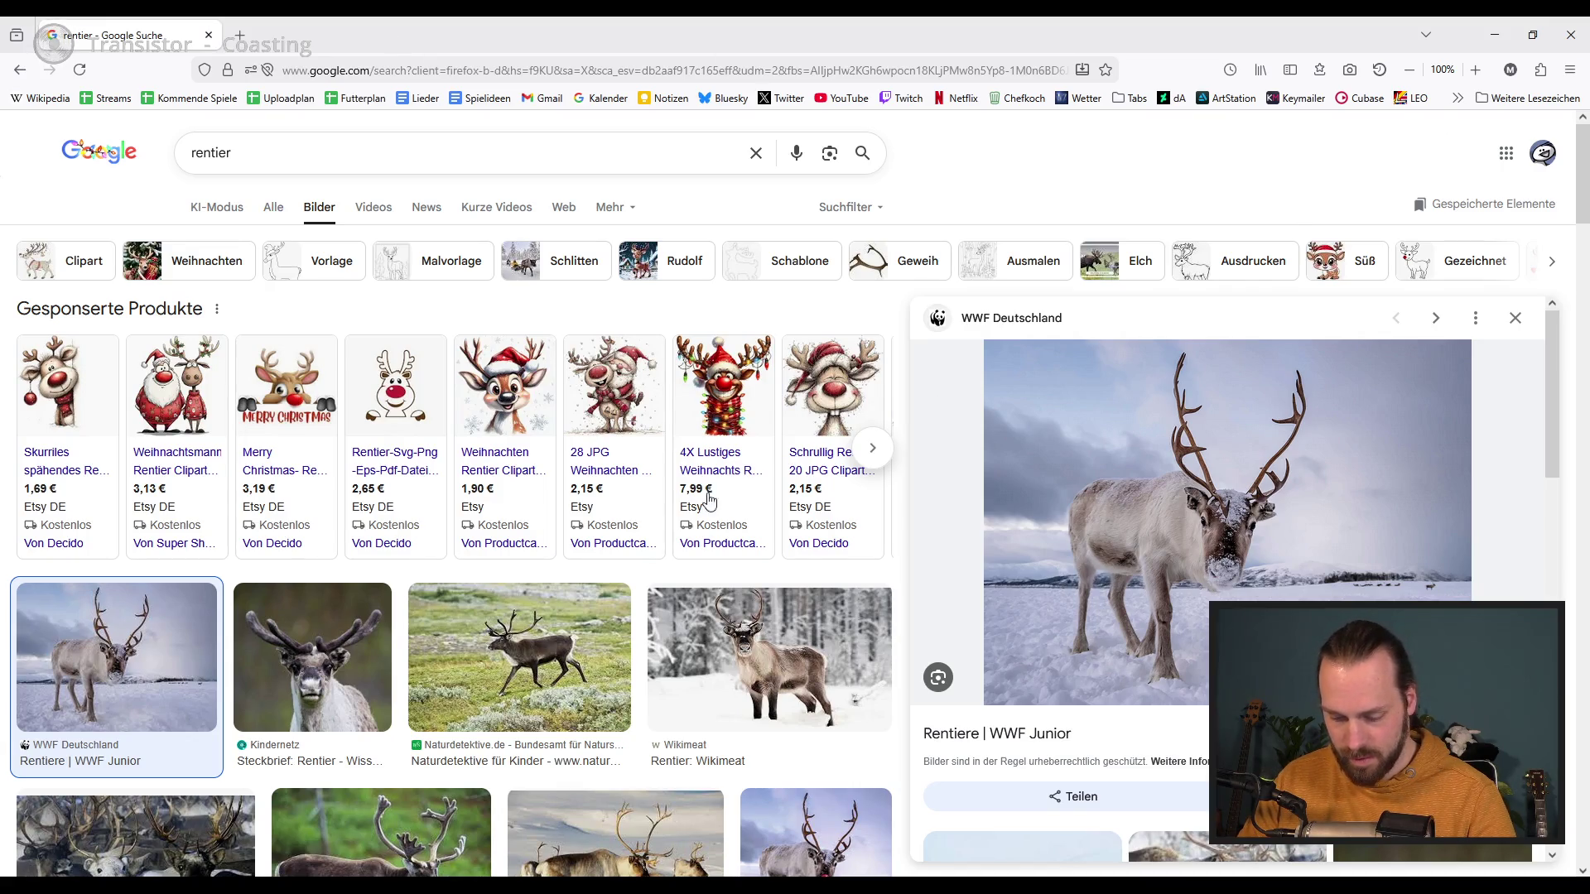
click(580, 622)
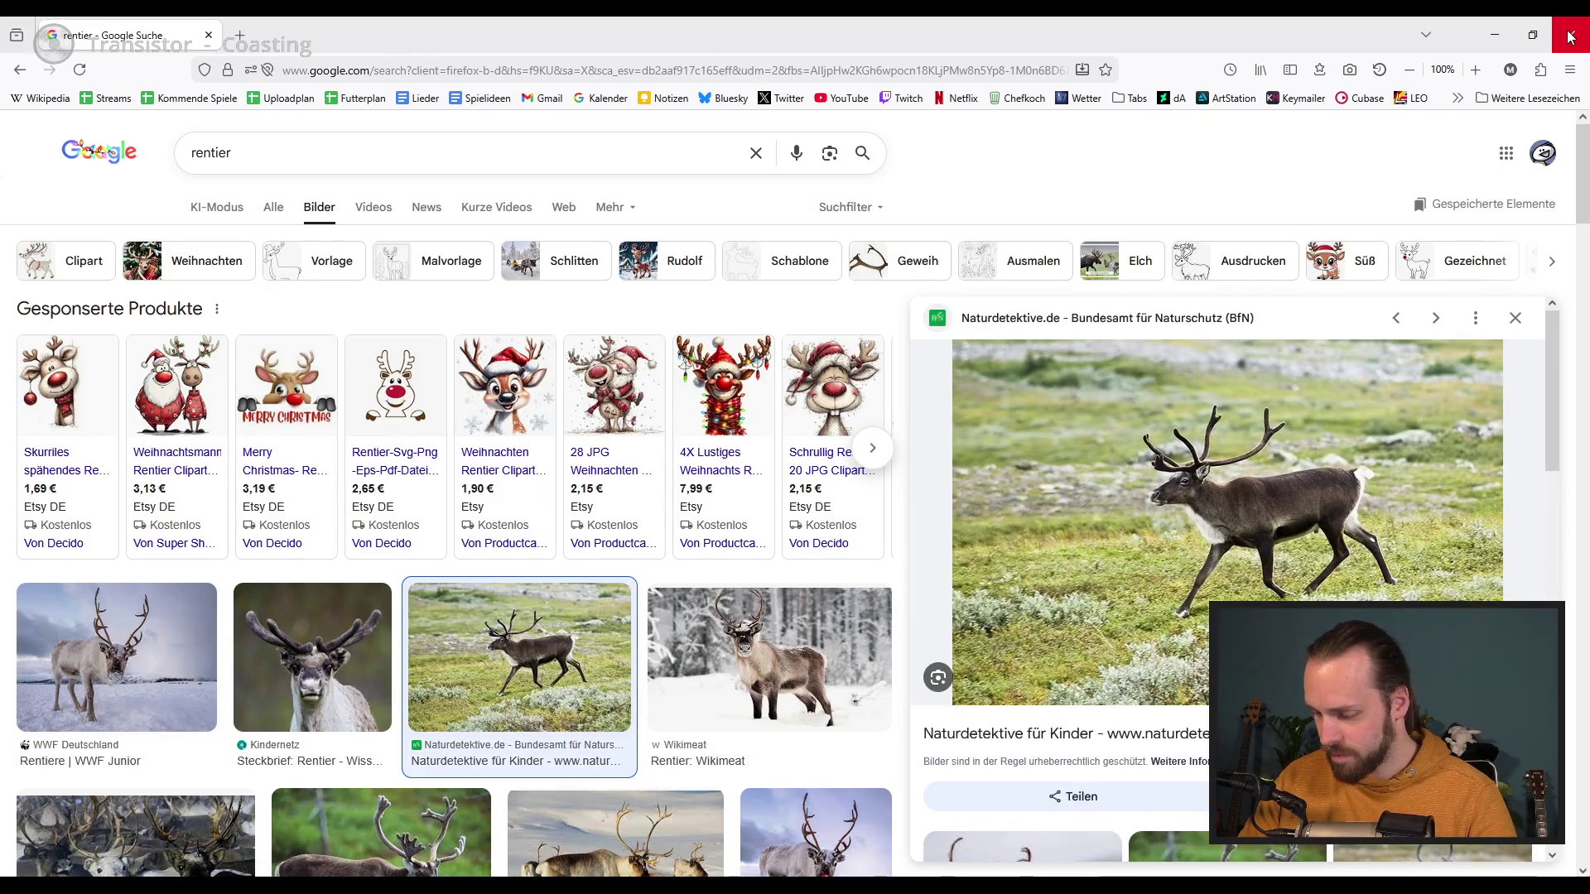
click(1570, 36)
scroll(859, 373, down, 1)
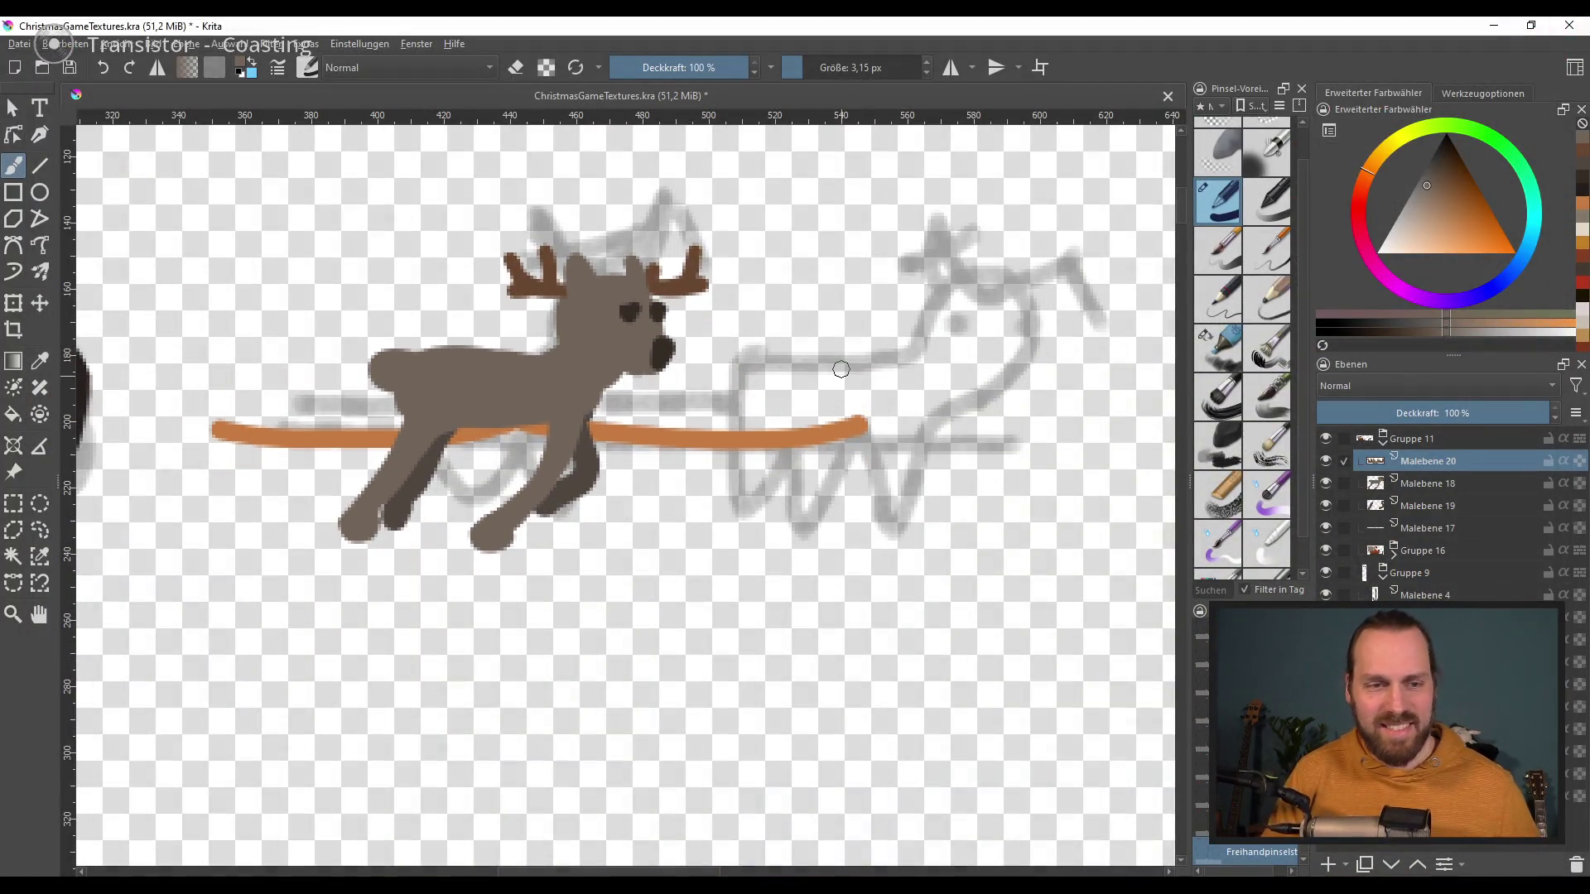
Step: Compare the layers, clear the antlers from Malebene 20, and return to body layer Malebene 18
scroll(579, 414, down, 1)
click(1325, 461)
click(1325, 461)
click(1324, 484)
click(1325, 484)
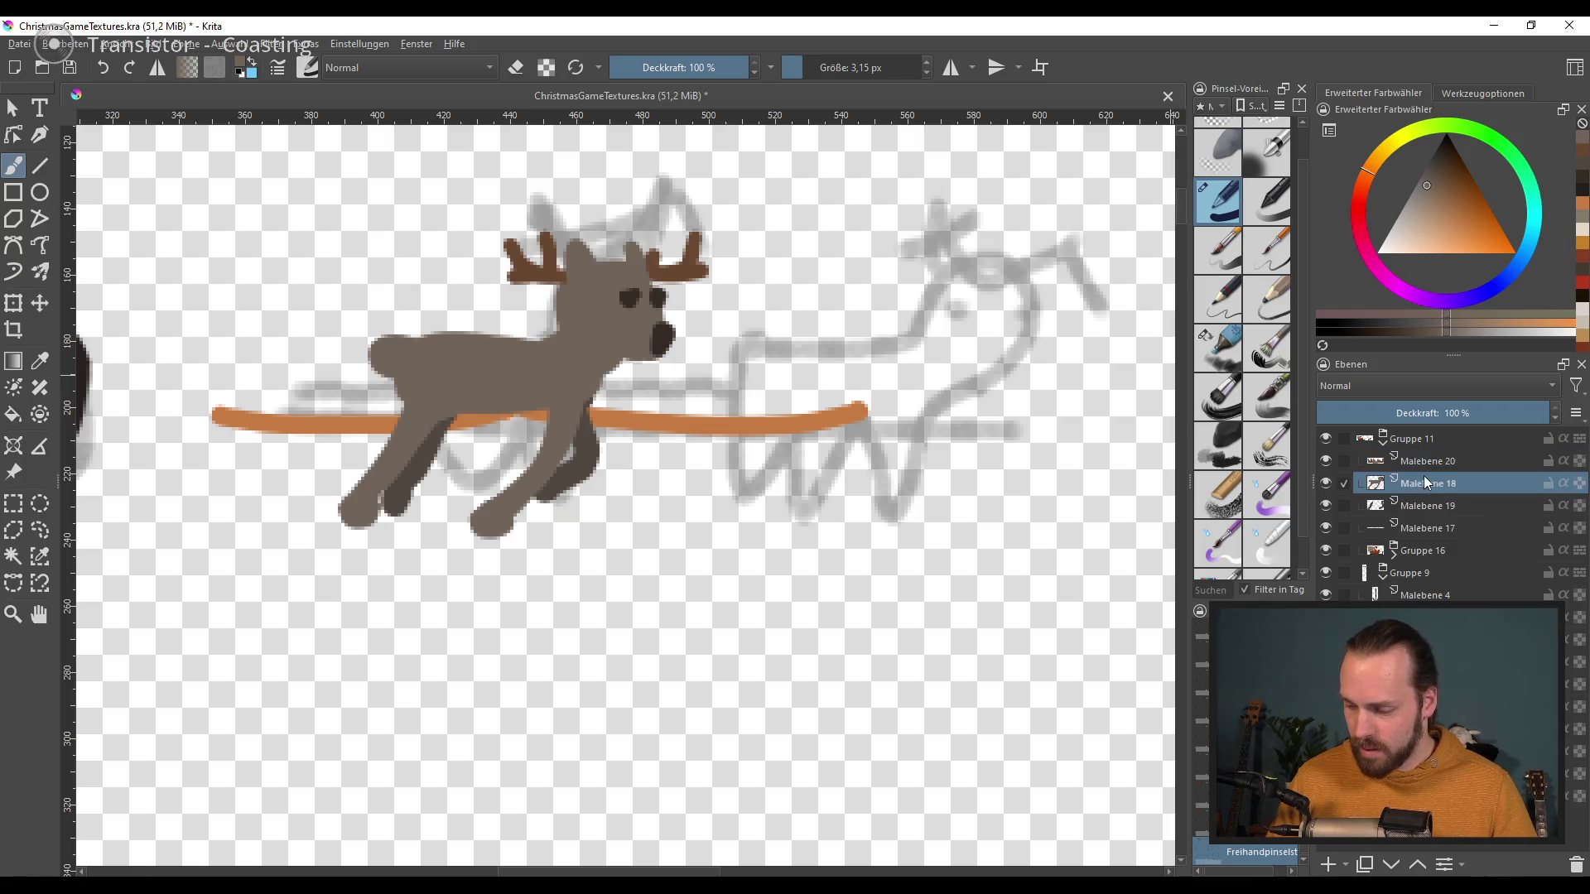
key(Delete)
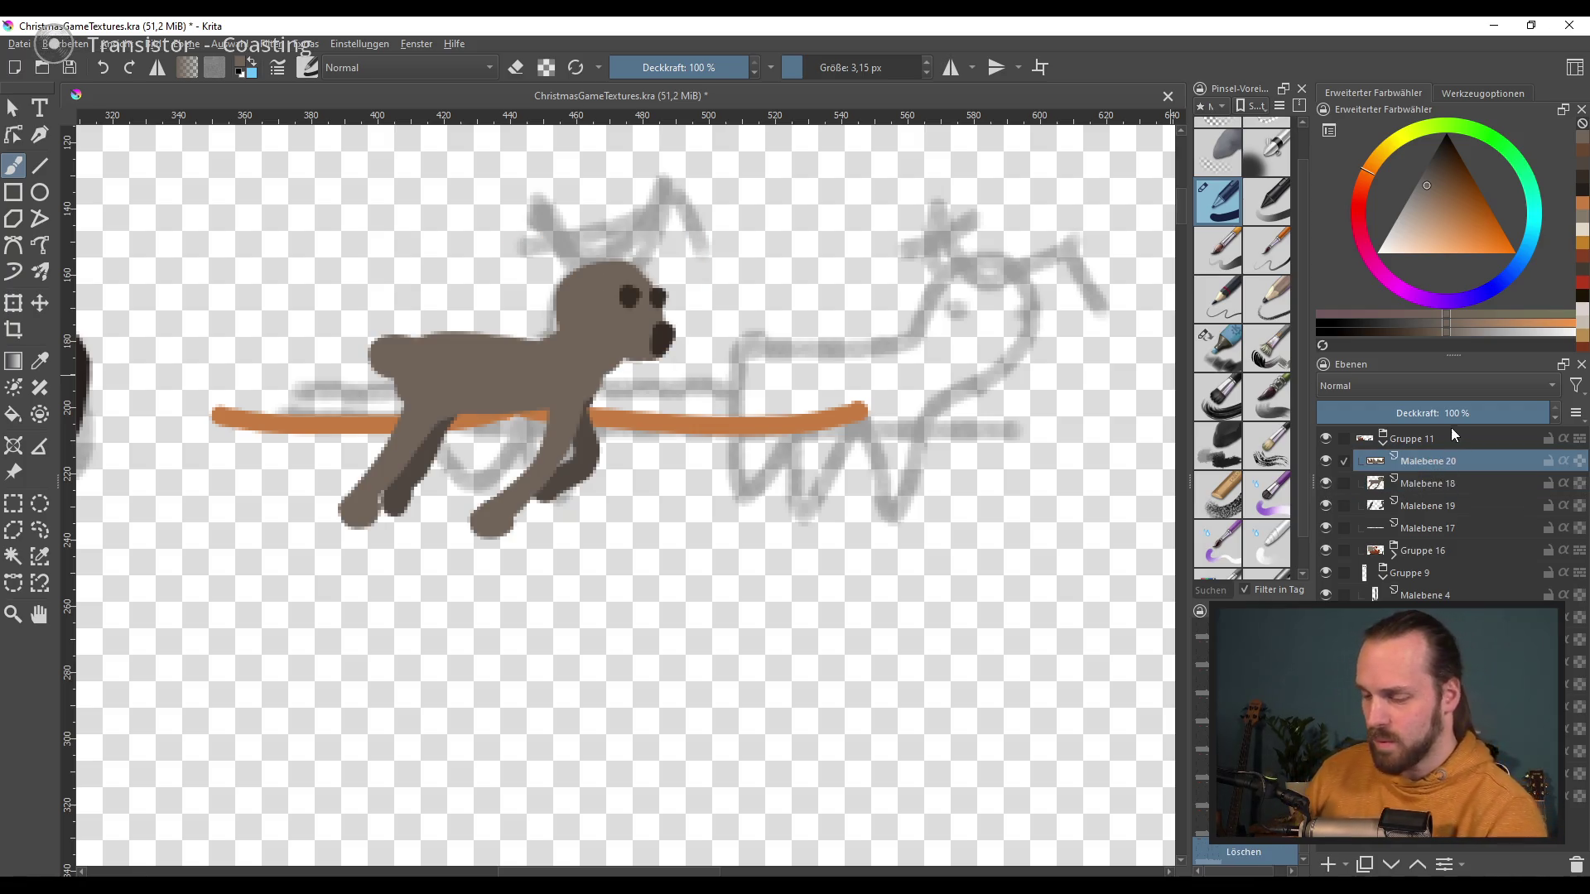
click(1424, 482)
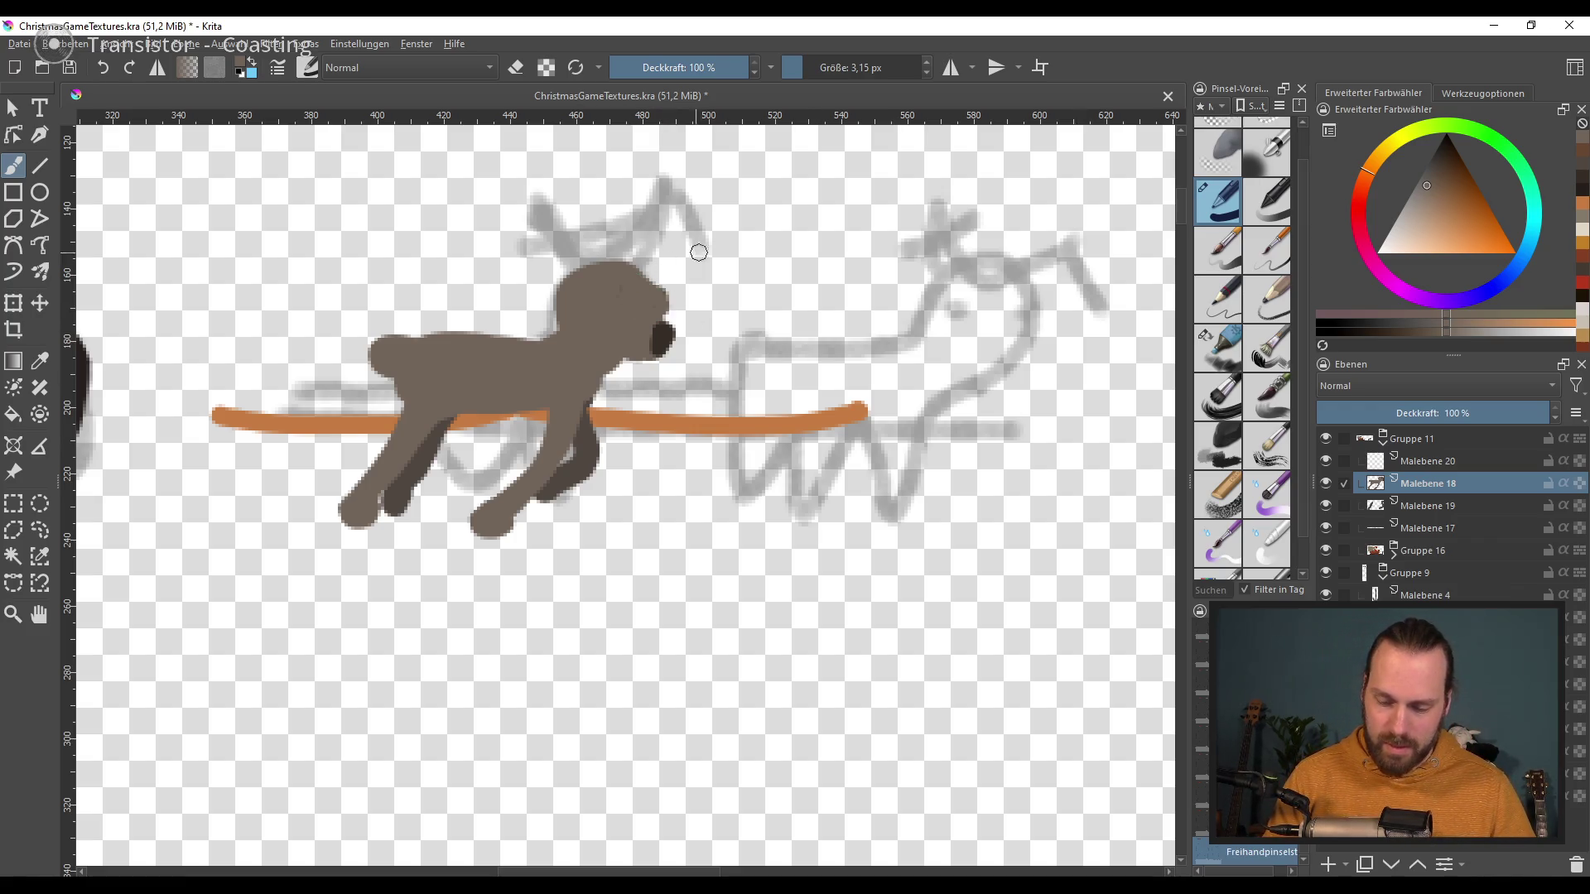
Step: Erase the dark blob beside the eye and prepare a darker brown to repaint it
key(e)
drag(659, 294, 677, 312)
key(e)
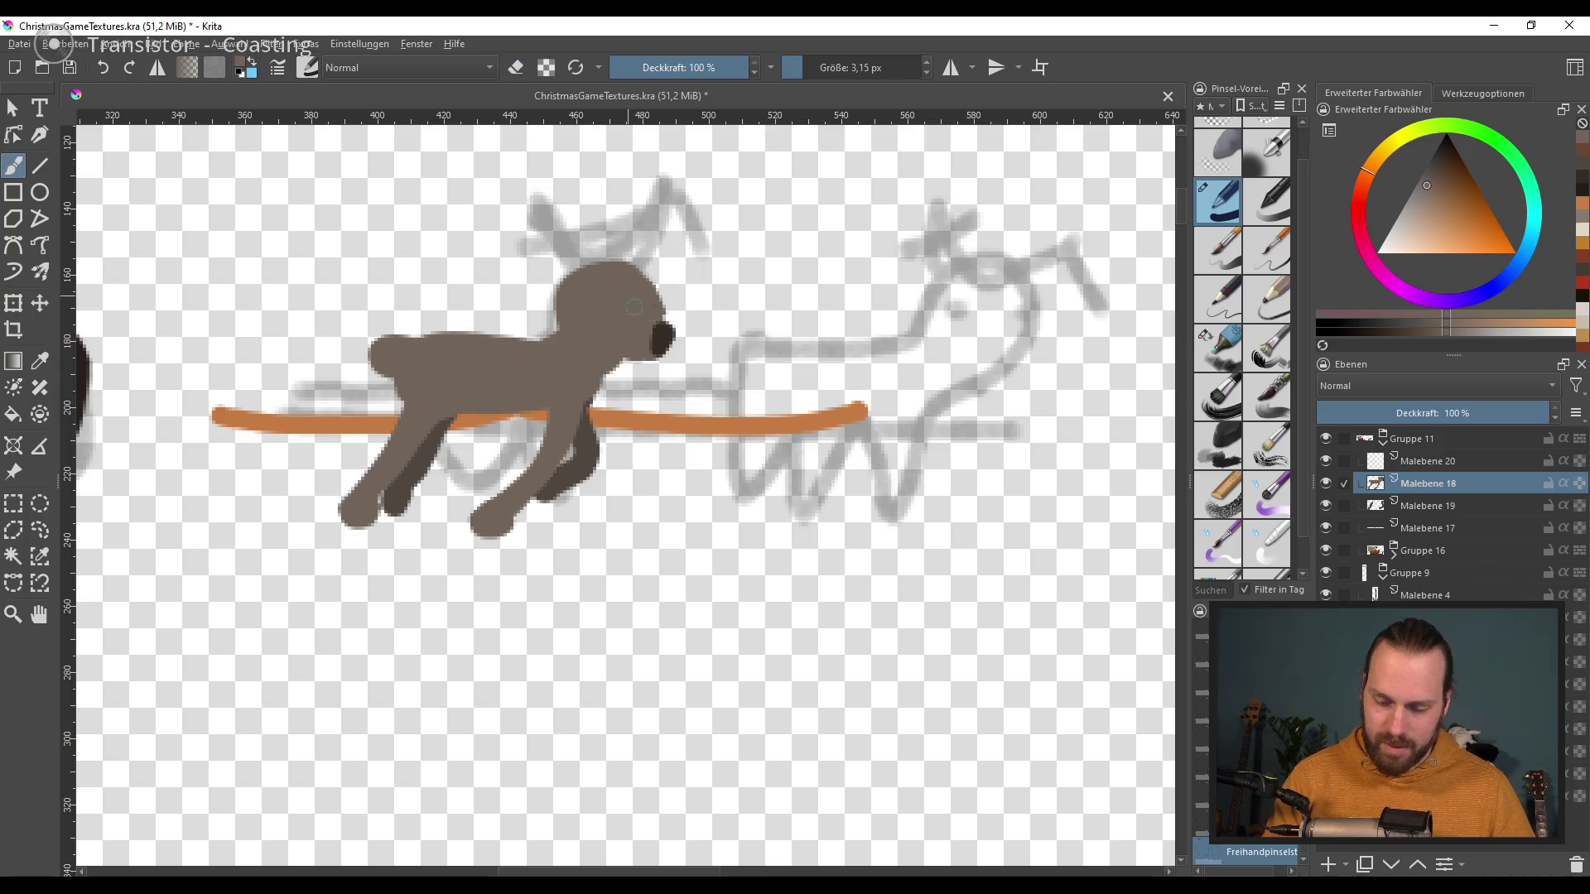
ctrl+click(659, 329)
key(e)
ctrl+click(663, 340)
drag(1438, 189, 1431, 155)
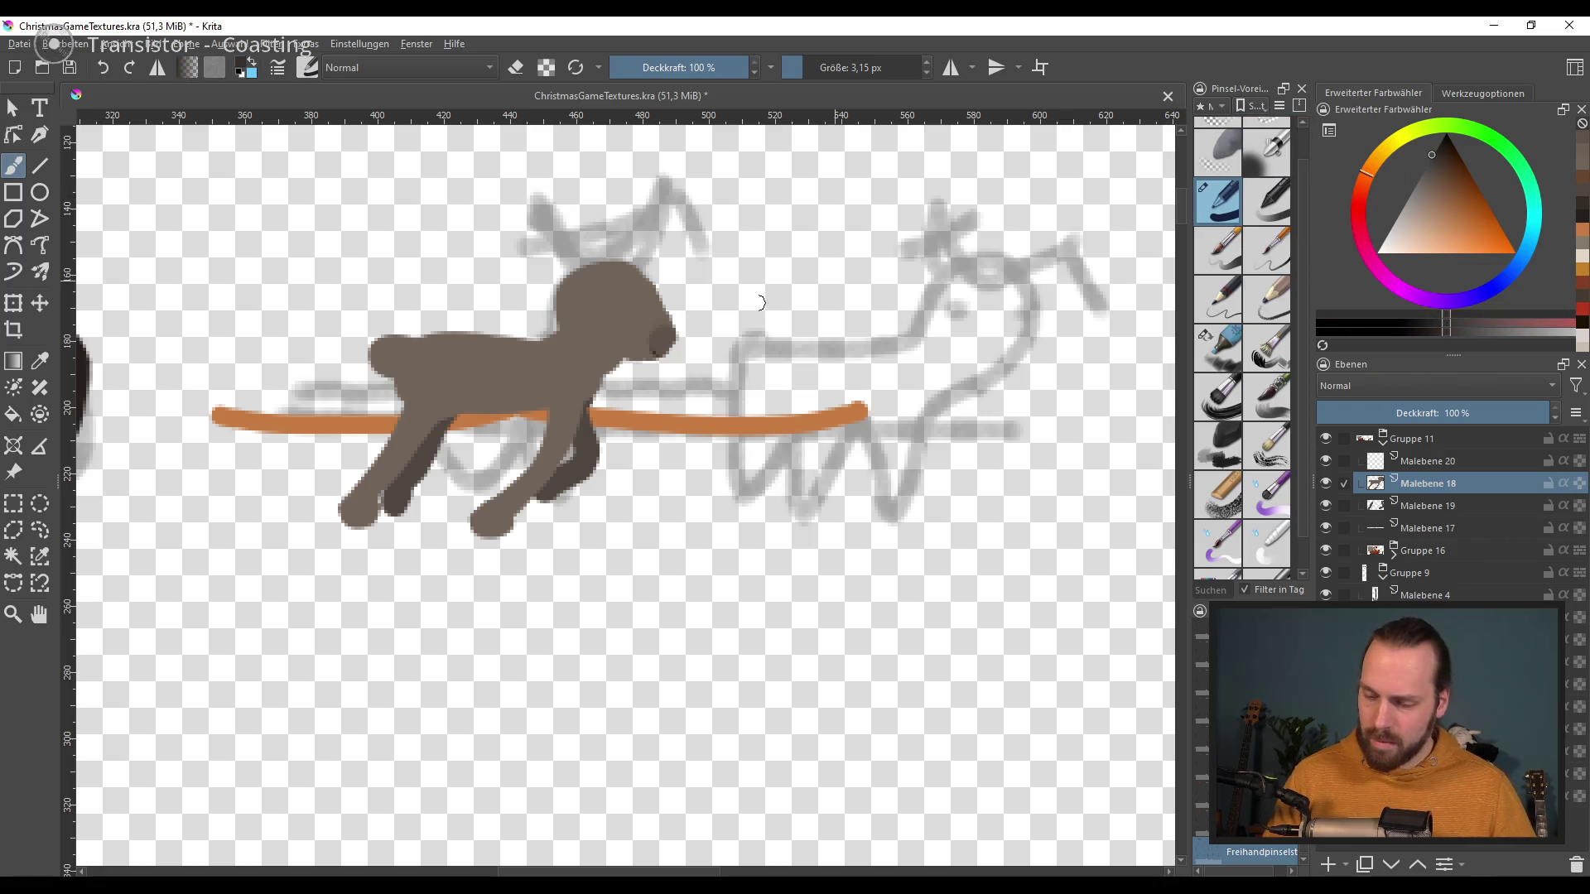
ctrl+click(651, 311)
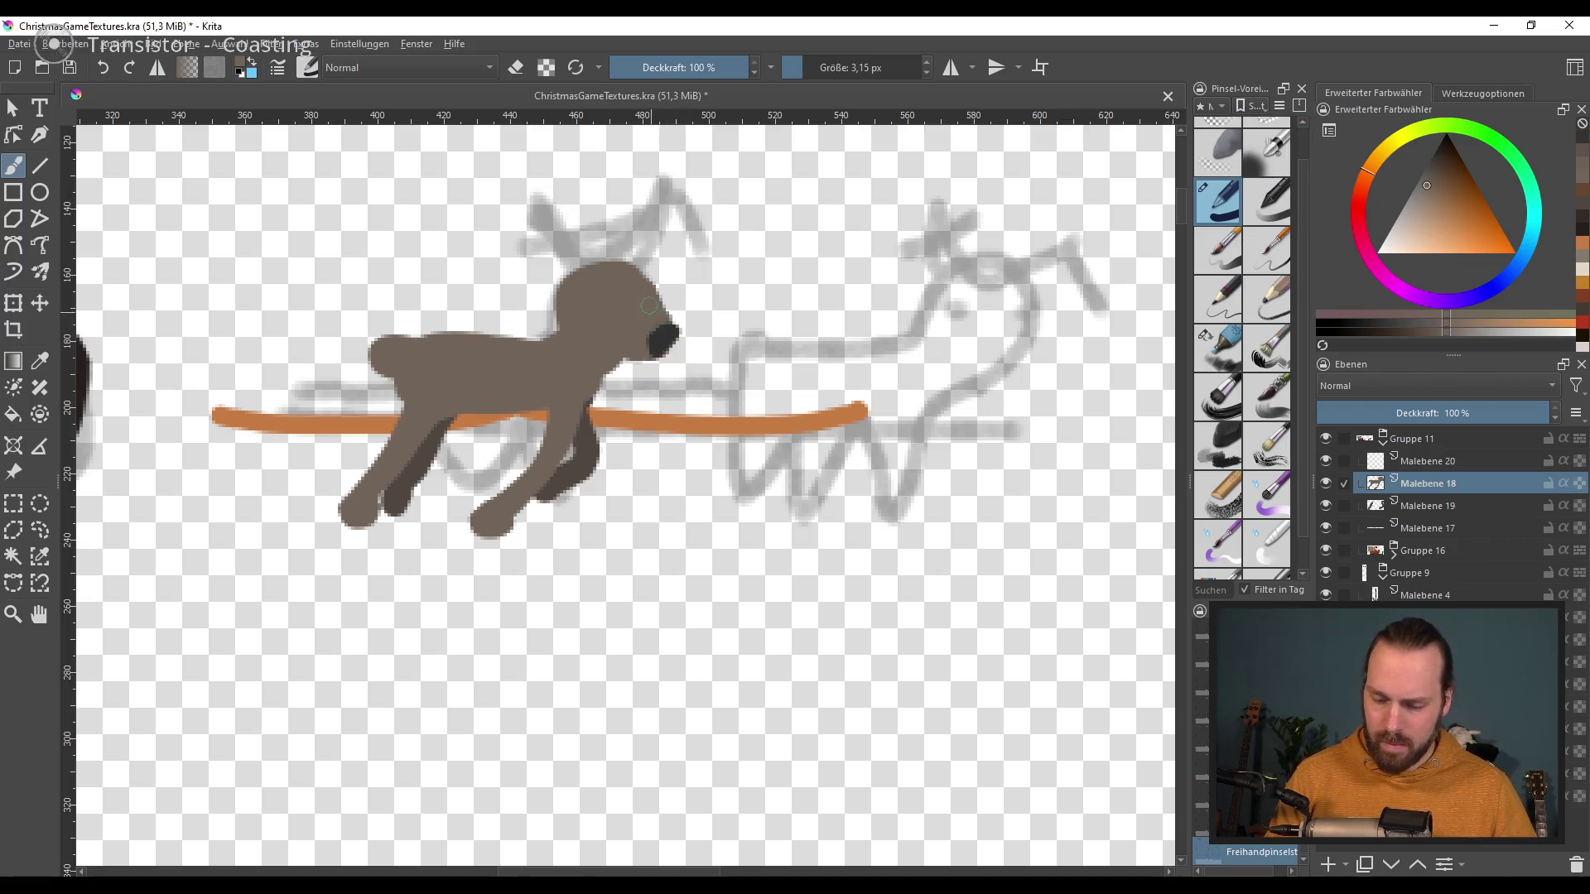
ctrl+click(664, 337)
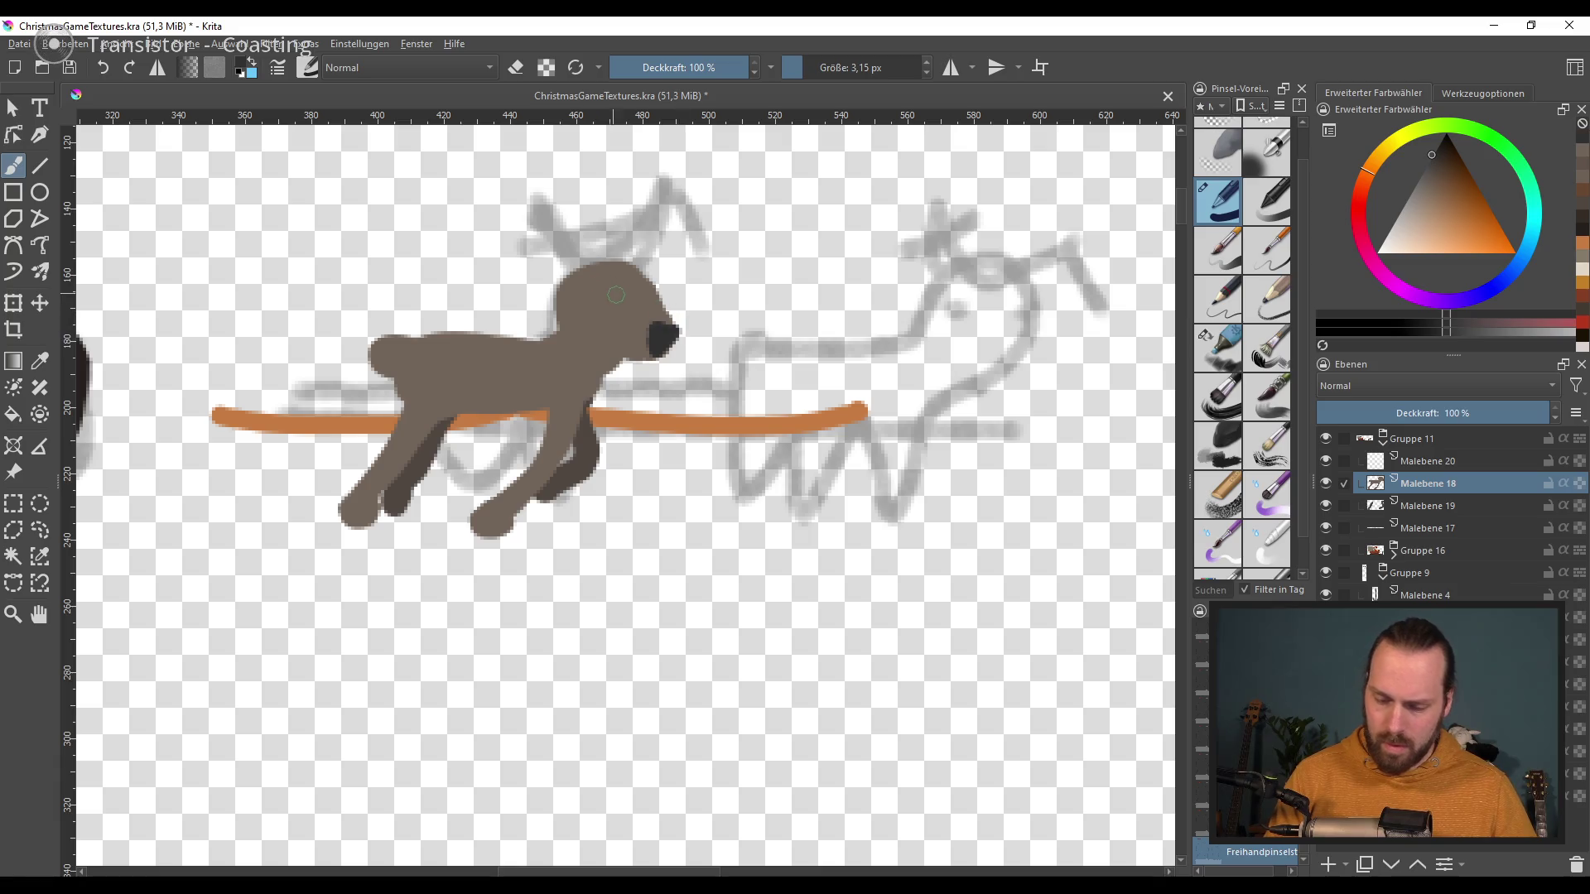
drag(601, 290, 612, 305)
key(ctrl+z)
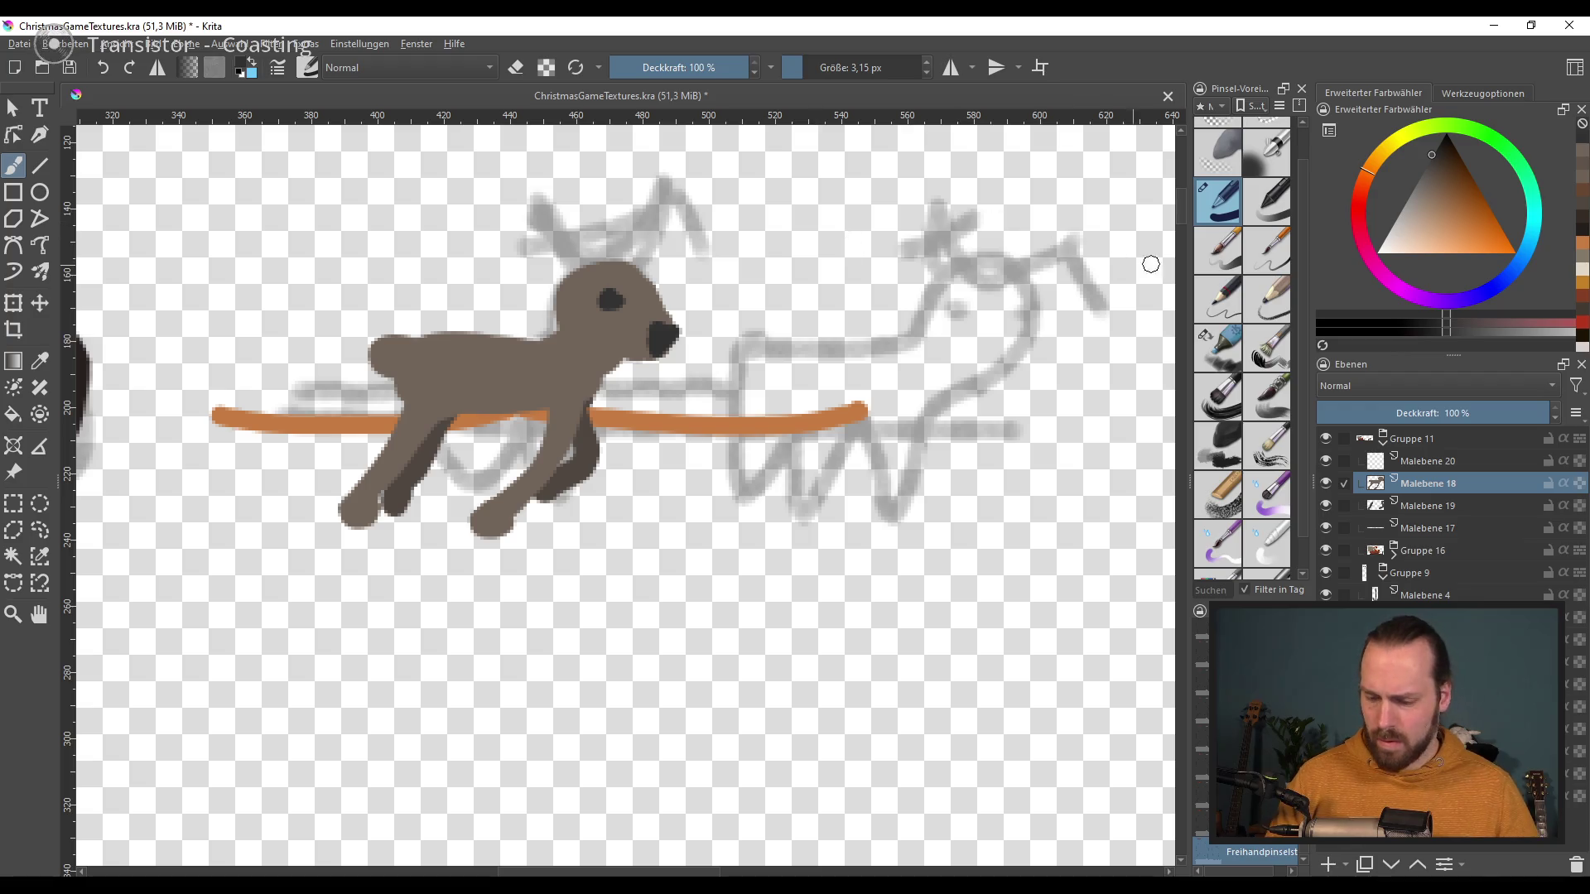
Step: Paint a light greyish beige patch along the reindeer's belly
ctrl+click(500, 412)
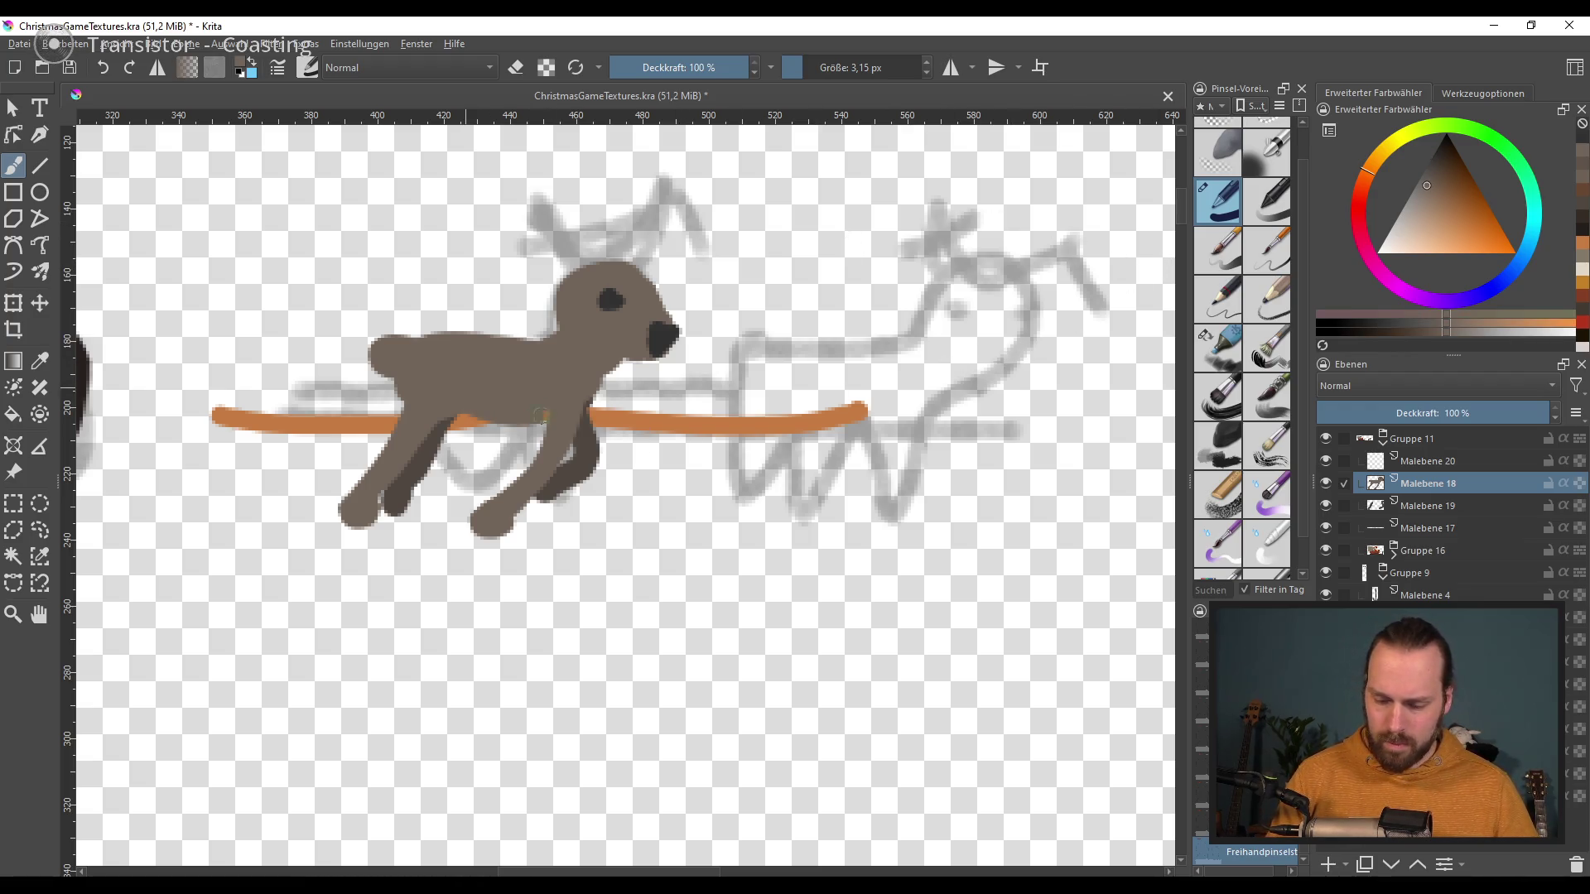
click(1469, 214)
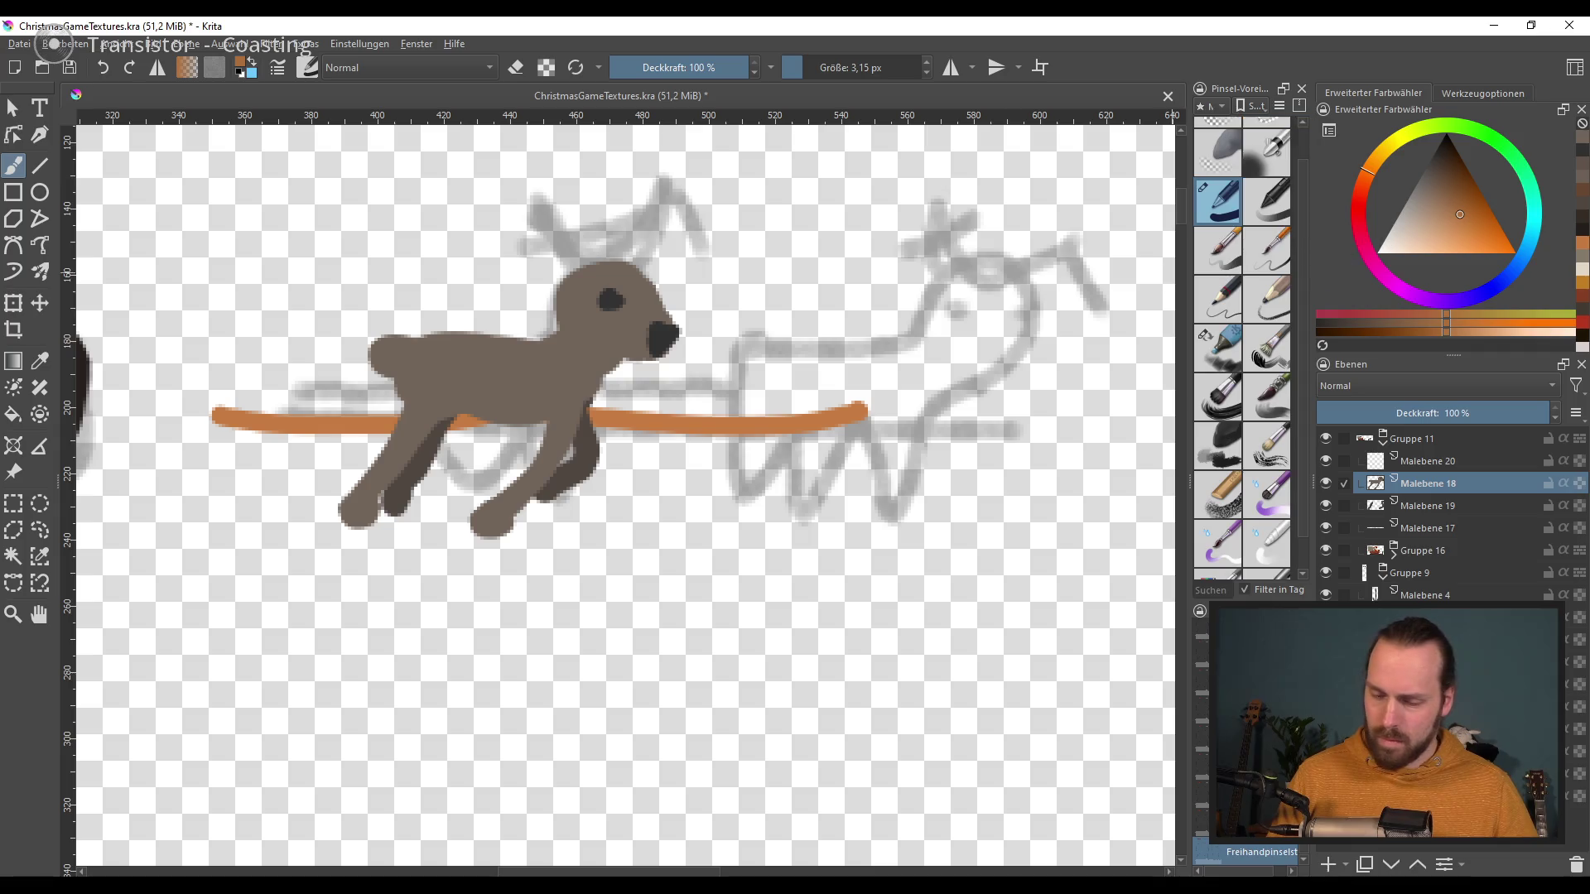
click(1400, 235)
drag(1400, 238, 1392, 225)
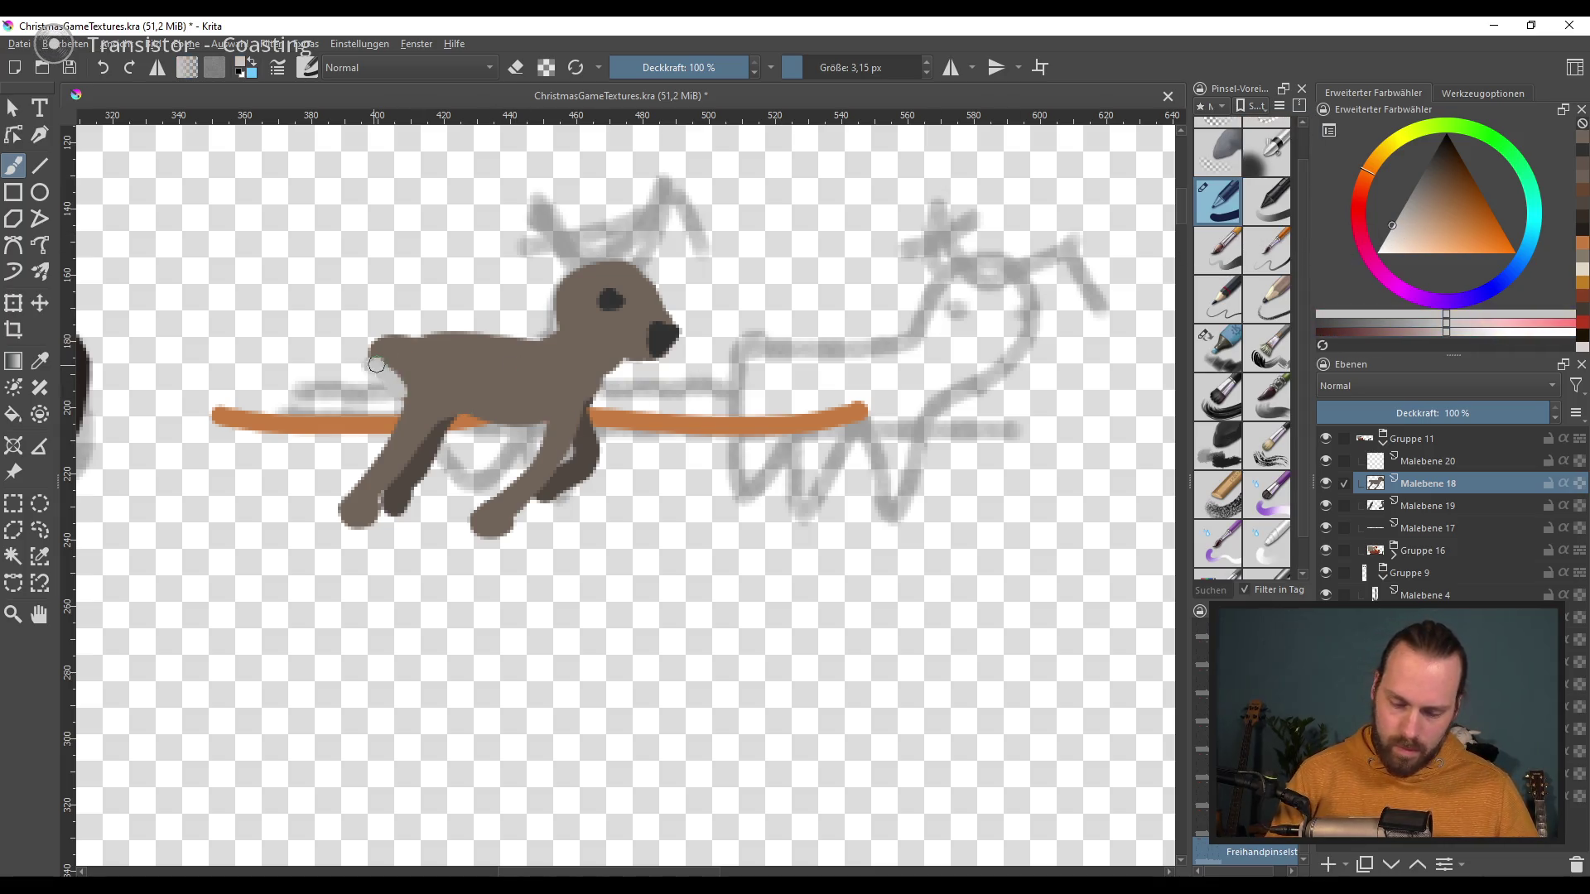
drag(443, 421, 538, 419)
Step: Extend the reindeer's ear upward in a darker brown
ctrl+click(411, 392)
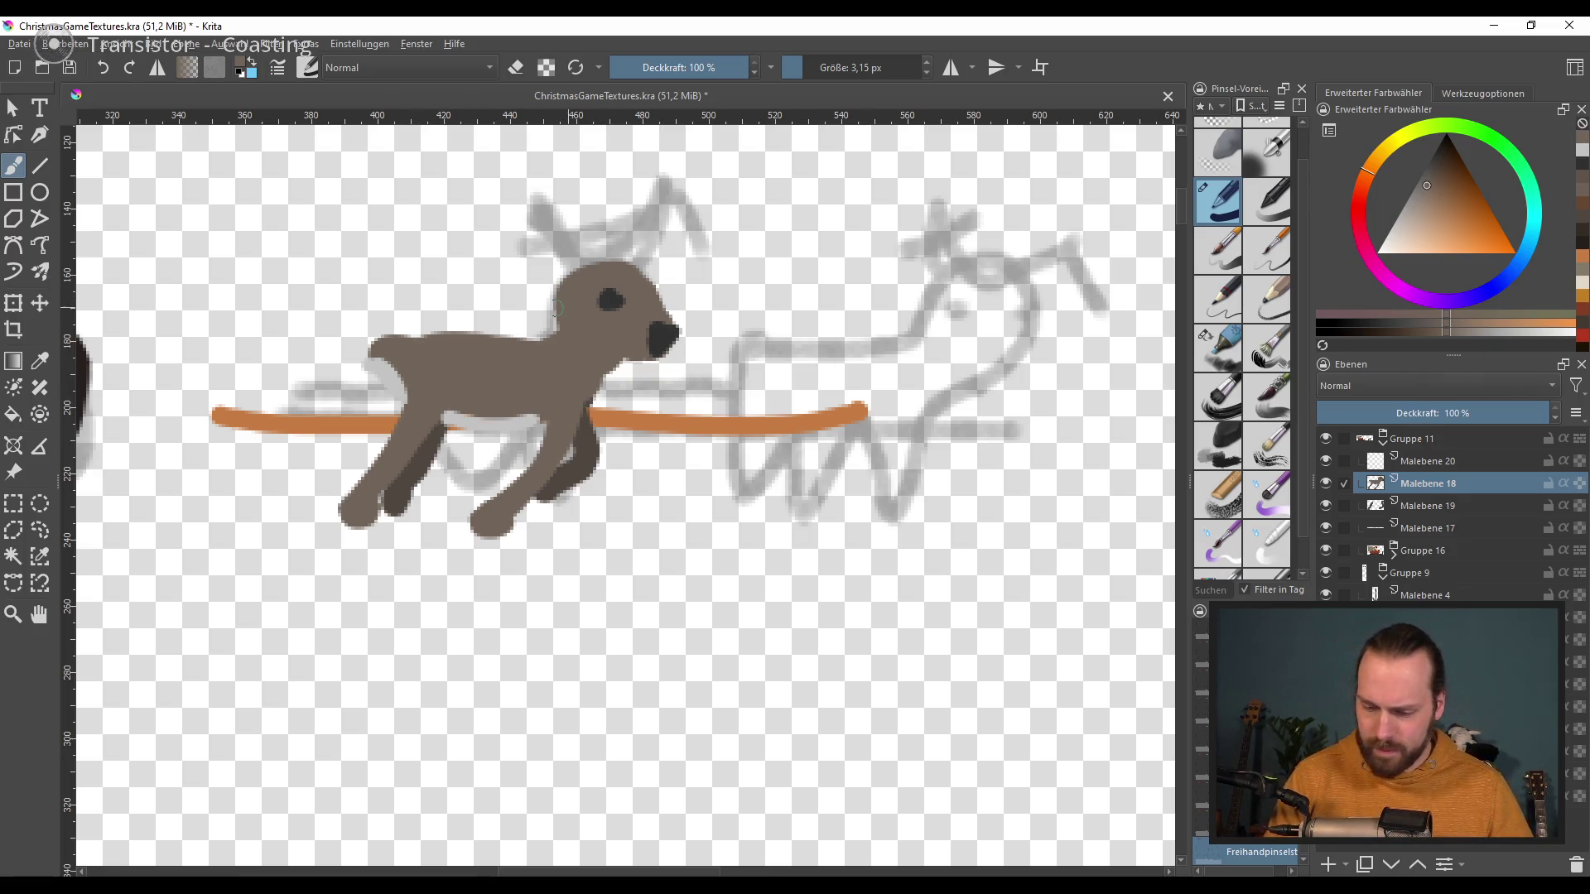
key(ctrl+z)
drag(568, 281, 585, 258)
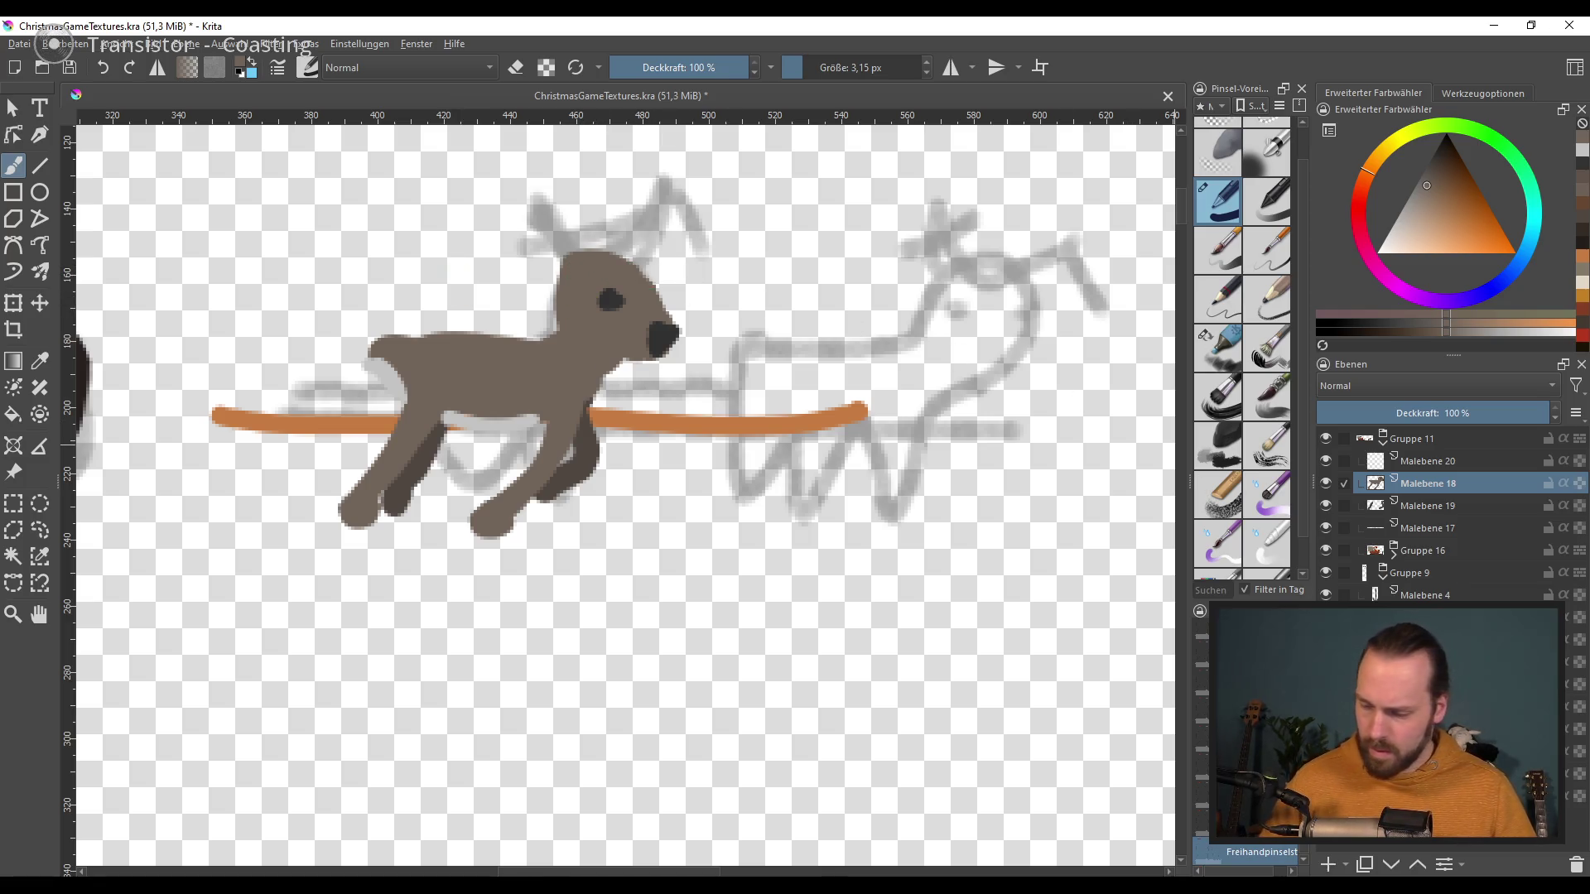
Step: On Malebene 20, try a new dark brown antler rising from the head
click(1462, 454)
drag(1462, 189, 1458, 176)
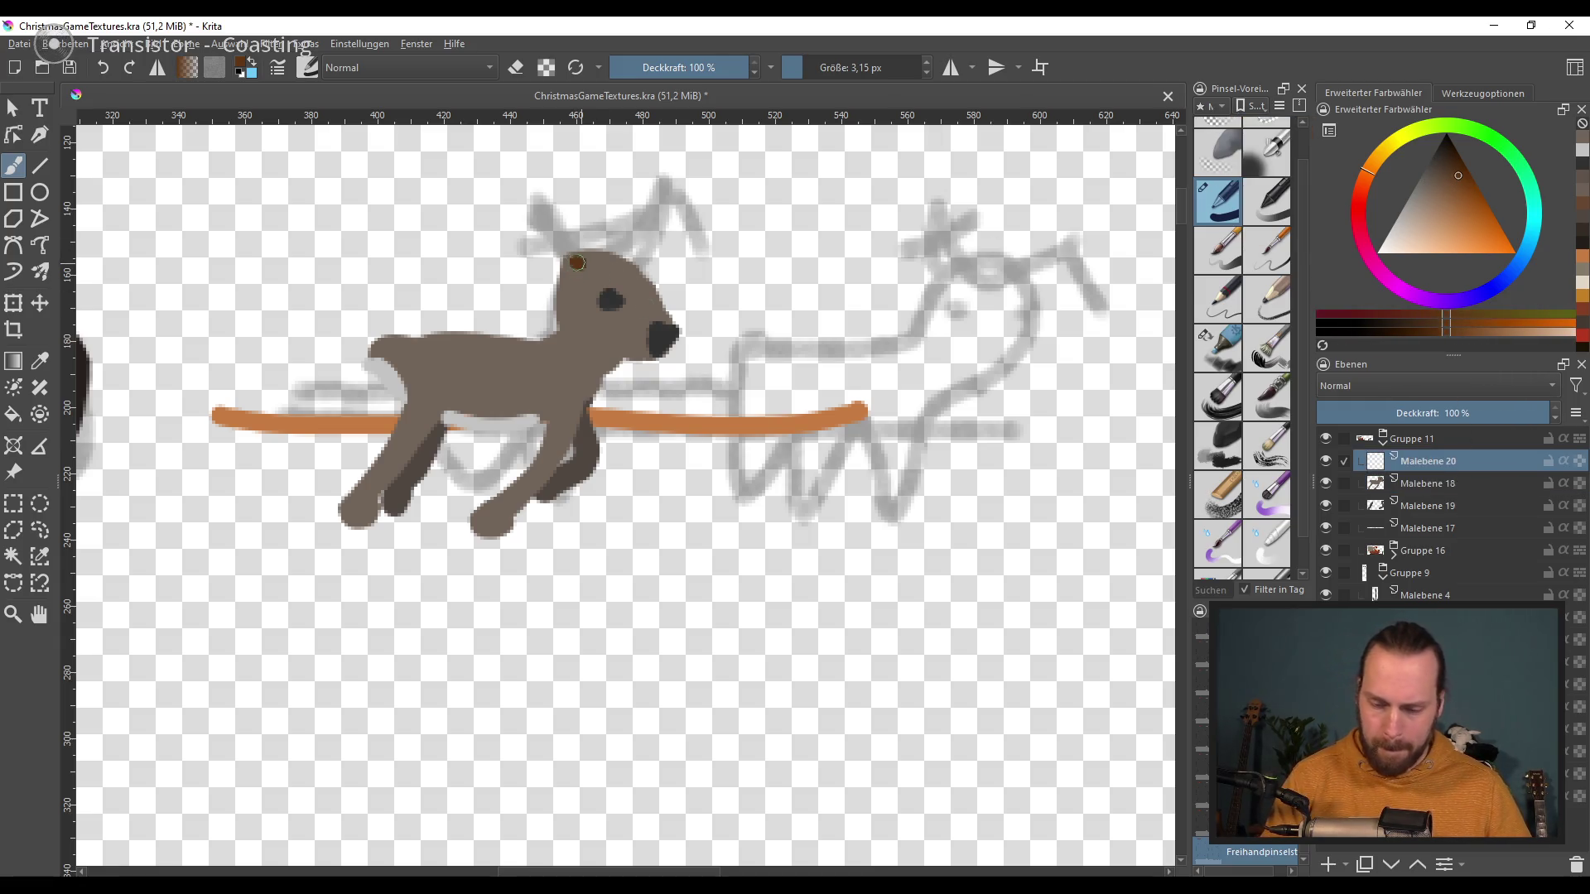
drag(580, 264, 513, 162)
key(ctrl+z)
Step: Redraw the curved antler, then paint grey-brown at its base on Malebene 18
scroll(530, 282, up, 1)
mouse_move(563, 308)
mouse_down()
mouse_move(464, 219)
mouse_move(480, 251)
mouse_move(549, 193)
mouse_up()
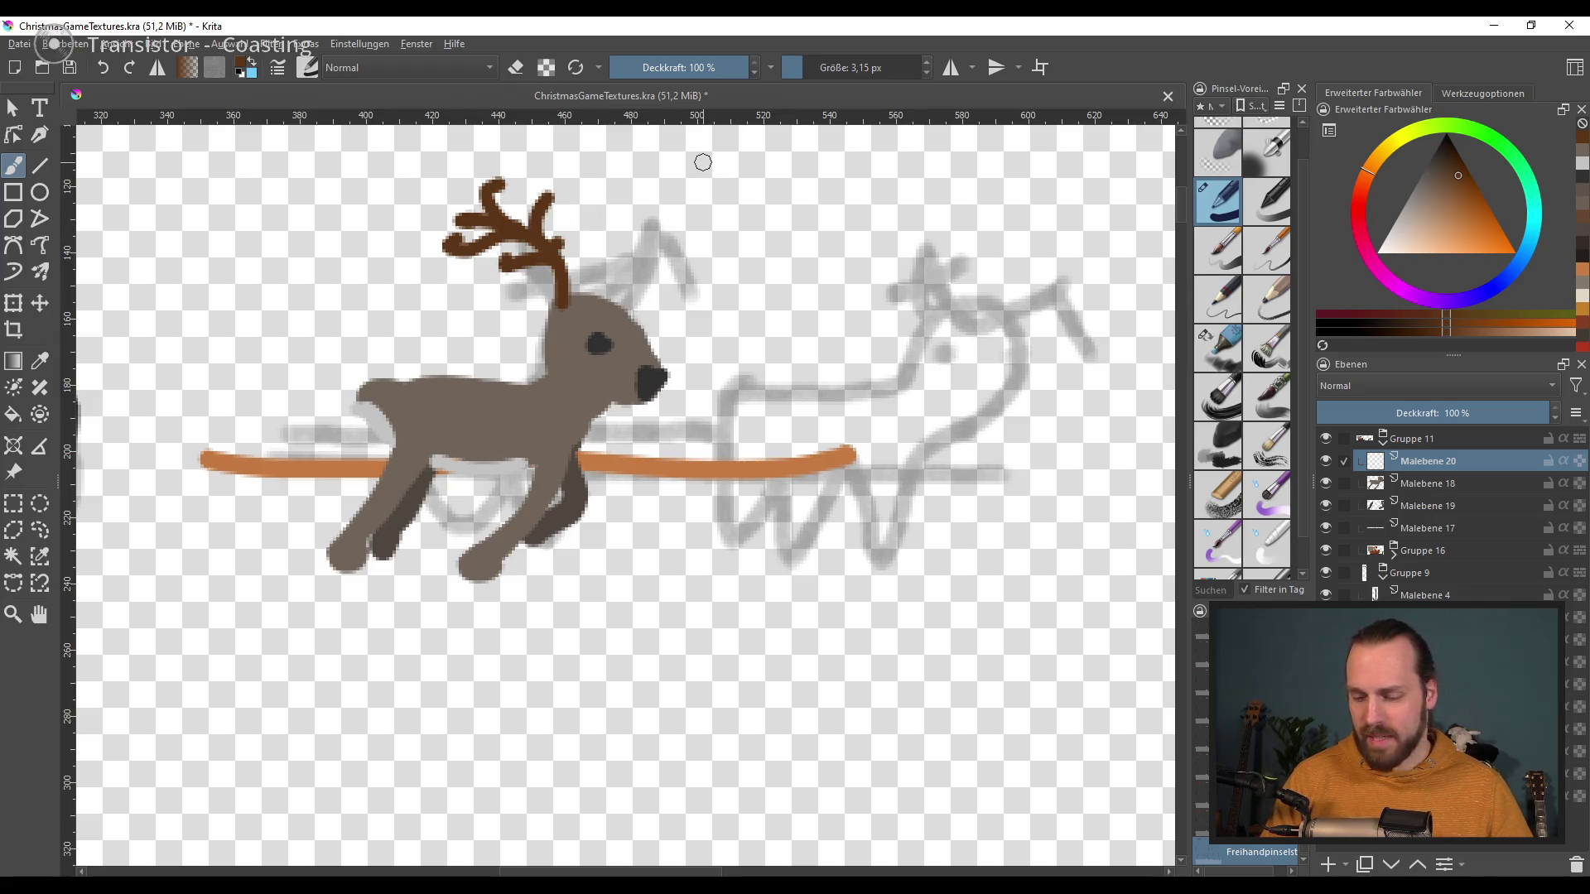
ctrl+click(583, 328)
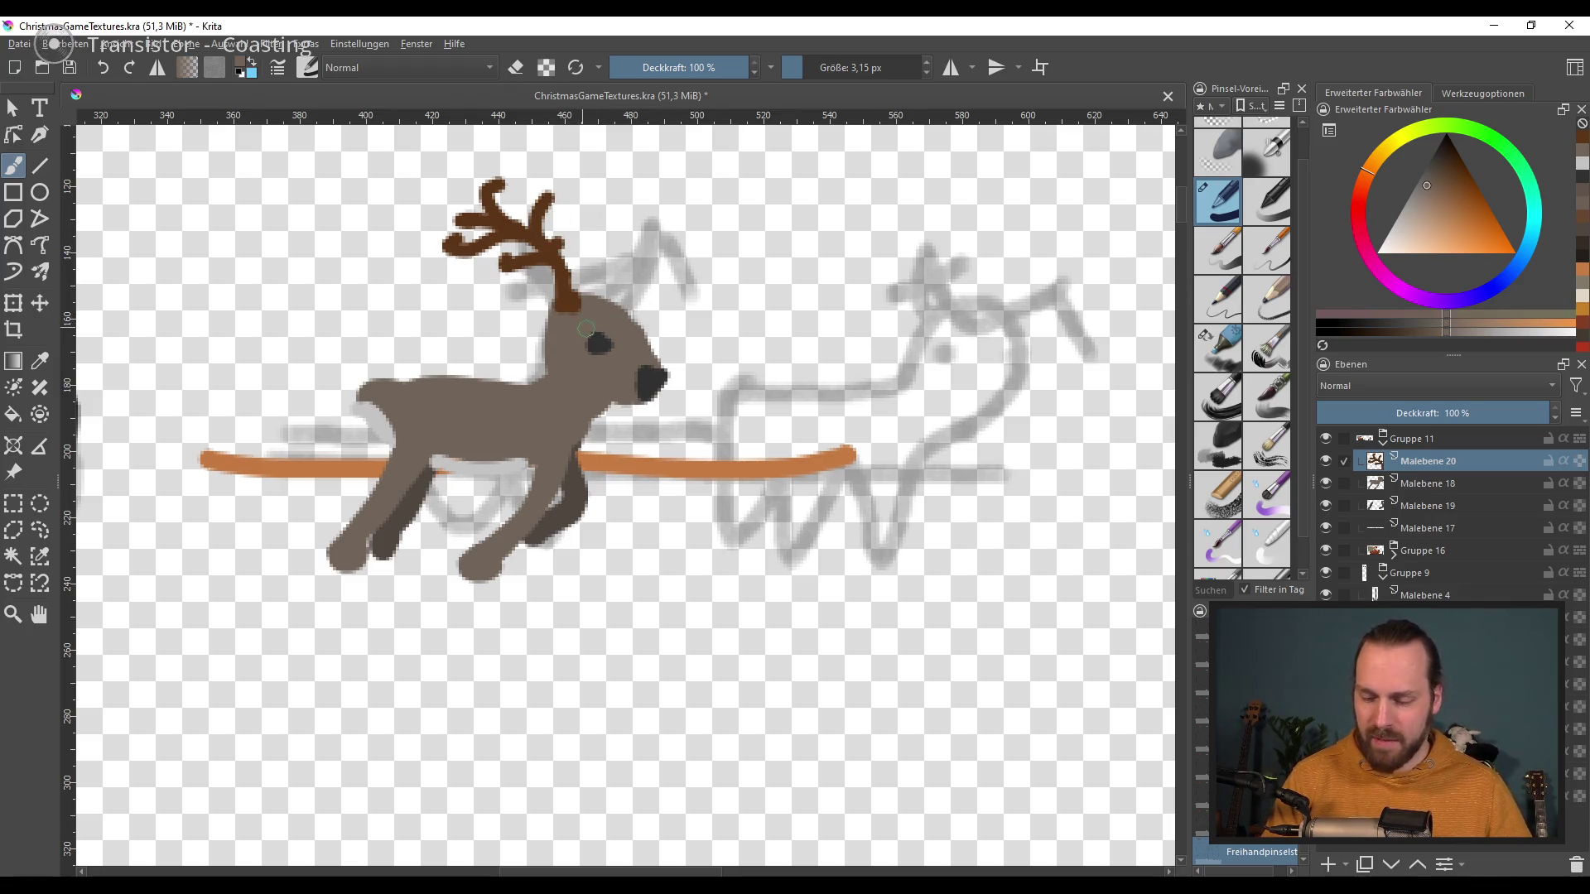
click(1463, 487)
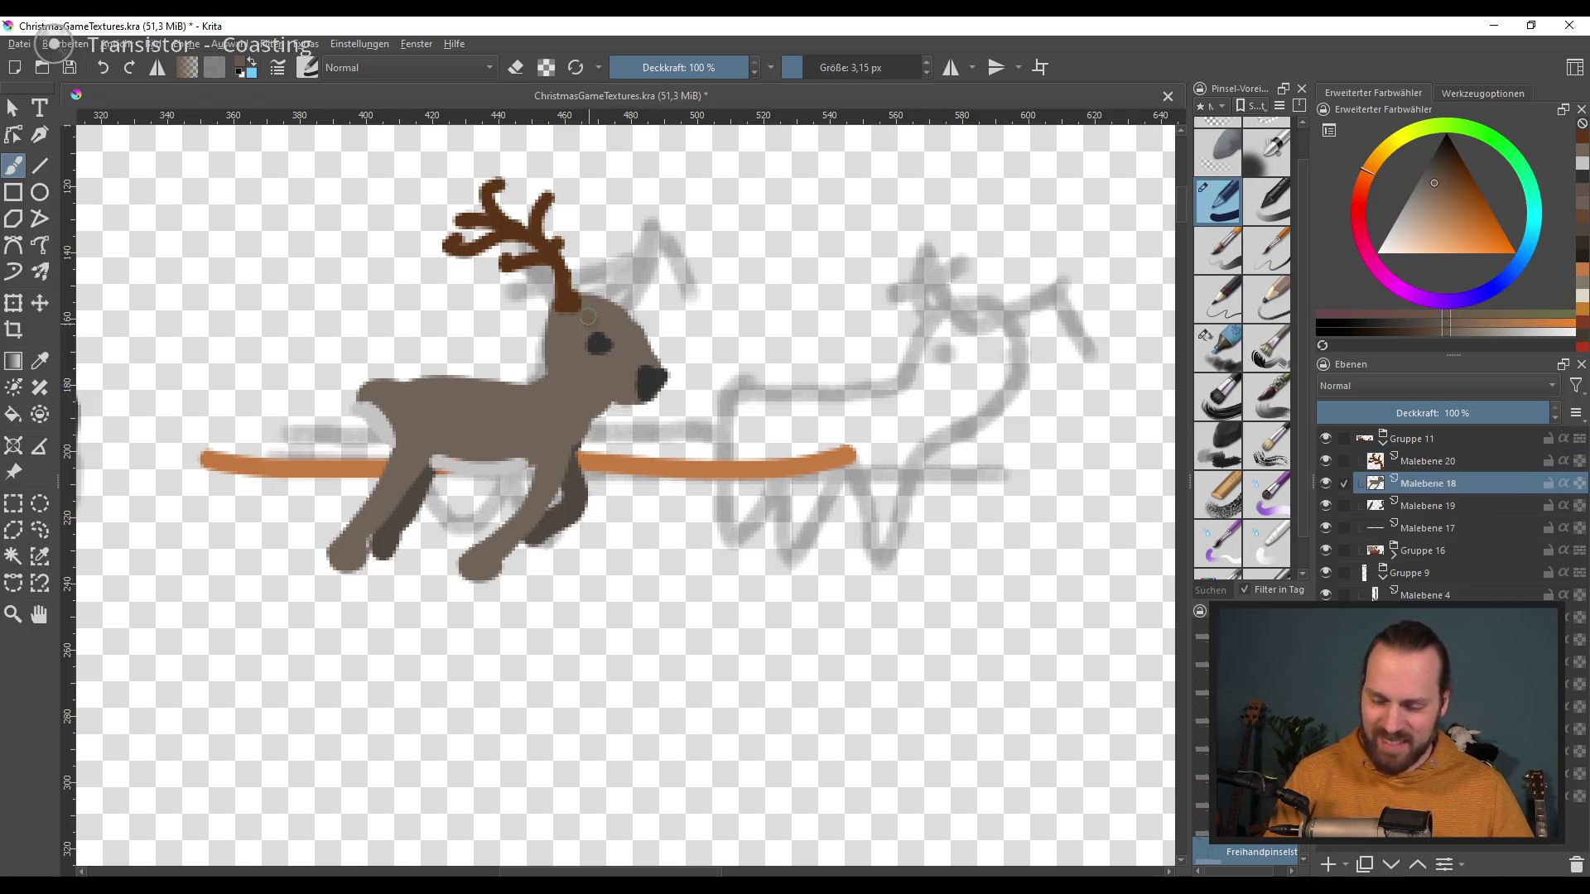
drag(520, 320, 578, 313)
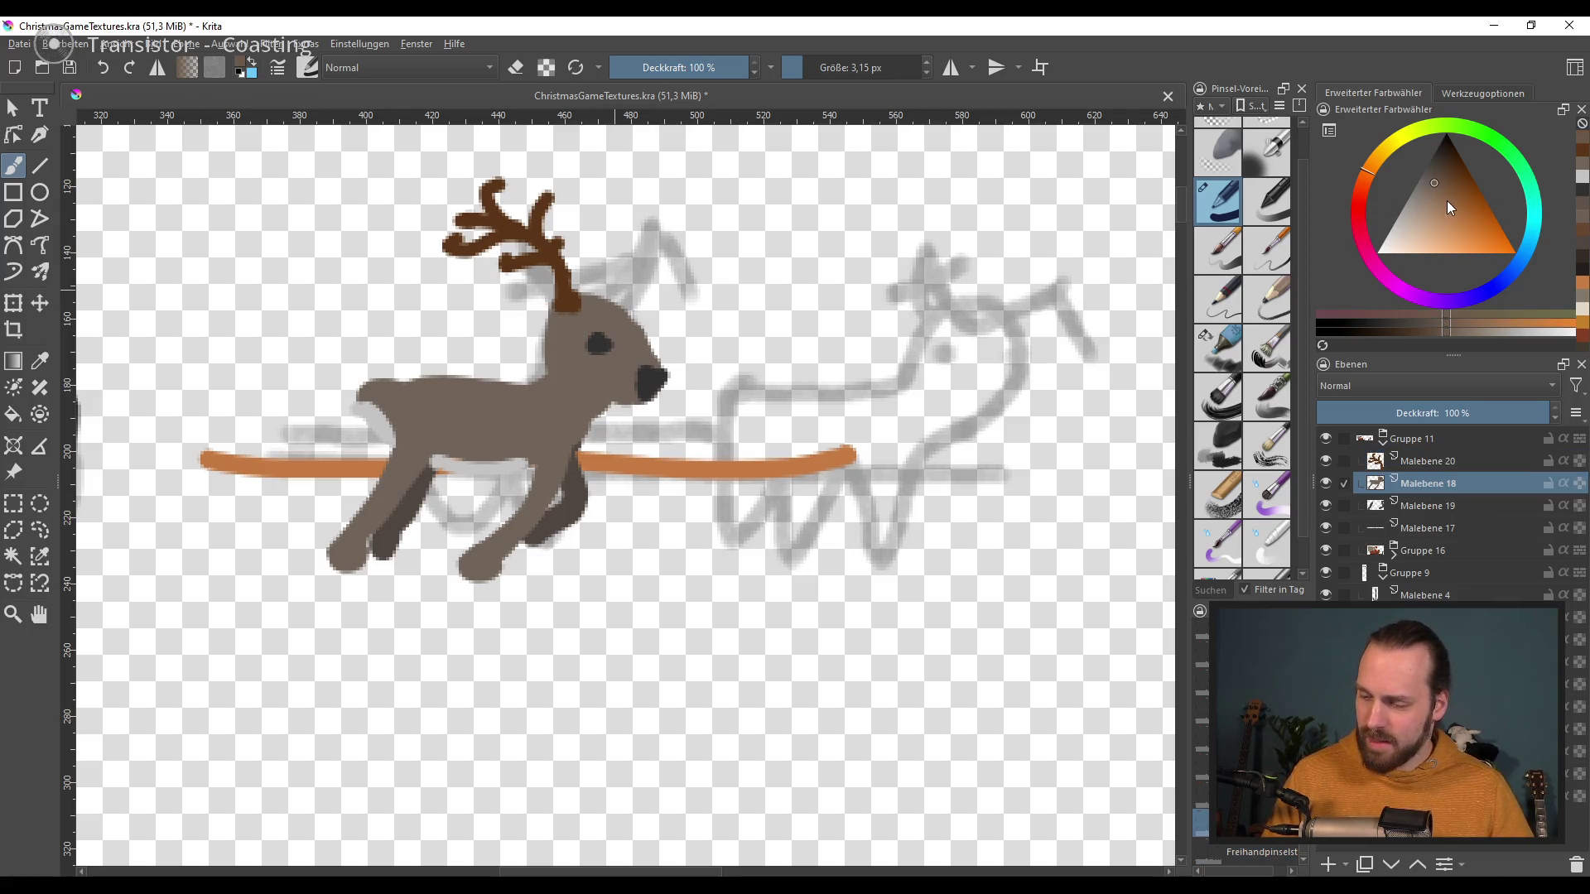
Step: Try a darker brown at the antler base, then paint a grey-brown ear beside the antler
click(1435, 172)
mouse_move(497, 319)
mouse_down()
mouse_move(583, 315)
mouse_move(506, 307)
mouse_move(537, 305)
mouse_up()
key(ctrl+z)
key(ctrl+z)
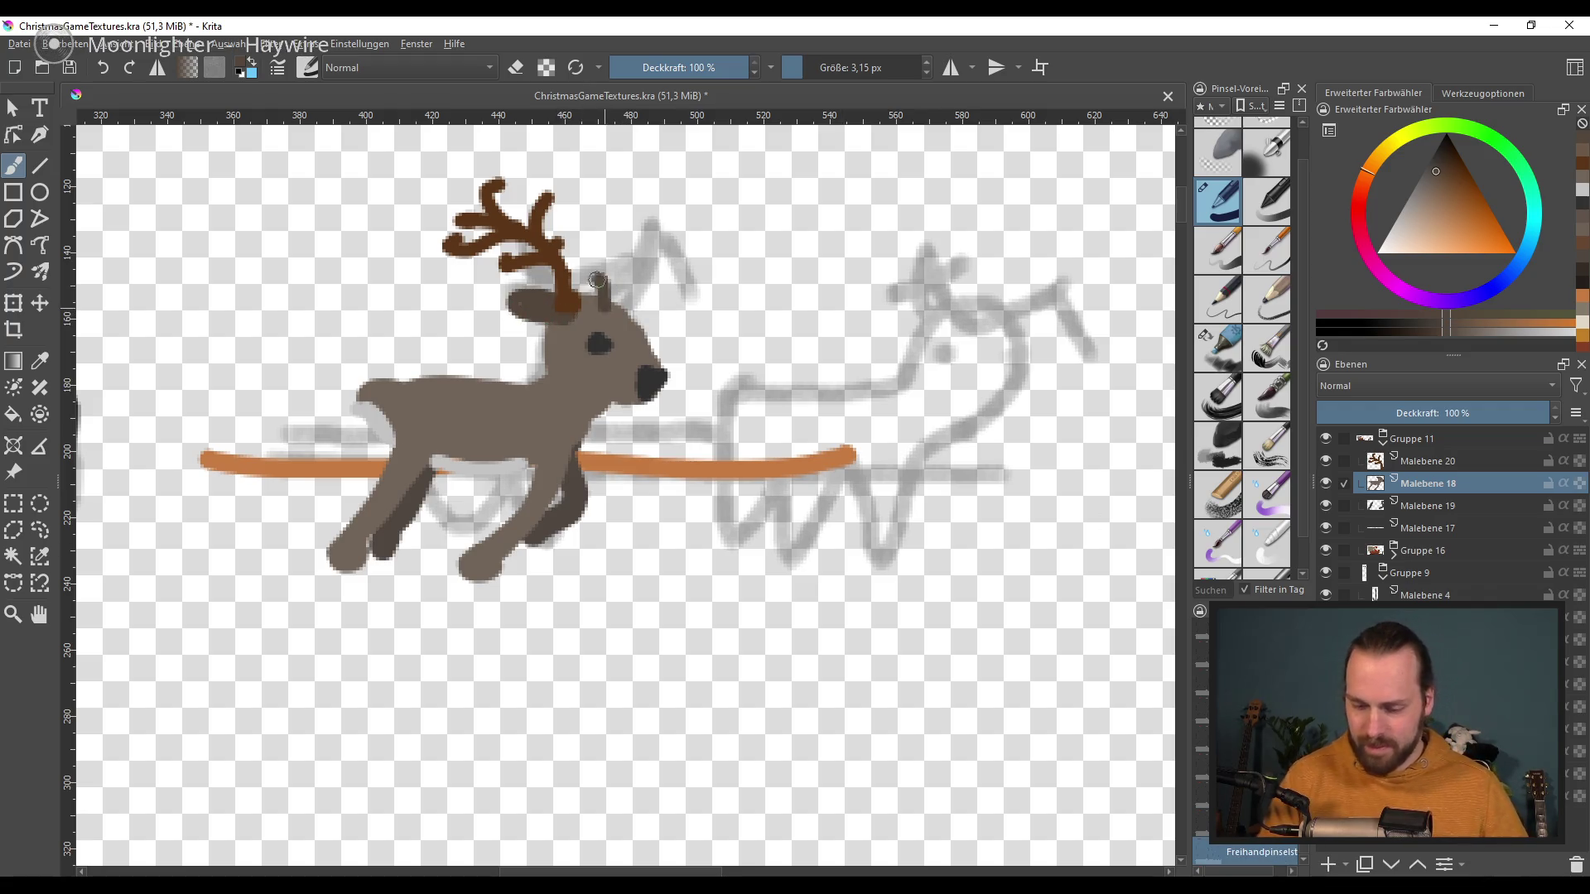
key(ctrl+z)
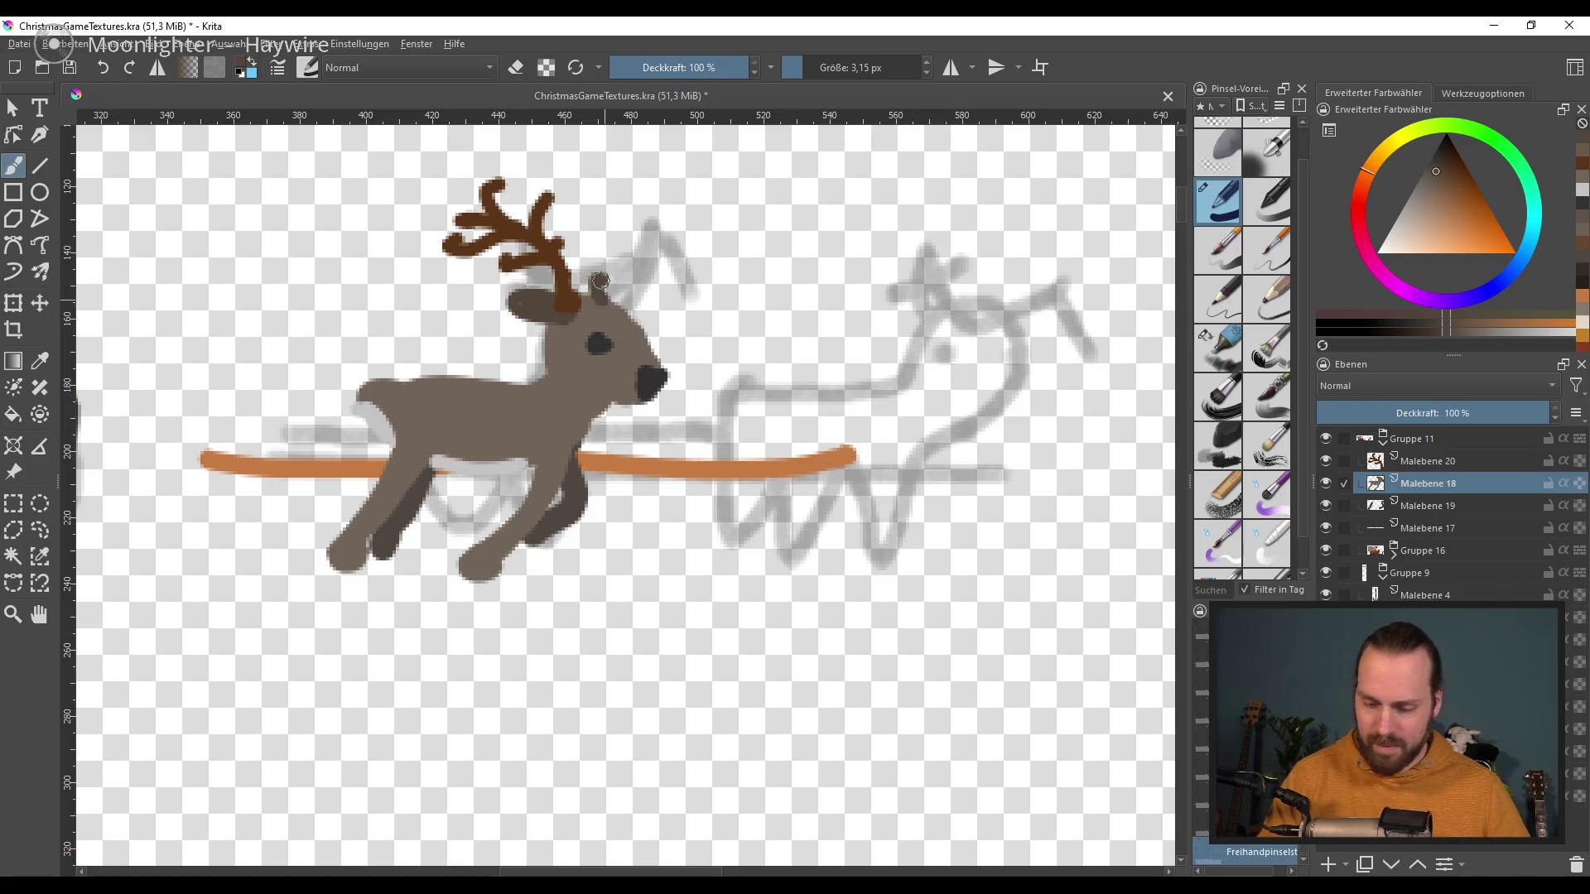
drag(598, 280, 605, 315)
ctrl+click(606, 315)
Step: On a new layer, paint a second dark brown antler stem with tines
key(Page_Up)
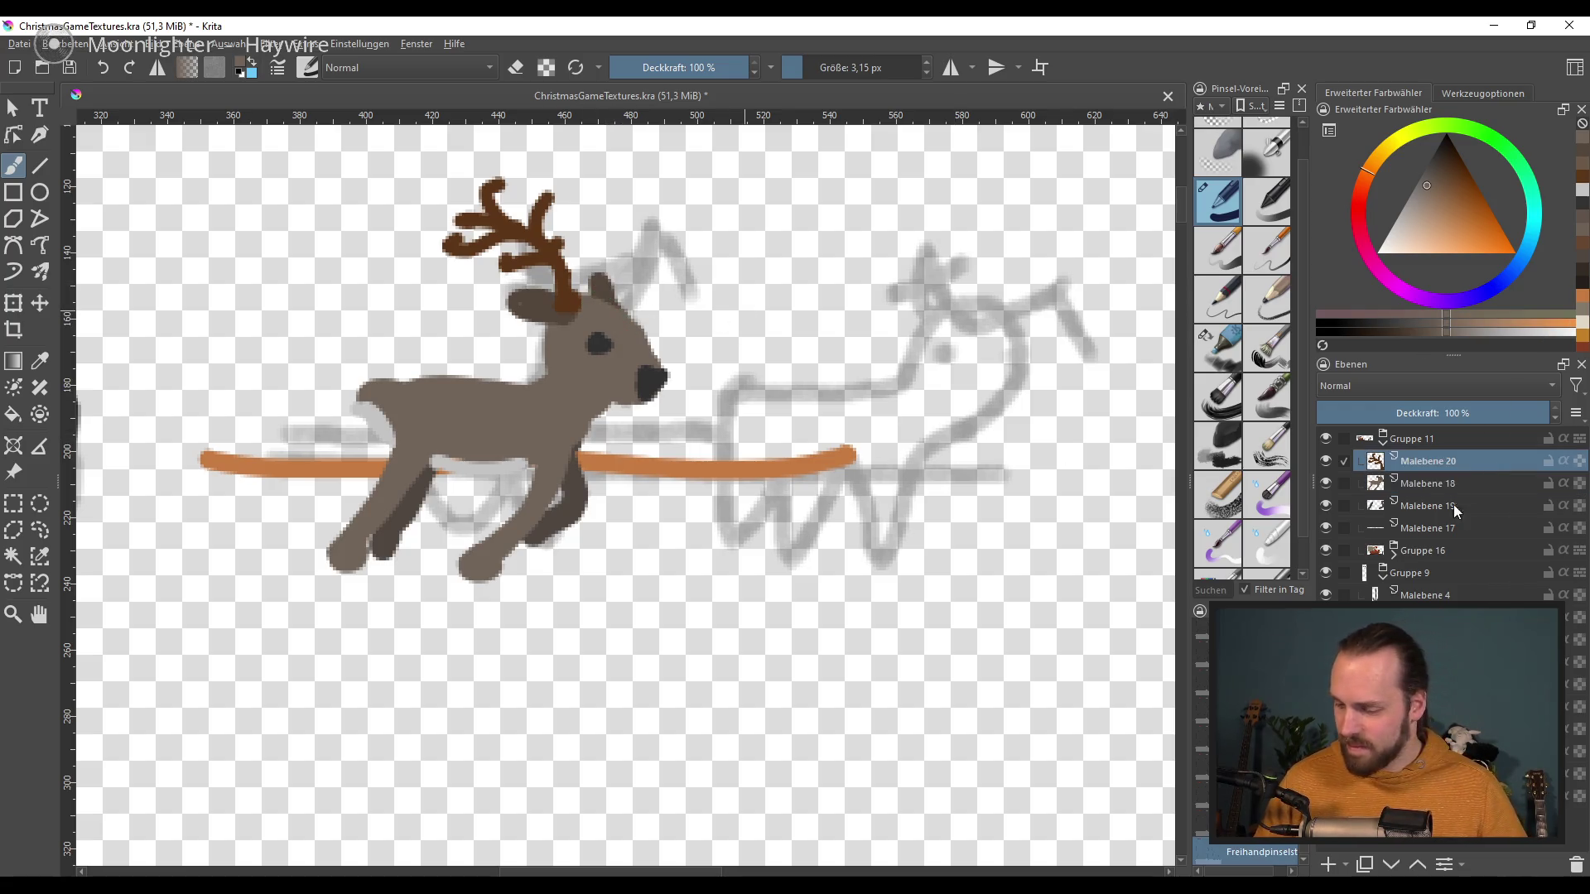
click(1490, 503)
key(Insert)
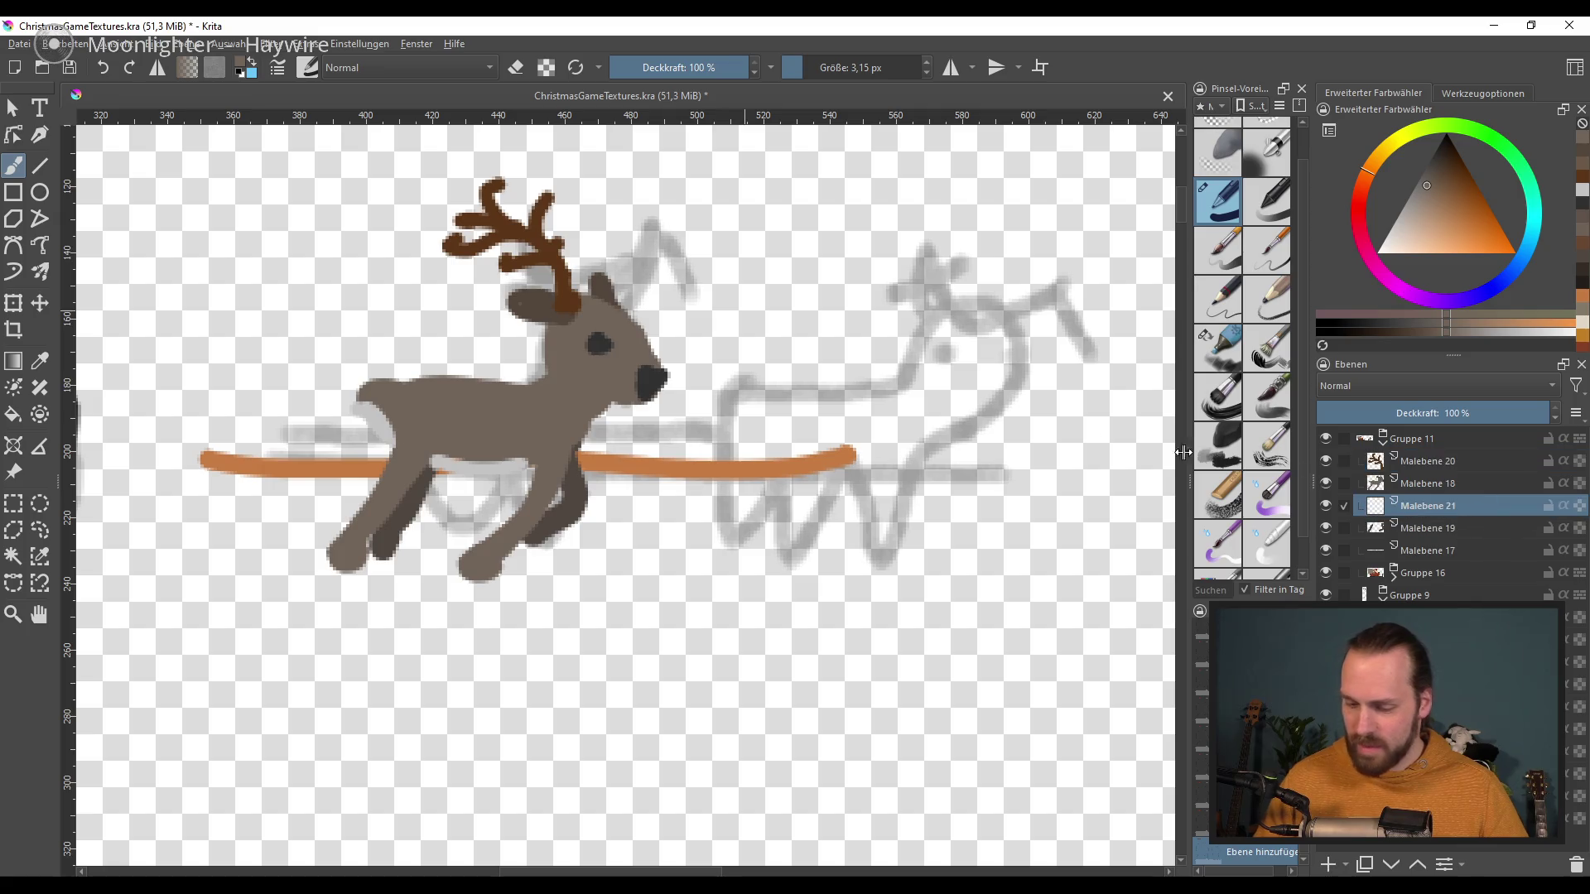
drag(1451, 171, 1446, 176)
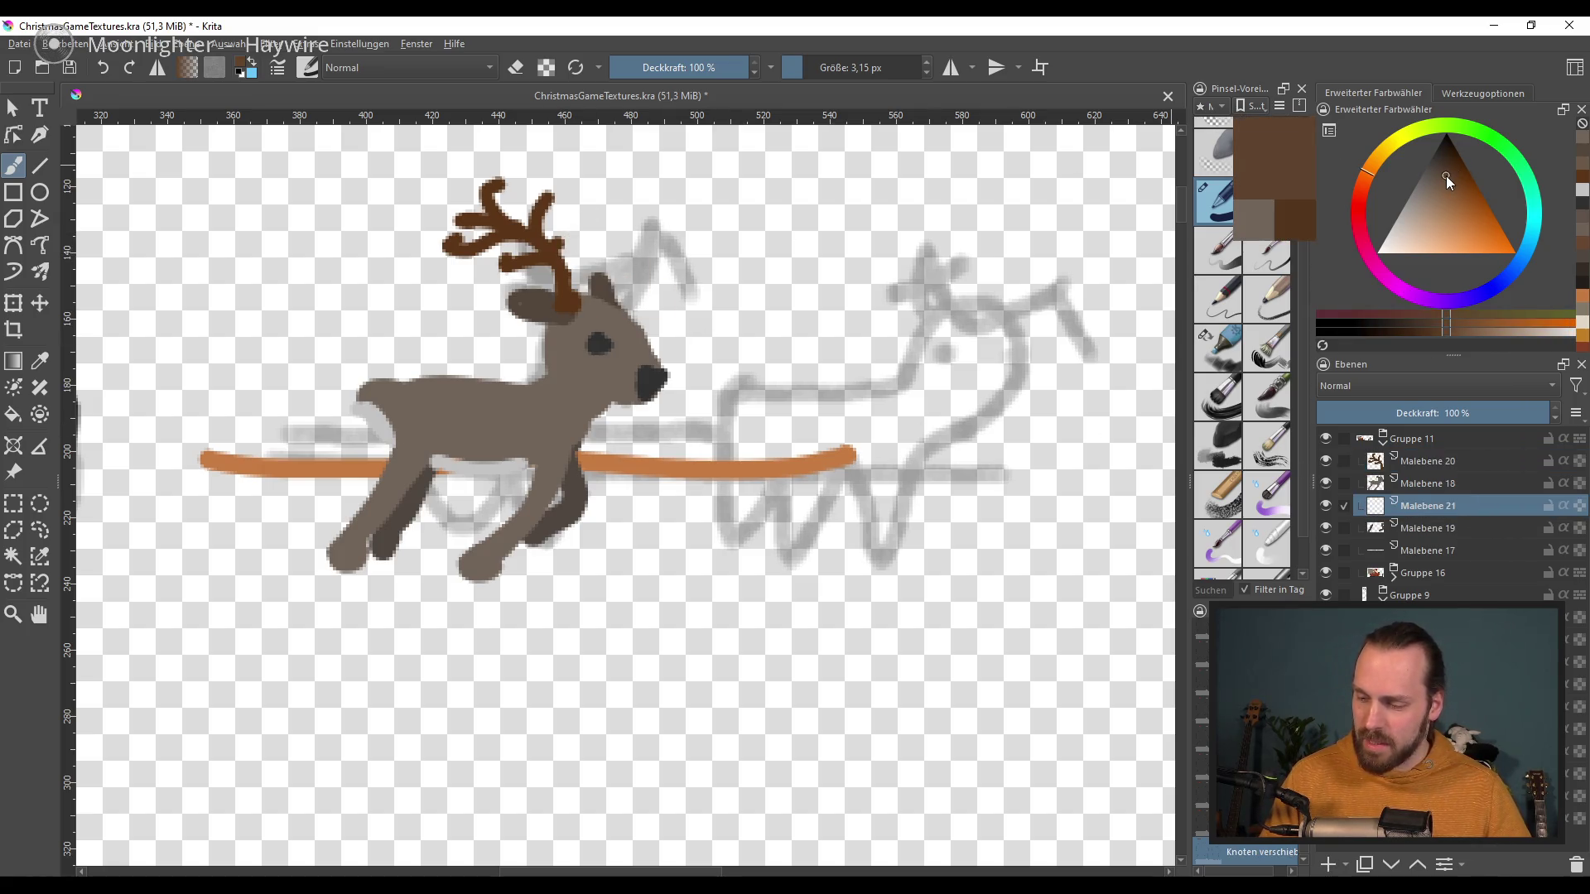
mouse_move(577, 298)
mouse_down()
mouse_move(600, 207)
mouse_move(540, 192)
mouse_up()
key(ctrl+z)
drag(575, 298, 537, 192)
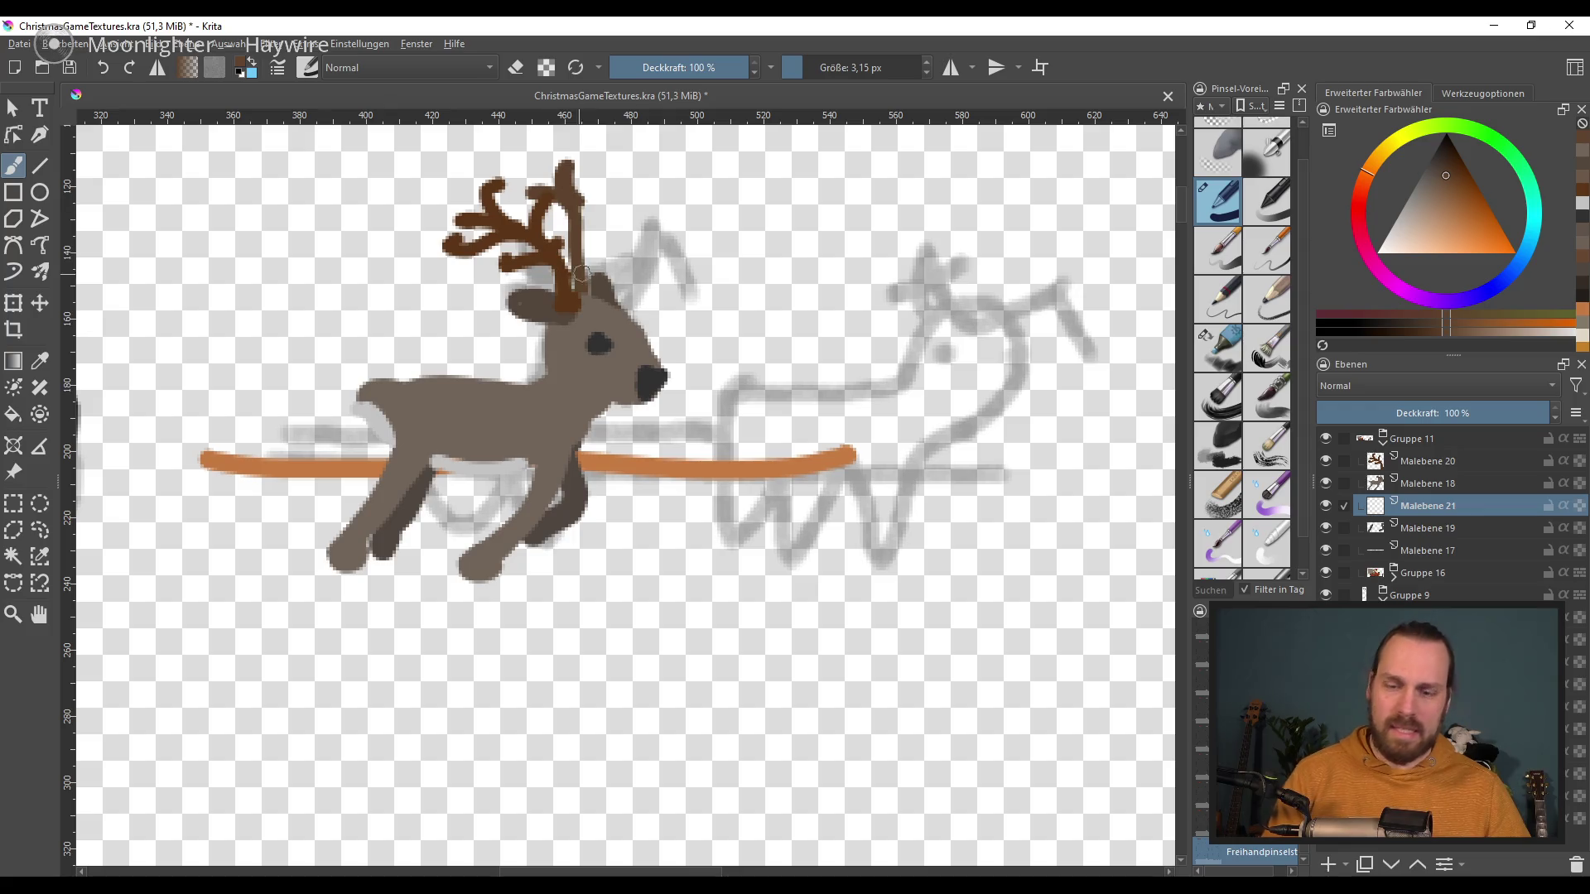
key(ctrl+z)
key(ctrl+z)
key(ctrl+z)
drag(592, 291, 601, 221)
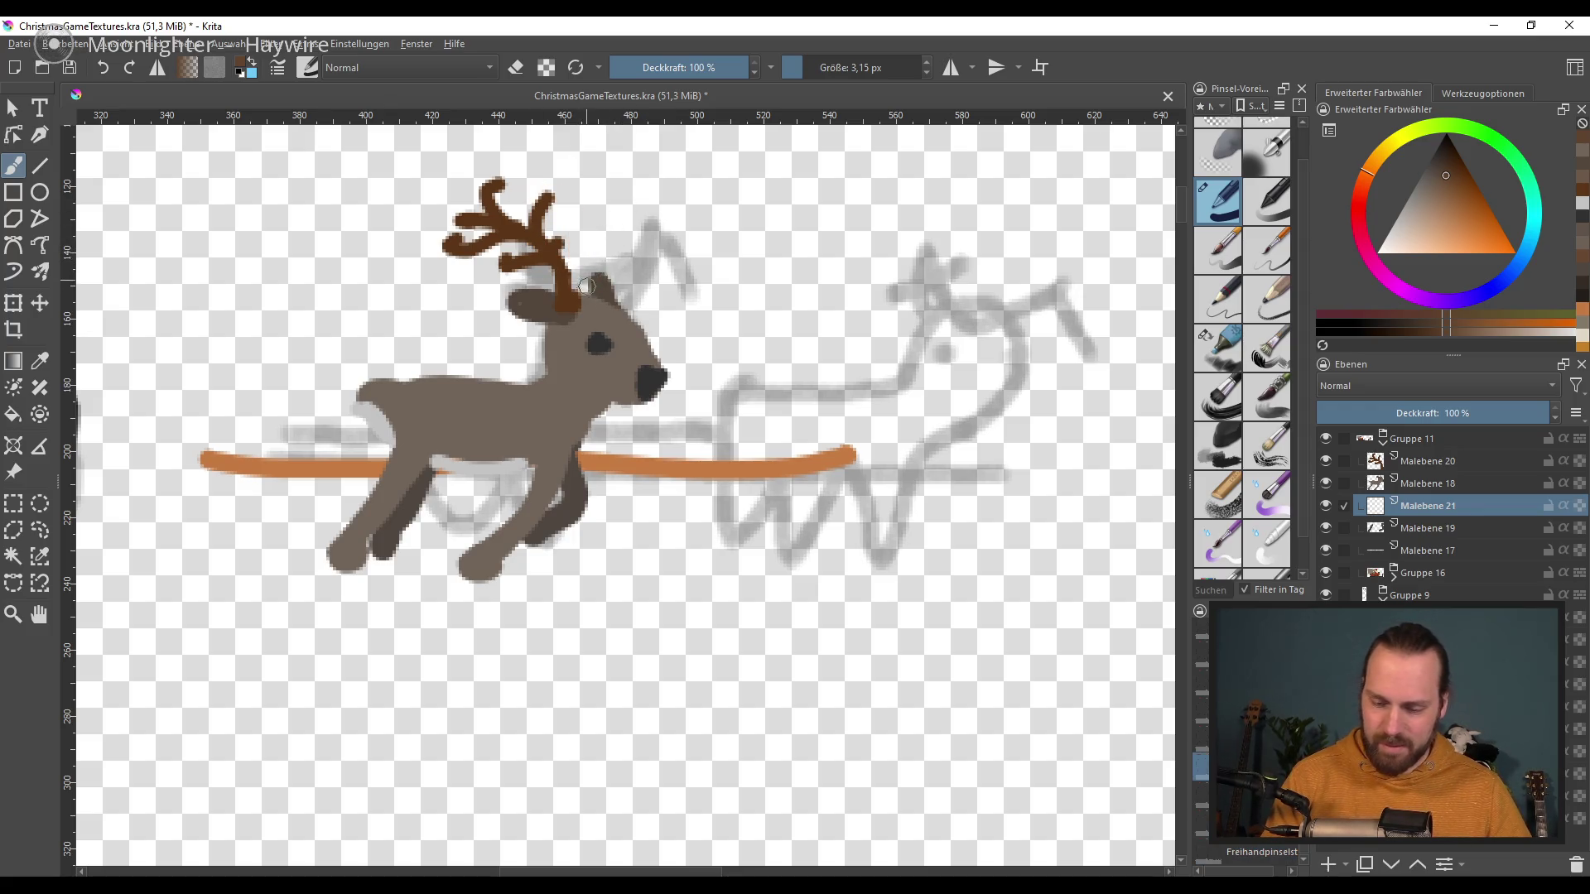
key(ctrl+z)
drag(574, 303, 599, 200)
drag(828, 501, 774, 496)
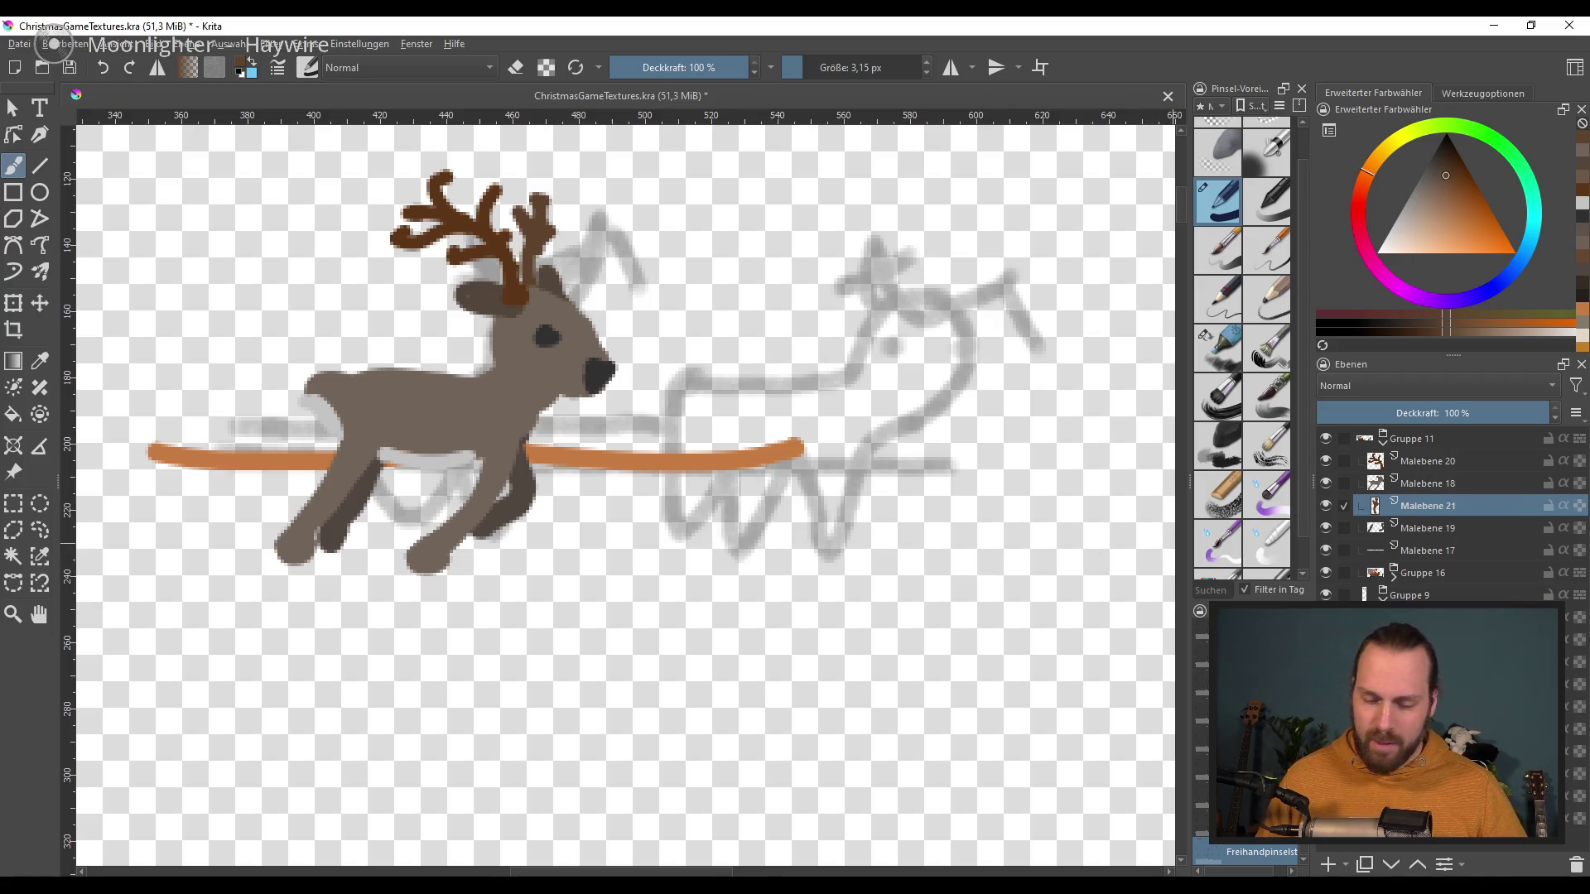
Step: Add empty layer Malebene 22 at the top of Gruppe 11 and reselect Malebene 20
key(Insert)
drag(1437, 513, 1482, 450)
click(1424, 483)
Step: Group reindeer layers Malebene 20–17 into Gruppe 23 and duplicate the group
shift+click(1449, 572)
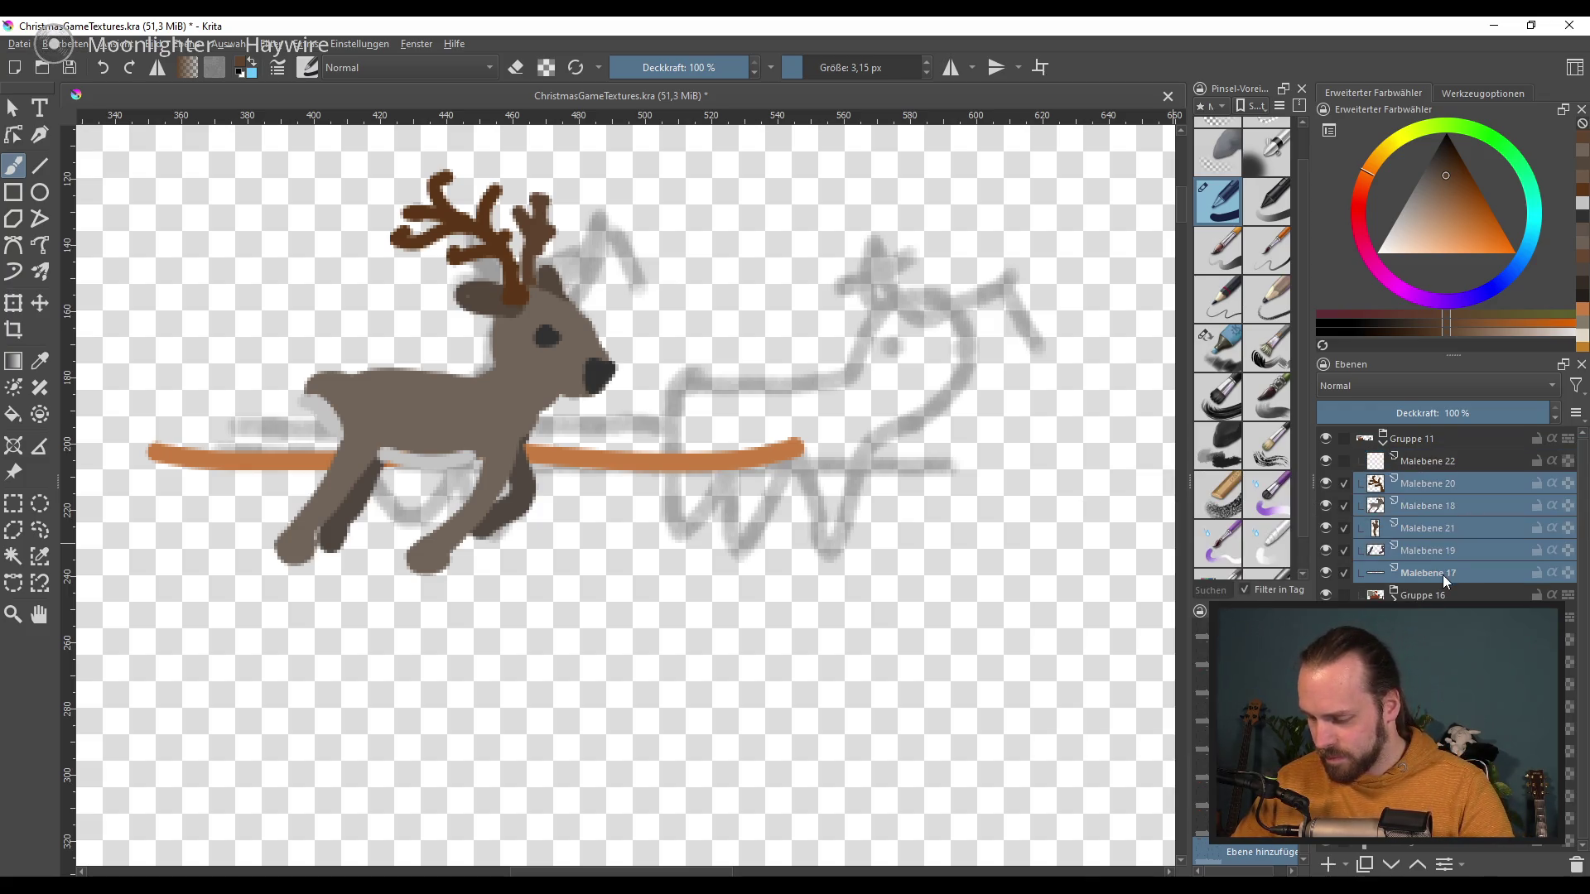
key(ctrl+g)
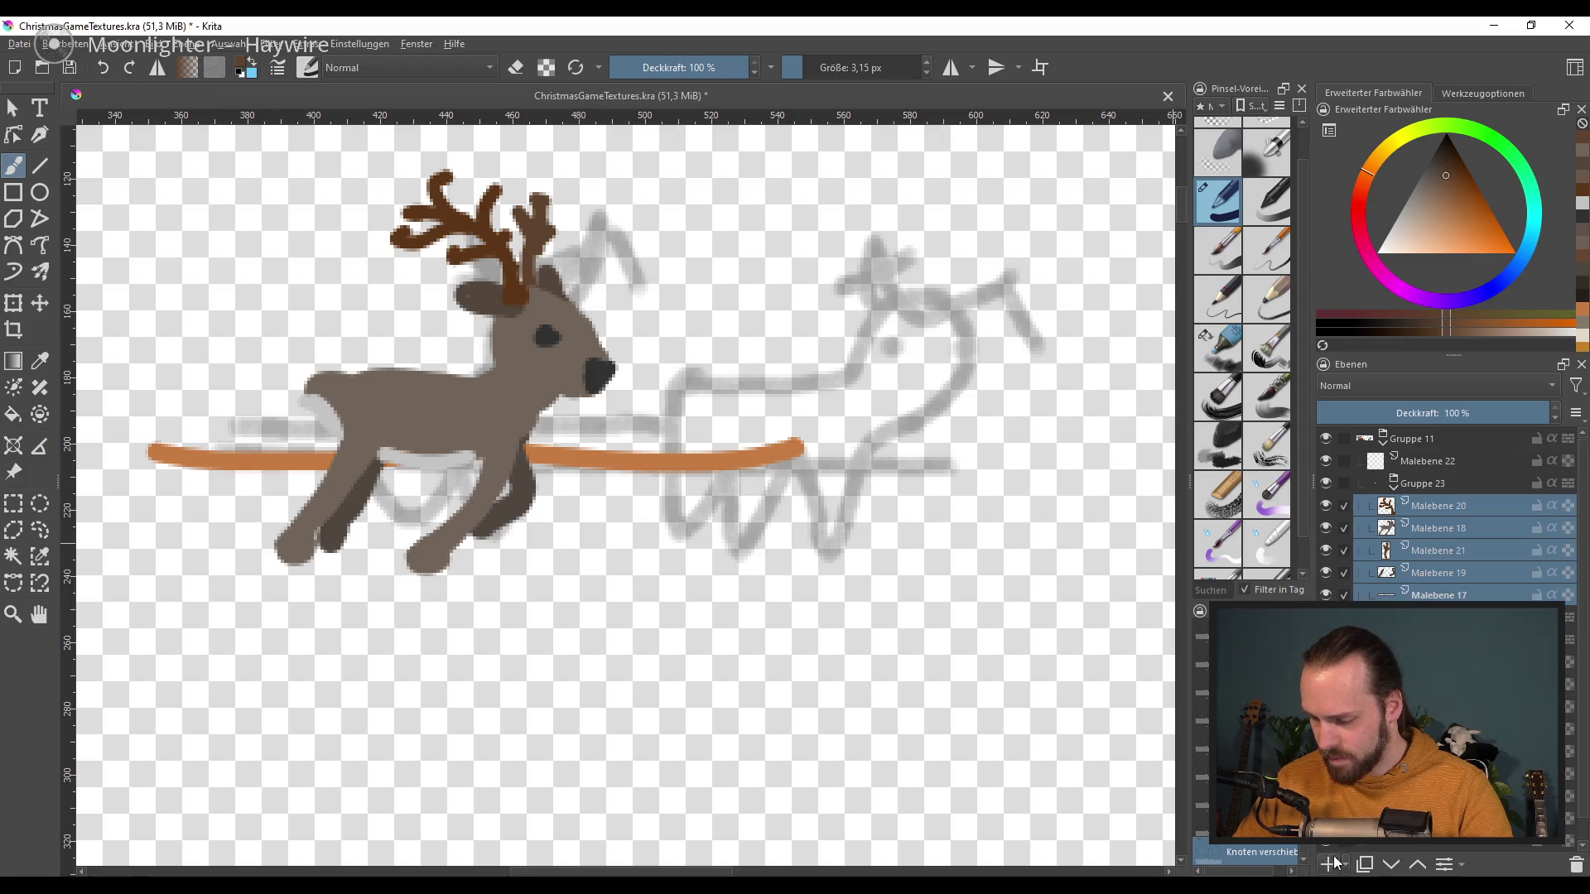
mouse_move(1392, 493)
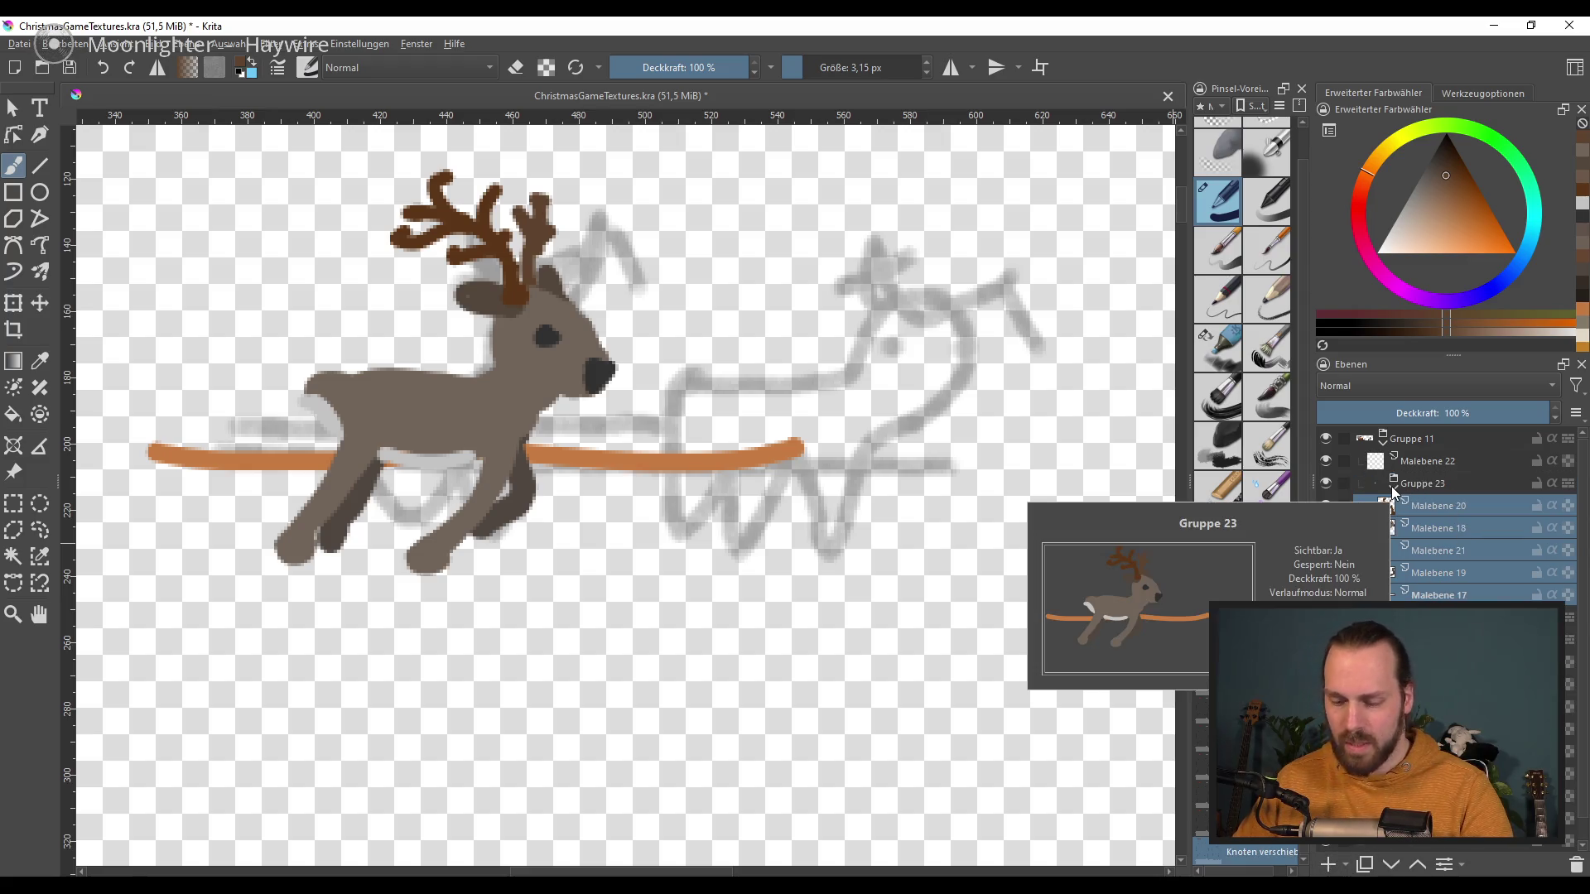
key(ctrl+z)
right_click(1423, 465)
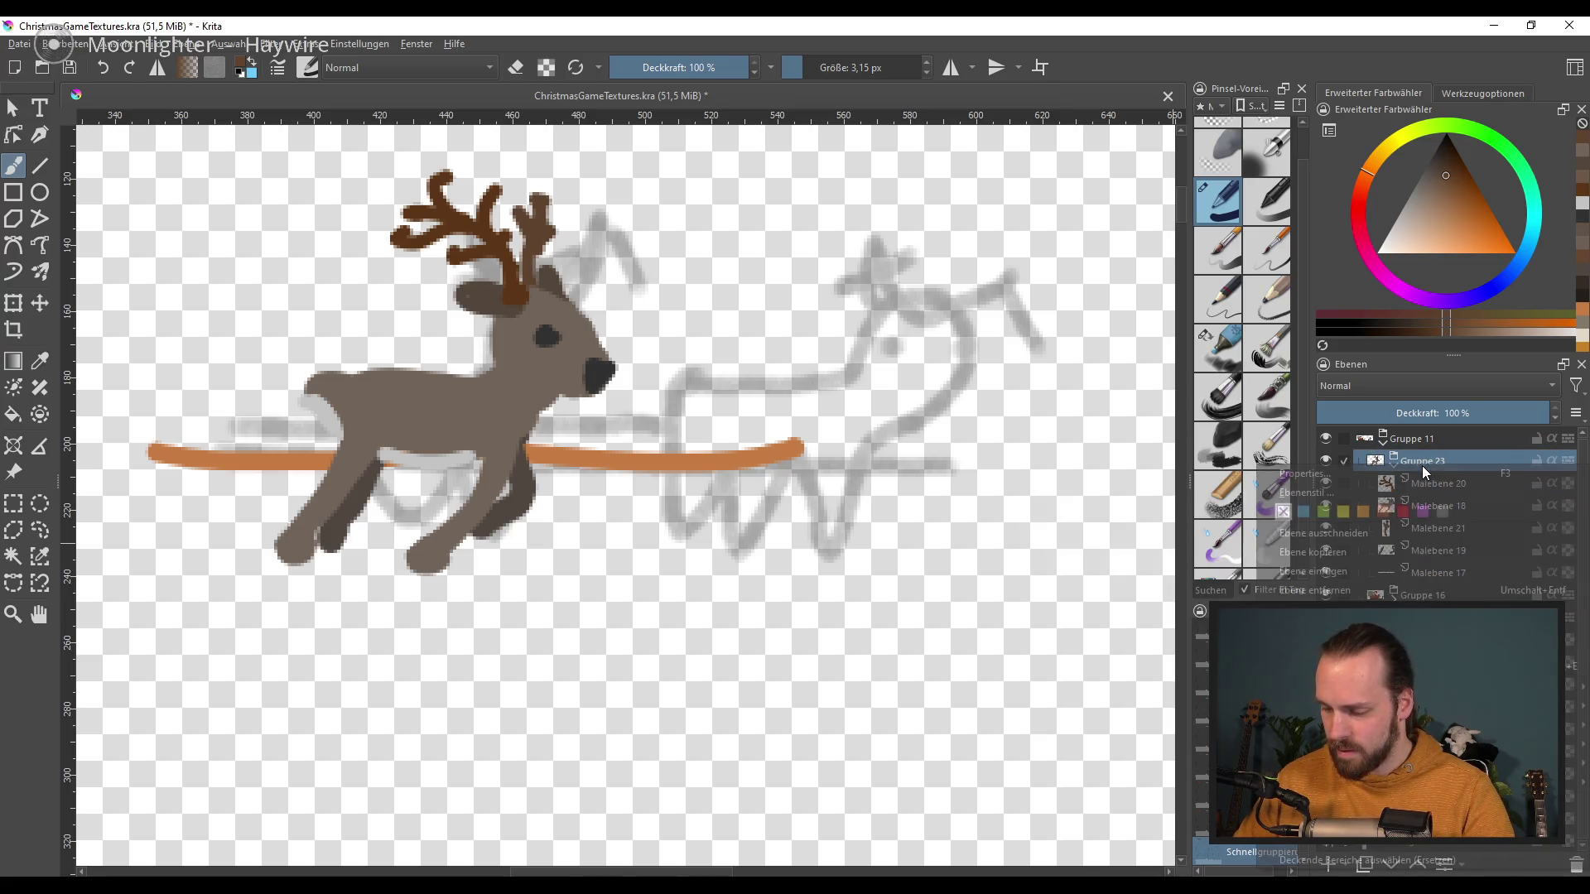
click(1388, 556)
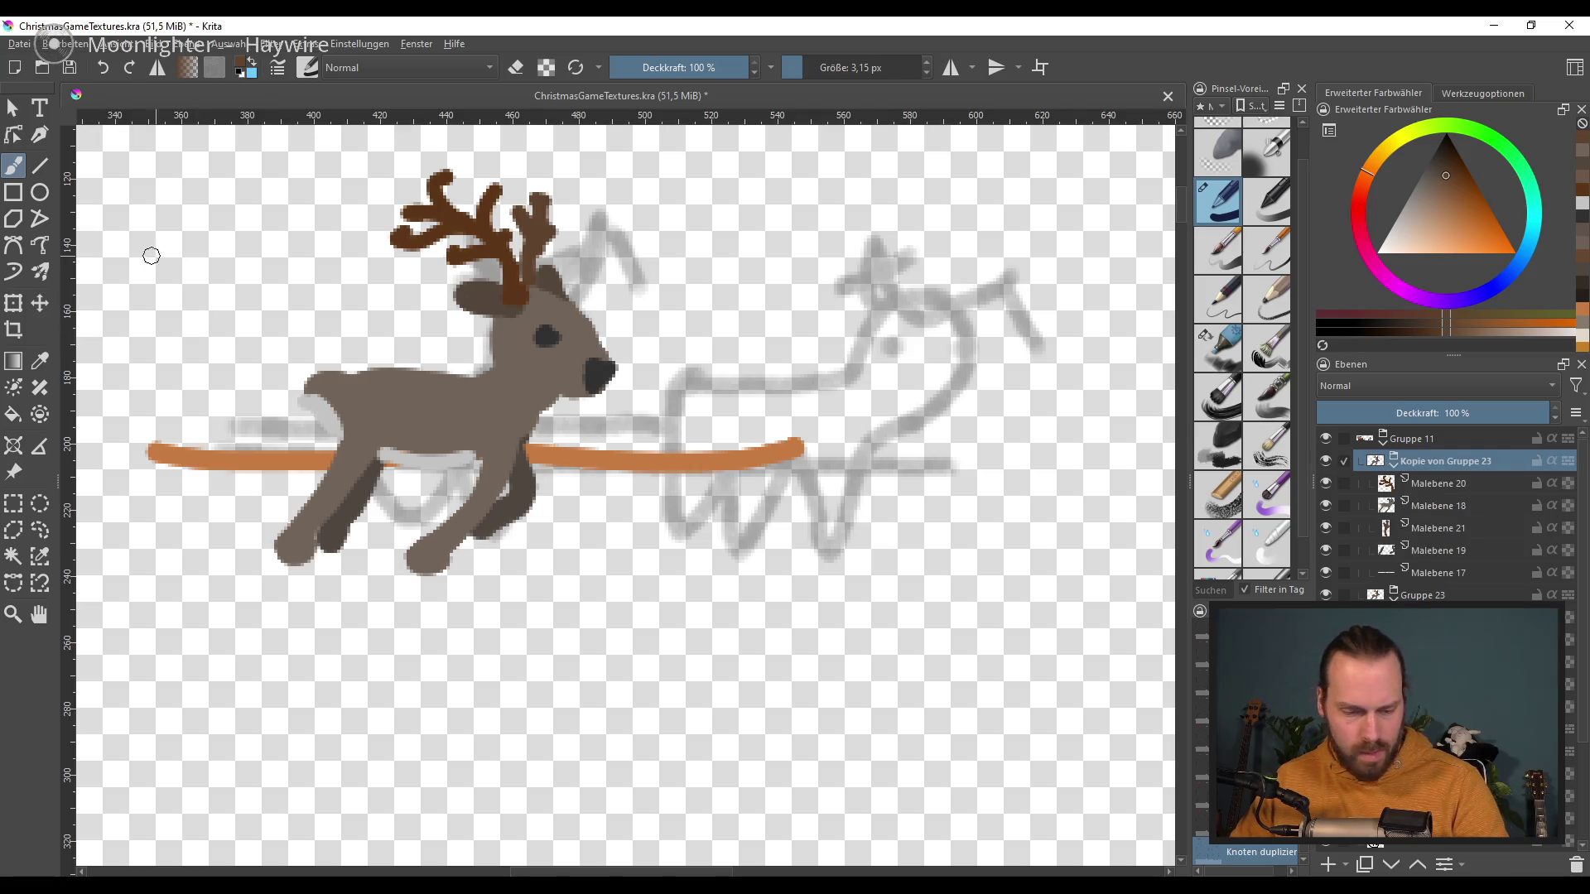
Step: Shift the duplicated reindeer right, delete its rope layer, and move the original rope above both
click(39, 303)
drag(568, 416, 873, 440)
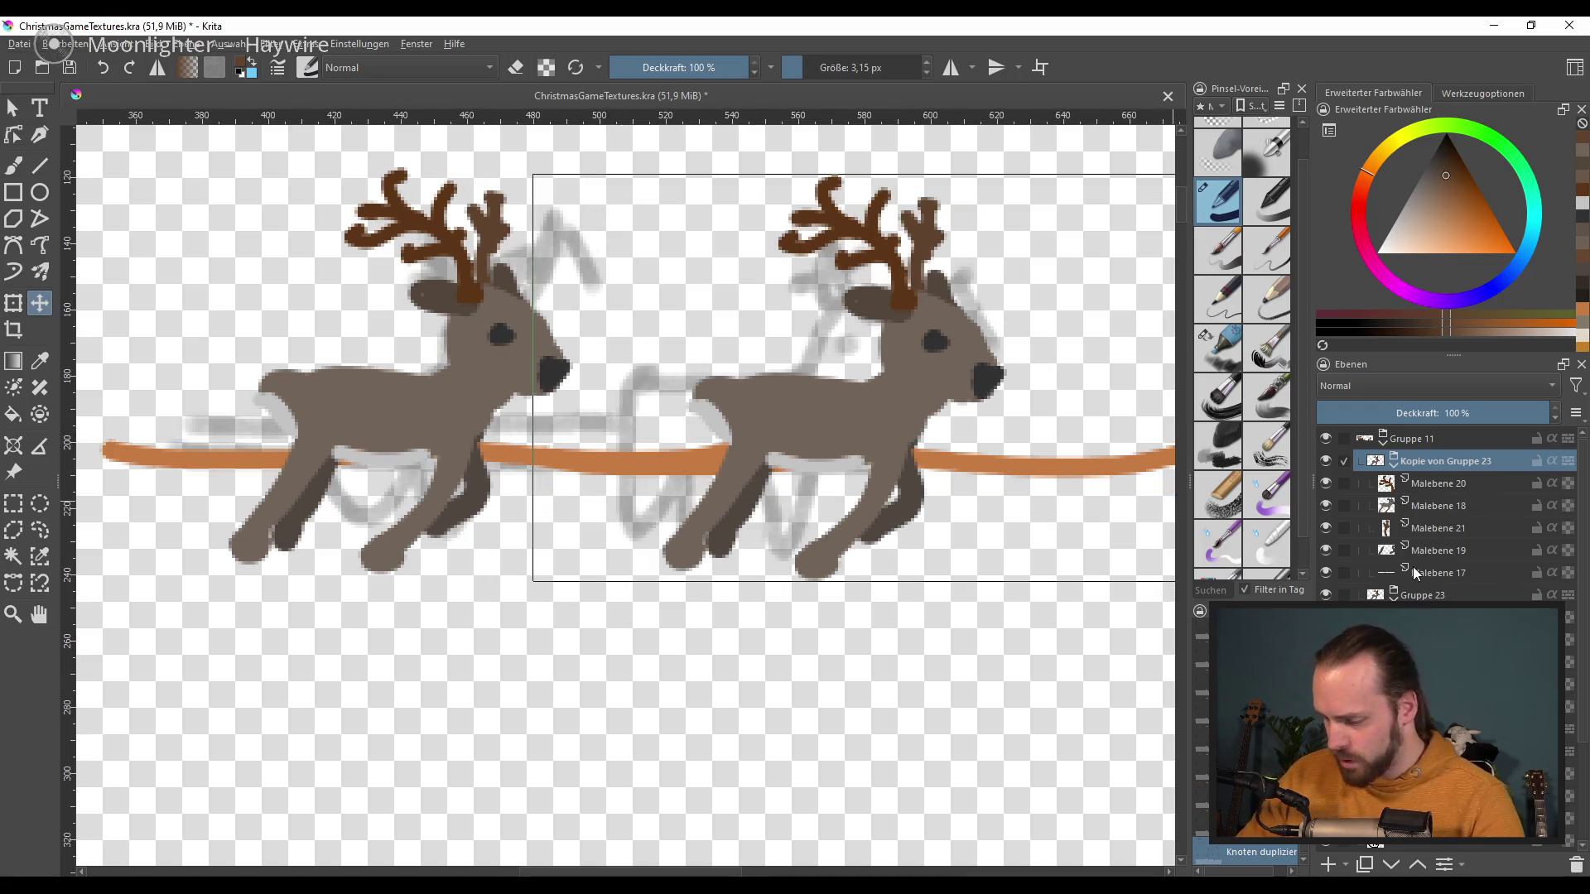
click(1413, 571)
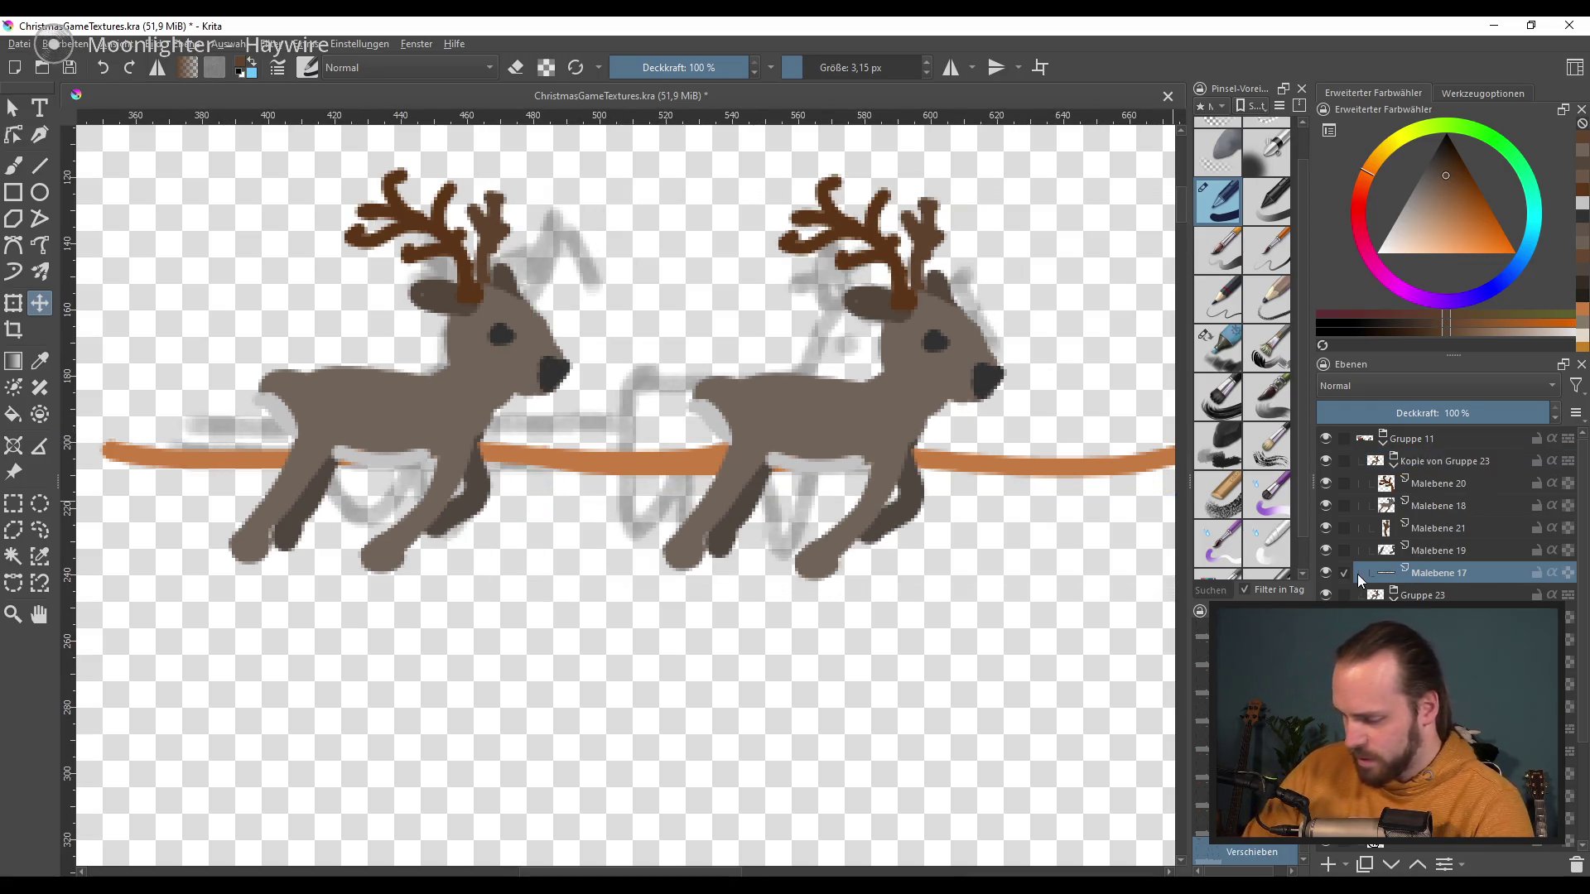
click(1575, 863)
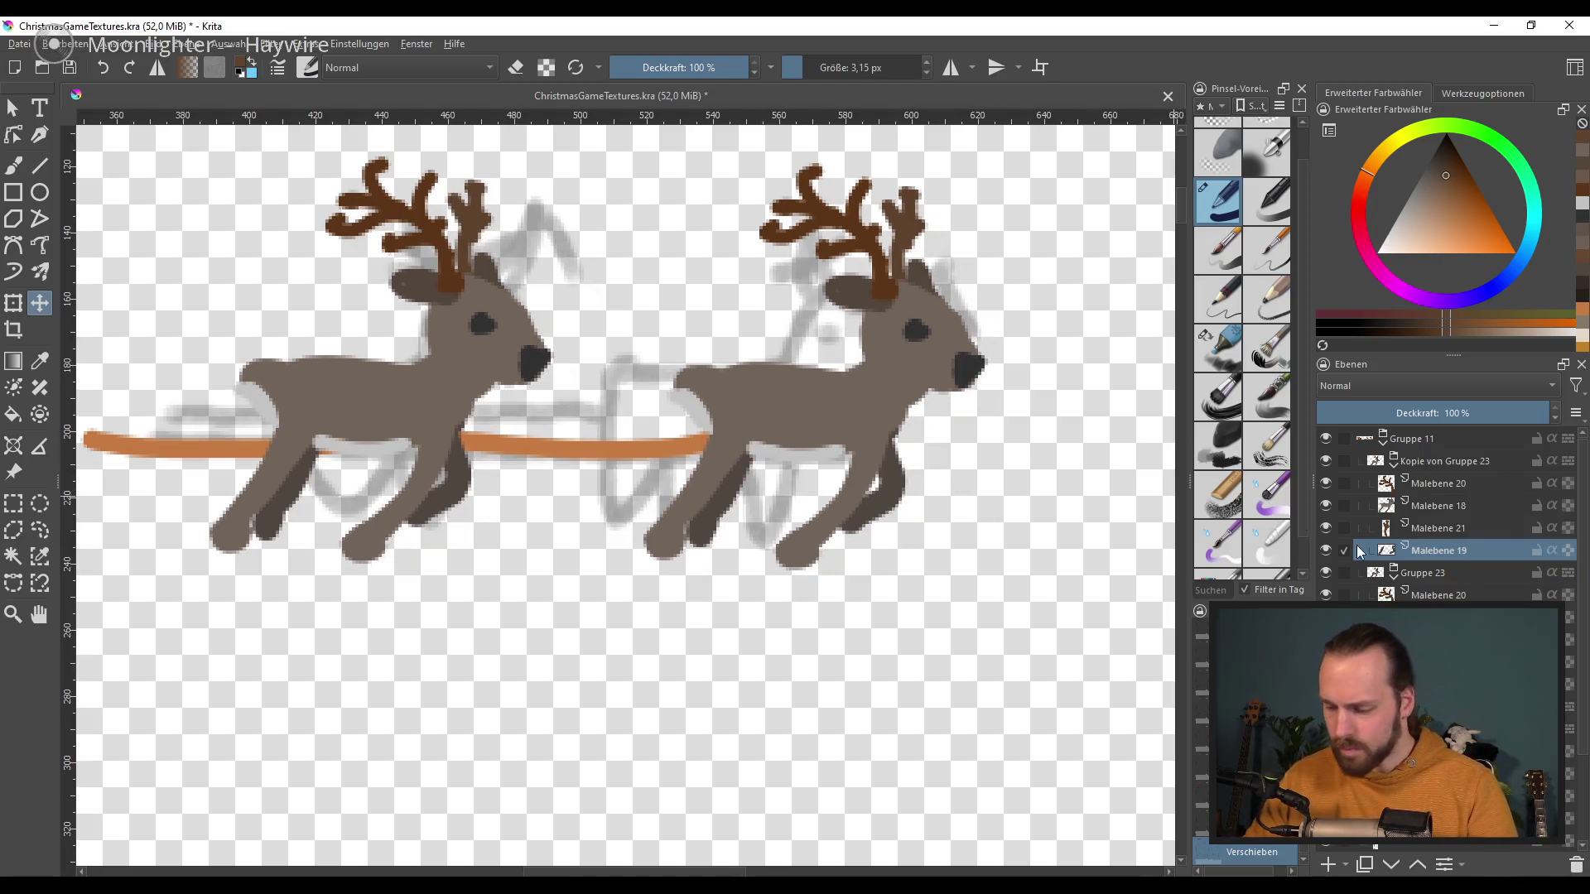
click(1440, 683)
drag(1440, 683, 1462, 451)
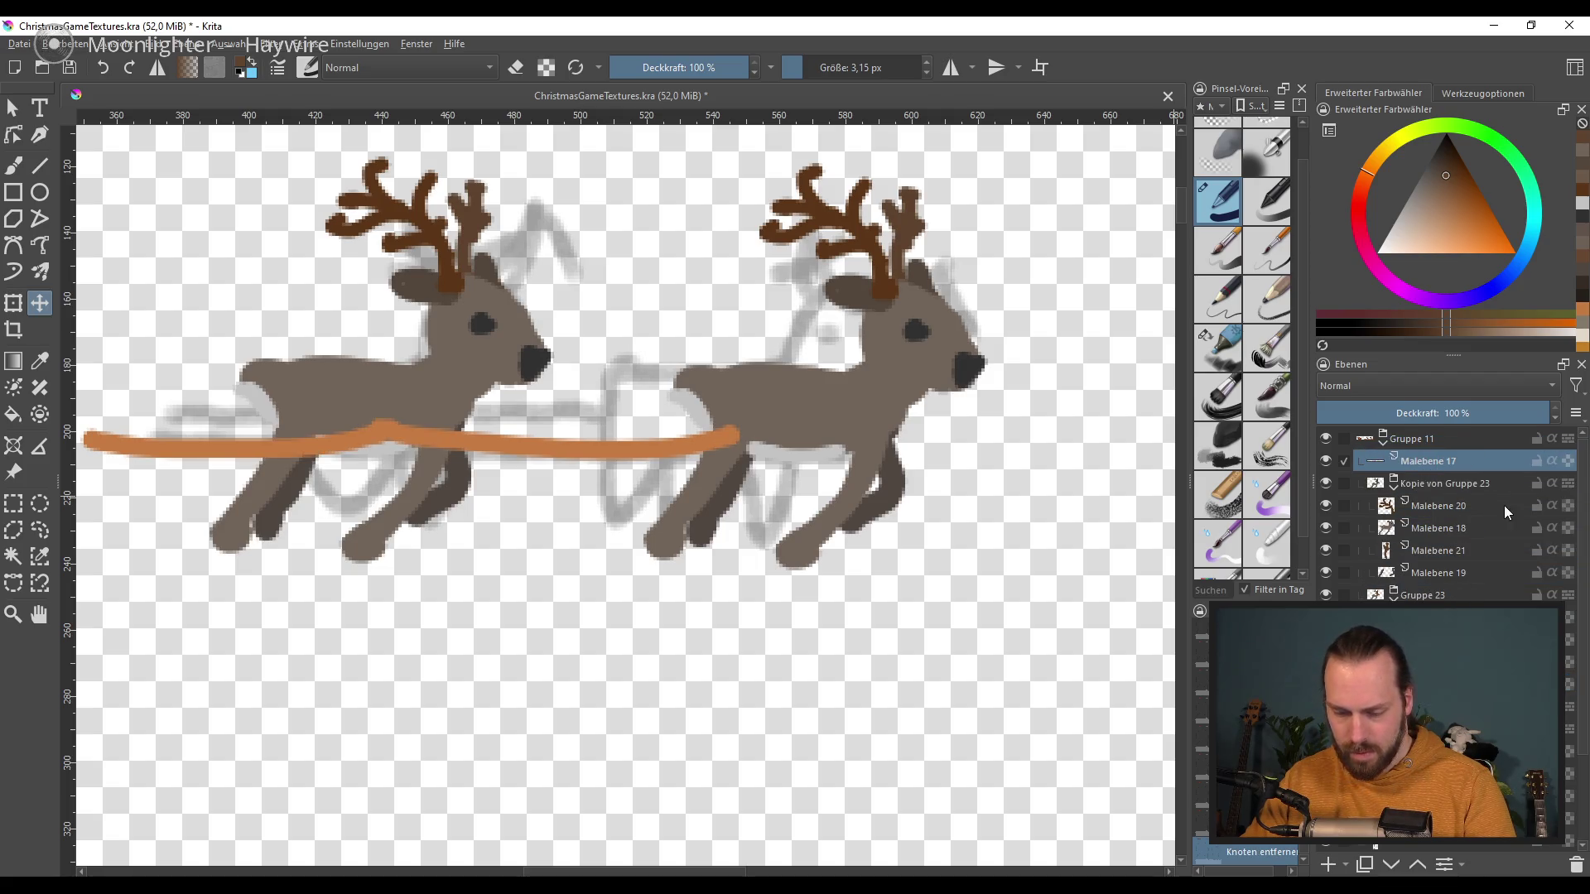
Step: Nudge the rope into place and move the second reindeer closer to the first
scroll(705, 404, left, 1)
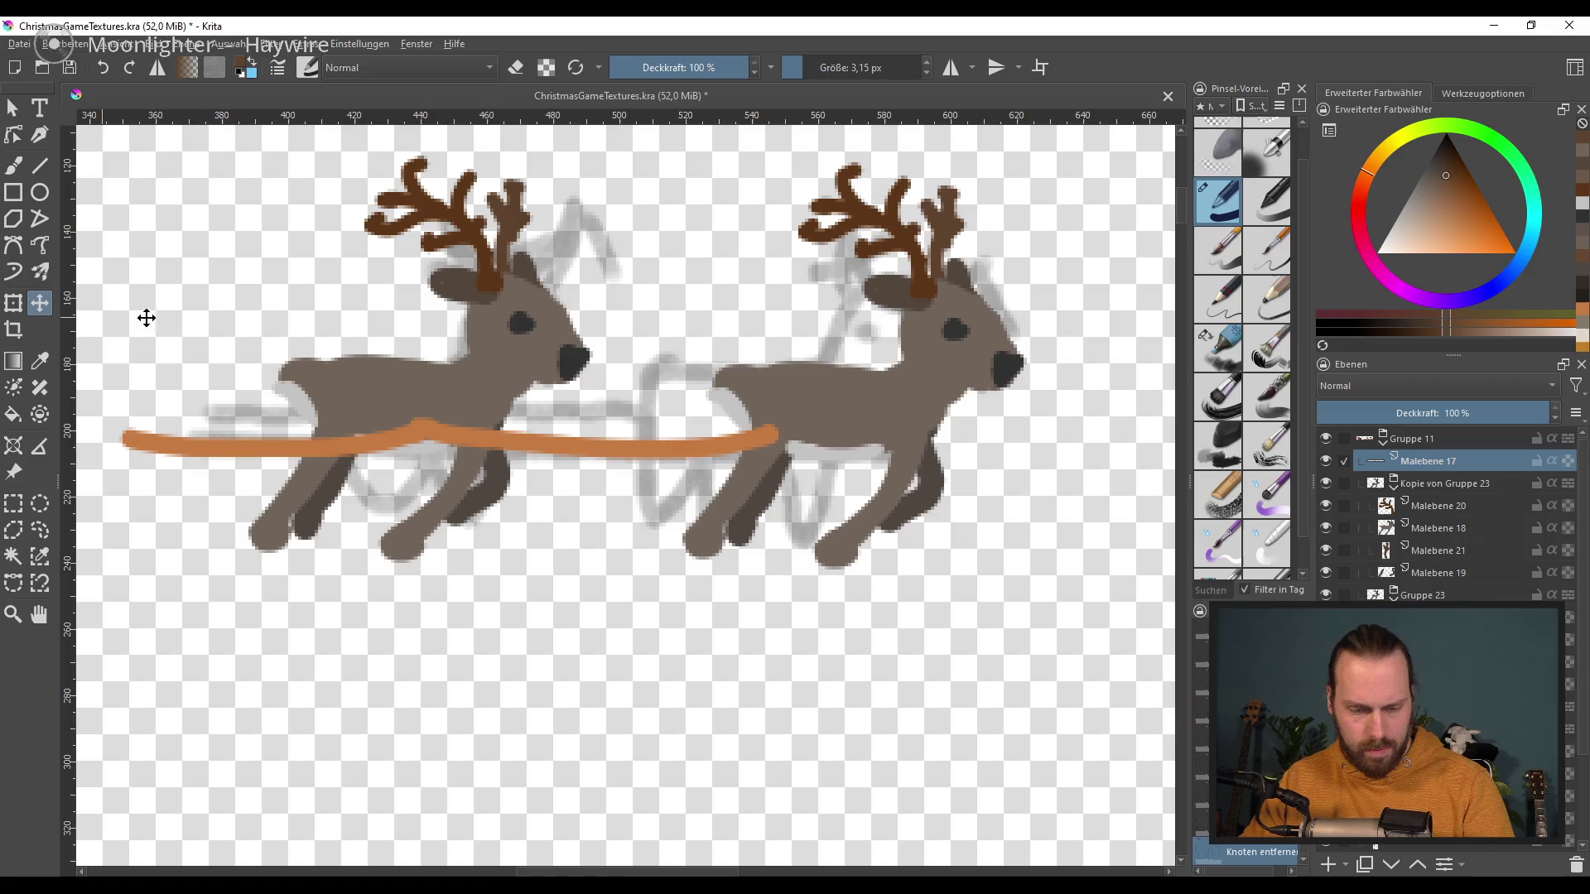
key(shift+Left)
key(shift+Left)
key(shift+Right)
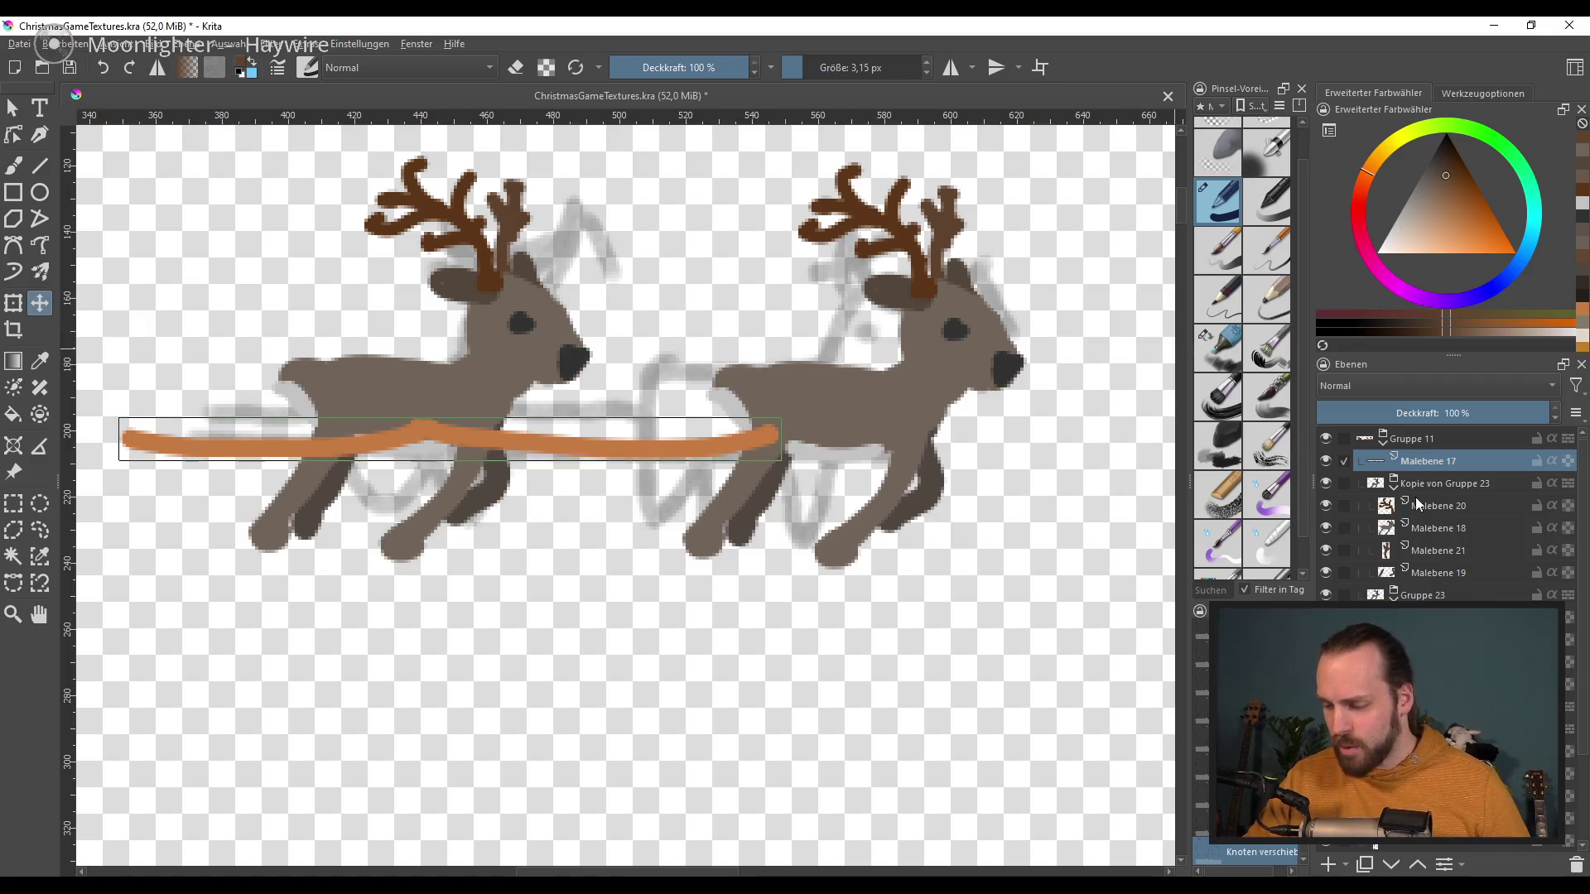
key(Page_Down)
drag(812, 424, 727, 428)
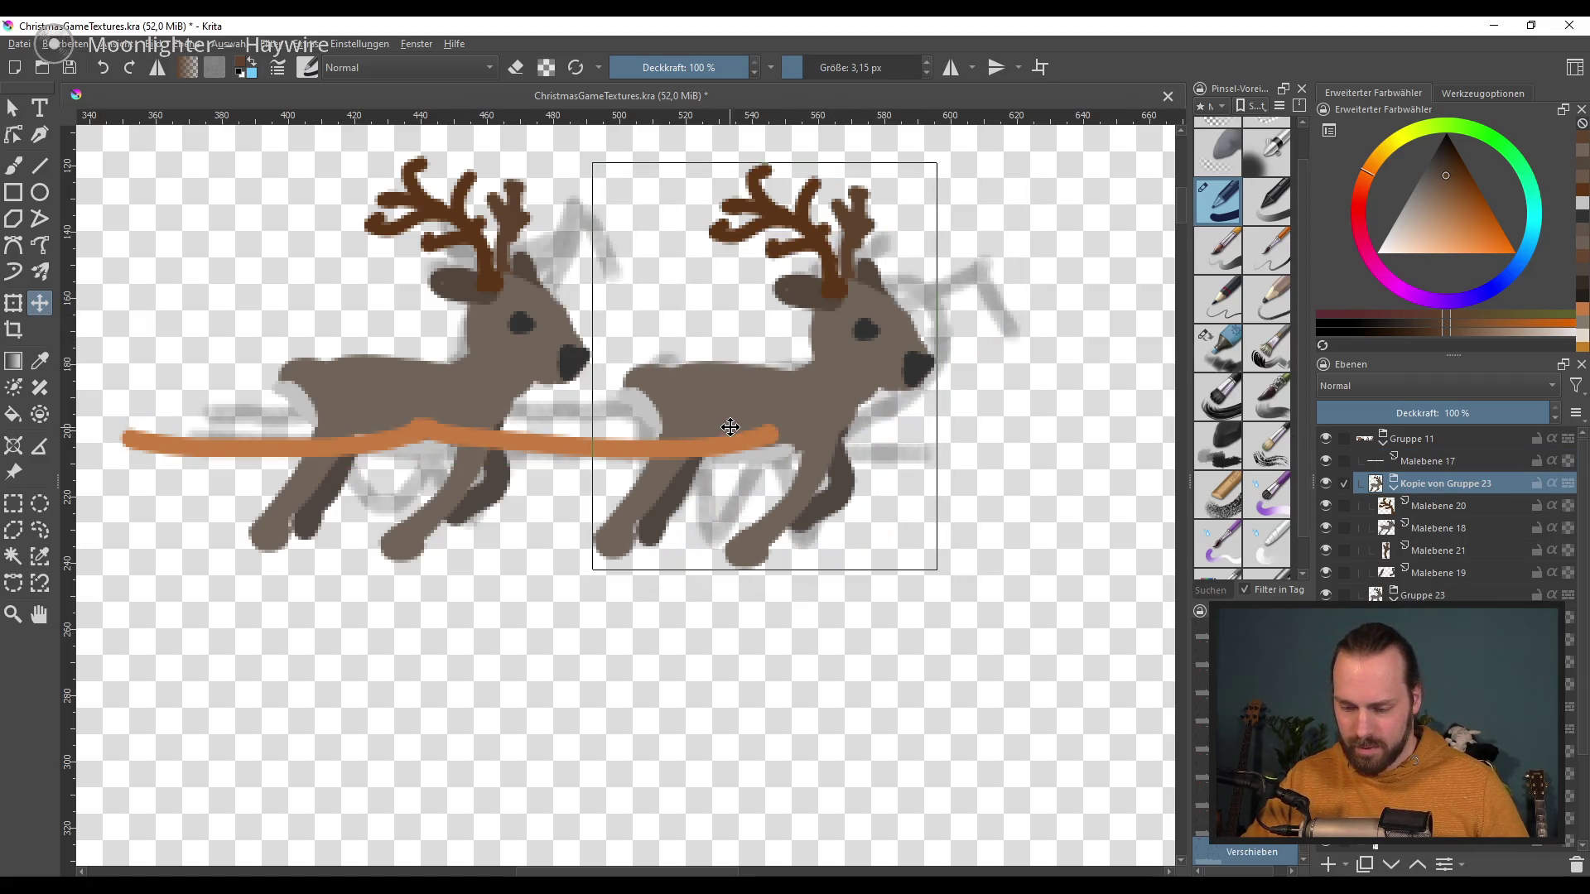
Step: Rotate the second reindeer slightly counter-clockwise with the Transform tool
click(12, 304)
drag(996, 464, 1006, 444)
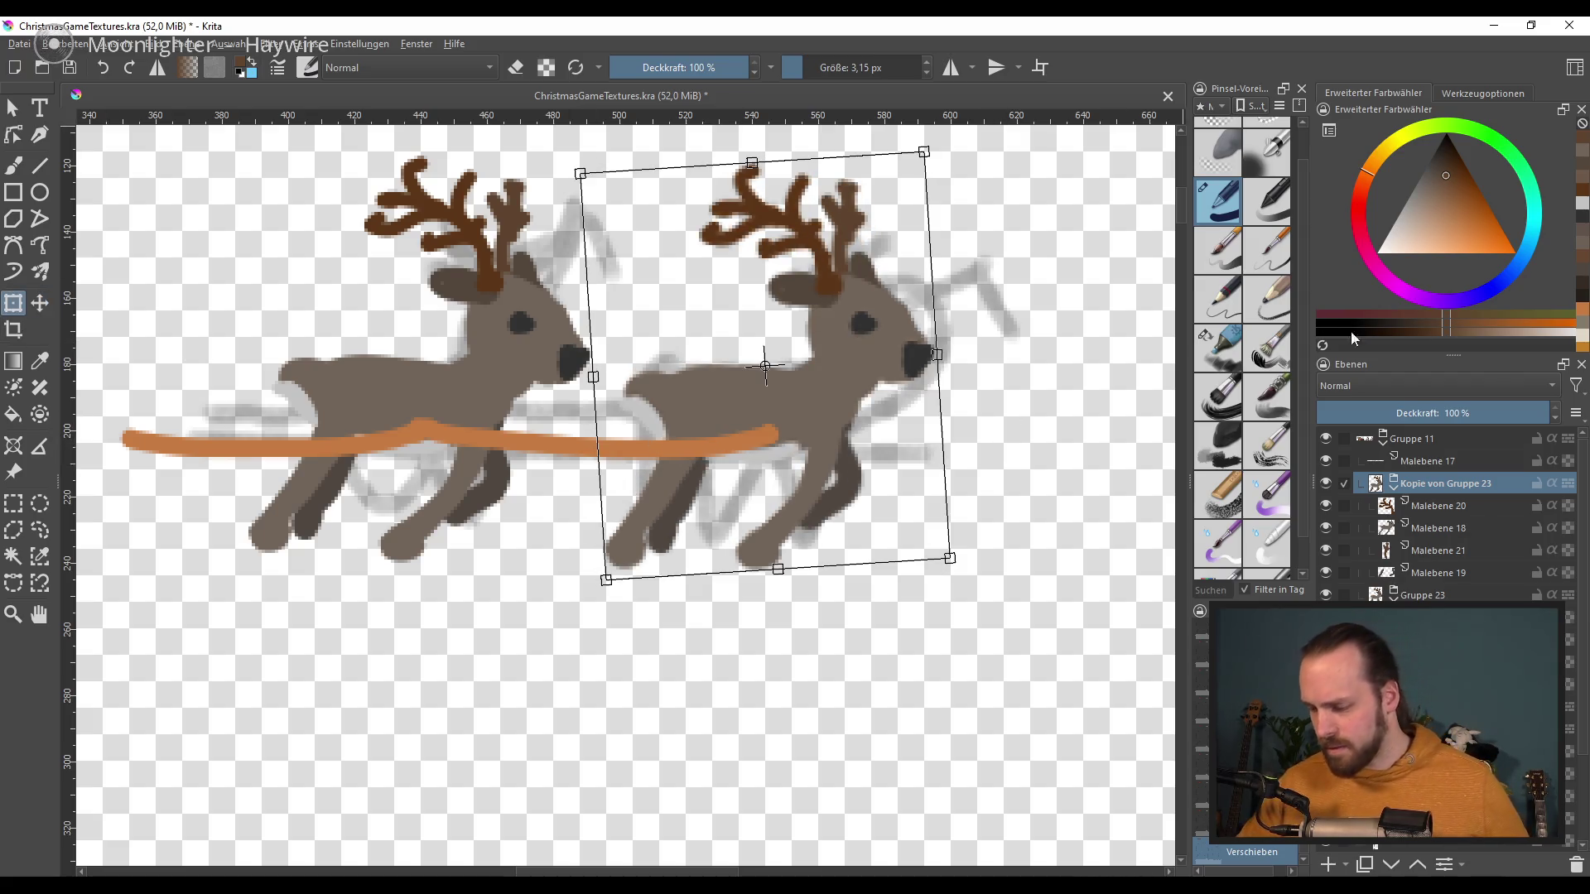
key(Return)
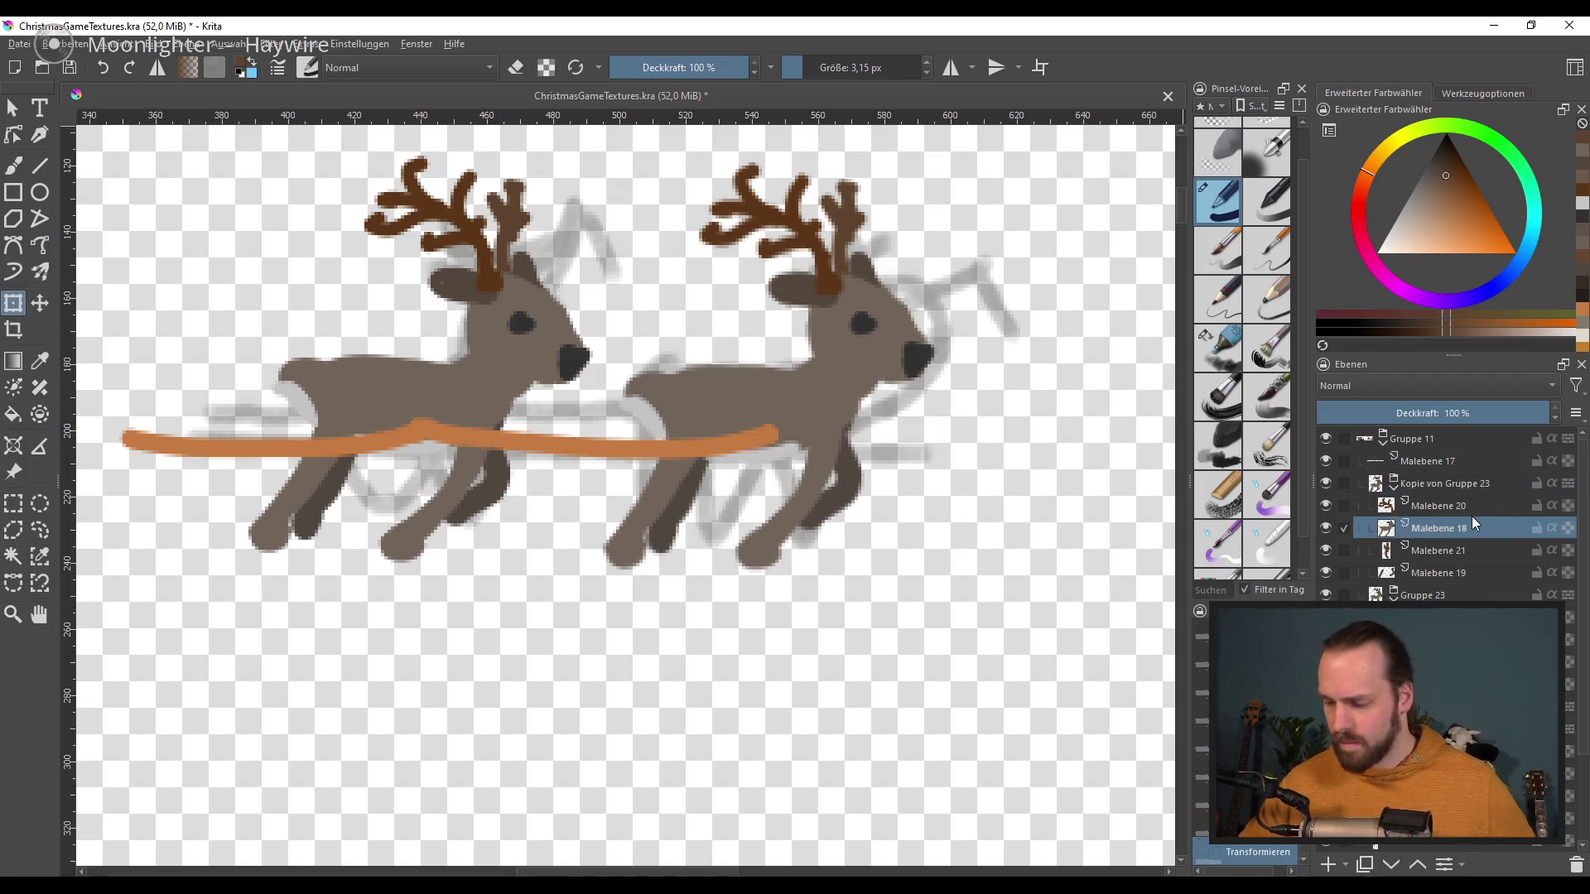
click(1469, 508)
key(b)
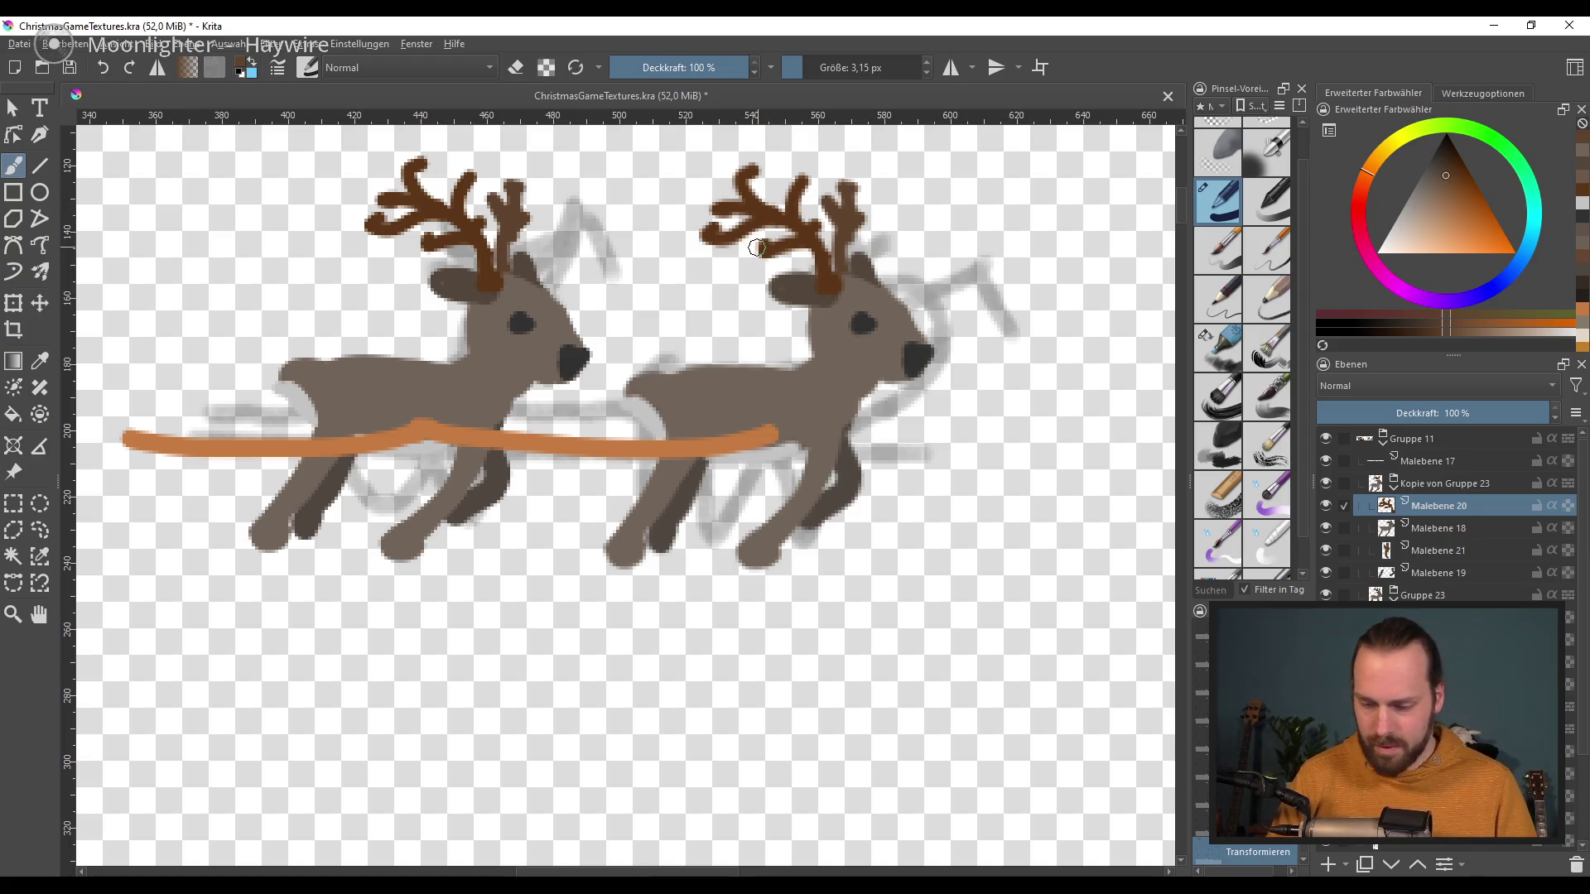
Step: Erase the second reindeer's old antlers
mouse_move(710, 177)
mouse_down()
mouse_move(828, 199)
mouse_move(825, 223)
mouse_up()
key(ctrl+z)
key(e)
key(ctrl+z)
key(e)
Step: Repaint a thin, curved brown antler with two upward tines using a smaller brush
ctrl+click(505, 282)
key(bracketleft)
key(bracketleft)
key(bracketleft)
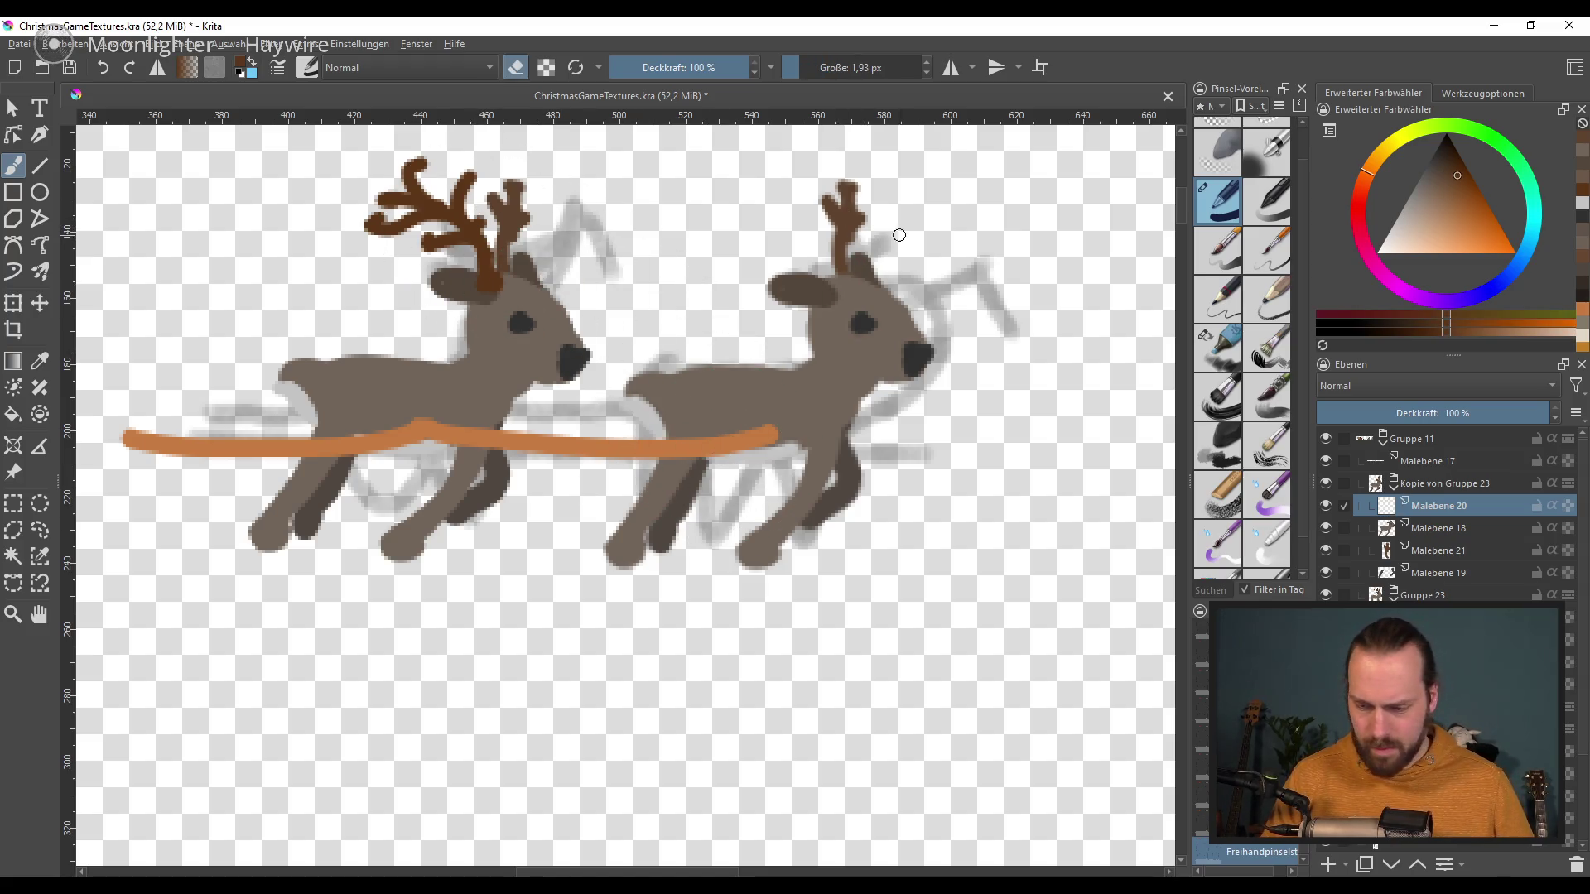
drag(837, 279, 735, 237)
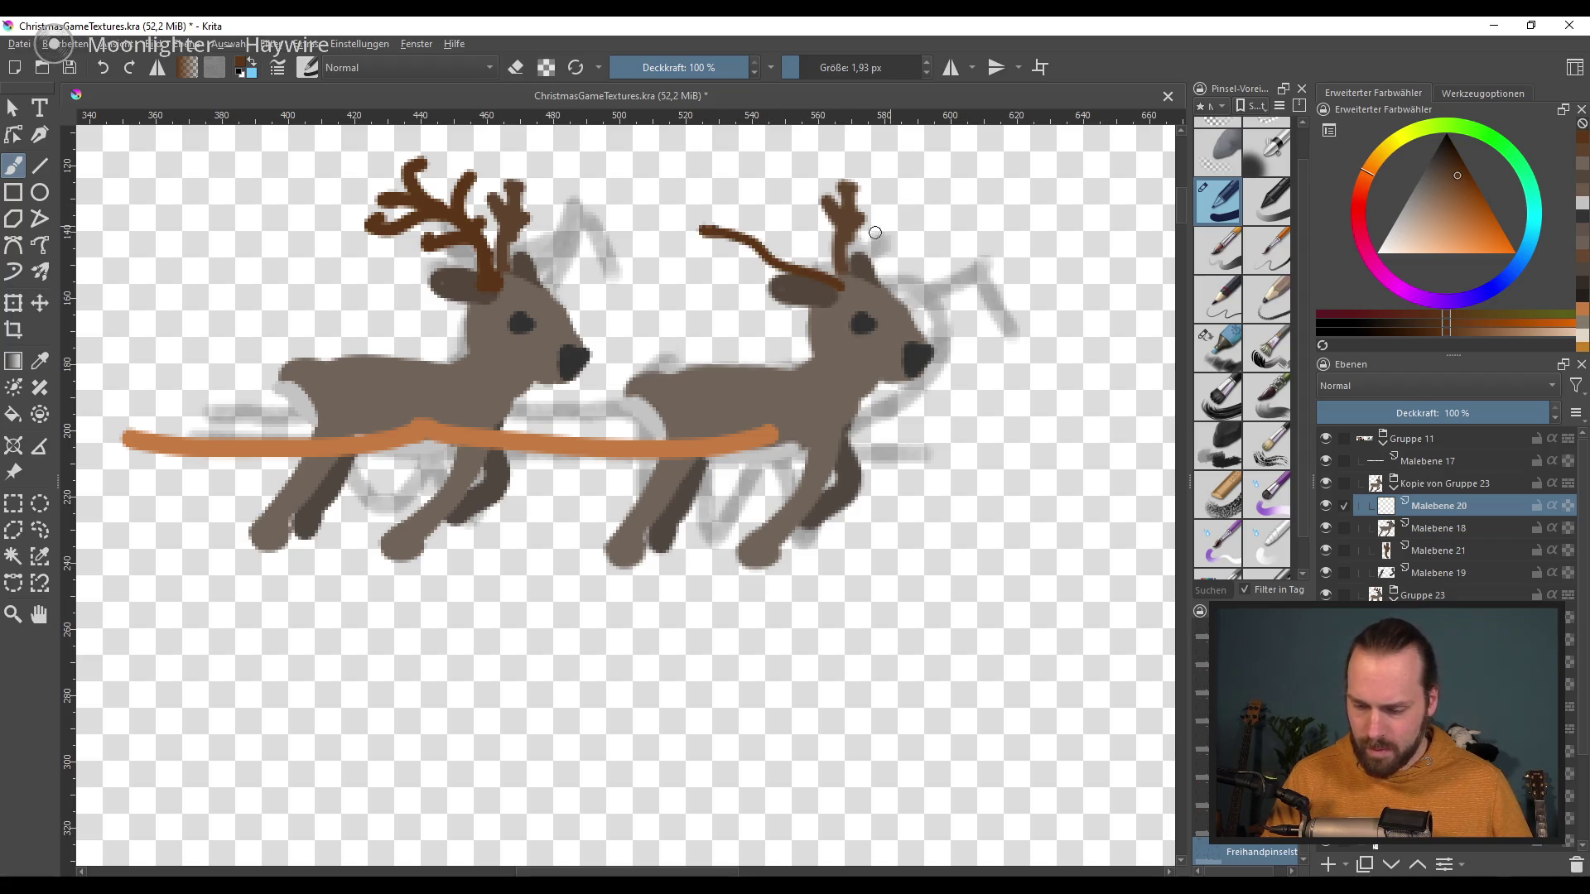
key(ctrl+z)
drag(840, 284, 714, 230)
key(ctrl+z)
drag(841, 288, 747, 232)
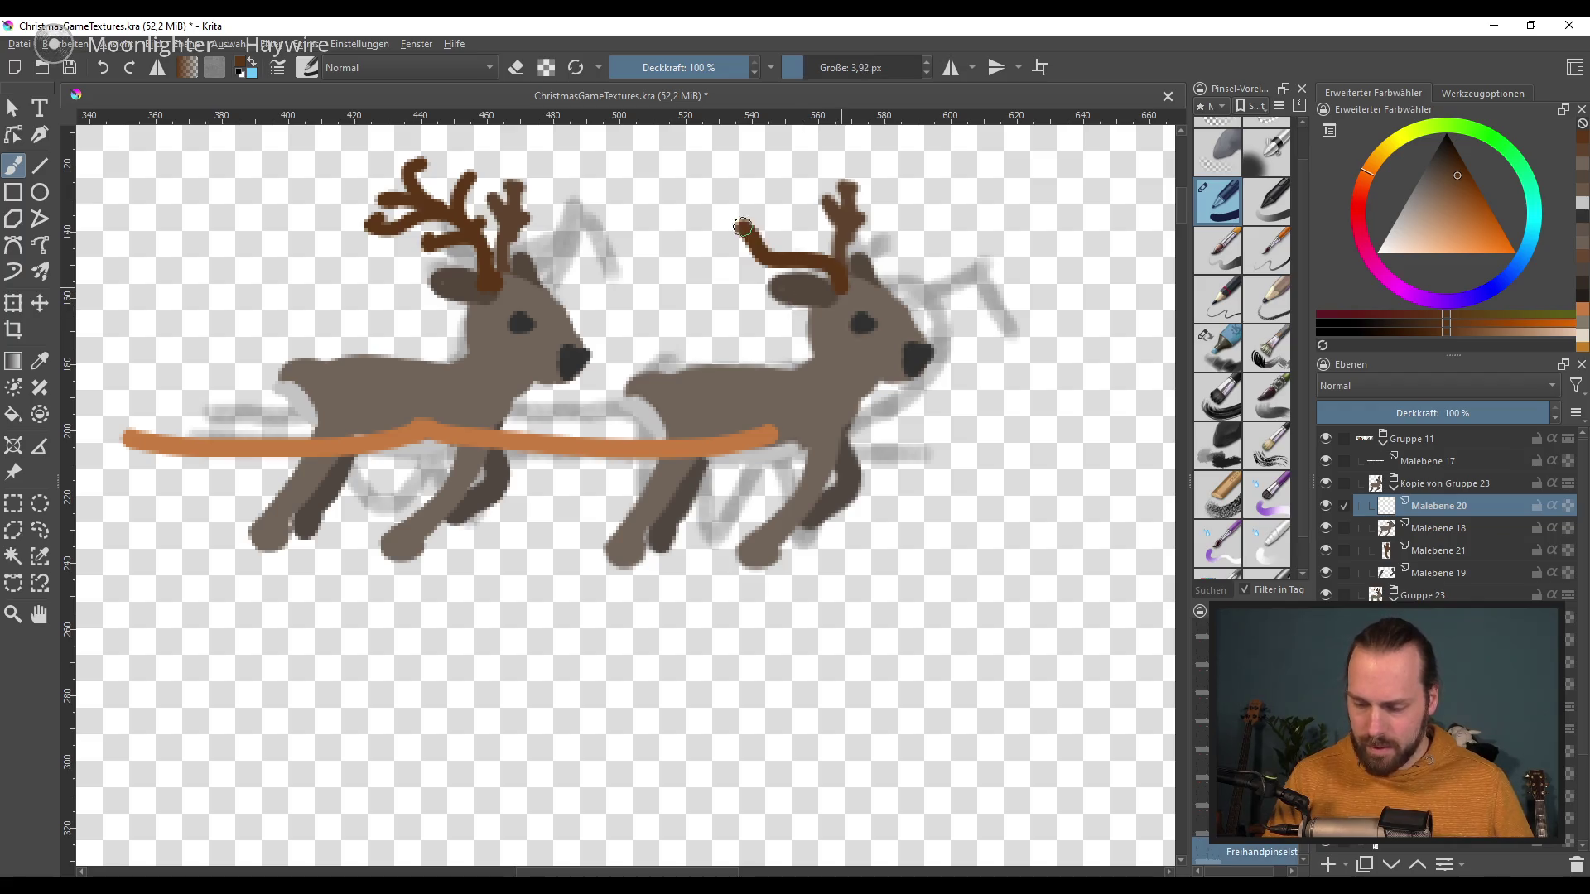
key(ctrl+z)
mouse_move(843, 290)
mouse_down()
mouse_move(710, 242)
mouse_move(732, 201)
mouse_move(774, 207)
mouse_up()
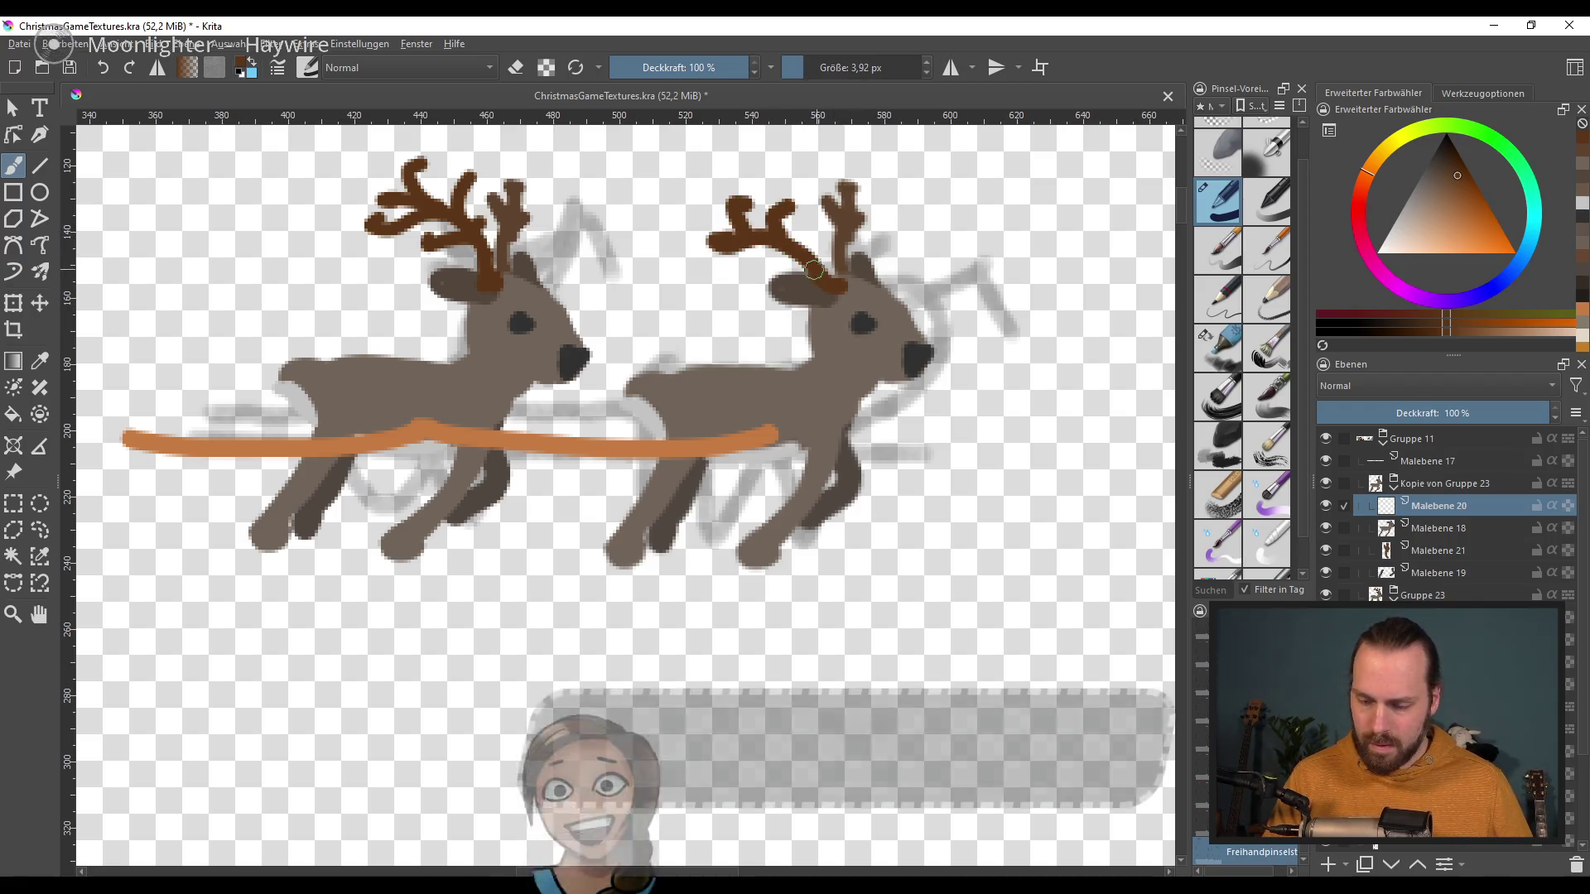
Step: On layer Malebene 18, paint a new rear leg on the second reindeer in darker grey-brown
click(1473, 530)
key(bracketright)
key(bracketright)
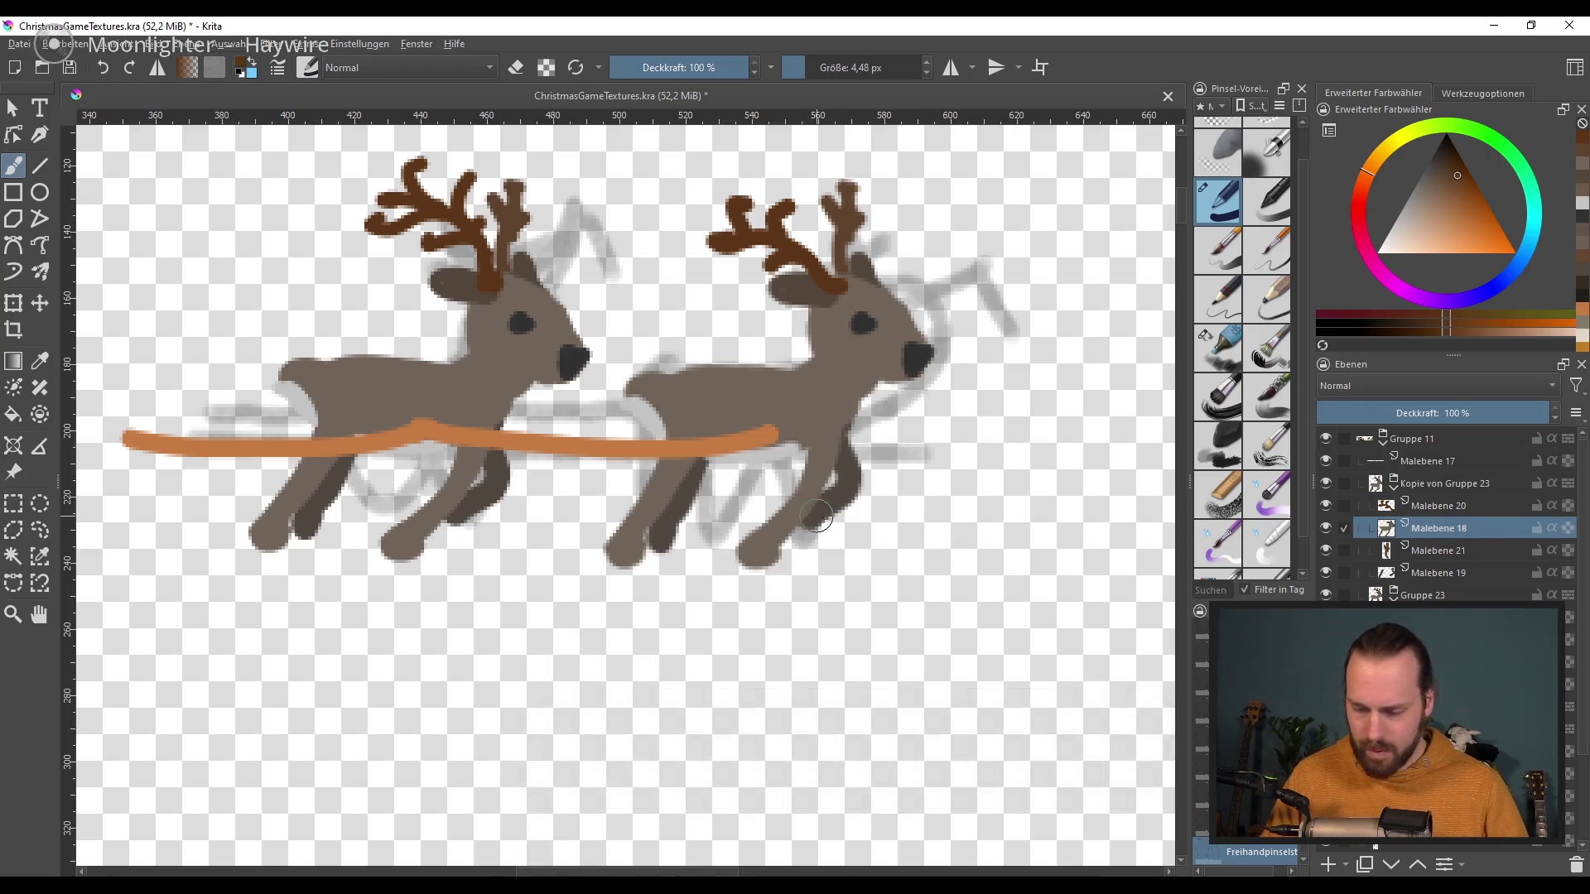
drag(747, 589, 828, 489)
key(ctrl+z)
ctrl+click(832, 484)
drag(755, 561, 836, 486)
Step: Rework the second reindeer's hind leg into a lighter-brown leg set further back
key(e)
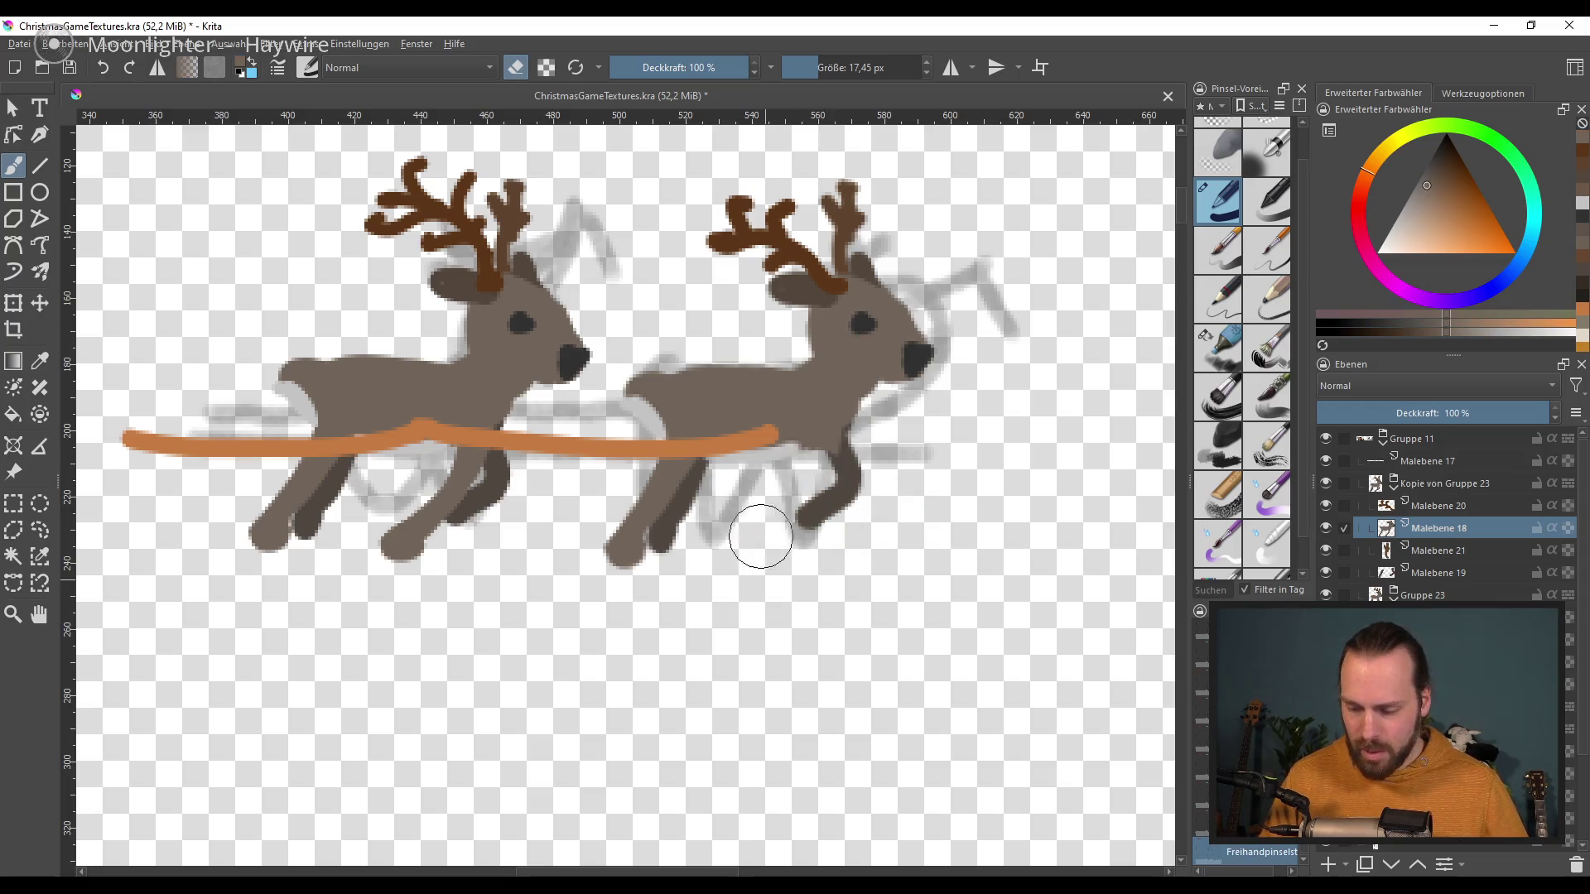
key(e)
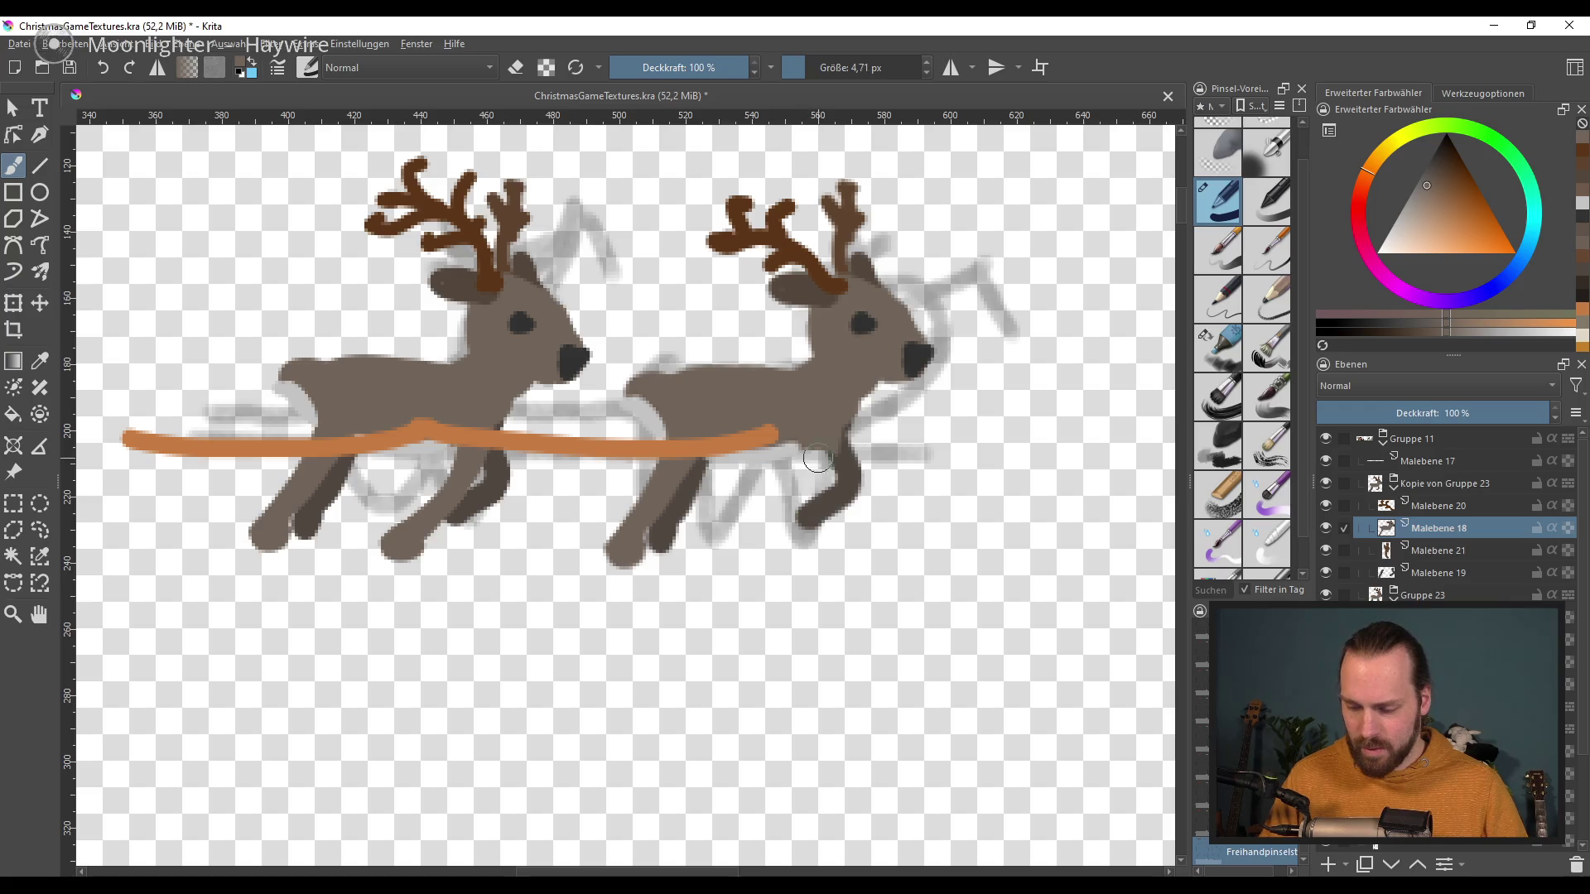
key(bracketright)
drag(818, 460, 812, 524)
key(ctrl+z)
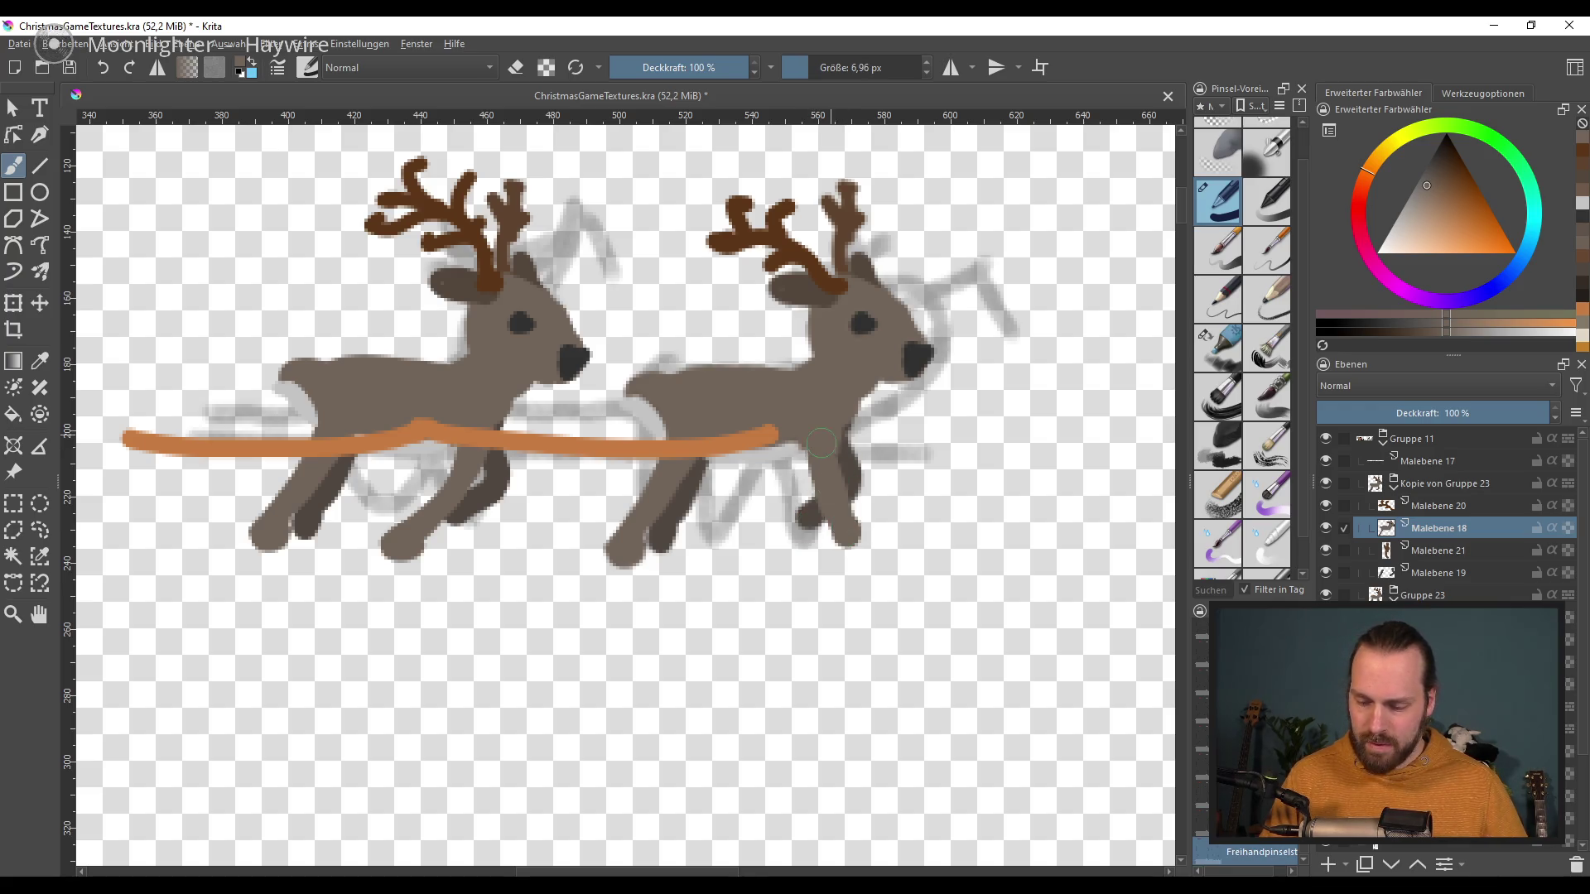
key(ctrl+z)
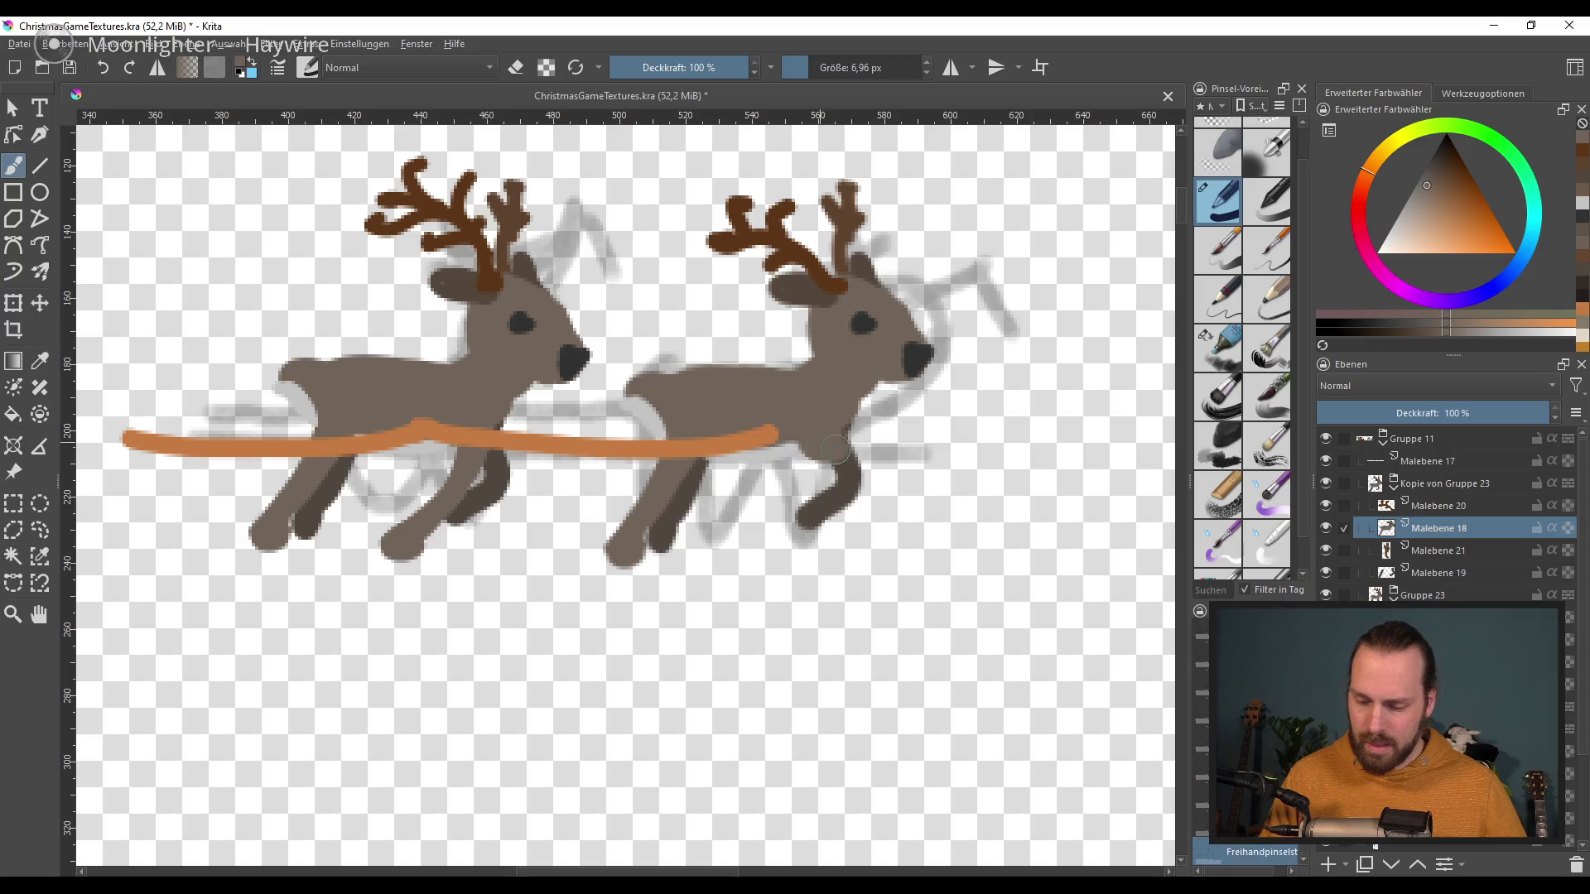
drag(879, 449, 833, 533)
key(ctrl+z)
drag(840, 452, 755, 553)
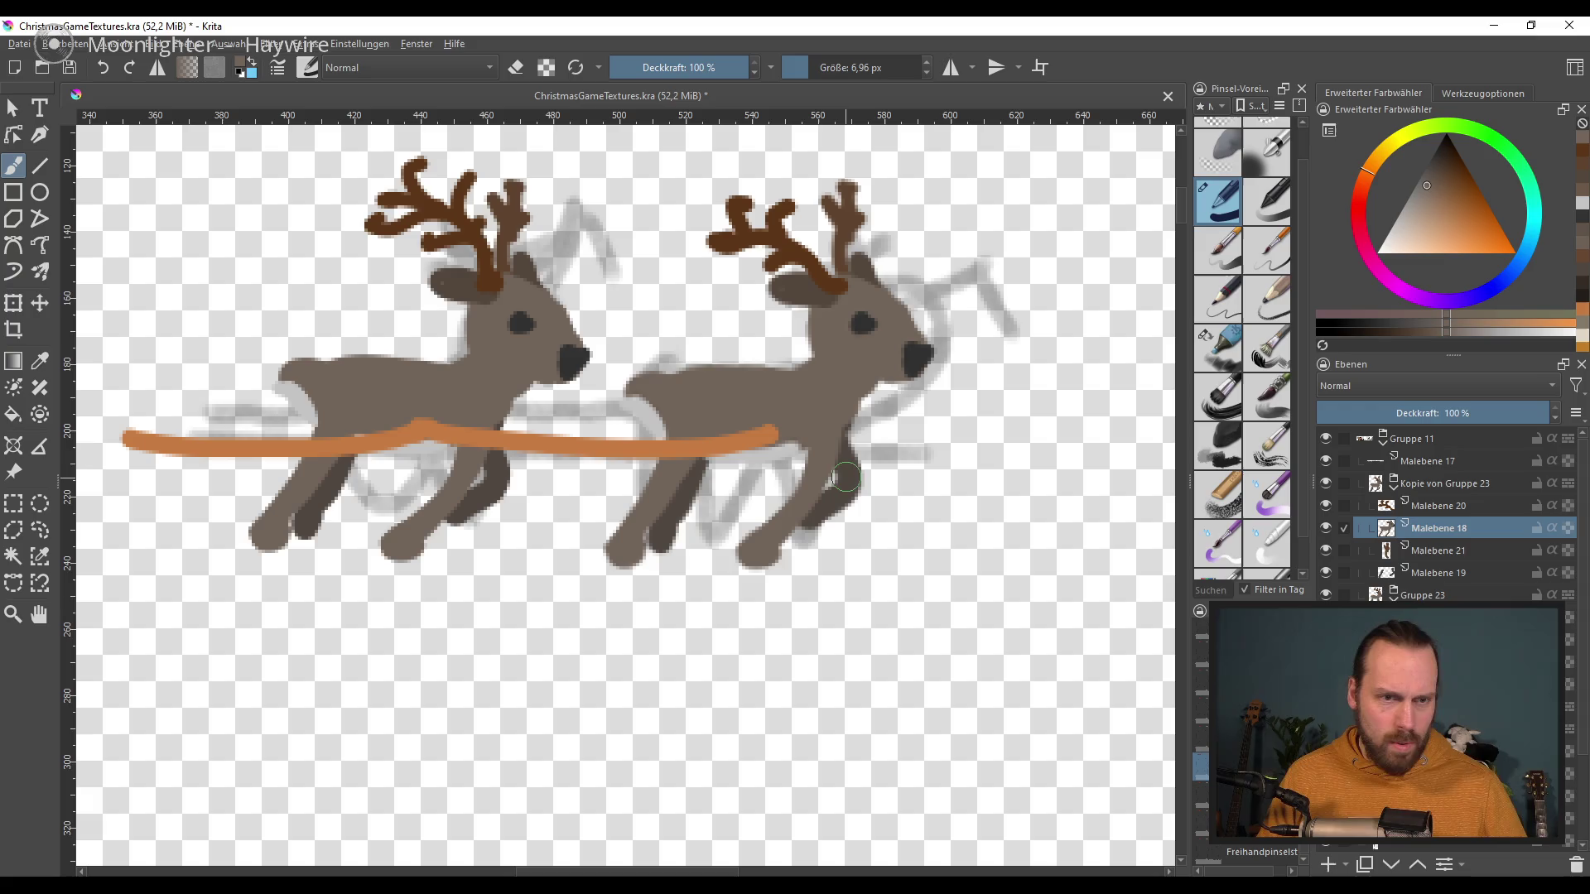
Step: Erase the right reindeer's light front leg and repaint its rear leg from belly to hoof
key(e)
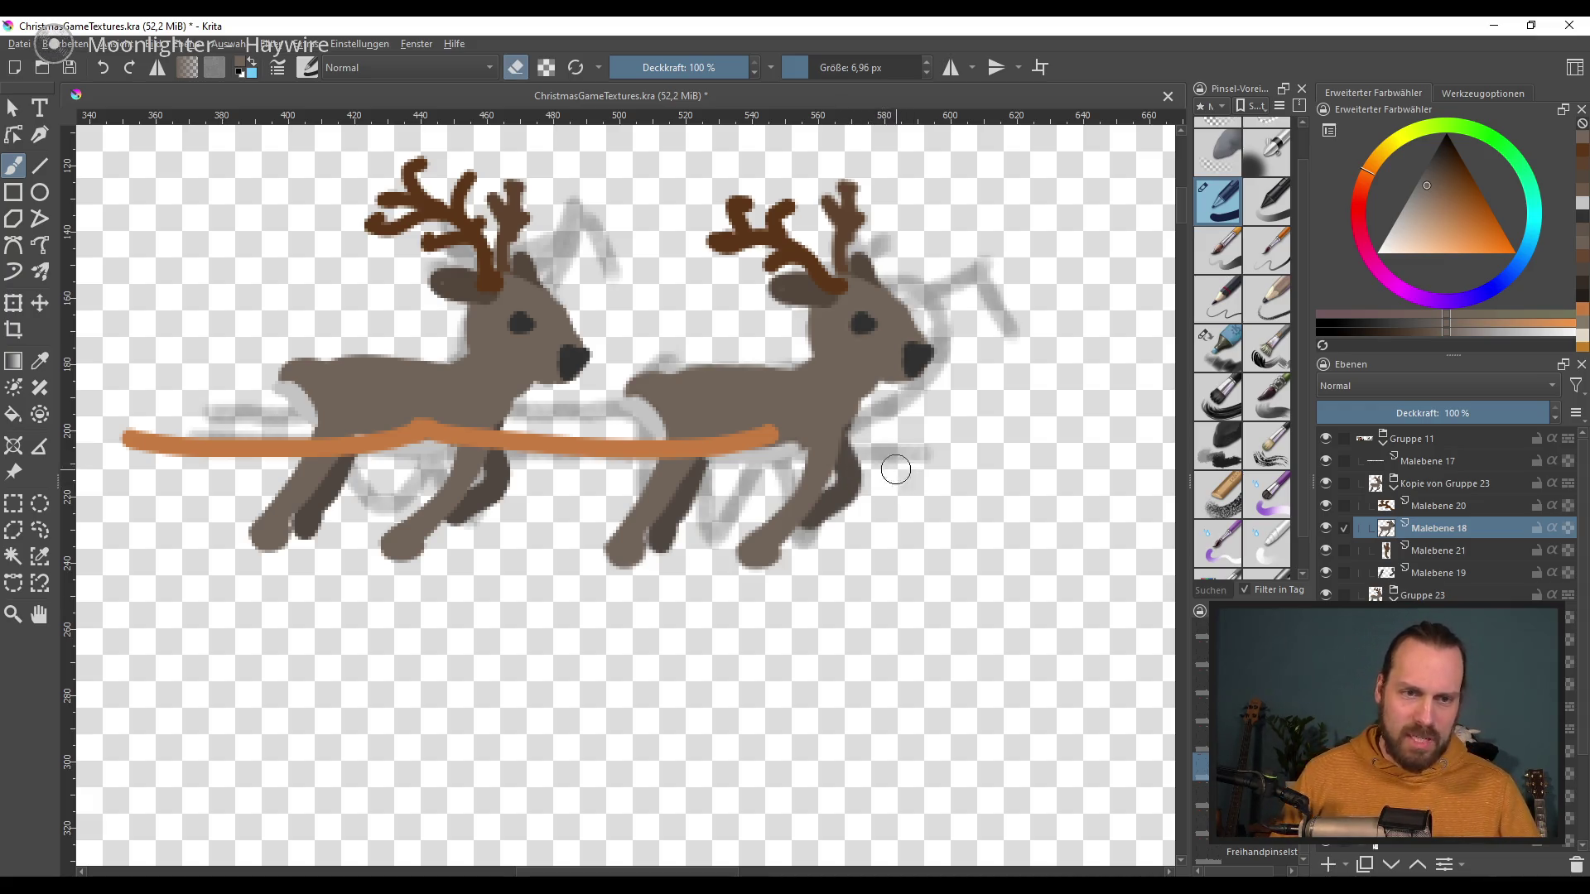
drag(749, 570, 804, 456)
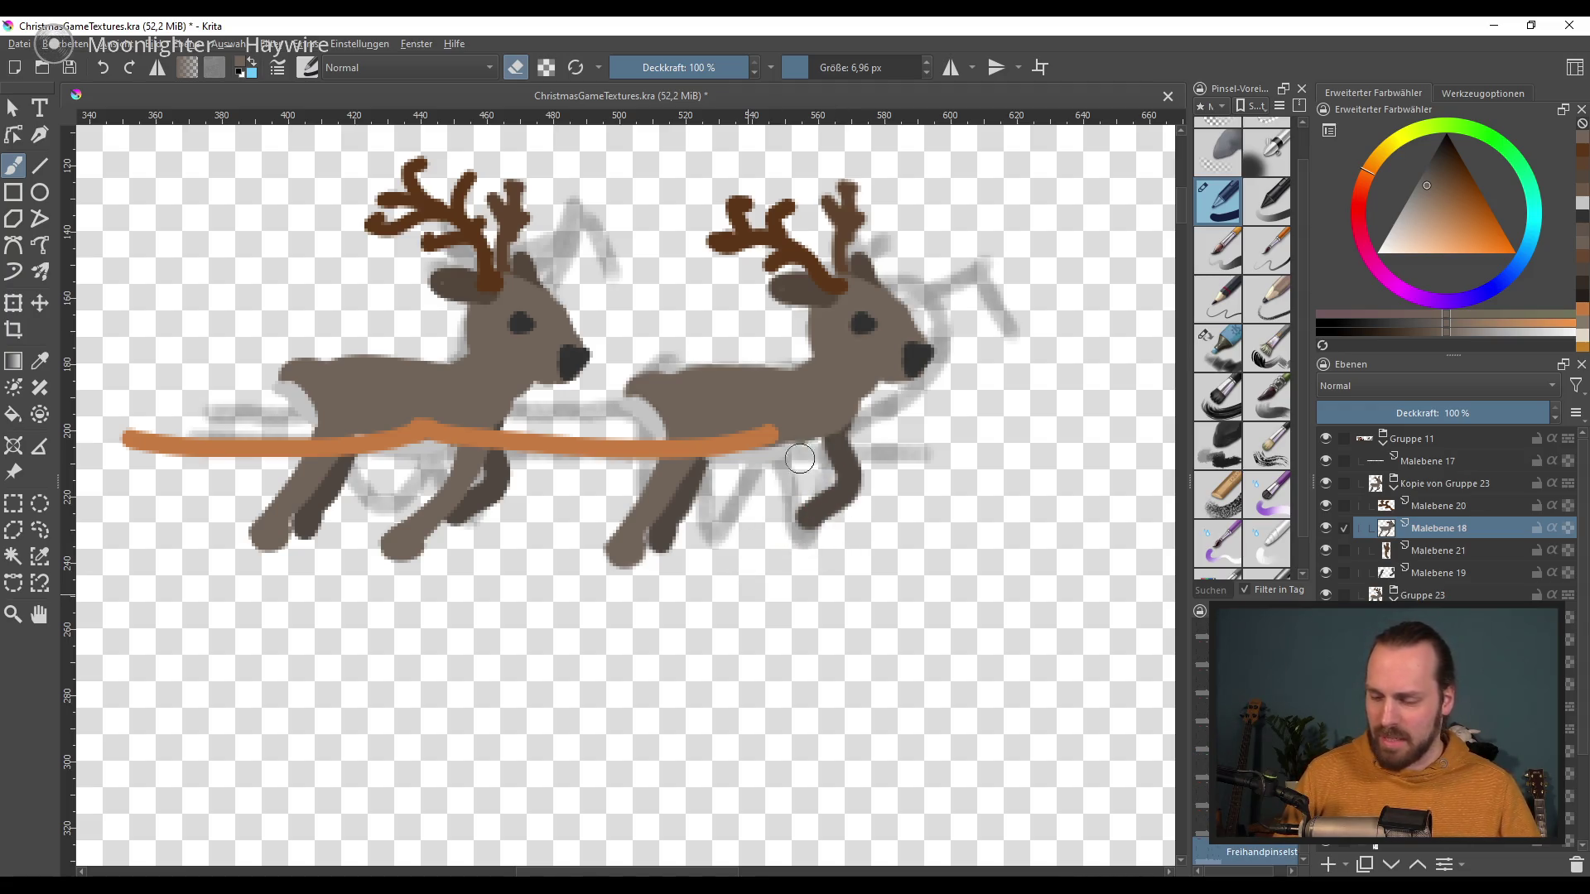
key(e)
drag(823, 432, 842, 497)
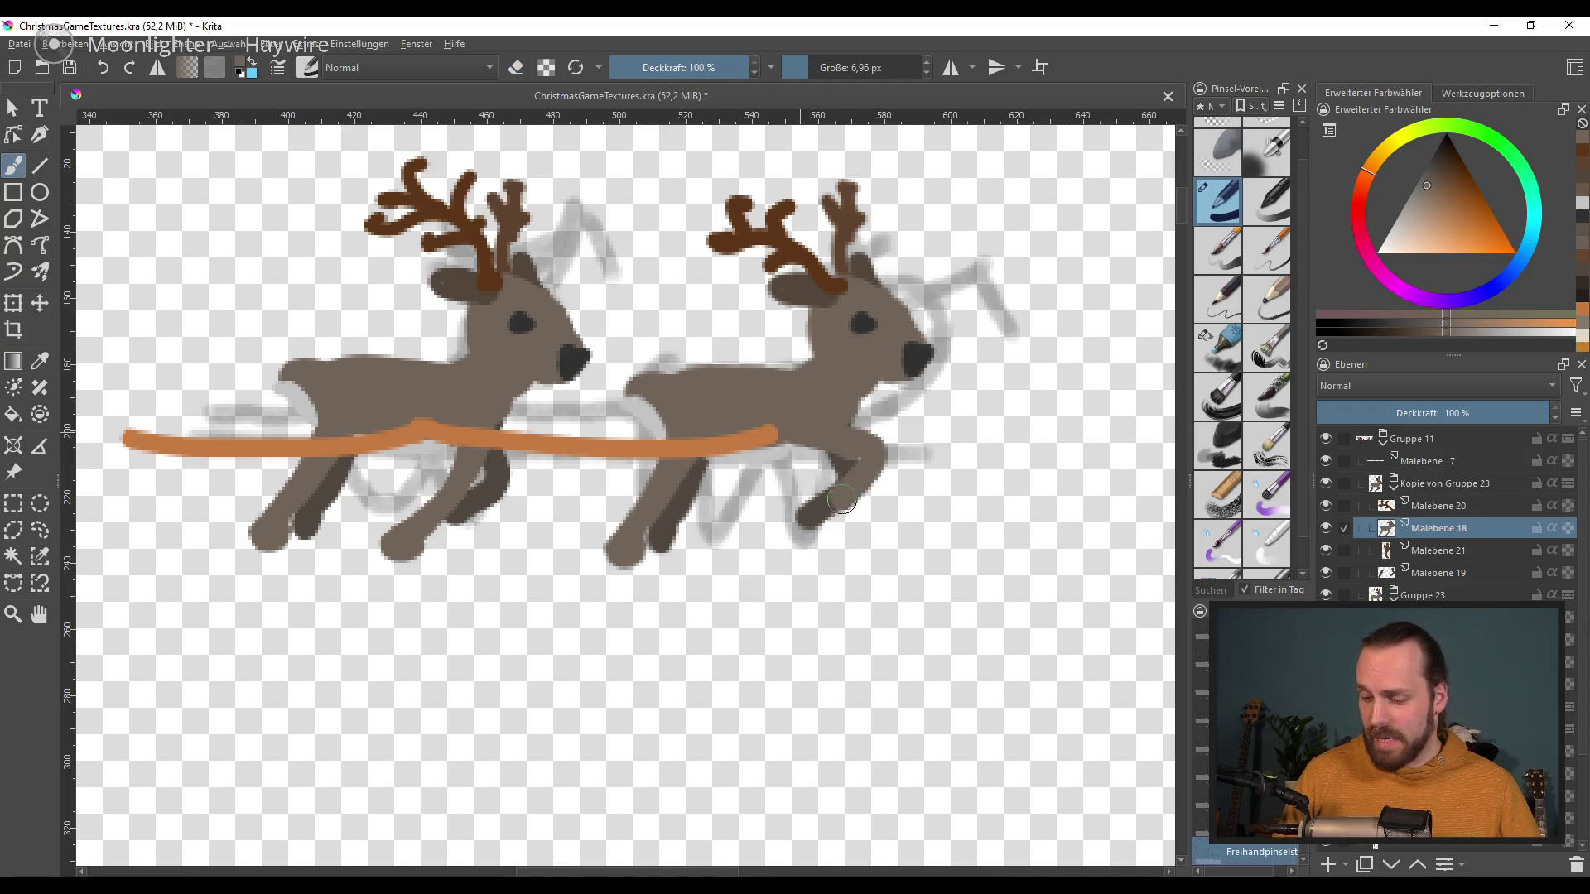
key(ctrl+z)
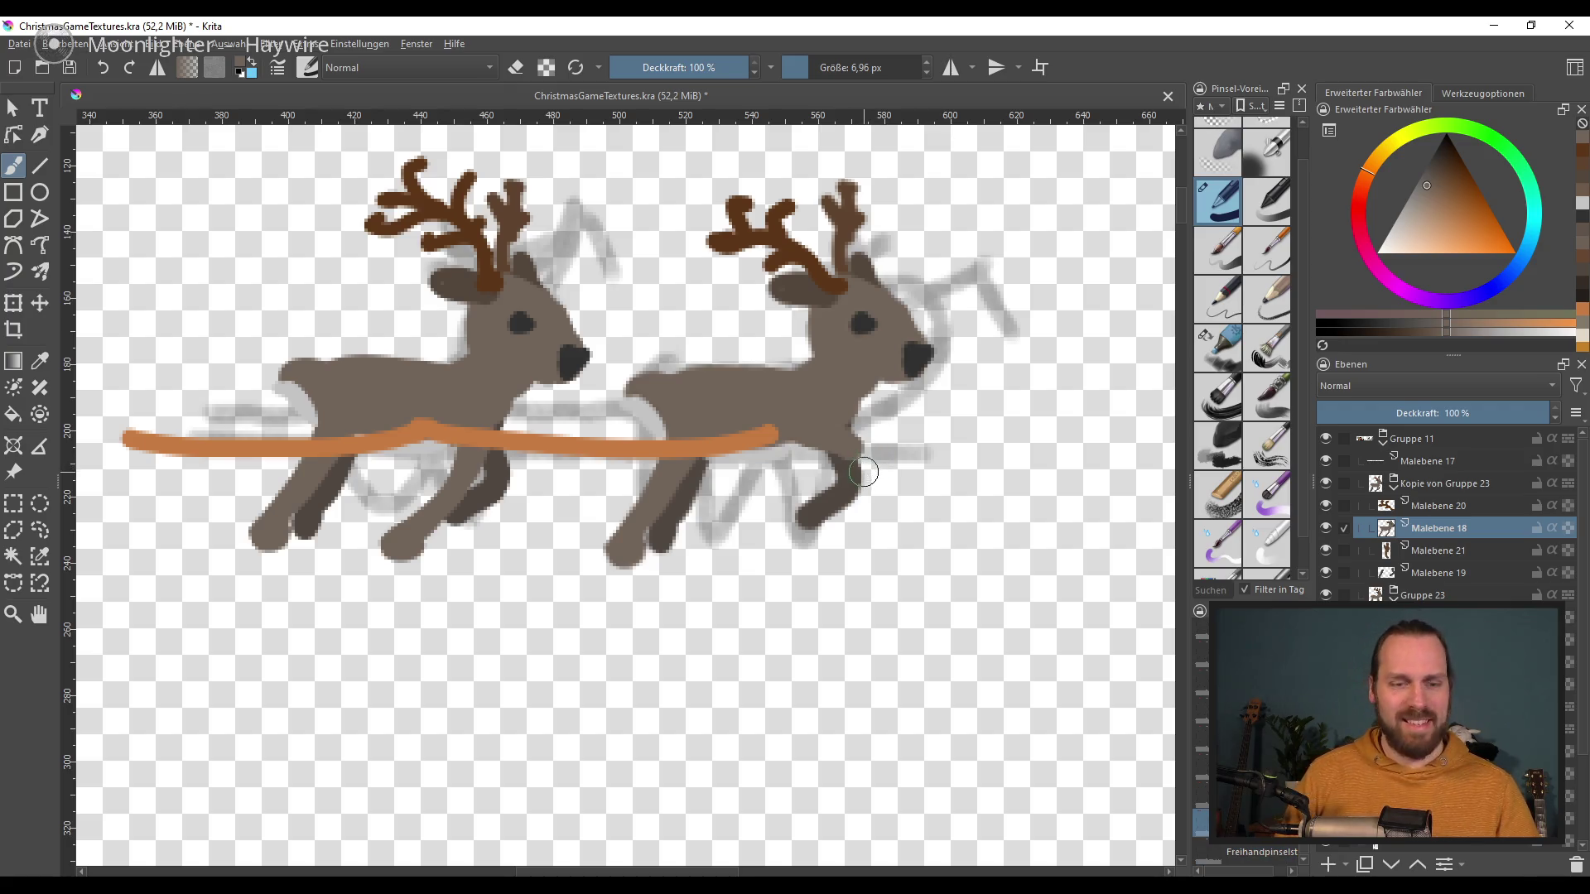
key(ctrl+z)
drag(816, 435, 834, 524)
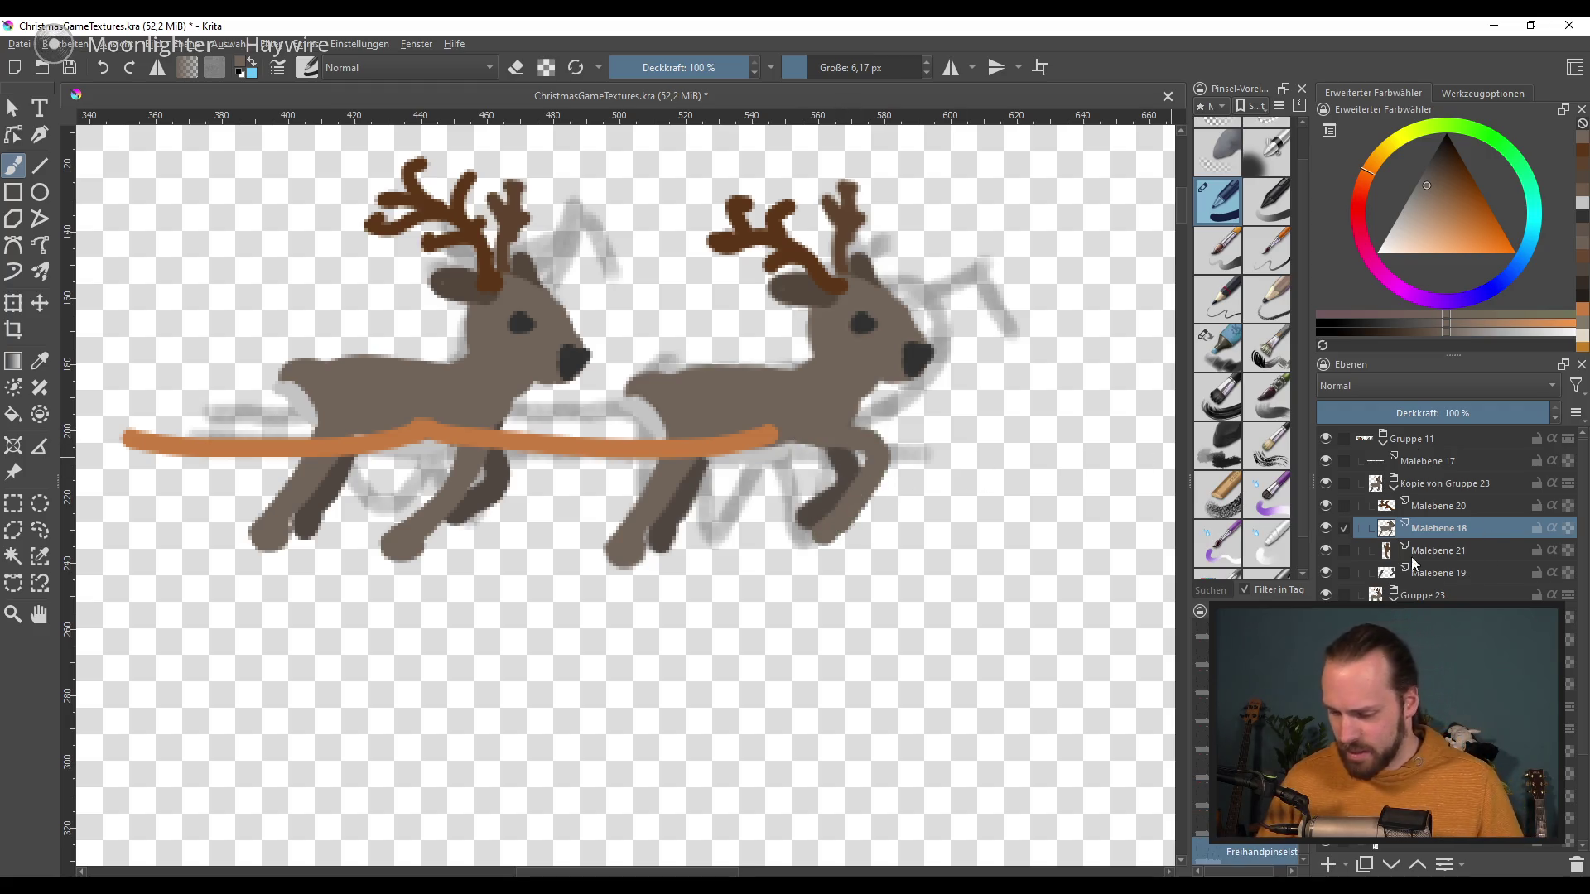
Step: Erase the right reindeer's front leg, paint a short dark front-leg stroke, and shade the rear leg
key(e)
drag(634, 567, 691, 464)
key(e)
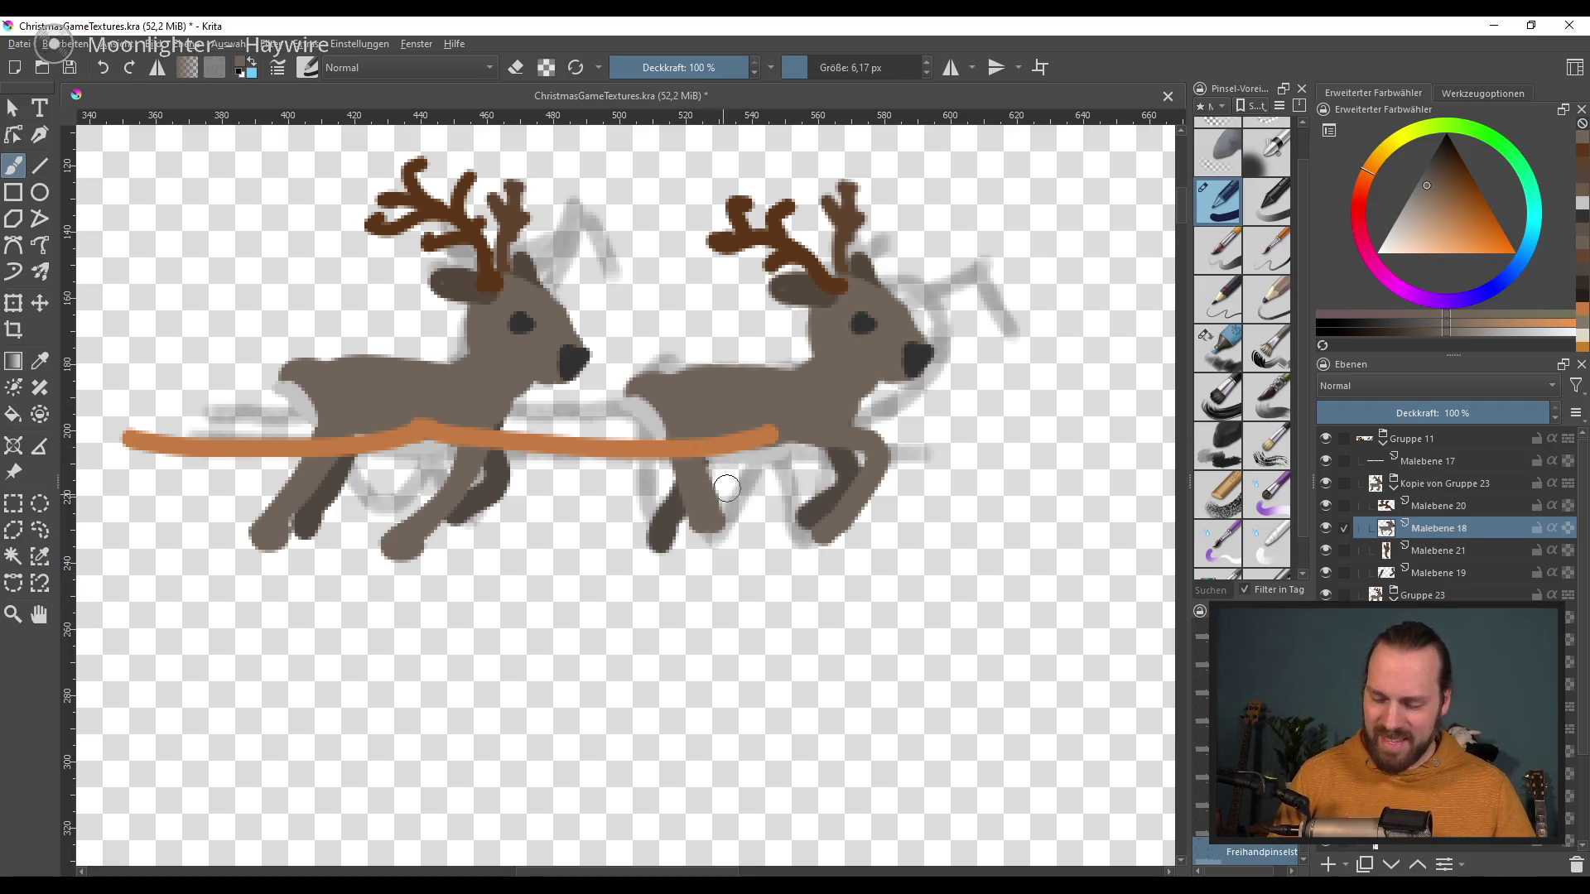
mouse_move(720, 470)
mouse_down()
mouse_move(703, 495)
mouse_move(720, 556)
mouse_up()
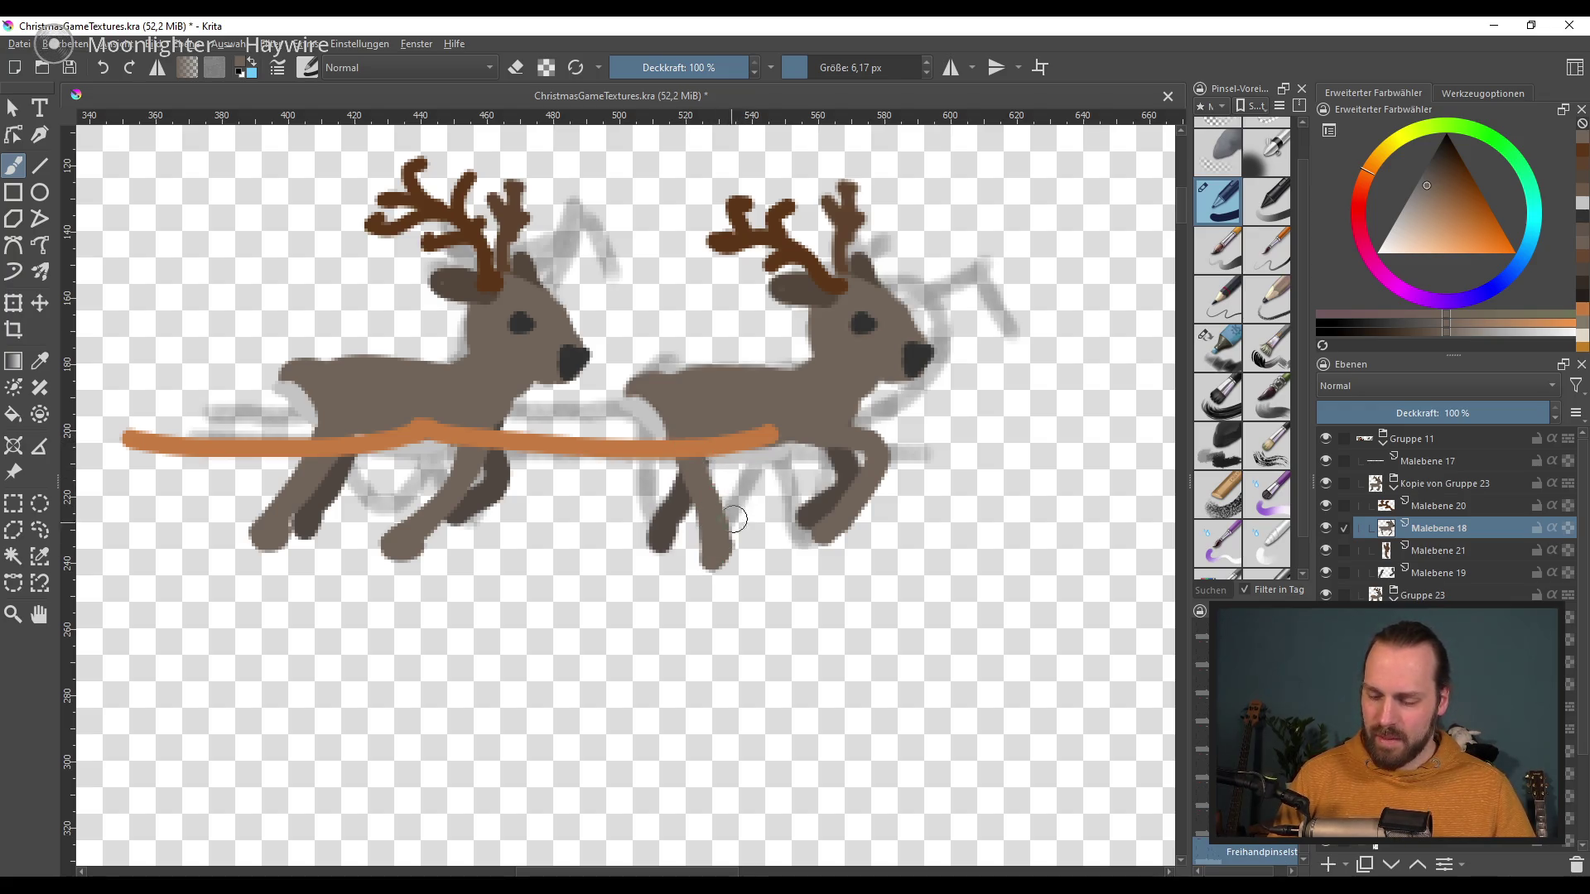
drag(801, 496, 818, 531)
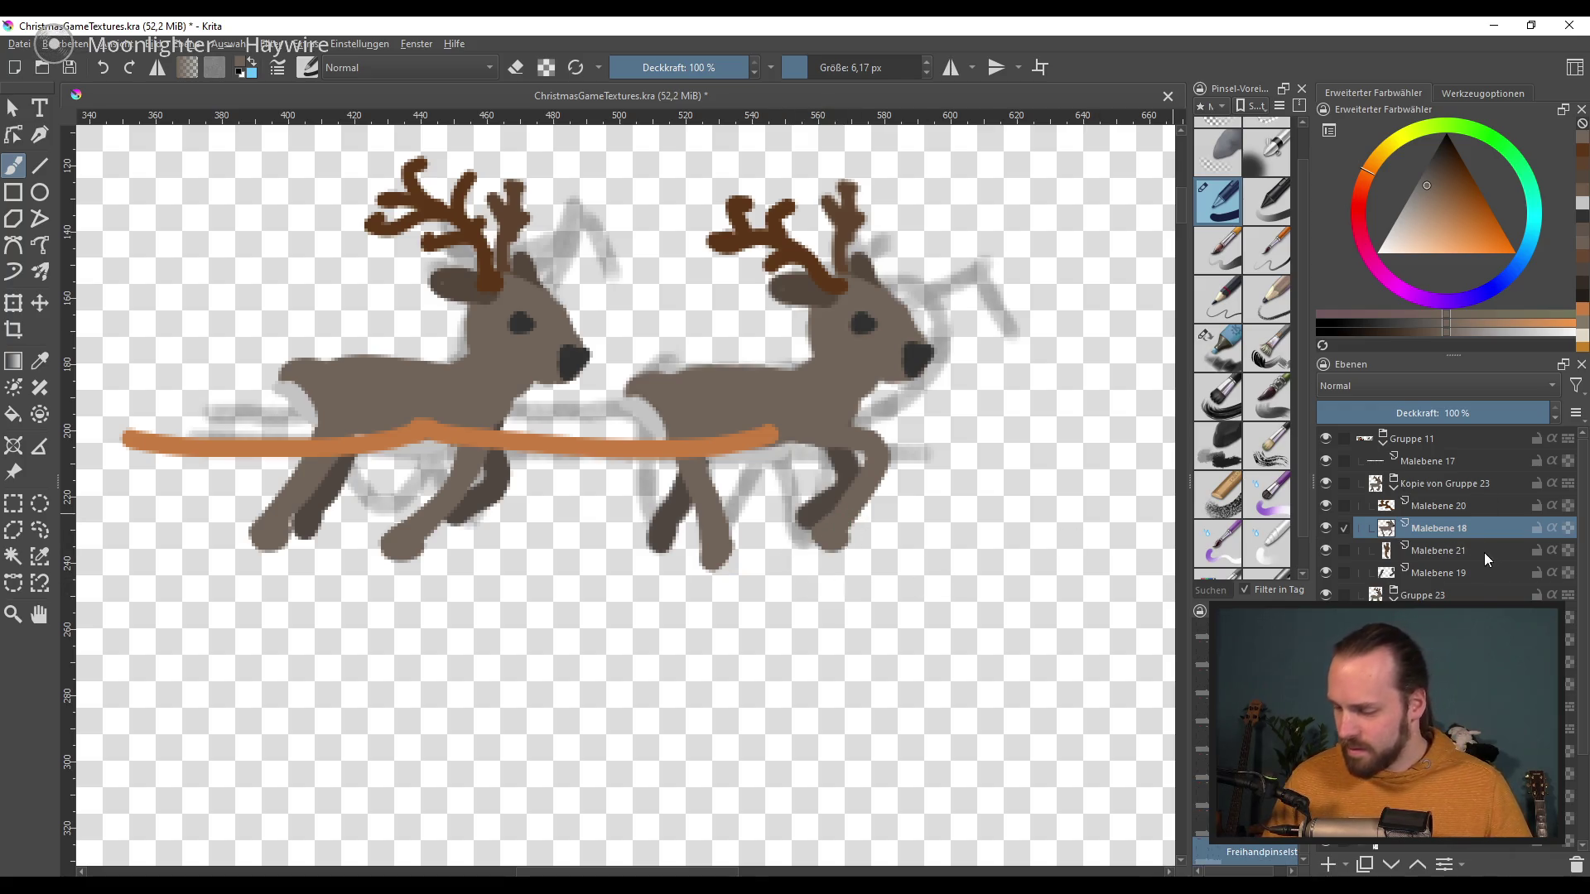
Step: On Malebene 19, repaint a dark brown rear leg and two legs slanting down-left
click(1435, 575)
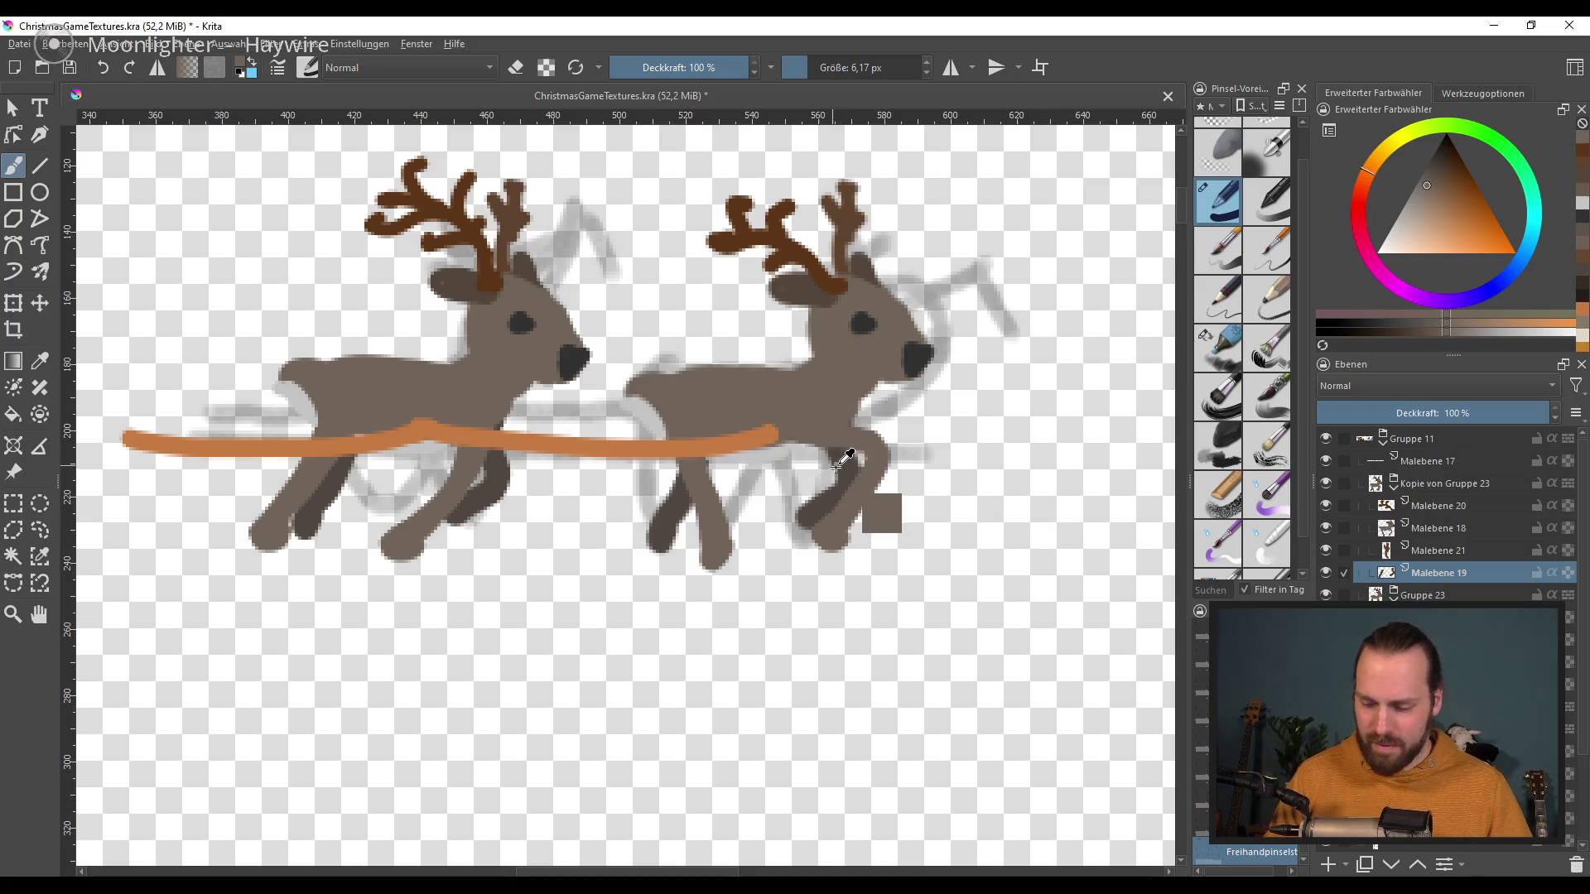
ctrl+click(859, 505)
drag(861, 464, 815, 530)
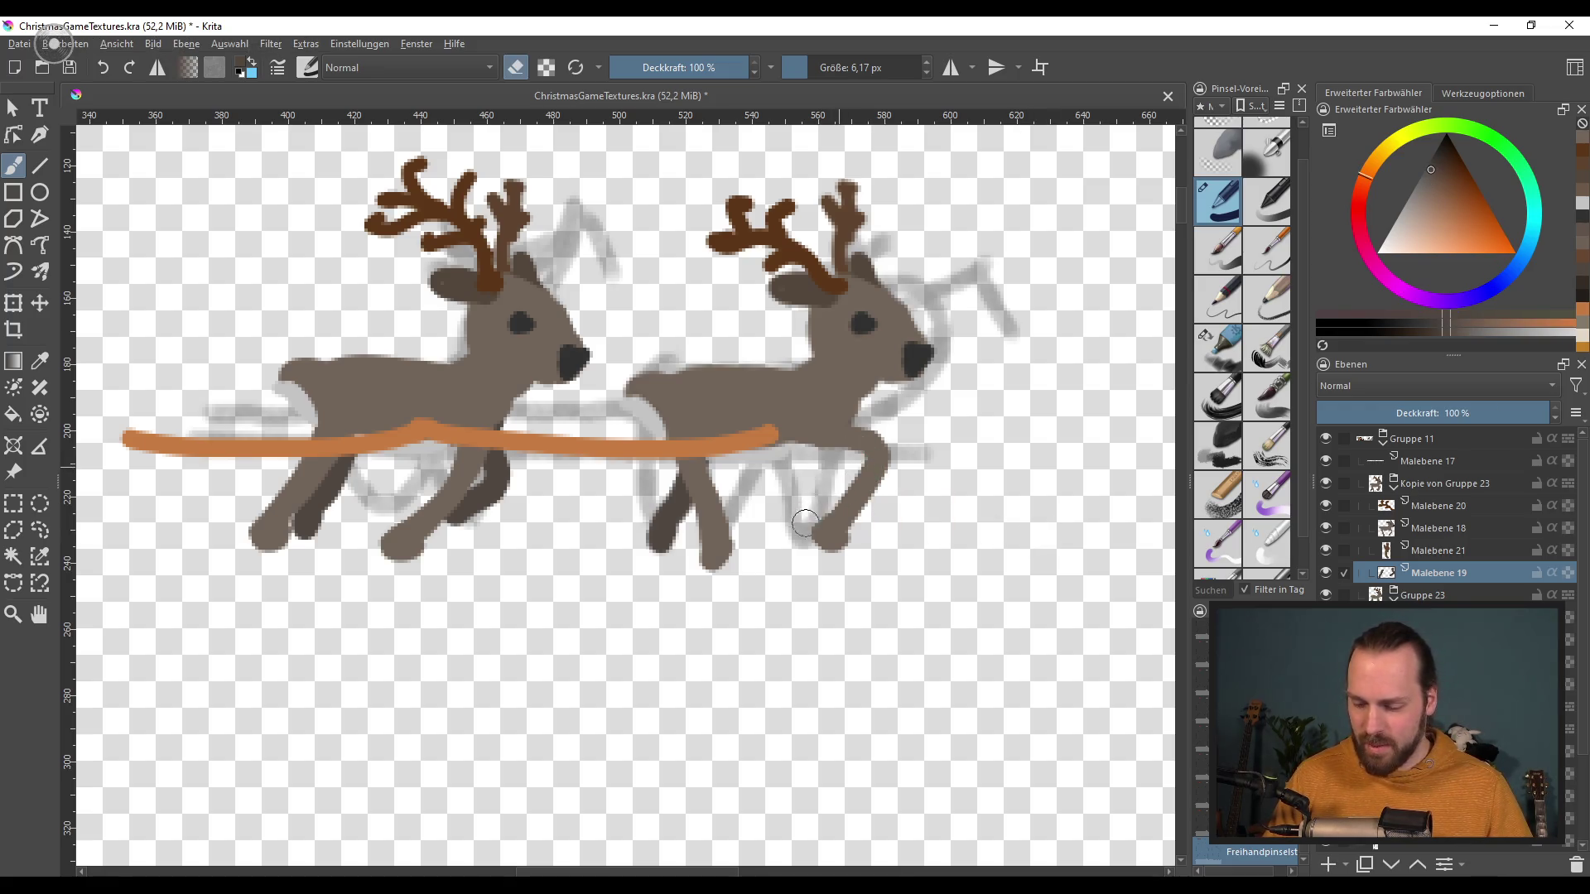
key(e)
drag(808, 451, 782, 546)
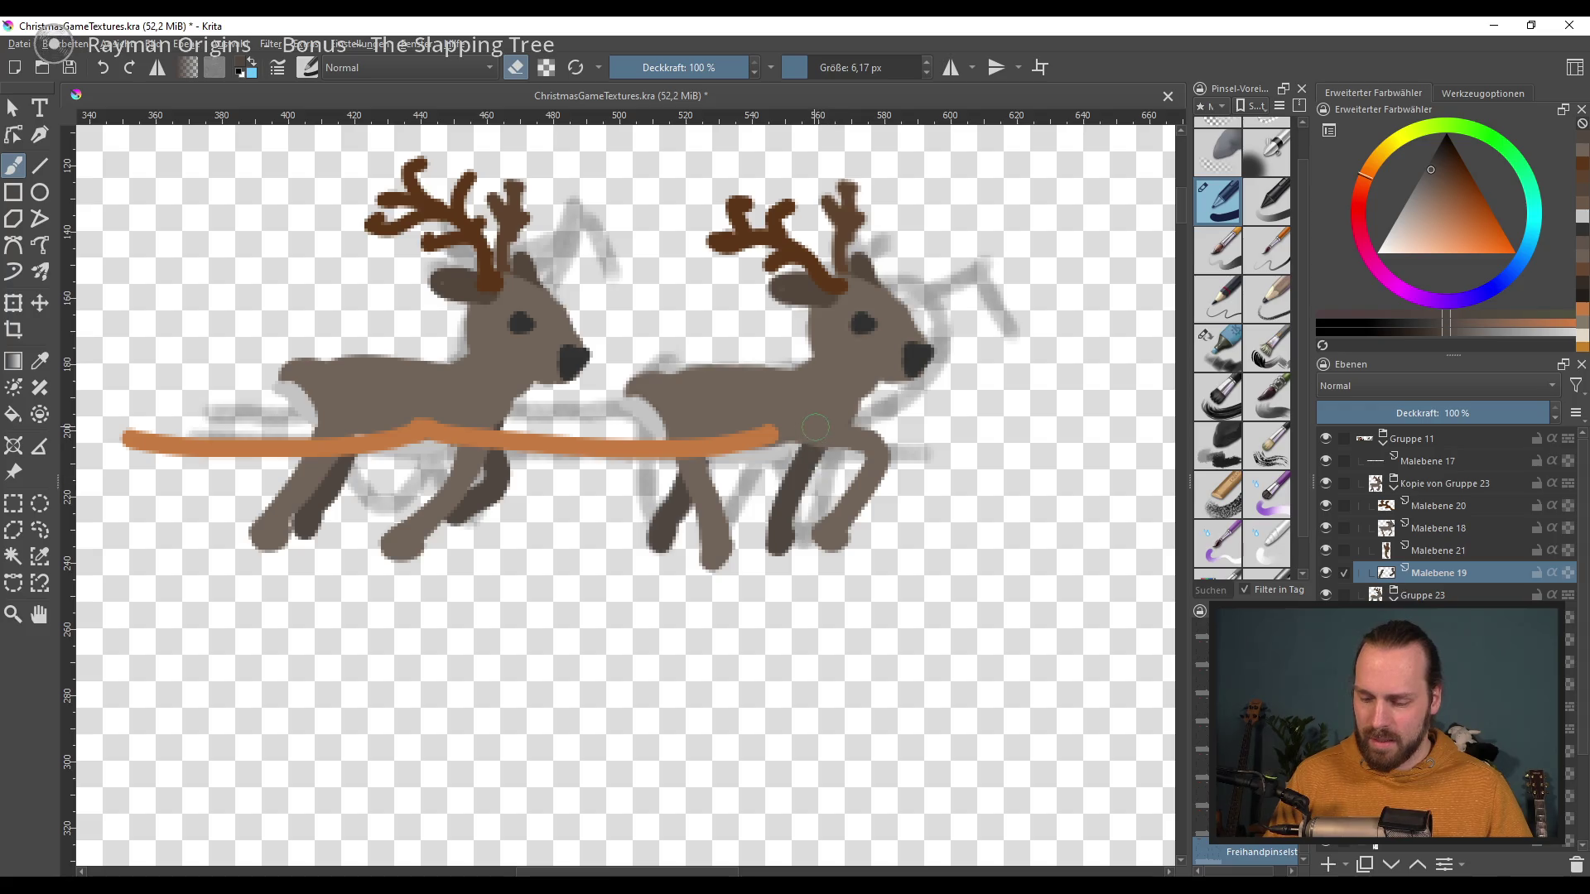
key(ctrl+z)
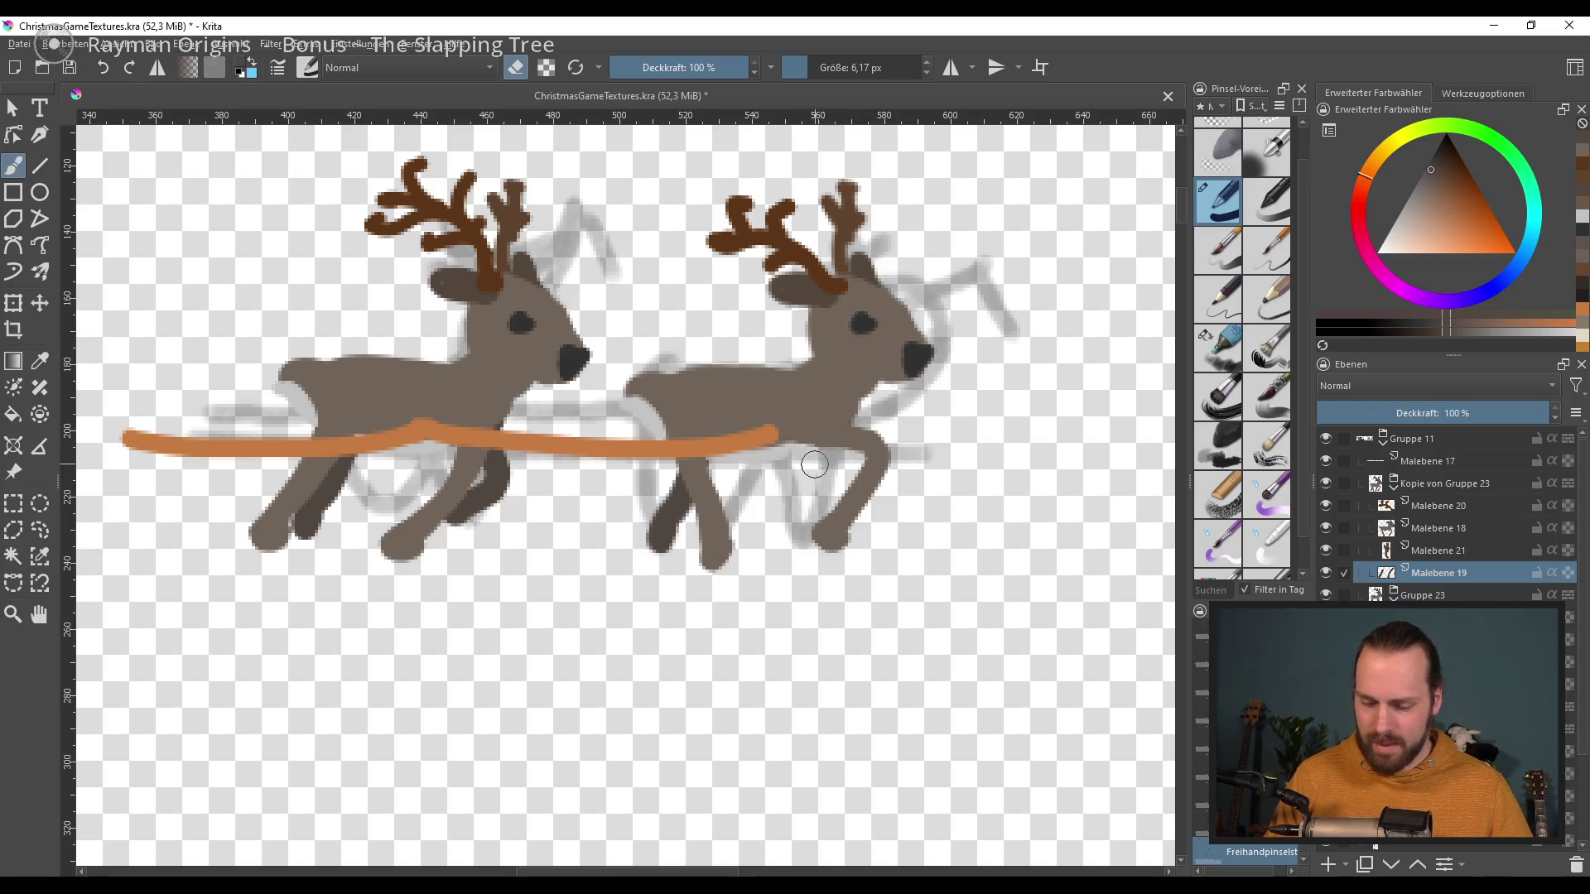
drag(803, 445, 780, 534)
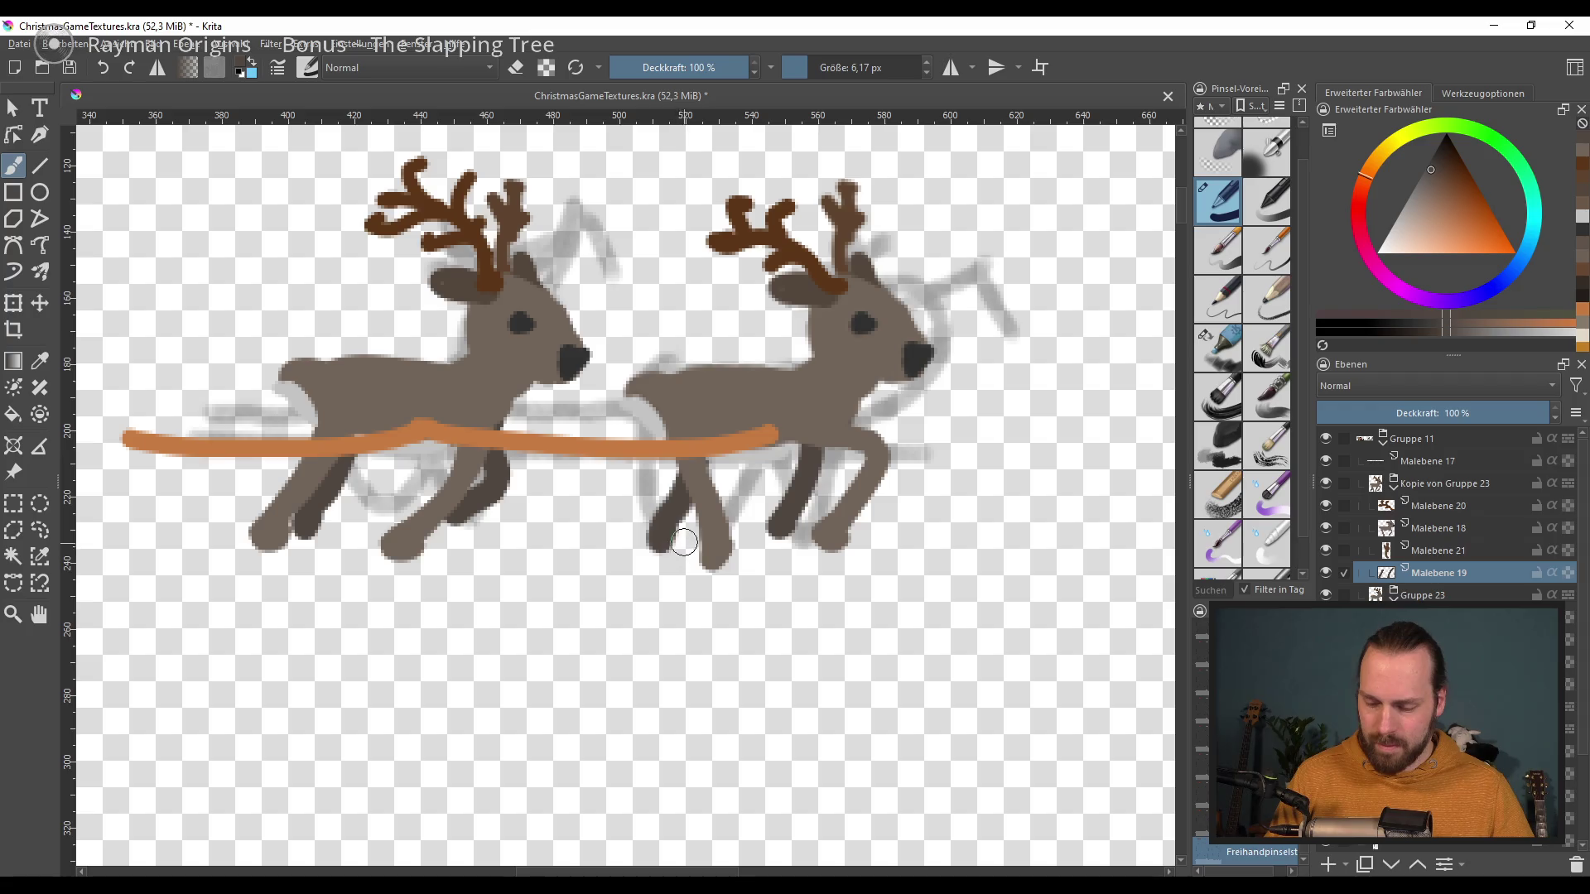
drag(677, 478, 622, 545)
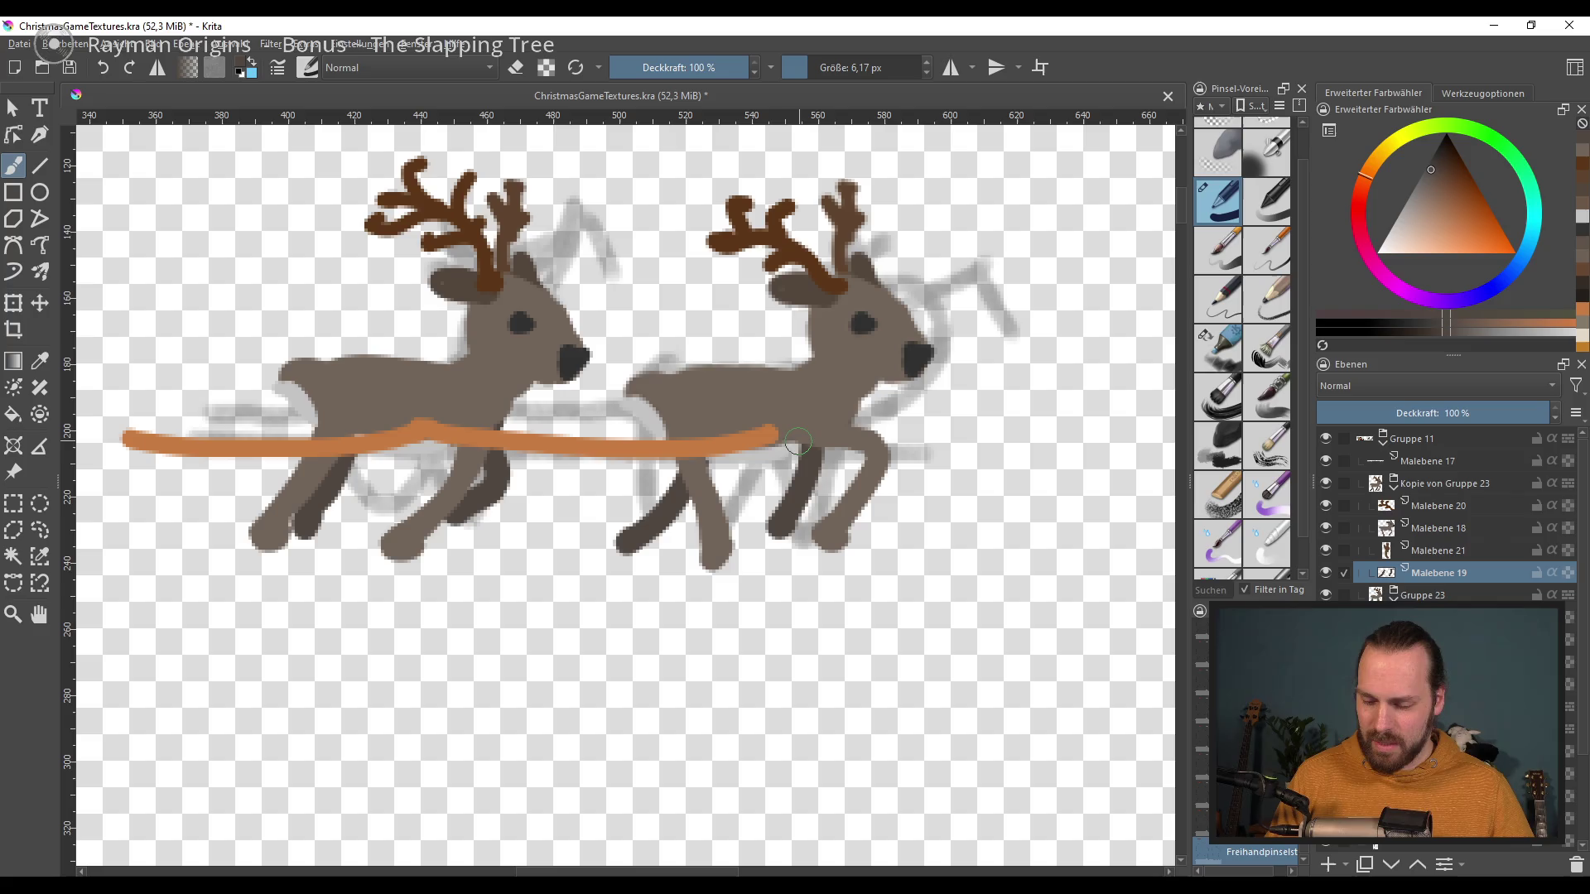
drag(675, 482, 644, 520)
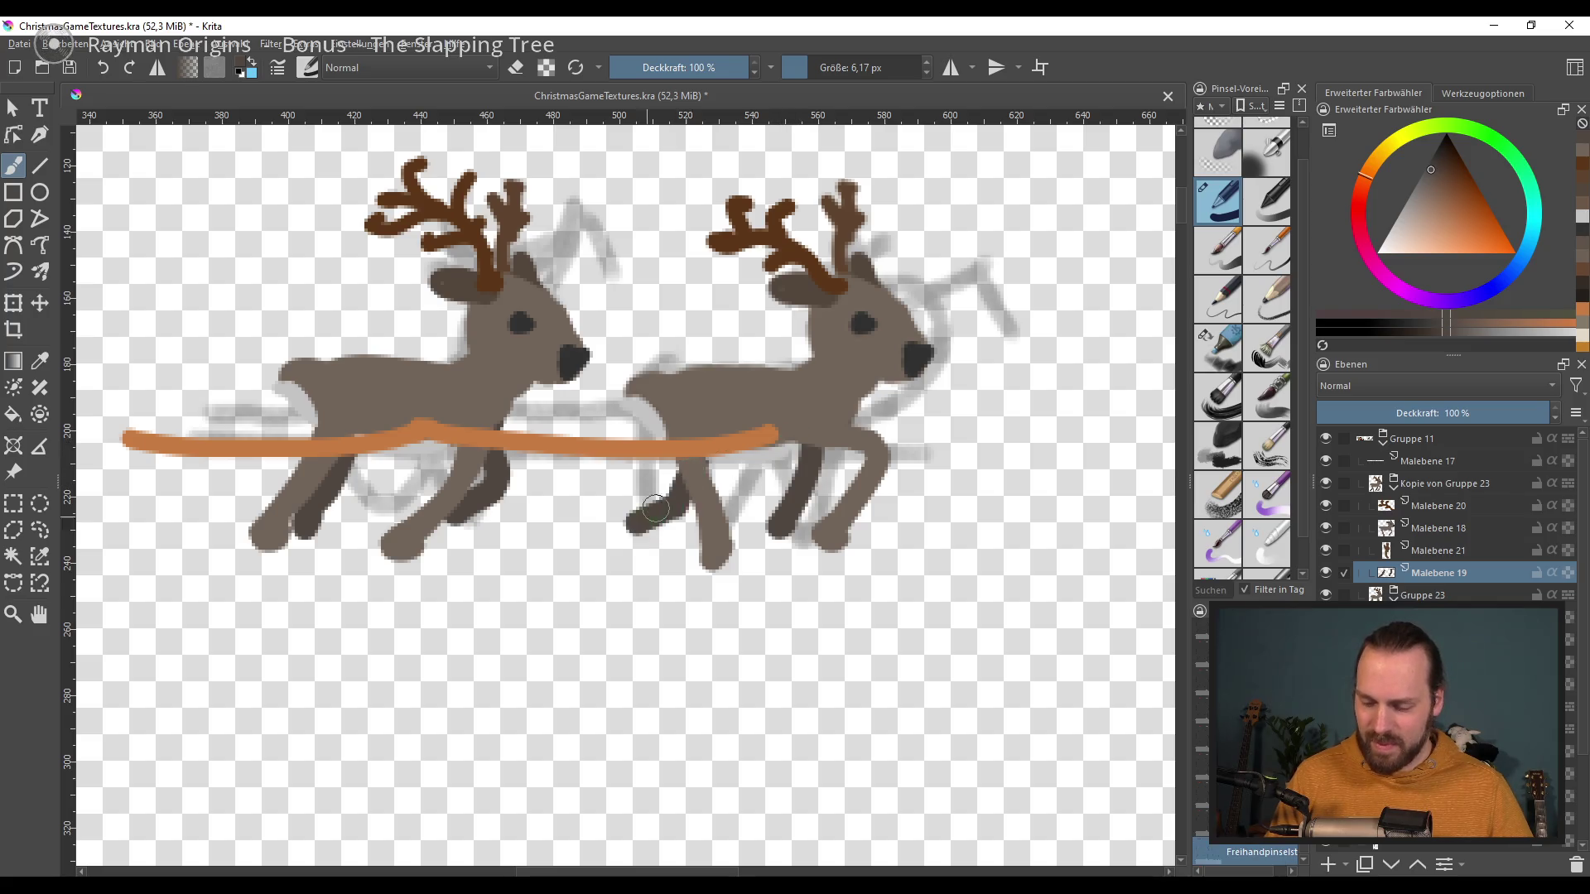
drag(845, 572, 805, 570)
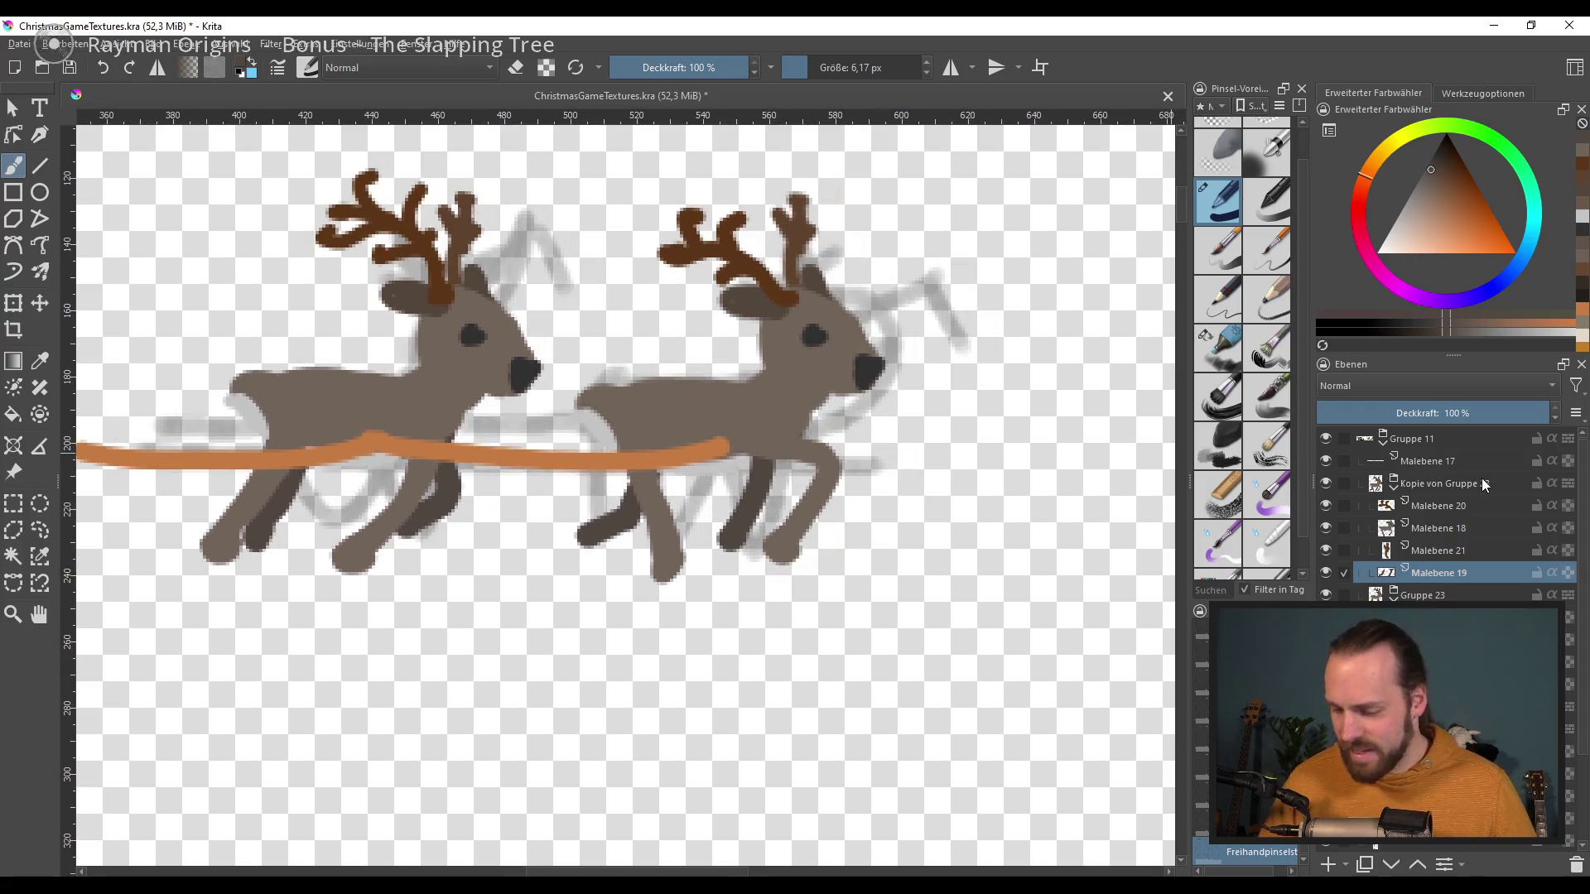
Step: Add layer Malebene 24 above Kopie von Gruppe 23 and paint brown neck straps on both reindeer
click(1423, 595)
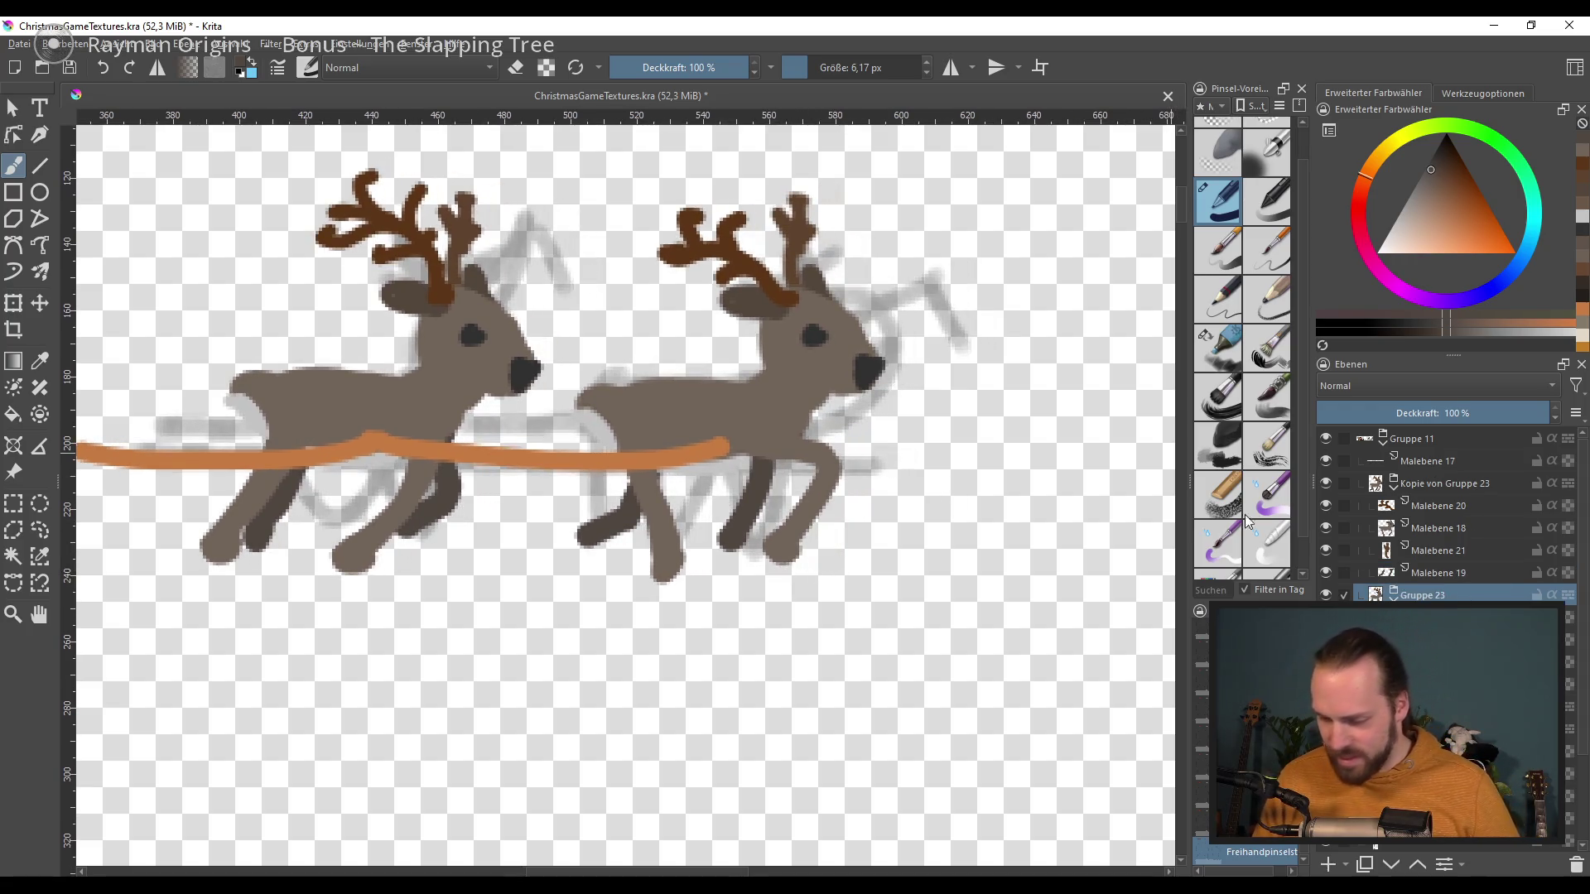
click(1430, 486)
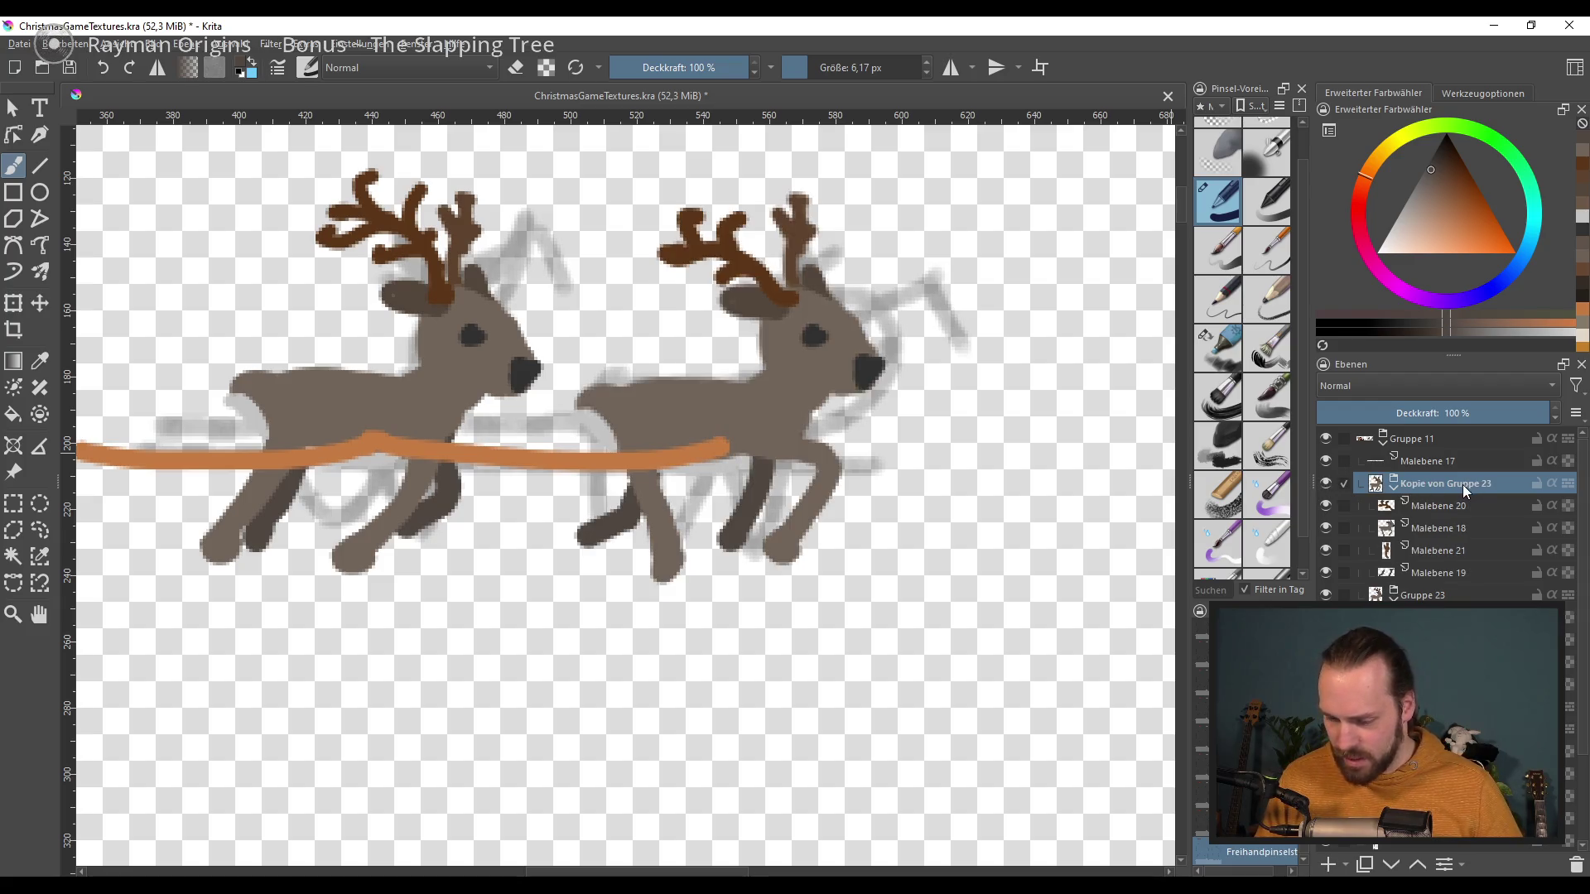
click(1327, 863)
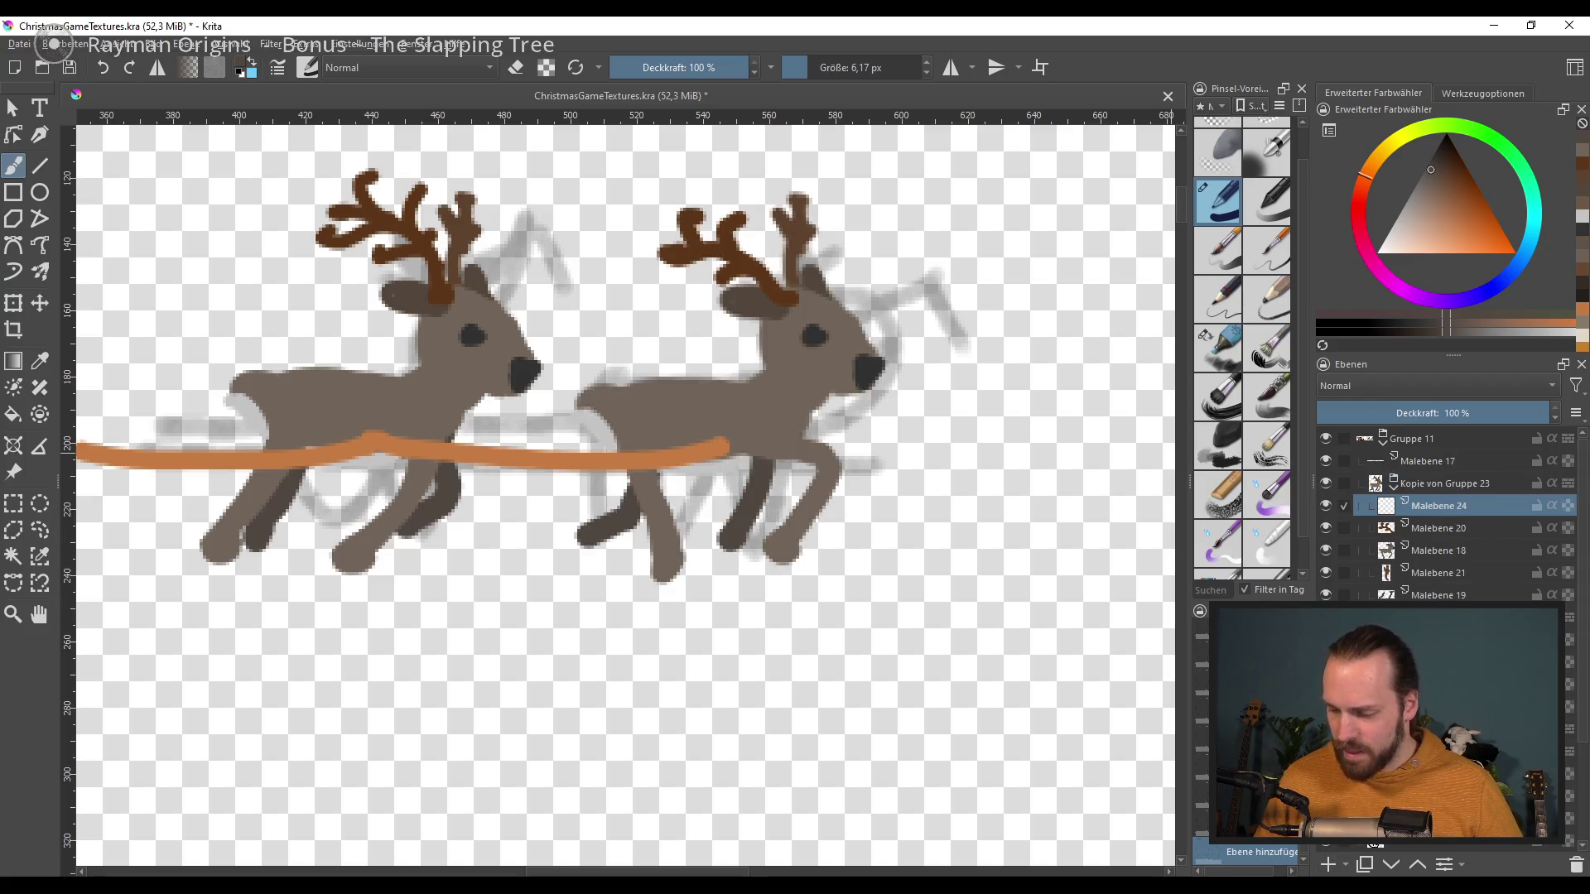
drag(1467, 505, 1479, 465)
scroll(765, 434, left, 2)
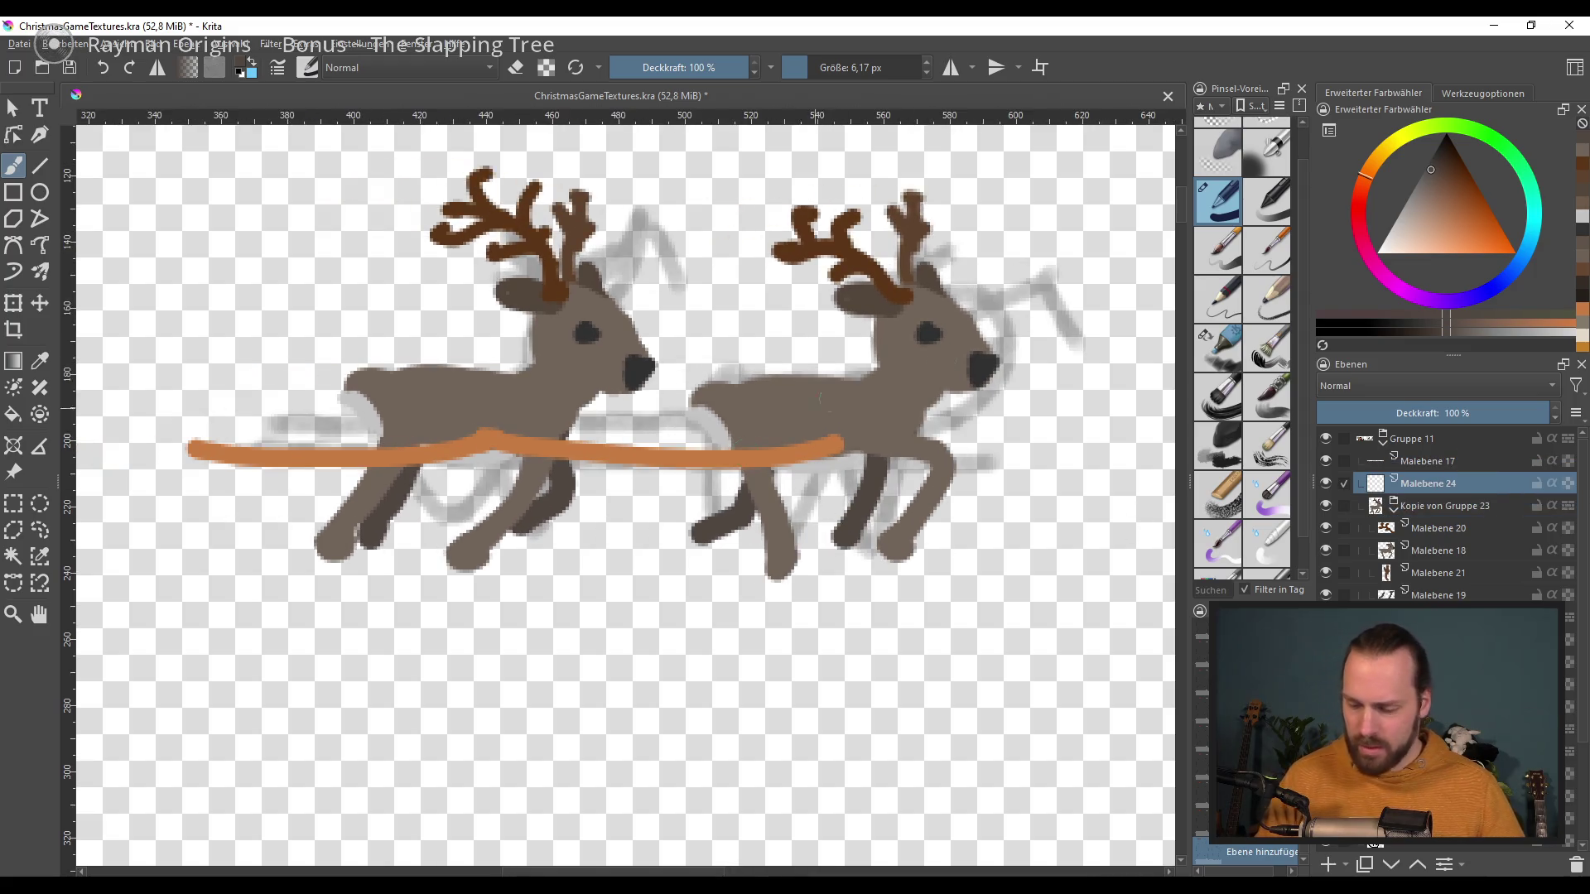
drag(1439, 176, 1447, 182)
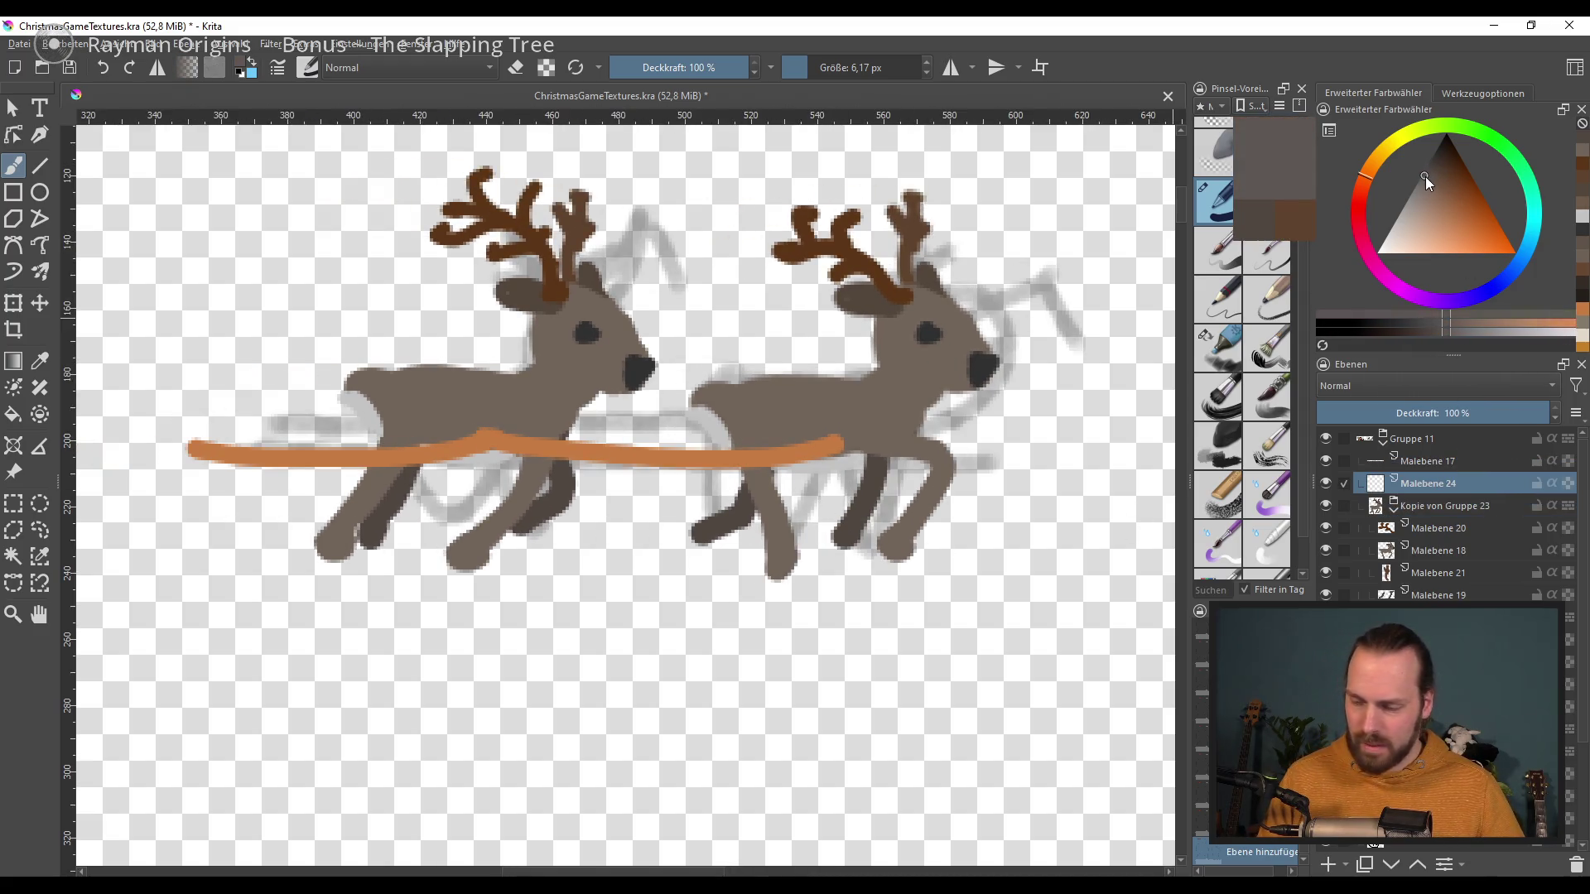
drag(527, 358, 515, 433)
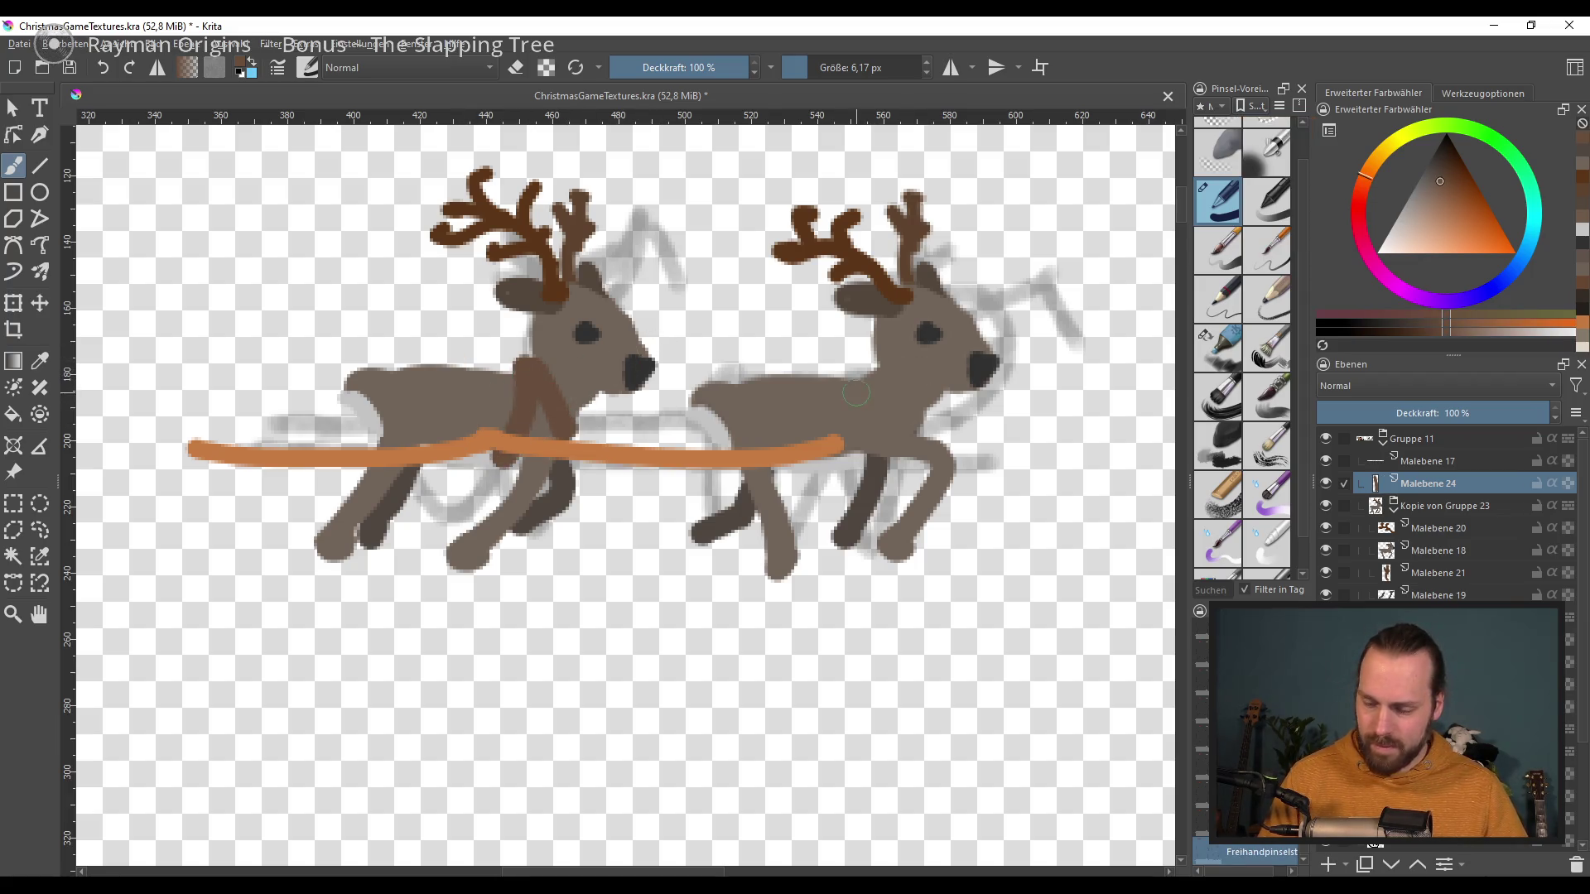
drag(855, 394, 854, 380)
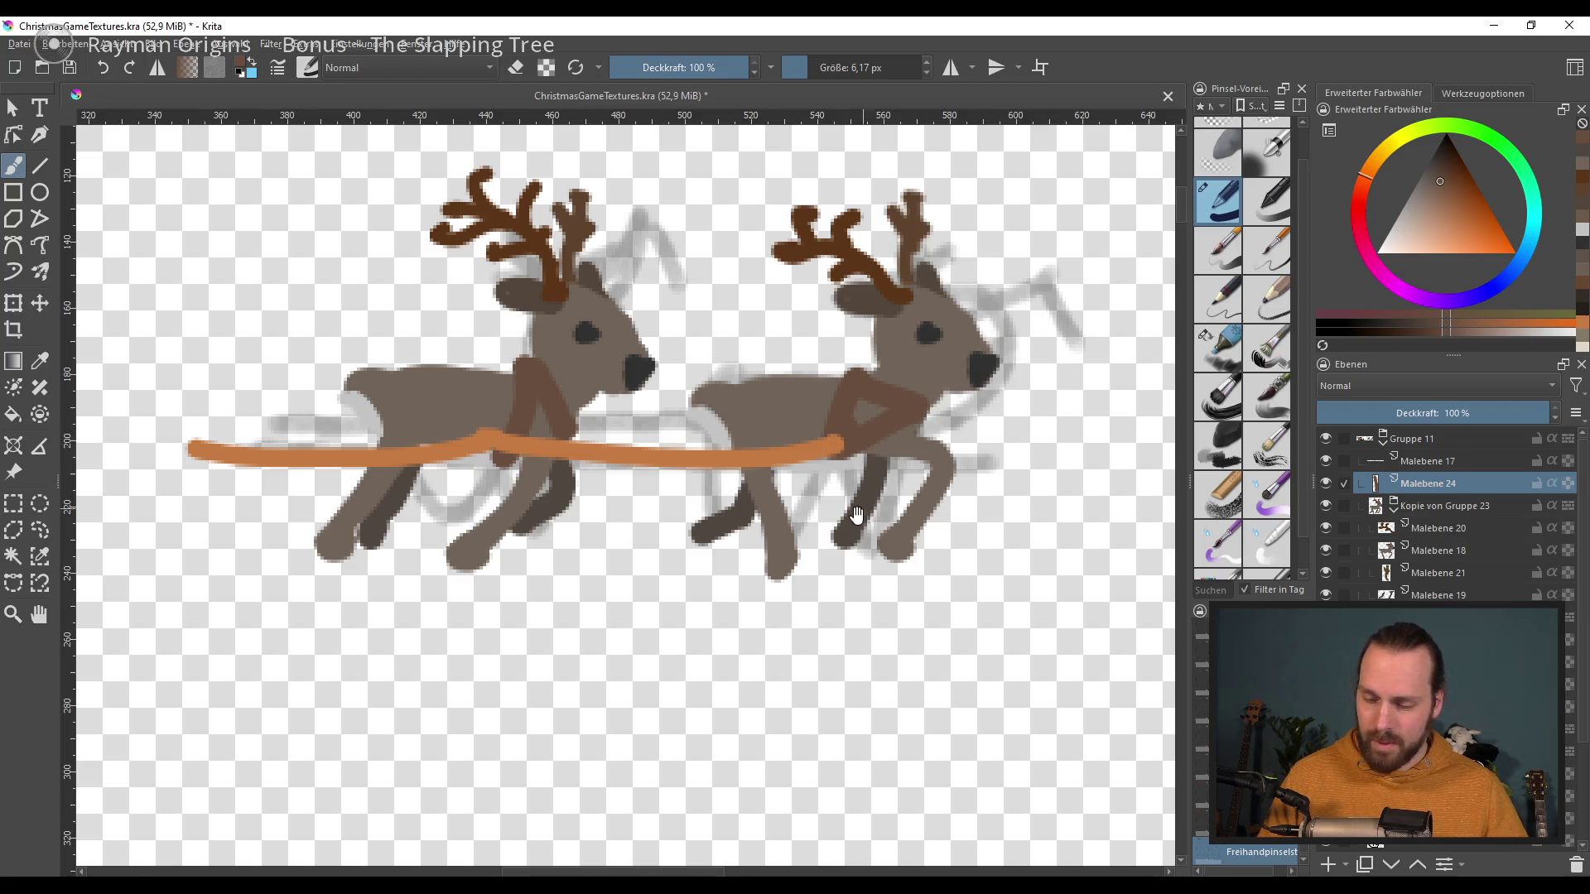
drag(861, 510, 834, 506)
Step: On a new layer above Malebene 17, paint a second orange-brown rein line between the reindeer
click(1459, 464)
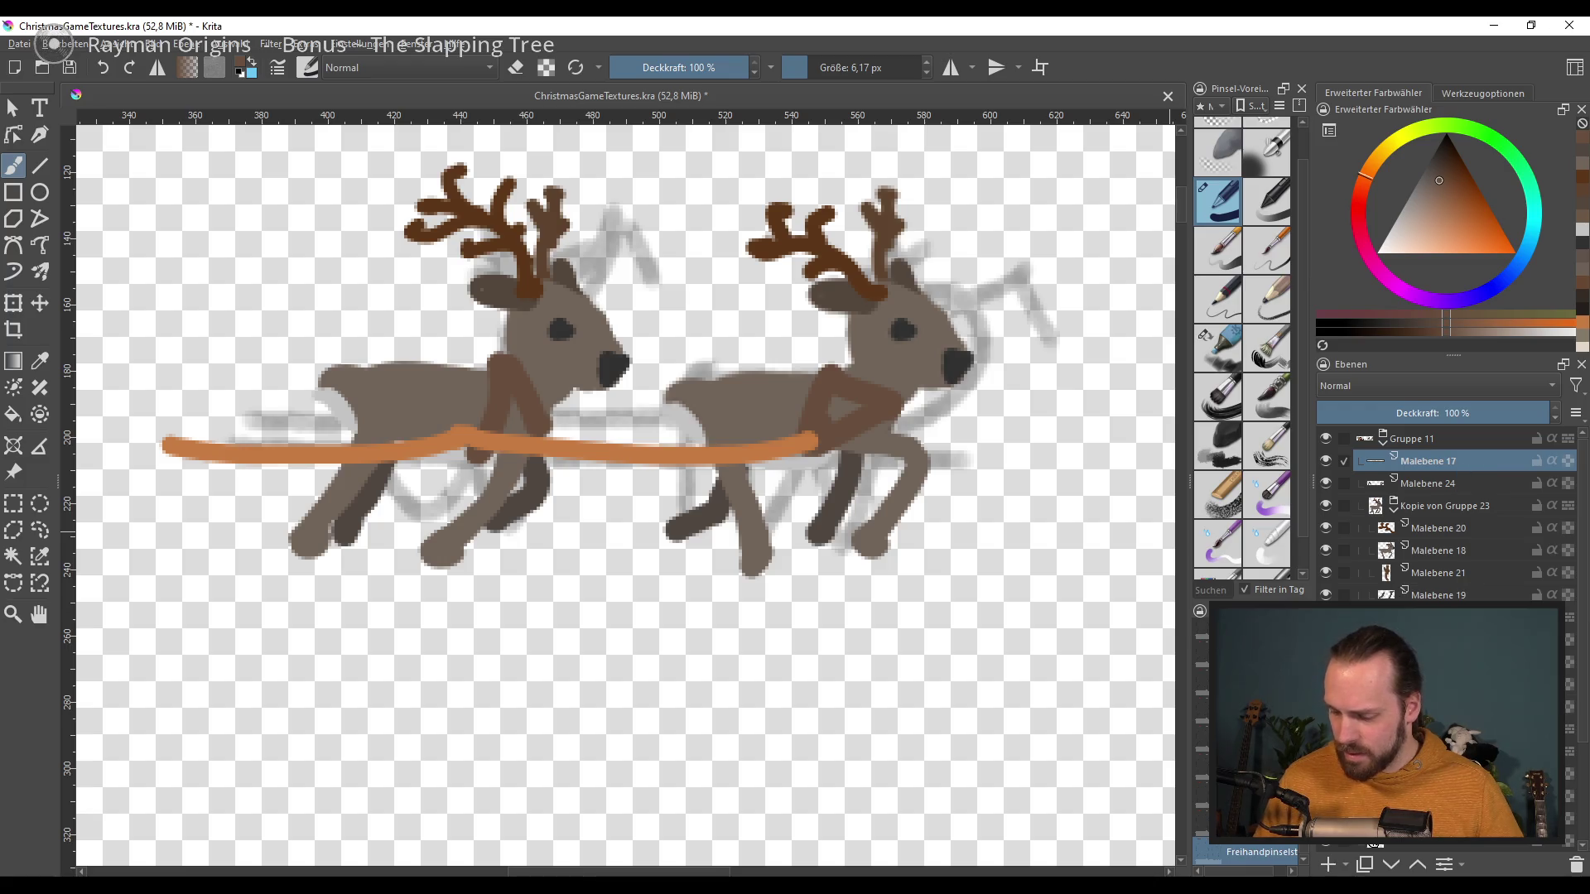
click(1331, 860)
drag(1454, 476, 1489, 634)
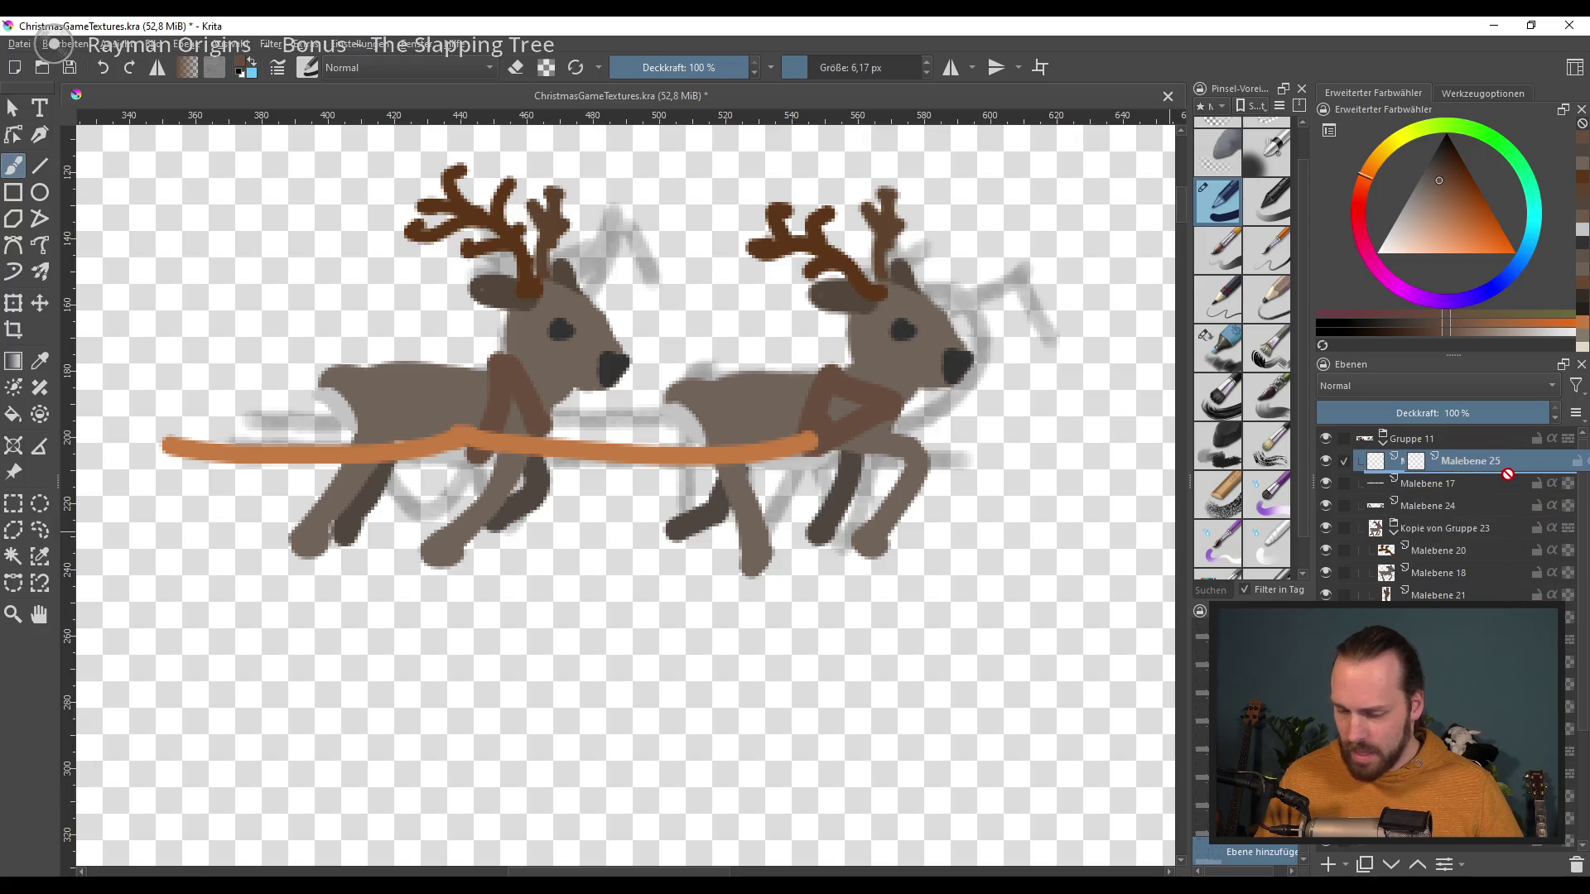
mouse_move(1578, 755)
mouse_down()
mouse_move(1577, 774)
mouse_move(1570, 751)
mouse_up()
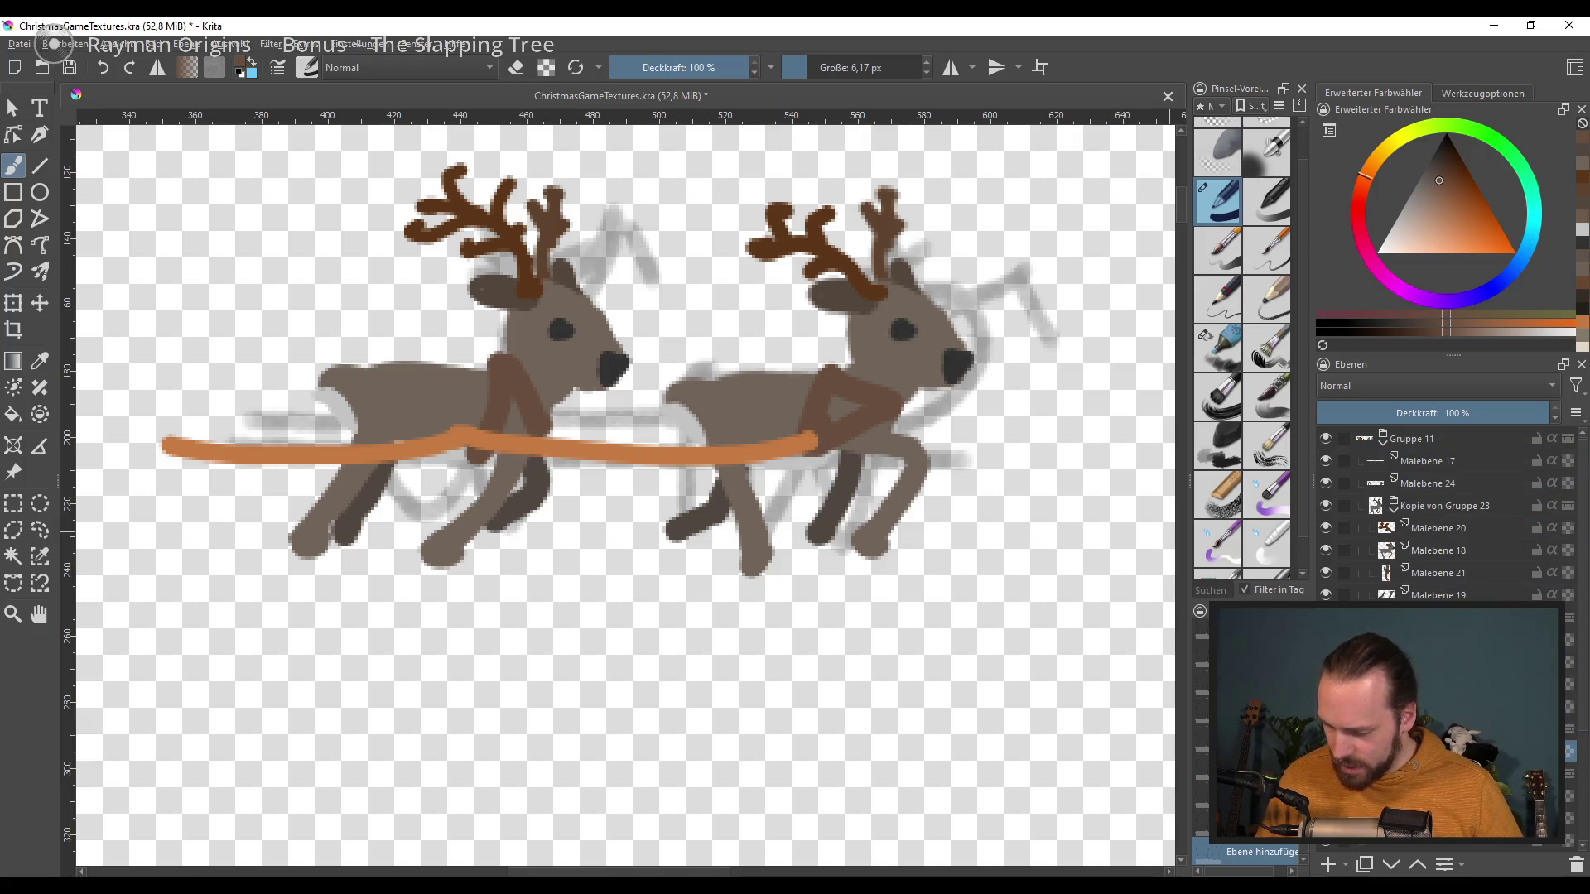
ctrl+click(845, 478)
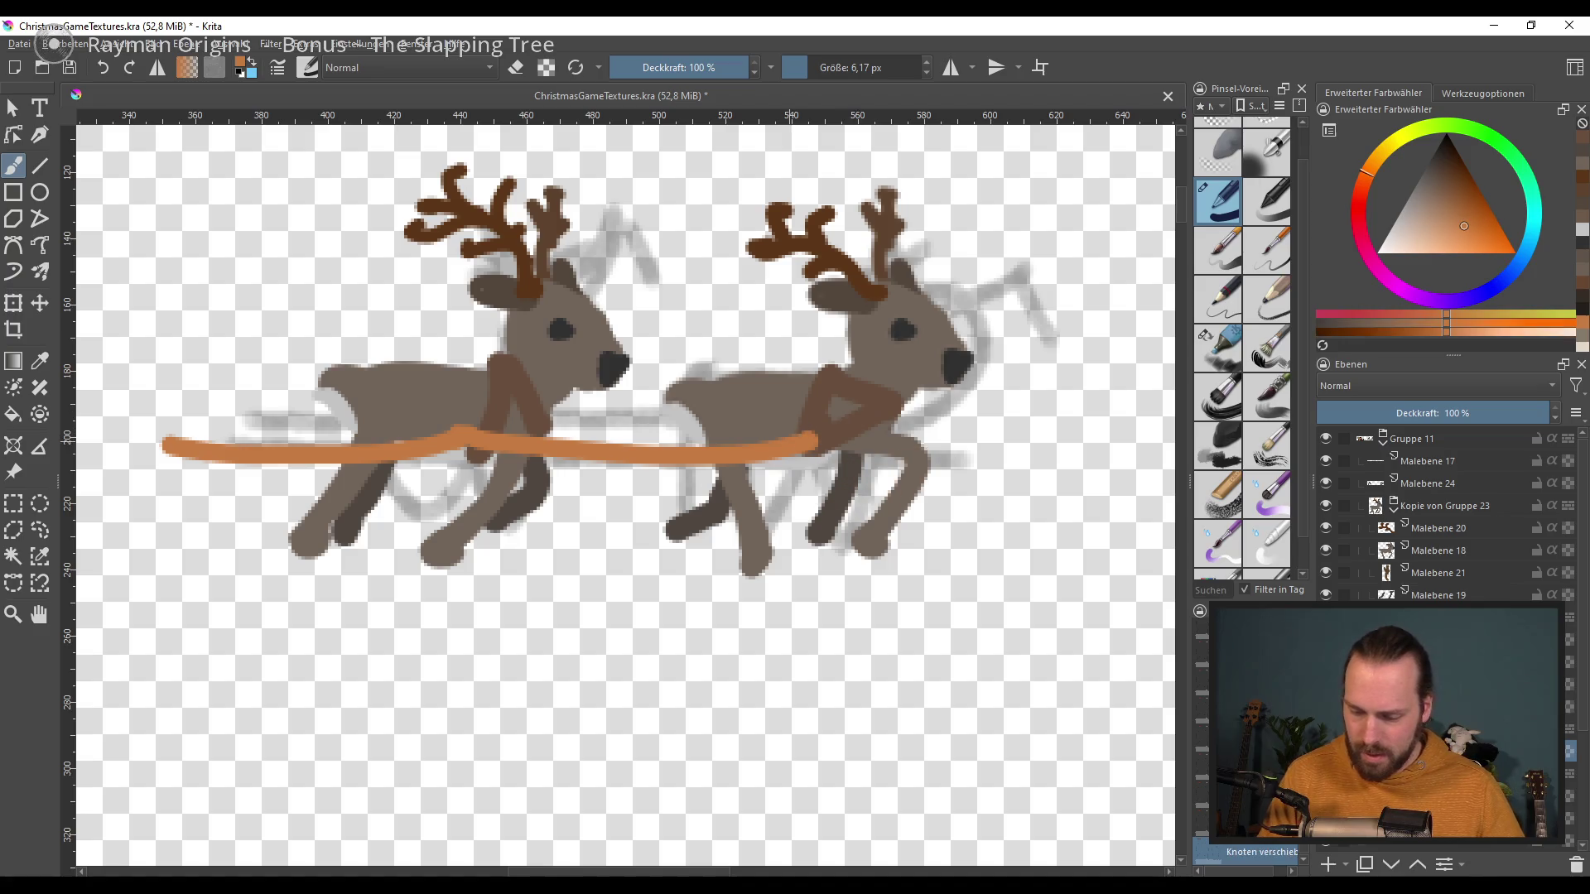
click(1462, 216)
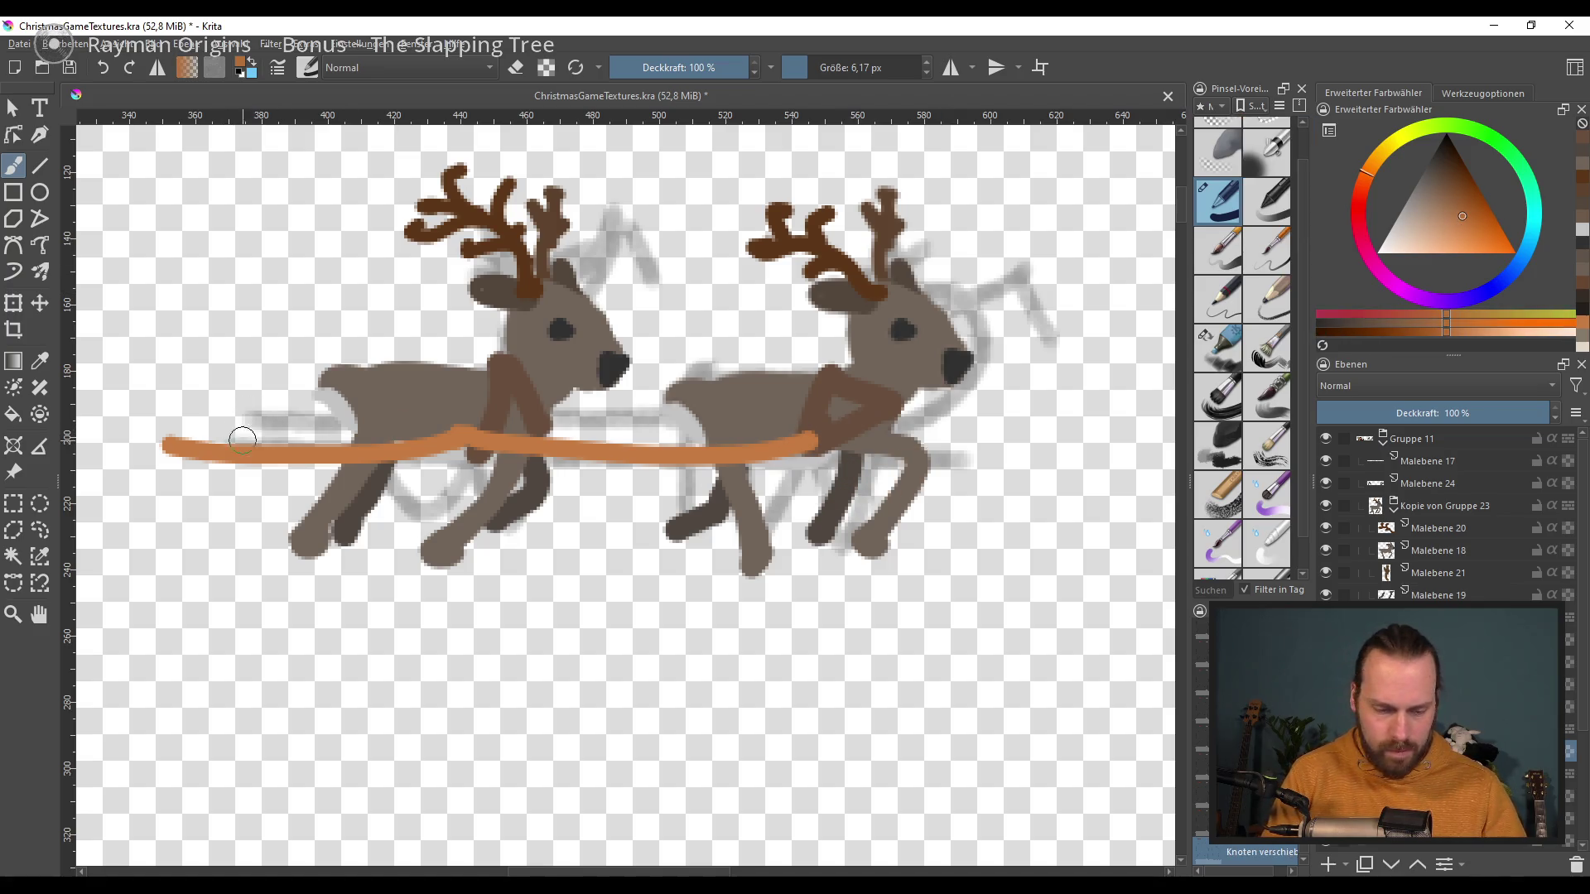
drag(171, 421, 348, 428)
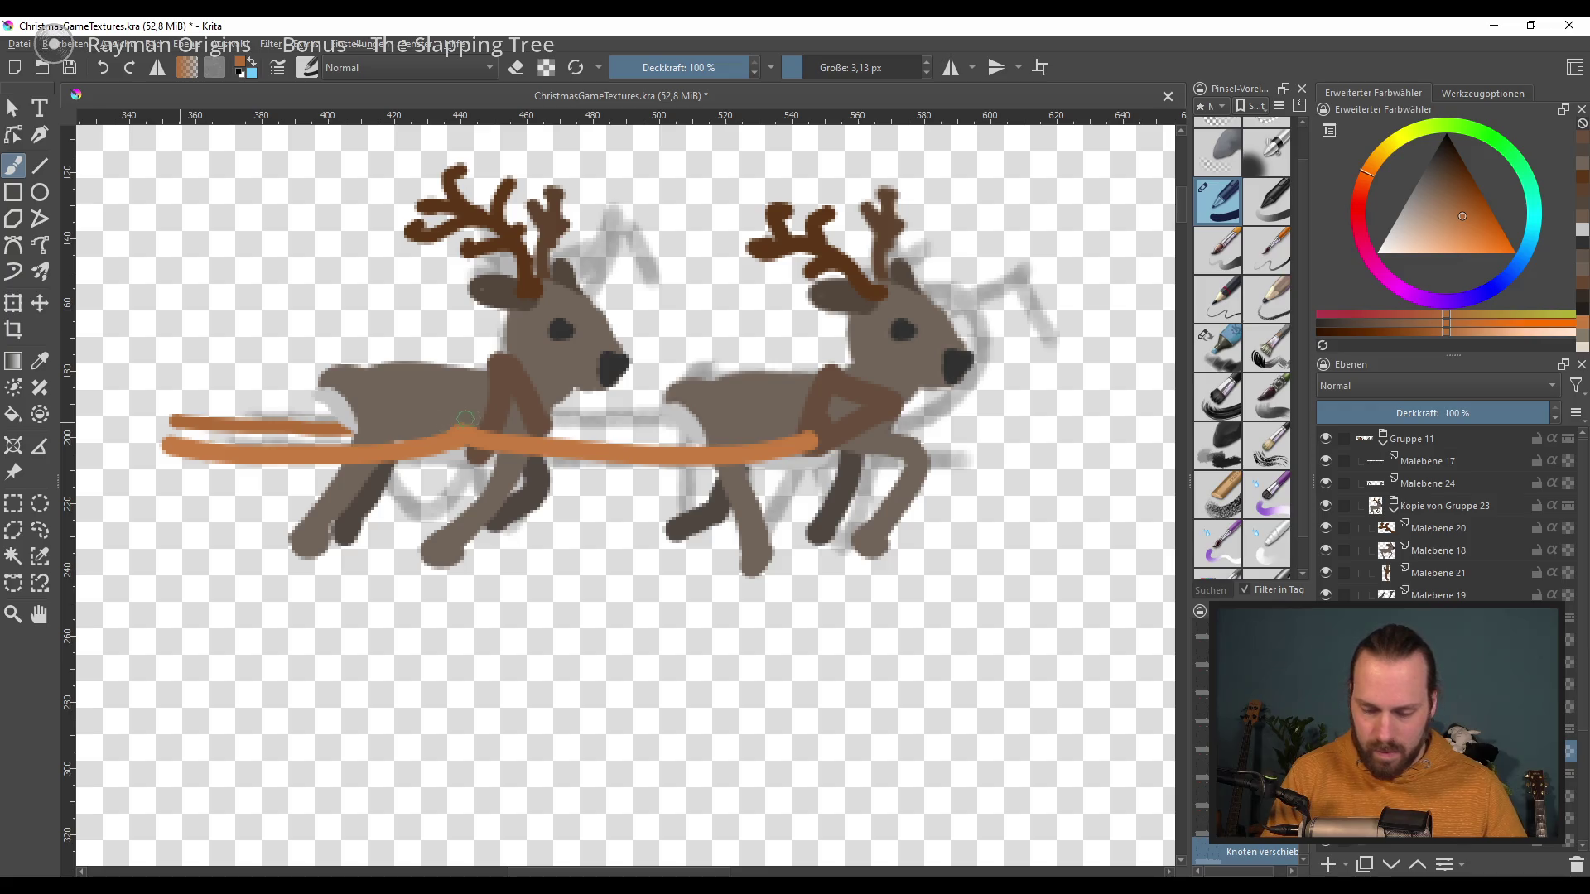
drag(462, 419, 801, 411)
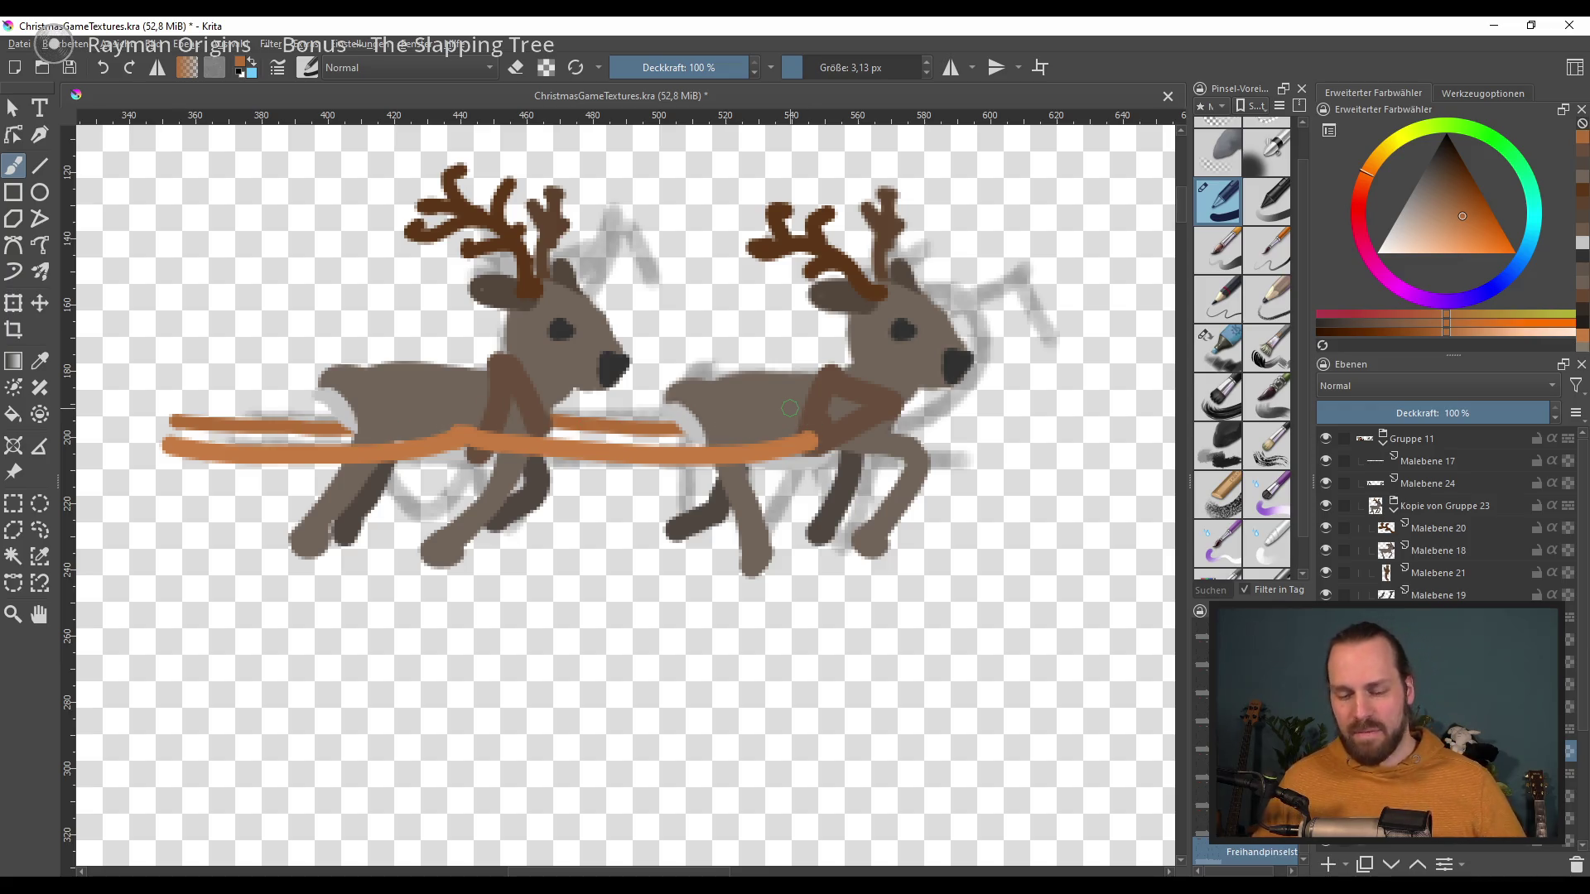
Step: Export the sheet as PNG ChristmasGameTextures.png, overwriting the existing file and accepting the PNG options
scroll(767, 404, down, 2)
scroll(997, 319, left, 2)
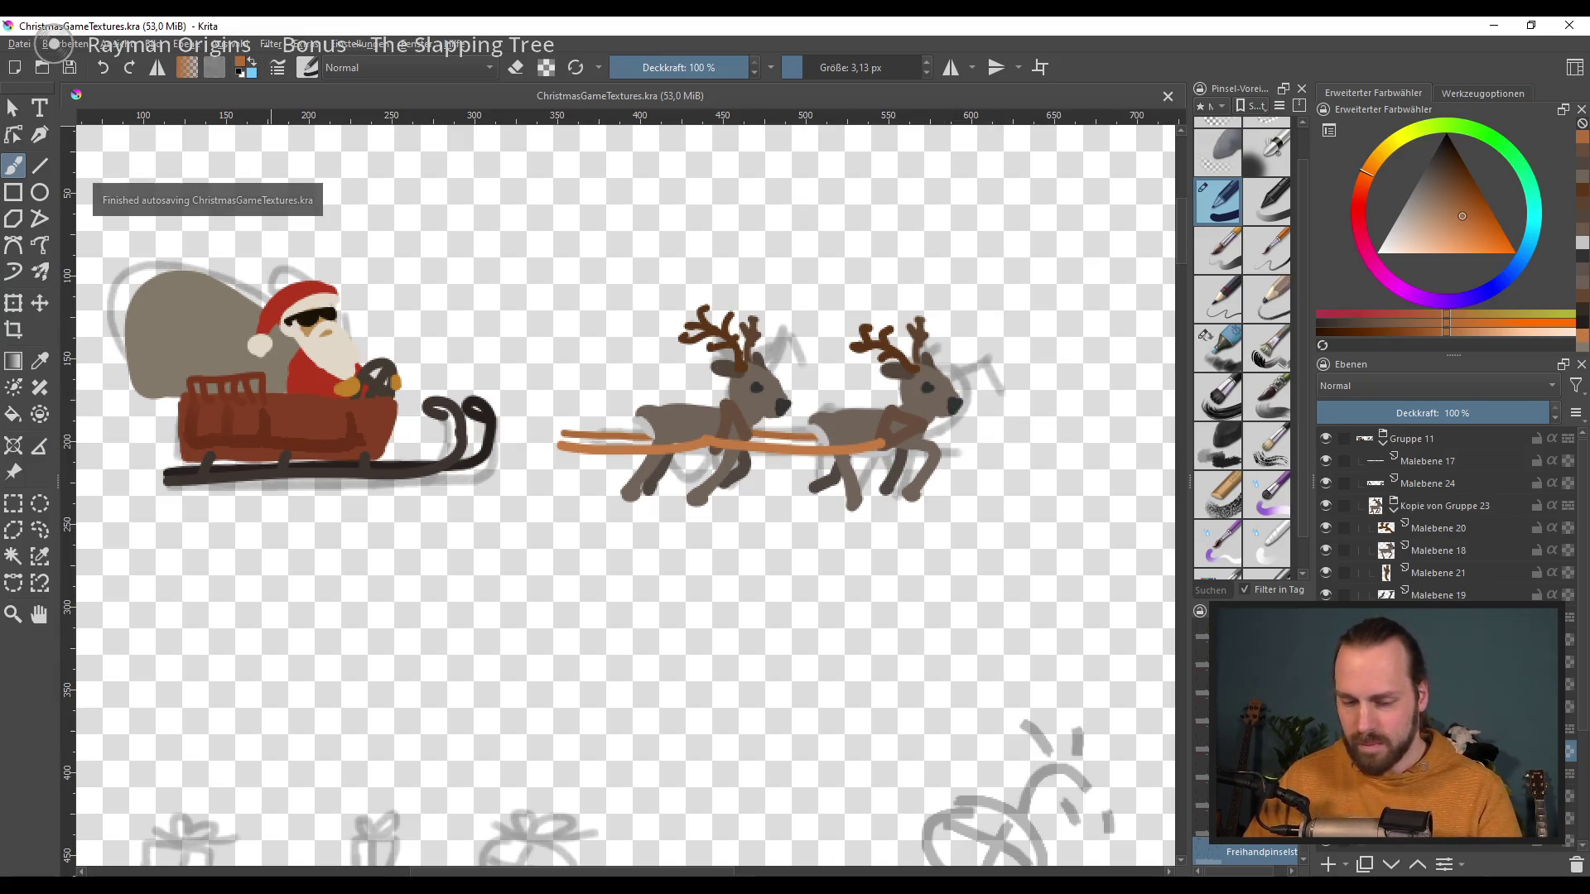
click(18, 43)
key(Escape)
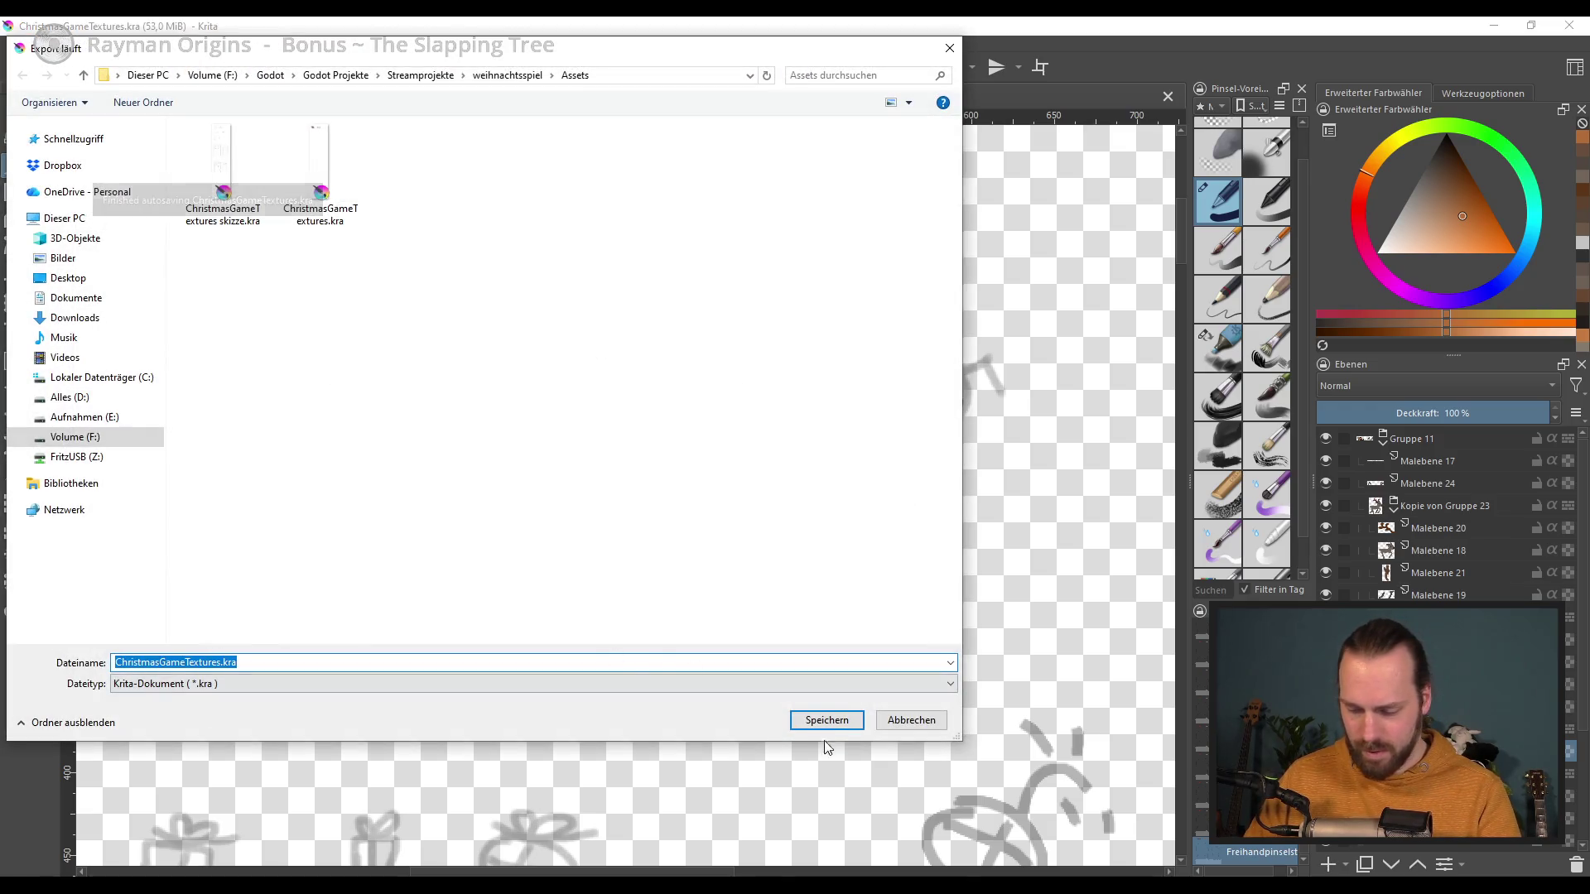
click(468, 685)
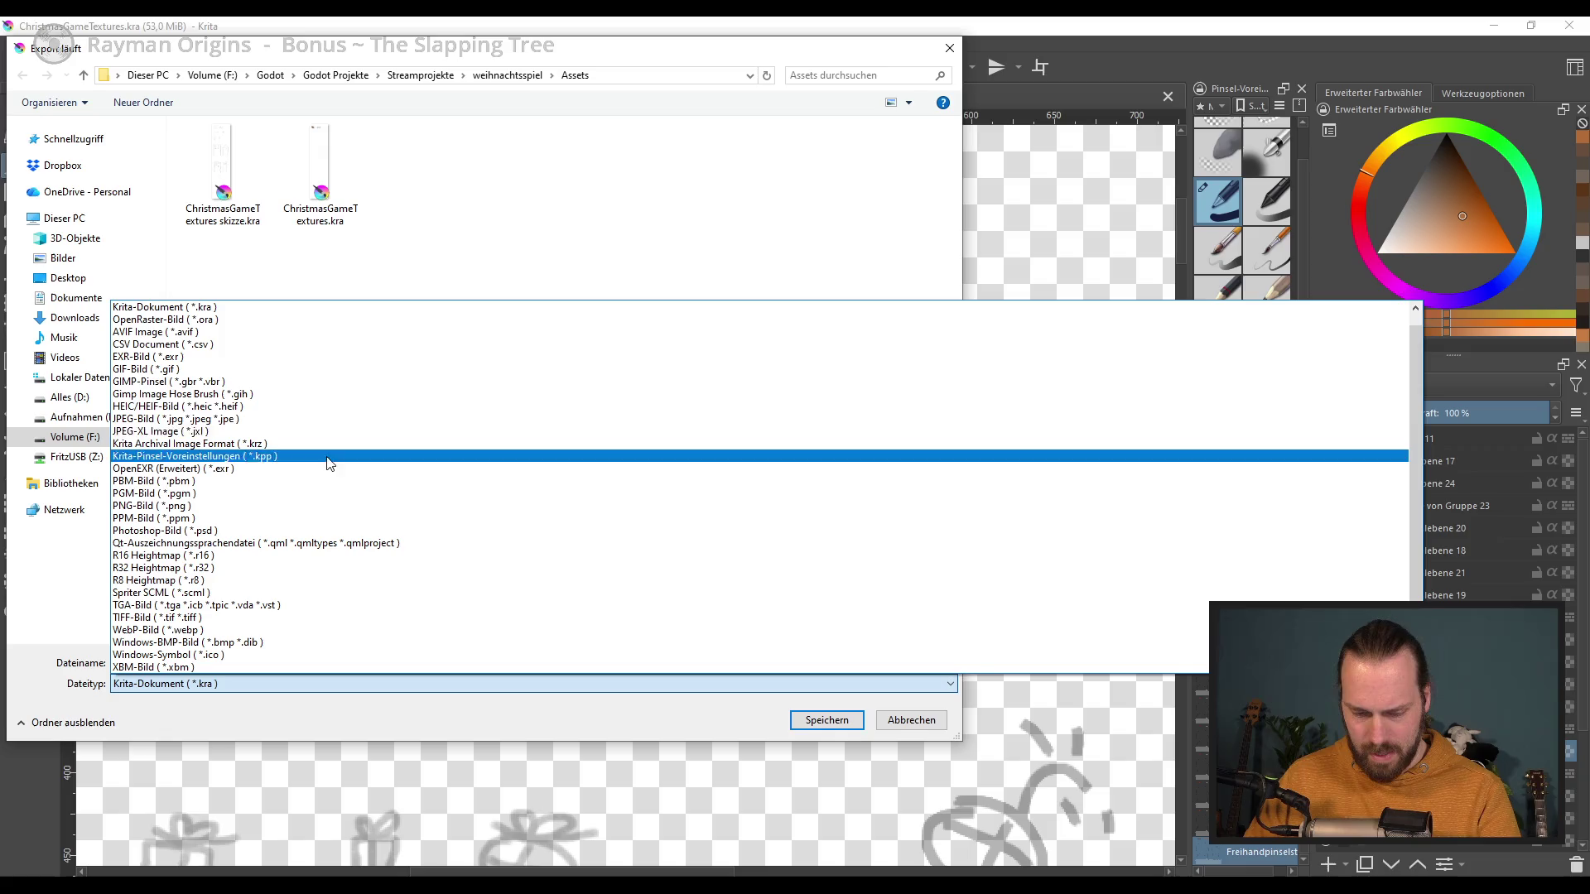
click(306, 506)
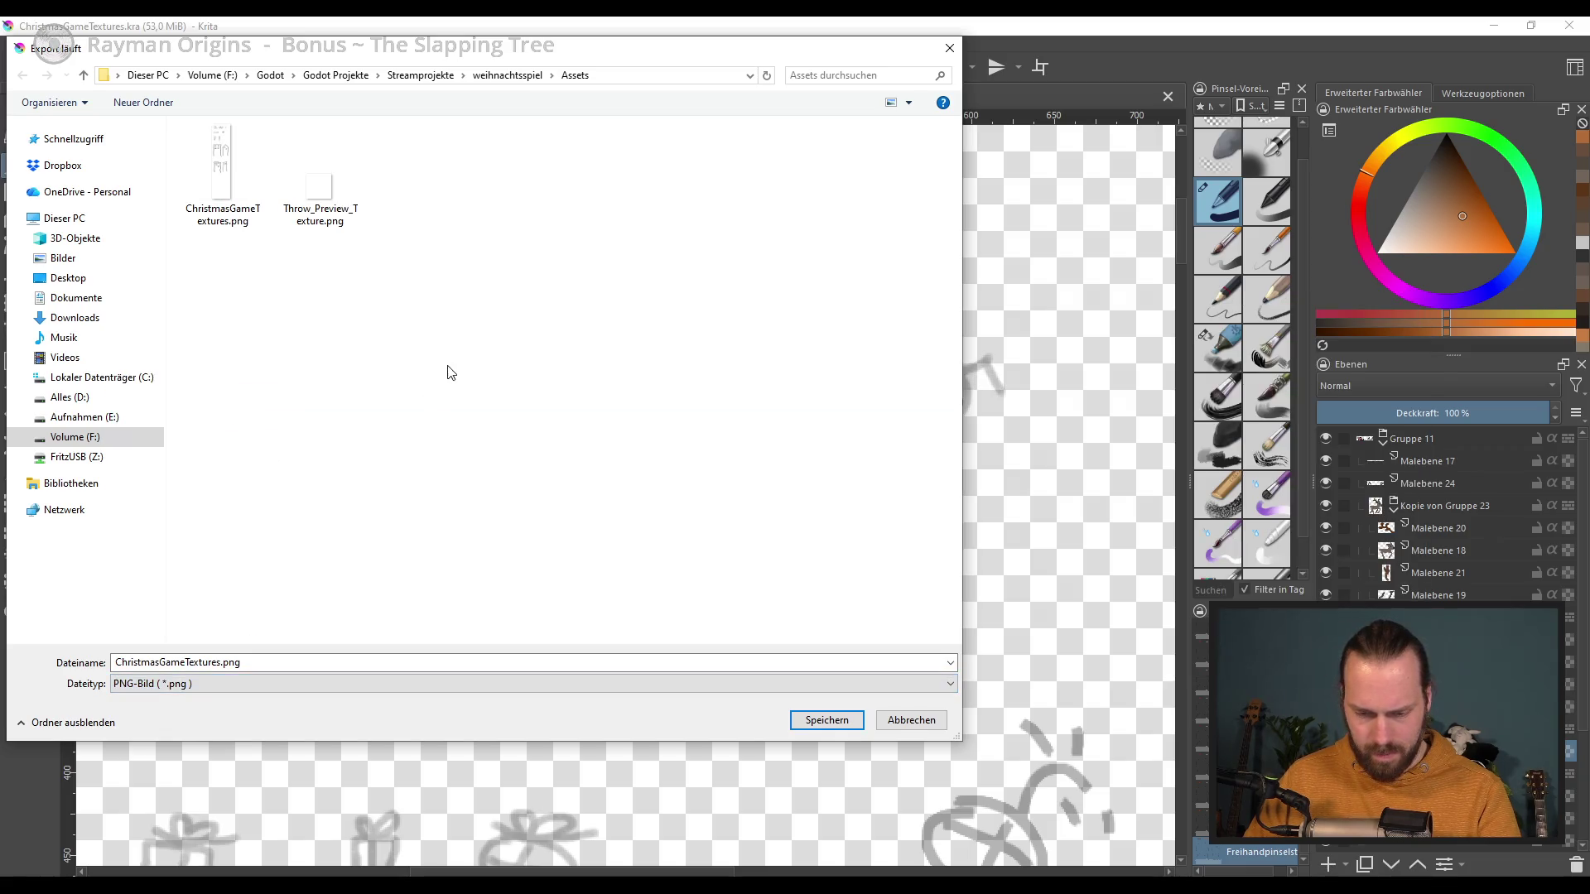
click(827, 720)
click(839, 455)
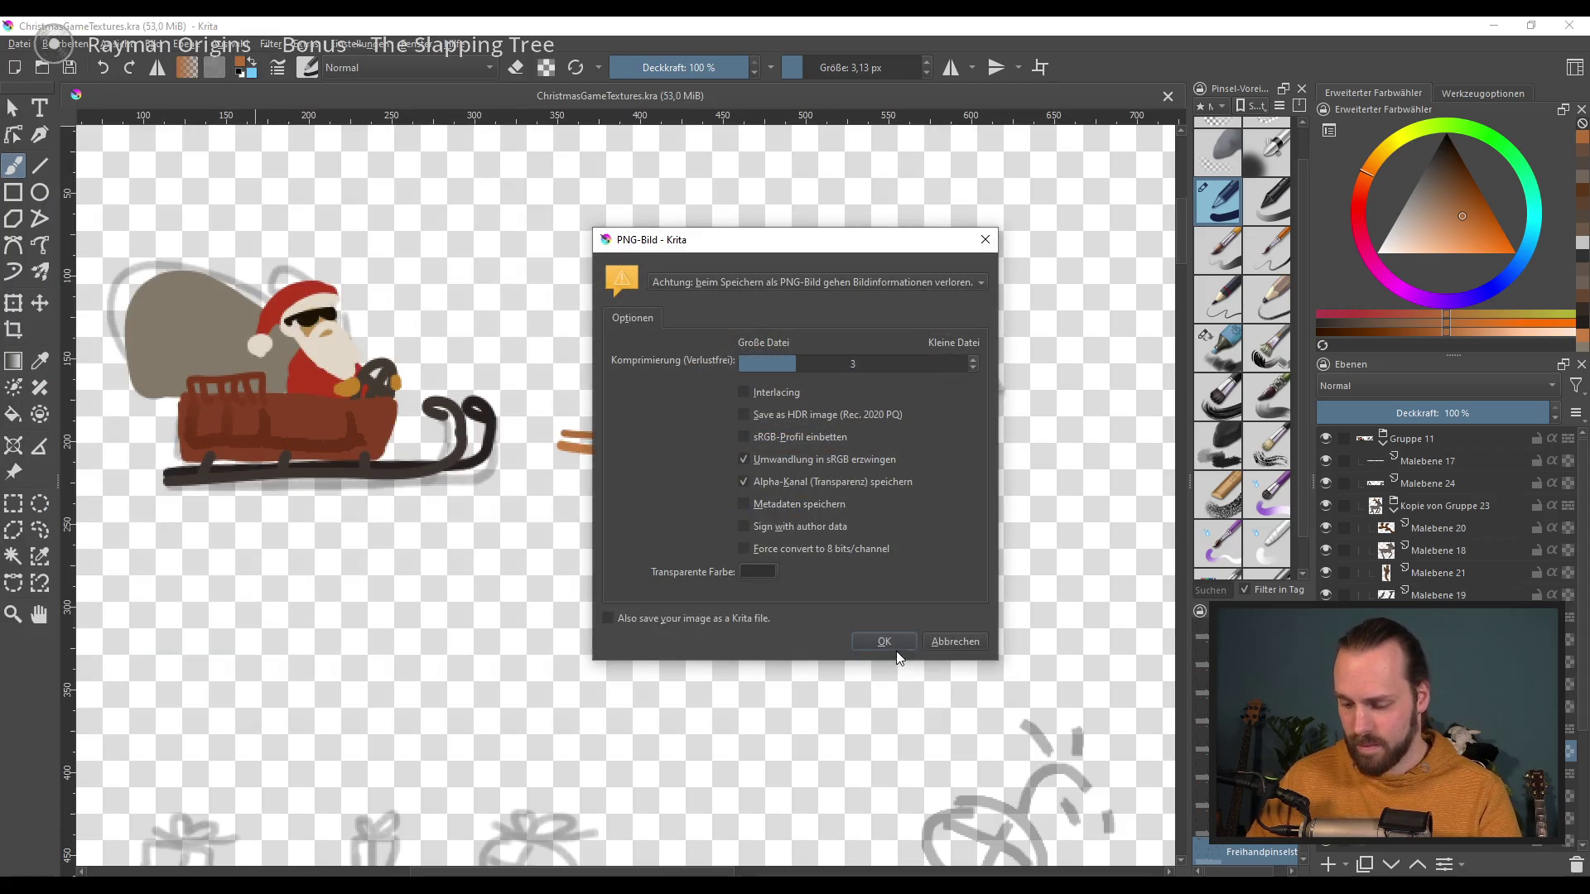
click(892, 647)
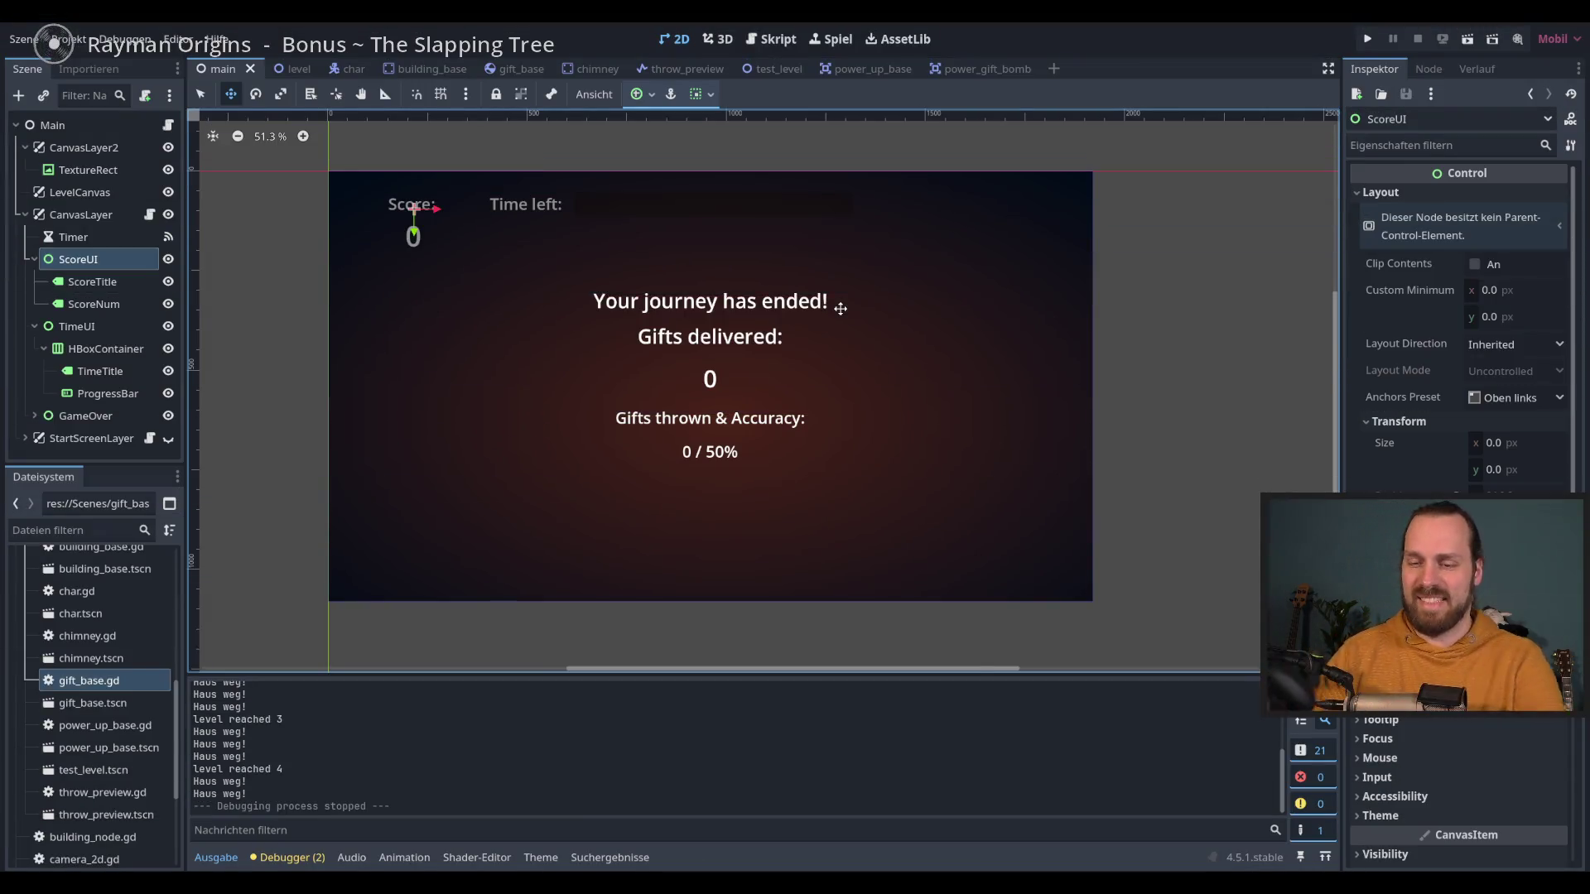
Step: Run the game with F5, throw six gifts toward chimneys, and stop it with F8
key(F5)
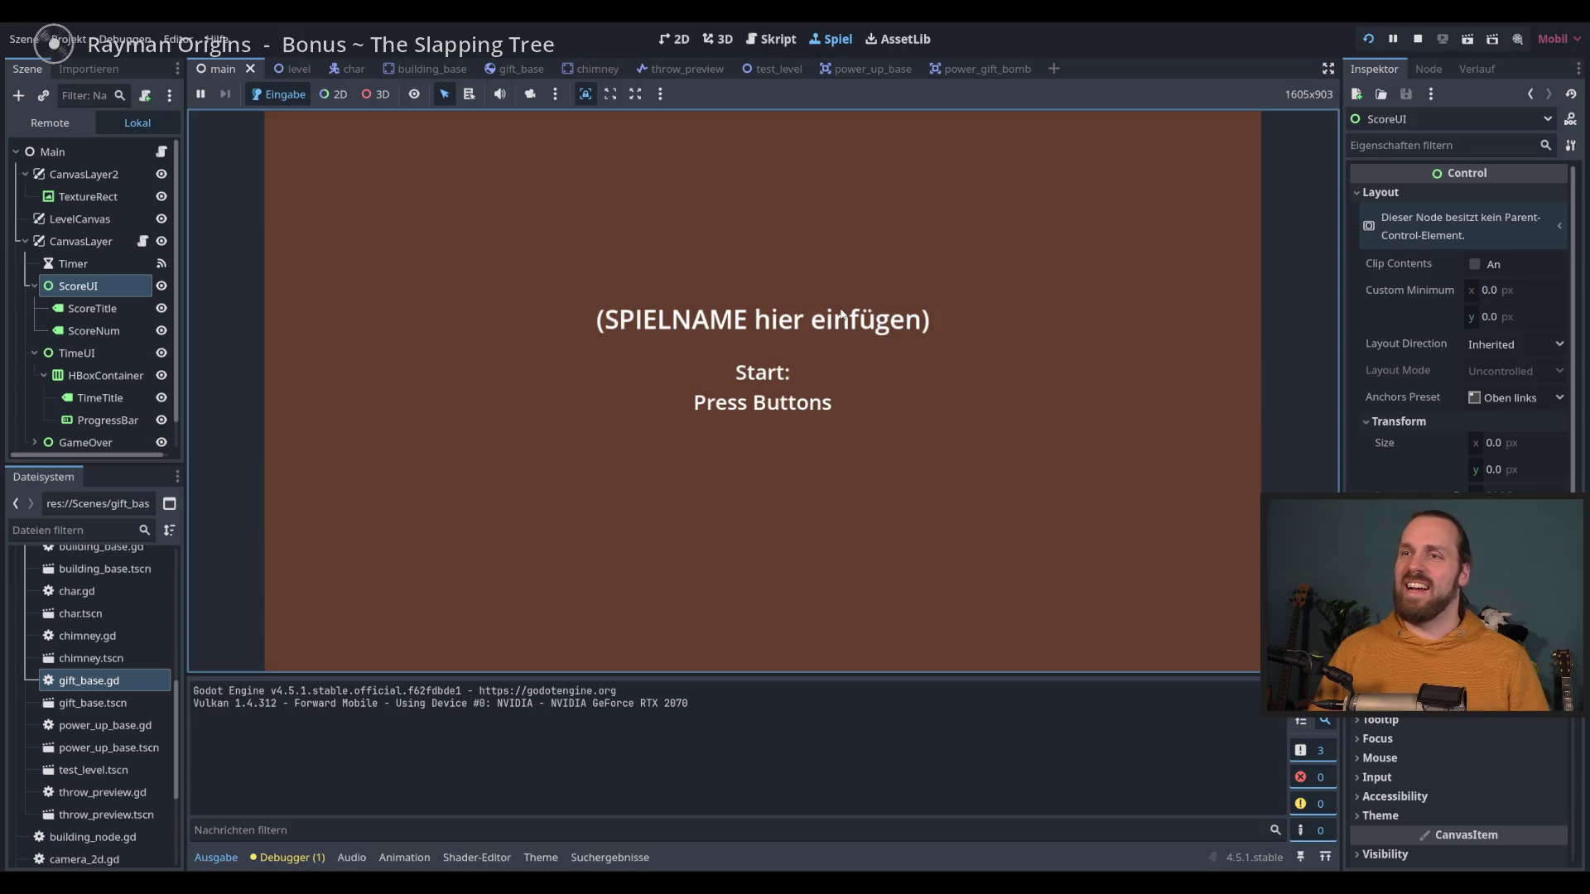
click(839, 313)
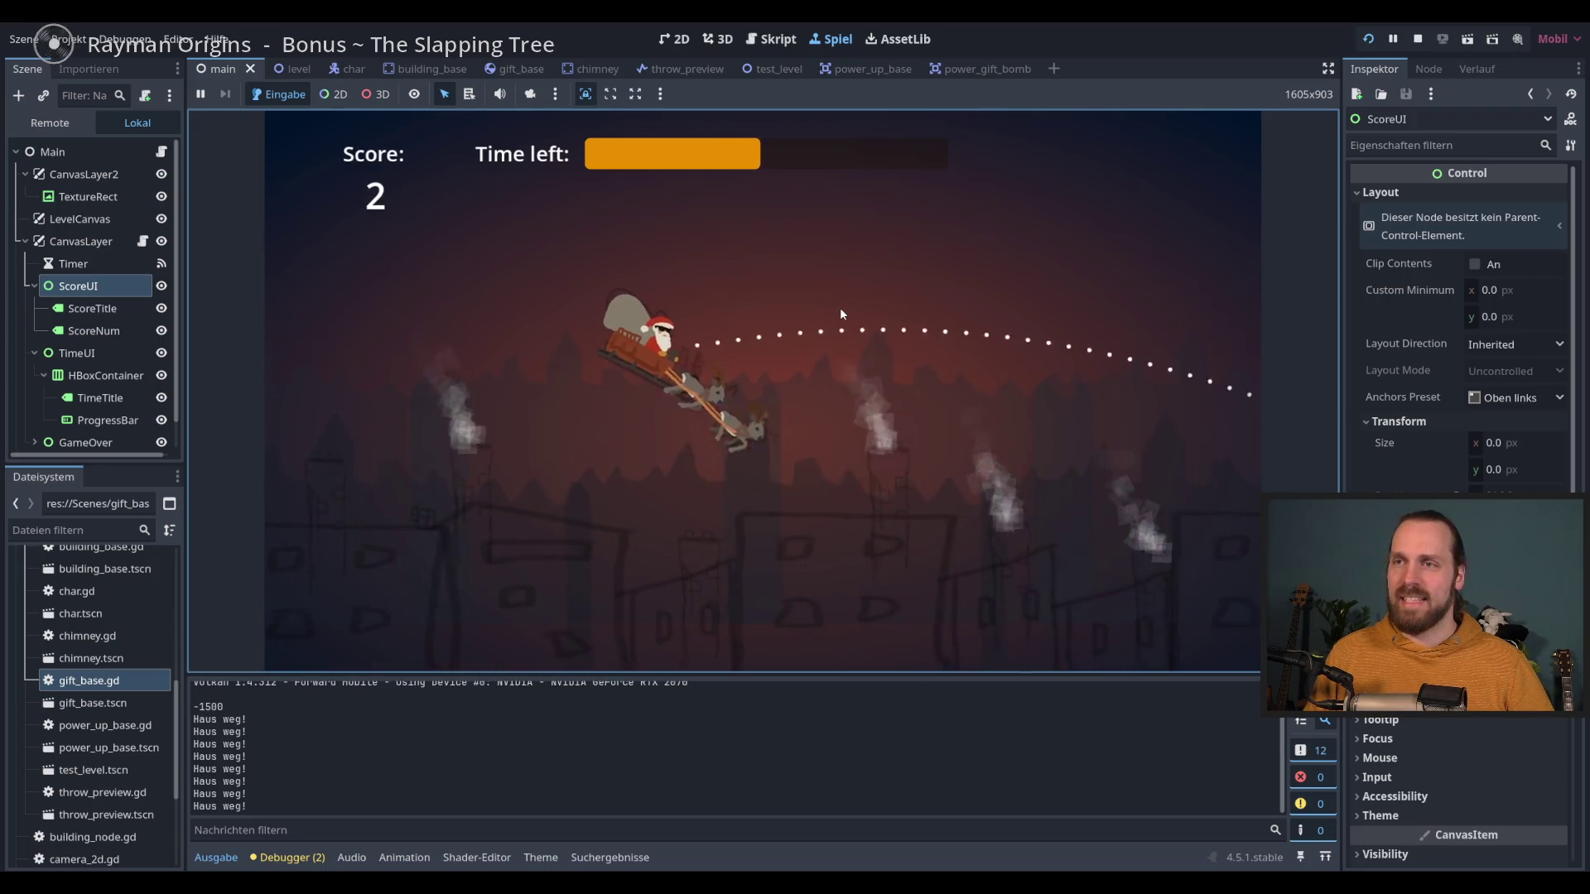
click(839, 314)
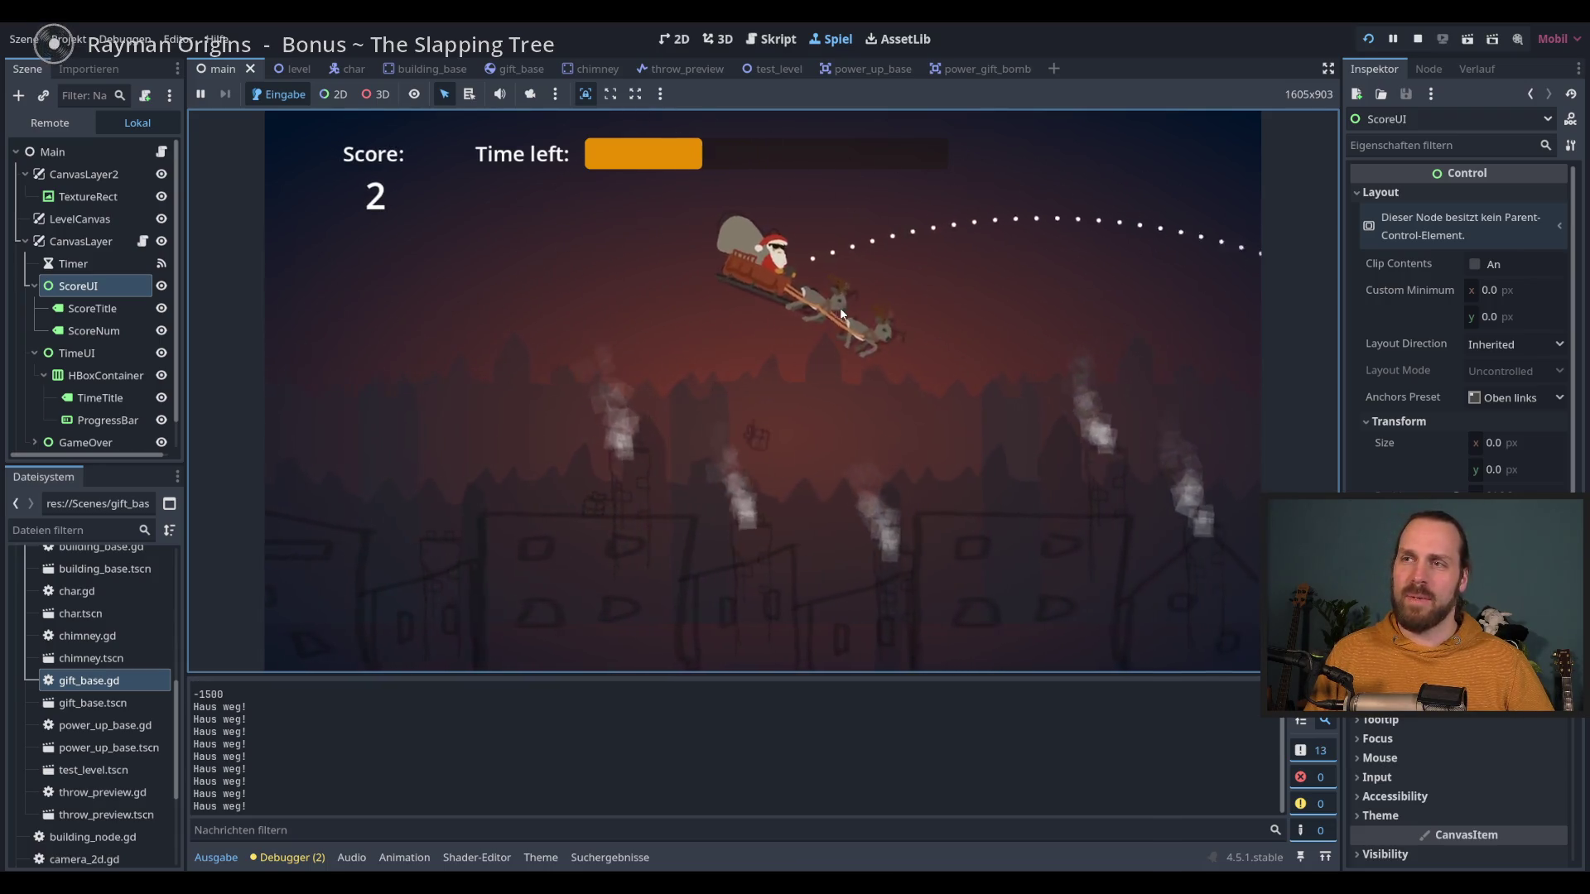
click(840, 314)
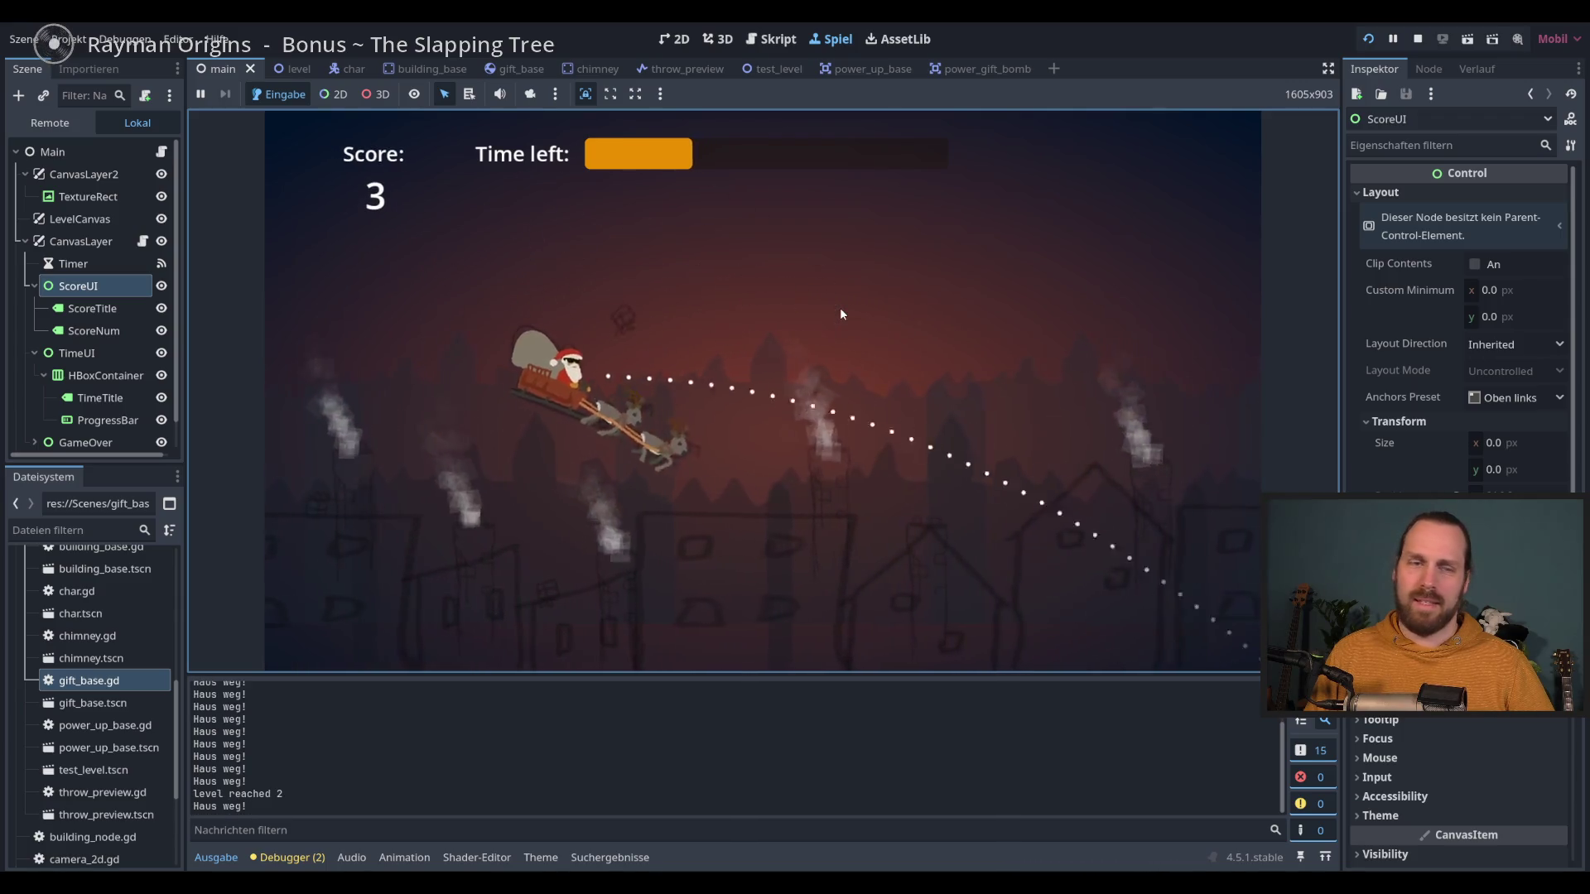
click(840, 314)
click(841, 313)
click(842, 314)
click(841, 314)
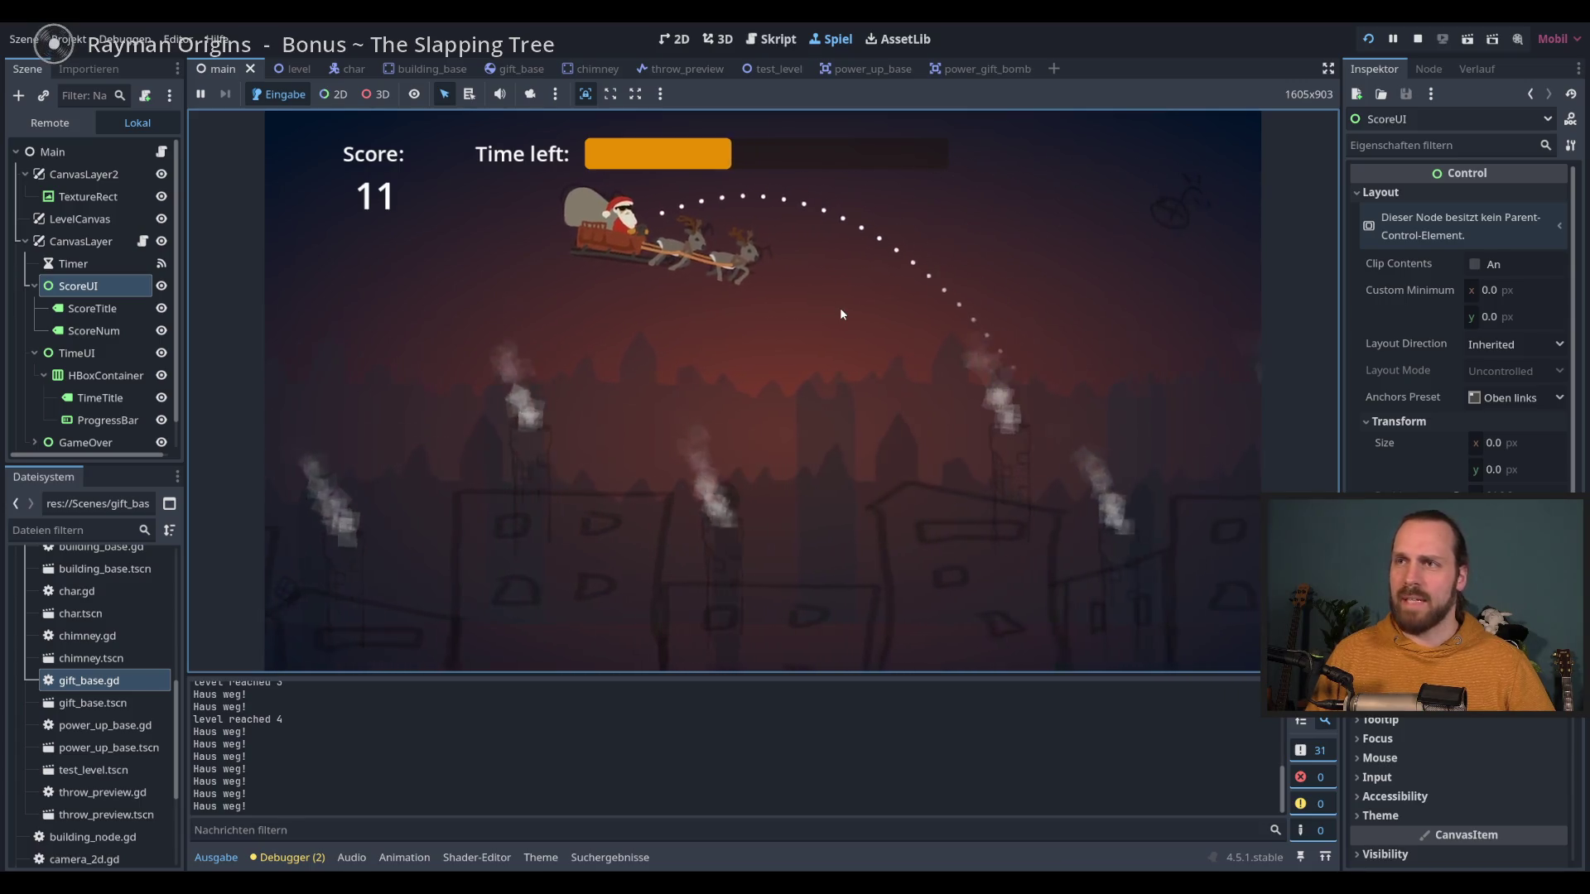
key(F8)
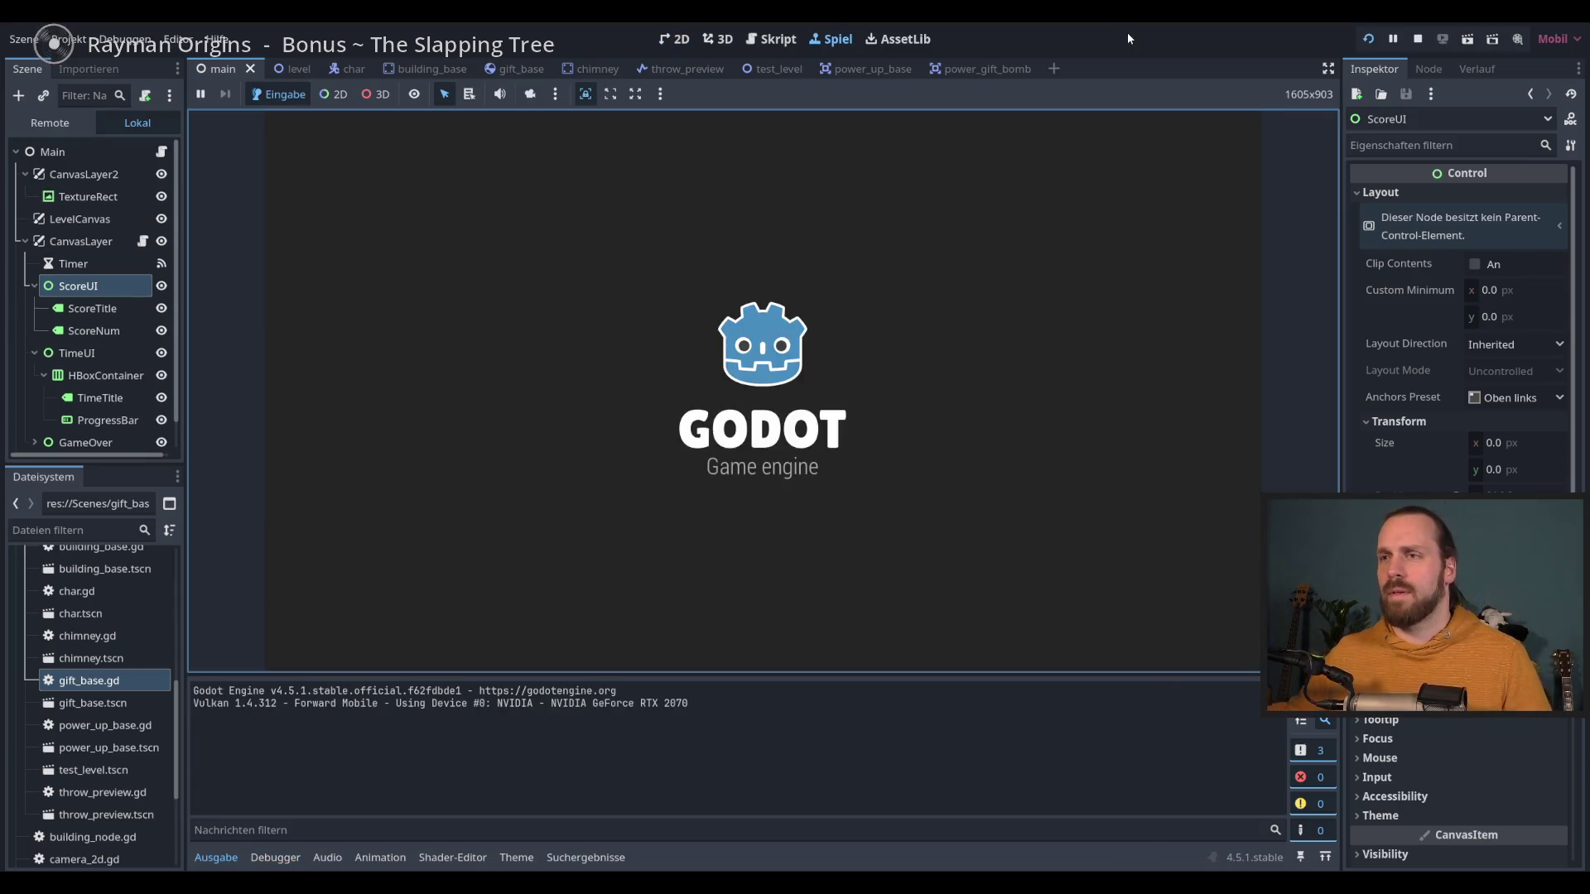
key(space)
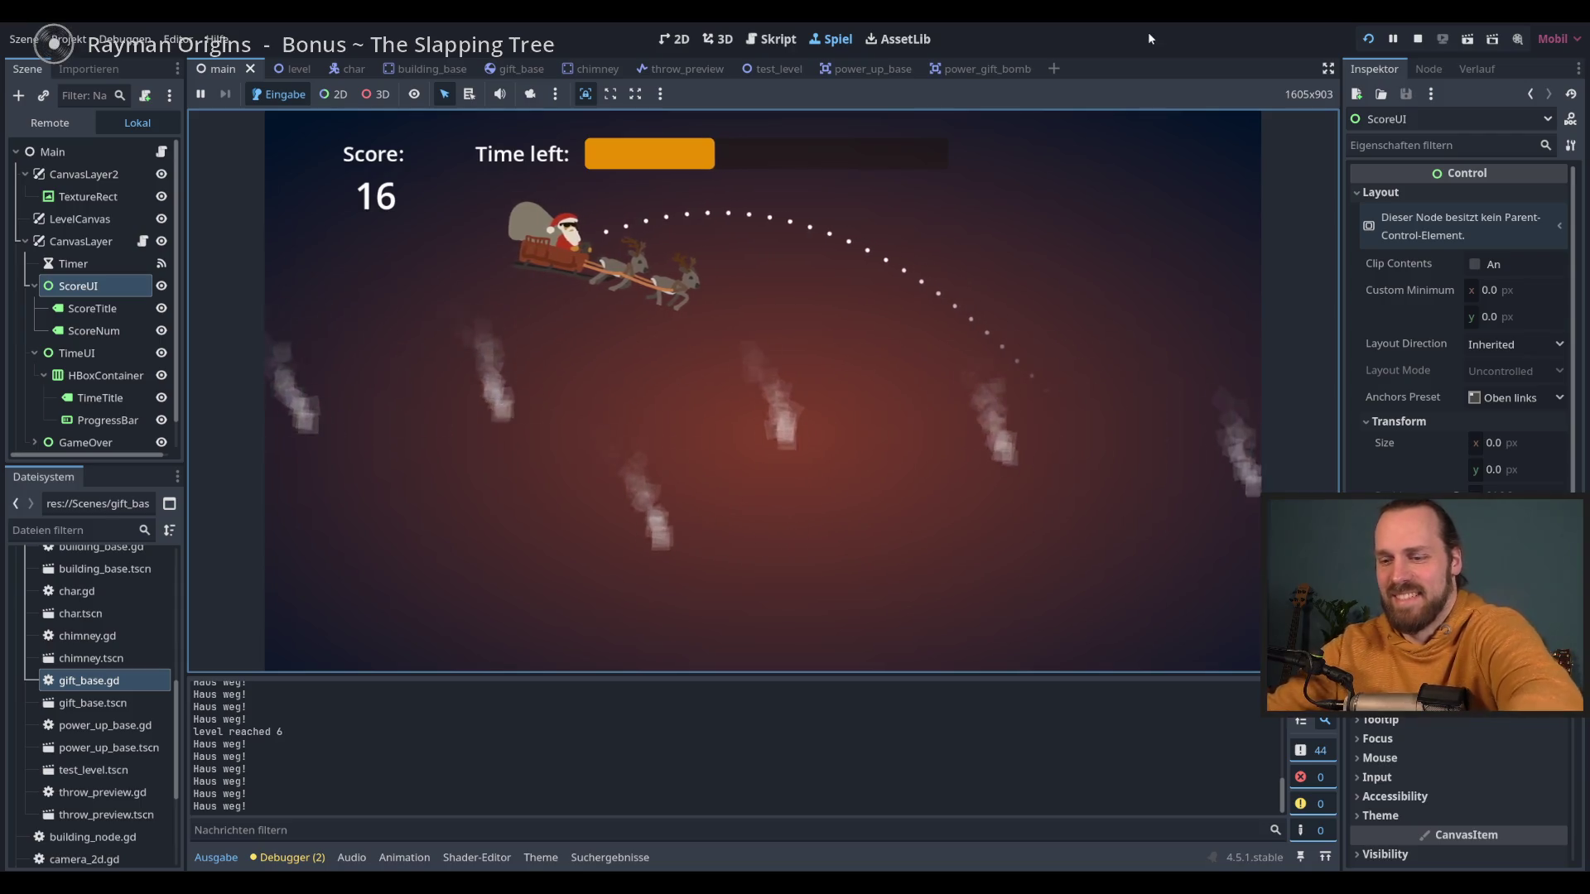
Step: Stop the second play-test round with F8 after reaching a score of 16
key(F8)
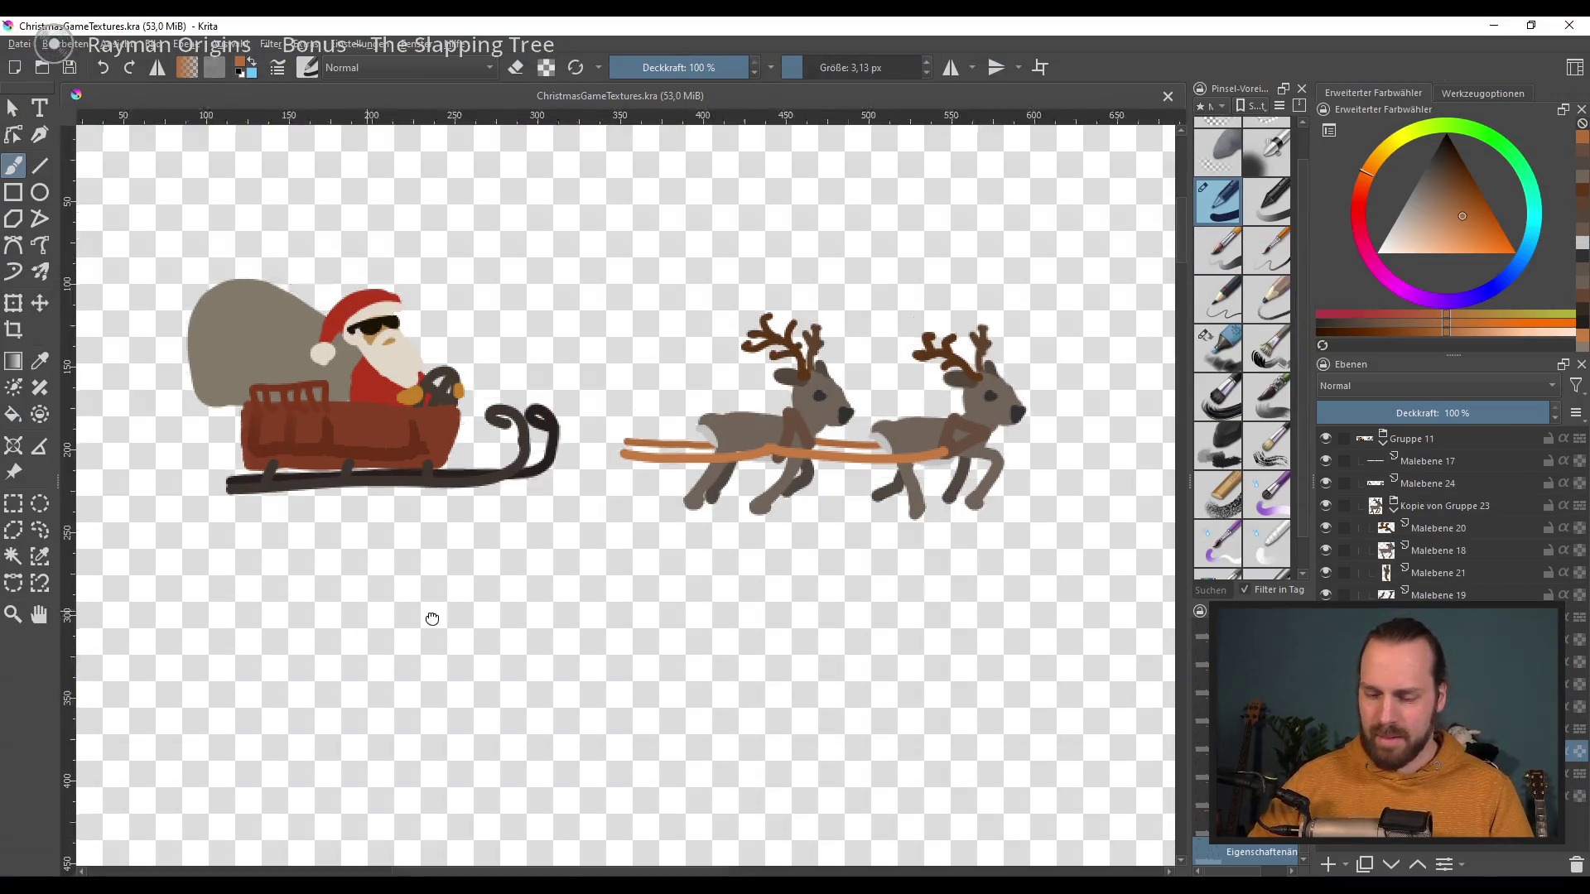
Step: Save the Krita document and zoom in on the gift sketches
key(minus)
key(minus)
key(minus)
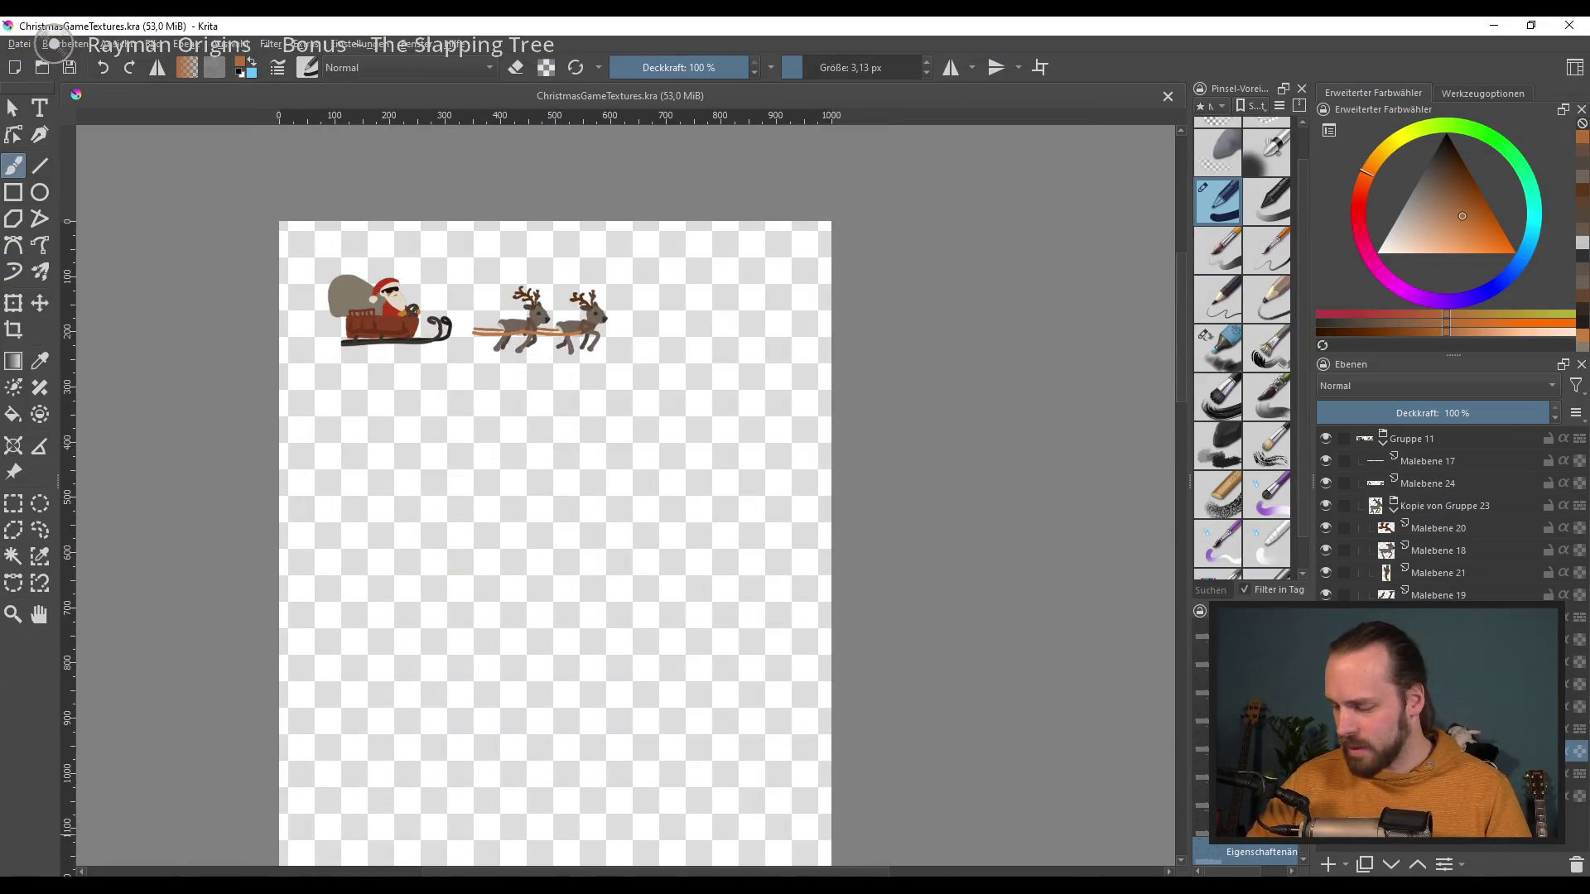
key(ctrl+s)
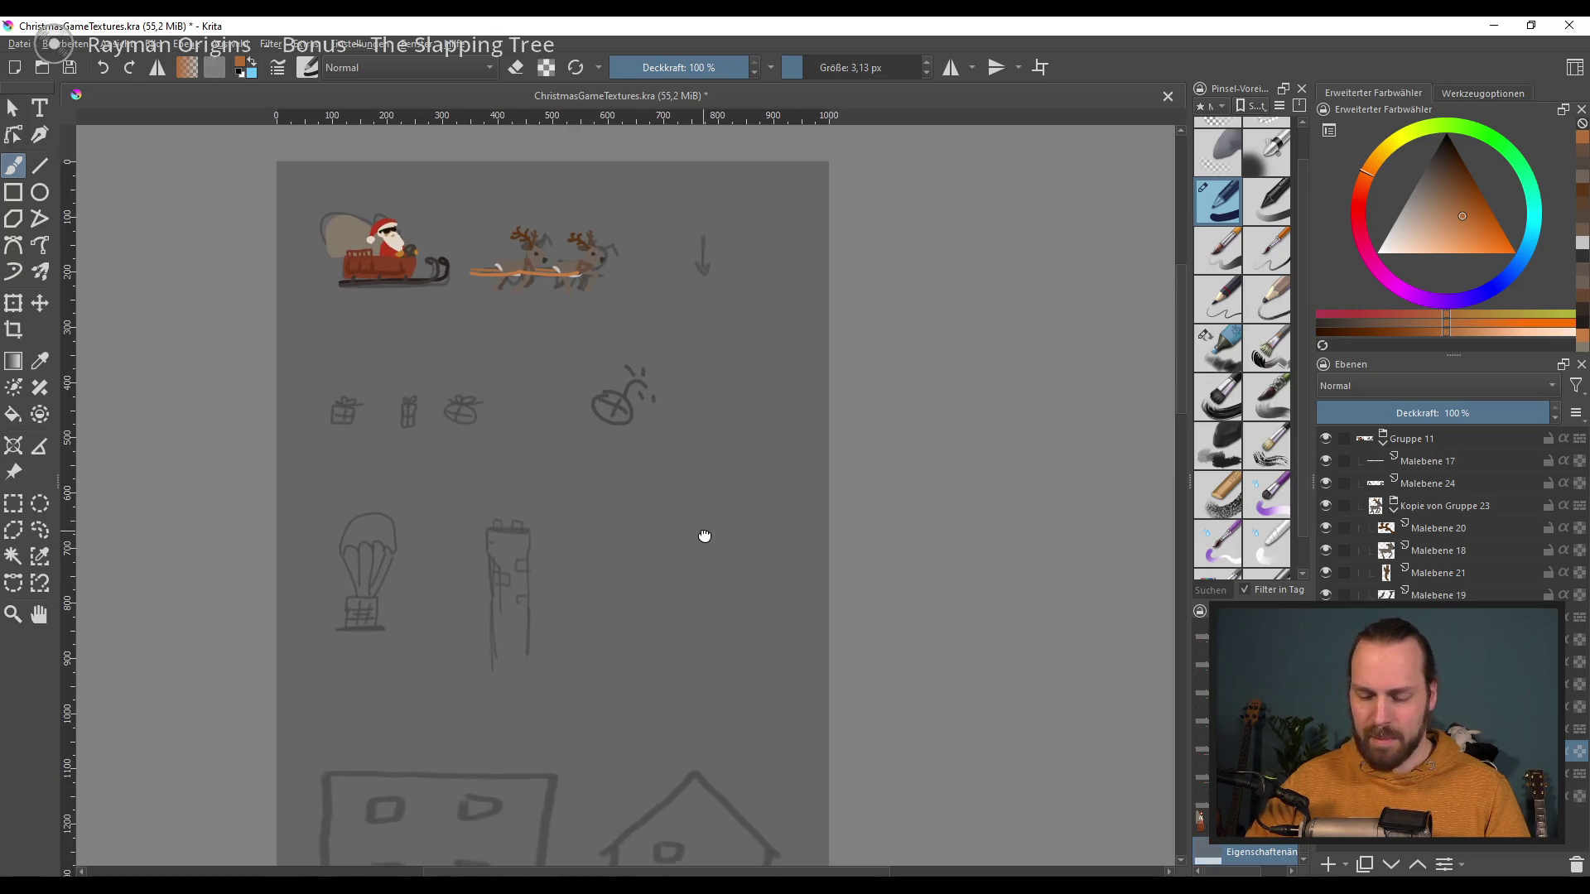
scroll(703, 532, up, 3)
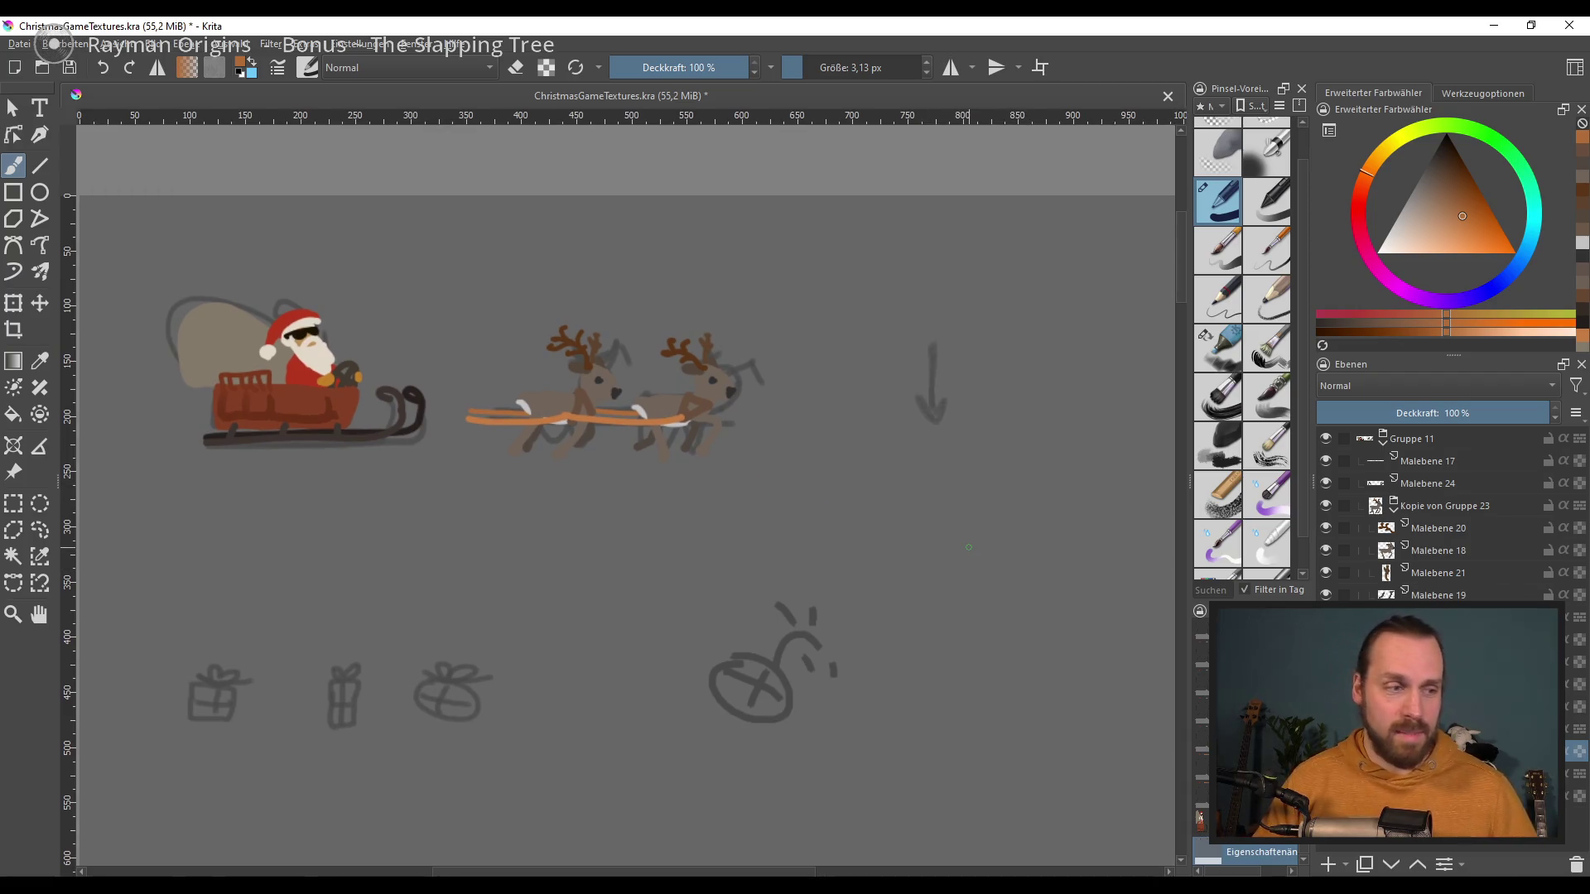
drag(719, 563, 698, 543)
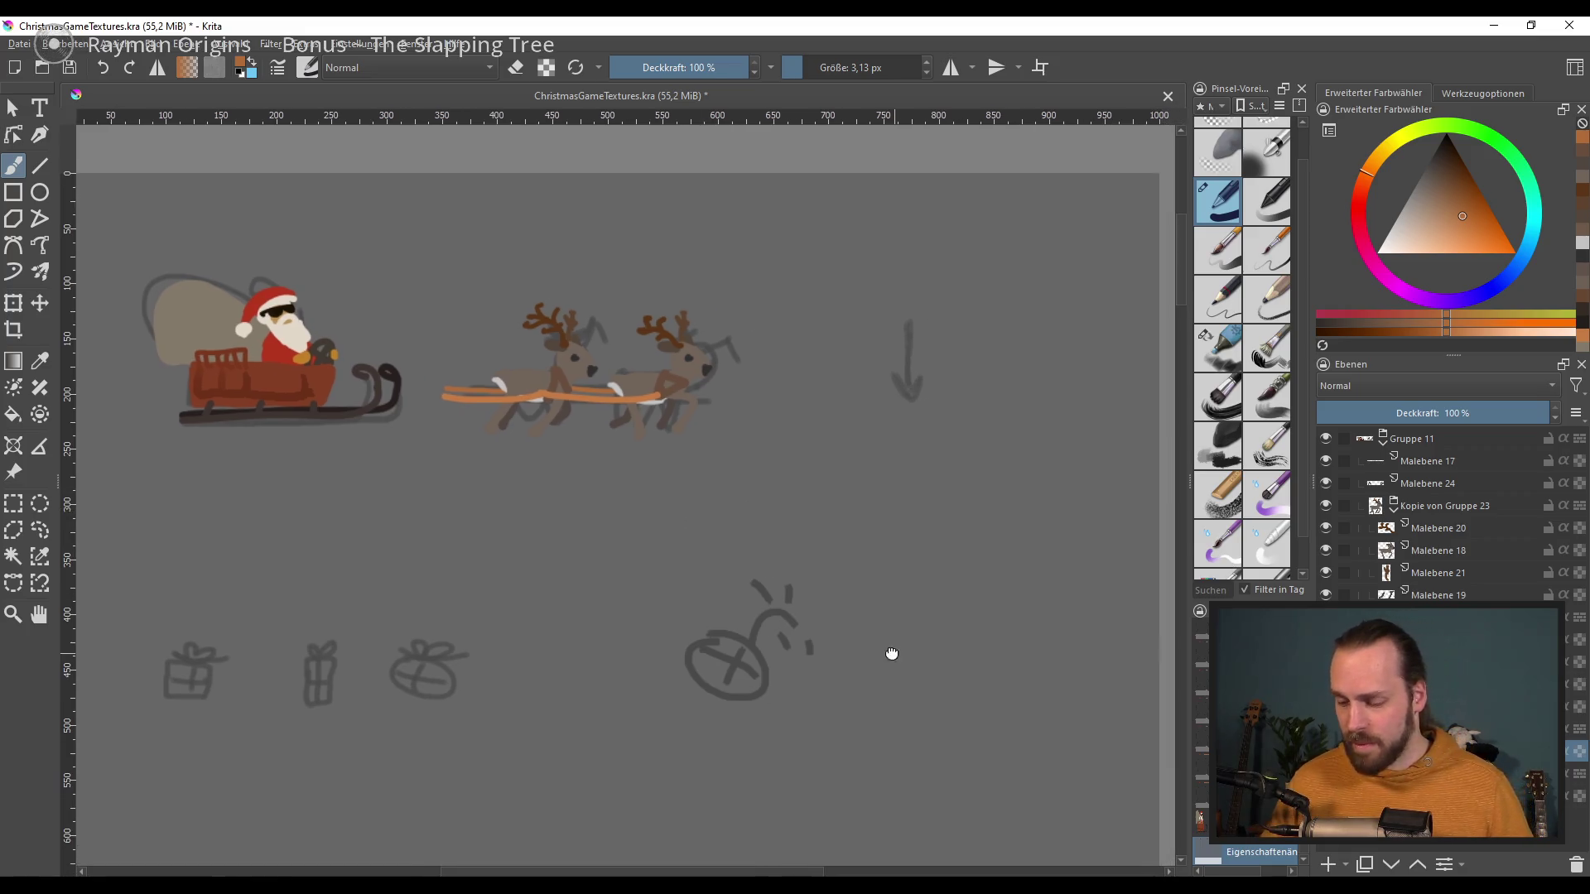
drag(732, 758, 870, 619)
drag(882, 707, 959, 608)
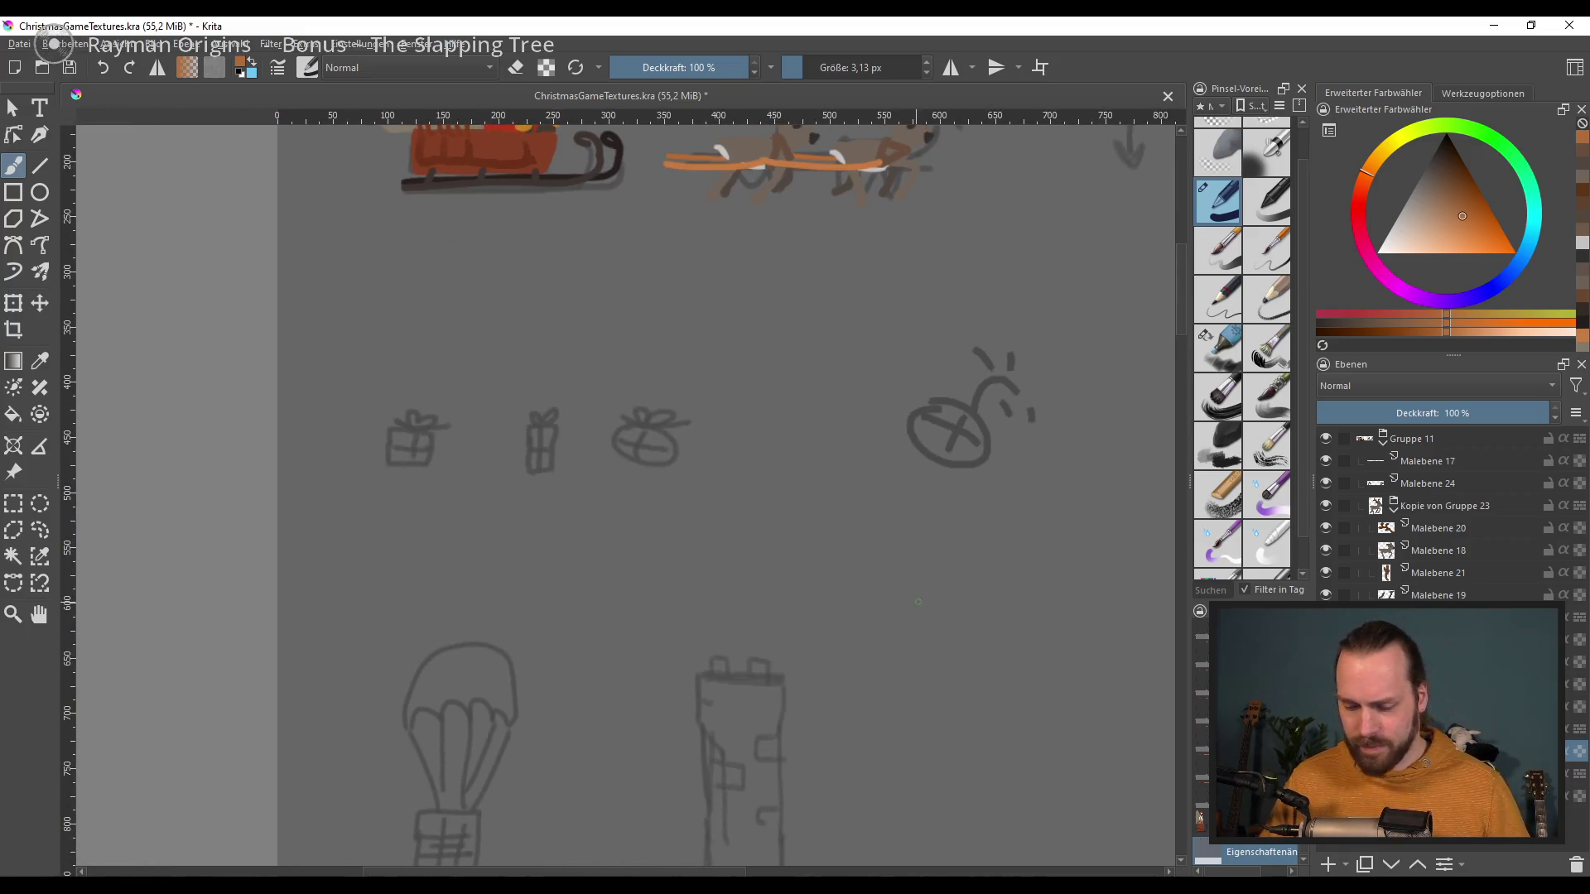
scroll(958, 608, up, 2)
drag(737, 619, 870, 634)
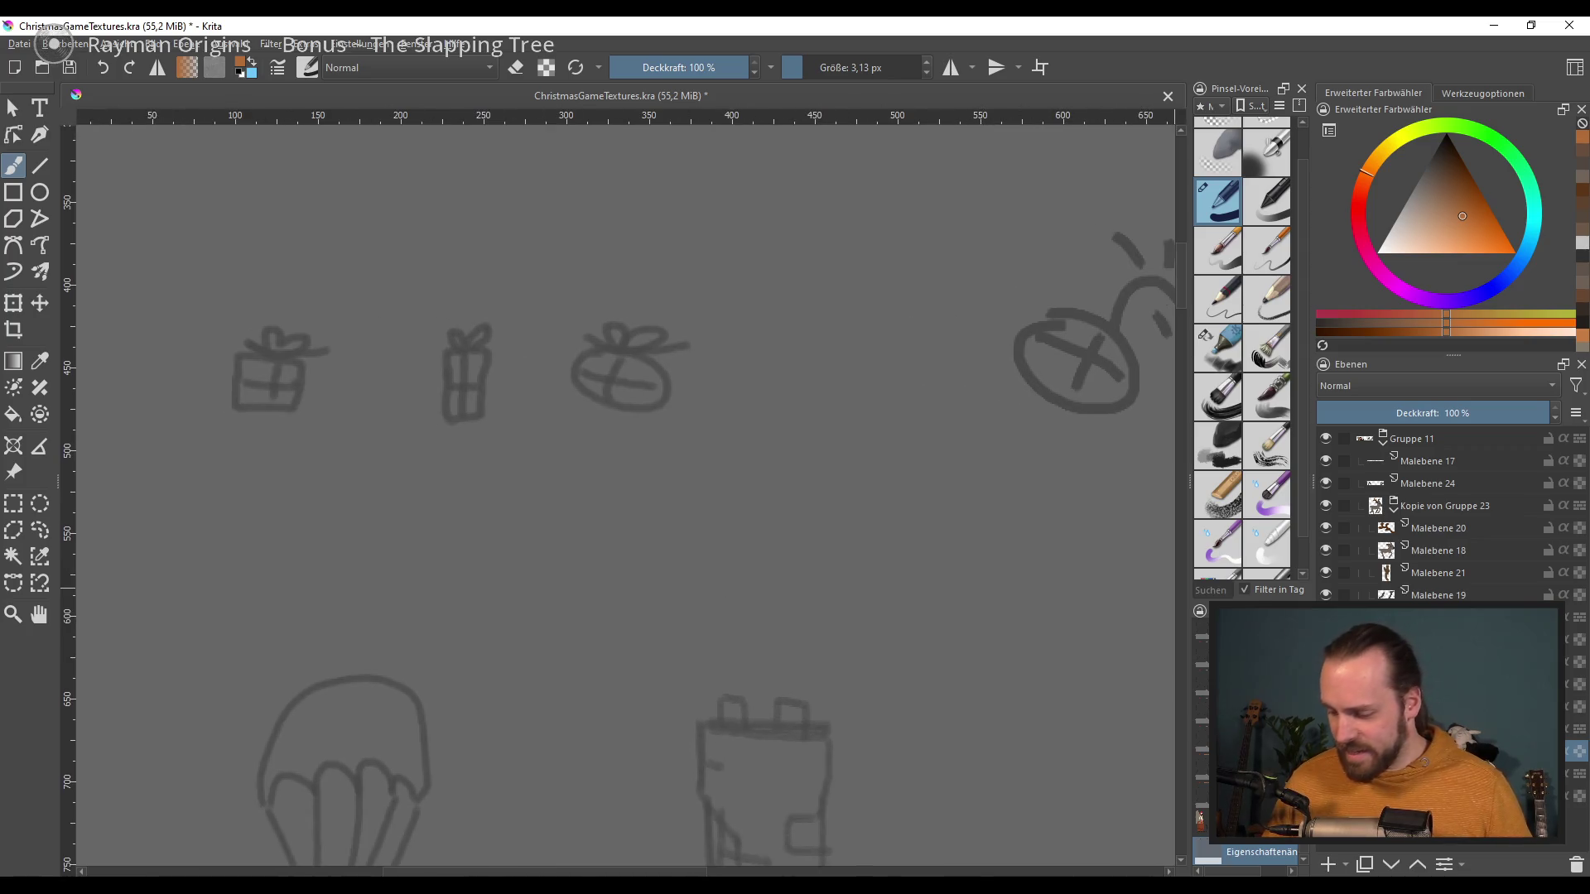
Step: Collapse Gruppe 11 and add a new group Gruppe 26 holding the empty paint layer Malebene 27
click(1381, 446)
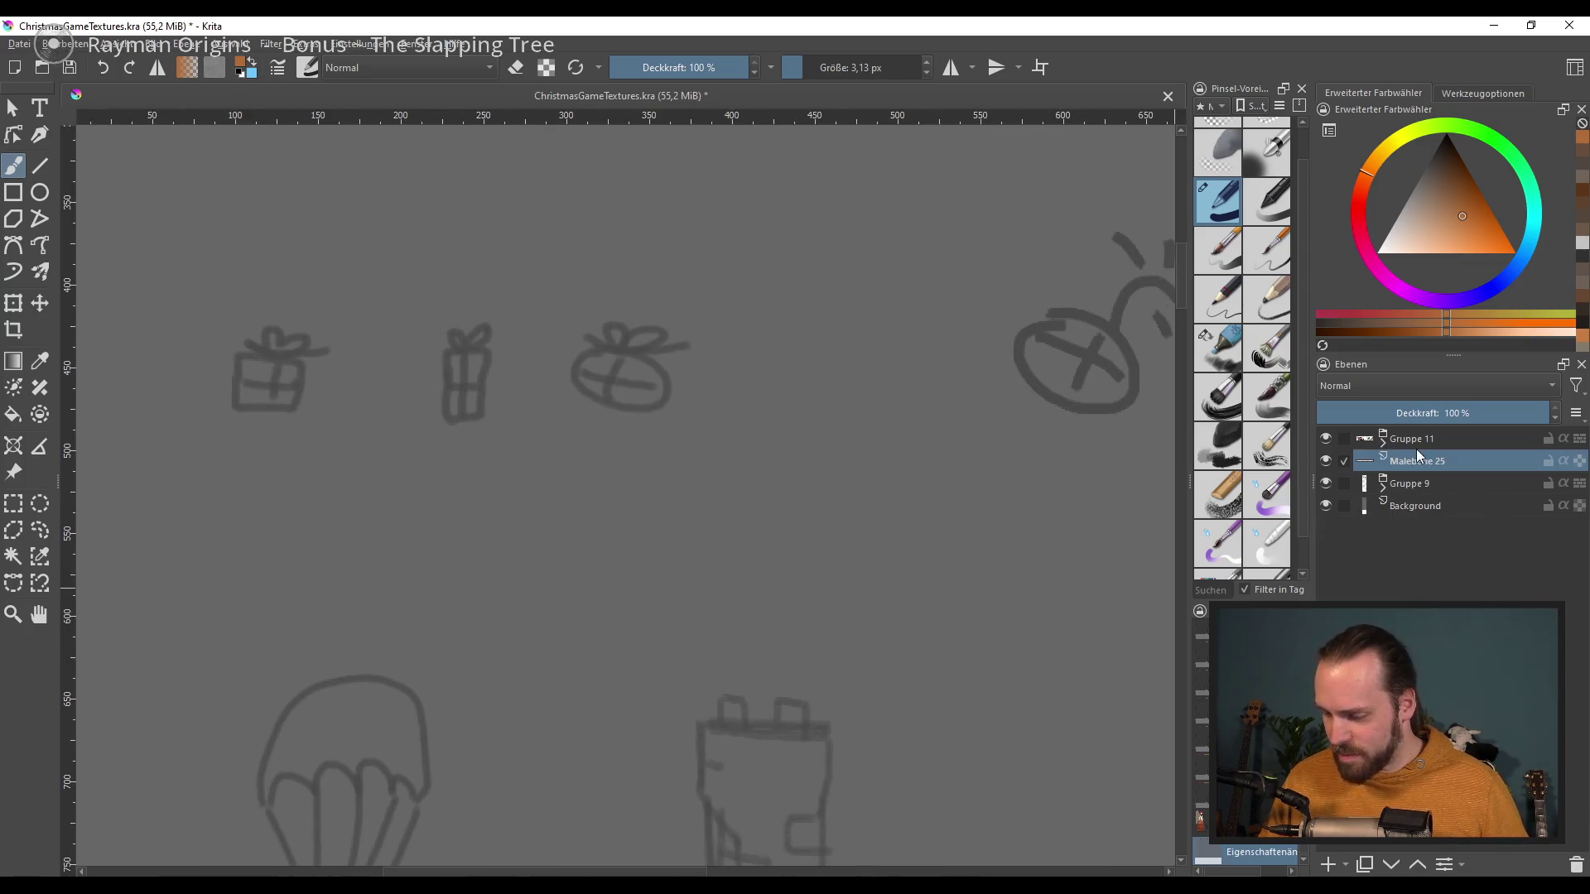
click(1358, 439)
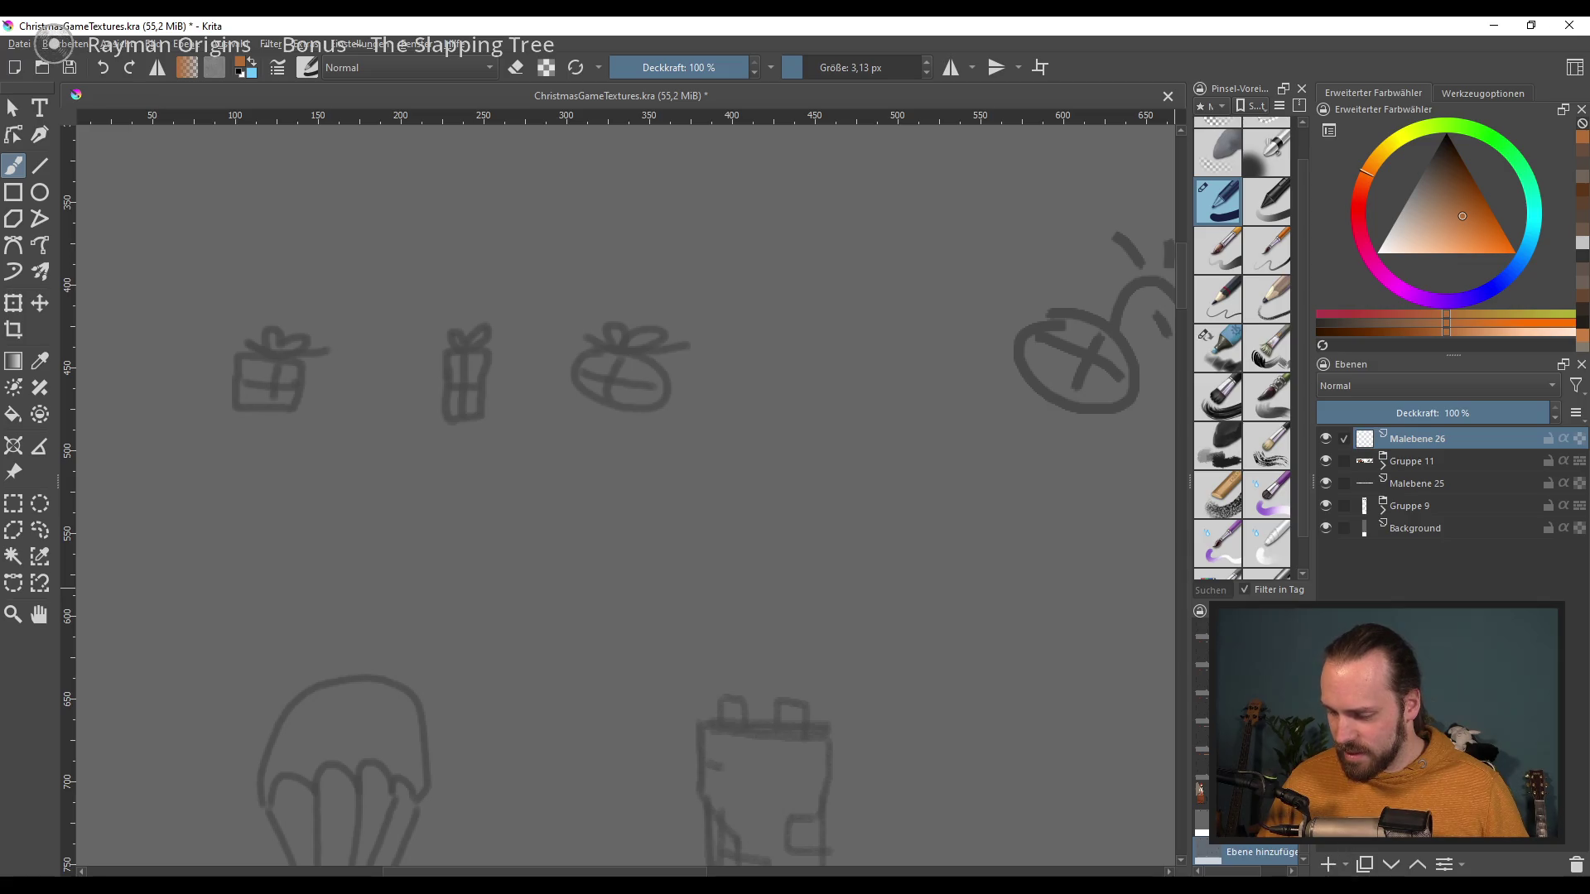
key(ctrl+z)
click(1346, 866)
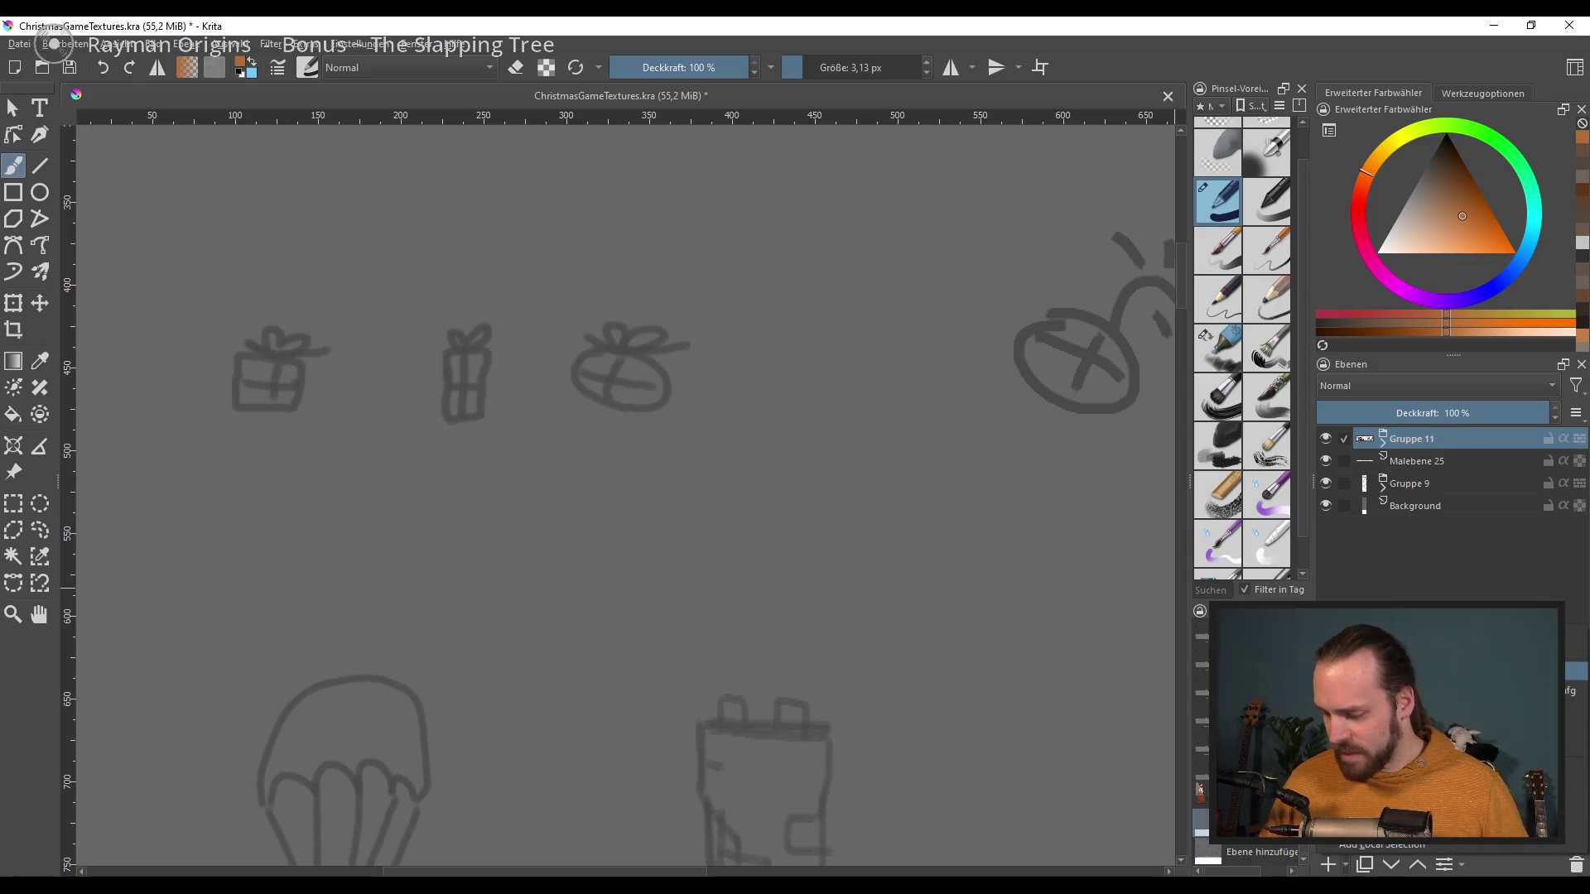
click(1375, 596)
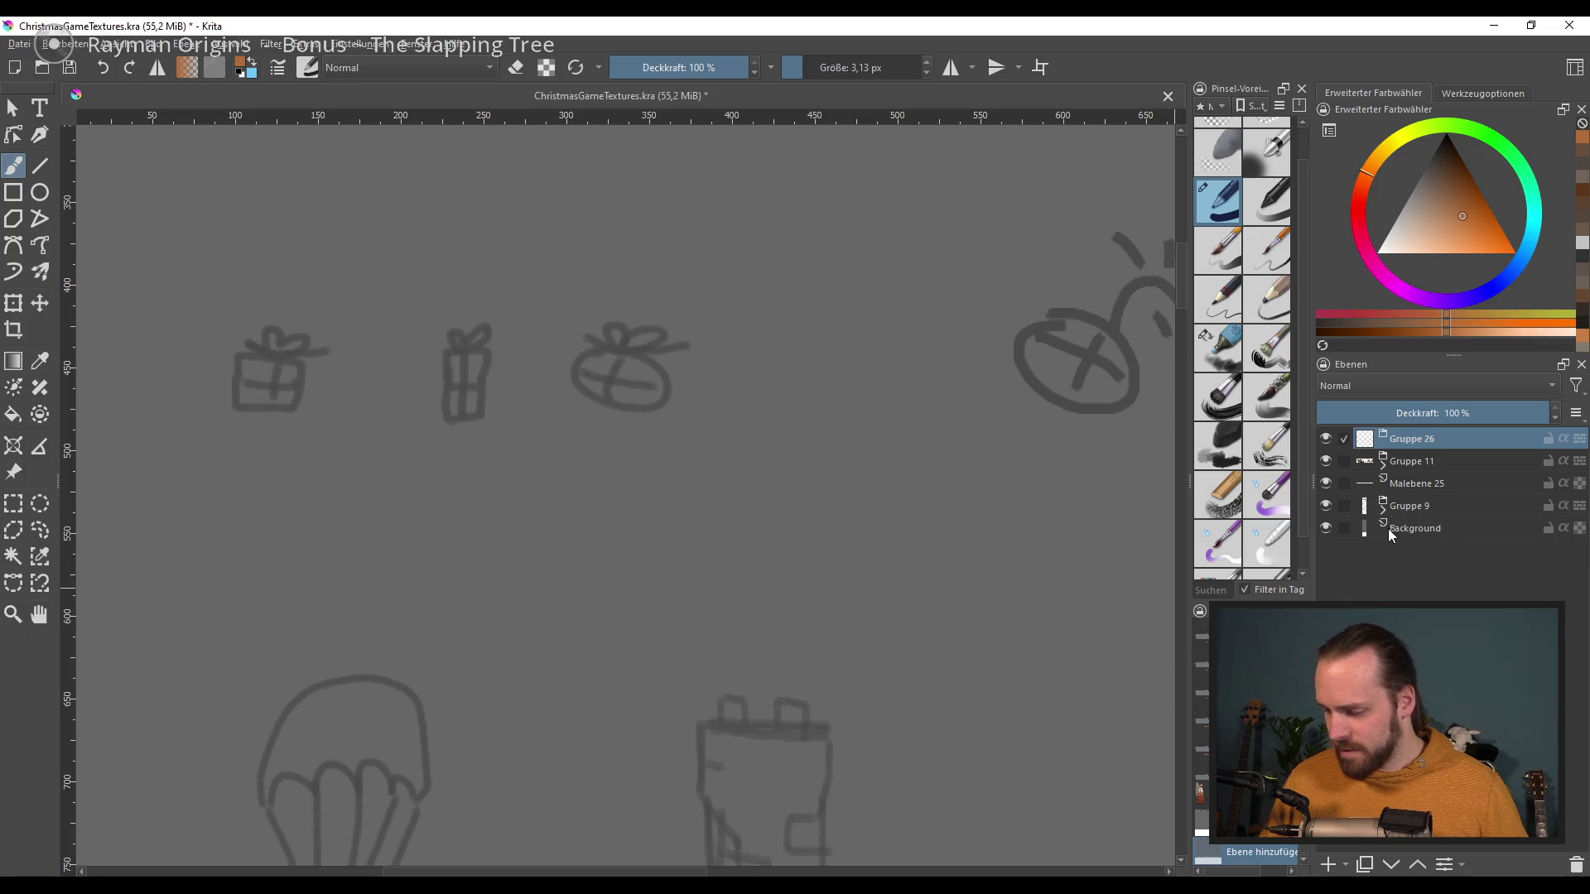
key(Insert)
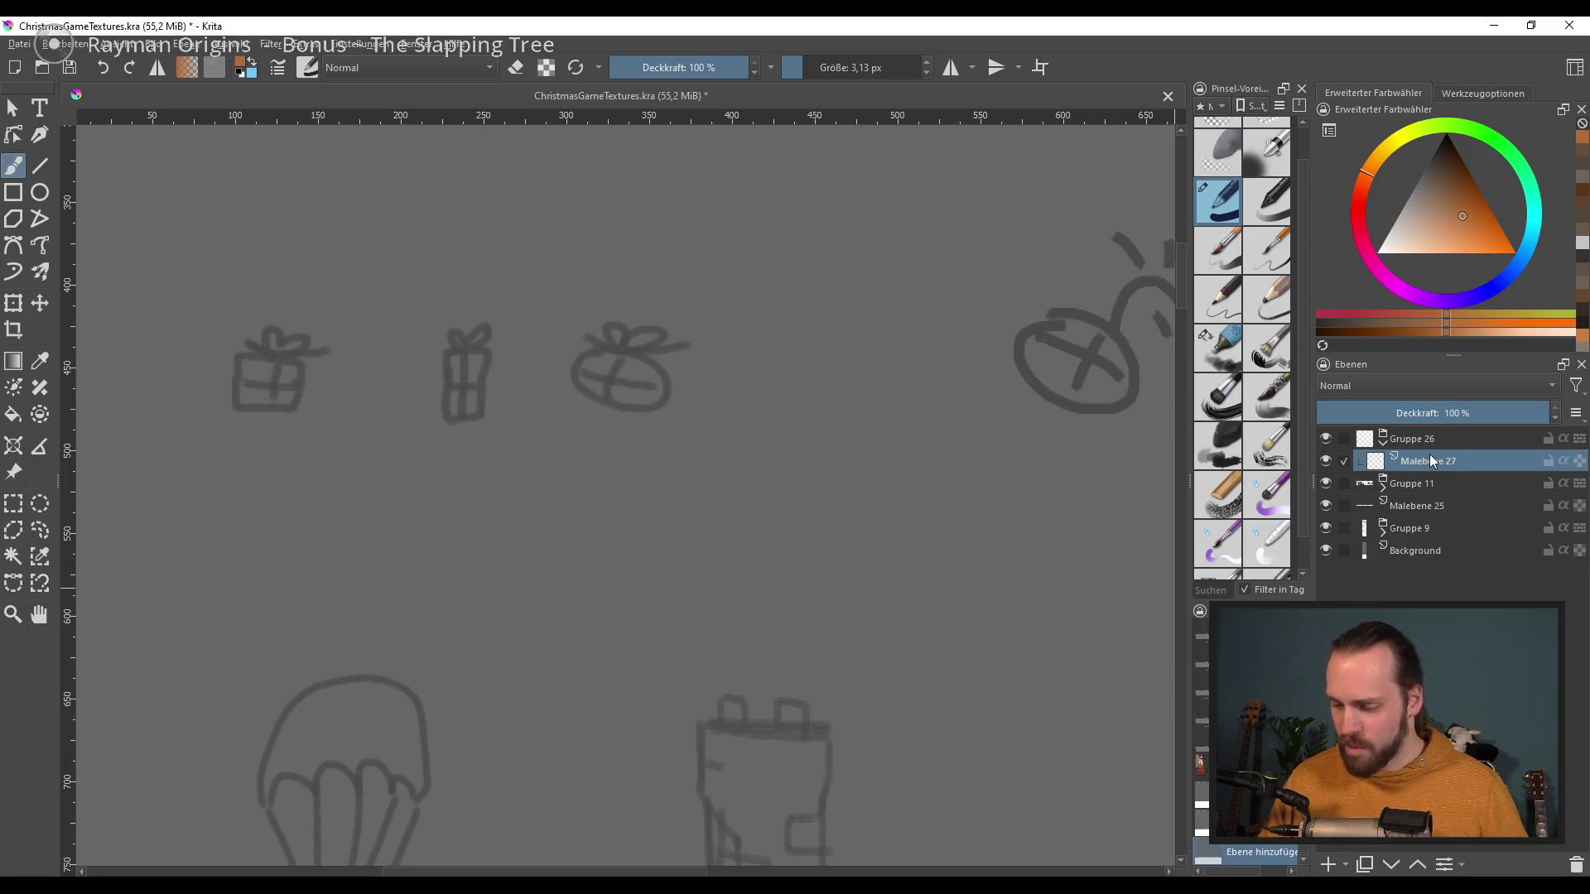
scroll(649, 604, up, 2)
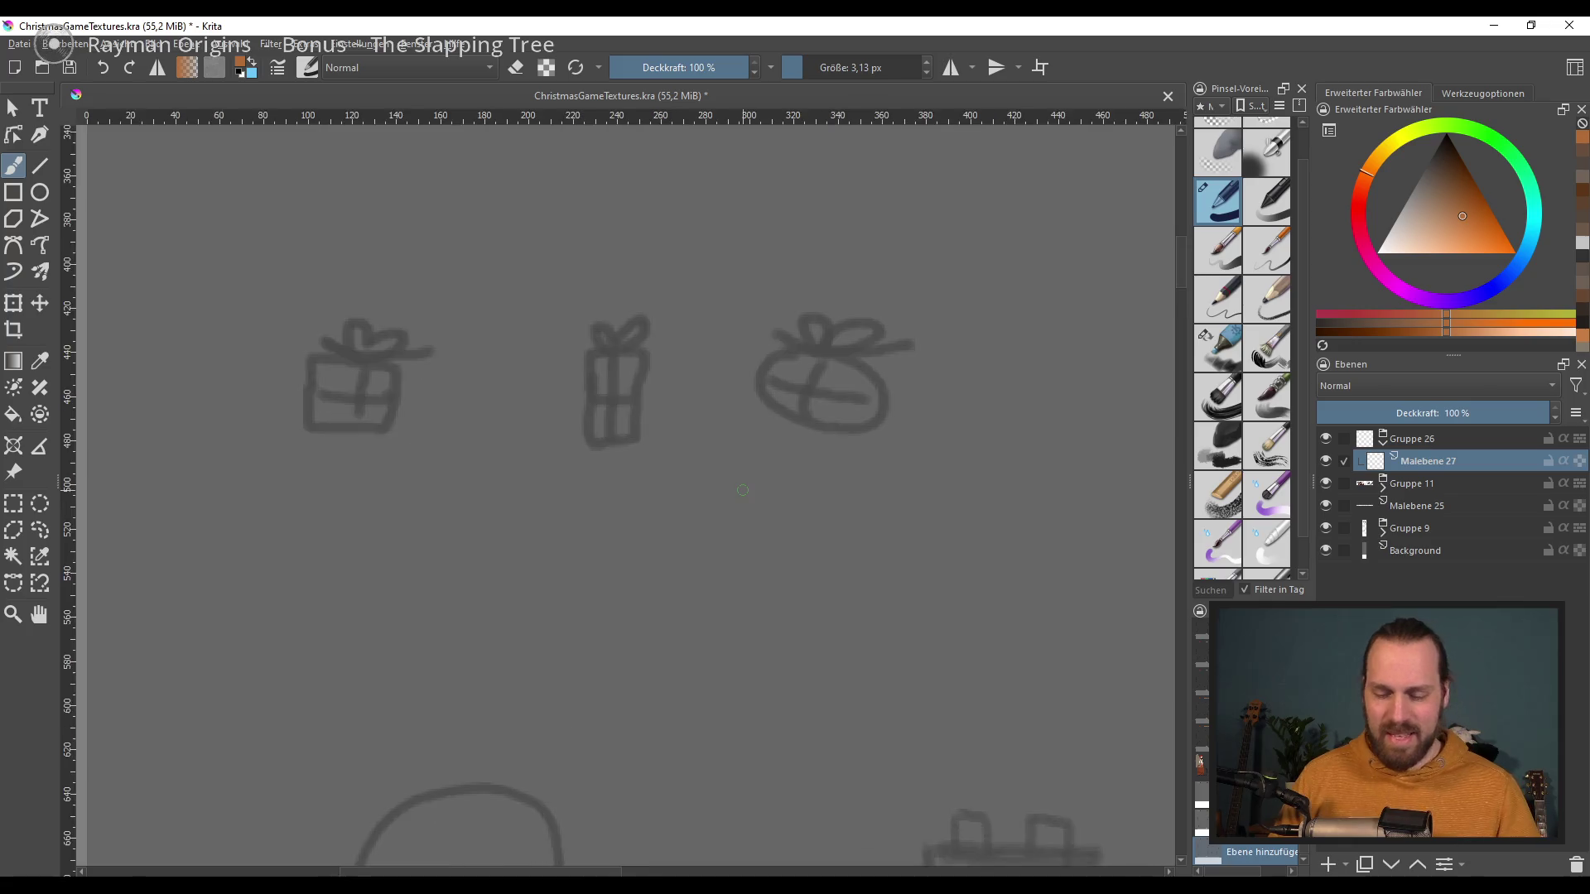
scroll(743, 490, up, 2)
scroll(321, 464, left, 4)
scroll(321, 465, left, 1)
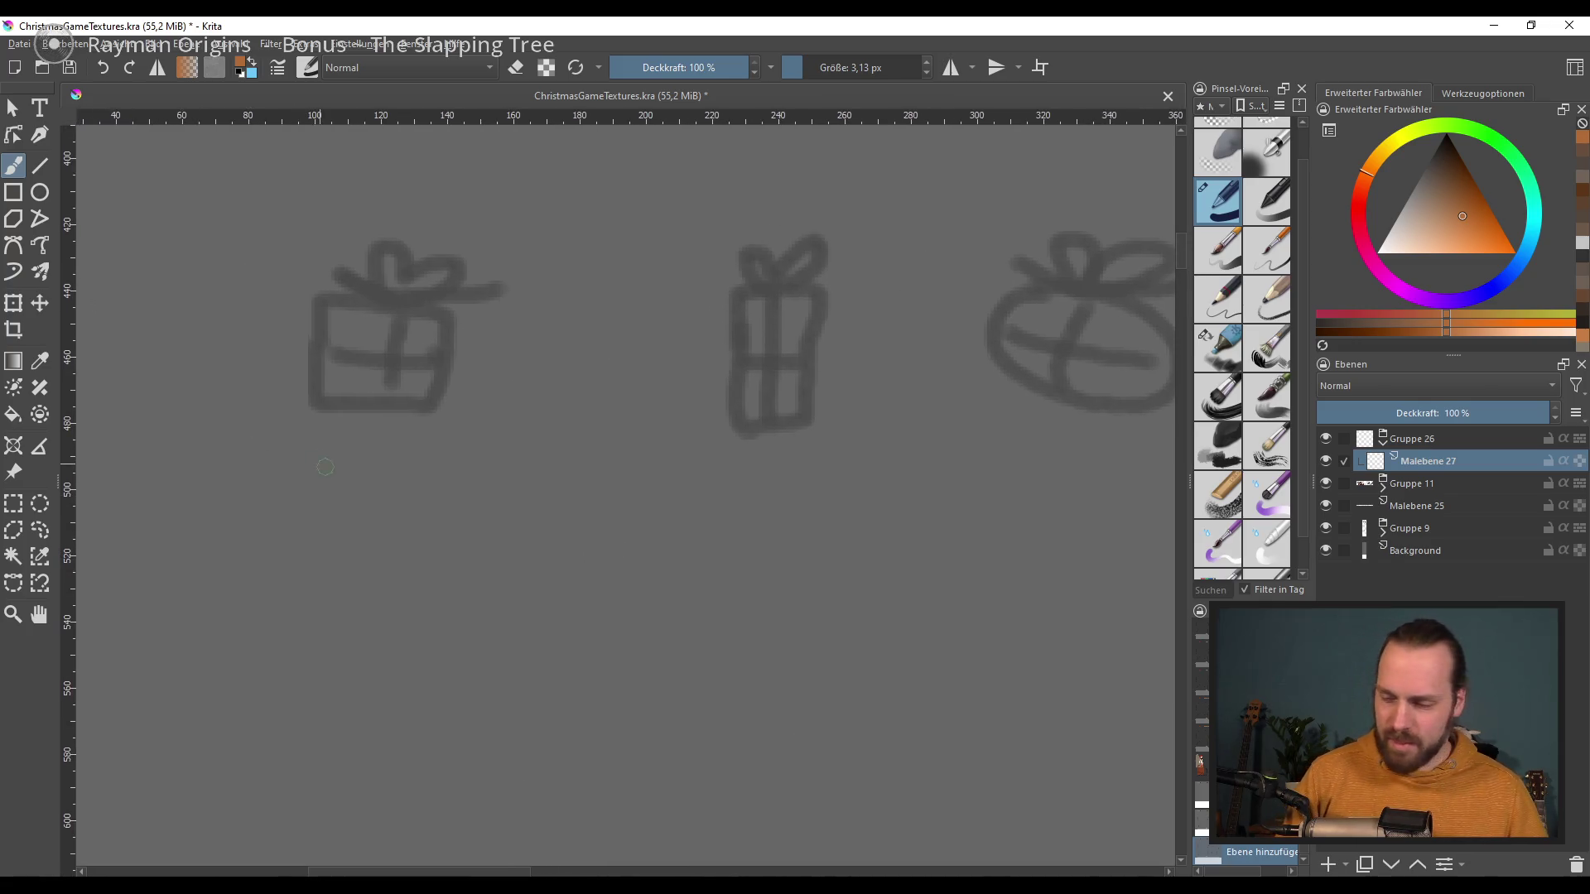
scroll(321, 465, up, 1)
scroll(812, 390, up, 1)
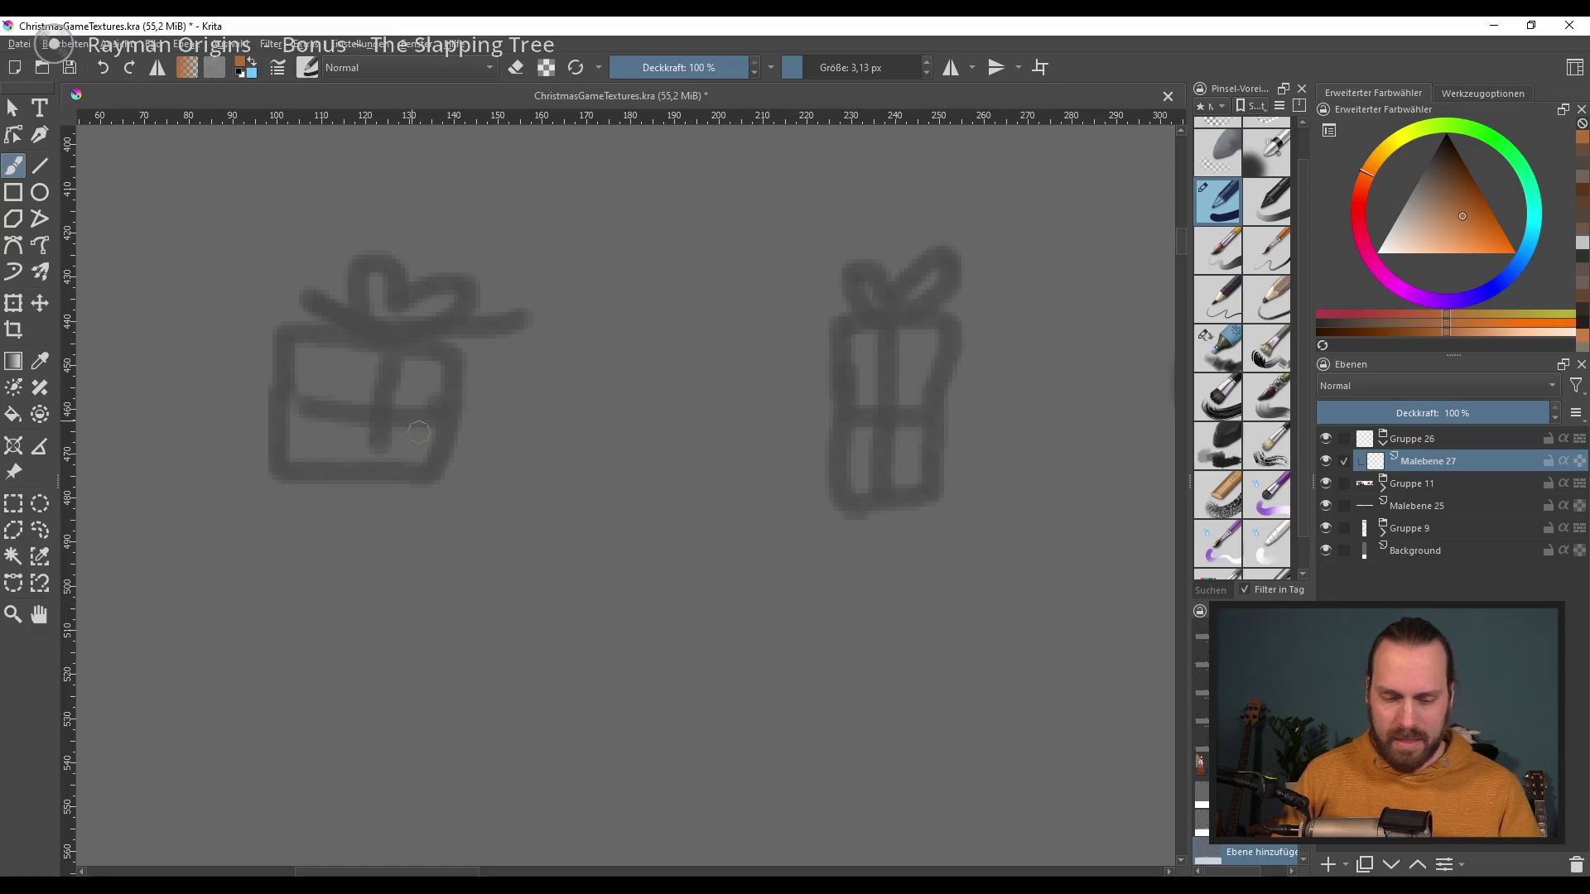
Step: Pick white and a slightly larger brush to paint over the gift box's left edge
drag(286, 335, 286, 484)
key(ctrl+z)
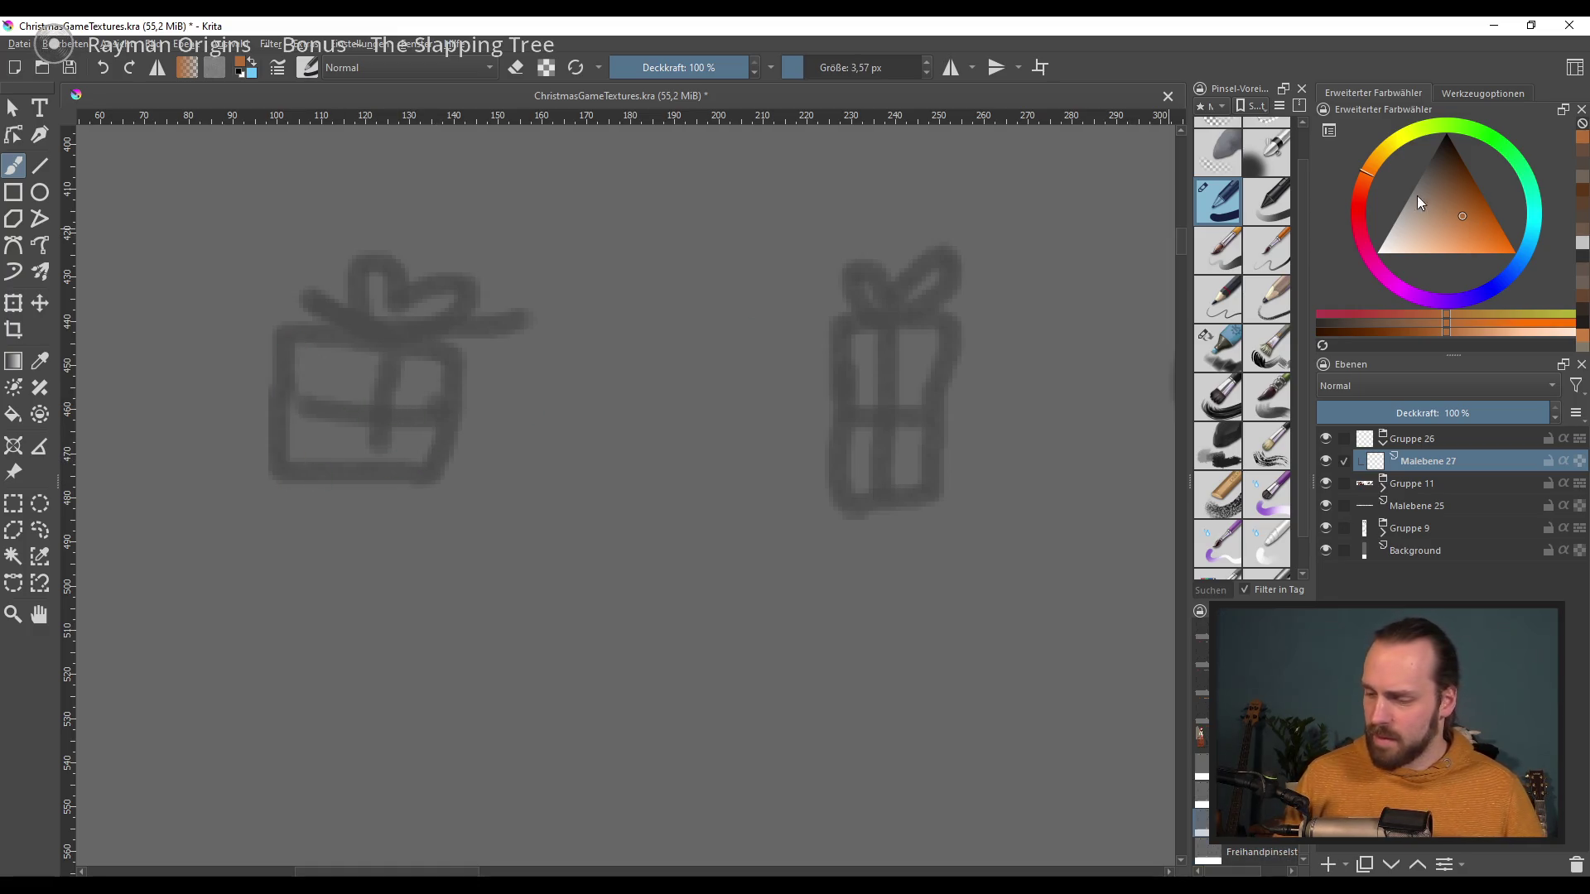
drag(1472, 225, 1316, 256)
drag(321, 411, 324, 415)
drag(282, 325, 278, 472)
key(ctrl+z)
Step: Paint the box's sides and interior white, then erase its right edge straight
mouse_move(279, 323)
mouse_down()
mouse_move(273, 465)
mouse_move(445, 339)
mouse_up()
key(ctrl+z)
key(ctrl+z)
mouse_move(283, 329)
mouse_down()
mouse_move(389, 476)
mouse_move(354, 336)
mouse_up()
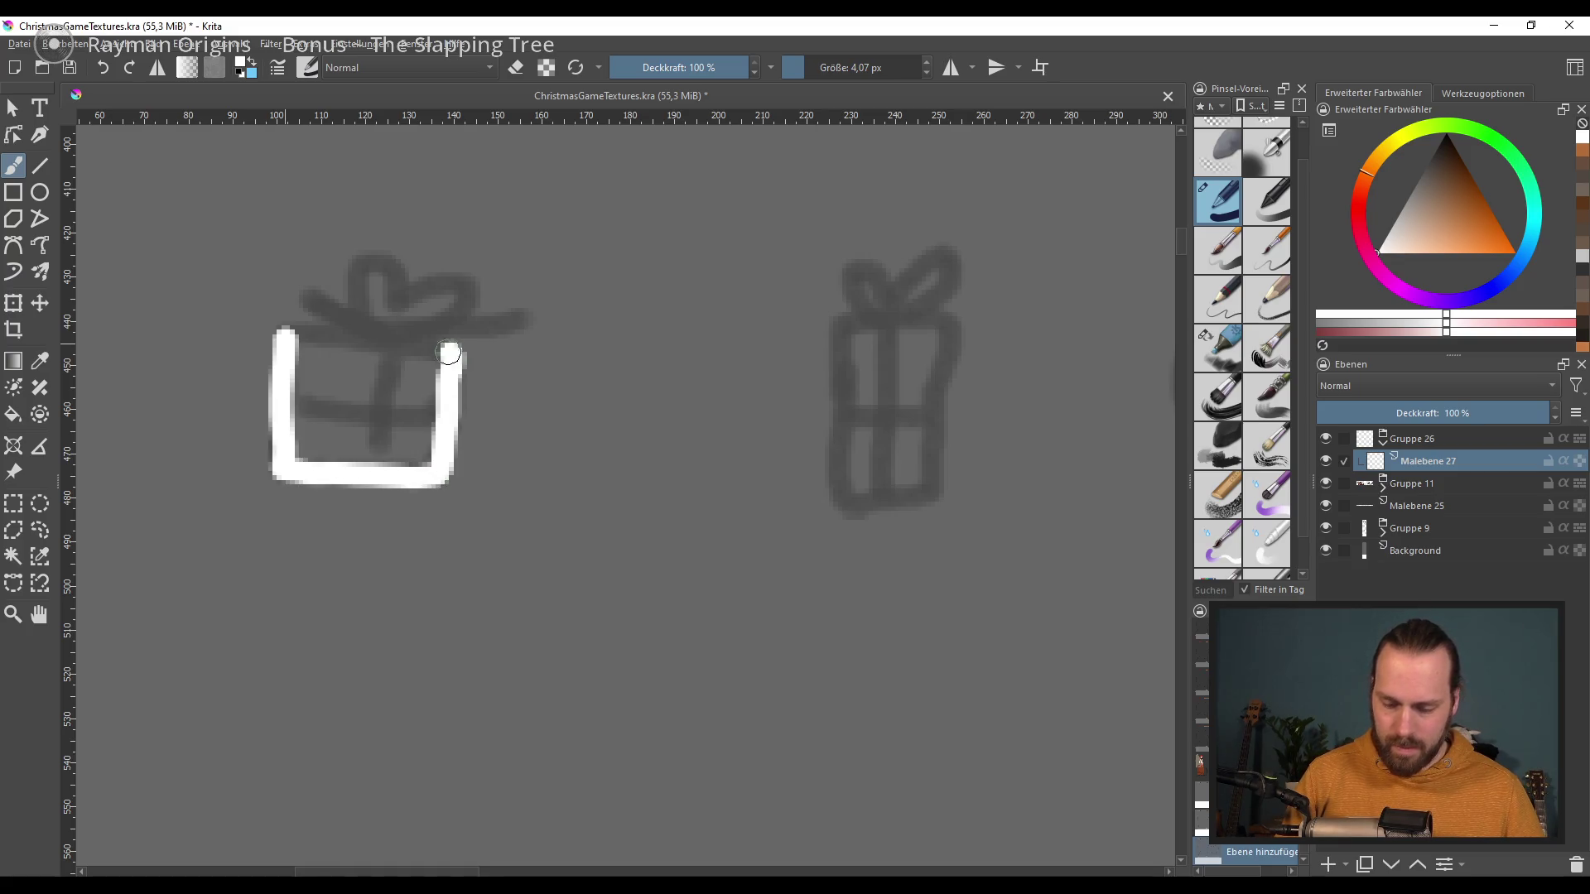
mouse_move(398, 416)
mouse_down()
mouse_move(337, 372)
mouse_move(380, 359)
mouse_move(308, 439)
mouse_move(423, 413)
mouse_move(408, 447)
mouse_up()
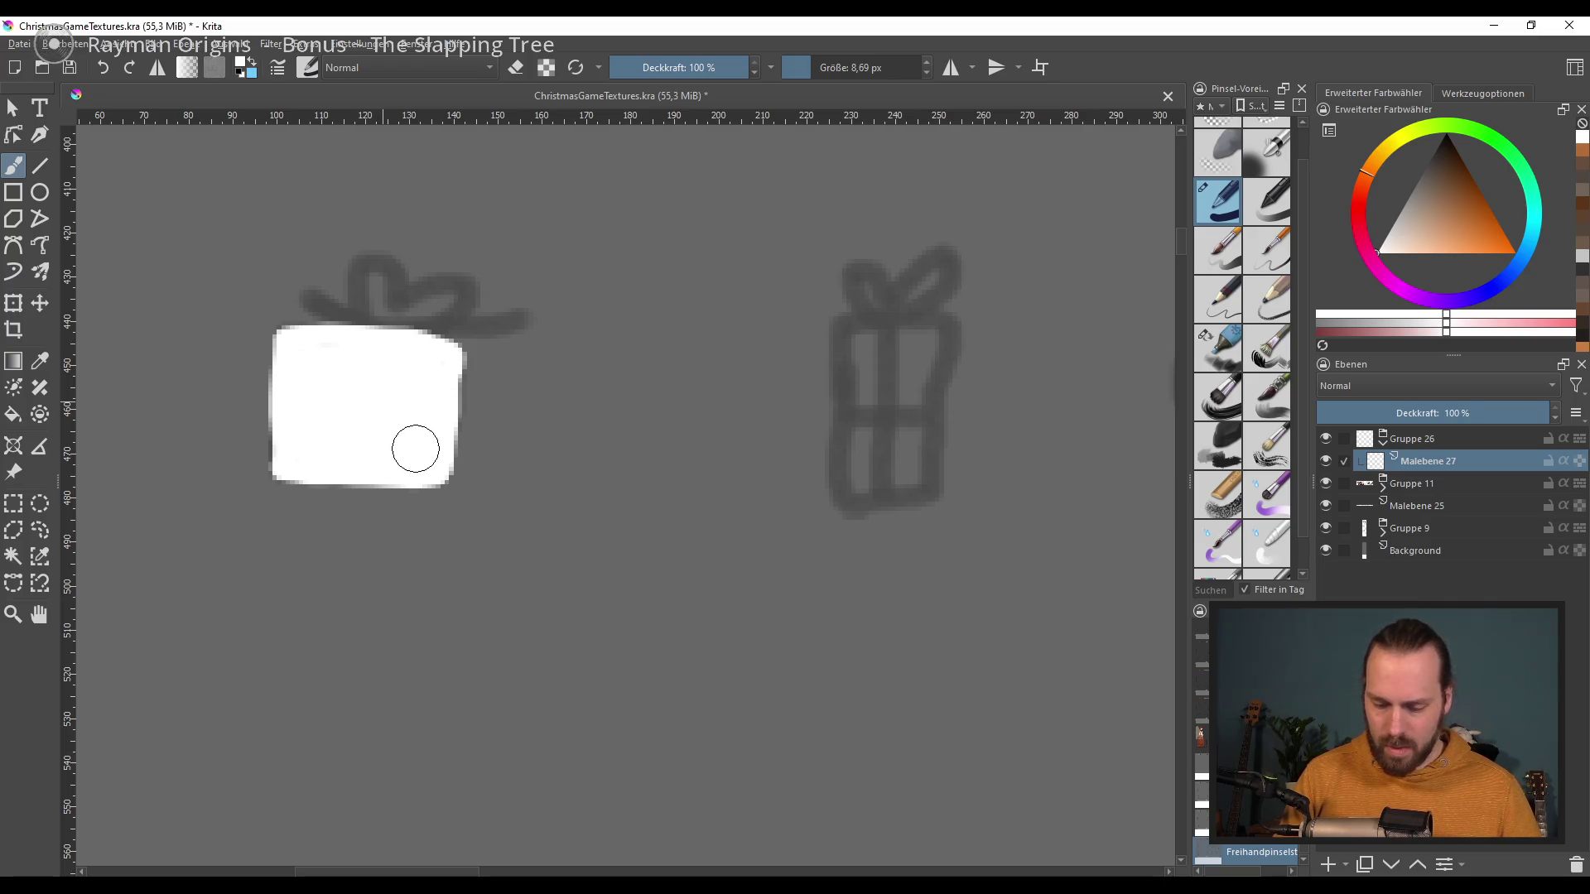
key(bracketleft)
key(bracketleft)
key(bracketleft)
key(bracketleft)
key(bracketleft)
key(bracketleft)
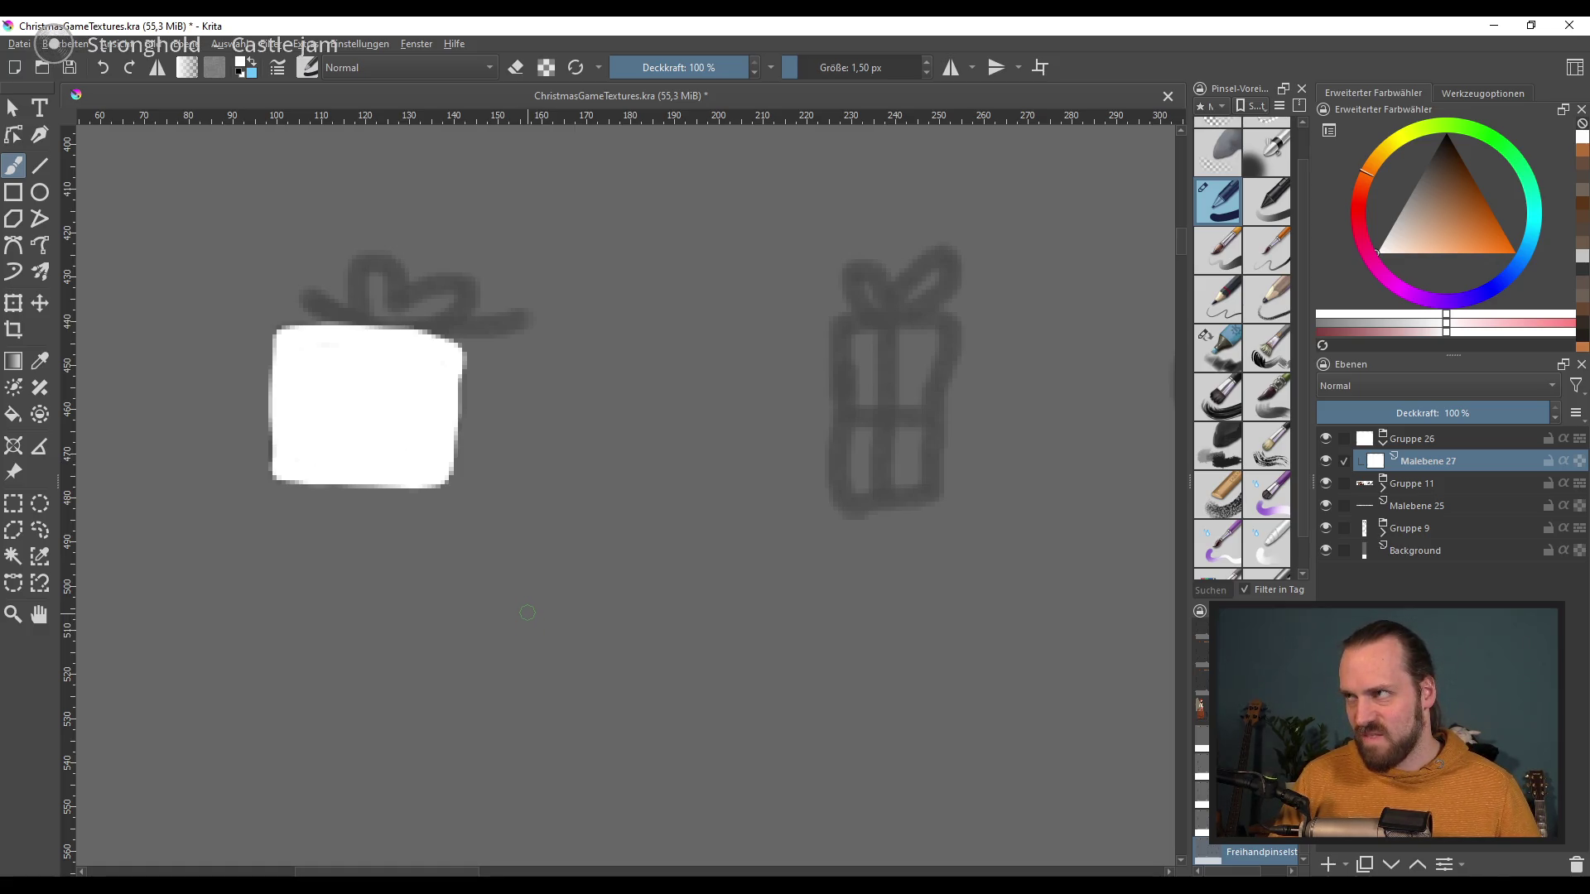
key(e)
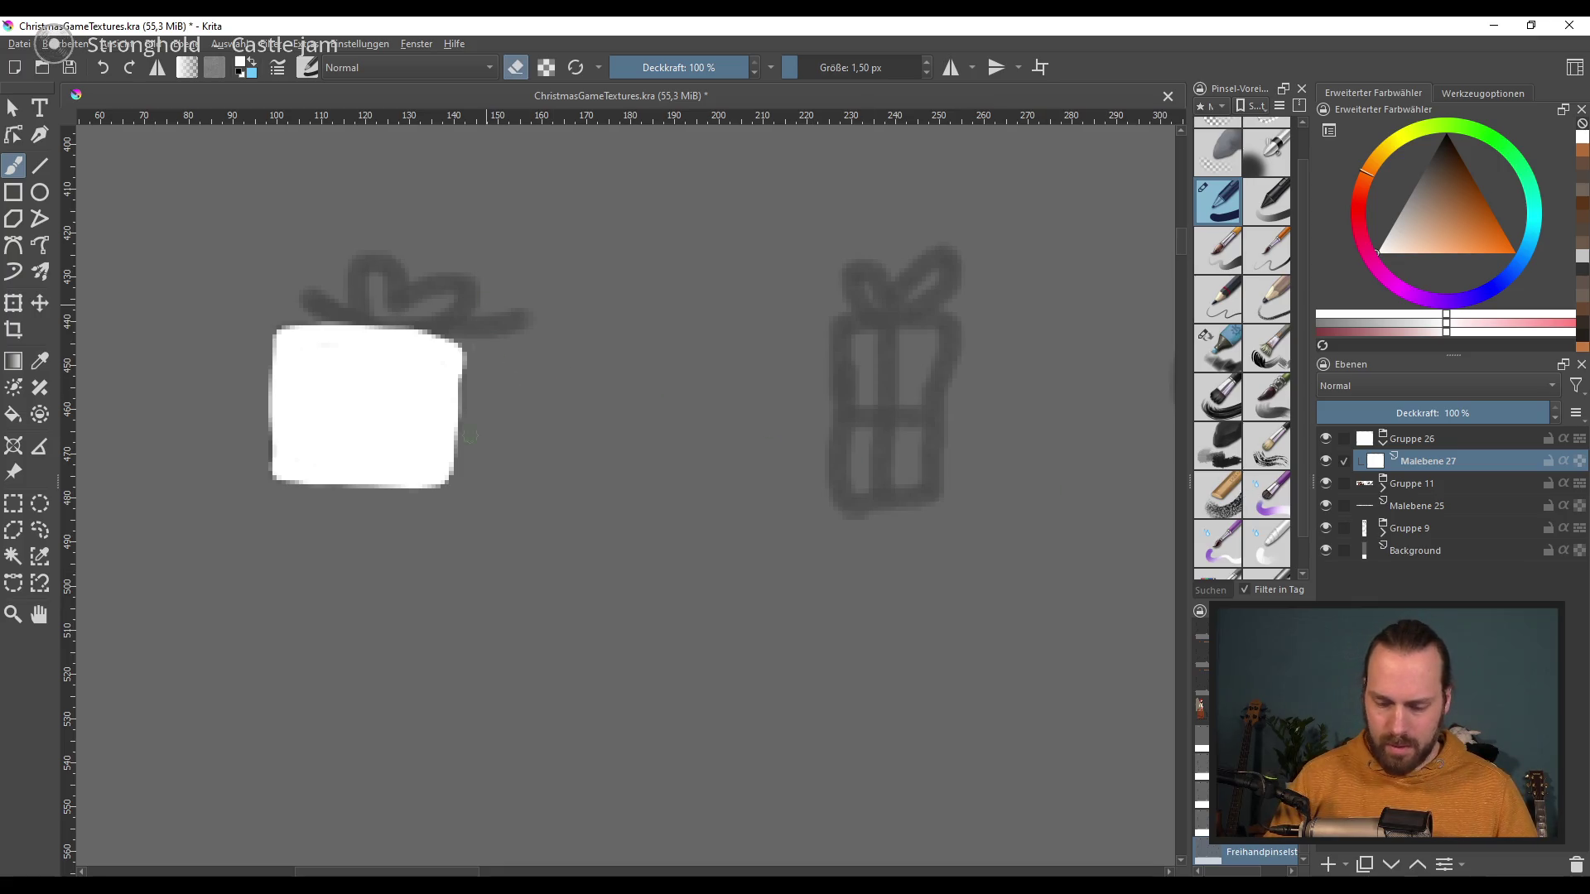
drag(465, 323, 467, 445)
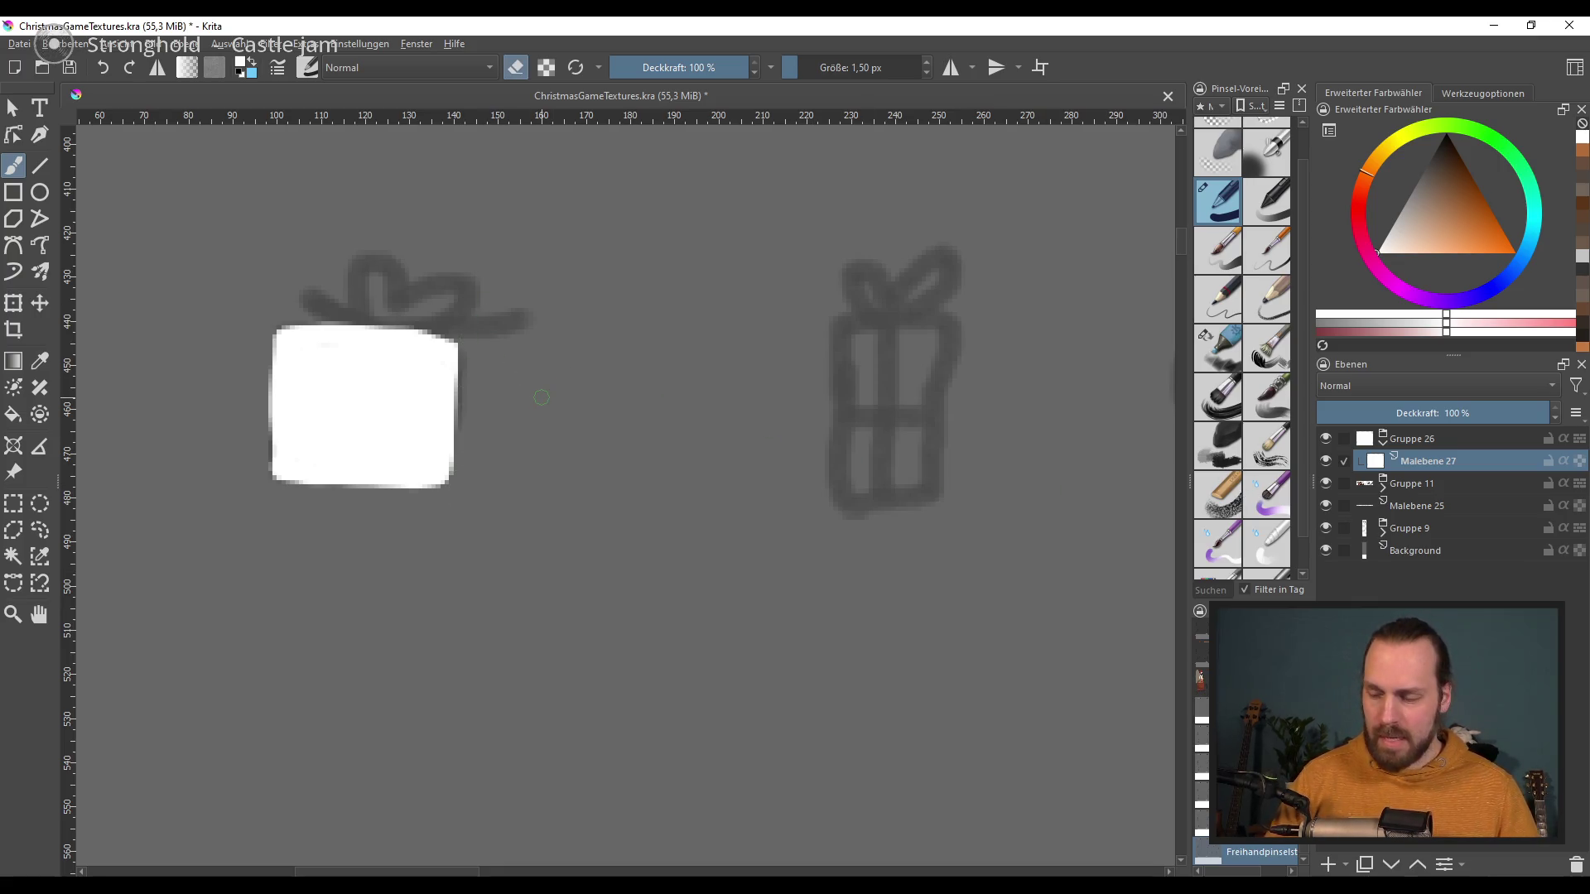
Step: Add an empty layer, Malebene 28, above the white gift box
click(1330, 861)
key(e)
drag(1449, 226, 1467, 236)
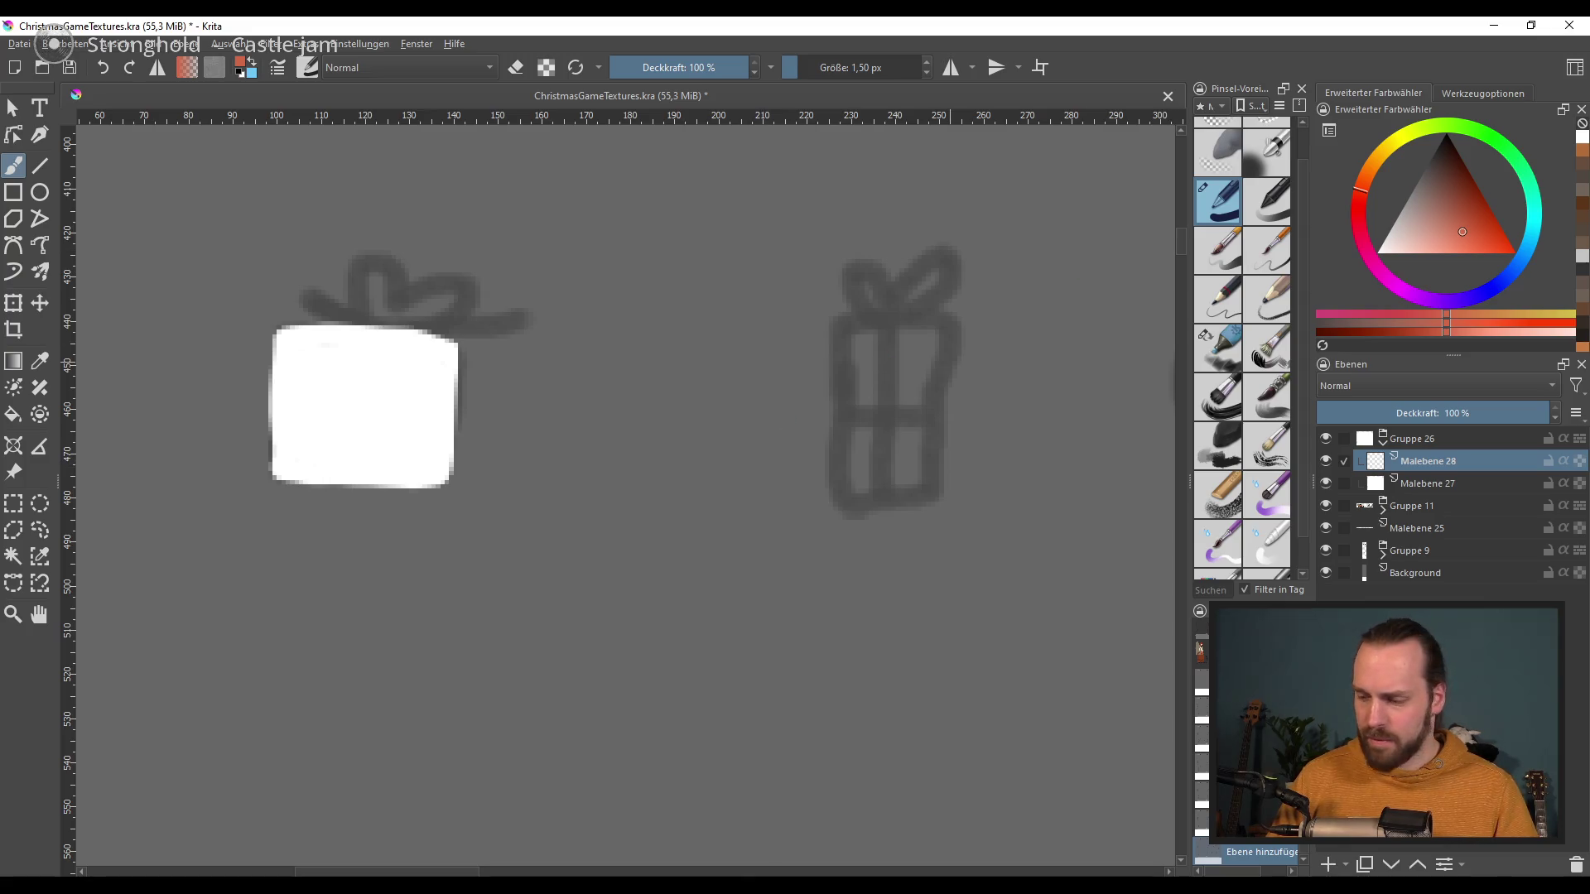
Step: Choose black and draw the vertical ribbon down the gift box
mouse_move(1454, 233)
mouse_down()
mouse_move(1485, 220)
mouse_move(1363, 265)
mouse_move(1448, 134)
mouse_up()
click(369, 327)
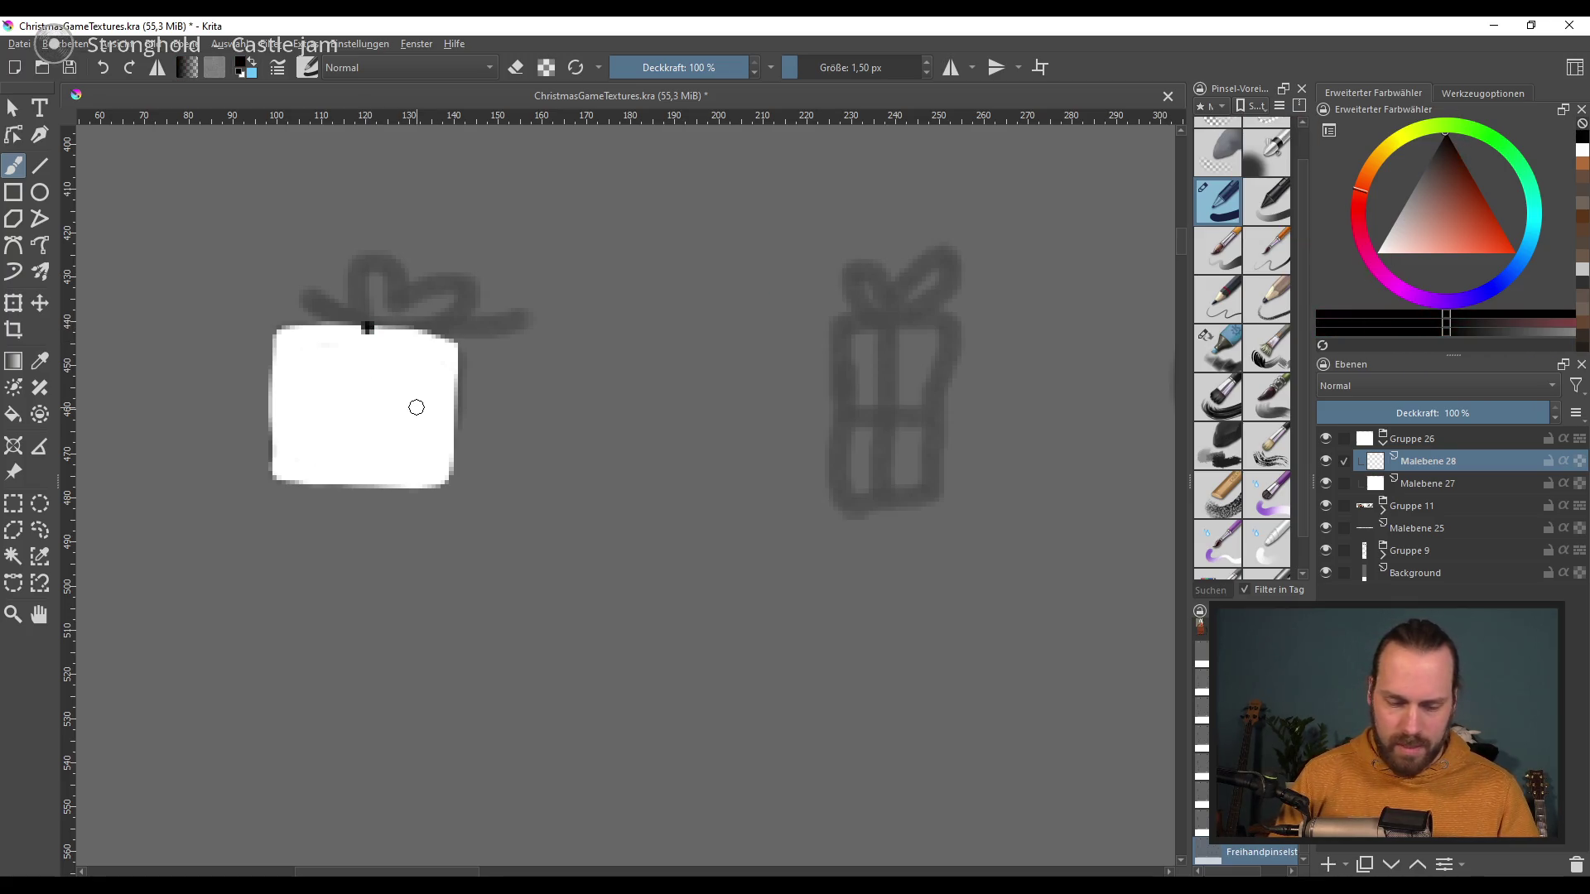
shift+drag(424, 398, 447, 398)
key(ctrl+z)
drag(365, 321, 365, 489)
key(ctrl+z)
drag(364, 327, 361, 493)
key(ctrl+z)
drag(375, 325, 365, 493)
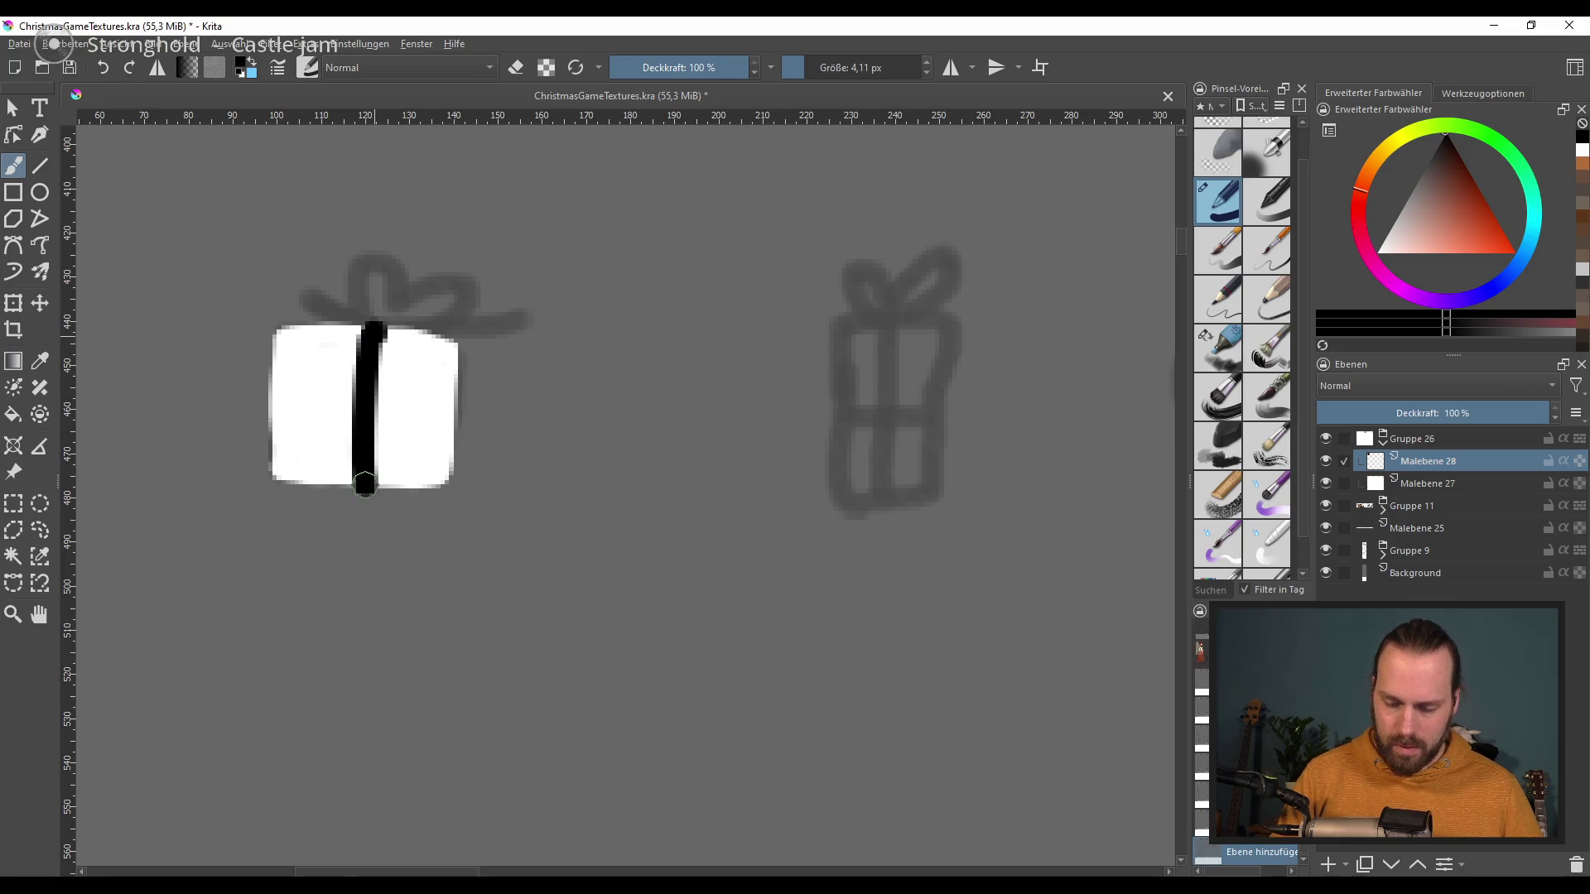
Step: Draw the horizontal ribbon band across the box
drag(290, 404, 468, 407)
key(ctrl+z)
key(ctrl+z)
drag(369, 323, 366, 493)
key(ctrl+z)
drag(269, 404, 454, 406)
Step: Paint the bow loops and curling ribbon end, then move the ribbon beside the box
mouse_move(367, 331)
mouse_down()
mouse_move(356, 257)
mouse_move(370, 321)
mouse_move(429, 268)
mouse_up()
key(bracketleft)
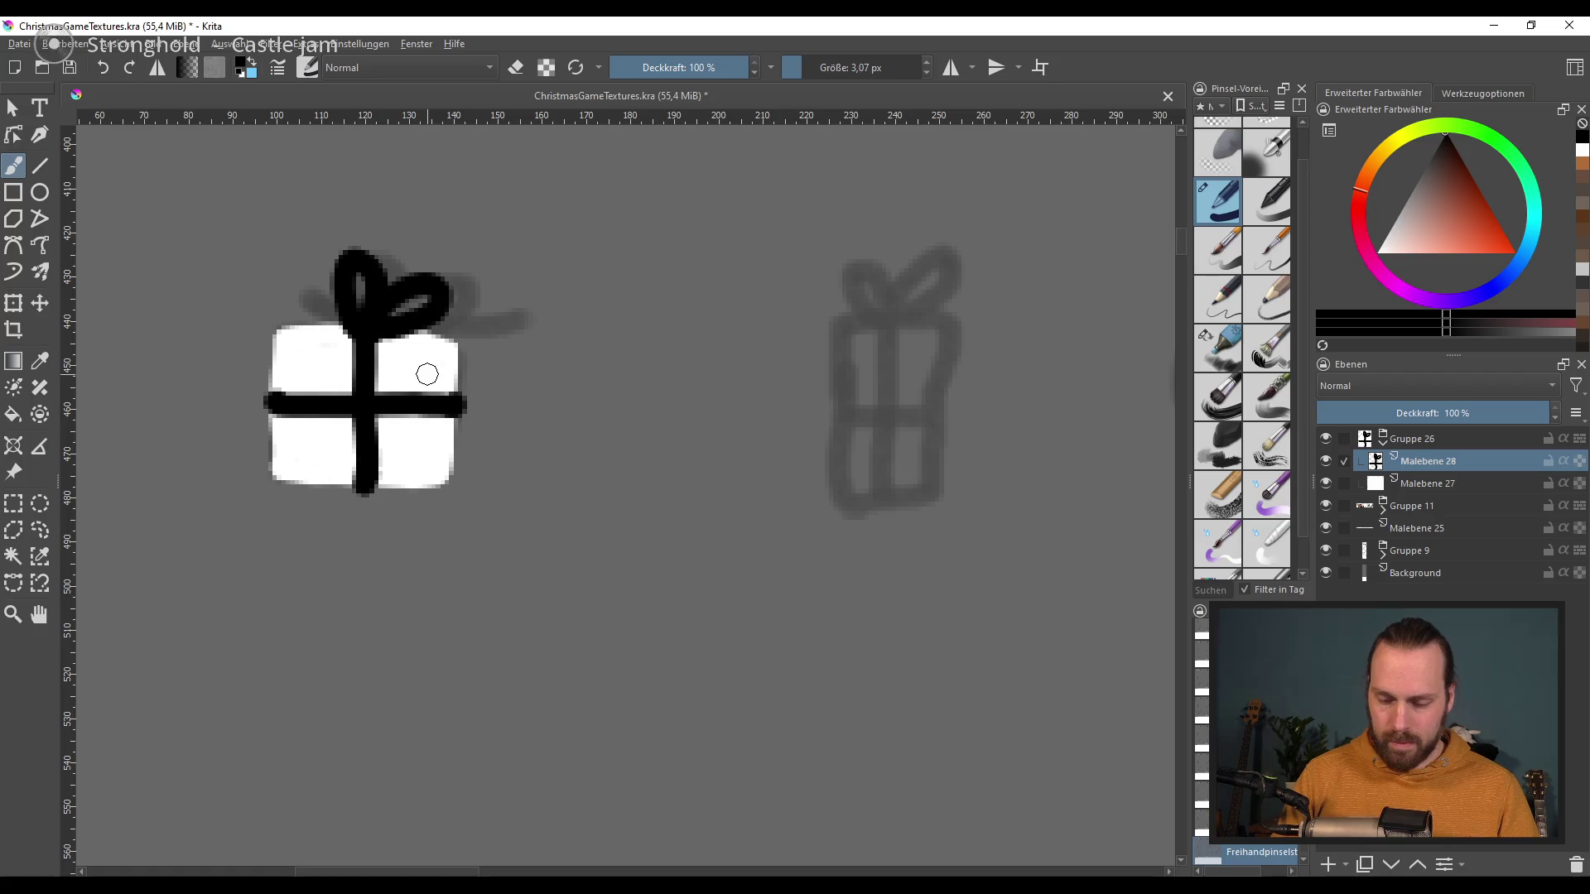
drag(354, 317, 288, 291)
drag(362, 335, 414, 372)
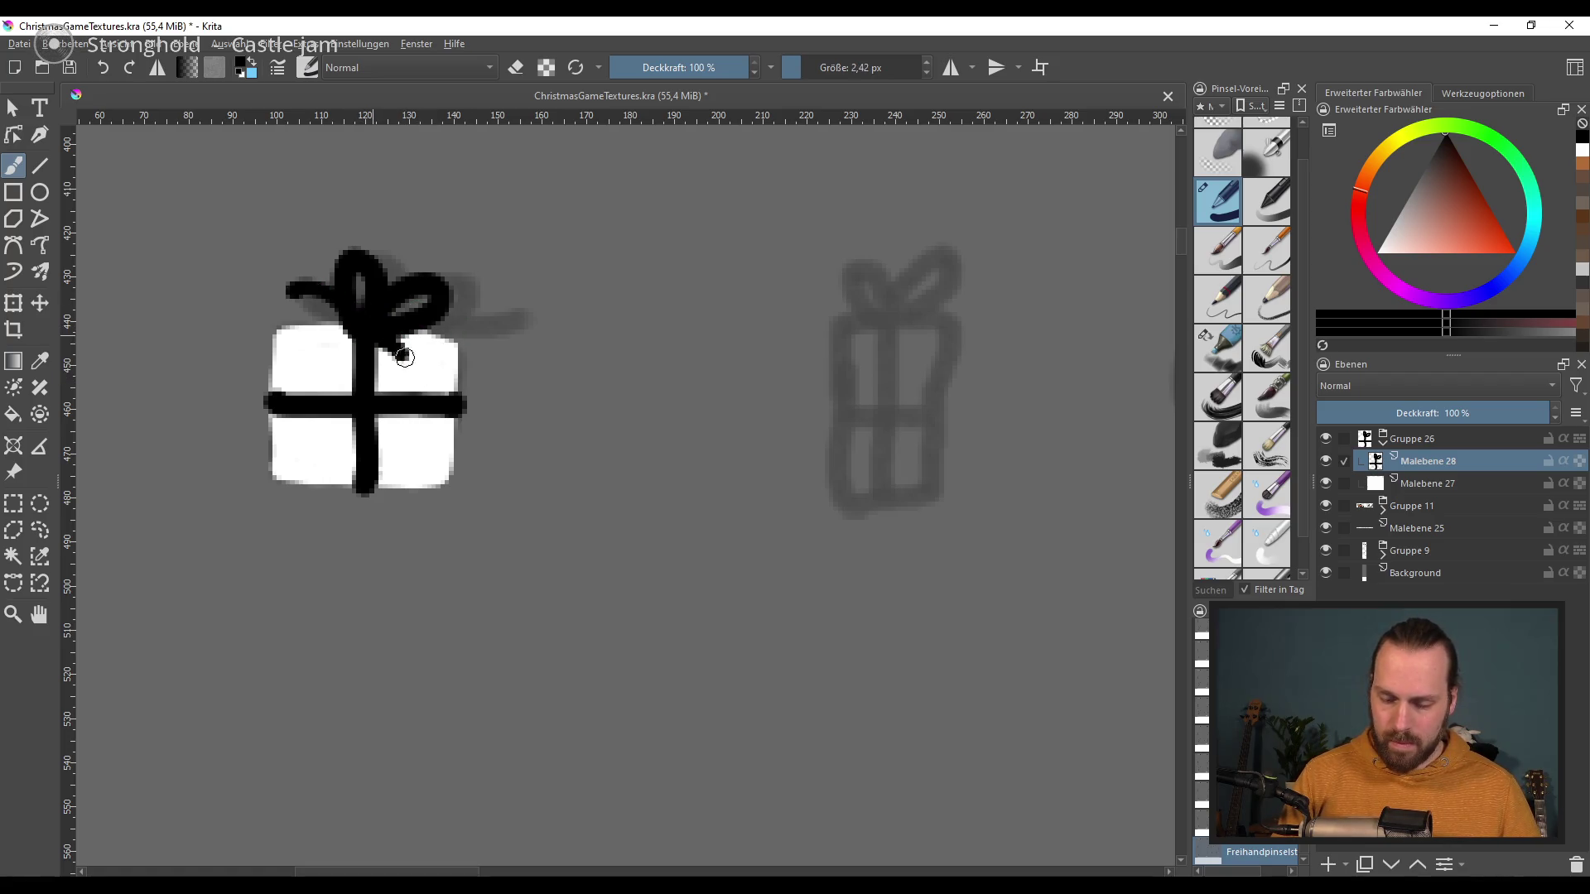
key(ctrl+z)
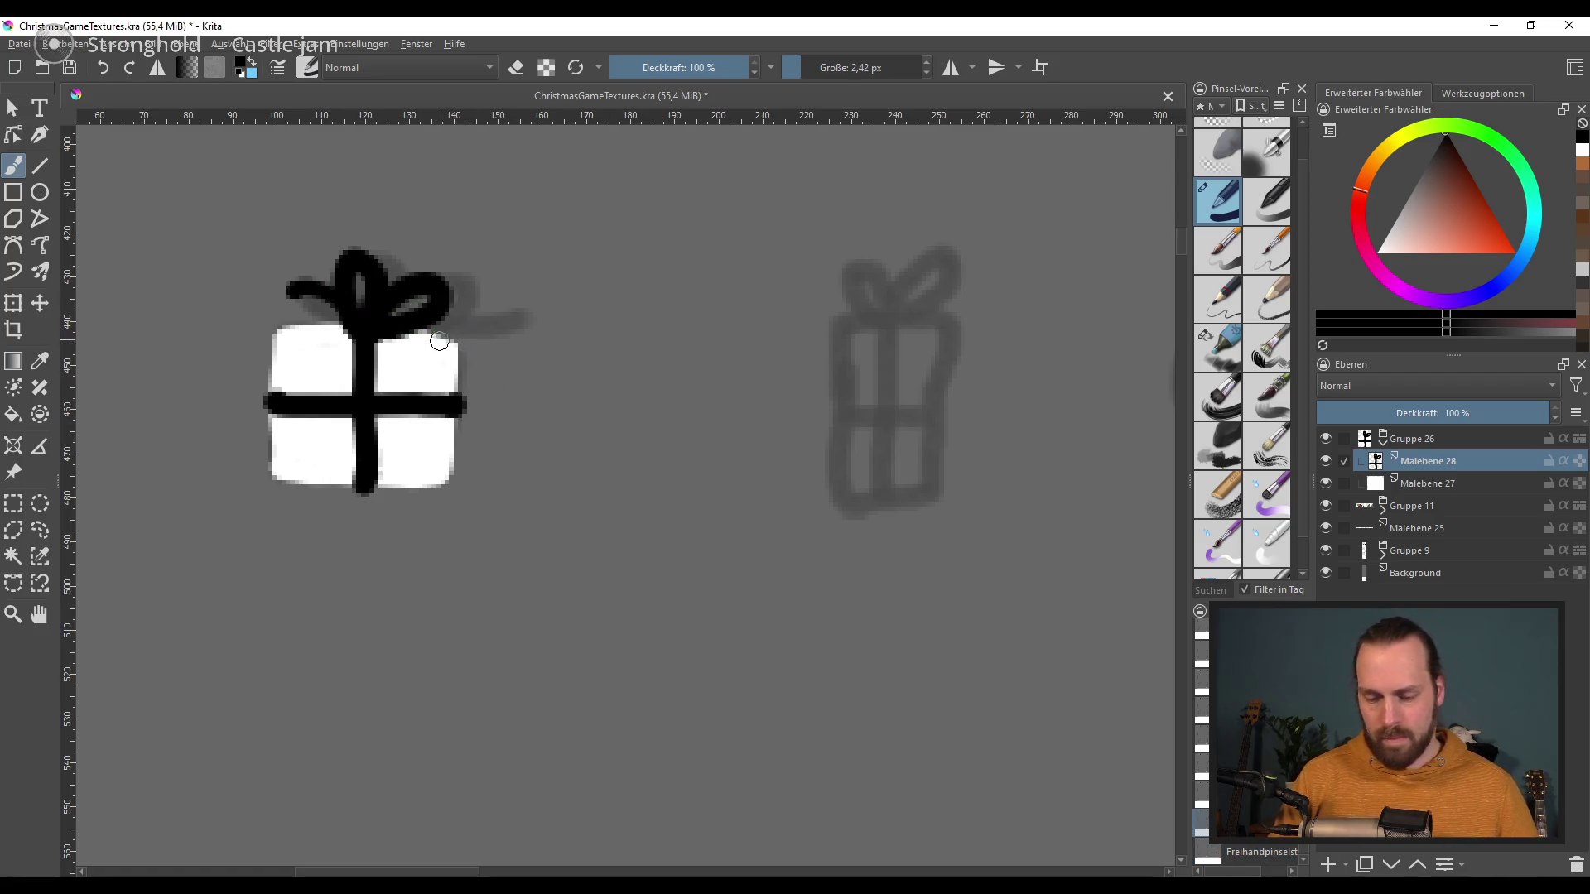
drag(401, 320, 316, 312)
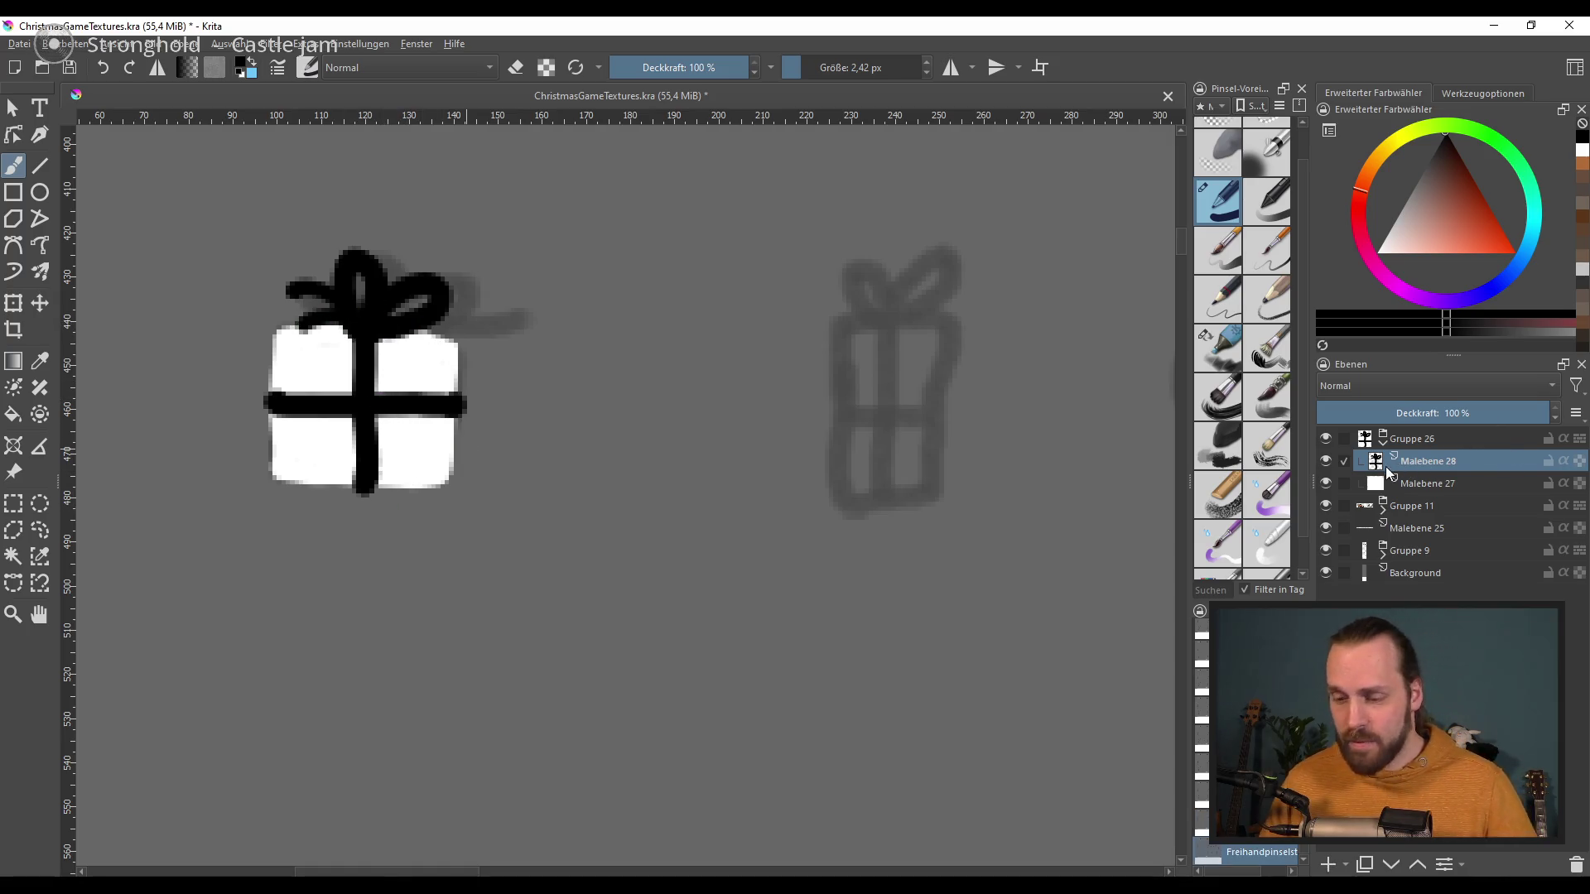
click(39, 303)
drag(401, 415, 694, 432)
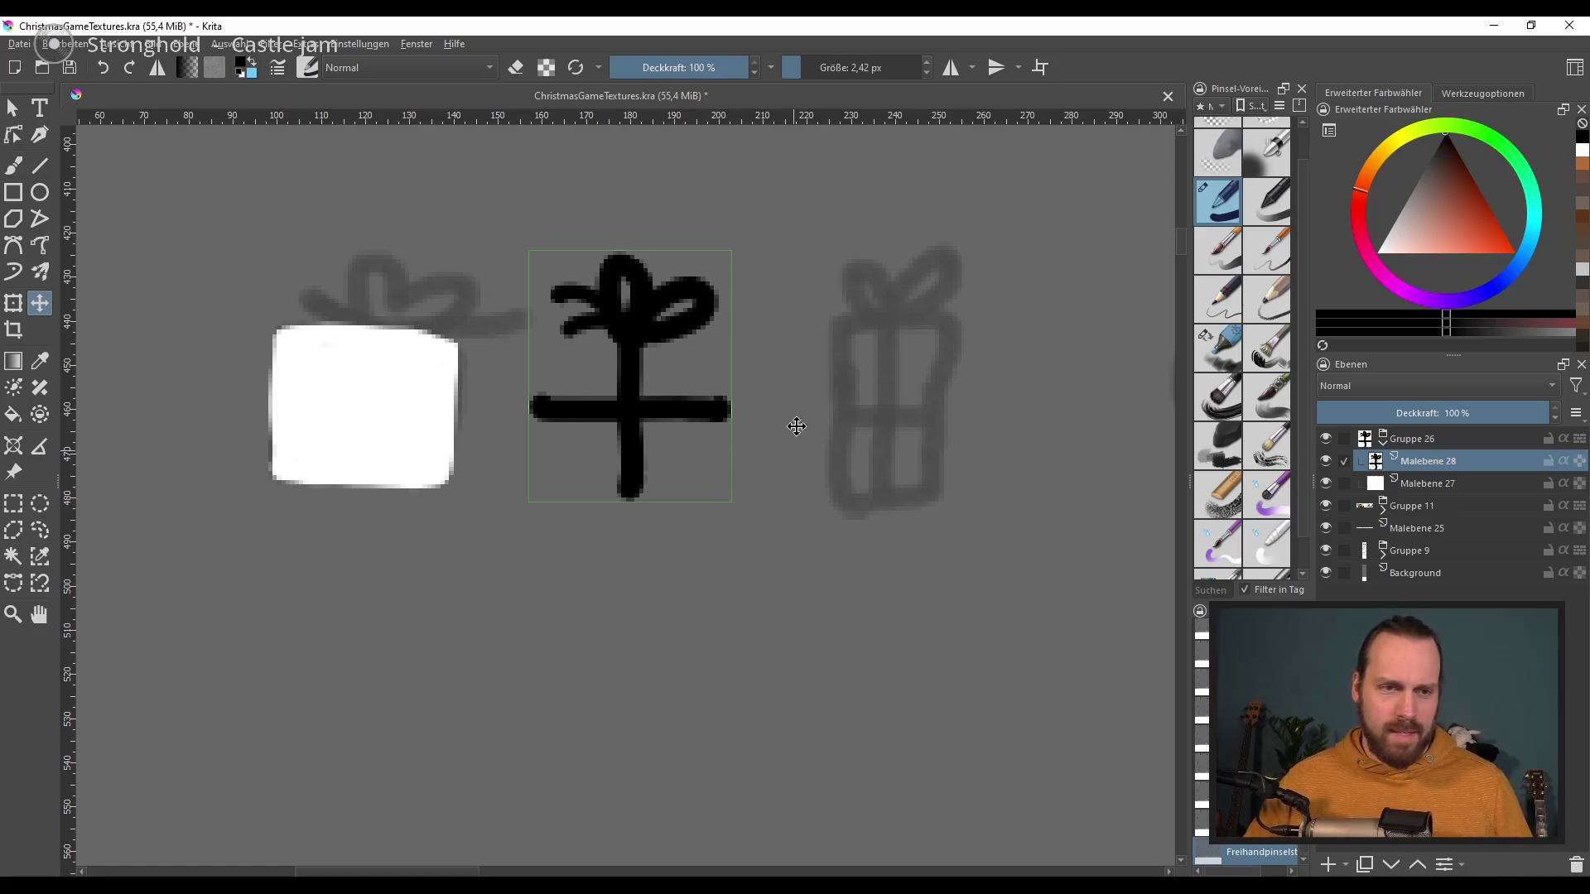
Step: Alpha-lock the ribbon layer and paint the whole ribbon and bow white
scroll(770, 385, up, 1)
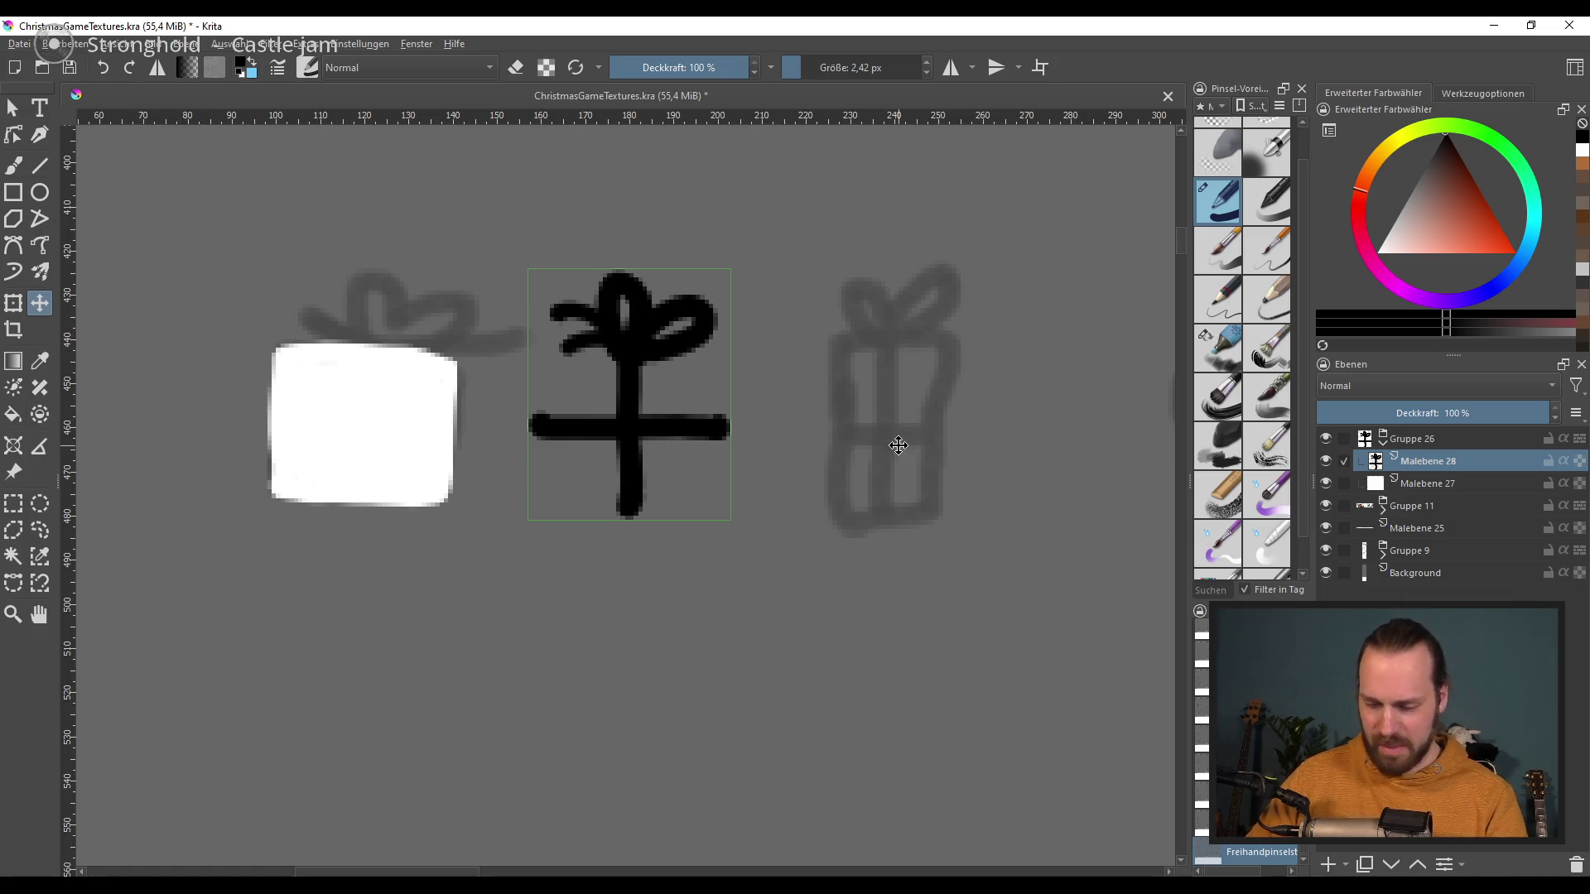
click(1580, 461)
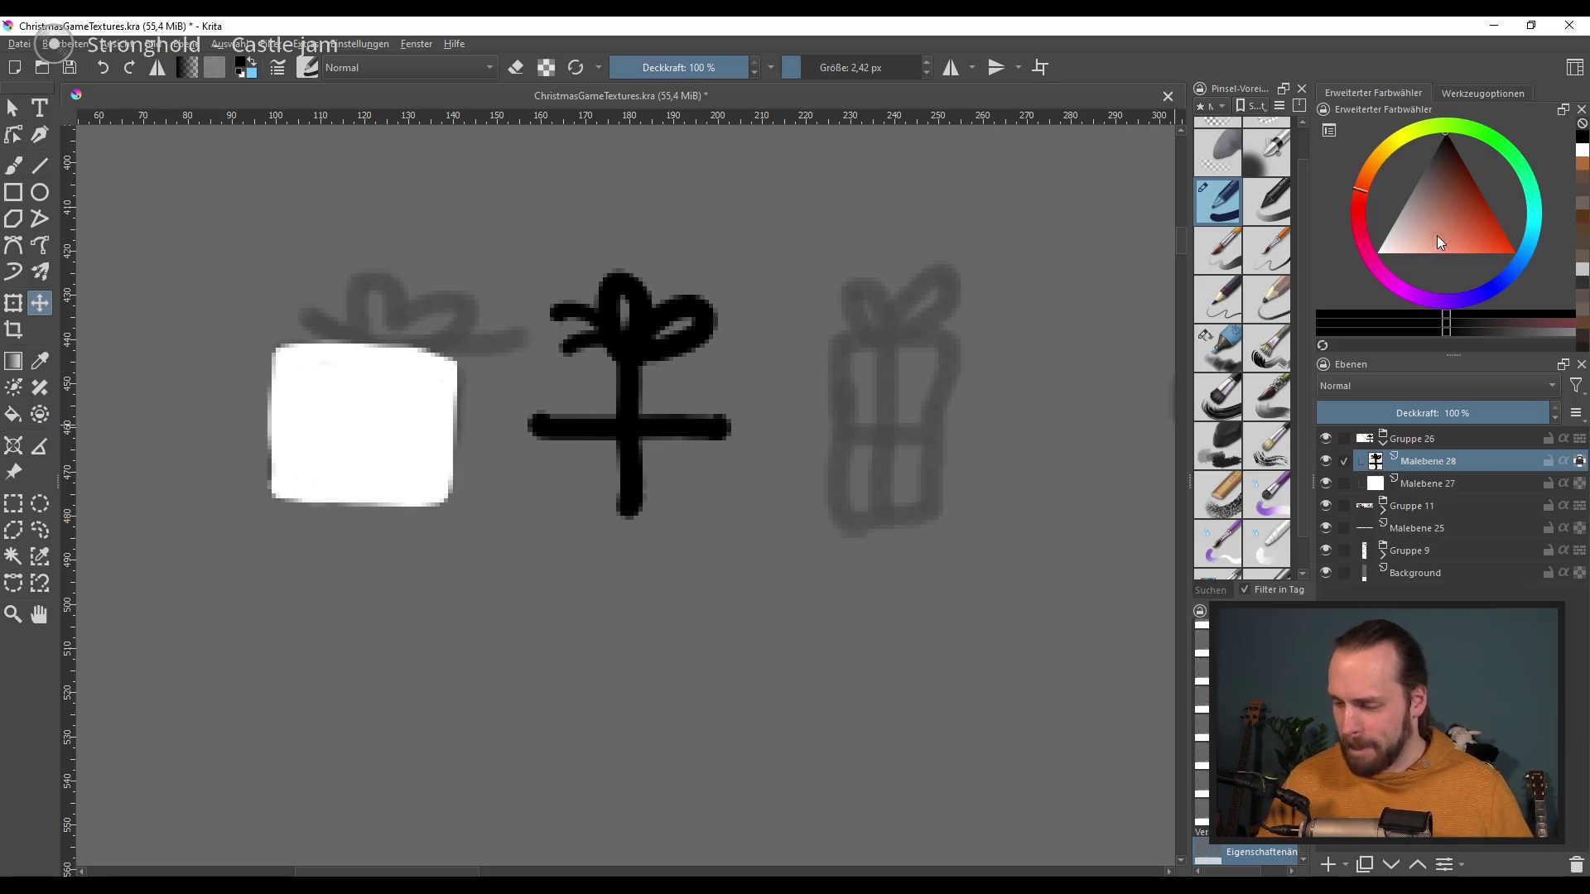
drag(1434, 244, 1315, 283)
drag(691, 416, 745, 421)
key(ctrl+z)
click(14, 166)
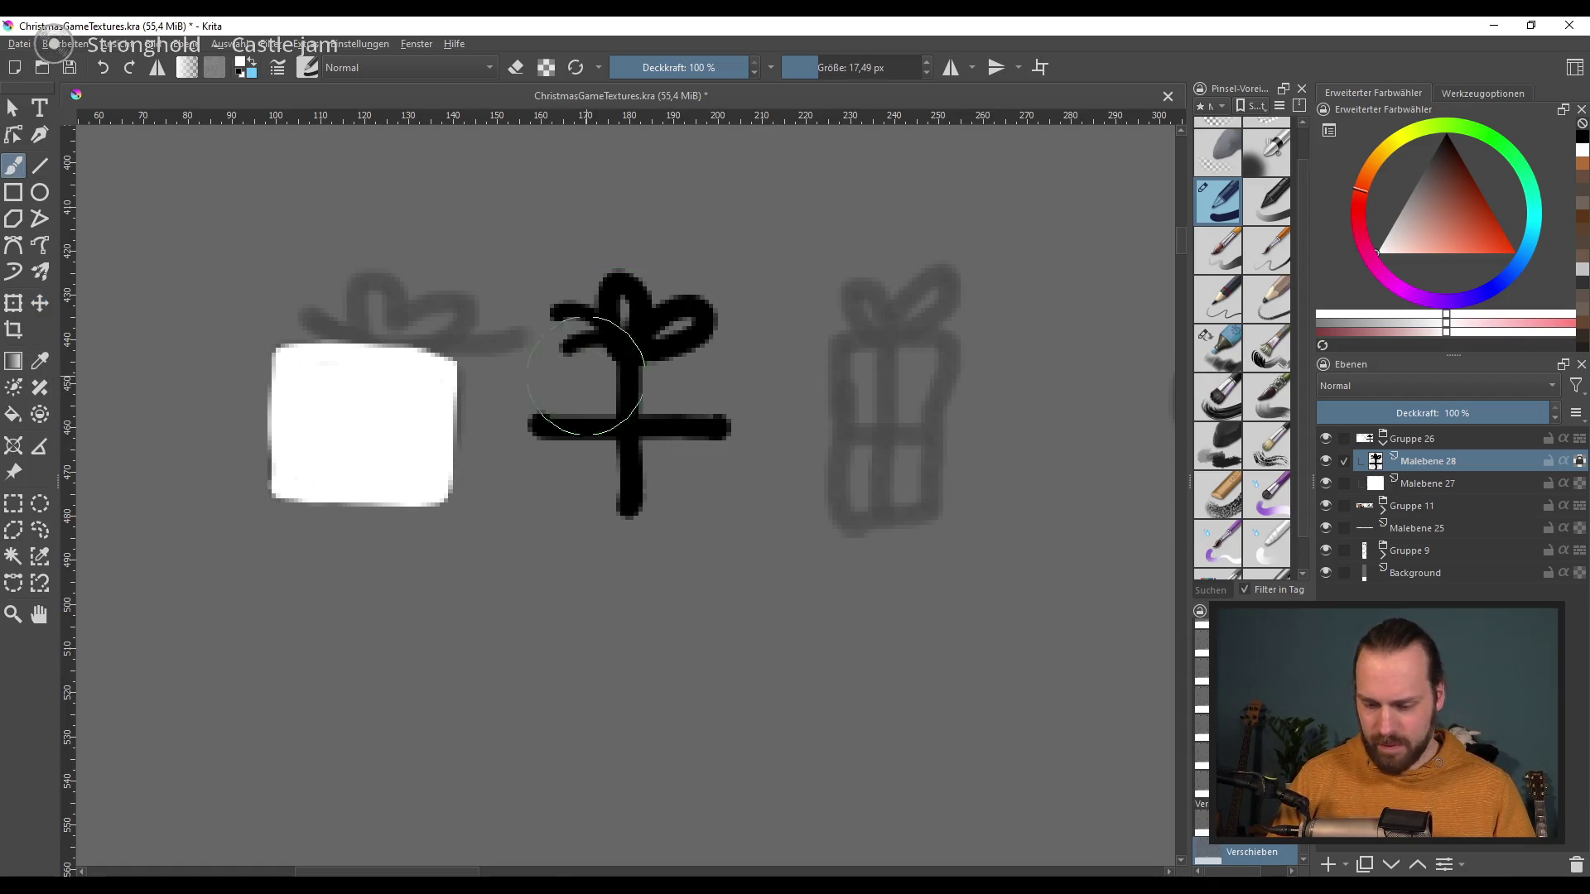
drag(562, 369, 795, 433)
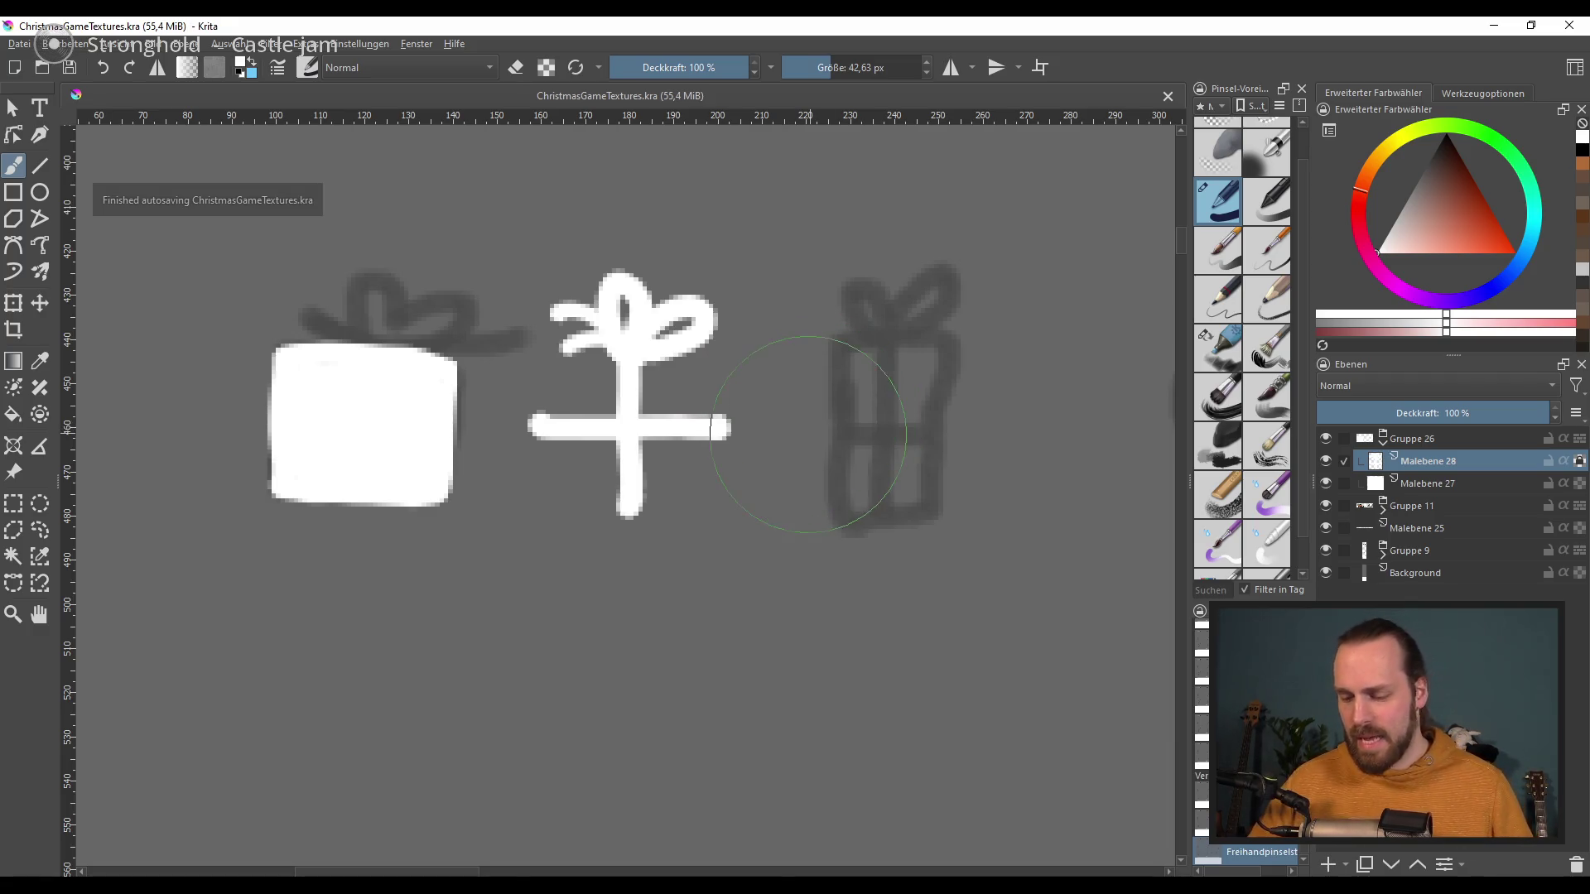
Step: Alpha-lock the white box layer as well
scroll(708, 427, down, 3)
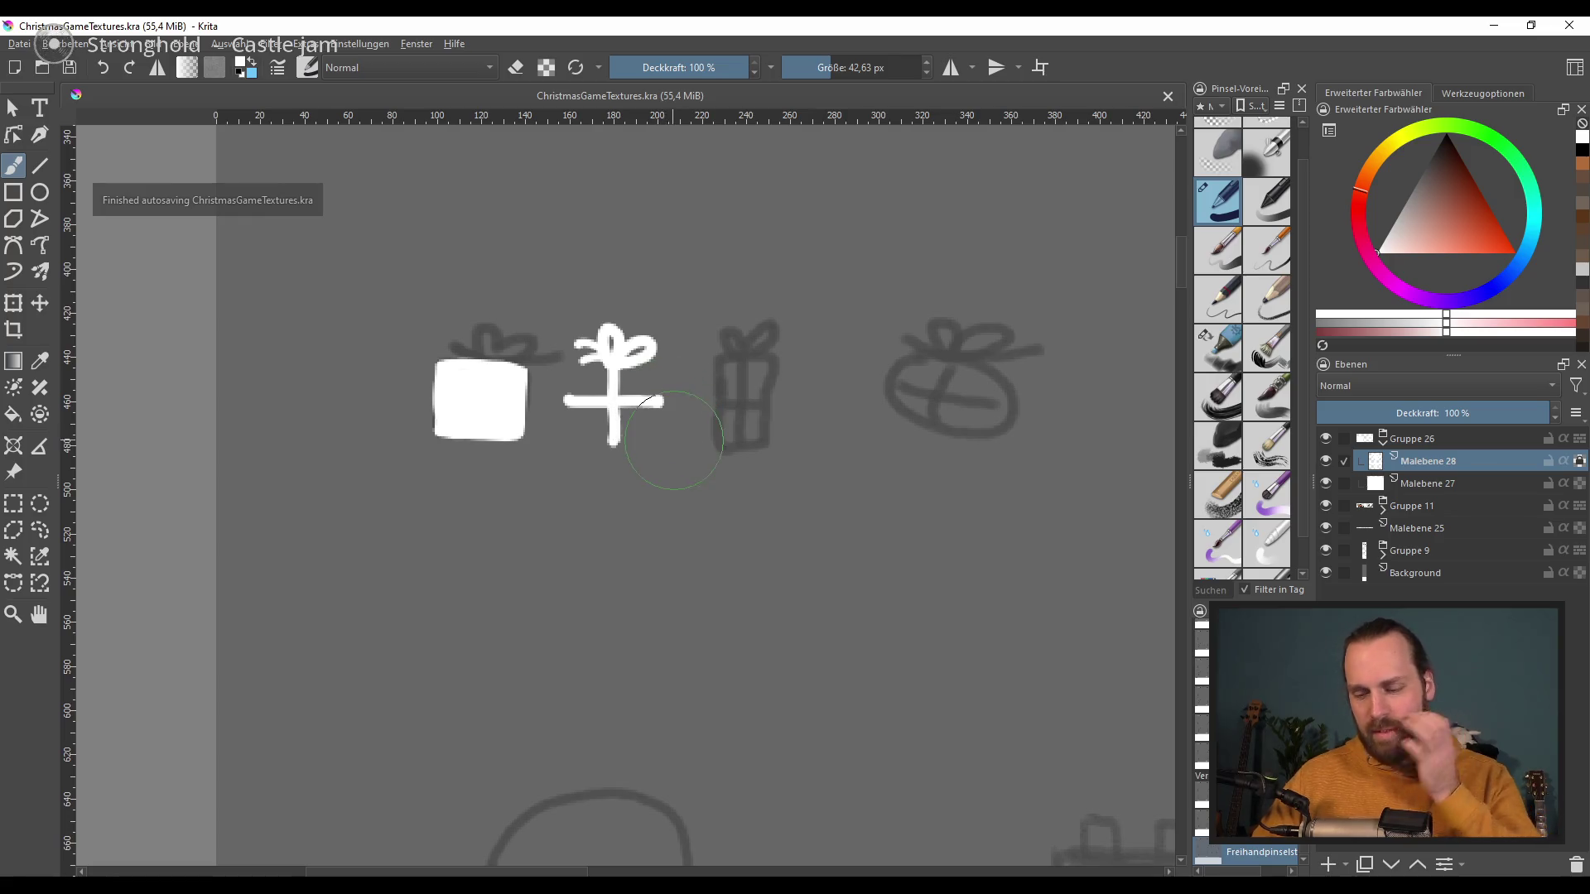
scroll(673, 438, right, 3)
scroll(654, 460, right, 1)
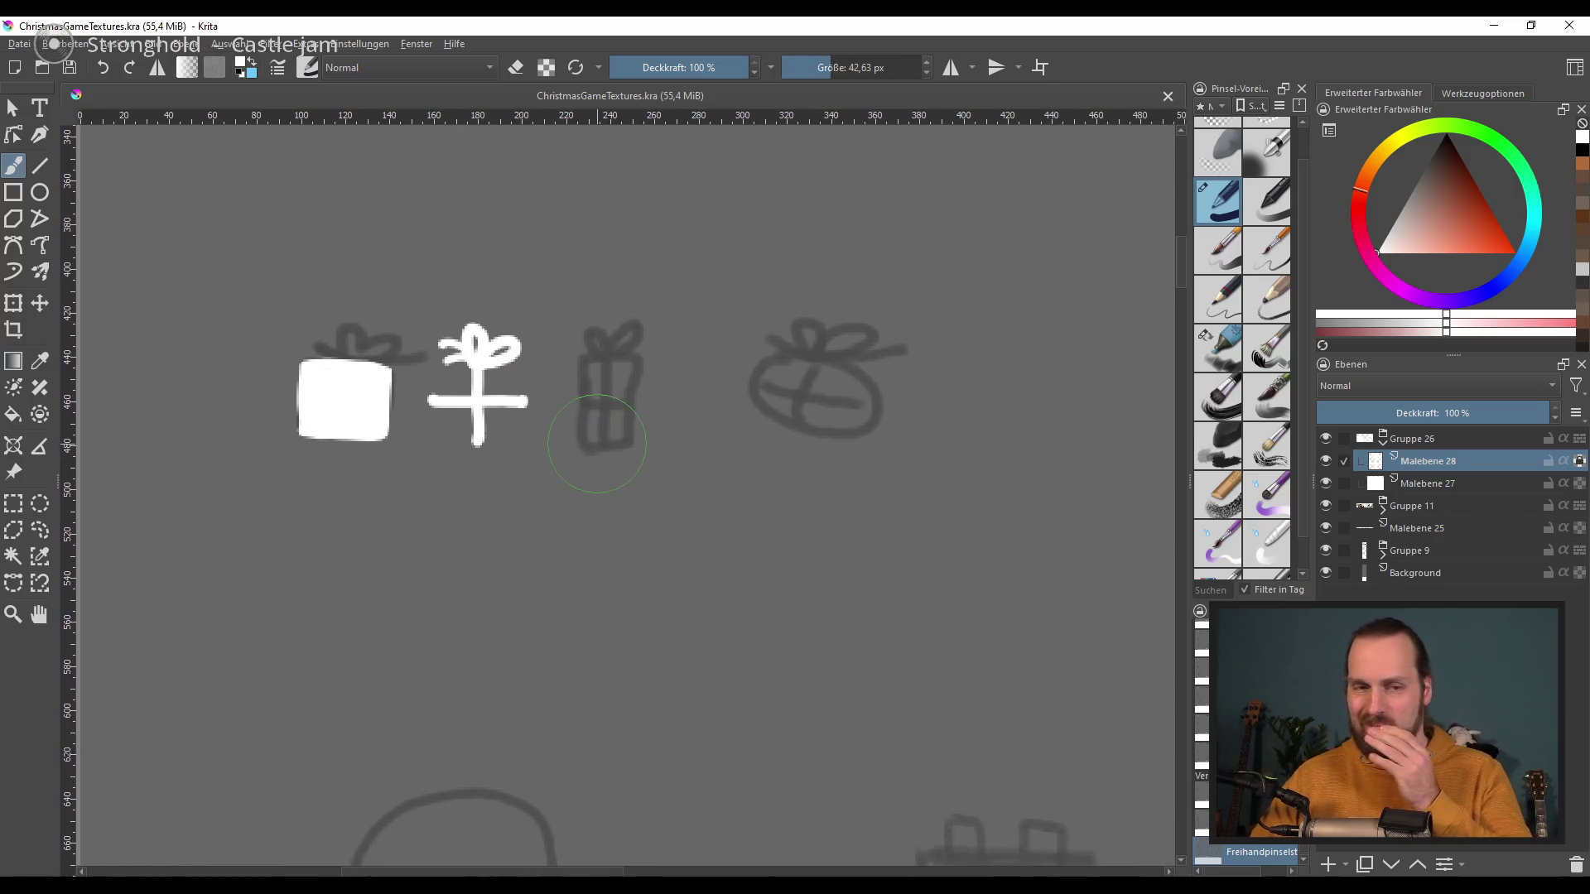
scroll(720, 488, down, 3)
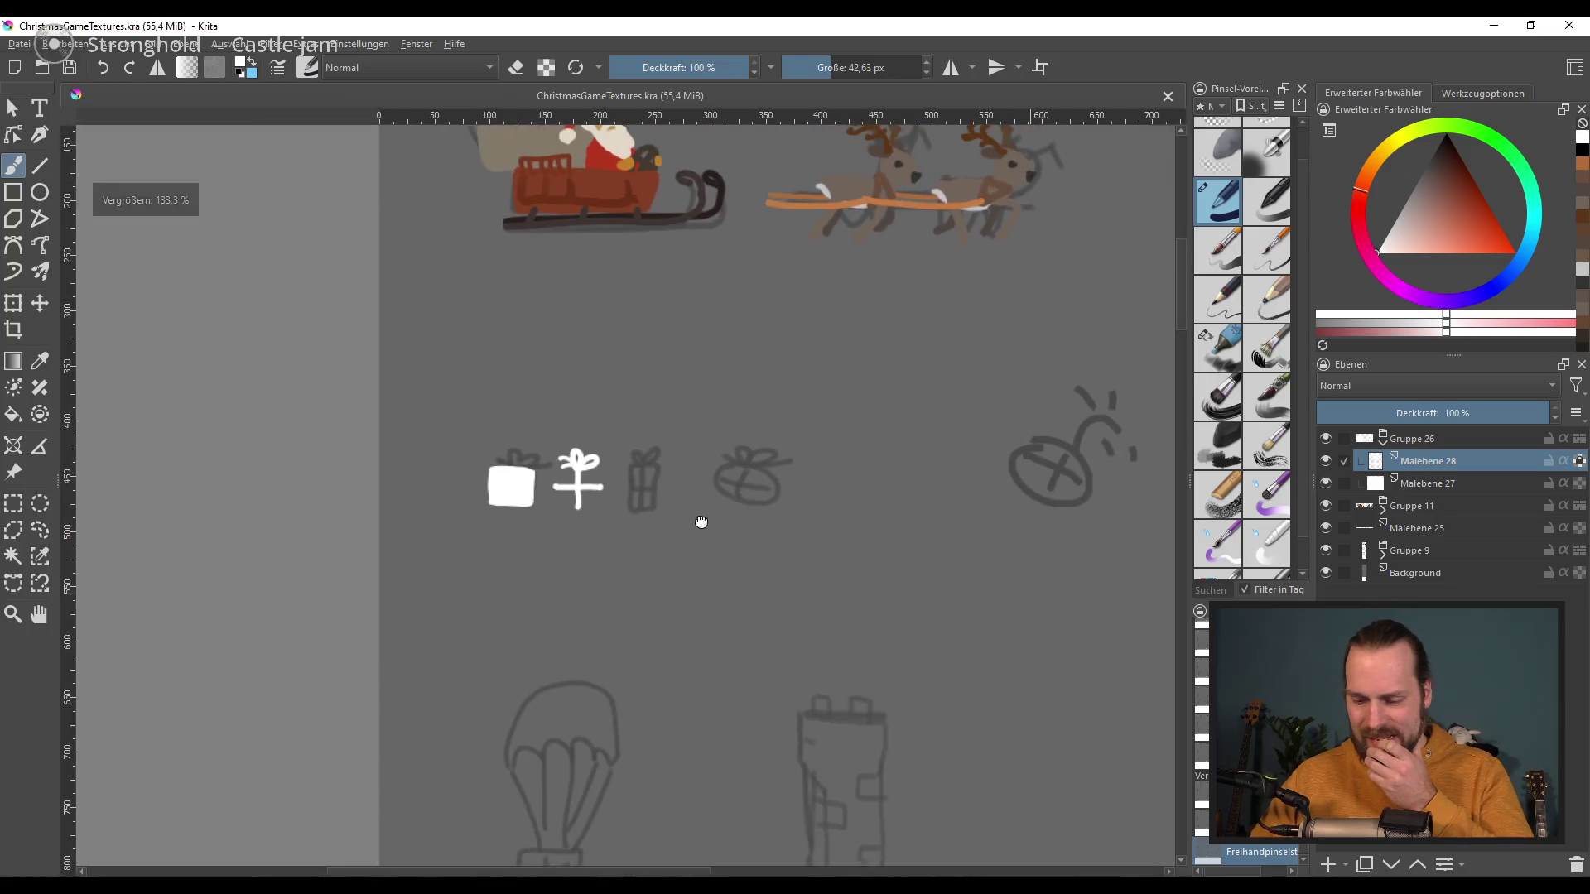
scroll(703, 415, up, 3)
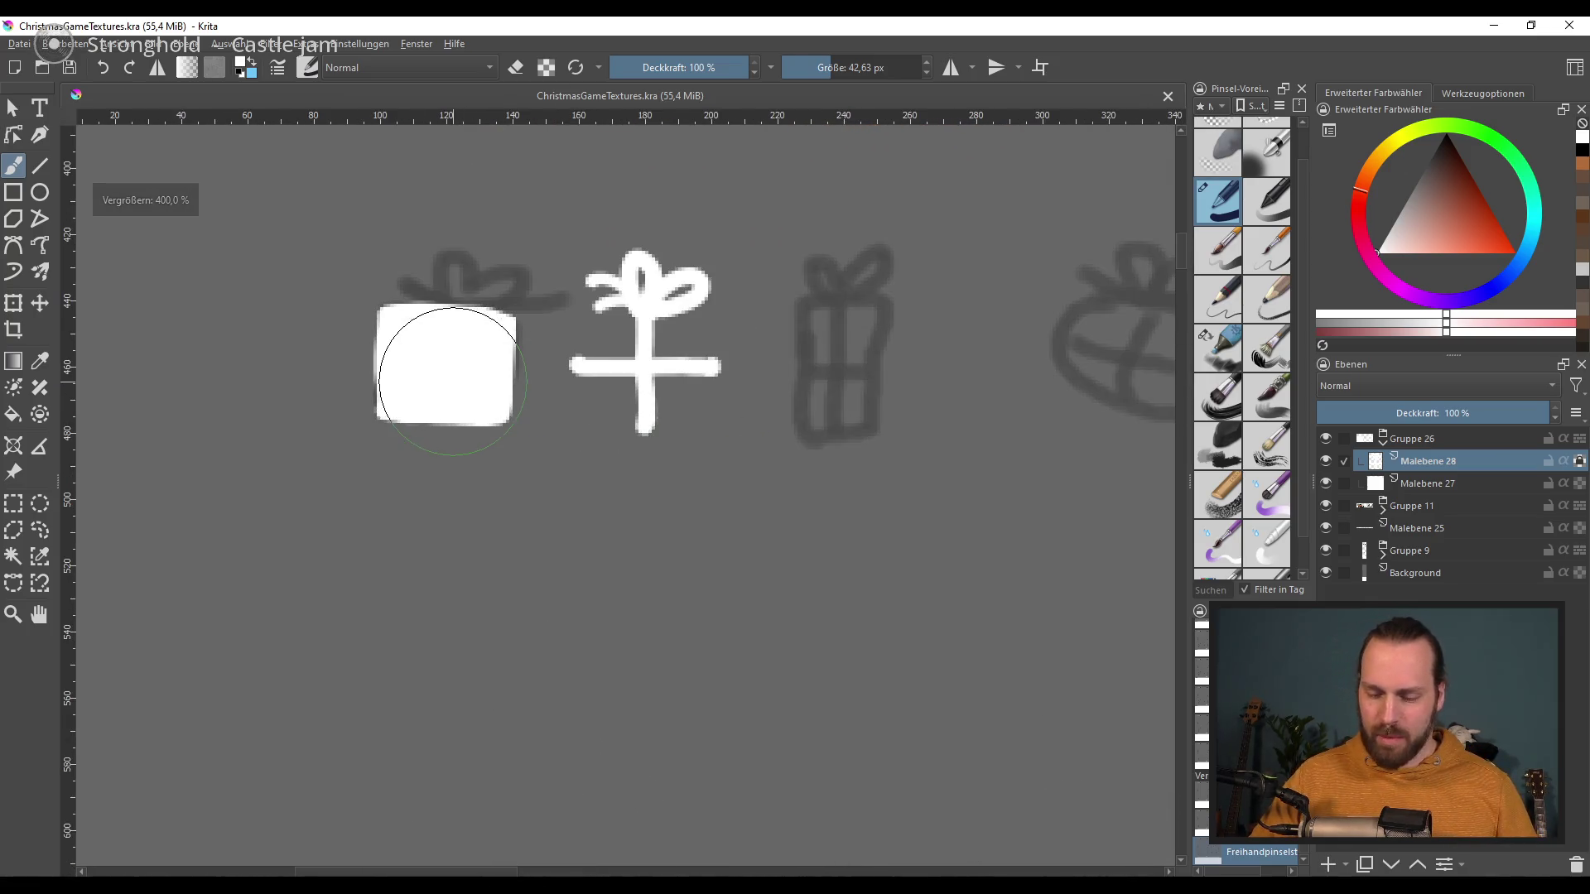
scroll(522, 364, right, 2)
scroll(542, 344, down, 4)
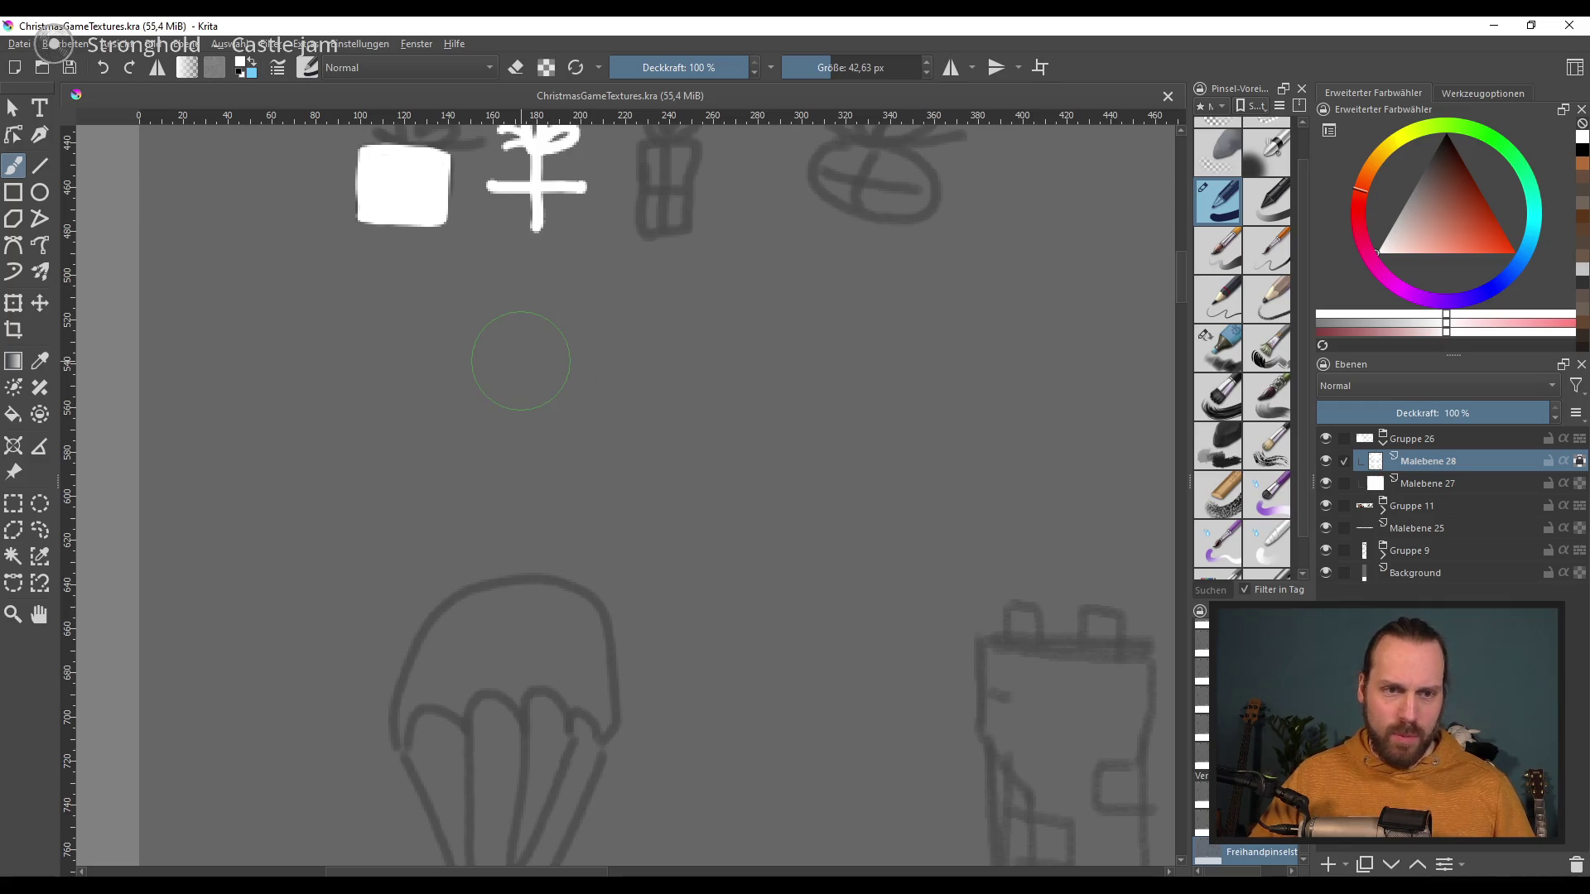
scroll(723, 423, up, 5)
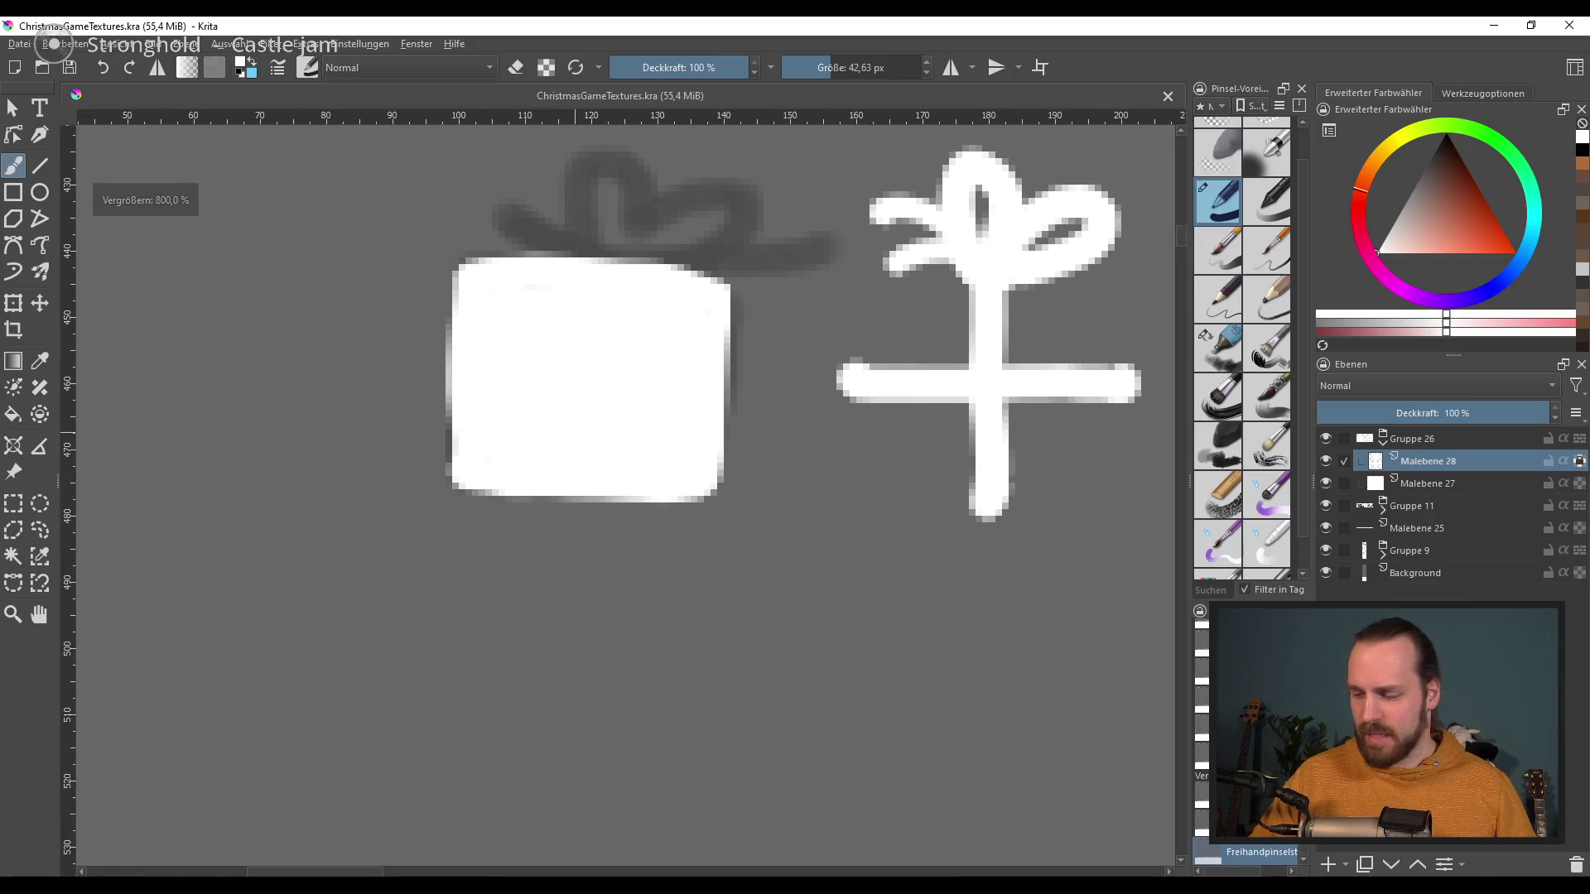
click(1464, 480)
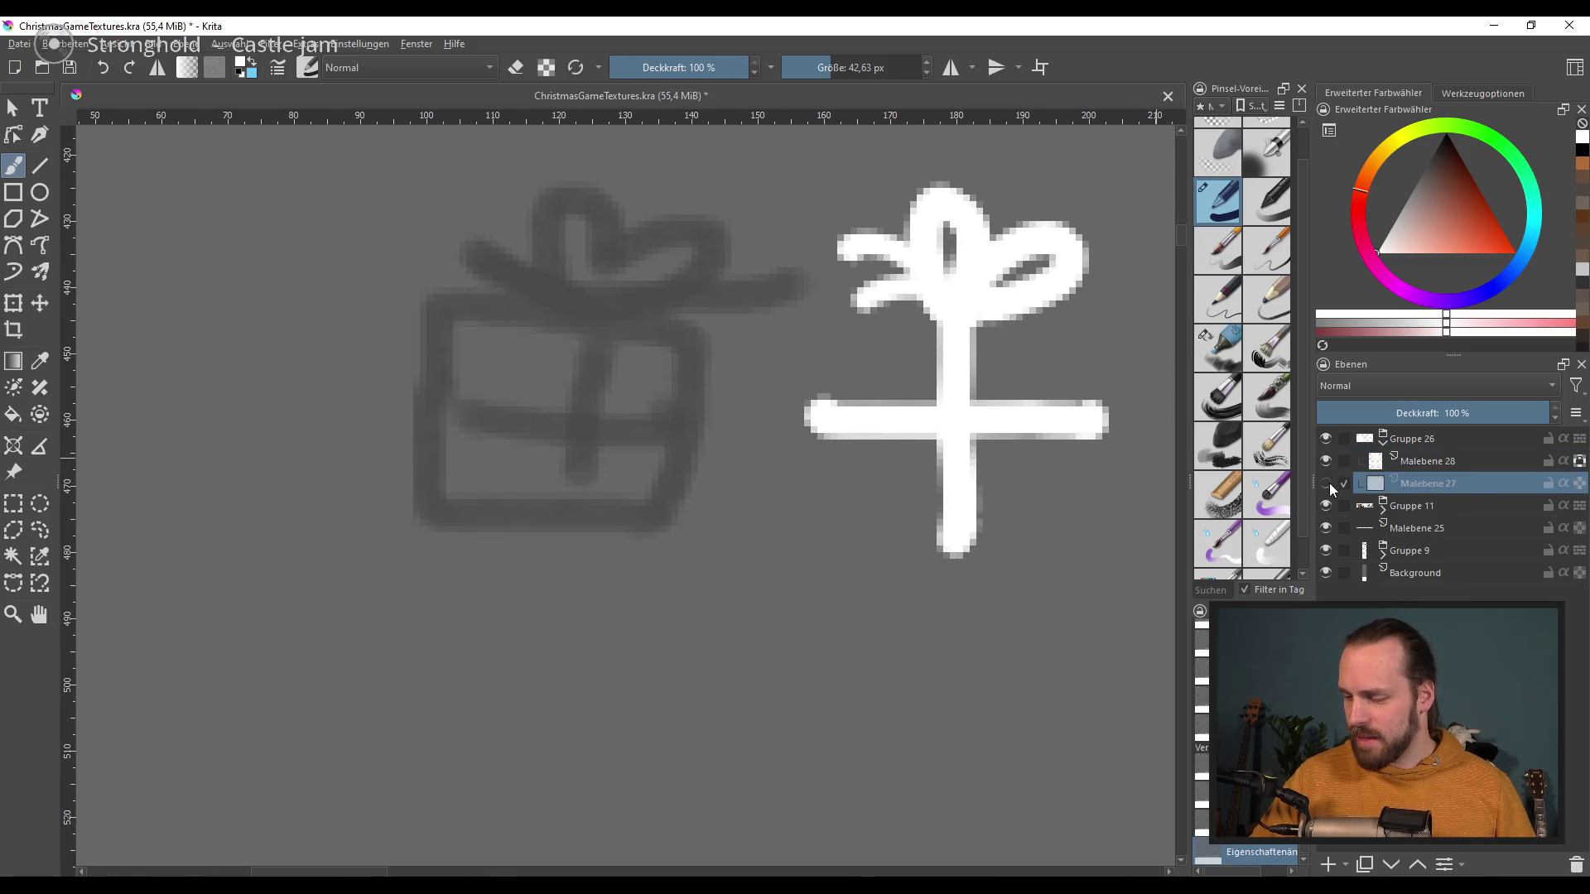
click(1579, 483)
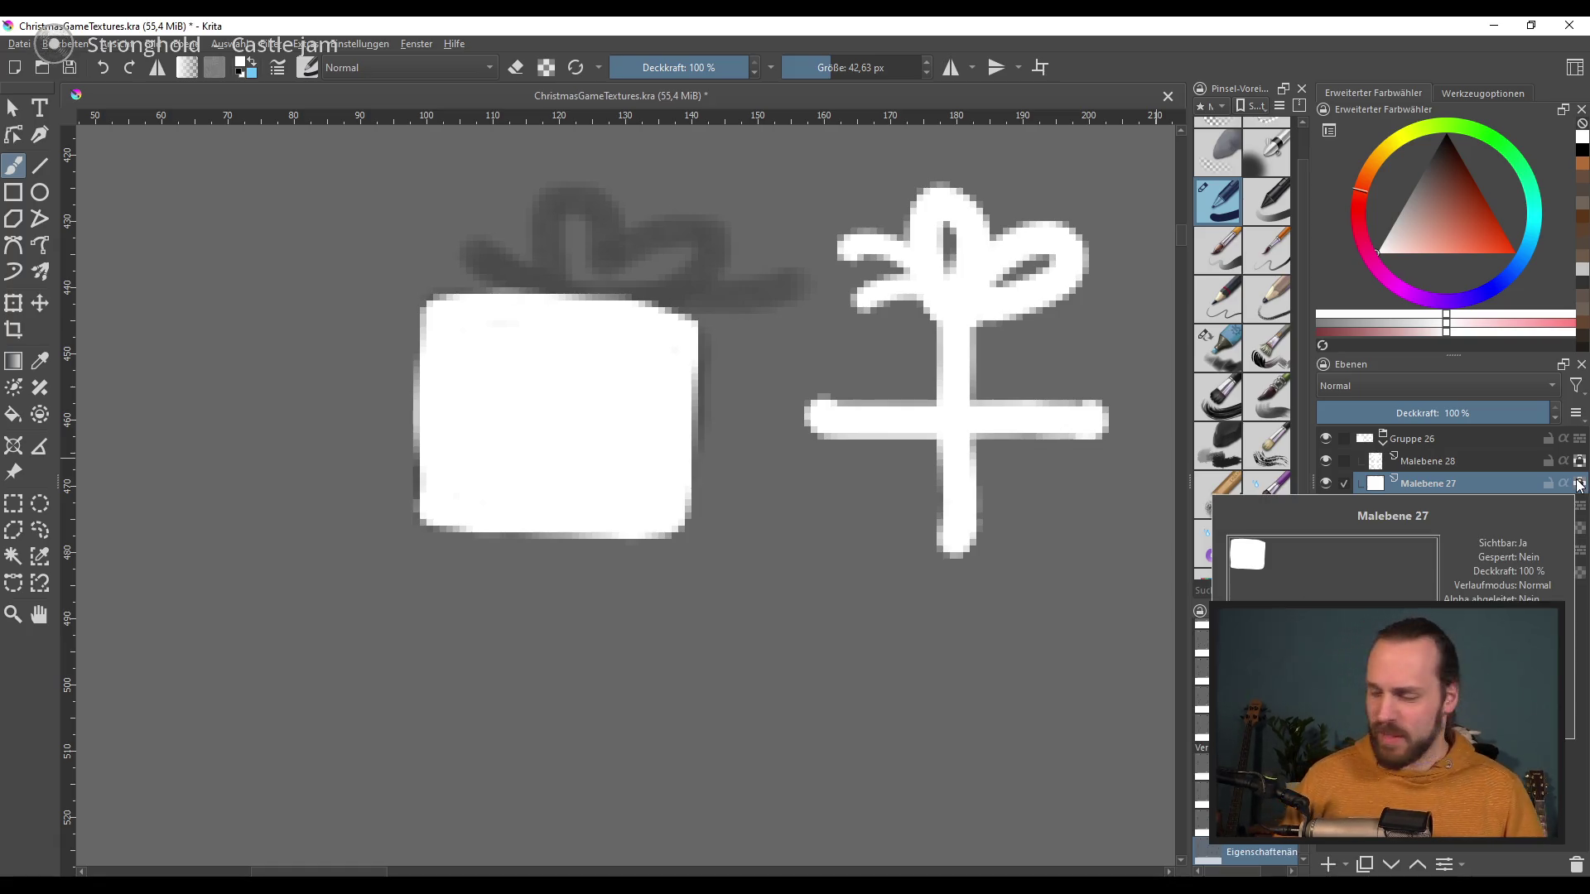
Step: Add light grey shading to the bow's left loop with a smaller brush, then move to the box layer
click(1472, 462)
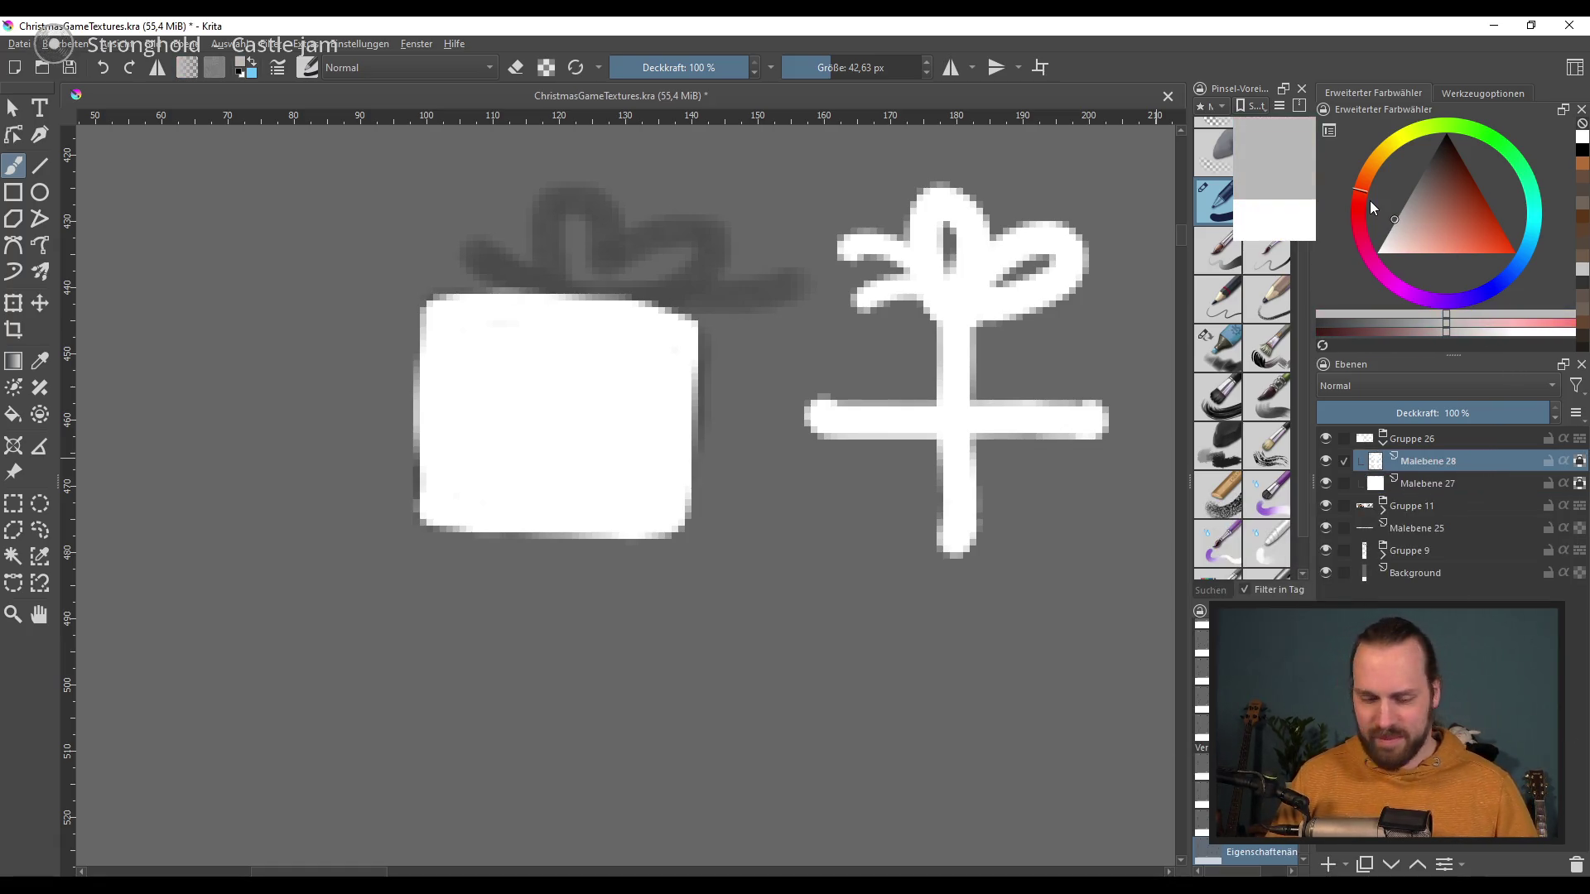
key(bracketleft)
key(bracketleft)
key(bracketleft)
mouse_move(911, 273)
mouse_down()
mouse_move(853, 298)
mouse_move(930, 302)
mouse_up()
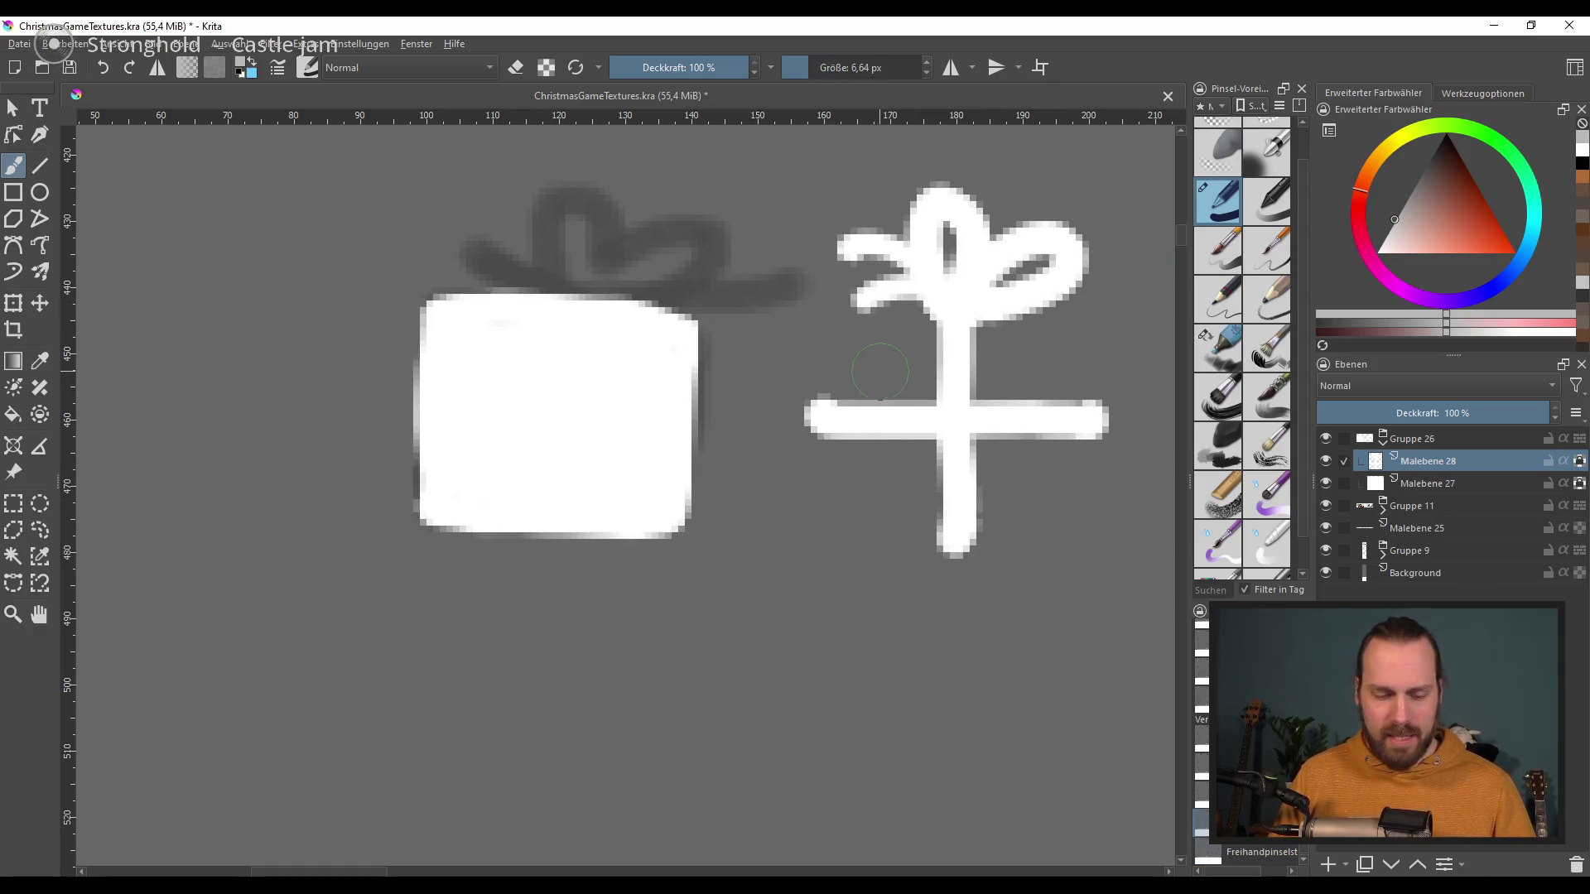
key(Page_Down)
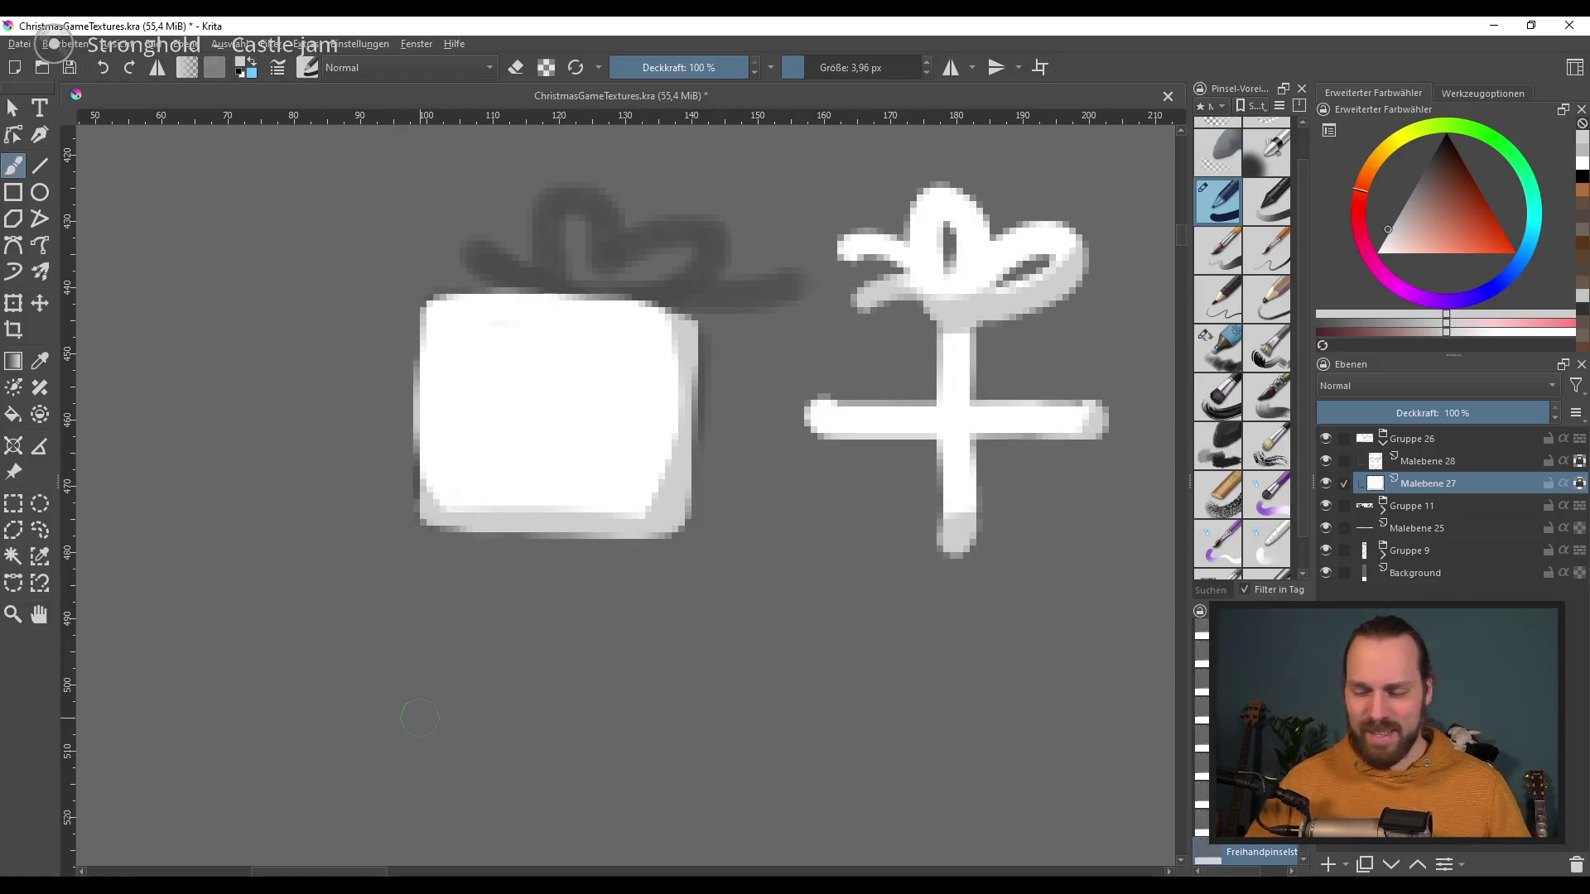
scroll(641, 397, down, 2)
scroll(641, 397, down, 2)
scroll(642, 397, down, 2)
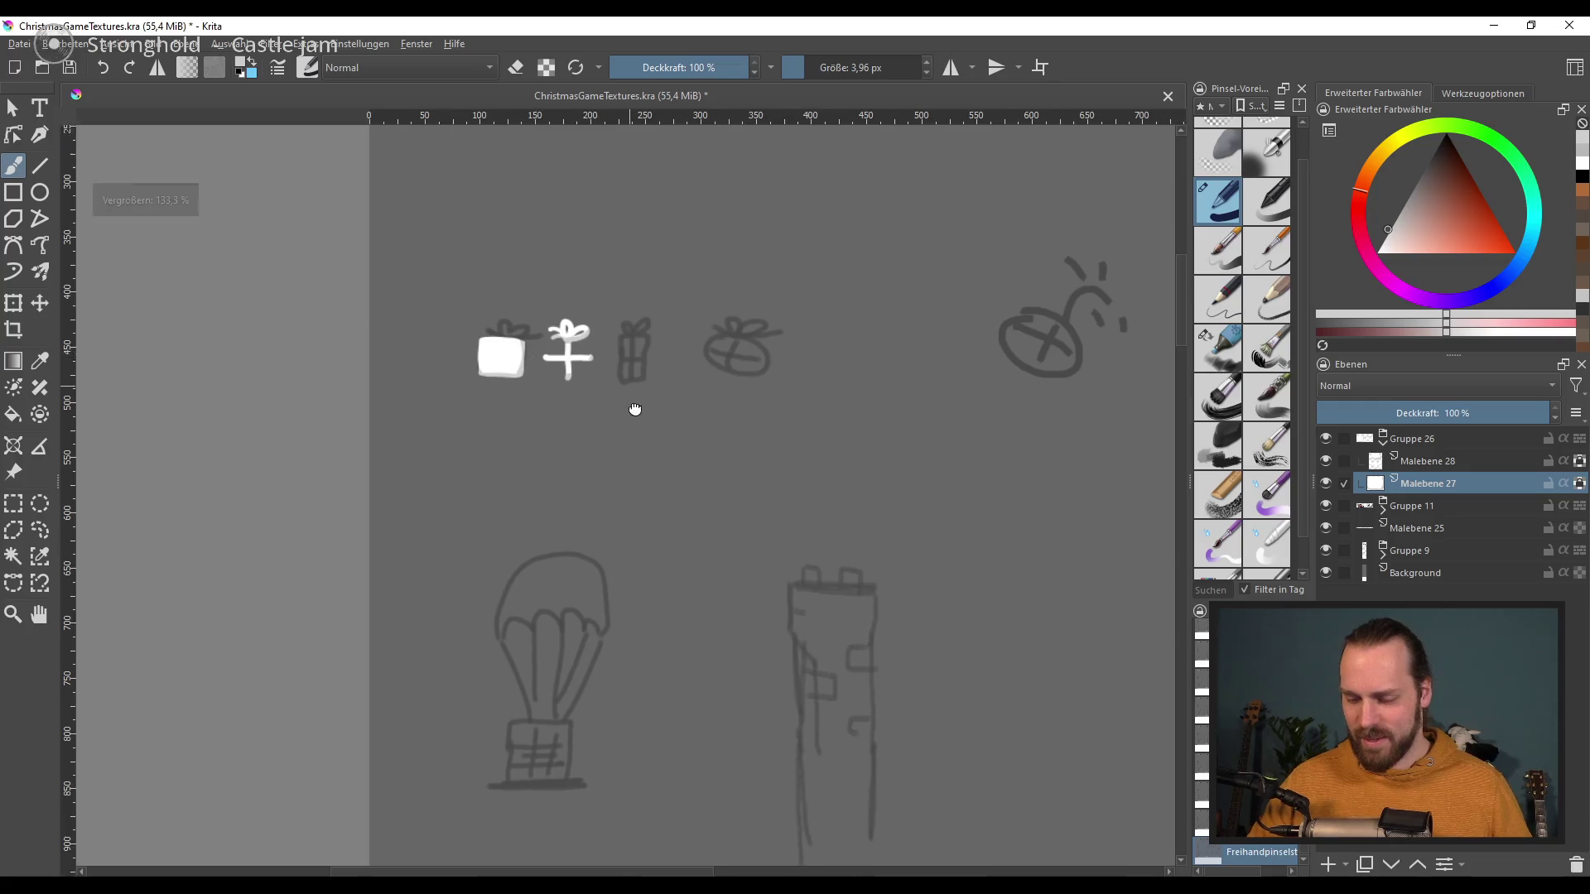
Step: Add Malebene 29, drag it out of Gruppe 26 to the top of the stack, and collapse the group
drag(642, 397, 688, 432)
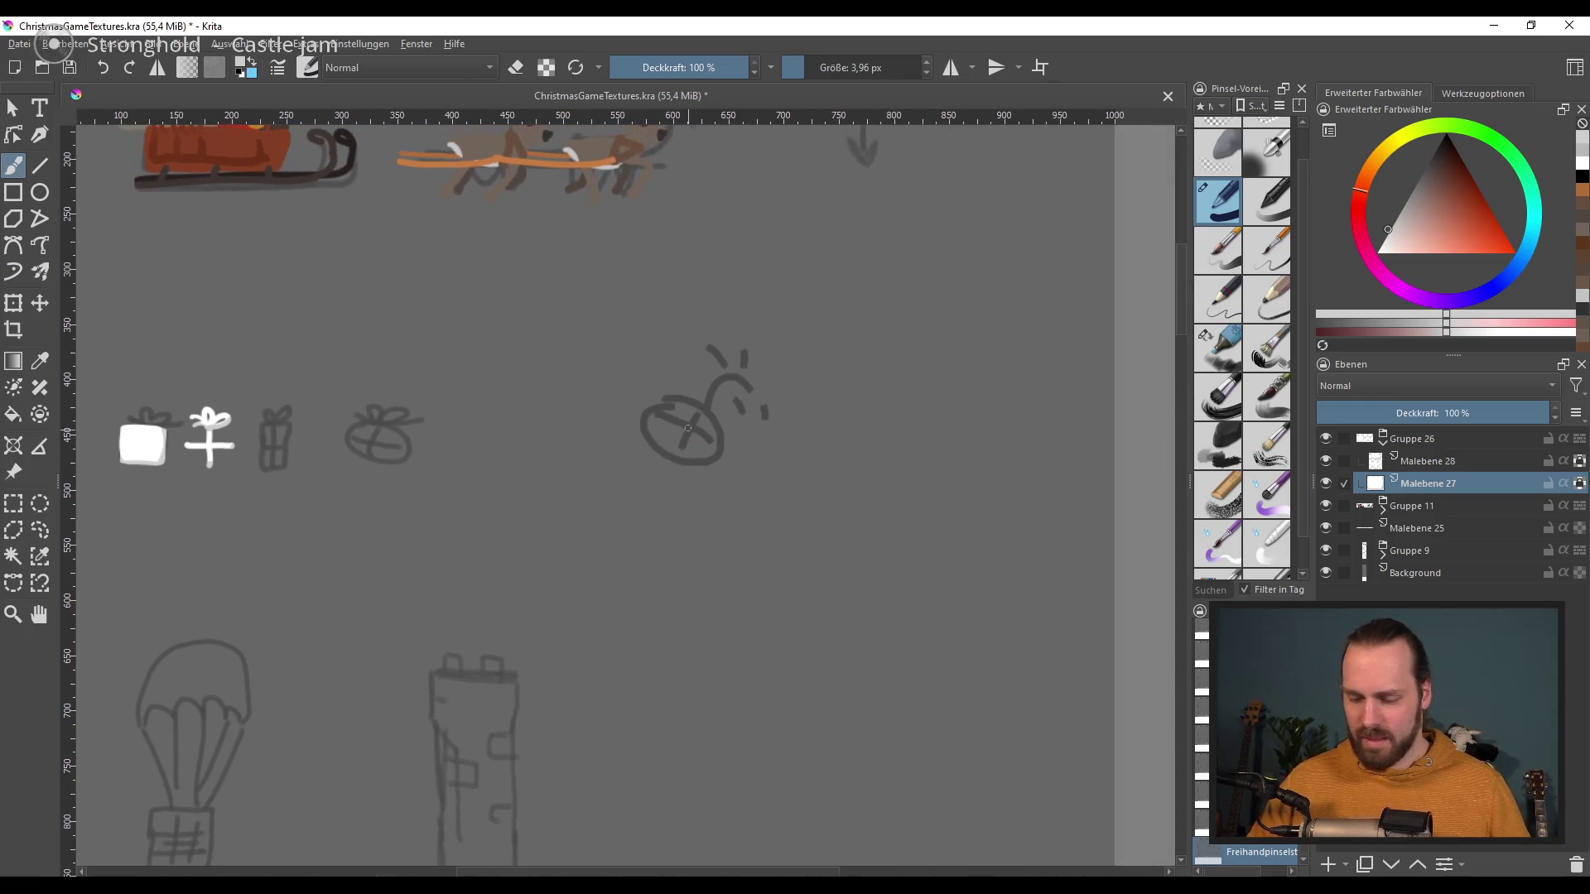
scroll(687, 432, up, 2)
scroll(687, 432, up, 2)
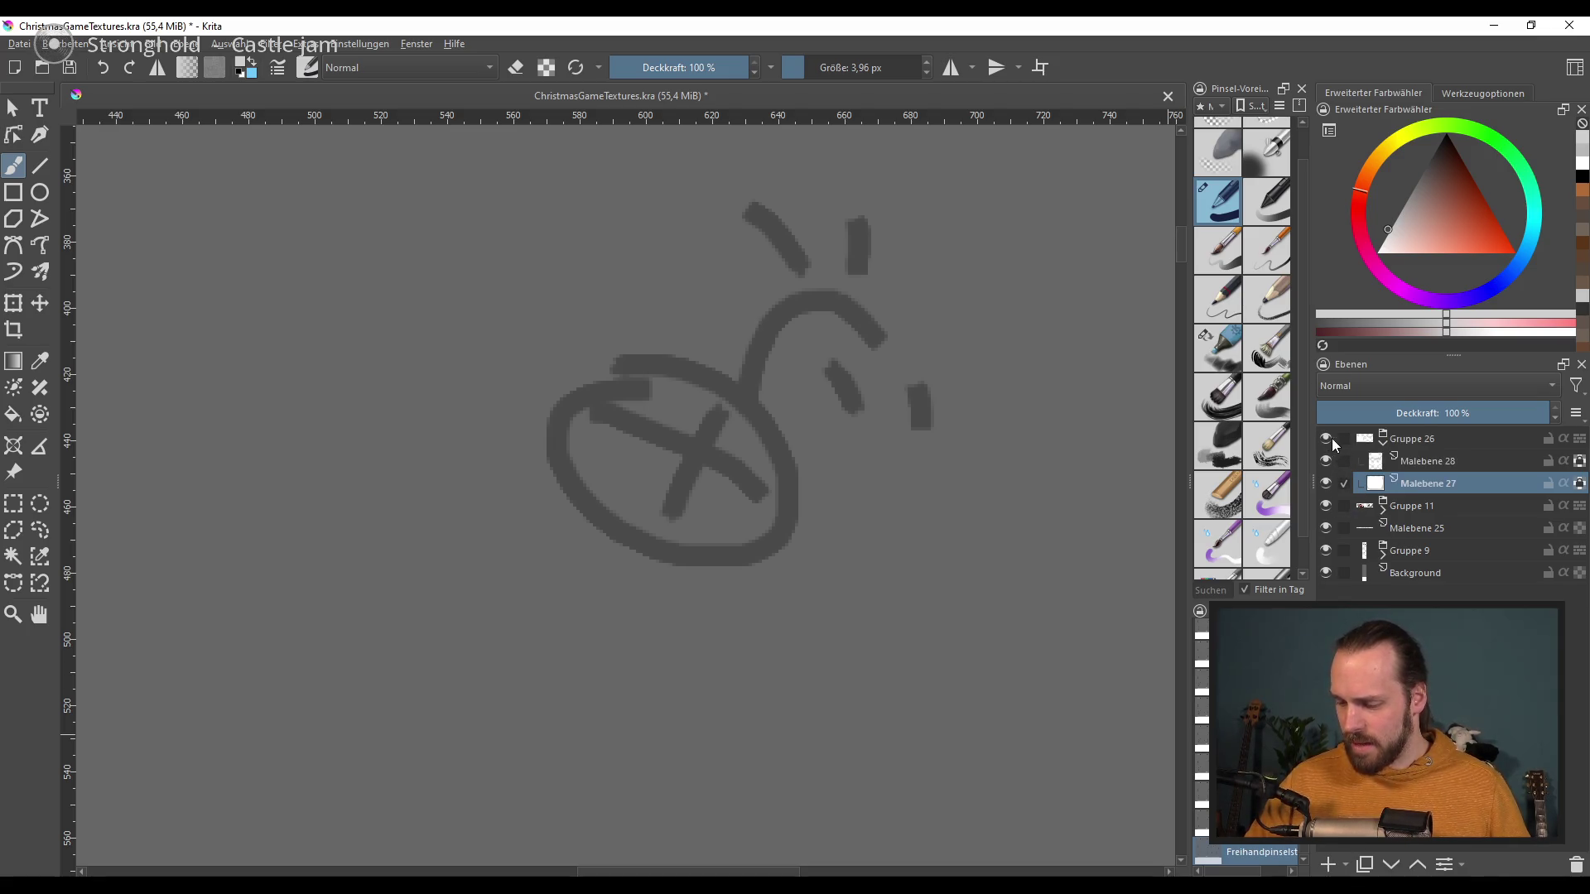
click(1384, 445)
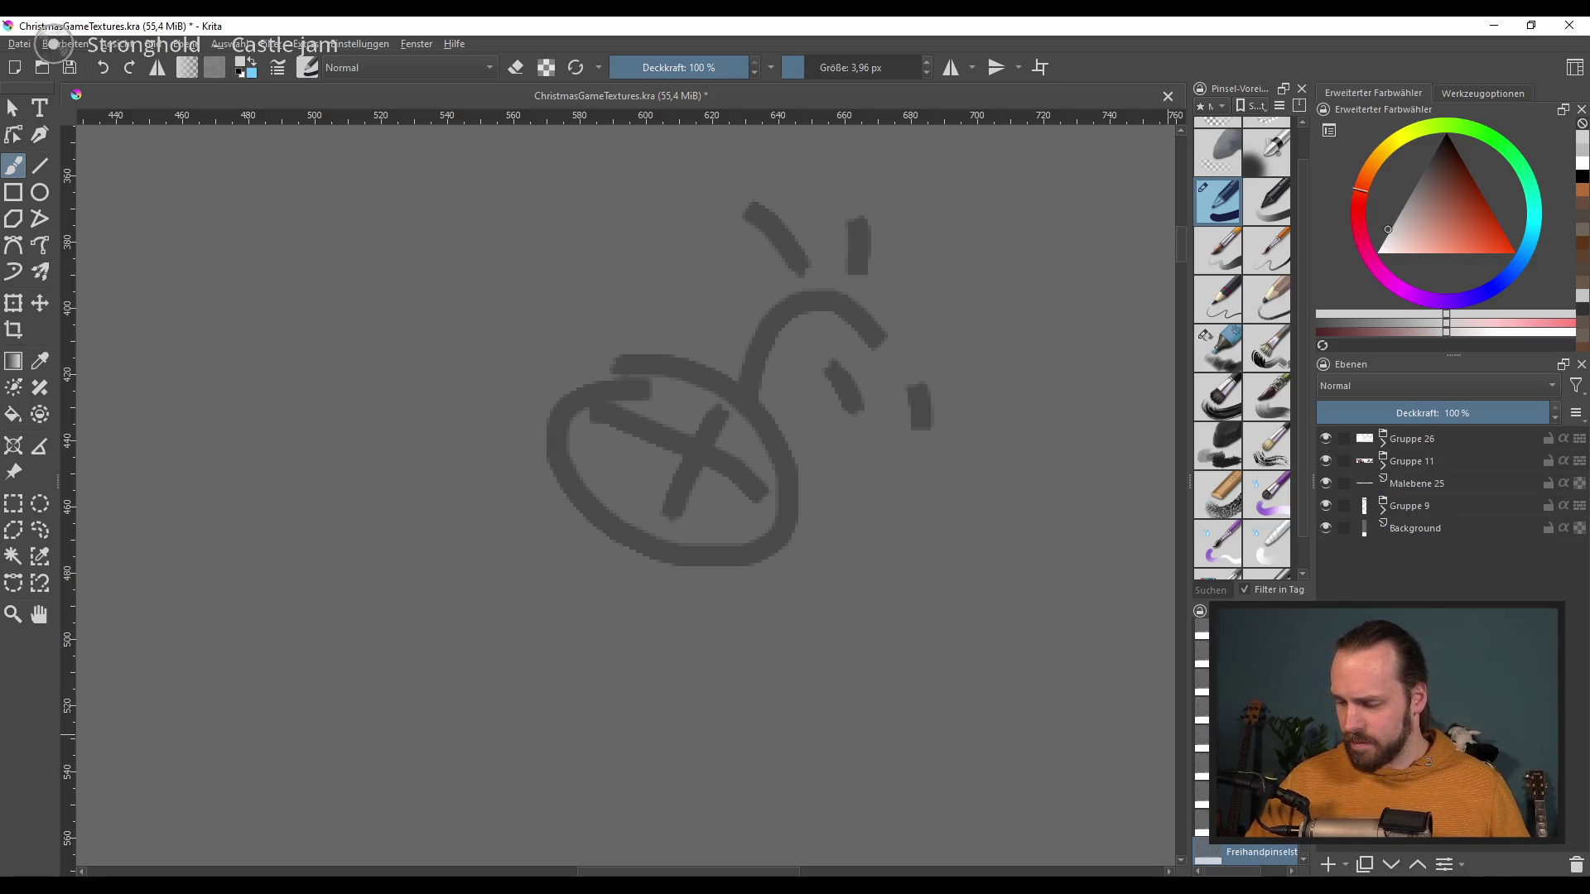
click(1330, 865)
drag(1448, 485, 1449, 432)
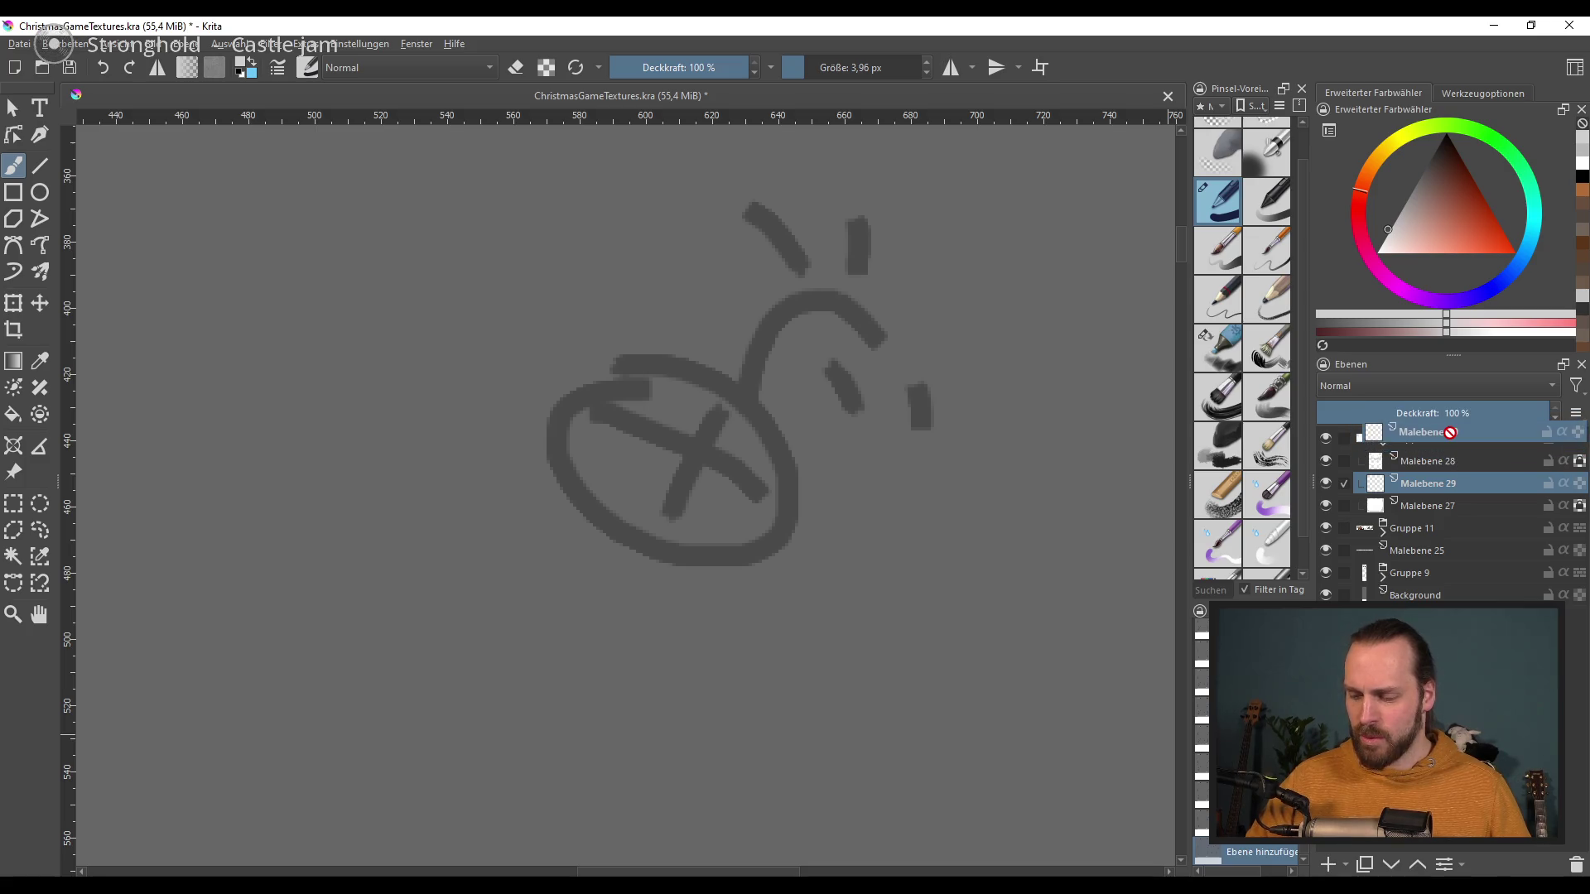
drag(1449, 431, 1438, 441)
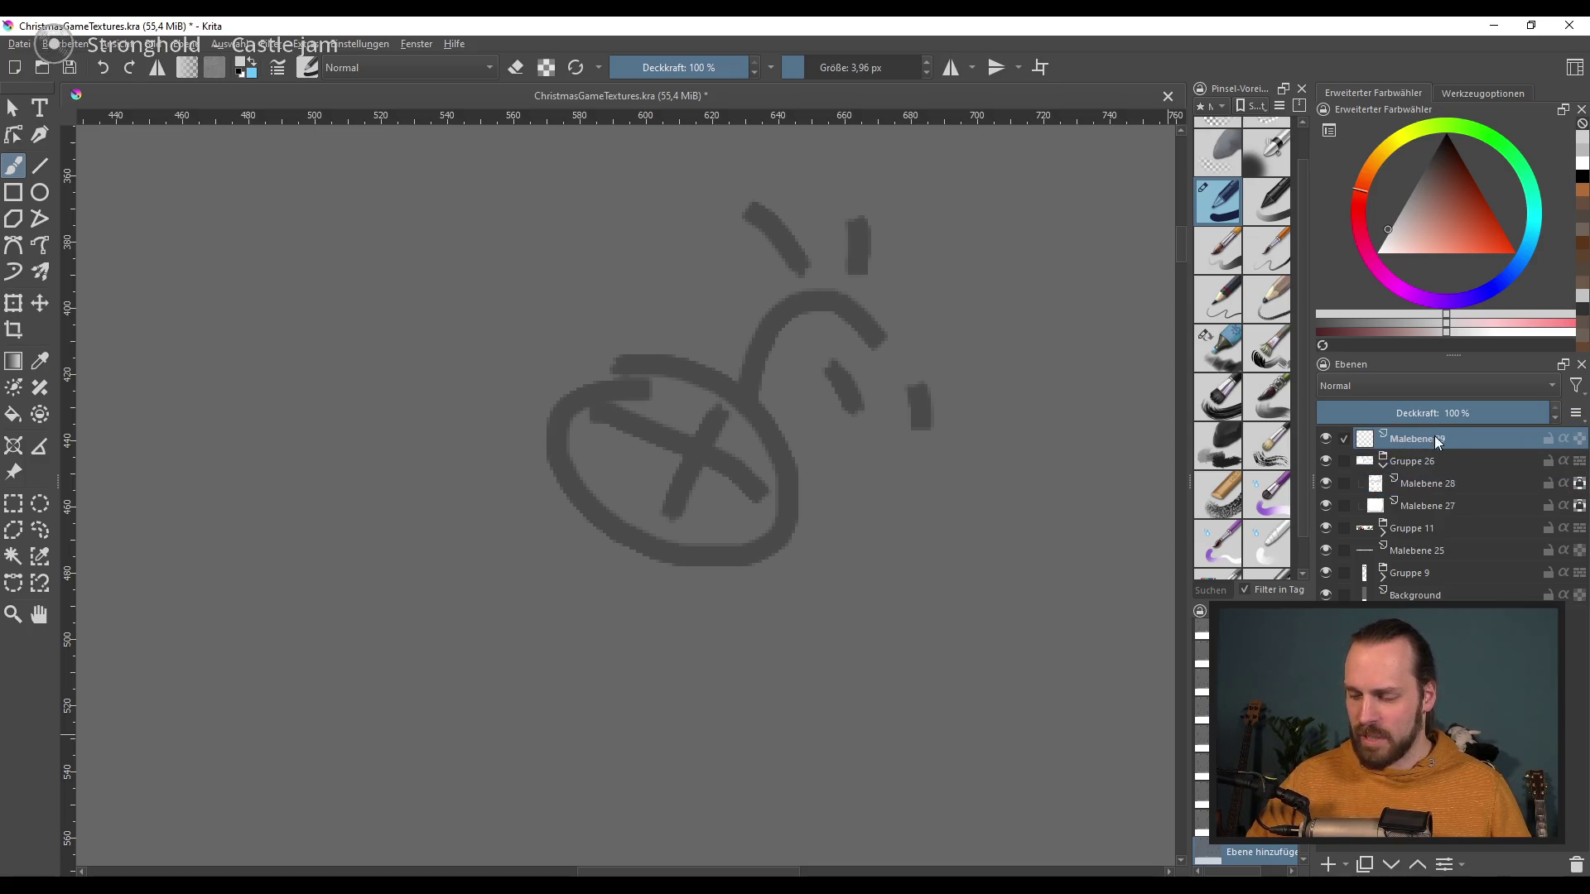
click(1383, 467)
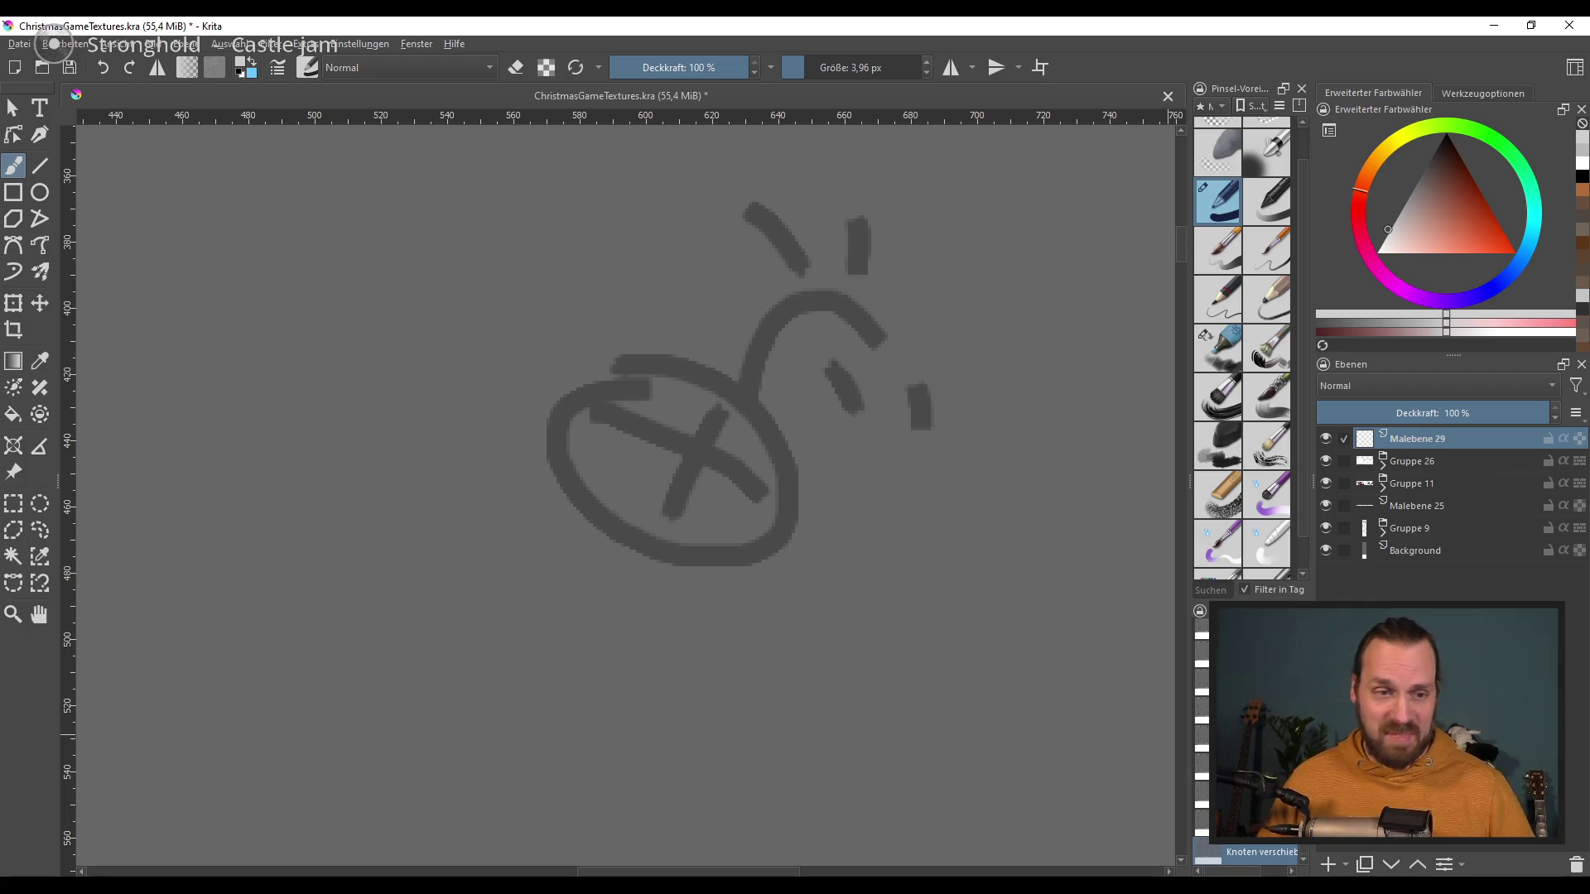
Step: Pick red and paint a solid red circle over the bauble sketch with a large brush
mouse_move(1409, 213)
mouse_down()
mouse_move(1368, 265)
mouse_move(1487, 225)
mouse_up()
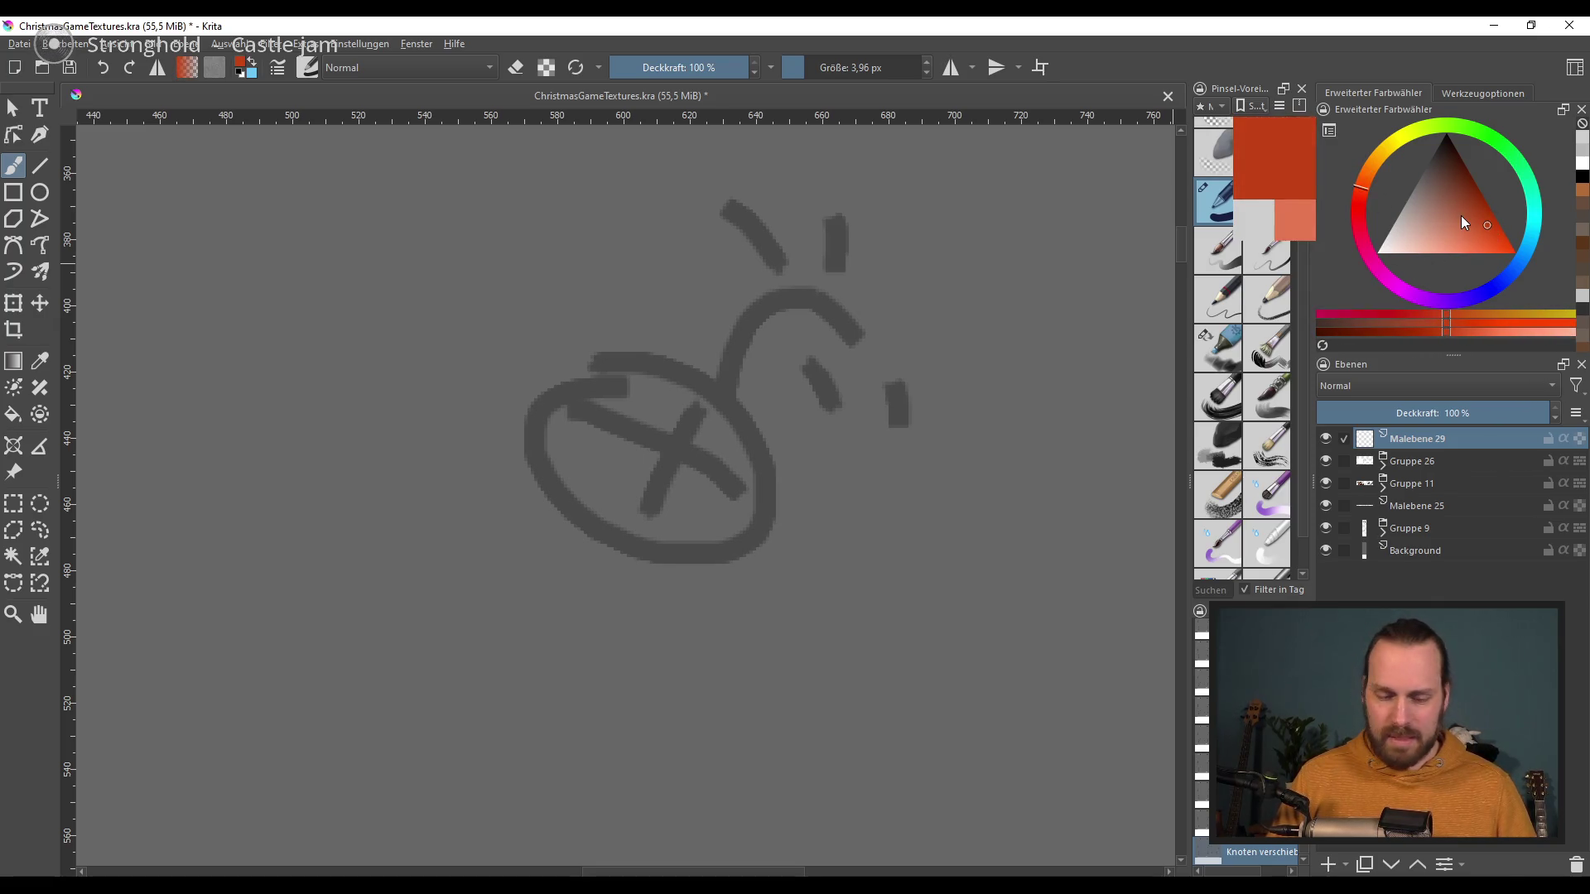
drag(731, 487, 762, 486)
drag(654, 414, 662, 447)
key(ctrl+z)
drag(703, 397, 710, 416)
key(ctrl+z)
drag(580, 463, 670, 505)
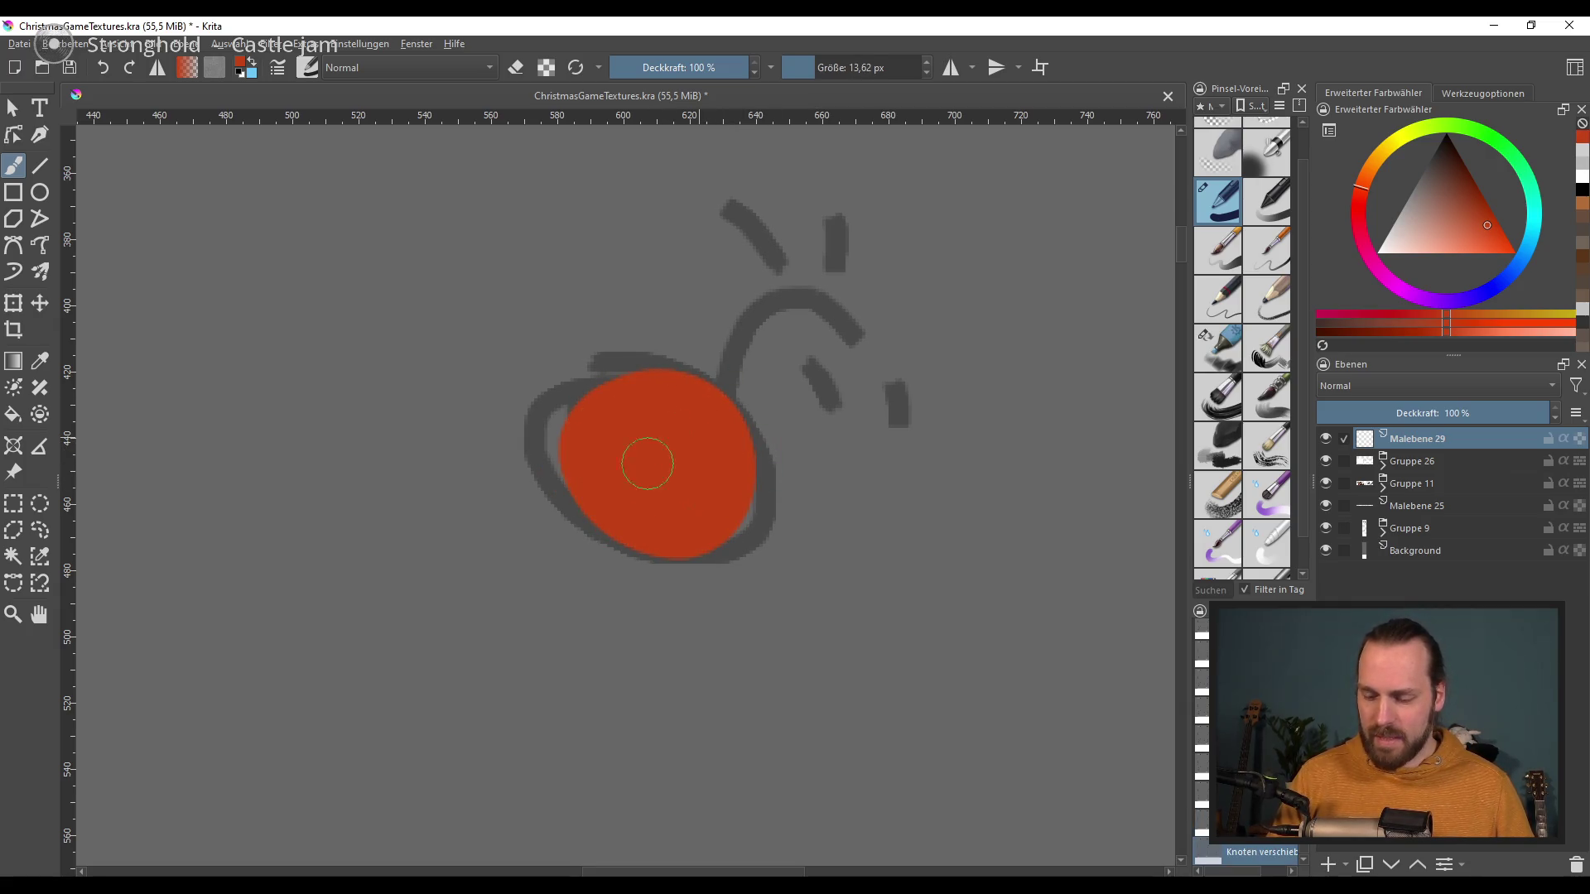
key(ctrl+z)
drag(674, 408, 671, 489)
key(ctrl+z)
mouse_move(704, 410)
mouse_down()
mouse_move(708, 542)
mouse_move(679, 472)
mouse_up()
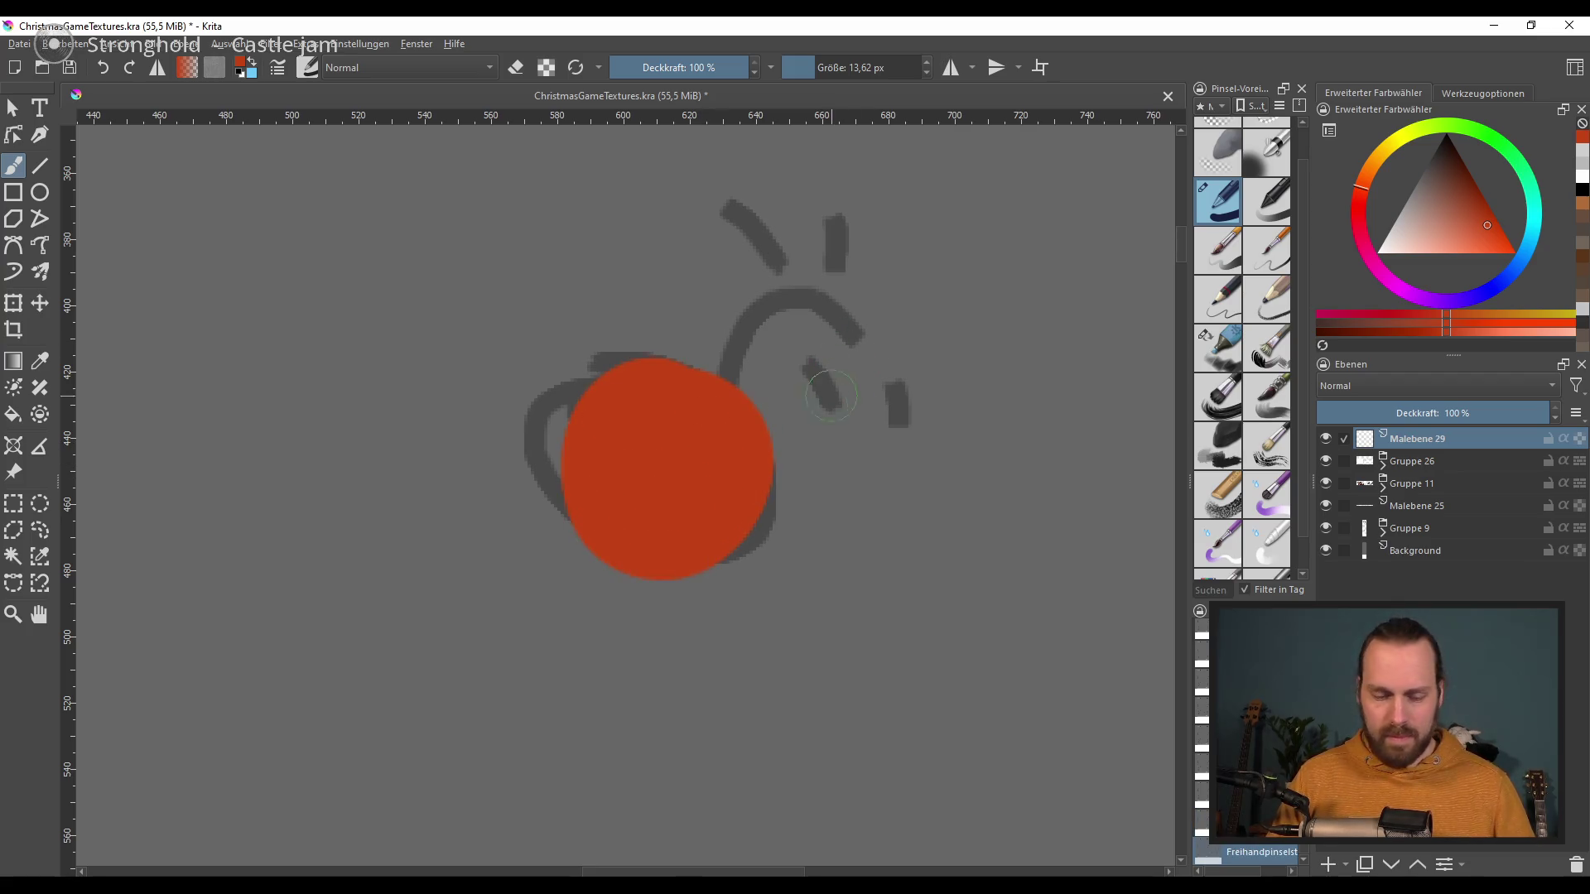
key(bracketleft)
key(bracketleft)
key(bracketleft)
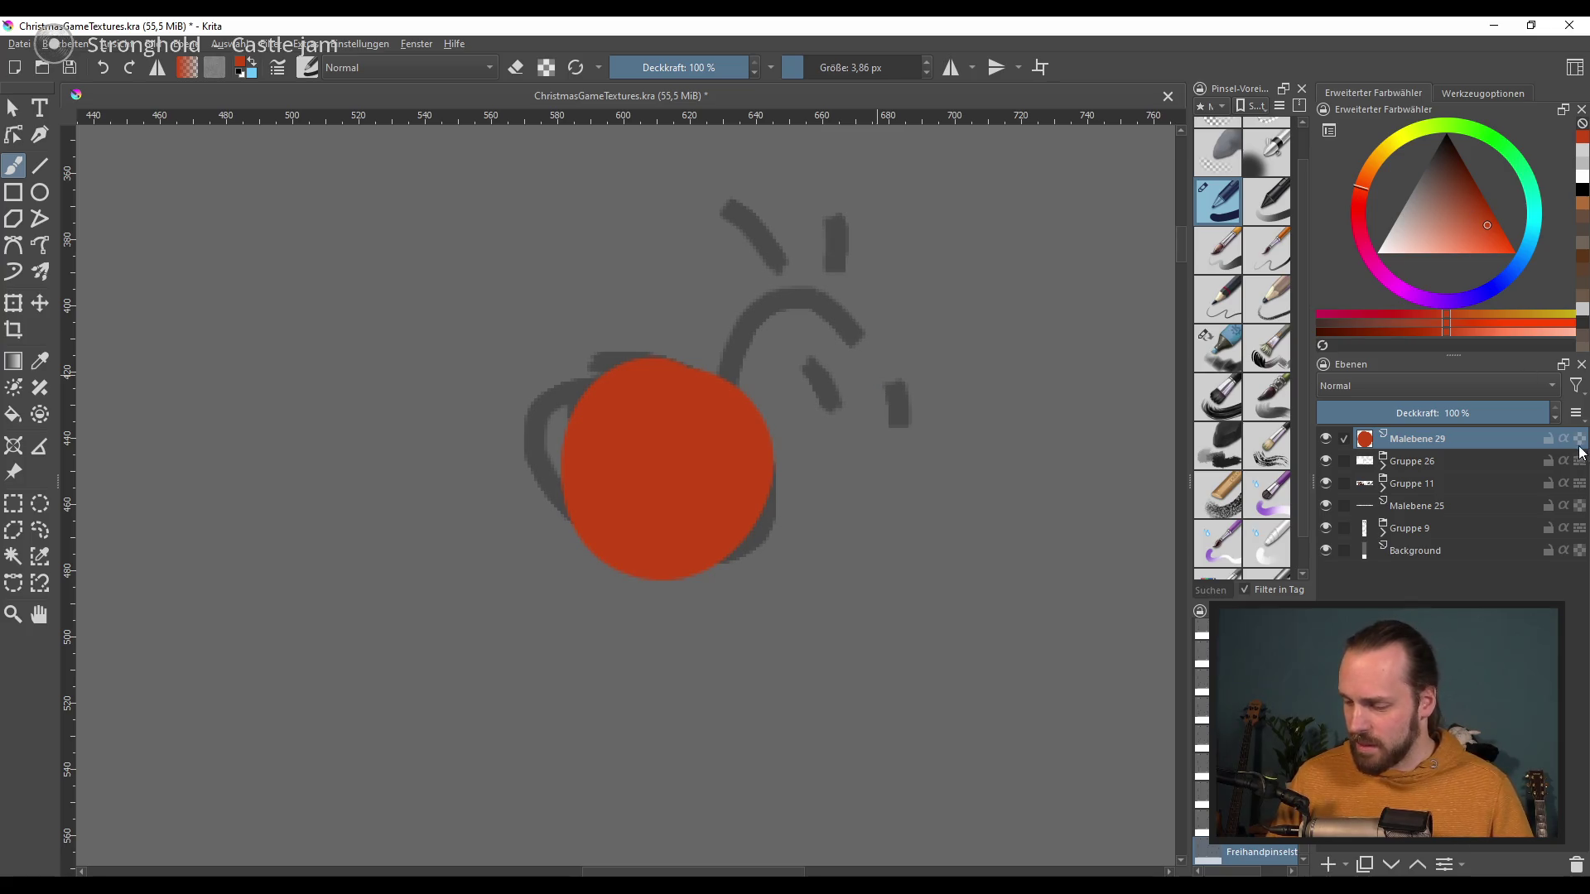
Step: Shade the ball's lower-right edge in darker red using a different brush preset
drag(1482, 222, 1485, 207)
key(bracketright)
key(bracketright)
key(bracketright)
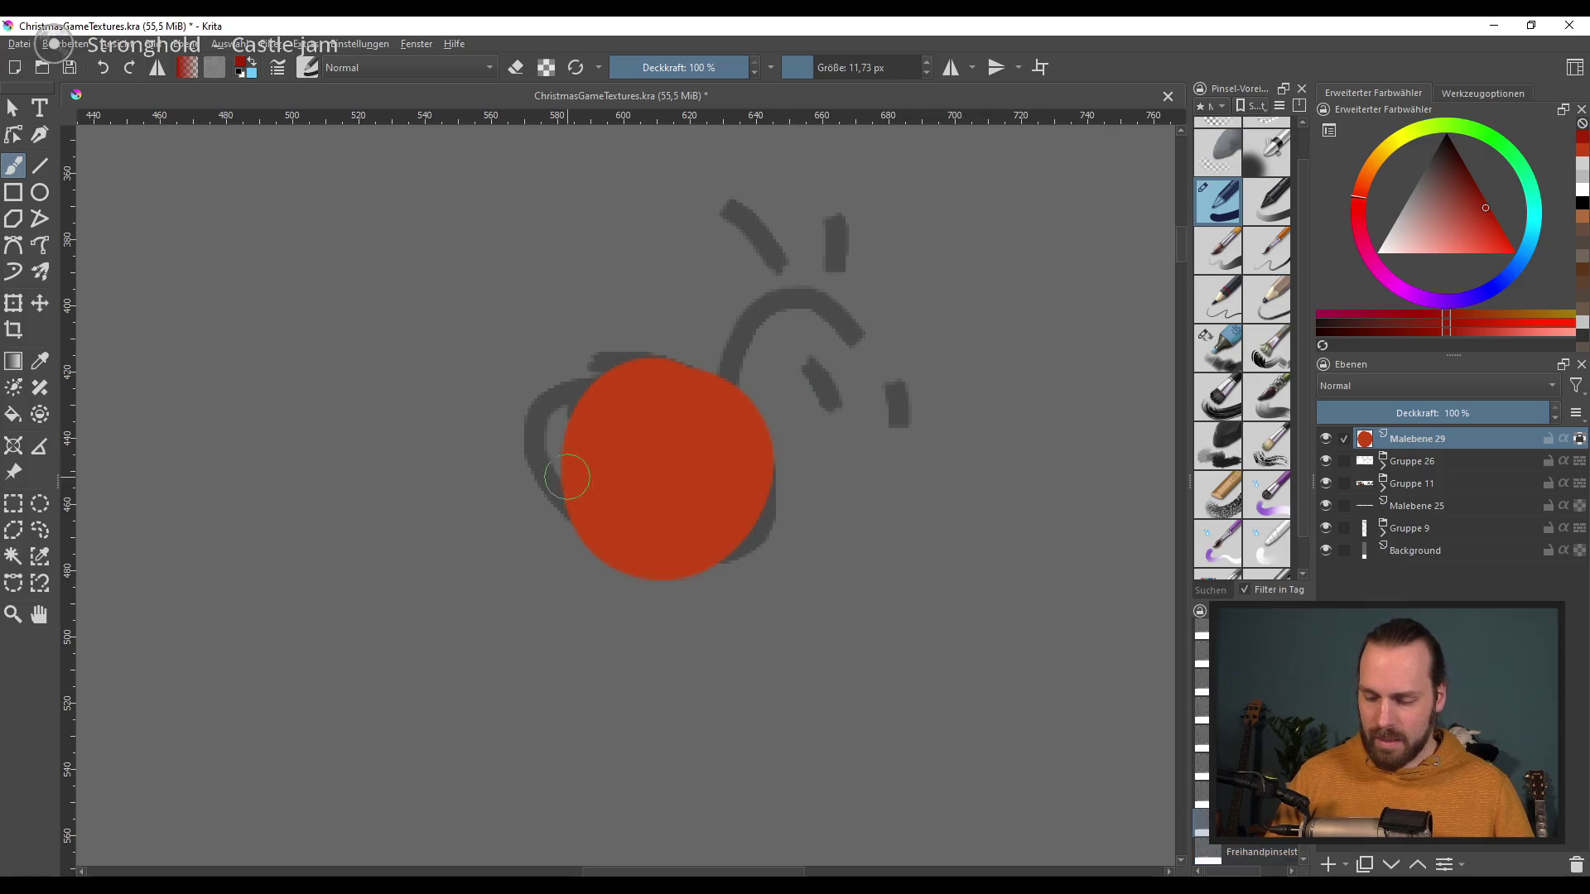
drag(570, 427, 567, 516)
key(ctrl+z)
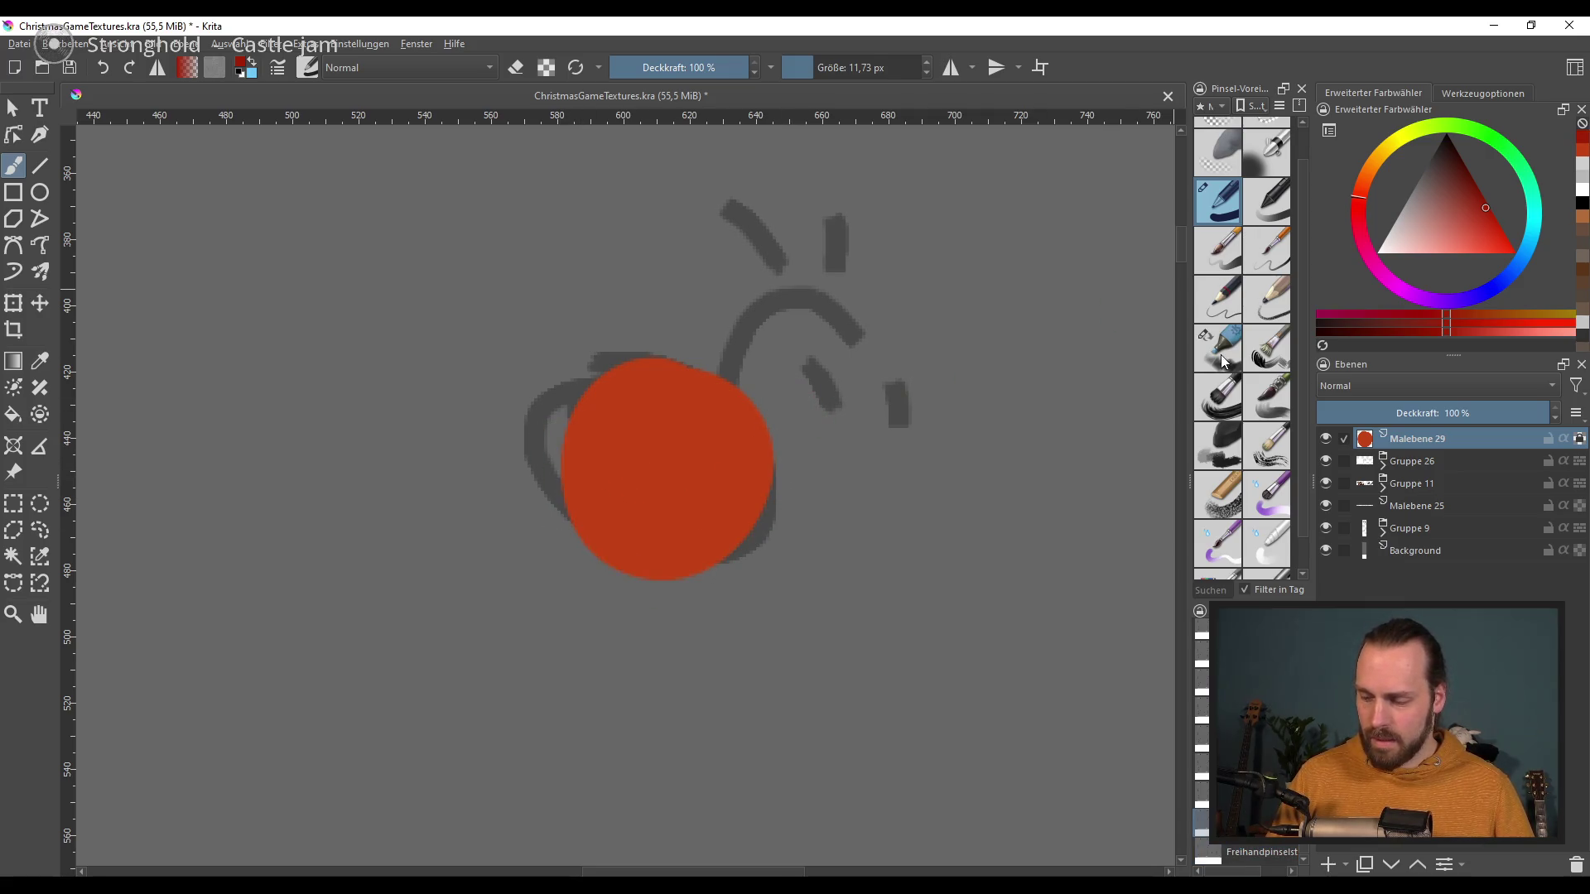
click(1217, 348)
mouse_move(662, 578)
mouse_down()
mouse_move(767, 507)
mouse_move(698, 530)
mouse_up()
key(bracketright)
key(bracketright)
key(bracketright)
key(ctrl+z)
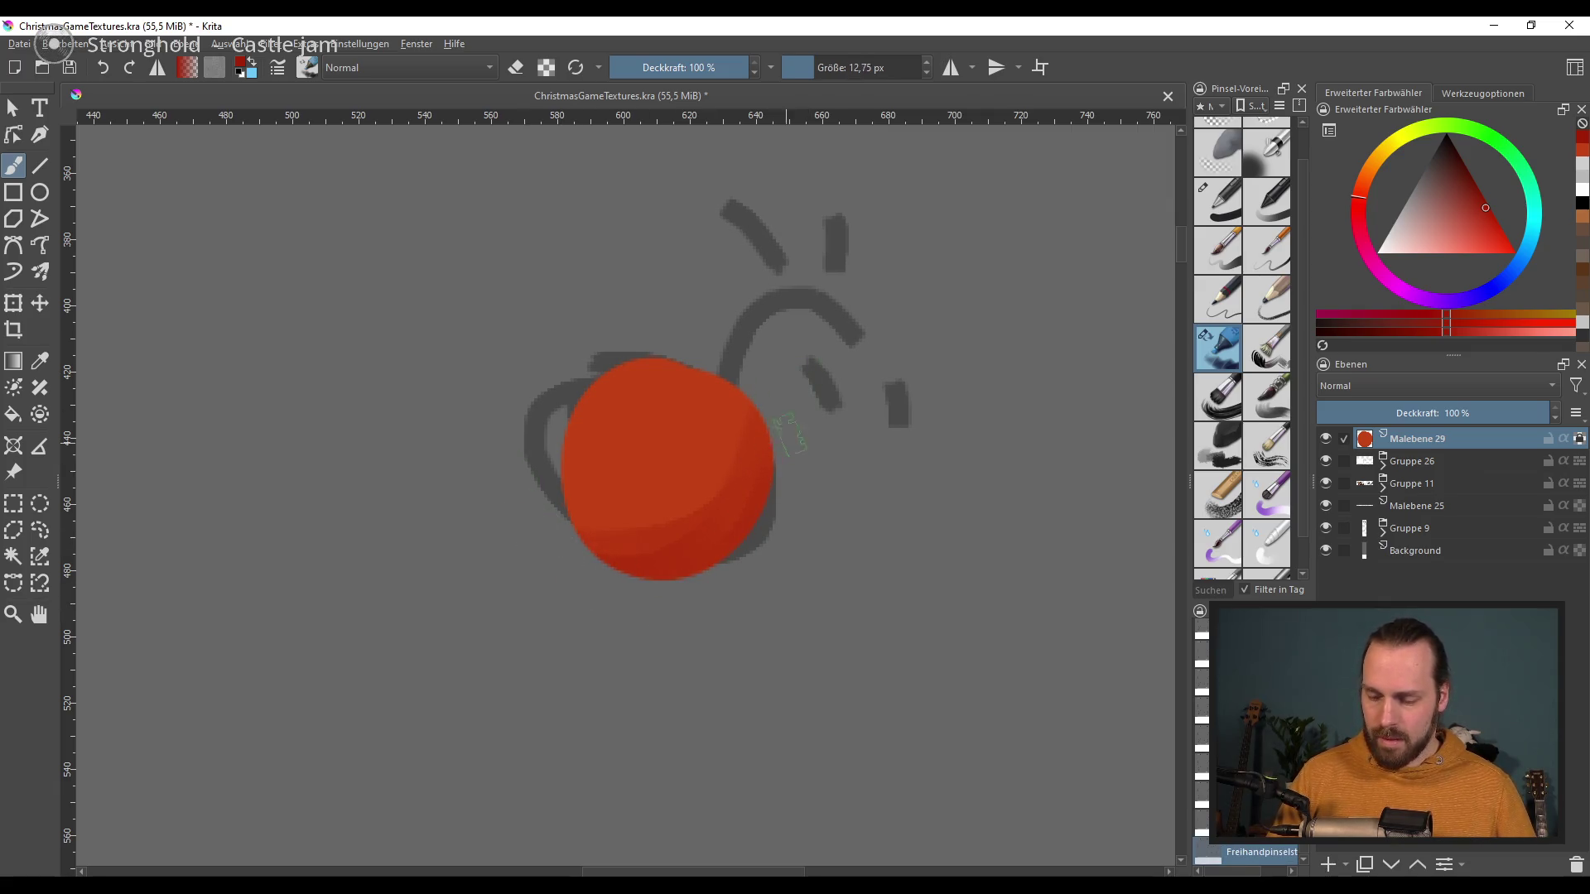
Step: Paint a grid of diagonal and curved dark red stripes across the ball
key(bracketleft)
key(bracketleft)
key(bracketleft)
key(bracketright)
drag(719, 372, 630, 569)
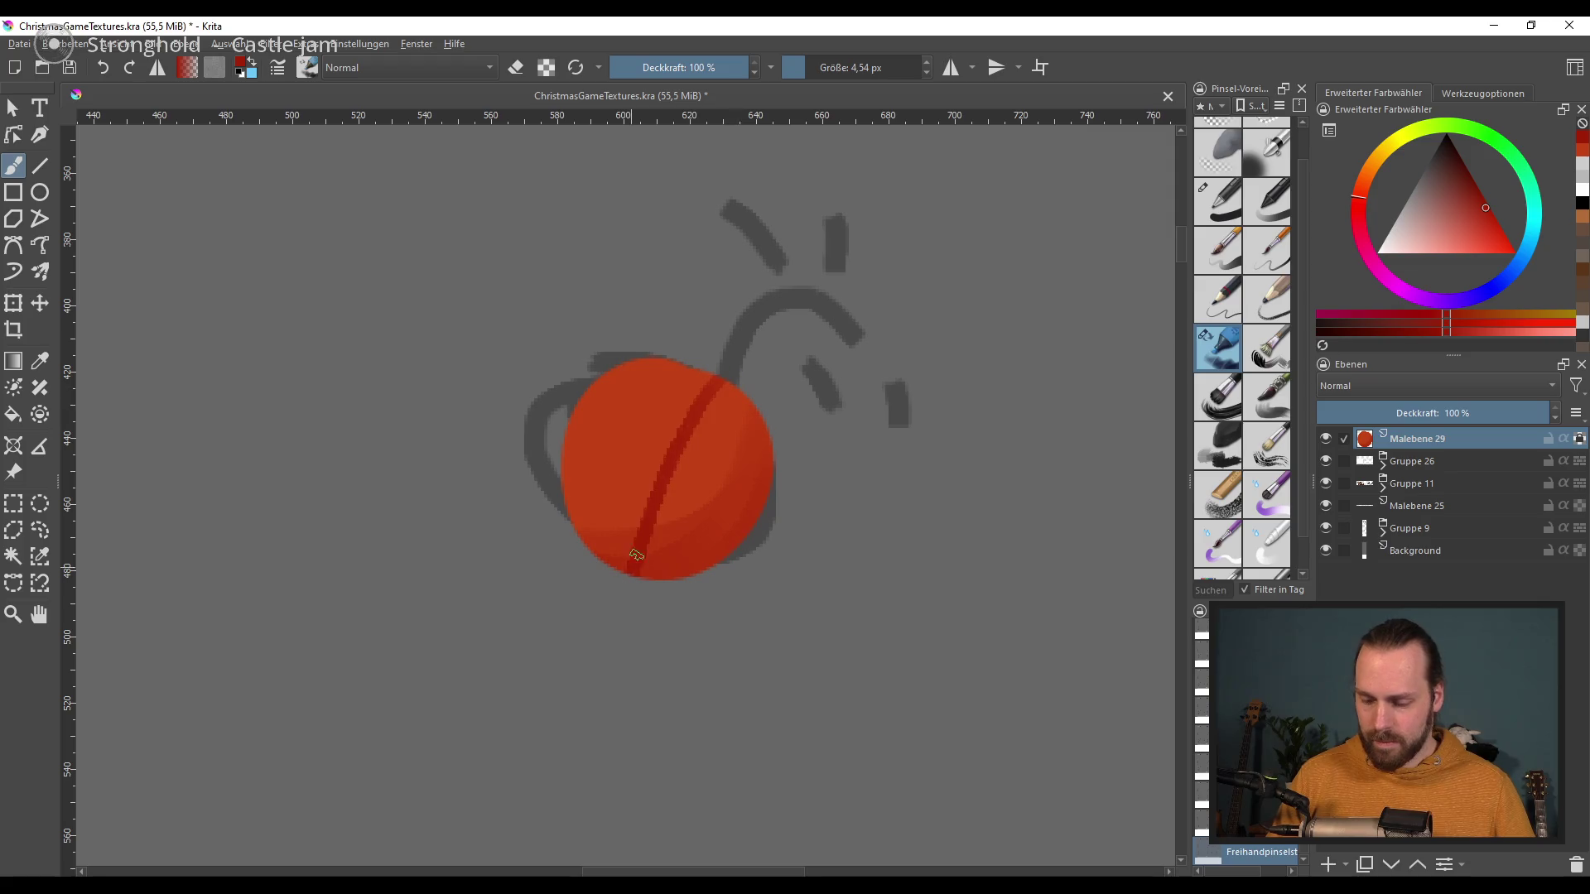
mouse_move(662, 372)
mouse_down()
mouse_move(570, 512)
mouse_move(636, 571)
mouse_move(595, 550)
mouse_up()
key(ctrl+z)
drag(755, 424, 687, 575)
drag(616, 393, 766, 453)
drag(575, 426, 757, 518)
drag(575, 517, 708, 567)
Step: Pick light orange and try dots and a highlight on the ball
click(1371, 162)
click(1464, 248)
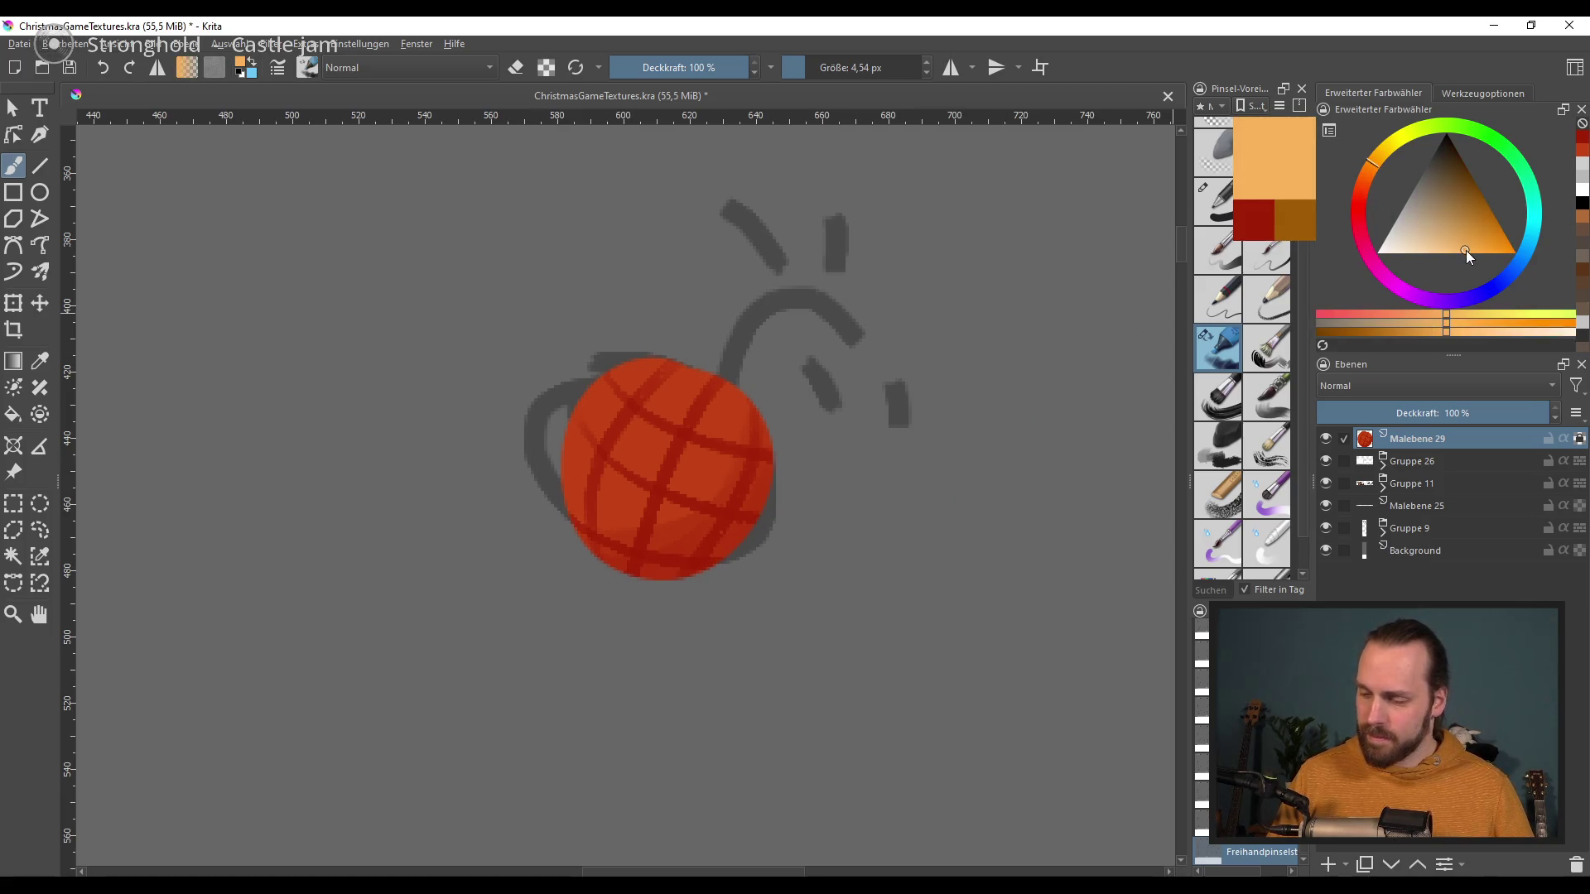
click(632, 405)
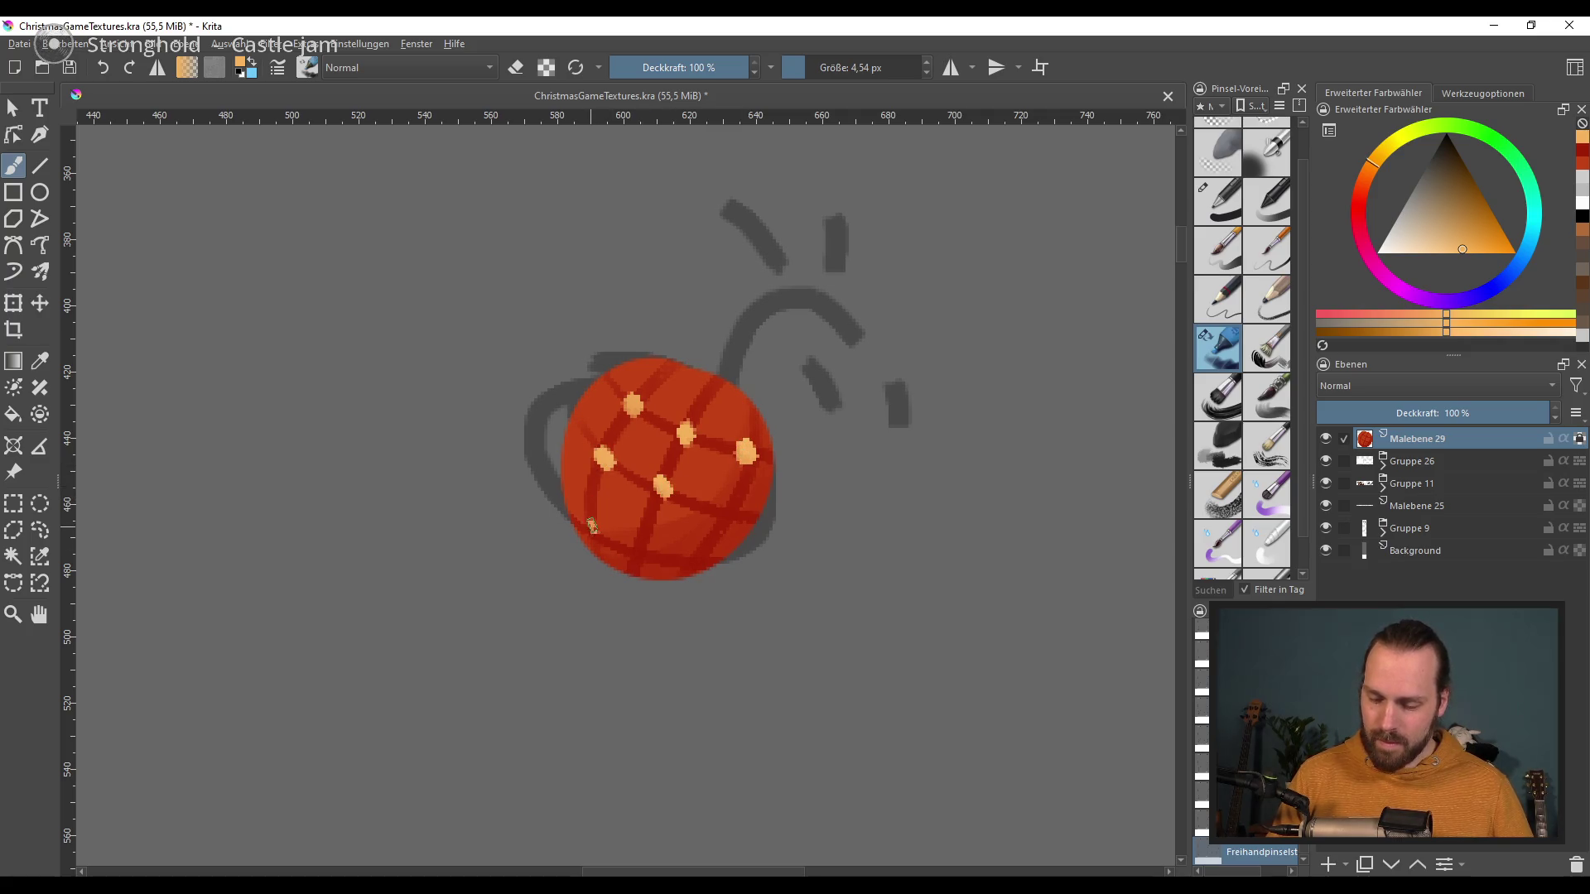
key(ctrl+z)
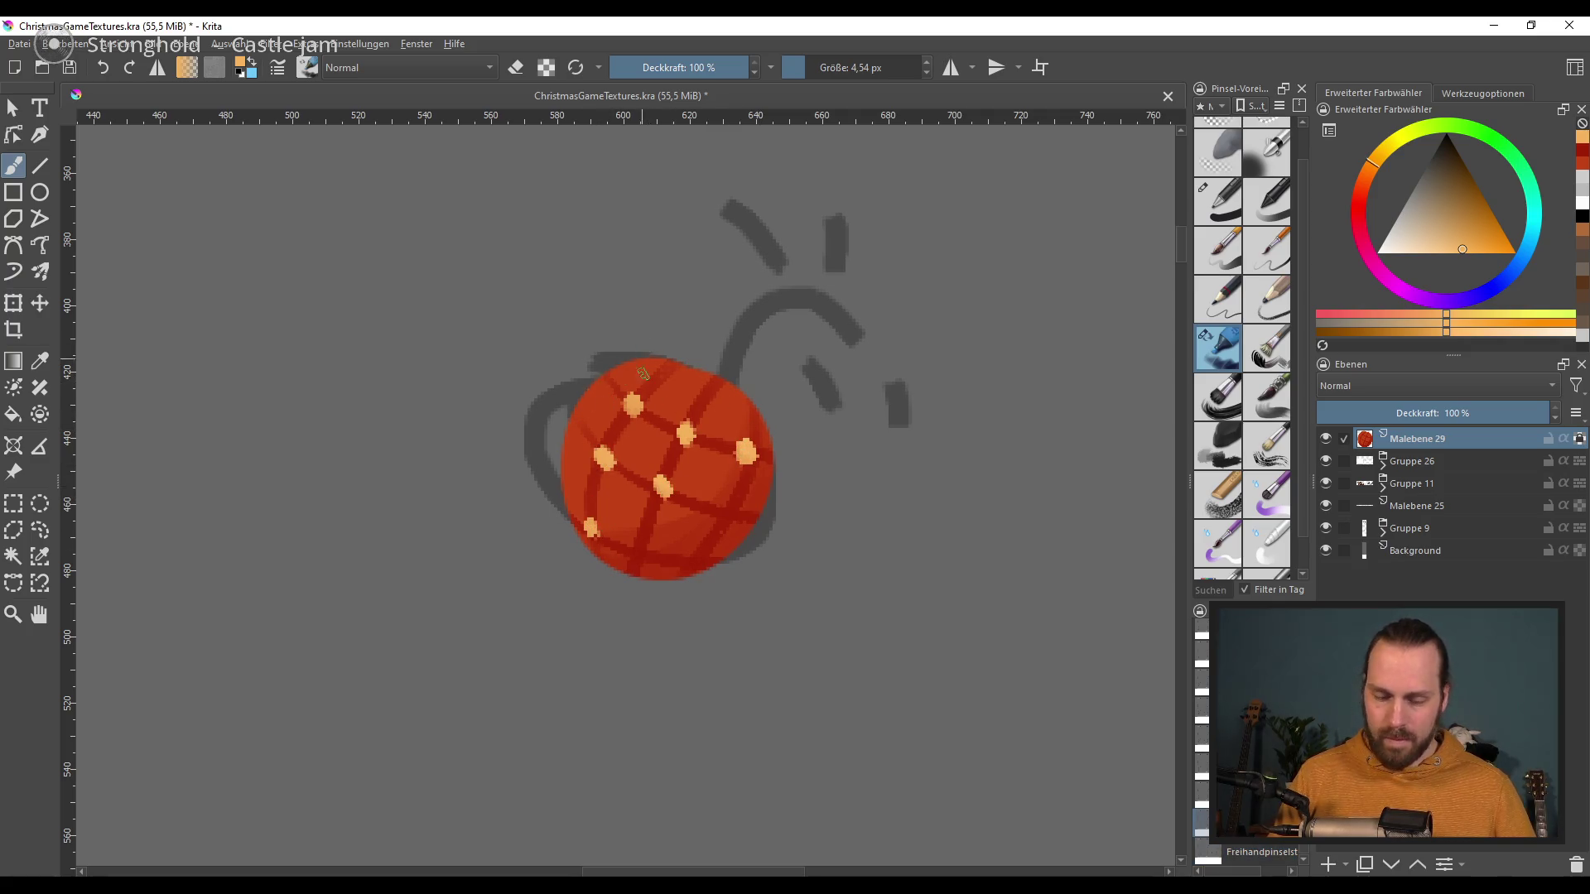
drag(646, 368, 708, 382)
key(ctrl+z)
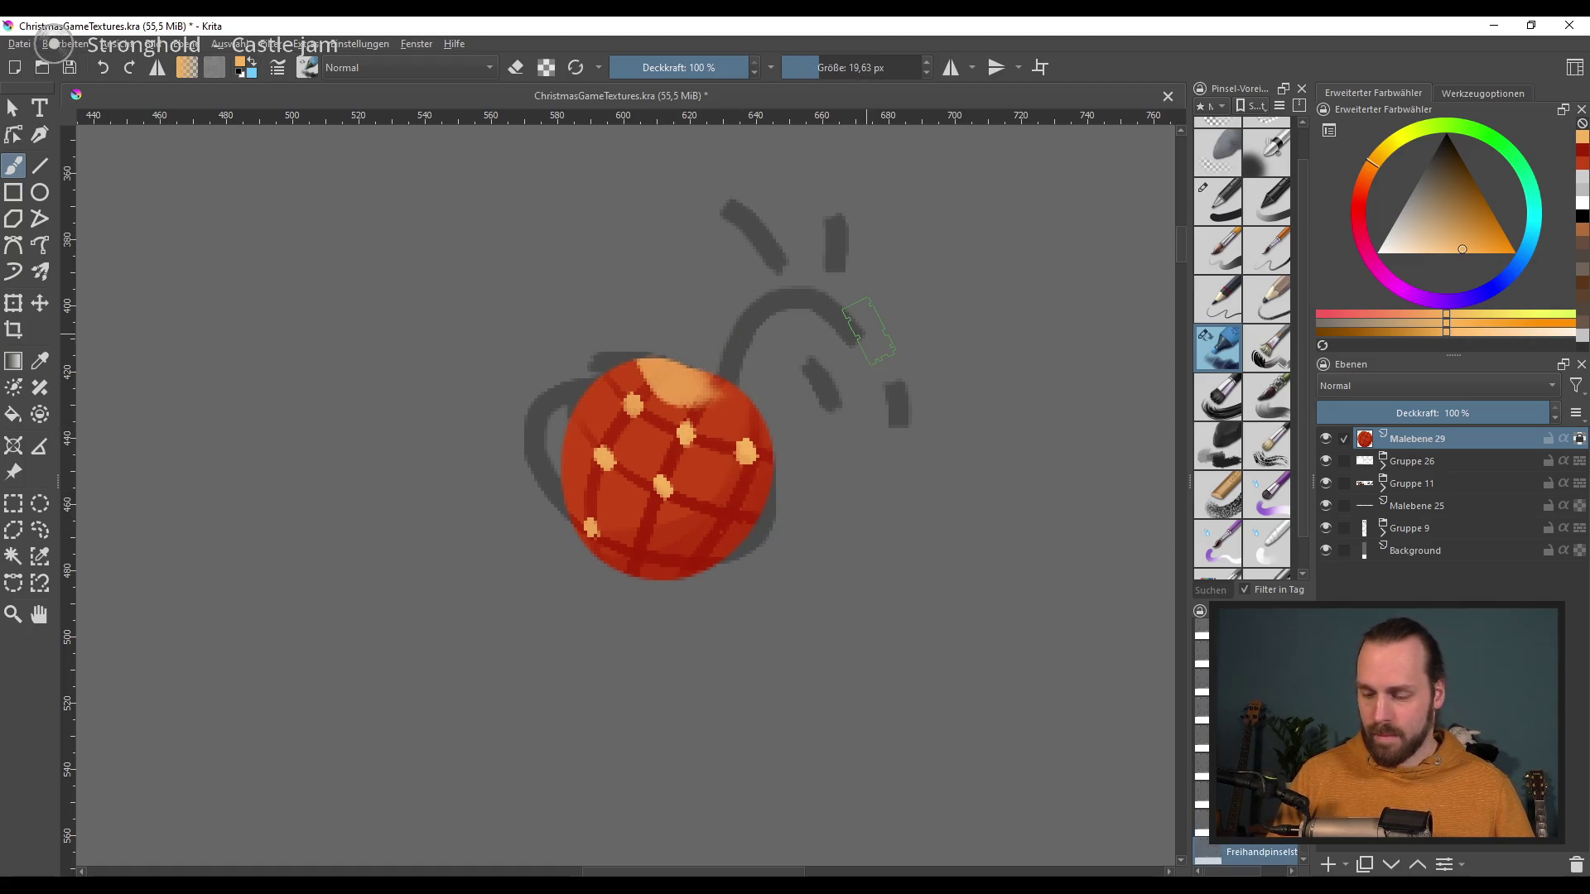
key(ctrl+z)
Step: Try white highlight dabs and streaks on the ball, undoing the attempts
click(1377, 252)
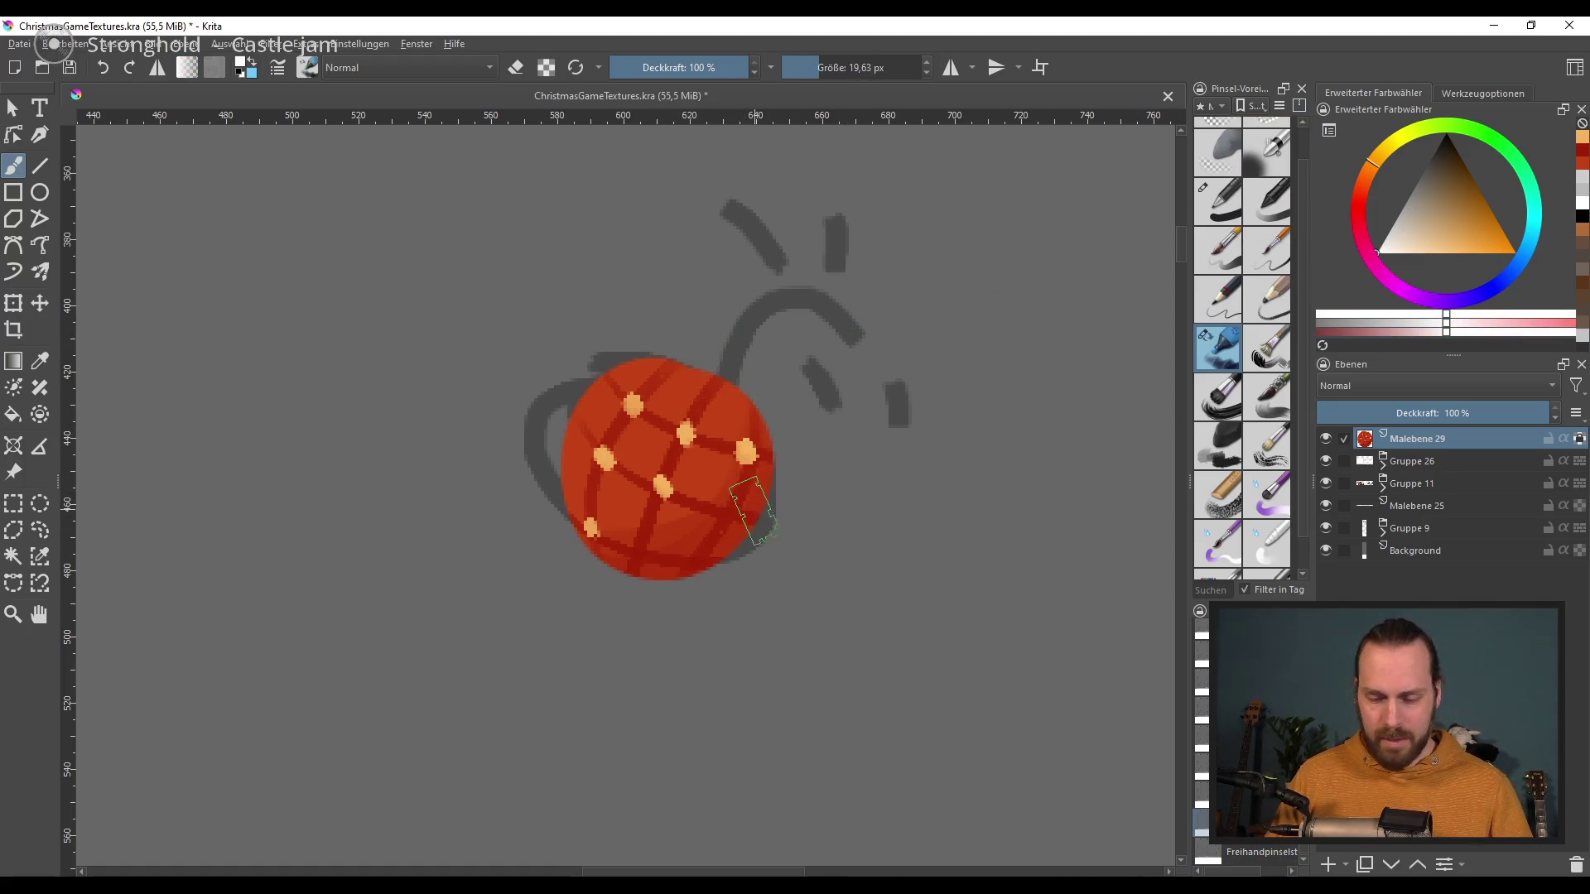
drag(666, 393, 675, 389)
key(ctrl+z)
key(ctrl+z)
drag(745, 456, 757, 445)
key(ctrl+z)
drag(592, 372, 663, 451)
key(ctrl+z)
key(ctrl+z)
key(ctrl+shift+z)
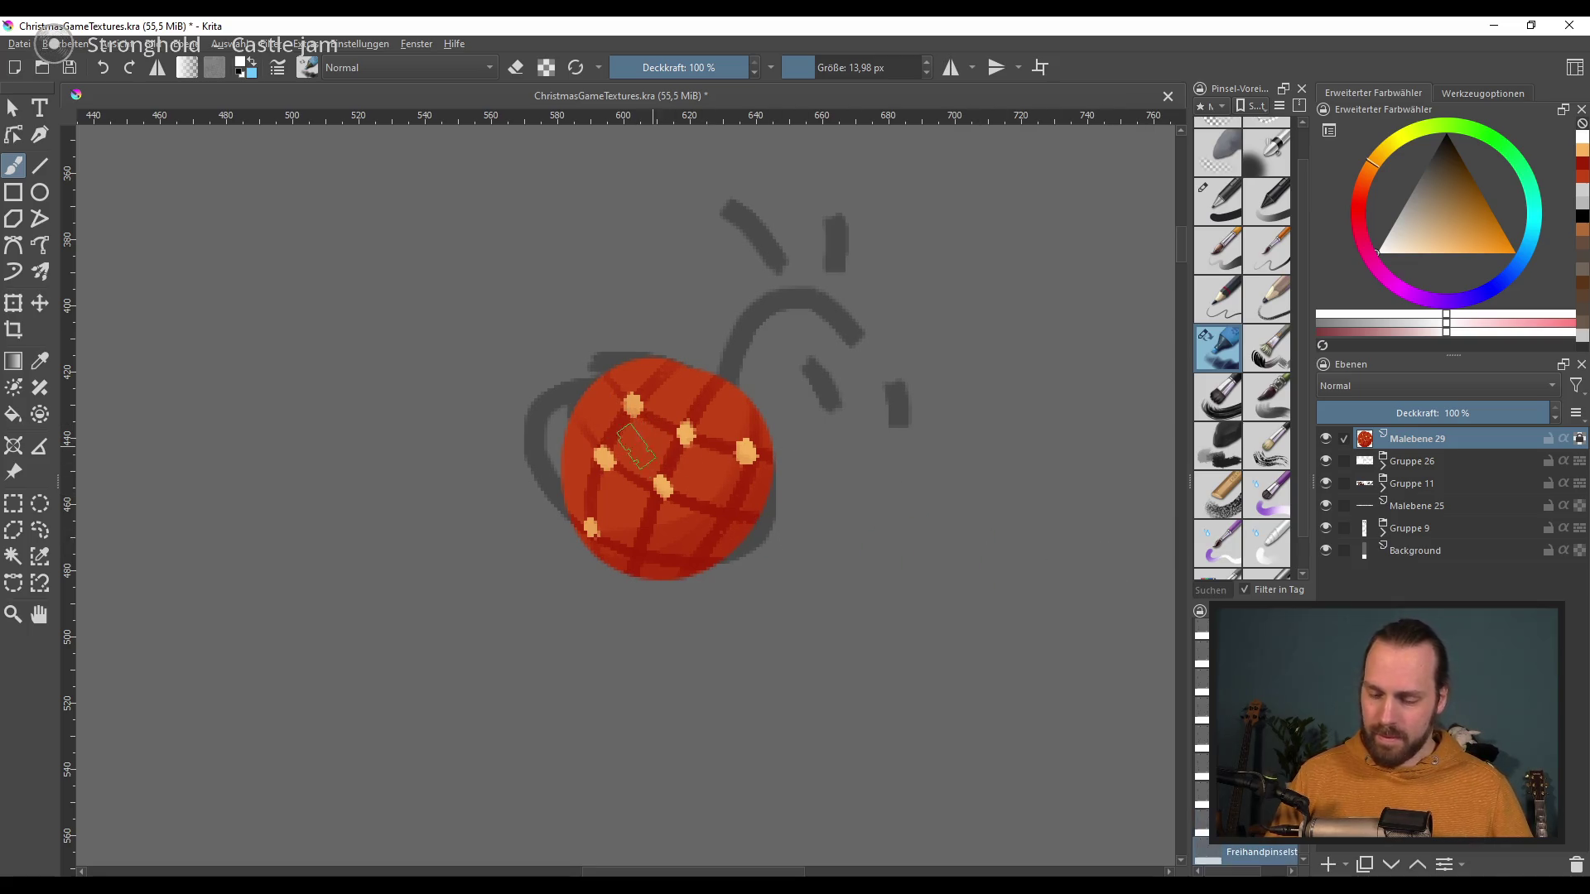
key(ctrl+z)
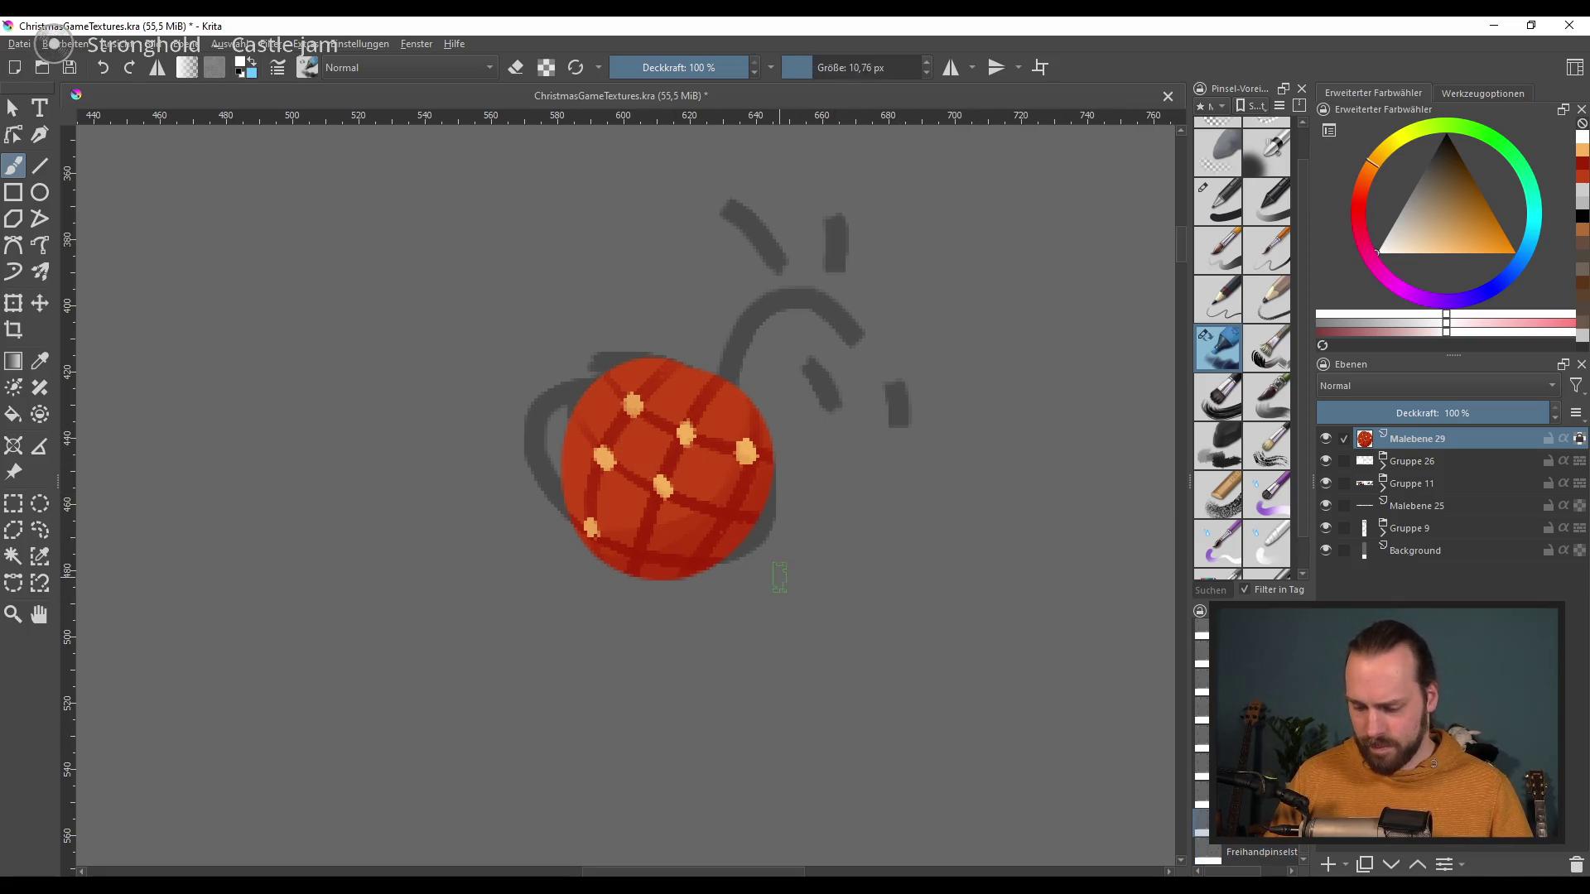
key(bracketright)
key(ctrl+z)
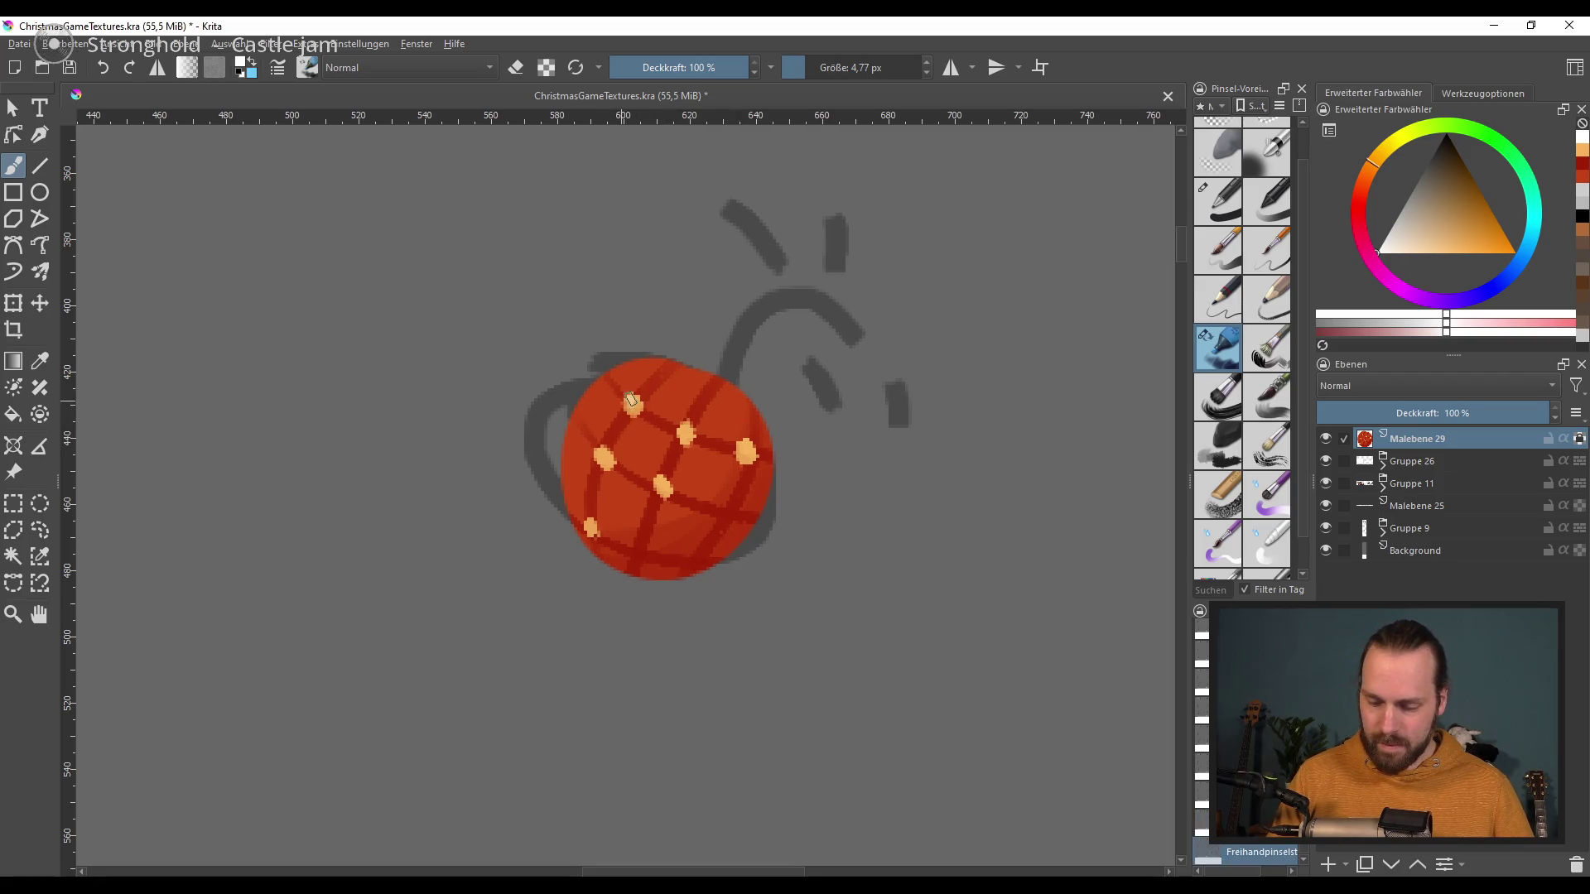
Step: Repaint the pale dots on the ball, making the top dot bright white
click(685, 431)
click(633, 400)
click(634, 399)
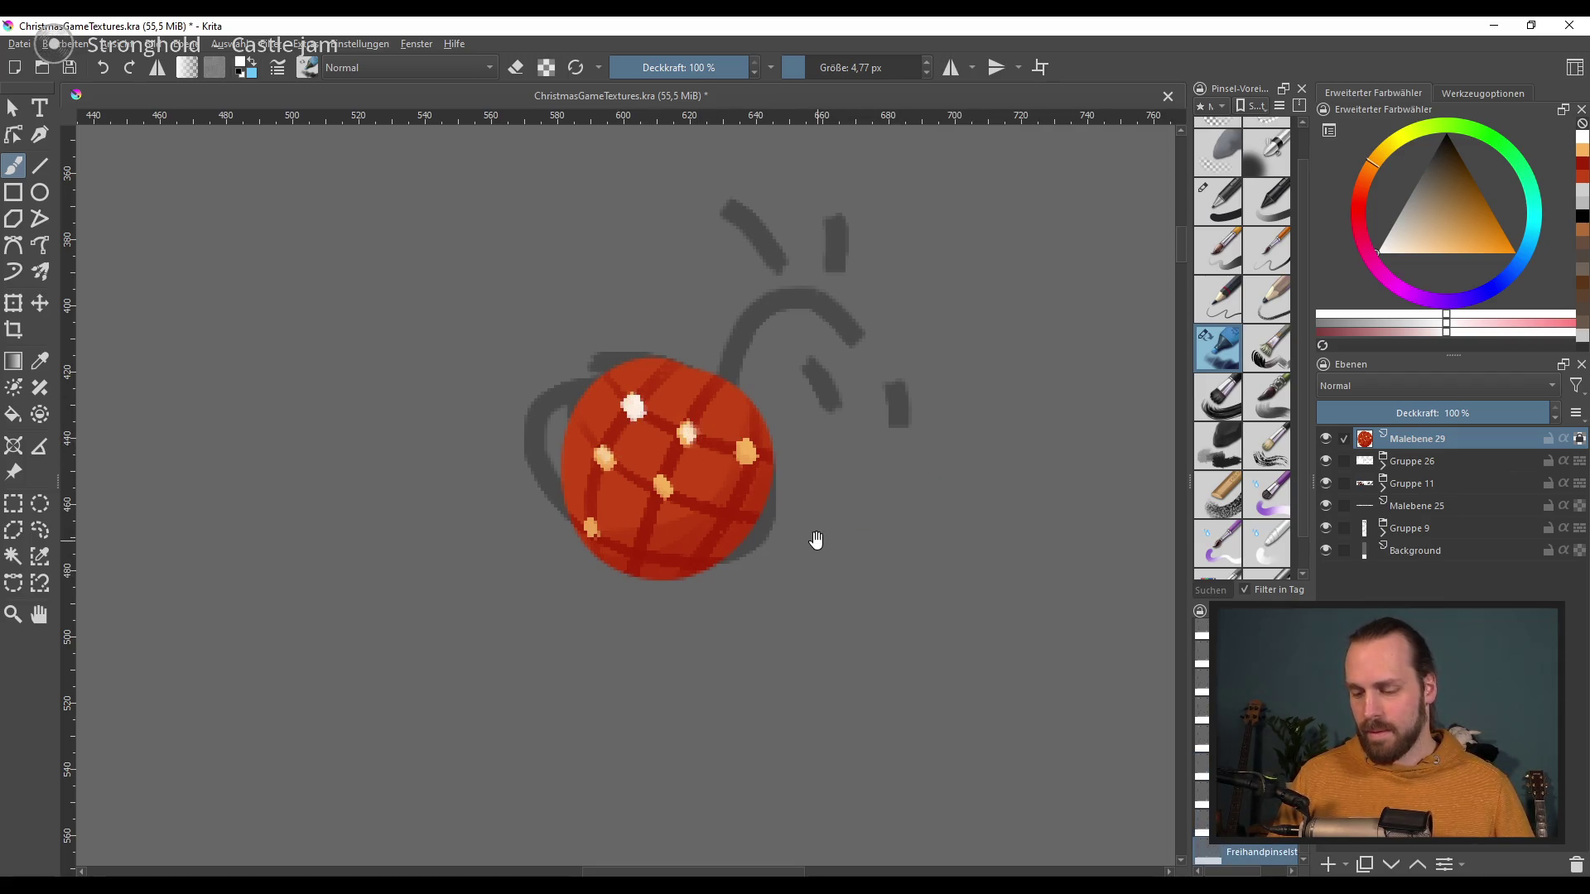
Step: Paint a soft pale highlight arc along the ball's upper-left rim, then add empty layer Malebene 30
drag(815, 539, 774, 516)
drag(598, 341, 538, 423)
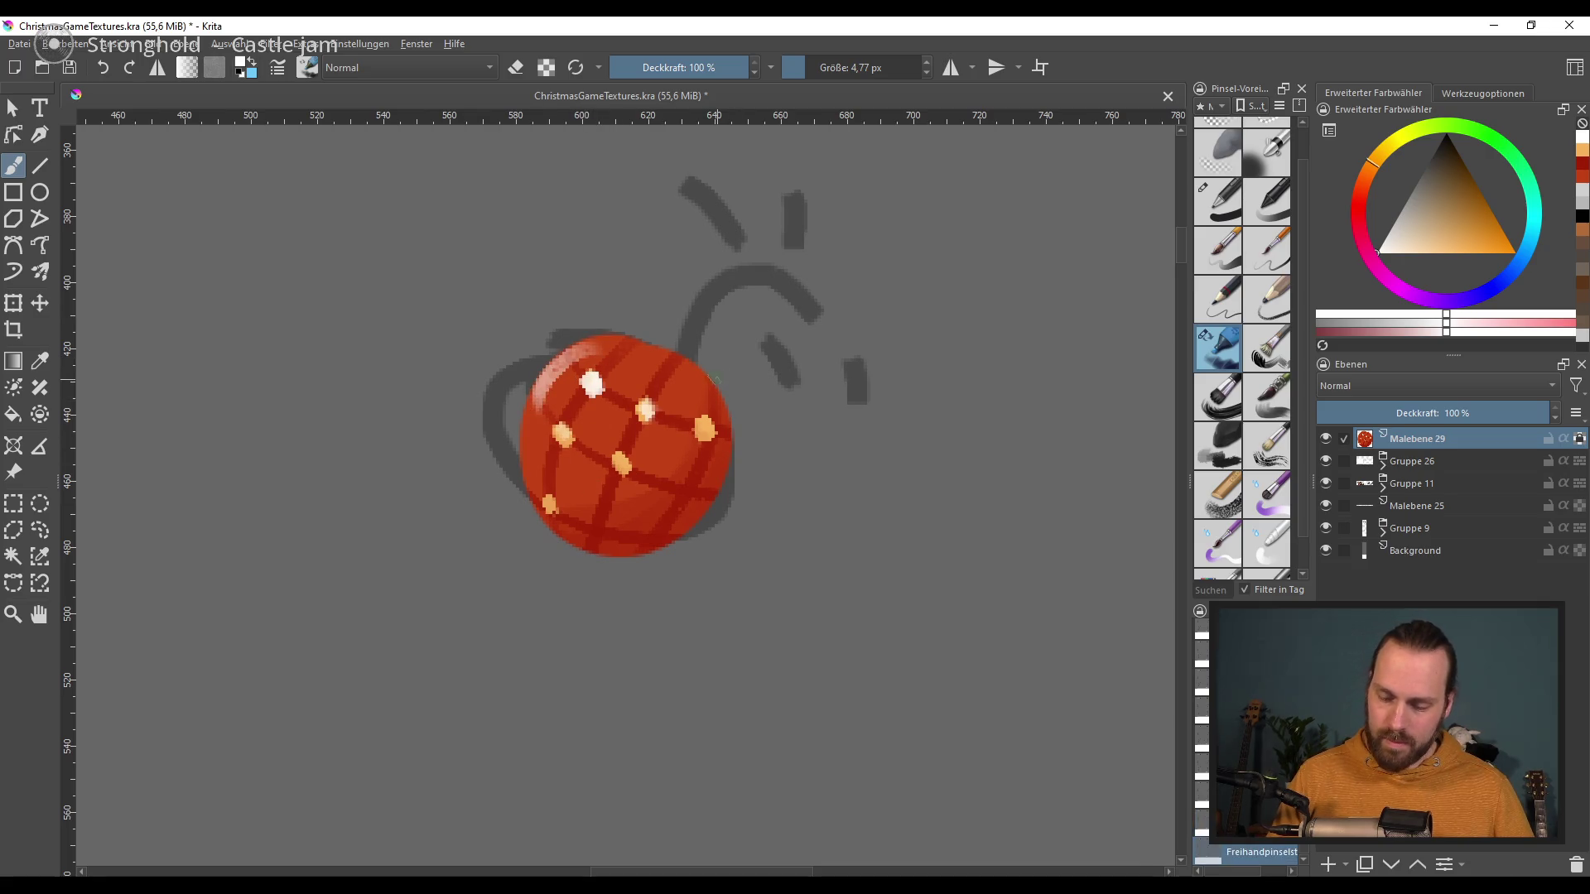
key(ctrl+z)
click(602, 344)
click(555, 377)
key(ctrl+z)
key(ctrl+z)
drag(613, 340, 545, 376)
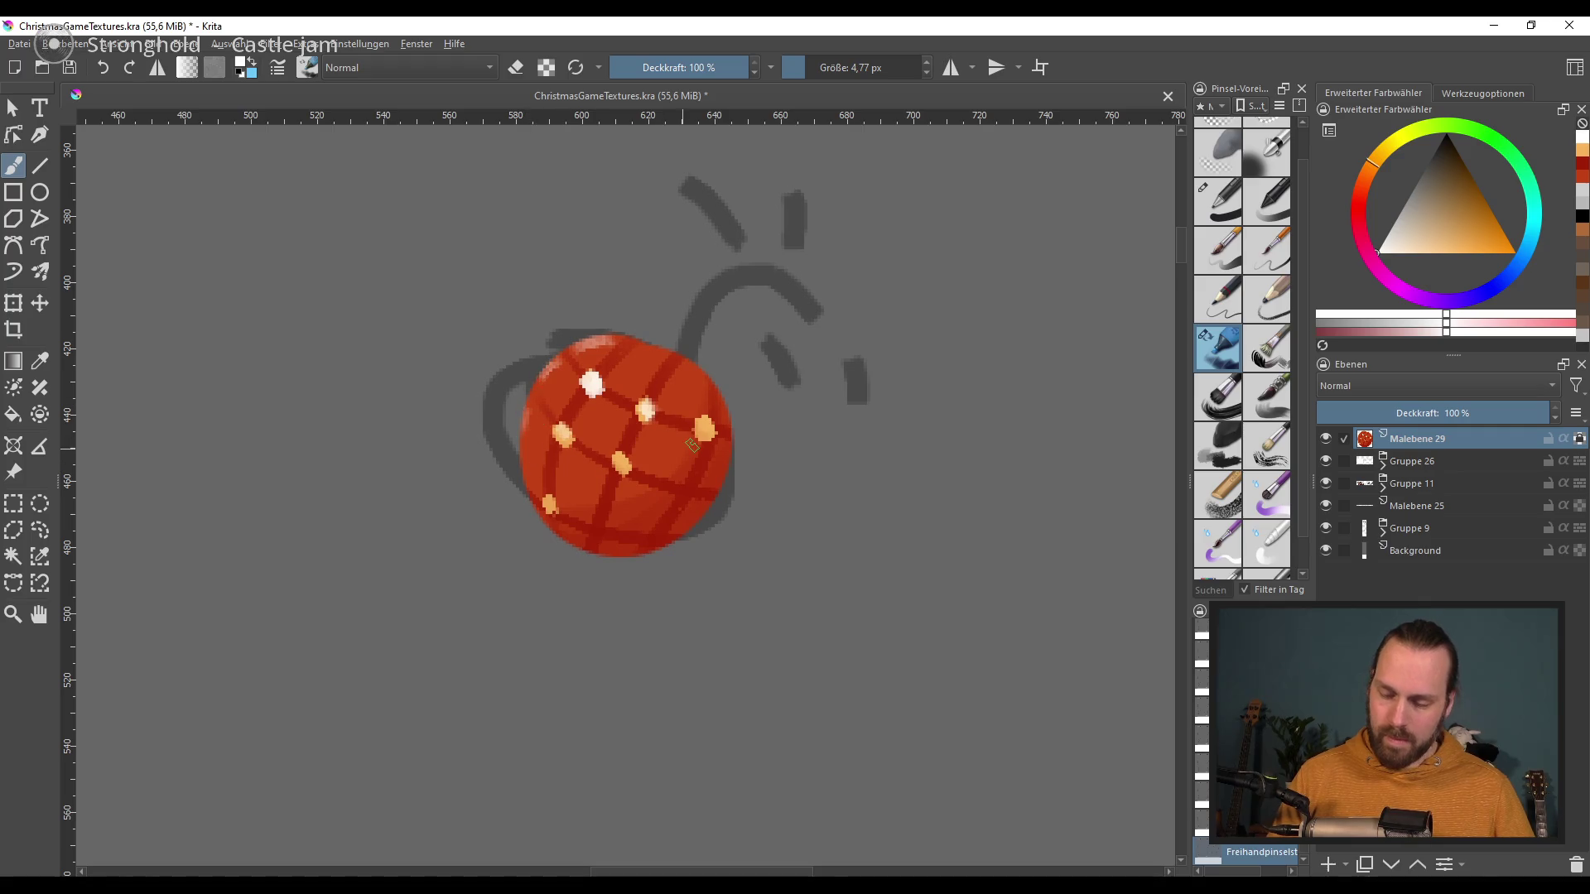
key(ctrl+z)
drag(623, 338, 540, 384)
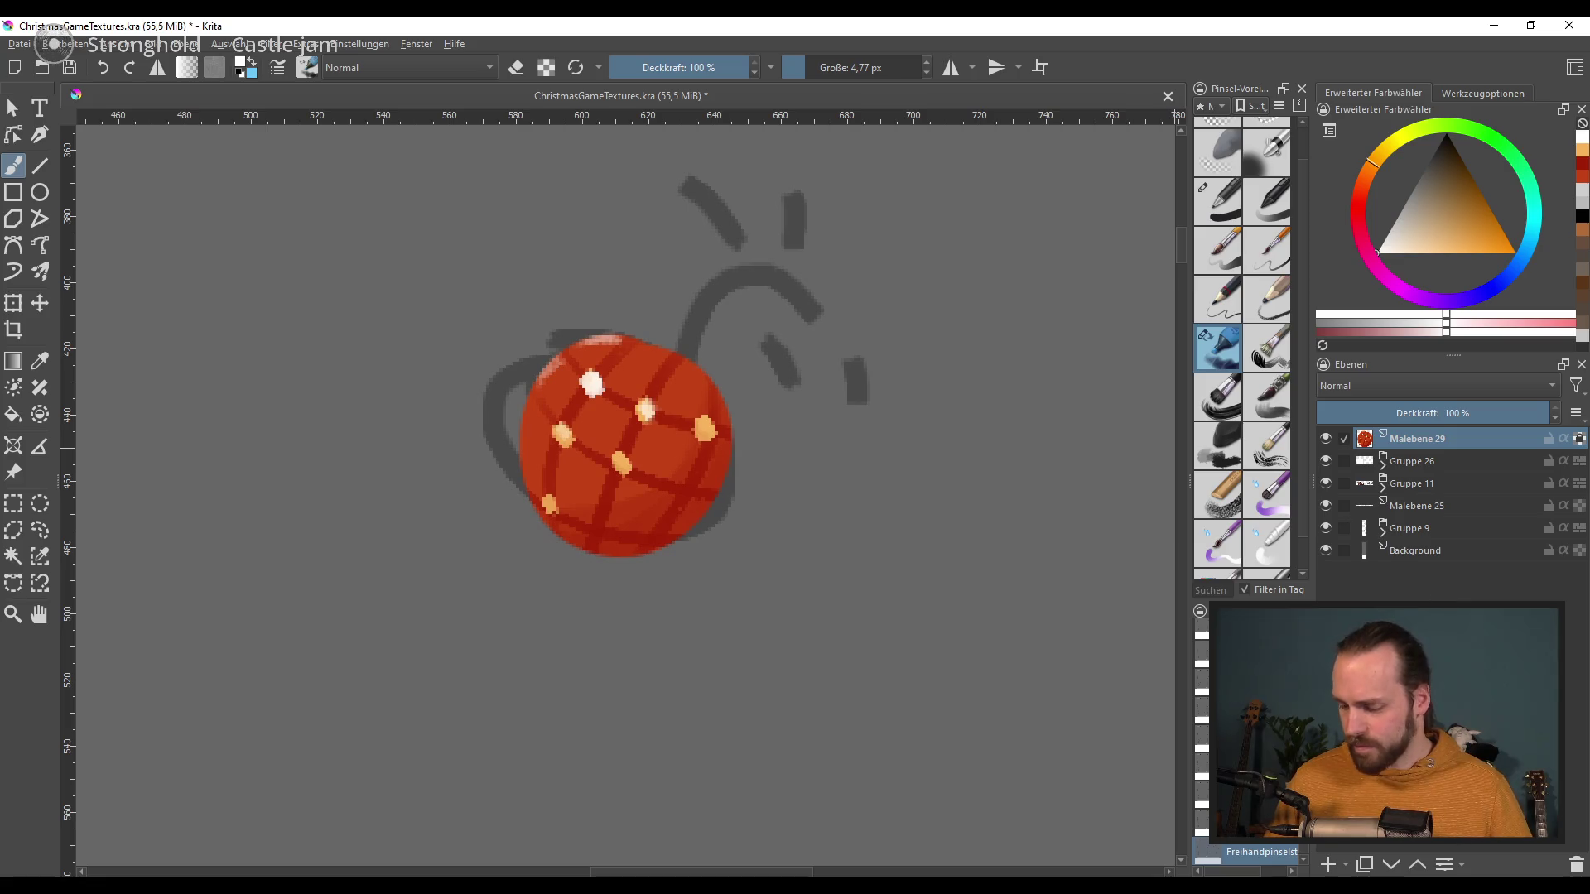
click(1331, 863)
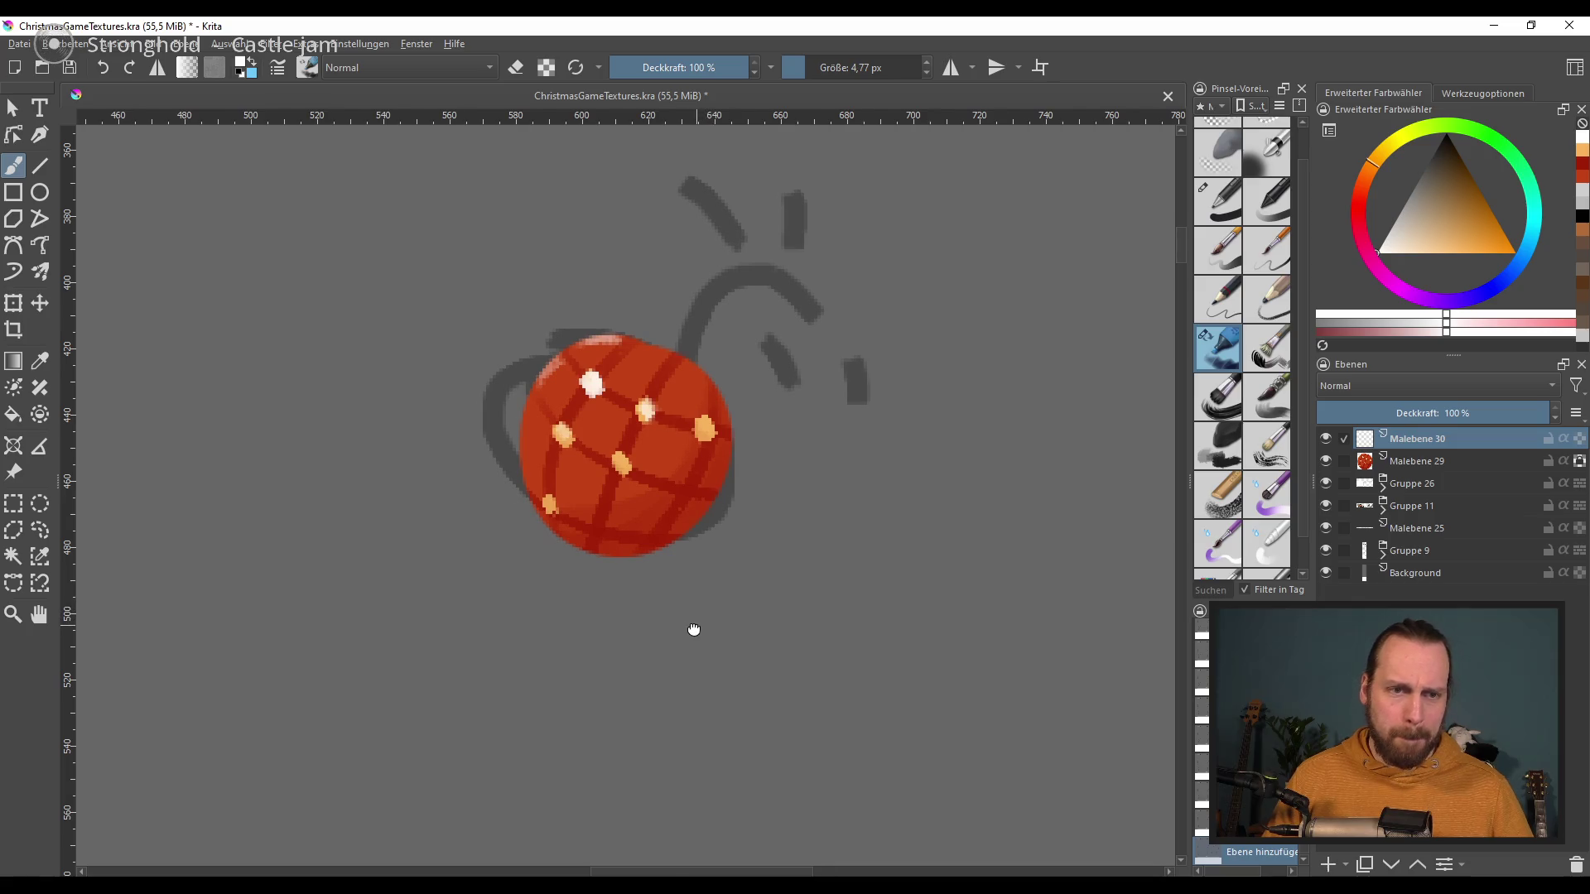
drag(695, 625, 681, 627)
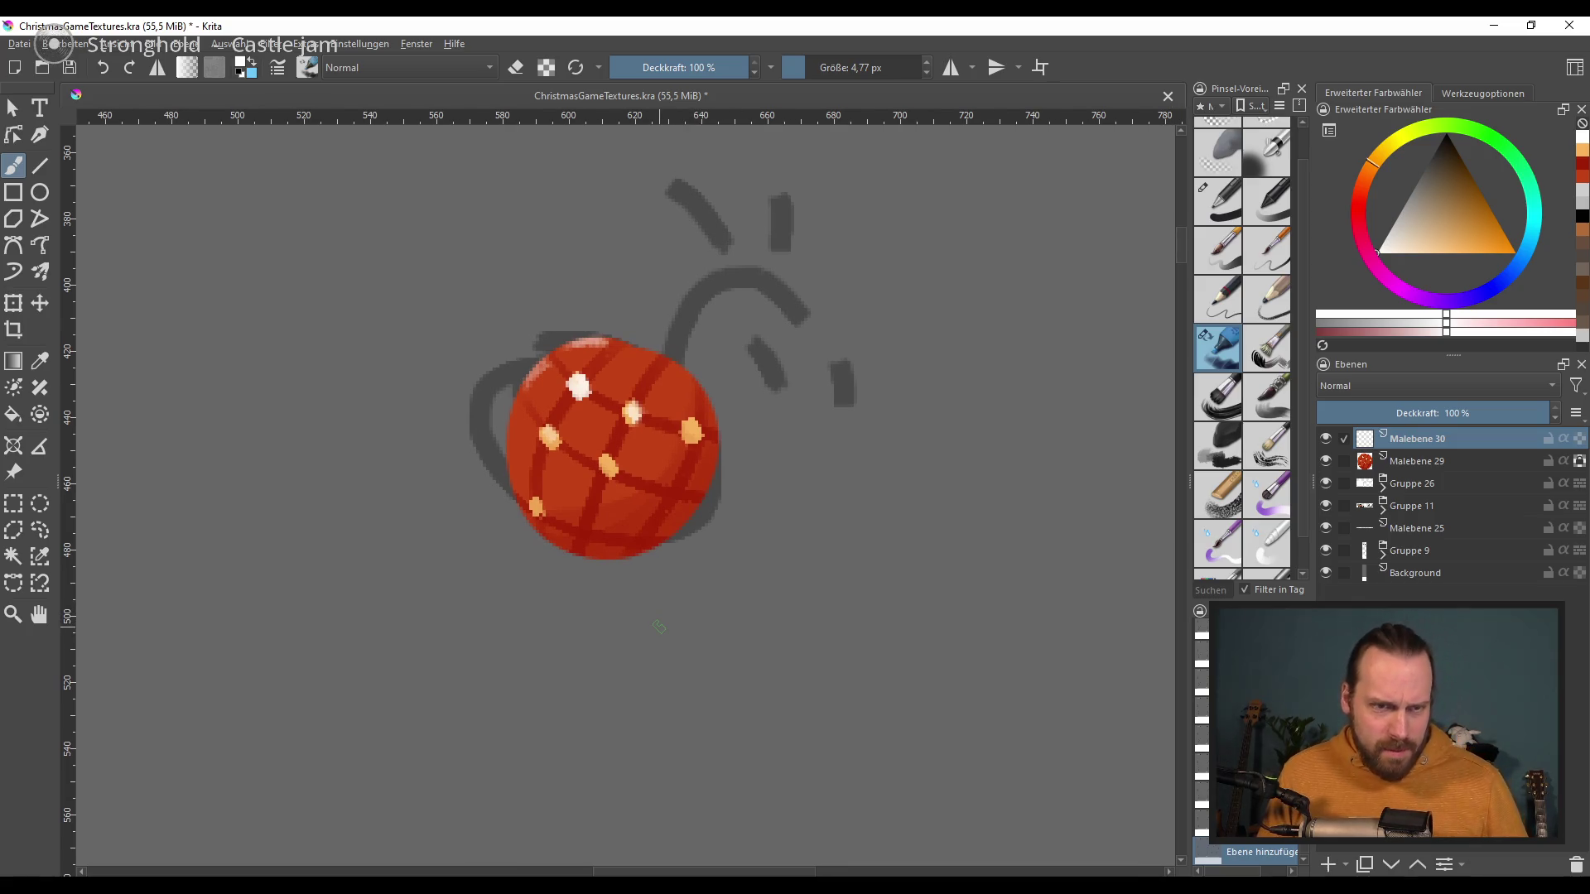
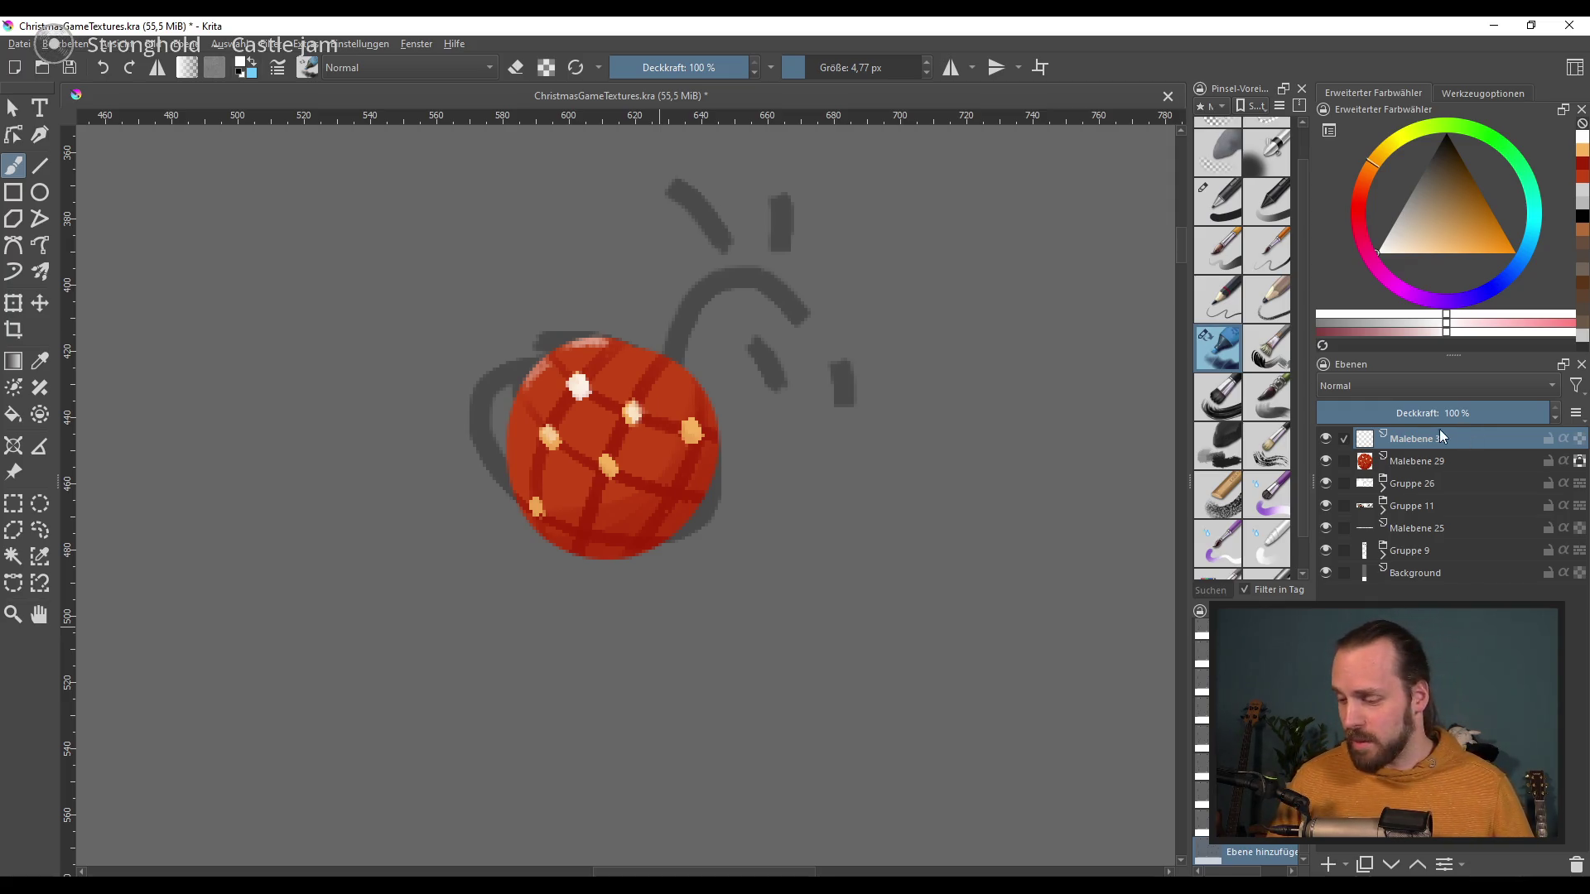
Step: Move Malebene 30 below the bomb layer Malebene 29 and pick a dark brown
drag(860, 512, 833, 532)
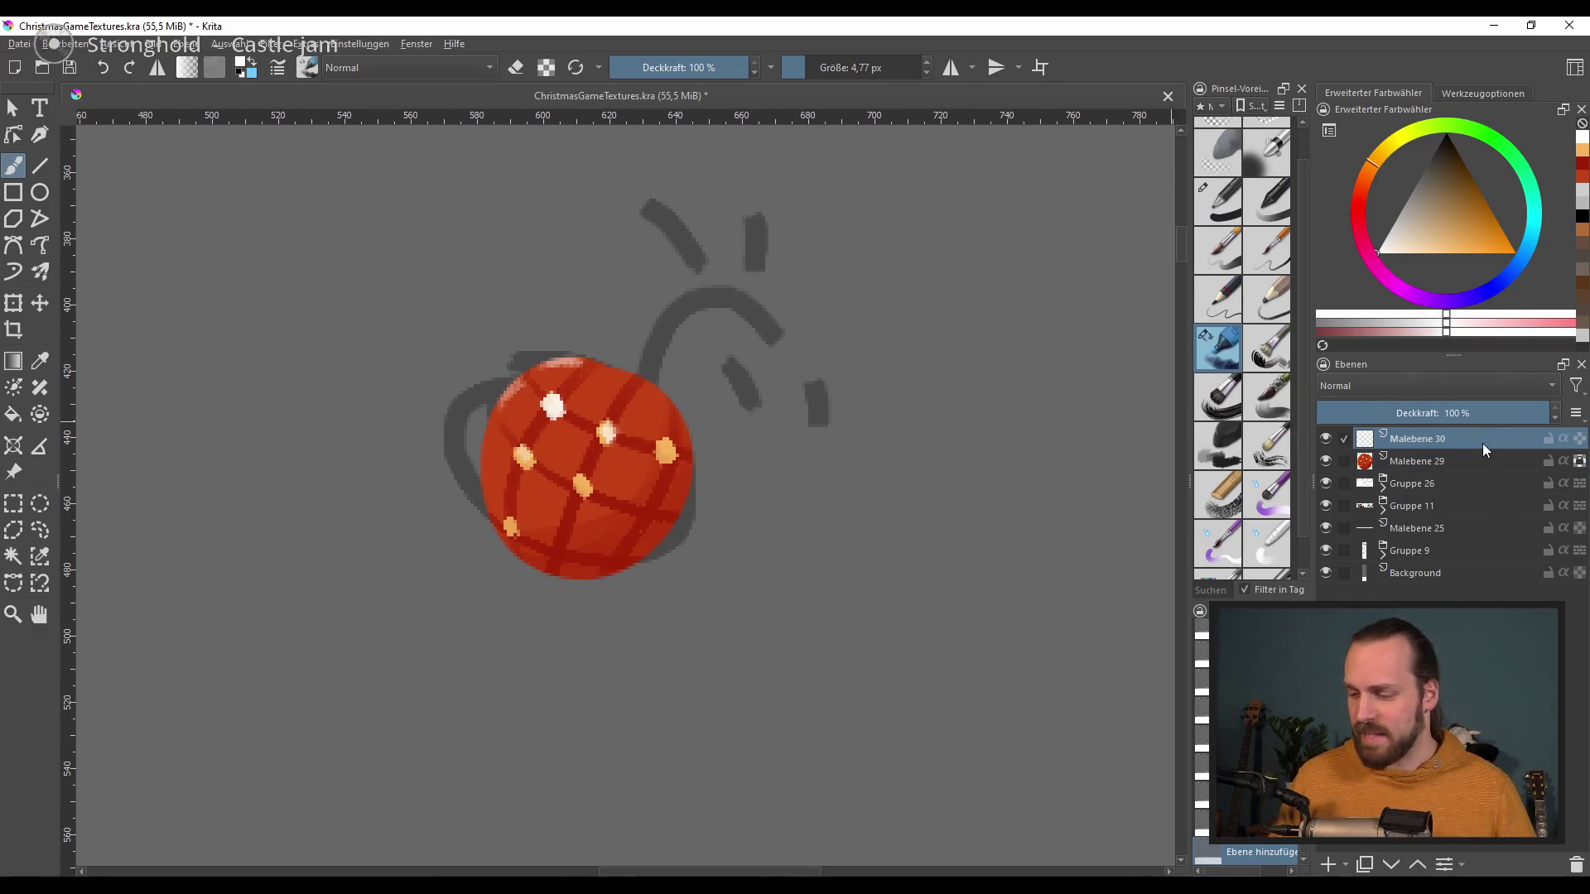
drag(1483, 448, 1489, 466)
mouse_move(1447, 161)
mouse_down()
mouse_move(1449, 144)
mouse_move(1485, 206)
mouse_up()
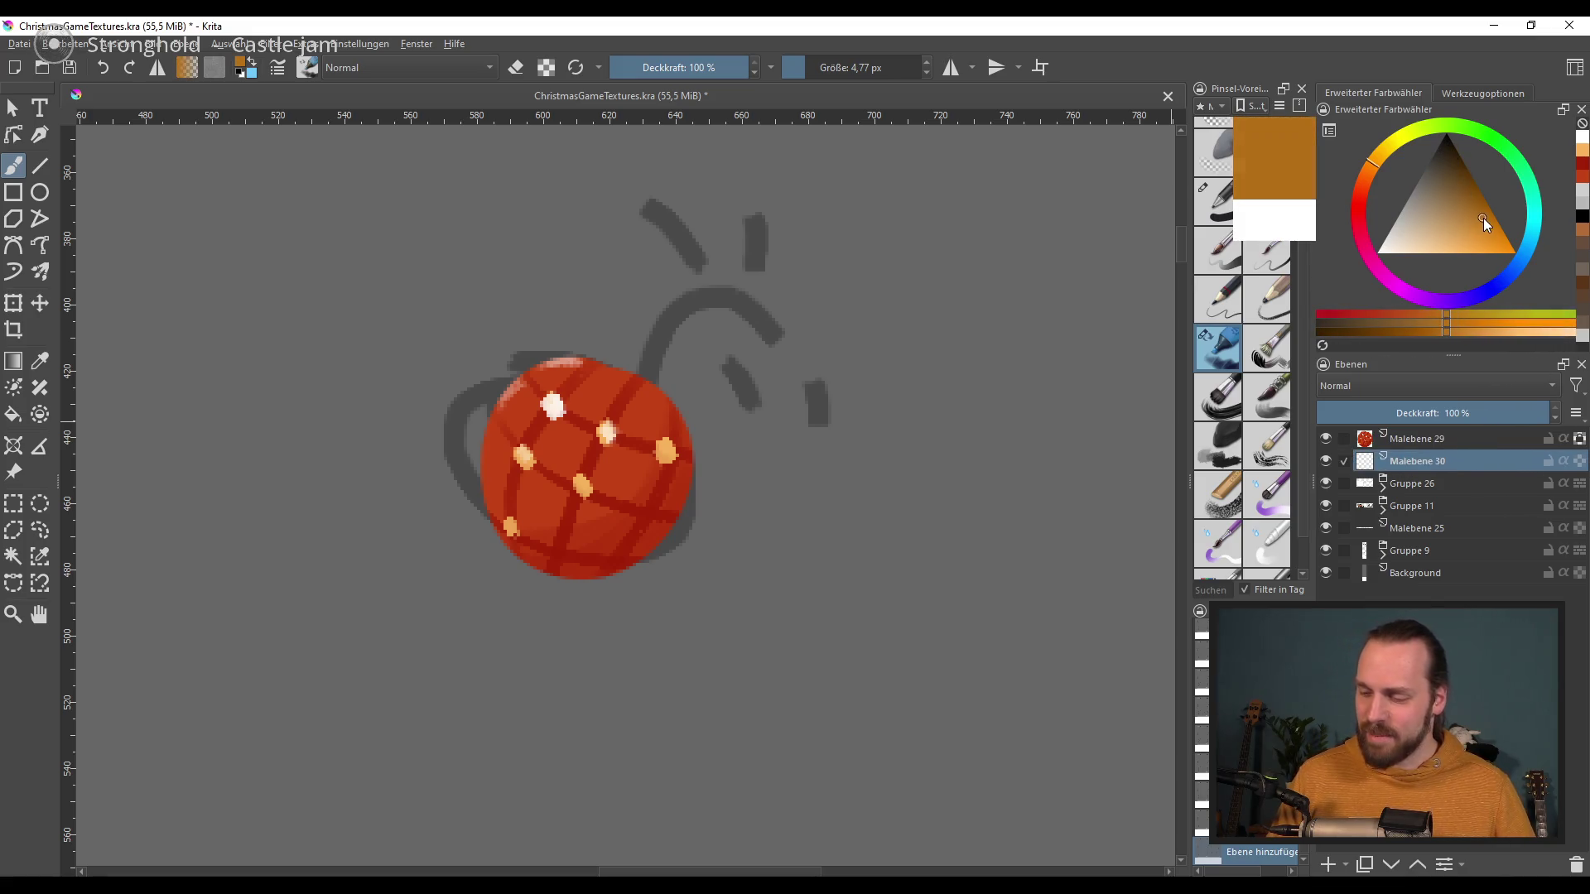
drag(648, 373, 689, 281)
key(ctrl+z)
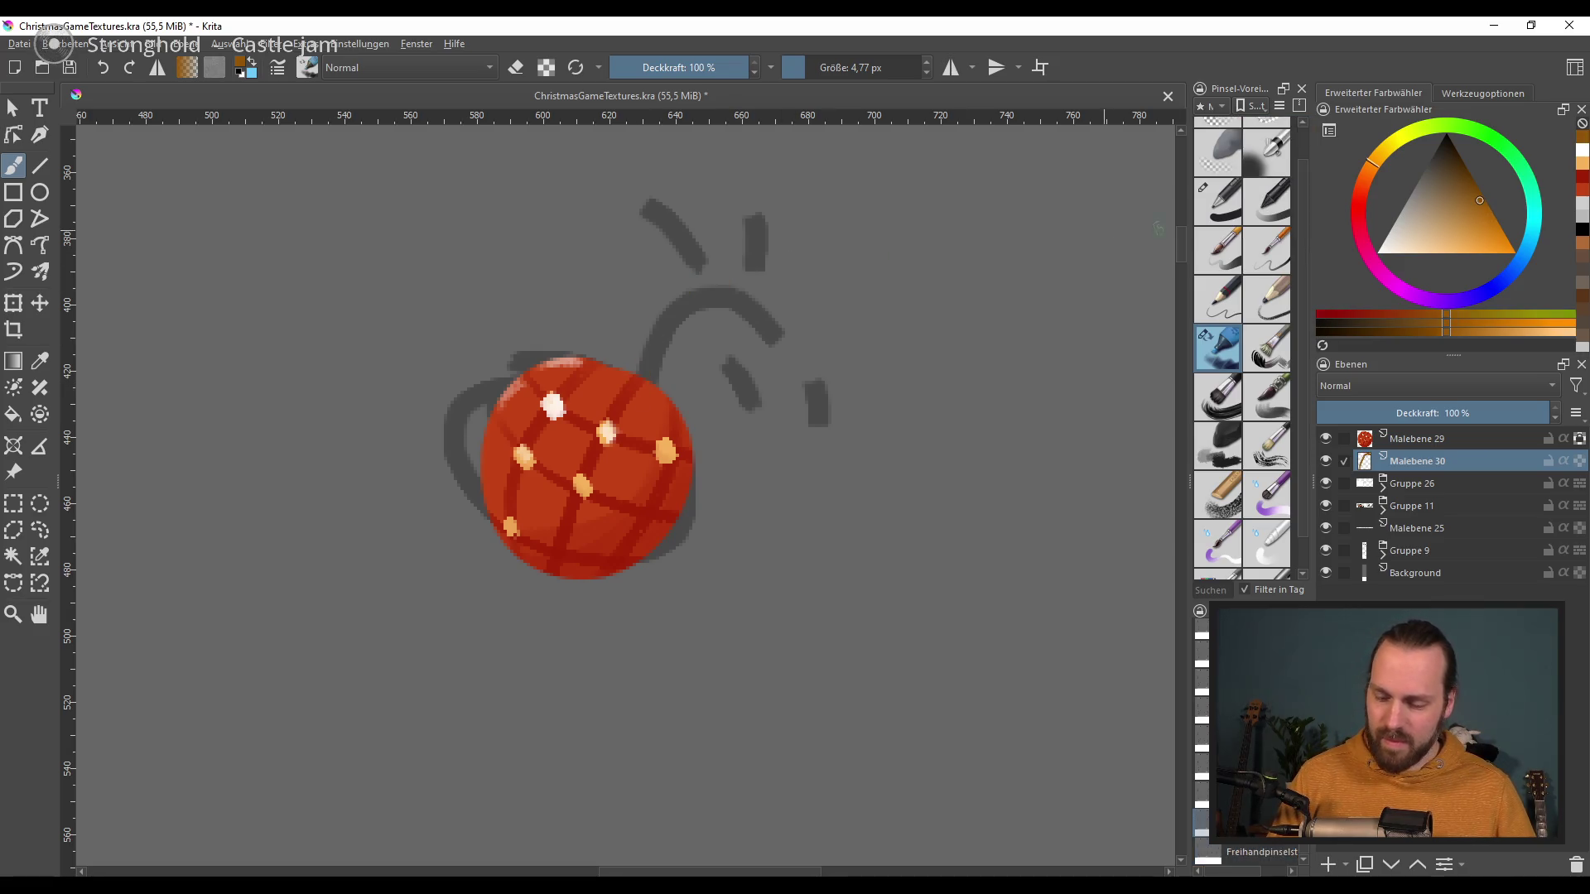
click(1445, 153)
Step: Paint a dark curved fuse rising from the bomb's top, redrawing until it fits
drag(633, 369, 749, 319)
key(ctrl+z)
mouse_move(629, 369)
mouse_down()
mouse_move(677, 313)
mouse_move(741, 286)
mouse_up()
key(ctrl+z)
drag(616, 368, 652, 363)
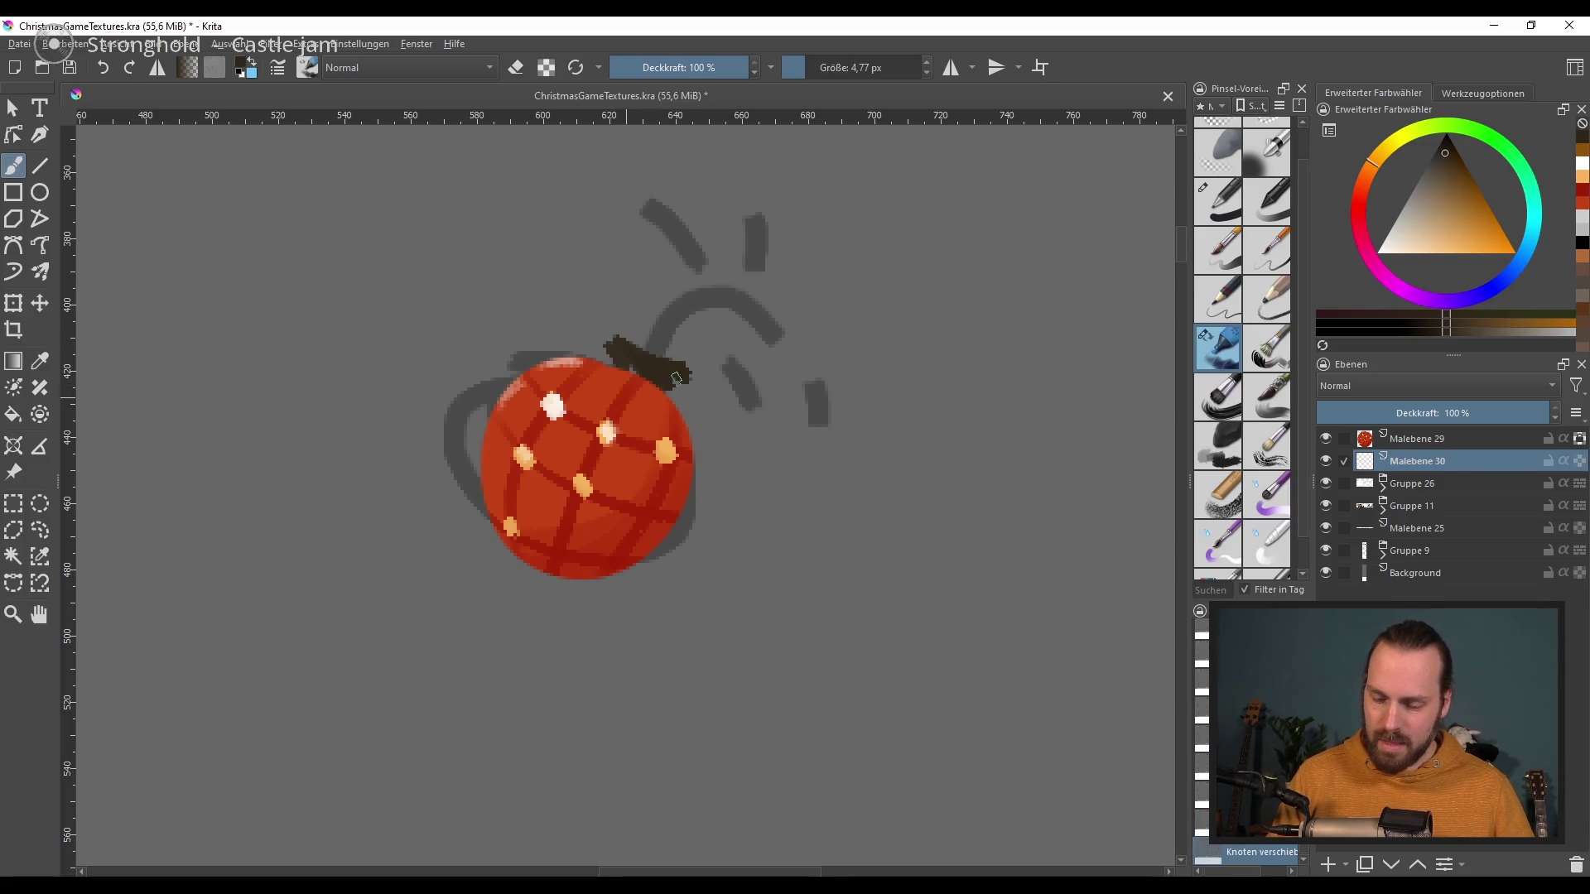
drag(652, 363, 774, 281)
key(ctrl+z)
drag(649, 352, 770, 280)
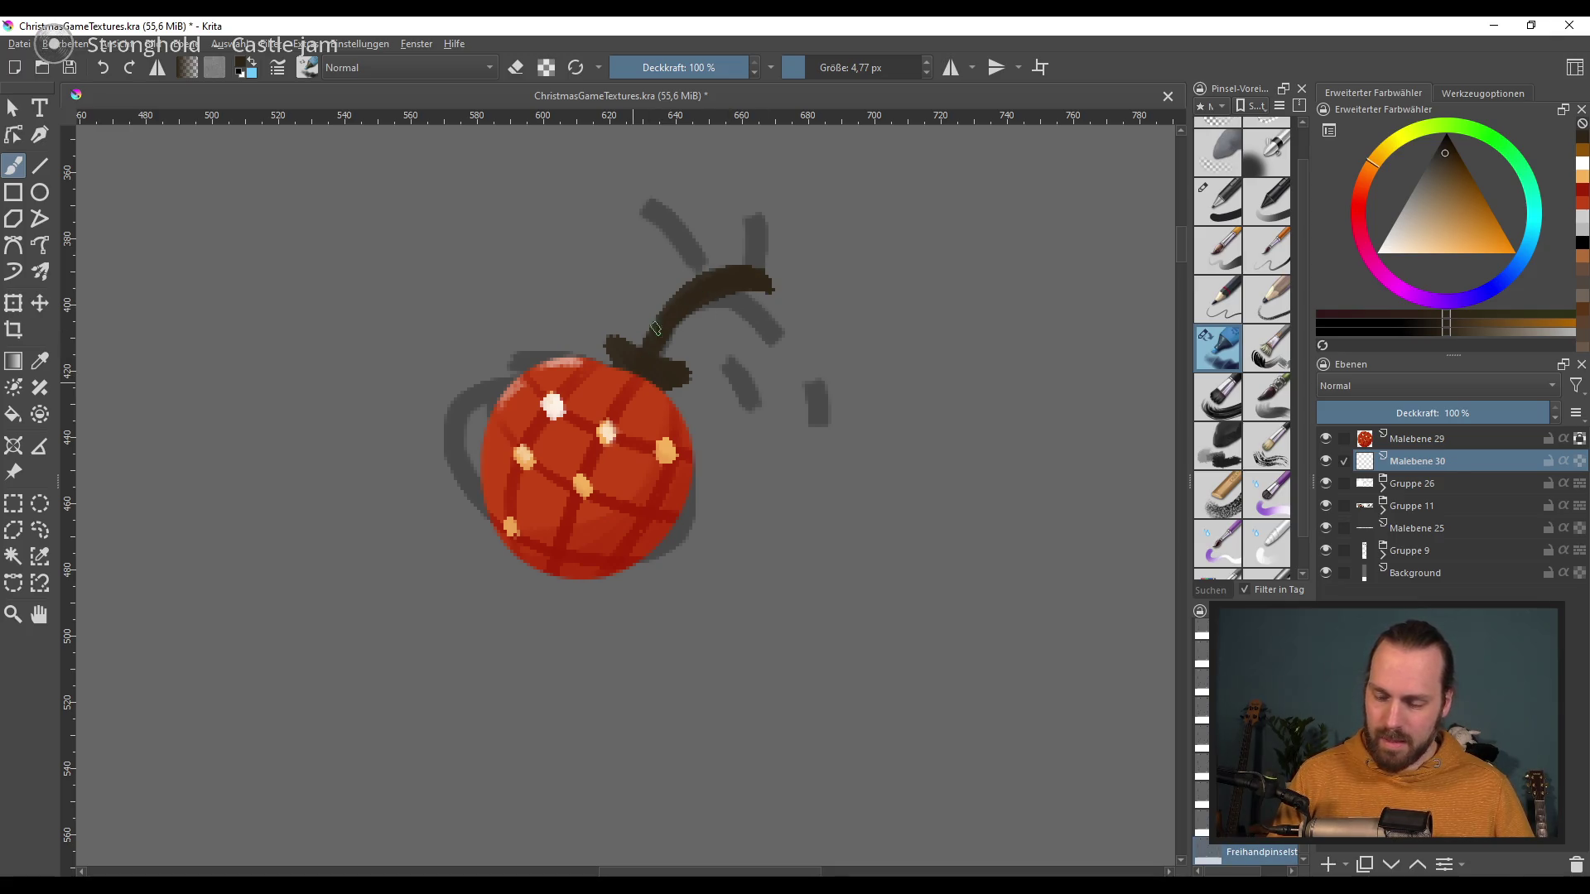
Step: Dab a bright yellow dot at the fuse tip, discarding extra spark strokes
drag(762, 436, 793, 378)
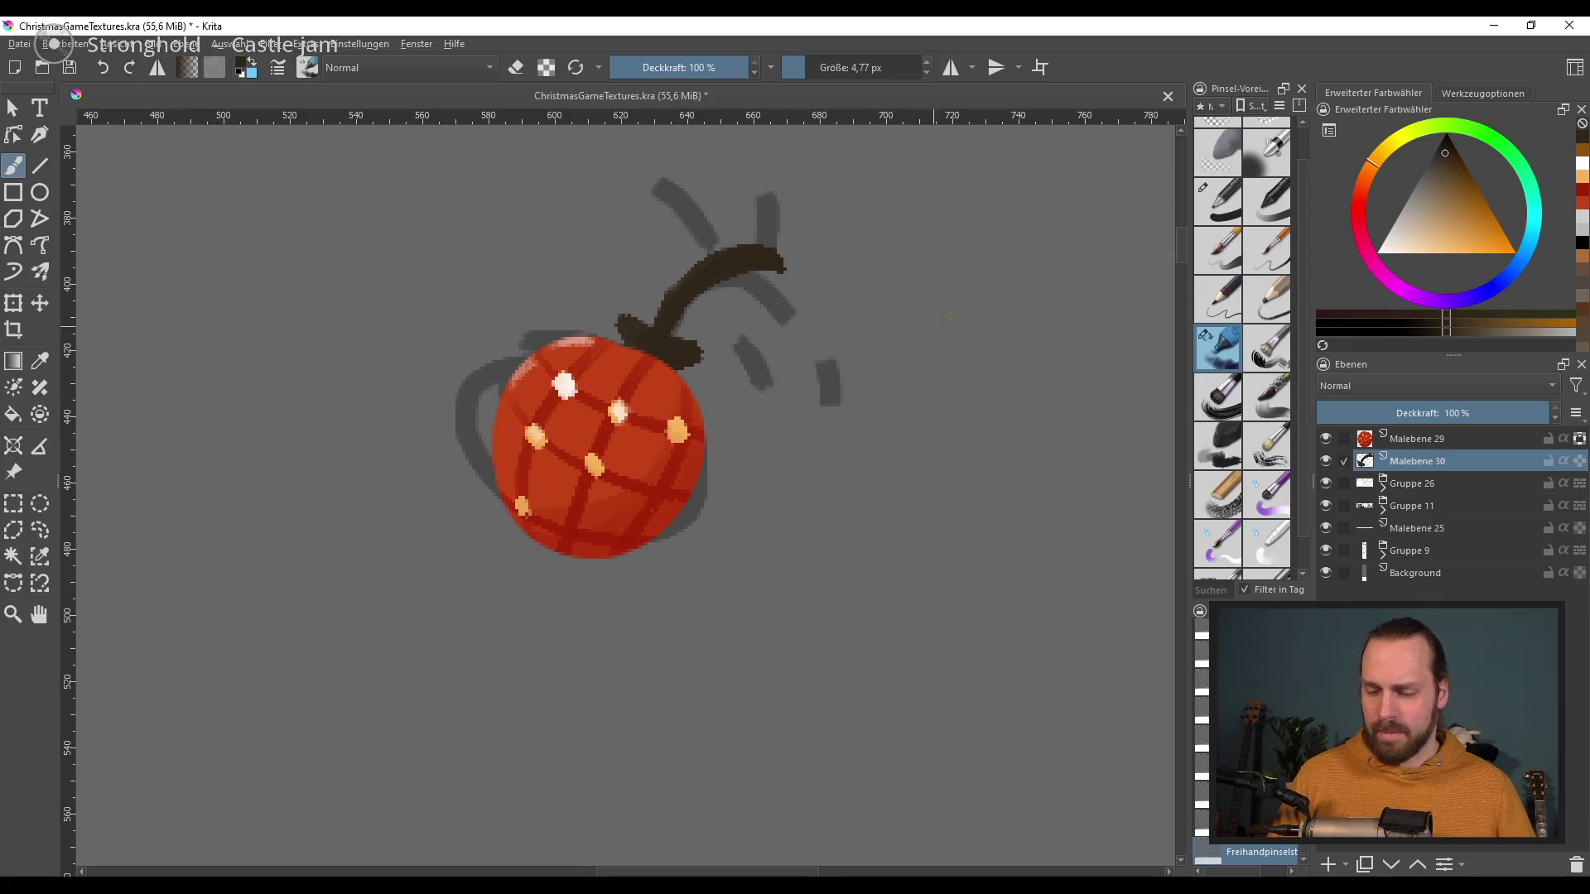
drag(1370, 163, 1418, 167)
click(1460, 252)
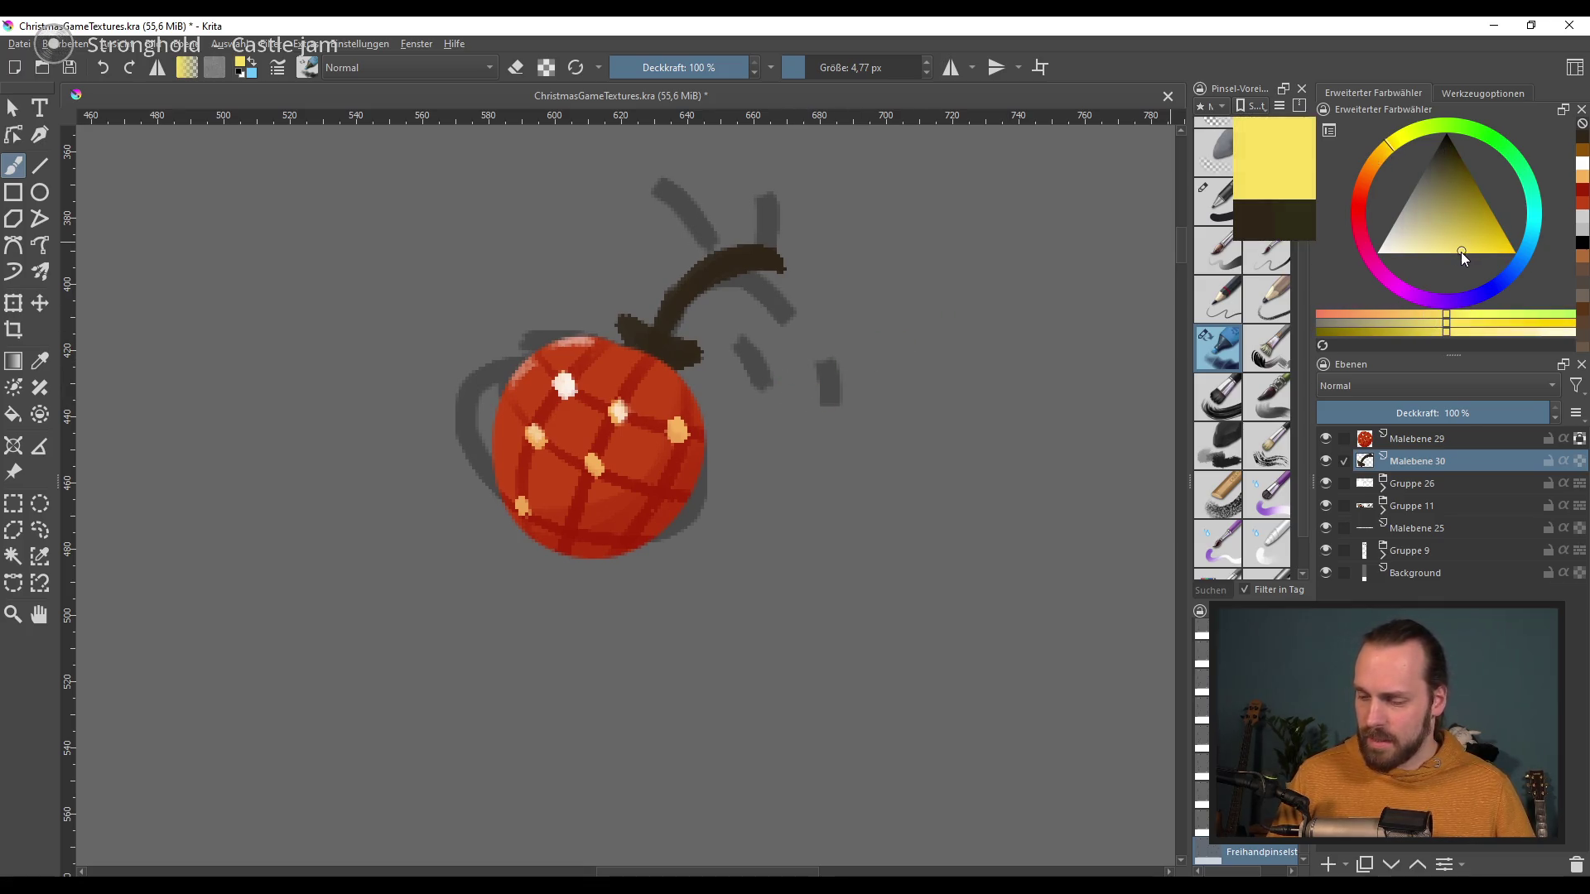
click(778, 259)
mouse_move(798, 240)
mouse_down()
mouse_move(796, 203)
mouse_move(762, 197)
mouse_up()
drag(747, 221, 726, 200)
mouse_move(770, 277)
mouse_down()
mouse_move(764, 300)
mouse_move(807, 294)
mouse_up()
drag(815, 271, 838, 240)
key(ctrl+z)
key(ctrl+z)
key(ctrl+z)
key(ctrl+z)
key(ctrl+z)
key(ctrl+z)
key(ctrl+z)
mouse_move(779, 252)
mouse_down()
mouse_move(760, 224)
mouse_move(840, 220)
mouse_move(812, 302)
mouse_move(742, 292)
mouse_up()
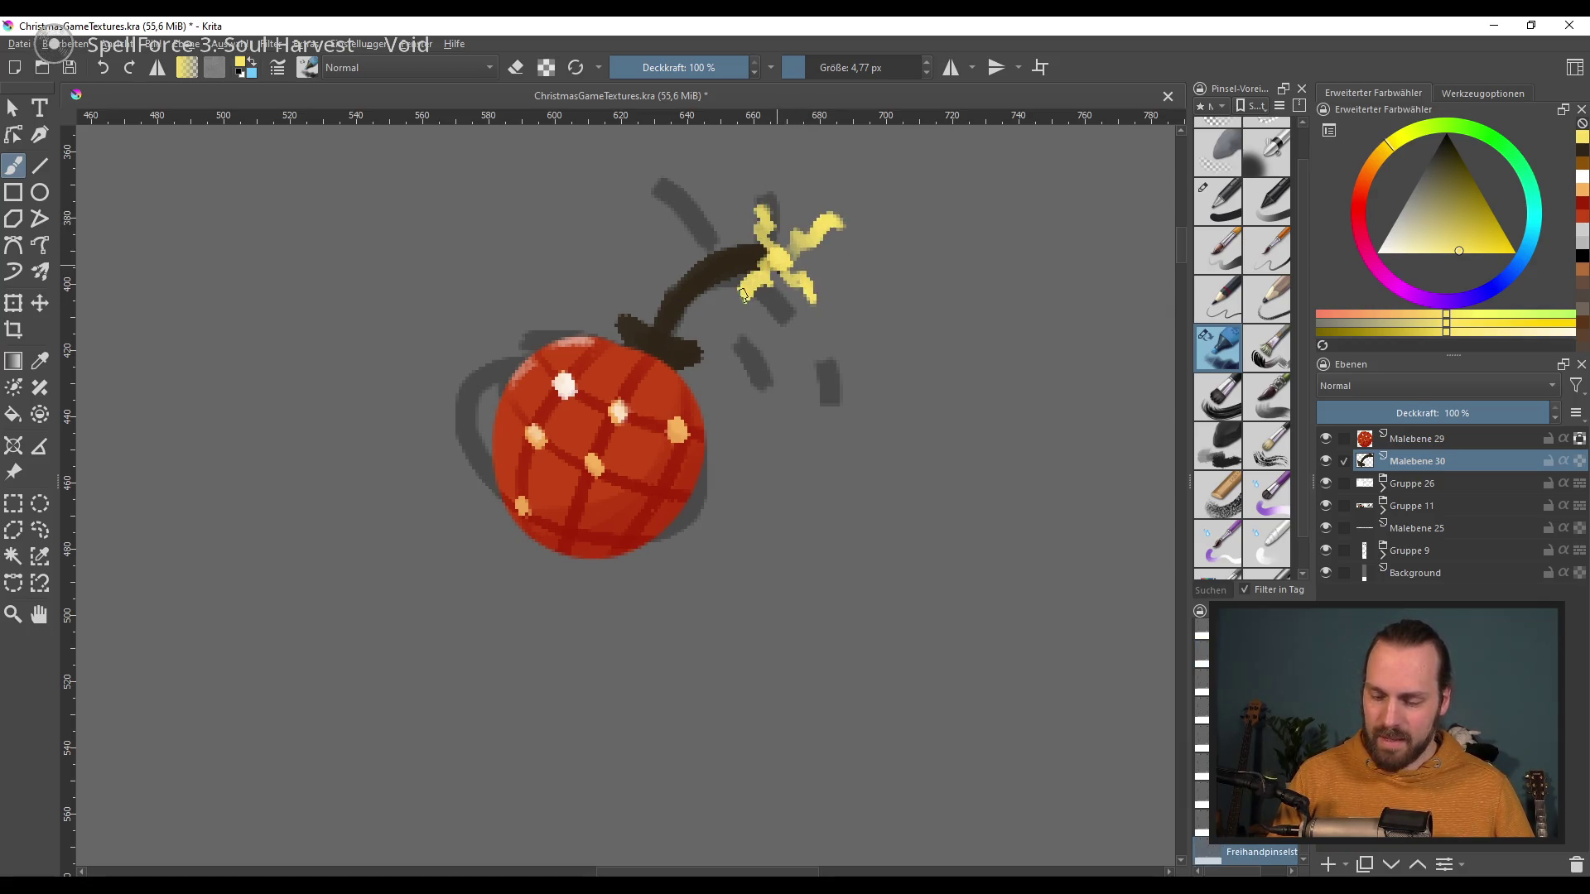
key(ctrl+z)
key(ctrl+z)
key(ctrl+z)
key(ctrl+z)
key(ctrl+z)
Step: Lock Malebene 30's transparency and repaint the fuse saturated orange with a larger brush
click(1387, 163)
click(1469, 220)
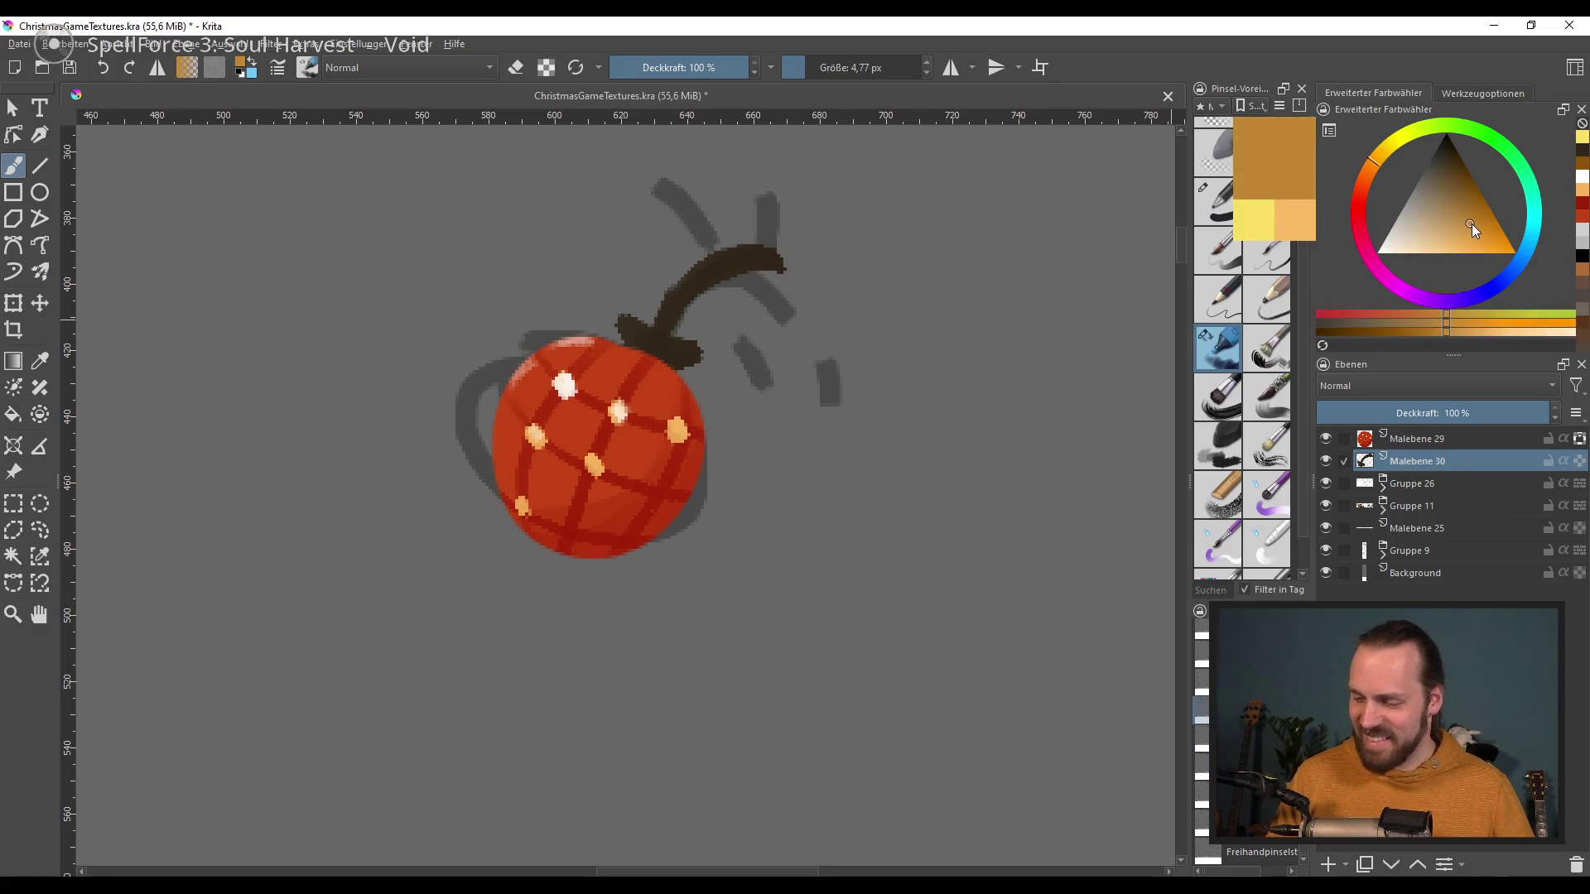
key(bracketright)
key(bracketright)
key(bracketright)
click(1579, 461)
mouse_move(779, 258)
mouse_down()
mouse_move(762, 282)
mouse_move(685, 295)
mouse_move(671, 314)
mouse_up()
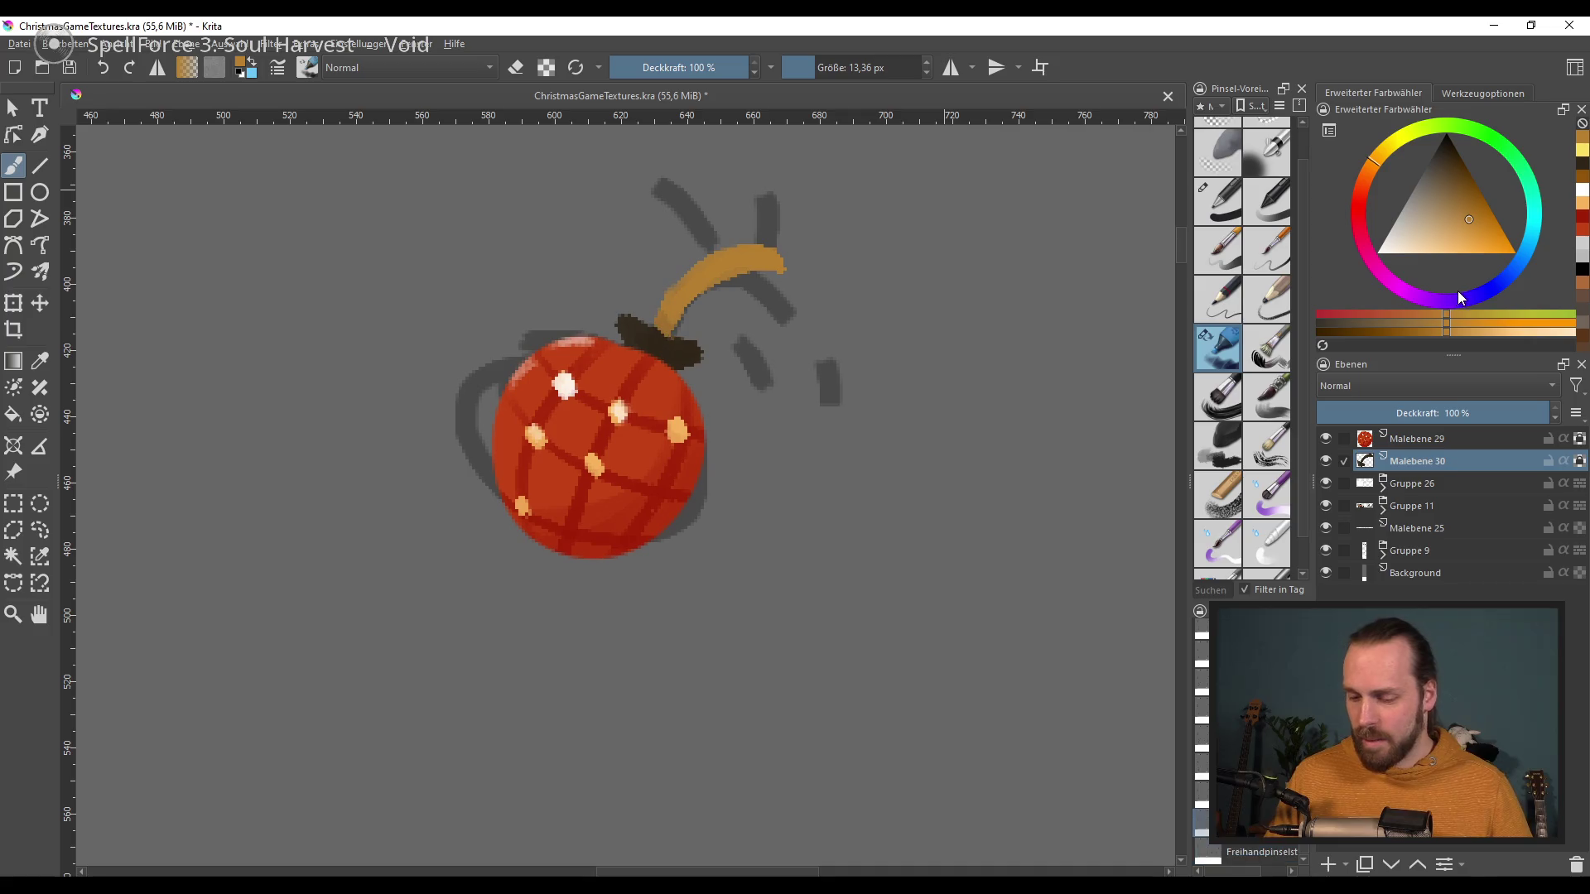
Step: Add dark brown and lighter orange diagonal stripes to the fuse, then add layer Malebene 31
drag(1434, 194, 1461, 181)
key([)
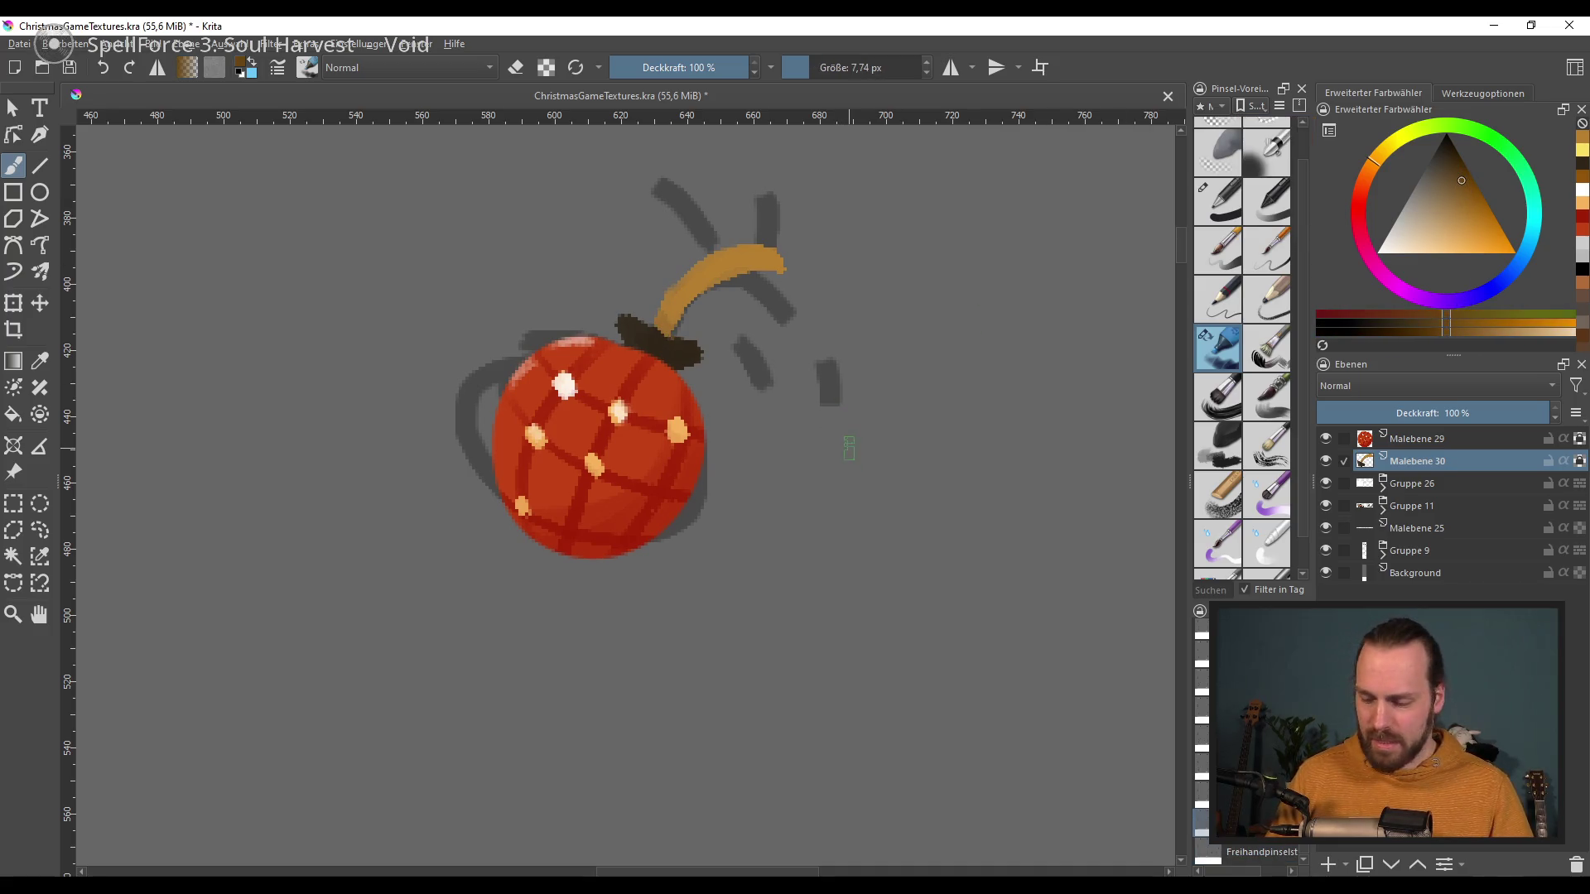
mouse_move(665, 324)
mouse_down()
mouse_move(696, 269)
mouse_move(741, 284)
mouse_move(721, 251)
mouse_up()
click(1493, 234)
drag(727, 255, 776, 250)
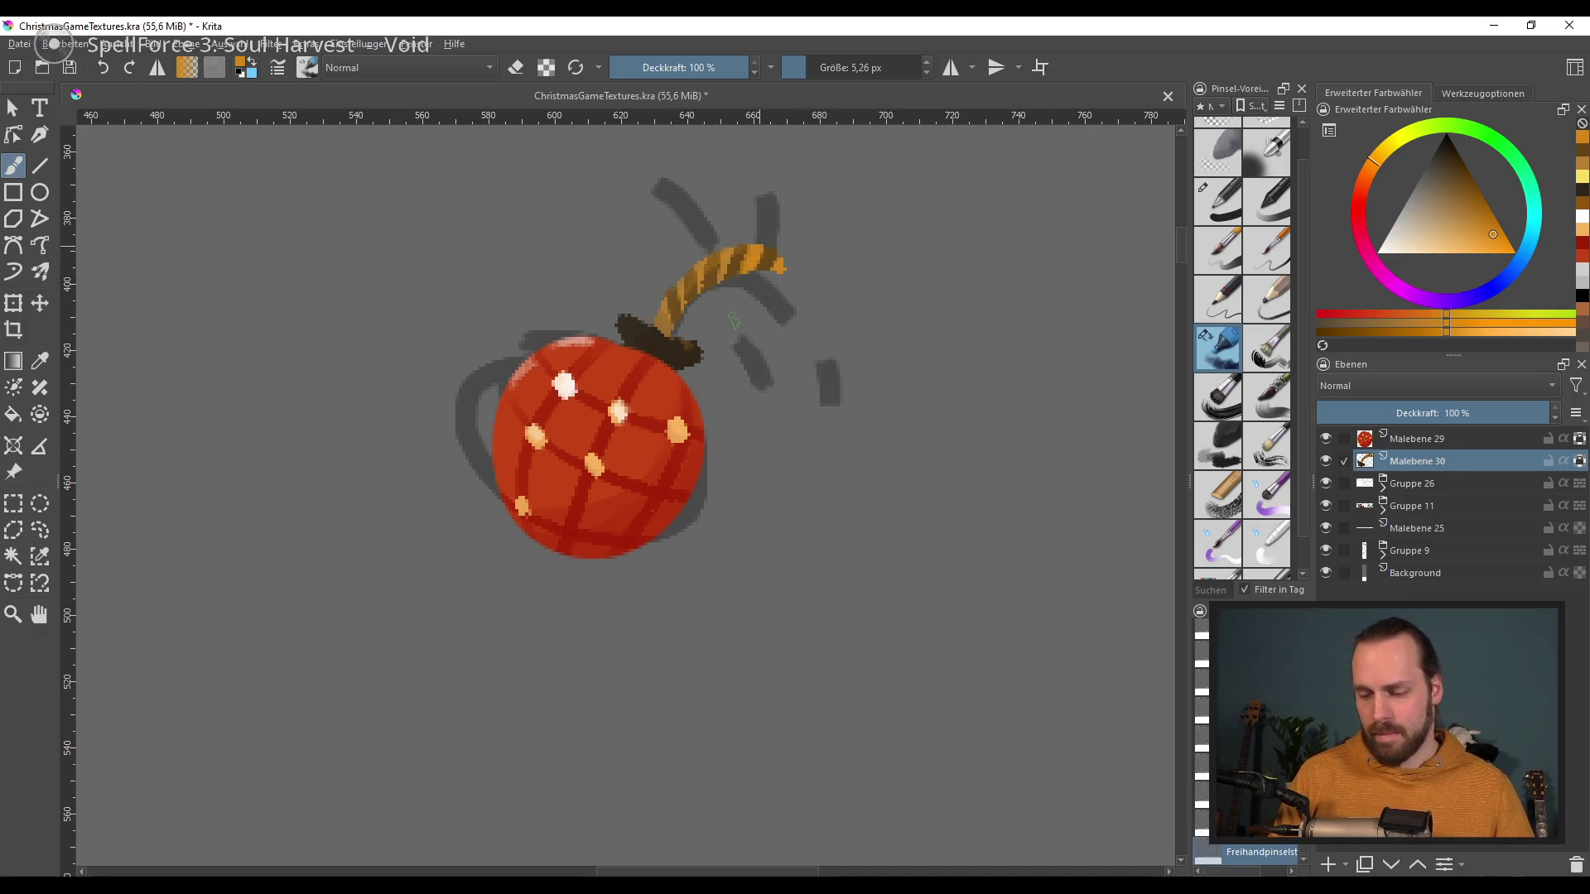
key(ctrl+z)
key(ctrl+z)
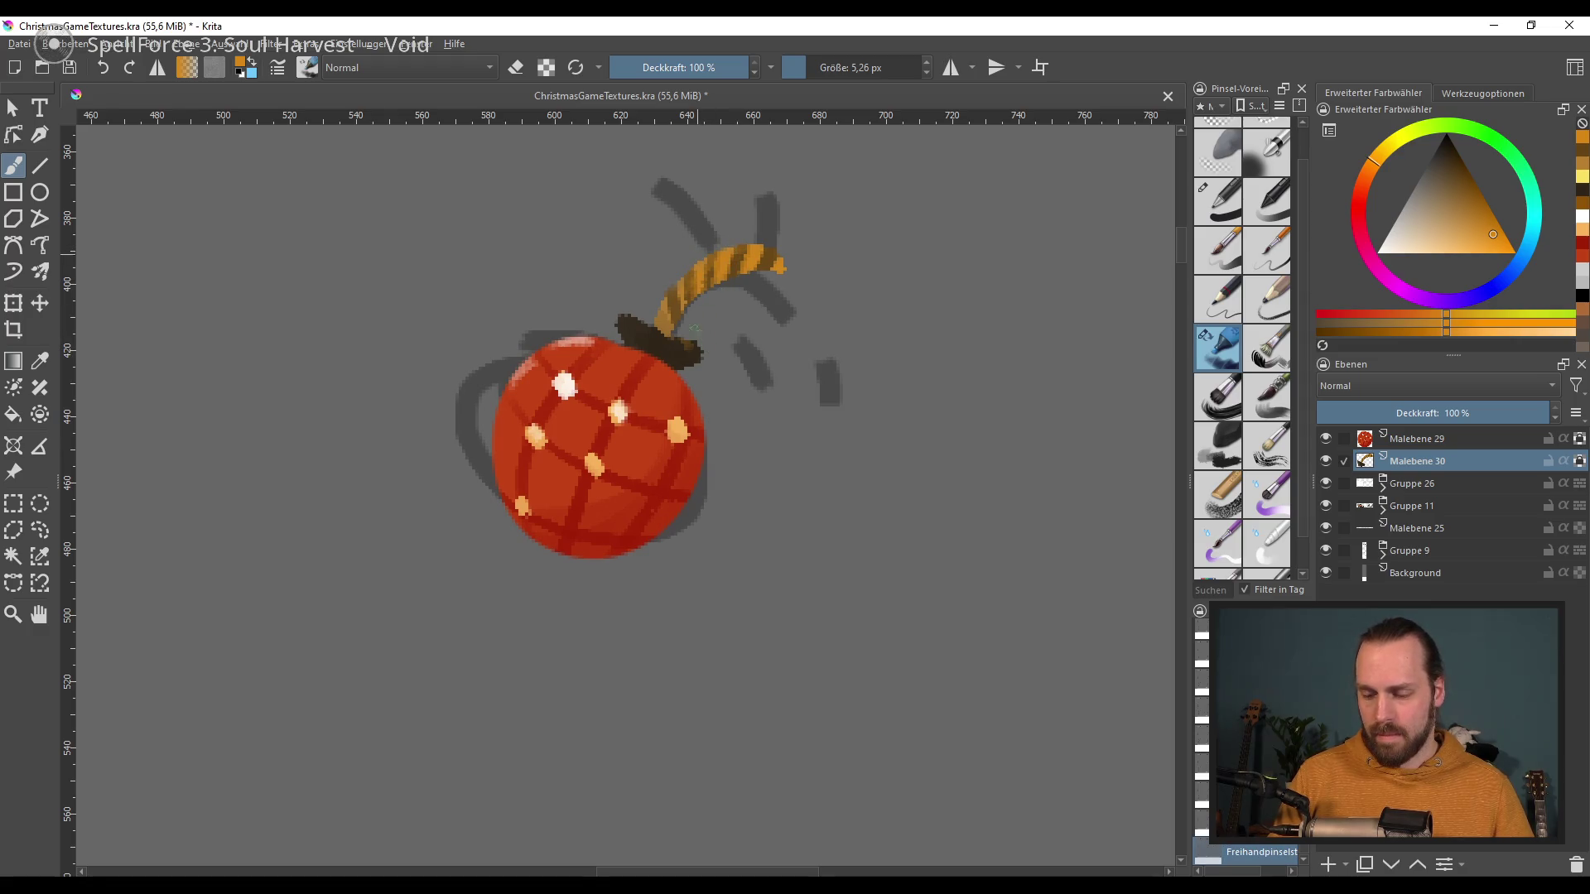
drag(685, 290, 674, 319)
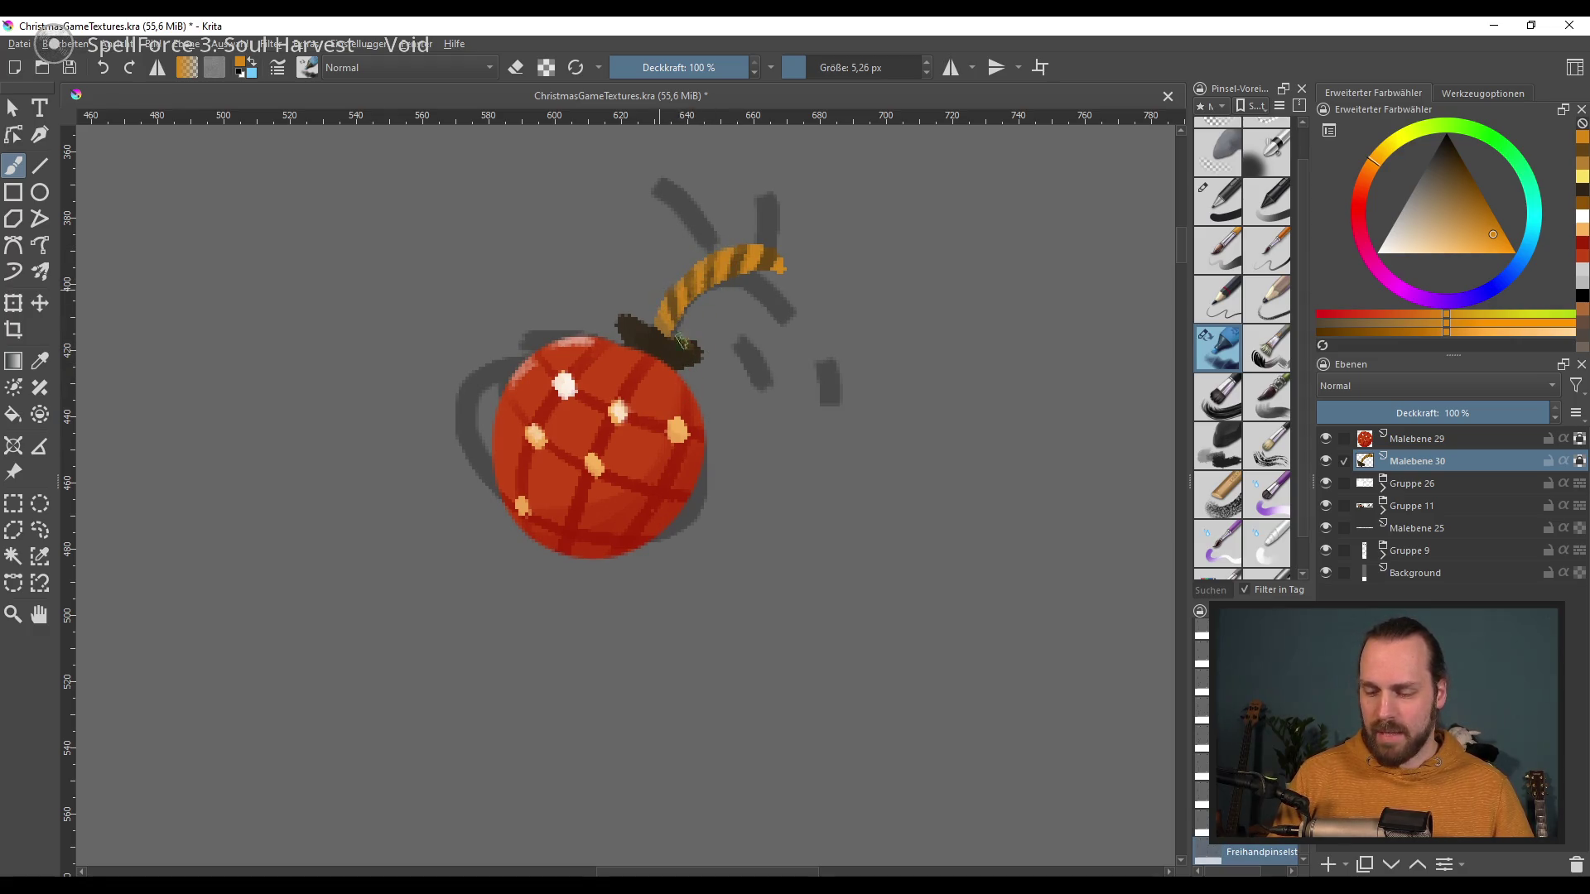
drag(911, 385, 990, 365)
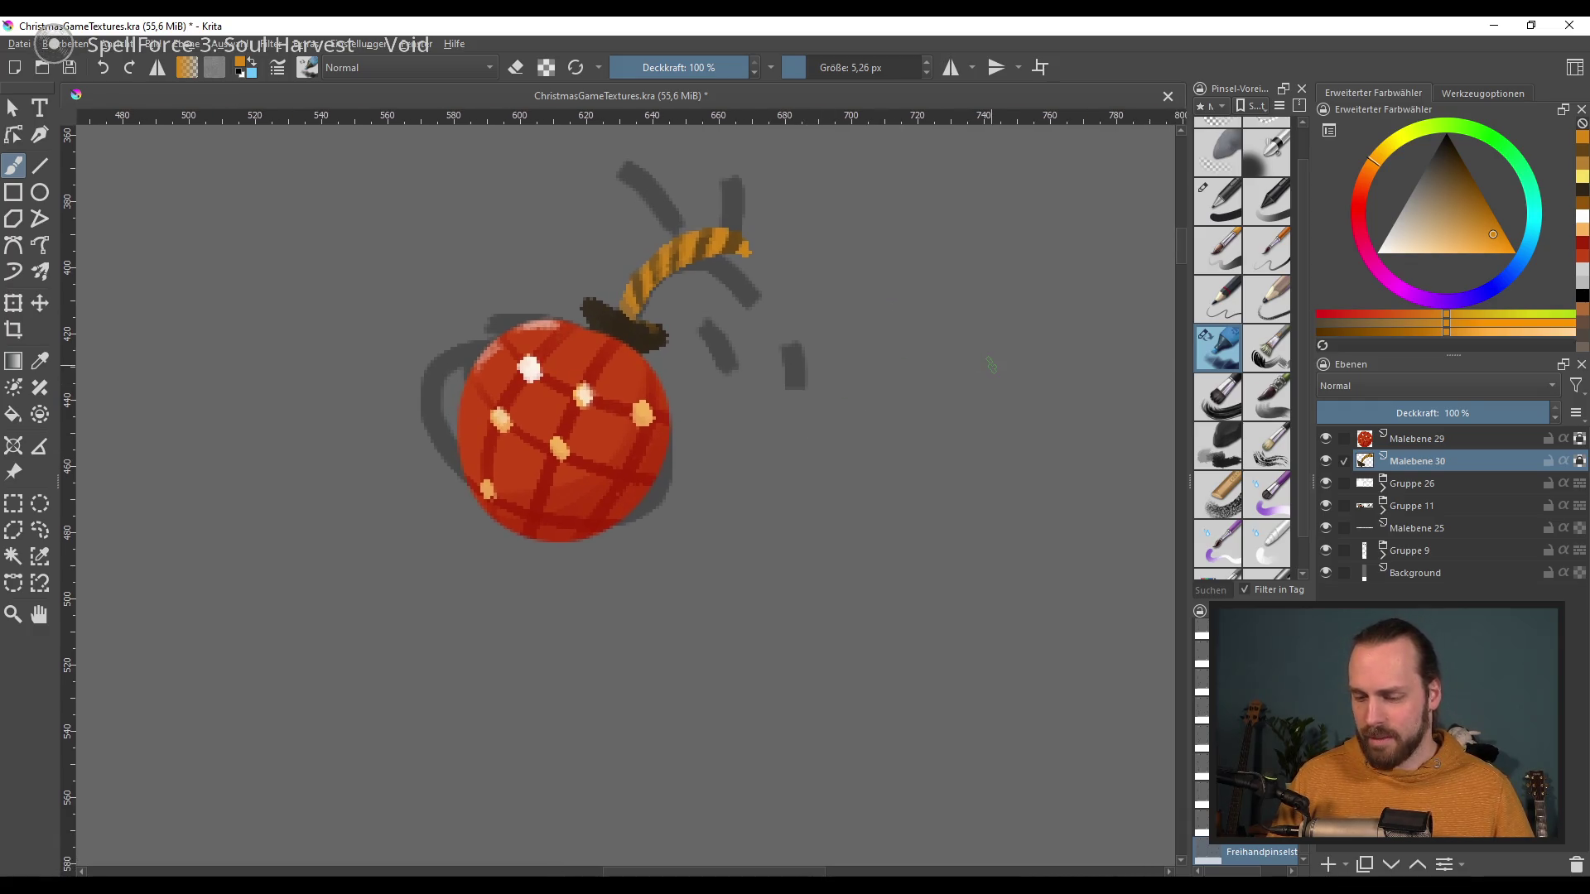
click(1330, 864)
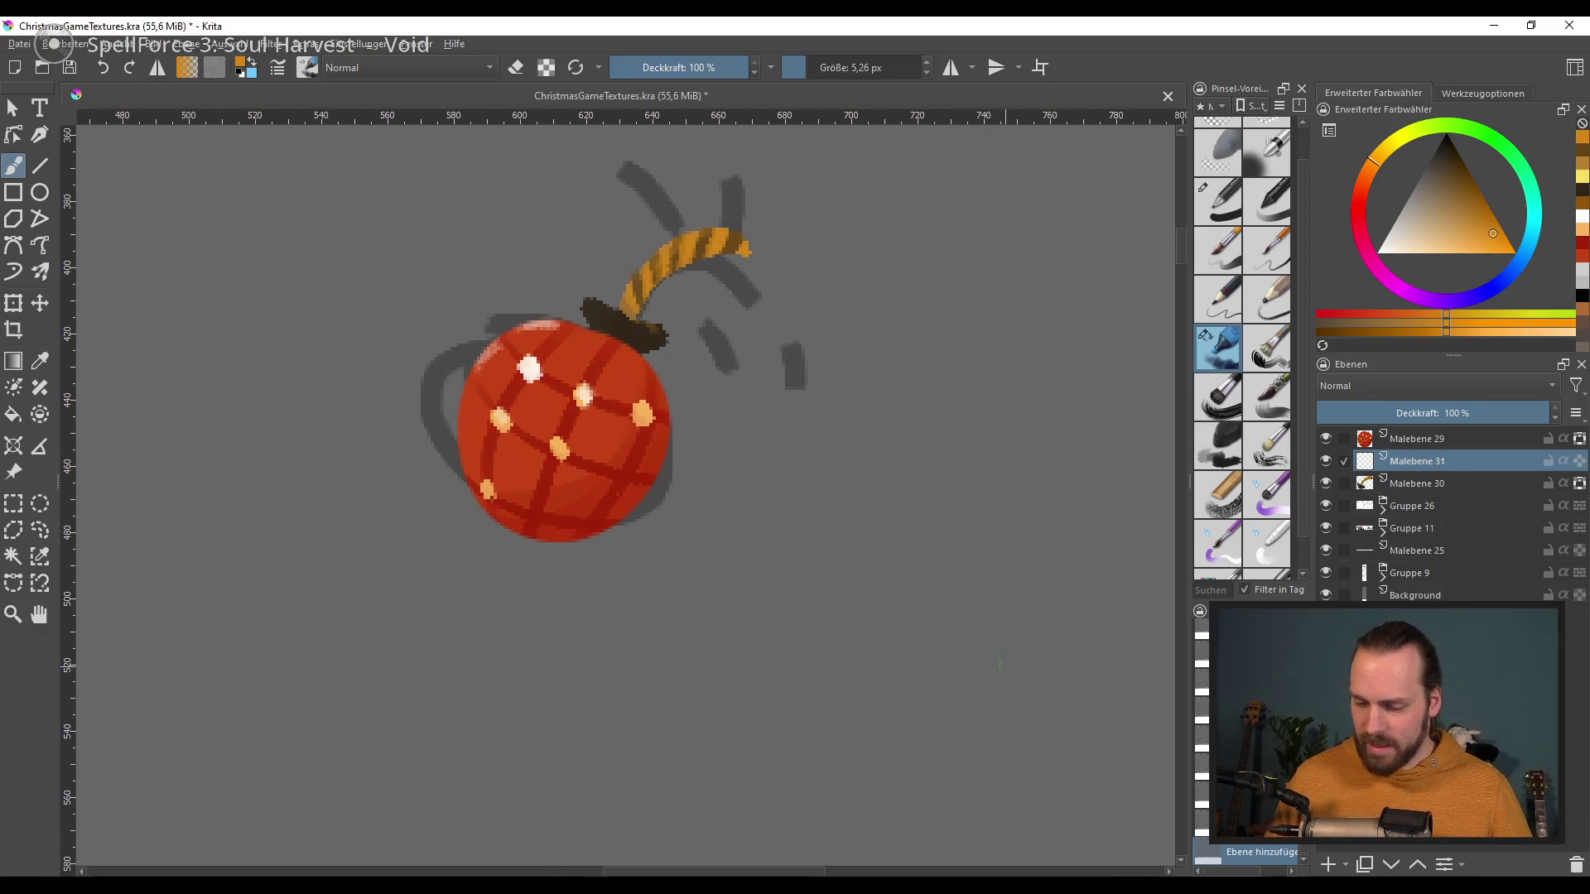
Step: Pick a pale grey and try light arcs and strokes left of the bomb, undoing them
drag(1442, 207, 1404, 232)
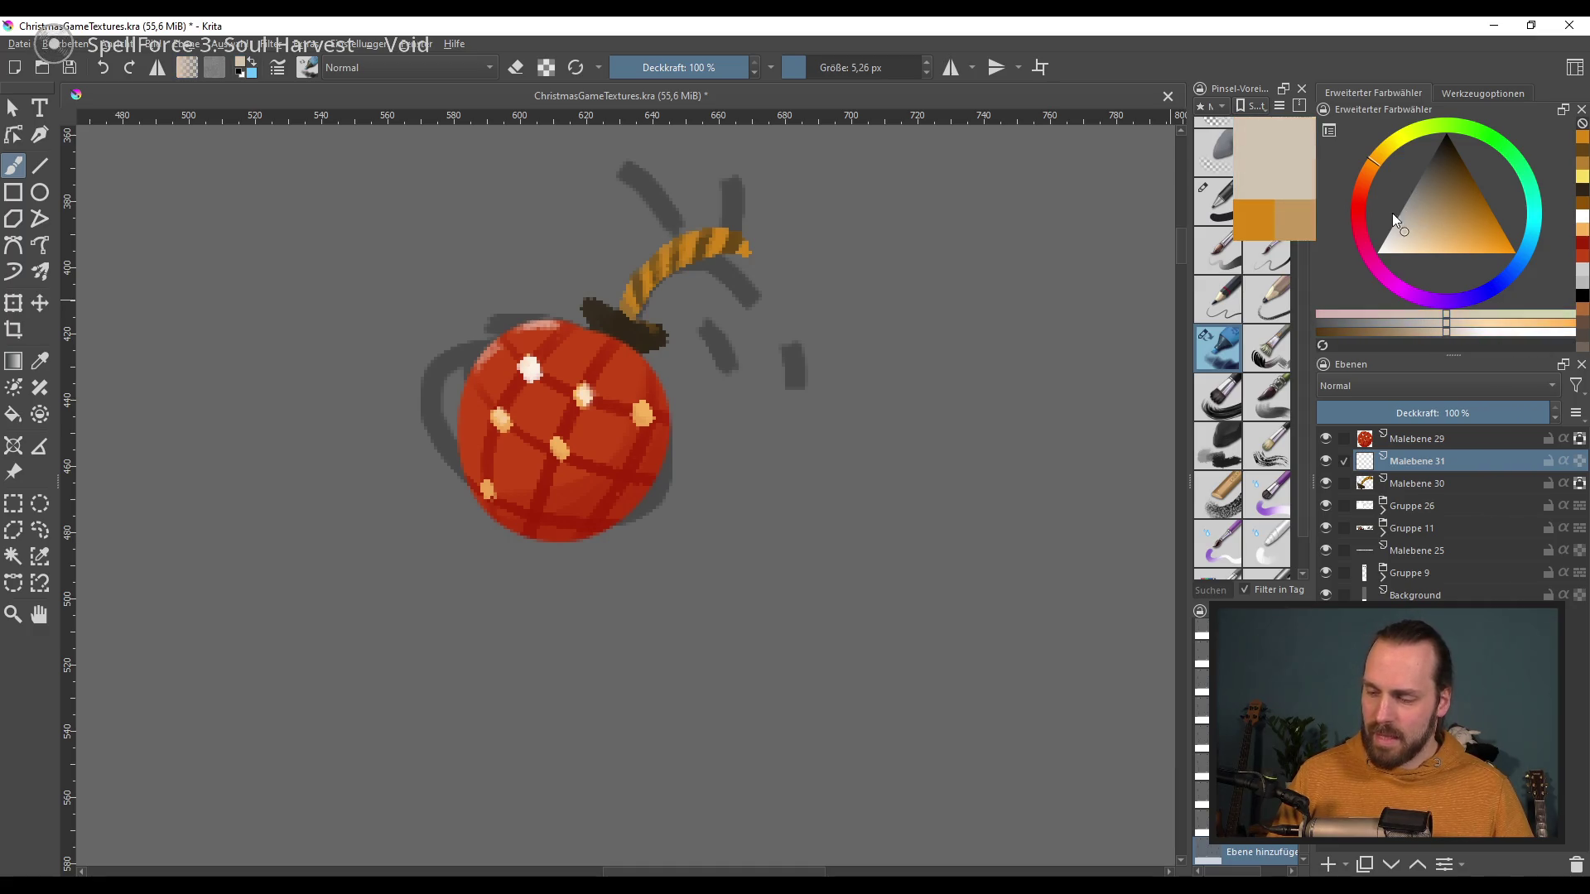
drag(454, 285, 494, 250)
key(ctrl+z)
drag(423, 302, 502, 246)
drag(377, 358, 403, 434)
key(ctrl+z)
key(ctrl+z)
drag(495, 311, 477, 246)
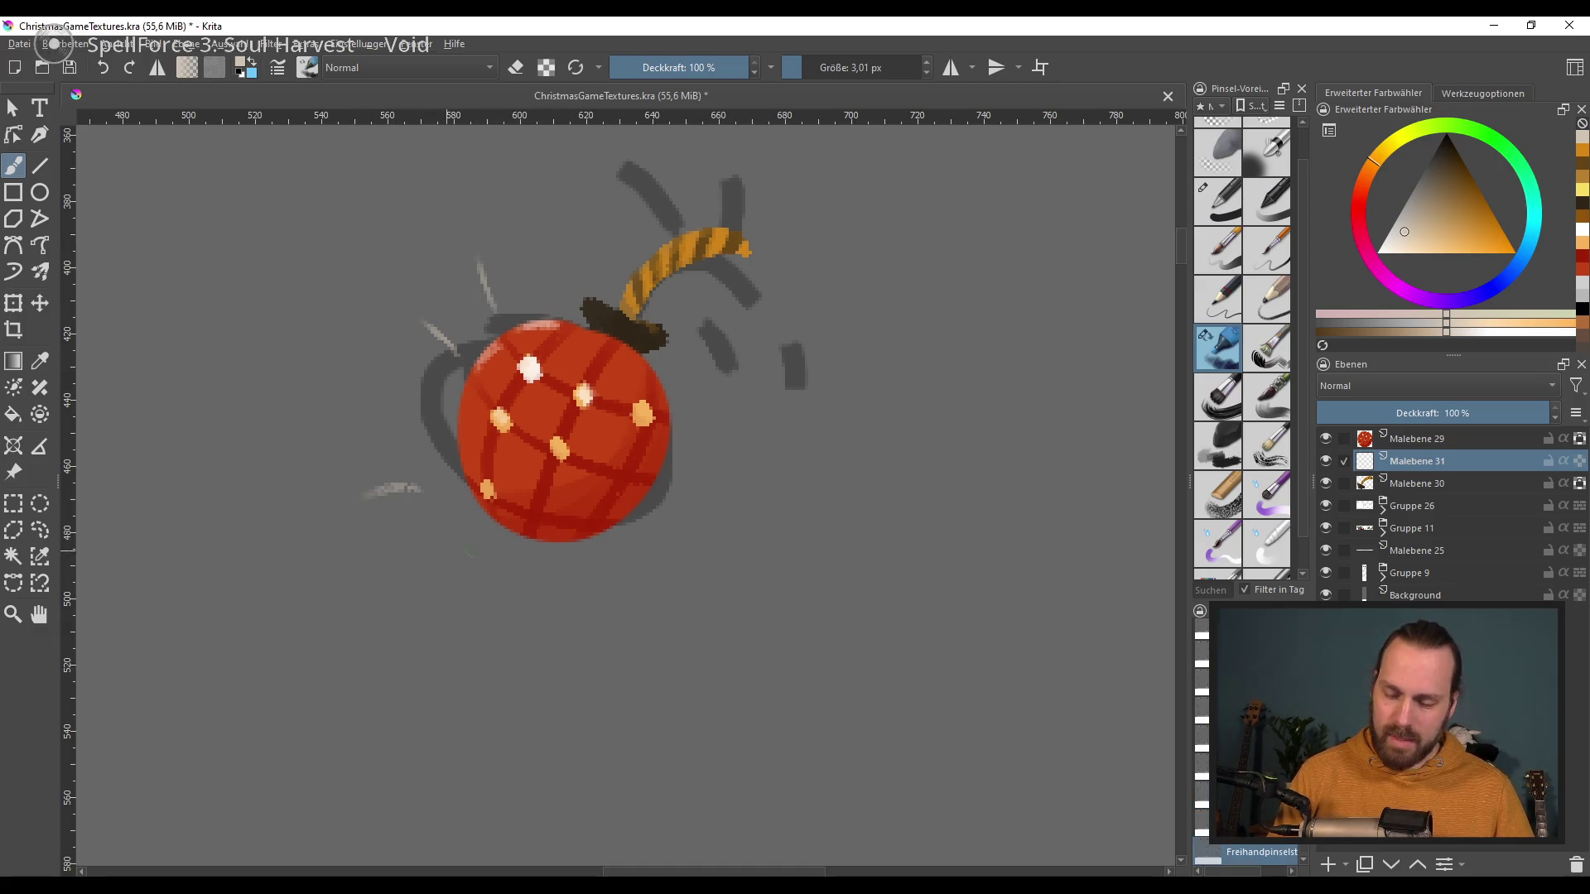
key(ctrl+z)
key(ctrl+z)
key(ctrl+z)
key(ctrl+z)
key(ctrl+z)
key(ctrl+z)
key(ctrl+z)
drag(492, 313, 476, 269)
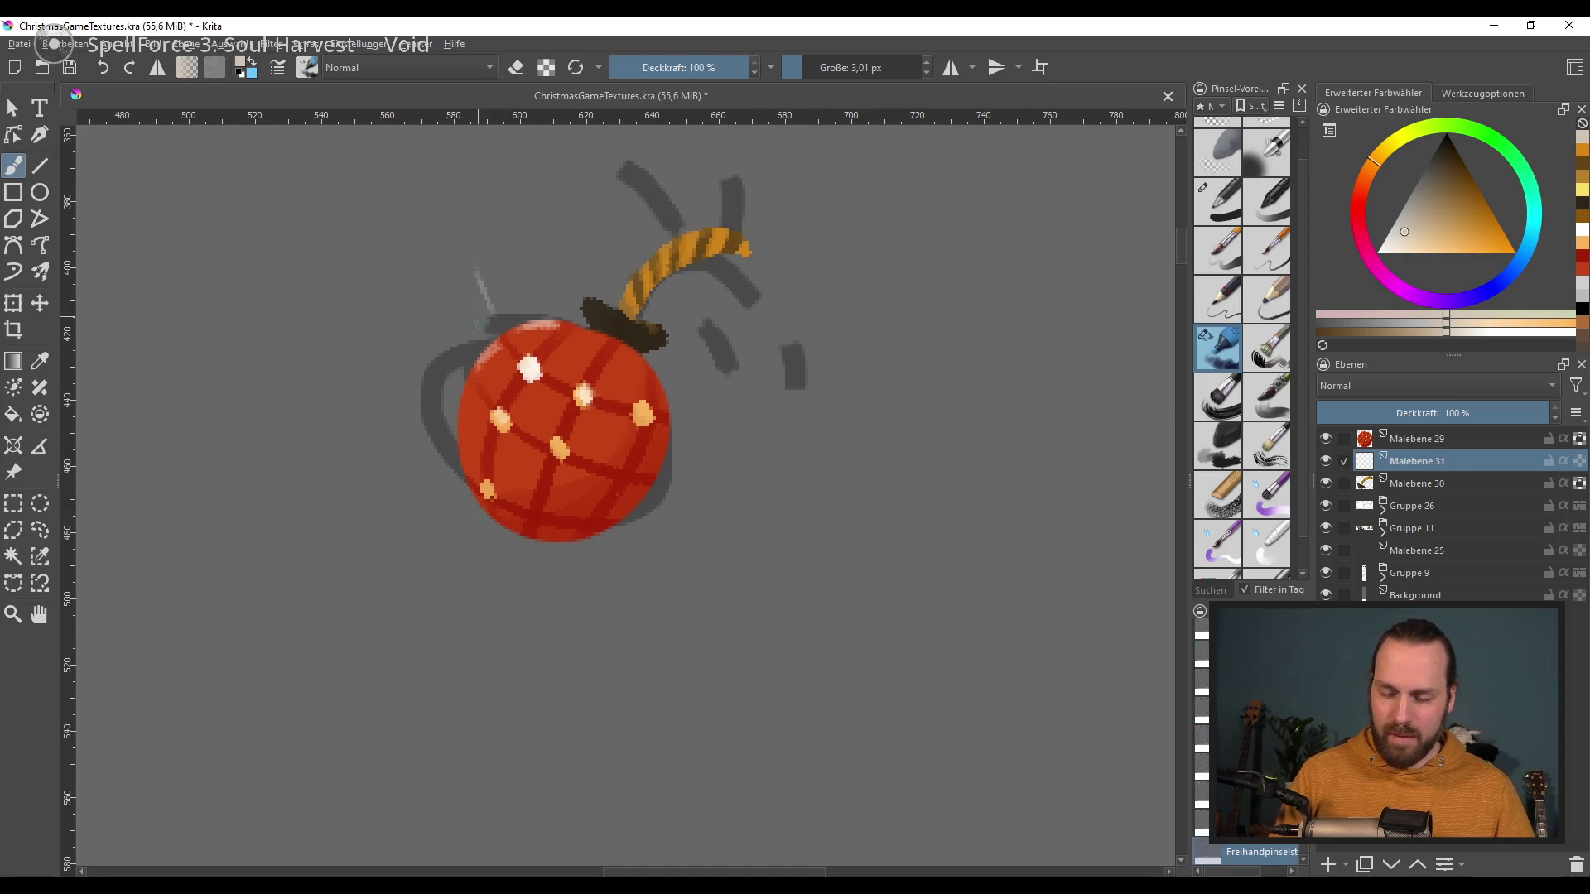
key(ctrl+z)
key(bracketright)
key(bracketright)
key(ctrl+z)
drag(488, 314, 464, 265)
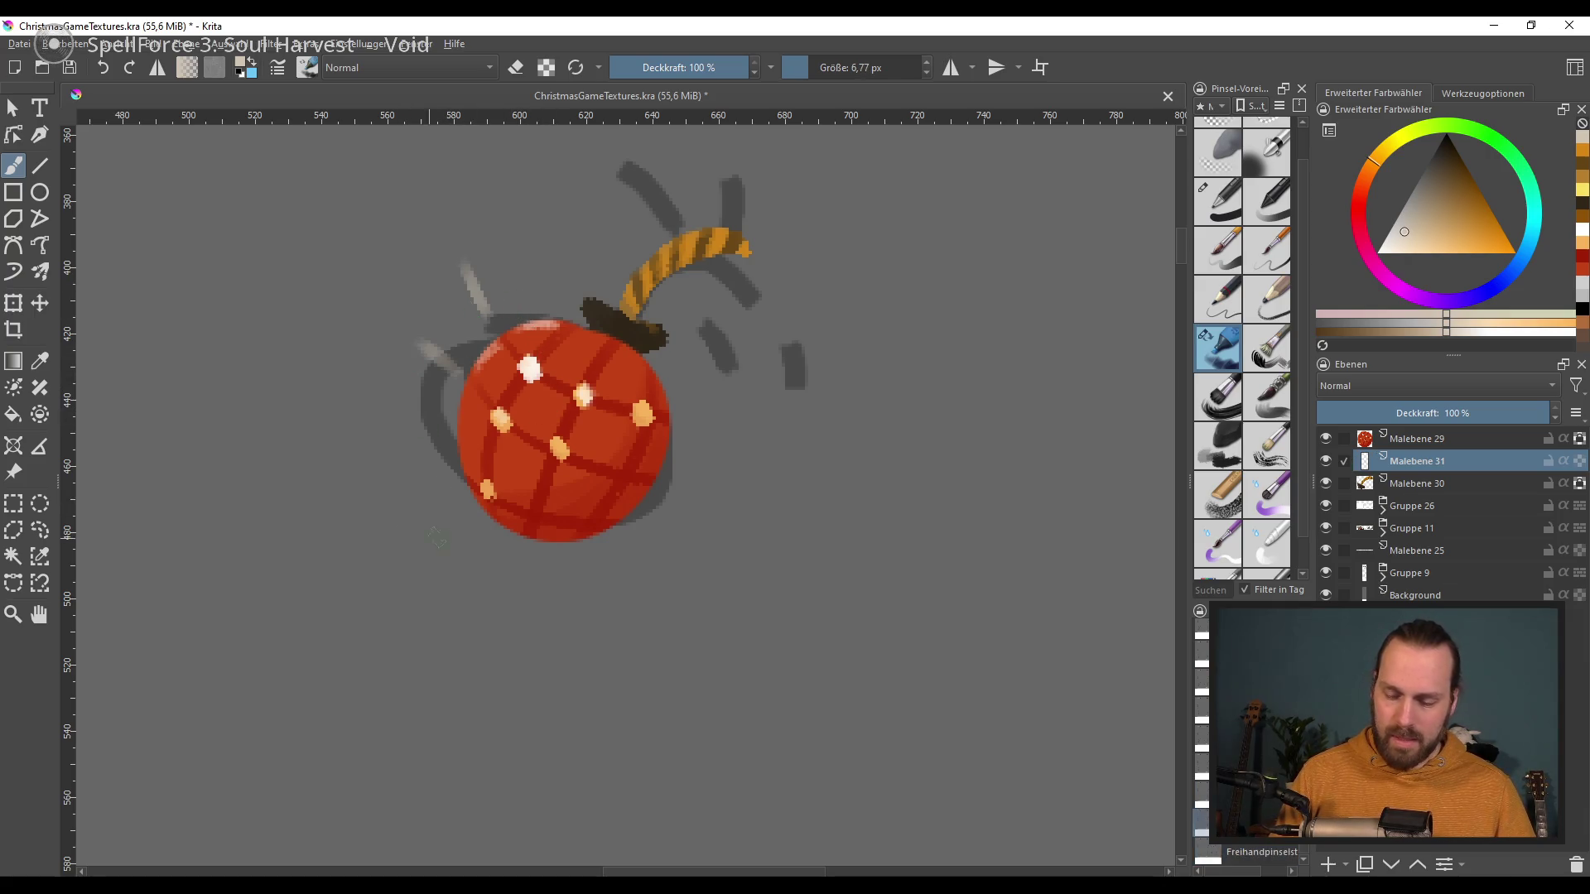
key(ctrl+z)
key(ctrl+z)
Step: Paint short pale dashes around the bomb: left, lower-left, below and right
drag(454, 333, 429, 286)
drag(439, 424, 381, 395)
drag(470, 546, 446, 576)
drag(629, 551, 625, 603)
drag(716, 493, 762, 493)
drag(733, 418, 752, 399)
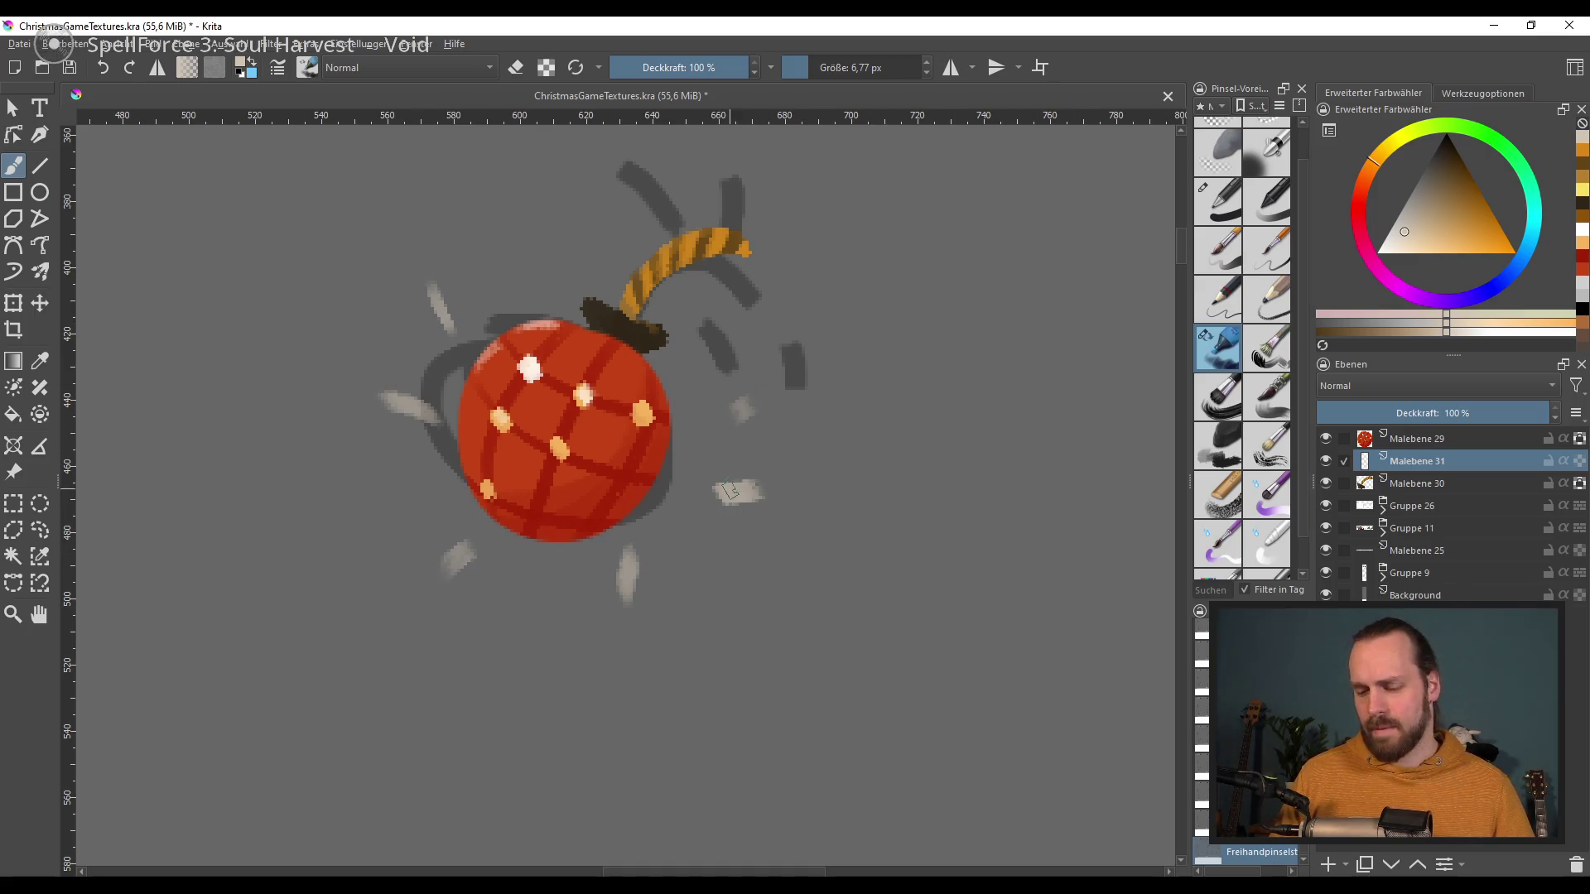
key(ctrl+z)
key(ctrl+z)
key(ctrl+z)
key(ctrl+z)
key(ctrl+z)
drag(428, 432, 378, 435)
drag(502, 556, 480, 587)
drag(693, 431, 730, 429)
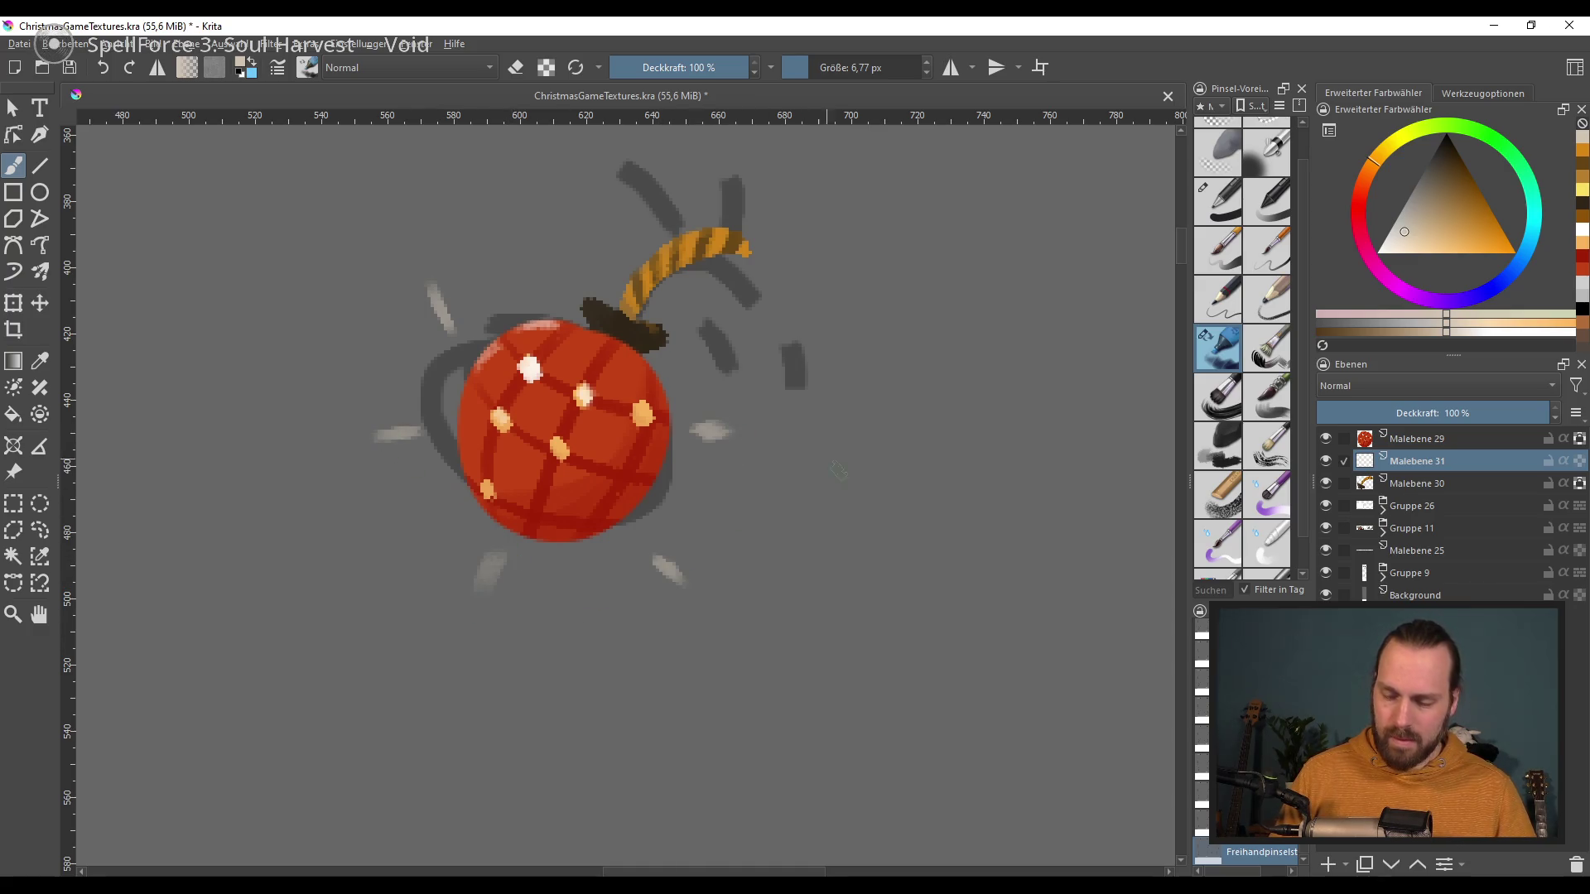
Step: Paint a small saturated-orange spark beside the fuse tip
drag(751, 503, 722, 564)
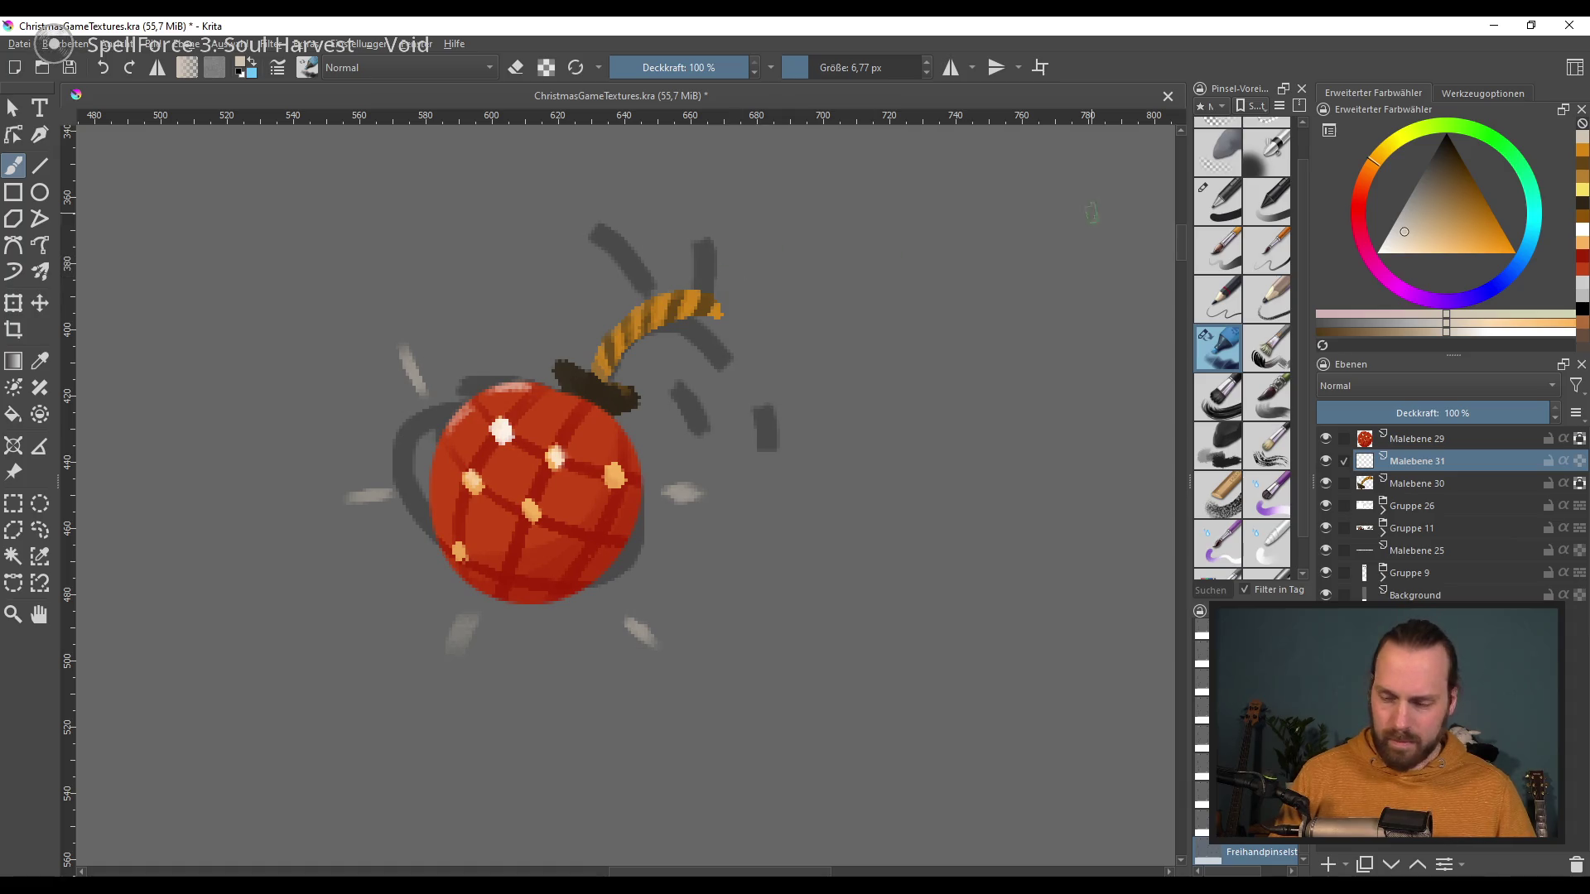
click(1473, 227)
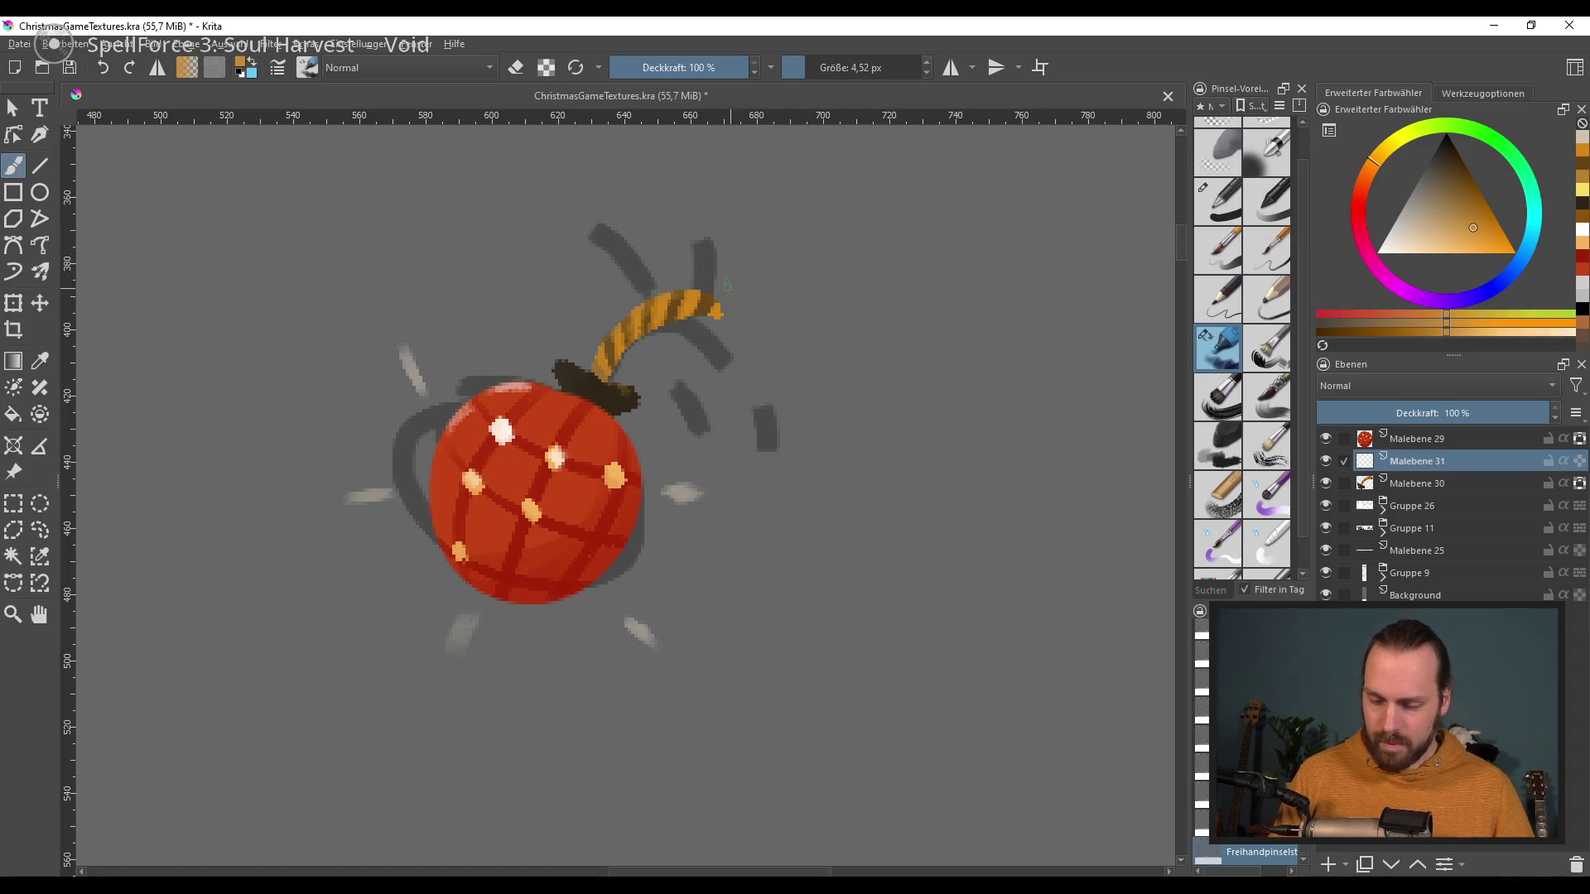
drag(729, 288, 726, 263)
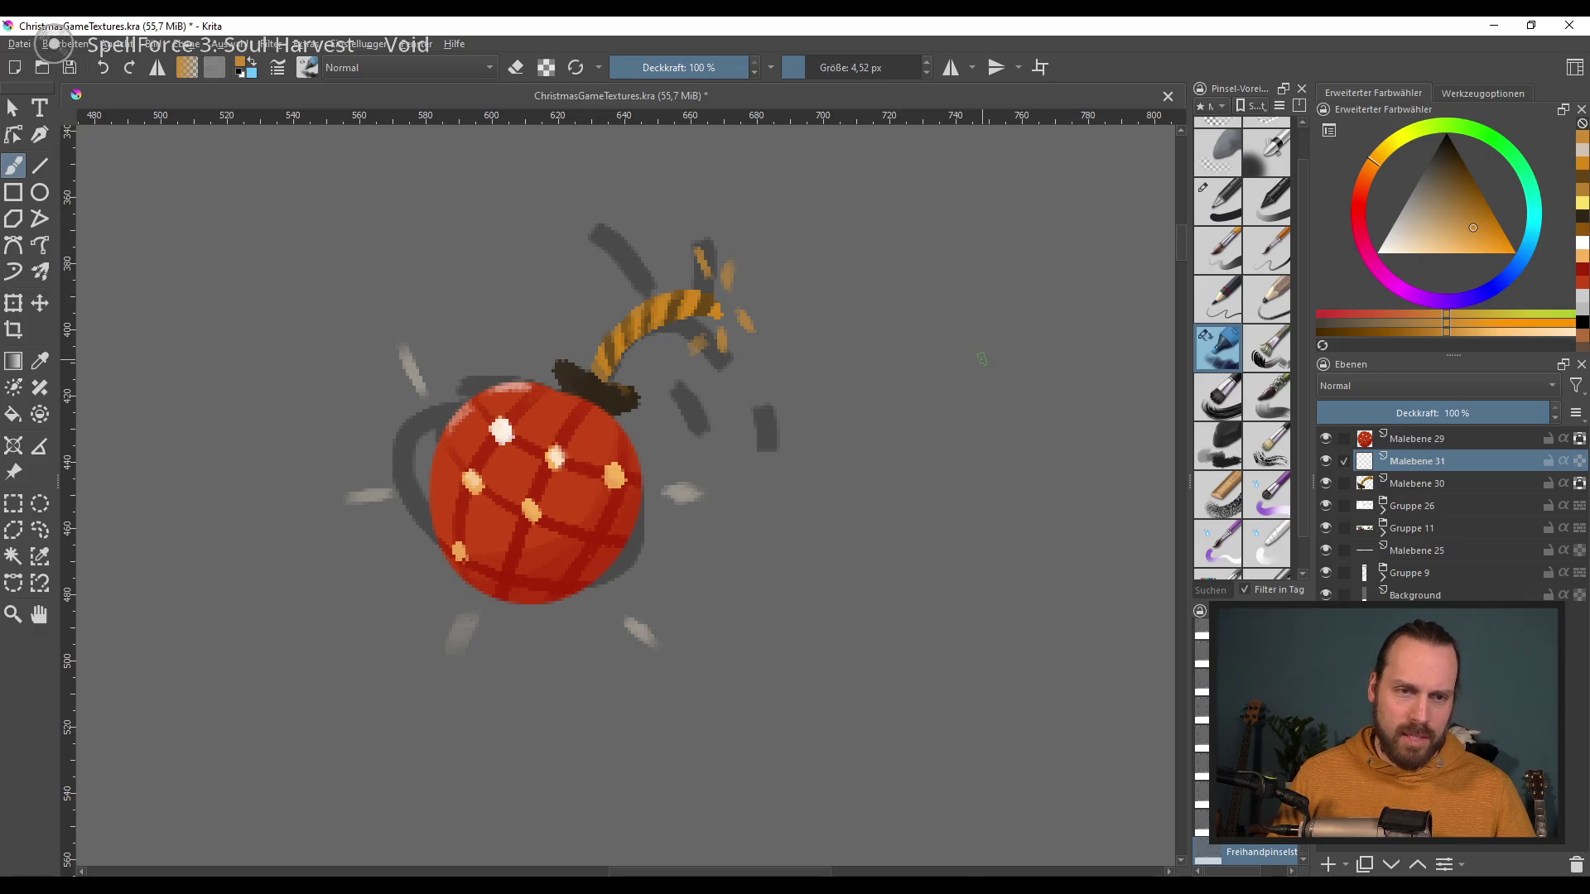
Step: Hide the Gruppe 9 sketch group and the grey Background layer
scroll(984, 351, down, 5)
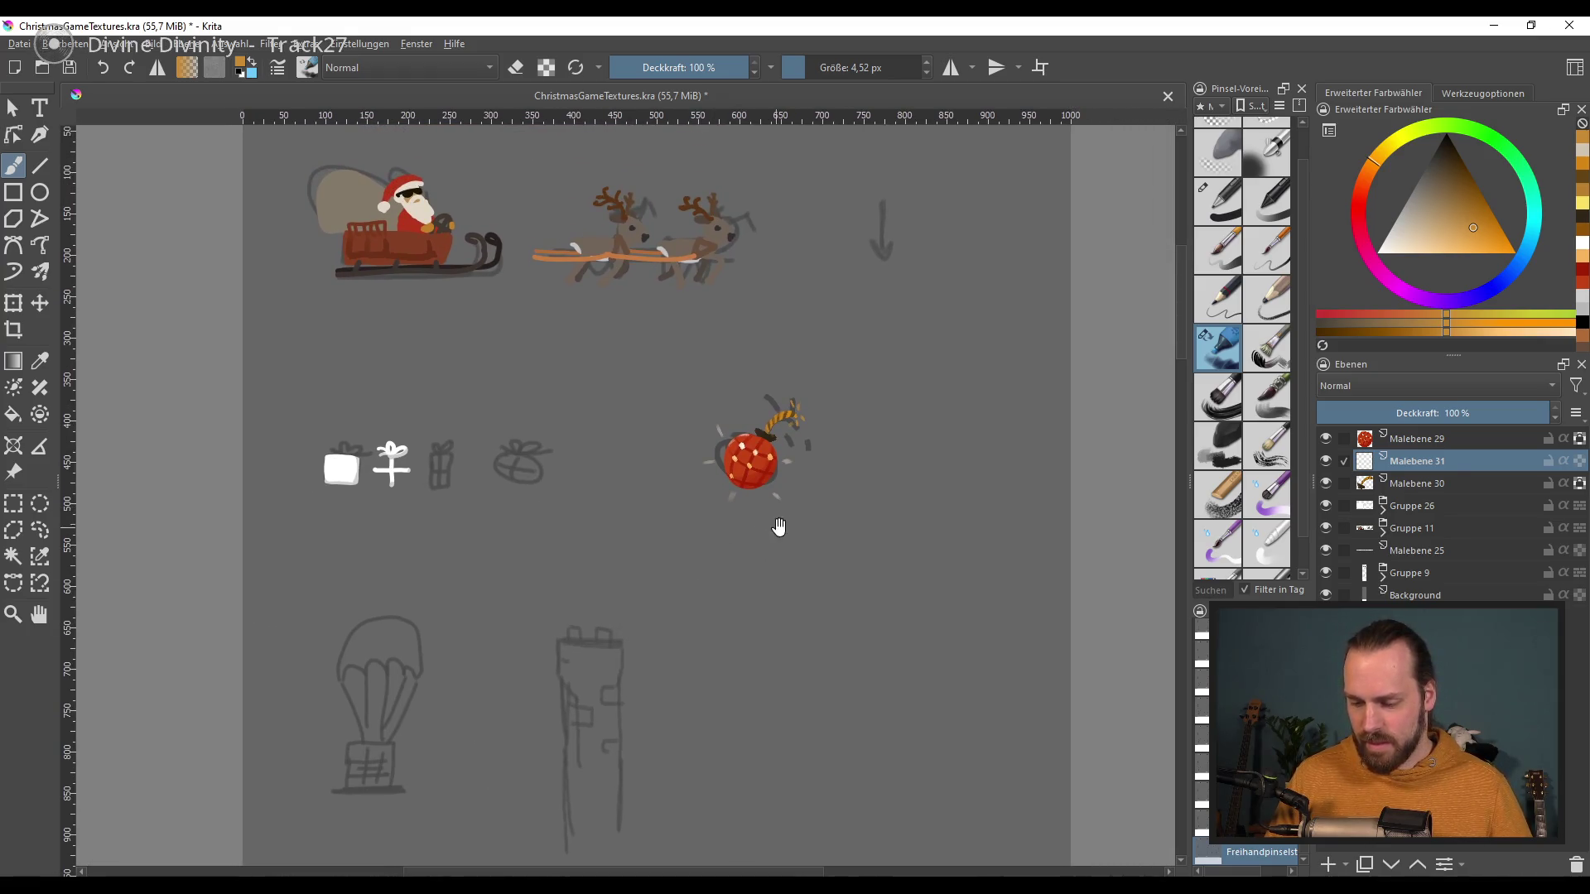
scroll(760, 508, up, 2)
scroll(760, 508, up, 1)
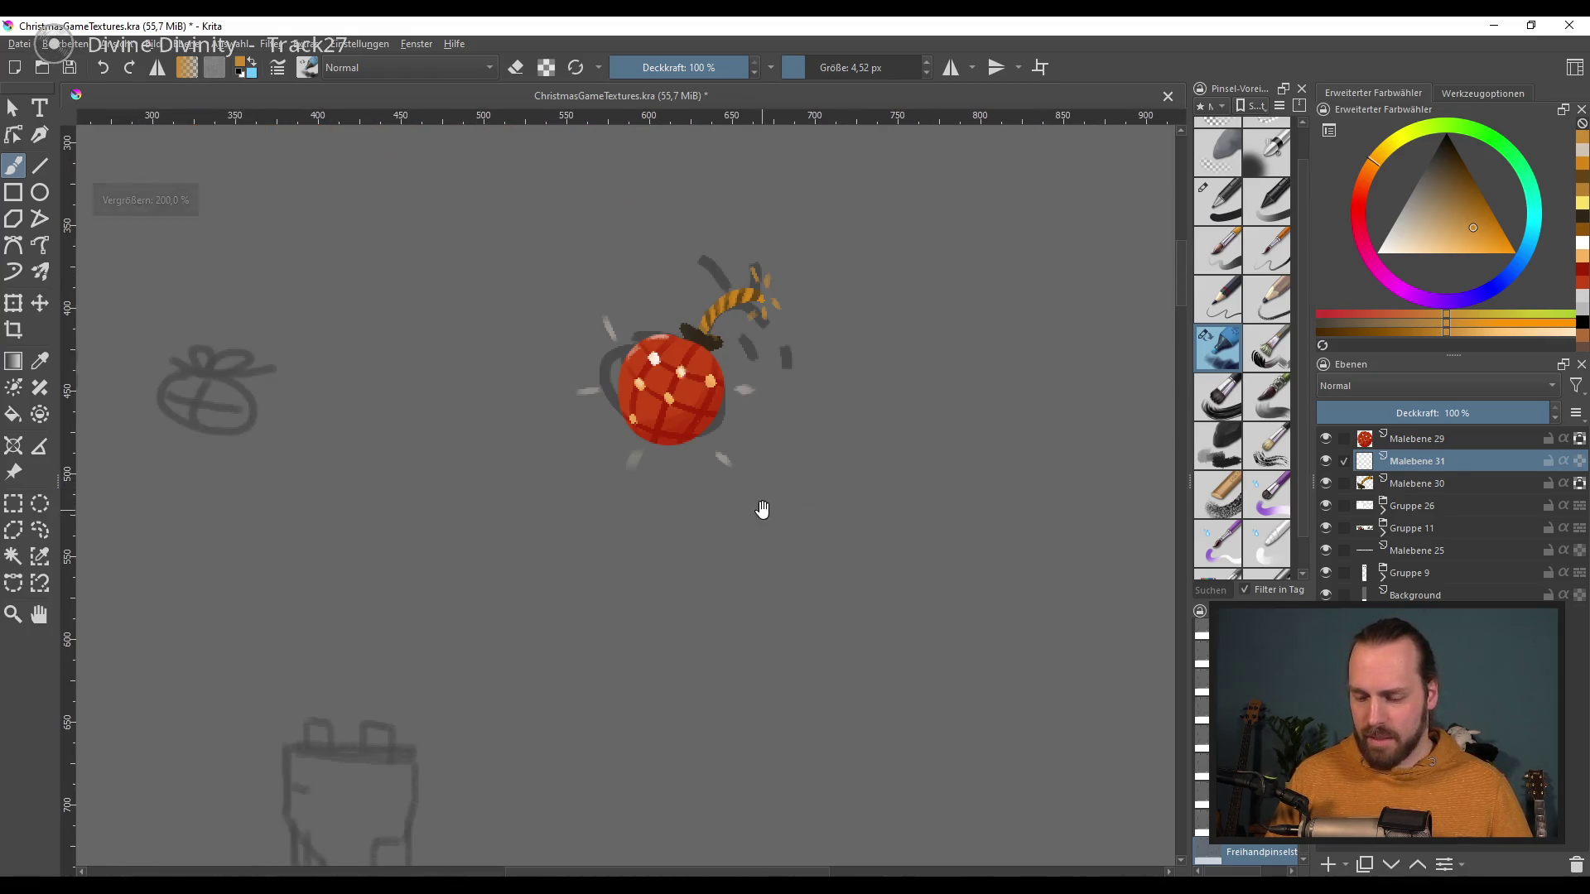
drag(761, 508, 761, 539)
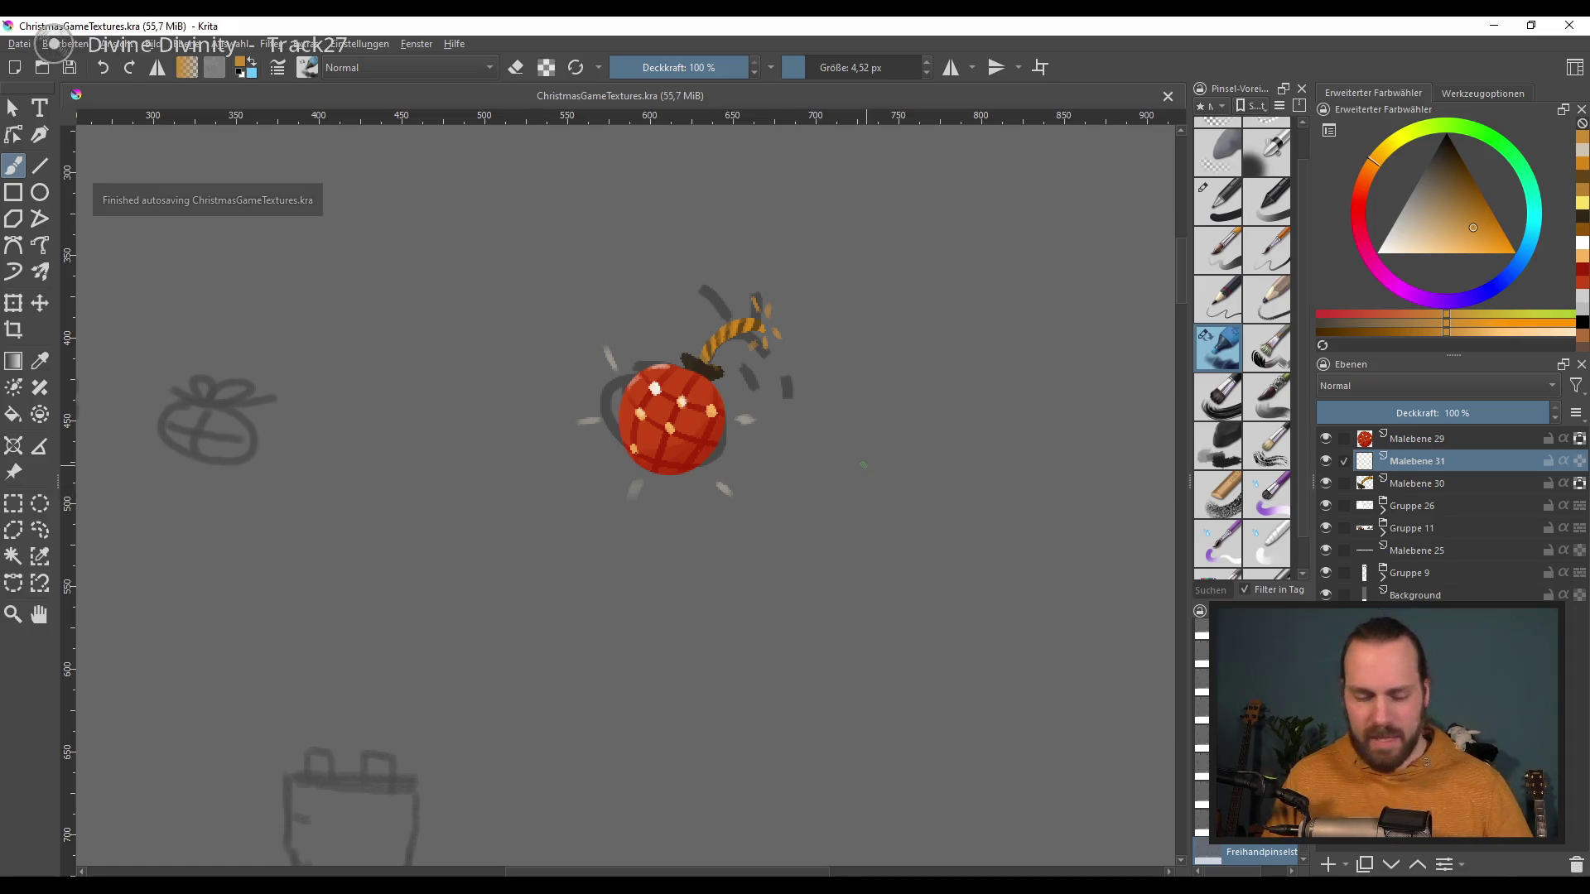
drag(655, 558, 671, 550)
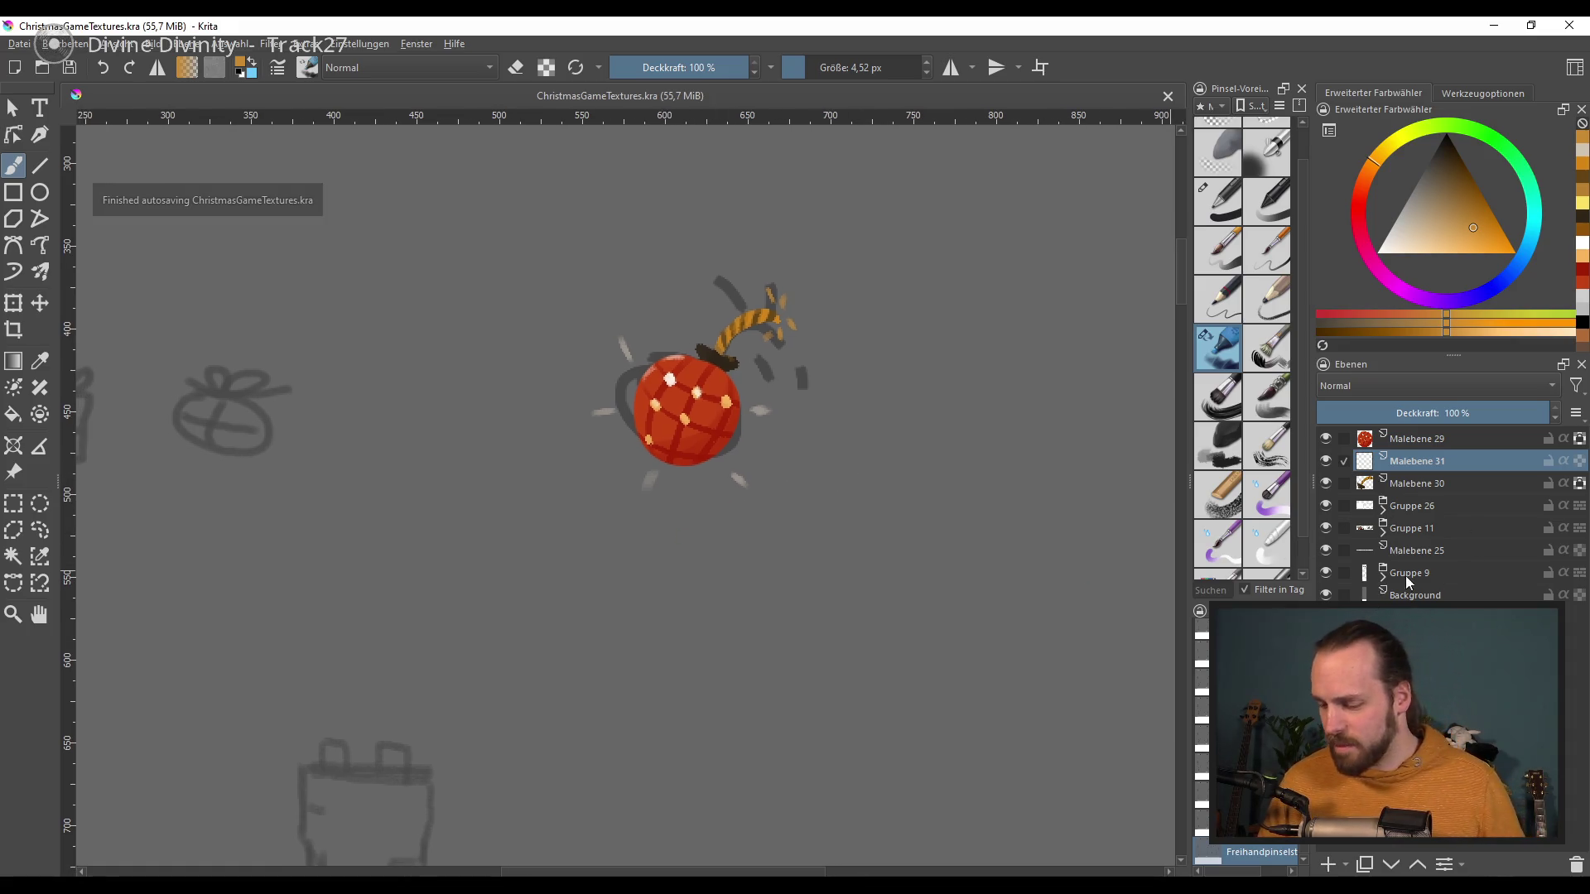
click(1325, 572)
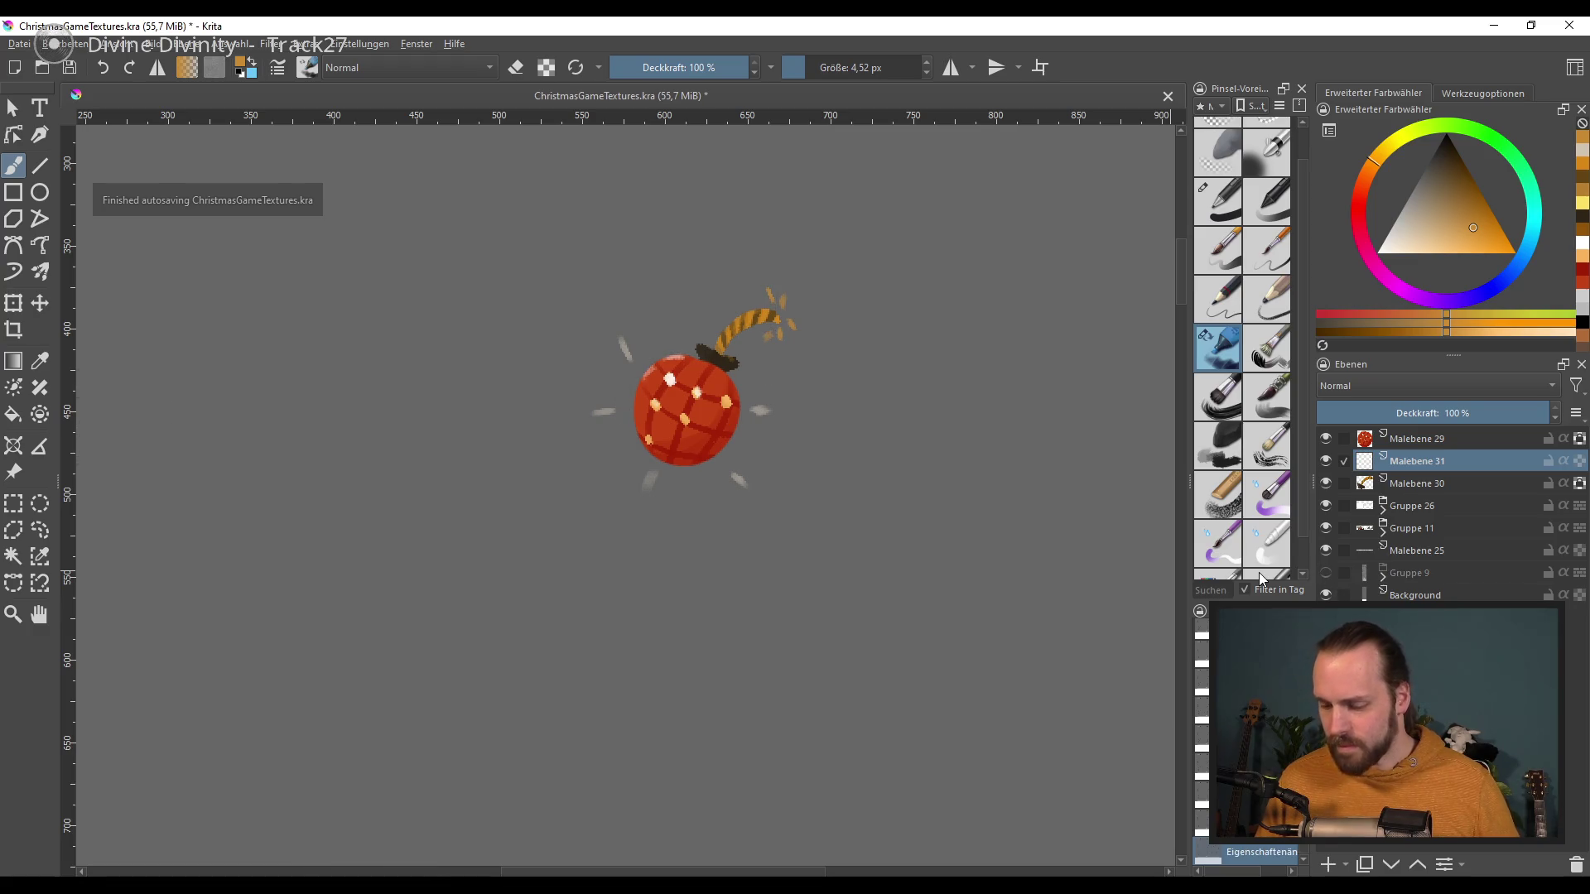
click(1326, 595)
Step: Export over ChristmasGameTextures.png, confirming the replacement and accepting the PNG options
click(19, 43)
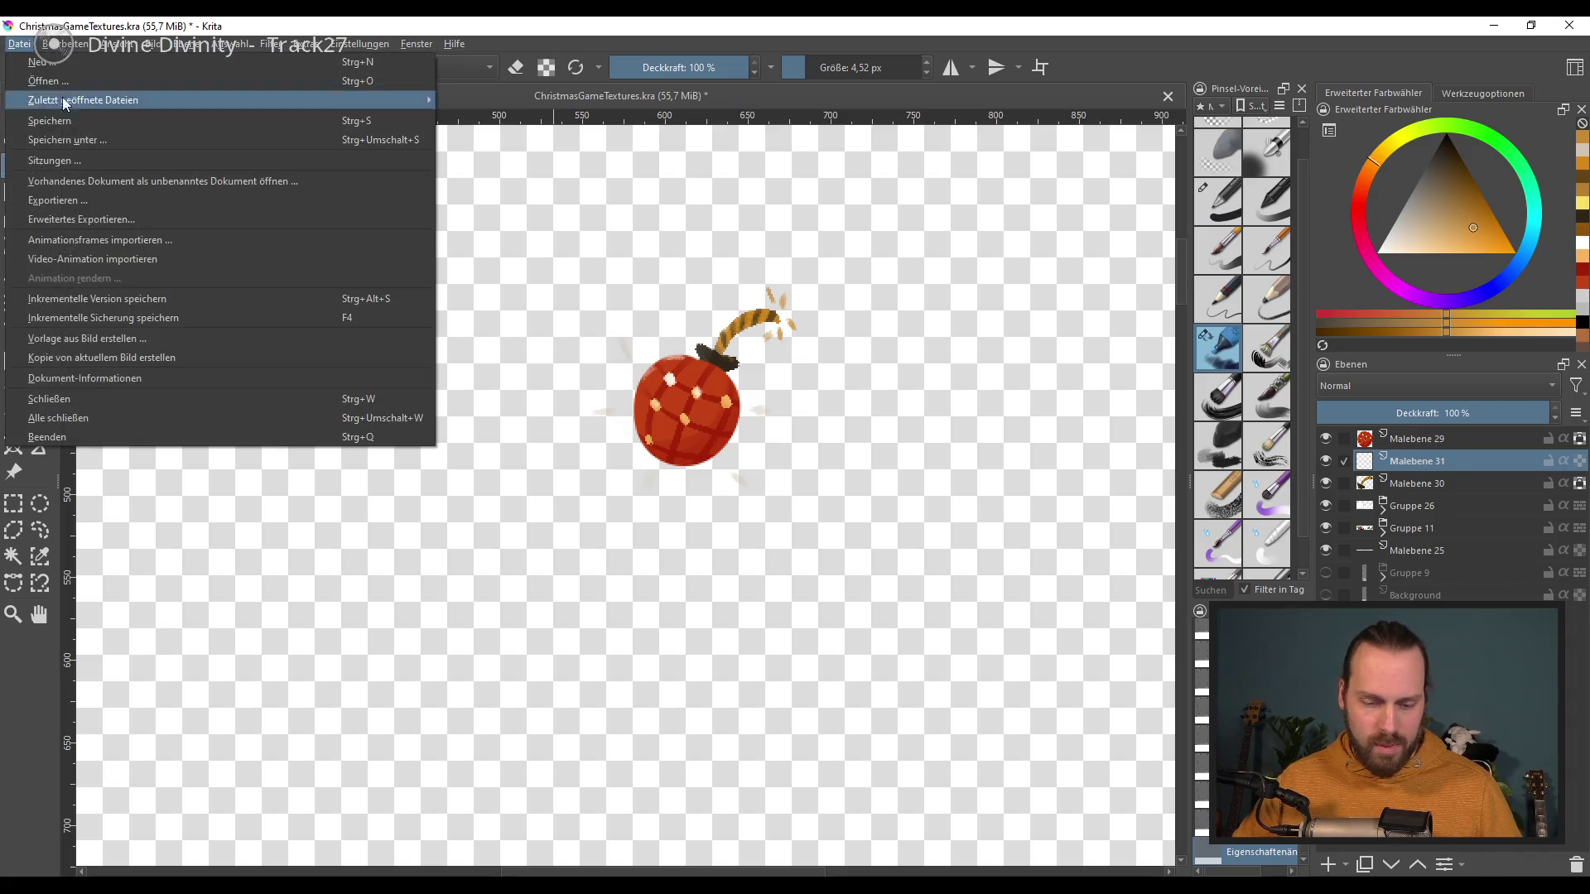
click(120, 200)
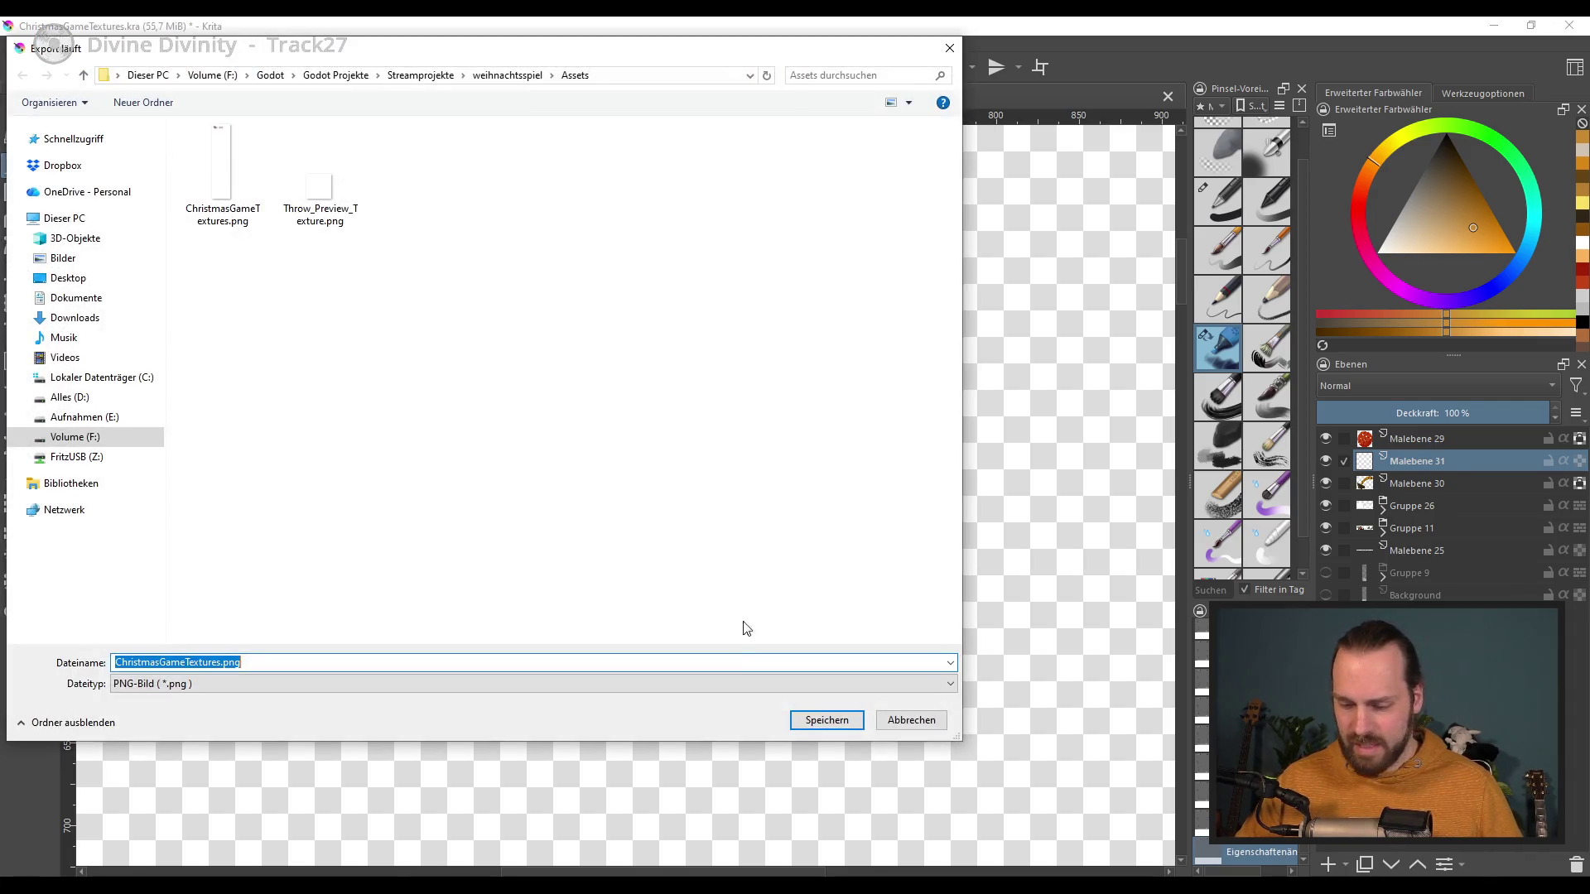
click(811, 719)
click(839, 453)
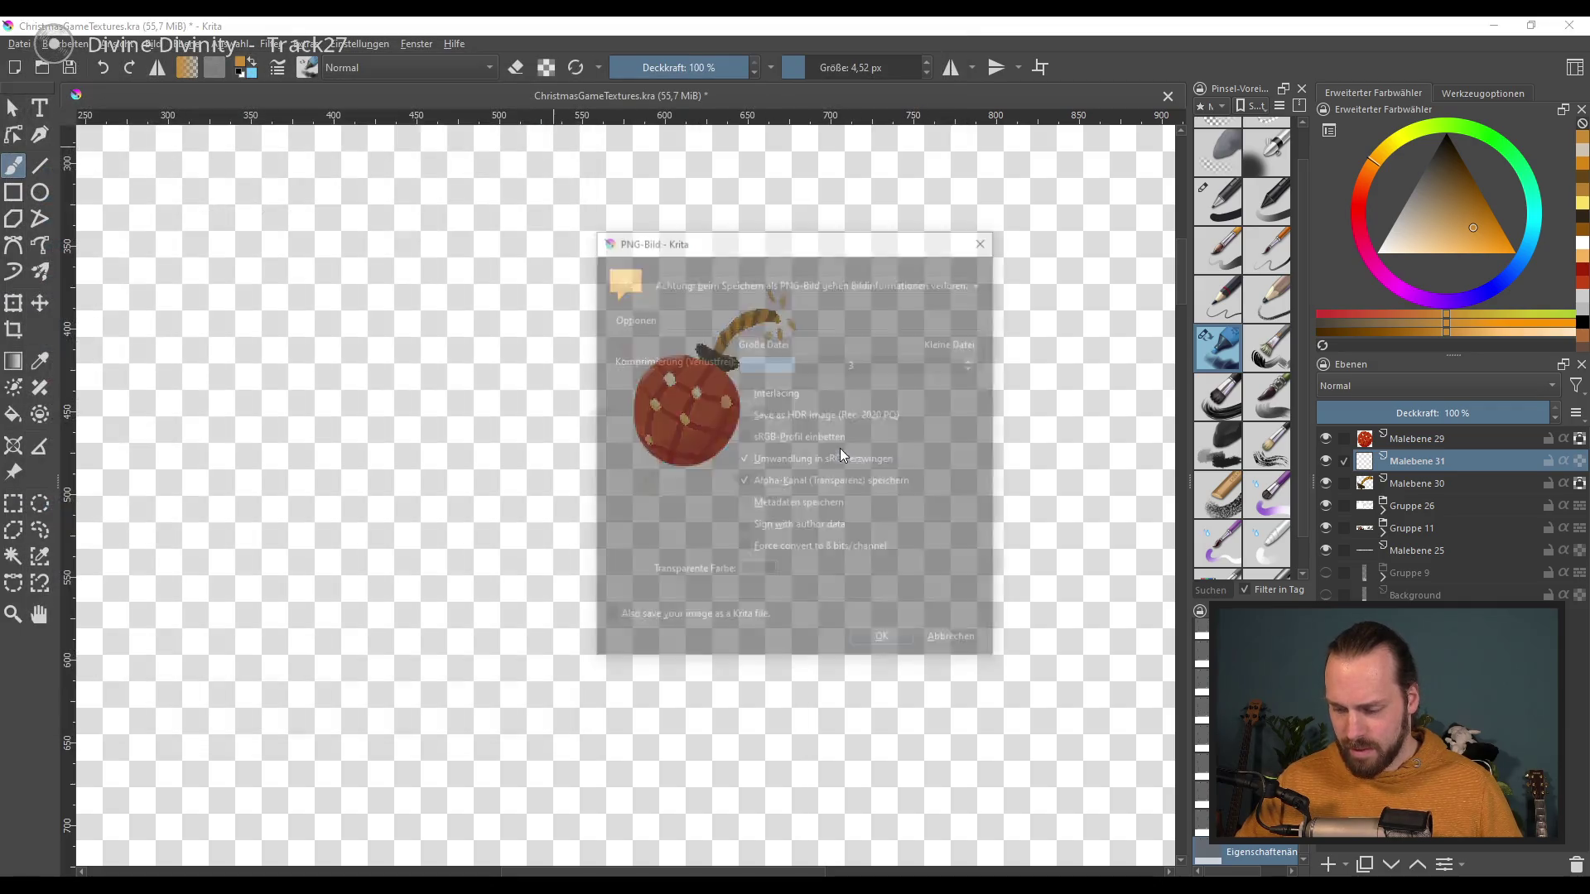
click(914, 642)
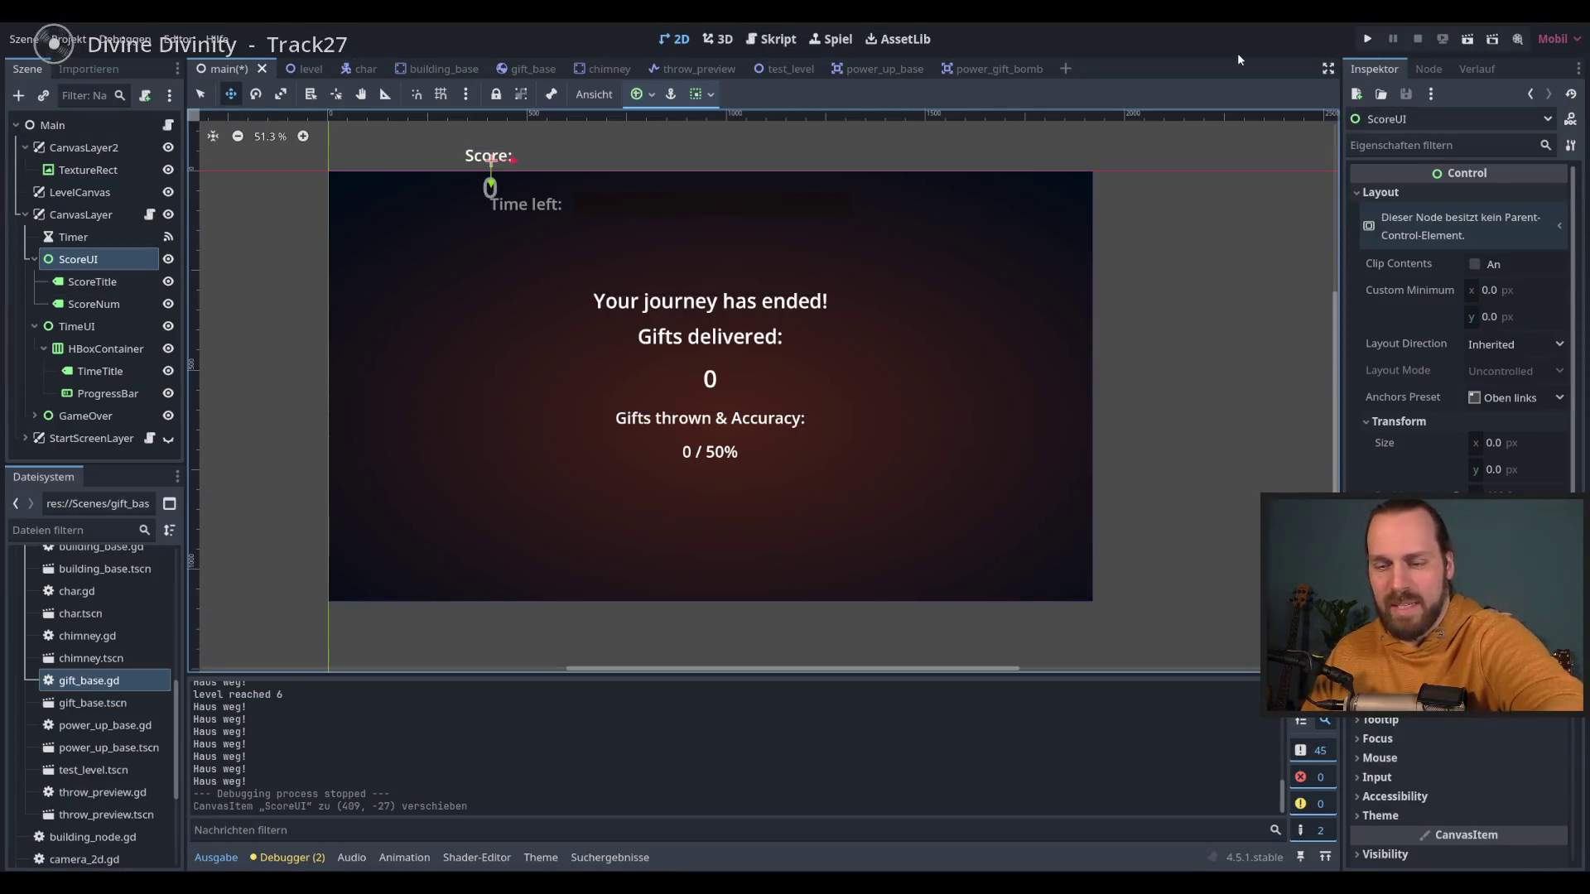
Step: Playtest the game in the editor, throwing gifts at the chimneys, then stop it
key(space)
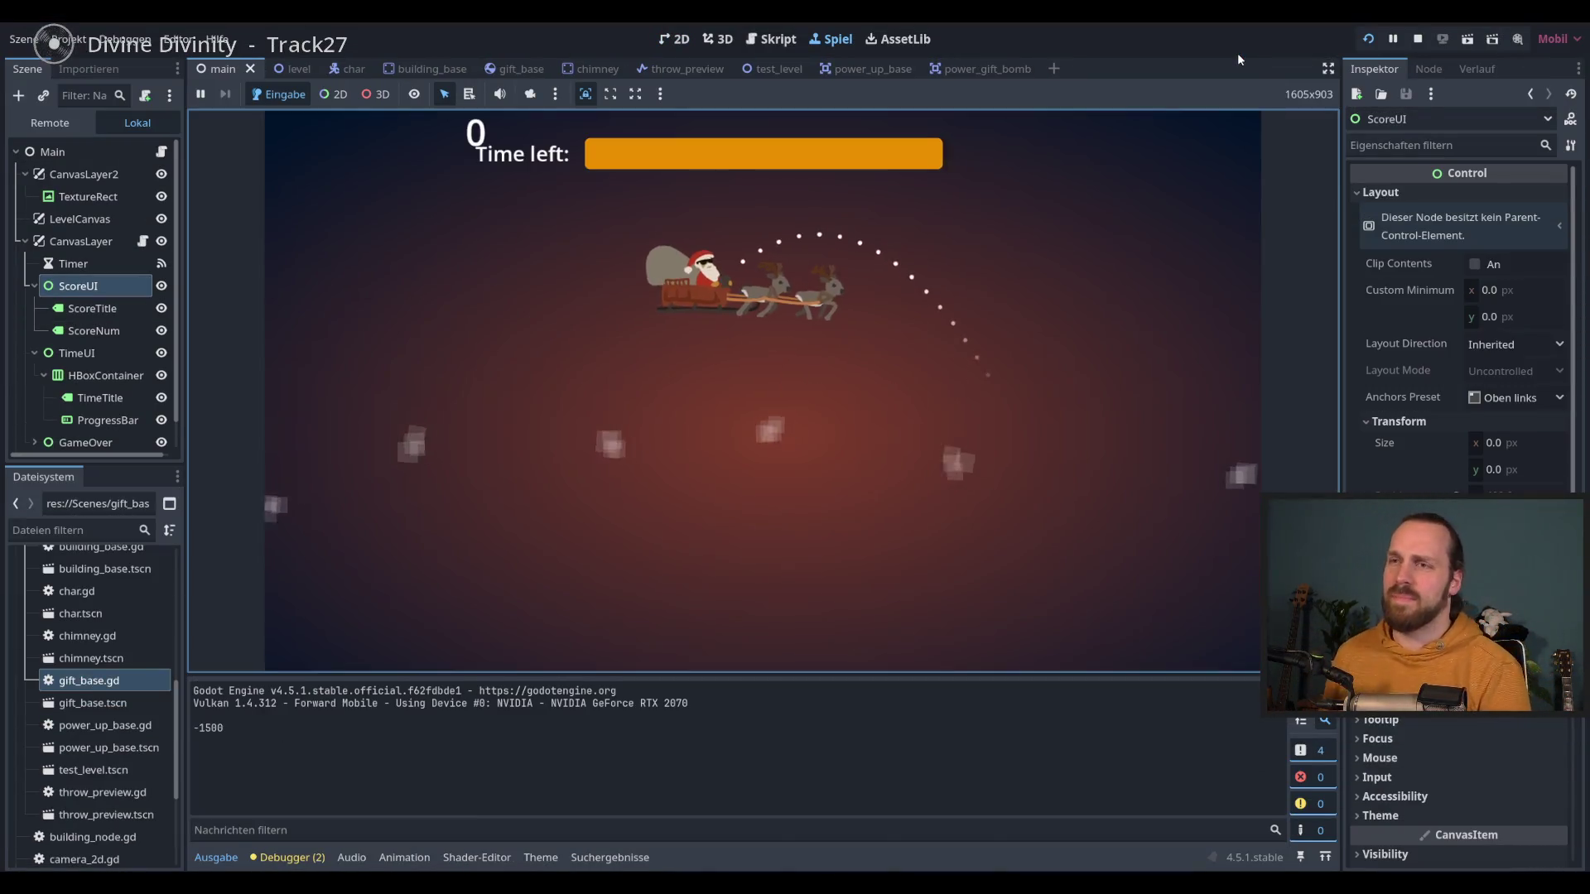
key(space)
key(space)
key(space)
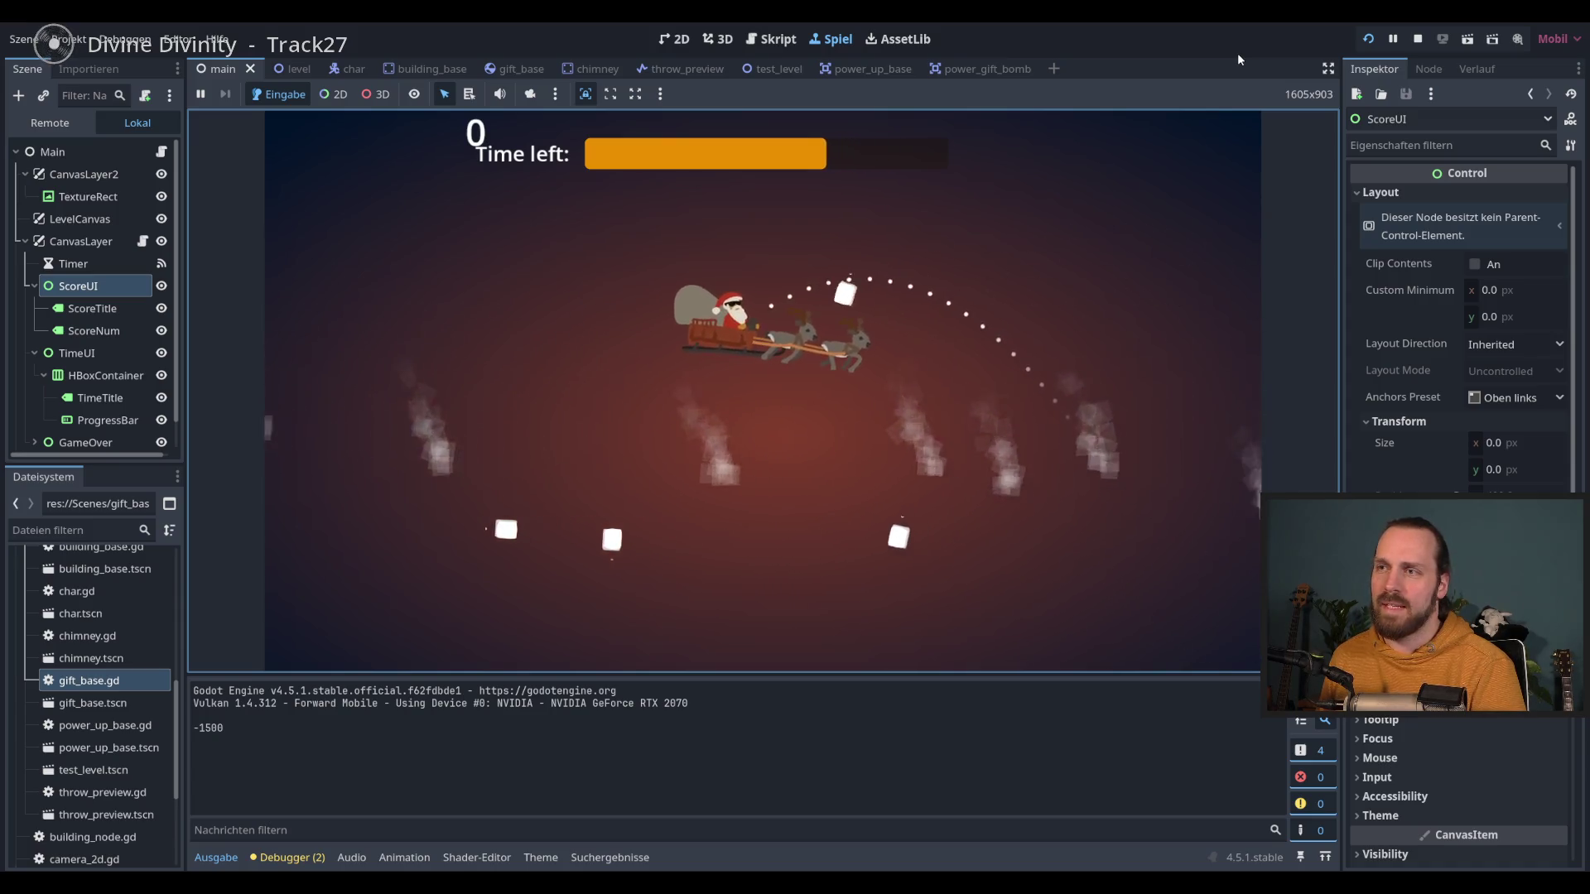
key(space)
key(space)
key(space)
key(space)
key(space)
key(space)
key(space)
key(space)
key(space)
key(space)
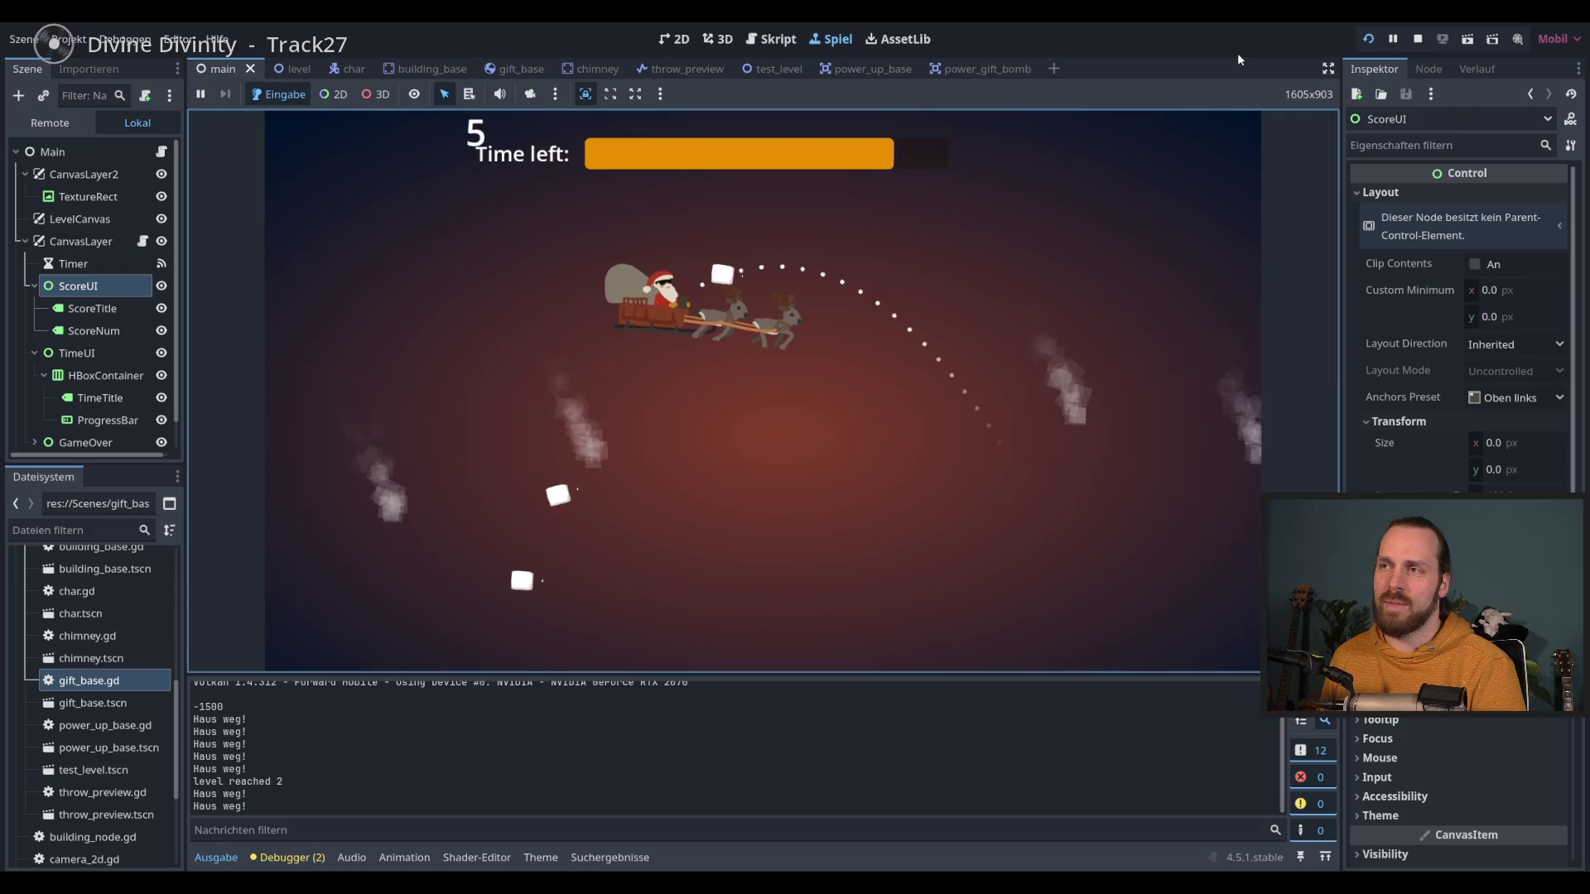
key(space)
key(space)
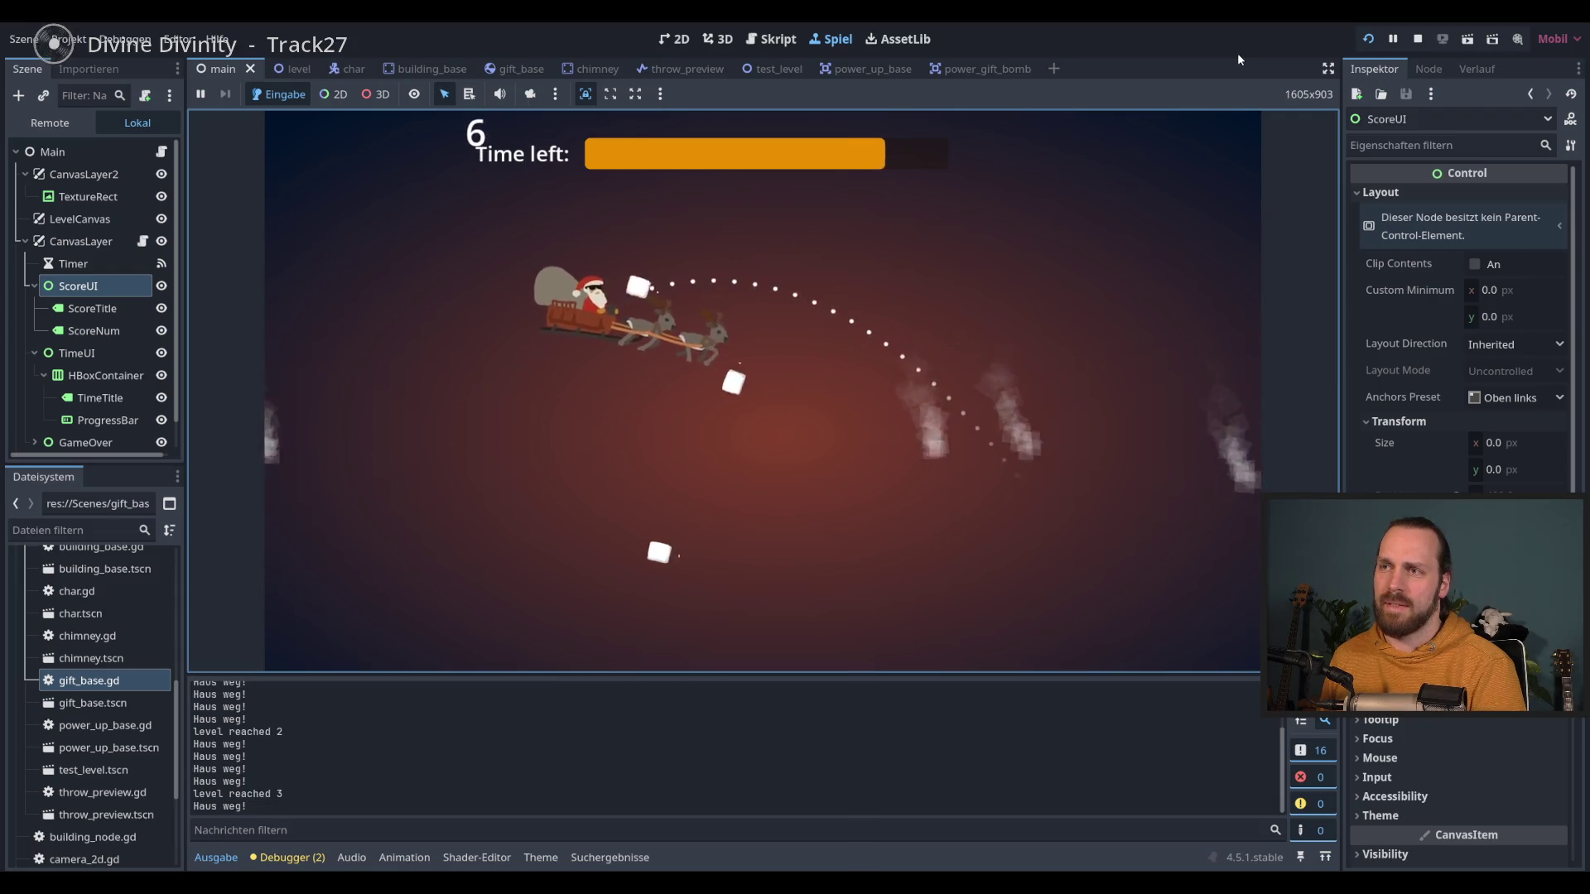
key(space)
key(space)
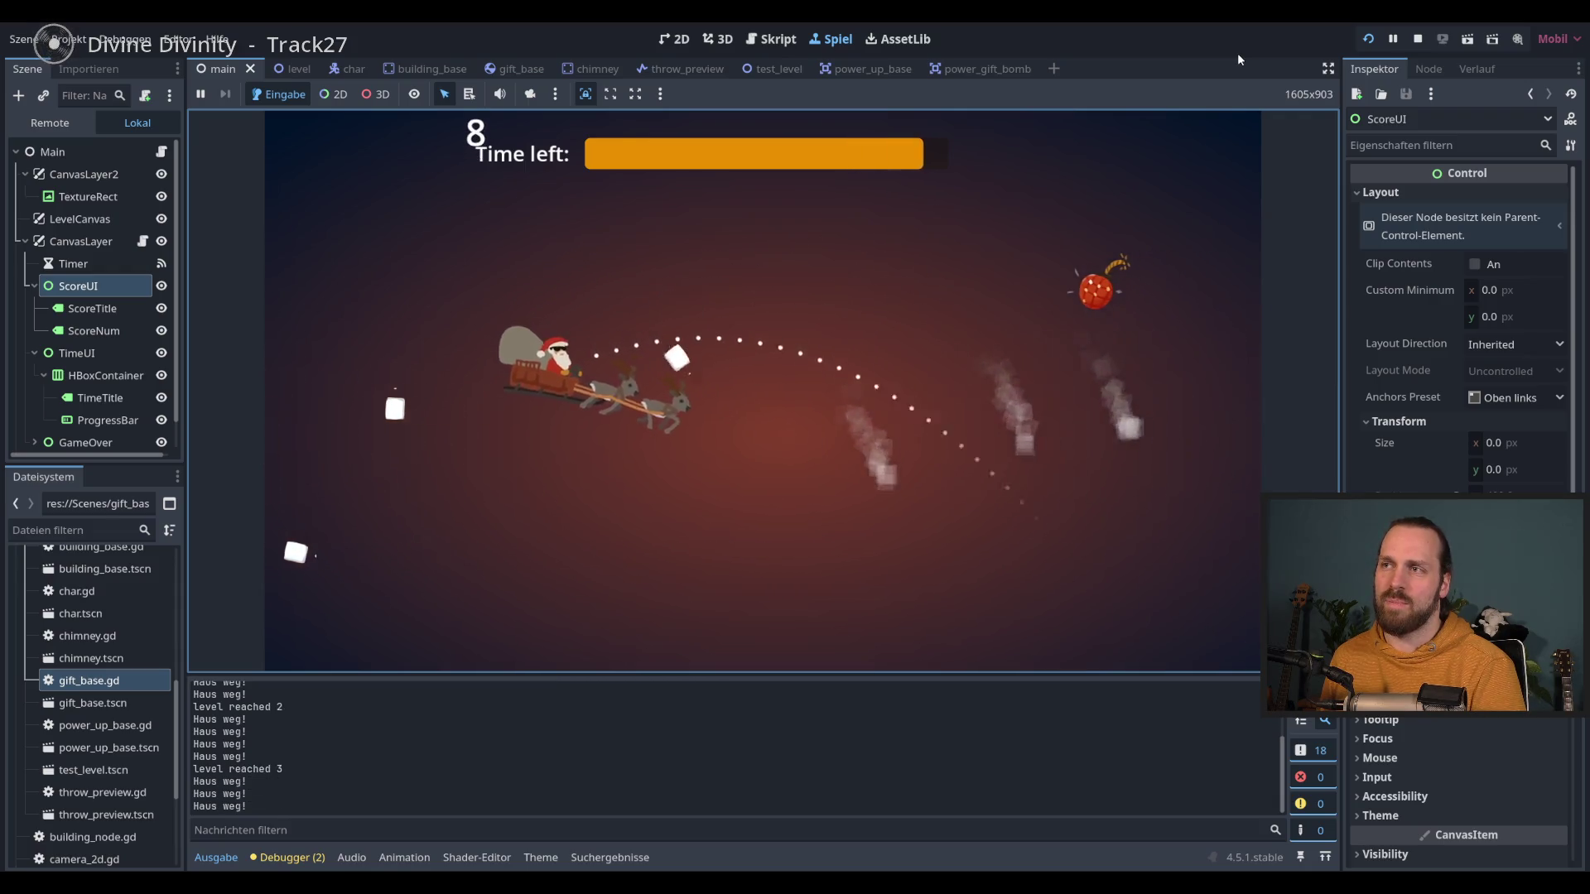
key(space)
key(space)
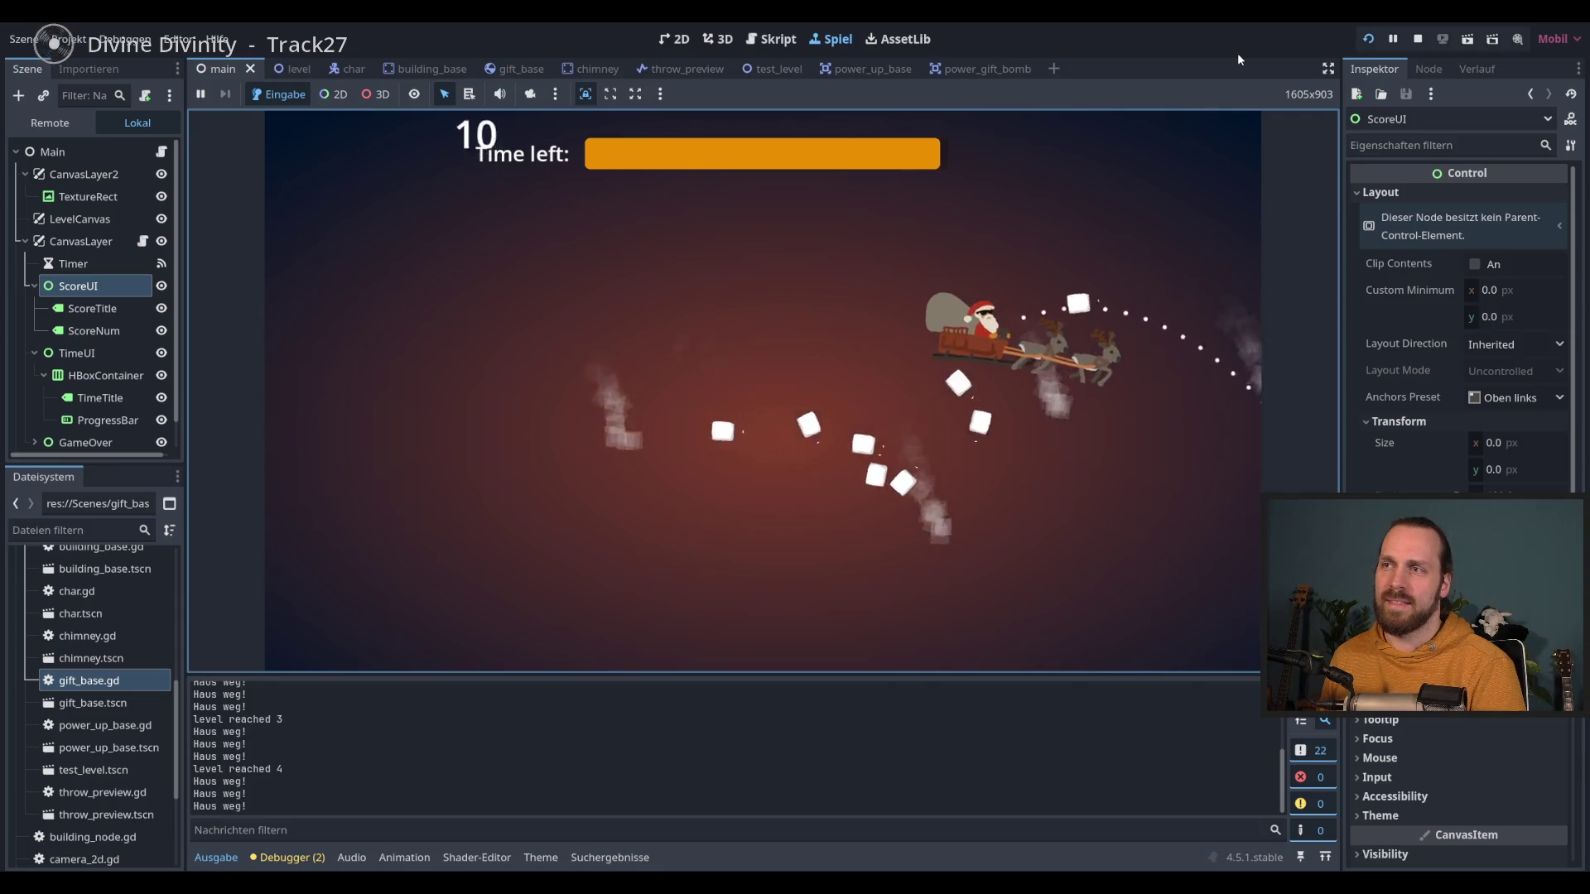
key(space)
key(space)
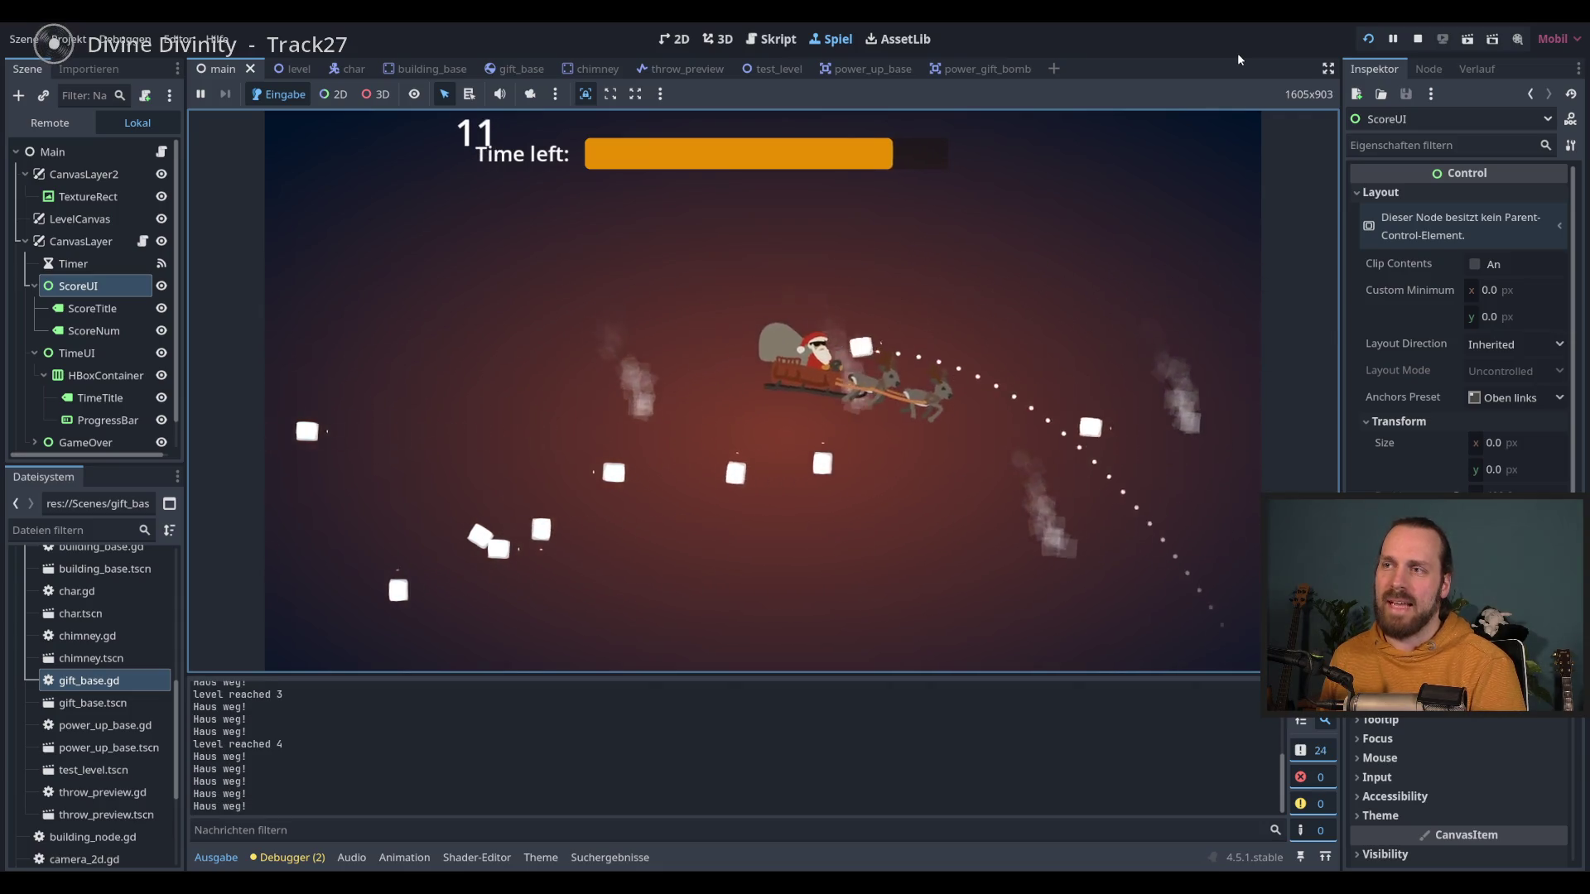
key(space)
key(space)
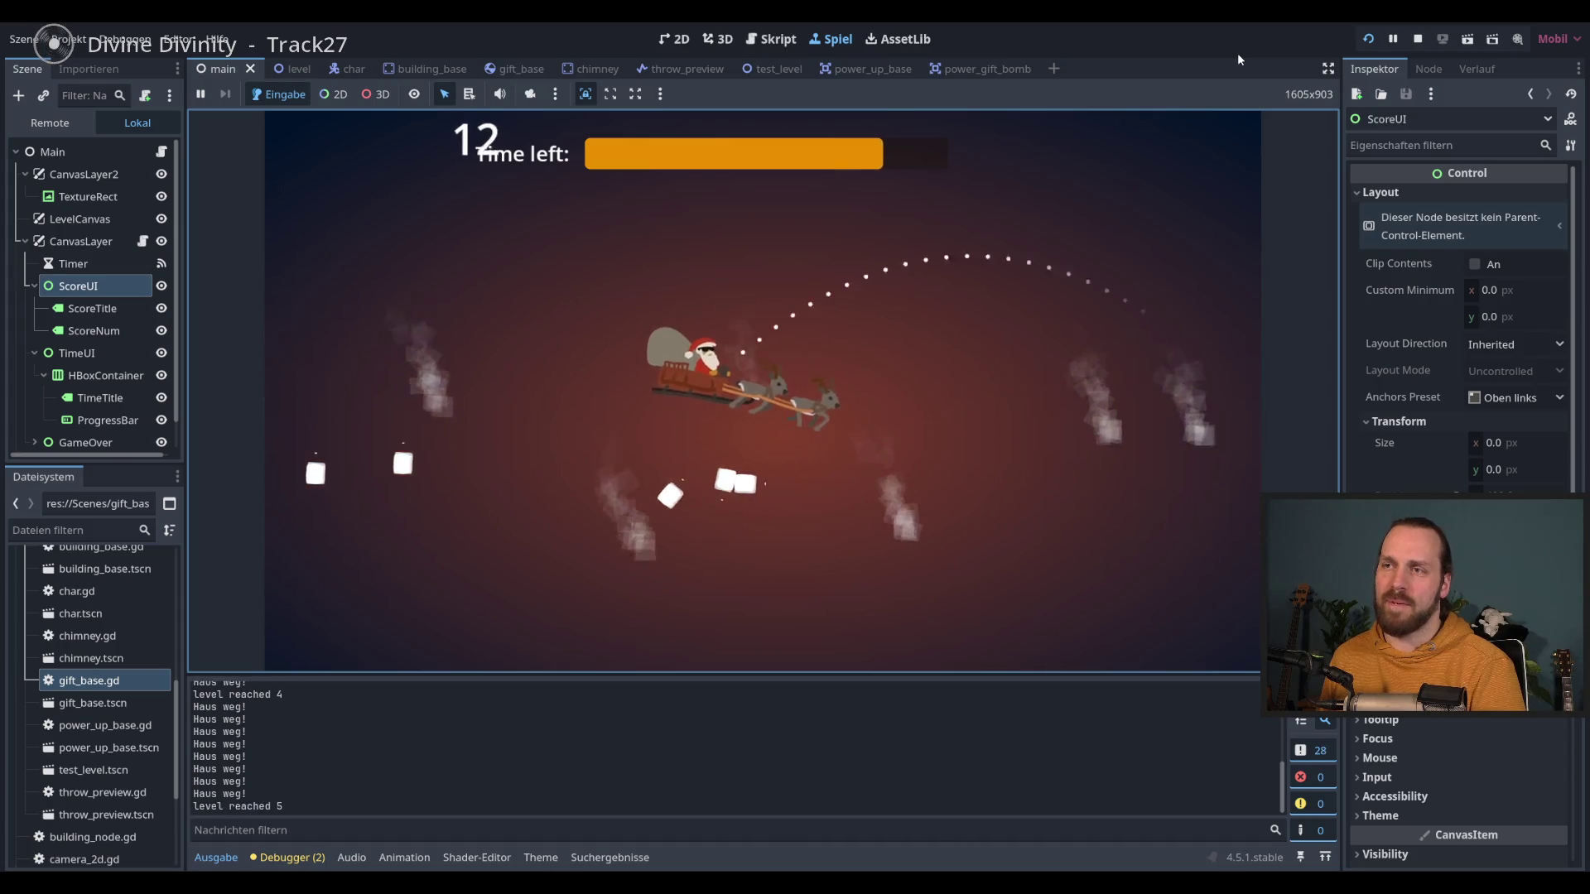
key(space)
key(space)
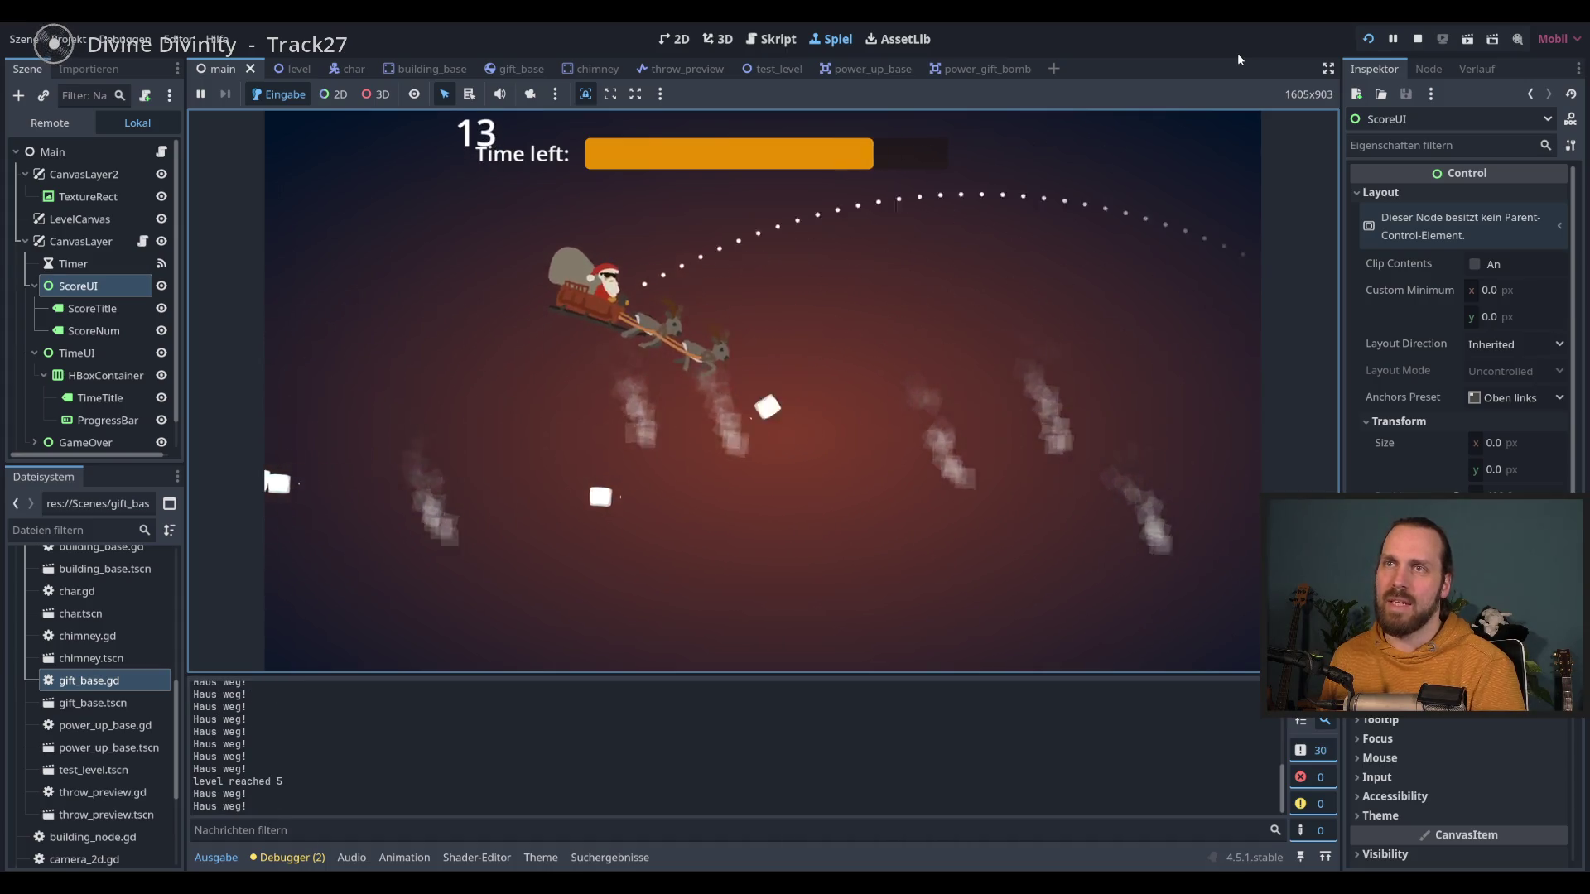
key(space)
key(space)
key(space)
key(space)
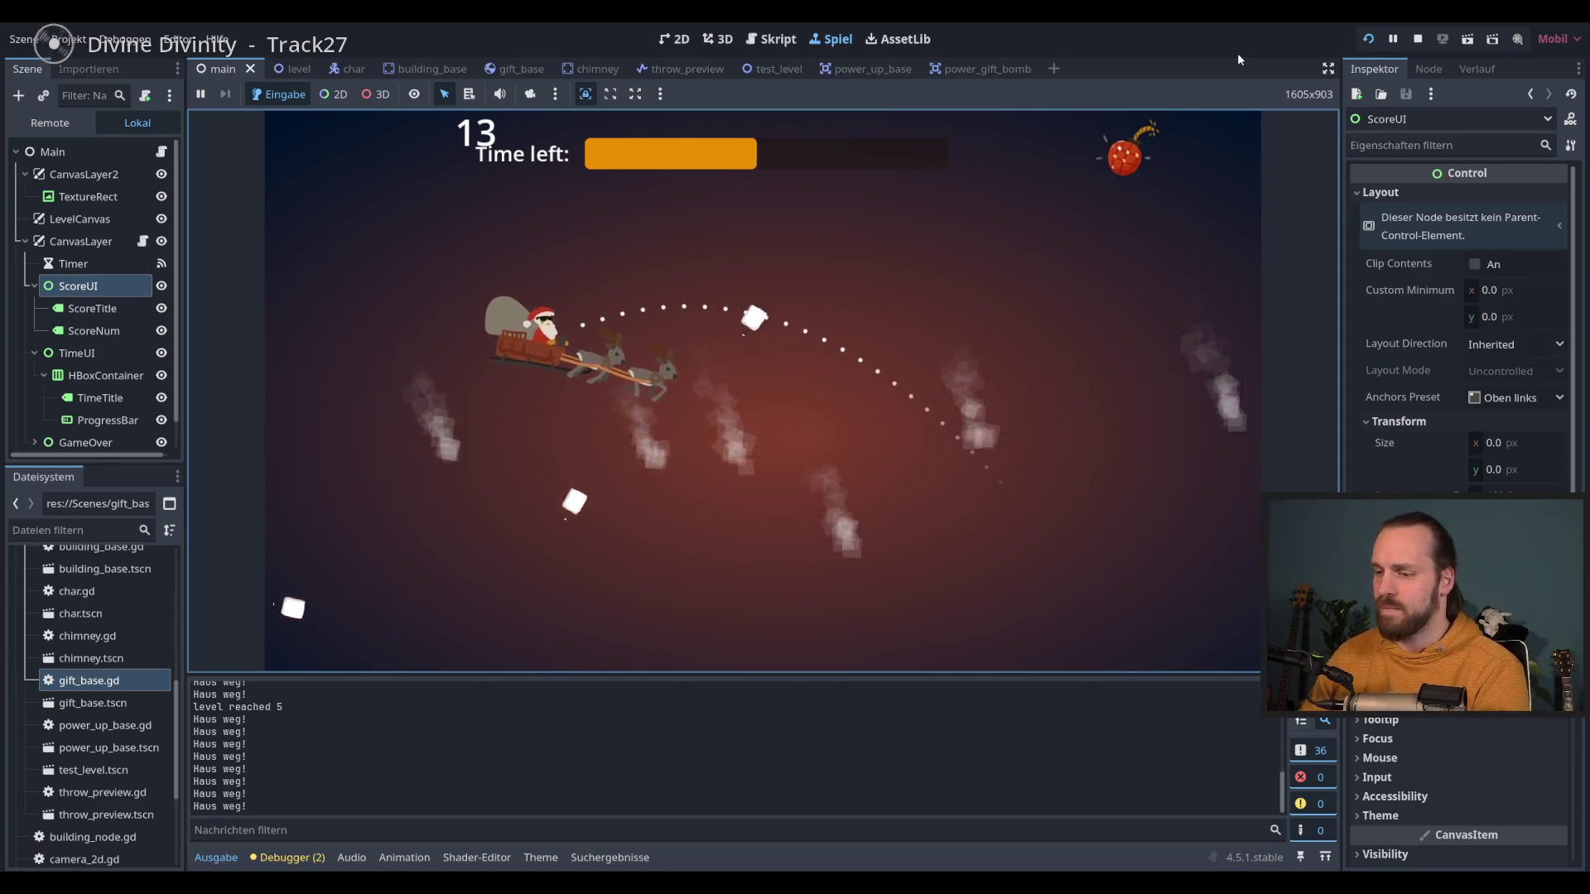
key(F8)
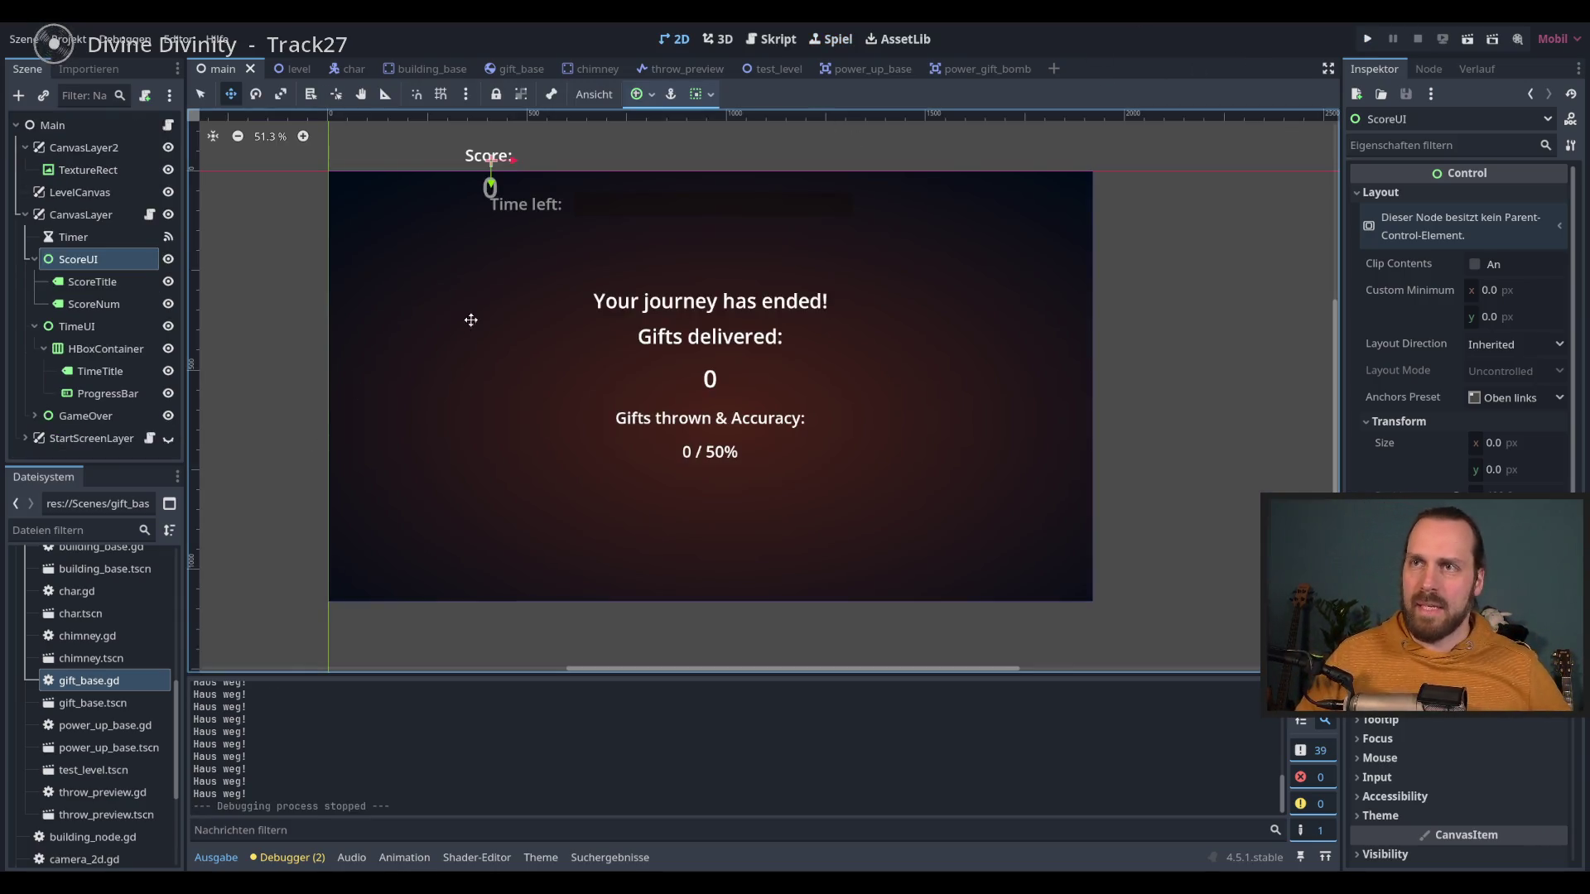
Step: Move the score display to 236, 96 and turn off embedding the game in the editor
drag(512, 248, 461, 368)
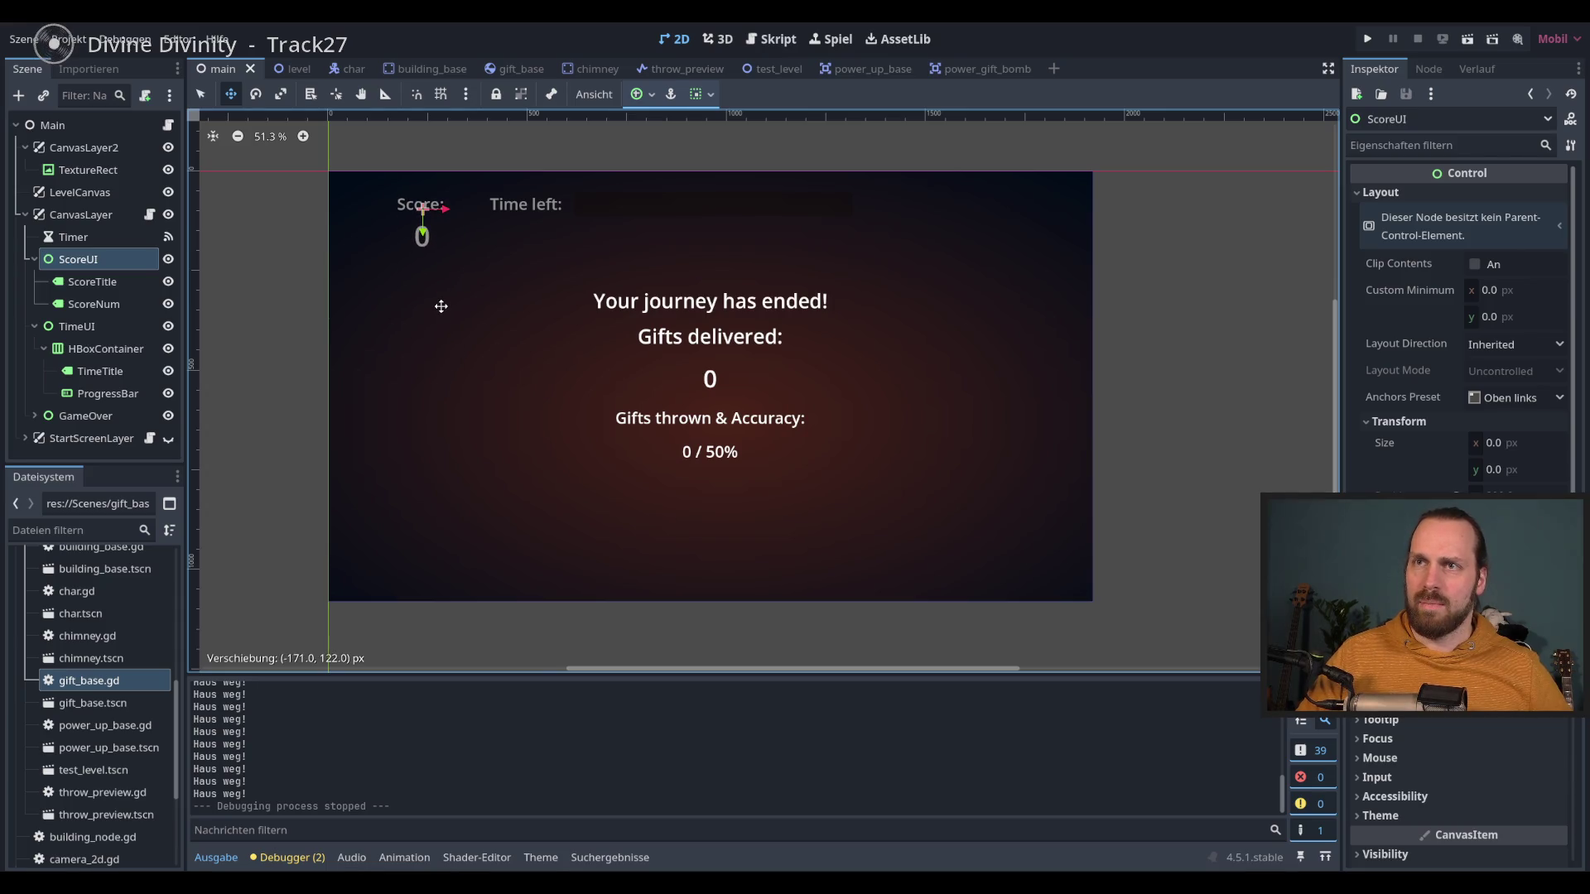
drag(440, 307, 441, 306)
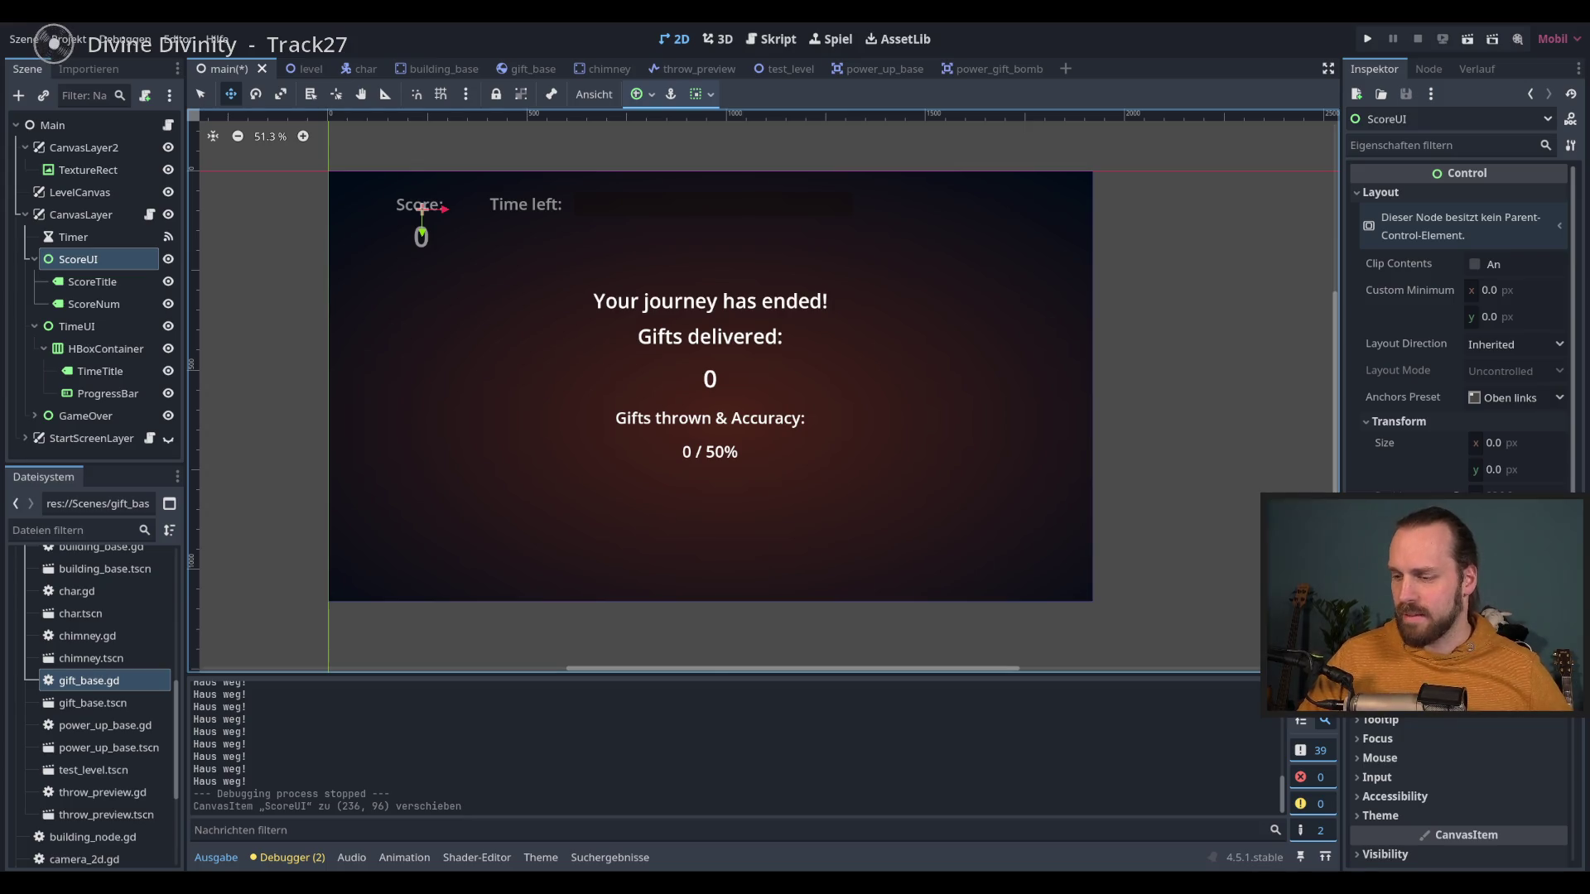
click(830, 39)
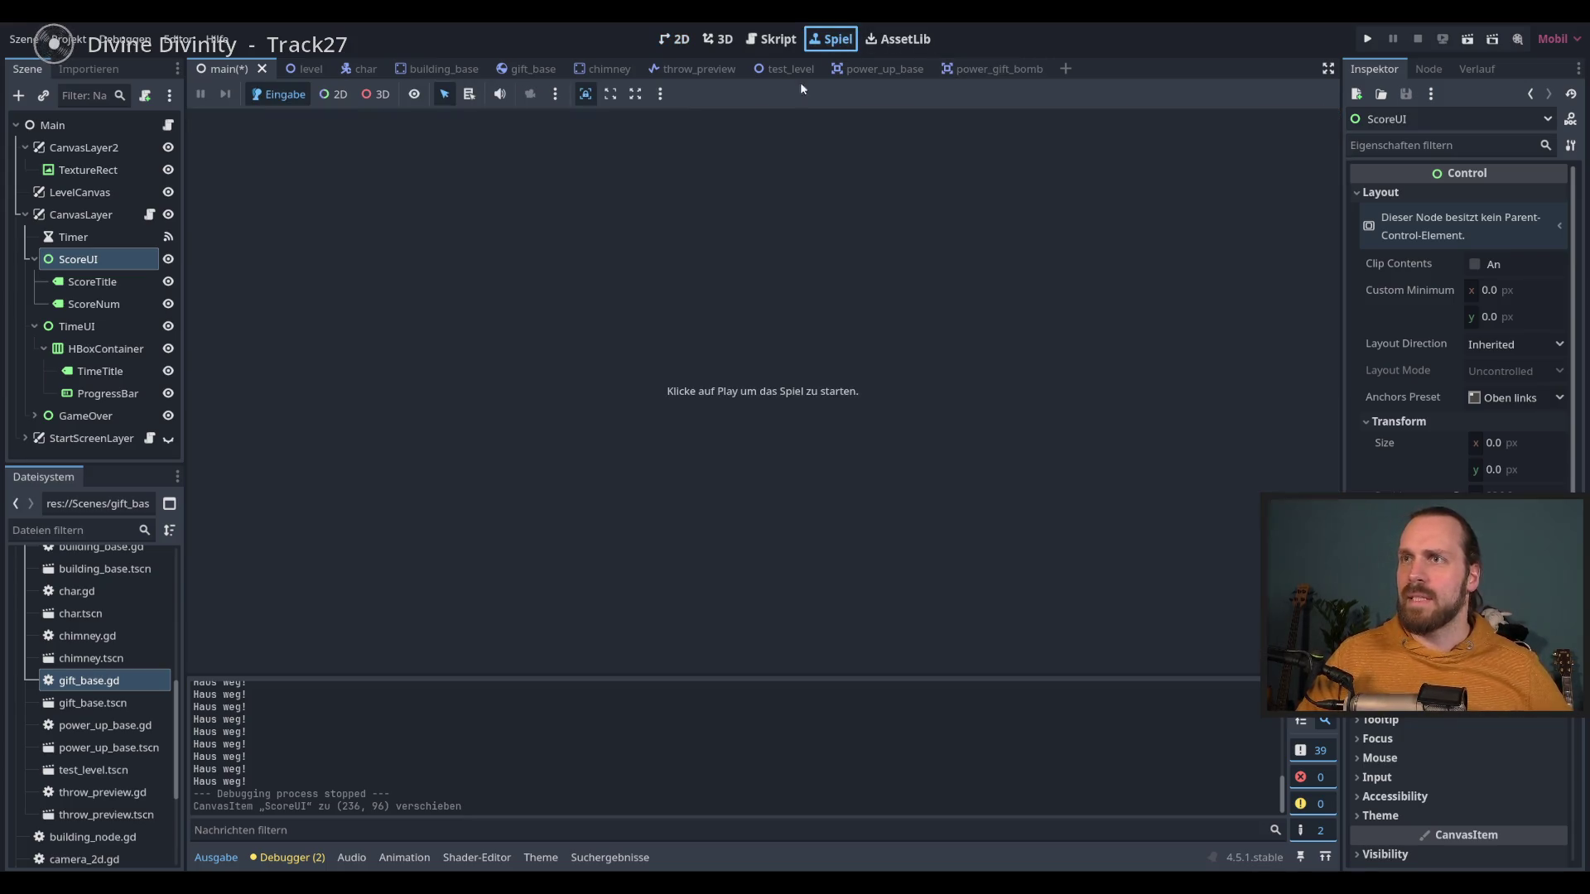
click(660, 93)
click(686, 121)
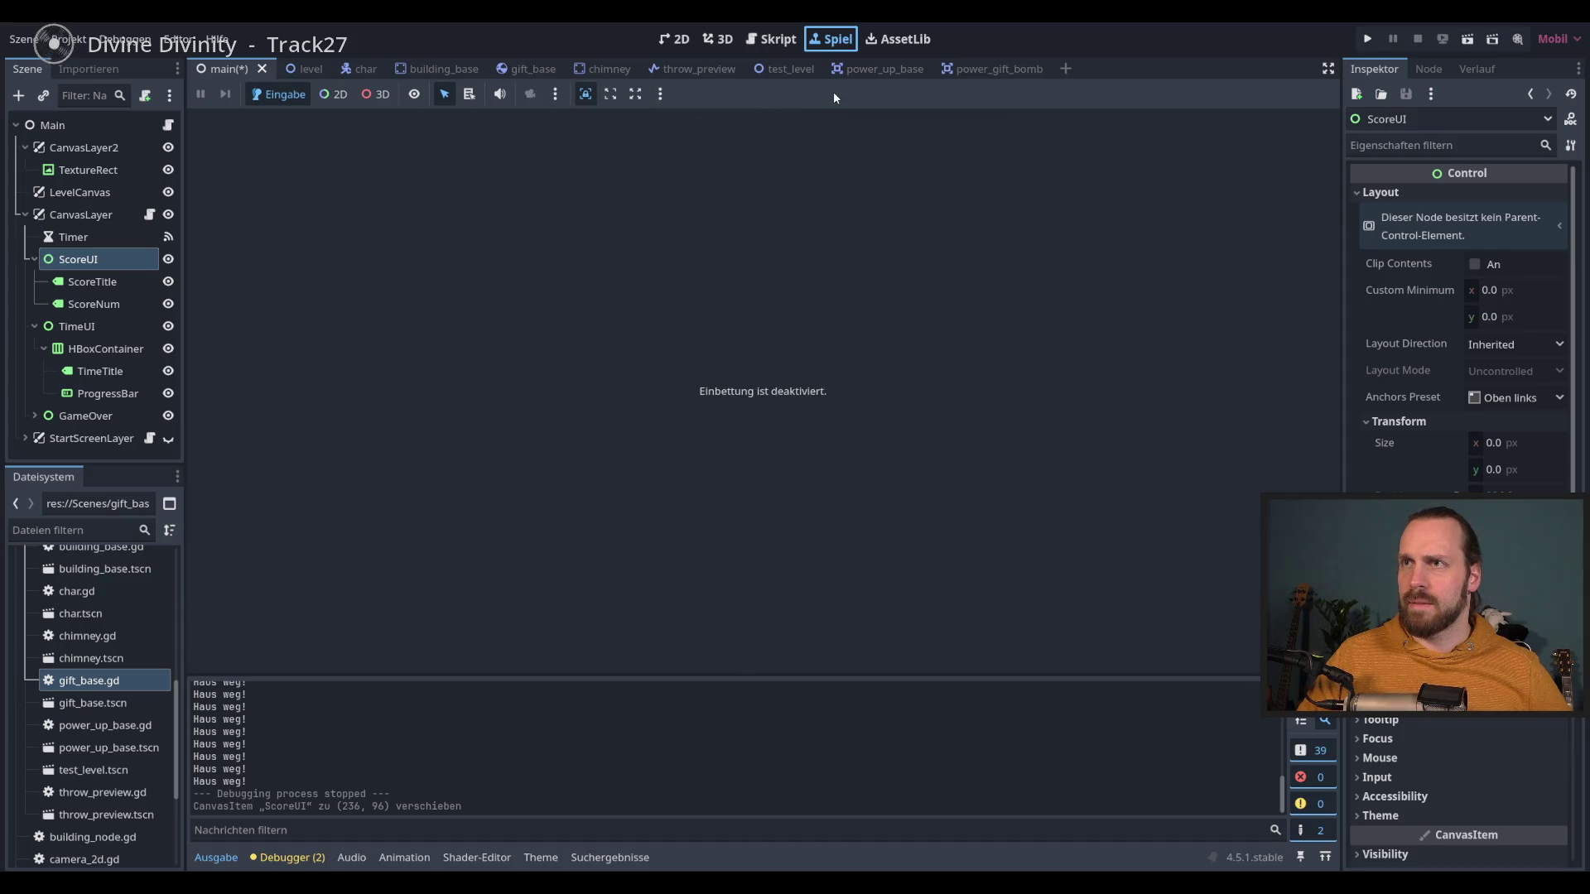
Step: Run the game in its own window, throw gifts and grab the bomb power-up, then stop
key(F5)
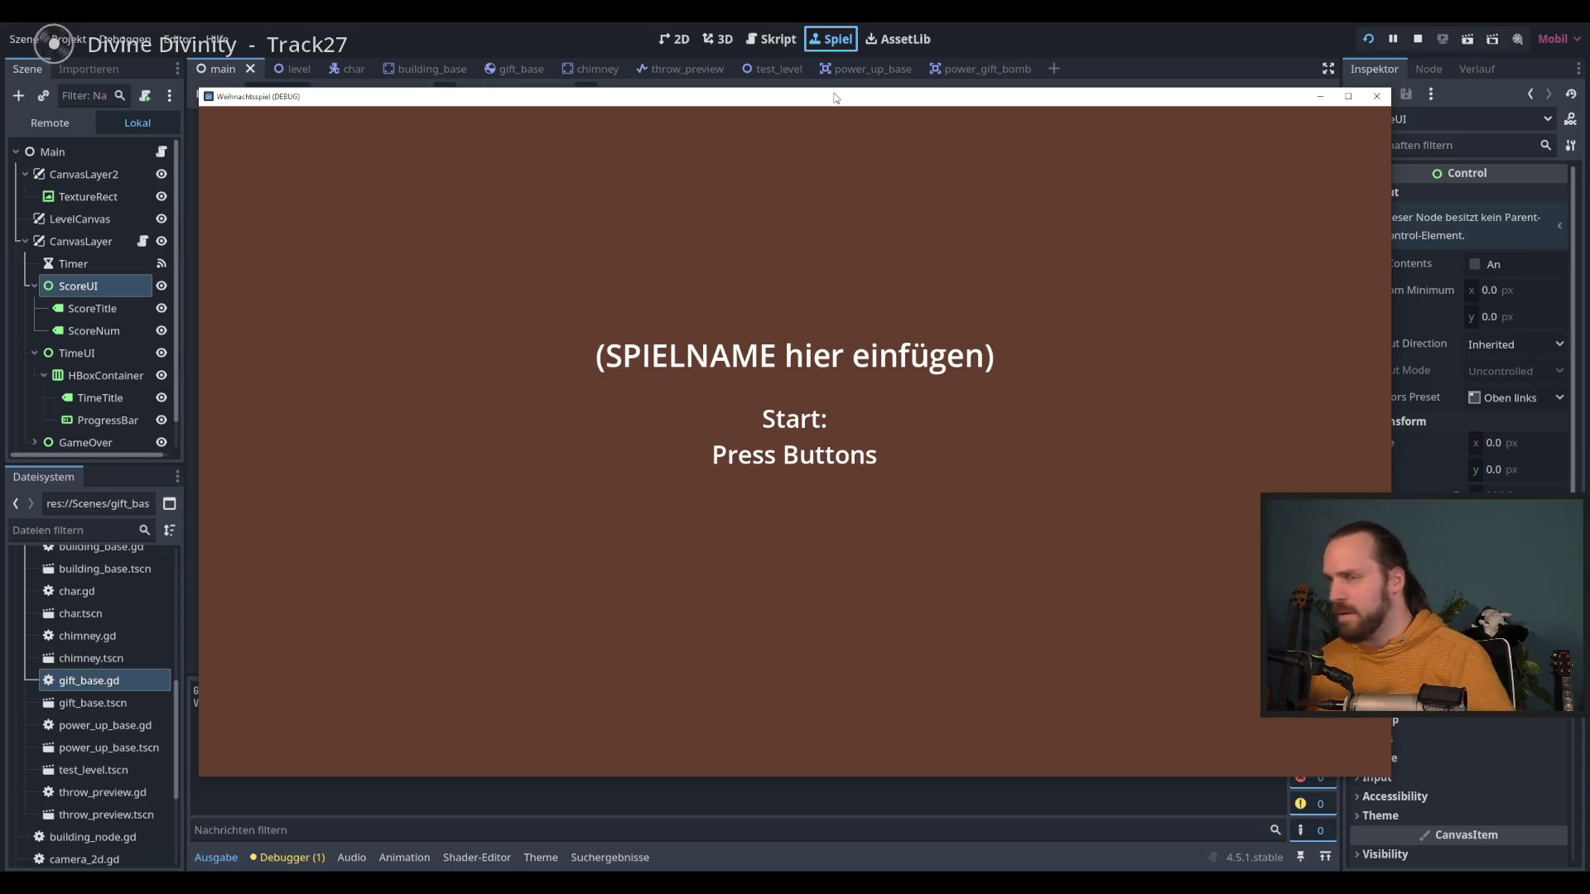
key(space)
key(space)
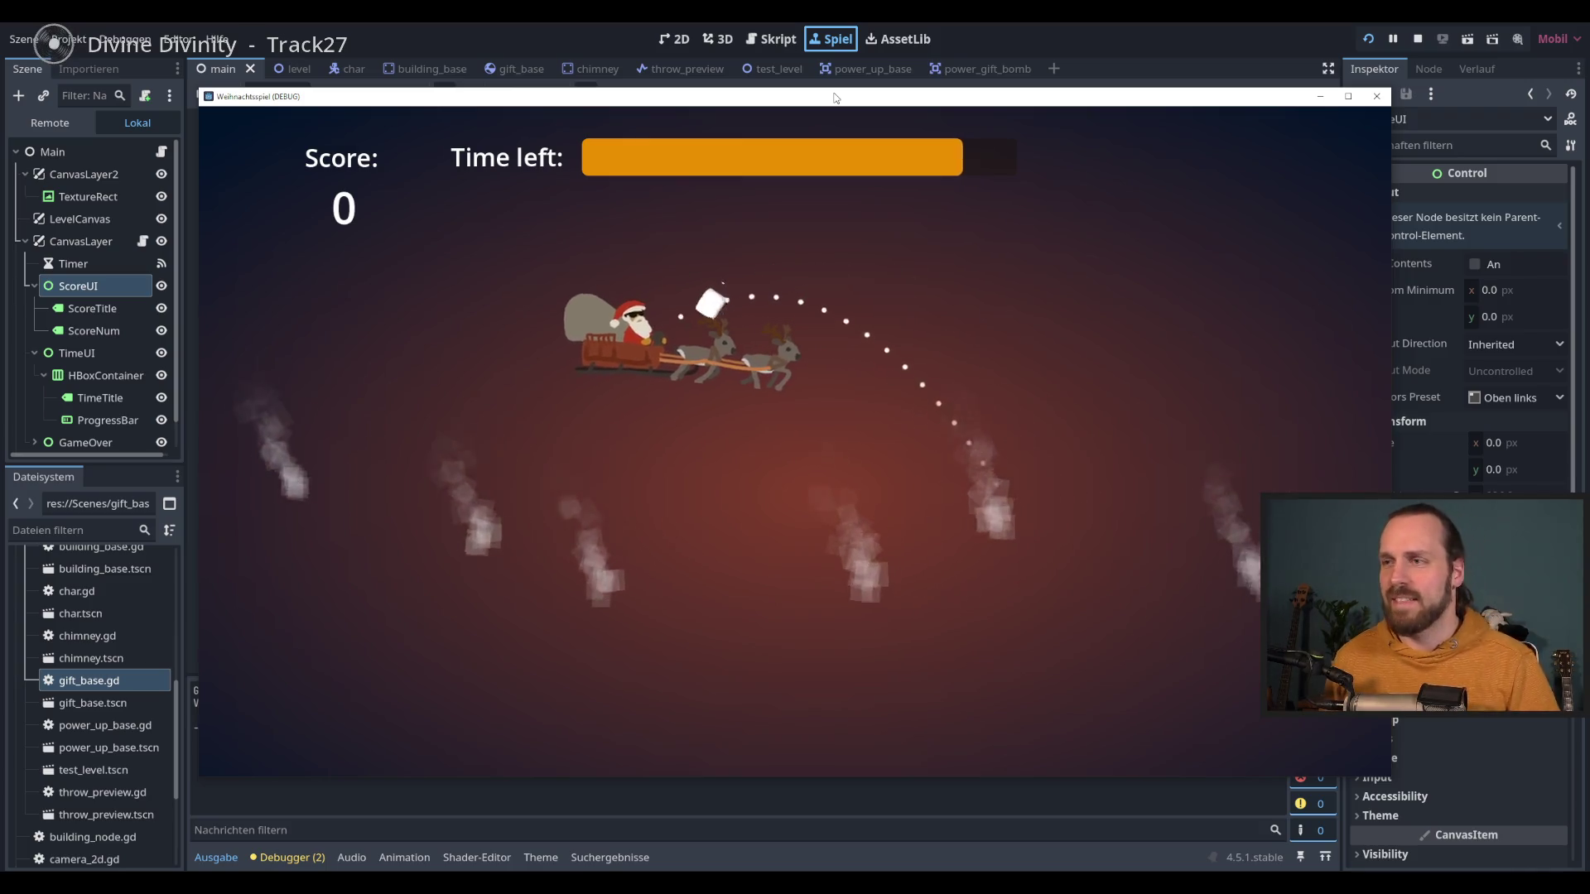
key(space)
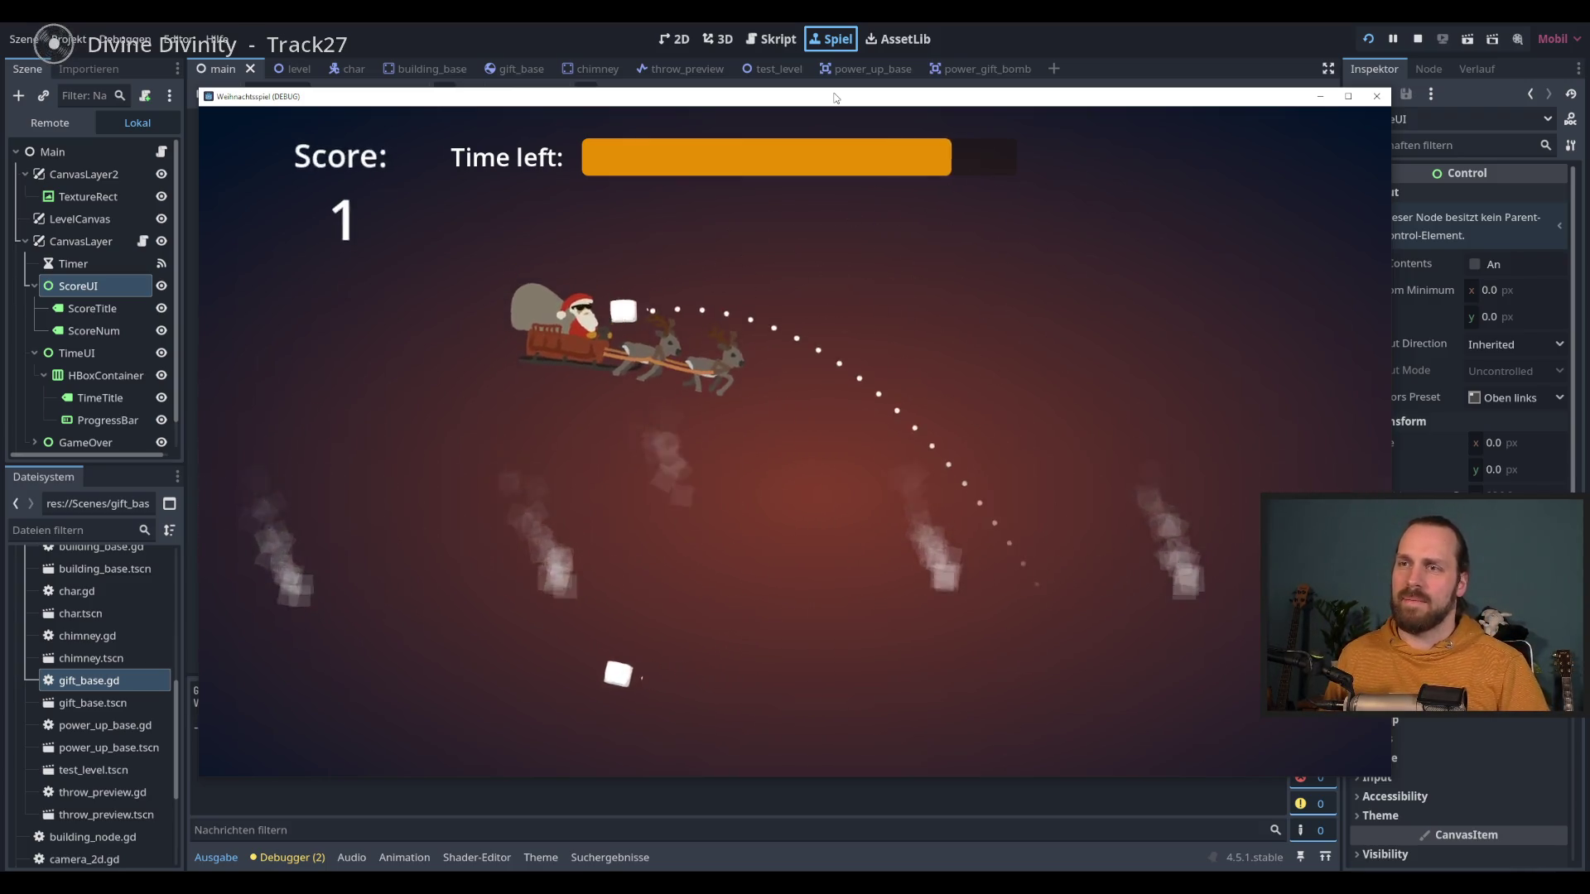
key(space)
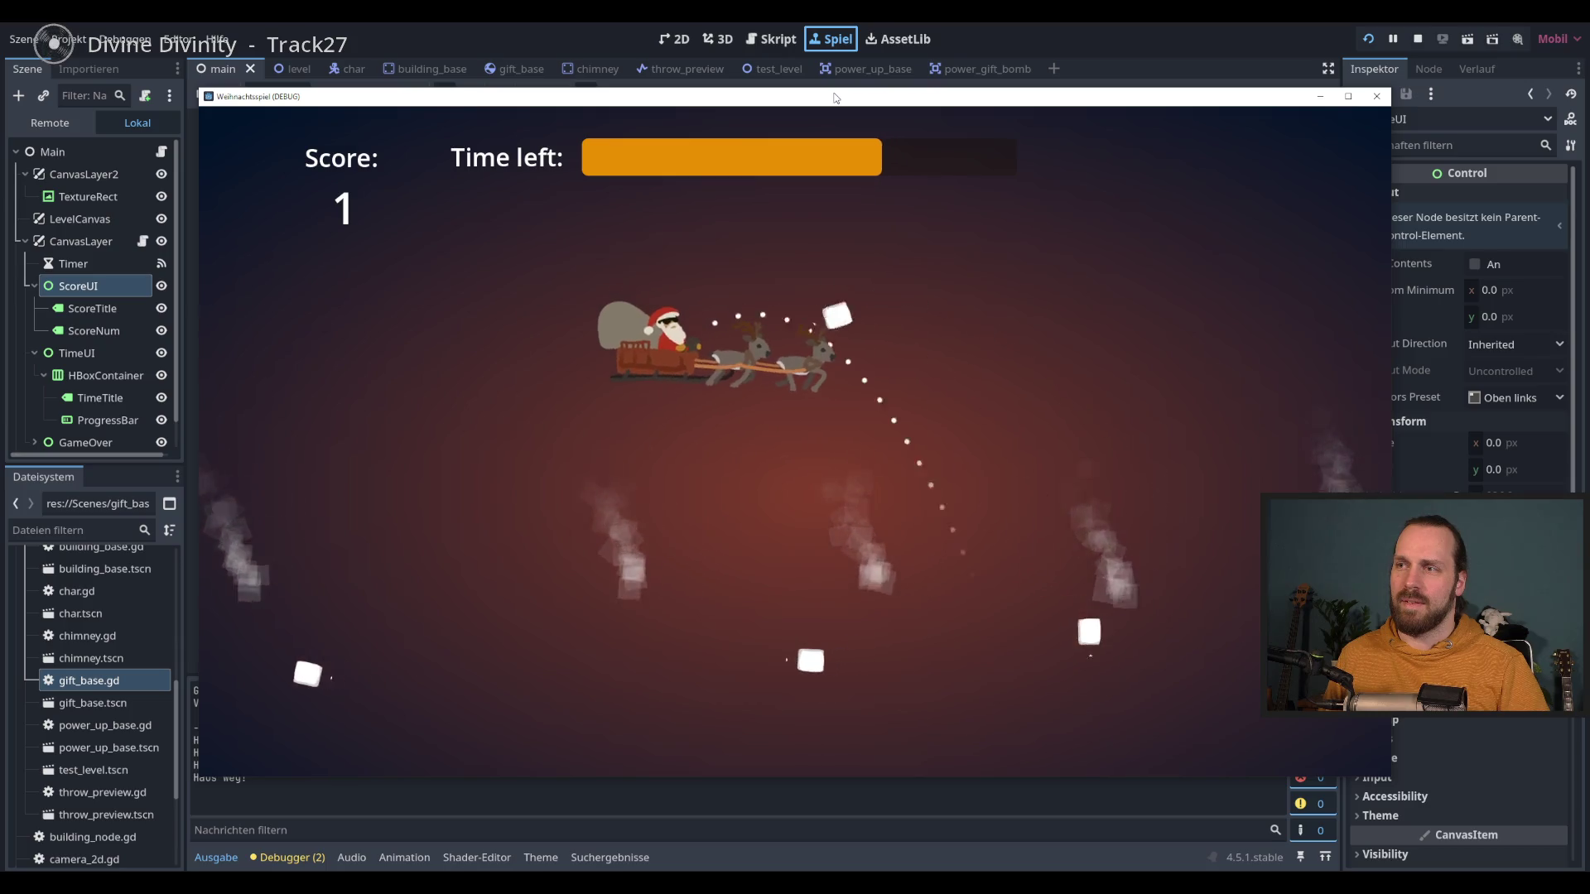
key(space)
key(space)
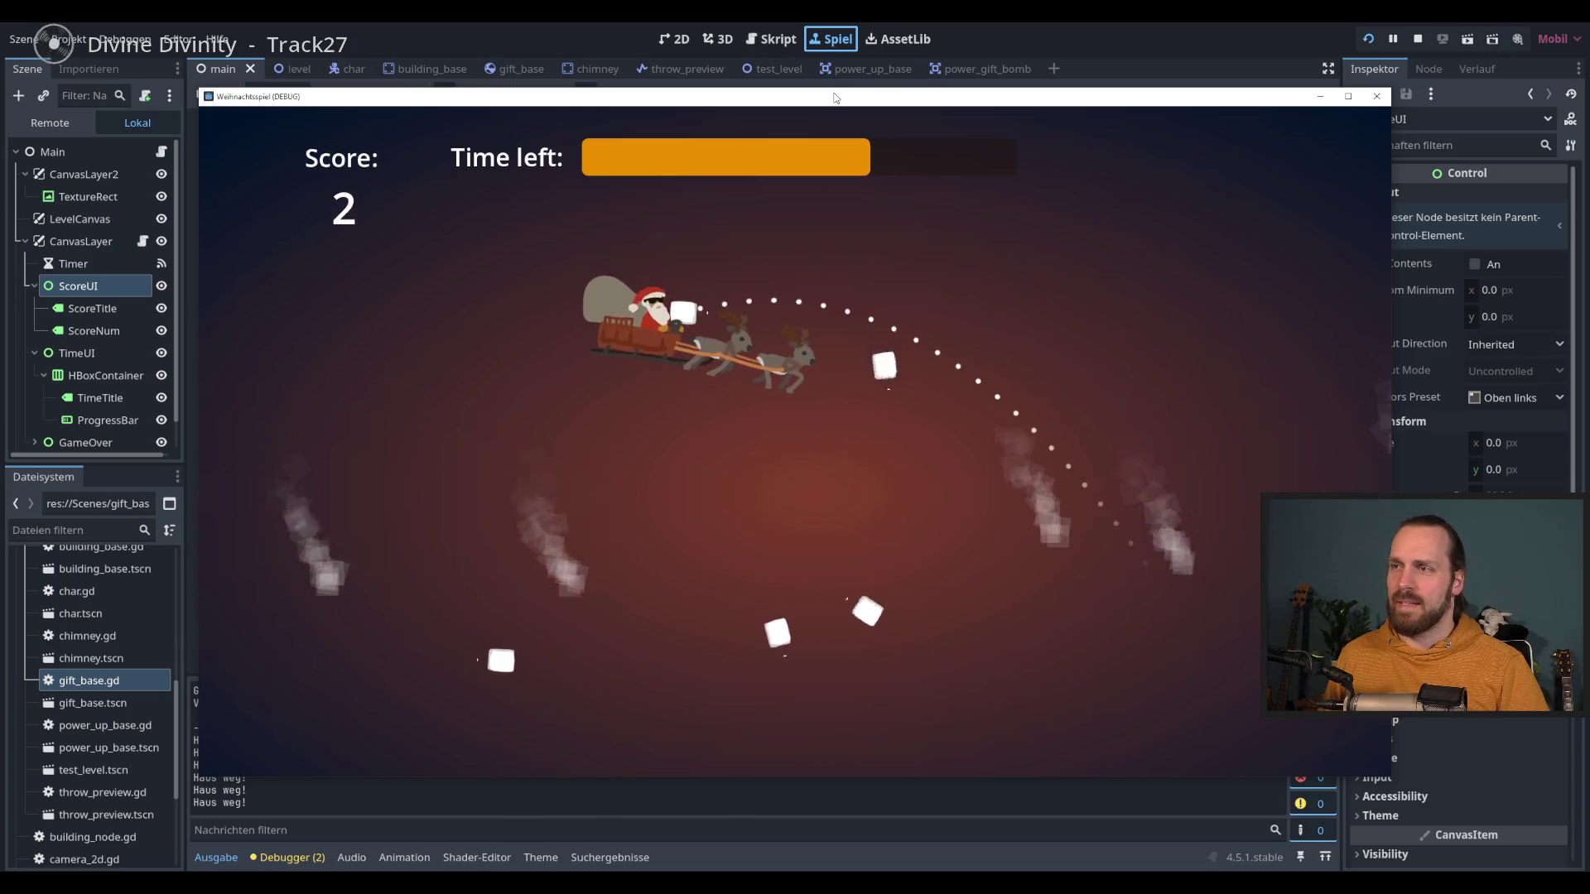
key(space)
key(space)
key(space)
key(space)
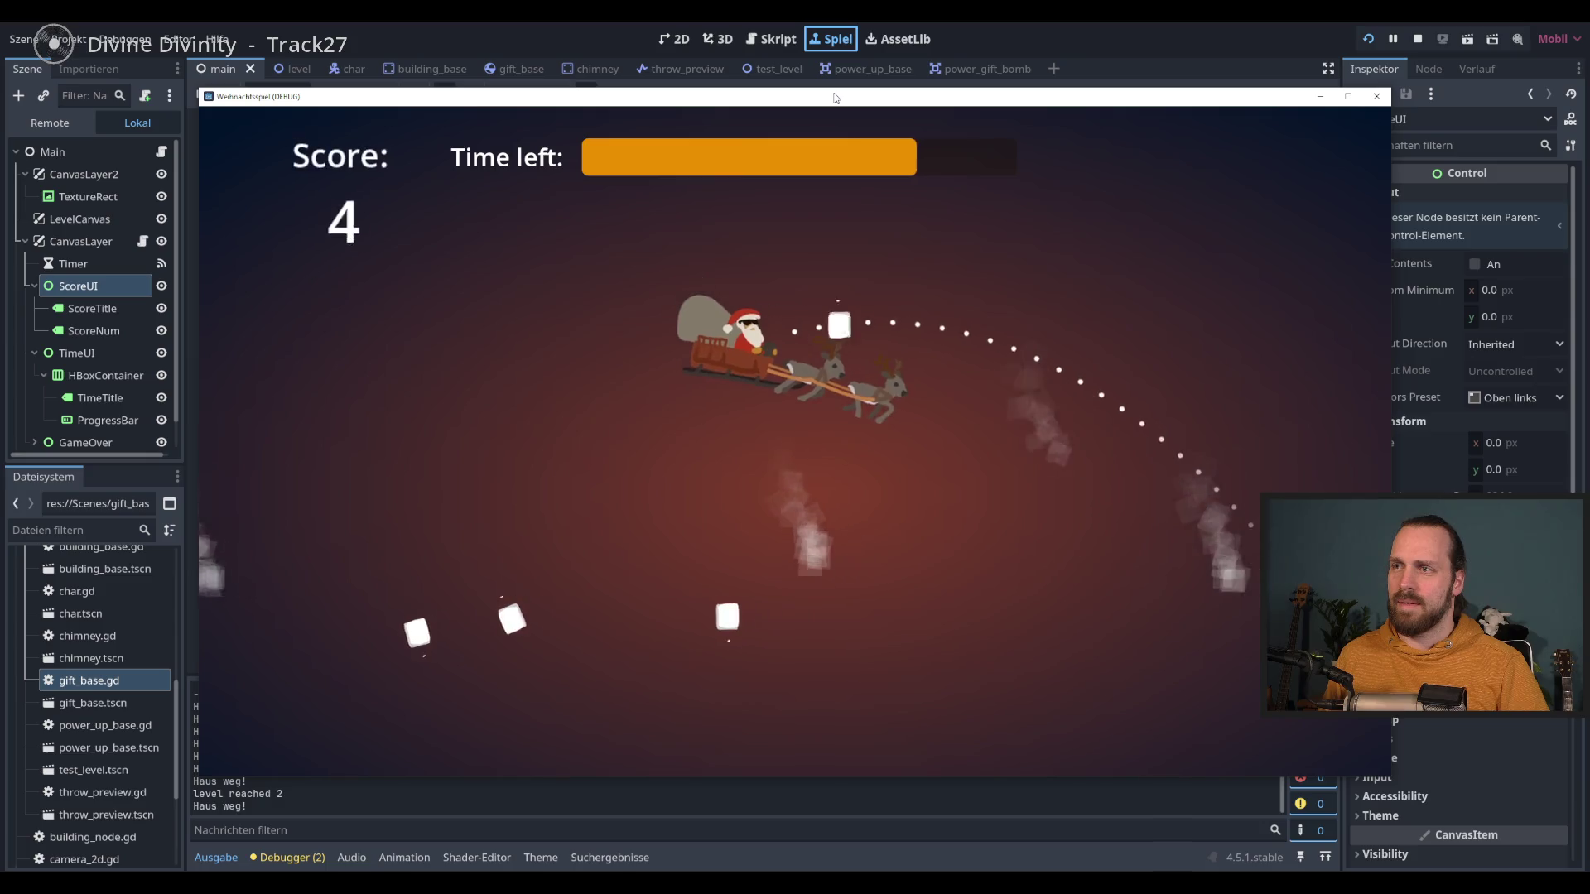
key(space)
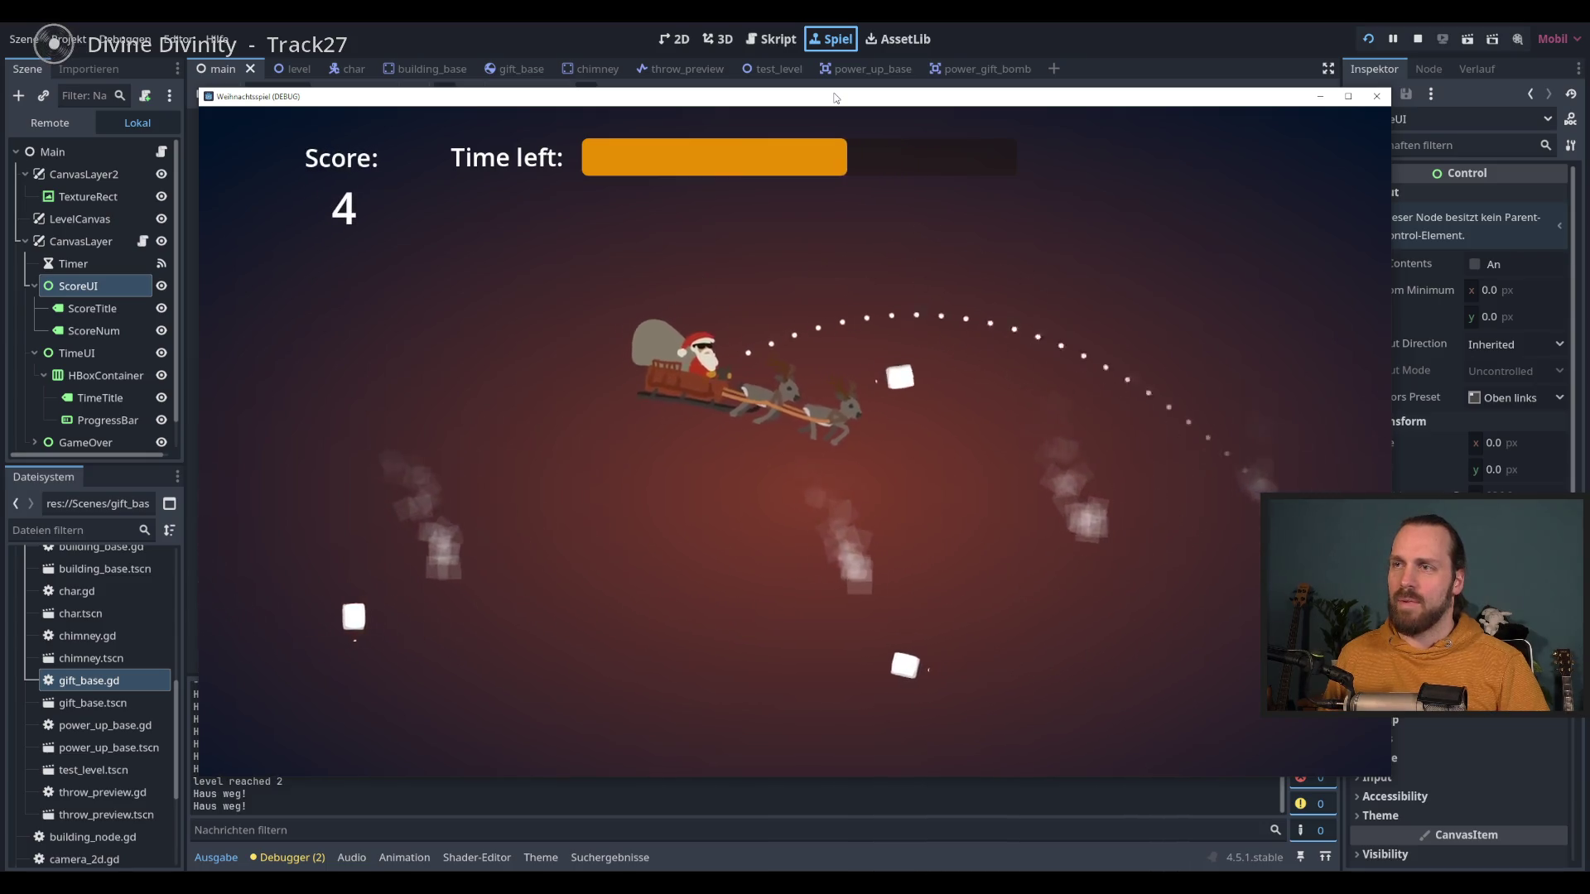
key(space)
key(space)
key(space)
key(space)
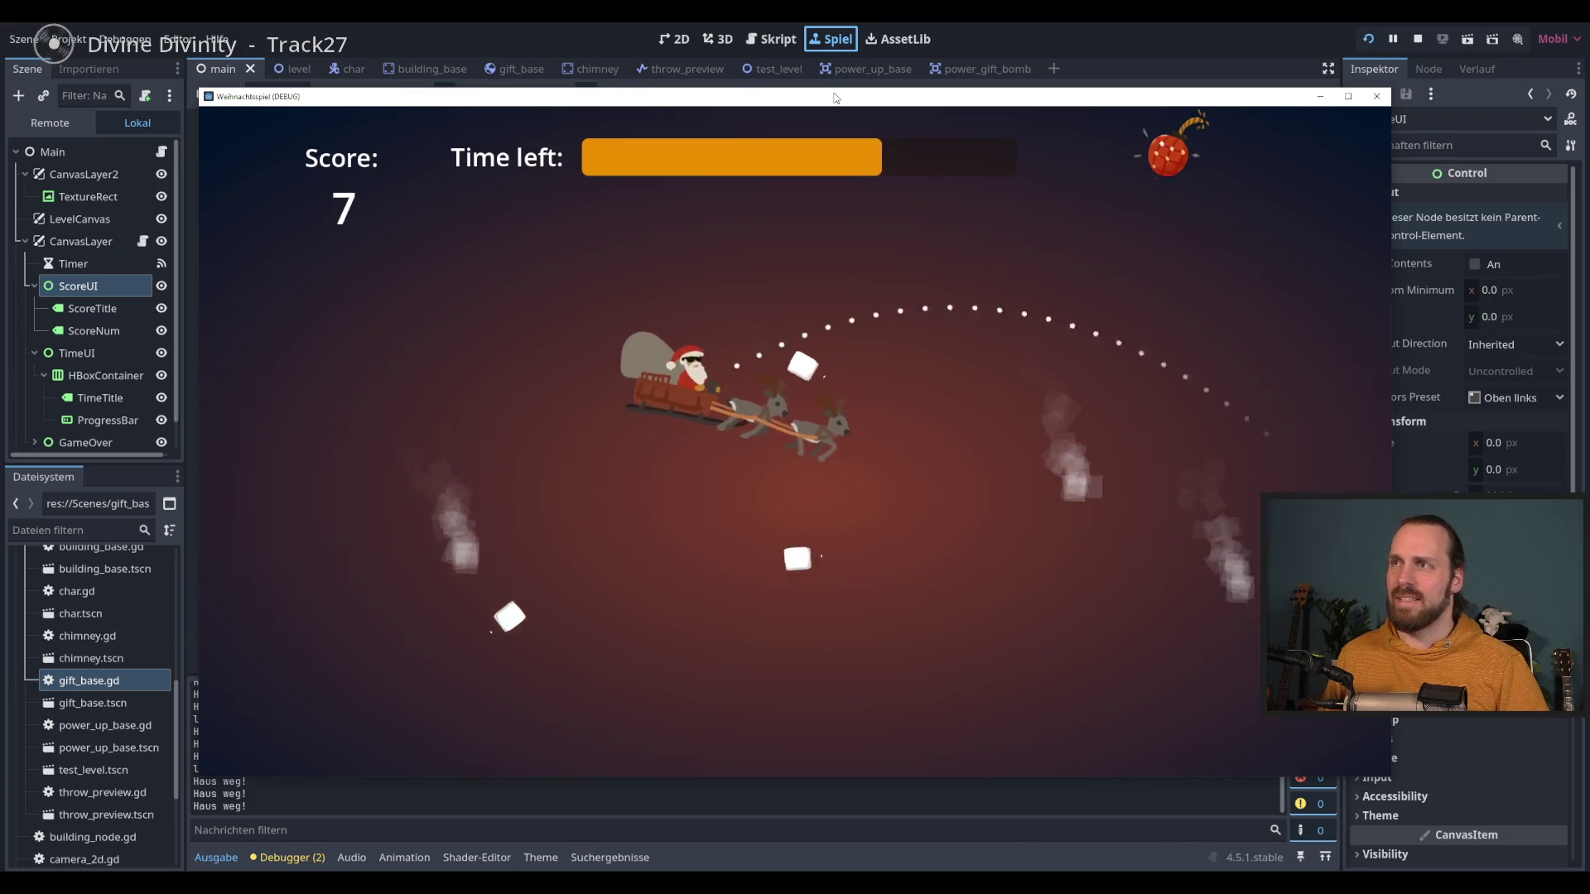
key(space)
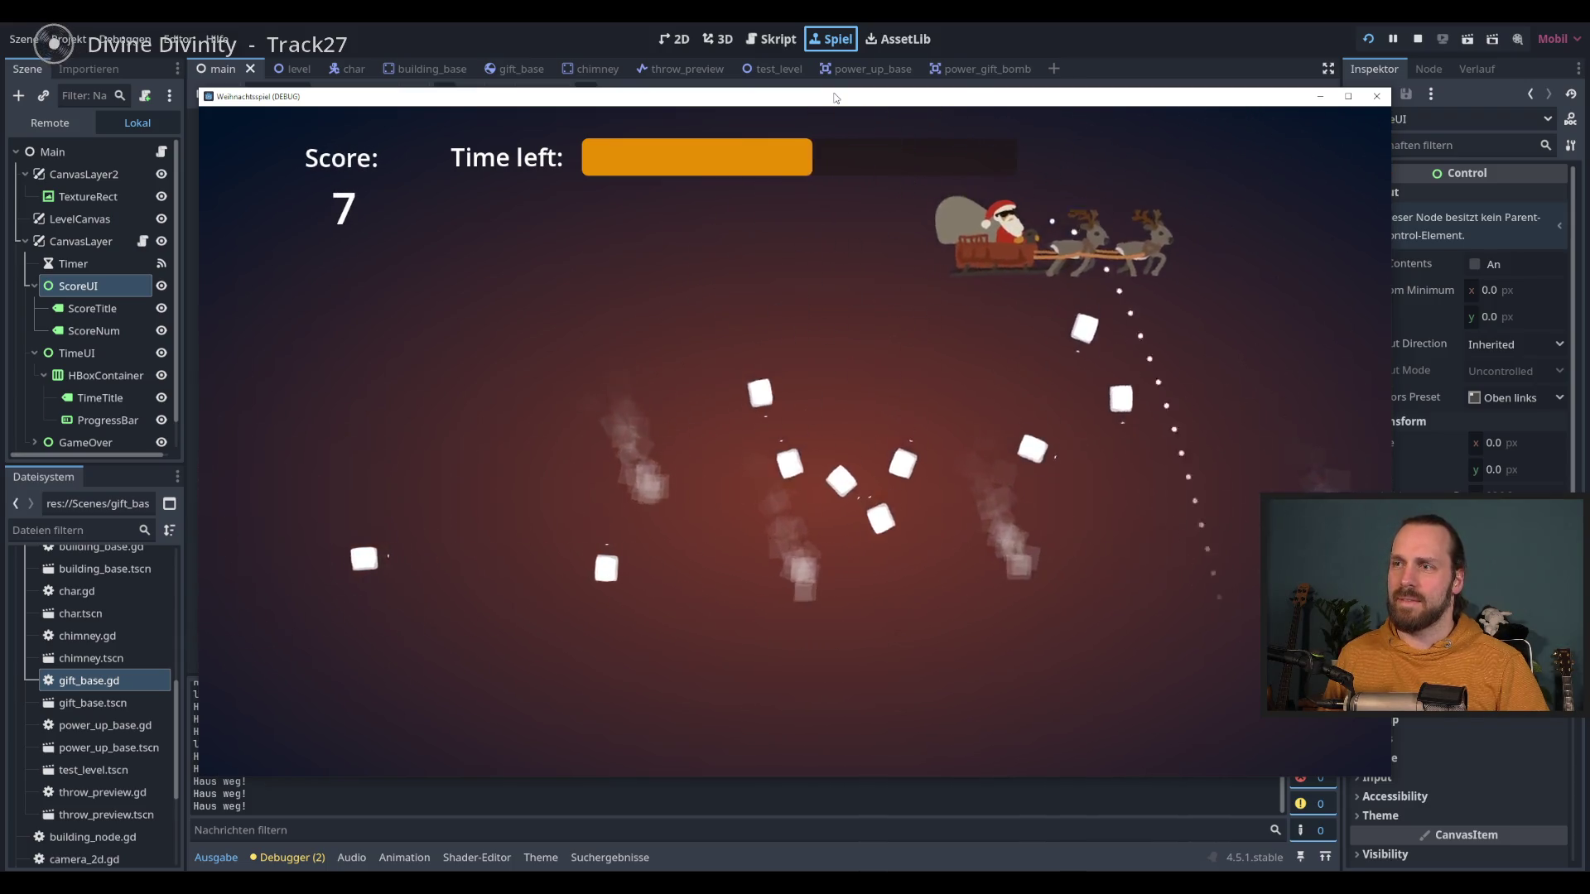
key(space)
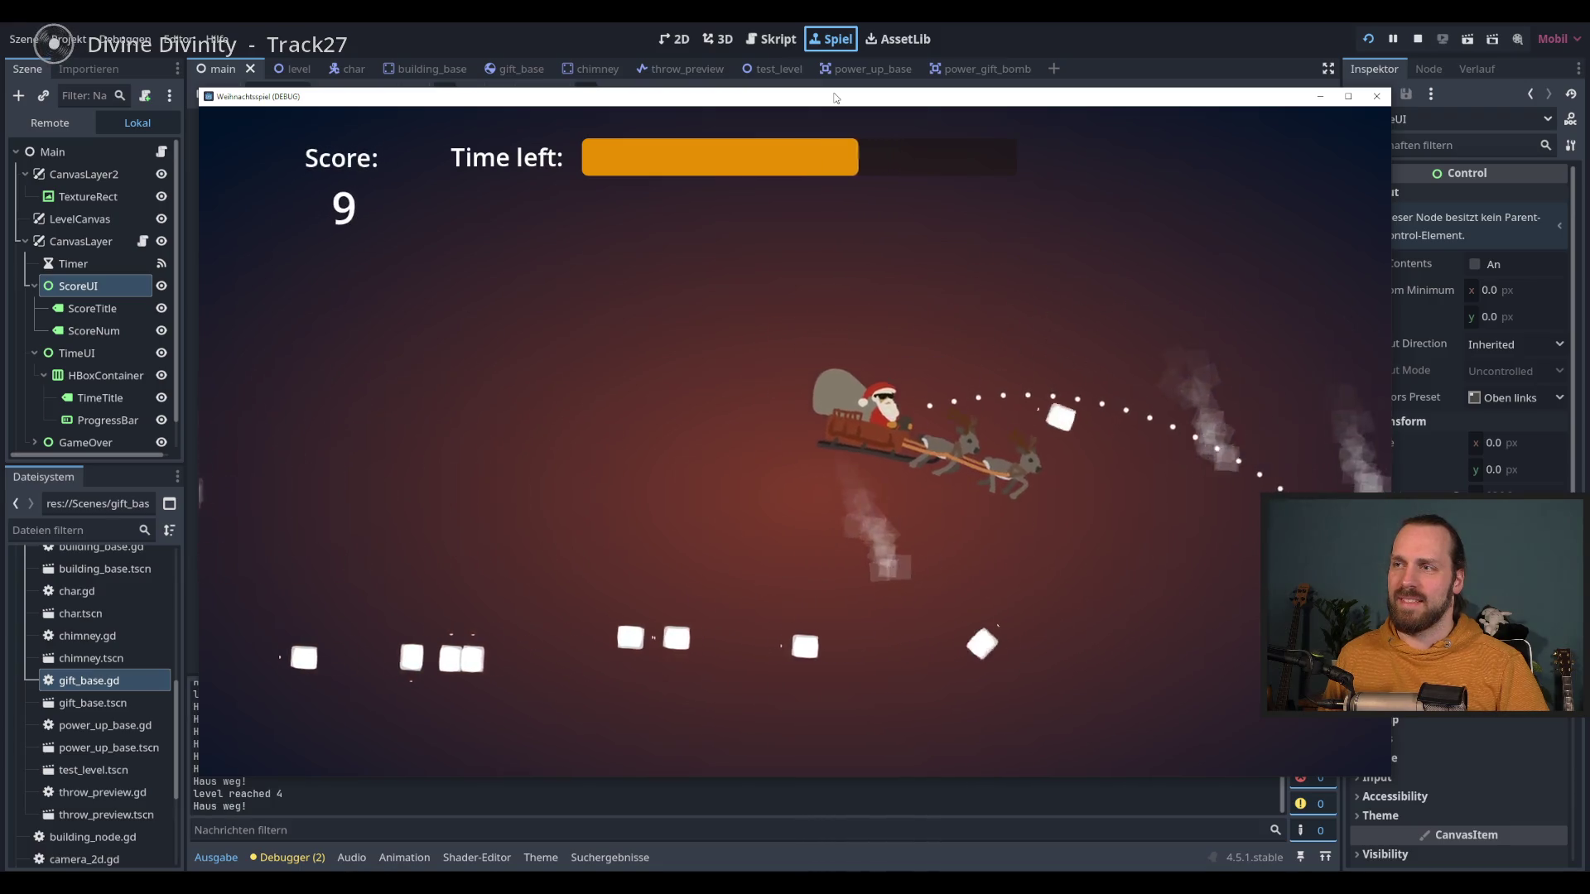
key(space)
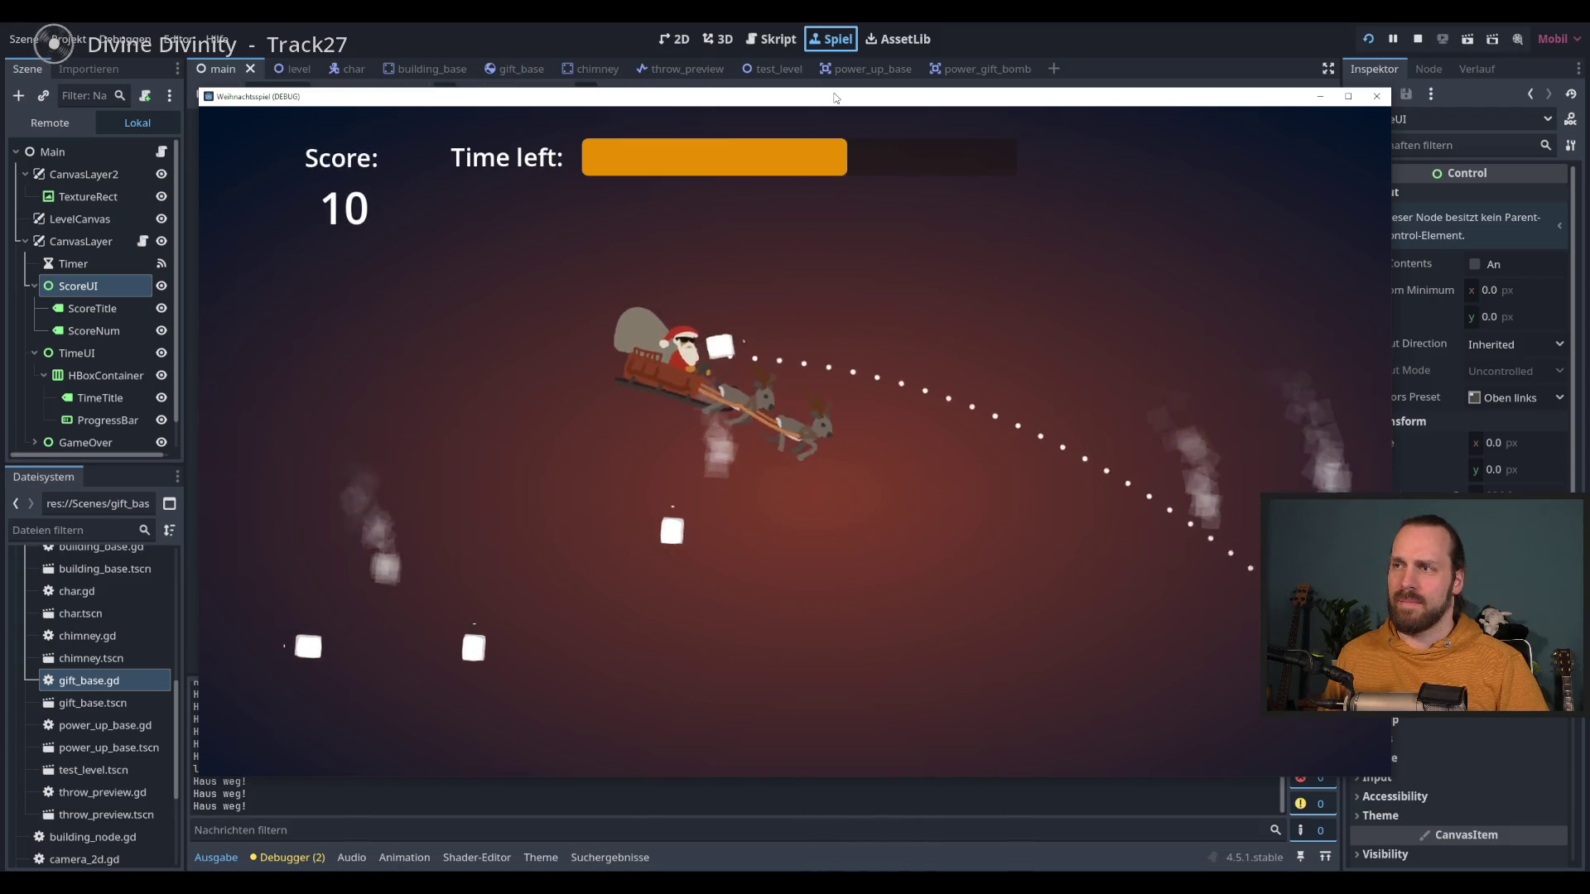
key(space)
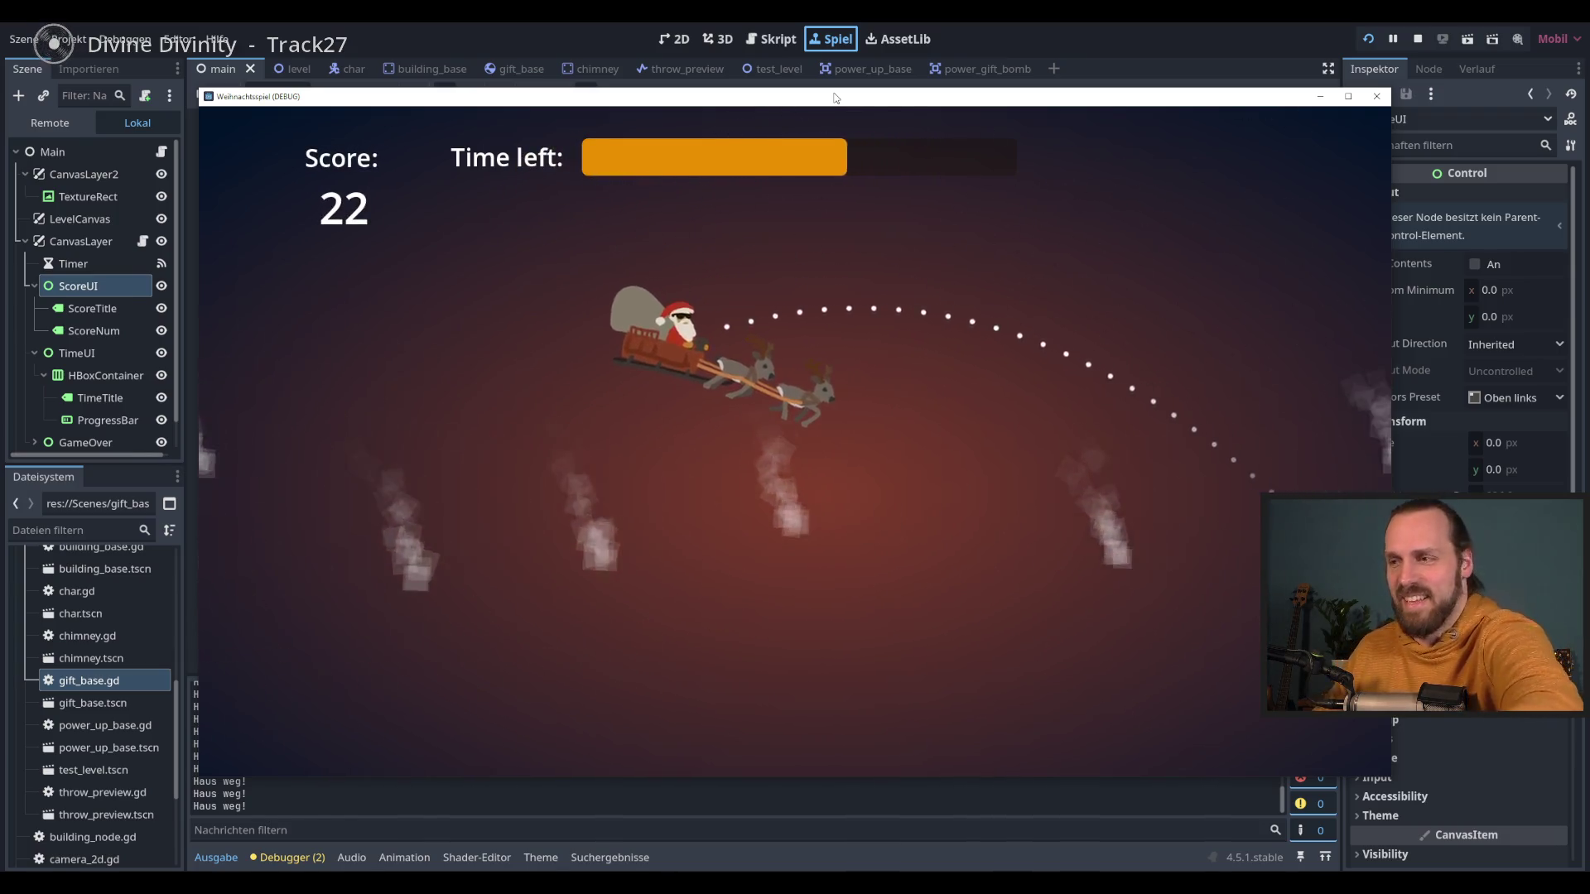
key(F8)
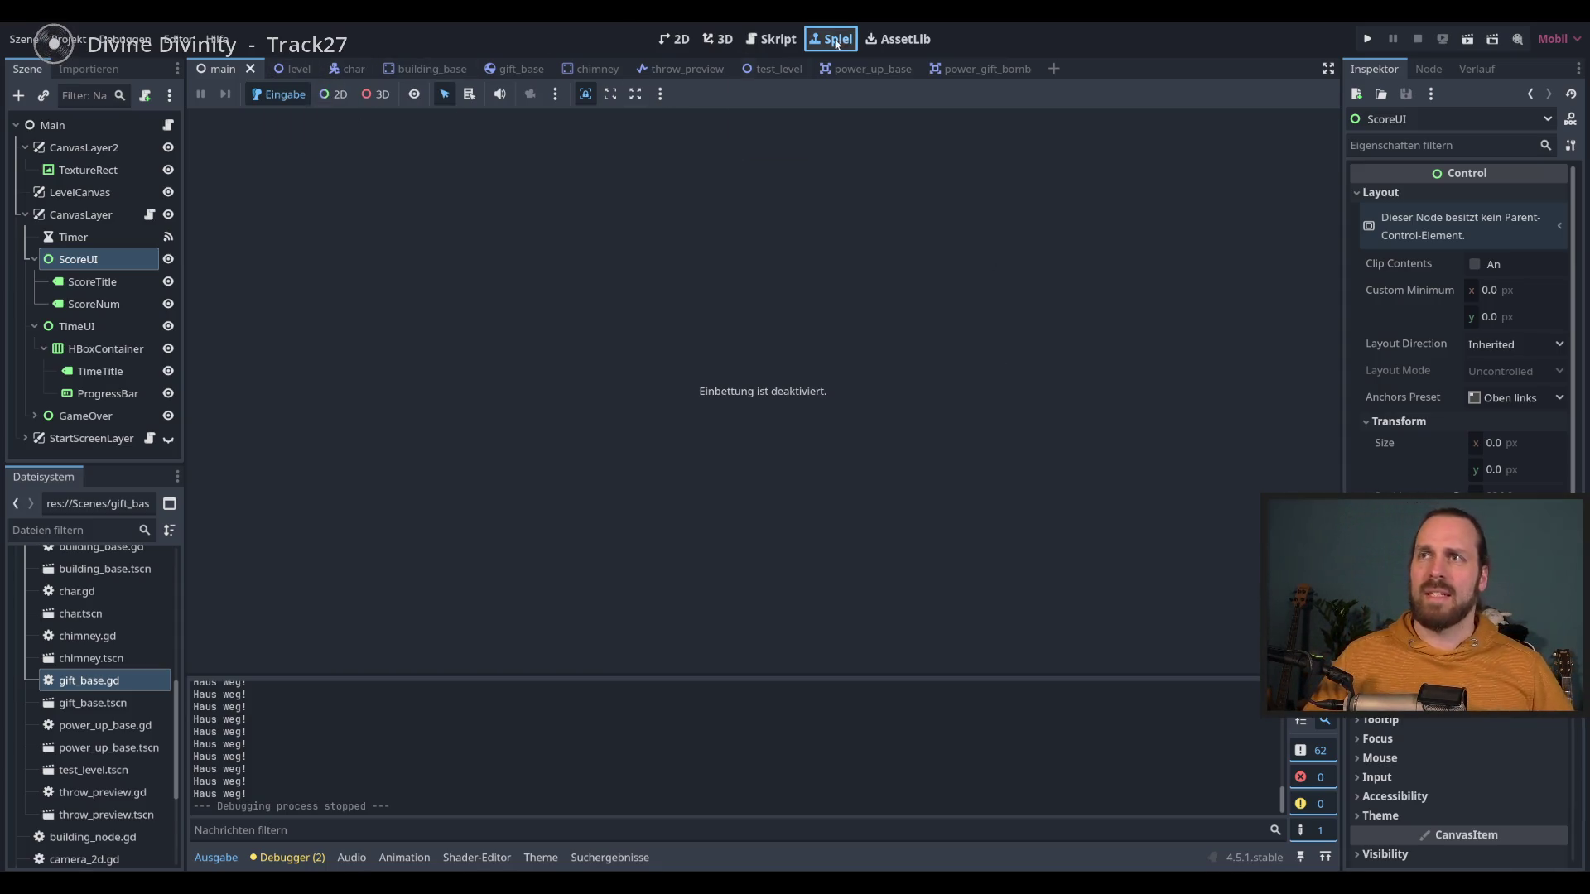
Step: Read power_up_base.gd, power_up_manager.gd and gift_manager.gd in the script editor, then go back to 2D
click(767, 36)
scroll(851, 491, down, 5)
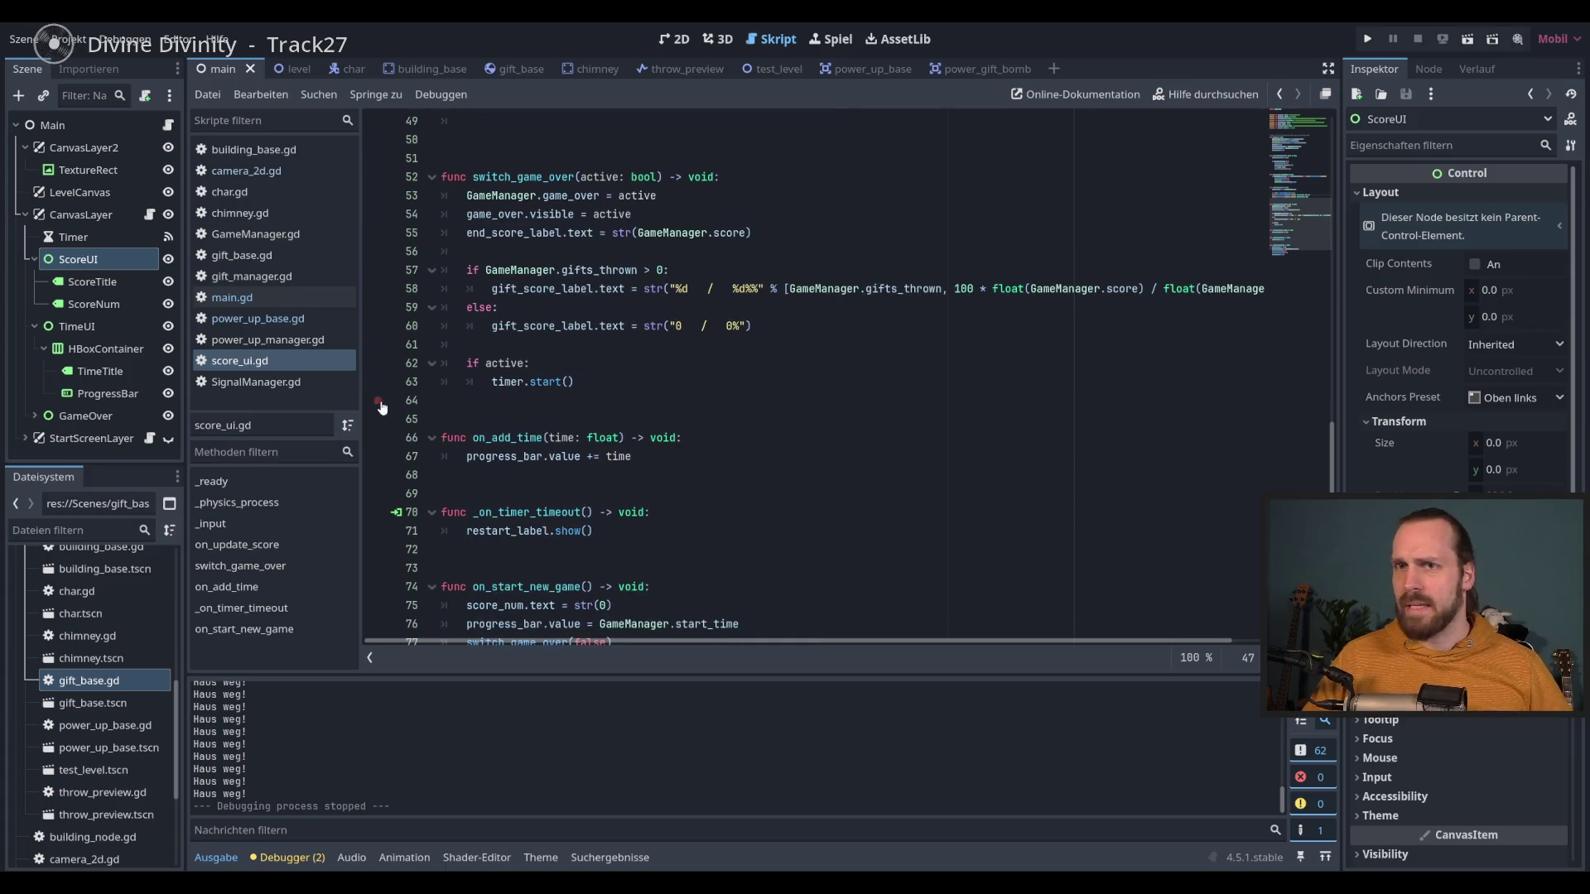
click(273, 323)
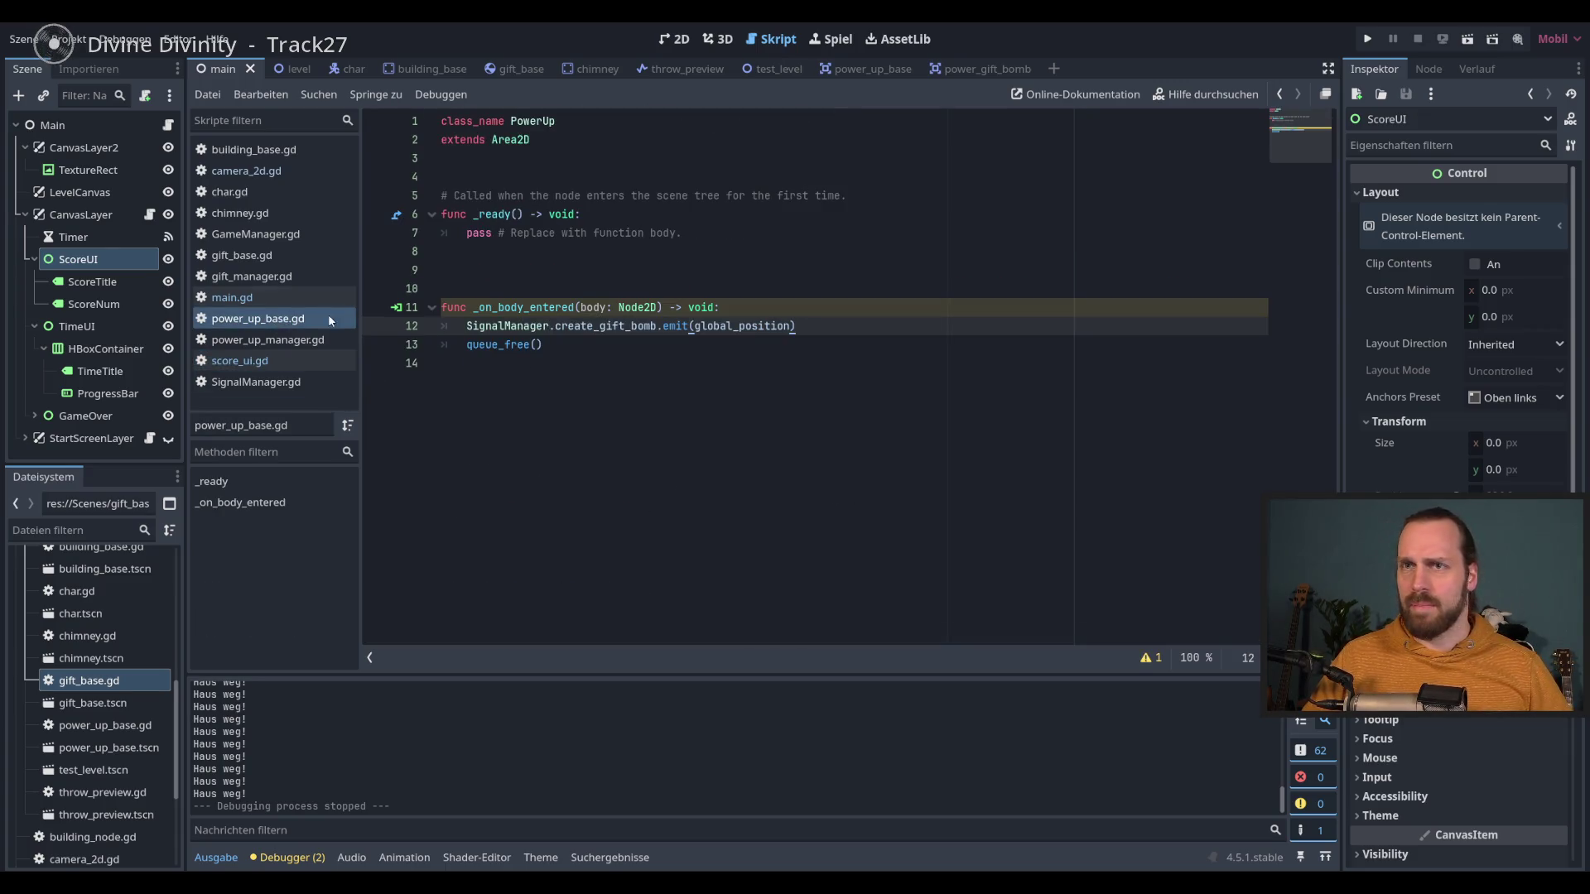
click(277, 343)
scroll(1042, 540, down, 1)
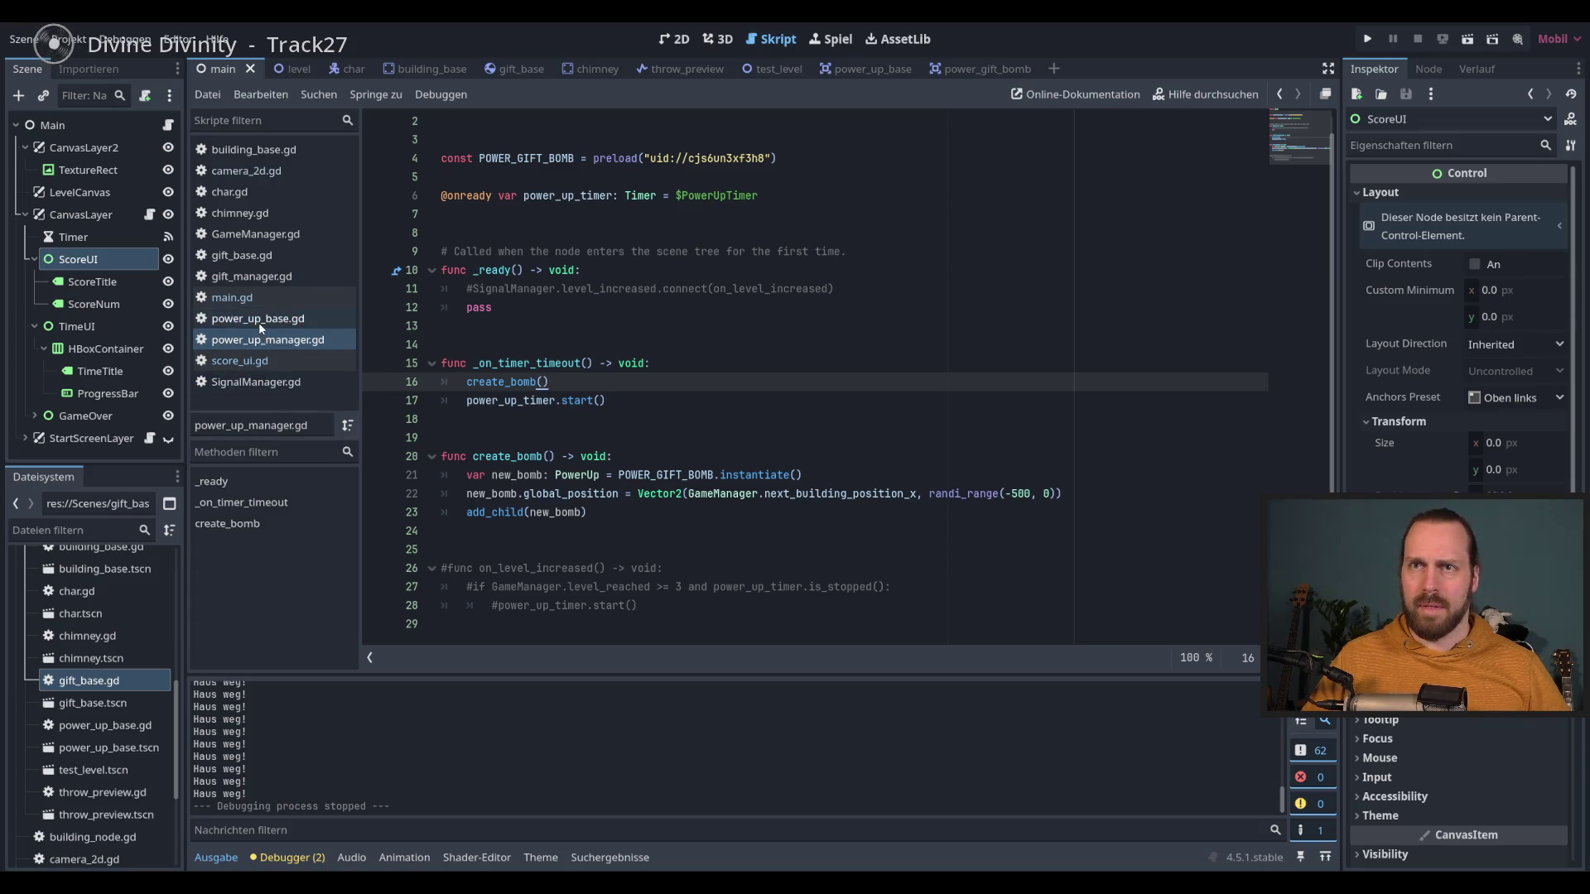
click(265, 276)
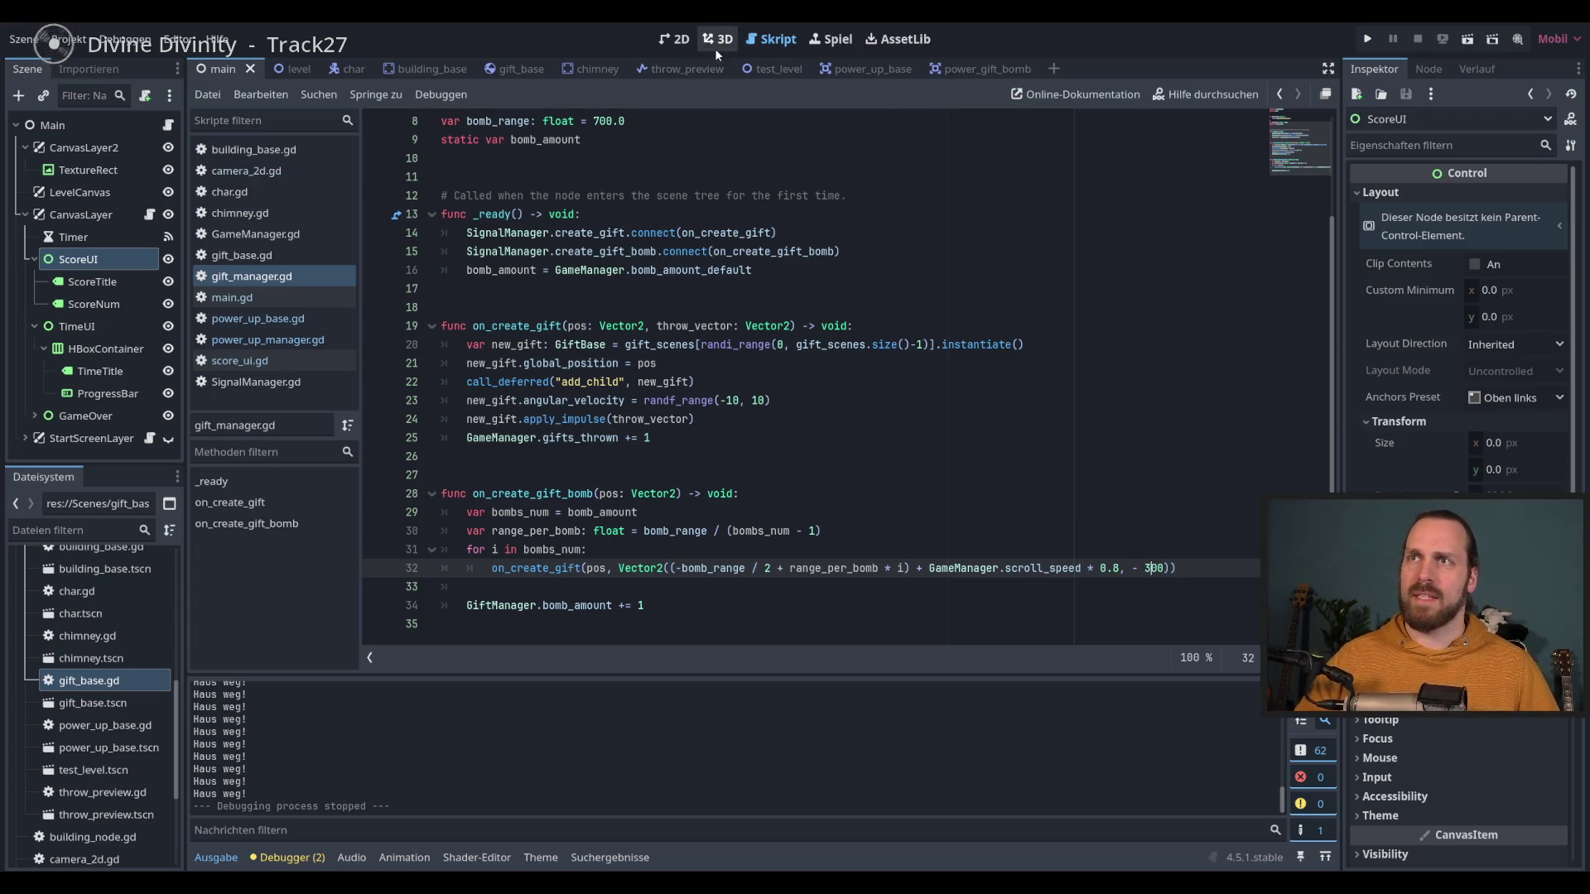
click(684, 40)
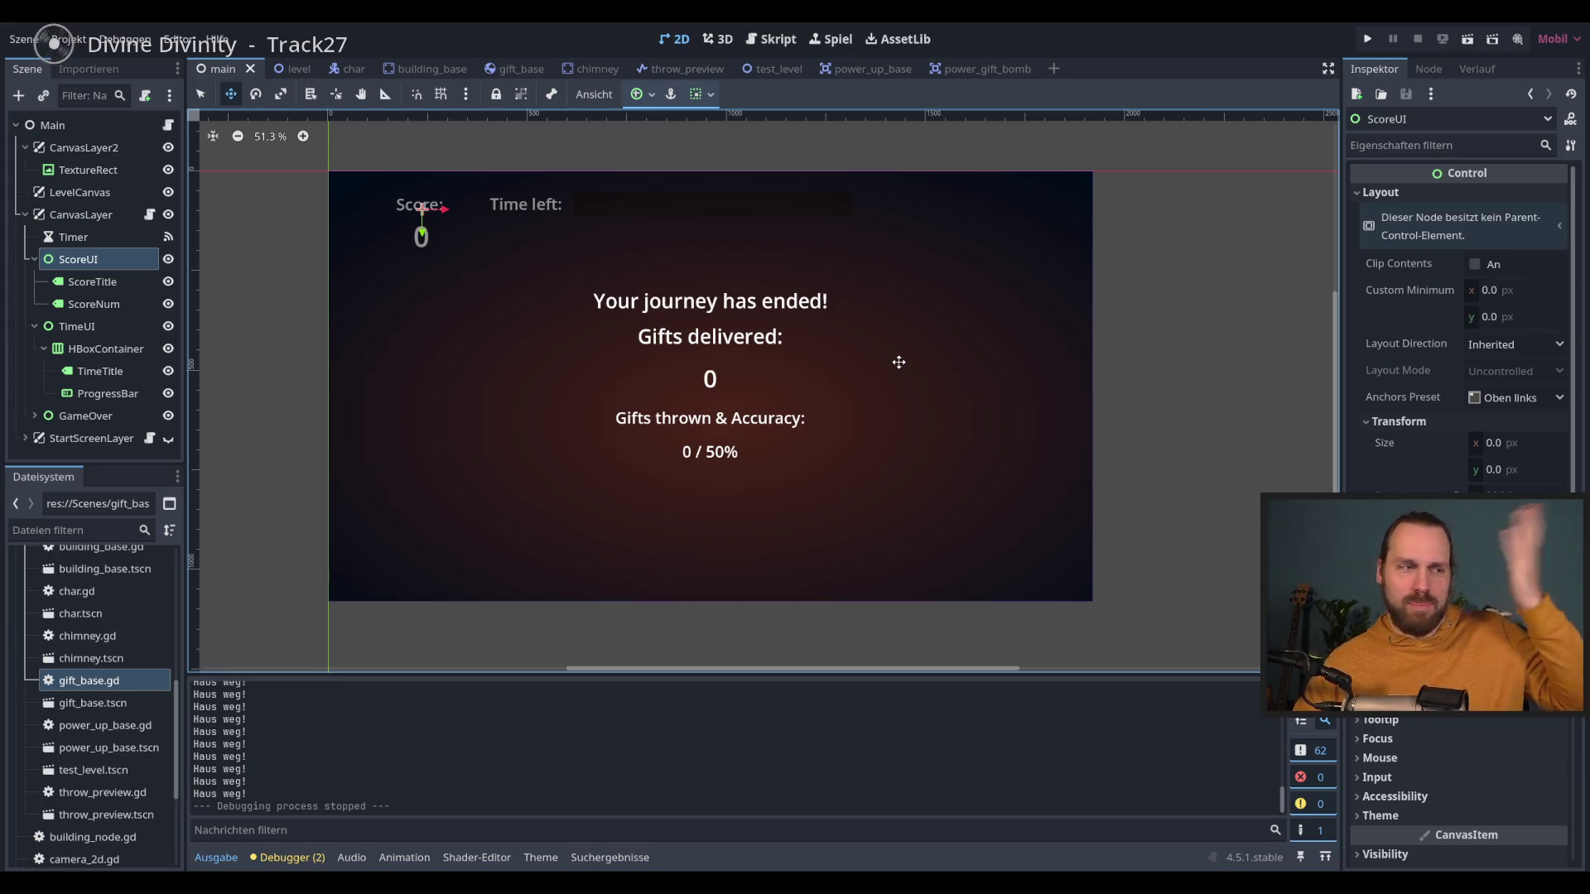
Step: In gift_base, duplicate the Sprite2D node and rename the original to BoxSprite
click(506, 69)
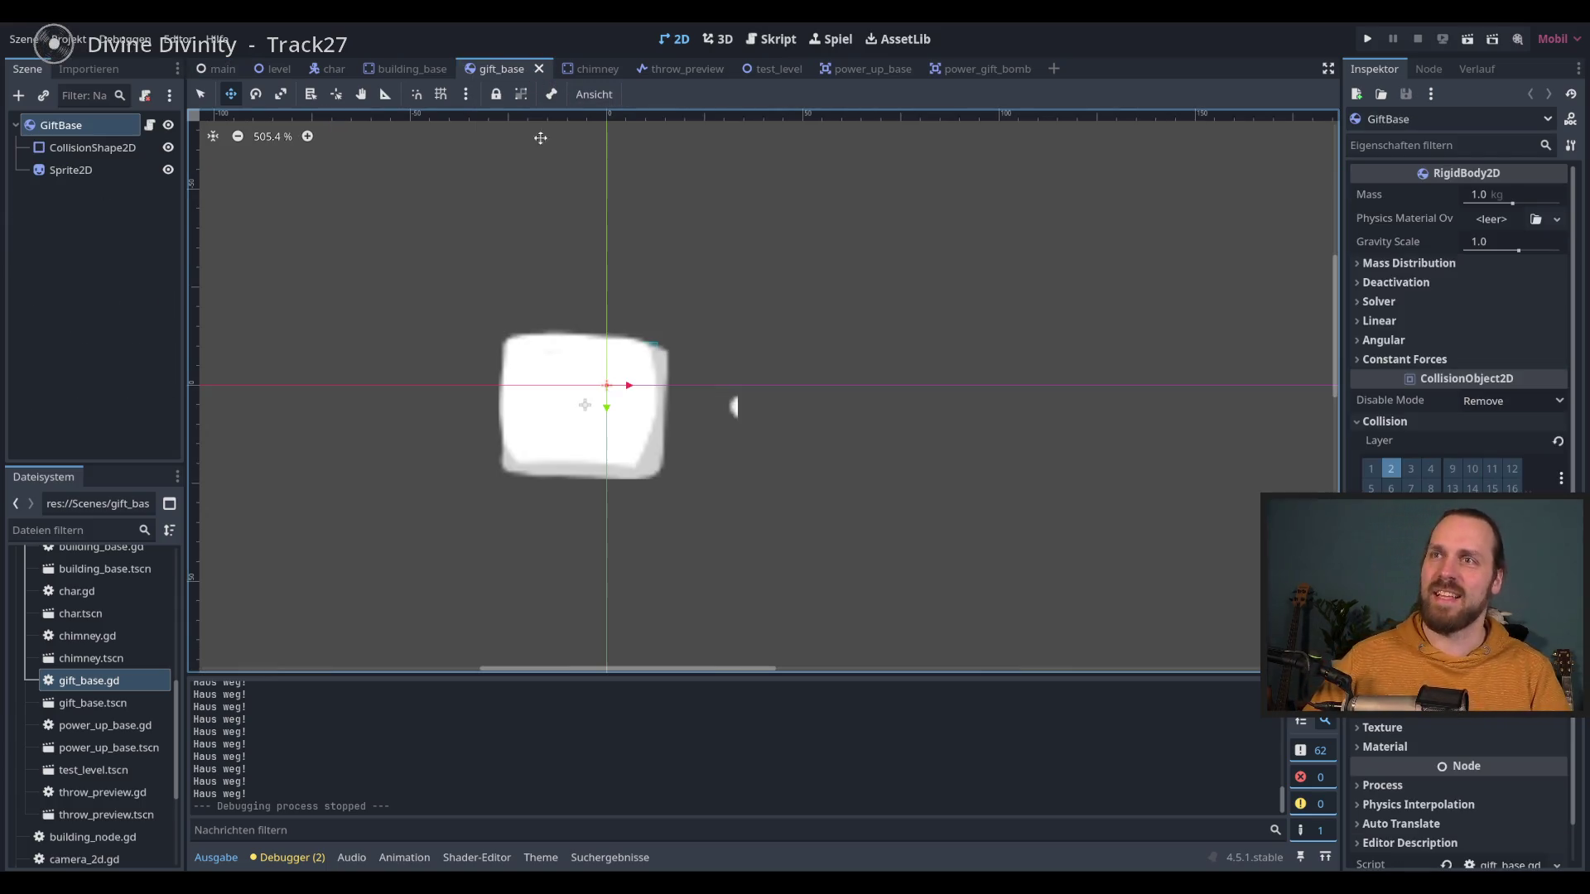
scroll(364, 287, up, 1)
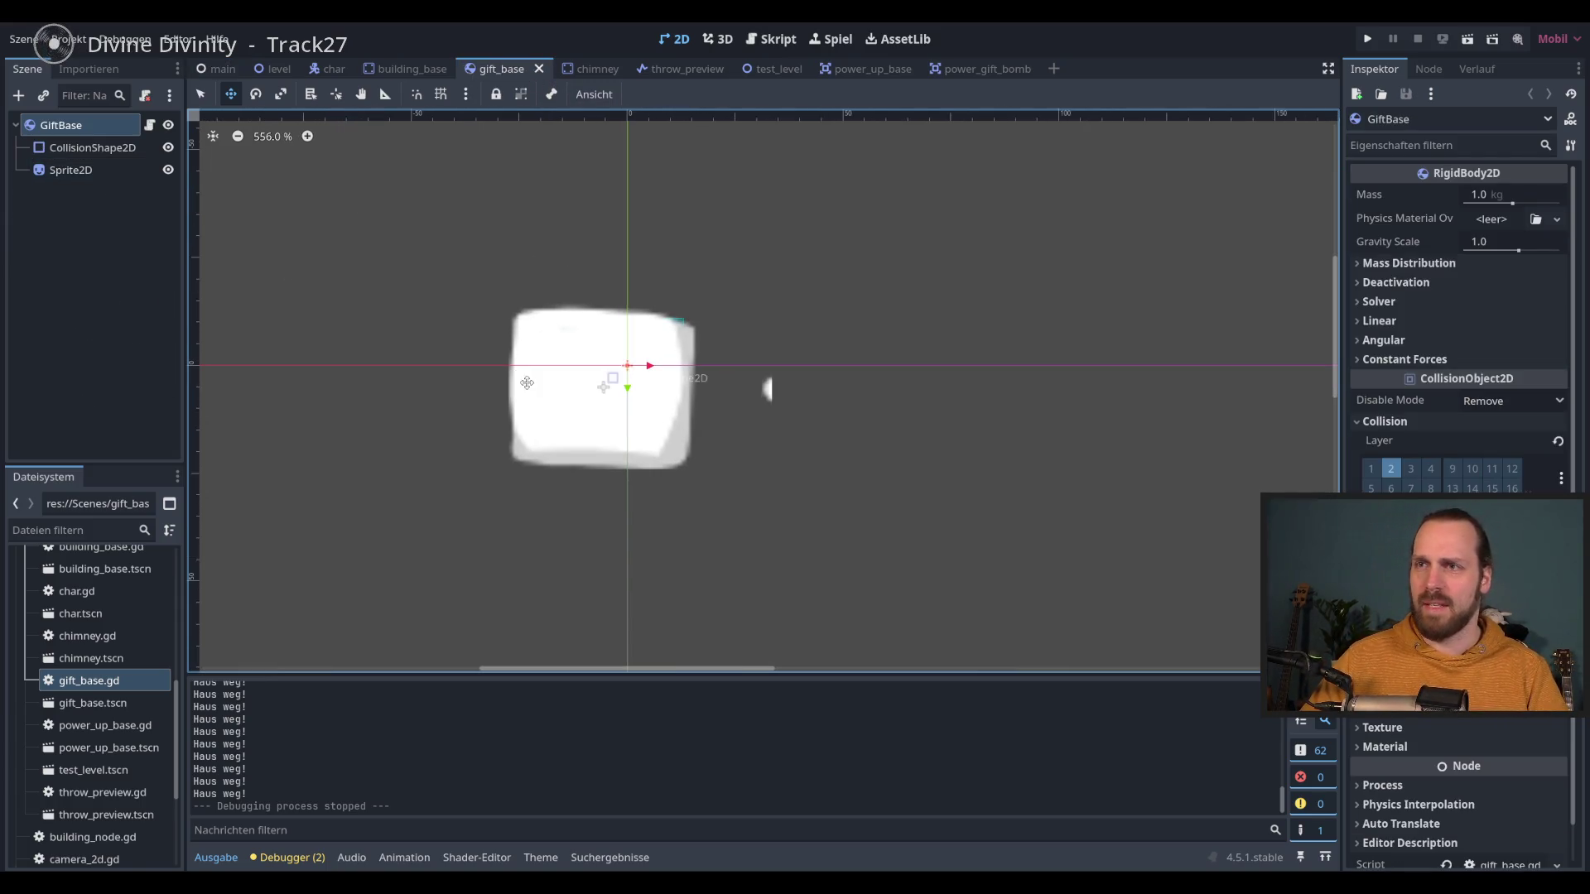
scroll(460, 309, up, 1)
click(85, 169)
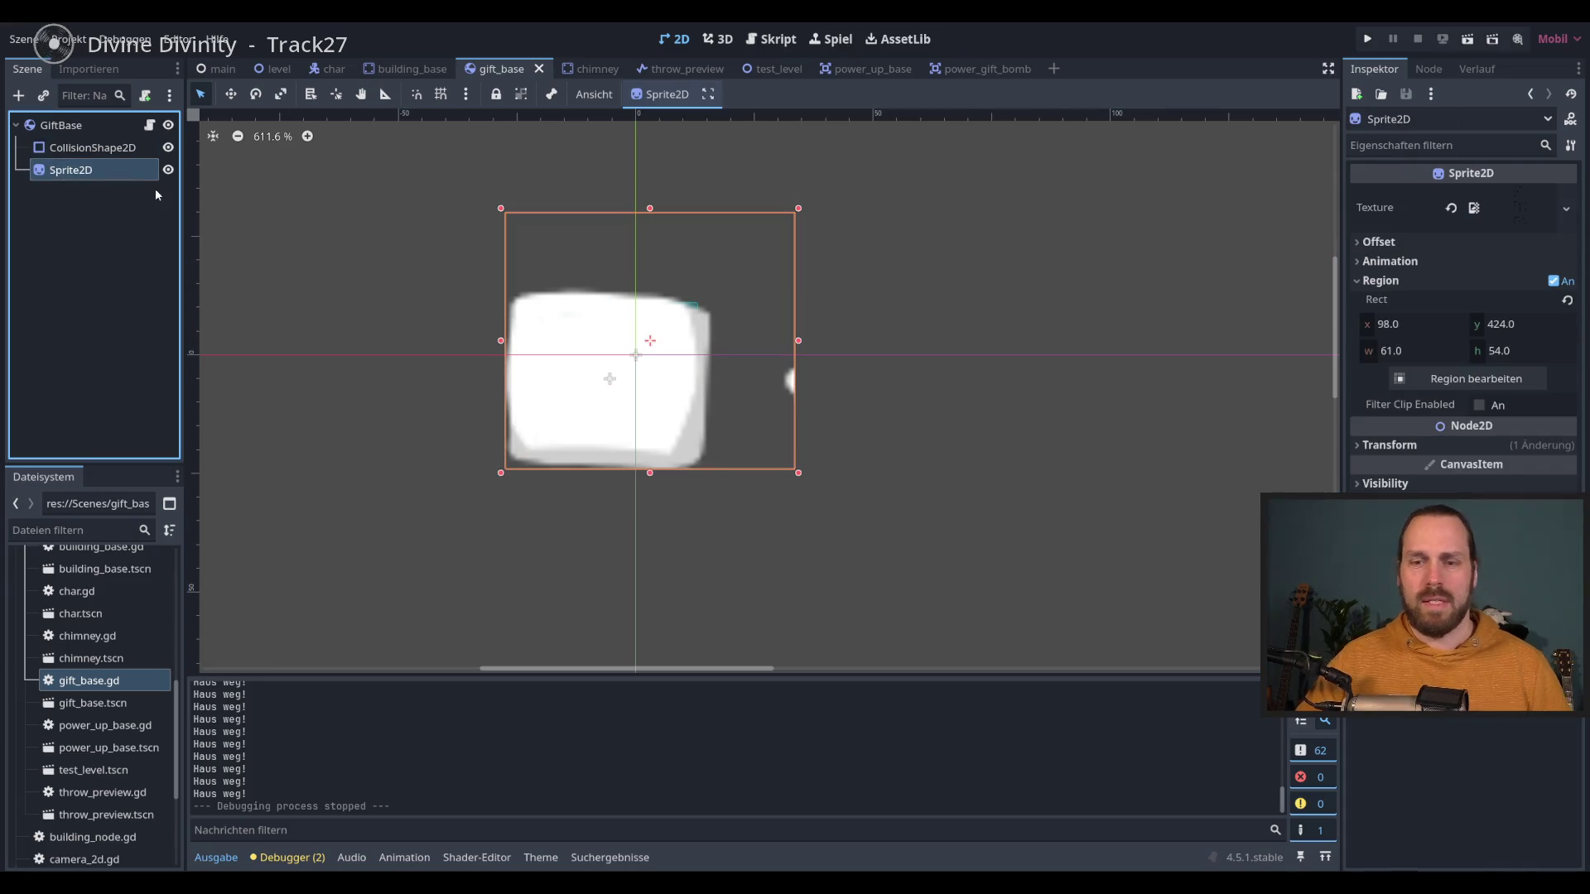
key(ctrl+d)
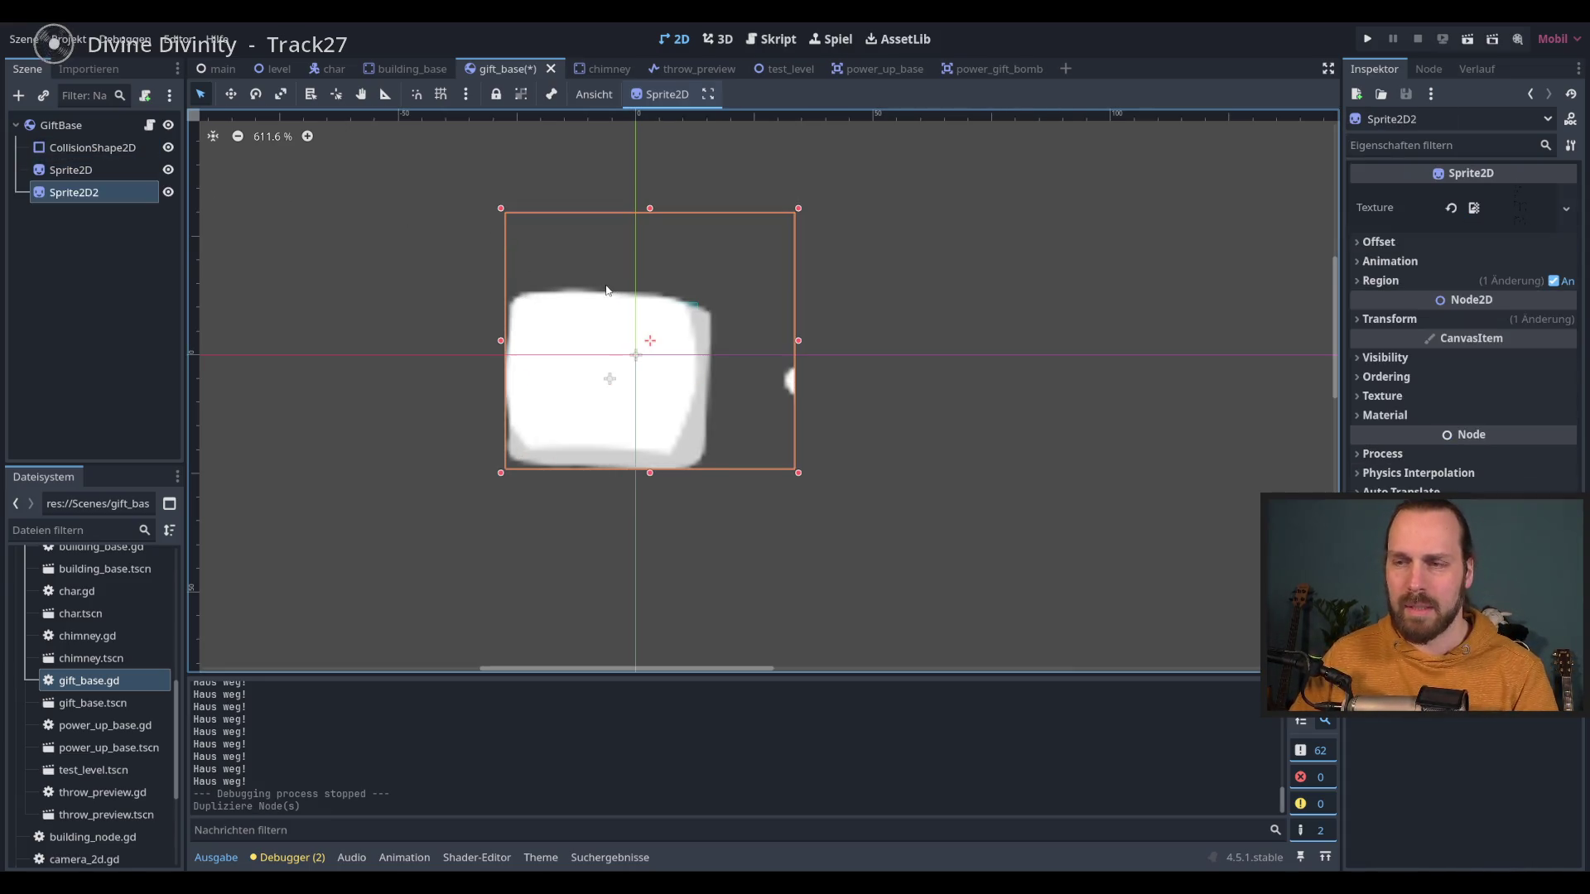
click(1565, 209)
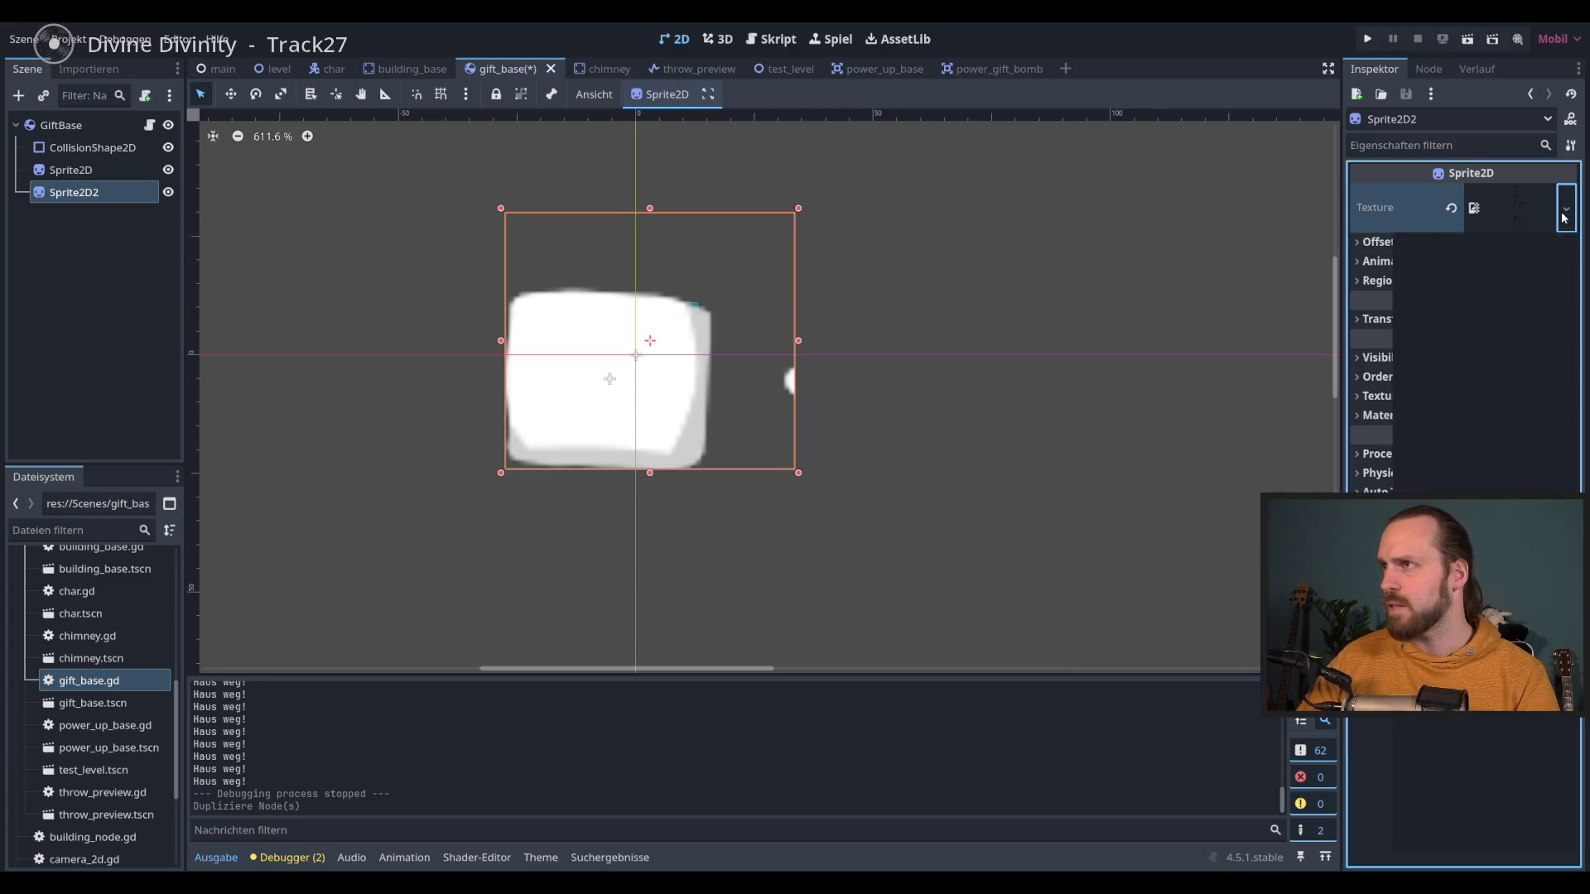
click(72, 180)
text(BoxSprite)
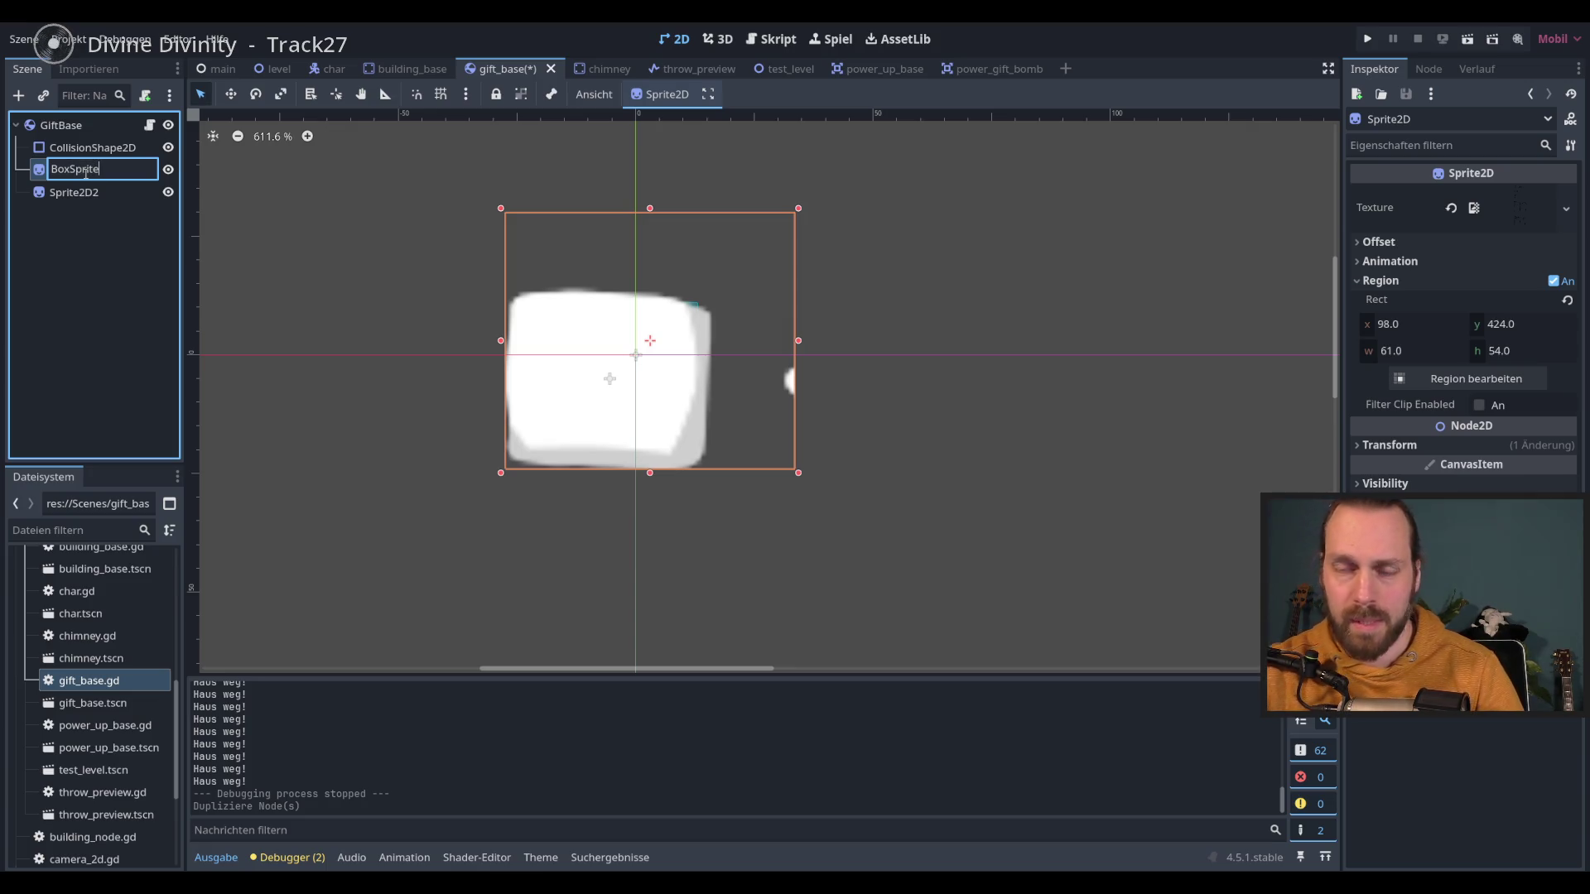
key(Return)
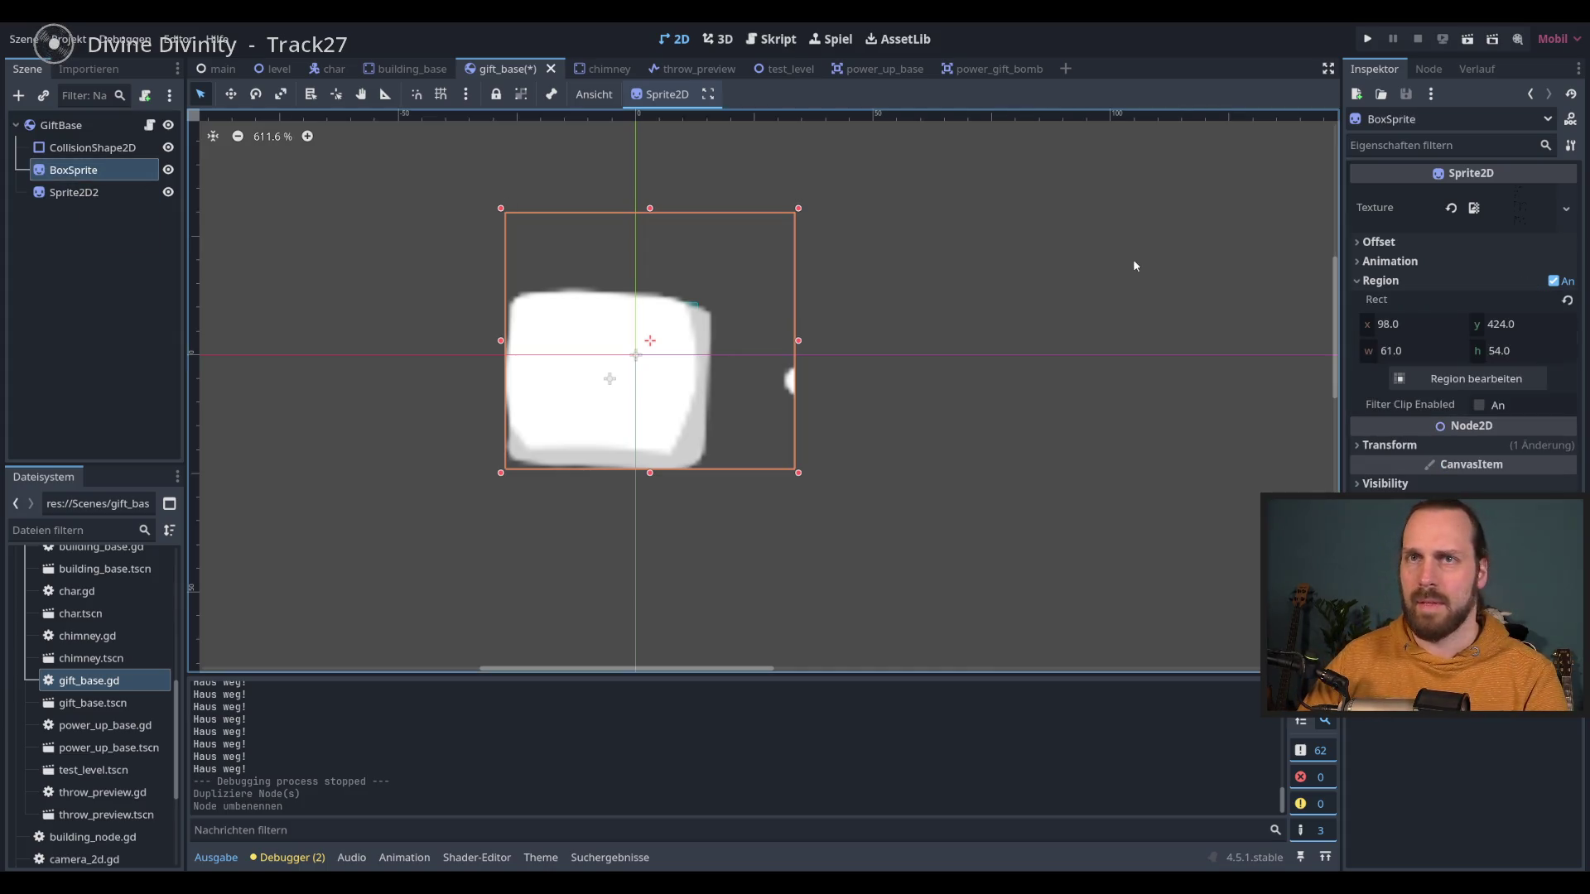
Step: Set Sprite2D2's region to the gift-with-bow sprite and shift it to (-5, -4)
click(149, 201)
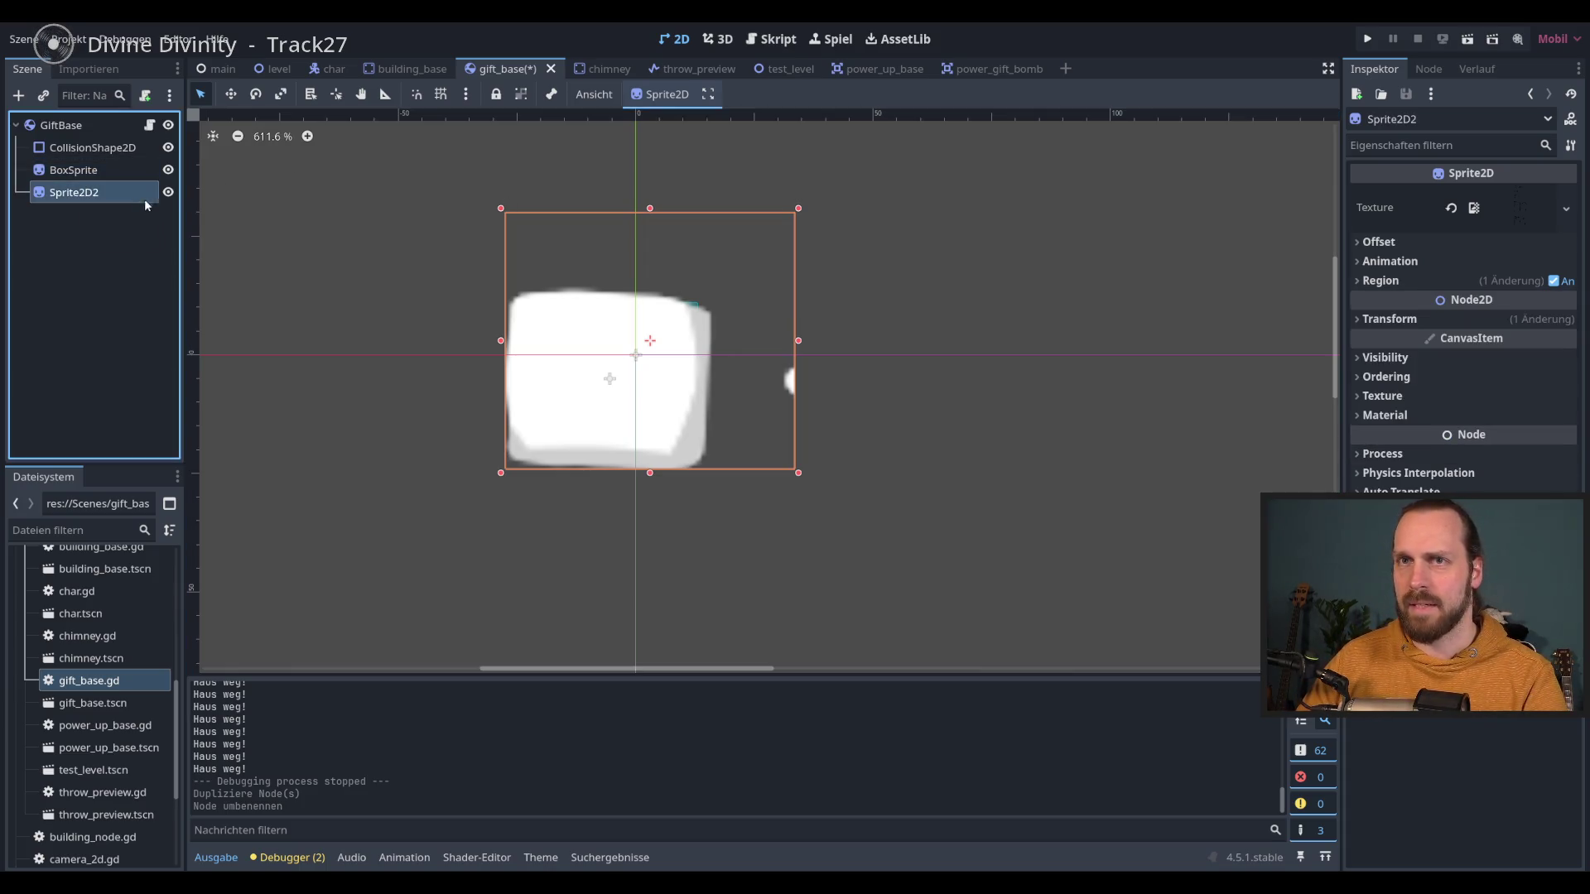
click(1565, 209)
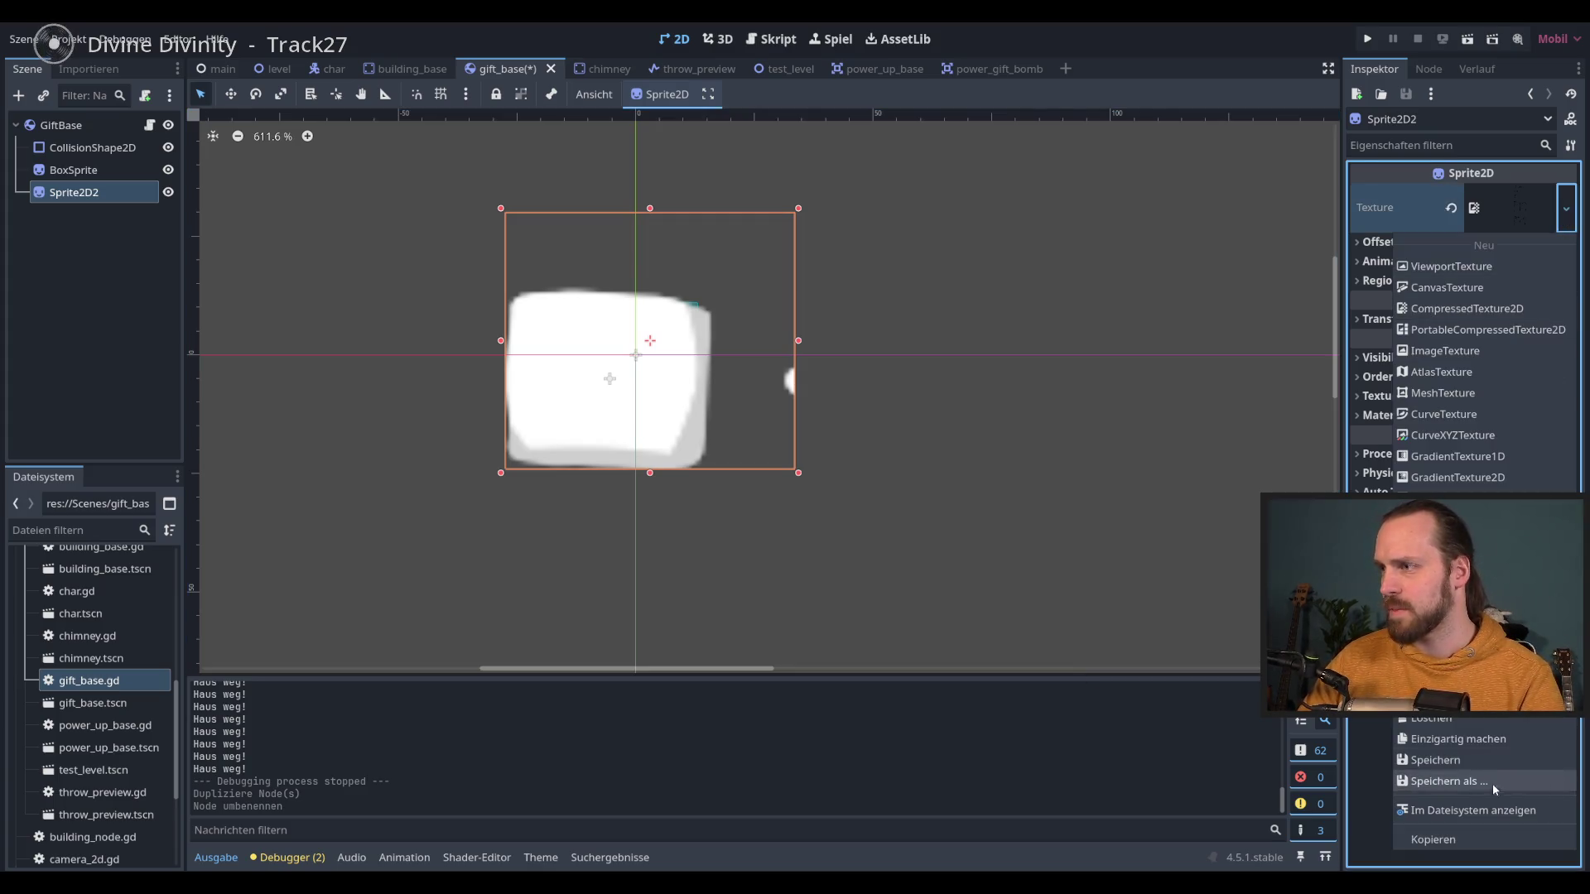
key(Escape)
click(1565, 281)
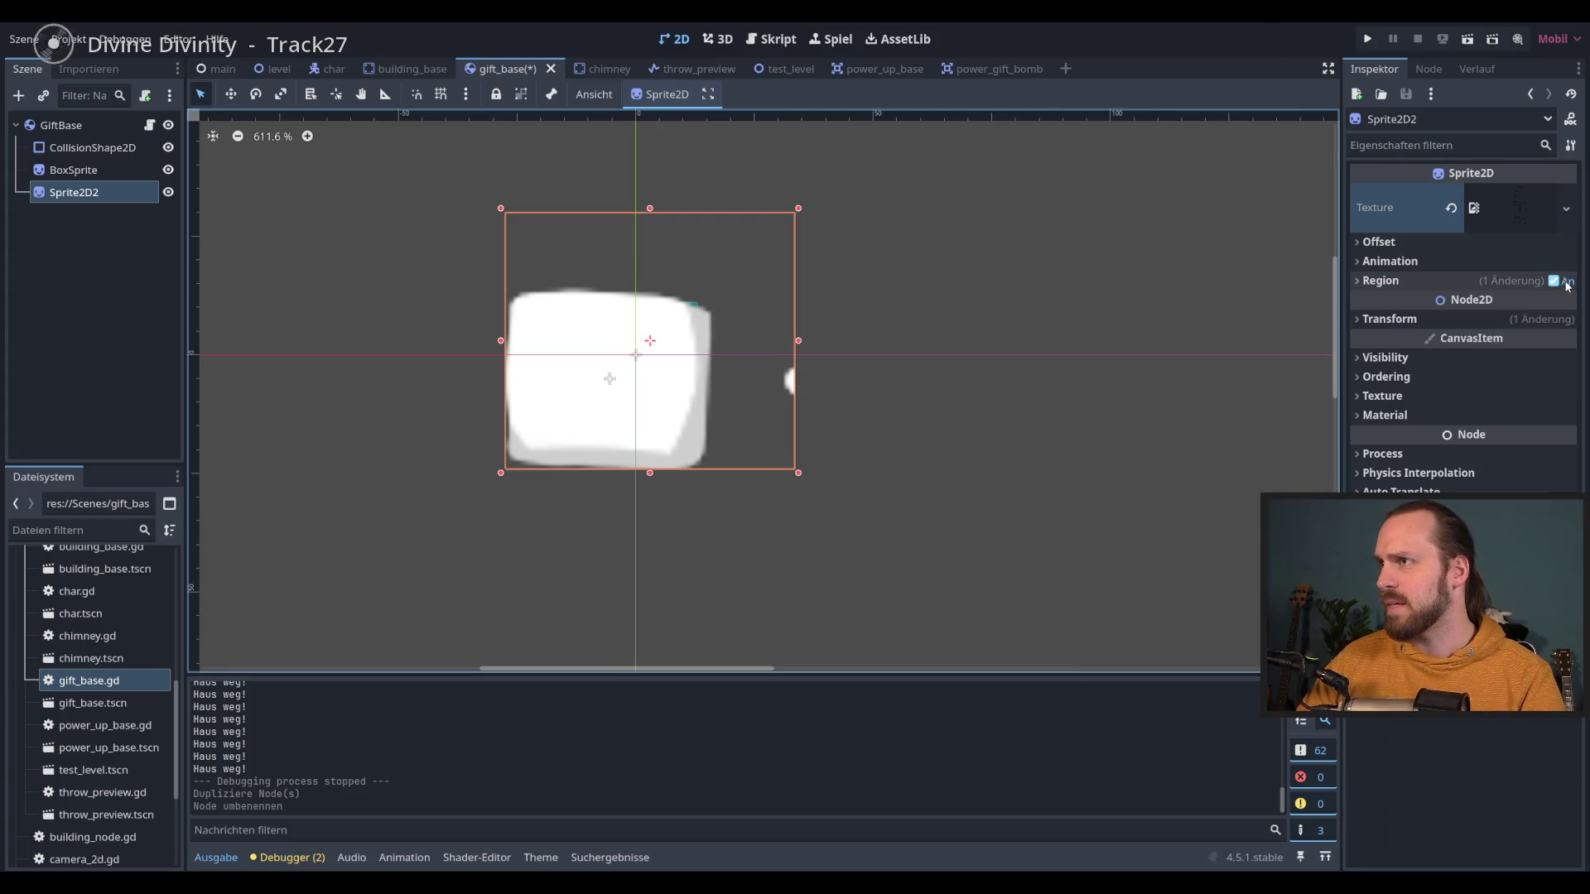
click(1441, 286)
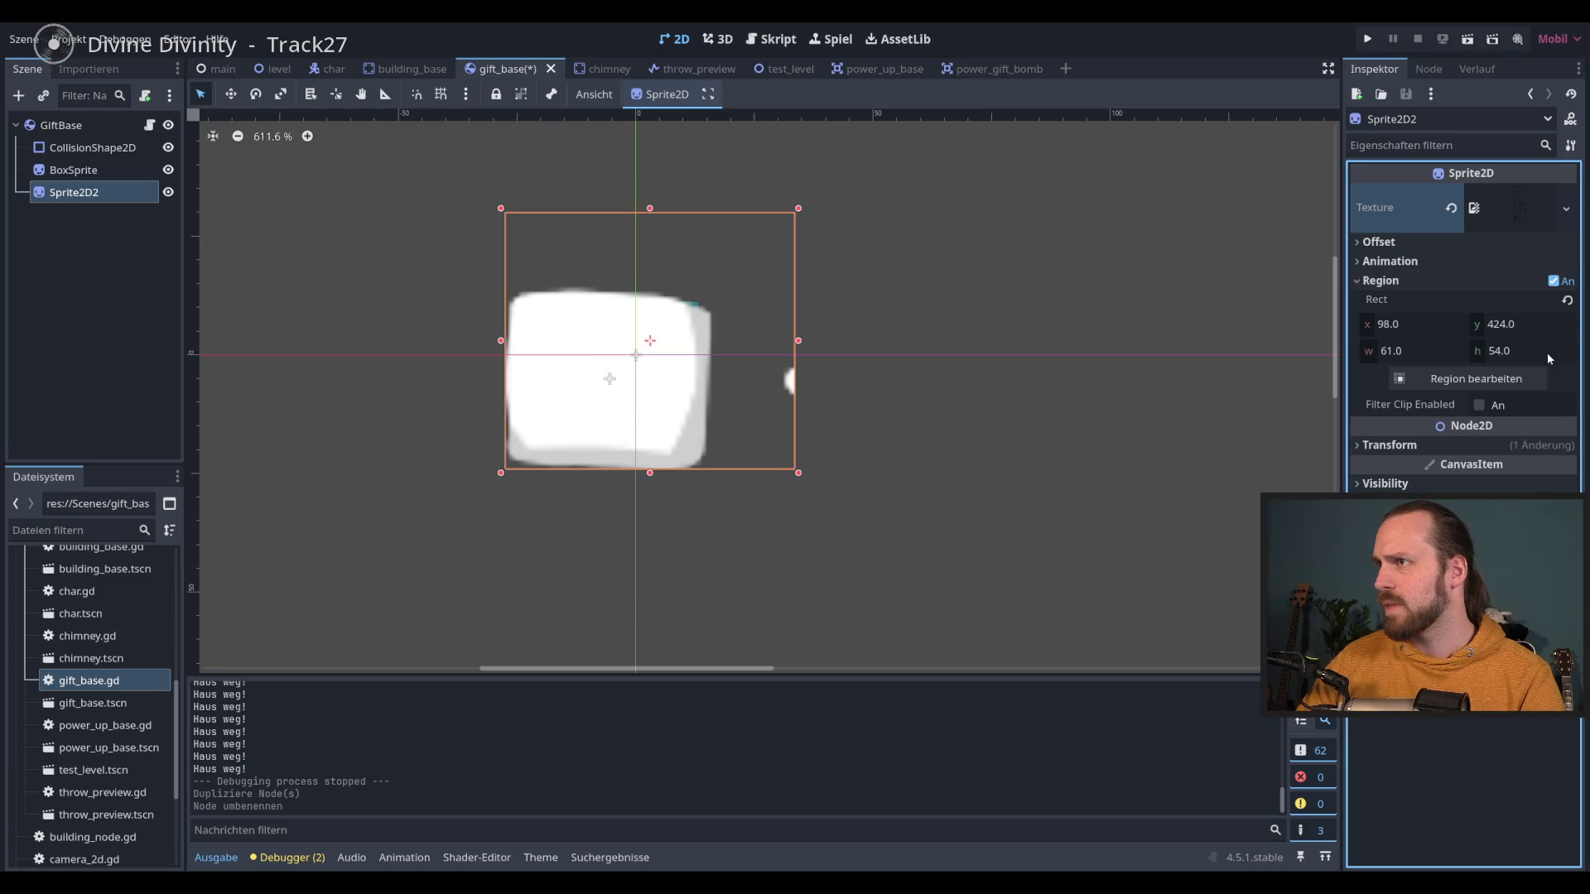
click(1504, 380)
scroll(940, 390, down, 5)
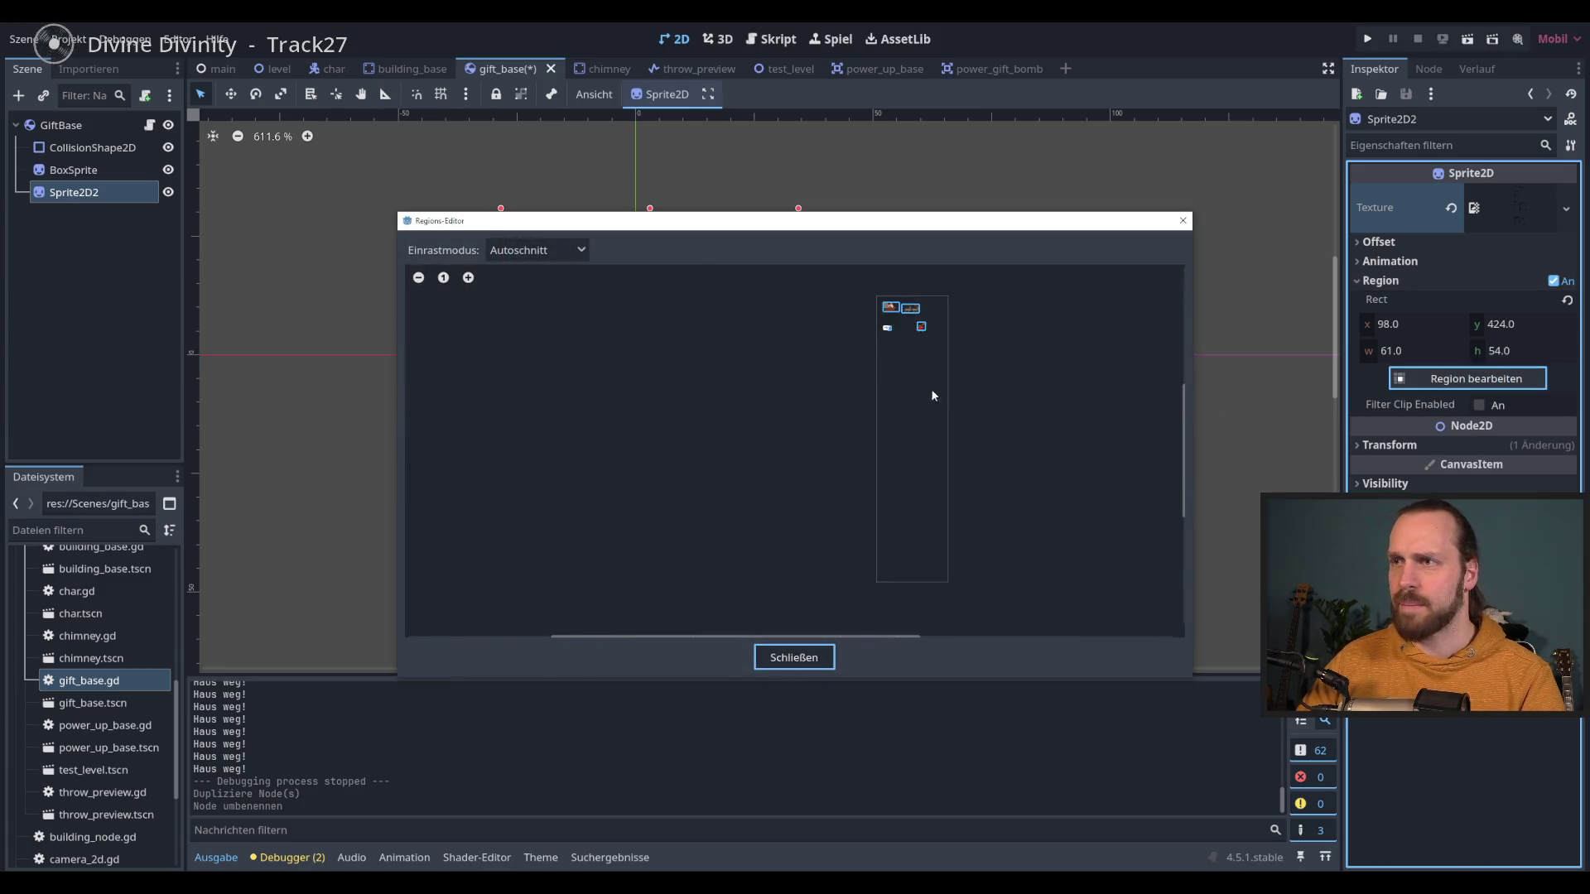
scroll(773, 447, up, 5)
scroll(775, 474, up, 2)
click(769, 451)
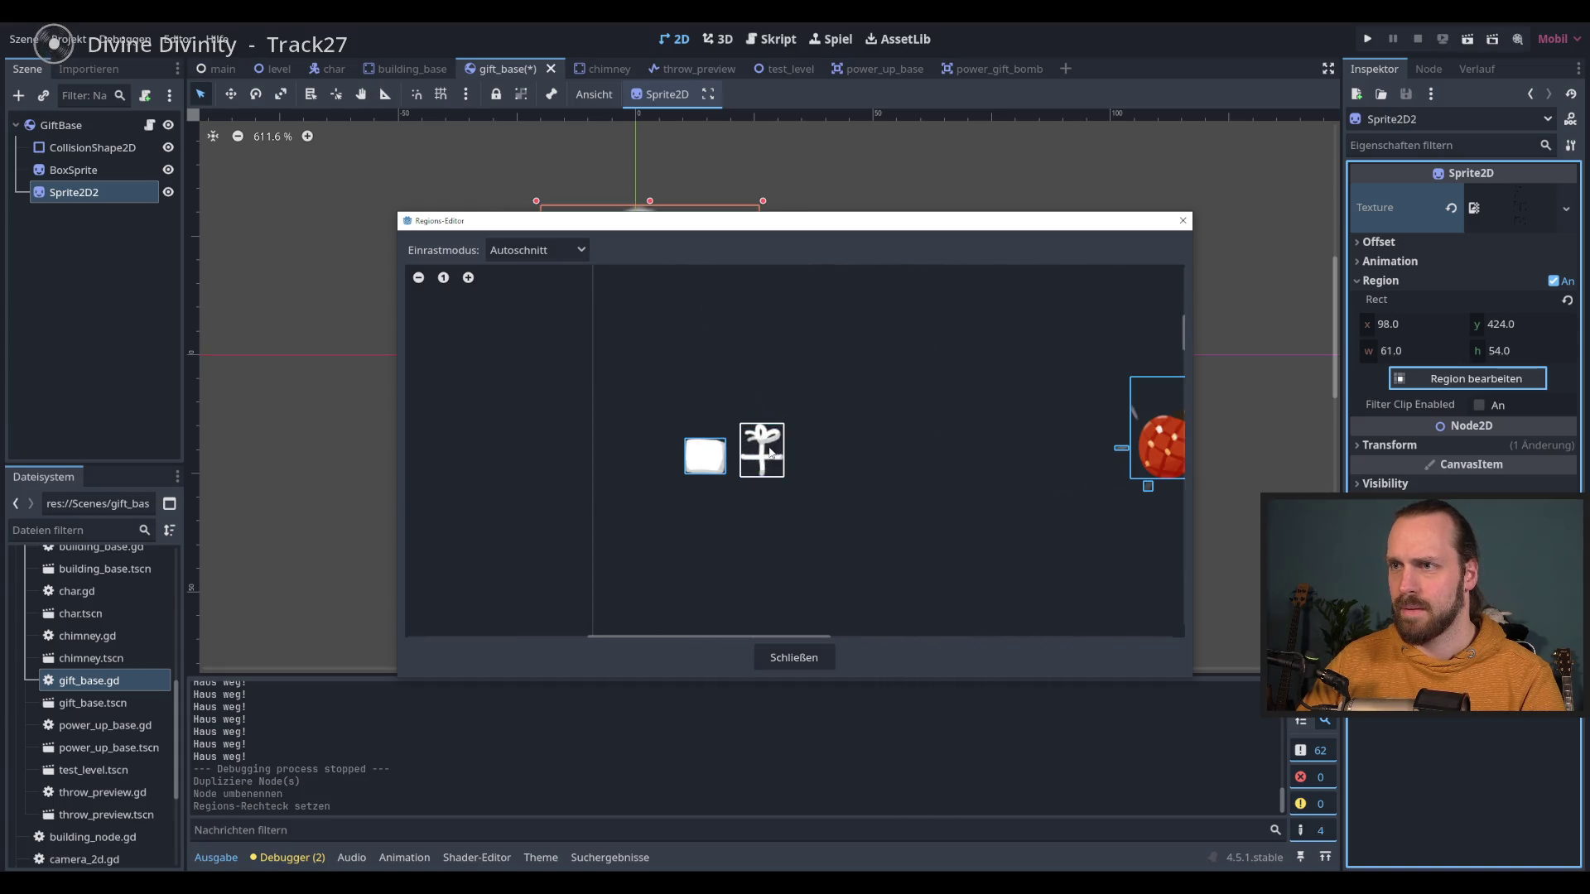
click(797, 656)
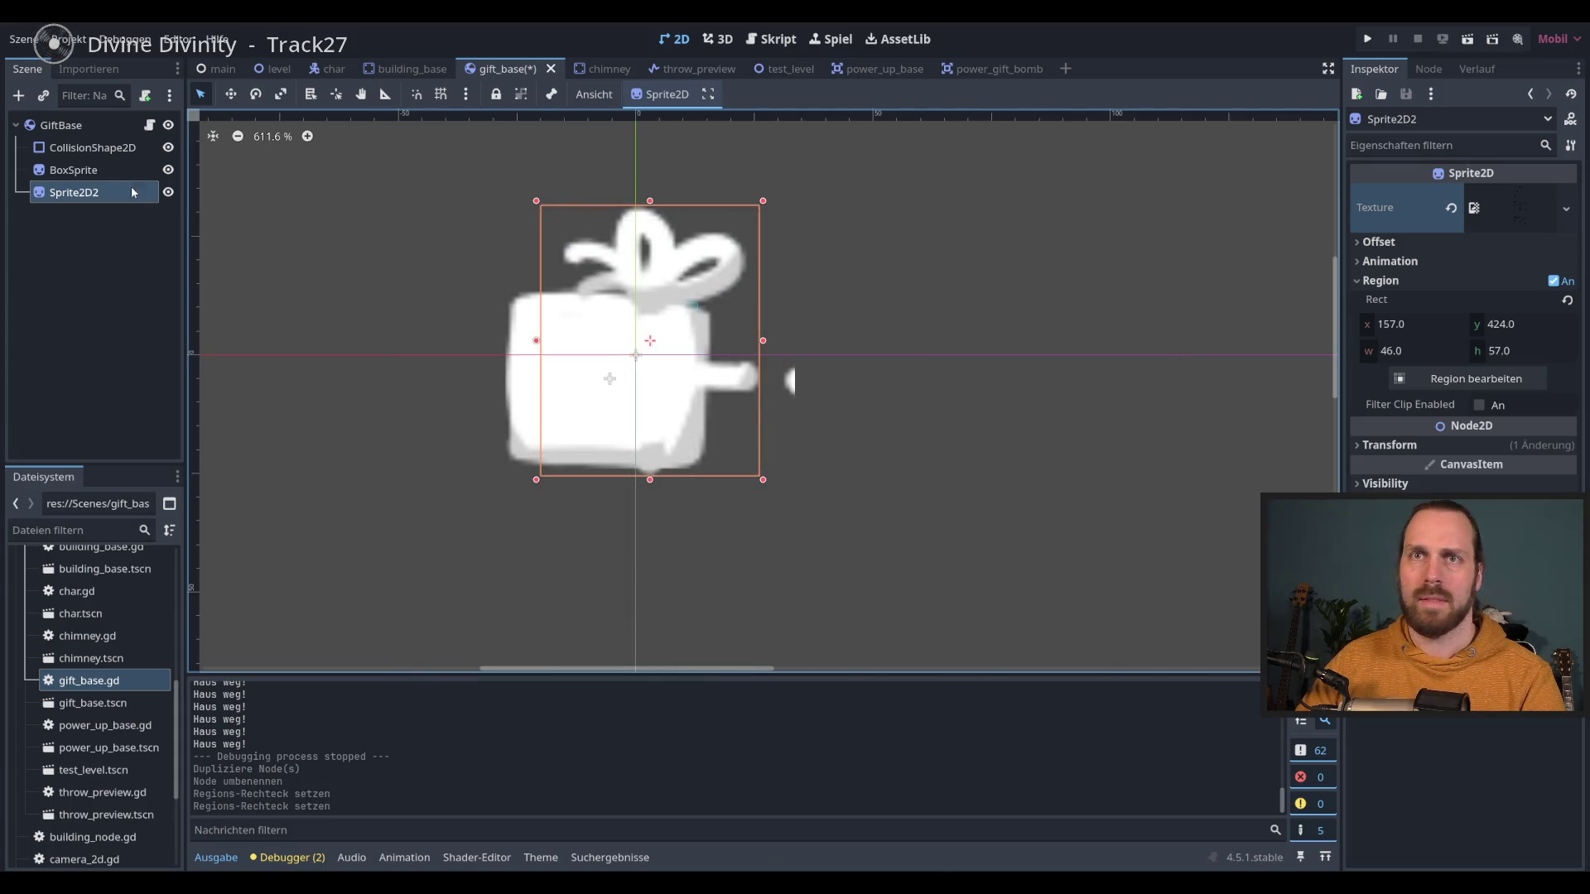
click(231, 94)
drag(389, 210, 357, 208)
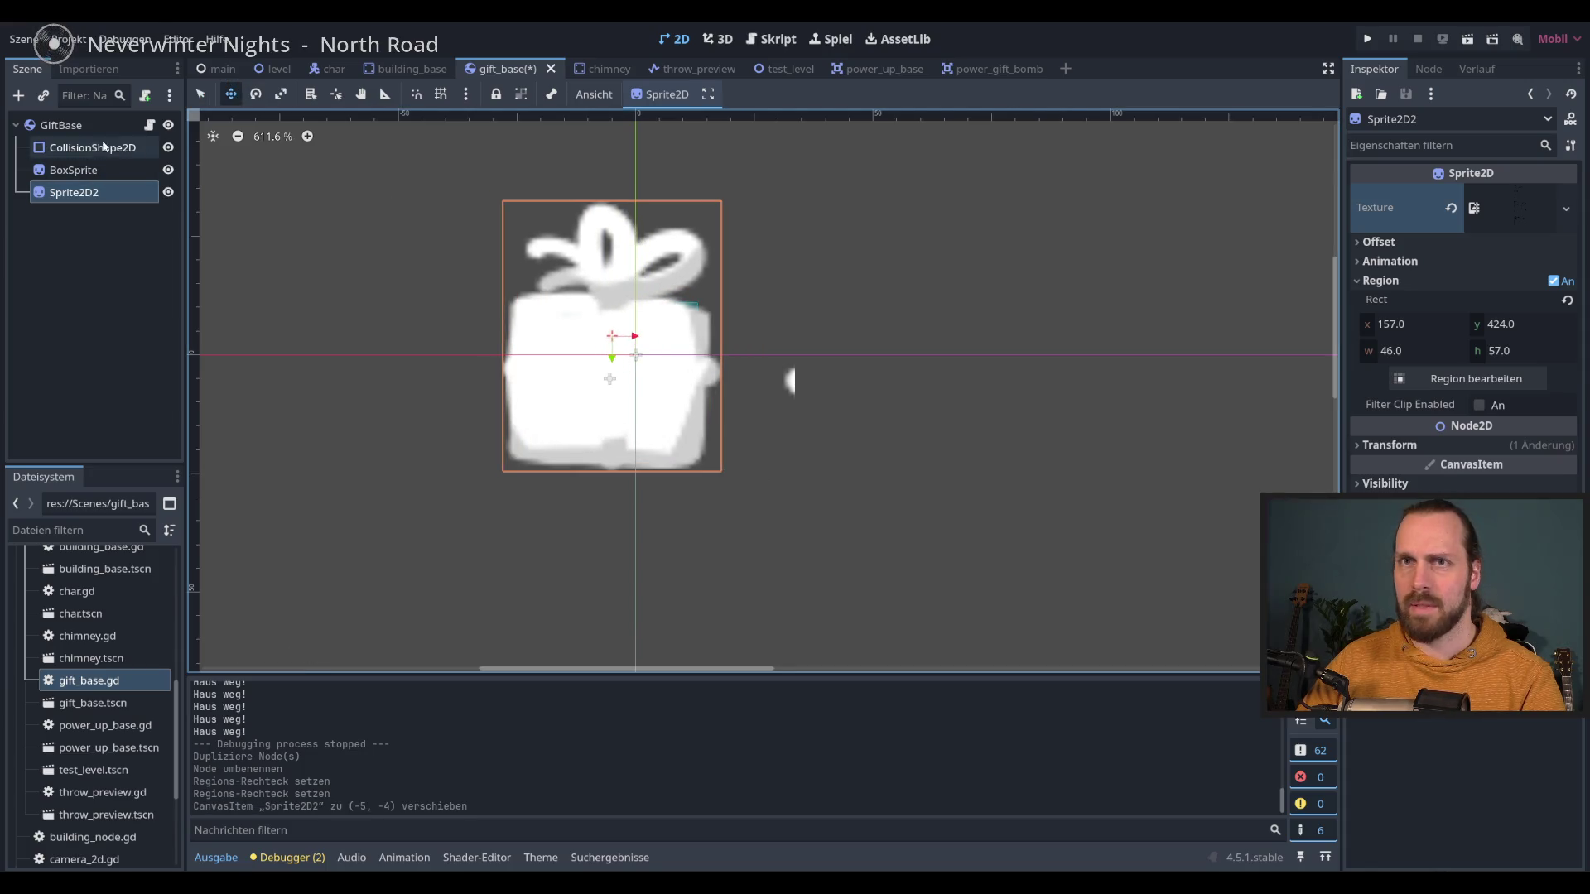
Step: Shift both gift sprites slightly right and save the gift_base scene
click(73, 170)
ctrl+click(74, 192)
drag(383, 262, 403, 260)
key(ctrl+s)
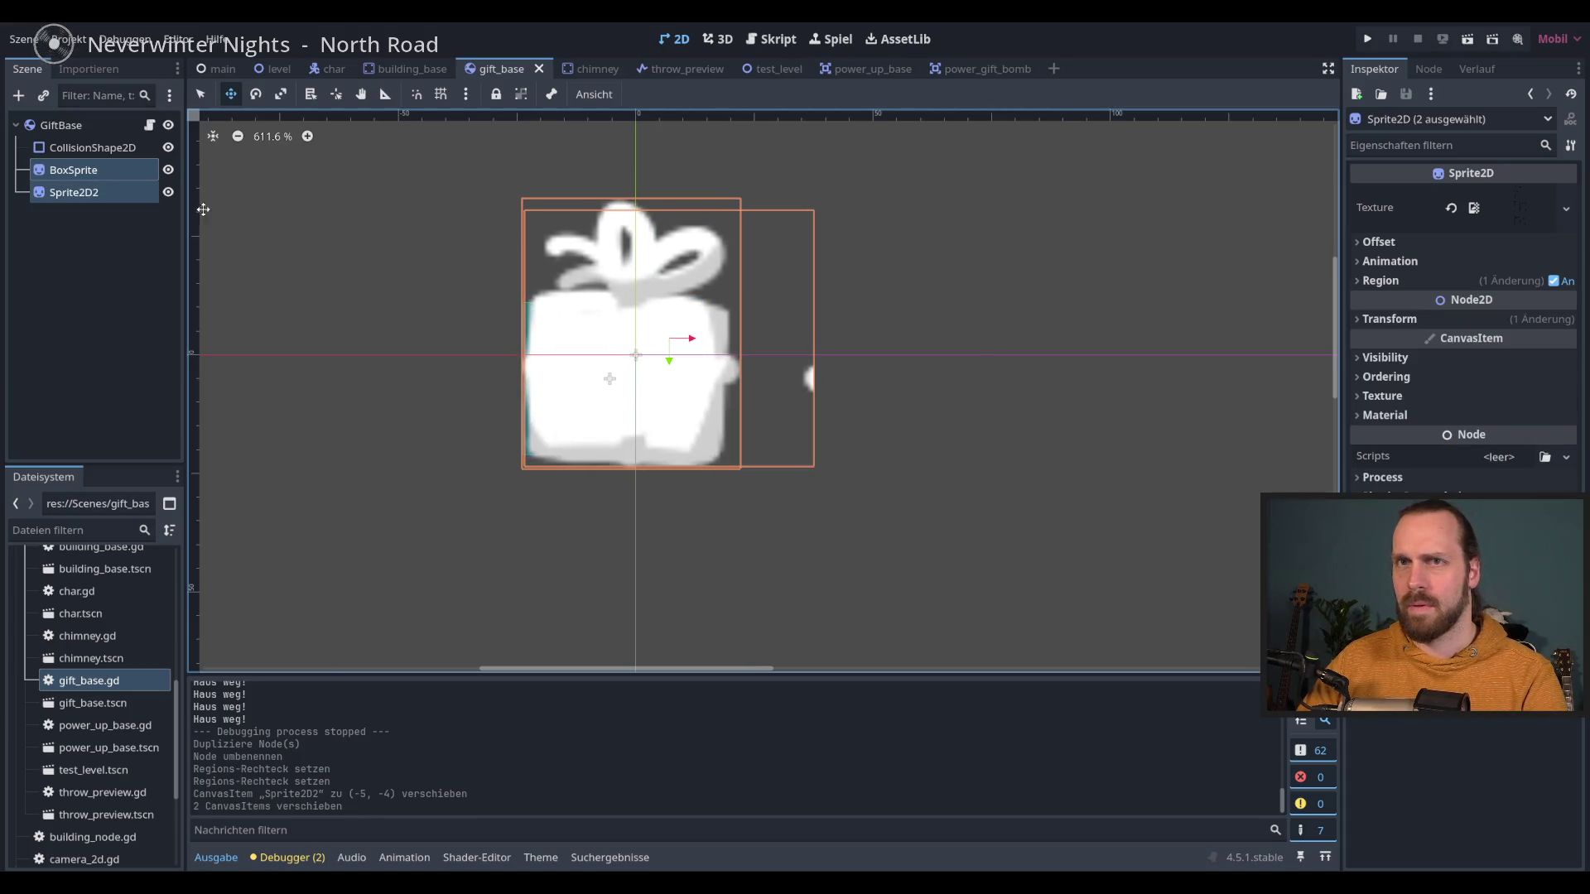
Step: Reorder and resize the CollisionShape2D rectangle, then move it to the origin (0,0)
click(116, 150)
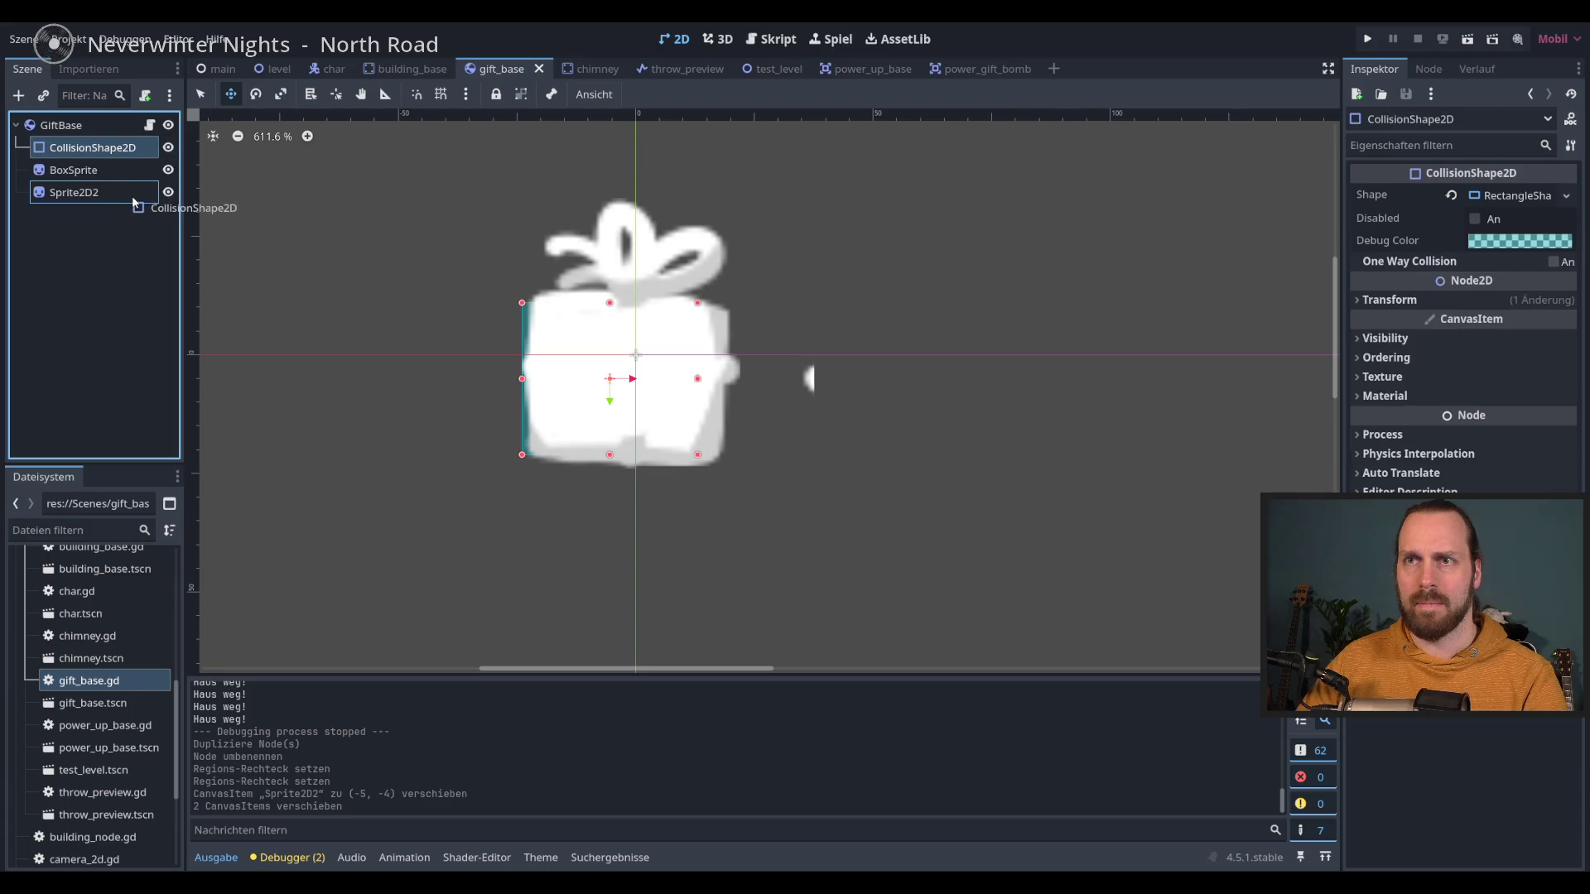
drag(133, 202, 133, 197)
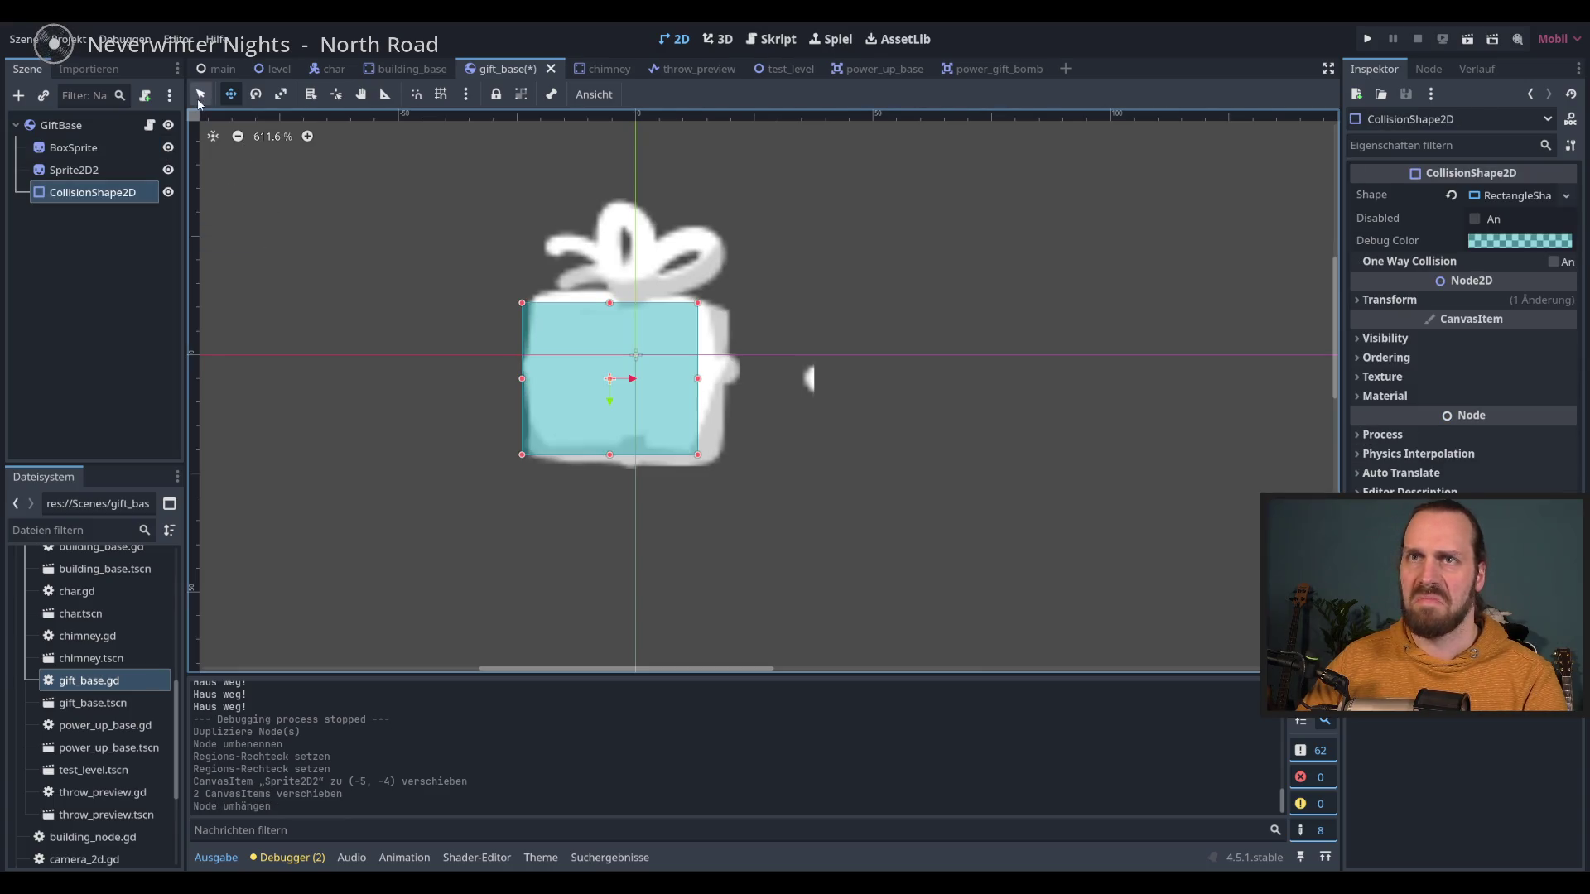
drag(699, 456, 717, 460)
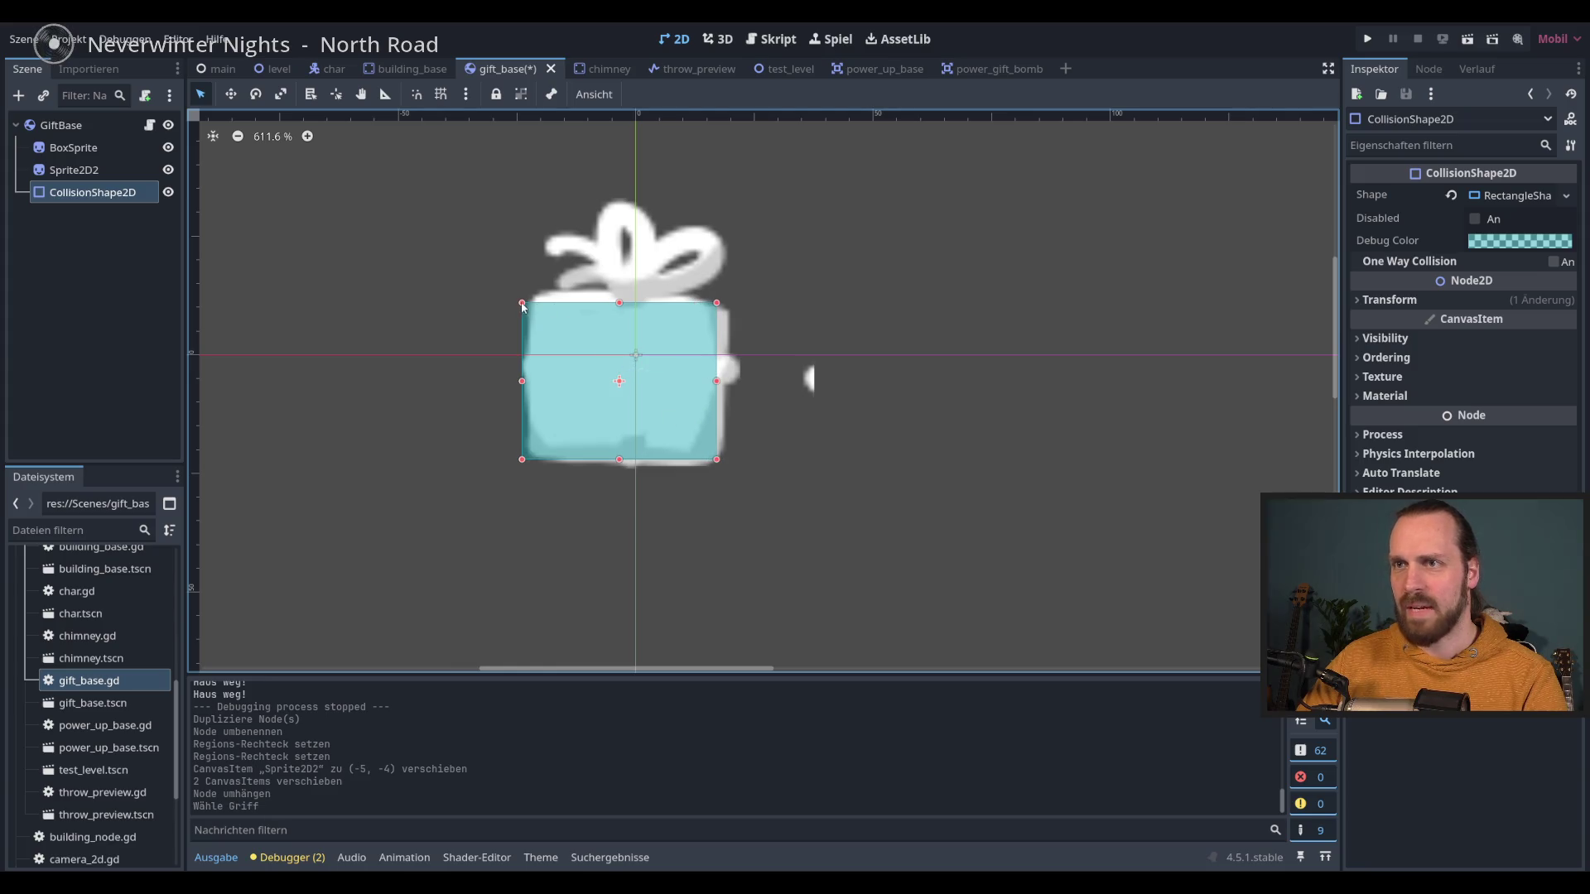
drag(522, 306, 551, 319)
click(551, 308)
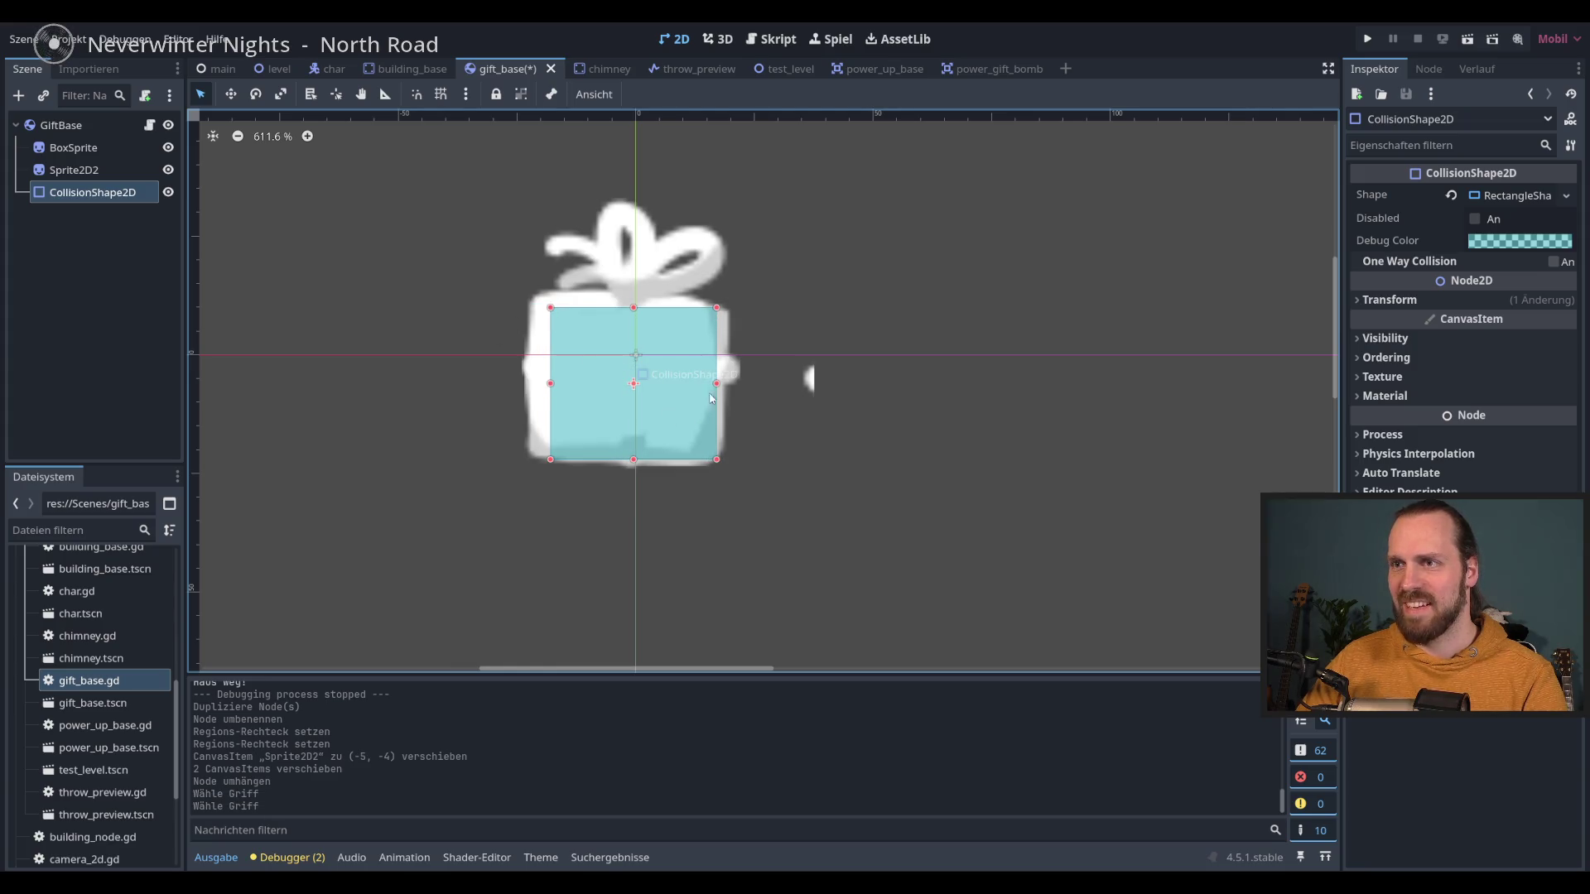
key(w)
drag(390, 228, 390, 199)
Step: Nudge BoxSprite and Sprite2D2 up slightly and save the gift scene
click(75, 148)
ctrl+click(74, 170)
drag(442, 248, 447, 223)
key(ctrl+s)
Step: Recrop BoxSprite's texture region to just the 43×38 box, place it under the ribbon, and save
click(74, 169)
click(93, 154)
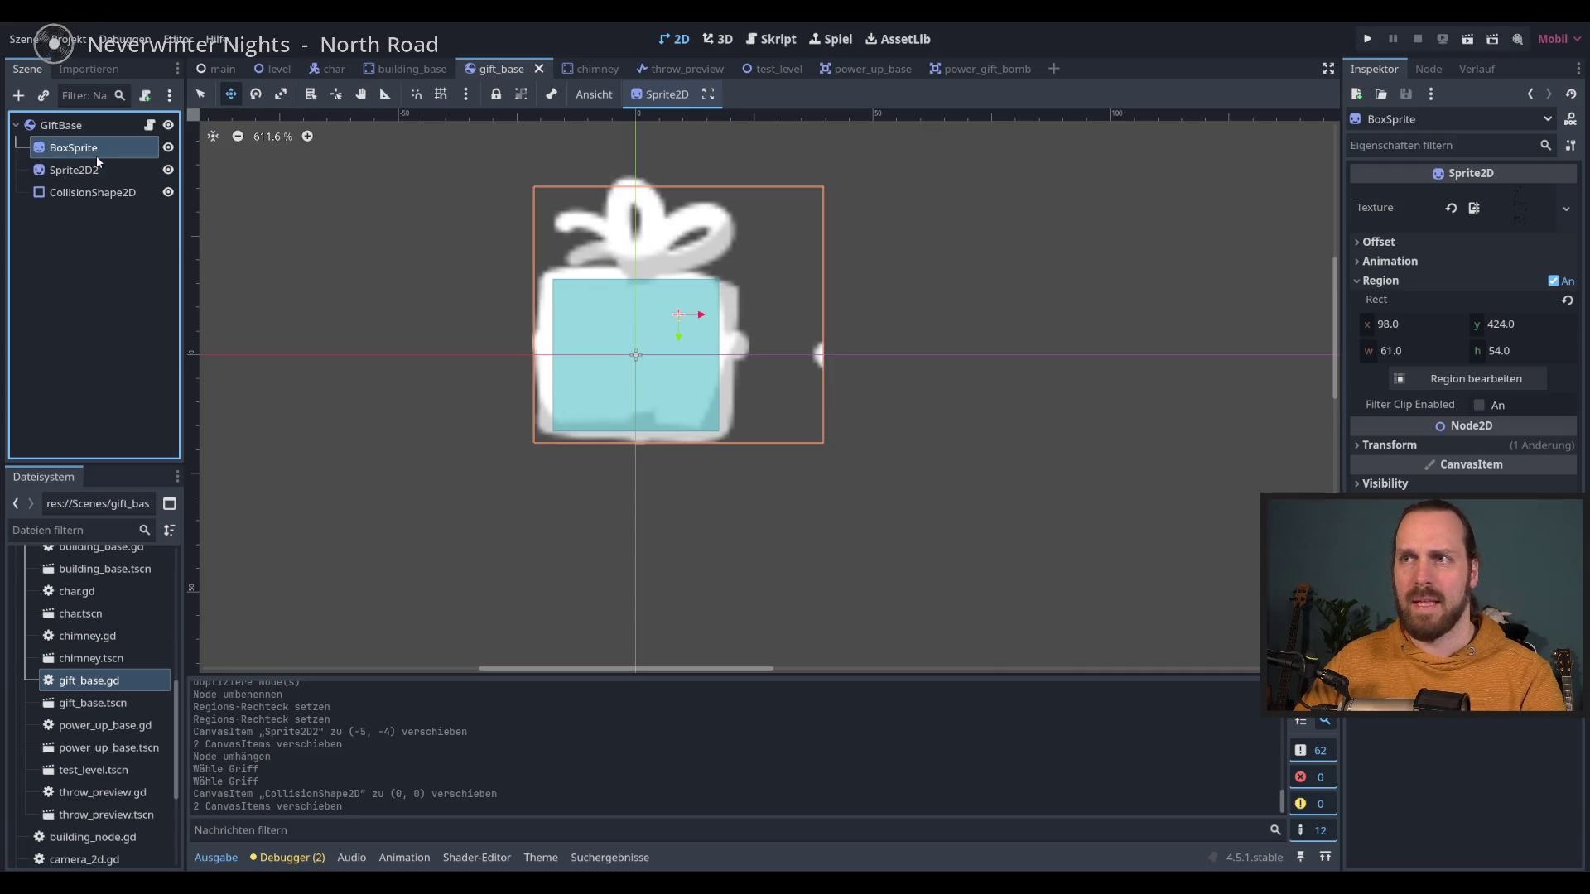
click(1466, 378)
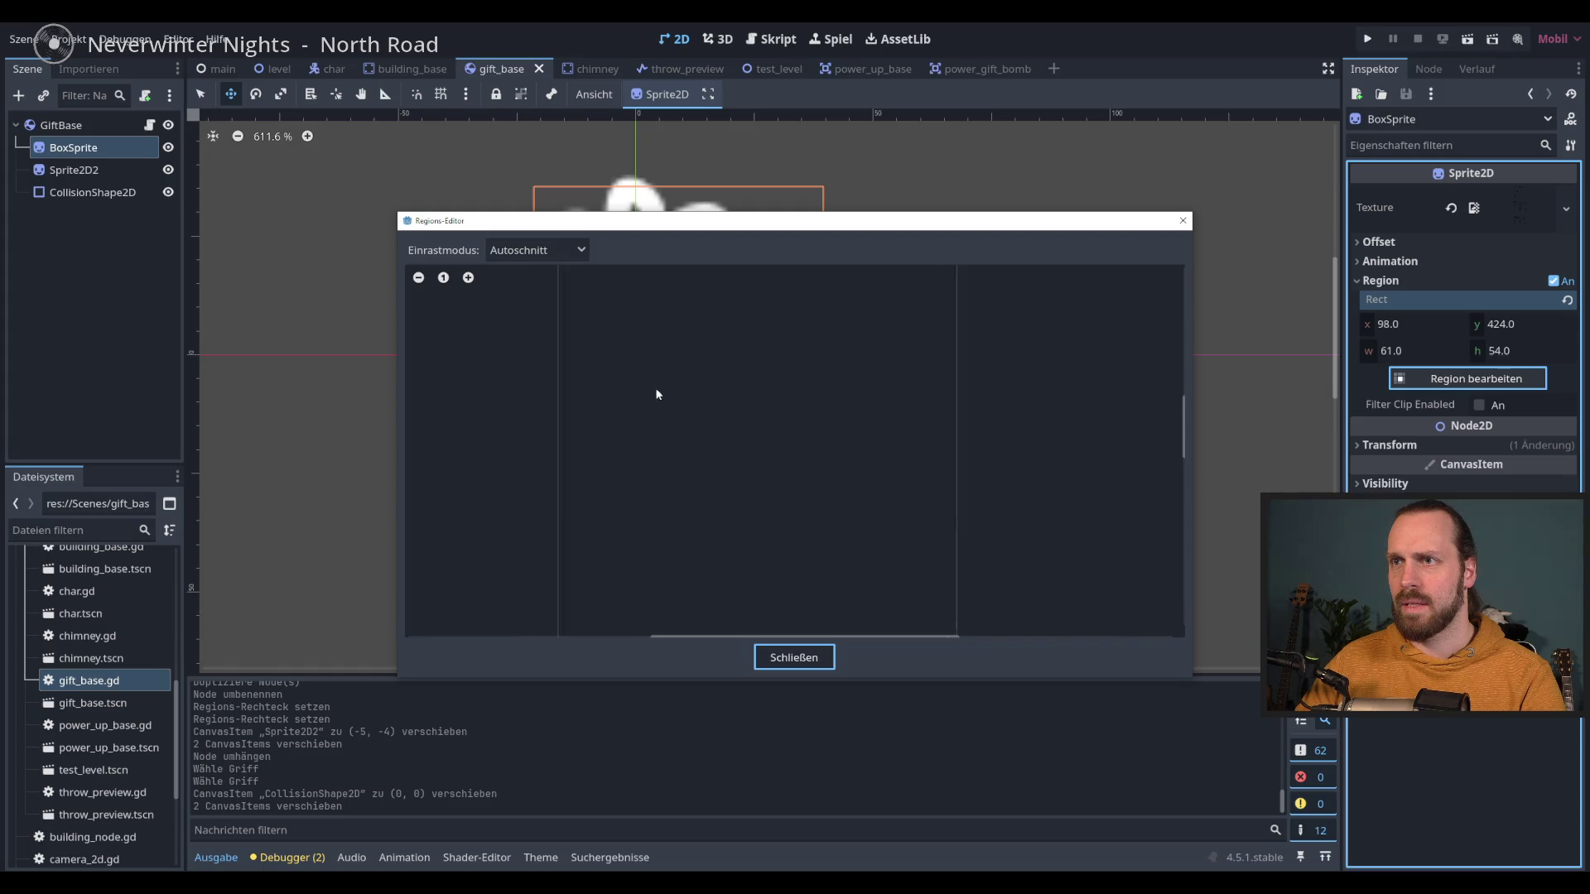
scroll(658, 375, up, 3)
click(669, 497)
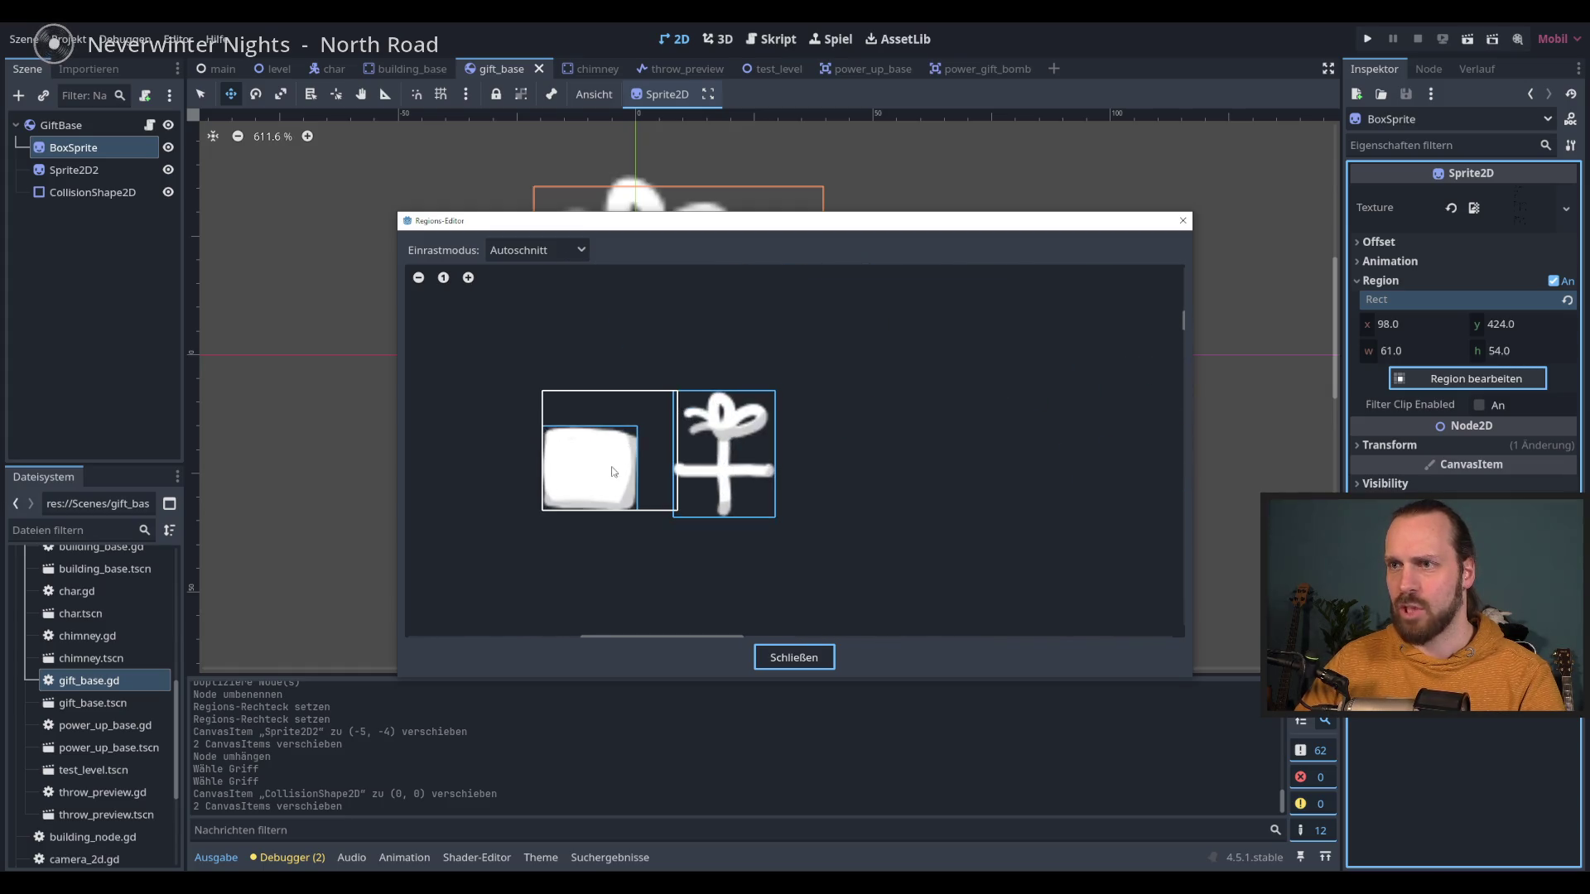
key(Escape)
drag(568, 276, 528, 320)
key(ctrl+s)
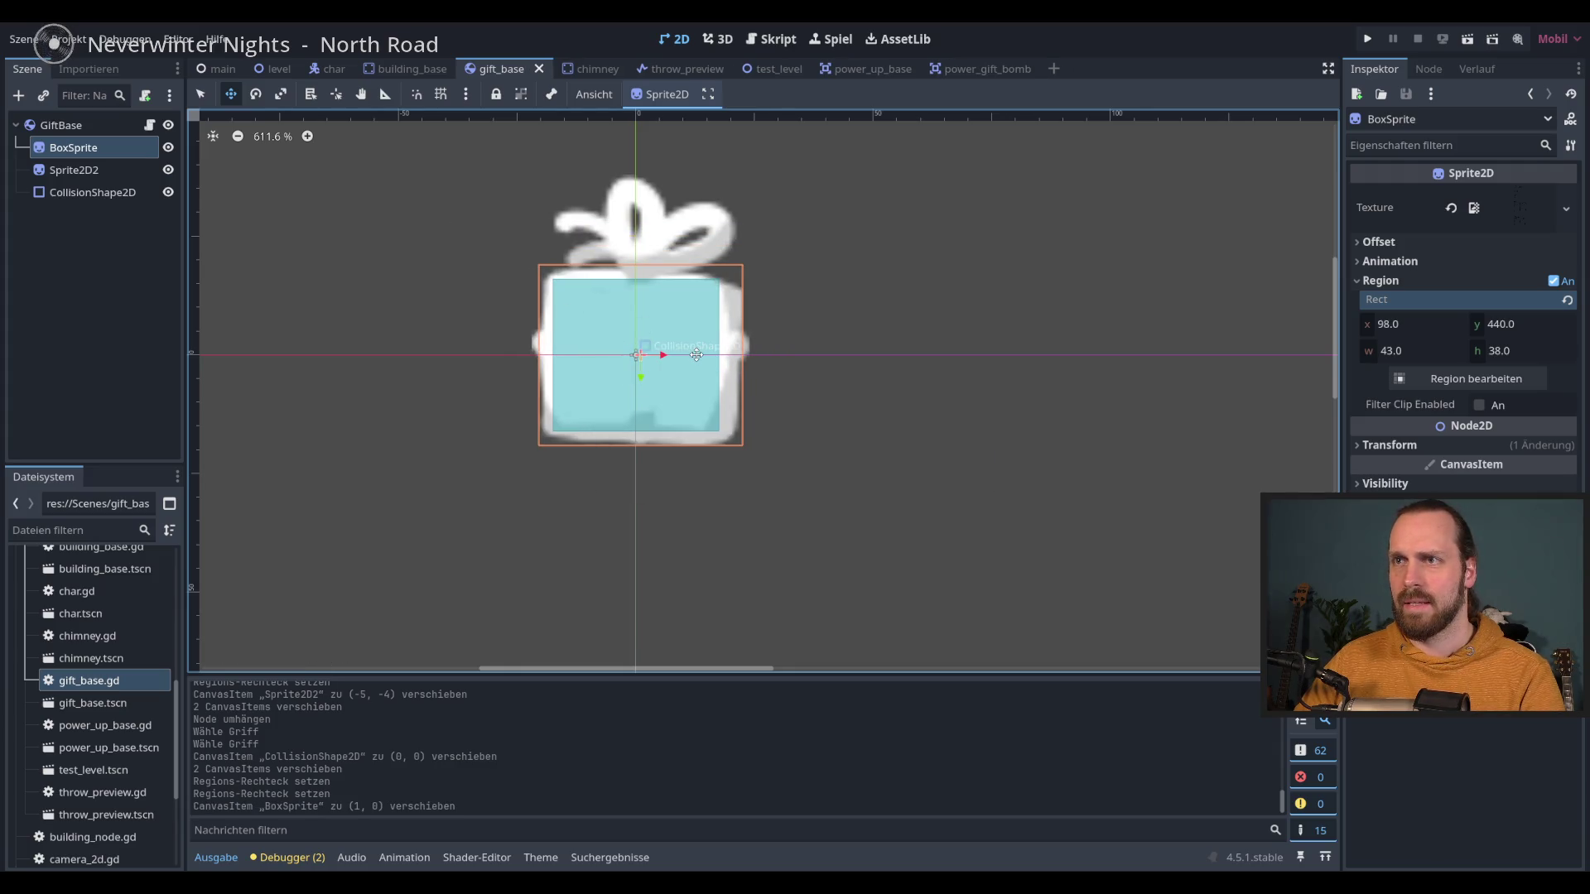
click(126, 132)
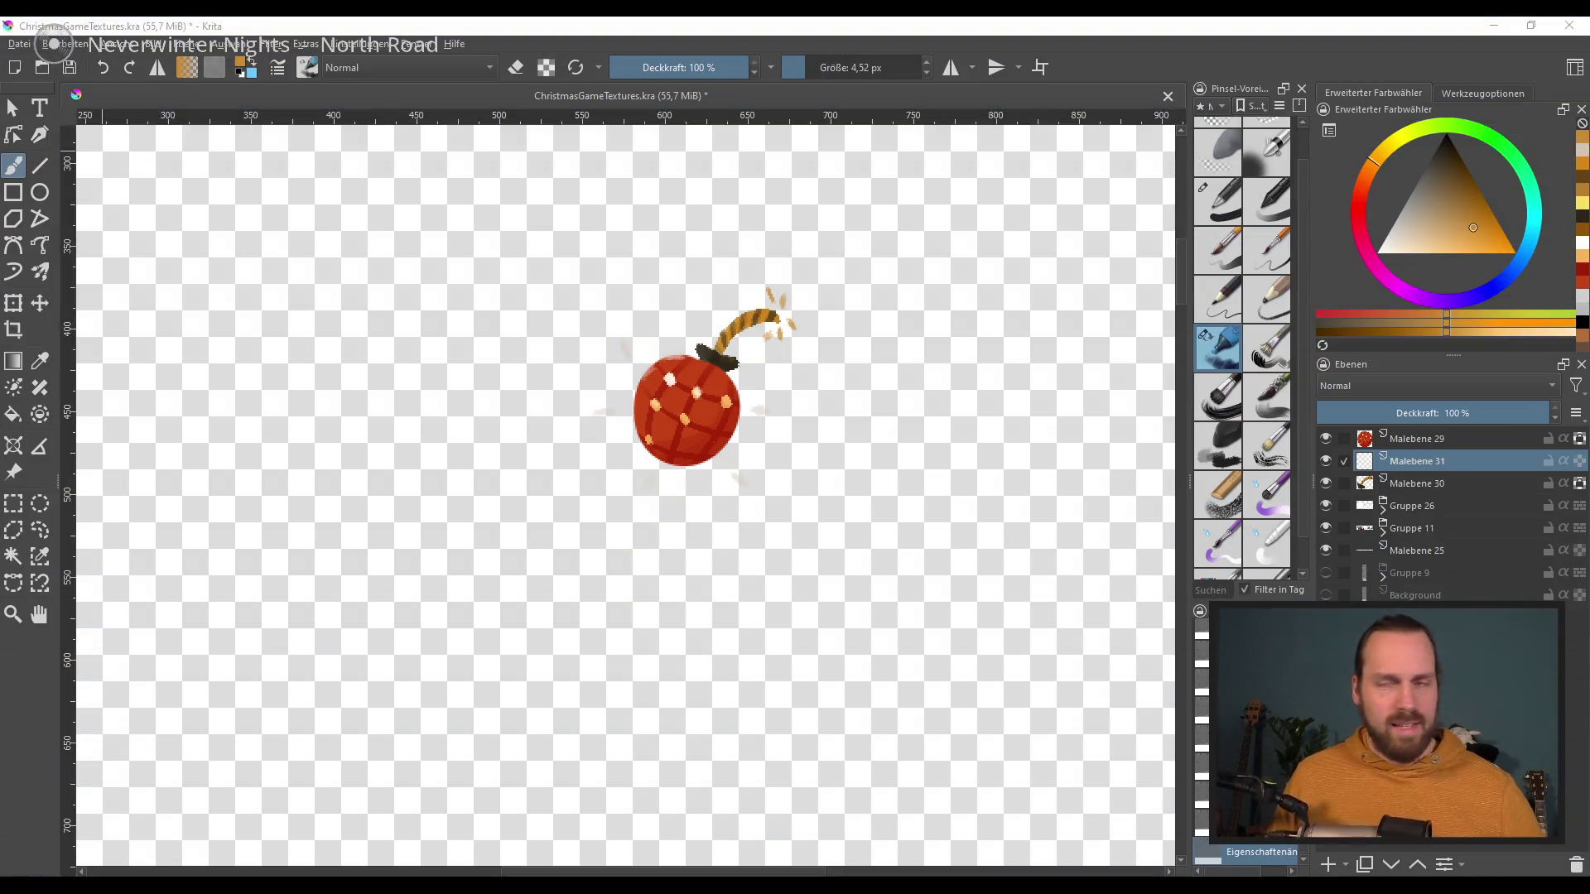
Step: Show the Gruppe 9 sketch and grey Background layers, and frame the balloon and tower sketches
click(1326, 573)
click(1325, 595)
scroll(993, 565, down, 2)
scroll(994, 565, down, 3)
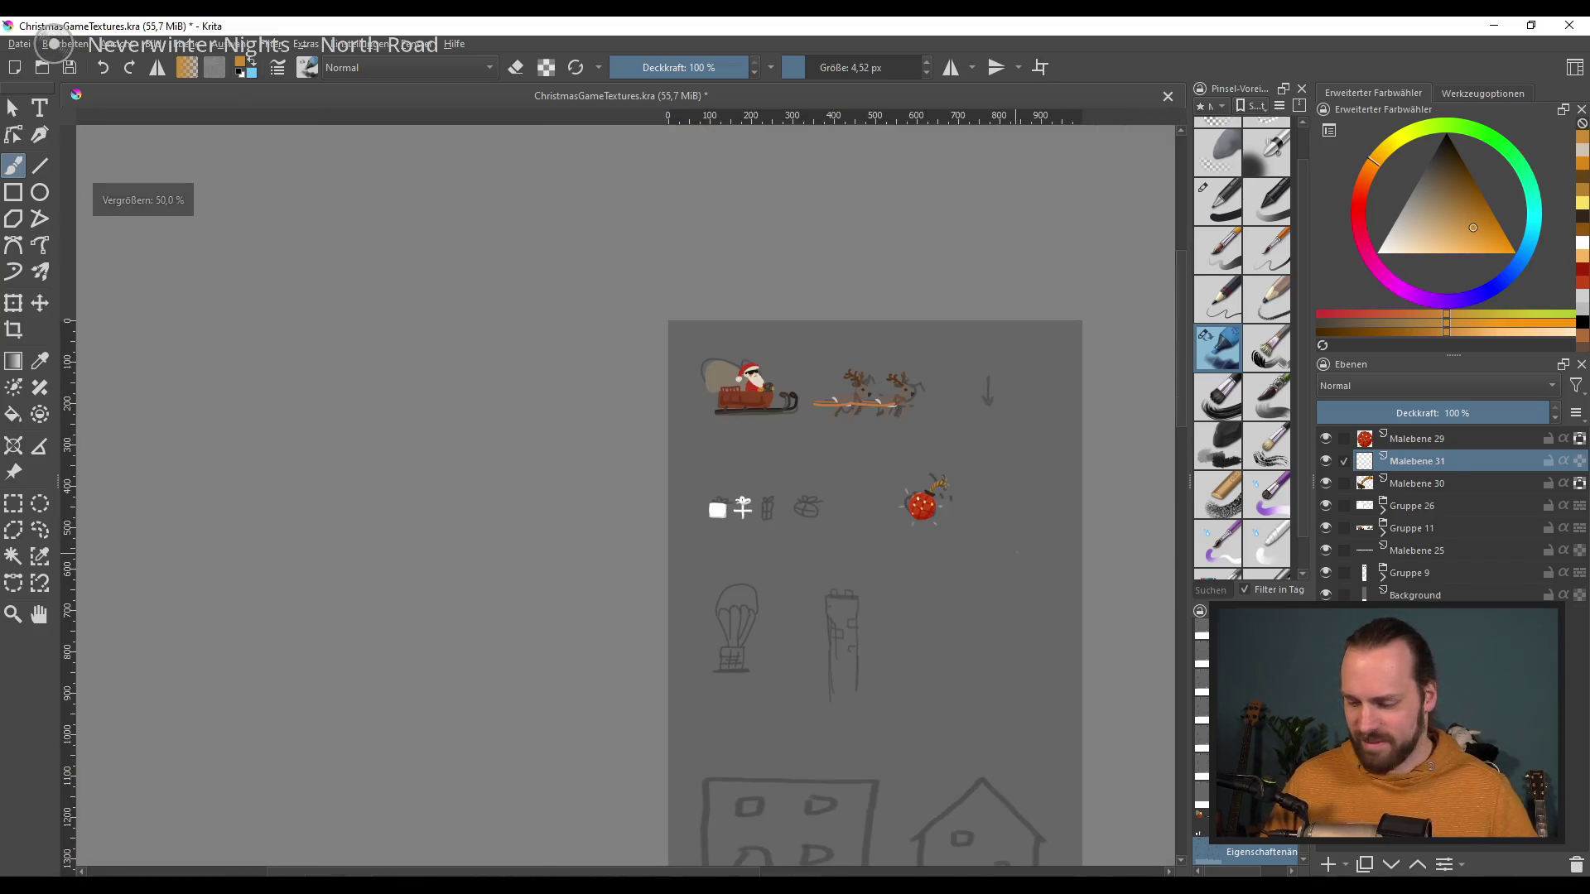
drag(956, 621, 804, 441)
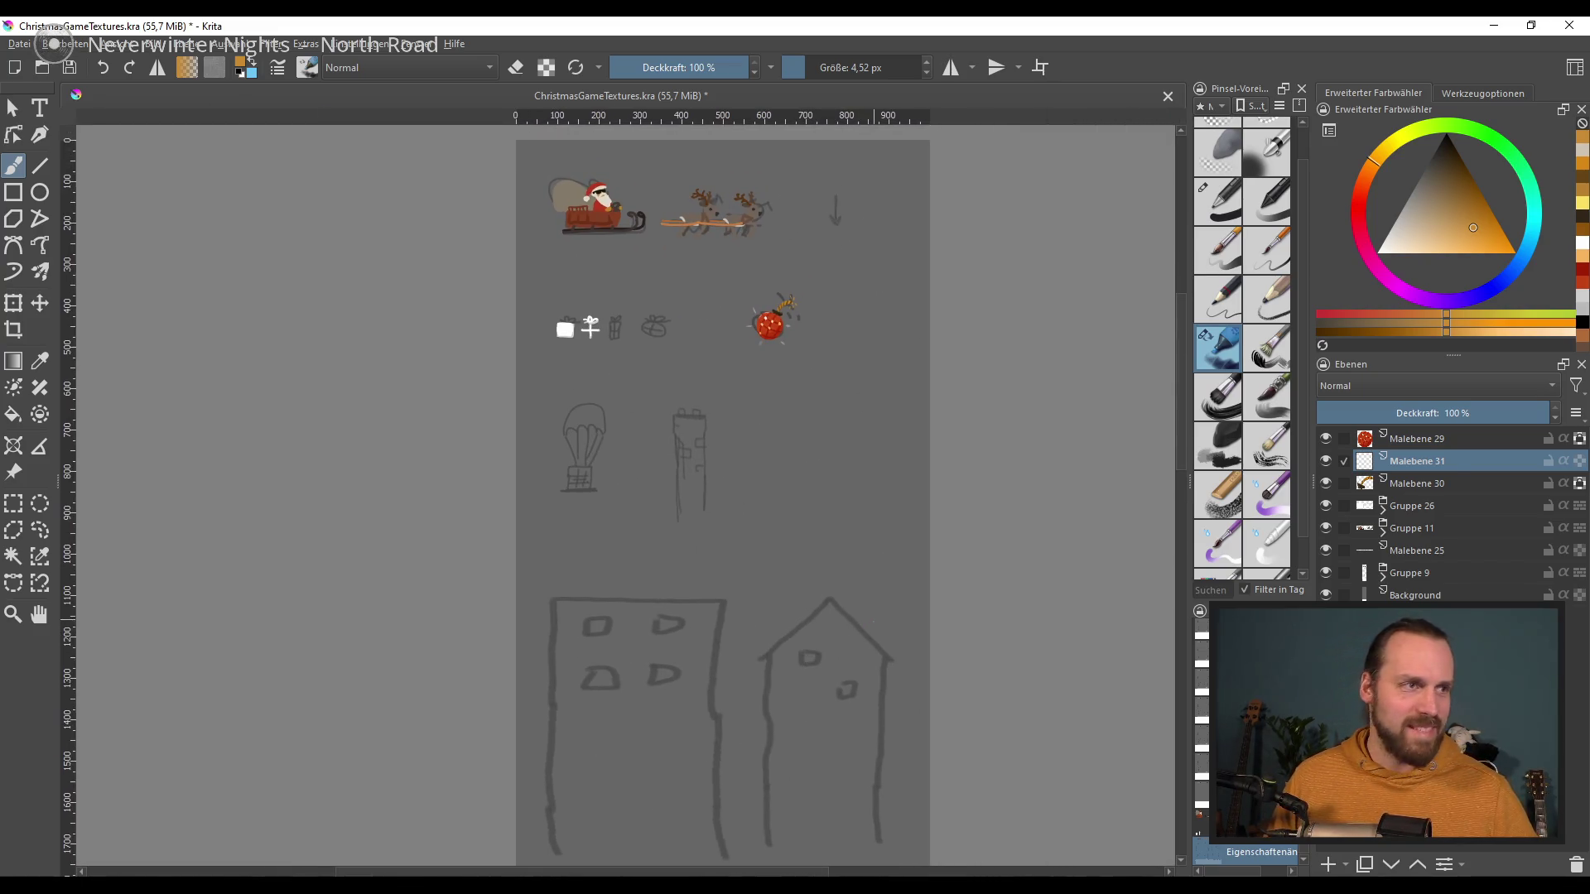
scroll(778, 572, up, 3)
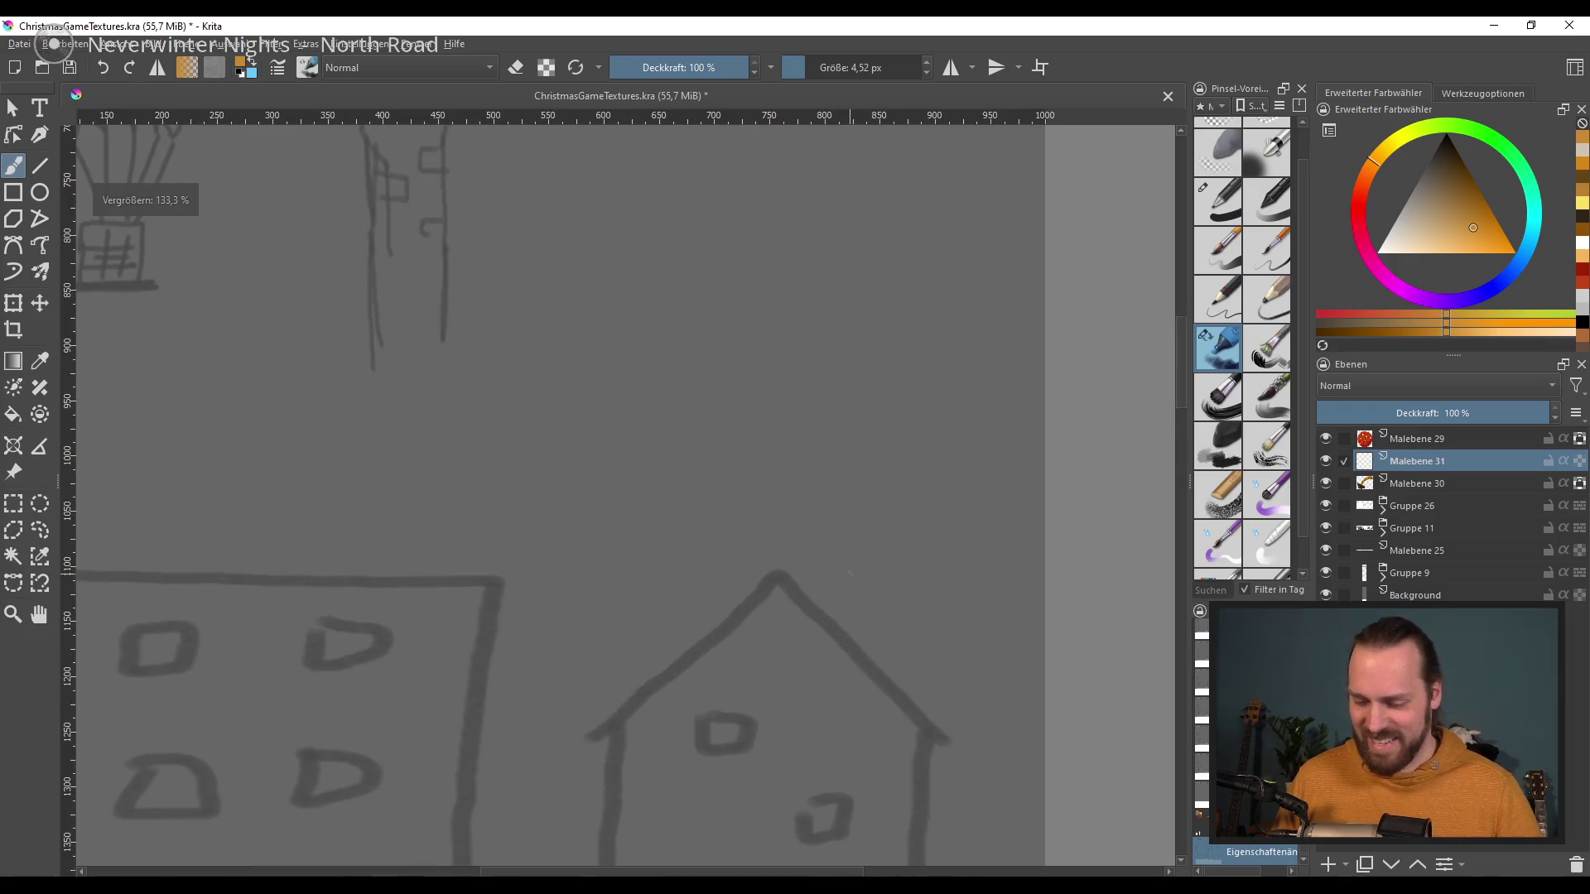
drag(481, 452, 717, 637)
Step: Undo a stray orange stroke, bring the gift icons into view, and add new layer Malebene 32
drag(331, 418, 377, 364)
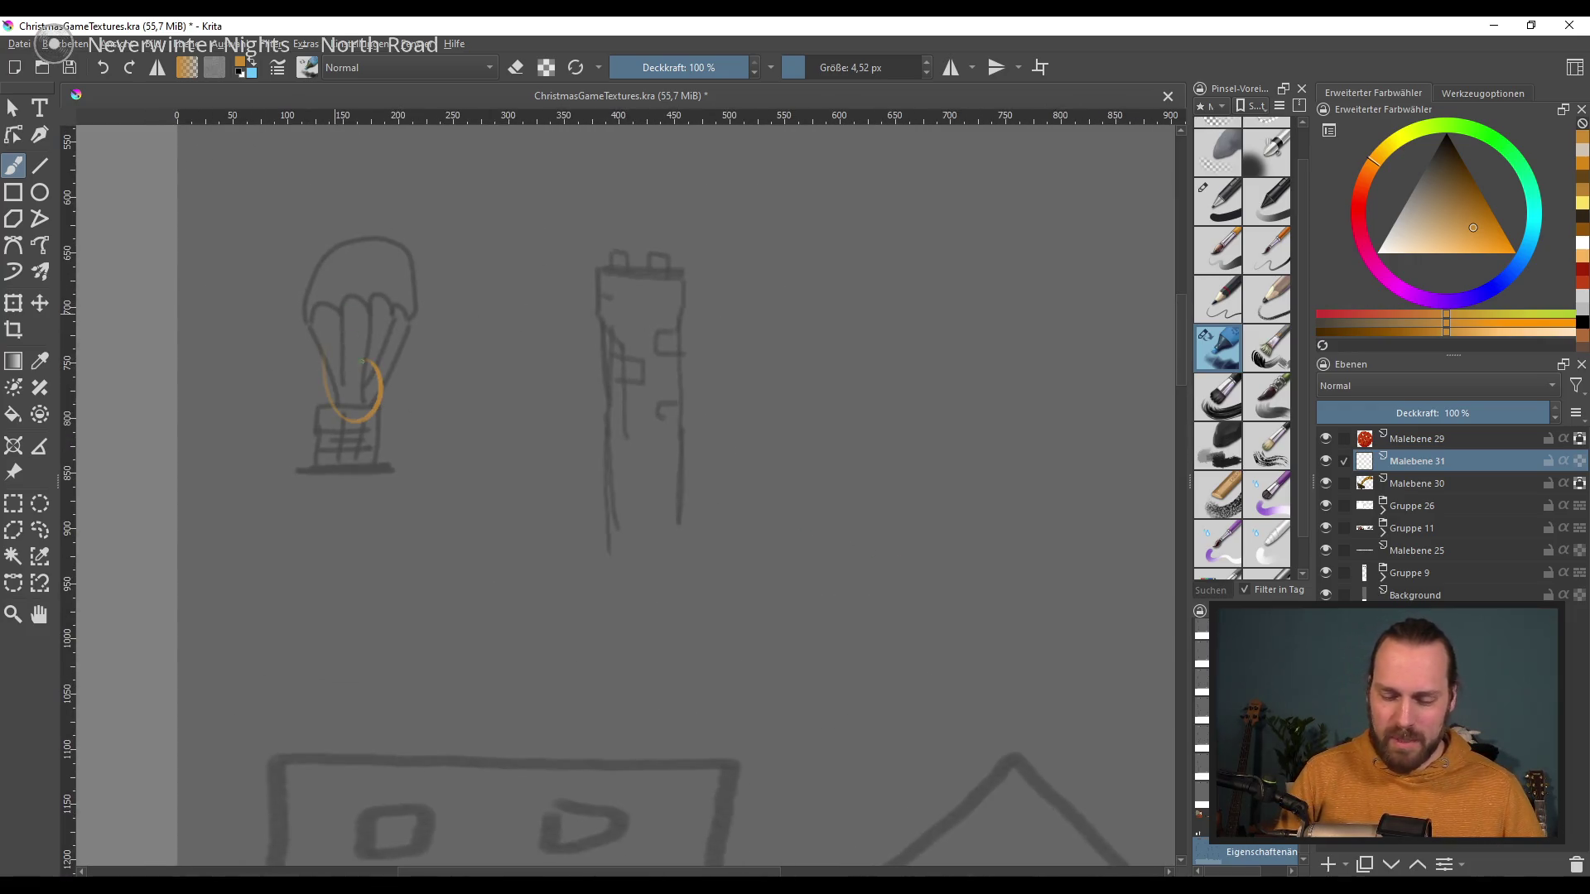
key(ctrl+z)
drag(892, 625, 888, 732)
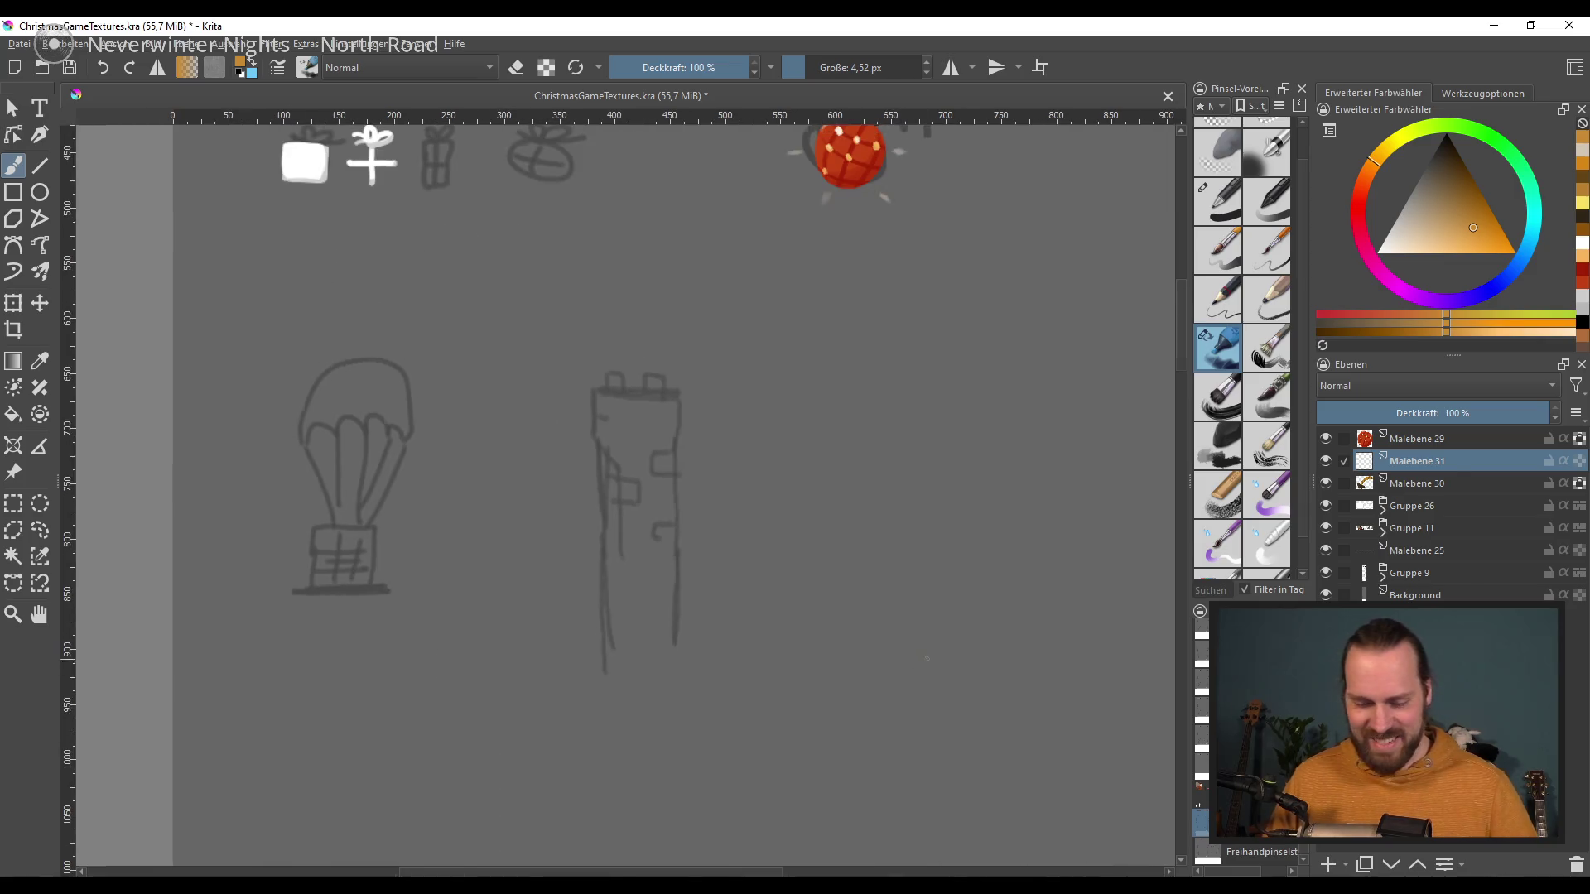
scroll(888, 732, up, 1)
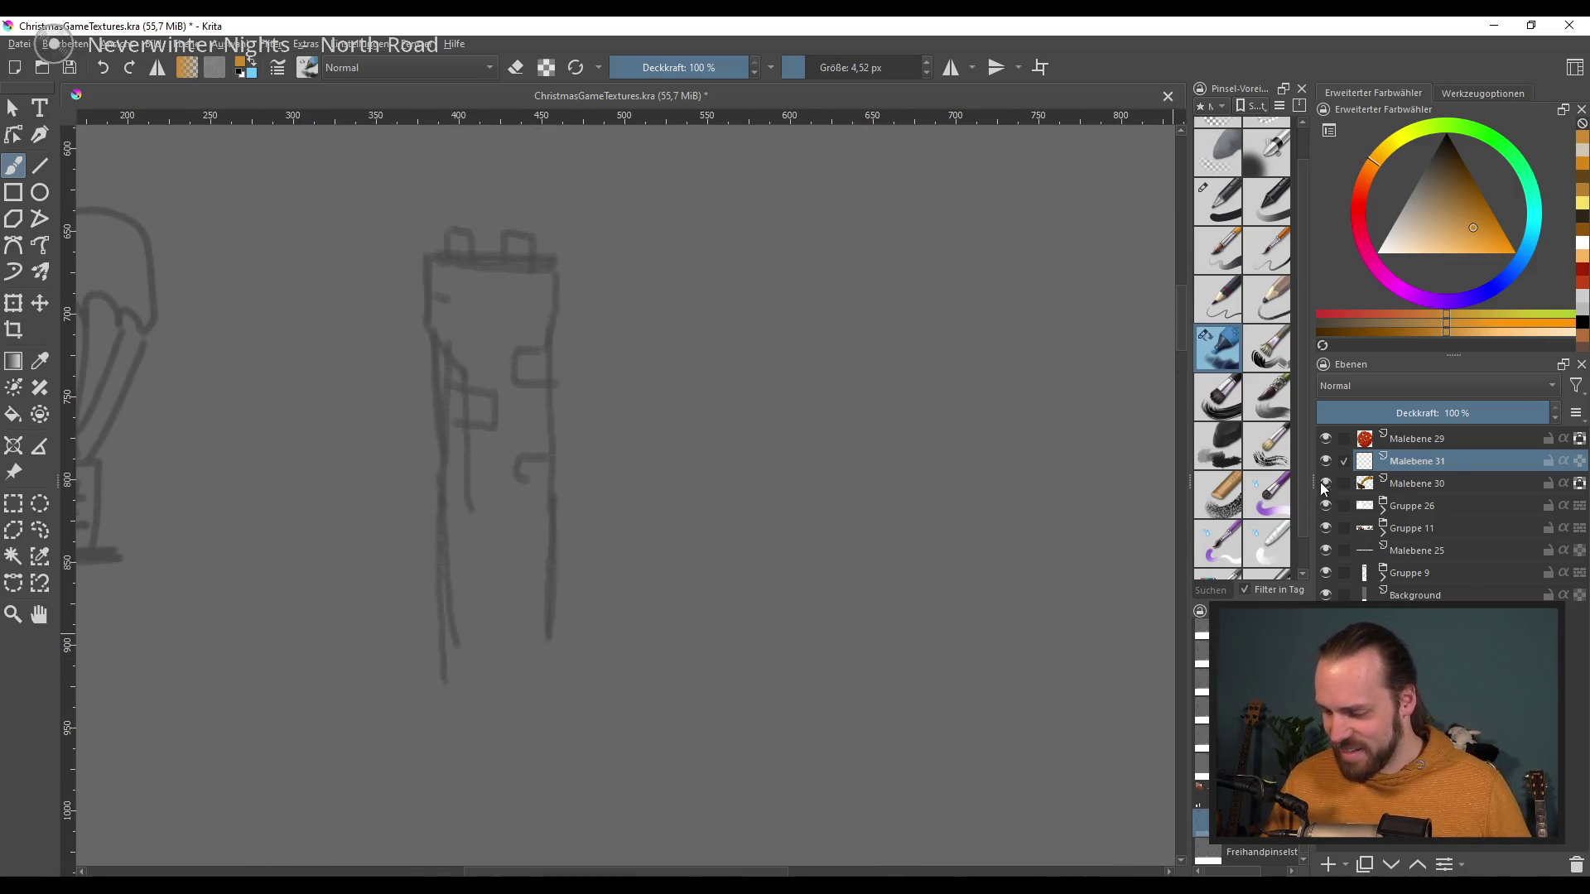
scroll(897, 585, down, 2)
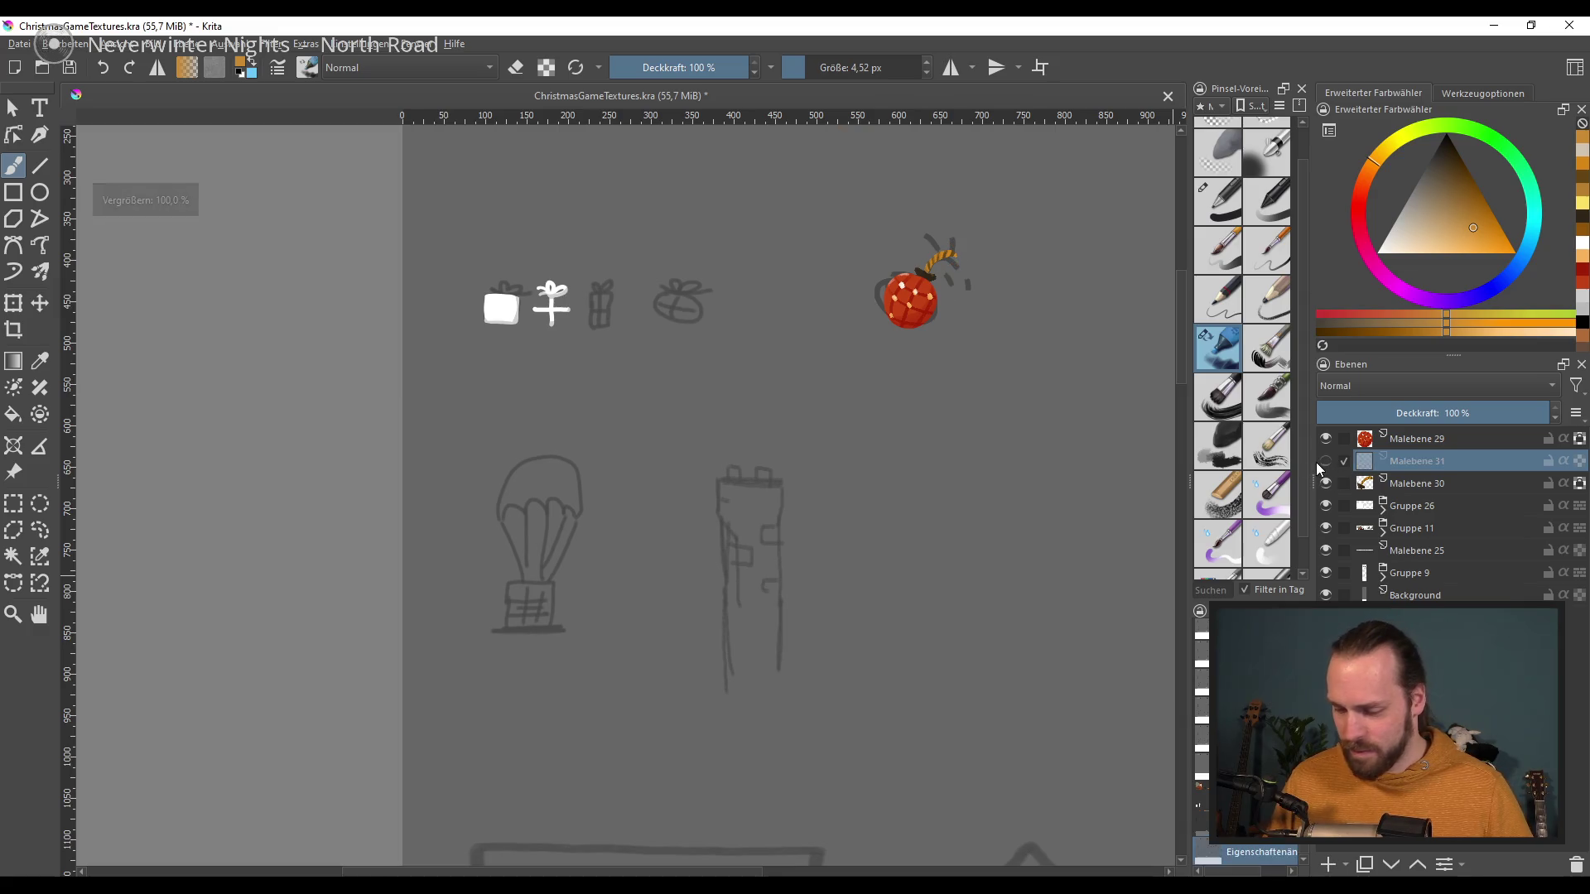
key(Insert)
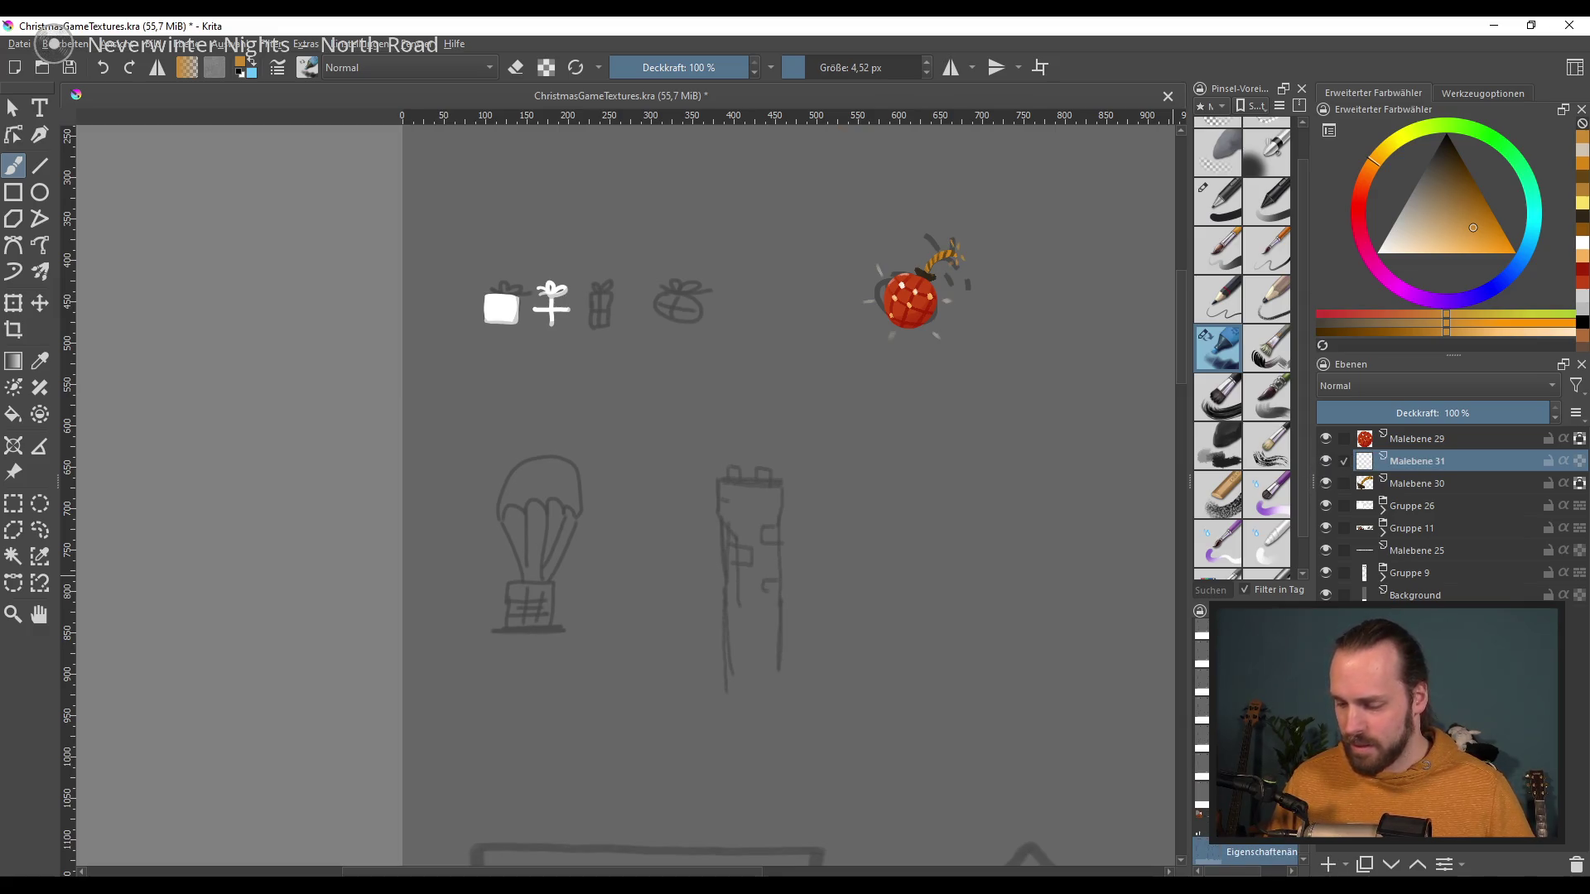
scroll(950, 585, up, 4)
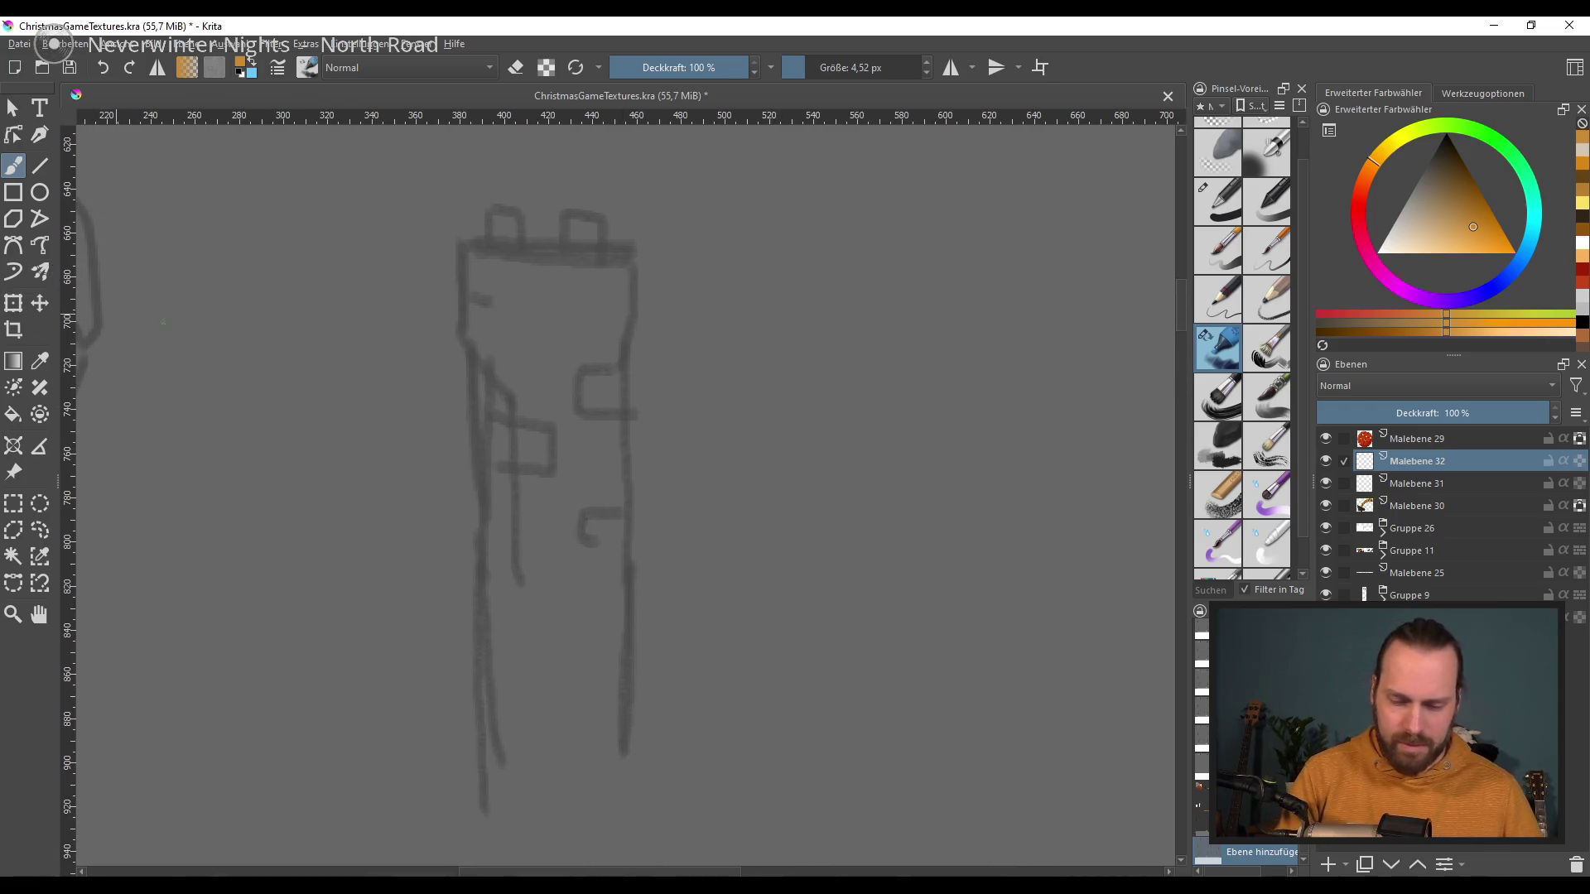
Step: Switch to a thicker ink pen brush preset, testing and undoing a stroke on the tower
drag(789, 528, 795, 497)
click(1217, 201)
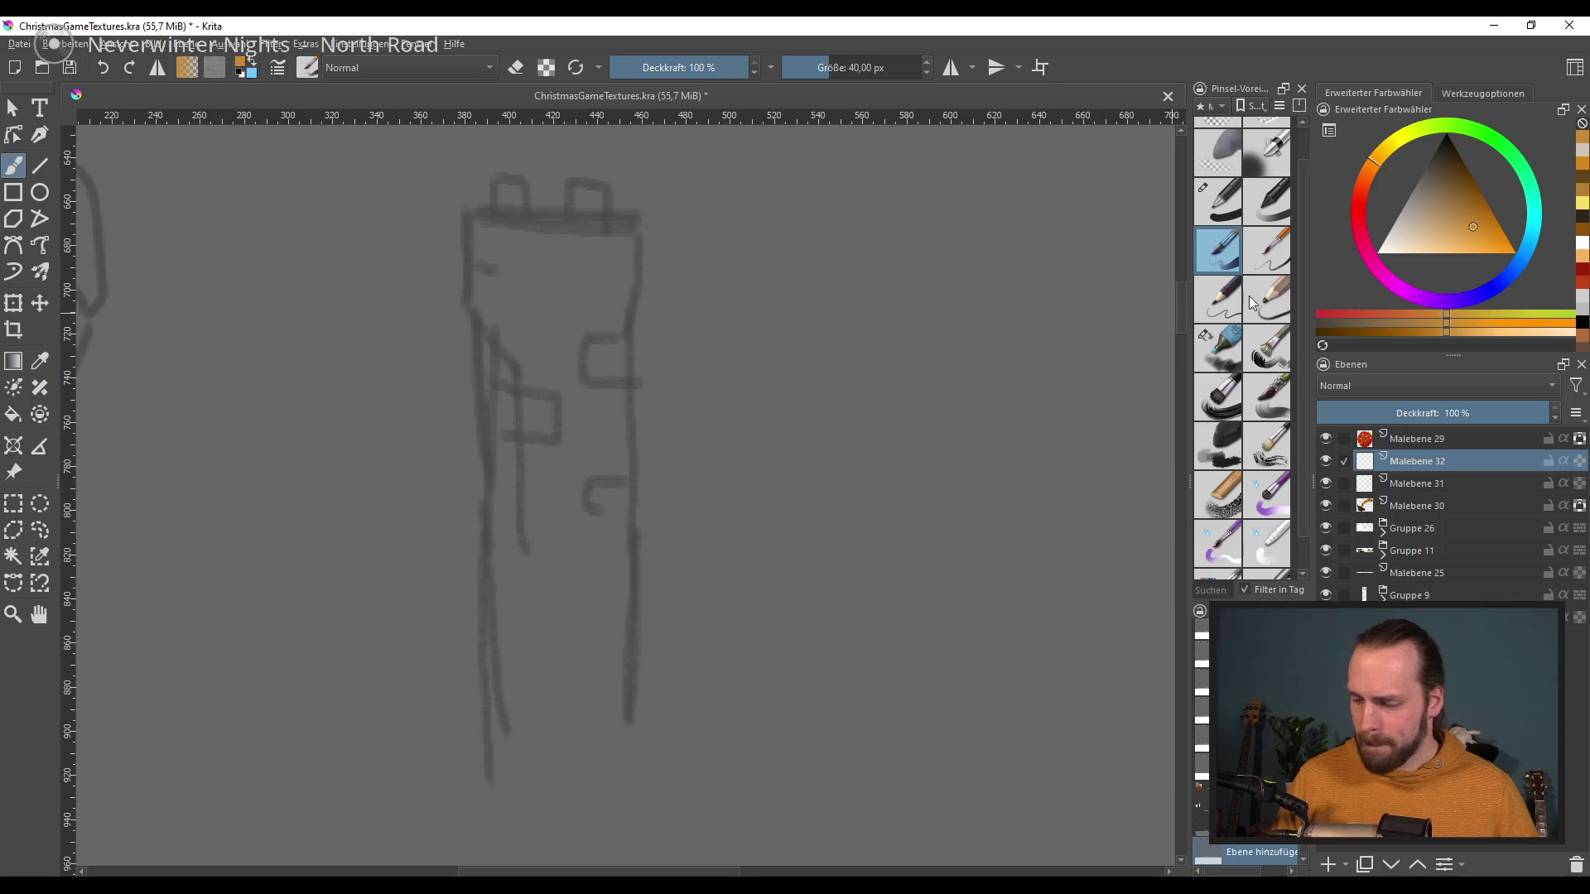
drag(543, 277, 535, 468)
key(ctrl+z)
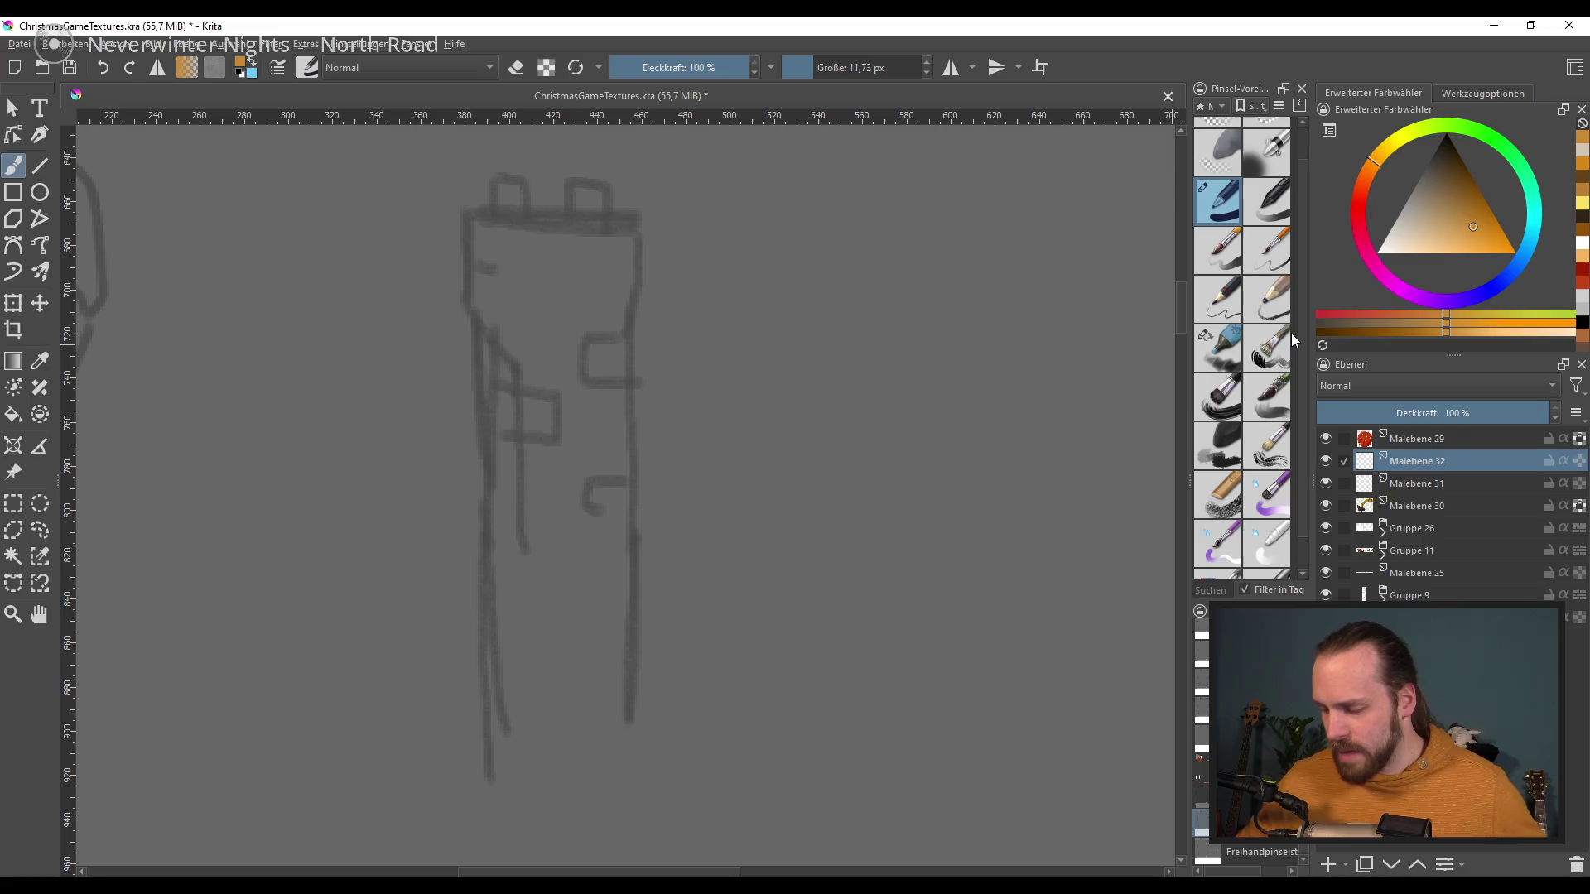
Step: Group Malebene 29, 30 and 31 into Gruppe 33 below Malebene 32, then select Malebene 32
drag(1443, 431, 1443, 464)
shift+click(1417, 505)
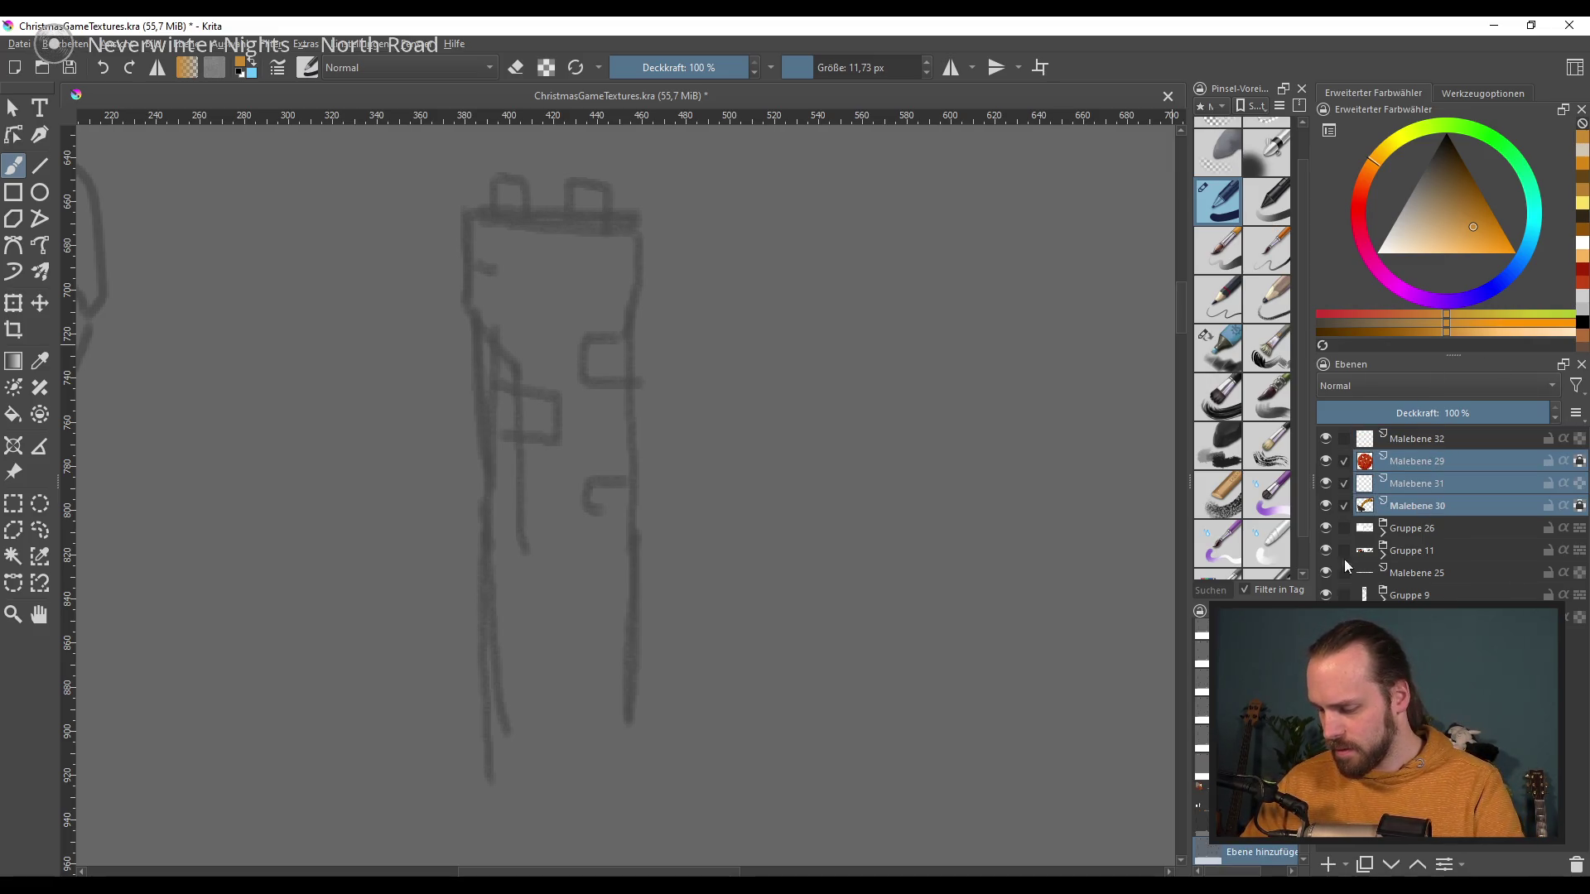
key(ctrl+g)
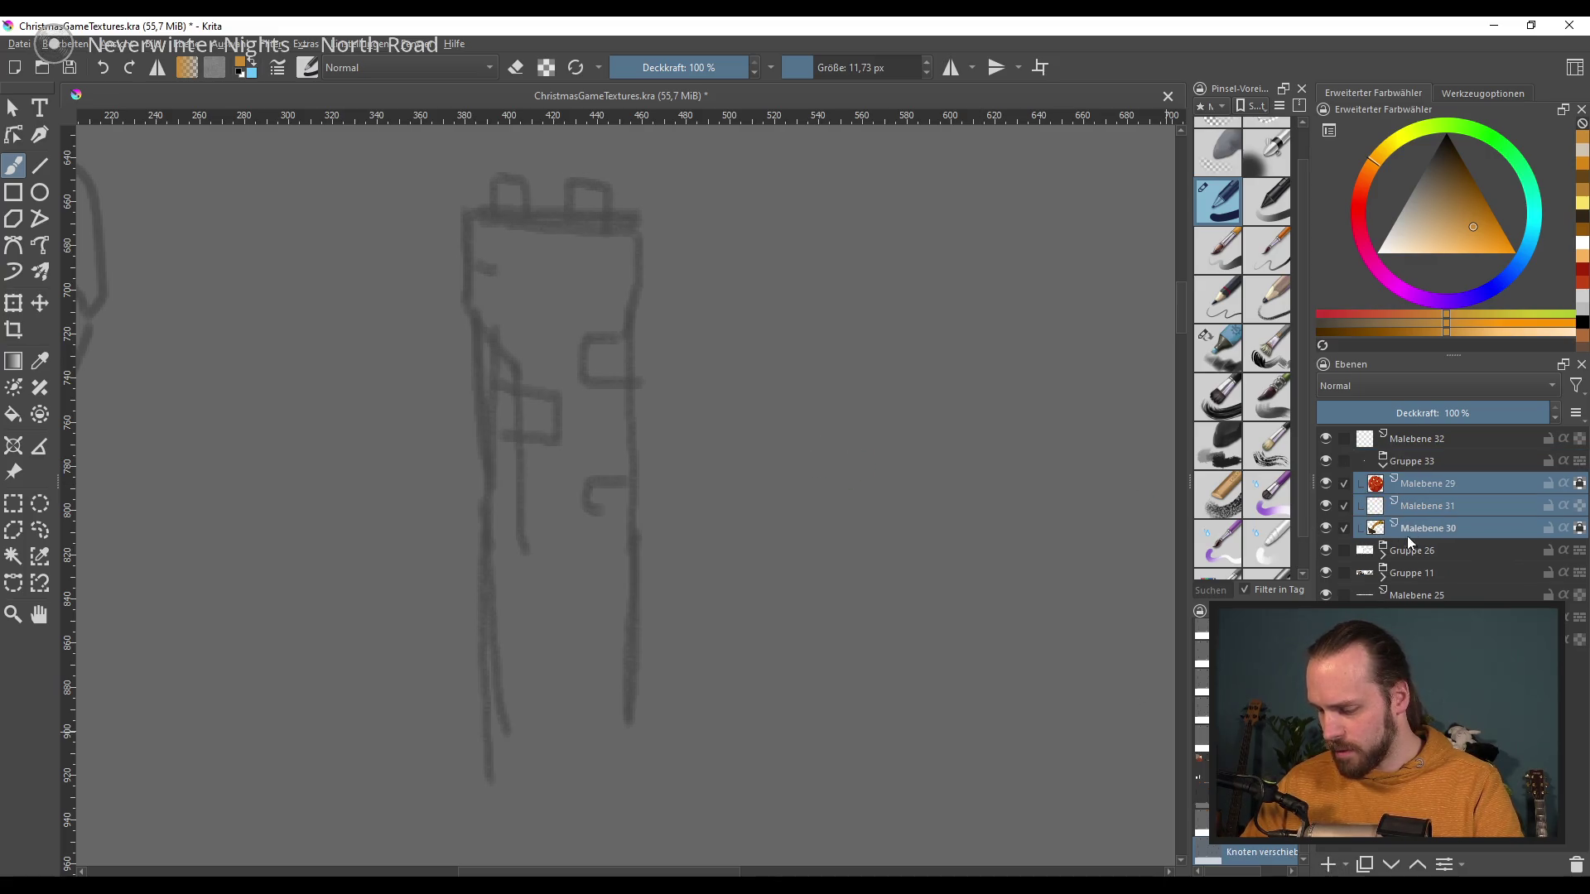
click(1380, 462)
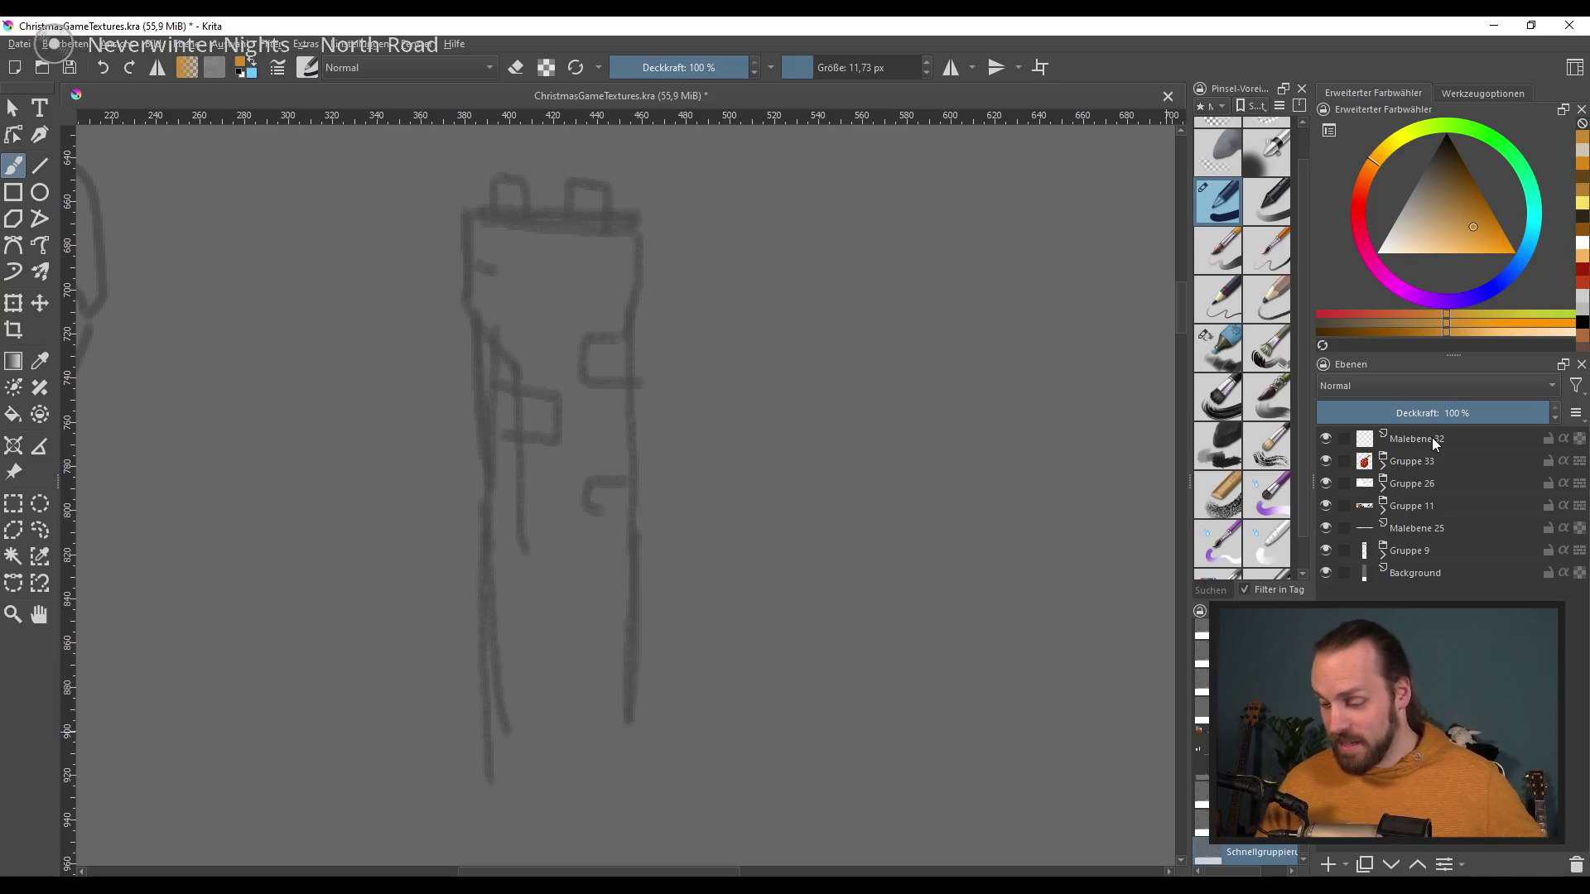
click(1430, 441)
drag(643, 425, 652, 443)
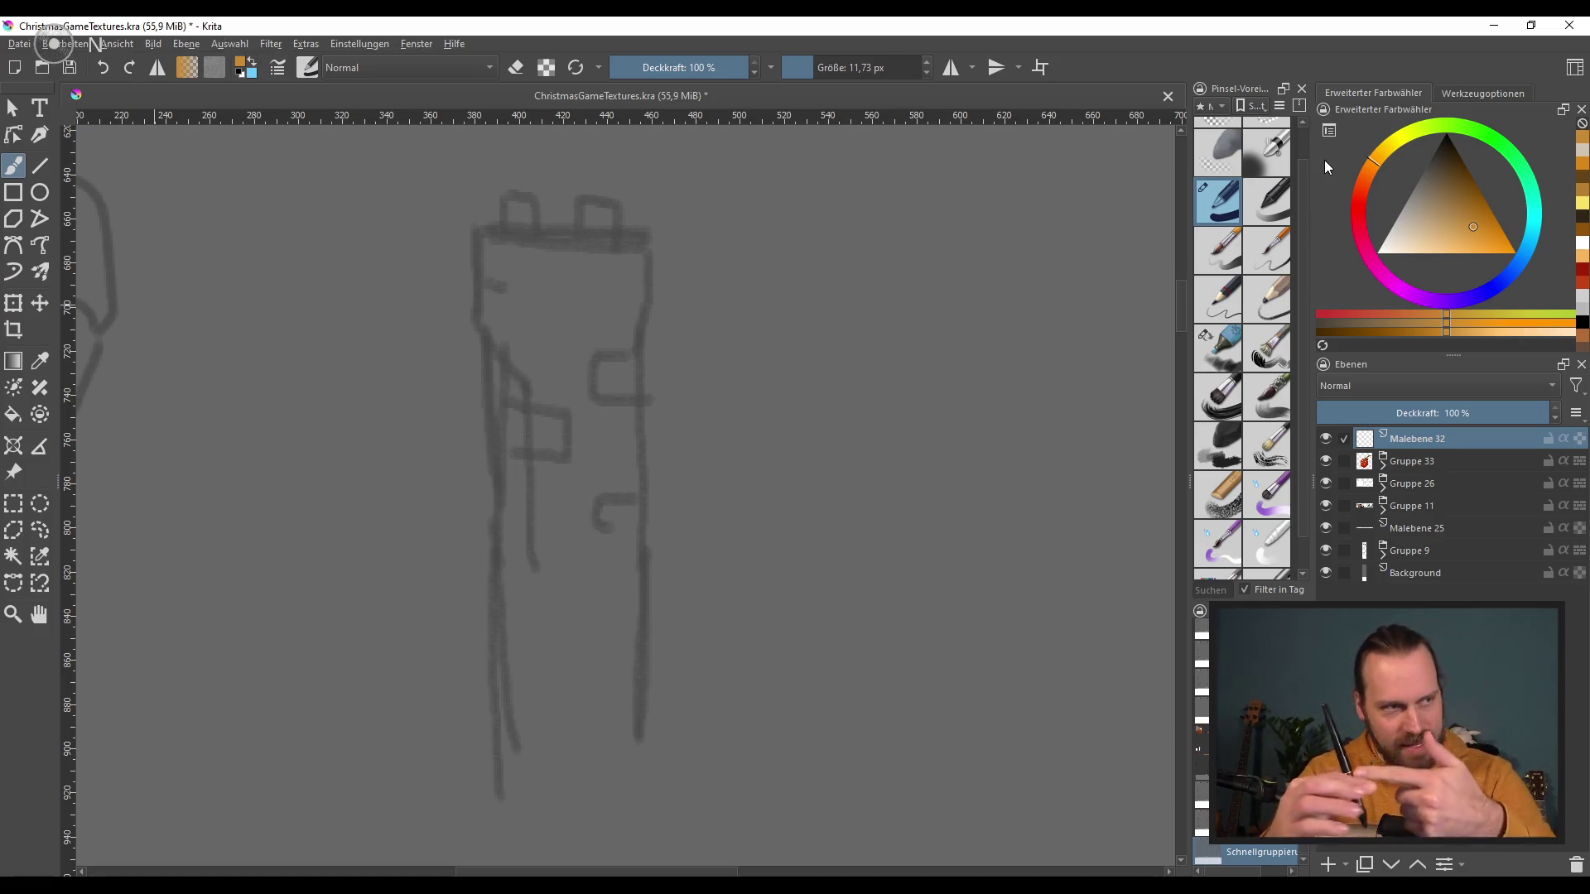
Step: Frame the tower sketch and undo a stray orange stroke
scroll(274, 335, down, 1)
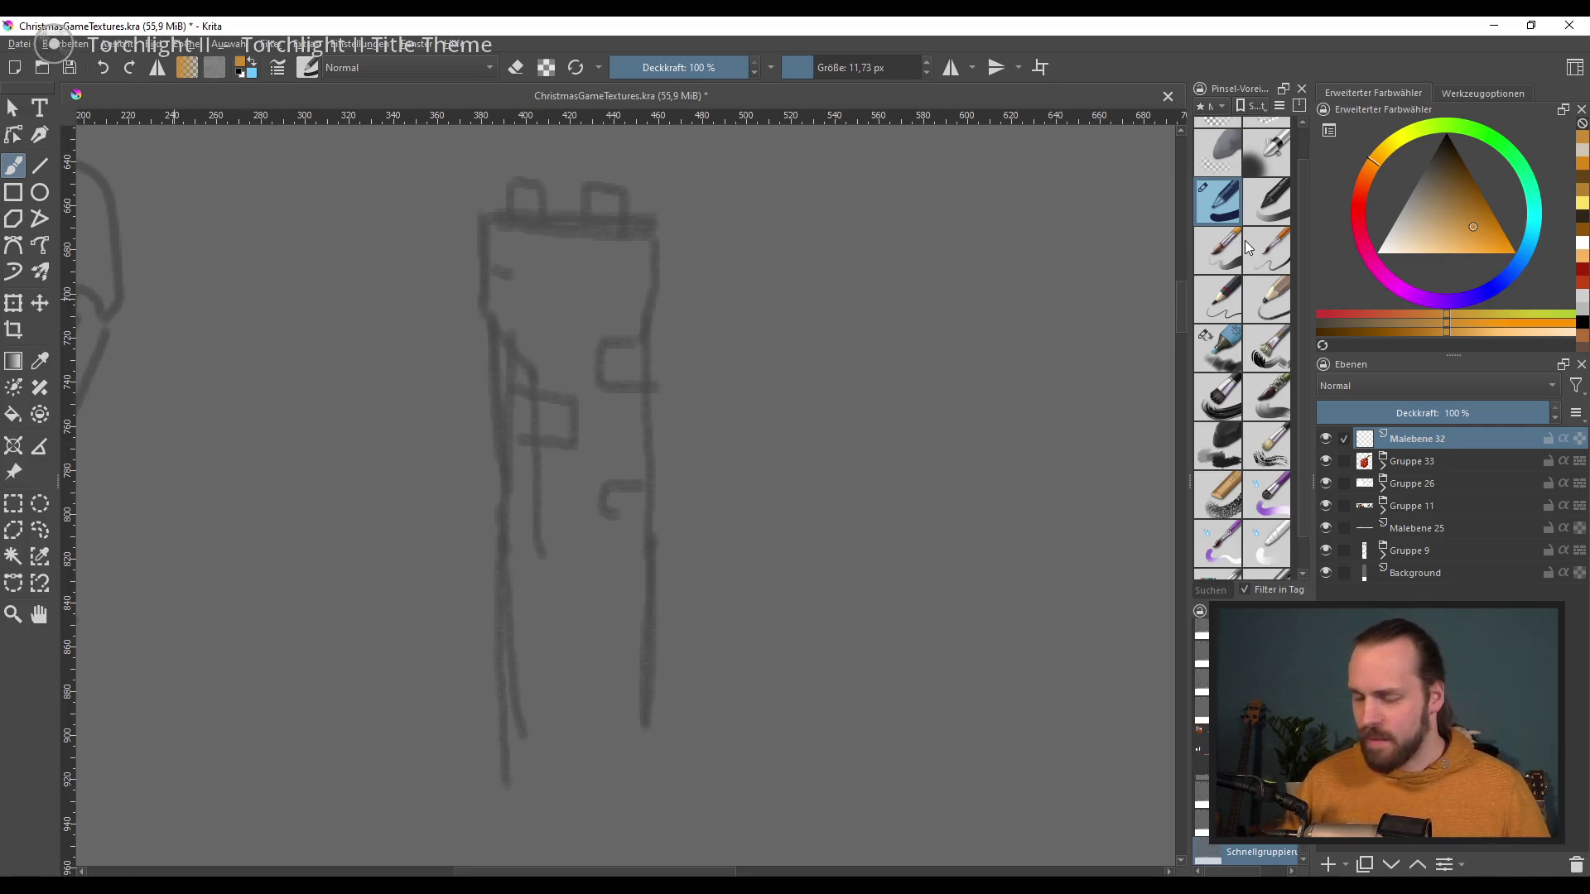
mouse_move(1245, 240)
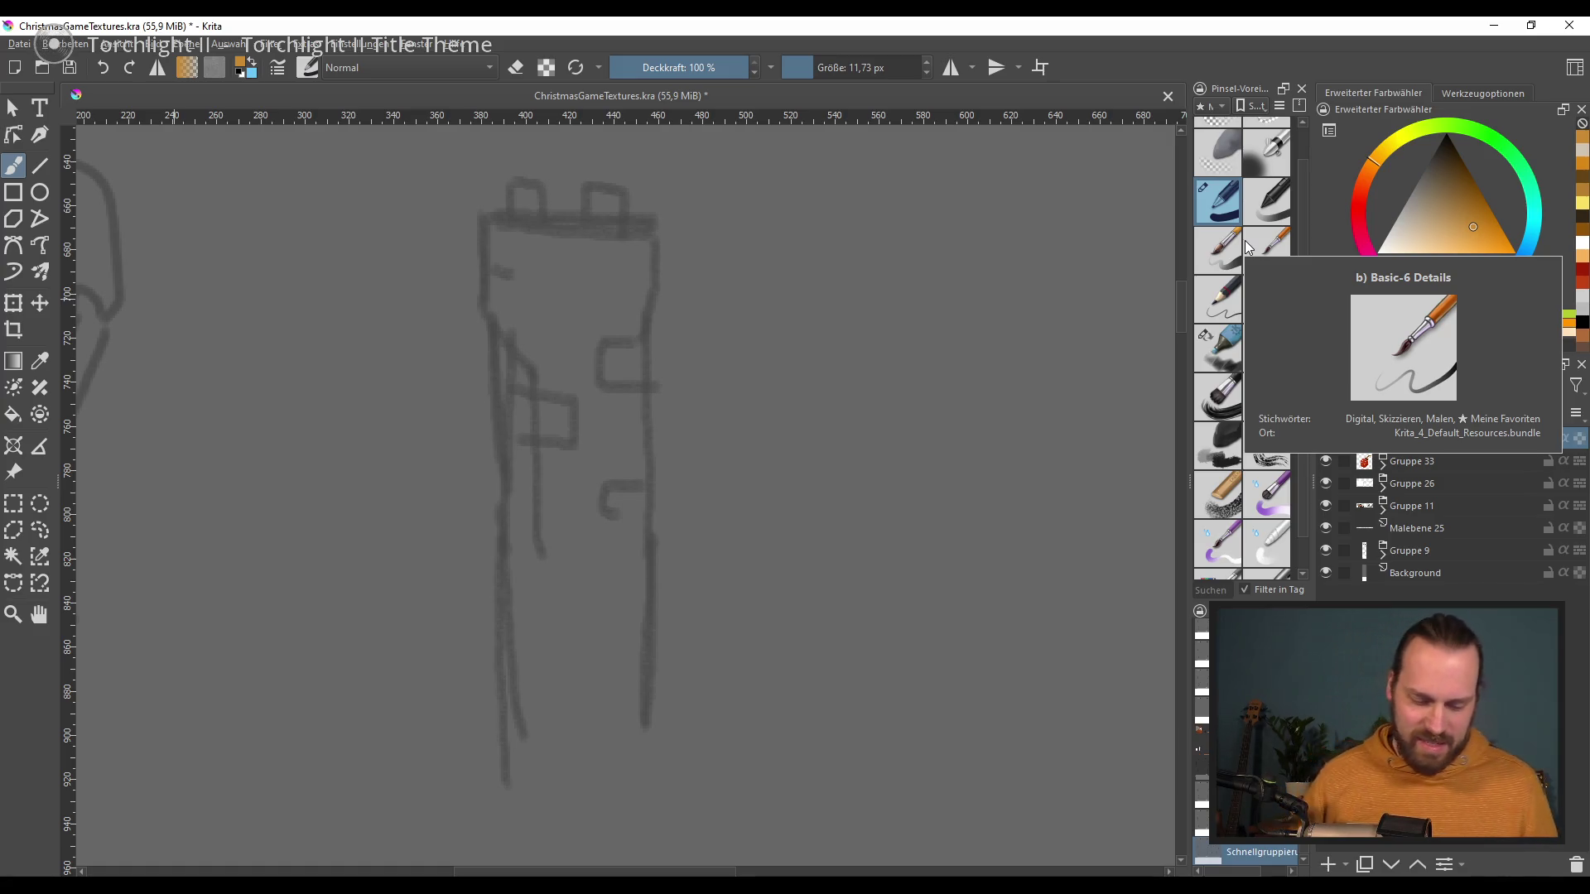
drag(519, 533, 533, 524)
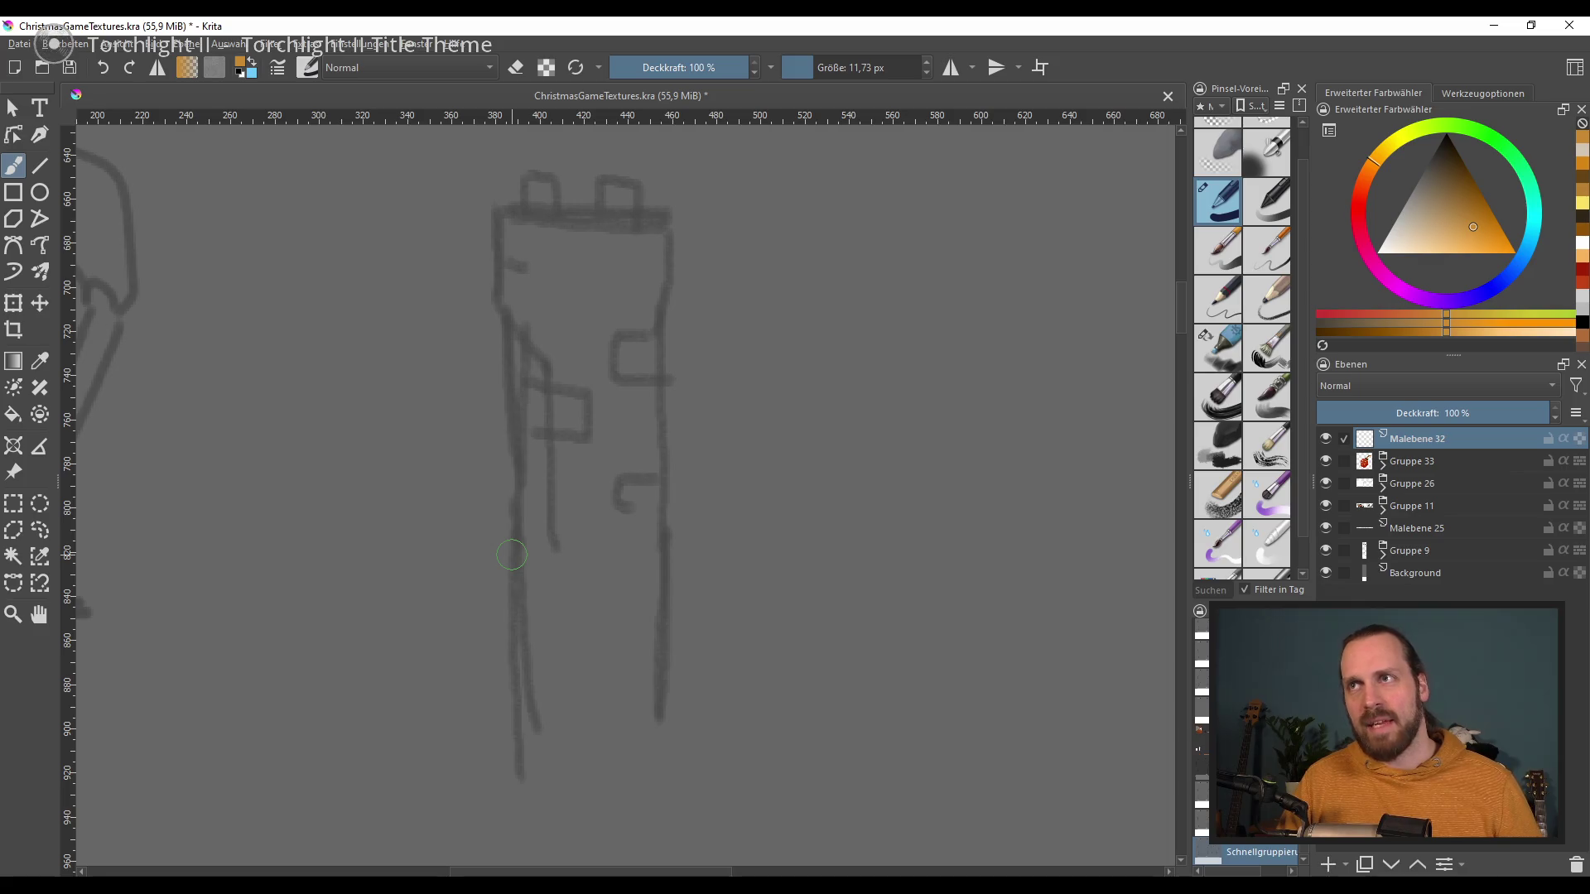
drag(579, 339, 590, 555)
key(ctrl+z)
Step: Try grey and beige strokes down the tower, then undo them
click(1419, 189)
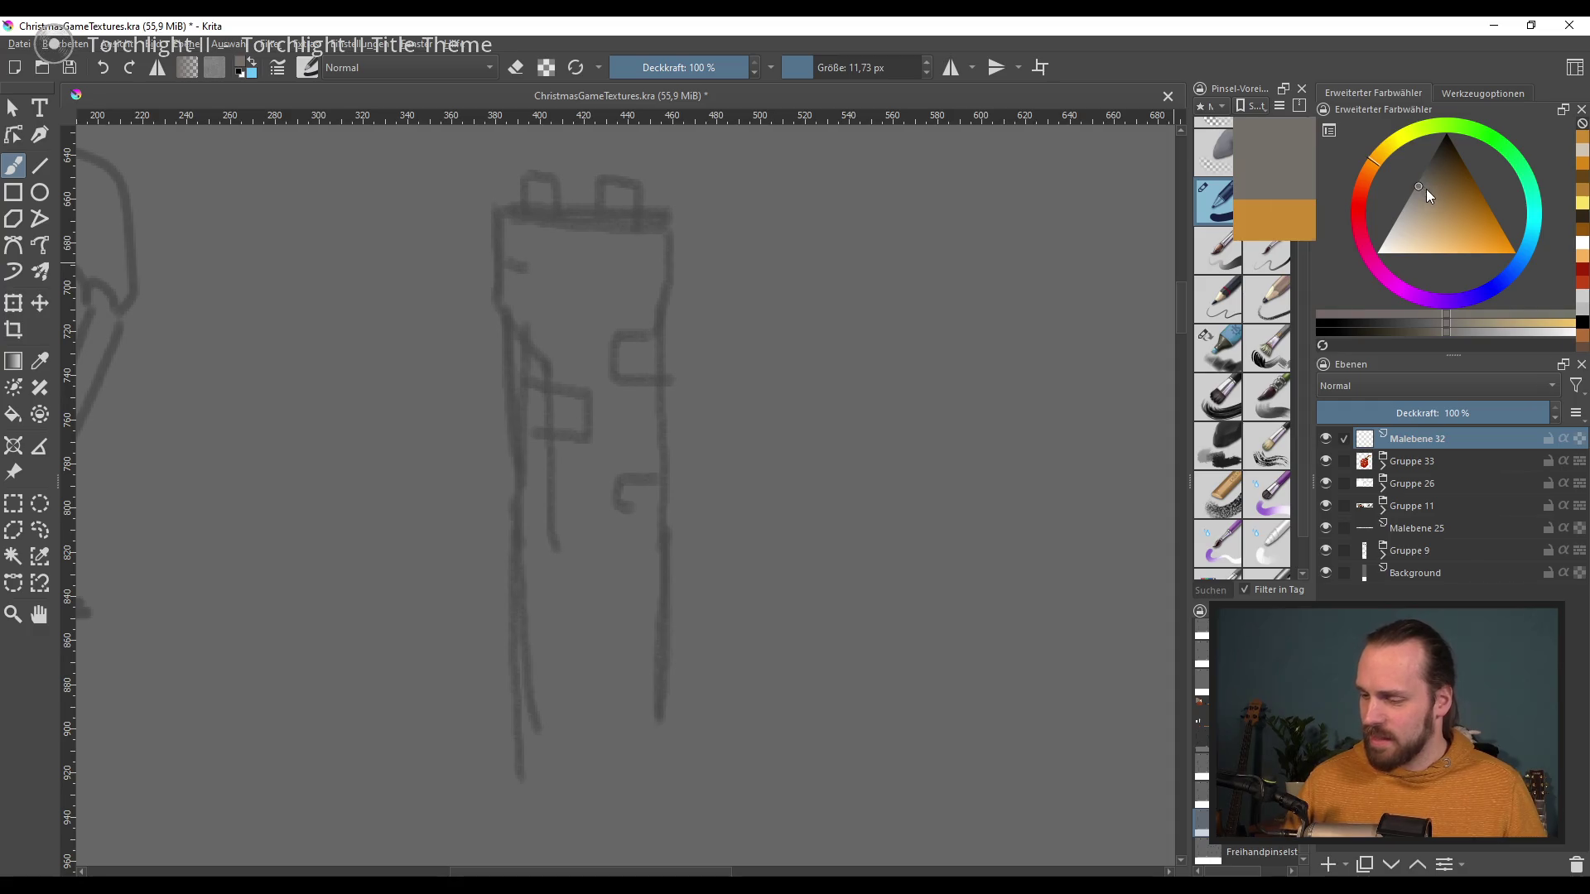
drag(1424, 187, 1416, 199)
drag(577, 306, 571, 613)
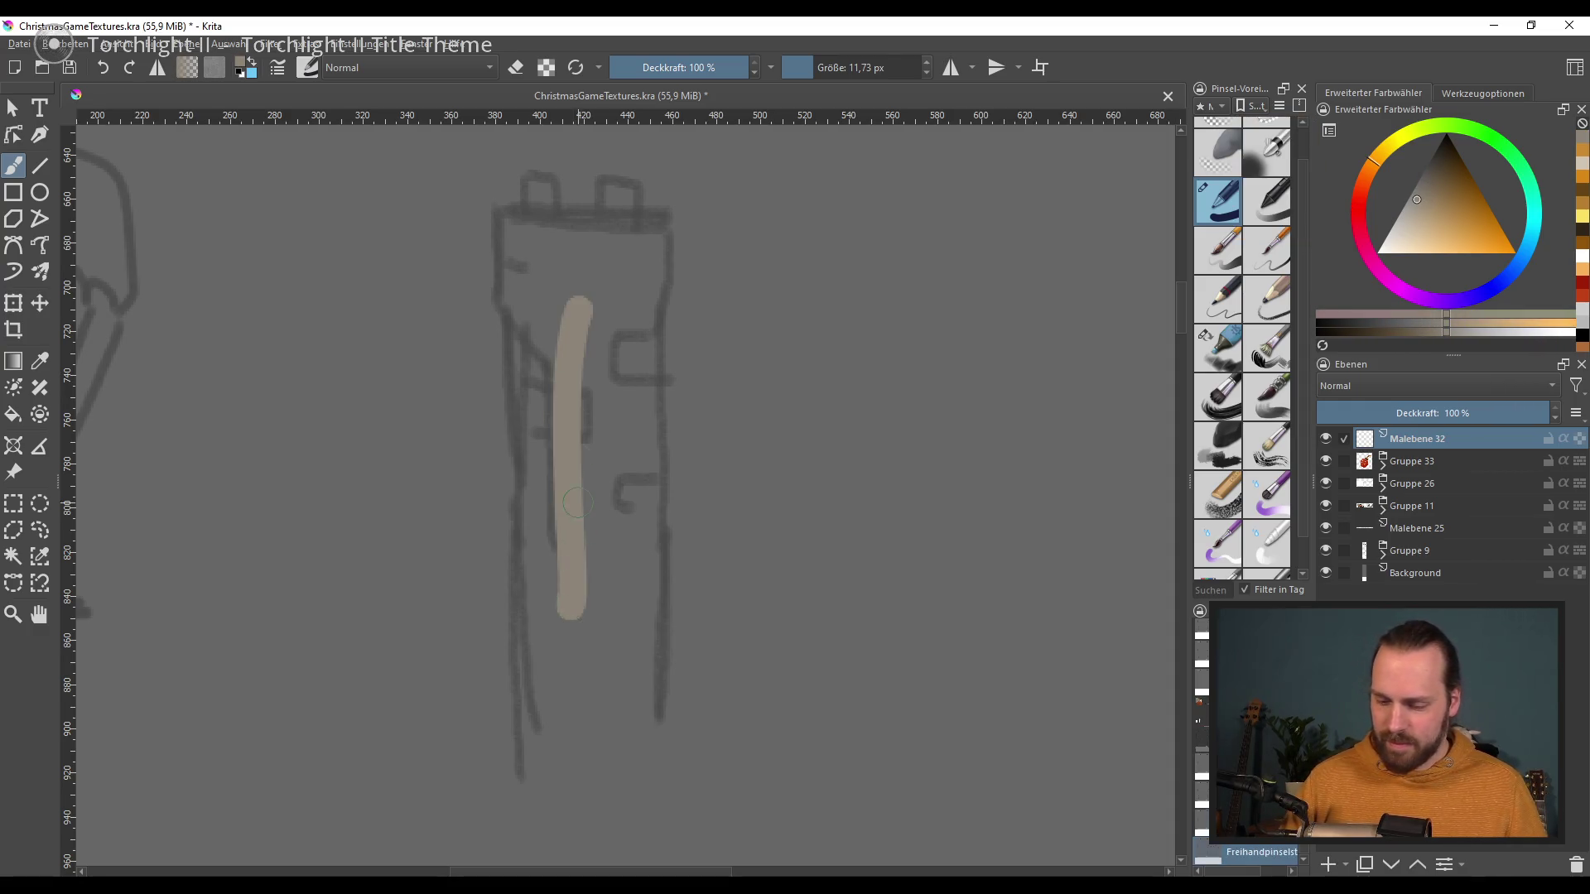
key(ctrl+z)
drag(549, 261, 536, 617)
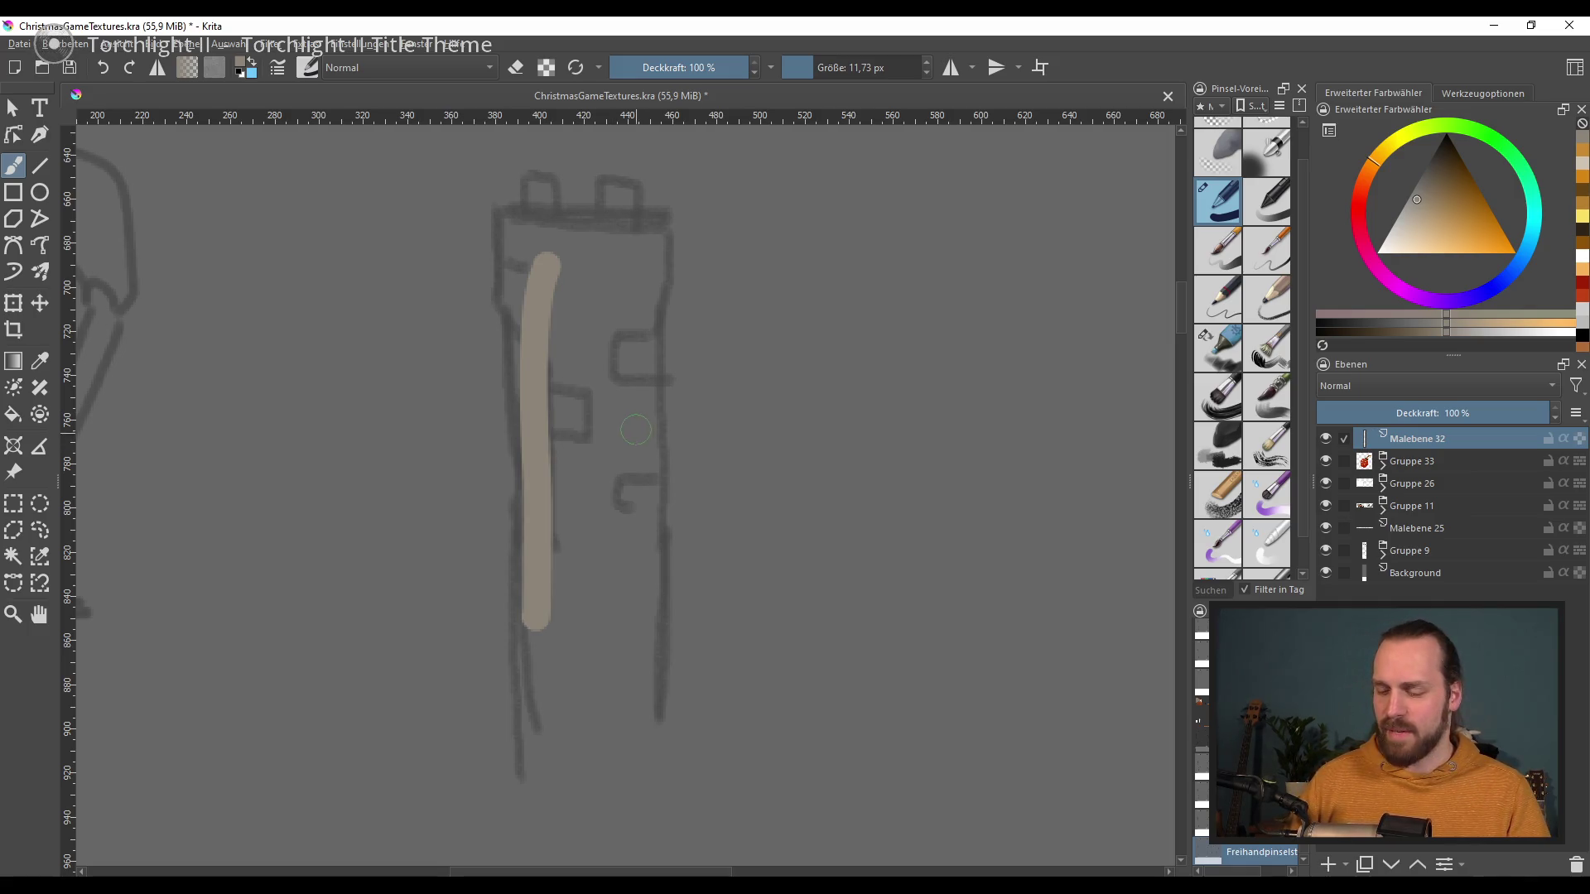
key(ctrl+z)
Step: Block in the tower body with wide dark grey strokes and smooth its bottom edge
drag(1430, 170, 1423, 171)
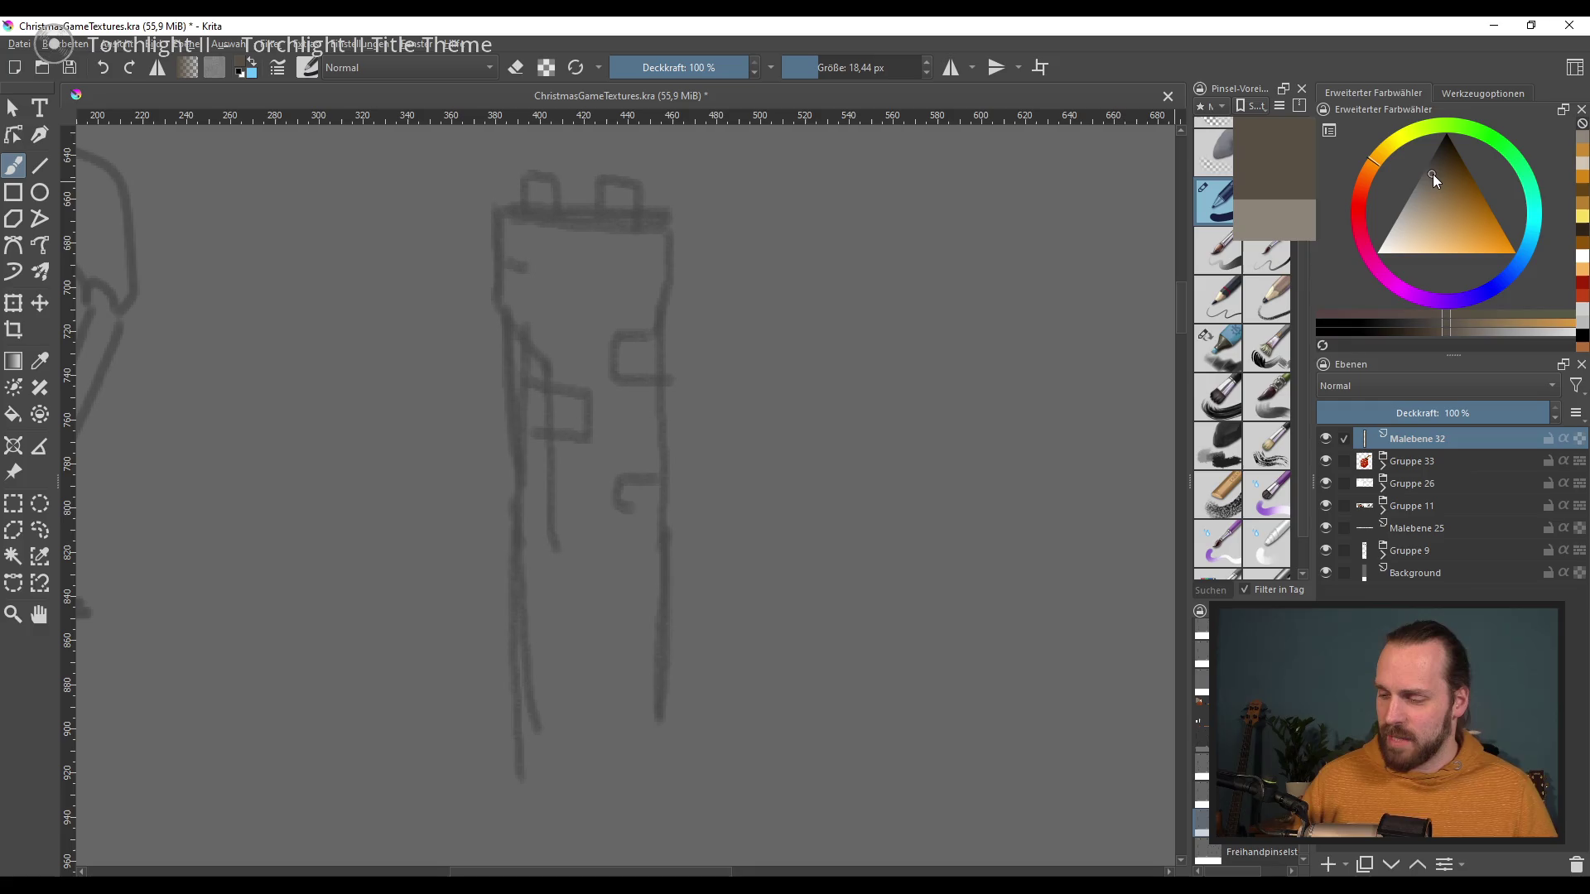
drag(555, 253, 571, 459)
key(ctrl+z)
mouse_move(513, 215)
mouse_down()
mouse_move(532, 778)
mouse_move(654, 308)
mouse_move(617, 770)
mouse_up()
mouse_move(600, 439)
mouse_down()
mouse_move(563, 312)
mouse_move(643, 727)
mouse_move(588, 683)
mouse_up()
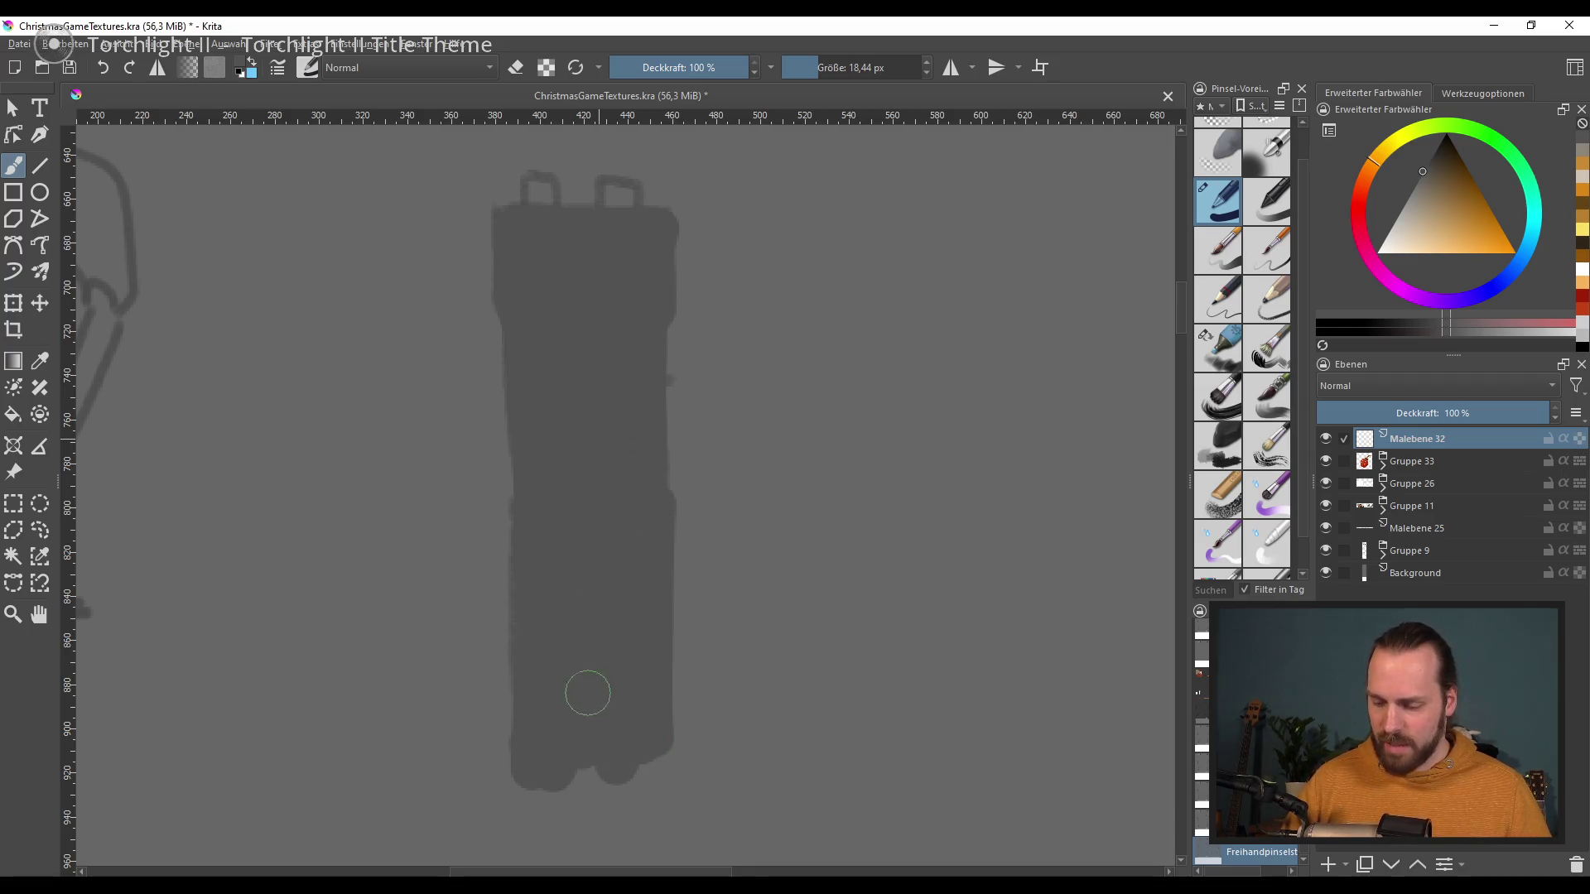
drag(568, 766, 579, 782)
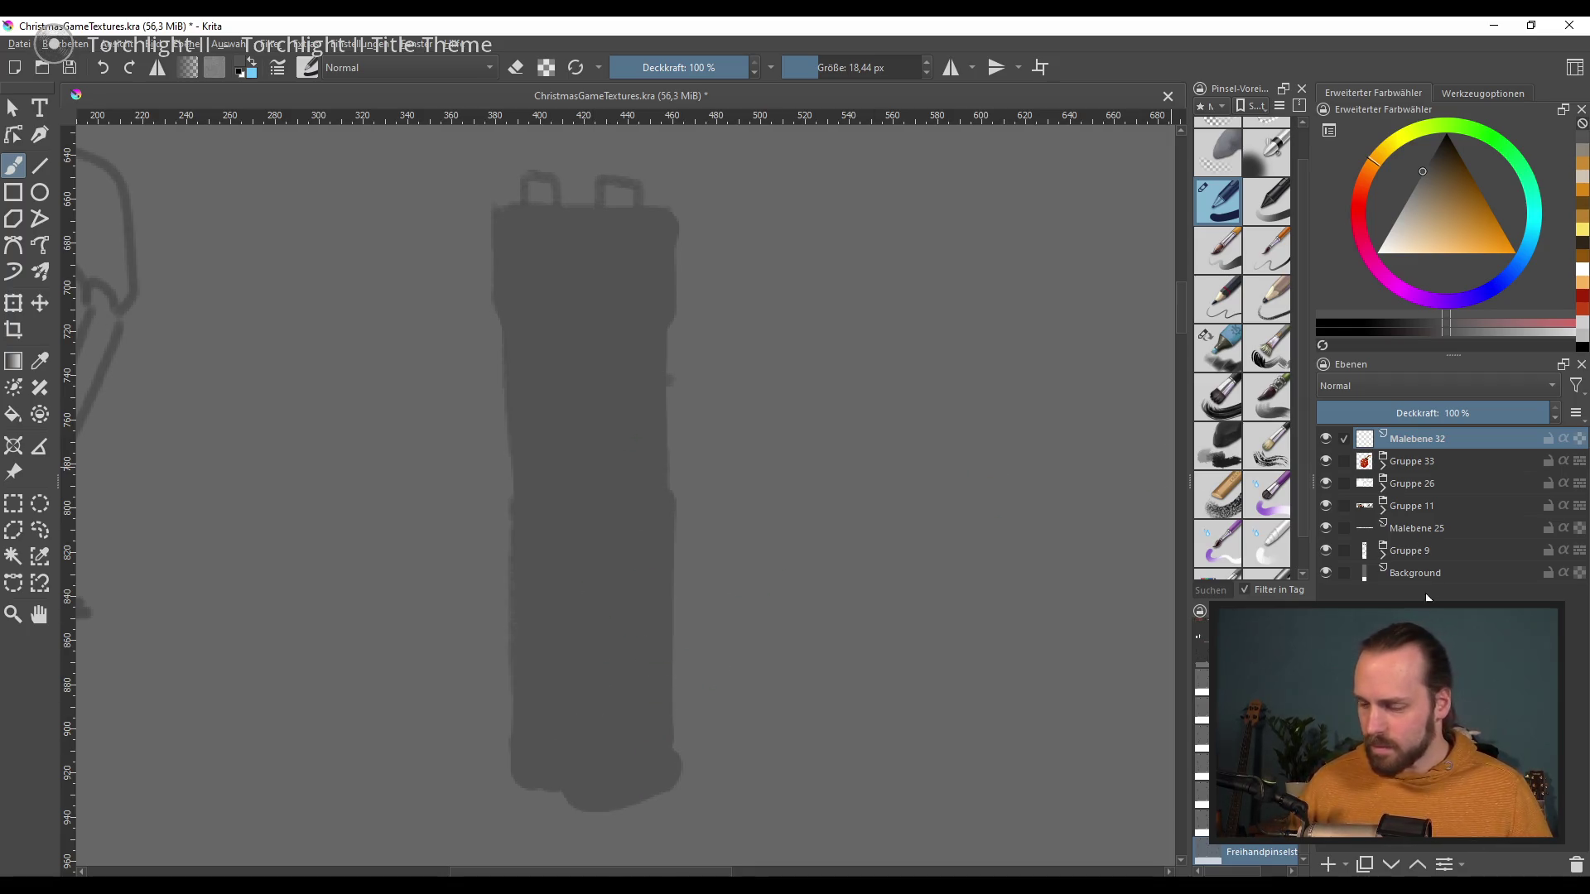
Step: Add new layer Malebene 34, then alpha-lock Malebene 32 so paint stays inside the shape
click(1330, 864)
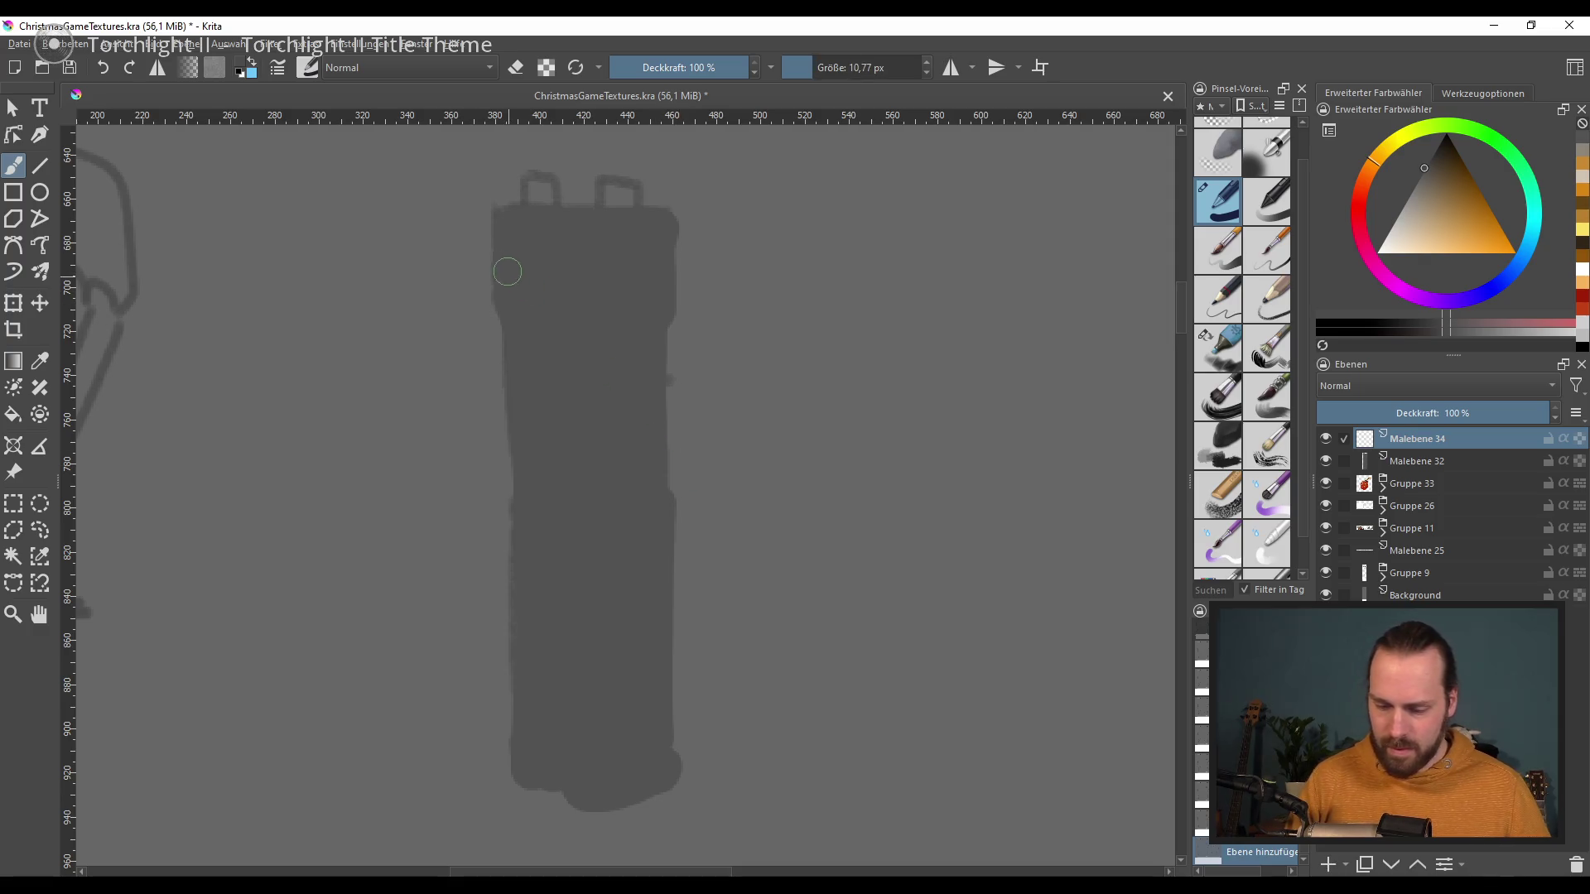
drag(510, 320, 511, 301)
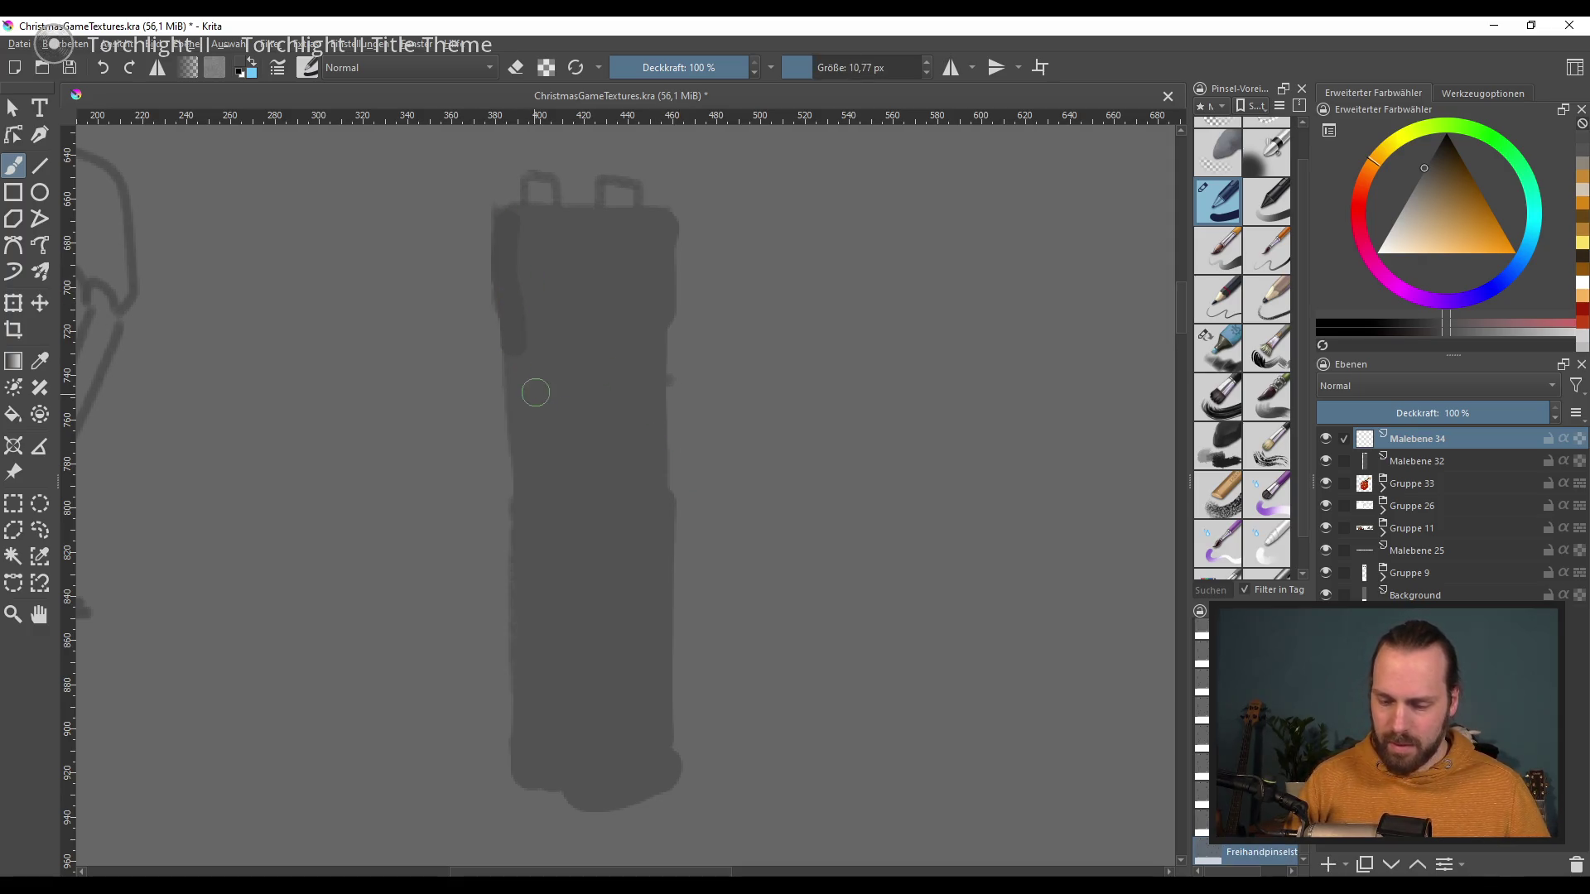
click(1481, 460)
click(1579, 460)
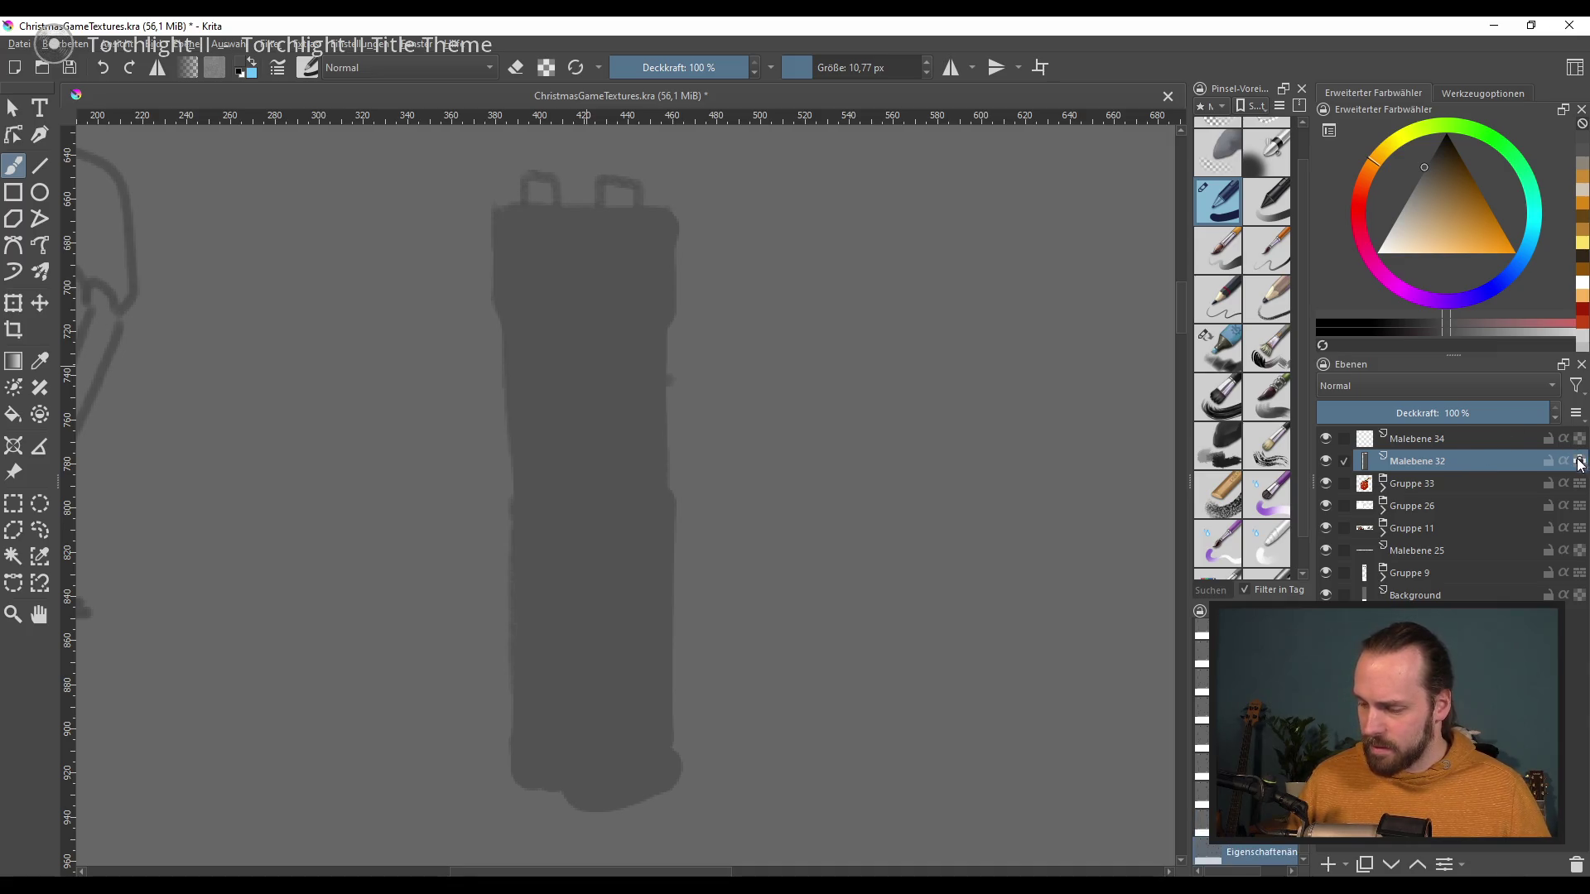
Step: Paint dark stone patches and a crenellated dark band across the tower's top
mouse_move(667, 269)
mouse_down()
mouse_move(663, 306)
mouse_move(662, 286)
mouse_up()
key(ctrl+z)
drag(580, 331, 616, 330)
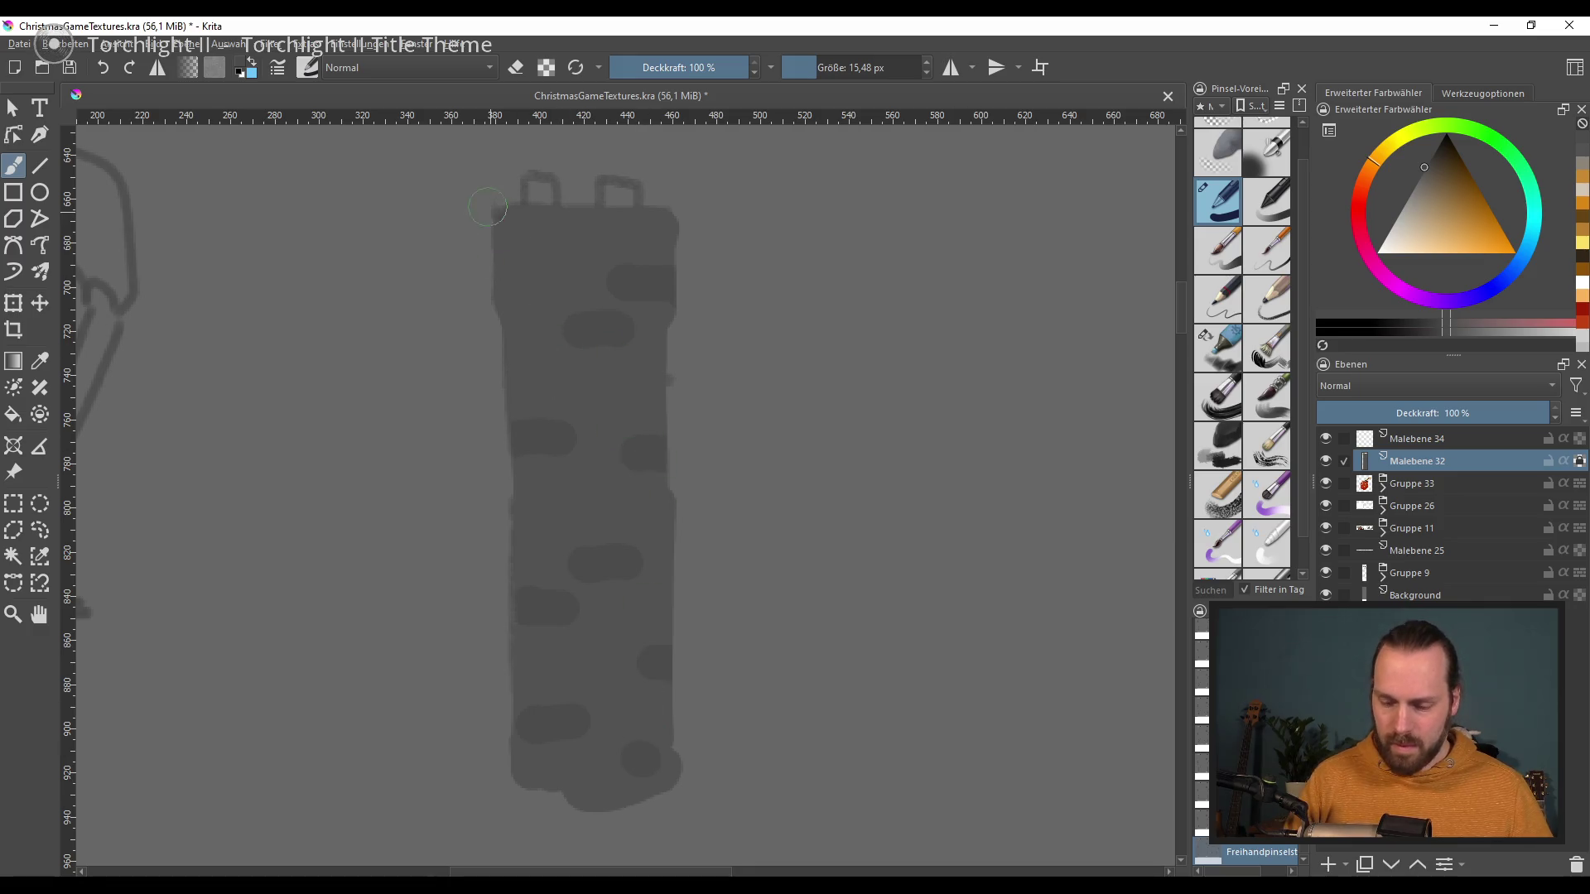
drag(501, 323, 630, 321)
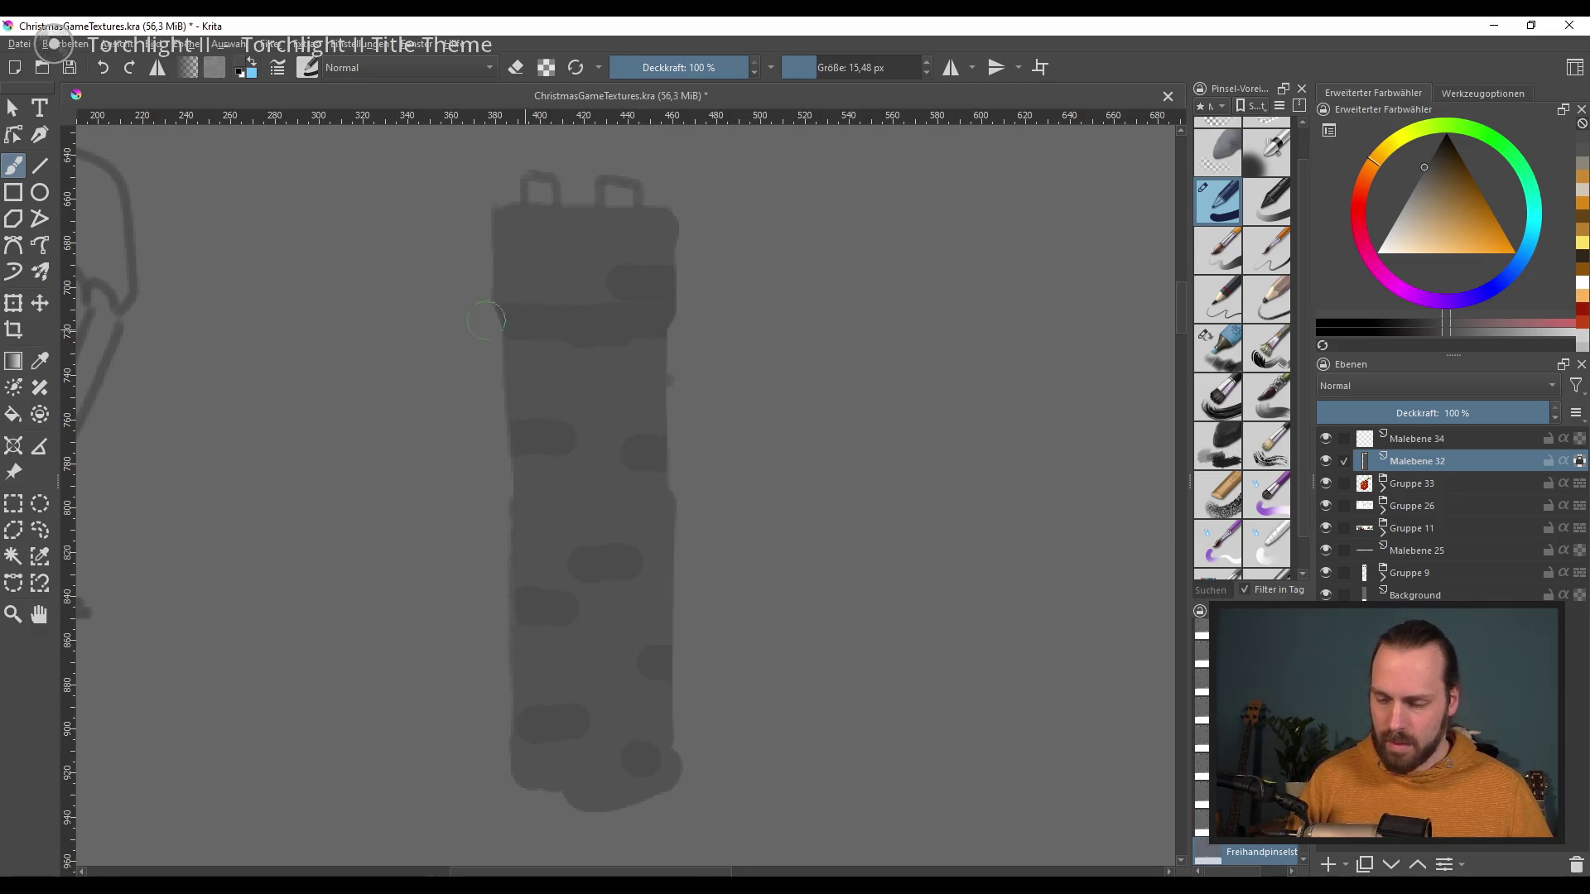
key(bracketleft)
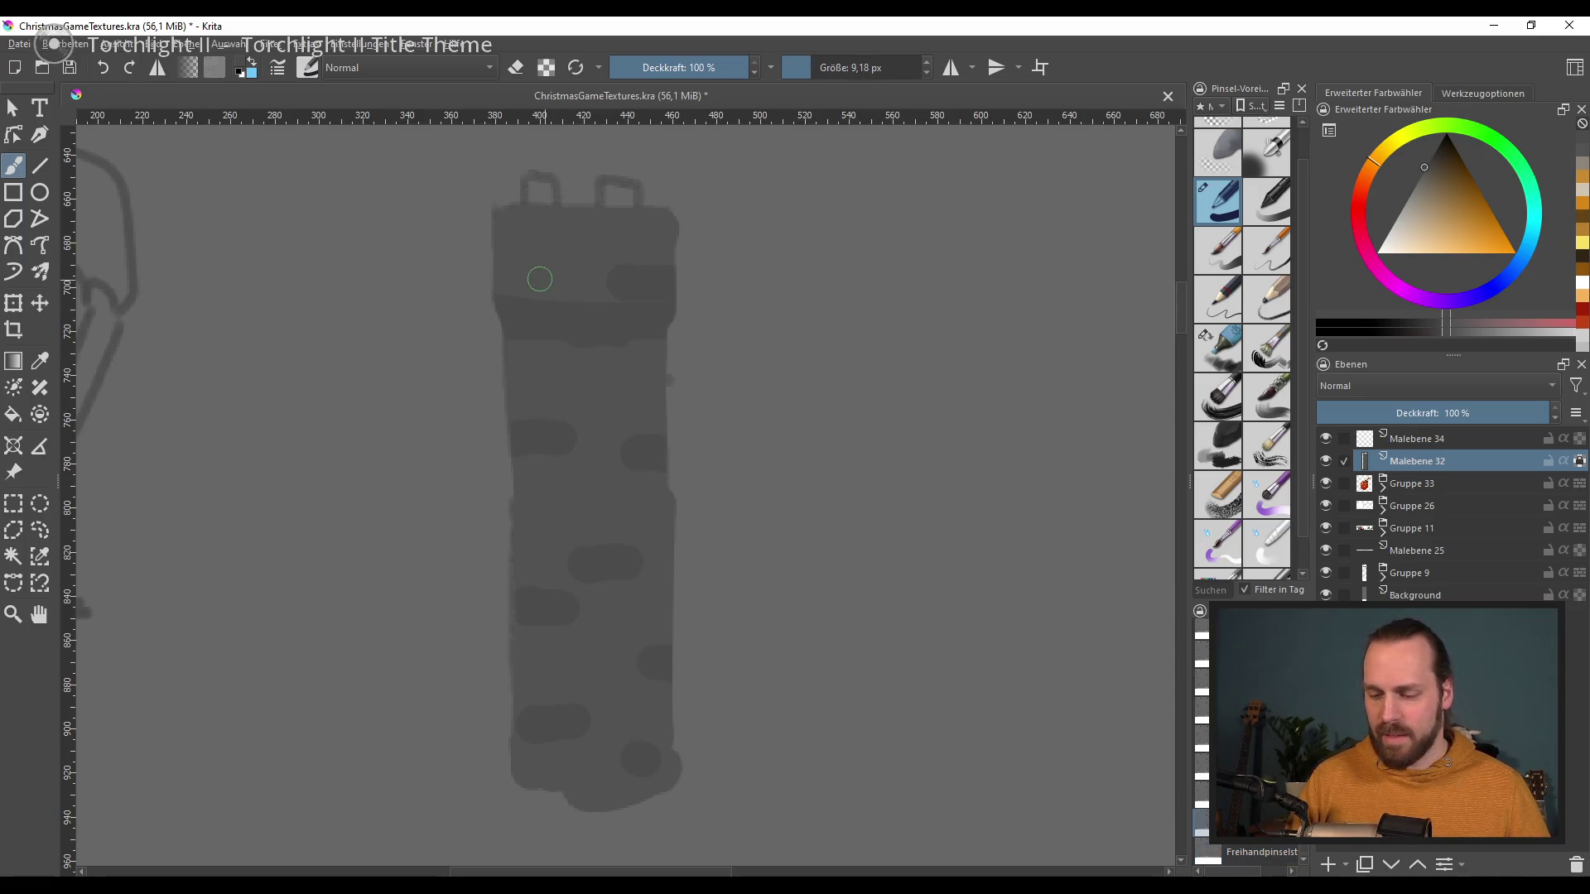
drag(526, 270, 534, 296)
drag(654, 299, 649, 269)
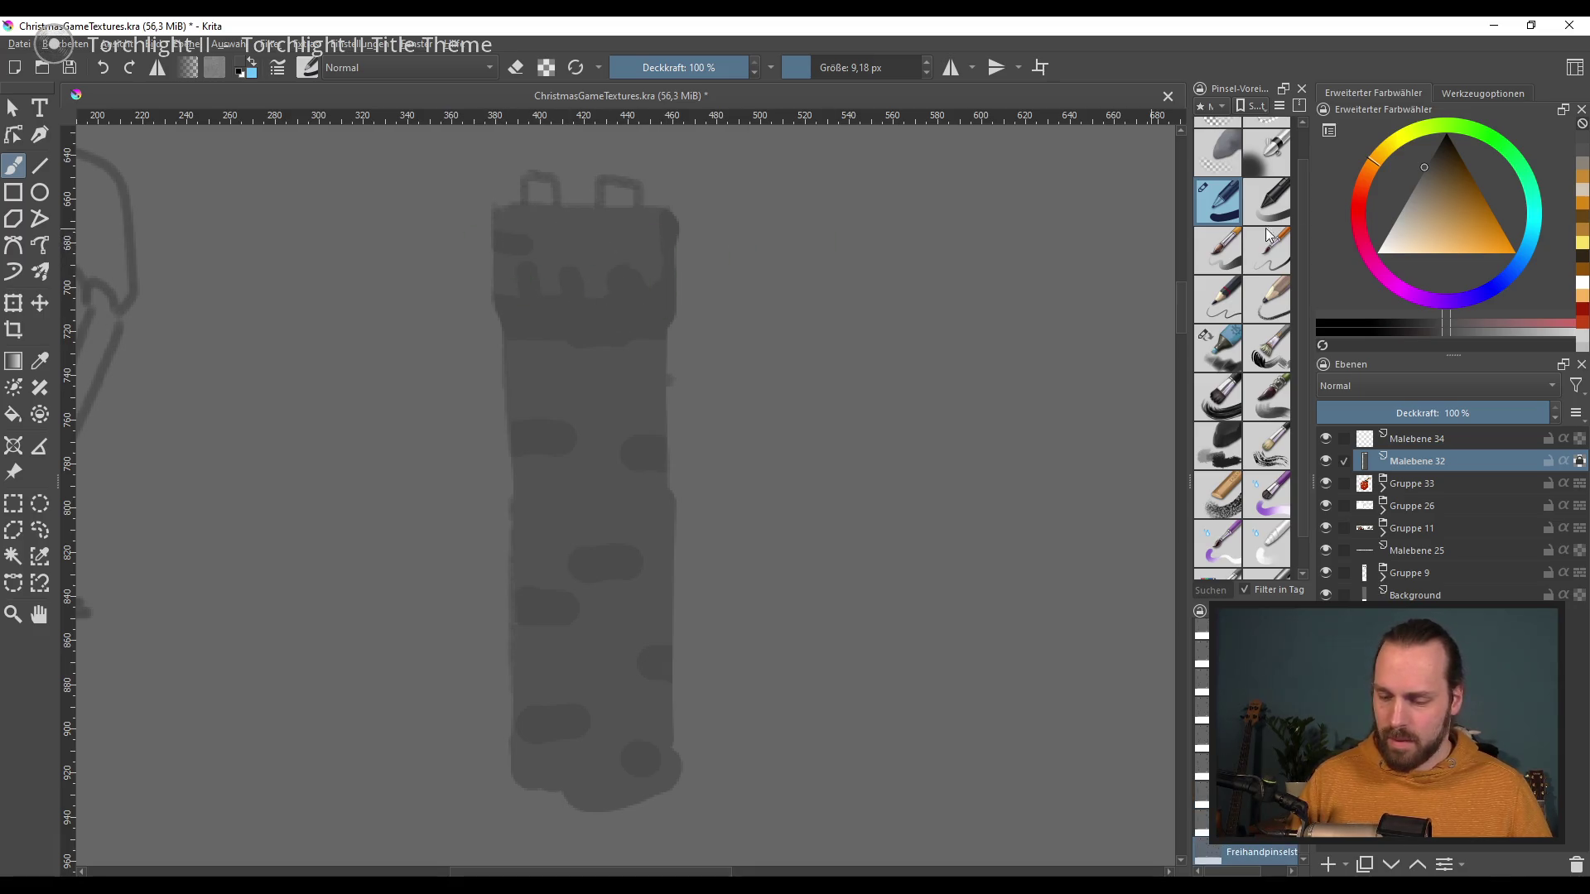
Step: Pick a light tan and paint several tan stones up and down the tower
click(1454, 229)
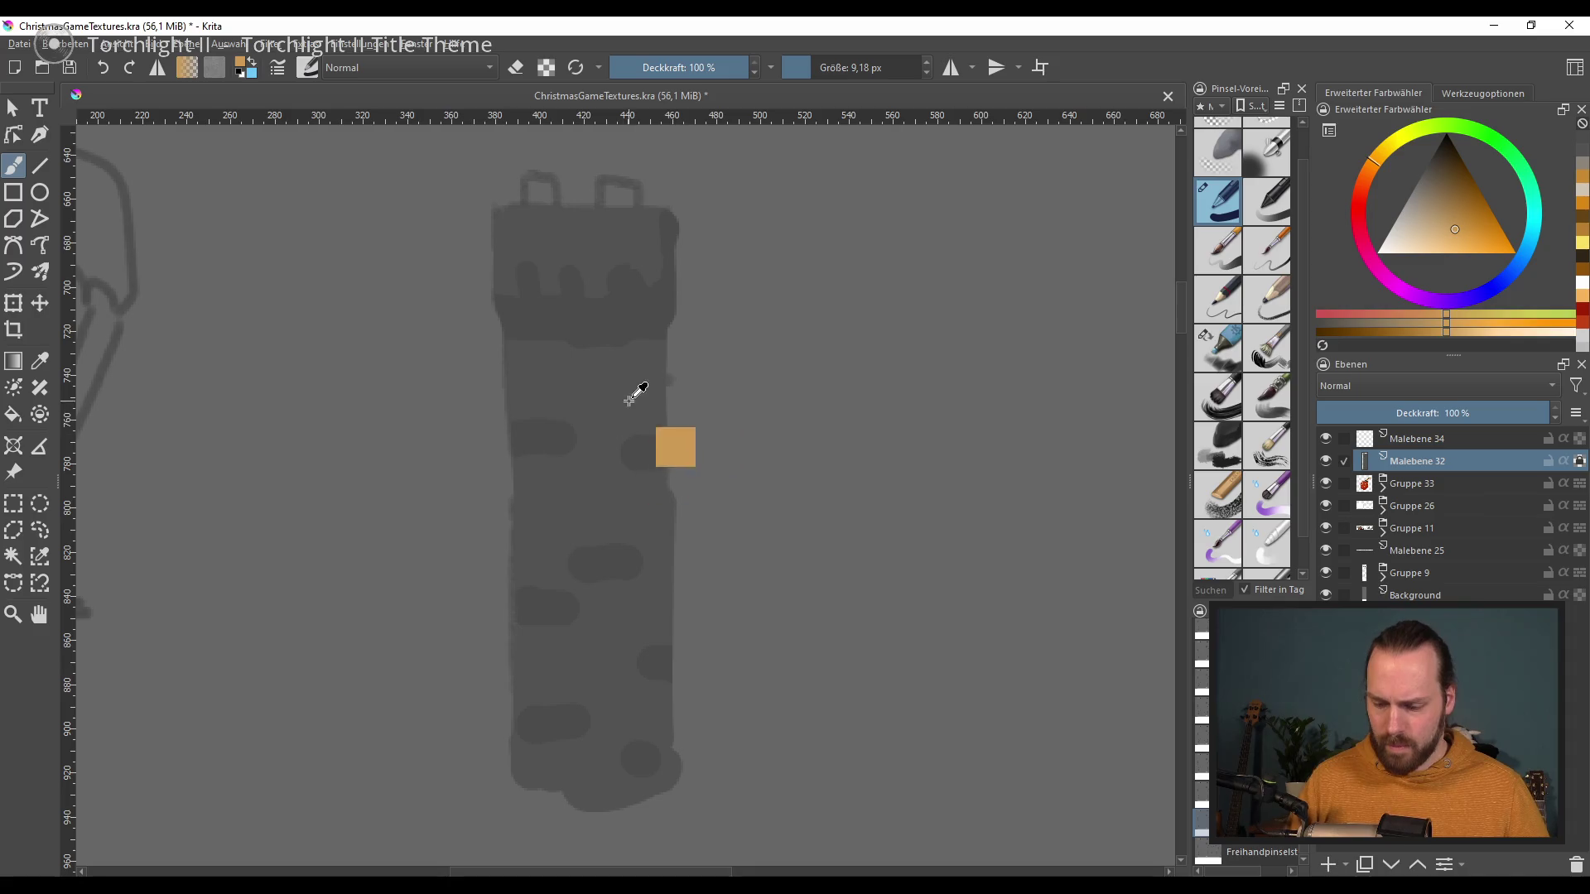
click(1435, 169)
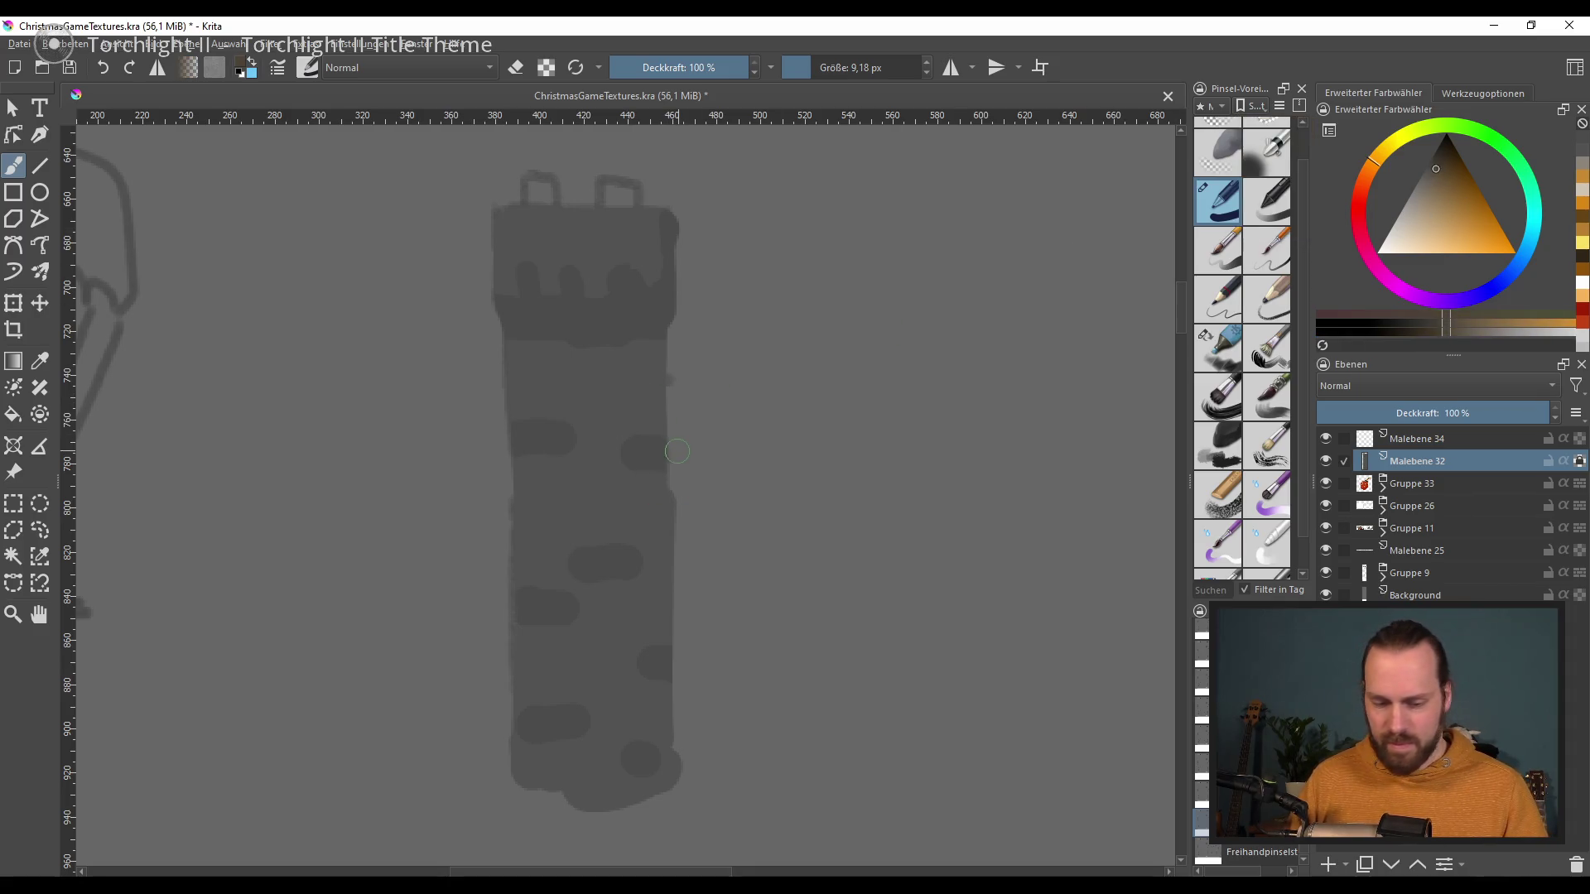
drag(525, 394, 623, 395)
key(ctrl+z)
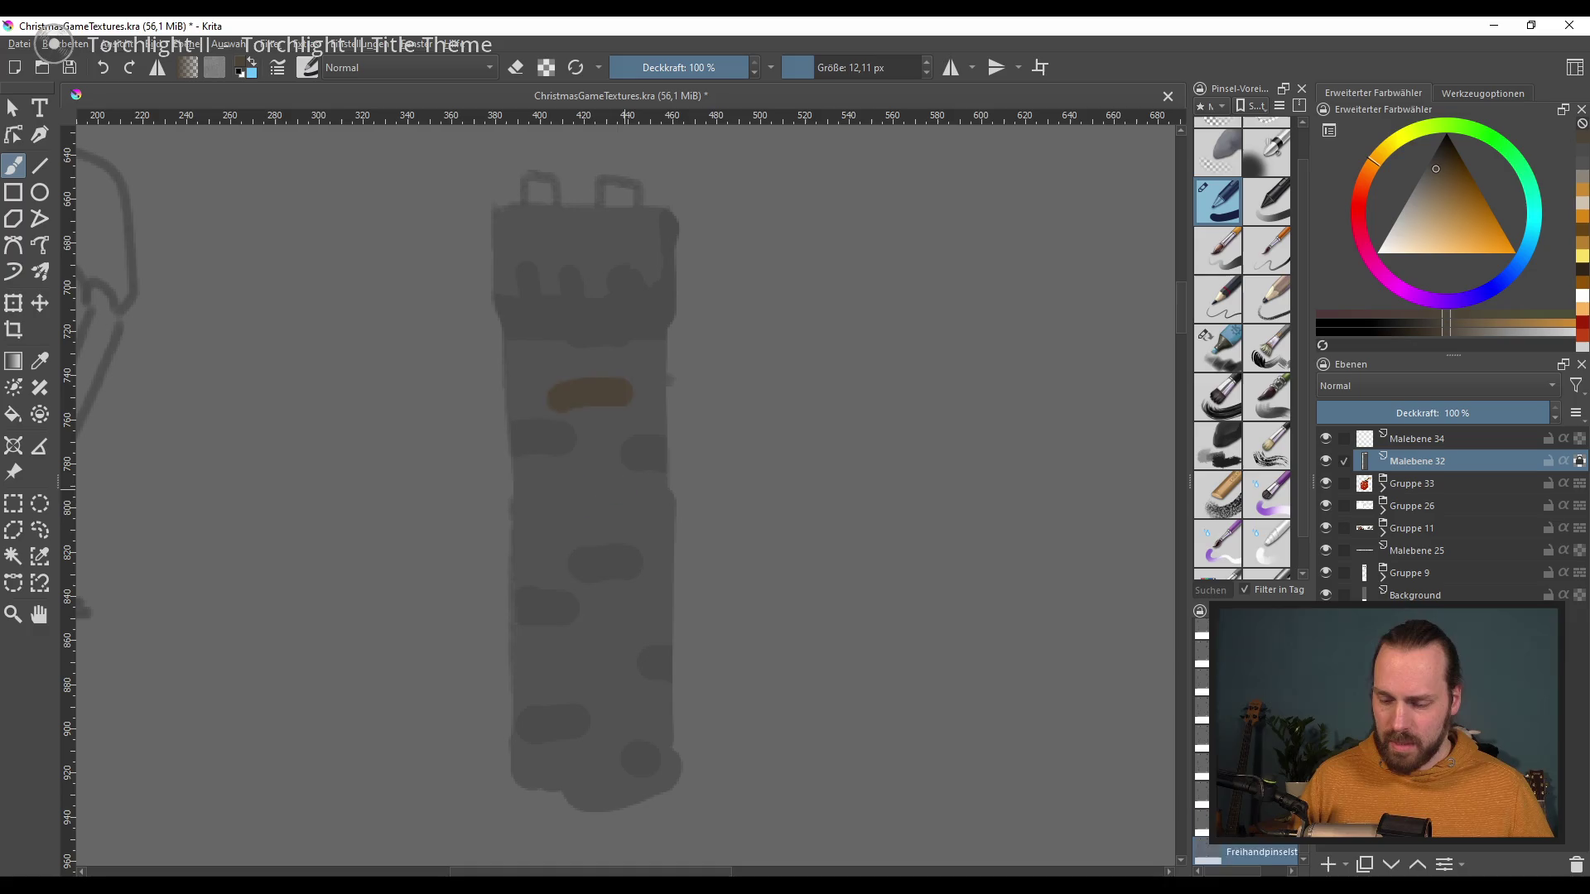
key(ctrl+z)
drag(551, 508, 603, 507)
drag(607, 628, 644, 633)
drag(563, 680, 527, 686)
drag(611, 356, 641, 368)
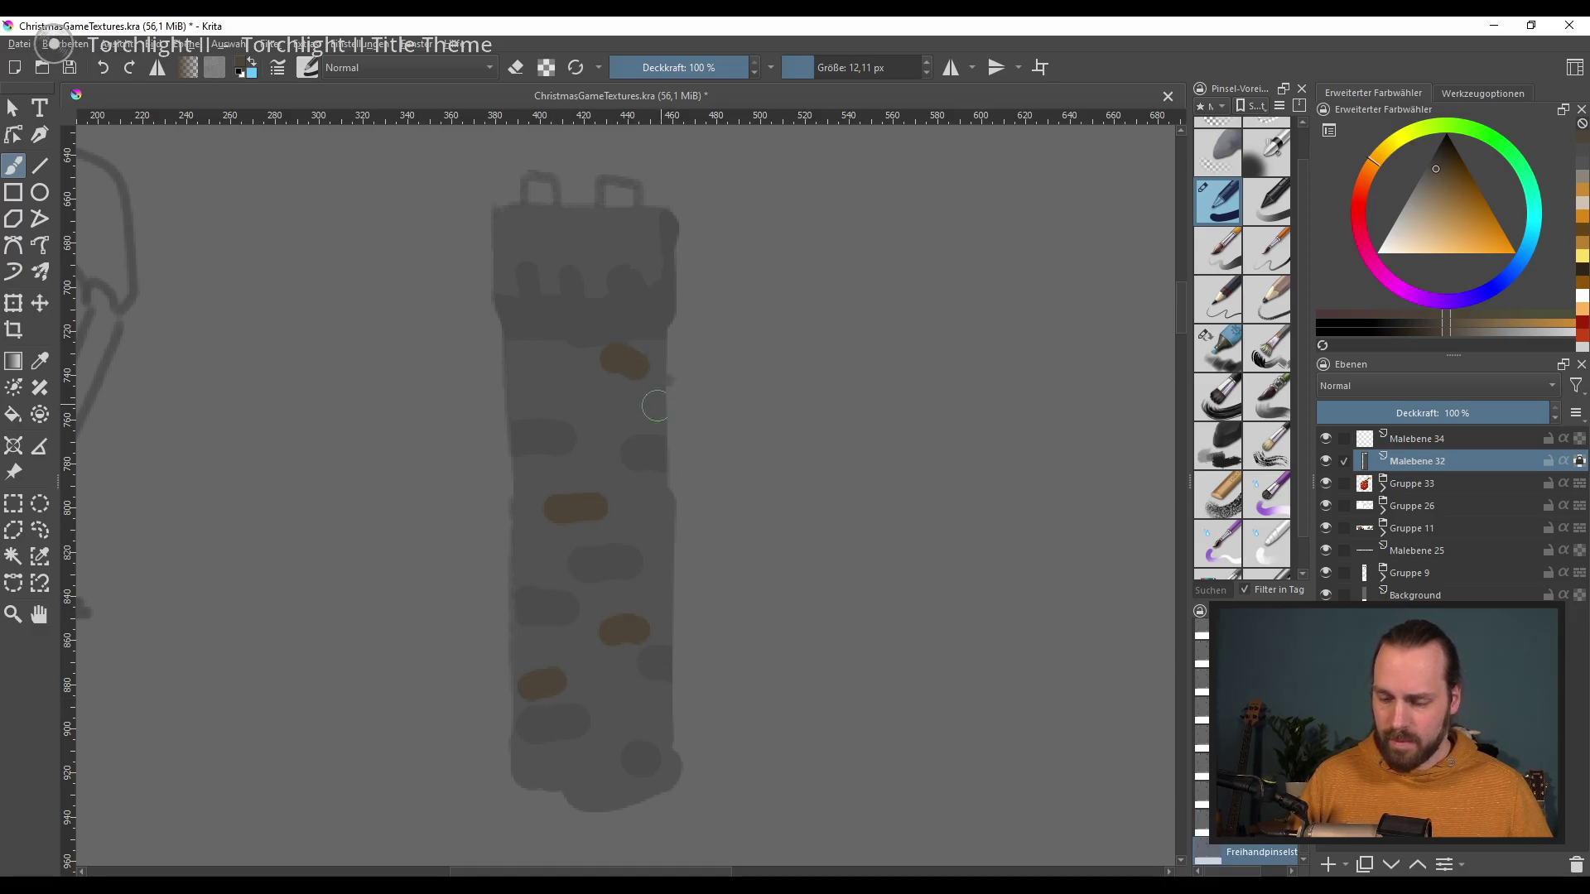
drag(548, 235, 566, 232)
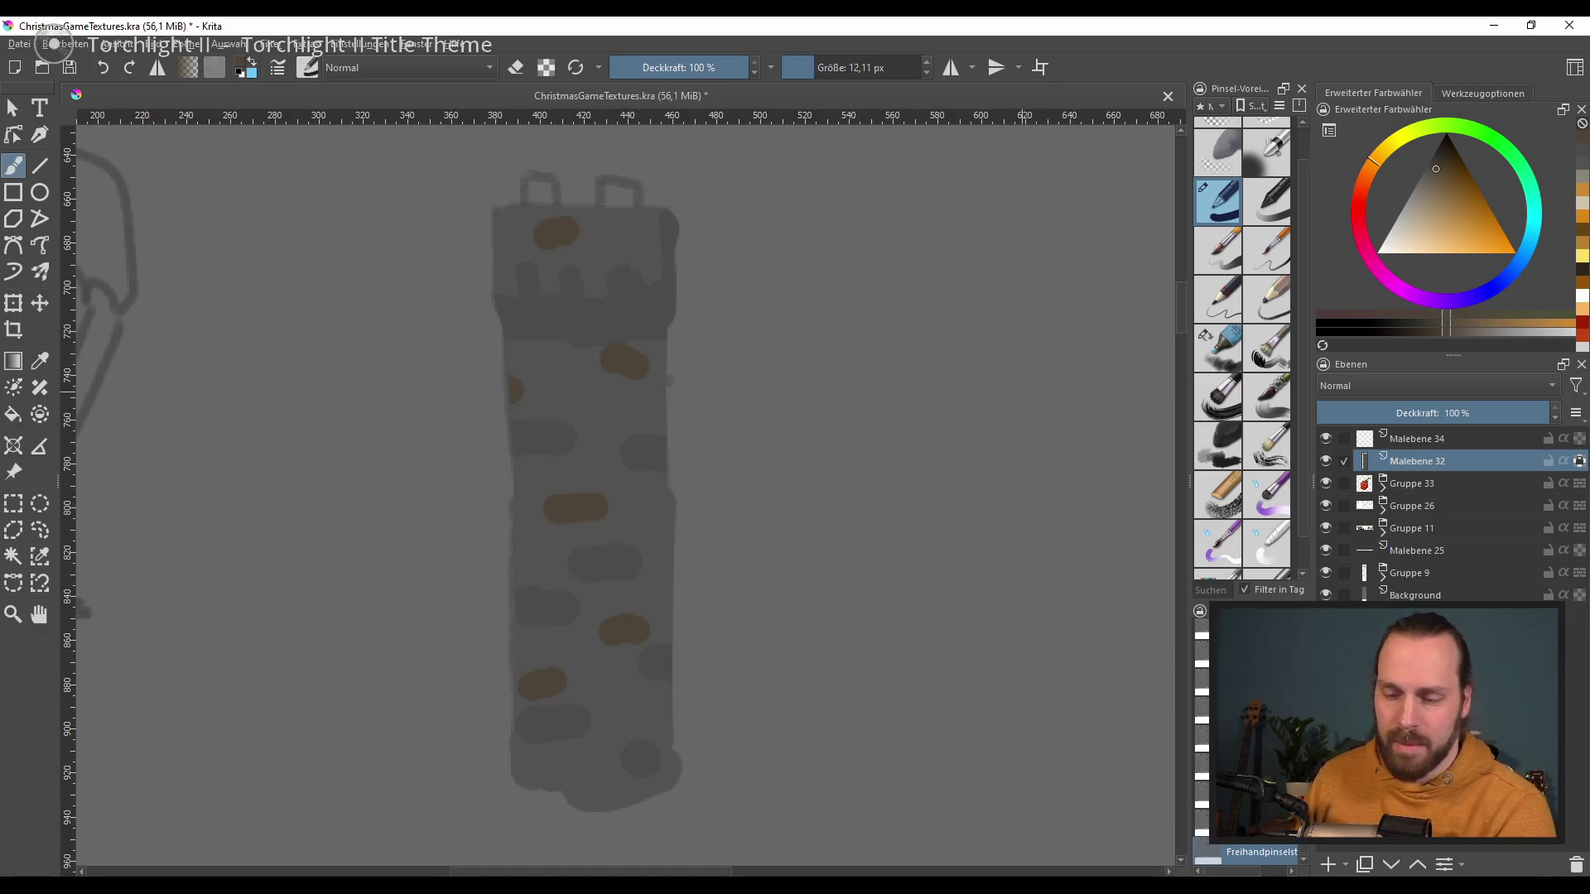
Step: Preview the tower layer with saturation lowered to -34 in HSV/HSL Adjustment
key(ctrl+u)
click(1230, 305)
drag(1229, 306, 1213, 307)
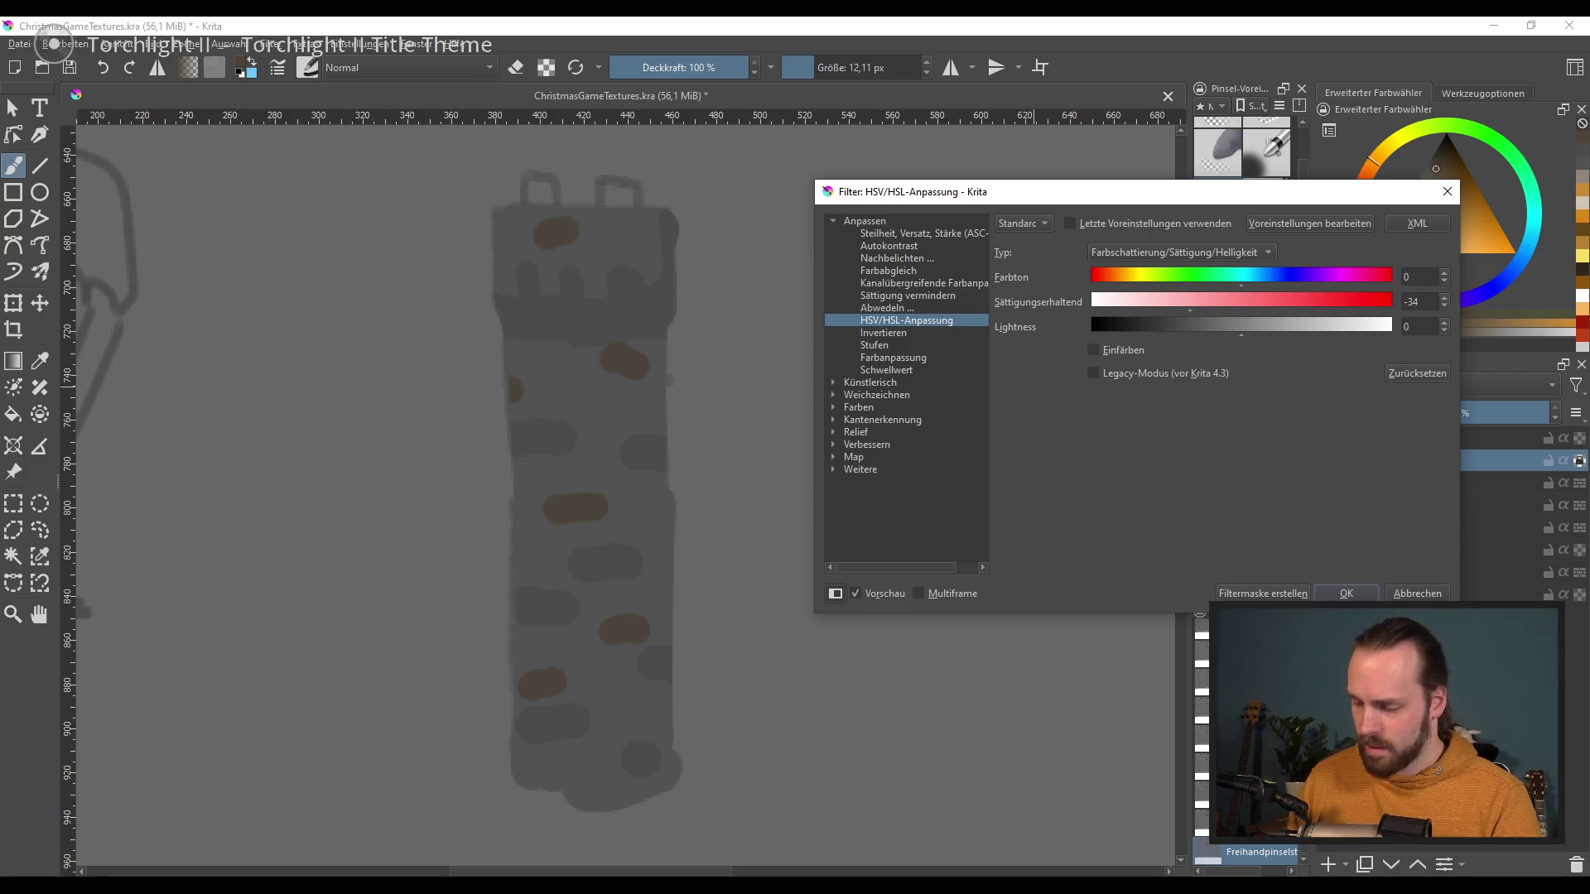
Step: Apply the desaturation, then boost the tower's contrast with an S-shaped tone curve
key(Return)
click(551, 234)
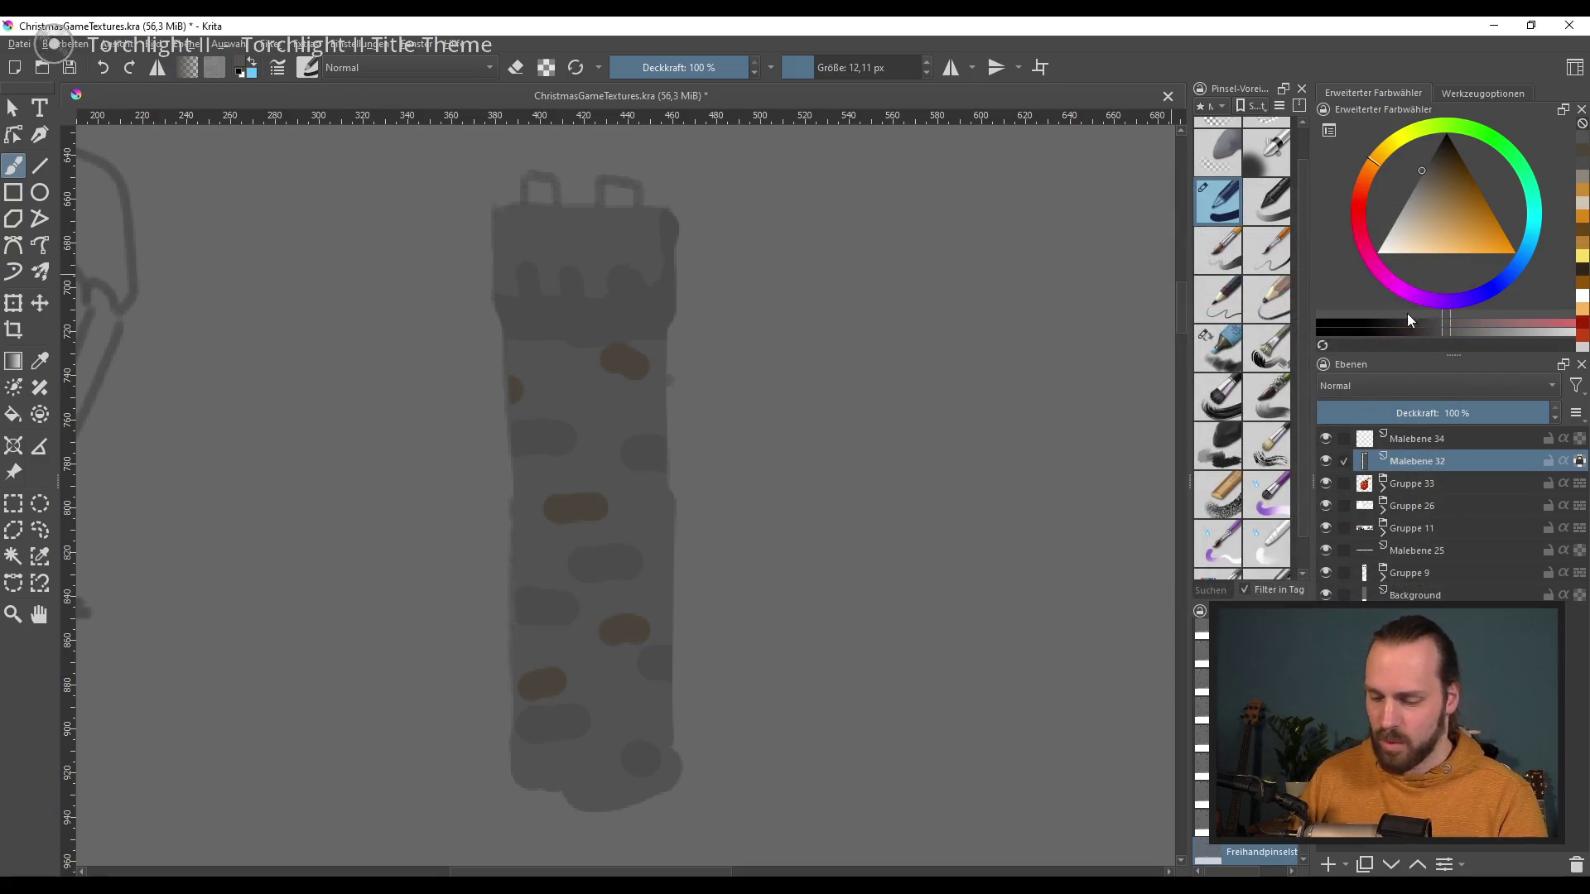
key(ctrl+m)
mouse_move(1259, 366)
mouse_down()
mouse_move(1256, 387)
mouse_move(1159, 447)
mouse_up()
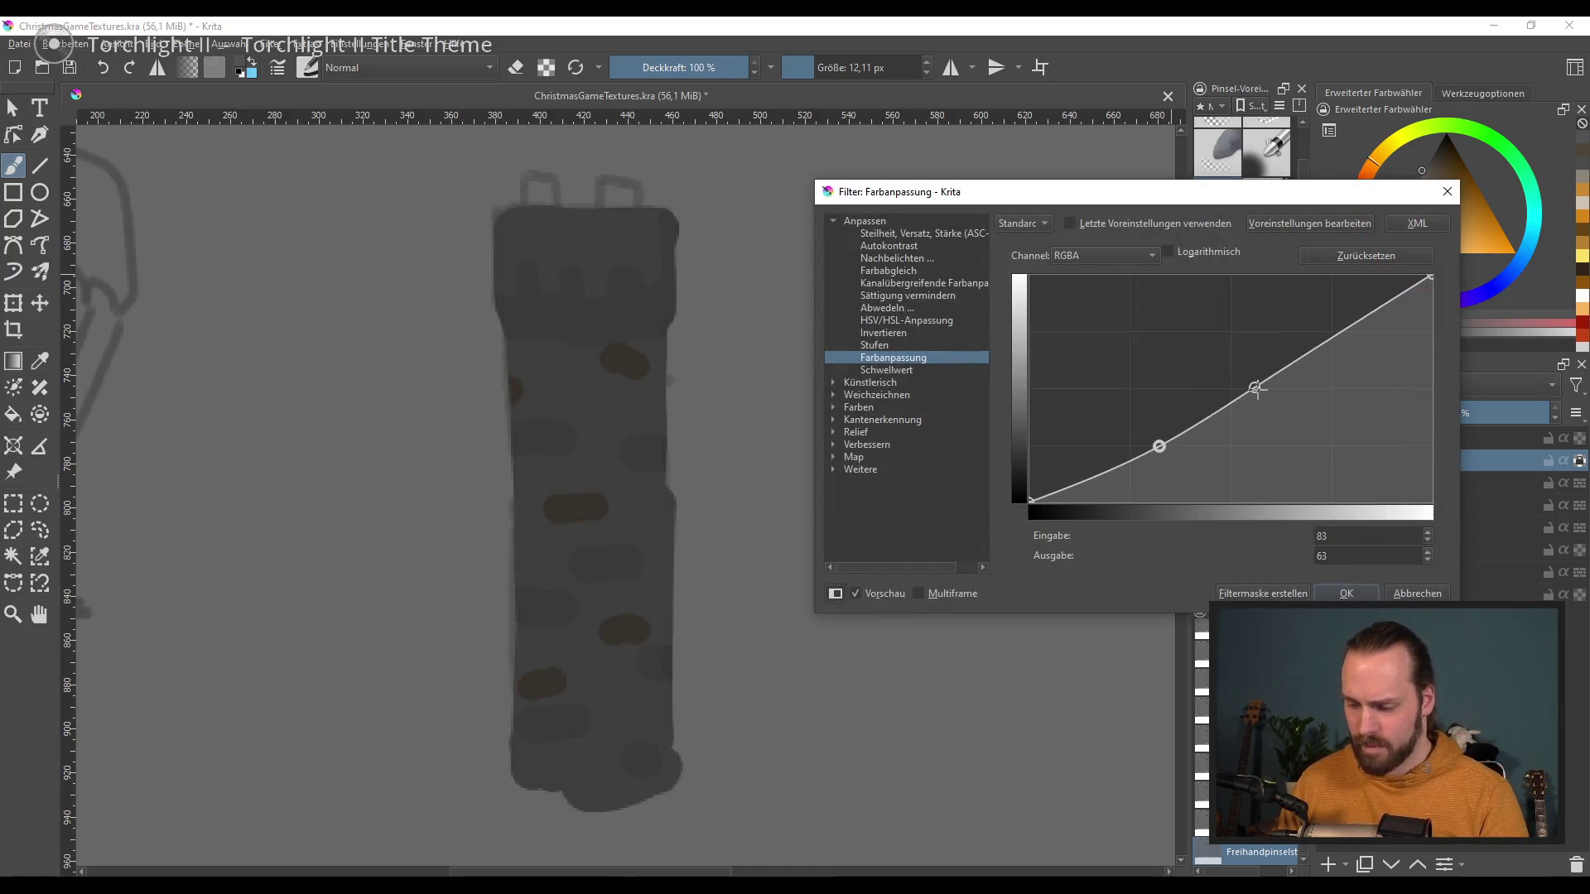
drag(1255, 387, 1251, 371)
drag(1159, 446, 1148, 441)
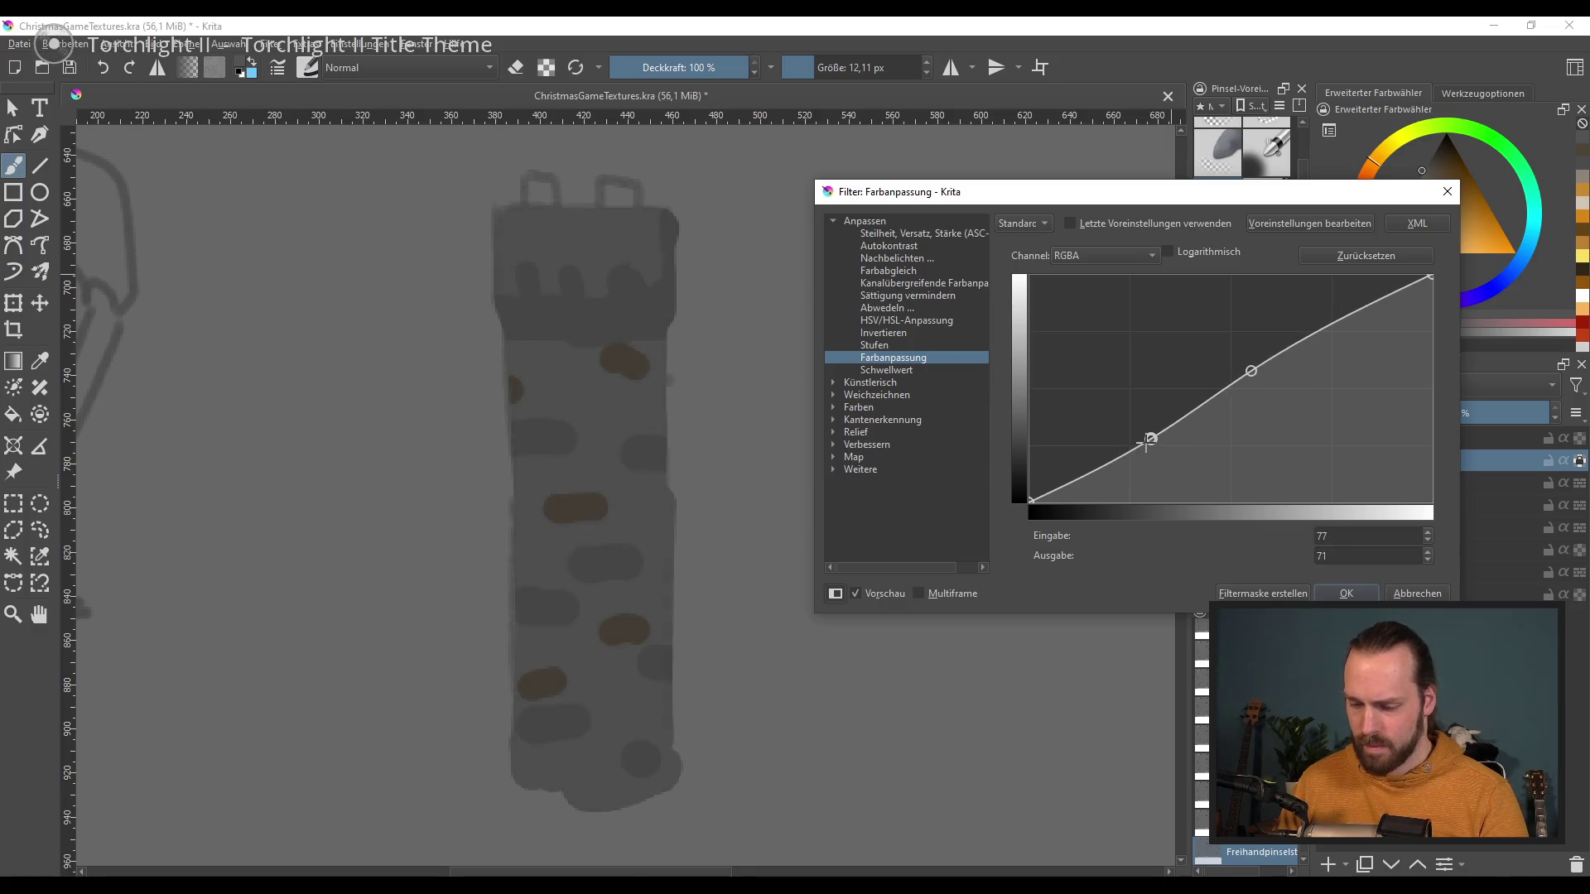
click(1346, 593)
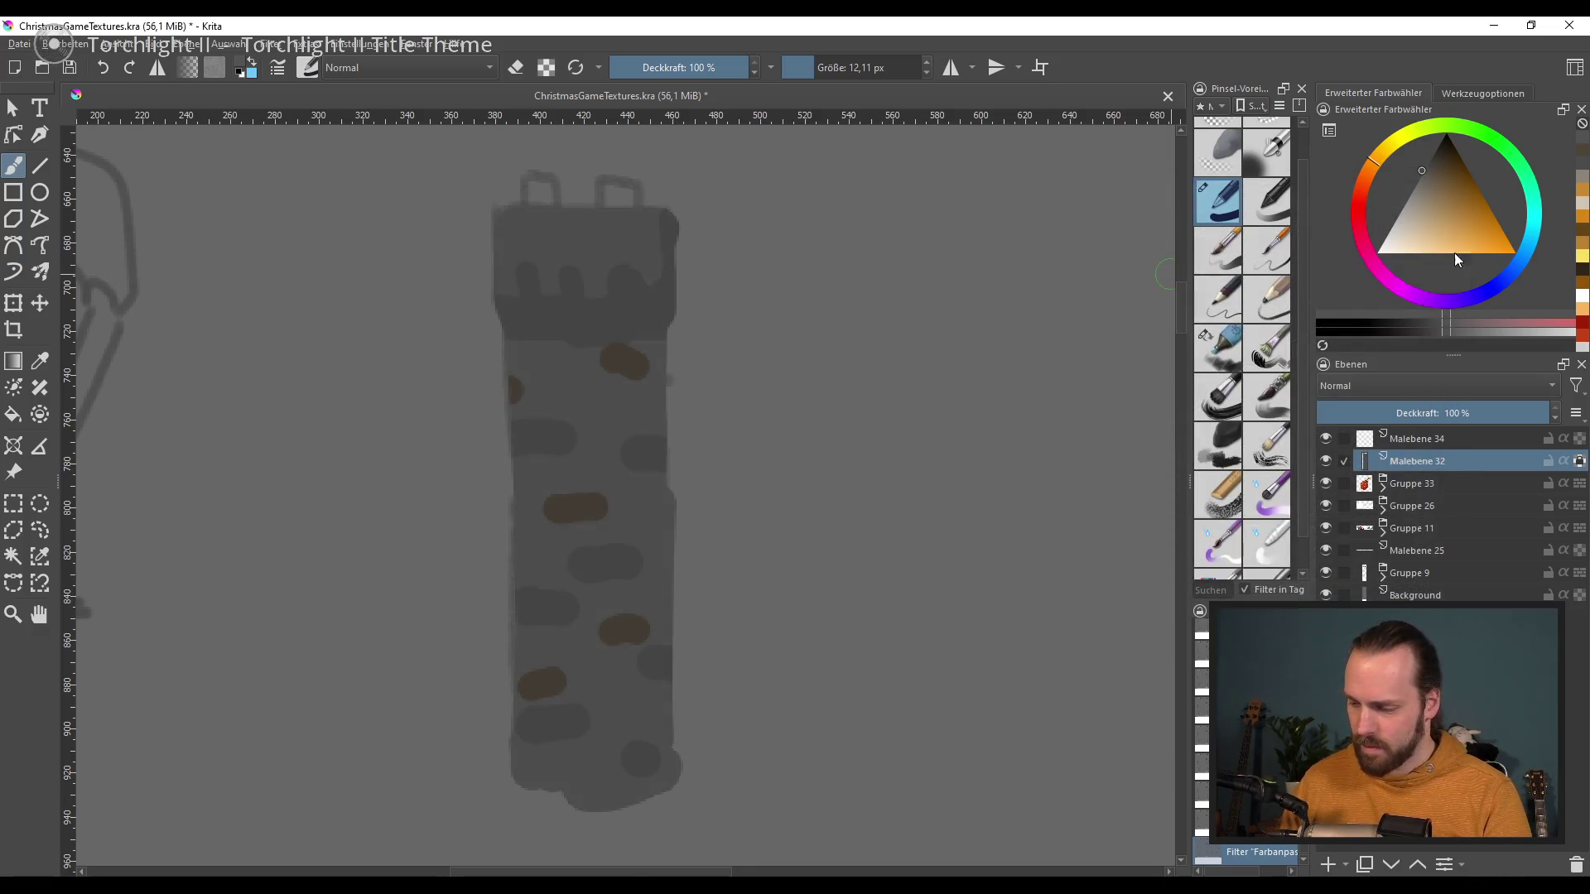
Step: With a textured brush, wash brown over the tower's lower right part
click(1232, 348)
click(1449, 205)
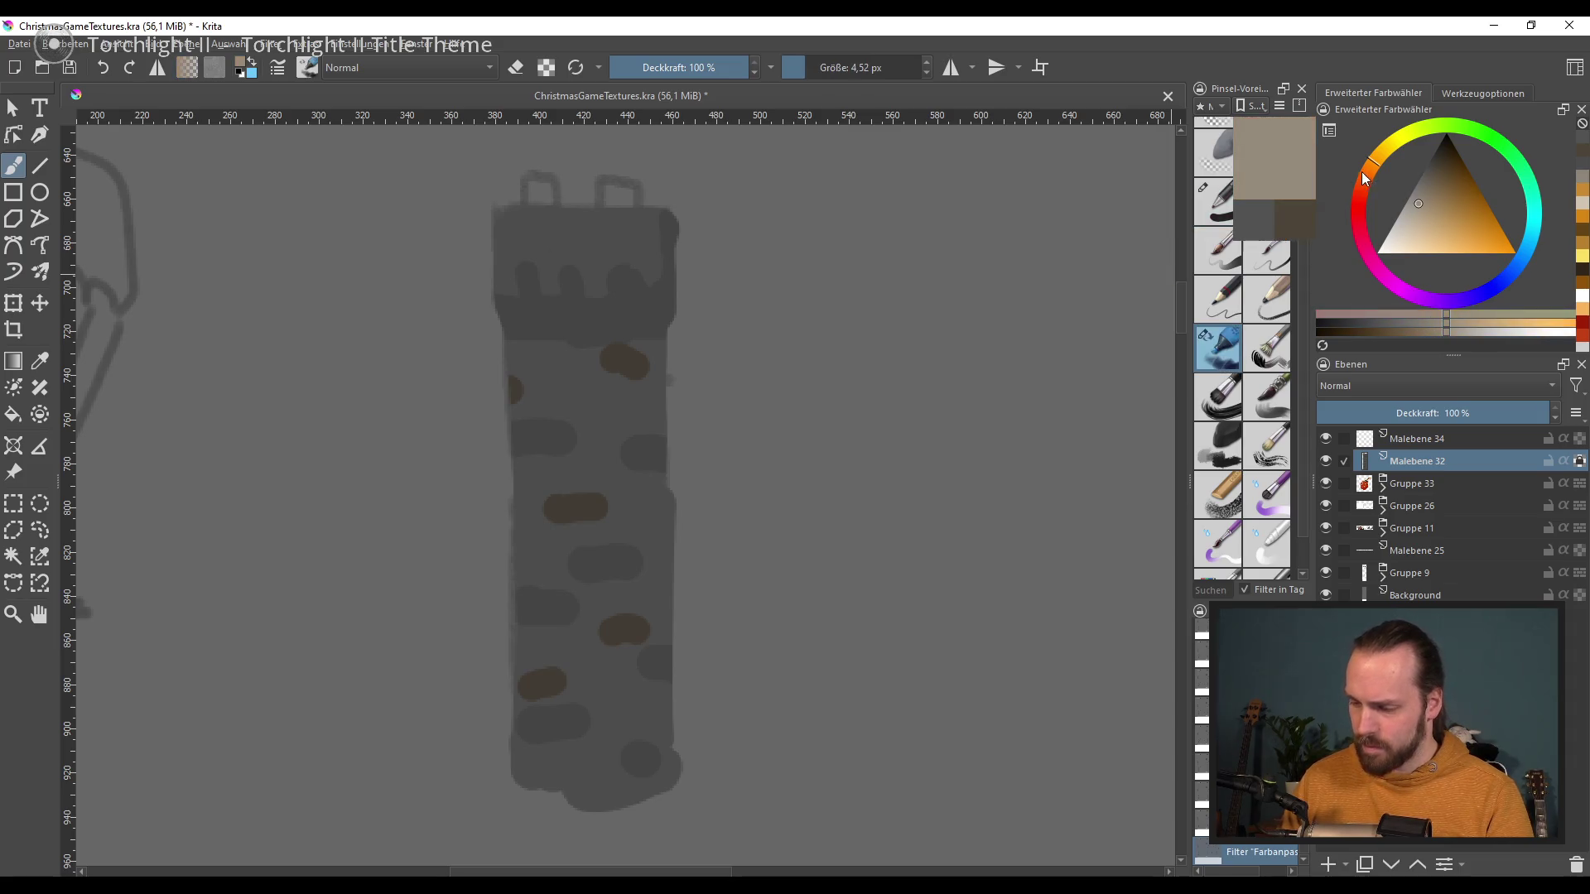
click(1358, 170)
click(1439, 207)
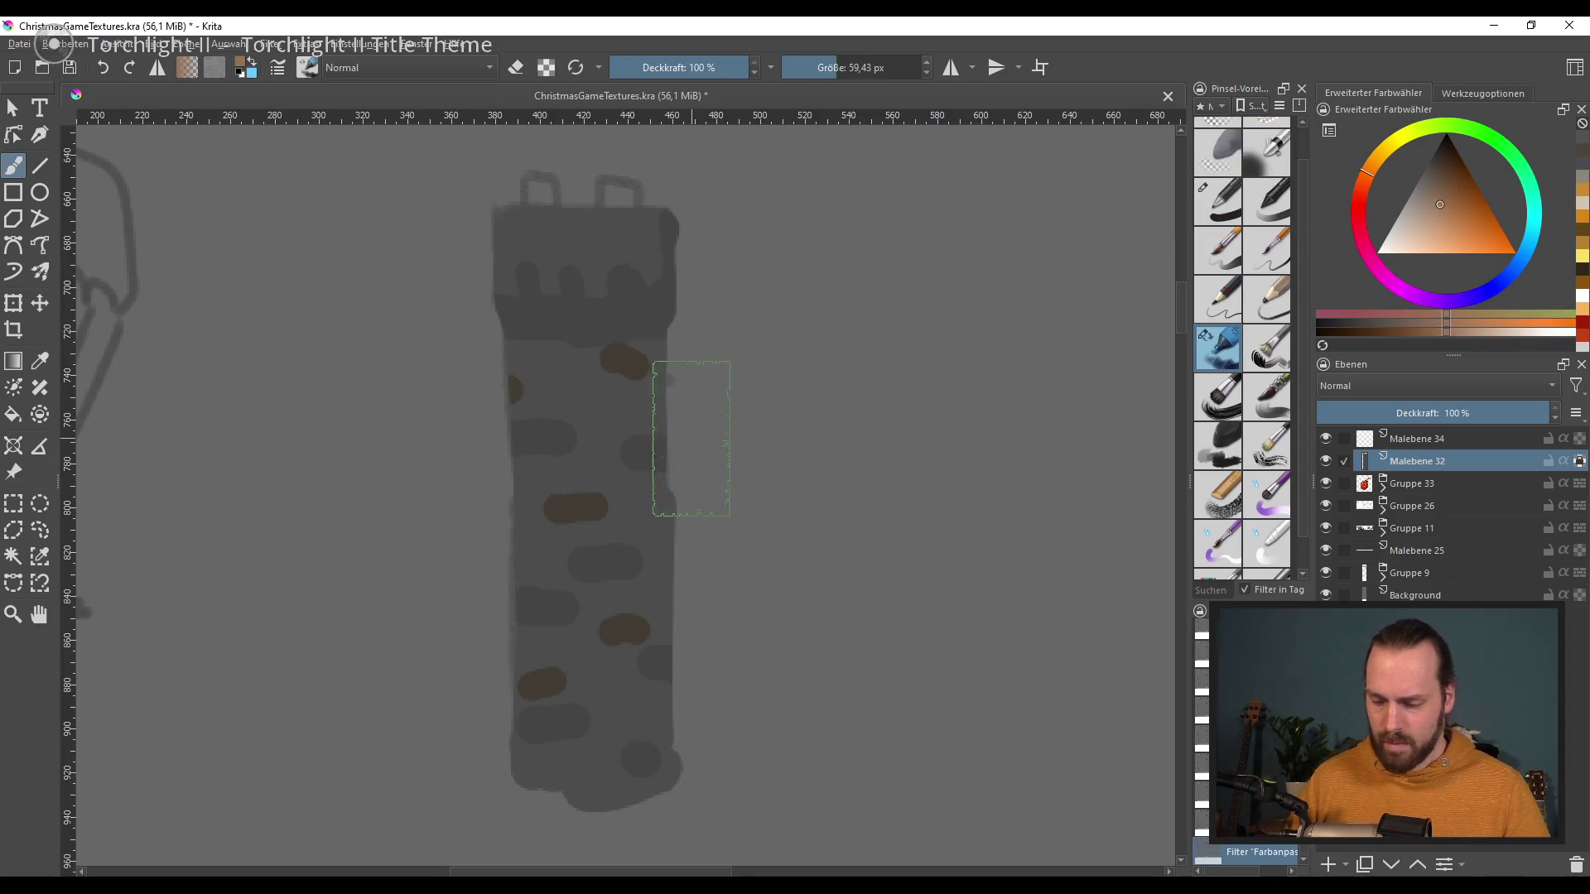
drag(621, 439, 763, 580)
key(ctrl+z)
click(1434, 181)
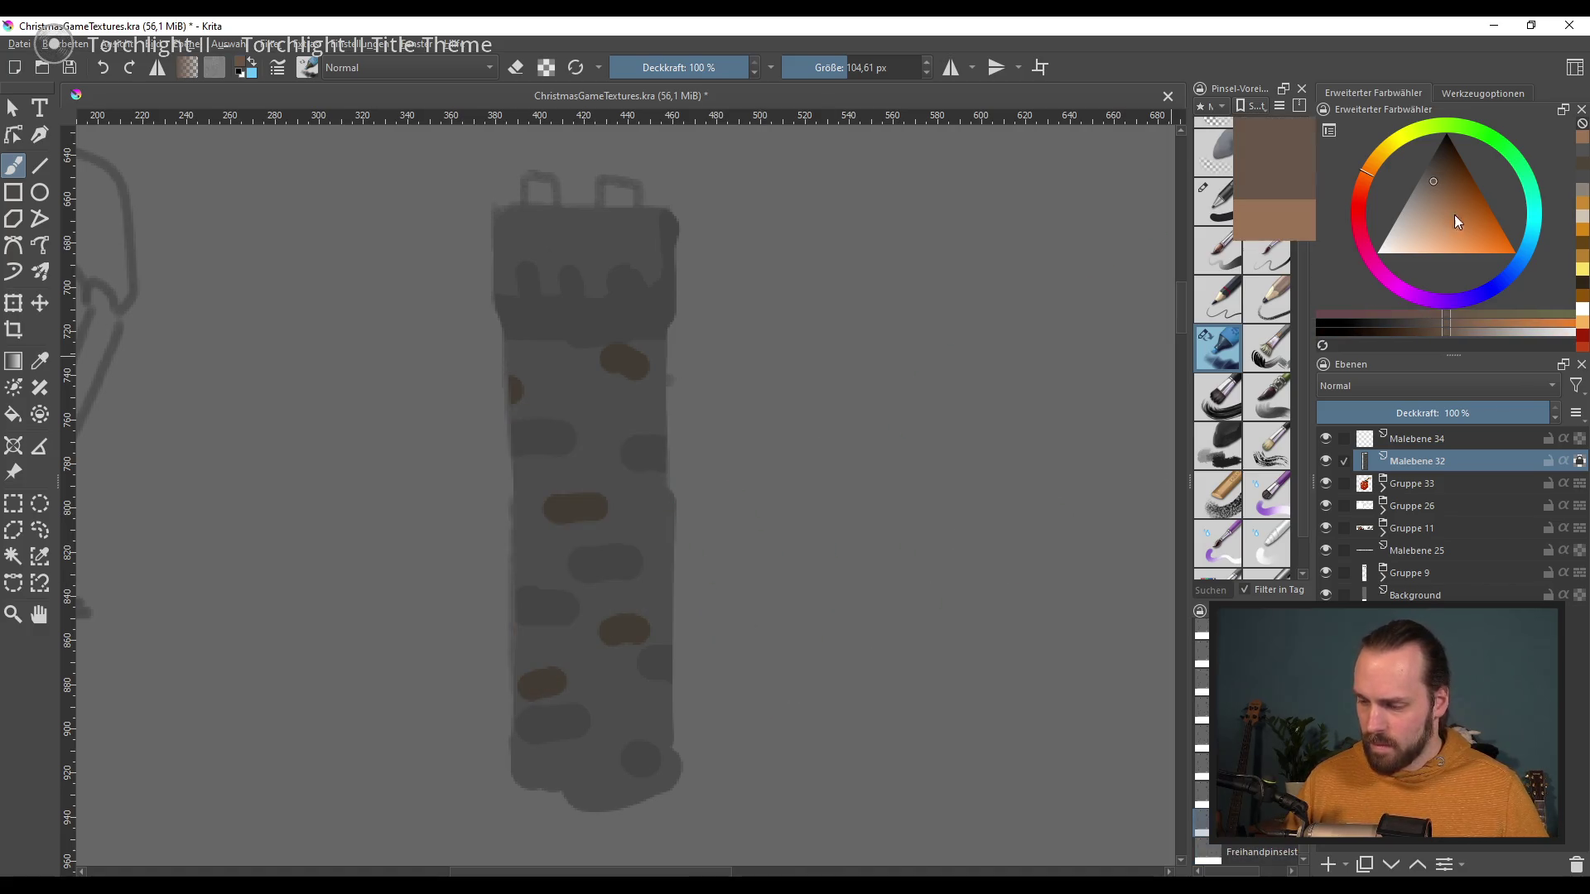
drag(654, 629, 464, 750)
key(ctrl+z)
drag(638, 604, 538, 787)
Step: Add reddish-brown textured strokes on the tower, then pick dark brown with a ~24 px brush
click(1438, 162)
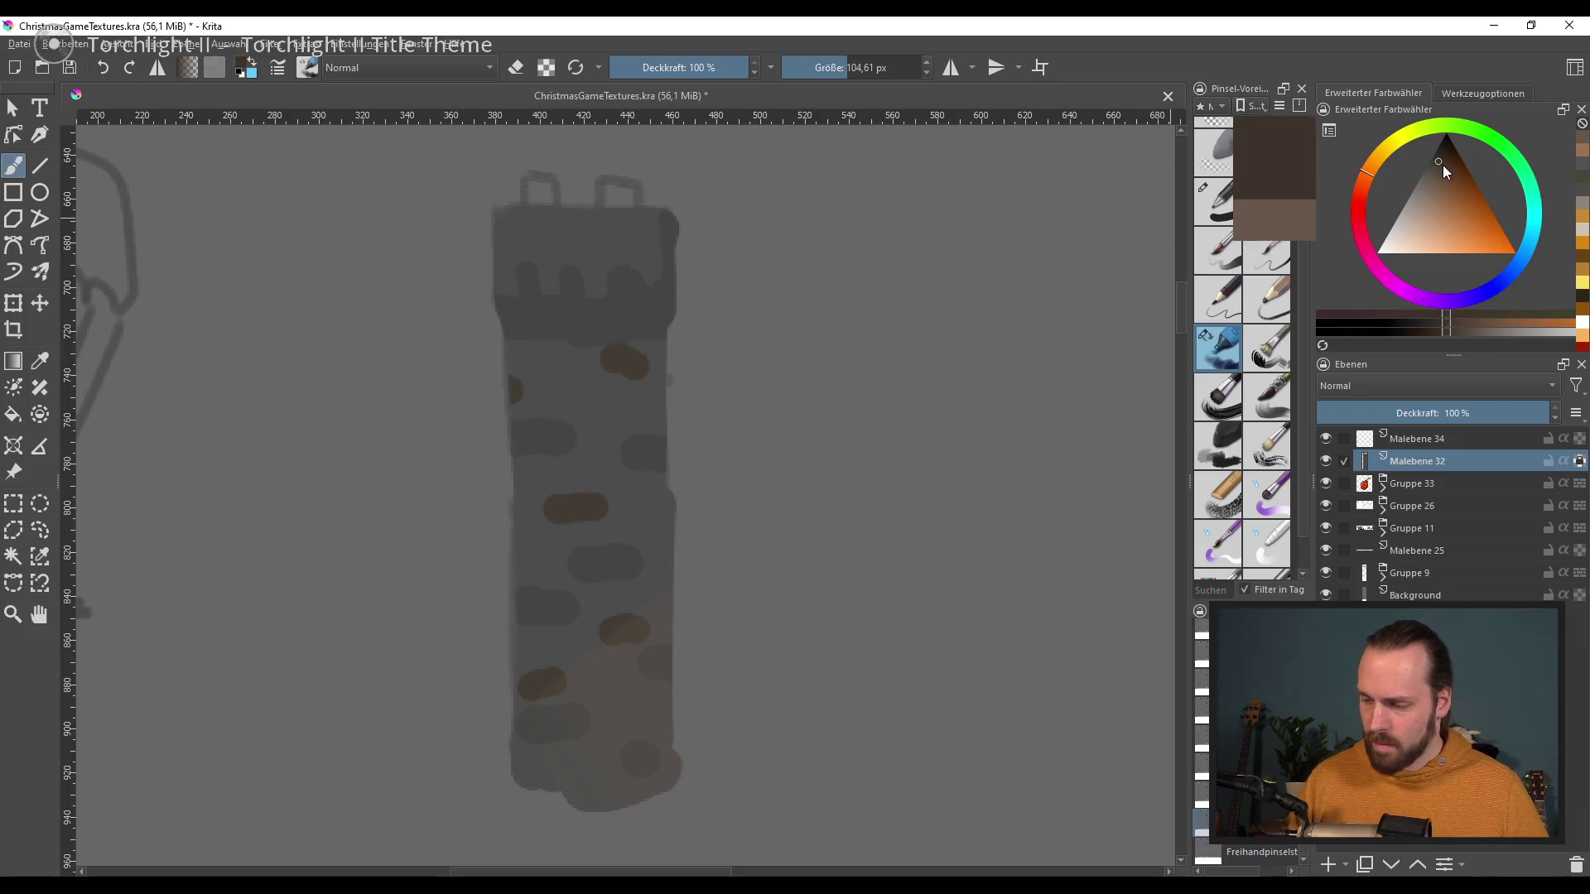
mouse_move(654, 600)
mouse_down()
mouse_move(642, 729)
mouse_move(550, 356)
mouse_up()
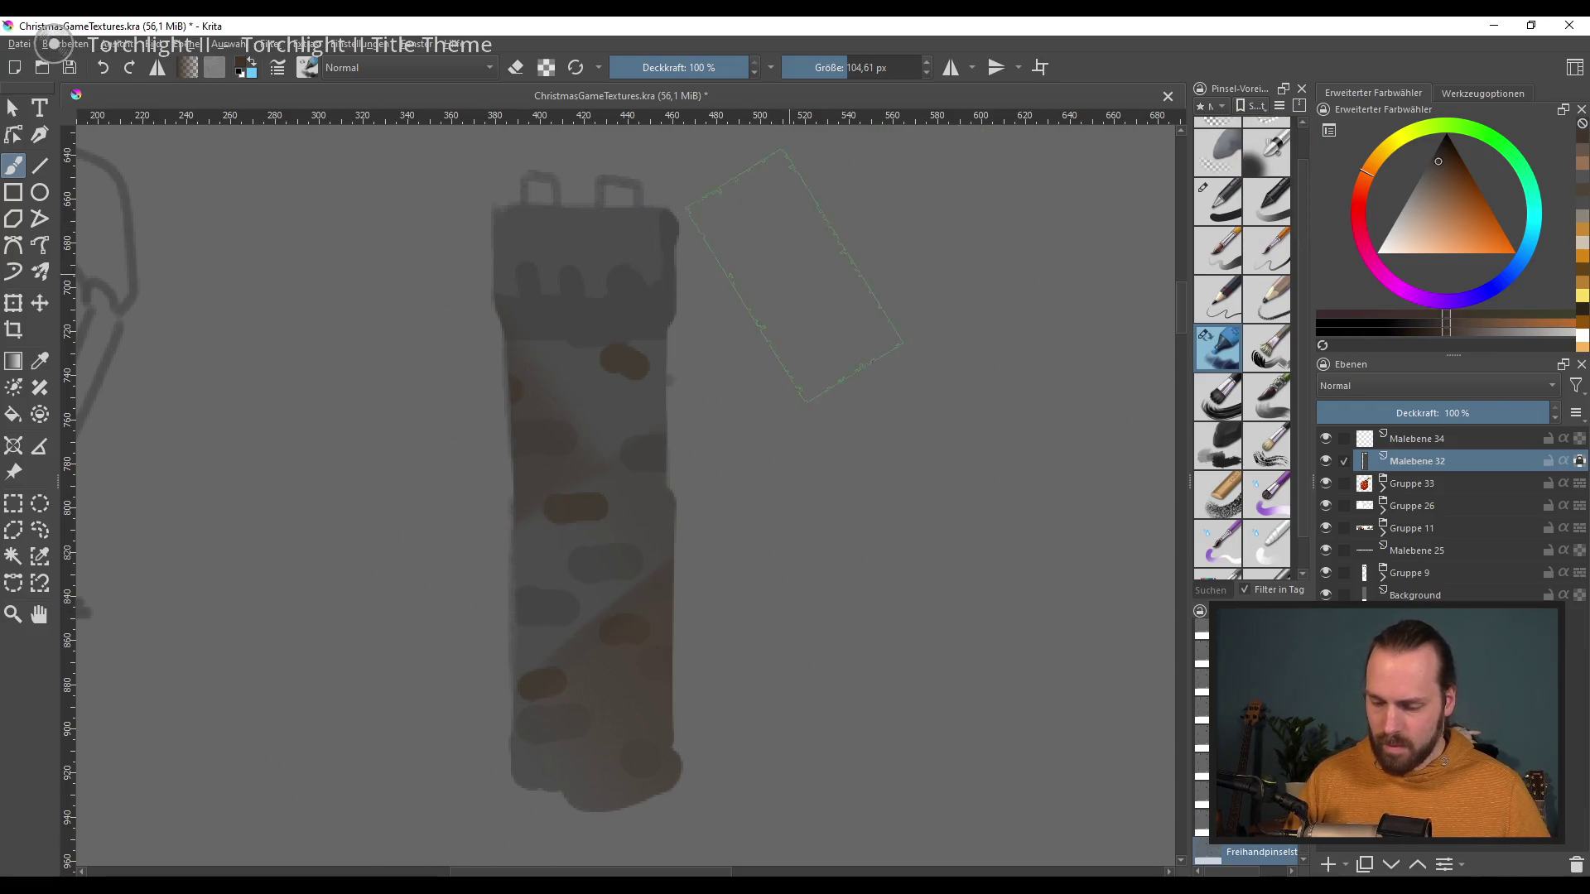
ctrl+click(604, 385)
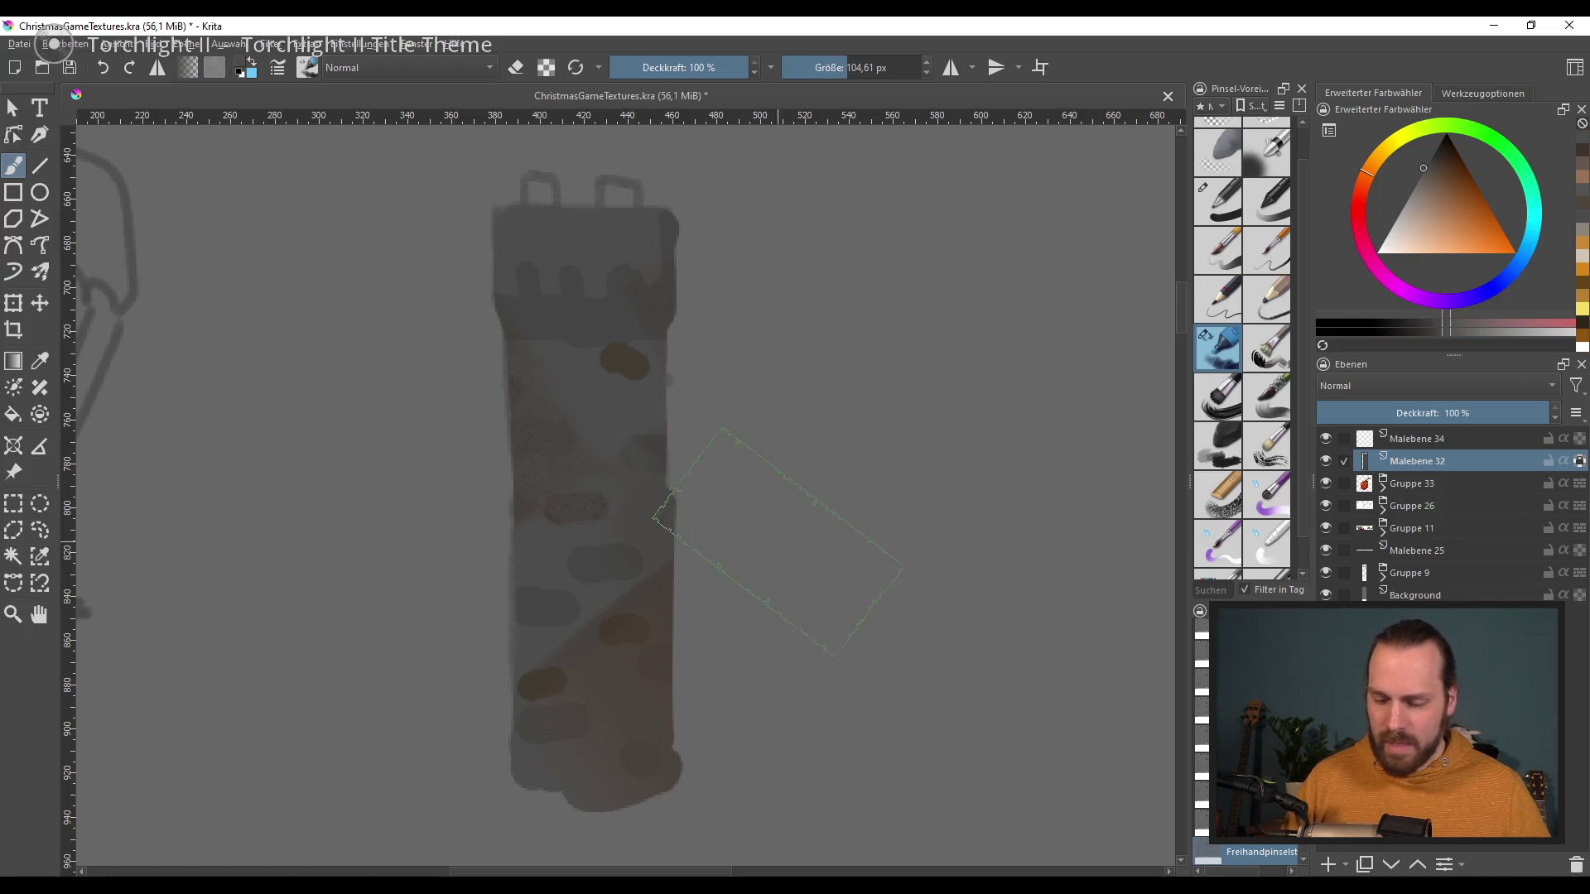
drag(656, 497, 687, 579)
drag(567, 692, 586, 745)
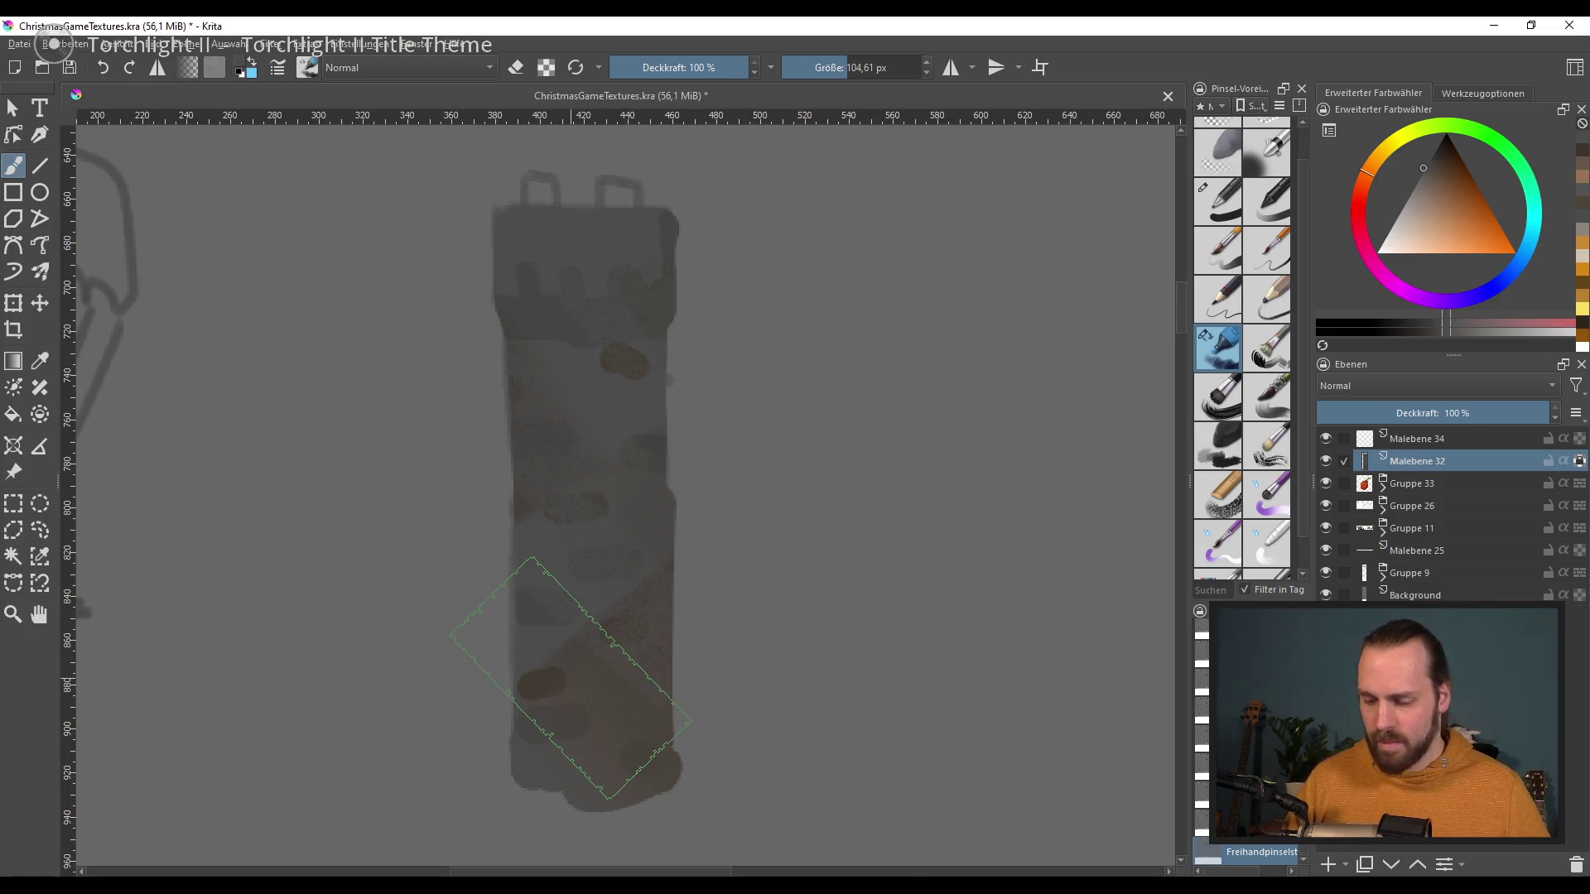
click(1439, 155)
shift+drag(654, 453, 588, 453)
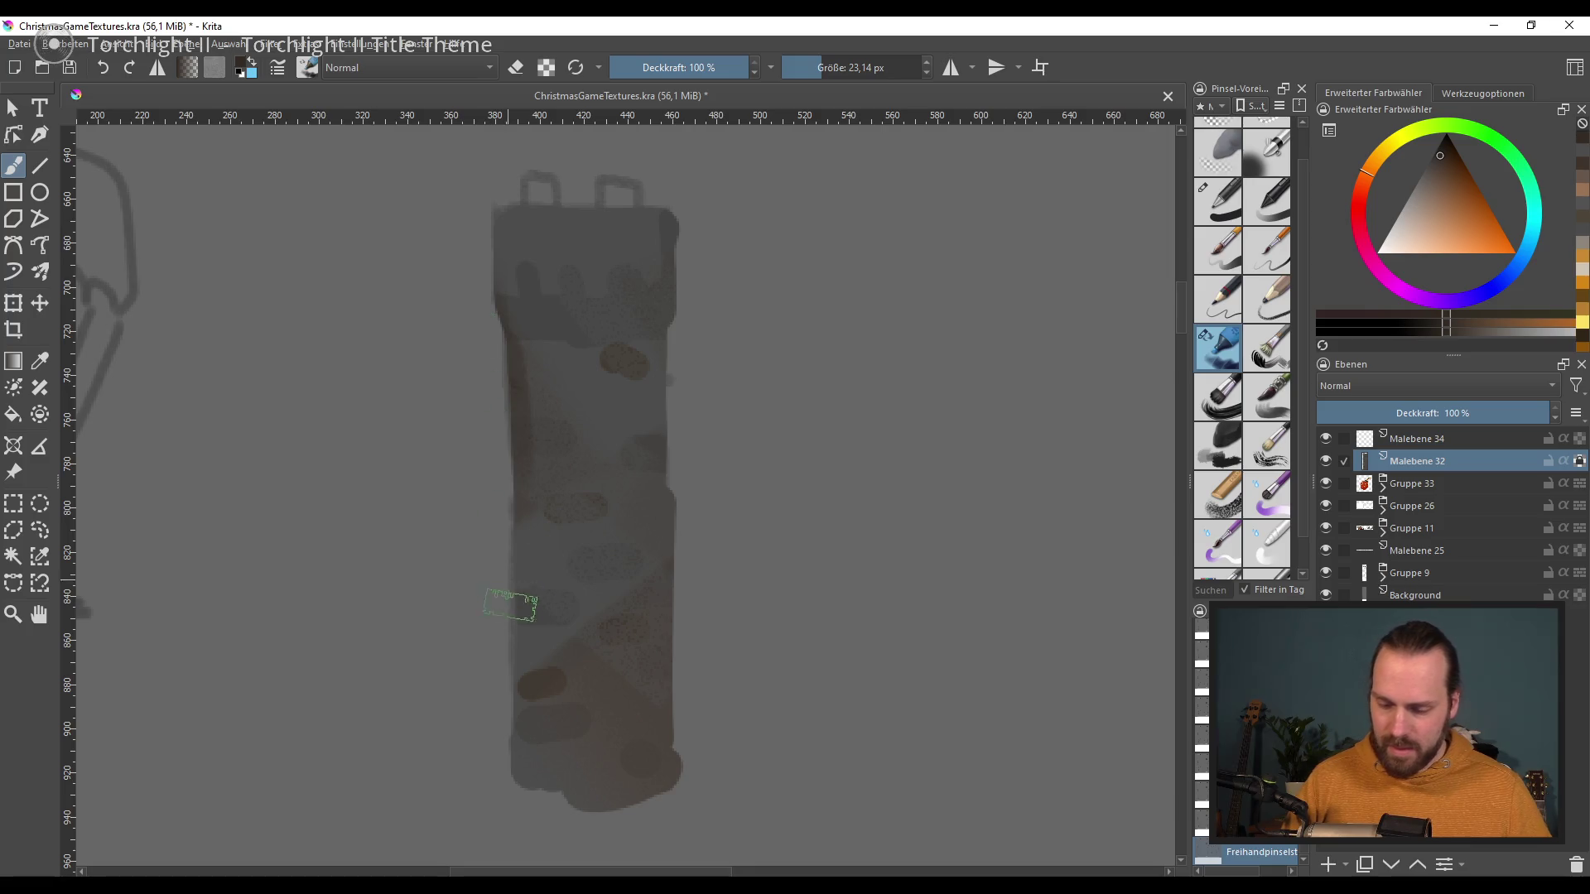
Step: Paint a dark brown band across the tower top with a darkened right edge
drag(496, 314, 663, 319)
key(ctrl+z)
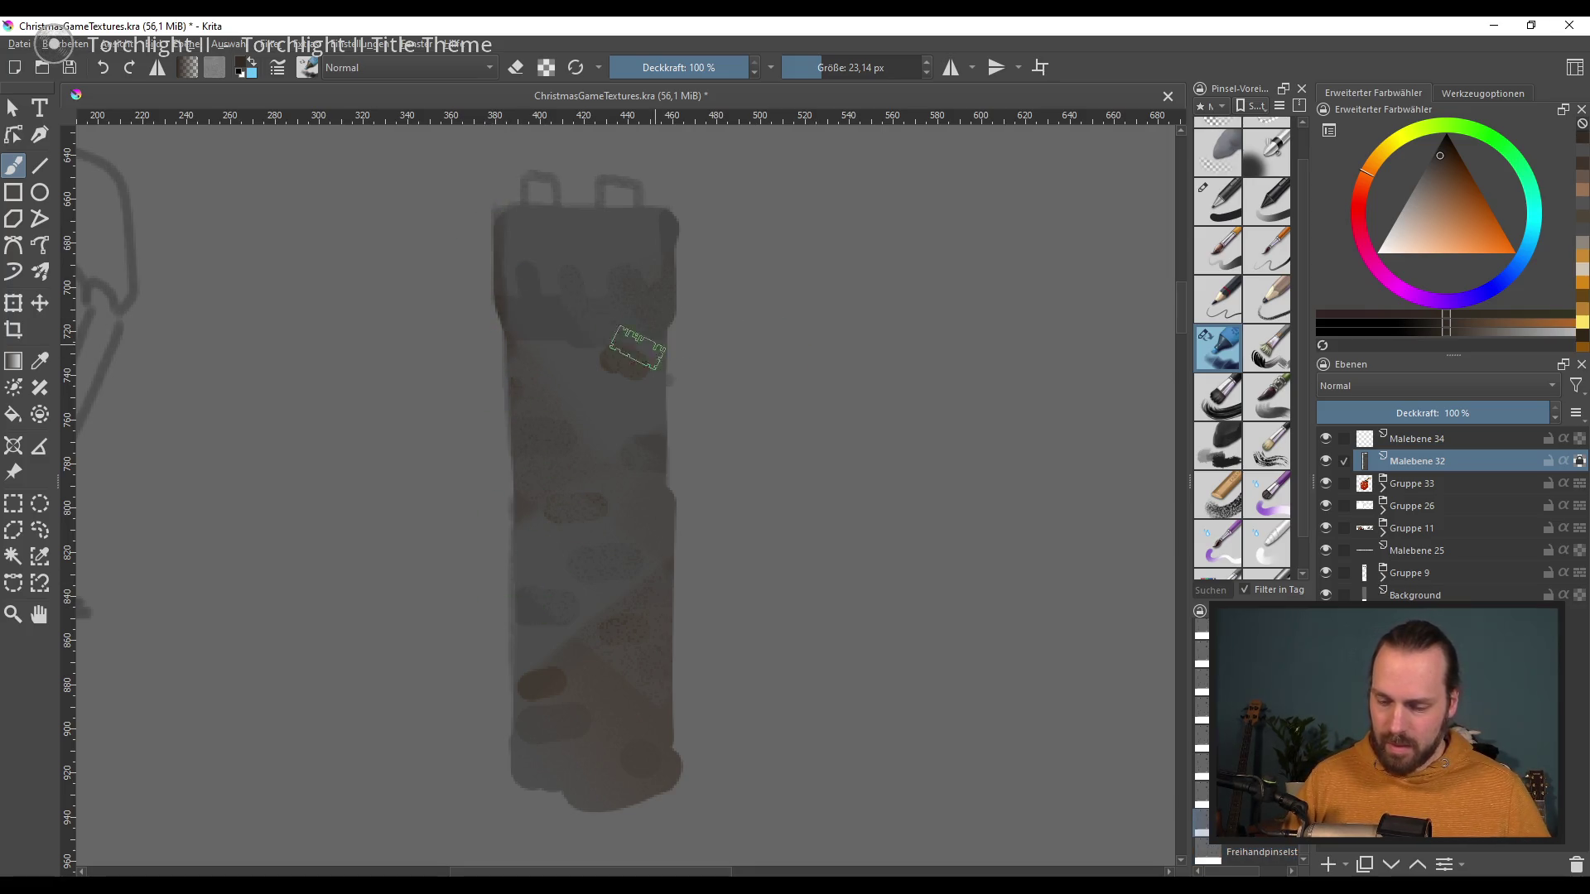
shift+drag(646, 389, 633, 408)
drag(507, 310, 675, 318)
key(ctrl+z)
drag(521, 275, 584, 317)
drag(672, 244, 671, 319)
drag(662, 331, 522, 318)
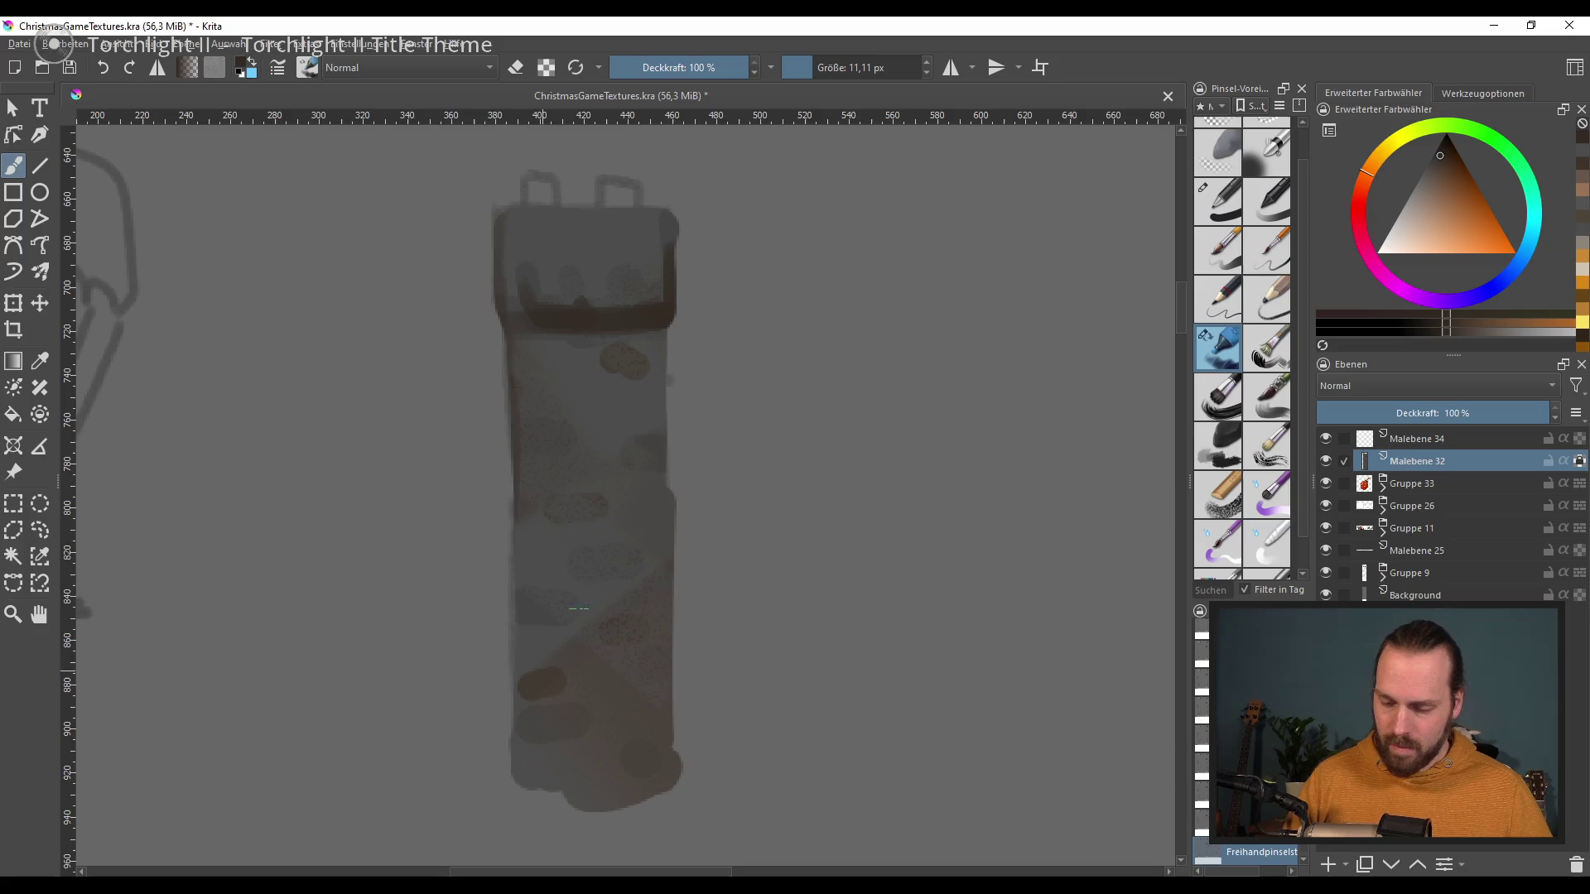
Step: Outline the tower's right edge, bottom and left side in dark brown
drag(669, 356, 666, 757)
key(ctrl+z)
mouse_move(669, 526)
mouse_down()
mouse_move(617, 722)
mouse_move(512, 760)
mouse_up()
drag(520, 517, 530, 738)
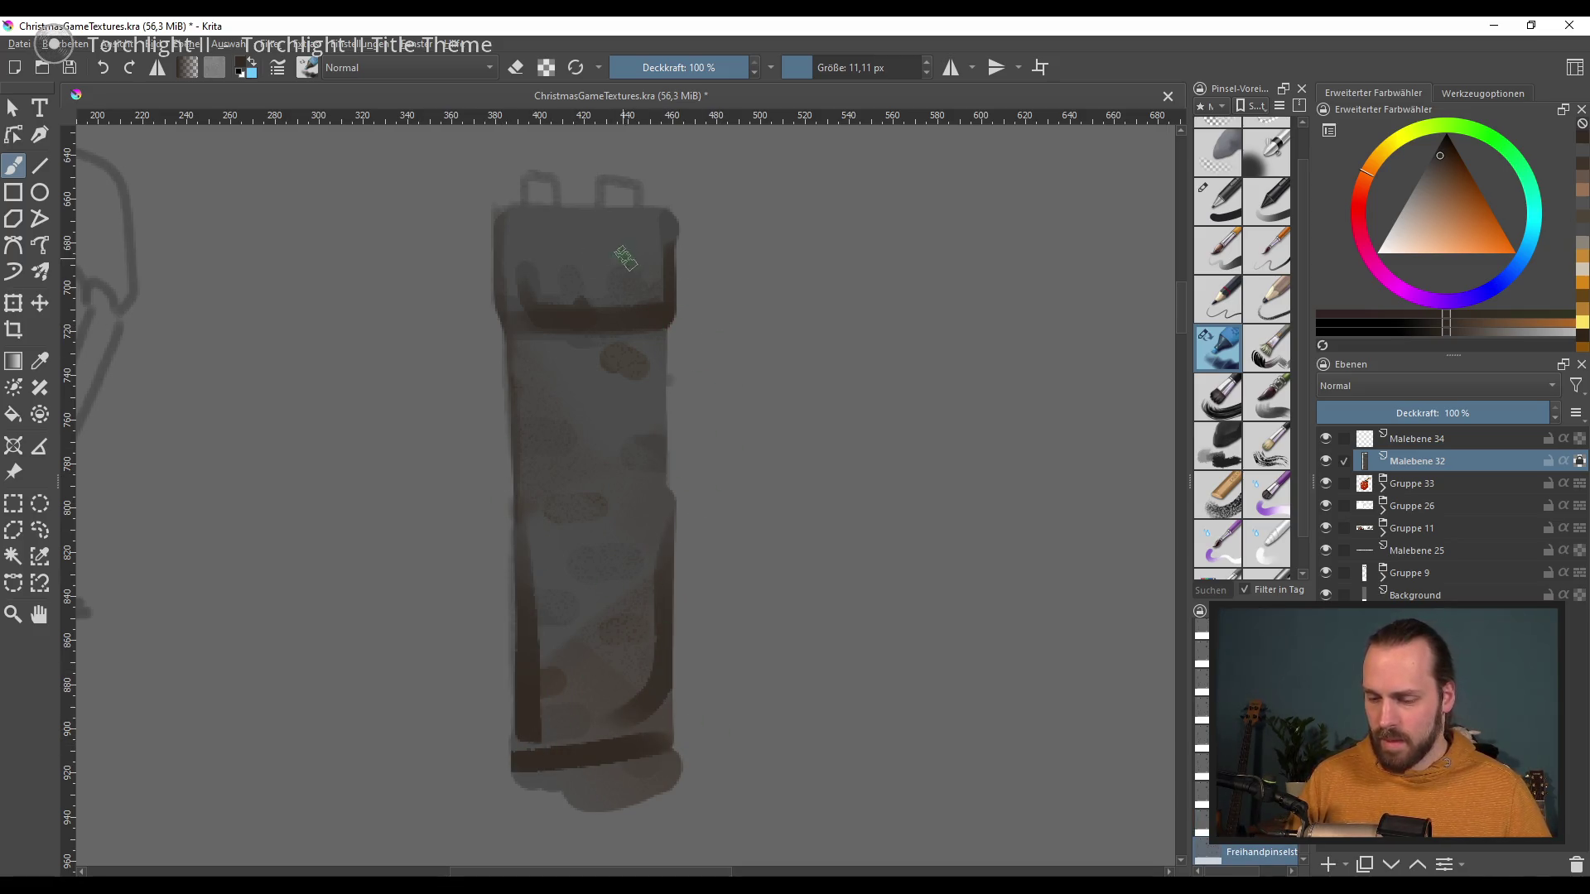
Step: Paint a pale highlight along the chimney's top rim and add new layer Malebene 35
drag(1417, 217, 1397, 241)
drag(506, 213, 626, 215)
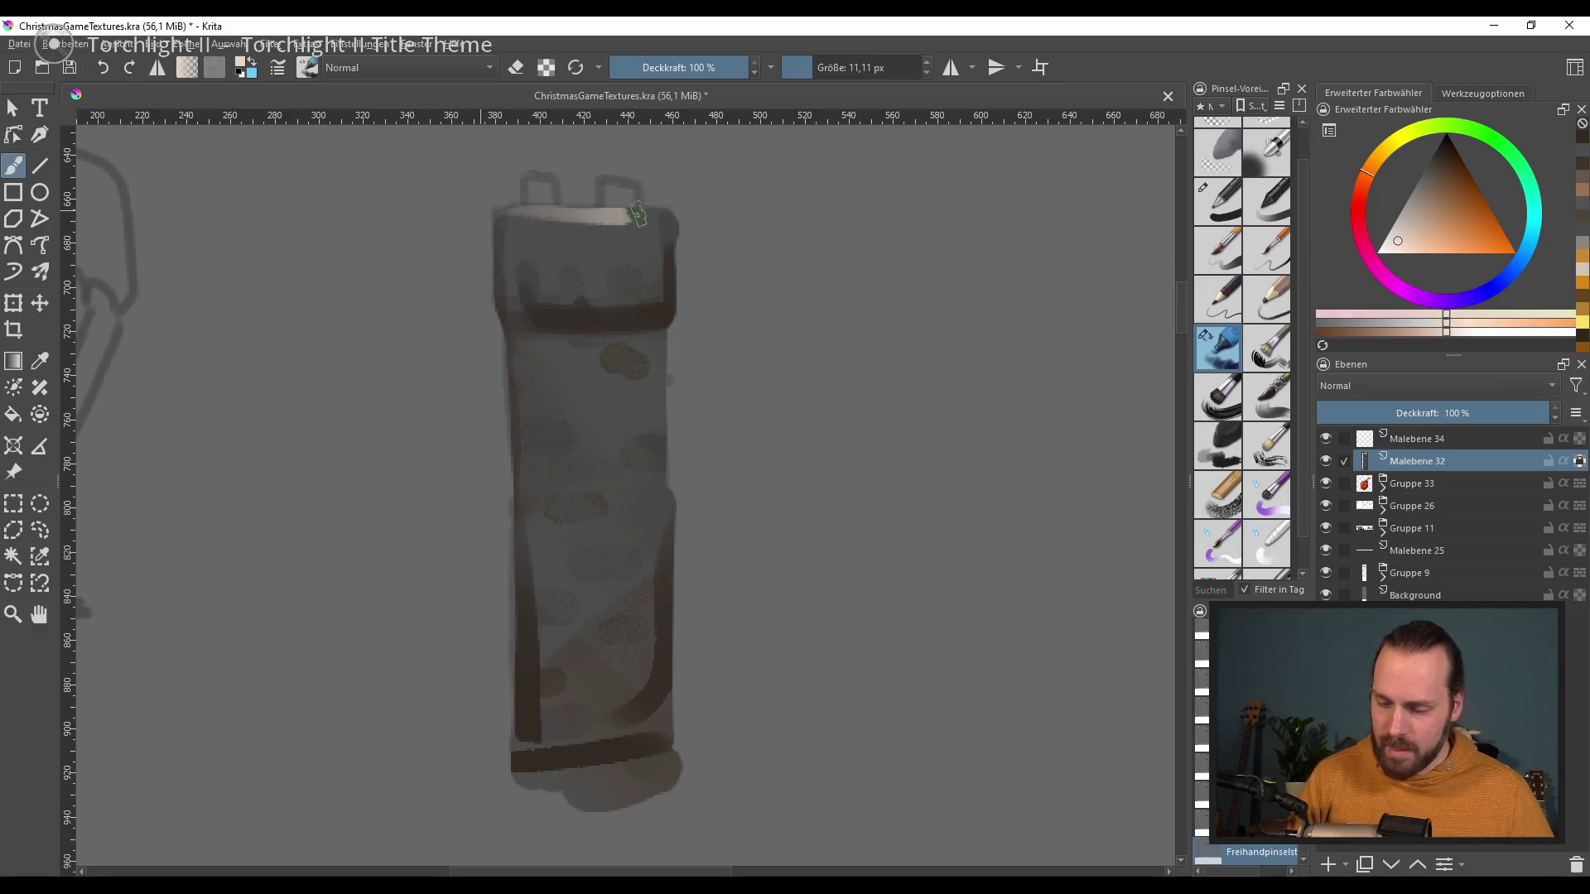
key(ctrl+z)
drag(497, 213, 673, 215)
key(ctrl+z)
mouse_move(1402, 240)
mouse_down()
mouse_move(1428, 199)
mouse_move(1414, 204)
mouse_up()
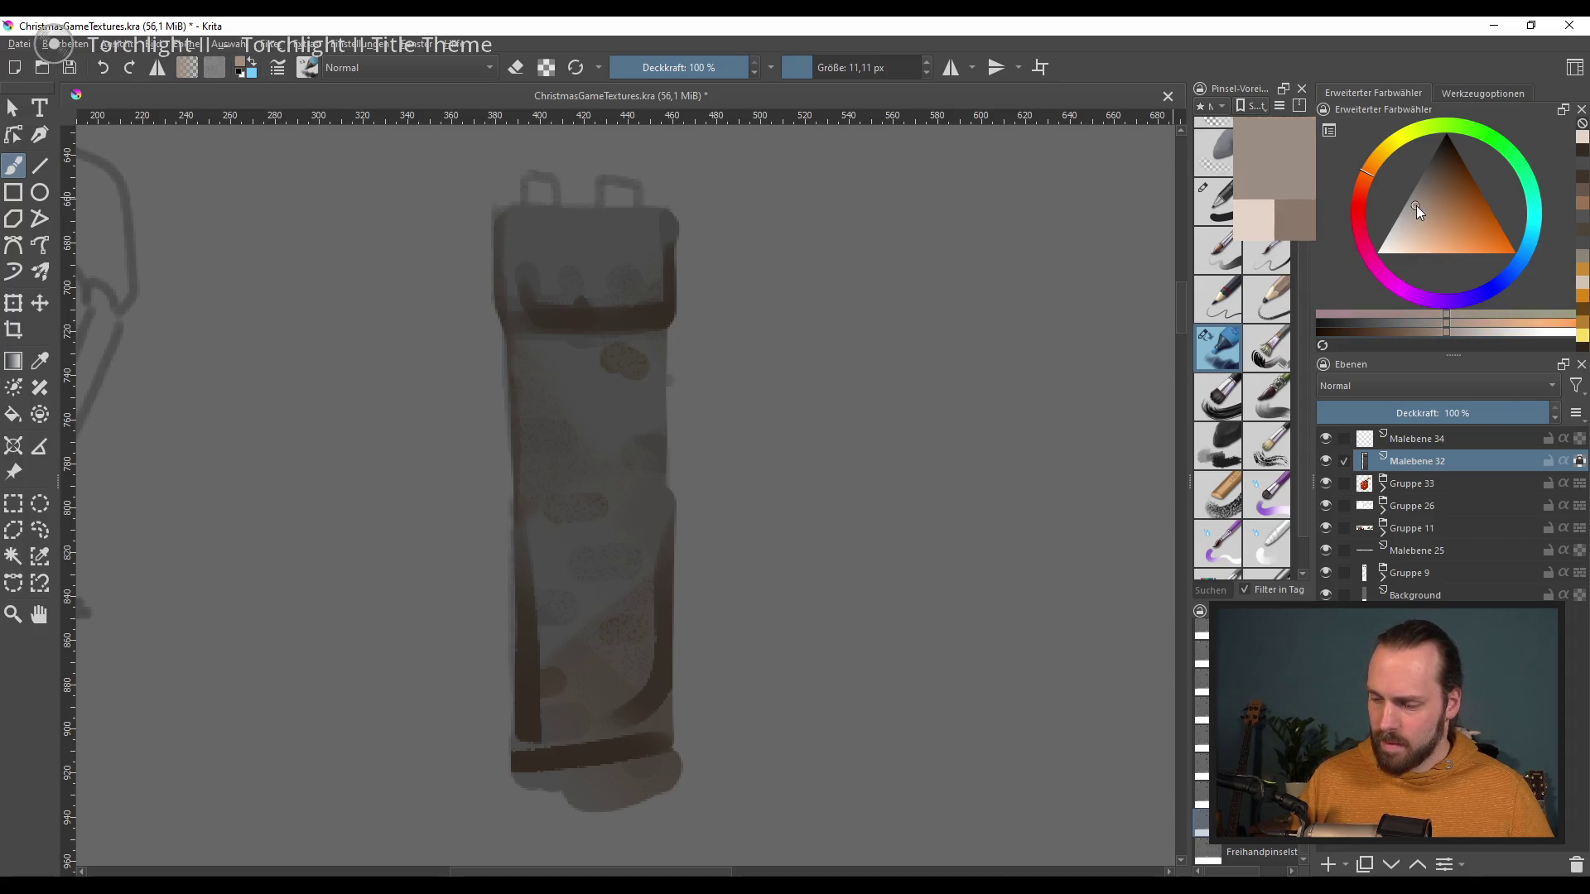
drag(503, 215, 673, 216)
key(ctrl+z)
drag(563, 205, 494, 203)
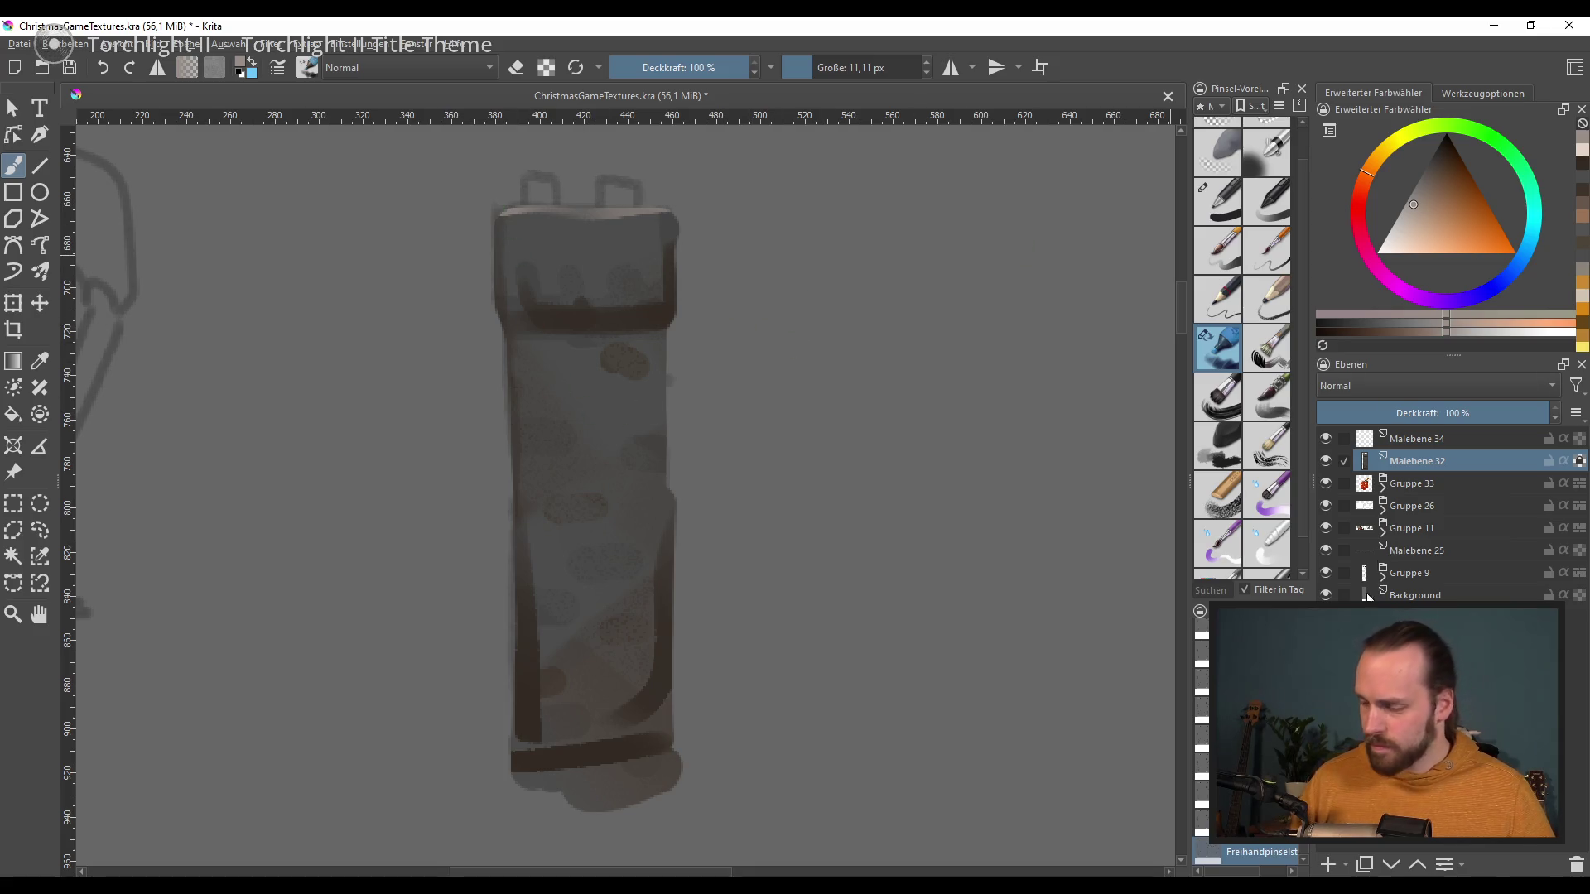
click(1327, 865)
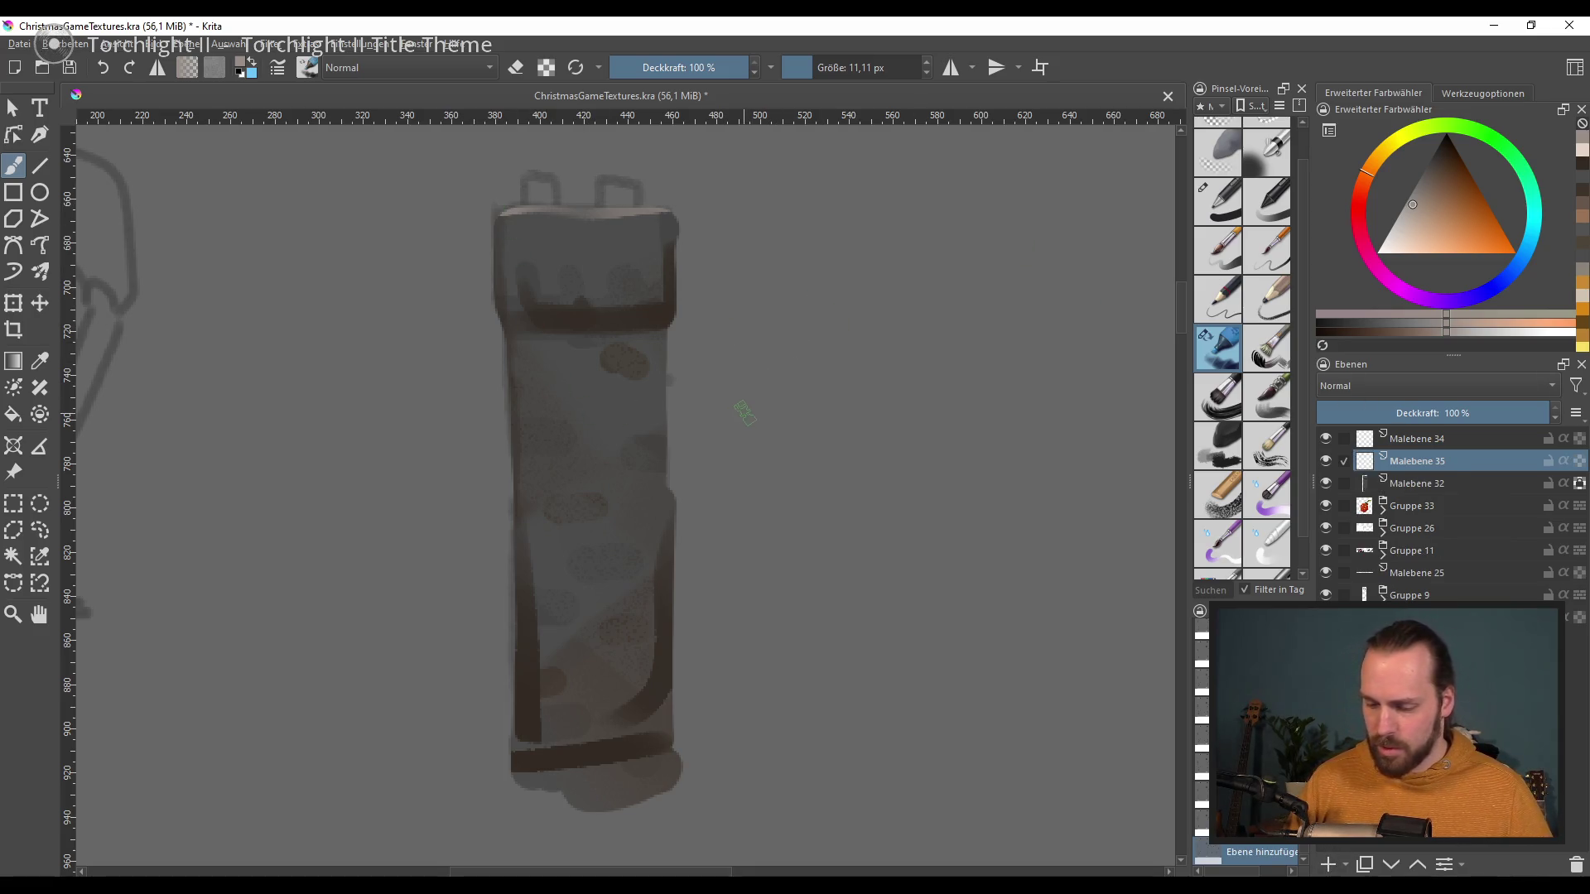
Step: Dab dark brick patches down the chimney body on Malebene 32
click(1321, 480)
mouse_move(603, 610)
mouse_down()
mouse_move(629, 612)
mouse_move(573, 596)
mouse_up()
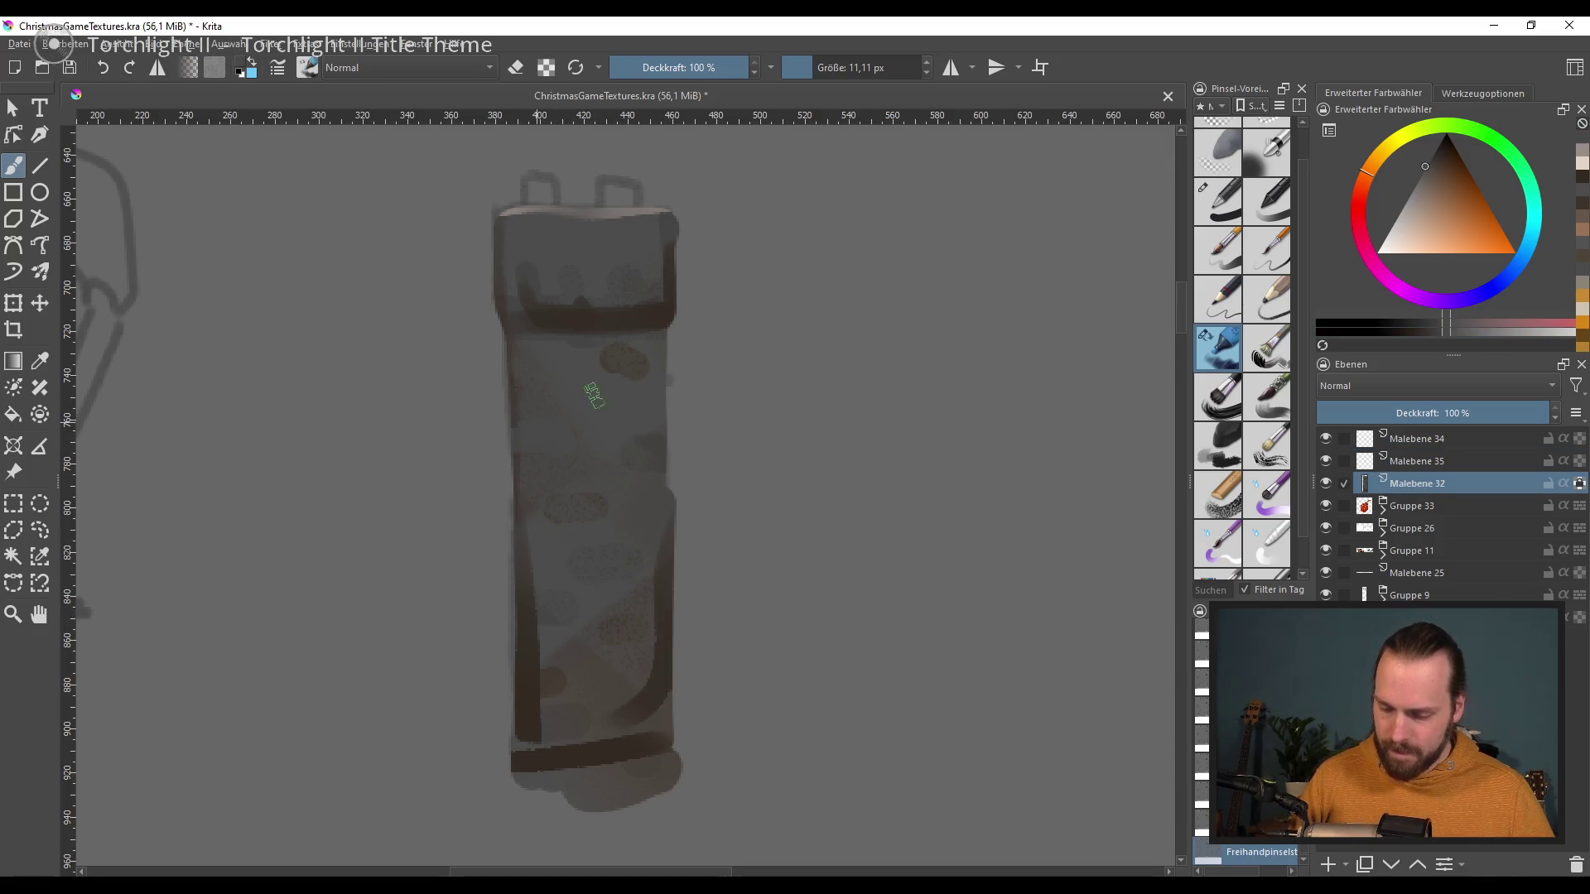
ctrl+click(654, 448)
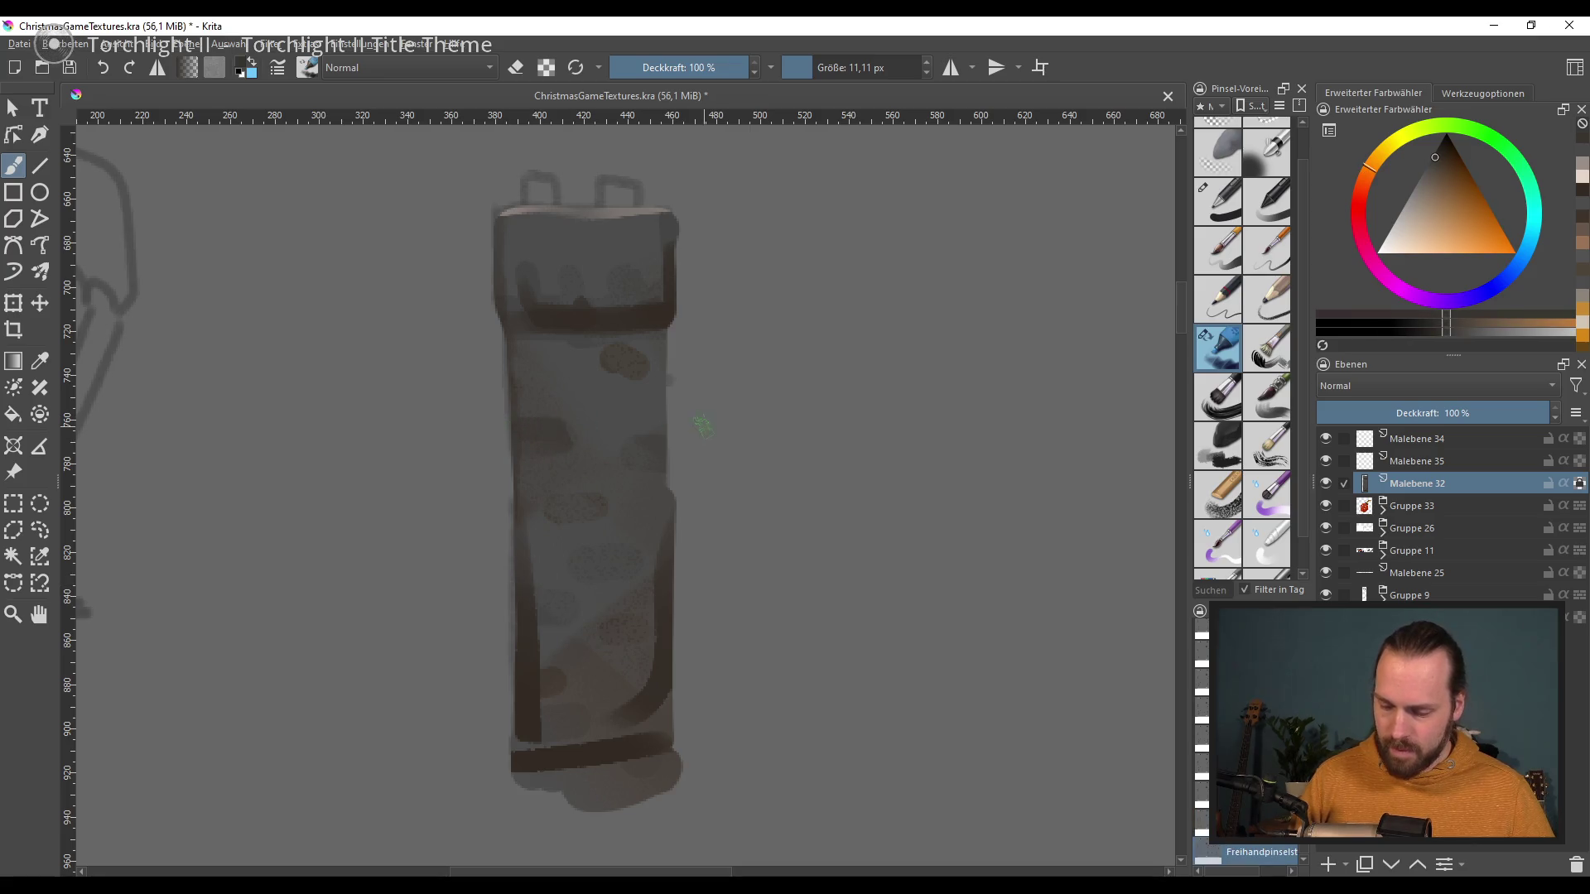
drag(646, 443, 658, 463)
drag(575, 497, 605, 518)
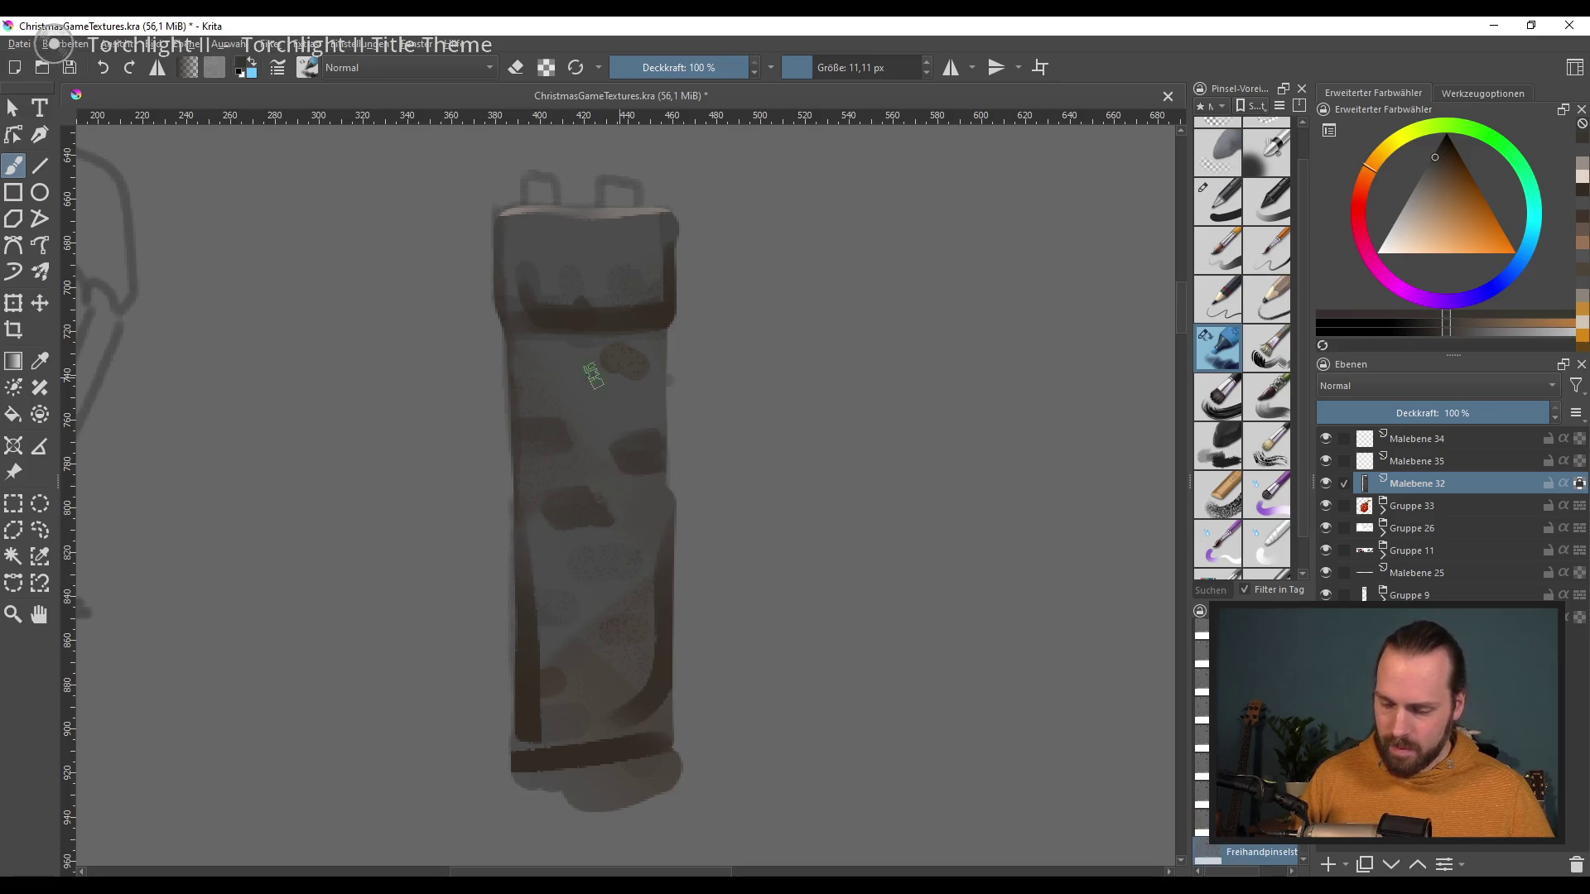
drag(579, 604, 633, 625)
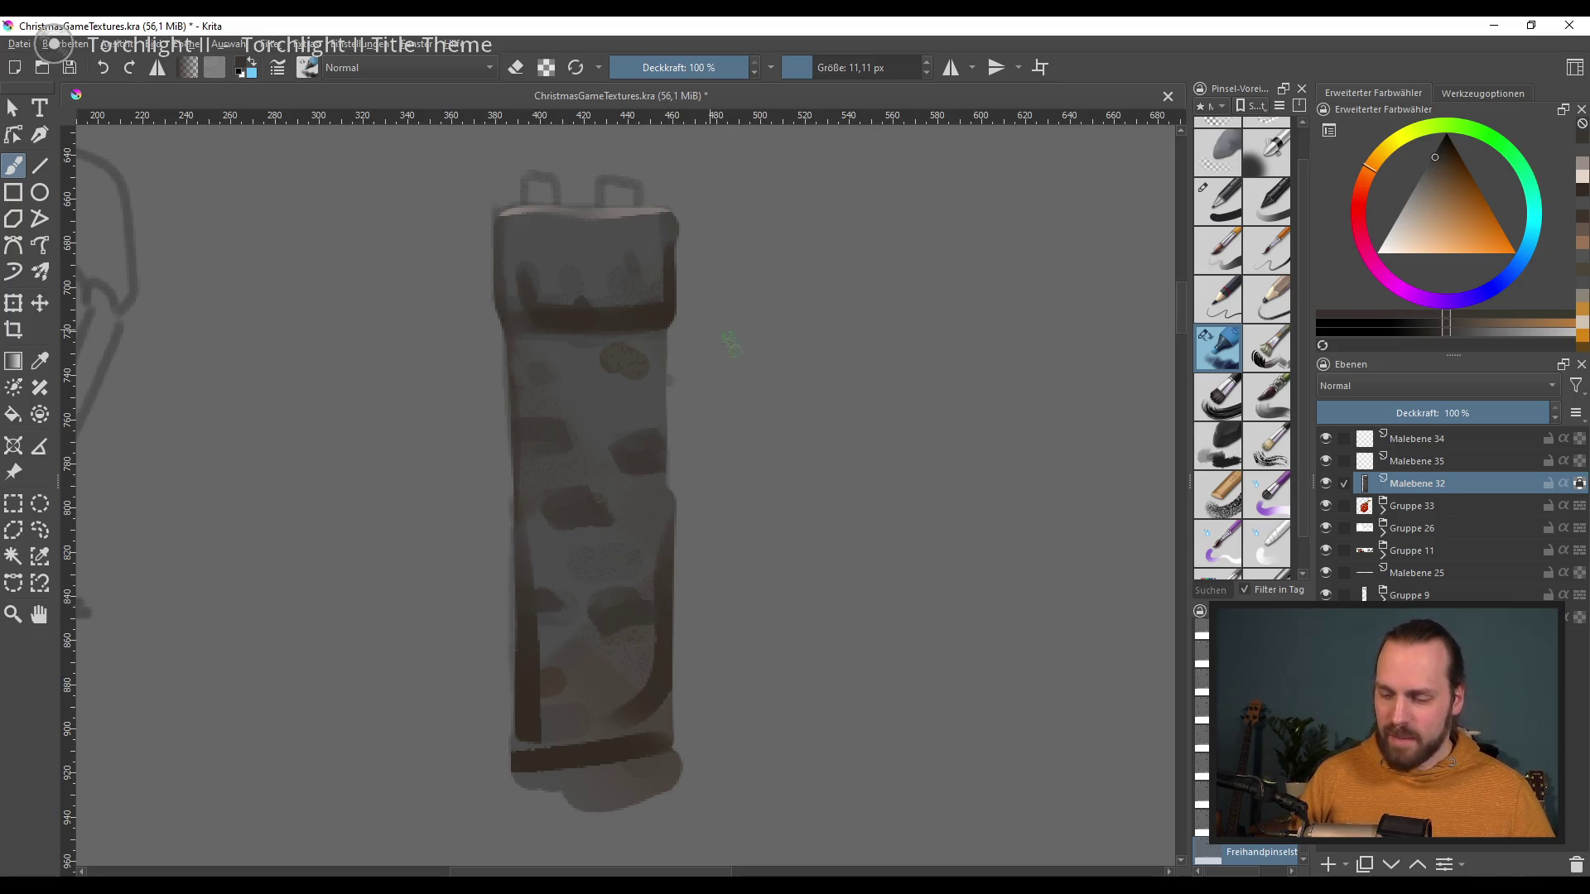
Step: Move Malebene 35 below Malebene 32 and paint the two chimney caps in dark and light brown
click(1470, 461)
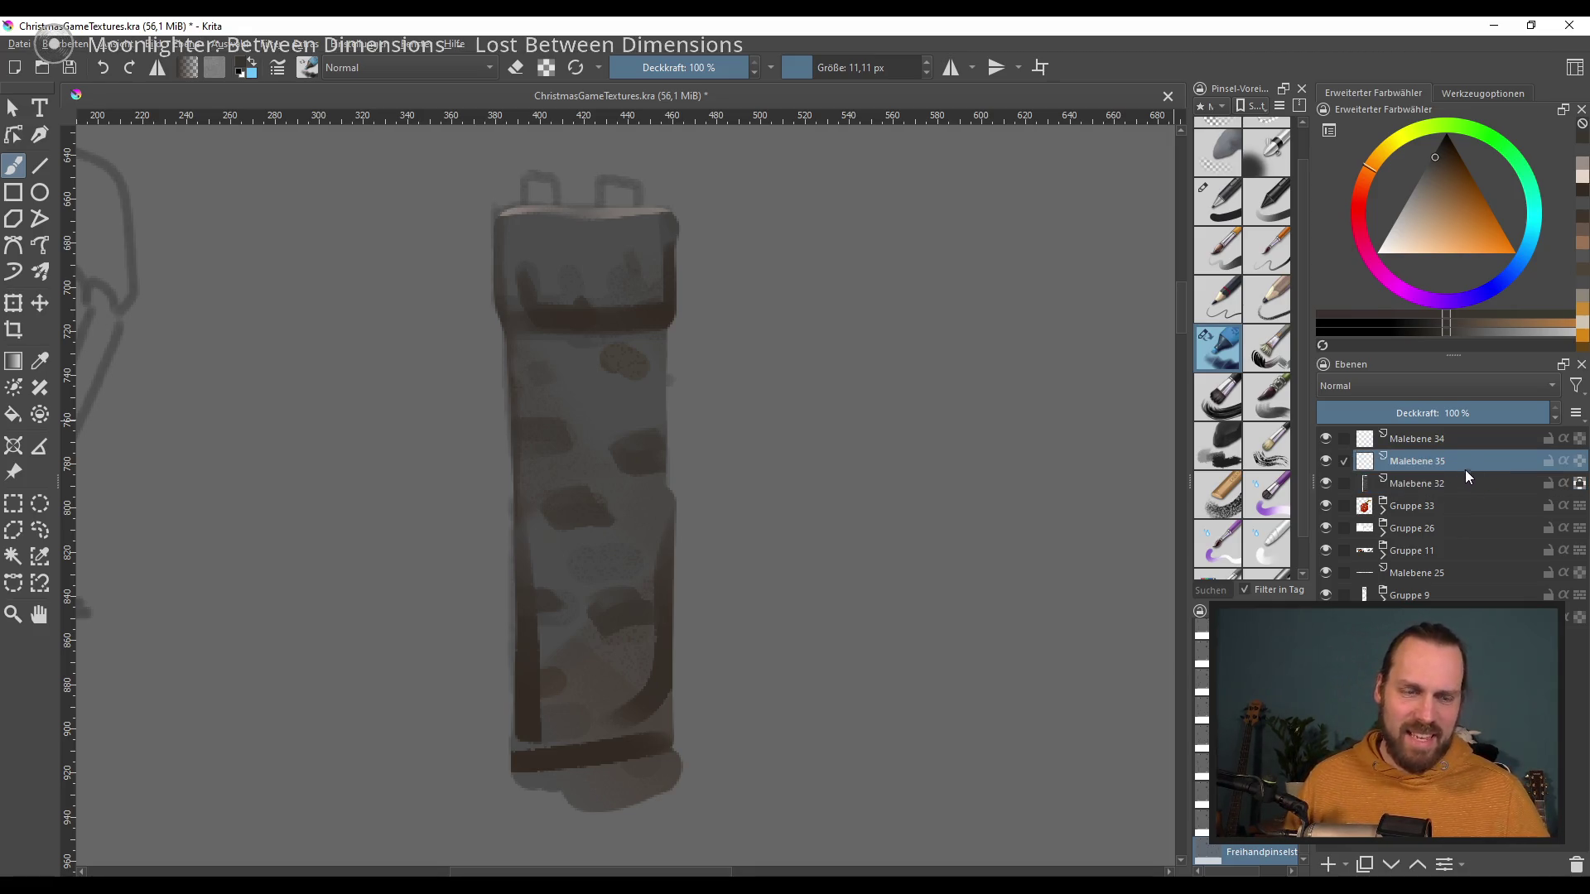
drag(1441, 470, 1472, 490)
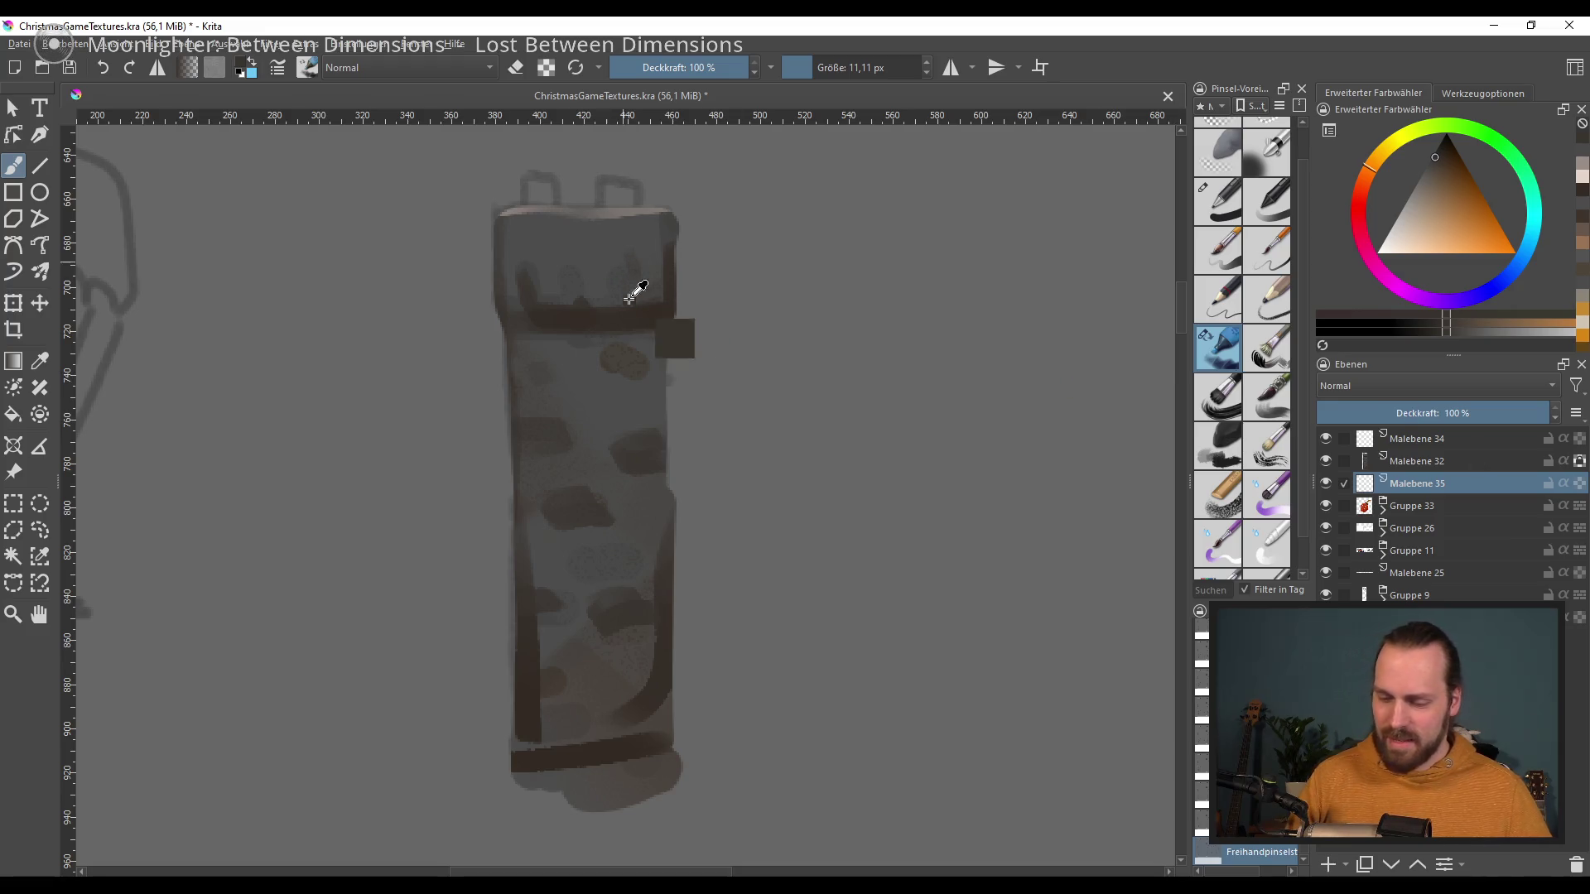
drag(601, 174, 613, 201)
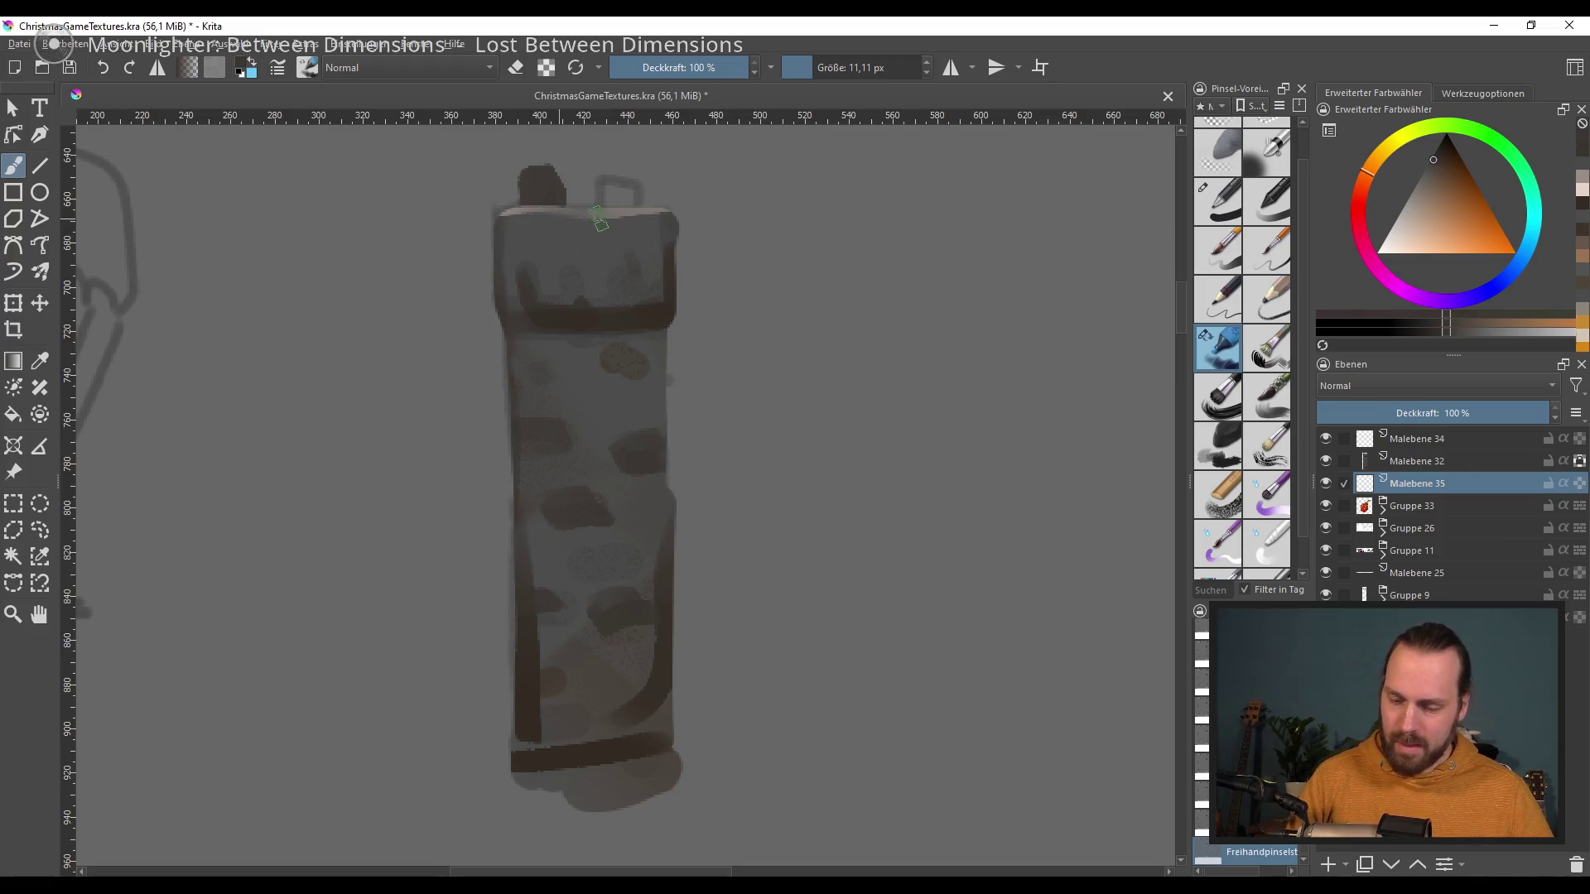
drag(692, 277, 686, 364)
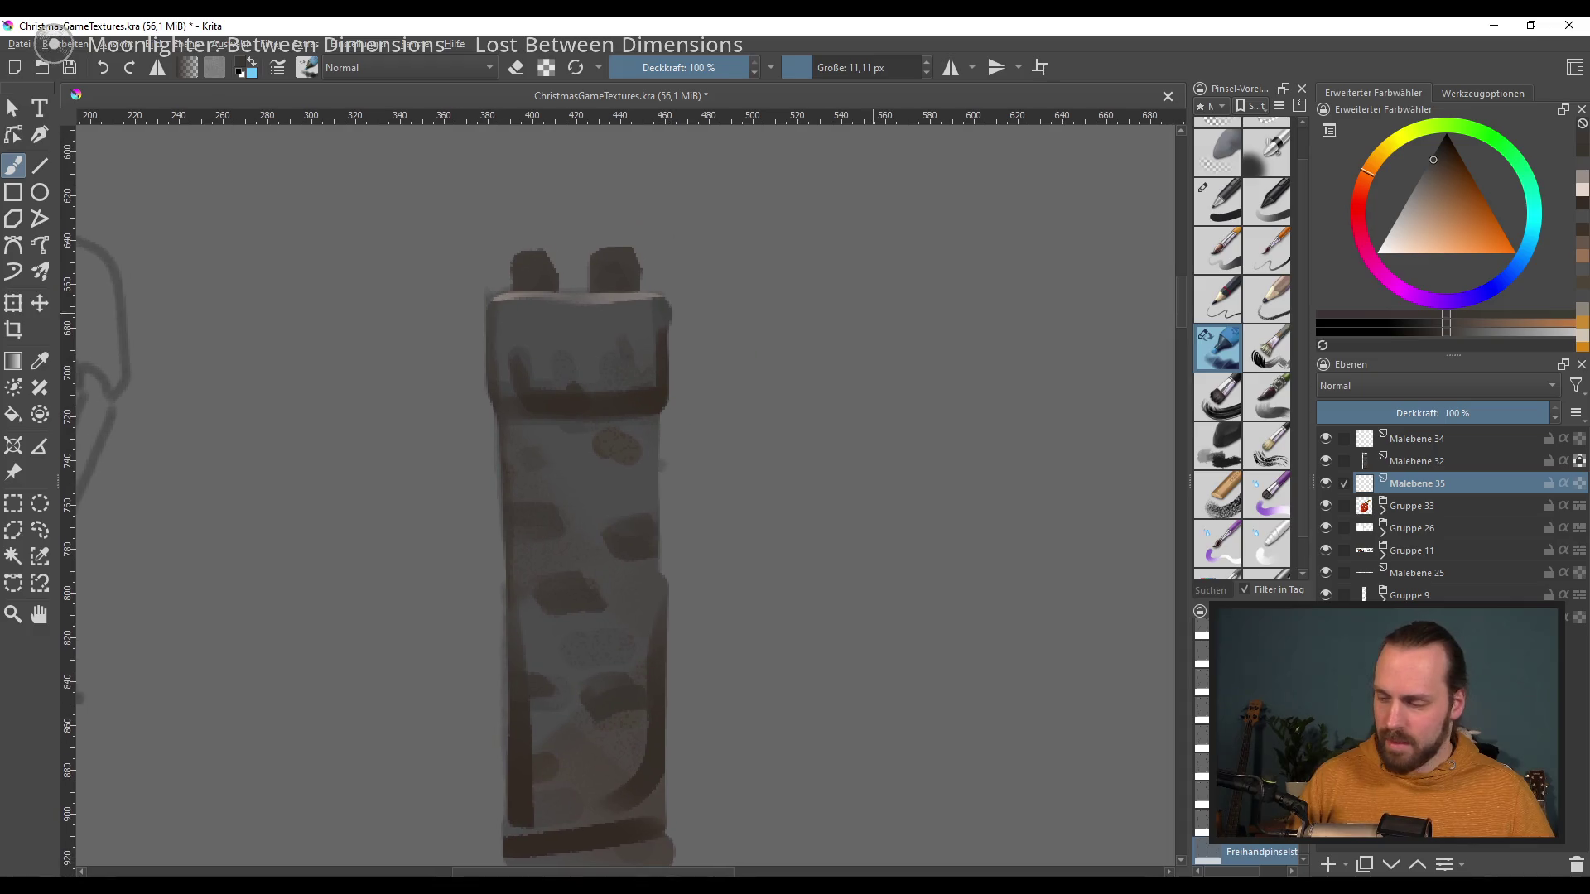
ctrl+click(515, 270)
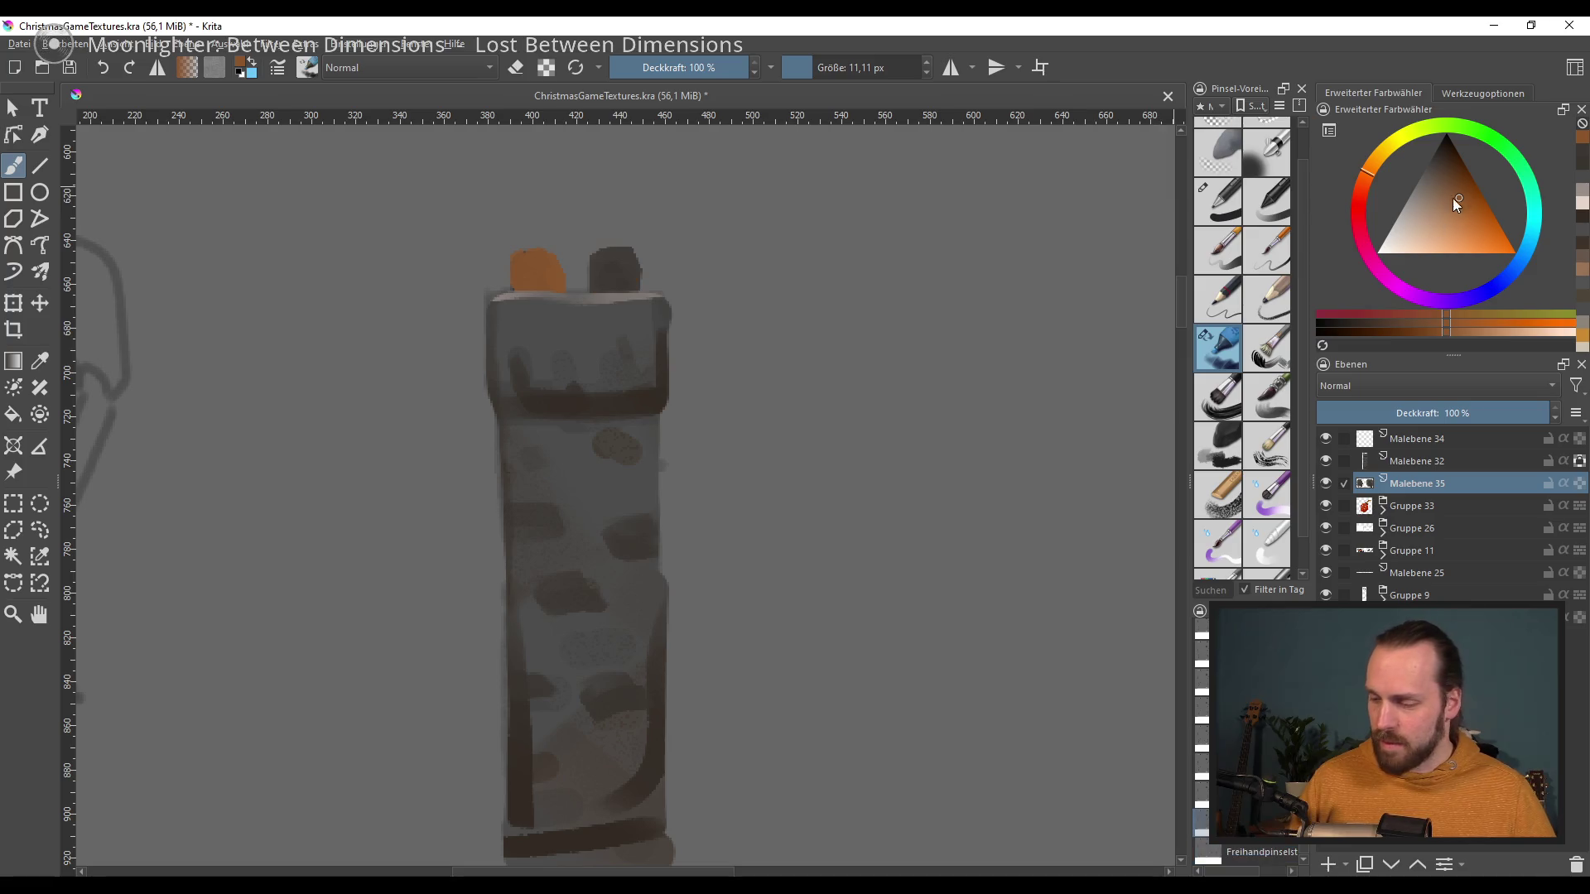
drag(1443, 209, 1362, 178)
drag(520, 263, 549, 269)
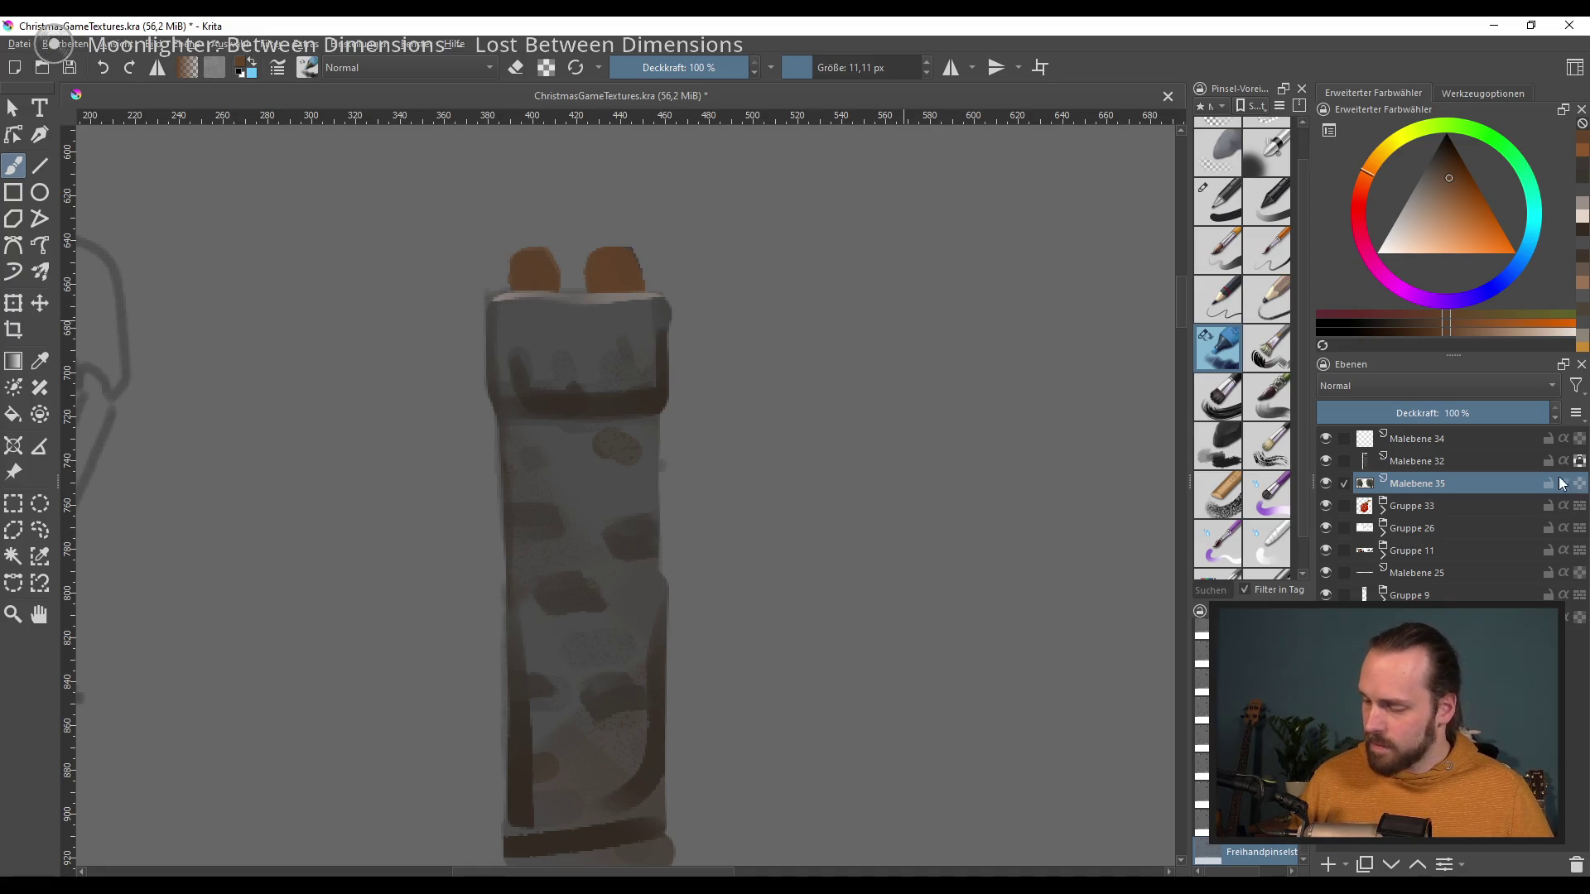
click(1442, 161)
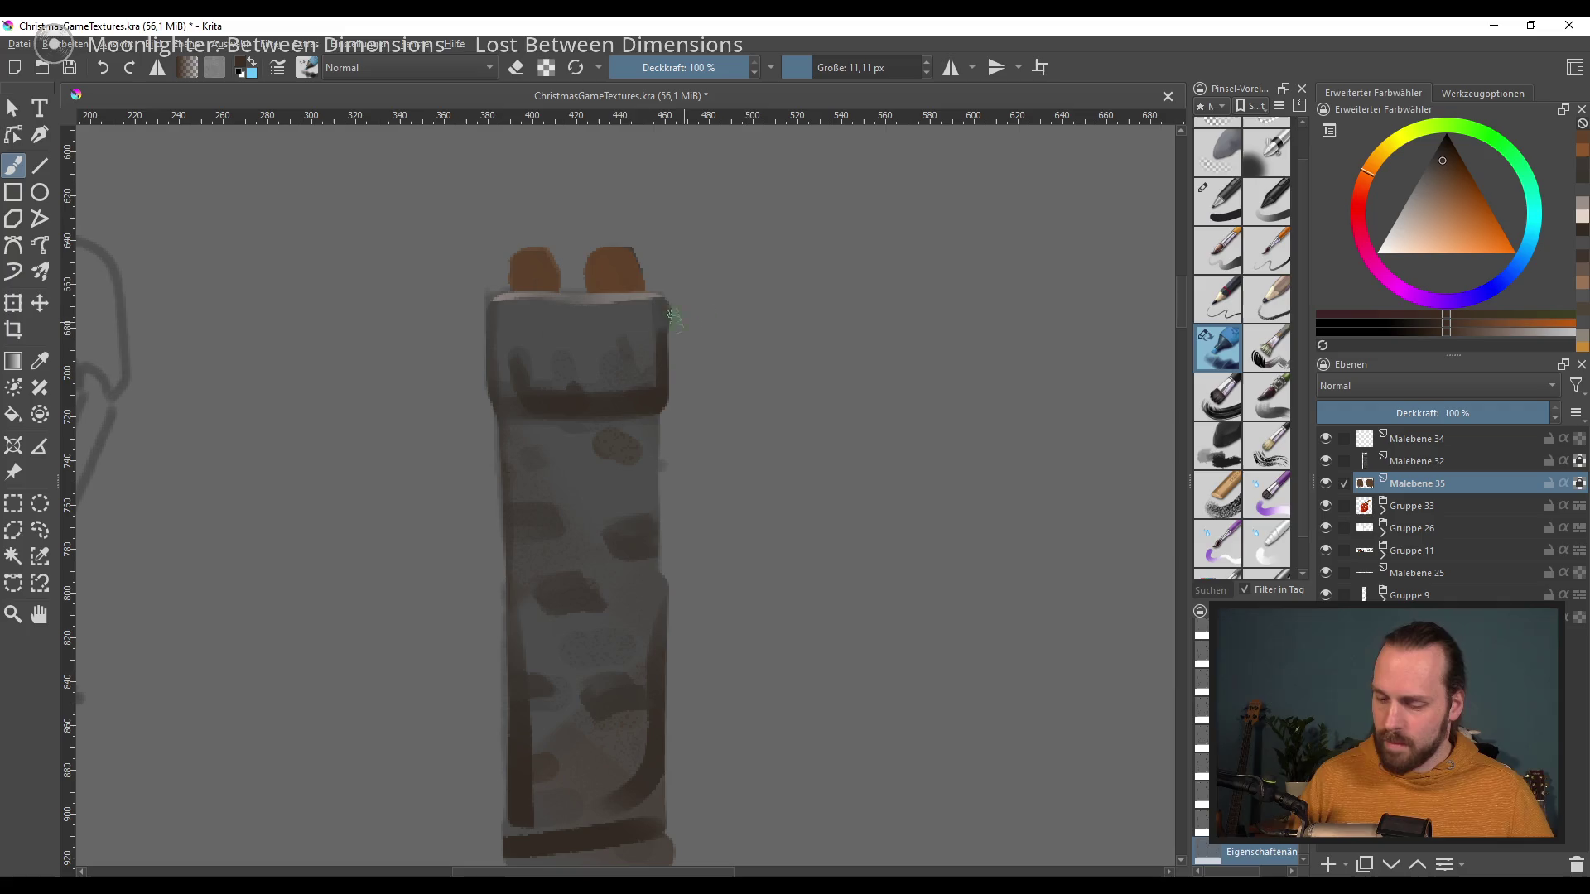
drag(602, 294, 621, 285)
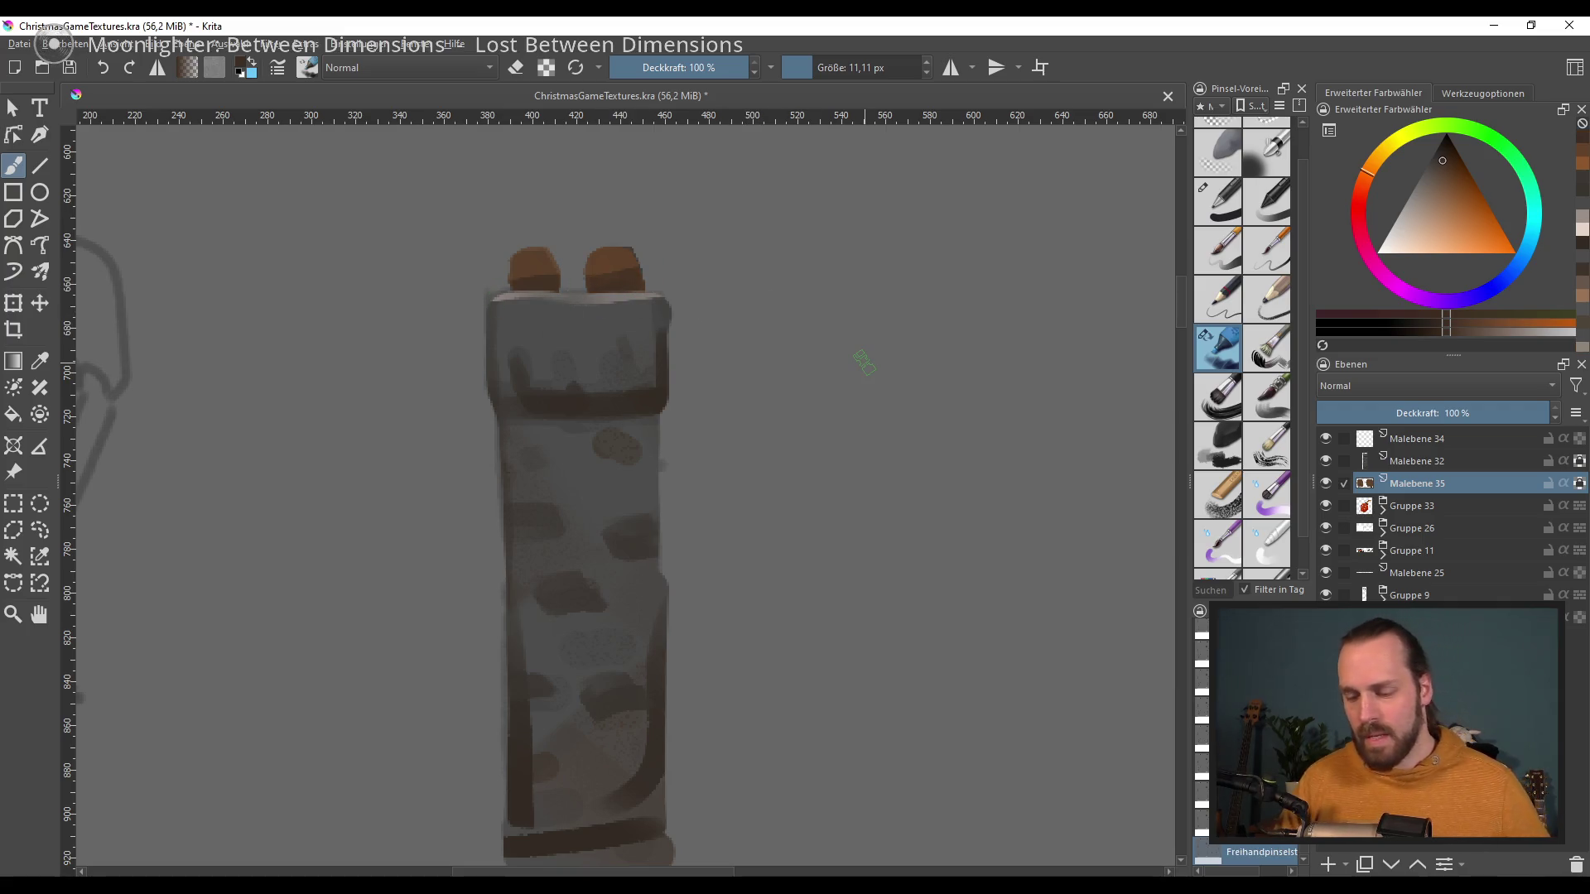
Step: Zoom out and hide the grey house sketches in Gruppe 9
scroll(774, 436, down, 5)
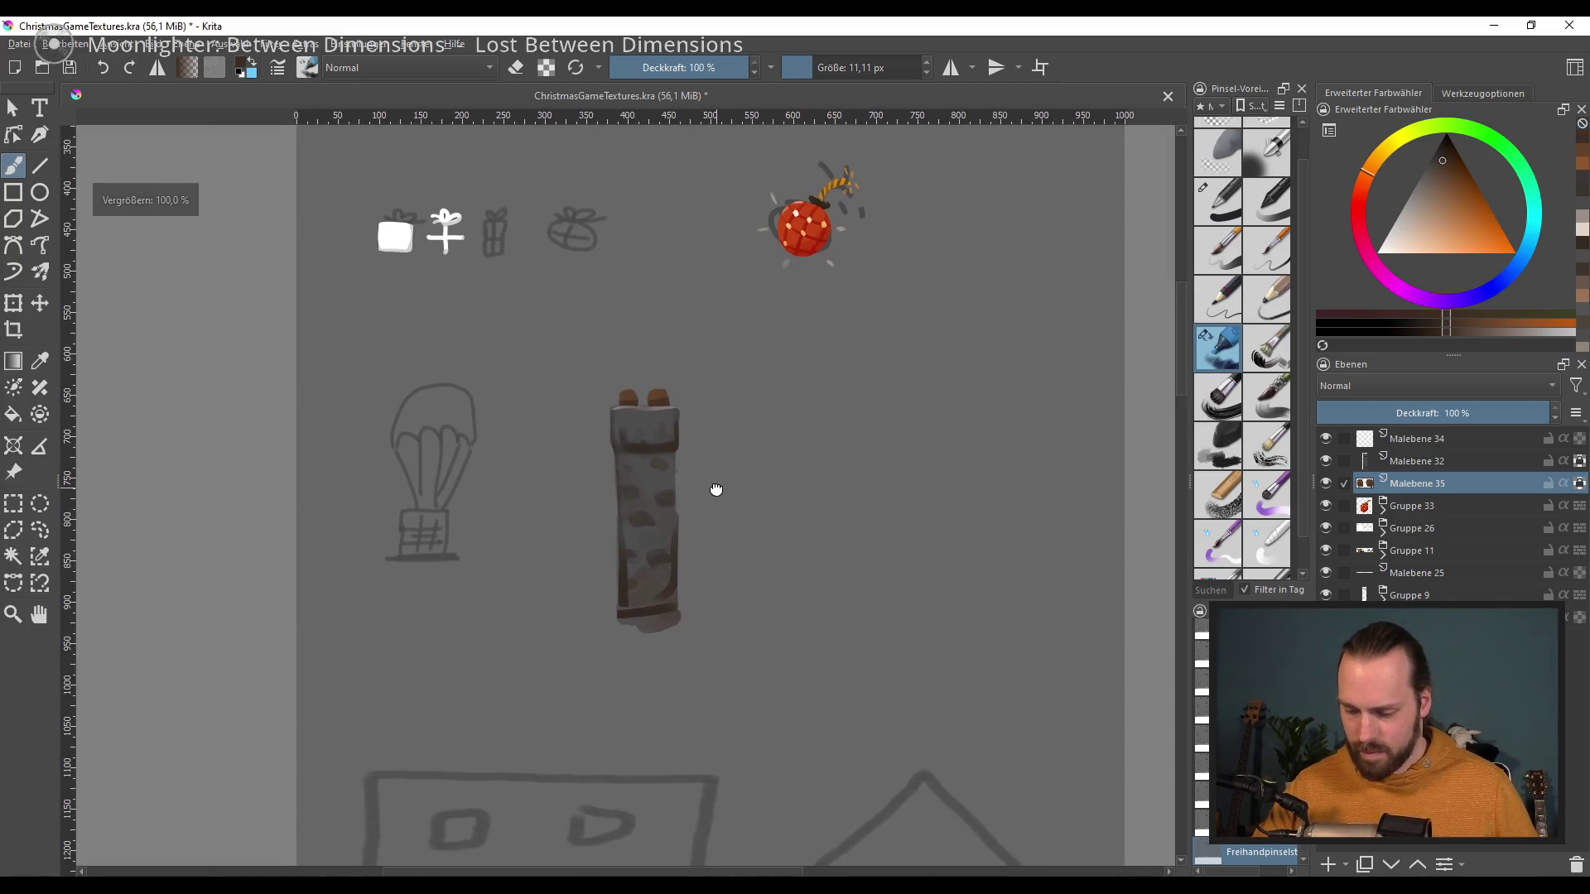
scroll(707, 490, up, 2)
scroll(708, 490, down, 5)
scroll(757, 539, up, 4)
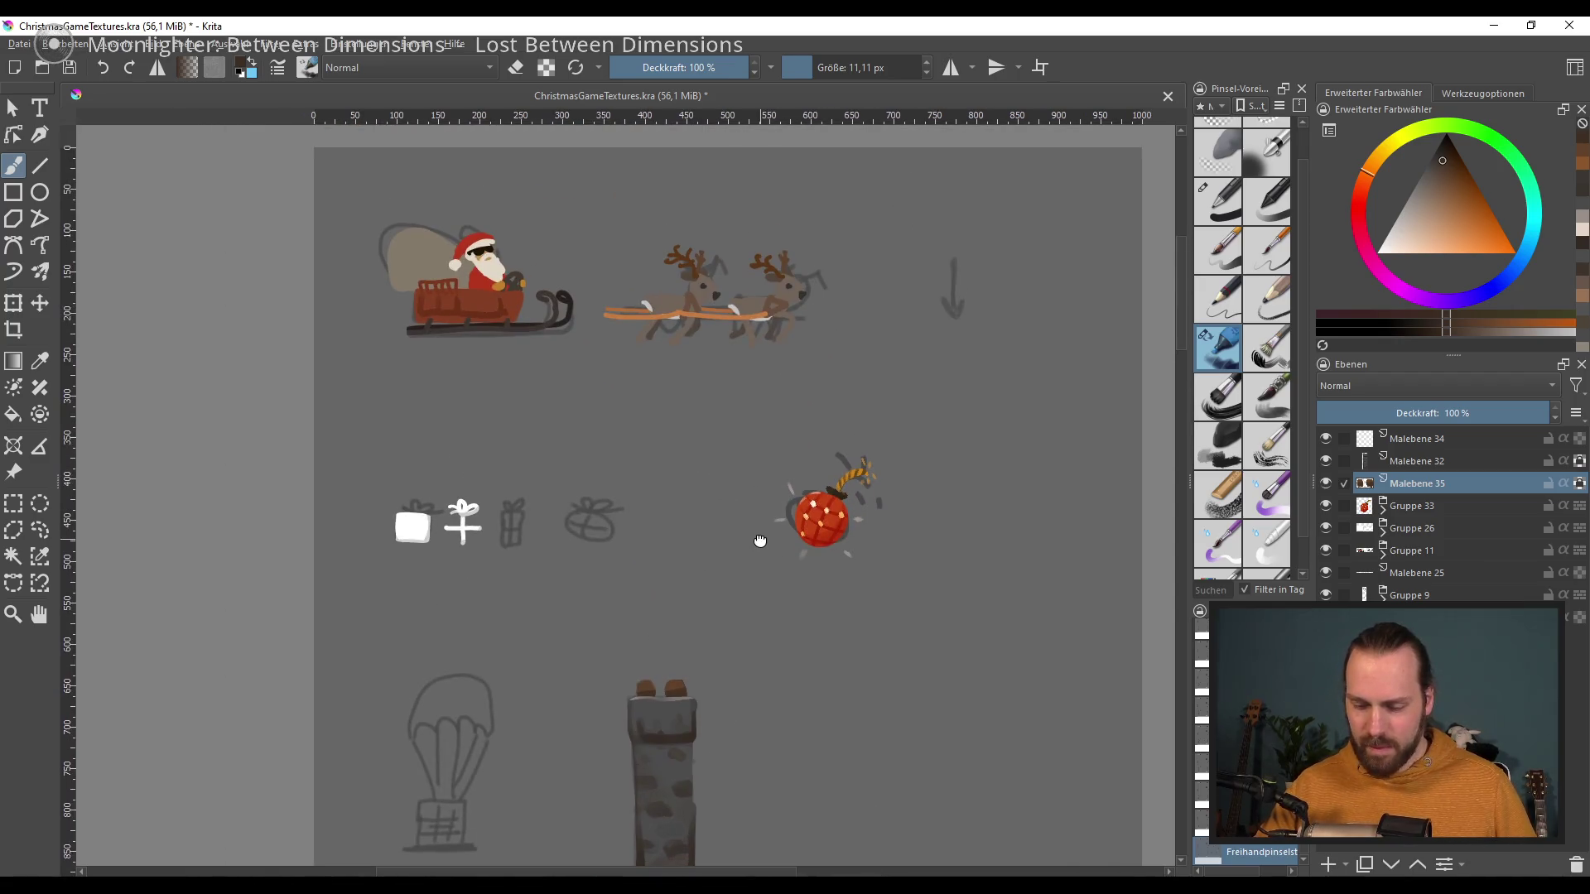
scroll(711, 359, down, 5)
scroll(722, 412, up, 2)
scroll(671, 296, down, 10)
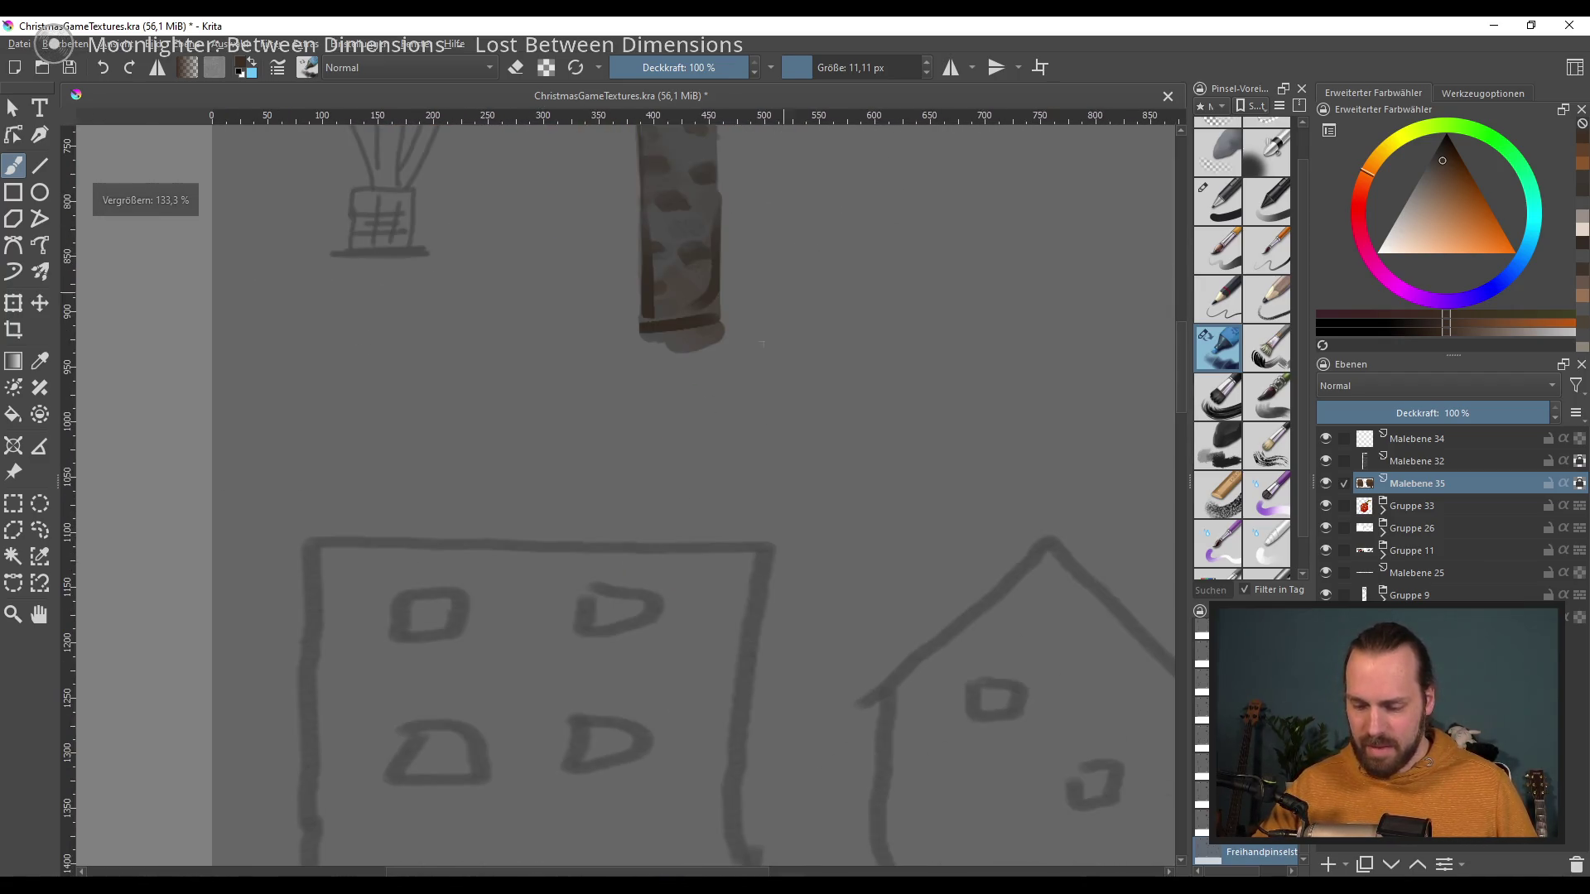
scroll(671, 295, down, 3)
scroll(685, 373, up, 1)
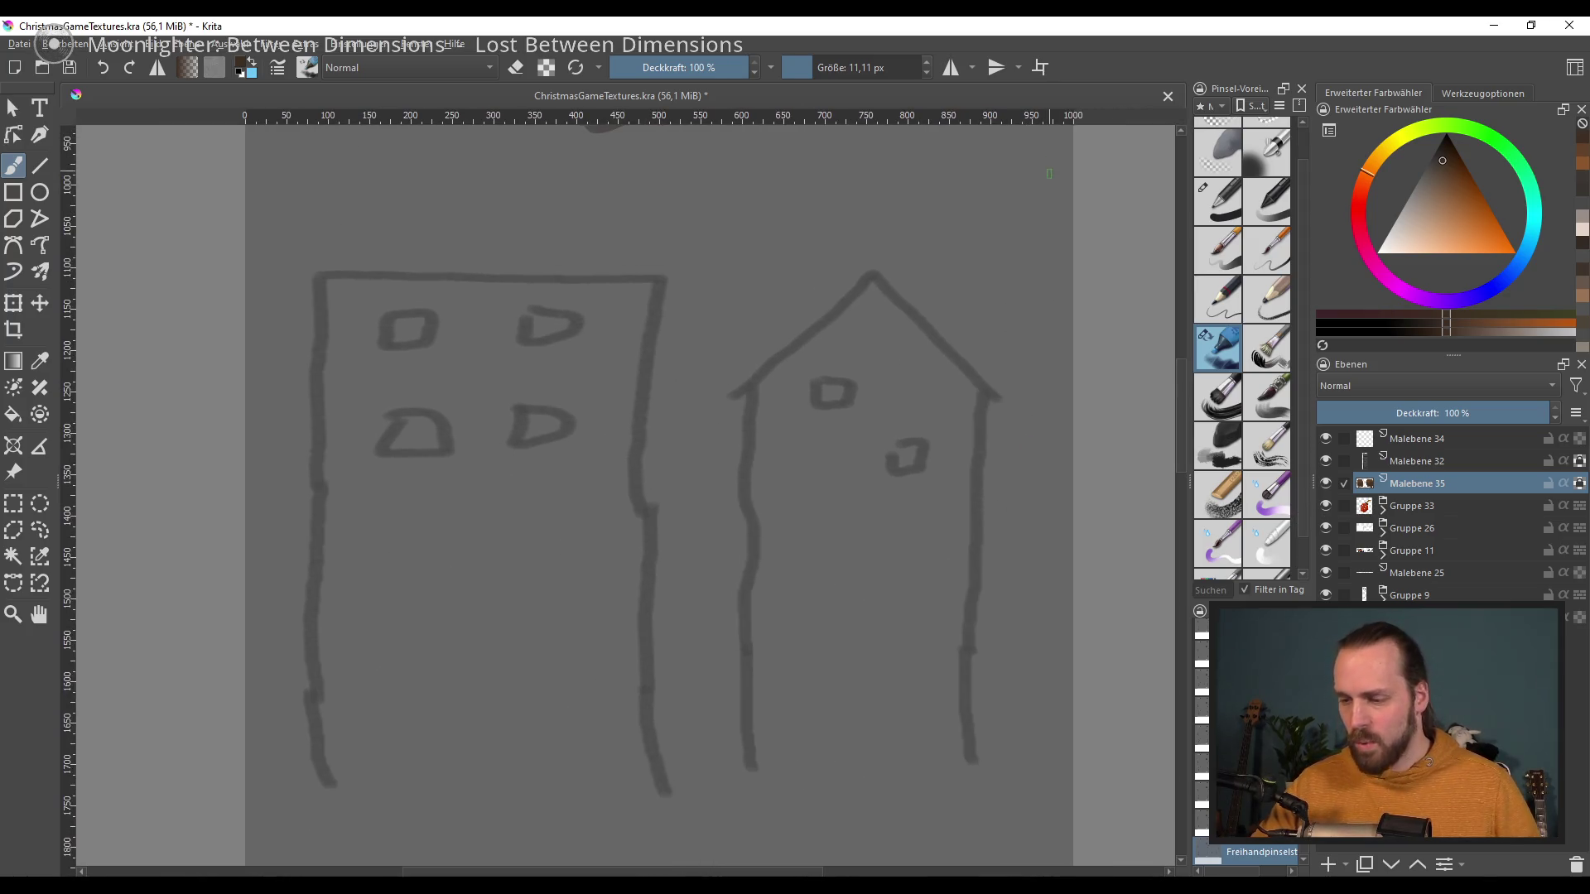
click(1326, 594)
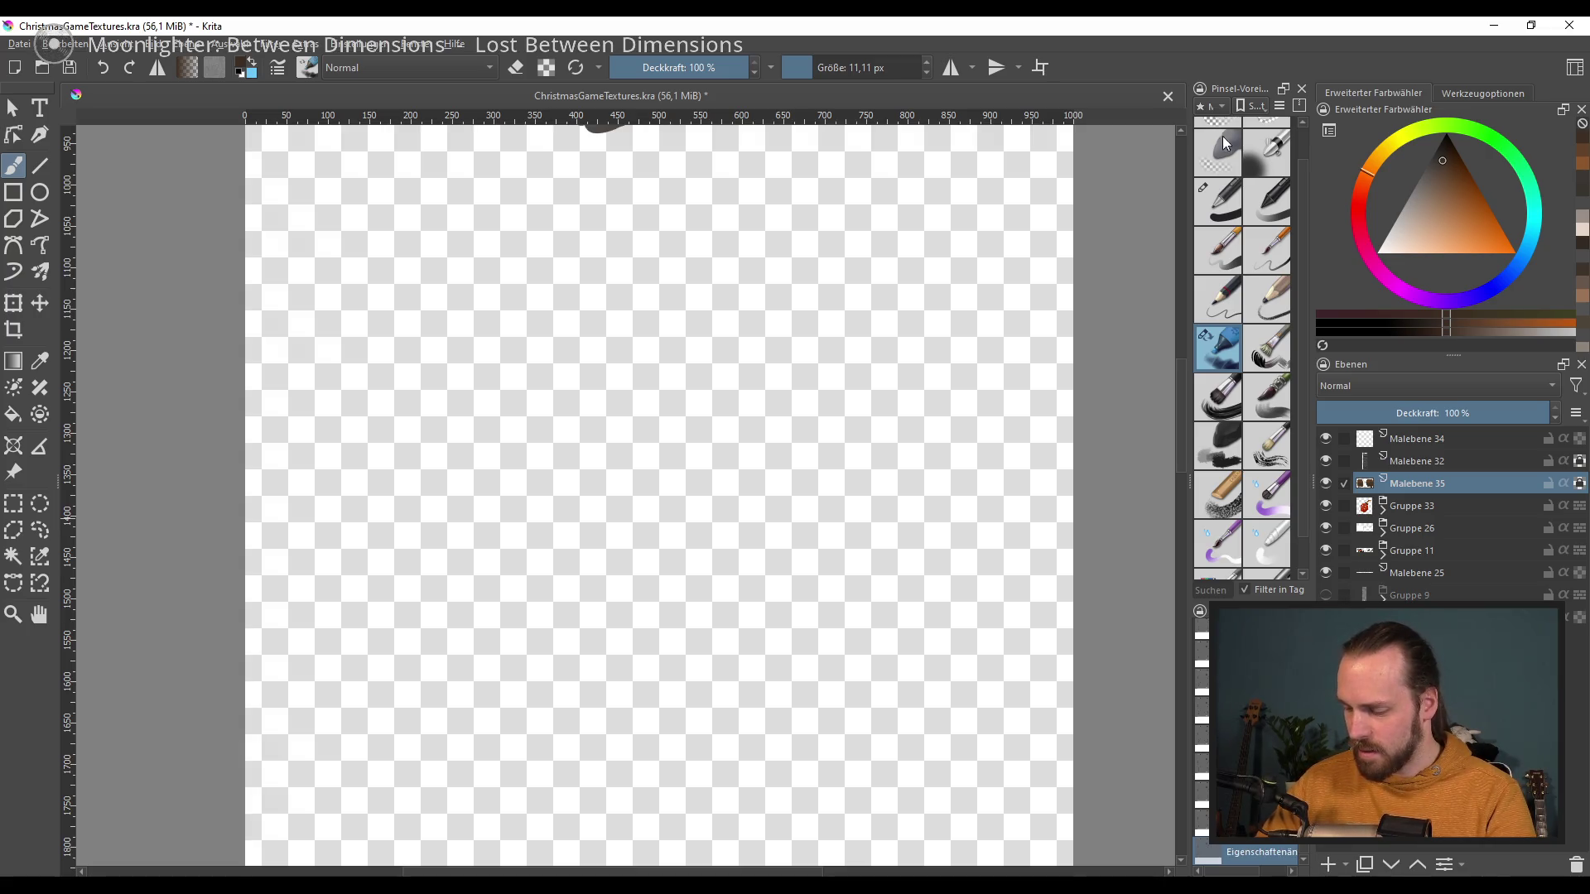
Step: Export the sheet over ChristmasGameTextures.png, confirming the overwrite and PNG options
click(19, 44)
click(83, 181)
click(825, 720)
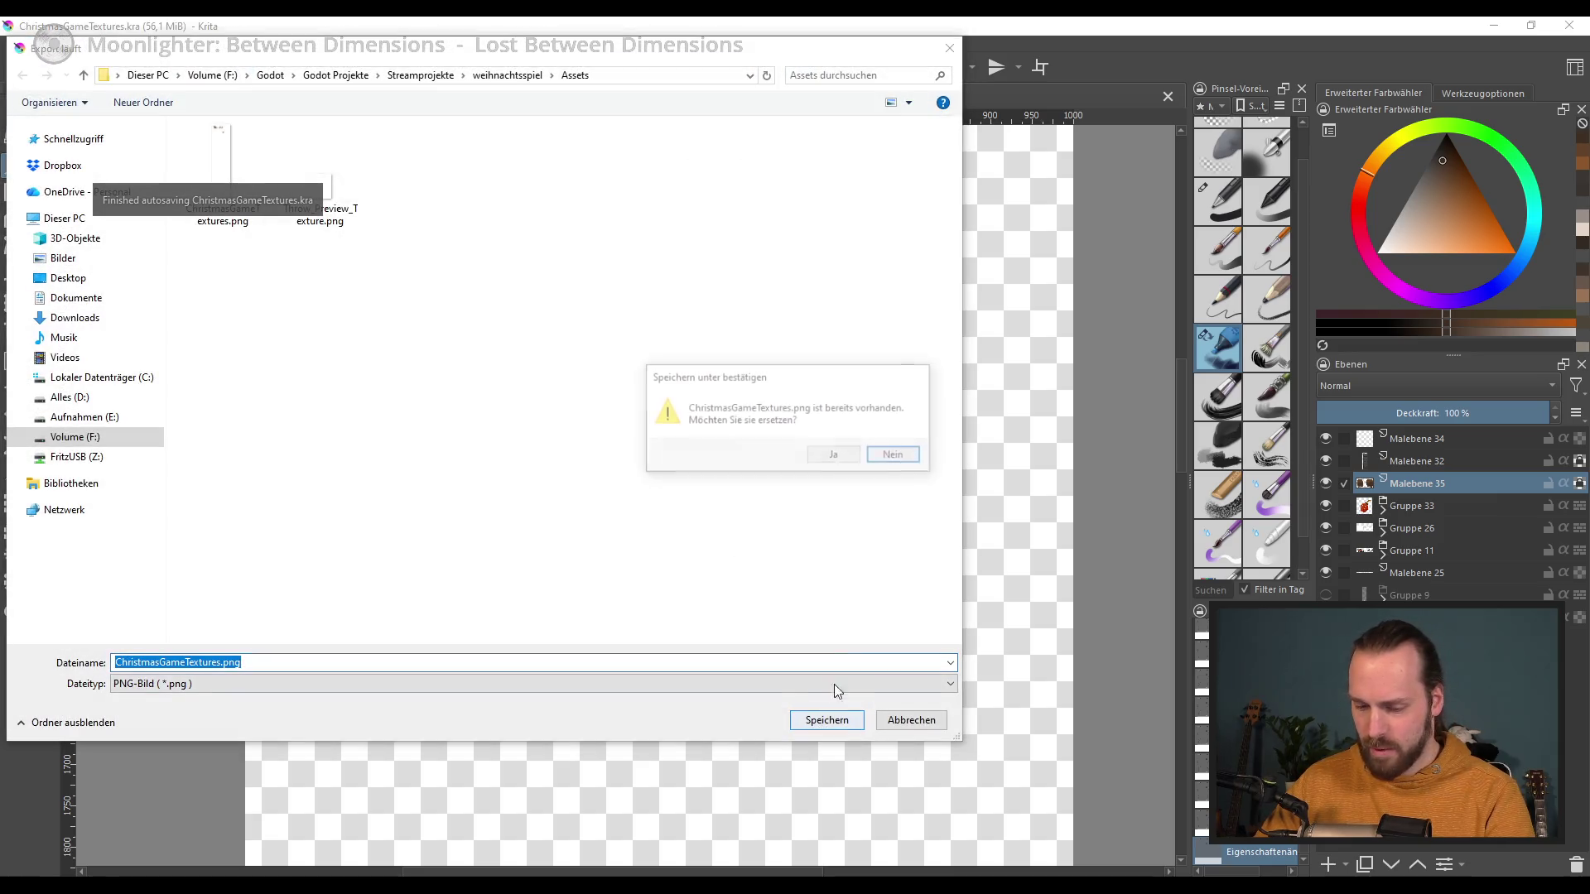
click(831, 455)
click(882, 641)
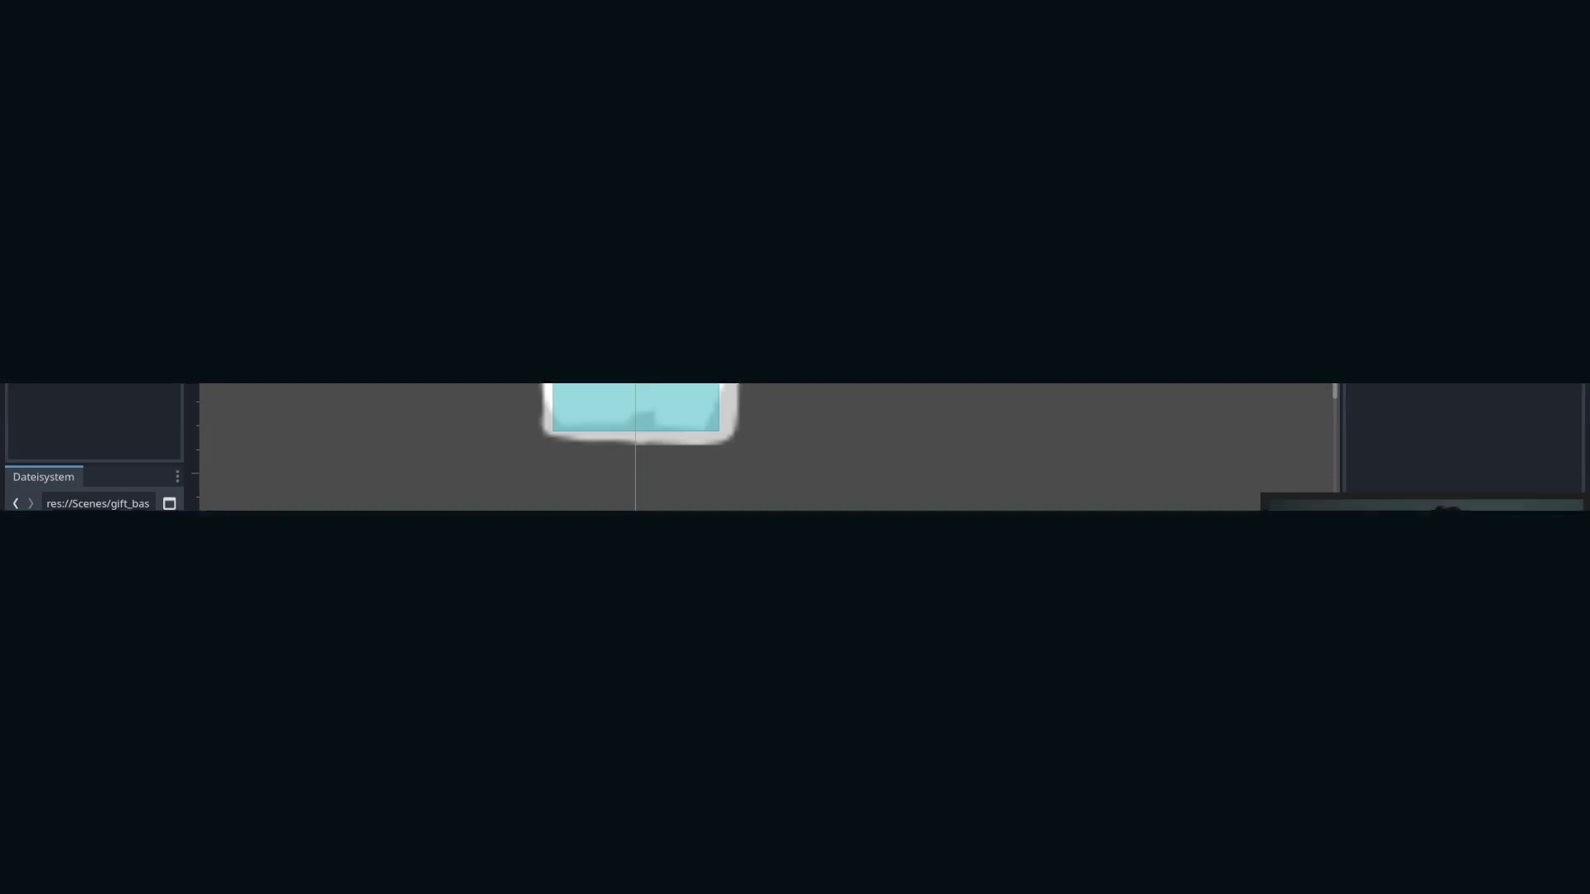
Step: Run the game from the title screen and throw gifts at the chimneys
key(F5)
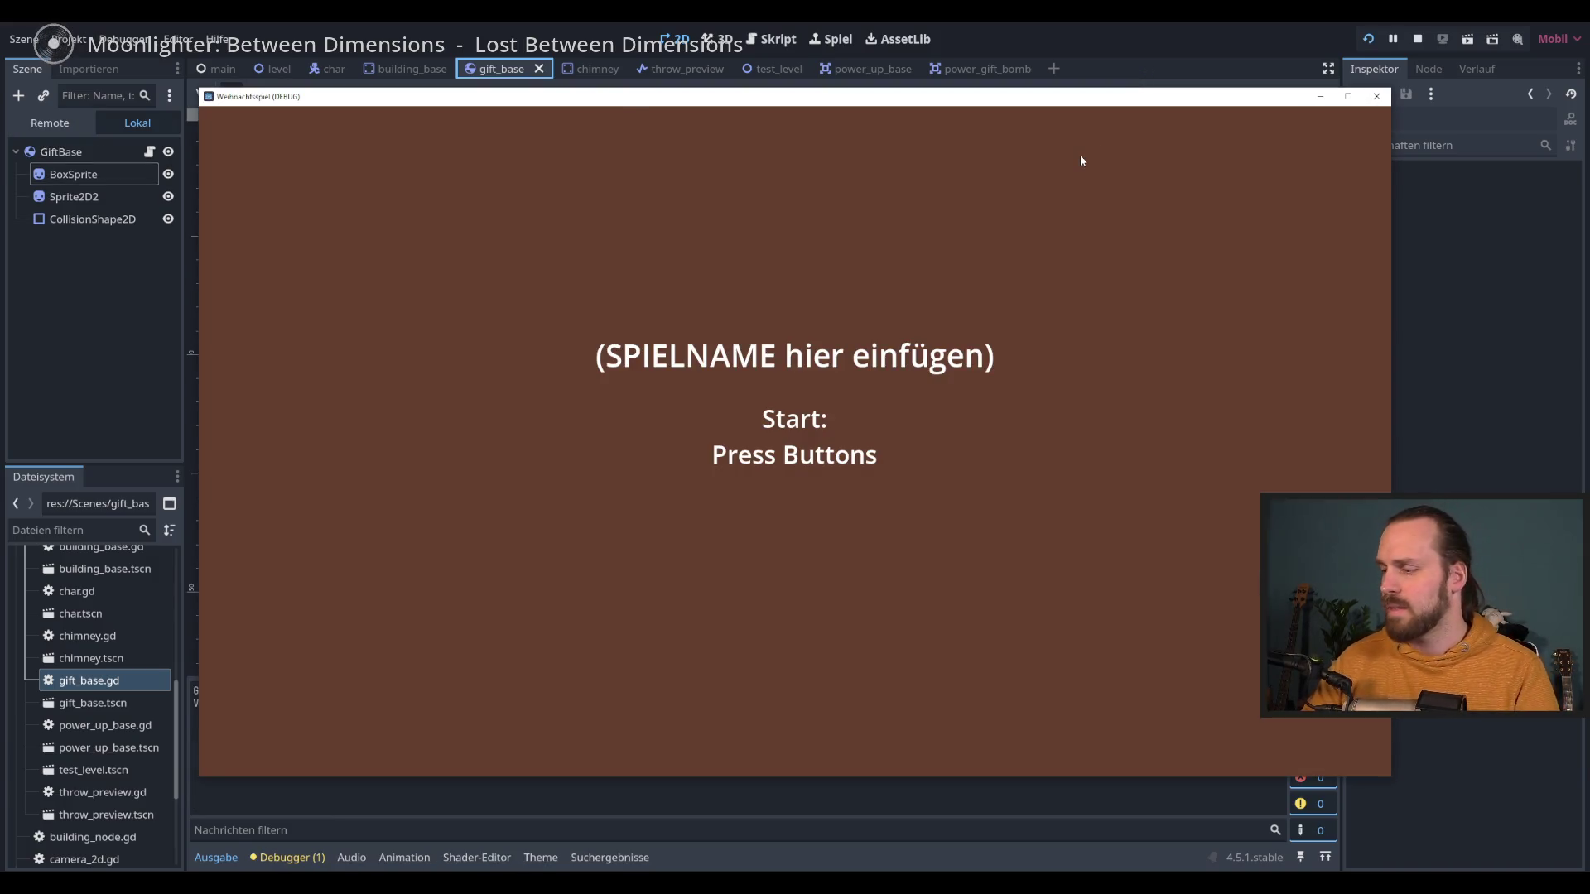
click(1082, 160)
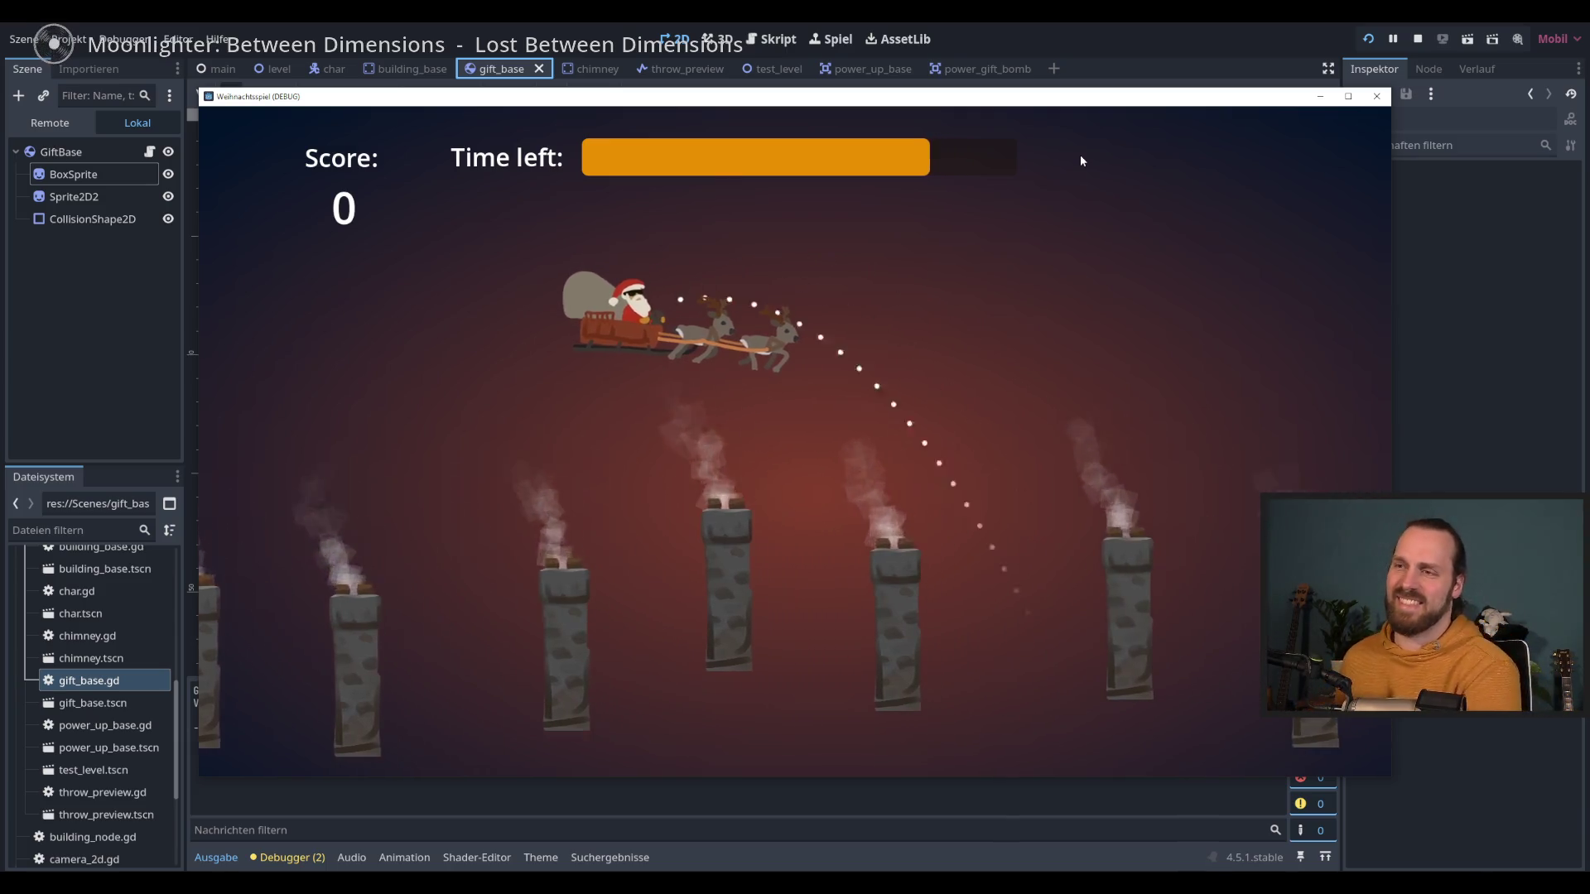
key(space)
key(space)
key(space)
key(space)
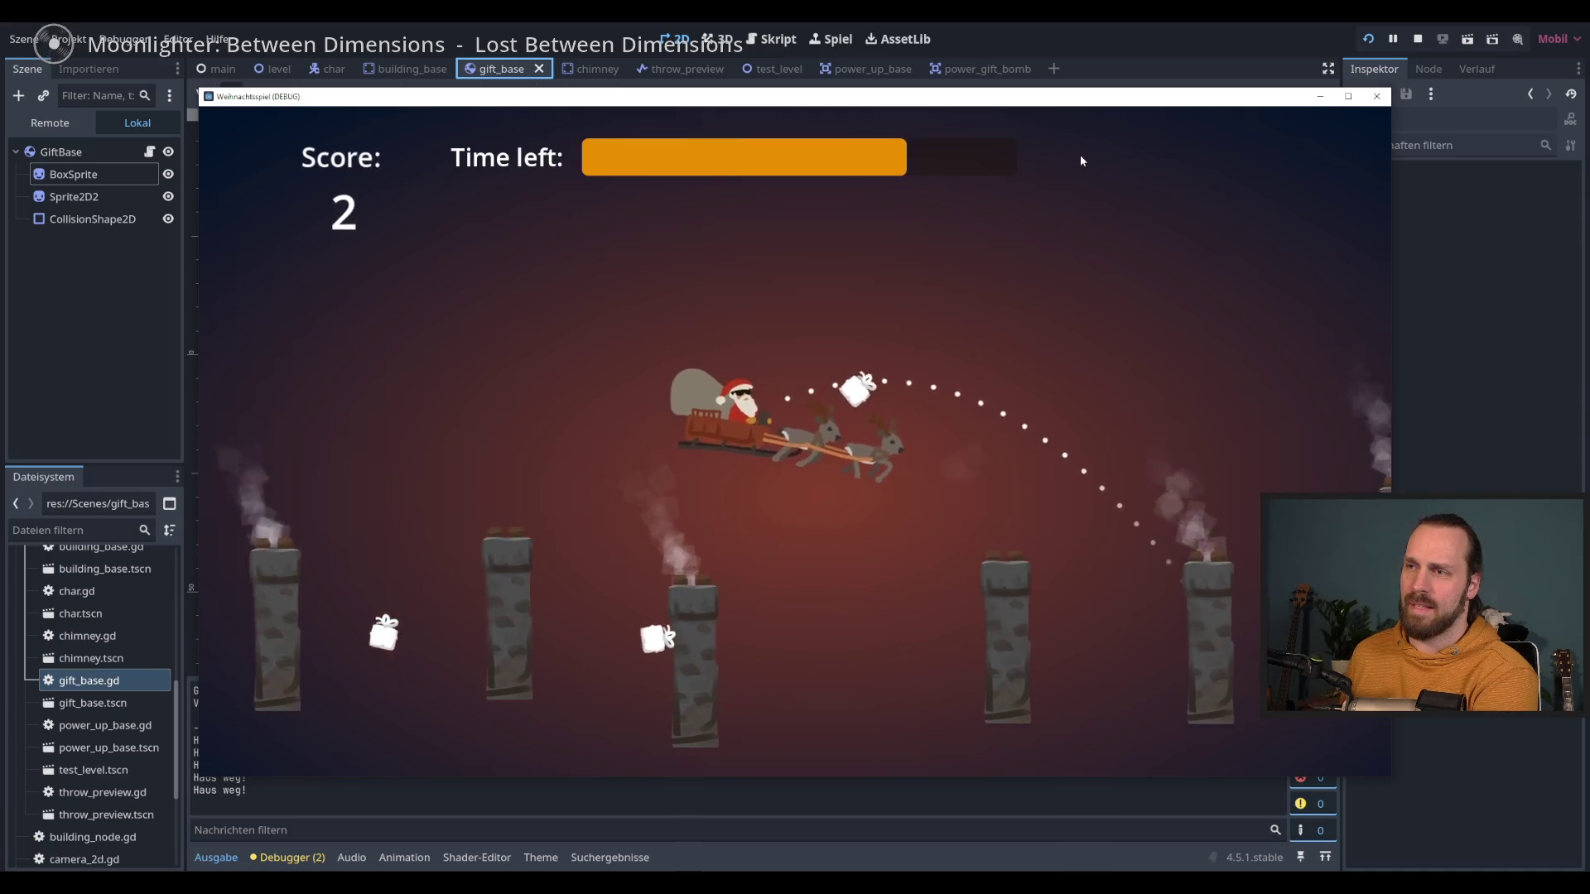
key(space)
key(space)
key(space)
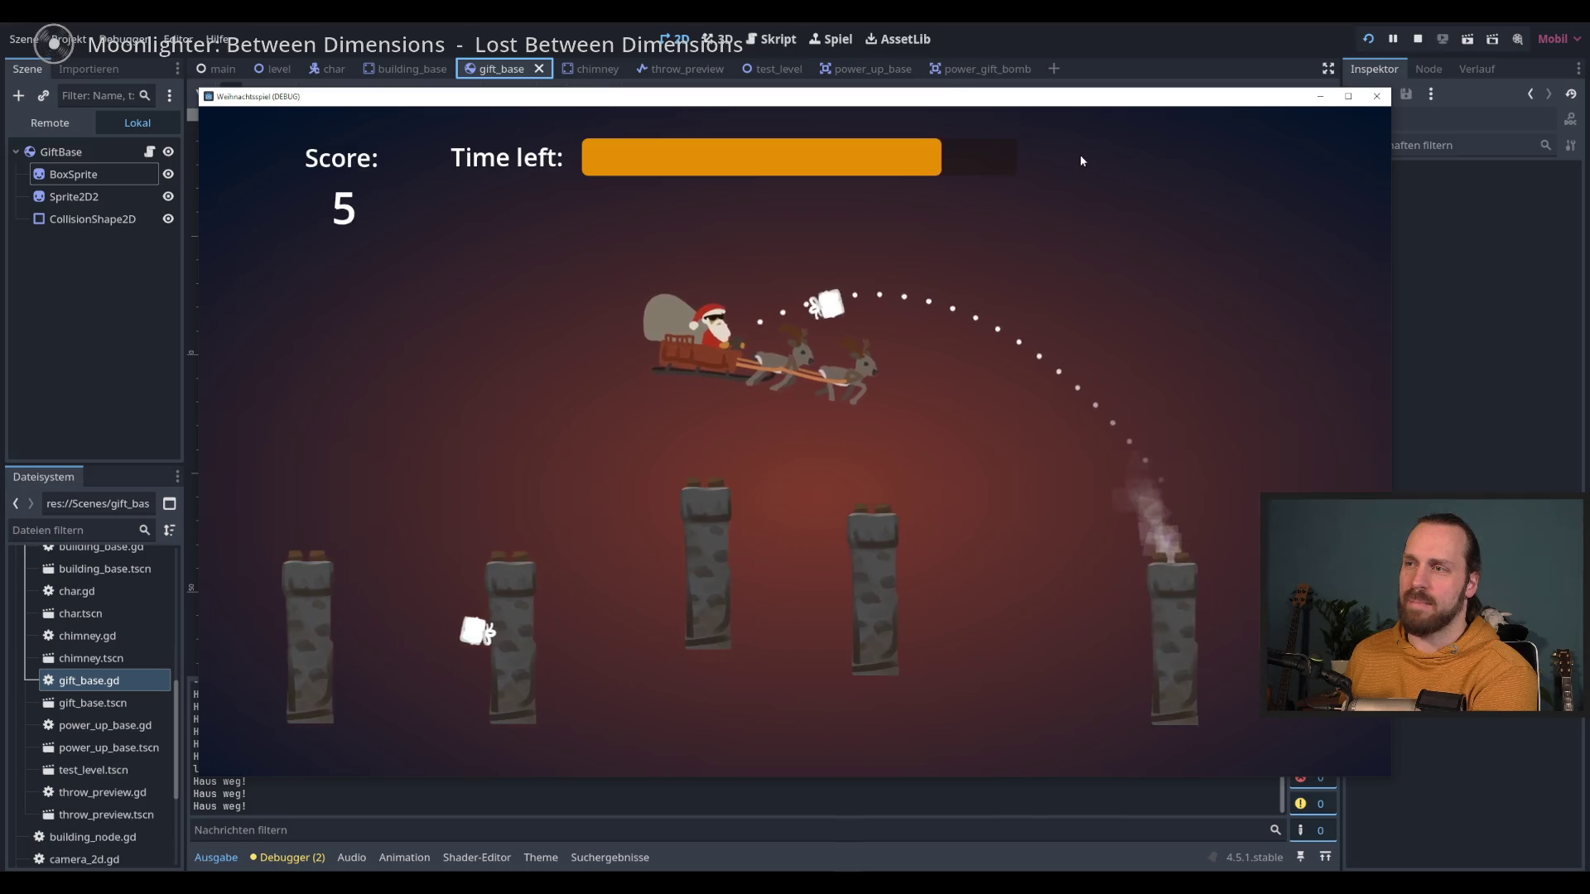
key(space)
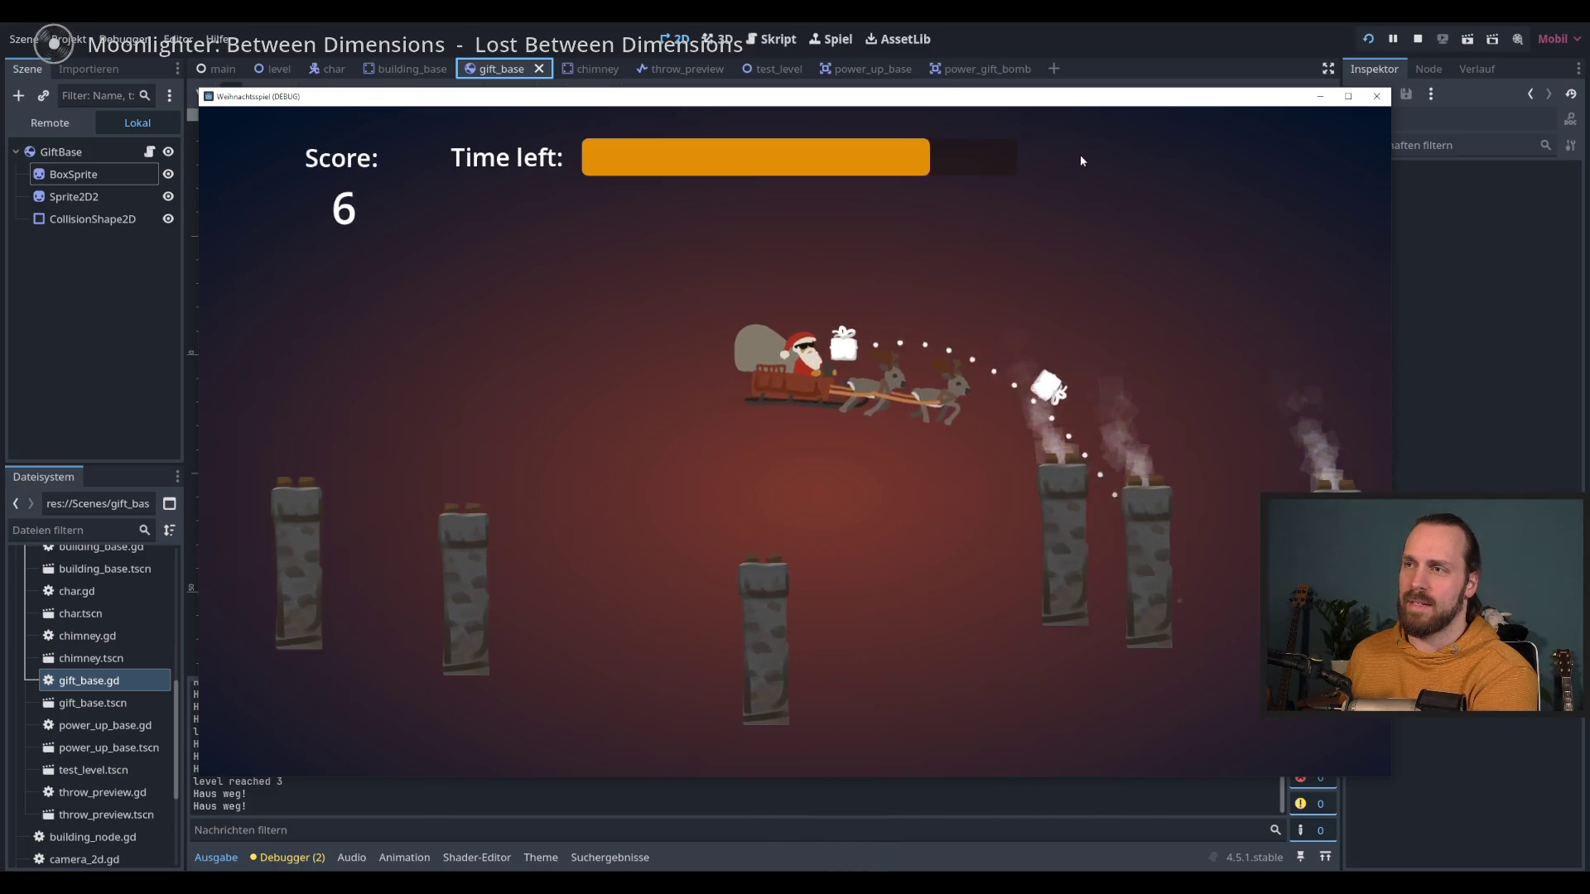
key(space)
key(space)
key(space)
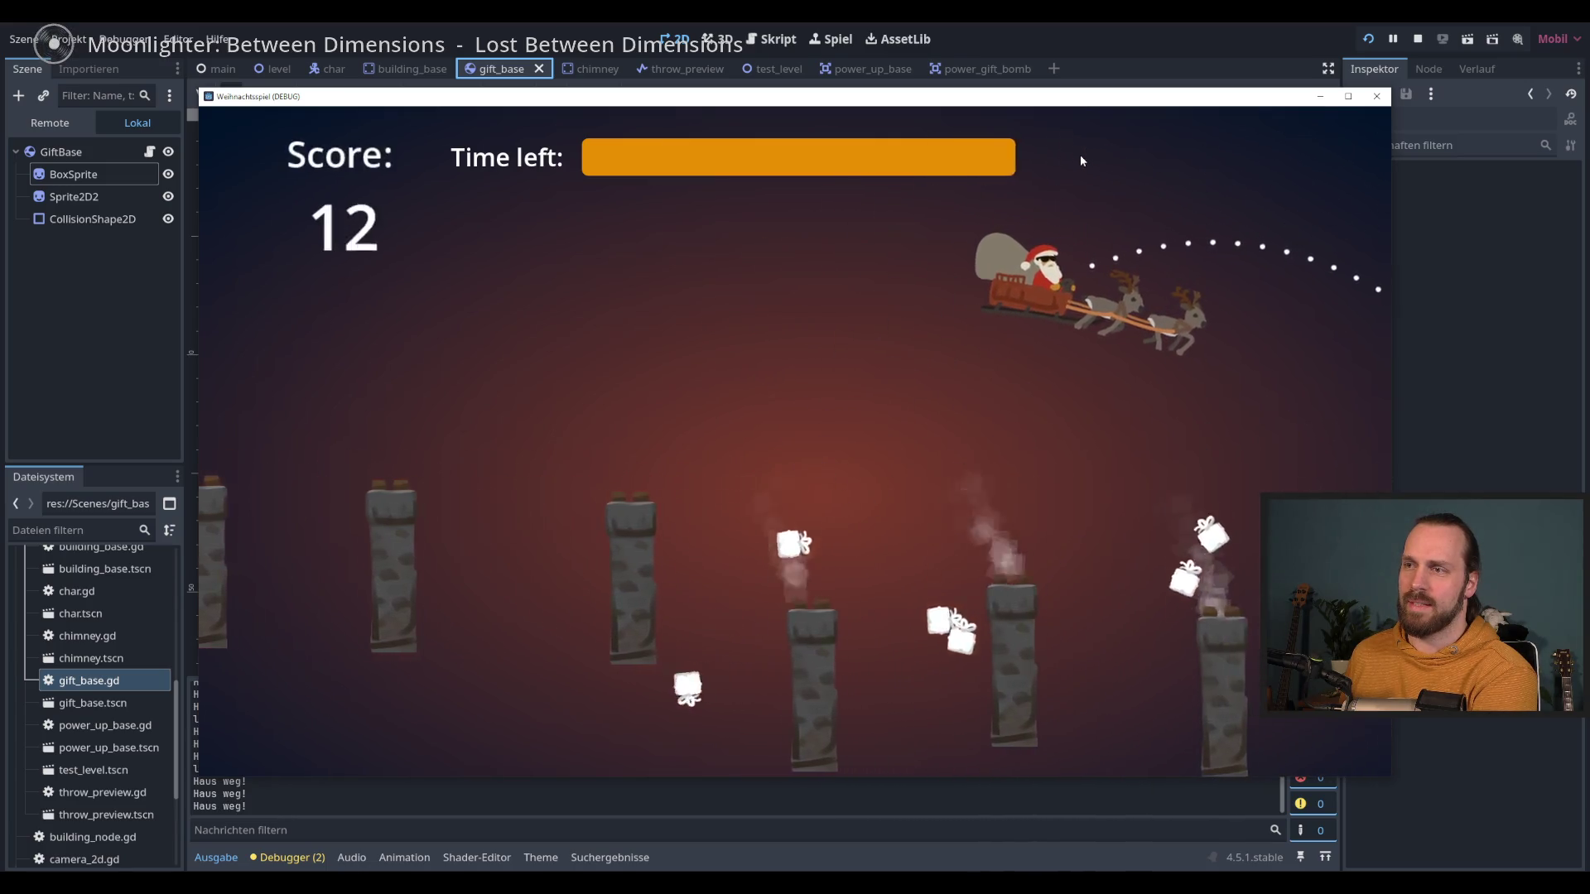
key(space)
key(space)
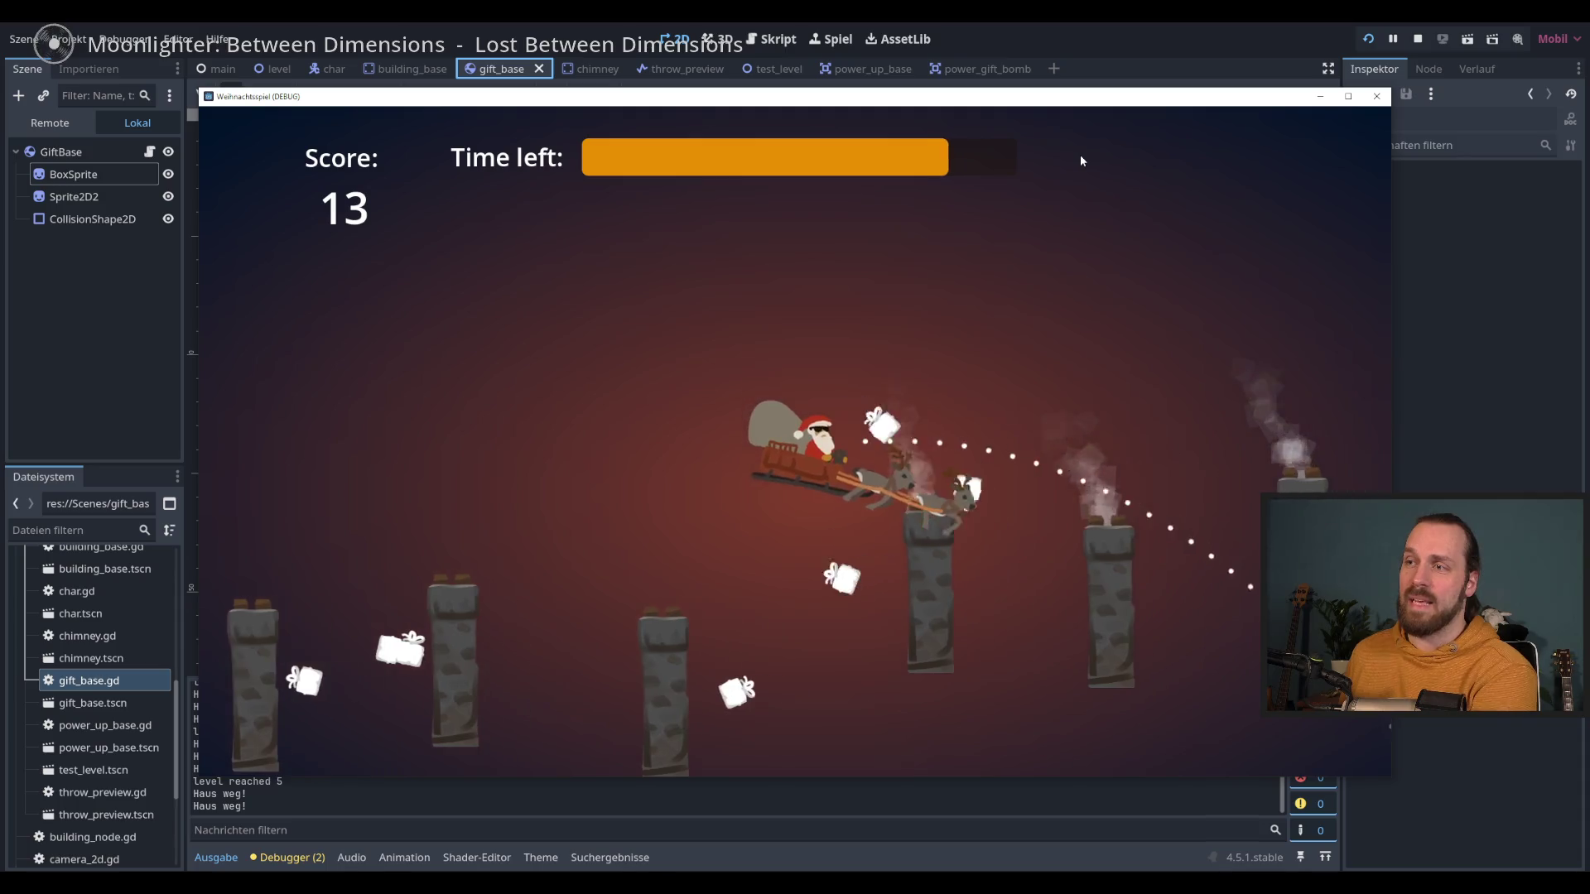
key(space)
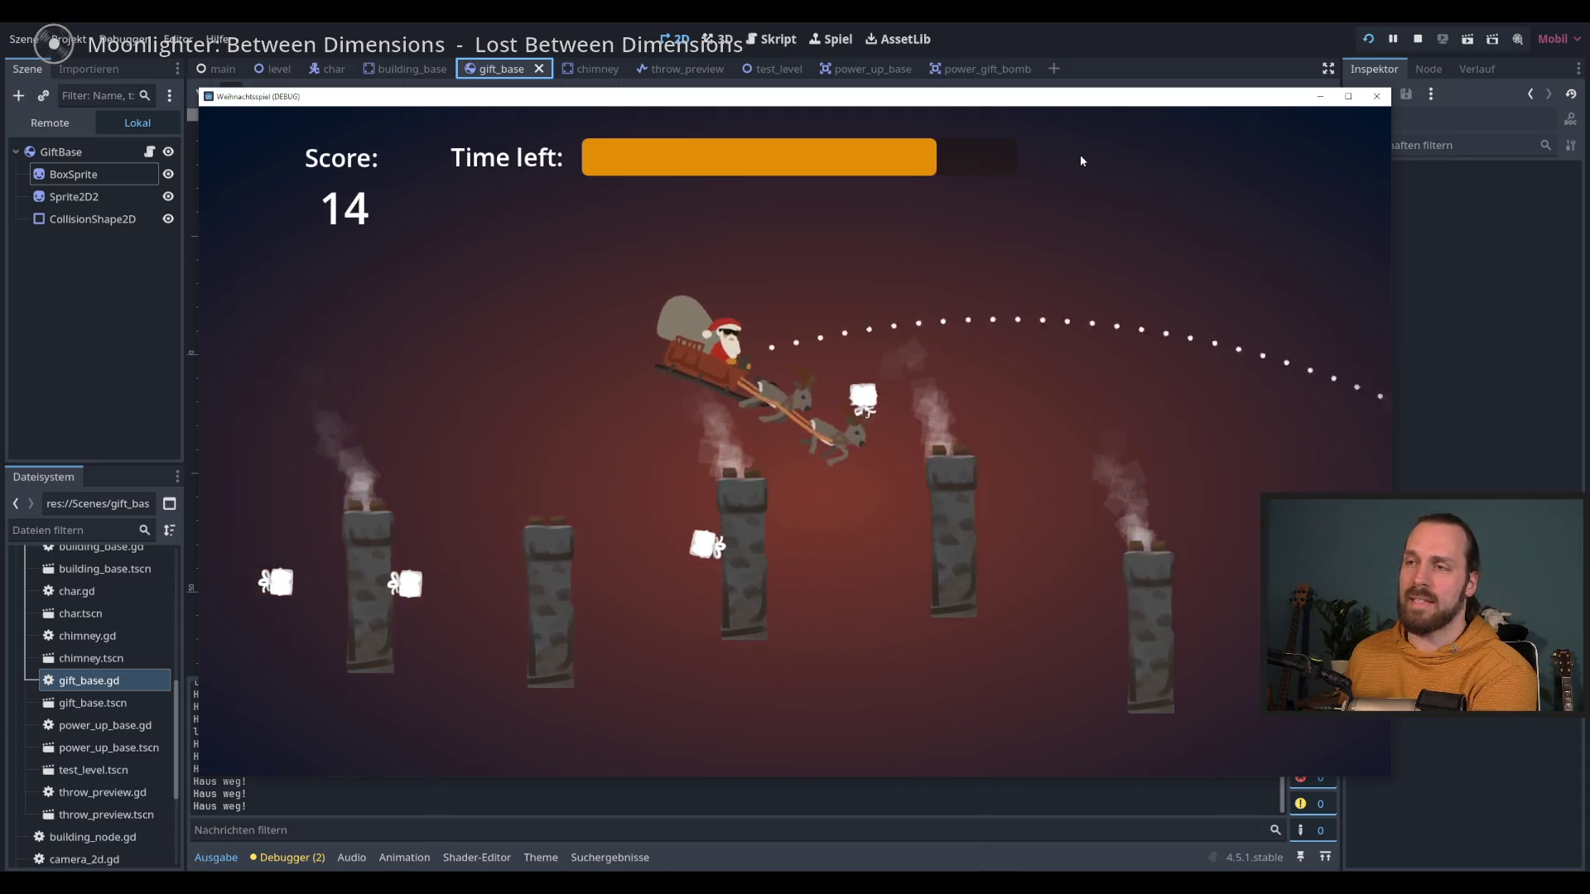
Step: Keep delivering gifts until the score reaches 25, then stop the game with F8
key(space)
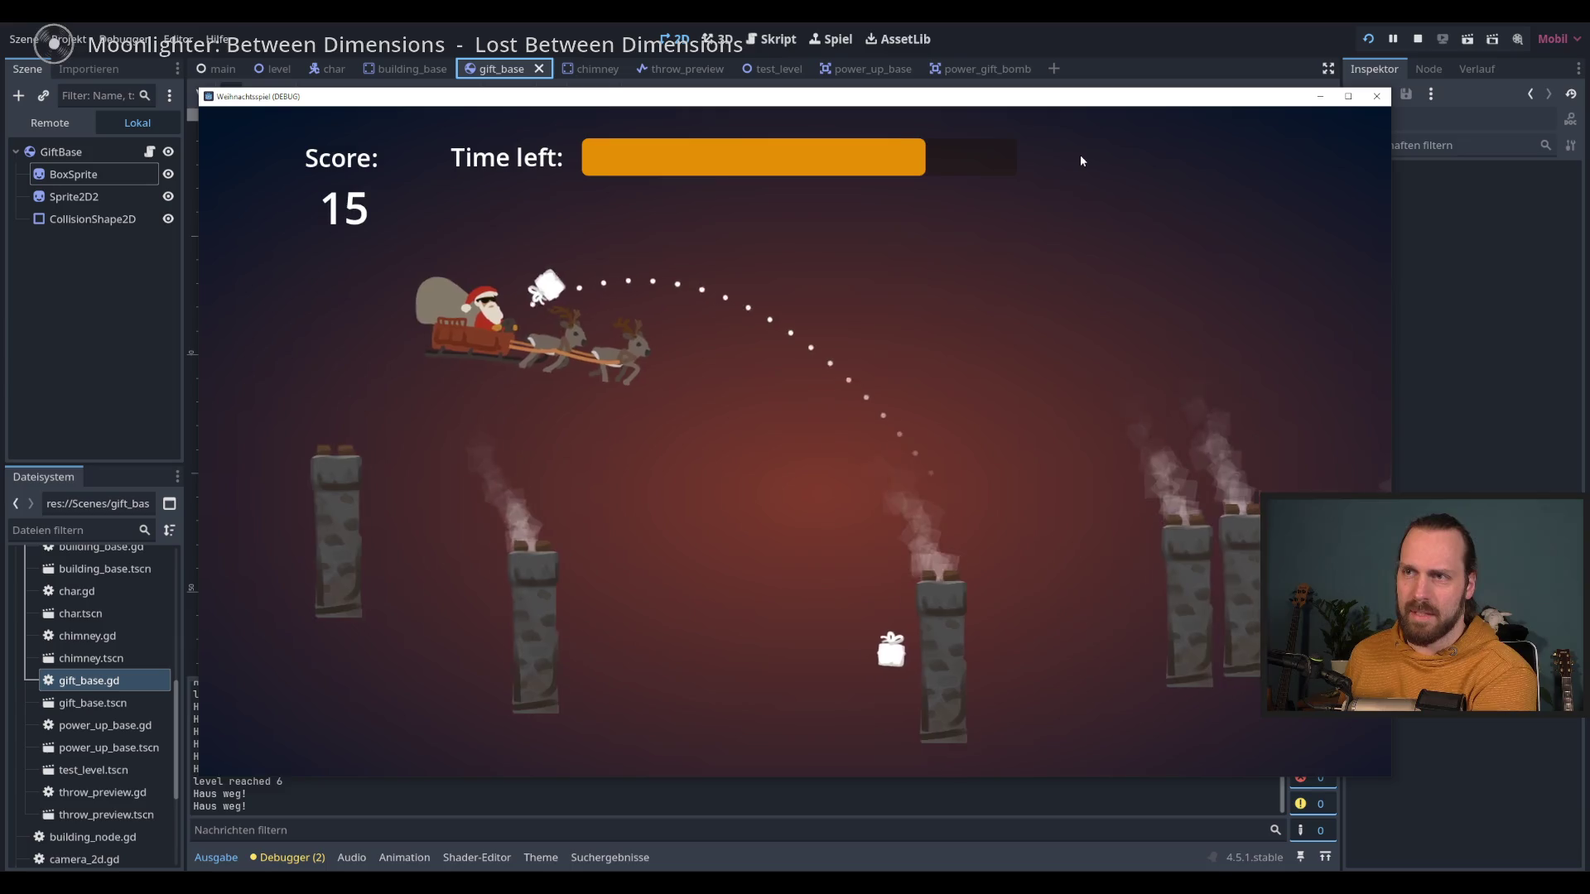
key(space)
key(space)
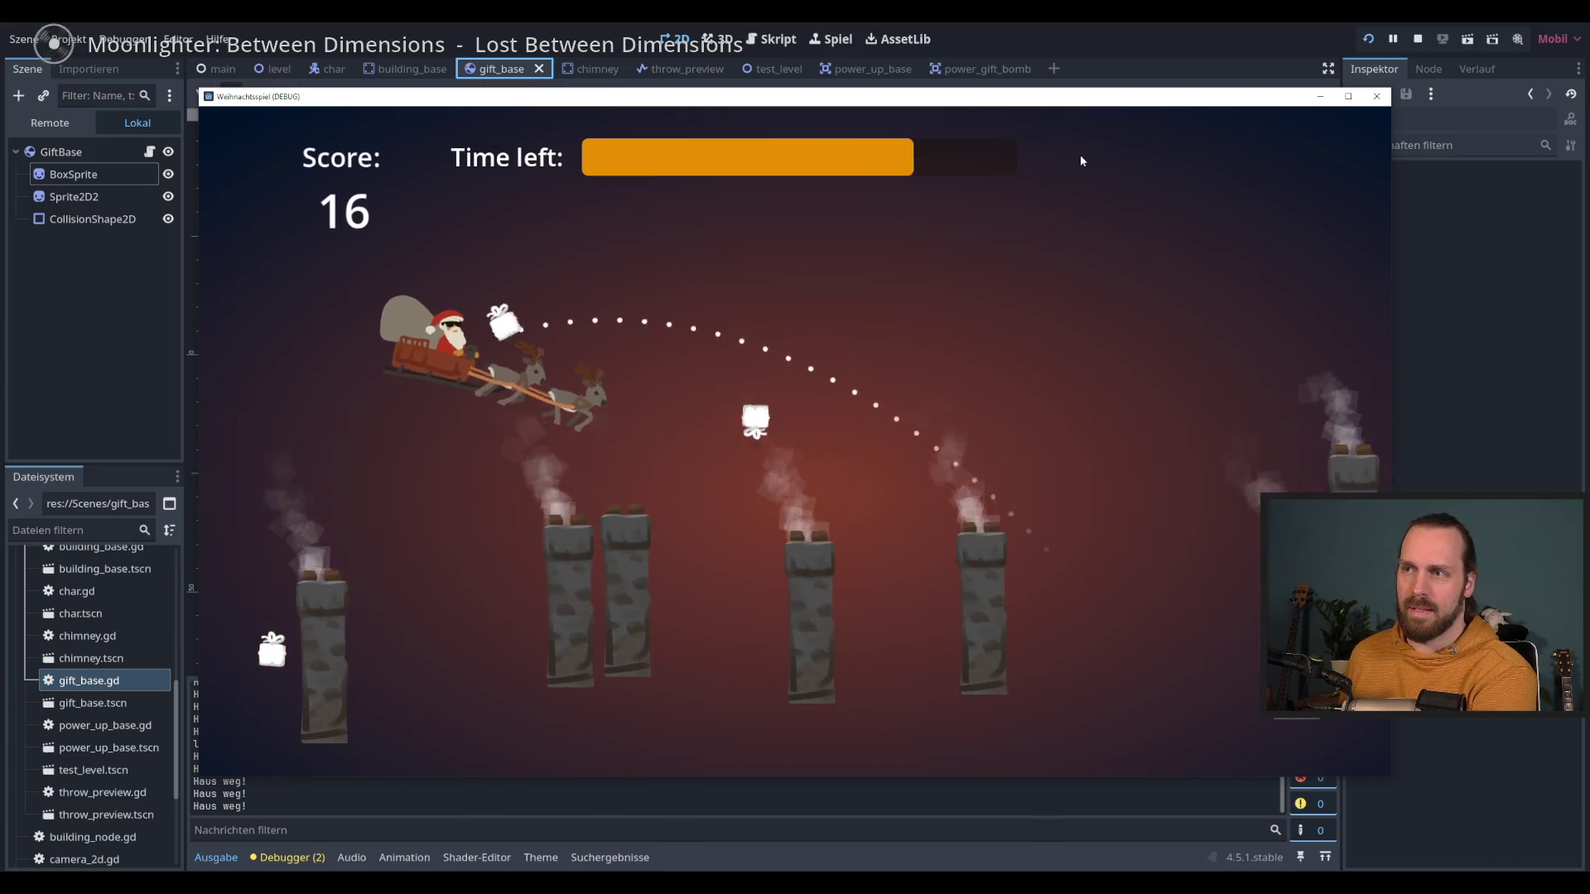
key(space)
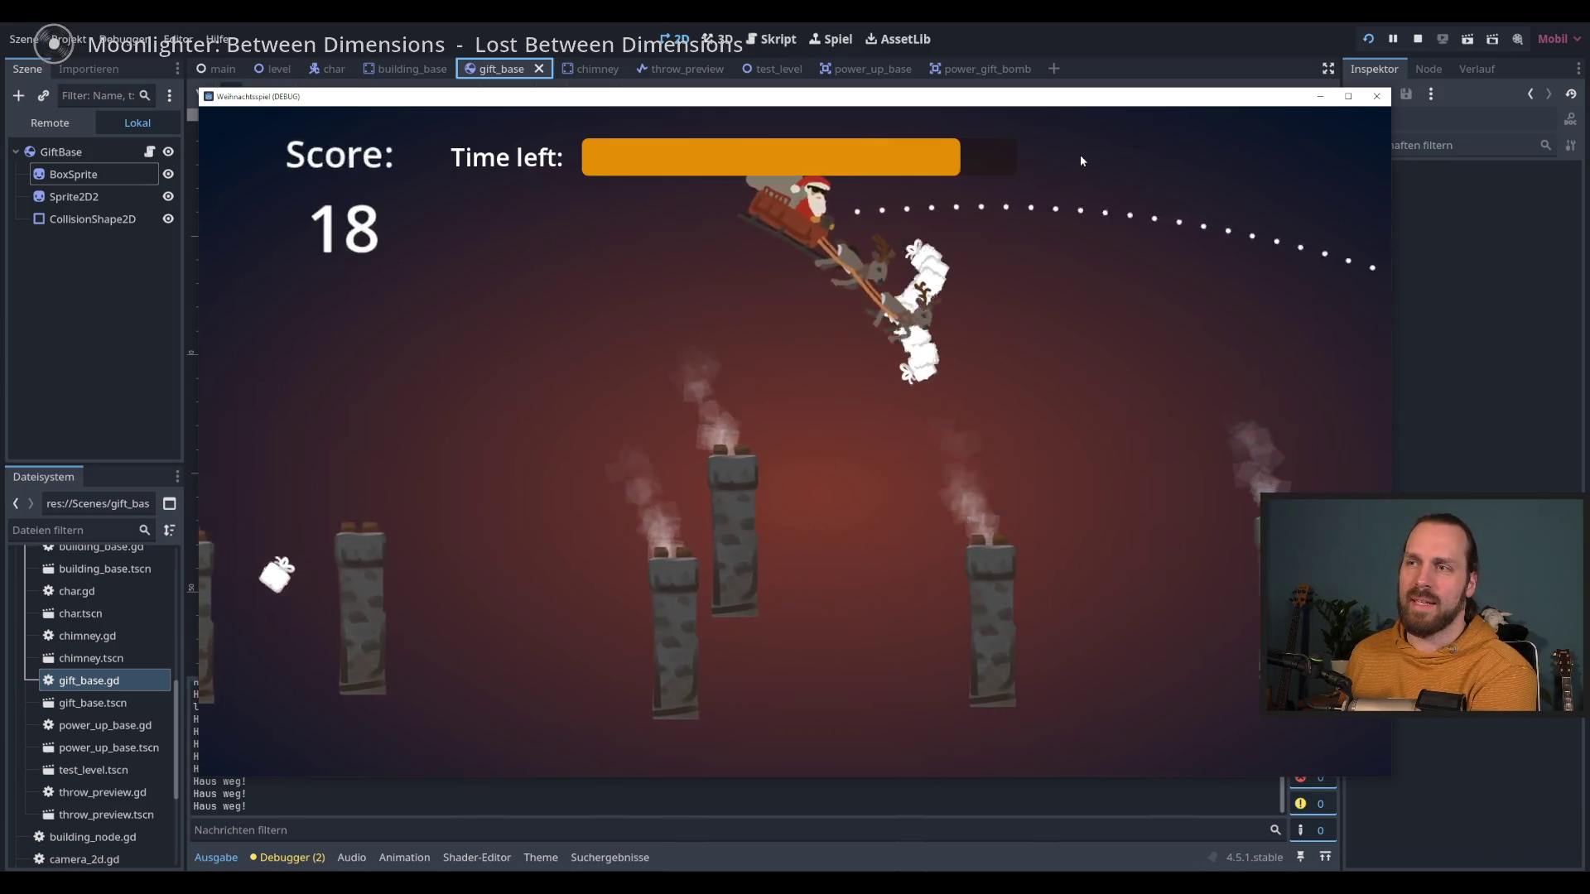
key(space)
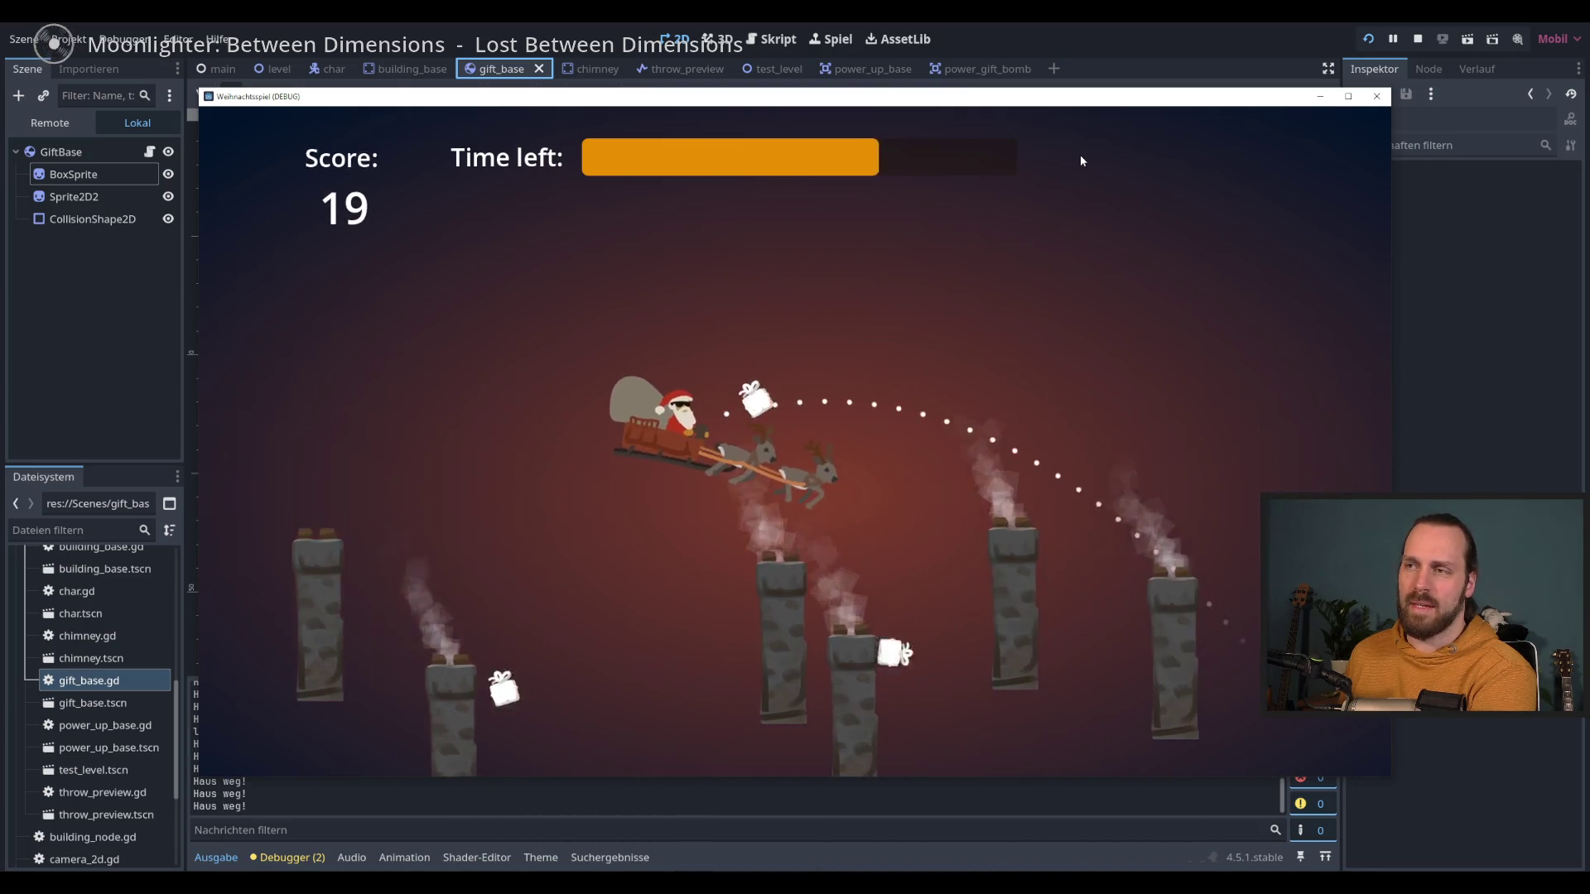
key(space)
key(space)
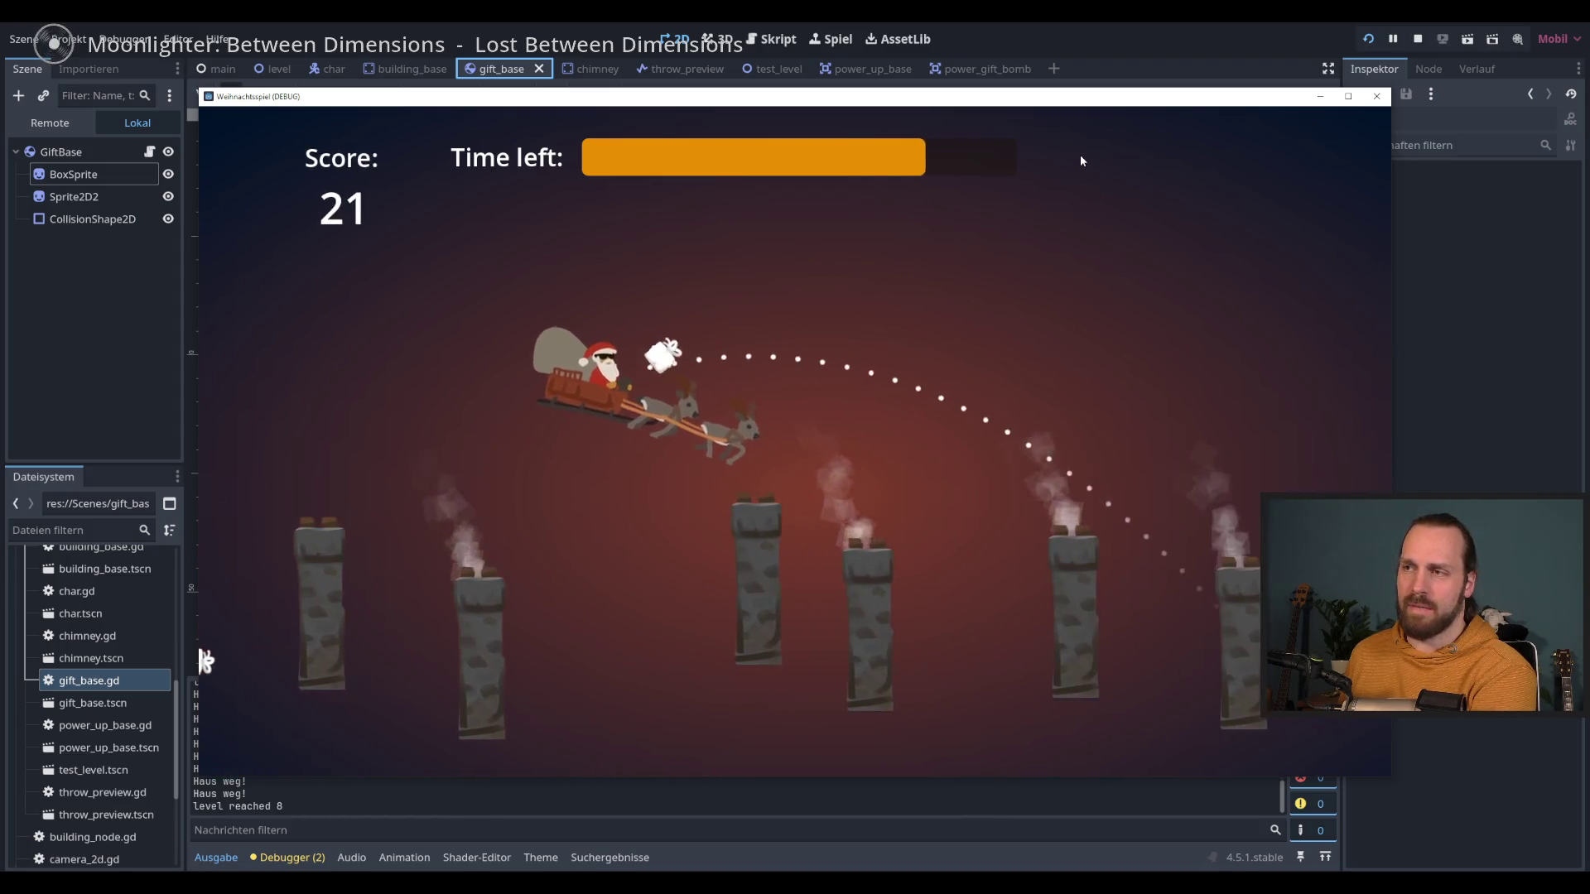
key(space)
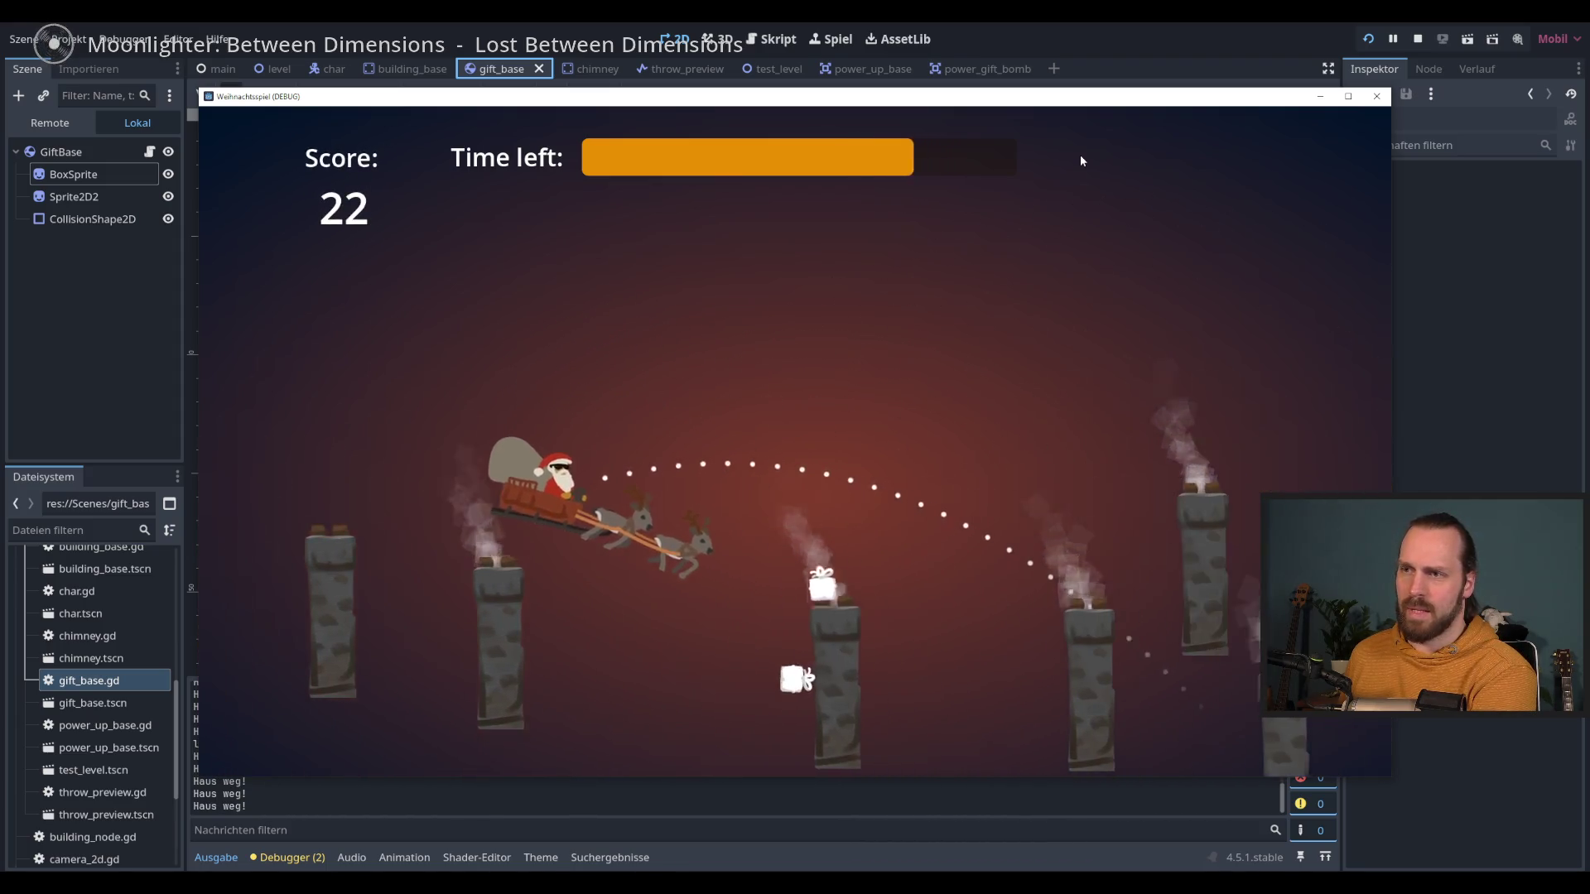
key(space)
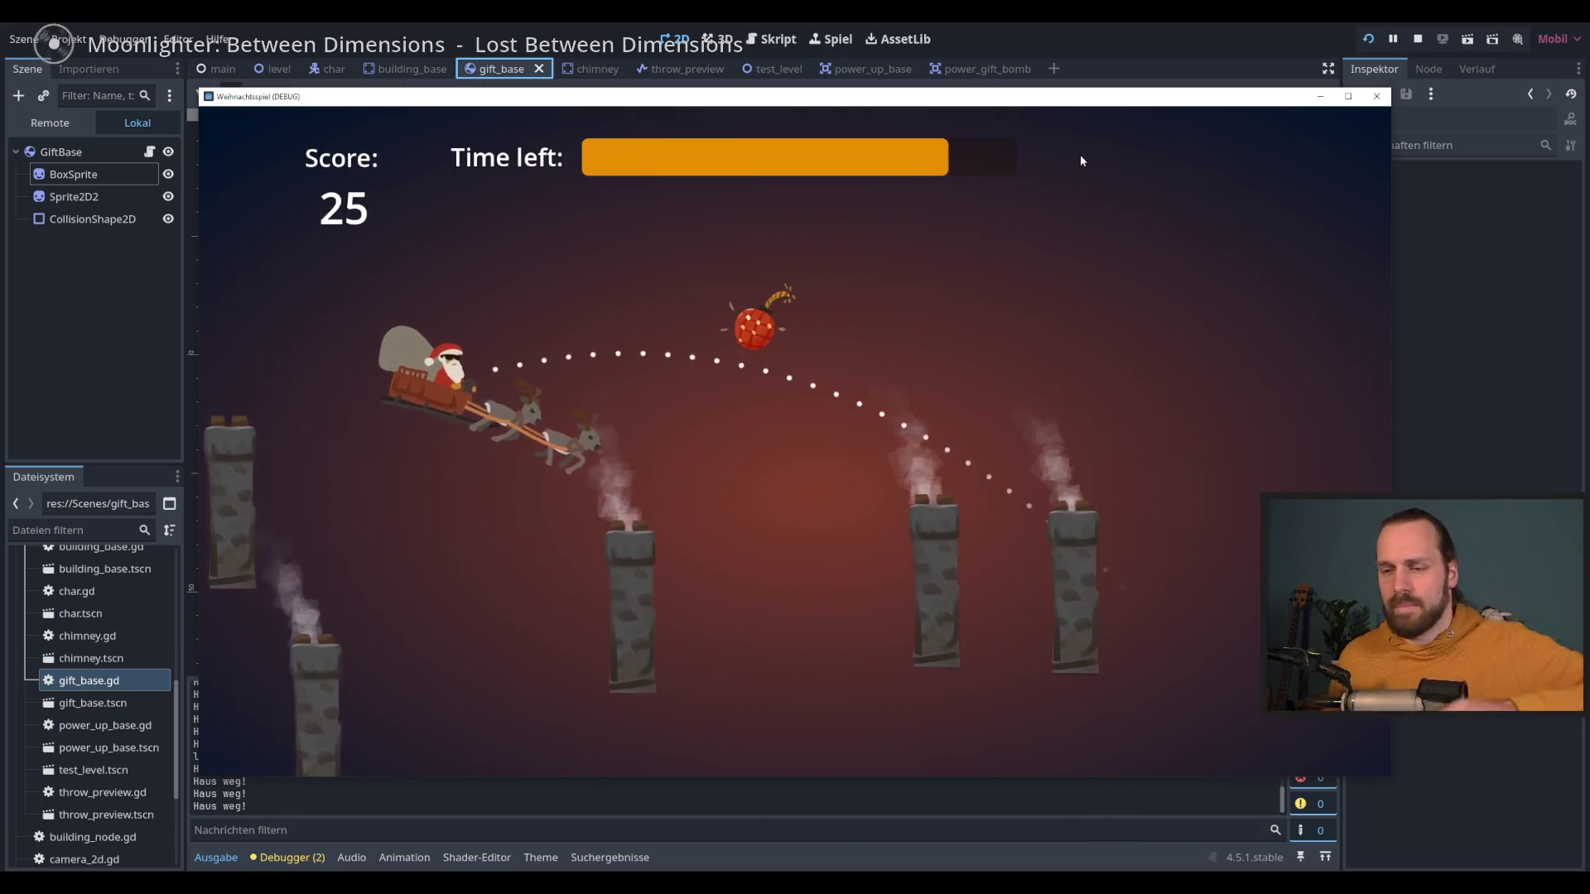
key(F8)
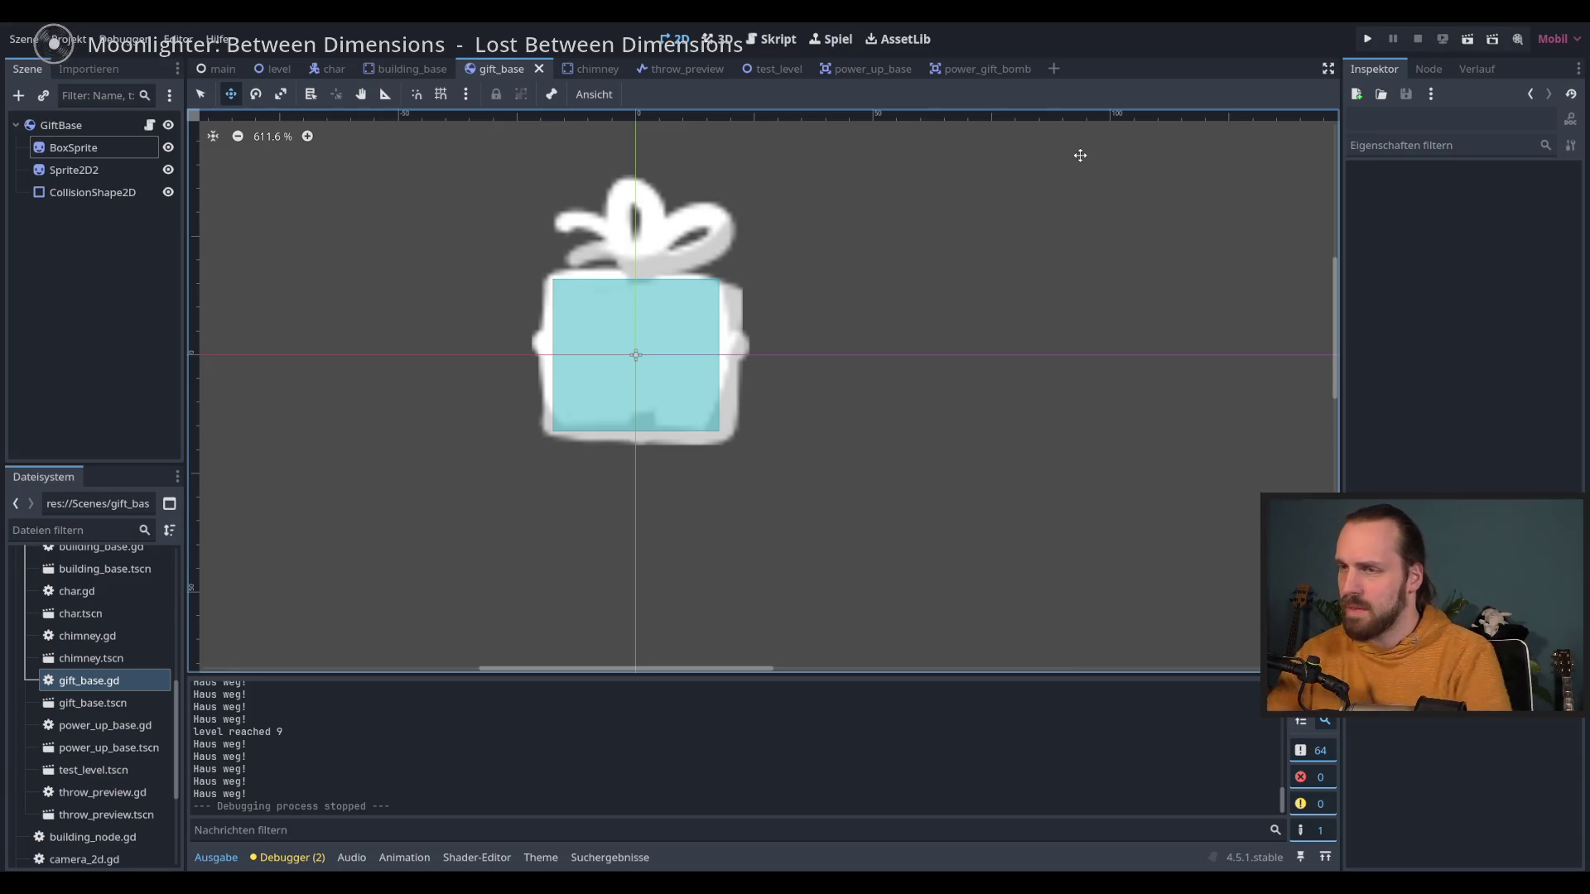
Step: In the chimney scene, nudge the Sprite2D chimney down about 2 px and save
mouse_move(225, 75)
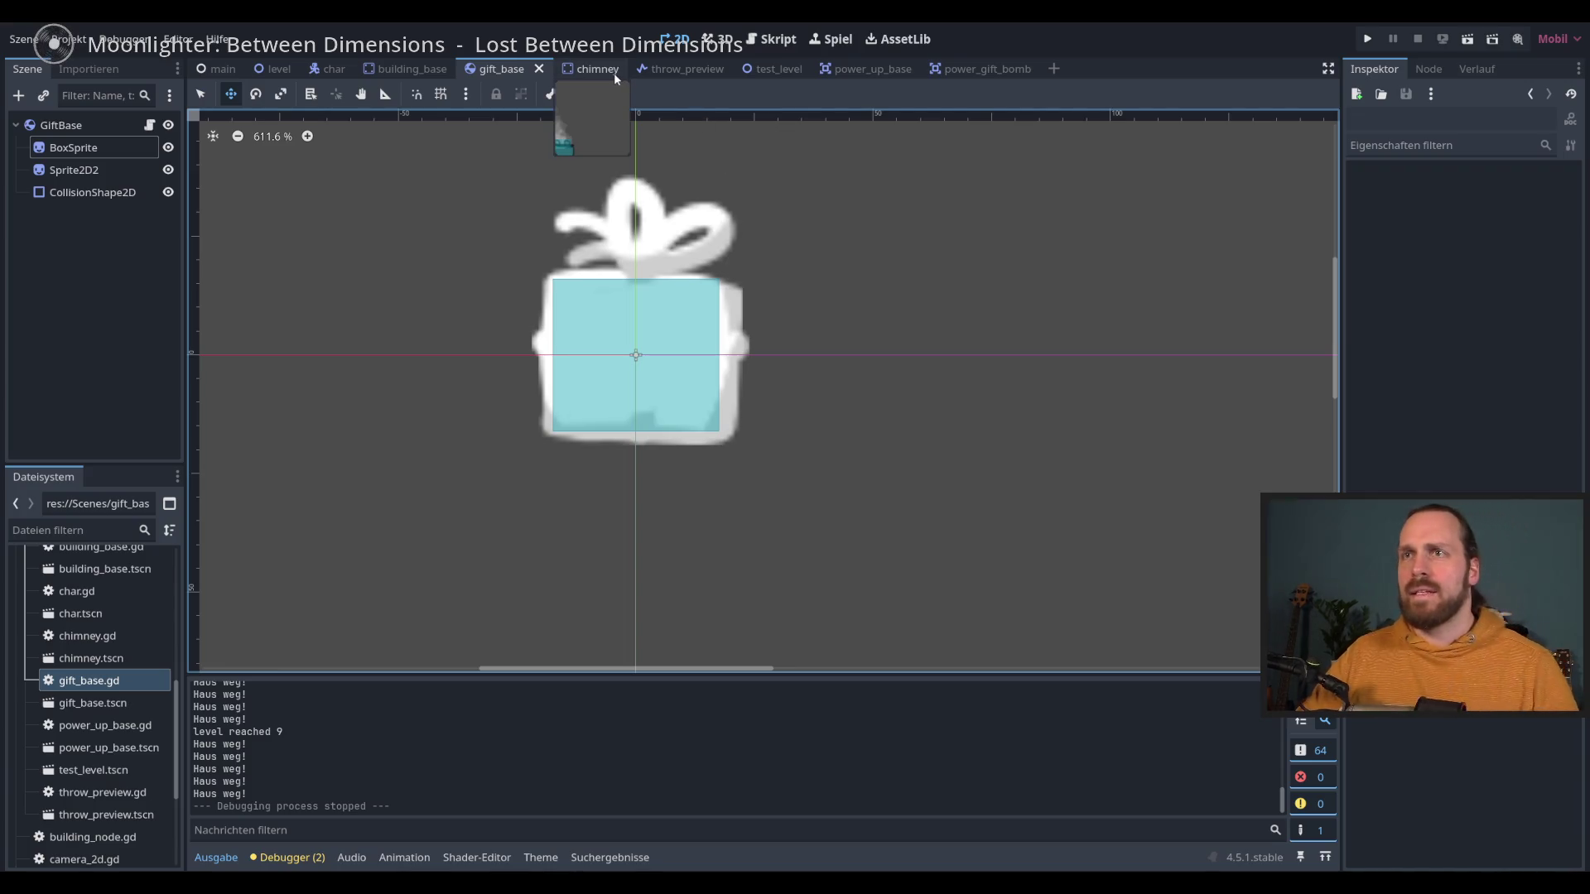
click(590, 69)
scroll(592, 379, up, 2)
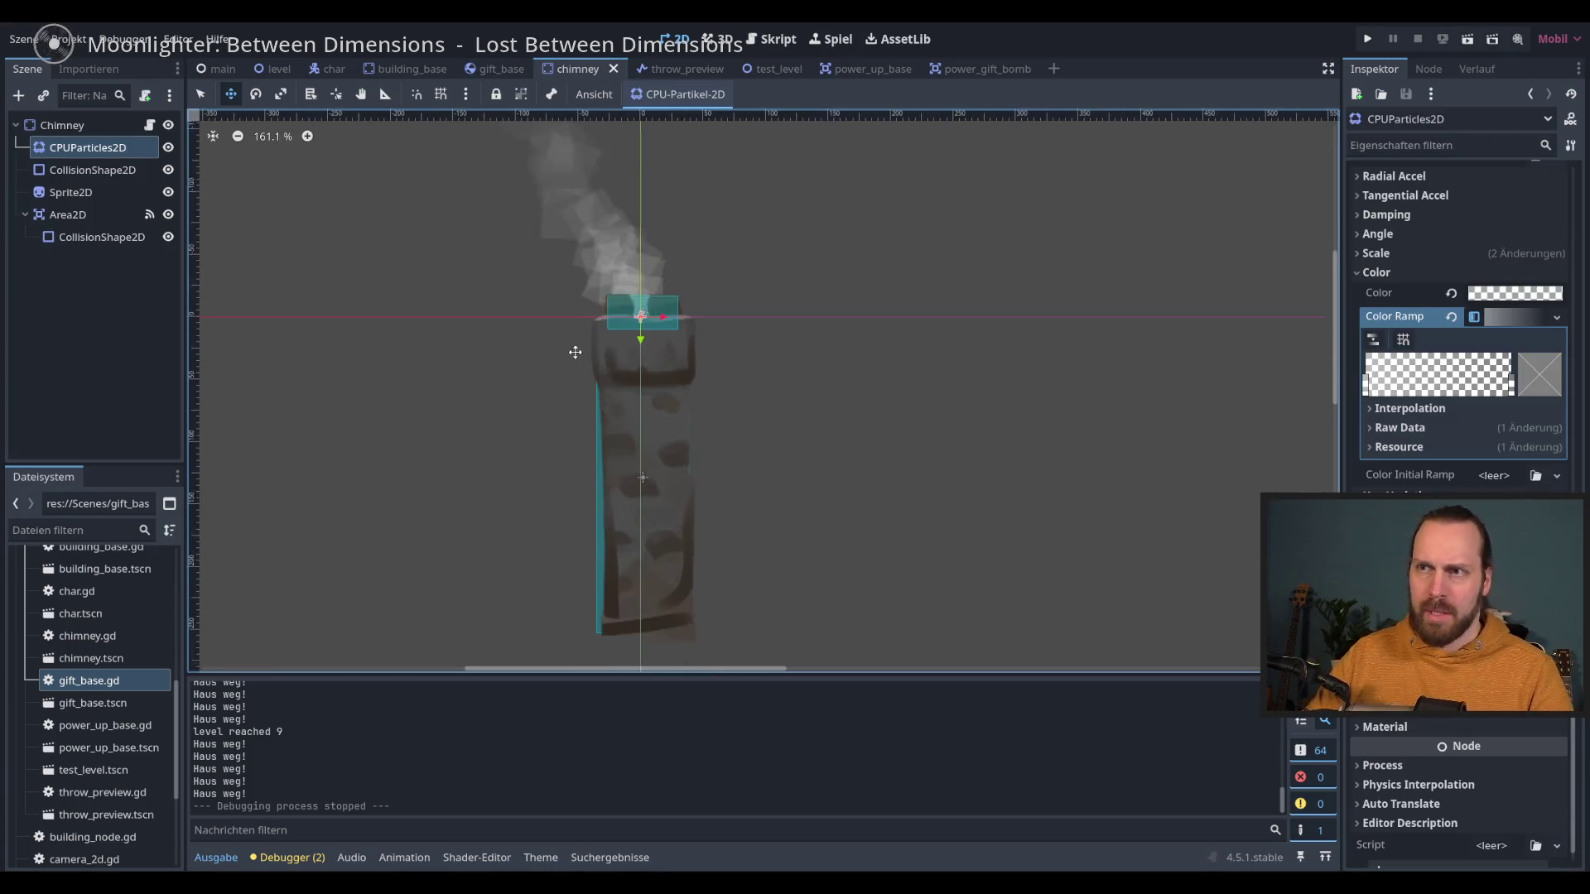
click(72, 193)
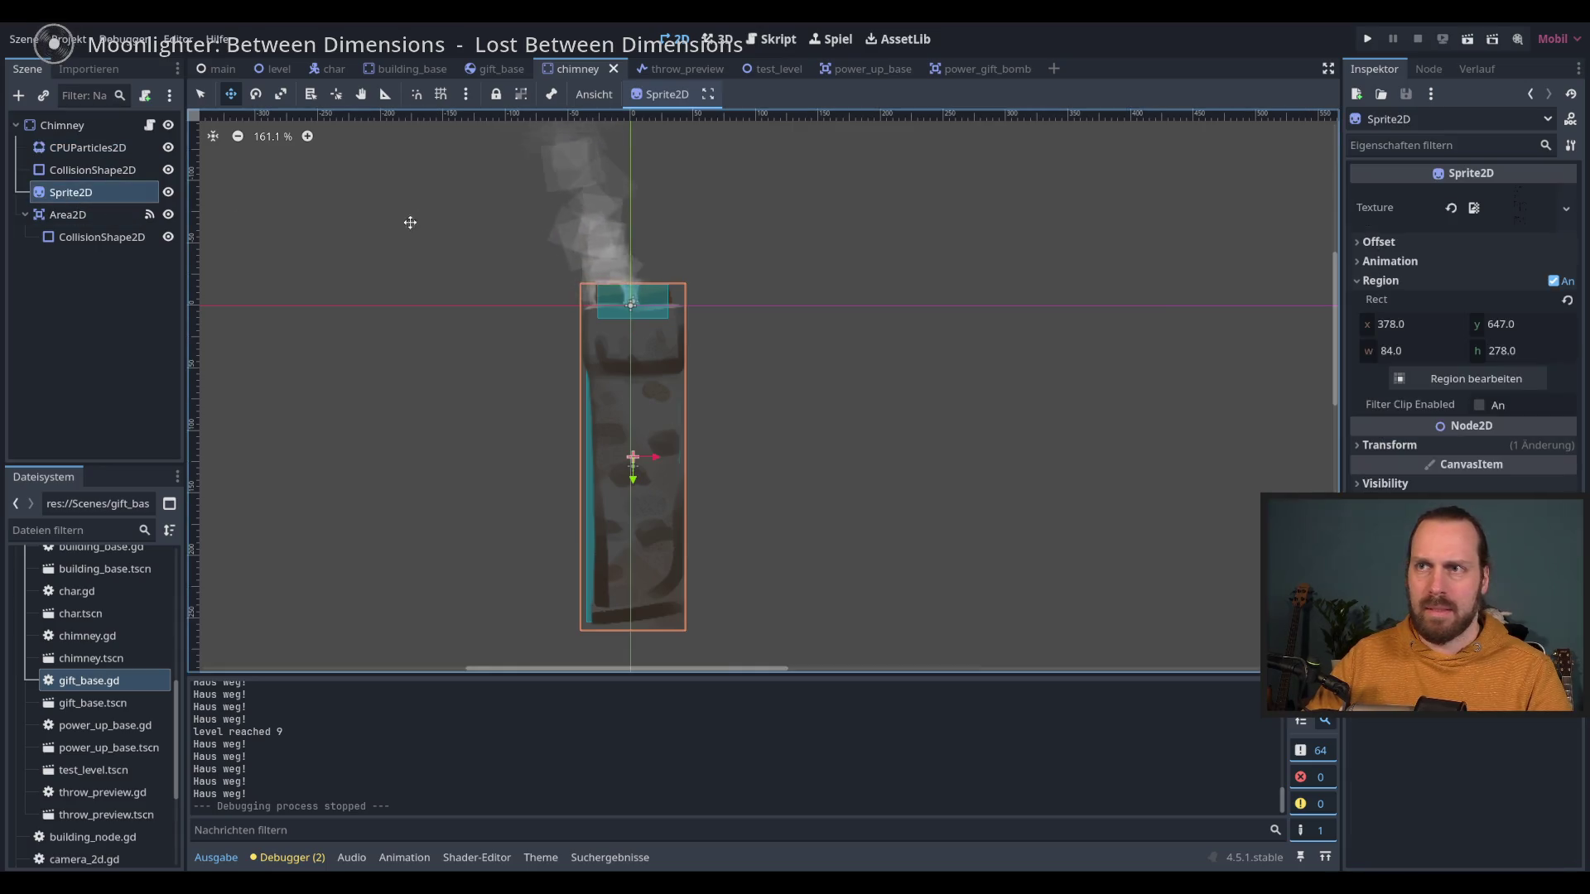
drag(632, 480, 626, 484)
key(ctrl+s)
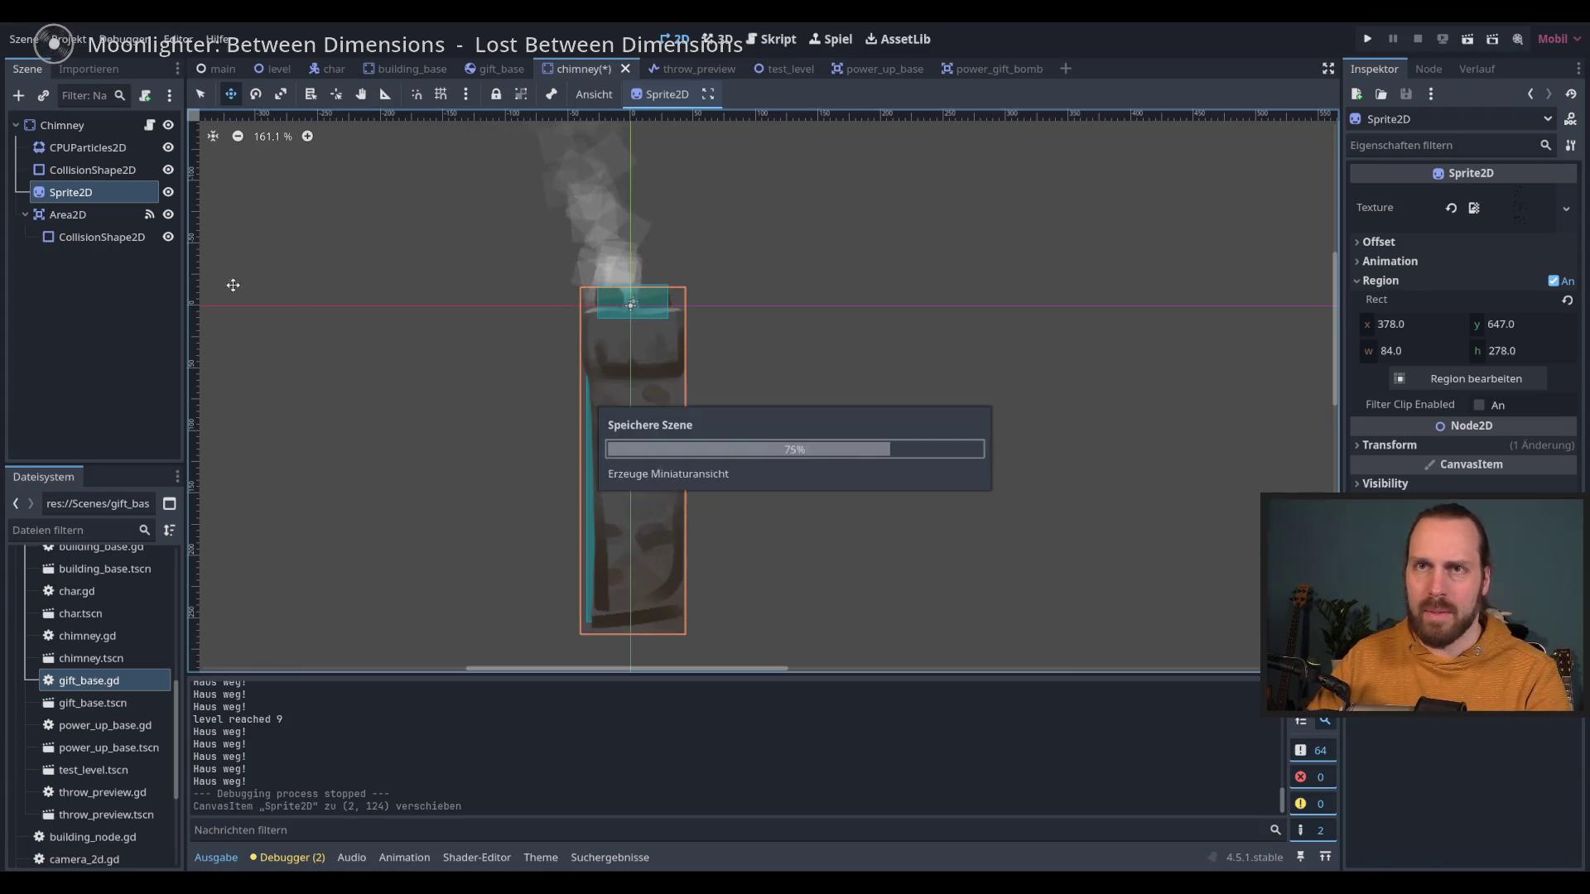
Step: Raise the CPUParticles2D smoke to (0, -14) on the chimney top and save
click(87, 148)
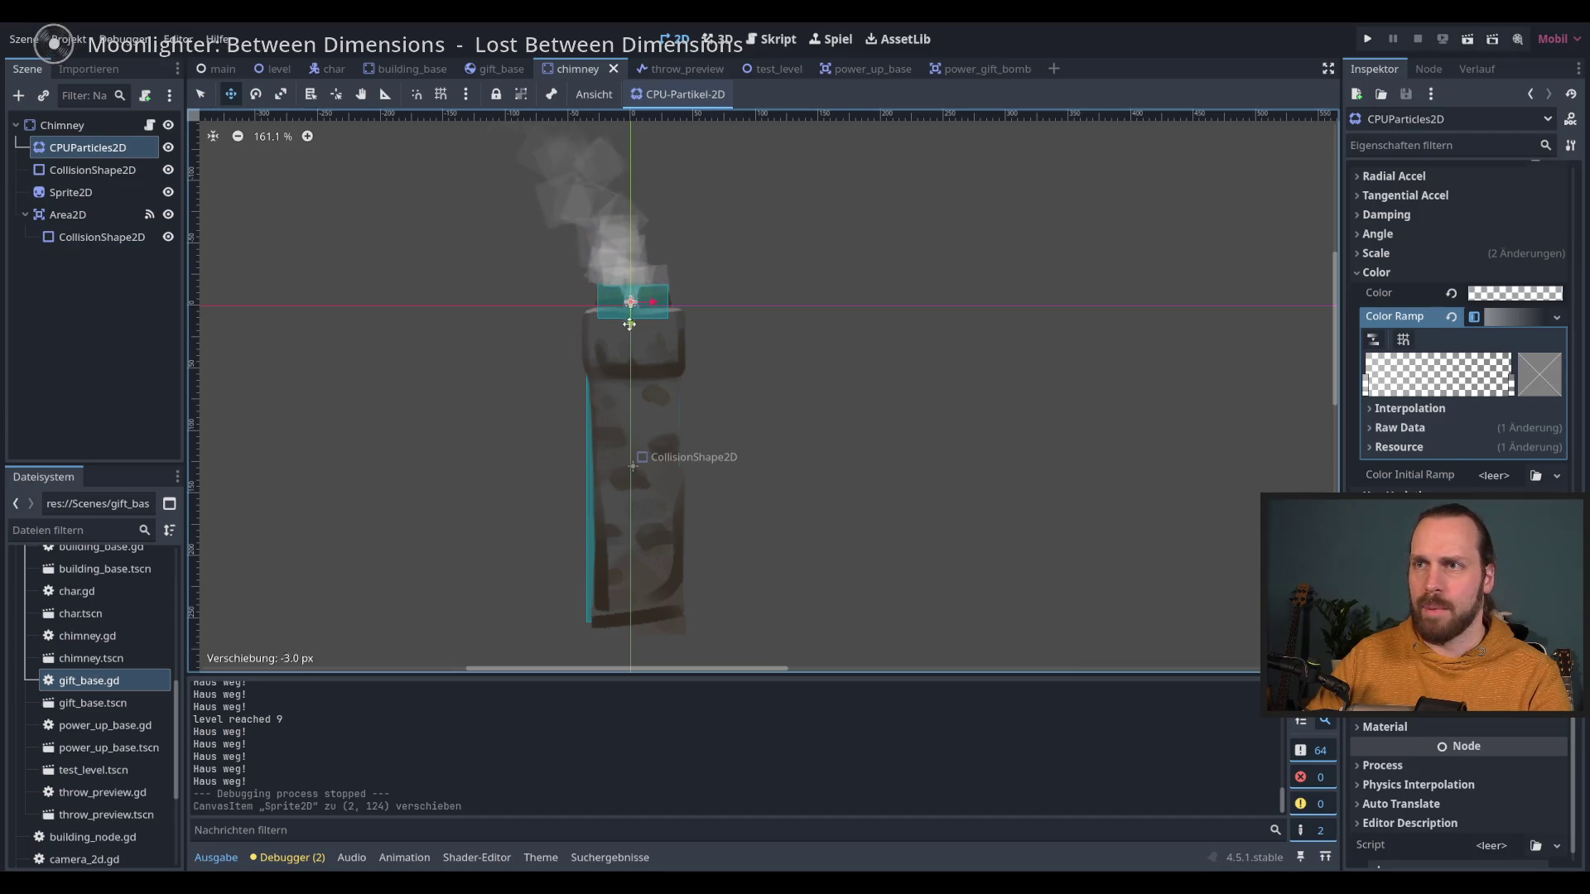
drag(629, 314, 630, 312)
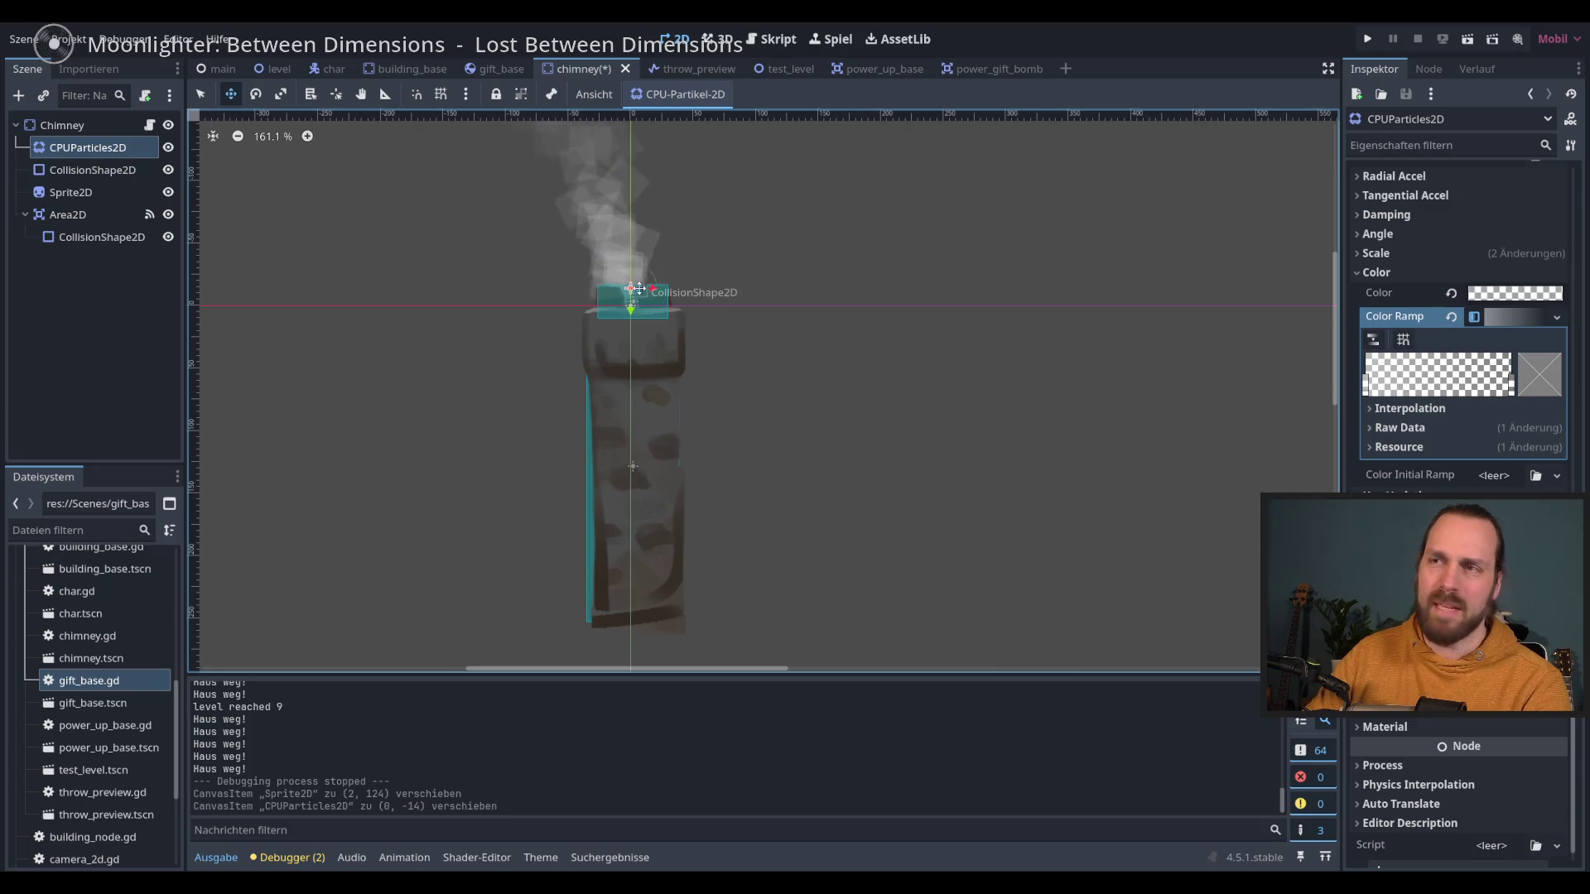
scroll(640, 343, down, 2)
key(ctrl+s)
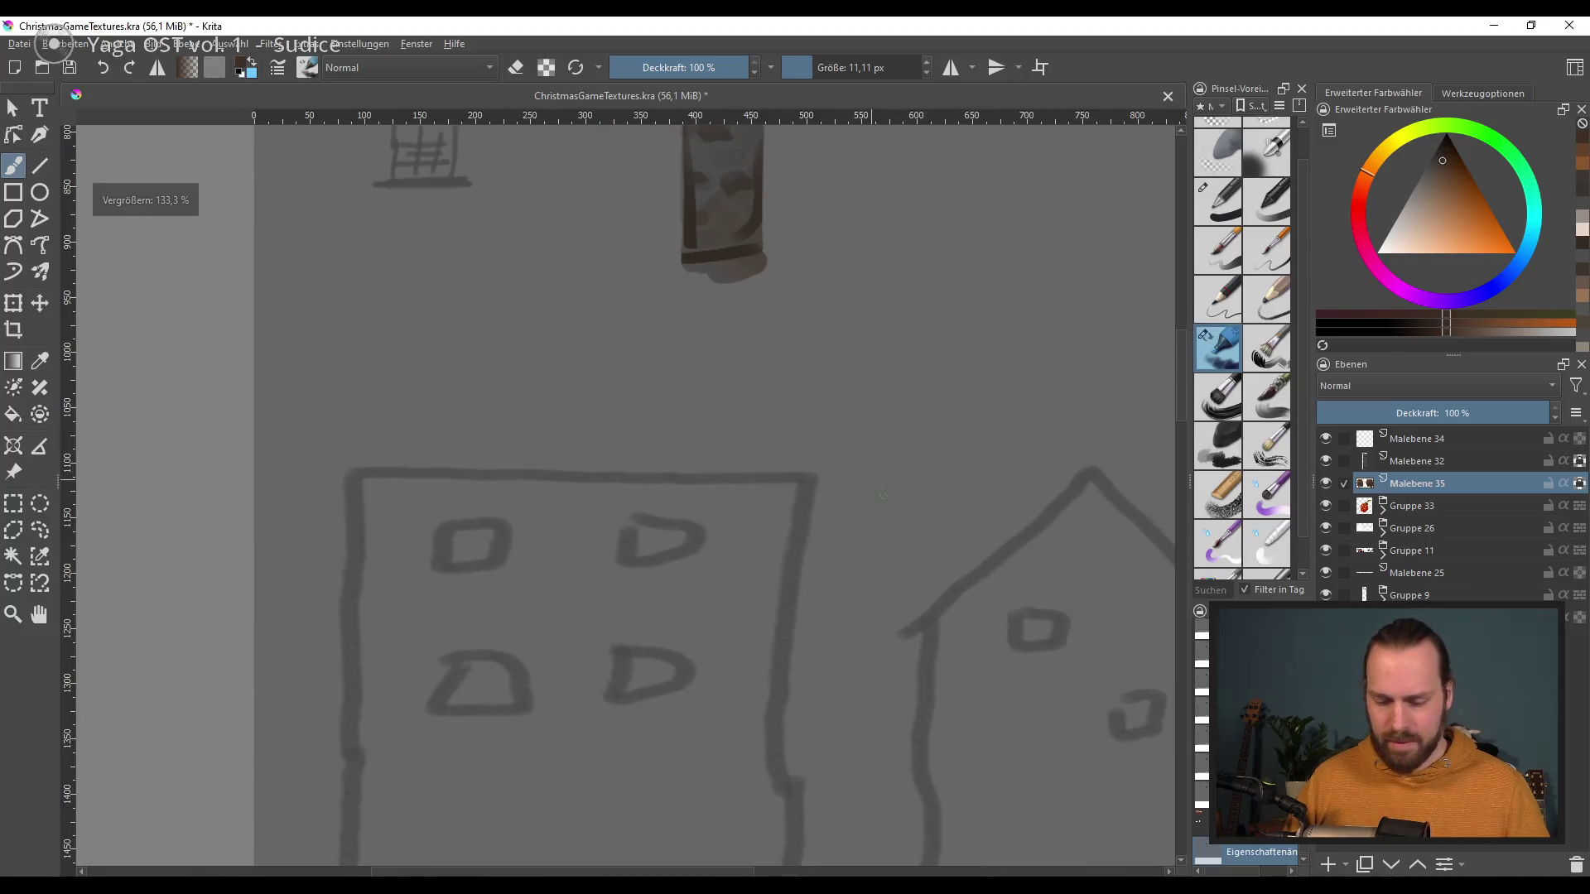
Step: Zoom out to the whole sketch, pick the ink pen preset and a light near-white grey
drag(779, 572, 779, 323)
scroll(692, 614, down, 2)
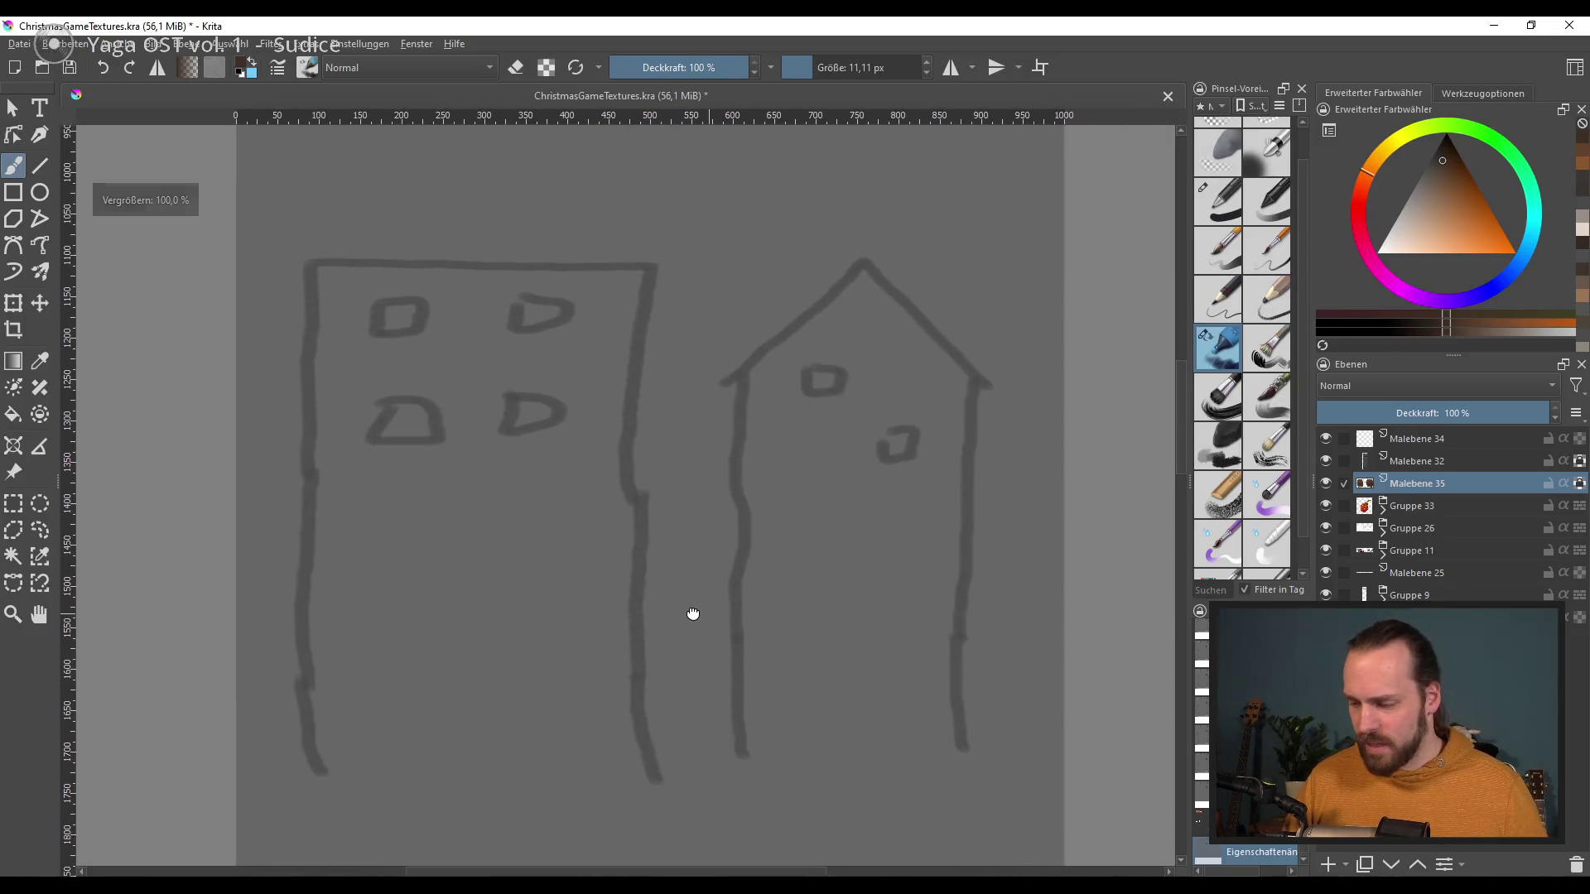
scroll(692, 614, up, 1)
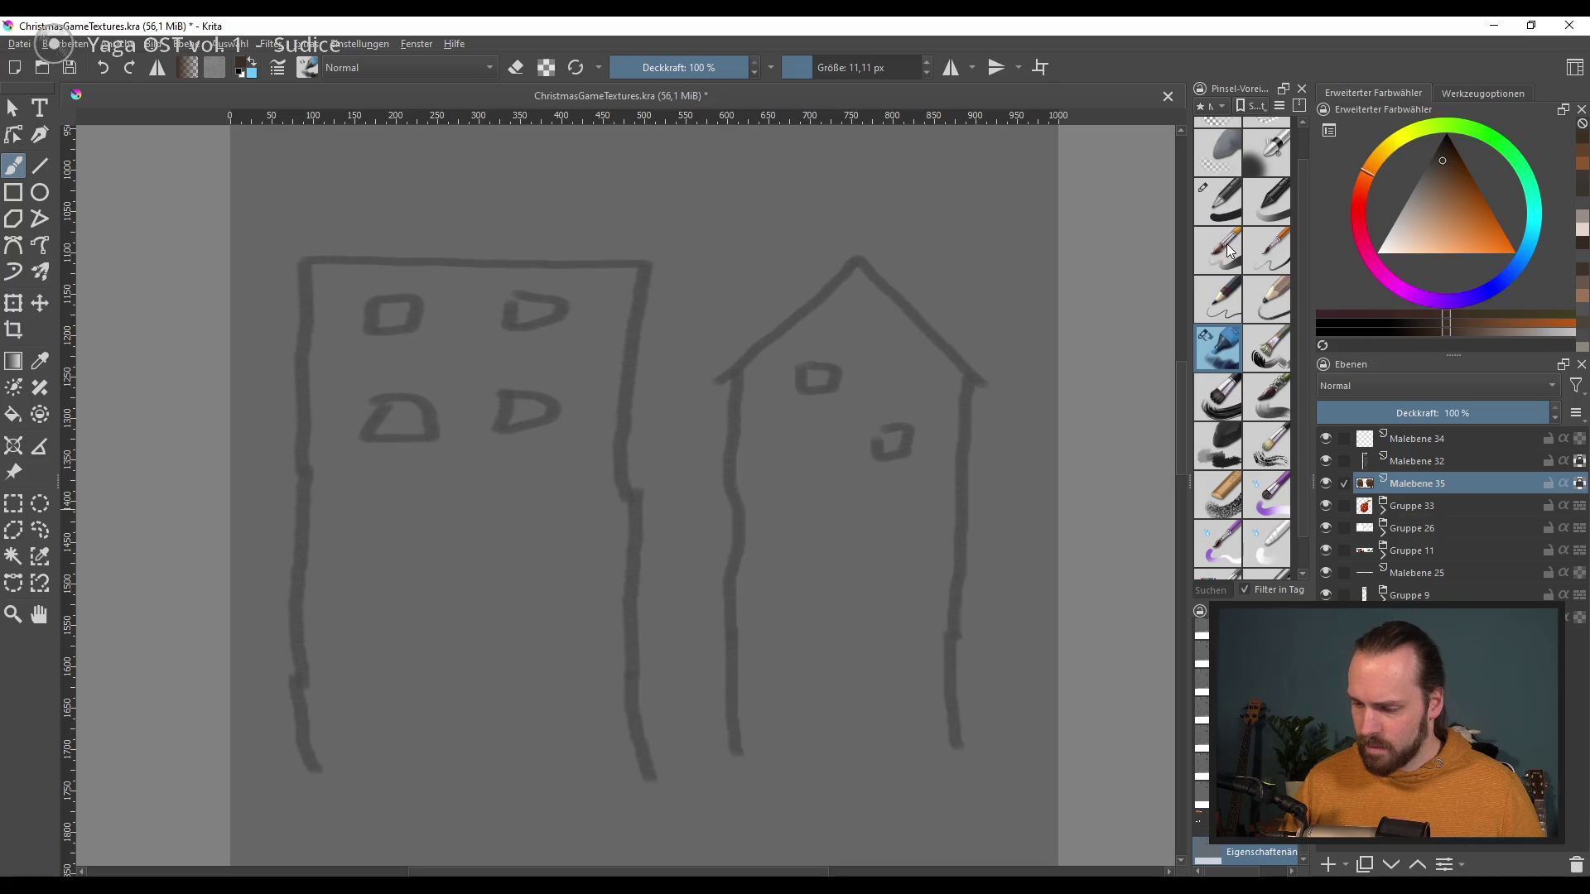
click(1223, 202)
drag(787, 473, 768, 498)
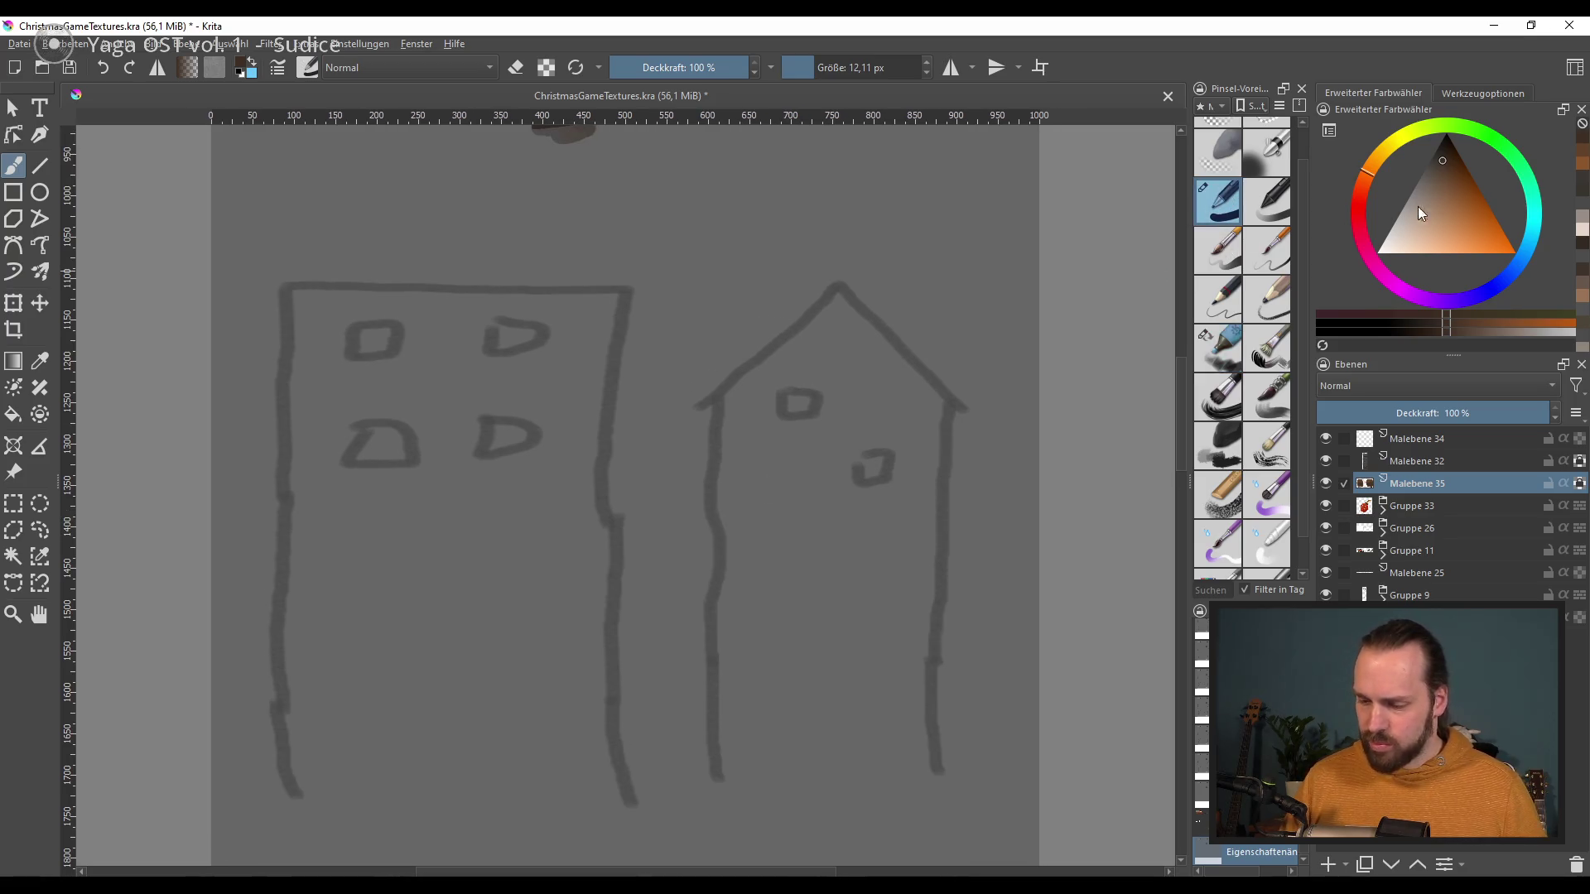
mouse_move(1457, 196)
mouse_down()
mouse_move(1462, 164)
mouse_move(1381, 240)
mouse_move(1381, 213)
mouse_move(1415, 191)
mouse_move(1397, 197)
mouse_up()
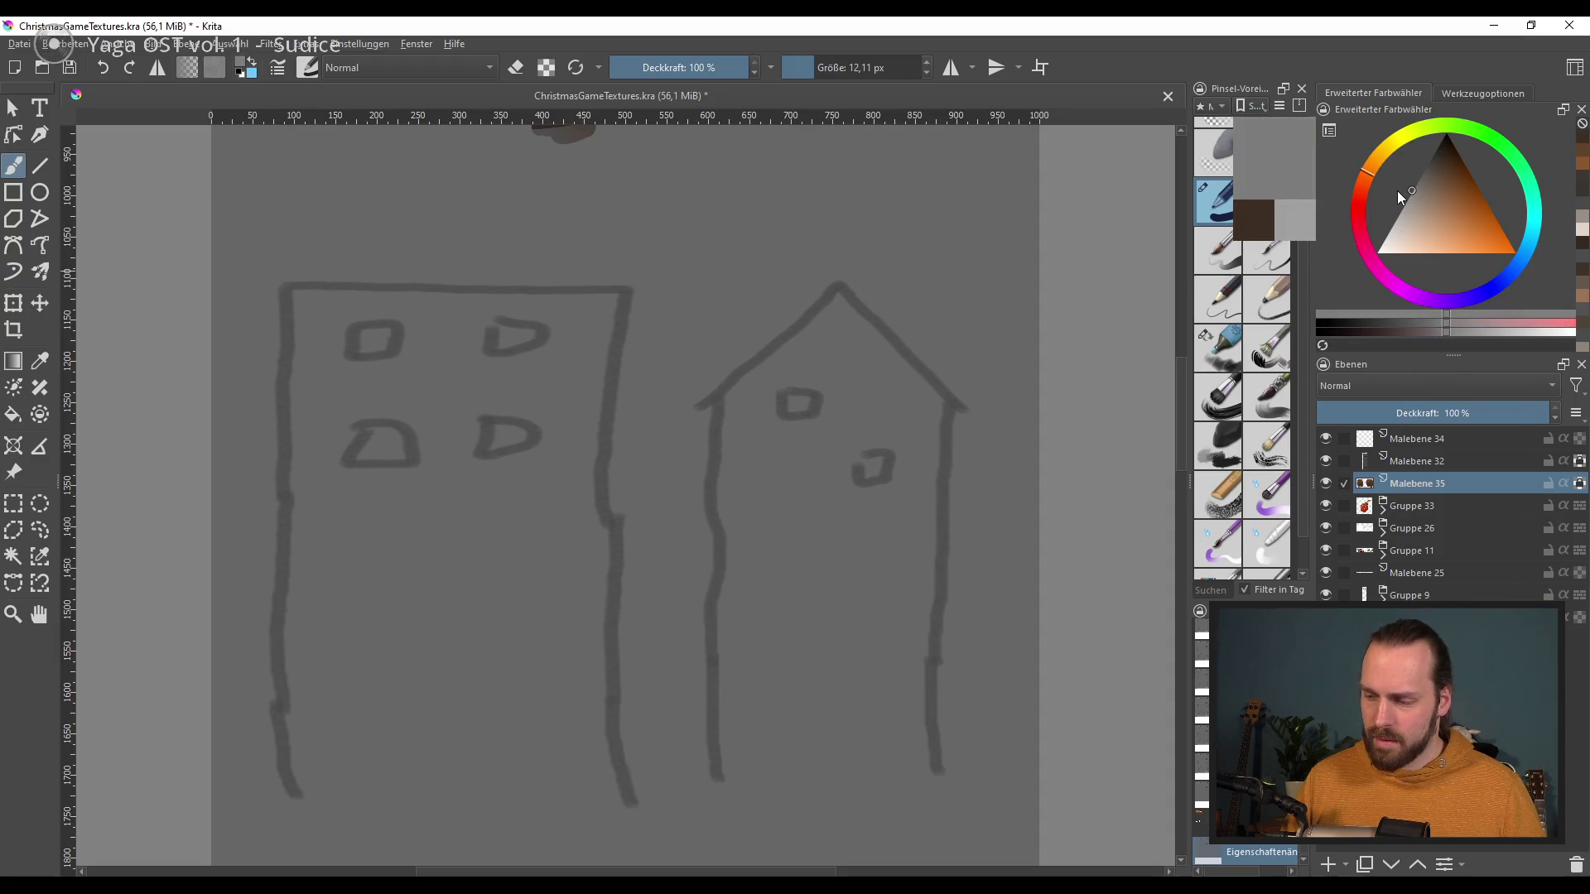
drag(613, 478, 580, 433)
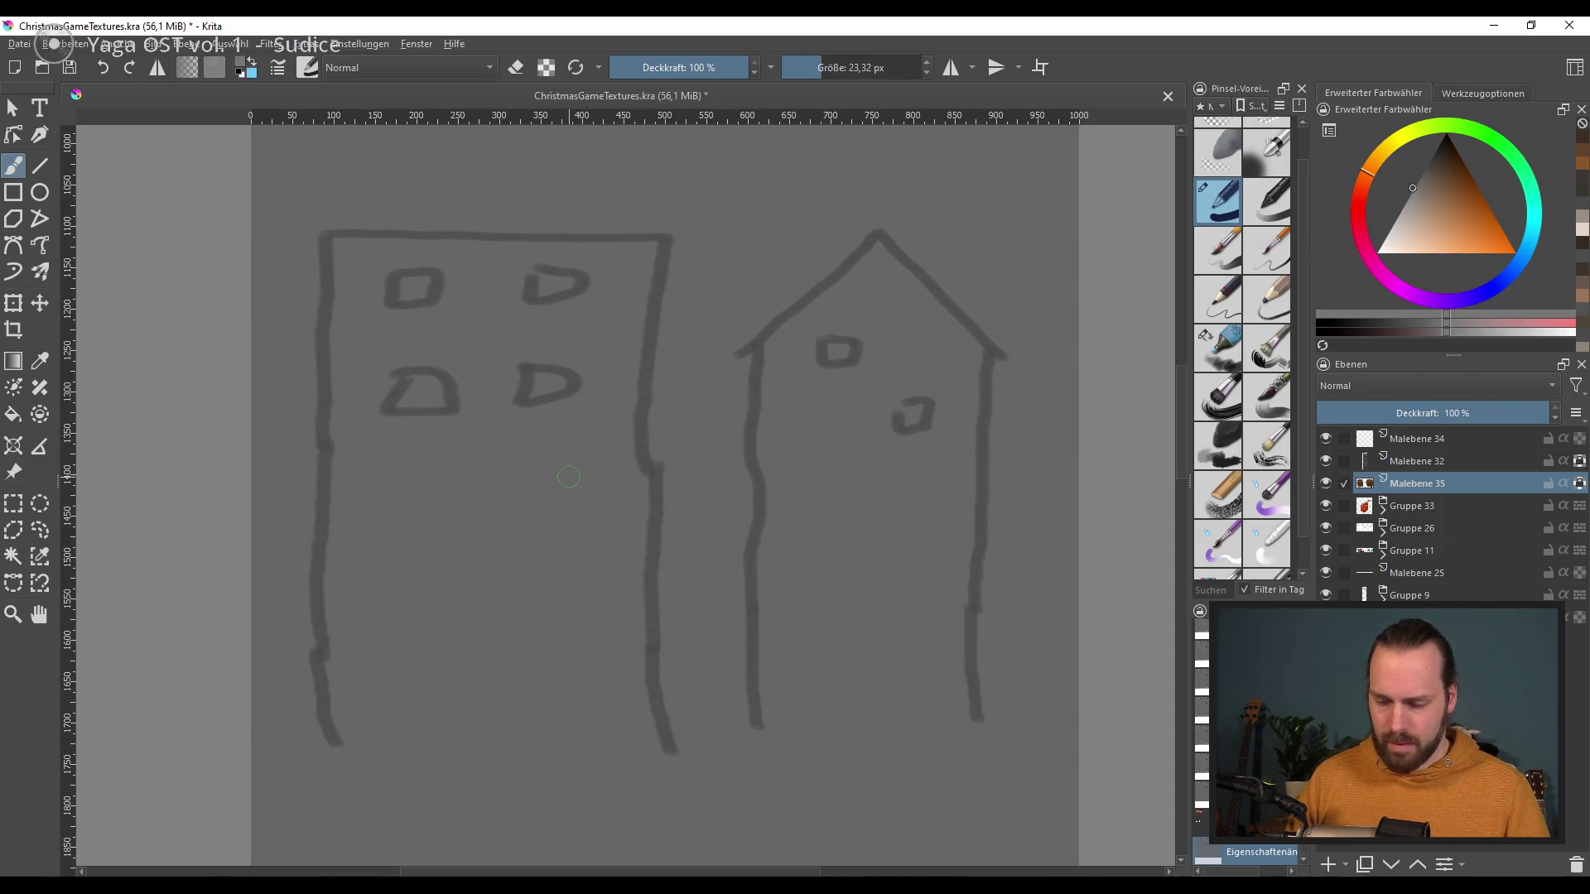
drag(1421, 189, 1384, 209)
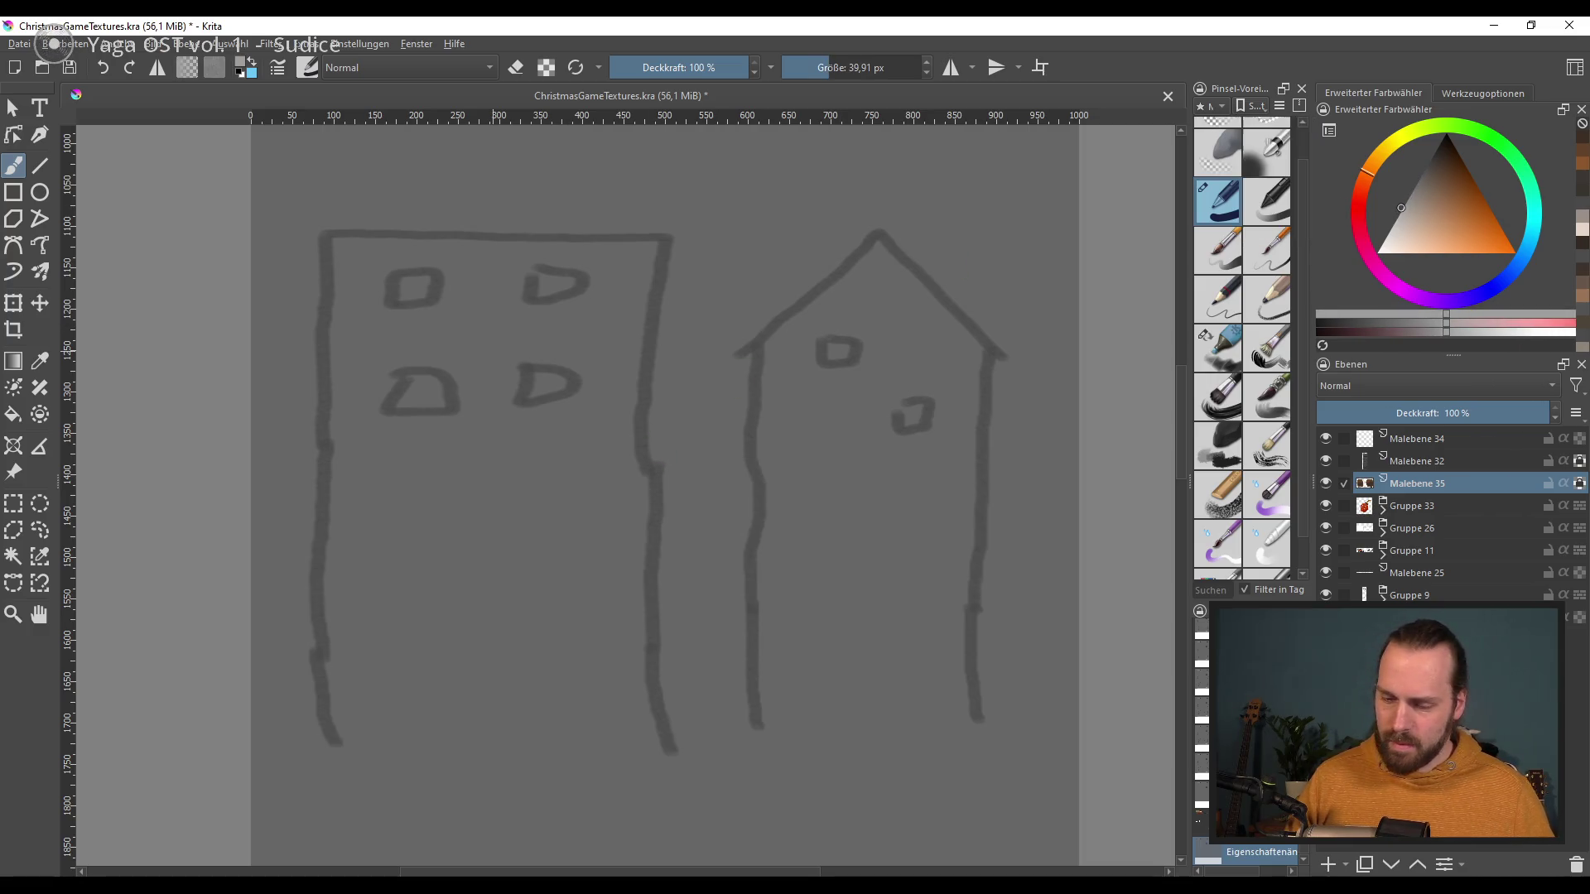
drag(330, 500, 414, 584)
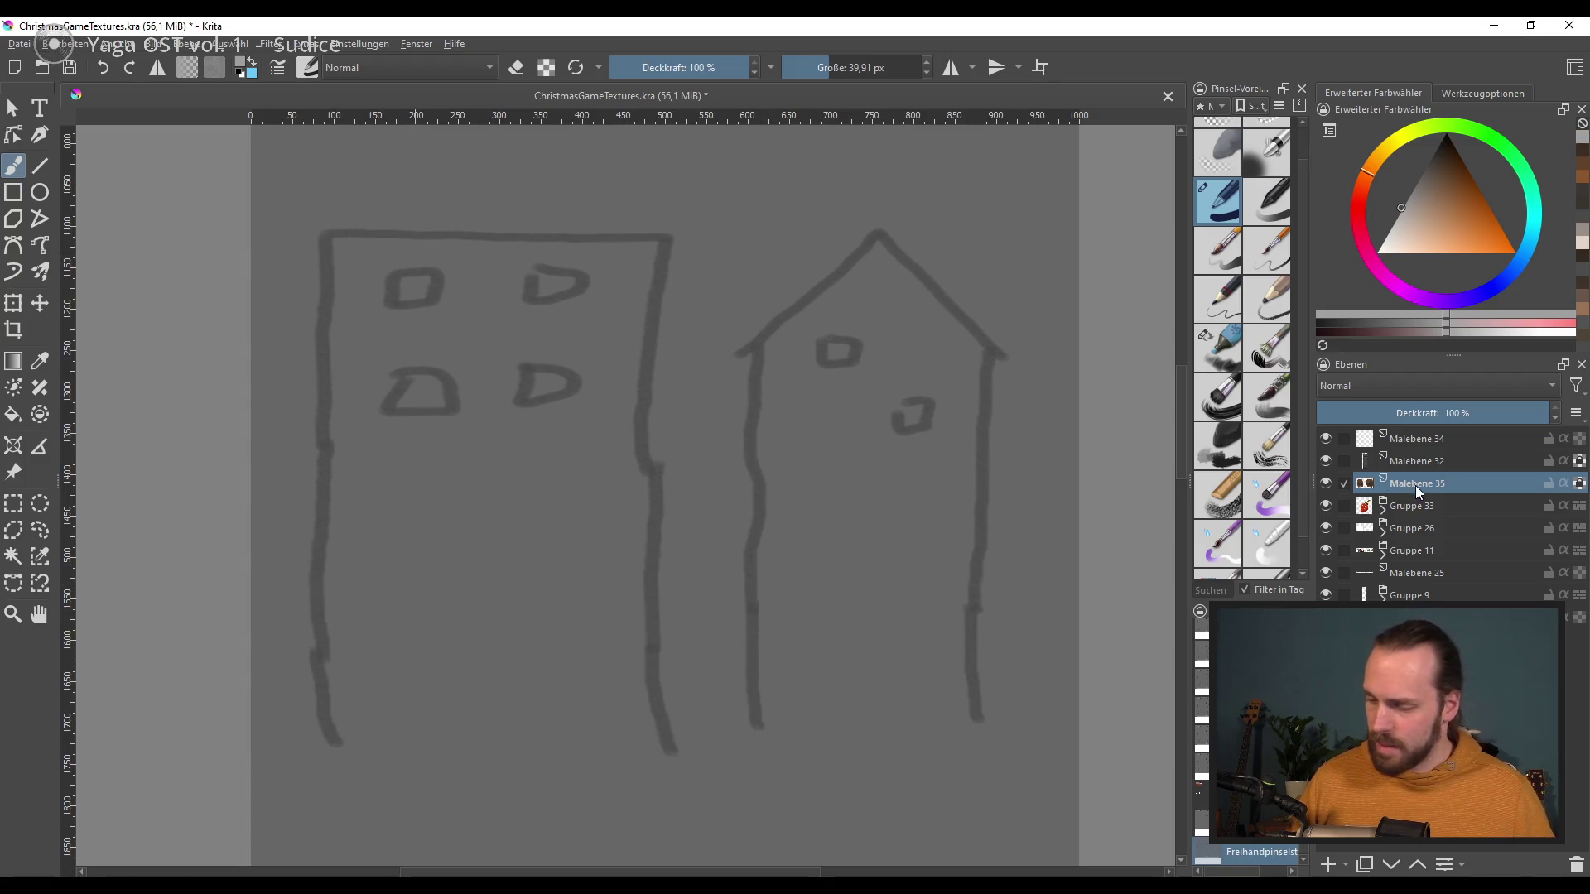
Step: Make Malebene 34 the painting layer, undoing an accidentally added layer
click(1340, 862)
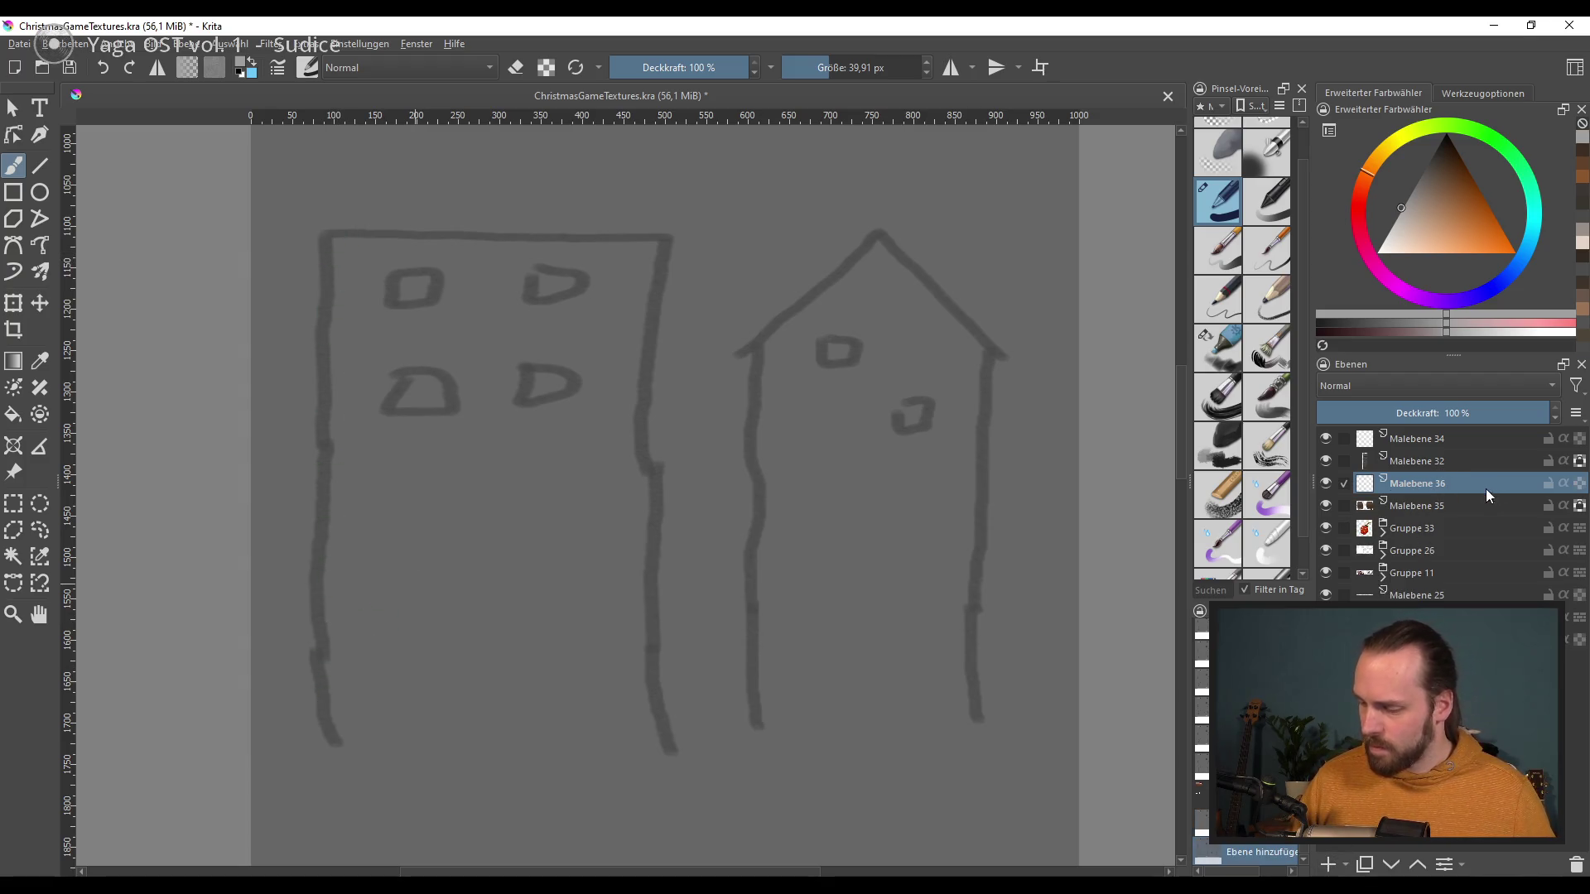
key(ctrl+z)
click(1325, 439)
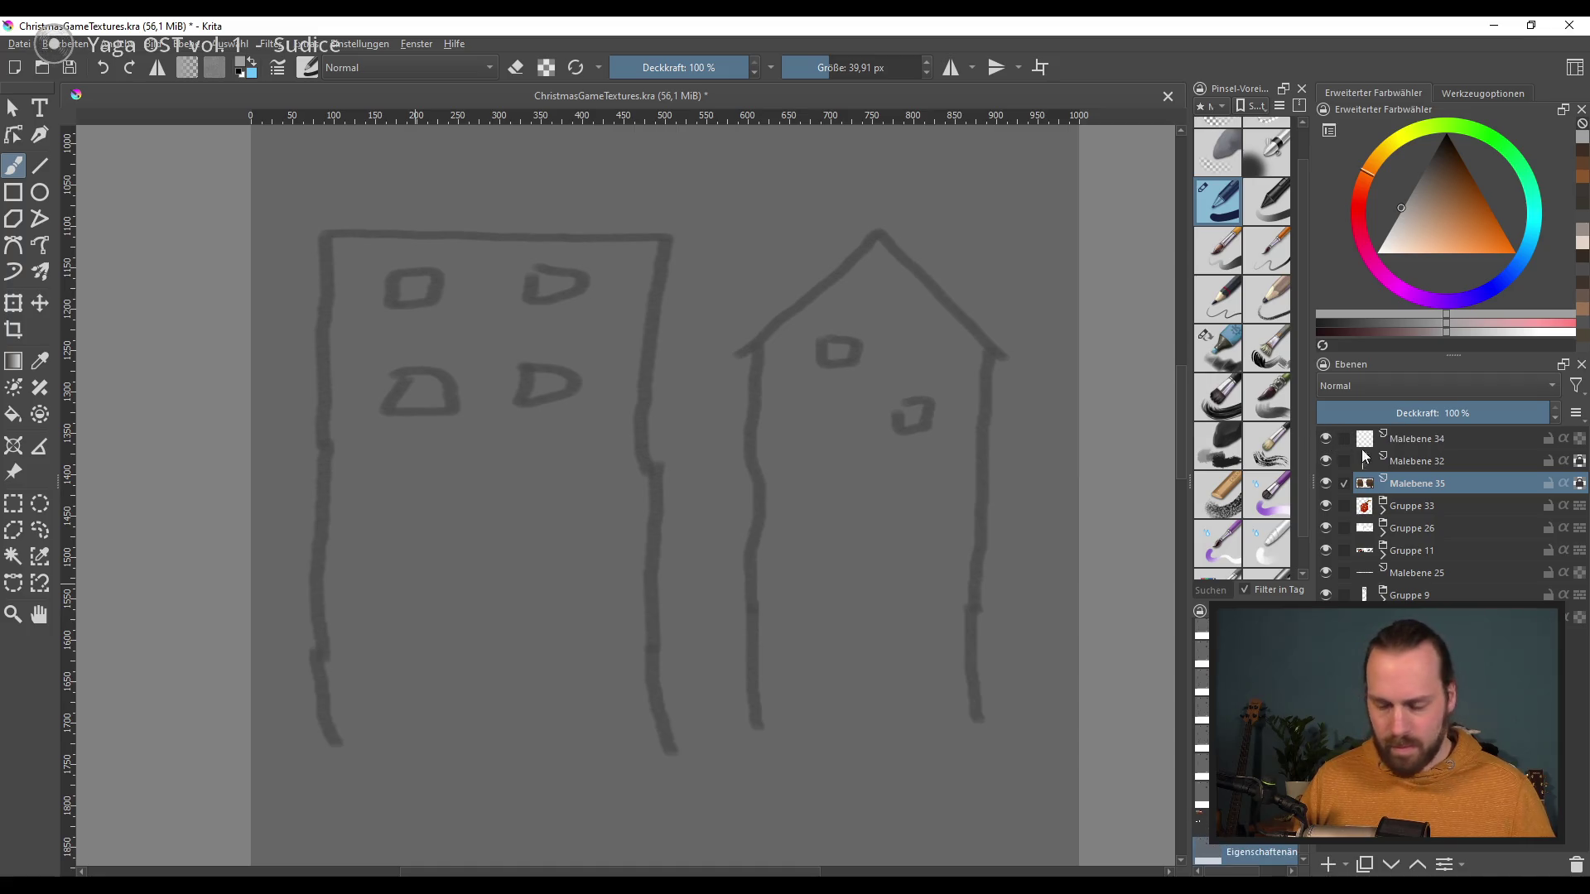
click(1448, 447)
Step: Block in the tall building's outline with solid light grey on Malebene 34
drag(346, 255, 339, 731)
key(ctrl+z)
drag(344, 255, 351, 718)
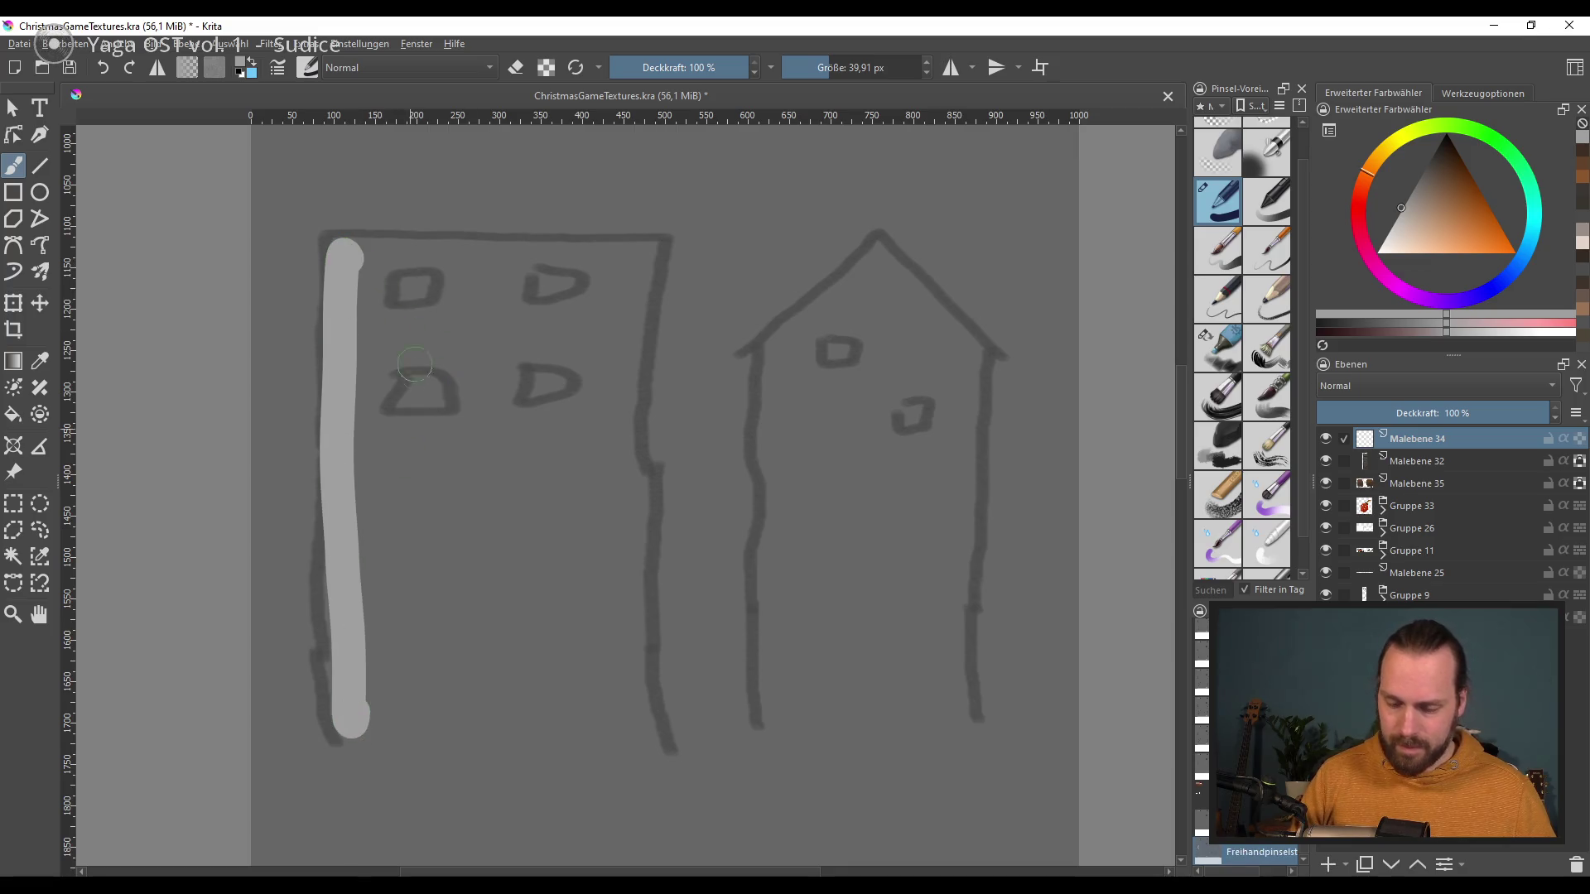
mouse_move(373, 256)
mouse_down()
mouse_move(612, 258)
mouse_move(645, 745)
mouse_up()
mouse_move(495, 421)
mouse_down()
mouse_move(368, 263)
mouse_move(587, 267)
mouse_move(366, 327)
mouse_move(366, 591)
mouse_move(496, 291)
mouse_move(497, 337)
mouse_move(398, 508)
mouse_move(420, 602)
mouse_move(575, 348)
mouse_move(624, 401)
mouse_move(481, 727)
mouse_move(460, 692)
mouse_move(611, 580)
mouse_move(605, 745)
mouse_move(606, 715)
mouse_up()
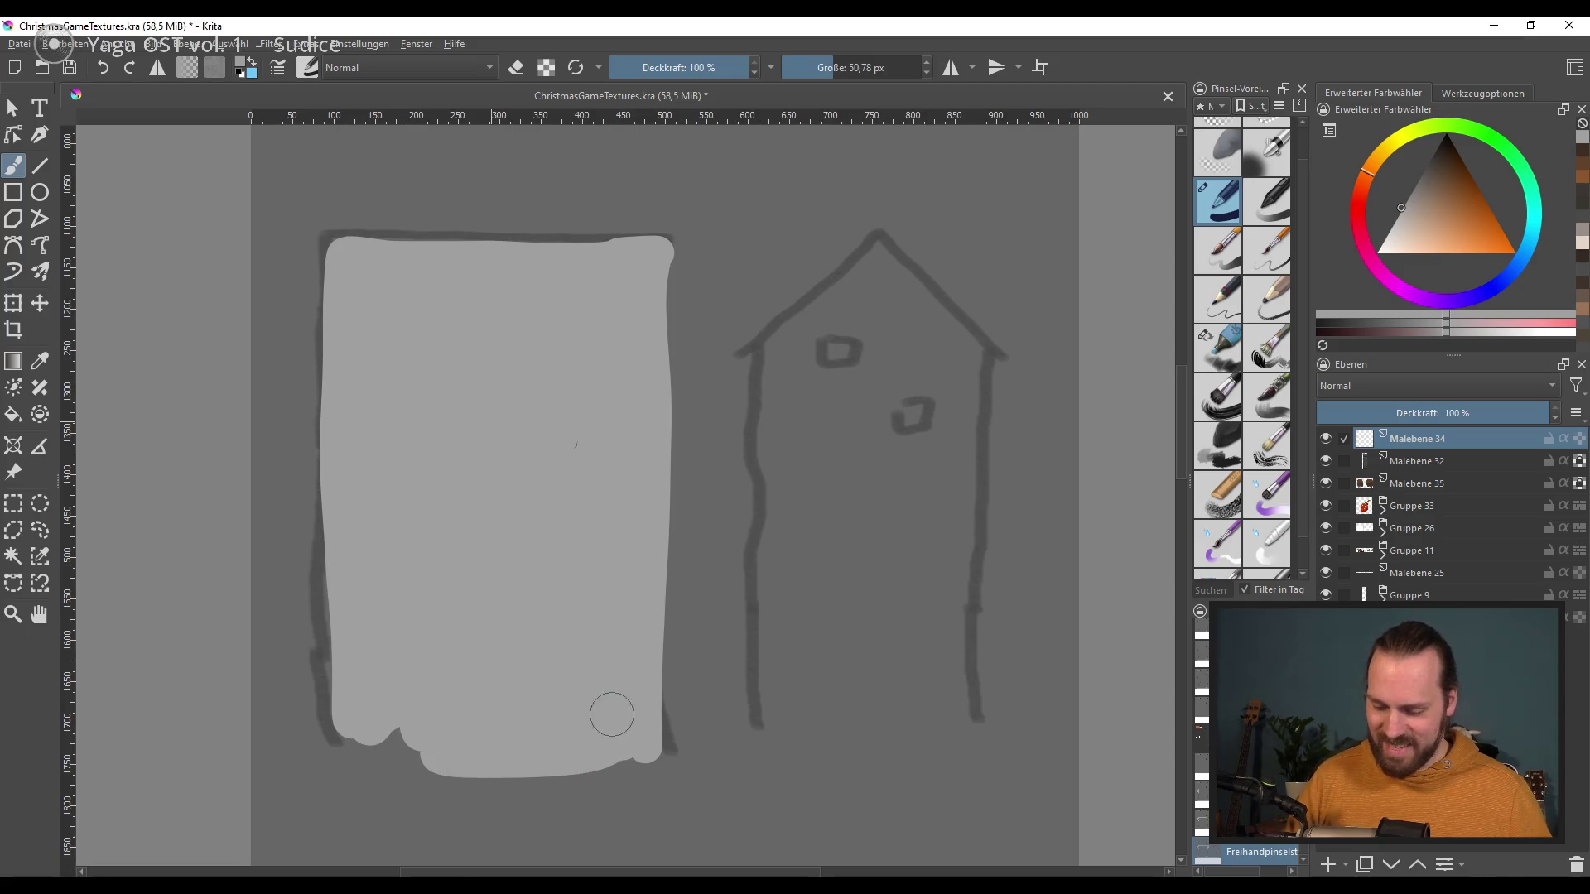
mouse_move(366, 729)
mouse_down()
mouse_move(358, 699)
mouse_move(588, 440)
mouse_up()
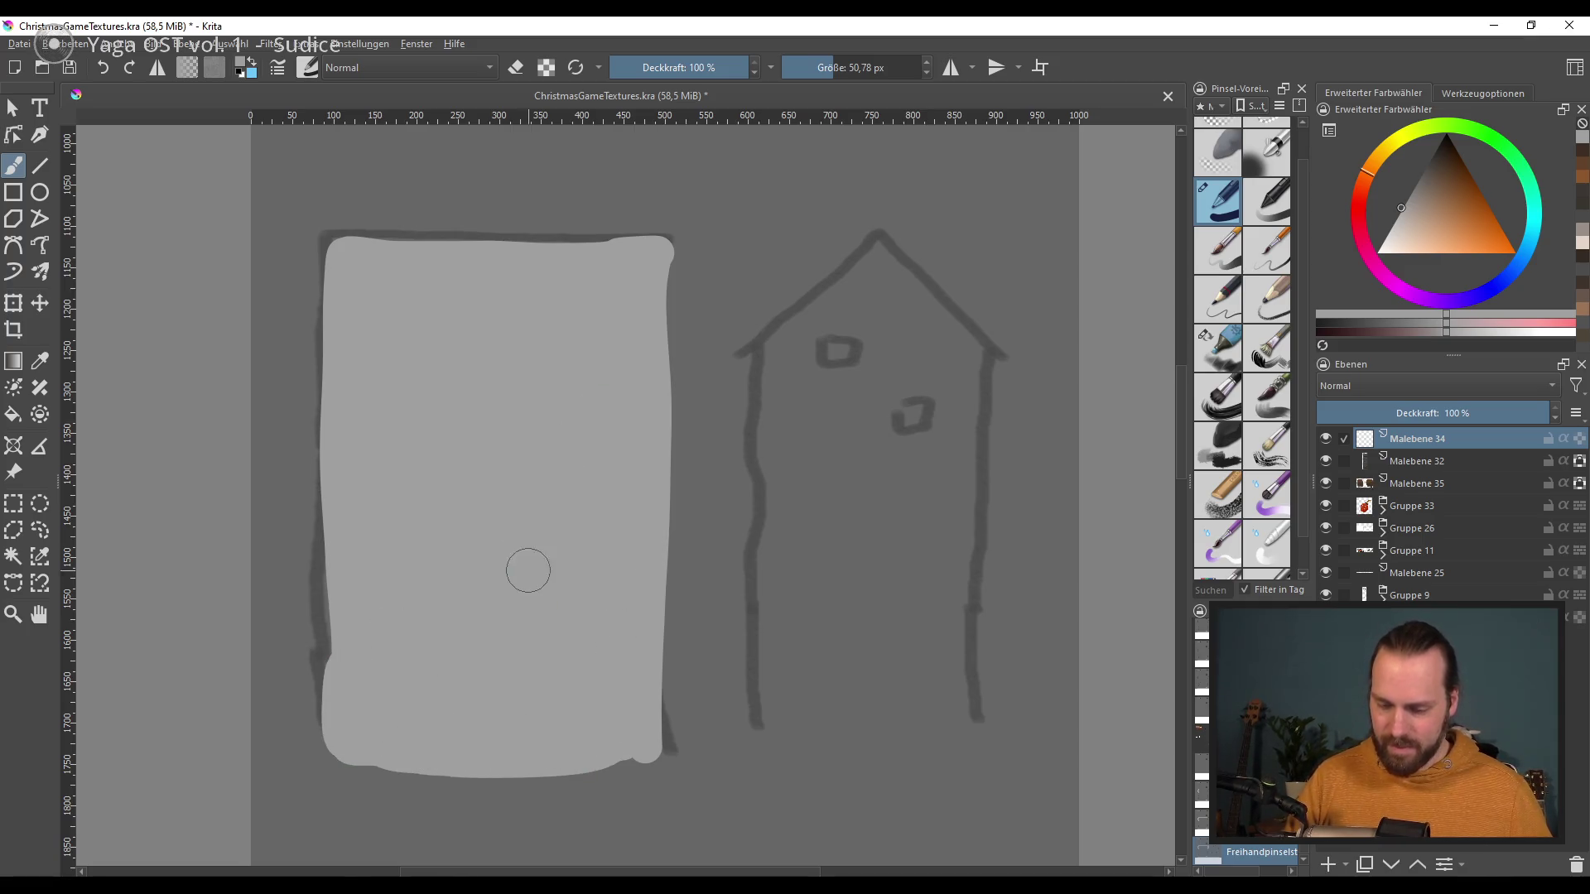
Step: Erase the block's top edge and trim its right edge from top to bottom
drag(375, 243, 674, 249)
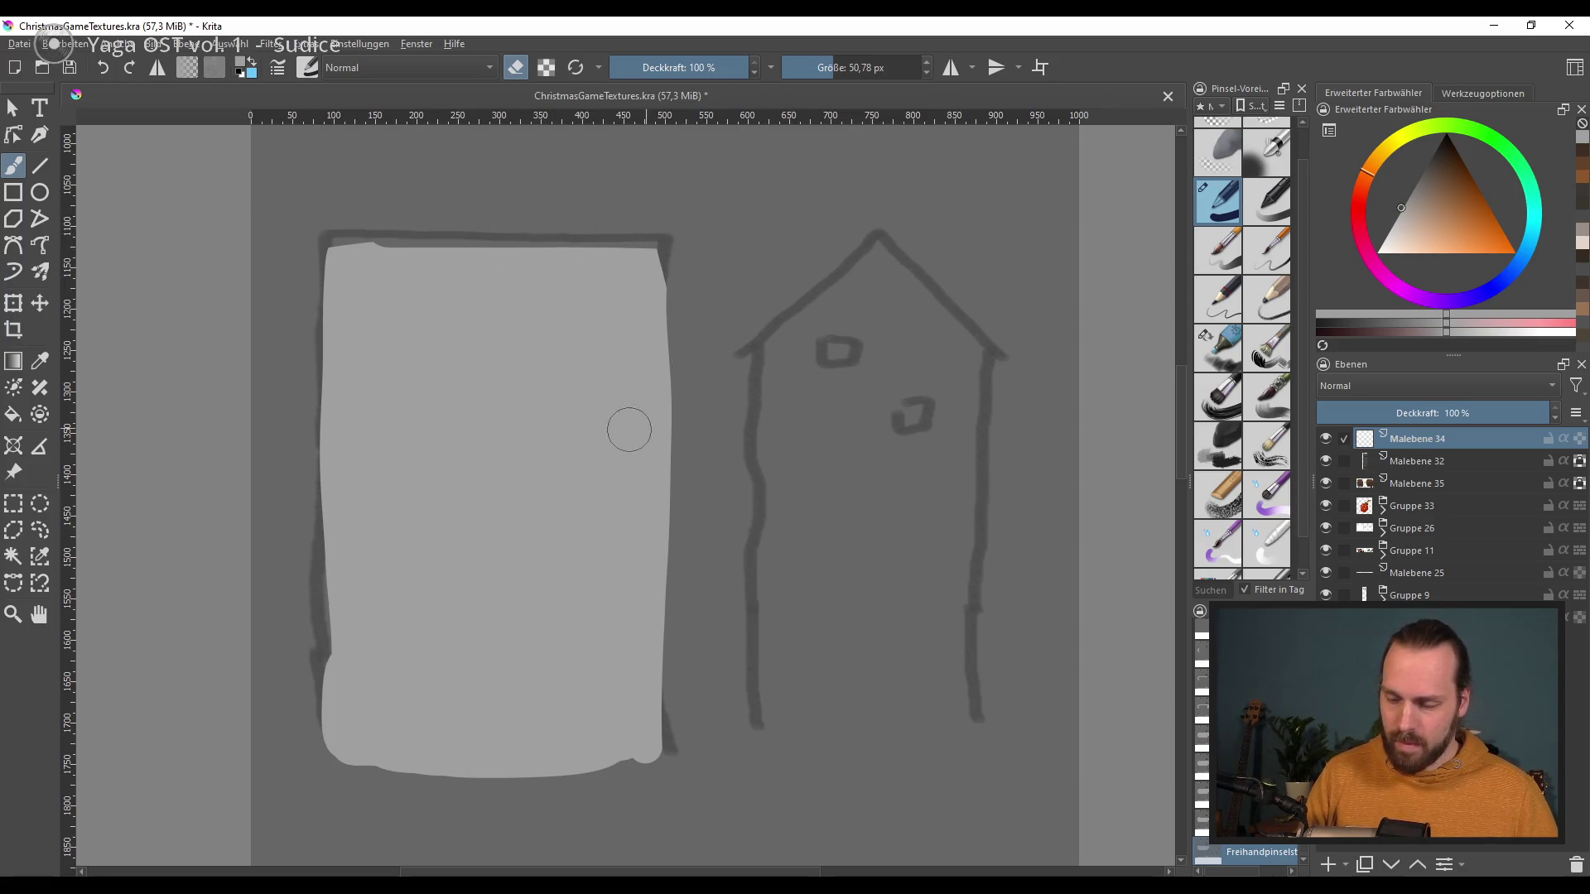
drag(308, 481, 330, 762)
key(ctrl+z)
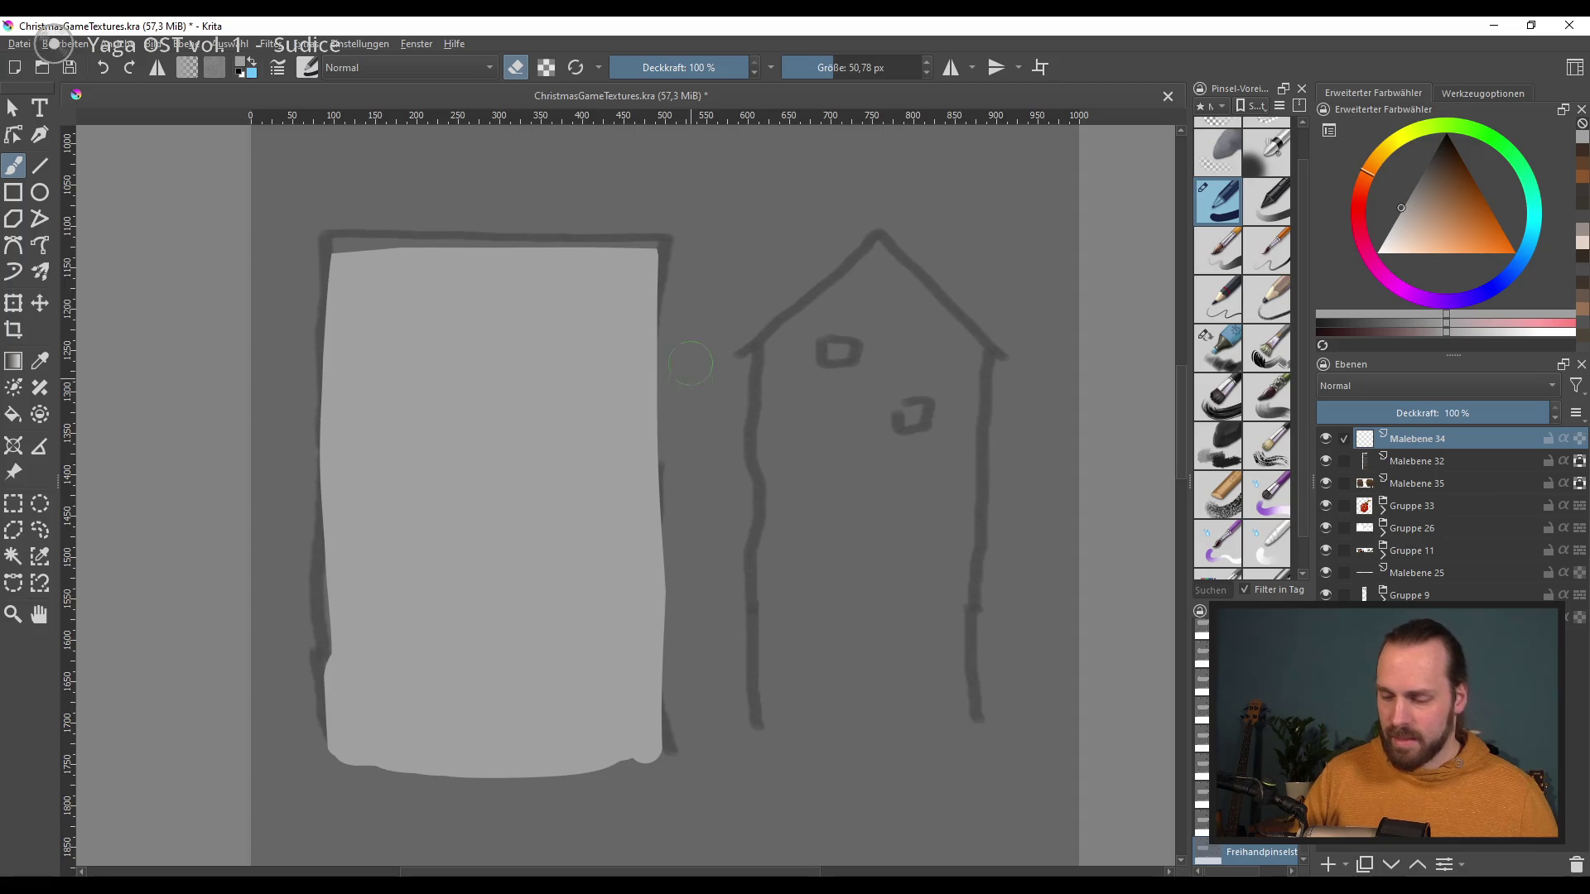
drag(666, 244, 654, 758)
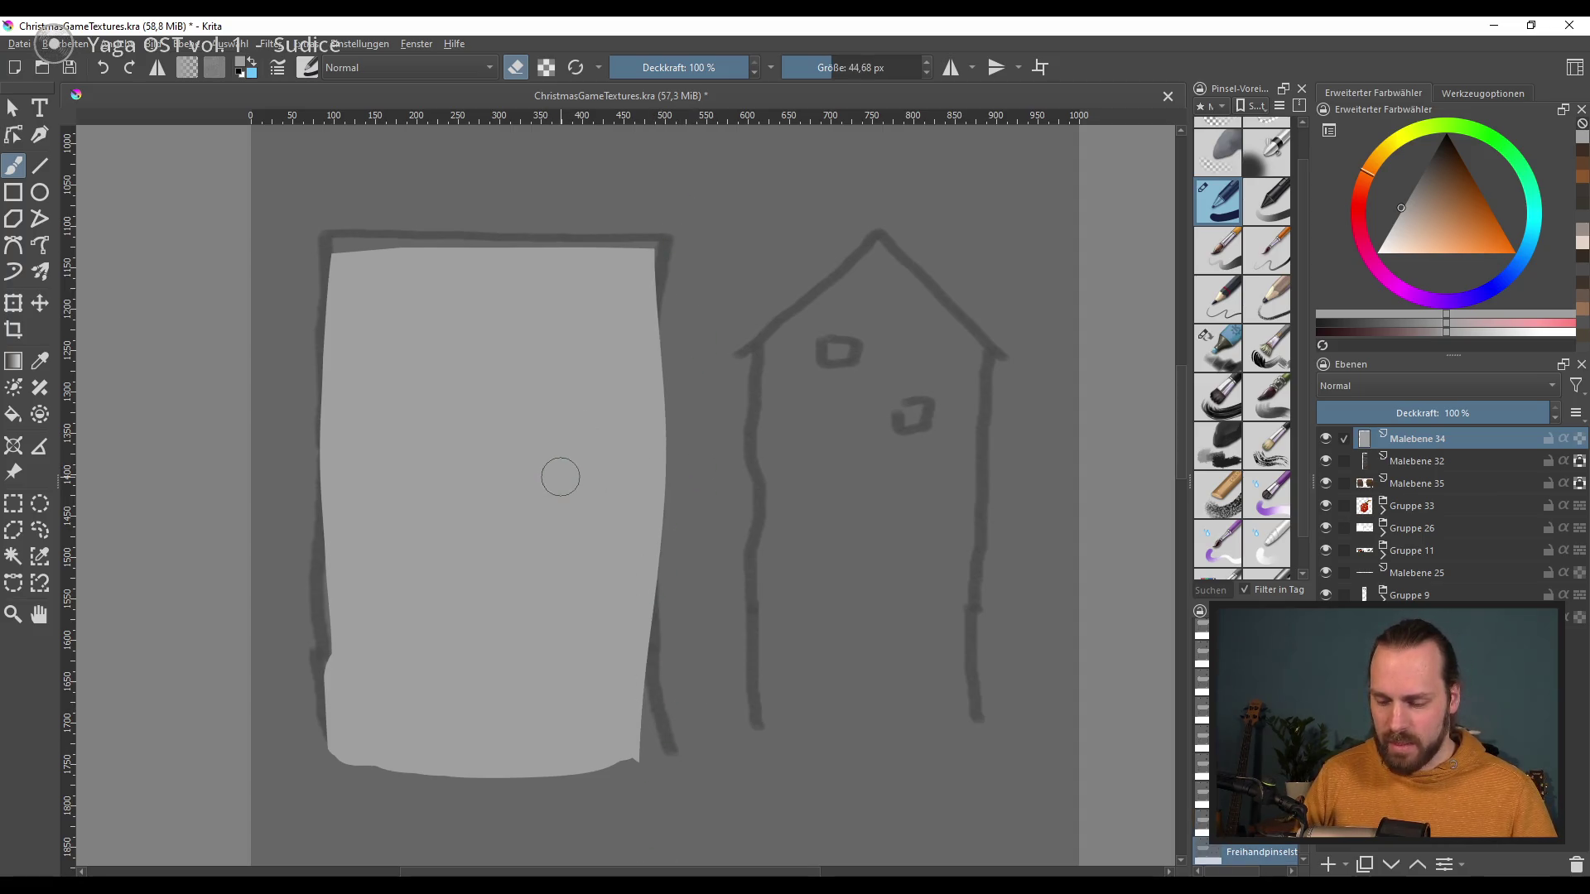
click(13, 303)
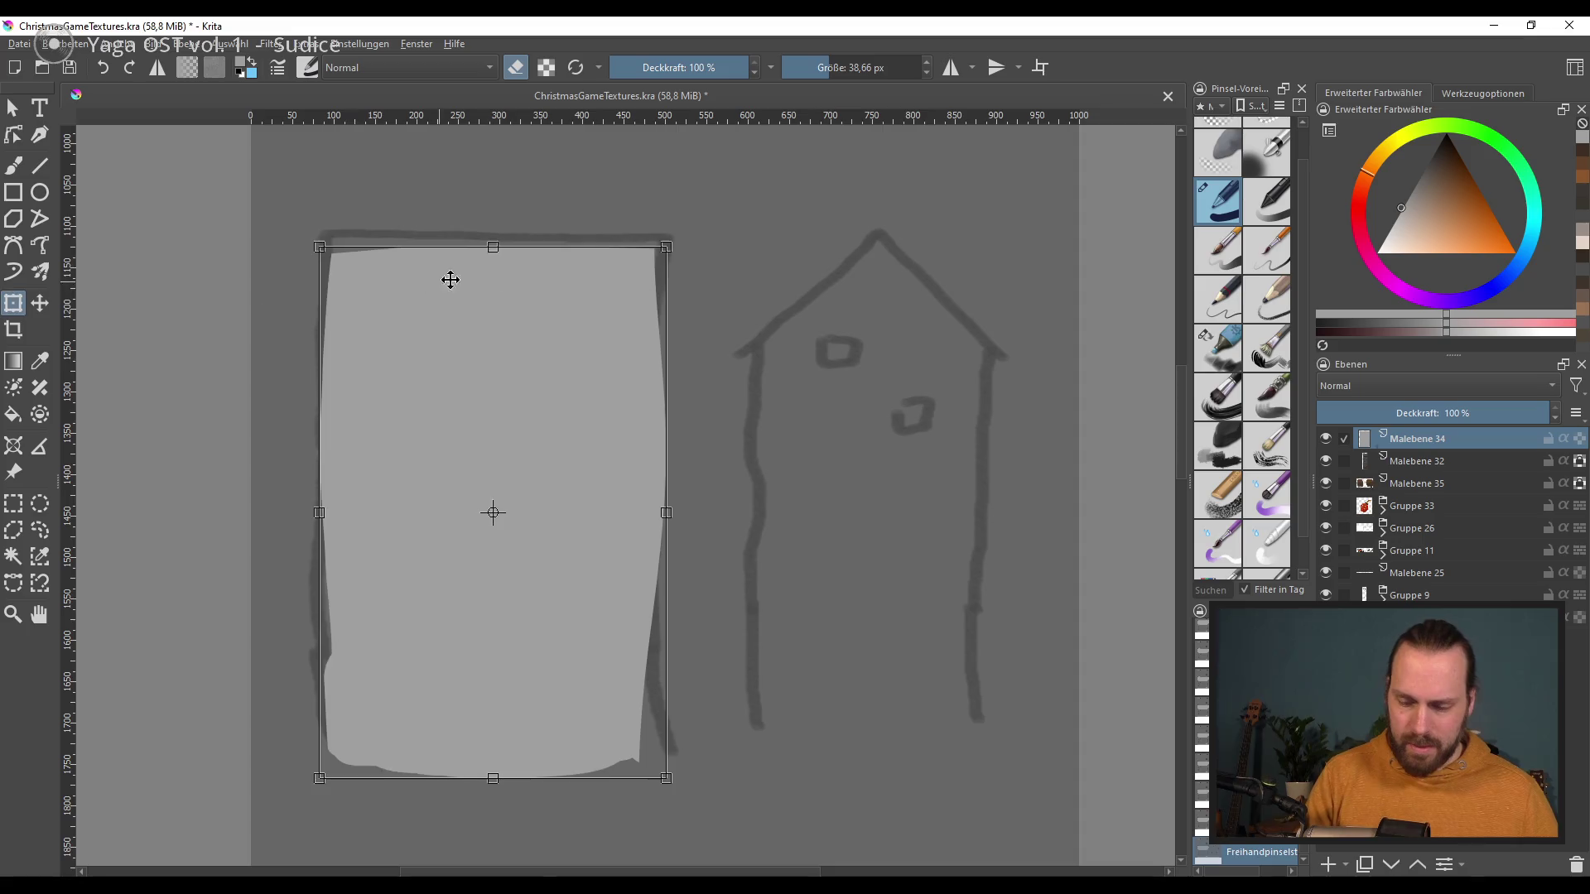
Step: Stretch the block's top edge up to the sketch line and erase the right edge straight
drag(493, 242, 495, 234)
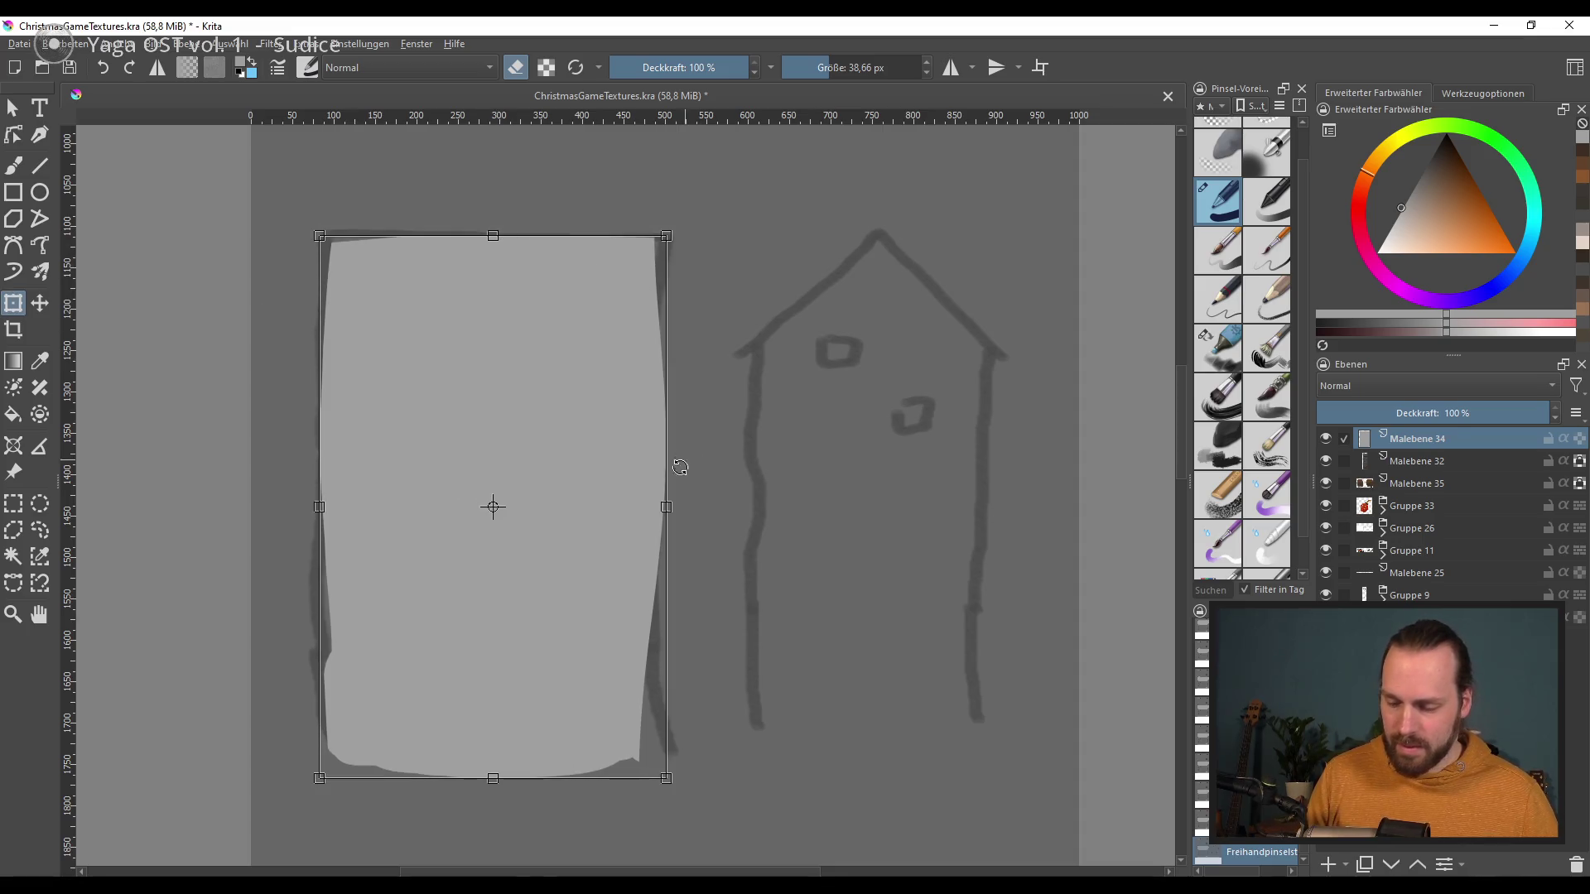
click(16, 167)
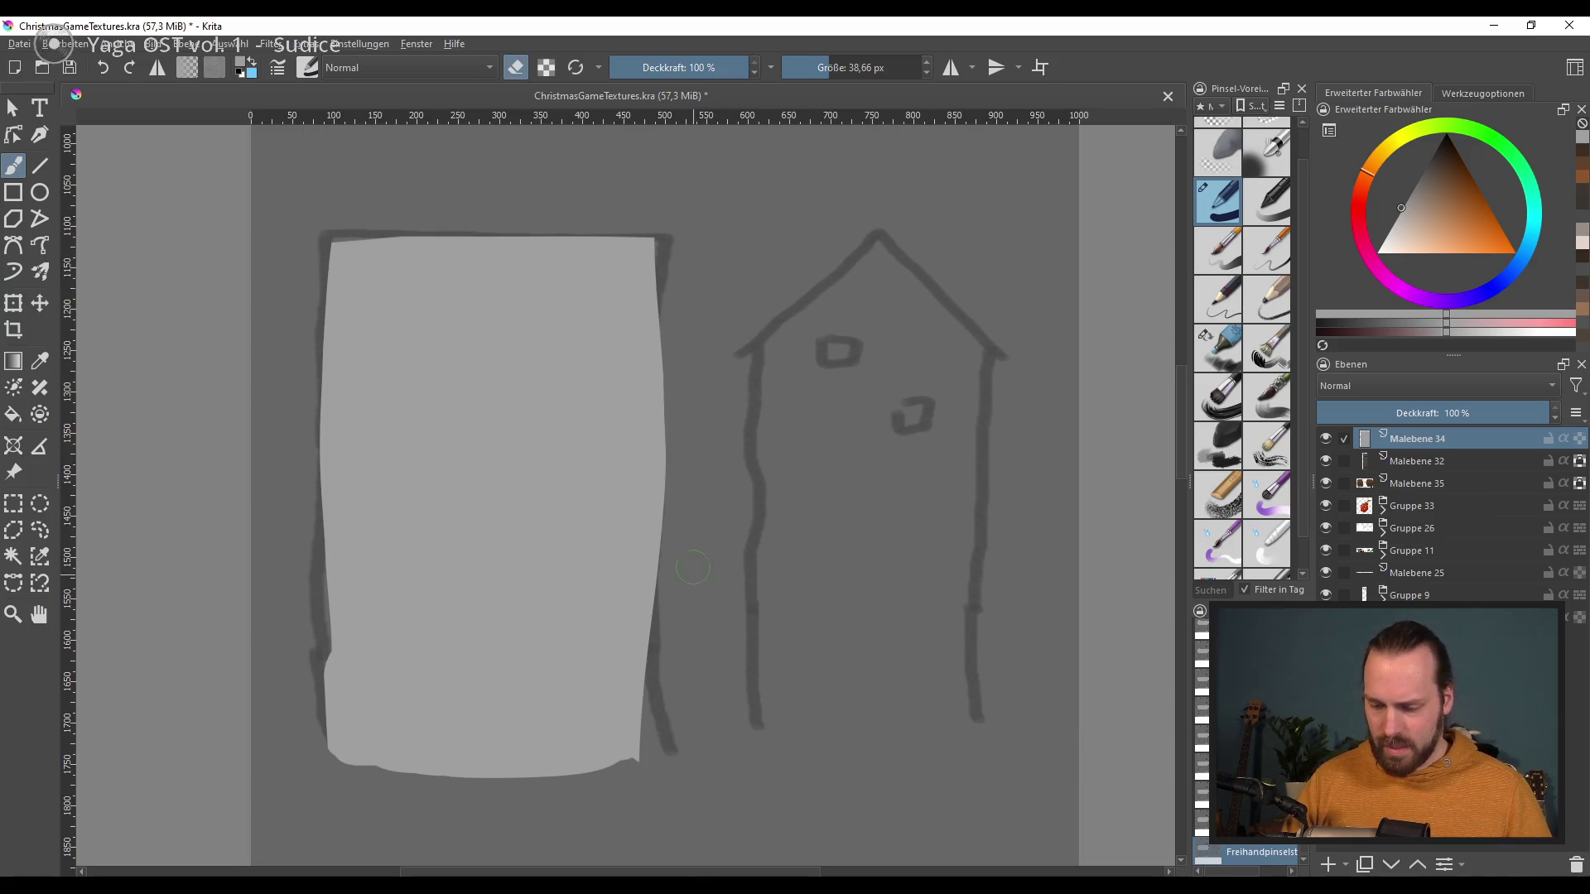
drag(678, 242, 681, 653)
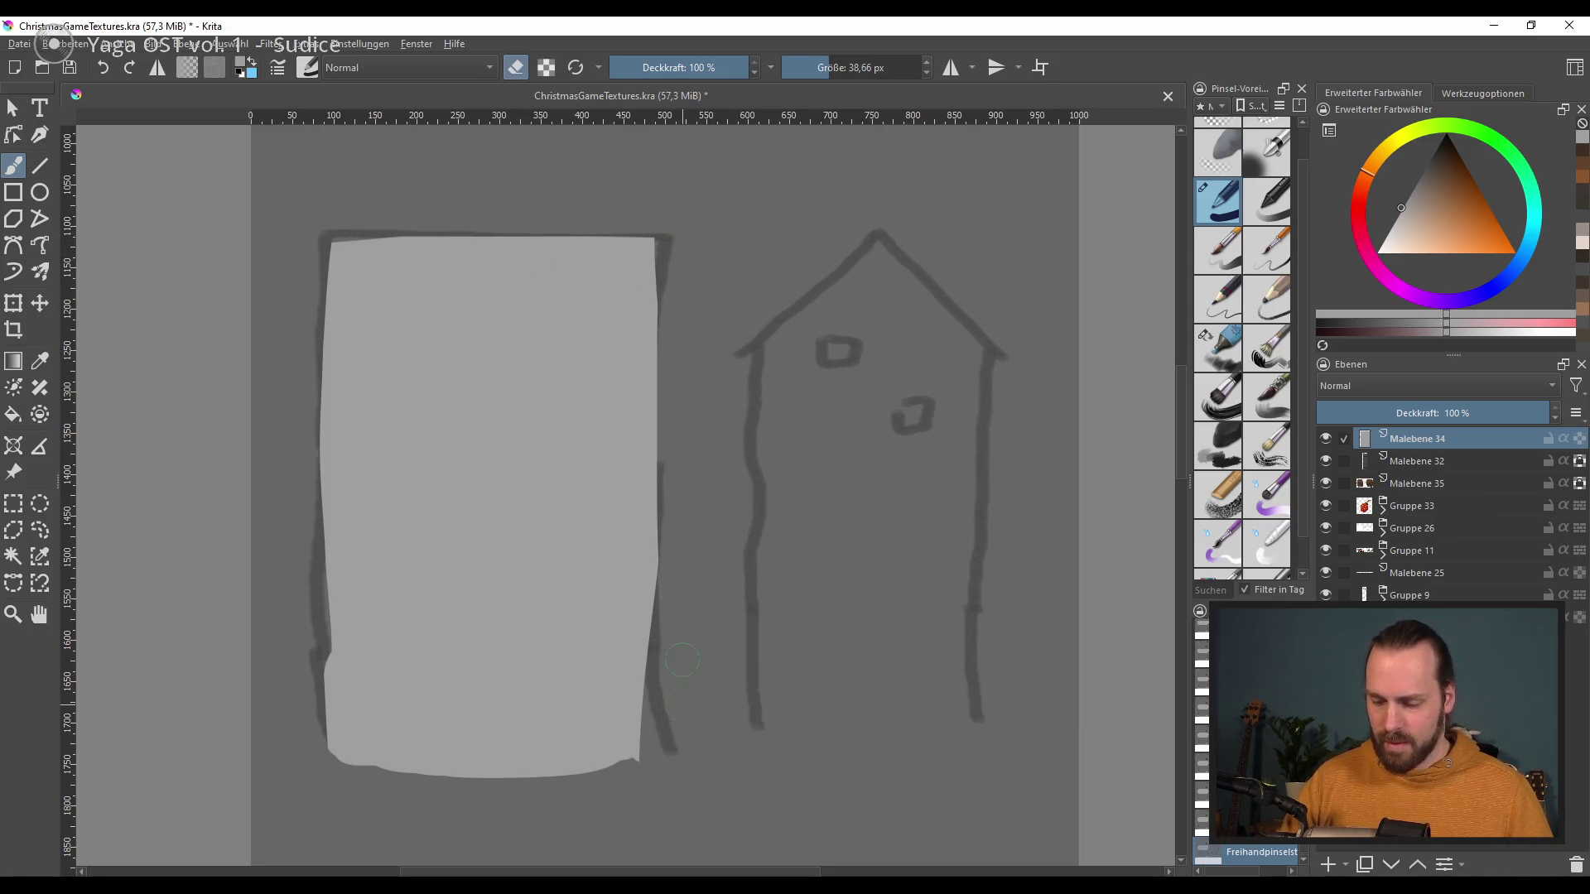
Step: Straighten the block's left edge by alternately erasing and repainting it
drag(311, 414, 327, 754)
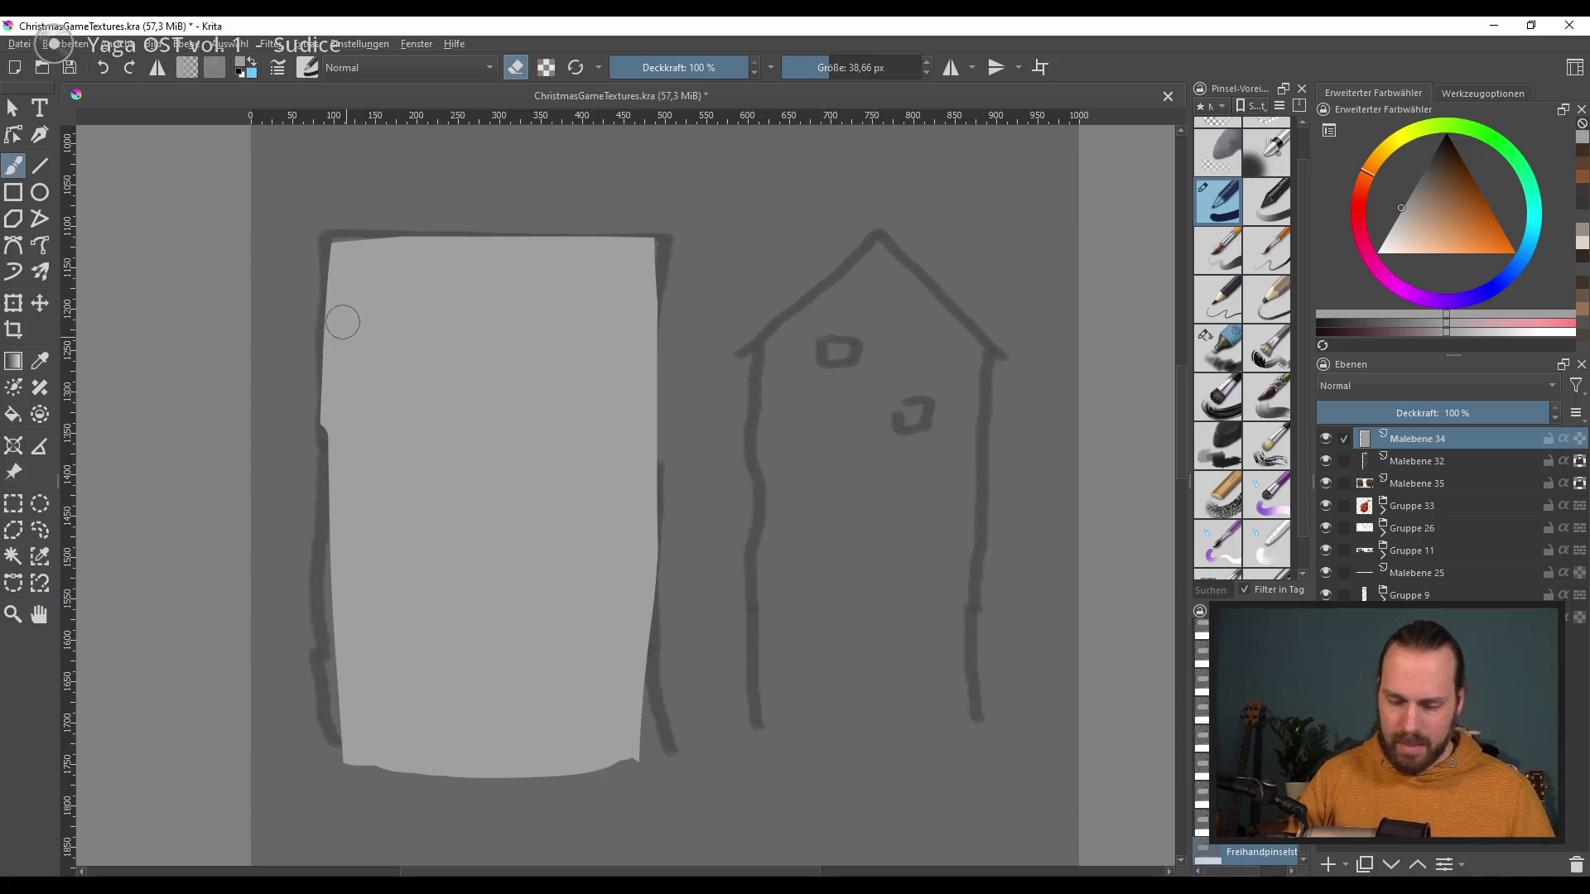
drag(335, 258, 341, 645)
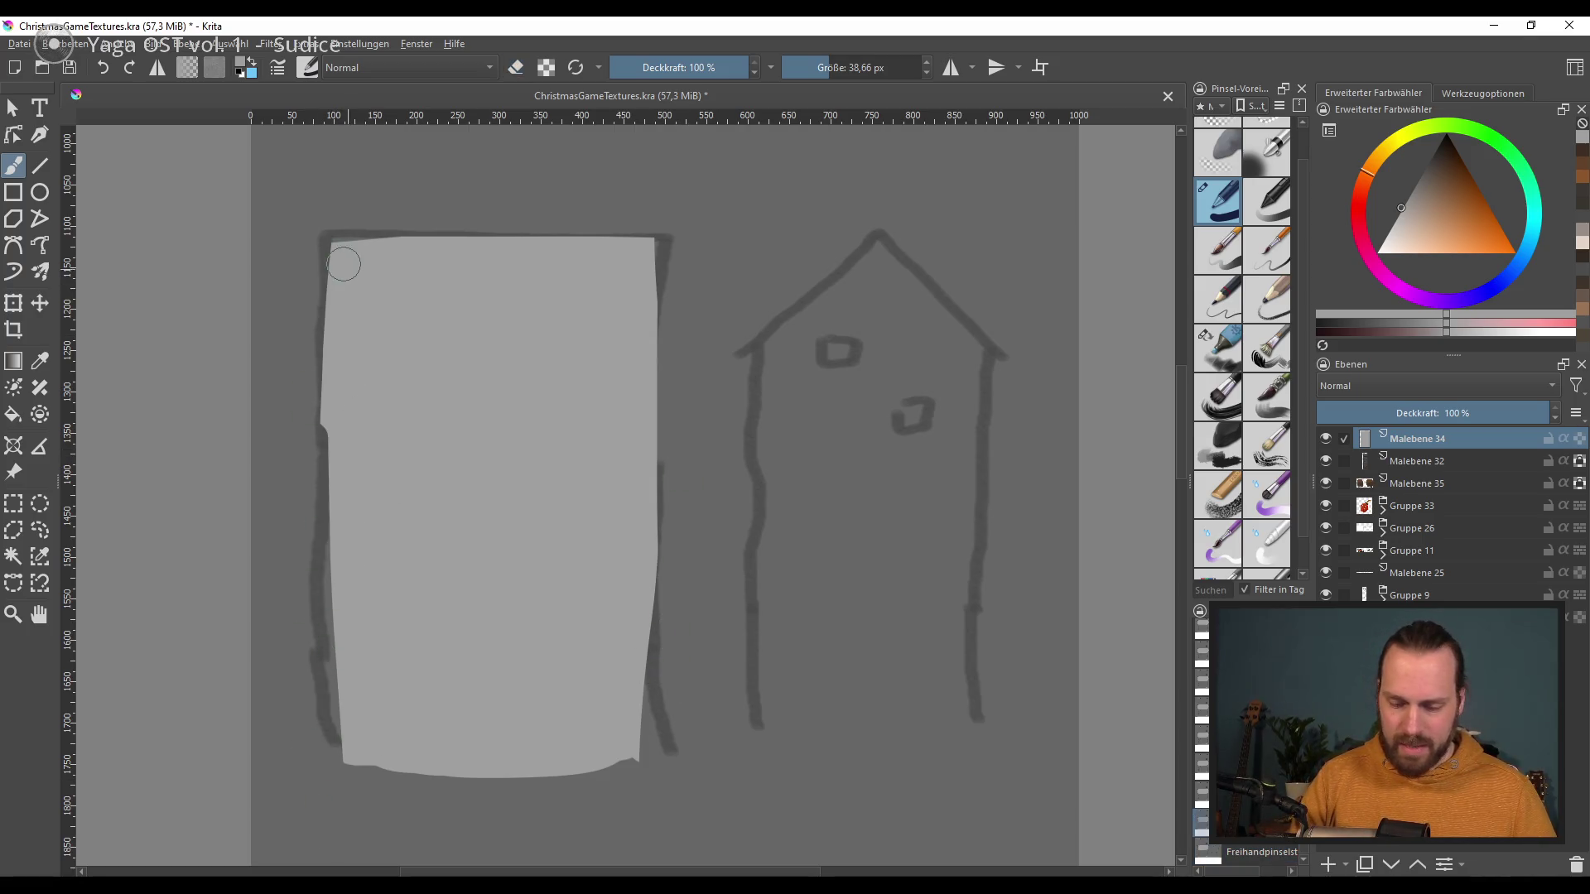
drag(345, 266, 349, 585)
drag(332, 244, 330, 729)
key(e)
drag(337, 248, 352, 762)
key(e)
drag(319, 261, 306, 517)
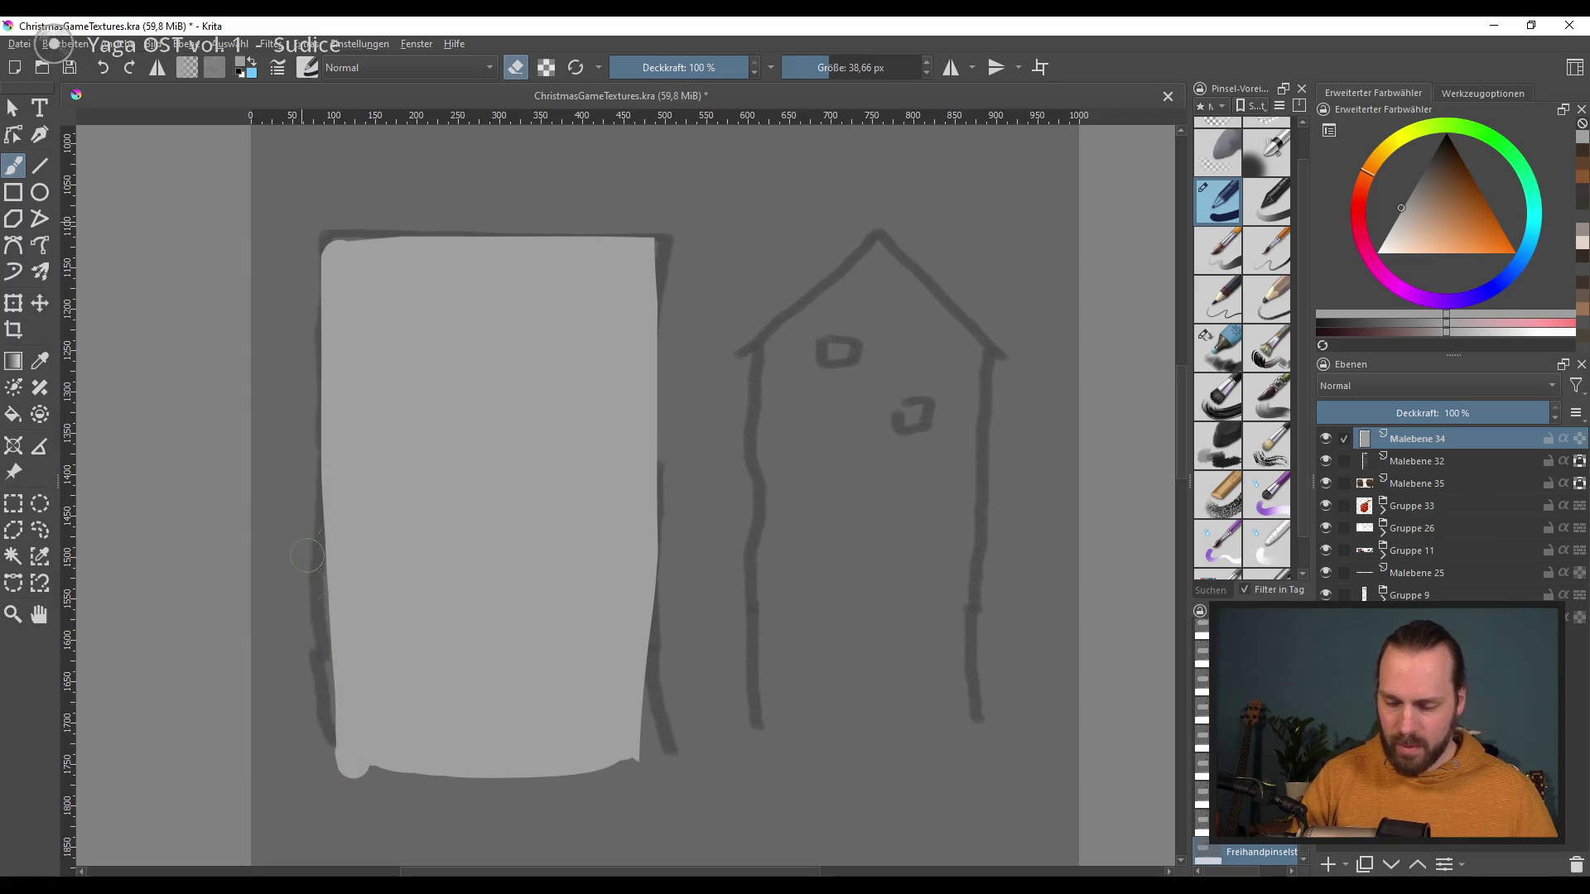
drag(319, 223, 301, 557)
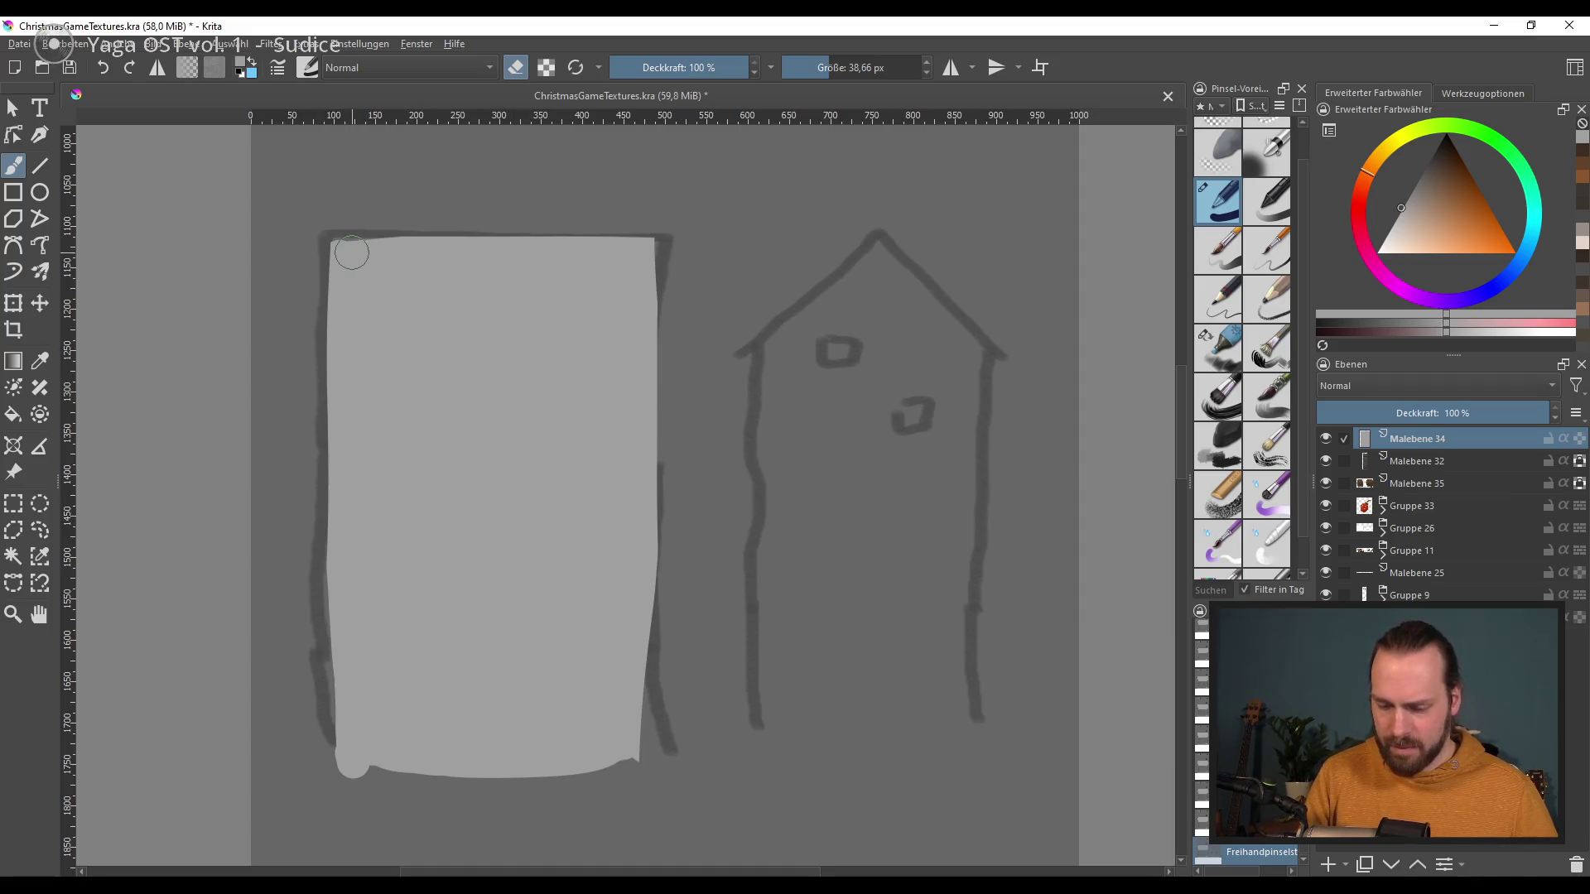
Step: Touch up the block's top-left corner and top edge
key(e)
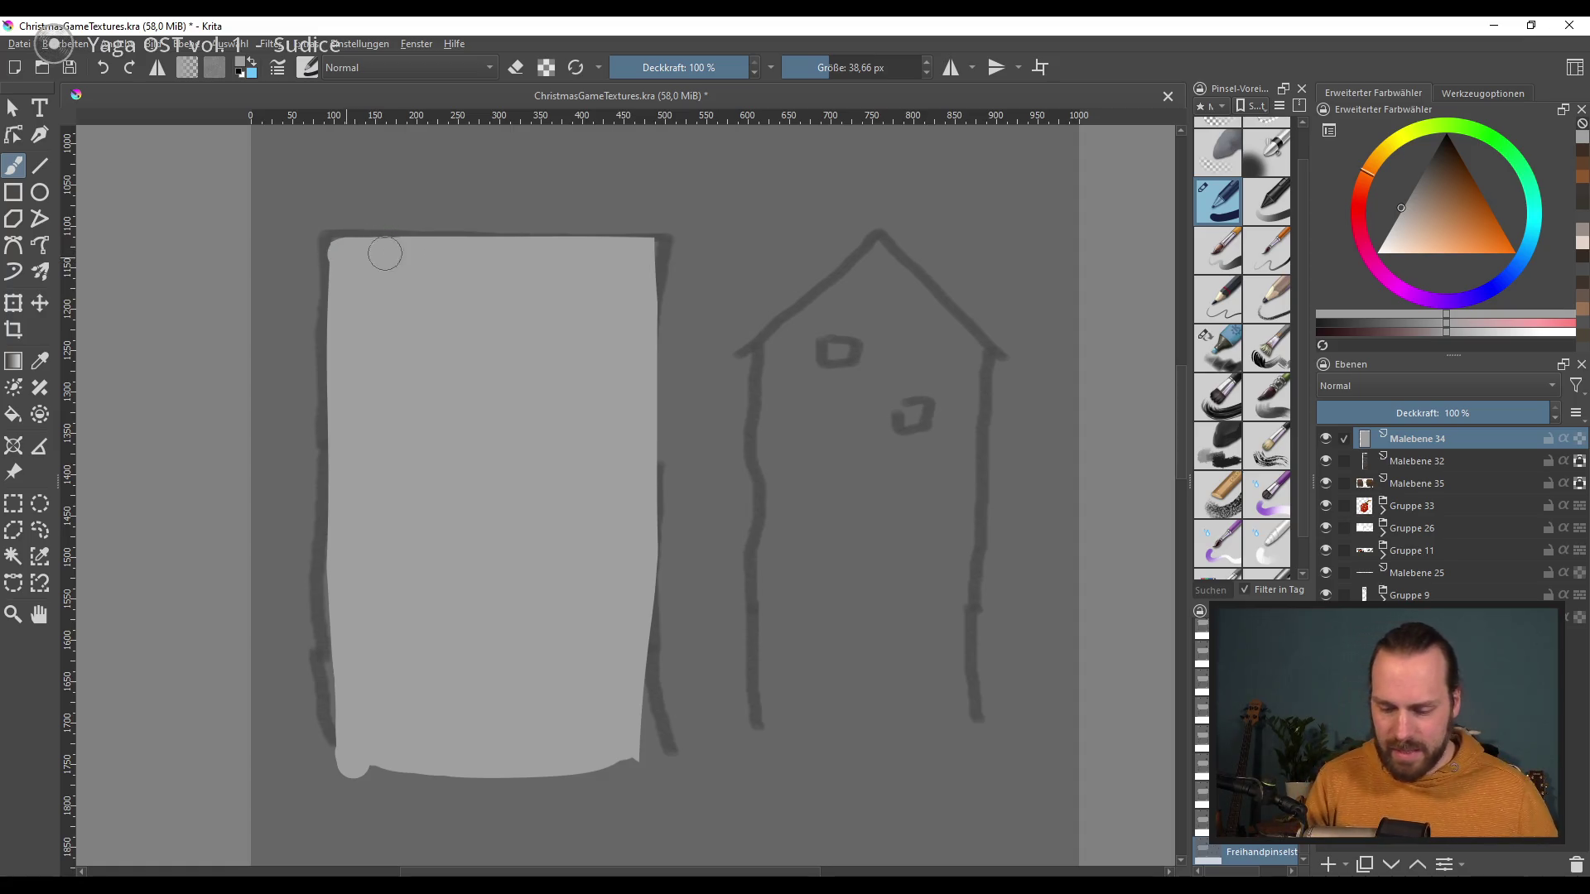
drag(432, 238, 335, 238)
key(e)
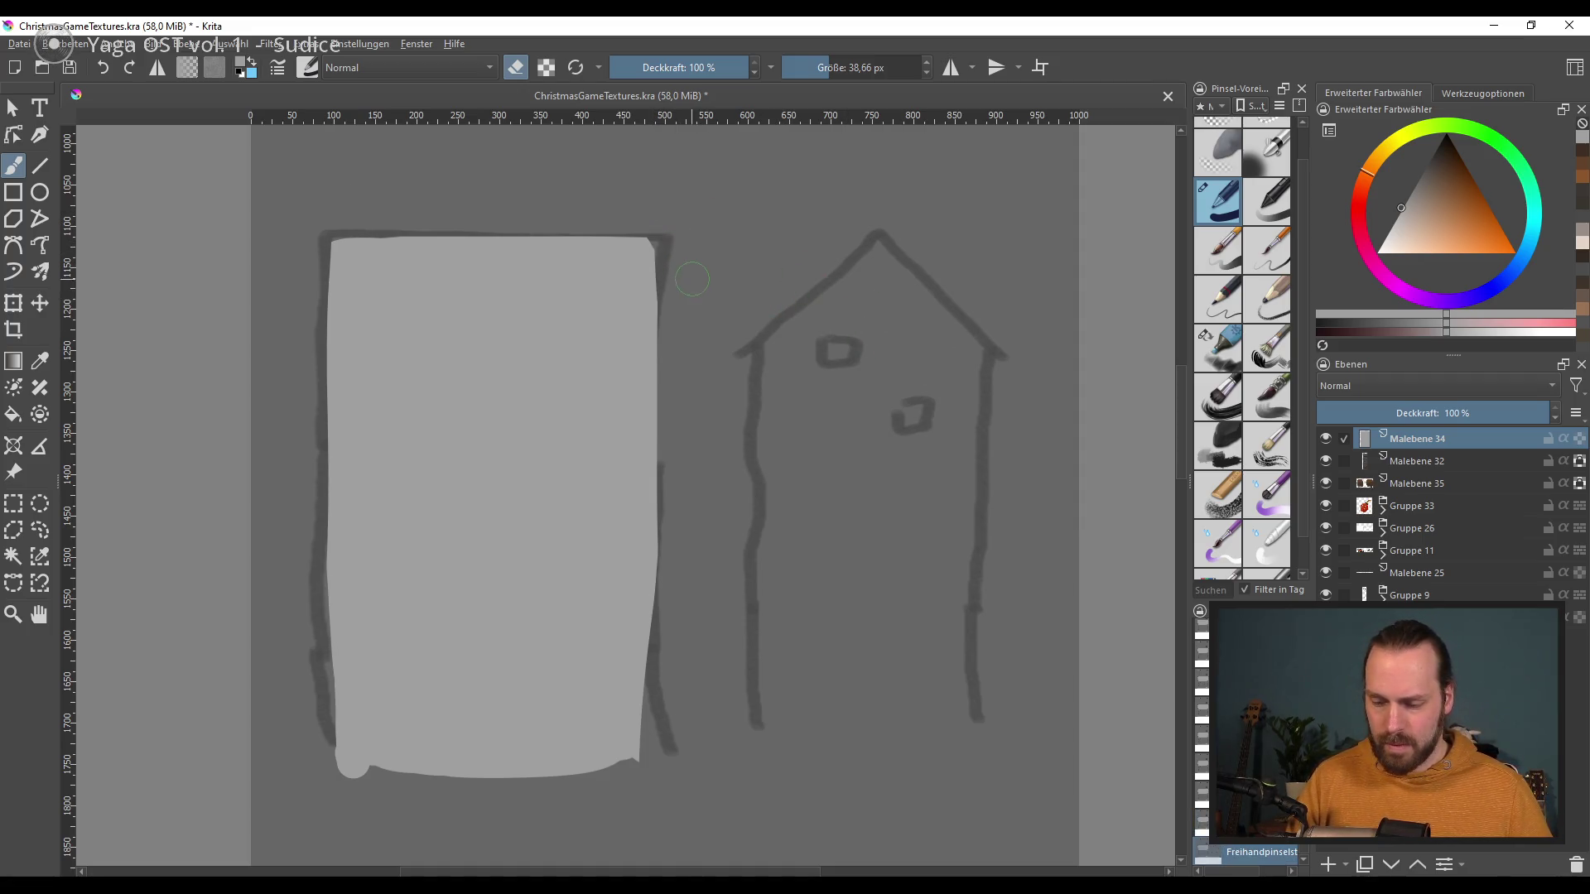
click(585, 242)
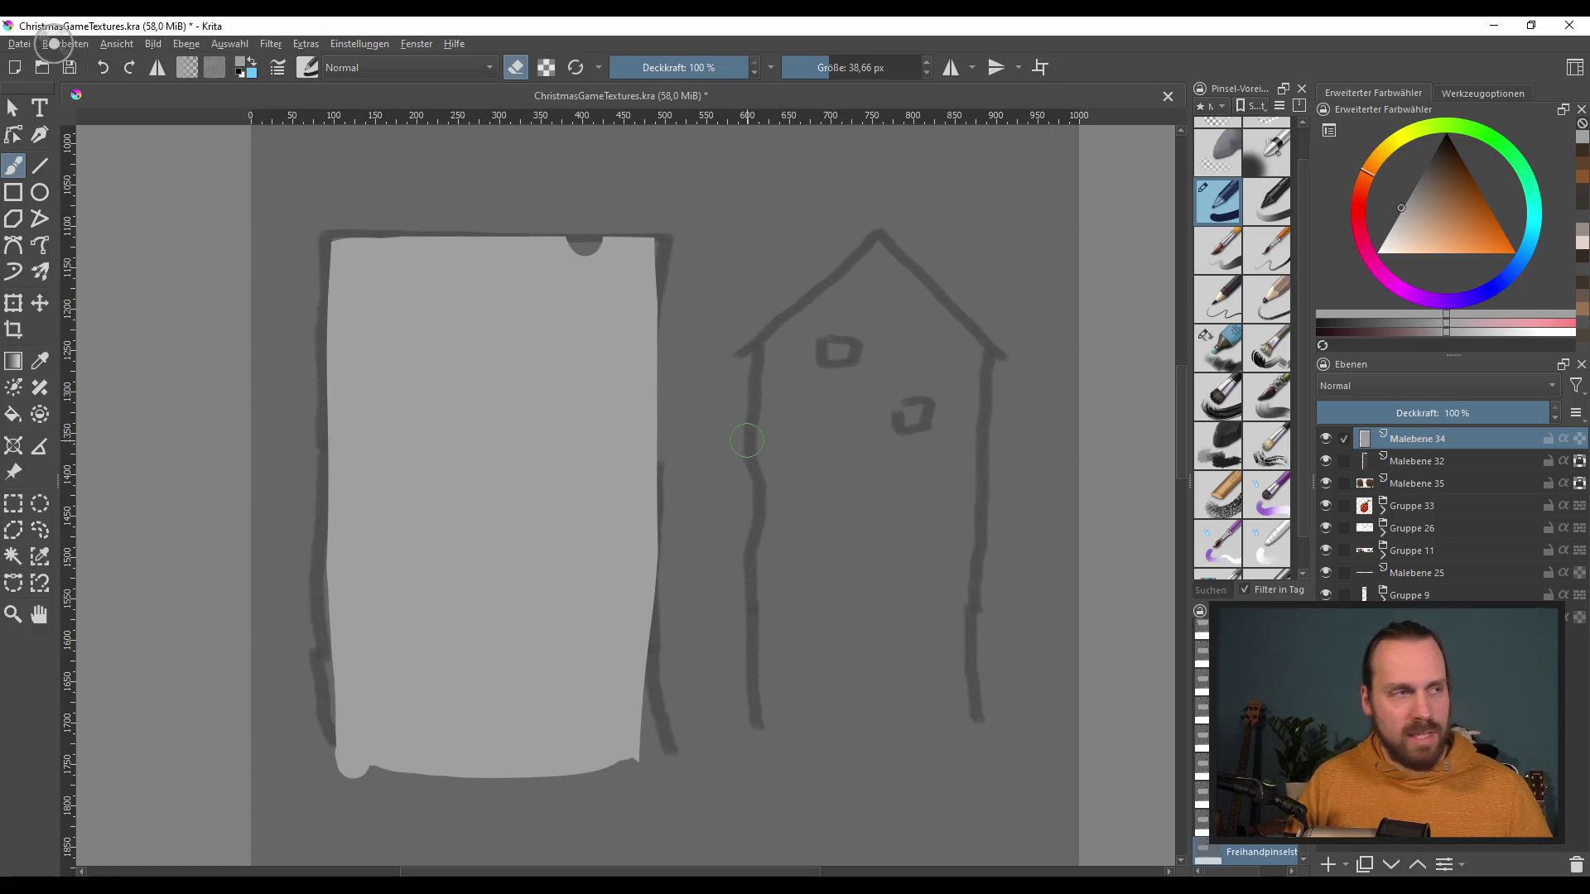
key(ctrl+z)
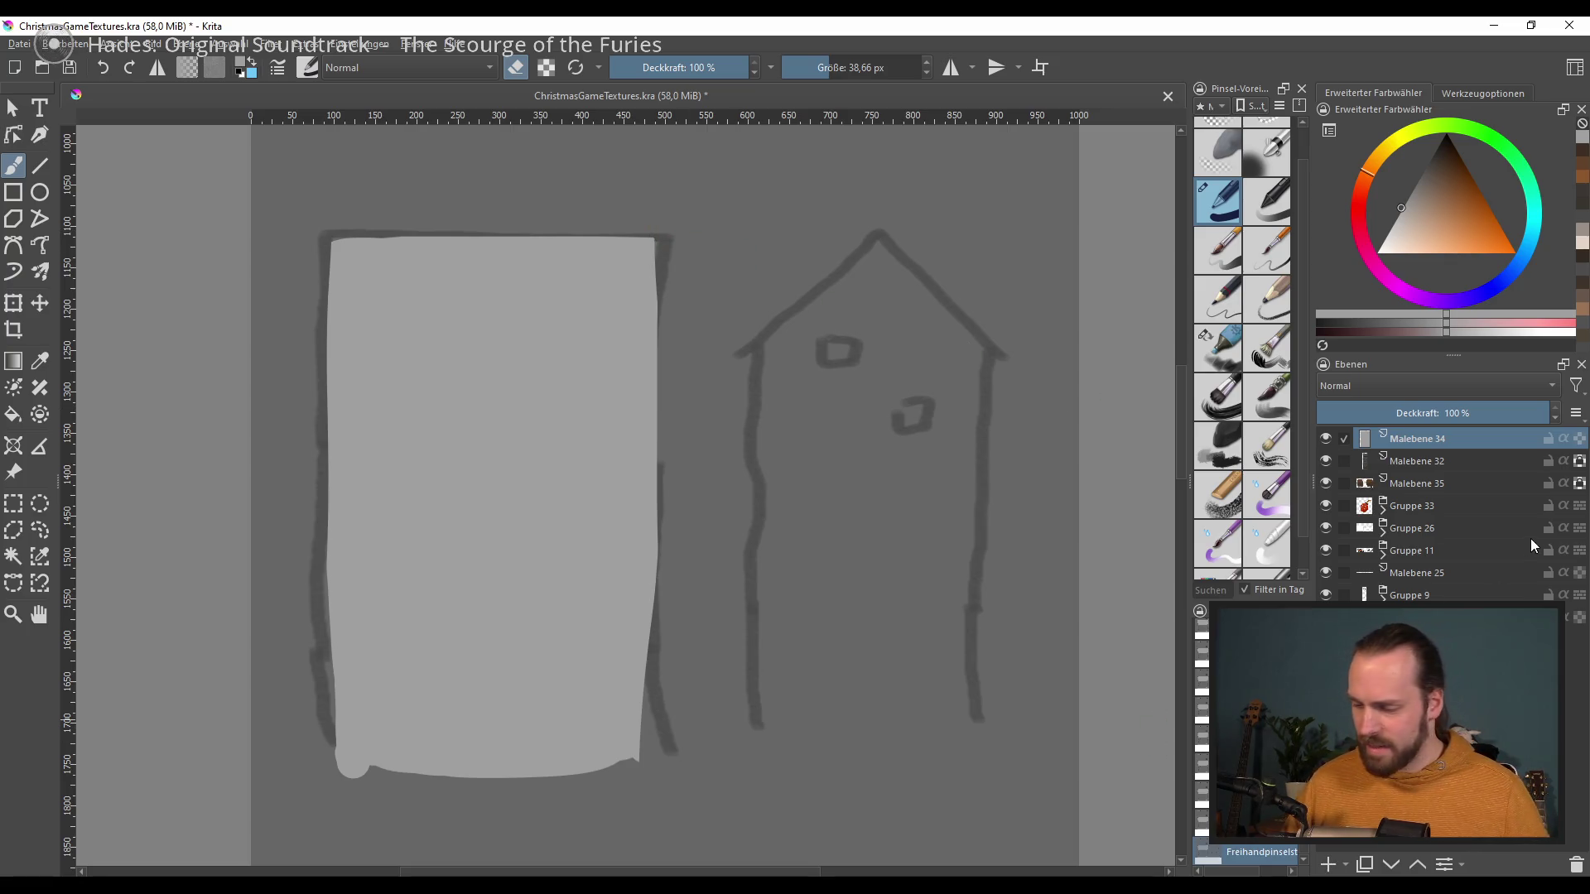
click(1227, 359)
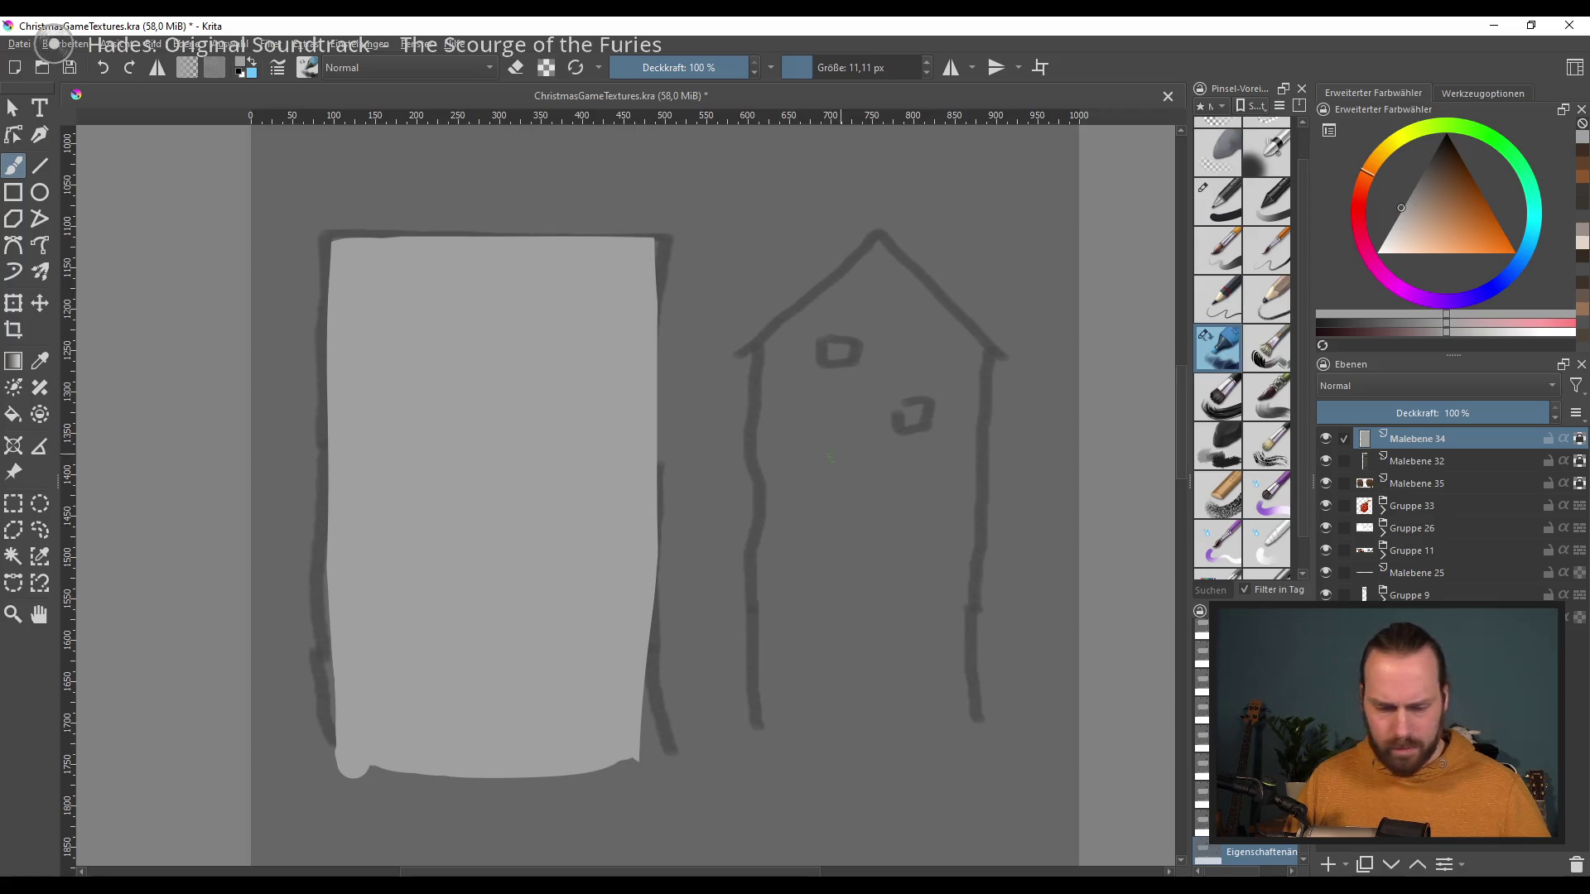
Step: Choose a dark blue paint colour and enlarge the brush to about 183 px
drag(1400, 210, 1440, 209)
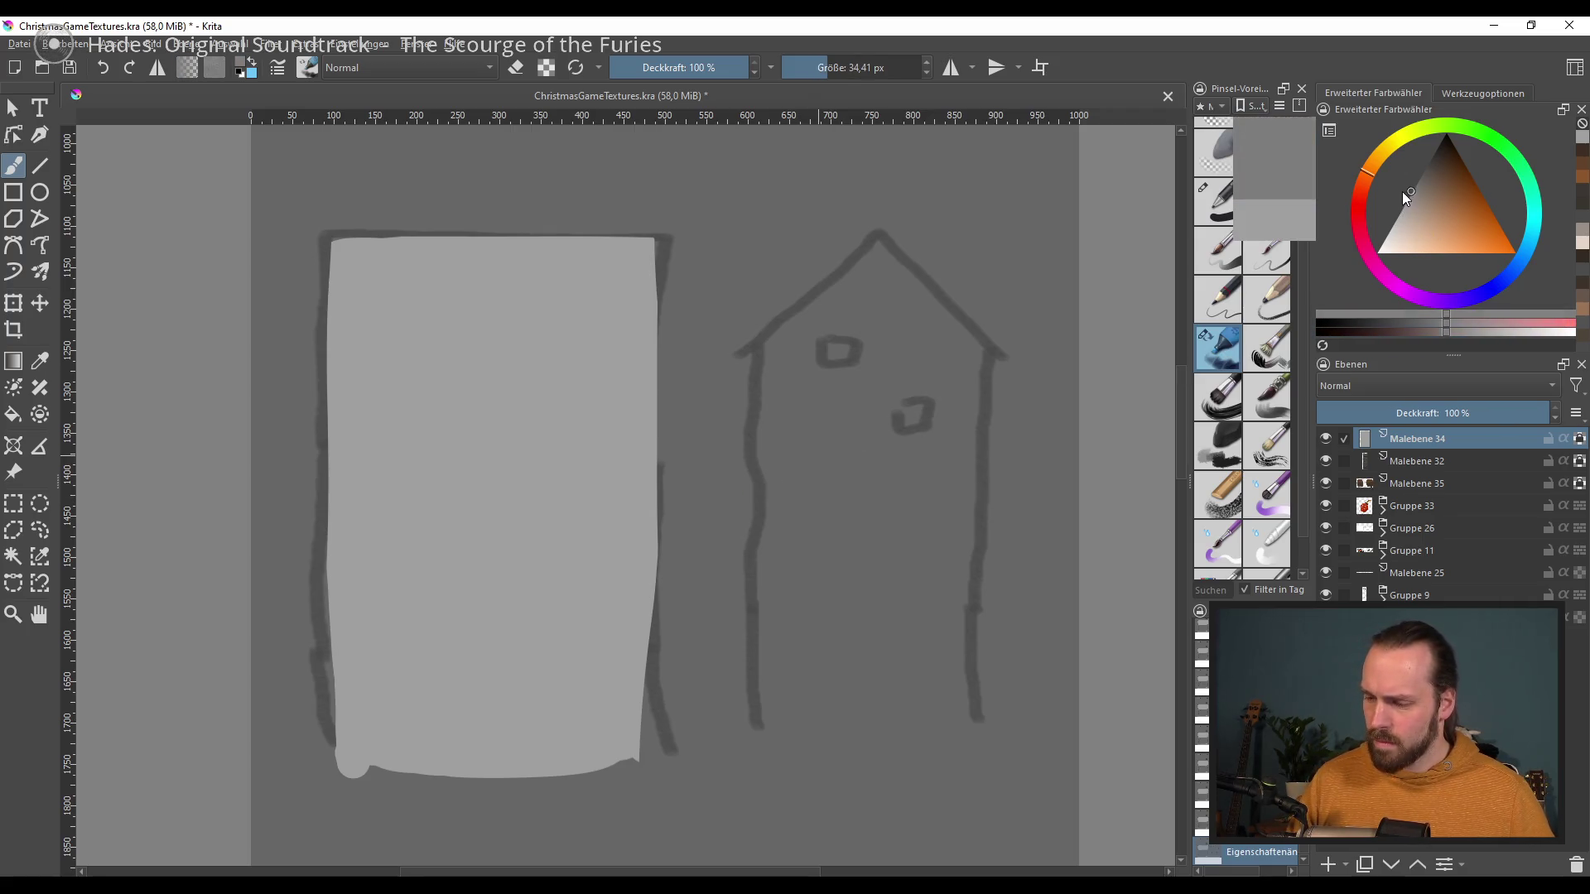
click(1466, 191)
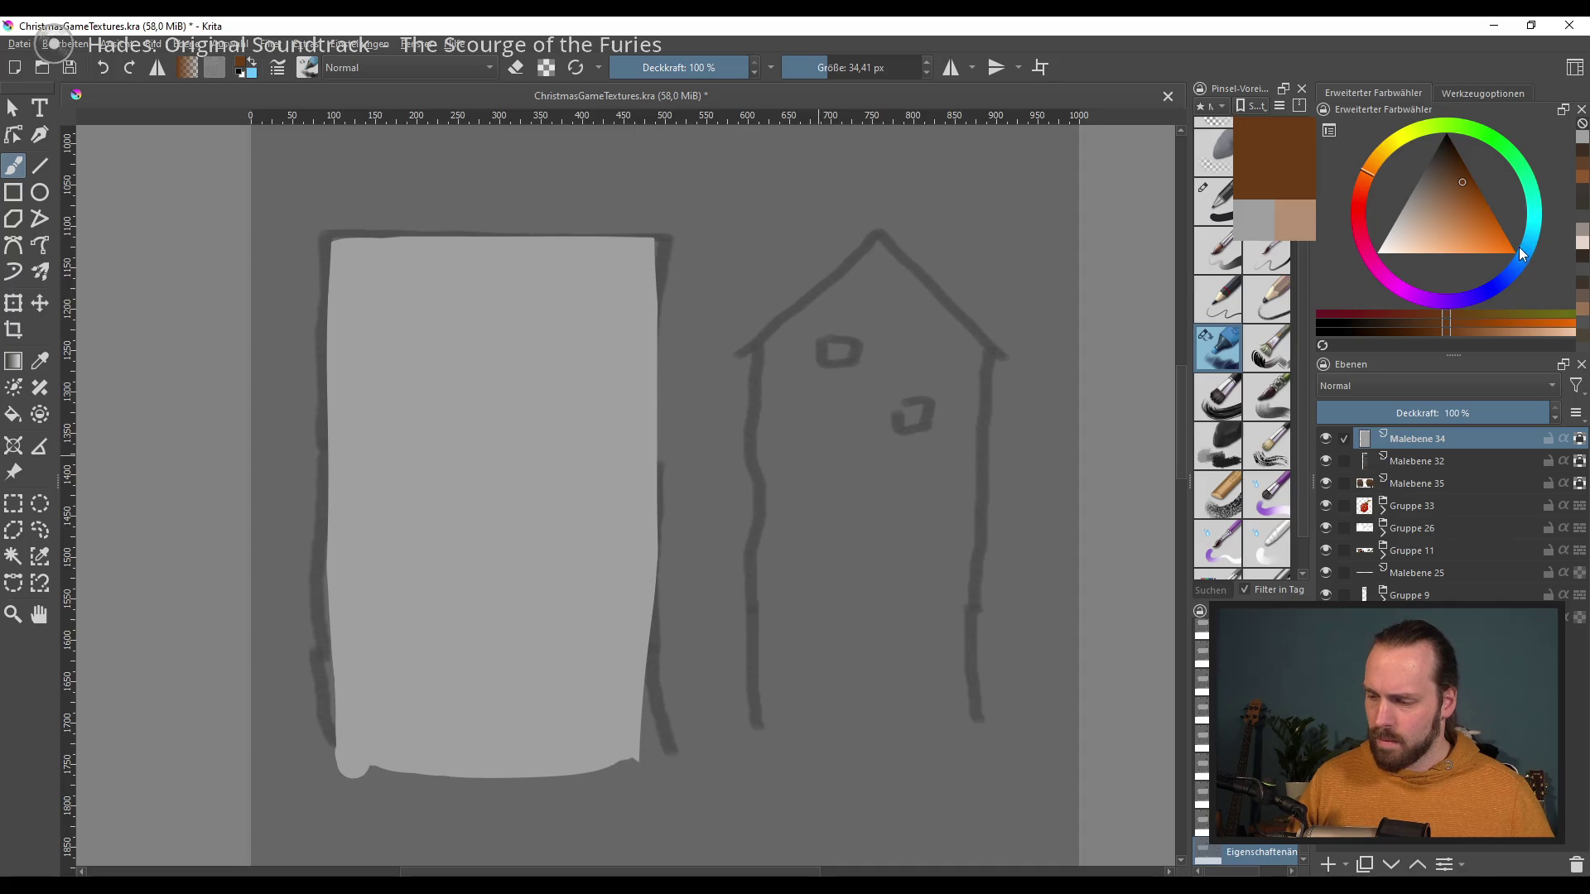
click(1504, 278)
click(1437, 172)
click(1506, 273)
key(bracketright)
key(bracketright)
key(bracketright)
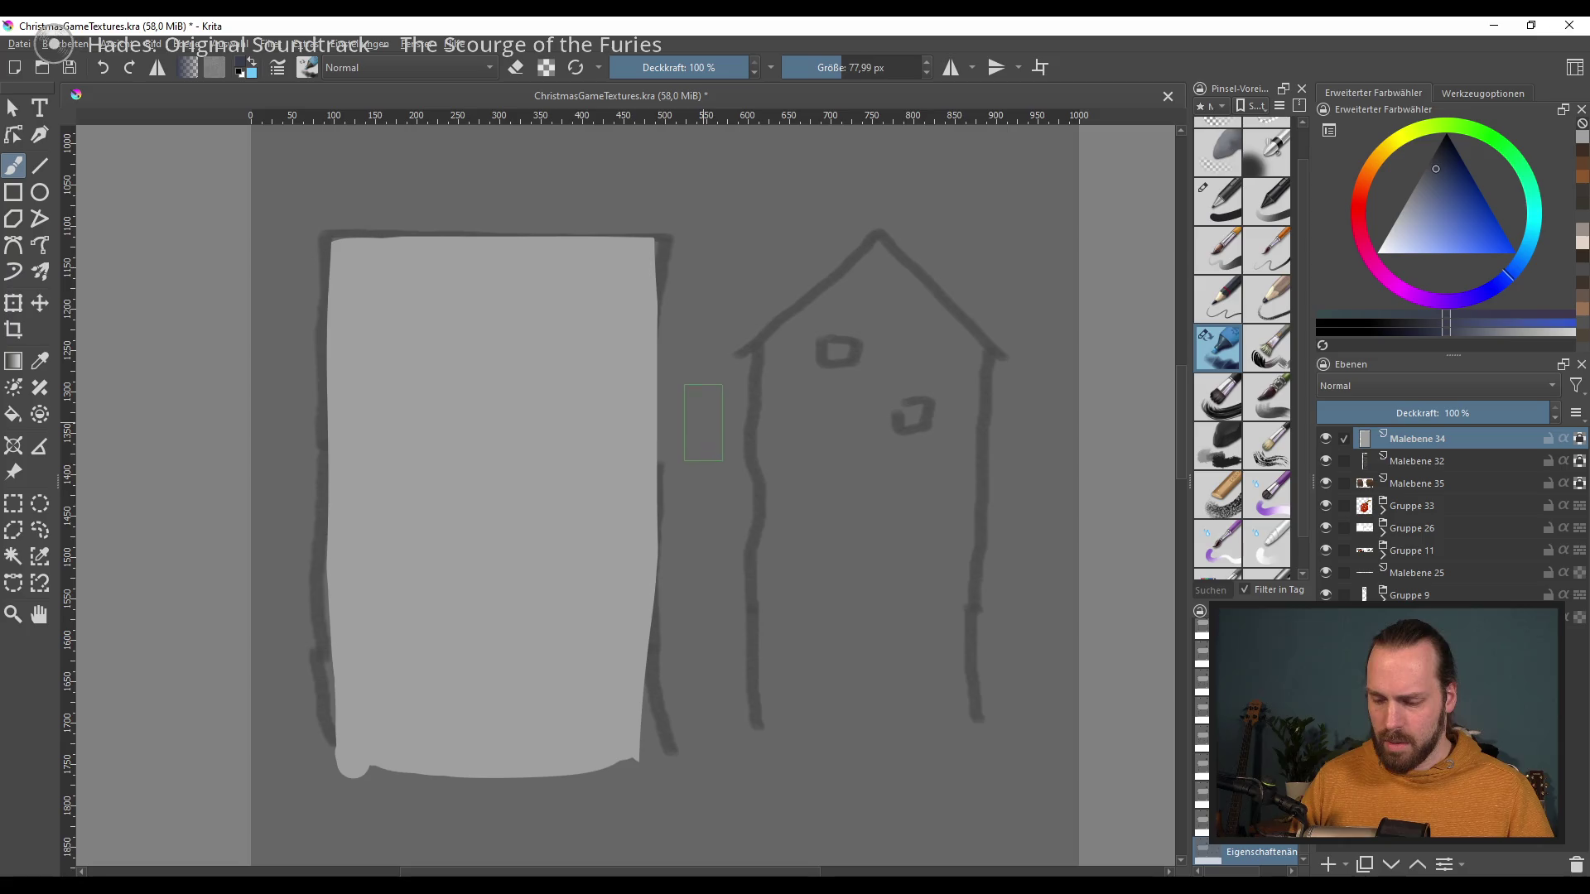
key(bracketright)
key(bracketright)
drag(638, 240, 638, 377)
key(bracketright)
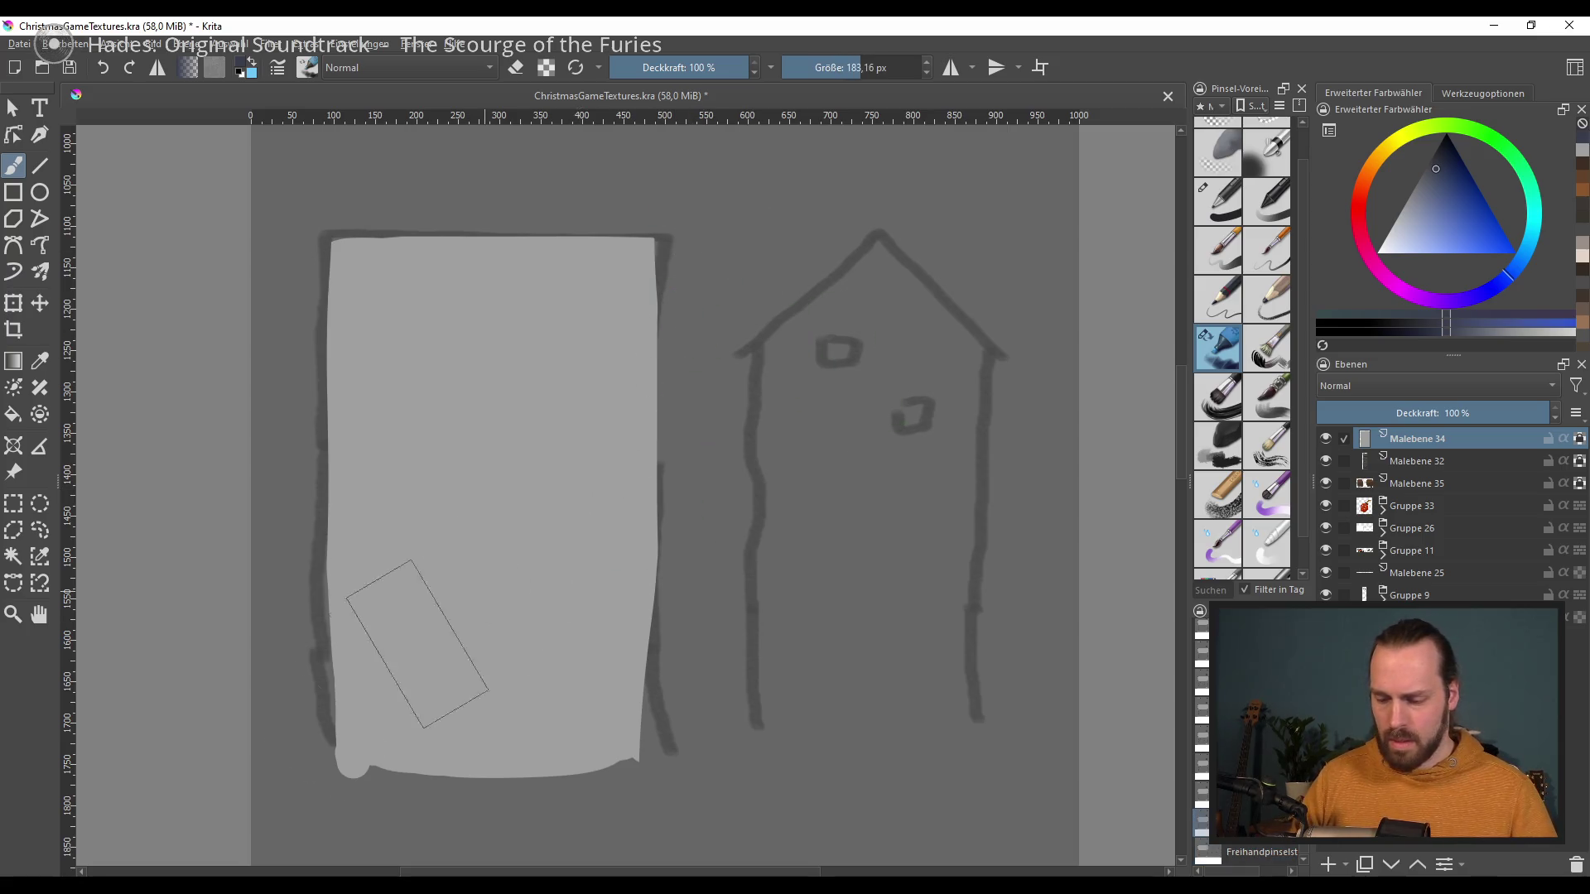
Step: Shade the lower block with a soft dark-blue gradient blended with grey-blue, then add Malebene 36
drag(476, 505, 401, 692)
drag(580, 580, 414, 704)
key(ctrl+z)
key(ctrl+z)
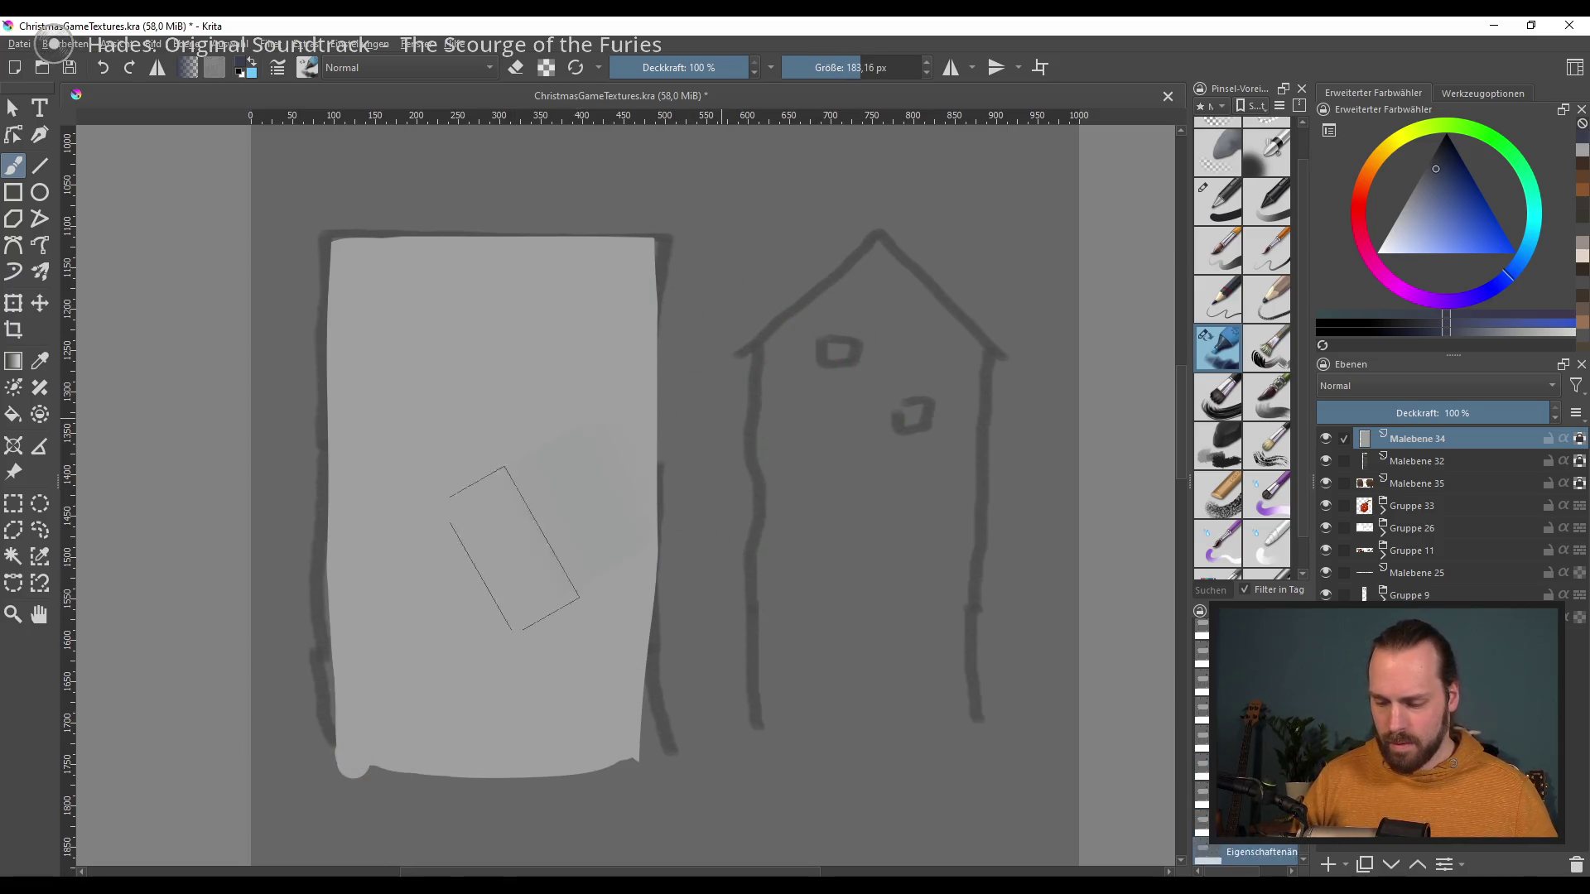
drag(547, 654, 431, 720)
ctrl+click(533, 639)
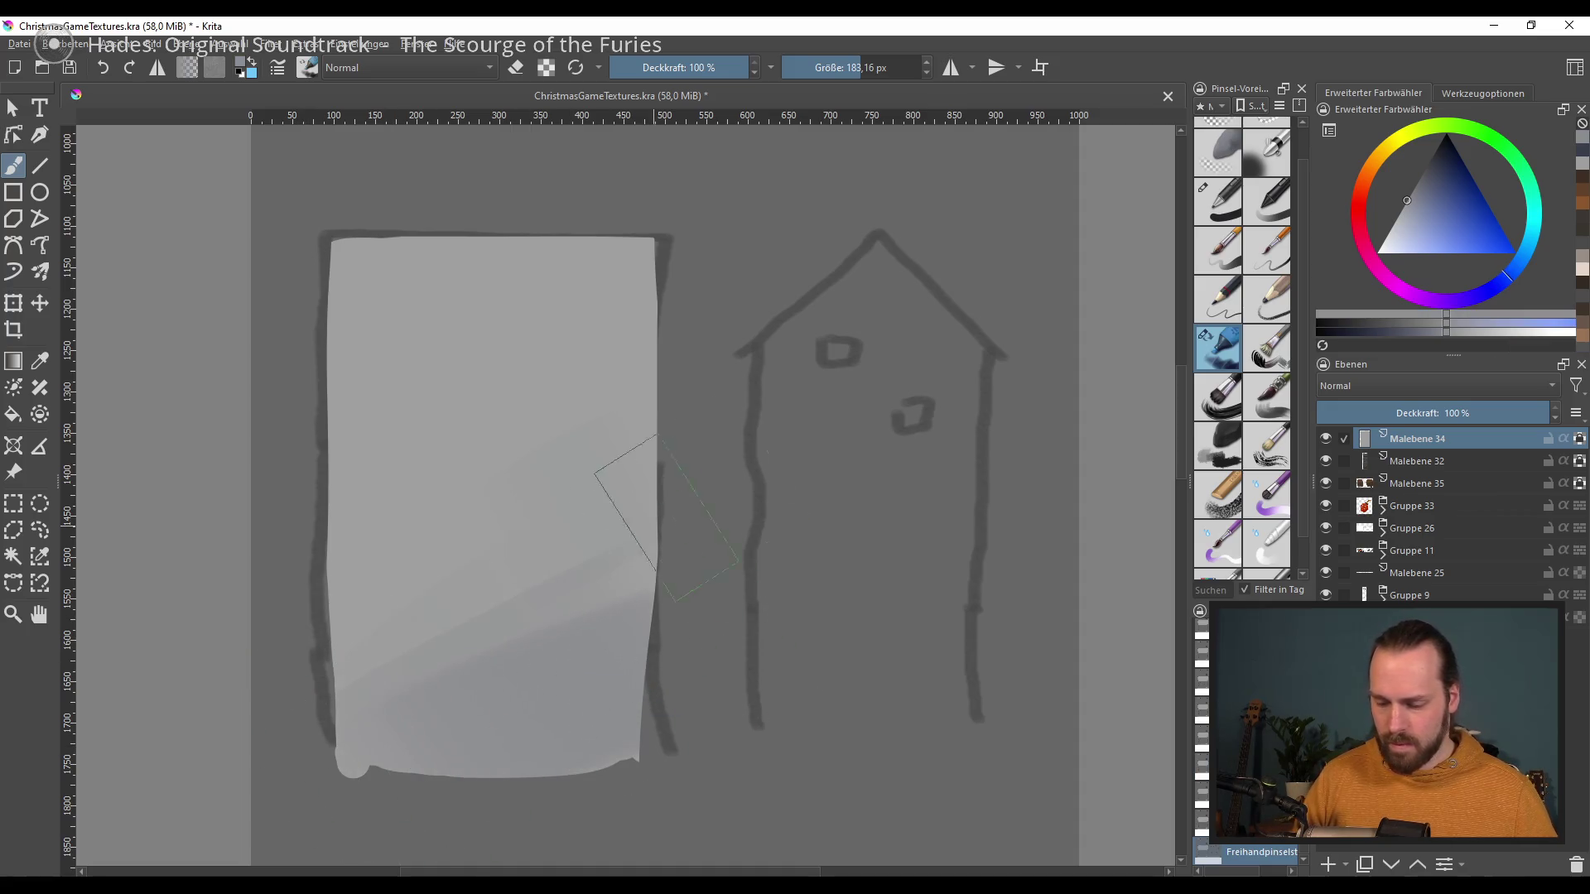
drag(621, 365, 361, 621)
drag(590, 544, 366, 315)
mouse_move(620, 587)
shift+mouse_down()
mouse_move(579, 587)
mouse_move(602, 587)
shift+mouse_up()
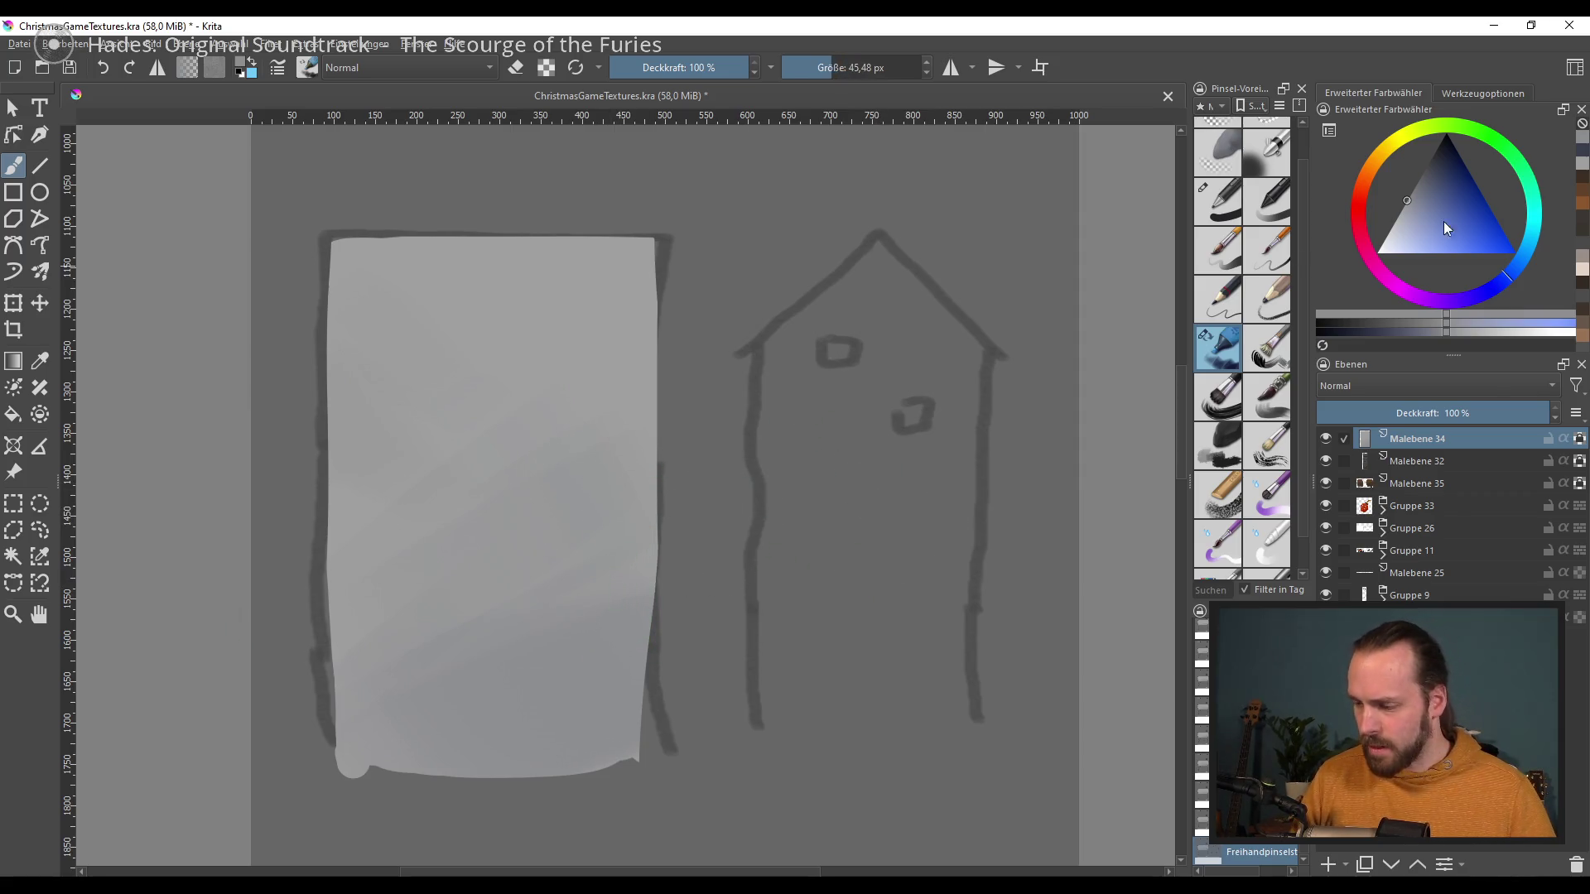
click(1330, 861)
click(1422, 170)
Step: Shrink the brush to about 21 px and draw a dark horizontal band across the block's top
shift+drag(630, 463, 612, 463)
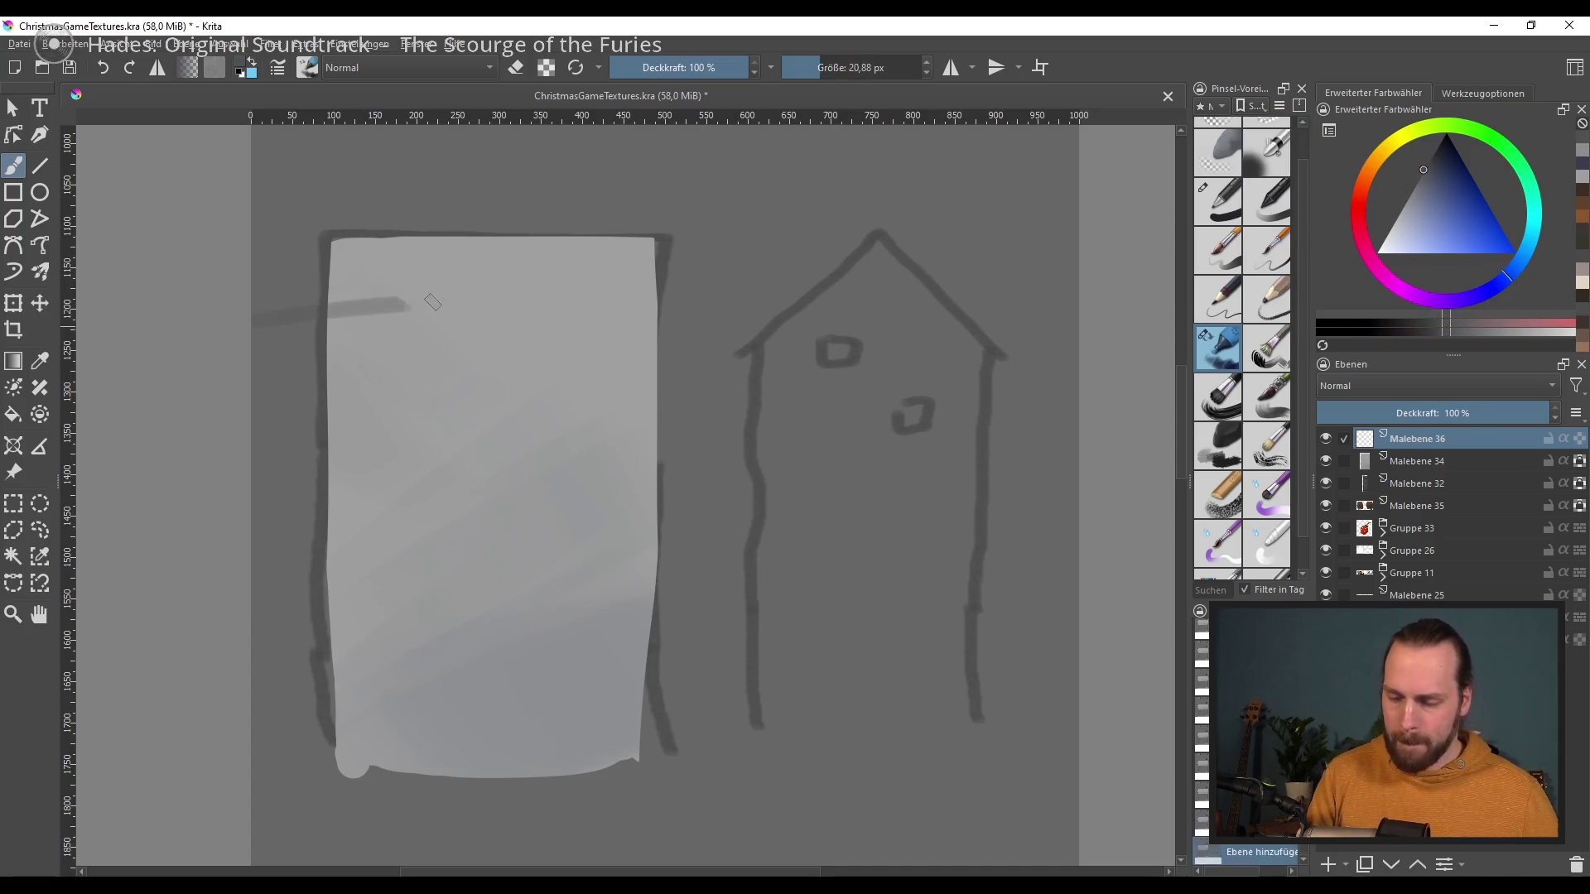
drag(342, 310, 679, 346)
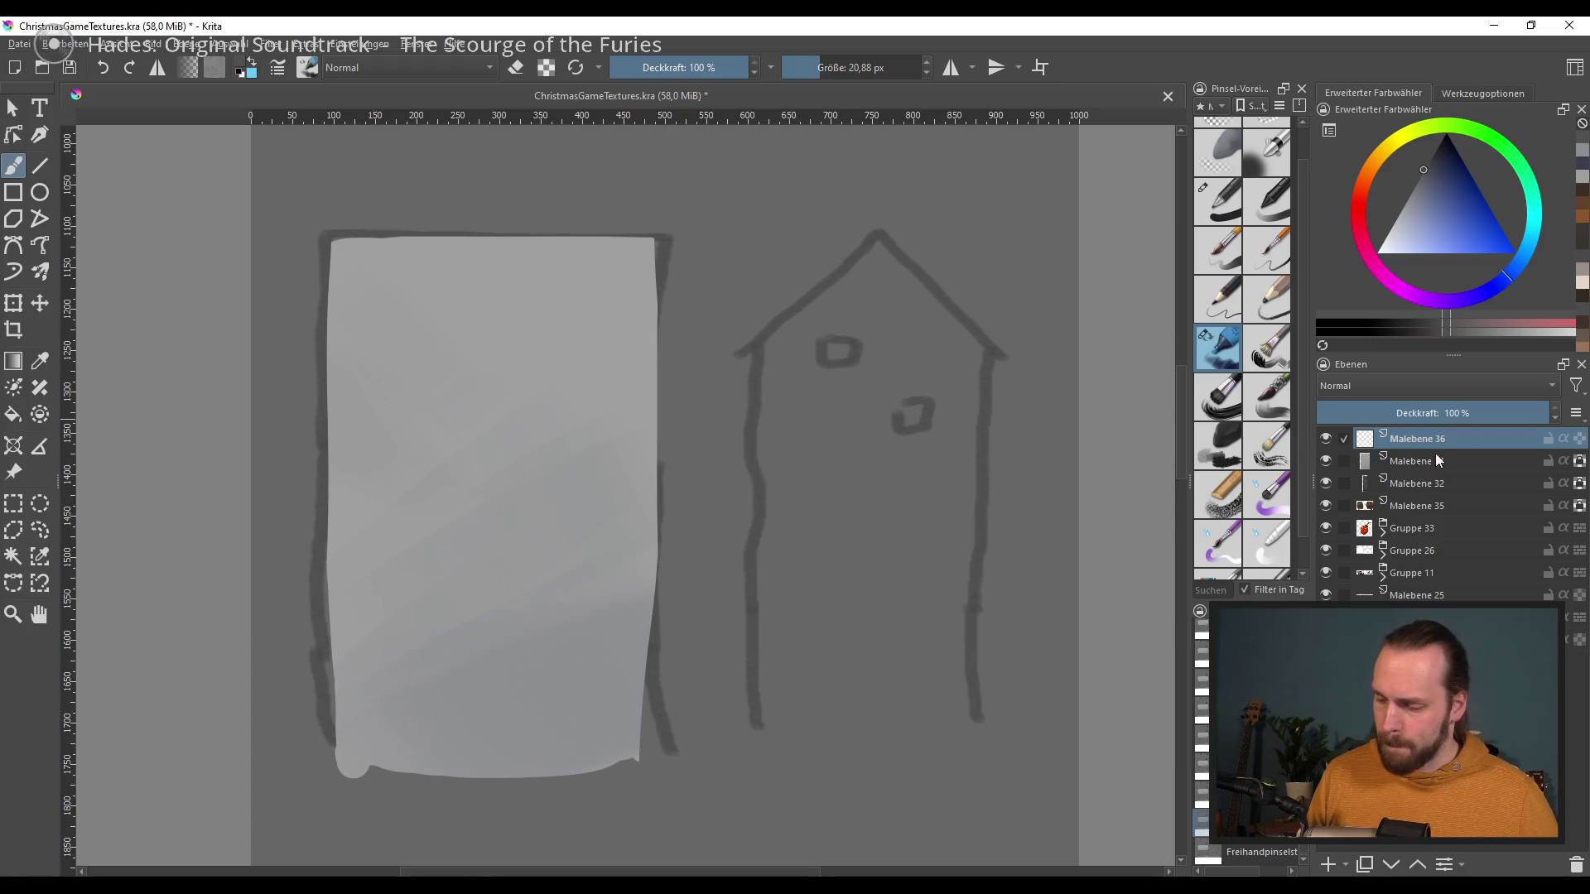
key(ctrl+z)
key(ctrl+z)
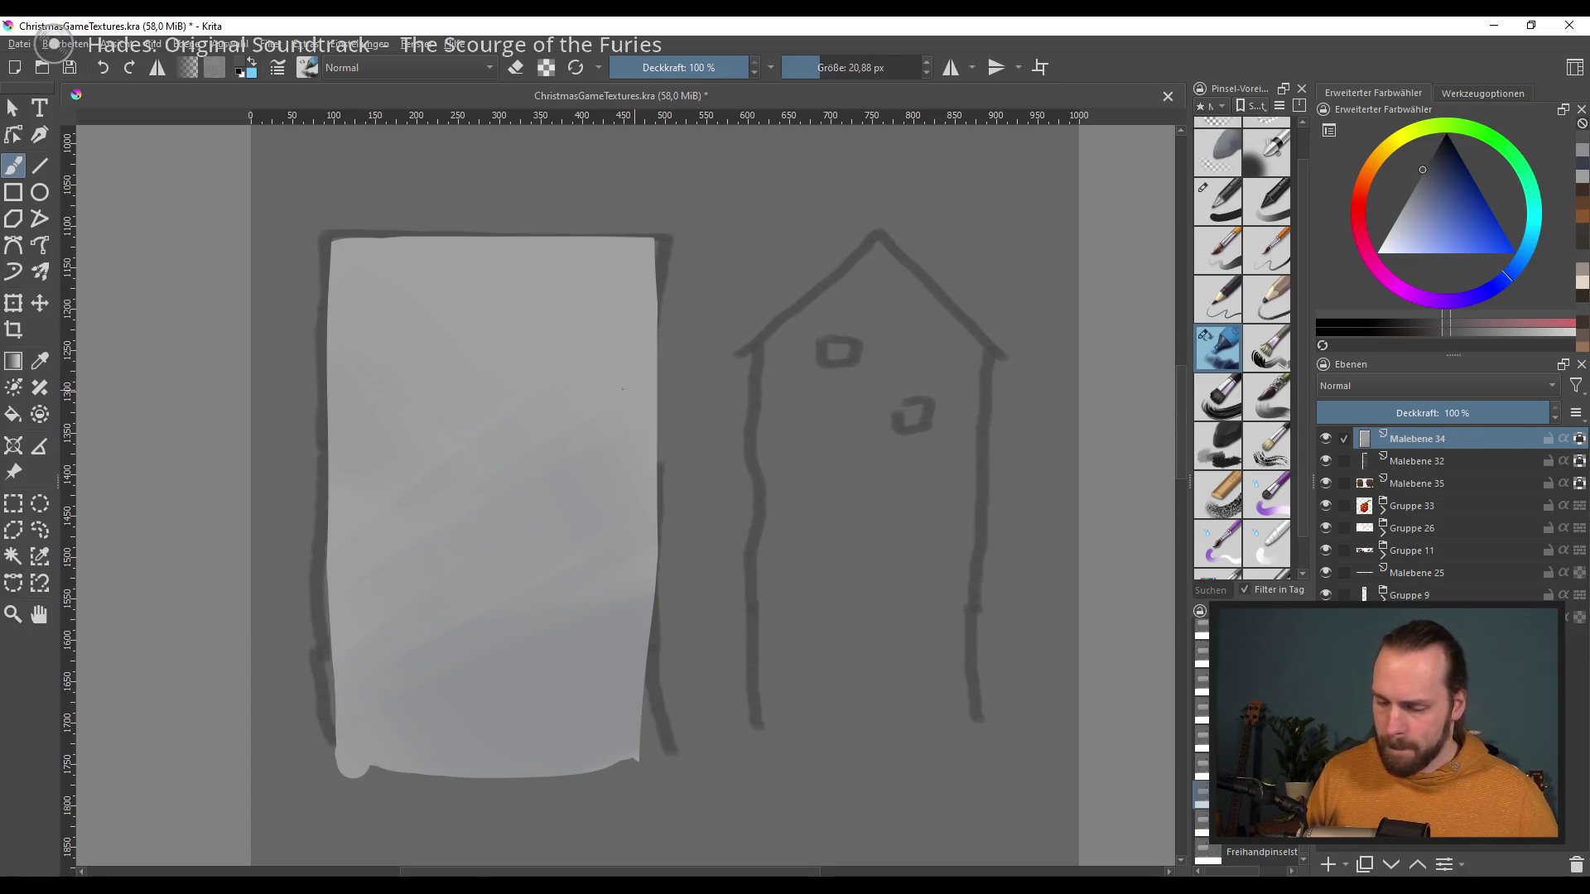
drag(319, 322, 743, 323)
key(ctrl+z)
drag(323, 317, 689, 328)
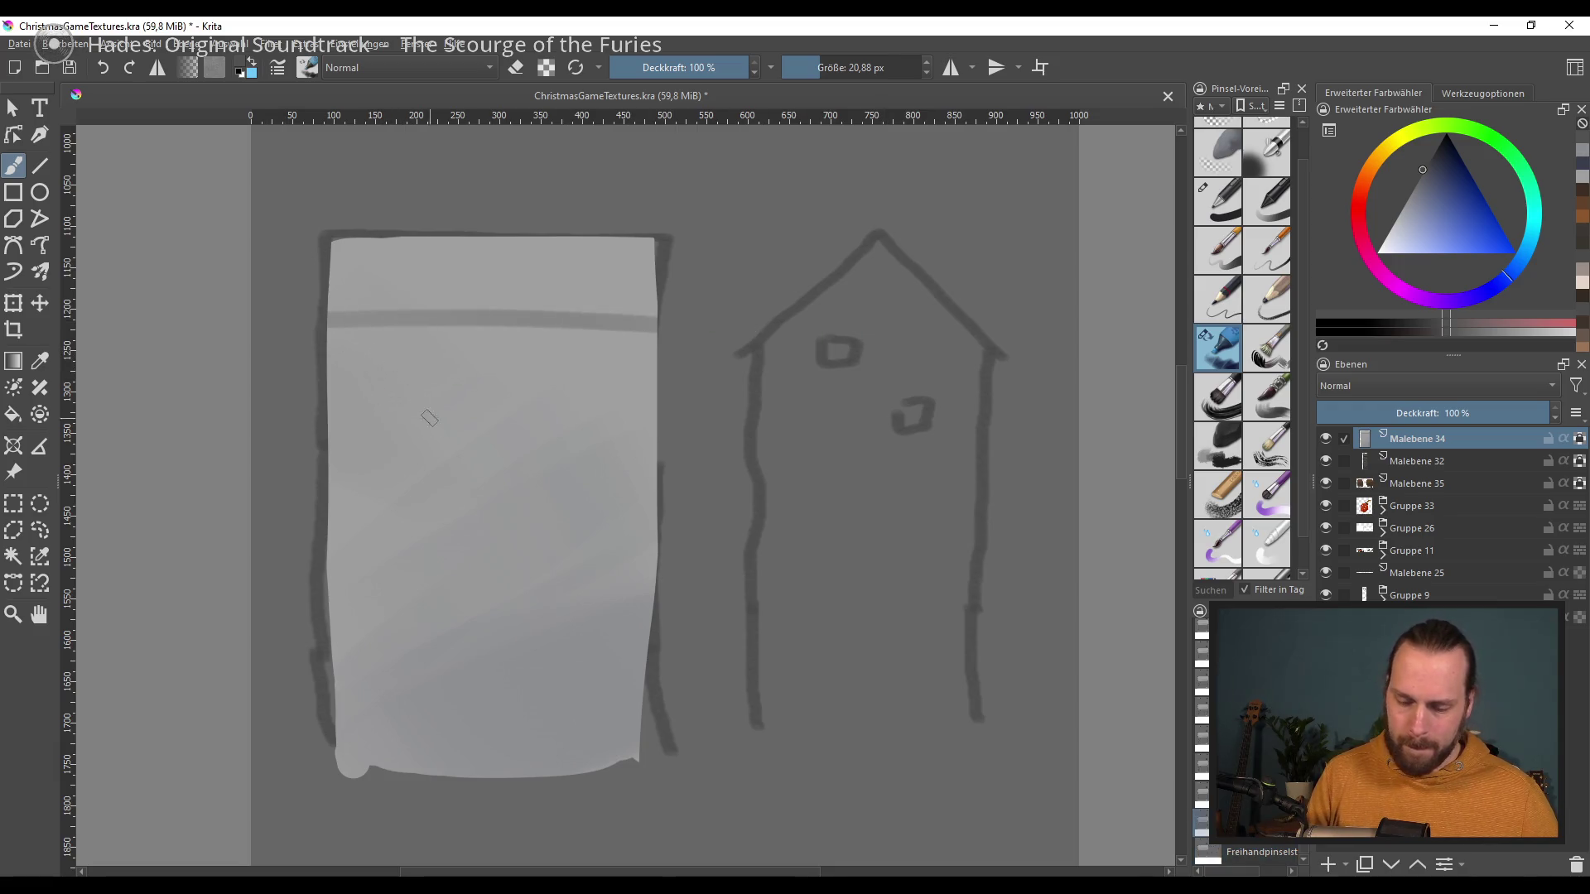
Step: Add a new layer above Malebene 34 and choose a muted tan-brown colour
scroll(463, 348, up, 2)
click(1327, 864)
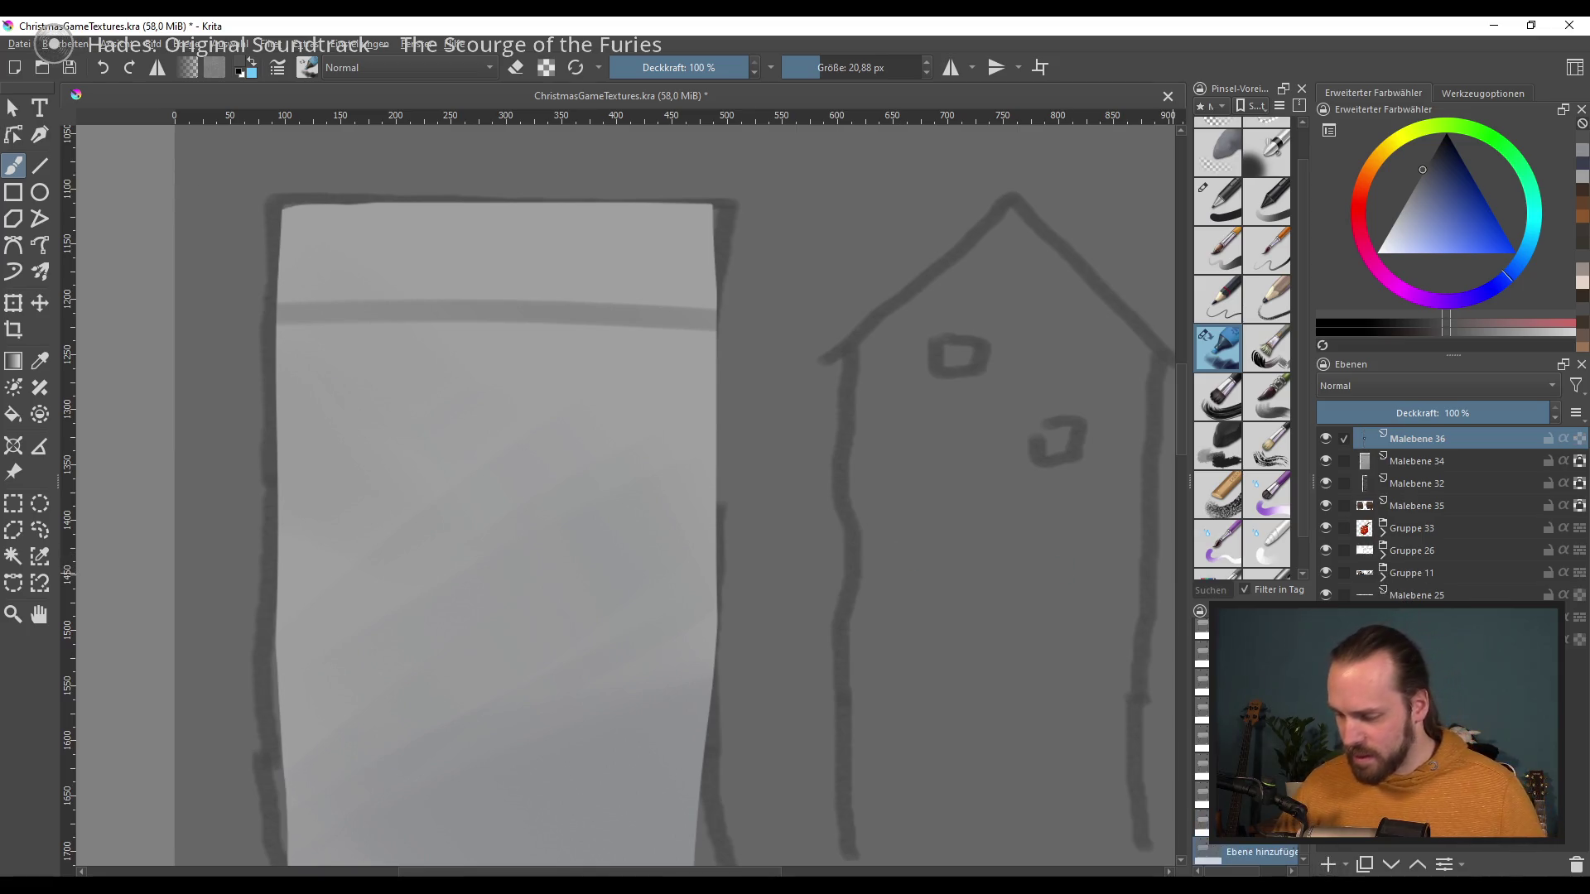
click(1429, 160)
click(1371, 167)
drag(1447, 189, 1435, 203)
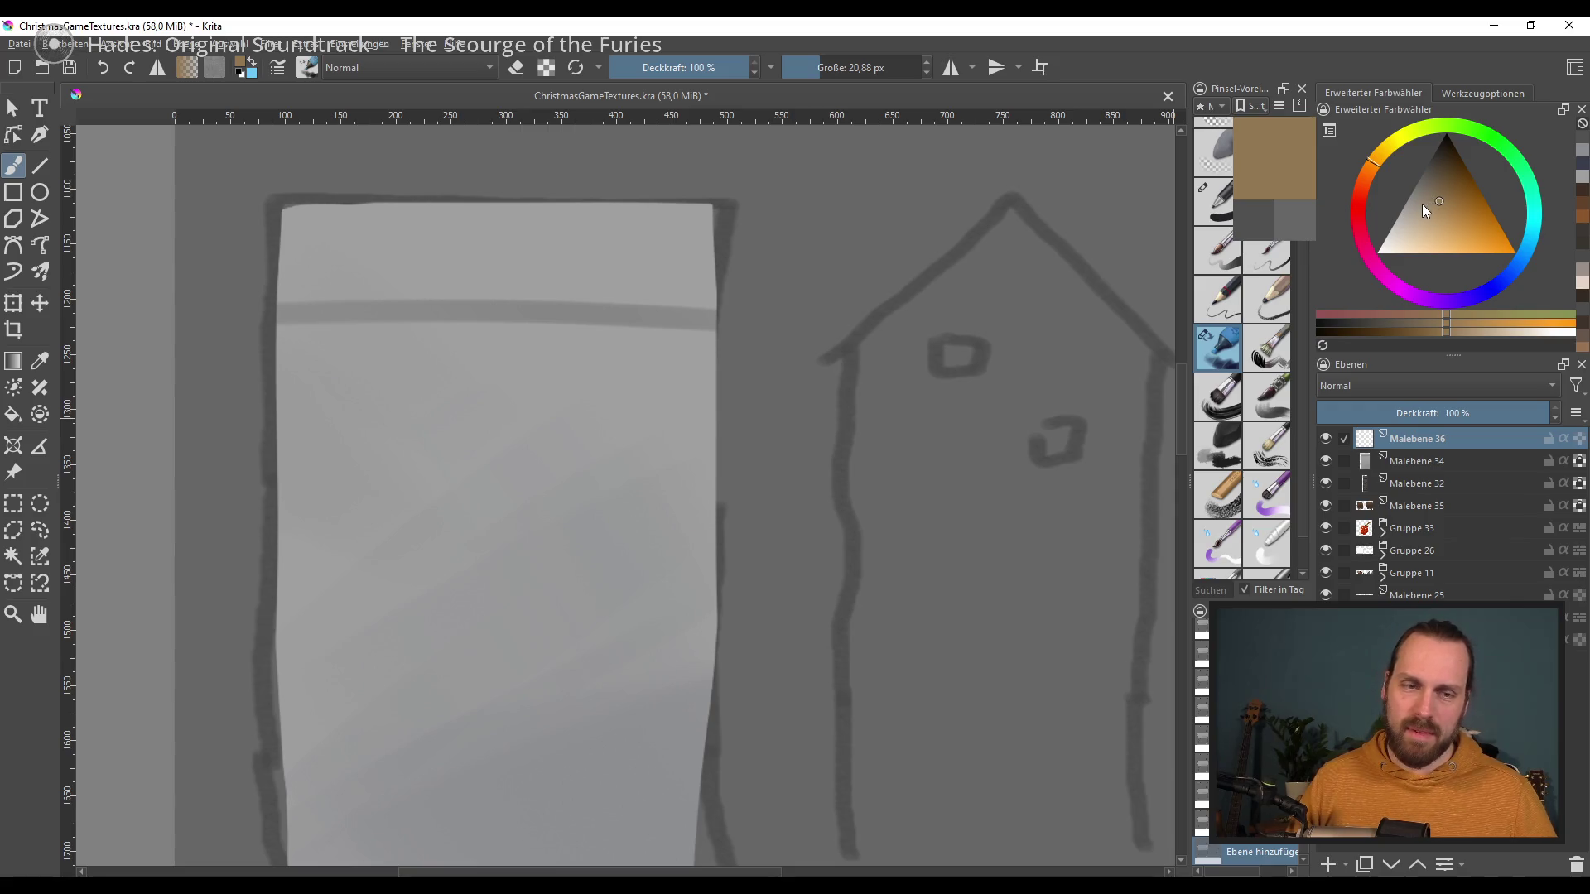
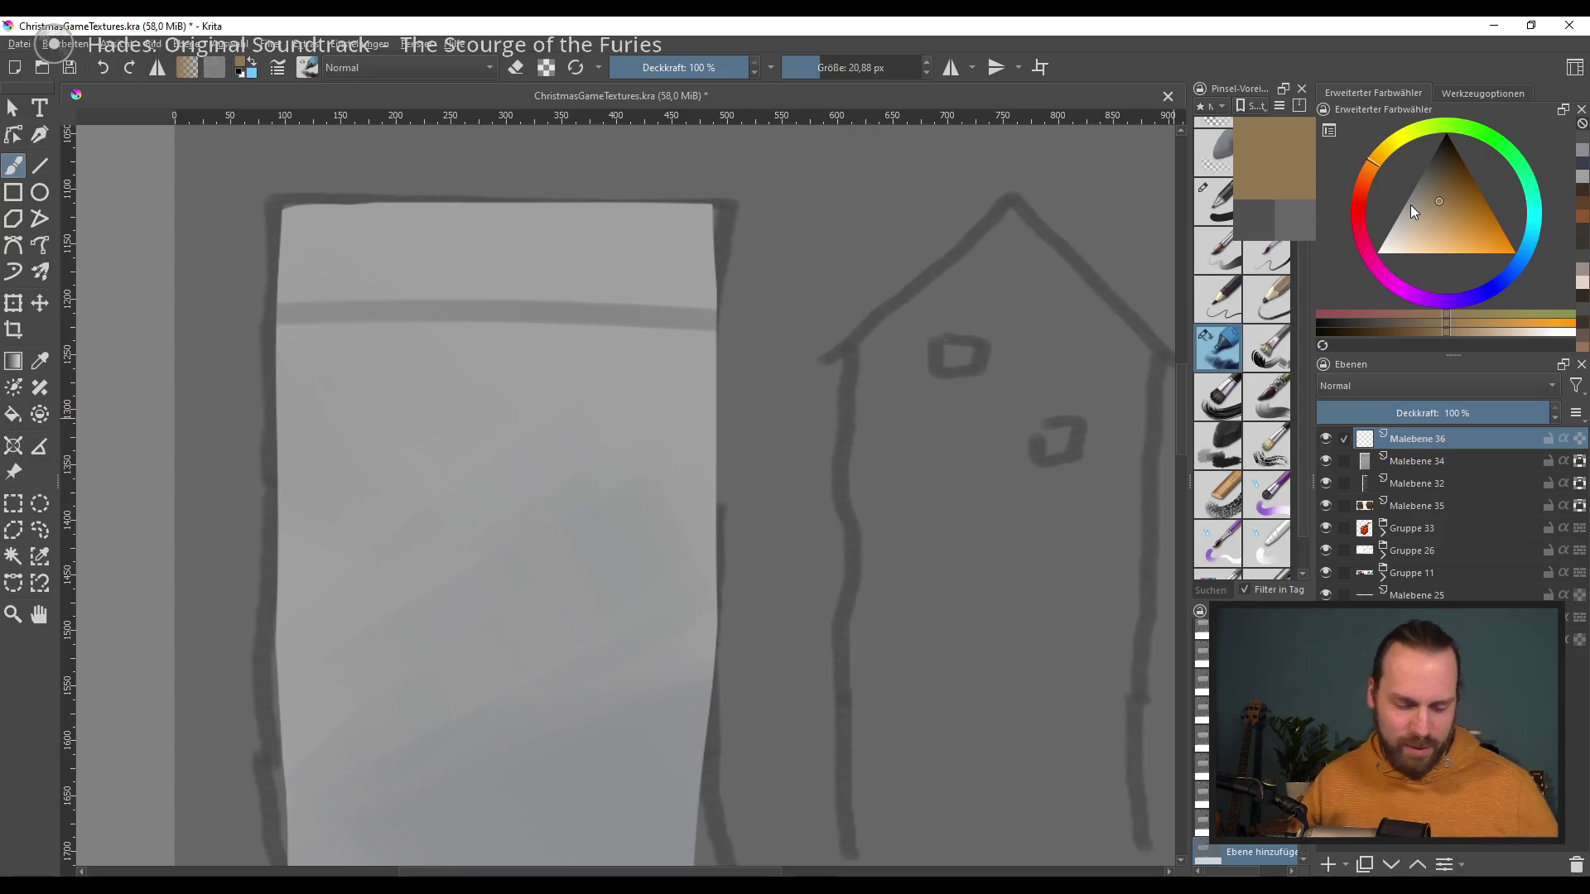
Step: Paint a stroke along the door's crossbar, merge it down, and redraw it darker
drag(557, 485, 568, 476)
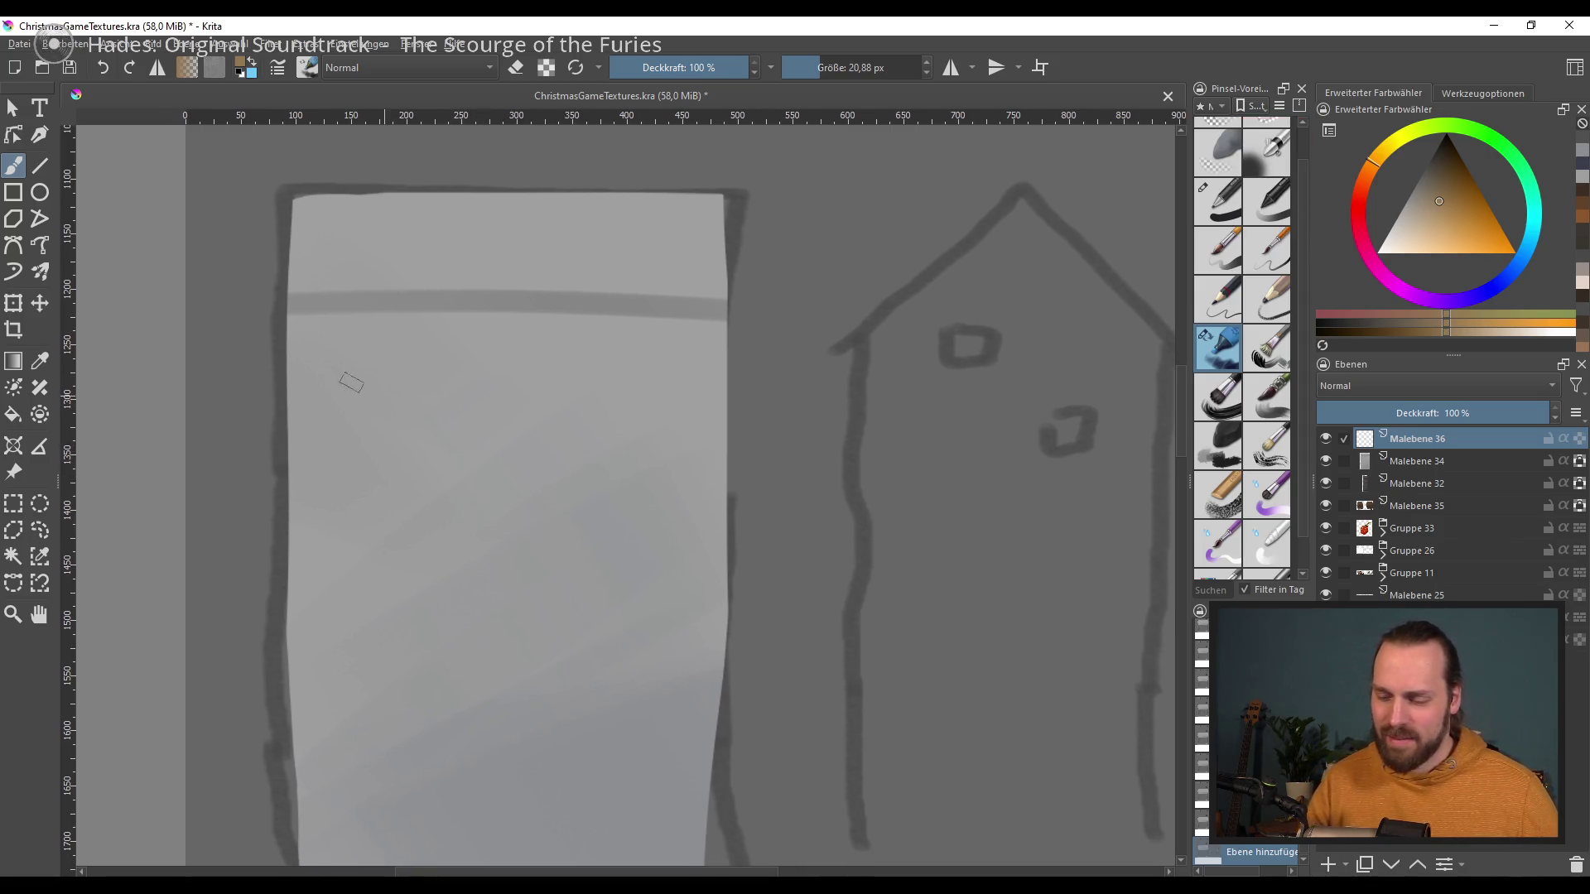
drag(265, 303, 727, 308)
key(ctrl+e)
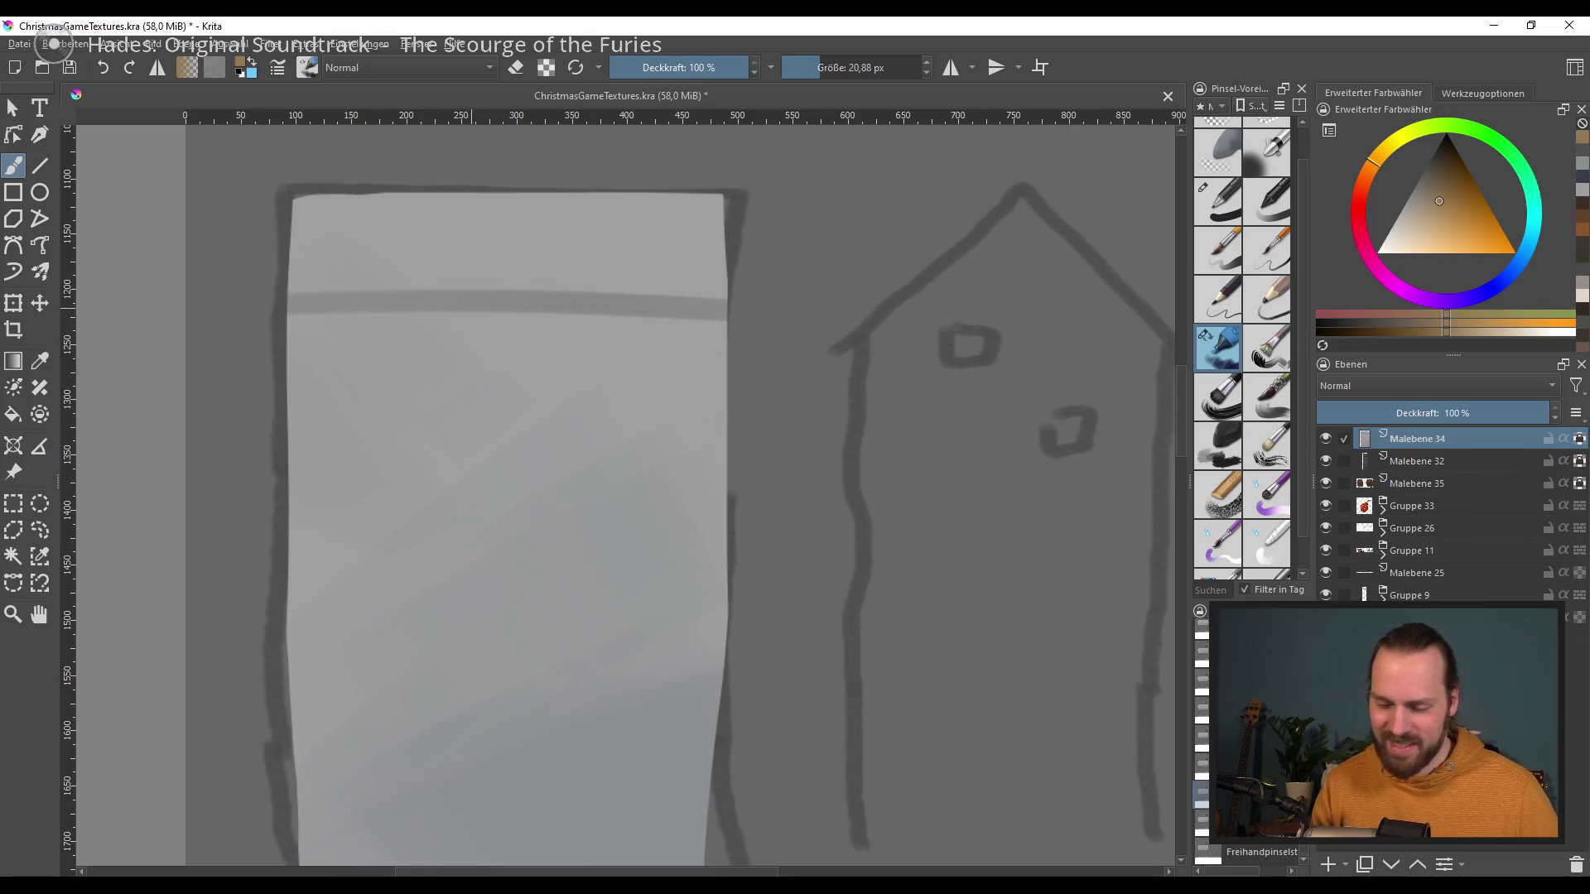
click(1426, 163)
drag(290, 299, 464, 290)
key(ctrl+z)
drag(290, 304, 658, 313)
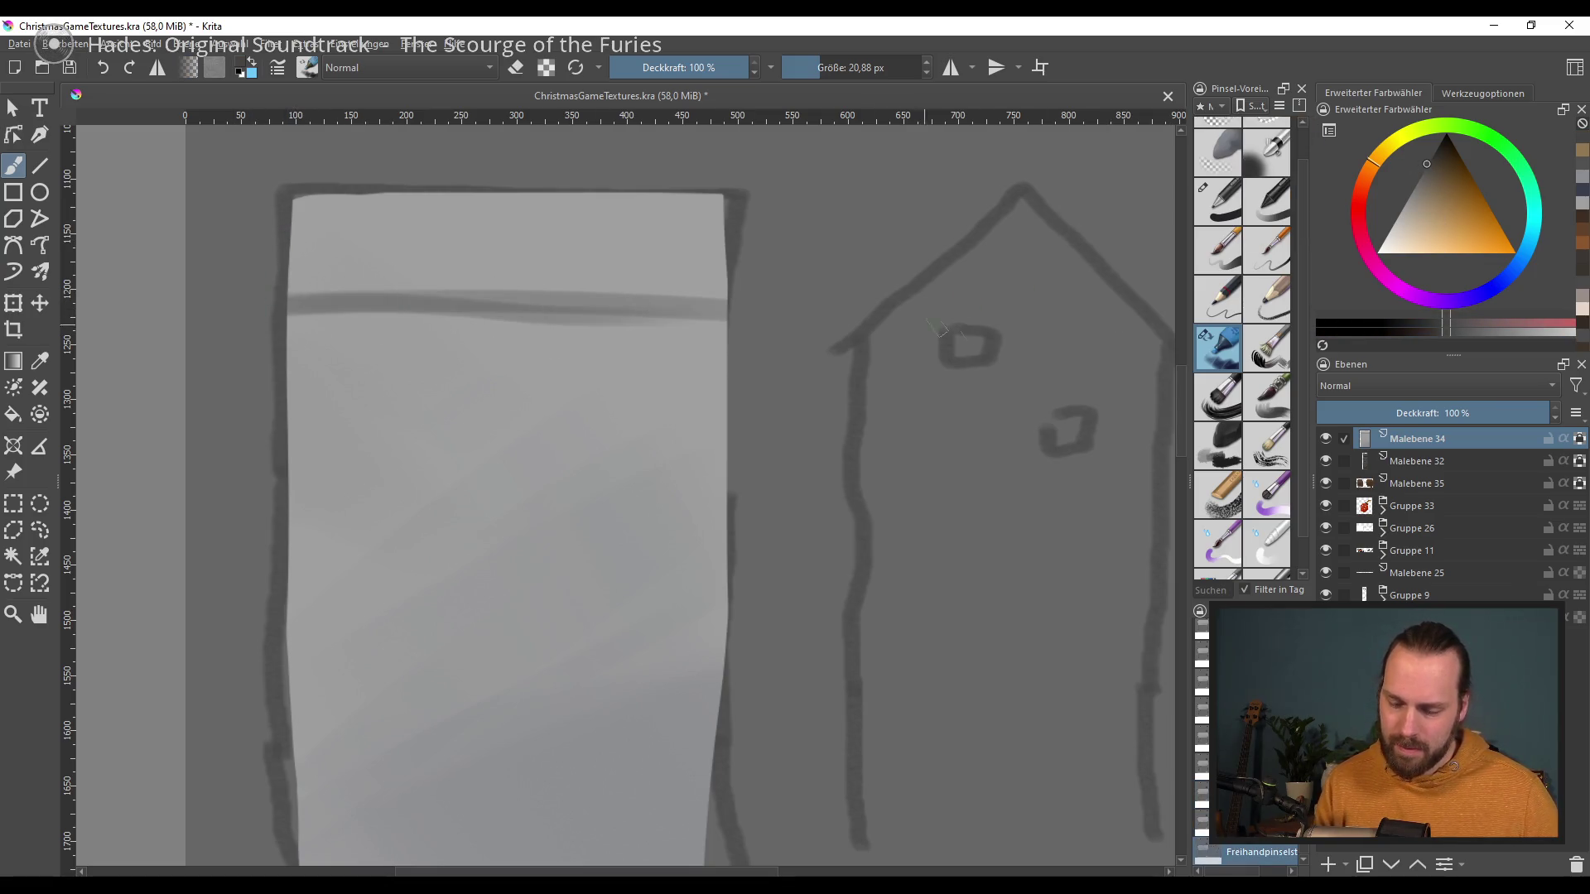
Step: Add short dark stone marks across the middle of the door panel
click(297, 385)
drag(300, 452, 335, 455)
drag(570, 456, 625, 460)
key(ctrl+z)
key(ctrl+z)
drag(294, 442, 316, 444)
drag(596, 466, 518, 465)
key(ctrl+z)
drag(439, 515, 509, 516)
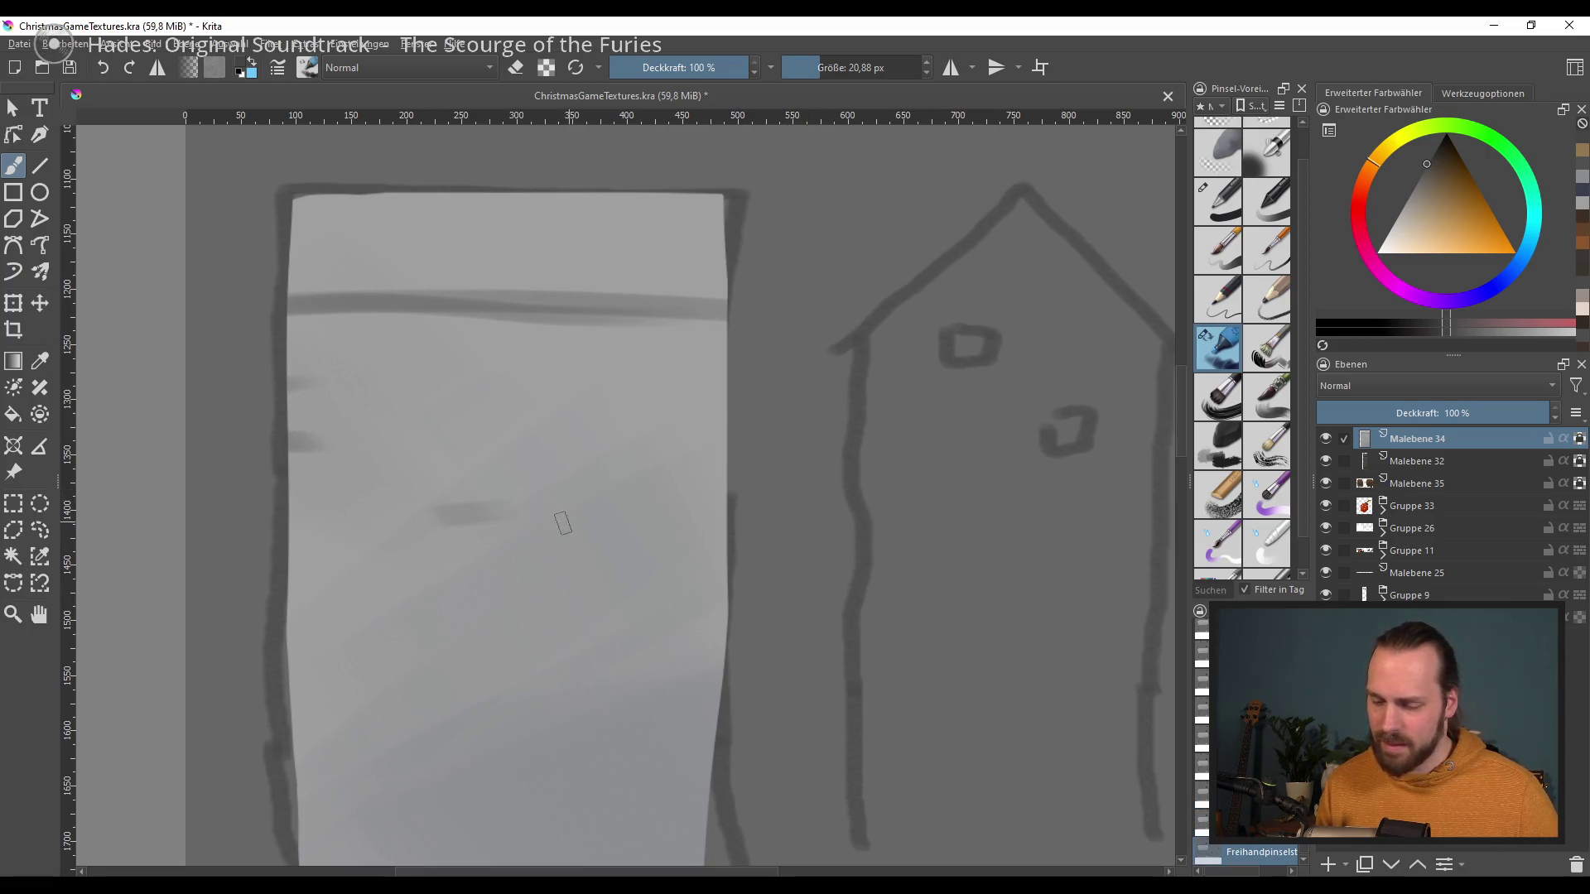
Step: With a smaller brush, draw a long dark line, a vertical joint and faint stone marks
mouse_move(577, 590)
mouse_down()
mouse_move(611, 534)
mouse_move(545, 564)
mouse_up()
drag(367, 621, 691, 611)
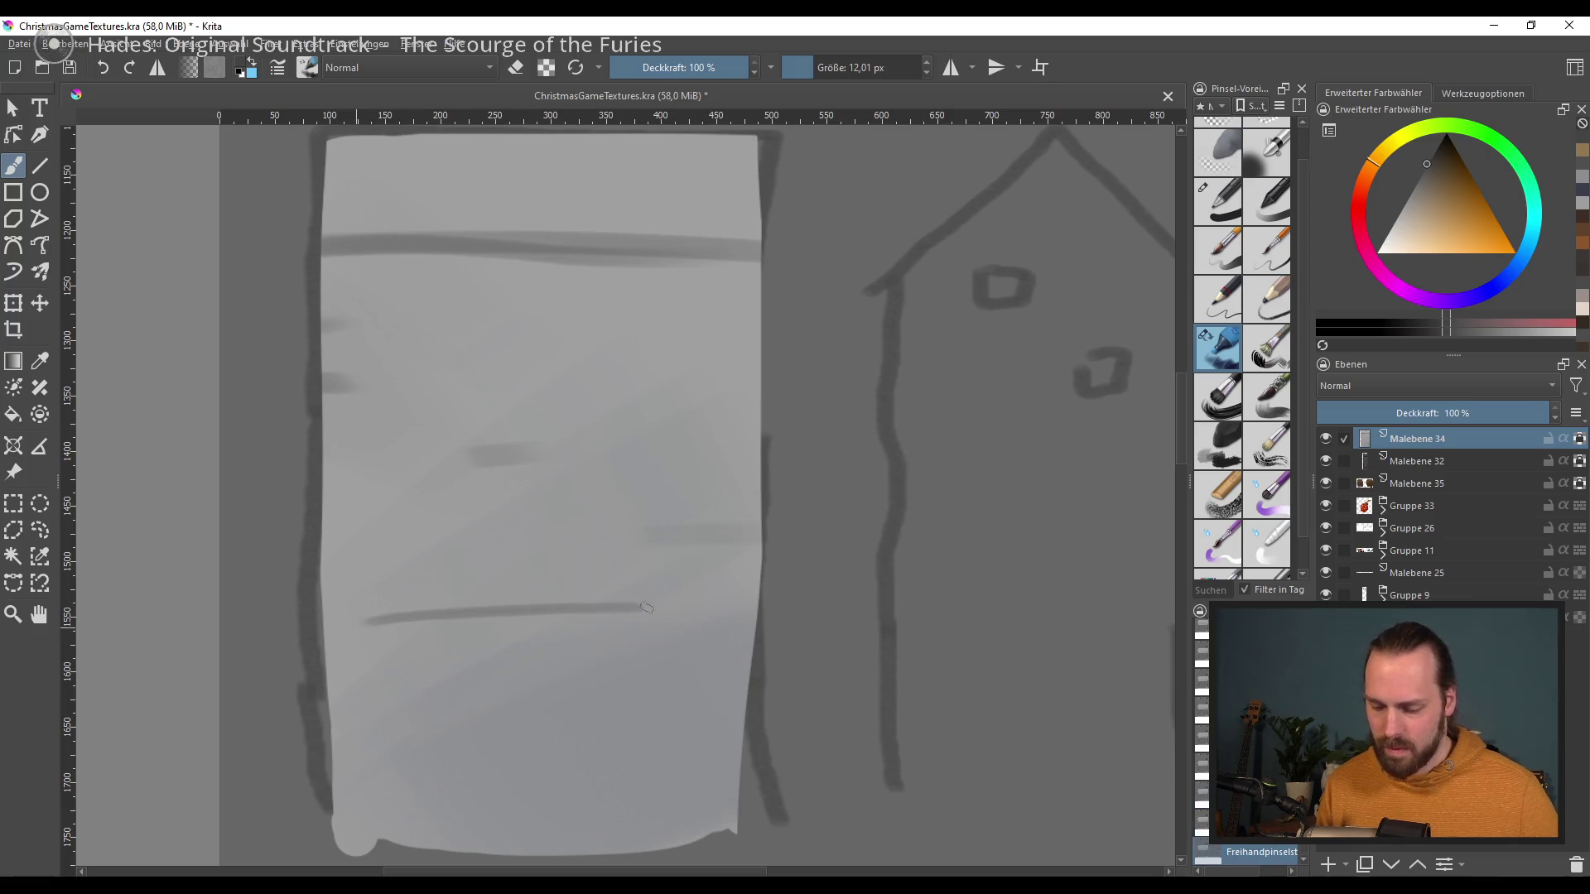
drag(537, 530, 541, 603)
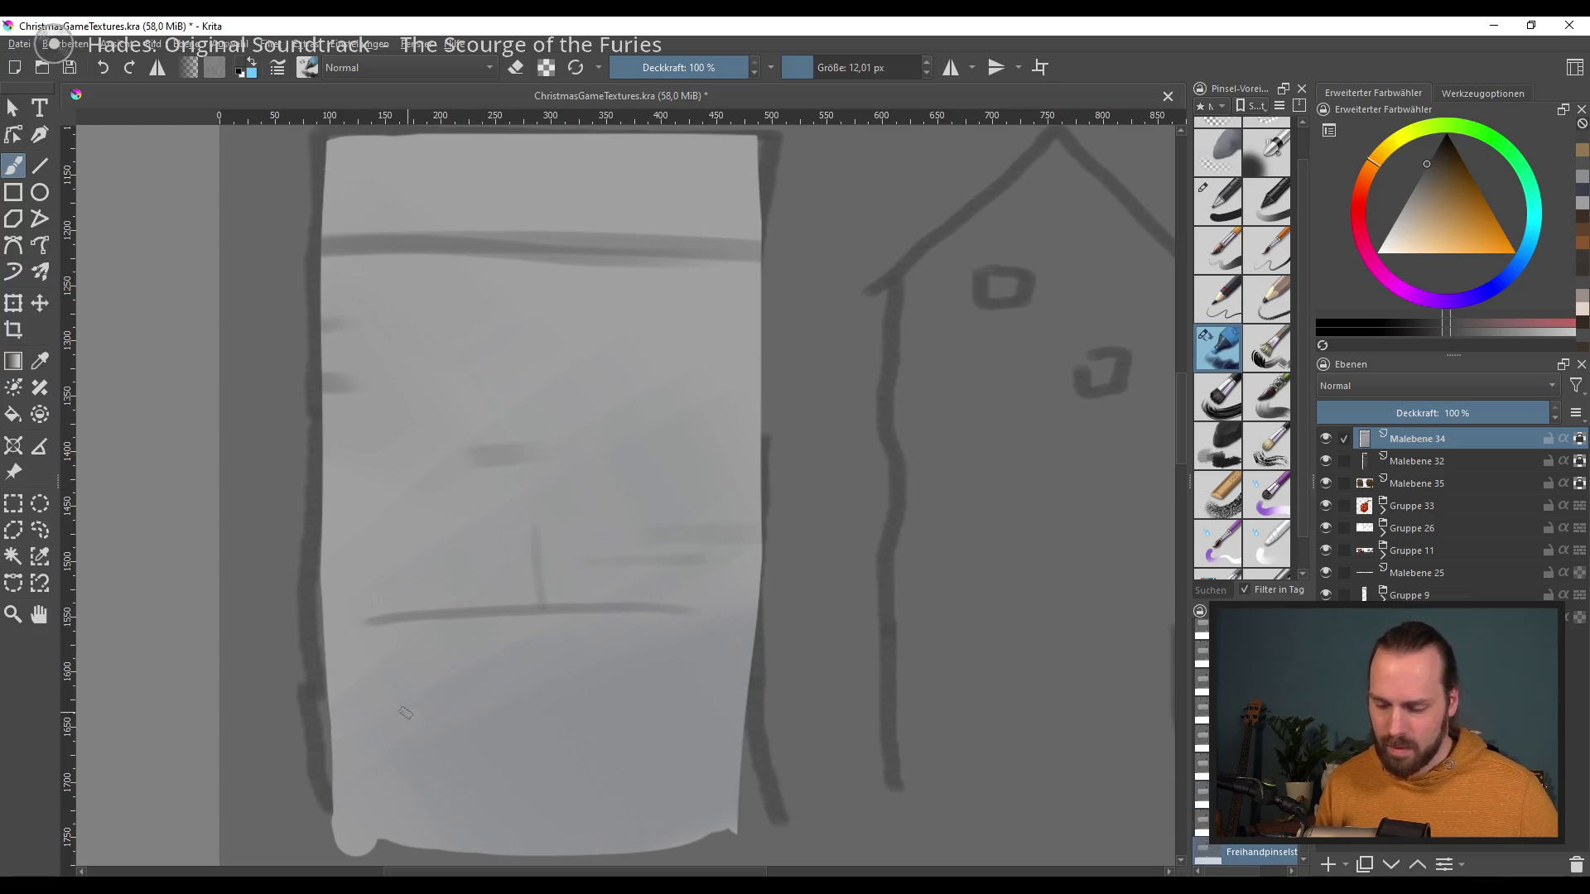
drag(524, 708, 663, 706)
drag(331, 736, 464, 732)
drag(324, 613, 356, 610)
drag(732, 548, 761, 547)
Step: Add and touch up short strokes near the top of the door panel
drag(436, 180, 466, 300)
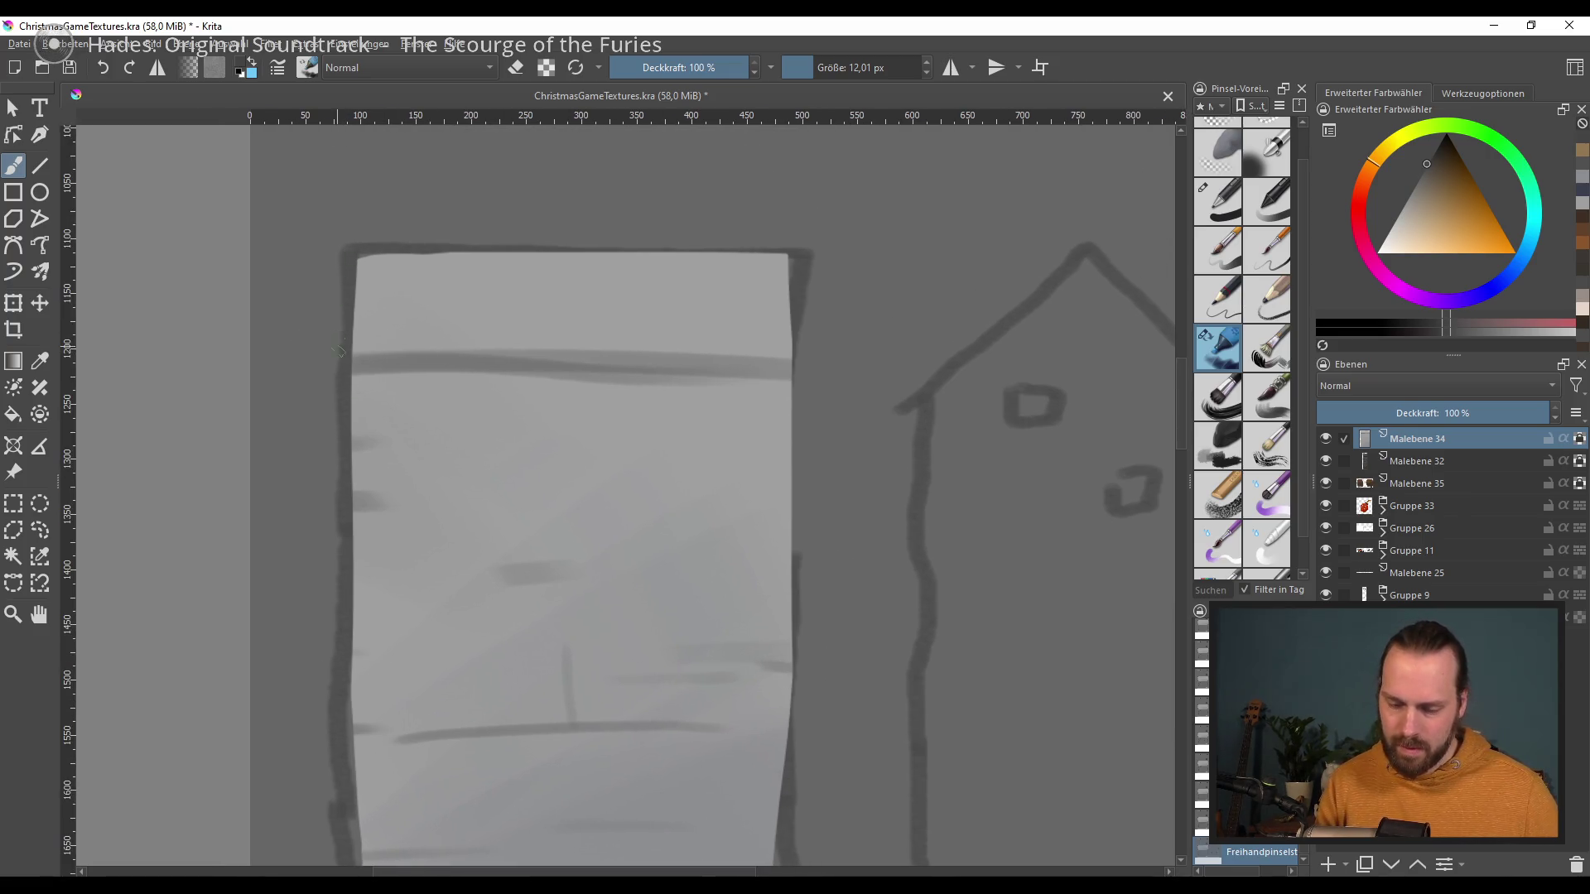
drag(786, 323, 743, 338)
drag(553, 291, 562, 306)
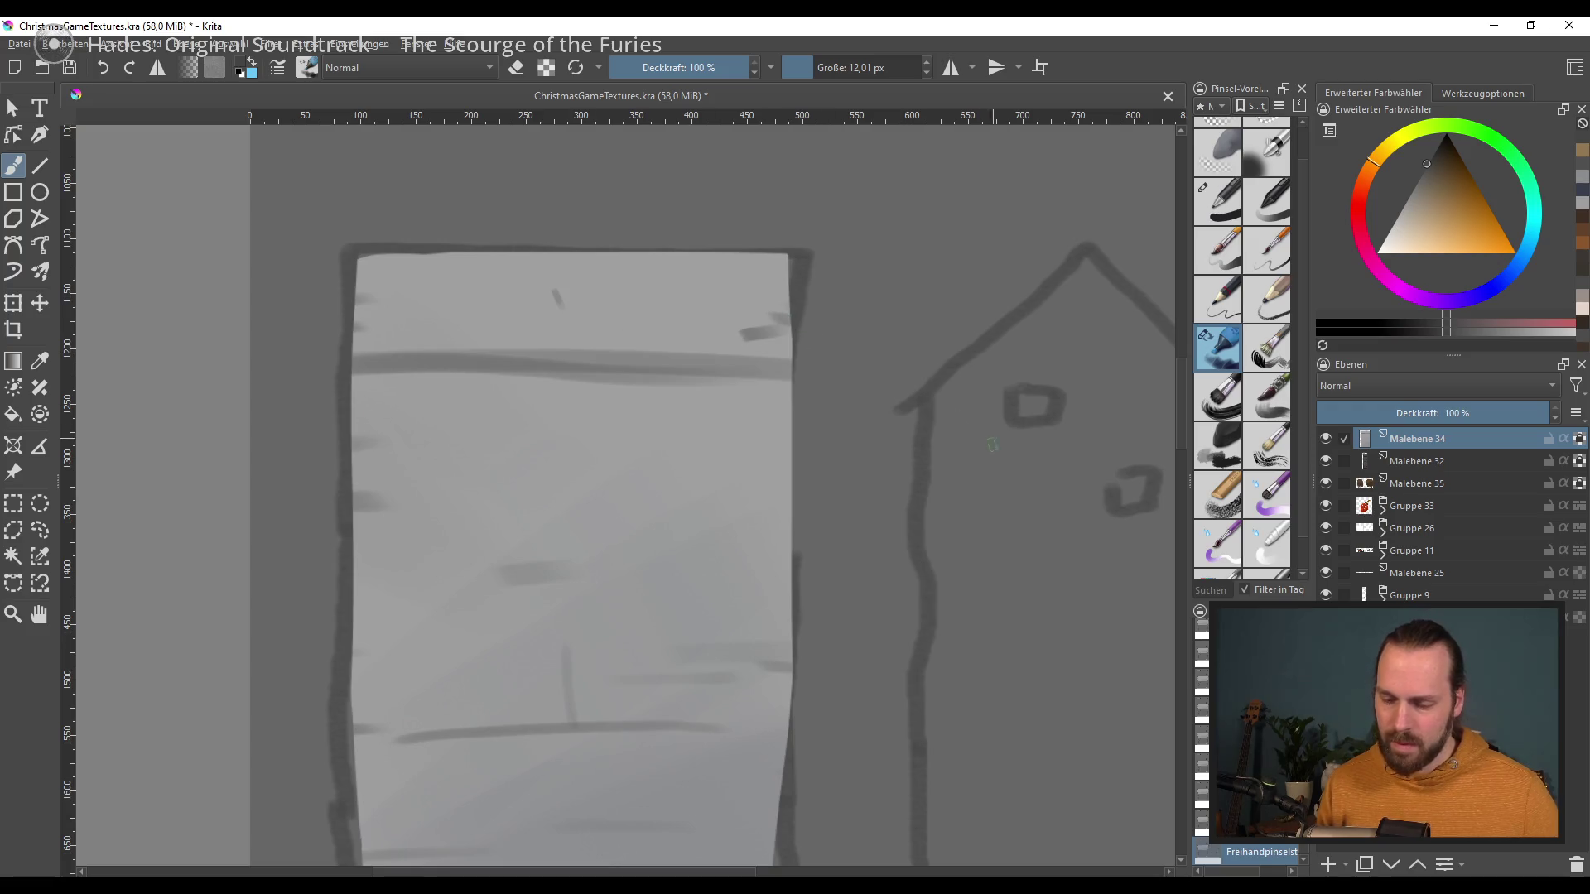
drag(757, 540, 720, 627)
drag(464, 361, 542, 357)
mouse_move(720, 389)
mouse_down()
mouse_move(769, 384)
mouse_move(728, 298)
mouse_up()
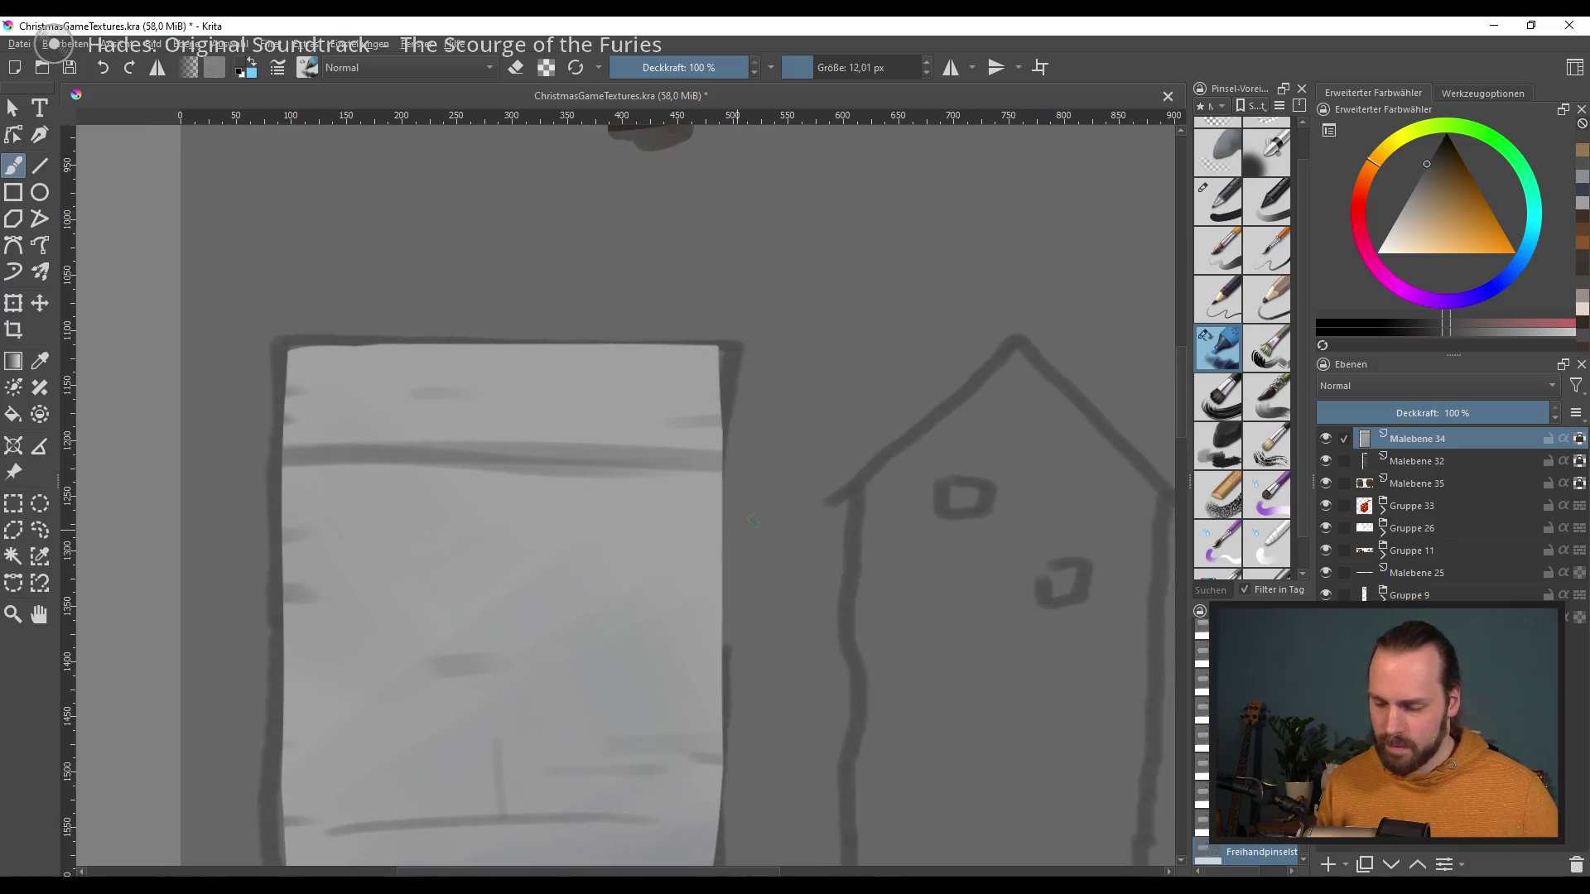
Step: With a larger brush, shade the door's right edge darker, comparing it before and after
drag(812, 465, 861, 465)
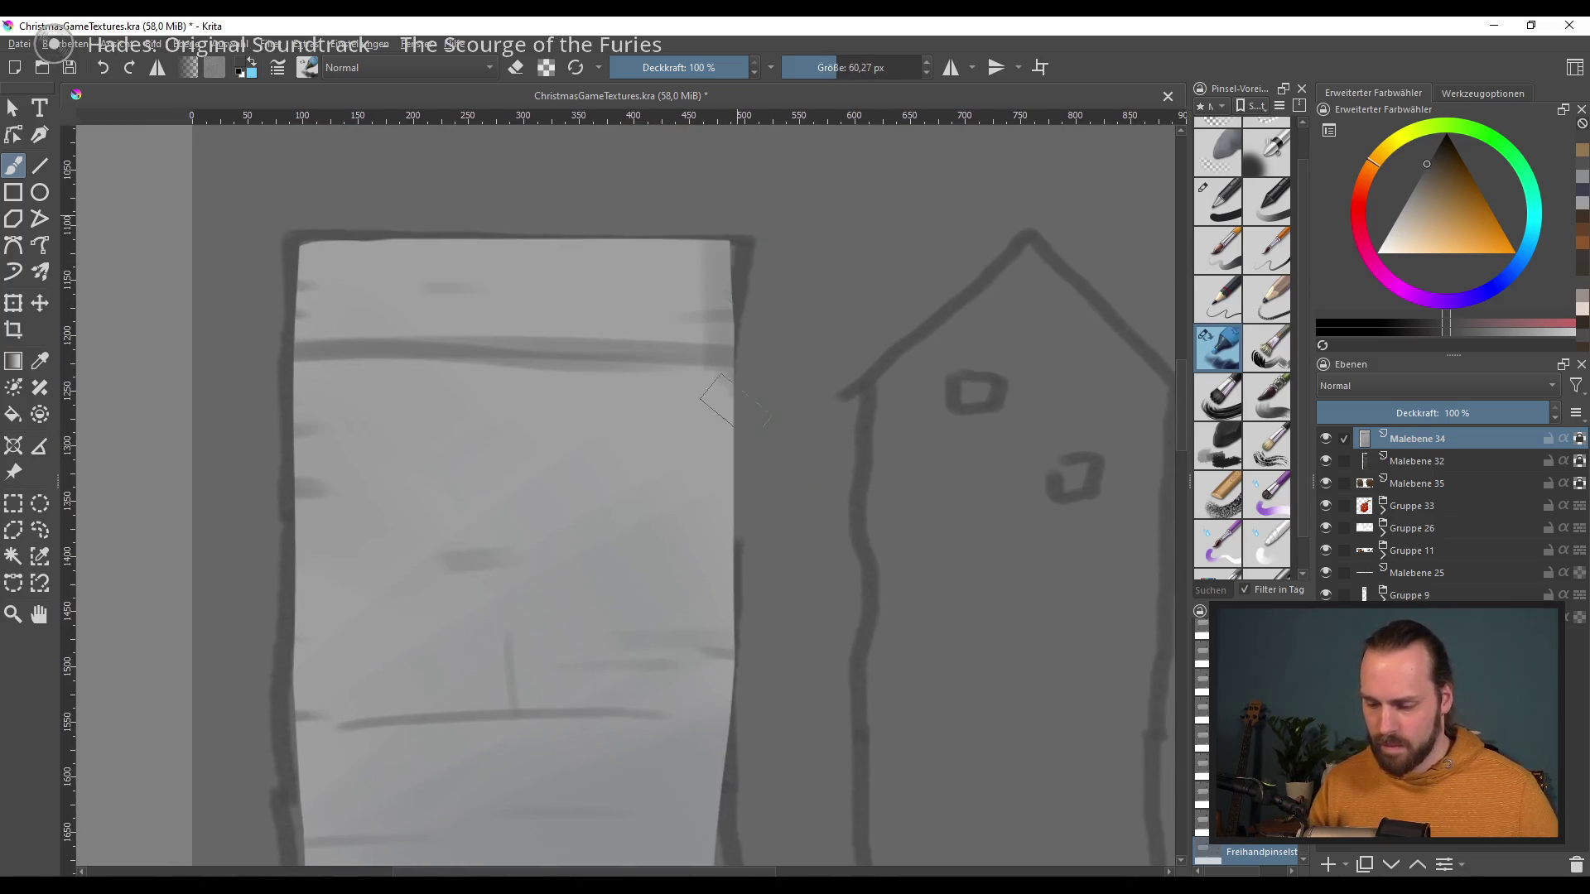
drag(720, 248, 720, 646)
drag(774, 491, 778, 425)
key(ctrl+z)
key(ctrl+shift+z)
key(ctrl+z)
key(ctrl+shift+z)
key(ctrl+shift+z)
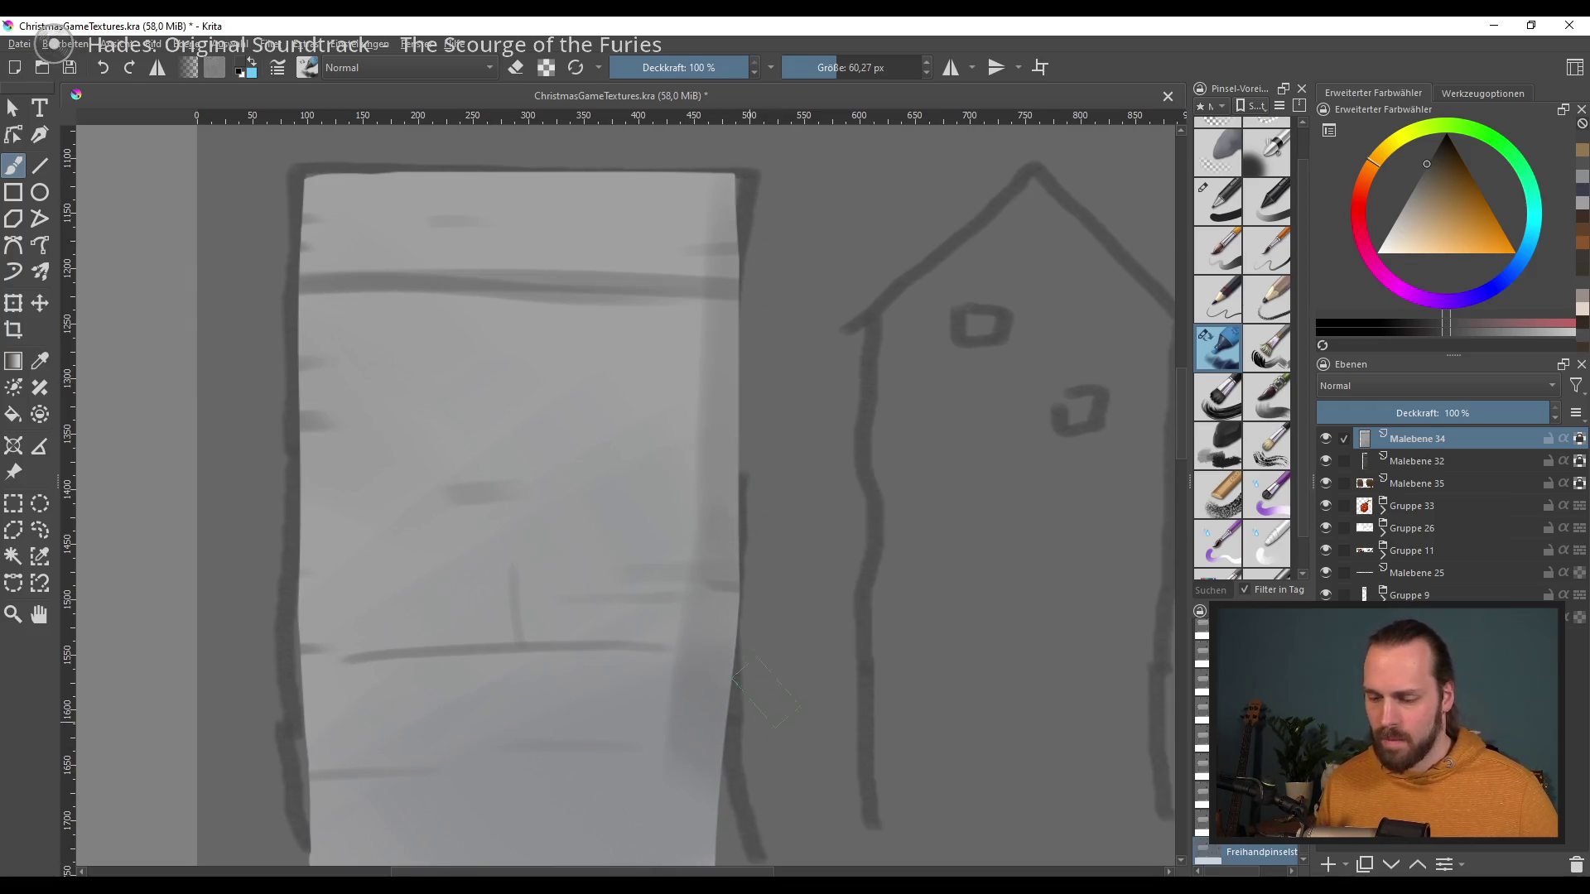
Step: Try a finer stroke along the door's top edge, undo it, and bring the house sketch into view
drag(643, 594, 611, 709)
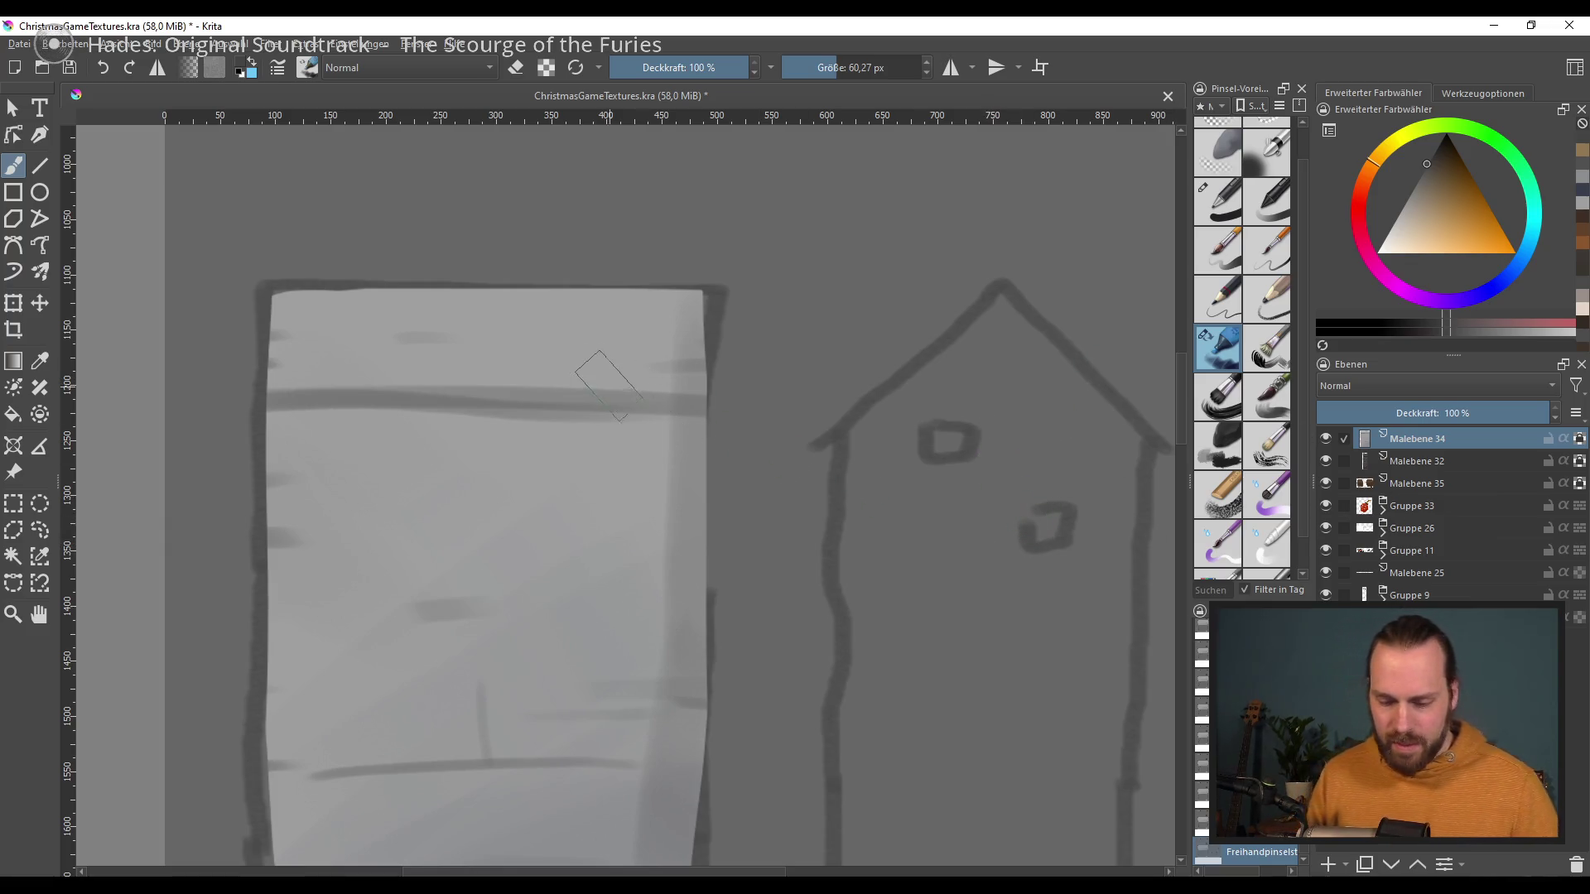
key(bracketleft)
key(bracketleft)
key(bracketleft)
key(bracketleft)
drag(274, 303, 561, 305)
key(ctrl+z)
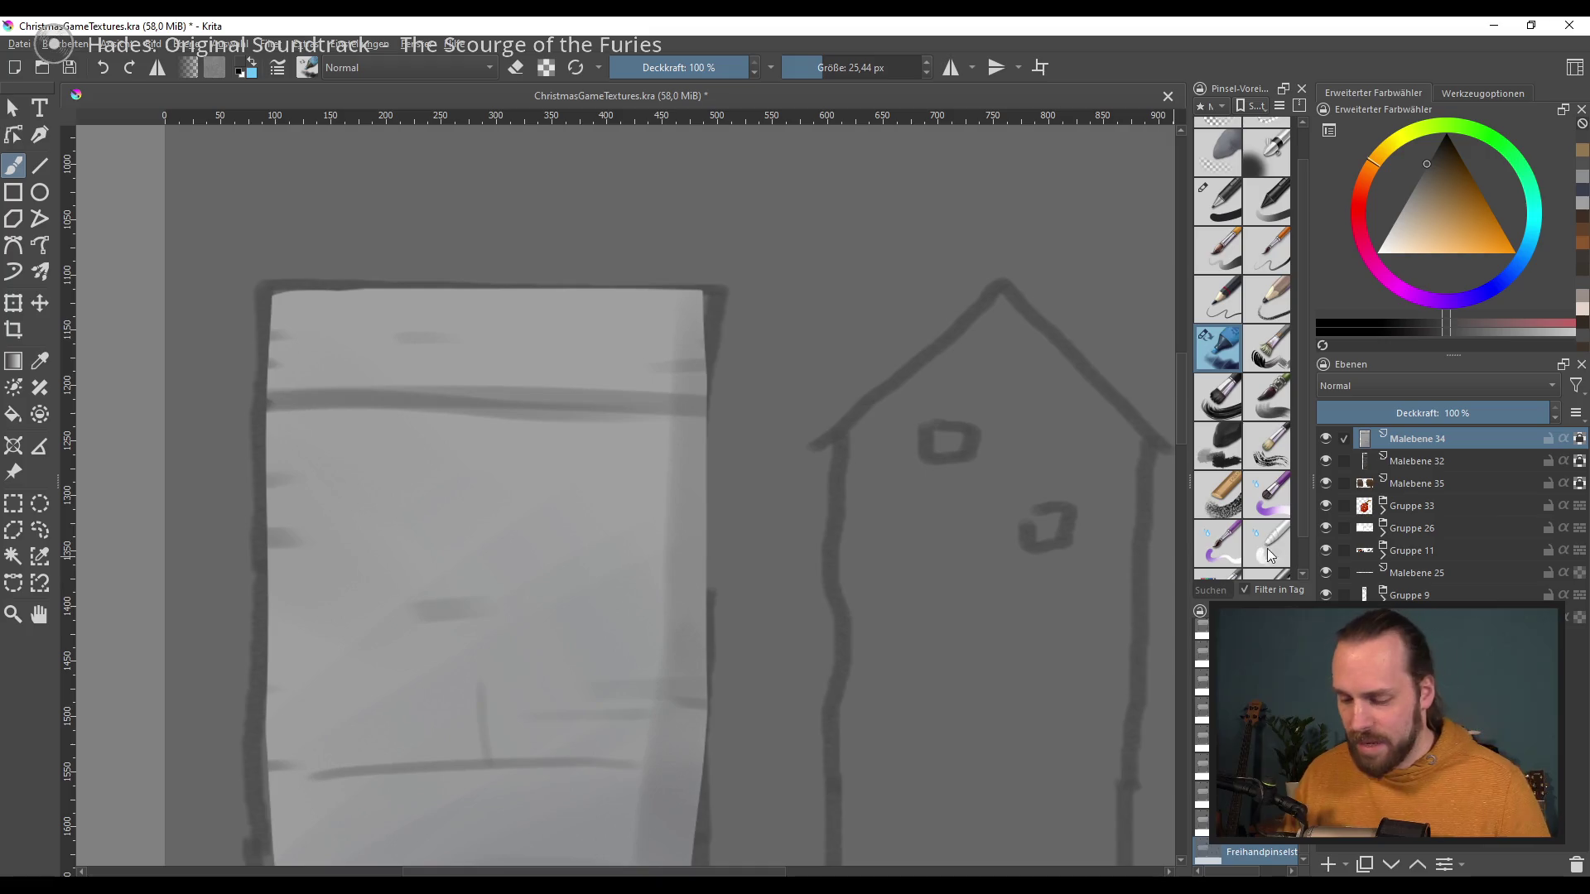
mouse_move(949, 654)
mouse_down()
mouse_move(824, 489)
mouse_move(781, 698)
mouse_move(809, 575)
mouse_move(981, 598)
mouse_up()
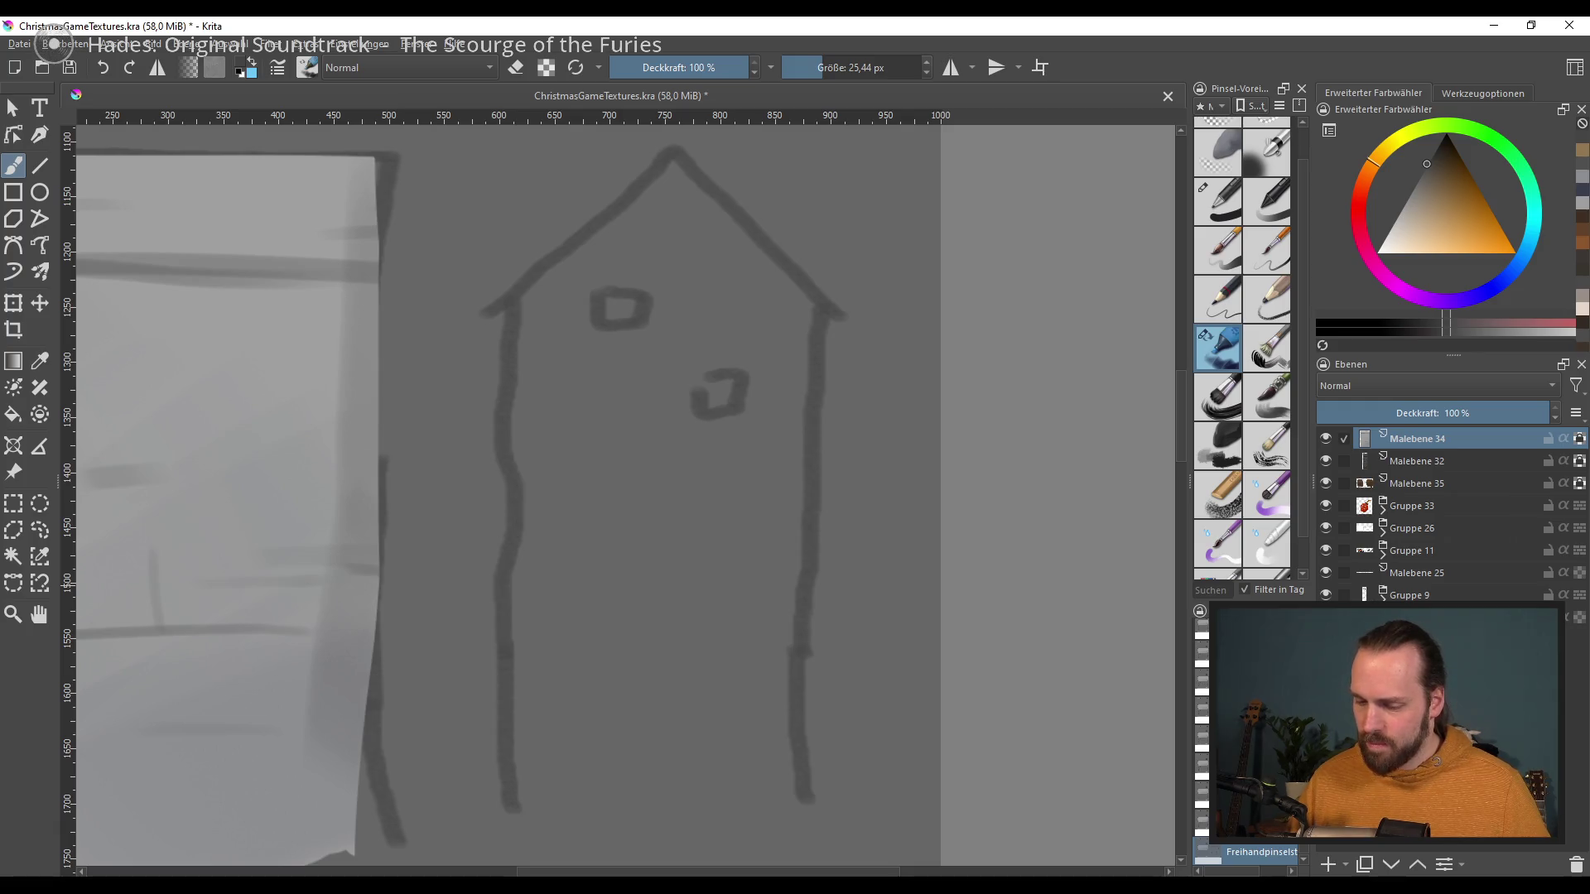
mouse_move(674, 568)
mouse_down()
mouse_move(936, 629)
mouse_move(928, 582)
mouse_up()
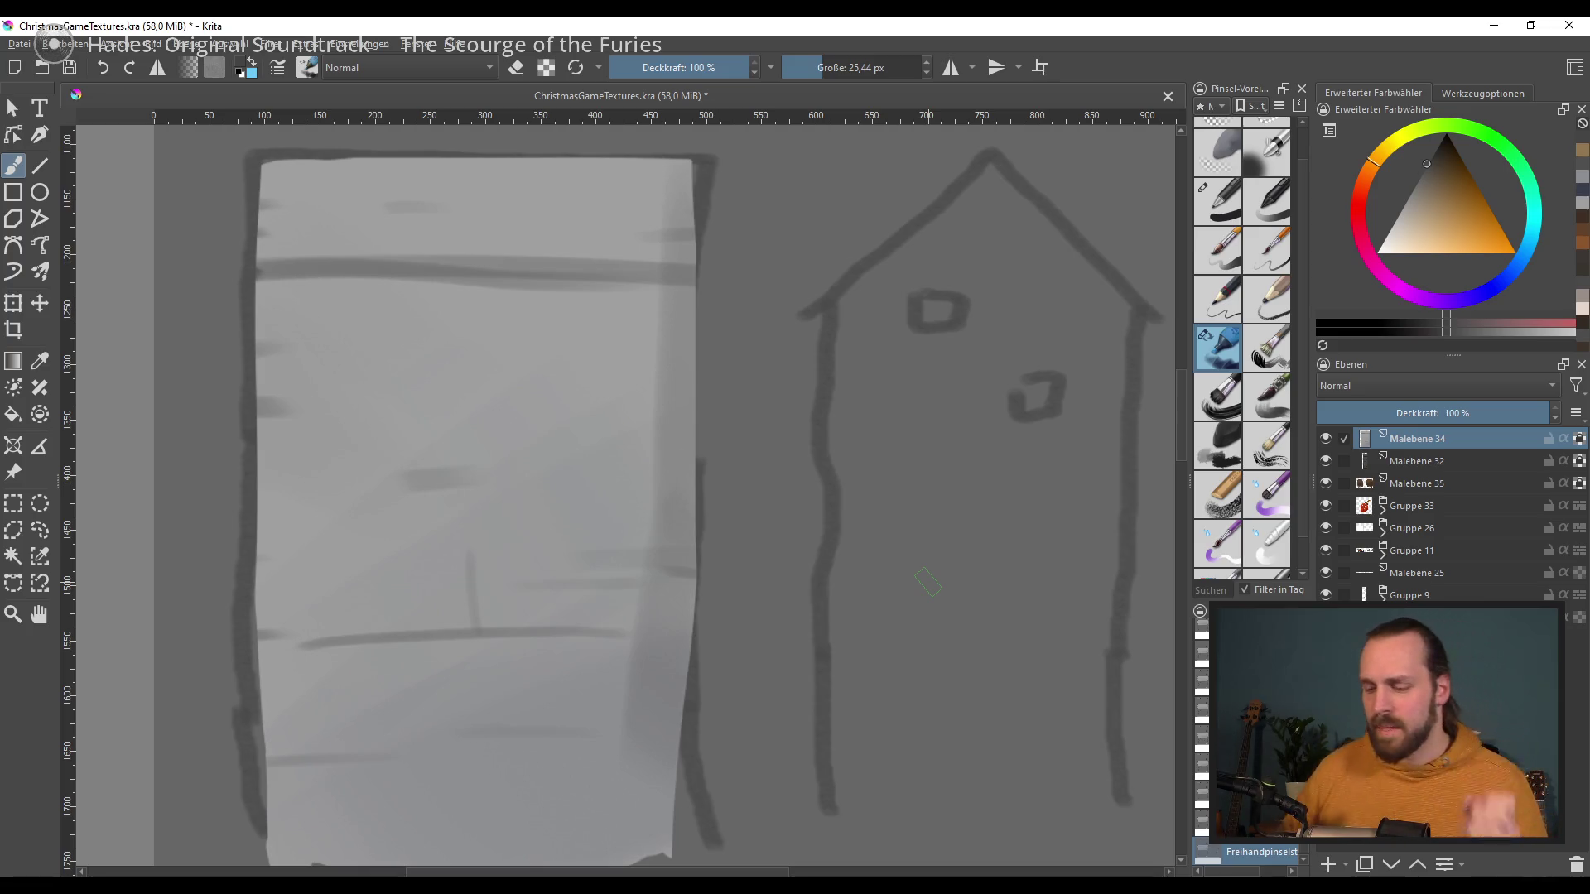
Step: Centre the house sketch in view and add the empty paint layer Malebene 36
drag(677, 599, 436, 518)
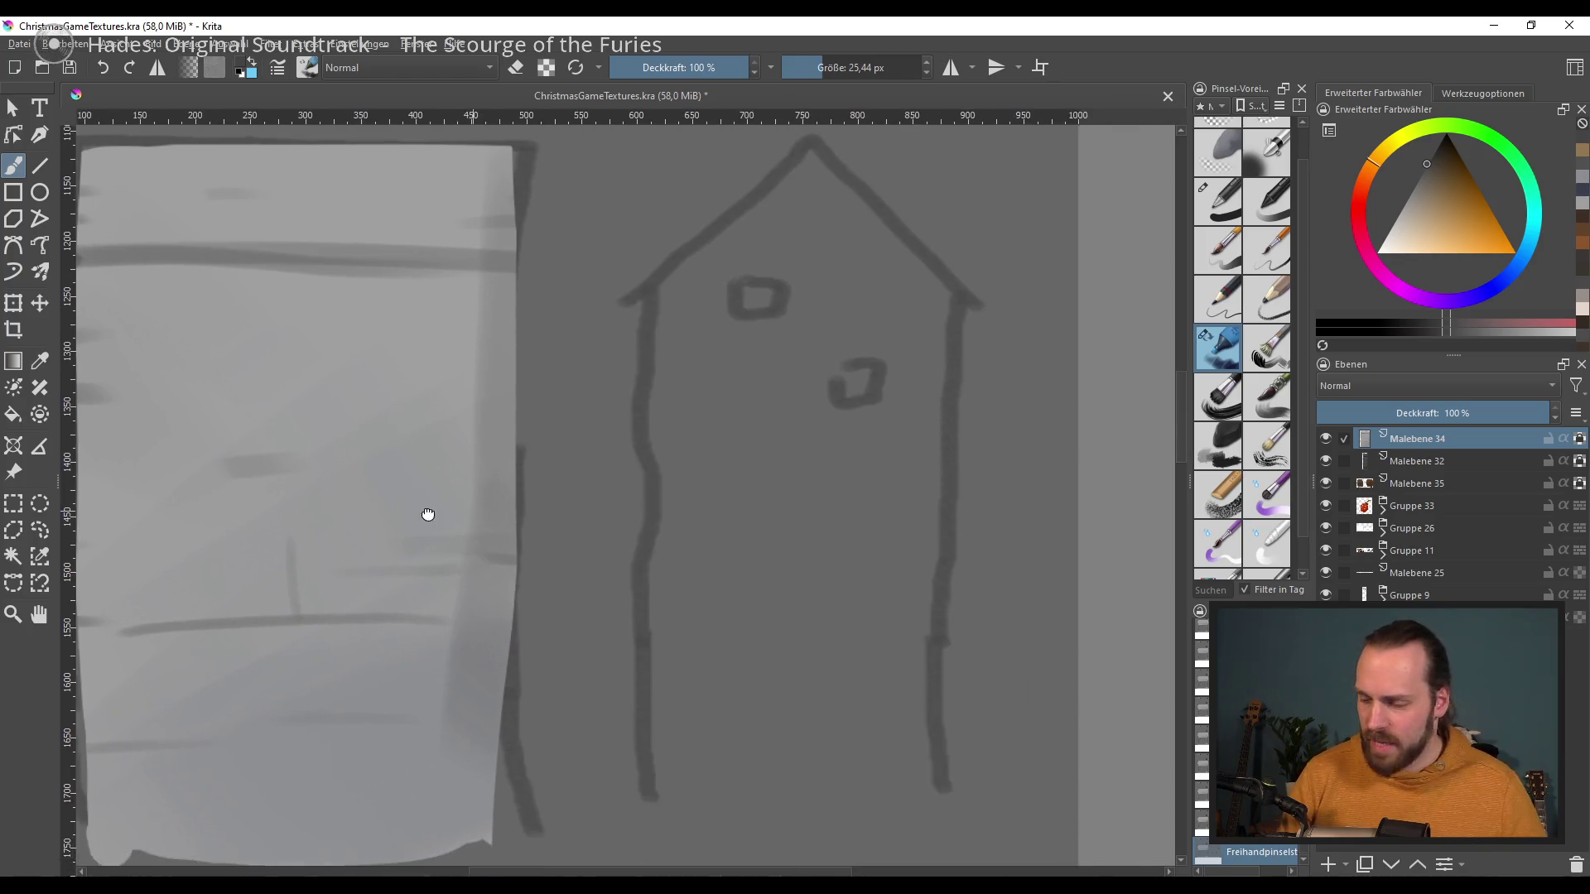
drag(792, 611, 769, 630)
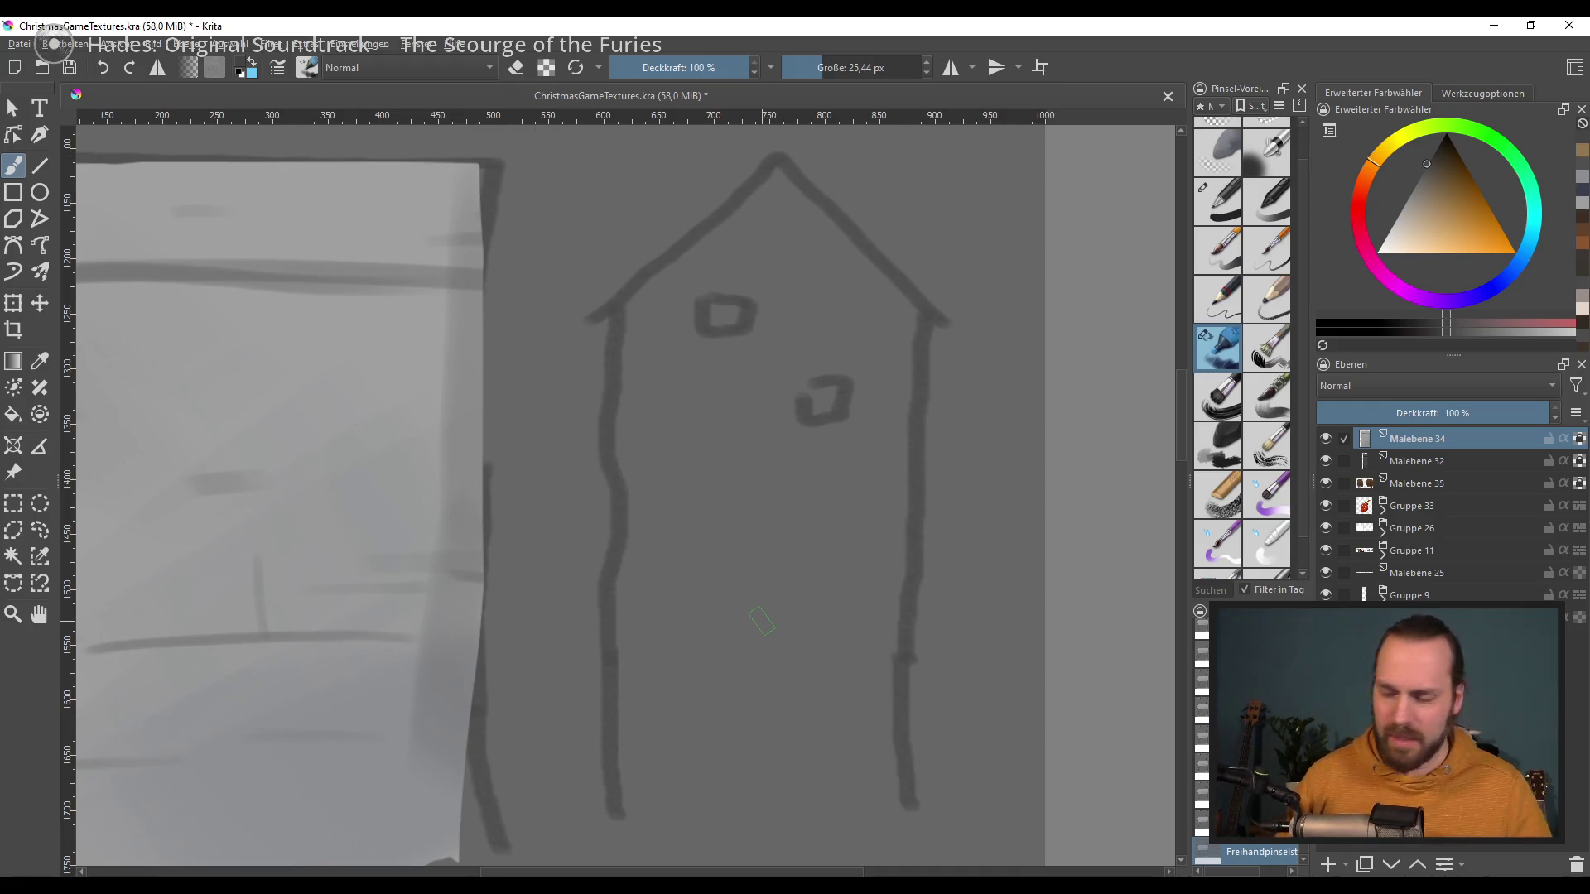
click(1330, 863)
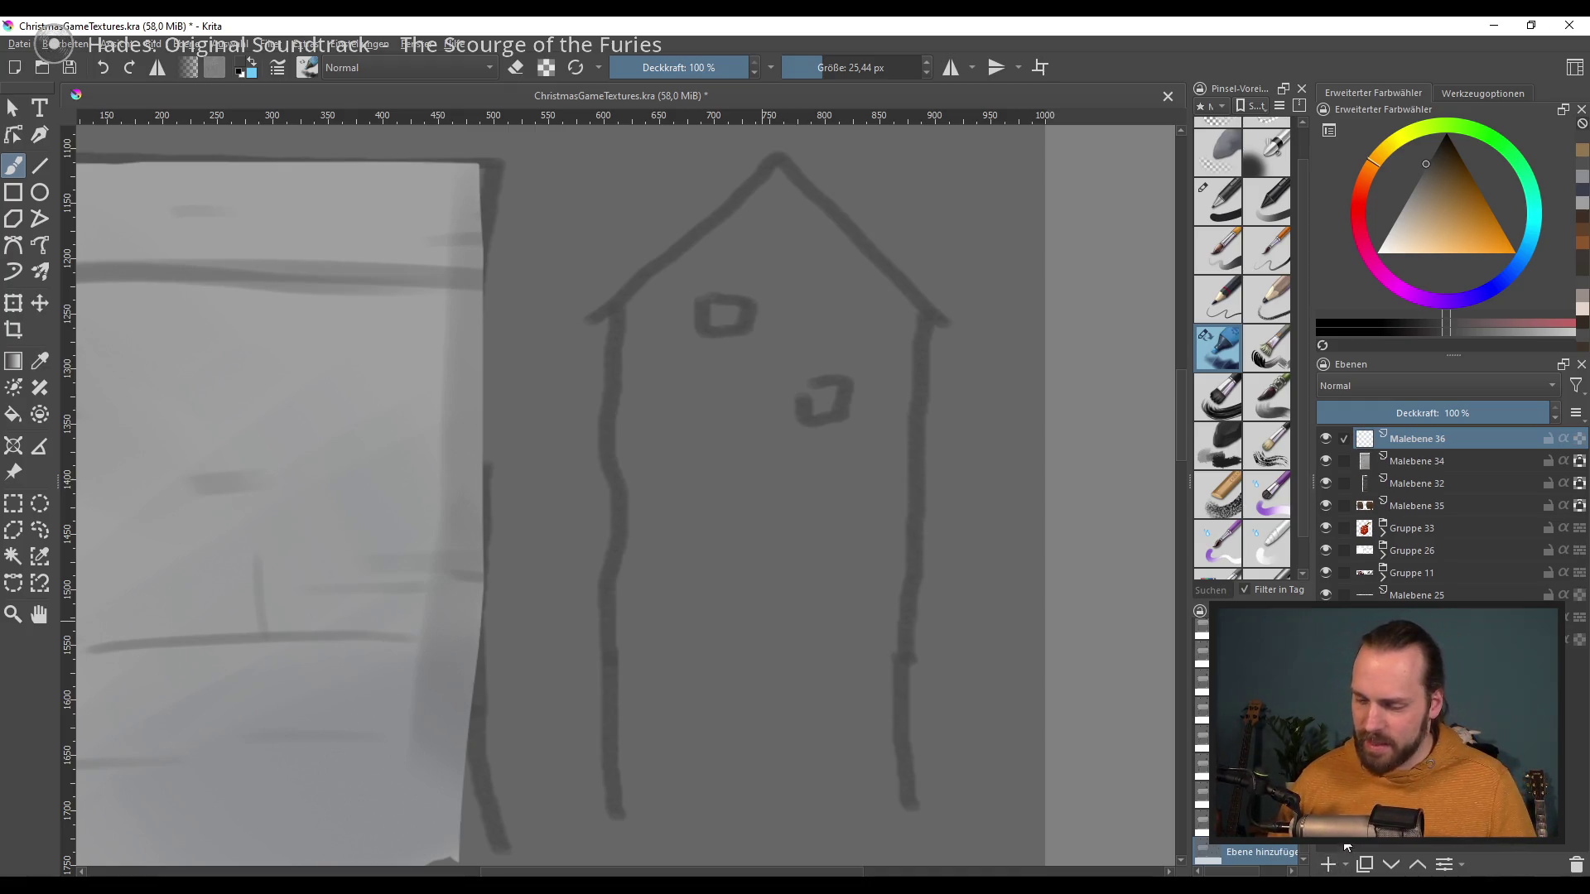
Step: Settle on pure white and the ink pen brush after trial strokes along the left roof edge
drag(770, 662, 665, 667)
drag(1432, 166, 1390, 225)
drag(666, 180, 532, 317)
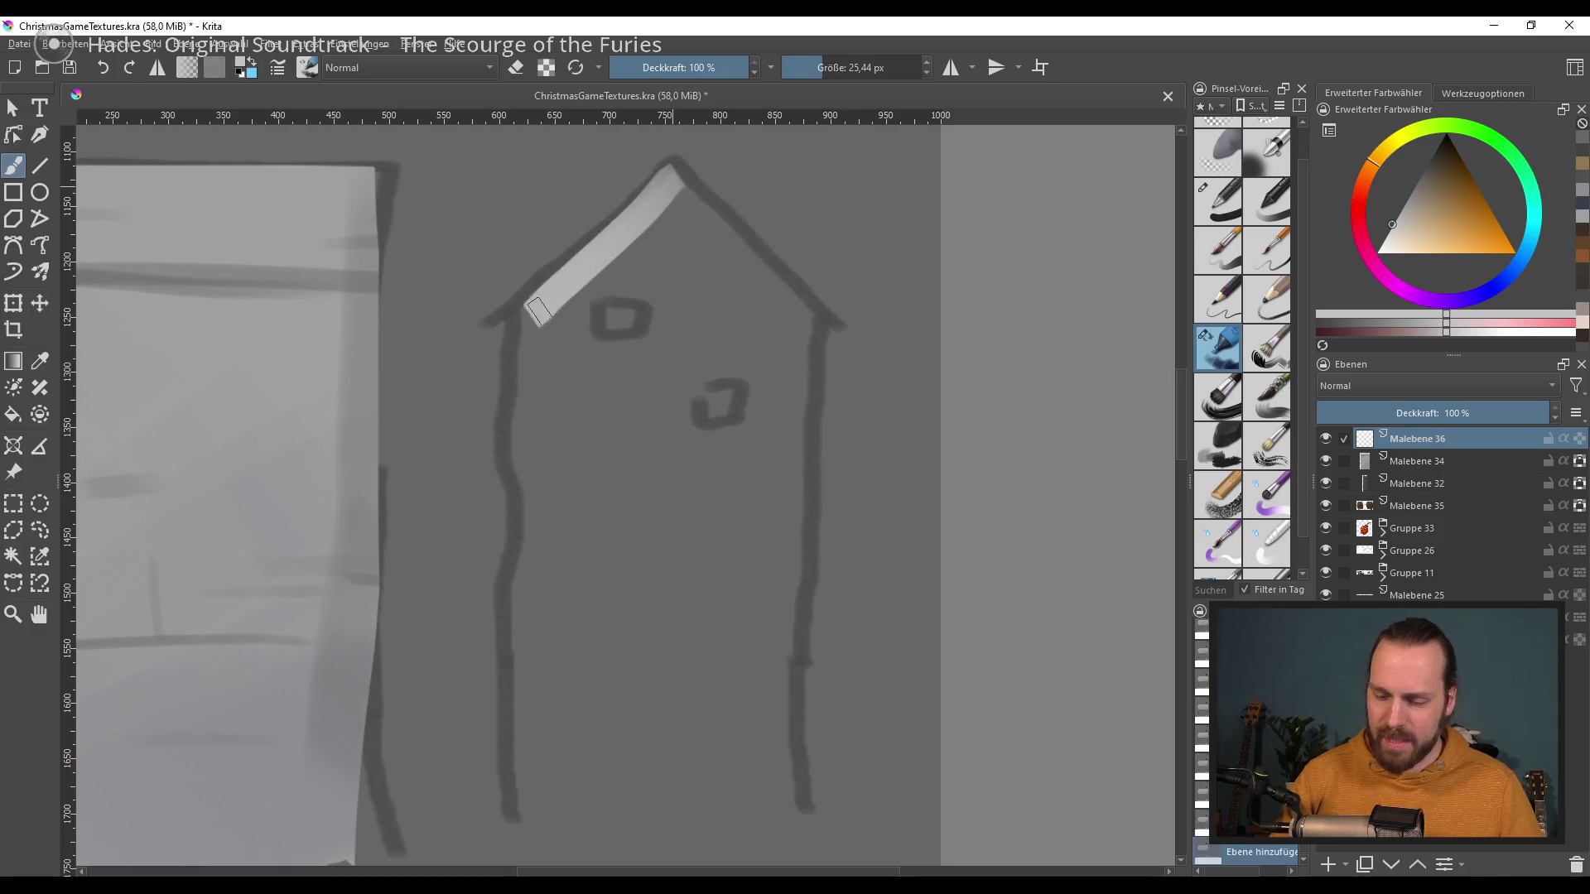
key(ctrl+z)
drag(675, 178, 531, 316)
key(ctrl+z)
drag(1354, 261, 1364, 253)
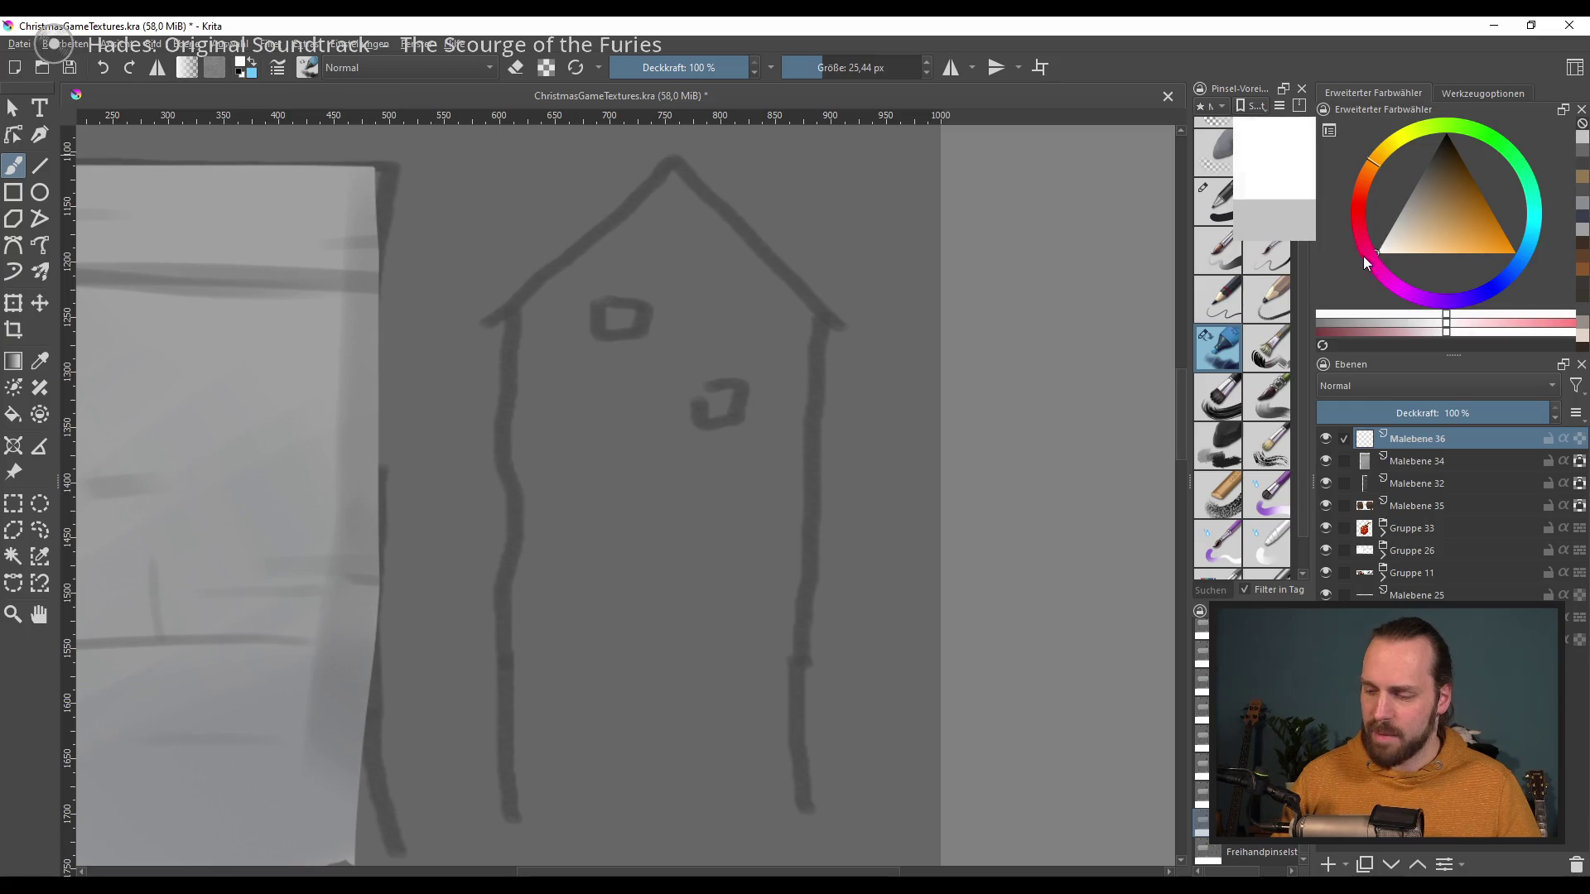
drag(673, 172, 514, 323)
key(ctrl+z)
drag(667, 176, 522, 318)
key(ctrl+z)
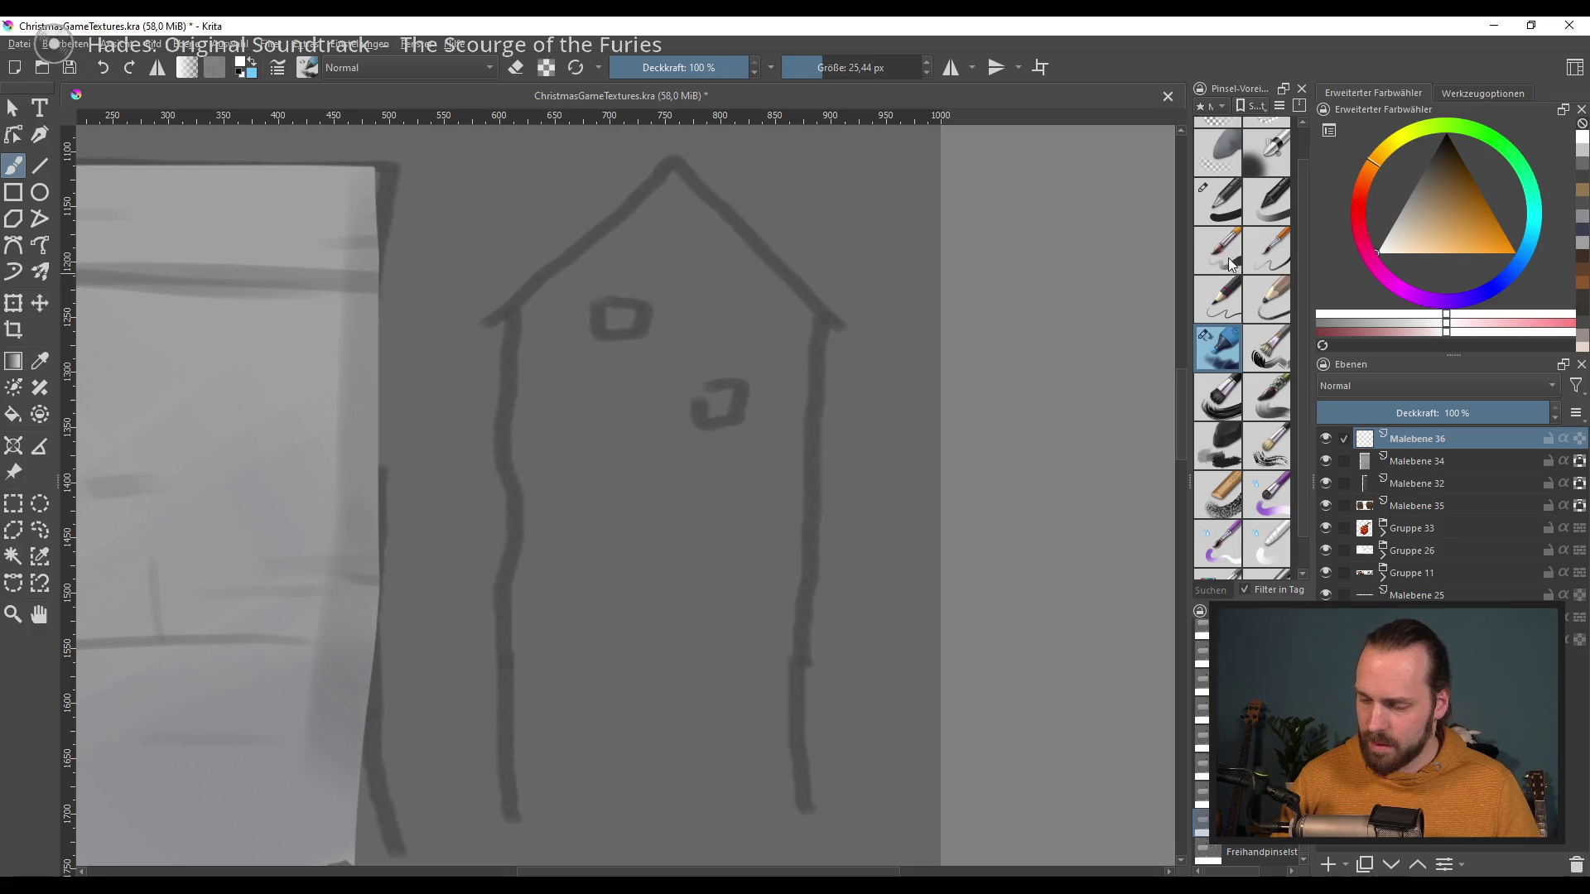
click(1217, 201)
key(ctrl+z)
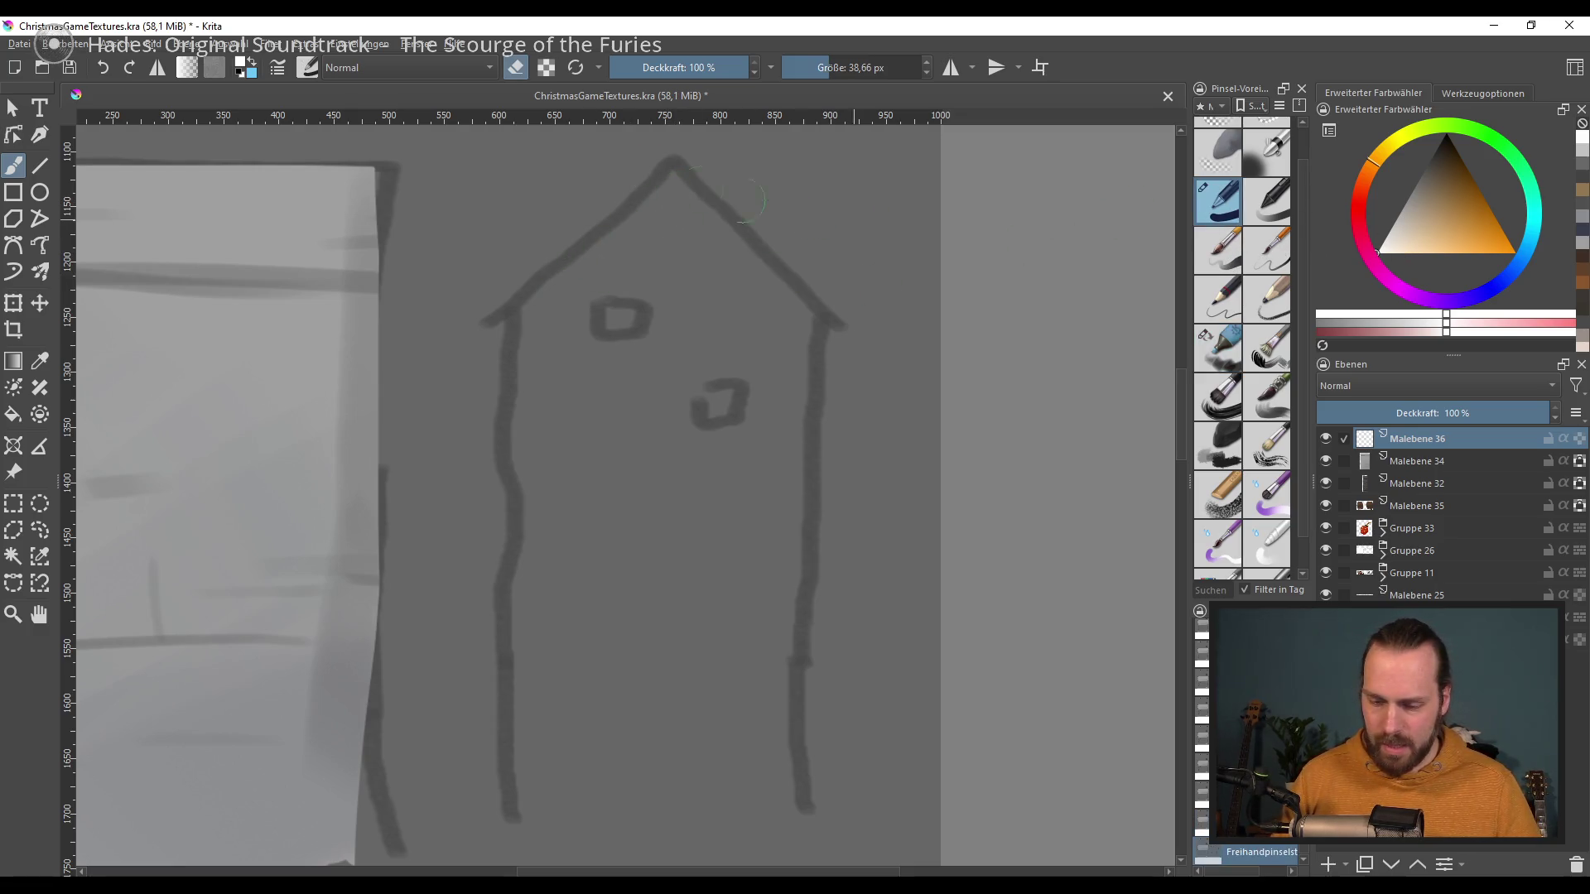
Step: Paint thick white walls and roof edges for the tower shape
click(528, 74)
drag(675, 194, 530, 844)
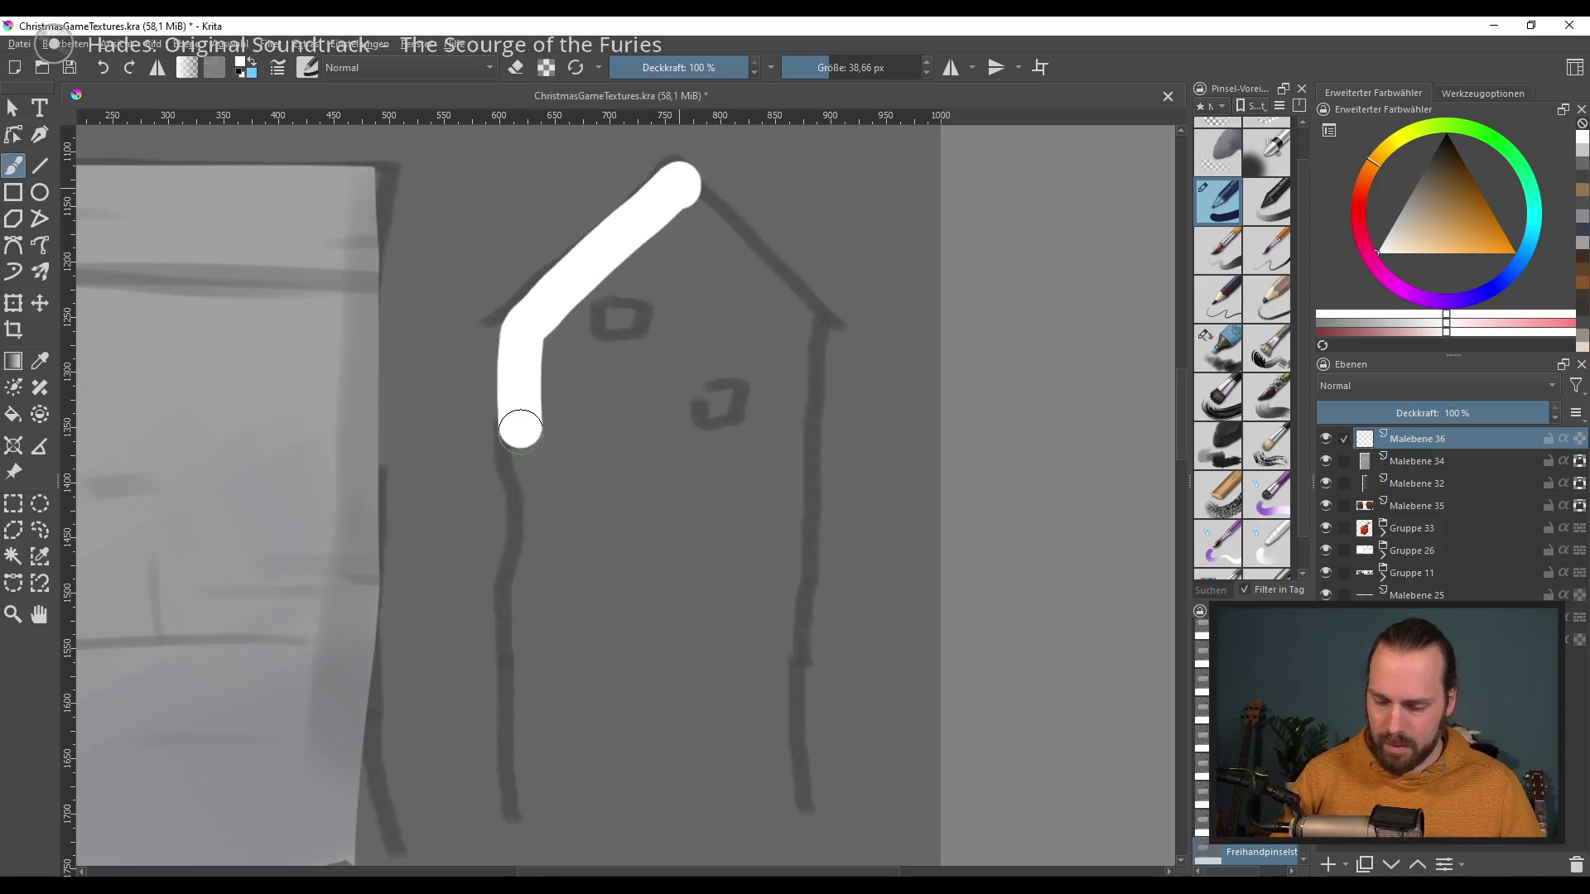
mouse_move(681, 180)
mouse_down()
mouse_move(794, 592)
mouse_move(797, 844)
mouse_up()
mouse_move(625, 356)
mouse_down()
mouse_move(667, 256)
mouse_move(621, 348)
mouse_up()
drag(812, 365, 799, 794)
drag(828, 311, 820, 853)
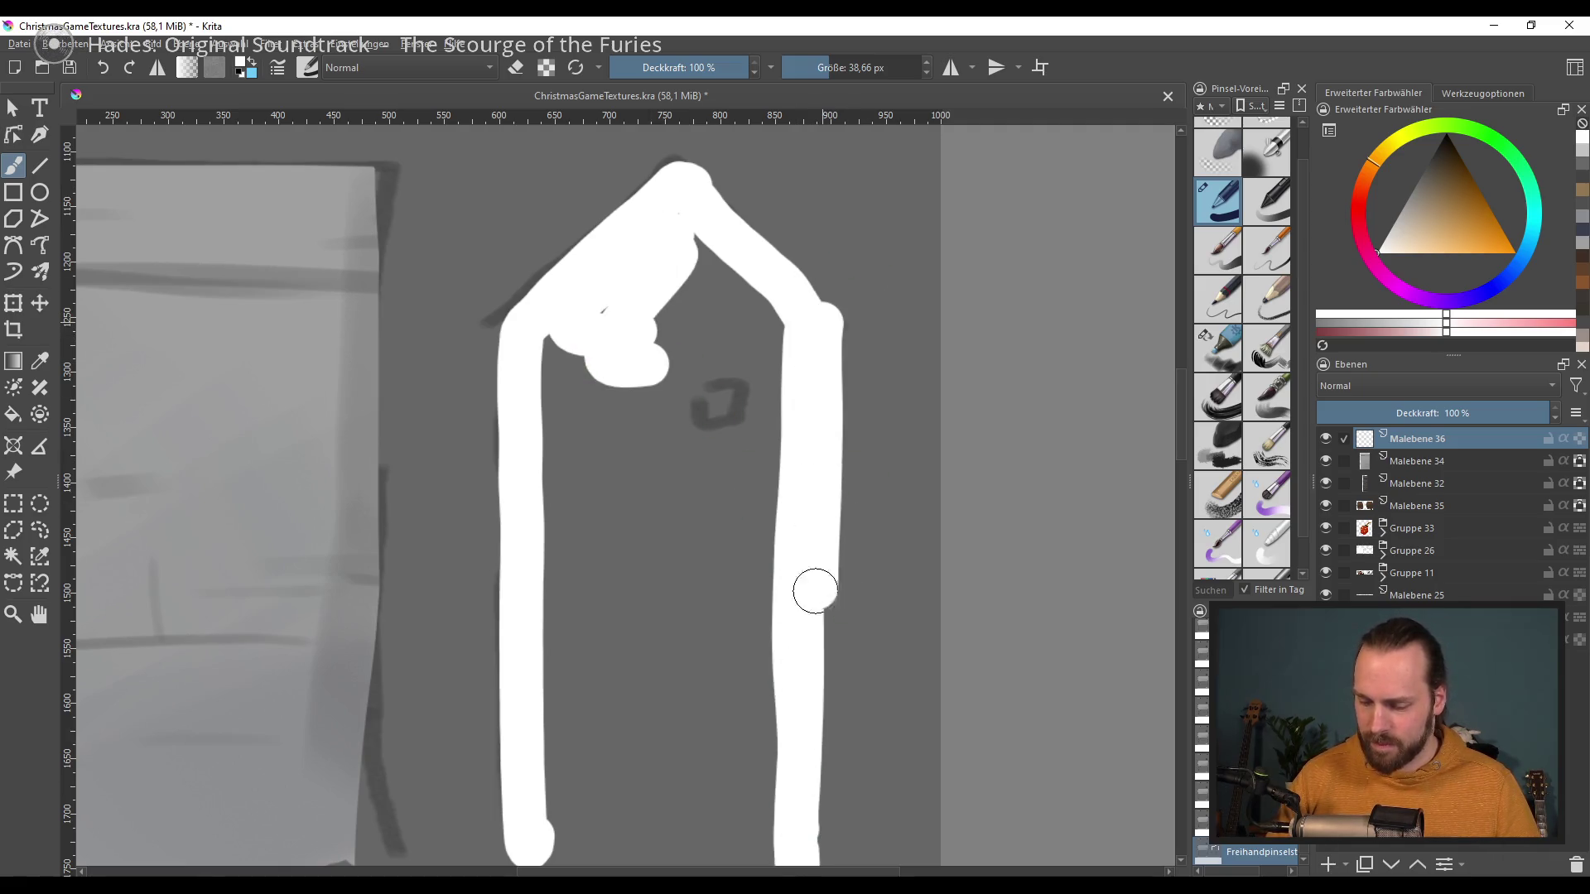
drag(677, 159, 844, 336)
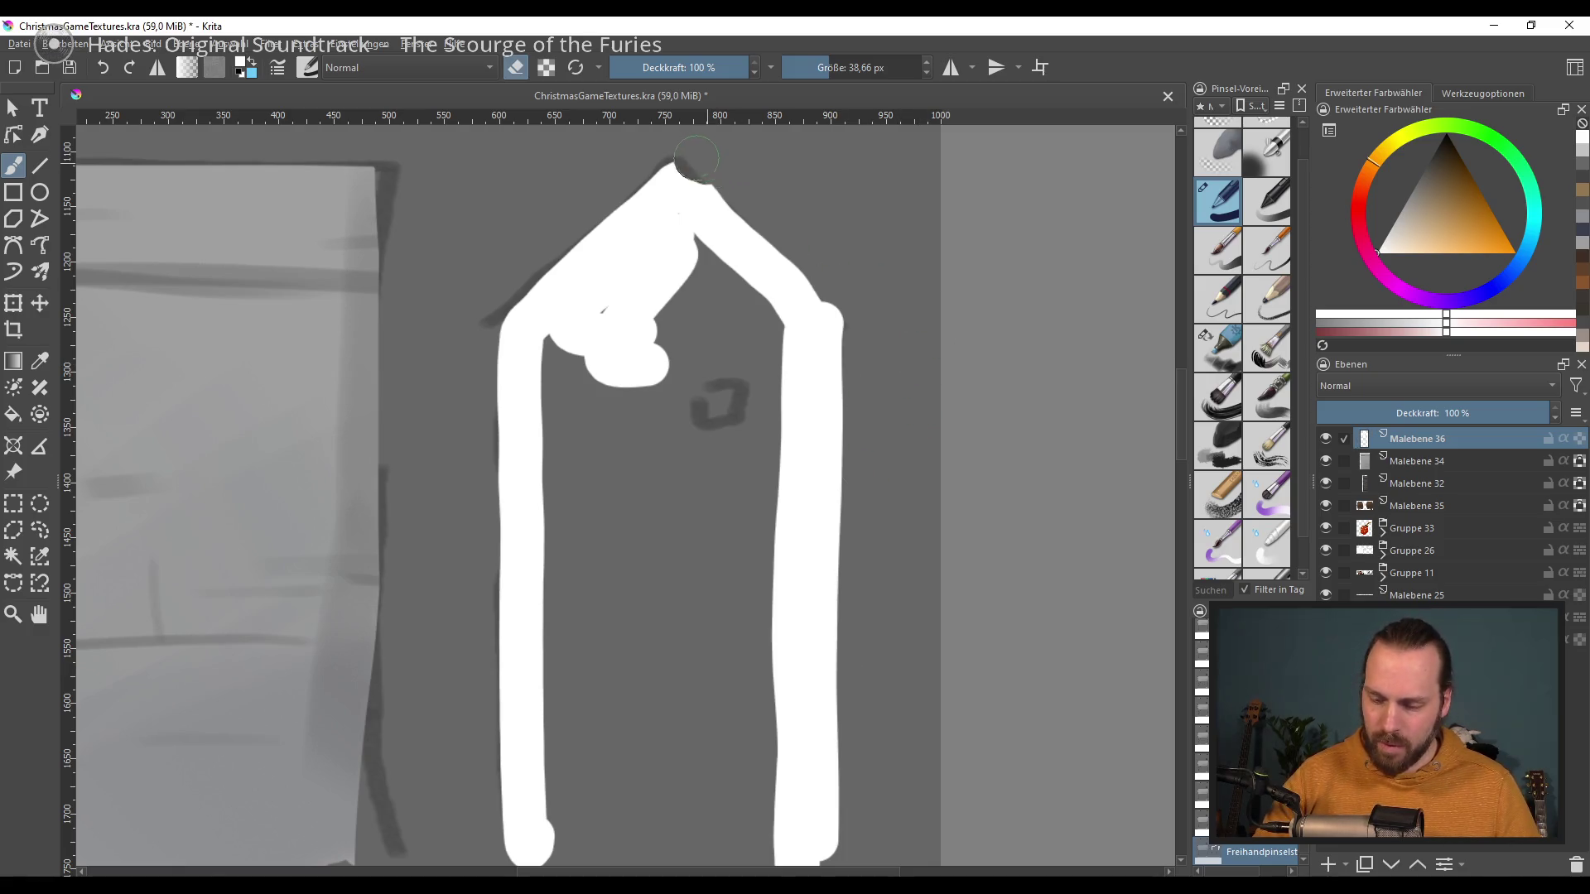
drag(853, 431, 873, 489)
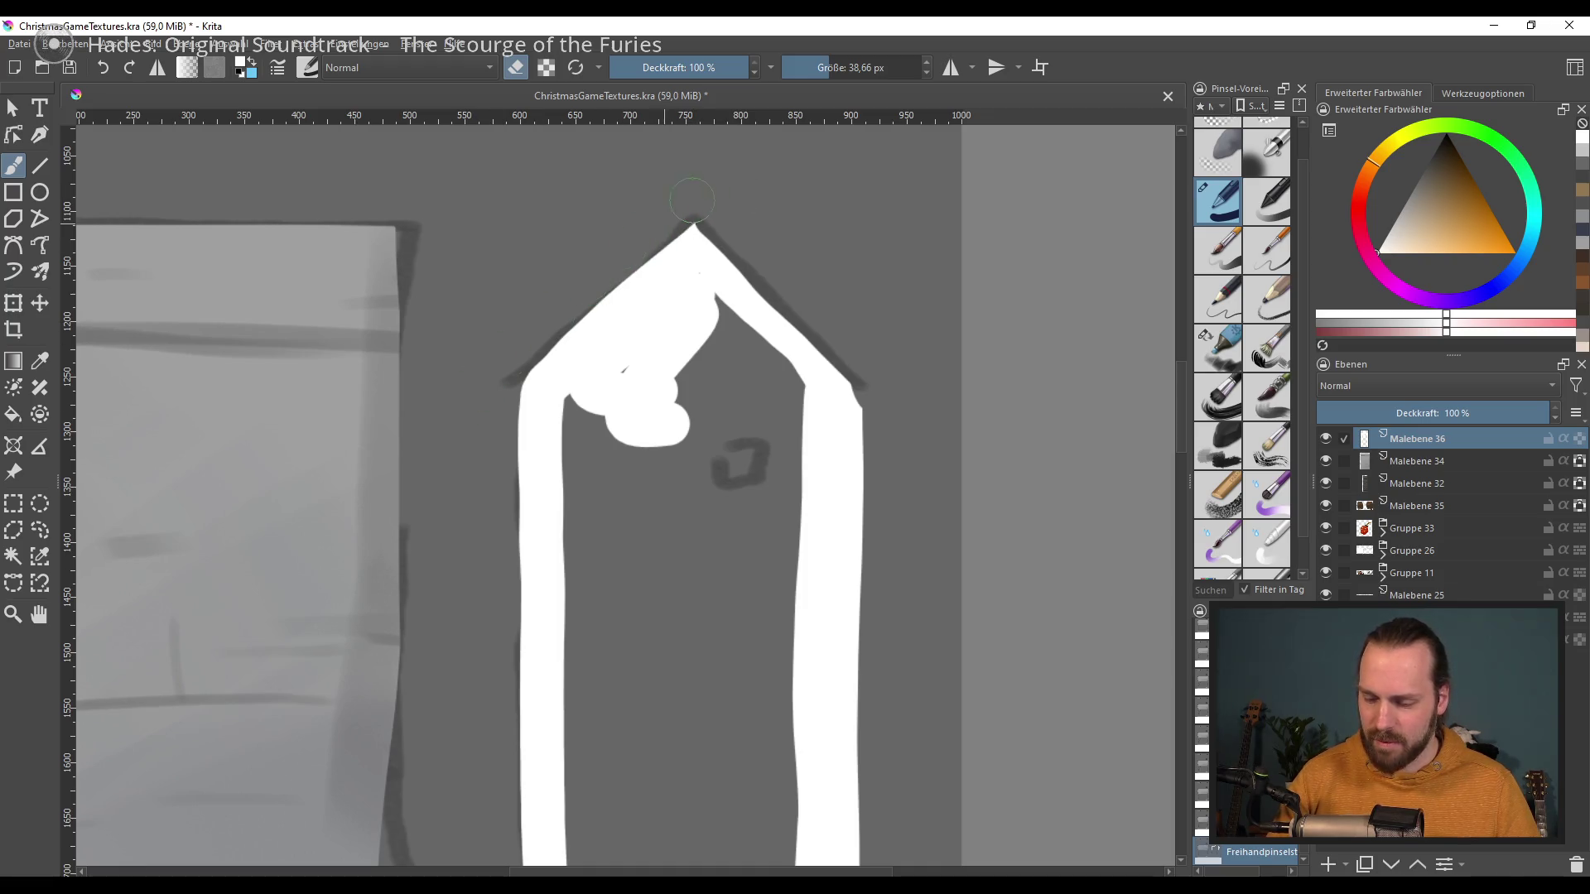
drag(677, 212, 518, 387)
scroll(877, 271, down, 2)
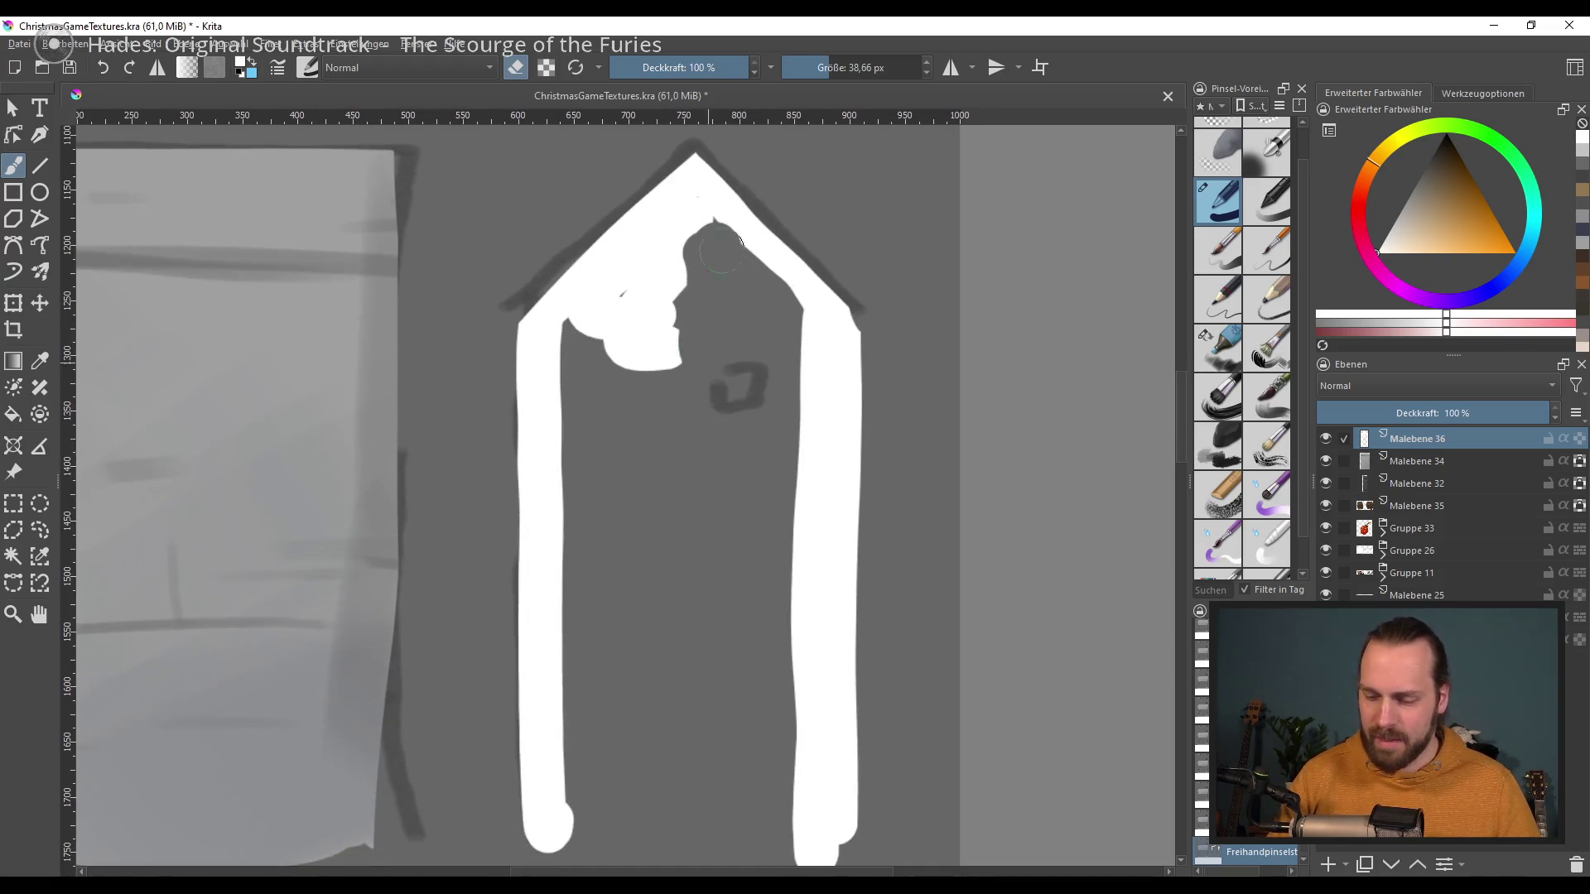
Step: Fill the roof, drips and gaps with solid white, then add a new layer in black
key(e)
mouse_move(695, 240)
mouse_down()
mouse_move(720, 240)
mouse_move(767, 327)
mouse_move(663, 284)
mouse_move(576, 437)
mouse_move(617, 493)
mouse_up()
drag(687, 452, 710, 319)
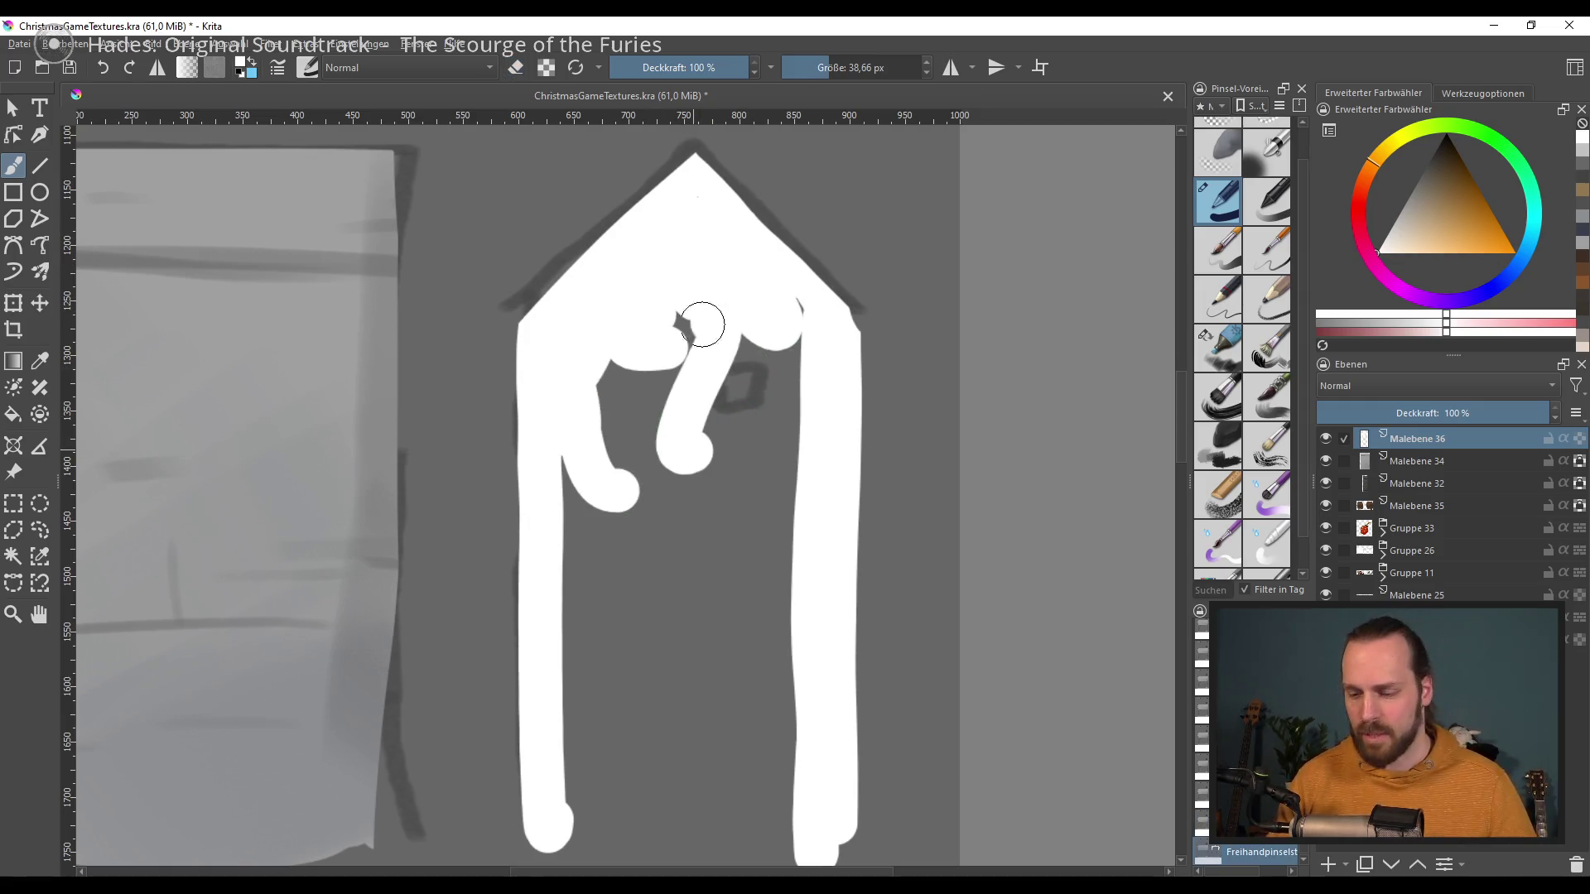
drag(761, 401, 778, 329)
mouse_move(654, 364)
mouse_down()
mouse_move(596, 472)
mouse_move(621, 728)
mouse_up()
mouse_move(604, 327)
mouse_down()
mouse_move(784, 564)
mouse_move(596, 774)
mouse_move(752, 649)
mouse_move(735, 722)
mouse_move(794, 692)
mouse_move(827, 837)
mouse_move(853, 828)
mouse_up()
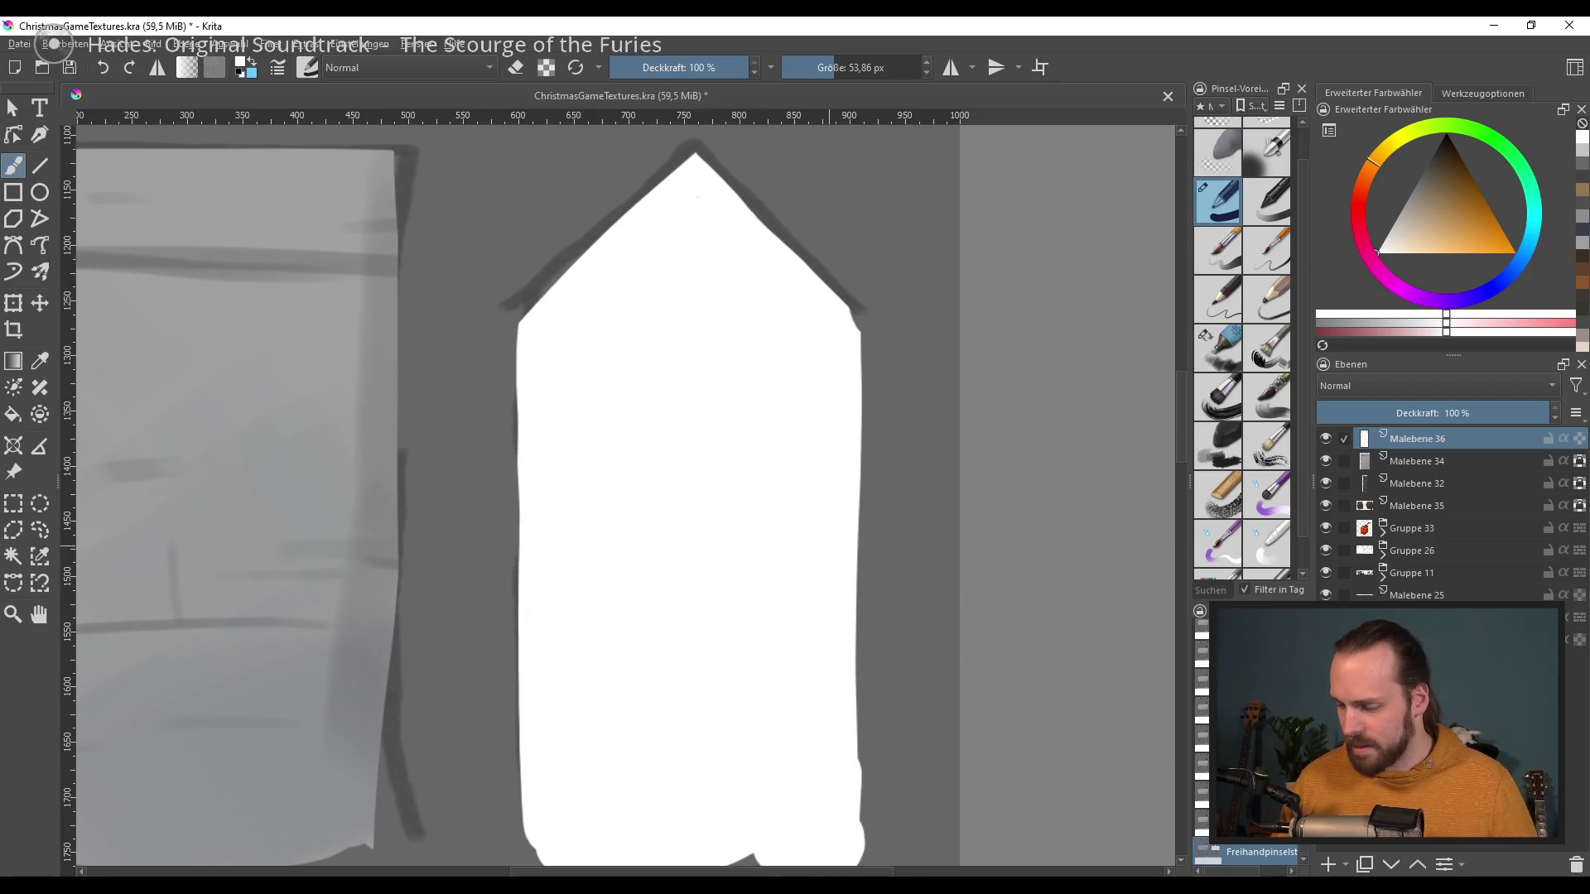
click(1330, 866)
drag(1452, 226, 1433, 126)
Step: With pure black and a ~15 px brush, draw the thick left roof edge line
shift+drag(718, 450, 700, 450)
drag(692, 151, 530, 319)
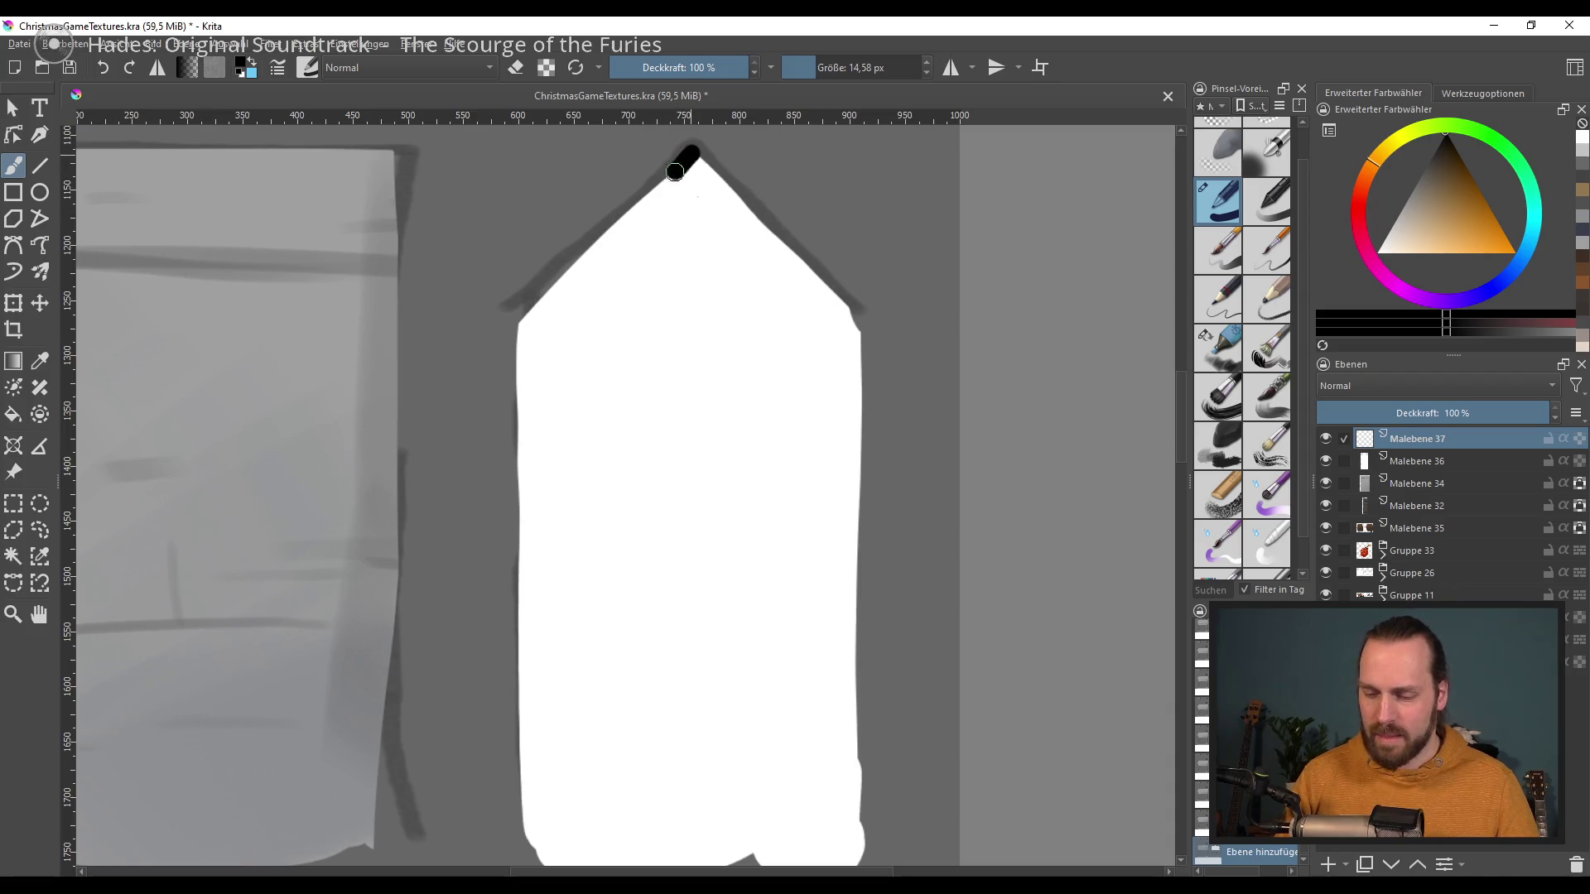
drag(696, 148, 486, 359)
key(ctrl+z)
drag(704, 144, 489, 352)
key(ctrl+z)
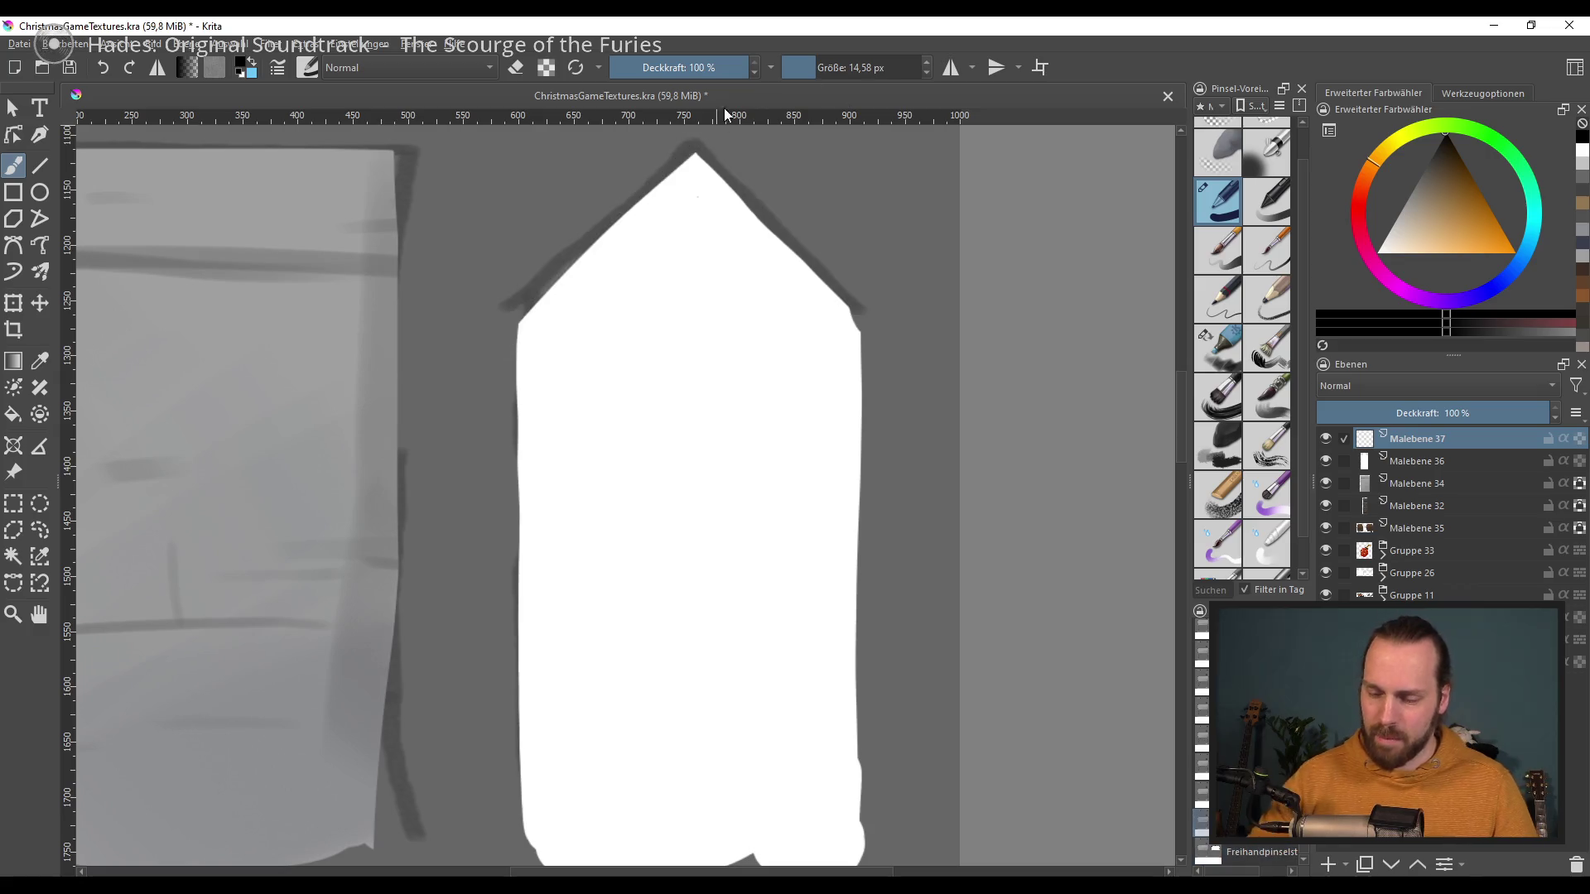
drag(701, 151, 482, 364)
Step: Draw a smooth black line down the right roof edge, then reselect the white tower's layer
drag(703, 143, 853, 319)
key(ctrl+z)
drag(703, 145, 879, 348)
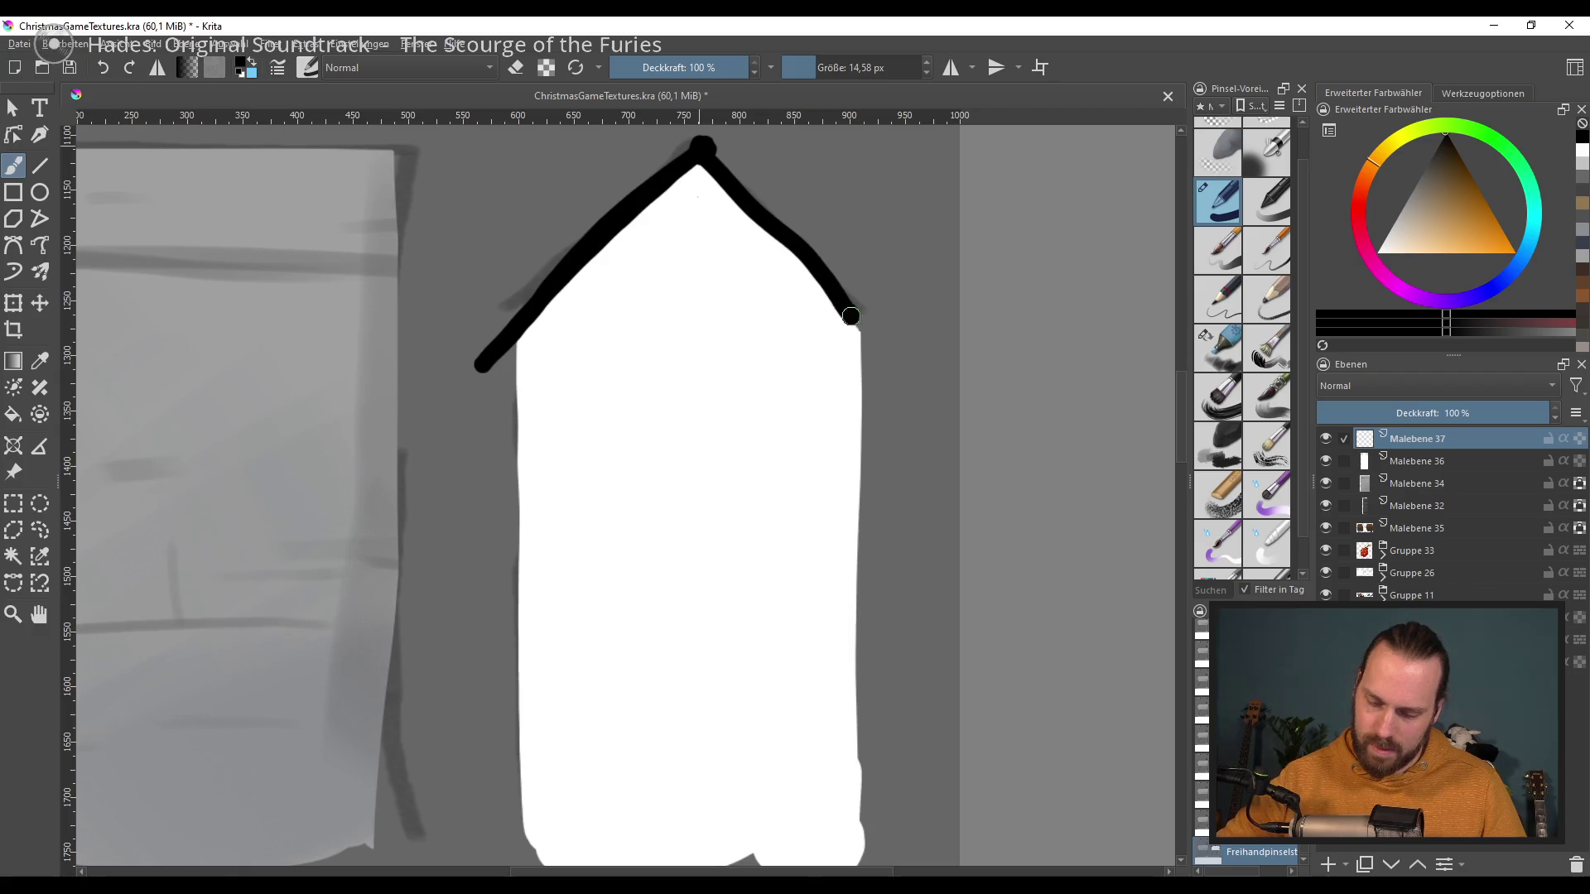
key(ctrl+z)
drag(703, 145, 873, 343)
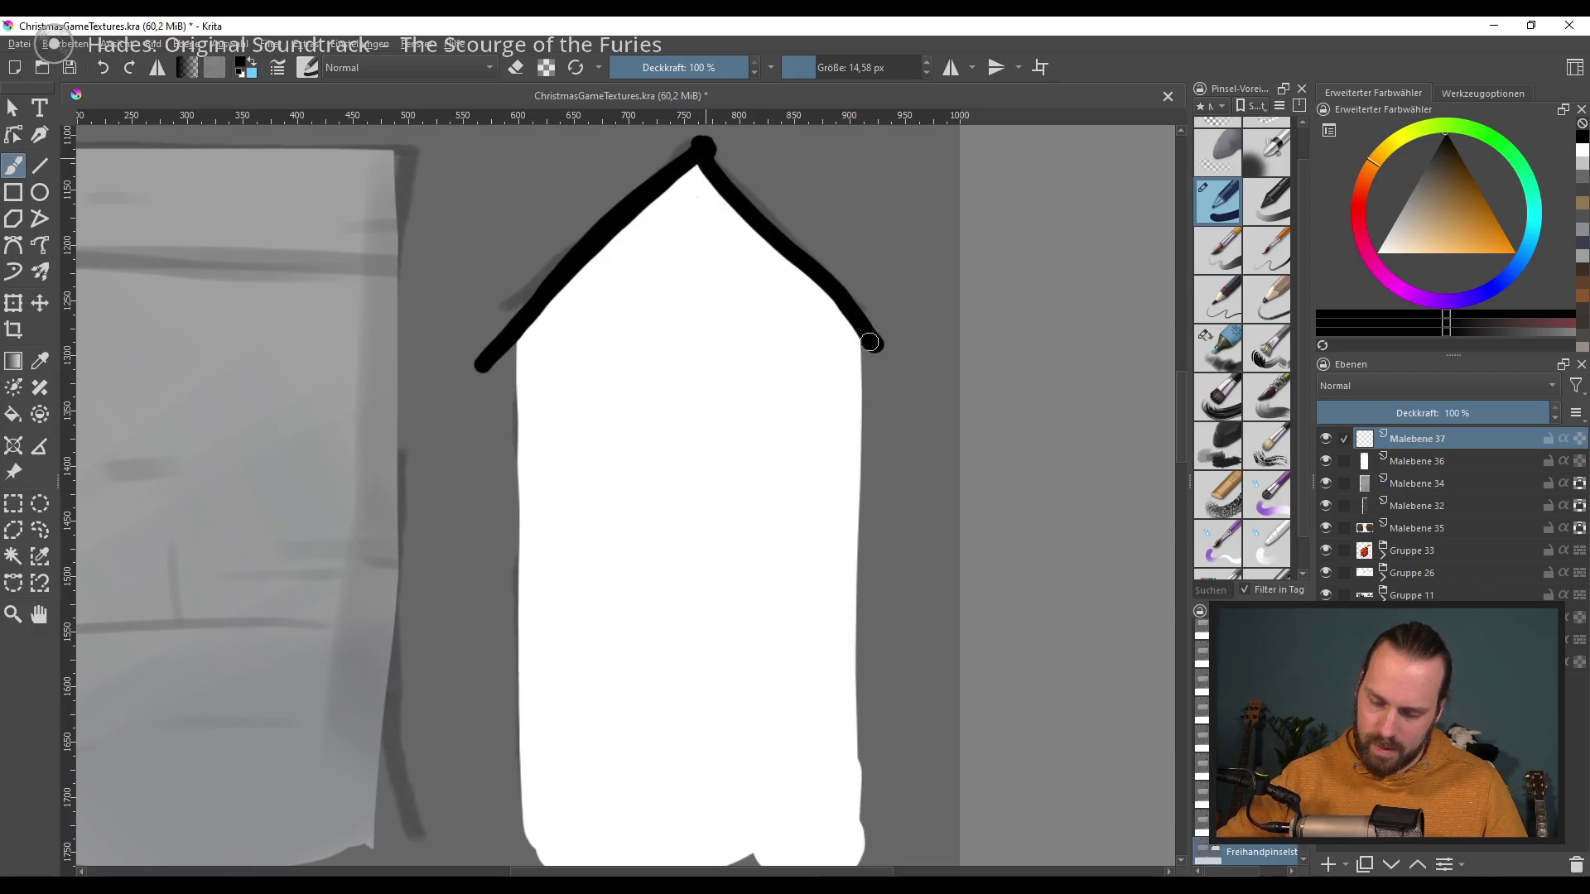
key(ctrl+z)
drag(701, 158, 882, 356)
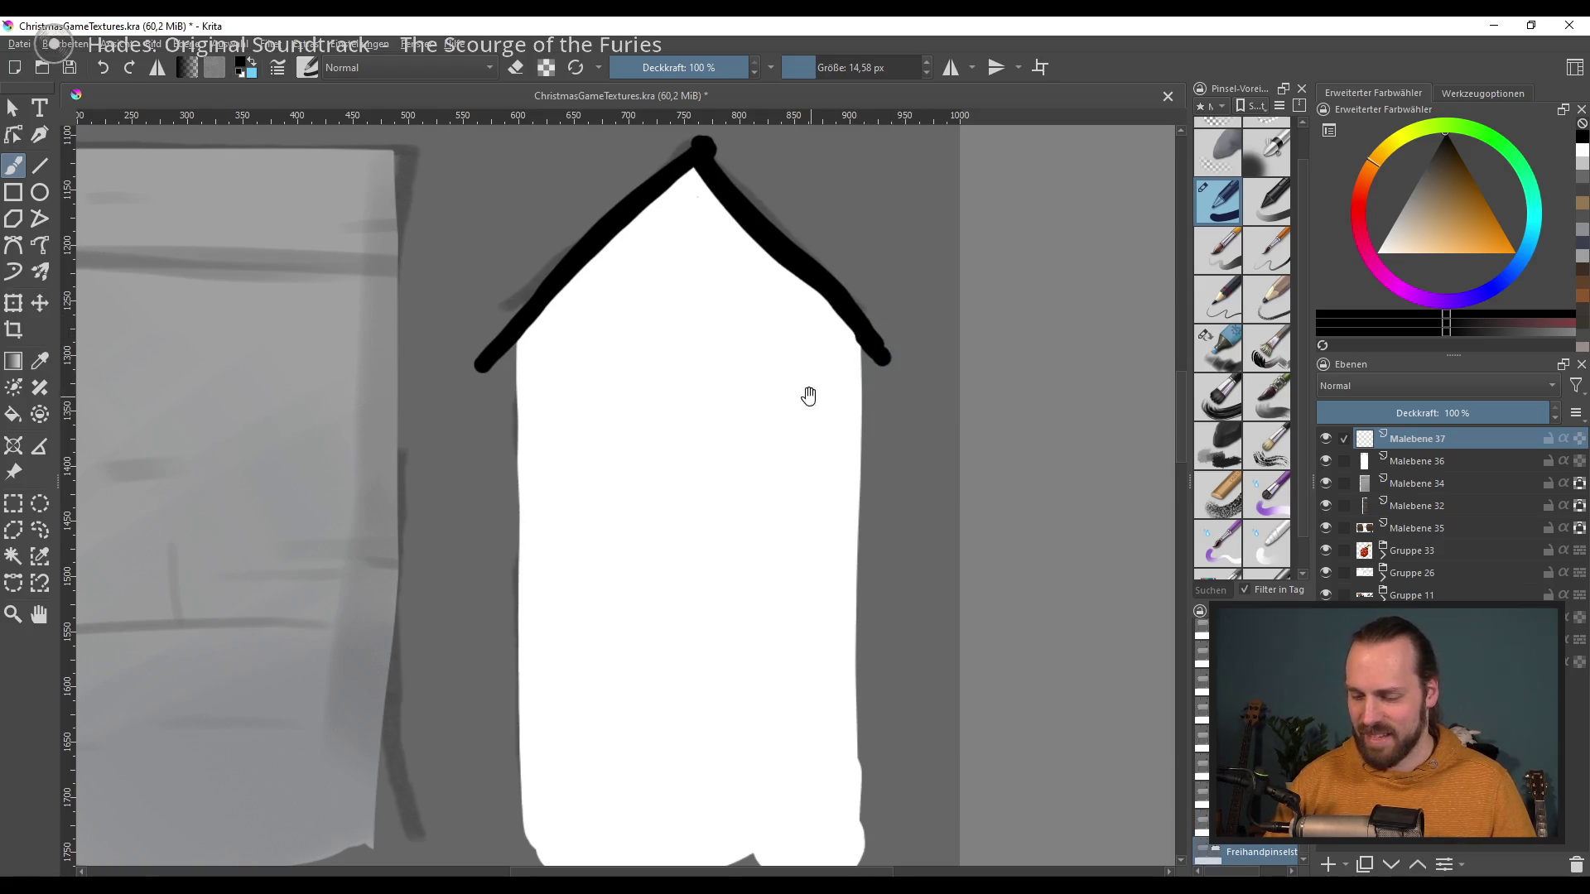
drag(813, 395, 815, 455)
click(1452, 461)
click(1419, 172)
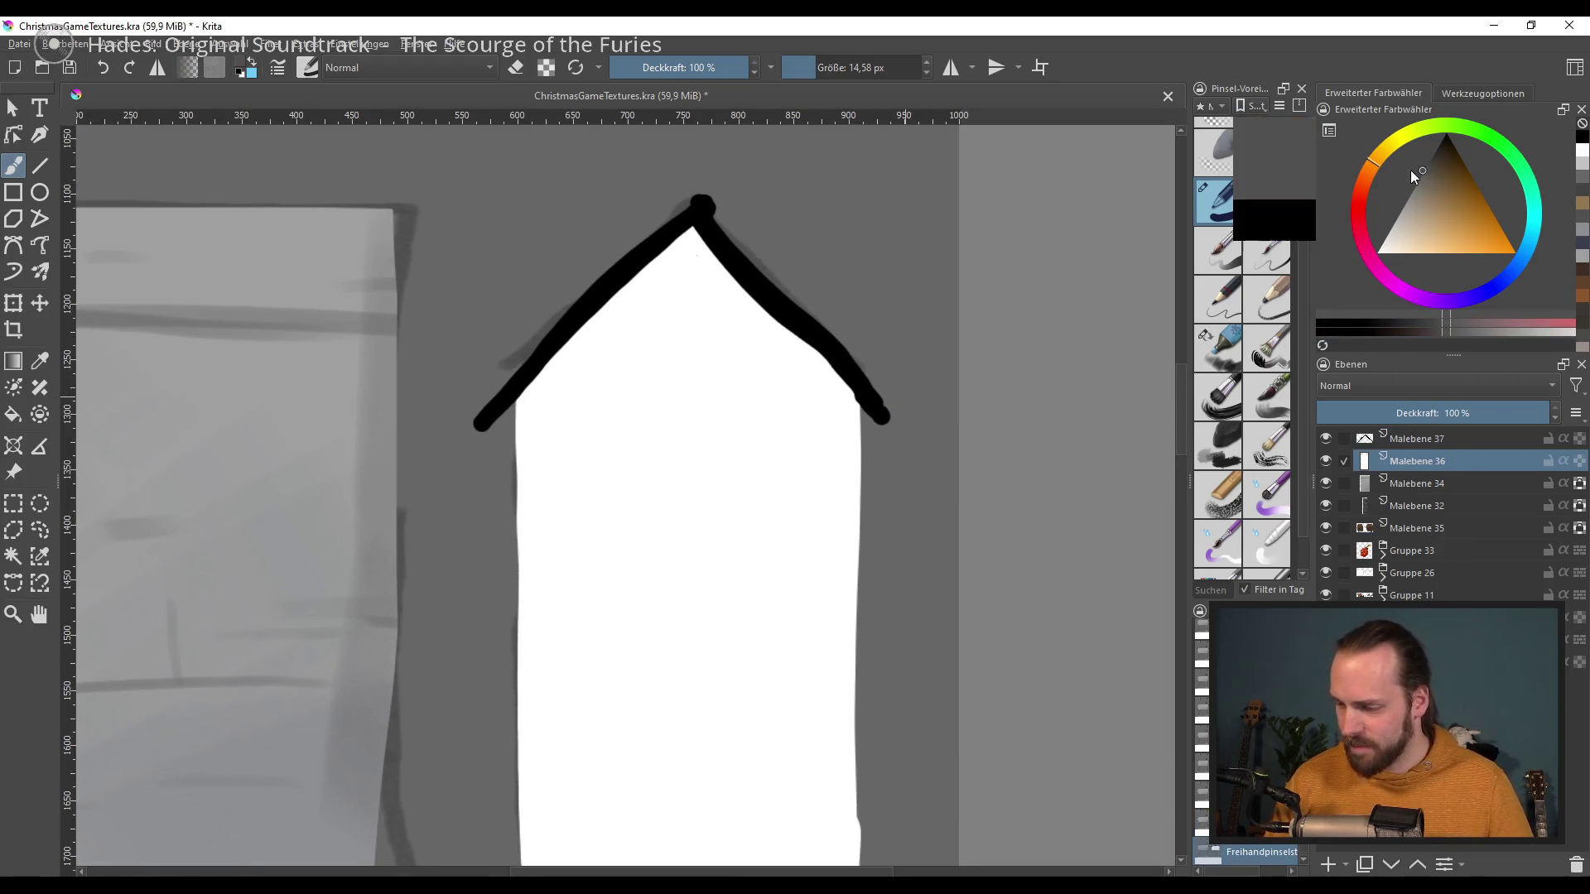
Step: Alpha-lock the tower layer, pick a soft brush, and paint light strokes under the roof line
shift+drag(749, 469, 774, 469)
click(1400, 222)
click(1579, 462)
click(1233, 336)
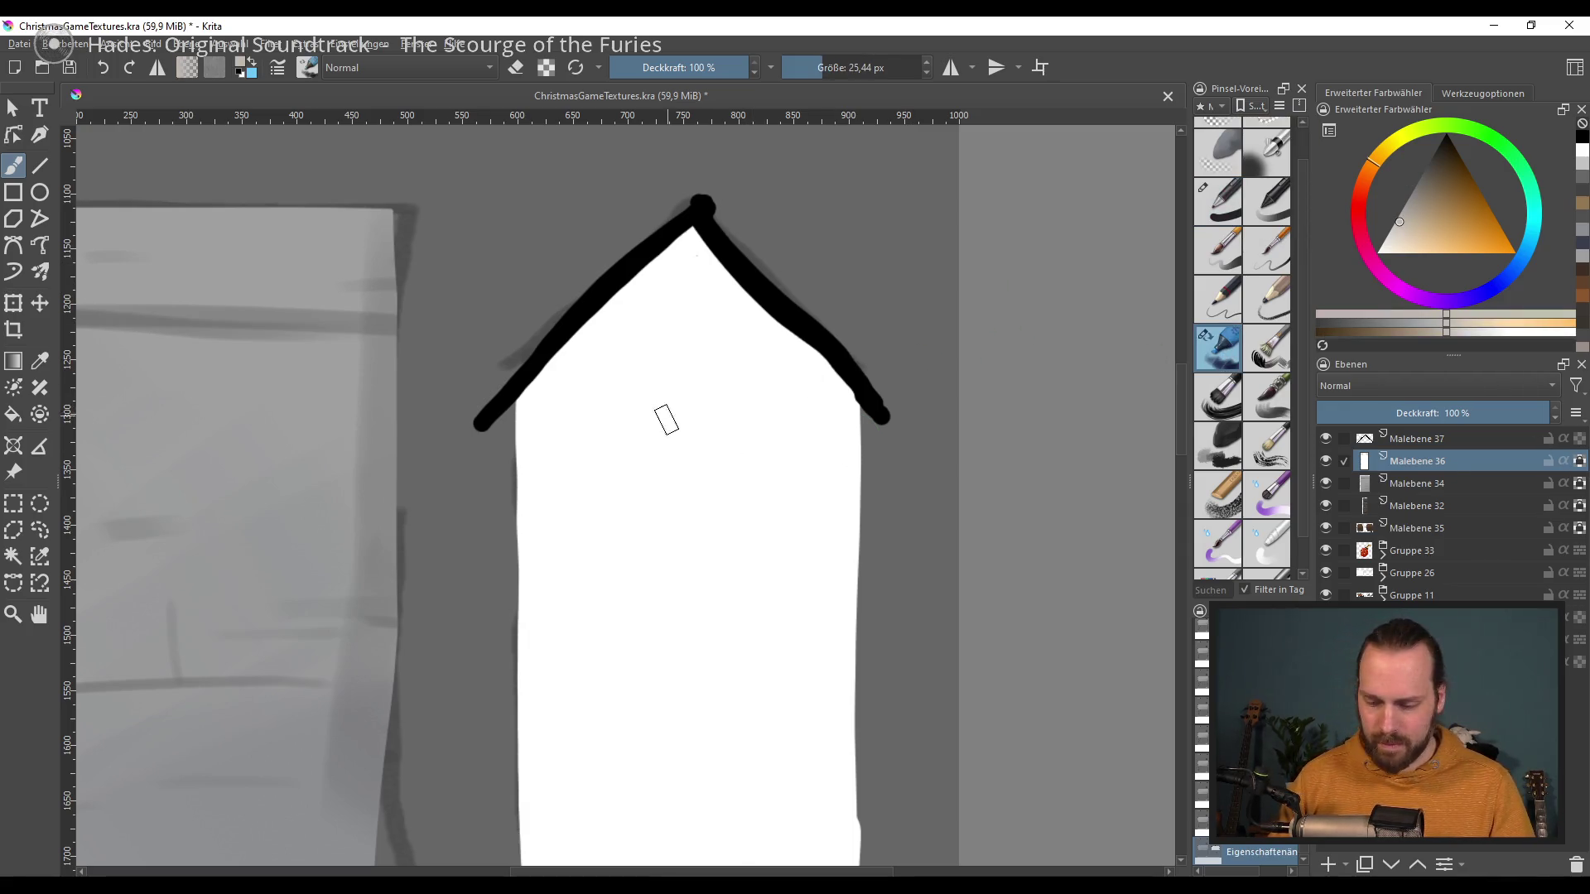
mouse_move(576, 357)
mouse_down()
mouse_move(697, 233)
mouse_move(828, 364)
mouse_up()
ctrl+click(672, 252)
drag(669, 223, 898, 403)
click(1402, 205)
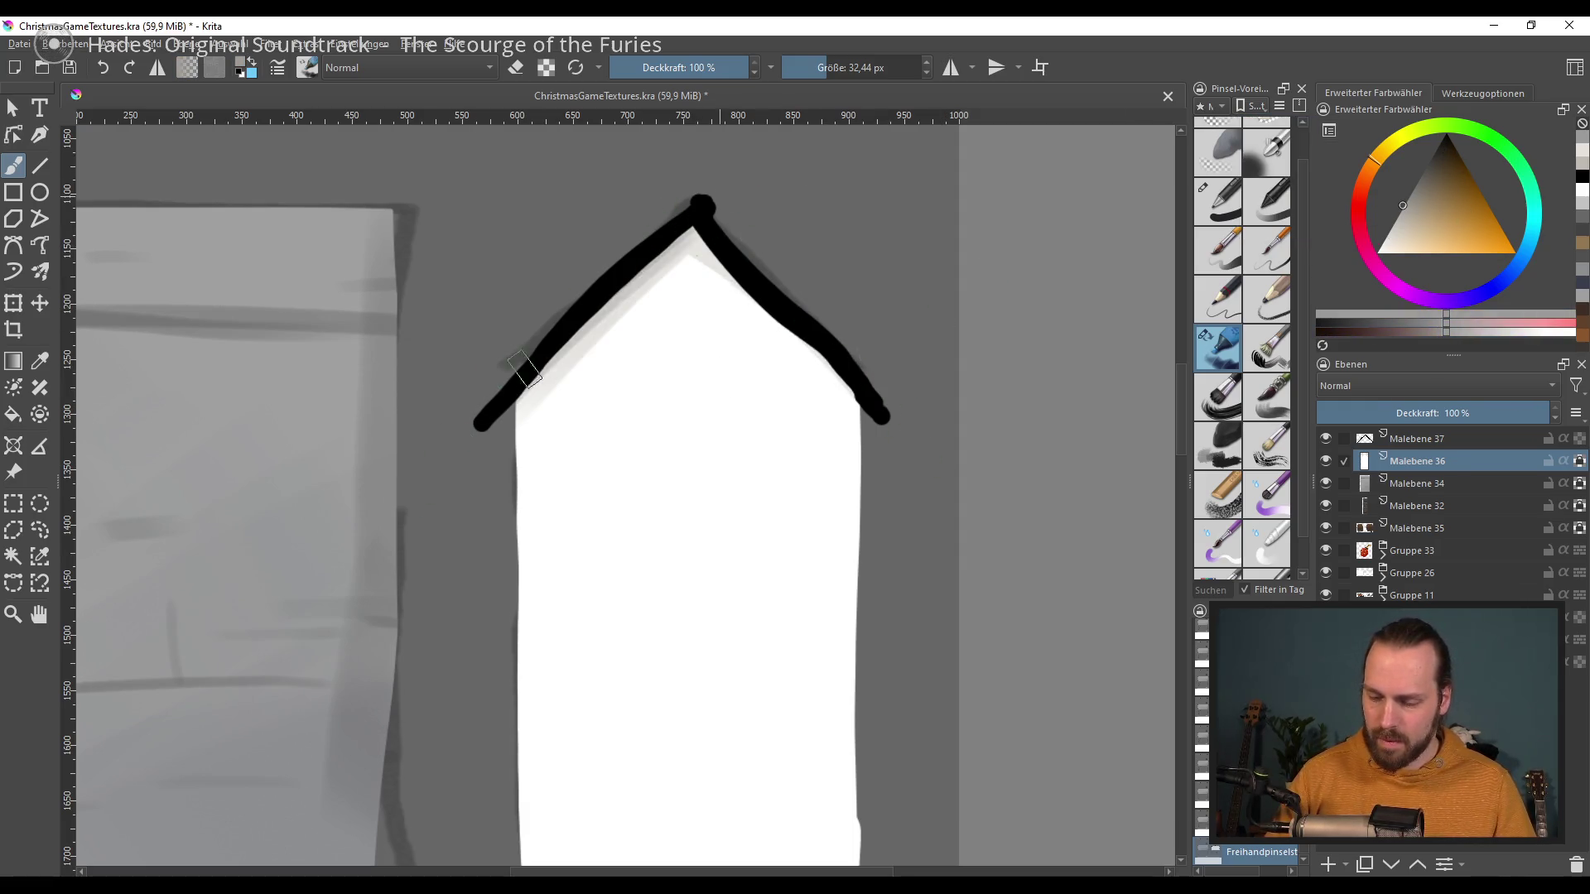
ctrl+click(656, 266)
drag(767, 285, 877, 409)
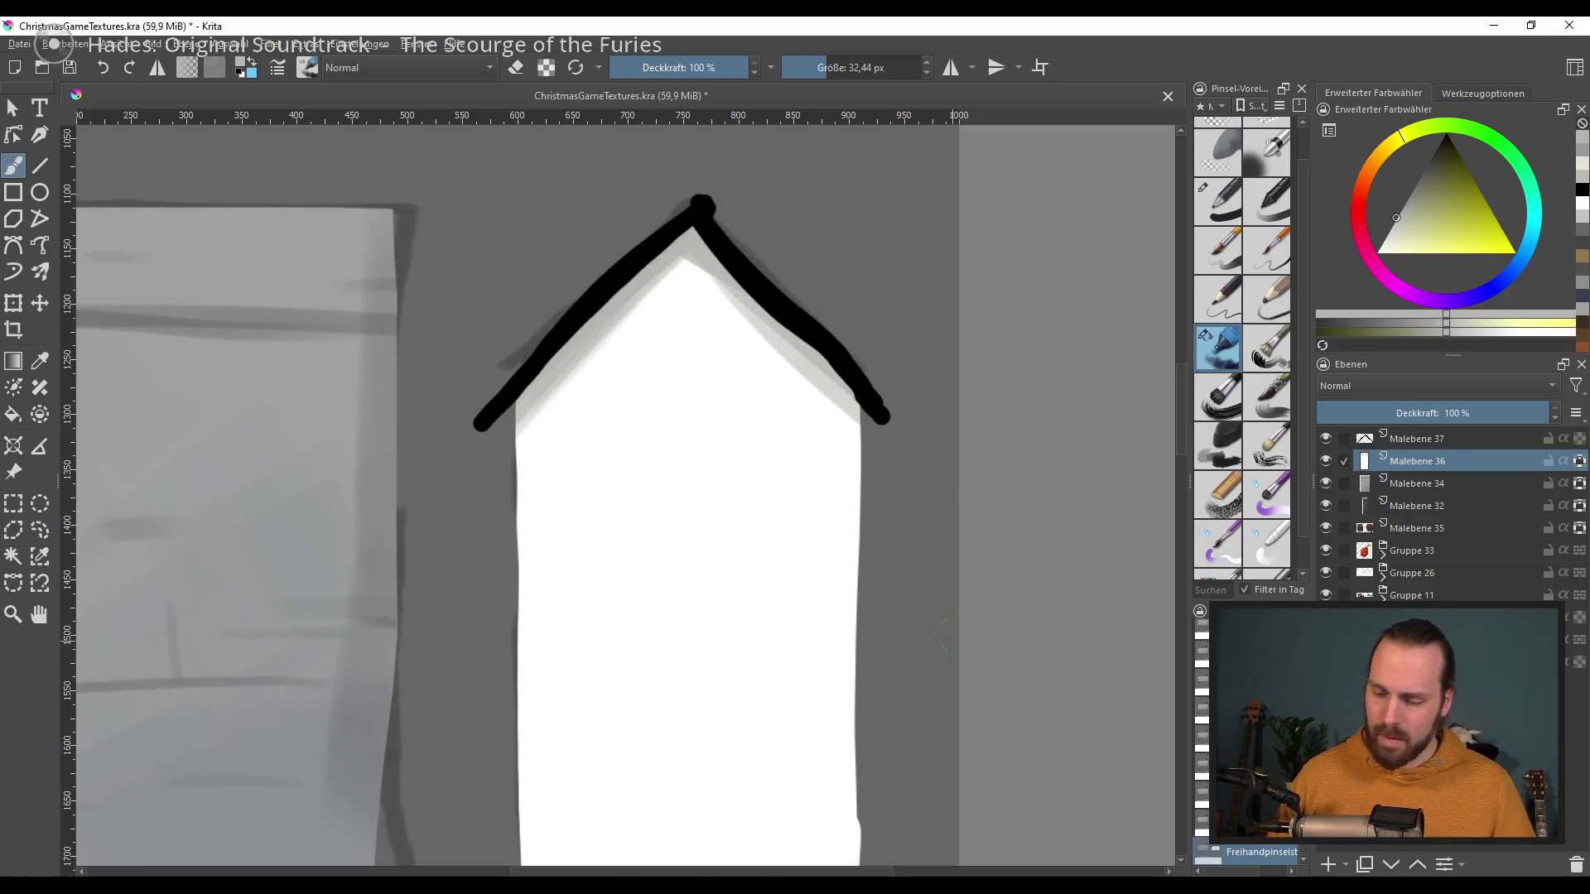
Step: Sample the roof grey, enlarge the brush, and paint light diagonal bands on the lower wall
scroll(728, 461, down, 2)
ctrl+click(704, 278)
drag(709, 389, 737, 343)
mouse_move(816, 472)
mouse_down()
mouse_move(845, 472)
mouse_move(579, 613)
mouse_up()
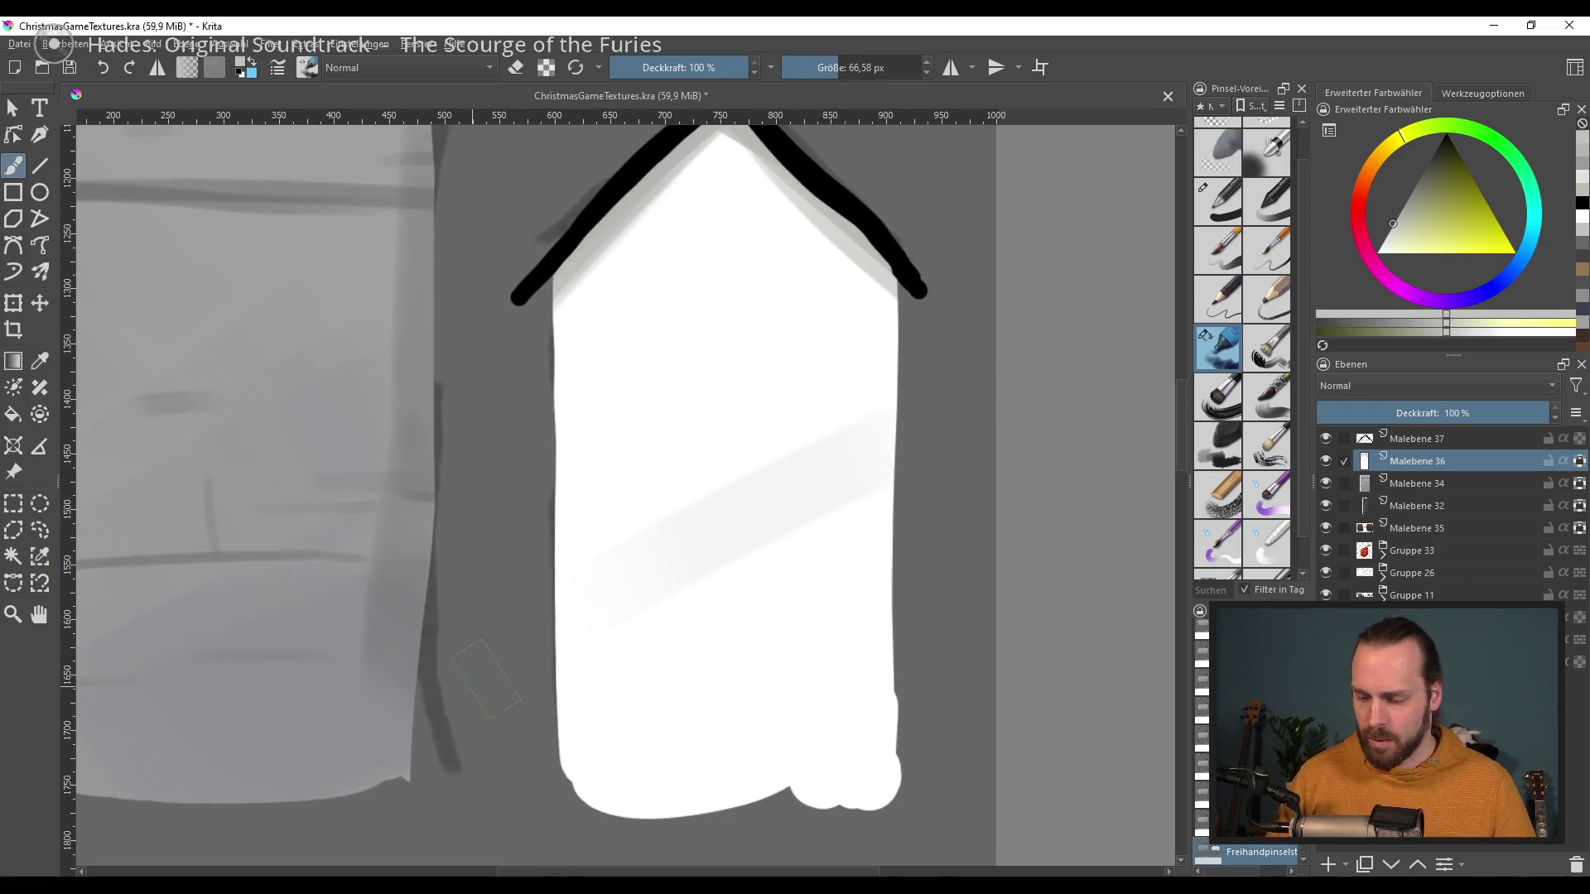
drag(886, 579, 580, 807)
drag(895, 662, 630, 816)
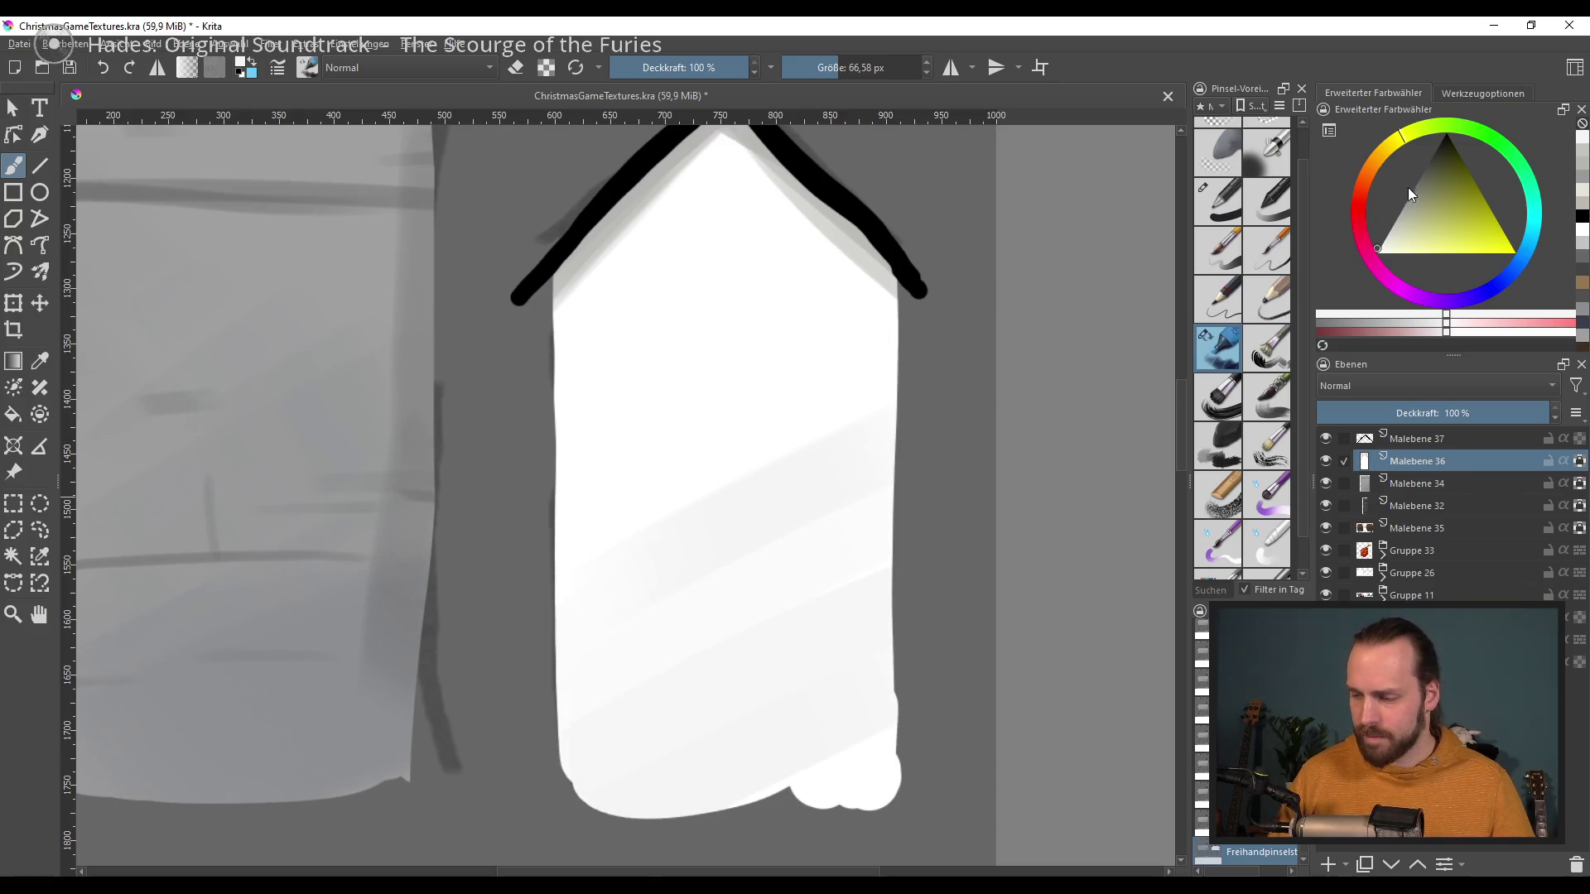
Step: Add crossing and darker grey bands across the wall, then zoom out and select the panel's layer
click(1399, 212)
mouse_move(848, 575)
mouse_down()
mouse_move(555, 691)
mouse_move(894, 815)
mouse_up()
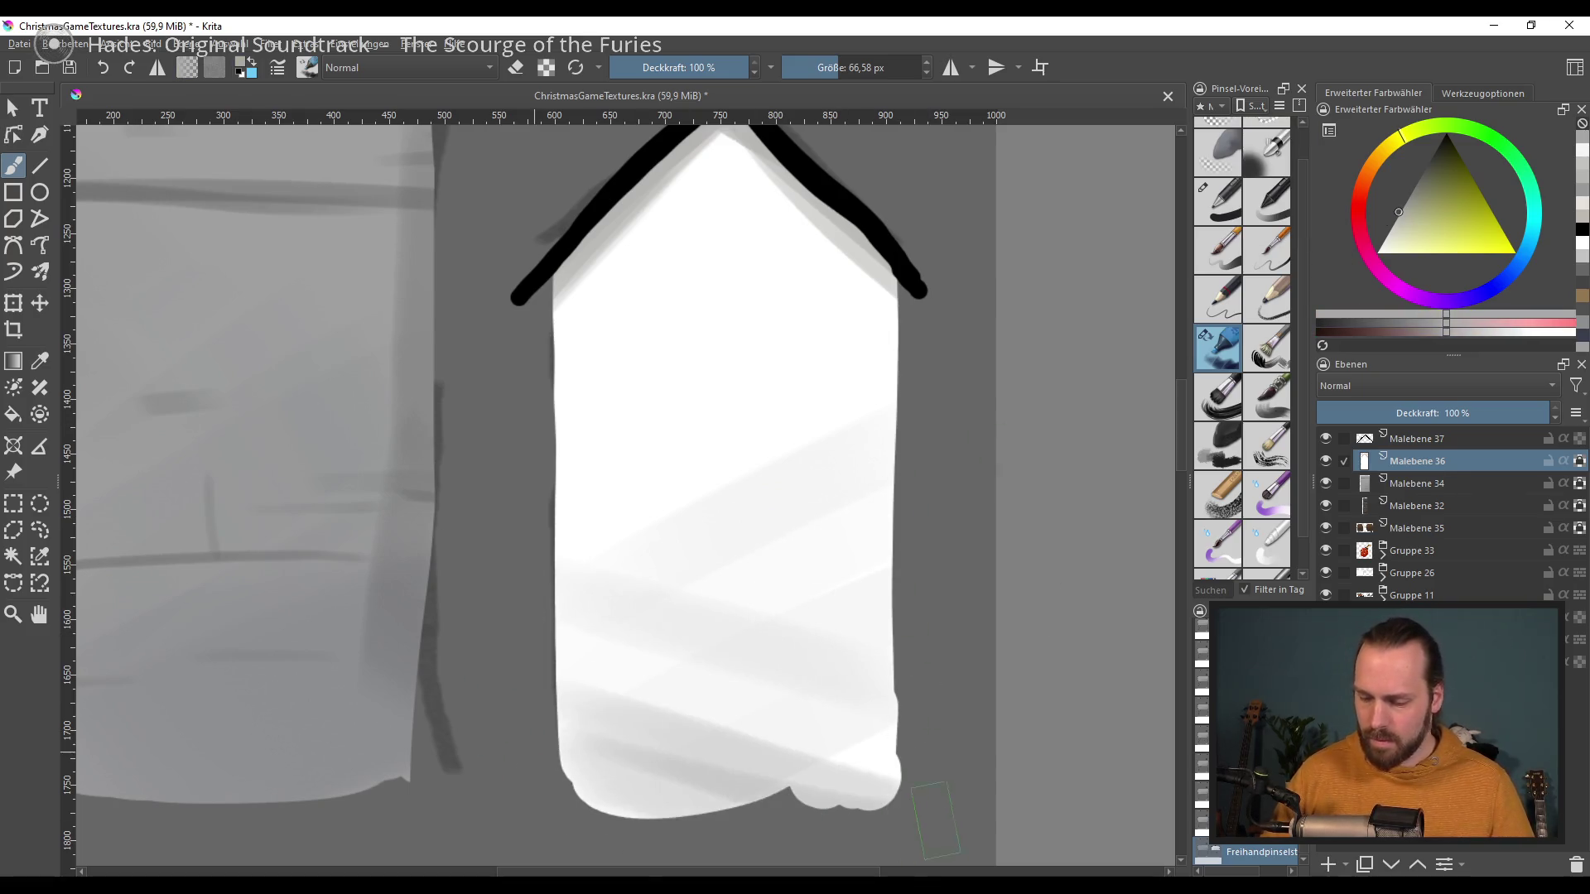
drag(690, 426, 556, 517)
drag(556, 677, 894, 724)
mouse_move(654, 331)
mouse_down()
mouse_move(756, 425)
mouse_move(658, 493)
mouse_up()
ctrl+click(772, 343)
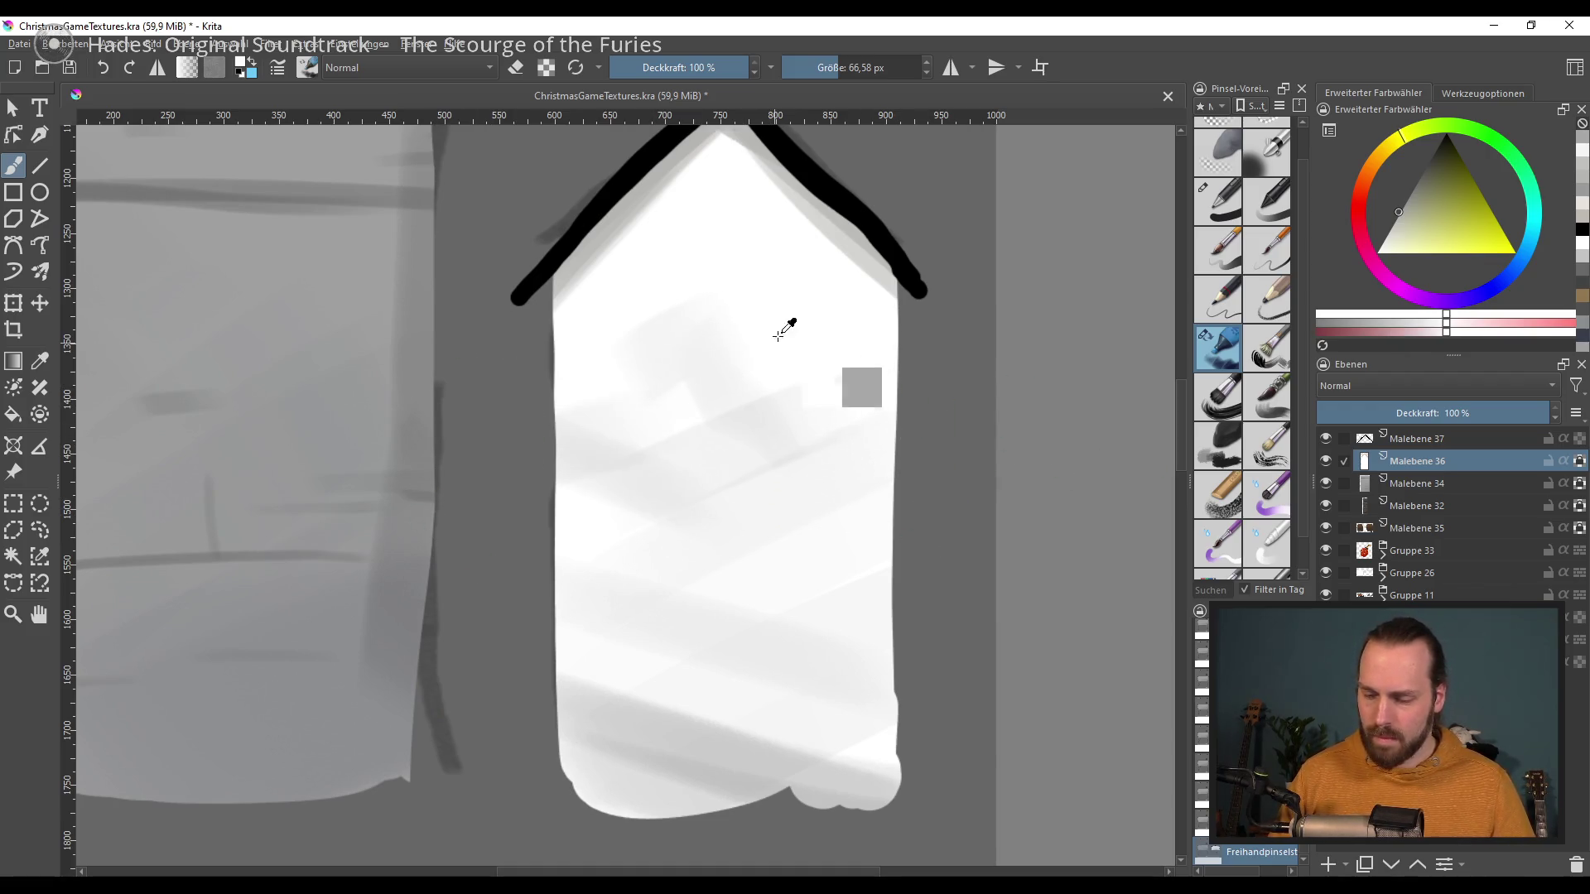
drag(795, 604, 759, 664)
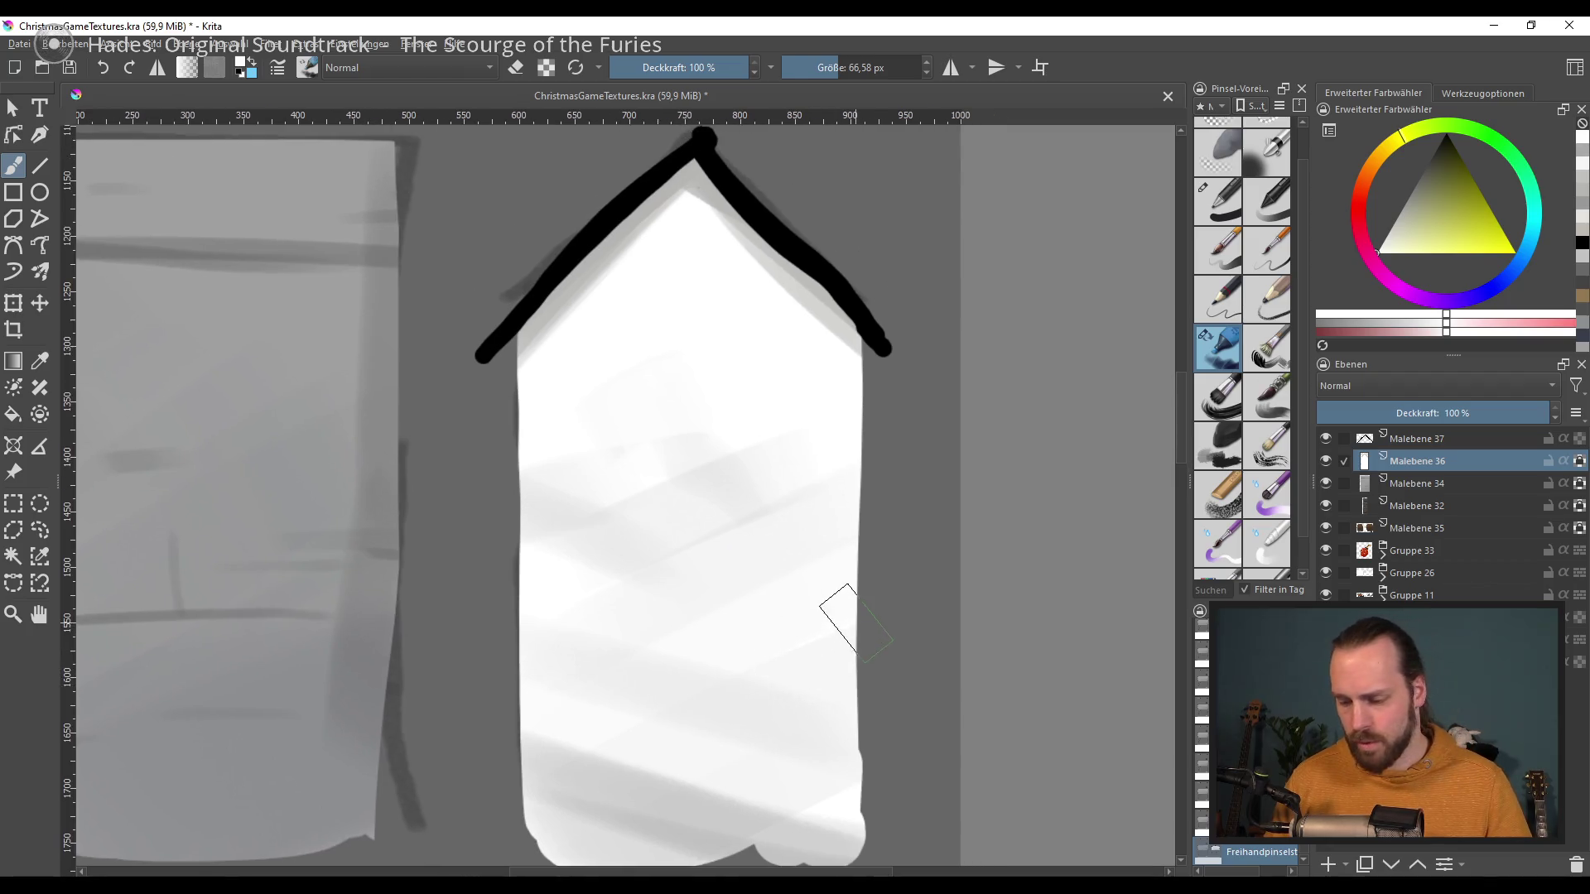
scroll(853, 621, down, 3)
drag(745, 596, 795, 542)
click(1470, 483)
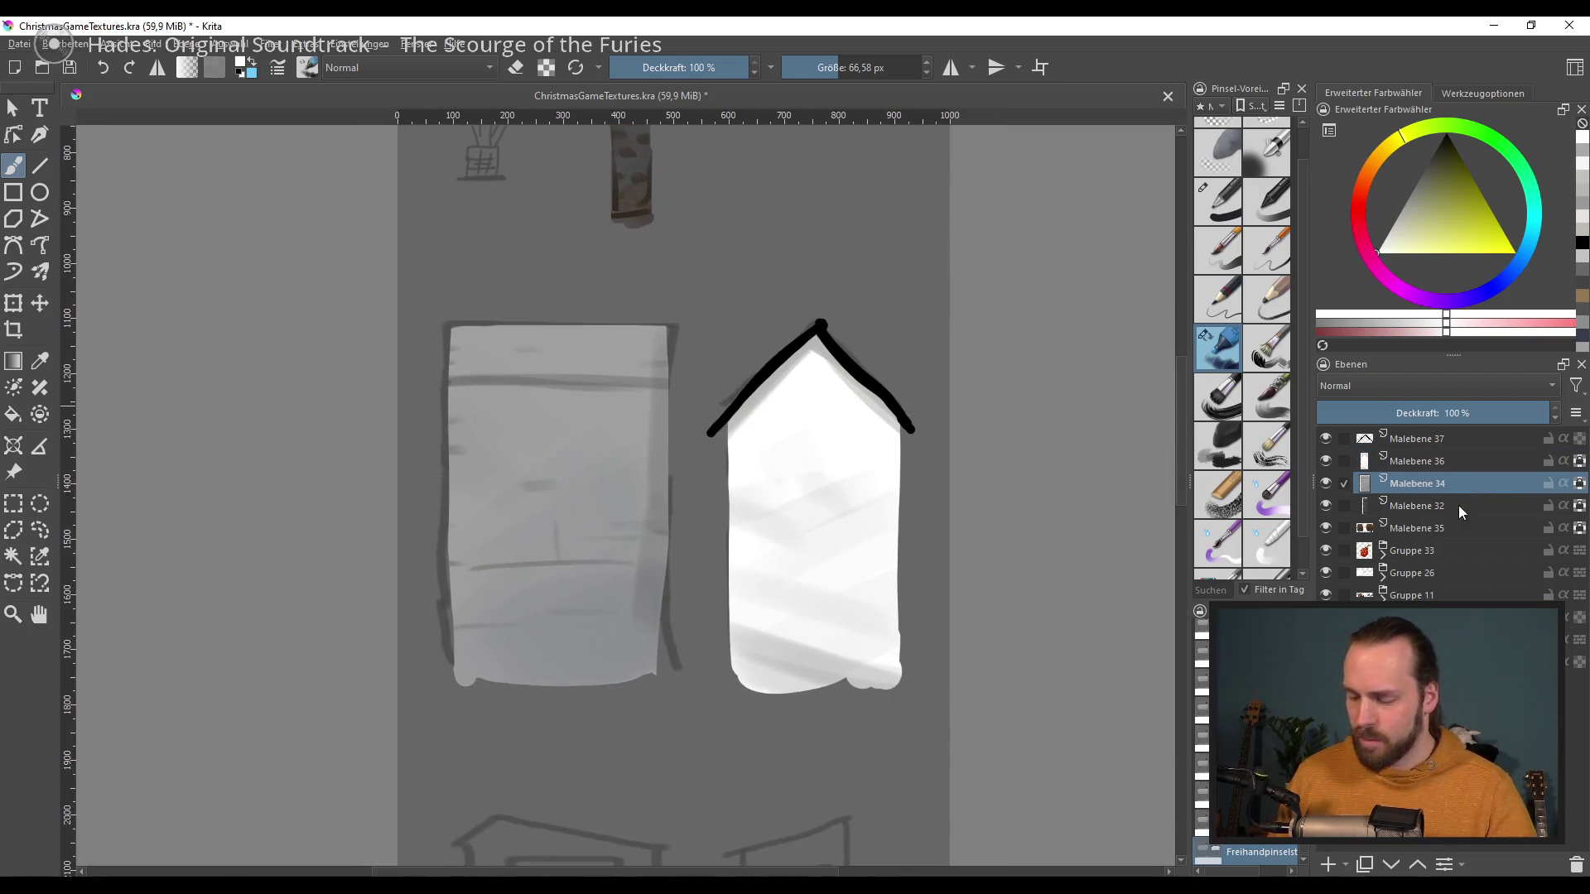
Step: Brighten Malebene 34 to near white by raising the Ctrl+M colour-adjustment curve to the top
key(ctrl+m)
drag(1259, 369, 1181, 396)
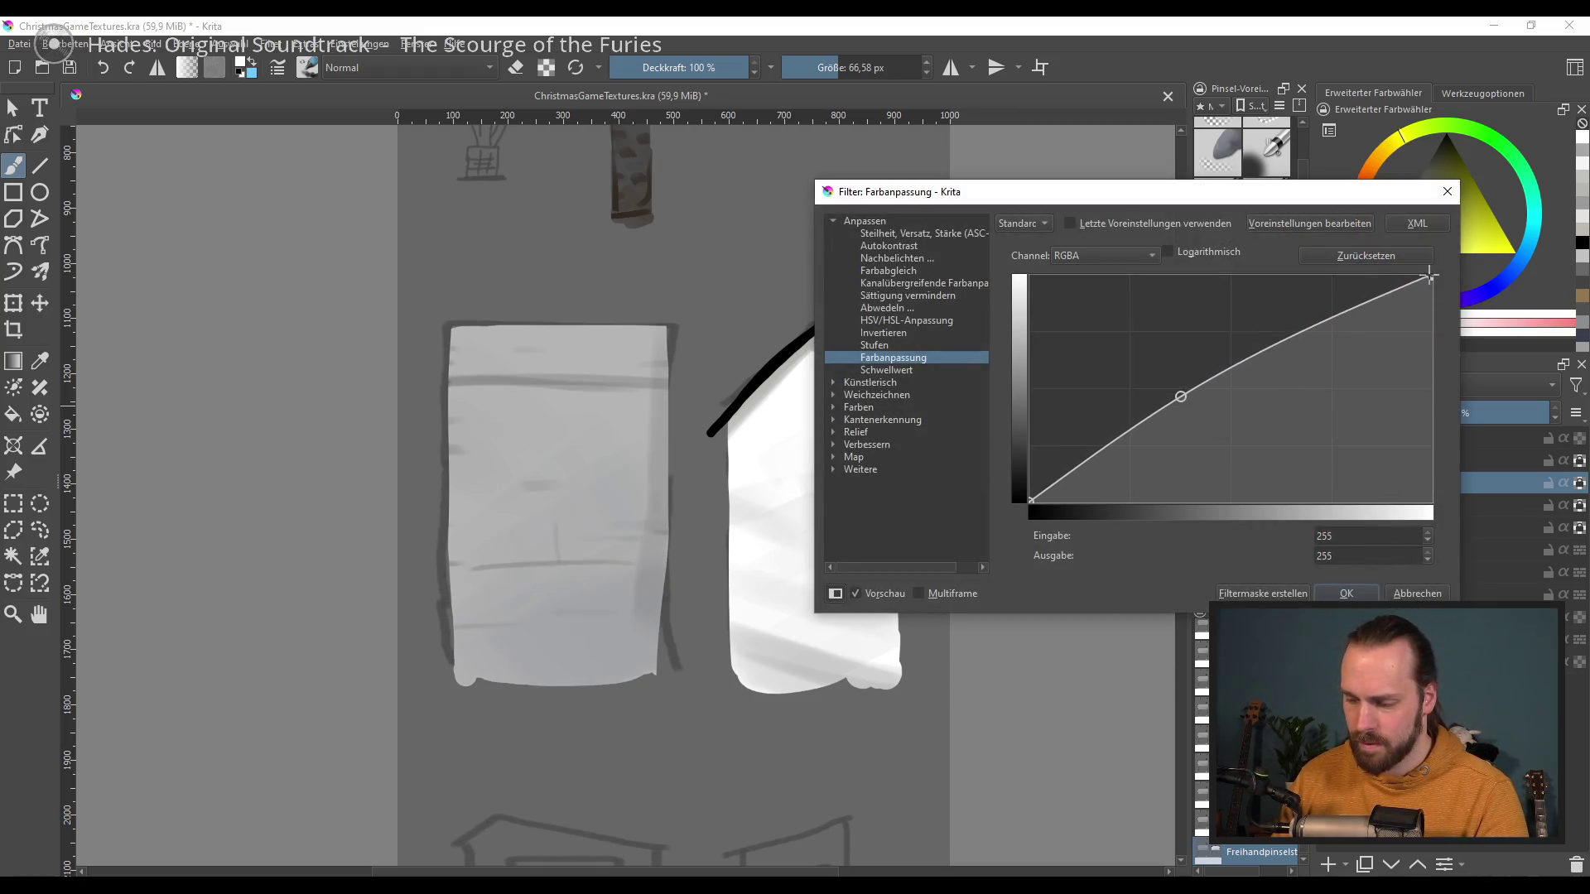
drag(1429, 276, 1355, 241)
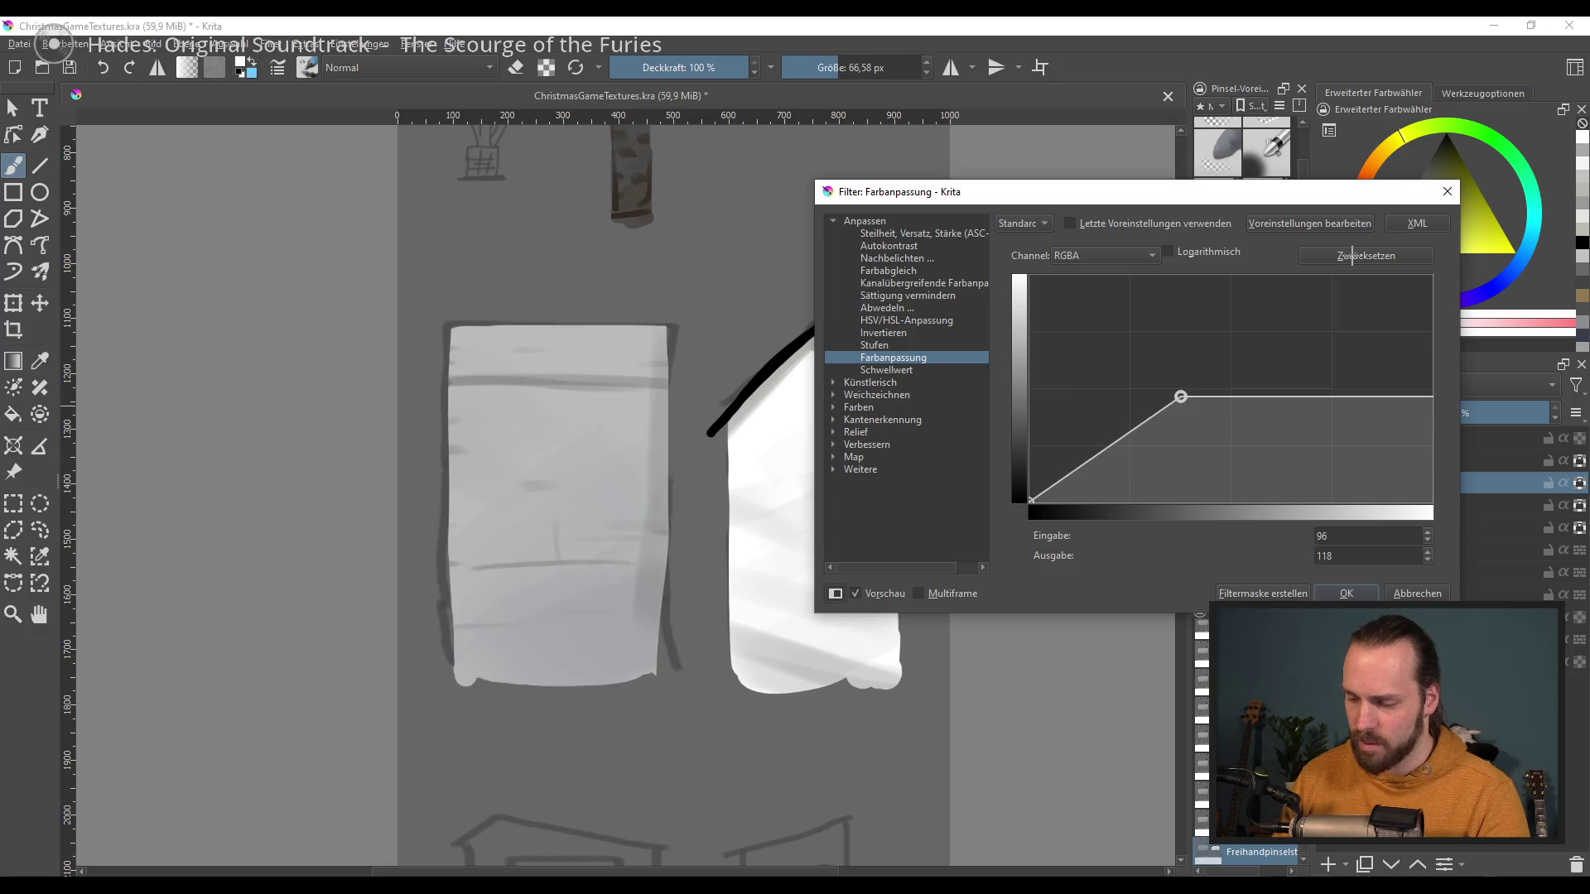
drag(1181, 397, 1296, 273)
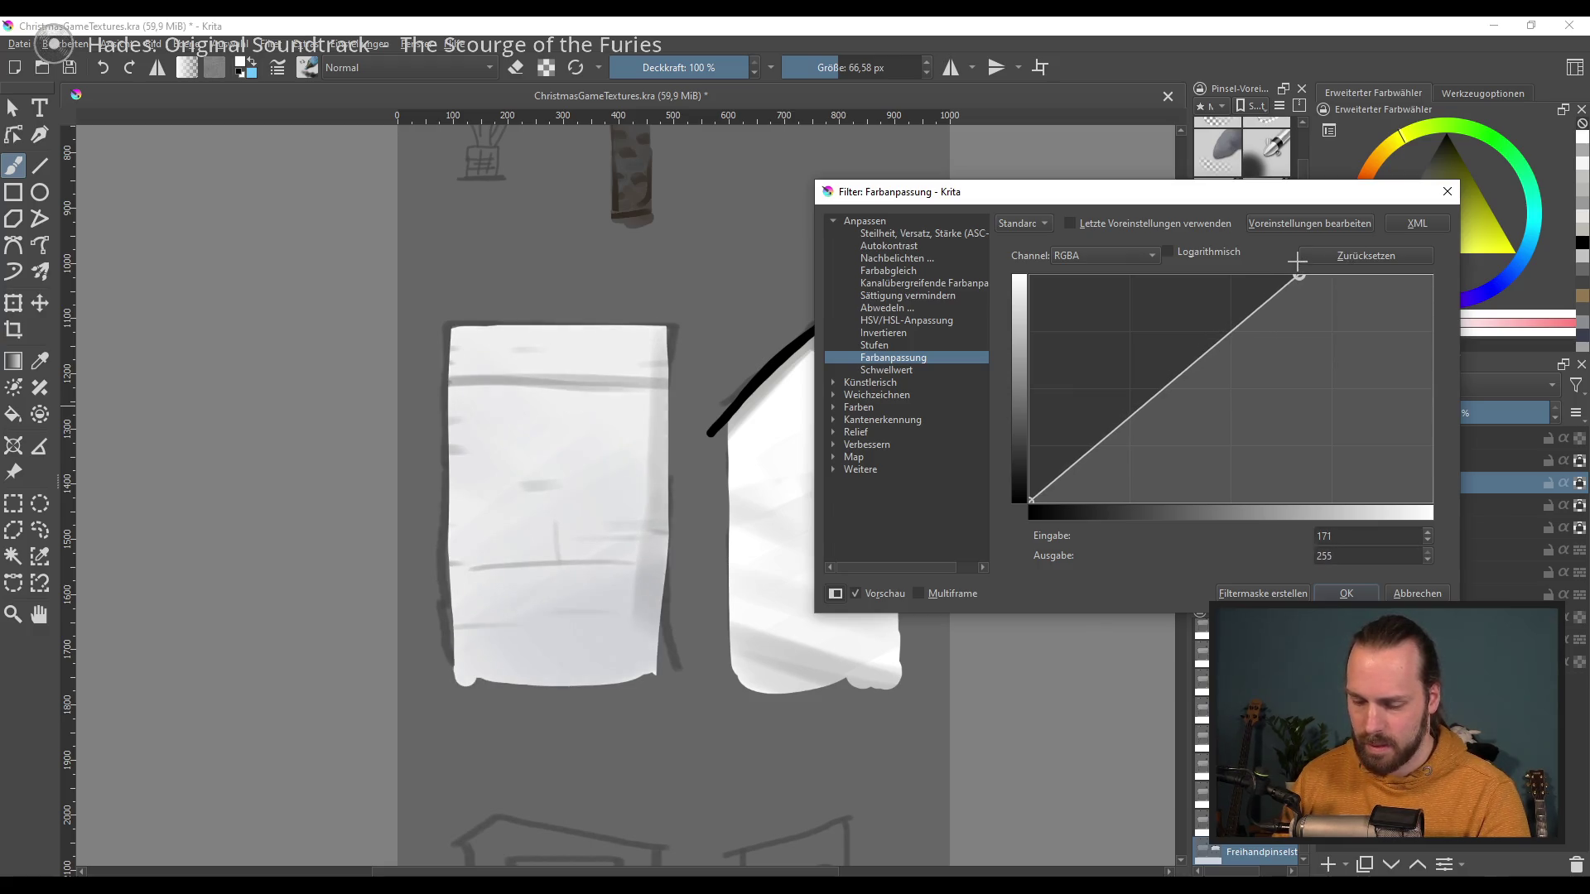
click(1366, 591)
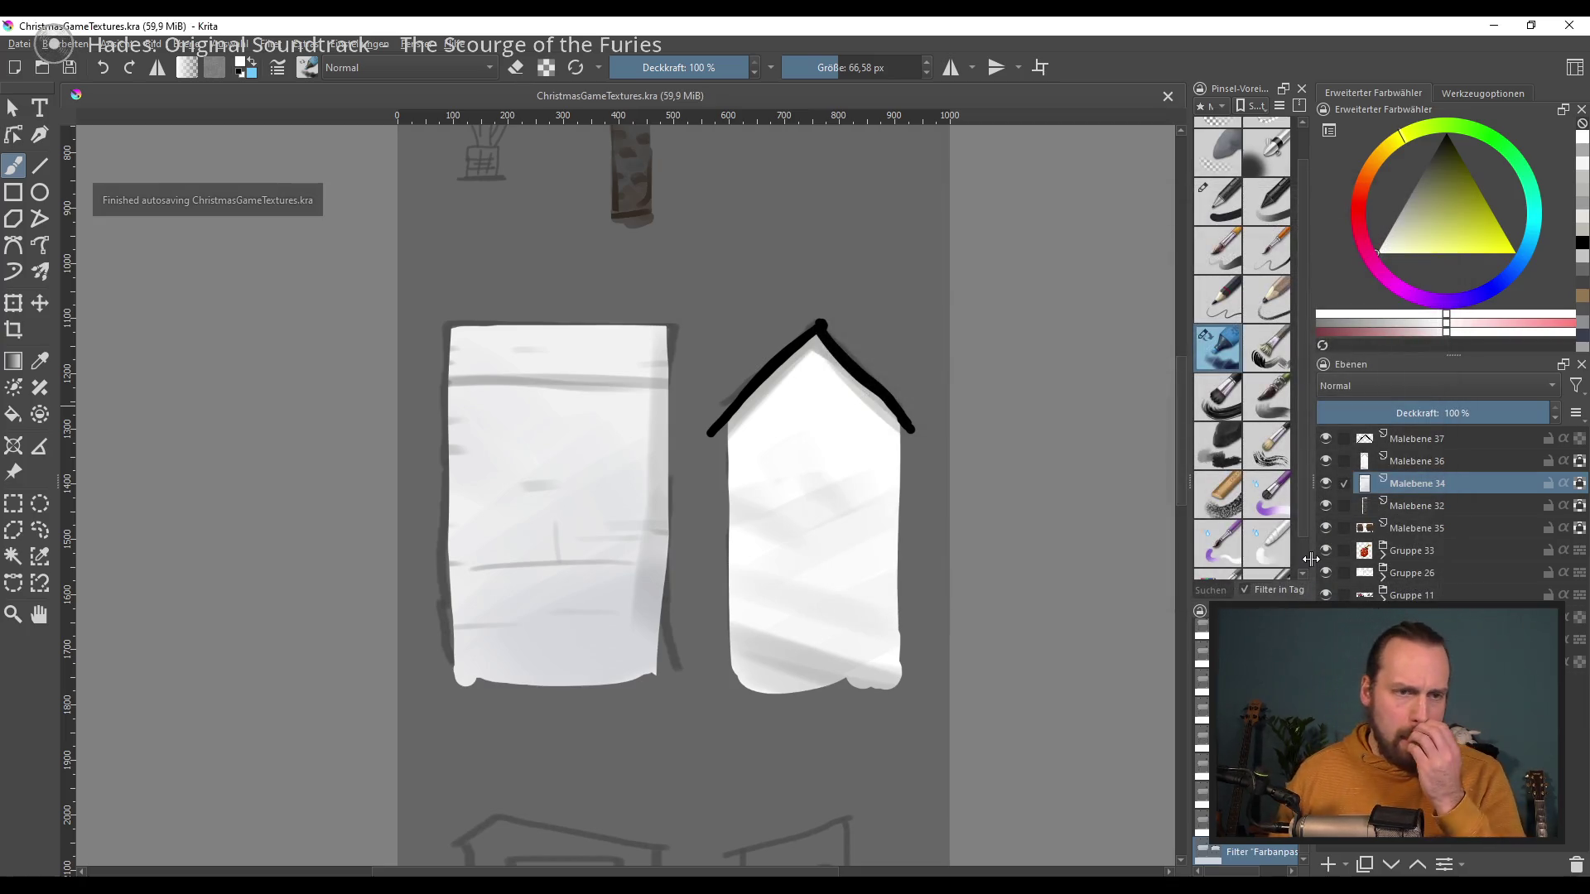
scroll(699, 525, left, 2)
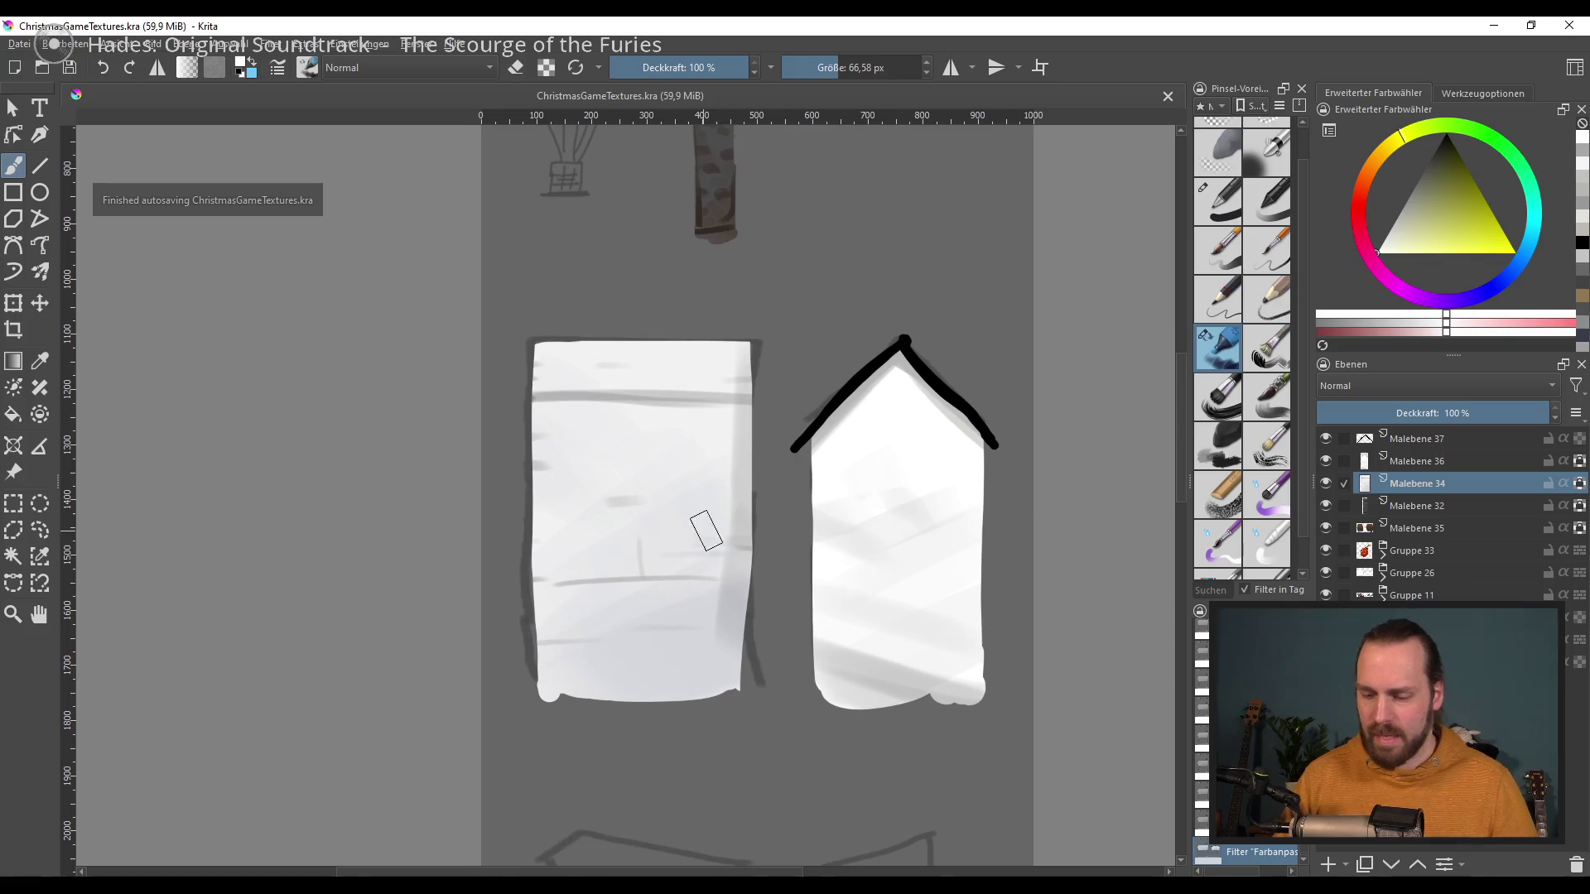
Step: Add a new layer beside the building sketches and pick white as the paint colour
scroll(717, 525, up, 2)
scroll(660, 455, up, 2)
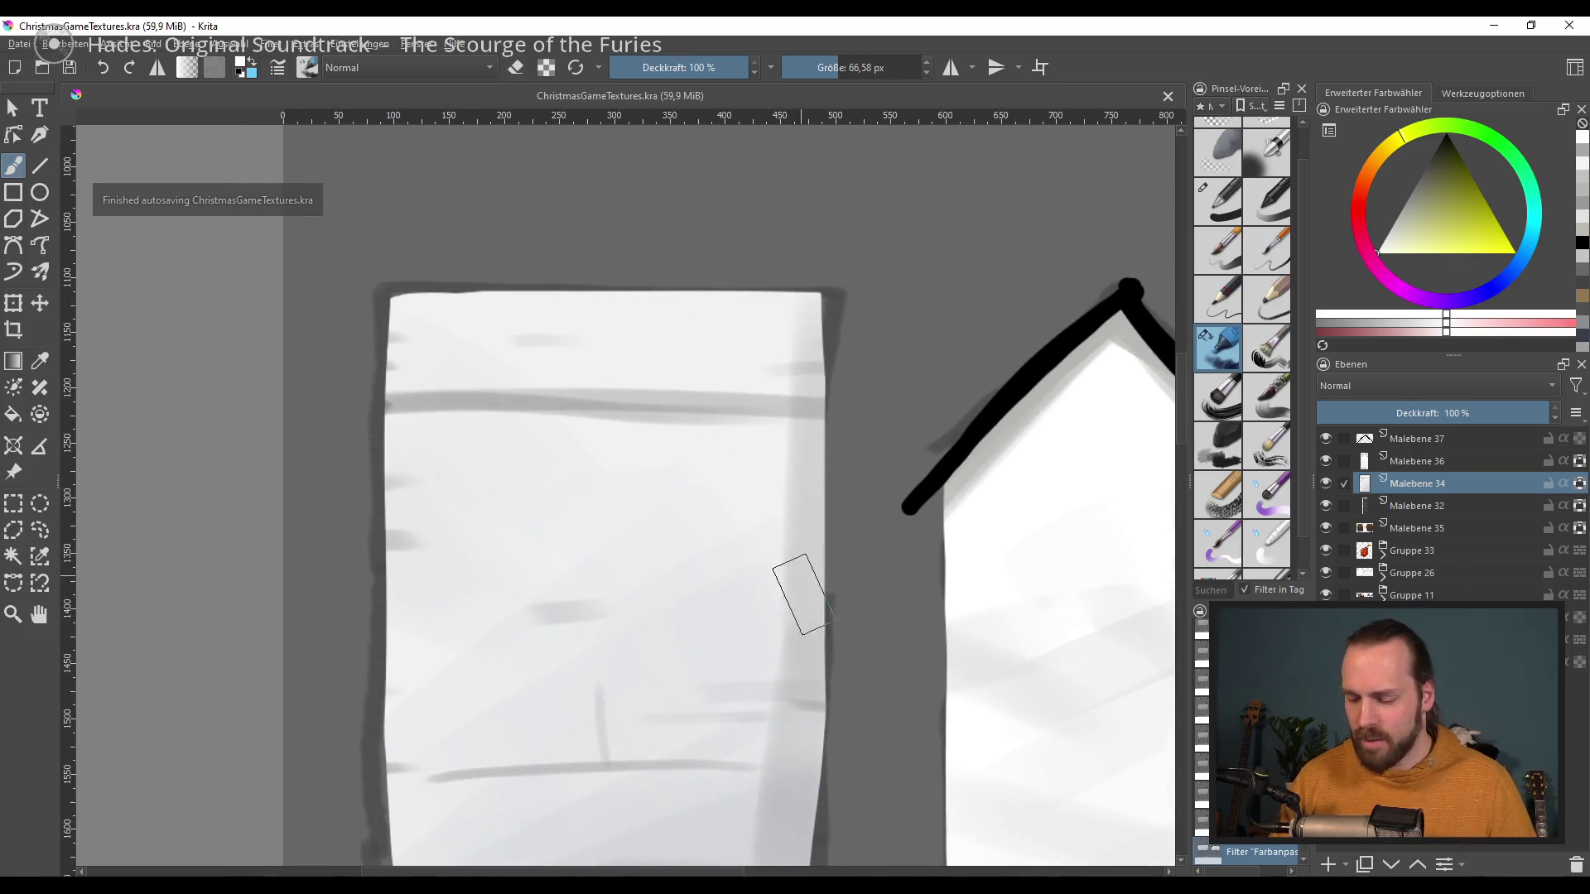
drag(799, 585, 550, 461)
scroll(930, 574, down, 1)
drag(930, 574, 676, 559)
scroll(685, 546, down, 2)
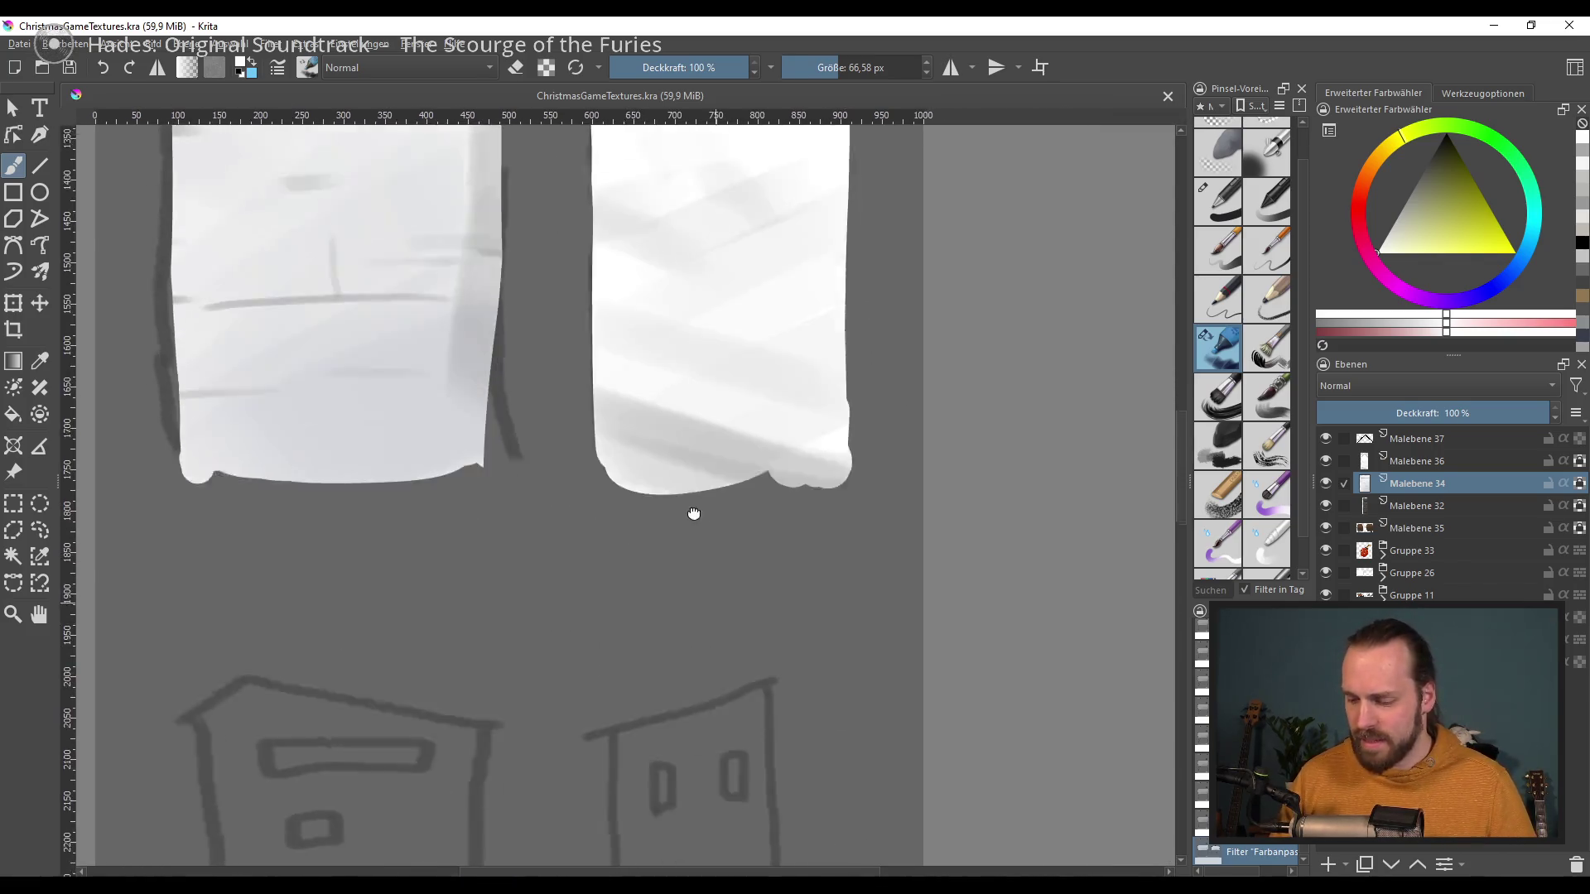
scroll(729, 447, down, 4)
scroll(761, 431, down, 2)
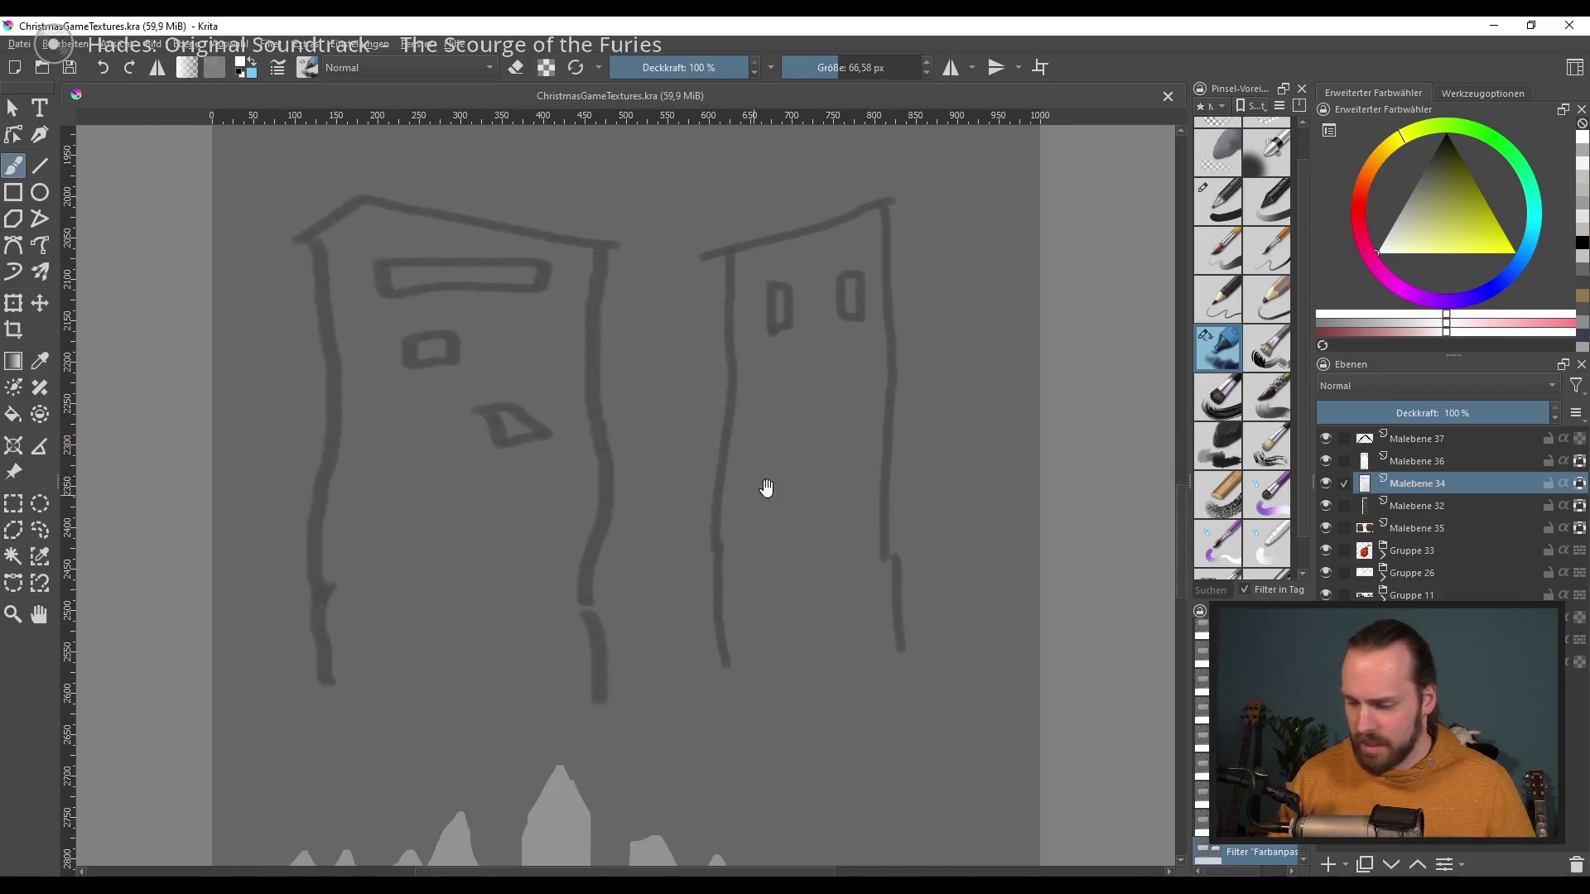
click(1328, 864)
drag(634, 479, 681, 521)
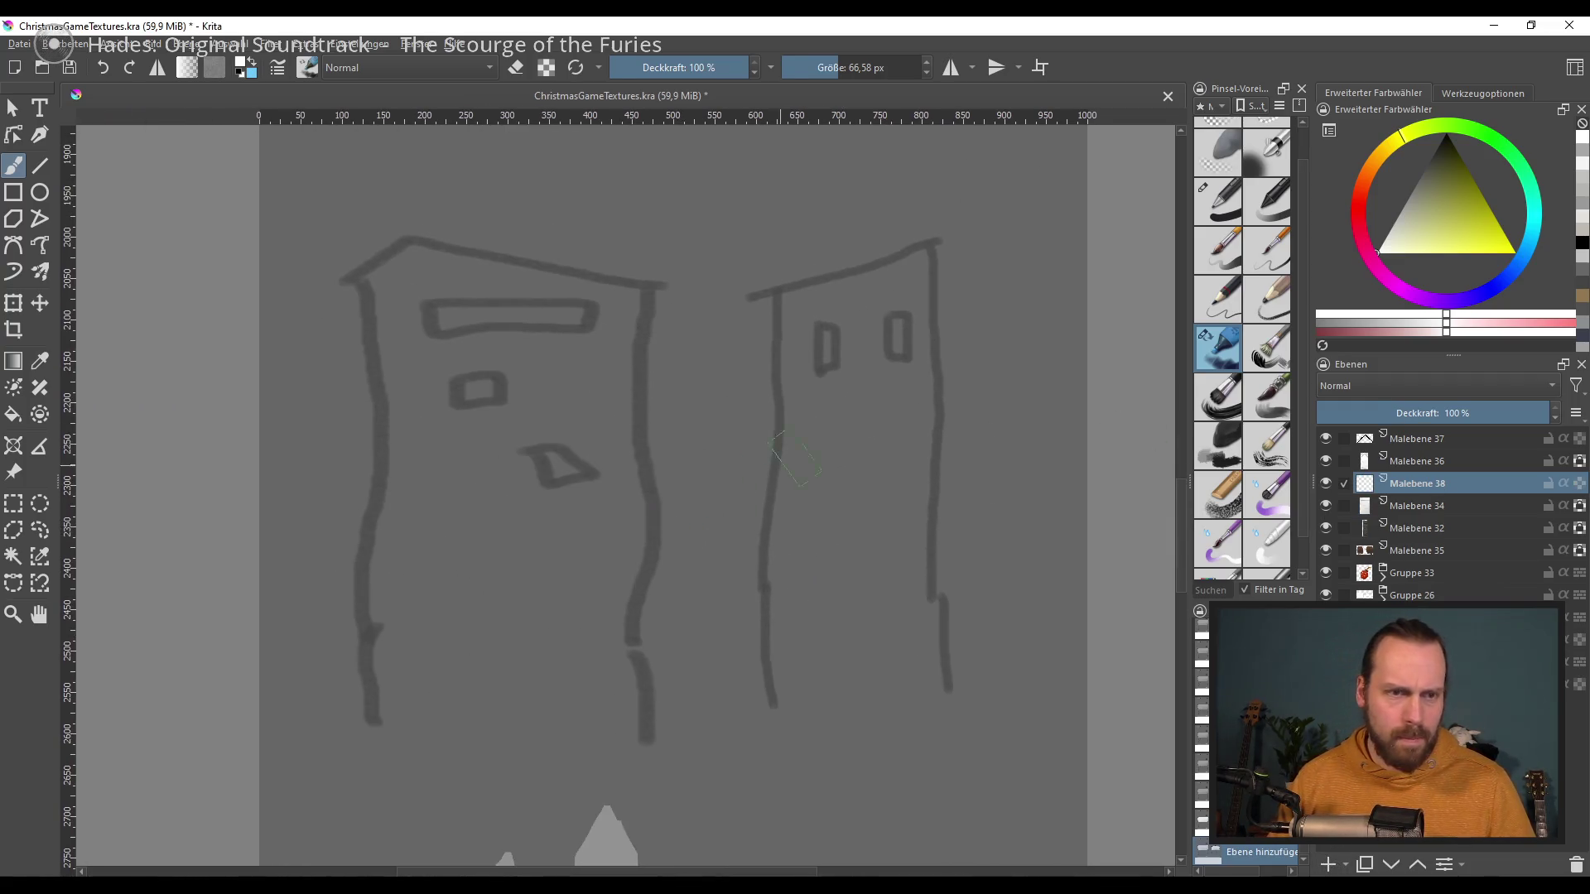
drag(1459, 182, 1325, 262)
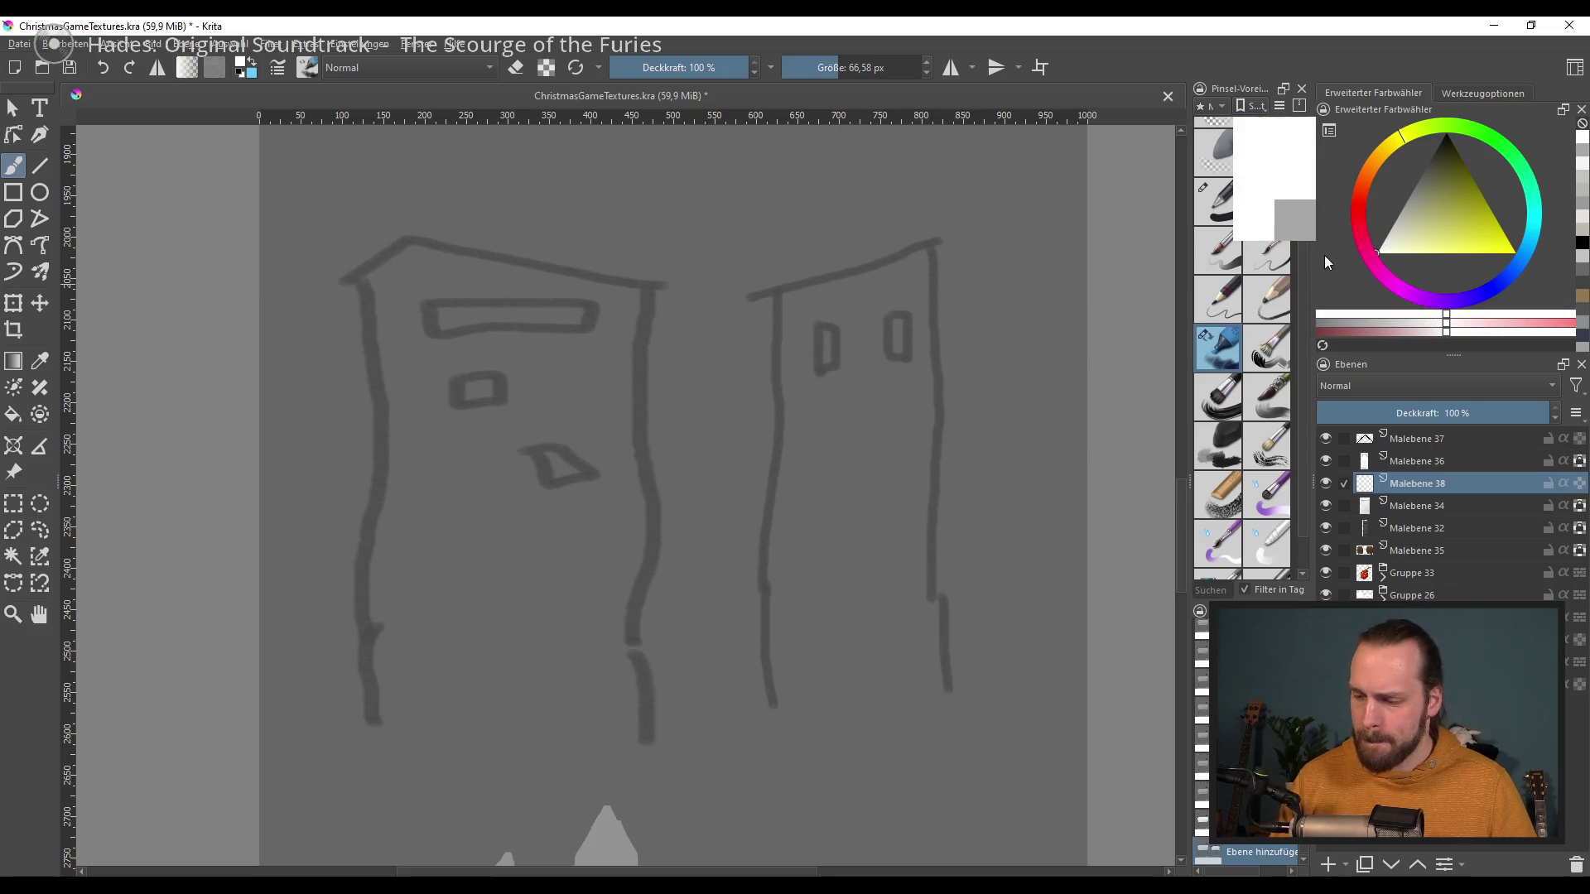
Step: Paint the left tower shape solid white with an ink-style brush
drag(374, 280, 427, 667)
key(ctrl+z)
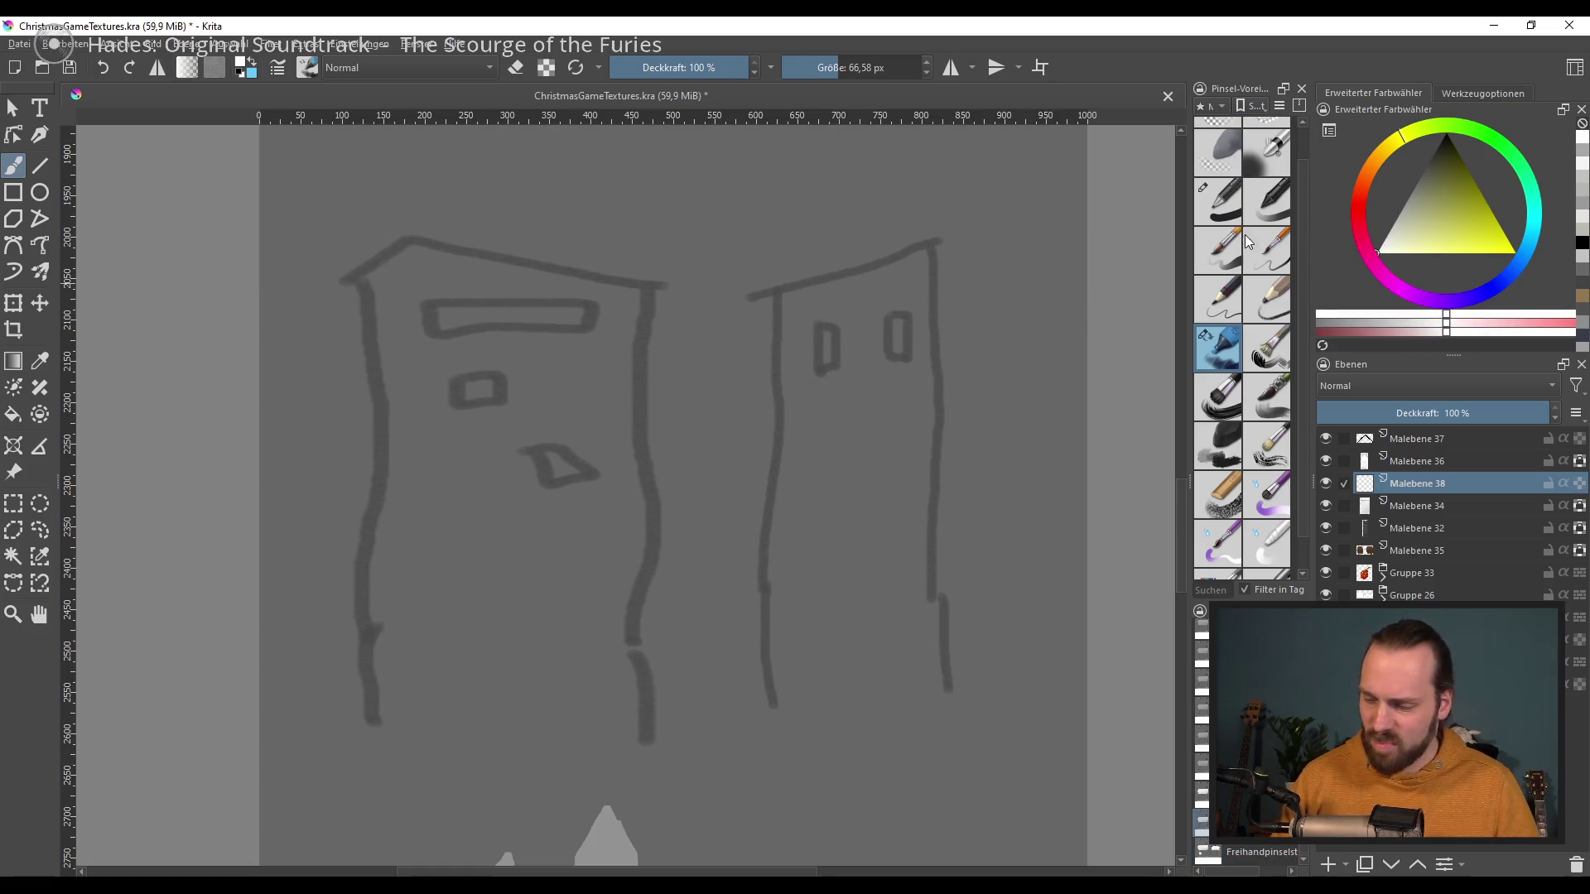
click(1221, 253)
click(1229, 216)
drag(378, 281, 367, 708)
key(ctrl+z)
drag(377, 281, 384, 724)
drag(379, 282, 617, 306)
mouse_move(379, 275)
mouse_down()
mouse_move(637, 306)
mouse_move(640, 724)
mouse_up()
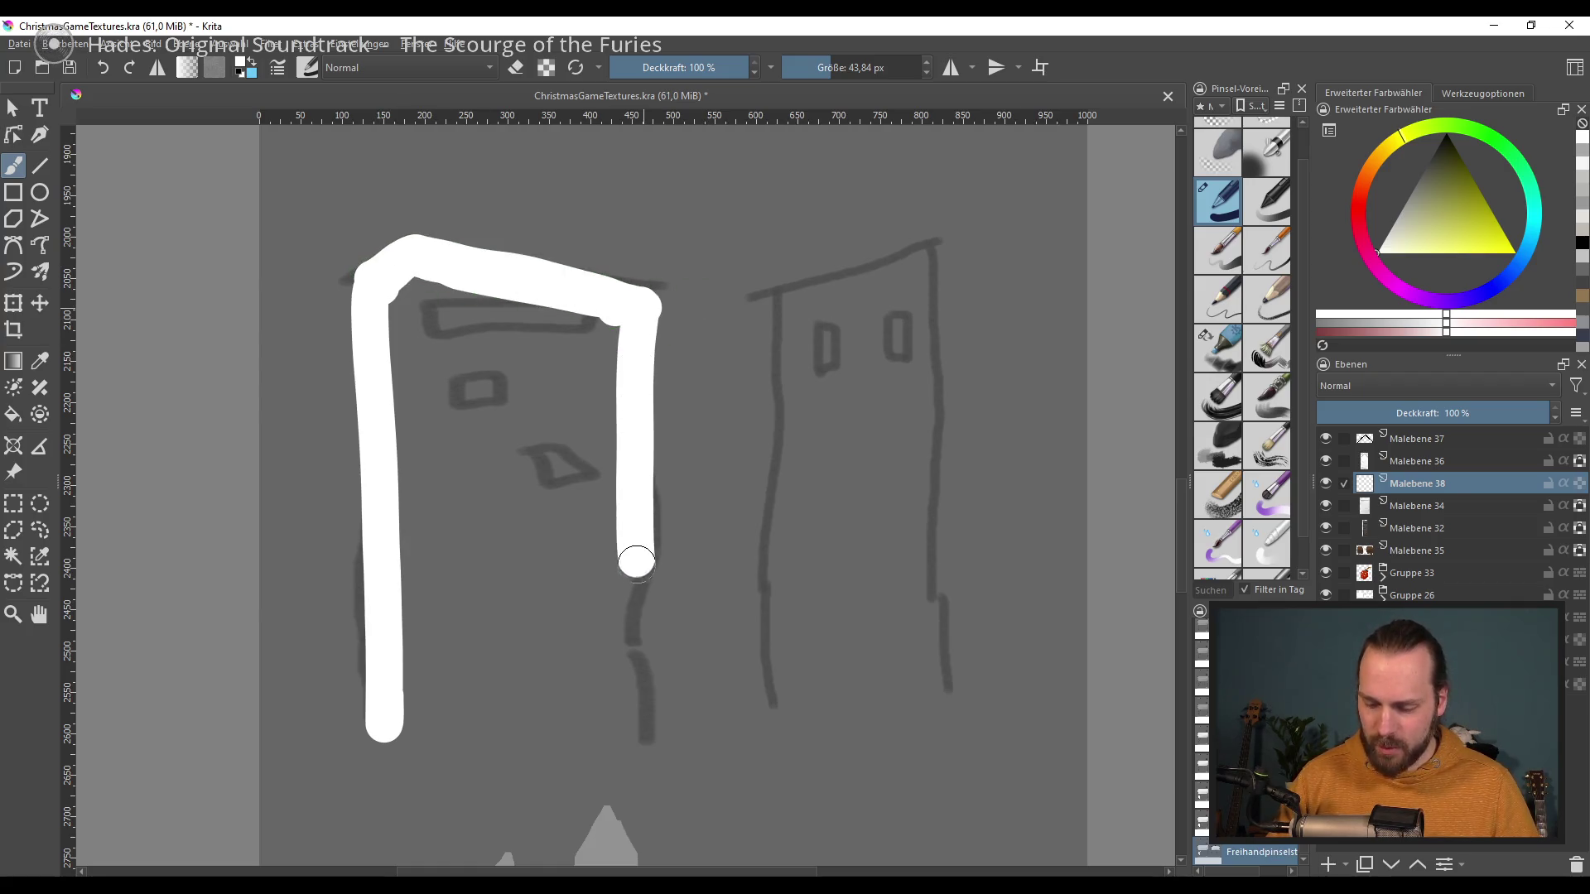
mouse_move(458, 325)
mouse_down()
mouse_move(416, 361)
mouse_move(593, 337)
mouse_move(516, 401)
mouse_move(521, 476)
mouse_move(486, 643)
mouse_move(604, 568)
mouse_move(496, 709)
mouse_move(588, 710)
mouse_move(454, 695)
mouse_move(571, 685)
mouse_move(593, 722)
mouse_up()
Step: Erase stray white along the tower's top-right edge and add new layer Malebene 39
key(e)
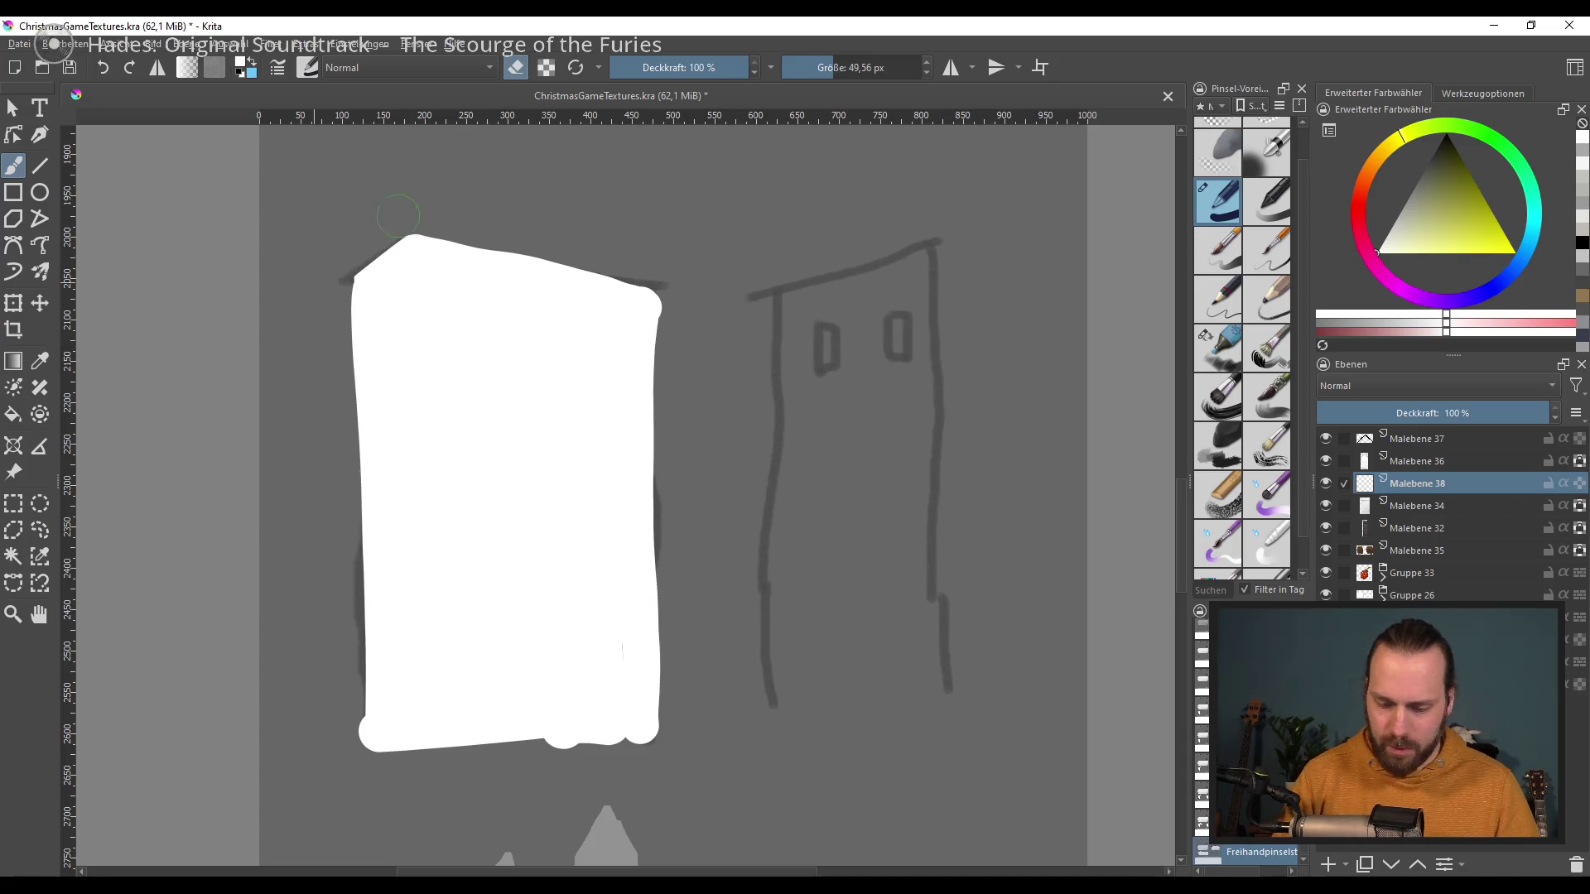
drag(549, 252, 659, 290)
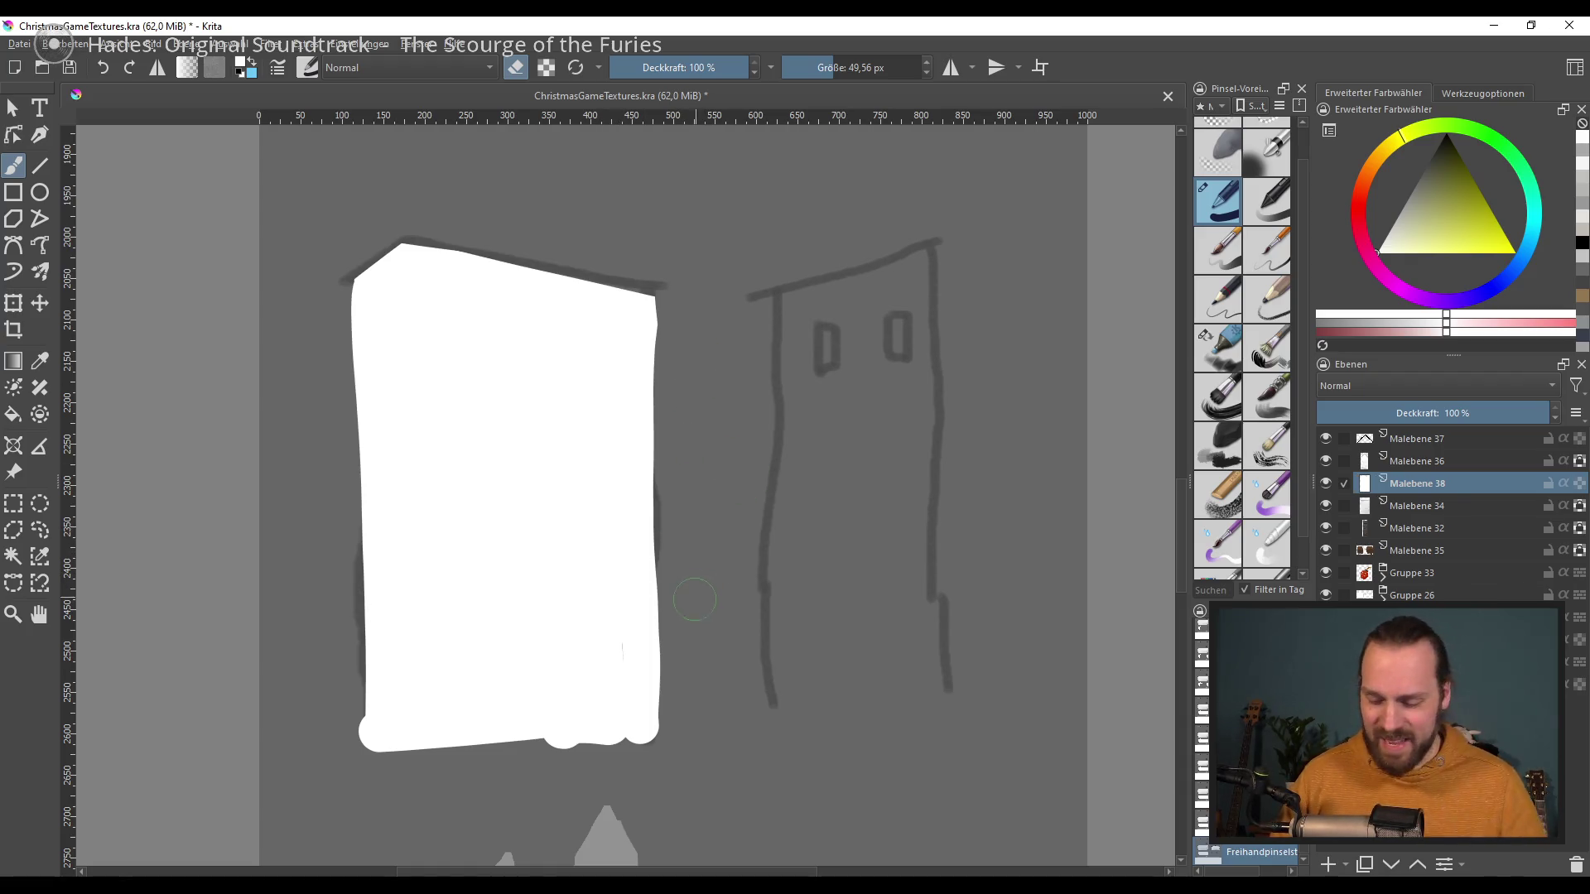
drag(540, 562, 532, 494)
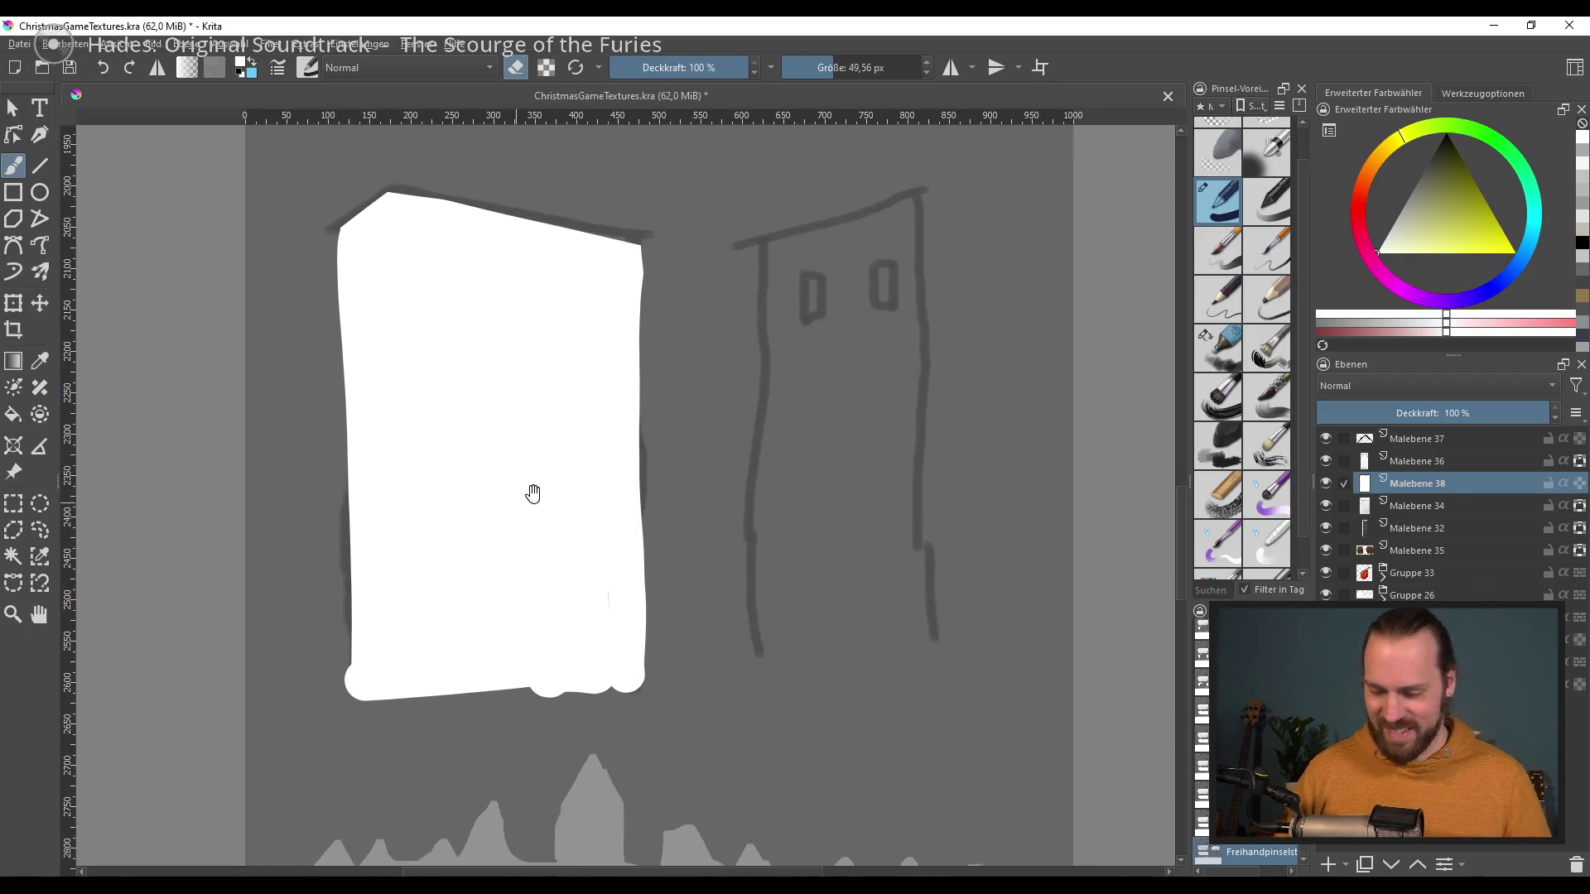
click(1329, 864)
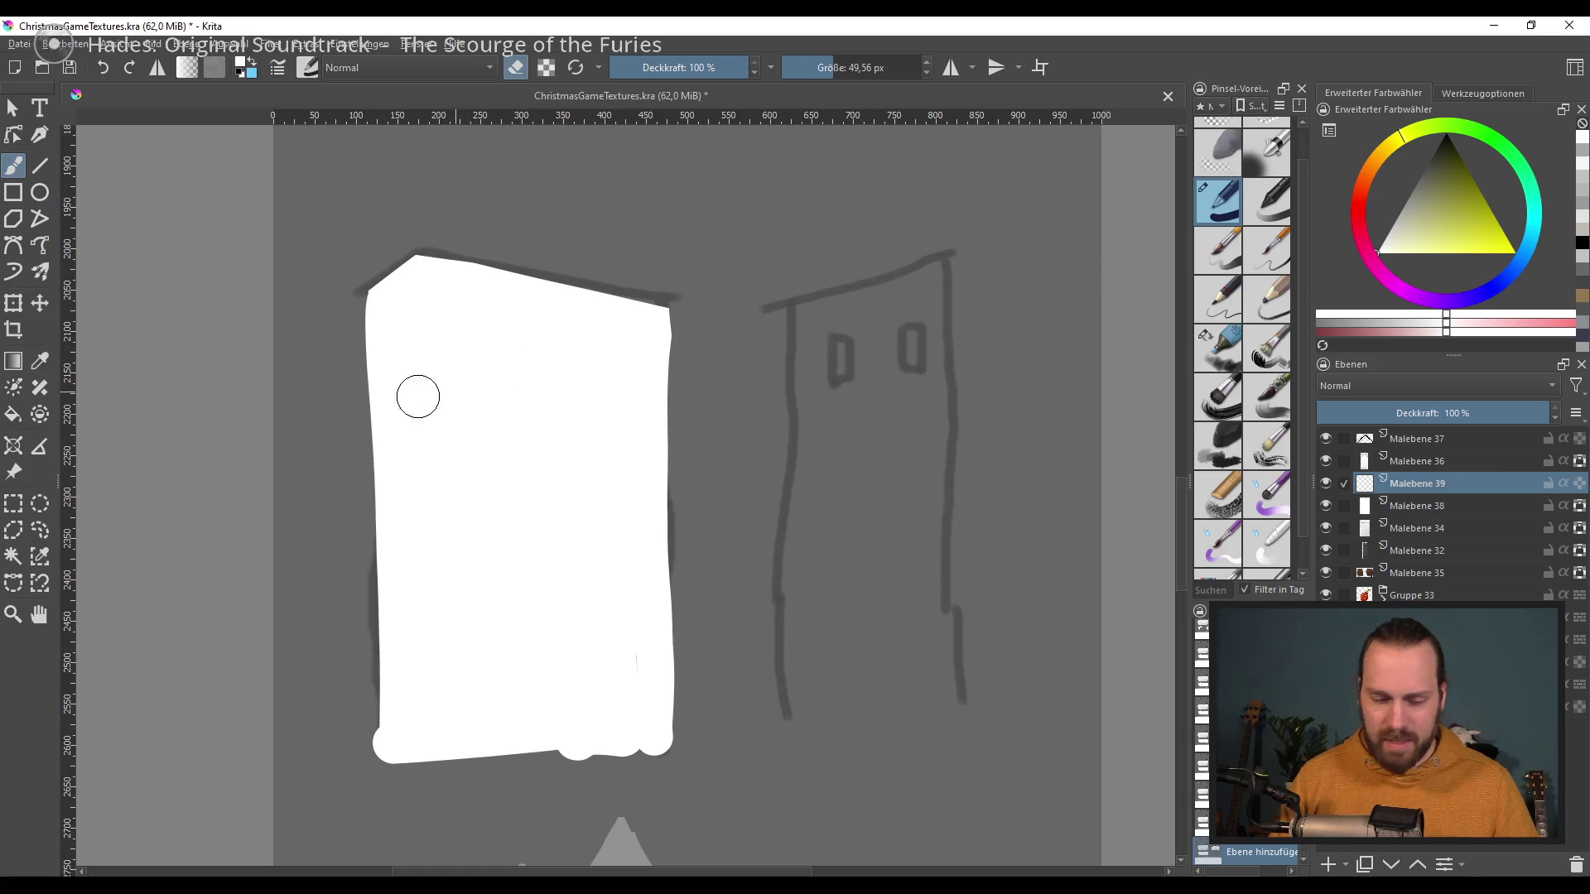
Step: Paint a thick black sloped roof line across the white tower's top, then reselect Malebene 38
key(bracketleft)
key(bracketleft)
key(bracketleft)
key(bracketleft)
key(bracketleft)
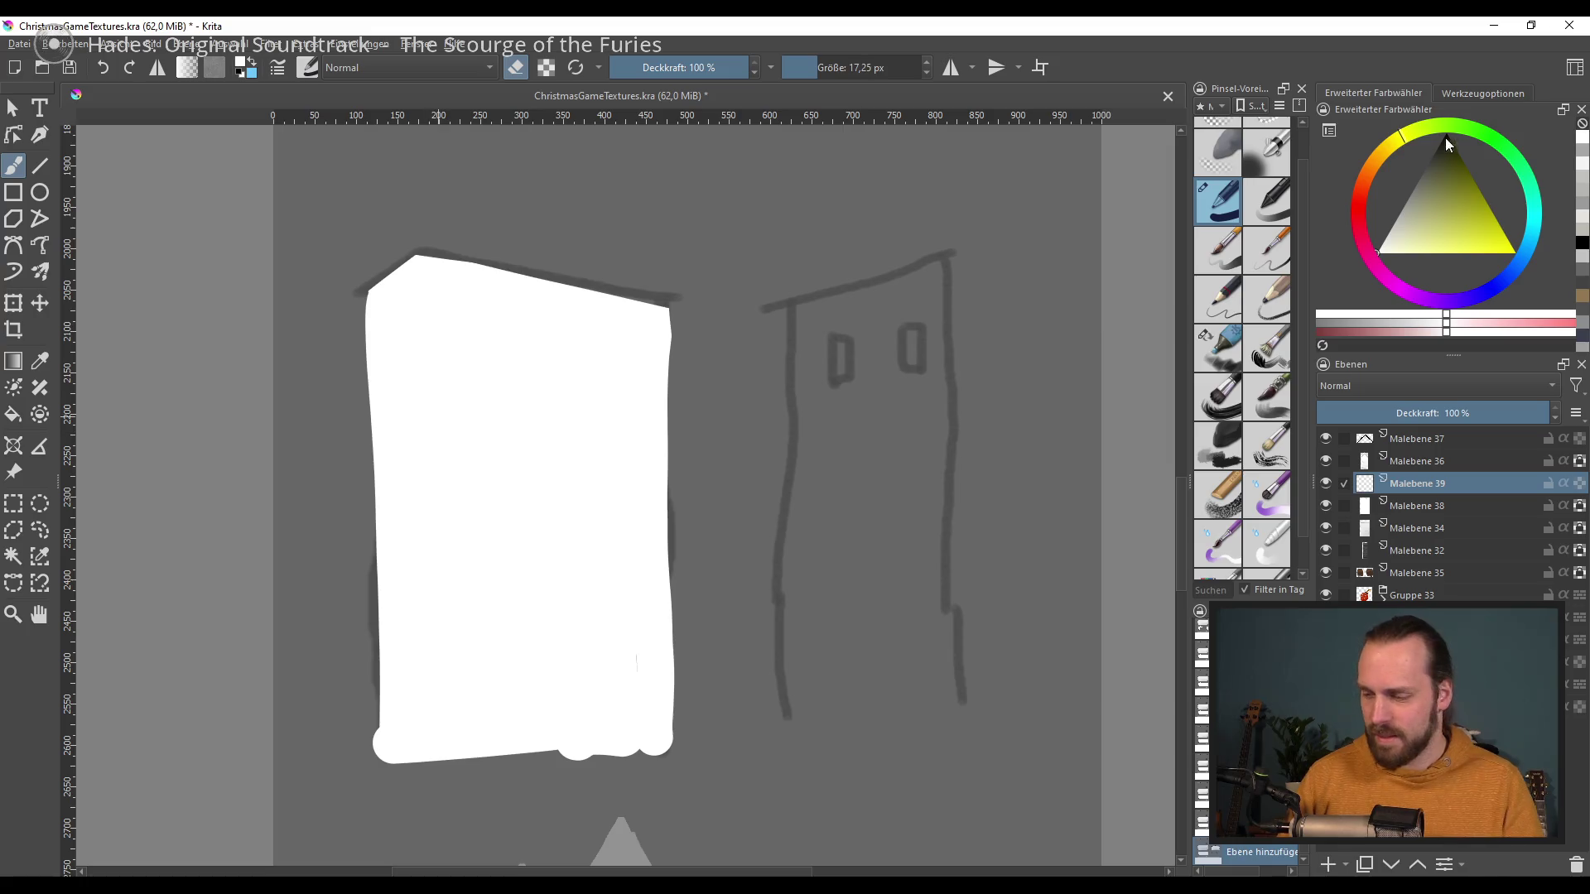
click(1444, 134)
drag(366, 292, 418, 251)
key(ctrl+z)
drag(353, 299, 681, 312)
drag(418, 251, 658, 314)
drag(413, 274, 367, 291)
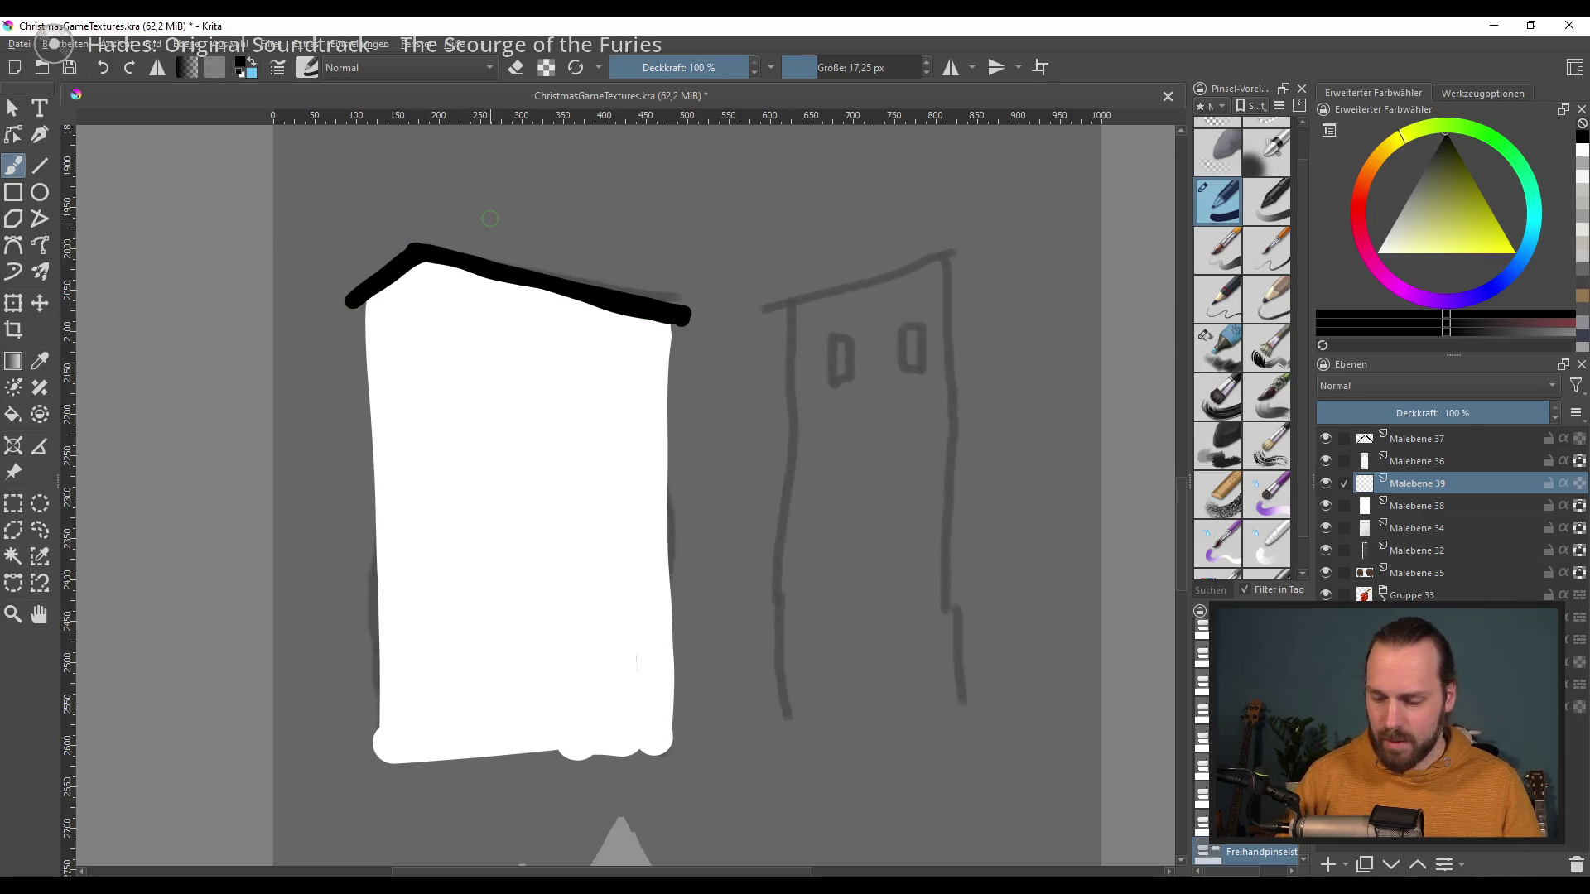
drag(568, 422, 430, 341)
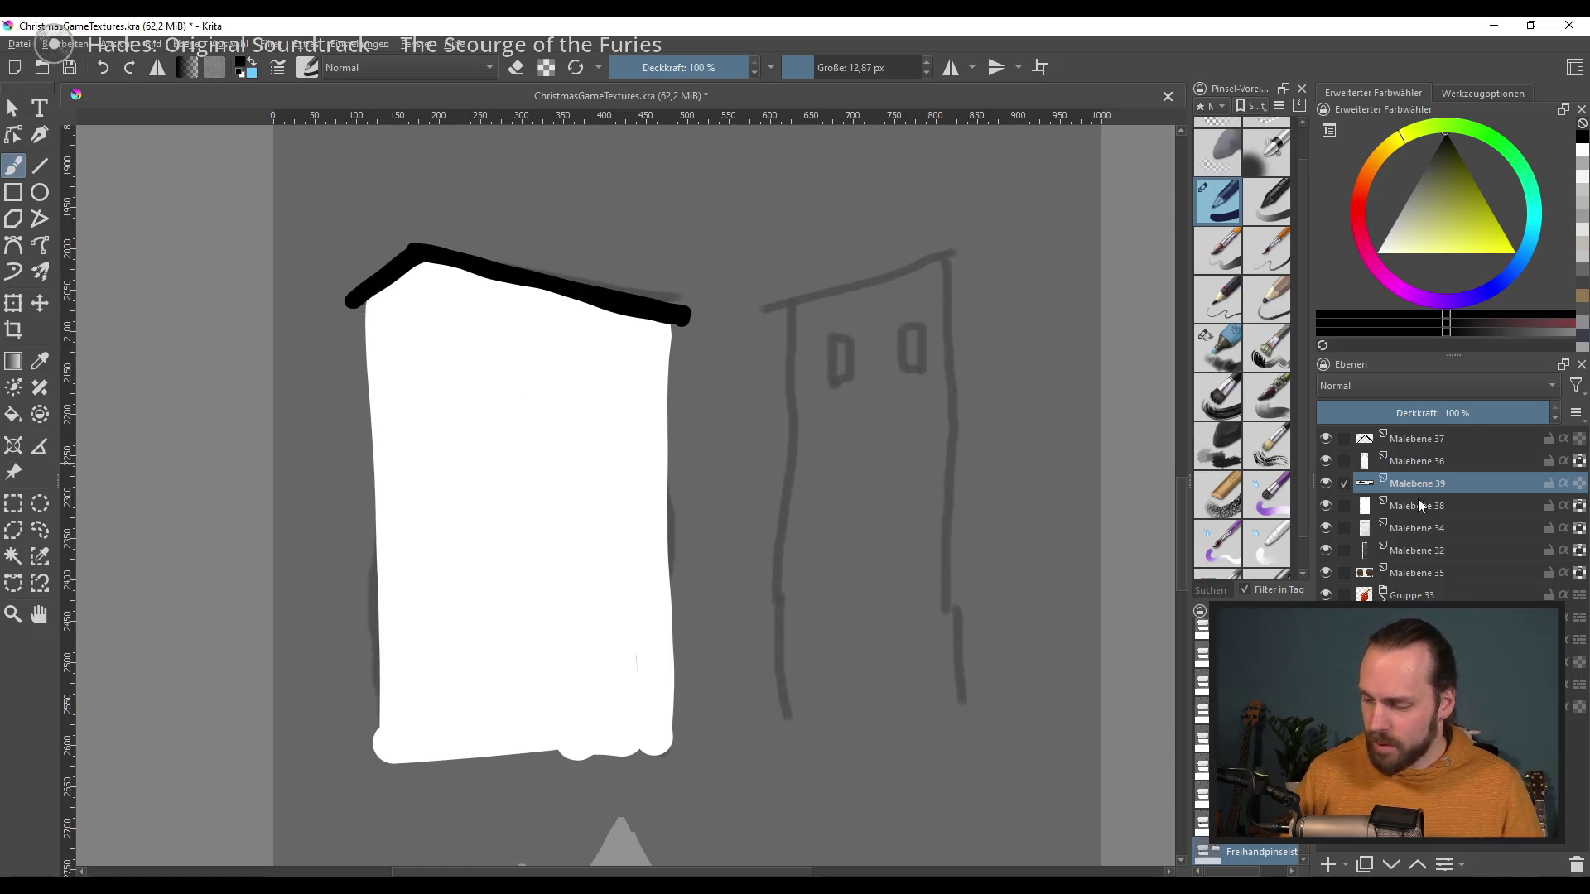
click(1457, 507)
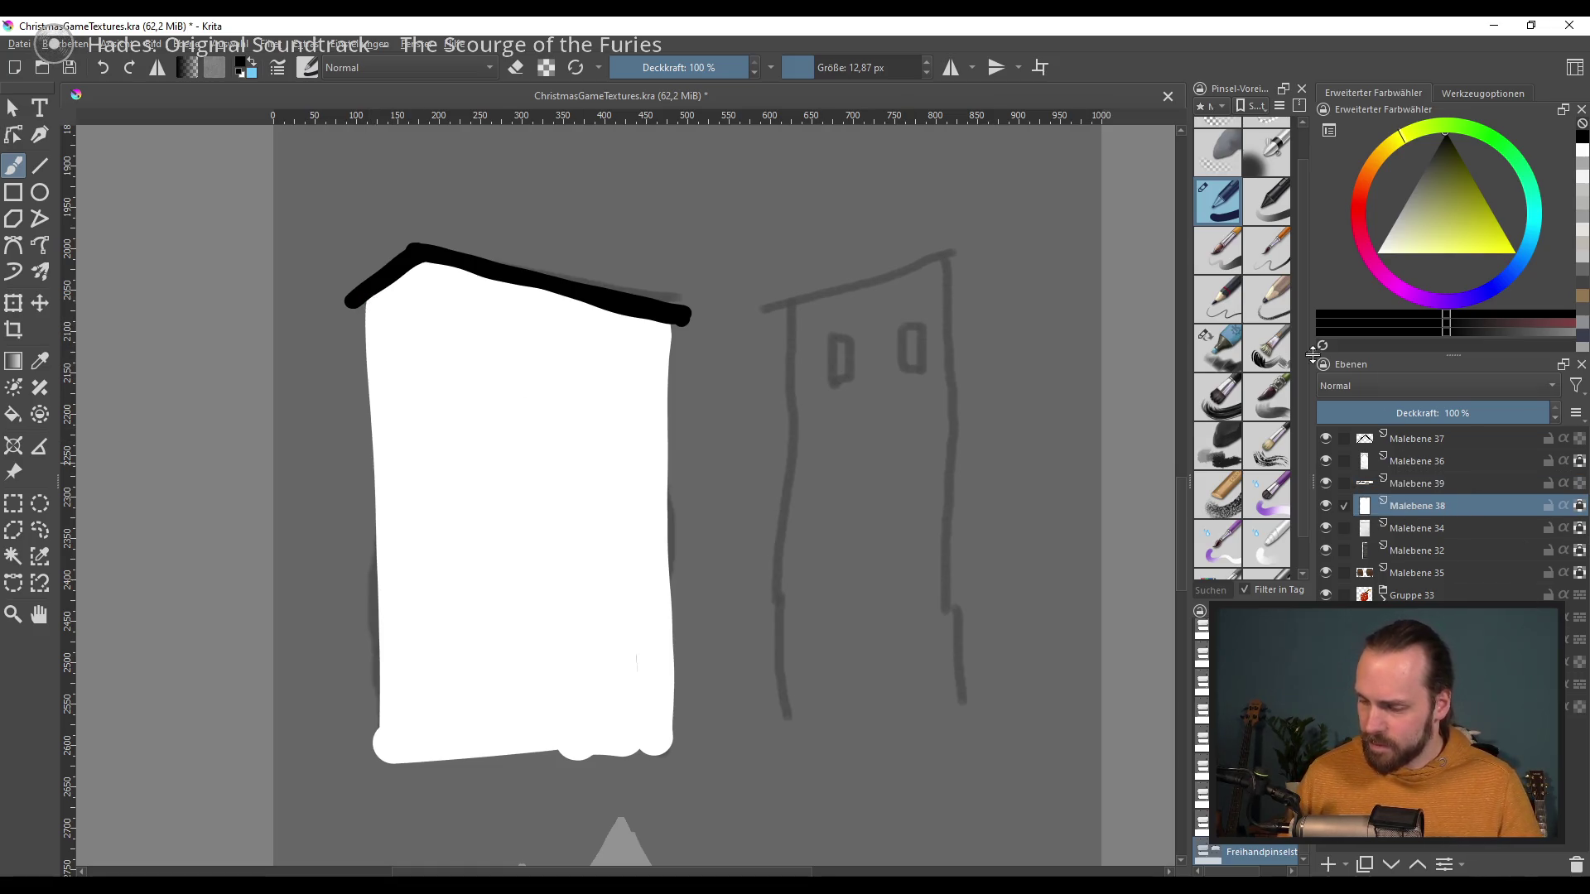
click(1217, 348)
Step: Paint a grey band just below the tower's black roof
drag(365, 341, 857, 343)
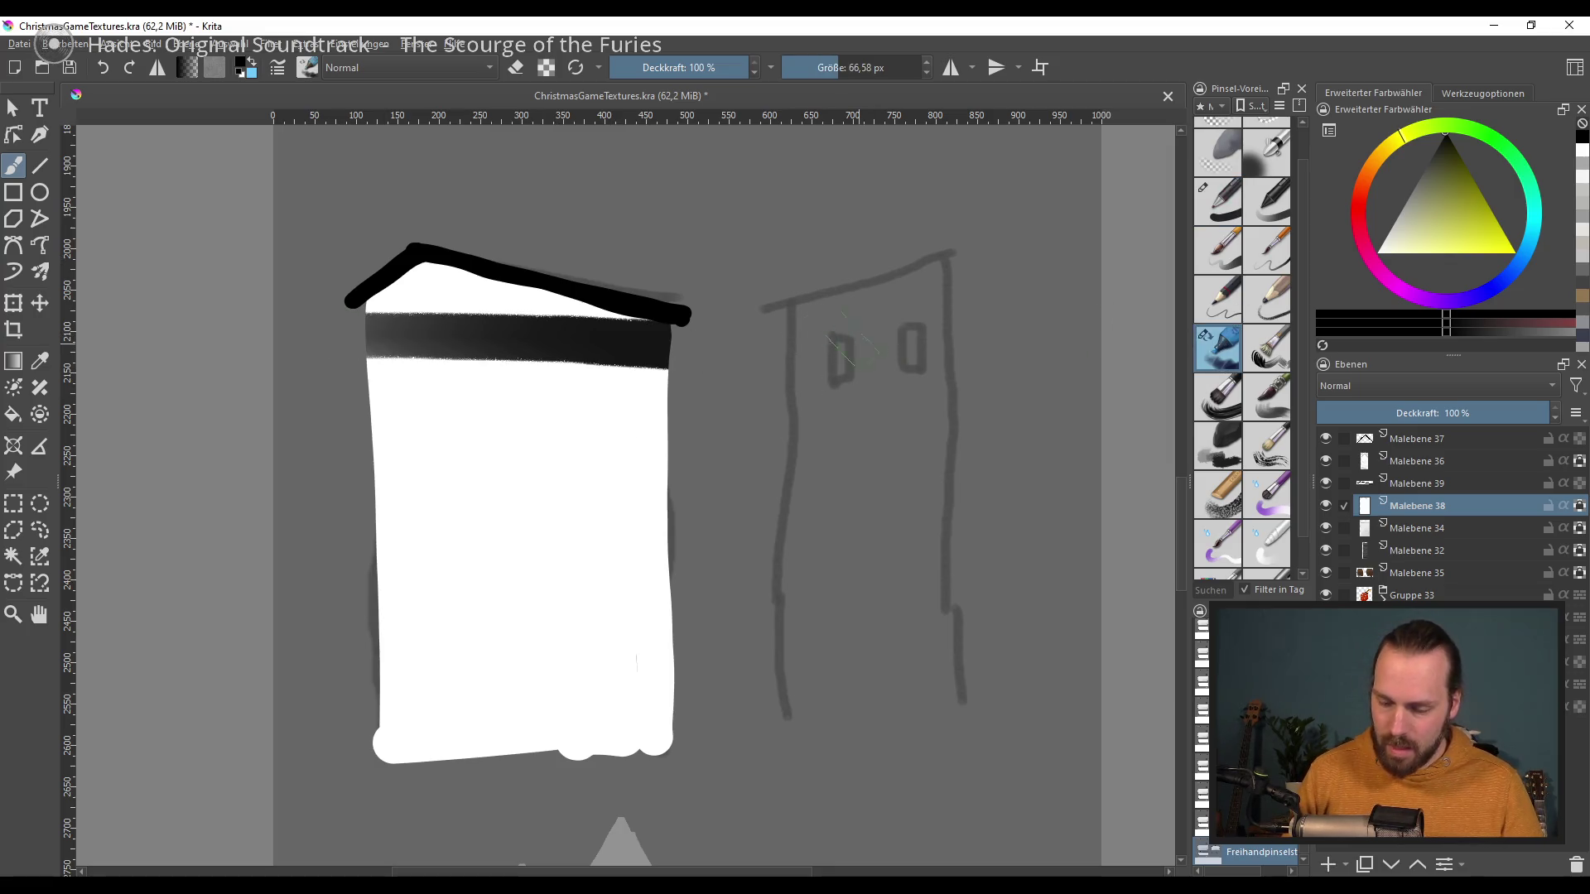
key(bracketleft)
key(bracketleft)
key(bracketleft)
key(ctrl+z)
drag(365, 383, 672, 381)
key(ctrl+z)
mouse_move(366, 366)
mouse_down()
mouse_move(672, 365)
mouse_move(495, 358)
mouse_up()
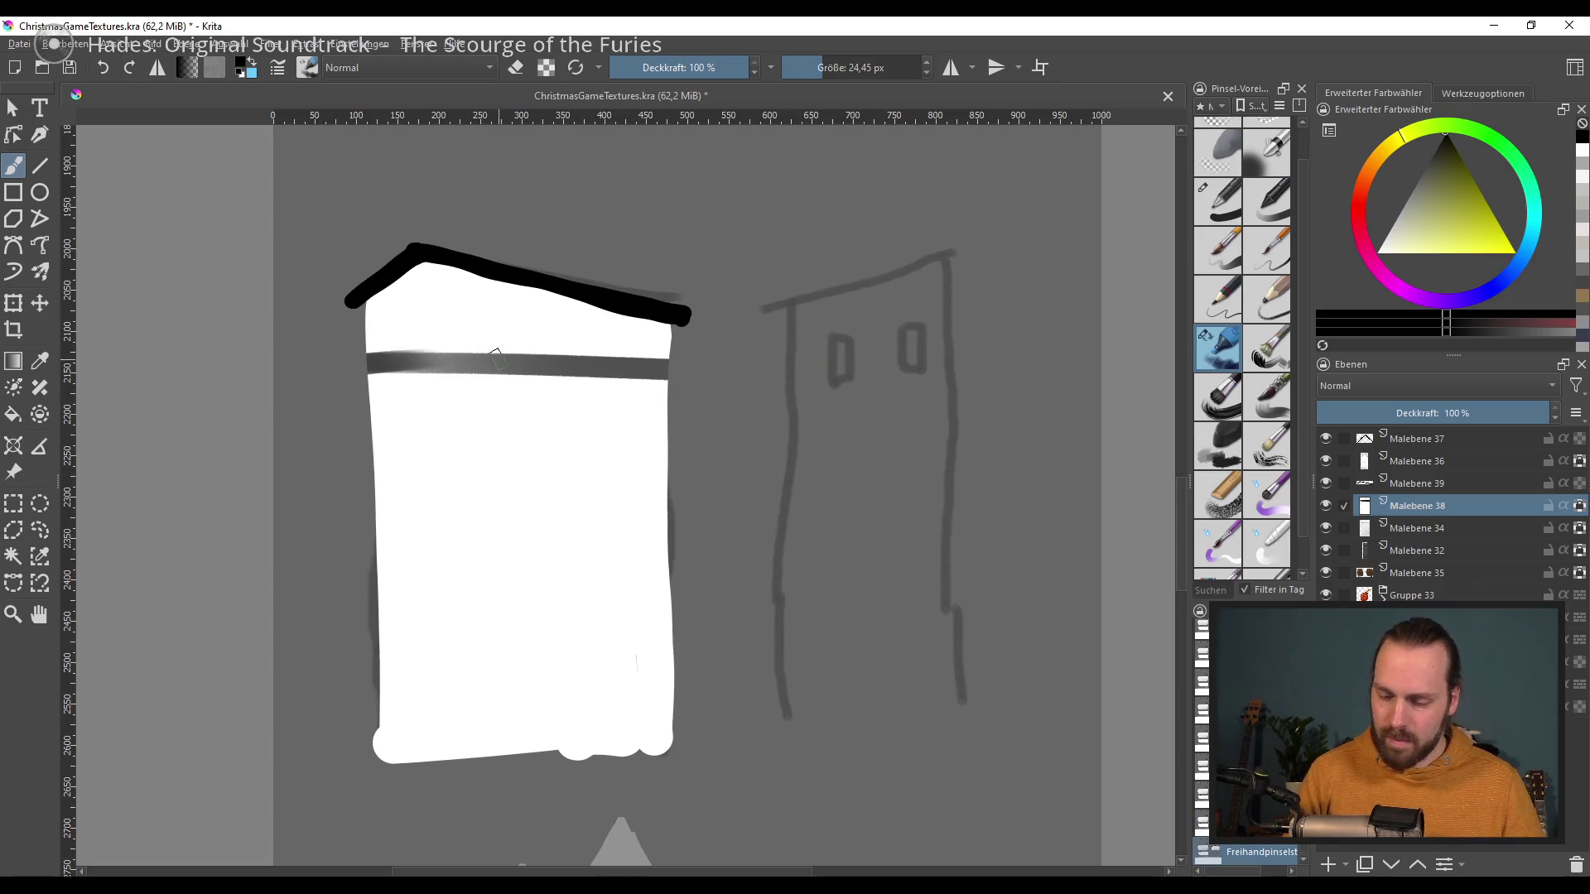
Step: Add a row of thin dark vertical stripes under the roof with a darkened bottom edge
key(bracketleft)
key(bracketleft)
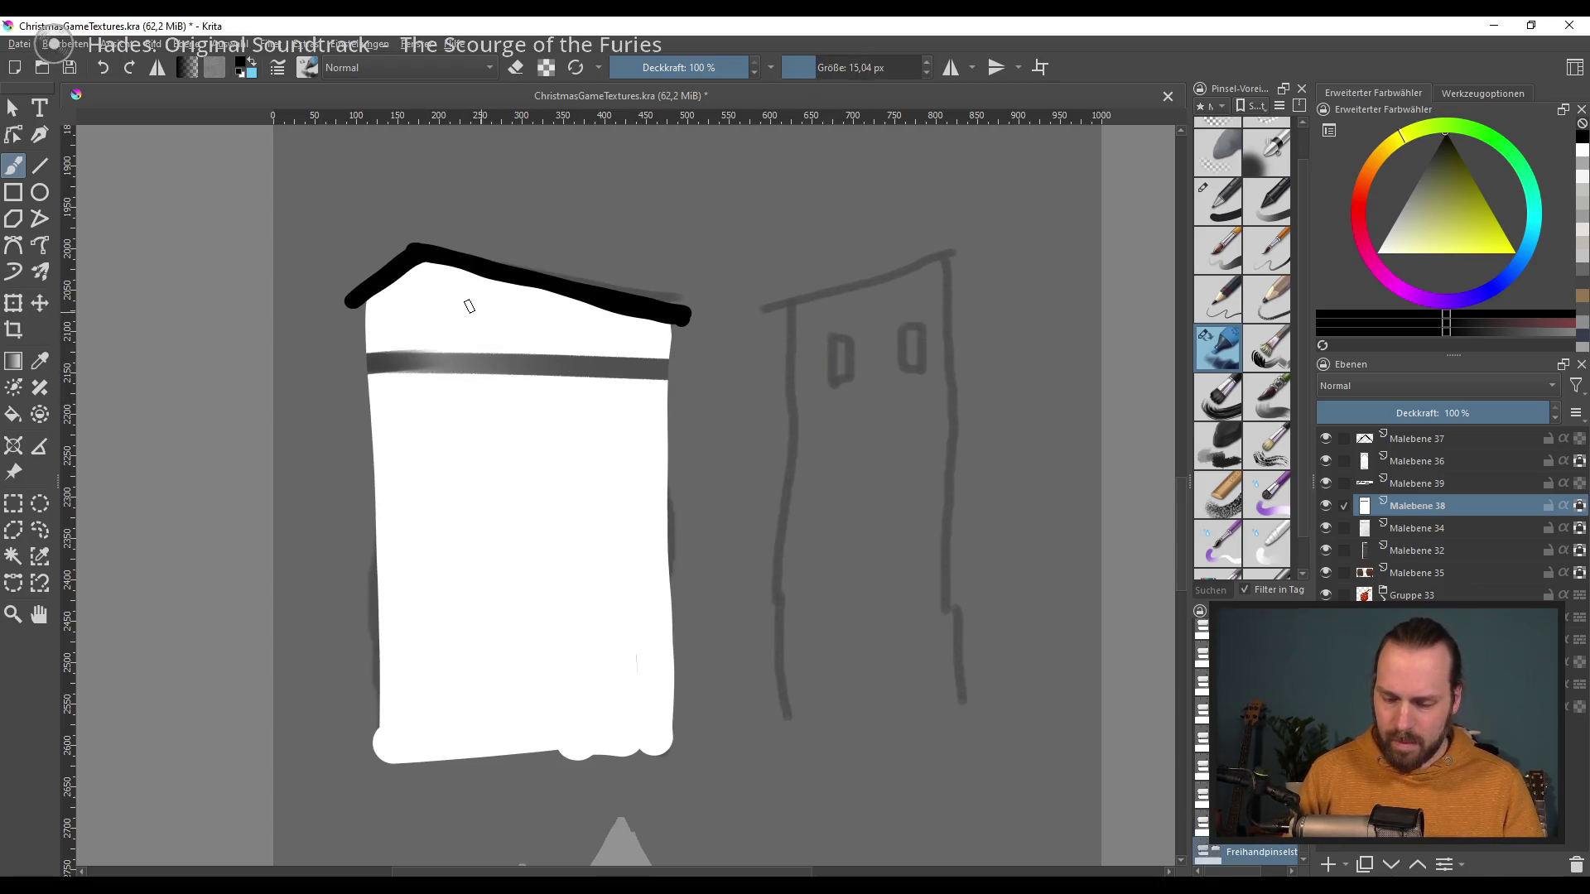
drag(386, 282, 387, 365)
key(ctrl+z)
drag(390, 283, 393, 377)
key(ctrl+z)
drag(389, 282, 391, 365)
drag(425, 261, 422, 360)
mouse_move(470, 273)
mouse_down()
mouse_move(469, 364)
mouse_move(506, 365)
mouse_up()
drag(553, 289, 551, 370)
mouse_move(600, 300)
mouse_down()
mouse_move(595, 374)
mouse_move(634, 374)
mouse_up()
drag(666, 323, 659, 371)
key(ctrl+z)
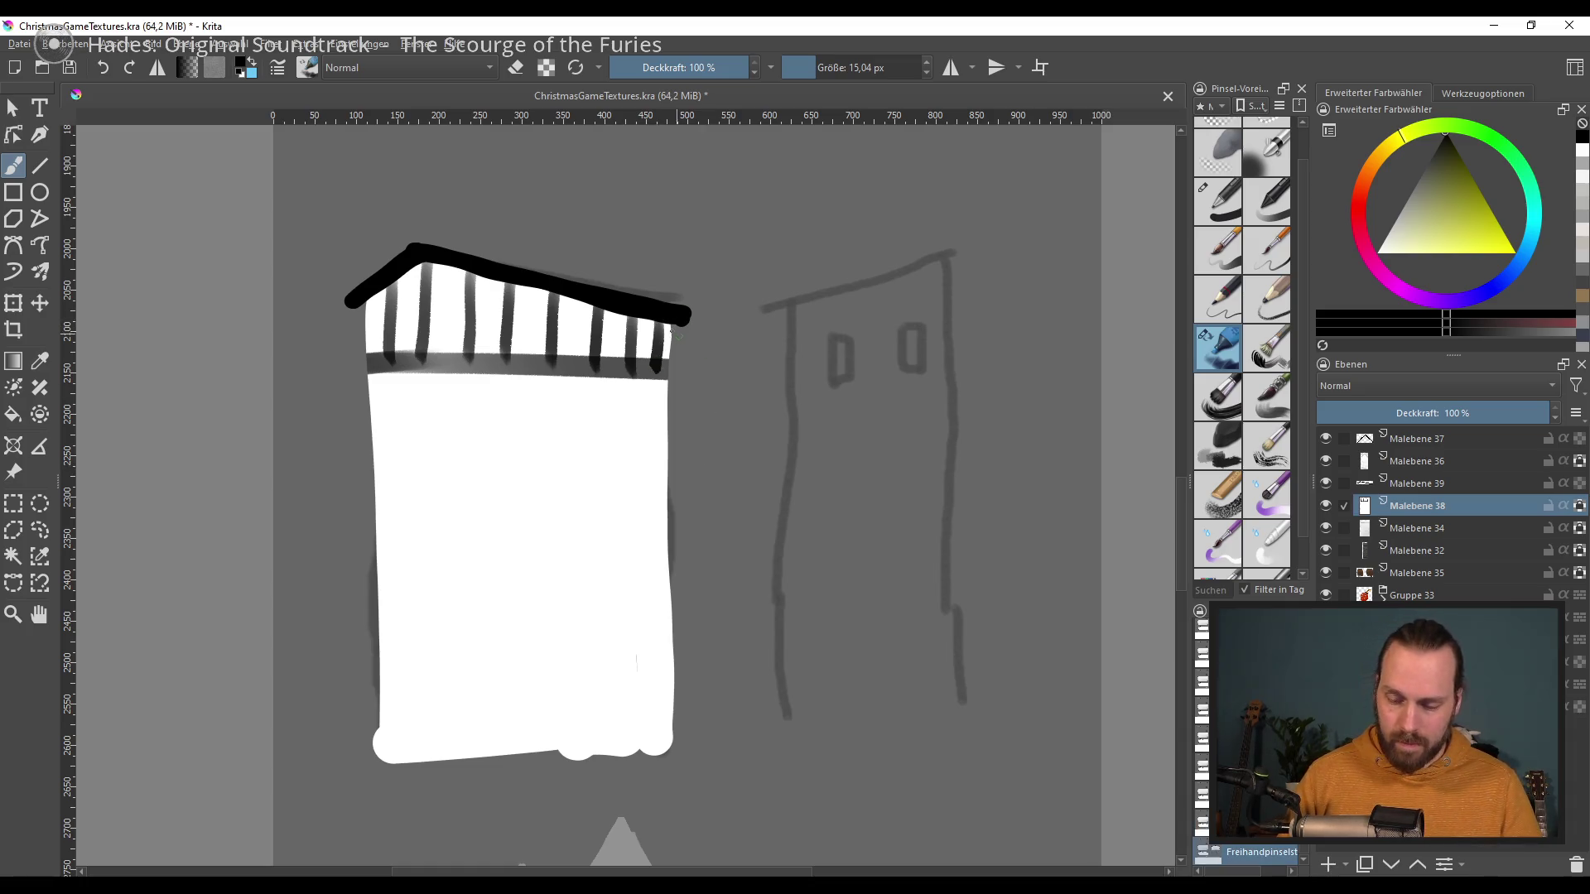
drag(379, 361, 662, 365)
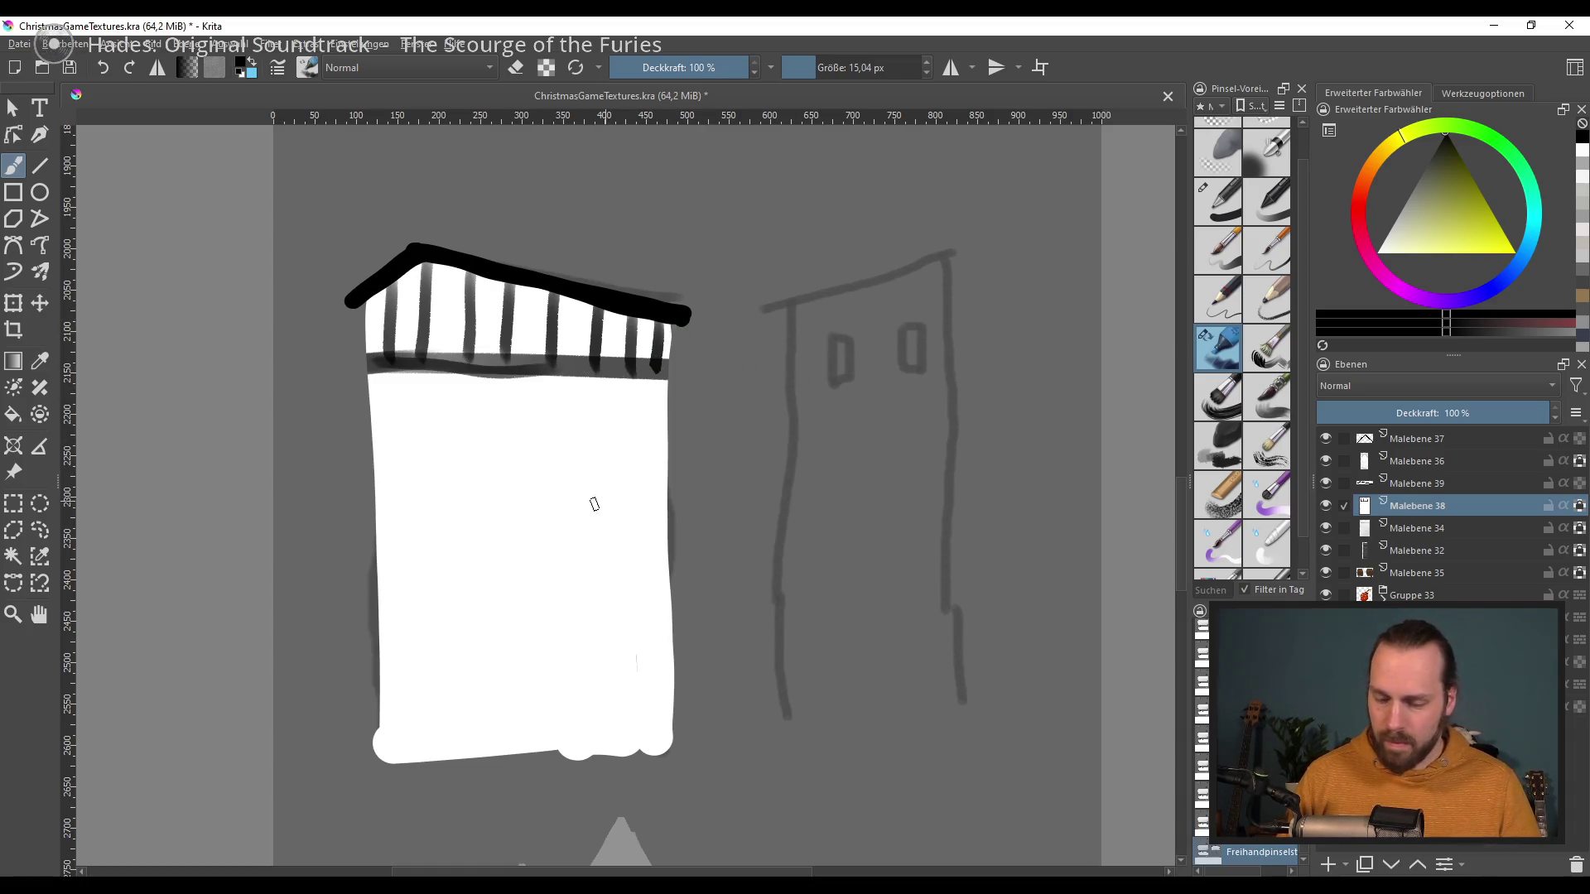
Step: Draw three grey horizontal lines across the white tower body
mouse_move(414, 505)
mouse_down()
mouse_move(644, 500)
mouse_move(361, 510)
mouse_up()
key(ctrl+z)
drag(521, 589, 660, 584)
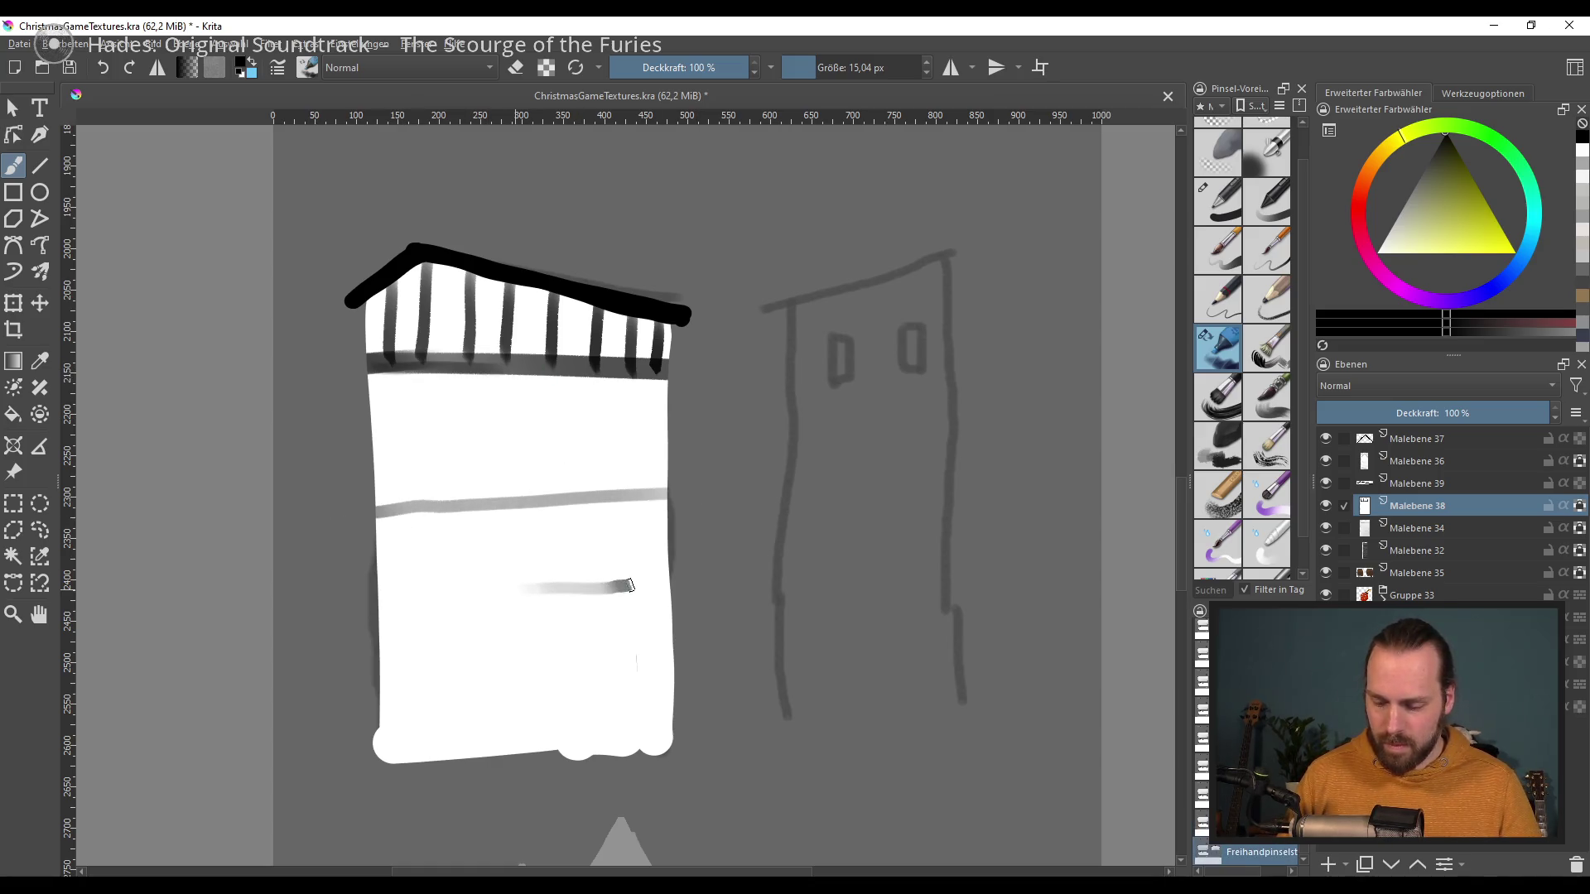
drag(530, 649, 380, 656)
drag(673, 653, 560, 673)
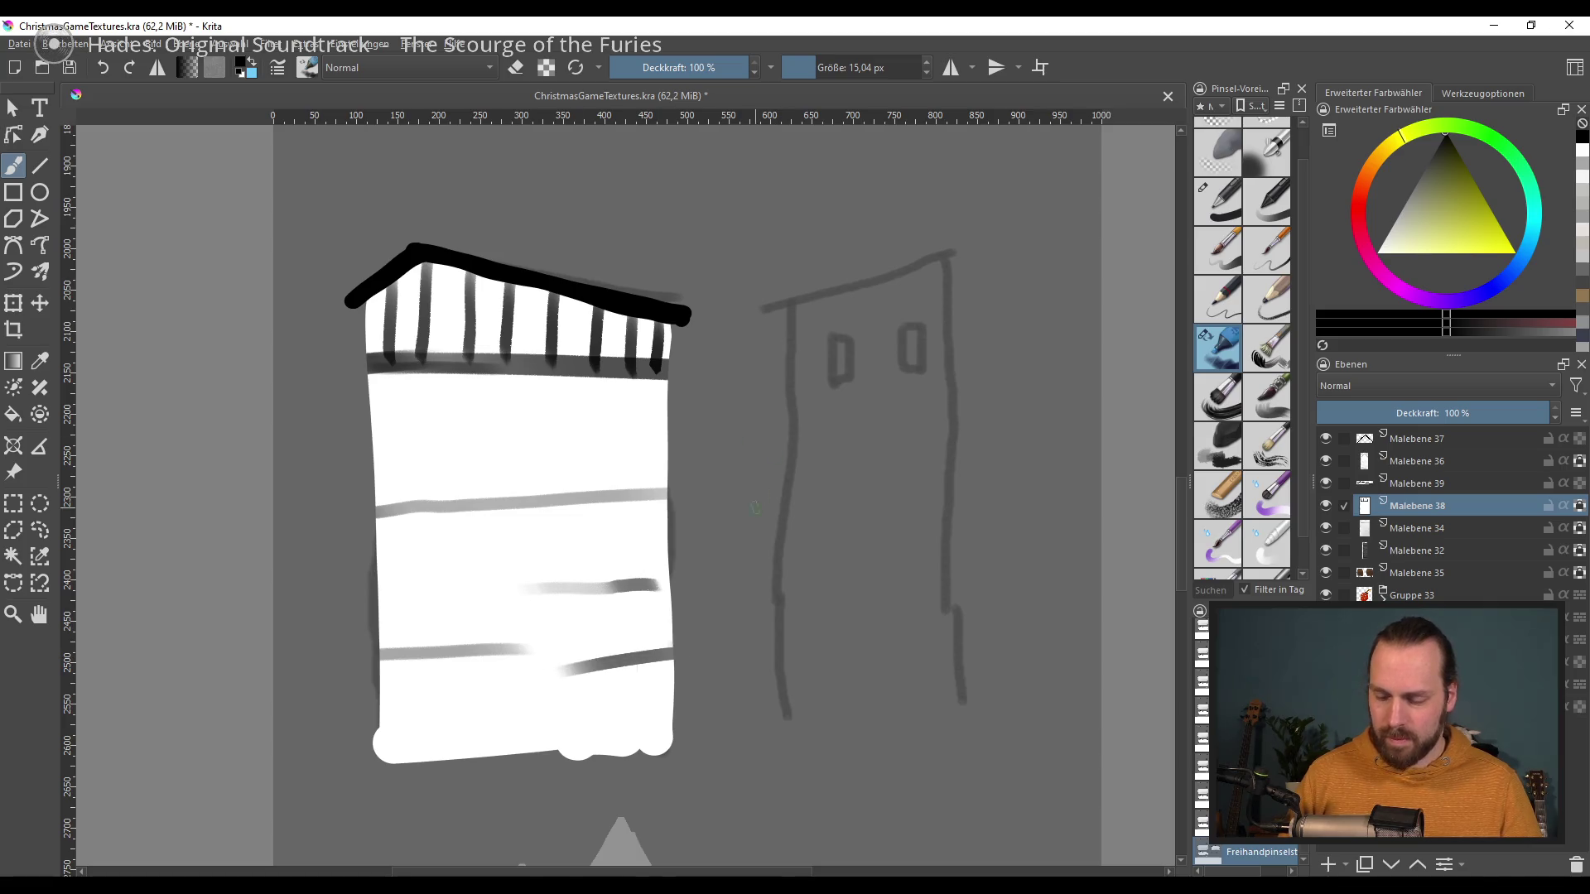
Step: Toggle the layer's alpha setting and add small black chimney ticks on the roof
drag(470, 243, 423, 284)
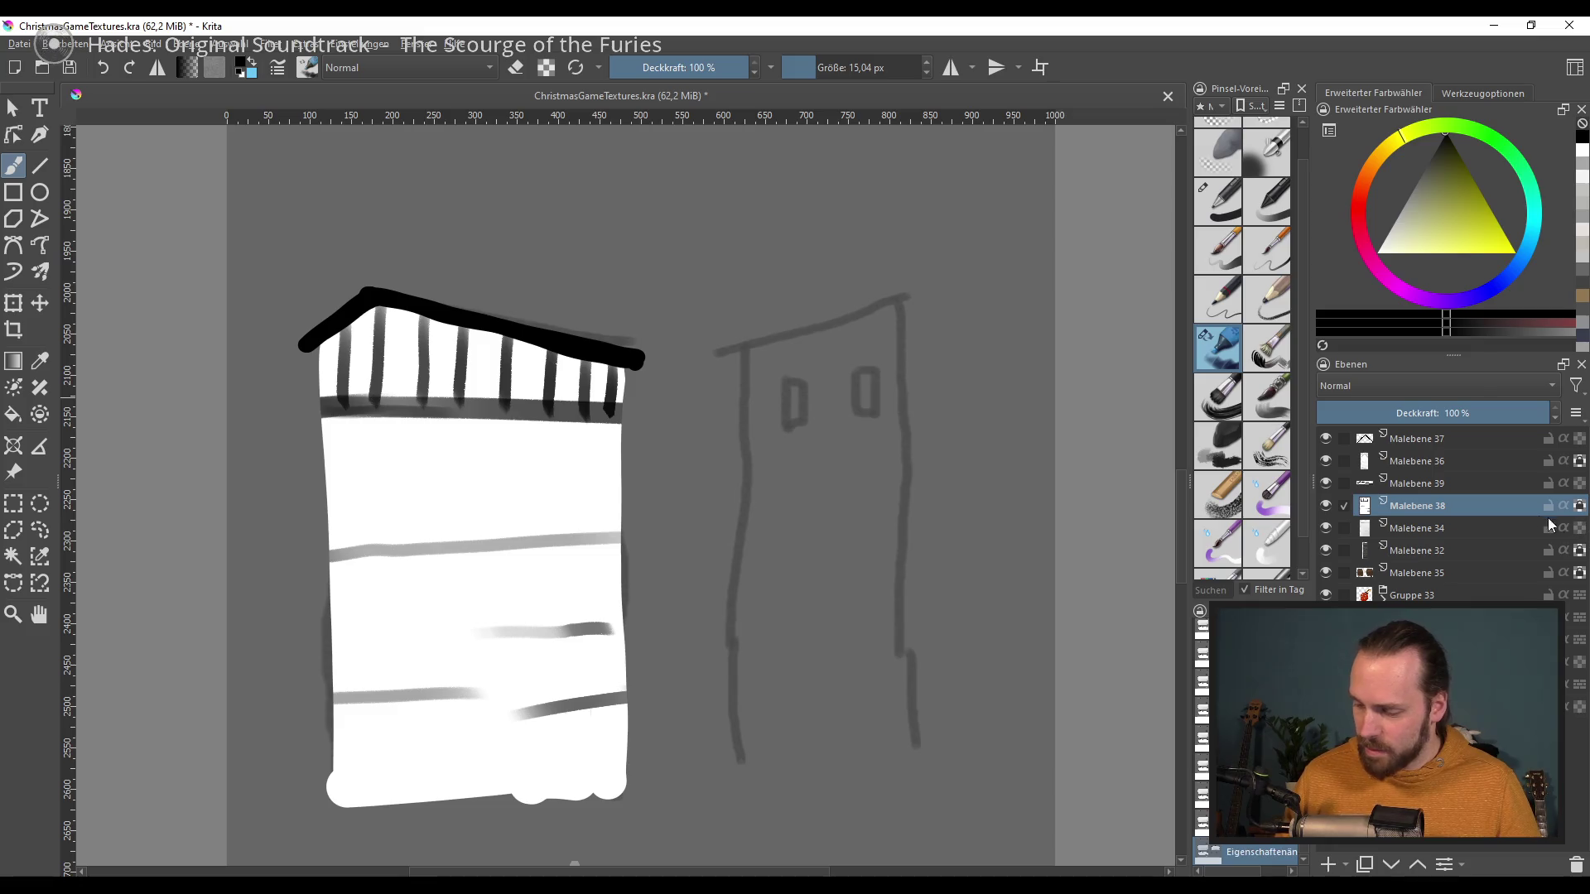
click(1579, 527)
key(ctrl+z)
key(ctrl+shift+z)
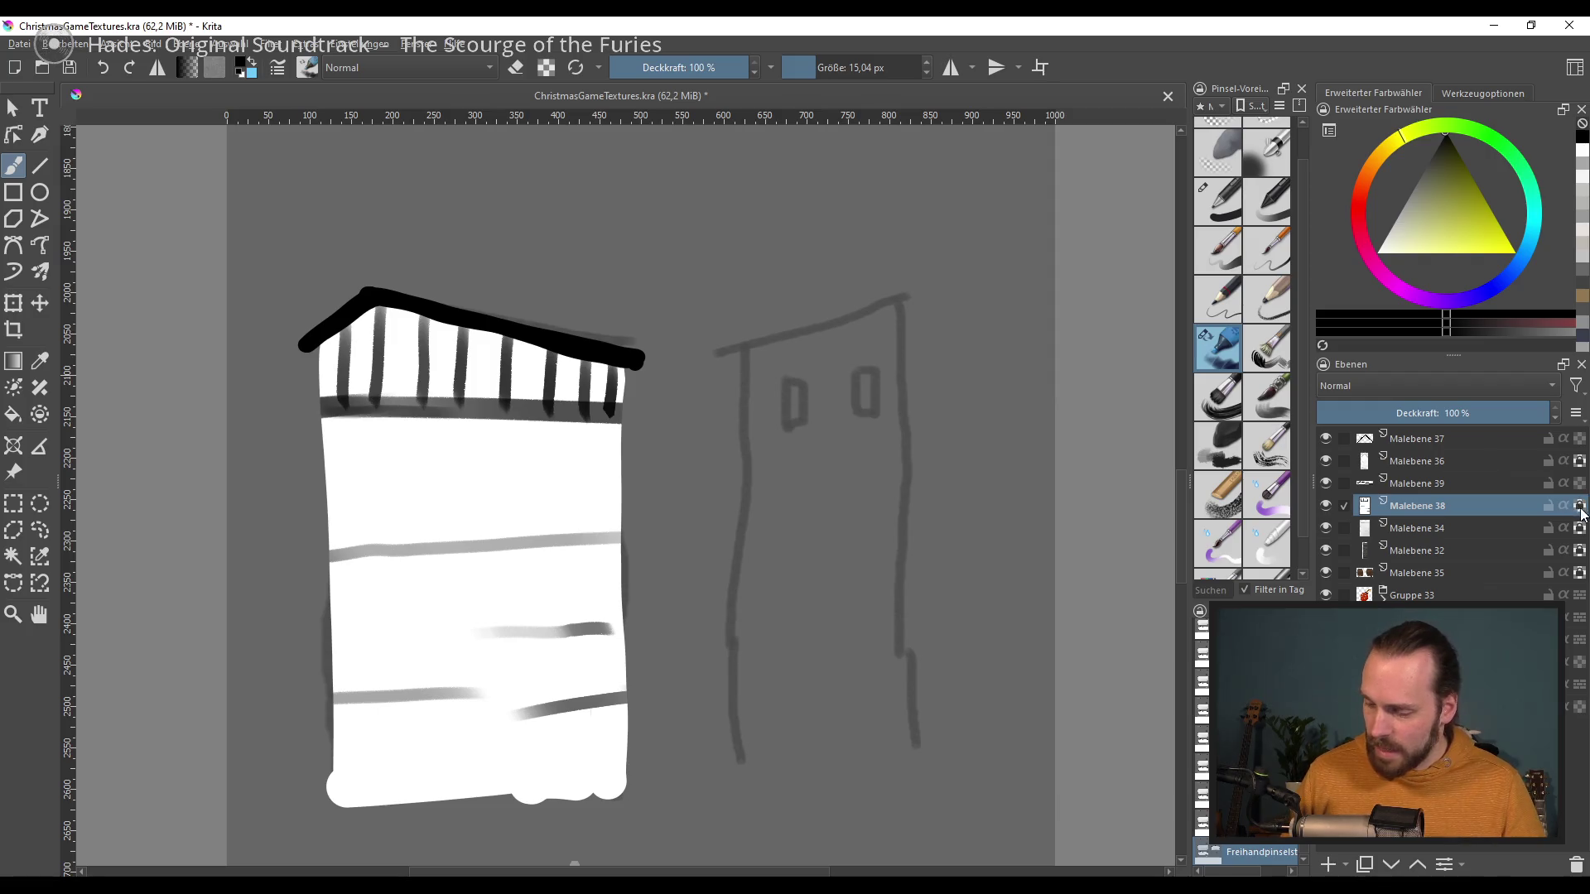
drag(568, 315, 570, 333)
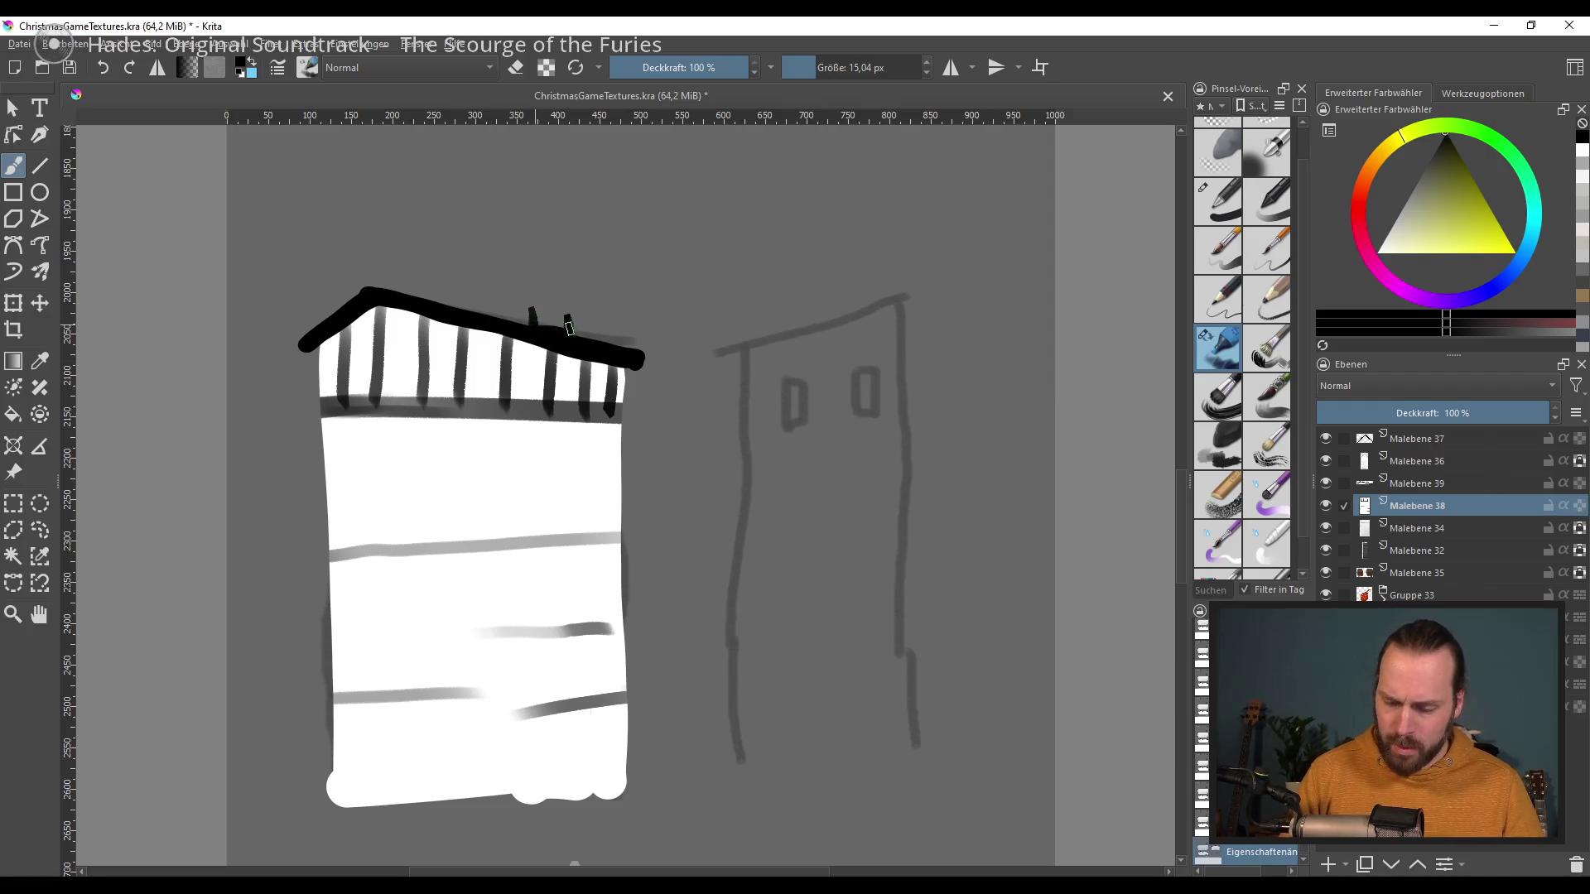
drag(307, 319, 310, 333)
Step: Try broad diagonal shading with a larger brush, undo it, and enable alpha lock
drag(675, 573, 590, 512)
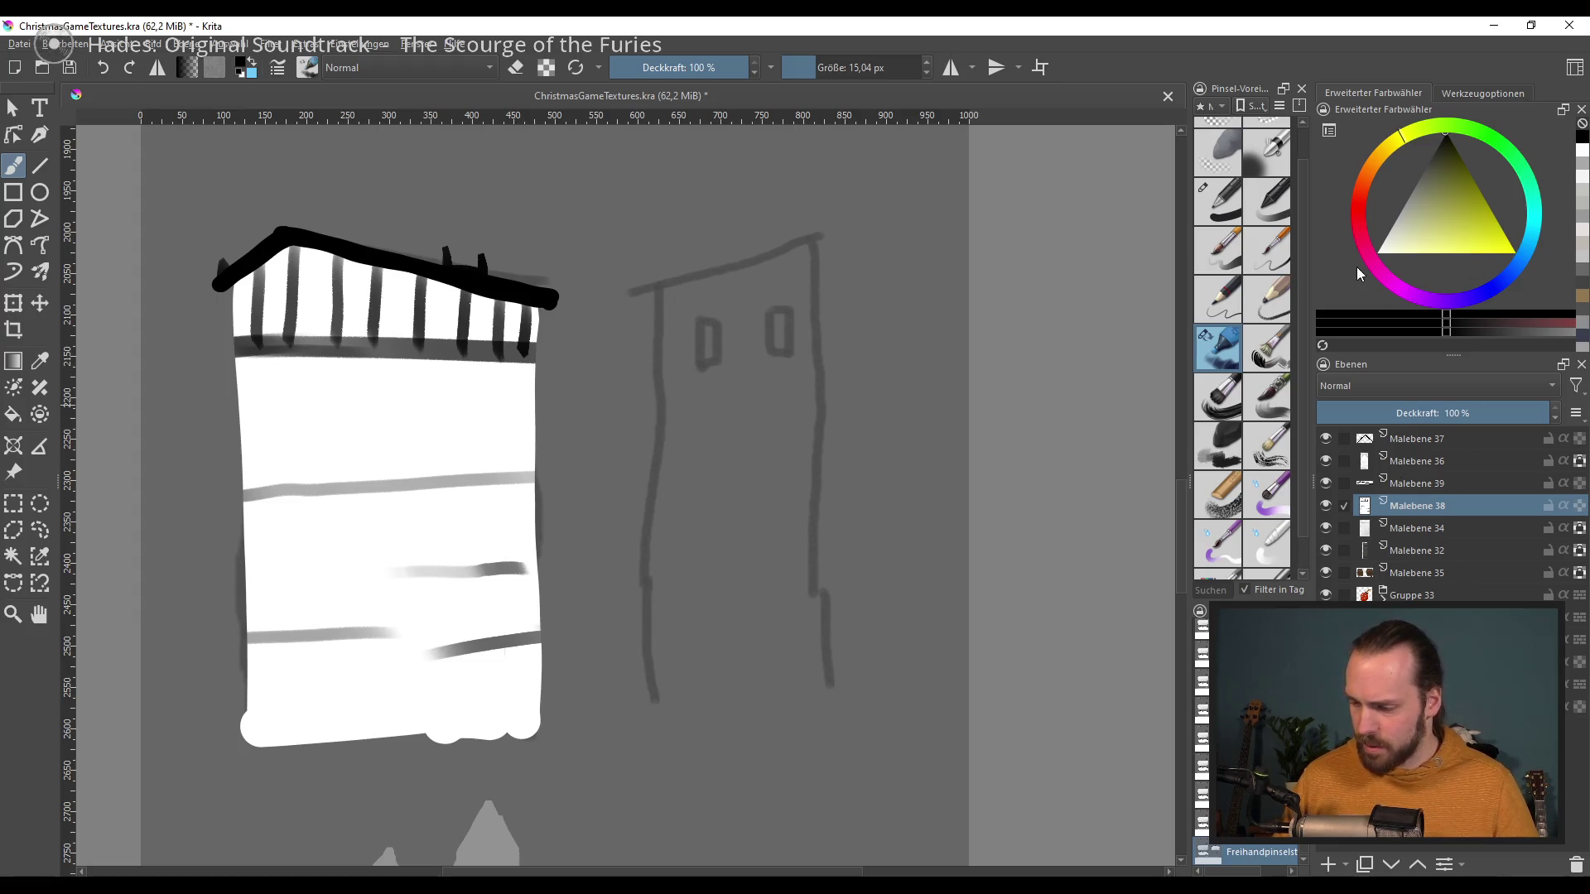
drag(587, 419, 771, 378)
drag(447, 538, 183, 761)
key(ctrl+z)
click(1581, 527)
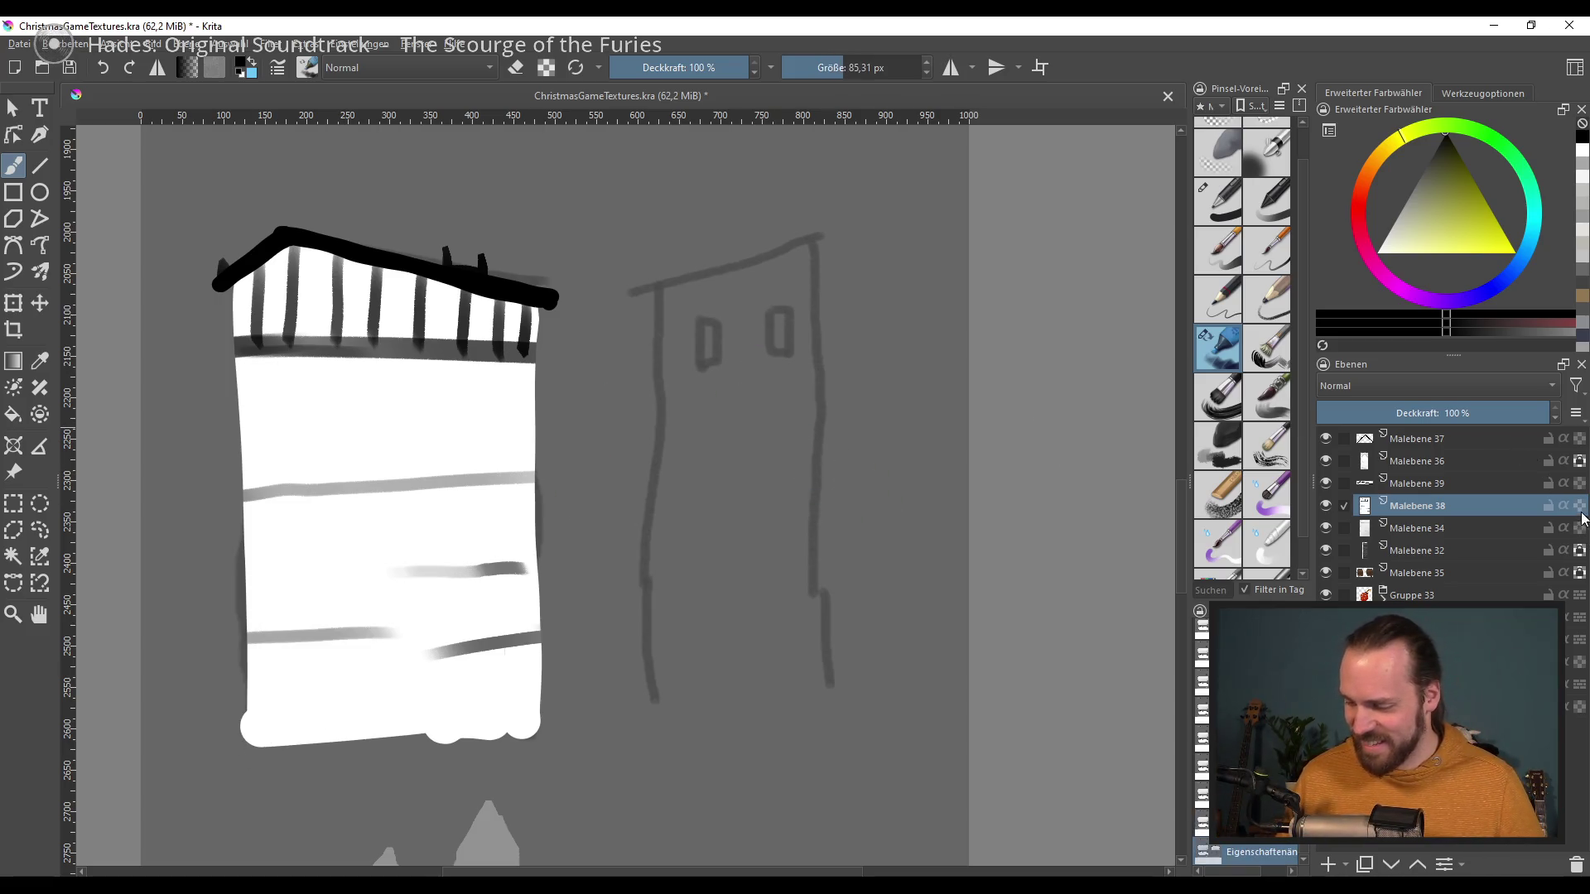
Step: Streak wide grey diagonal shading across the lower tower body and add layer Malebene 40
drag(851, 519, 903, 505)
drag(464, 580, 336, 708)
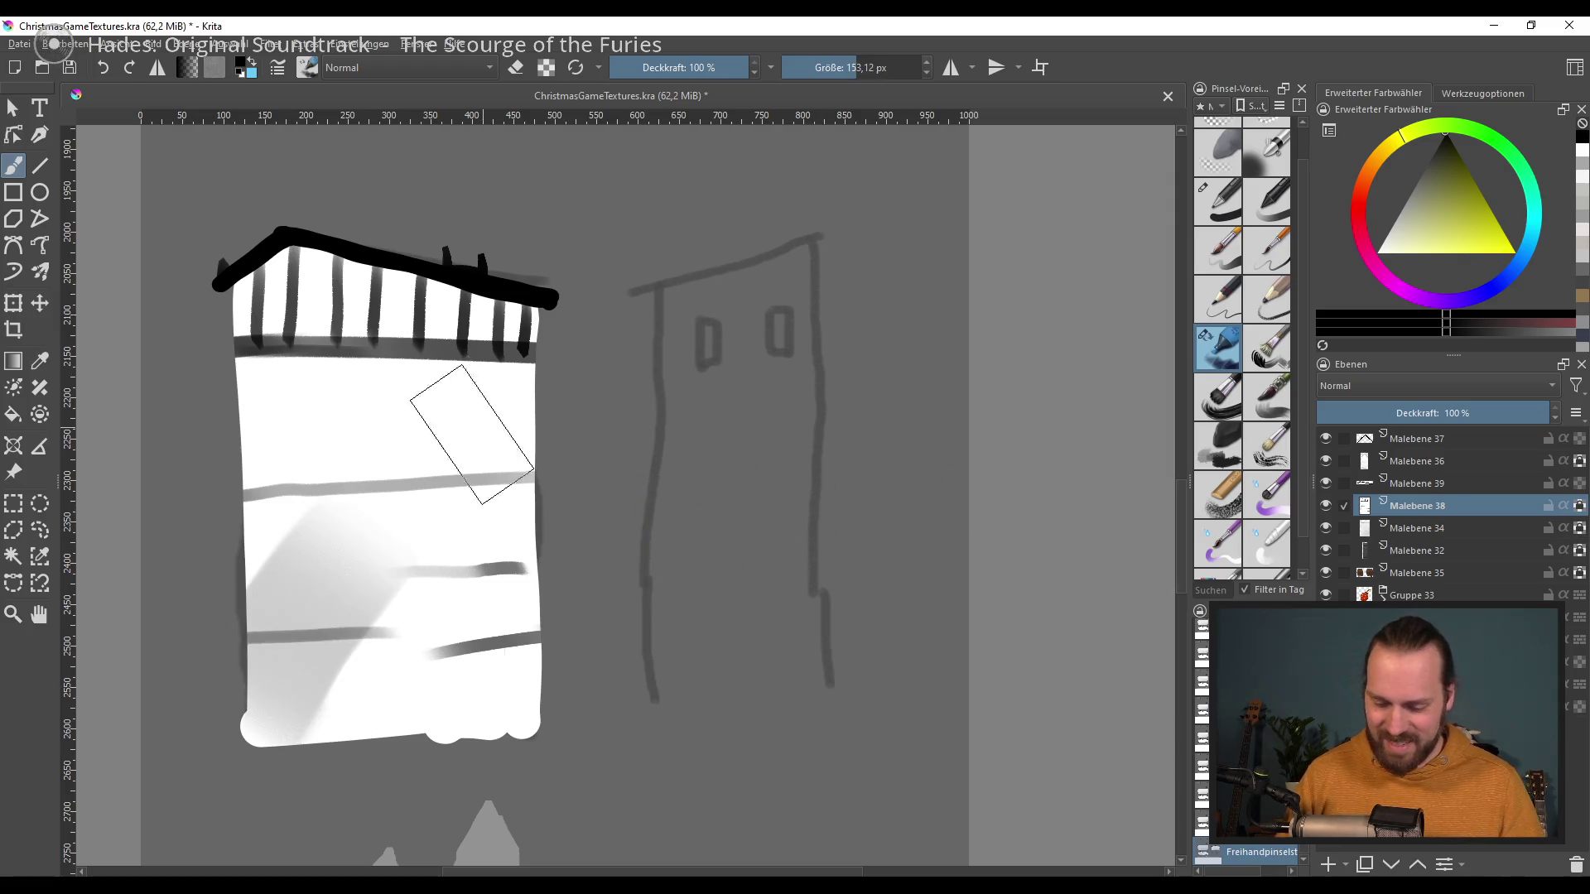
key(ctrl+z)
drag(447, 539, 274, 712)
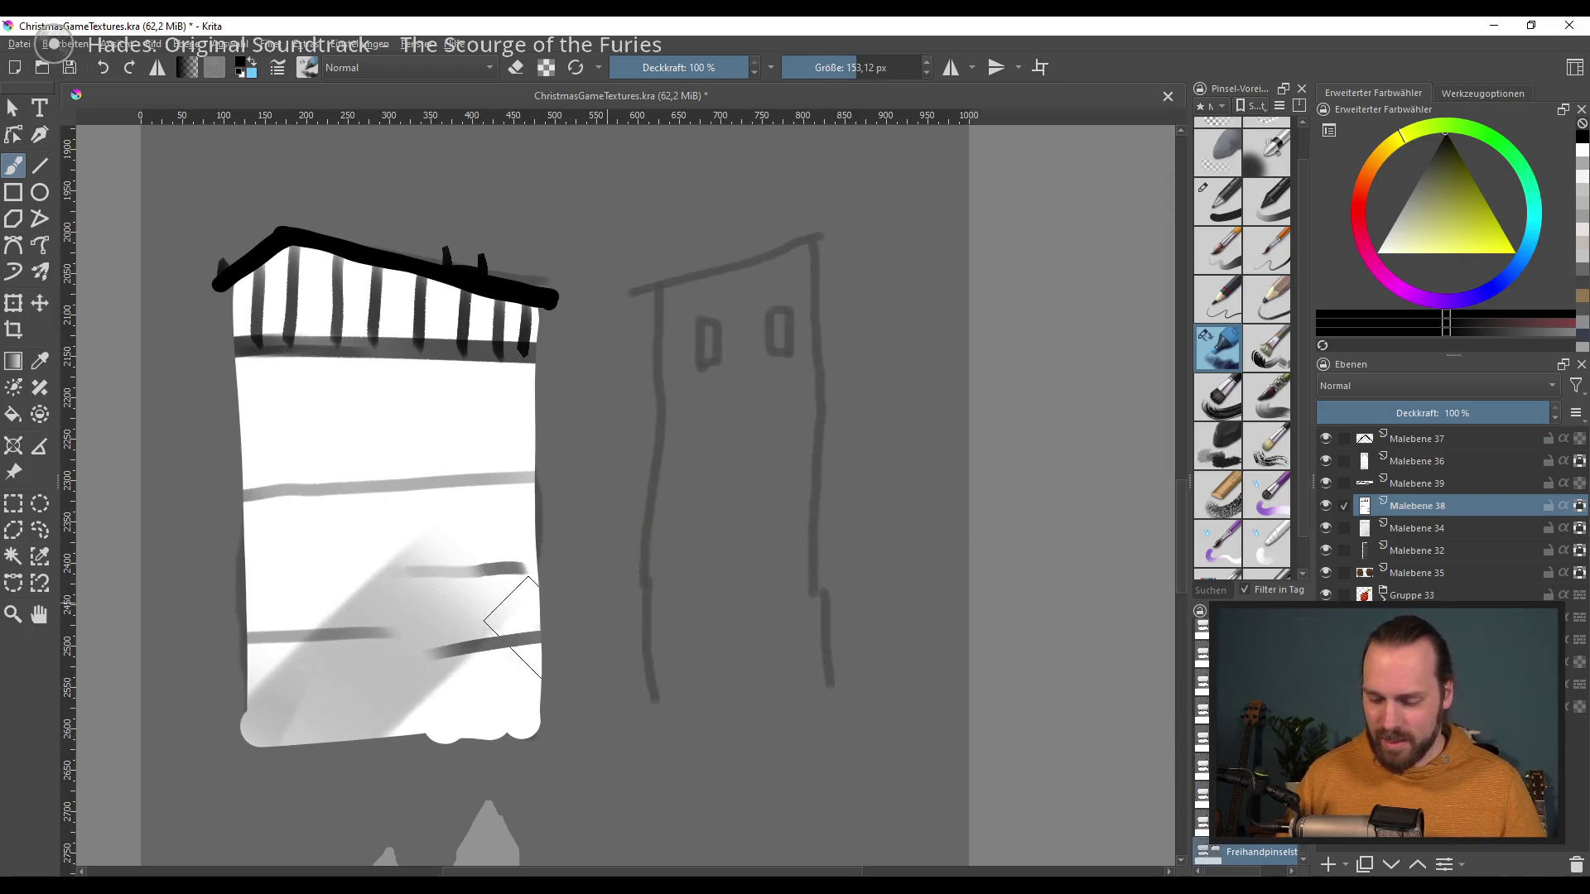
drag(447, 539, 265, 720)
drag(418, 633, 302, 710)
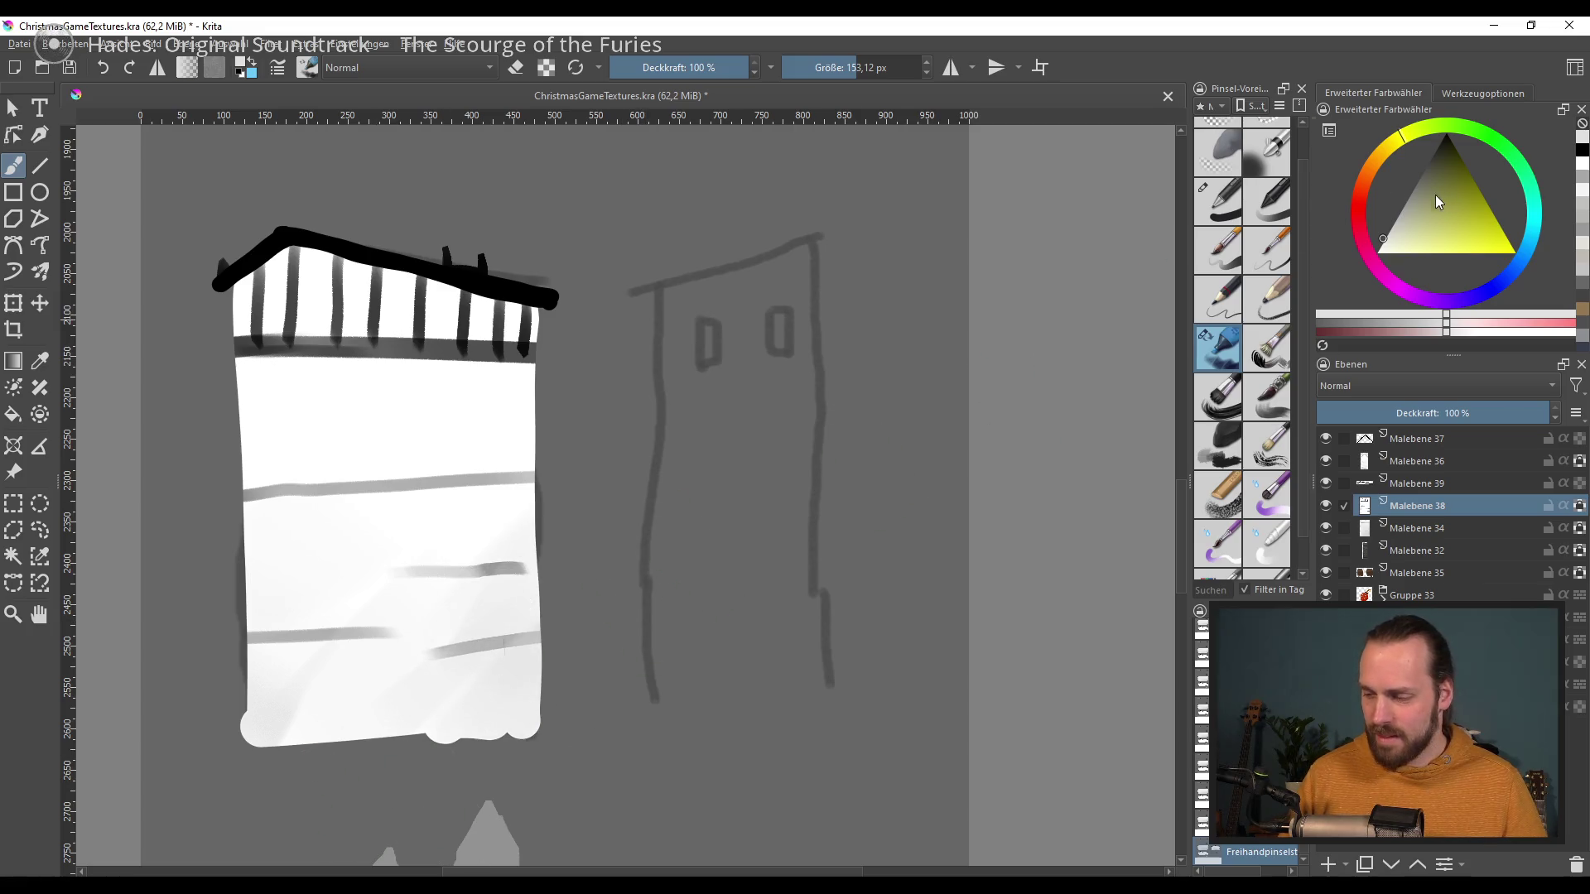
key(d)
key(ctrl+z)
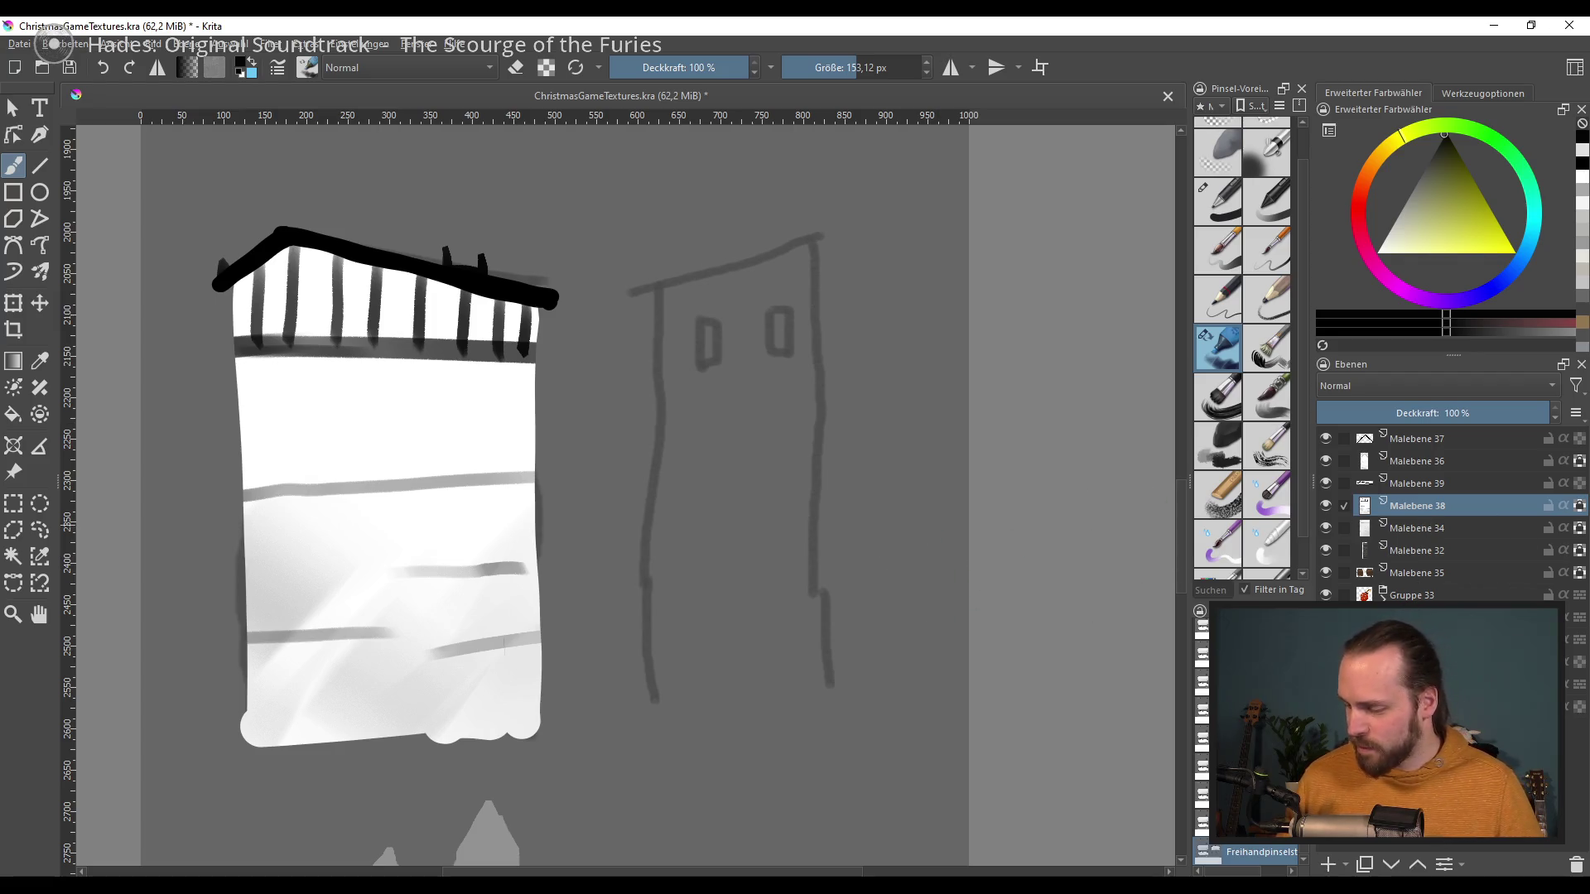
click(1327, 864)
mouse_move(1002, 480)
mouse_down()
mouse_move(876, 445)
mouse_move(830, 542)
mouse_up()
Step: Zoom in on the second tower and set up a small hard brush in white
key(plus)
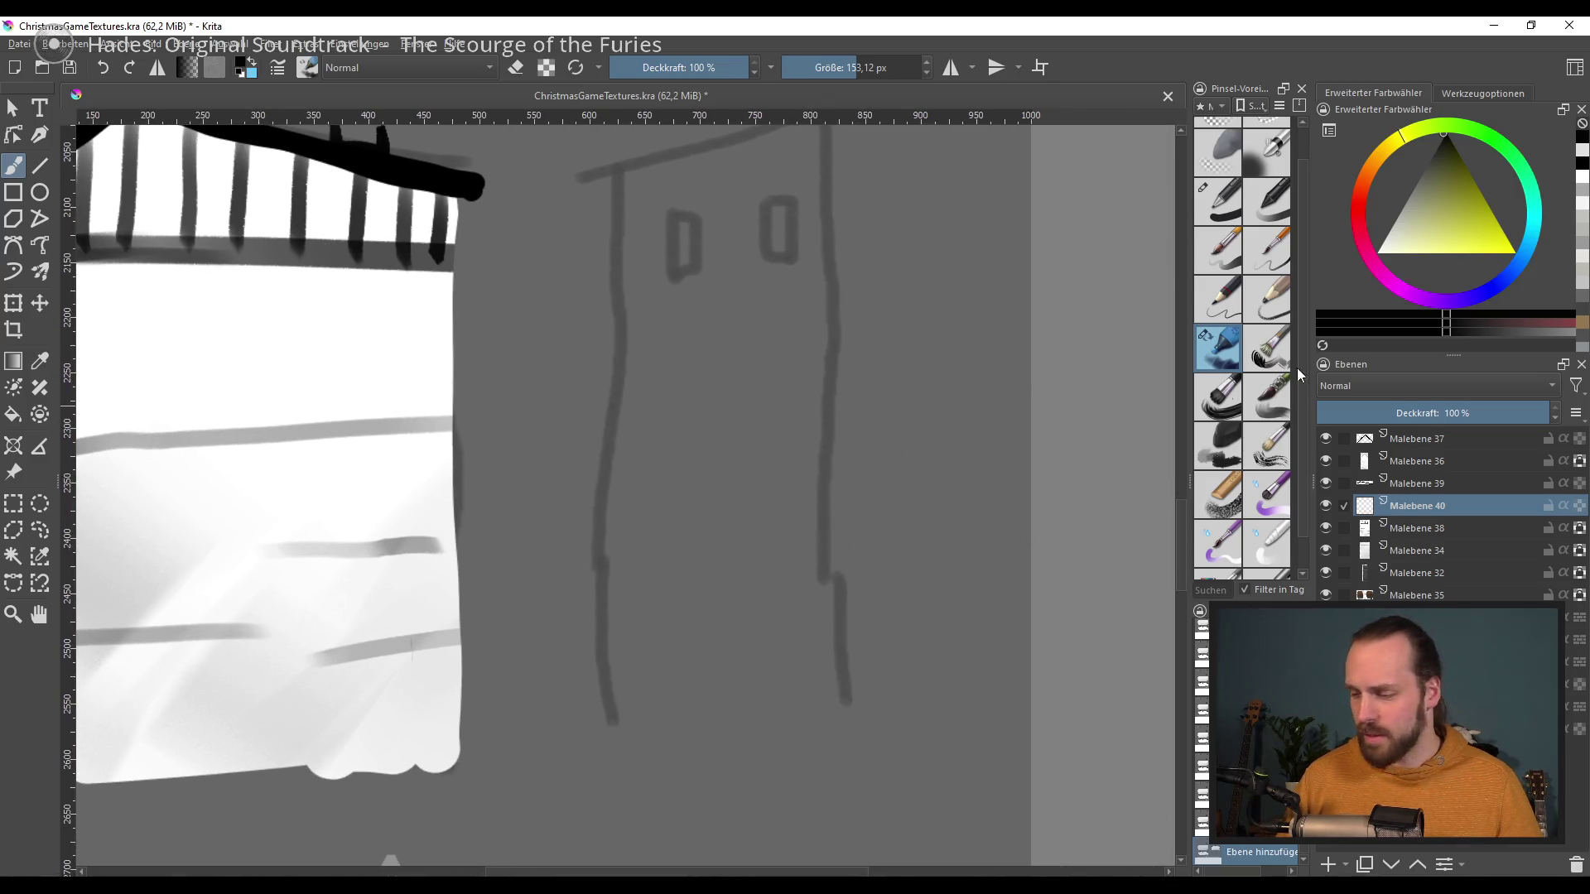
mouse_move(754, 438)
mouse_down()
mouse_move(787, 461)
mouse_move(770, 476)
mouse_up()
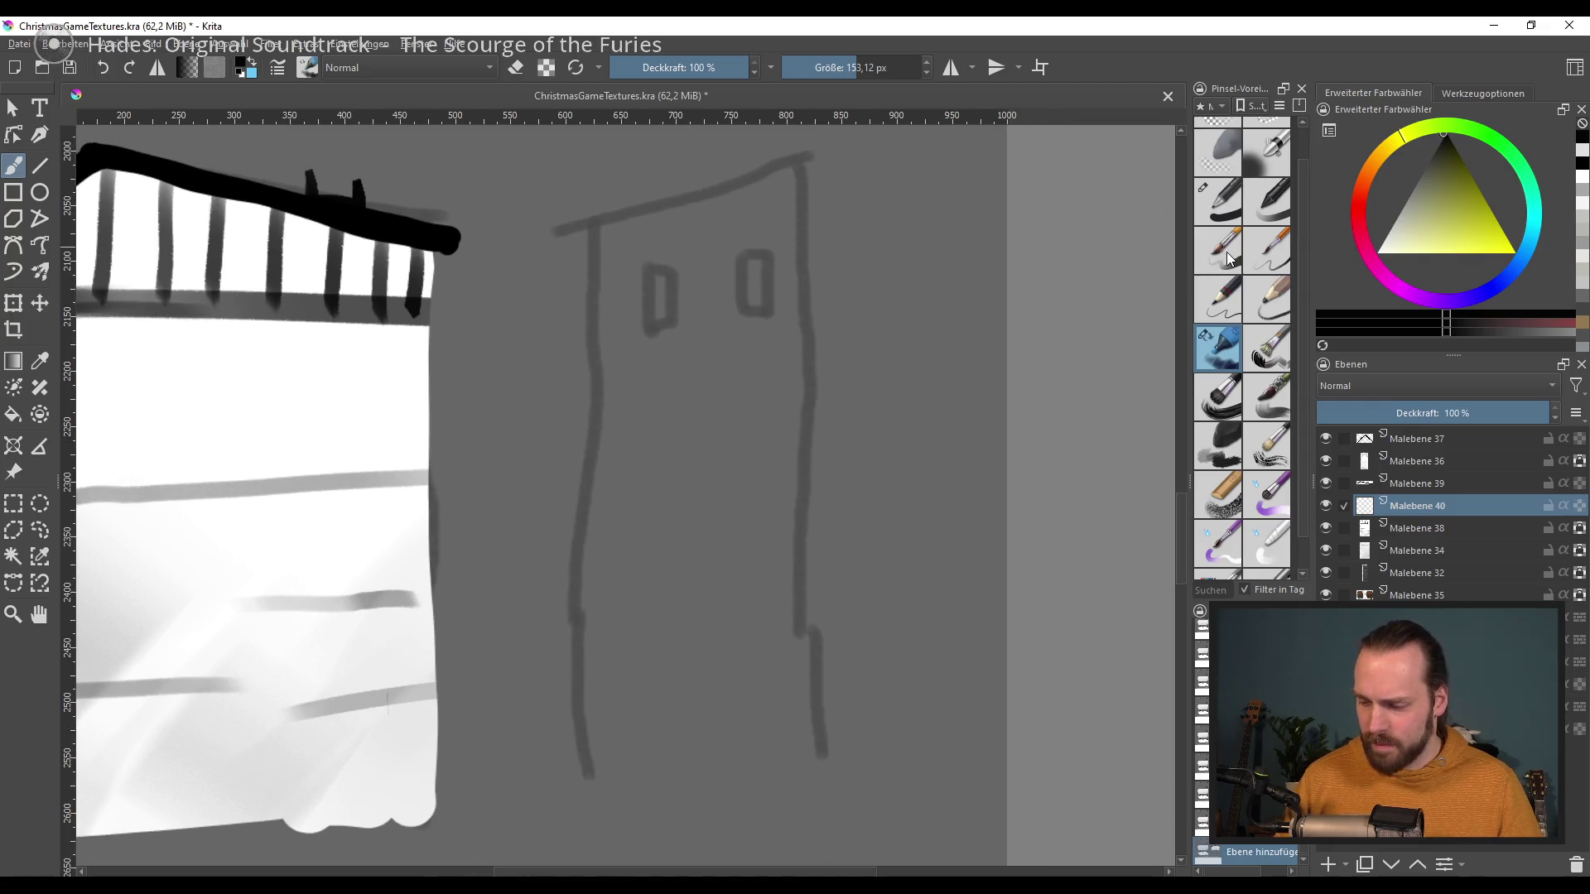
click(1229, 203)
drag(888, 400, 809, 433)
click(1376, 253)
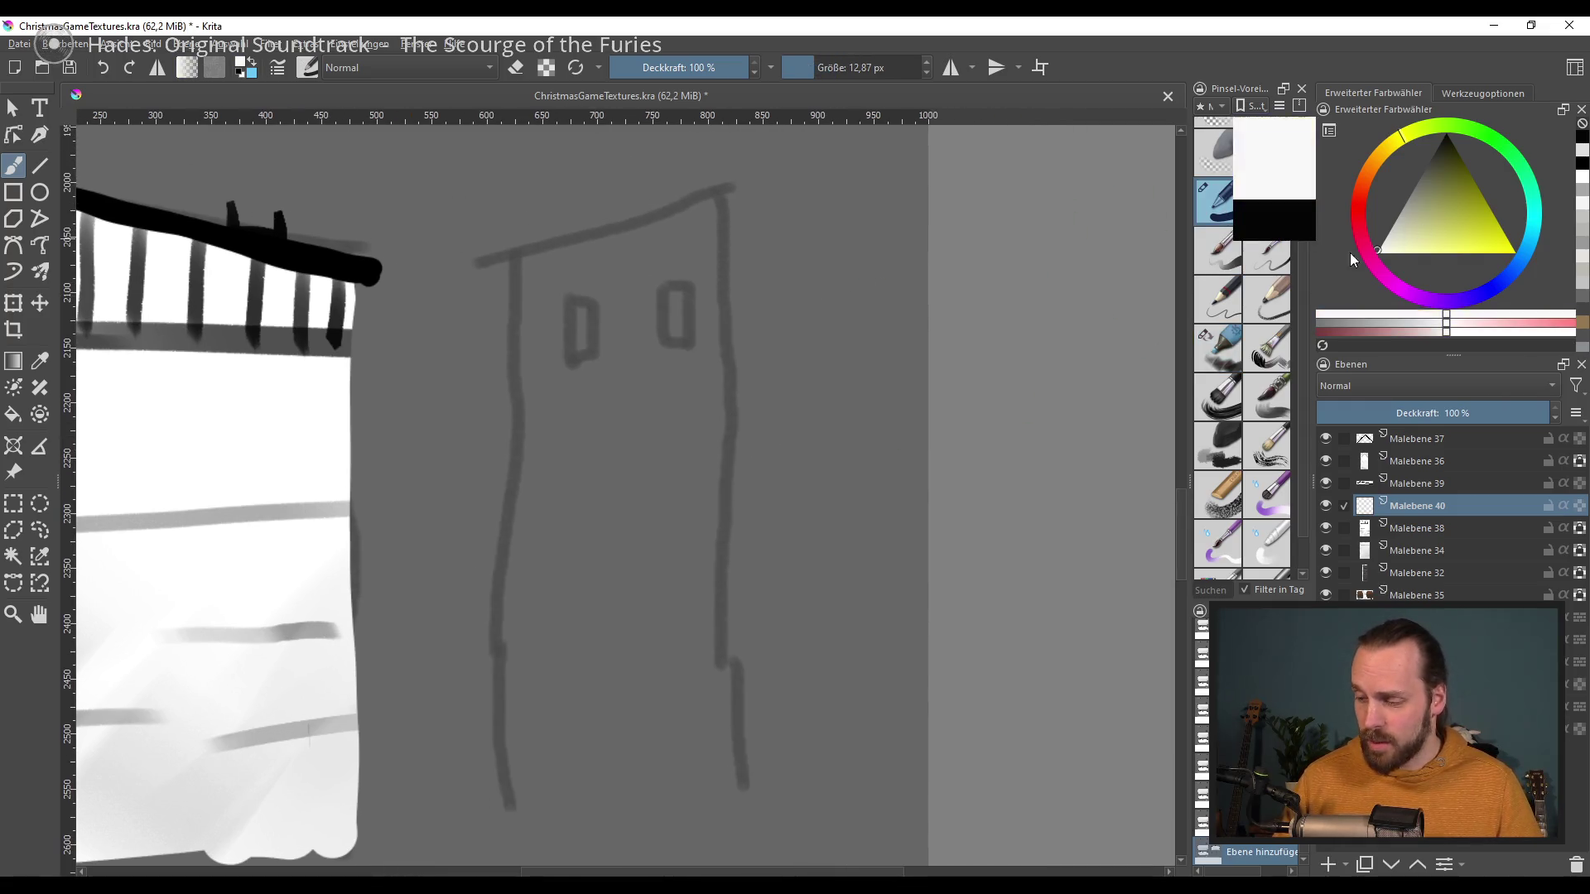
drag(531, 277, 500, 749)
key(ctrl+z)
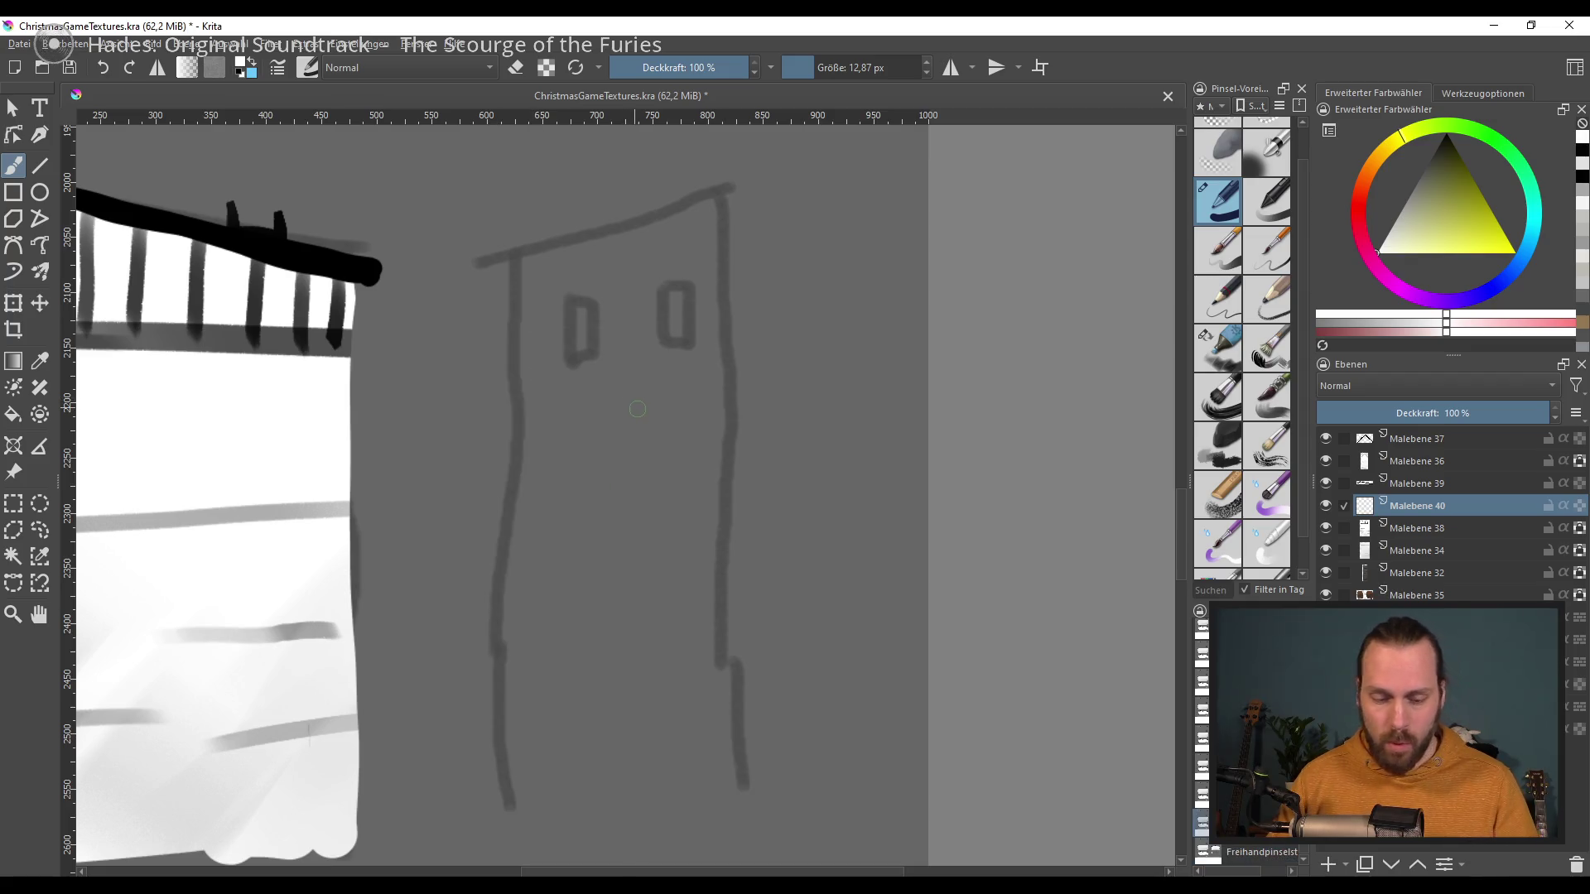
Step: Fill the narrow second tower sketch with solid white
drag(712, 207, 525, 274)
key(ctrl+z)
mouse_move(710, 212)
mouse_down()
mouse_move(525, 274)
mouse_move(506, 828)
mouse_up()
key(ctrl+z)
mouse_move(727, 214)
mouse_down()
mouse_move(498, 303)
mouse_move(510, 822)
mouse_up()
drag(727, 213, 704, 803)
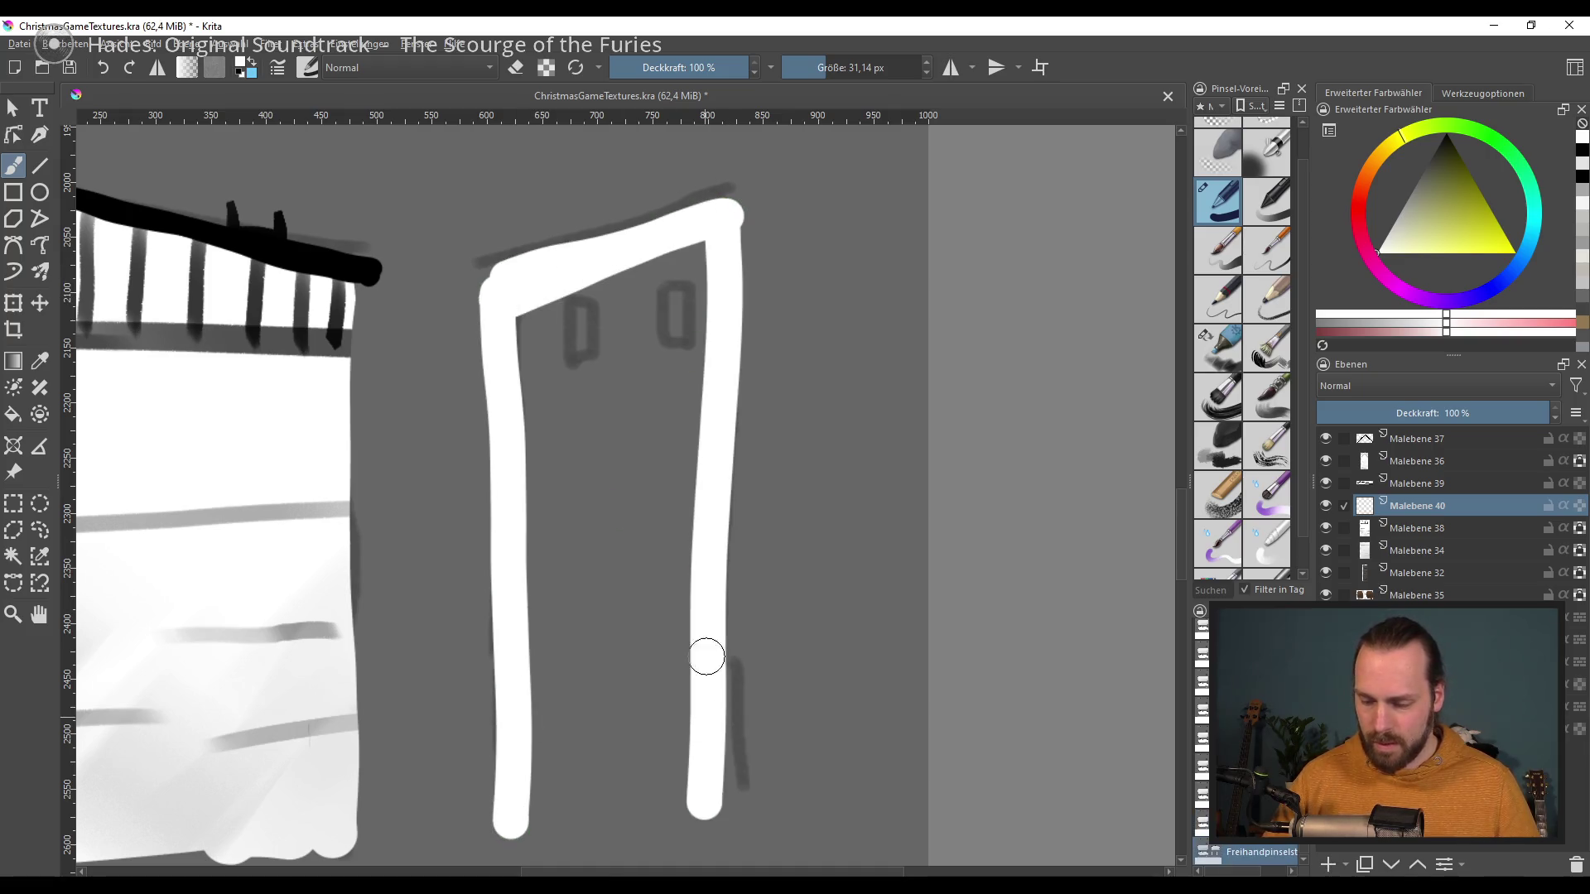
mouse_move(679, 366)
mouse_down()
mouse_move(539, 326)
mouse_move(557, 816)
mouse_move(543, 383)
mouse_move(682, 345)
mouse_move(604, 699)
mouse_move(535, 671)
mouse_move(653, 593)
mouse_move(682, 782)
mouse_move(620, 763)
mouse_move(685, 784)
mouse_up()
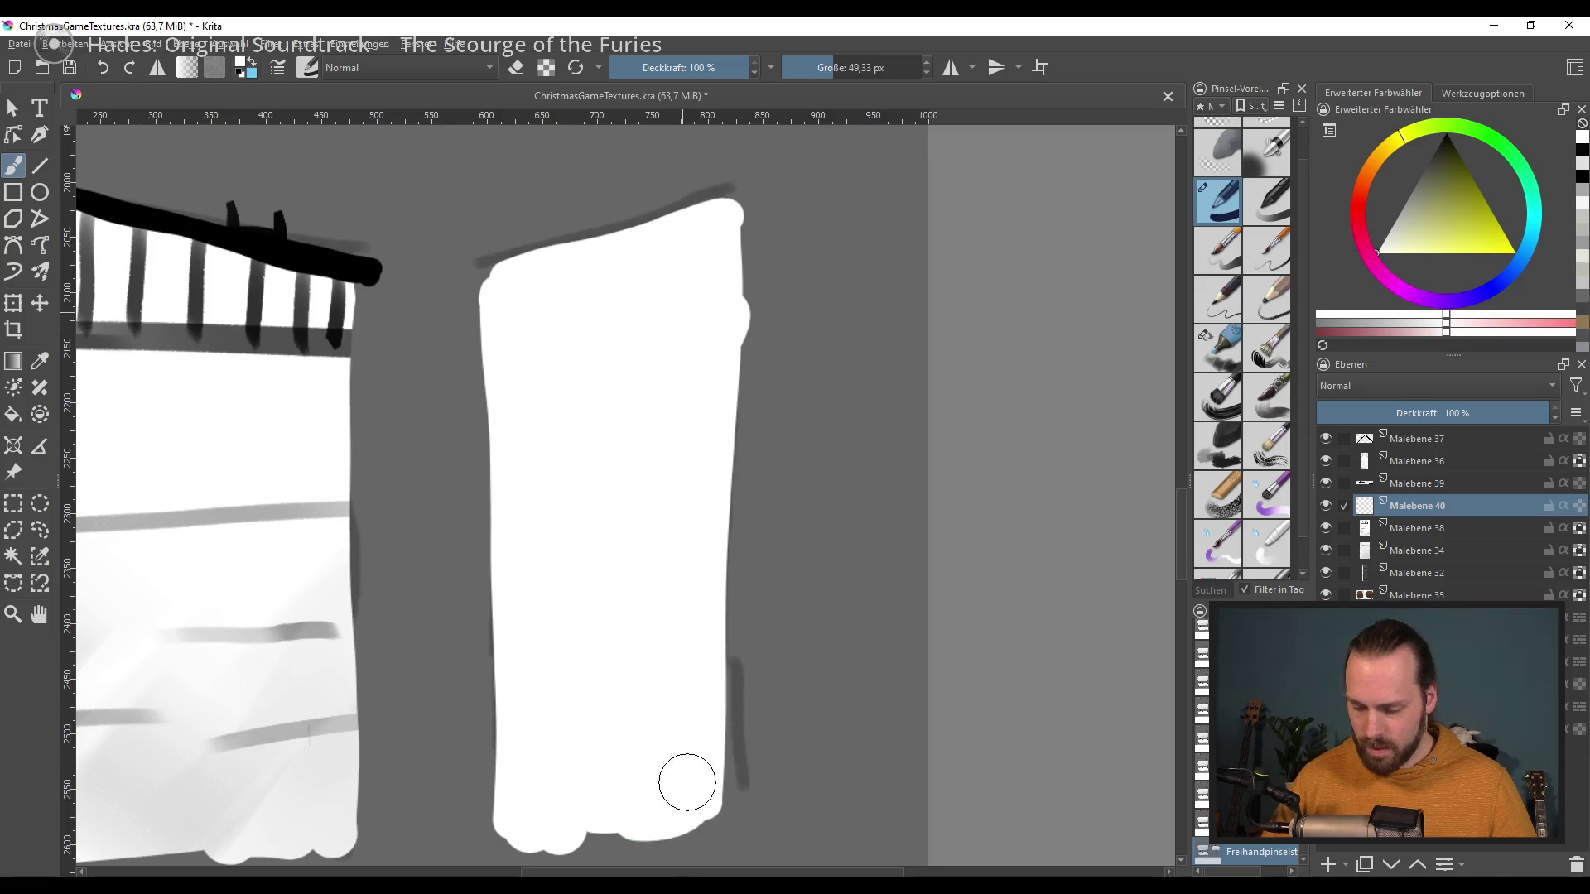
Step: Straighten the narrow tower's right and upper-left edges
scroll(809, 390, up, 2)
drag(741, 283, 739, 417)
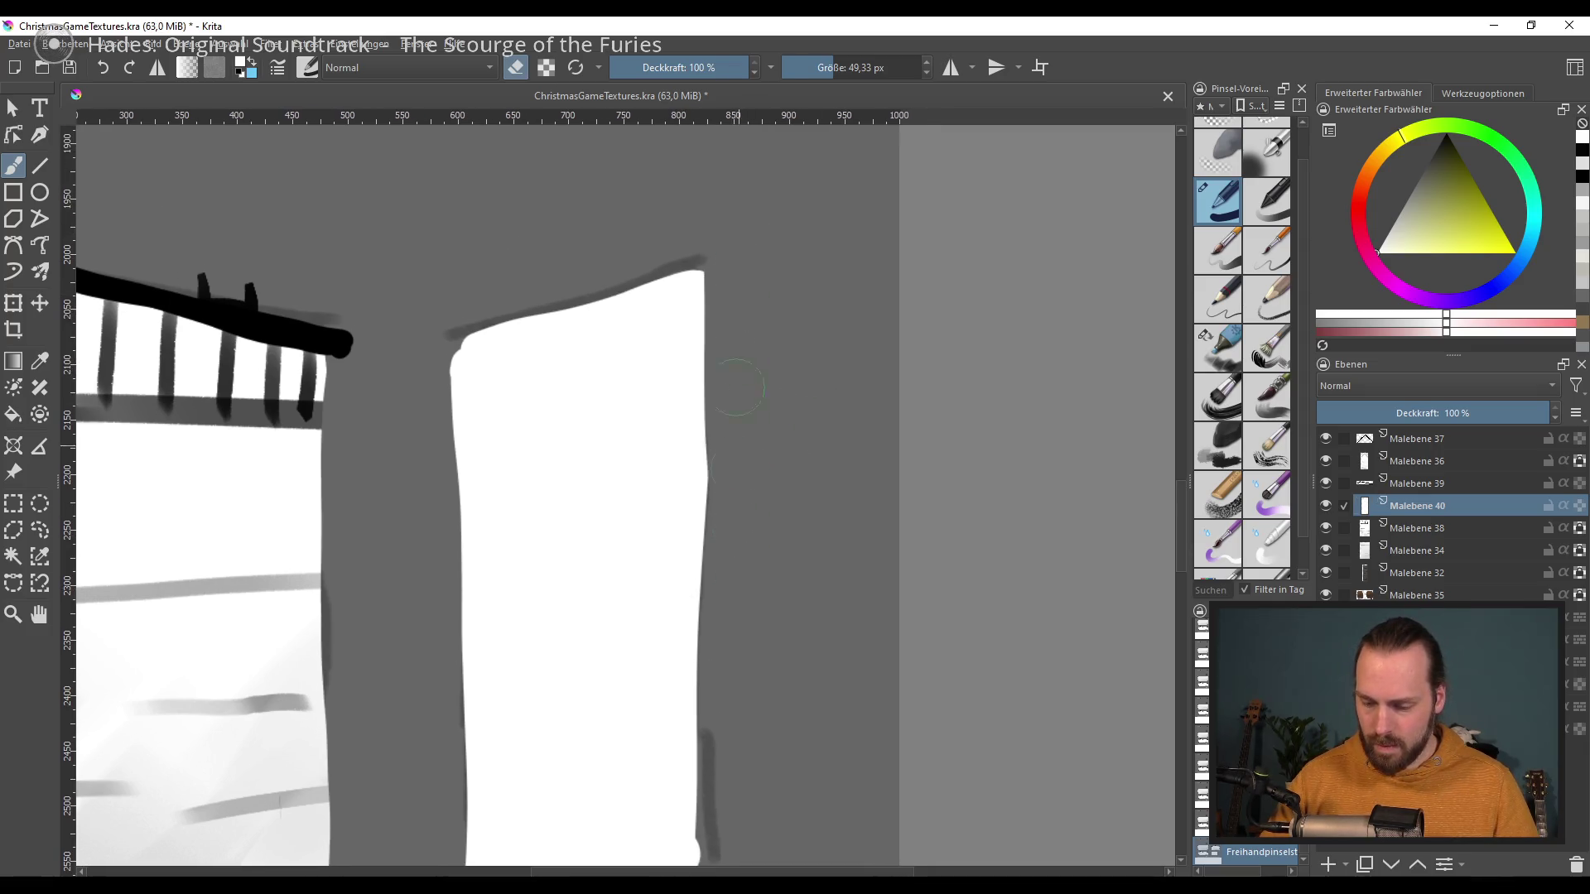
drag(454, 348, 456, 444)
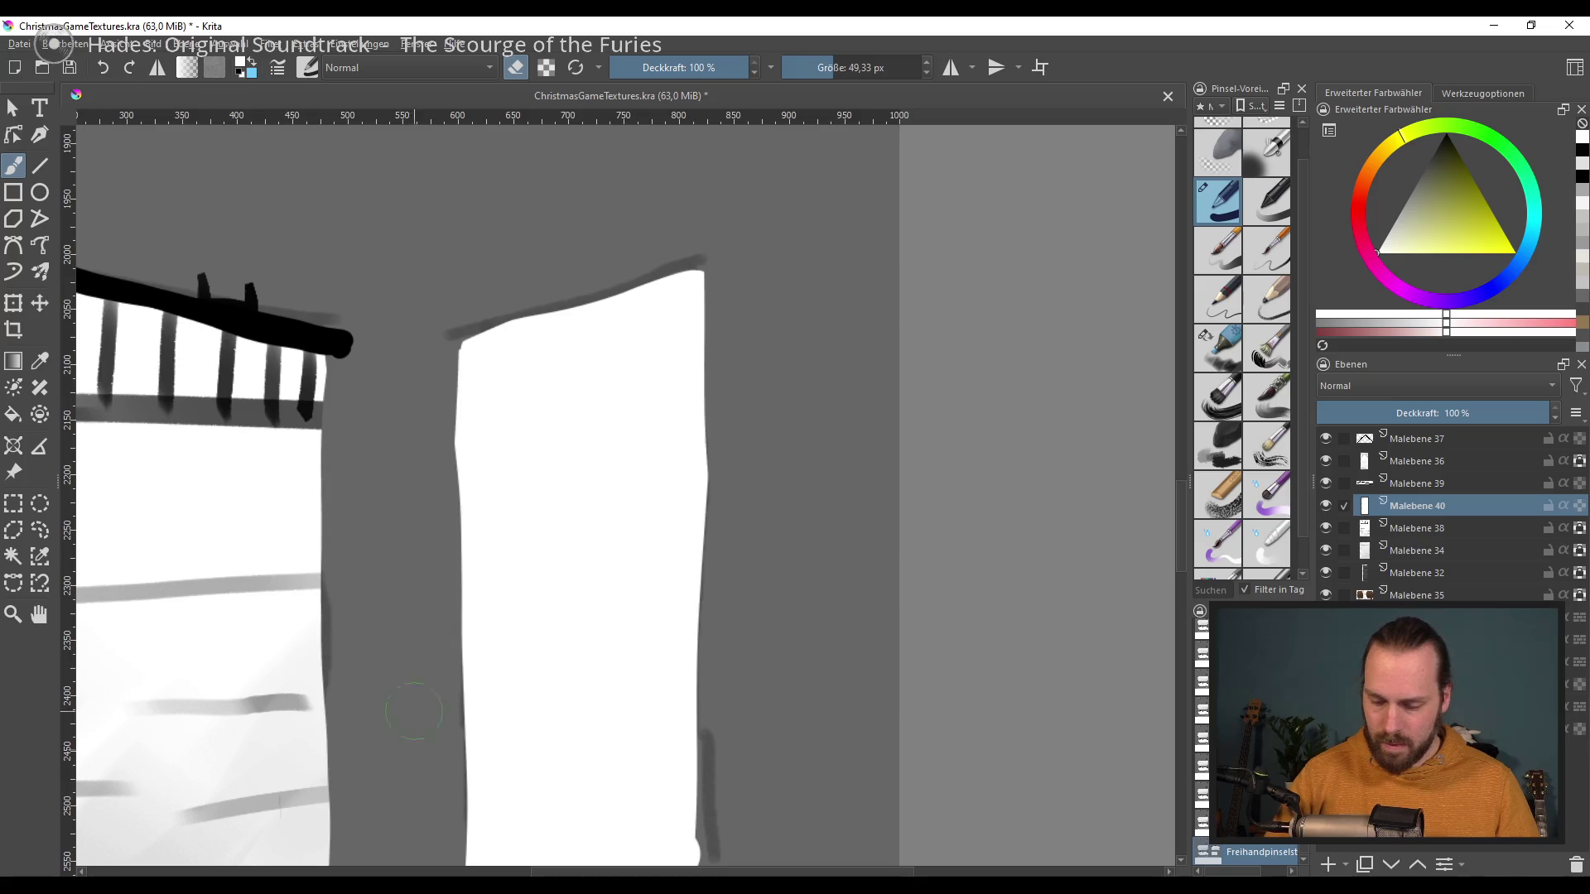
Step: On a new layer, draw a black line along the narrow tower's top edge
click(1329, 864)
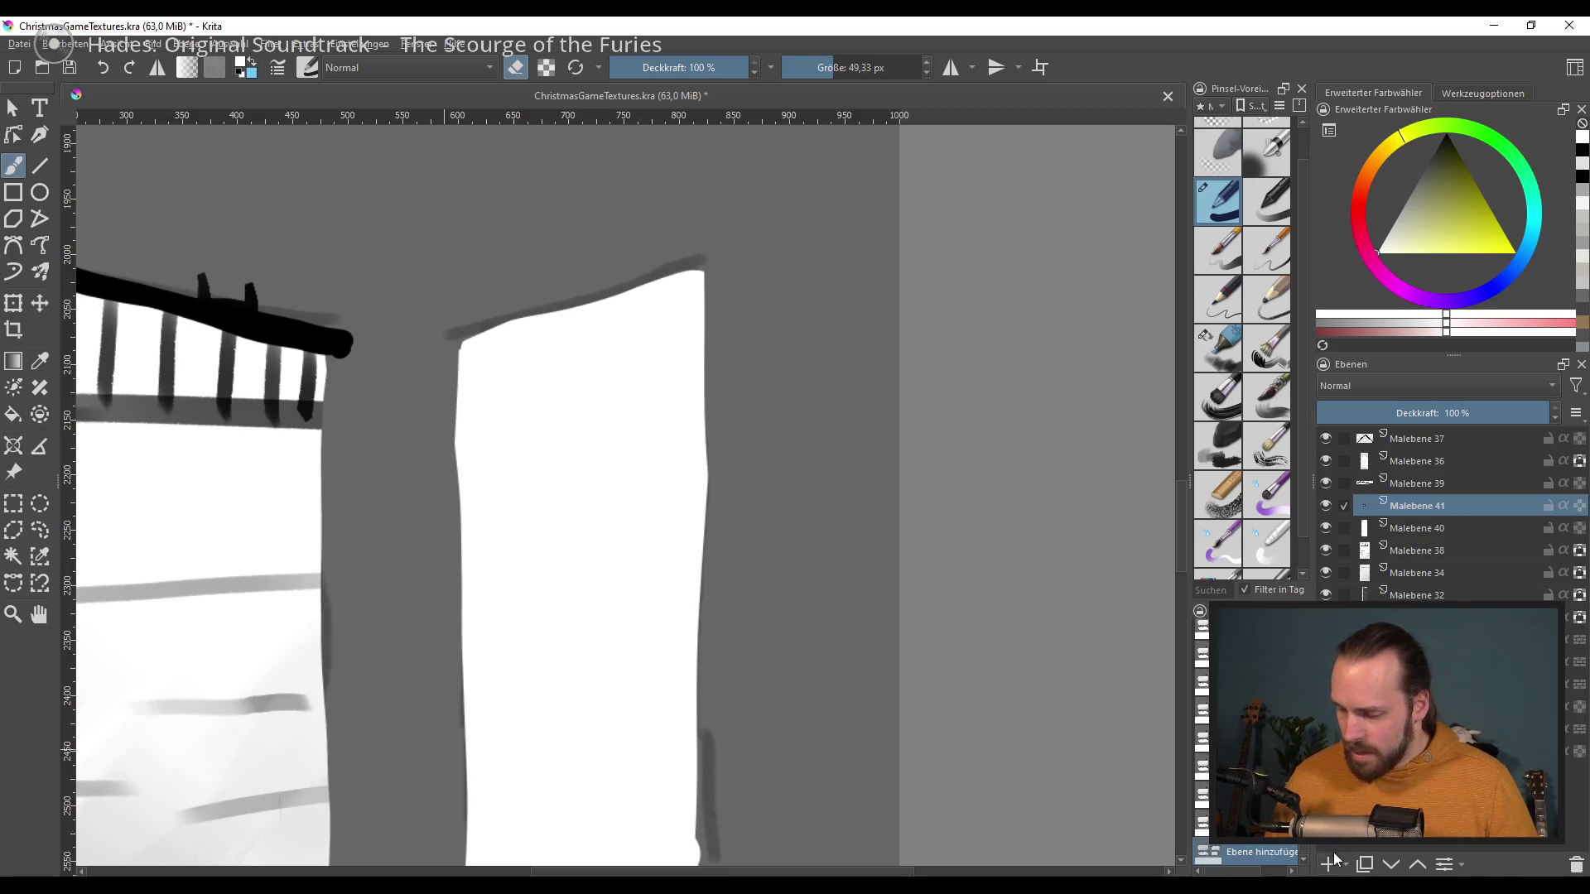
key(d)
key(e)
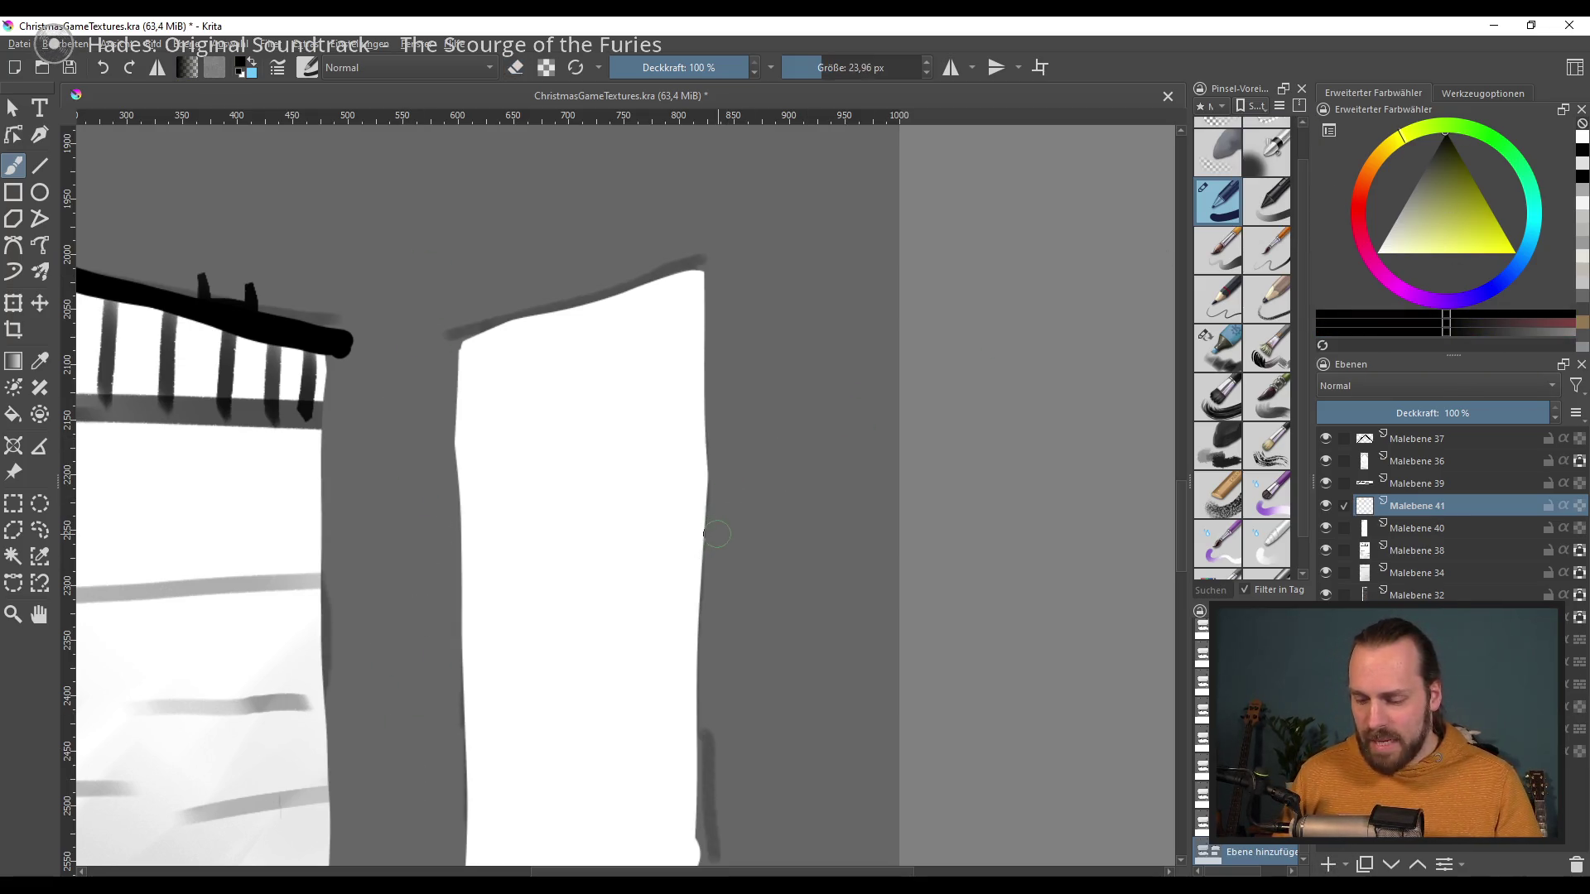
drag(451, 340, 662, 265)
key(ctrl+z)
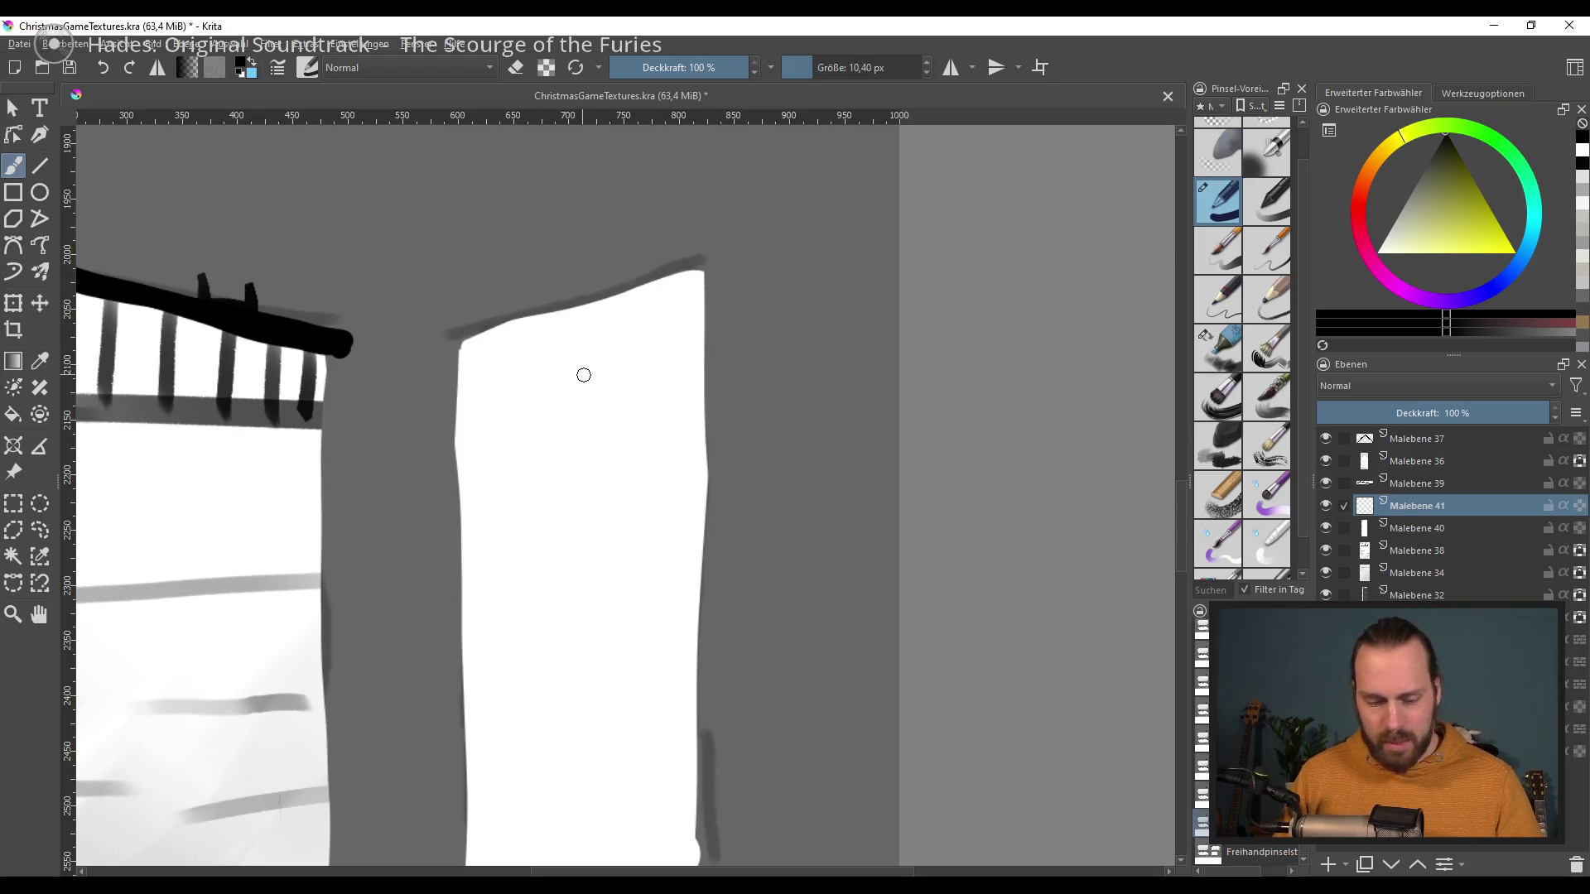
mouse_move(458, 346)
mouse_down()
mouse_move(713, 257)
mouse_move(436, 362)
mouse_up()
key(ctrl+z)
key(ctrl+z)
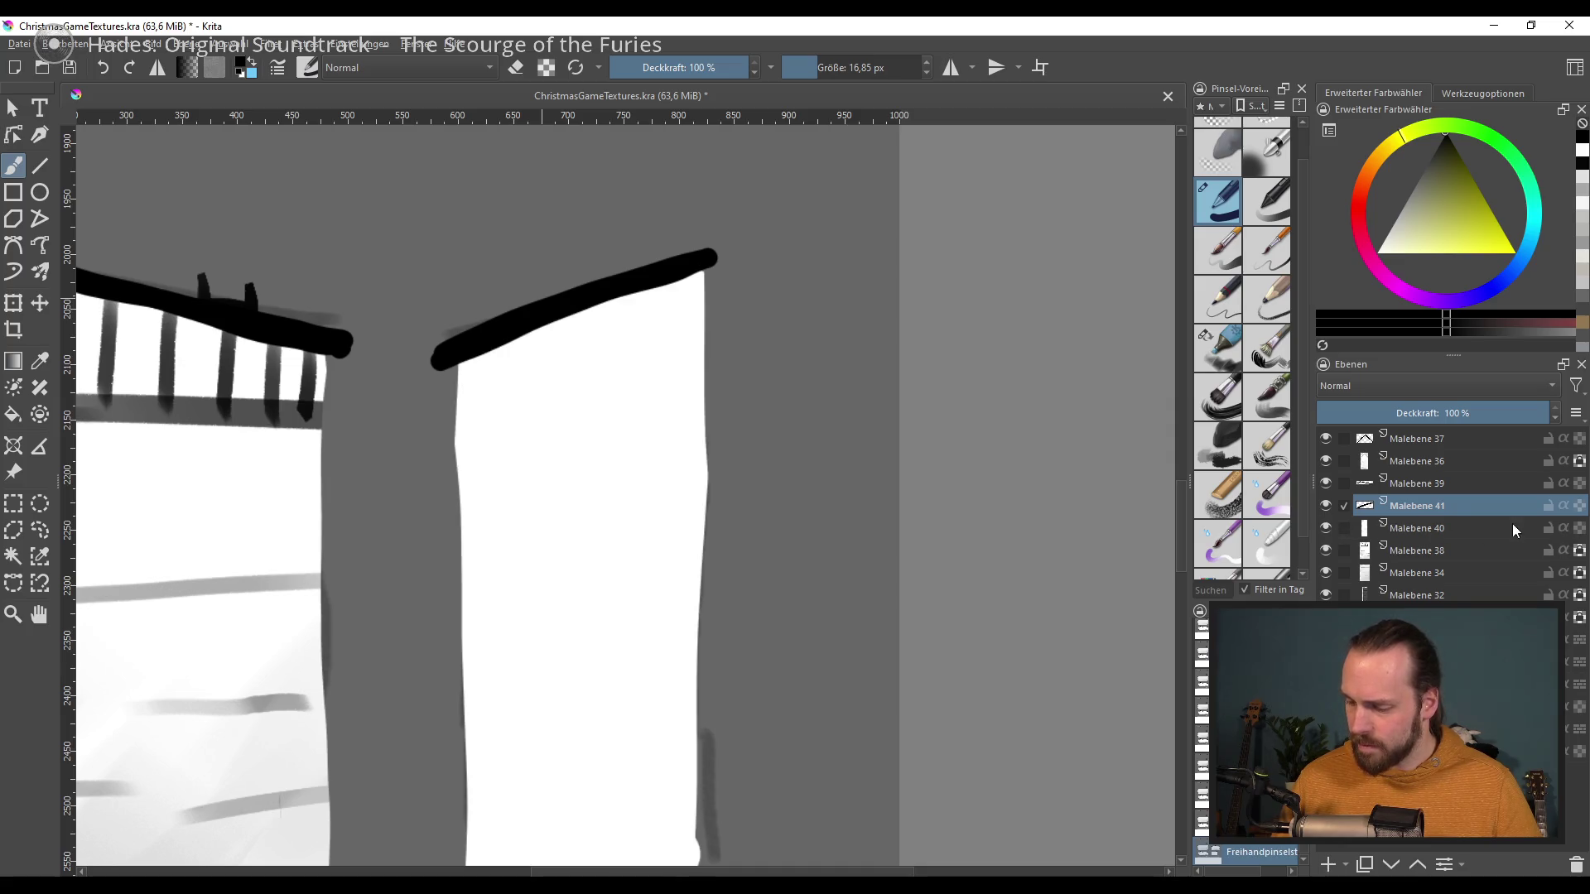
Step: On the fill layer, shade a pale grey band under the narrow tower's roof line
click(1515, 529)
click(1219, 351)
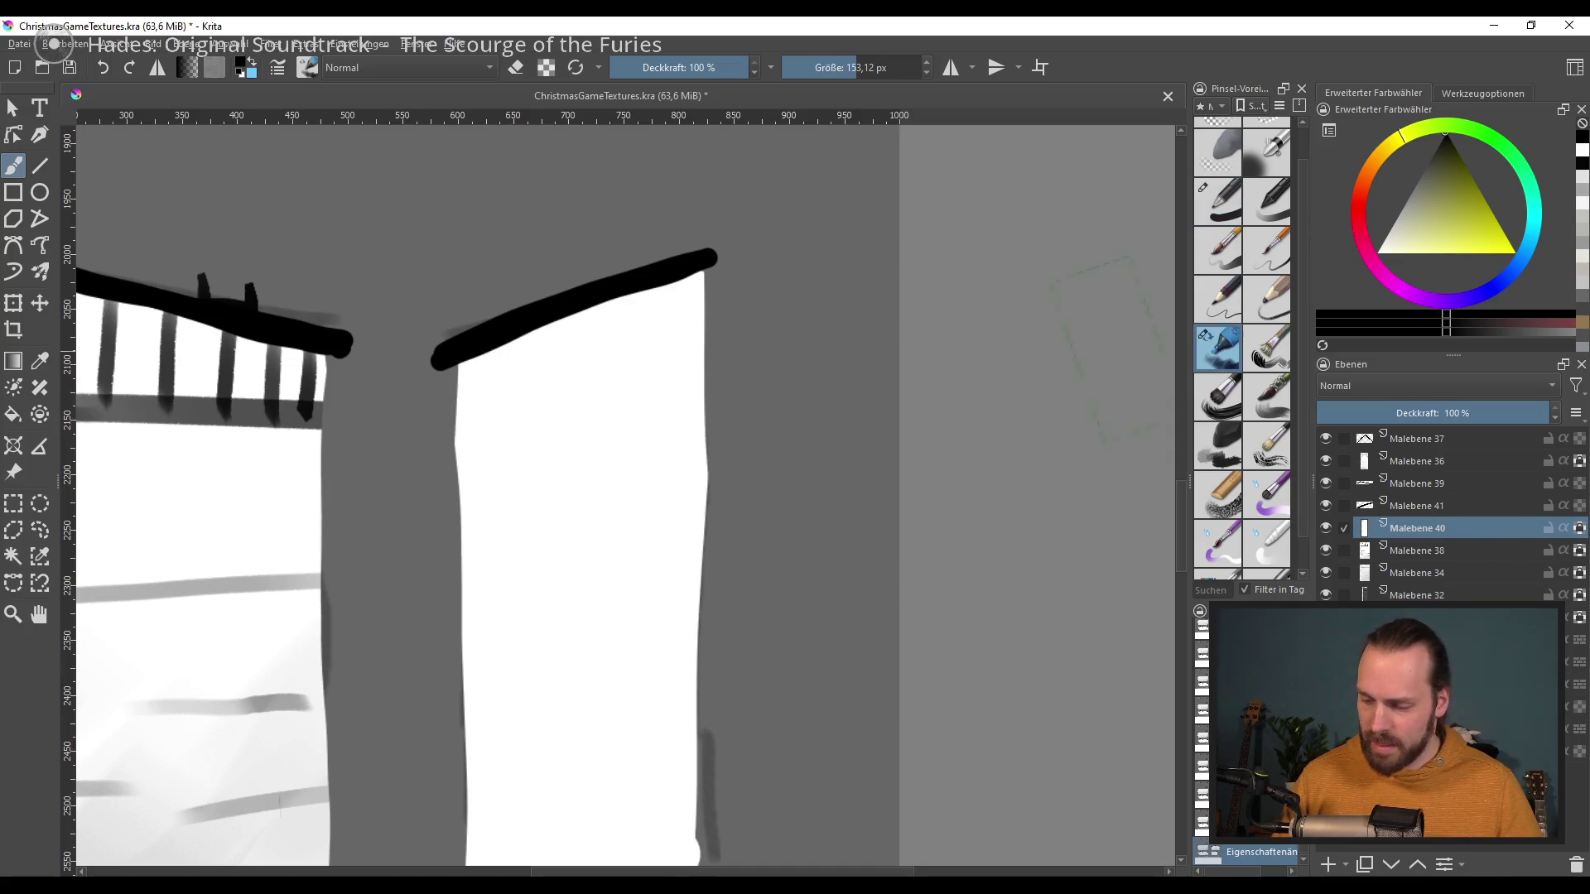
drag(460, 374, 704, 277)
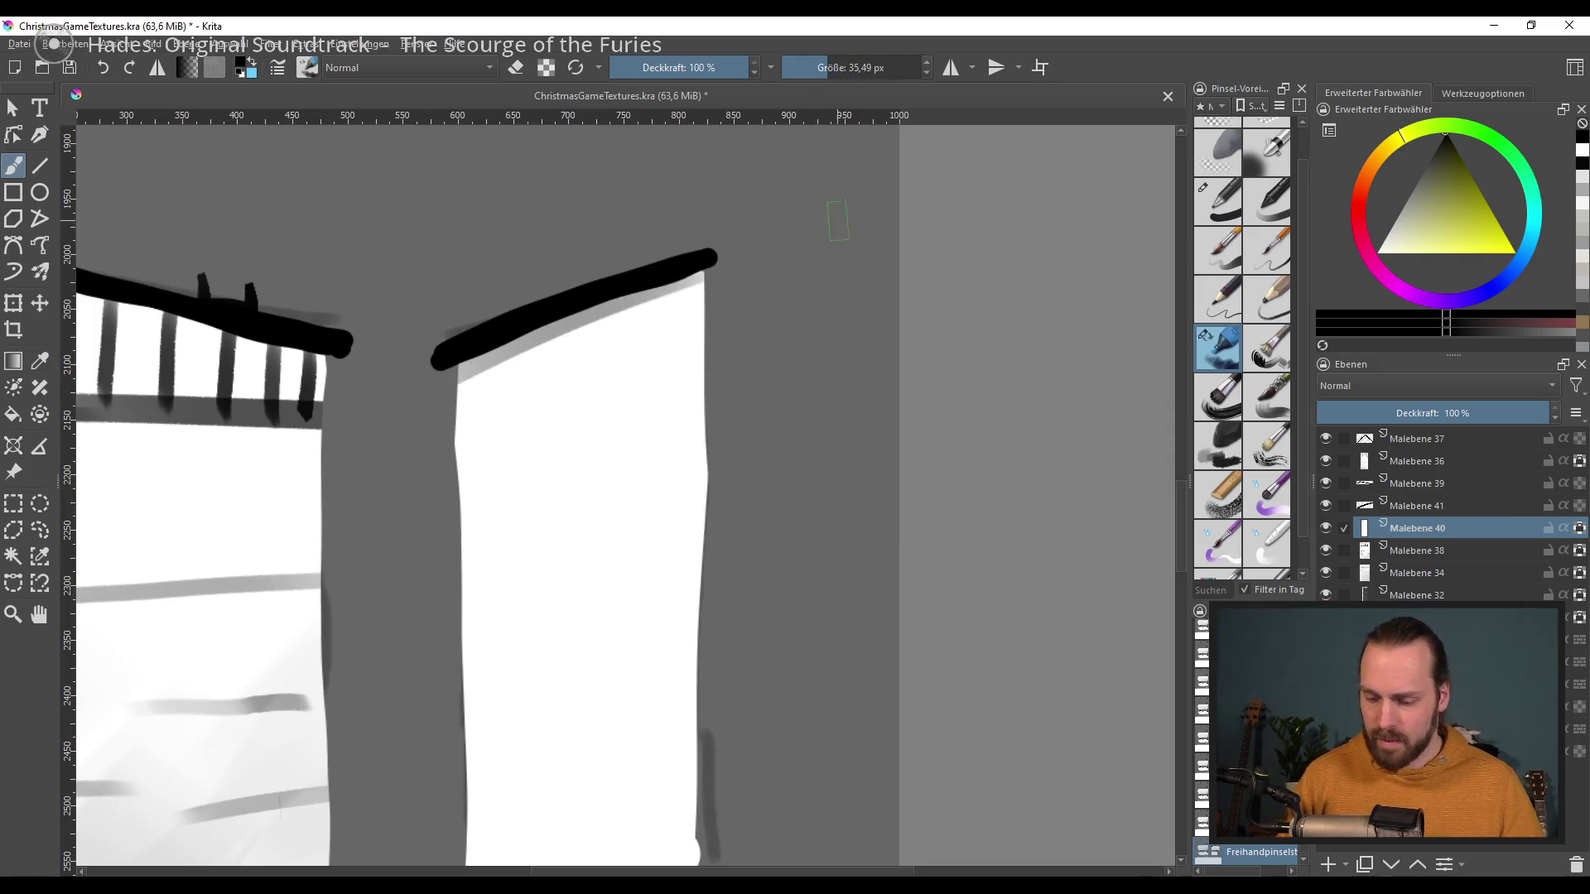
drag(424, 377, 998, 197)
click(1465, 552)
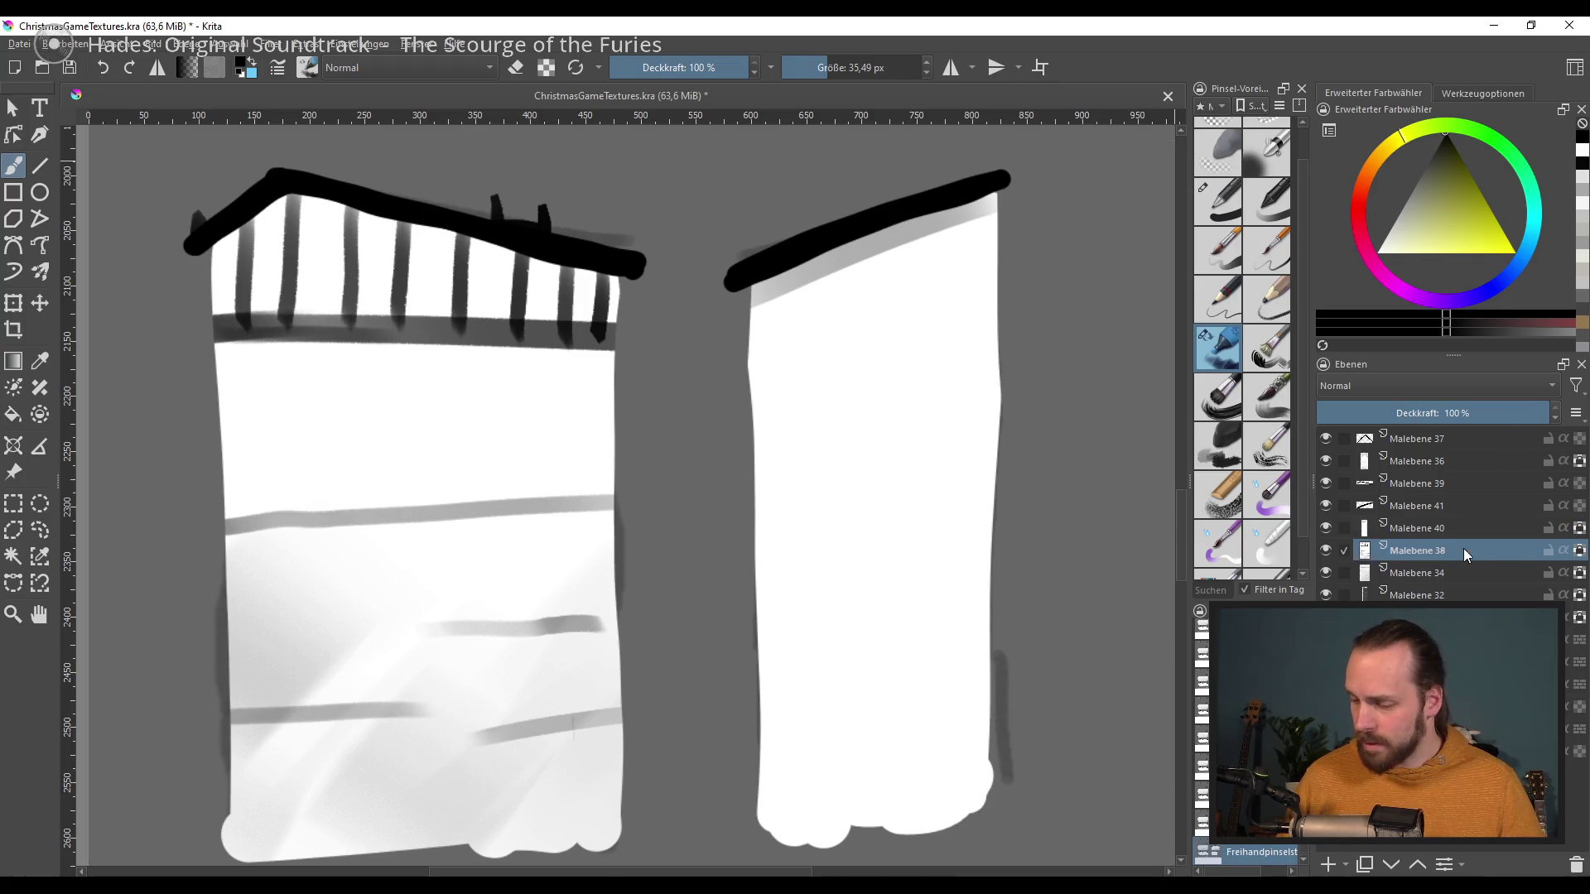
Step: Shade grey under the left tower's roof line on Malebene 38 and check layer contents
drag(199, 249, 610, 278)
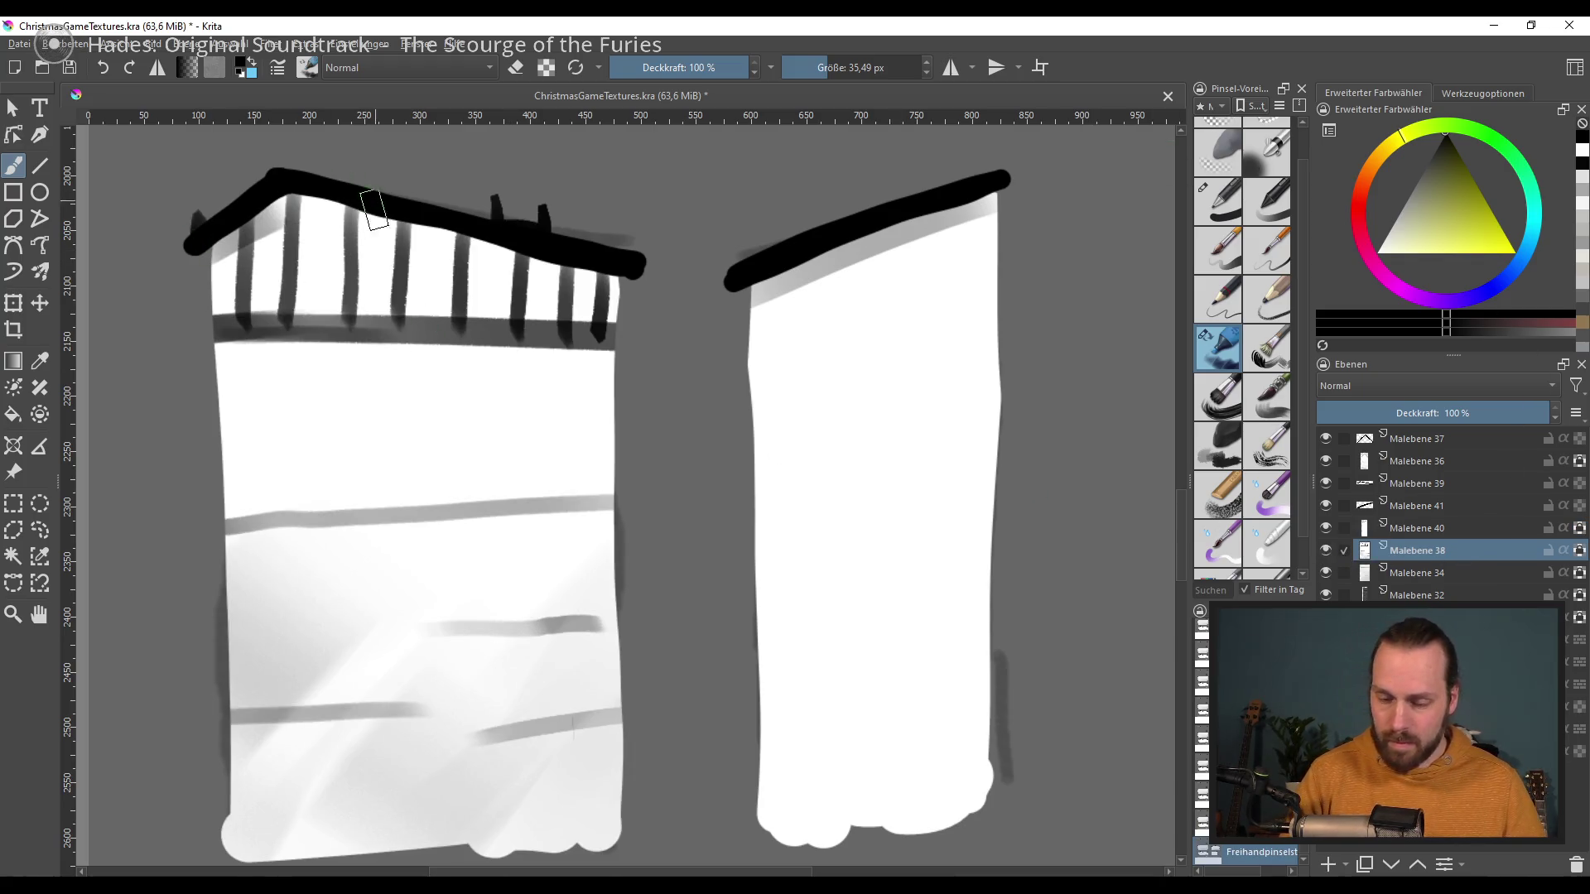
scroll(632, 650, up, 2)
scroll(614, 766, up, 5)
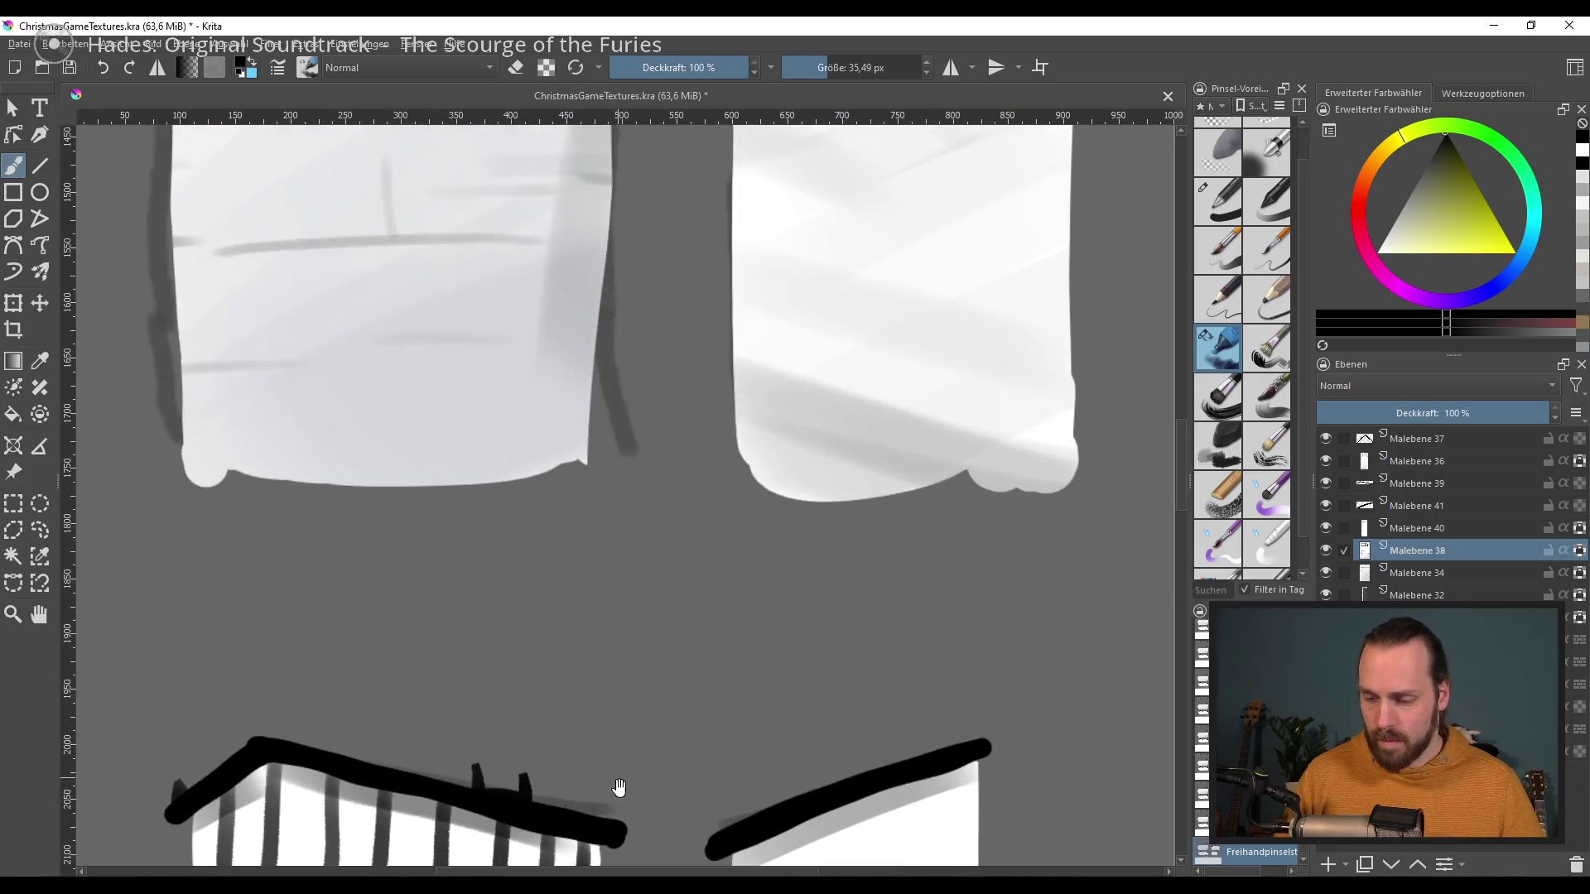
scroll(589, 788, up, 3)
scroll(627, 471, left, 3)
drag(626, 472, 624, 470)
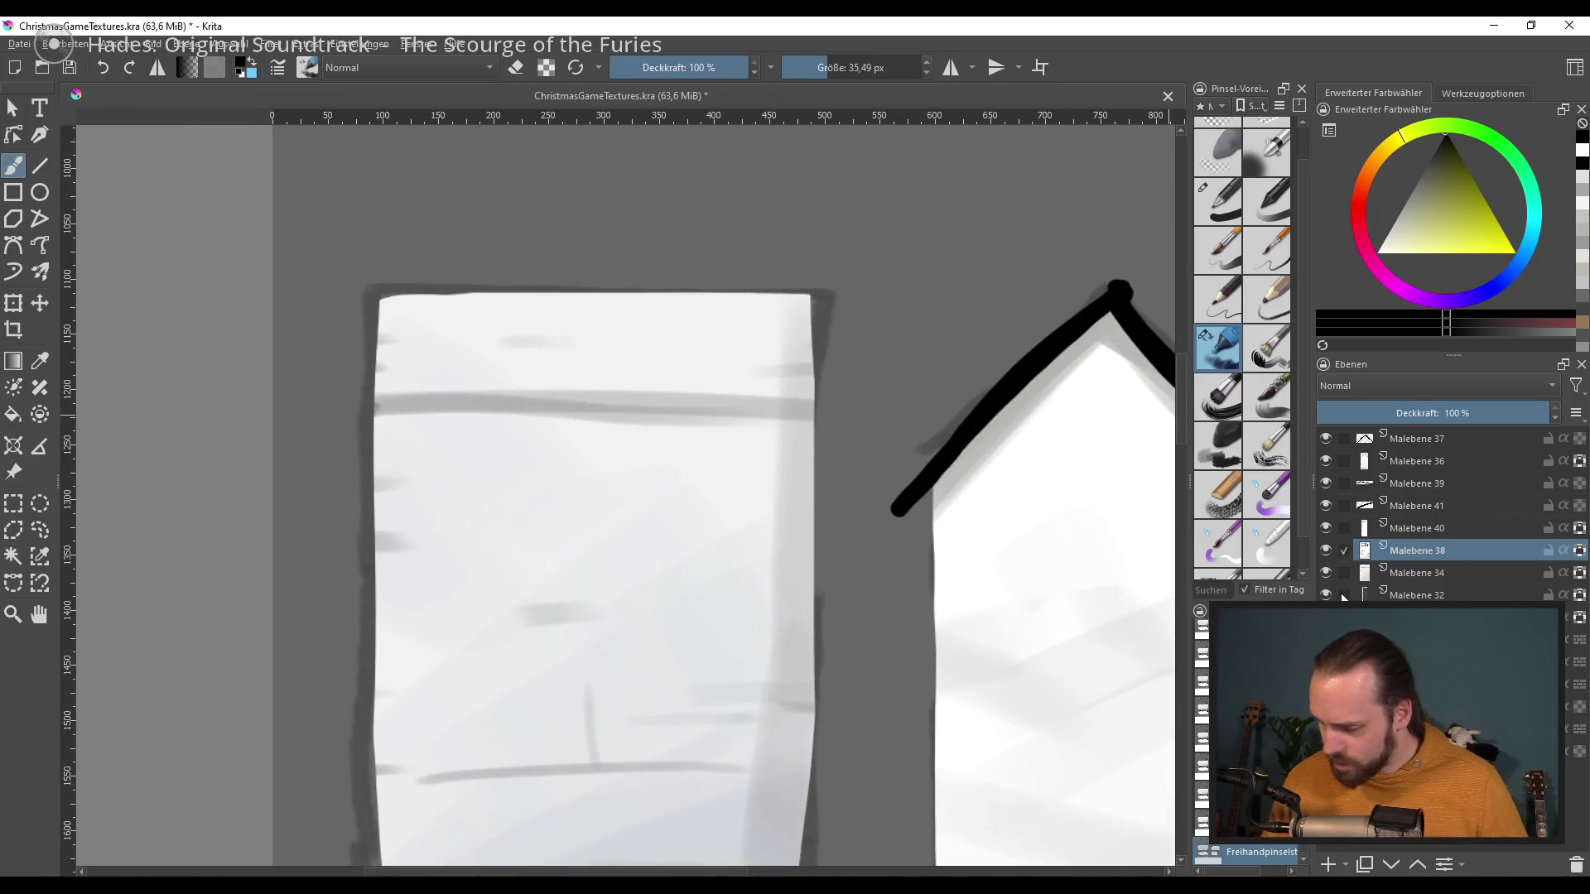
click(1325, 461)
click(1326, 461)
click(1579, 572)
click(1579, 572)
Step: On new layer Malebene 42, ink a thick black line across the upper building's top edge
click(1327, 863)
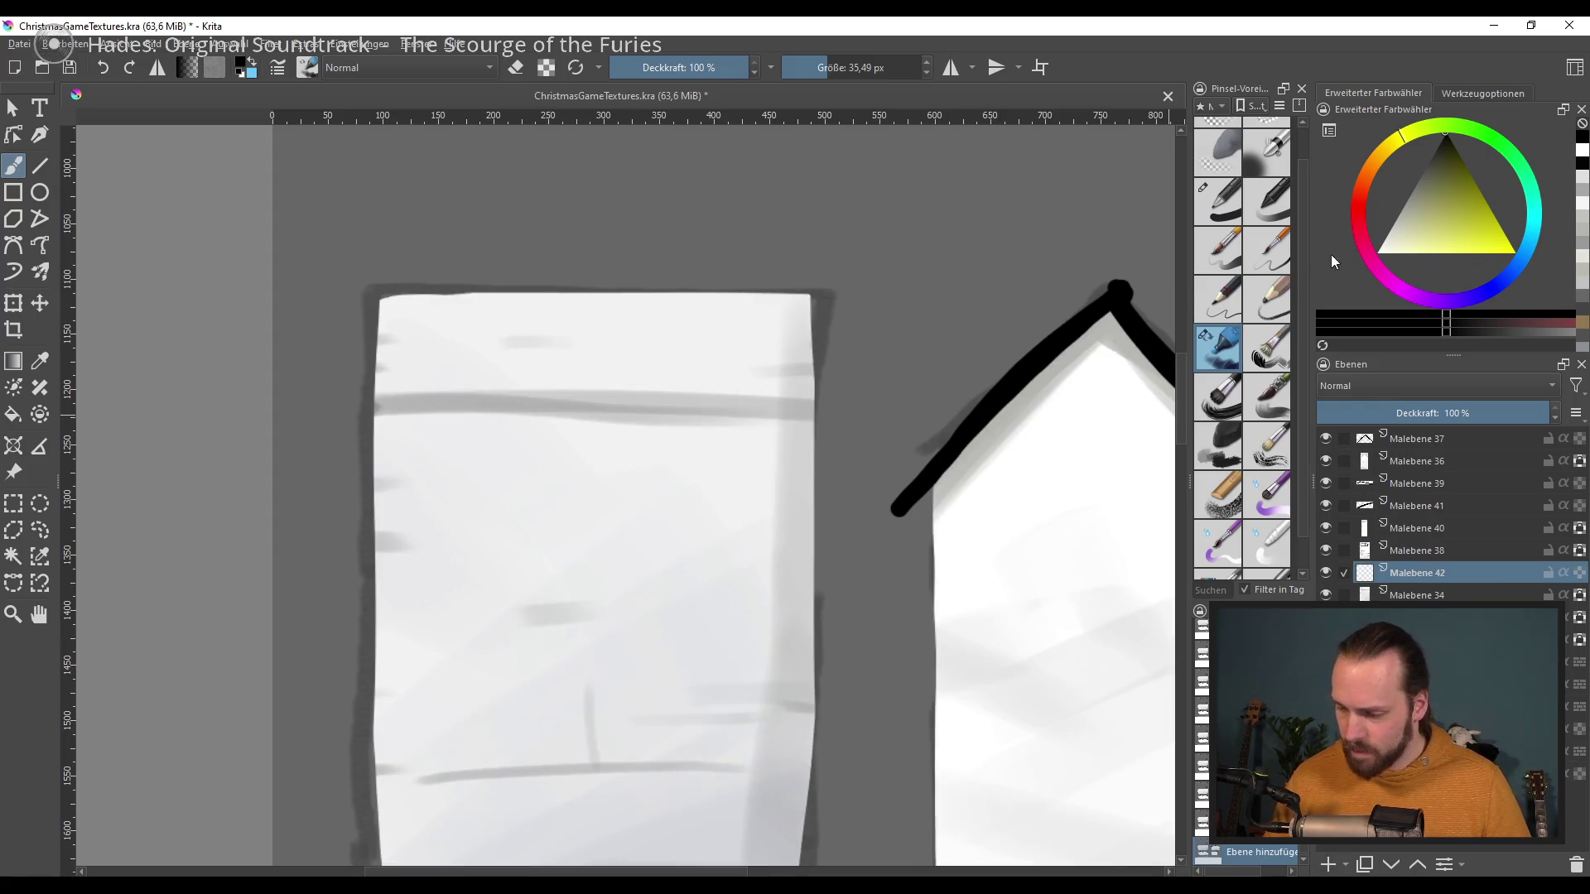
click(1217, 201)
drag(379, 294, 766, 291)
key(ctrl+z)
drag(364, 295, 703, 294)
key(ctrl+z)
drag(364, 295, 679, 295)
key(ctrl+z)
drag(370, 298, 810, 295)
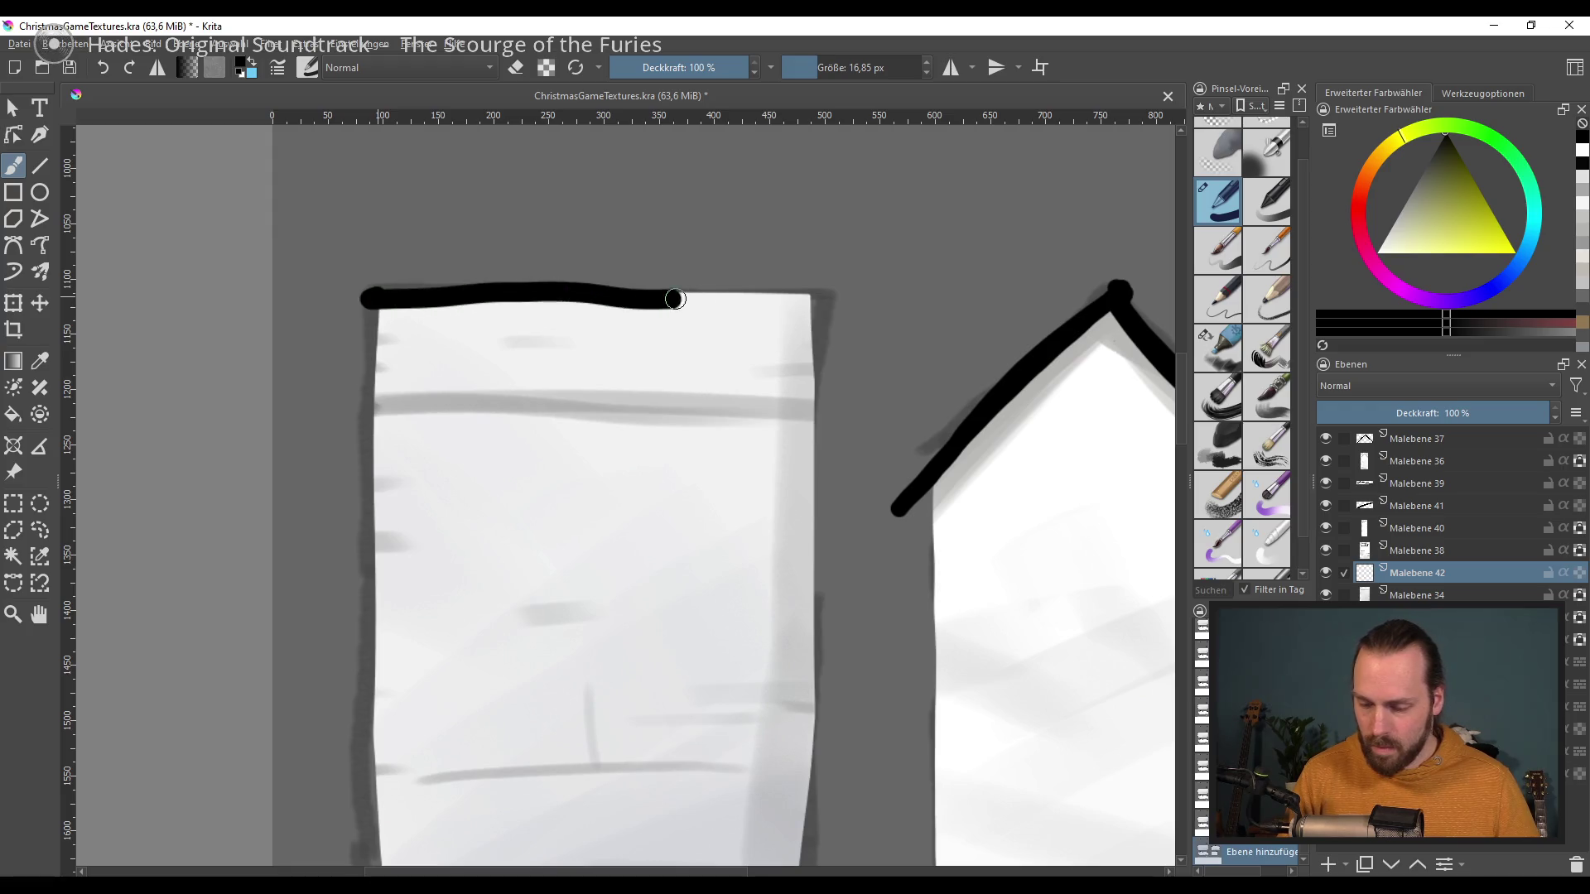
key(ctrl+z)
mouse_move(418, 273)
mouse_down()
mouse_move(460, 299)
mouse_move(815, 296)
mouse_up()
key(ctrl+z)
drag(370, 298, 811, 301)
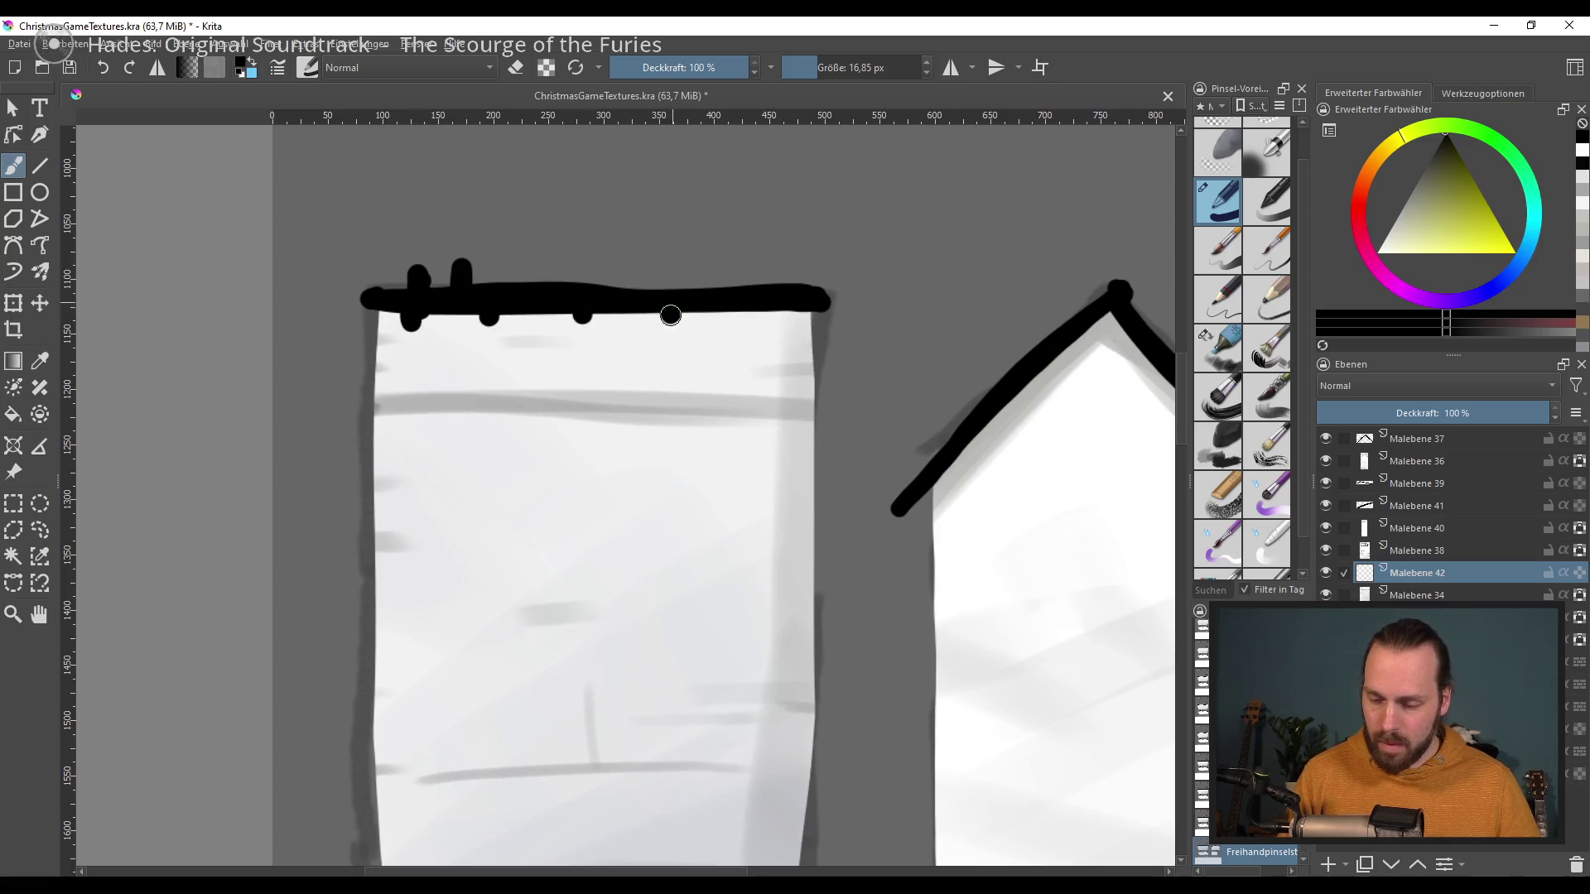
Step: Try erasing part of the top outline, revert it, and bring the lower towers into view
key(e)
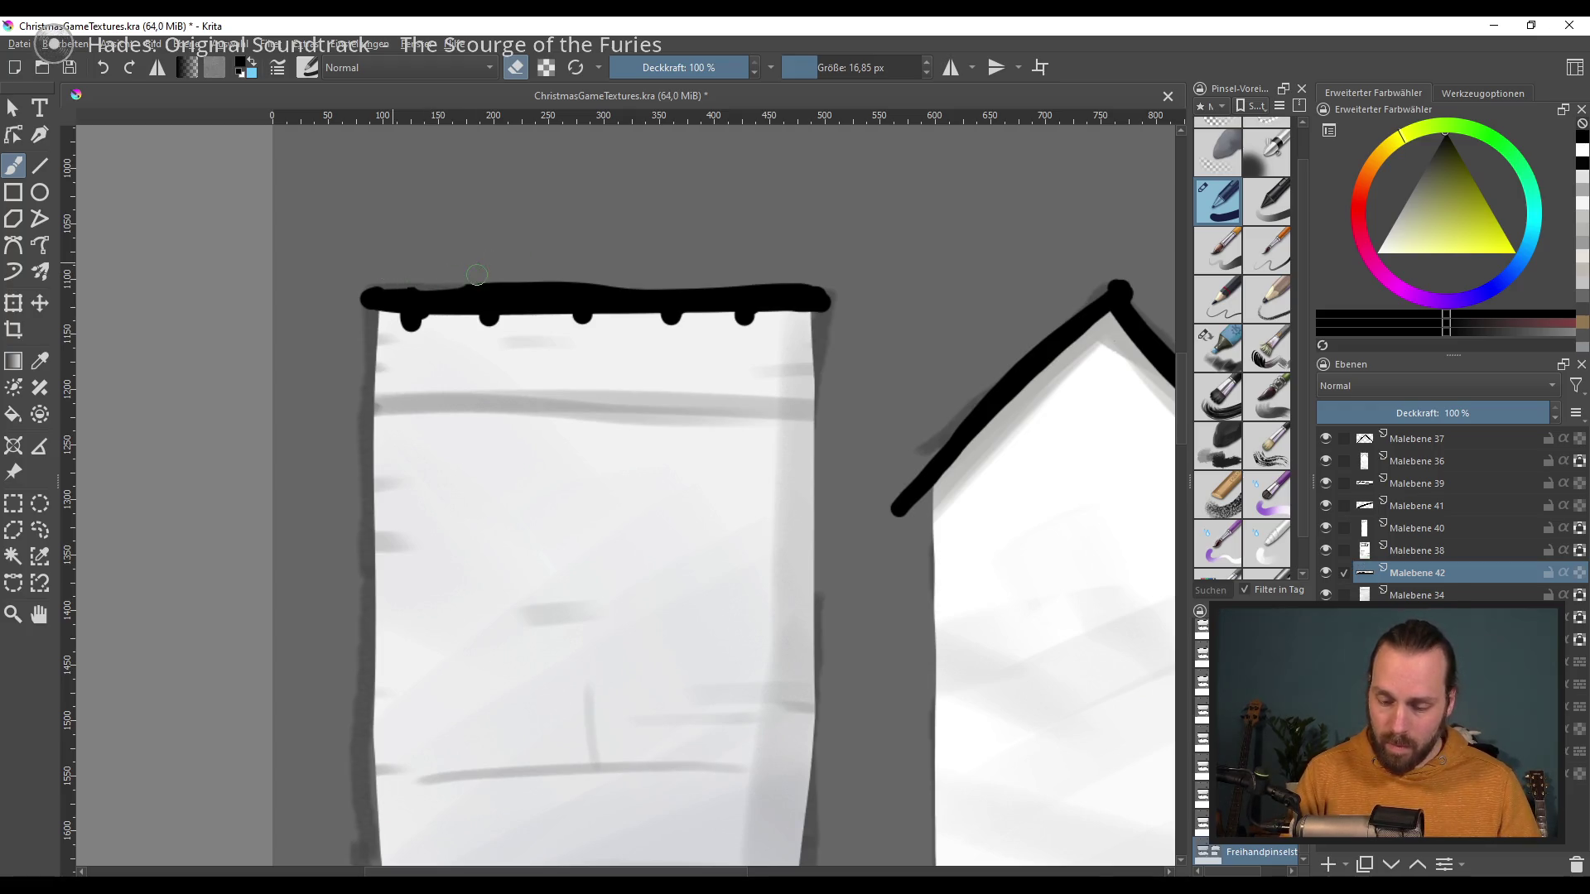
drag(388, 295, 510, 294)
key(ctrl+z)
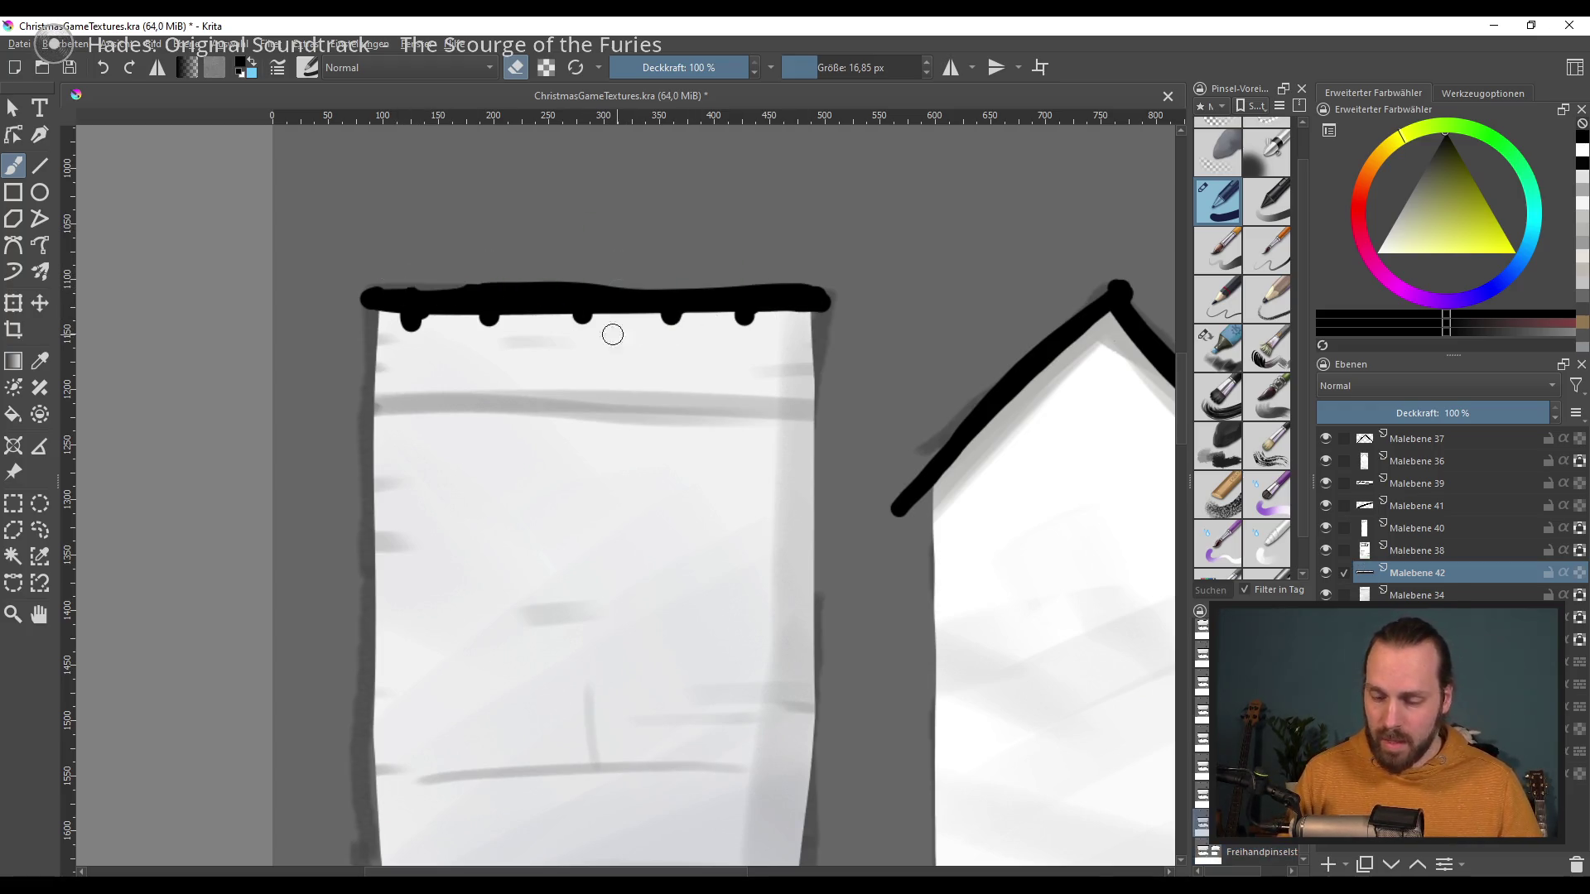
key(e)
scroll(759, 447, down, 1)
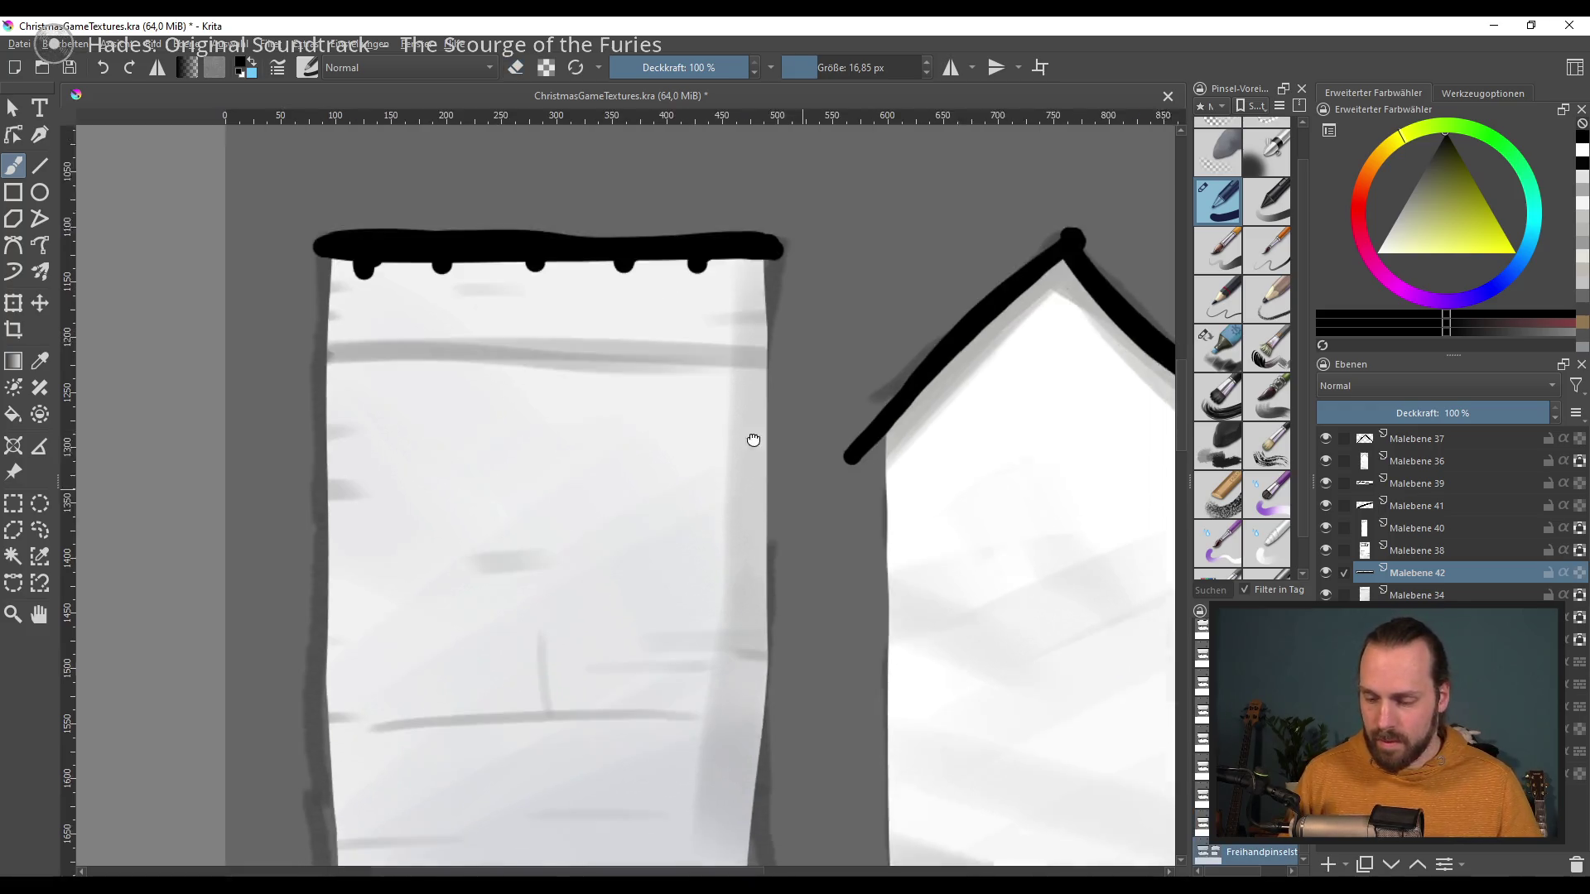
scroll(969, 447, down, 1)
mouse_move(969, 593)
mouse_down()
mouse_move(856, 635)
mouse_move(724, 482)
mouse_move(730, 371)
mouse_up()
scroll(788, 549, up, 1)
Step: Check the roof line layer Malebene 41 and redraw the end of the narrow tower's roof line
drag(788, 550, 840, 534)
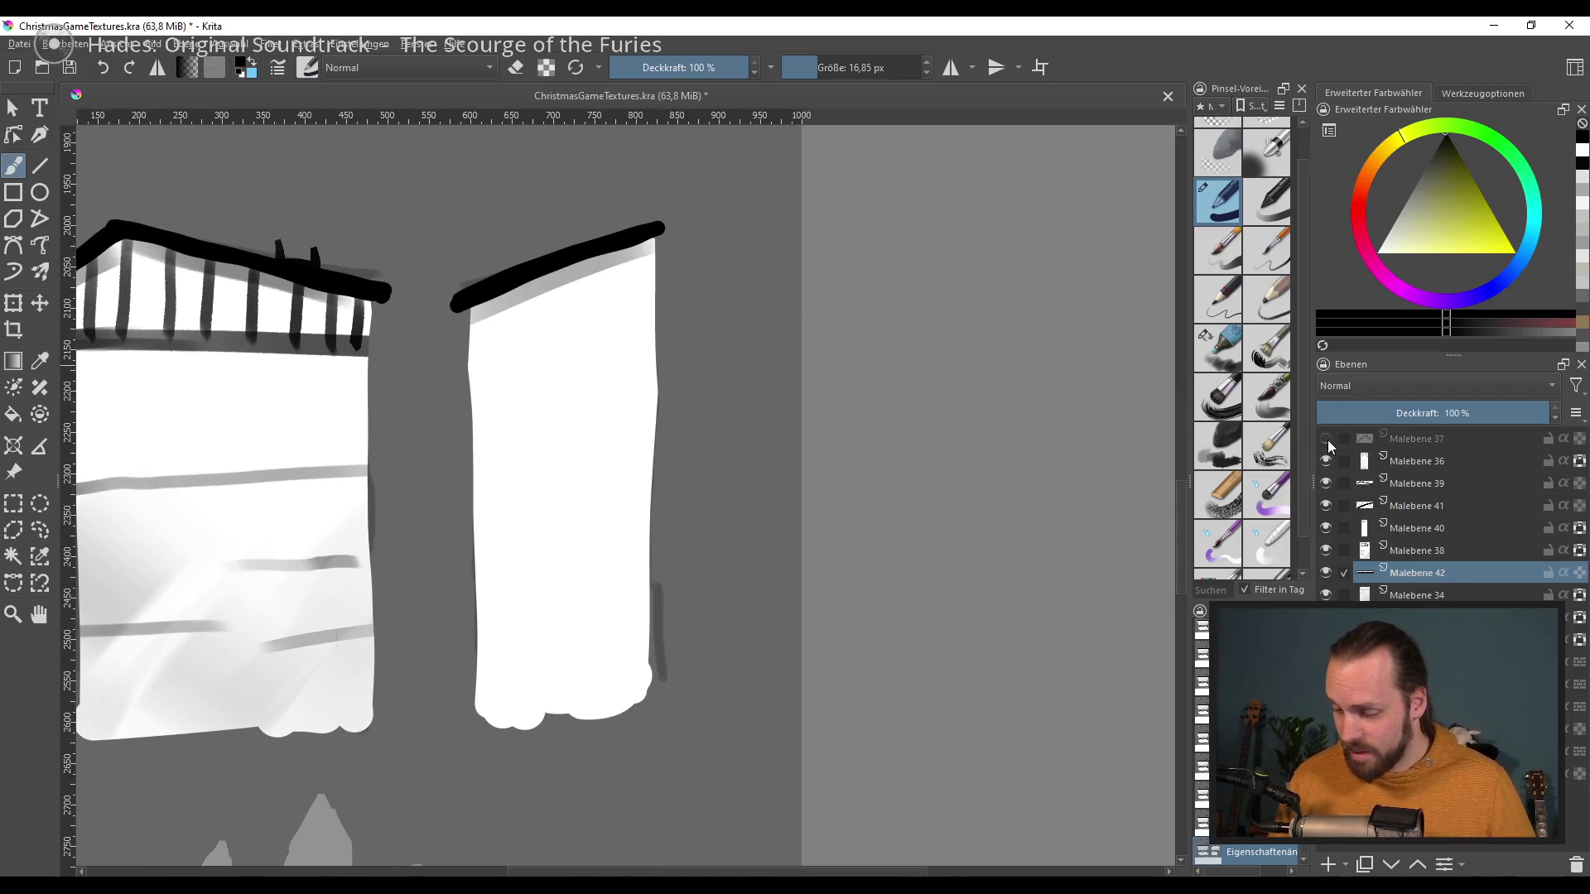
click(1325, 505)
click(1326, 505)
click(1416, 505)
drag(667, 232, 593, 251)
key(ctrl+z)
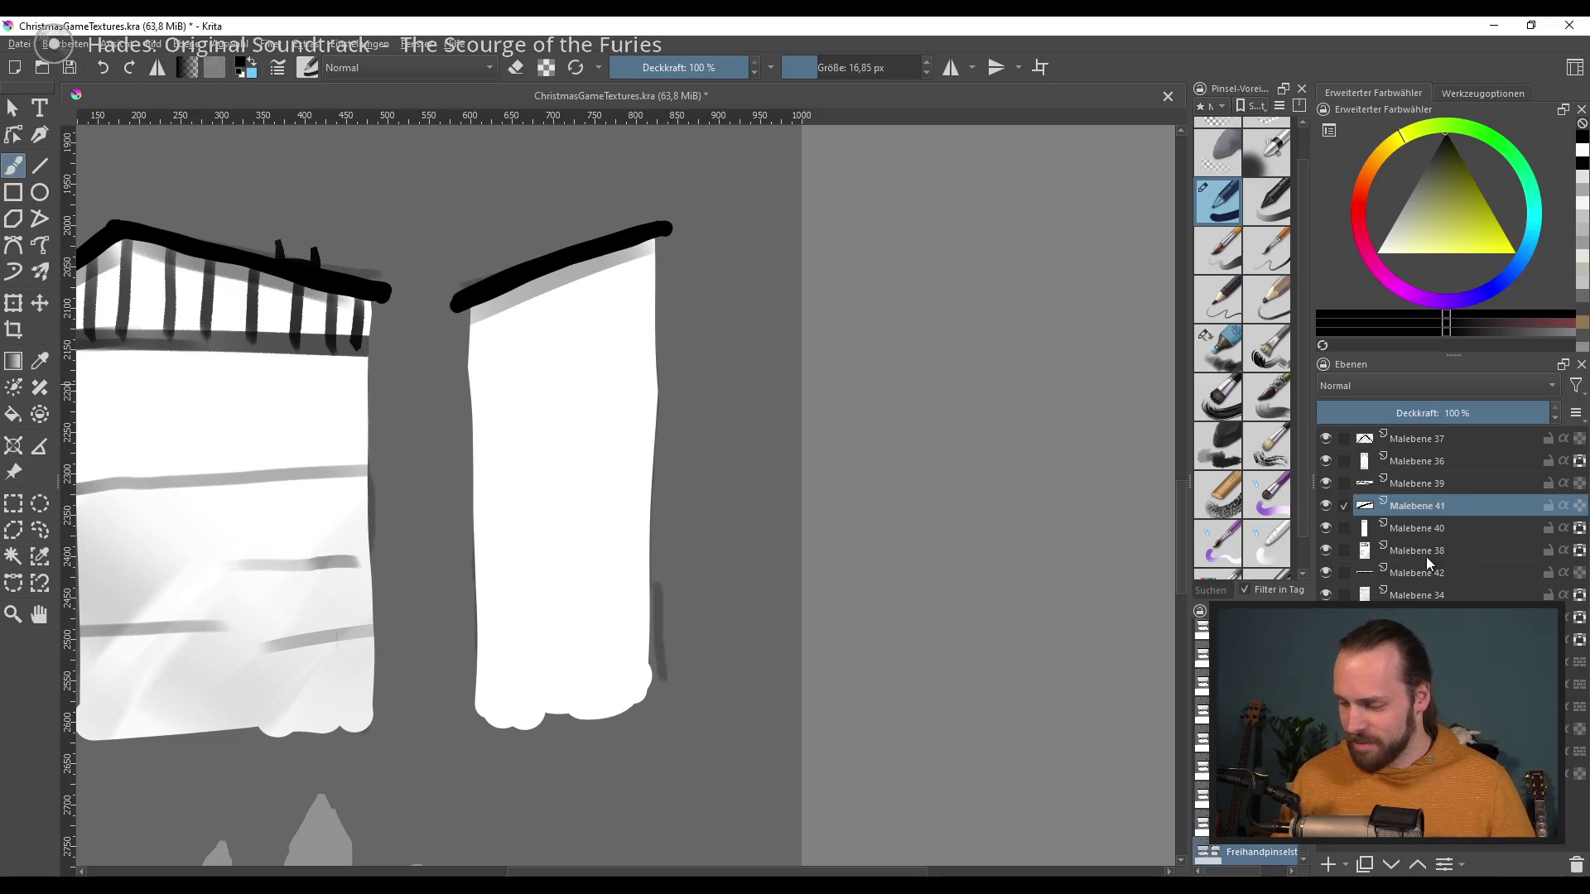
Step: On Malebene 40, airbrush soft near-white diagonal streaks across the narrow tower
click(1399, 521)
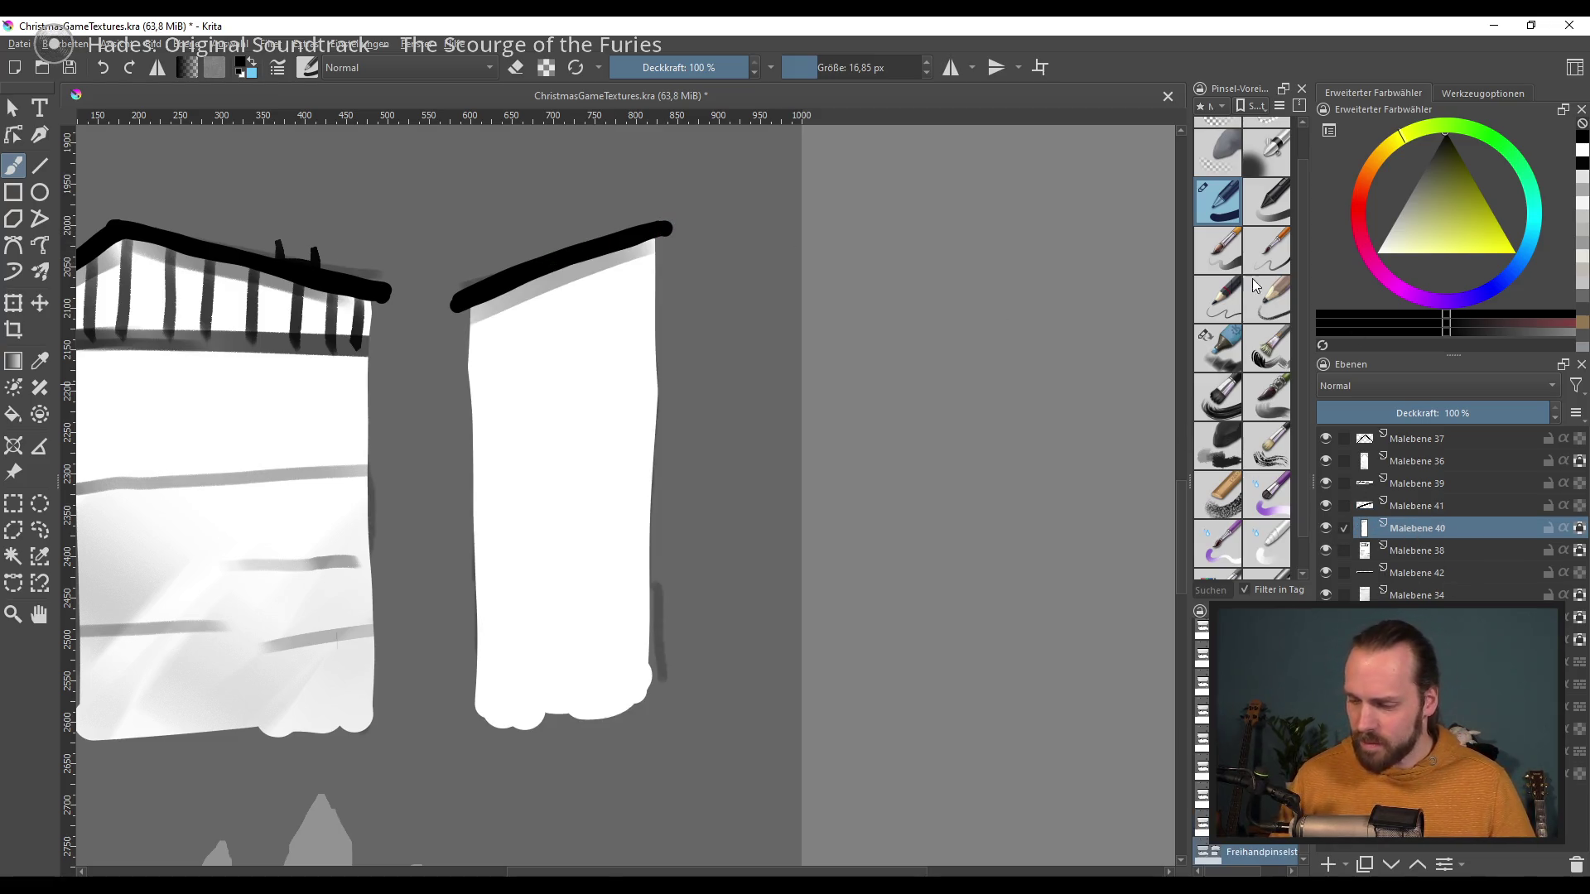
click(1217, 348)
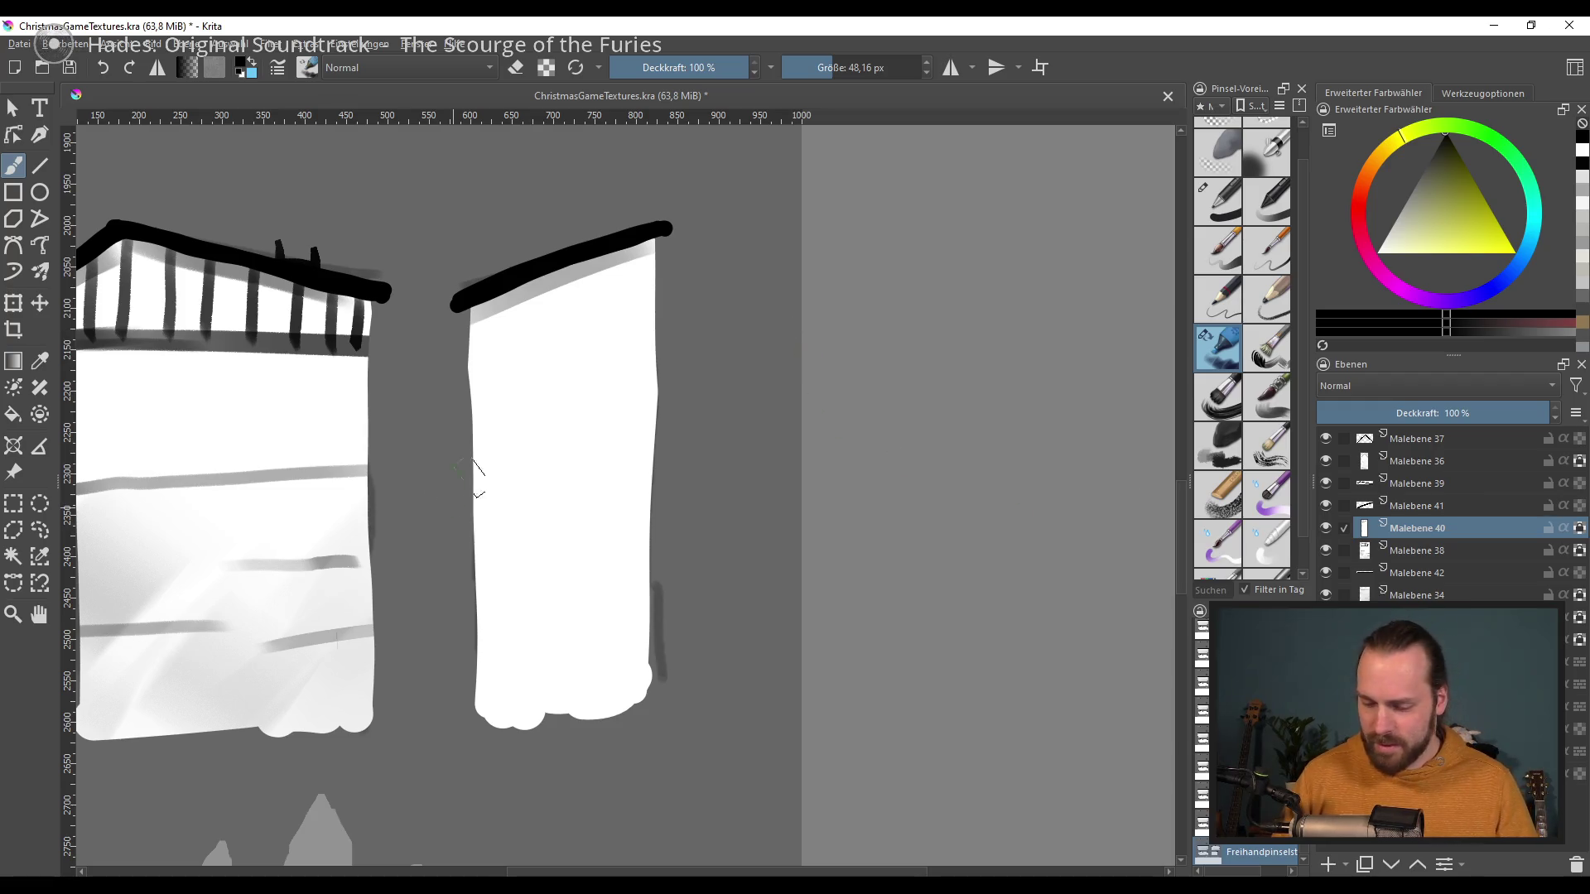
ctrl+click(478, 461)
drag(476, 497, 580, 447)
drag(480, 613, 654, 530)
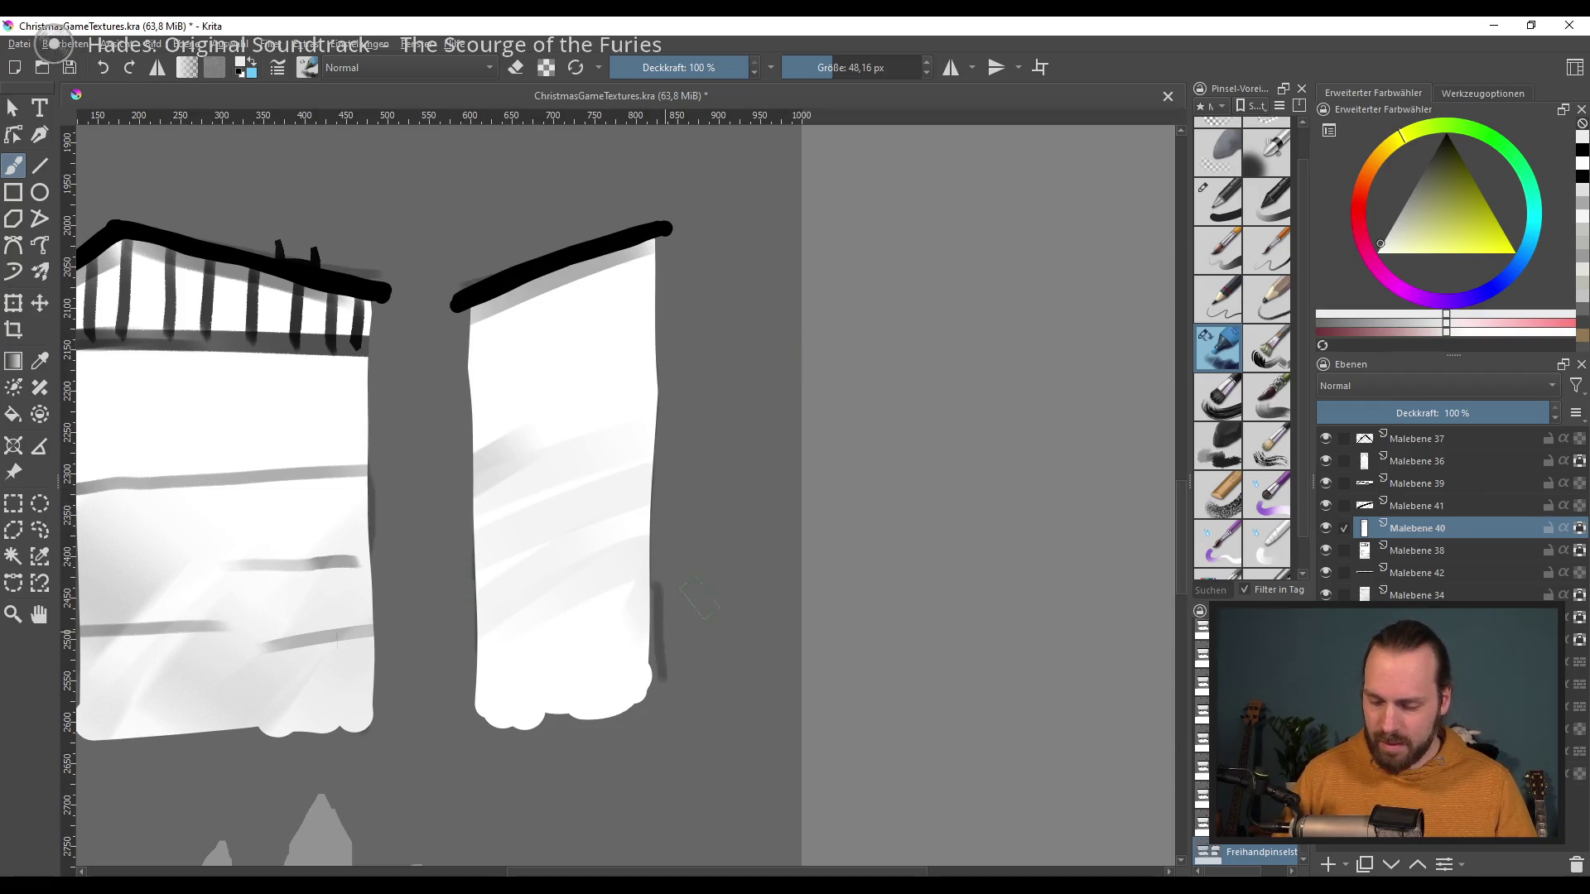
drag(496, 720, 645, 601)
drag(522, 426, 623, 348)
drag(472, 459, 555, 341)
drag(502, 515, 654, 373)
drag(480, 646, 613, 590)
Step: Paint lighter-shade streaks across the tower's middle
ctrl+click(590, 305)
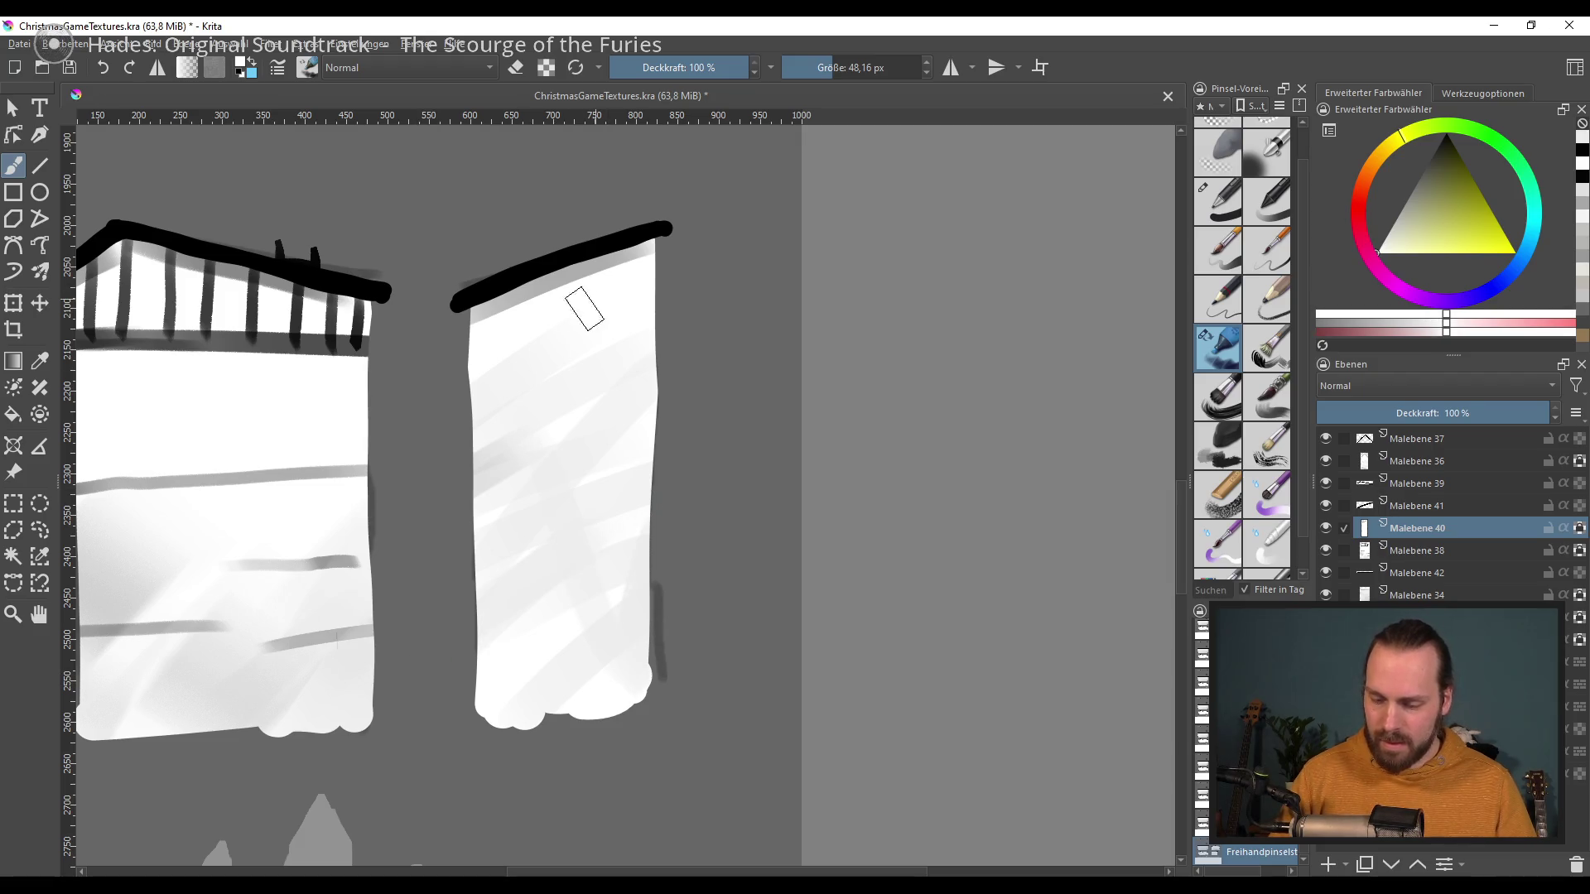
drag(489, 390, 613, 451)
drag(476, 460, 645, 580)
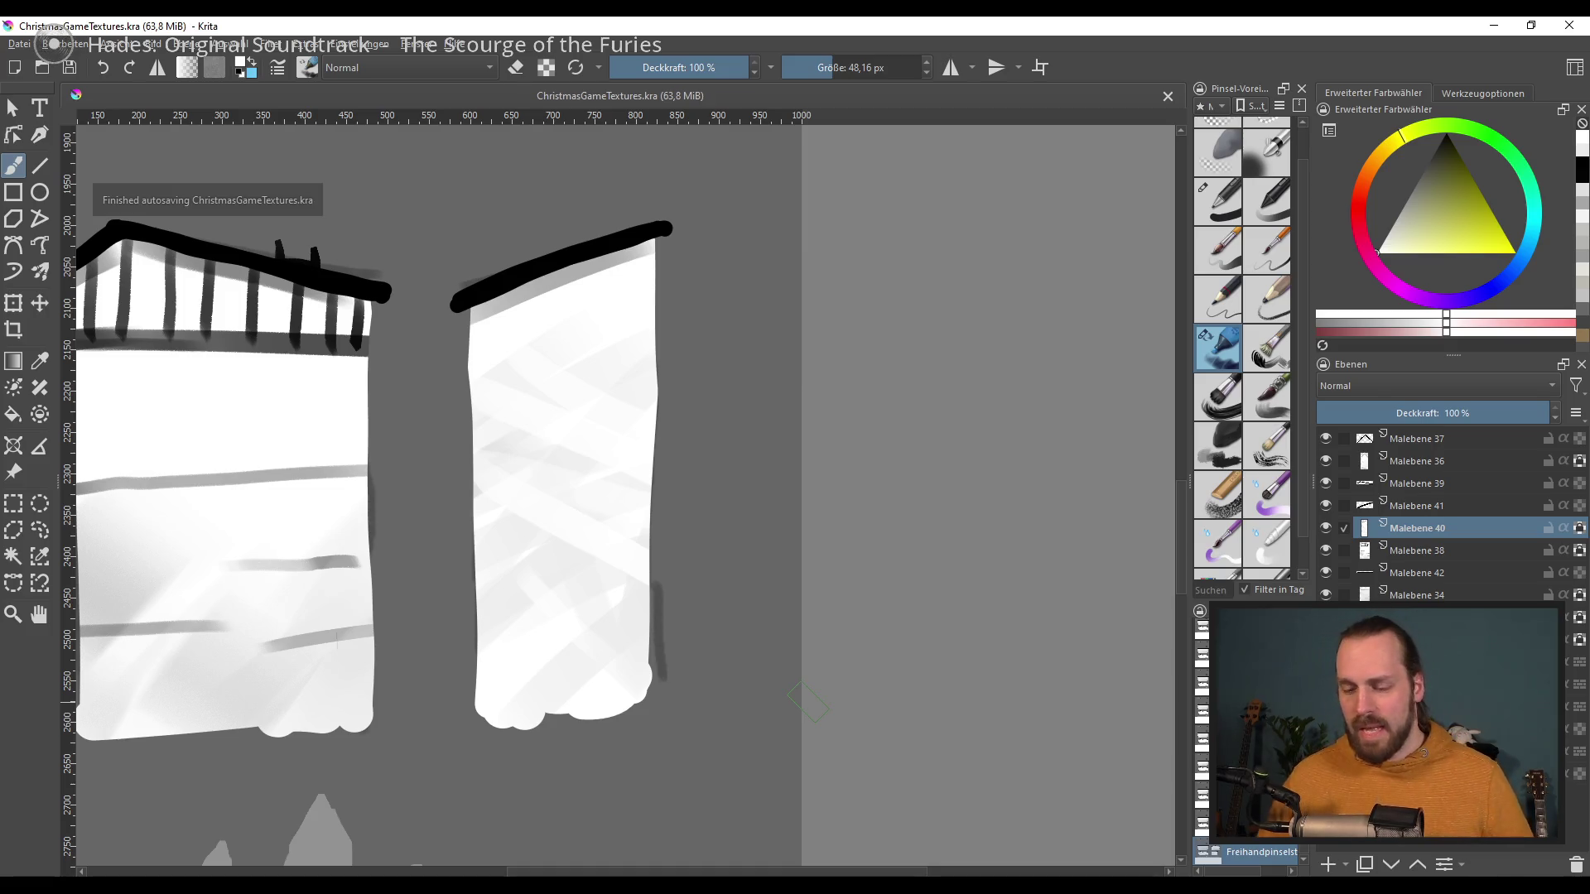
Step: Bring the white panel at the bottom into view and try the Transform tool
scroll(614, 580, down, 4)
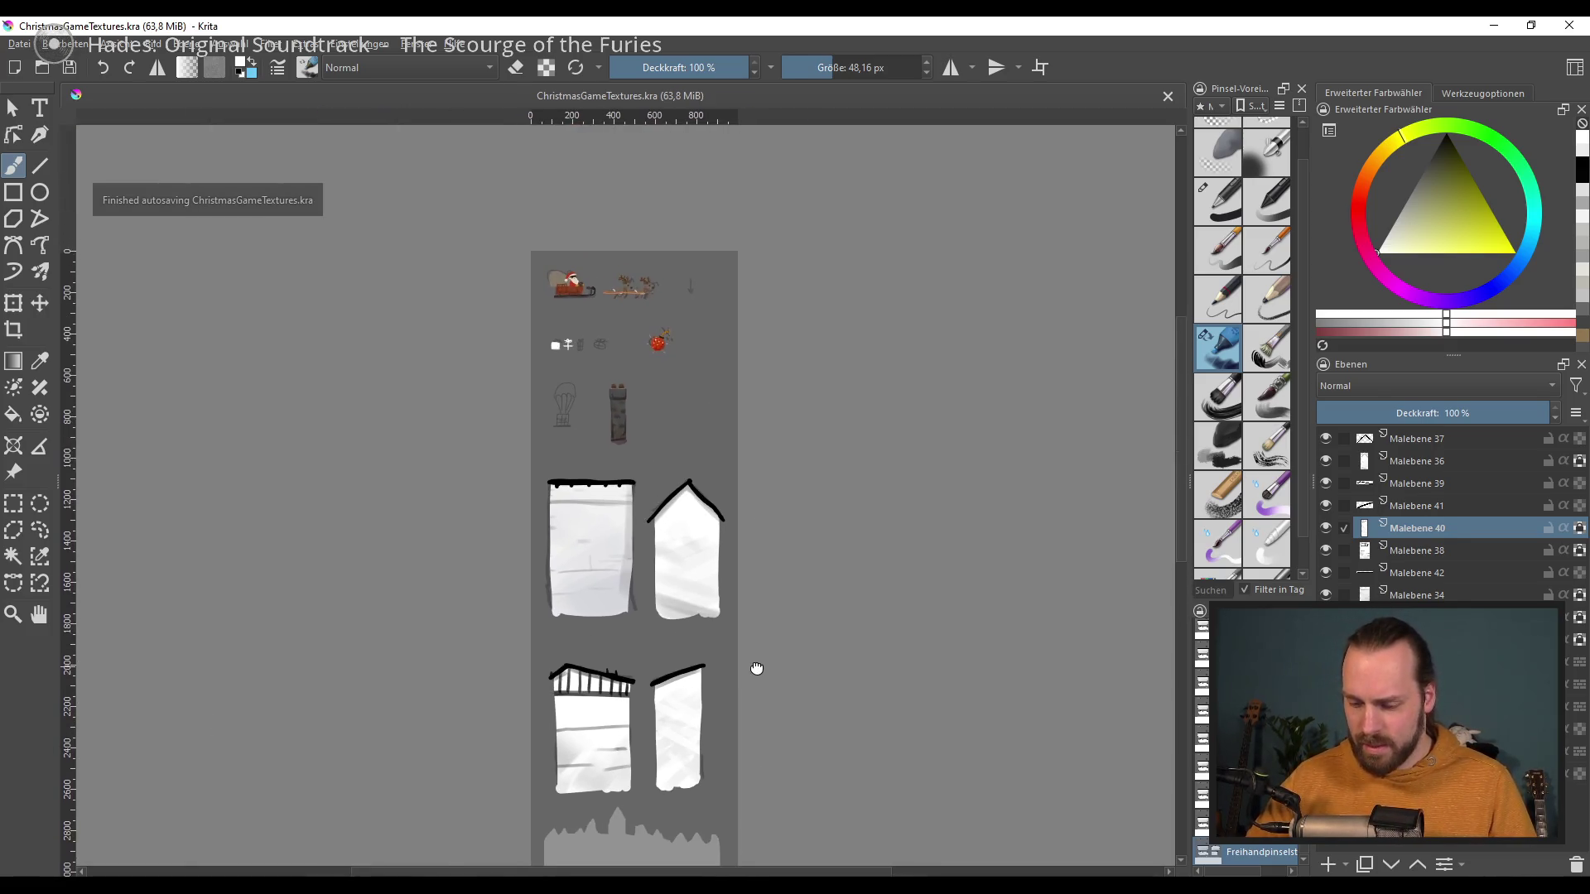
scroll(646, 563, down, 2)
scroll(633, 505, down, 3)
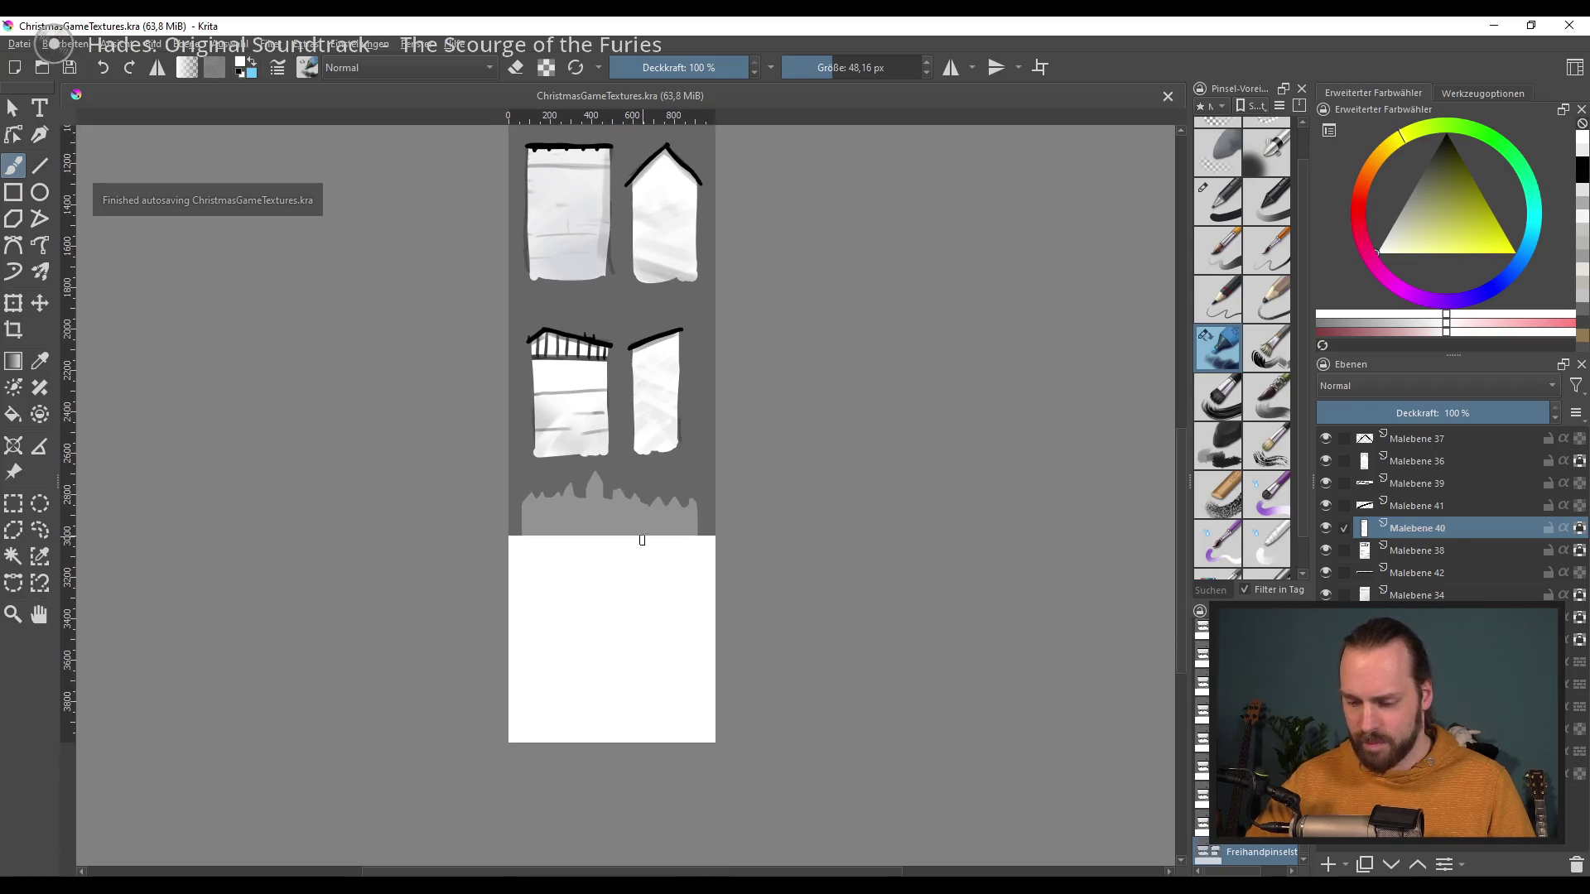
scroll(617, 444, down, 2)
scroll(574, 392, up, 3)
drag(575, 392, 579, 476)
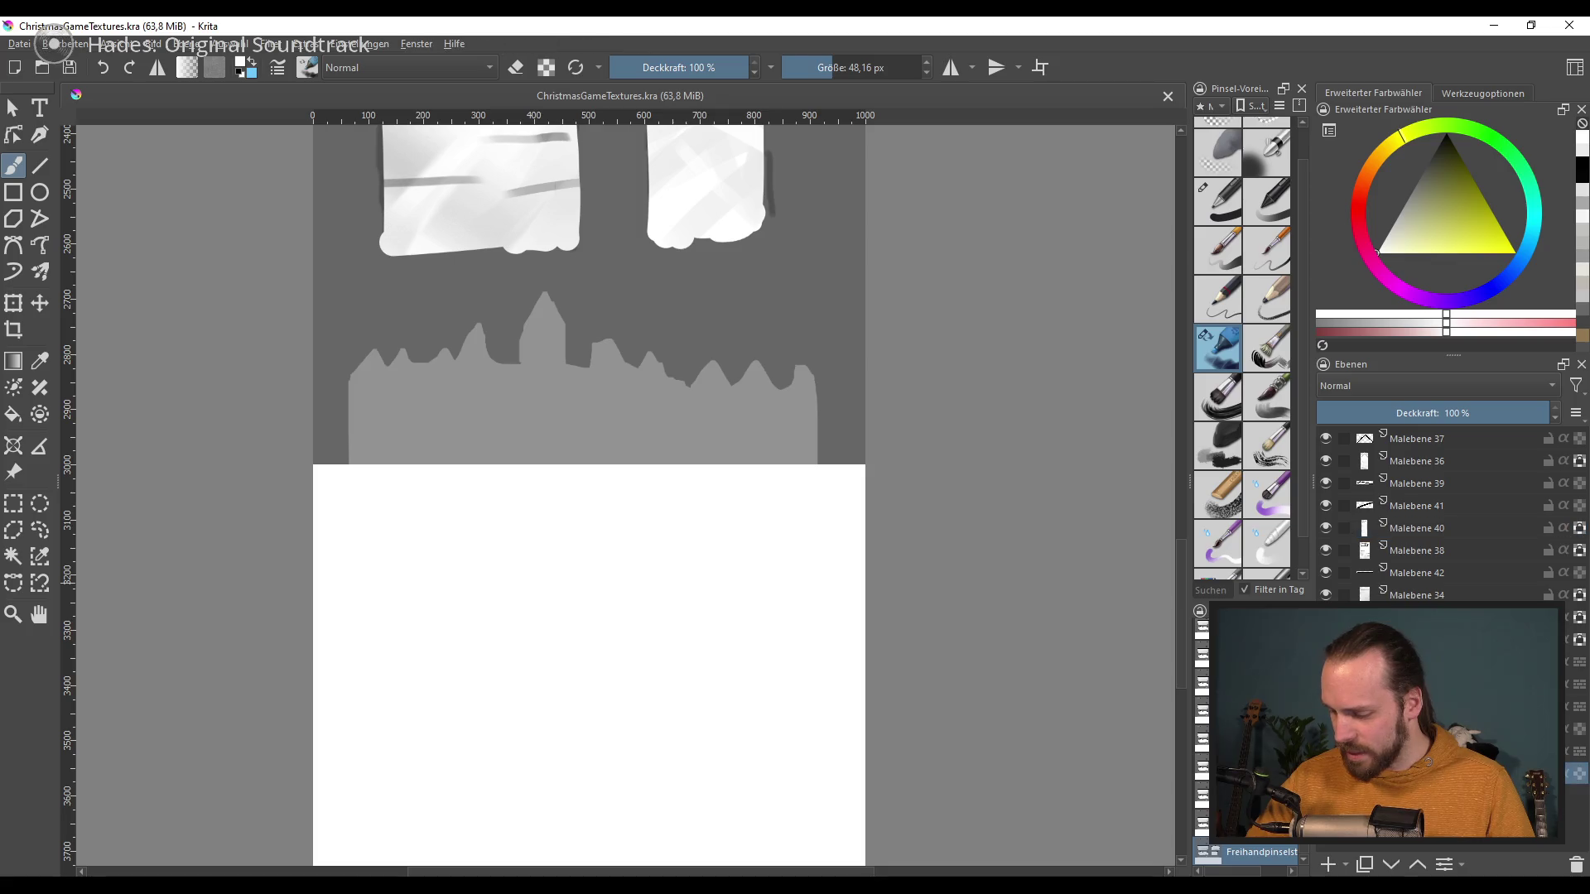
scroll(754, 529, down, 3)
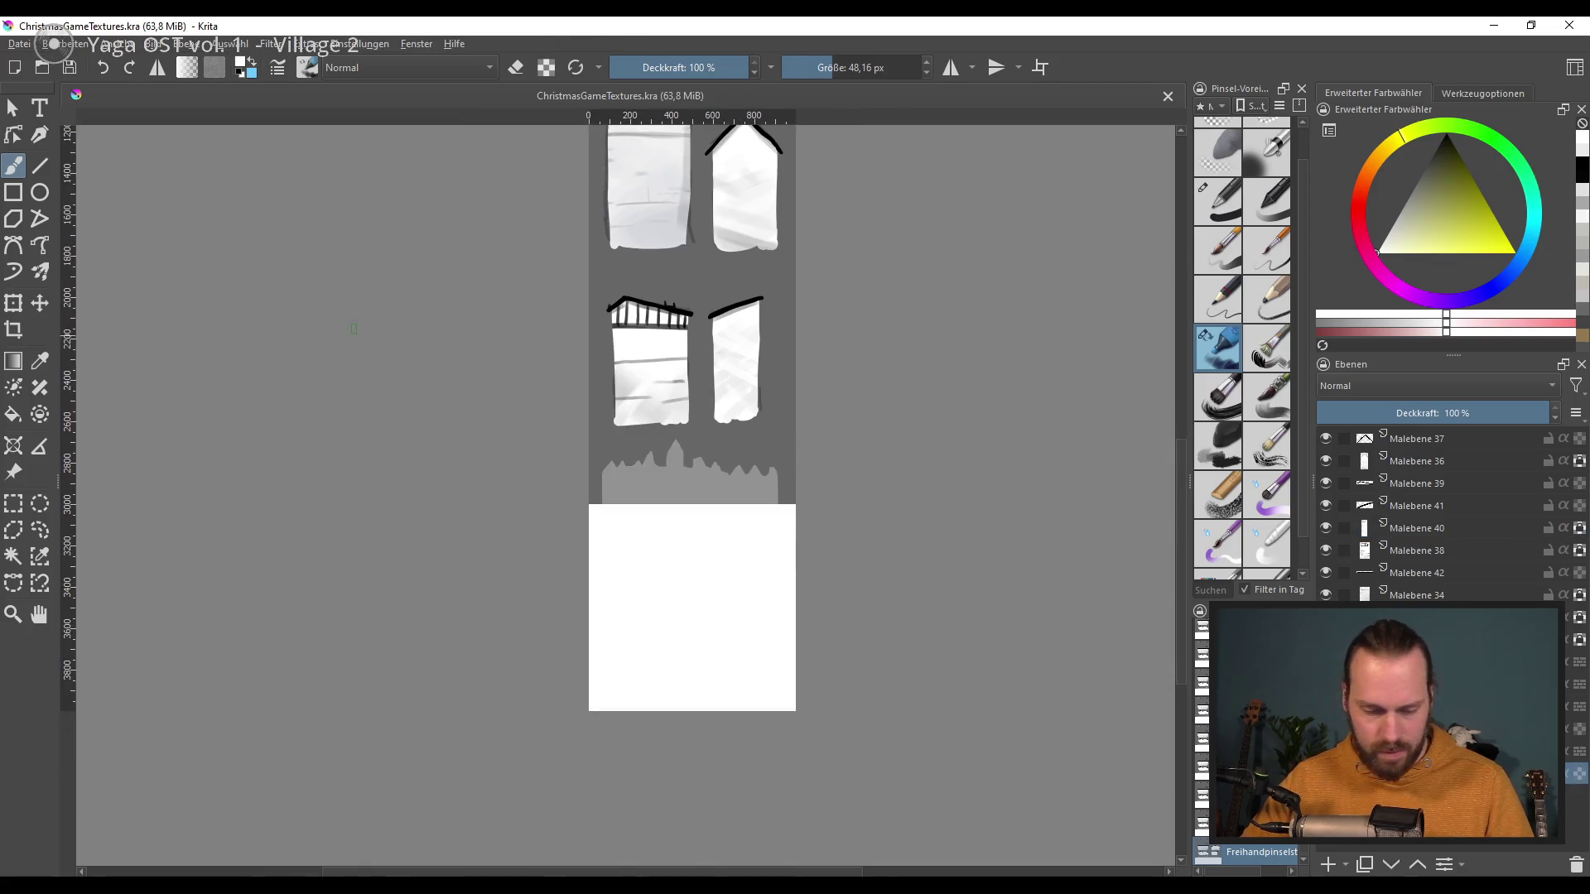
click(14, 303)
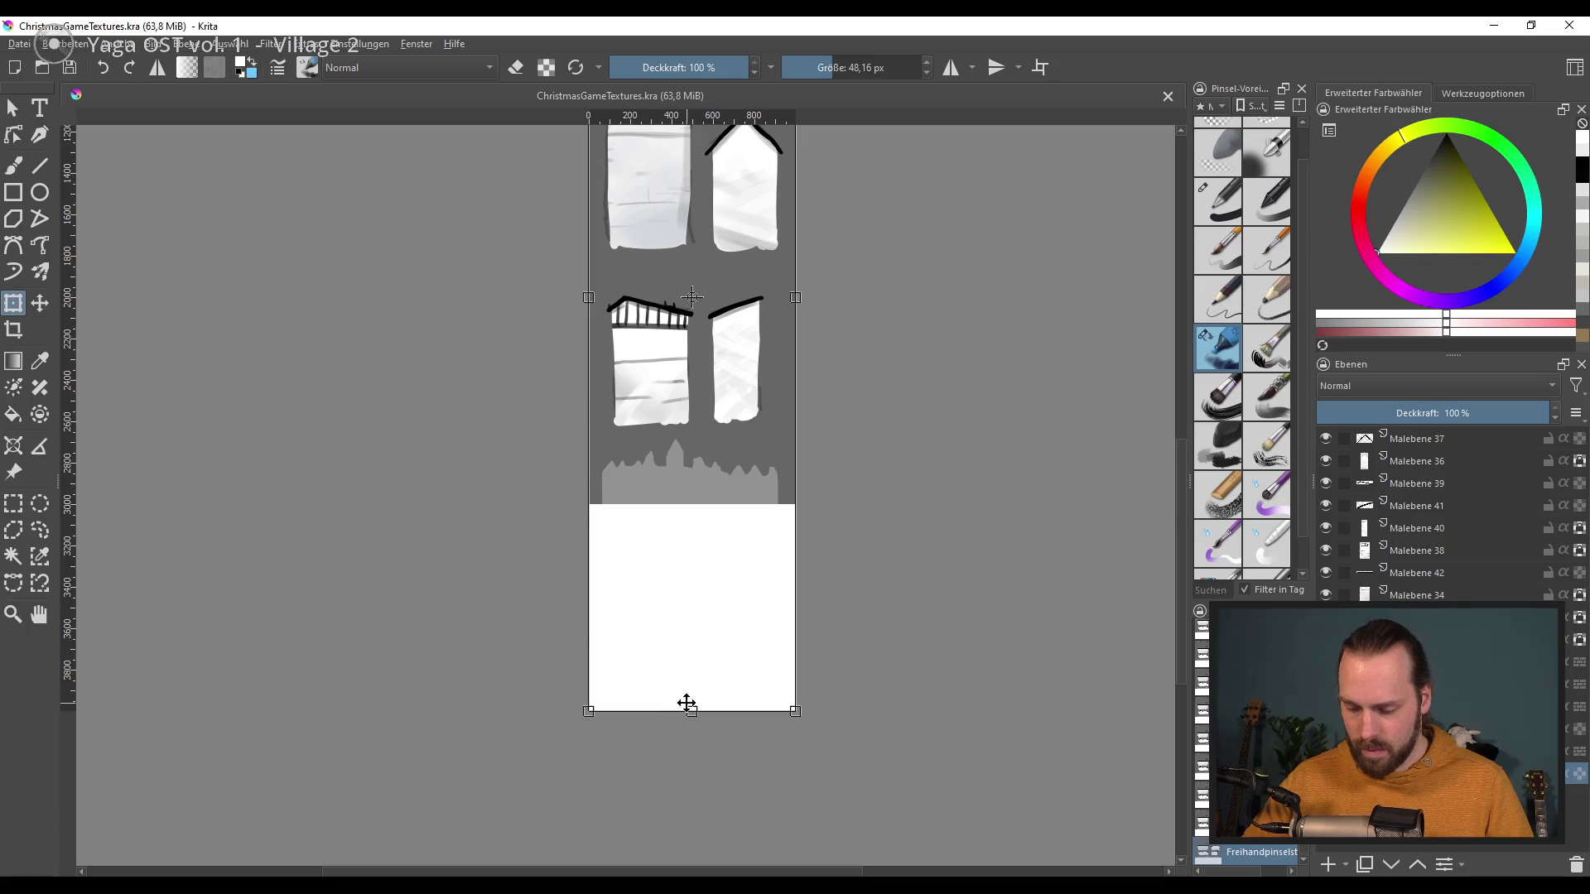
Step: Zoom in on the castle silhouette, try transforming the new empty layer, and return to Freehand Brush
mouse_move(753, 446)
mouse_down()
mouse_move(749, 751)
mouse_move(748, 552)
mouse_up()
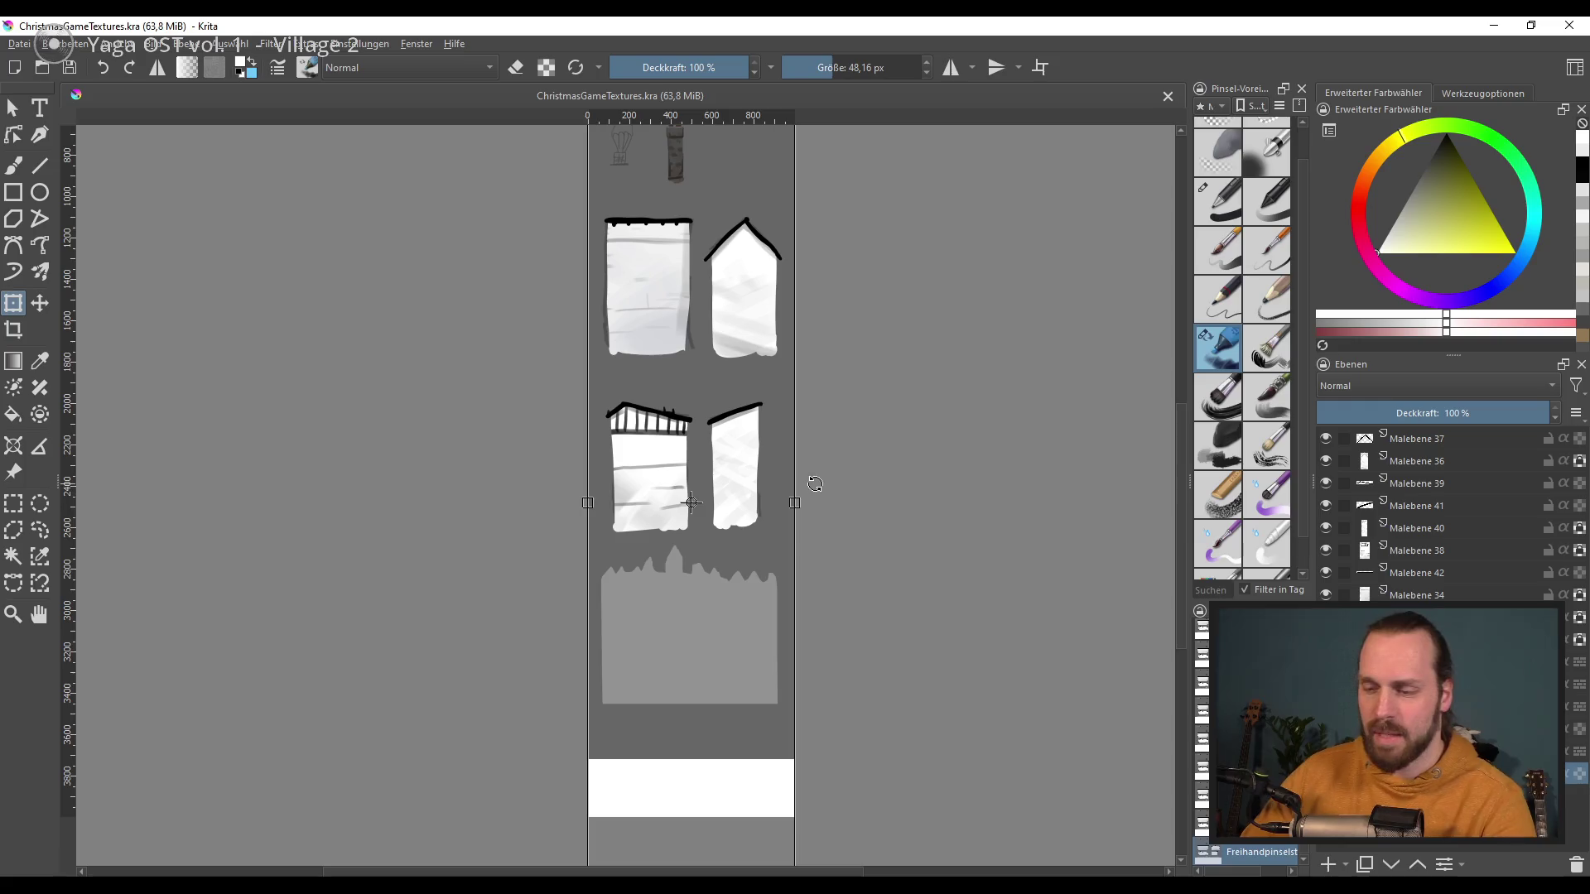
scroll(718, 603, up, 3)
scroll(719, 603, up, 1)
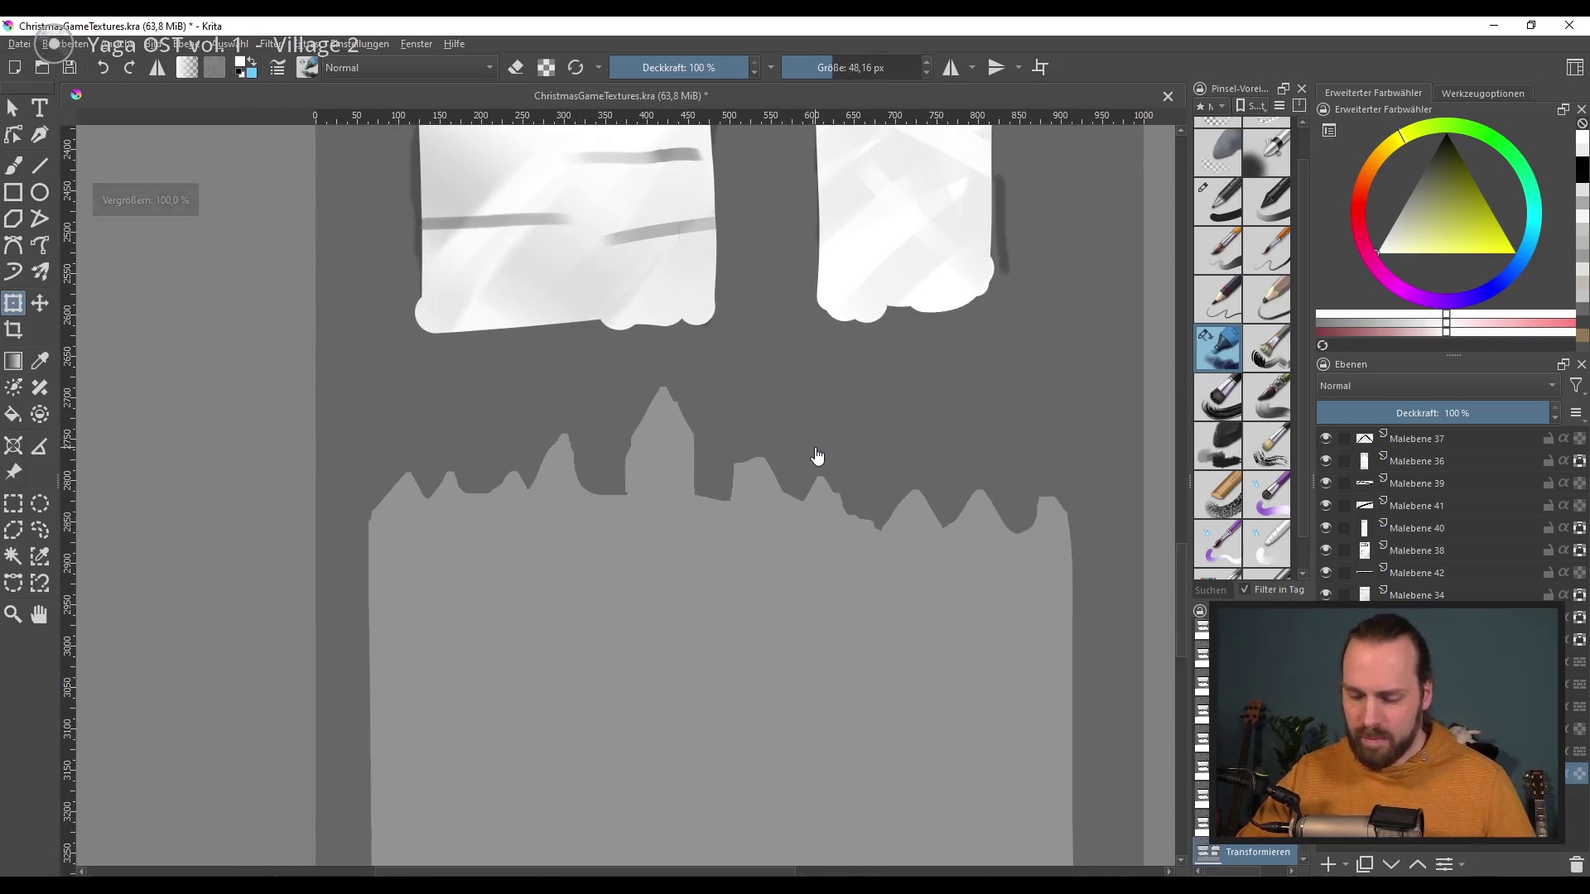
scroll(778, 530, down, 1)
scroll(784, 516, up, 1)
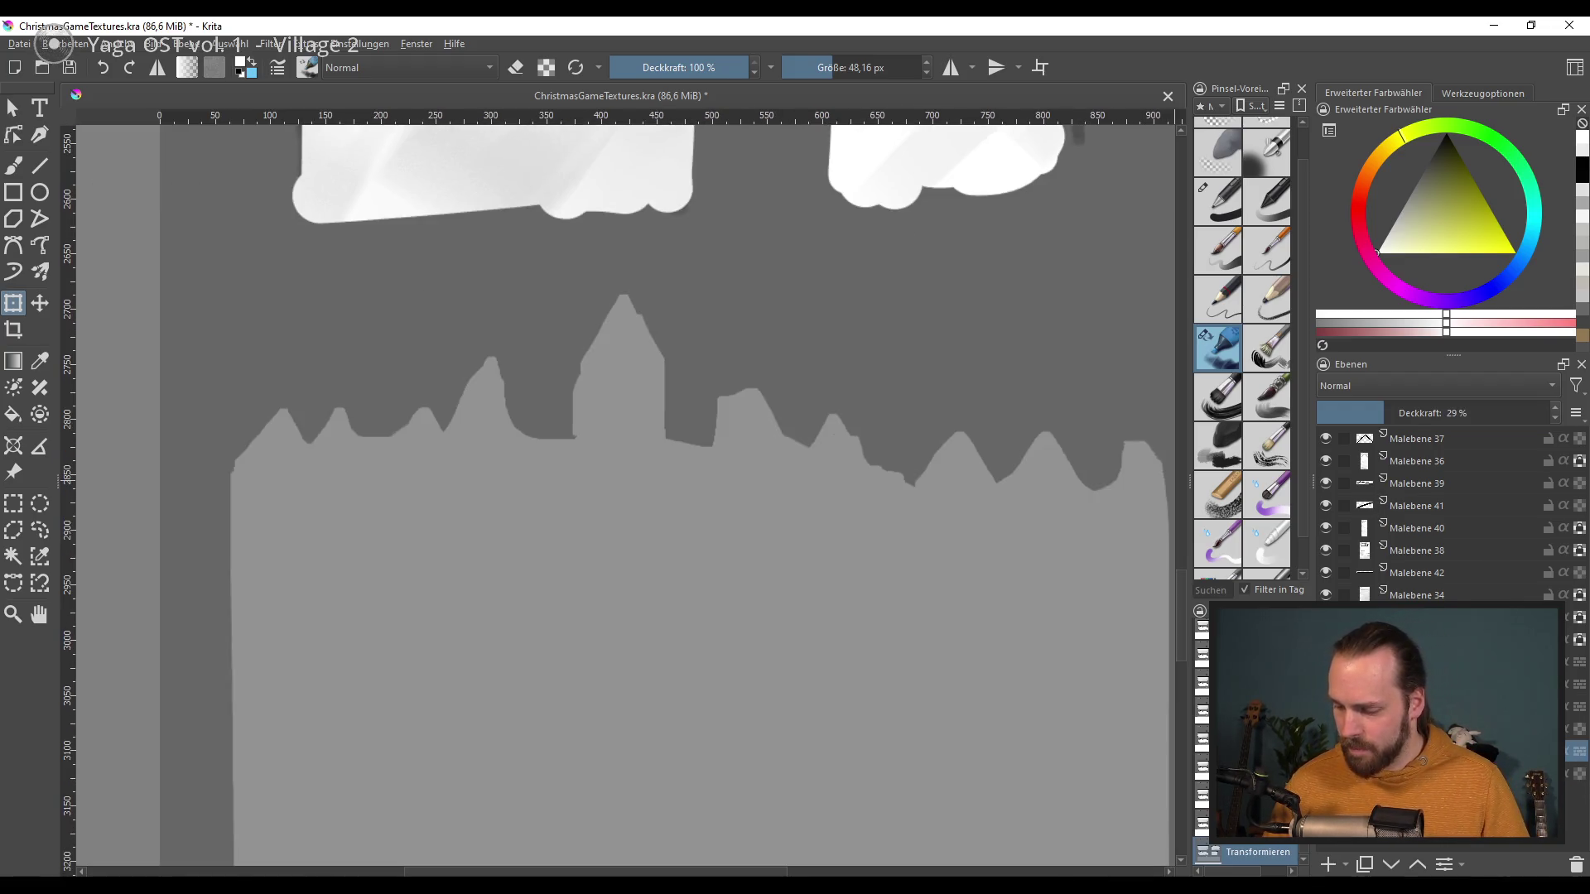
drag(837, 636, 745, 578)
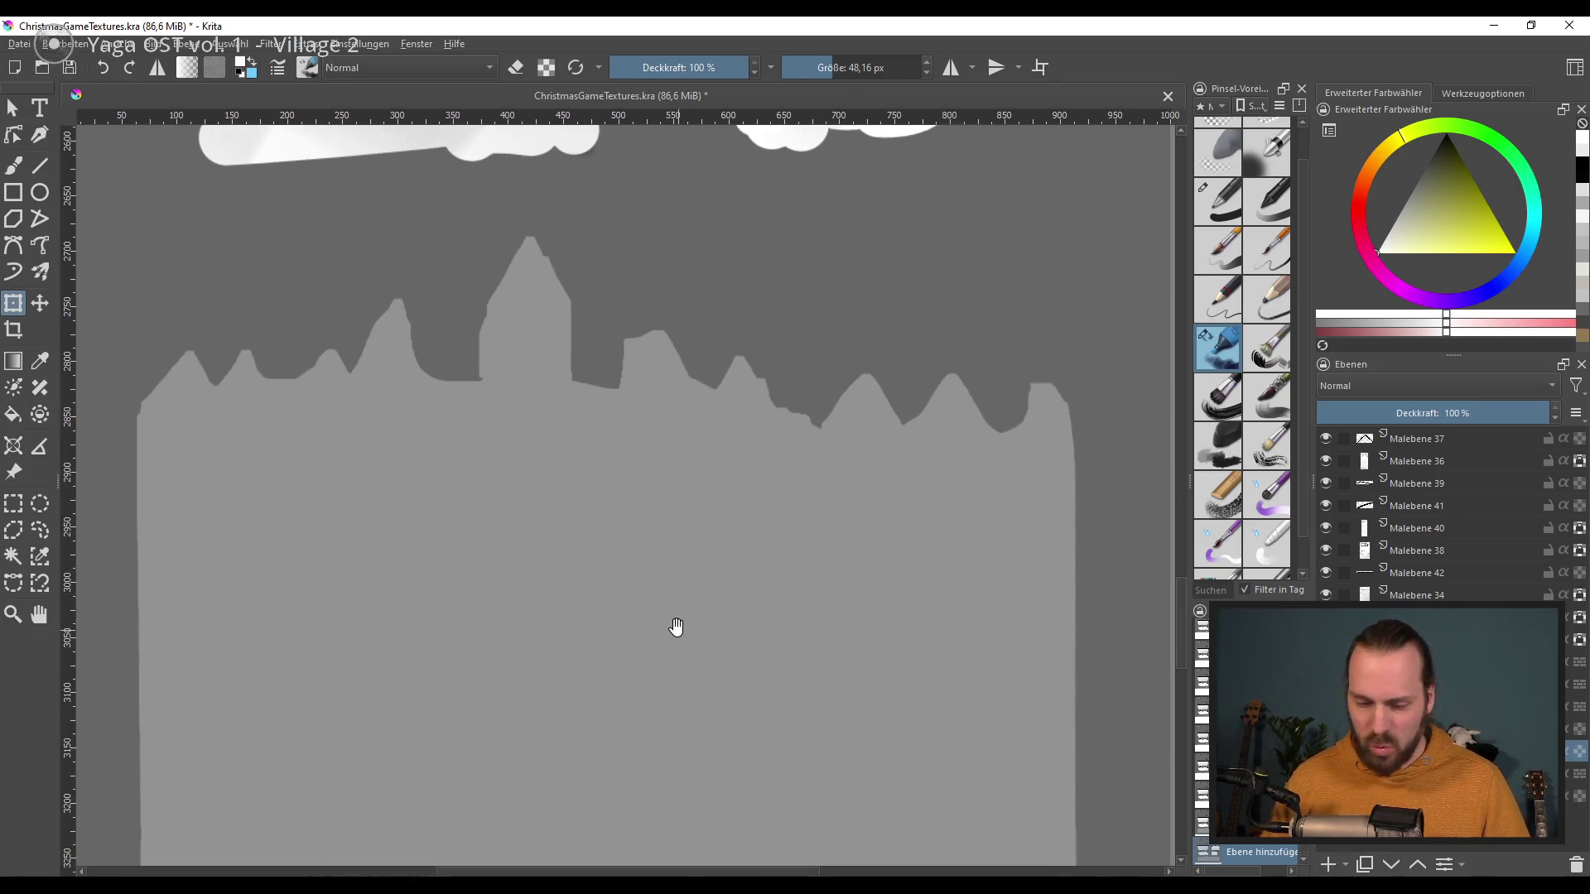
scroll(674, 632, up, 1)
scroll(495, 552, up, 1)
scroll(495, 552, left, 7)
scroll(495, 552, up, 2)
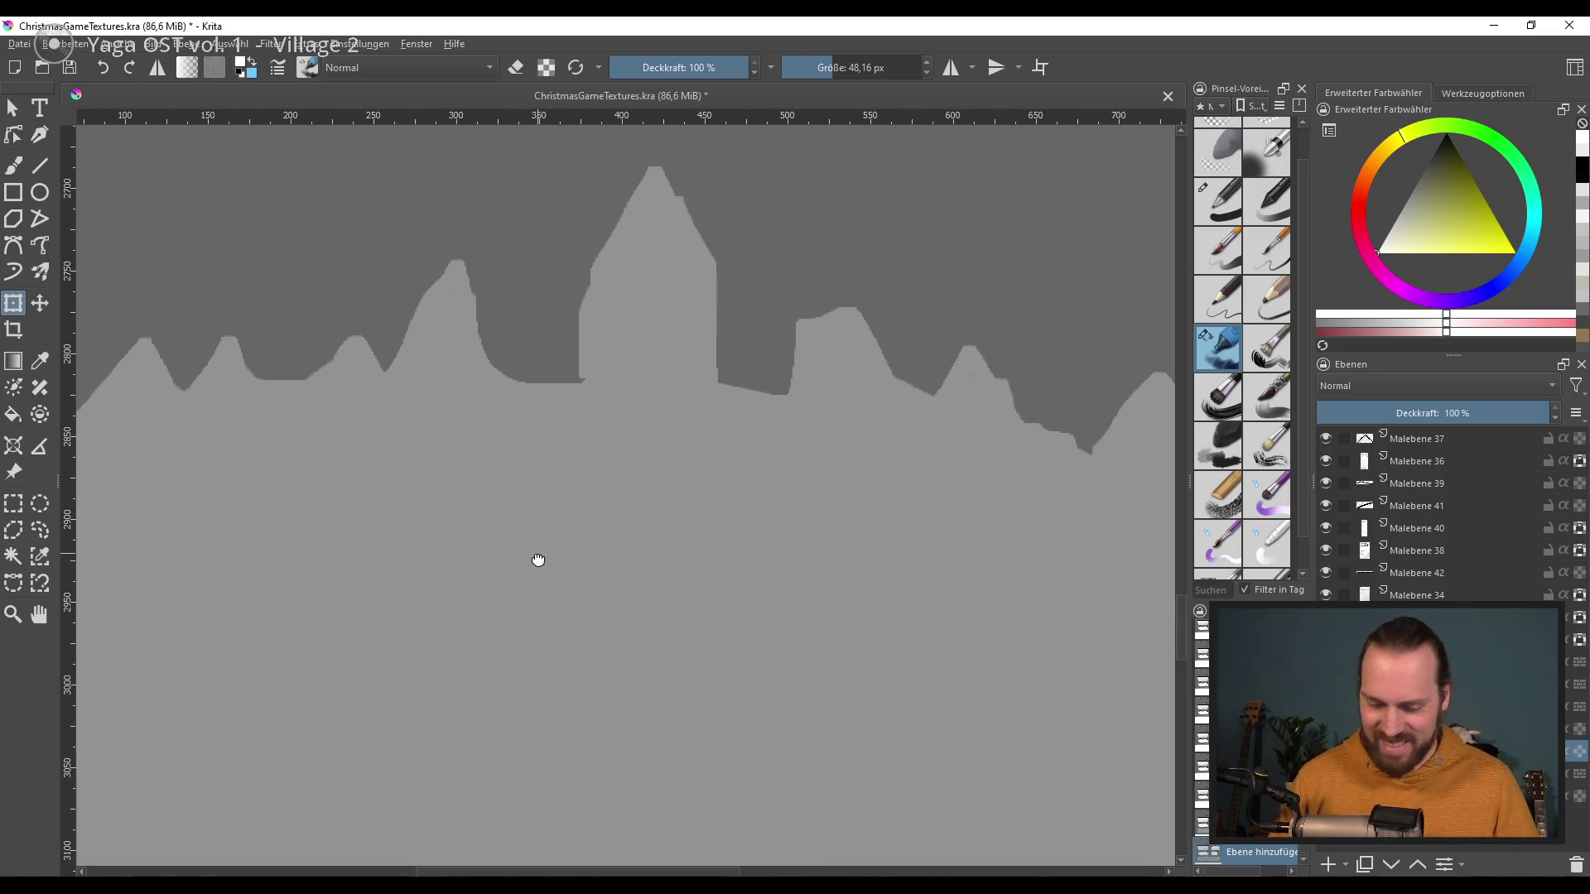
click(613, 518)
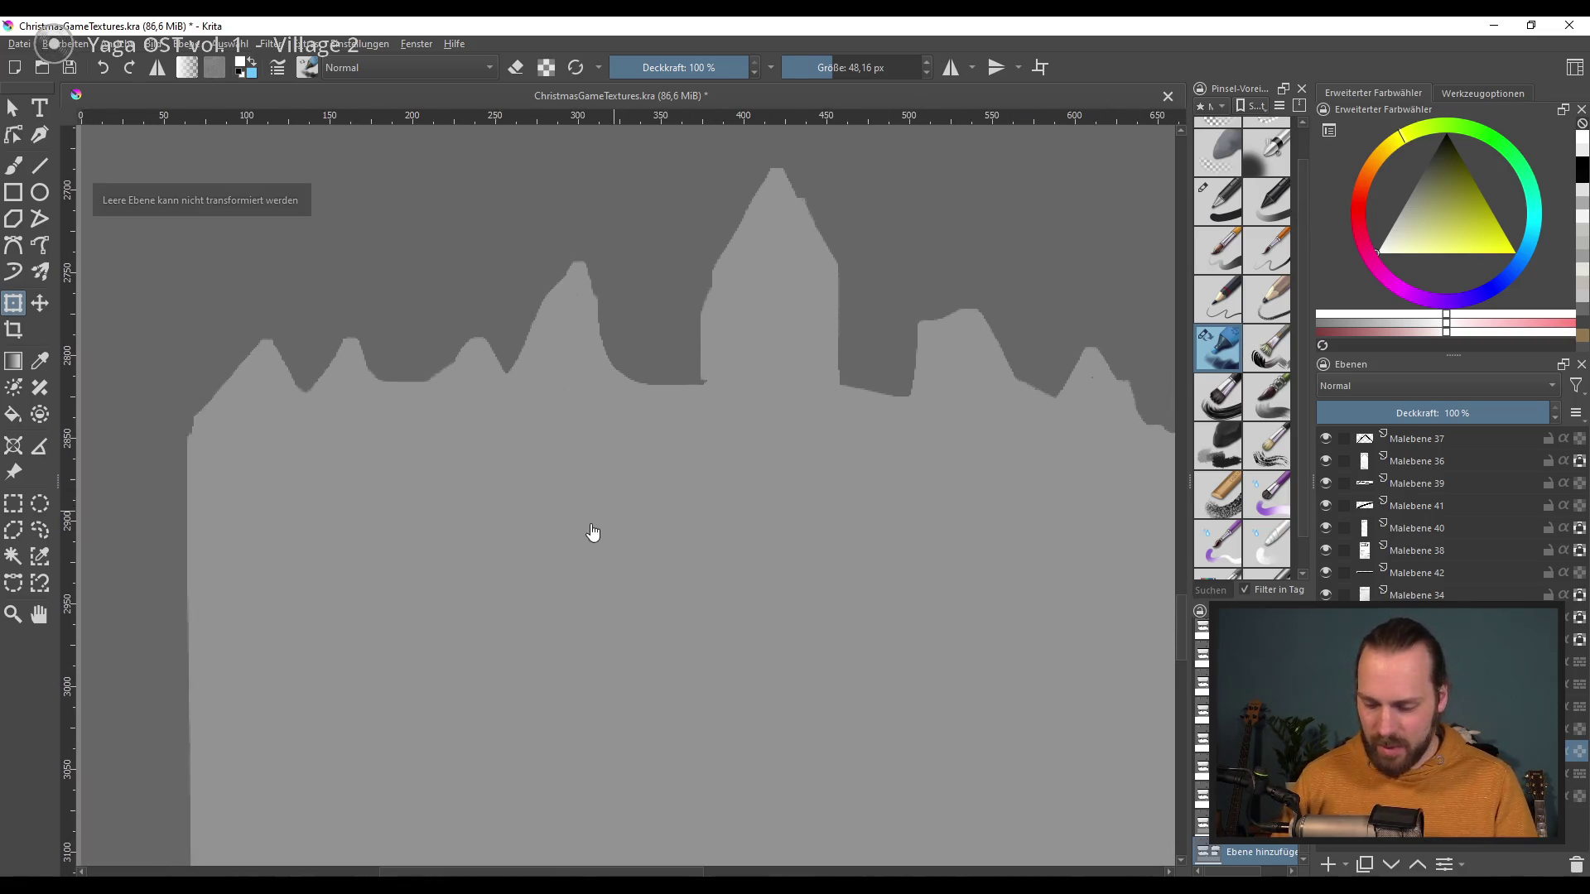
click(13, 165)
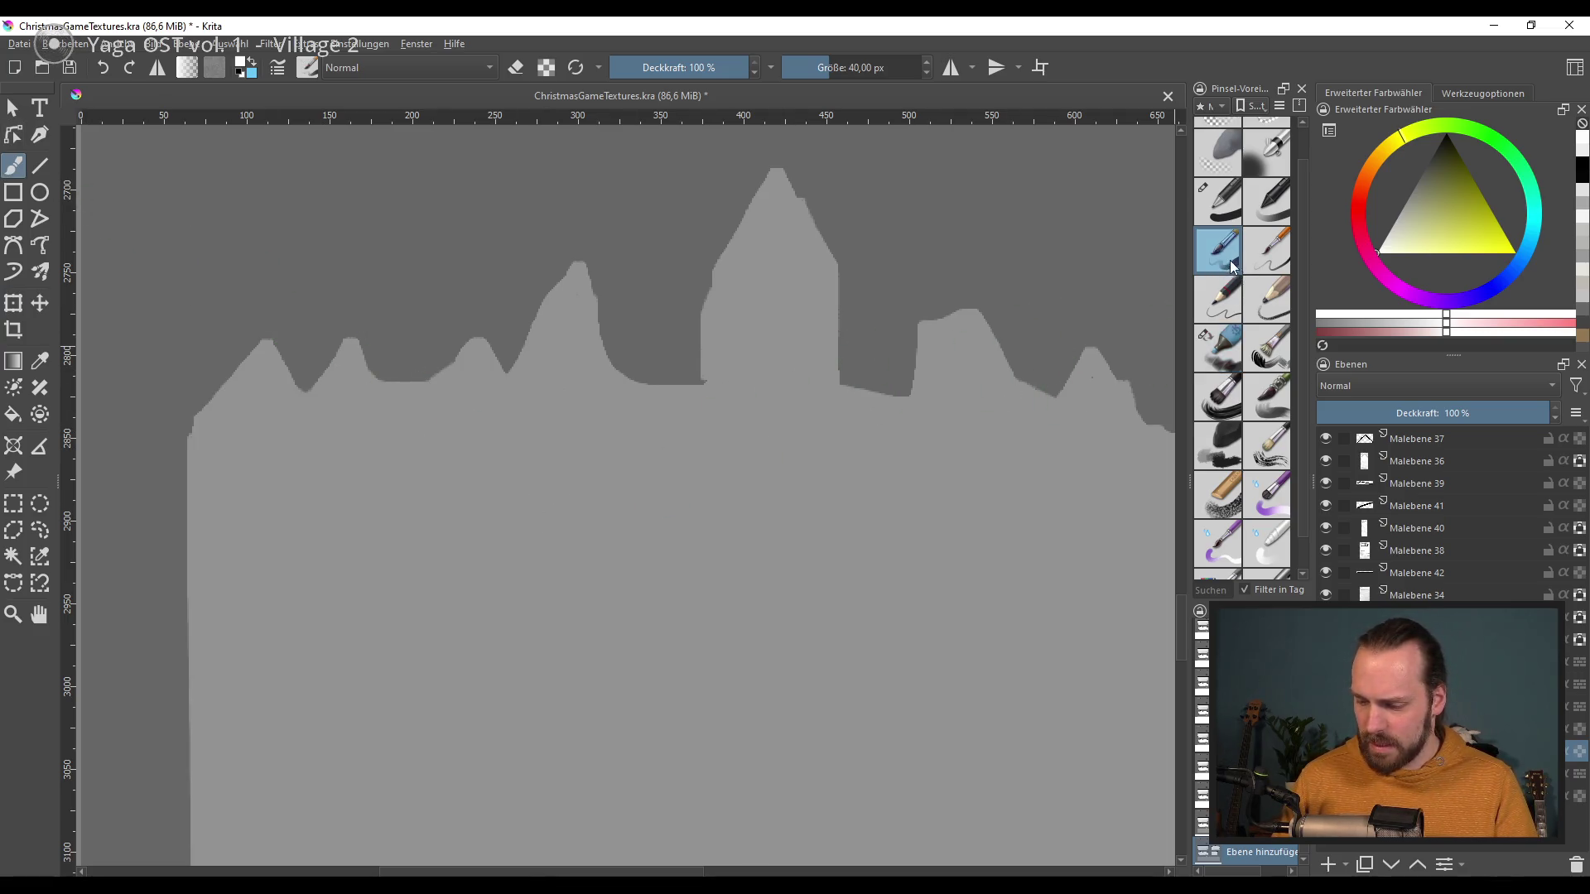
Step: With an inking brush, paint white peaked outlines over the skyline's left roofs
click(1217, 201)
key(bracketleft)
key(bracketleft)
key(bracketleft)
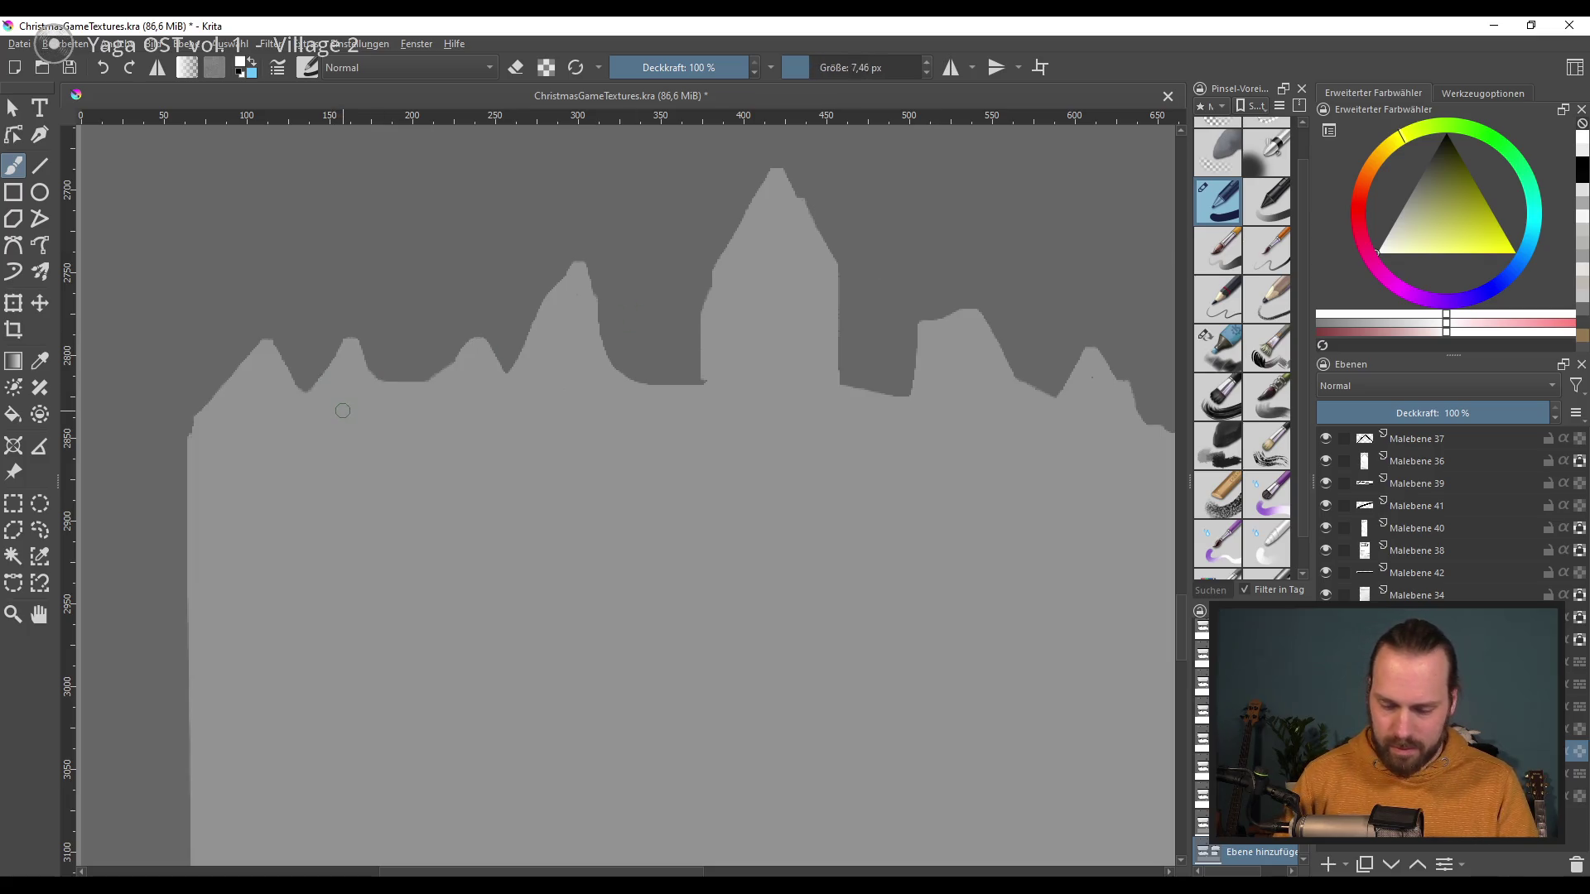
key(bracketright)
key(bracketright)
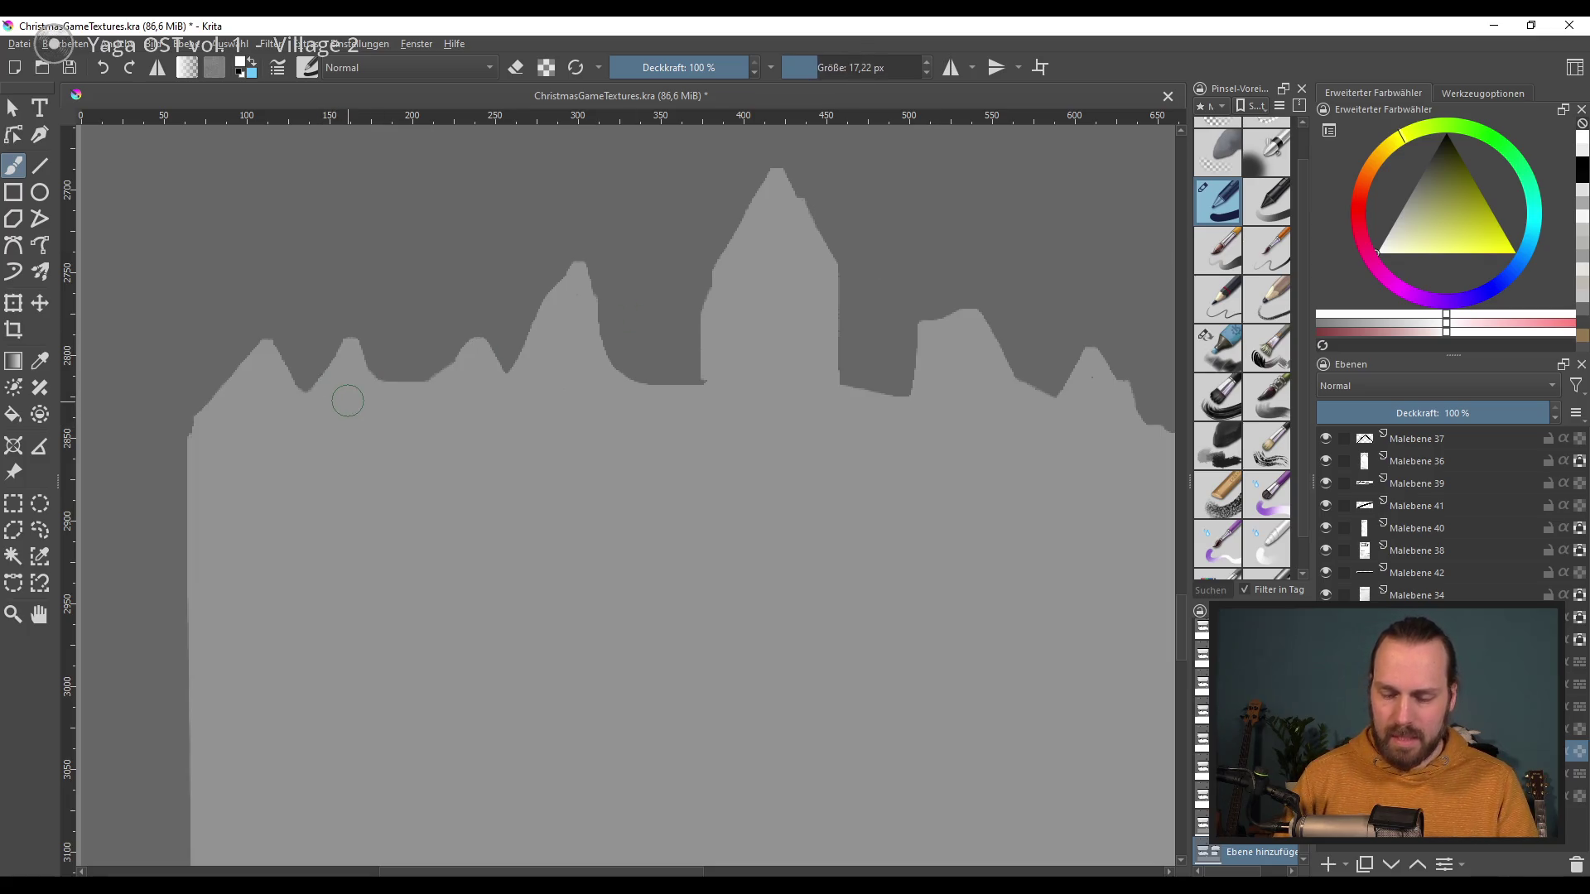
drag(685, 508, 636, 495)
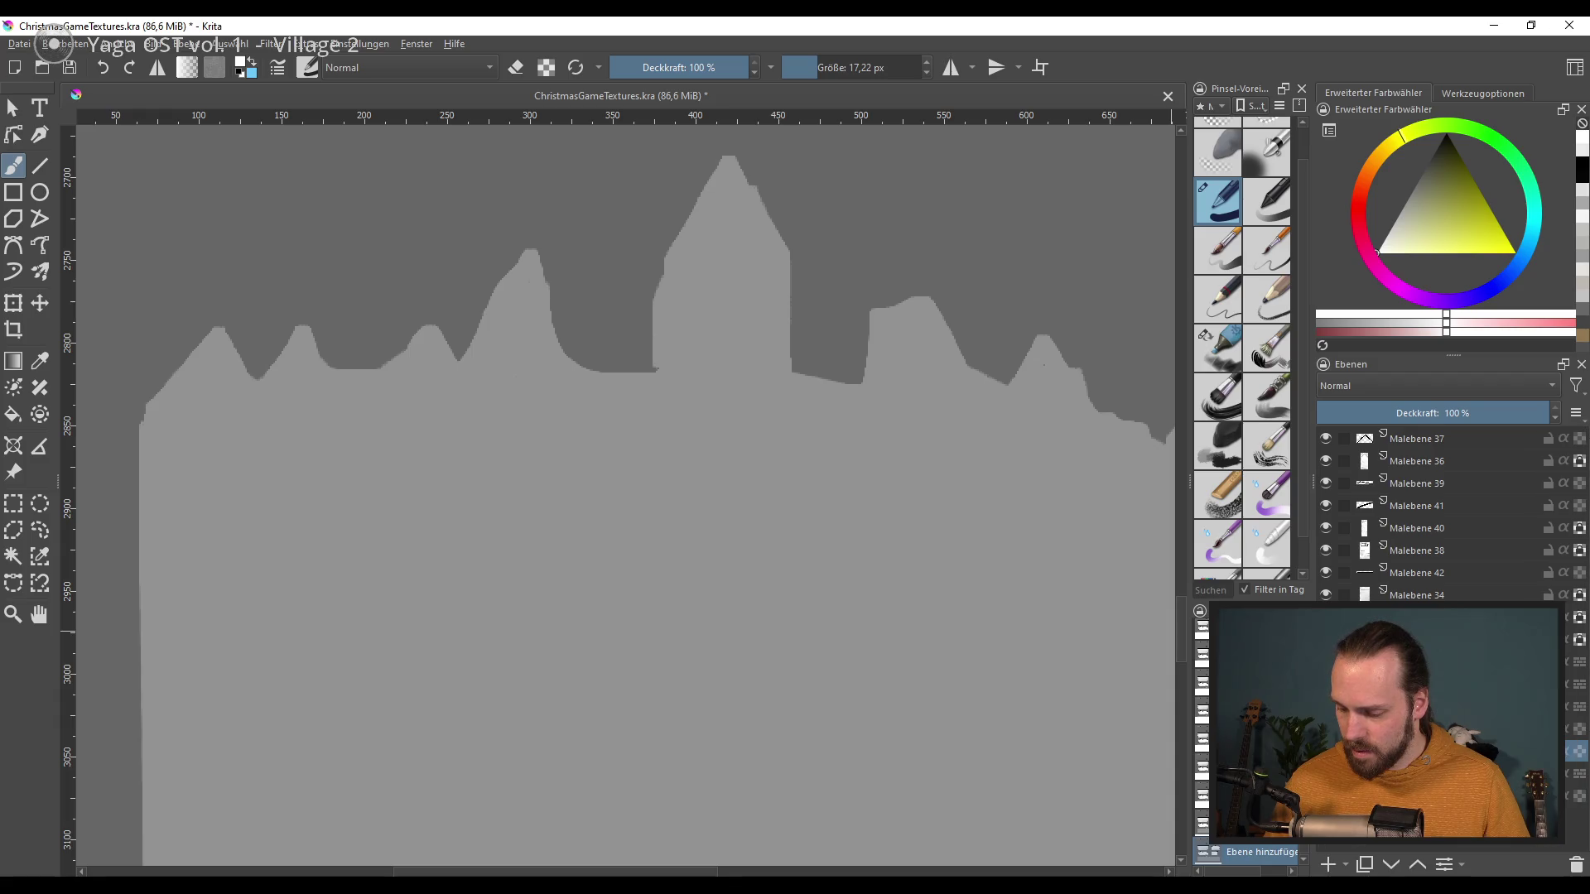
drag(156, 412, 471, 377)
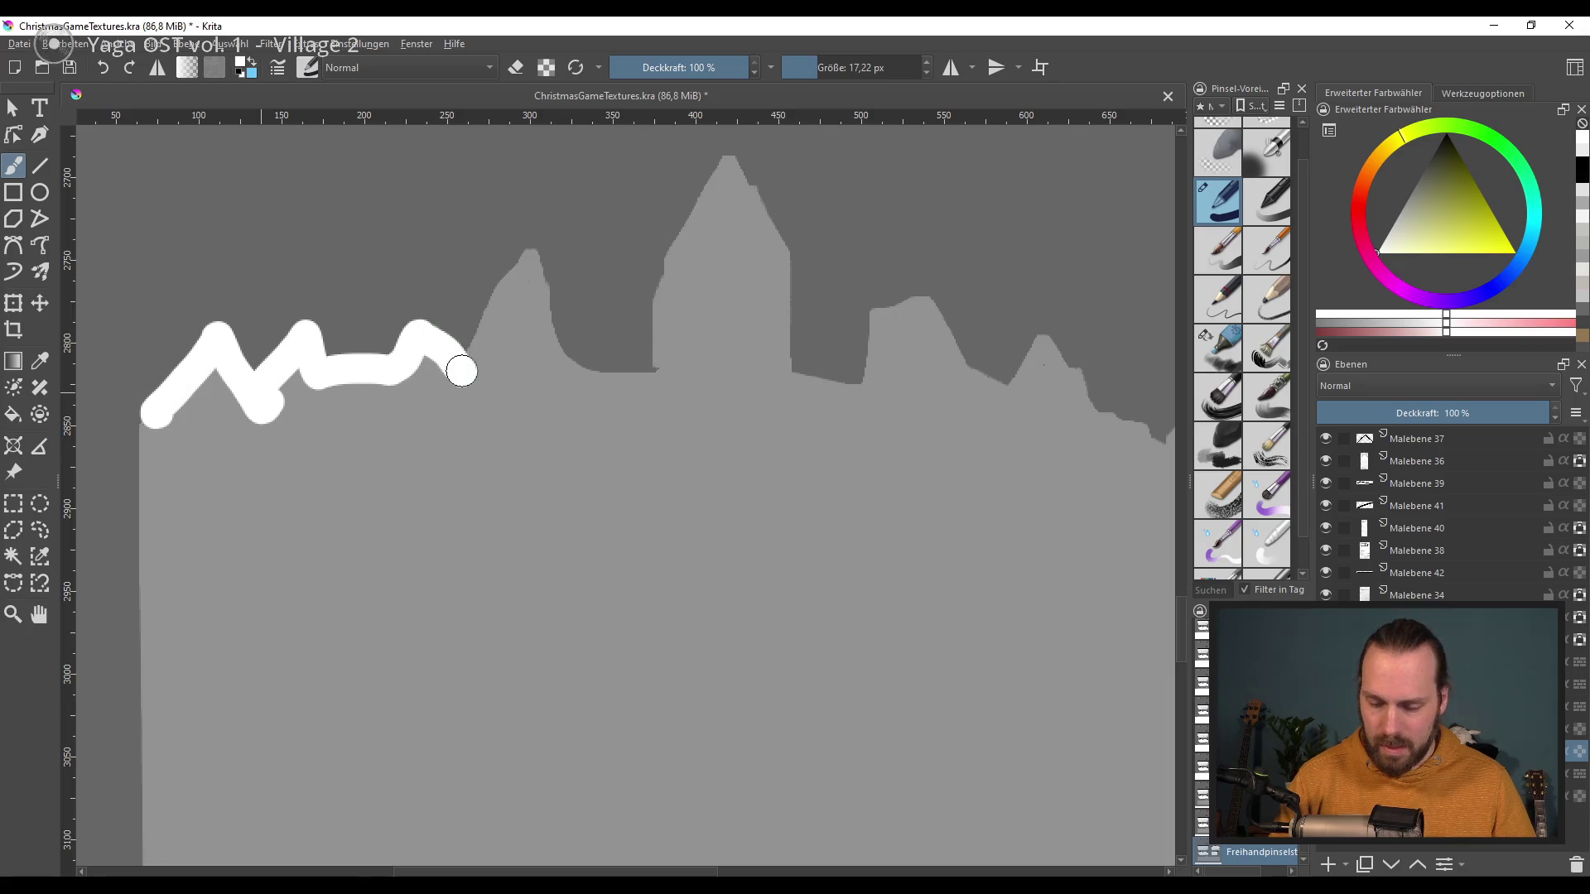
key(ctrl+z)
drag(373, 377, 313, 395)
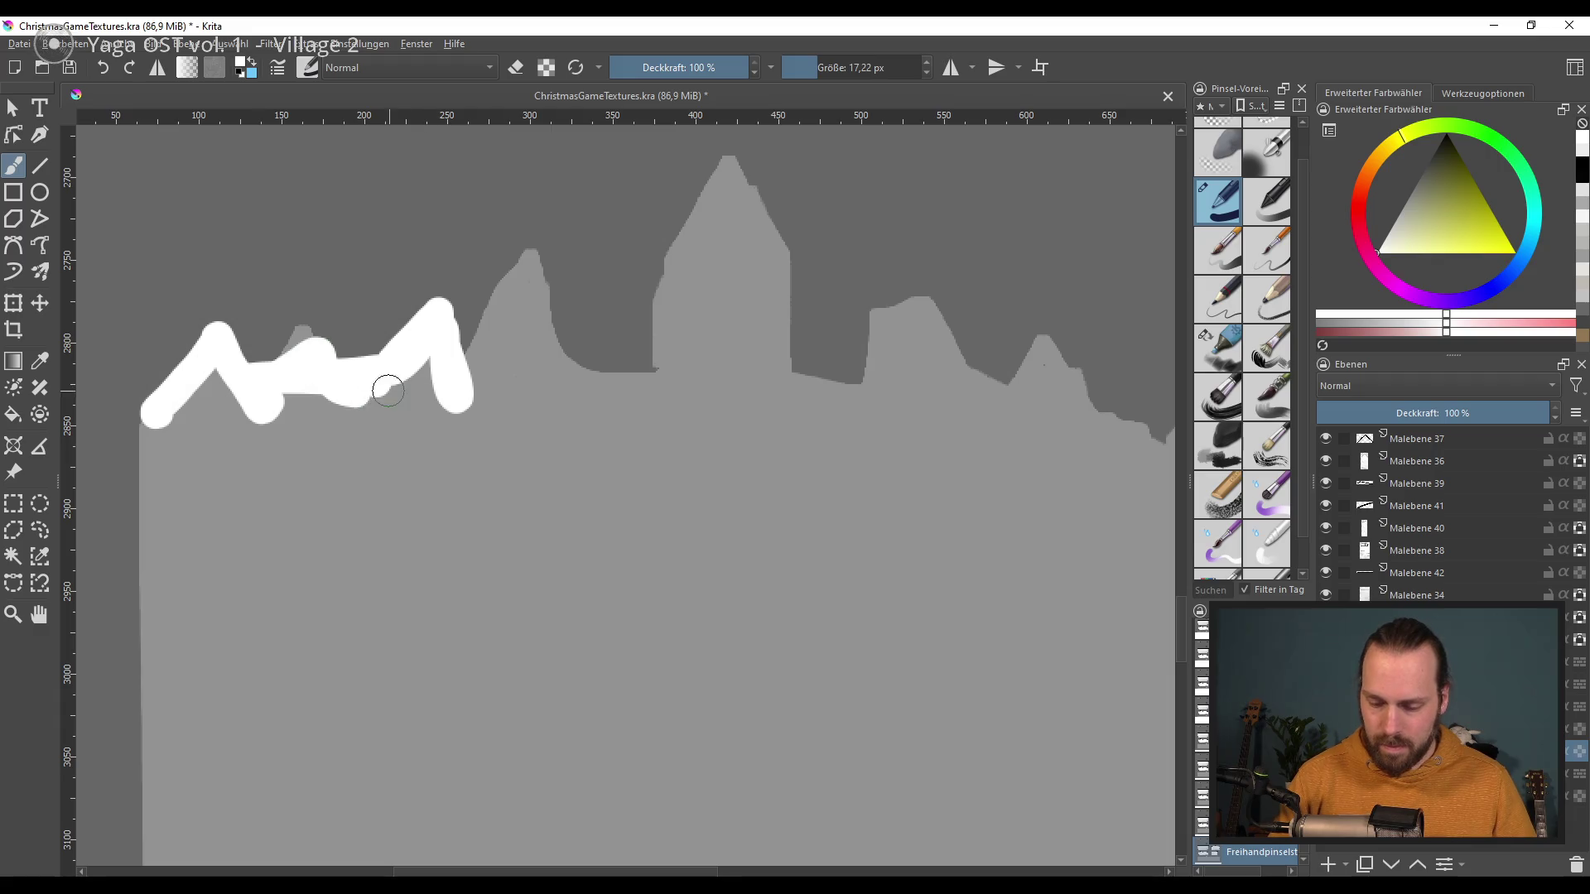
drag(294, 387, 368, 381)
Step: Extend the white zigzag across the middle rooftops, erasing stray edges
key(e)
mouse_move(147, 414)
mouse_down()
mouse_move(228, 327)
mouse_move(437, 285)
mouse_move(470, 406)
mouse_move(551, 378)
mouse_move(565, 390)
mouse_up()
key(e)
key(e)
drag(518, 285, 576, 381)
key(e)
drag(257, 418, 360, 418)
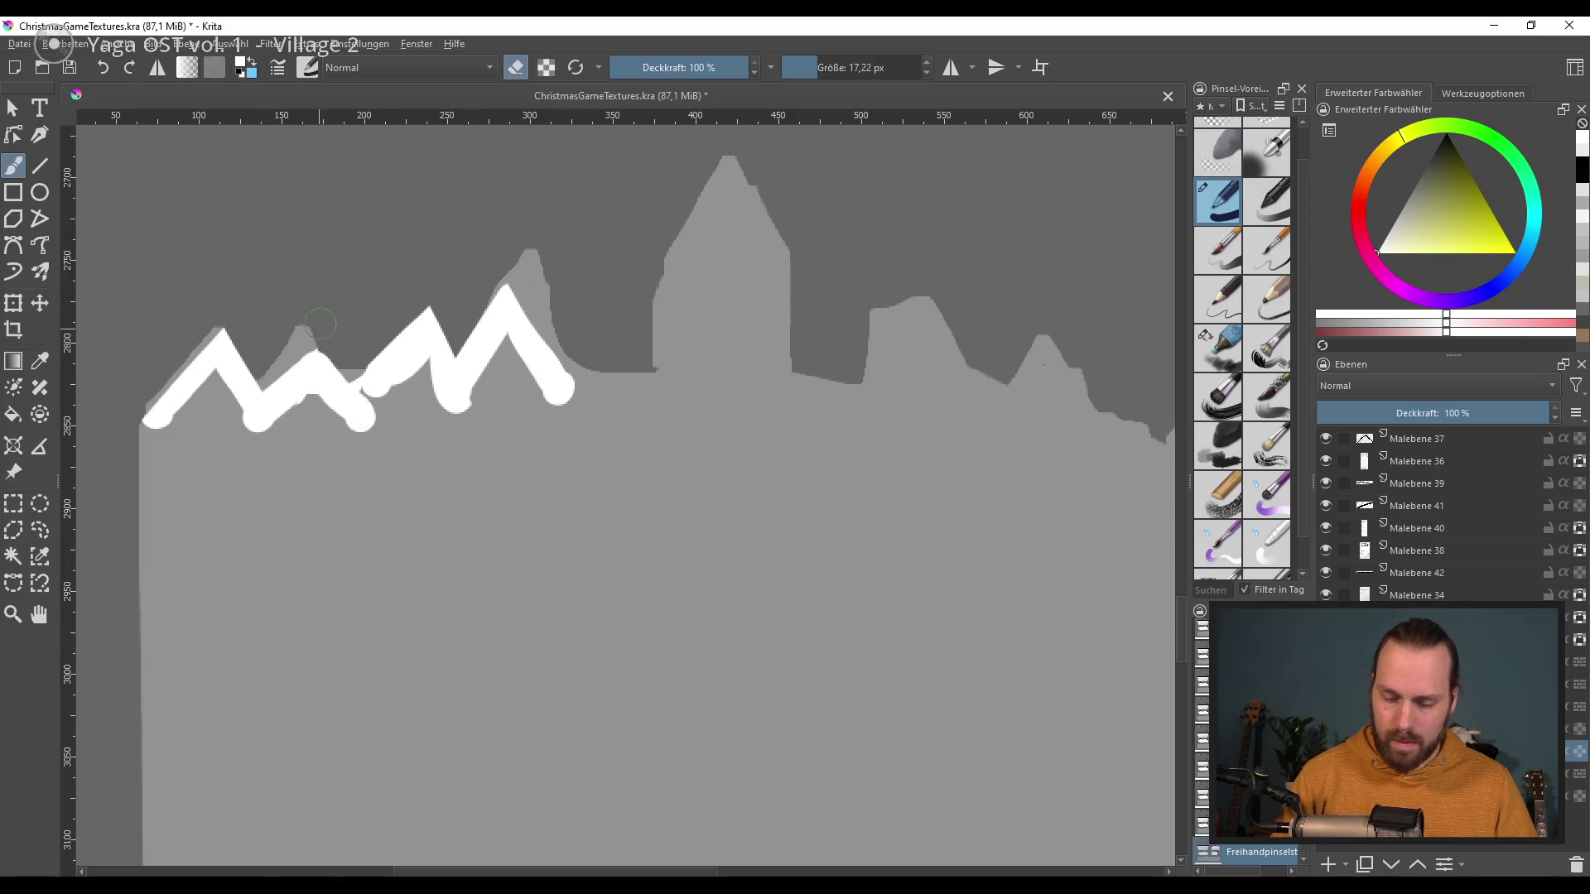
drag(281, 385, 377, 430)
key(e)
drag(365, 358, 380, 365)
key(e)
Step: Continue the white line over the central tower and along the rectangle to its right
drag(560, 389, 675, 406)
key(e)
key(e)
drag(654, 366, 727, 365)
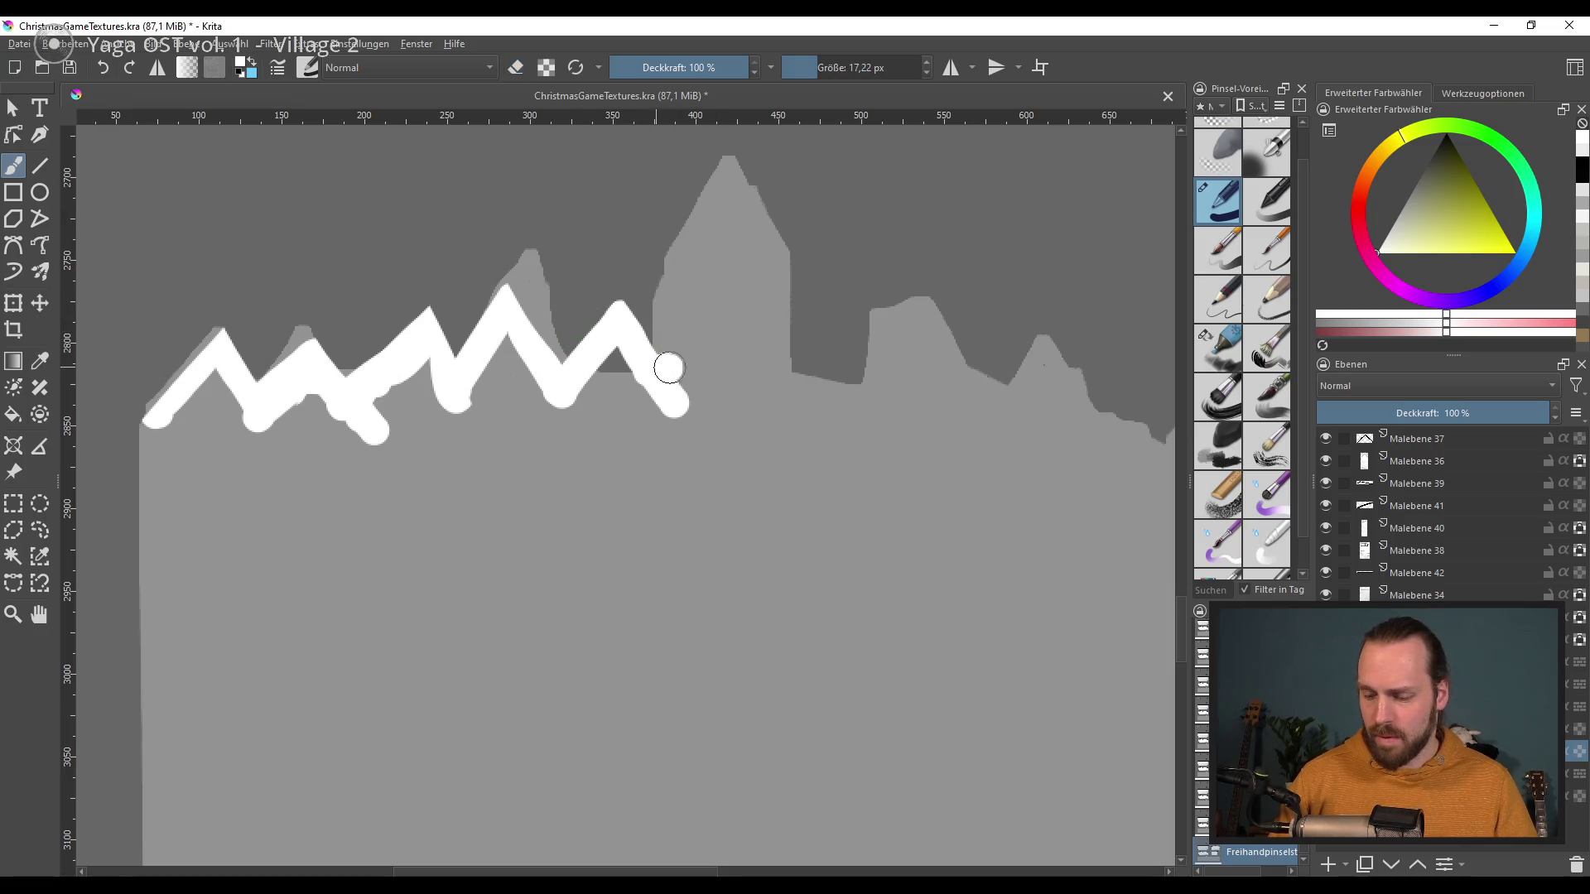
mouse_move(694, 284)
mouse_down()
mouse_move(720, 264)
mouse_move(704, 211)
mouse_move(786, 273)
mouse_move(770, 426)
mouse_up()
key(e)
key(e)
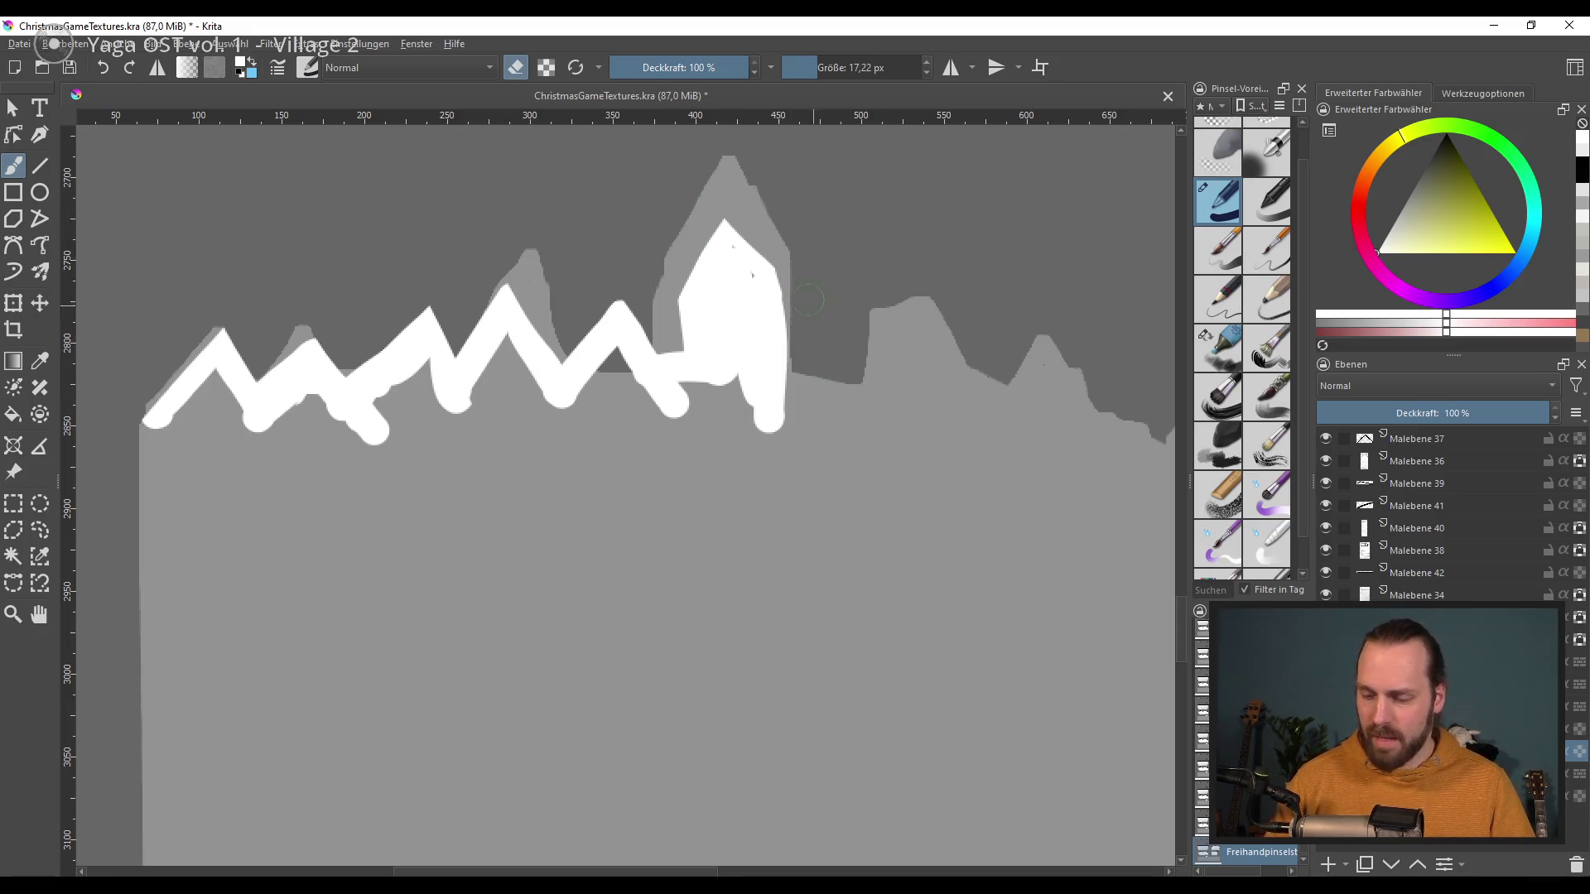
drag(774, 369, 941, 381)
key(e)
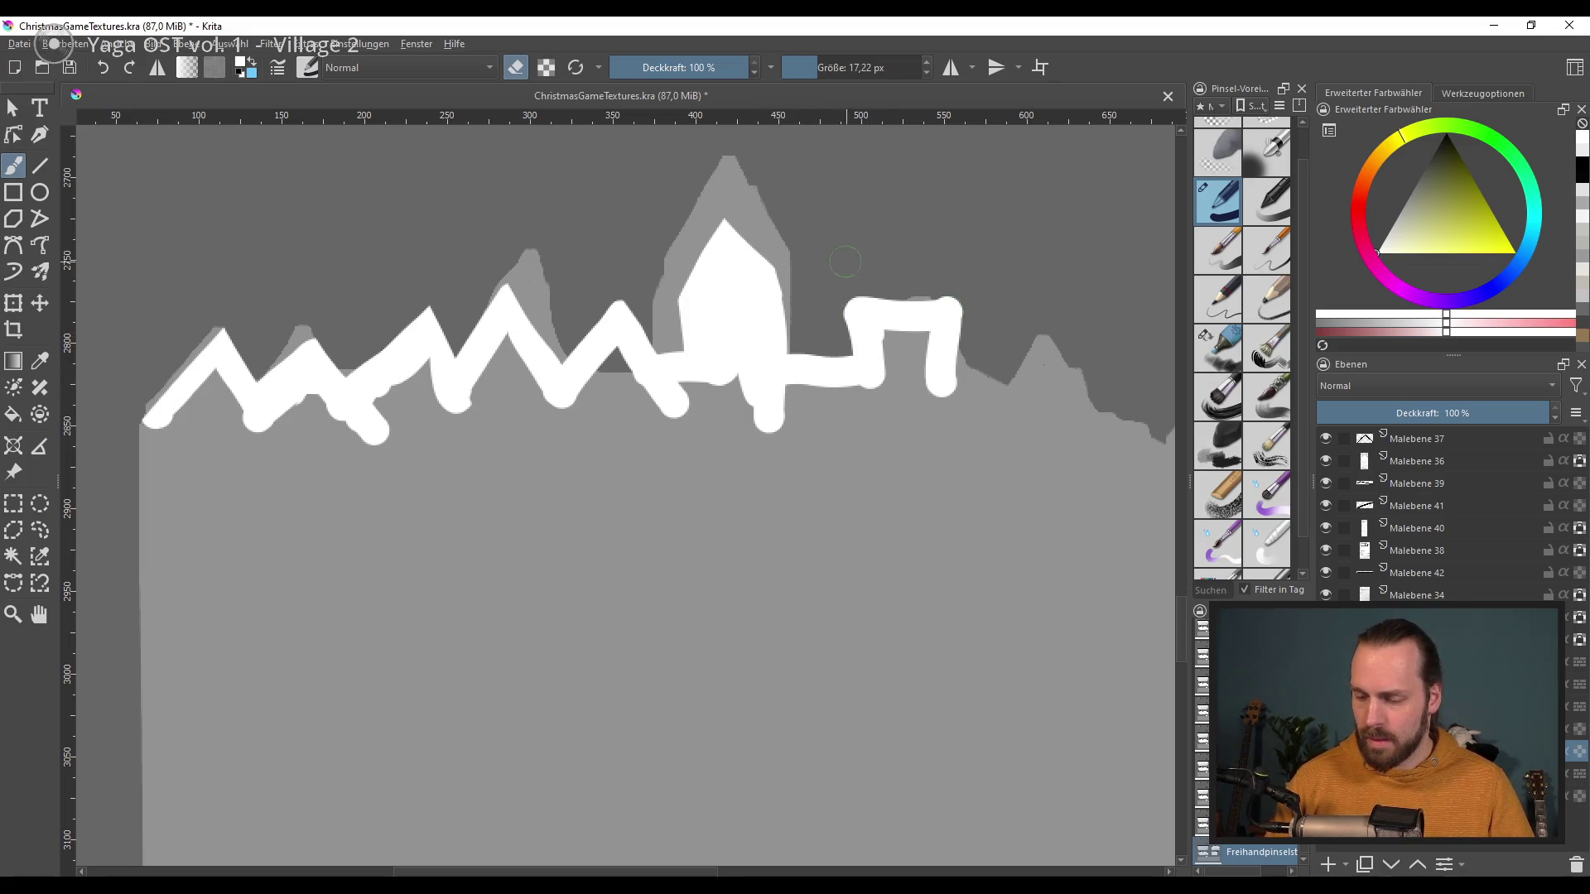
mouse_move(794, 378)
mouse_down()
mouse_move(911, 359)
mouse_move(1052, 383)
mouse_up()
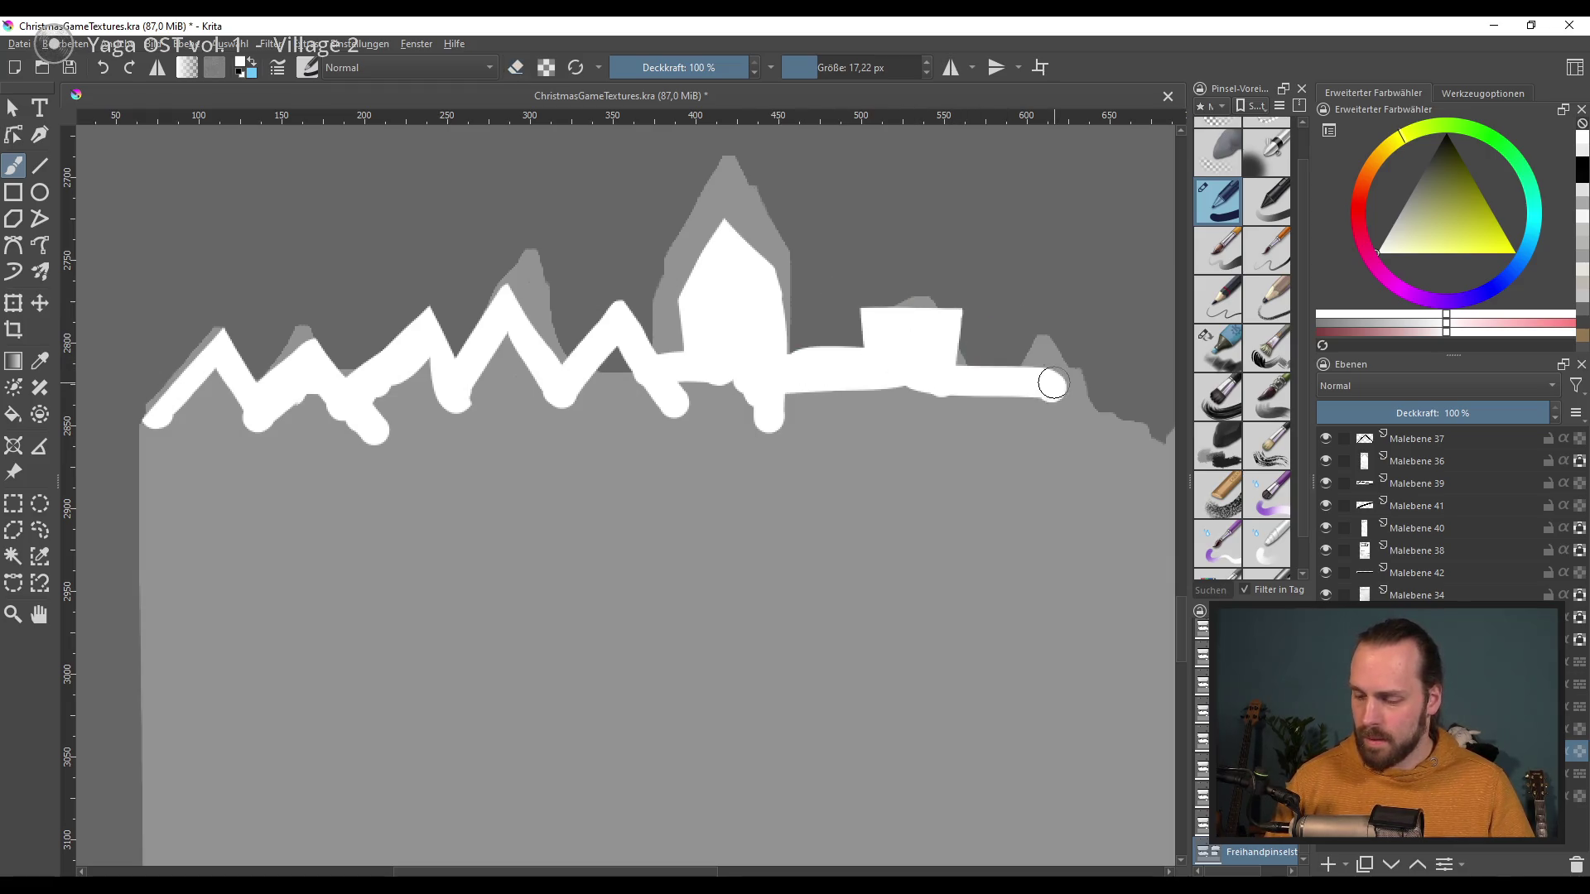
key(ctrl+z)
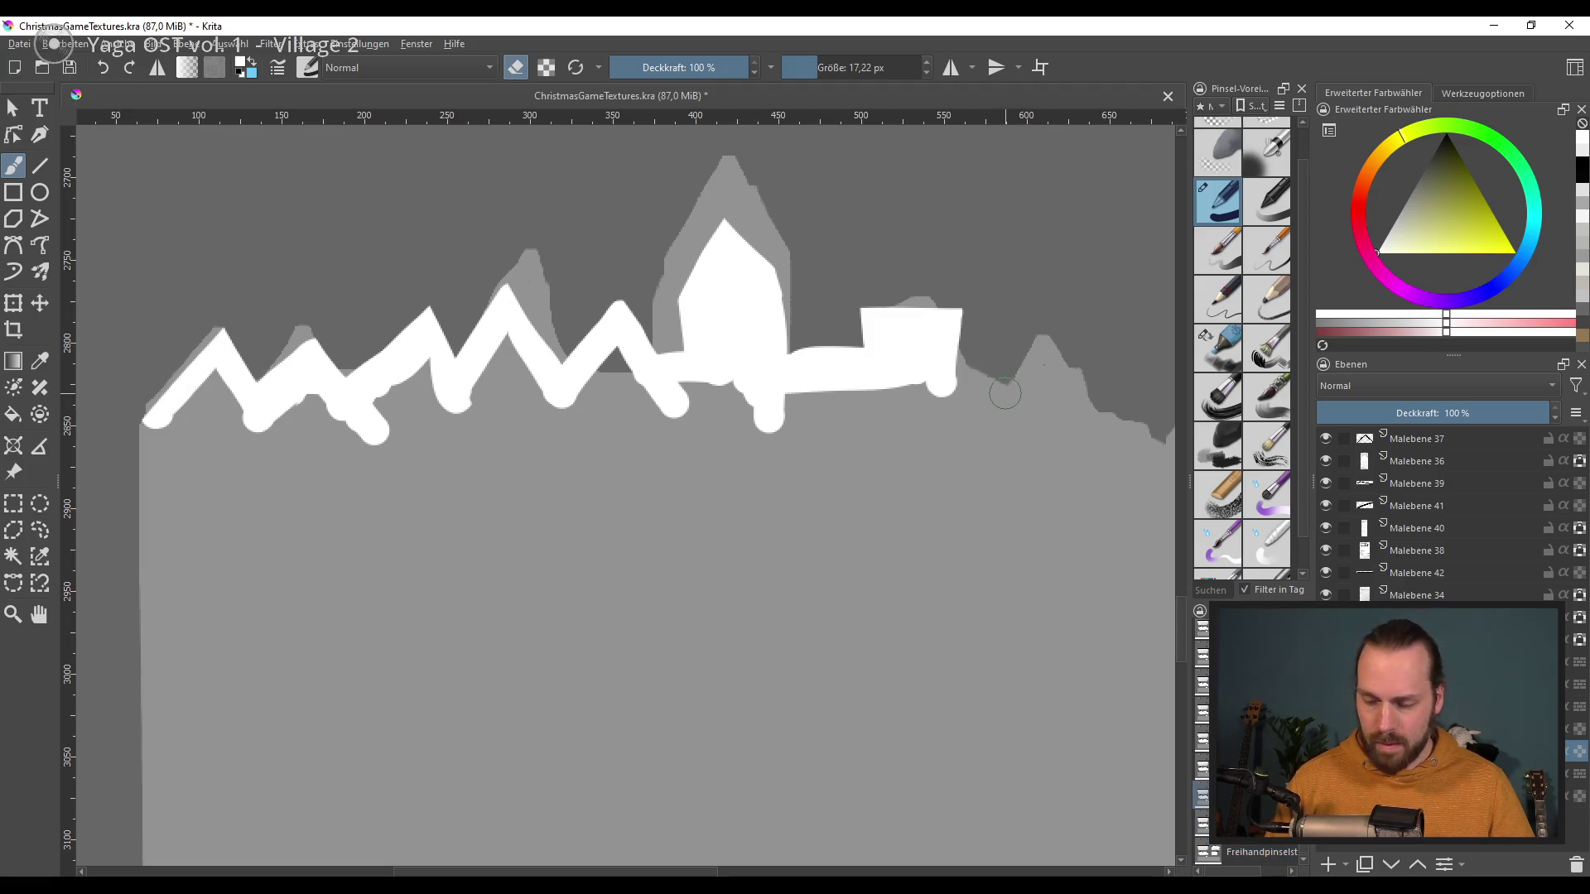
mouse_move(954, 378)
mouse_down()
mouse_move(982, 422)
mouse_move(1041, 407)
mouse_move(1055, 371)
mouse_up()
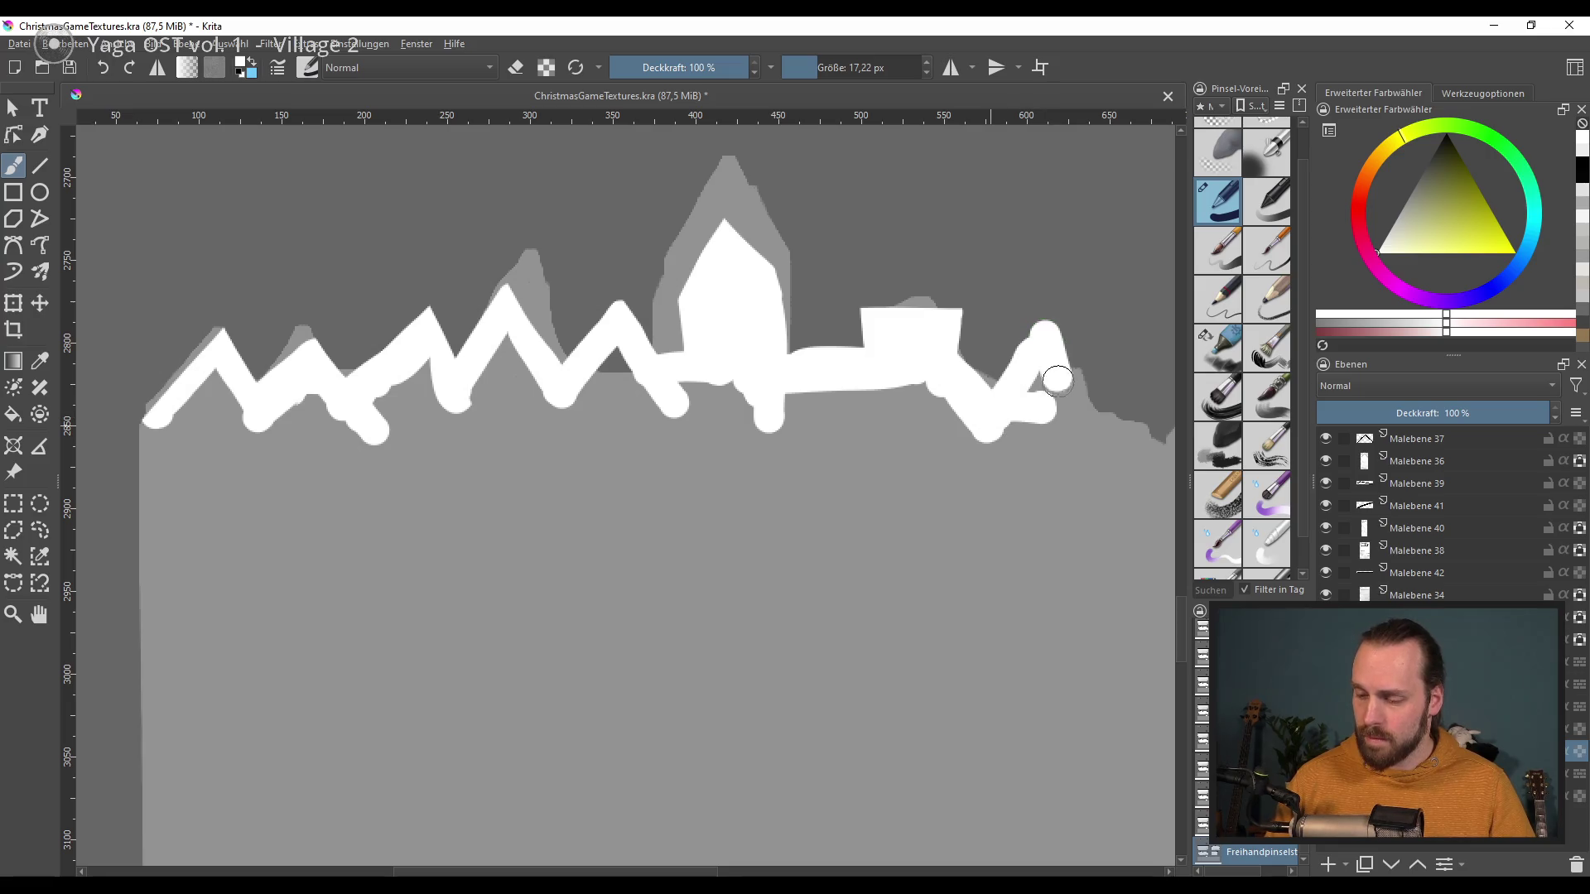
Step: Carry the white outline over the right roofs and down the right tower's edge
drag(1035, 449, 856, 499)
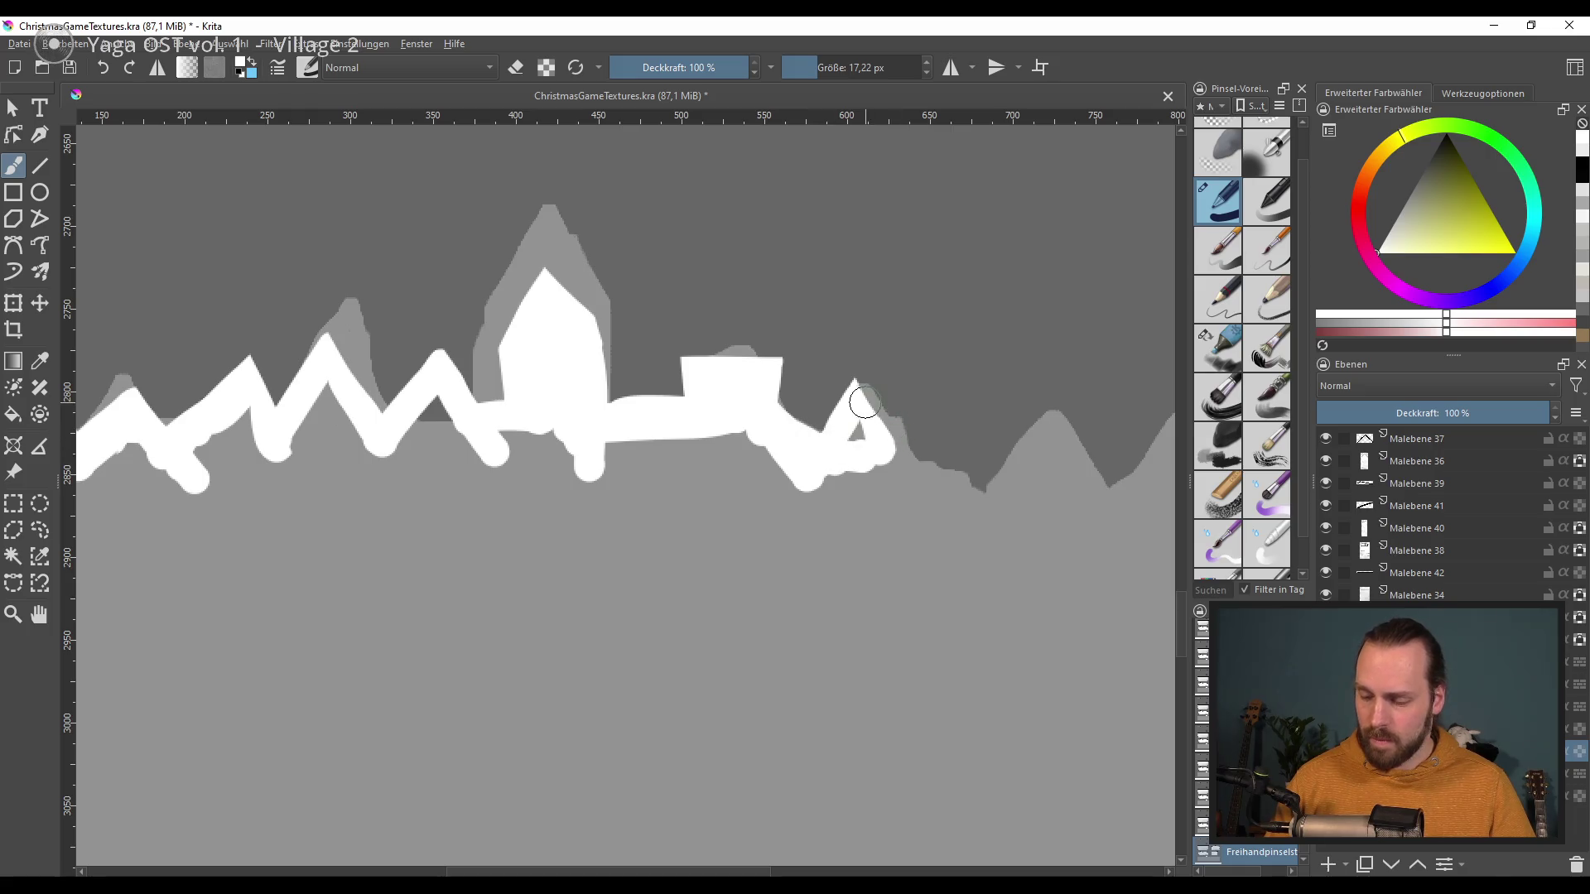
mouse_move(895, 442)
mouse_down()
mouse_move(838, 432)
mouse_move(881, 377)
mouse_move(1010, 423)
mouse_up()
key(e)
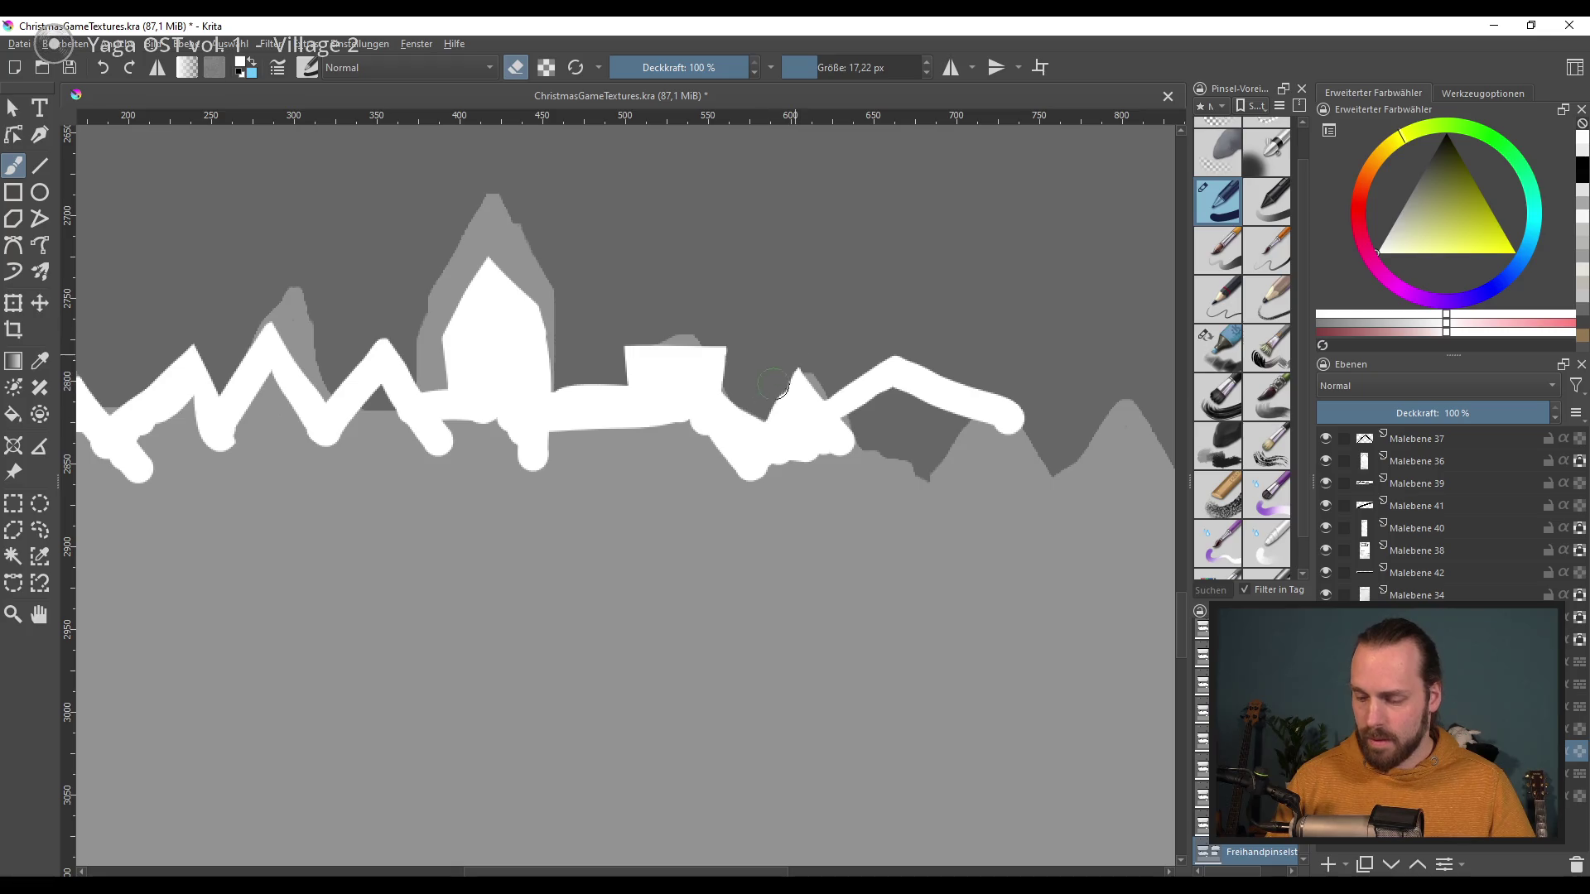
drag(778, 410, 789, 373)
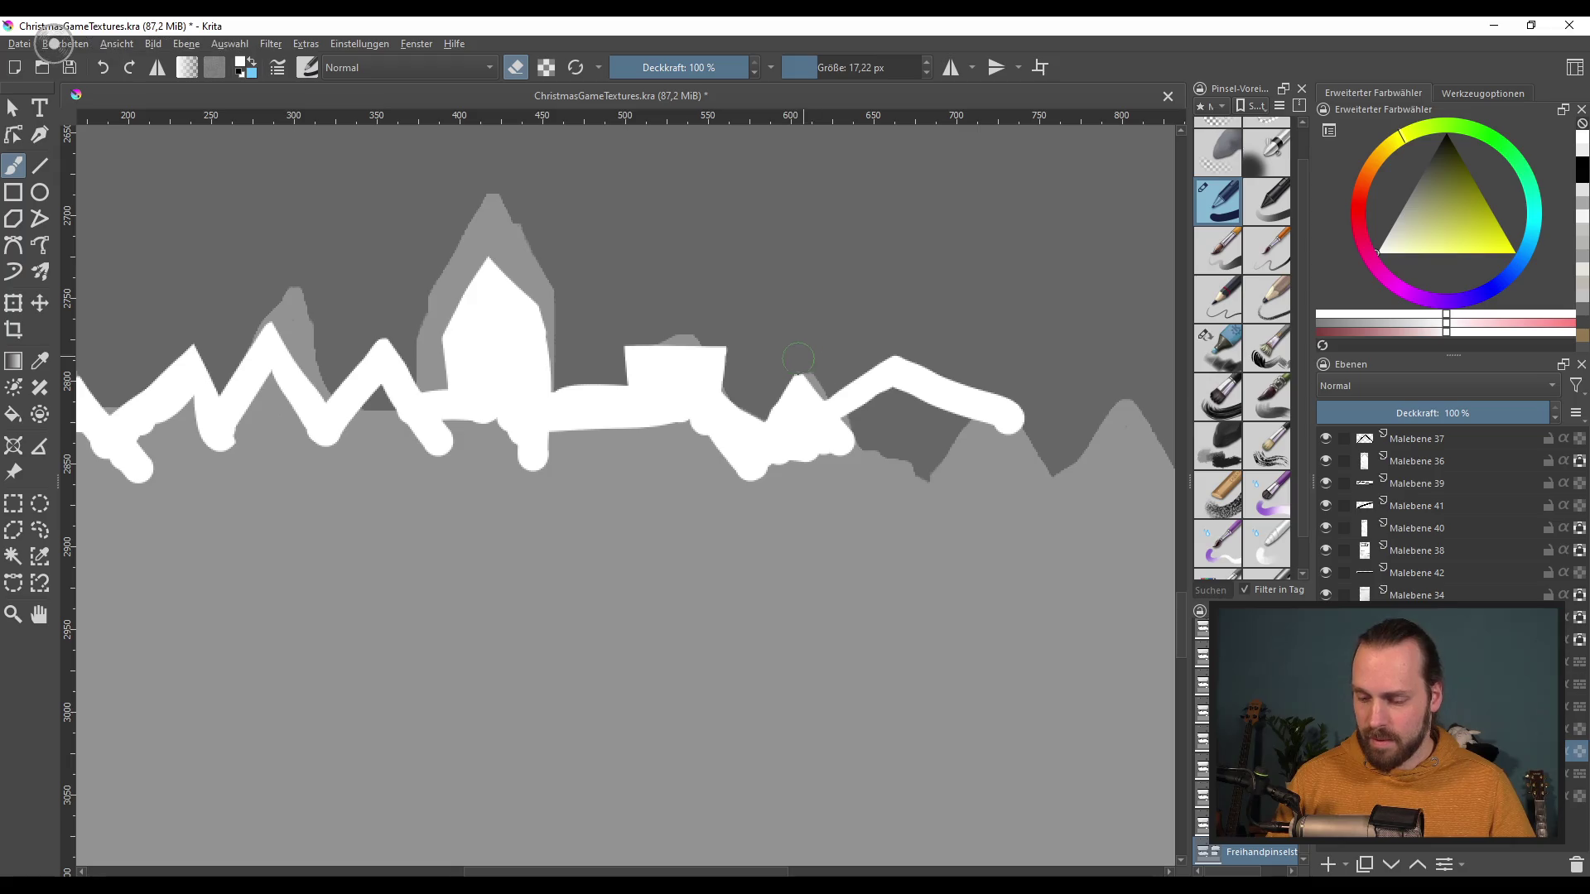
drag(927, 537, 751, 482)
mouse_move(832, 364)
mouse_down()
mouse_move(867, 337)
mouse_move(1020, 389)
mouse_up()
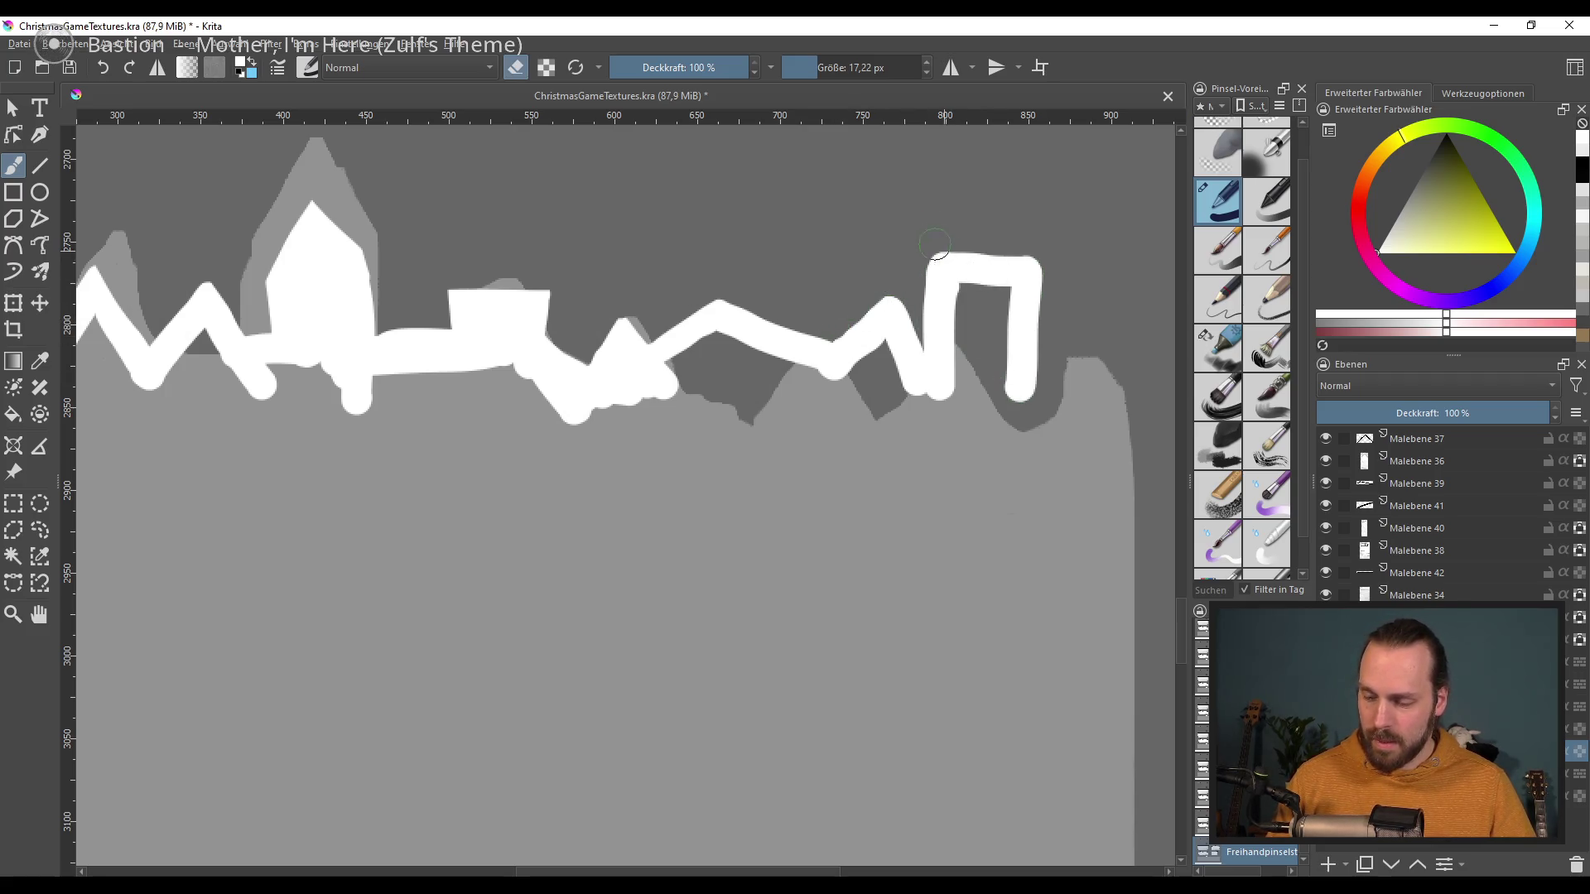
drag(1029, 249, 974, 253)
key(e)
drag(1089, 274, 893, 261)
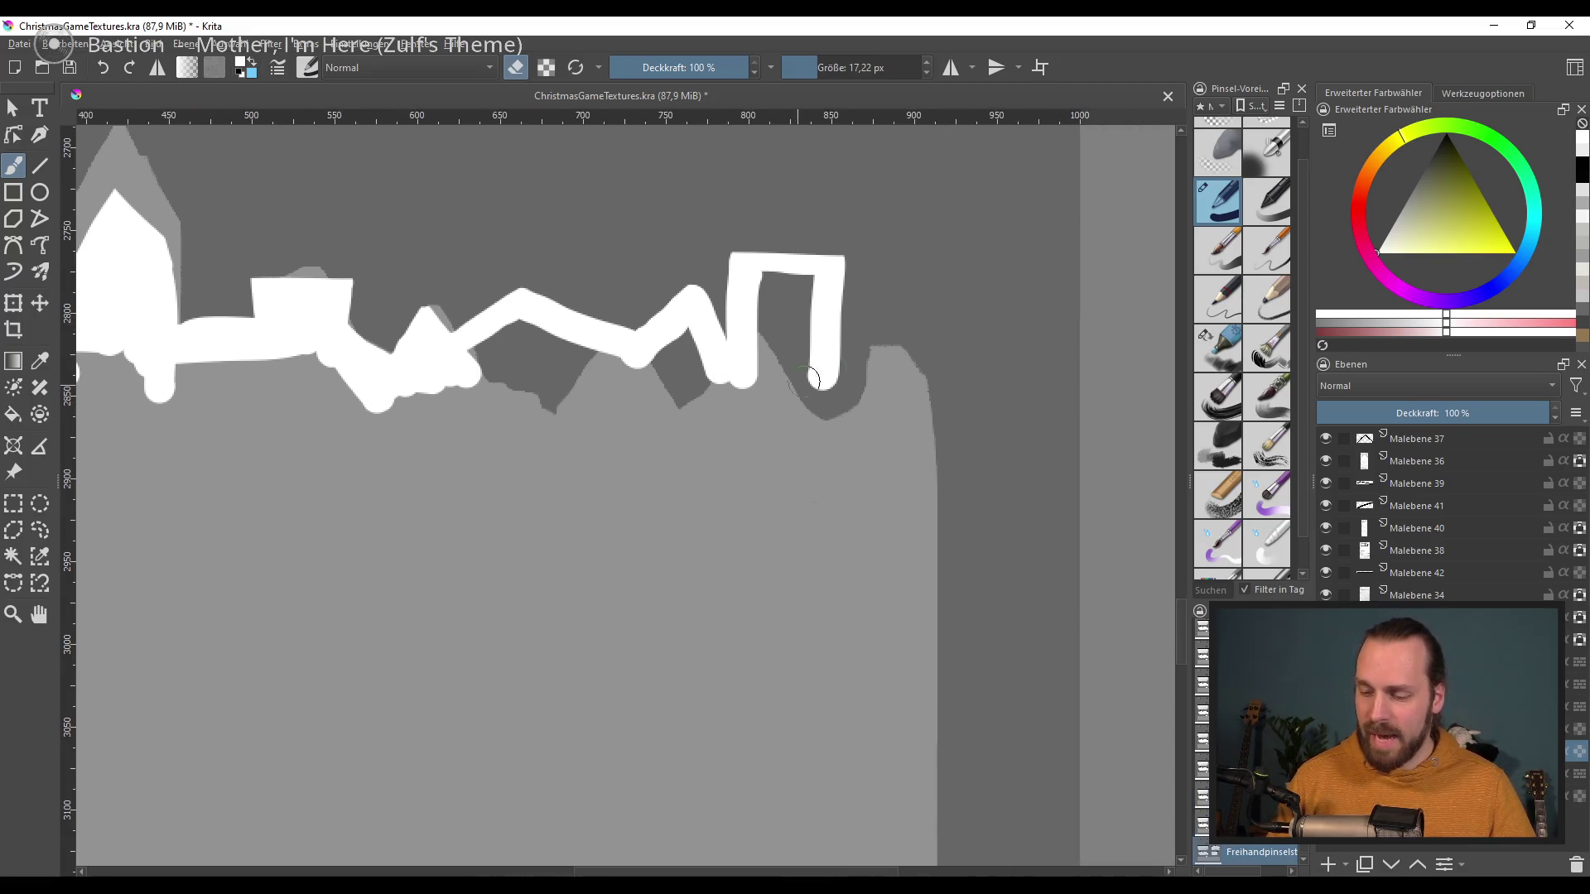
key(ctrl+z)
key(e)
mouse_move(832, 348)
mouse_down()
mouse_move(867, 347)
mouse_move(919, 490)
mouse_up()
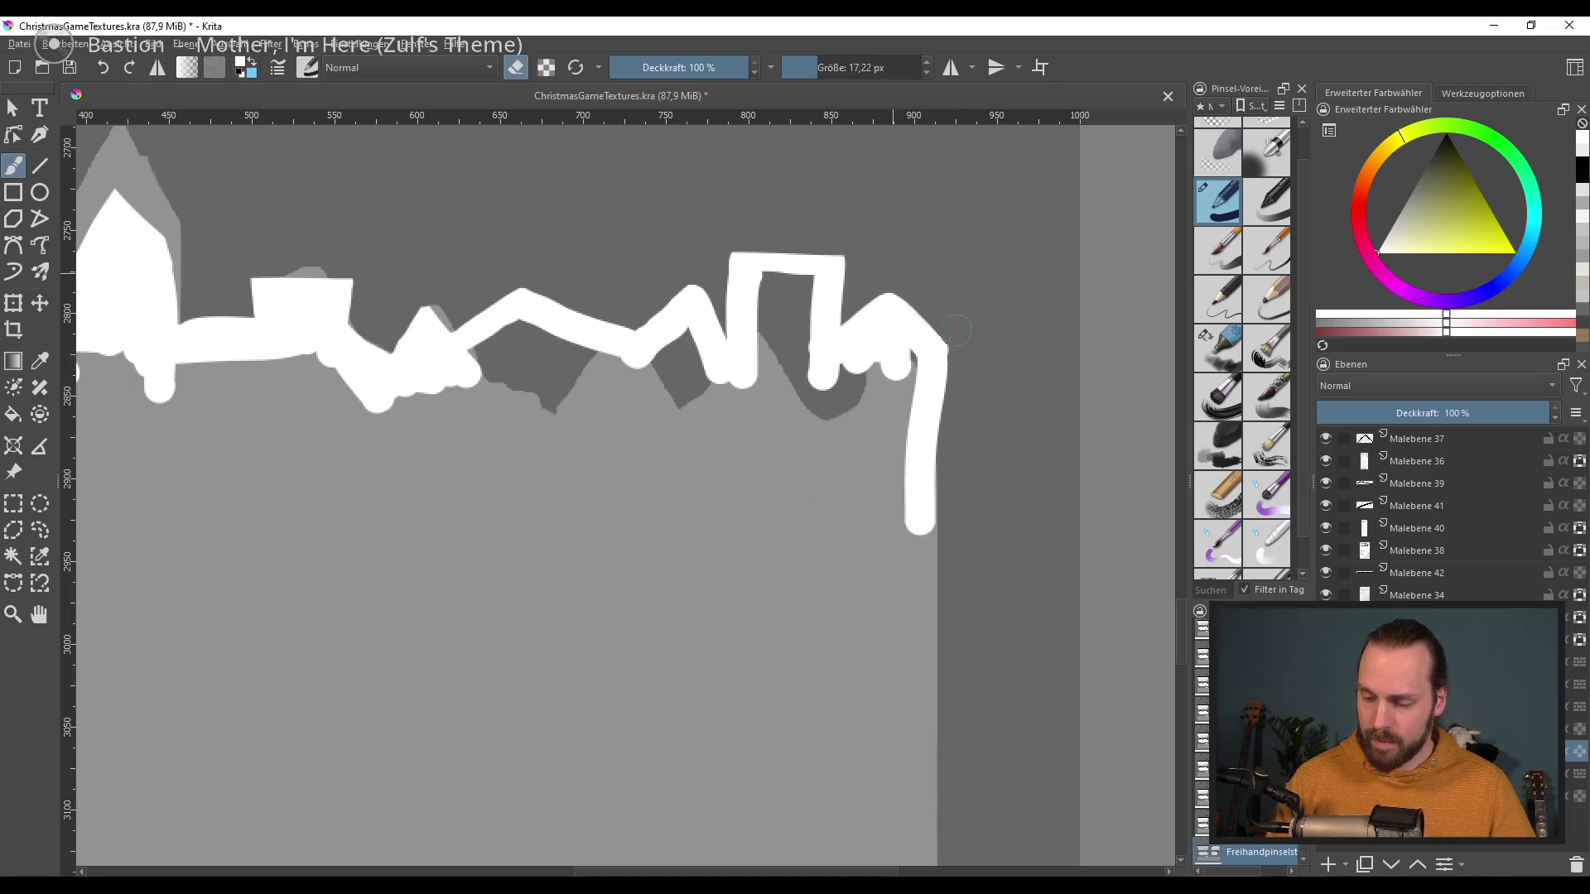
key(1)
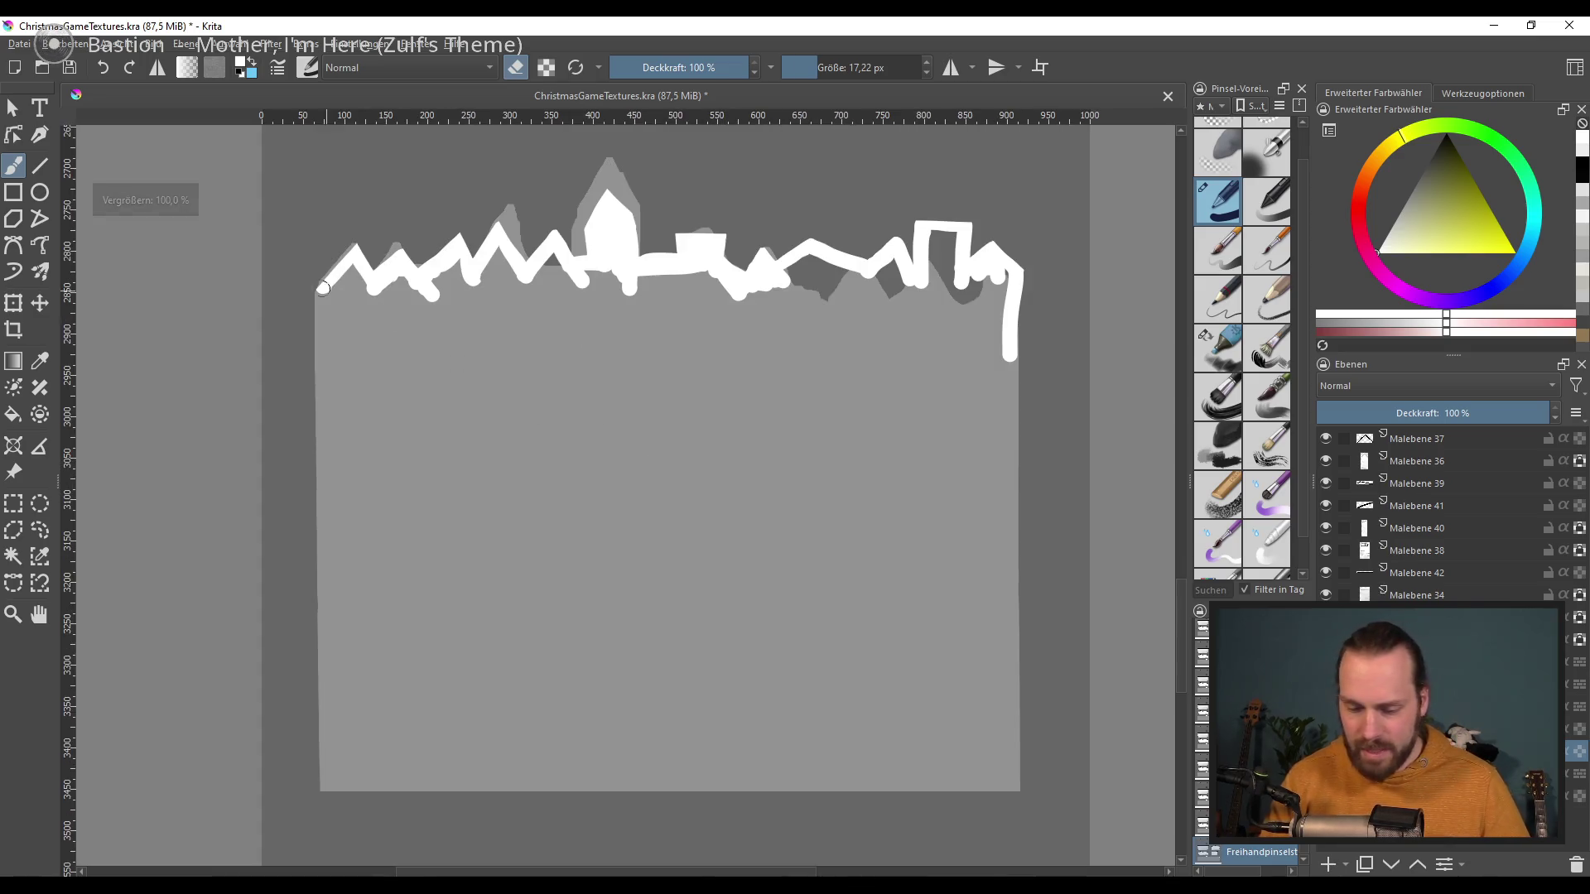
key(ctrl+z)
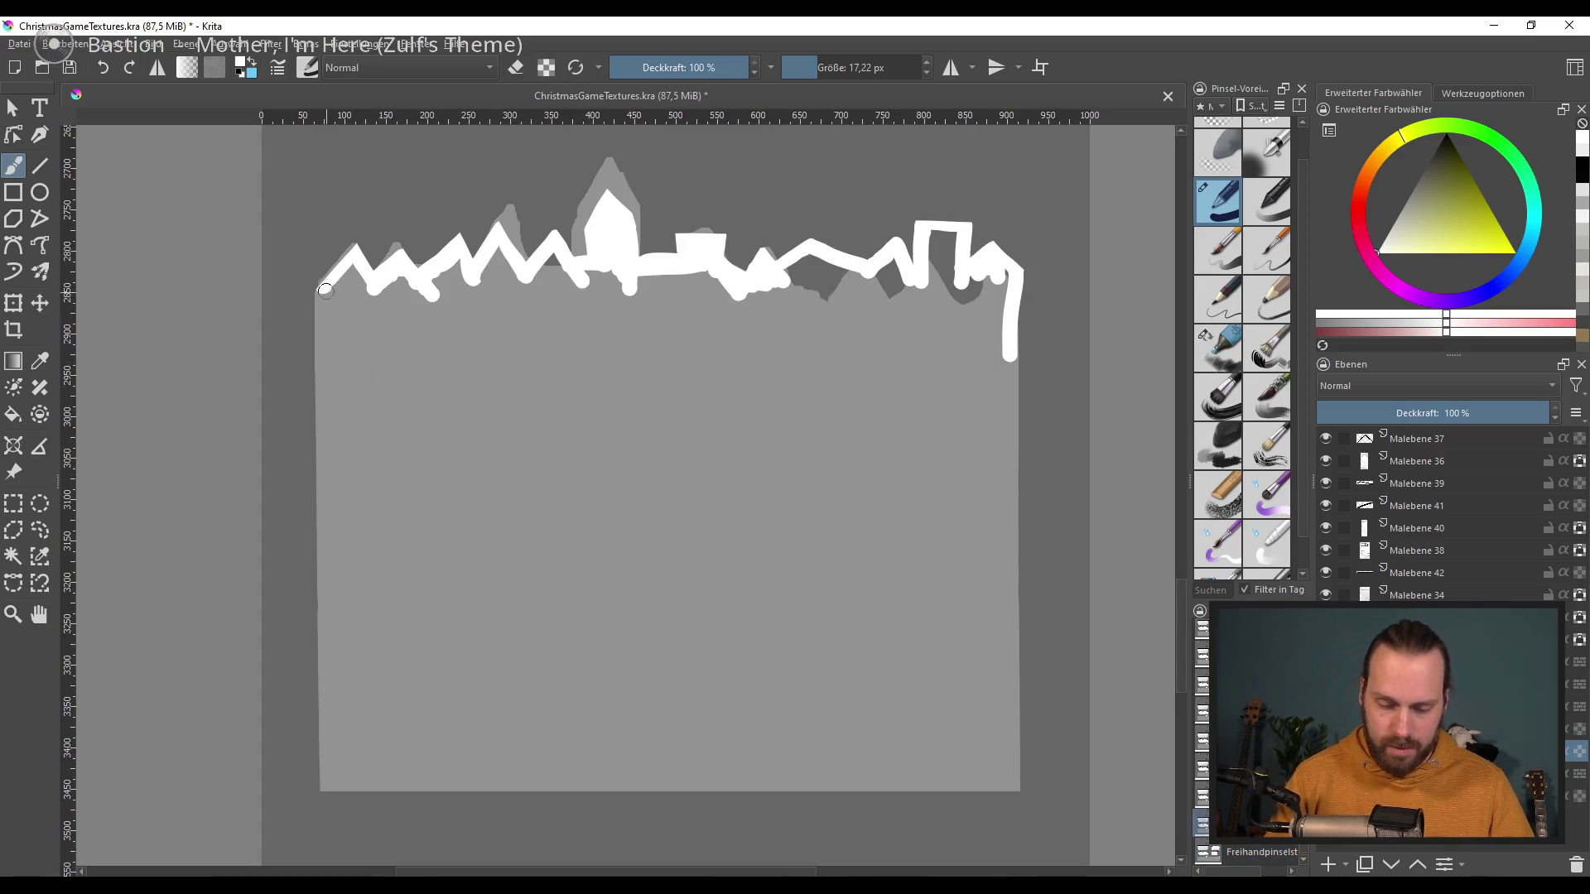
Step: Paint white strokes along the panel's left wall, right wall and bottom edge
drag(325, 291, 328, 499)
drag(333, 302, 341, 749)
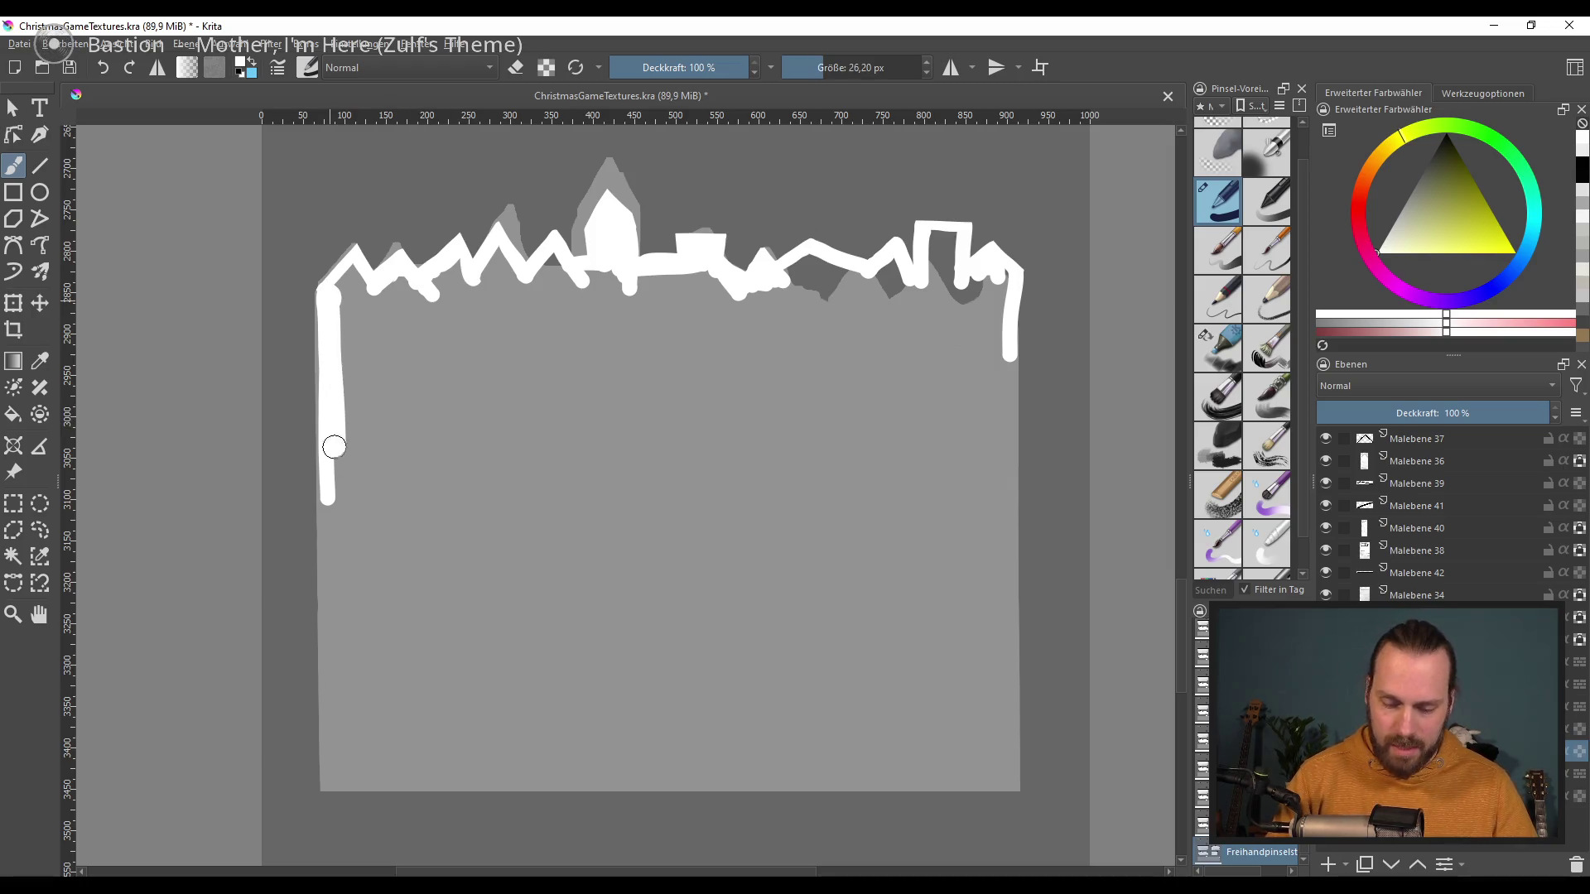
key(ctrl+z)
mouse_move(327, 302)
mouse_down()
mouse_move(328, 724)
mouse_move(815, 704)
mouse_up()
drag(1012, 289, 1005, 750)
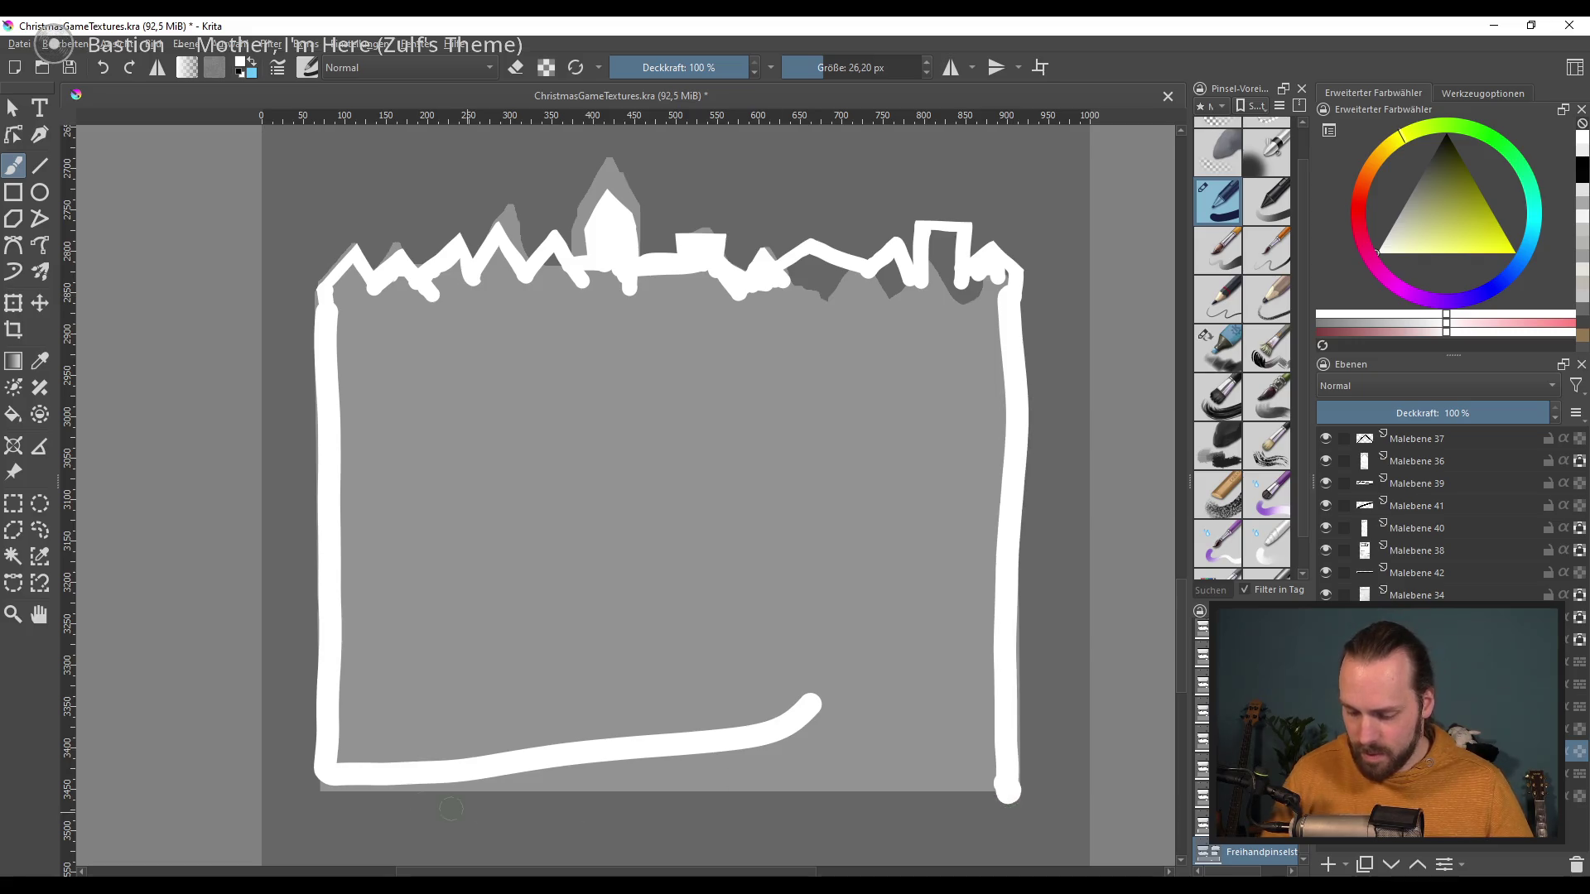
drag(339, 793, 1002, 791)
Step: Fill the panel interior with thick white strokes
drag(662, 662, 838, 659)
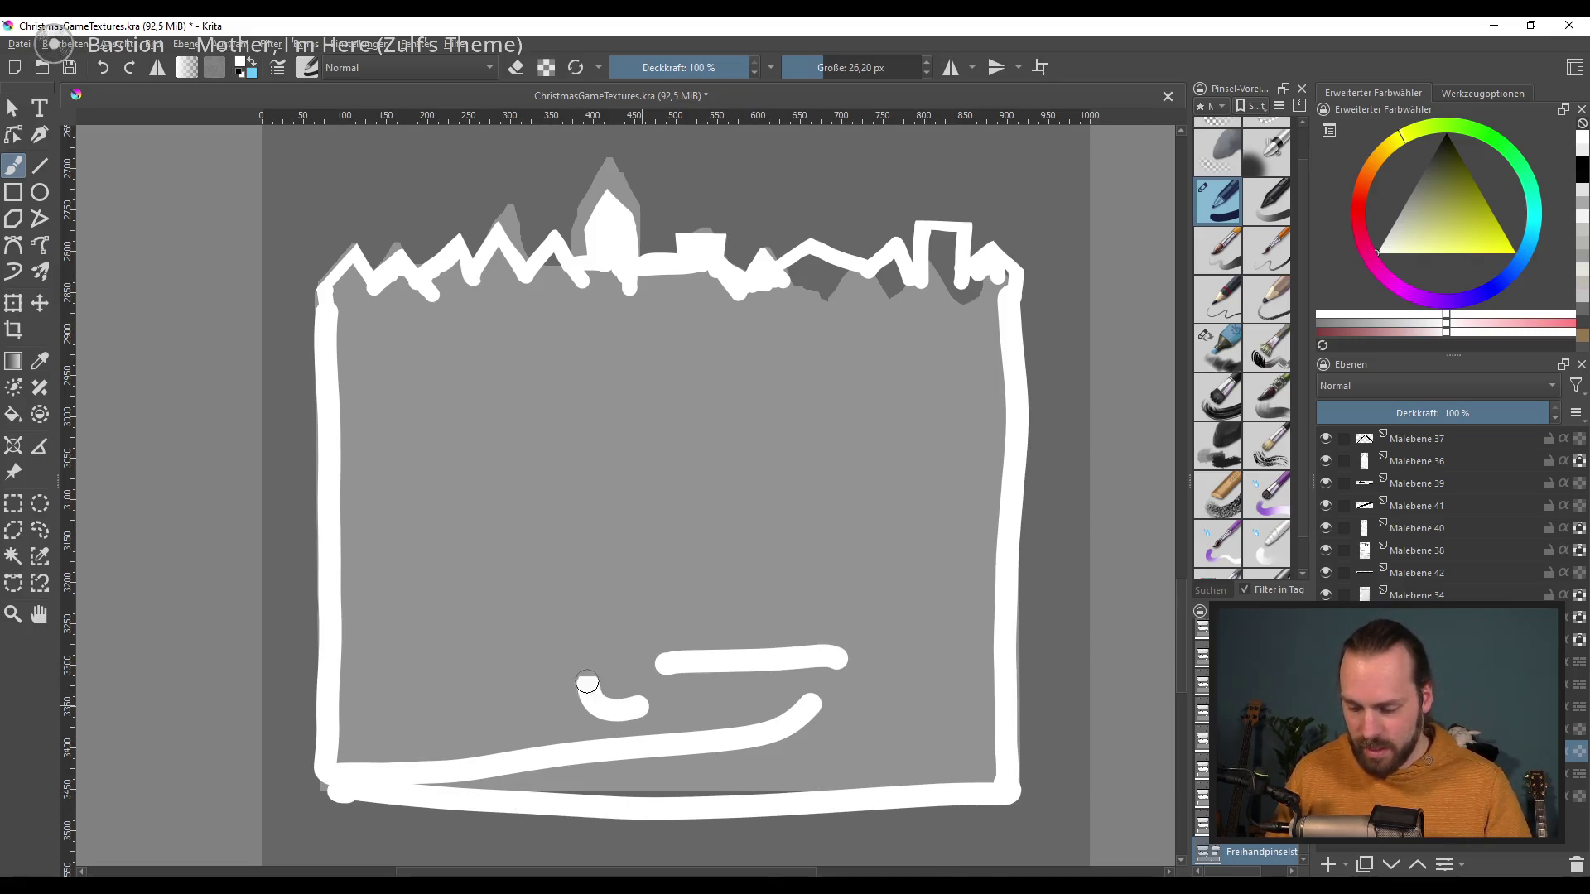
drag(641, 708, 592, 617)
mouse_move(572, 405)
mouse_down()
mouse_move(549, 301)
mouse_move(495, 288)
mouse_move(366, 701)
mouse_move(764, 728)
mouse_move(728, 752)
mouse_up()
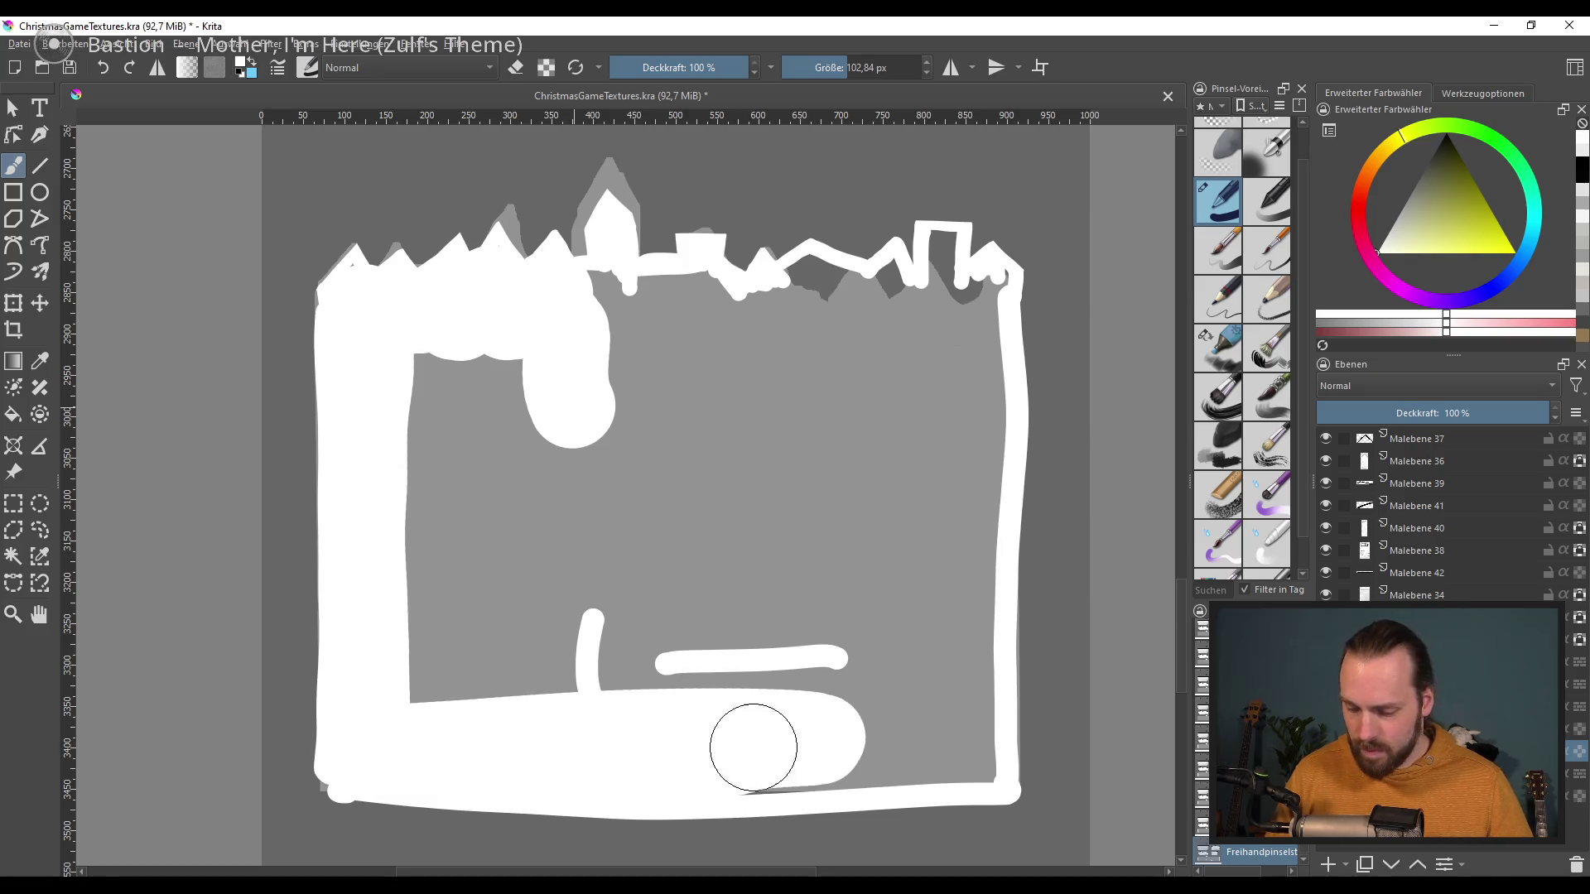
drag(815, 679, 840, 497)
mouse_move(977, 312)
mouse_down()
mouse_move(980, 603)
mouse_move(876, 756)
mouse_move(940, 709)
mouse_move(795, 646)
mouse_move(869, 476)
mouse_move(539, 472)
mouse_move(455, 419)
mouse_move(568, 472)
mouse_move(641, 555)
mouse_move(709, 372)
mouse_move(916, 345)
mouse_move(663, 331)
mouse_move(646, 311)
mouse_up()
Step: Zoom in with a smaller brush and fill the gaps under the right rooftops white
scroll(720, 580, up, 3)
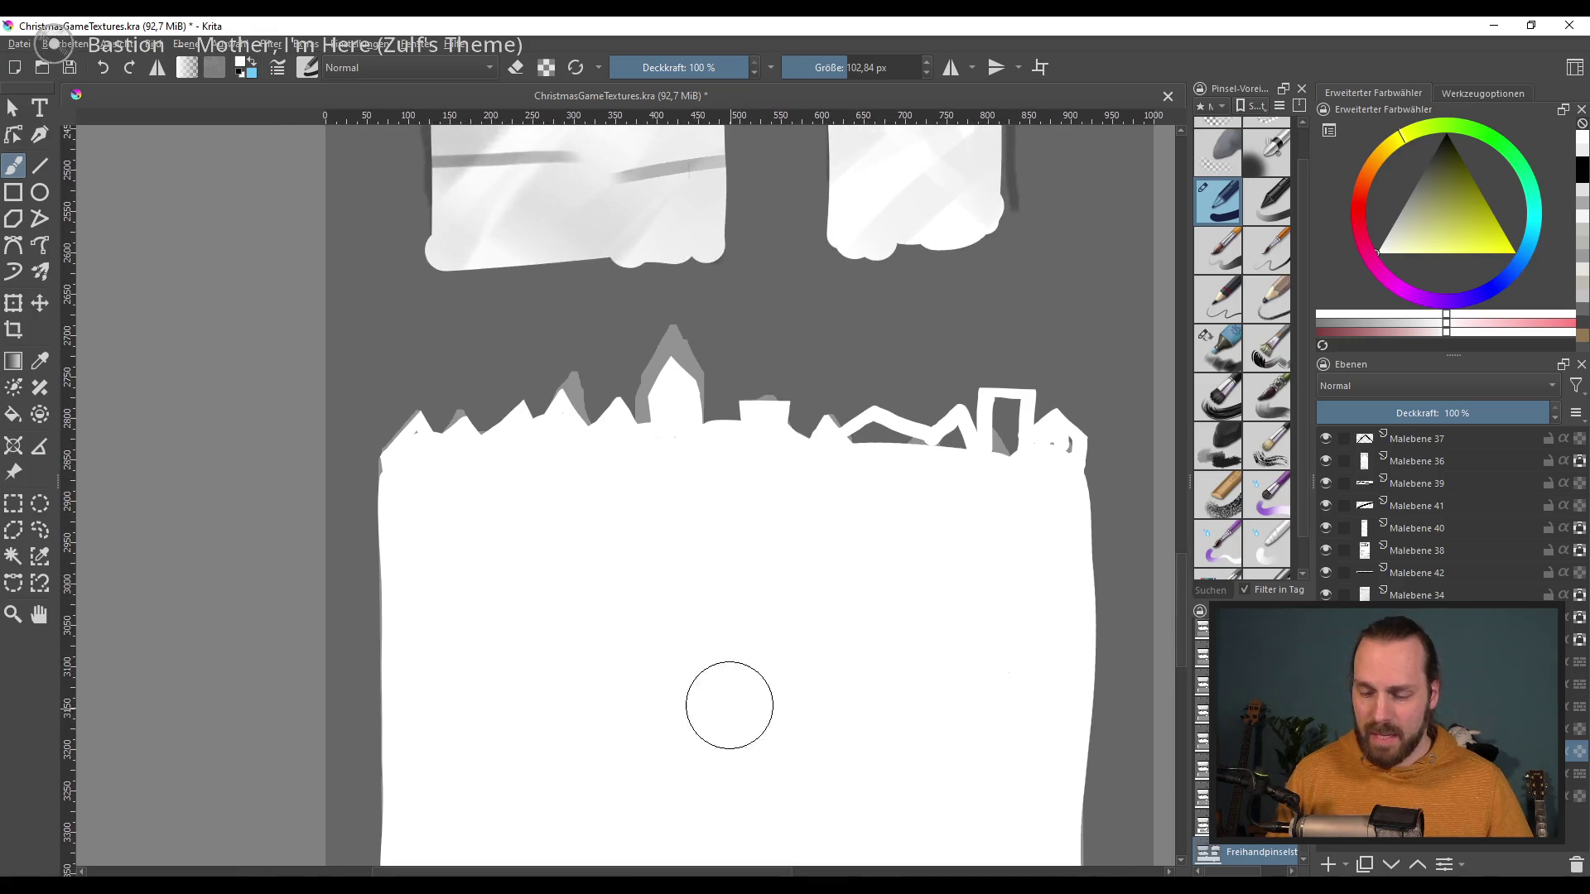
ctrl+scroll(662, 646, up, 2)
shift+drag(456, 458, 467, 478)
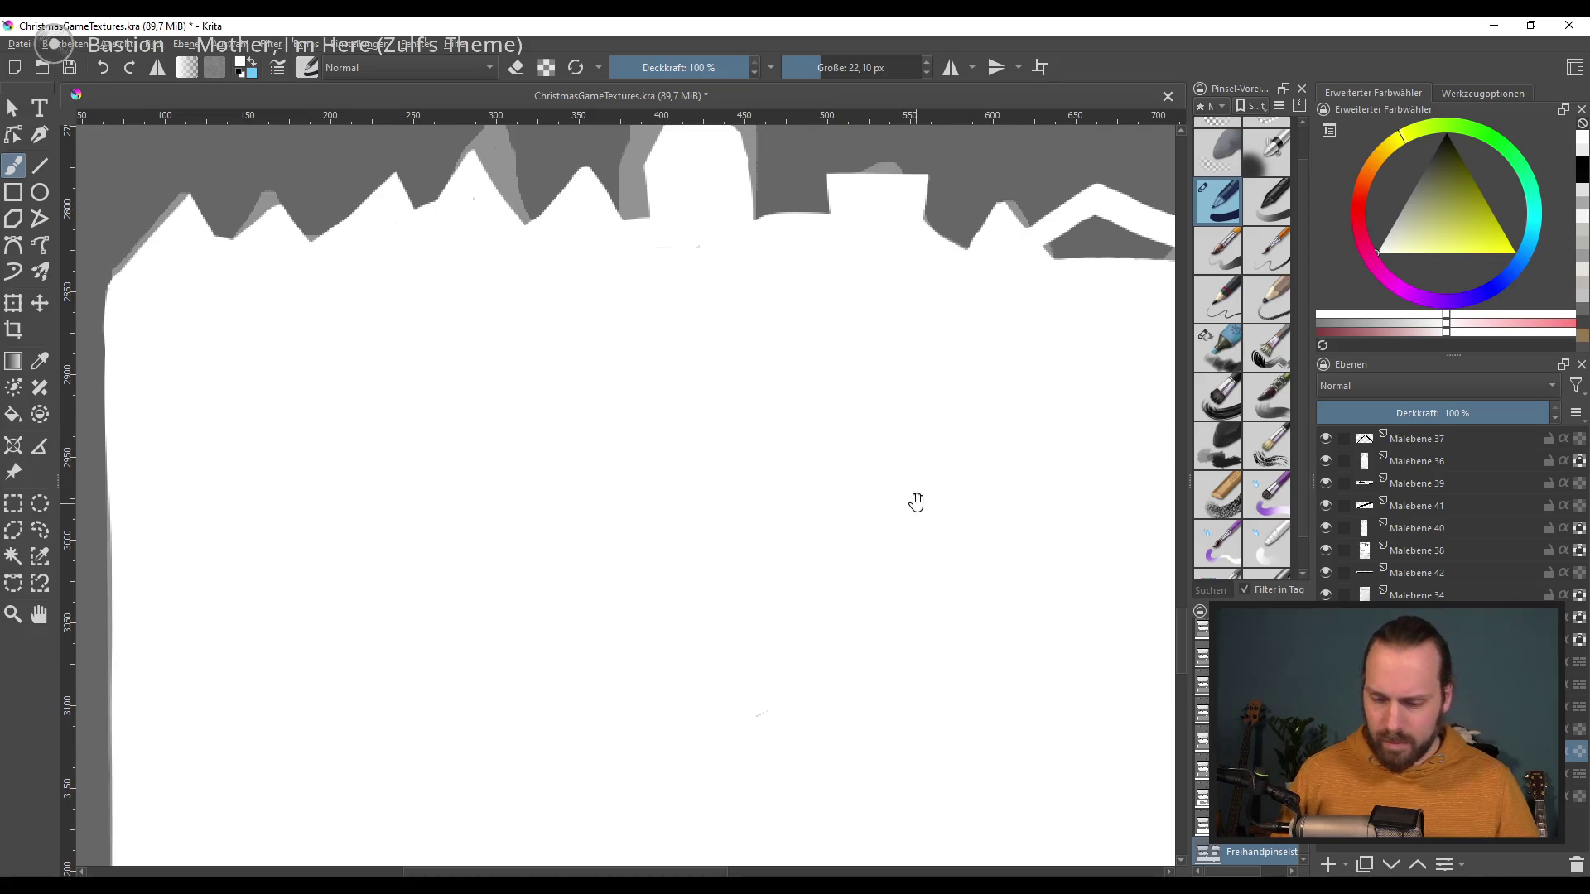
drag(908, 502, 797, 589)
drag(1059, 427, 646, 489)
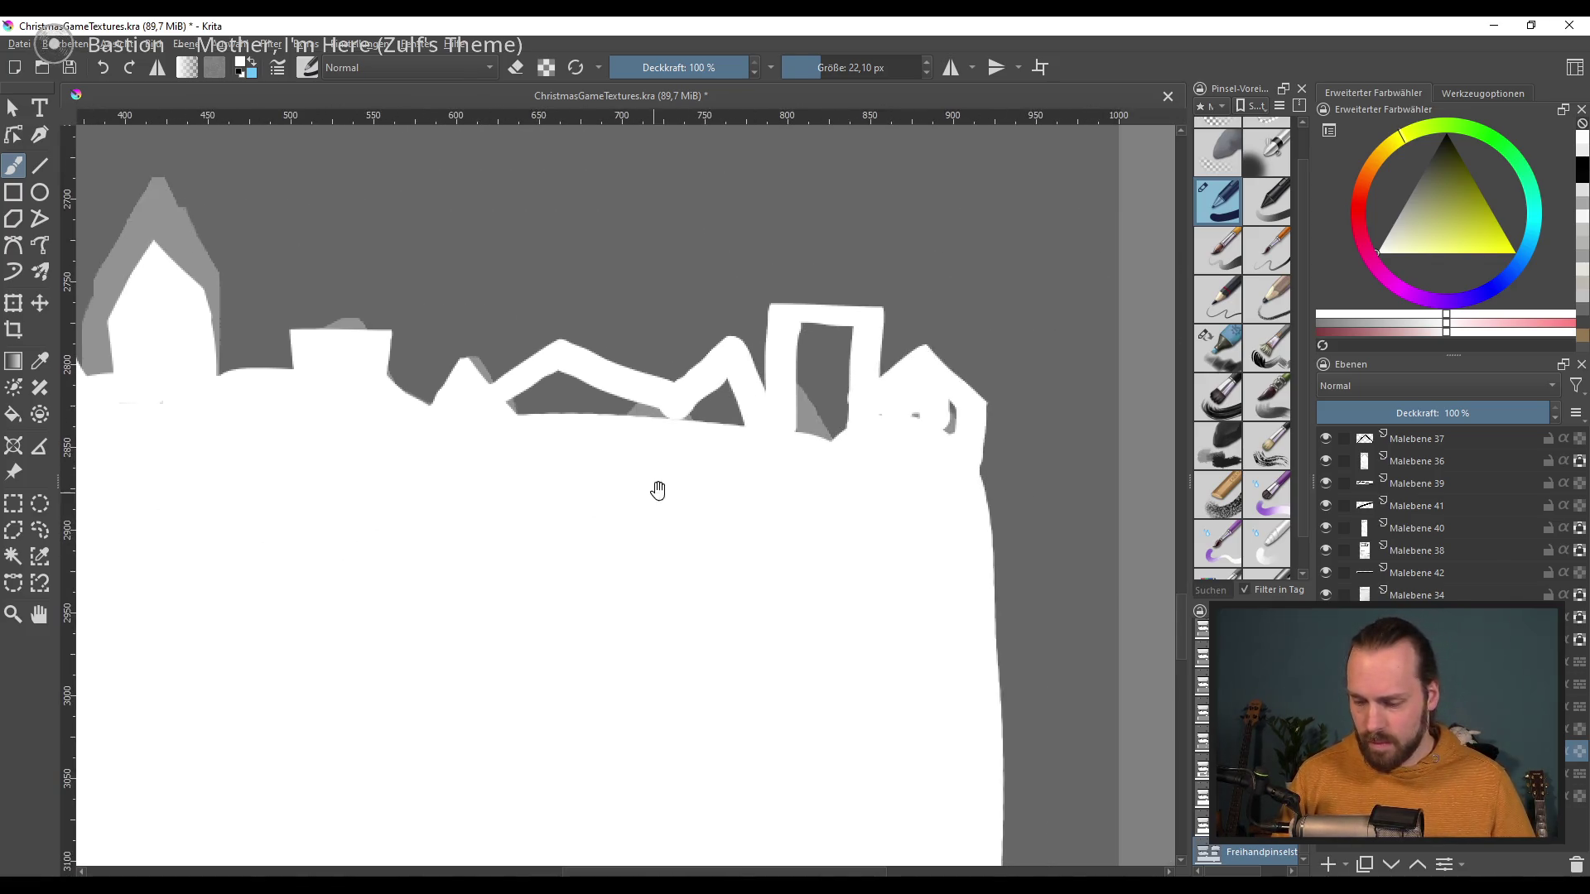
mouse_move(613, 401)
mouse_down()
mouse_move(632, 420)
mouse_move(836, 346)
mouse_up()
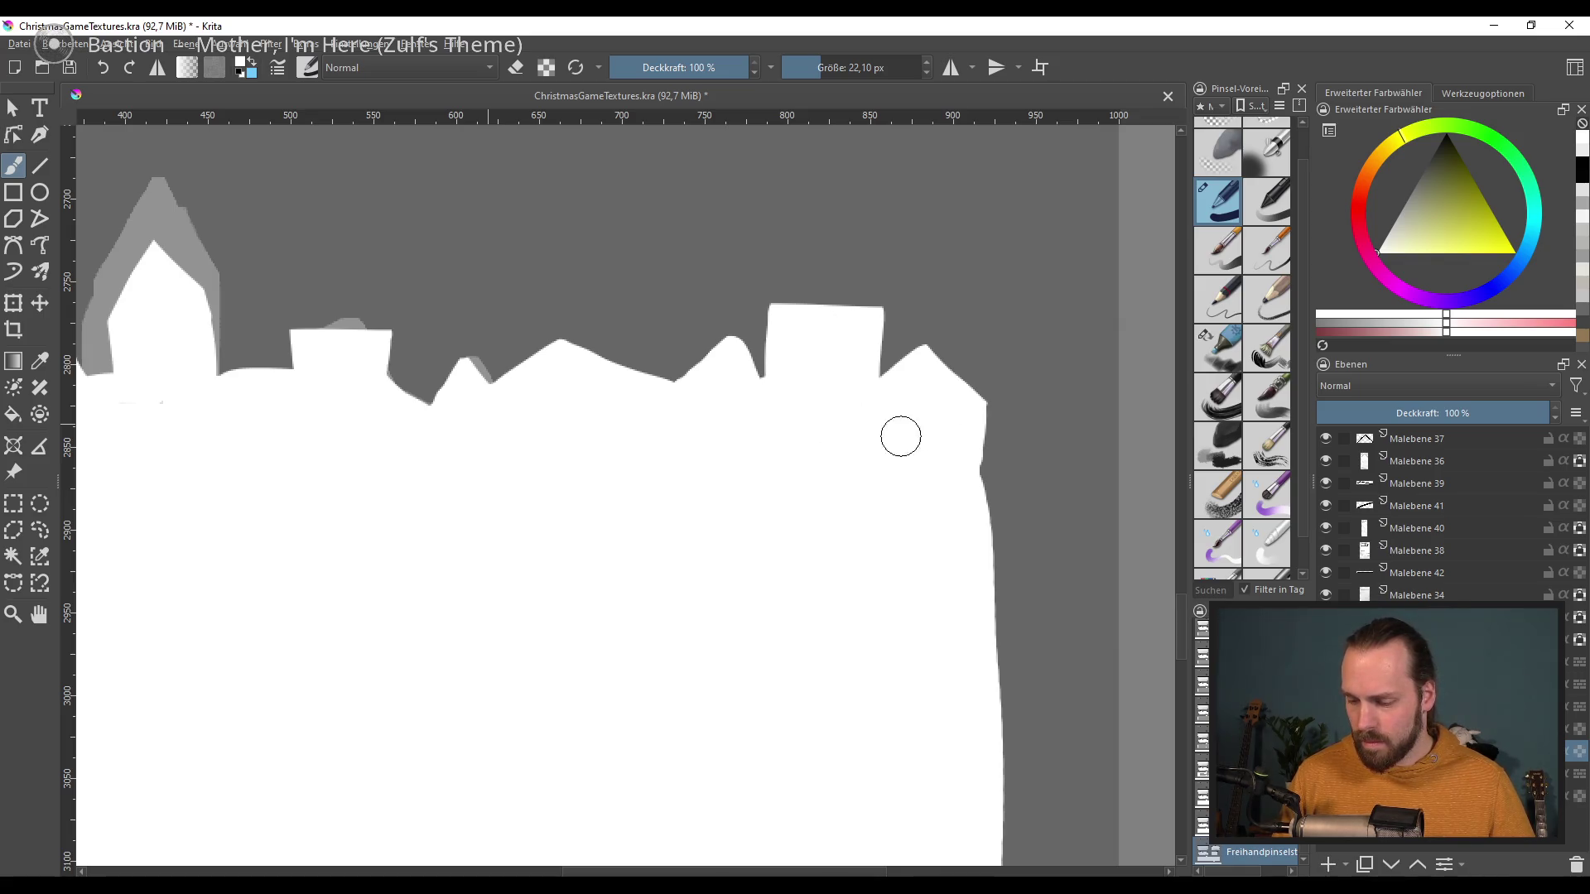
scroll(561, 465, down, 1)
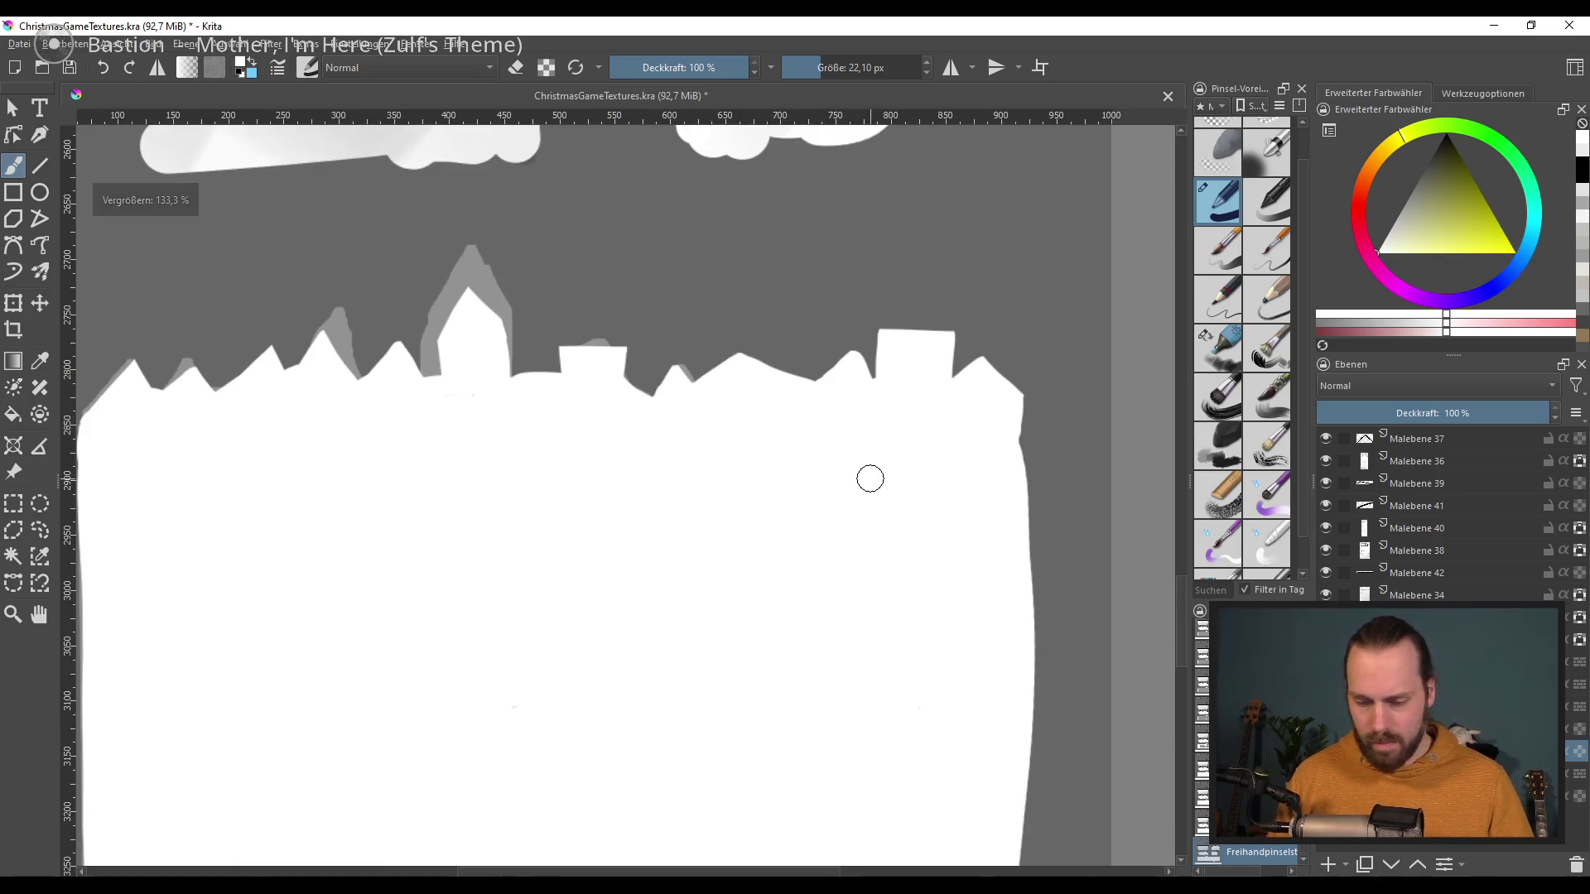
Step: Zoom out to review the whole texture sheet
drag(880, 607, 979, 561)
scroll(979, 560, down, 1)
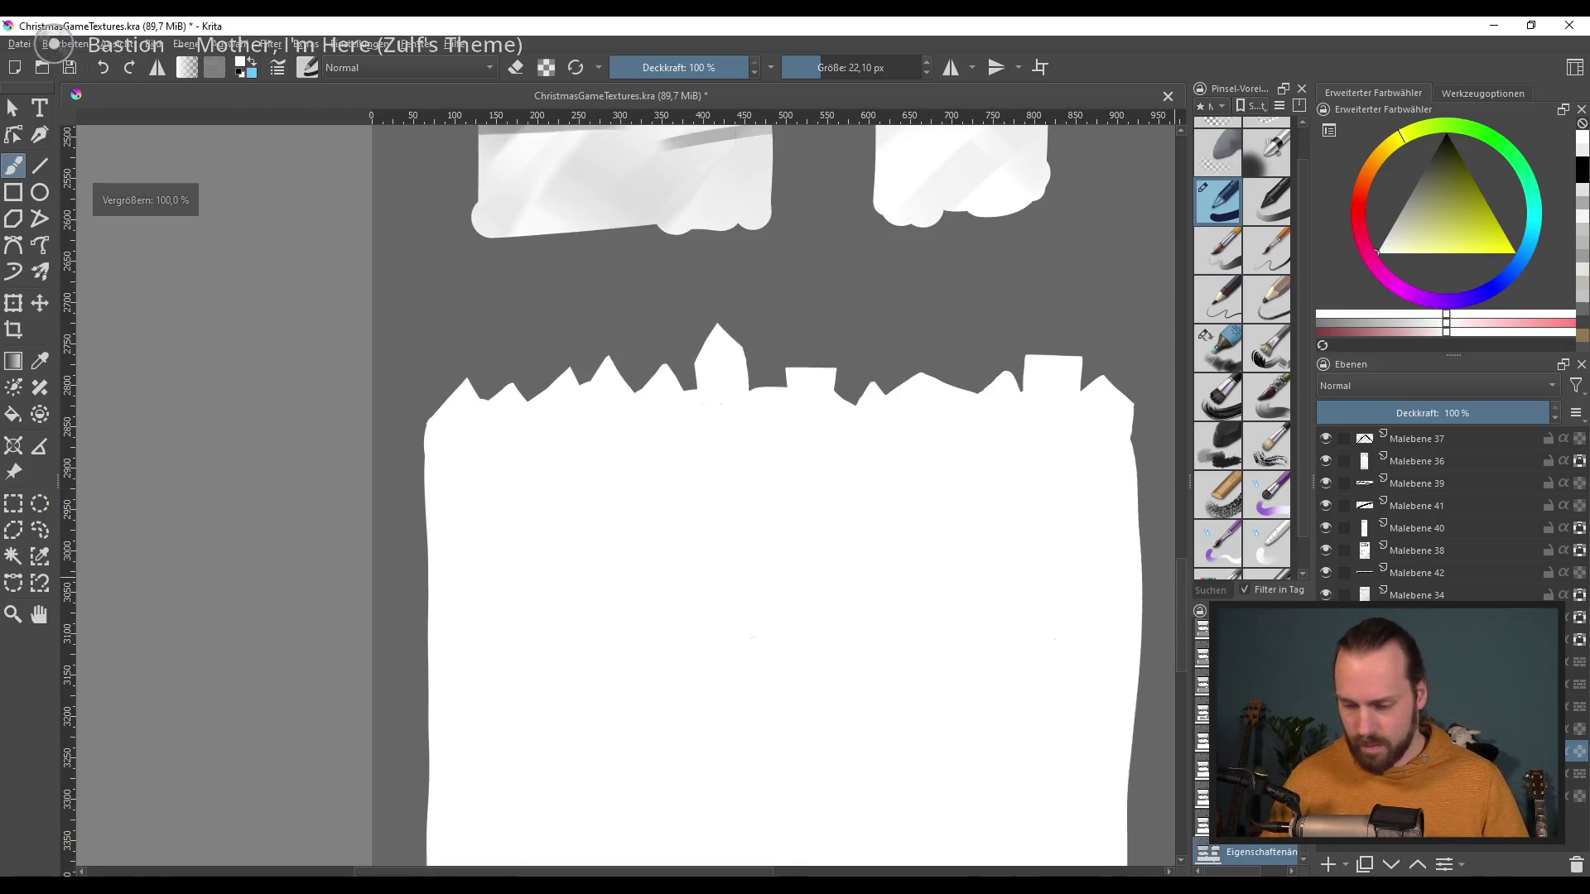
scroll(844, 724, down, 1)
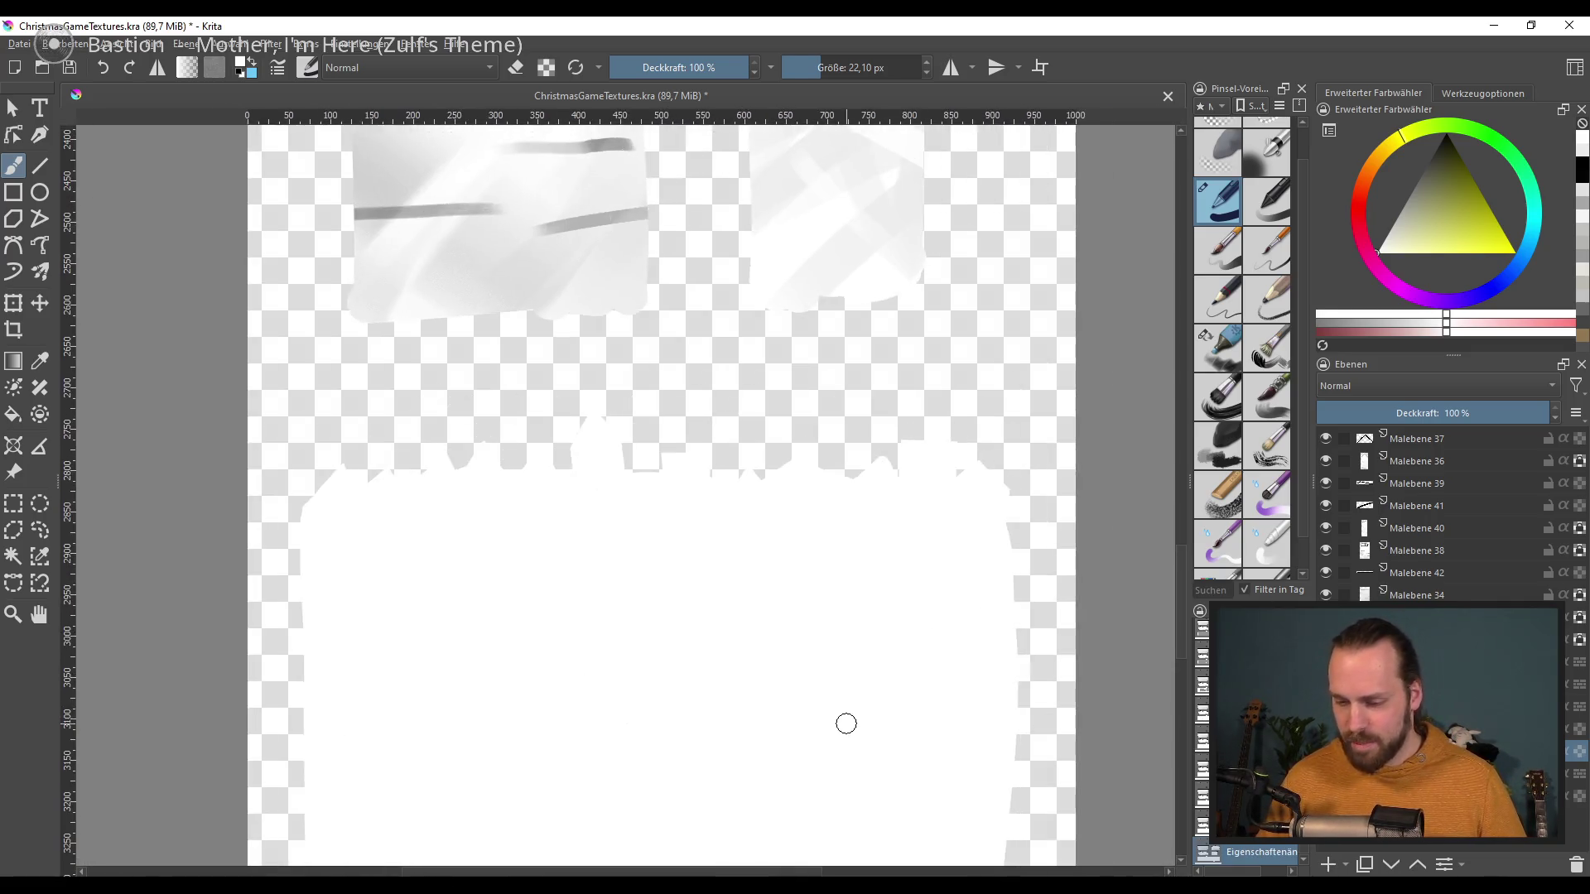
scroll(909, 662, down, 1)
scroll(909, 662, down, 1)
scroll(844, 602, down, 1)
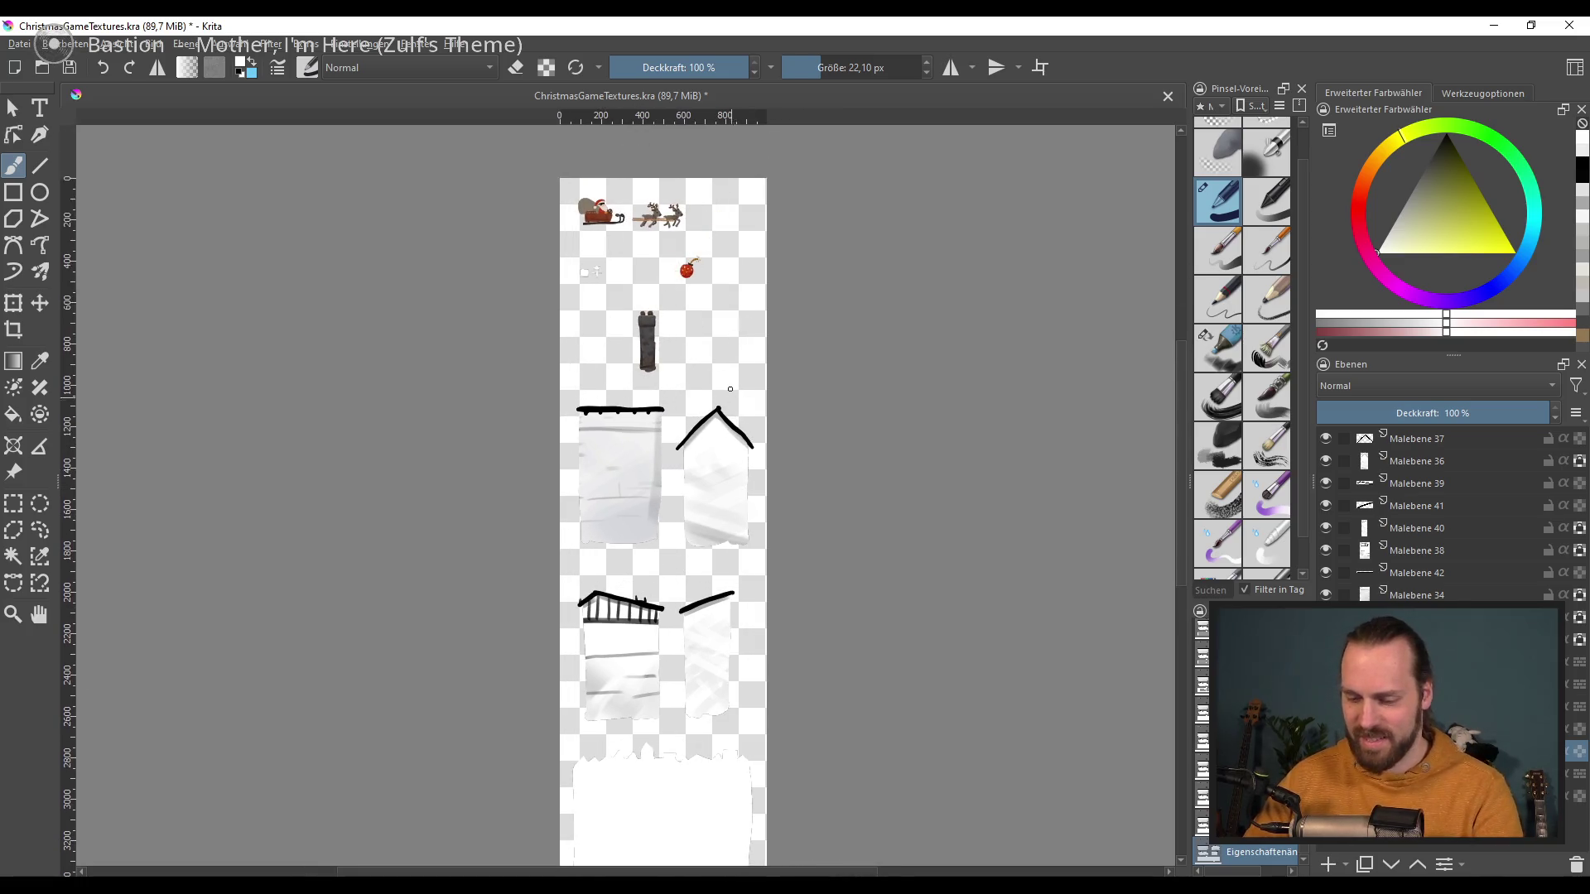
scroll(634, 301, up, 2)
scroll(634, 301, up, 3)
scroll(784, 444, down, 1)
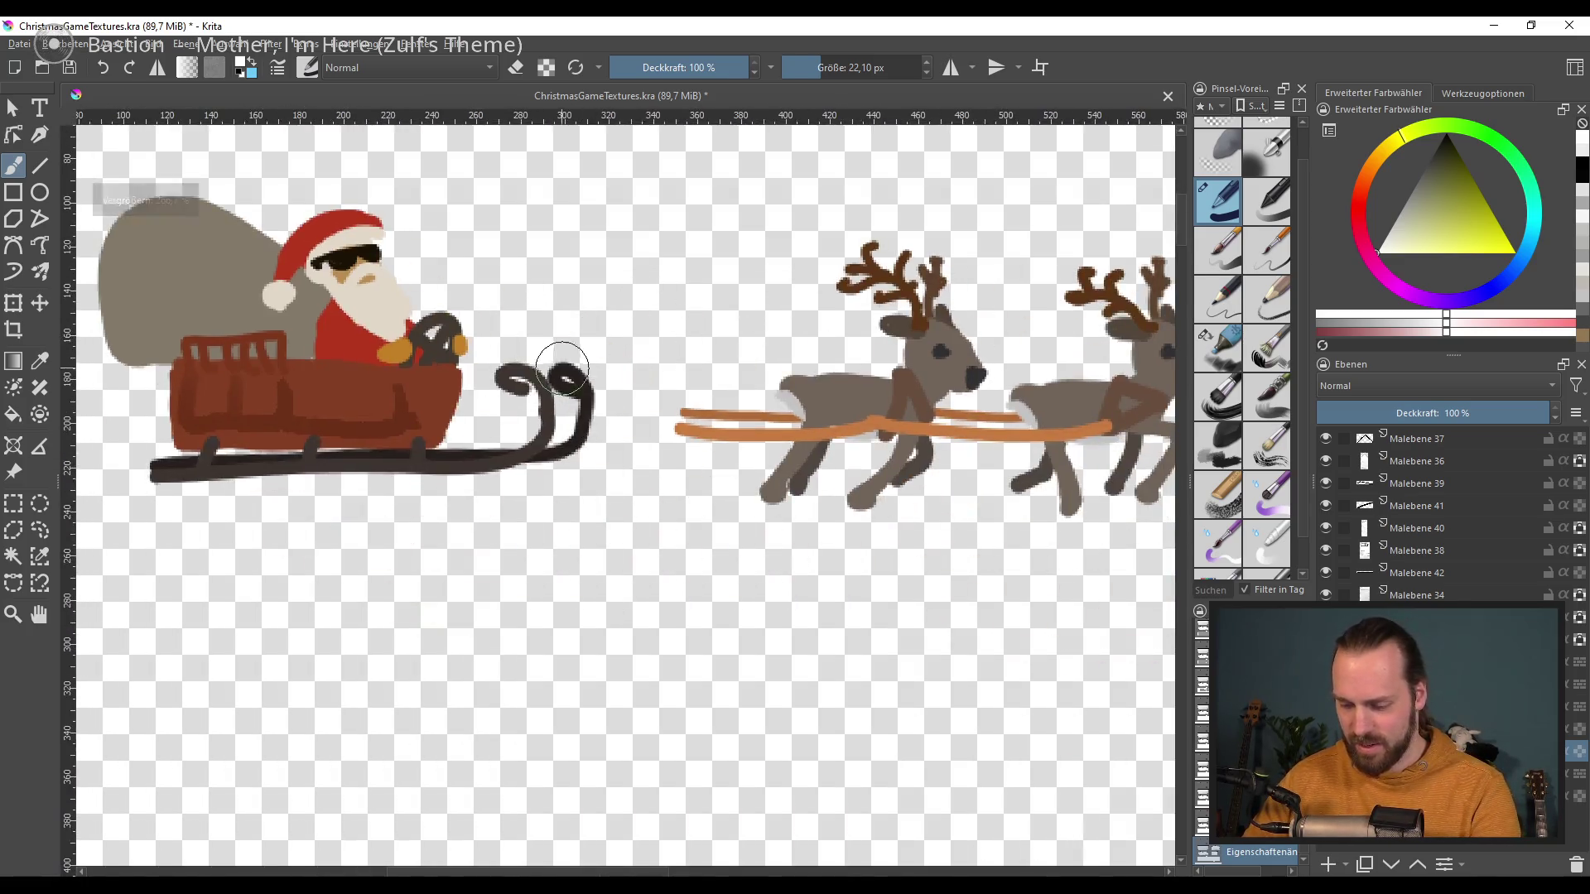
scroll(648, 335, down, 5)
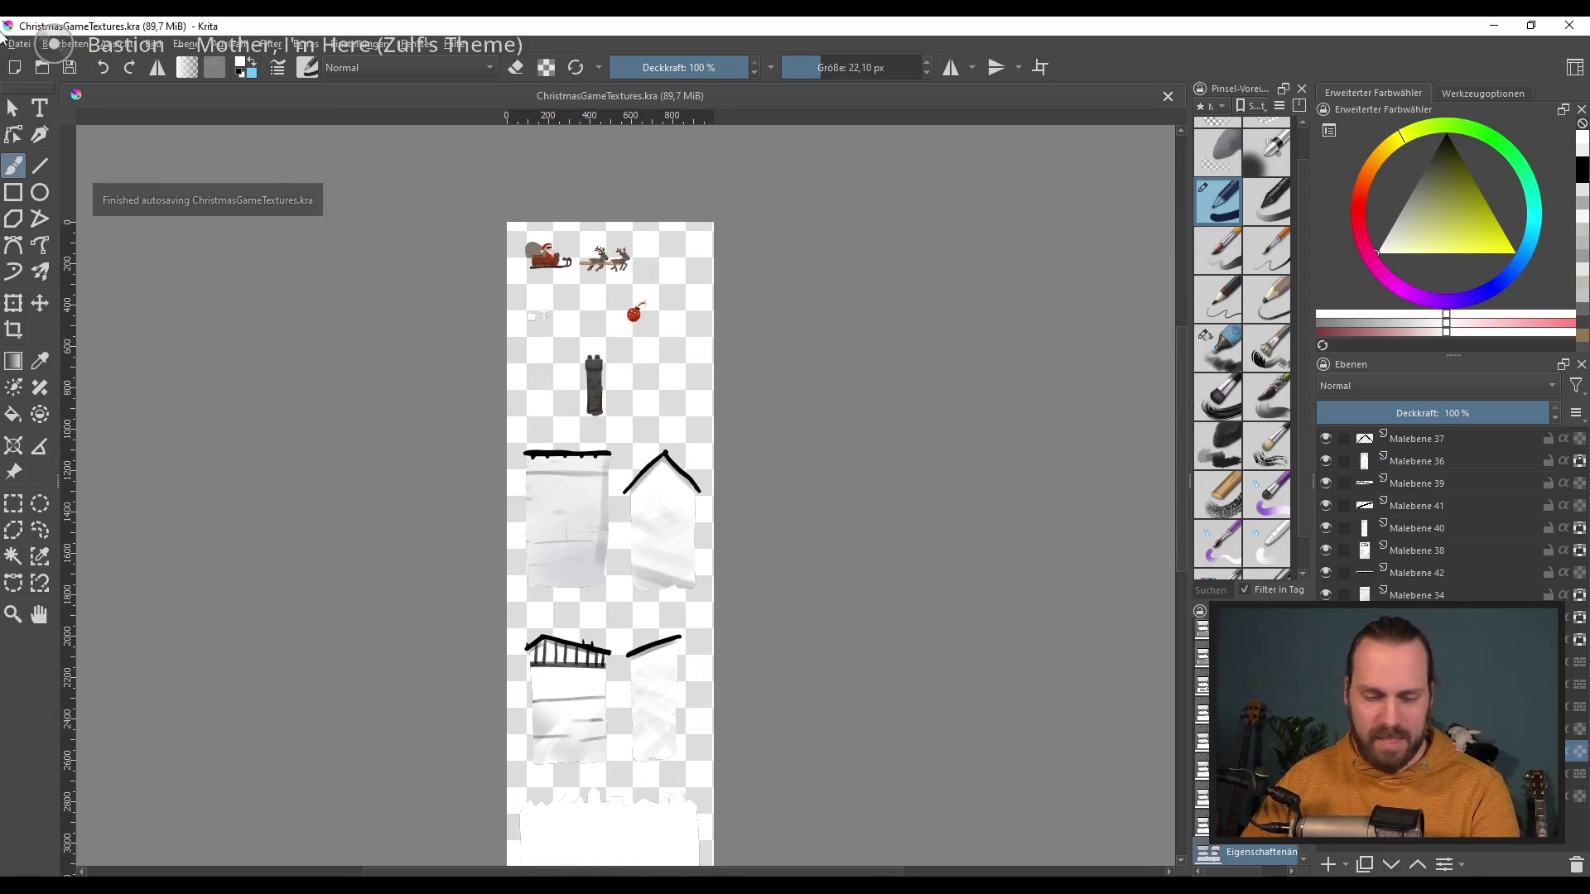
Step: Export the sheet as ChristmasGameTextures.png to Assets, overwriting the old file with default PNG options
click(28, 48)
click(113, 217)
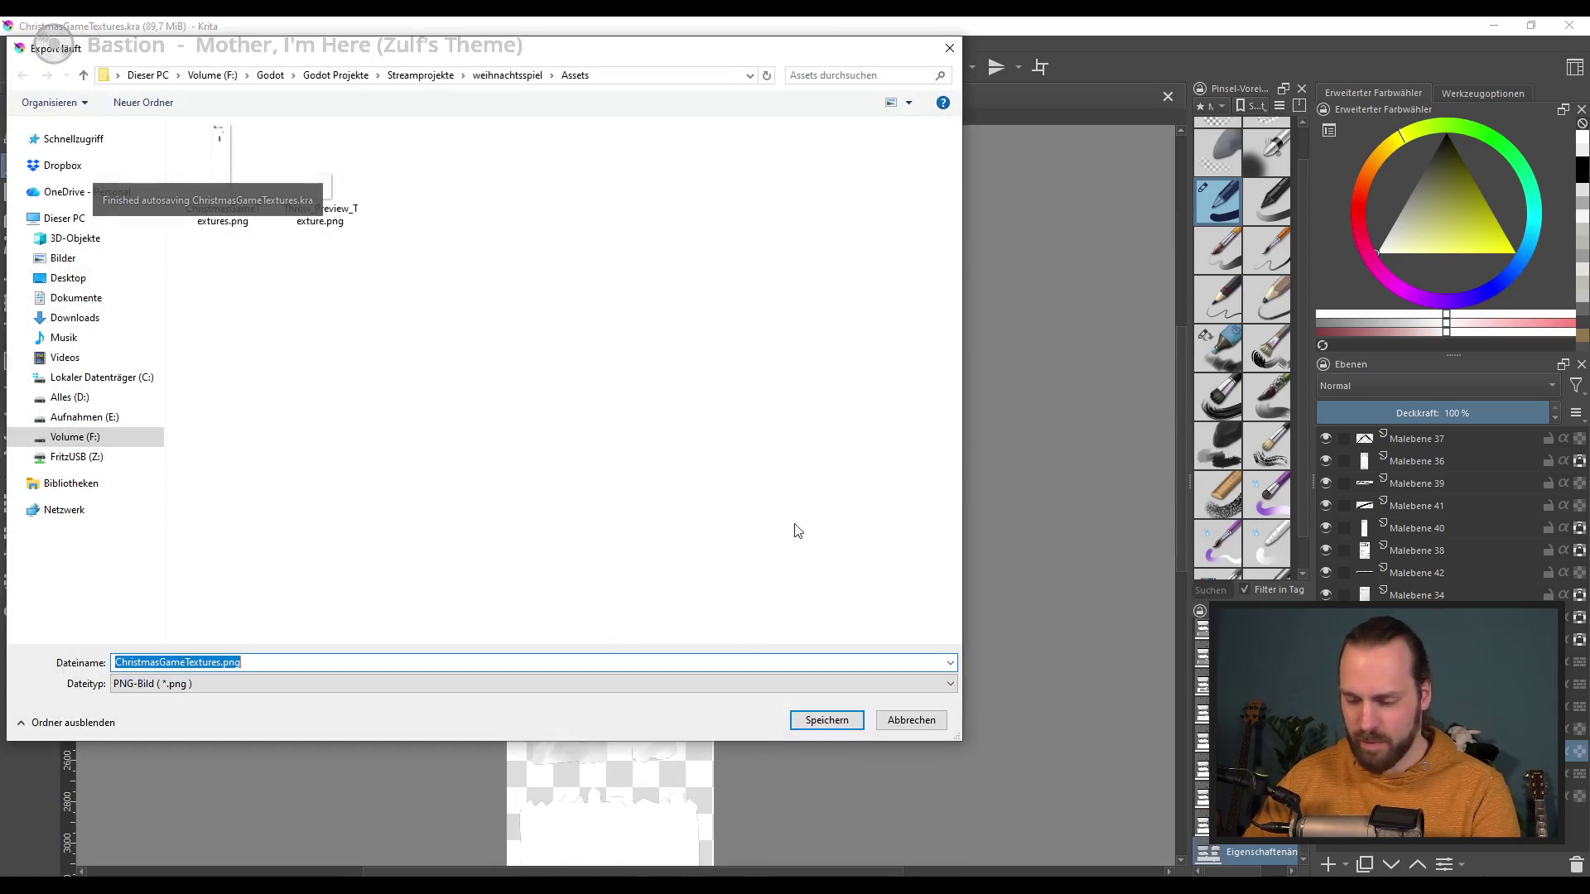
click(817, 728)
click(840, 454)
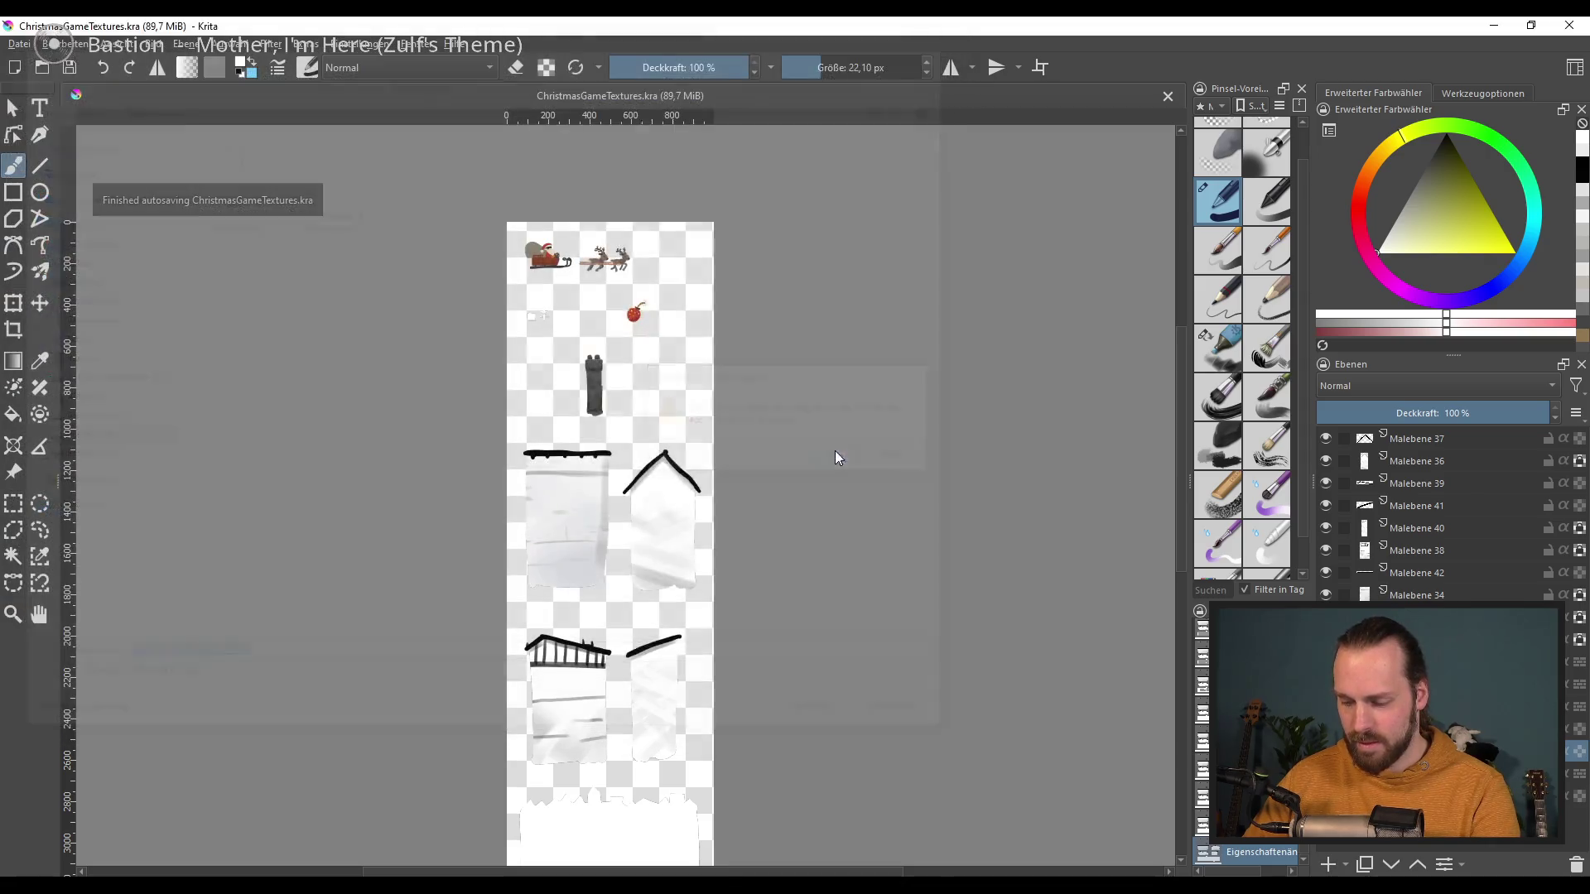
click(873, 642)
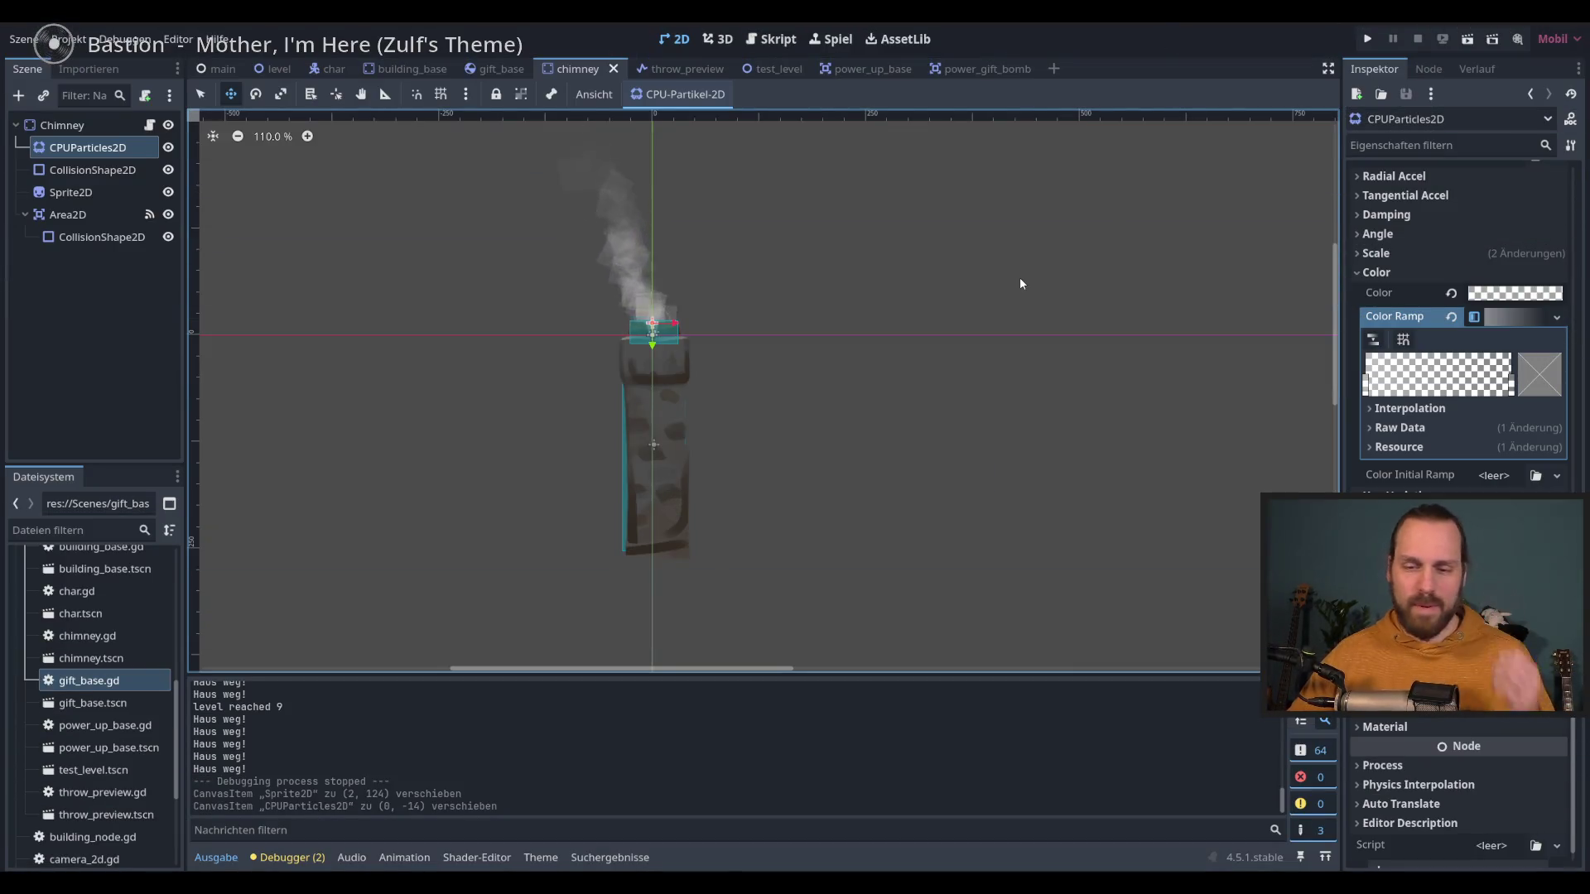
Step: Play-test a round throwing gifts at chimneys, then stop the game and open the main scene
key(F5)
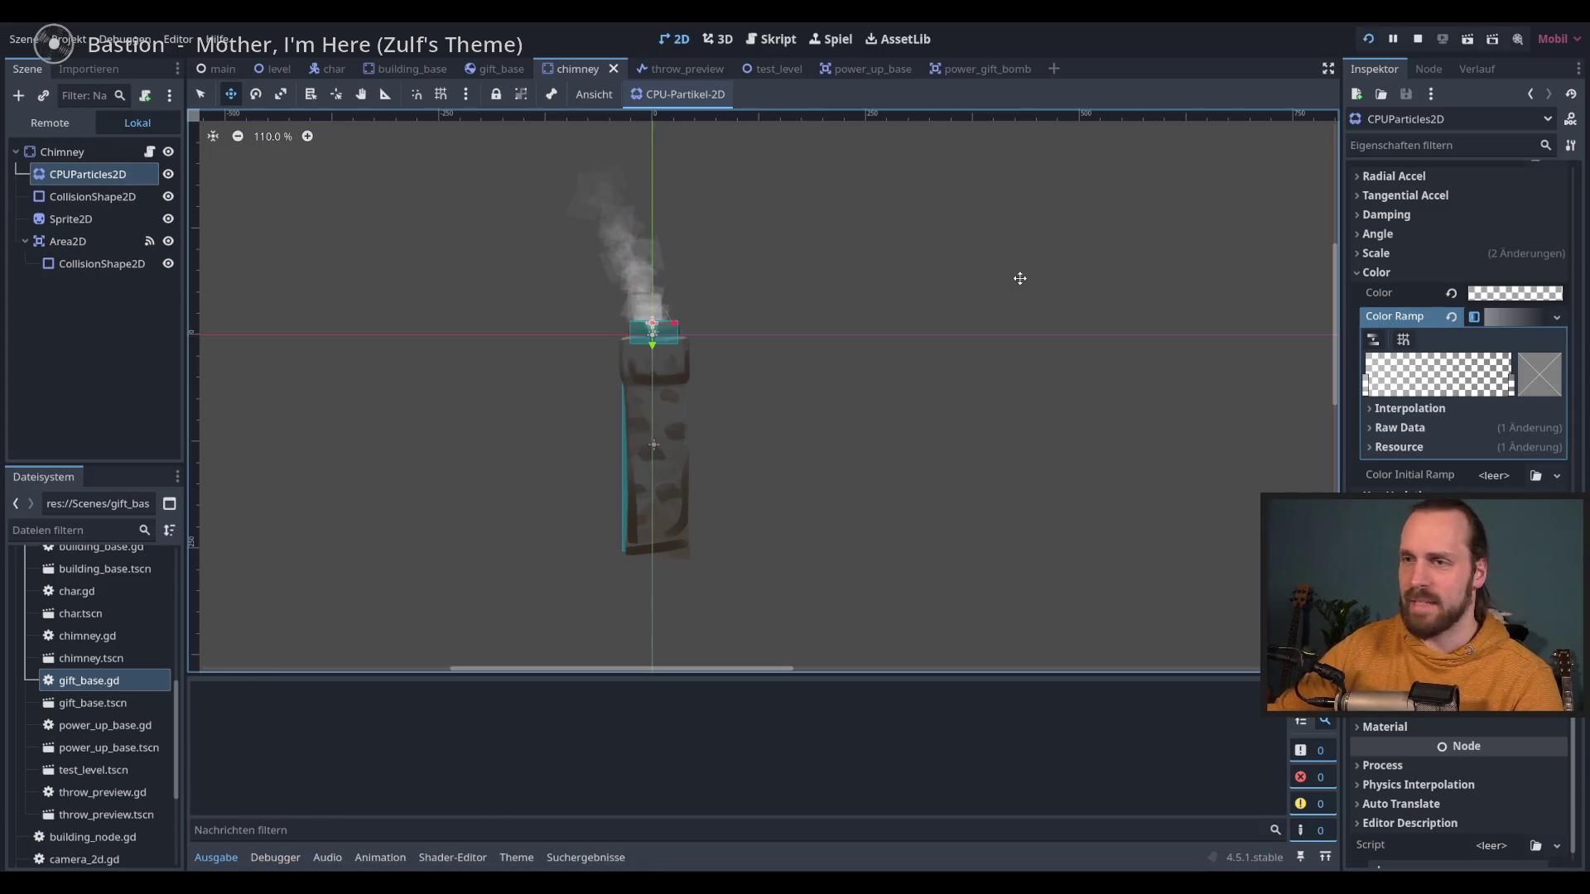
key(space)
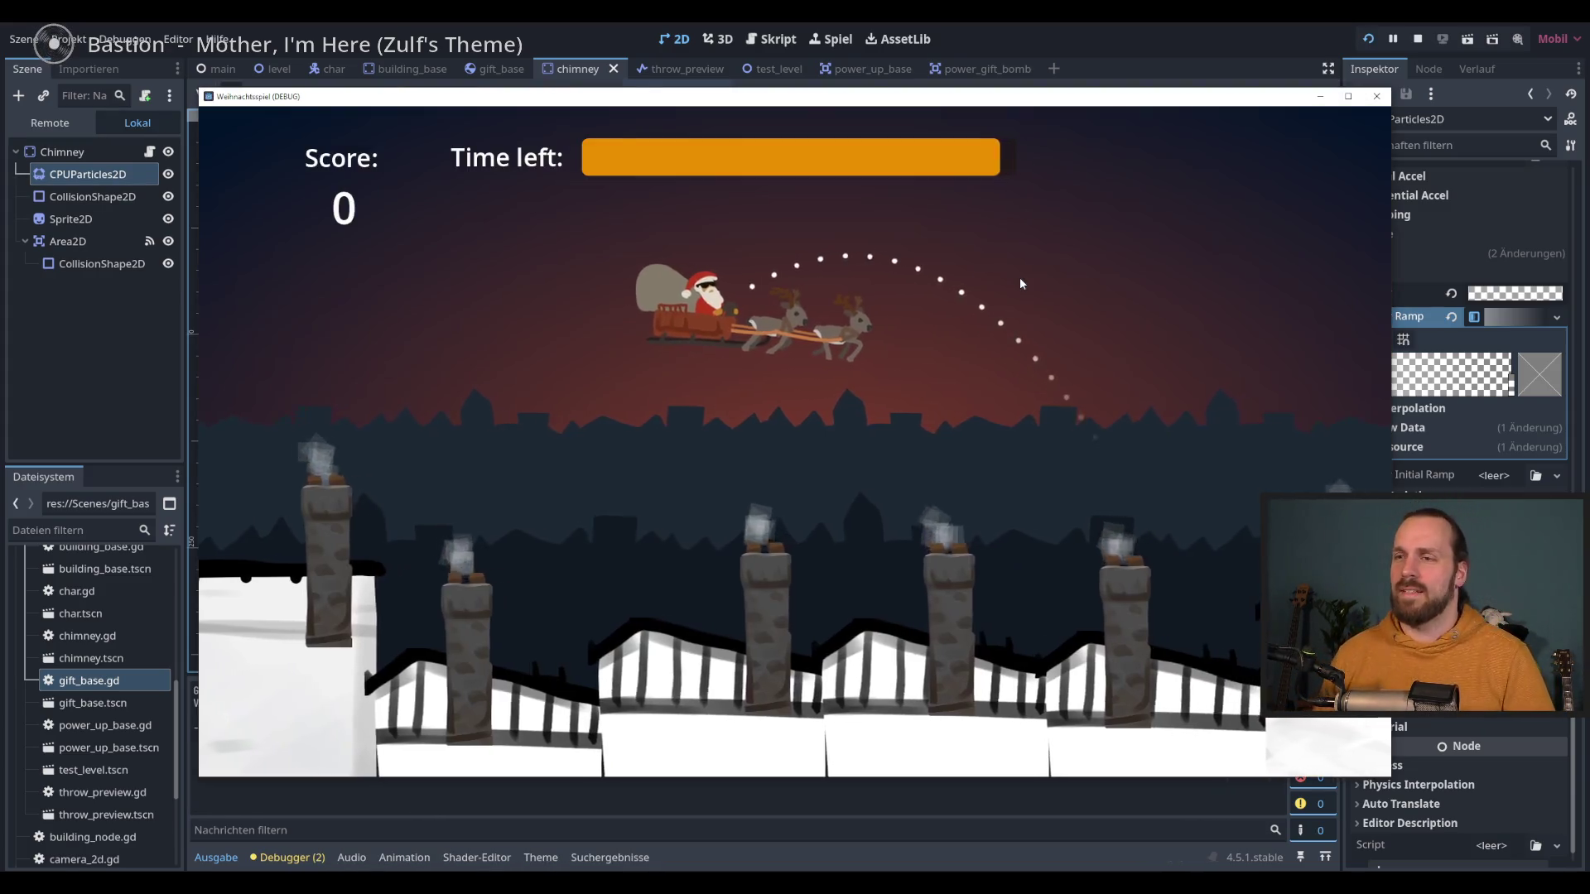
key(space)
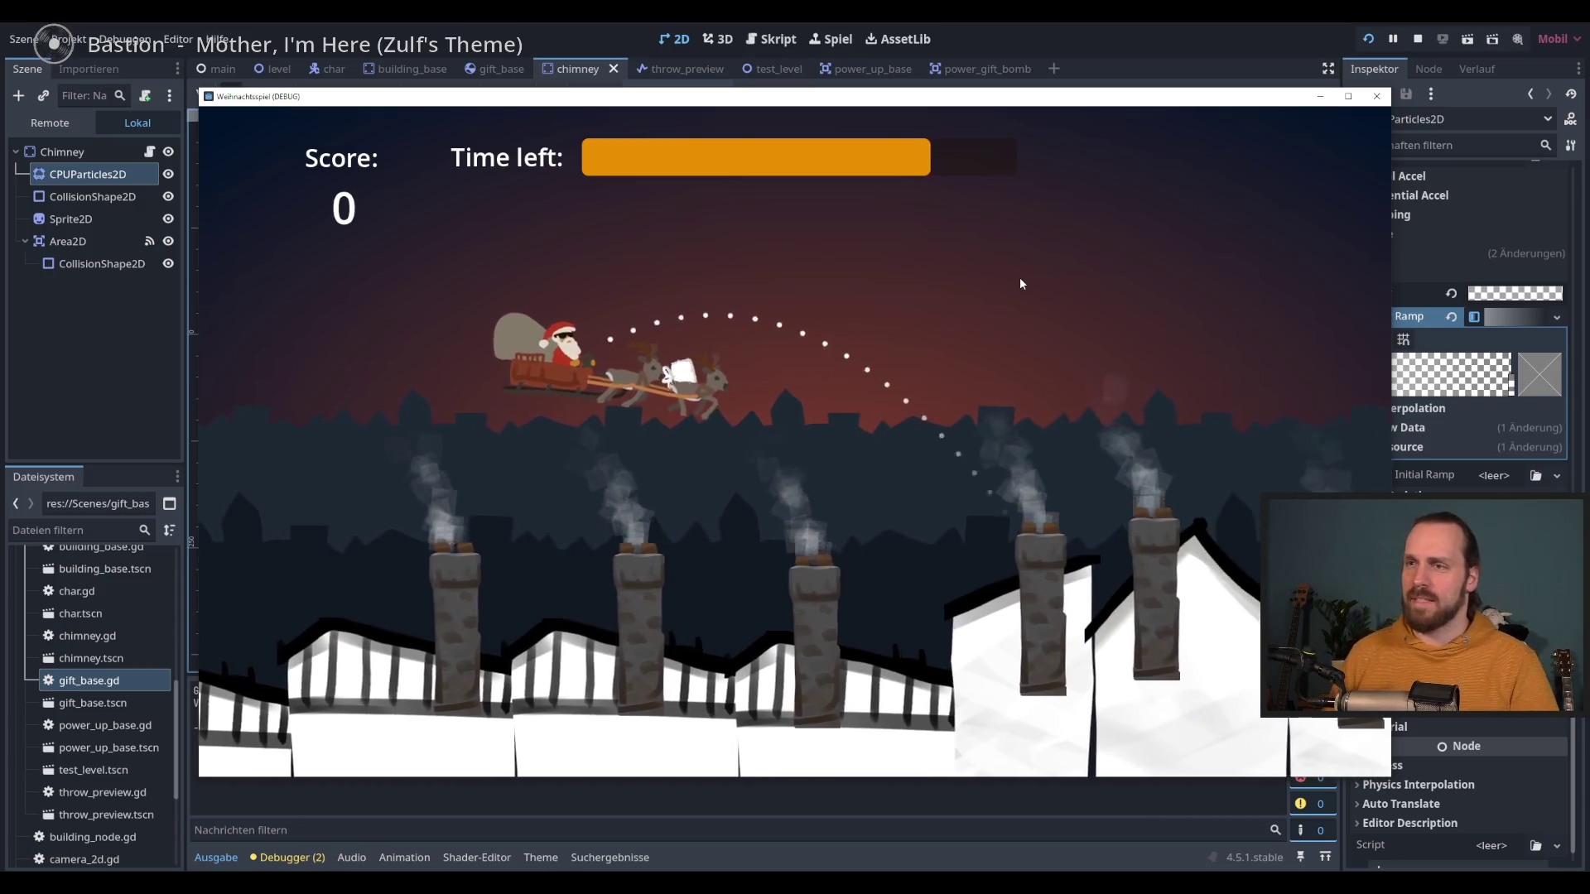
key(space)
key(space)
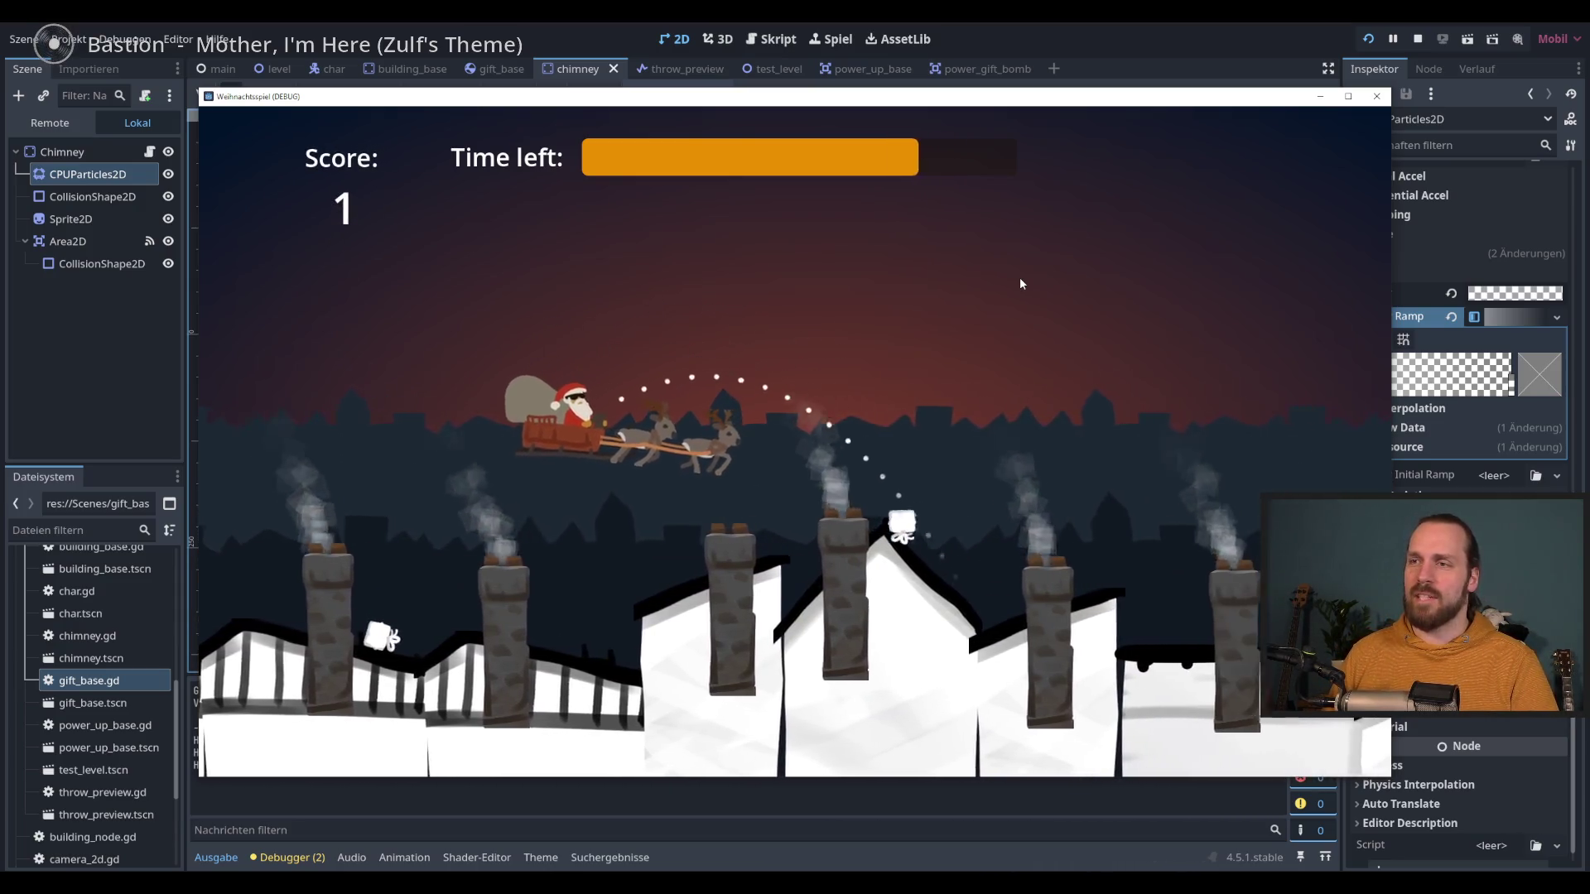
key(space)
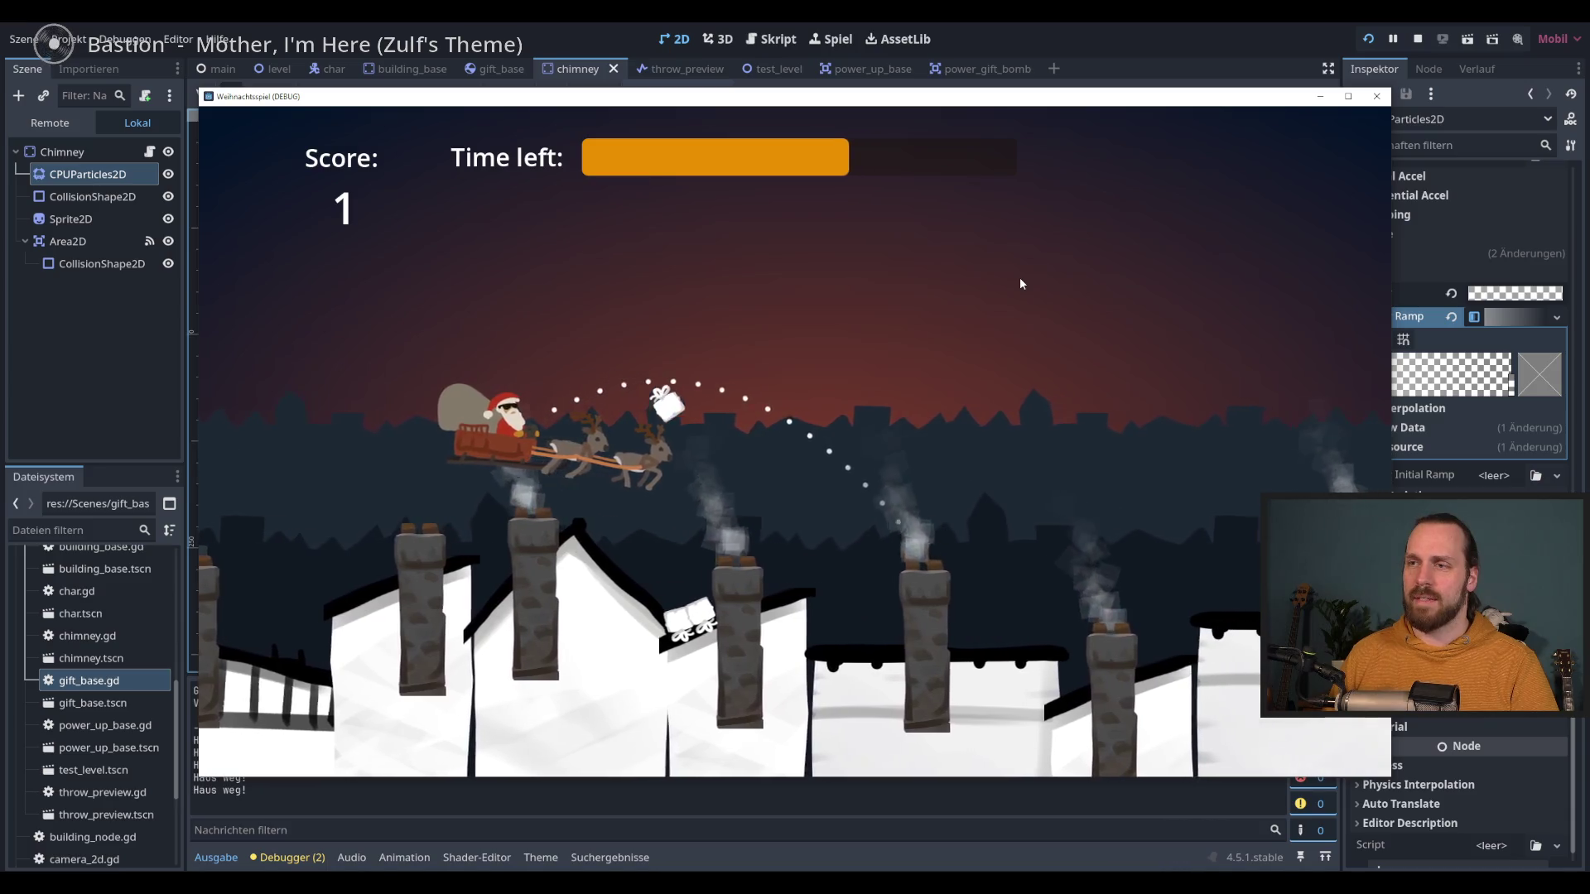
key(space)
key(space)
key(space)
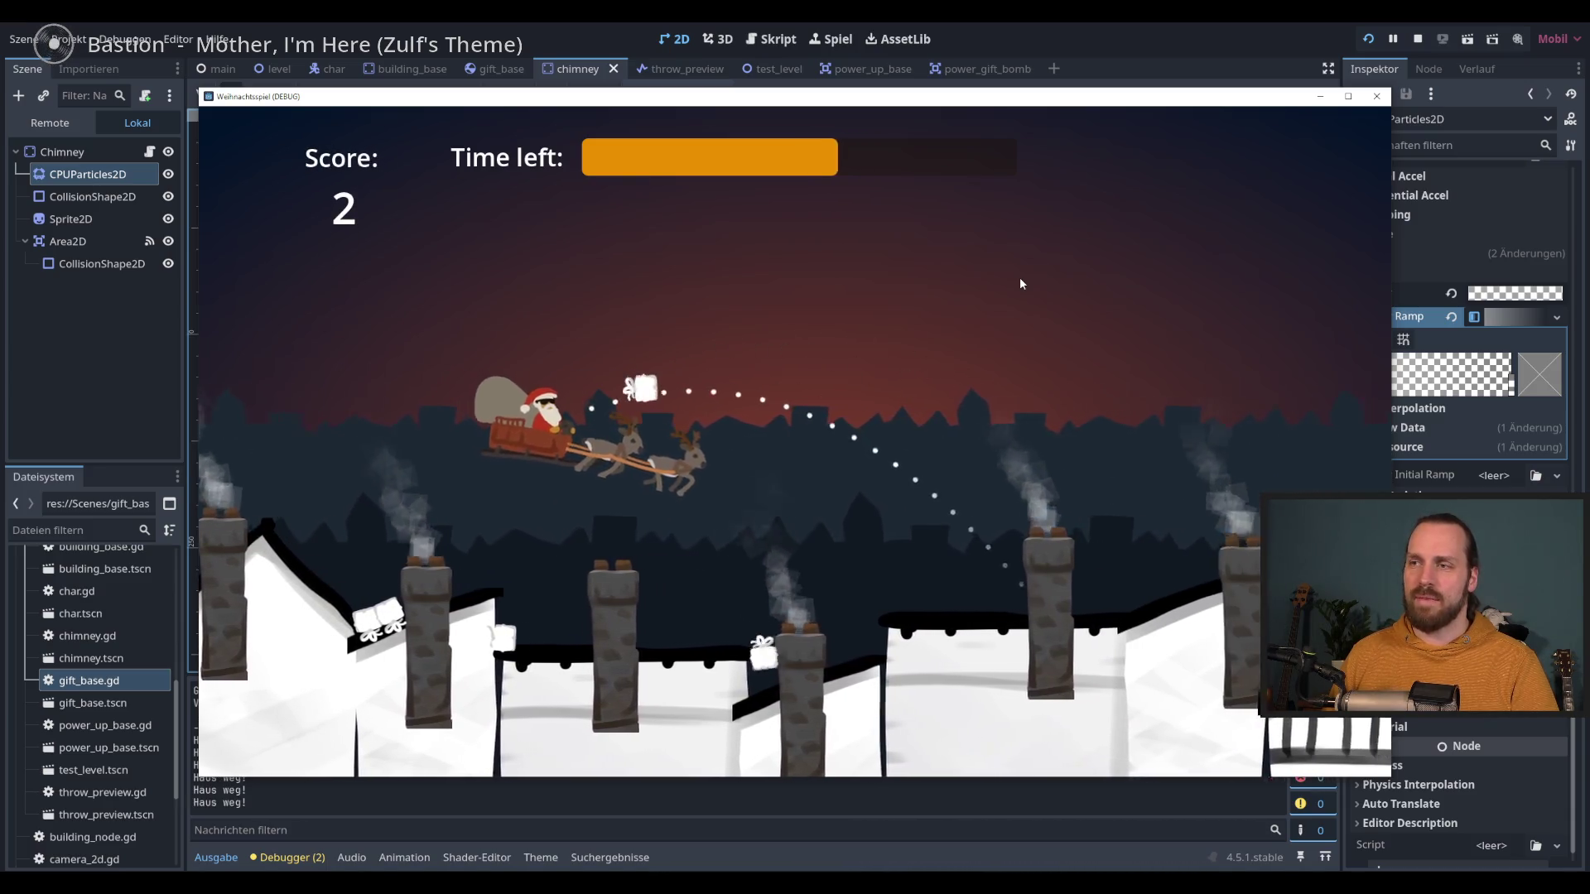
key(space)
key(space)
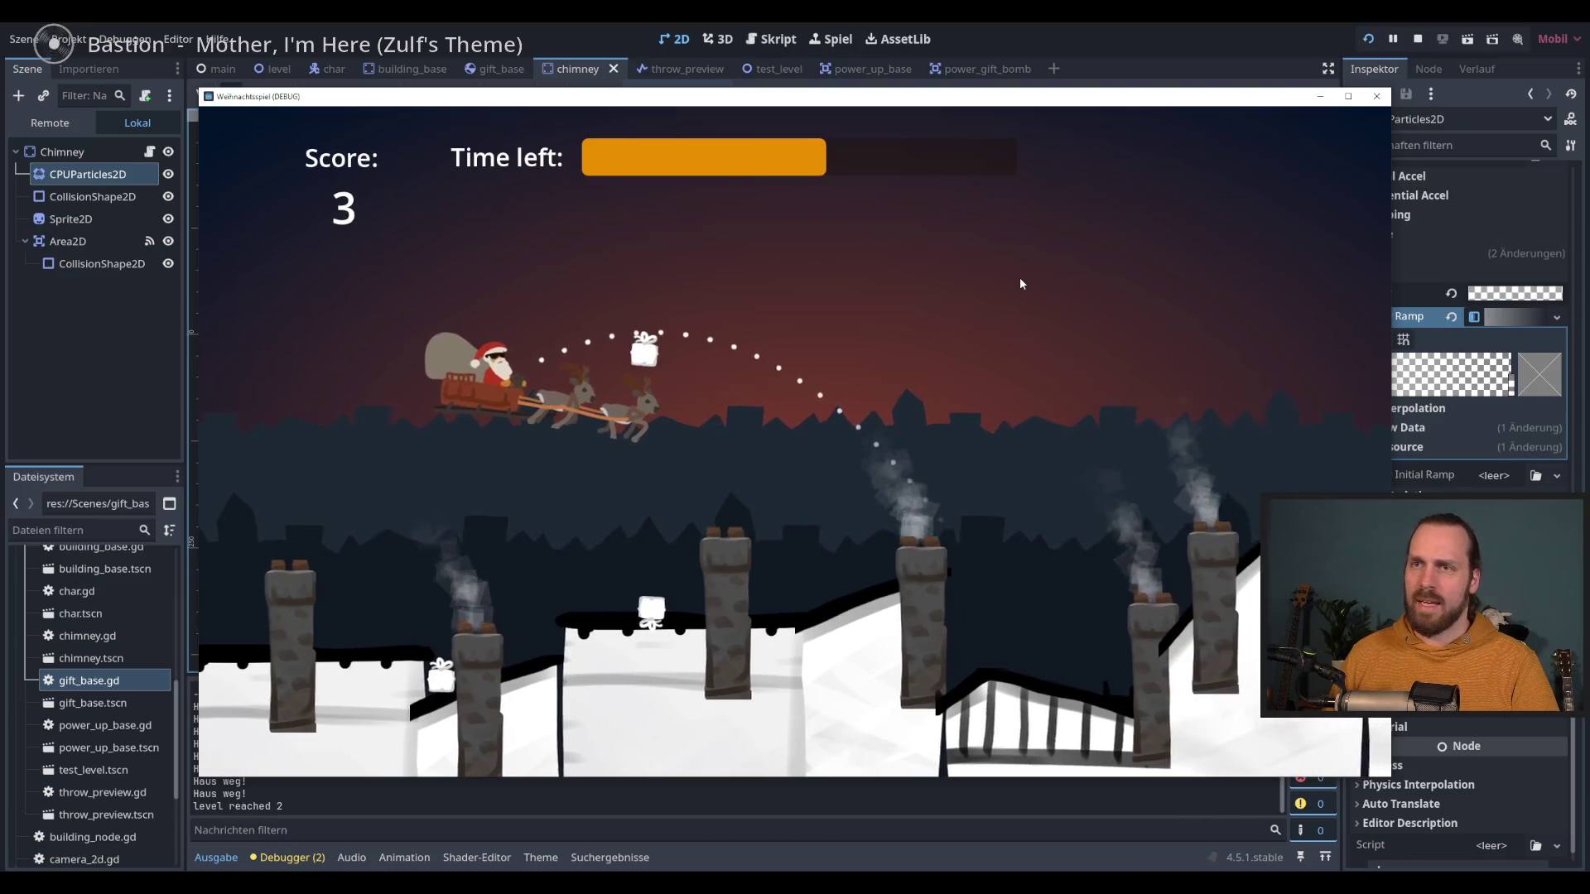
key(space)
key(space)
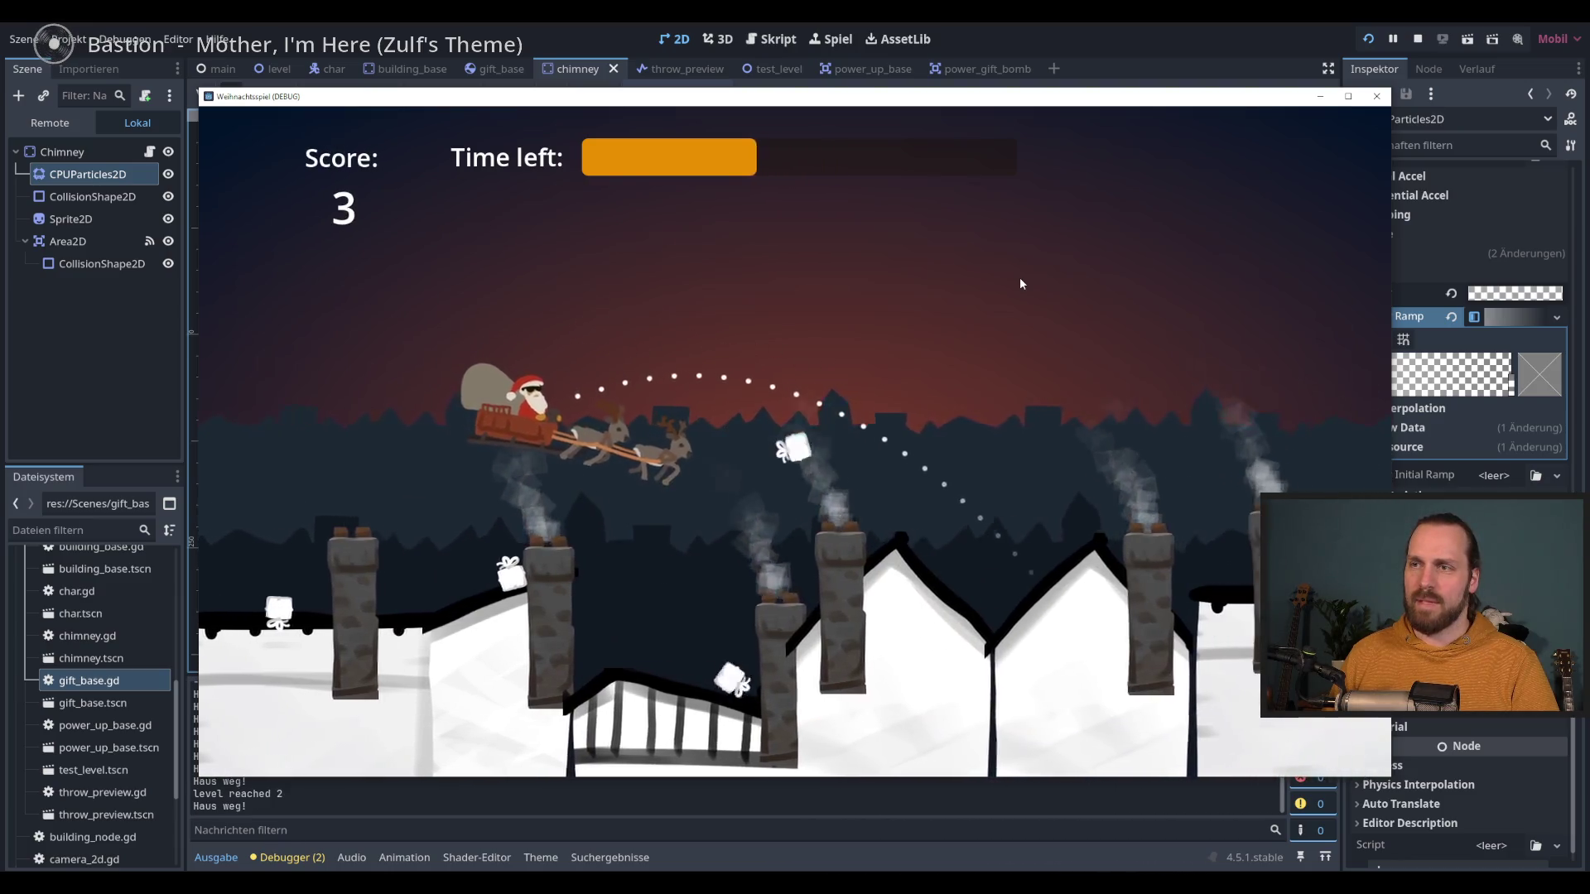
key(space)
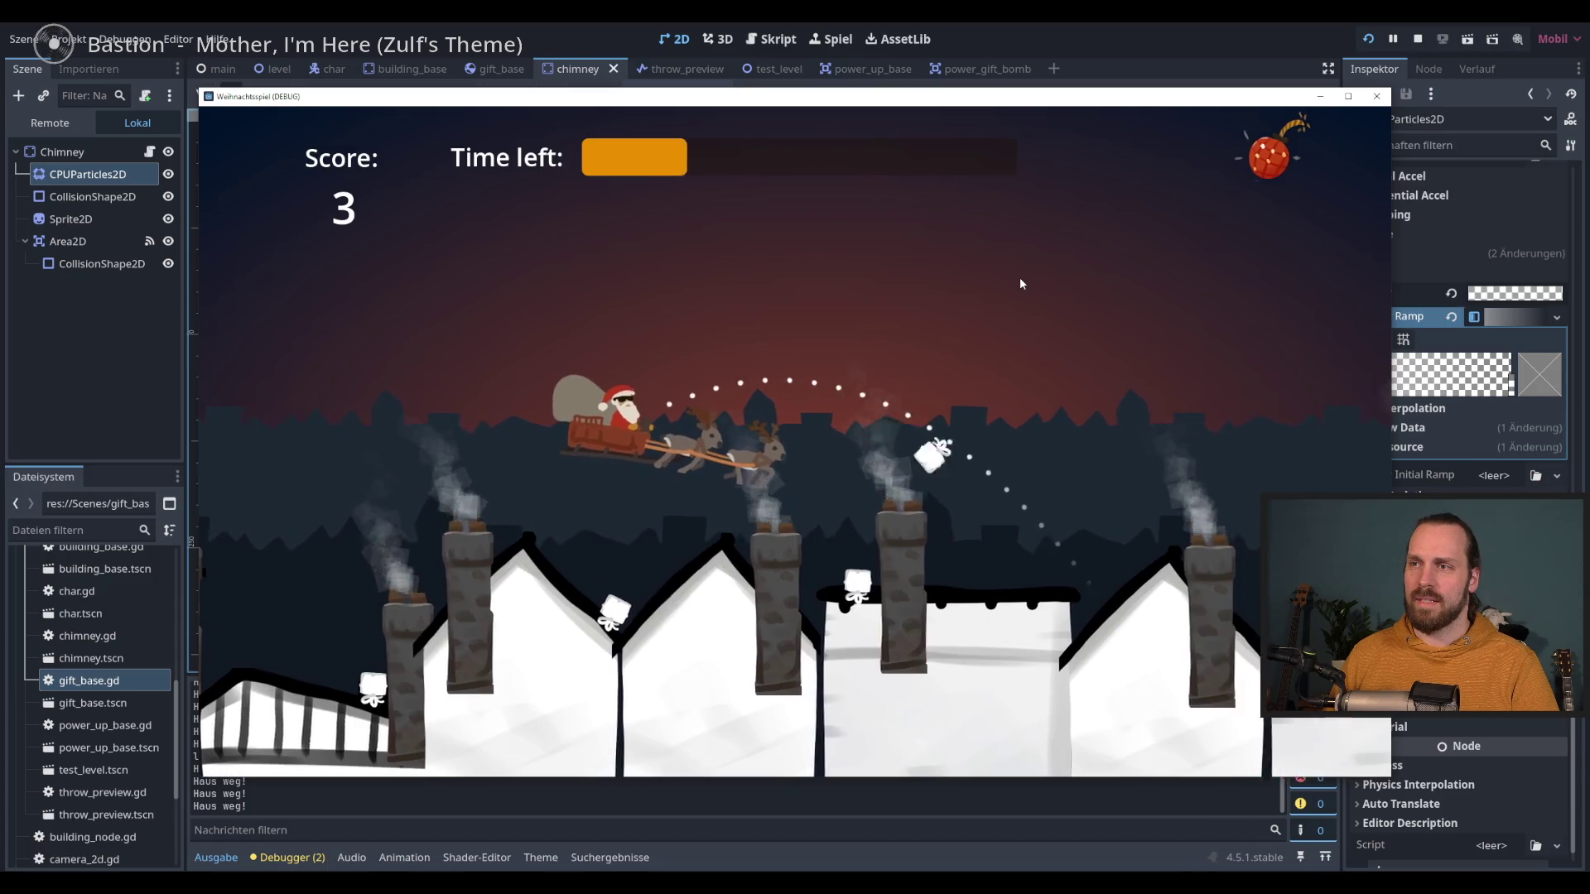
key(space)
key(space)
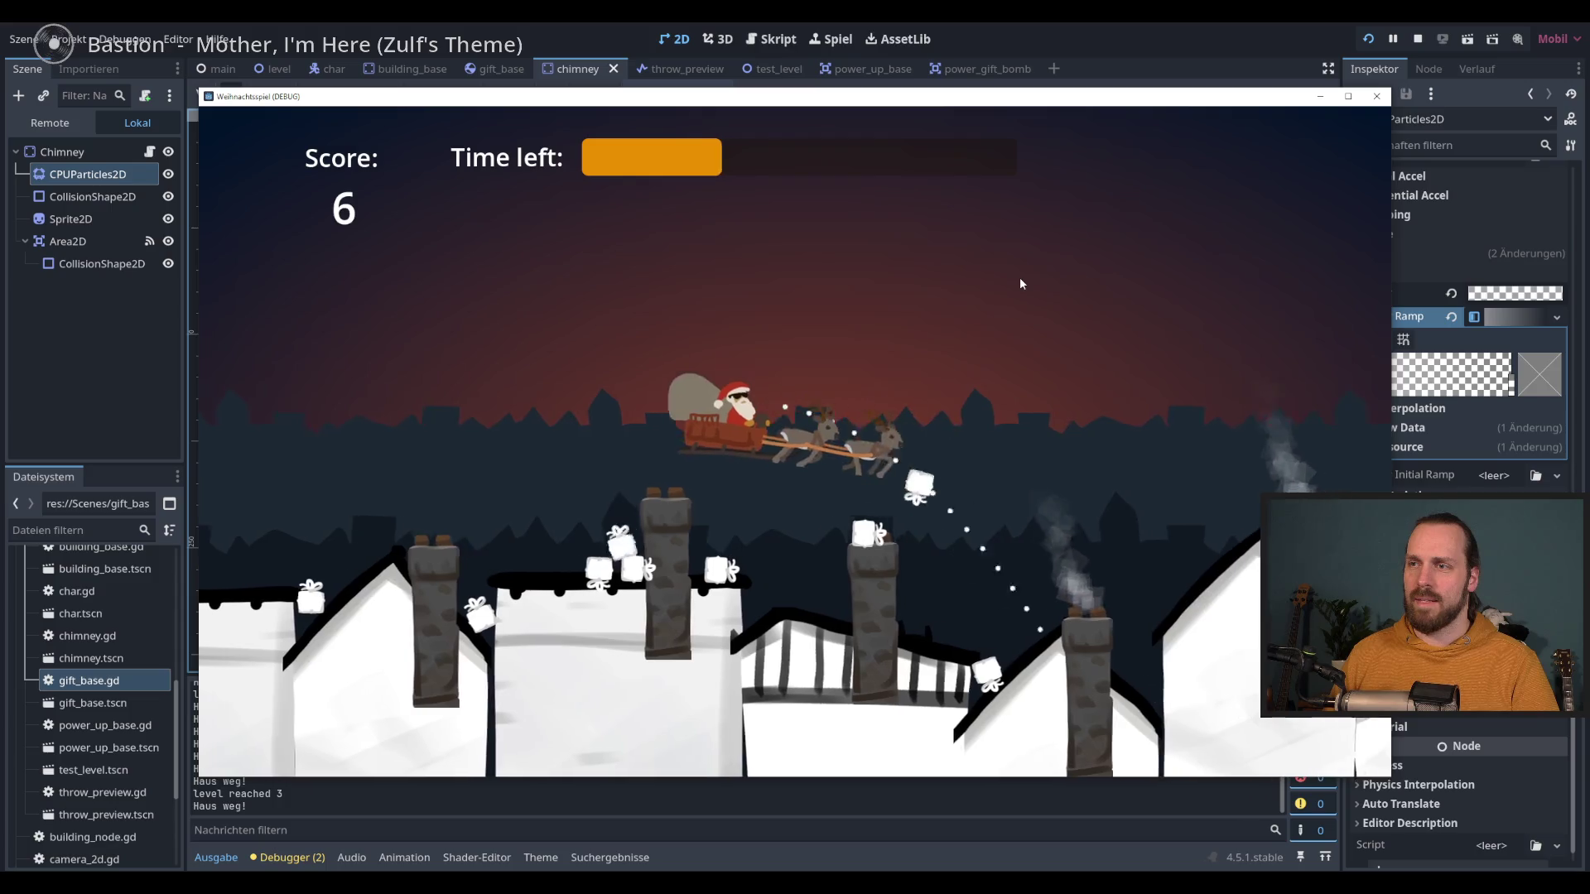
key(space)
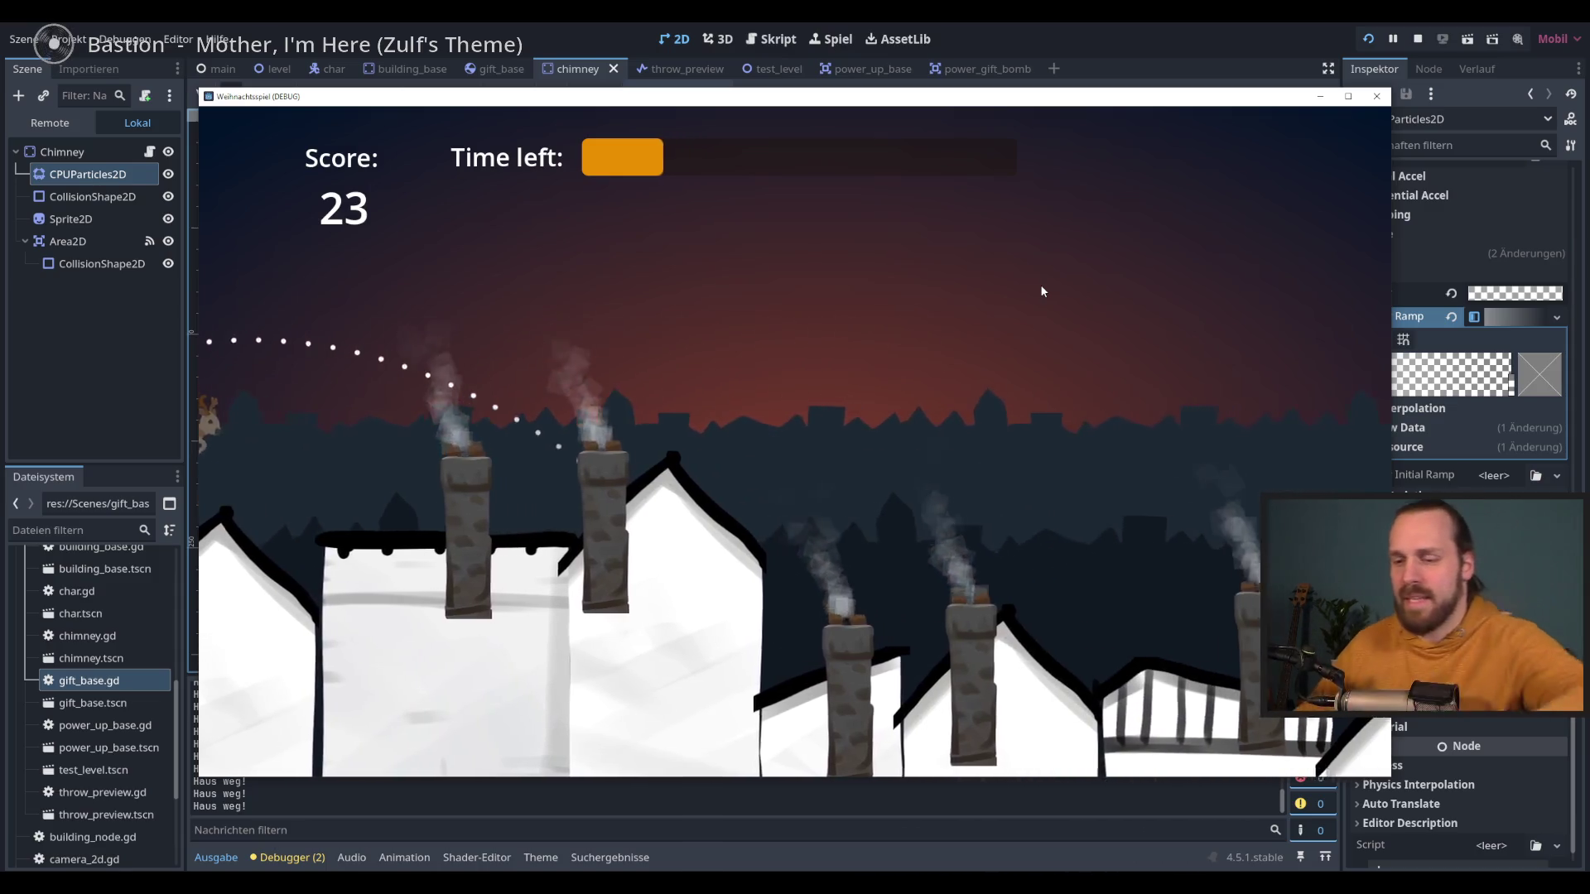
key(F8)
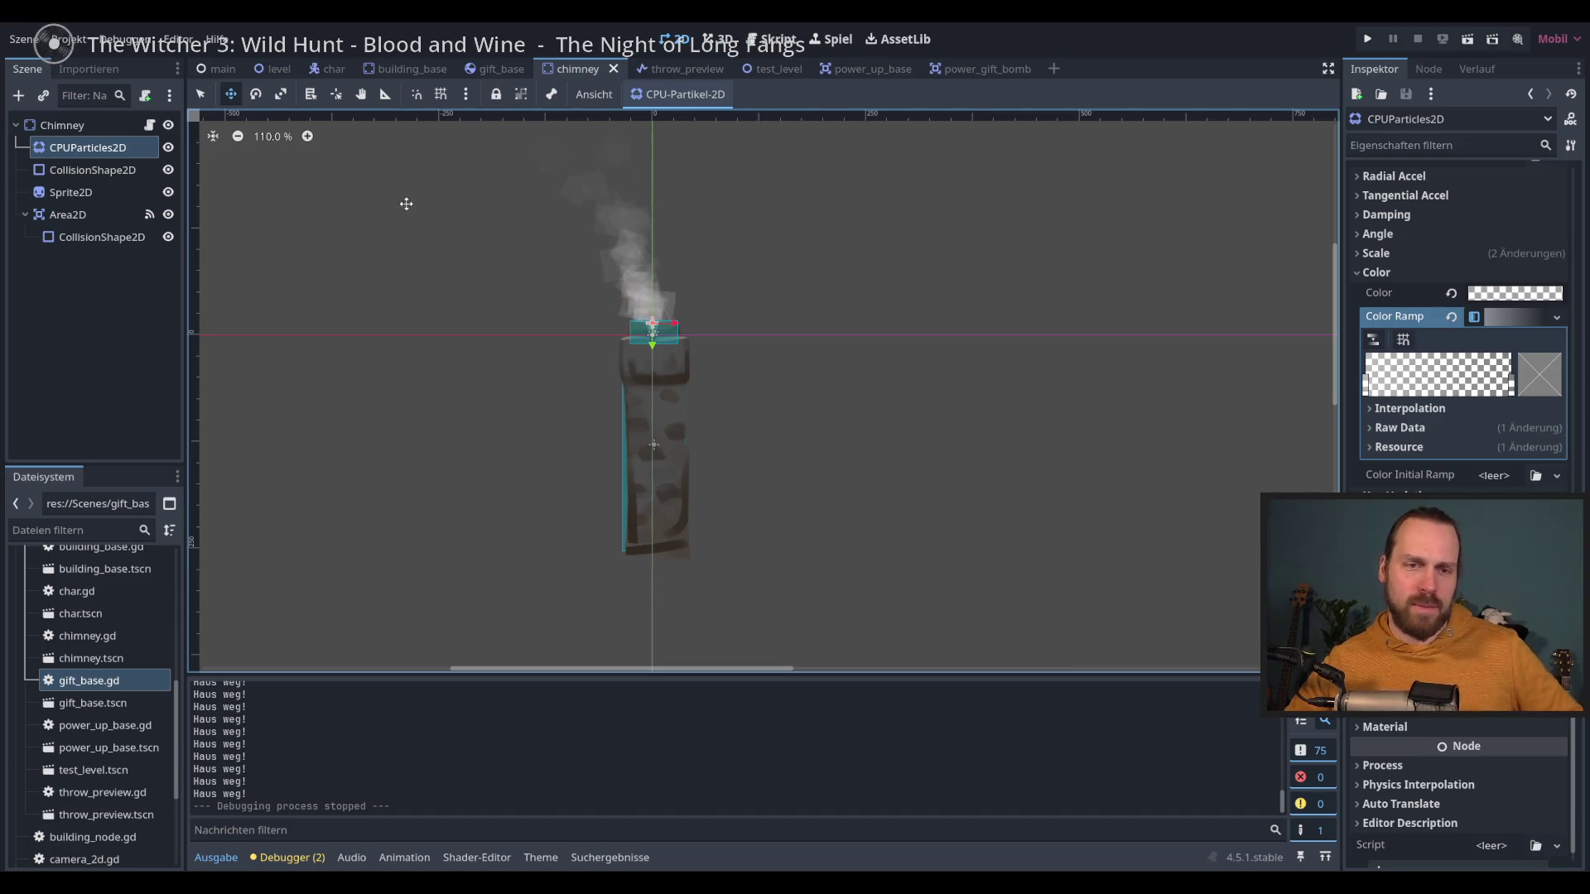
click(225, 73)
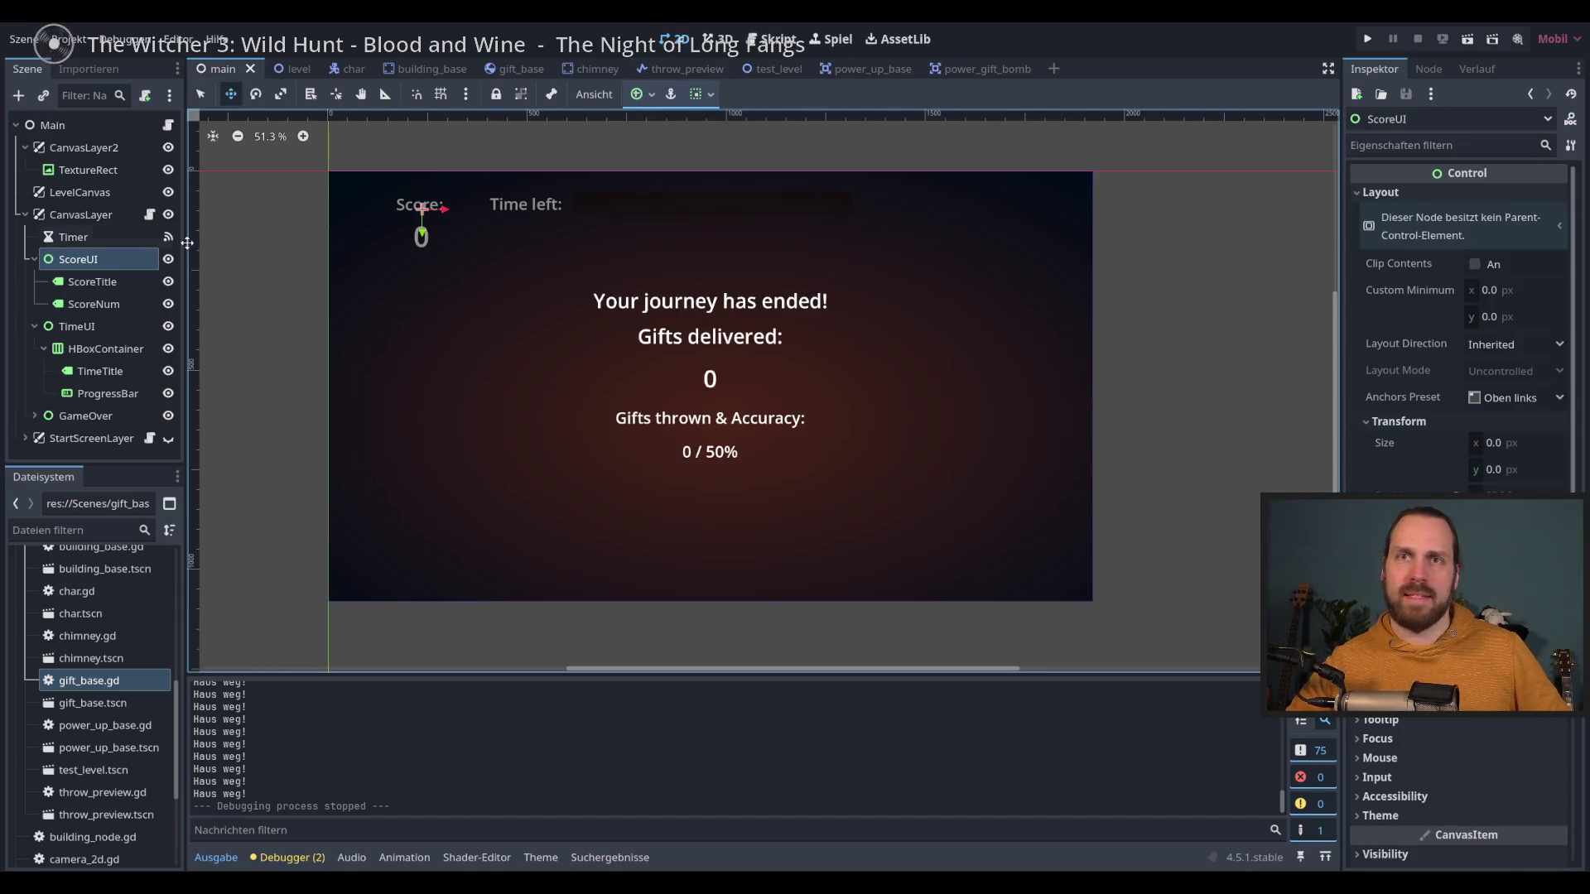